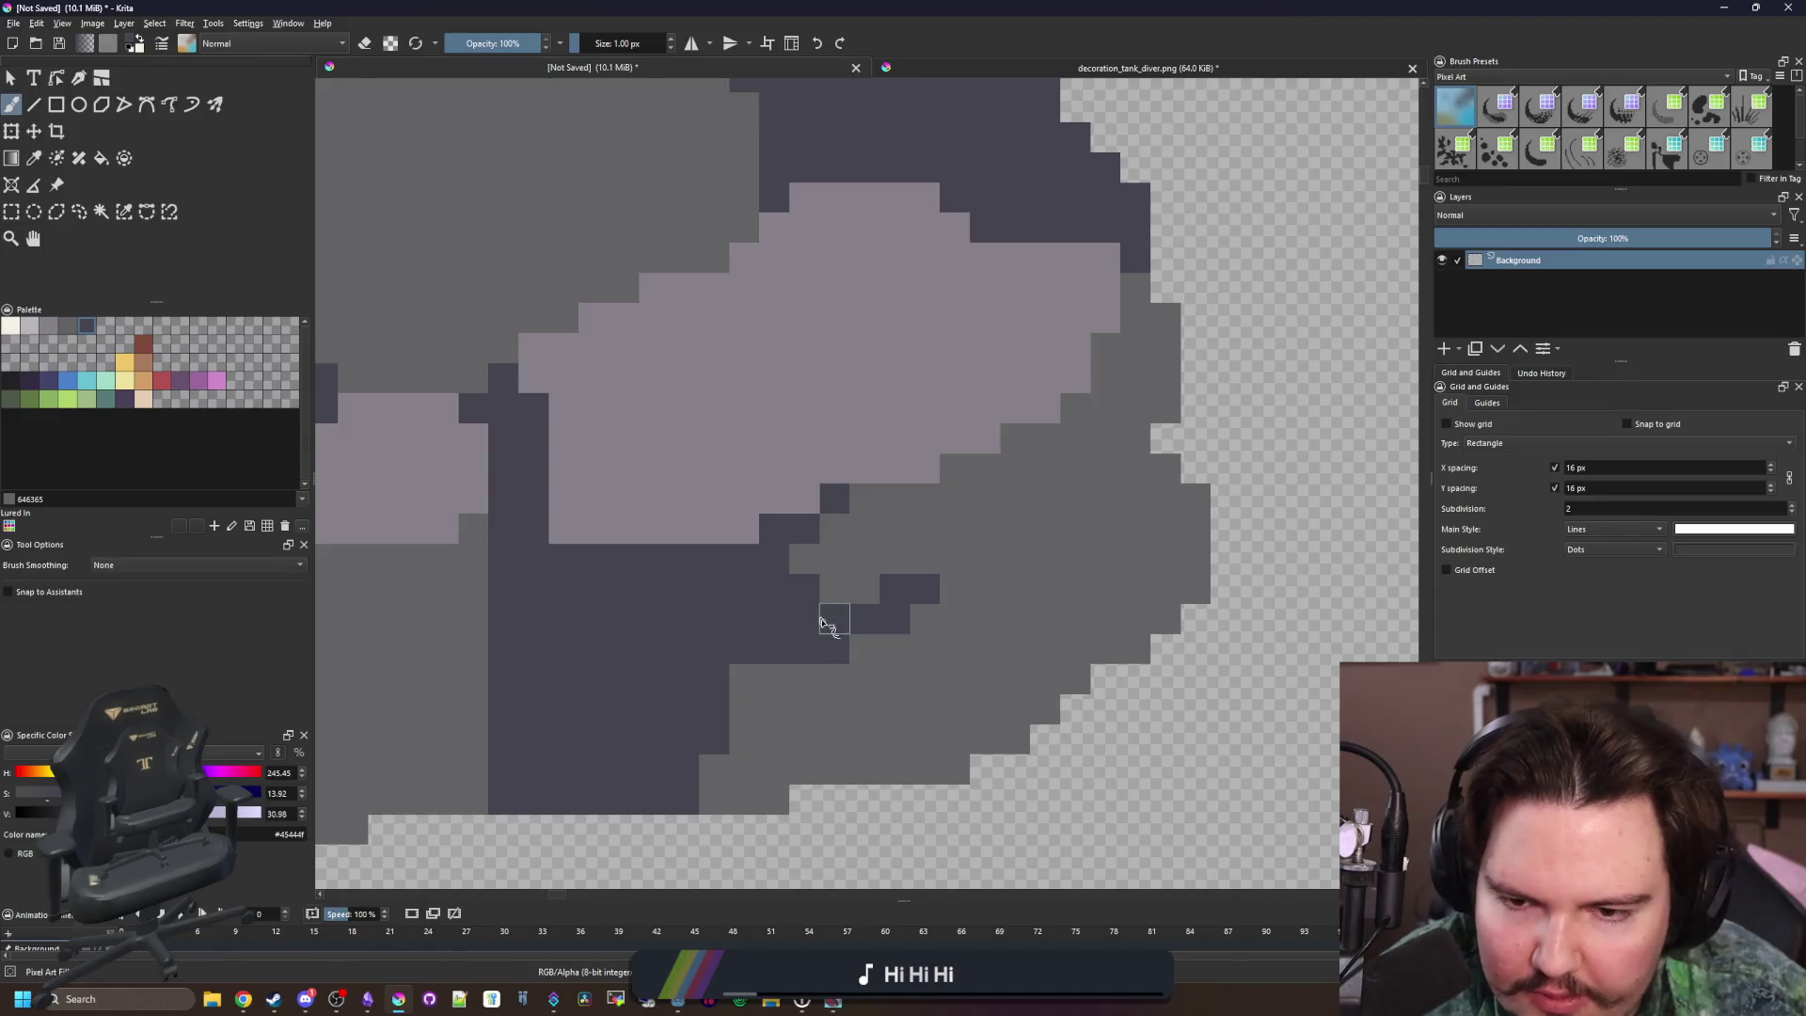
# Sample the mid-grey, dark crevice and light lilac colours from the boulder
pyautogui.scroll(-8, 738, 685)
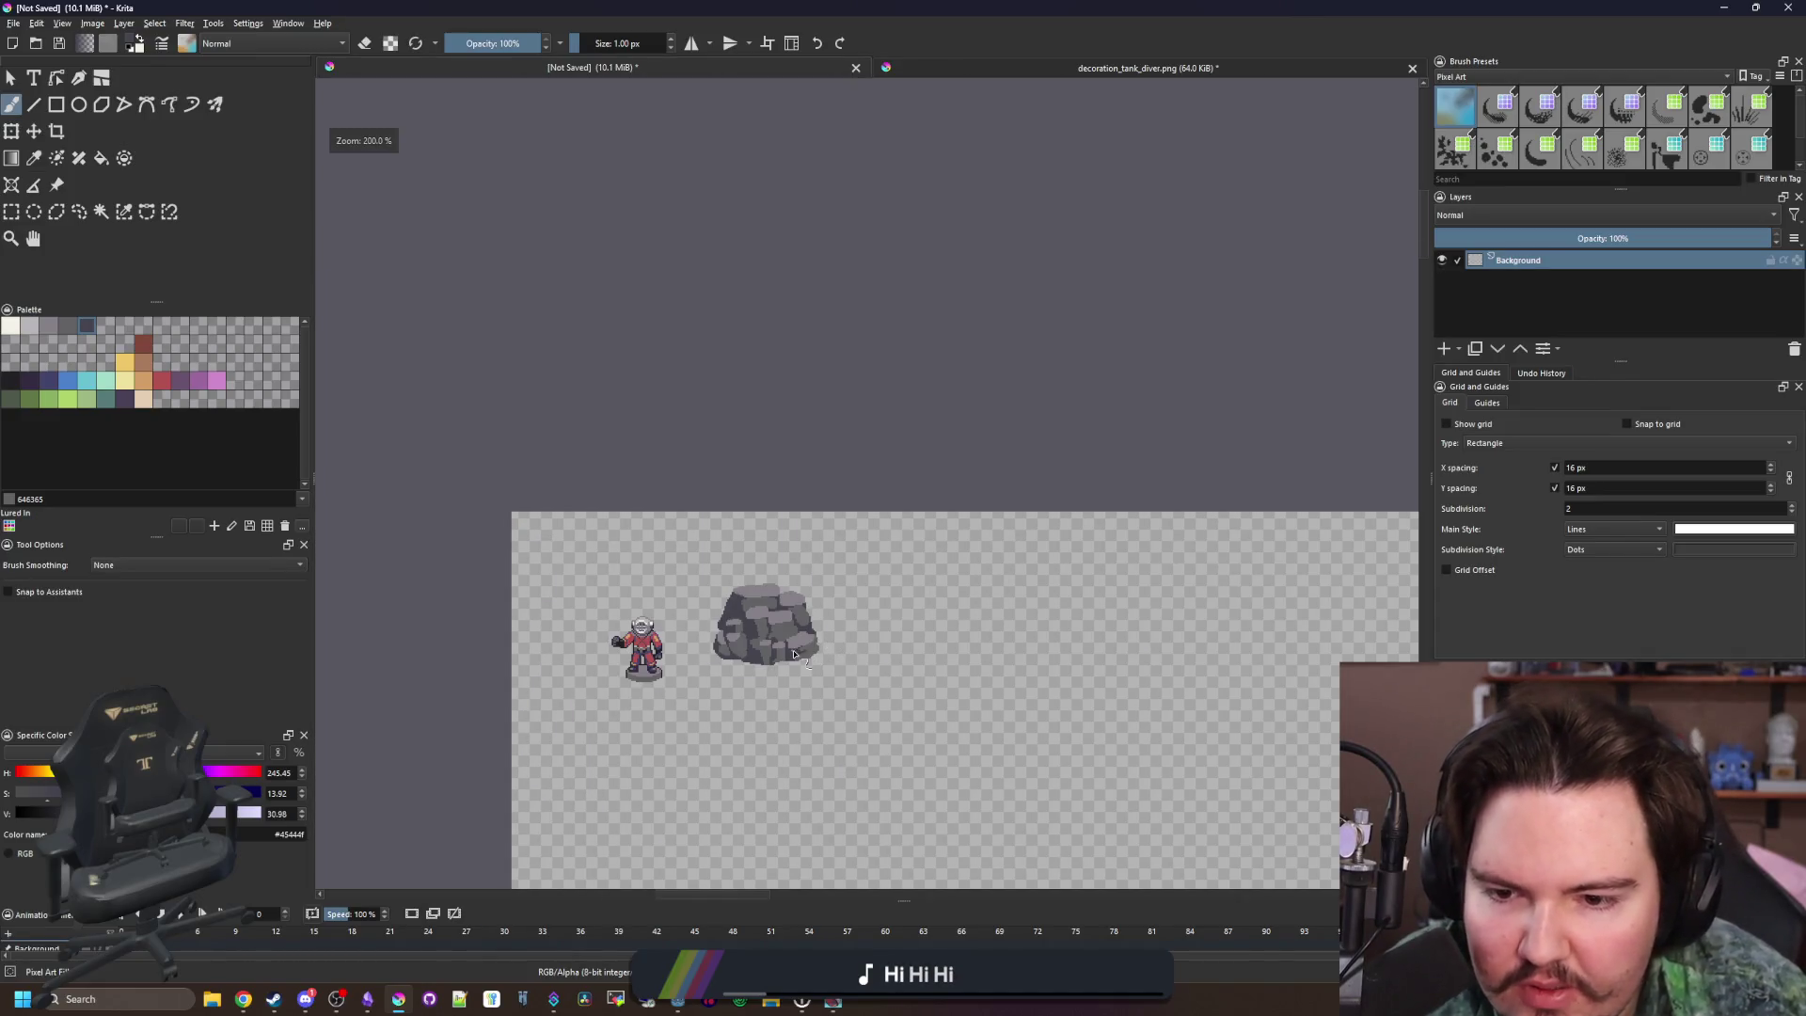
pyautogui.scroll(10, 795, 654)
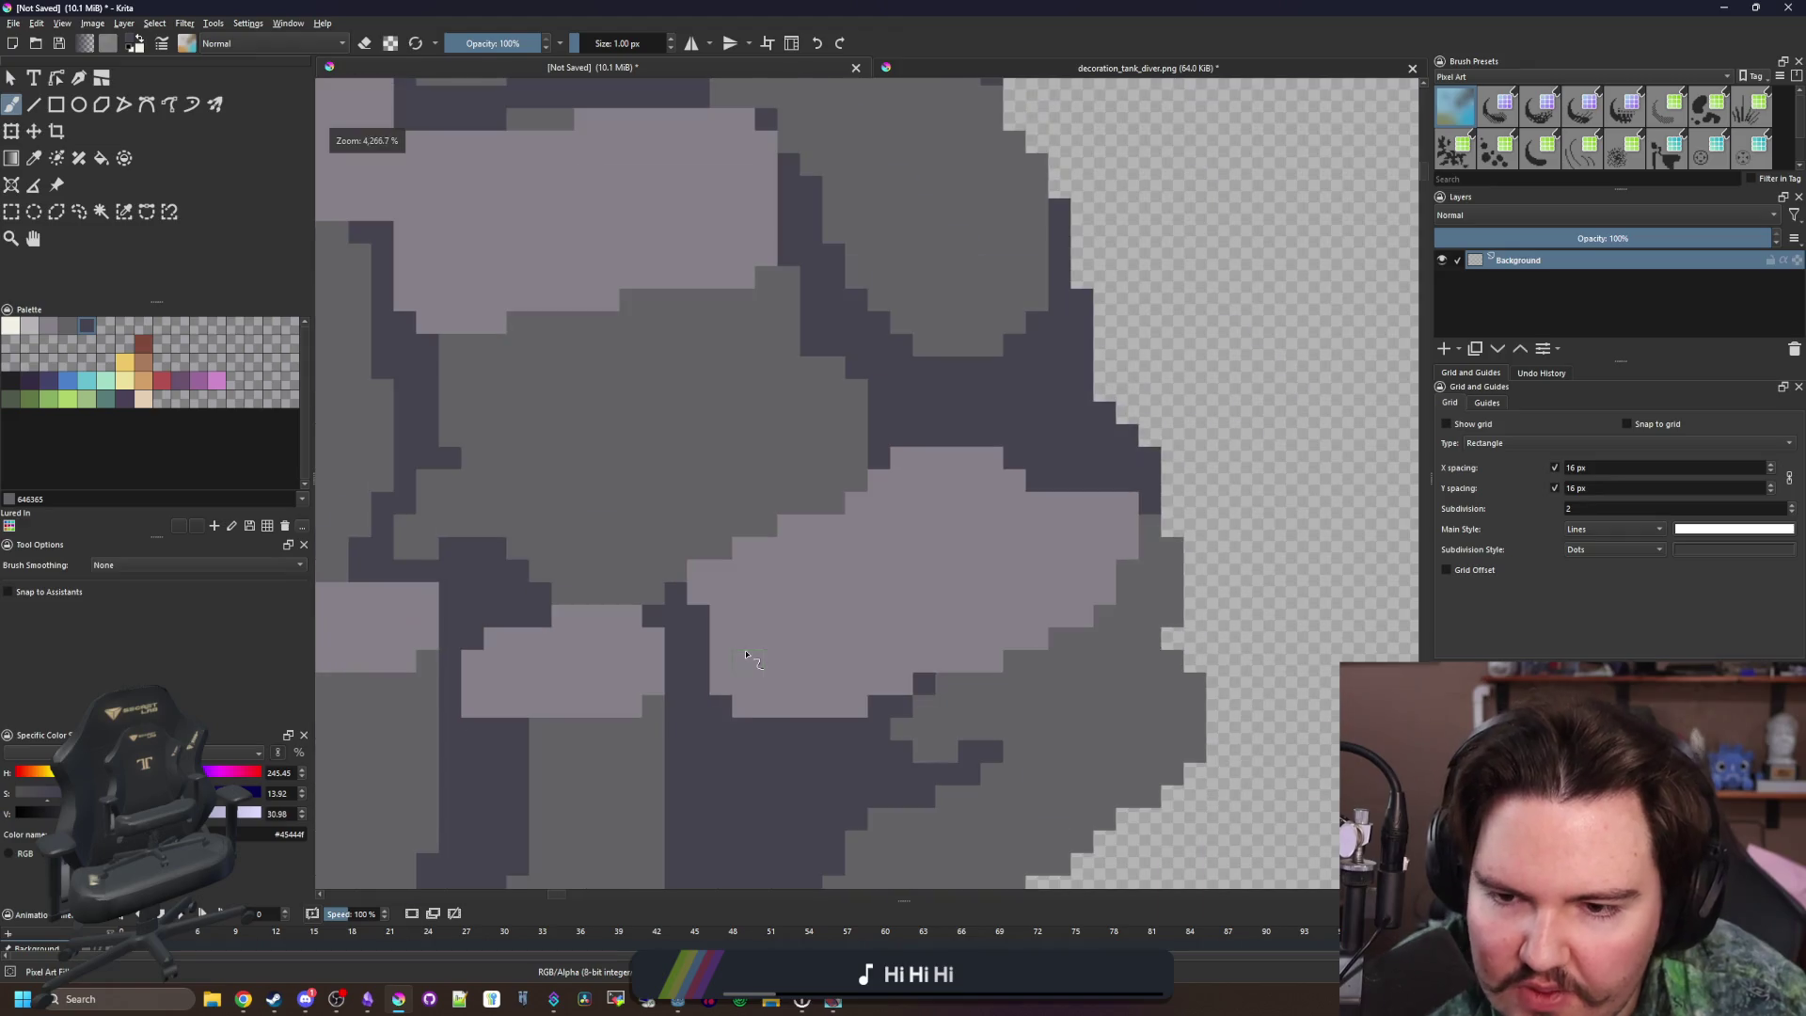
pyautogui.keyDown('ctrl'); pyautogui.click(859, 707); pyautogui.keyUp('ctrl')
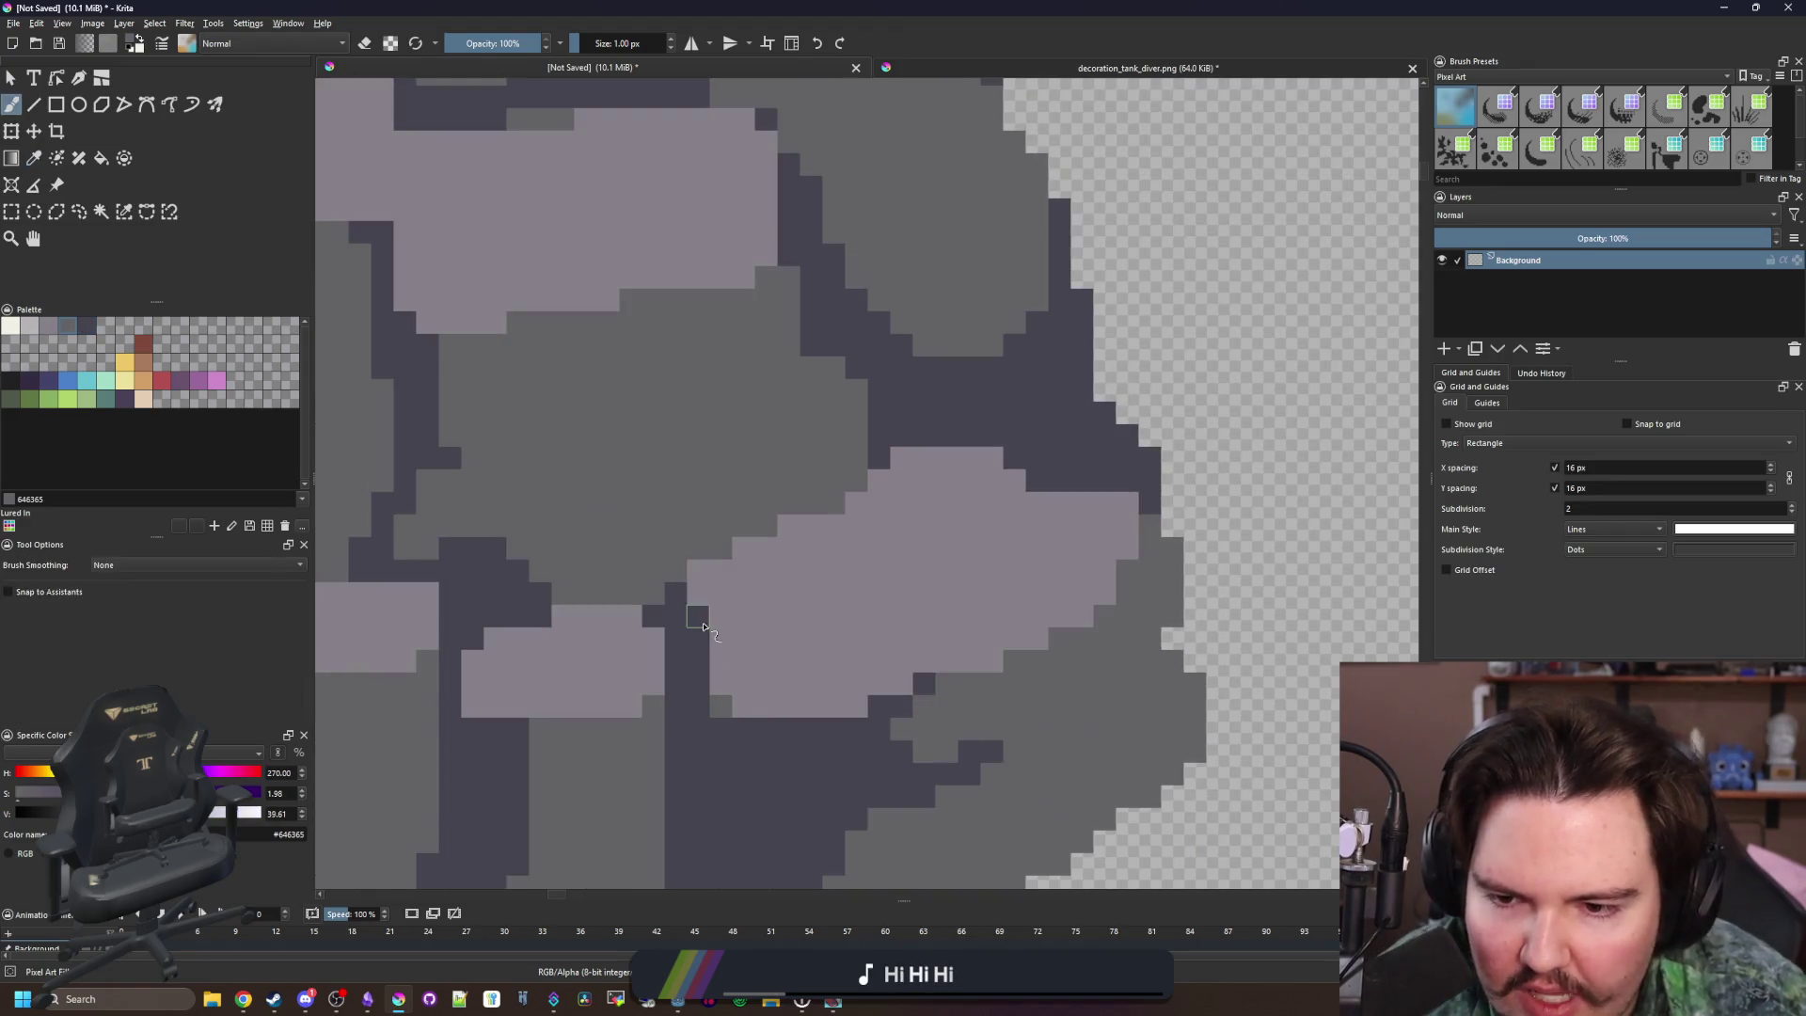
pyautogui.scroll(-10, 703, 640)
pyautogui.scroll(10, 963, 511)
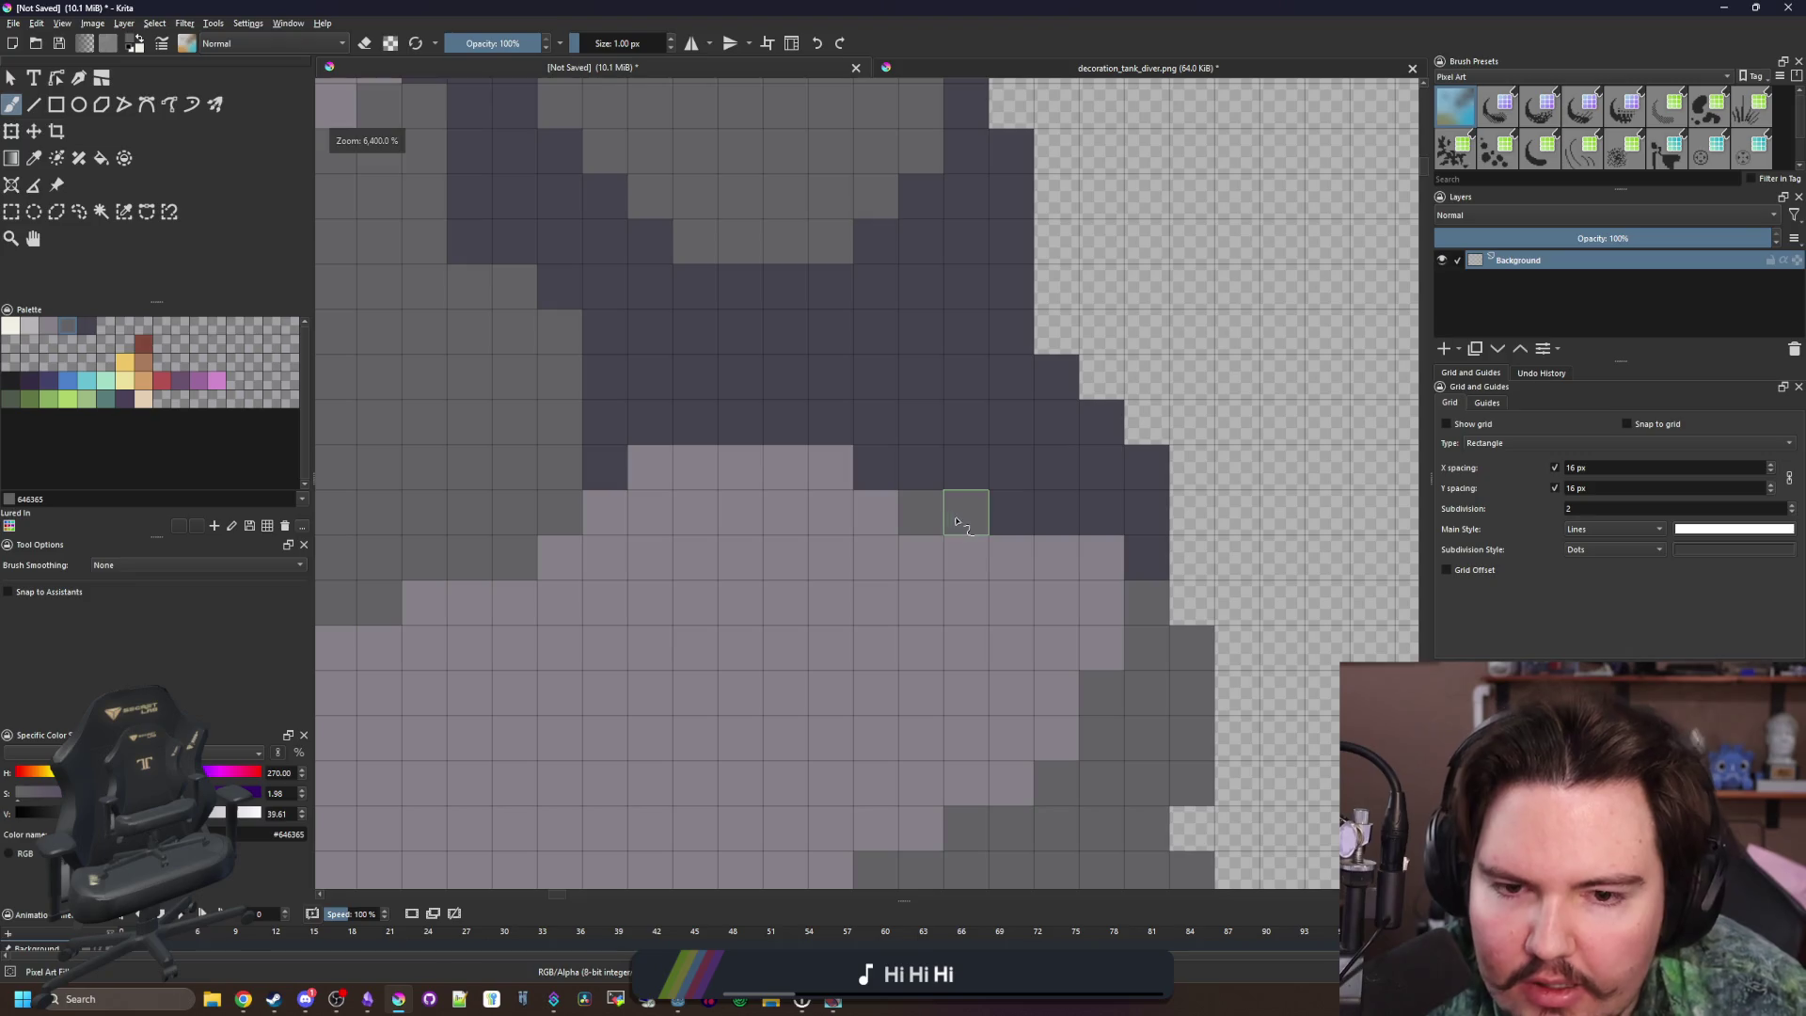
pyautogui.scroll(-10, 941, 594)
pyautogui.scroll(5, 873, 456)
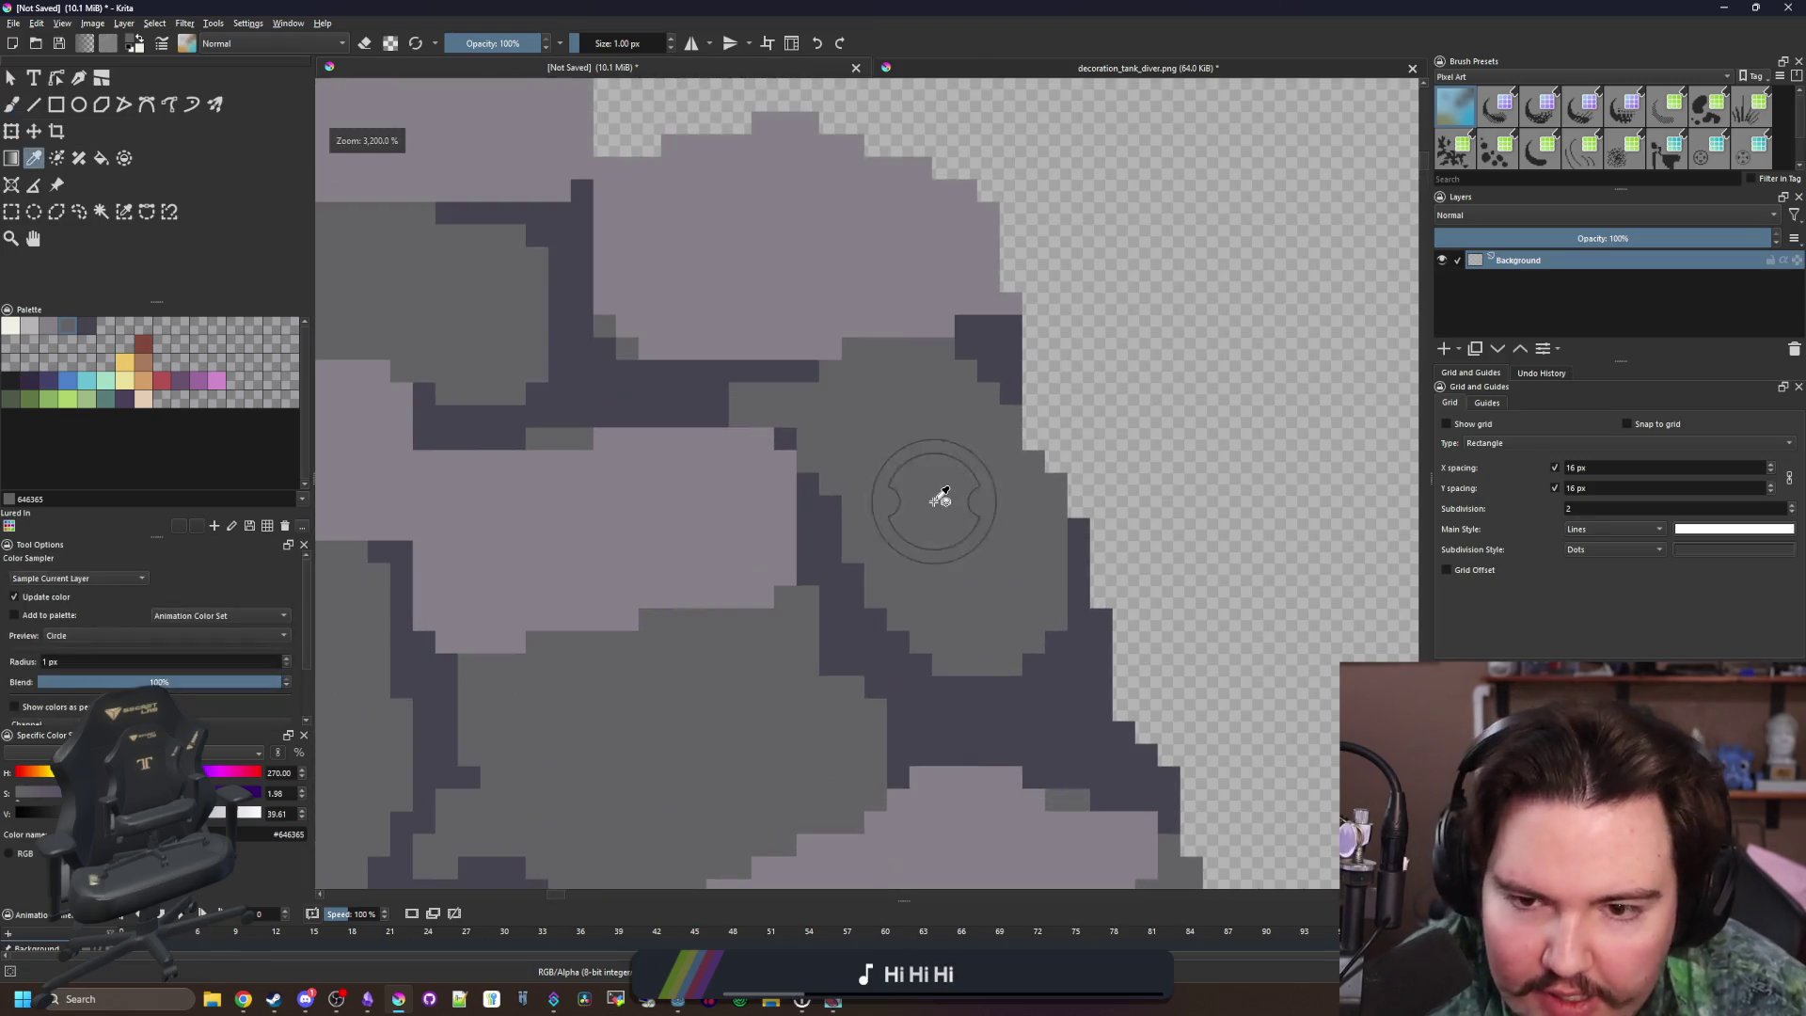
pyautogui.scroll(-3, 872, 453)
pyautogui.scroll(2, 872, 454)
pyautogui.press('p')
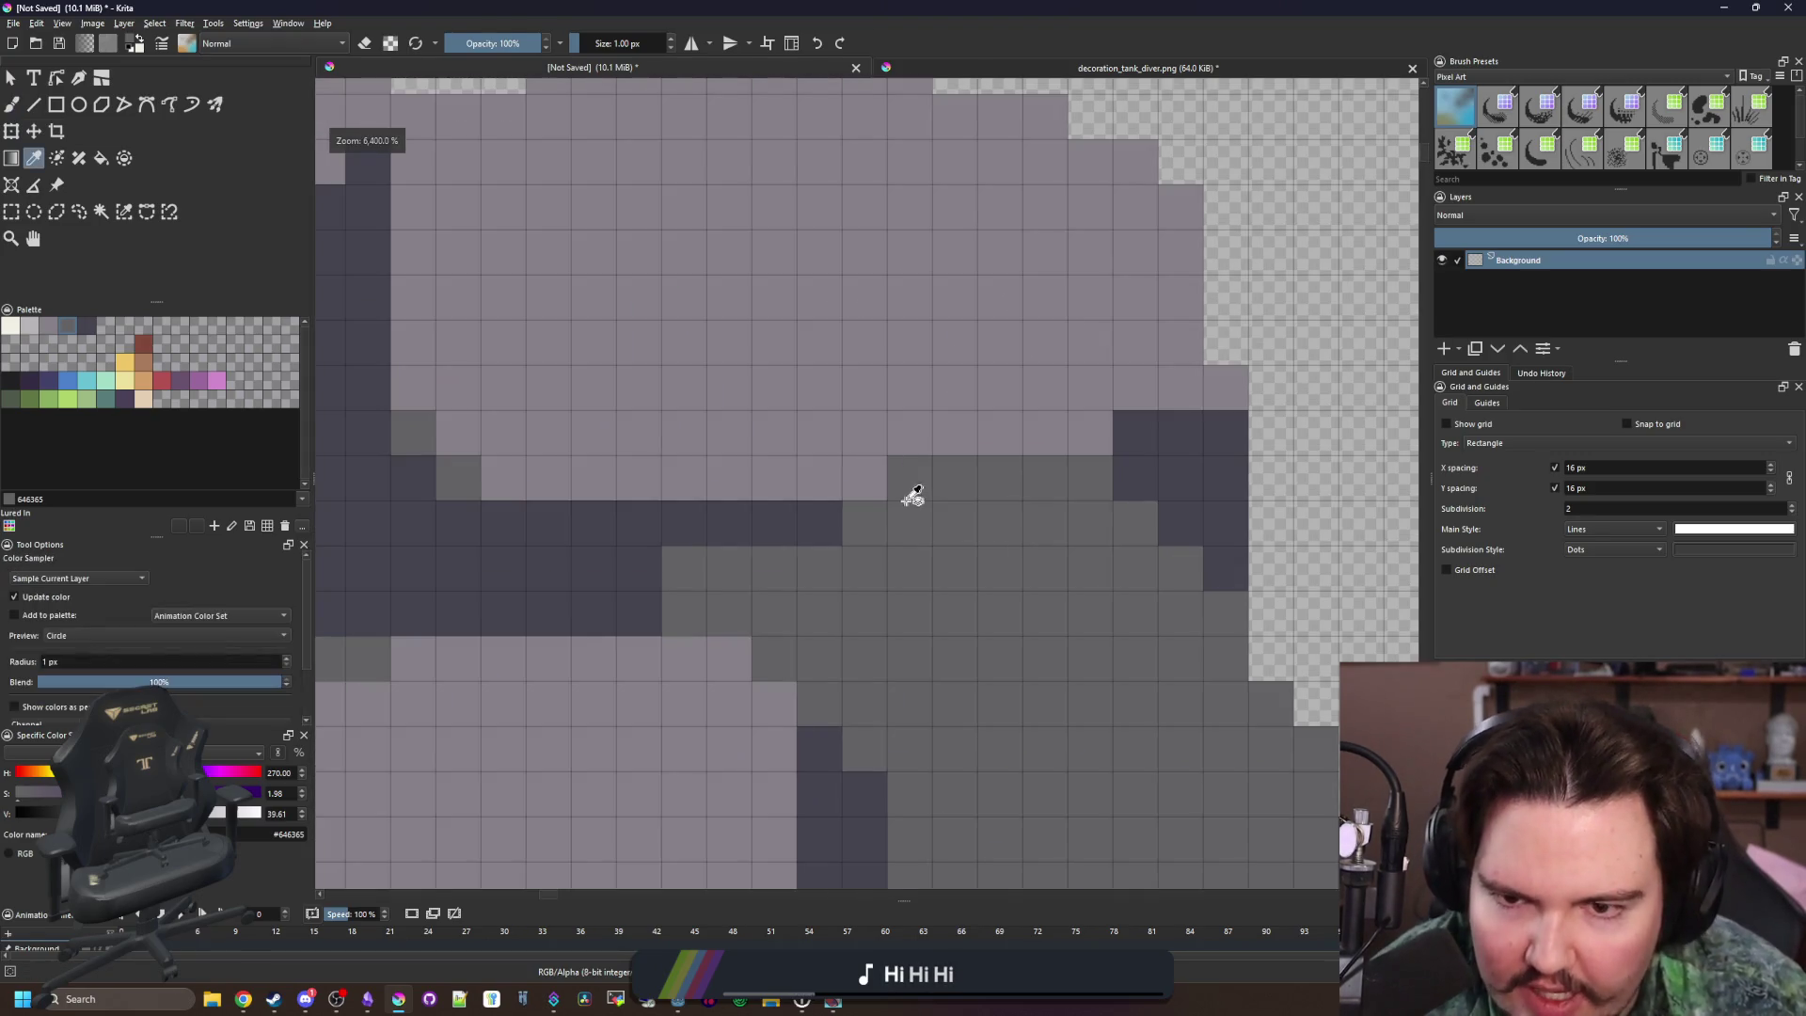
pyautogui.click(822, 511)
pyautogui.scroll(-4, 822, 511)
pyautogui.click(859, 531)
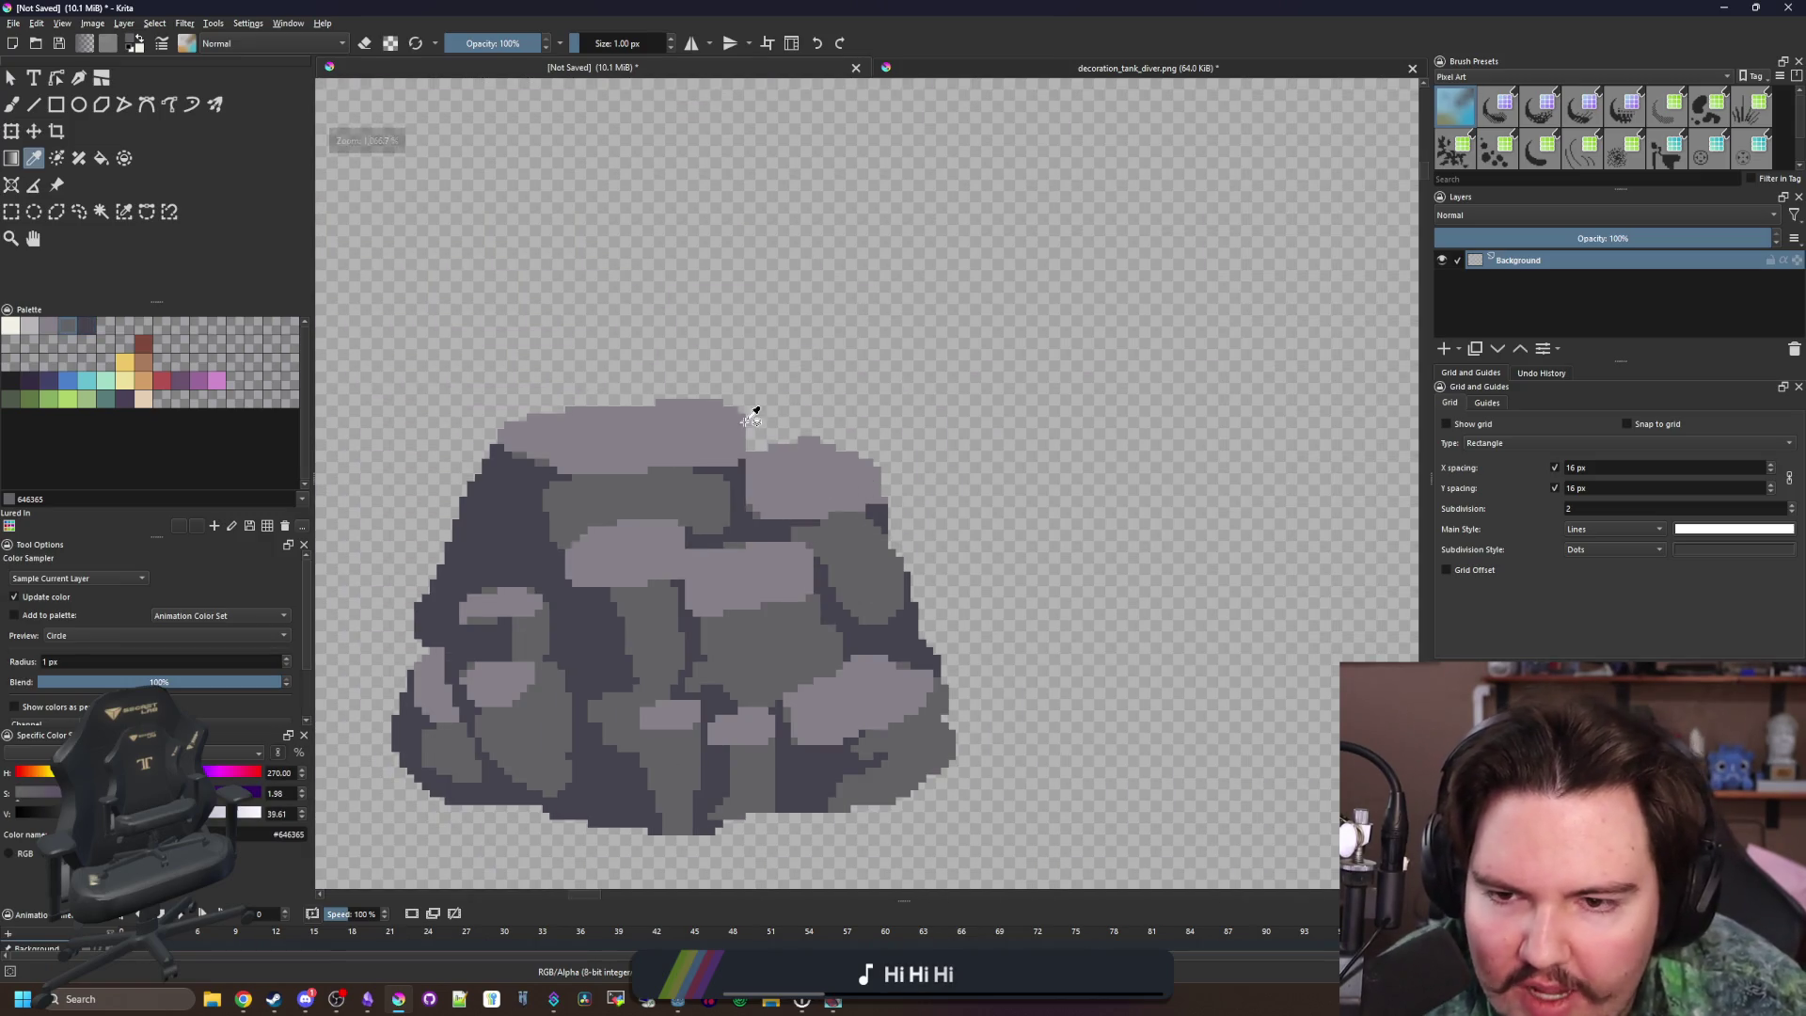
pyautogui.scroll(3, 854, 529)
pyautogui.click(854, 528)
pyautogui.scroll(3, 846, 537)
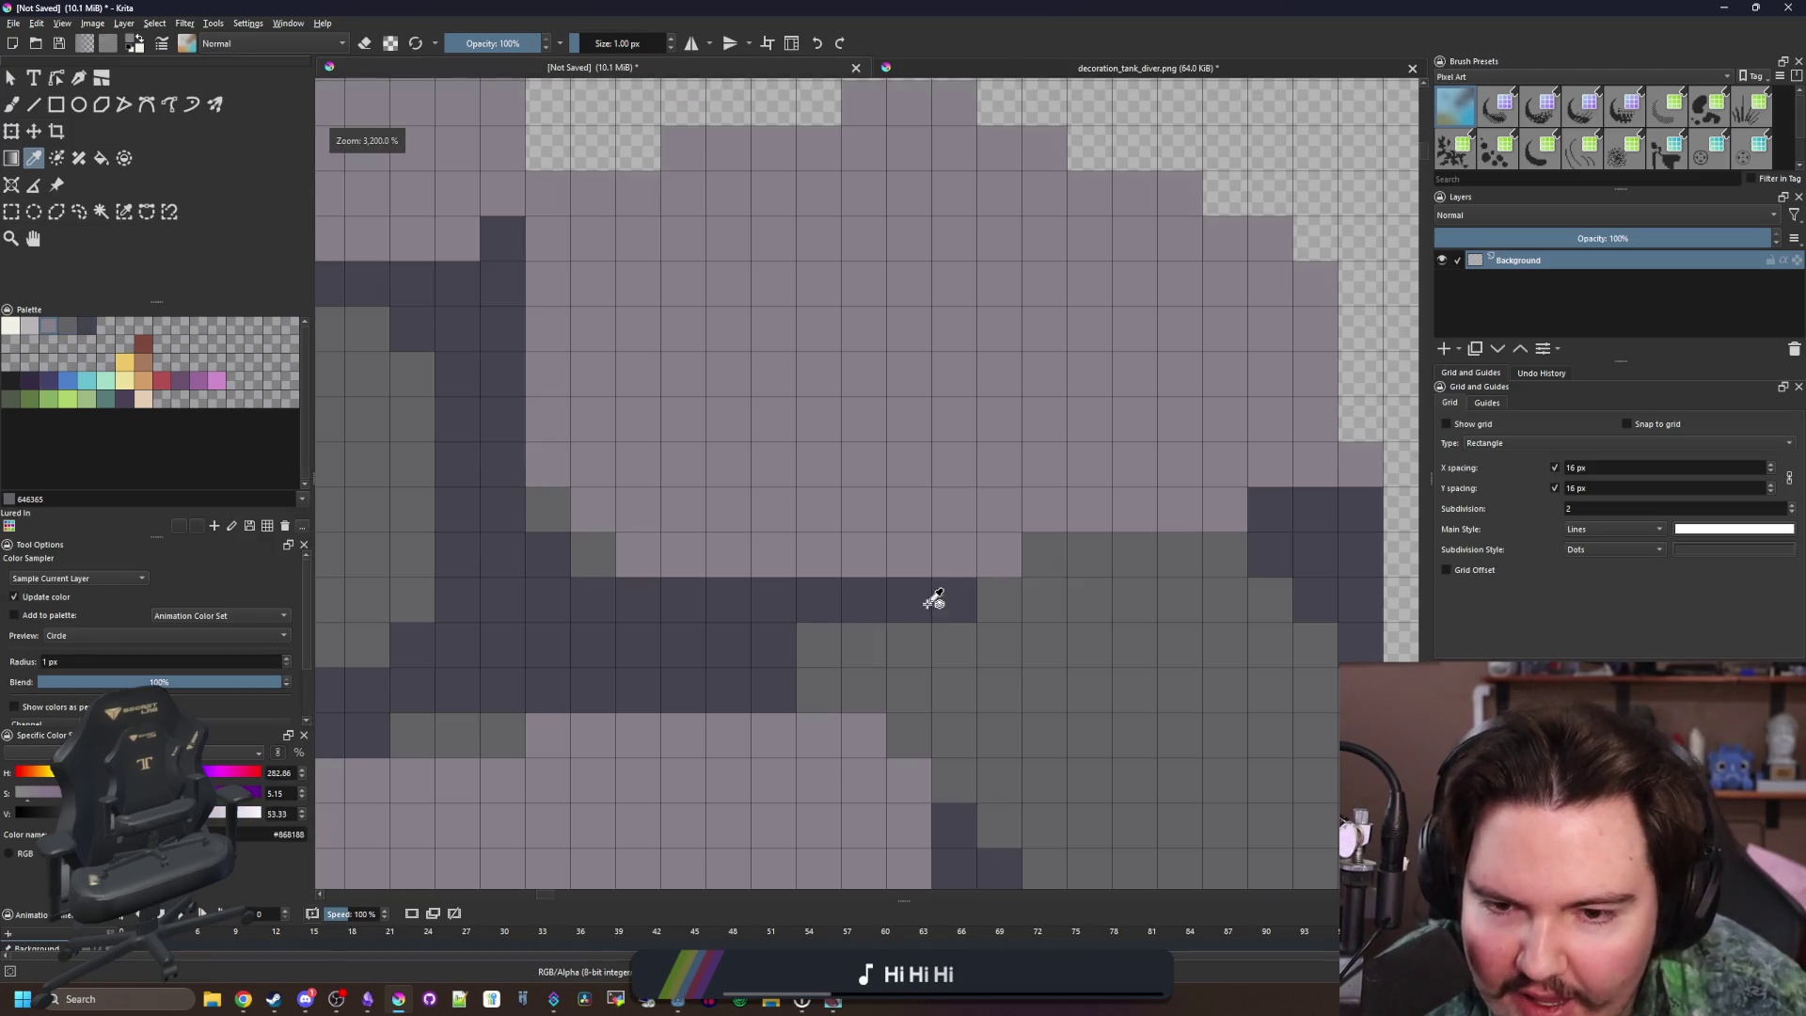
pyautogui.click(979, 553)
# Paint a dark pixel under the lilac stone and a row of dark crevice pixels
pyautogui.click(894, 605)
pyautogui.press('b')
pyautogui.moveTo(999, 555)
pyautogui.mouseDown()
pyautogui.moveTo(592, 548)
pyautogui.moveTo(633, 512)
pyautogui.moveTo(698, 512)
pyautogui.moveTo(639, 511)
pyautogui.mouseUp()
# Paint mid-grey pixels along the stone edge, turning a lilac pixel grey
pyautogui.press('p')
pyautogui.click(1072, 732)
pyautogui.press('b')
pyautogui.click(548, 464)
pyautogui.scroll(-3, 860, 598)
pyautogui.scroll(2, 978, 566)
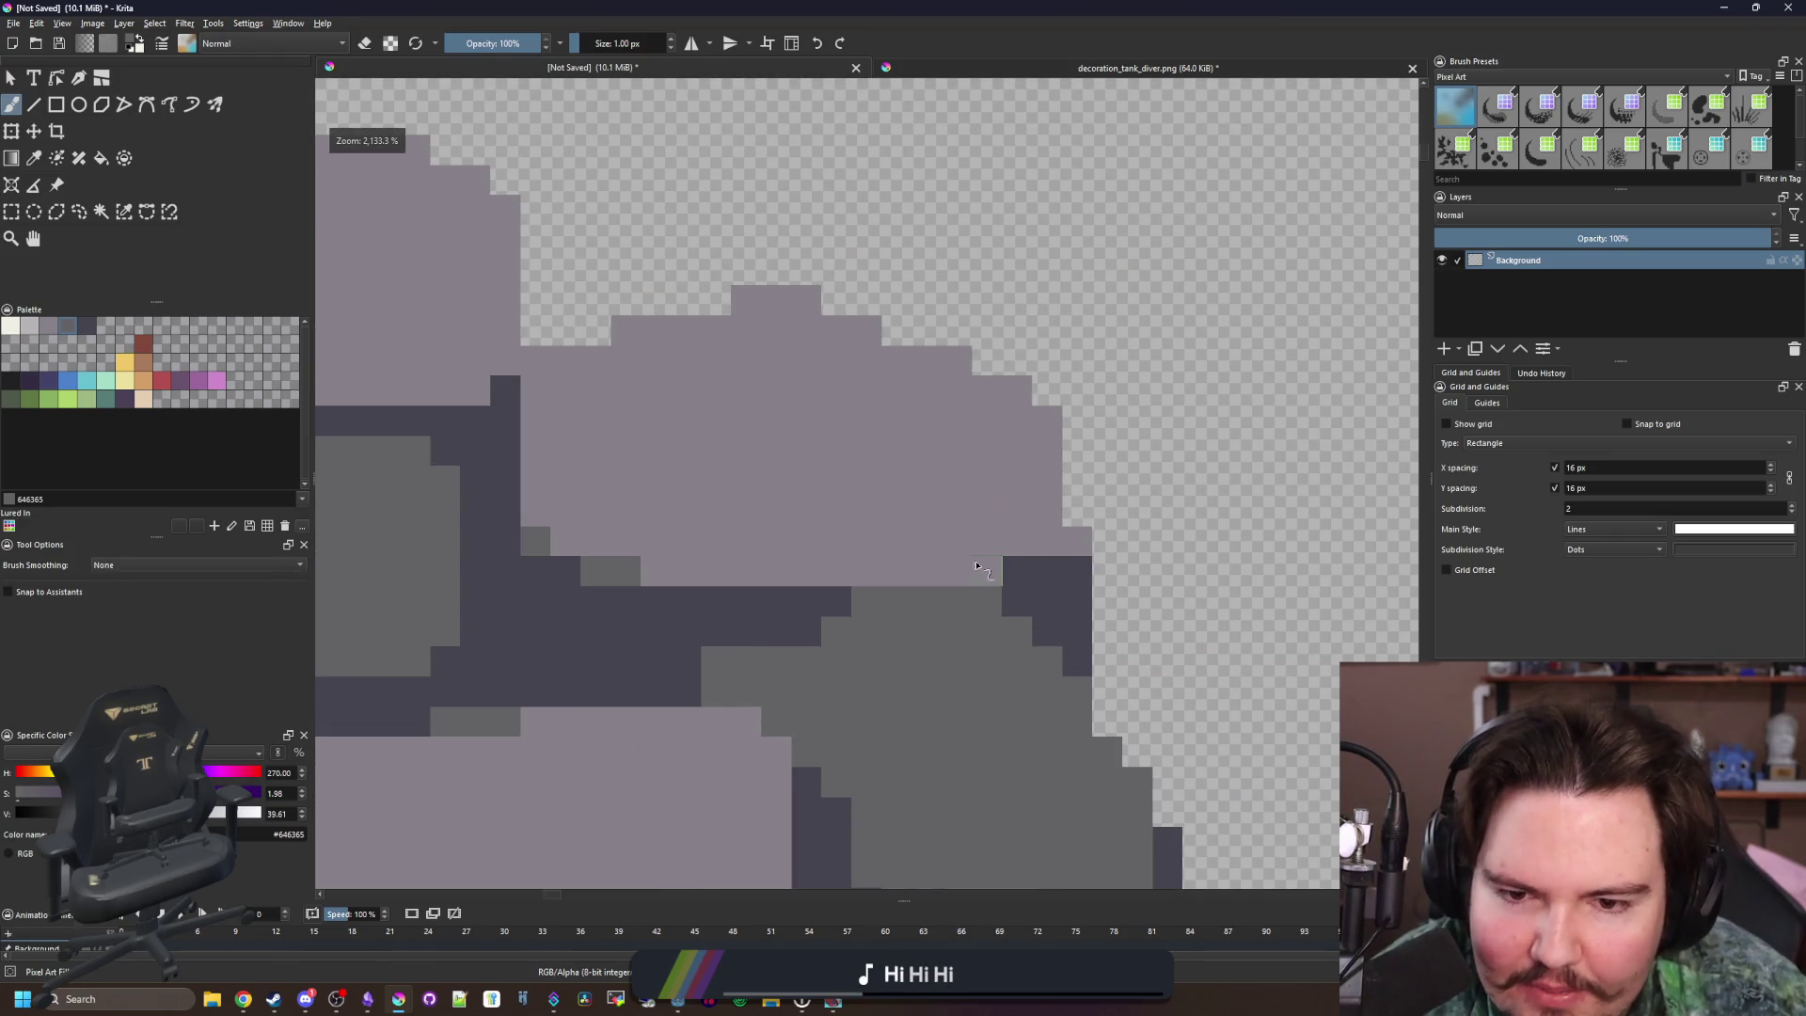
pyautogui.scroll(-5, 684, 475)
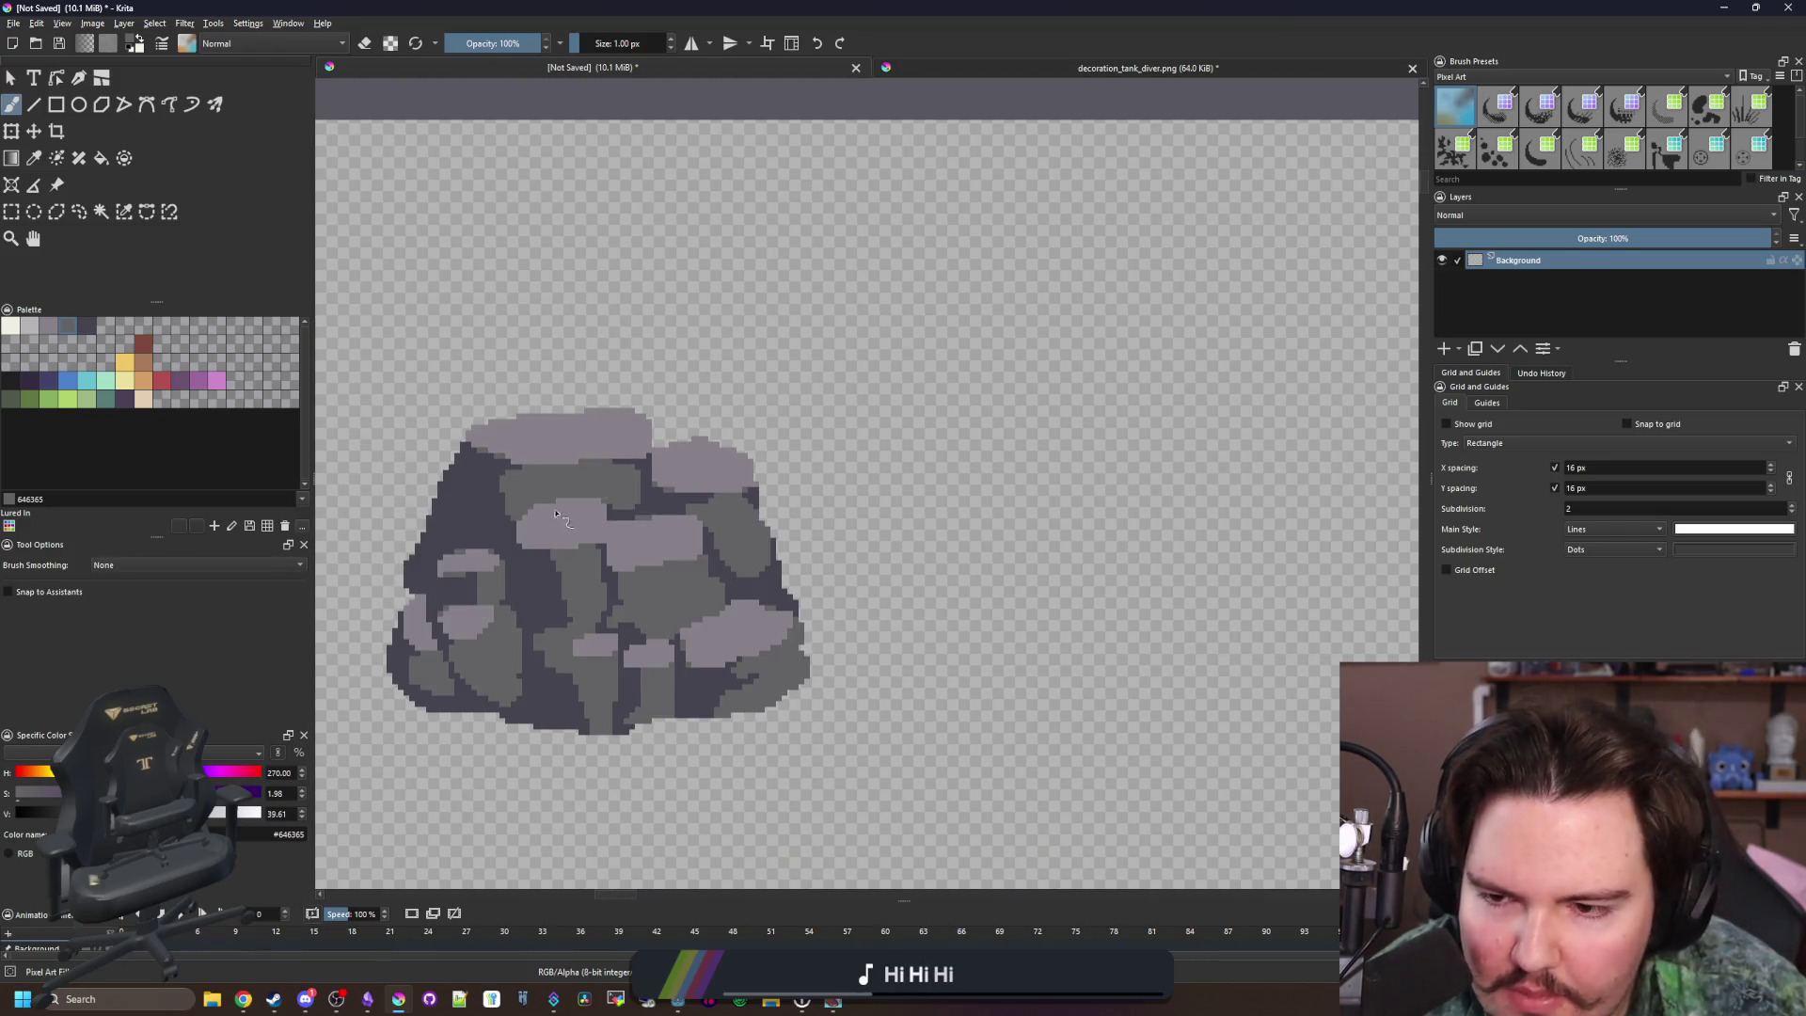
pyautogui.scroll(4, 556, 515)
pyautogui.click(539, 553)
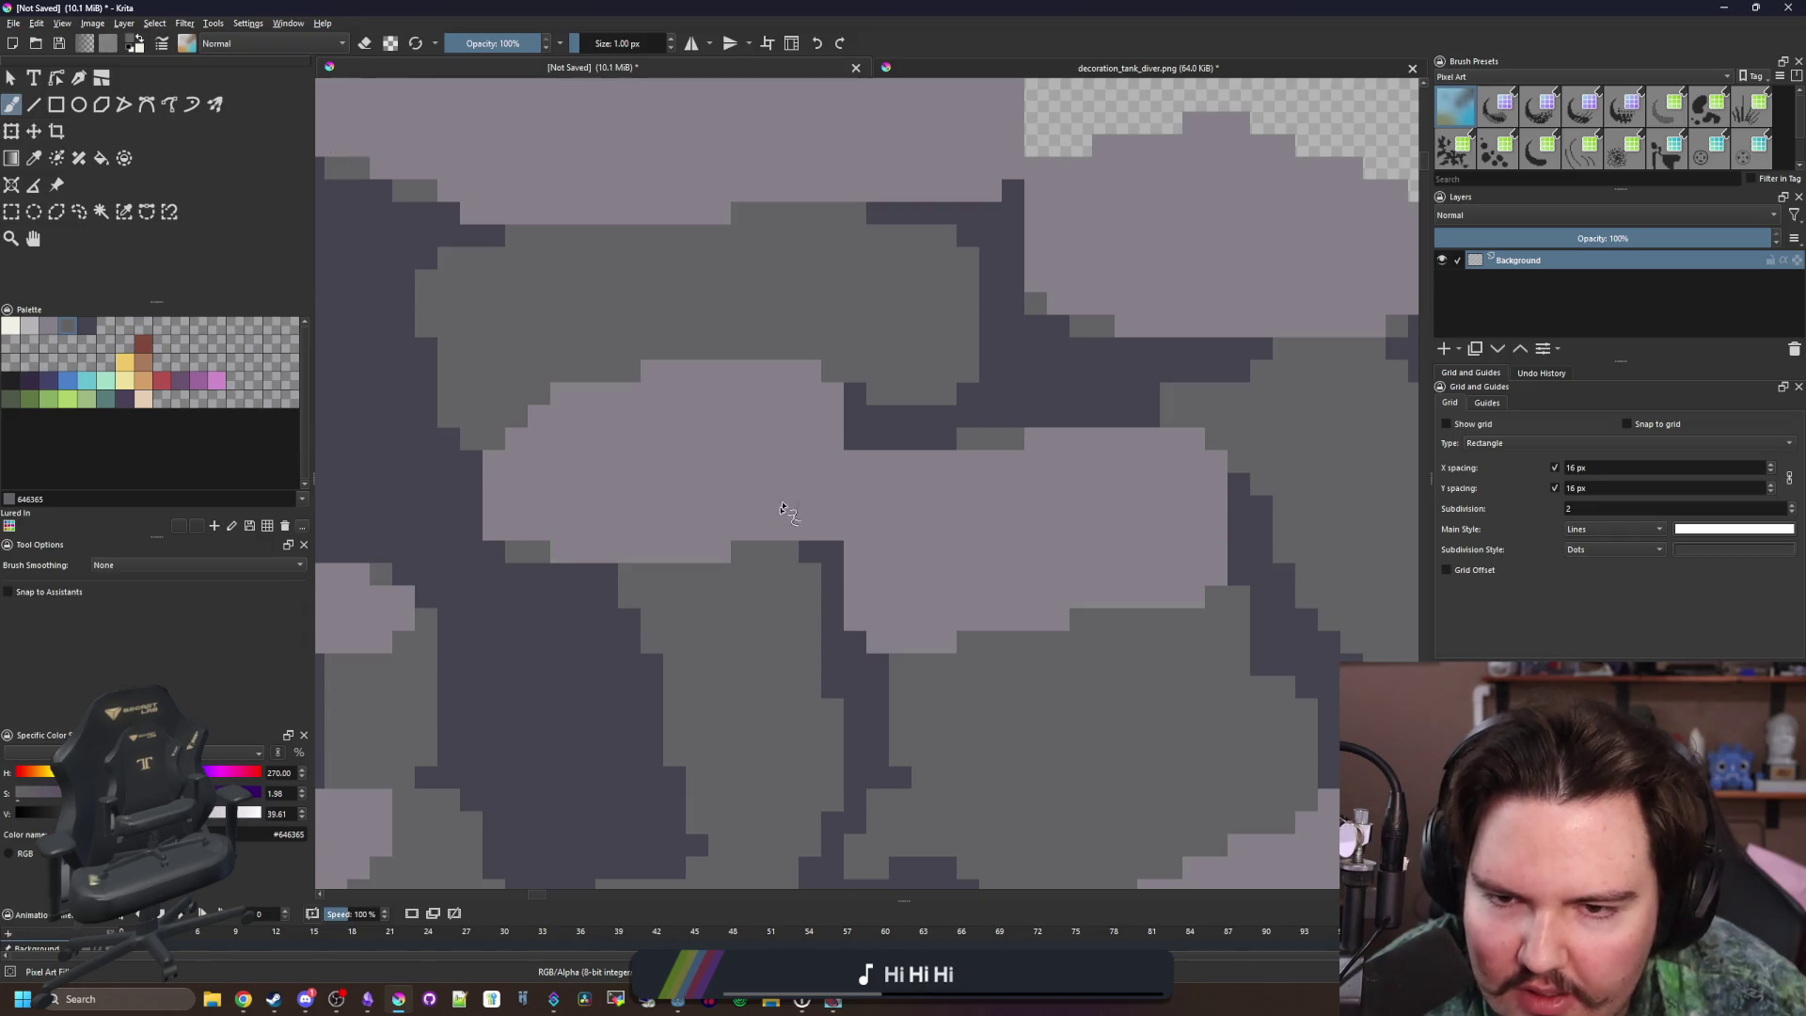
# Add dark pixels down the crevice between the stones
pyautogui.scroll(2, 870, 480)
pyautogui.moveTo(847, 455); pyautogui.dragTo(850, 502)
pyautogui.click(895, 467)
pyautogui.click(851, 536)
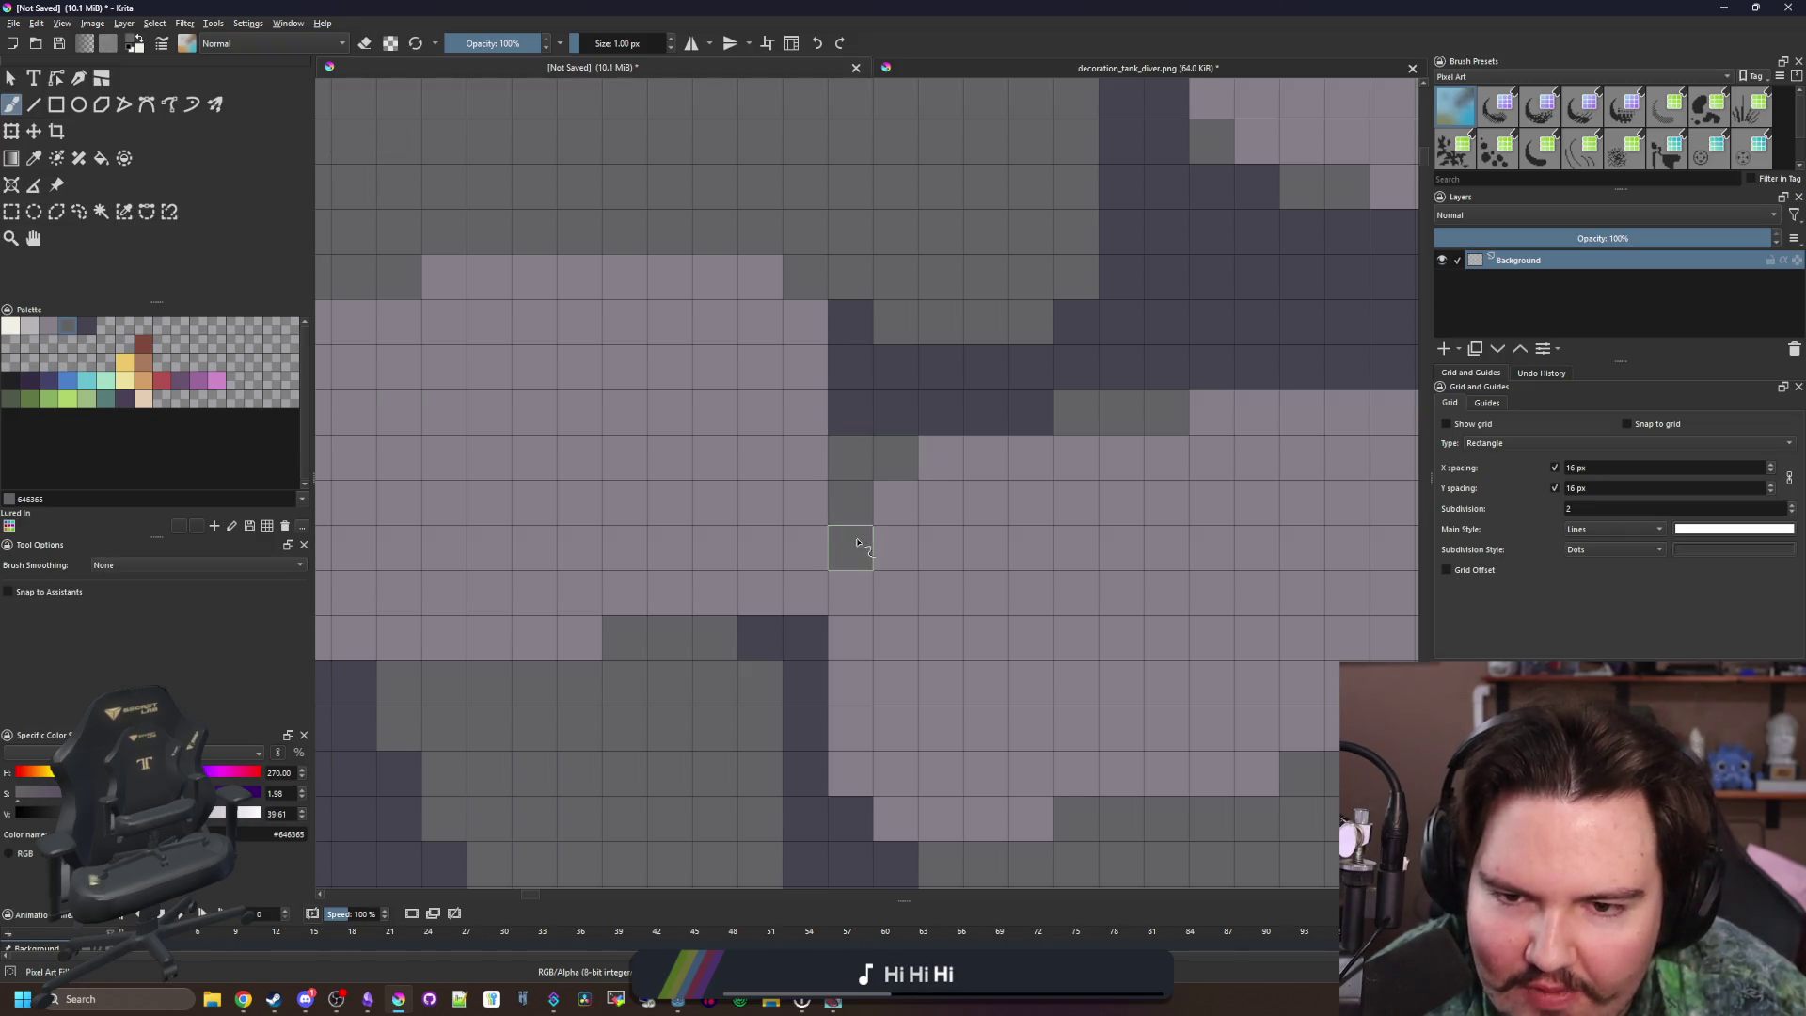
pyautogui.scroll(-7, 788, 519)
pyautogui.scroll(5, 788, 518)
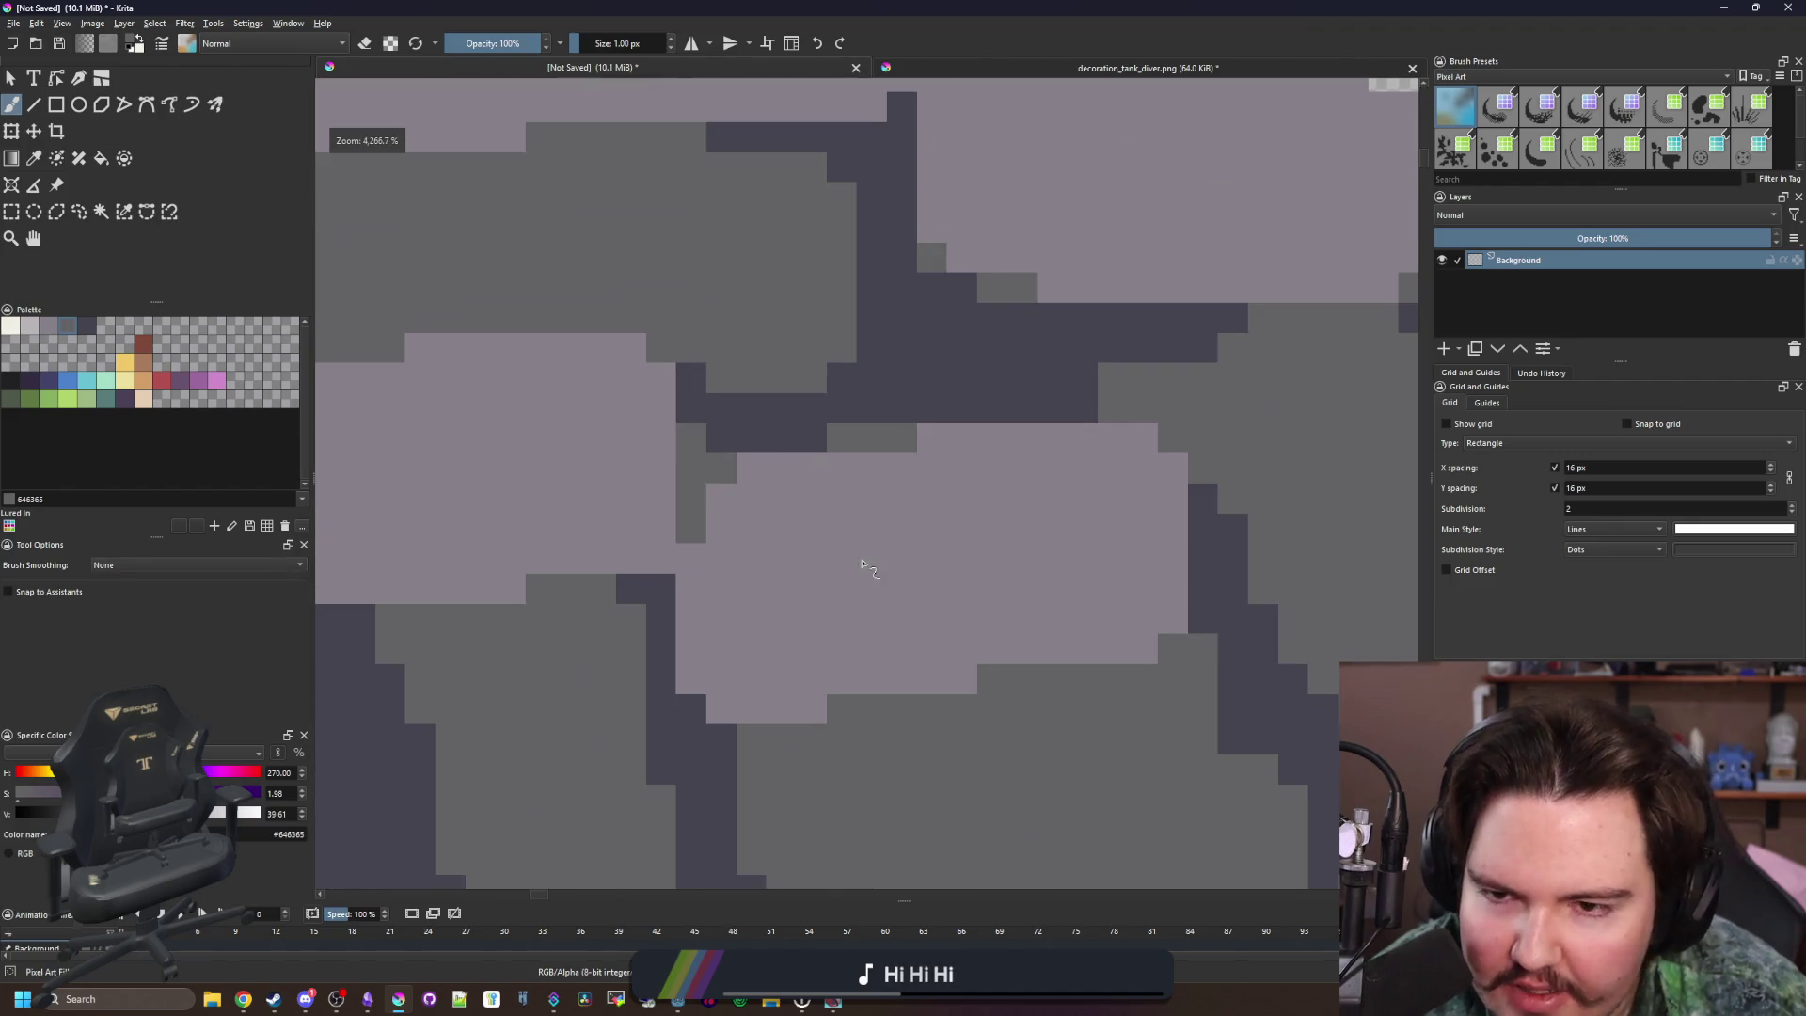
pyautogui.scroll(-6, 862, 564)
pyautogui.scroll(-1, 800, 532)
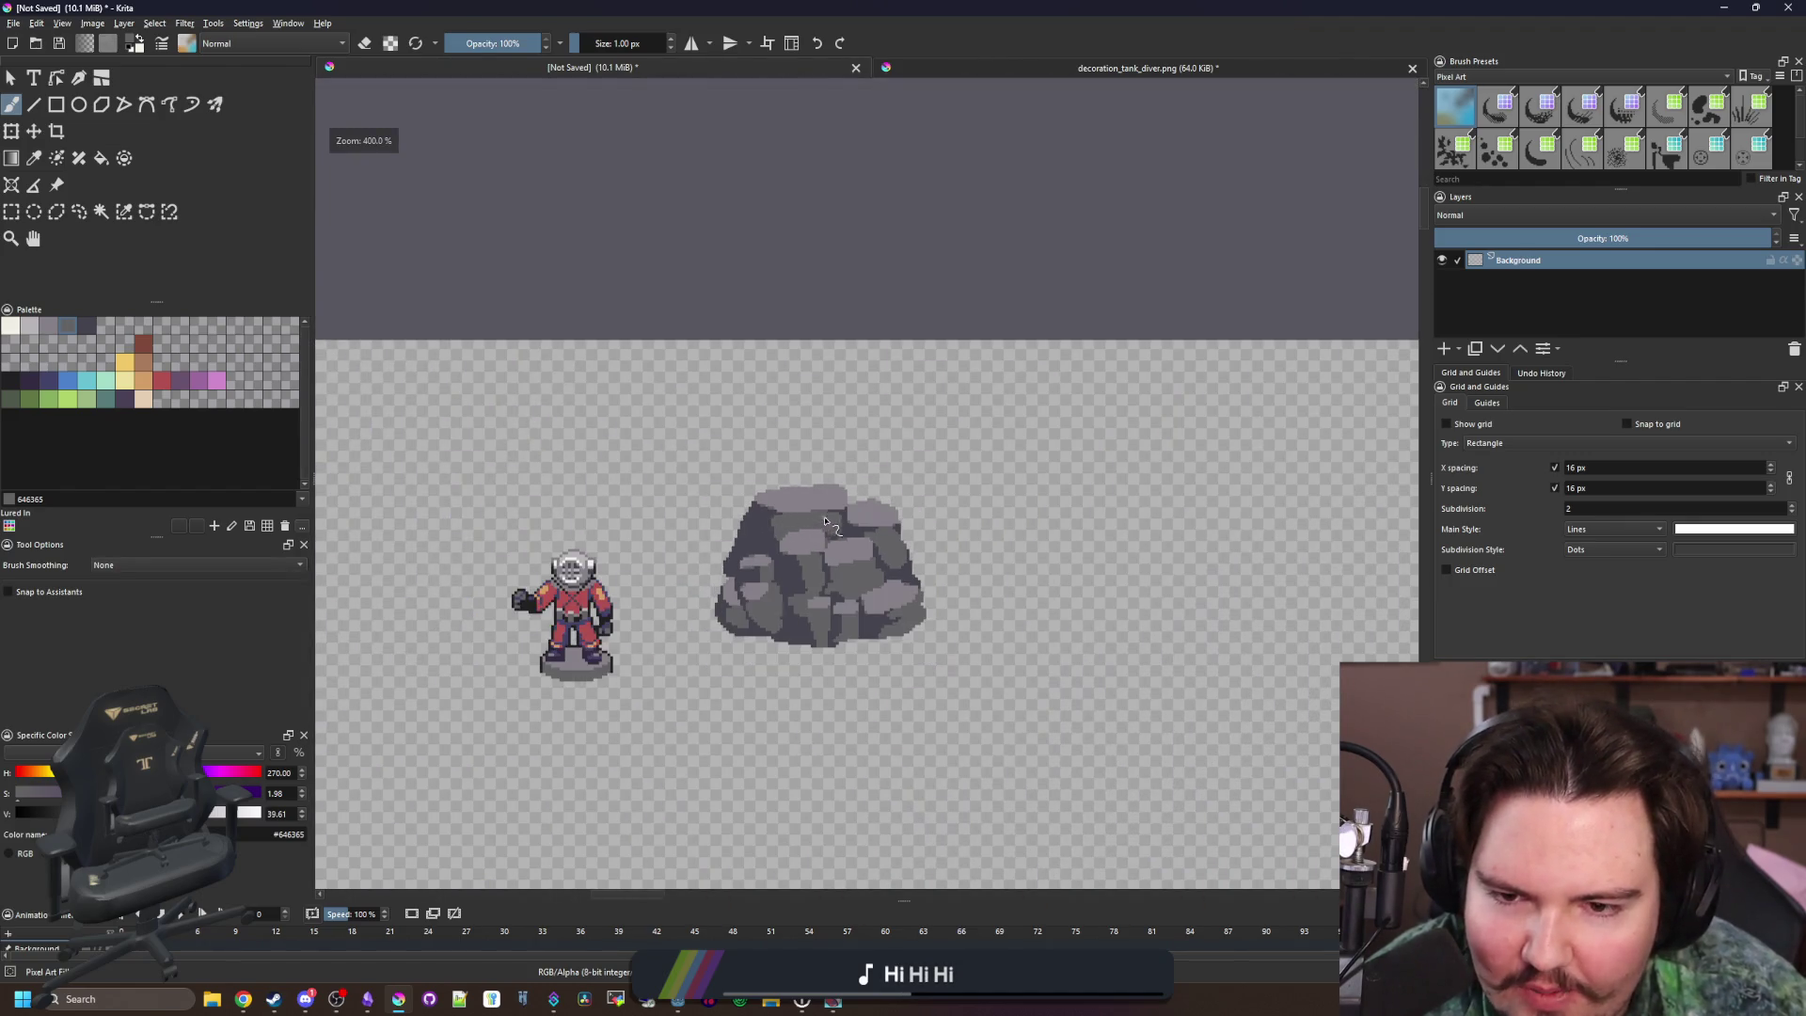
pyautogui.scroll(8, 832, 525)
pyautogui.scroll(-7, 909, 517)
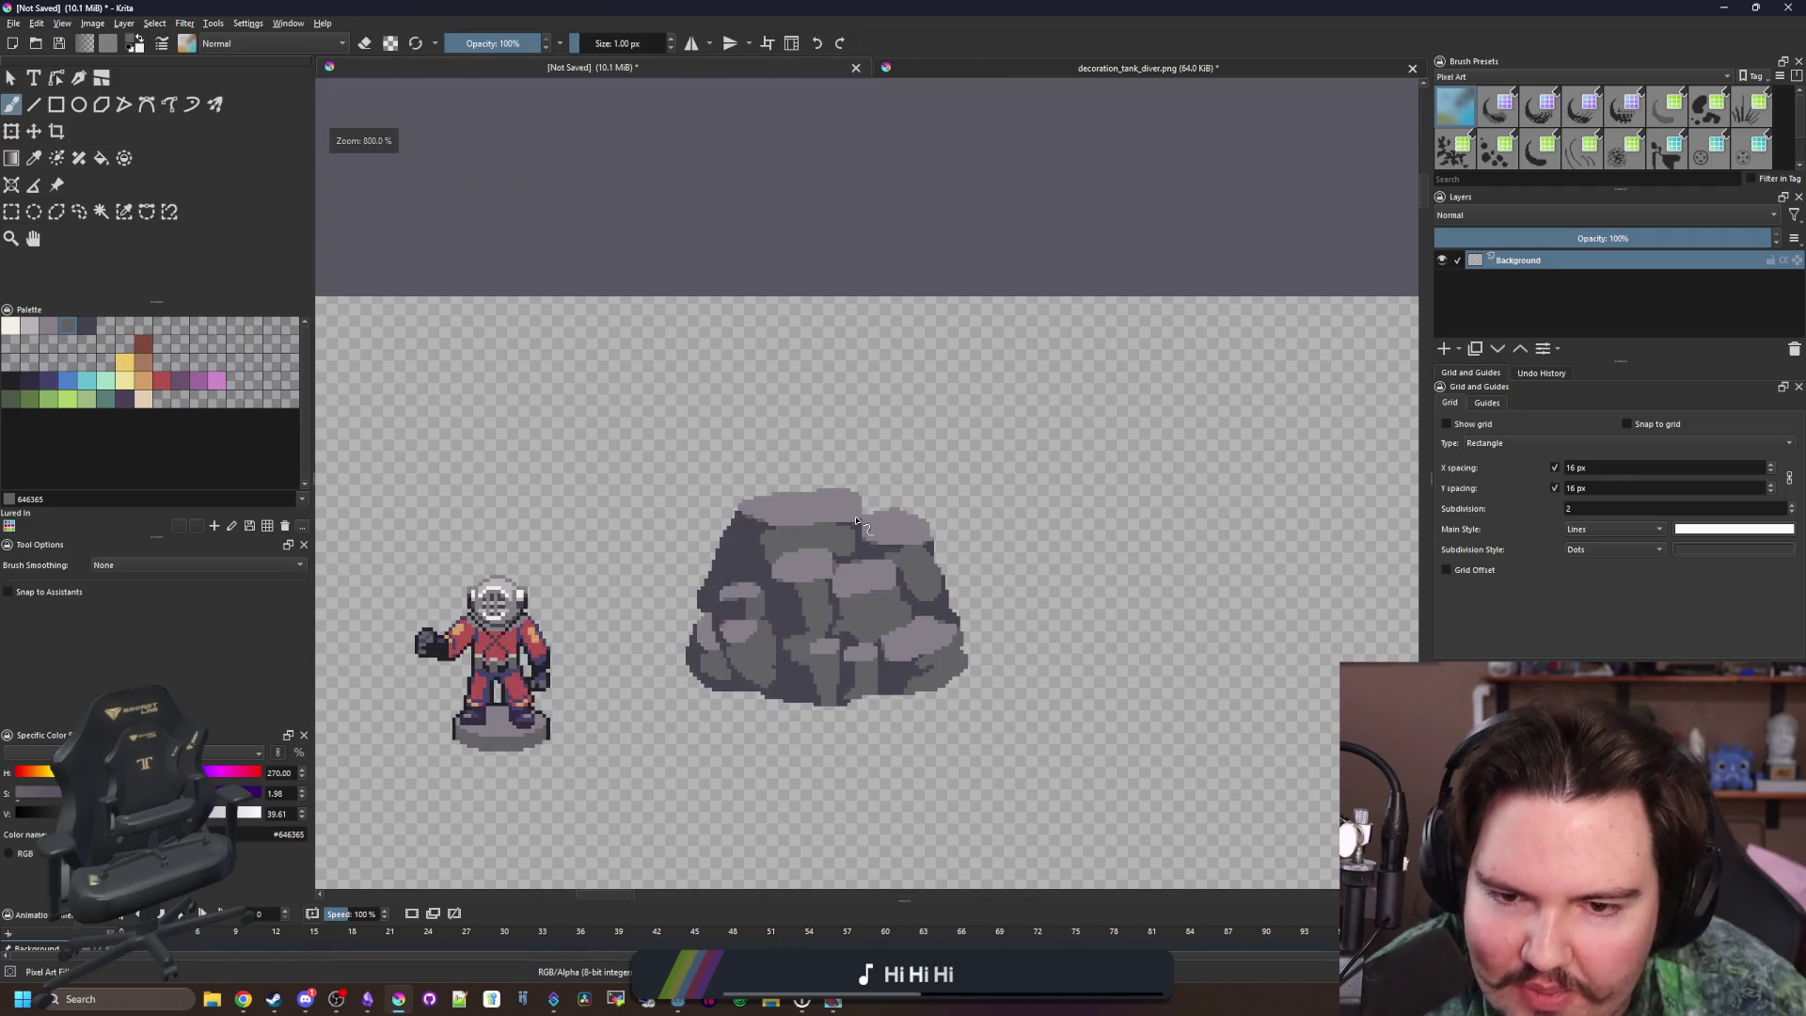
pyautogui.scroll(6, 884, 670)
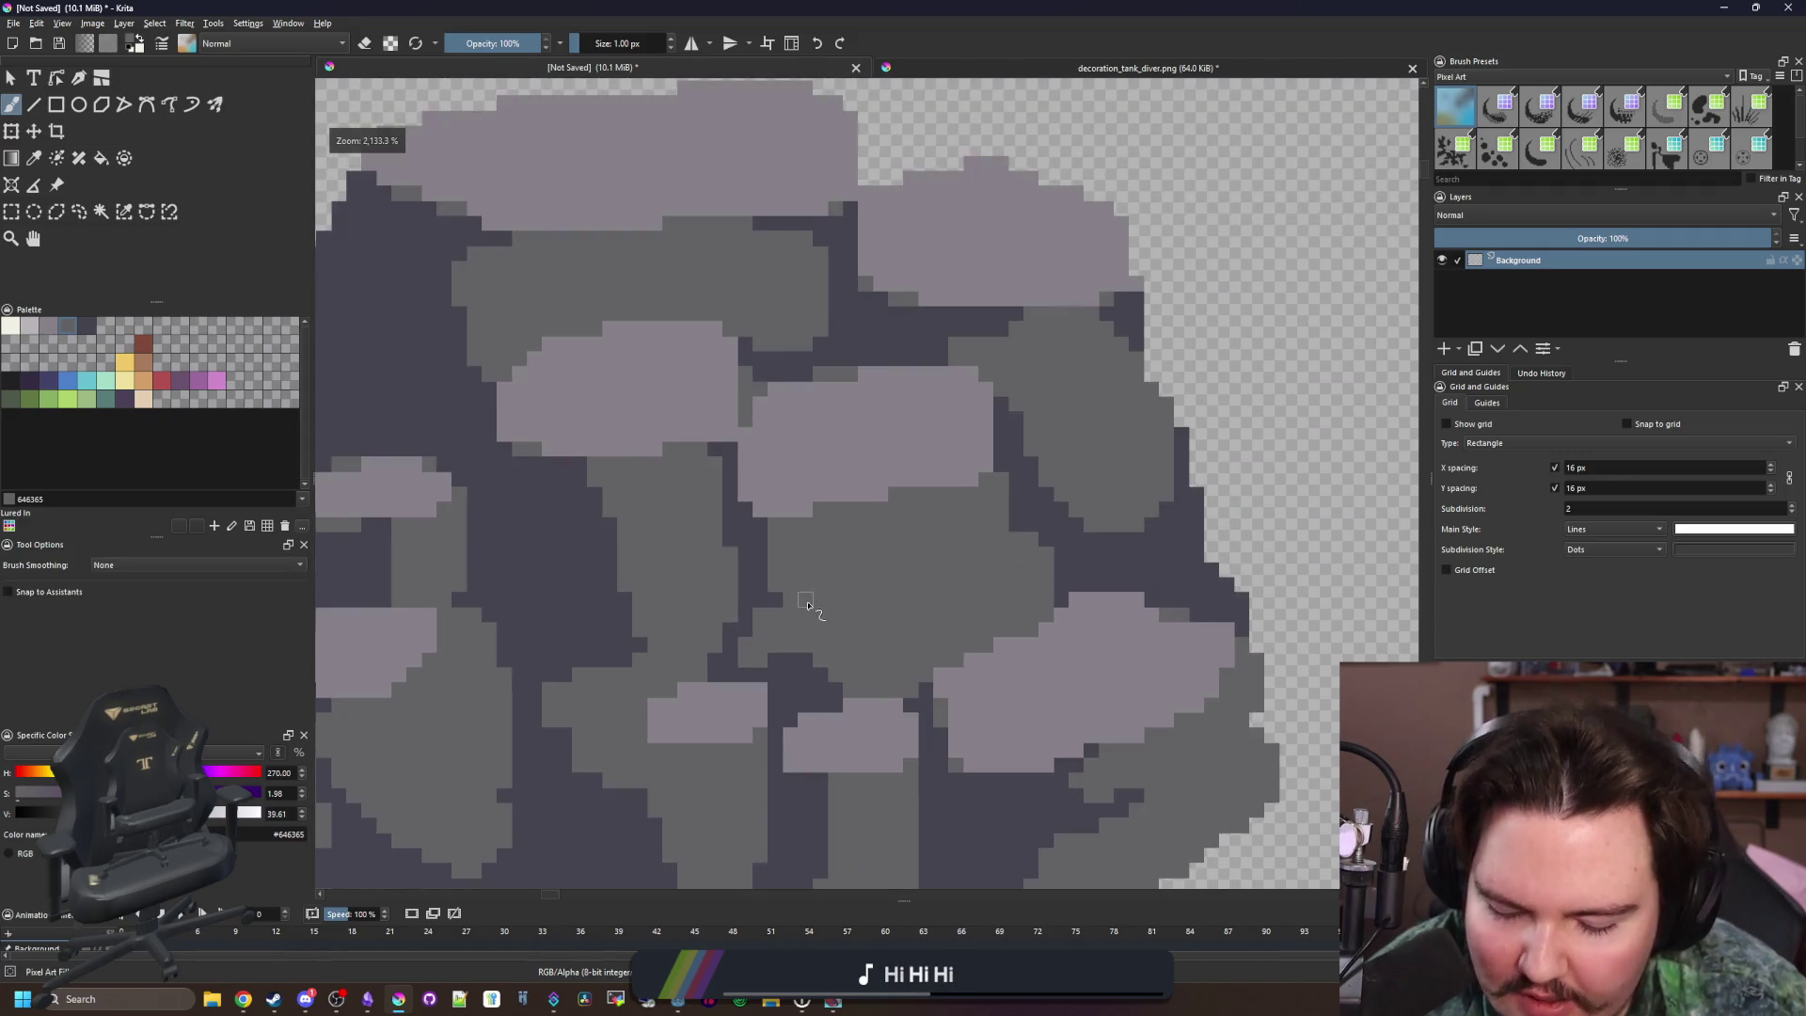
# Darken the mid-grey gap on the lower left into a crevice
pyautogui.press('p')
pyautogui.press('b')
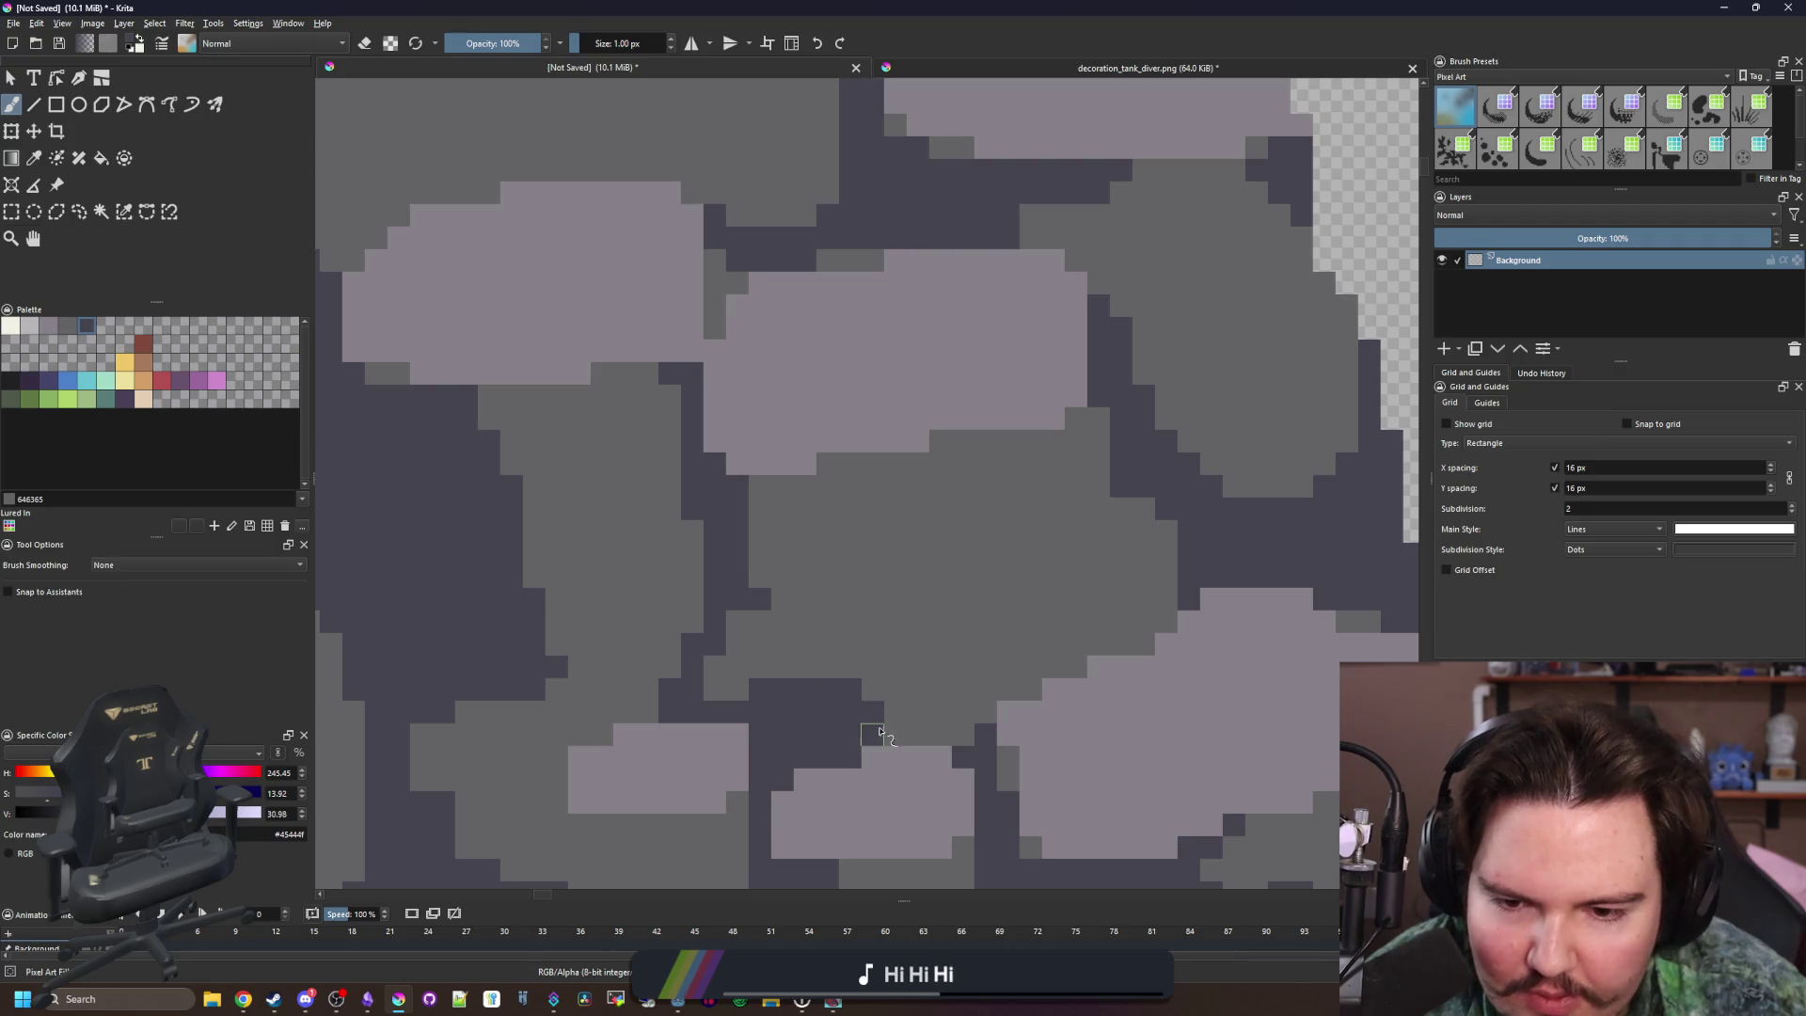
pyautogui.moveTo(783, 571)
pyautogui.mouseDown()
pyautogui.moveTo(758, 505)
pyautogui.moveTo(741, 620)
pyautogui.mouseUp()
pyautogui.scroll(-10, 788, 699)
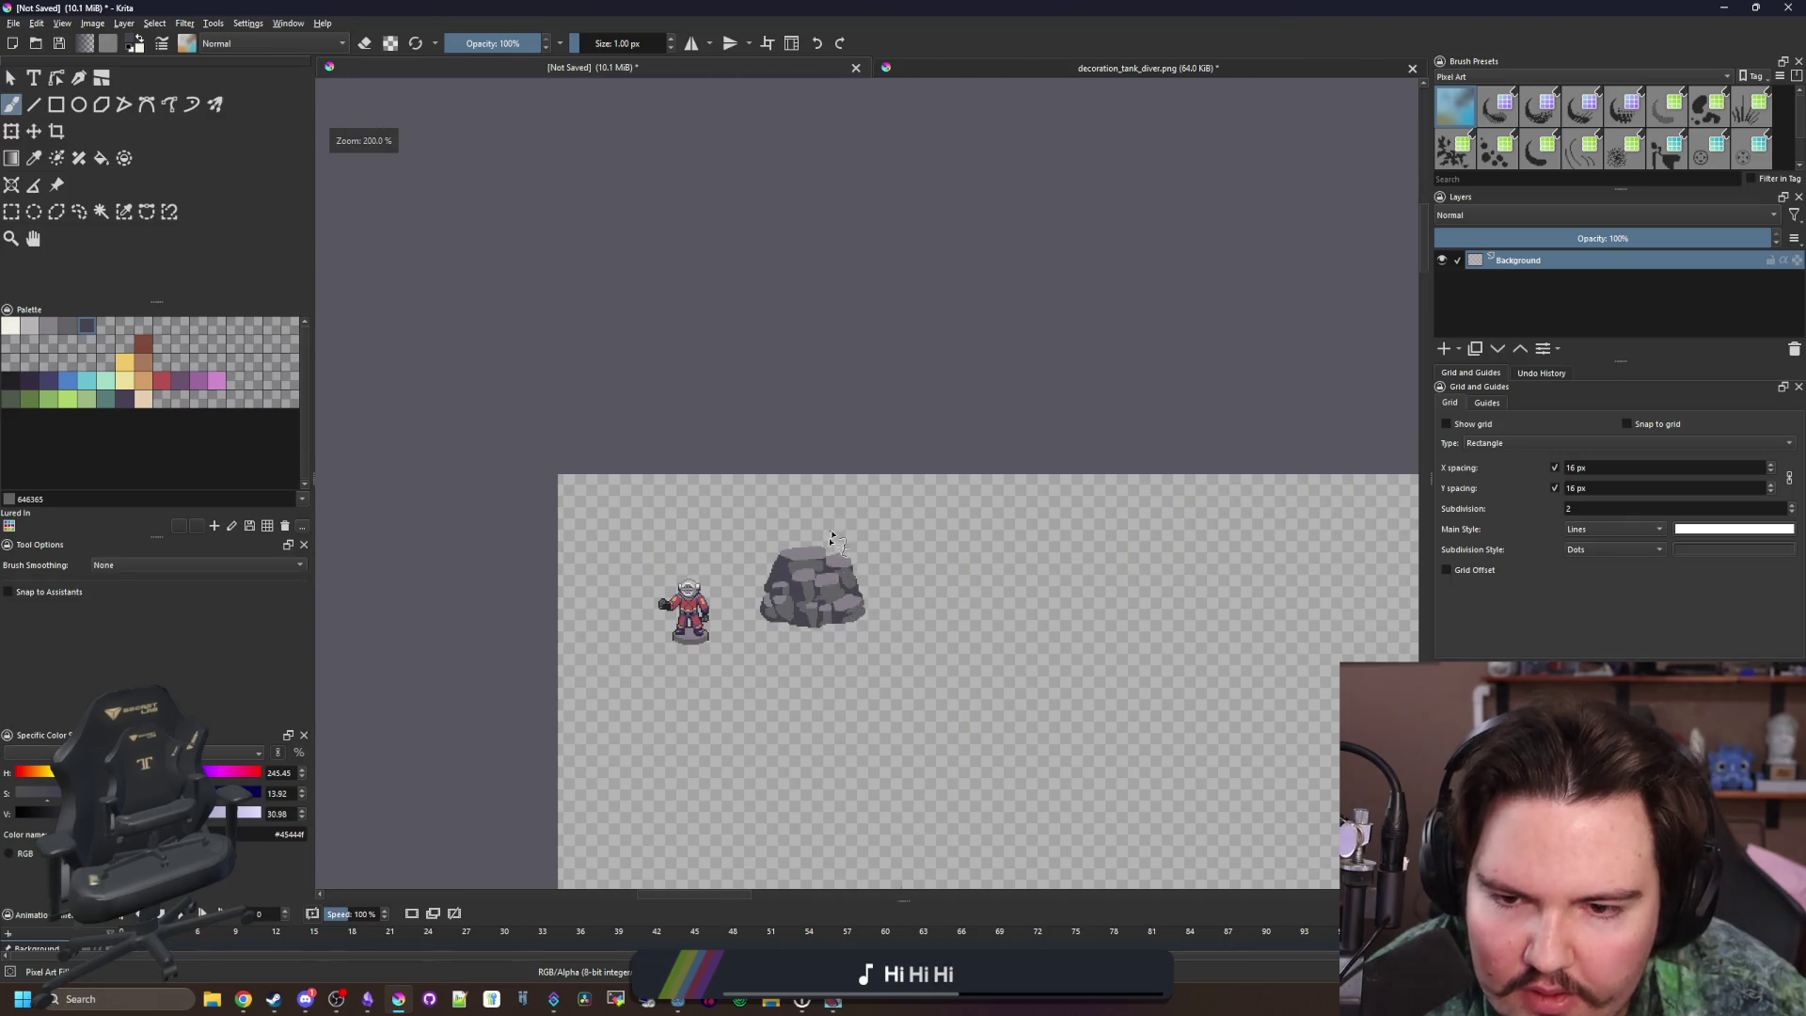
pyautogui.scroll(10, 824, 613)
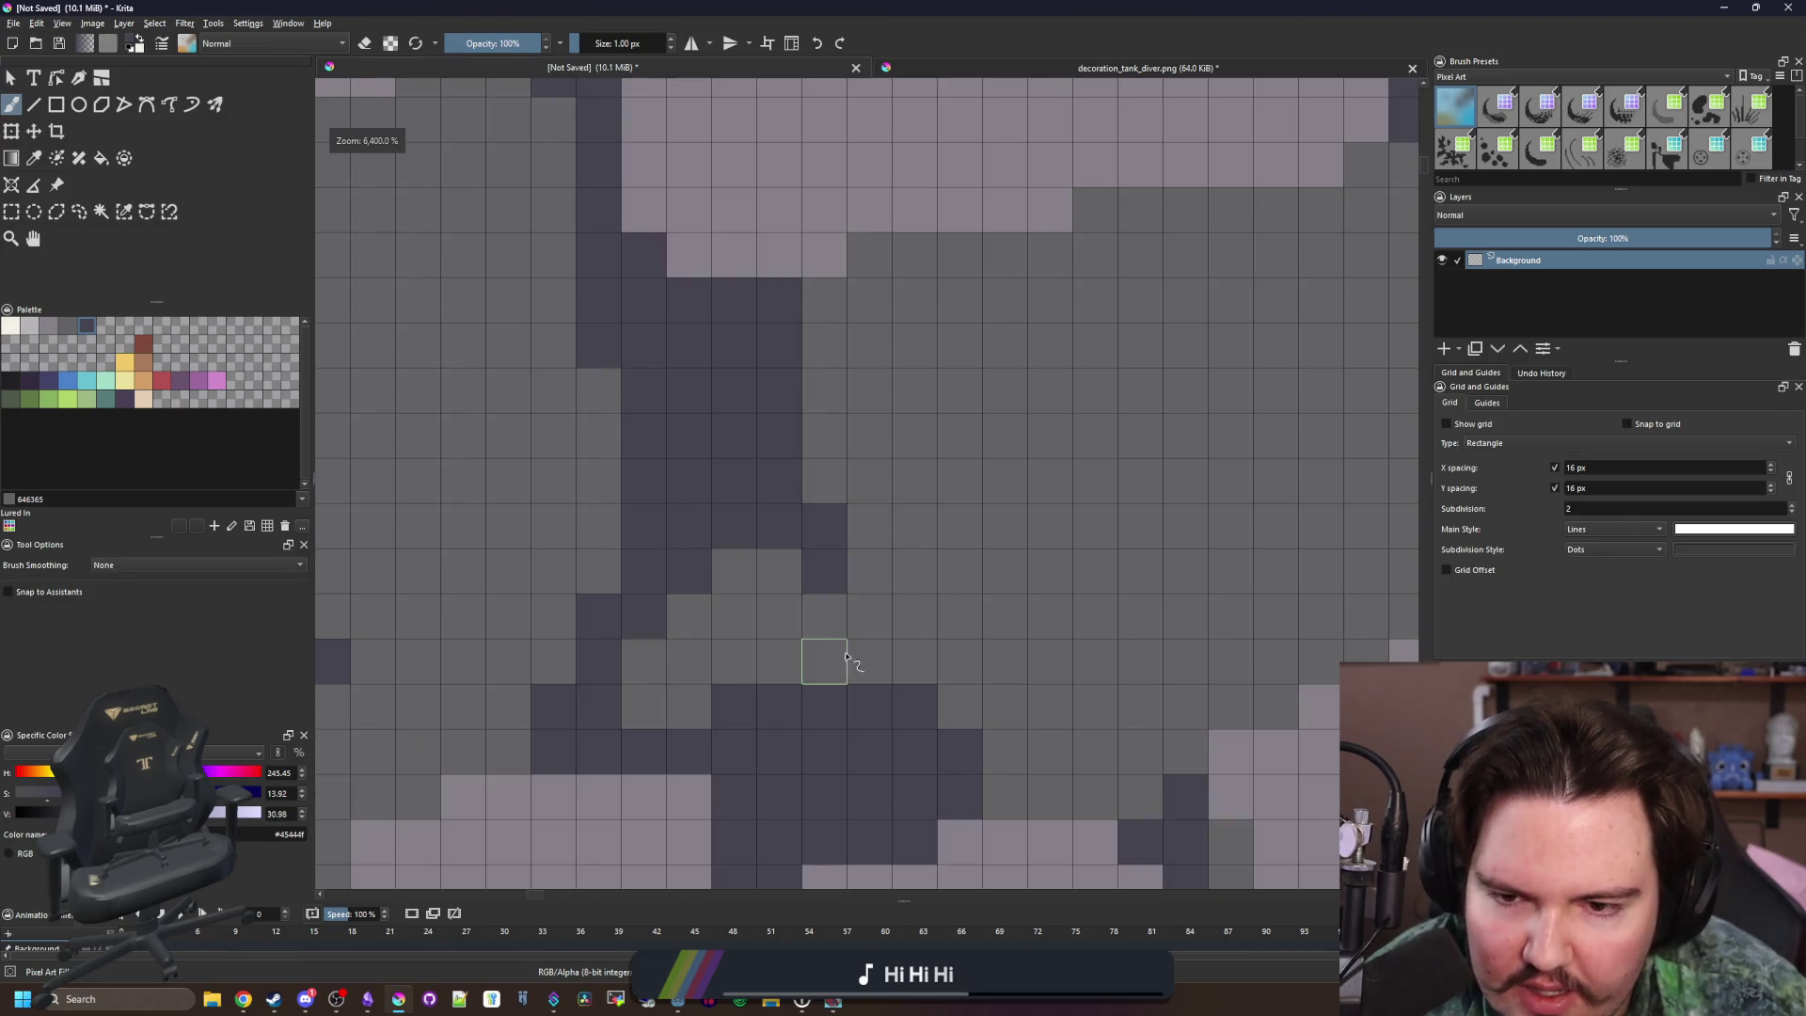
pyautogui.scroll(-10, 858, 671)
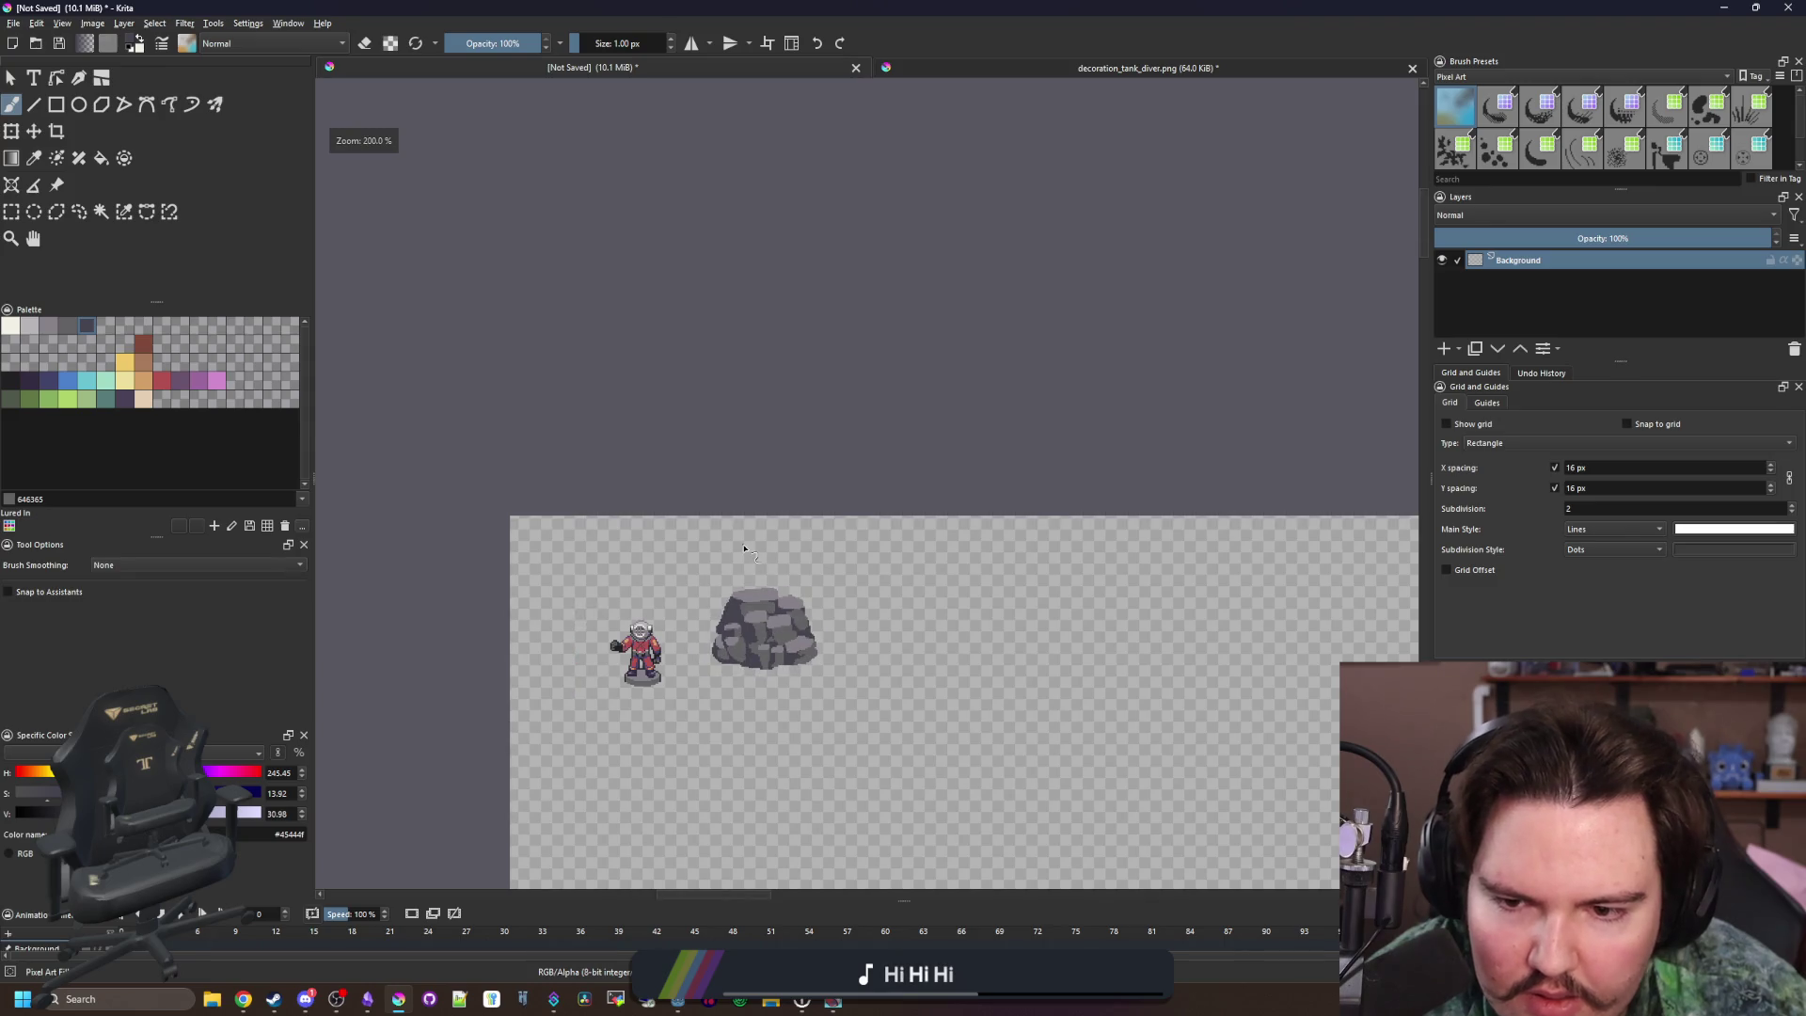
pyautogui.scroll(6, 791, 672)
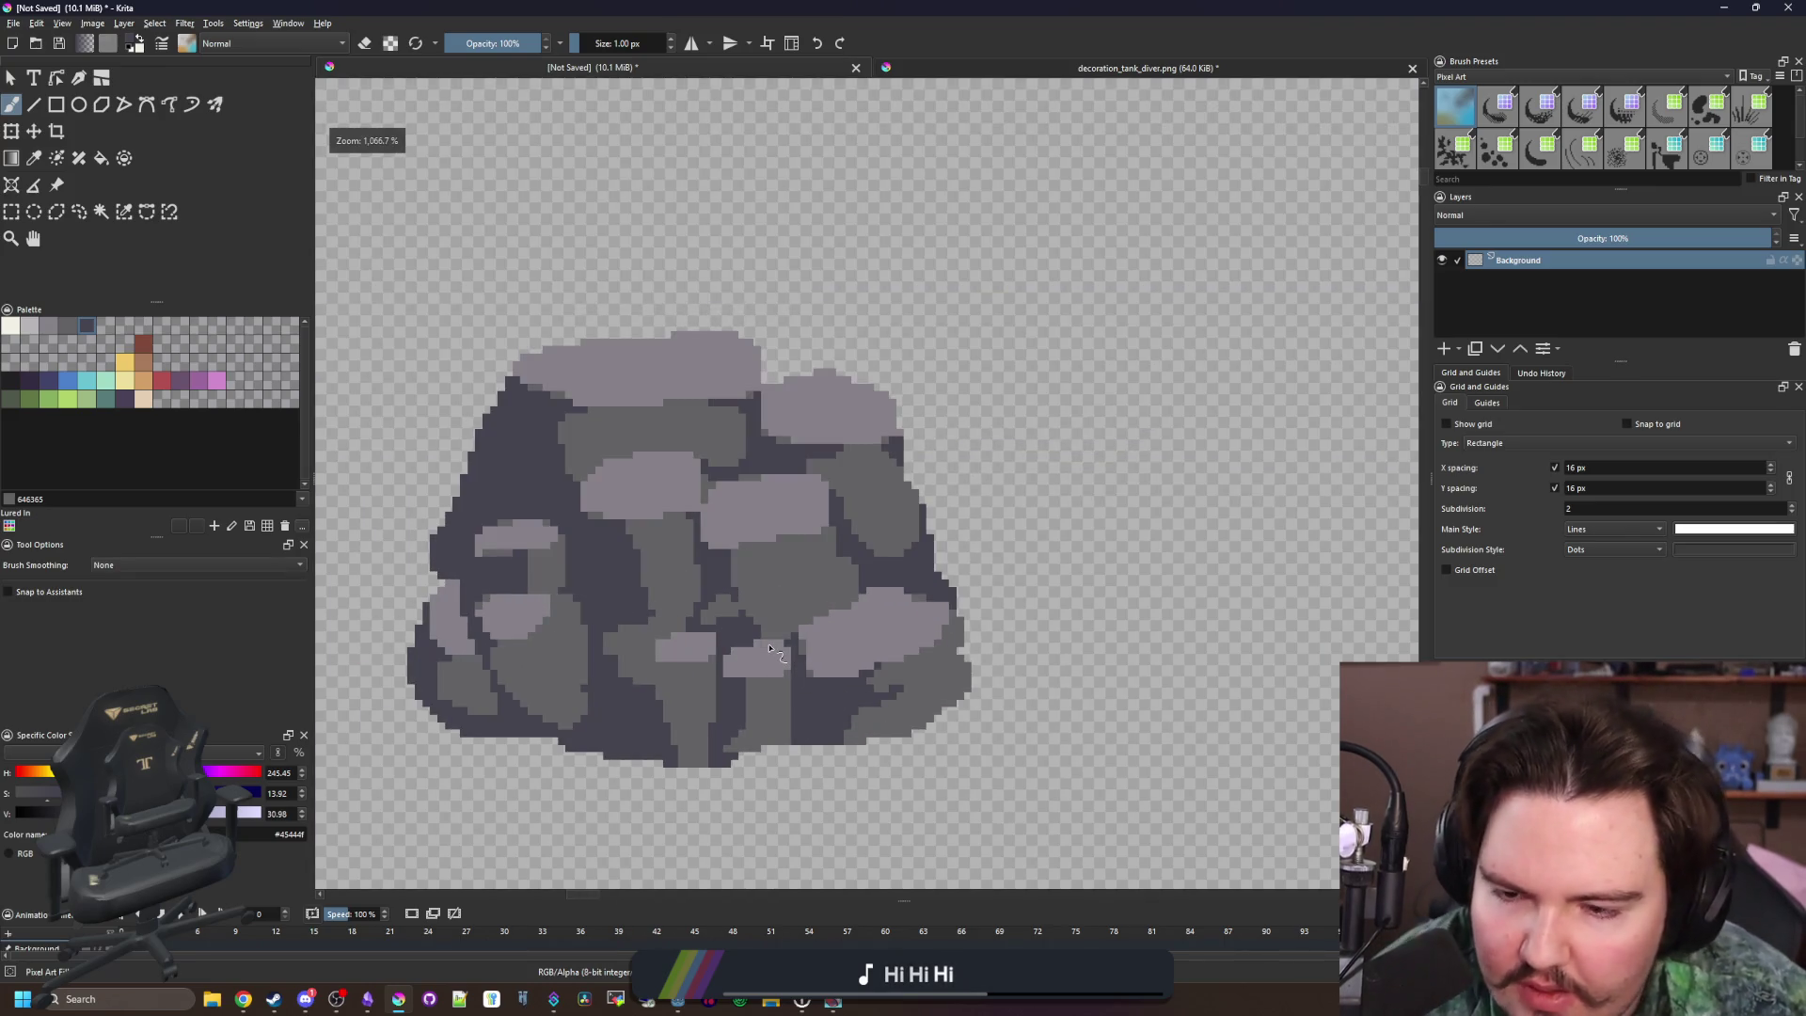
pyautogui.press('p')
pyautogui.scroll(2, 626, 750)
# Erase two stray pixels on the boulder's bottom edge
pyautogui.press('b')
pyautogui.press('e')
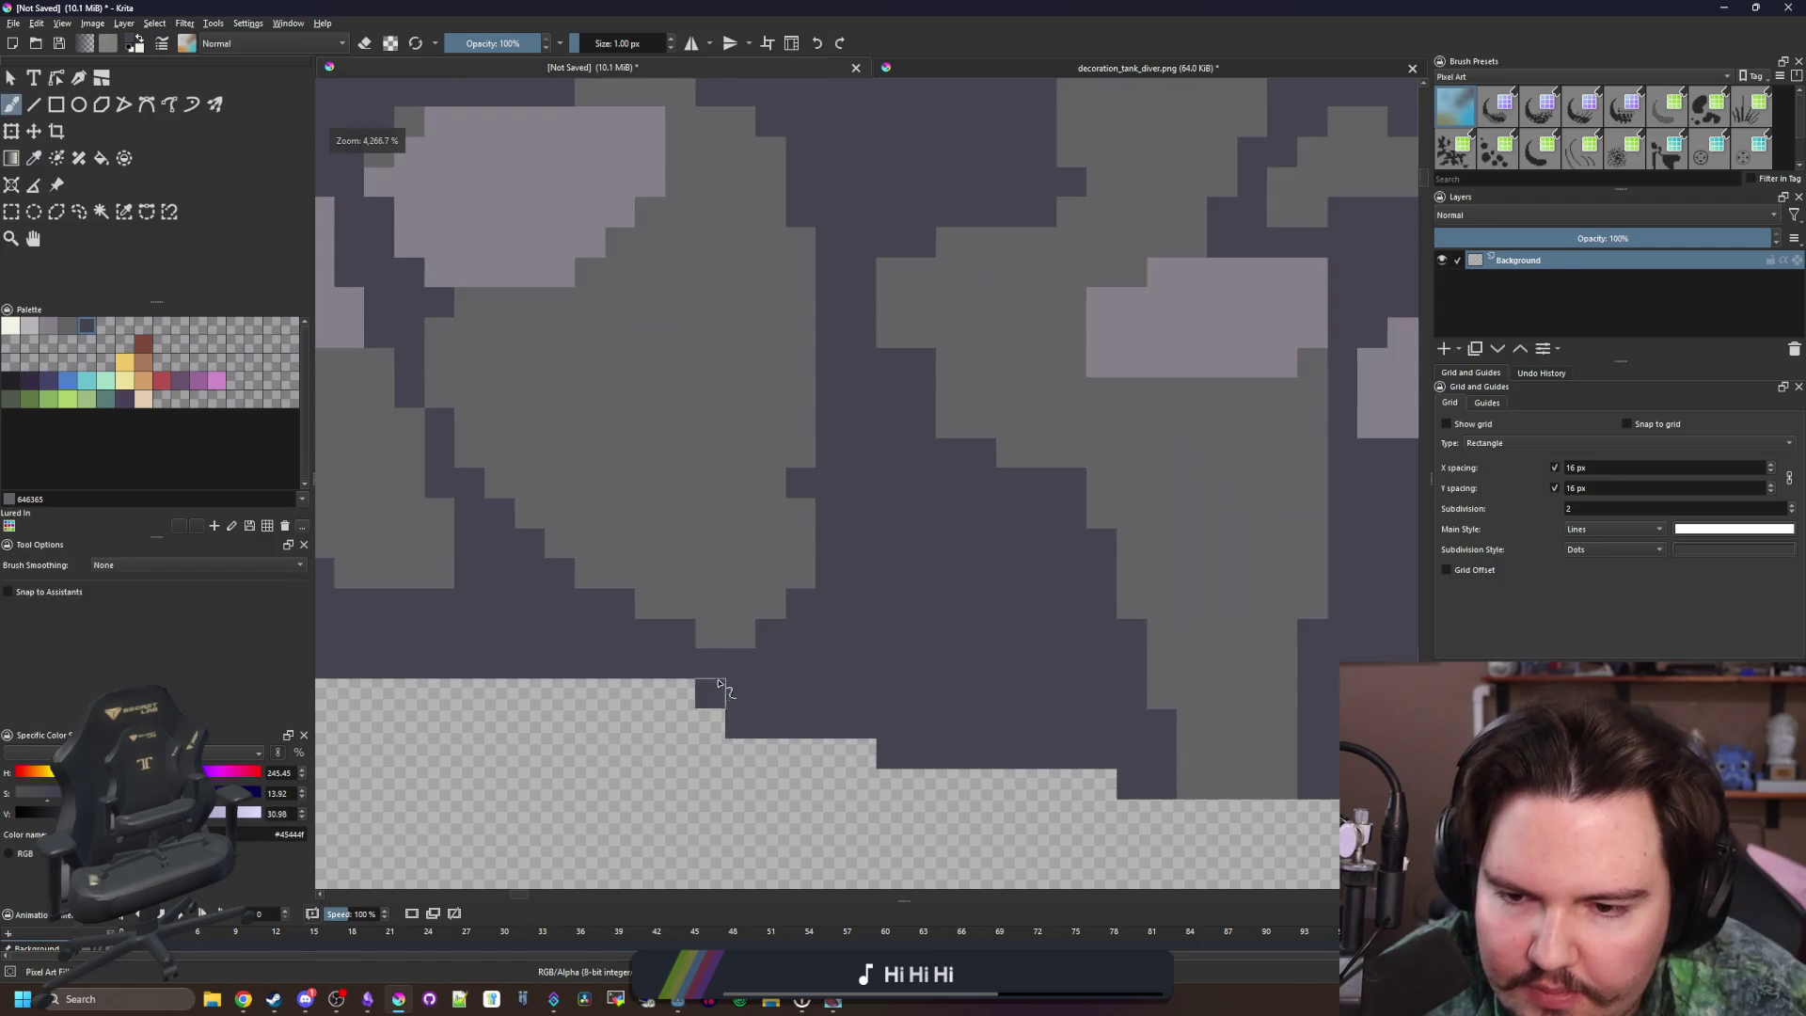
pyautogui.click(740, 663)
pyautogui.click(771, 723)
pyautogui.scroll(-5, 719, 723)
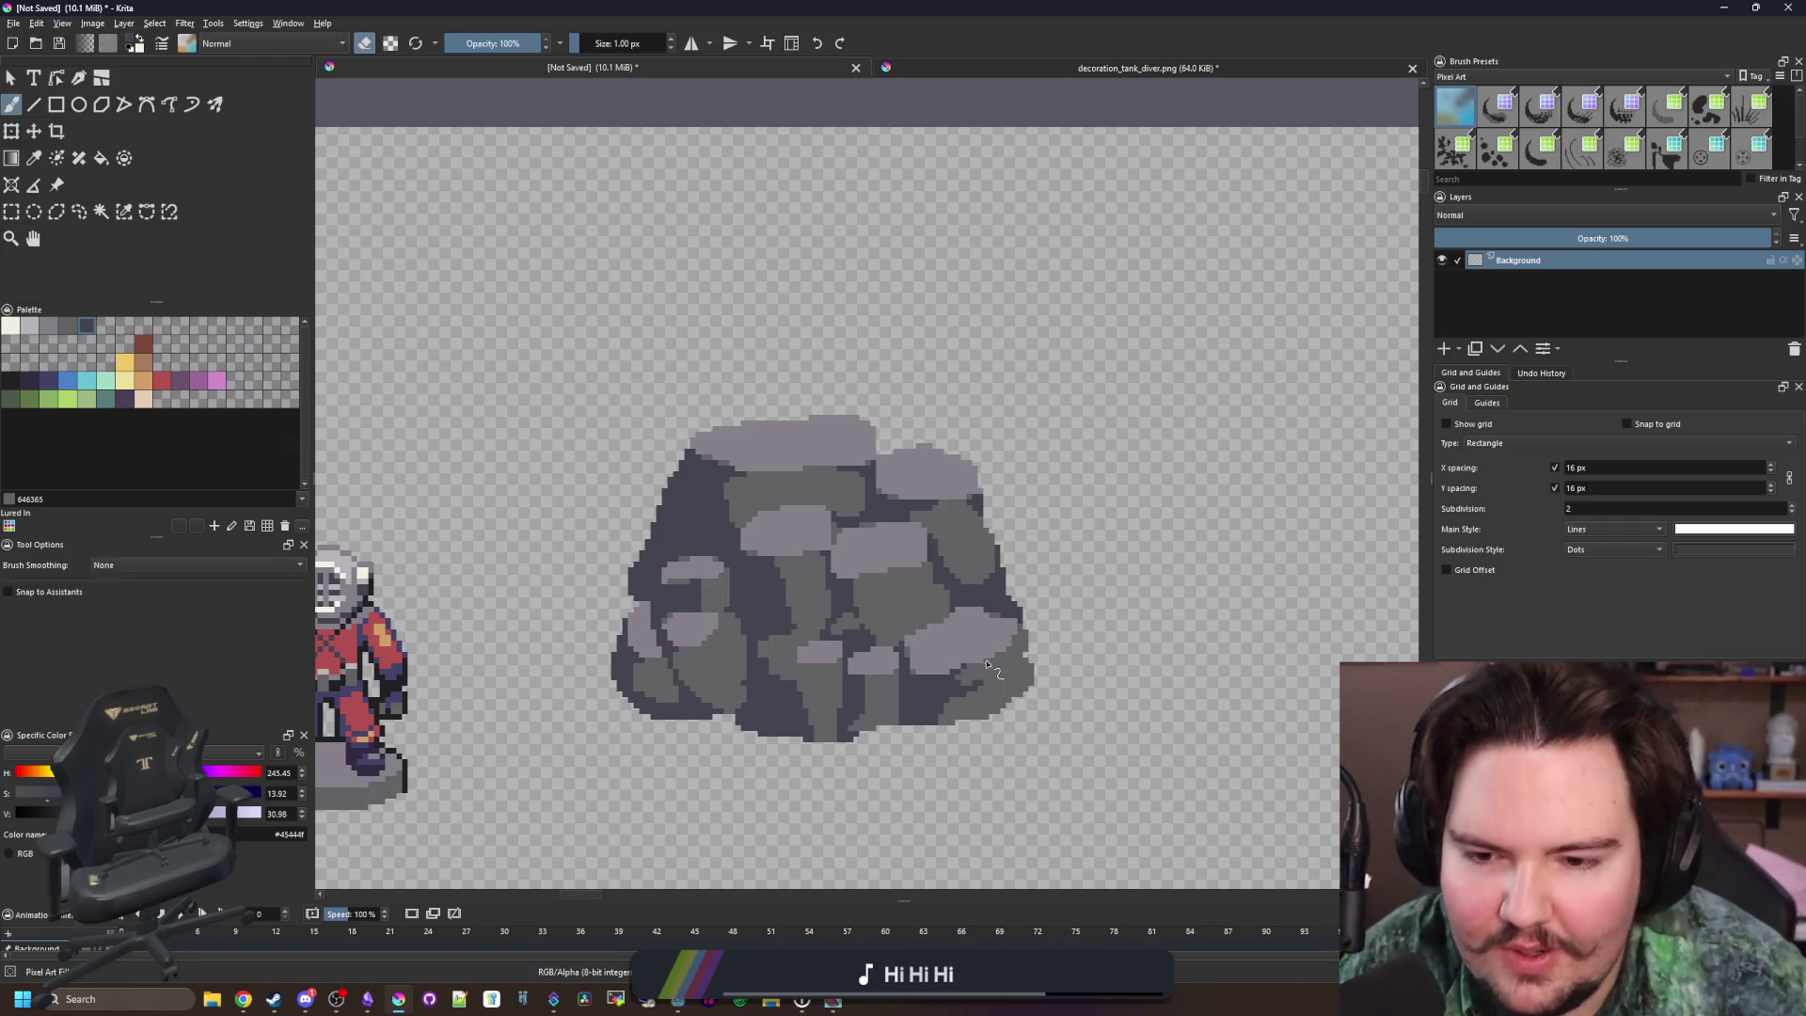
pyautogui.scroll(4, 747, 715)
# Paint two dark #45444f pixels into the crevice
pyautogui.press('e')
pyautogui.keyDown('ctrl'); pyautogui.click(705, 653); pyautogui.keyUp('ctrl')
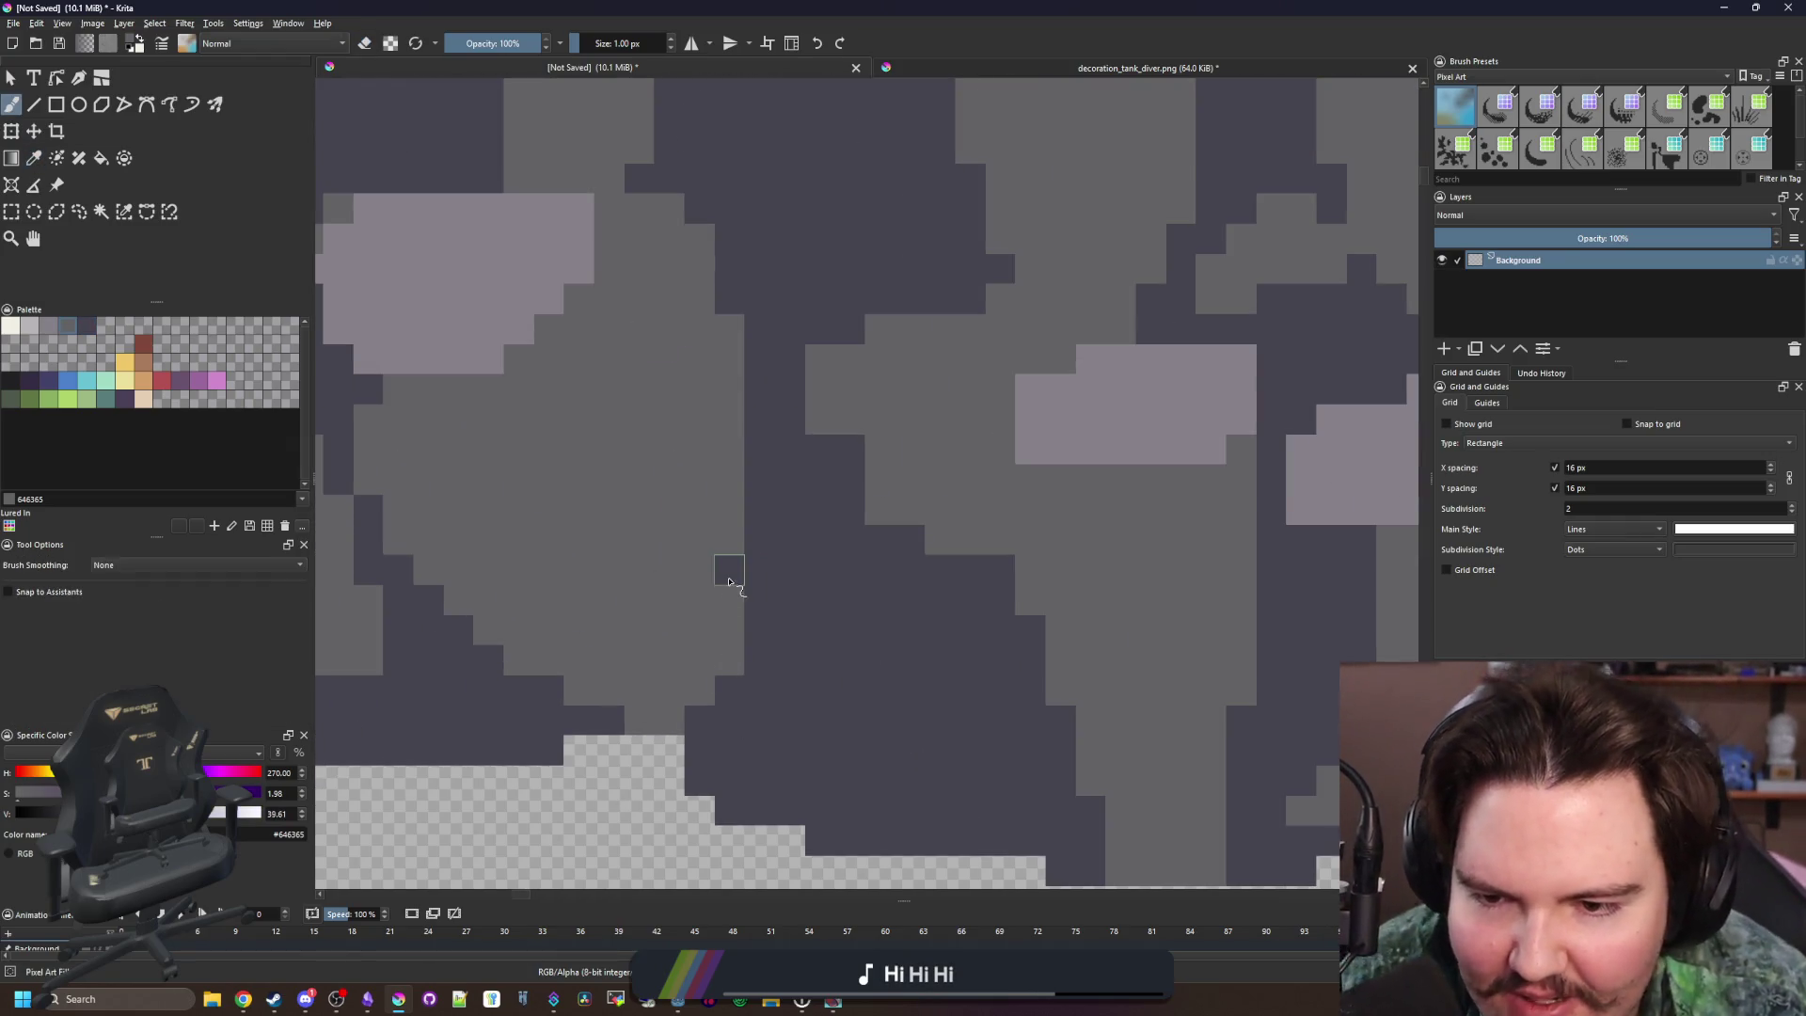
pyautogui.keyDown('ctrl'); pyautogui.click(835, 613); pyautogui.keyUp('ctrl')
pyautogui.scroll(-4, 858, 611)
pyautogui.scroll(4, 858, 607)
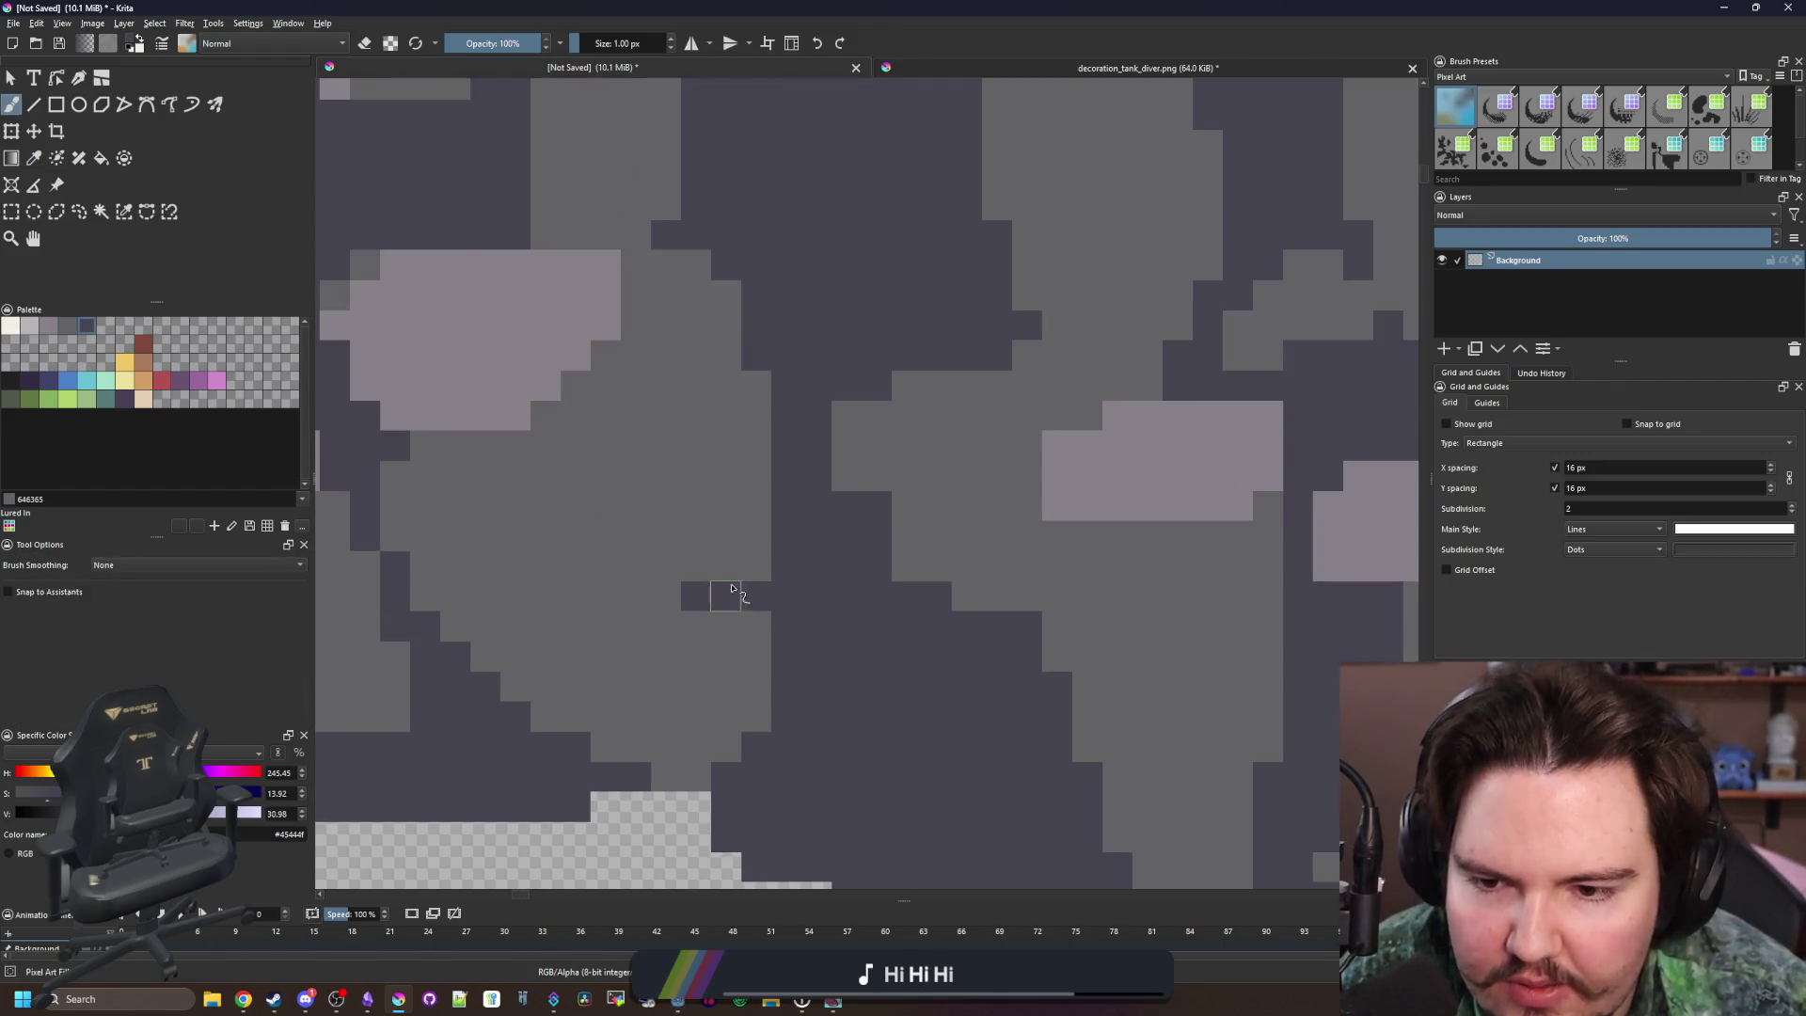
pyautogui.moveTo(732, 588); pyautogui.dragTo(756, 565)
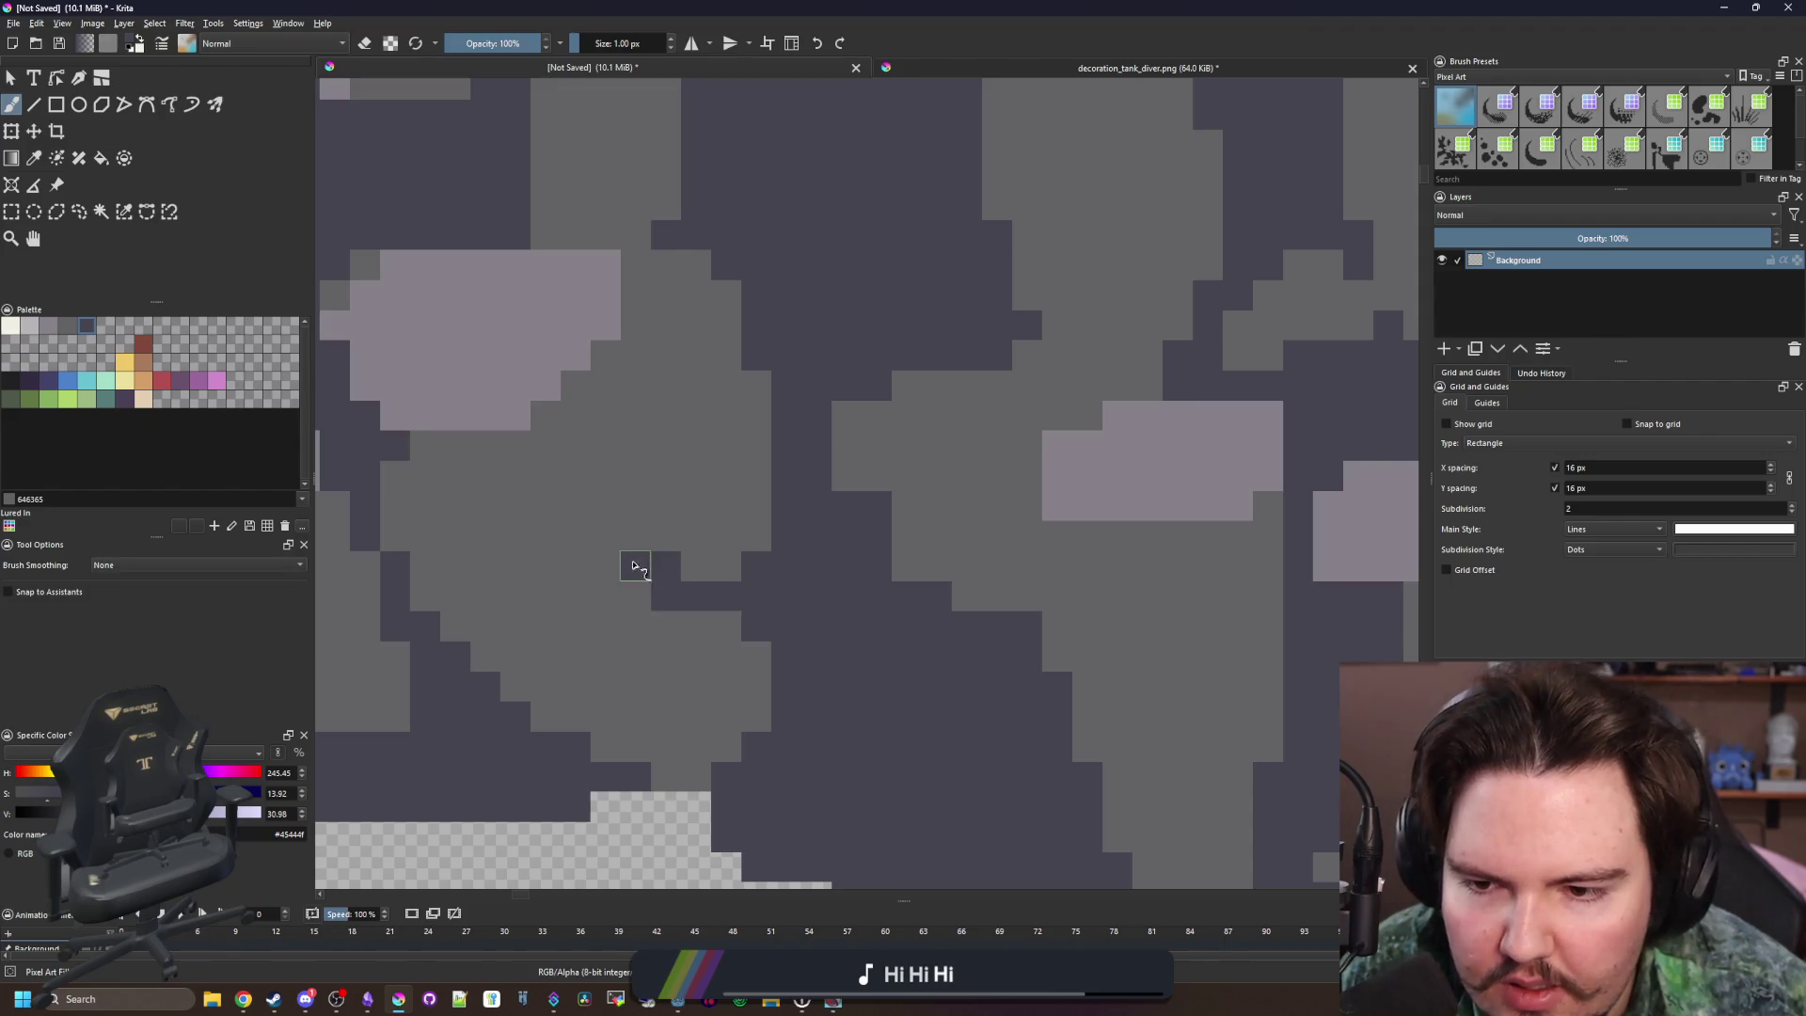
pyautogui.scroll(-5, 780, 526)
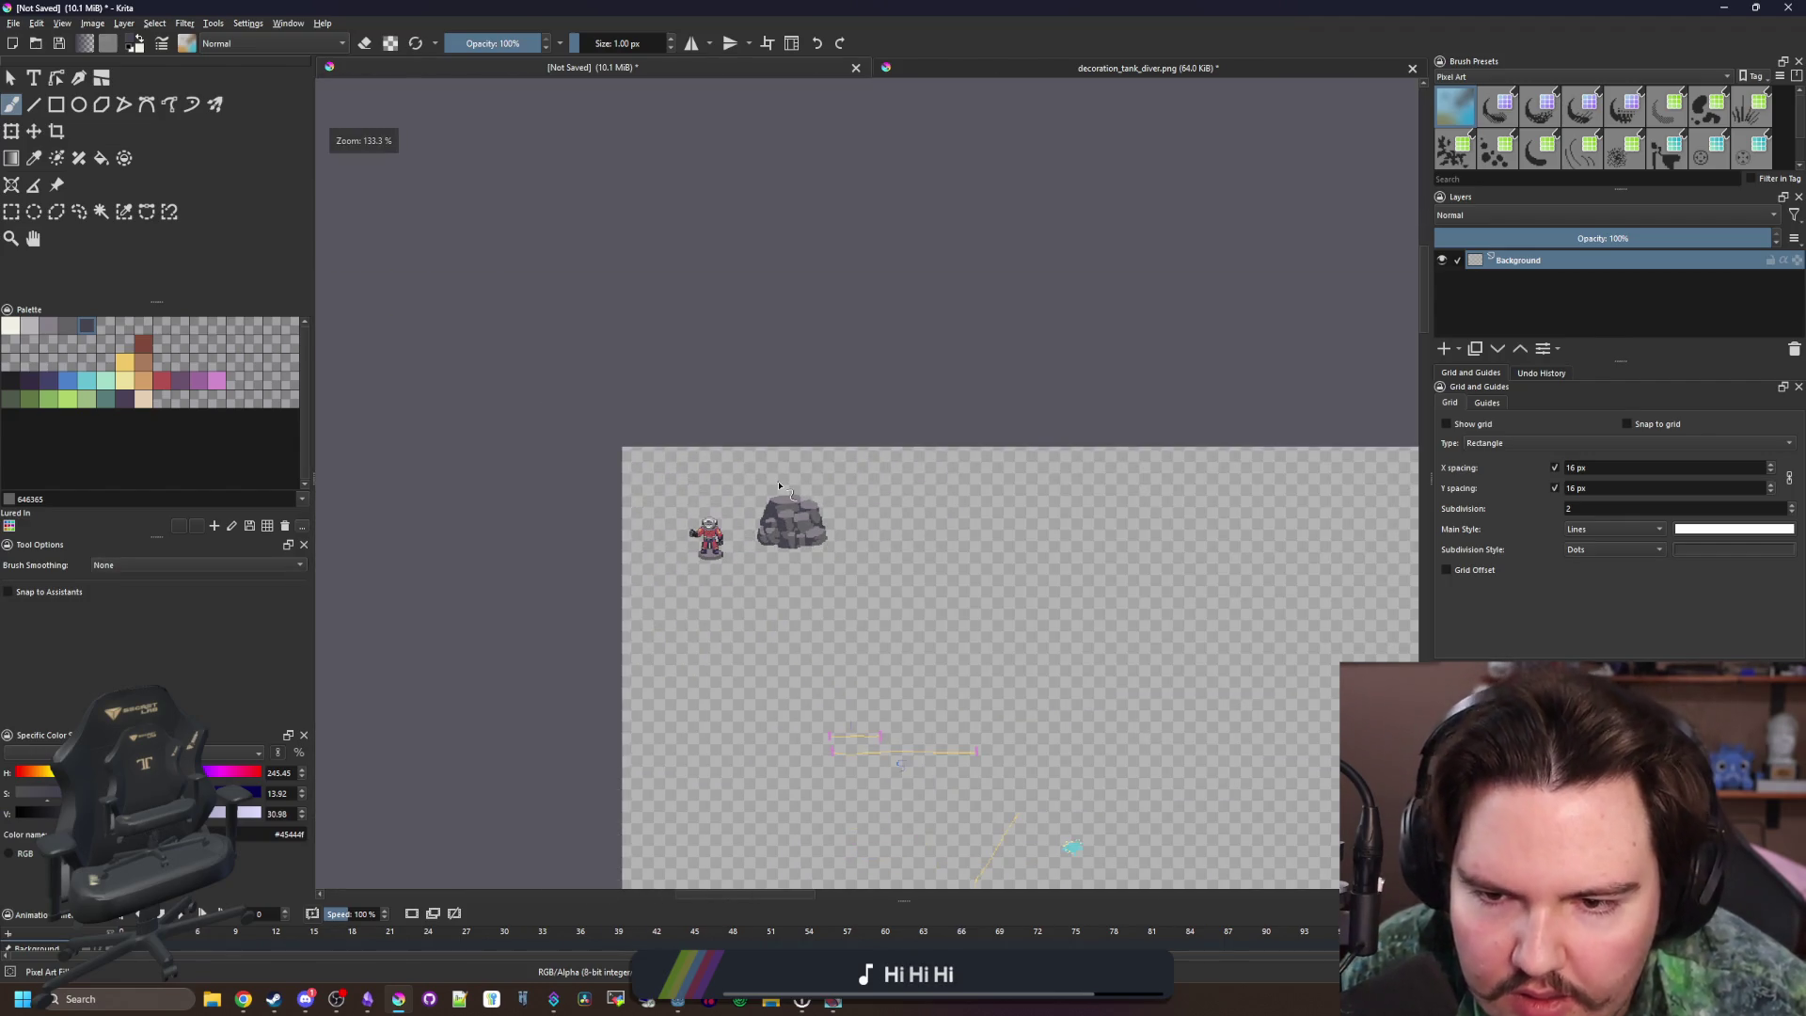
pyautogui.scroll(10, 782, 494)
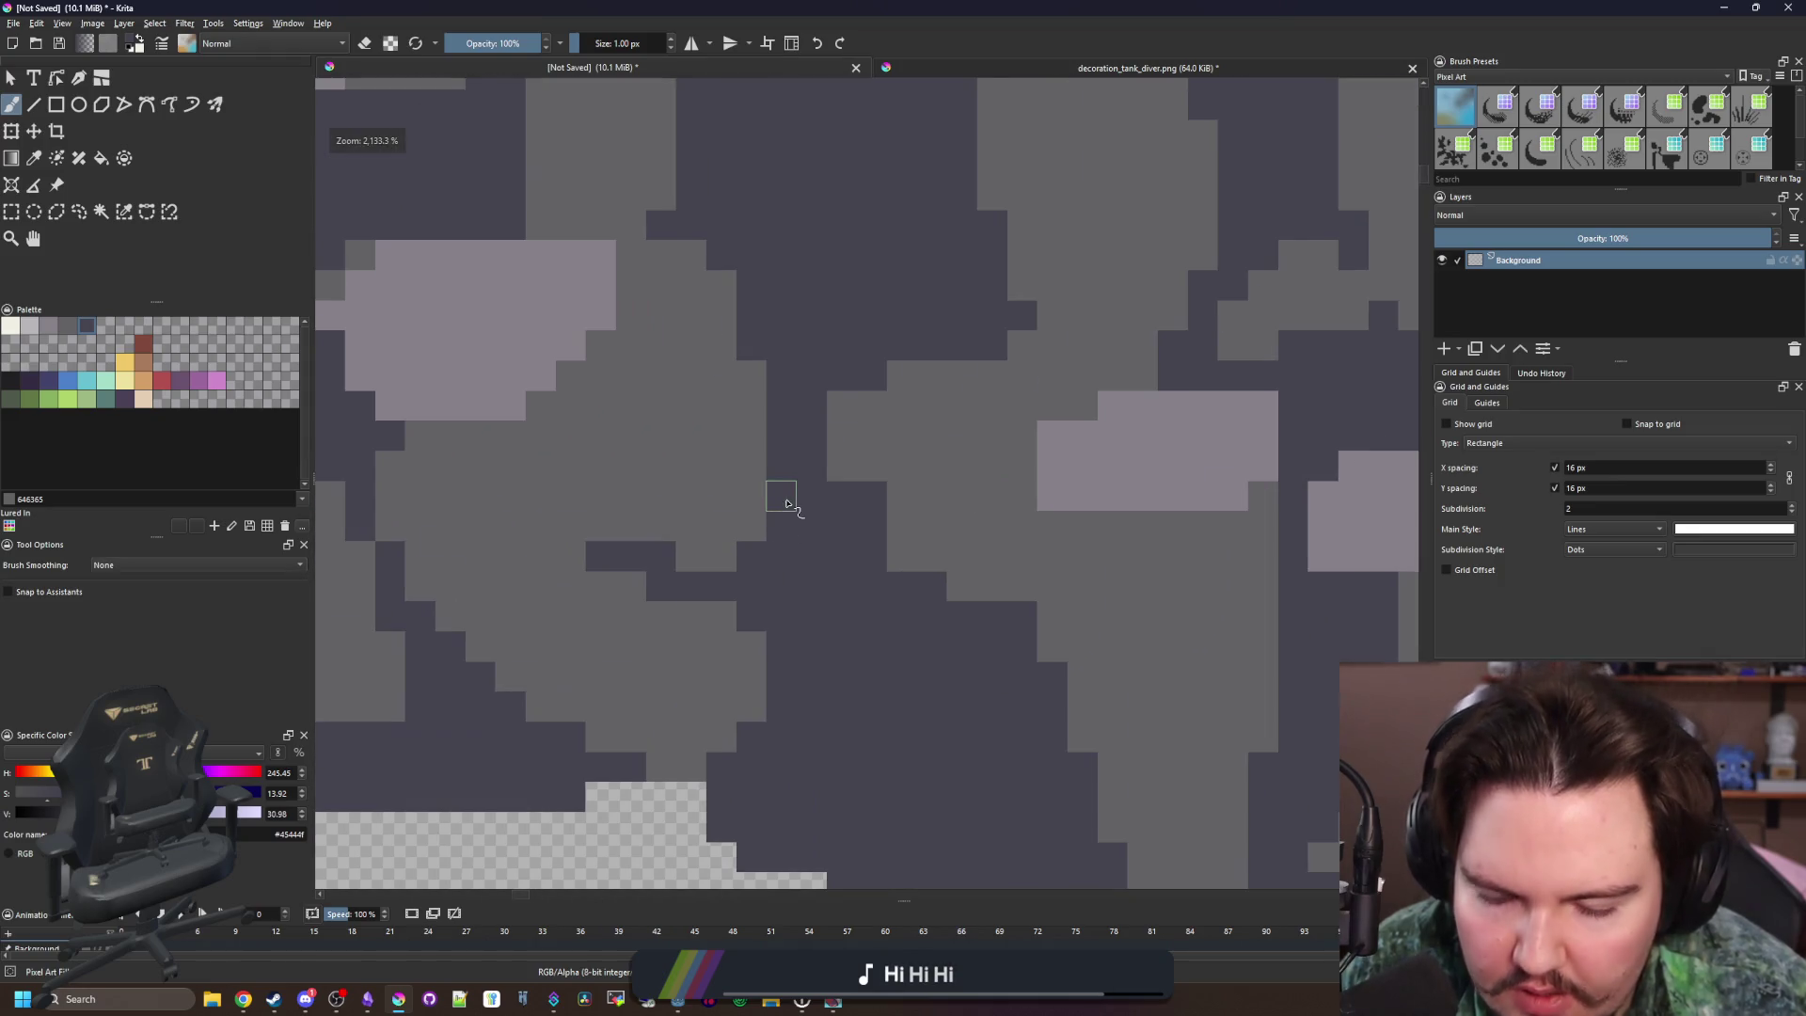
# Darken one more pixel on the lower-left grey stone's edge with the crevice colour
pyautogui.press('p')
pyautogui.click(788, 523)
pyautogui.scroll(-5, 753, 513)
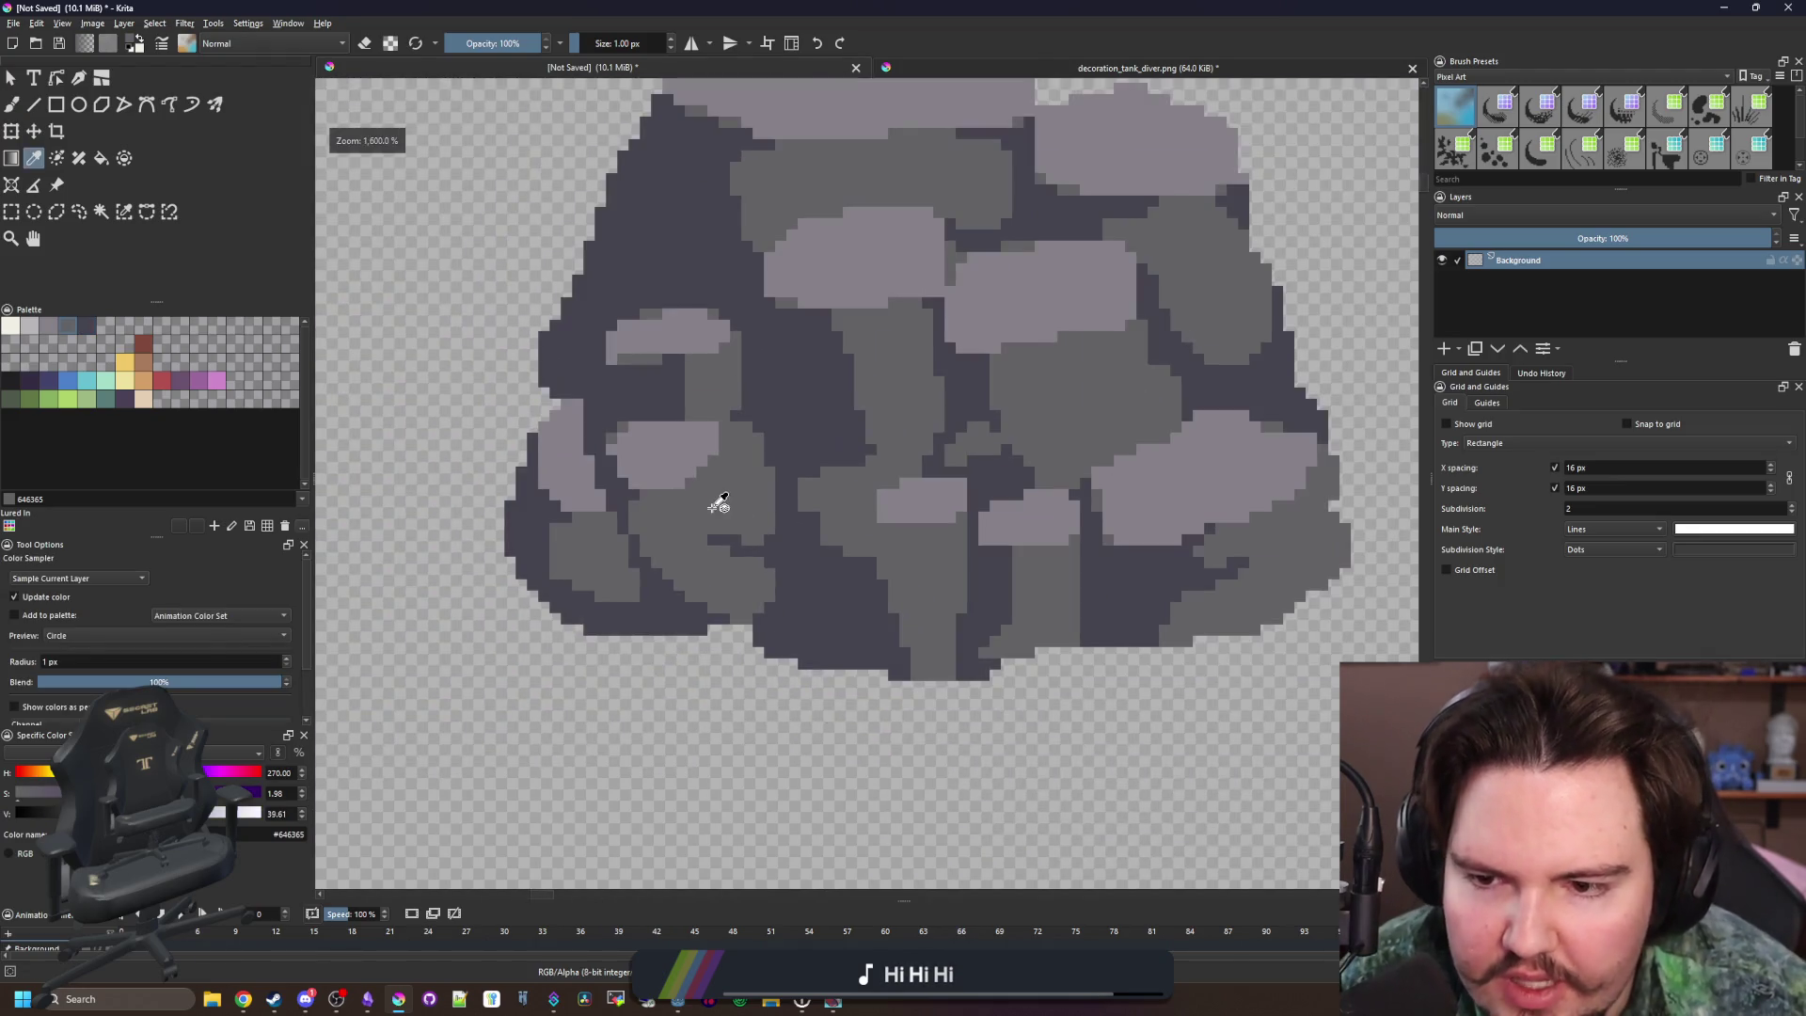
pyautogui.scroll(5, 834, 593)
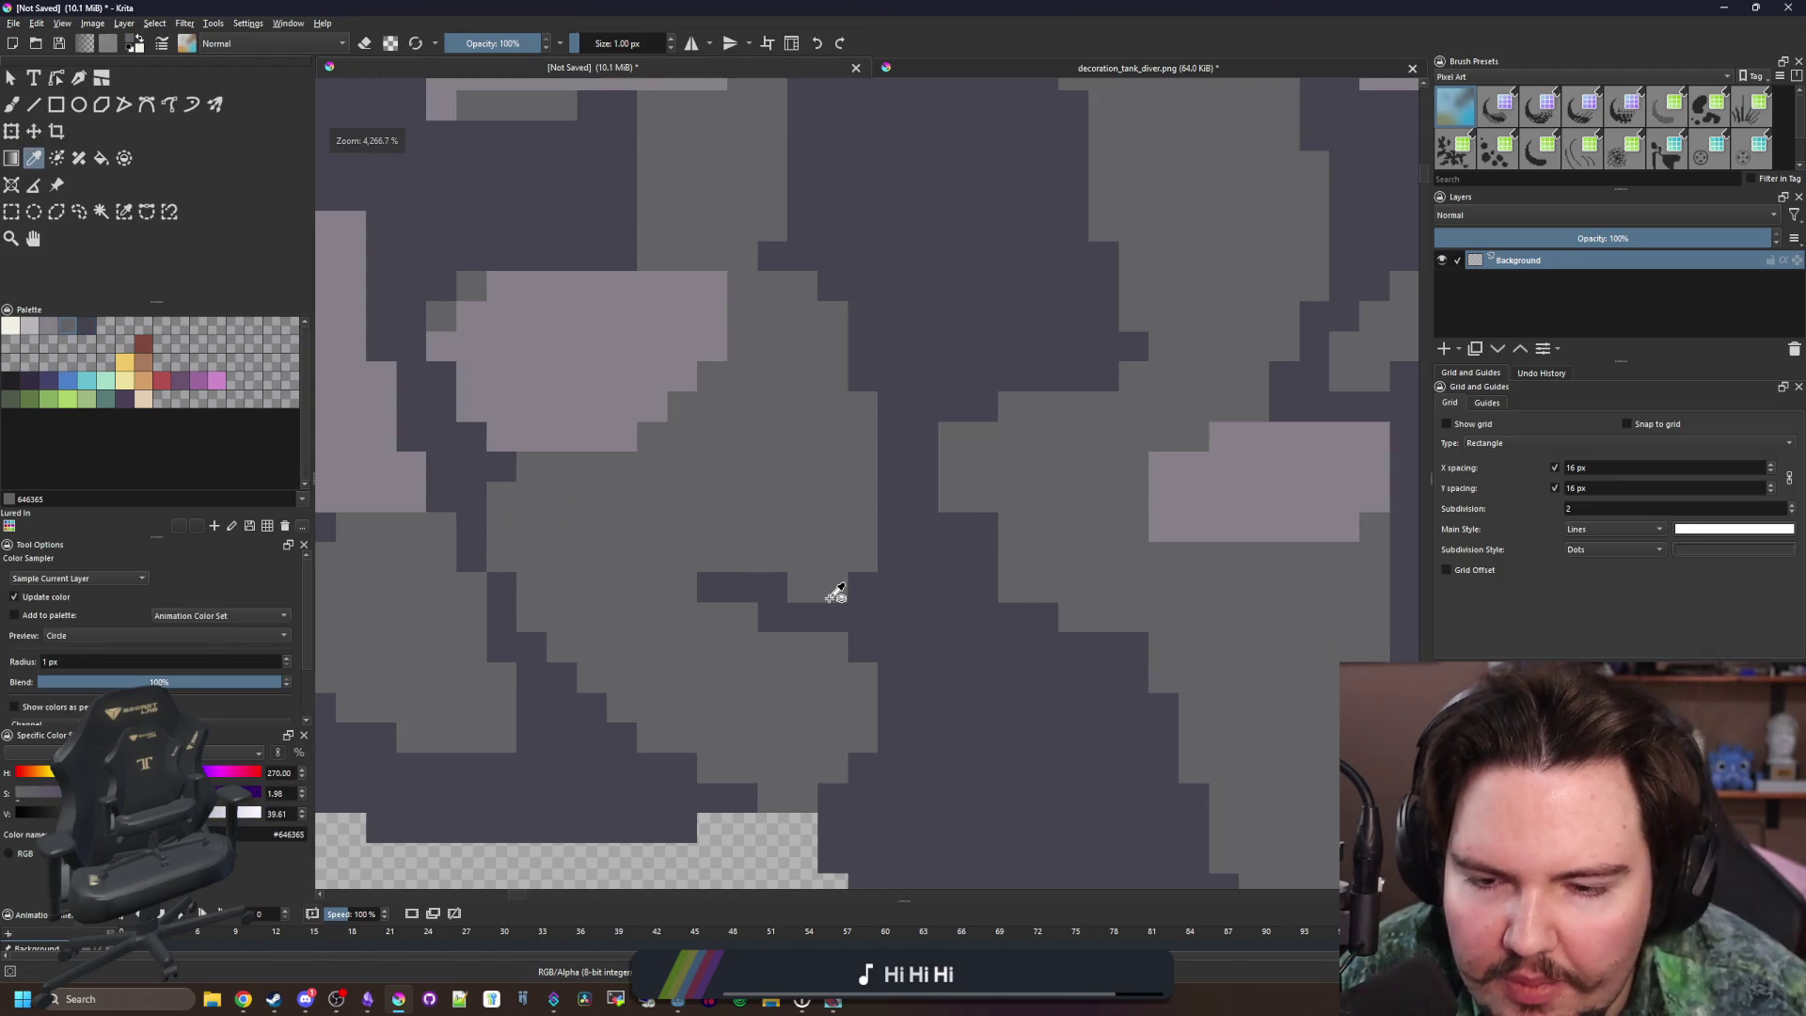
pyautogui.click(911, 589)
pyautogui.press('b')
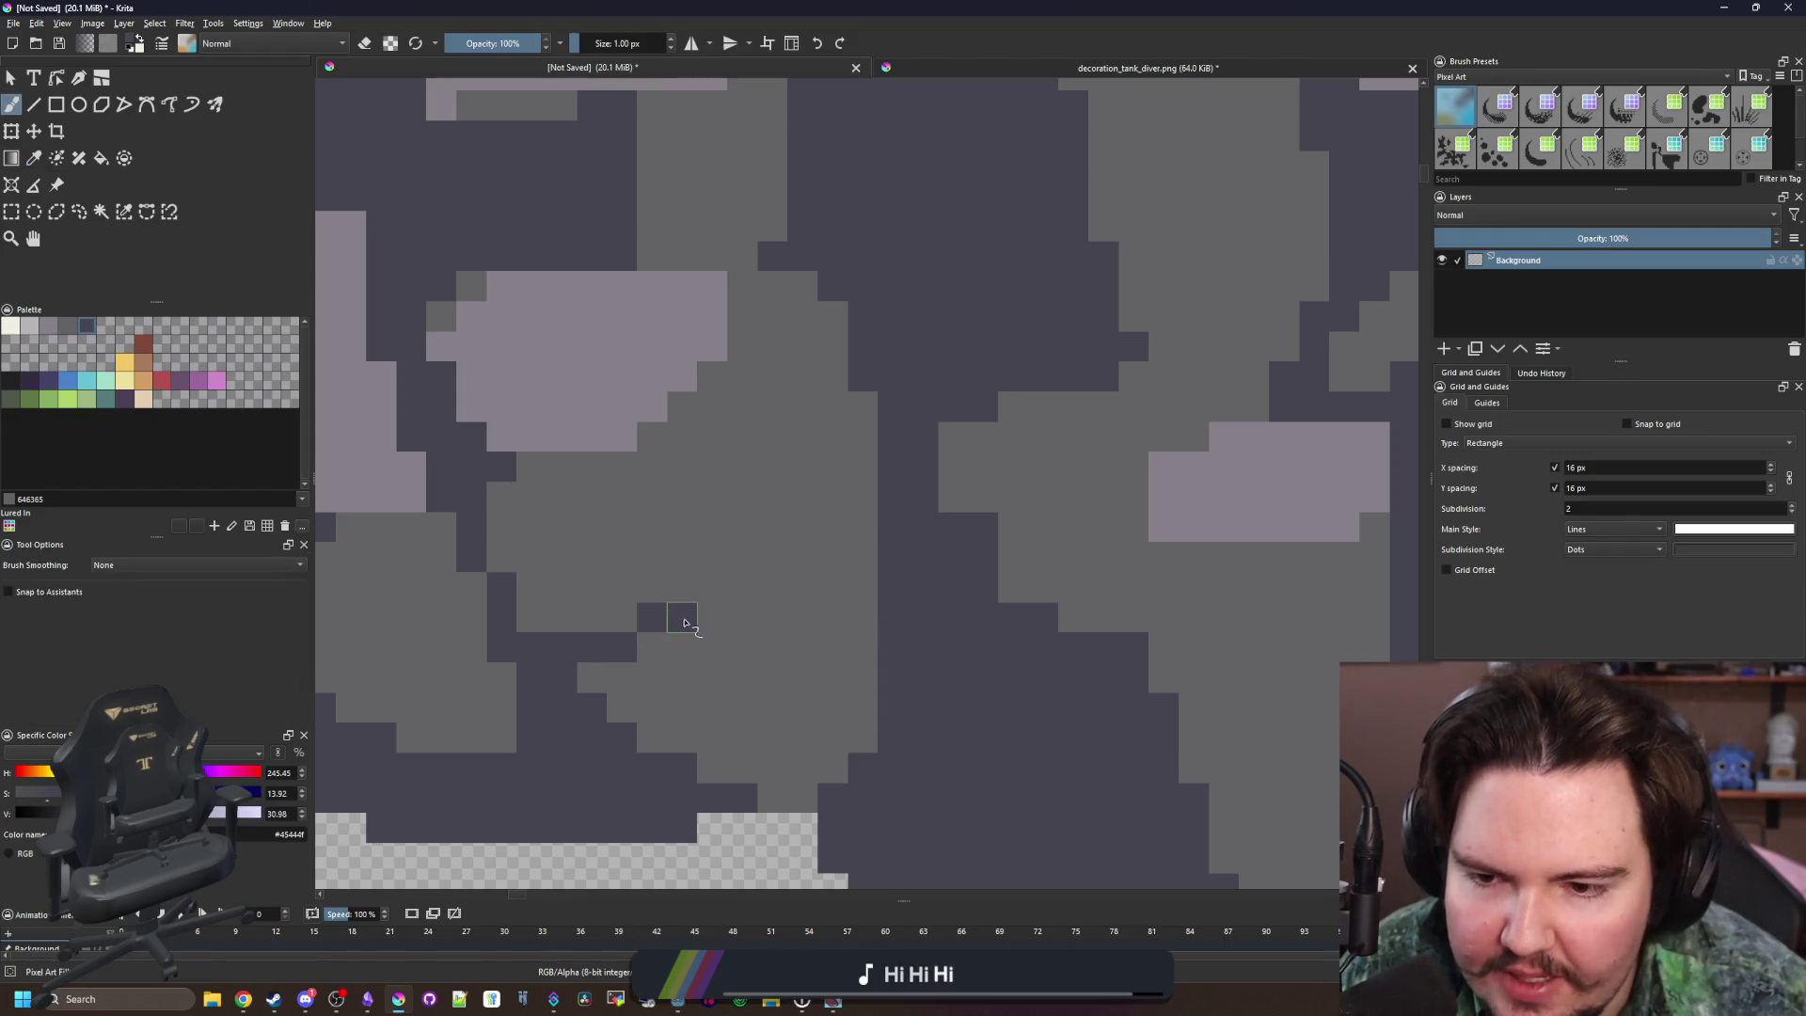
pyautogui.click(713, 598)
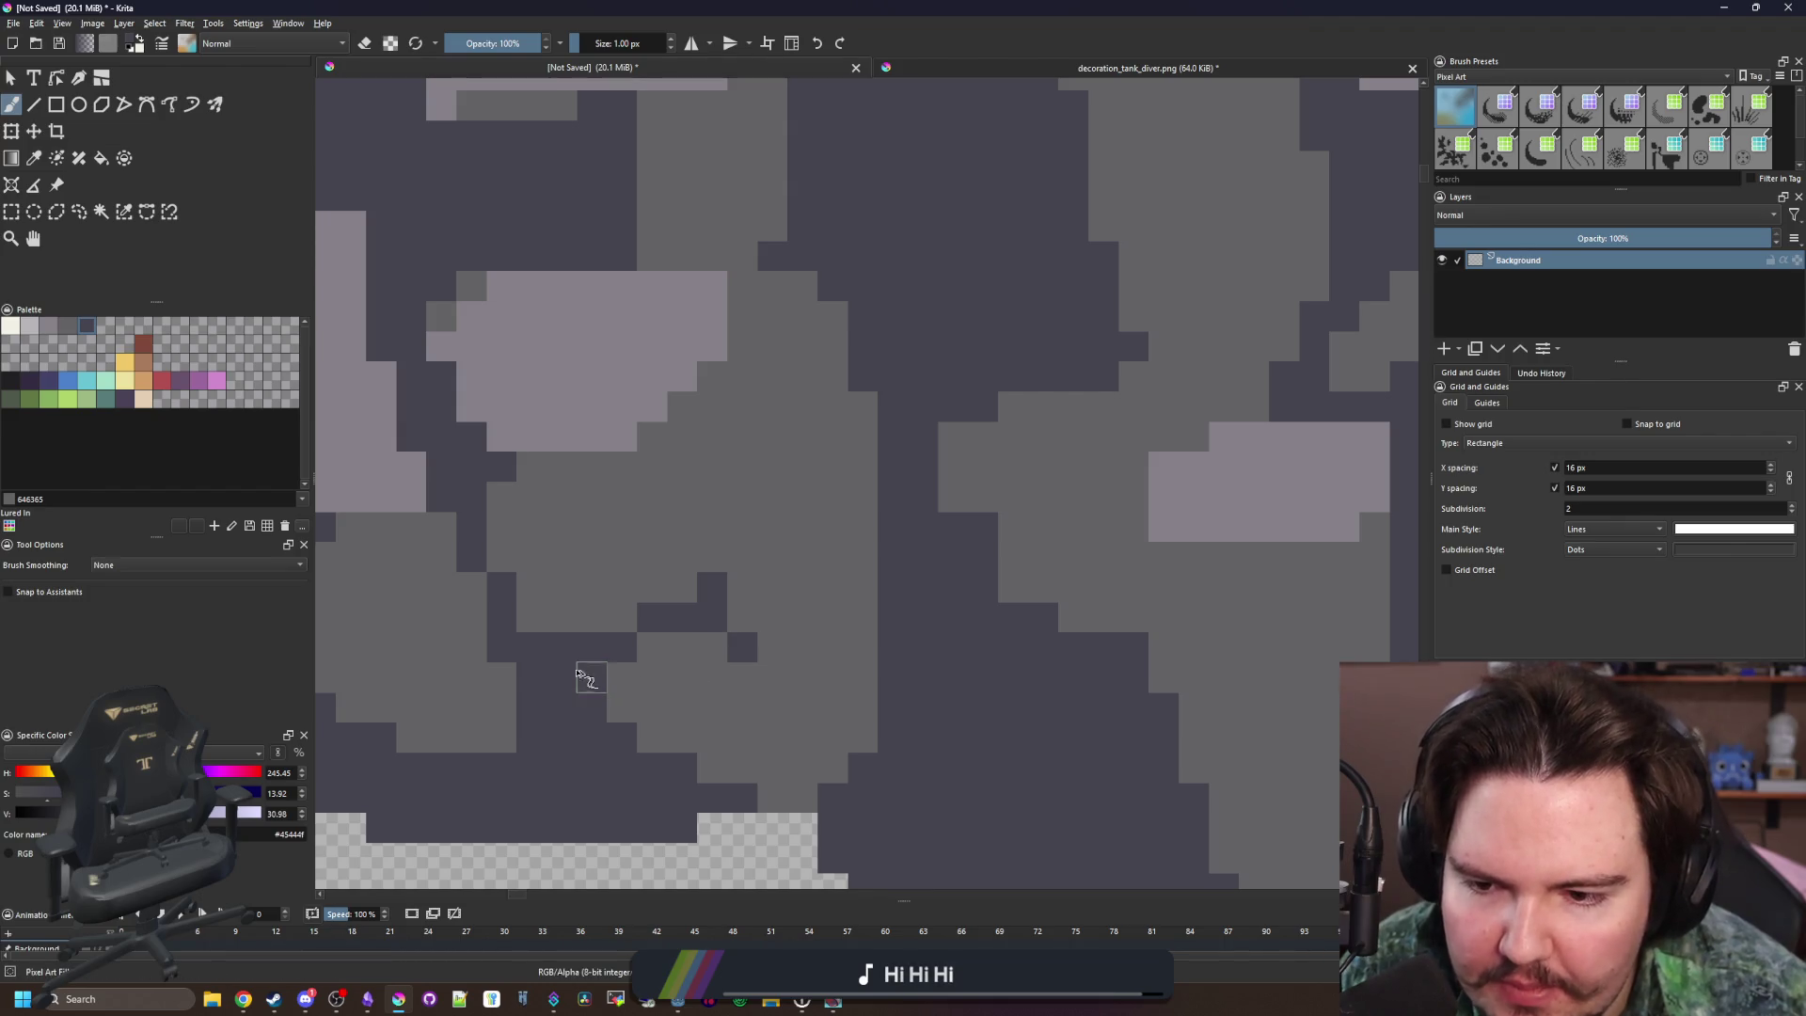
pyautogui.scroll(-5, 658, 602)
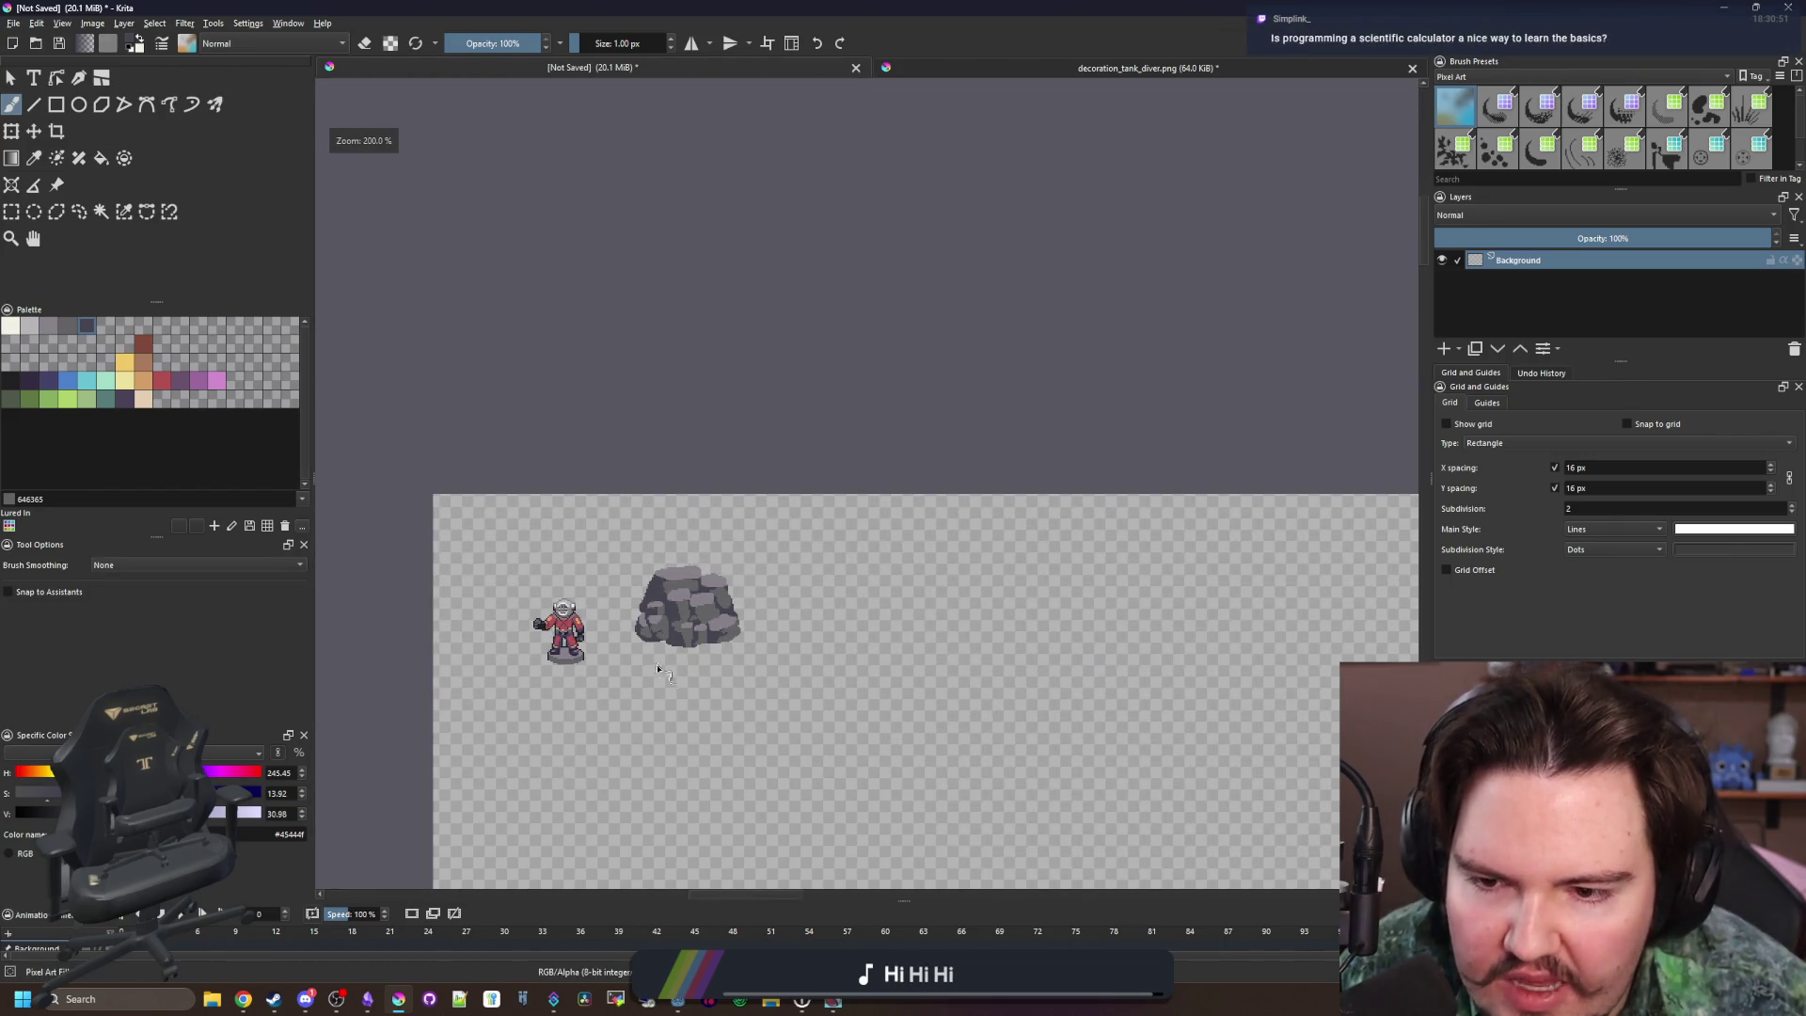
pyautogui.scroll(5, 666, 654)
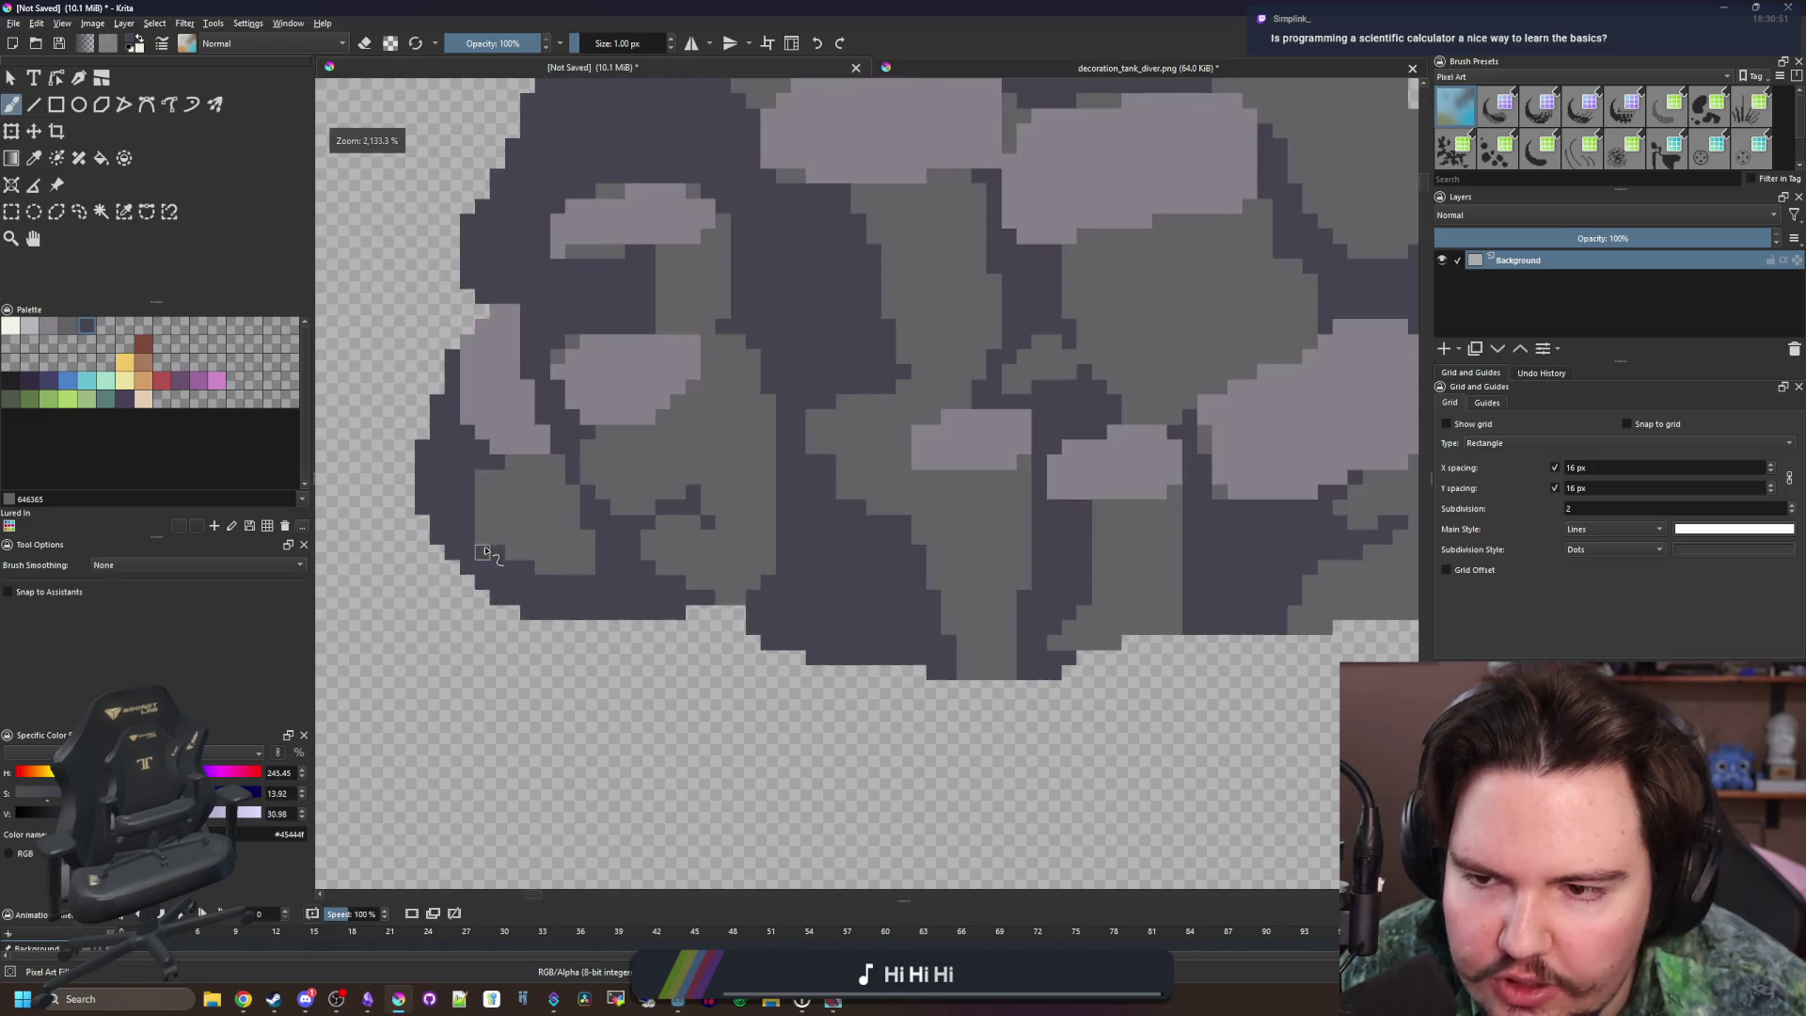
# With a 3 px brush in mid-grey, extend the grey stone block right and upward
pyautogui.scroll(-2, 489, 484)
pyautogui.scroll(3, 525, 464)
pyautogui.keyDown('ctrl'); pyautogui.click(806, 657); pyautogui.keyUp('ctrl')
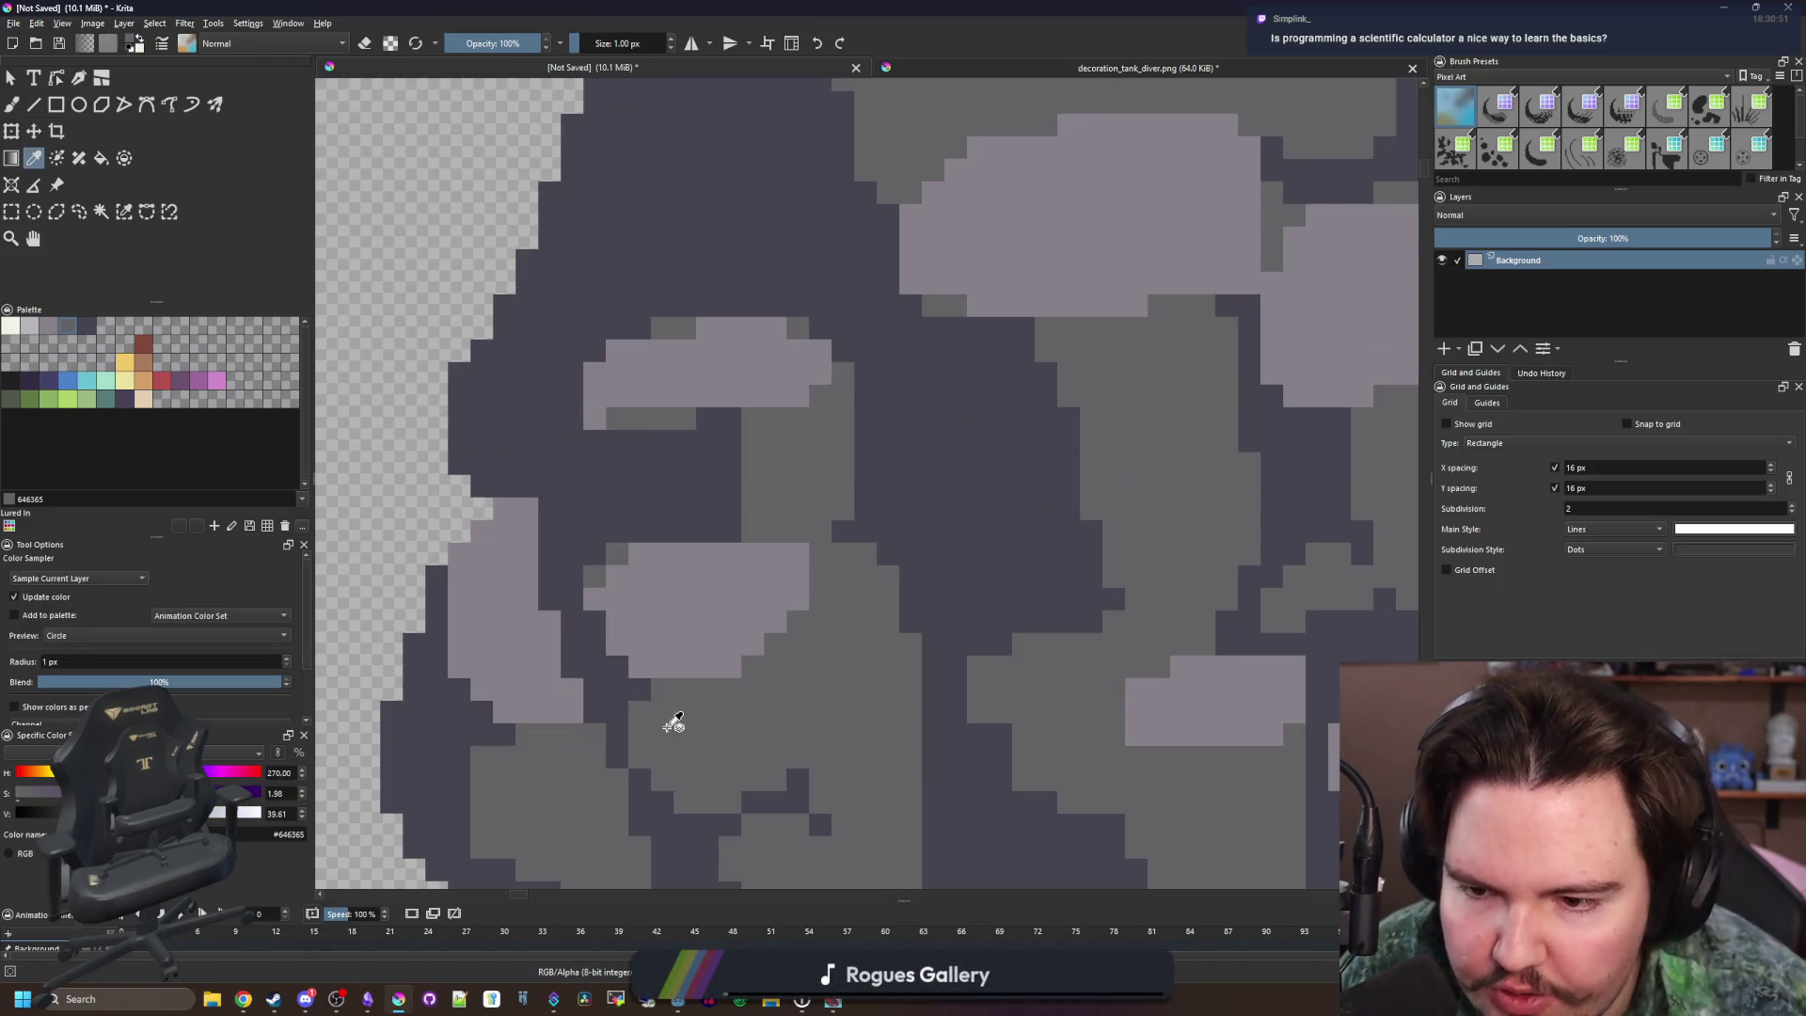
pyautogui.scroll(1, 588, 682)
pyautogui.scroll(-2, 565, 671)
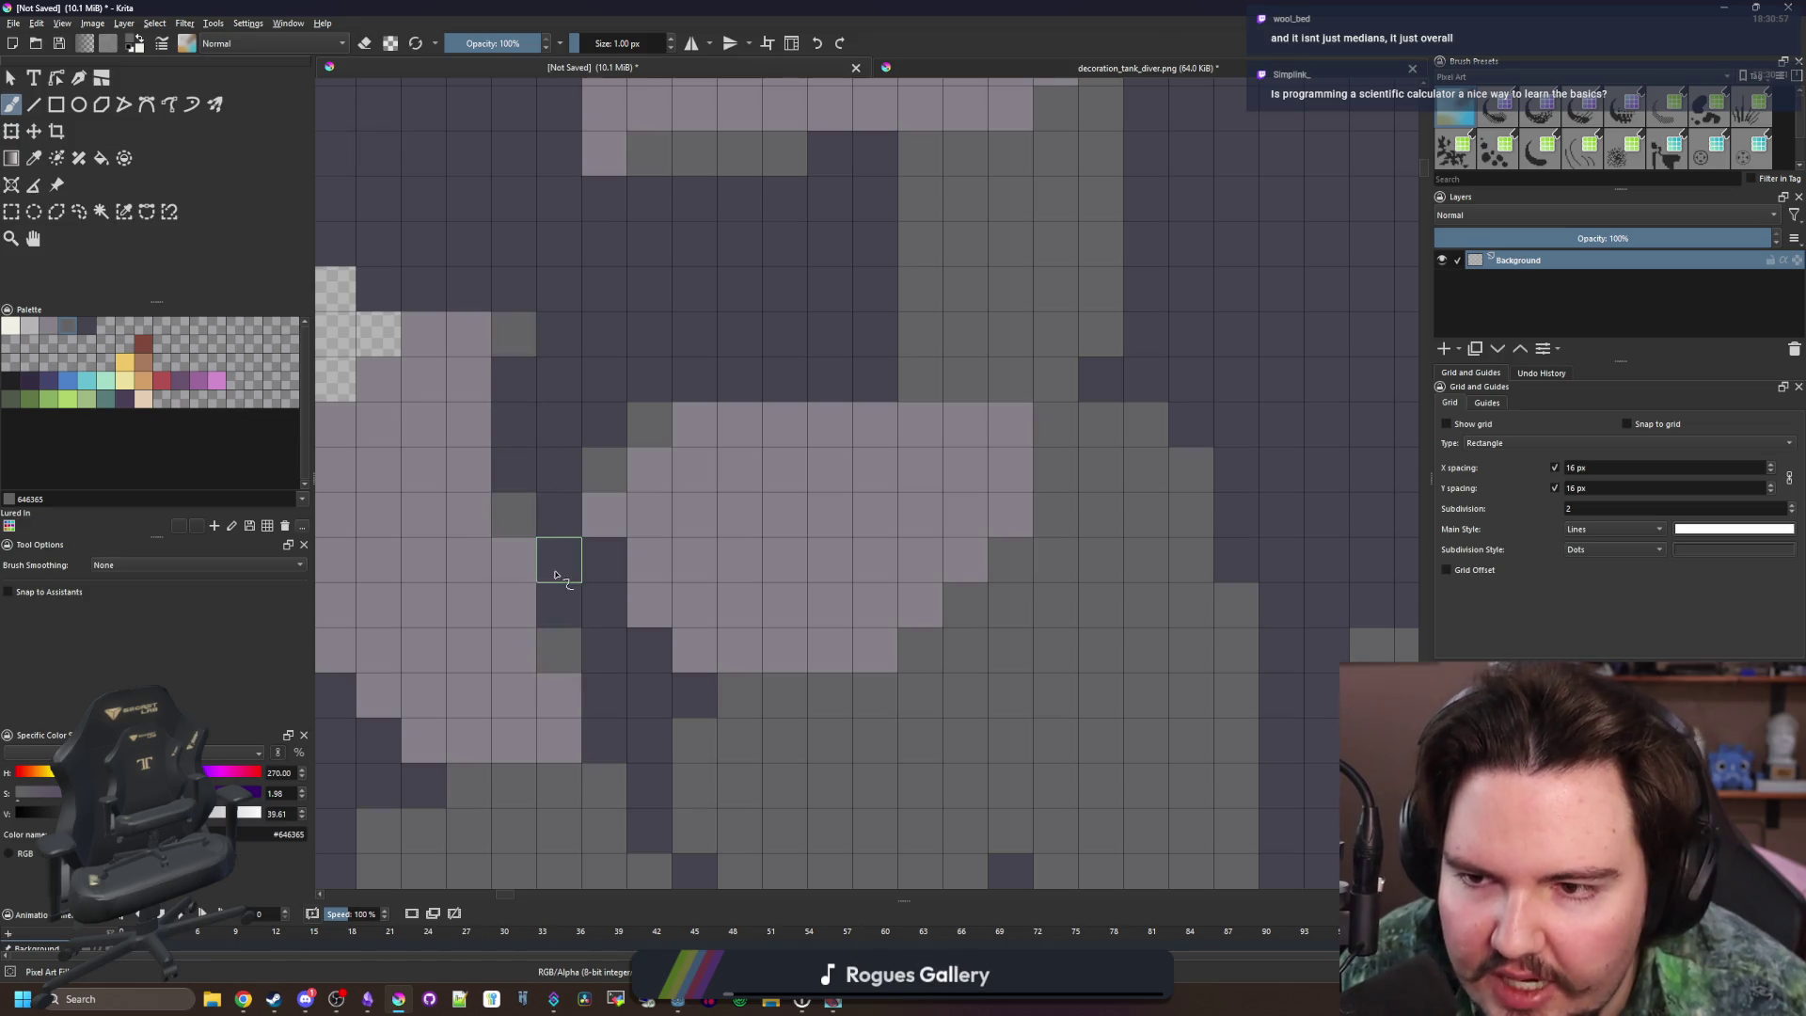
pyautogui.scroll(-3, 552, 561)
pyautogui.scroll(3, 523, 475)
pyautogui.scroll(-1, 523, 475)
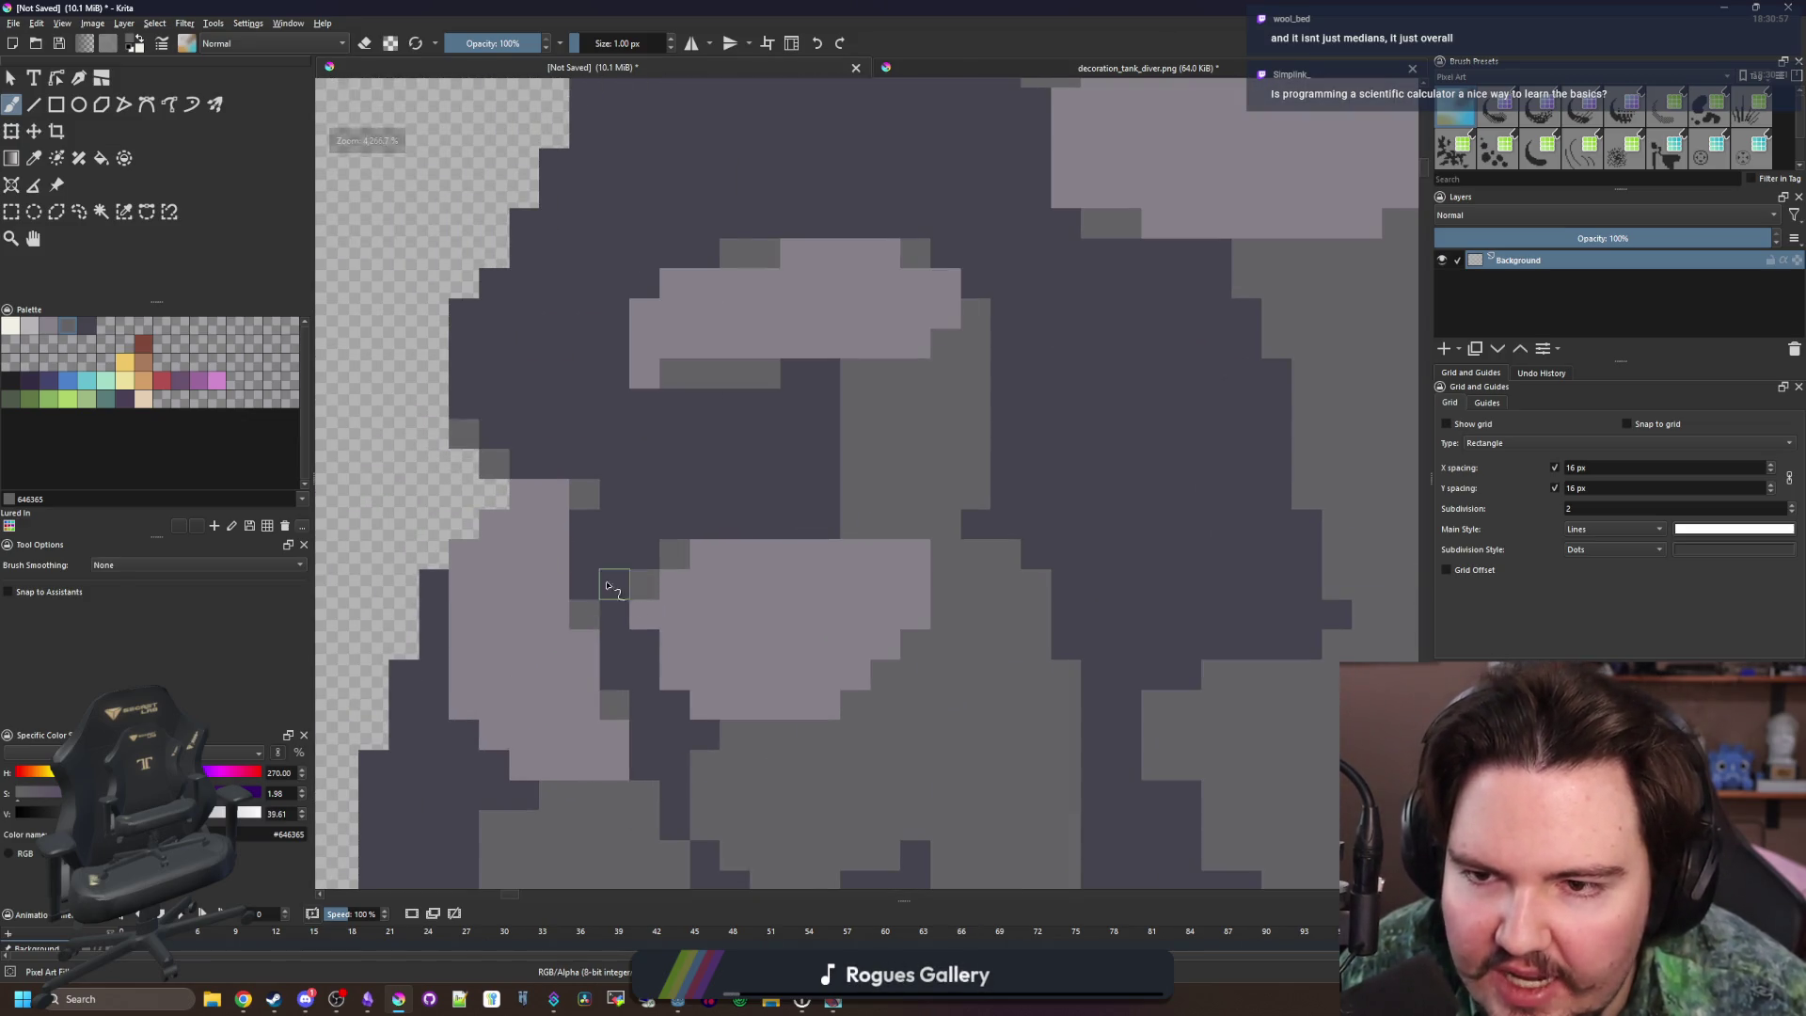
pyautogui.scroll(-2, 612, 592)
pyautogui.scroll(4, 590, 482)
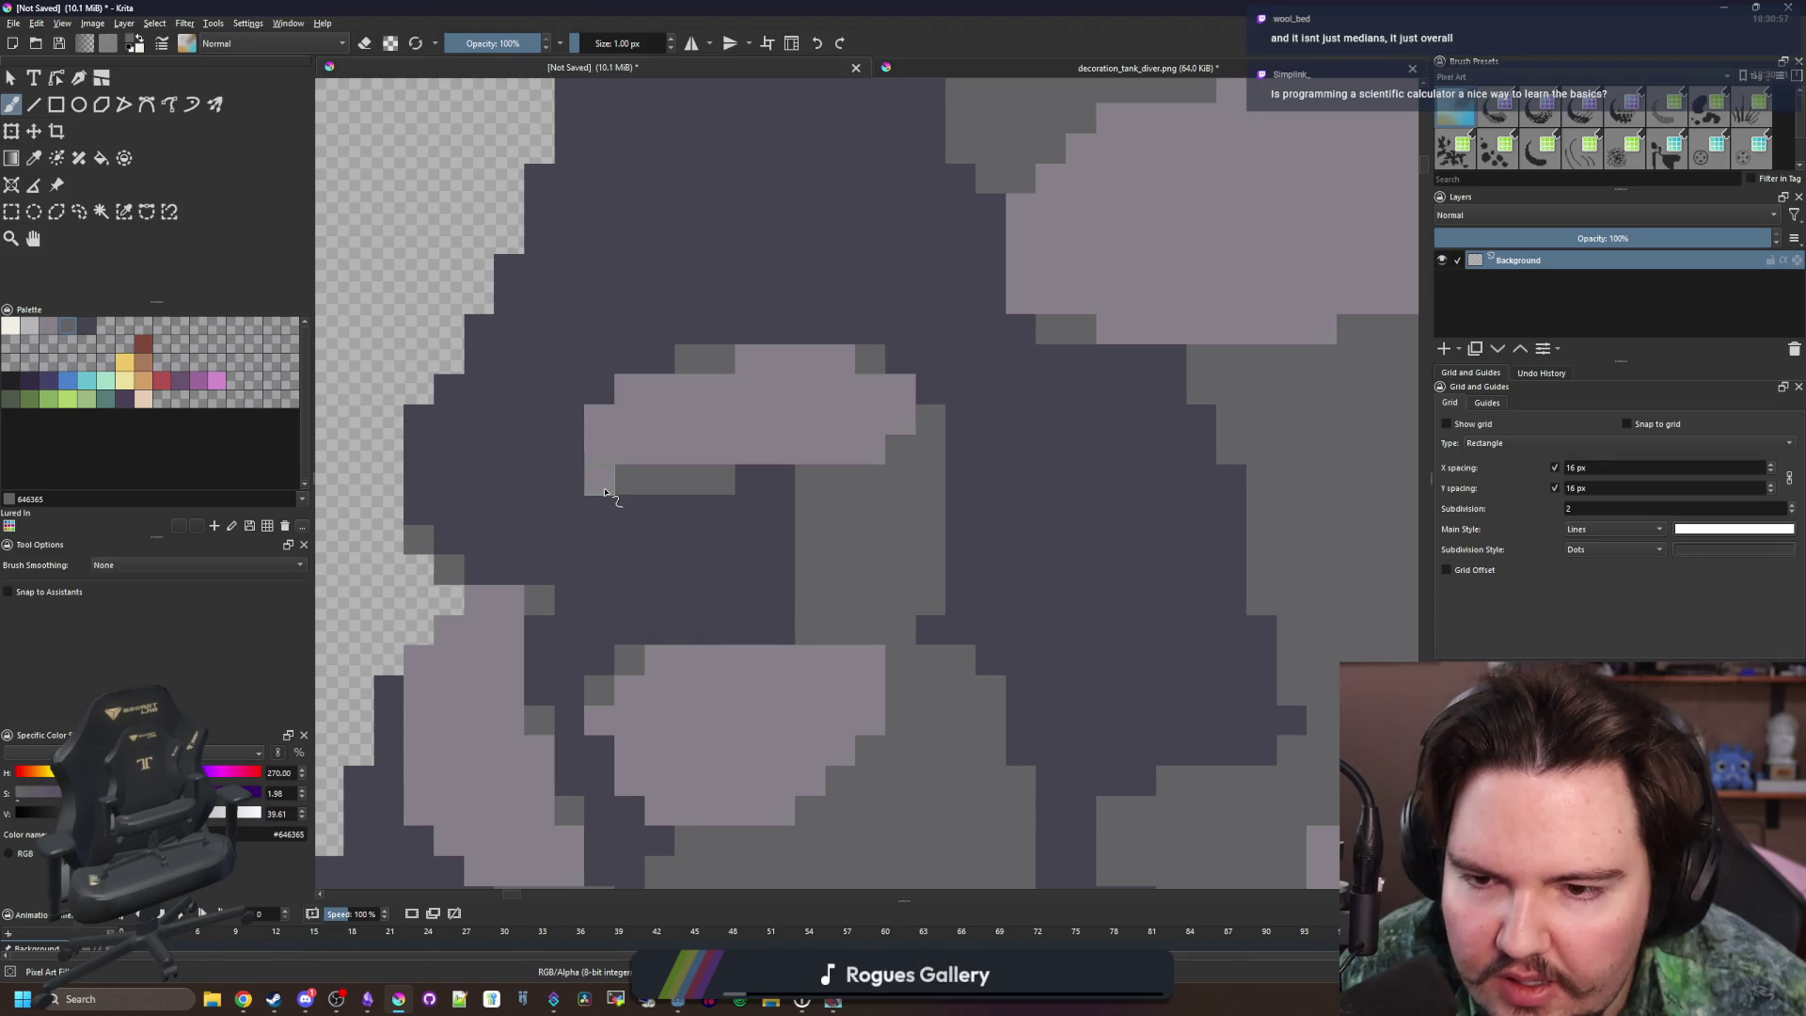
pyautogui.scroll(-6, 602, 475)
pyautogui.scroll(2, 620, 449)
pyautogui.scroll(3, 620, 449)
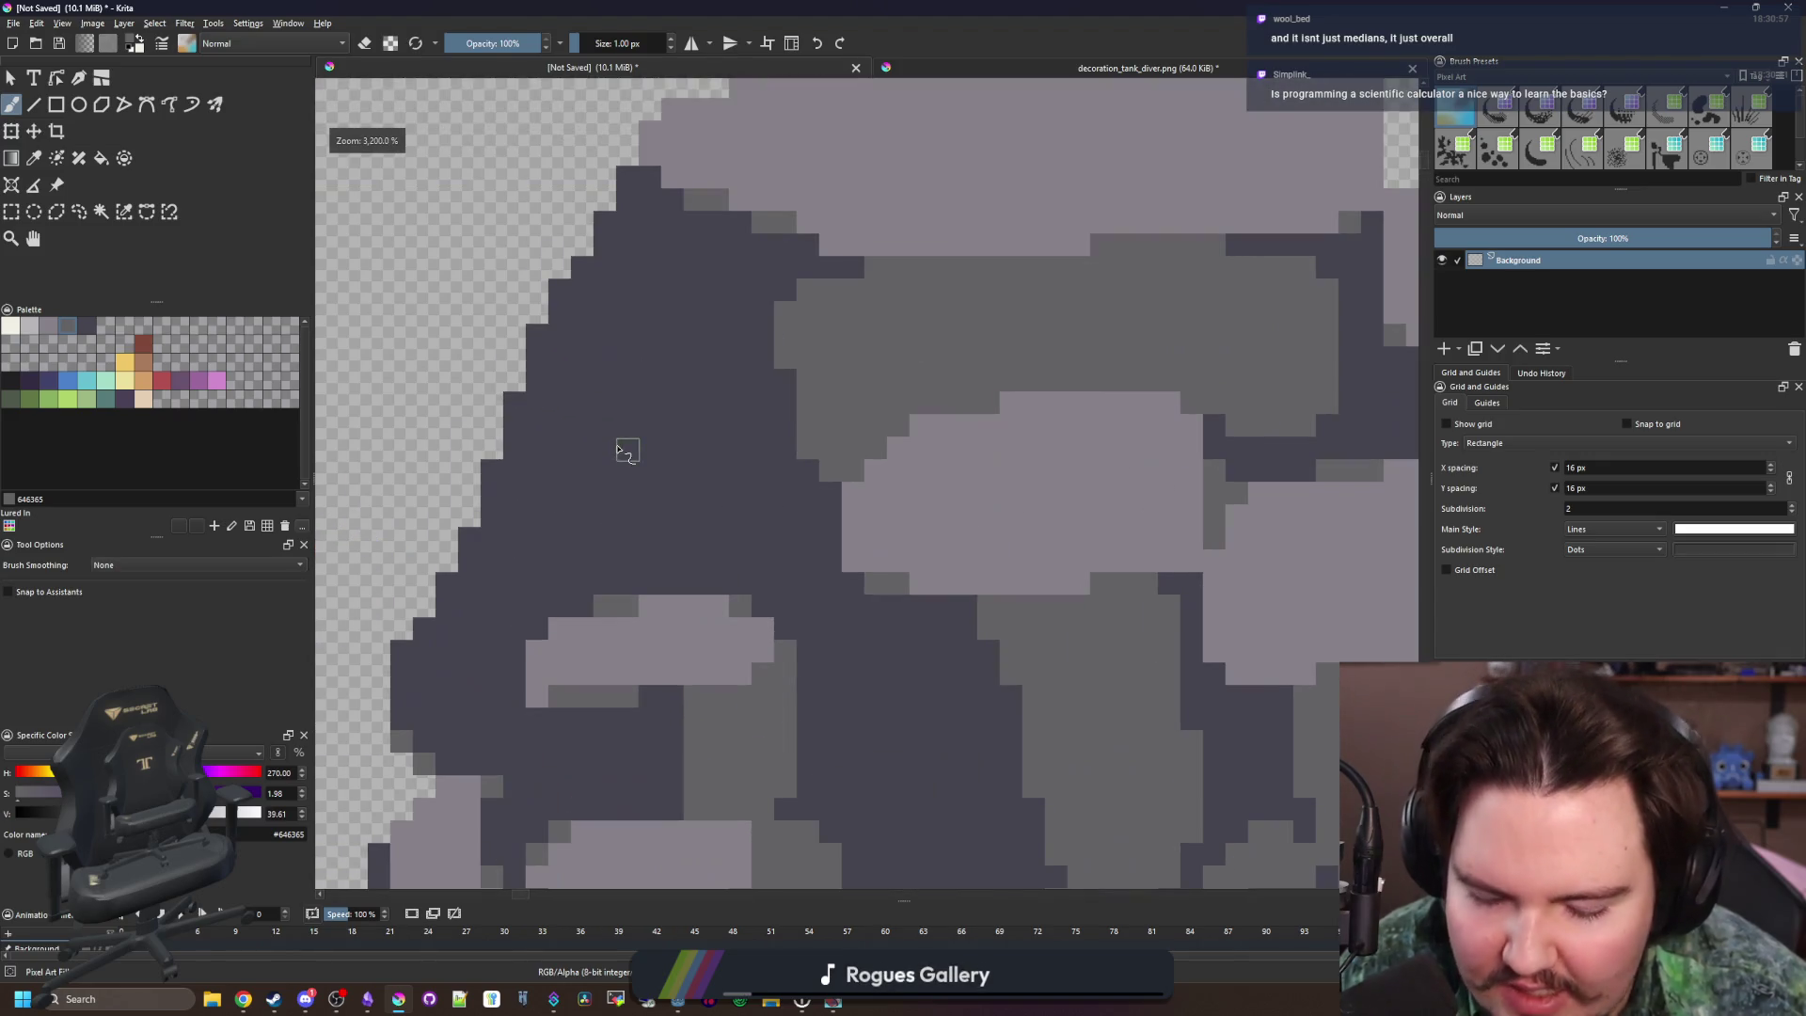
pyautogui.press(']')
pyautogui.press(']')
pyautogui.moveTo(645, 486)
pyautogui.mouseDown()
pyautogui.moveTo(718, 511)
pyautogui.moveTo(693, 451)
pyautogui.mouseUp()
pyautogui.press('[')
pyautogui.press('[')
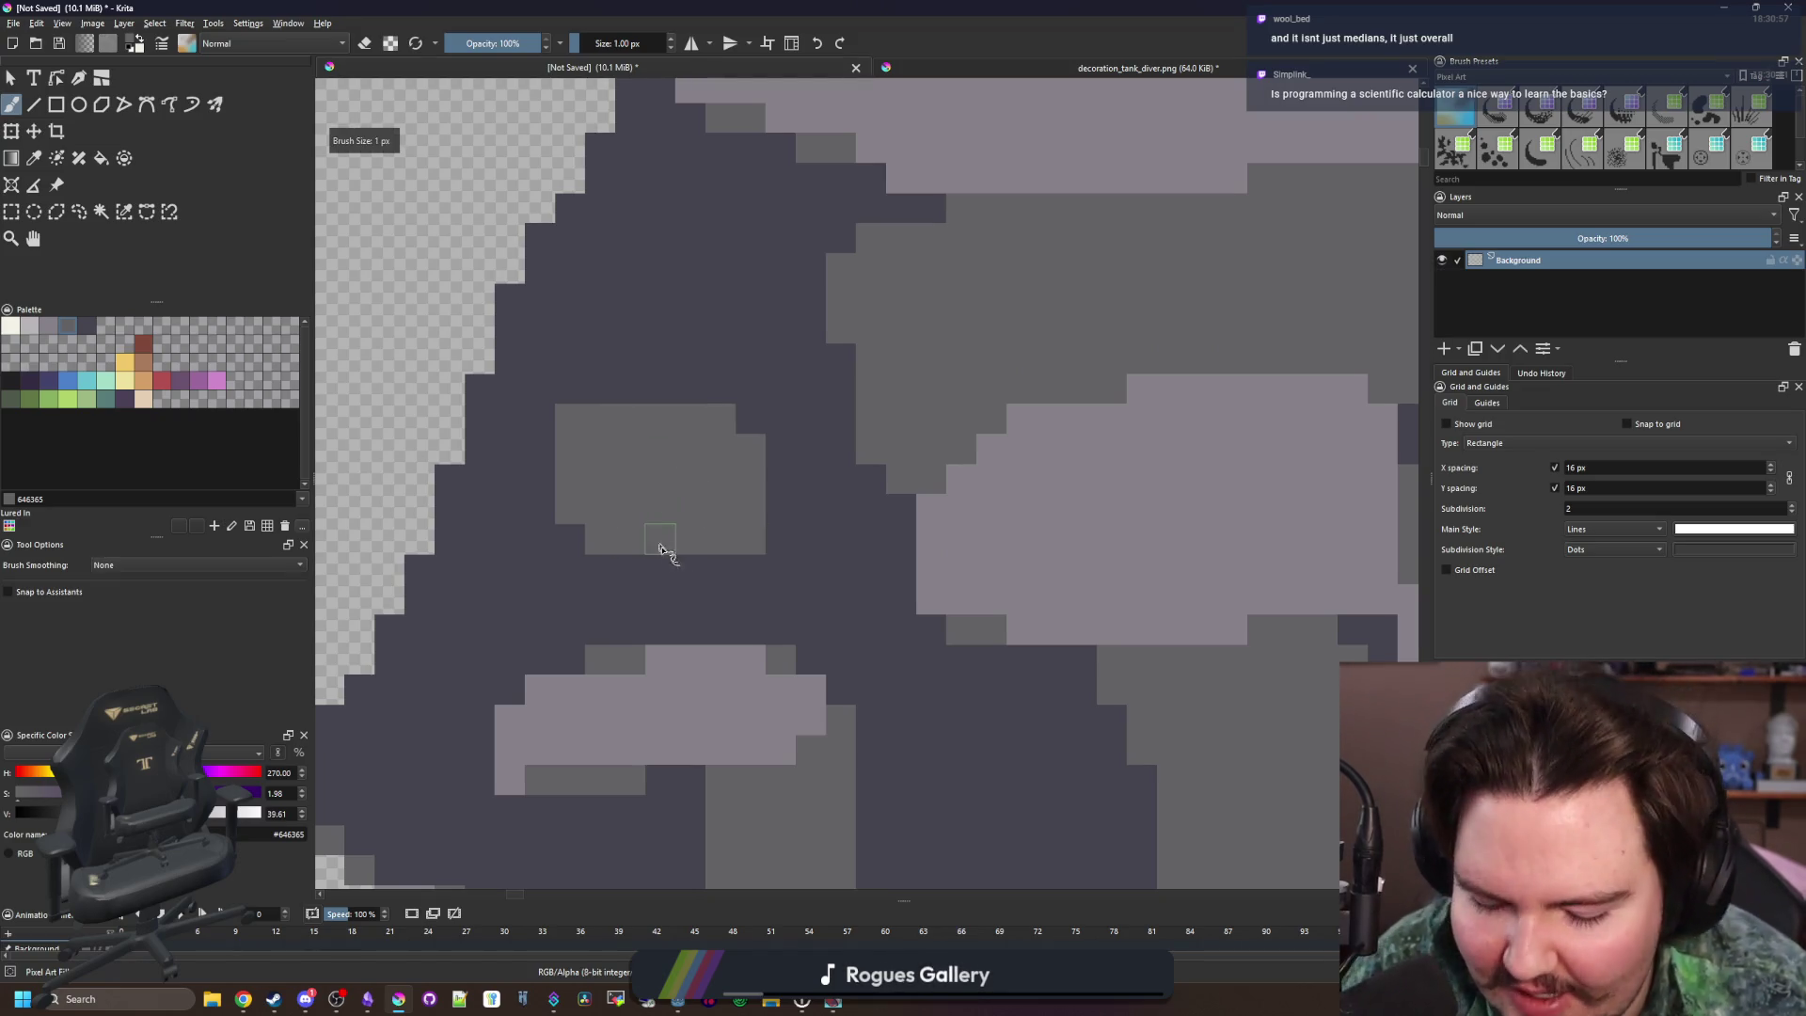
# Darken three pixels at the grey block's lower-left and extend the block down-right in mid-grey
pyautogui.keyDown('ctrl'); pyautogui.click(827, 564); pyautogui.keyUp('ctrl')
pyautogui.moveTo(605, 536); pyautogui.dragTo(585, 516)
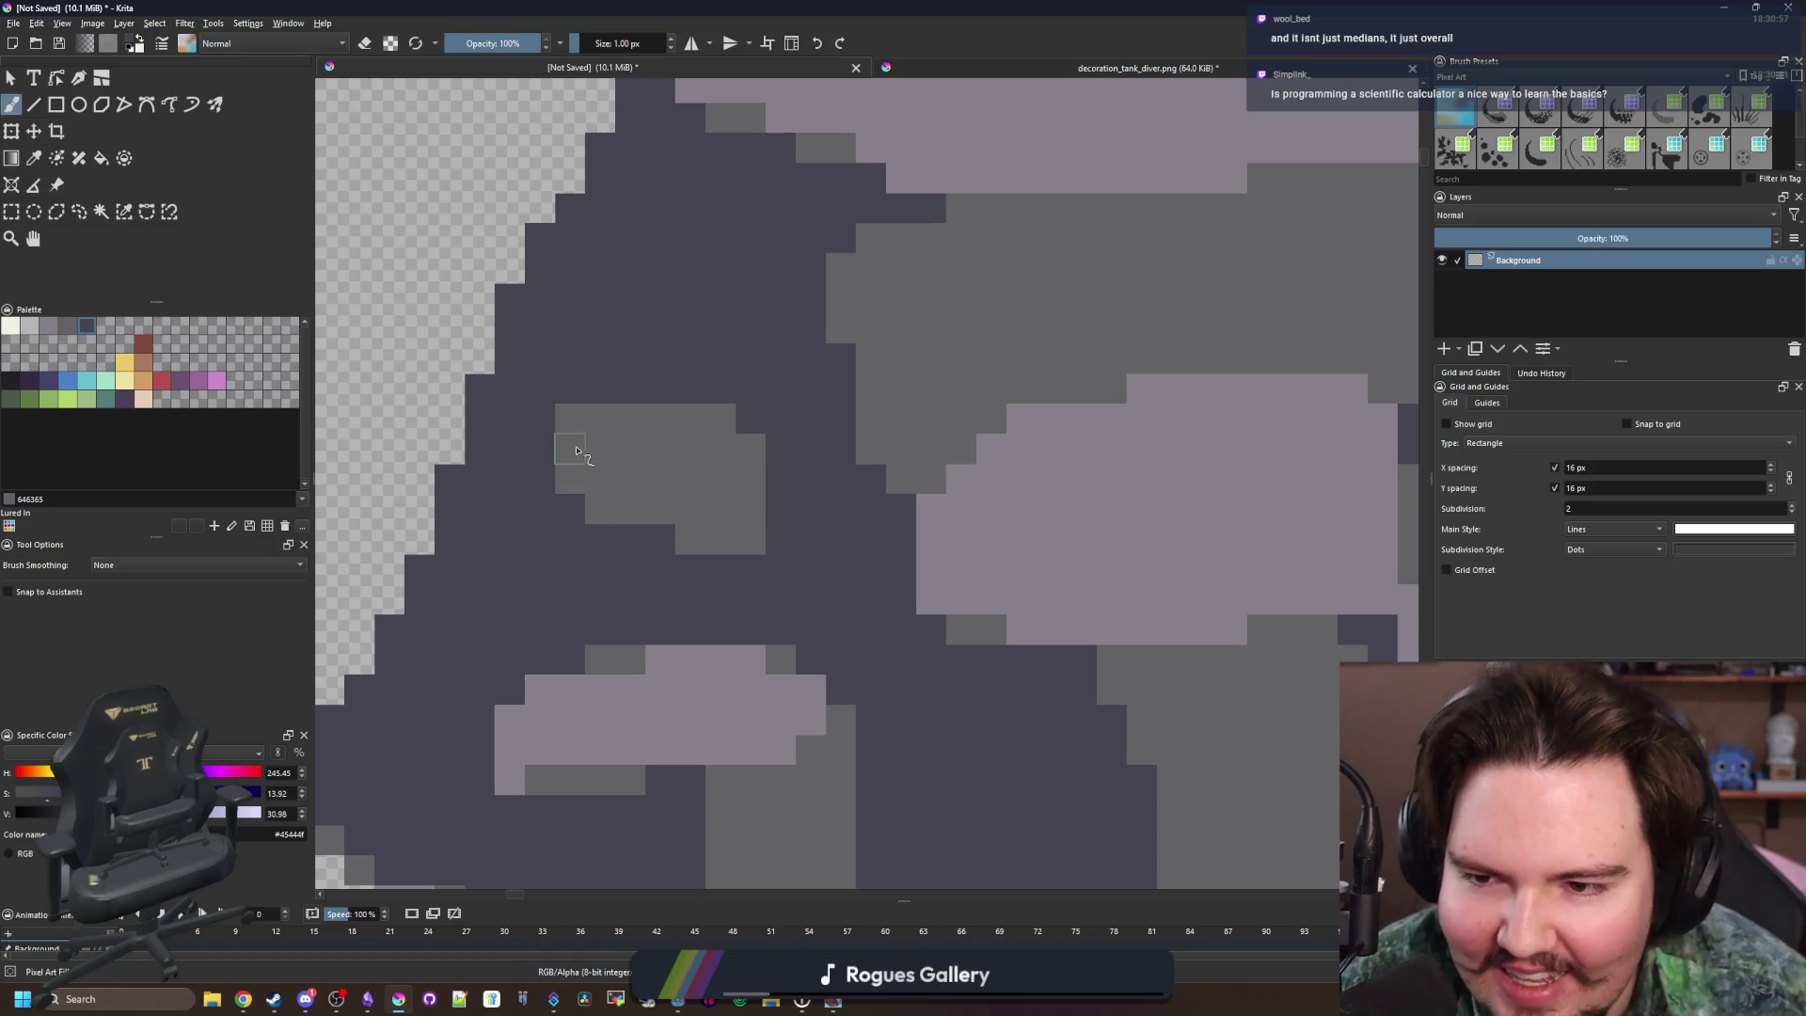
pyautogui.keyDown('ctrl'); pyautogui.click(724, 541); pyautogui.keyUp('ctrl')
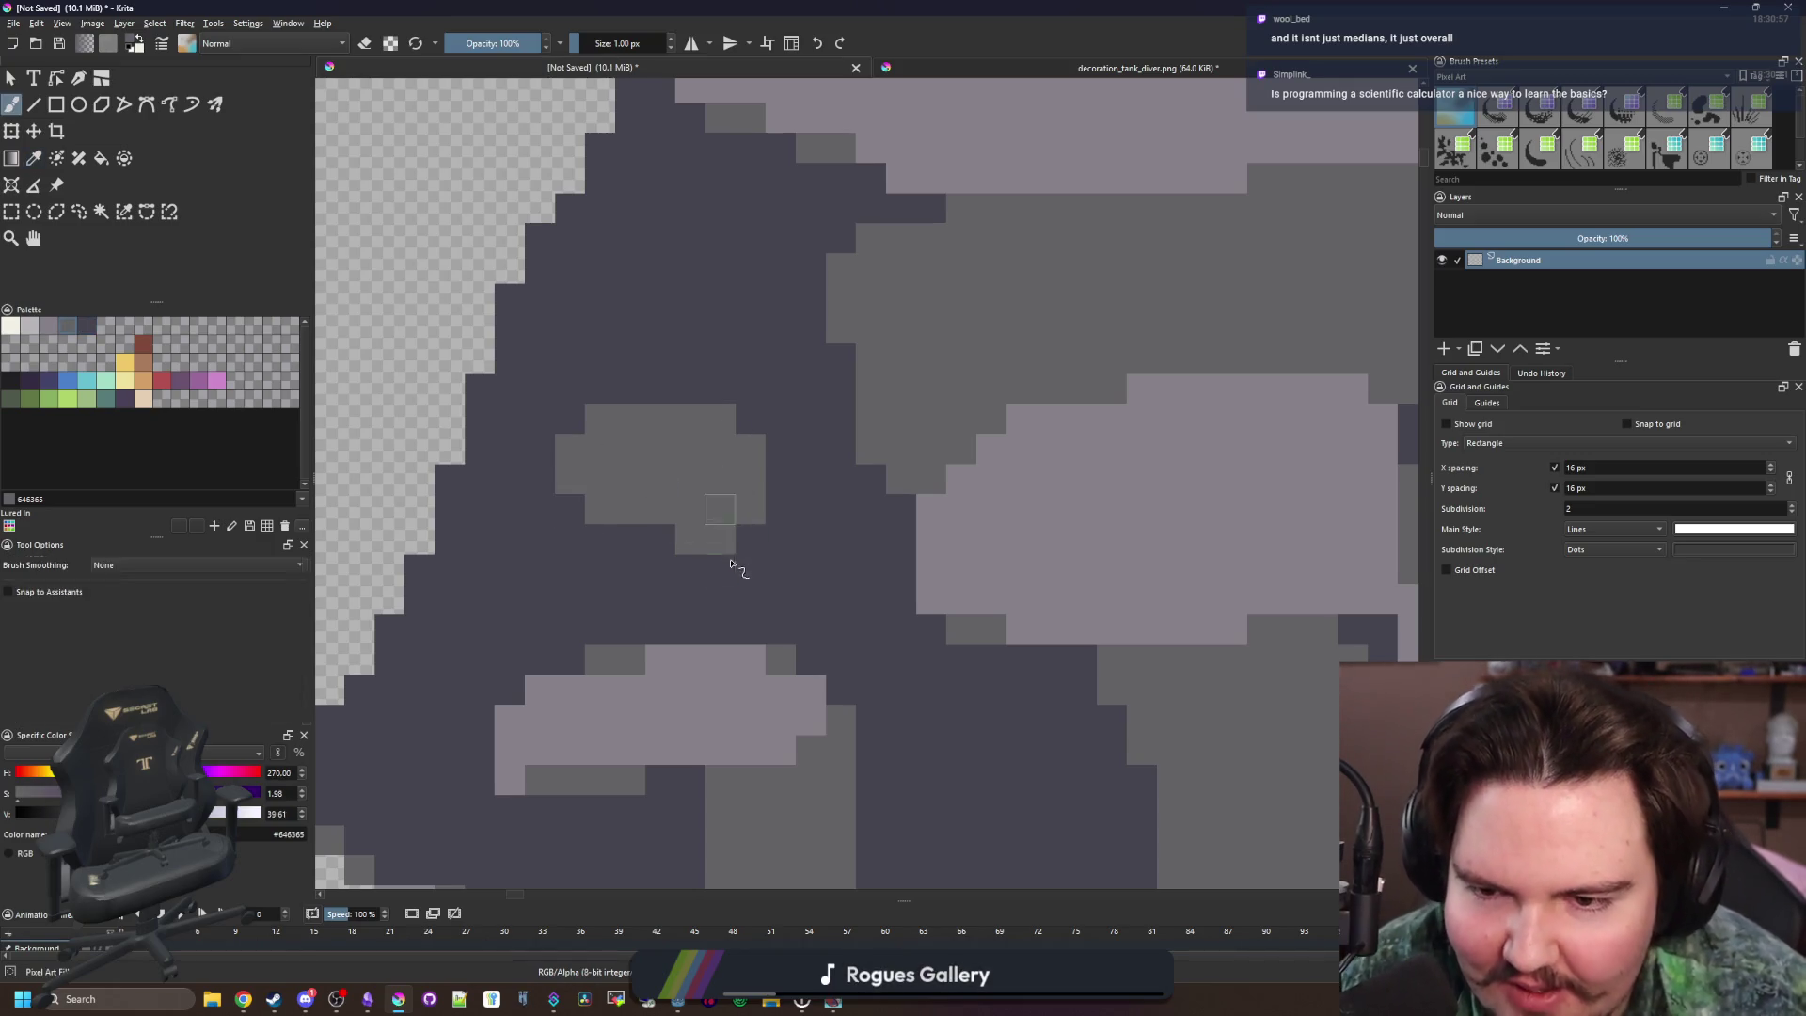
pyautogui.moveTo(737, 564)
pyautogui.mouseDown()
pyautogui.moveTo(767, 573)
pyautogui.moveTo(788, 509)
pyautogui.mouseUp()
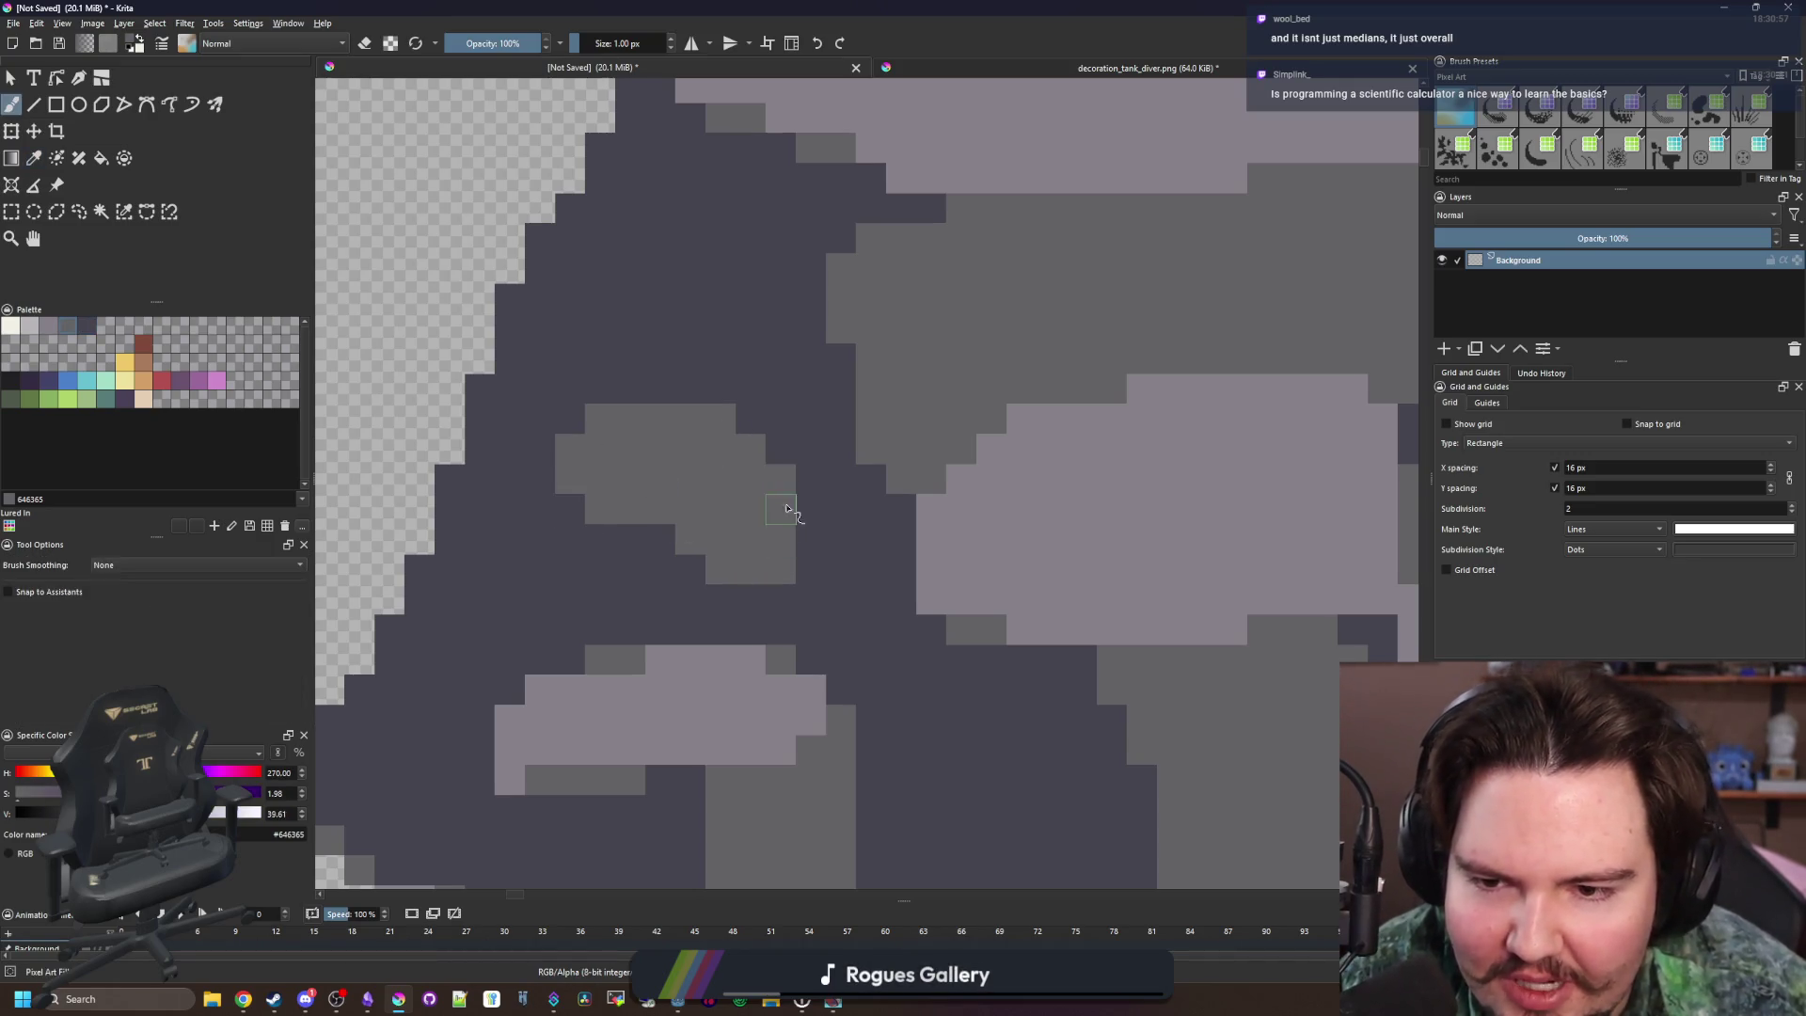
pyautogui.keyDown('ctrl'); pyautogui.click(823, 565); pyautogui.keyUp('ctrl')
pyautogui.scroll(-8, 779, 545)
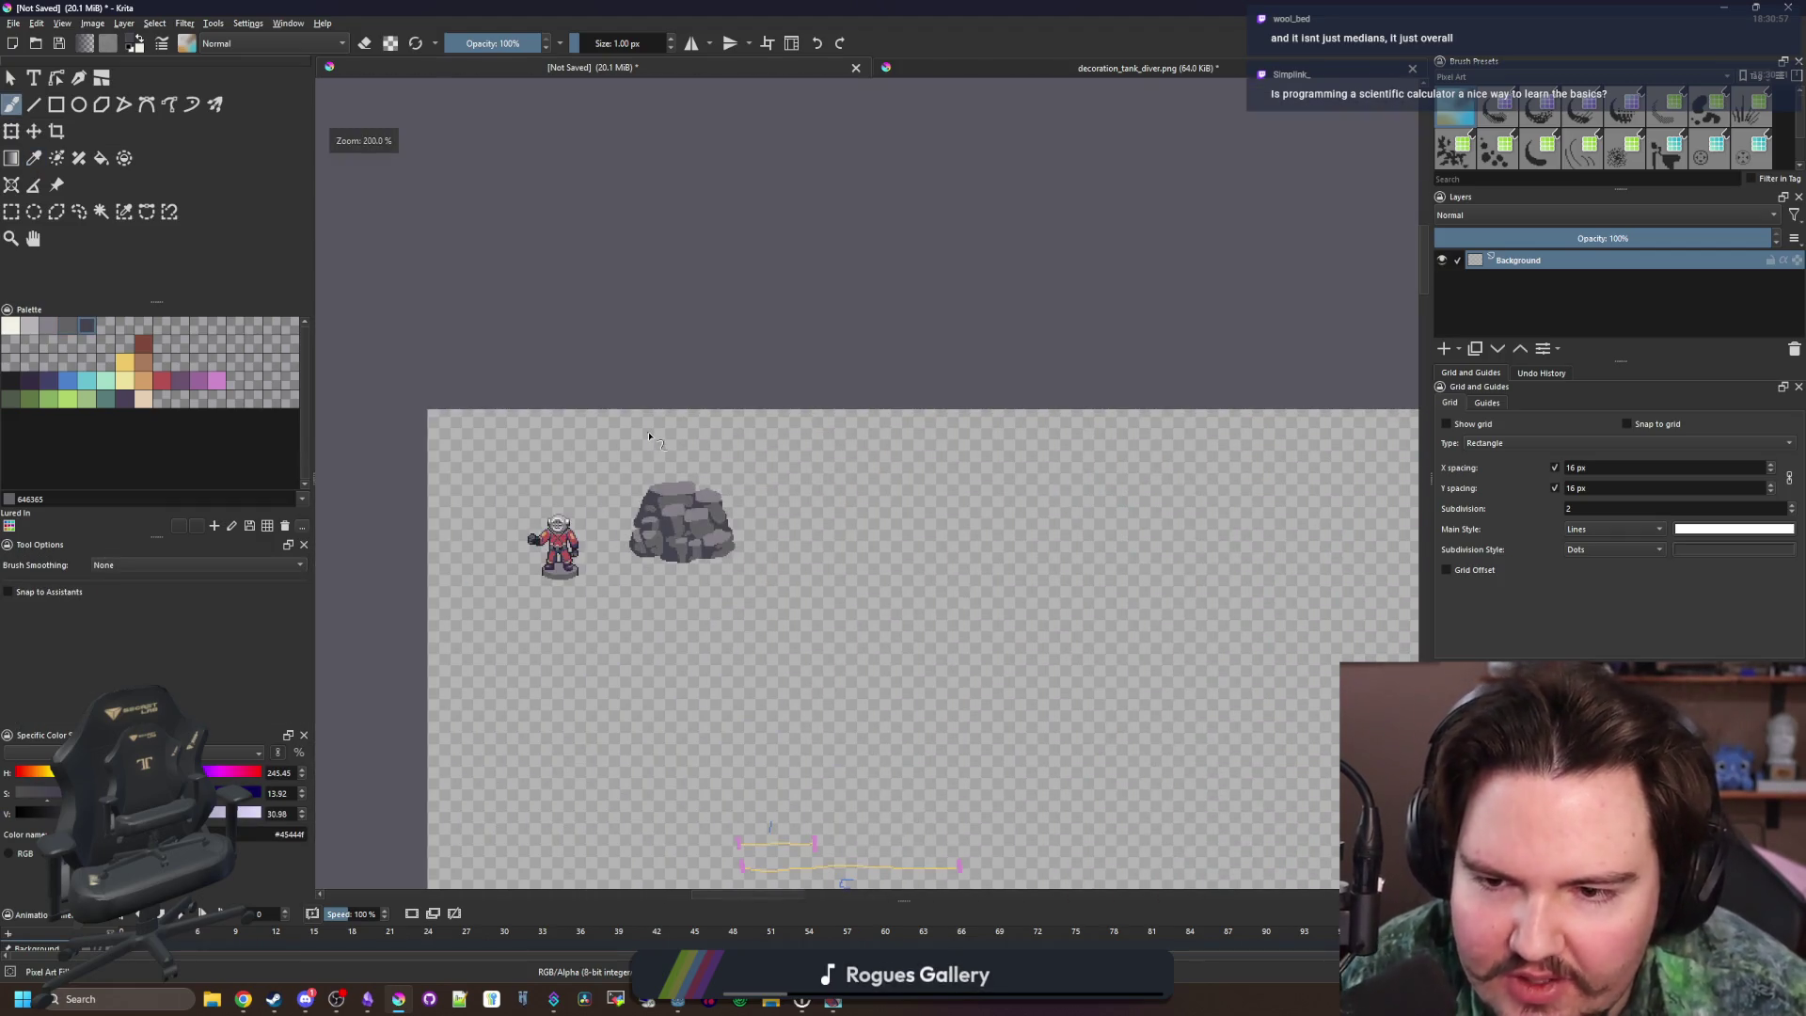
pyautogui.scroll(10, 685, 498)
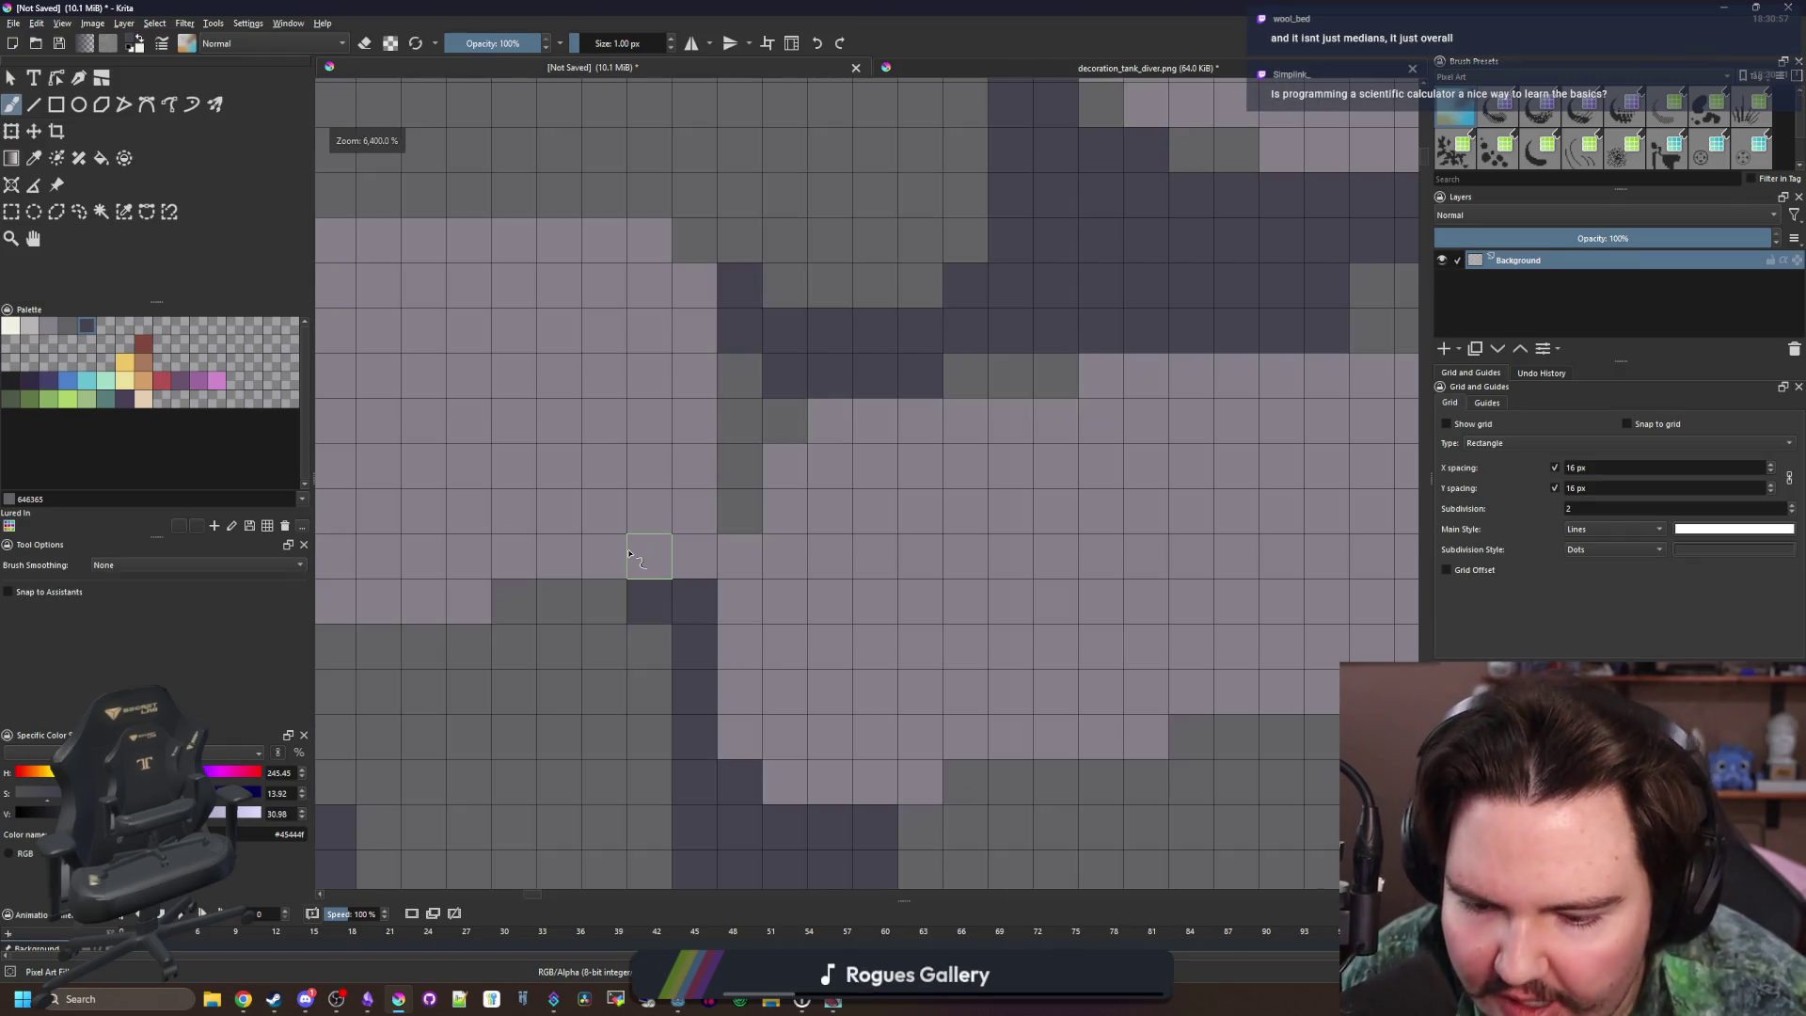
# Paint dark pixels and a short dark run along the boulder's top edge
pyautogui.press('p')
pyautogui.click(738, 496)
pyautogui.scroll(-10, 738, 496)
pyautogui.scroll(6, 743, 504)
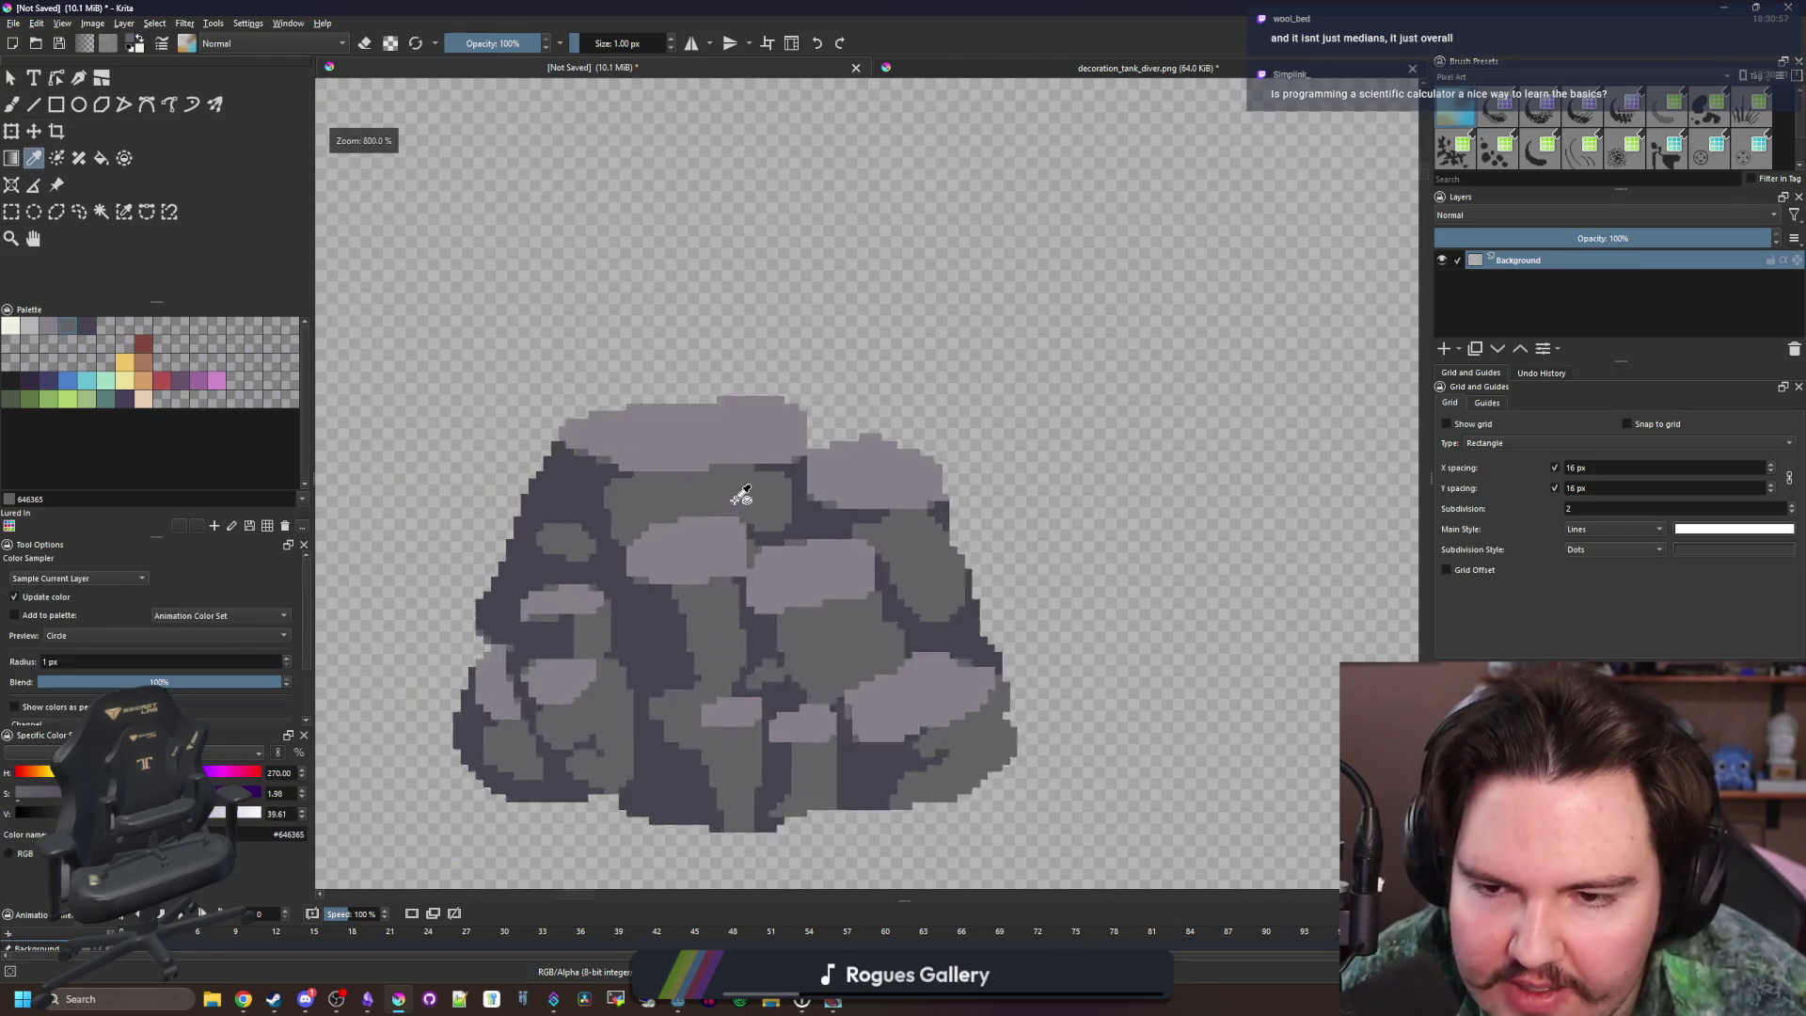
pyautogui.scroll(1, 819, 412)
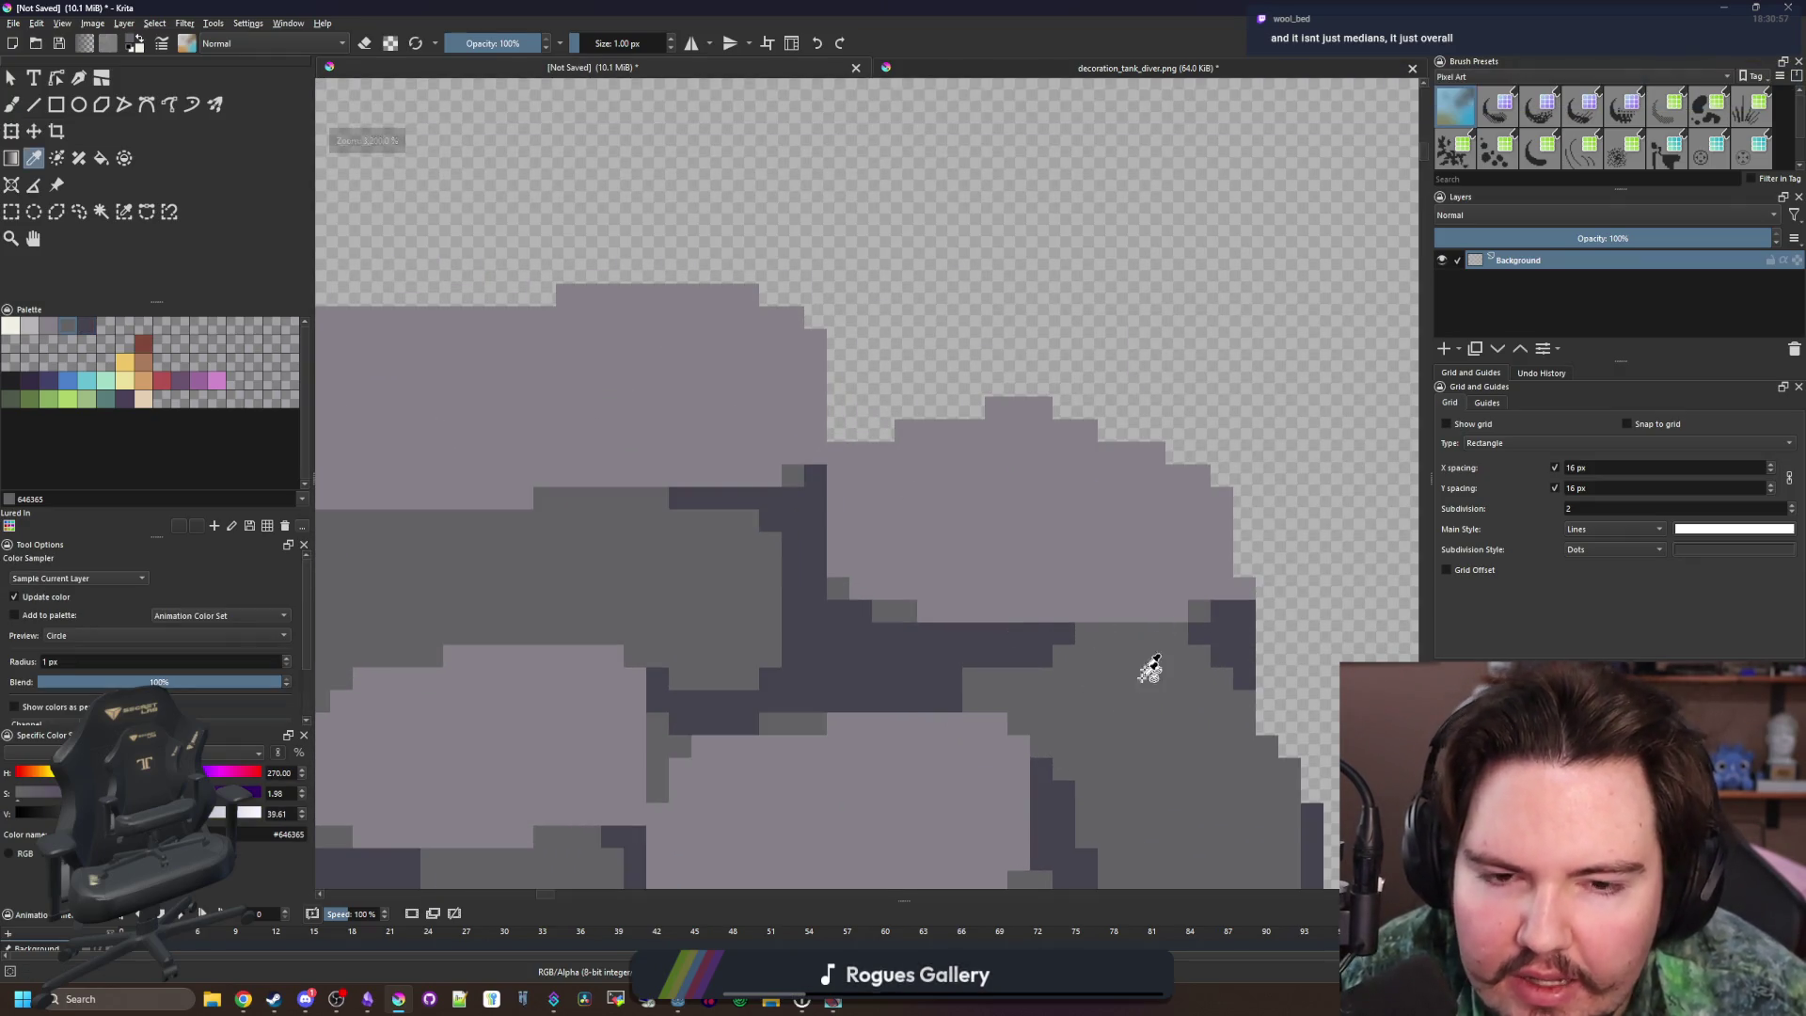
pyautogui.scroll(2, 1020, 616)
pyautogui.press('b')
pyautogui.click(943, 366)
pyautogui.click(815, 332)
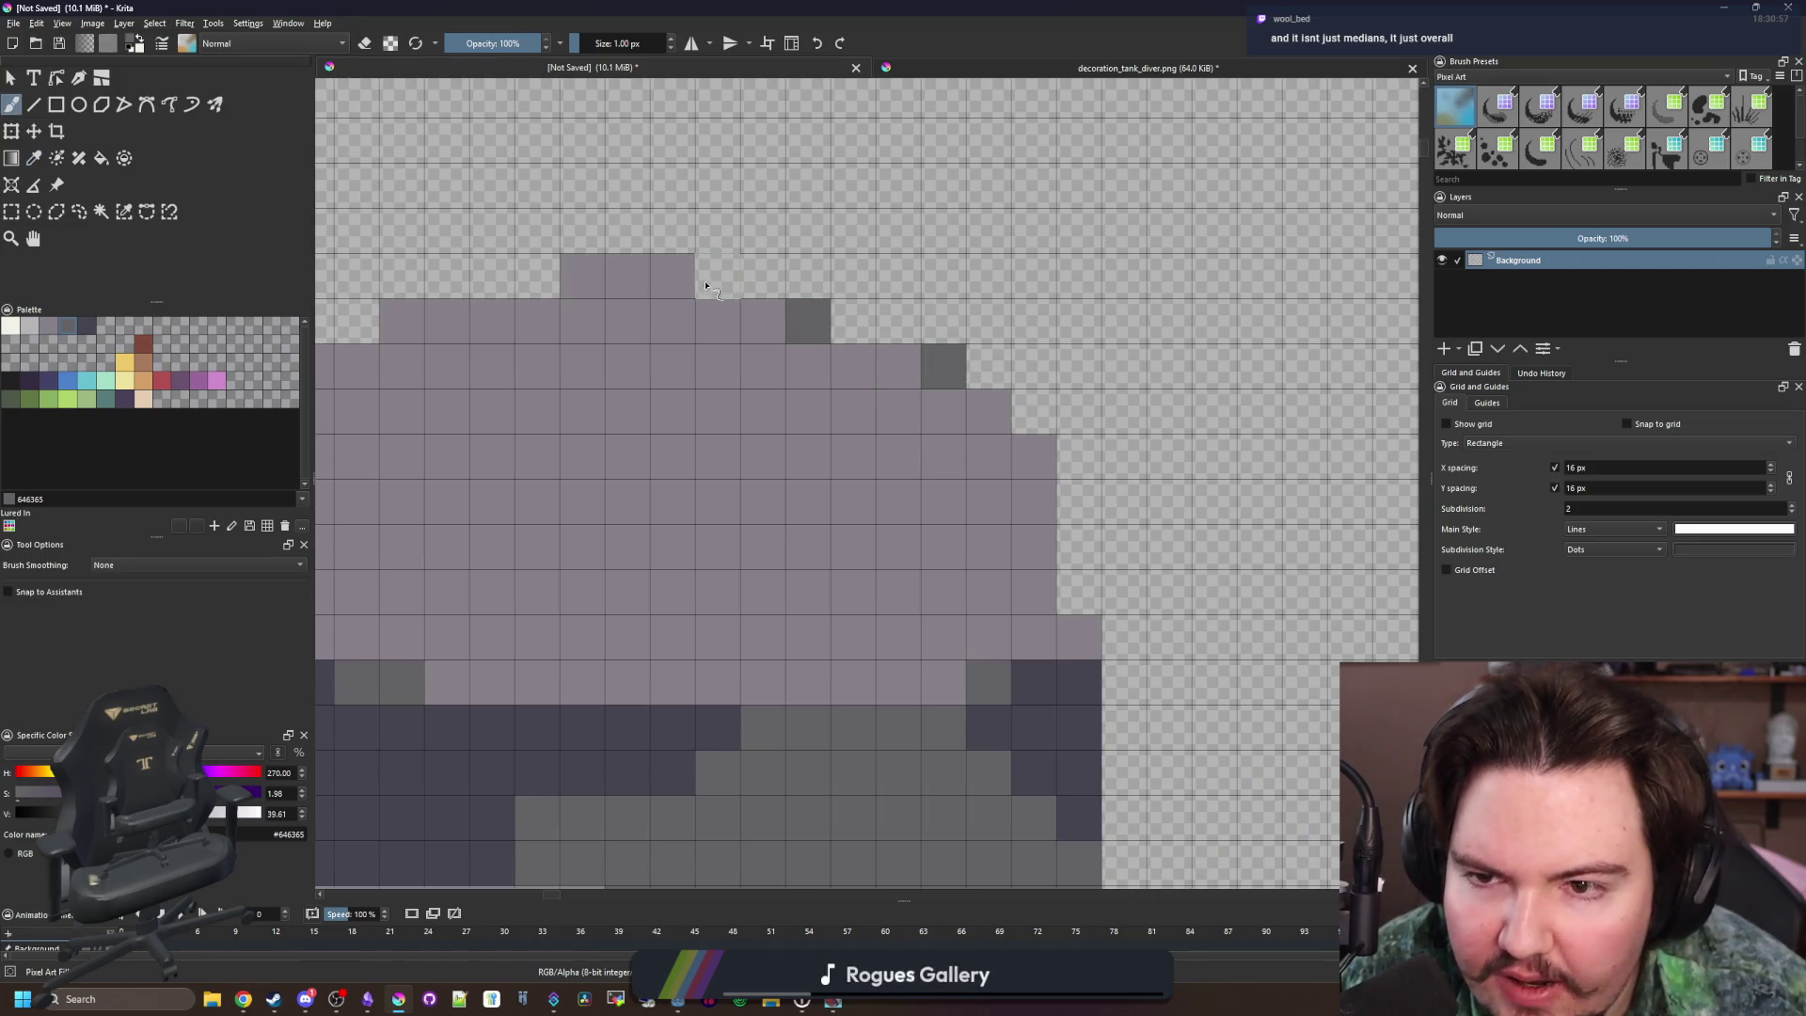
pyautogui.moveTo(815, 332); pyautogui.dragTo(875, 486)
pyautogui.click(854, 371)
pyautogui.scroll(-3, 705, 400)
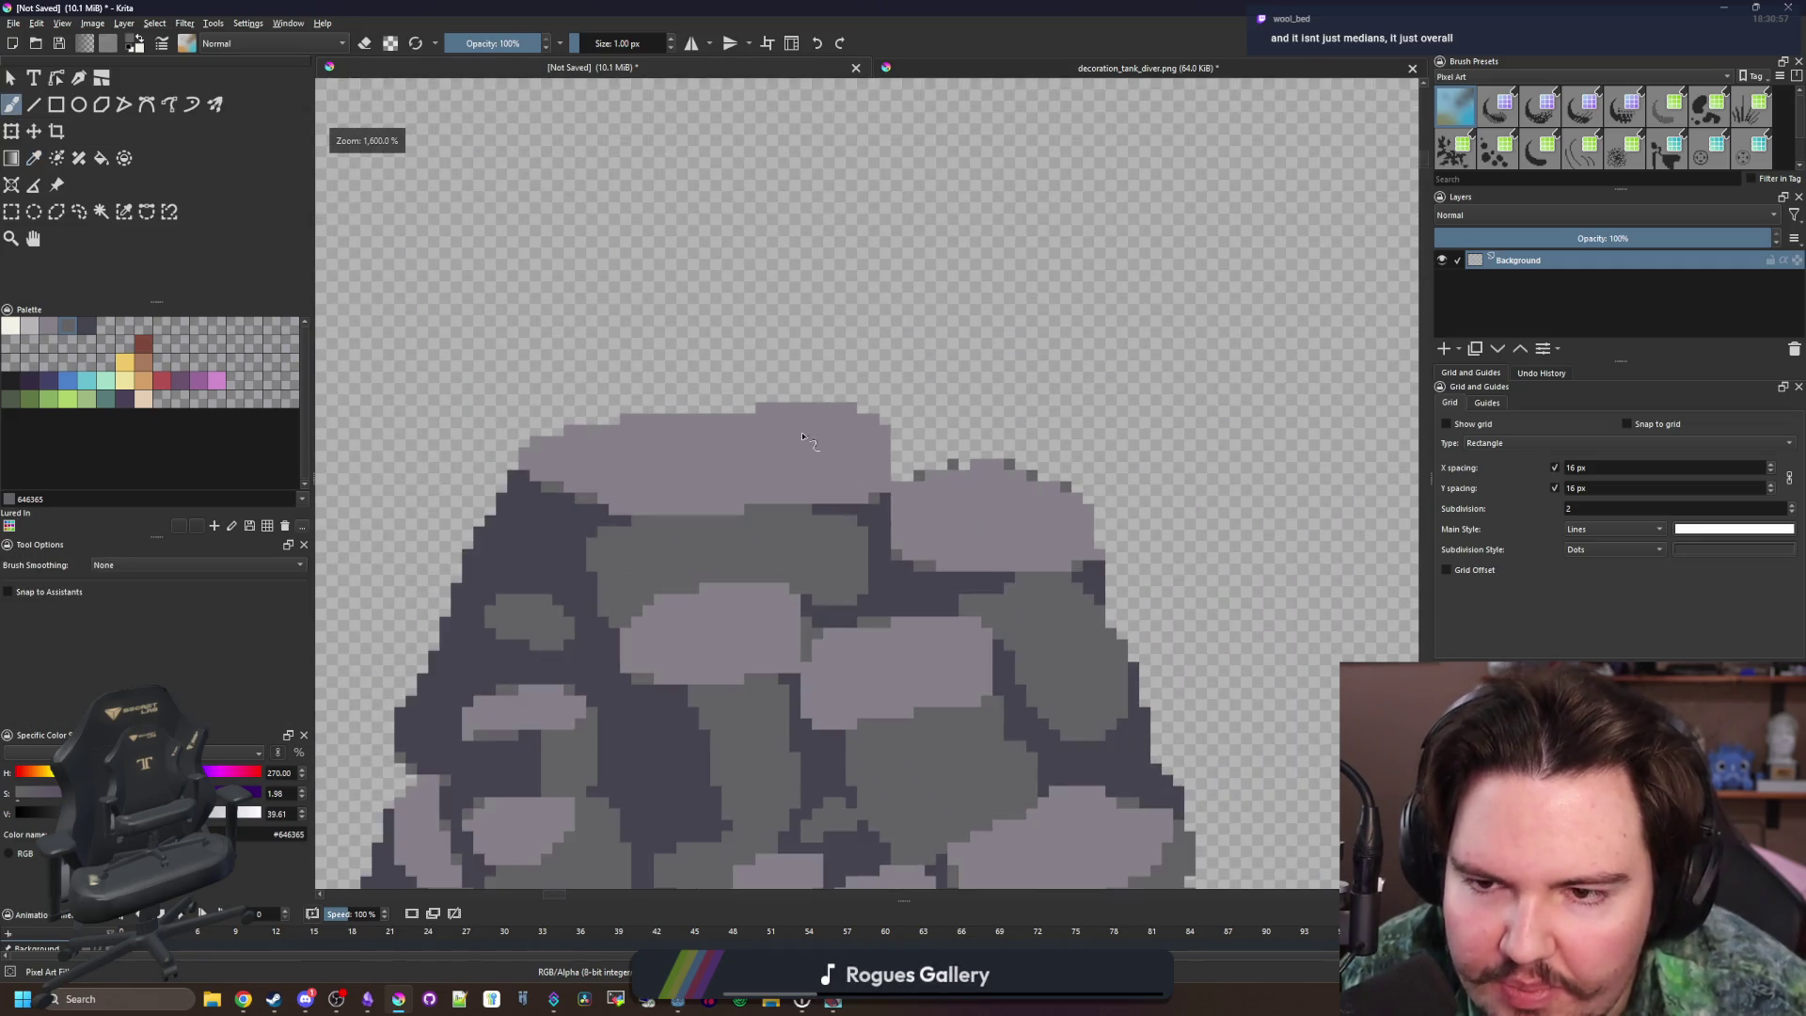
pyautogui.scroll(2, 705, 400)
pyautogui.moveTo(677, 409); pyautogui.dragTo(762, 409)
pyautogui.moveTo(352, 459)
pyautogui.mouseDown()
pyautogui.moveTo(616, 511)
pyautogui.moveTo(748, 475)
pyautogui.mouseUp()
pyautogui.moveTo(564, 498); pyautogui.dragTo(604, 527)
# Sample the dark crevice colour from the canvas and paint five grey stone pixels dark
pyautogui.scroll(-3, 668, 487)
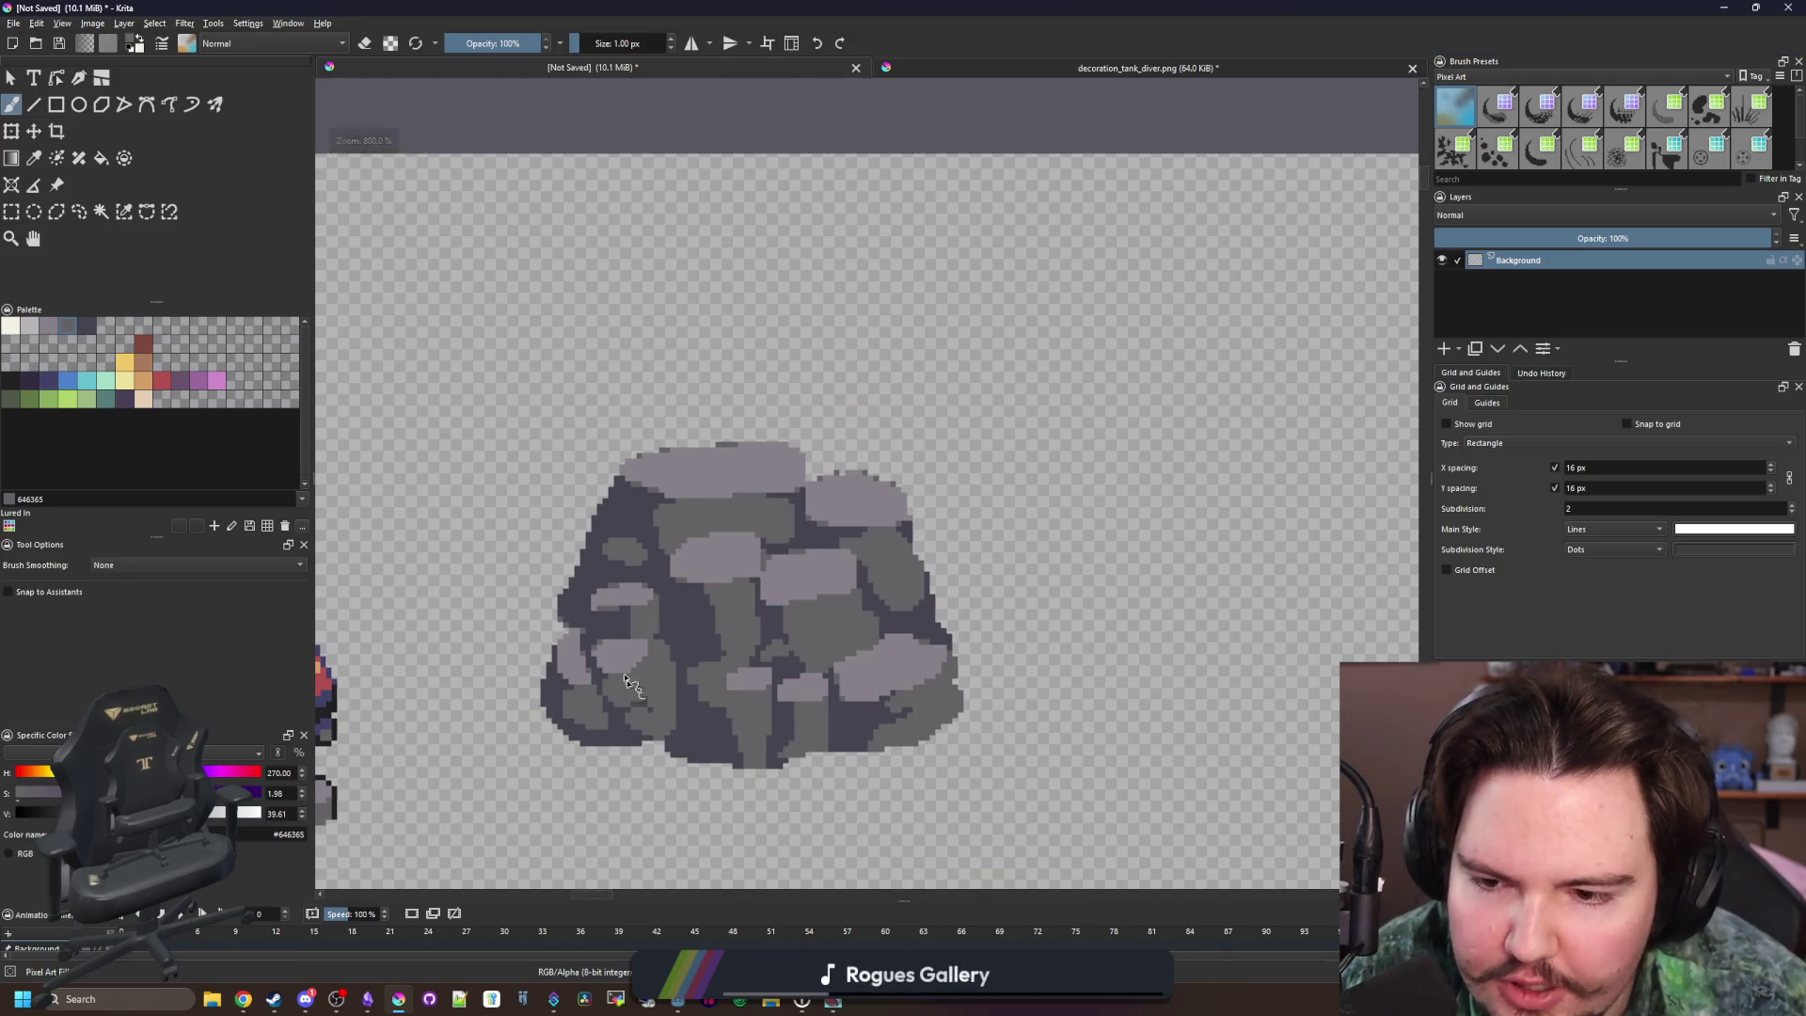
pyautogui.scroll(5, 828, 706)
pyautogui.scroll(-2, 828, 705)
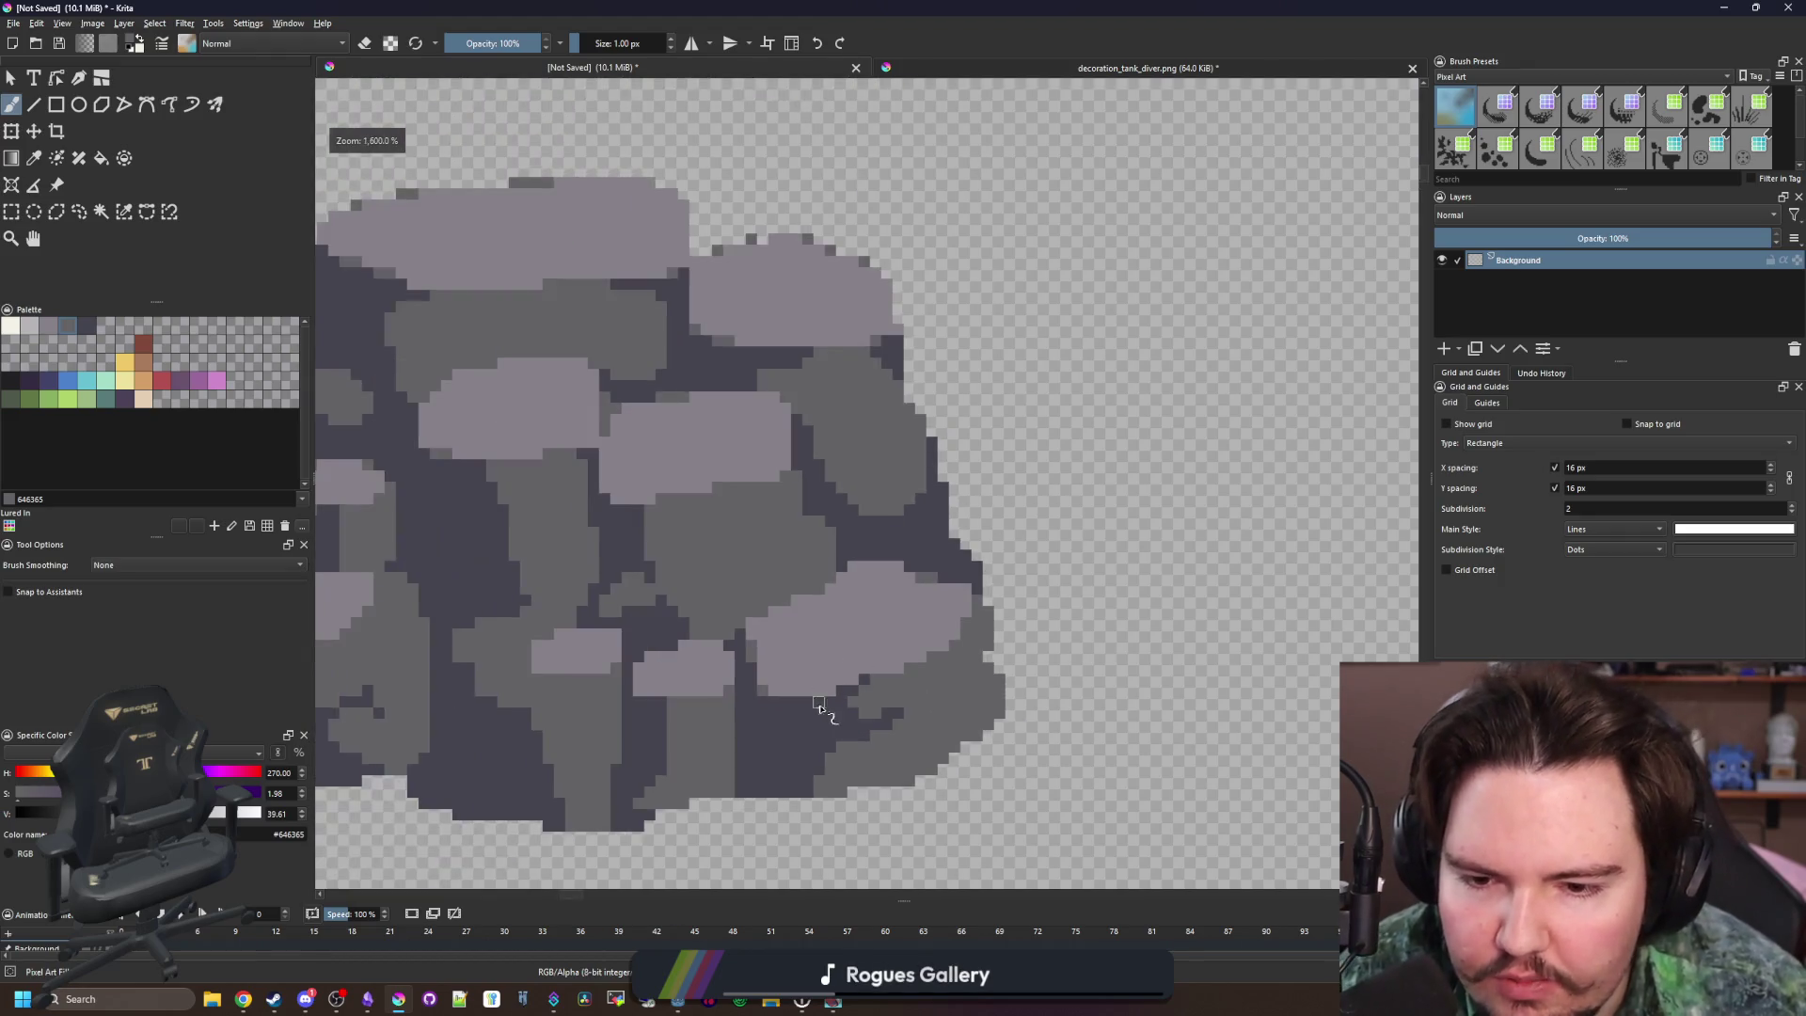
pyautogui.scroll(2, 828, 705)
pyautogui.scroll(-4, 840, 701)
pyautogui.press('p')
pyautogui.scroll(-2, 903, 678)
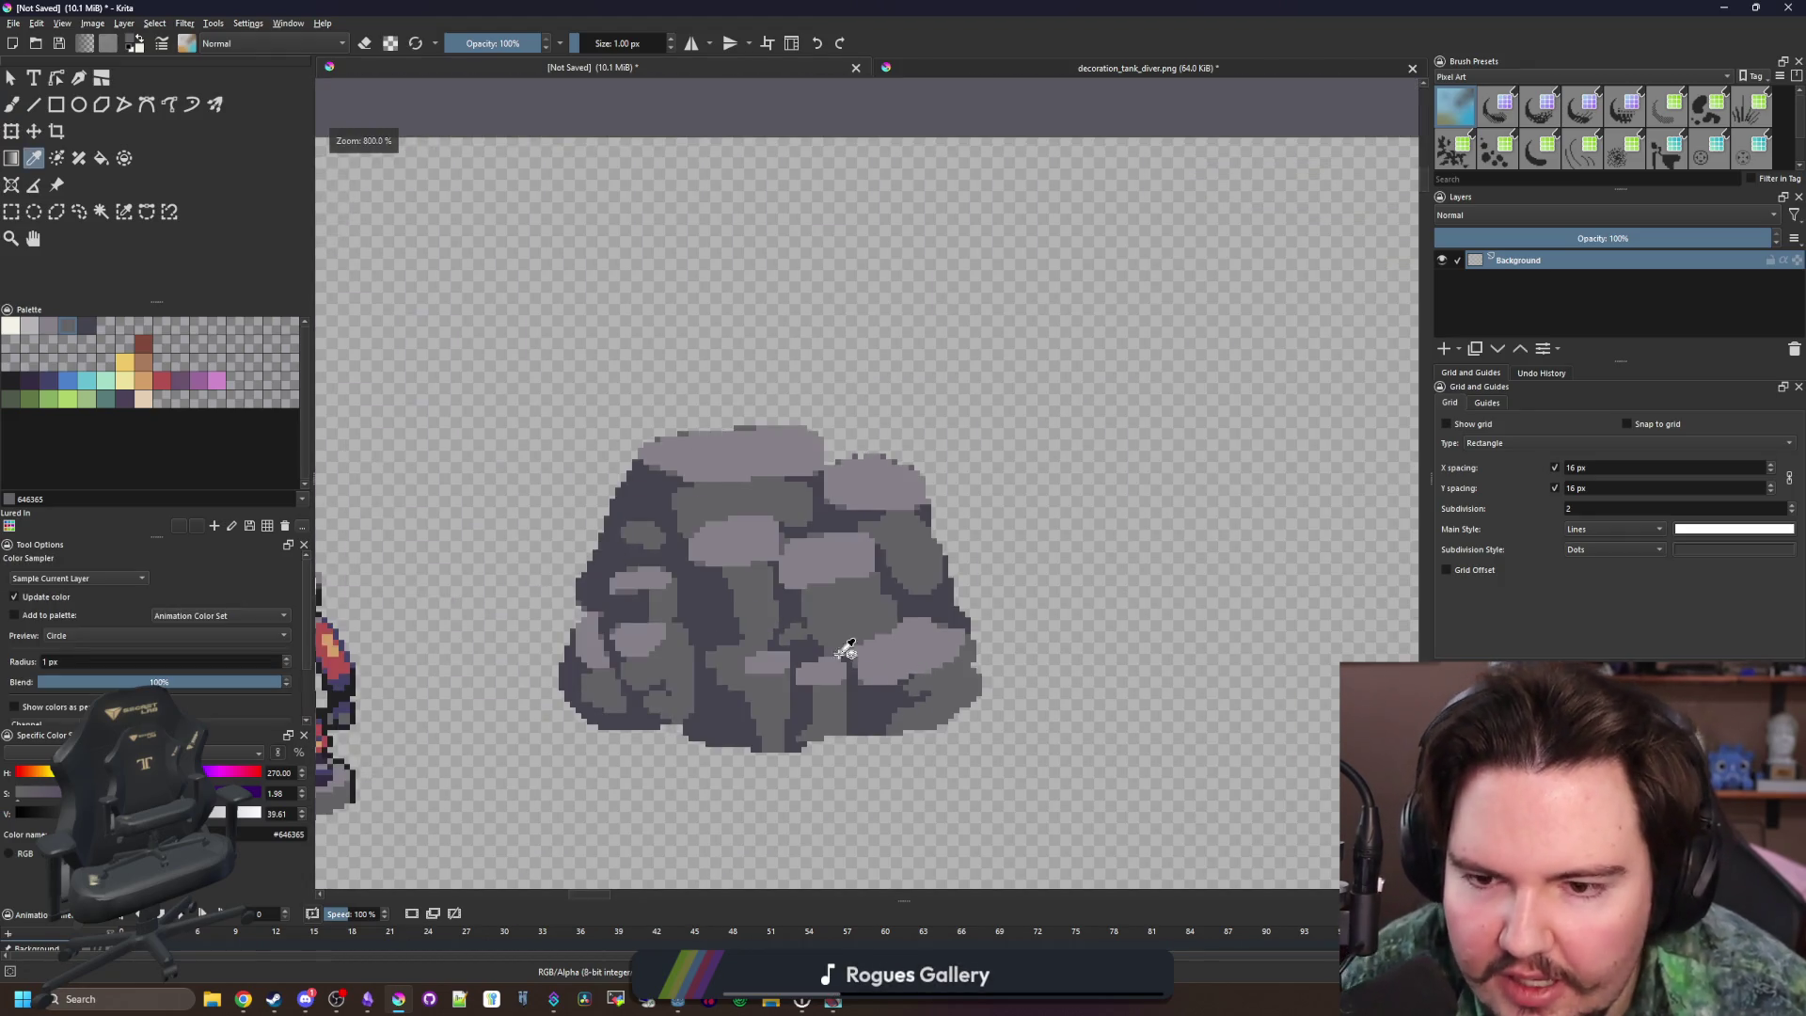
pyautogui.scroll(2, 858, 612)
pyautogui.scroll(2, 821, 665)
pyautogui.scroll(-3, 828, 620)
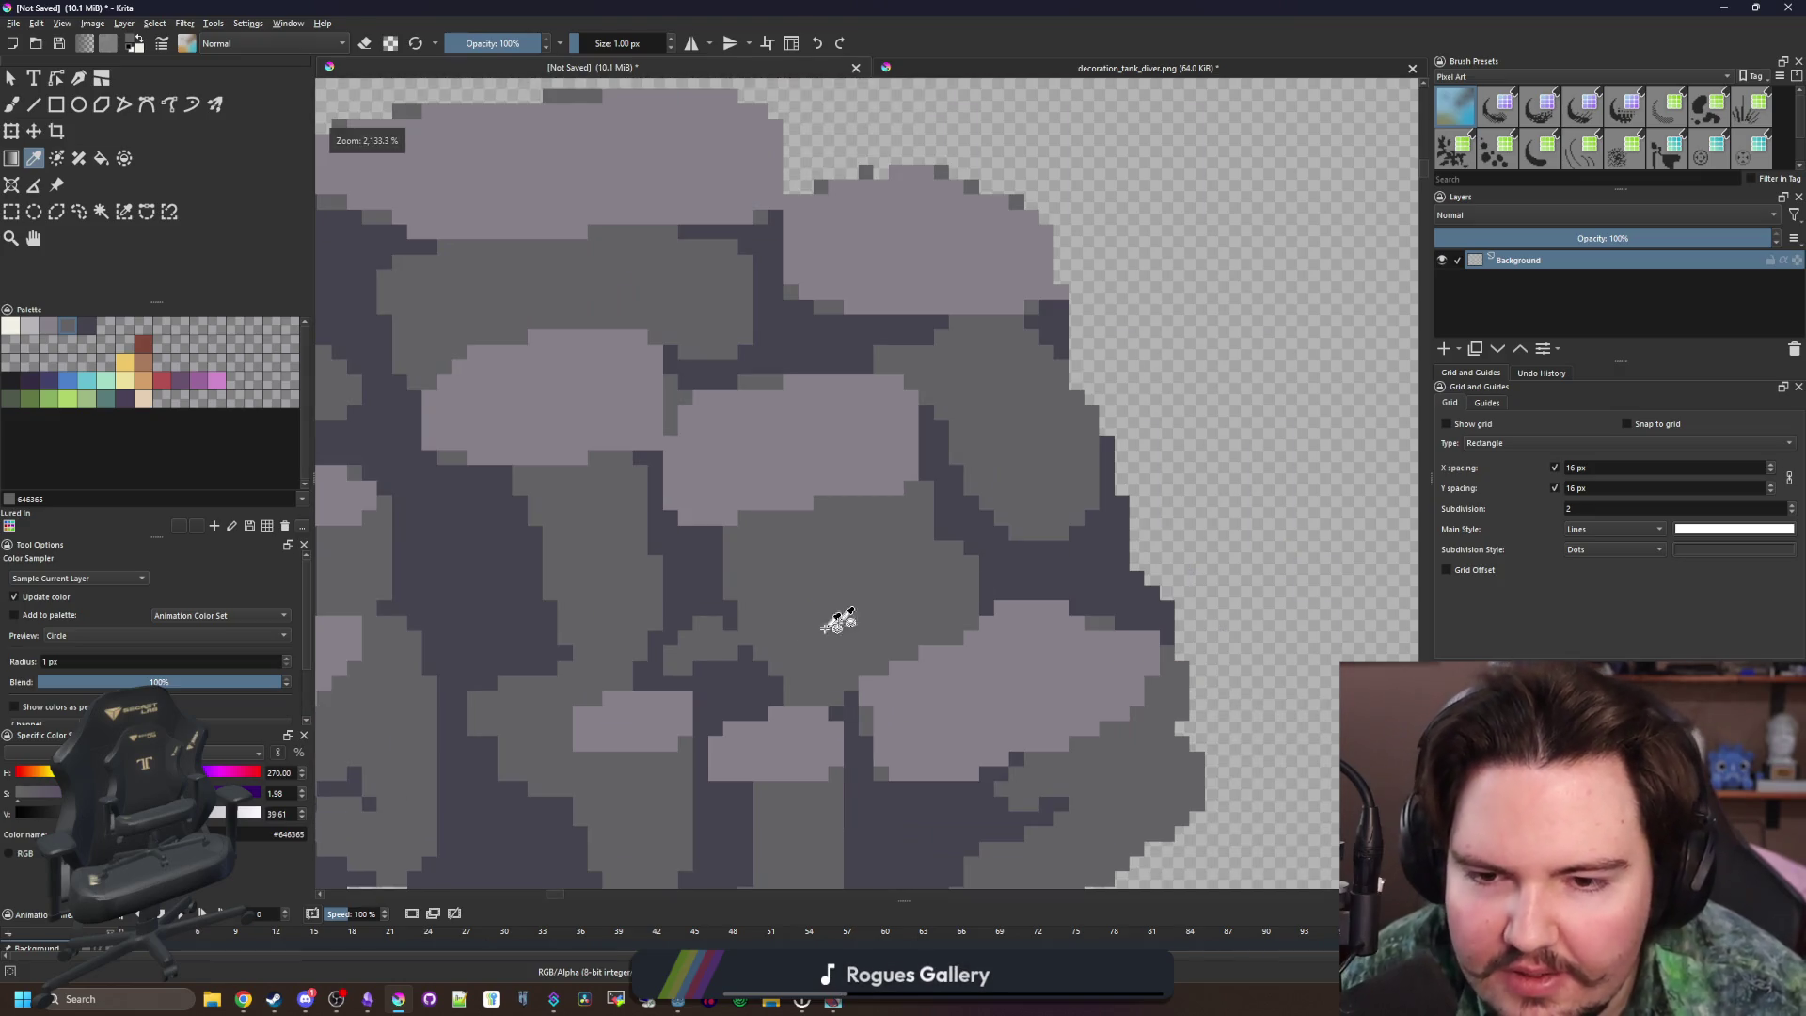
pyautogui.scroll(3, 677, 601)
pyautogui.scroll(-1, 940, 556)
pyautogui.click(940, 556)
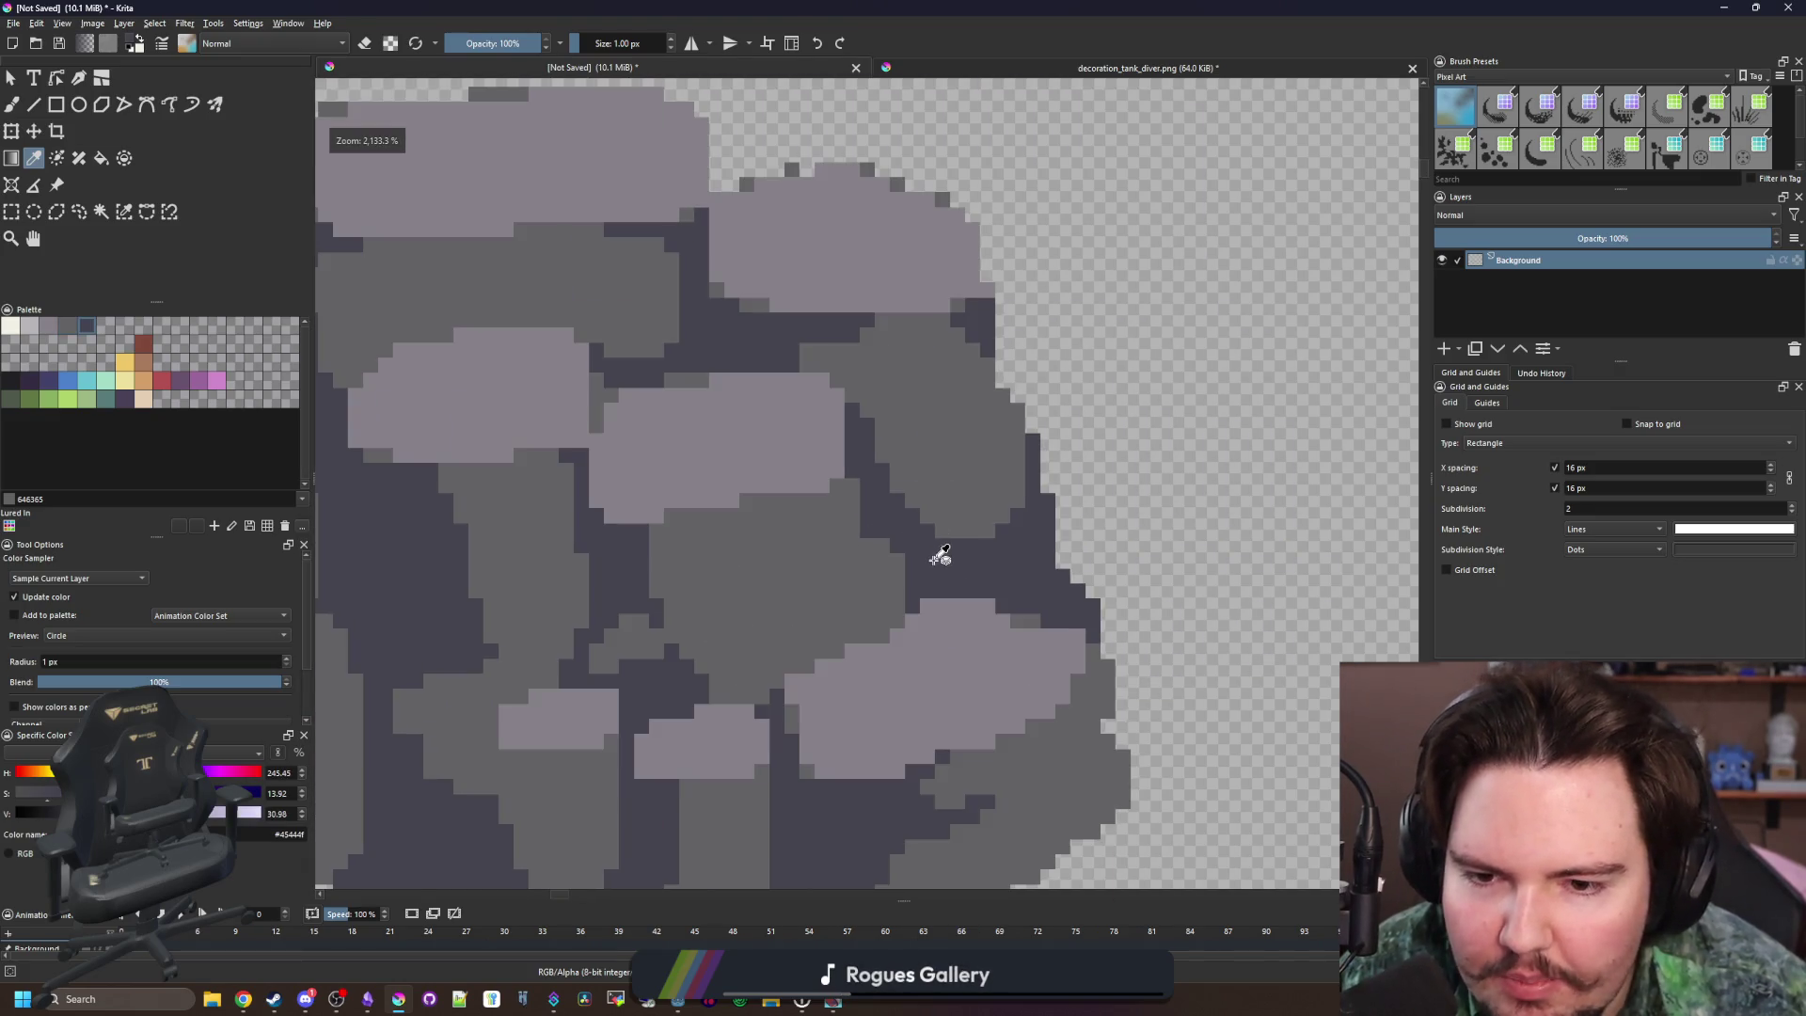
pyautogui.click(852, 618)
pyautogui.scroll(-1, 881, 703)
pyautogui.press('b')
pyautogui.scroll(2, 973, 744)
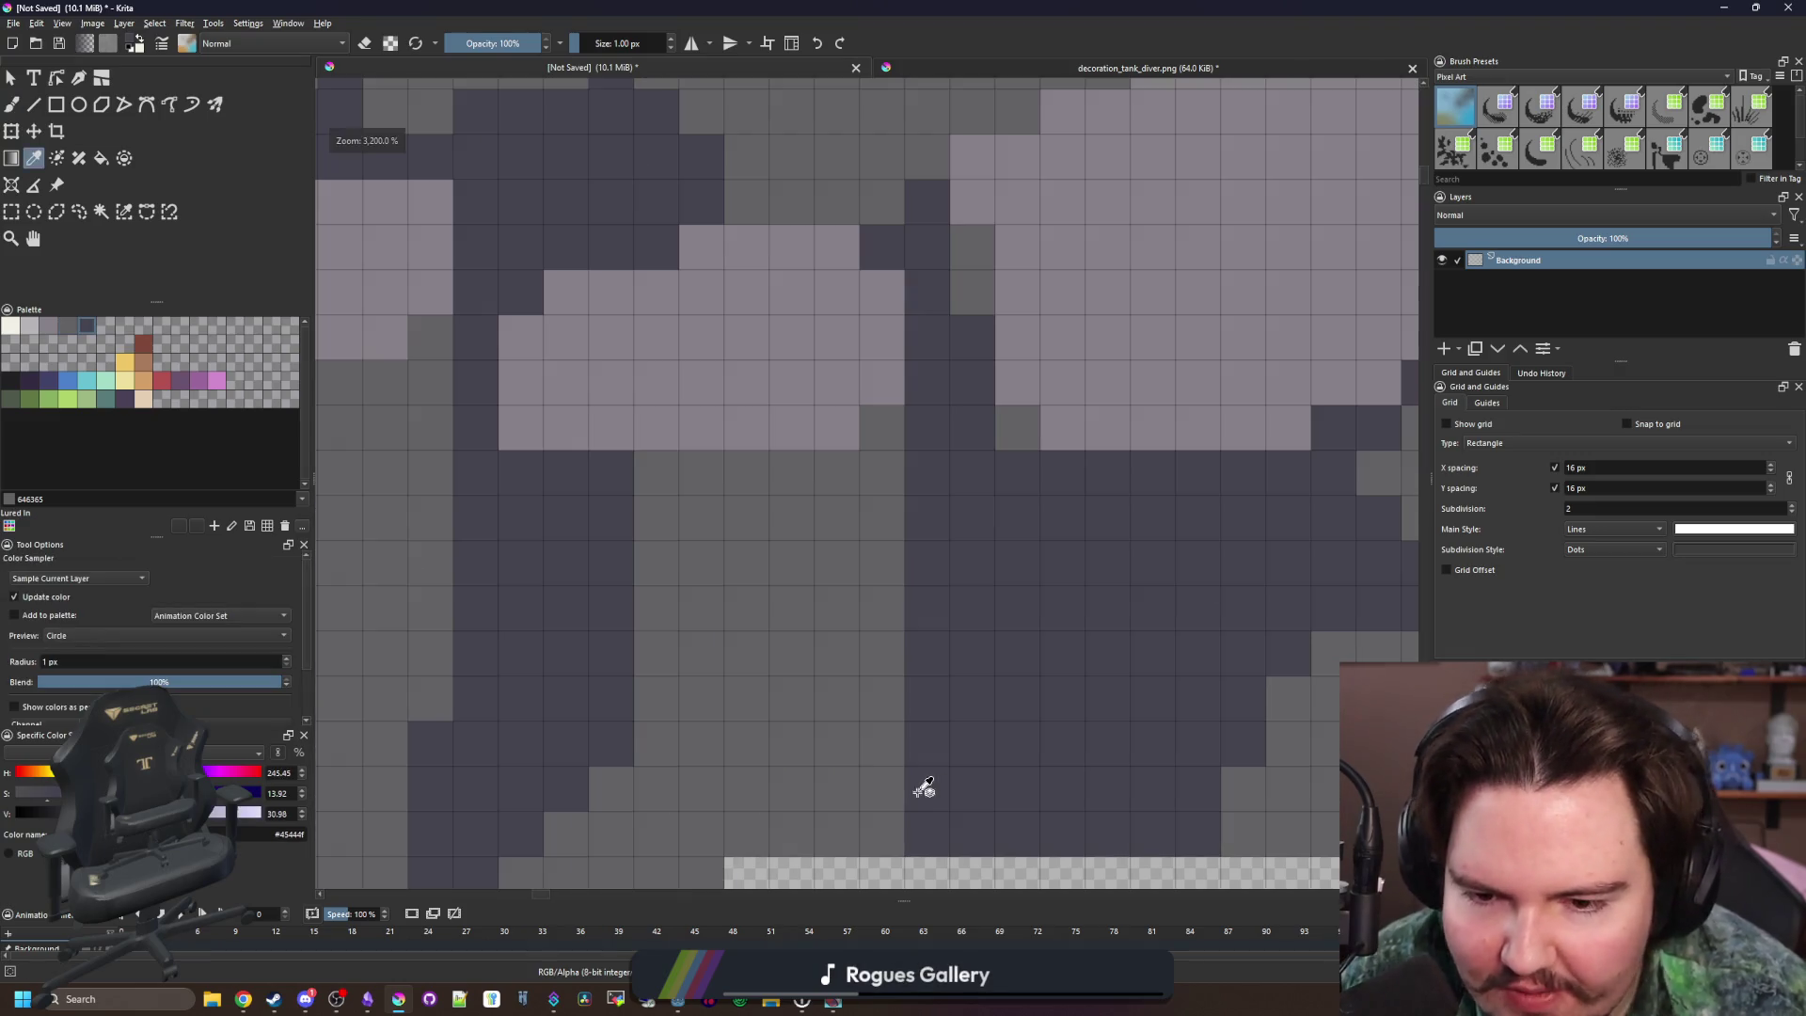
pyautogui.keyDown('ctrl'); pyautogui.click(701, 661); pyautogui.keyUp('ctrl')
pyautogui.click(749, 656)
pyautogui.click(746, 606)
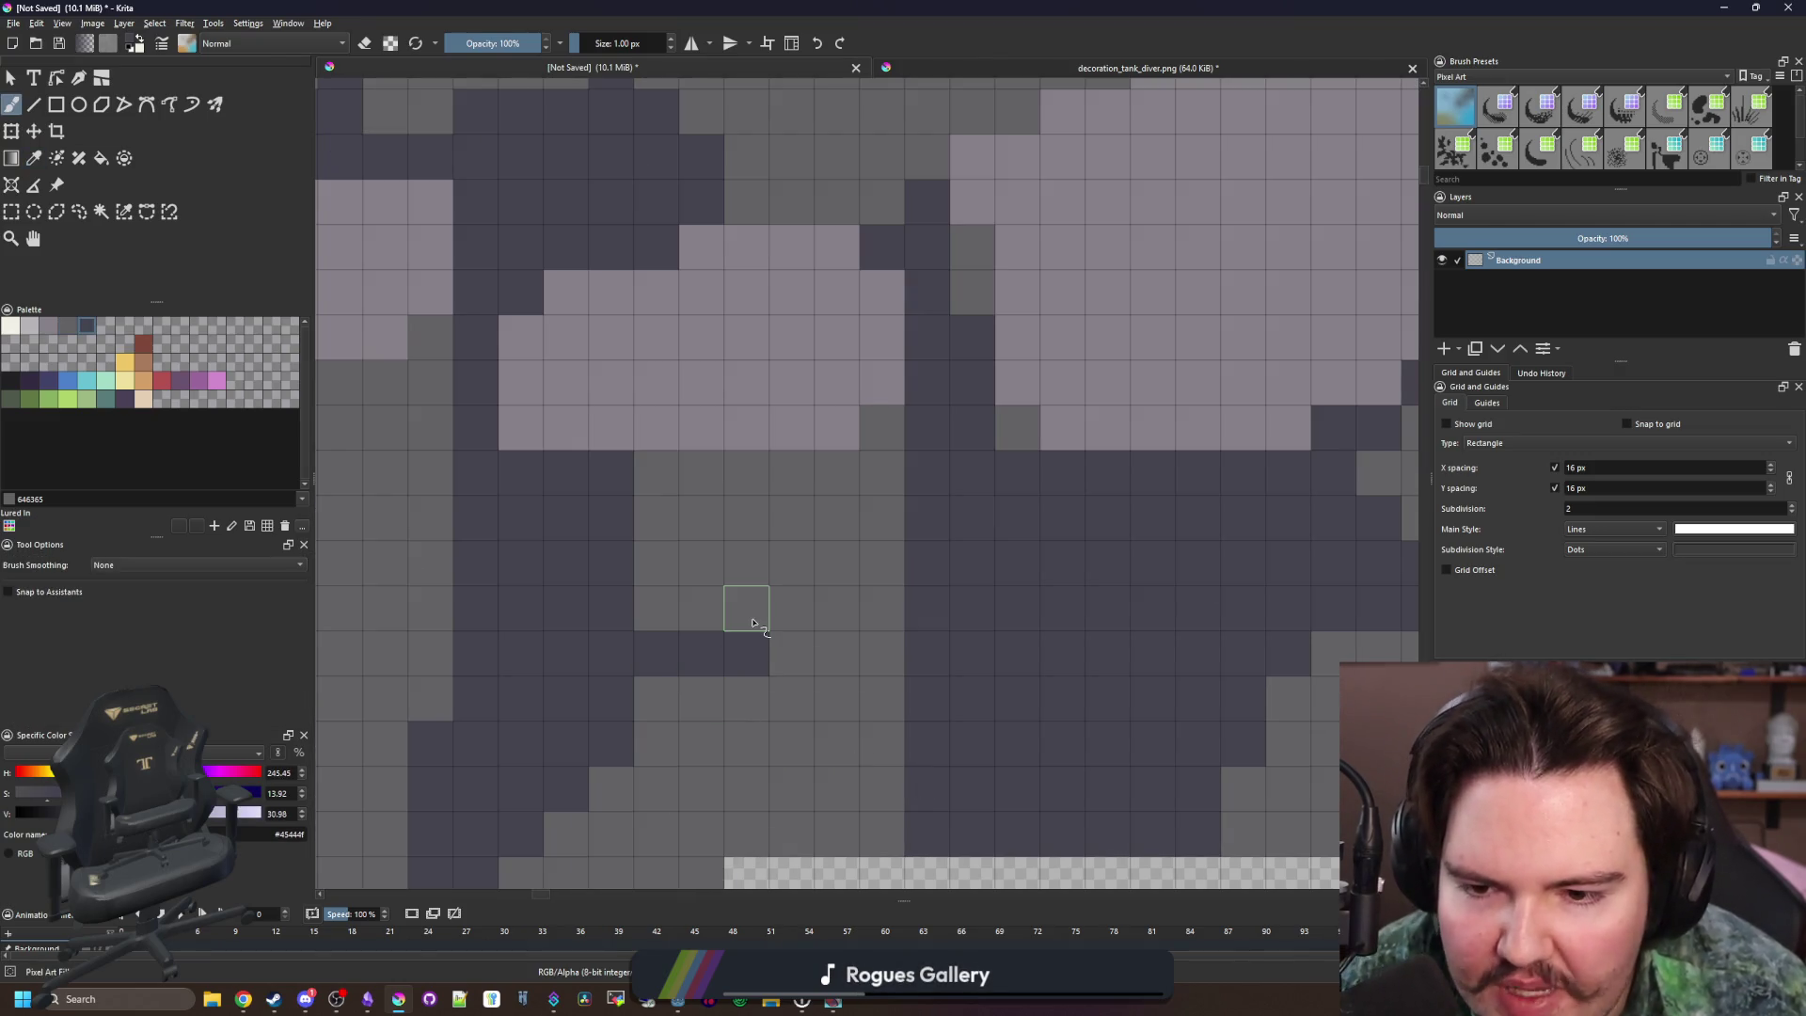
pyautogui.click(792, 700)
pyautogui.click(656, 699)
pyautogui.click(655, 609)
# Carve a short dark crevice down through the lower grey stone
pyautogui.scroll(-5, 640, 671)
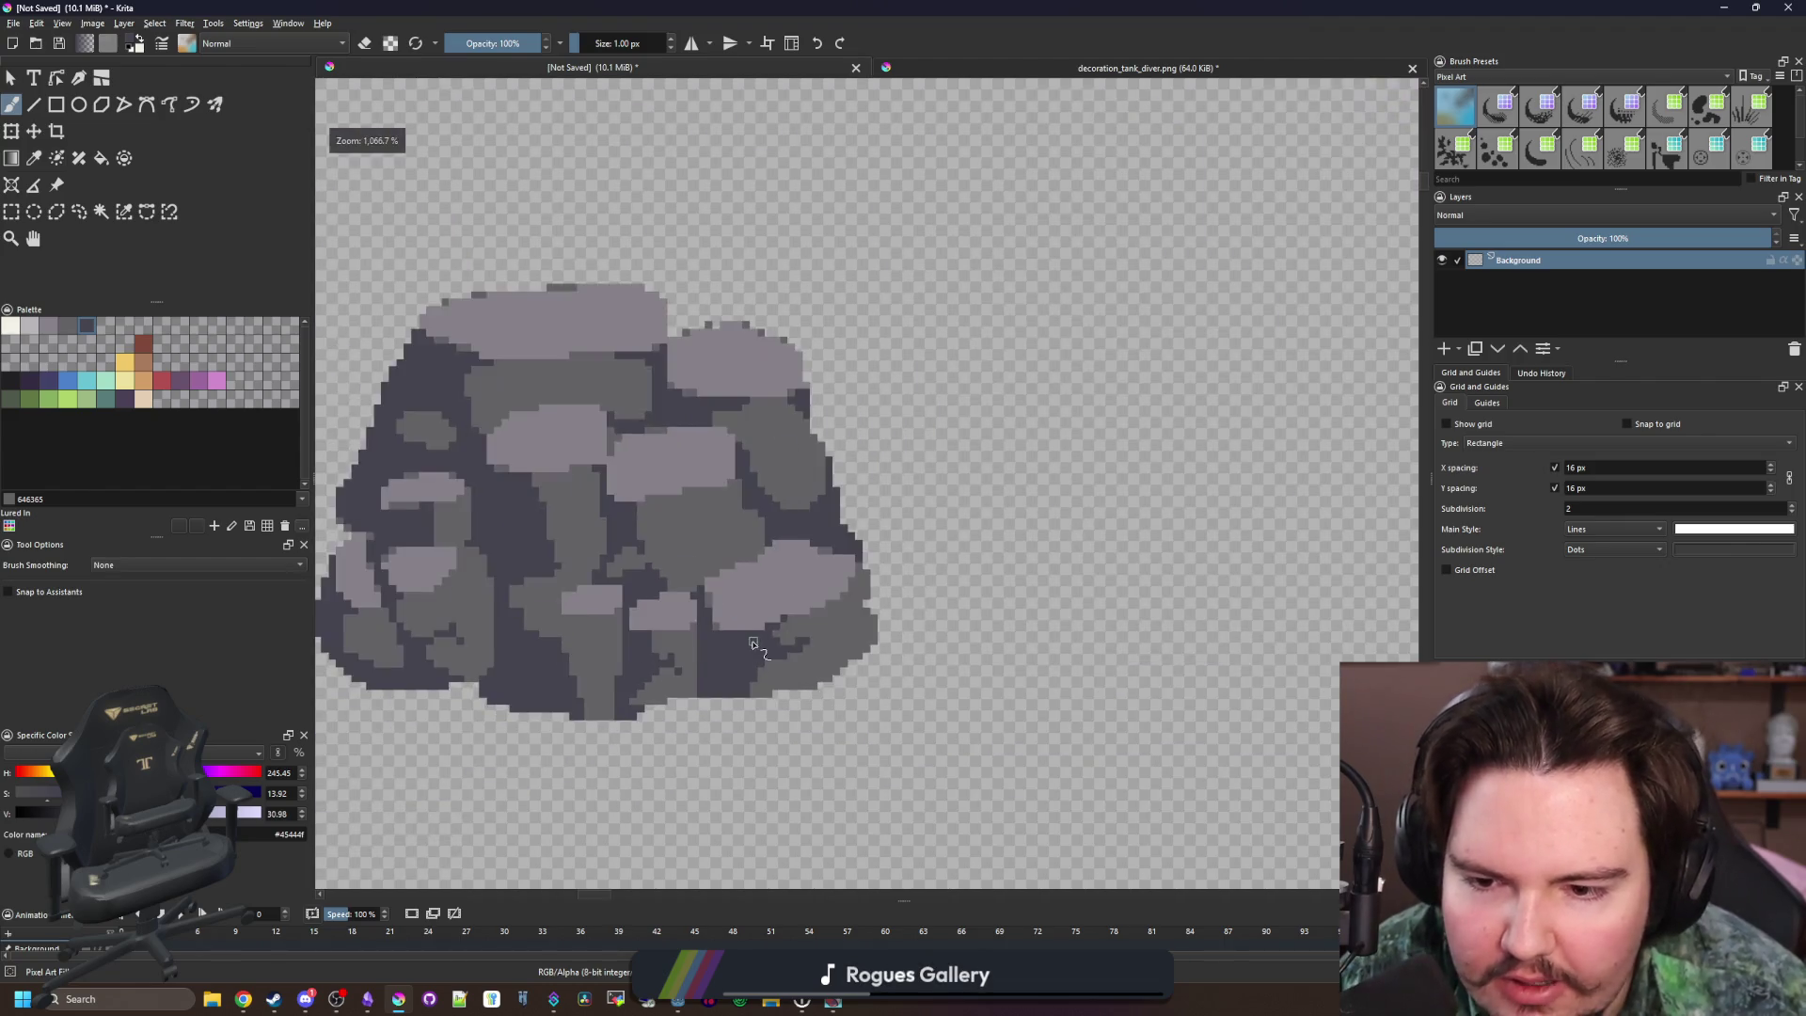
pyautogui.scroll(5, 672, 616)
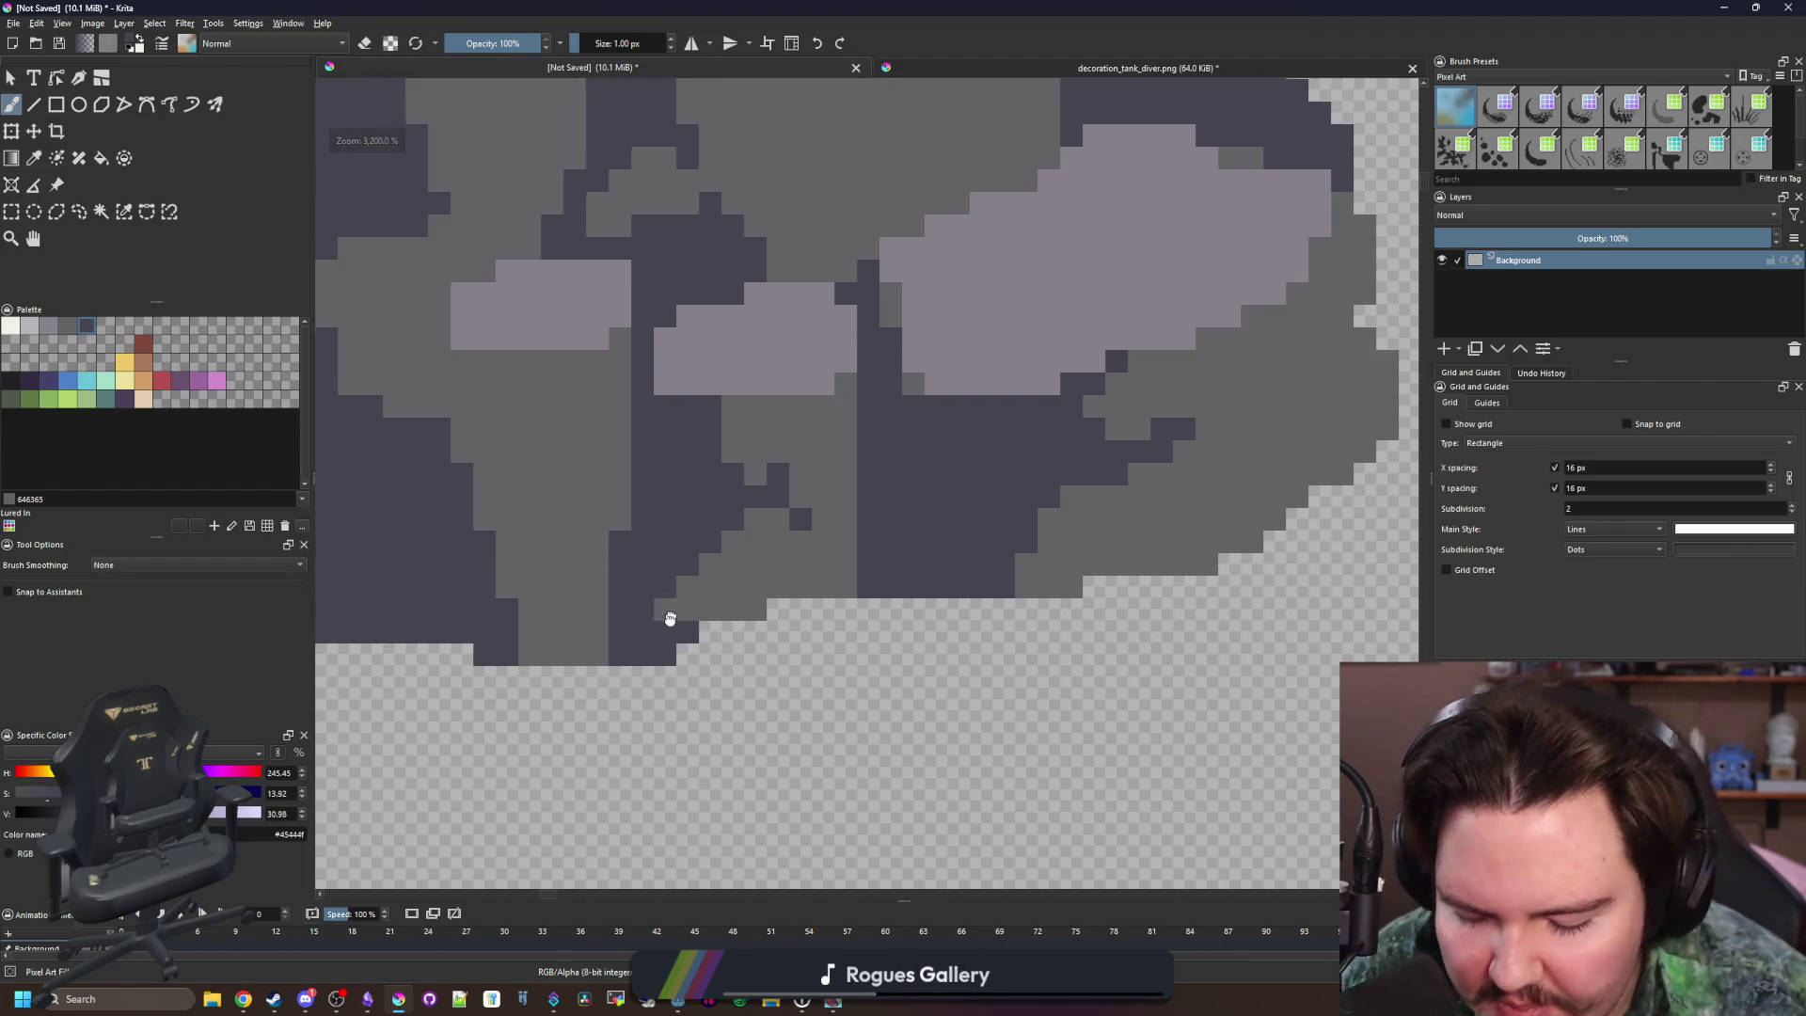
pyautogui.scroll(3, 670, 618)
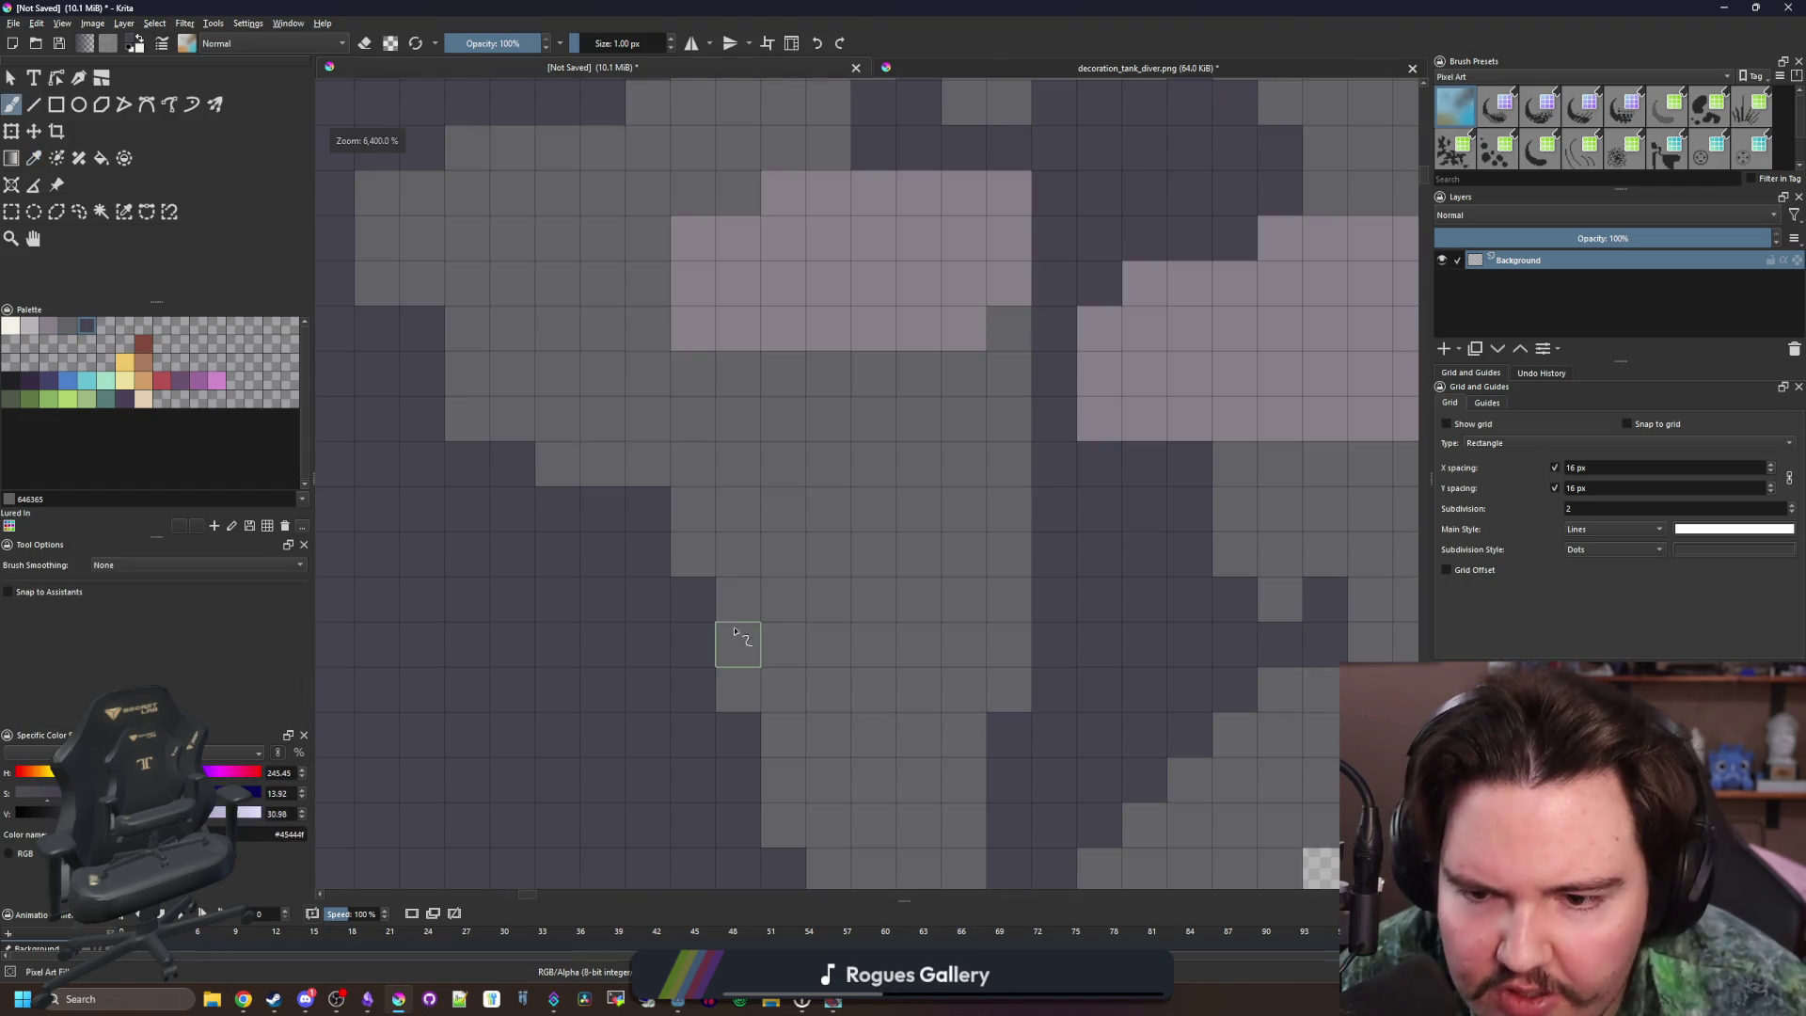
pyautogui.moveTo(738, 599); pyautogui.dragTo(779, 597)
pyautogui.click(831, 555)
pyautogui.click(831, 601)
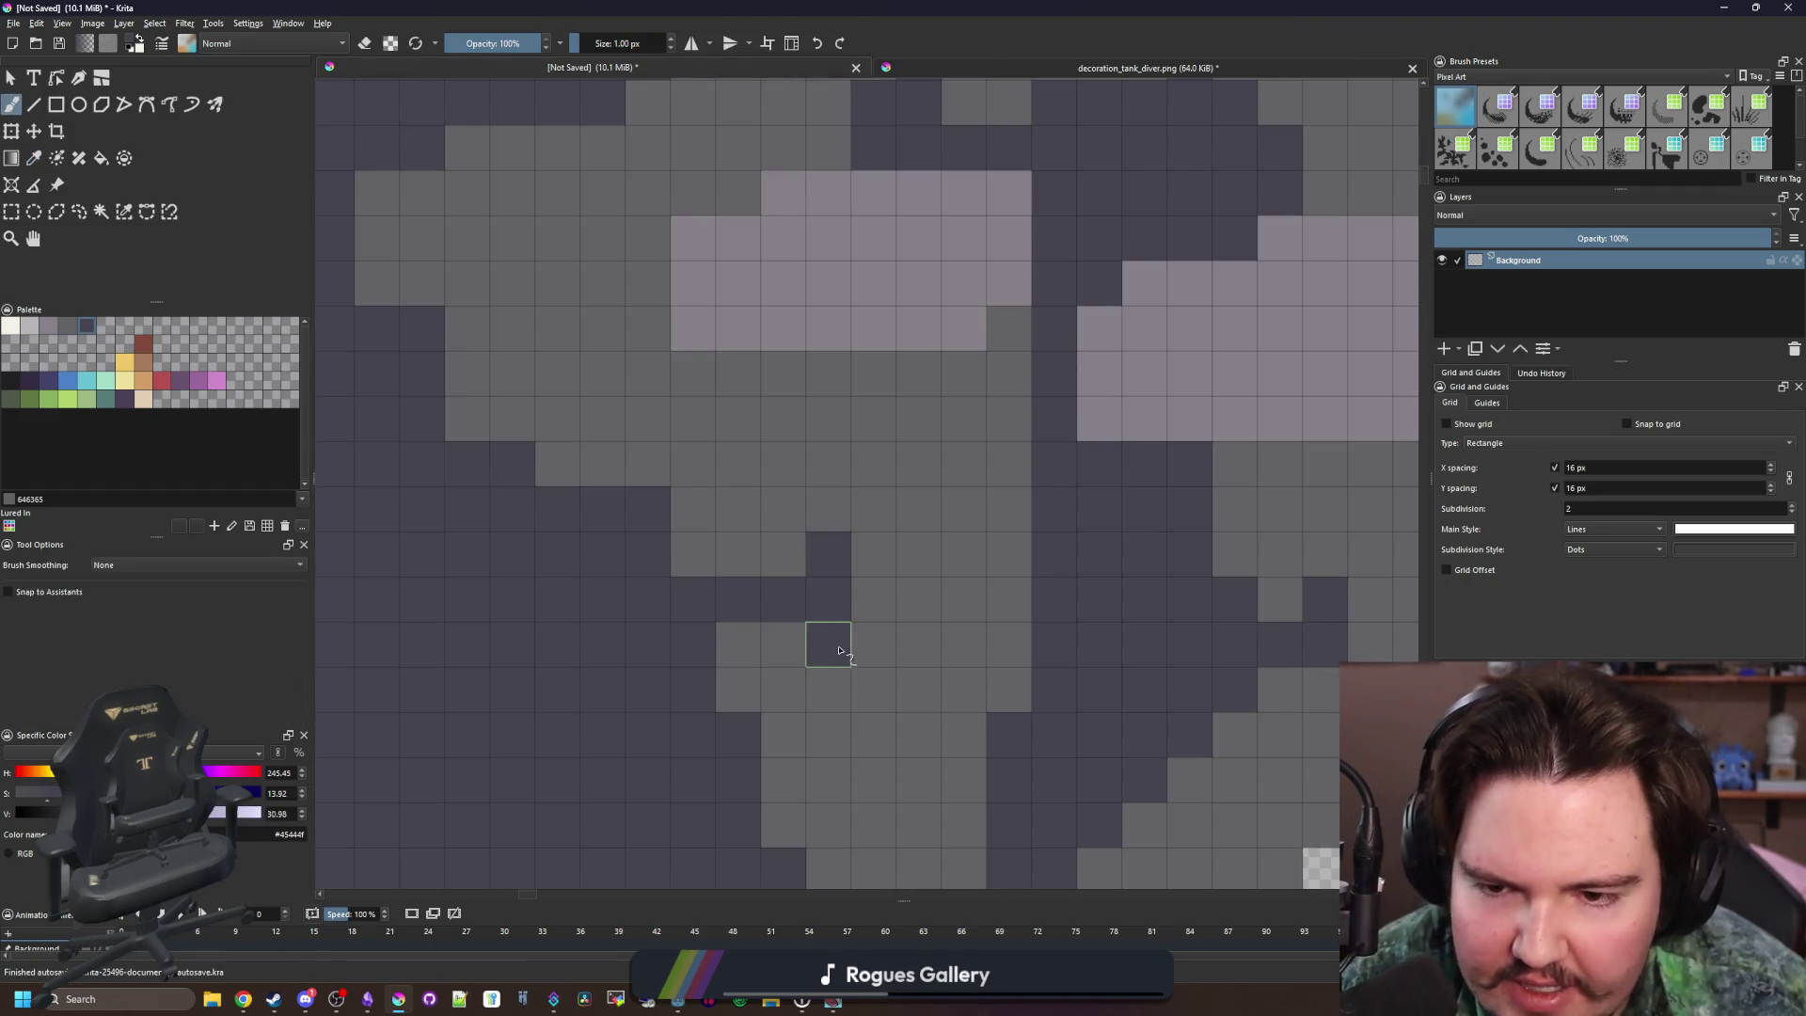
pyautogui.click(833, 646)
pyautogui.click(693, 554)
pyautogui.moveTo(729, 649); pyautogui.dragTo(737, 686)
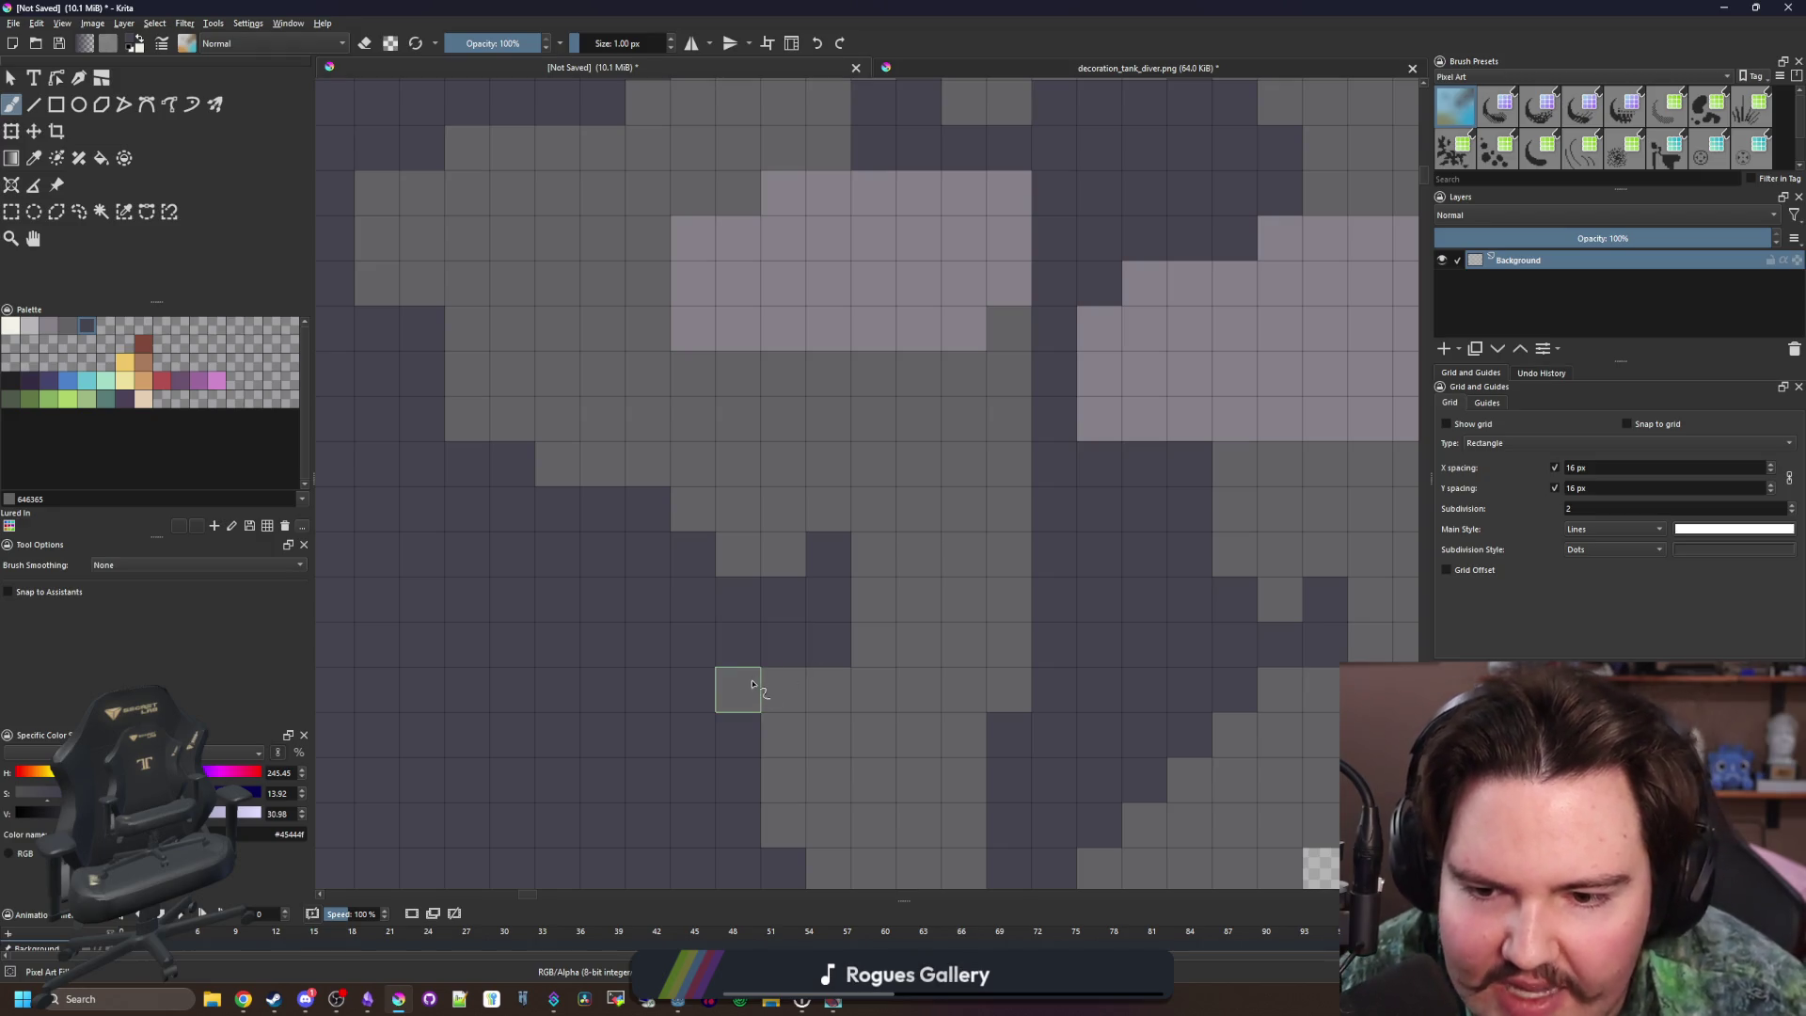
# Restore a mid-grey pixel below the crevice, then resample the dark crevice colour
pyautogui.keyDown('ctrl'); pyautogui.click(827, 693); pyautogui.keyUp('ctrl')
pyautogui.click(738, 735)
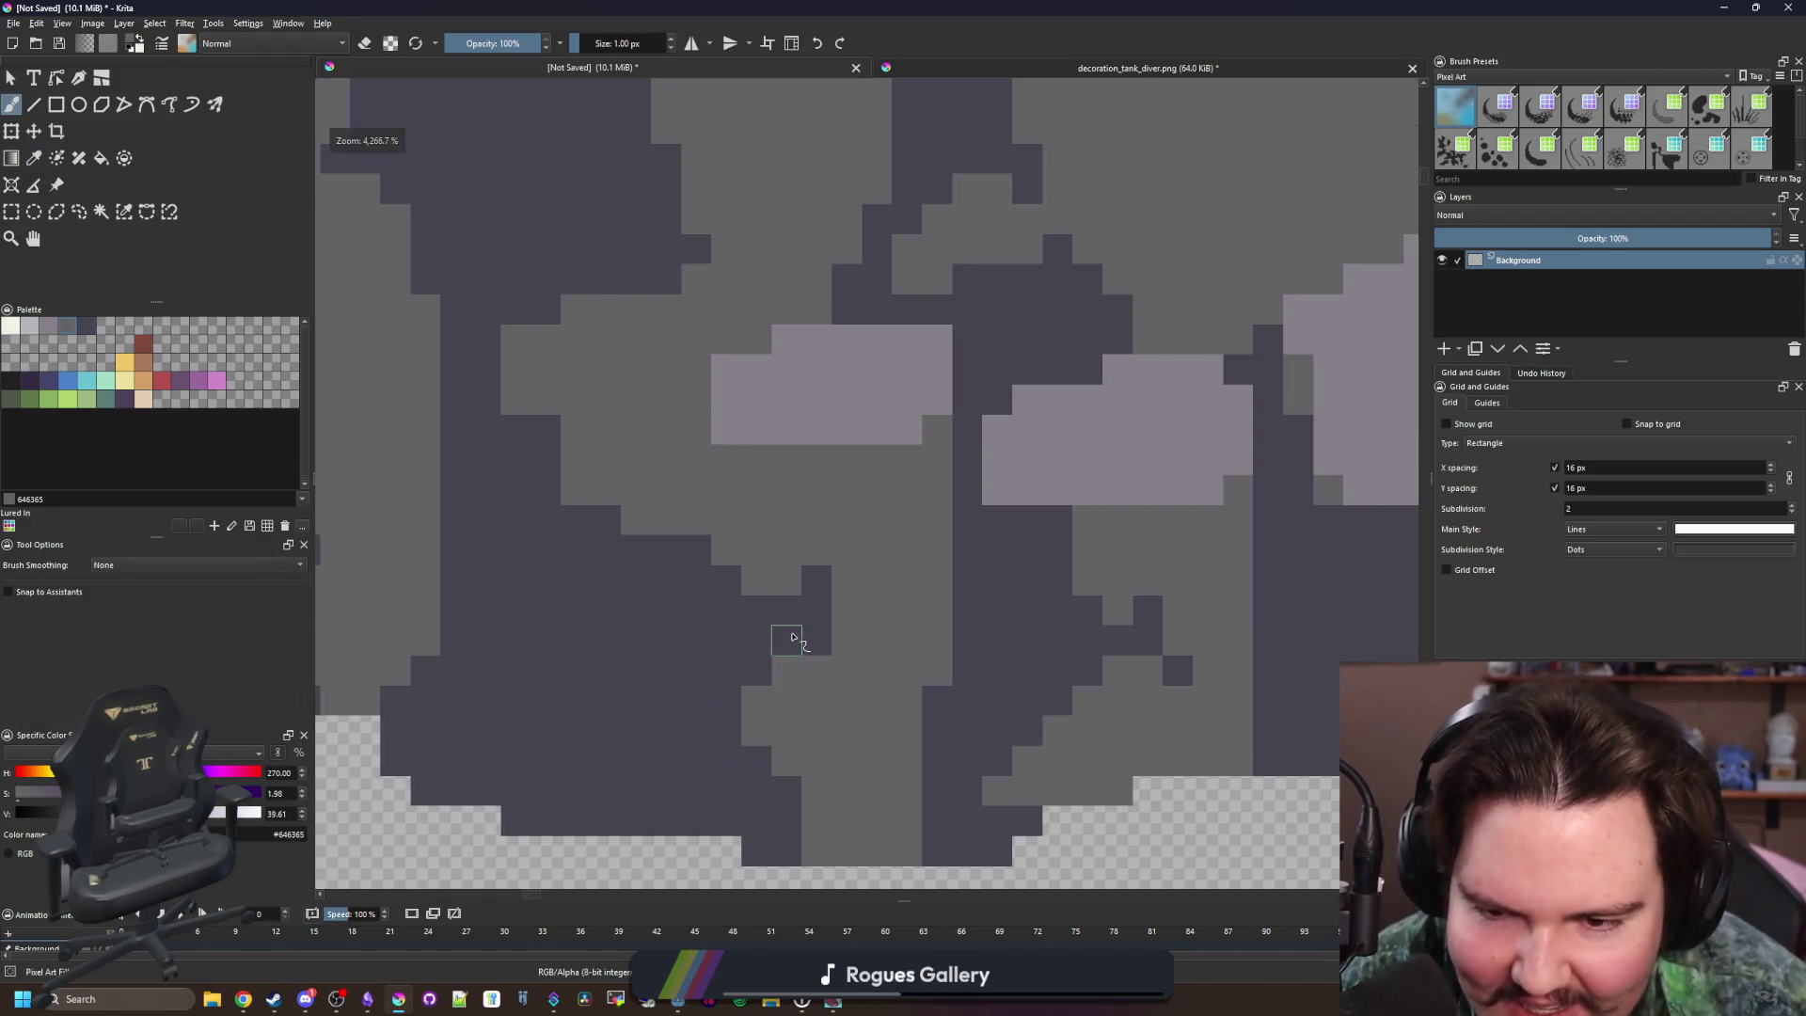
pyautogui.scroll(-2, 794, 633)
pyautogui.keyDown('ctrl'); pyautogui.click(827, 621); pyautogui.keyUp('ctrl')
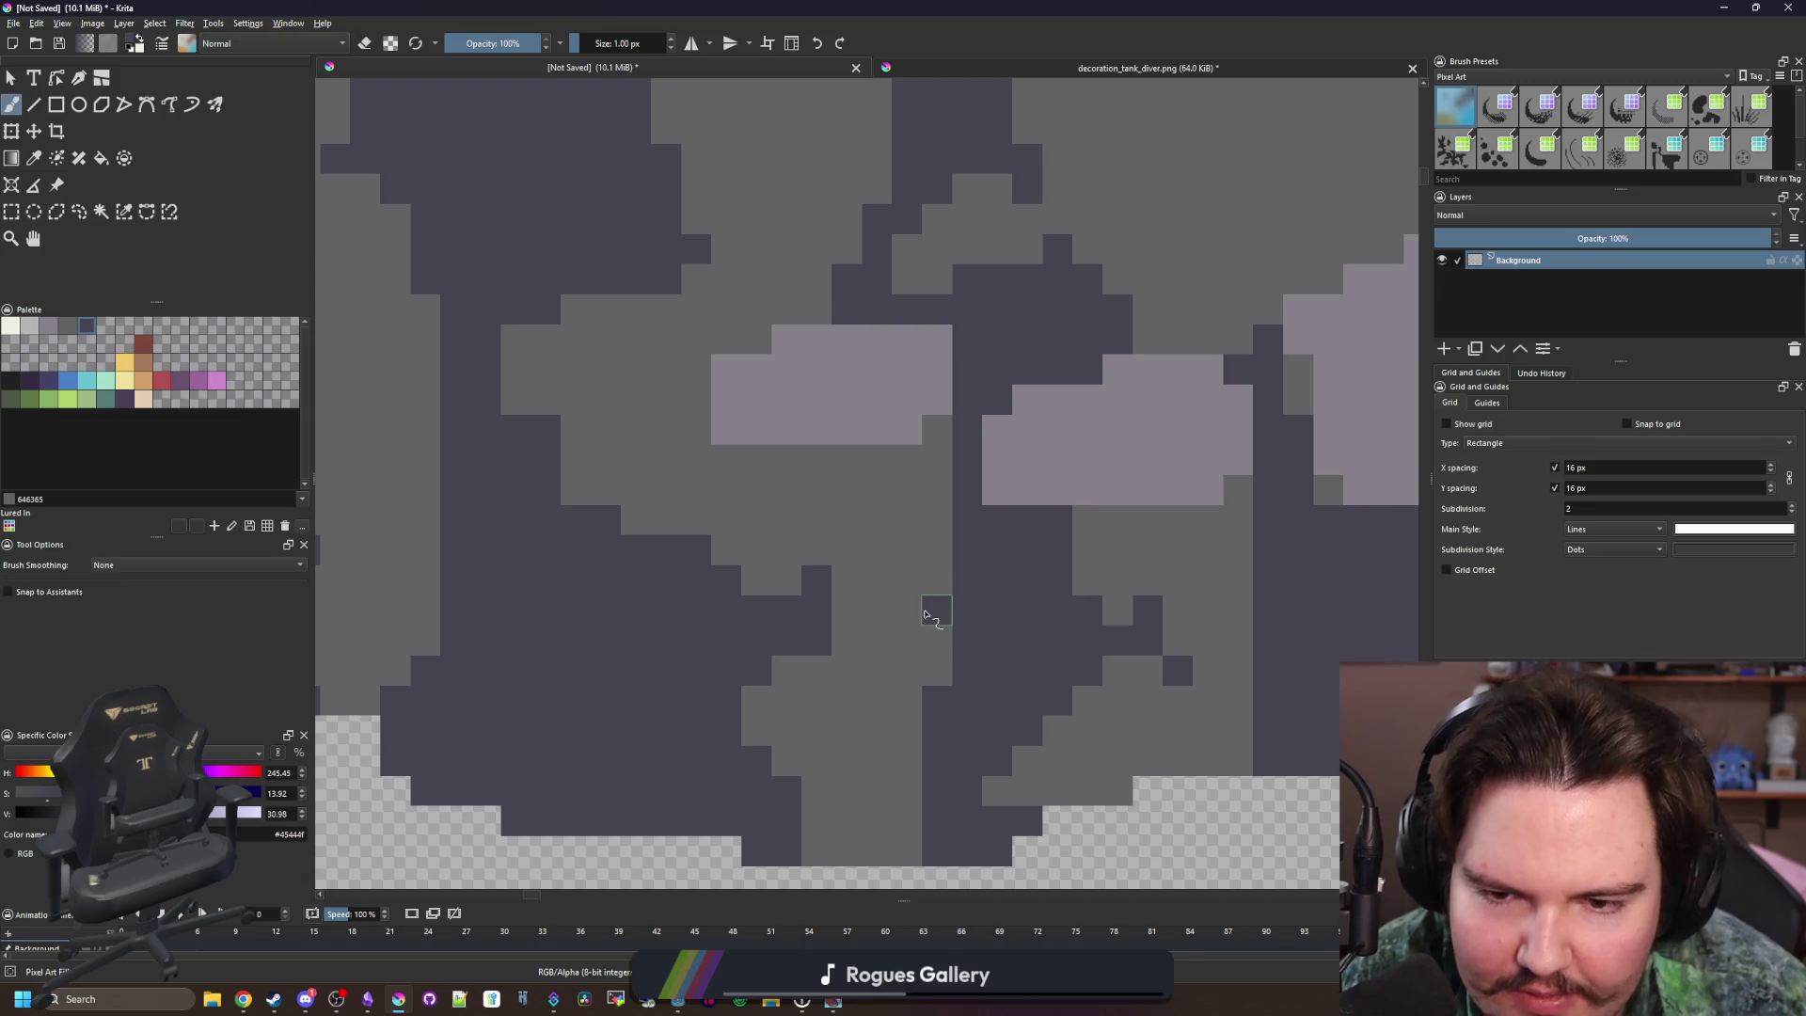
pyautogui.scroll(-6, 912, 612)
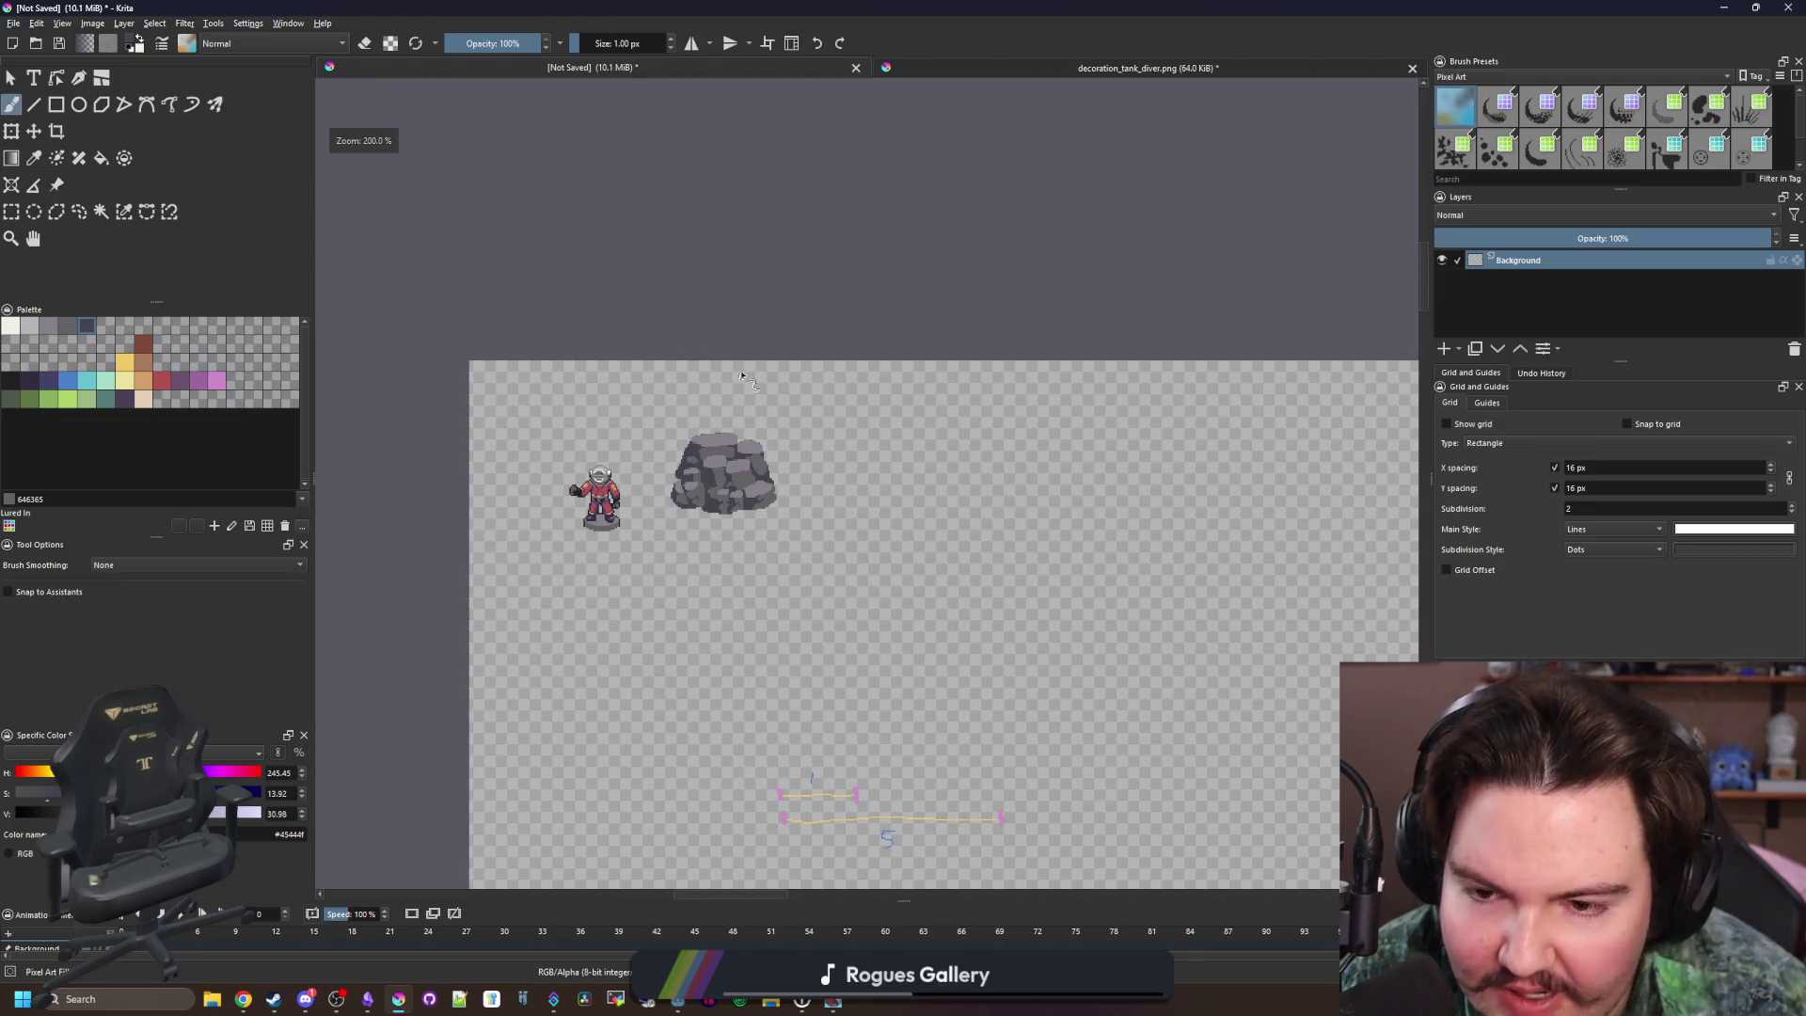
# Brush a row of dark crevice pixels across the grey stone
pyautogui.scroll(6, 708, 429)
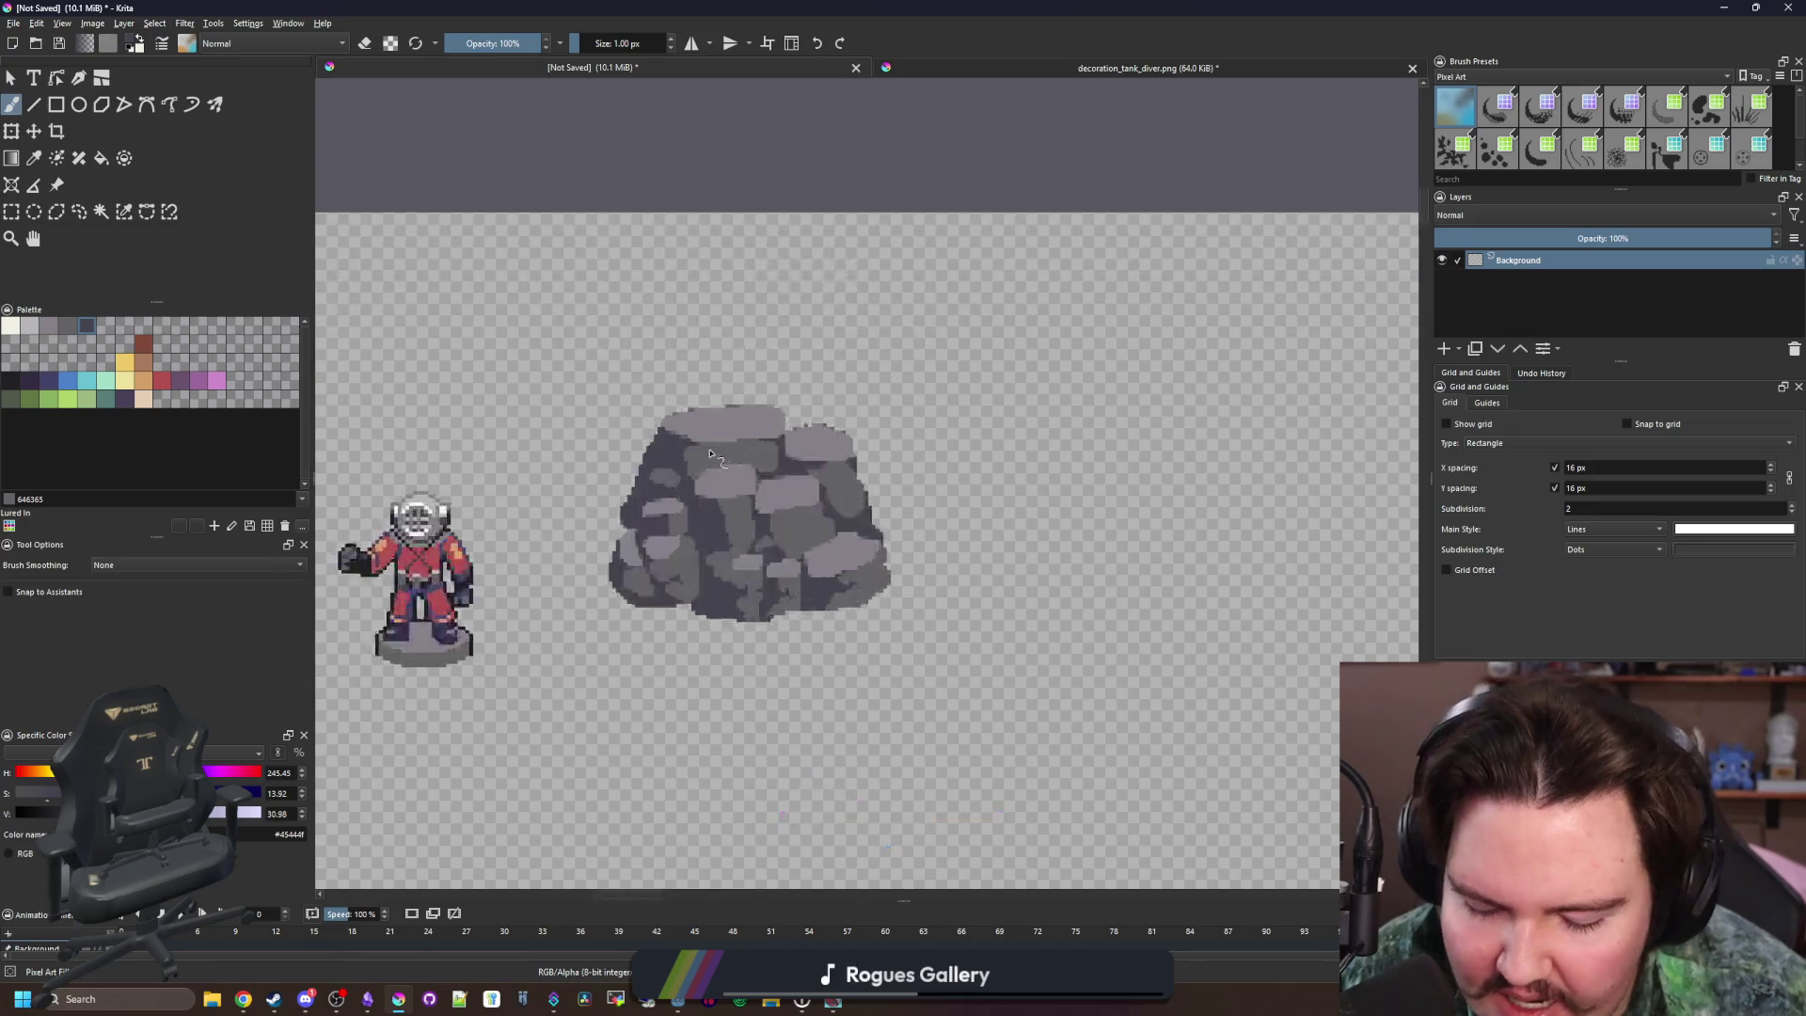
pyautogui.scroll(-6, 894, 471)
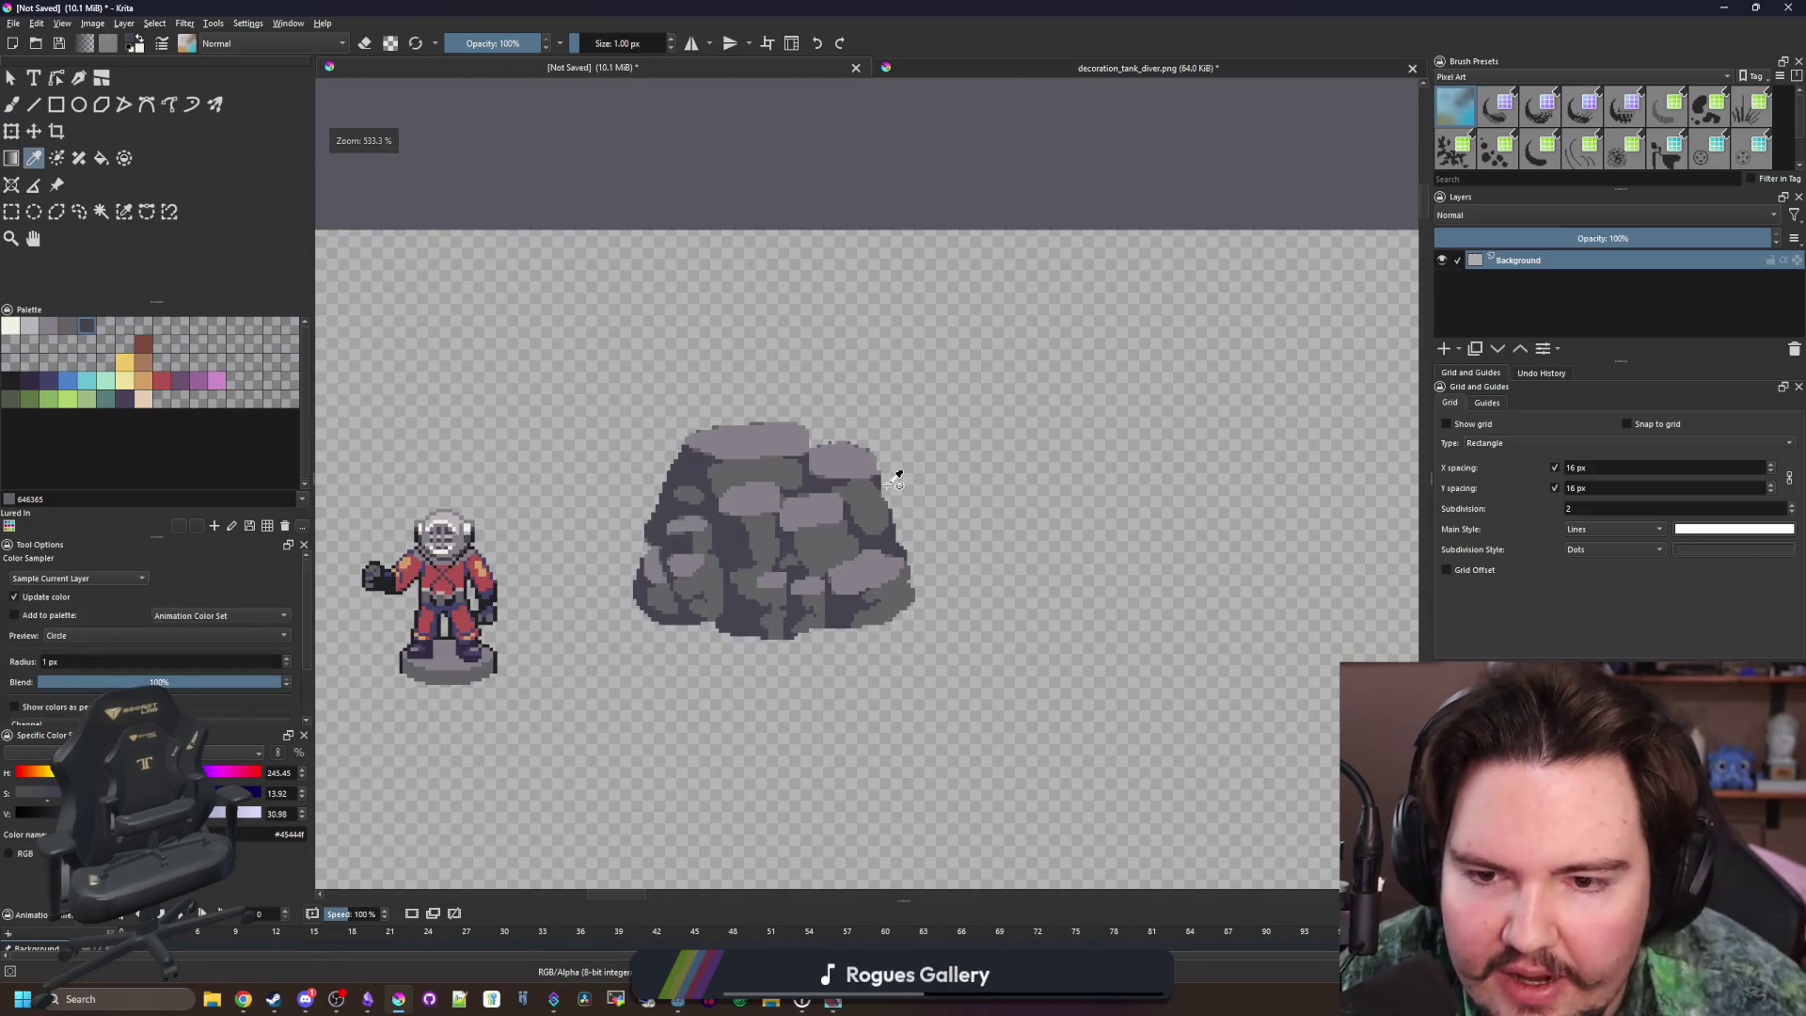
pyautogui.scroll(6, 855, 577)
pyautogui.scroll(1, 780, 621)
pyautogui.scroll(2, 750, 545)
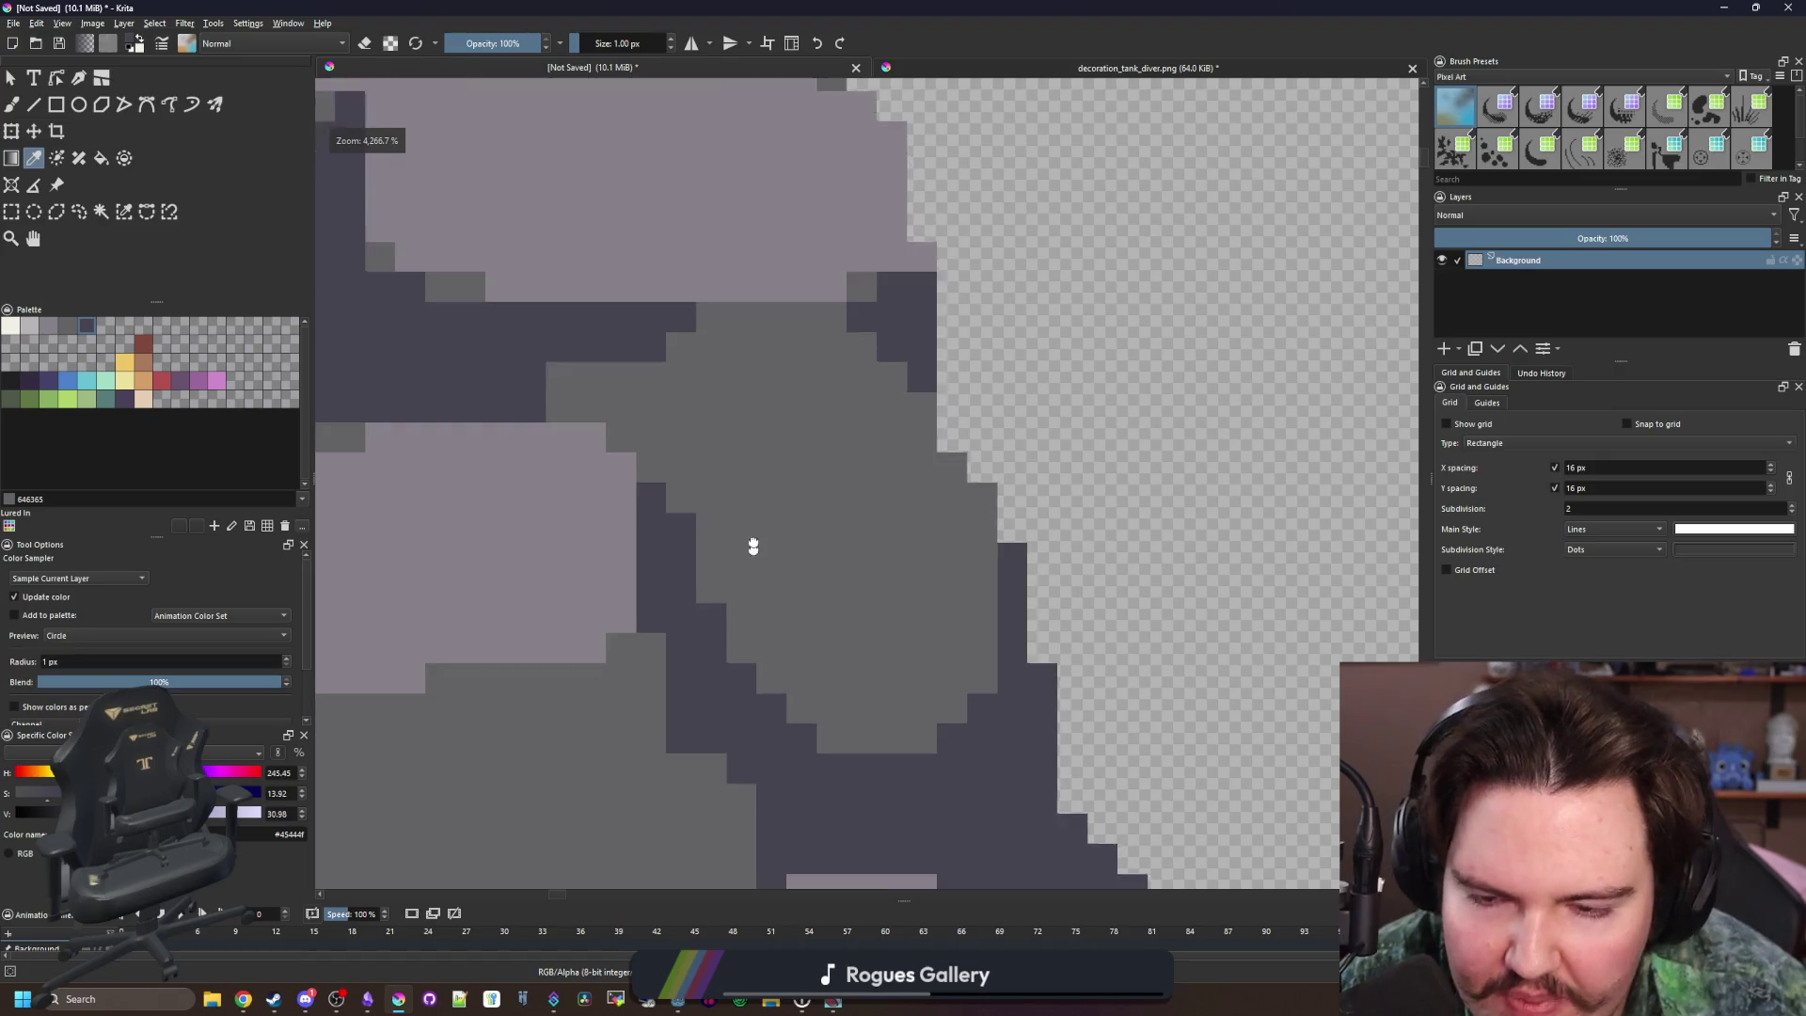
pyautogui.press('b')
pyautogui.moveTo(690, 548)
pyautogui.mouseDown()
pyautogui.moveTo(827, 544)
pyautogui.moveTo(859, 516)
pyautogui.moveTo(912, 593)
pyautogui.moveTo(959, 593)
pyautogui.moveTo(734, 597)
pyautogui.moveTo(686, 505)
pyautogui.mouseUp()
pyautogui.scroll(-8, 801, 516)
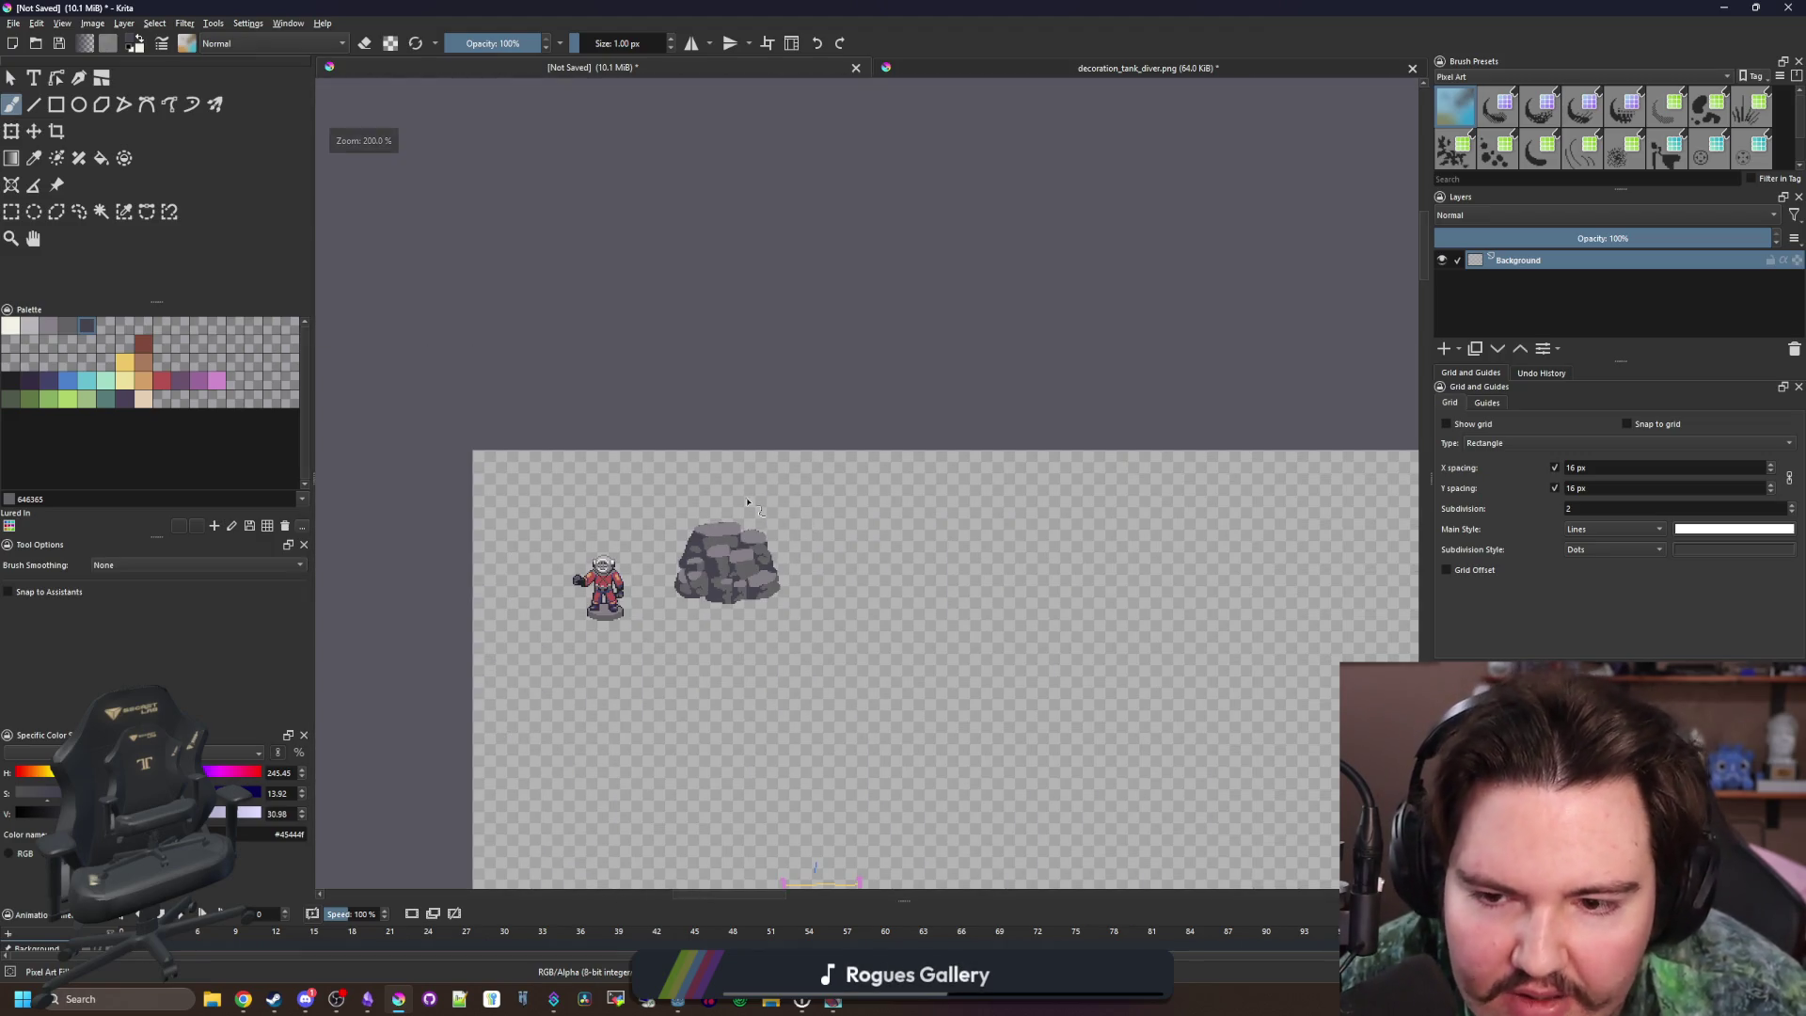
pyautogui.scroll(8, 724, 565)
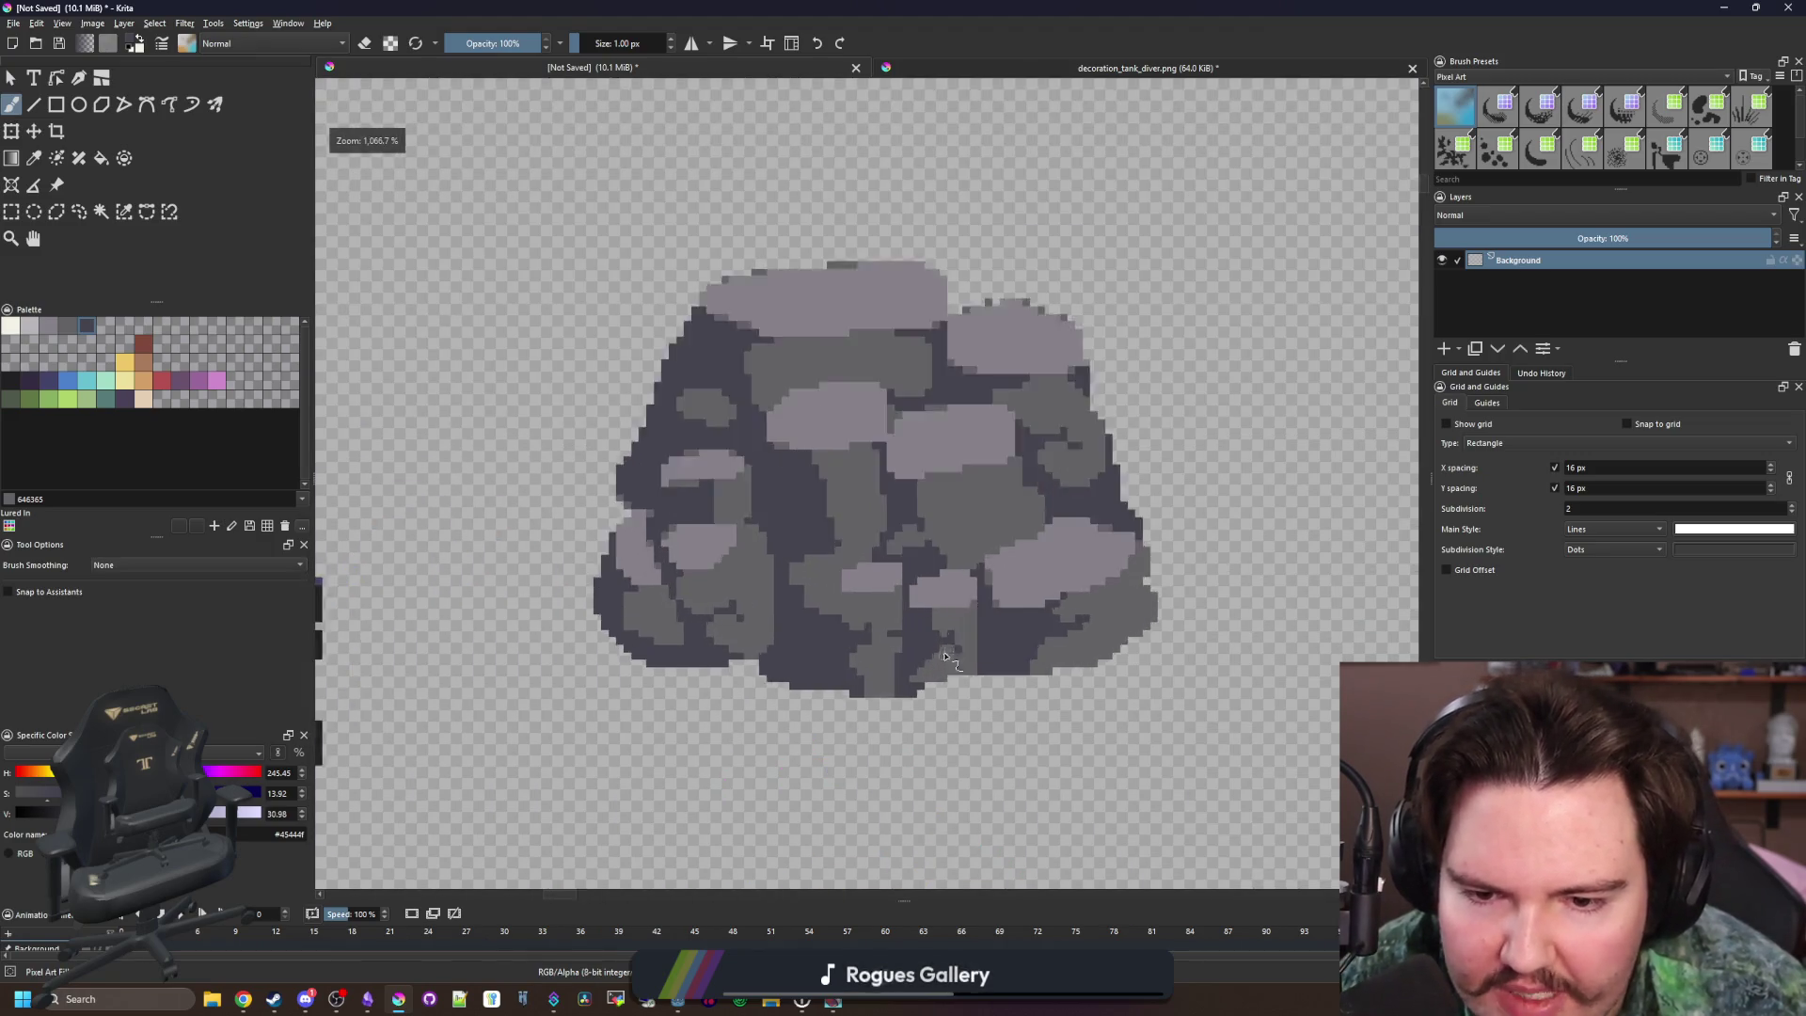
pyautogui.scroll(3, 945, 656)
# Extend the dark crevice strip to the right and darken pixels around its end
pyautogui.press('p')
pyautogui.scroll(-4, 931, 649)
pyautogui.scroll(3, 793, 508)
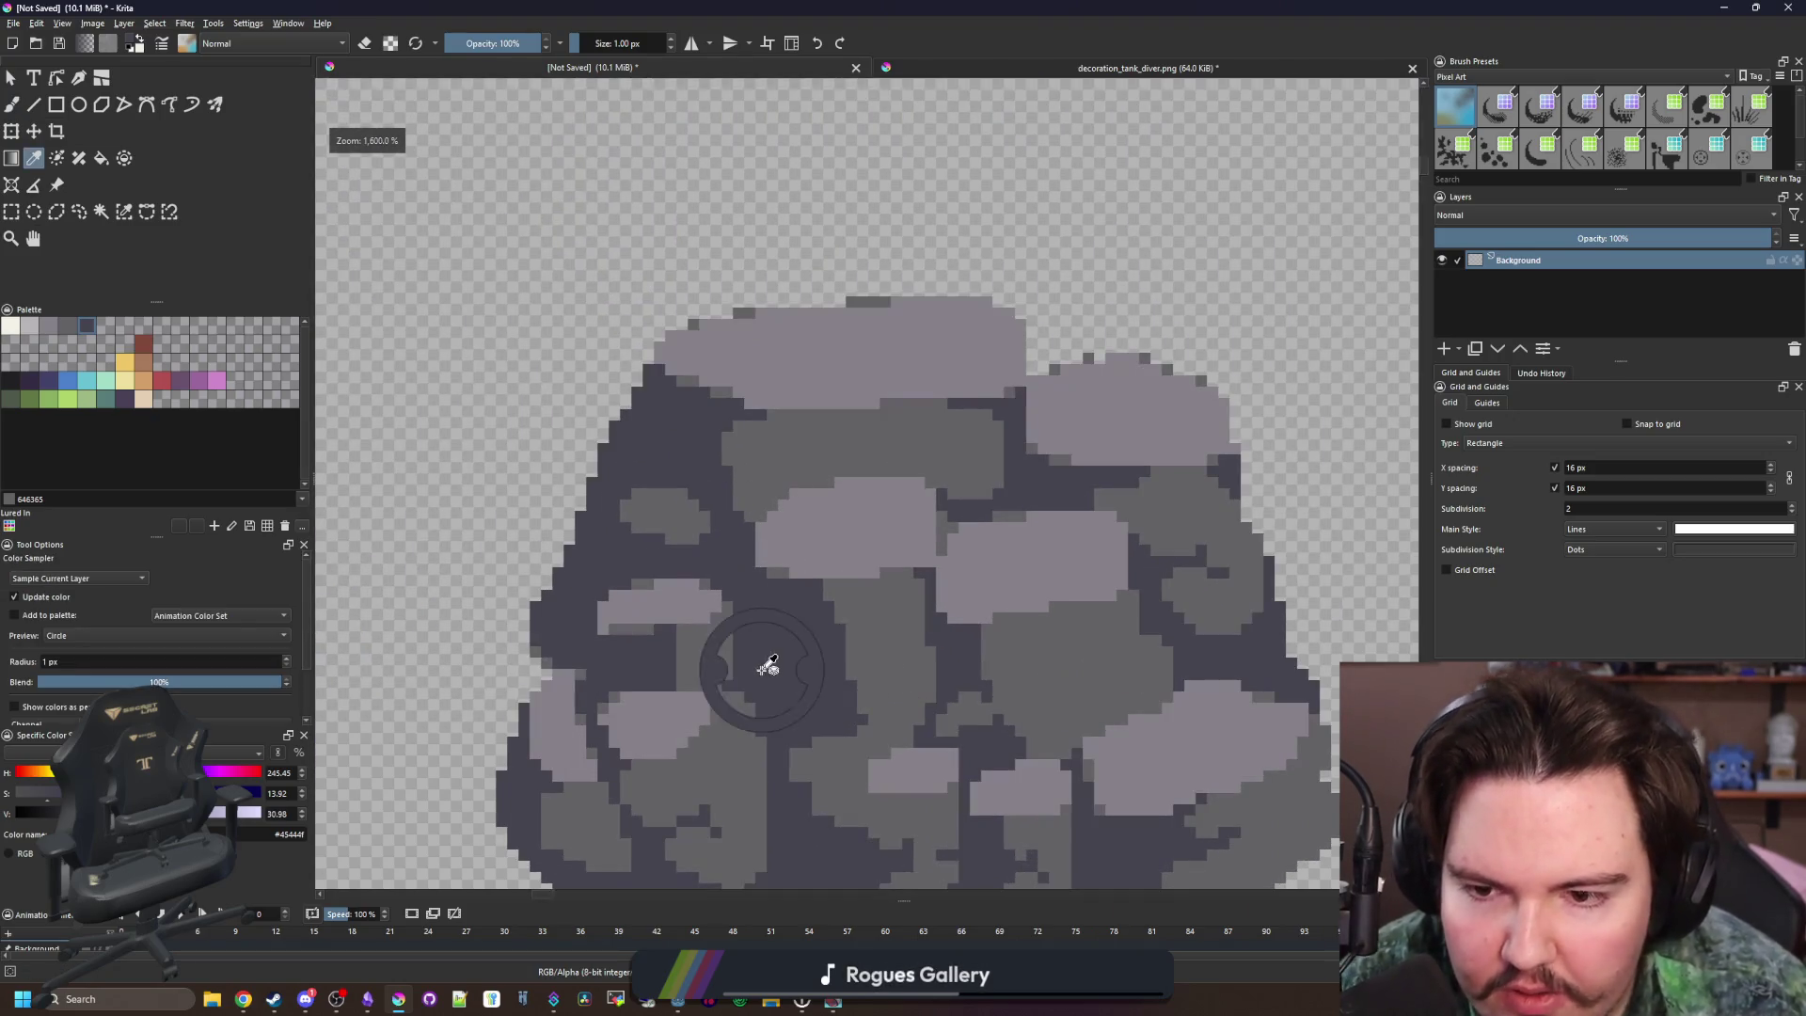
pyautogui.press('b')
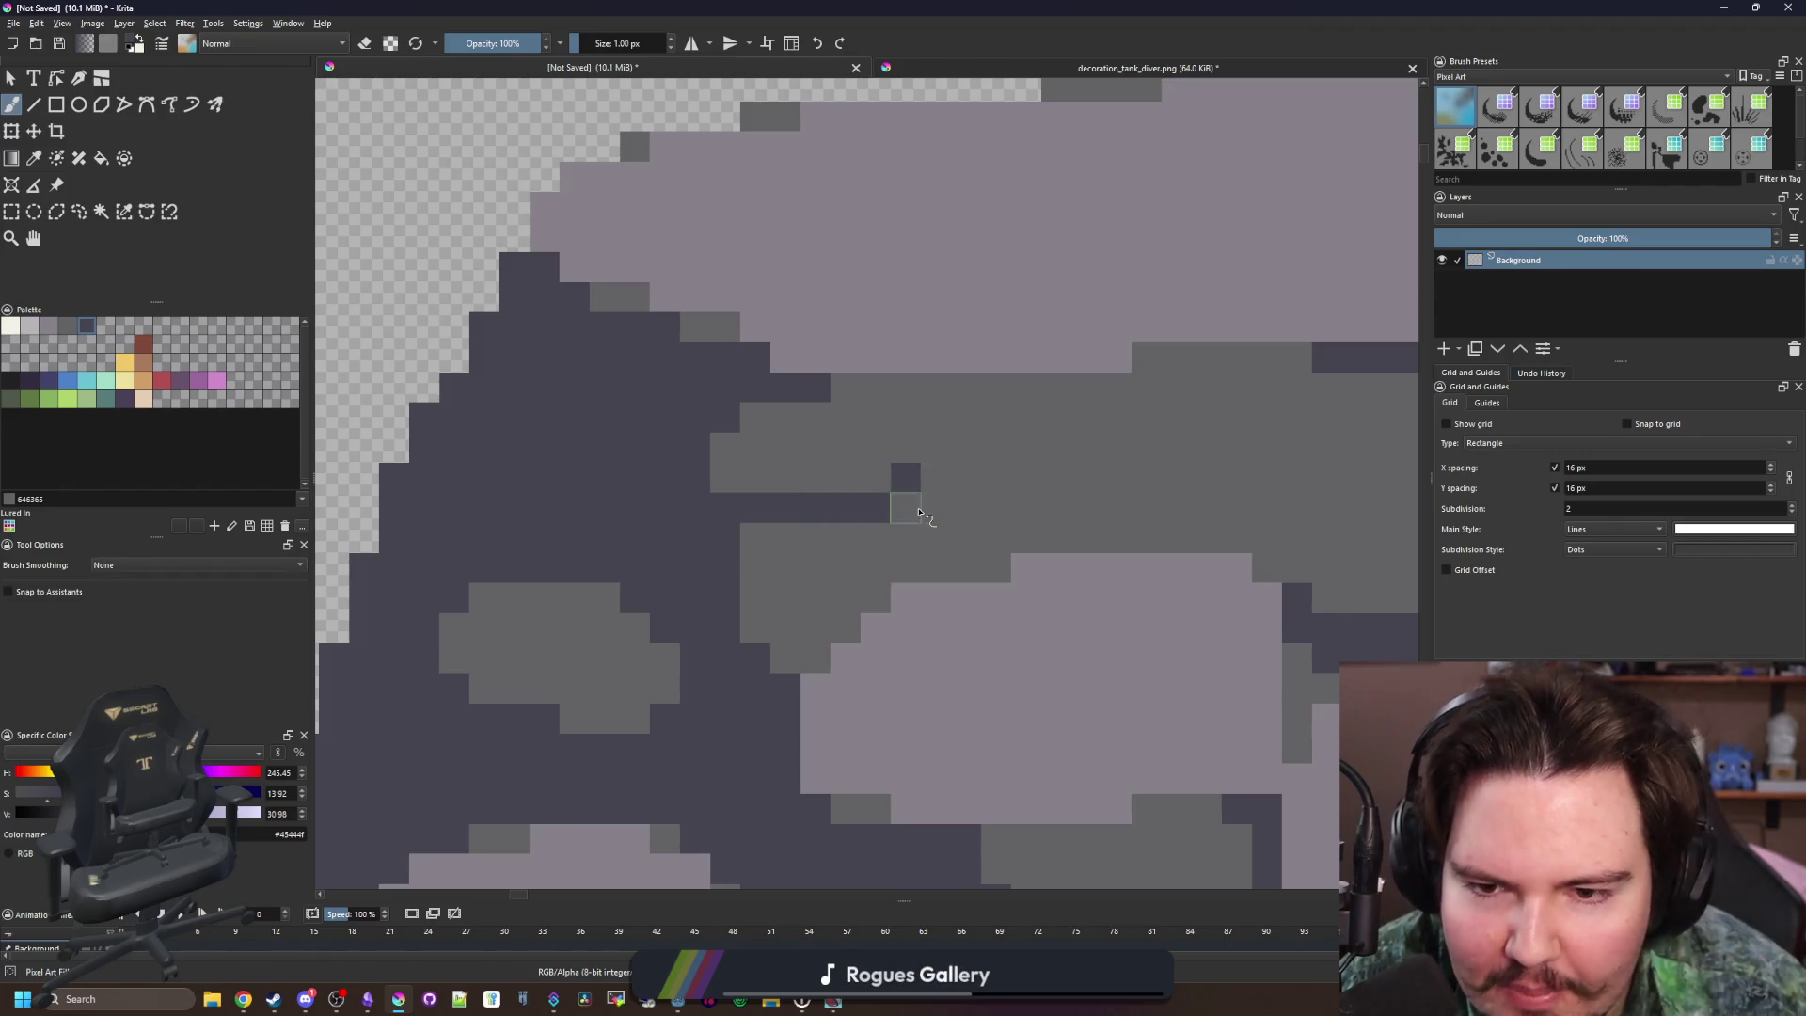
pyautogui.moveTo(921, 514); pyautogui.dragTo(964, 516)
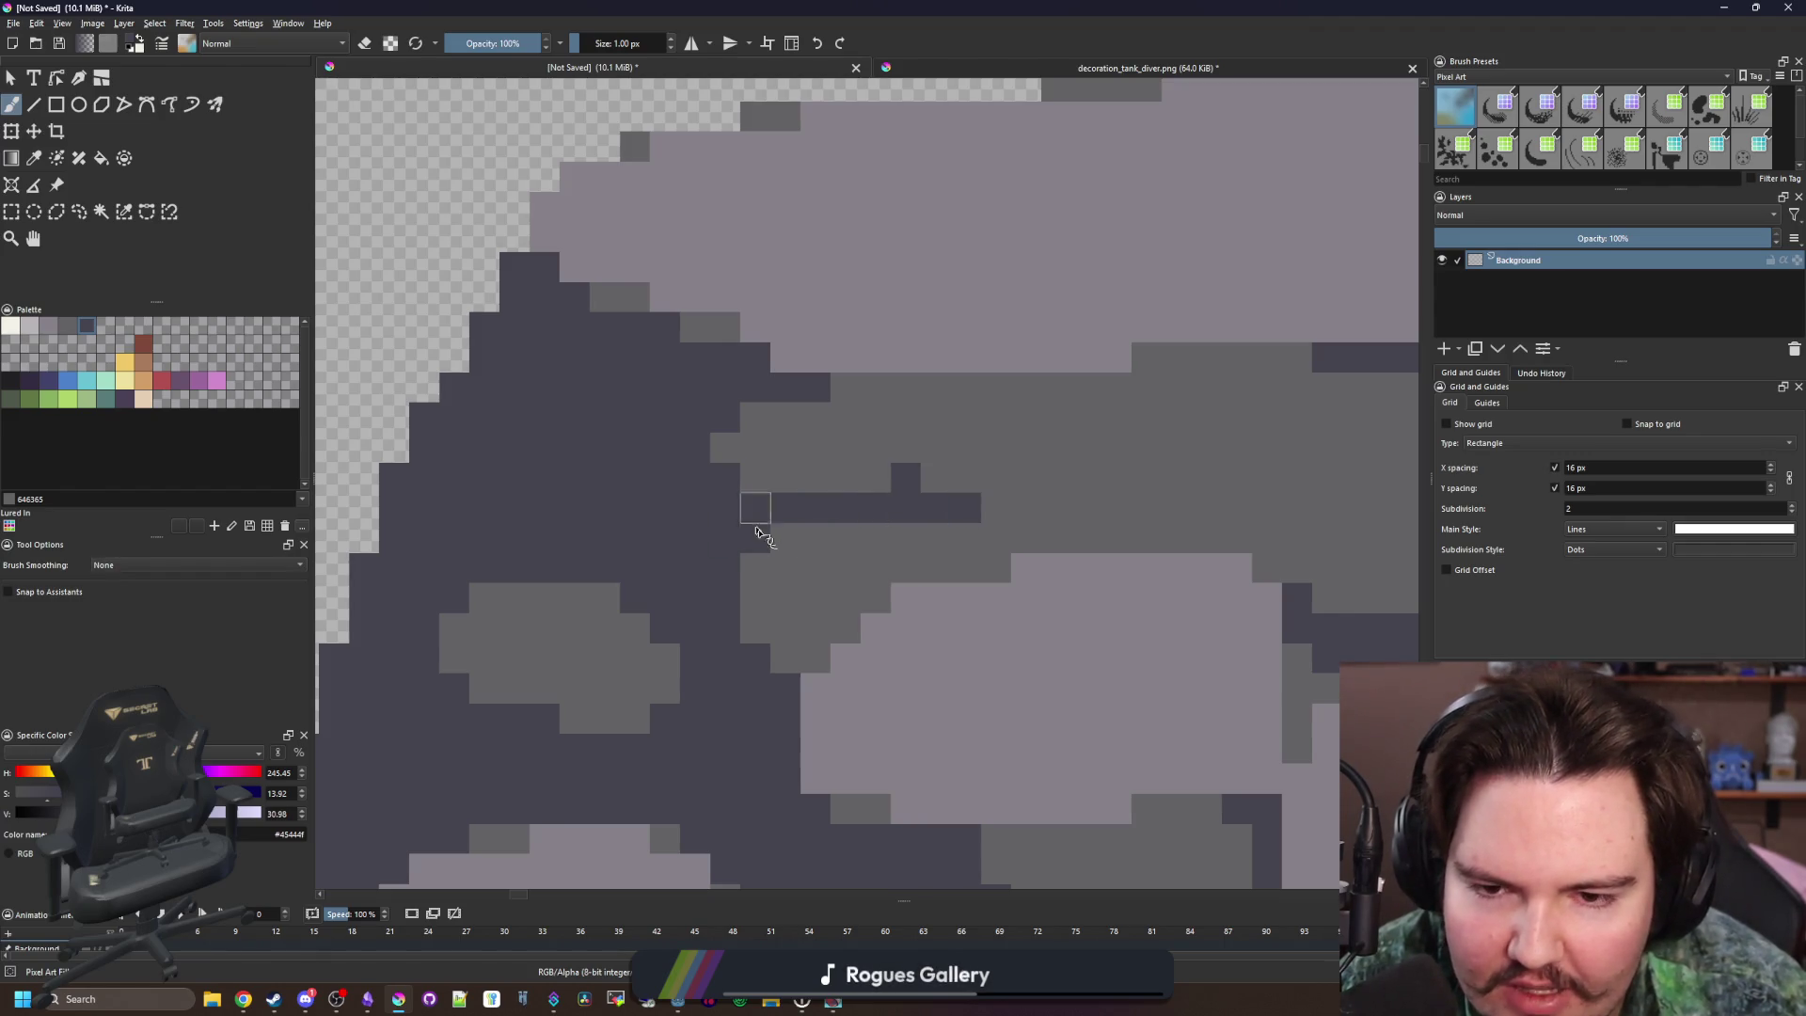
pyautogui.scroll(-5, 756, 532)
pyautogui.scroll(8, 718, 562)
pyautogui.moveTo(738, 582)
pyautogui.mouseDown()
pyautogui.moveTo(758, 577)
pyautogui.moveTo(722, 617)
pyautogui.moveTo(633, 617)
pyautogui.mouseUp()
# Sample the mid-grey #646365 and paint it over part of the dark gap
pyautogui.scroll(-6, 713, 529)
pyautogui.scroll(-4, 713, 528)
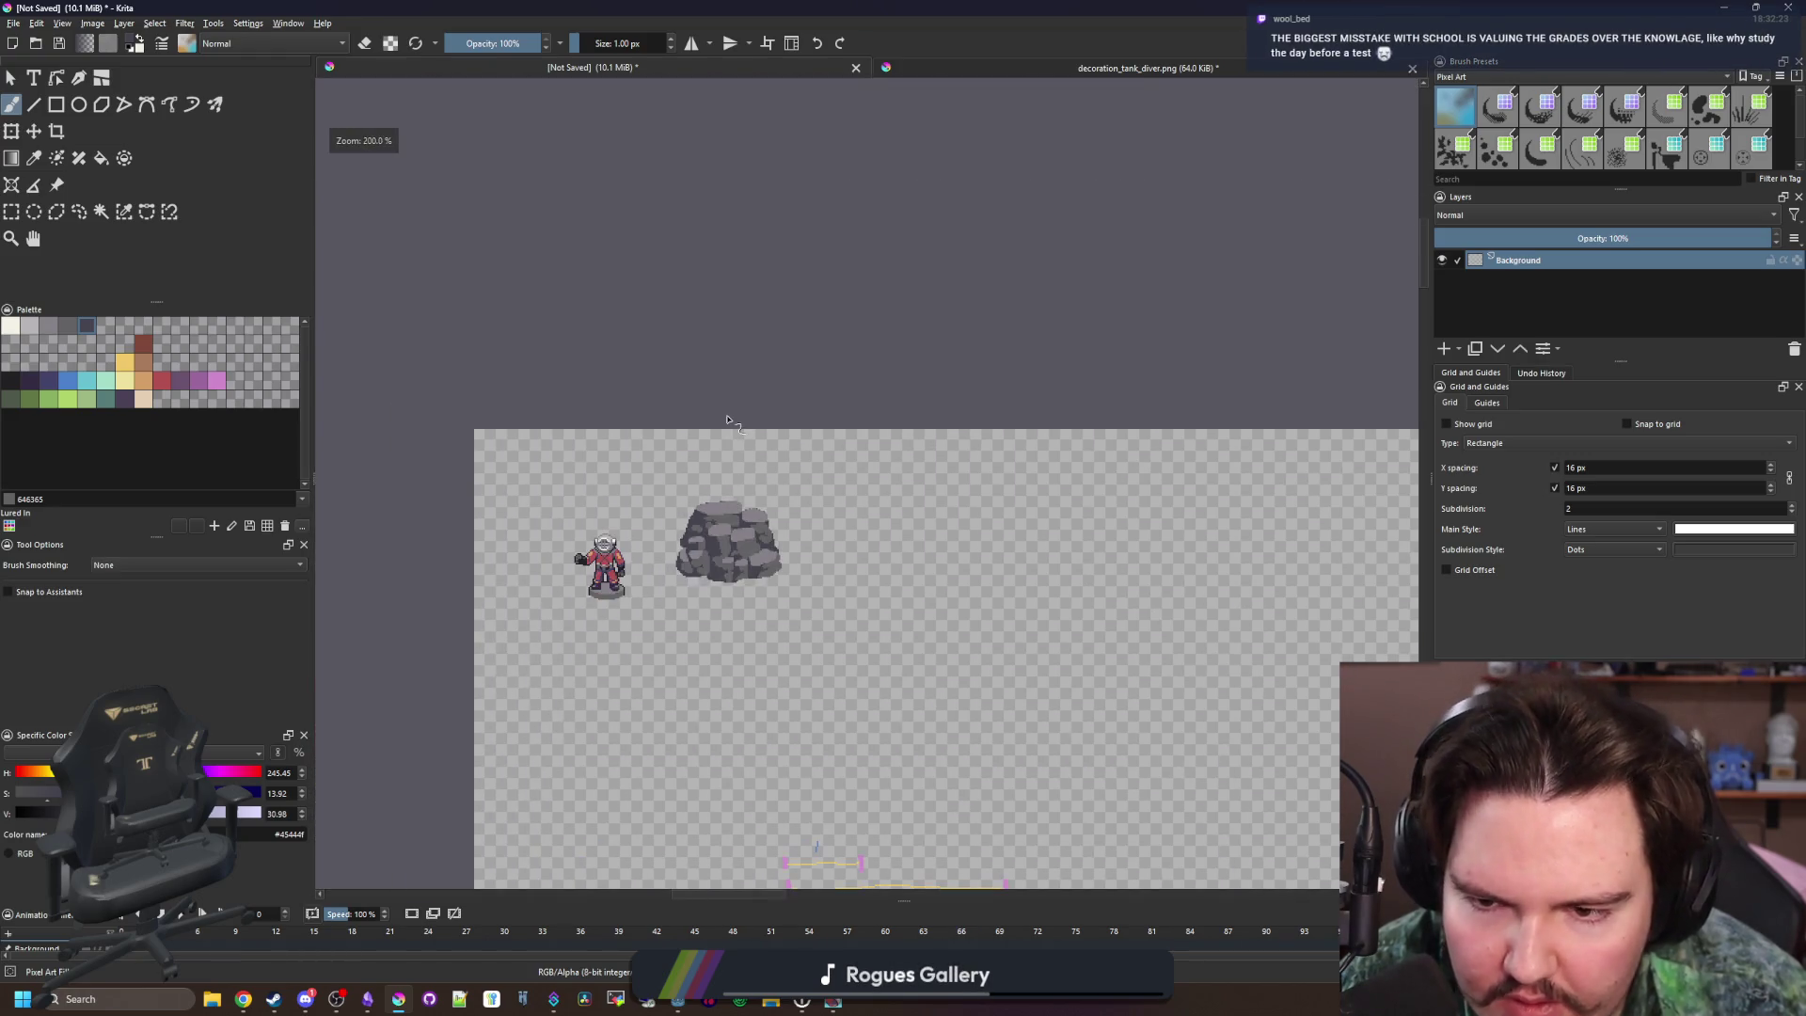
pyautogui.scroll(10, 714, 533)
pyautogui.keyDown('ctrl'); pyautogui.click(698, 686); pyautogui.keyUp('ctrl')
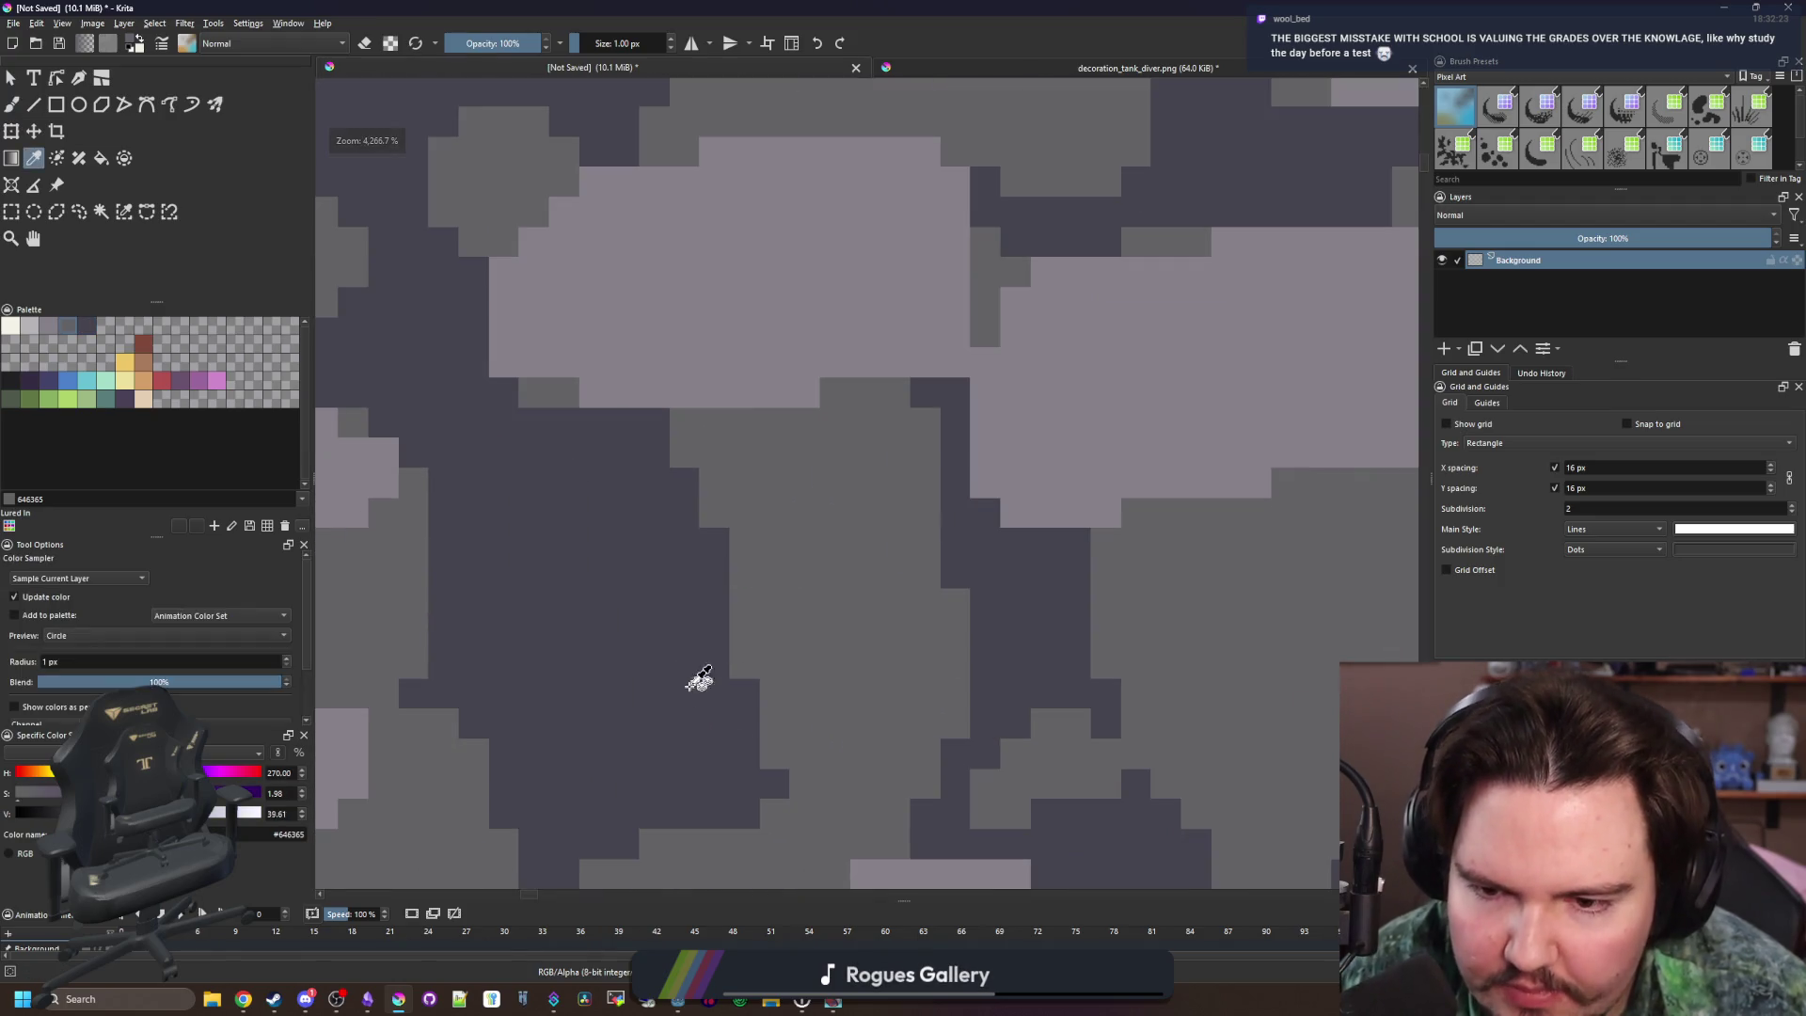
pyautogui.moveTo(863, 612); pyautogui.dragTo(851, 601)
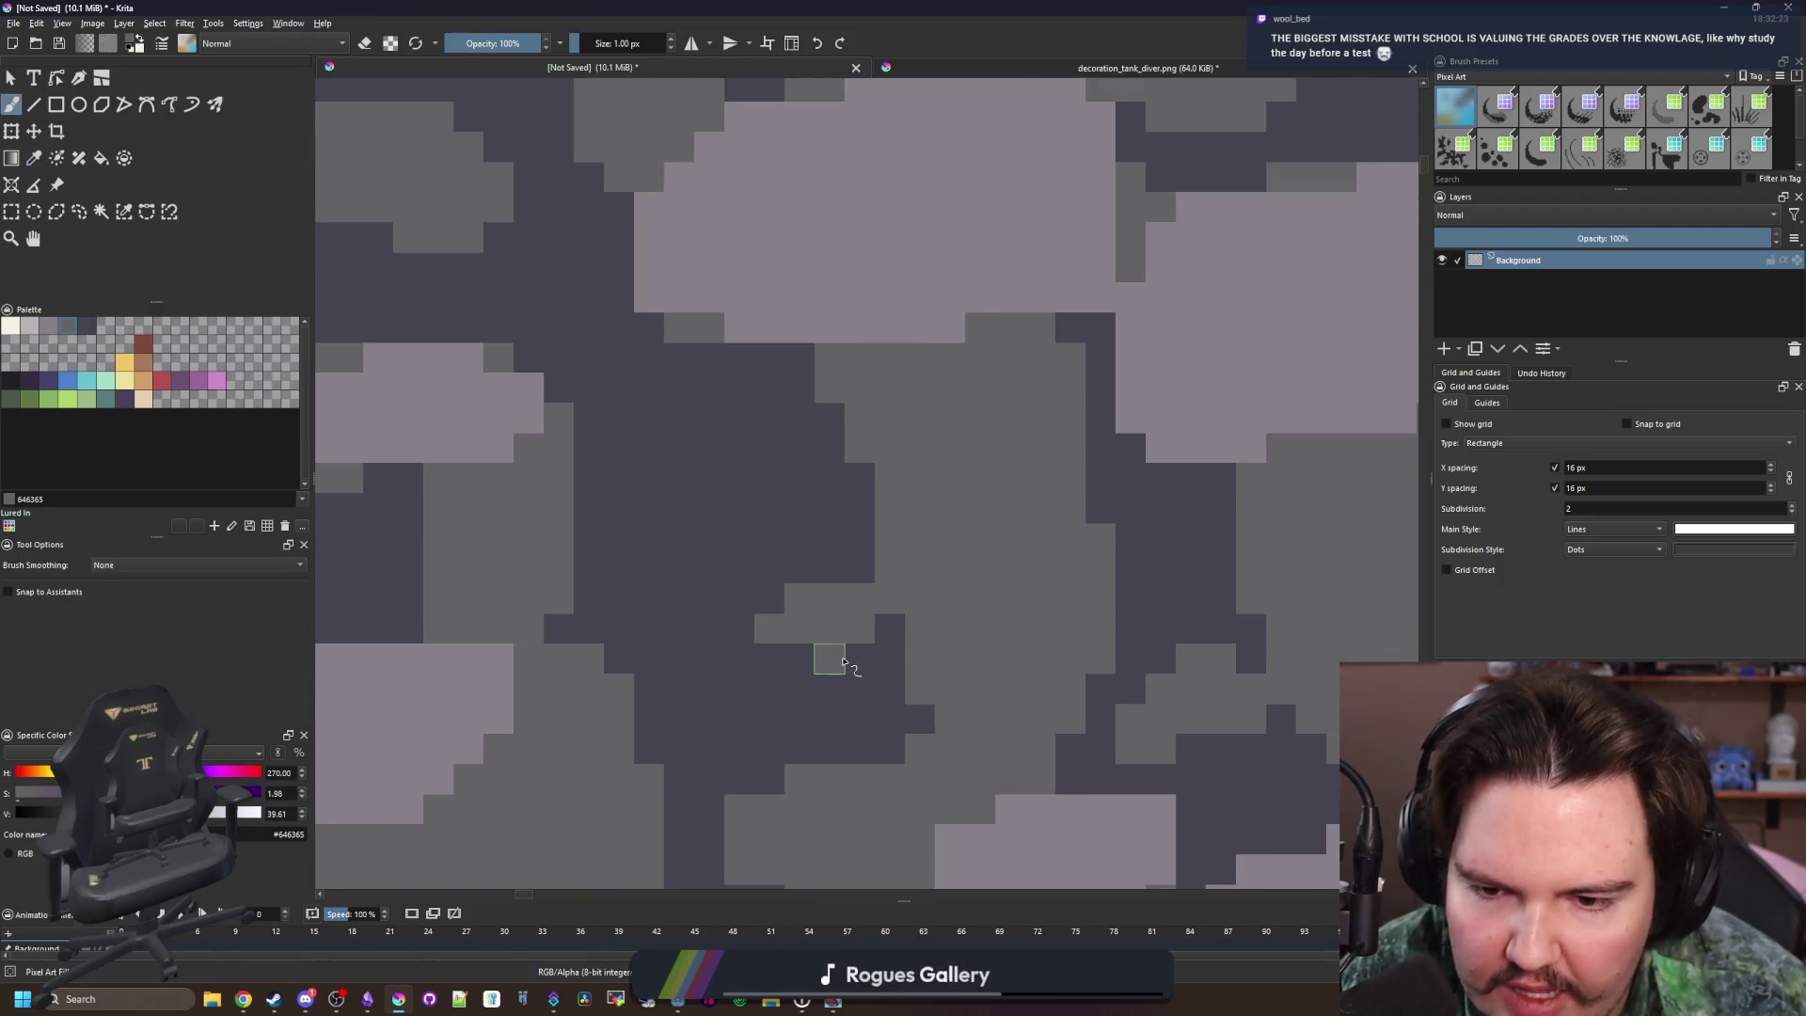
pyautogui.moveTo(760, 517)
pyautogui.mouseDown()
pyautogui.moveTo(715, 480)
pyautogui.moveTo(771, 536)
pyautogui.mouseUp()
pyautogui.scroll(-10, 755, 605)
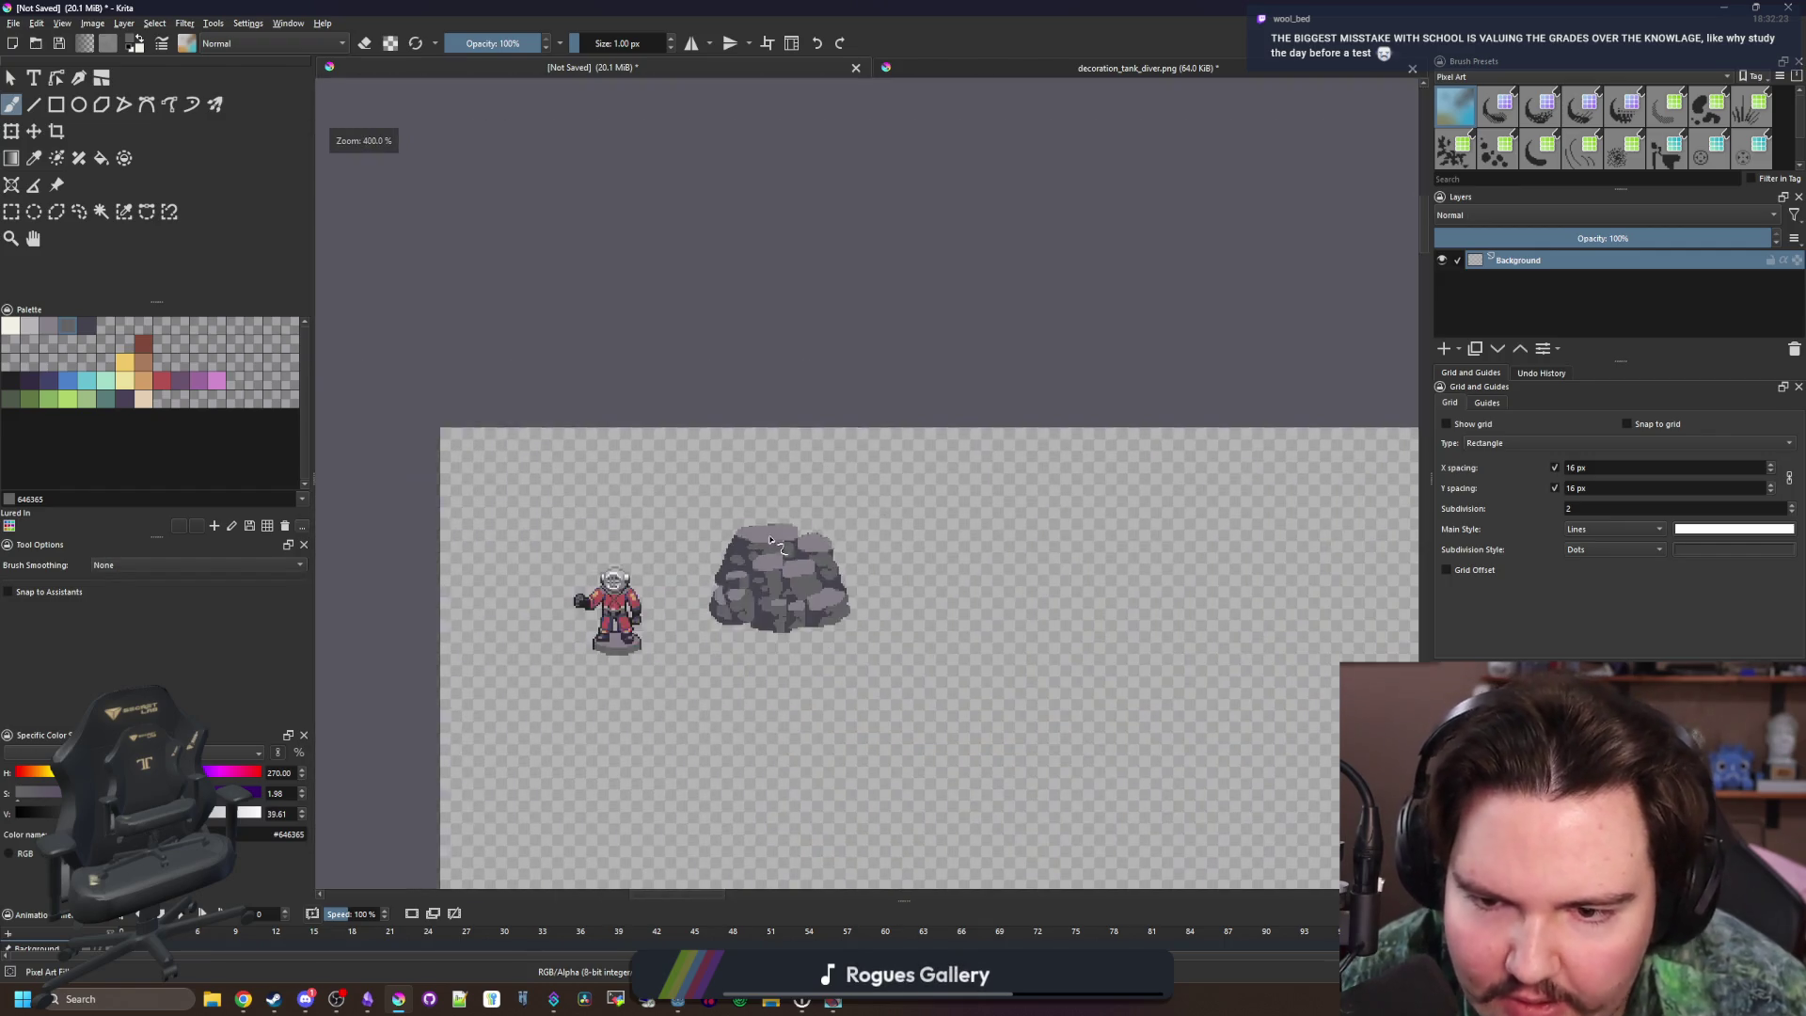
# Repaint the dark gap column lilac, darken a stray lilac cell, and dot one dark gap pixel
pyautogui.scroll(8, 762, 574)
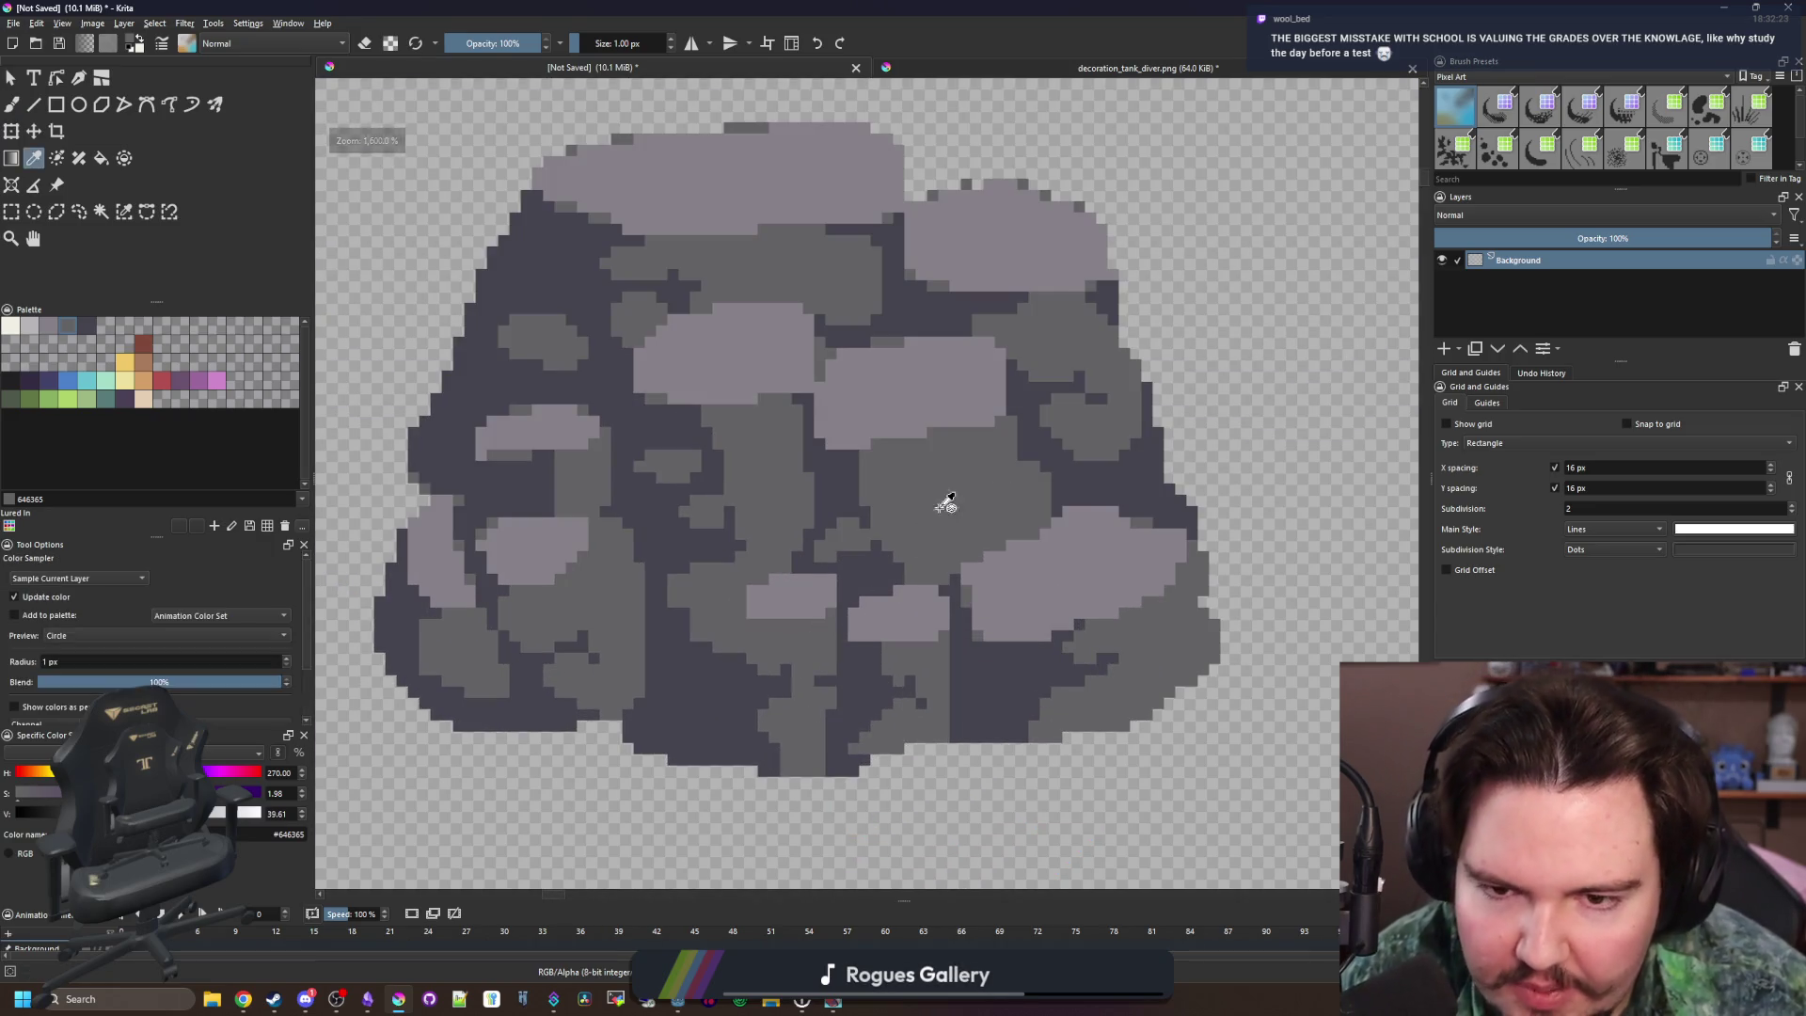
pyautogui.scroll(3, 855, 504)
pyautogui.press('p')
pyautogui.click(884, 503)
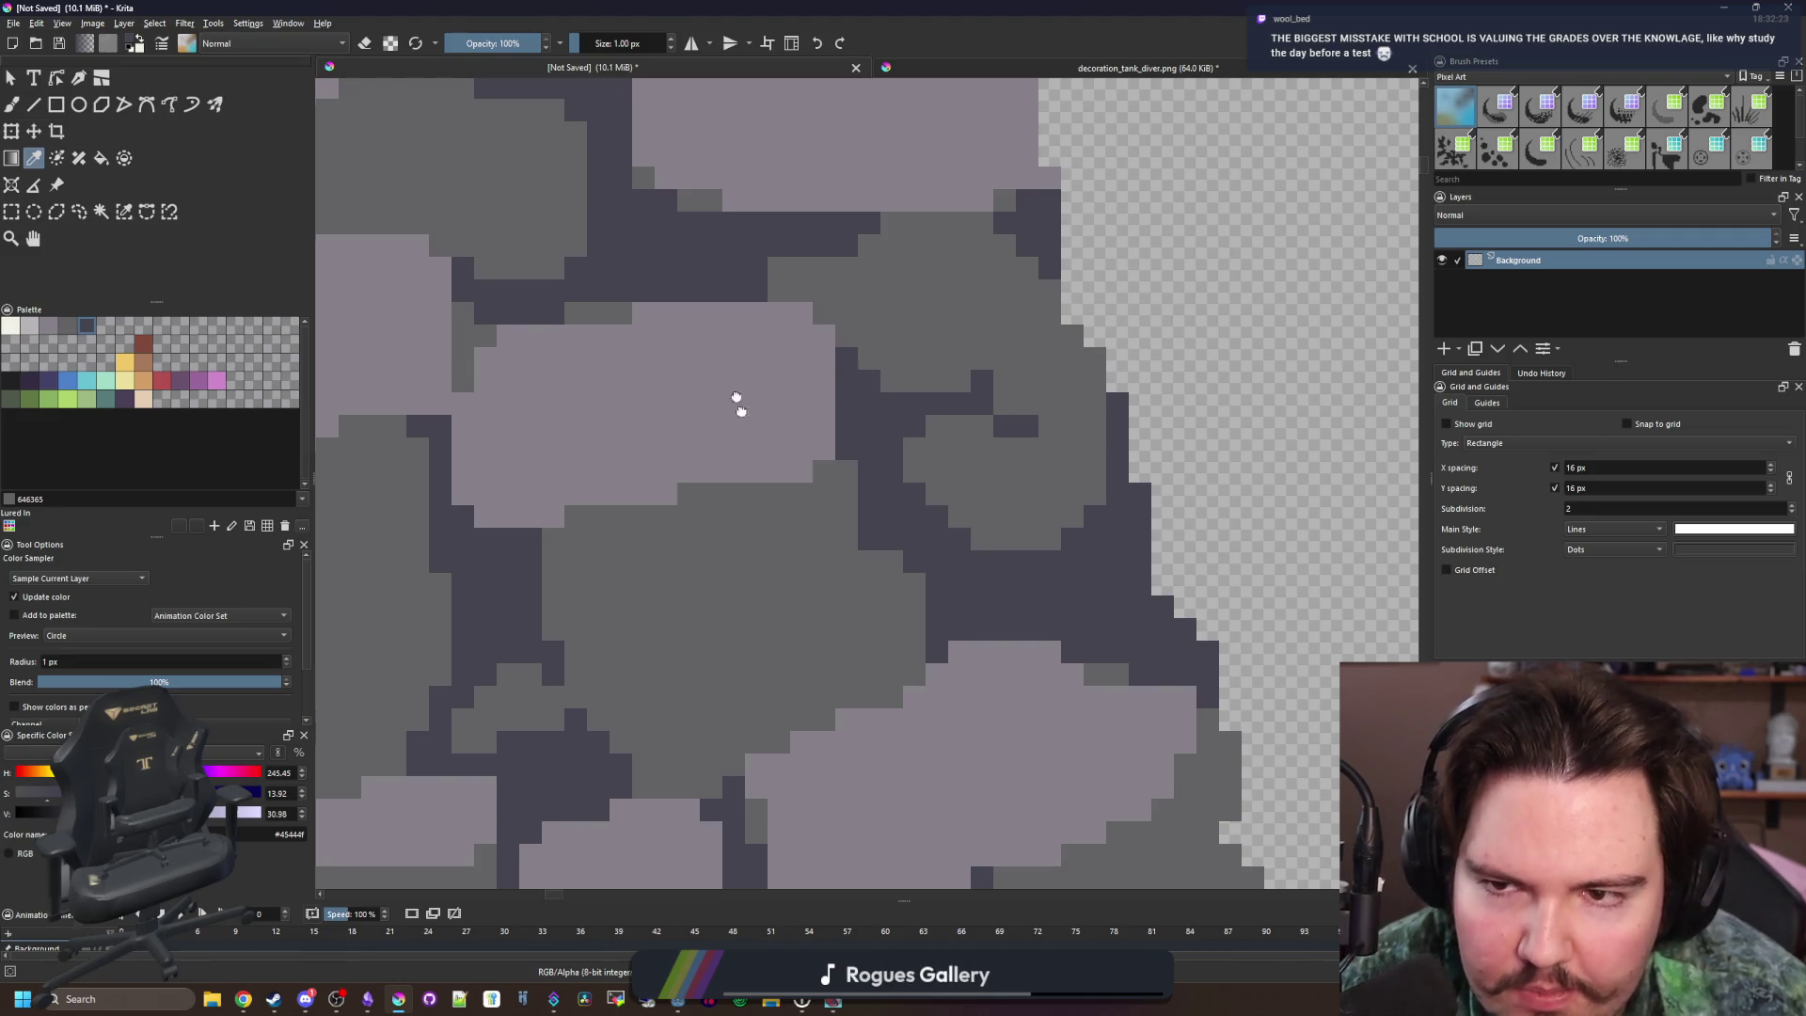
pyautogui.scroll(-2, 752, 404)
pyautogui.scroll(-5, 854, 487)
pyautogui.scroll(3, 647, 583)
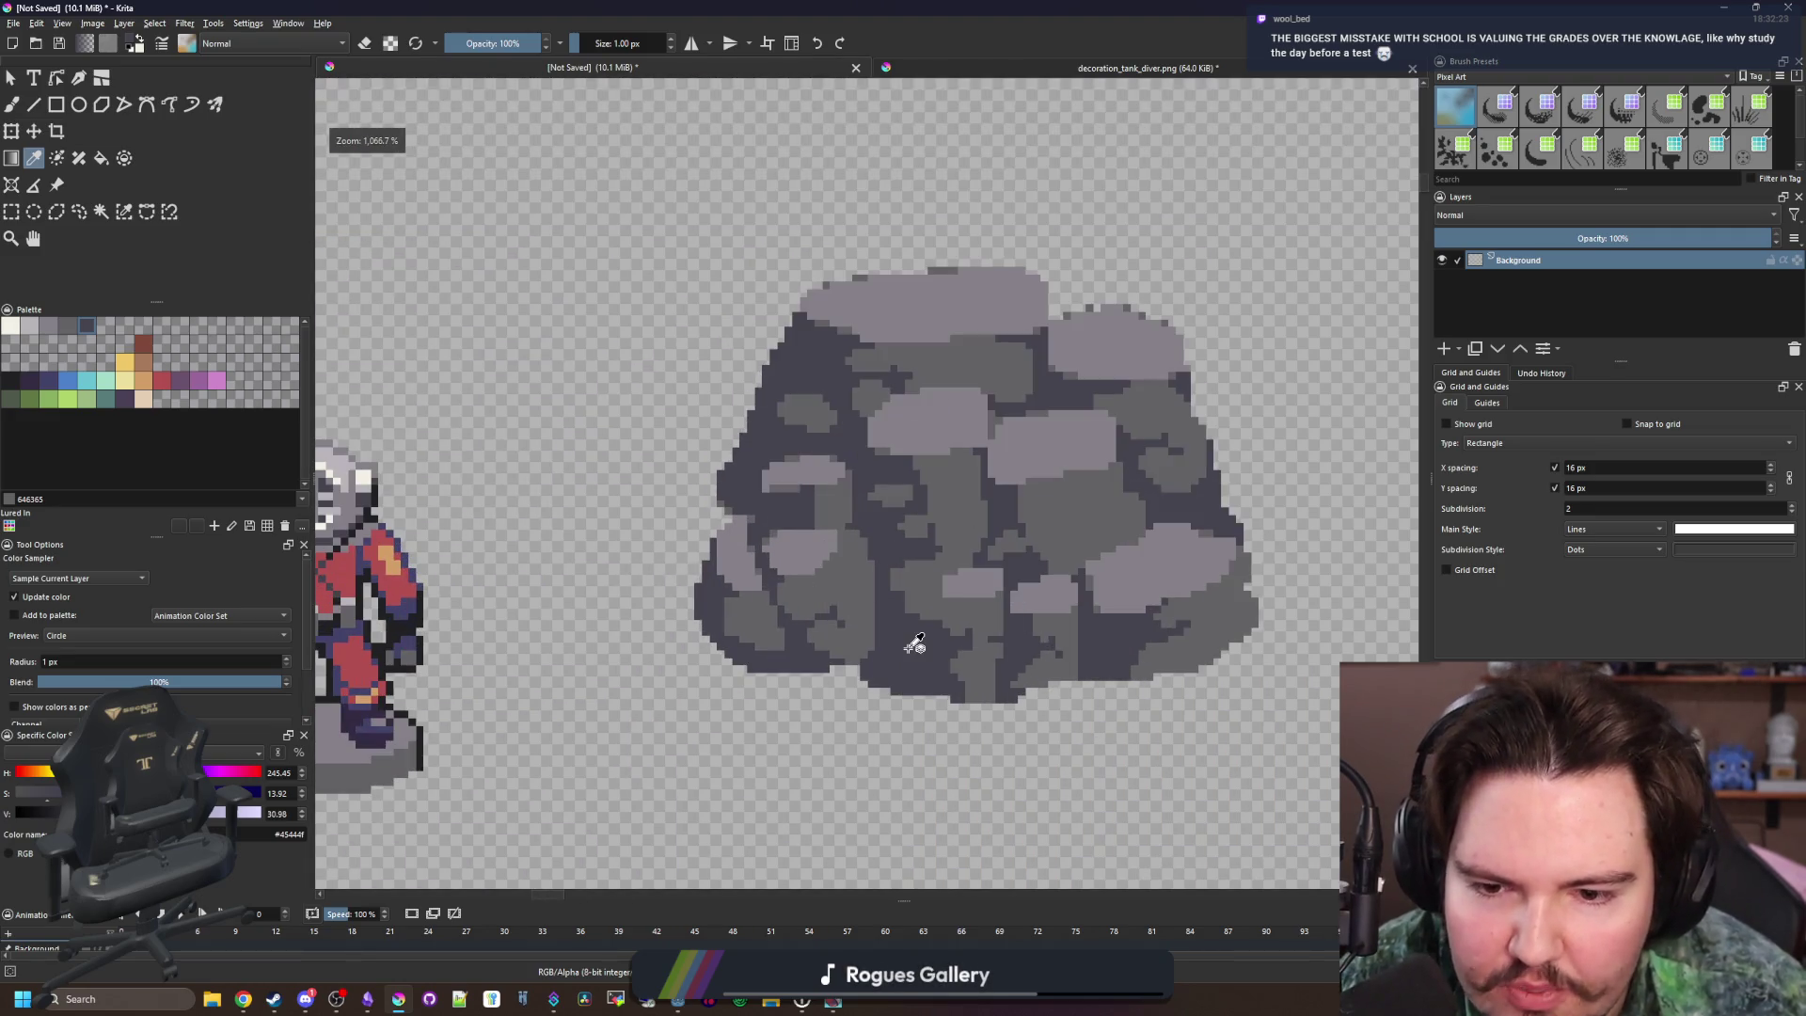
pyautogui.scroll(1, 790, 633)
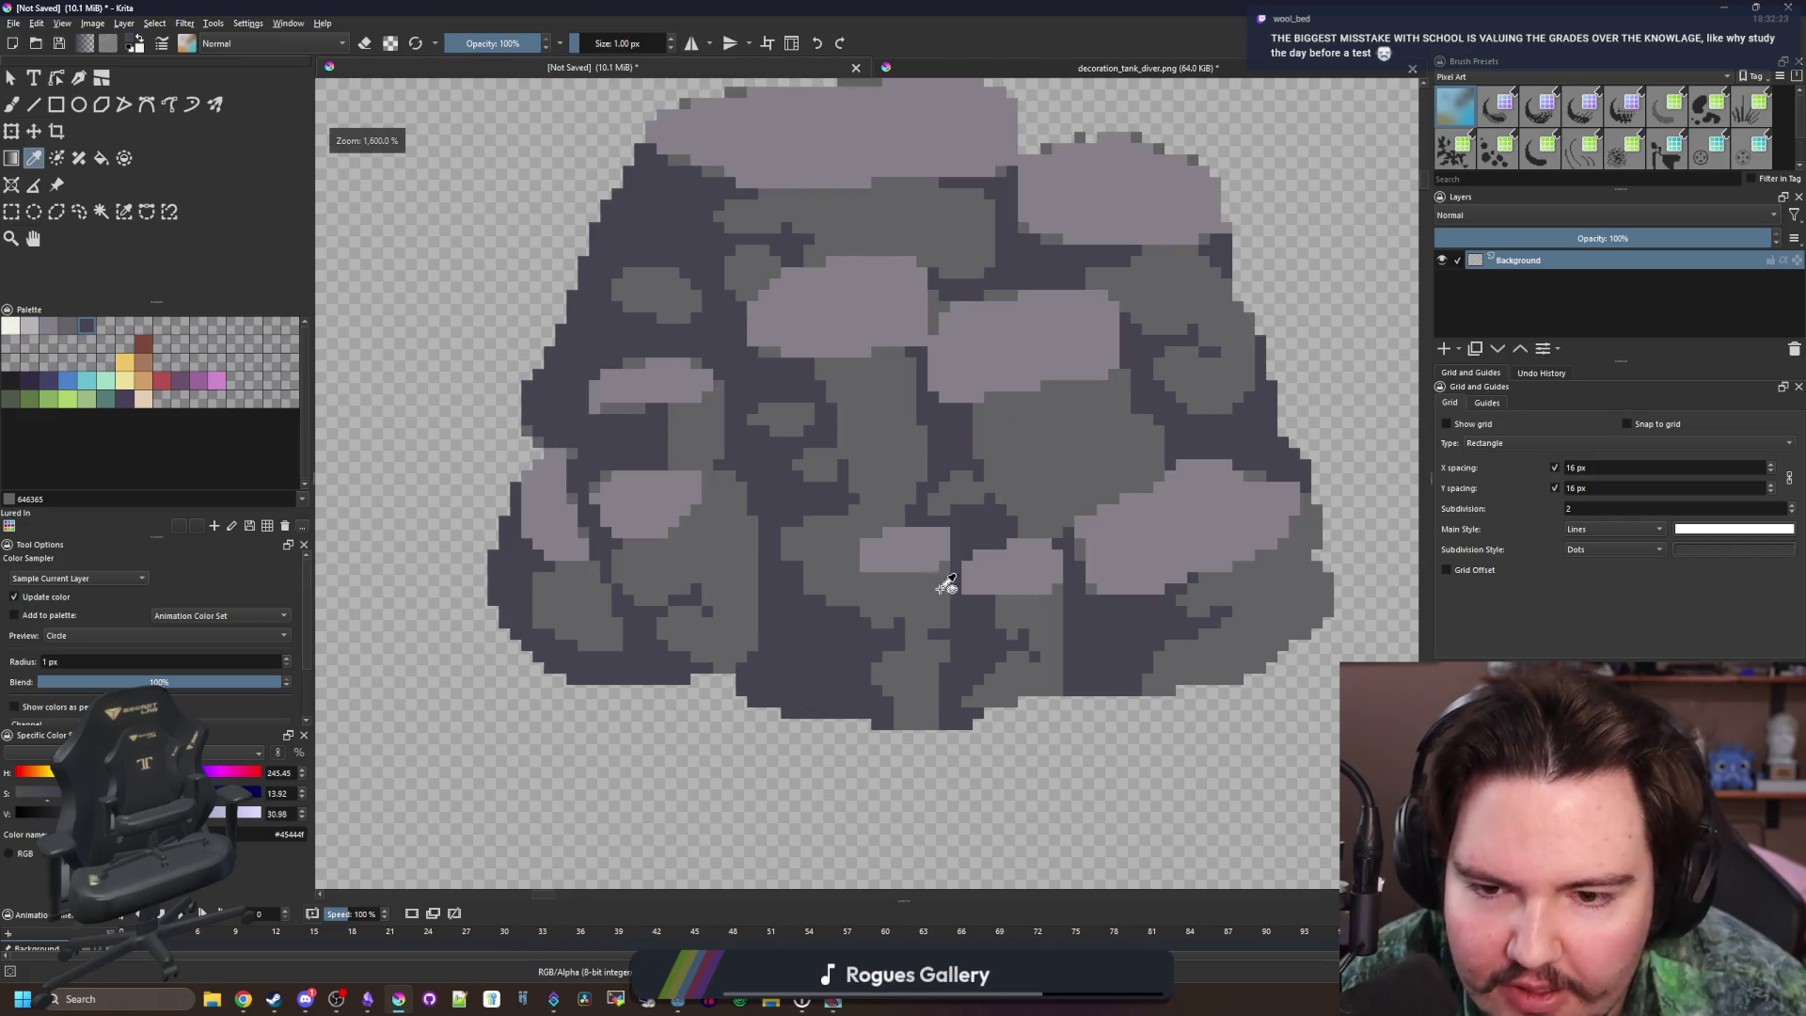
pyautogui.scroll(1, 946, 584)
pyautogui.scroll(1, 987, 480)
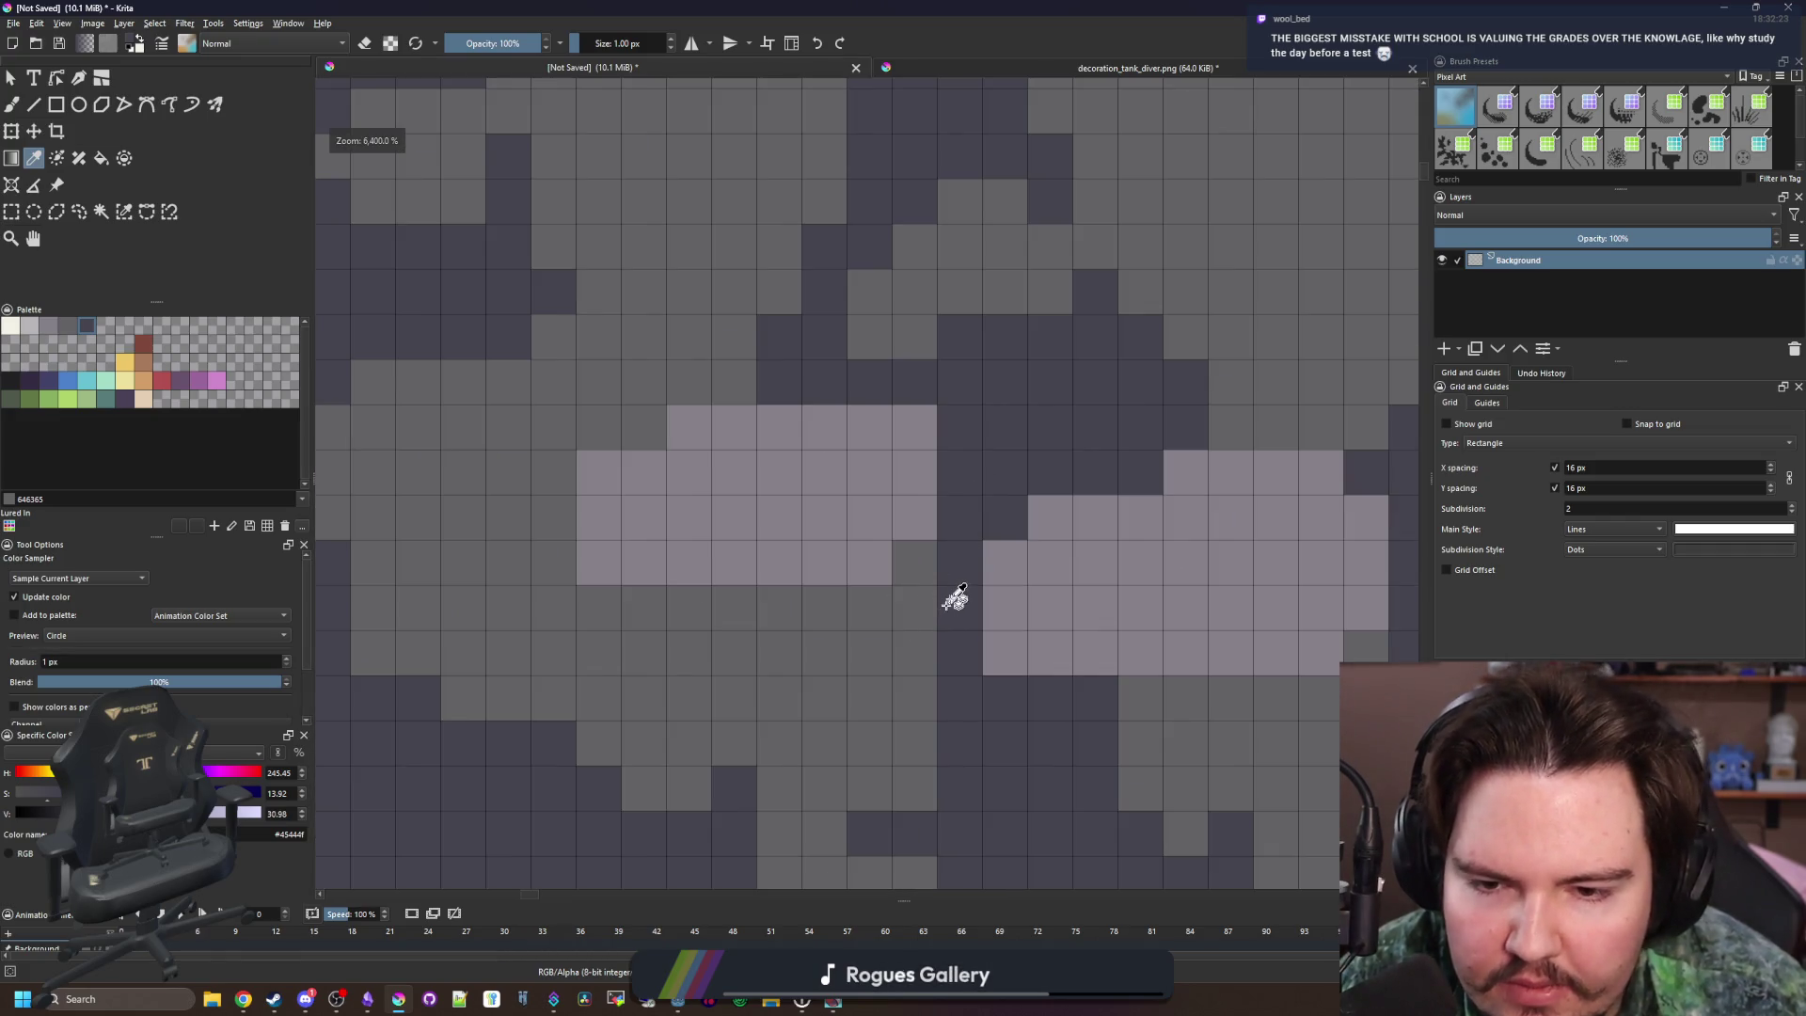
pyautogui.click(926, 513)
pyautogui.press('b')
pyautogui.moveTo(960, 499)
pyautogui.mouseDown()
pyautogui.moveTo(960, 419)
pyautogui.moveTo(931, 562)
pyautogui.mouseUp()
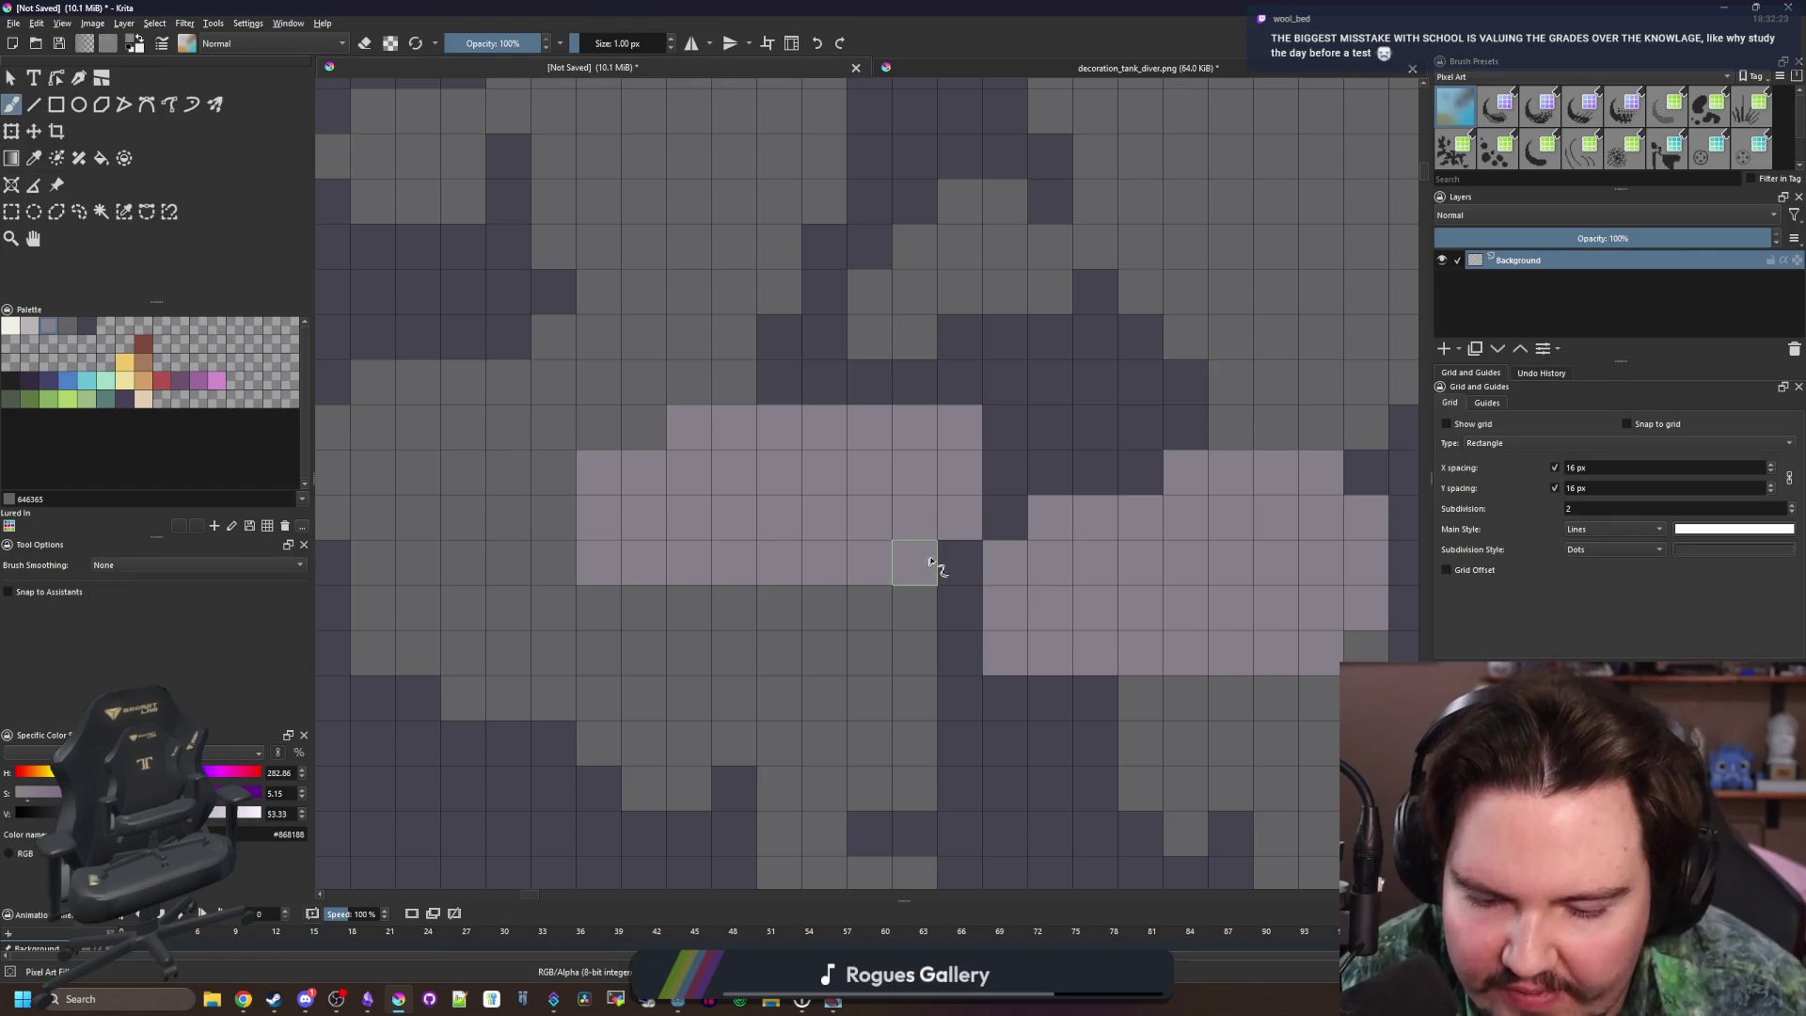
pyautogui.keyDown('ctrl'); pyautogui.click(1028, 435); pyautogui.keyUp('ctrl')
pyautogui.click(960, 419)
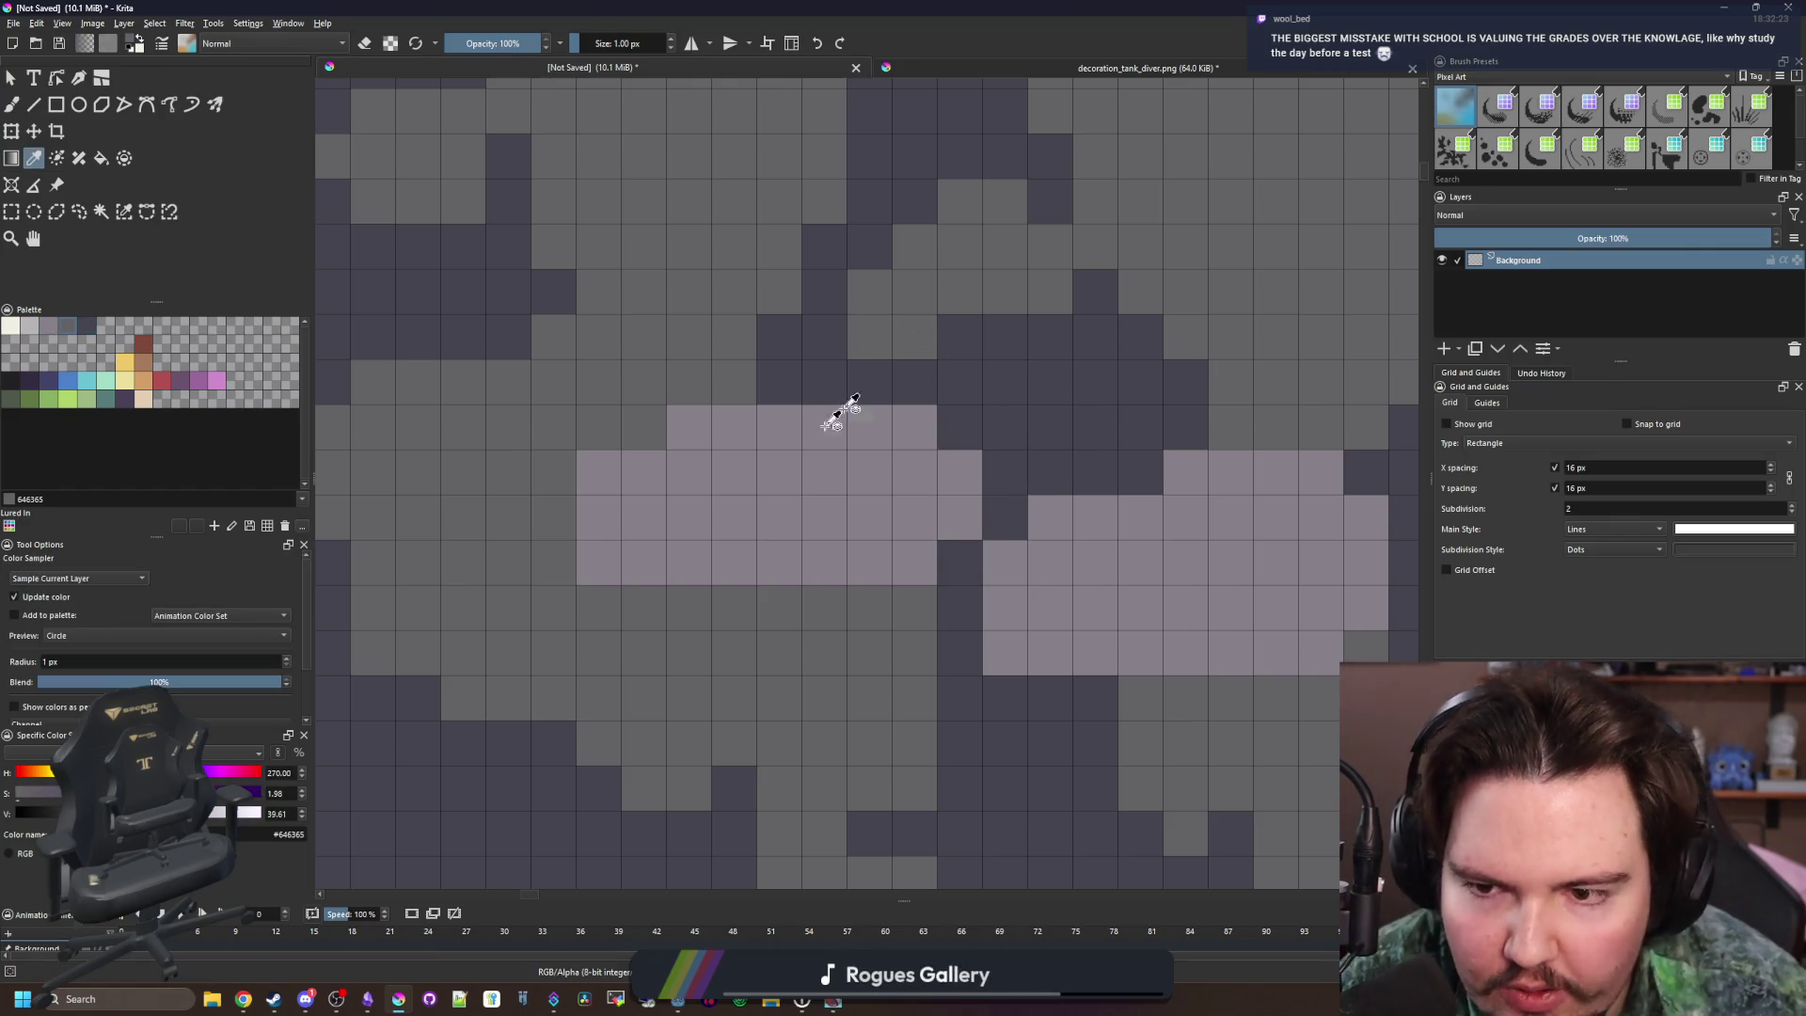
pyautogui.press('b')
pyautogui.click(598, 562)
# Paint dark crevice pixels into the rock and extend the crevice across it
pyautogui.scroll(-1, 671, 571)
pyautogui.click(773, 620)
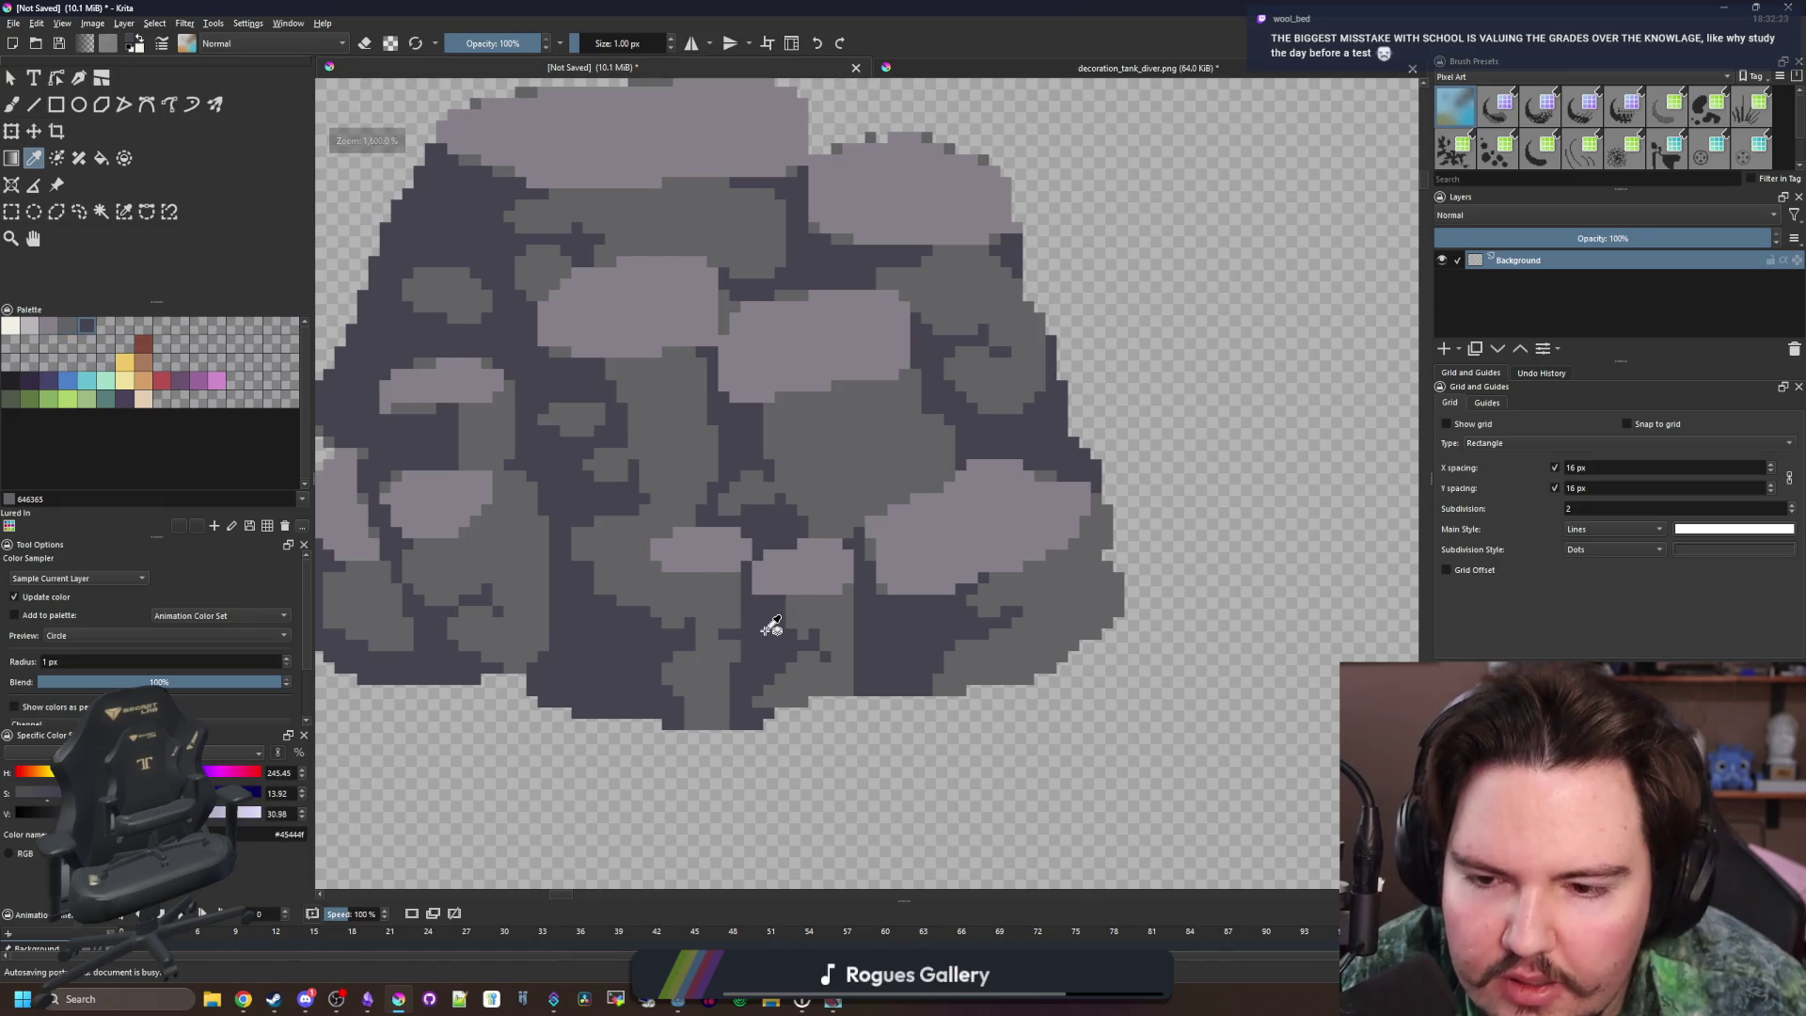
pyautogui.scroll(-2, 766, 624)
pyautogui.scroll(5, 776, 536)
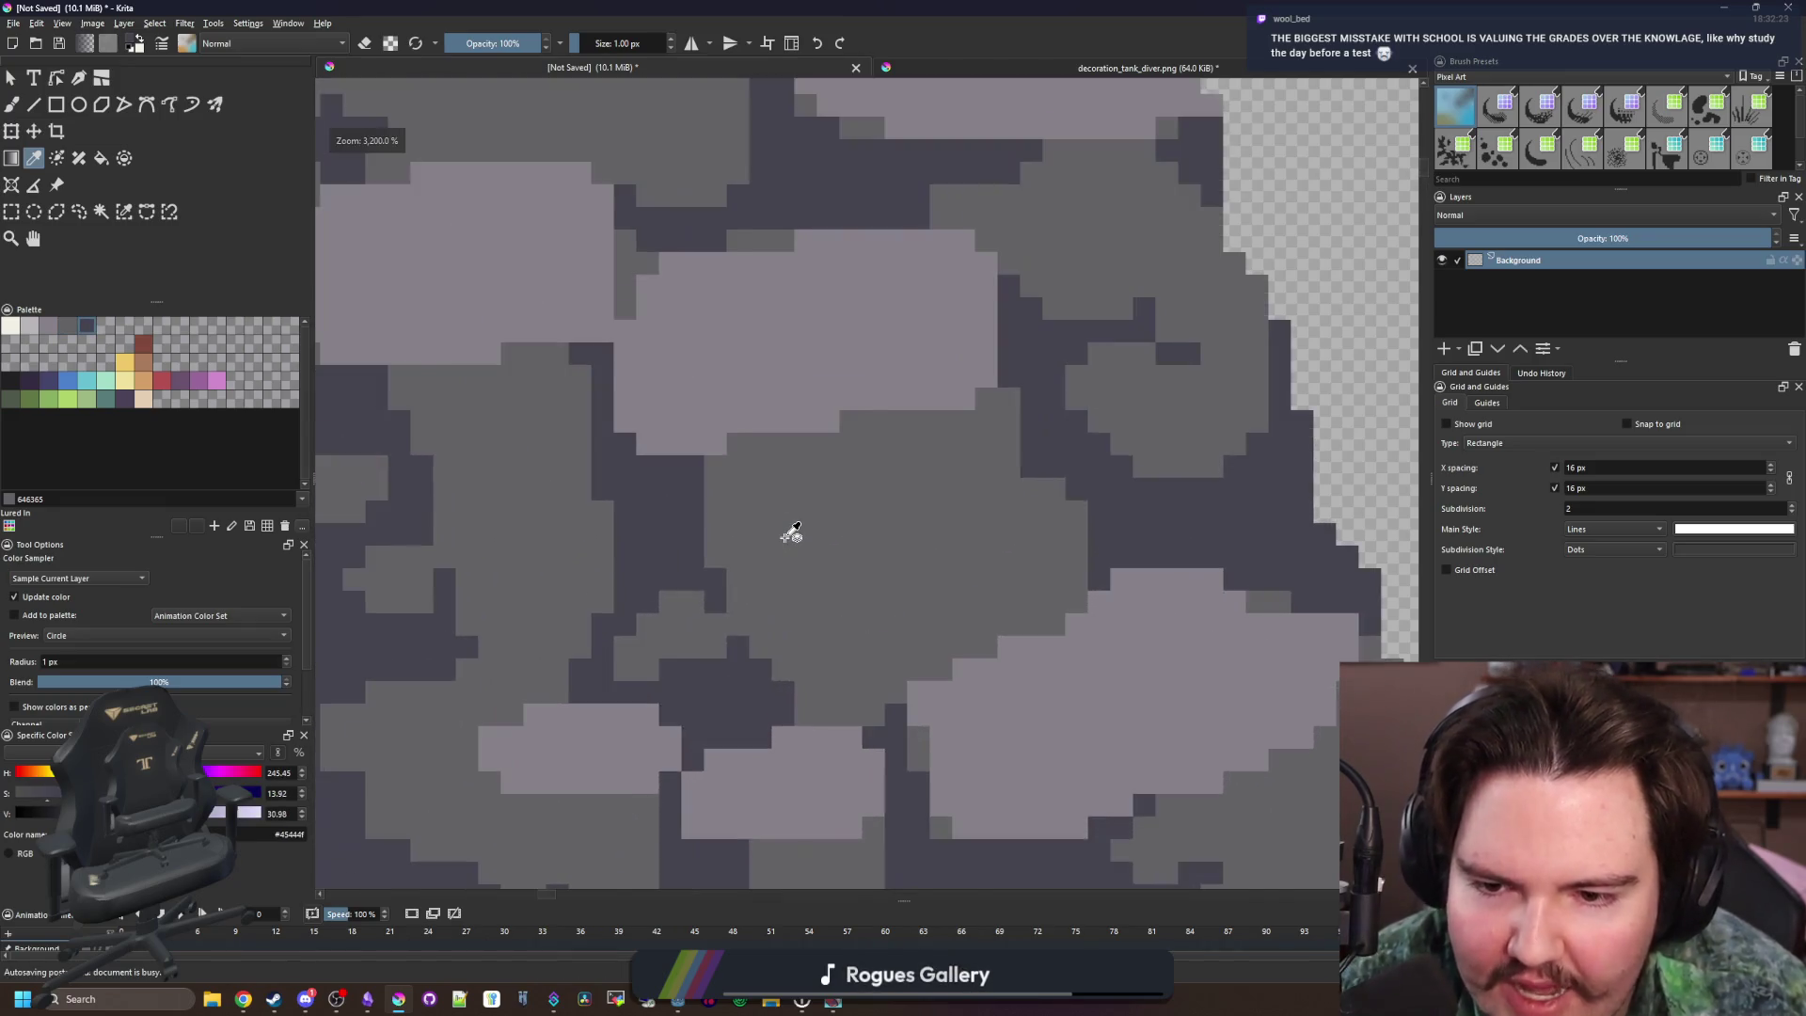
pyautogui.scroll(-6, 846, 566)
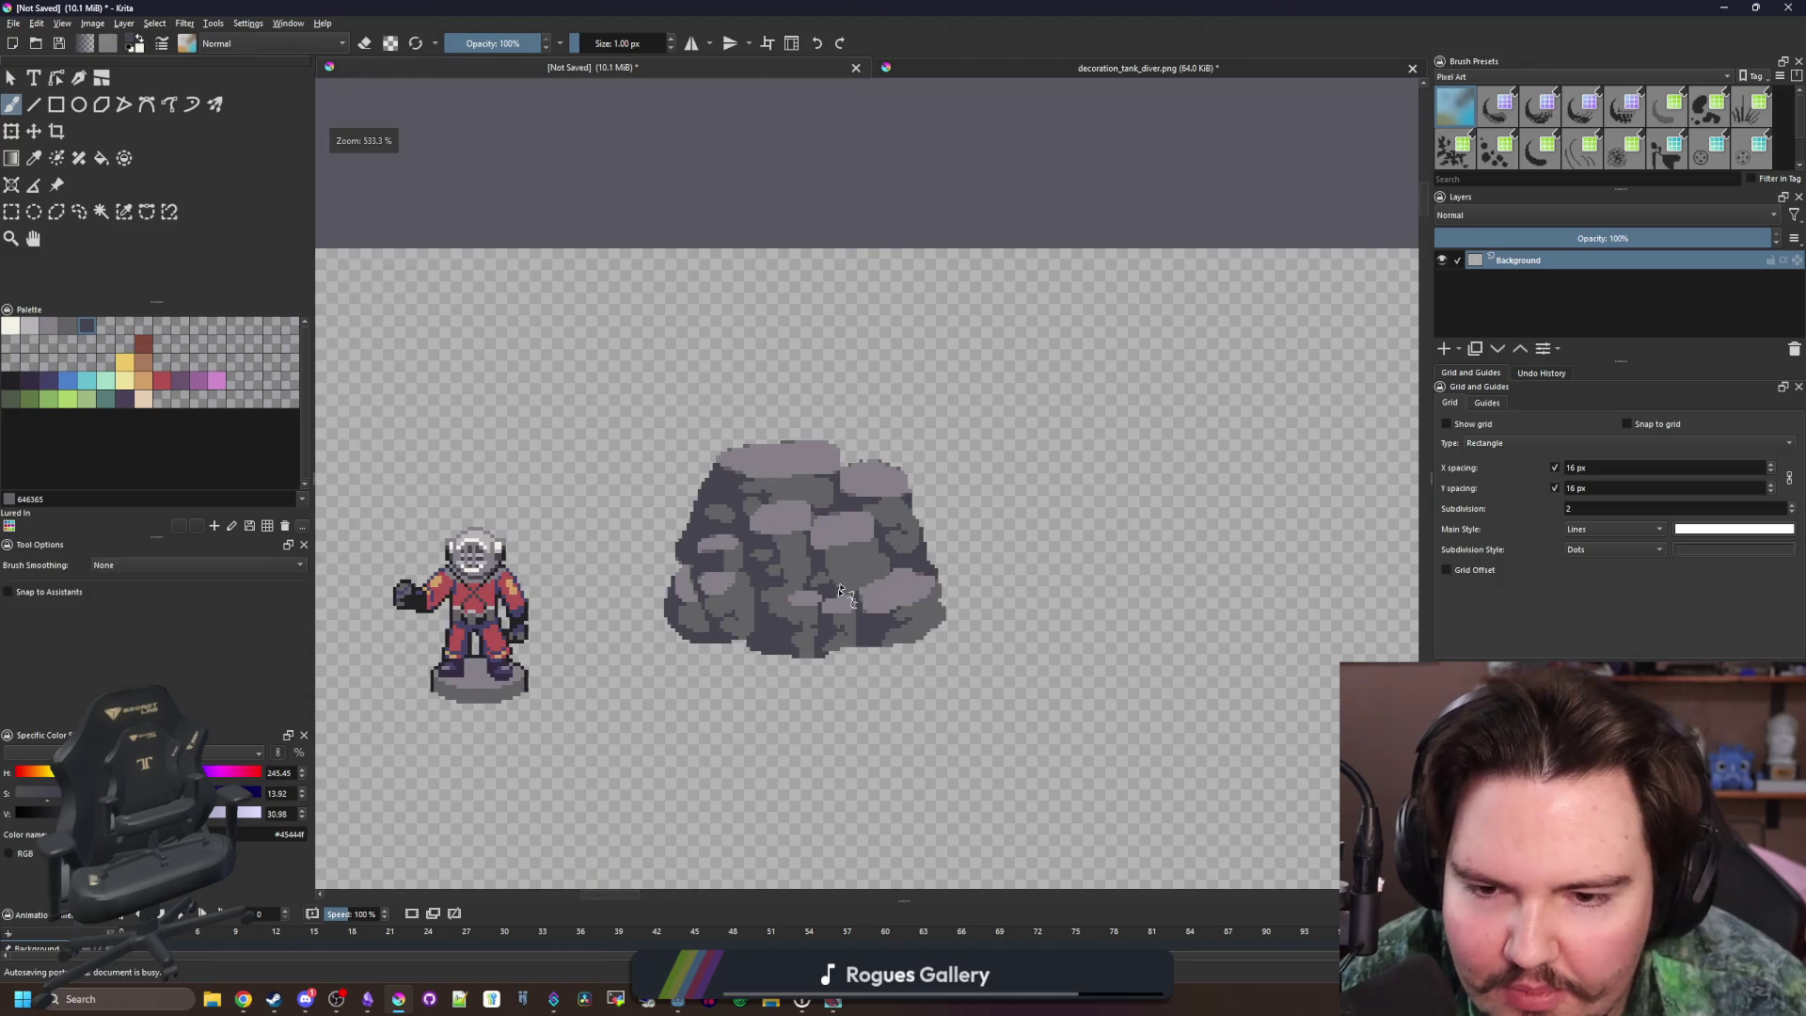
pyautogui.scroll(1, 911, 634)
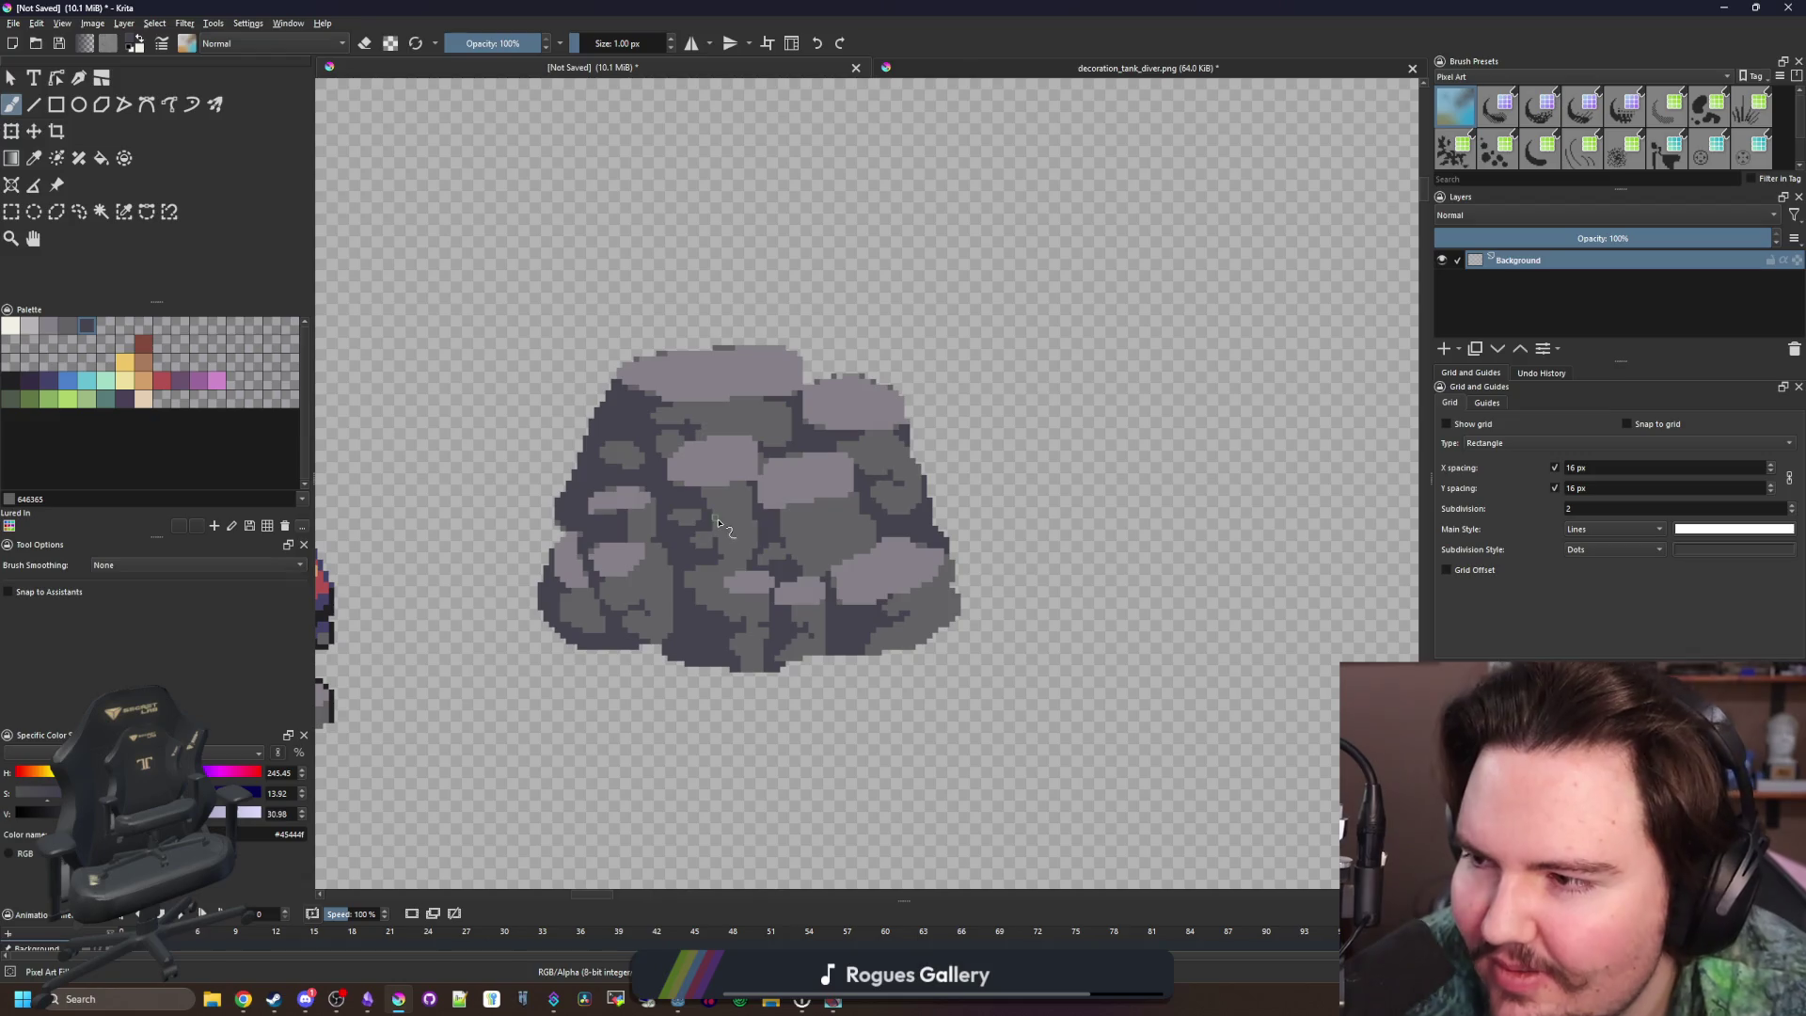
pyautogui.scroll(1, 581, 501)
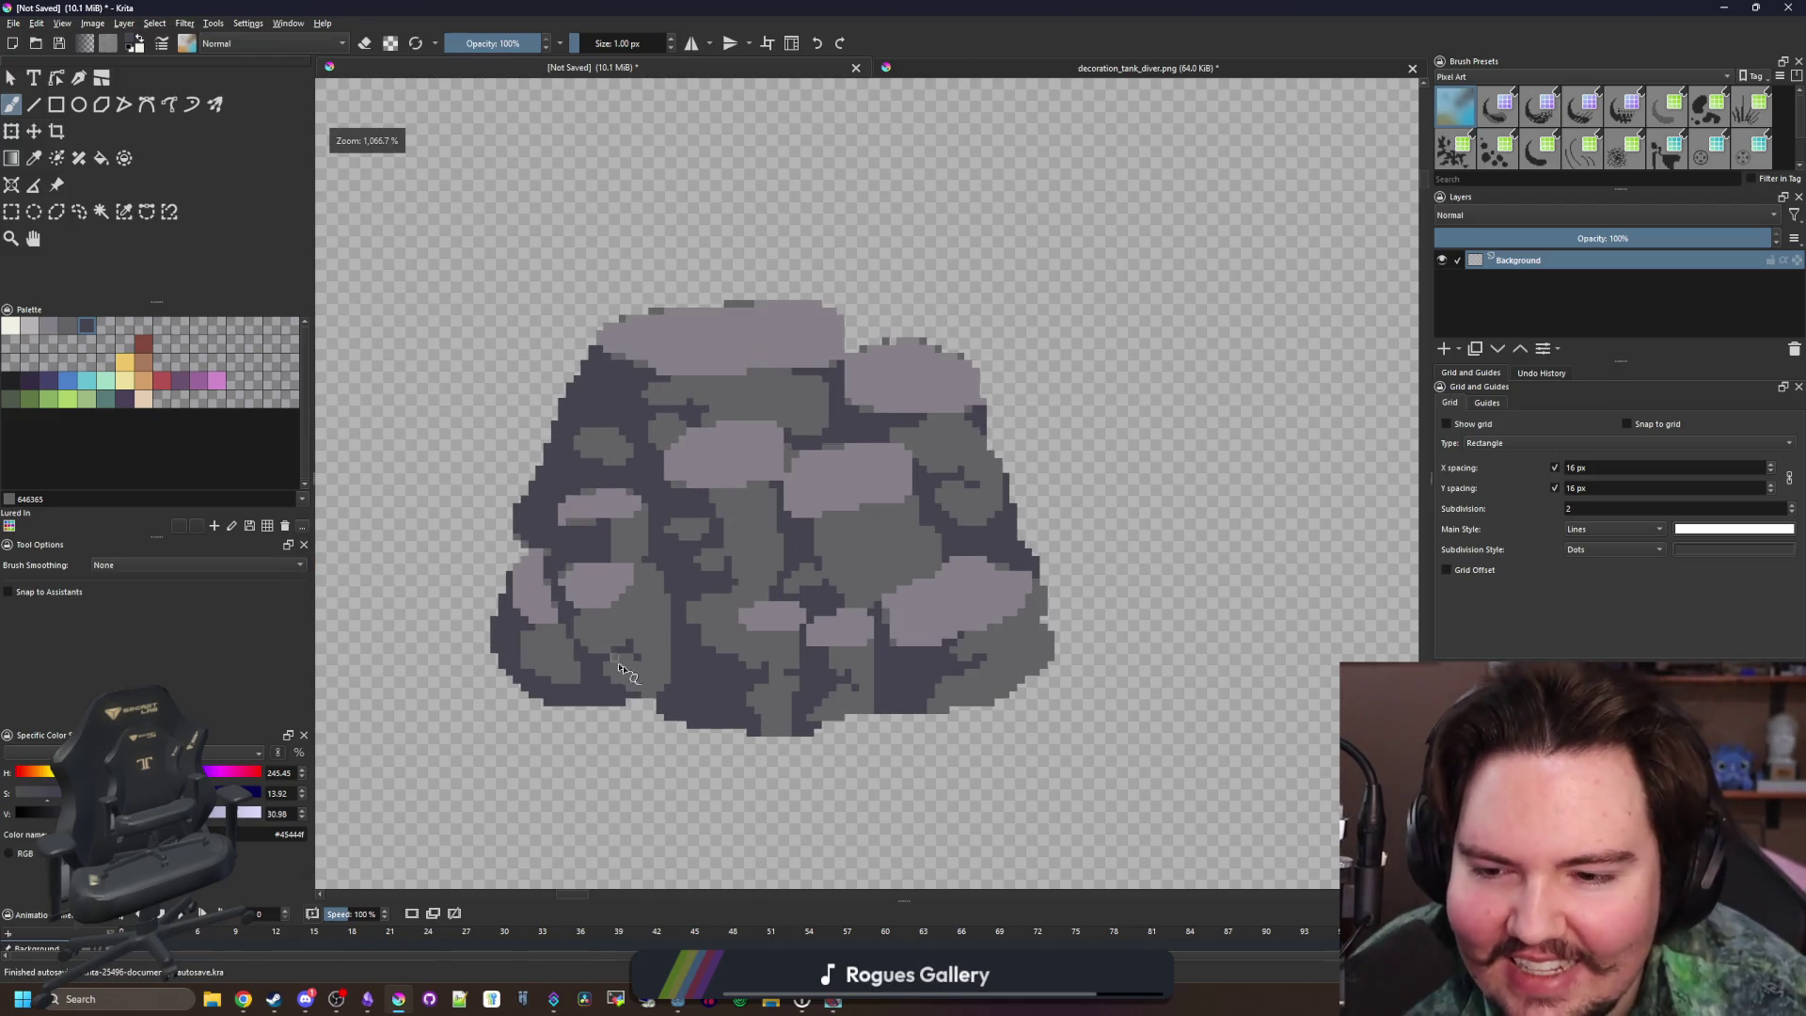
pyautogui.scroll(1, 706, 645)
pyautogui.scroll(-1, 776, 550)
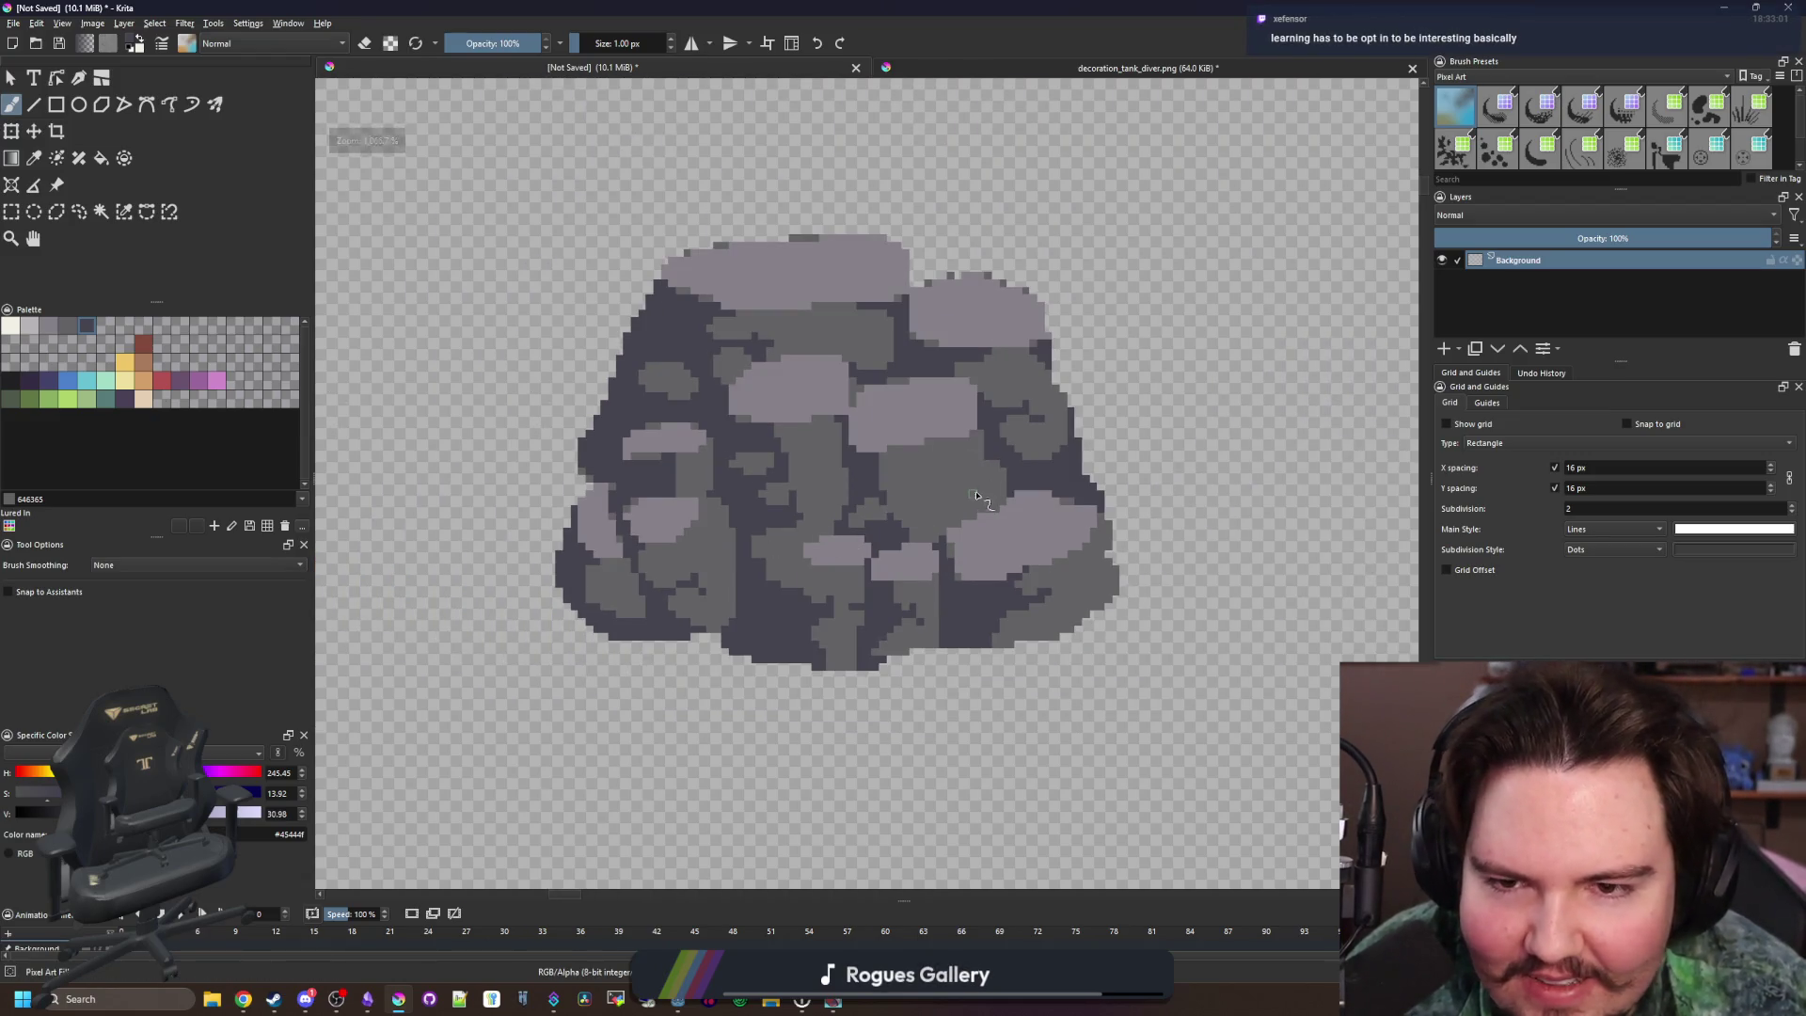
pyautogui.scroll(4, 983, 467)
pyautogui.scroll(1, 941, 536)
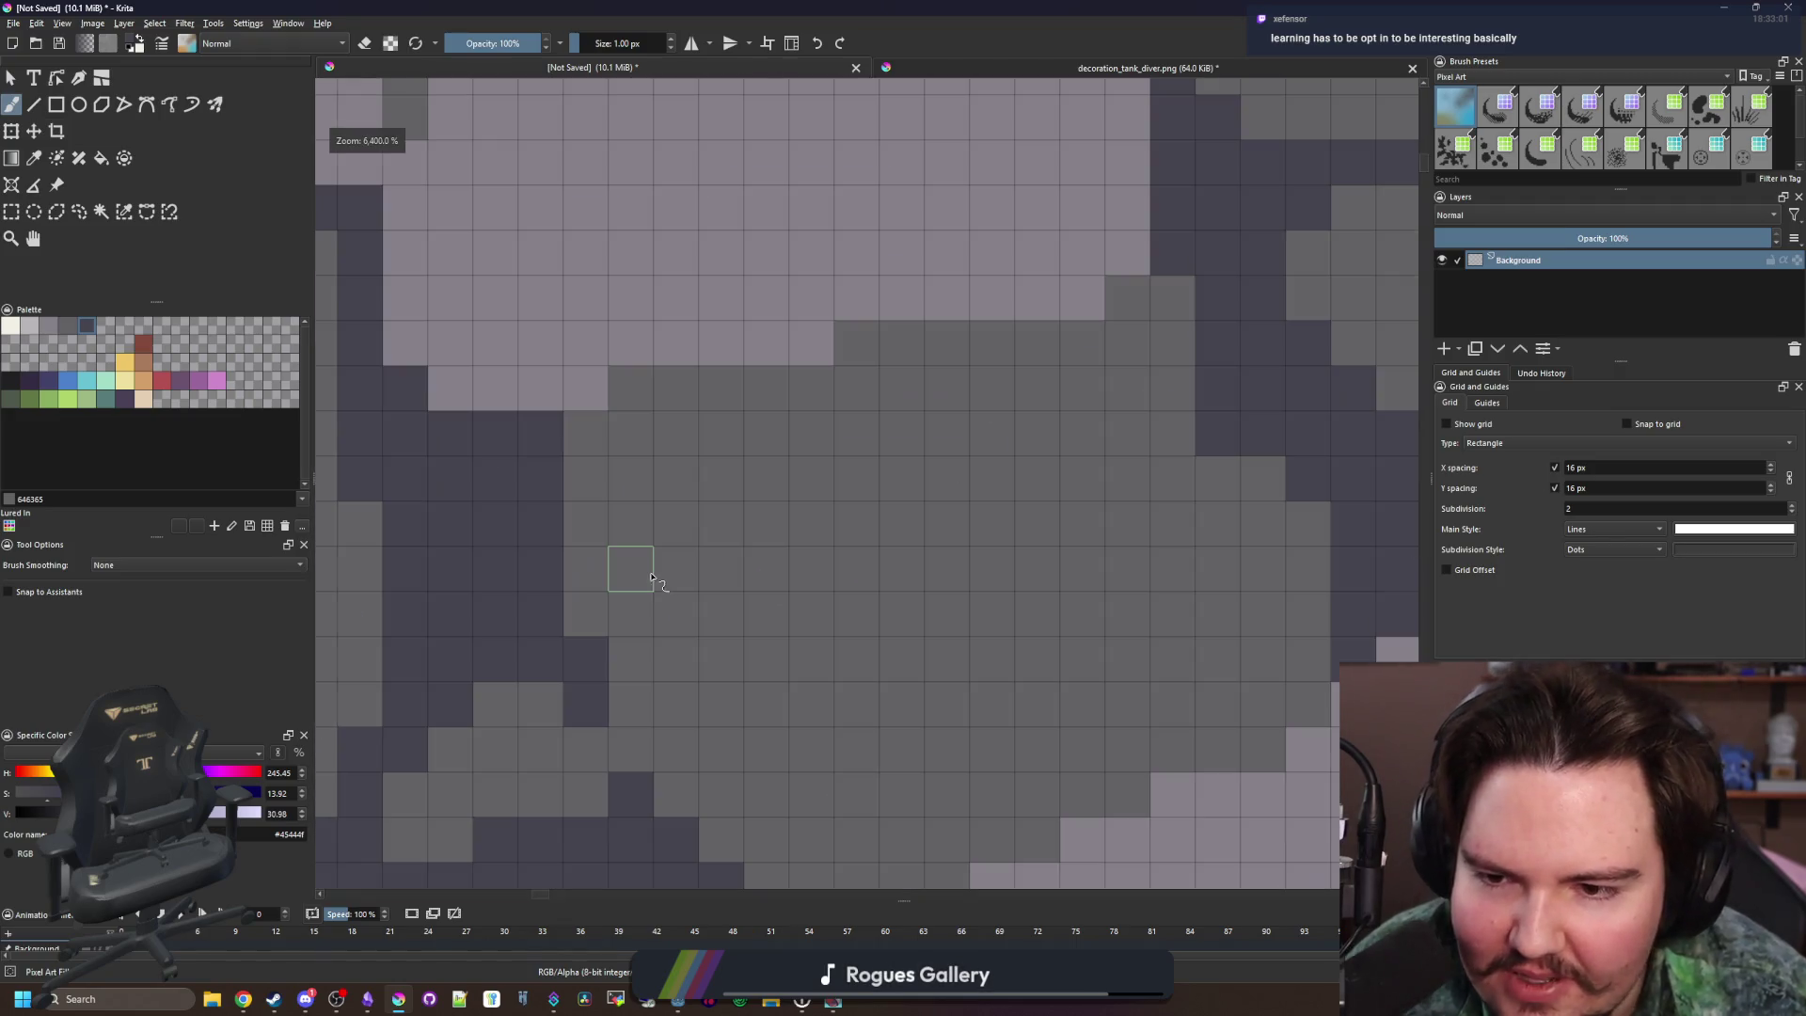
pyautogui.moveTo(719, 569)
pyautogui.mouseDown()
pyautogui.moveTo(576, 565)
pyautogui.moveTo(611, 522)
pyautogui.mouseUp()
pyautogui.moveTo(752, 523)
pyautogui.mouseDown()
pyautogui.moveTo(718, 480)
pyautogui.moveTo(693, 504)
pyautogui.mouseUp()
pyautogui.scroll(-10, 791, 390)
pyautogui.scroll(8, 790, 390)
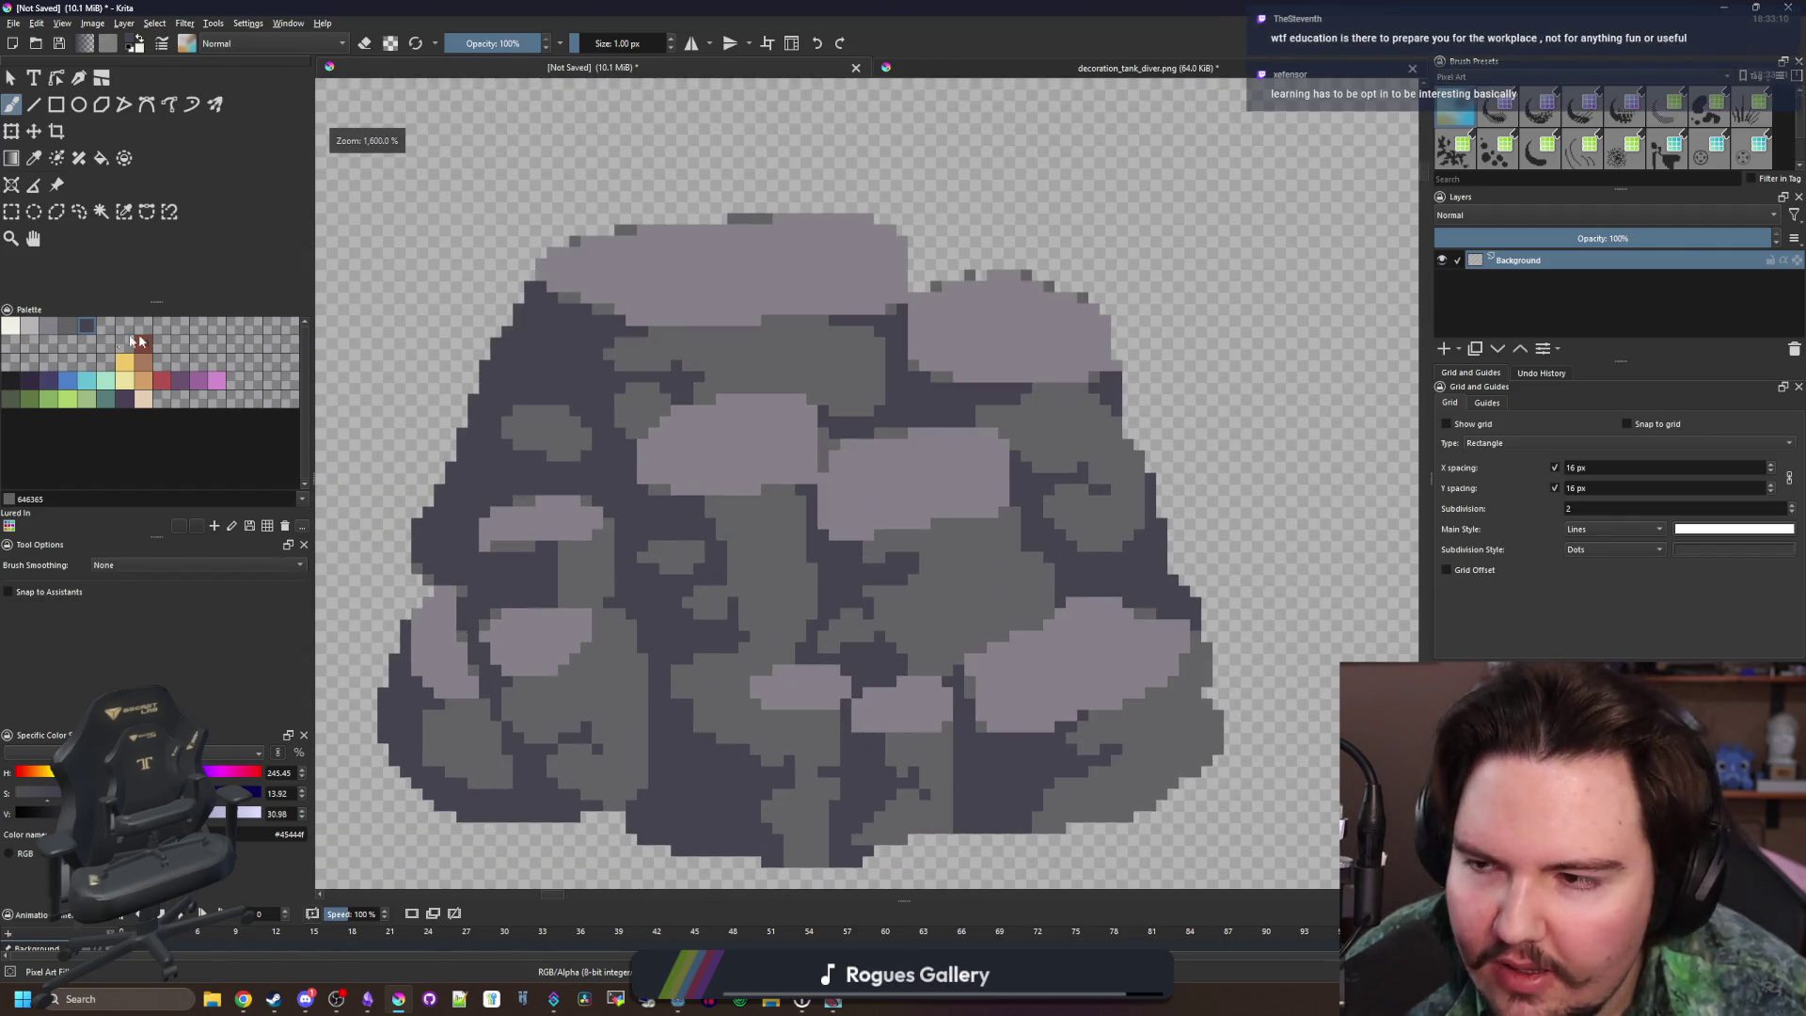
pyautogui.scroll(-3, 912, 512)
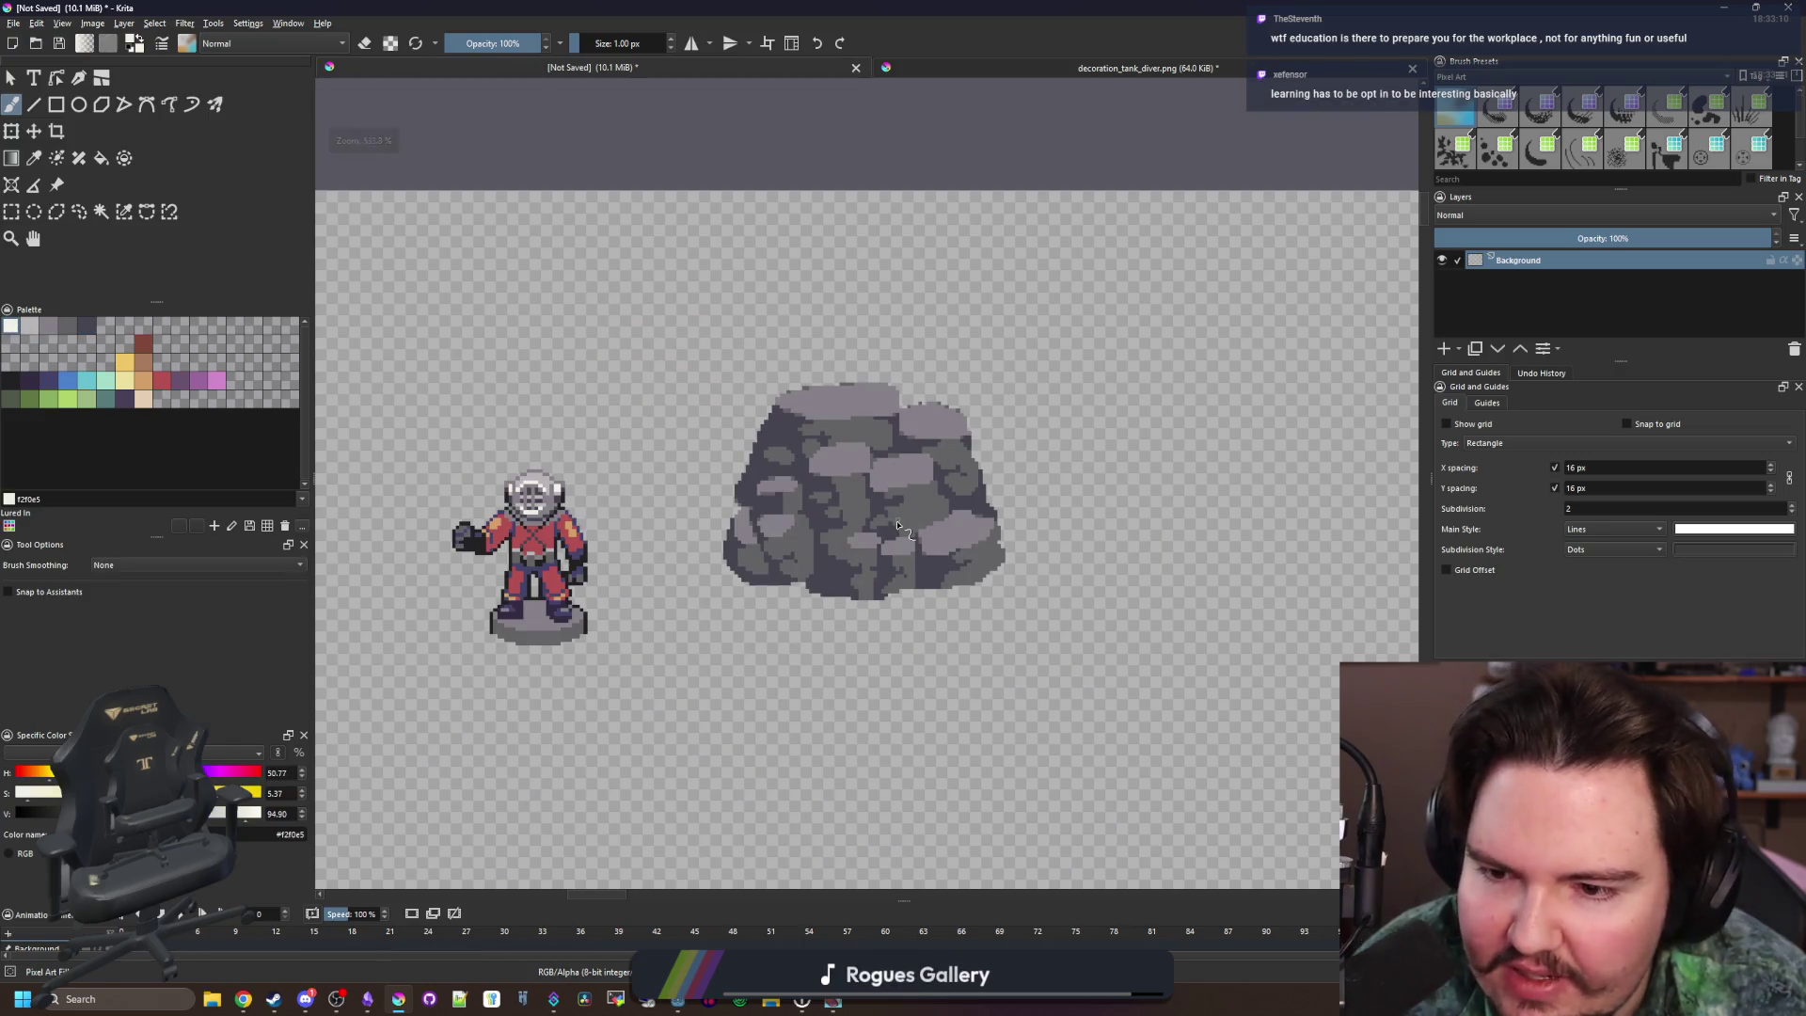
pyautogui.scroll(1, 979, 569)
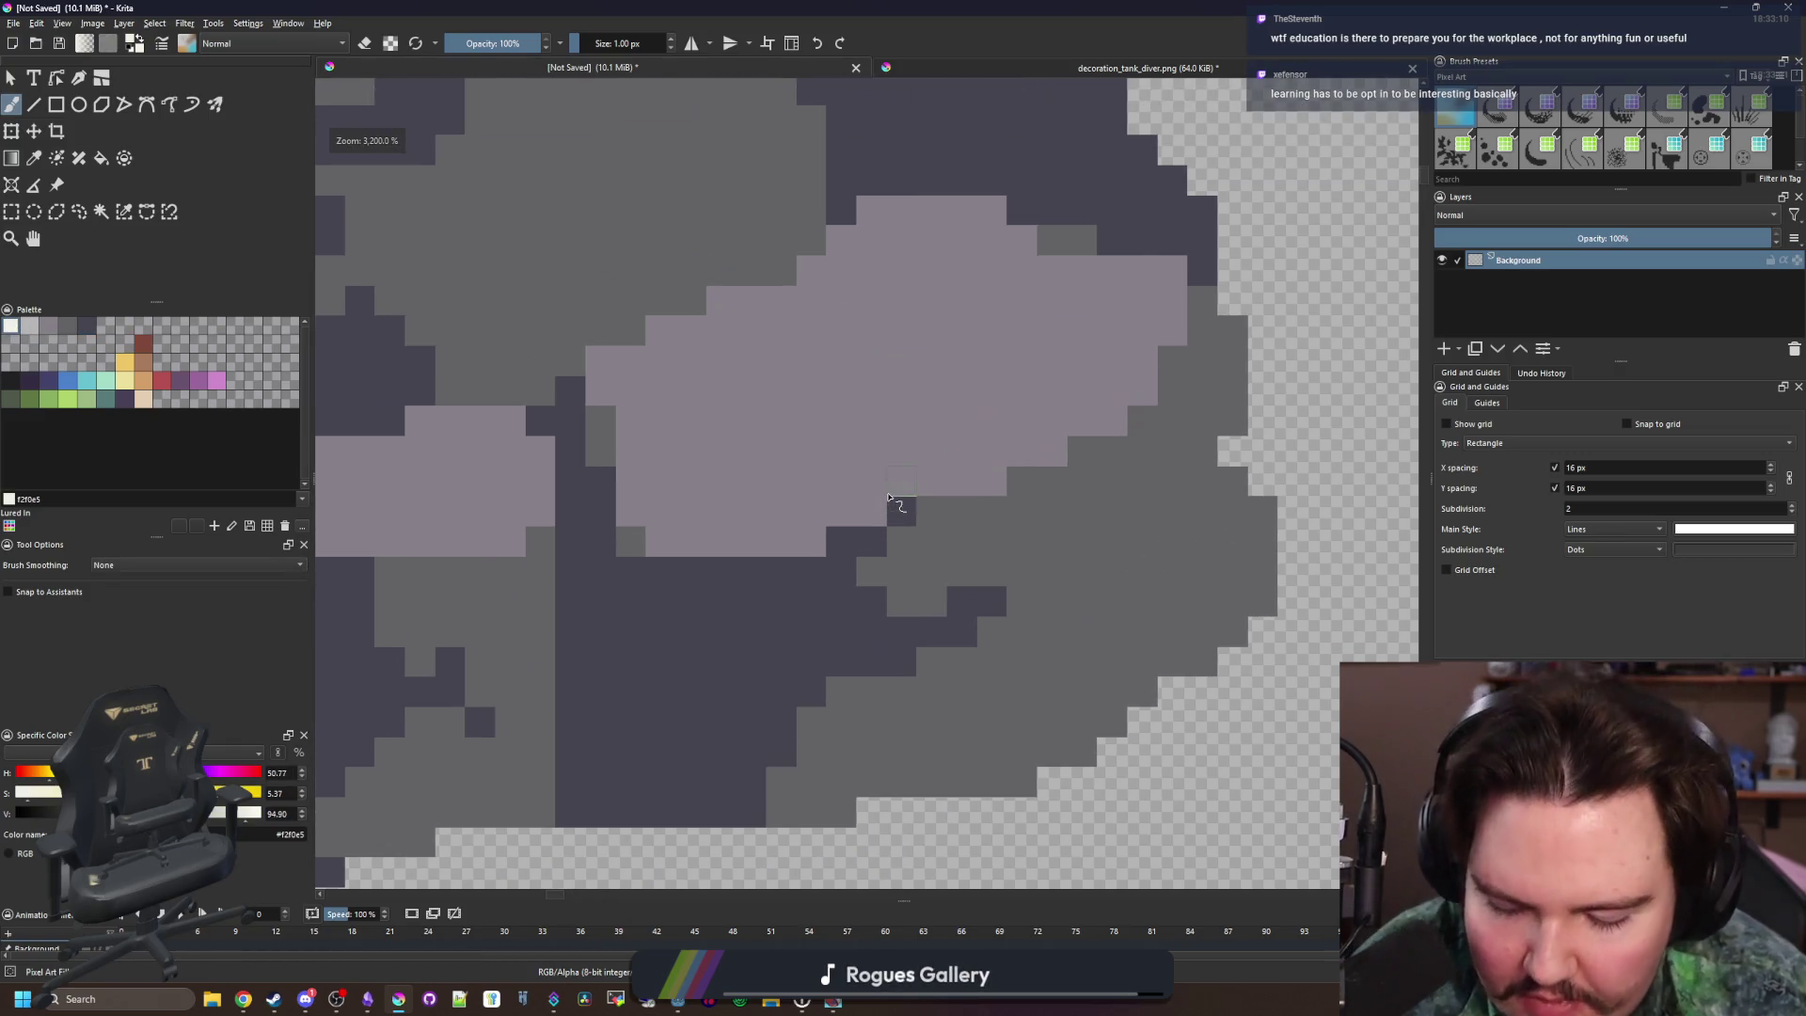
pyautogui.scroll(2, 894, 506)
# Repaint a stray light pixel and a stray dark pixel in the stone's mid grey
pyautogui.press('p')
pyautogui.click(948, 516)
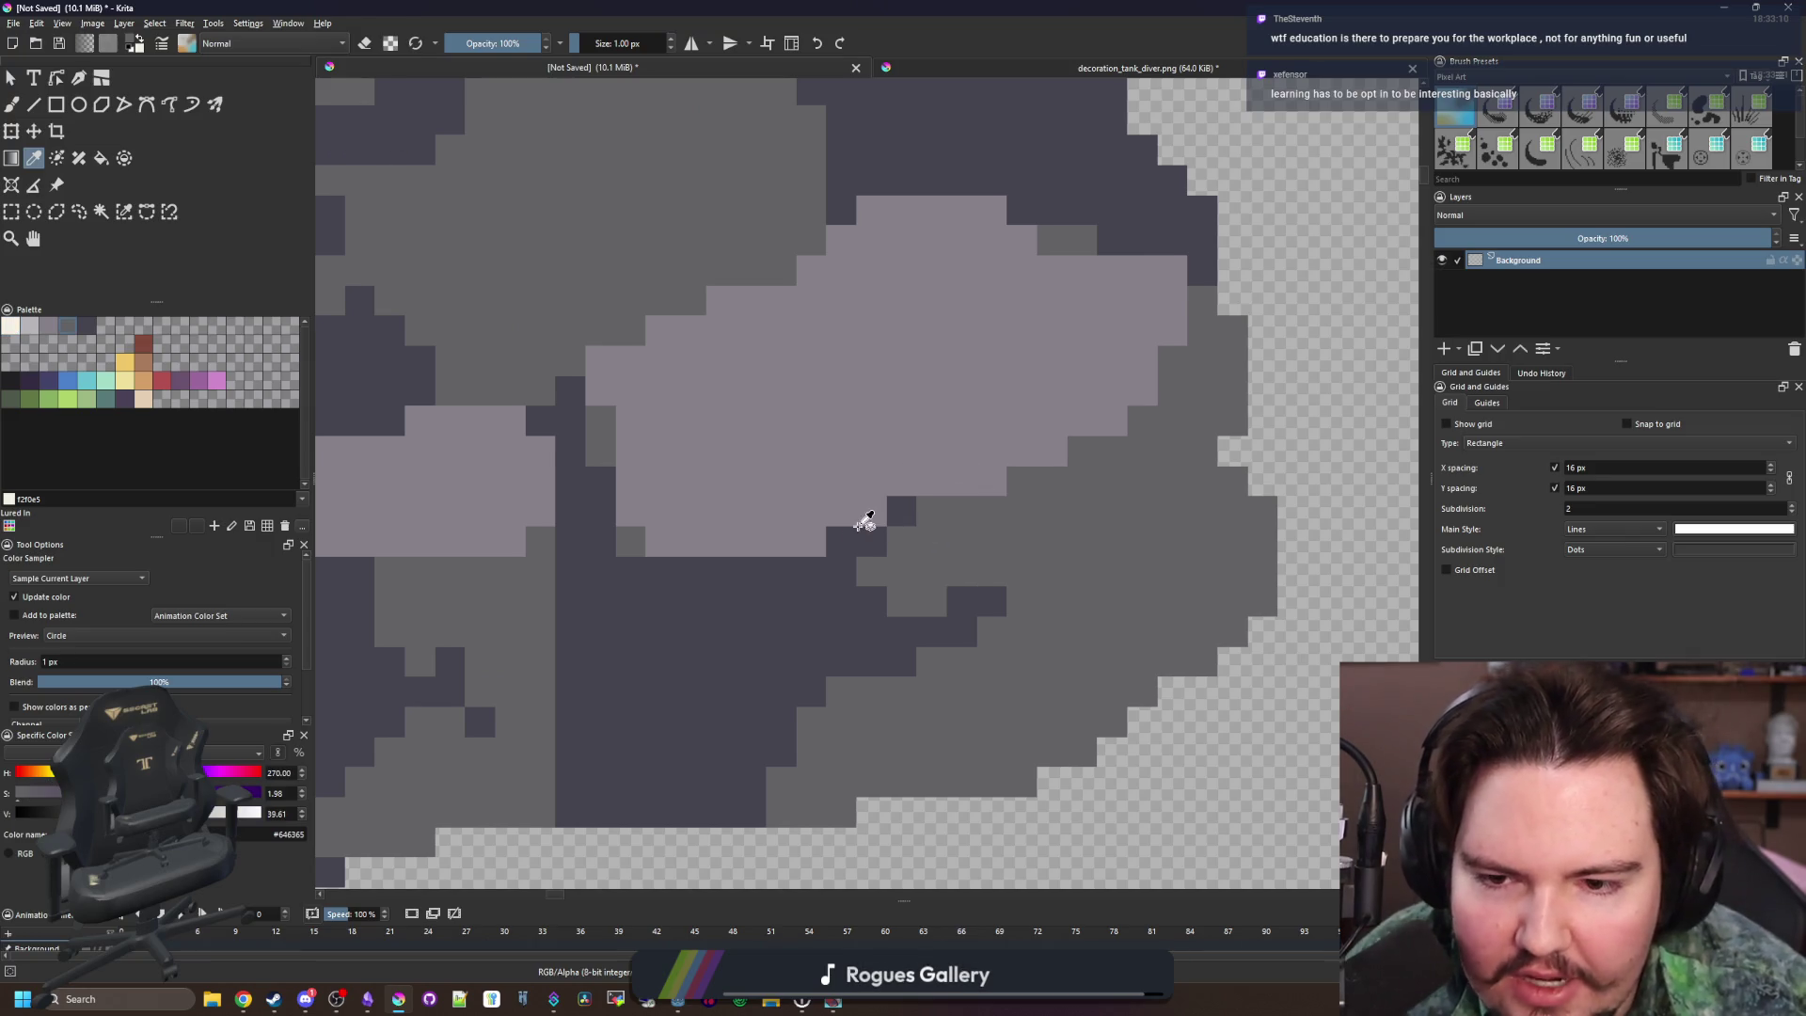
pyautogui.press('b')
pyautogui.click(811, 541)
pyautogui.keyDown('ctrl'); pyautogui.click(849, 559); pyautogui.keyUp('ctrl')
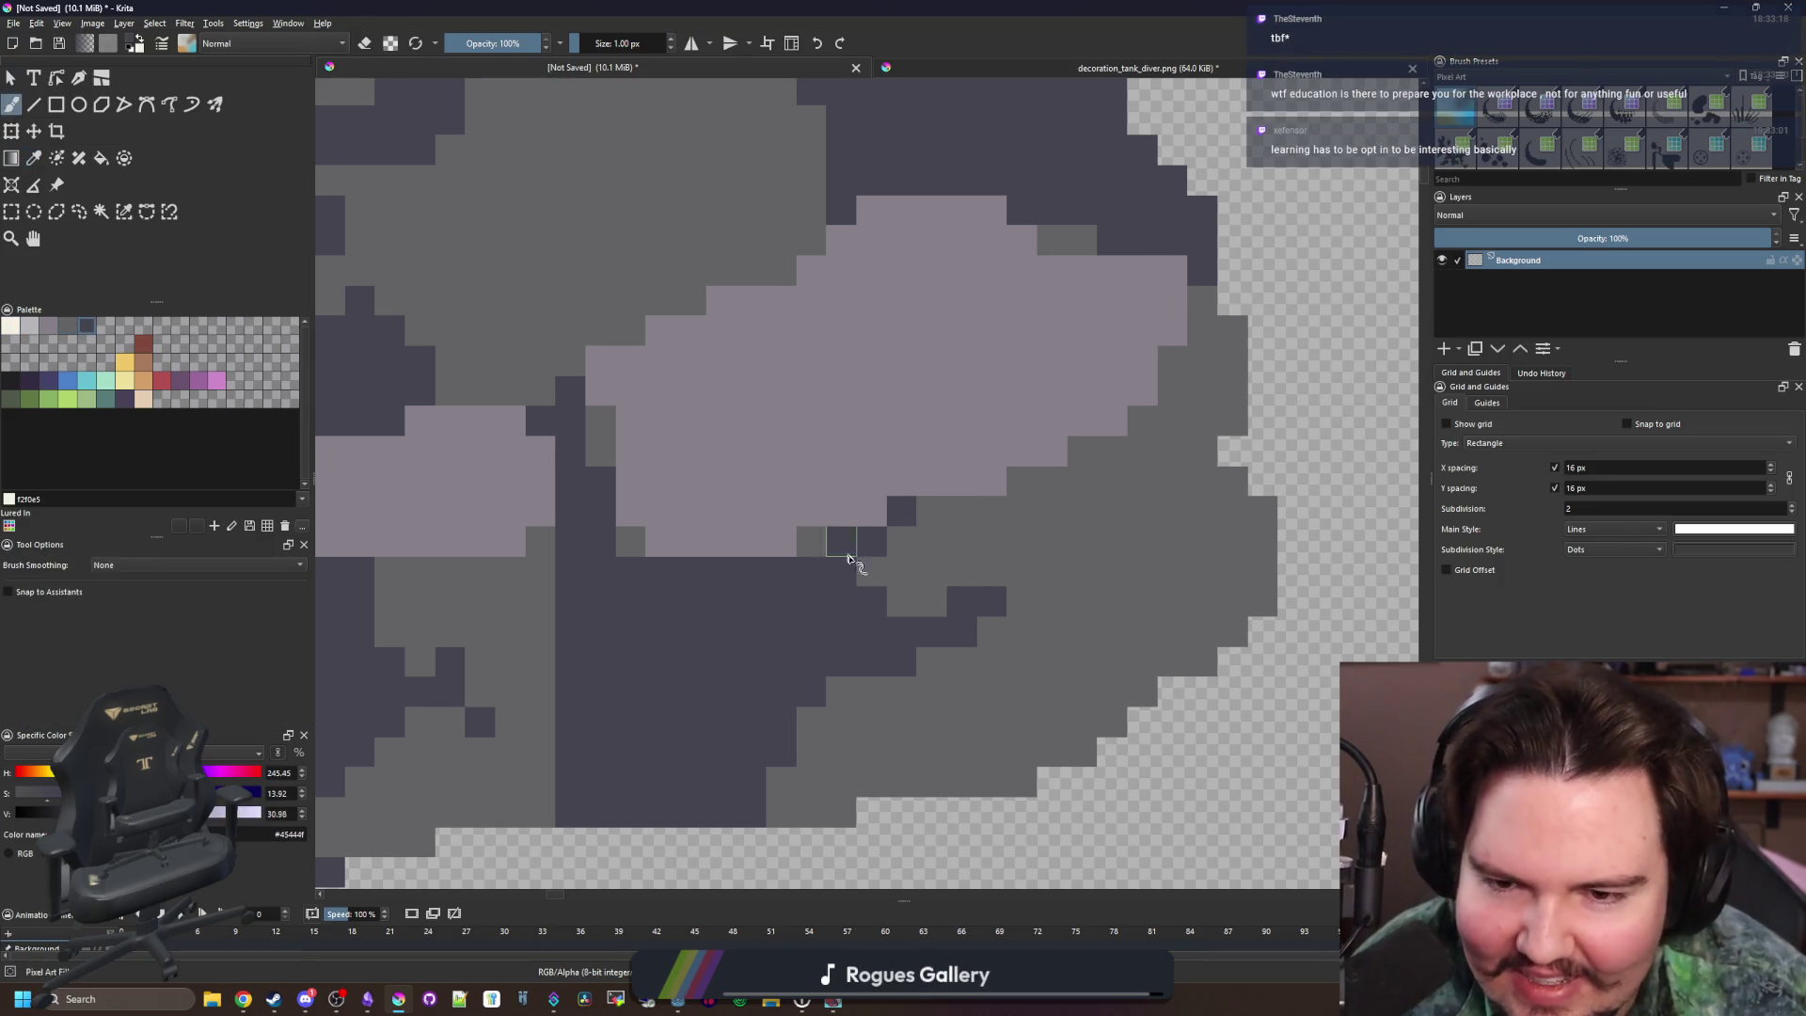
pyautogui.scroll(-6, 848, 558)
pyautogui.scroll(6, 917, 635)
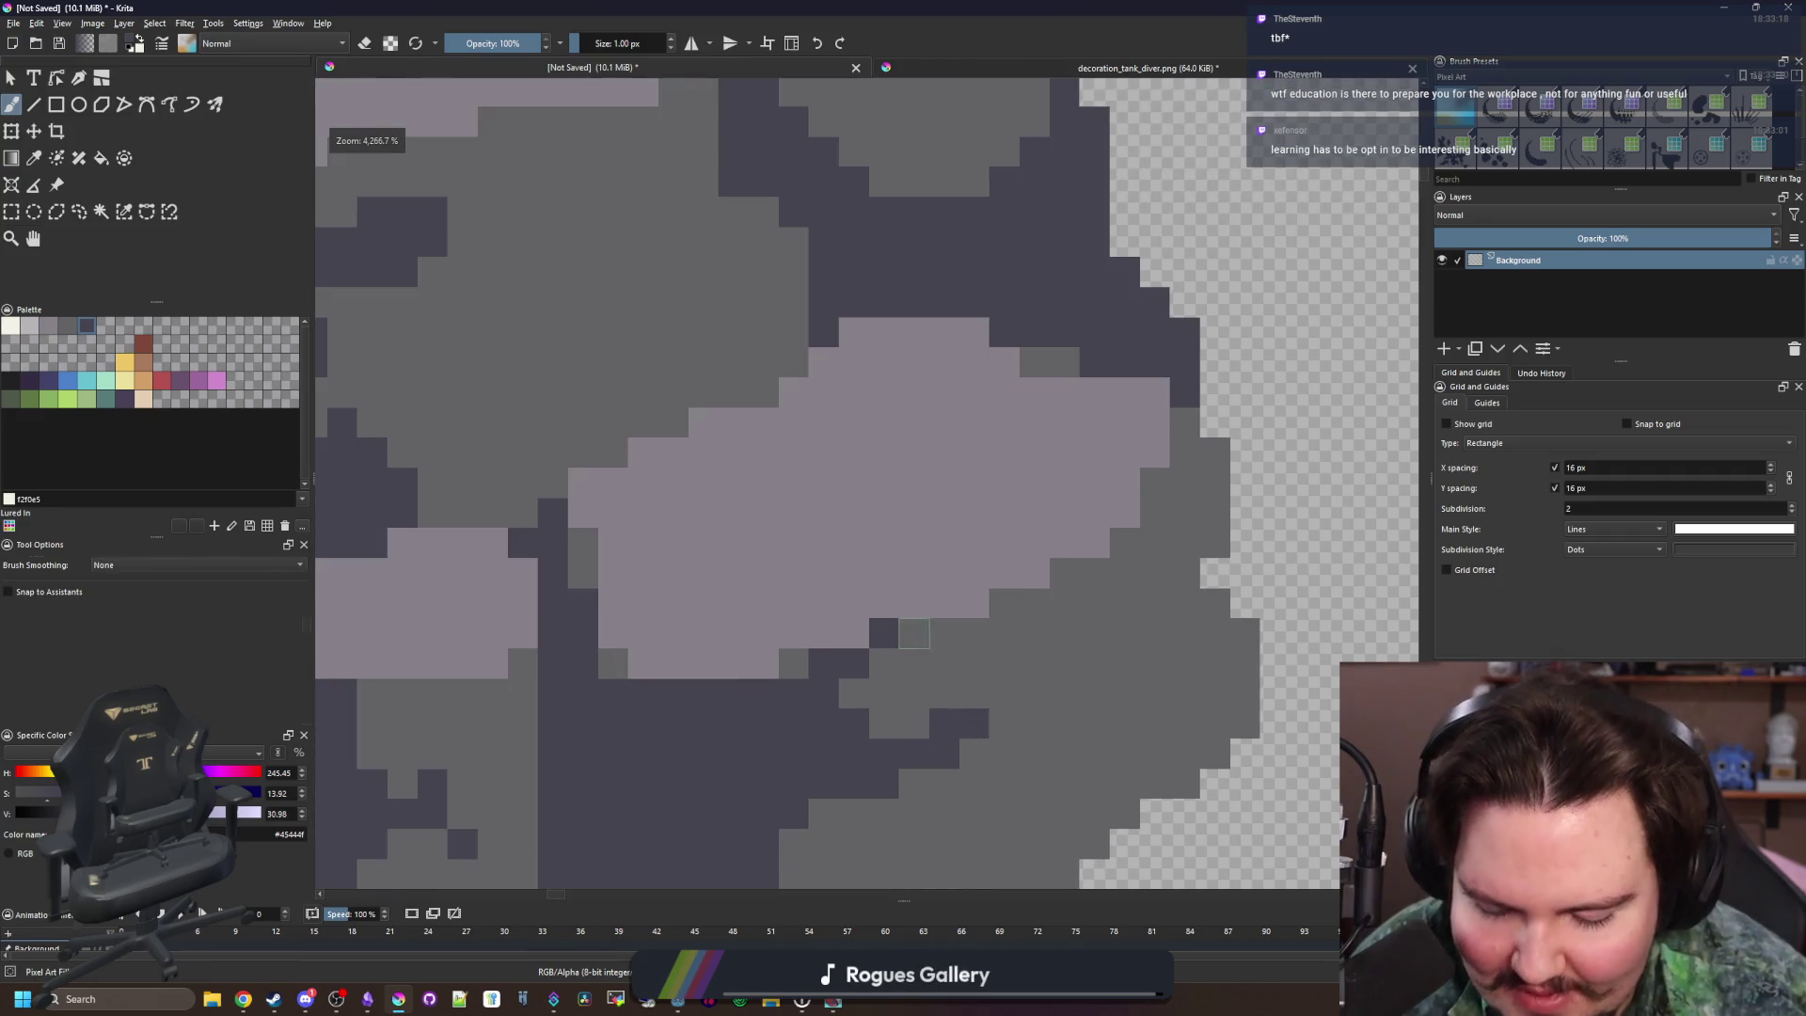
pyautogui.keyDown('ctrl'); pyautogui.click(914, 633); pyautogui.keyUp('ctrl')
pyautogui.click(883, 633)
# Fill gap pixels and short rows of dark grey along the stone edges
pyautogui.scroll(-7, 883, 565)
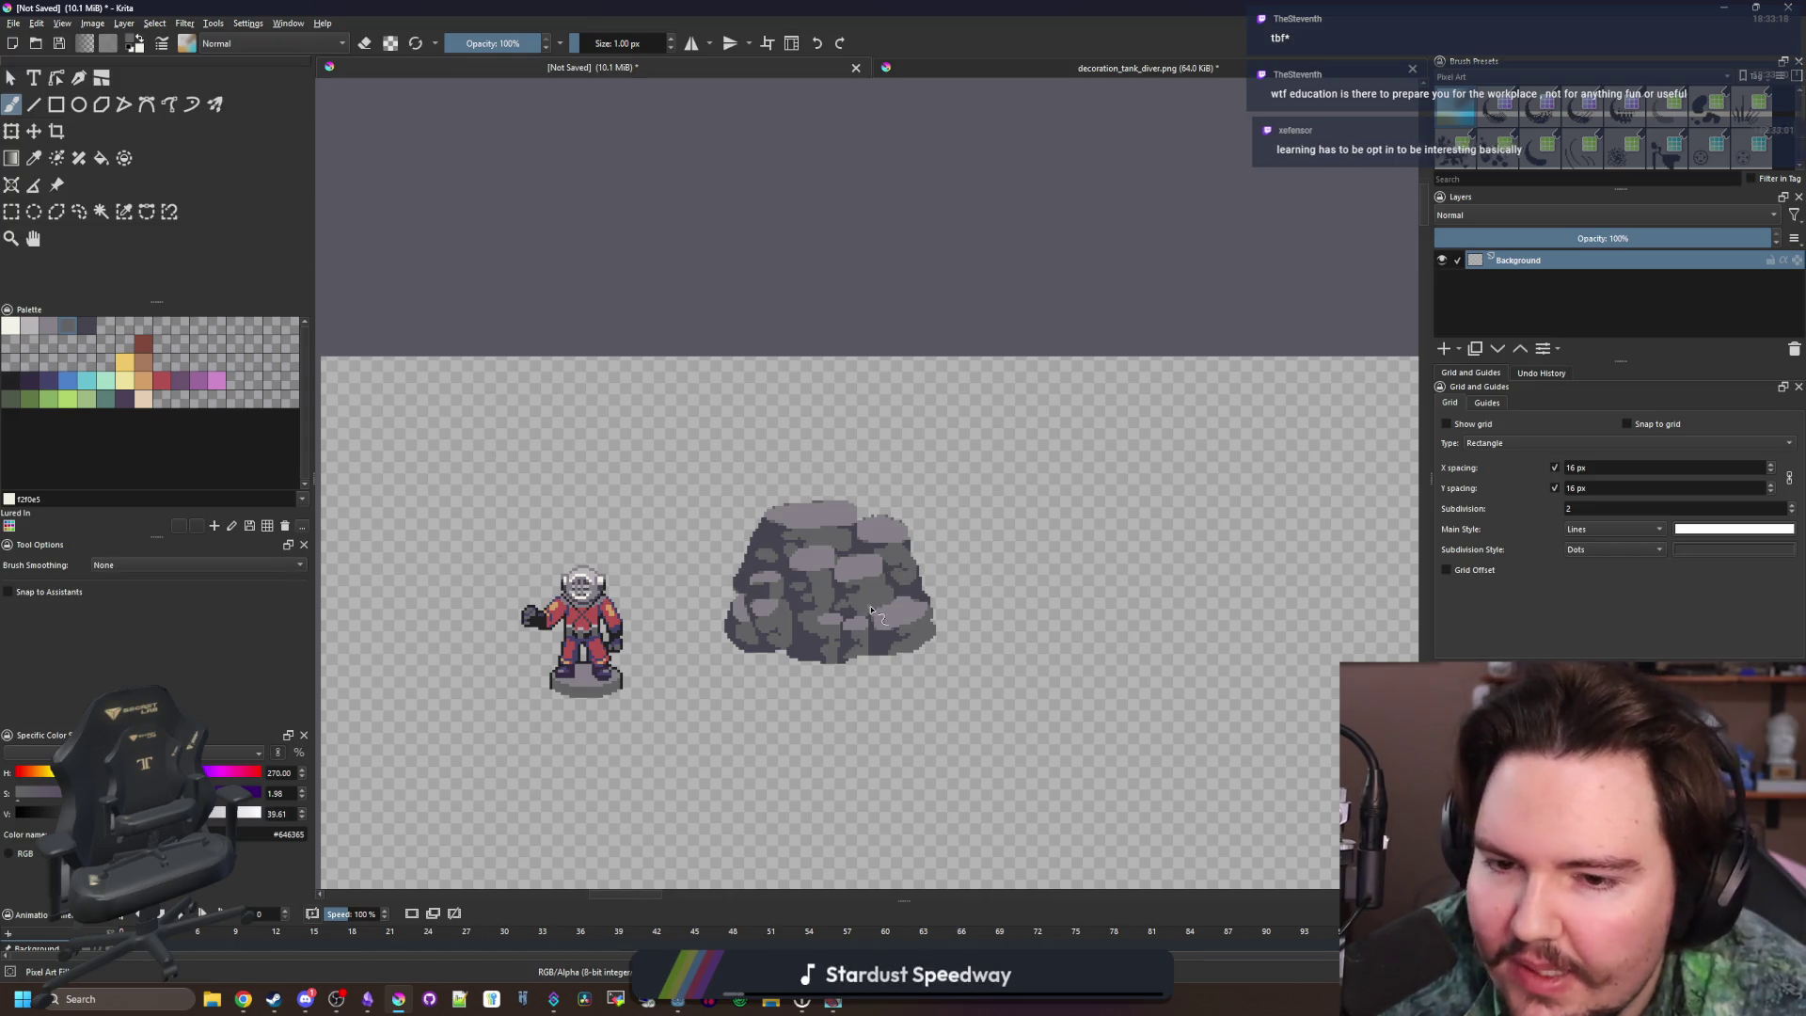
pyautogui.scroll(5, 847, 560)
pyautogui.scroll(2, 757, 516)
pyautogui.scroll(-1, 756, 517)
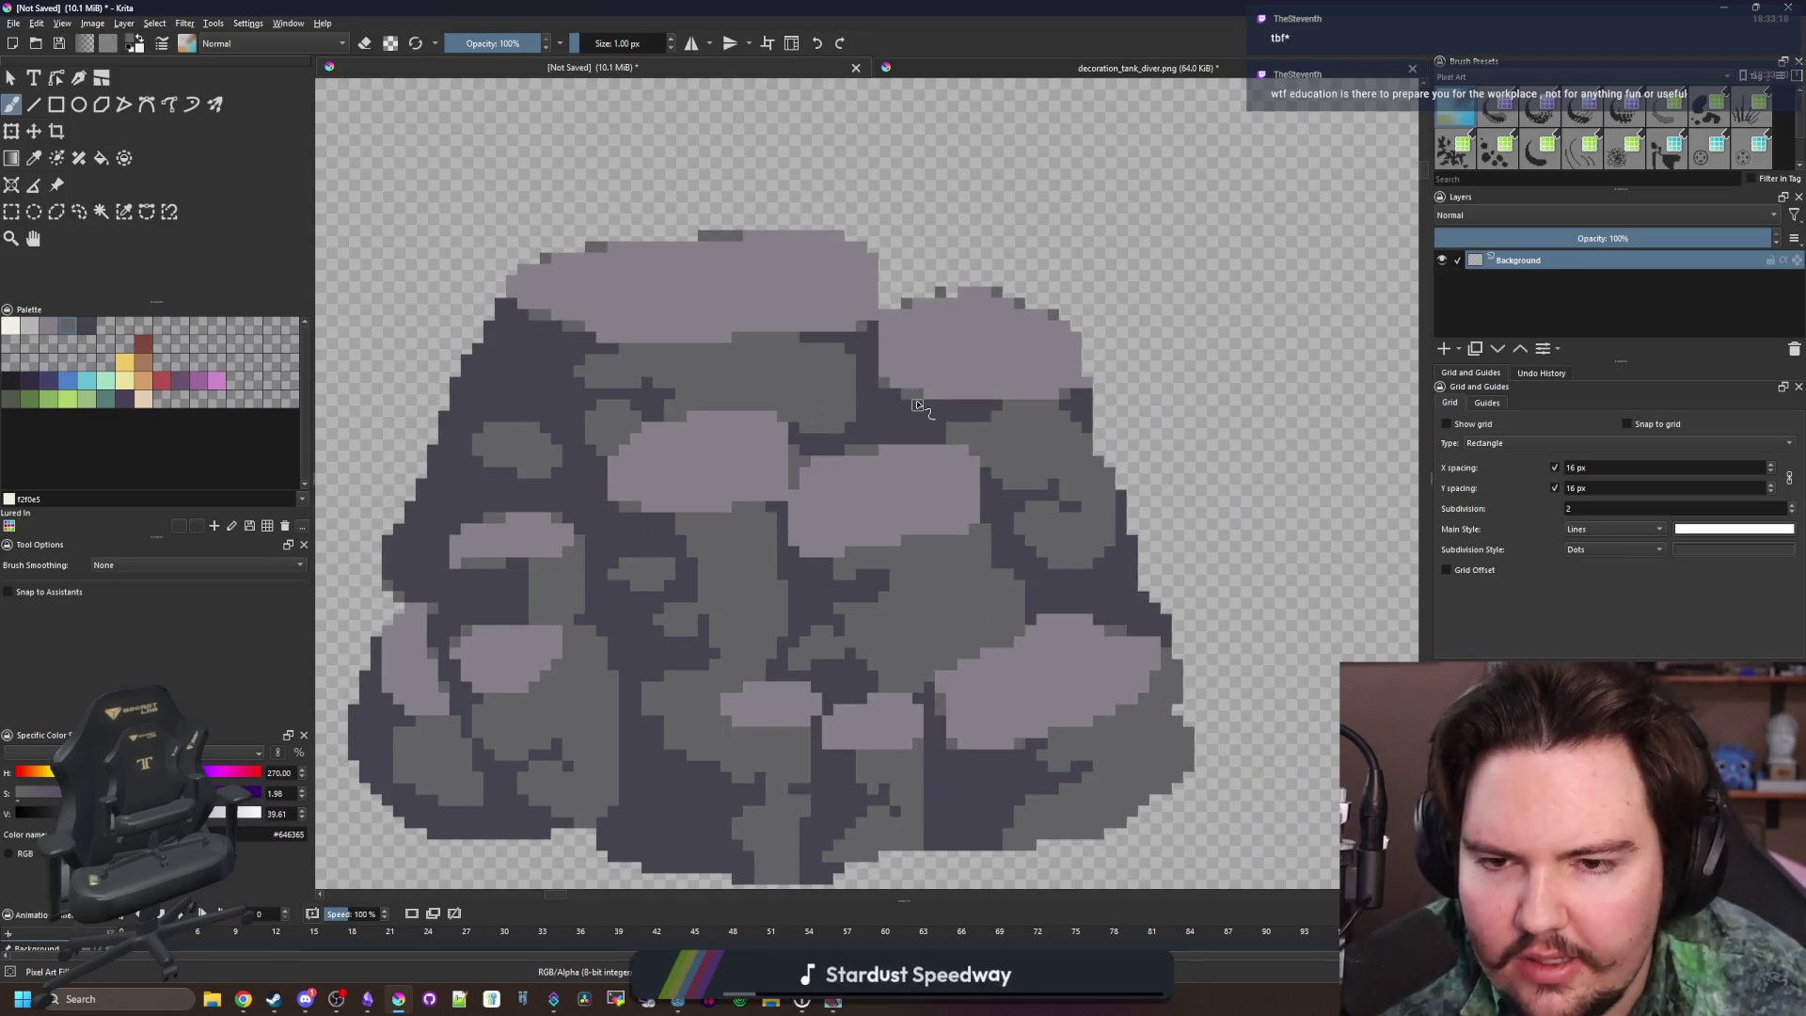
pyautogui.scroll(3, 918, 405)
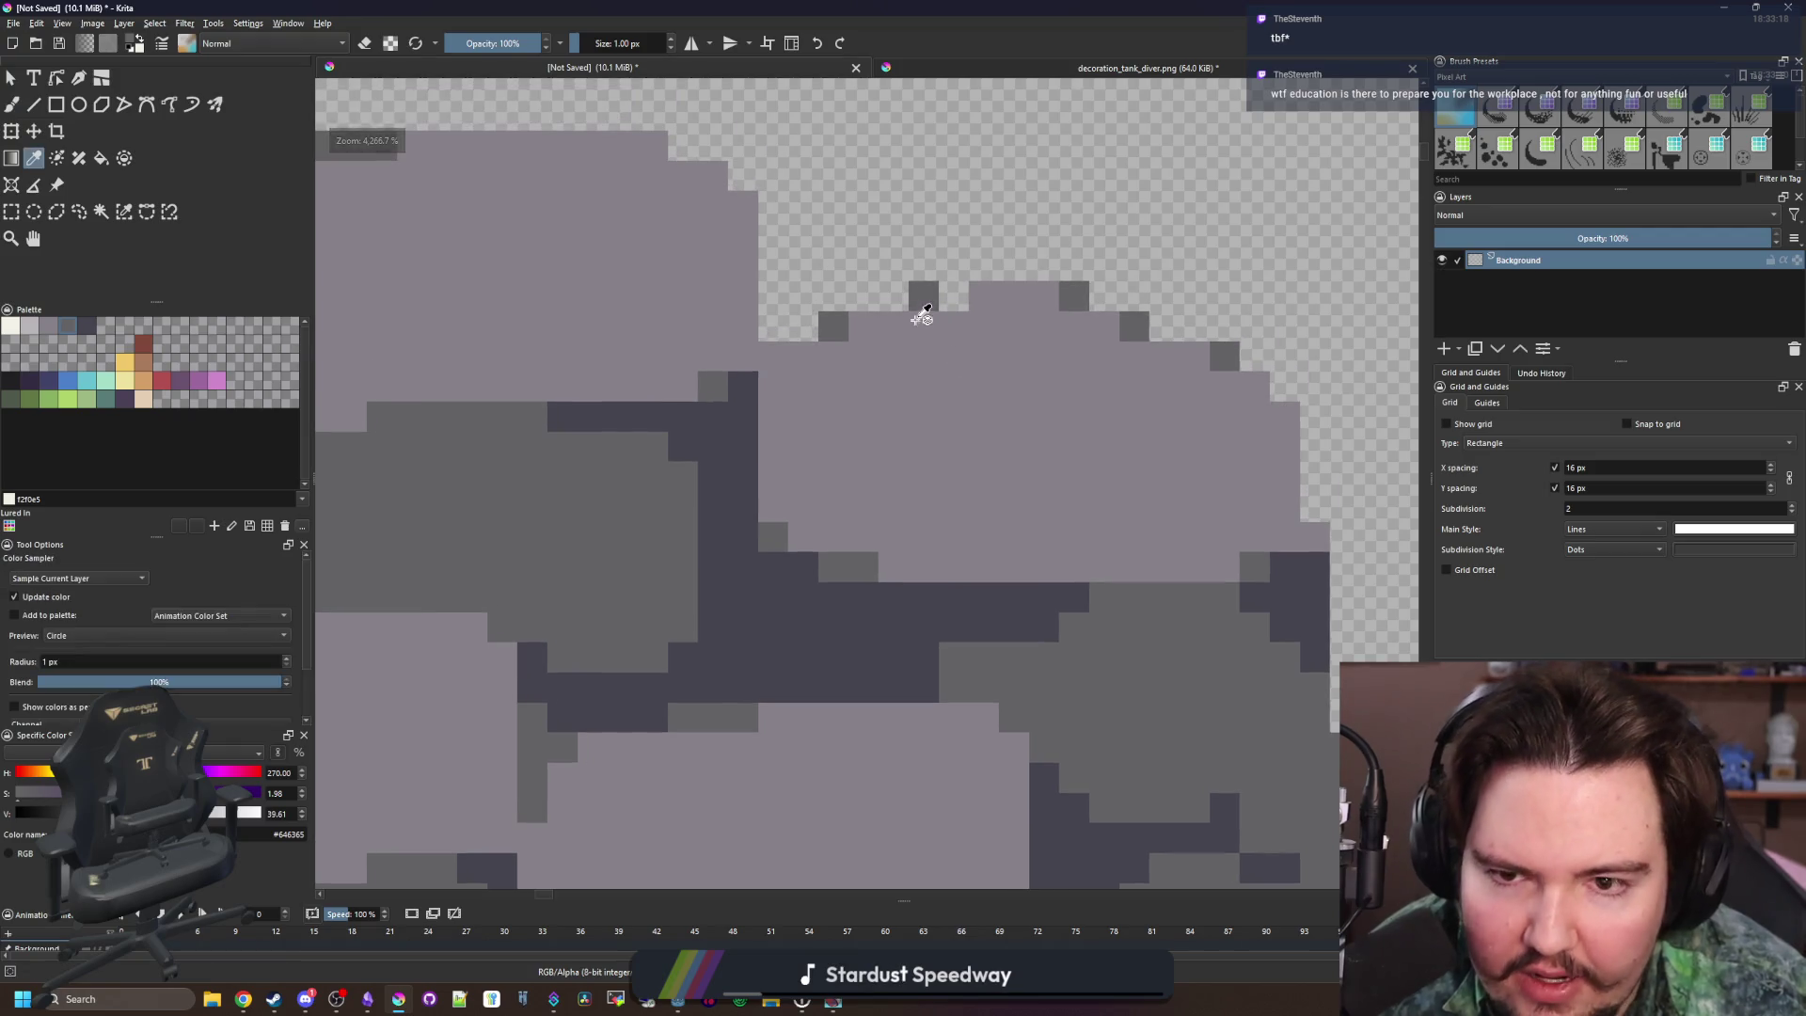
pyautogui.click(951, 298)
pyautogui.scroll(-4, 951, 297)
pyautogui.scroll(3, 1052, 517)
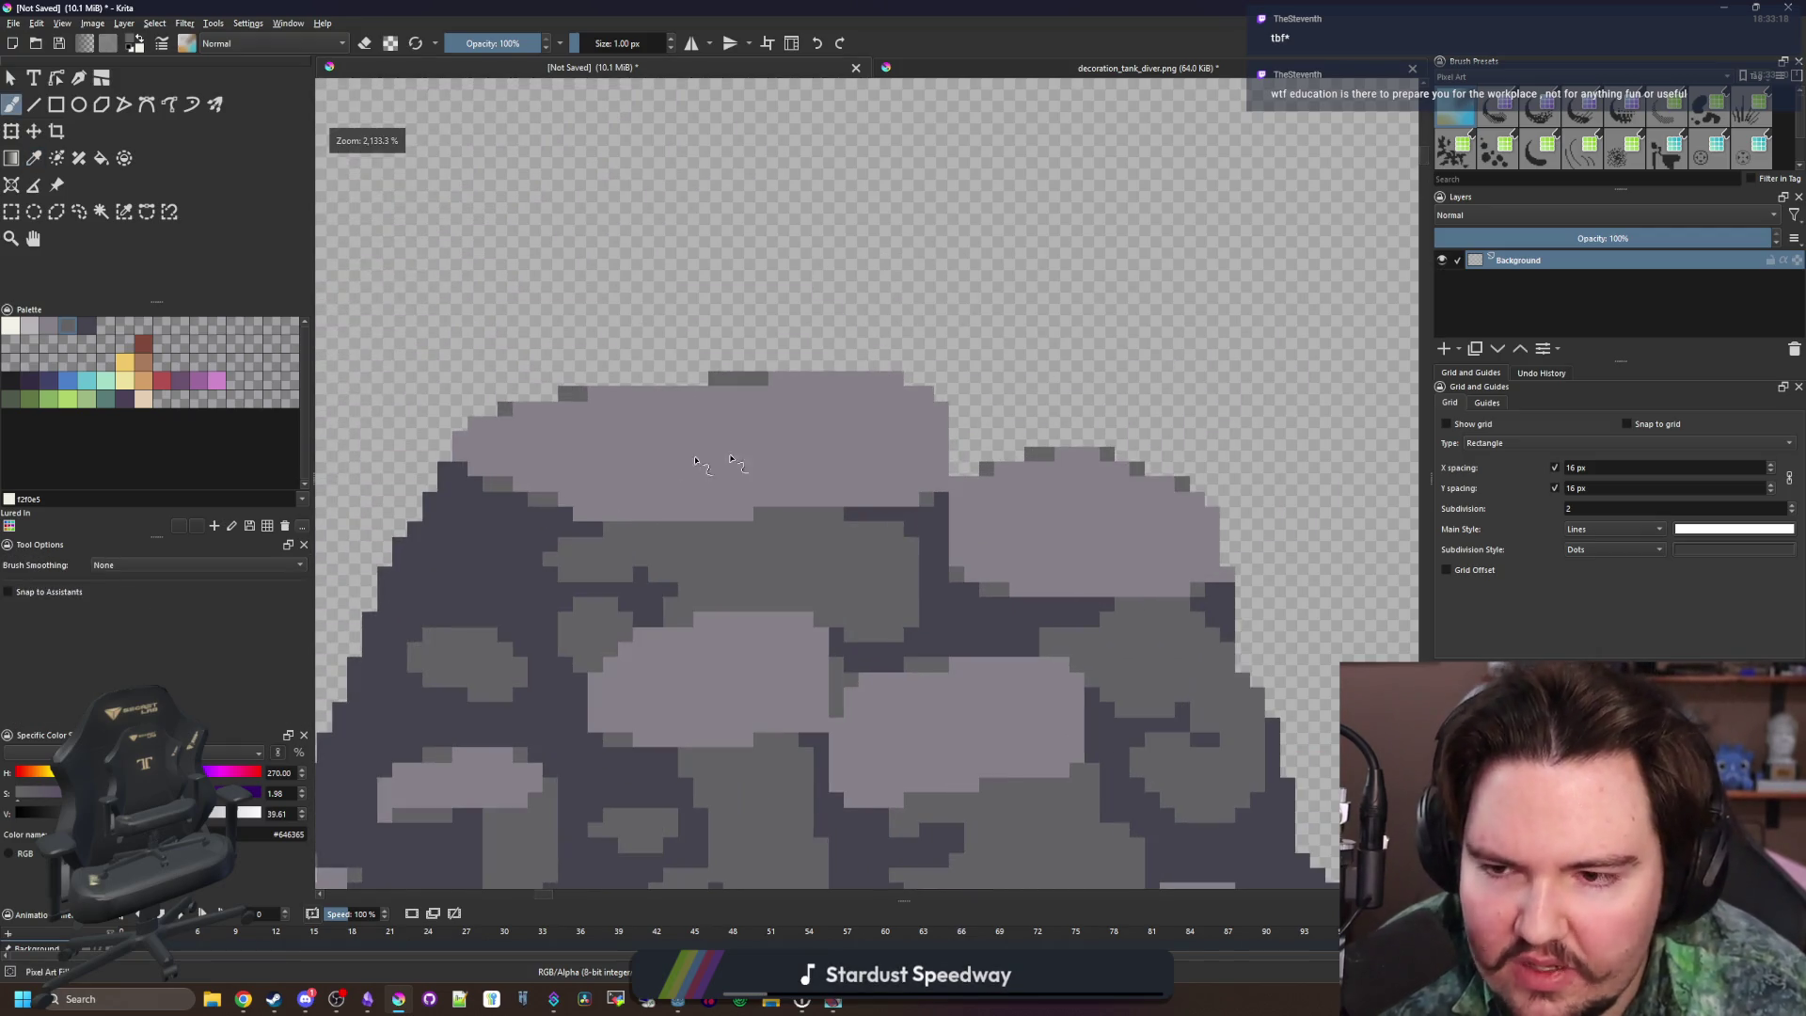
pyautogui.scroll(-4, 1051, 517)
pyautogui.scroll(5, 824, 569)
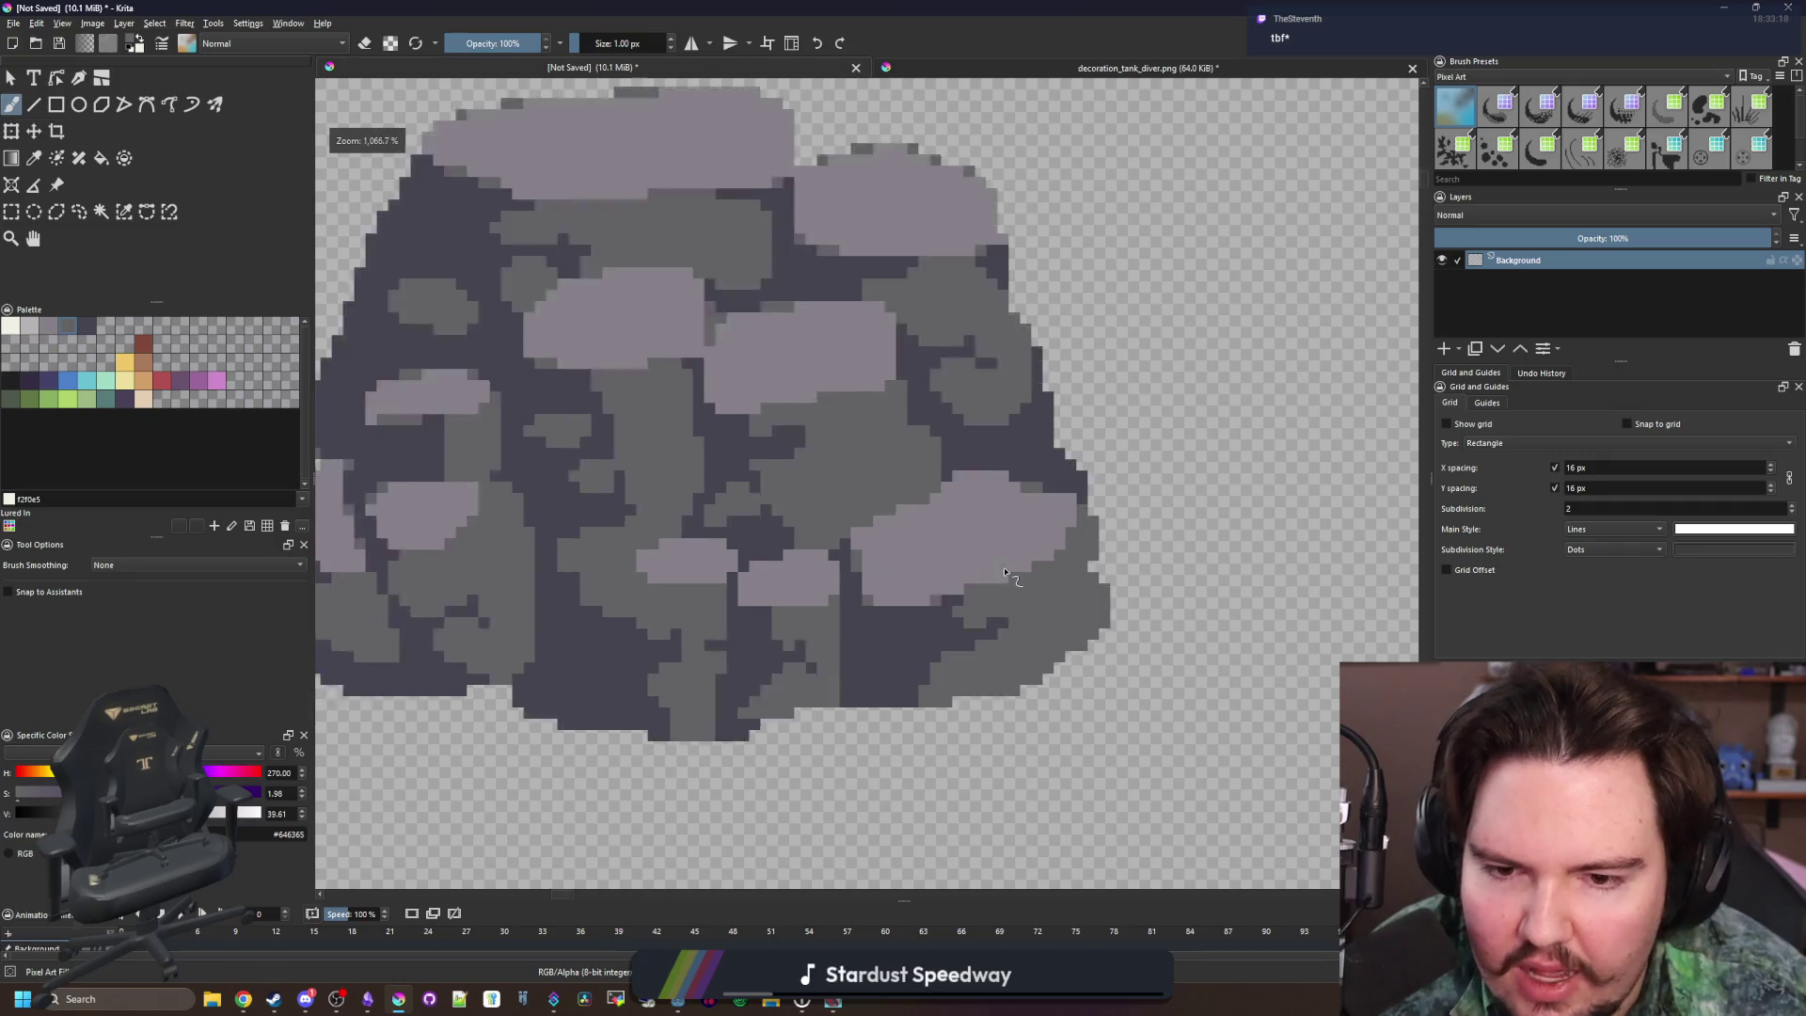
pyautogui.scroll(2, 824, 569)
pyautogui.moveTo(827, 576); pyautogui.dragTo(936, 581)
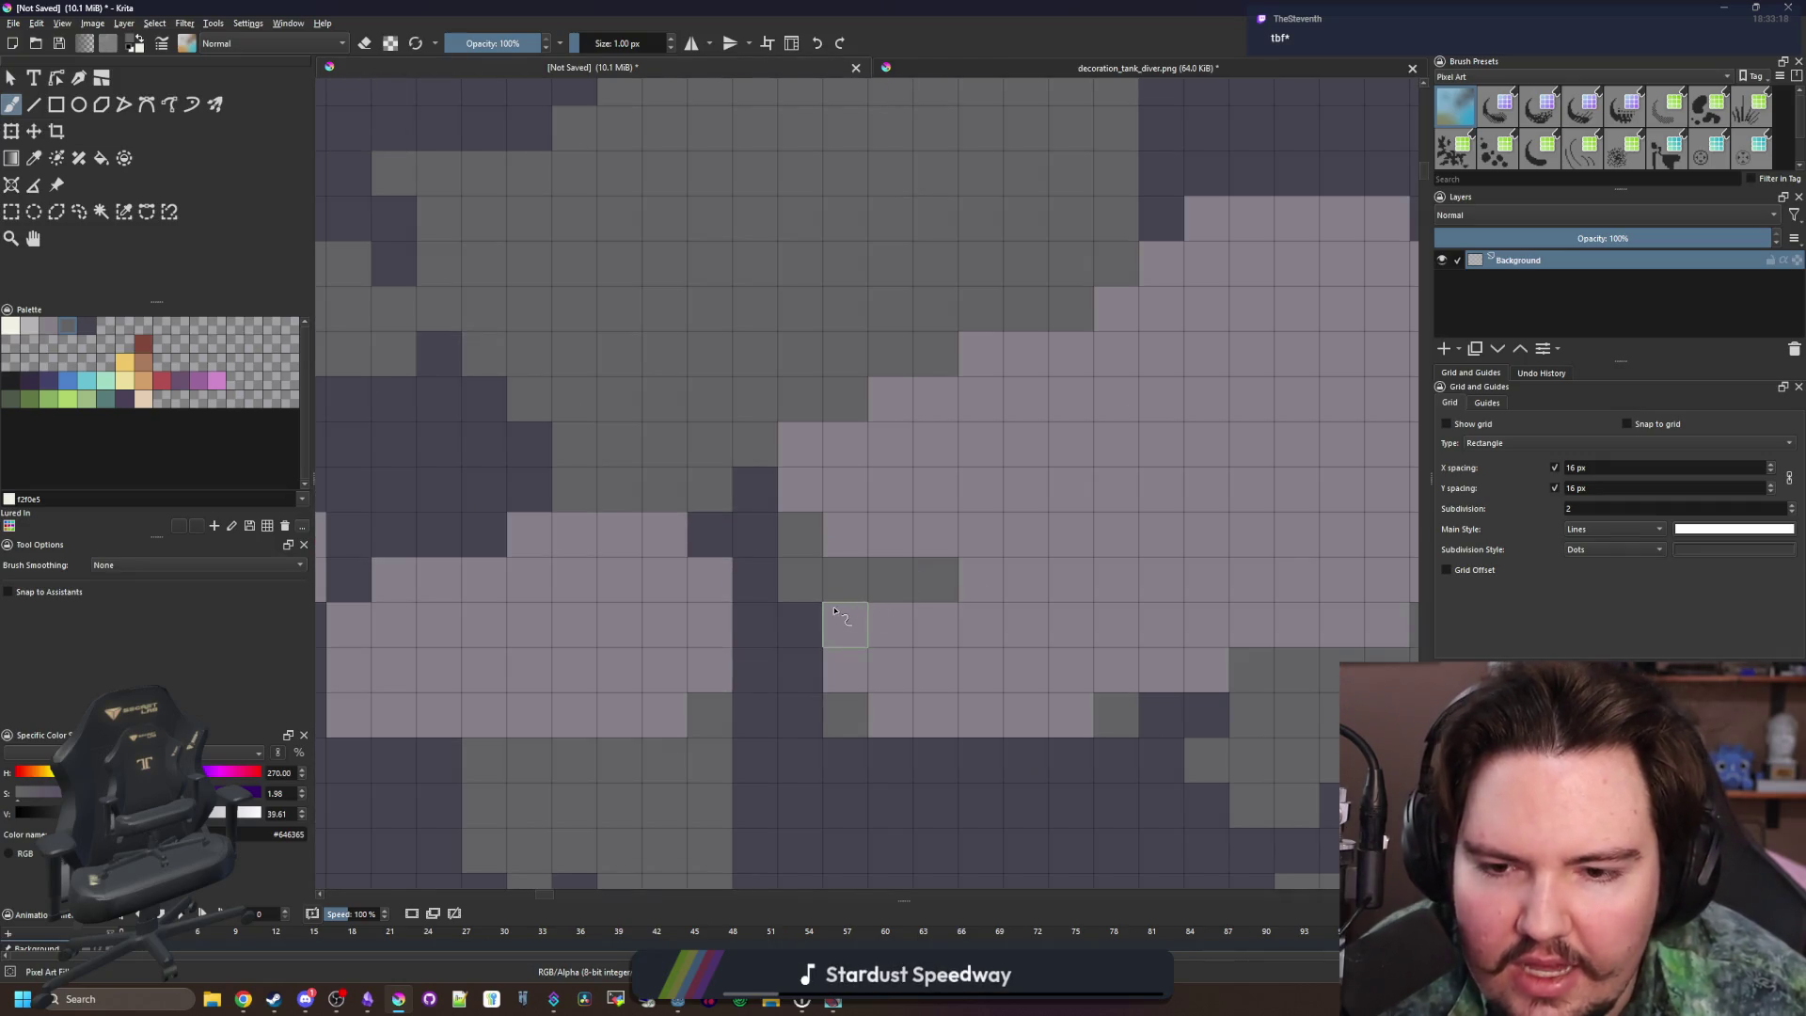
pyautogui.click(834, 612)
pyautogui.scroll(-6, 834, 611)
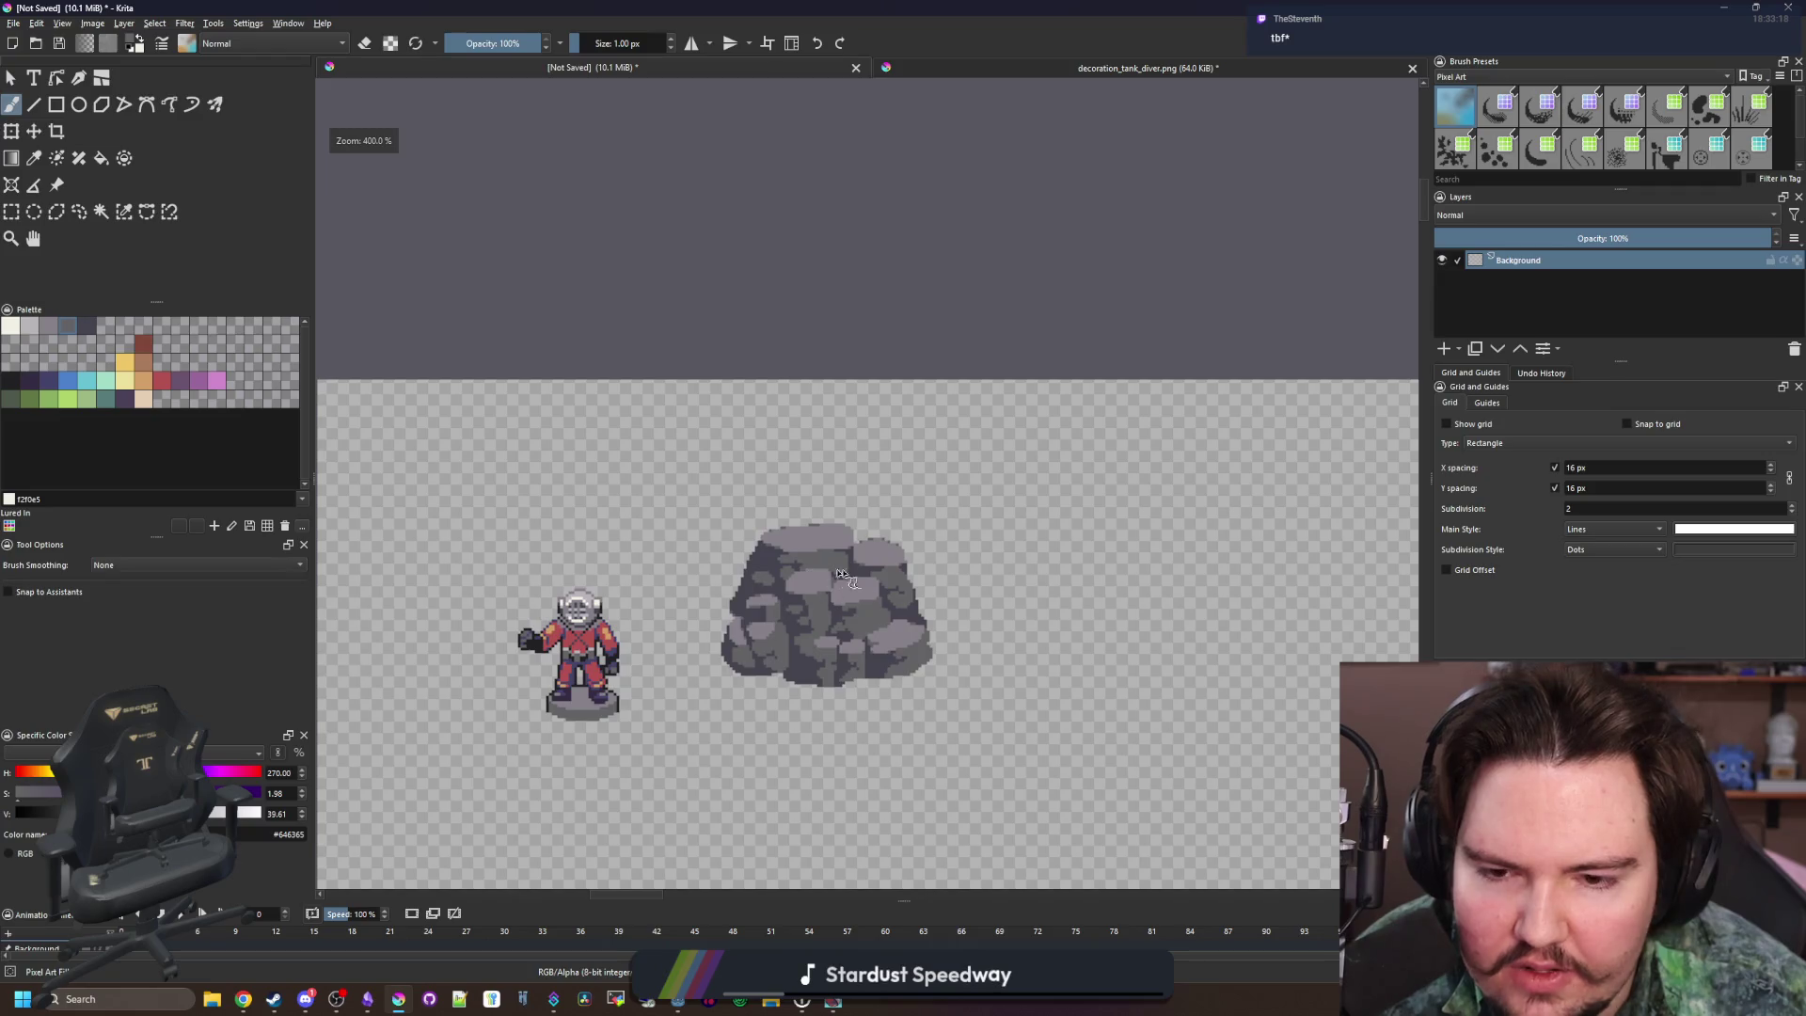
pyautogui.scroll(8, 840, 574)
pyautogui.moveTo(918, 628)
pyautogui.mouseDown()
pyautogui.moveTo(895, 589)
pyautogui.moveTo(802, 583)
pyautogui.mouseUp()
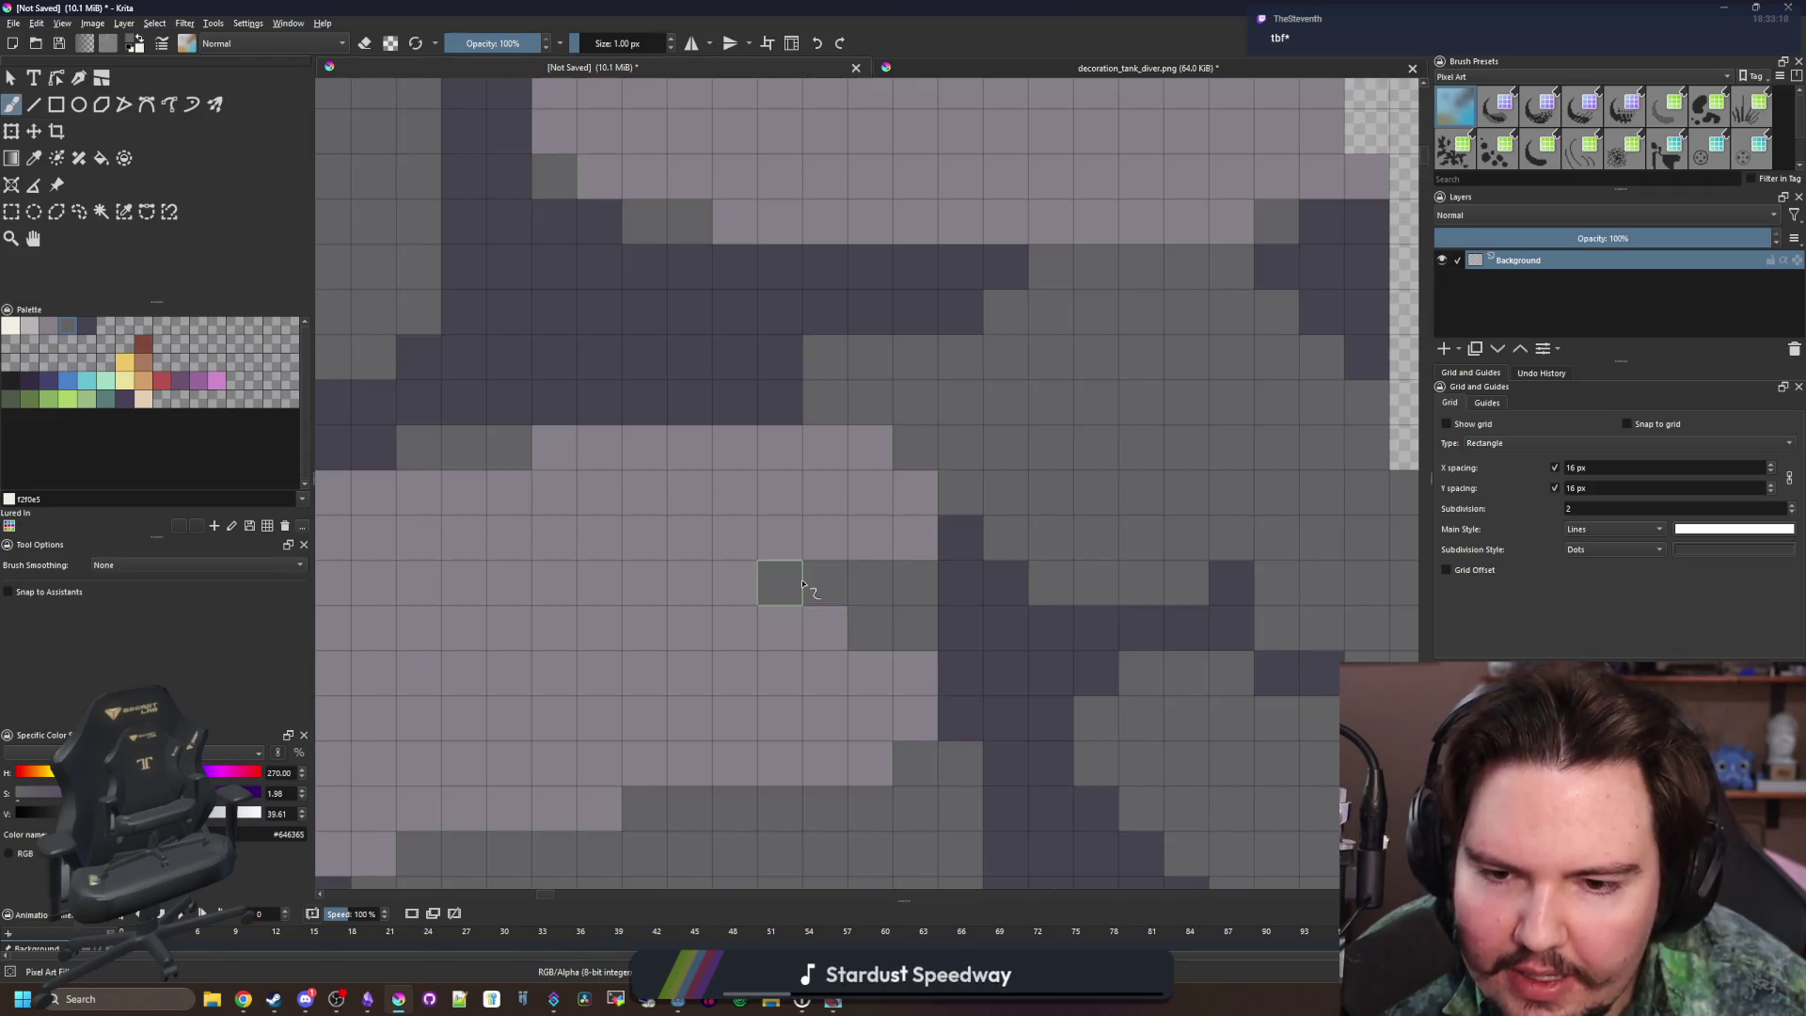
pyautogui.click(915, 626)
pyautogui.scroll(-8, 894, 583)
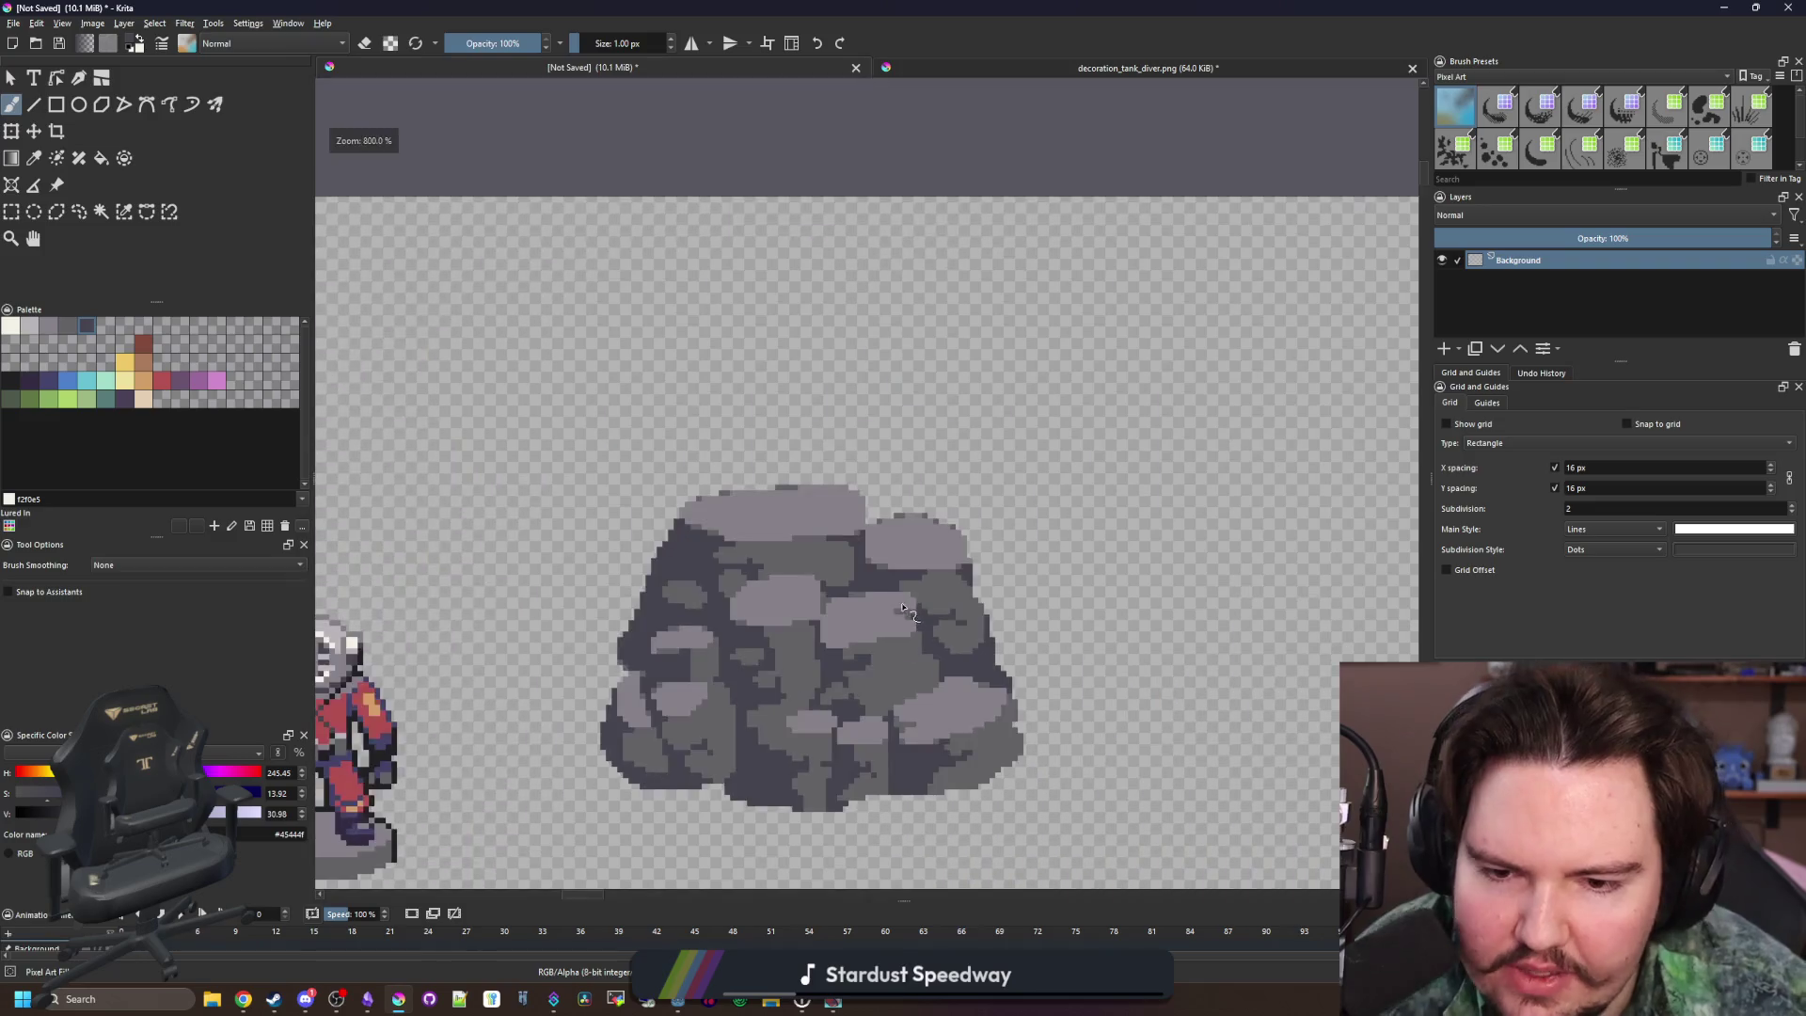
# Paint mid-grey pixels under the top stone's edge and restore one dark pixel
pyautogui.scroll(-1, 868, 535)
pyautogui.scroll(6, 893, 508)
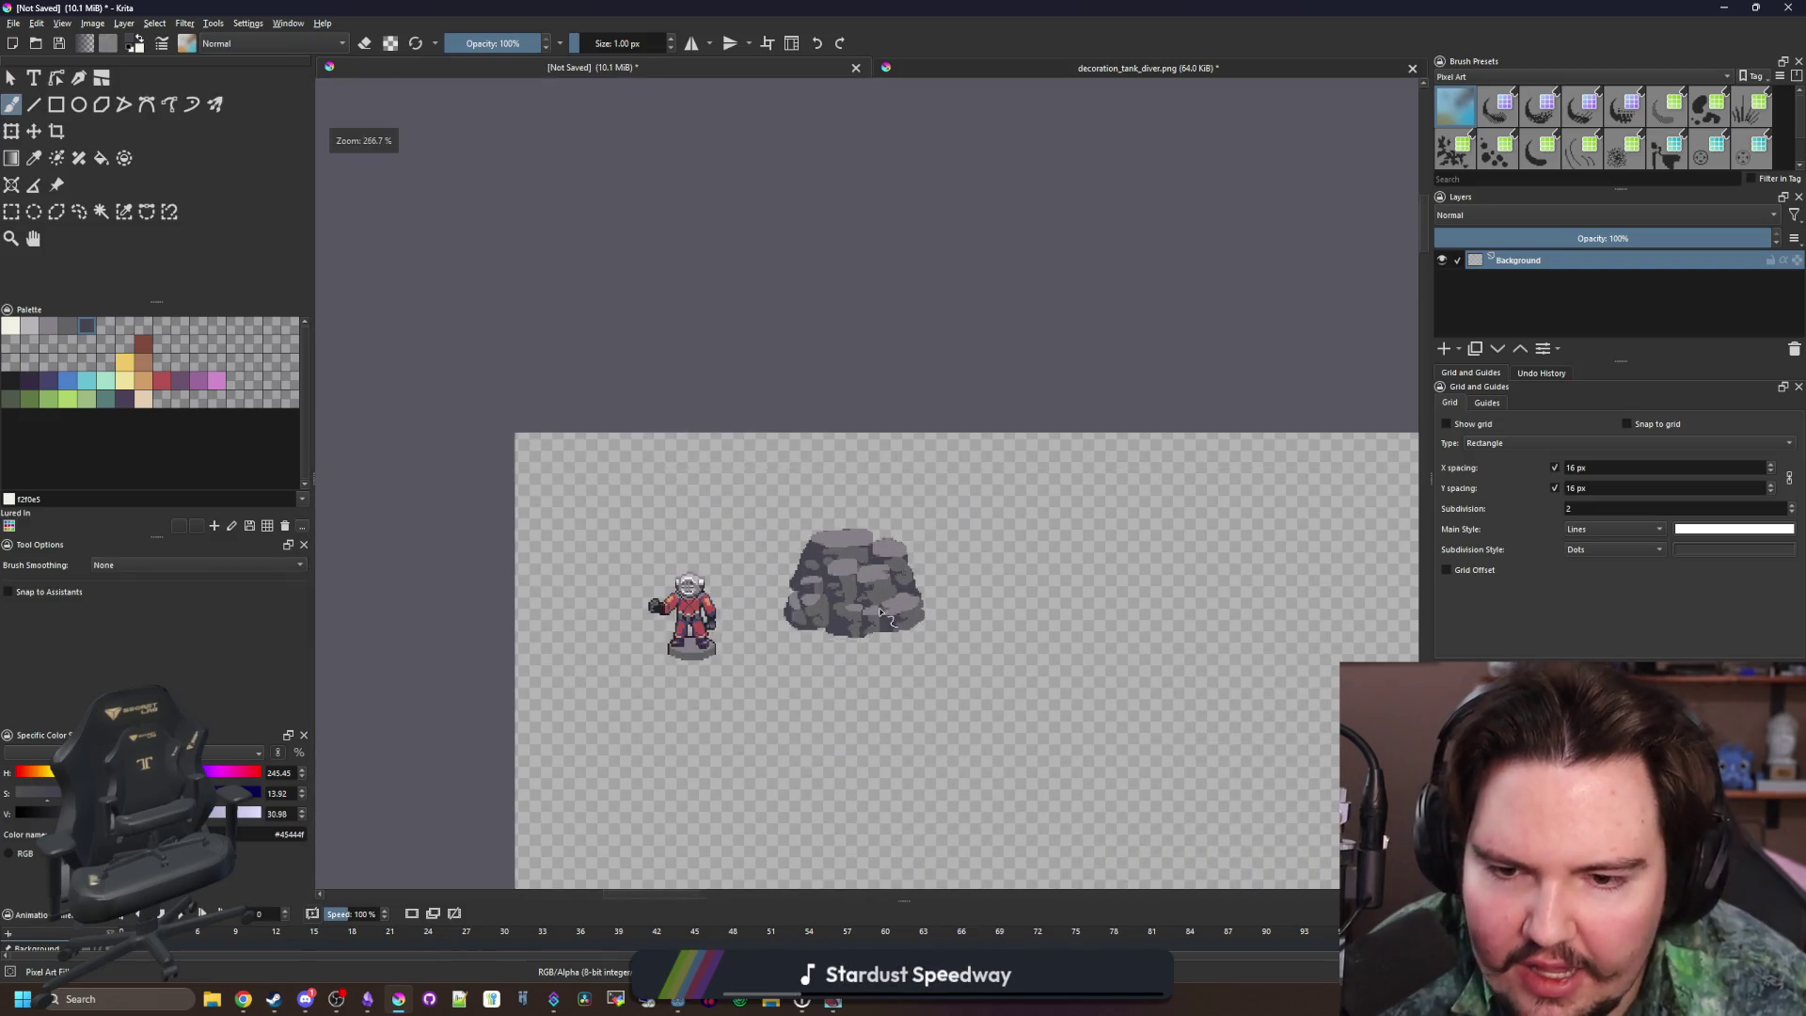
pyautogui.press('p')
pyautogui.click(936, 470)
pyautogui.press('b')
pyautogui.scroll(6, 937, 470)
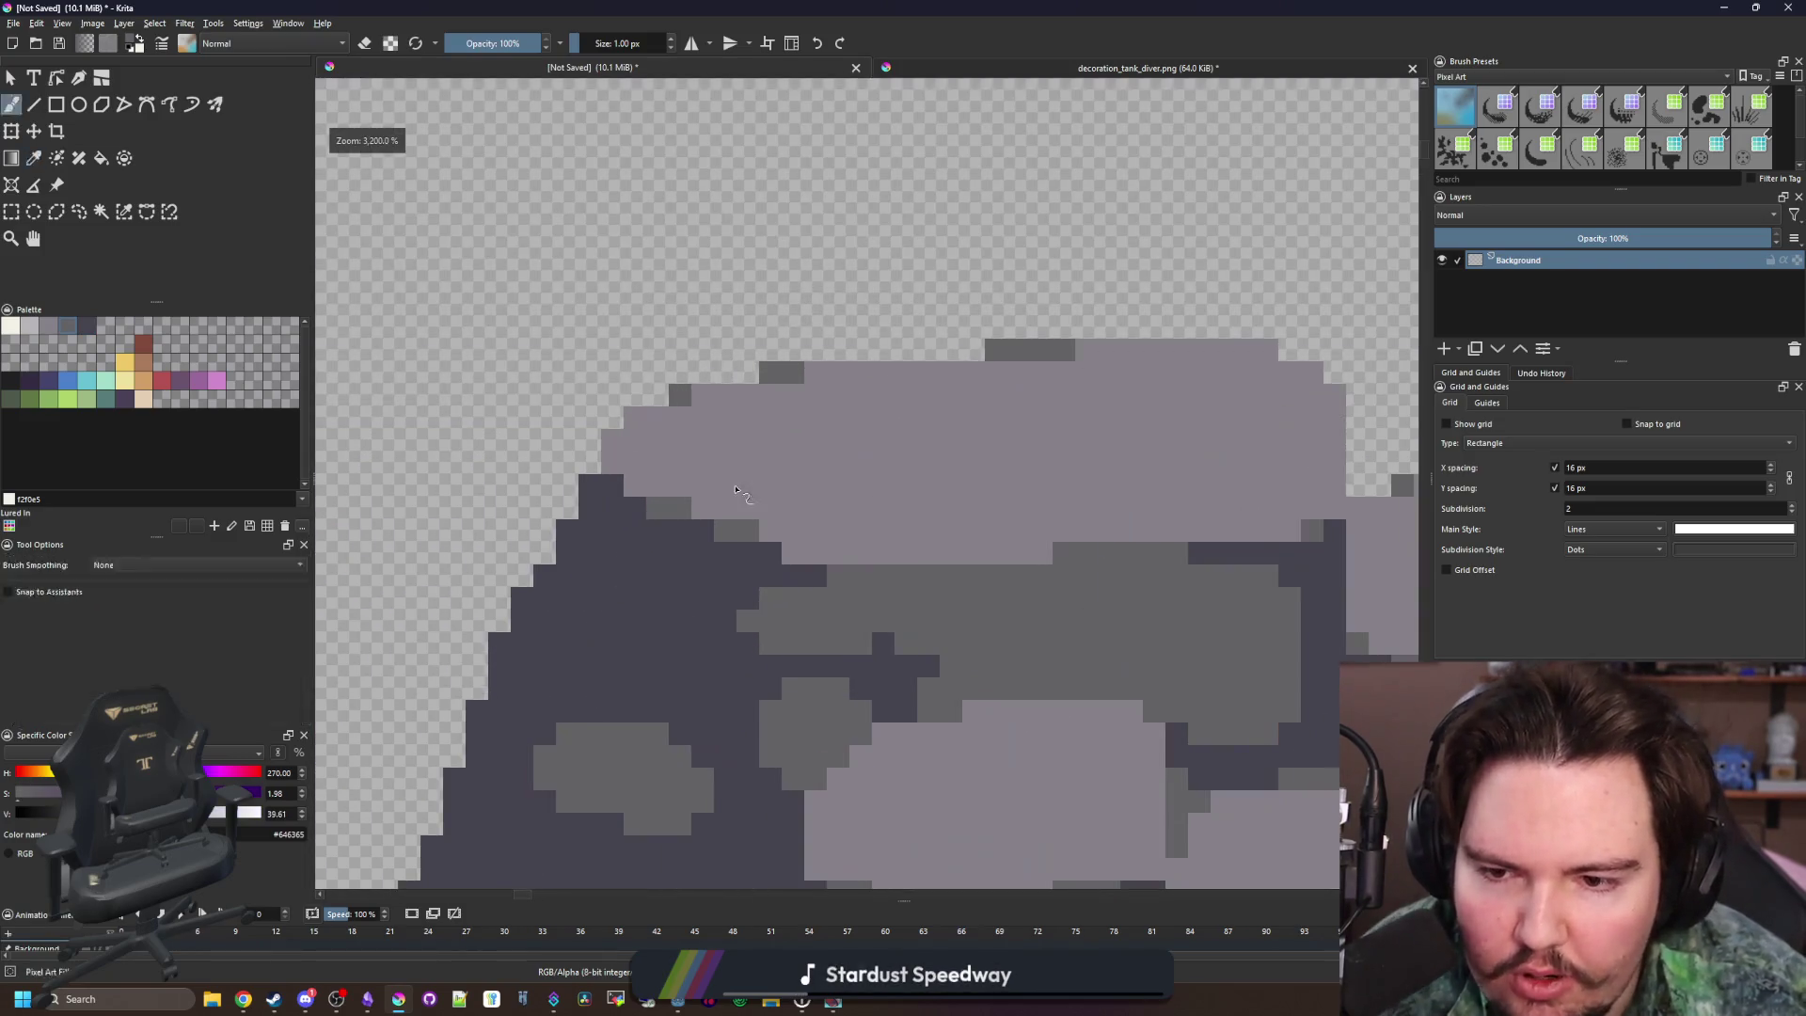
pyautogui.moveTo(696, 518)
pyautogui.mouseDown()
pyautogui.moveTo(748, 469)
pyautogui.moveTo(790, 470)
pyautogui.mouseUp()
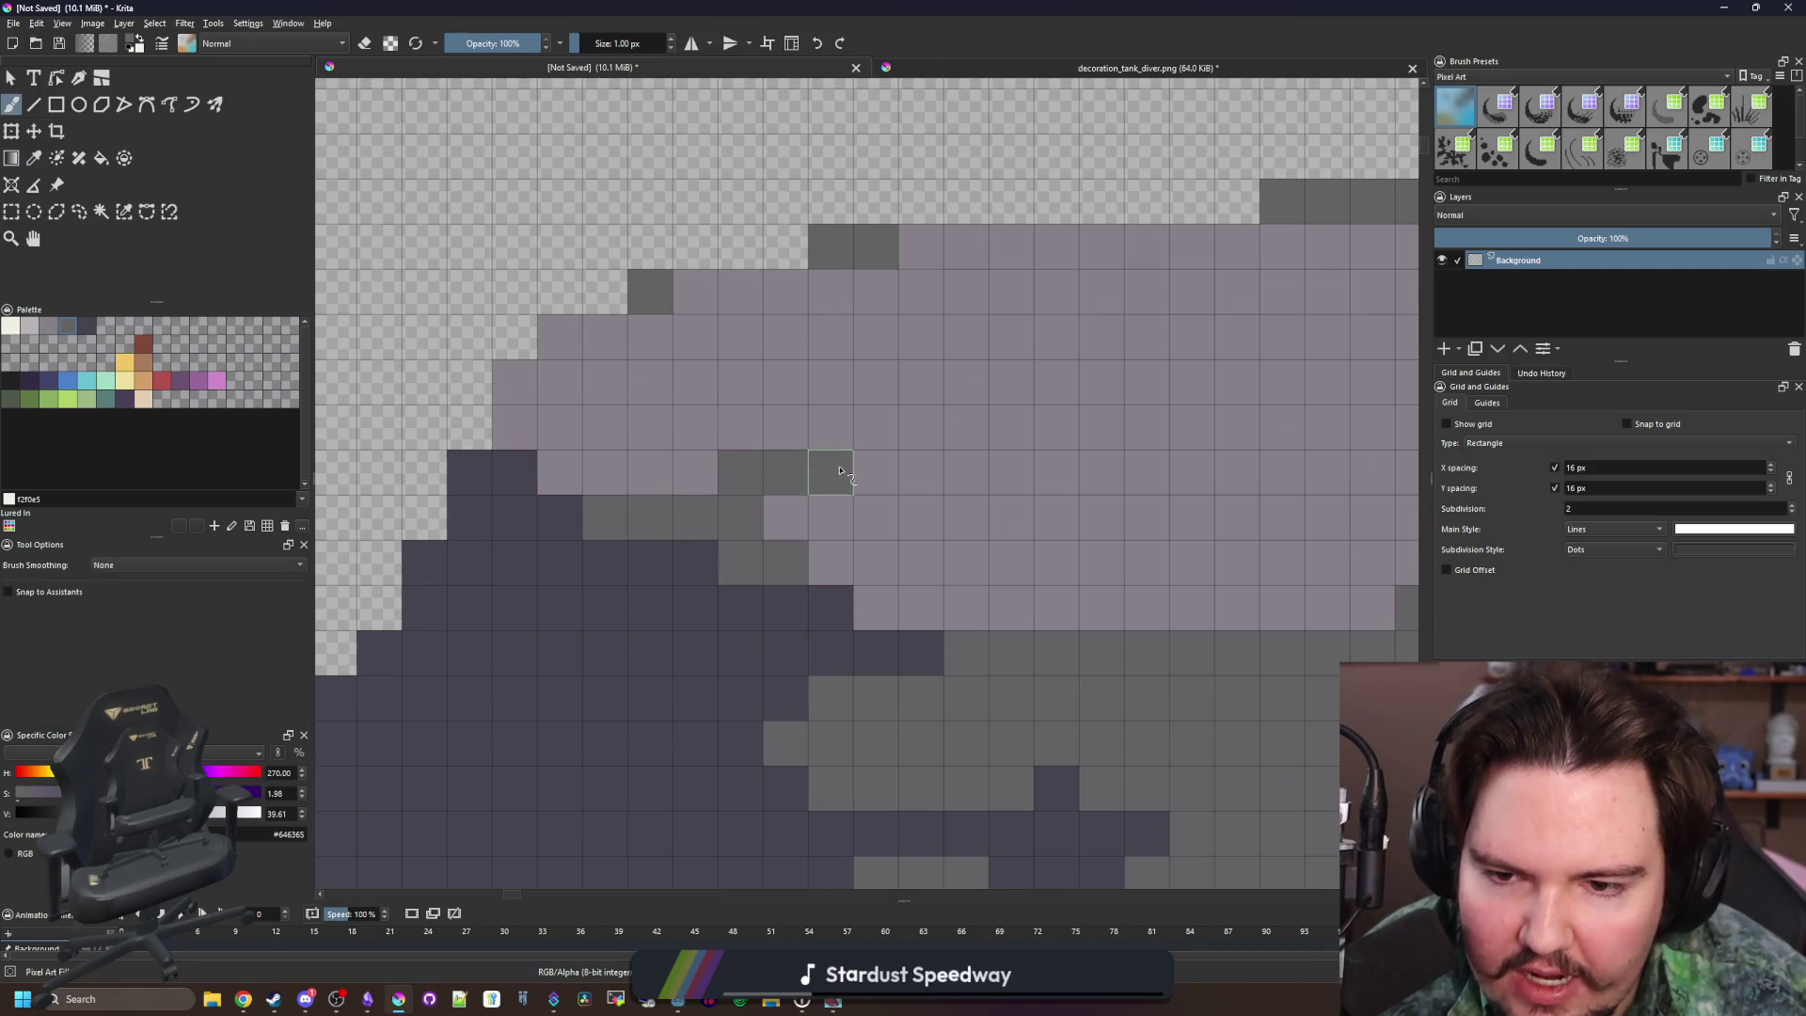
pyautogui.click(715, 473)
pyautogui.keyDown('ctrl'); pyautogui.click(701, 559); pyautogui.keyUp('ctrl')
pyautogui.click(696, 518)
pyautogui.scroll(-6, 729, 503)
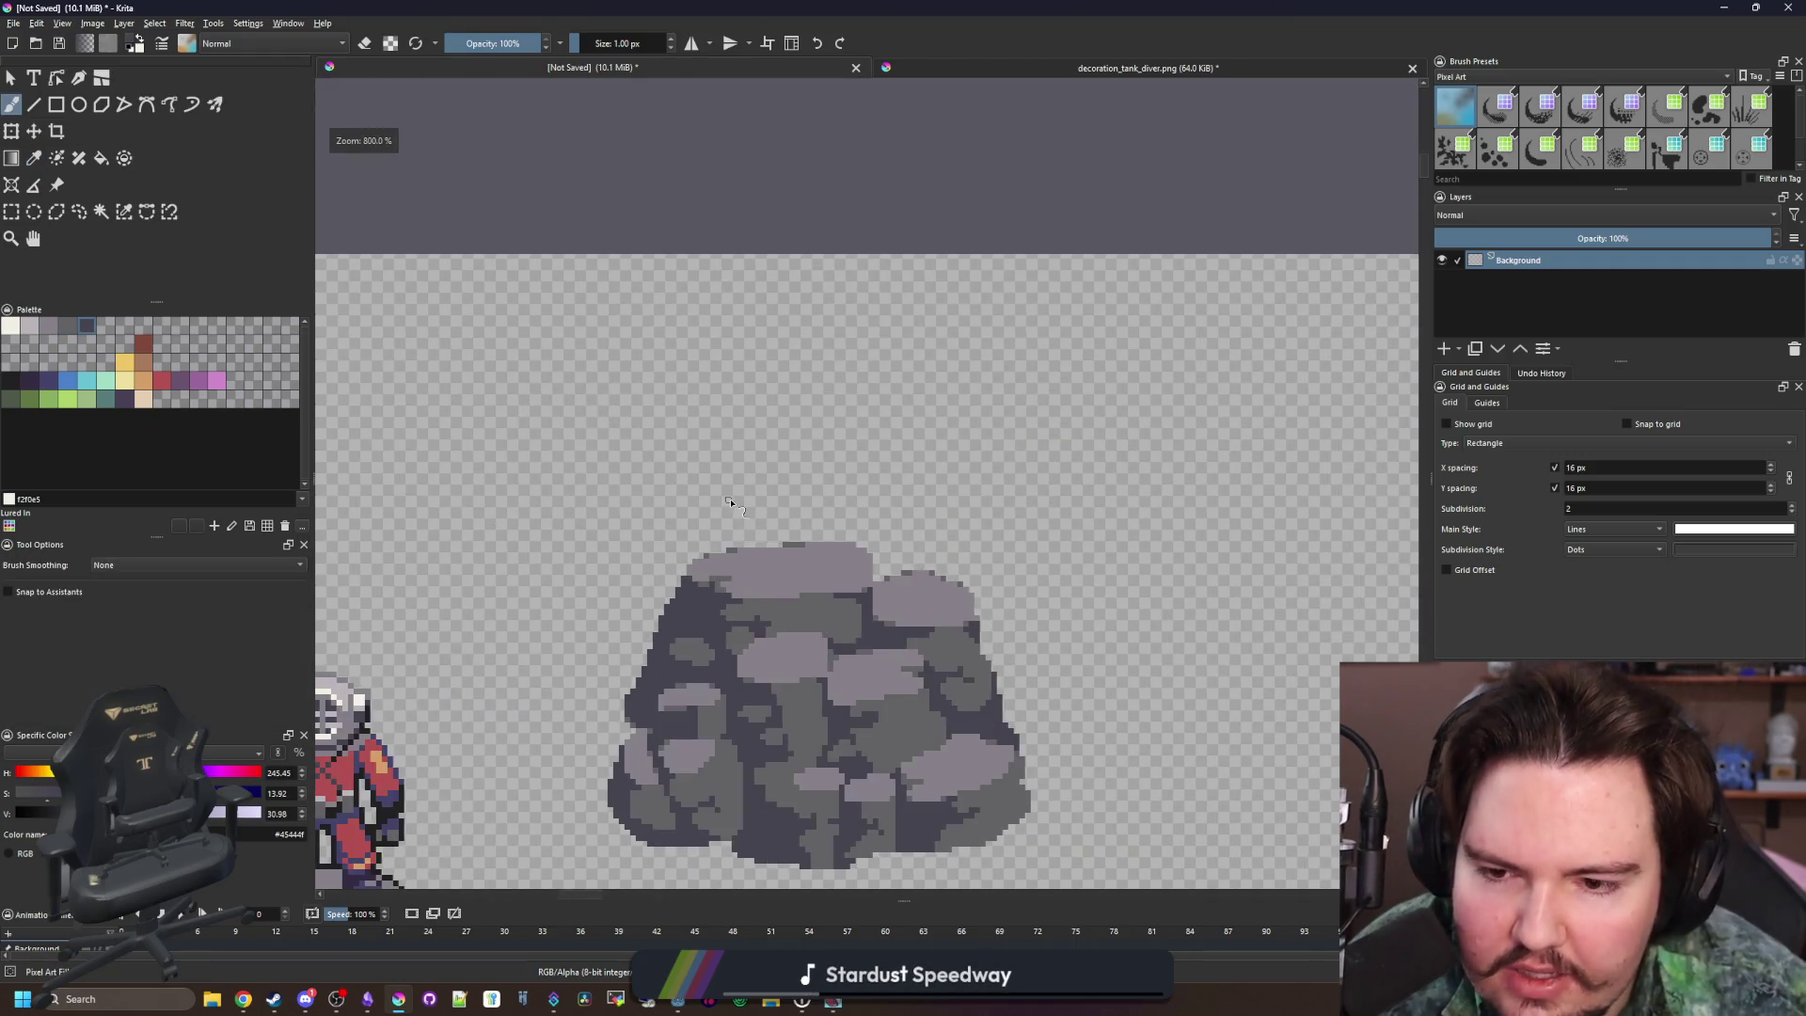
pyautogui.scroll(-2, 729, 503)
pyautogui.scroll(6, 767, 424)
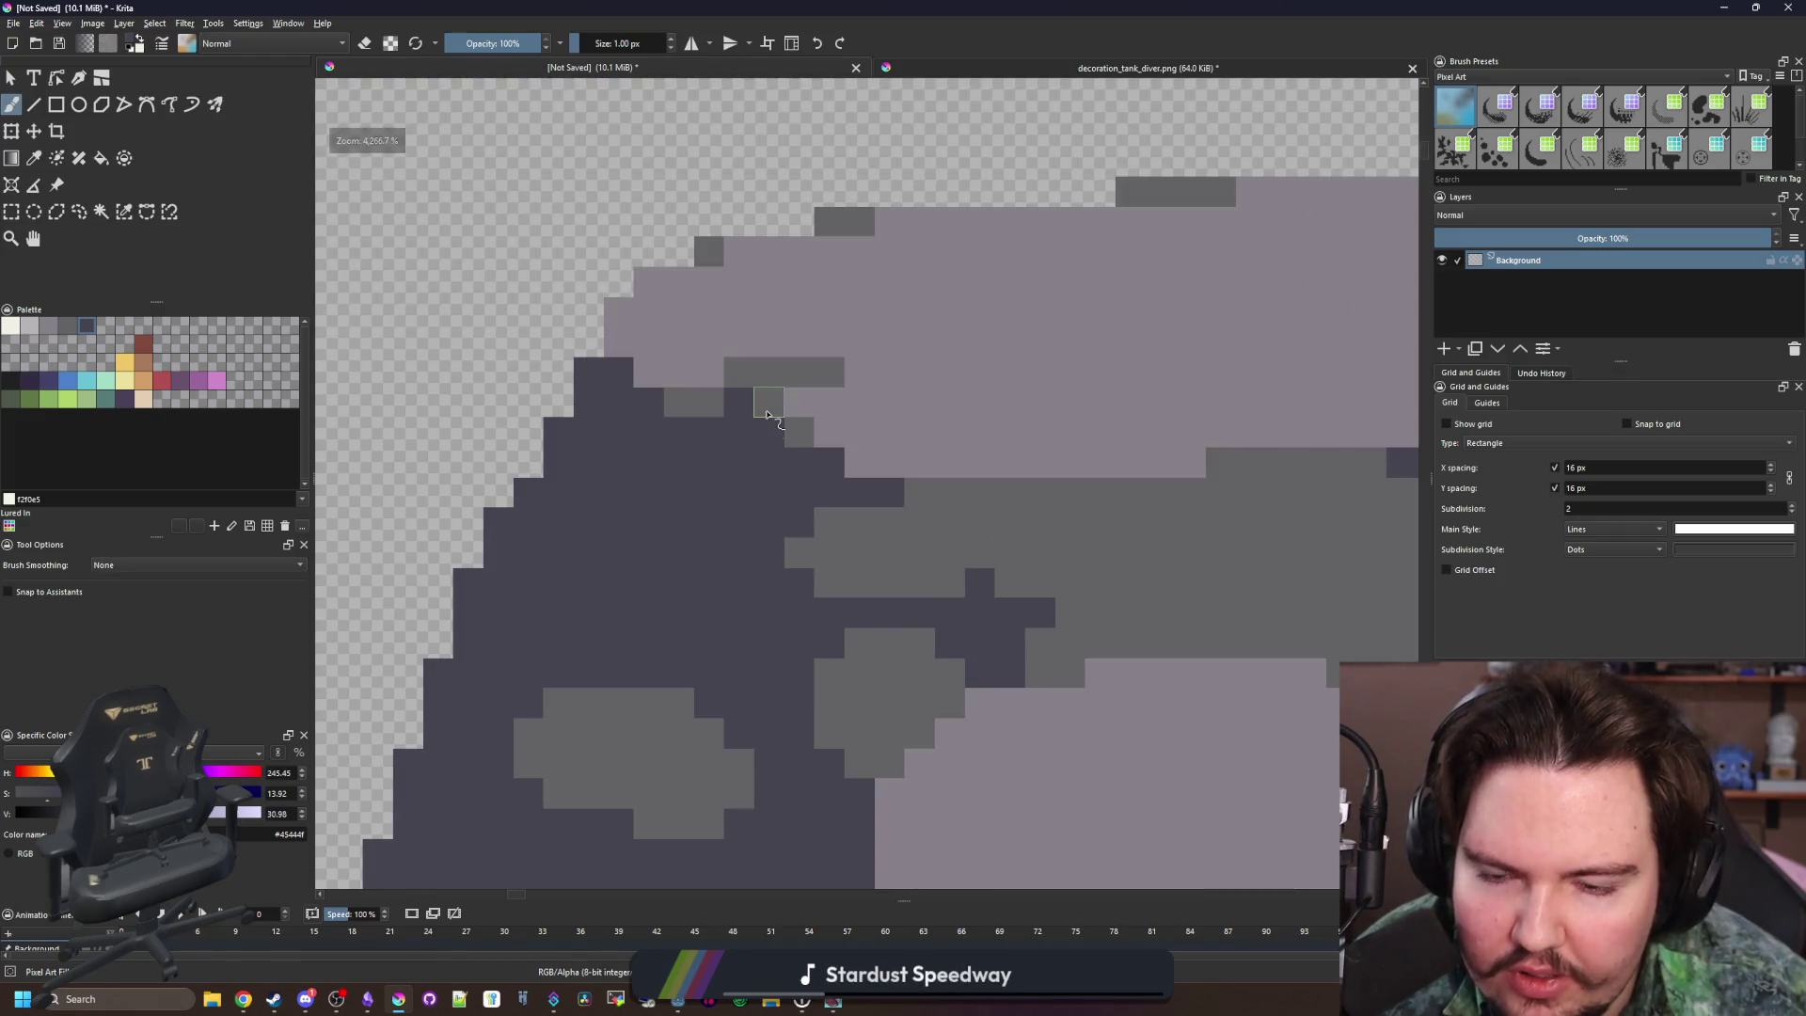
pyautogui.scroll(-5, 768, 414)
pyautogui.scroll(8, 744, 475)
# Paint mid-grey pixels down toward the dark crevice, returning one pixel to dark
pyautogui.press('p')
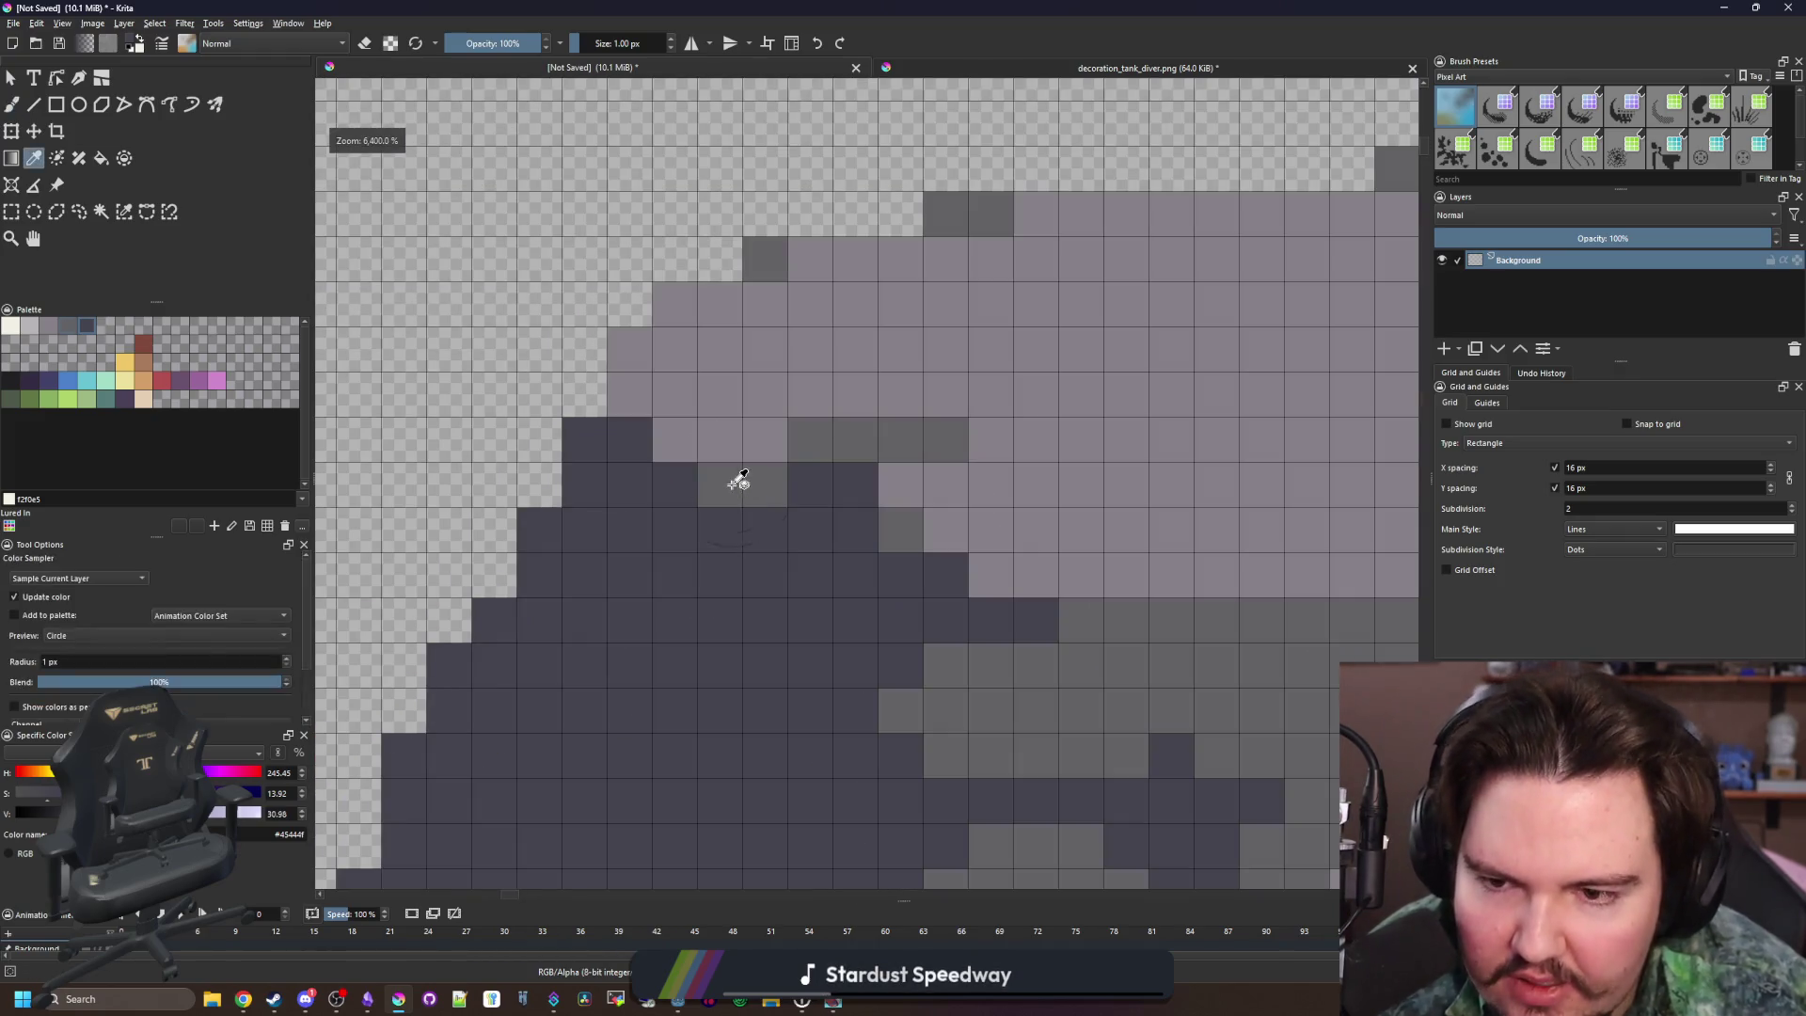
pyautogui.click(739, 480)
pyautogui.press('b')
pyautogui.moveTo(762, 485)
pyautogui.mouseDown()
pyautogui.moveTo(795, 489)
pyautogui.moveTo(800, 573)
pyautogui.moveTo(830, 578)
pyautogui.mouseUp()
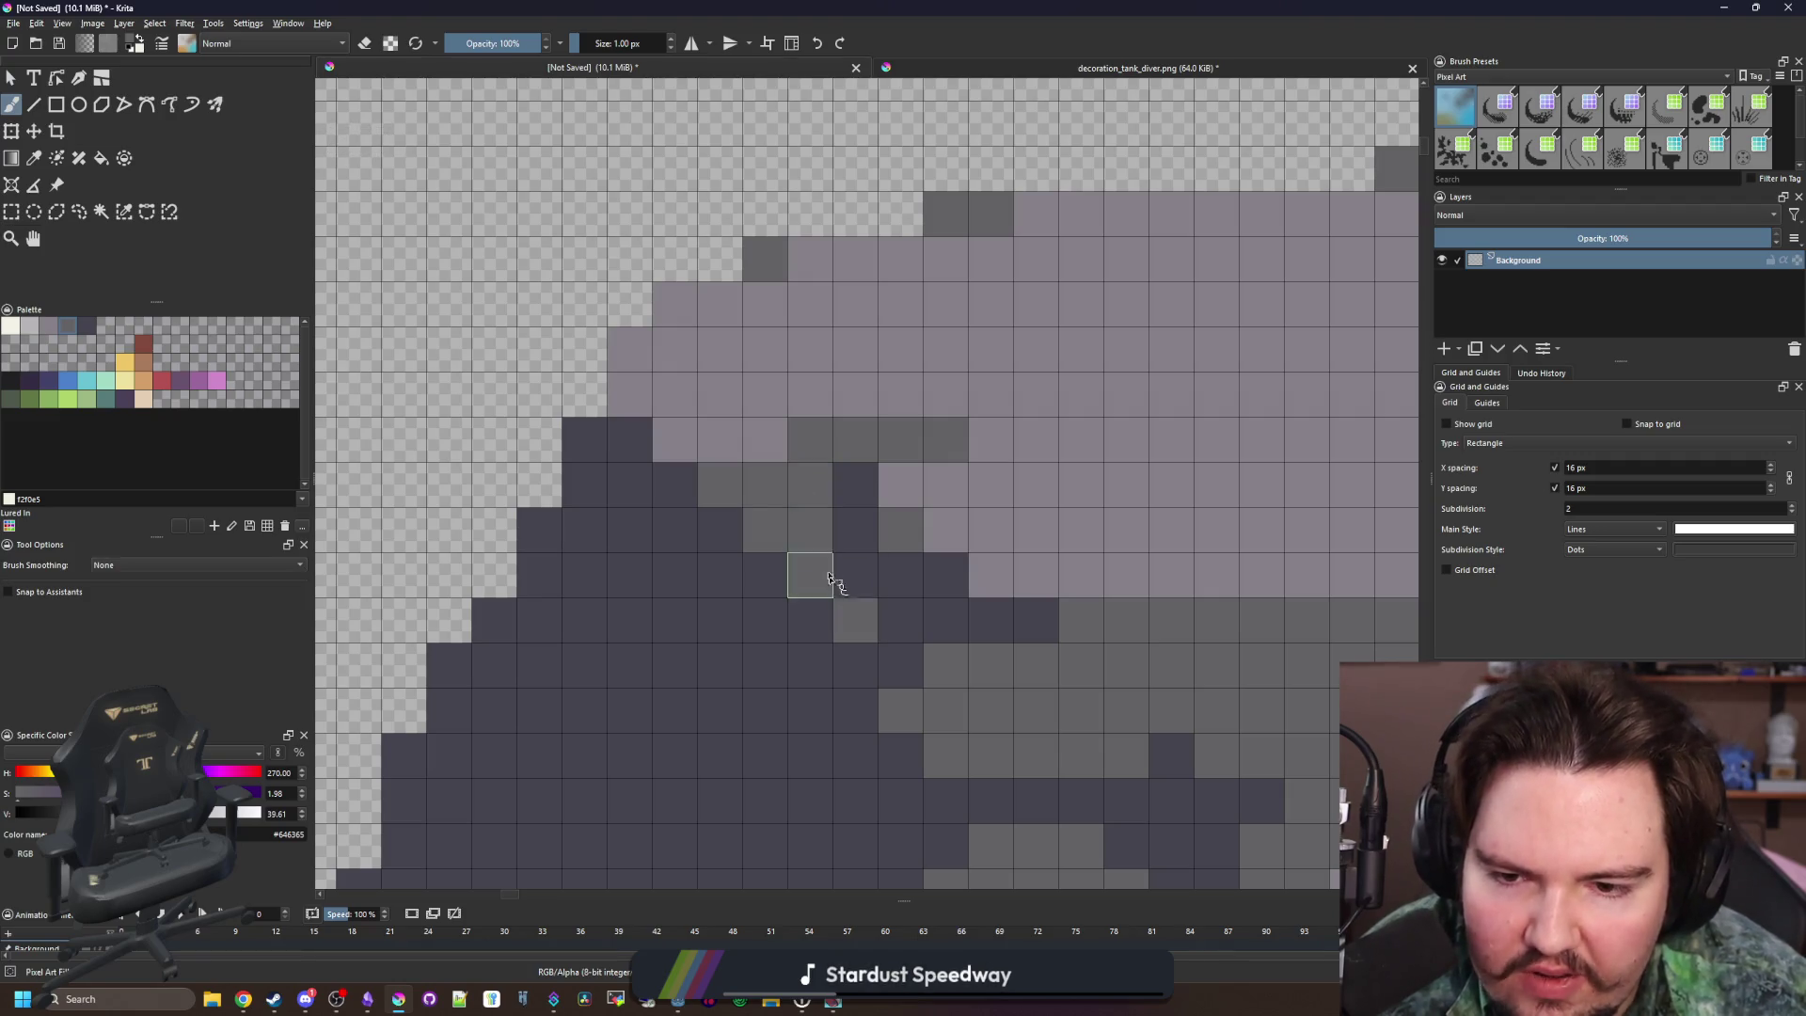
pyautogui.keyDown('ctrl'); pyautogui.click(840, 545); pyautogui.keyUp('ctrl')
pyautogui.click(809, 484)
pyautogui.scroll(-9, 753, 432)
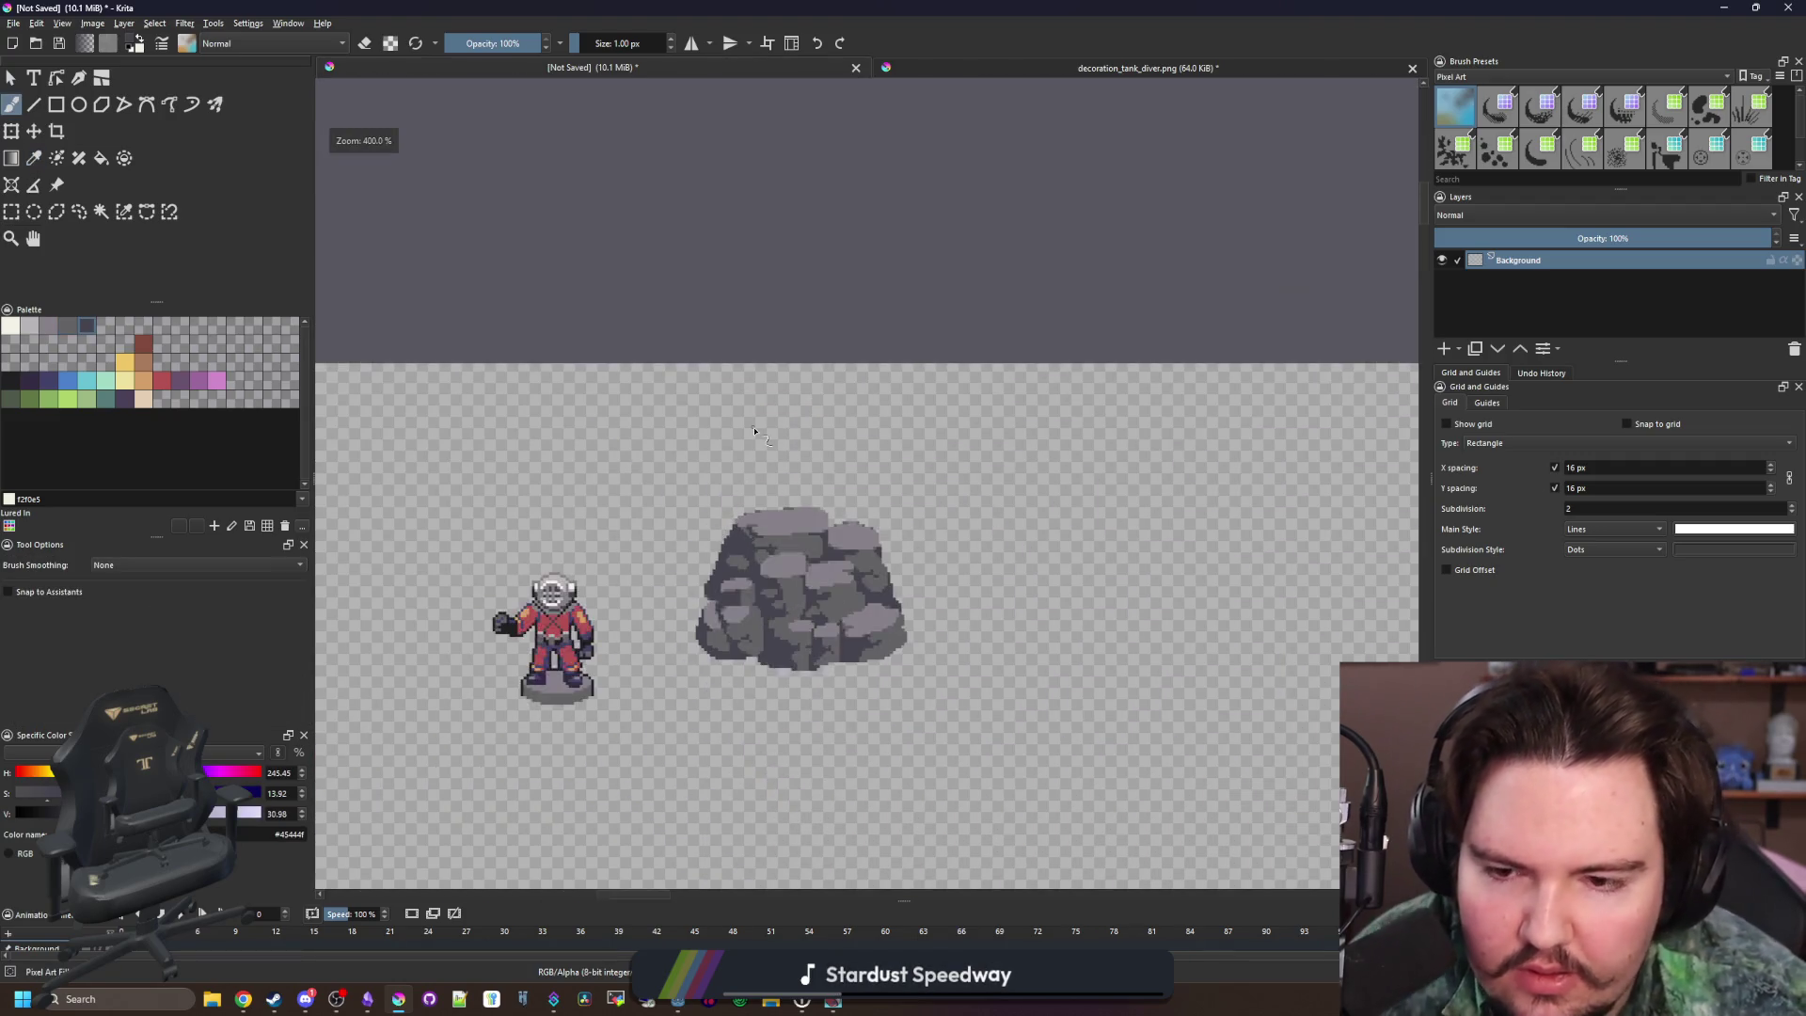
pyautogui.scroll(6, 769, 435)
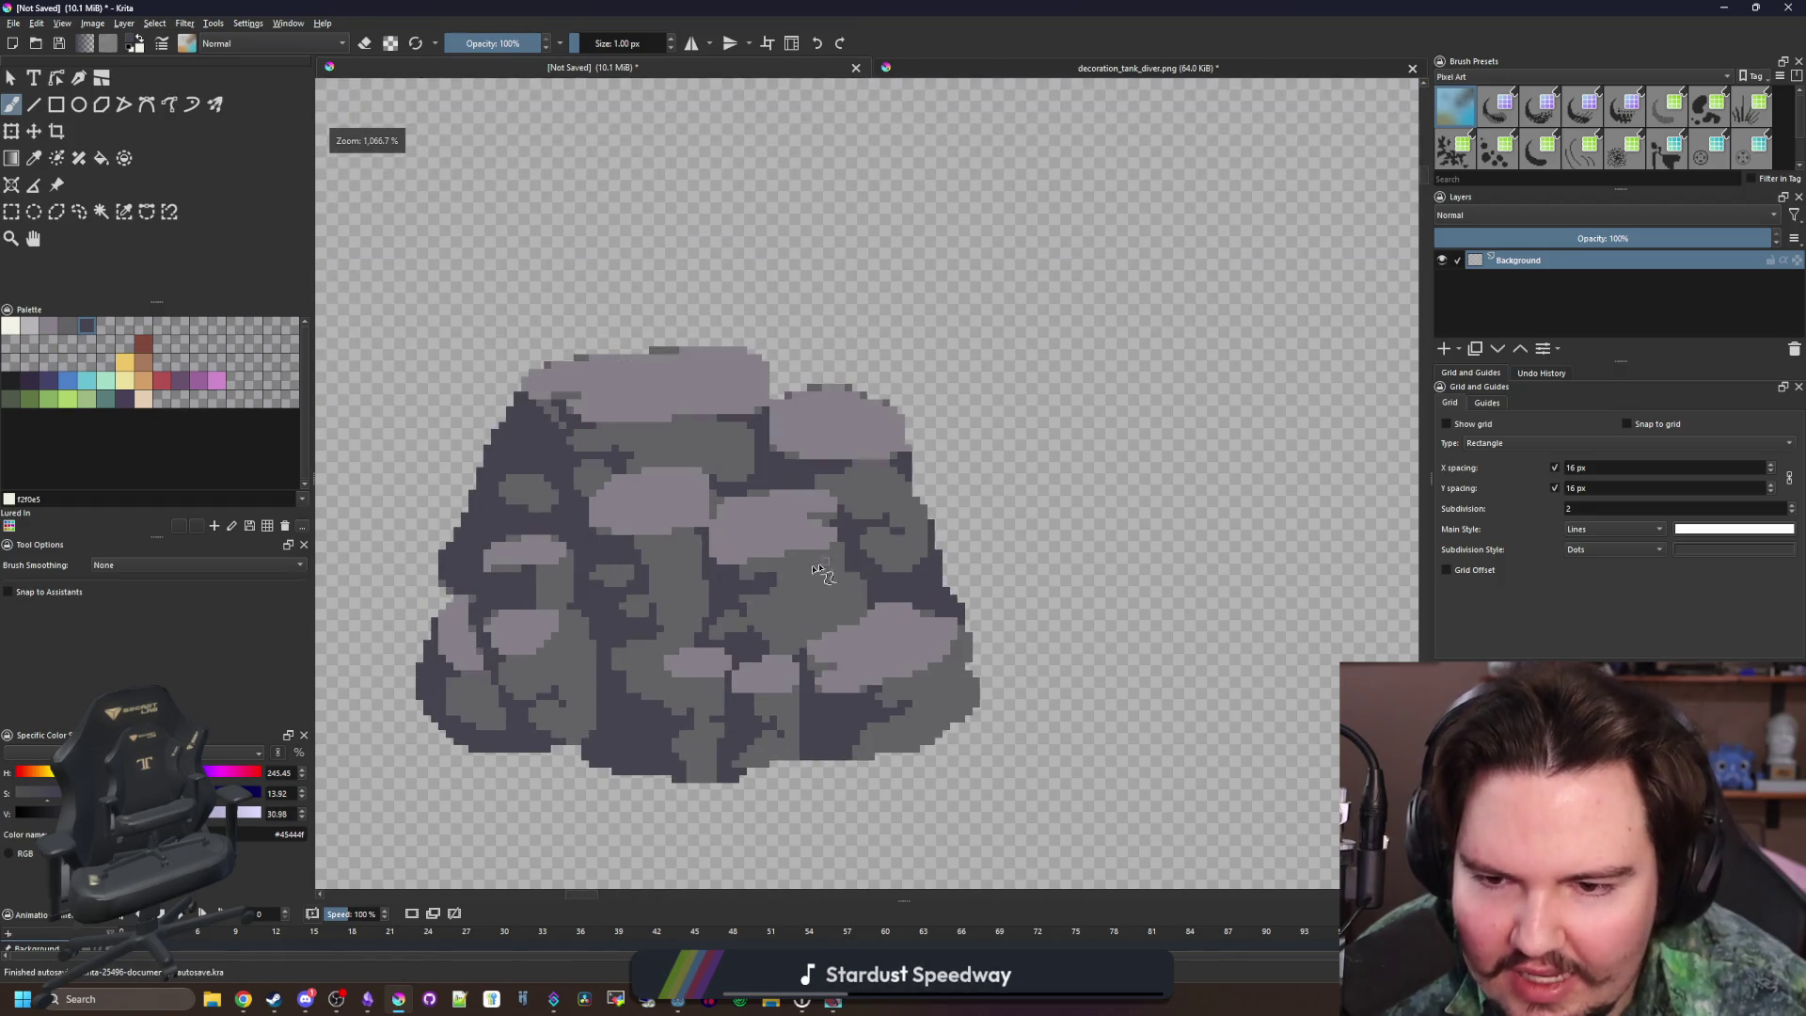
pyautogui.scroll(2, 504, 493)
# Sample #45444f from the boulder, then choose the #212123 palette swatch for painting
pyautogui.press('p')
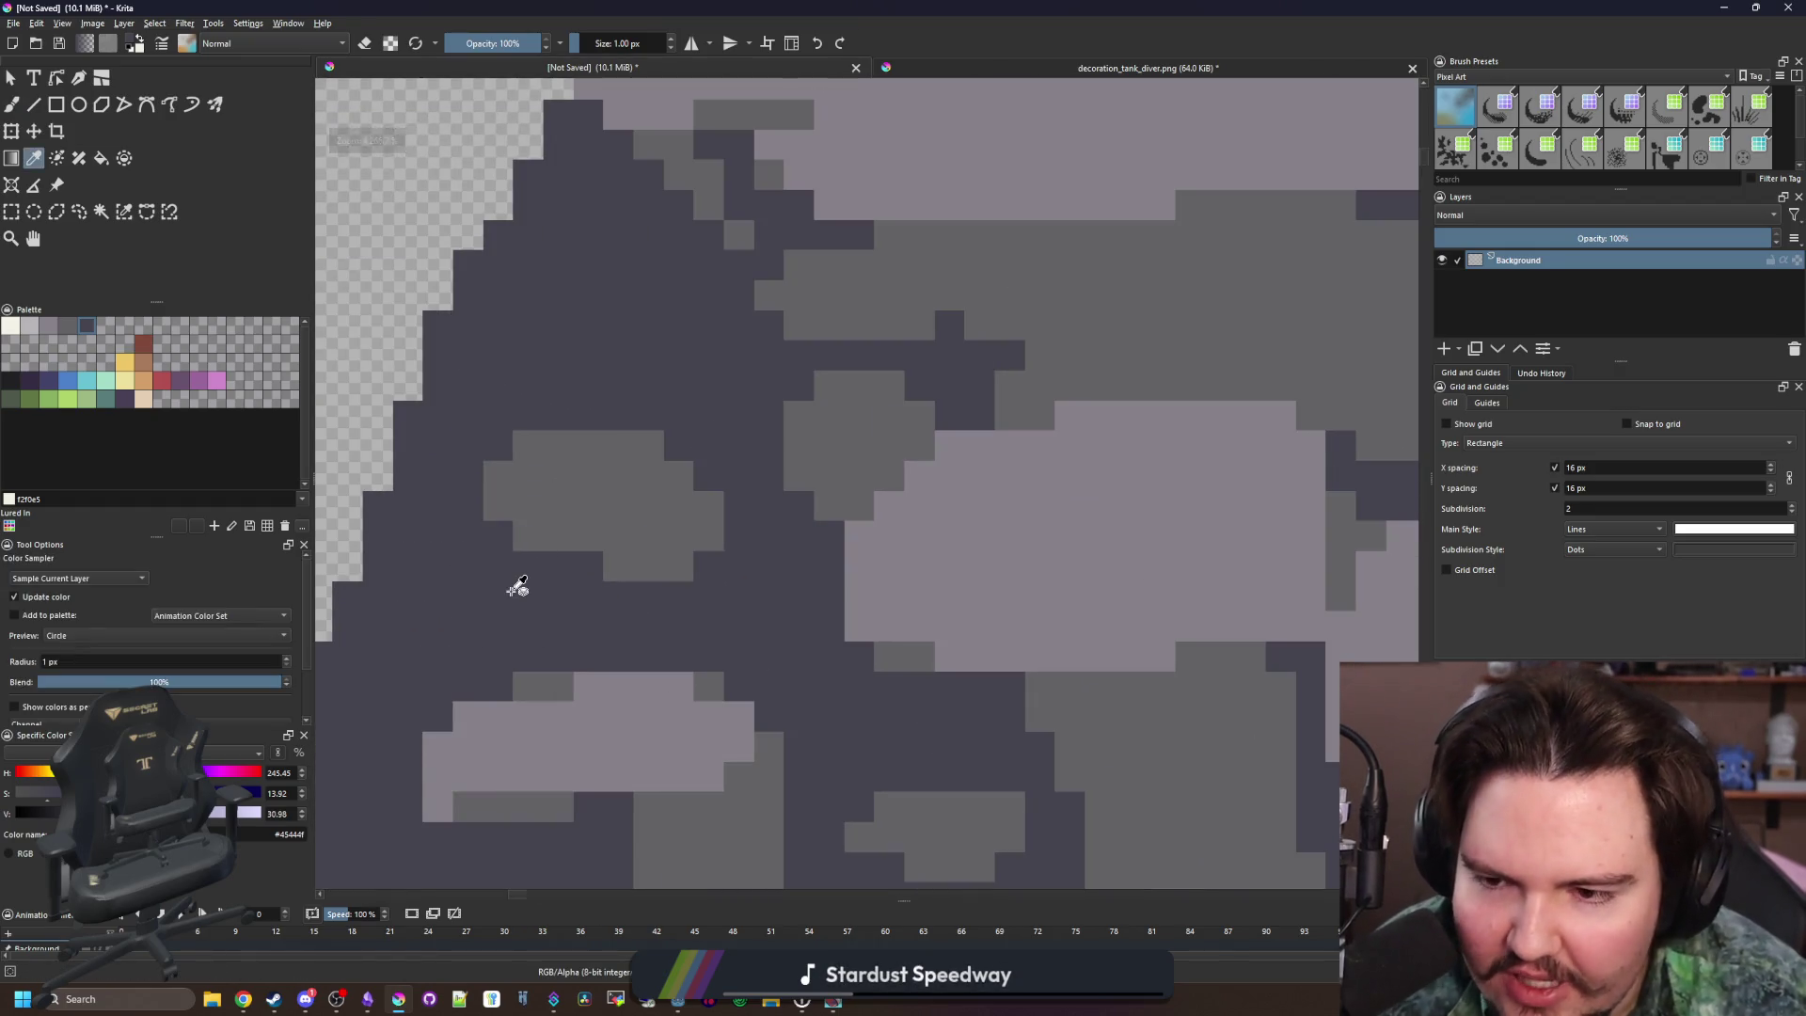
pyautogui.scroll(-2, 527, 574)
pyautogui.scroll(2, 493, 578)
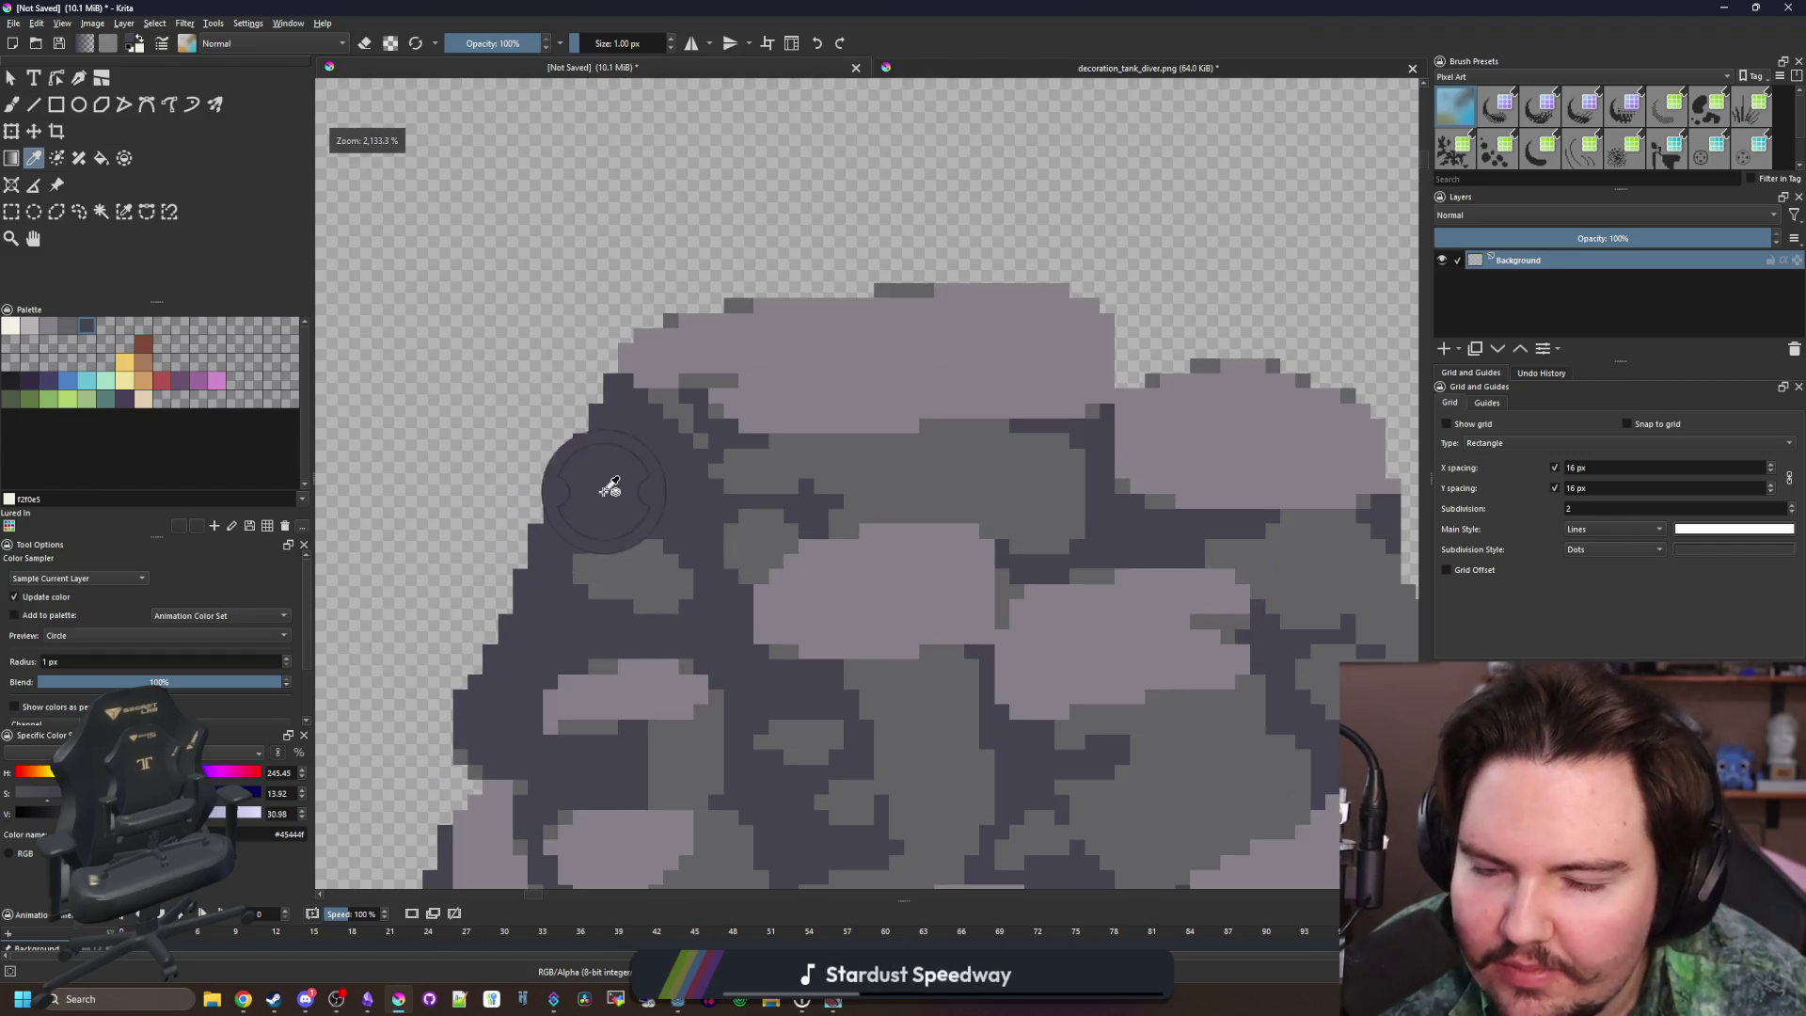
pyautogui.scroll(2, 572, 510)
pyautogui.scroll(-7, 573, 509)
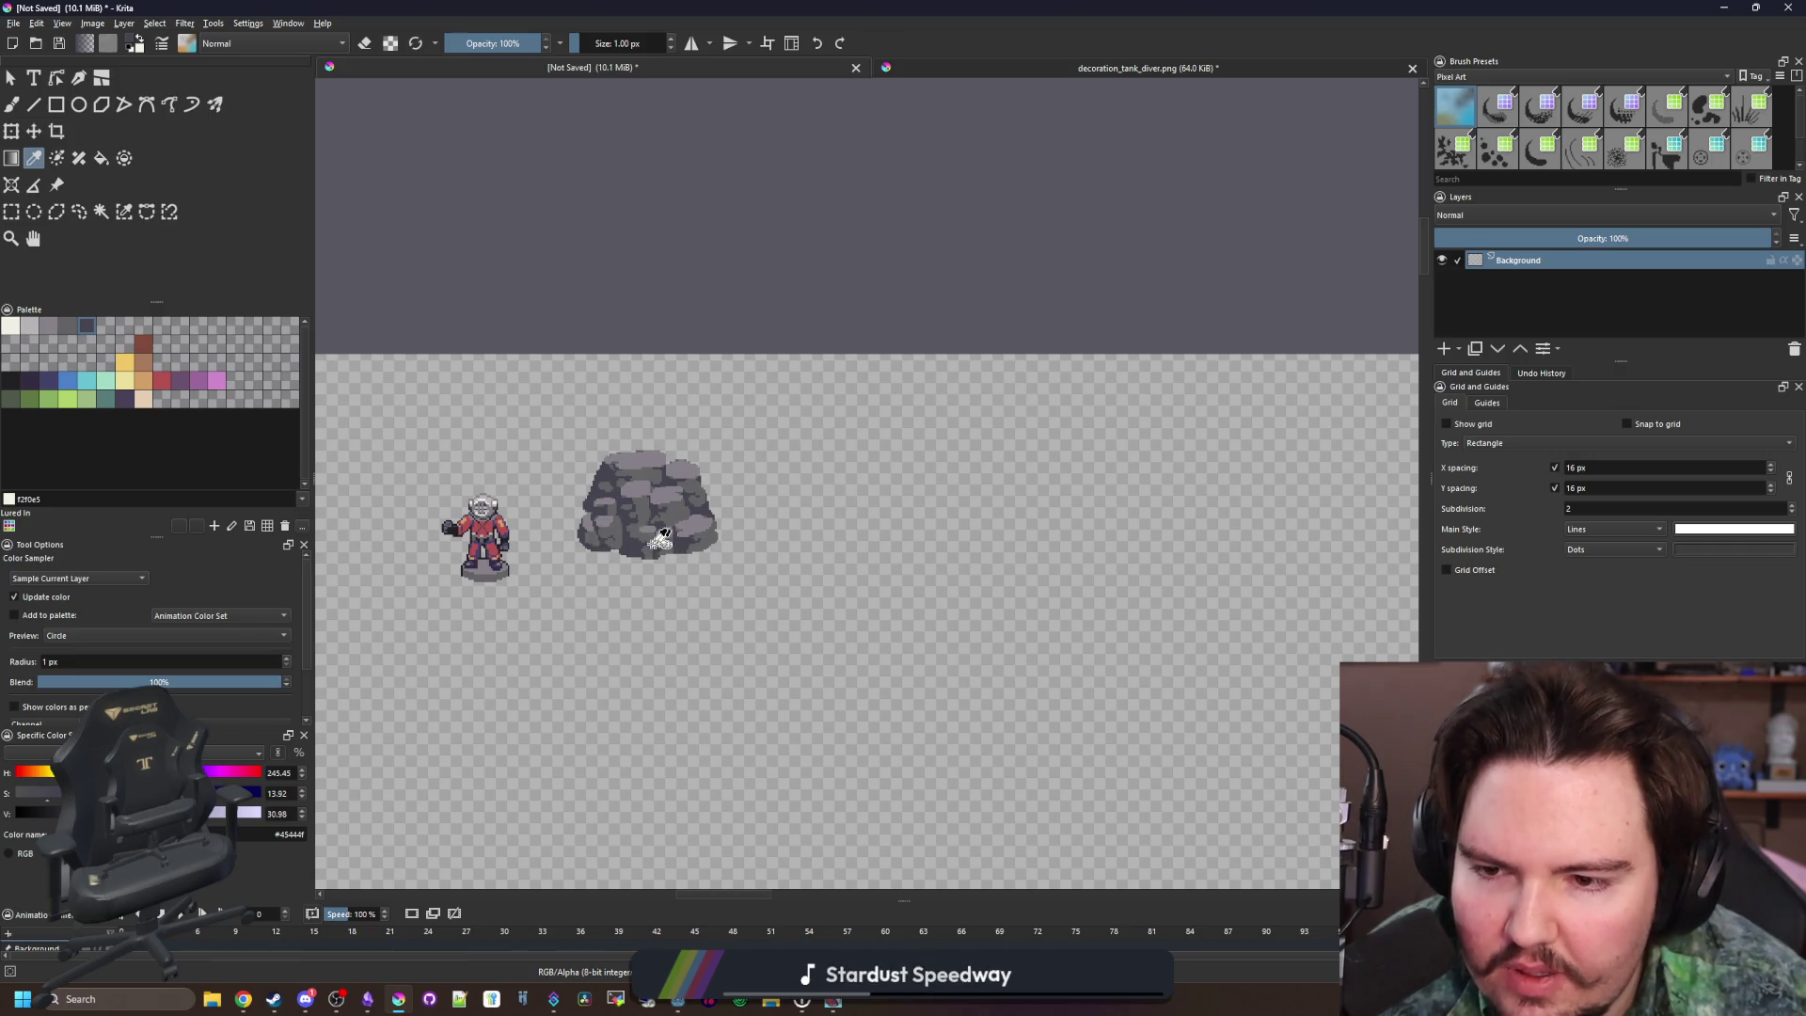
pyautogui.scroll(3, 607, 523)
pyautogui.scroll(-1, 783, 556)
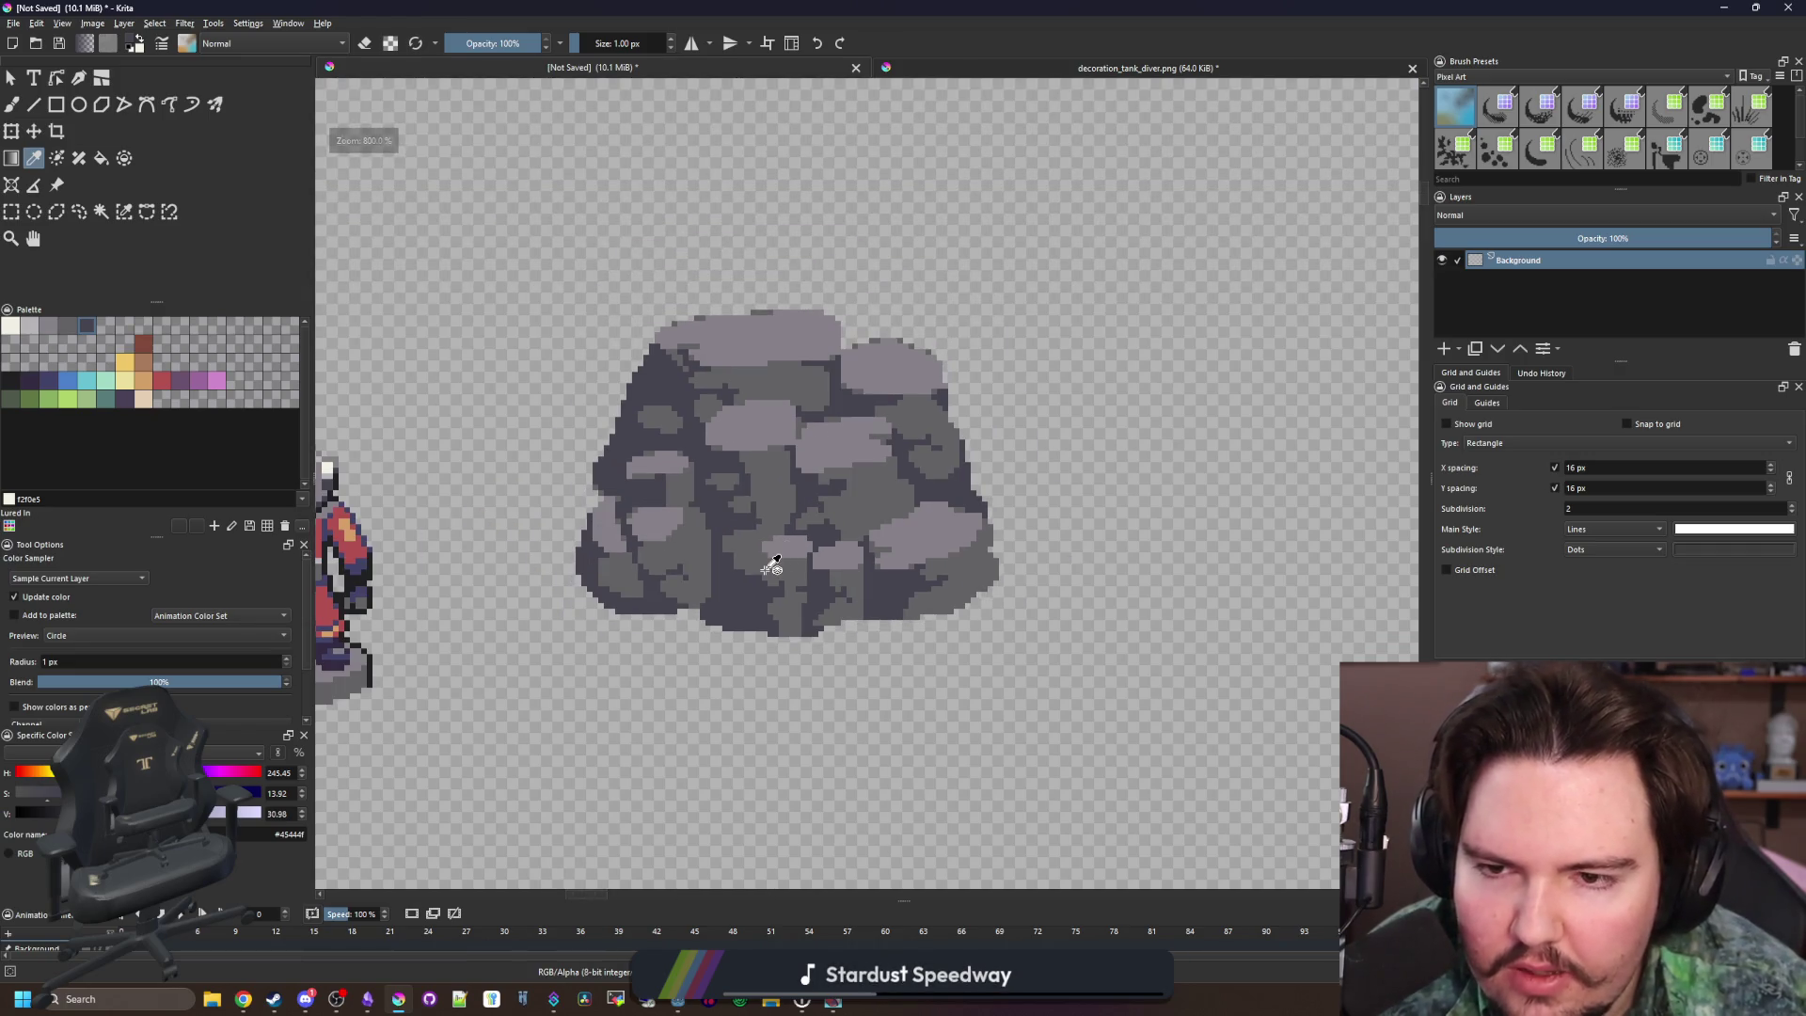
pyautogui.scroll(-4, 772, 564)
pyautogui.scroll(-1, 794, 573)
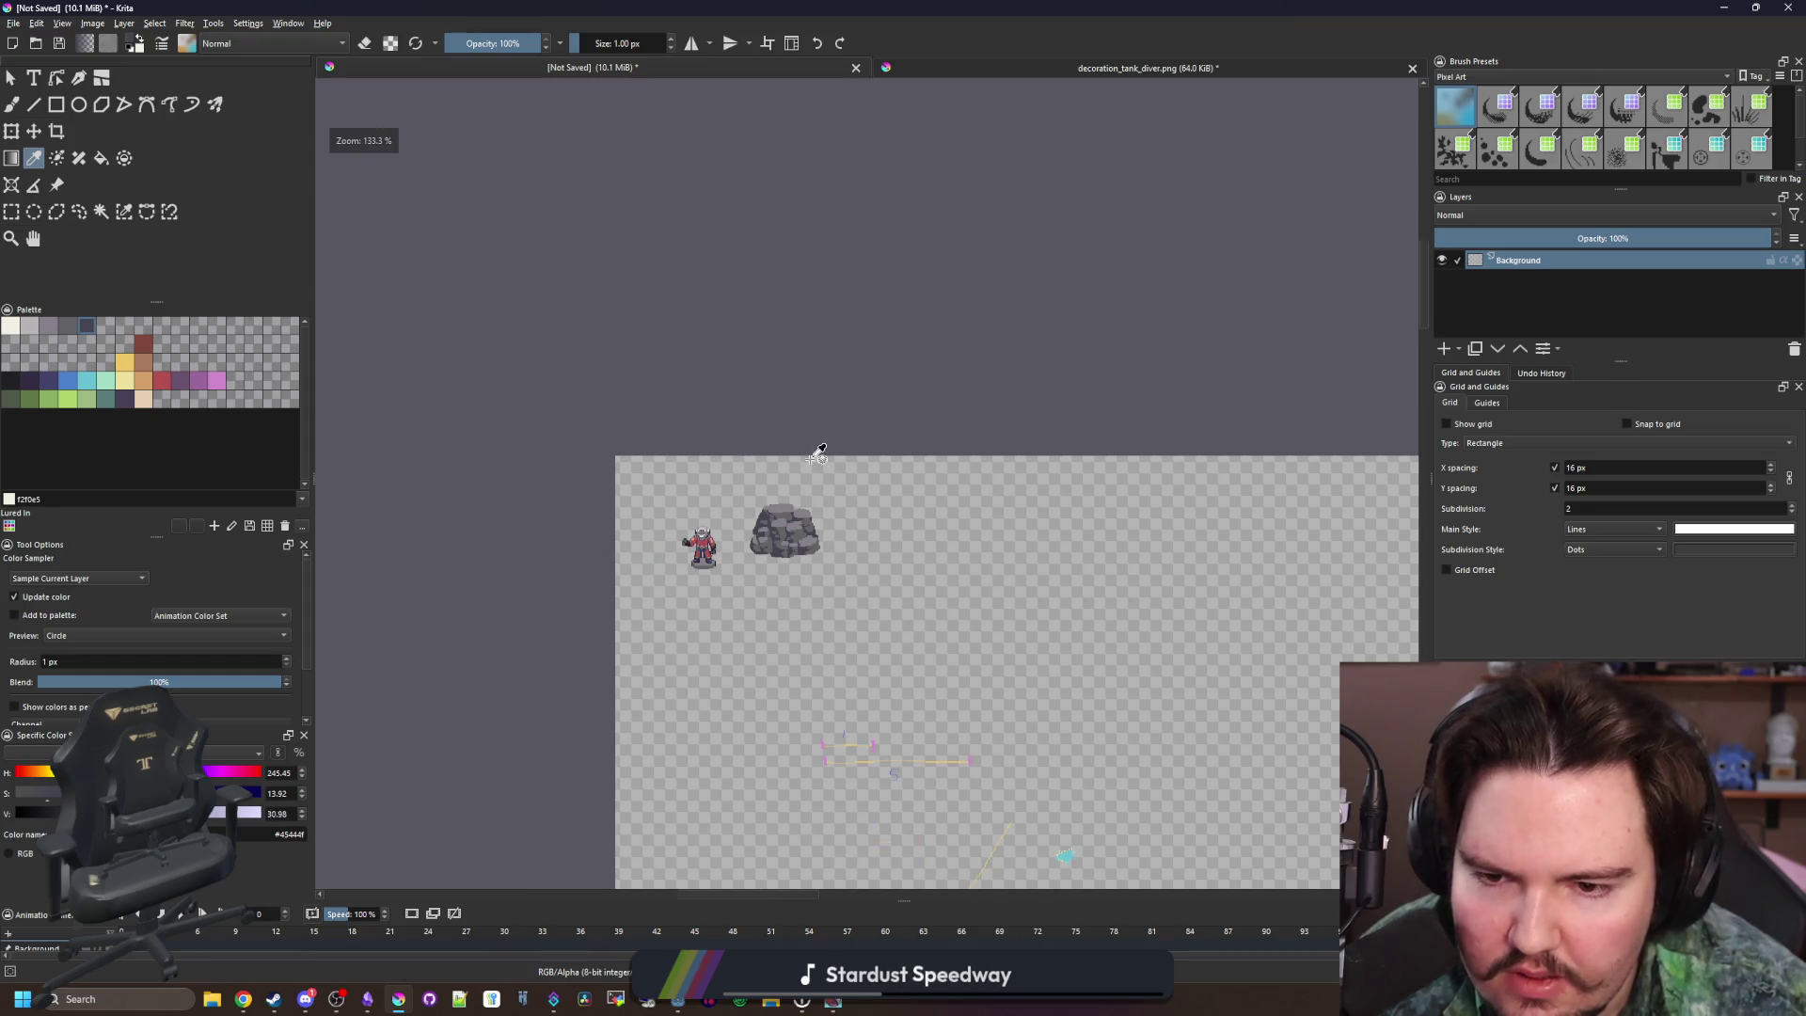
pyautogui.scroll(6, 809, 470)
pyautogui.scroll(2, 804, 532)
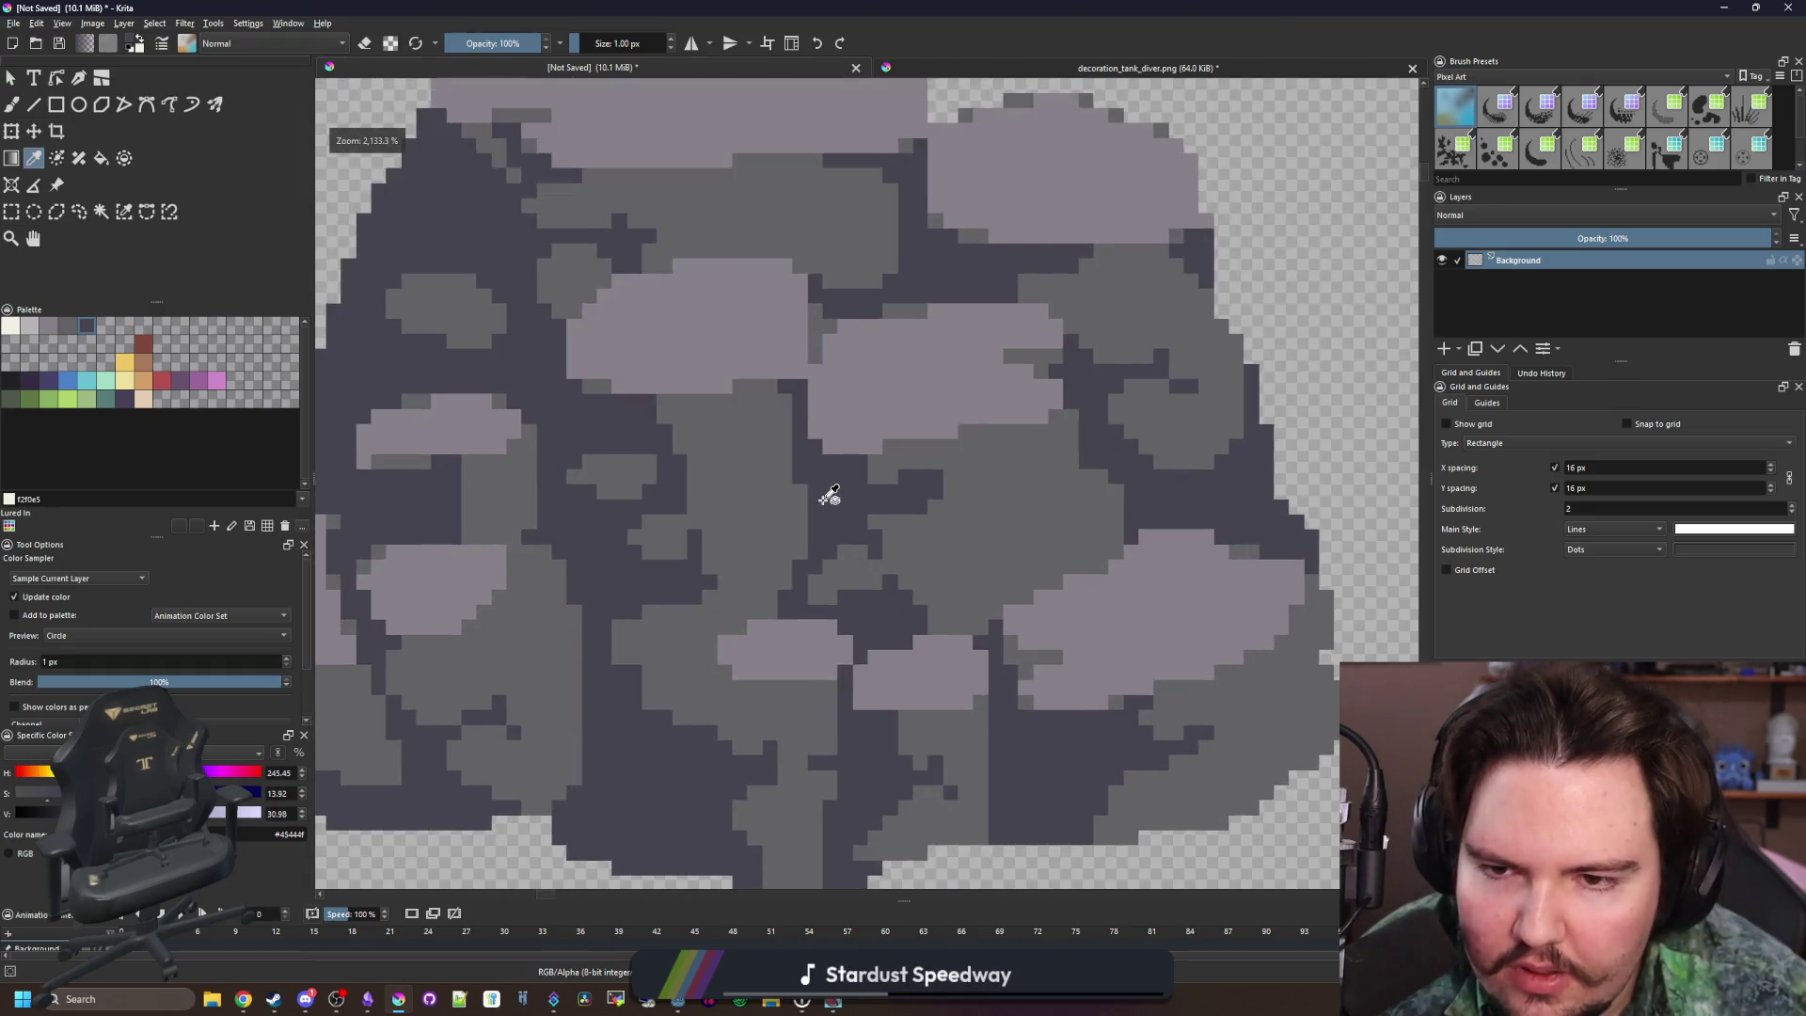
pyautogui.click(821, 530)
pyautogui.scroll(-1, 832, 522)
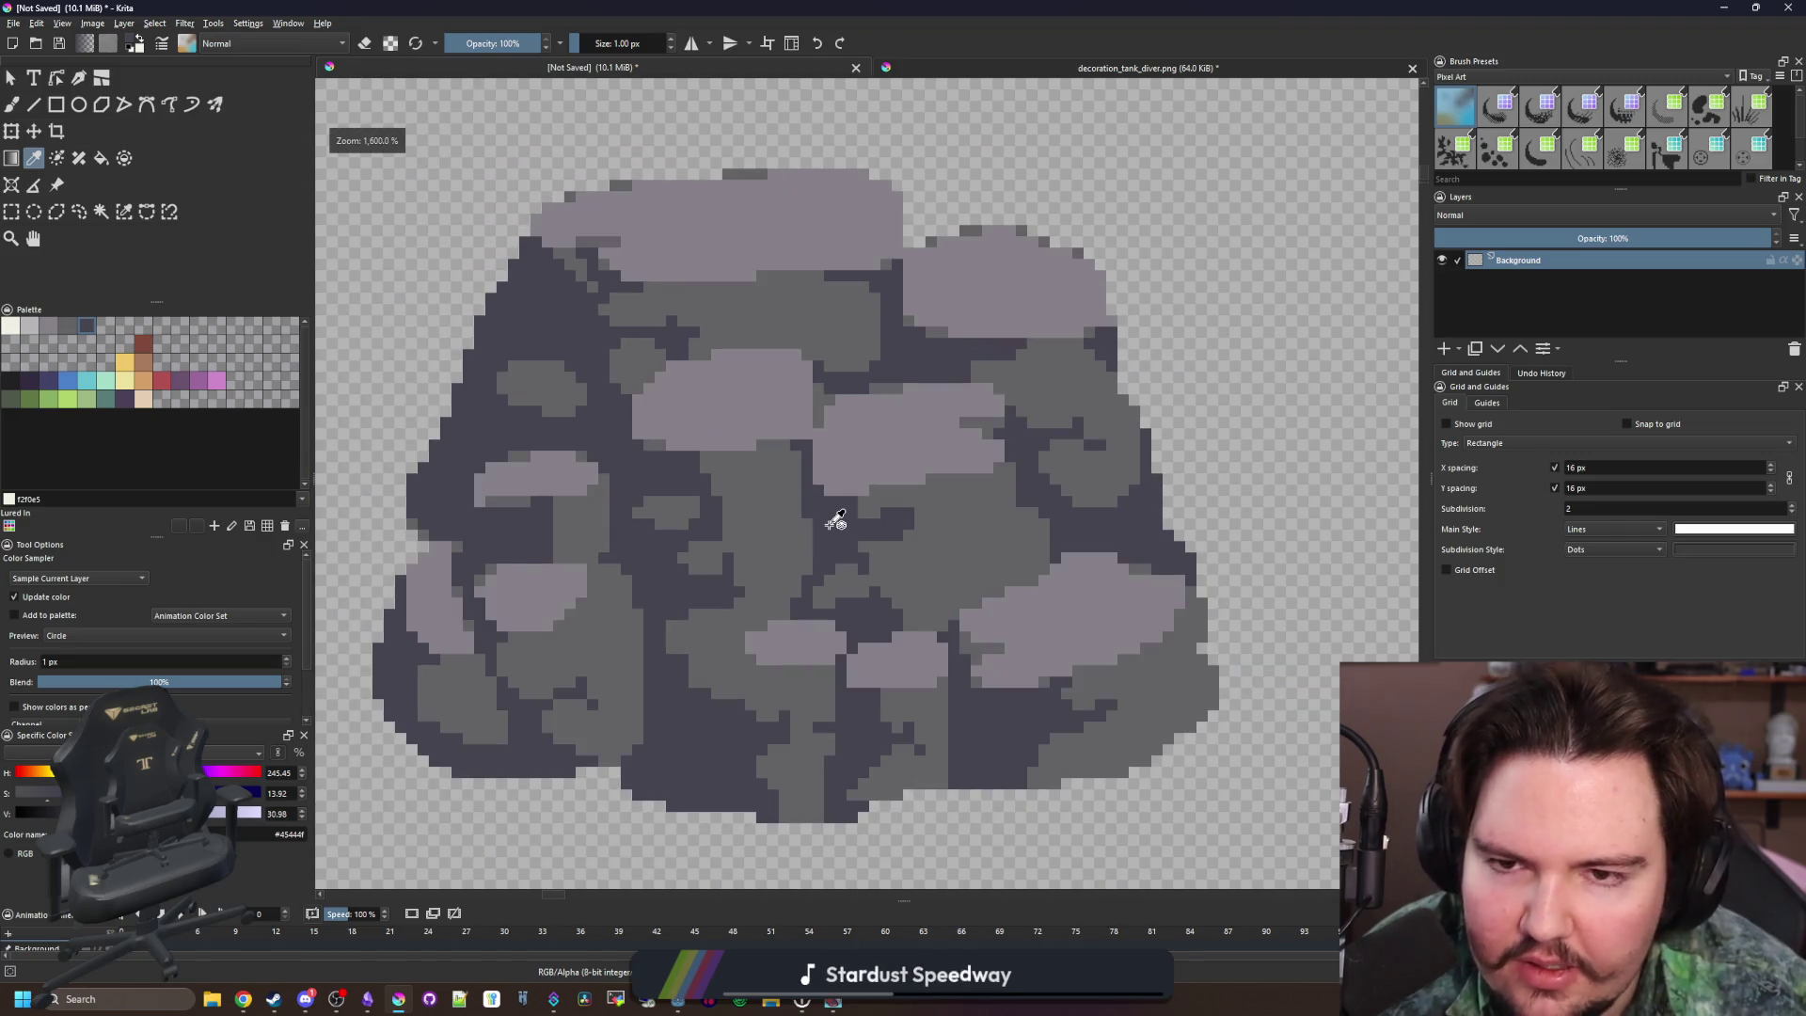
pyautogui.click(10, 380)
pyautogui.press('b')
pyautogui.scroll(1, 724, 589)
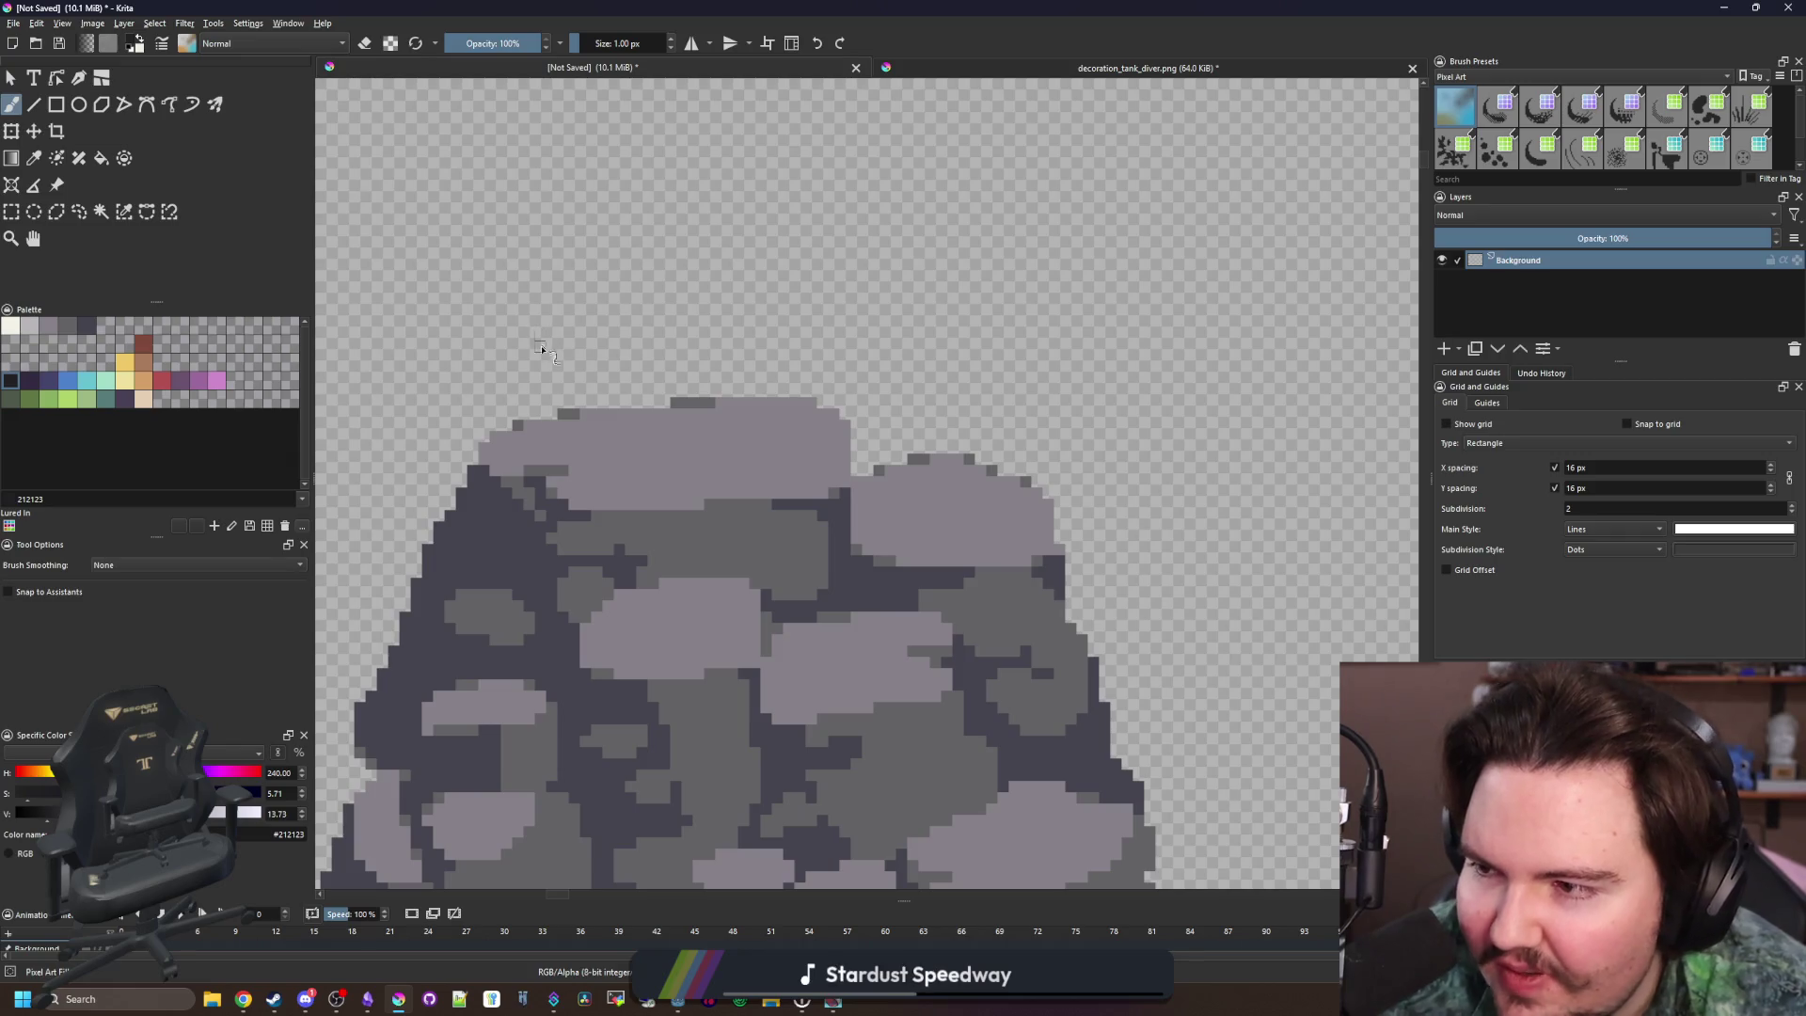
pyautogui.scroll(4, 737, 391)
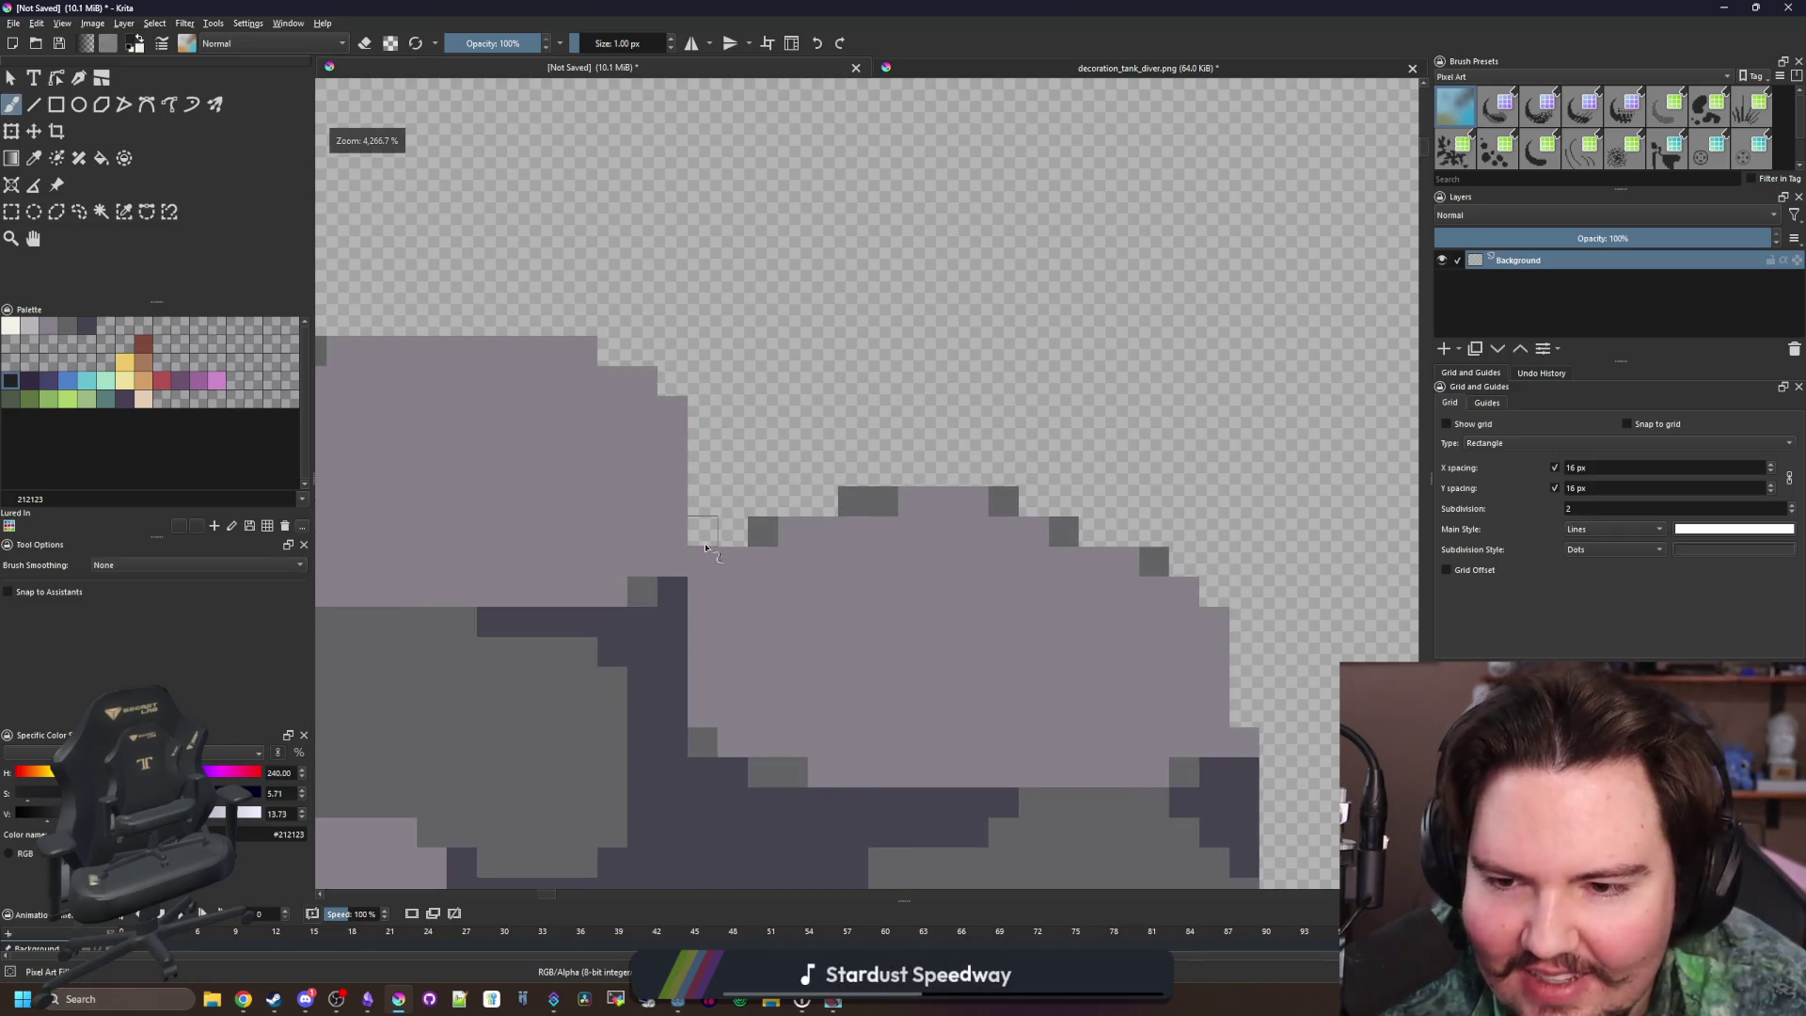
# Start the #212123 outline at the top and run it down the boulder's right edge
pyautogui.moveTo(701, 531)
pyautogui.mouseDown()
pyautogui.moveTo(996, 470)
pyautogui.moveTo(640, 462)
pyautogui.moveTo(787, 517)
pyautogui.mouseUp()
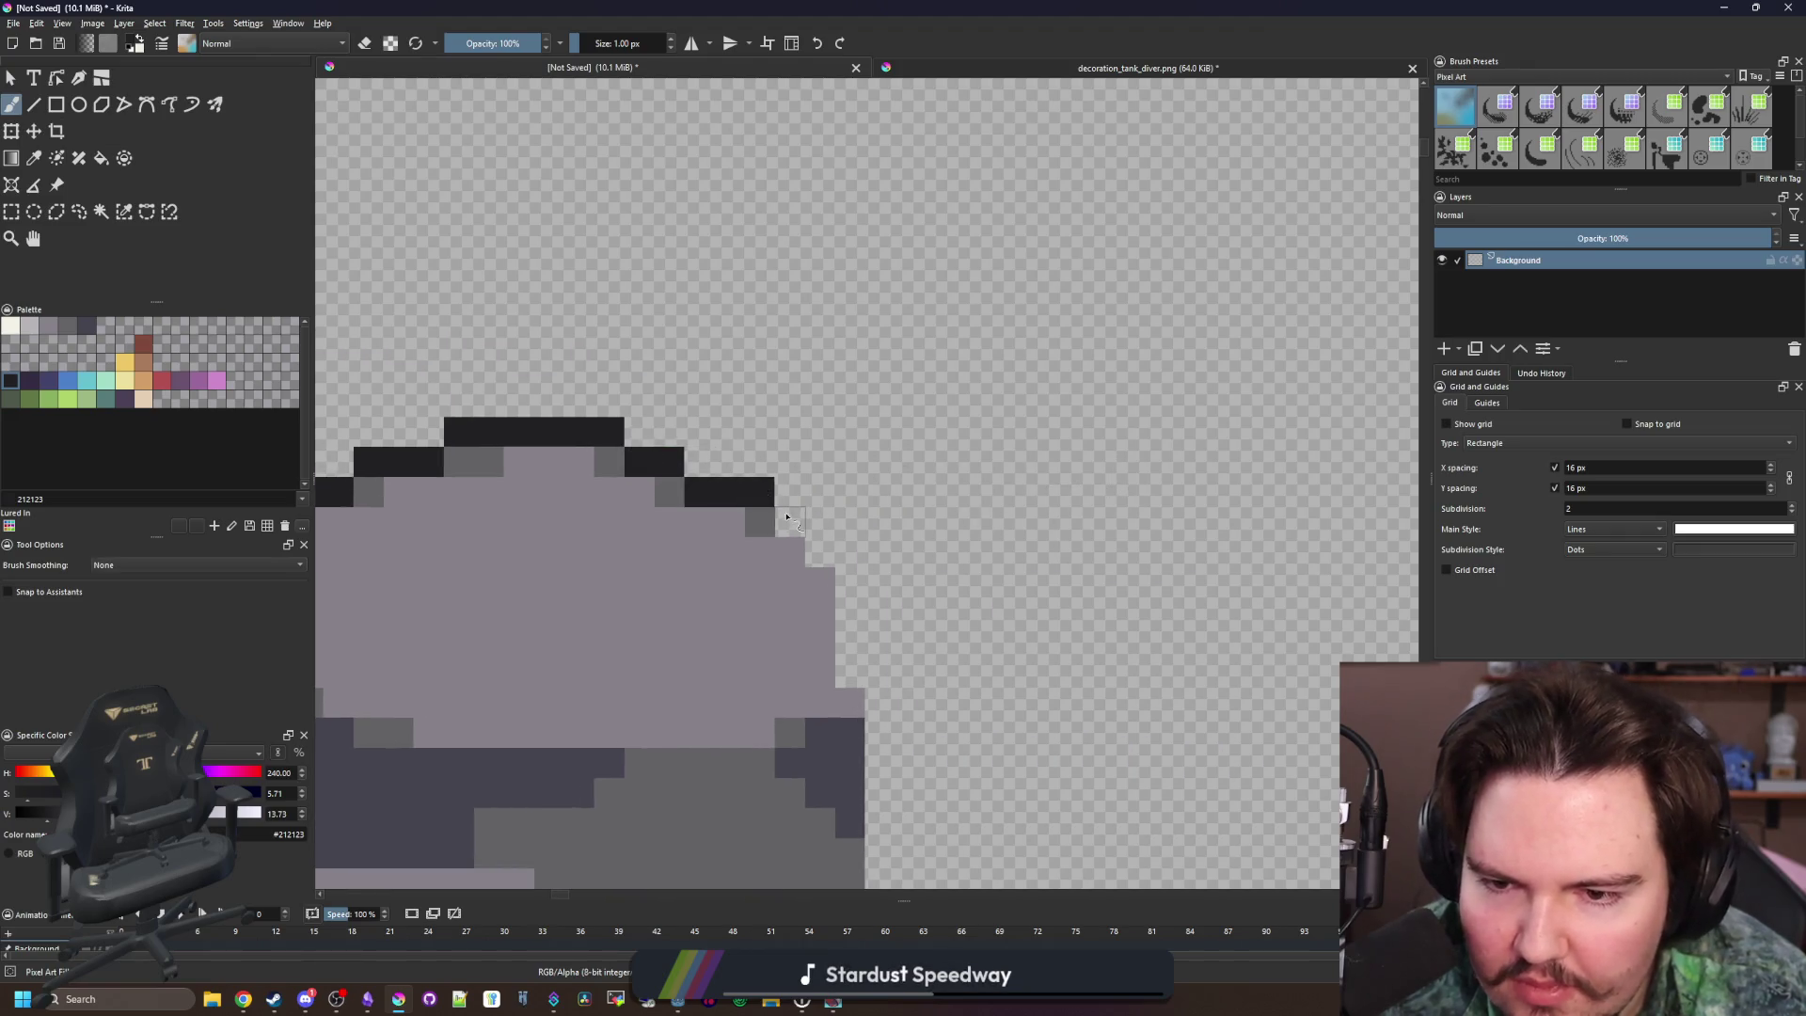
pyautogui.moveTo(854, 588)
pyautogui.mouseDown()
pyautogui.moveTo(854, 709)
pyautogui.moveTo(854, 492)
pyautogui.moveTo(867, 618)
pyautogui.mouseUp()
pyautogui.click(866, 618)
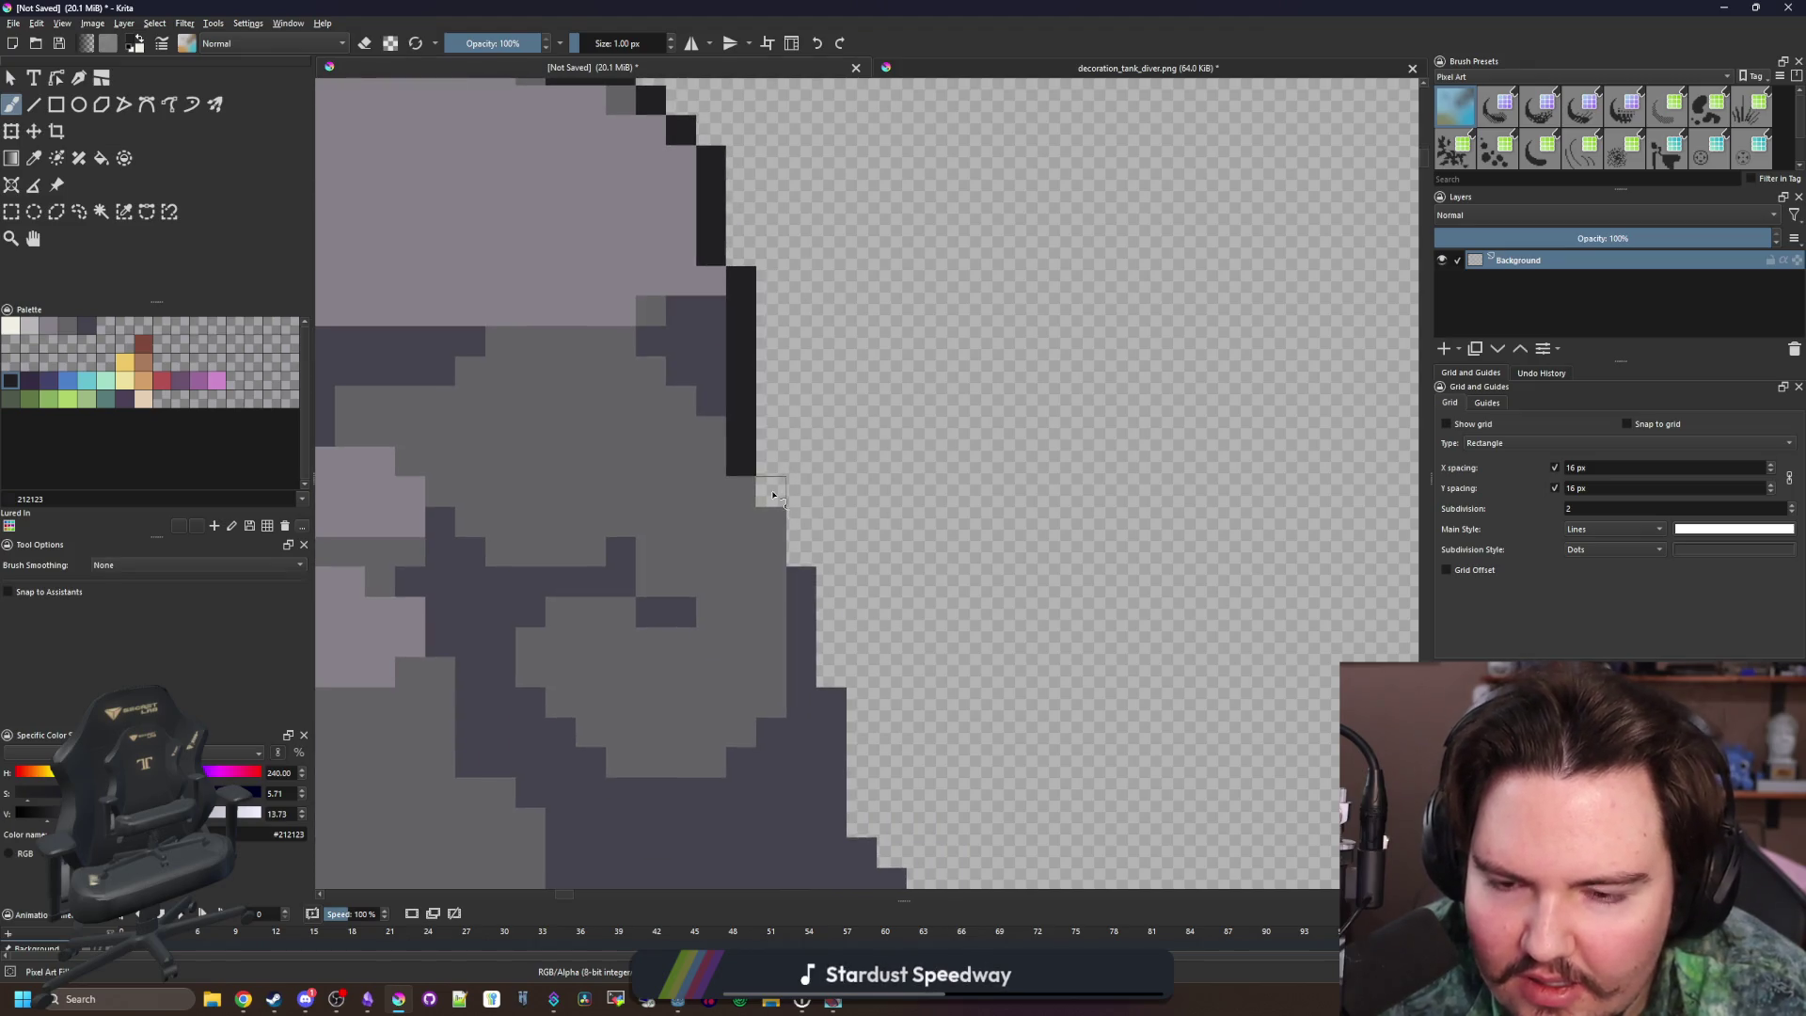
pyautogui.moveTo(773, 494)
pyautogui.mouseDown()
pyautogui.moveTo(801, 522)
pyautogui.moveTo(837, 675)
pyautogui.mouseUp()
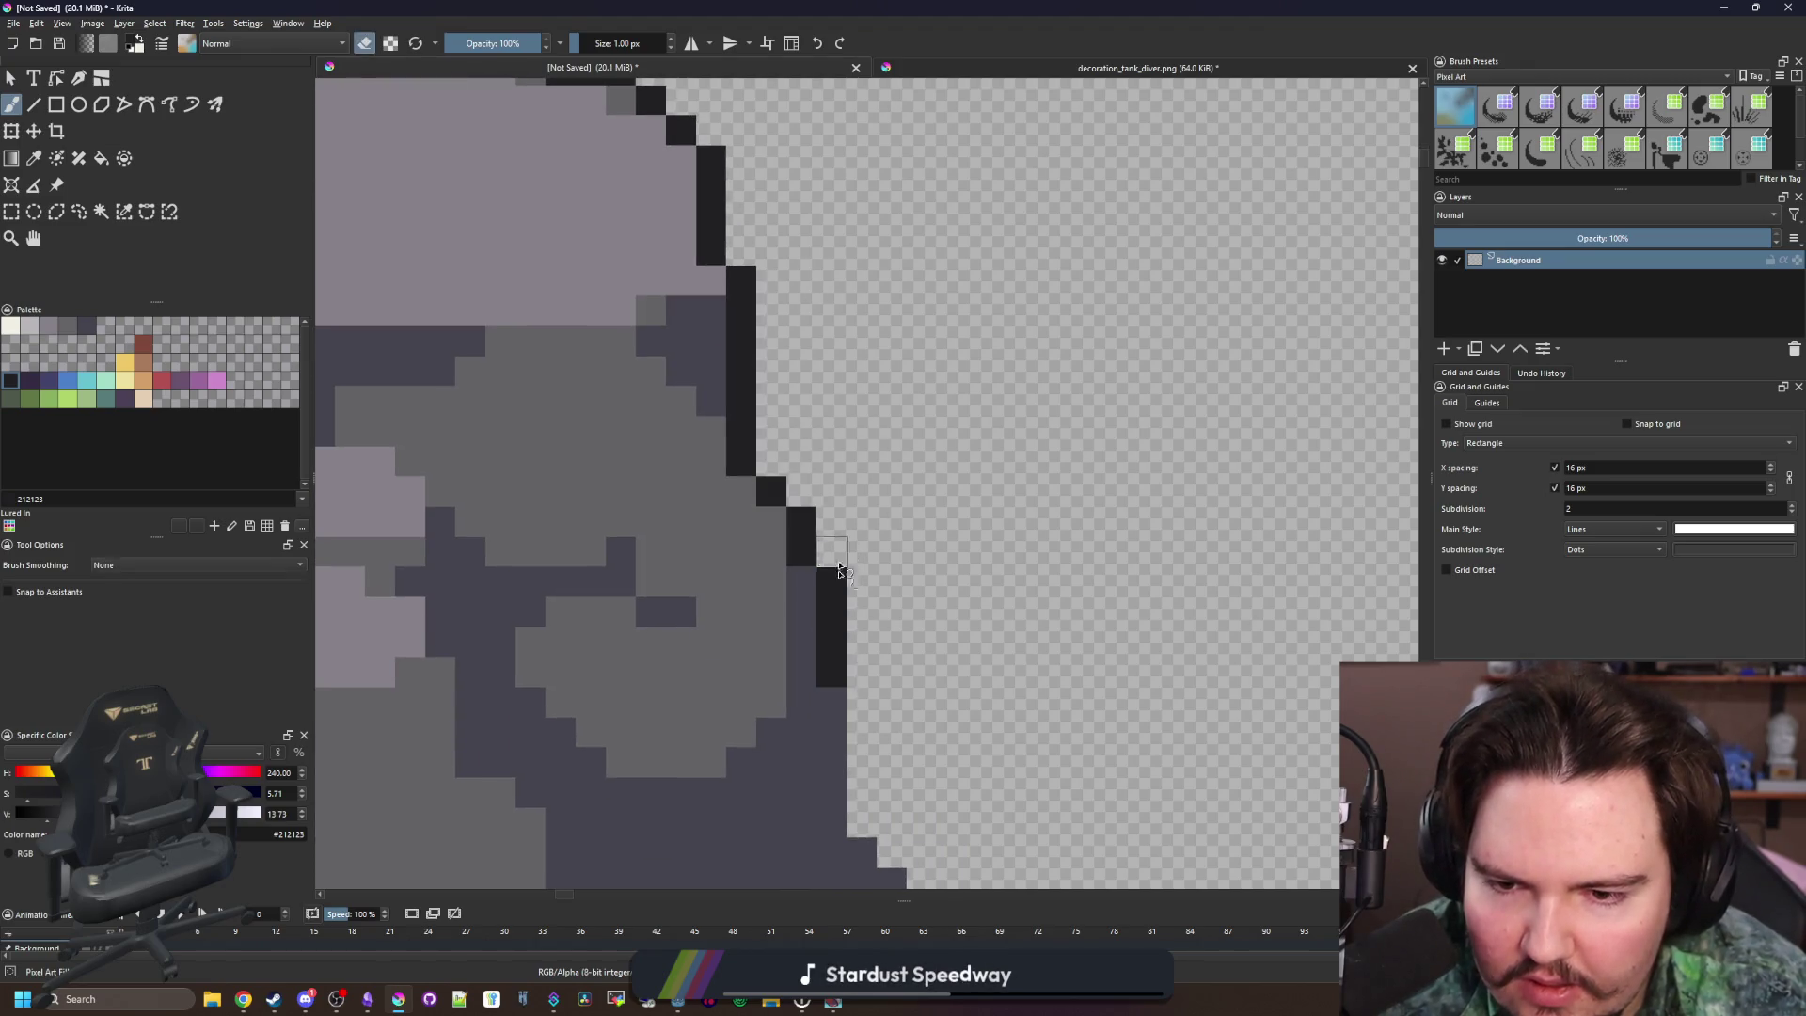
pyautogui.scroll(-5, 840, 571)
pyautogui.moveTo(761, 395); pyautogui.dragTo(760, 490)
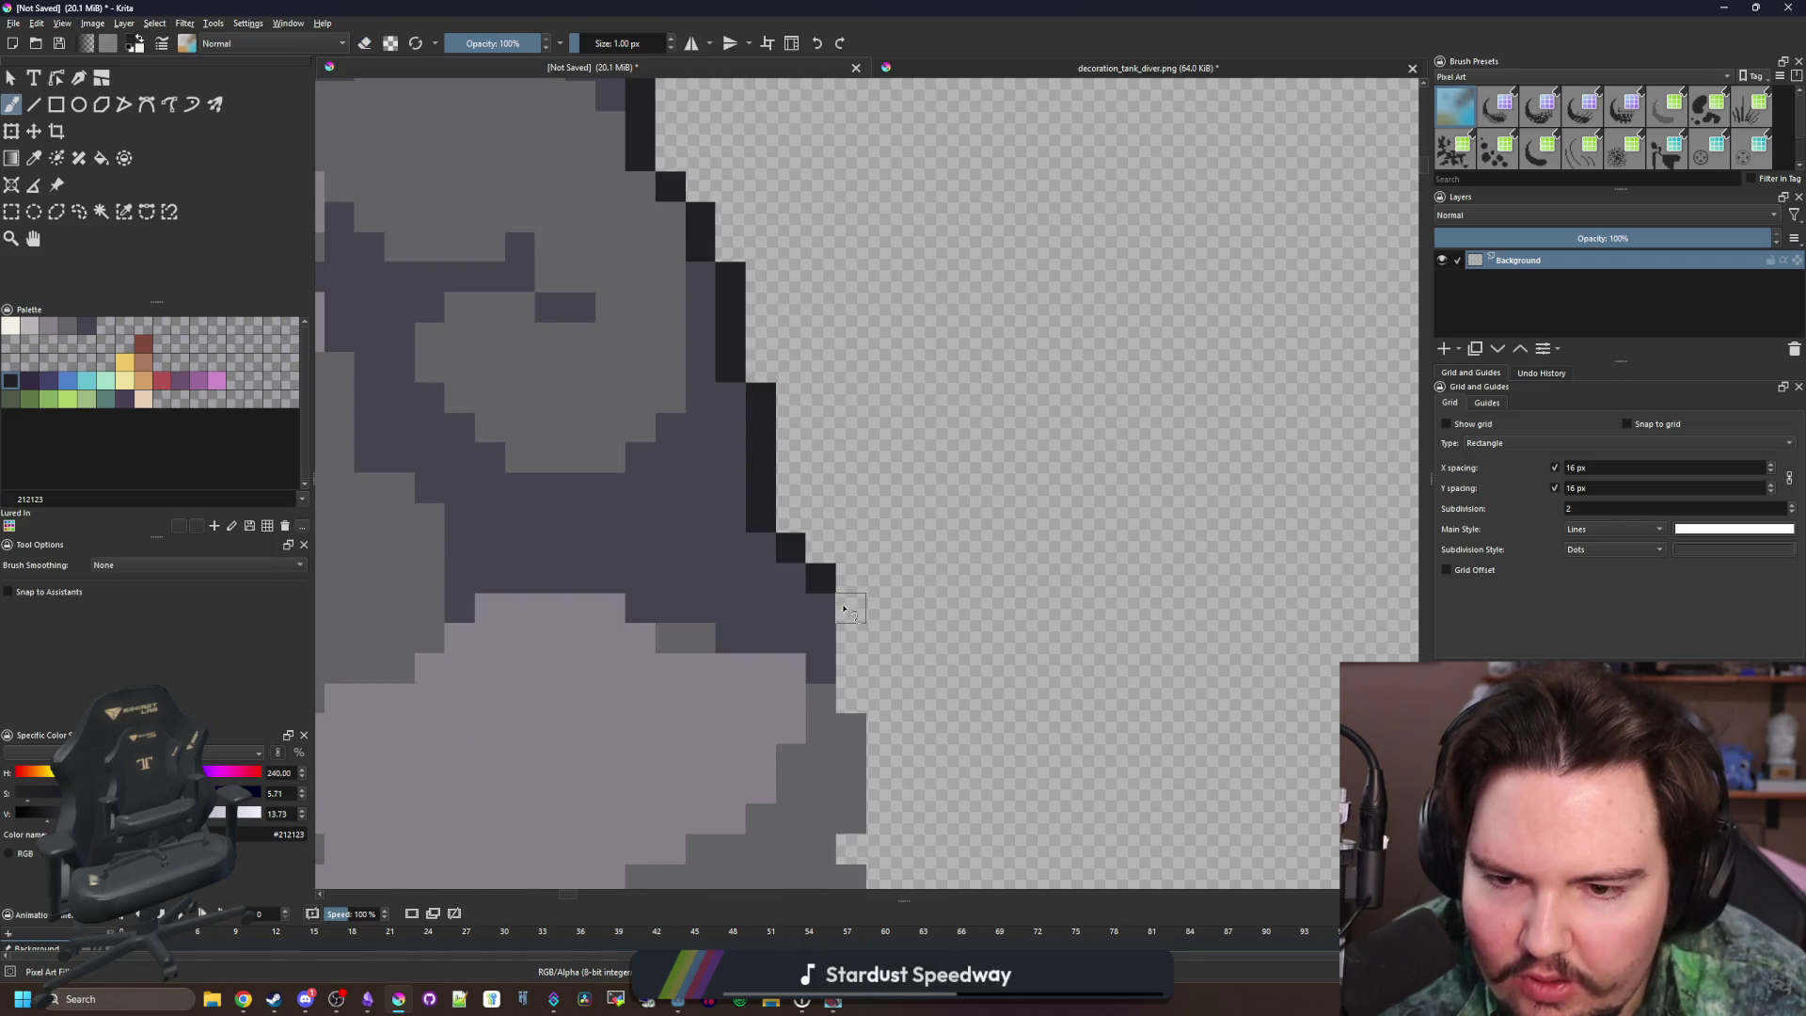
pyautogui.moveTo(843, 610); pyautogui.dragTo(847, 712)
pyautogui.scroll(-5, 837, 564)
pyautogui.moveTo(865, 377); pyautogui.dragTo(863, 491)
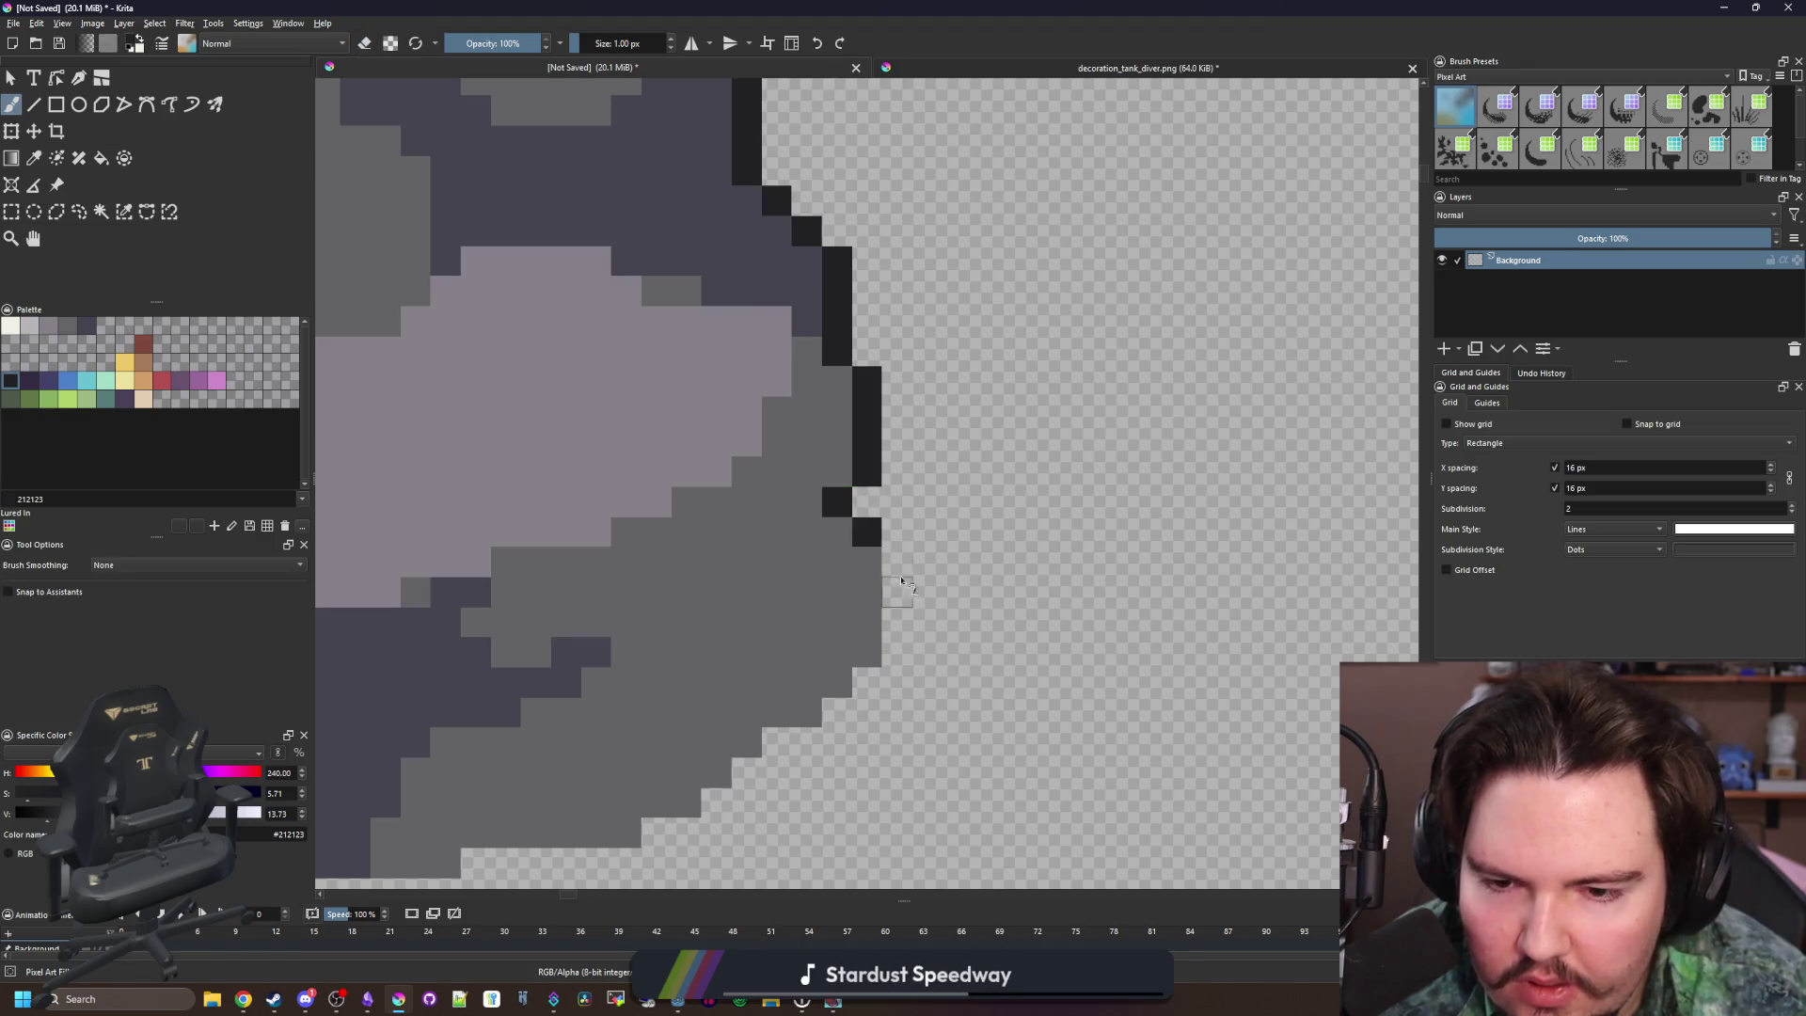
pyautogui.moveTo(902, 582); pyautogui.dragTo(896, 656)
pyautogui.scroll(-6, 896, 649)
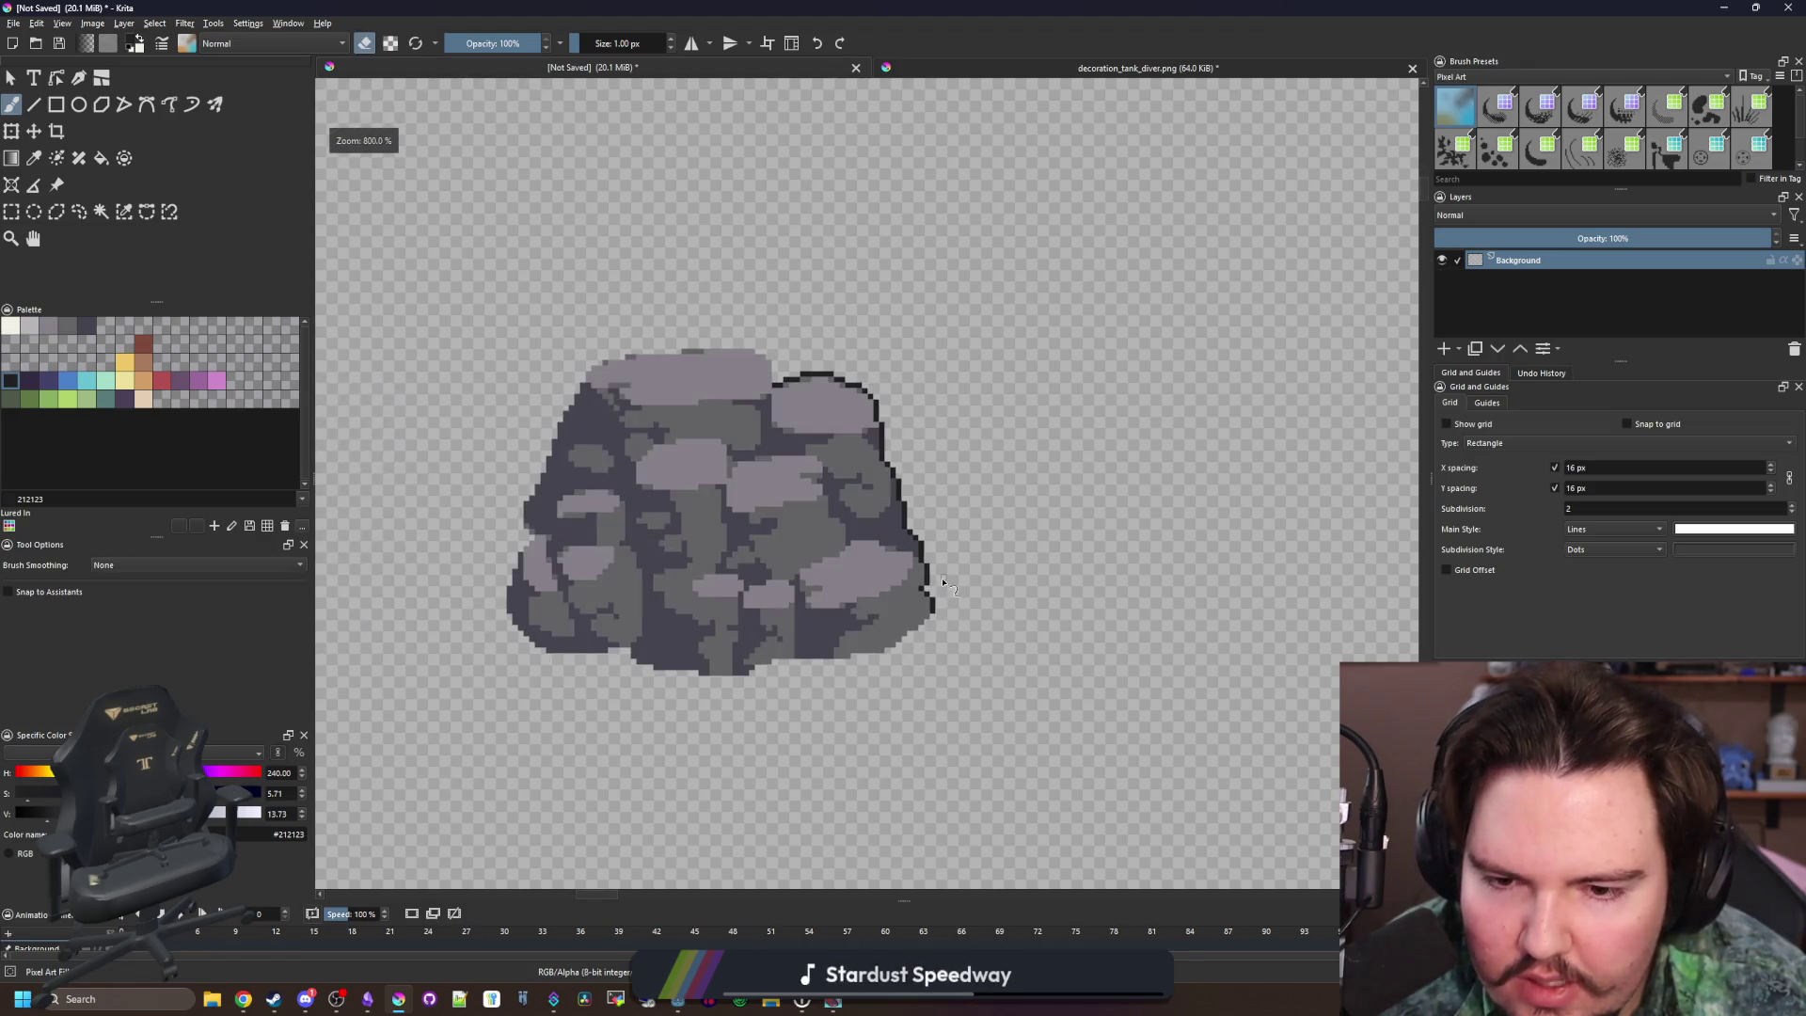
pyautogui.scroll(8, 633, 596)
# Draw the near-black outline up the boulder's left edge toward the top-left
pyautogui.press('e')
pyautogui.moveTo(580, 682)
pyautogui.mouseDown()
pyautogui.moveTo(565, 605)
pyautogui.moveTo(621, 423)
pyautogui.mouseUp()
pyautogui.scroll(3, 617, 432)
pyautogui.moveTo(630, 610)
pyautogui.mouseDown()
pyautogui.moveTo(675, 470)
pyautogui.moveTo(764, 377)
pyautogui.mouseUp()
pyautogui.scroll(3, 637, 633)
pyautogui.moveTo(609, 559); pyautogui.dragTo(649, 390)
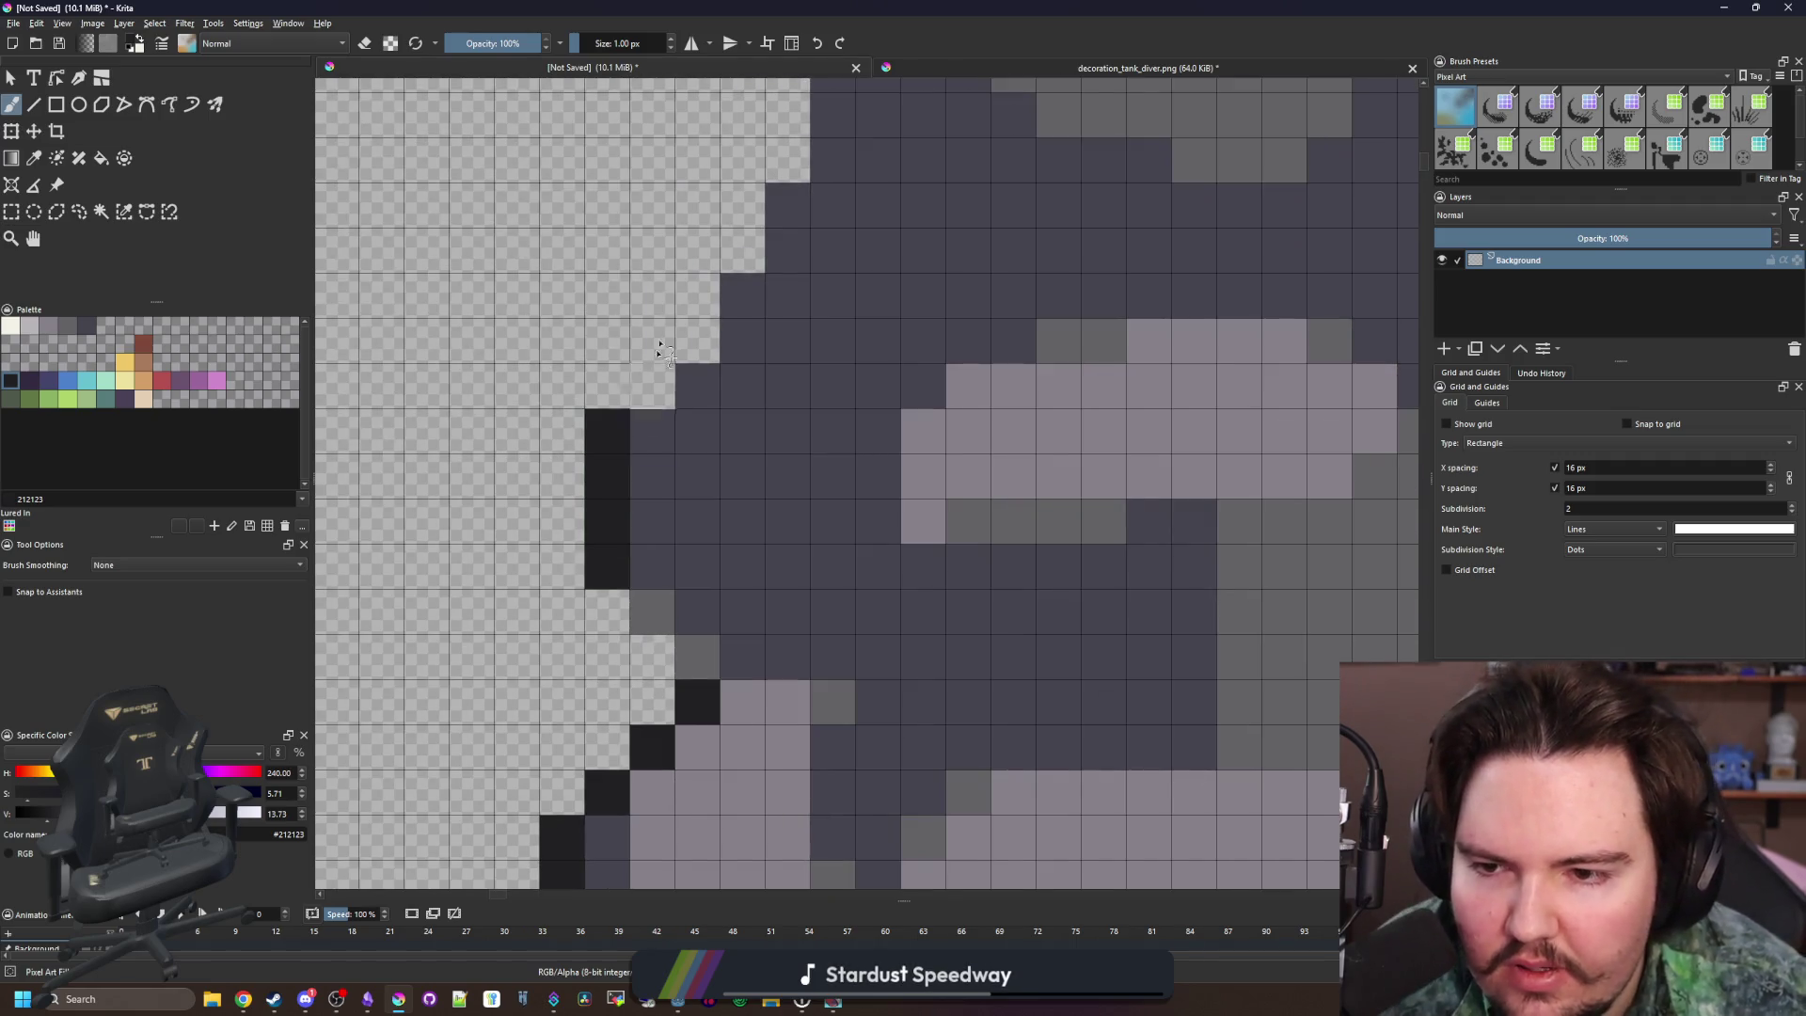
pyautogui.scroll(3, 649, 391)
pyautogui.moveTo(564, 611)
pyautogui.mouseDown()
pyautogui.moveTo(667, 423)
pyautogui.moveTo(706, 278)
pyautogui.mouseUp()
pyautogui.scroll(3, 706, 282)
pyautogui.moveTo(704, 621); pyautogui.dragTo(748, 393)
pyautogui.scroll(3, 747, 394)
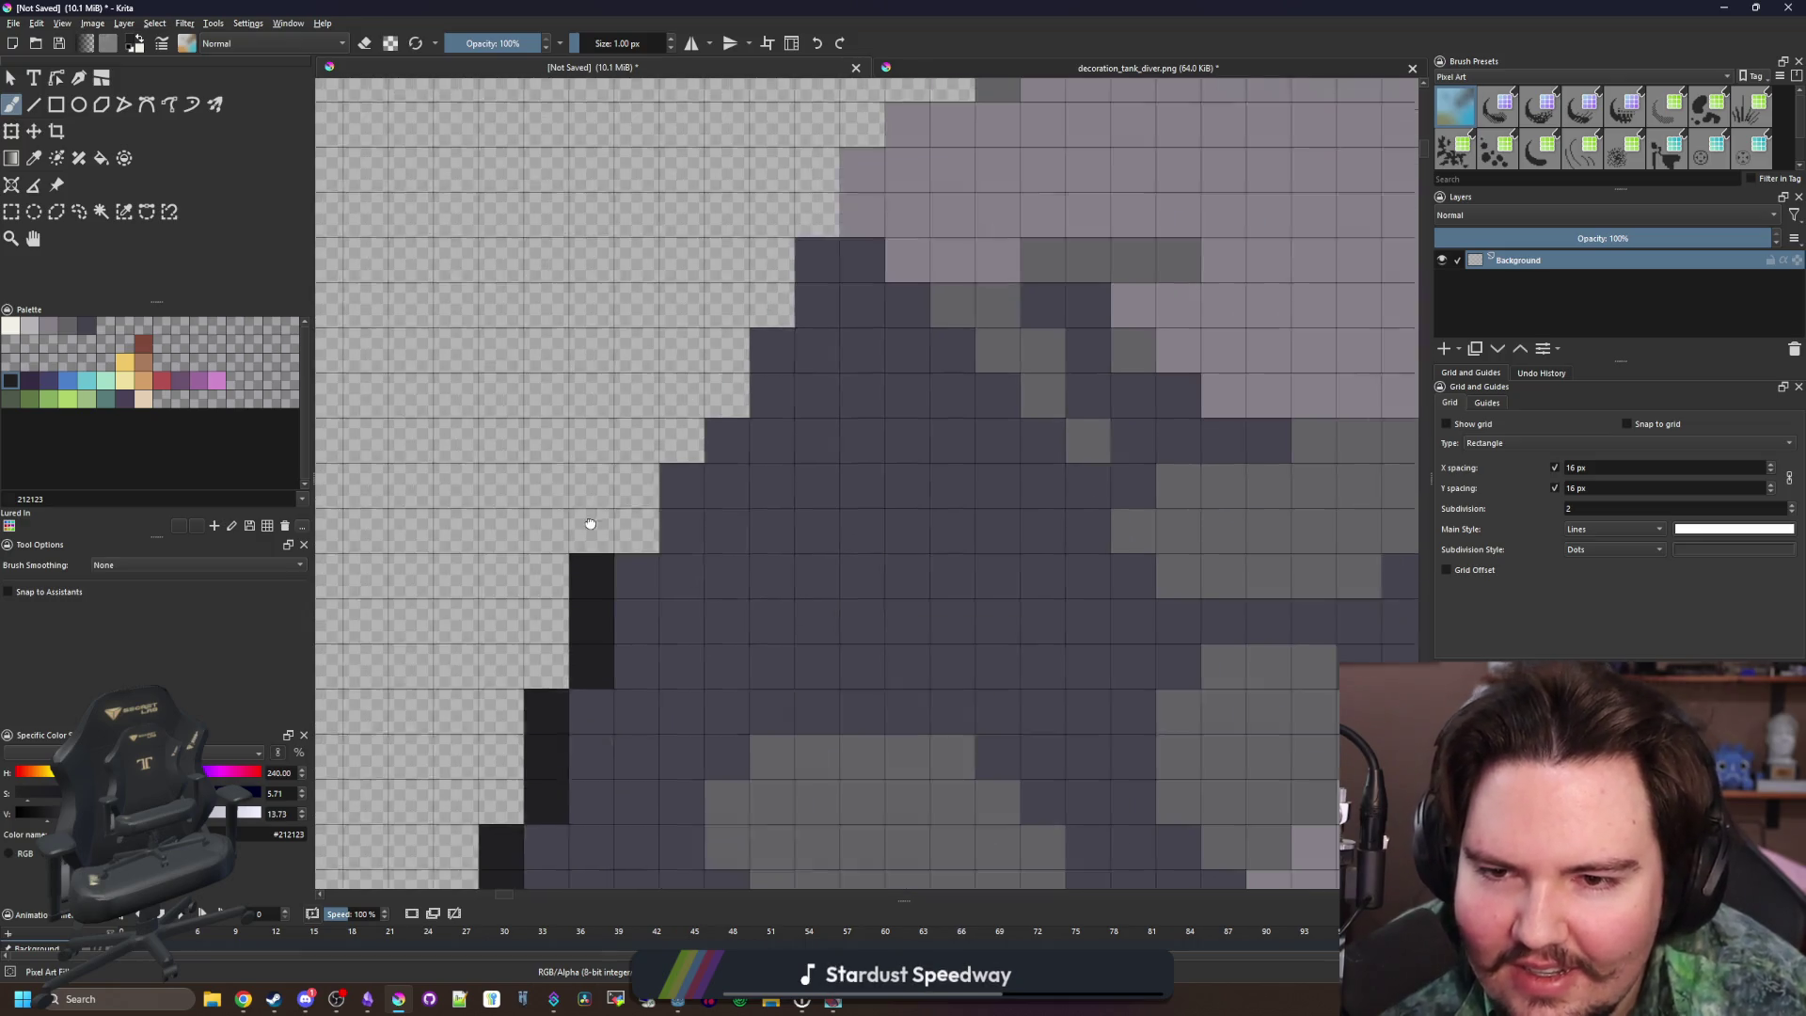
pyautogui.moveTo(627, 555)
pyautogui.mouseDown()
pyautogui.moveTo(631, 504)
pyautogui.moveTo(757, 273)
pyautogui.mouseUp()
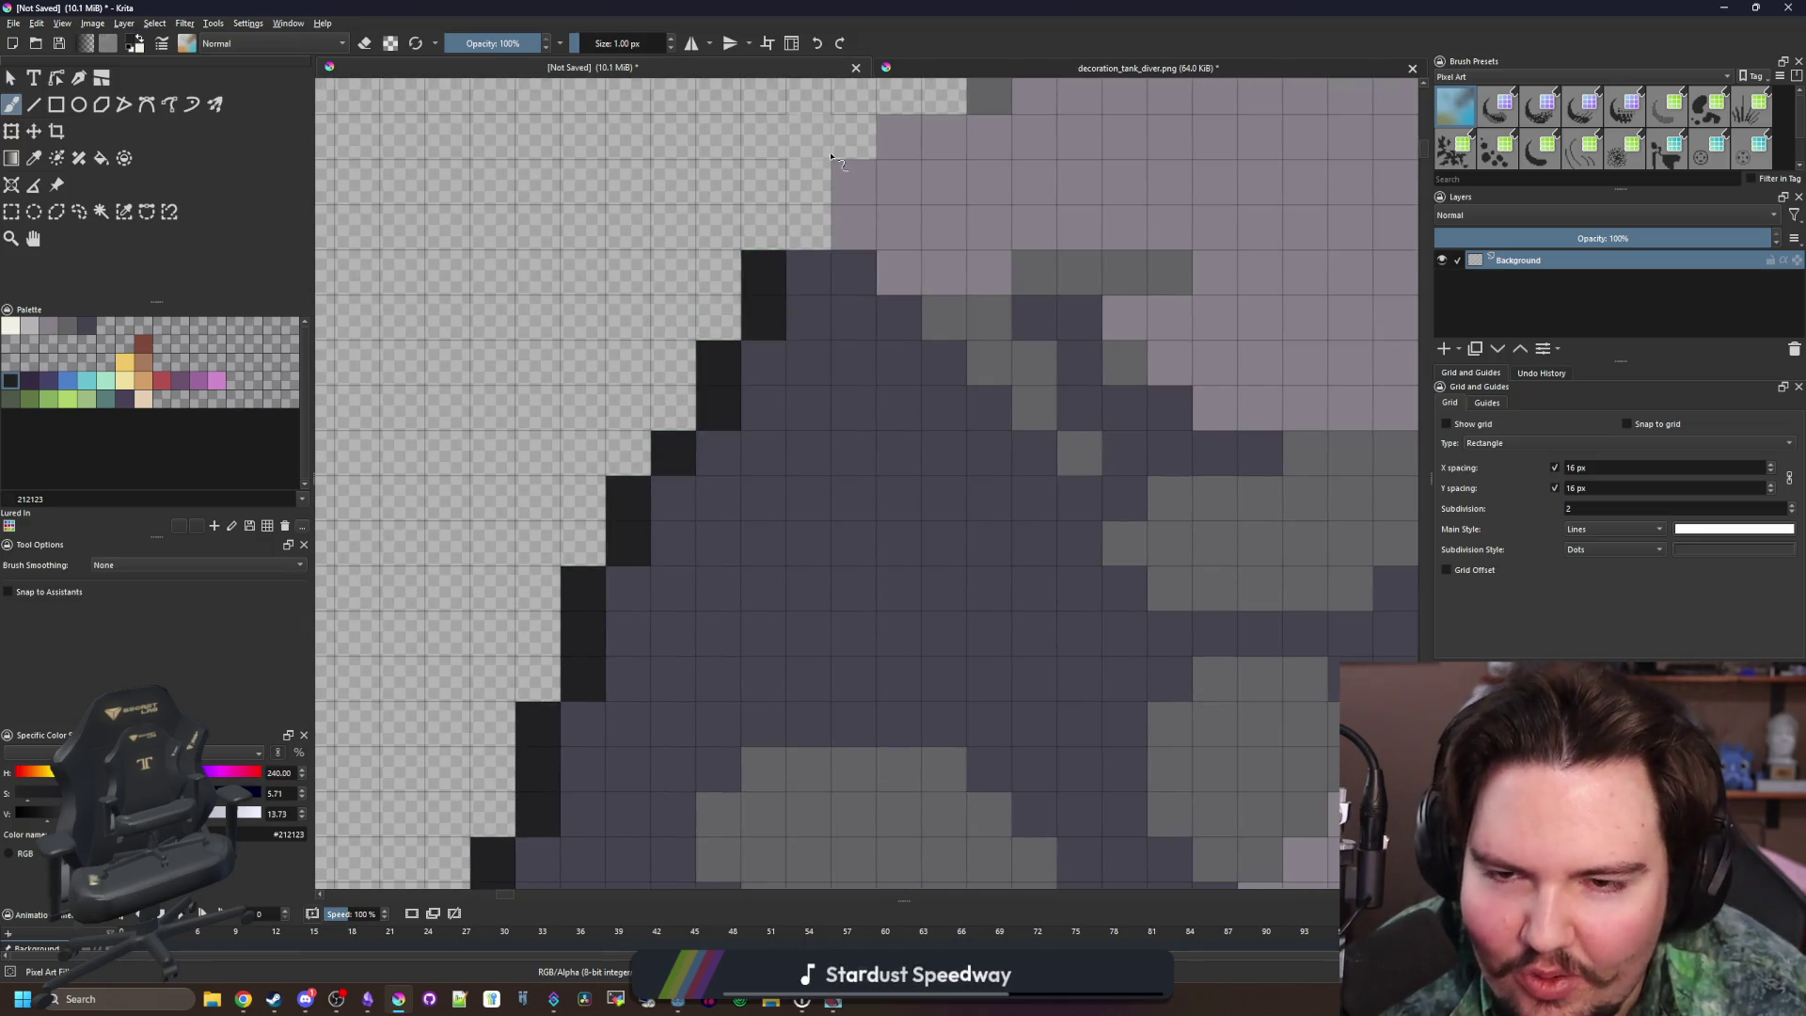
pyautogui.scroll(3, 757, 273)
# Undo two stray strokes and outline the row along the boulder's top
pyautogui.moveTo(649, 578); pyautogui.dragTo(649, 513)
pyautogui.moveTo(649, 527)
pyautogui.mouseDown()
pyautogui.moveTo(696, 475)
pyautogui.moveTo(917, 391)
pyautogui.moveTo(1012, 378)
pyautogui.mouseUp()
pyautogui.hotkey('ctrl', 'z')
pyautogui.hotkey('ctrl', 'z')
pyautogui.scroll(-2, 1011, 378)
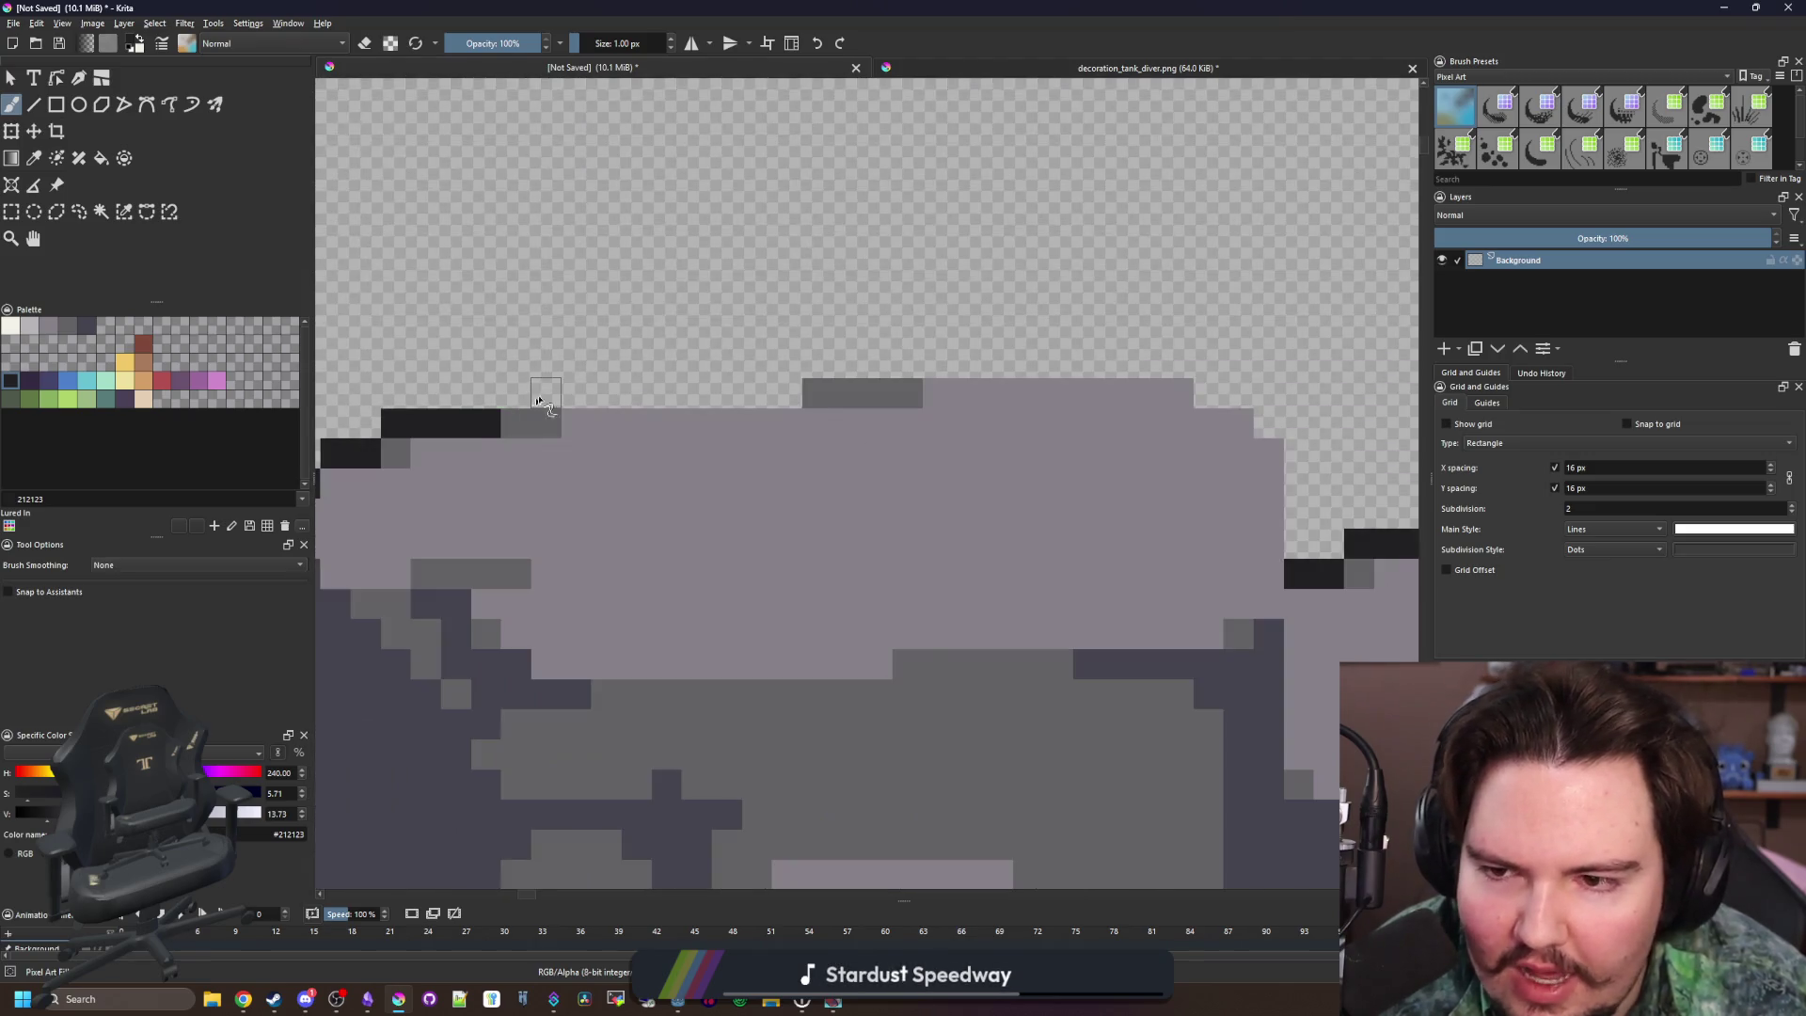
pyautogui.moveTo(513, 400); pyautogui.dragTo(804, 392)
pyautogui.scroll(2, 649, 470)
pyautogui.moveTo(600, 422)
pyautogui.mouseDown()
pyautogui.moveTo(899, 426)
pyautogui.moveTo(988, 451)
pyautogui.moveTo(1066, 501)
pyautogui.moveTo(1084, 611)
pyautogui.mouseUp()
pyautogui.scroll(-5, 762, 543)
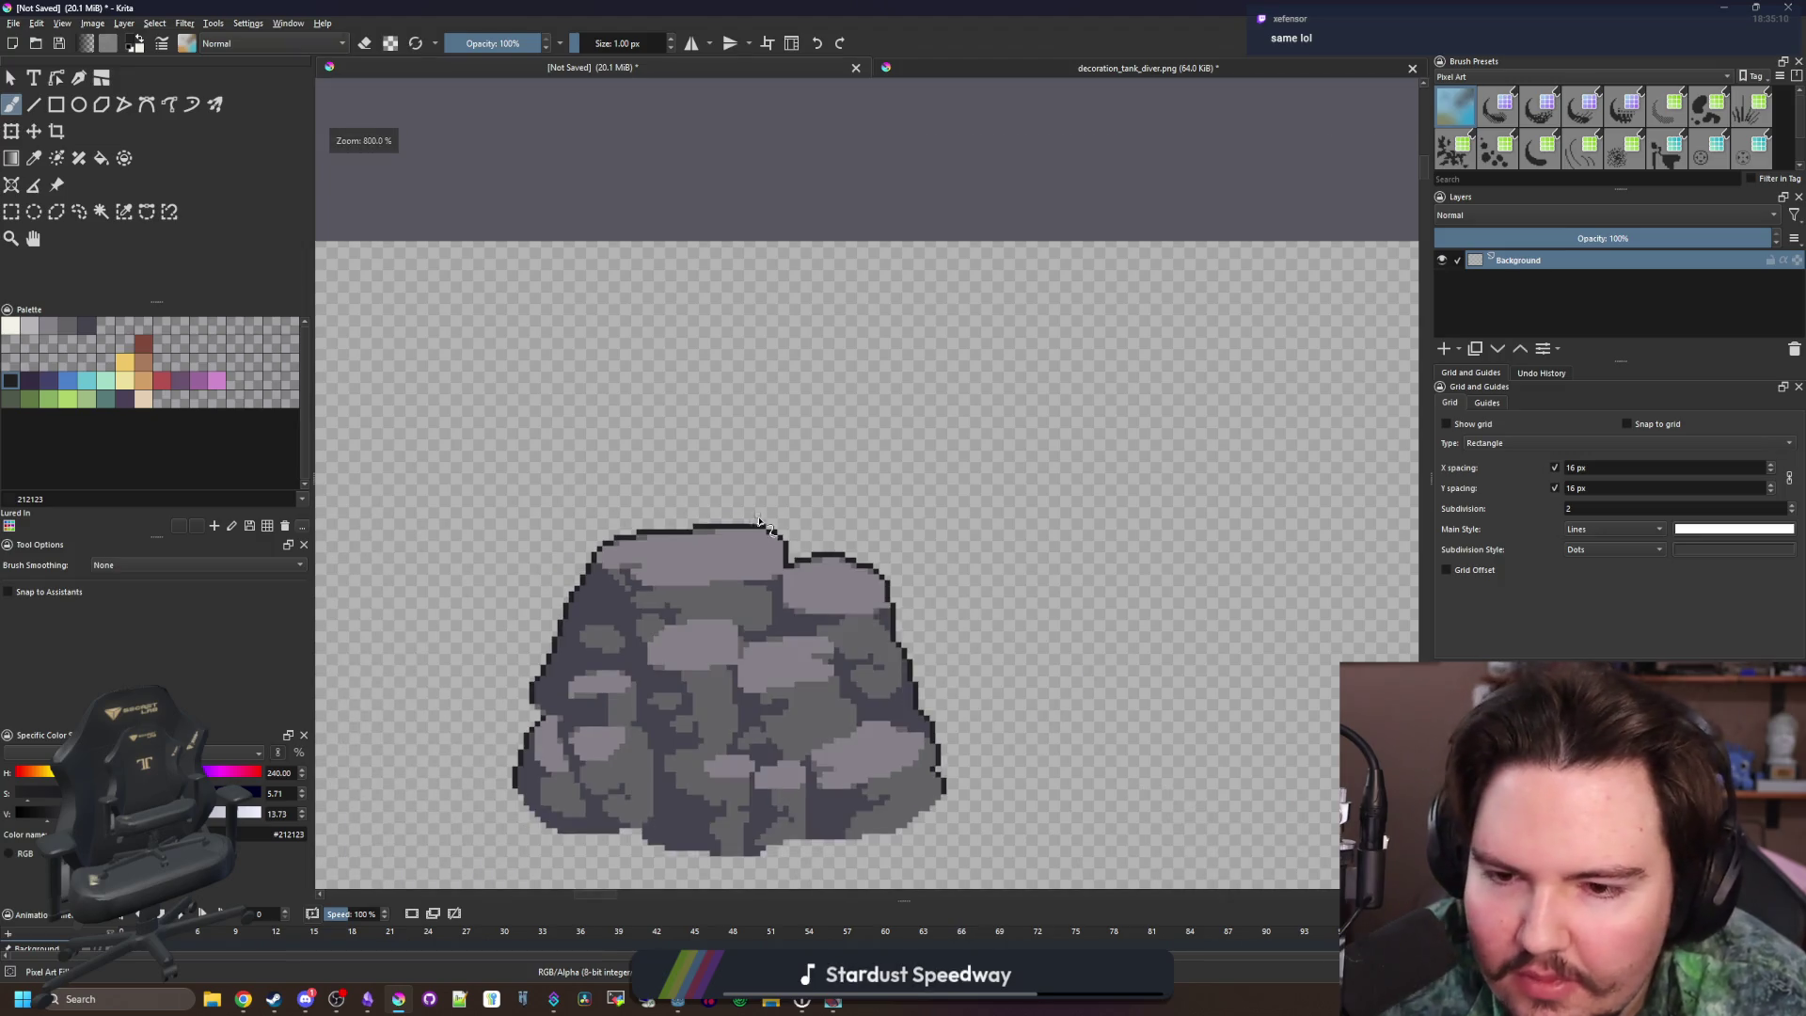
# Erase a stretch of black outline pixels along the boulder's left edge
pyautogui.scroll(-1, 694, 599)
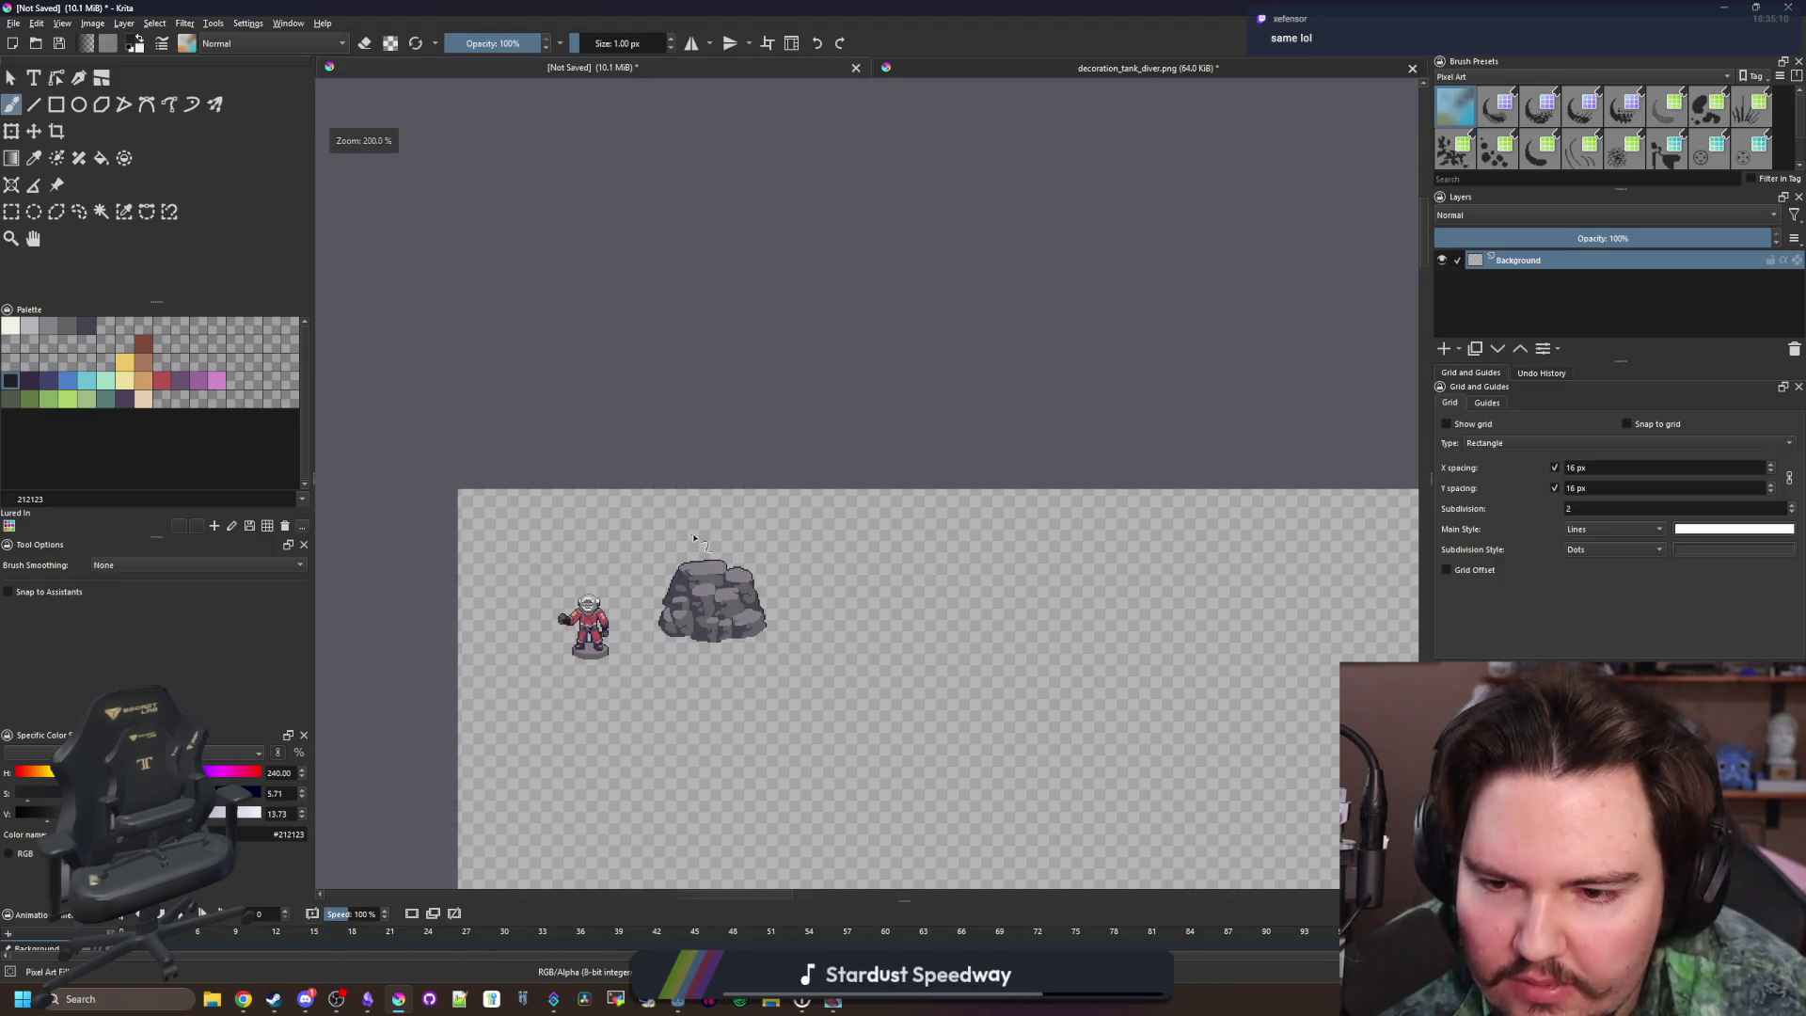
pyautogui.scroll(5, 696, 594)
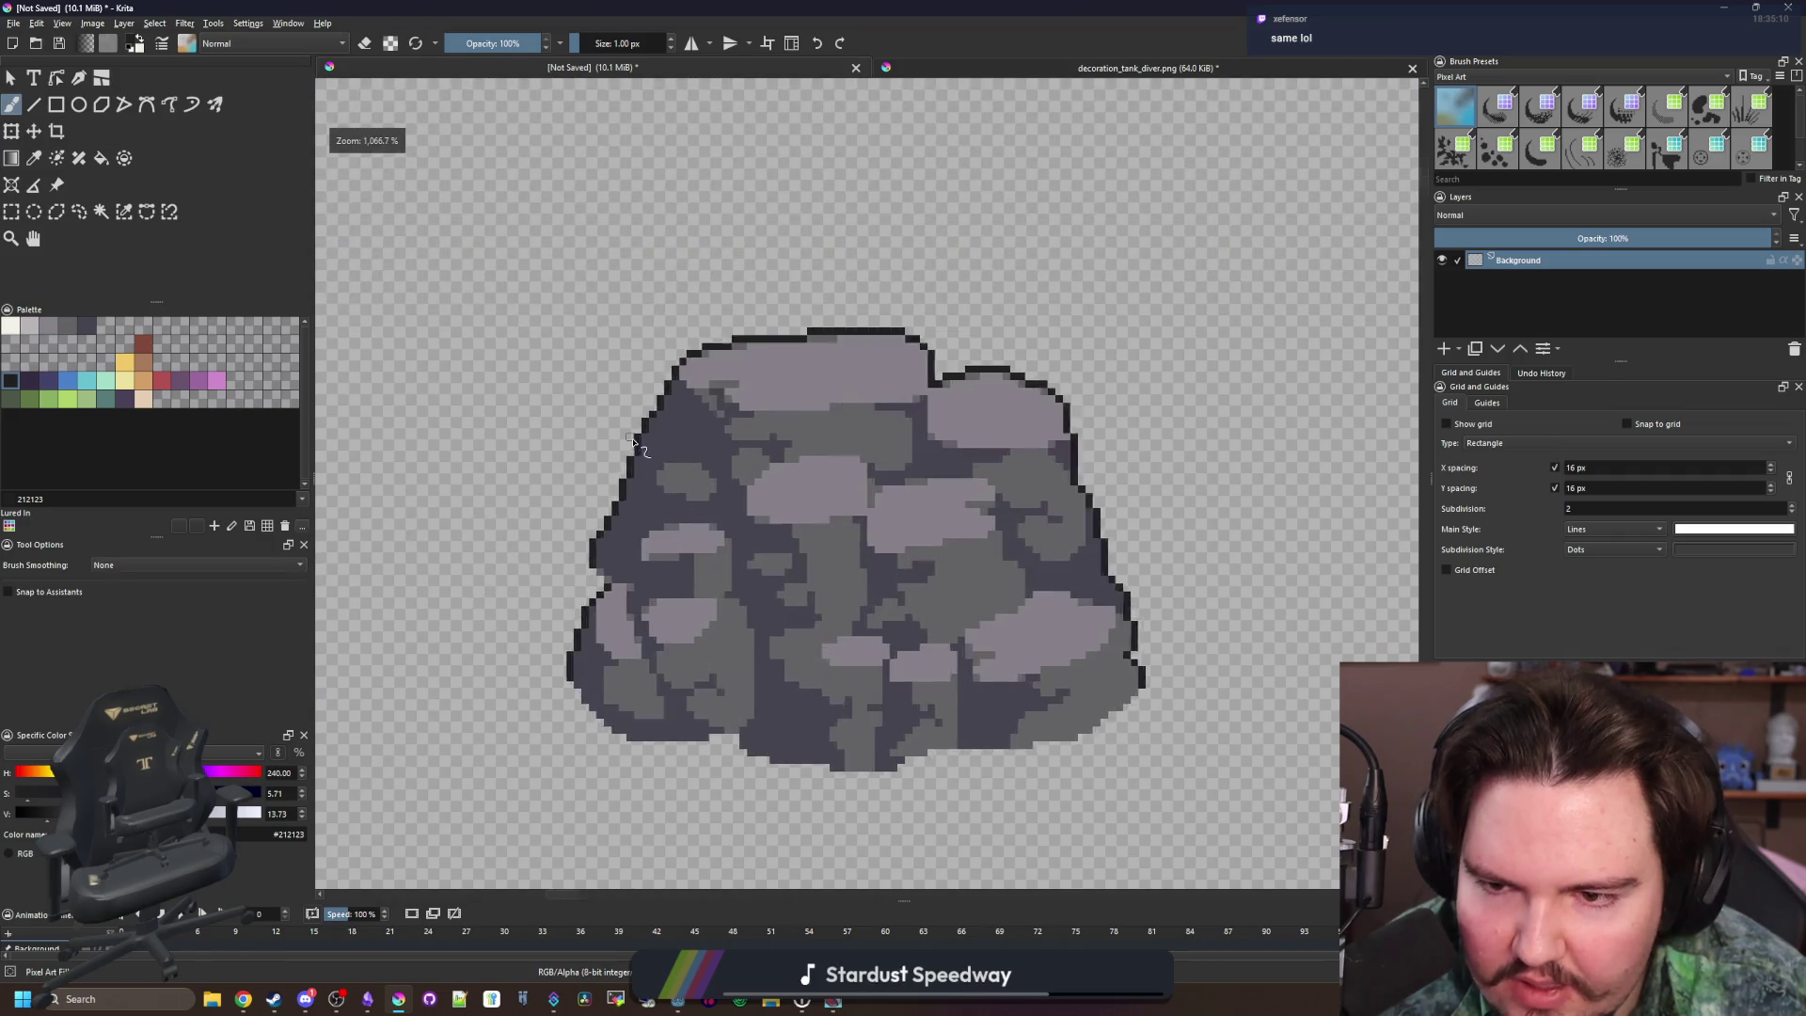
pyautogui.scroll(3, 632, 439)
pyautogui.press('p')
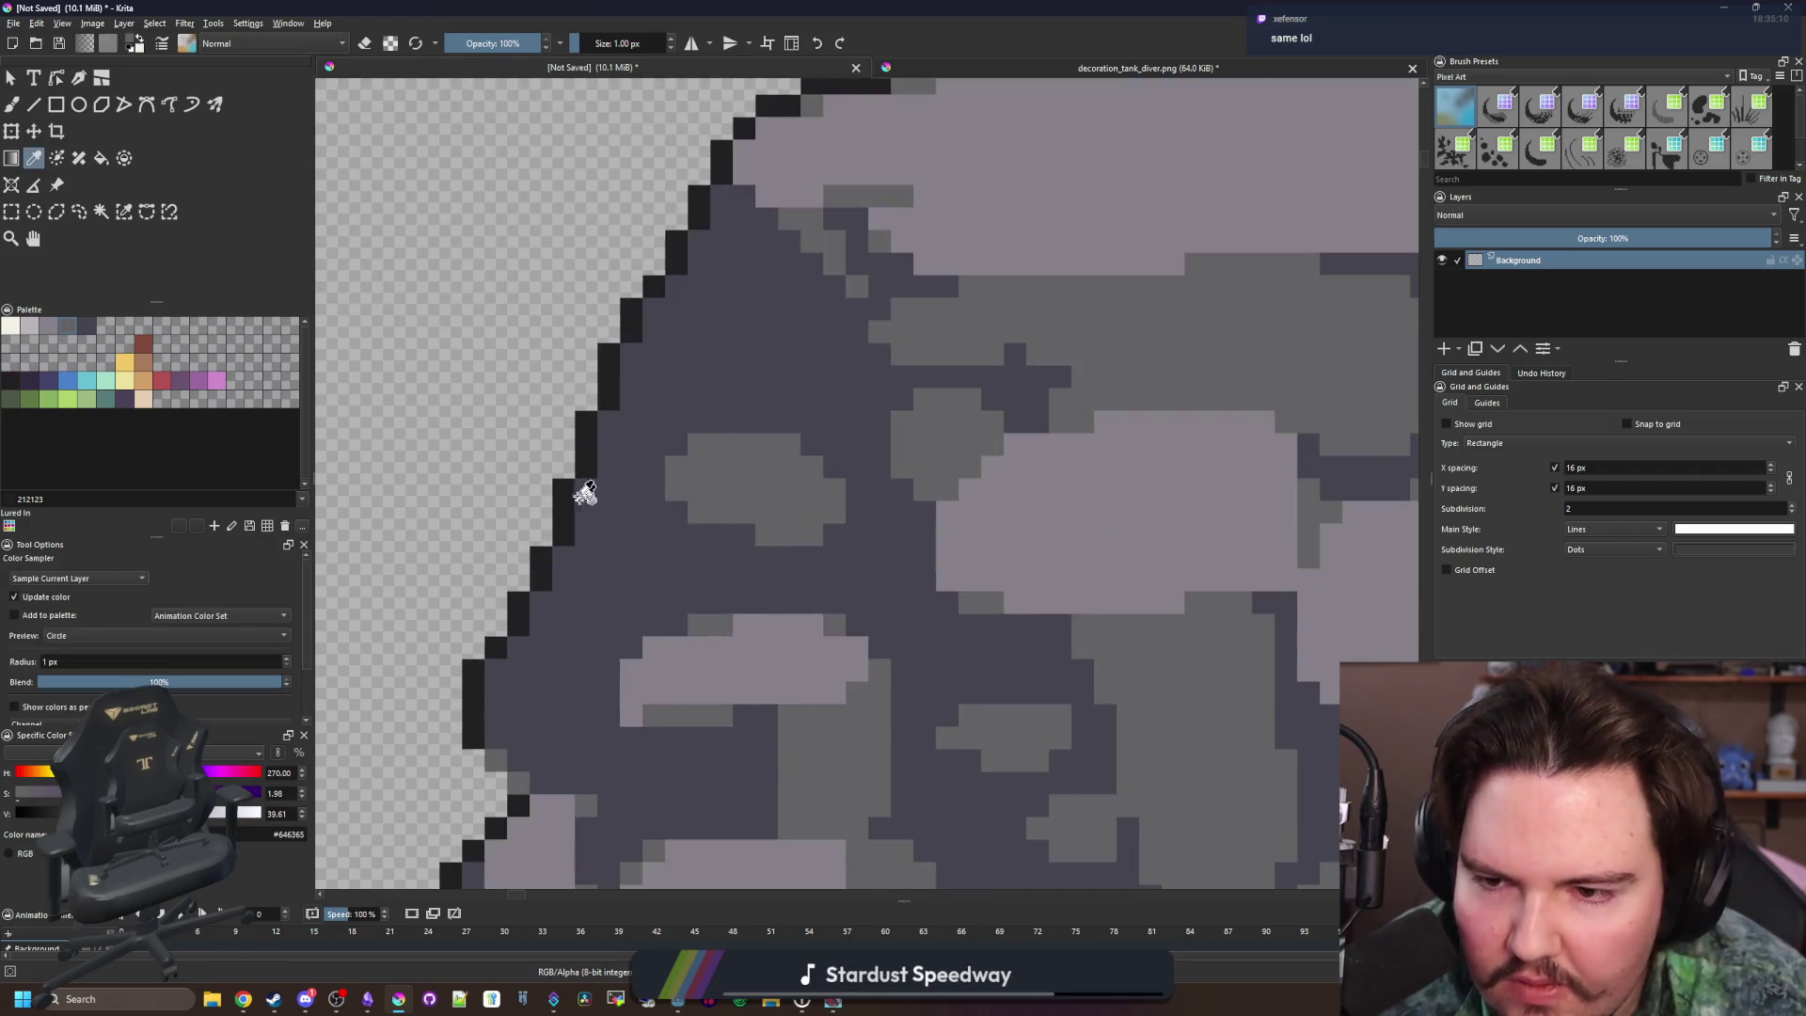
pyautogui.click(588, 446)
pyautogui.press('b')
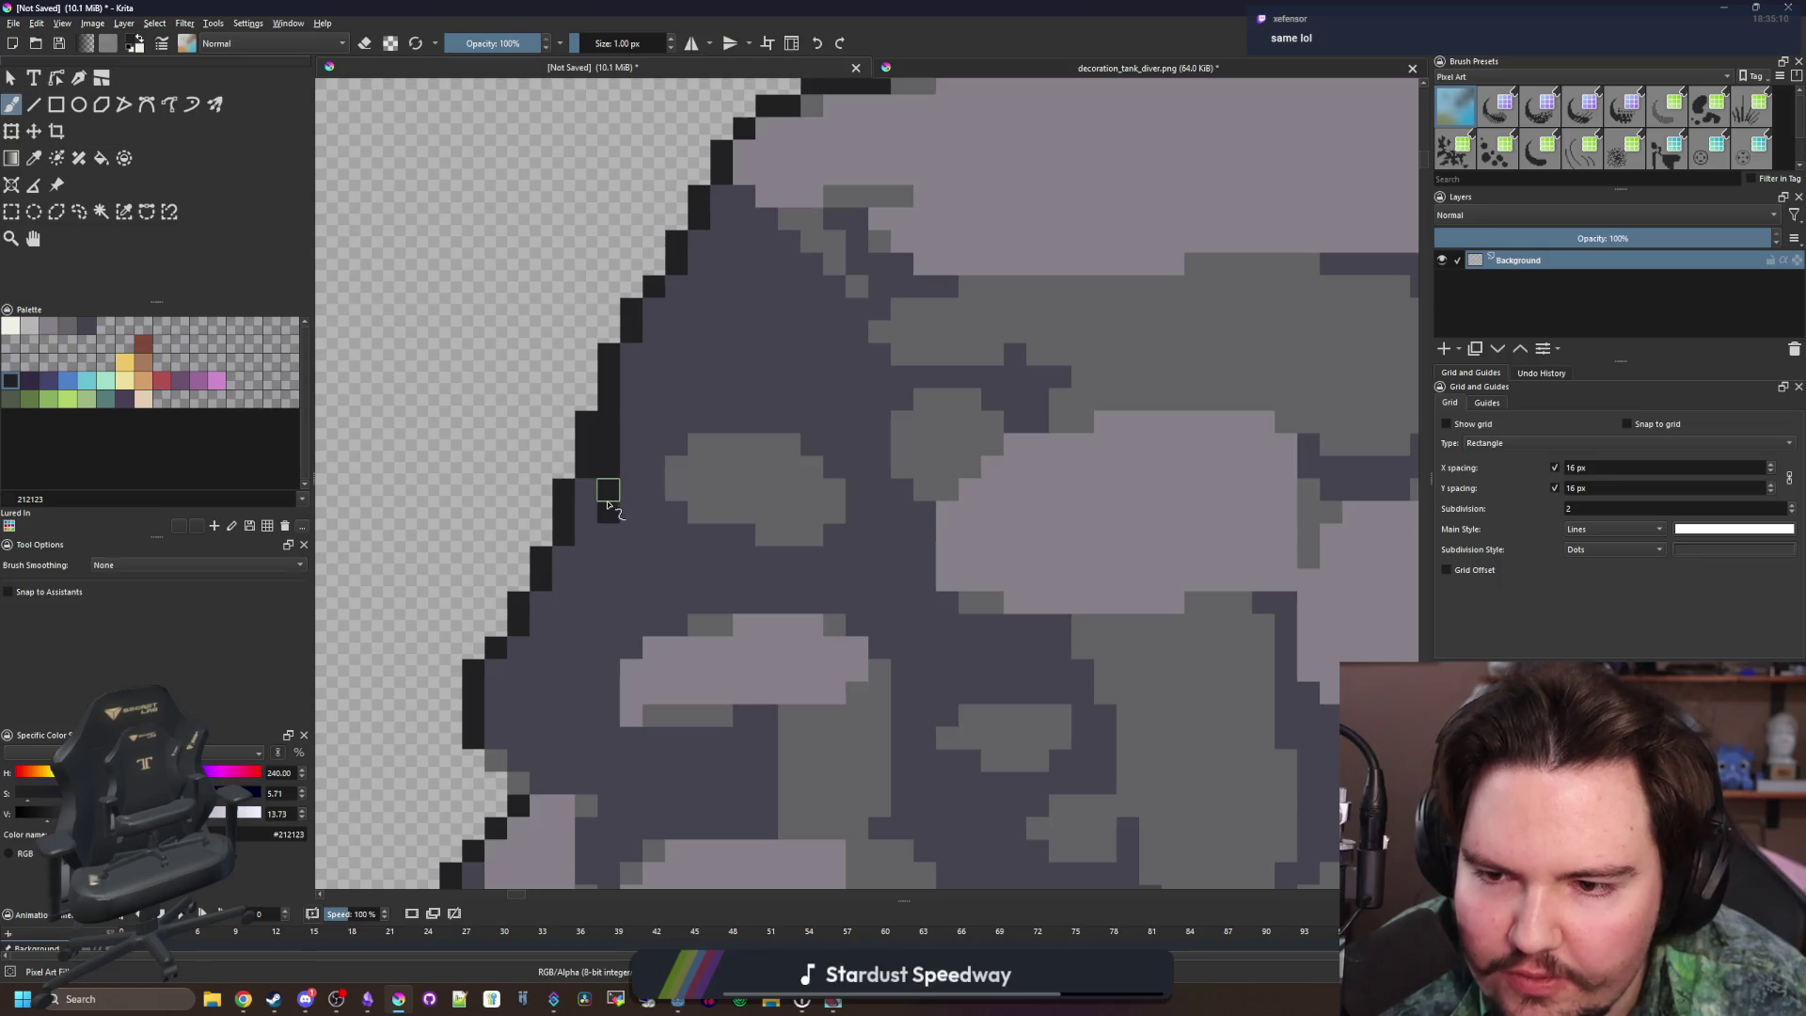
pyautogui.press('e')
pyautogui.moveTo(587, 421)
pyautogui.mouseDown()
pyautogui.moveTo(583, 494)
pyautogui.moveTo(545, 565)
pyautogui.moveTo(557, 612)
pyautogui.moveTo(677, 572)
pyautogui.moveTo(633, 568)
pyautogui.mouseUp()
pyautogui.press('e')
# Repaint the left edge with near-black #212123 outline pixels, sampling greys #646365 and #45444f
pyautogui.keyDown('ctrl'); pyautogui.click(734, 456); pyautogui.keyUp('ctrl')
pyautogui.scroll(2, 589, 552)
pyautogui.keyDown('ctrl'); pyautogui.click(492, 613); pyautogui.keyUp('ctrl')
pyautogui.moveTo(492, 612)
pyautogui.mouseDown()
pyautogui.moveTo(458, 565)
pyautogui.moveTo(503, 480)
pyautogui.mouseUp()
pyautogui.scroll(-2, 504, 479)
pyautogui.keyDown('ctrl'); pyautogui.click(499, 612); pyautogui.keyUp('ctrl')
pyautogui.scroll(-2, 627, 485)
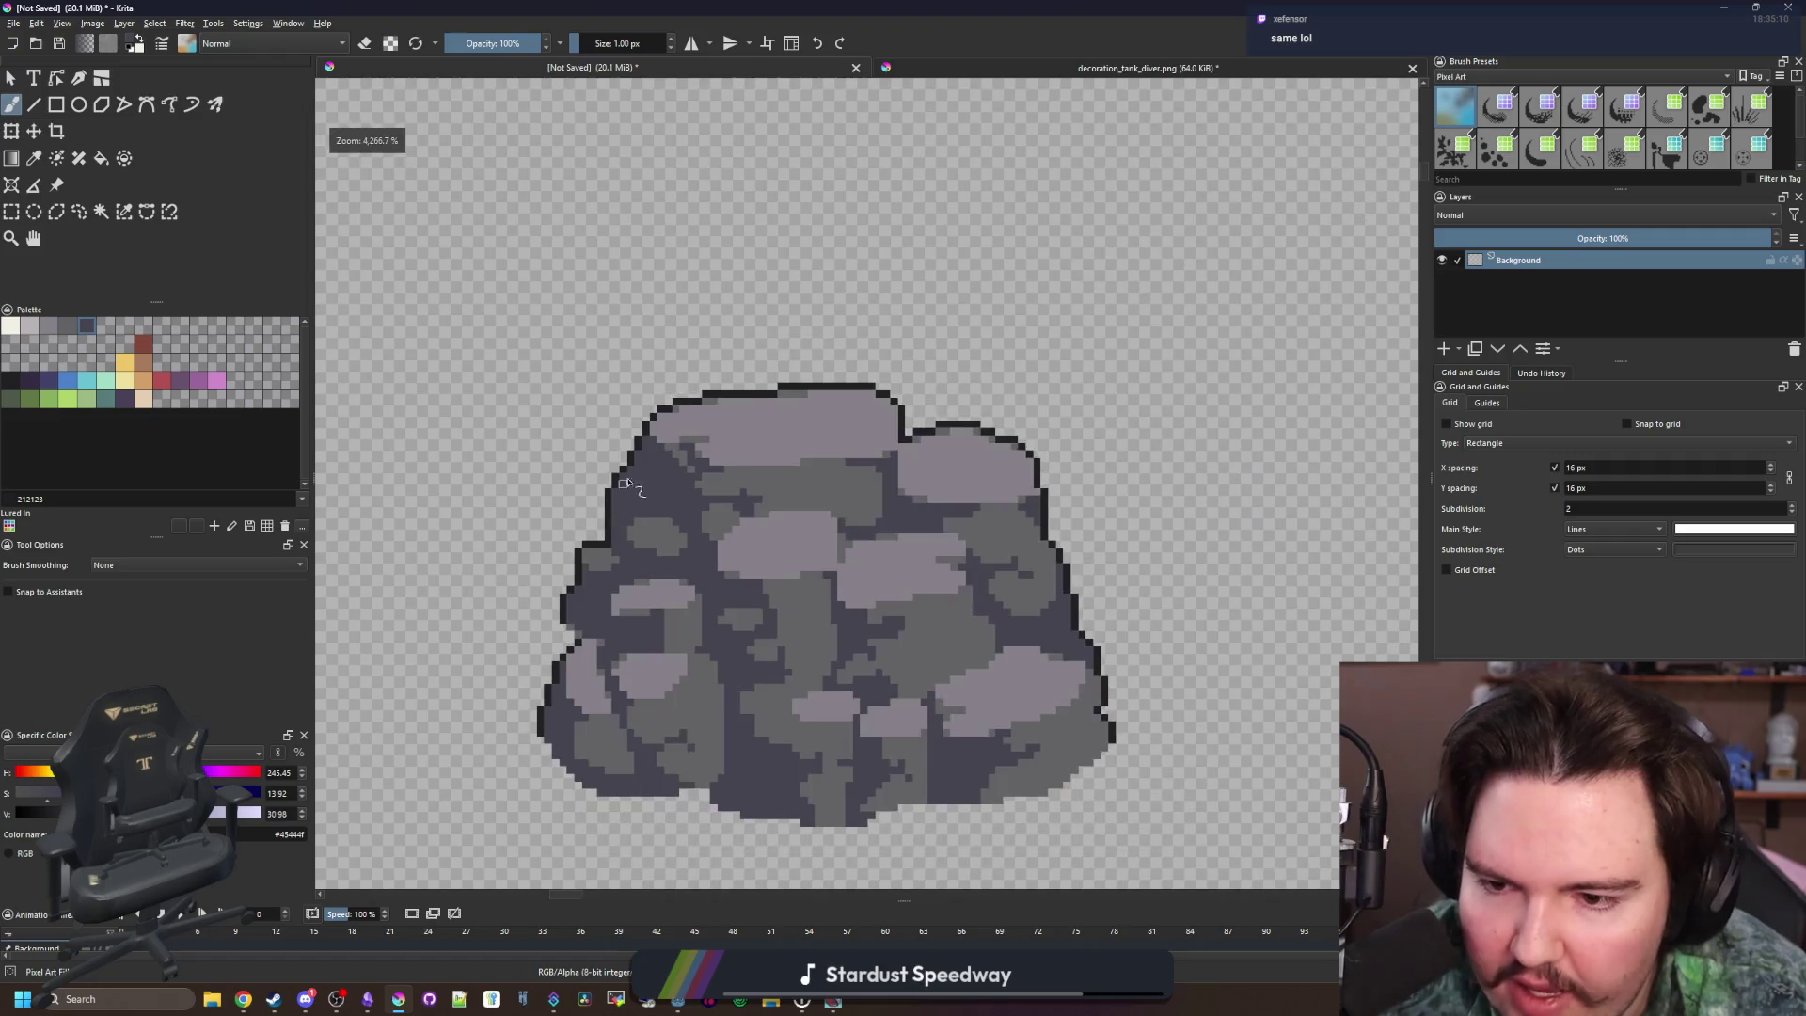
pyautogui.scroll(-8, 627, 485)
pyautogui.scroll(-1, 631, 384)
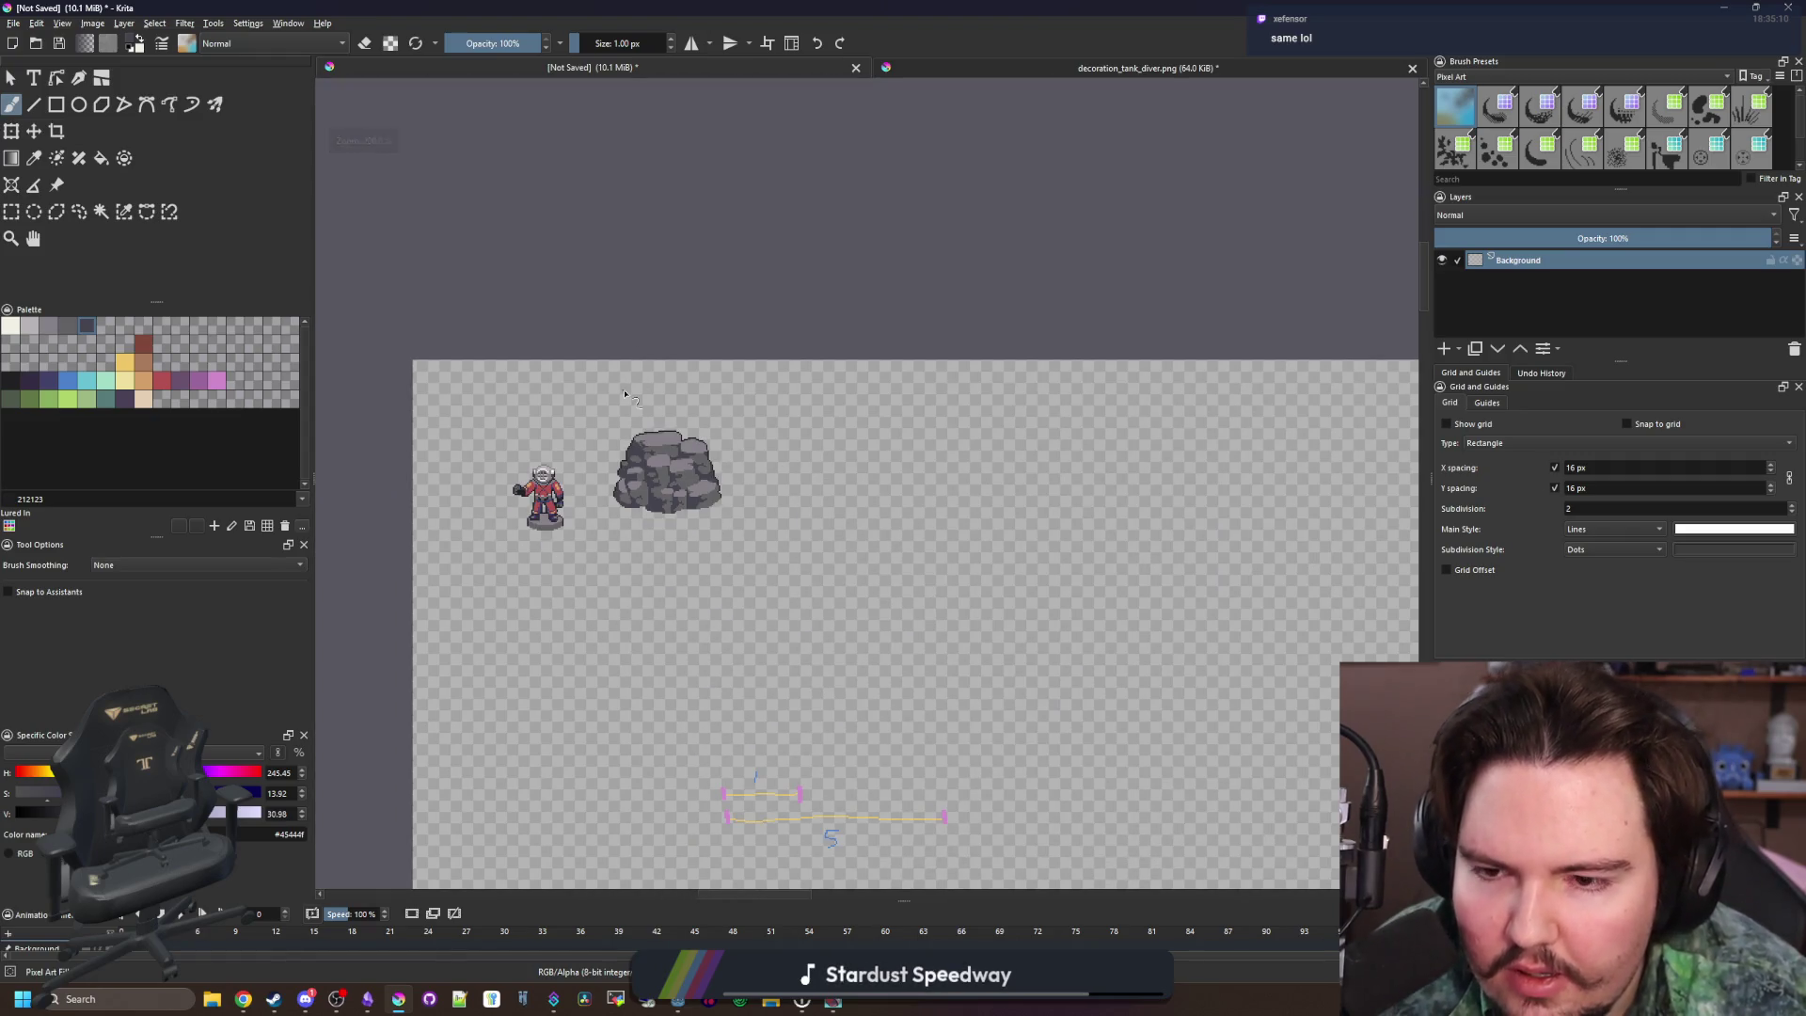
pyautogui.scroll(5, 625, 477)
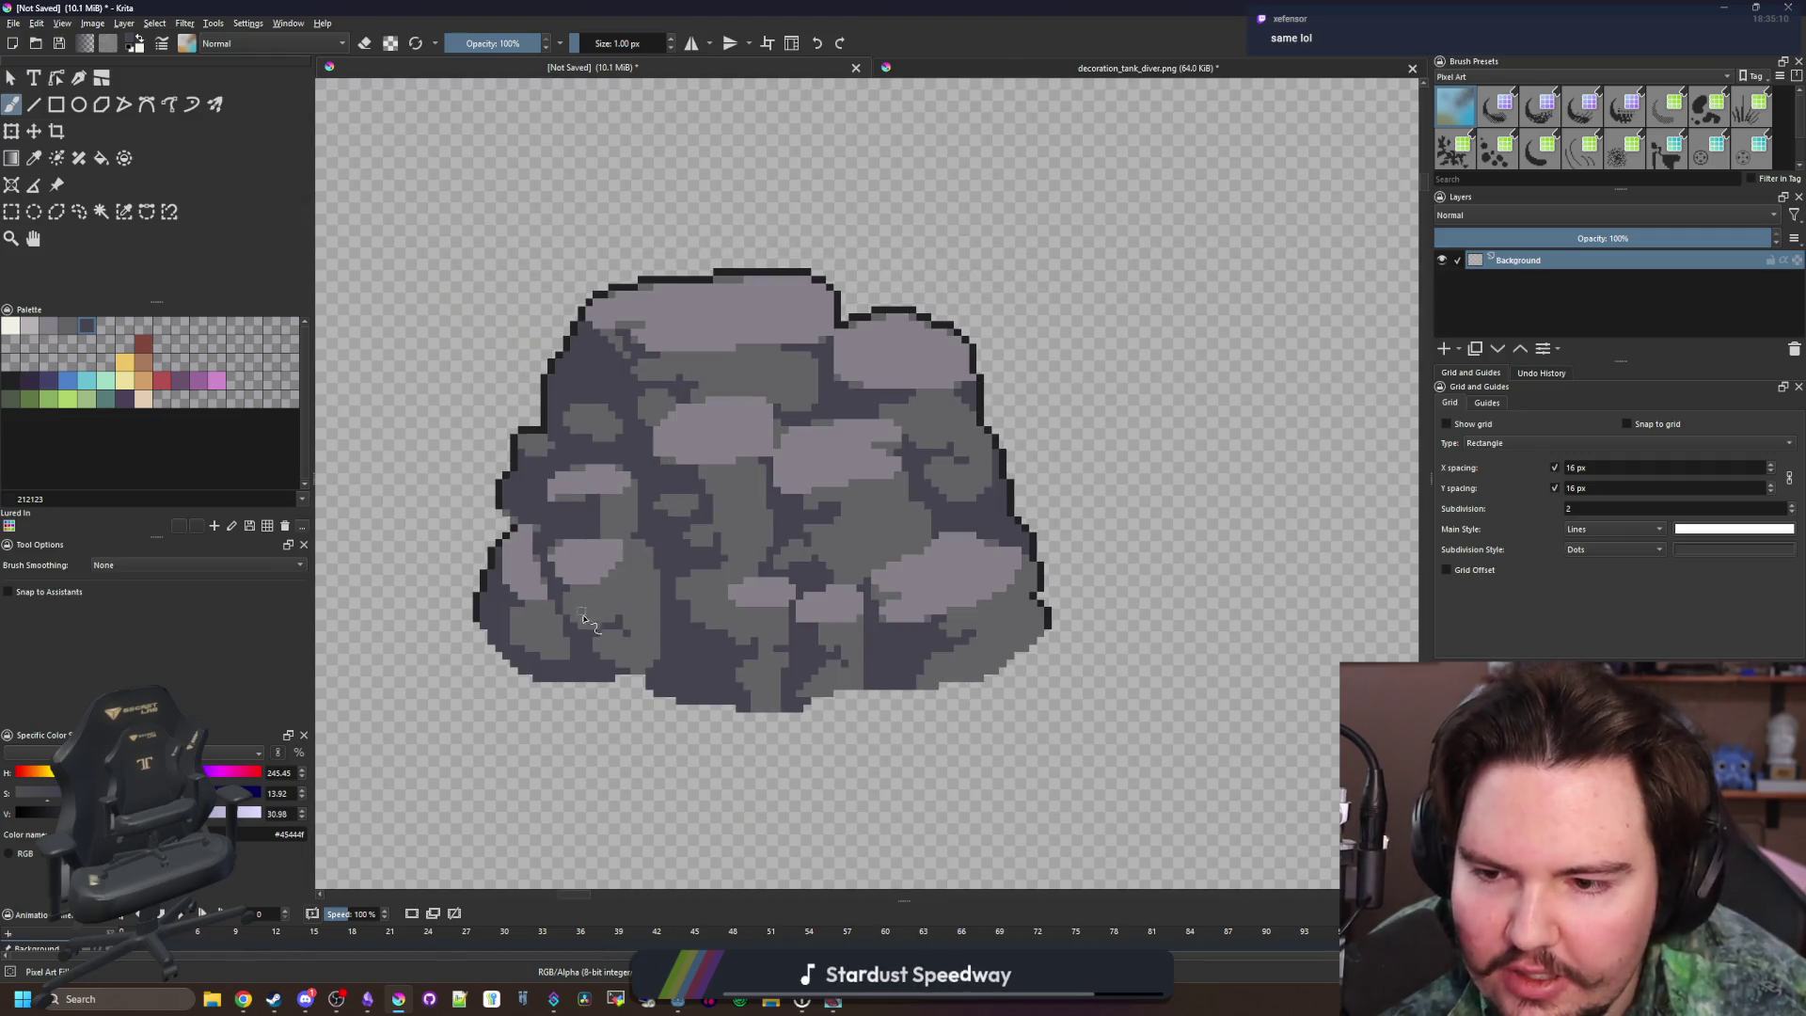
pyautogui.scroll(1, 665, 640)
# Sample the light grey #b8b5b9 from the boulder as the current colour
pyautogui.press('p')
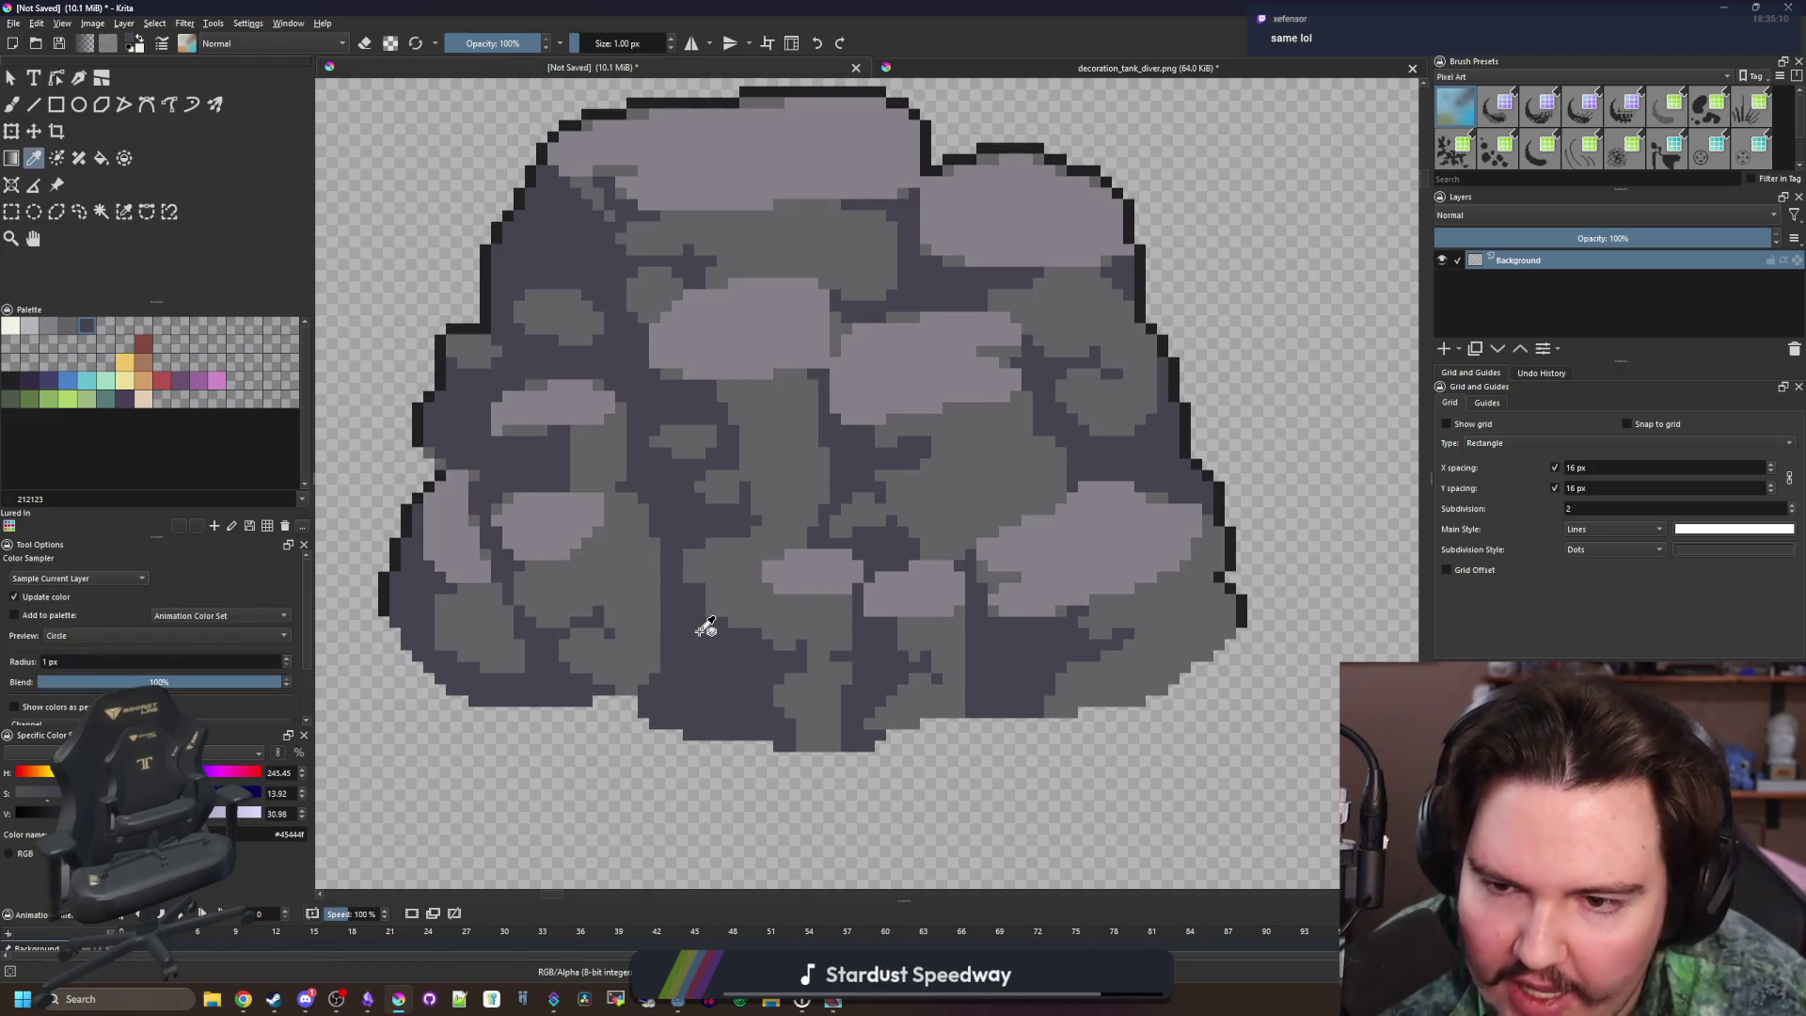
pyautogui.scroll(-1, 704, 610)
pyautogui.scroll(-1, 758, 556)
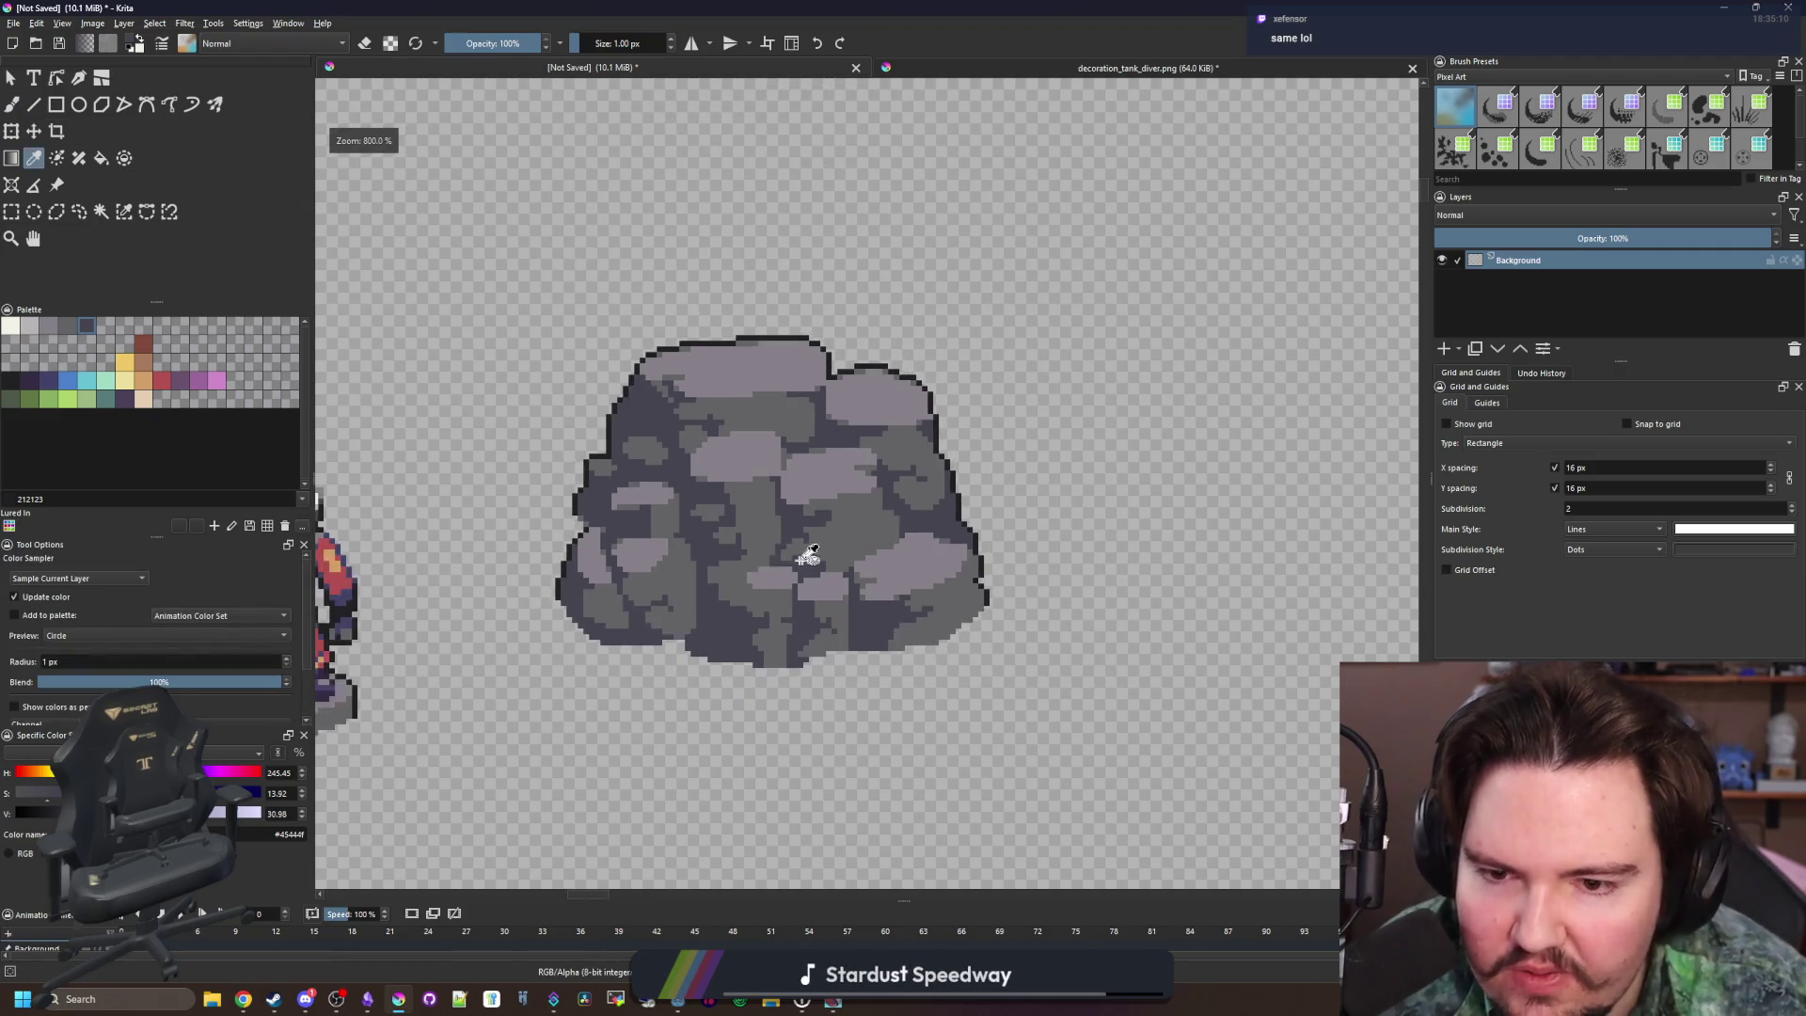
pyautogui.scroll(1, 807, 544)
pyautogui.scroll(1, 825, 534)
pyautogui.click(726, 313)
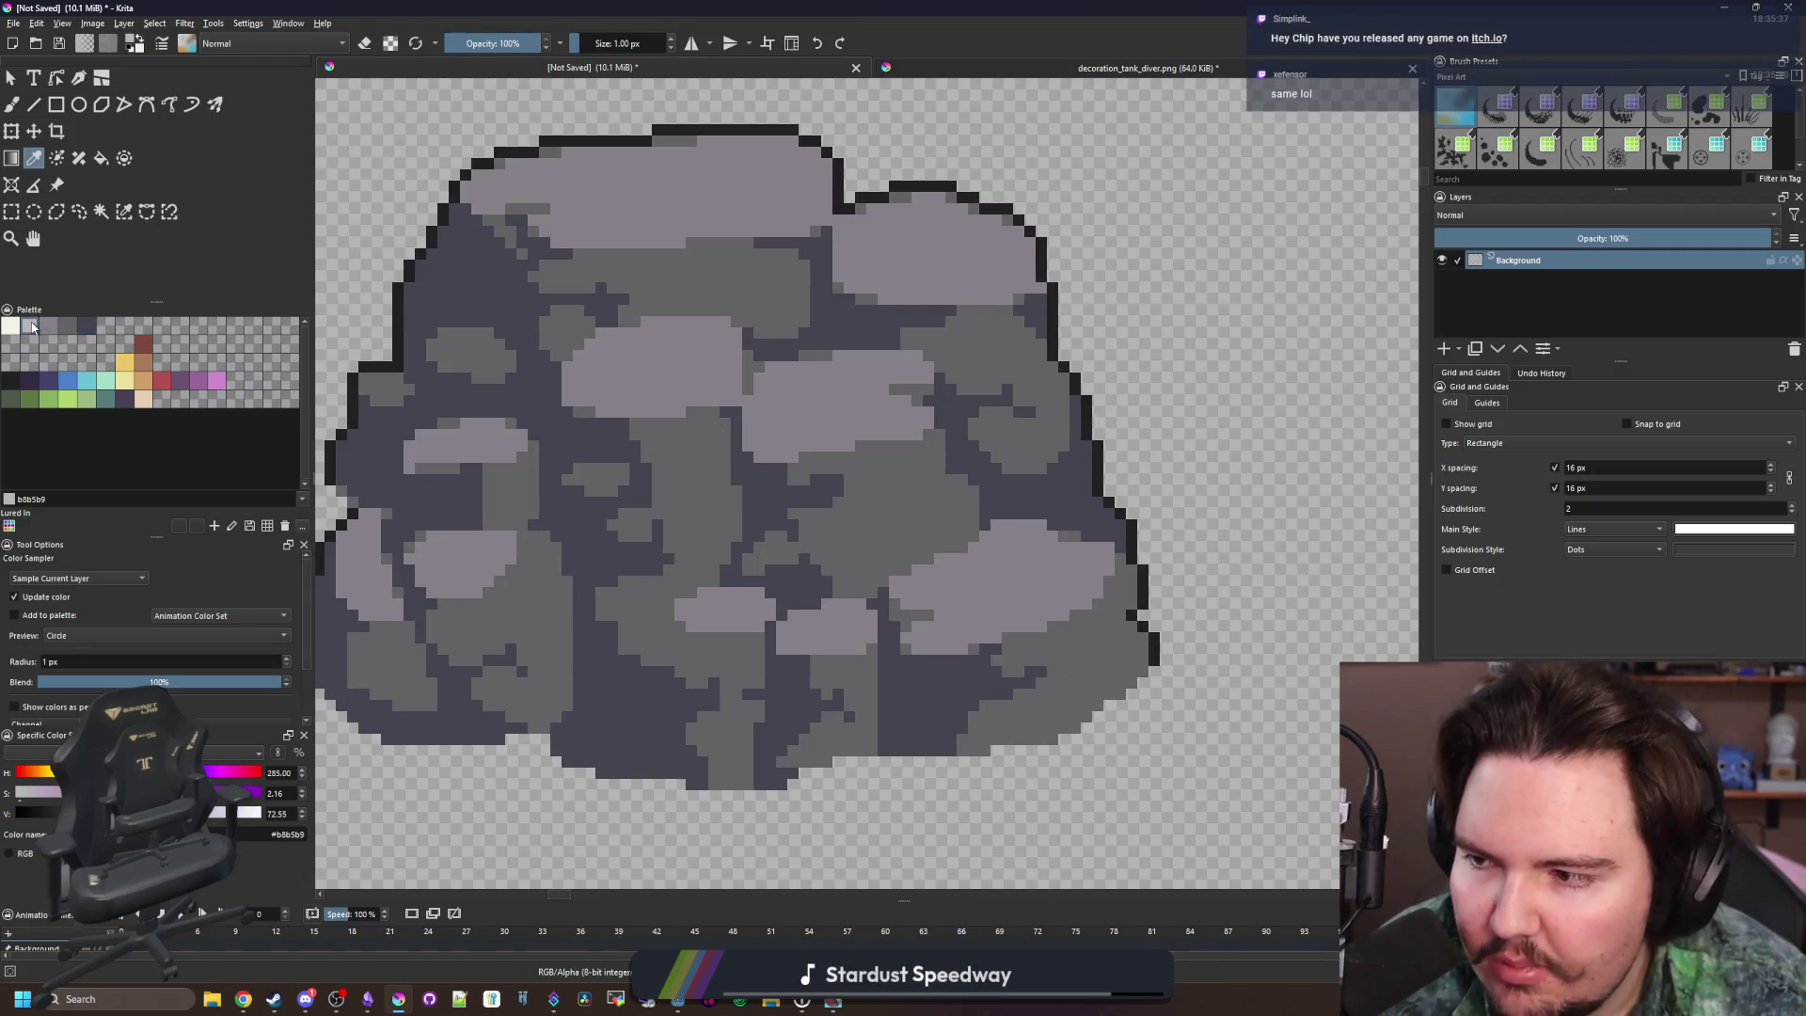
# Paint two light-grey highlight rows along the top stone
pyautogui.scroll(1, 647, 507)
pyautogui.moveTo(647, 507); pyautogui.dragTo(650, 519)
pyautogui.press('b')
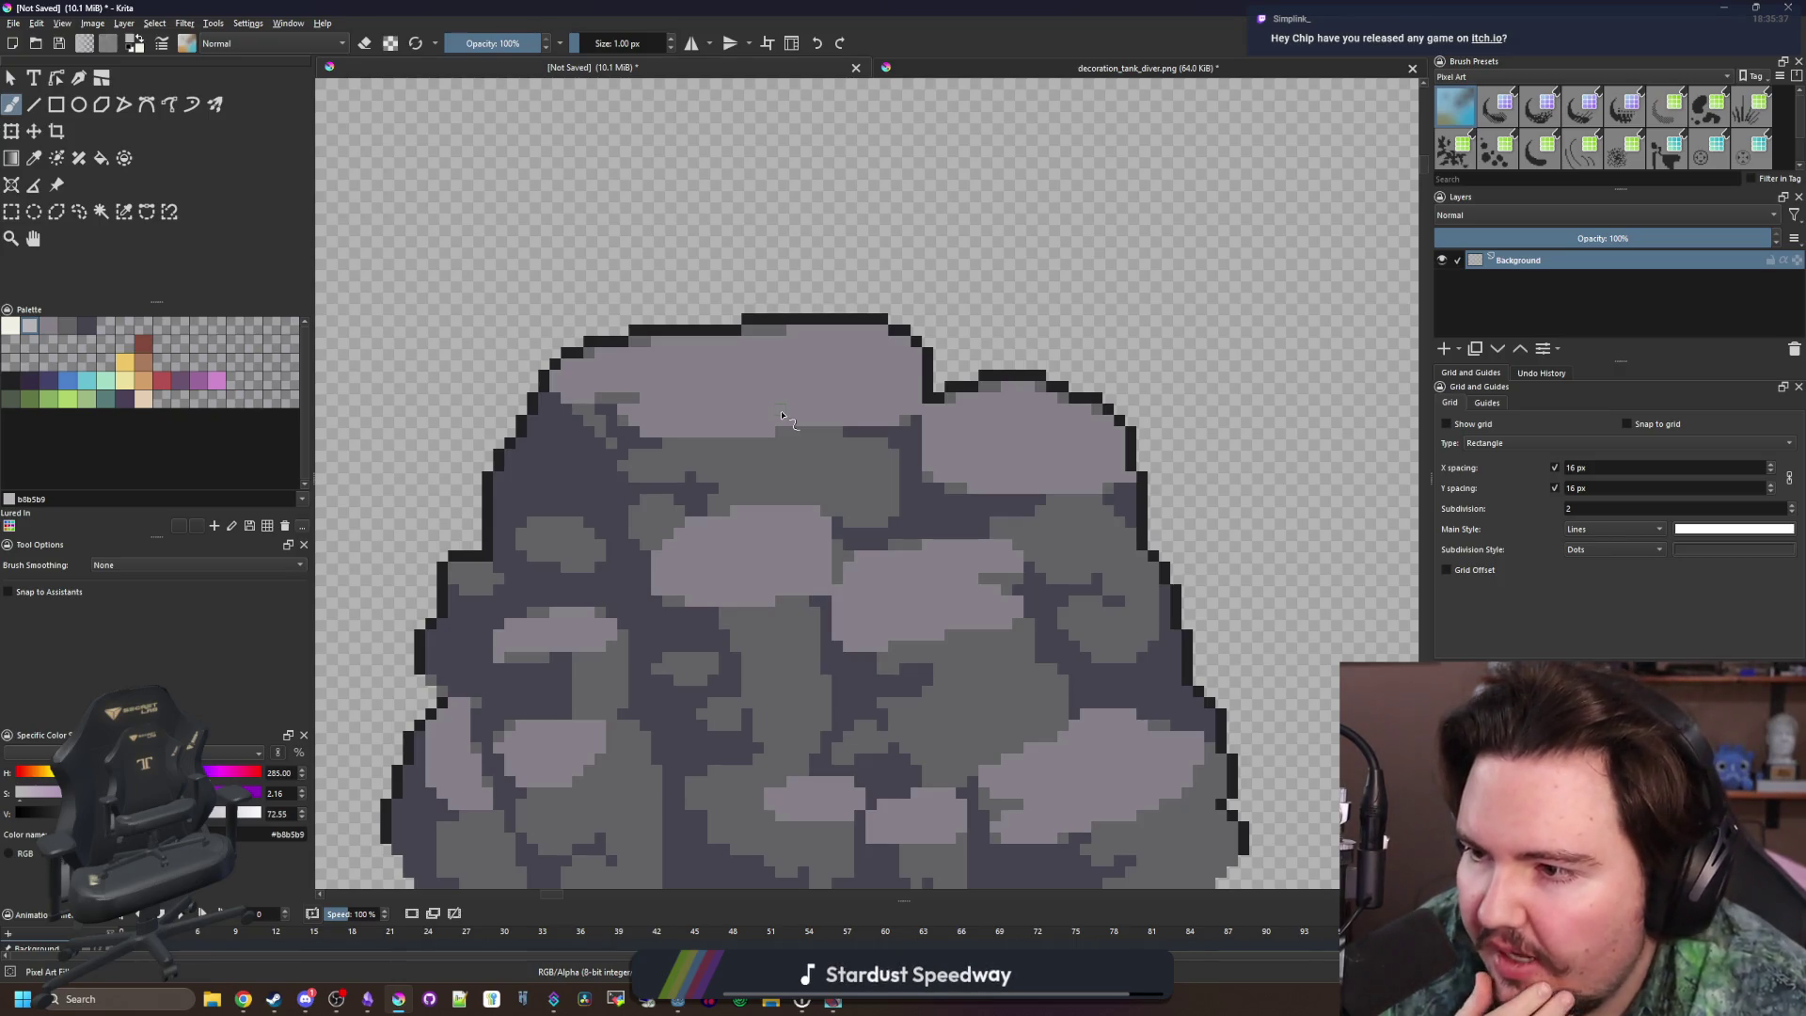
pyautogui.scroll(4, 773, 437)
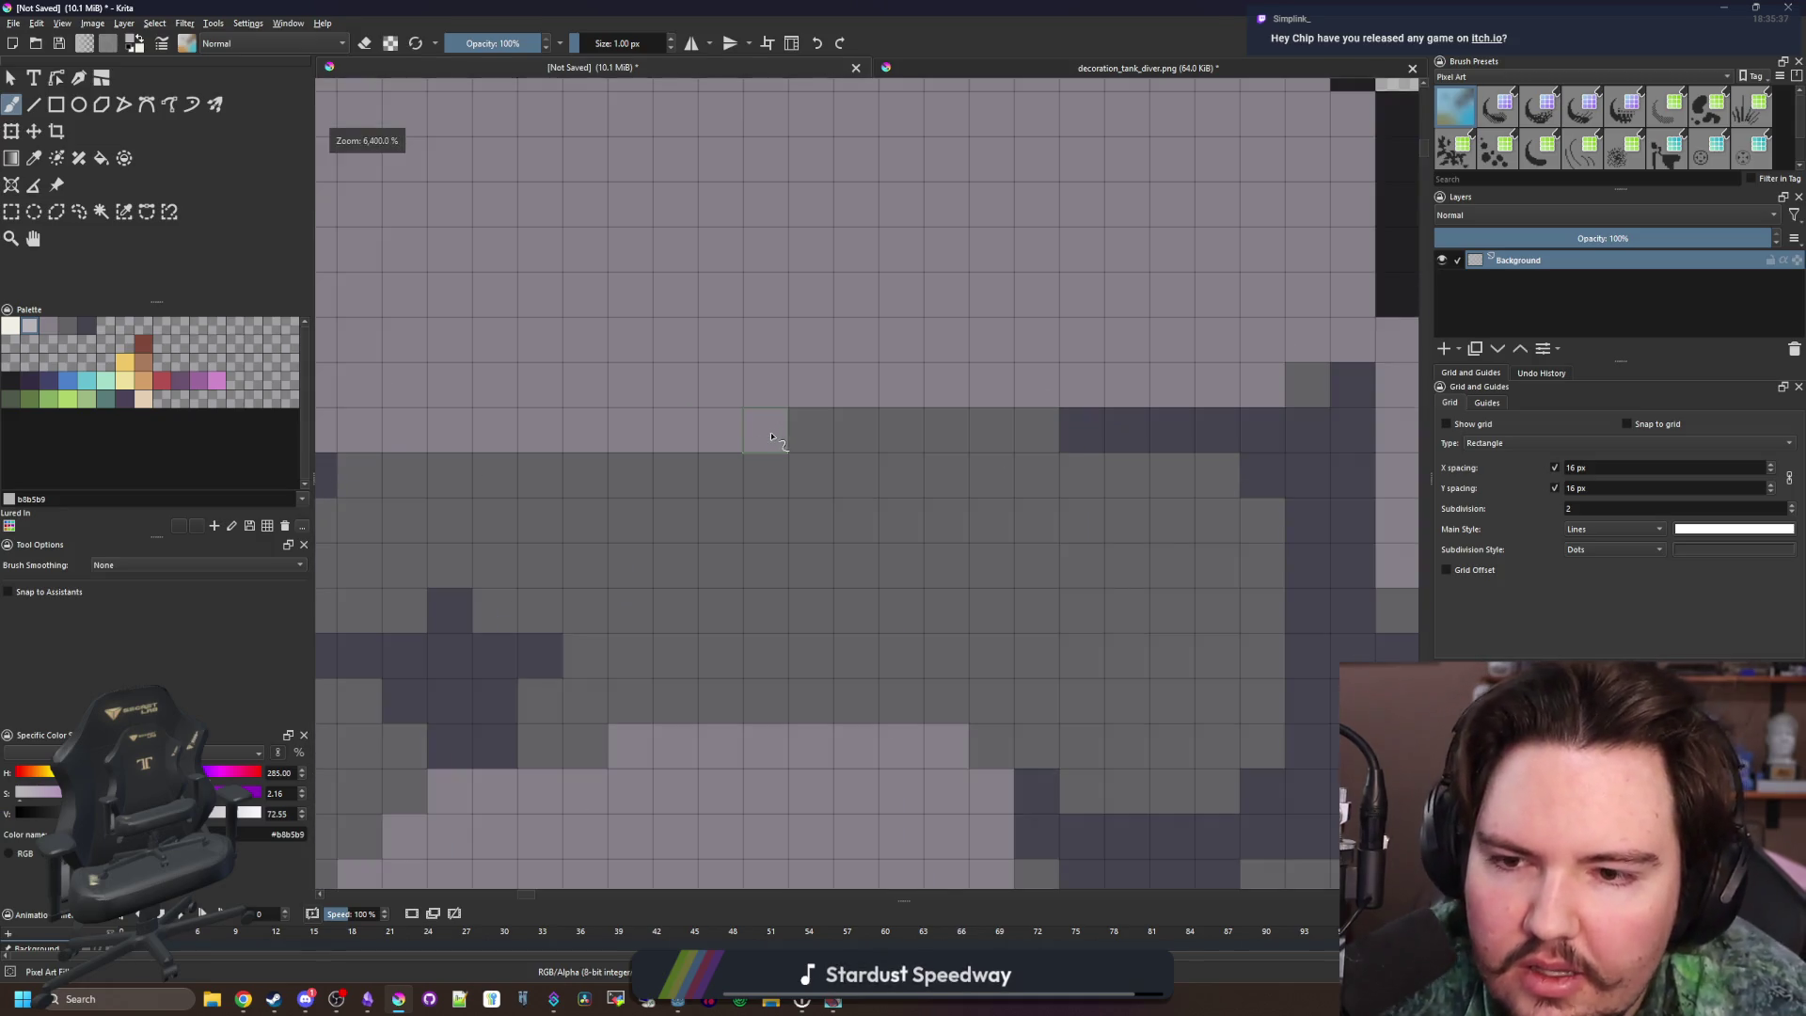
pyautogui.moveTo(752, 514); pyautogui.dragTo(577, 512)
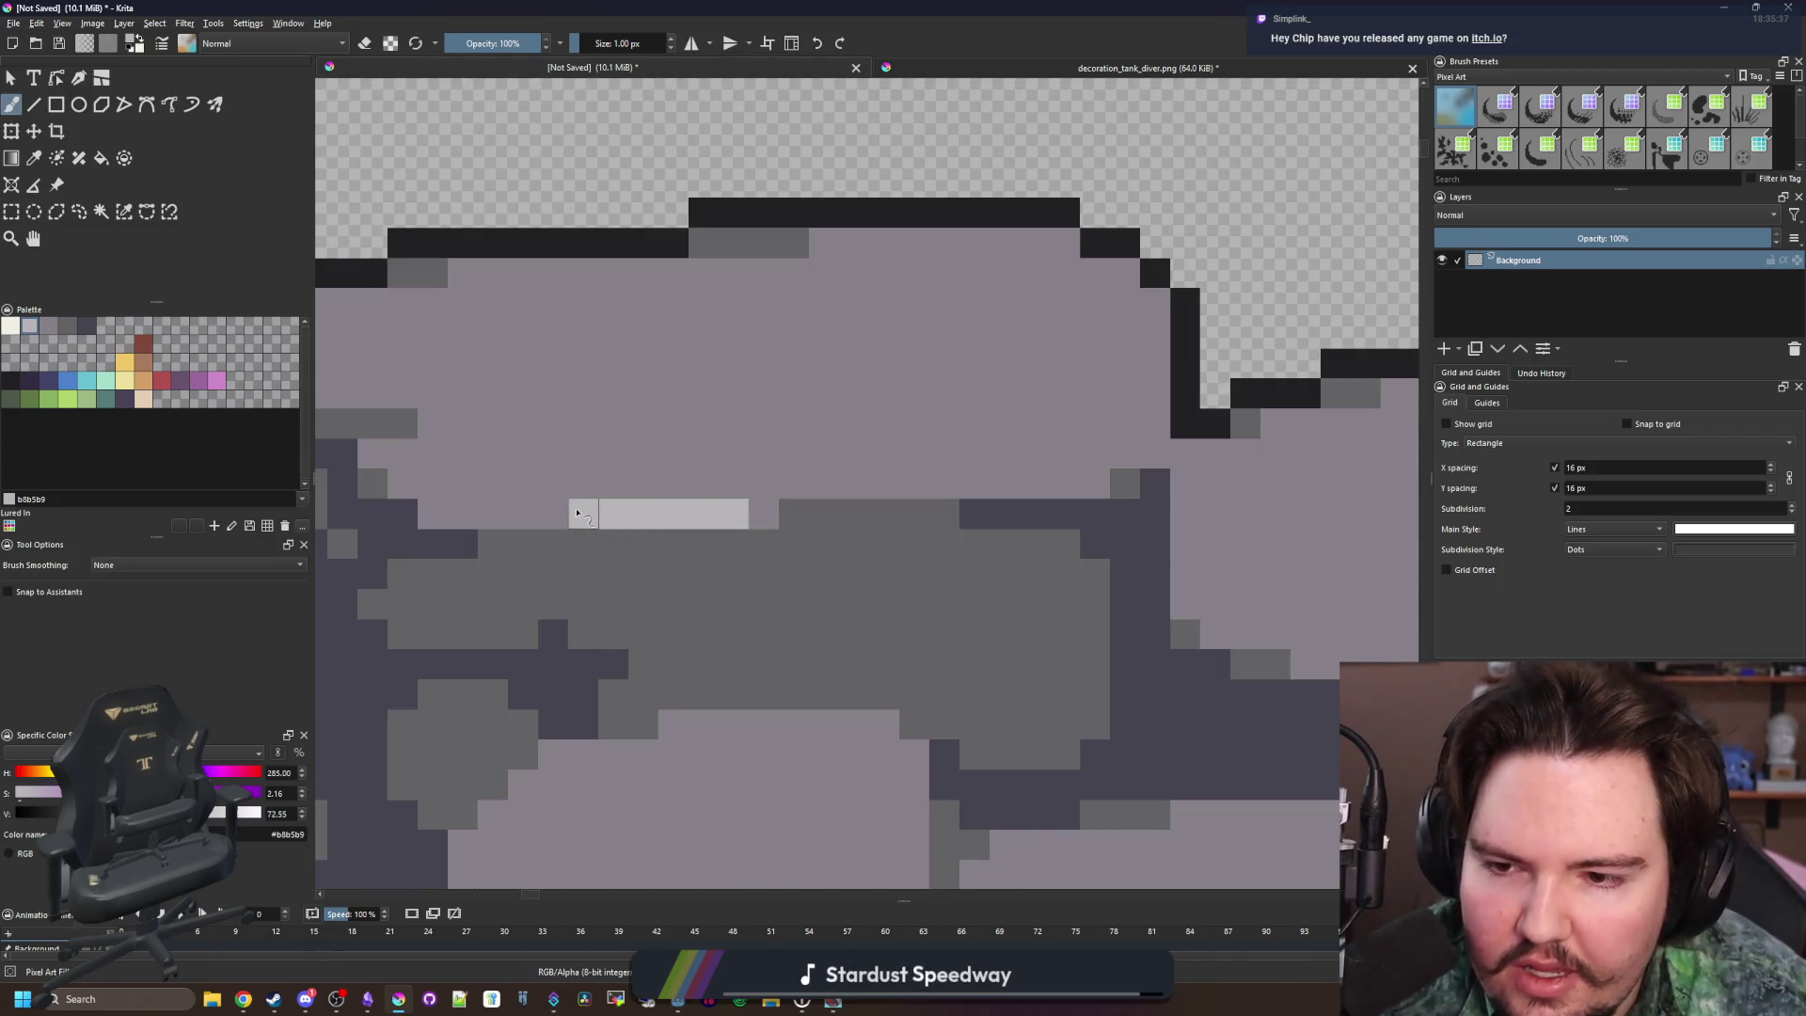
pyautogui.moveTo(741, 502); pyautogui.dragTo(990, 475)
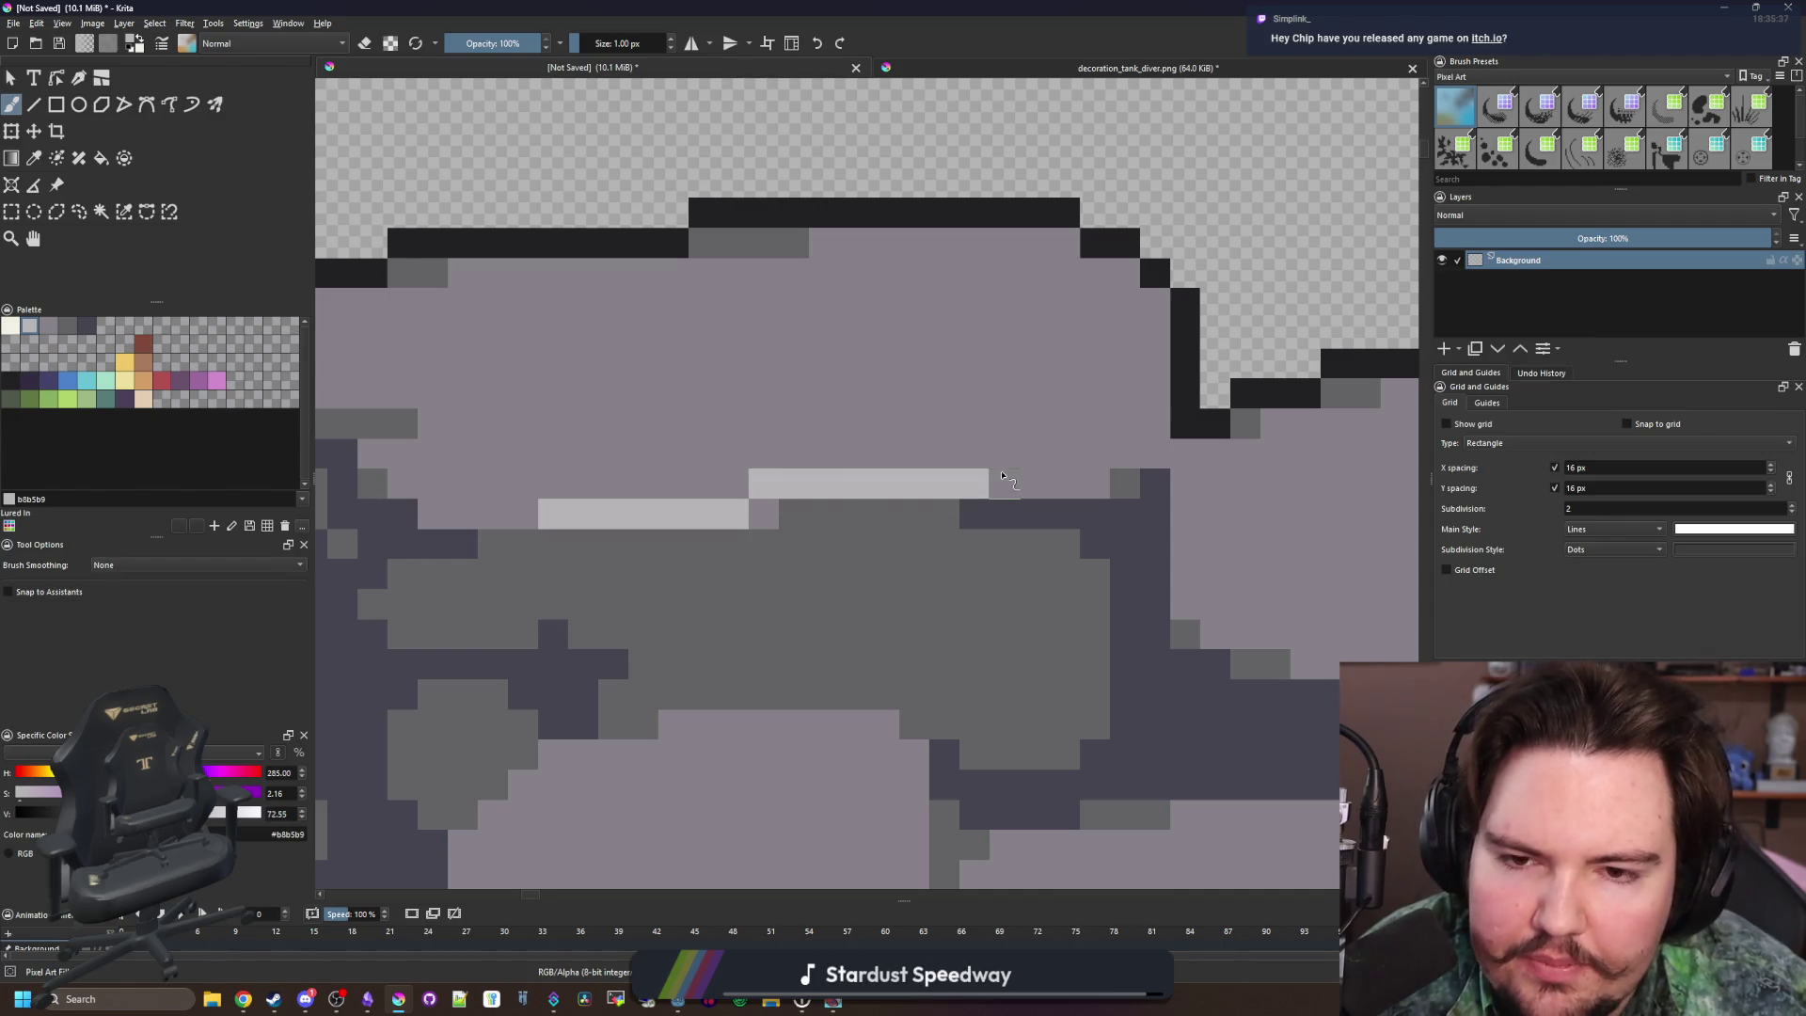
pyautogui.scroll(-10, 668, 403)
pyautogui.scroll(10, 652, 437)
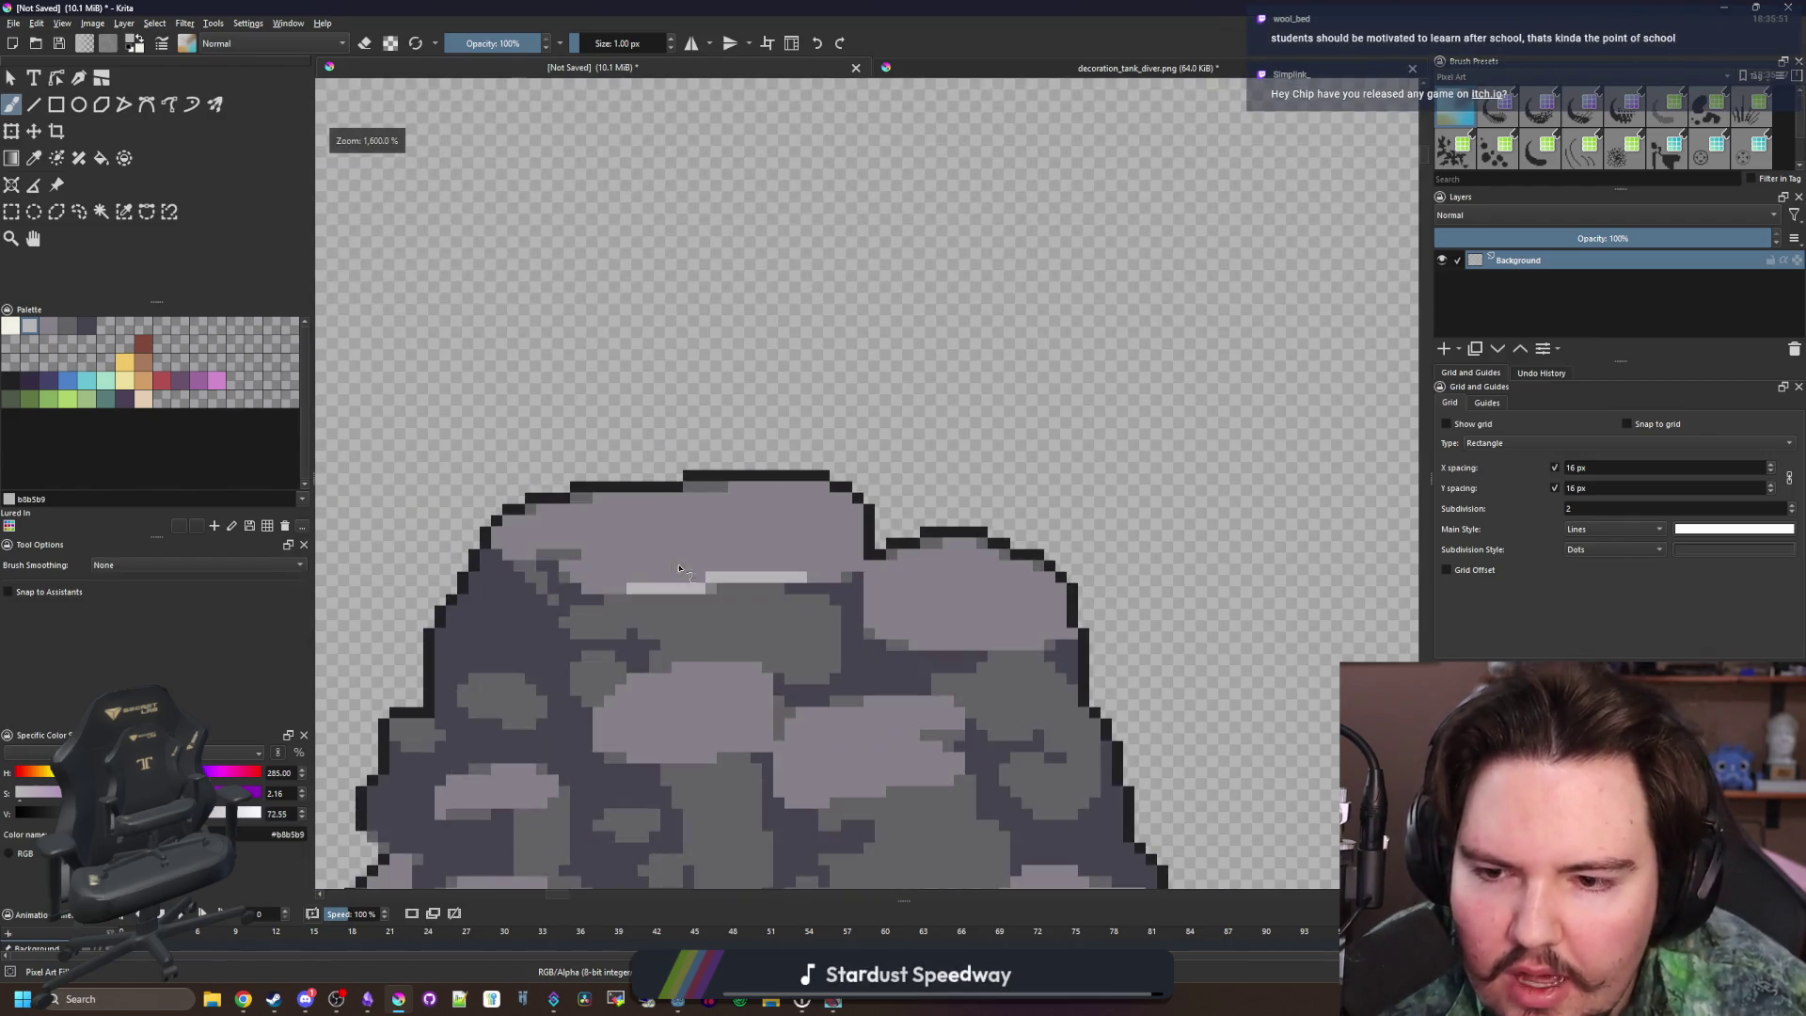
# Re-sample the light highlight grey from the rock top
pyautogui.press('p')
pyautogui.click(669, 565)
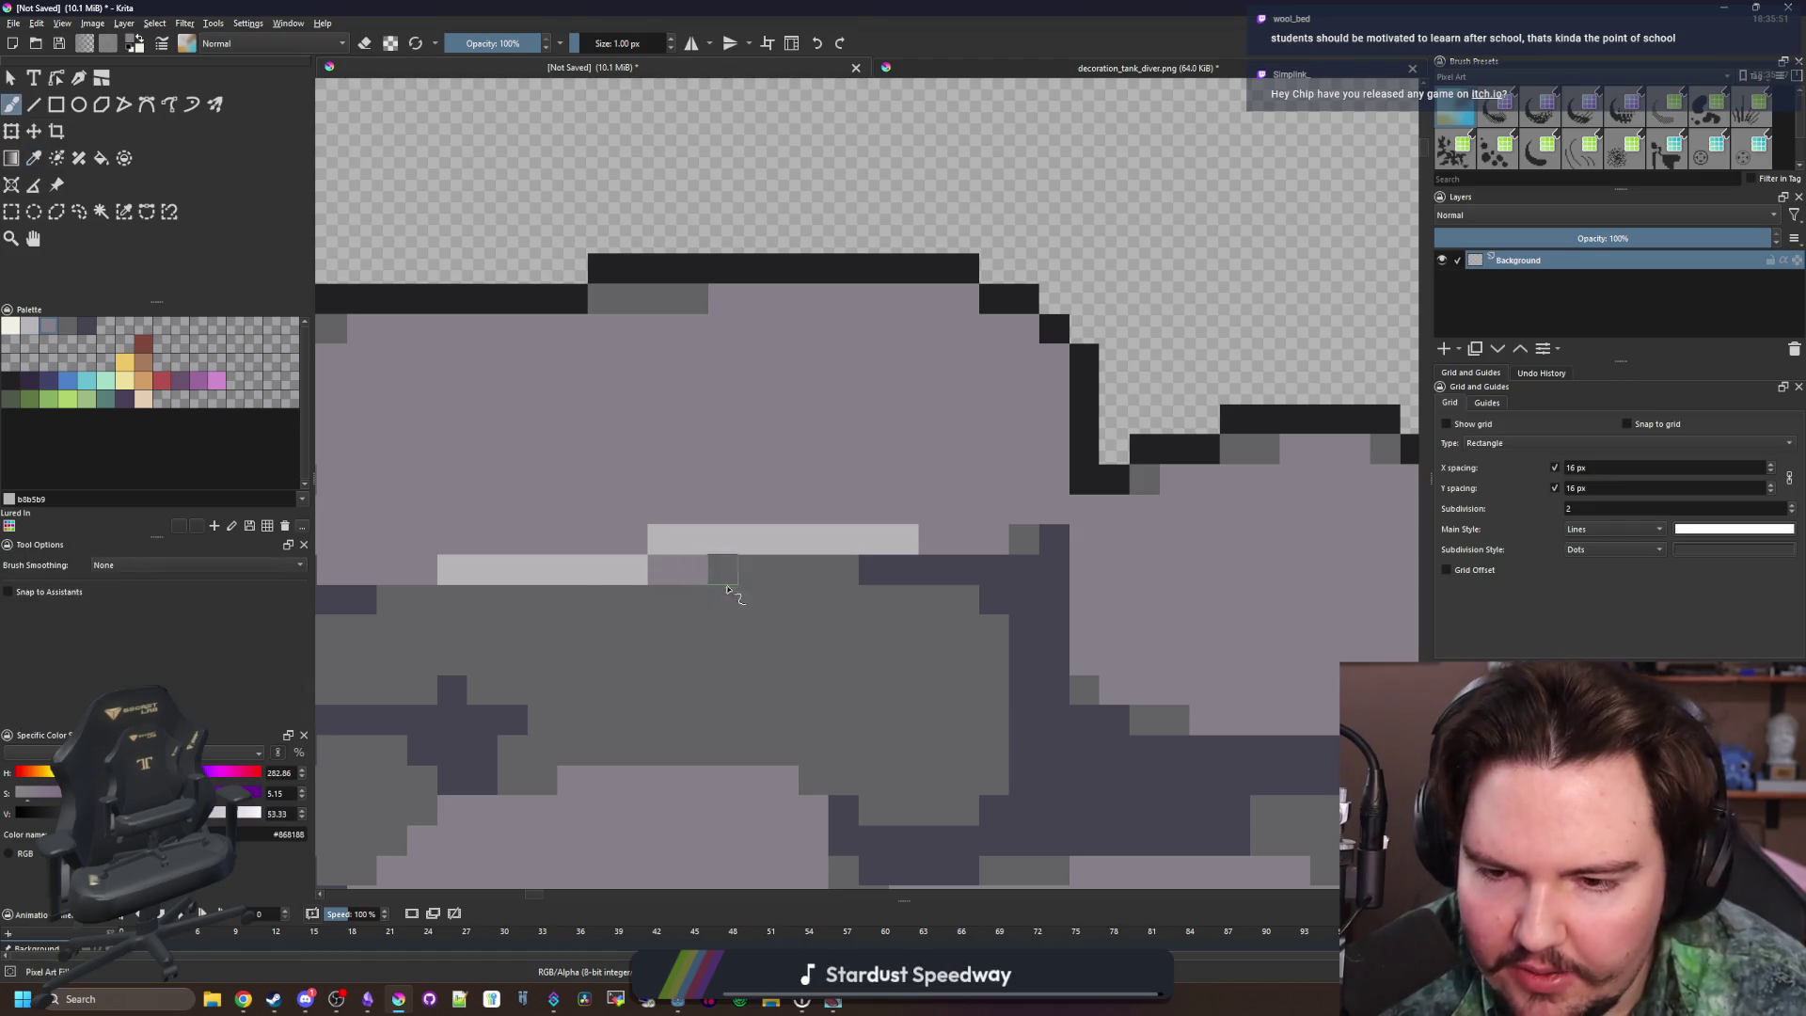
pyautogui.moveTo(726, 593); pyautogui.dragTo(814, 638)
pyautogui.click(792, 508)
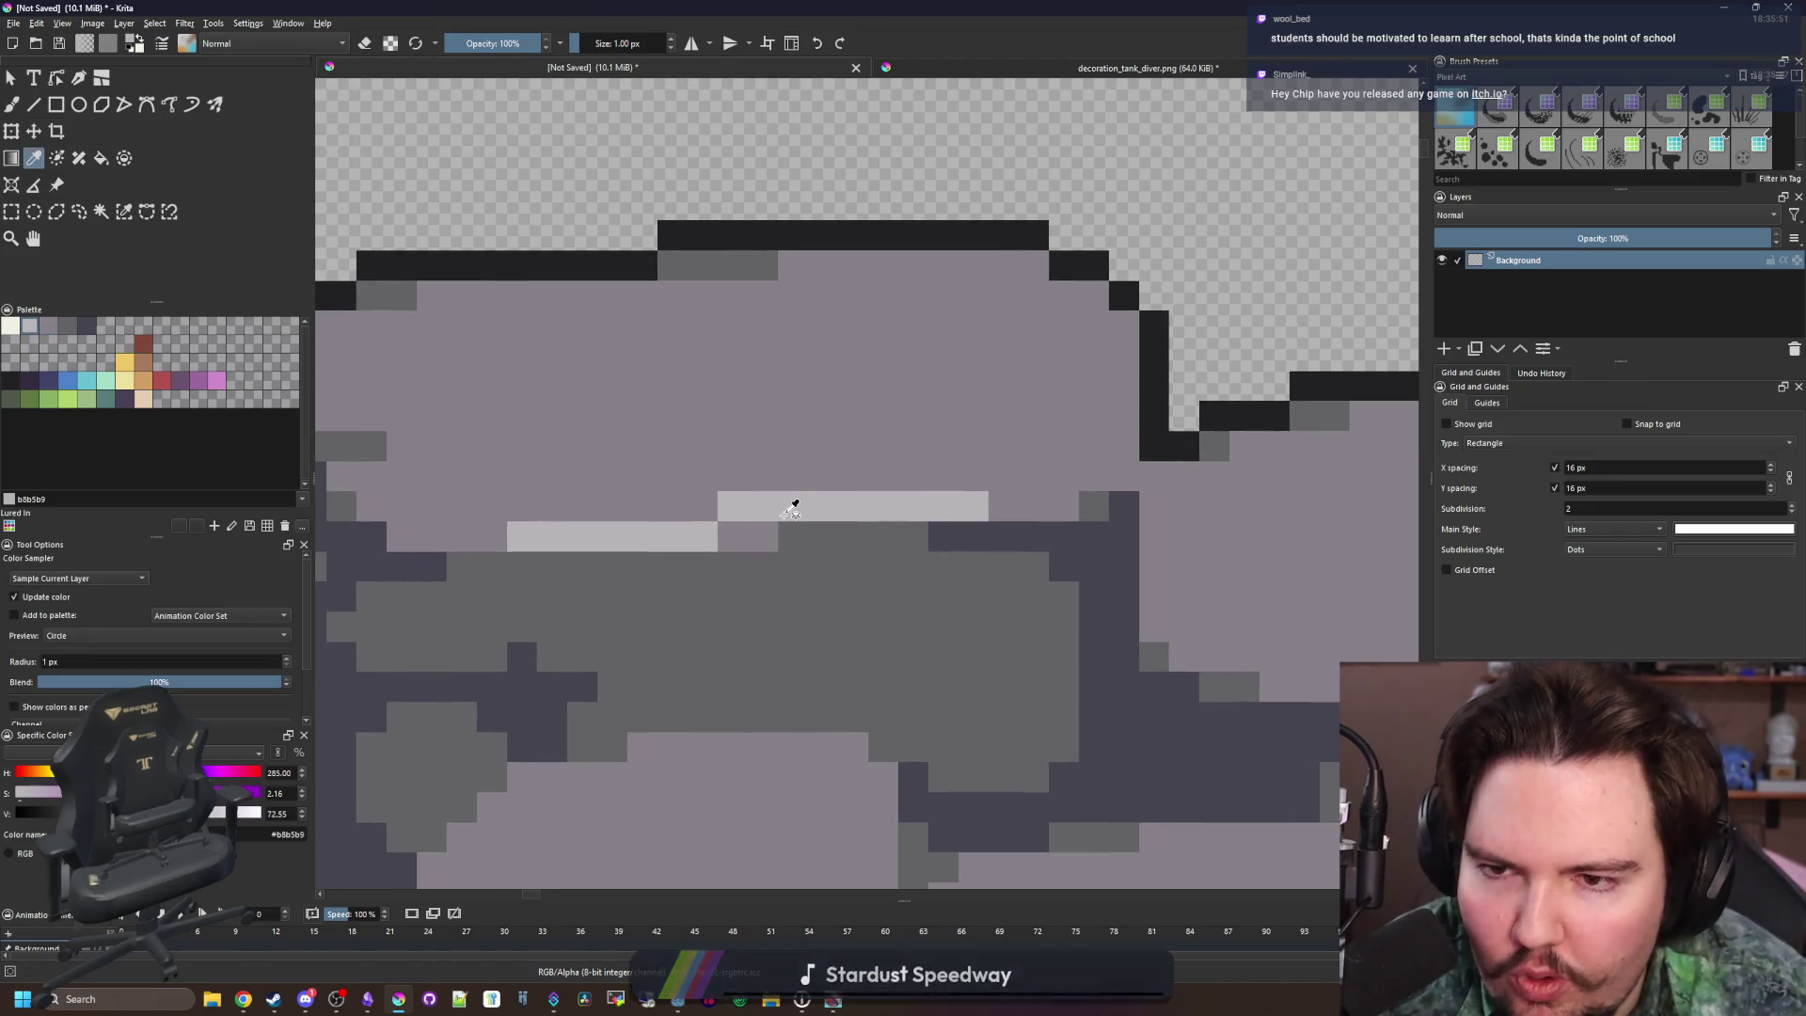
pyautogui.scroll(-10, 772, 512)
pyautogui.press('b')
pyautogui.scroll(9, 743, 570)
pyautogui.scroll(3, 743, 569)
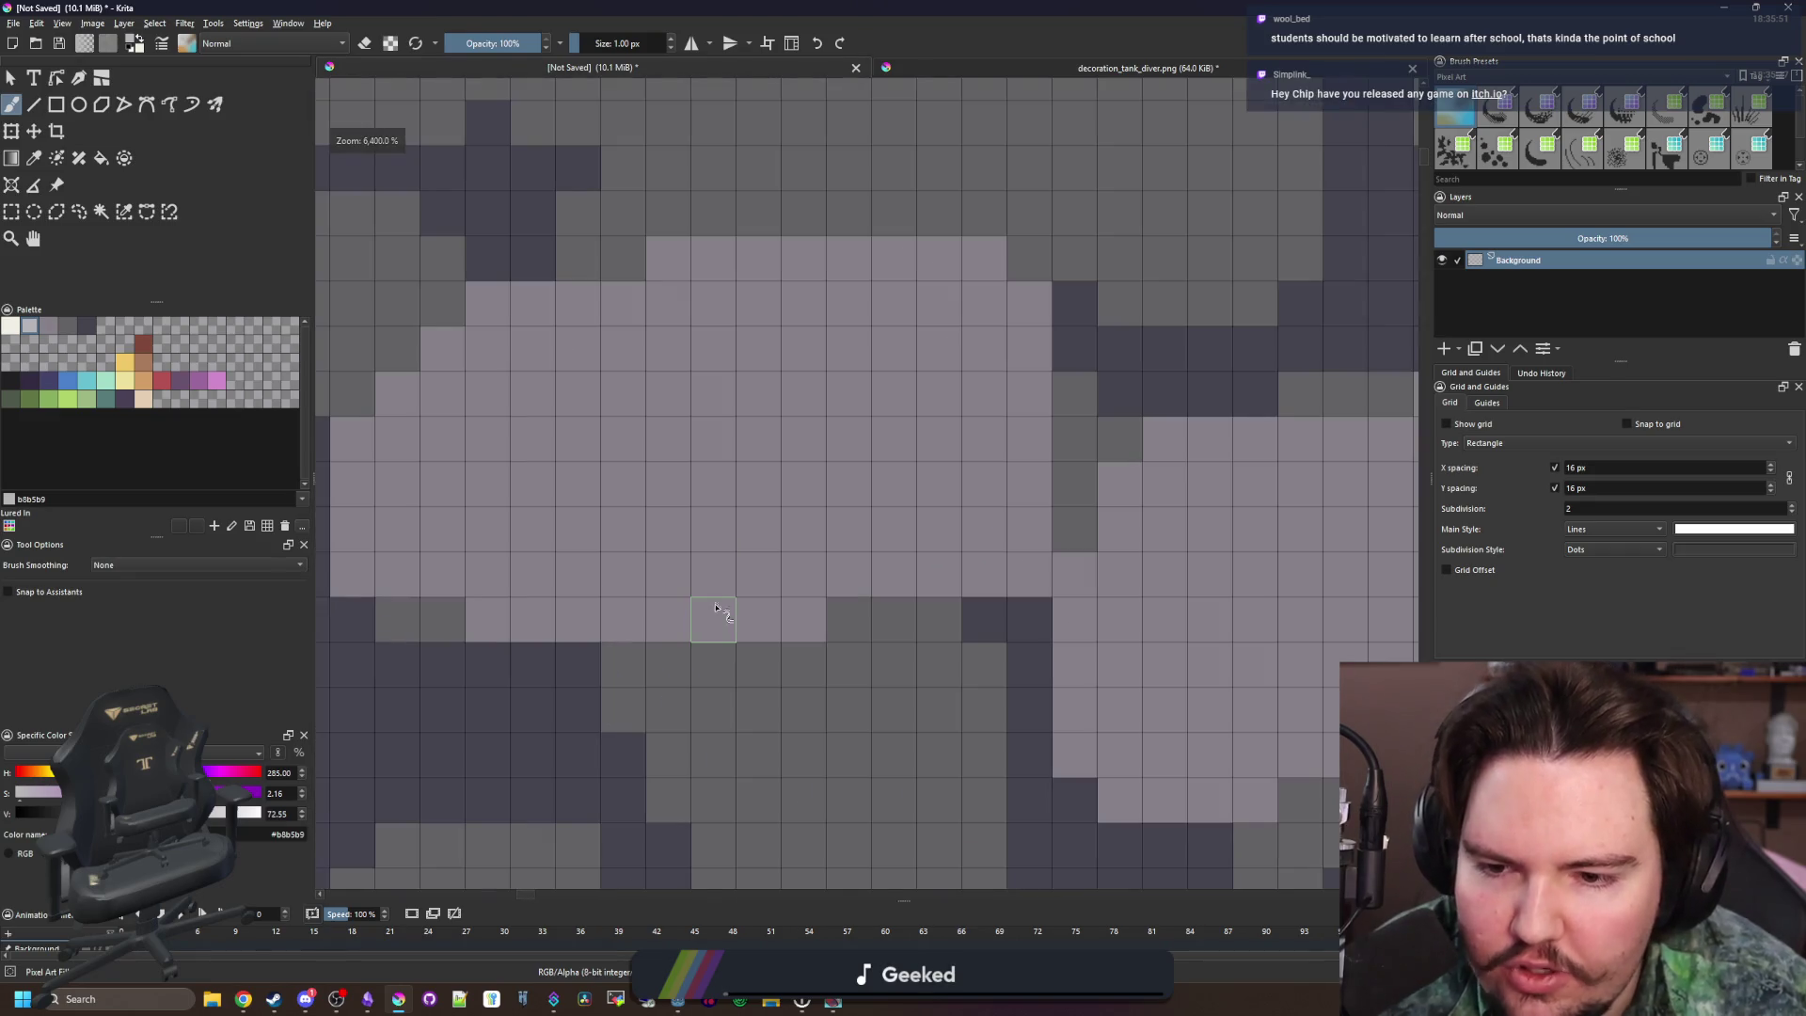
# Paint light highlight strips and a stepped streak across a second stone
pyautogui.moveTo(713, 619); pyautogui.dragTo(569, 619)
pyautogui.click(758, 619)
pyautogui.moveTo(802, 576); pyautogui.dragTo(941, 575)
pyautogui.scroll(-10, 715, 536)
pyautogui.scroll(8, 737, 565)
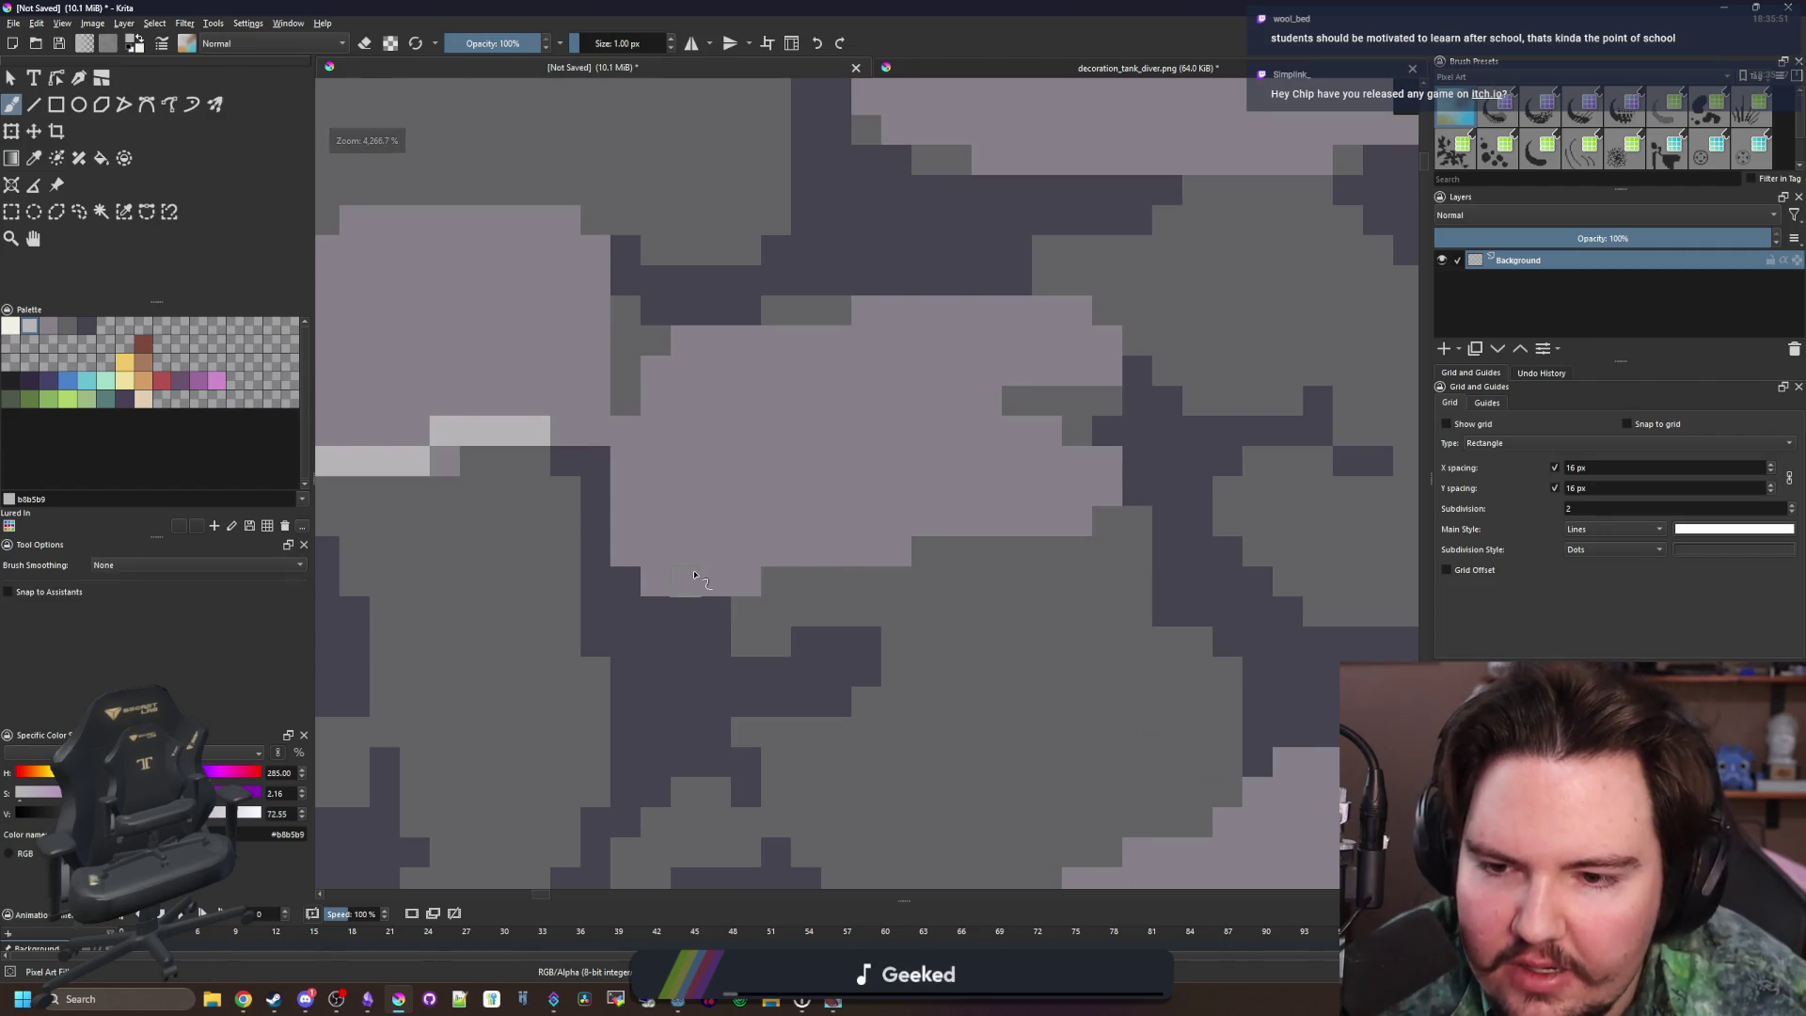
pyautogui.moveTo(710, 580)
pyautogui.mouseDown()
pyautogui.moveTo(682, 581)
pyautogui.moveTo(960, 524)
pyautogui.mouseUp()
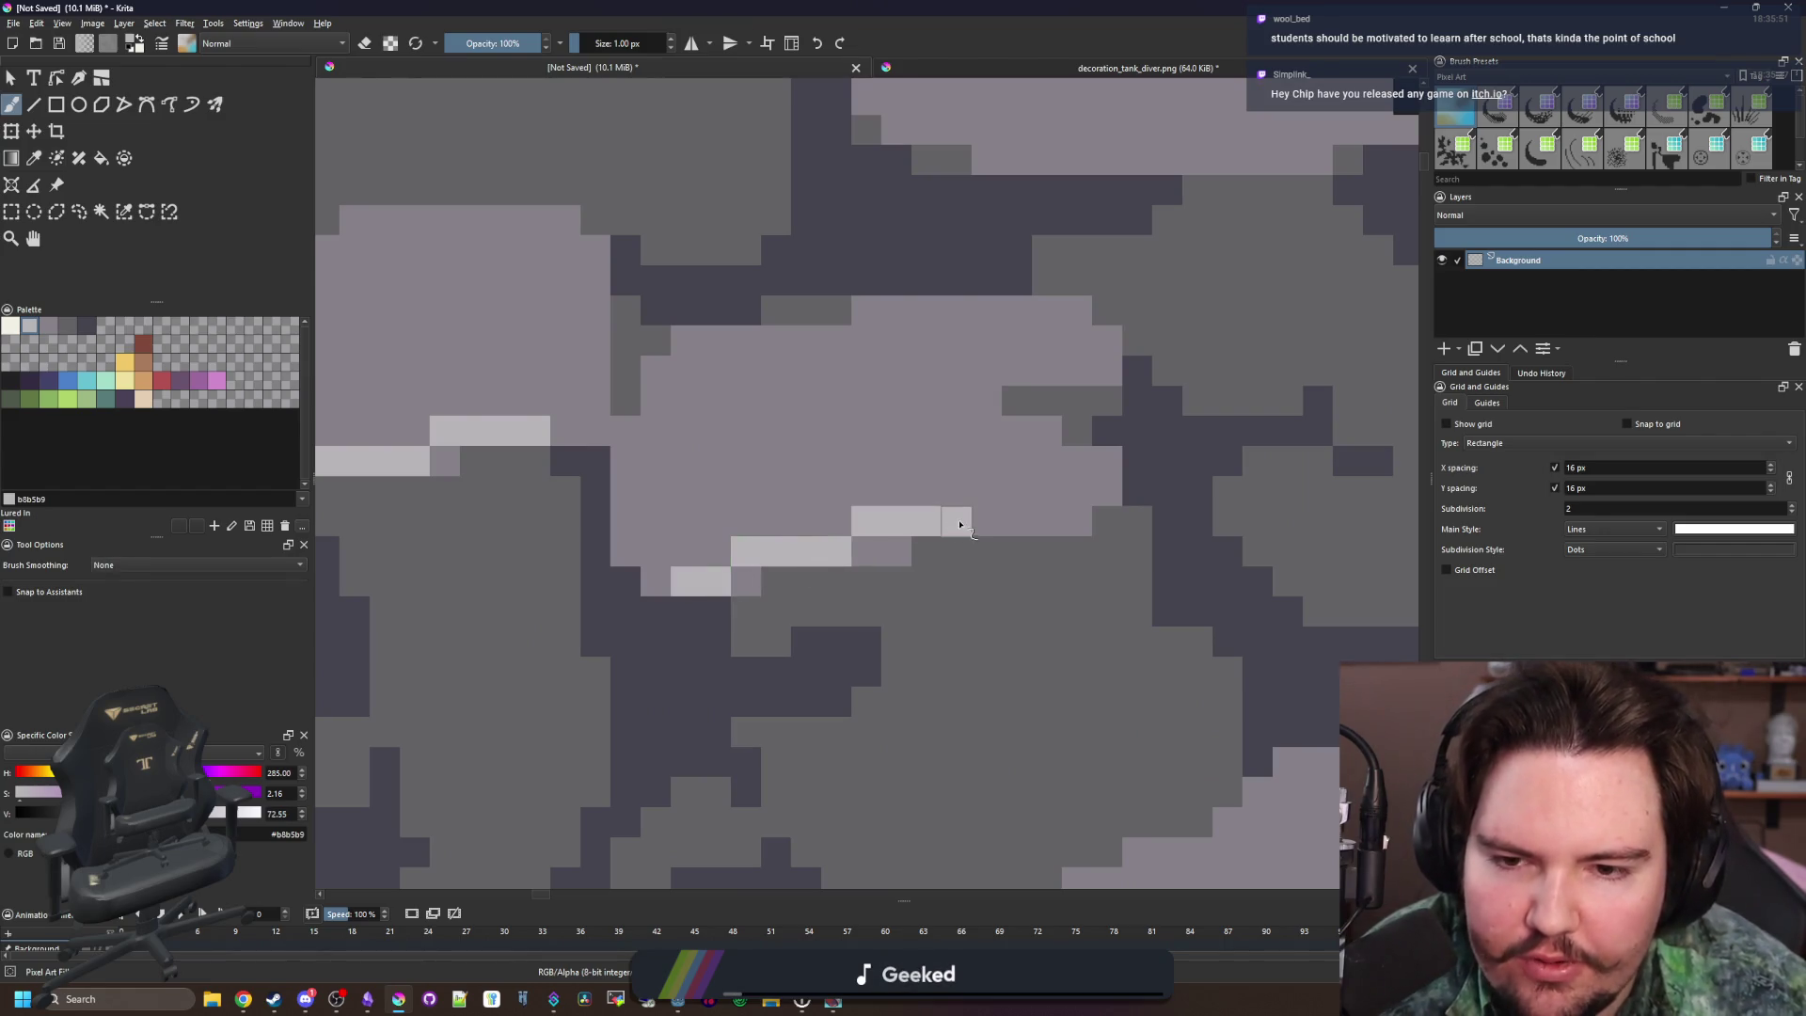
pyautogui.scroll(-12, 854, 533)
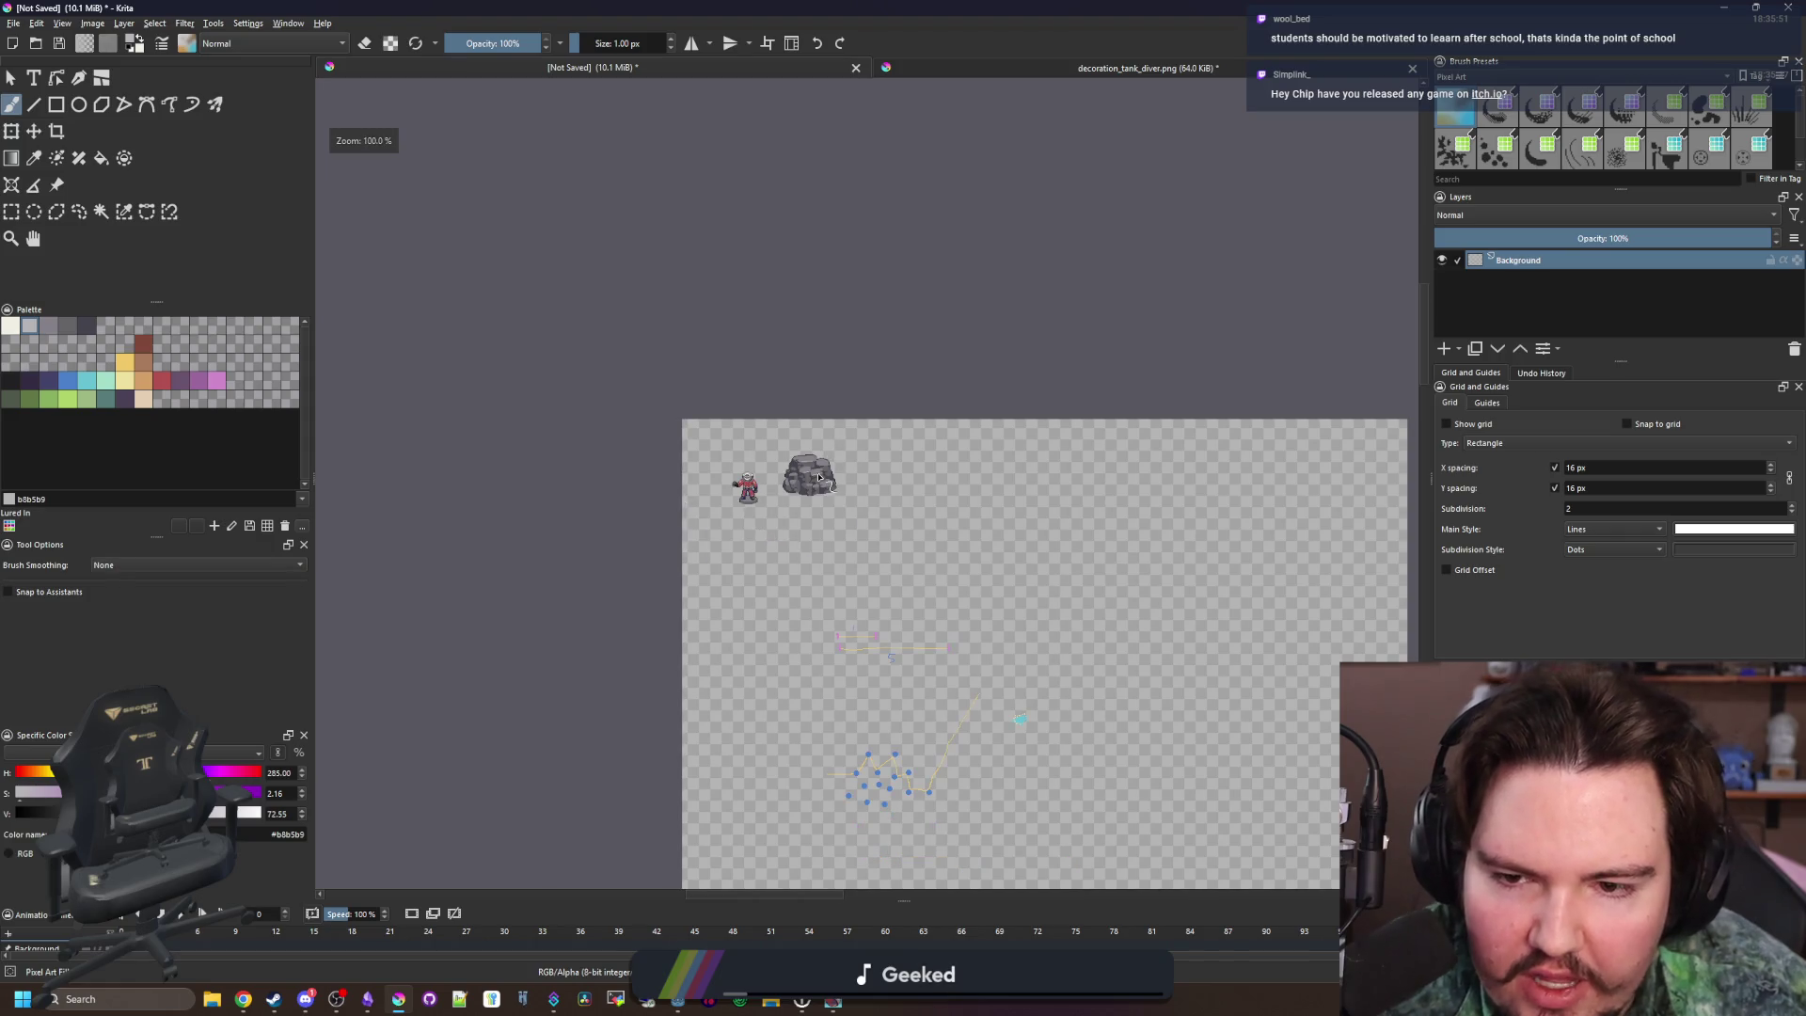
# Add a horizontal highlight streak and a four-pixel row with extra light pixels on more stones
pyautogui.scroll(10, 818, 477)
pyautogui.moveTo(824, 616); pyautogui.dragTo(960, 614)
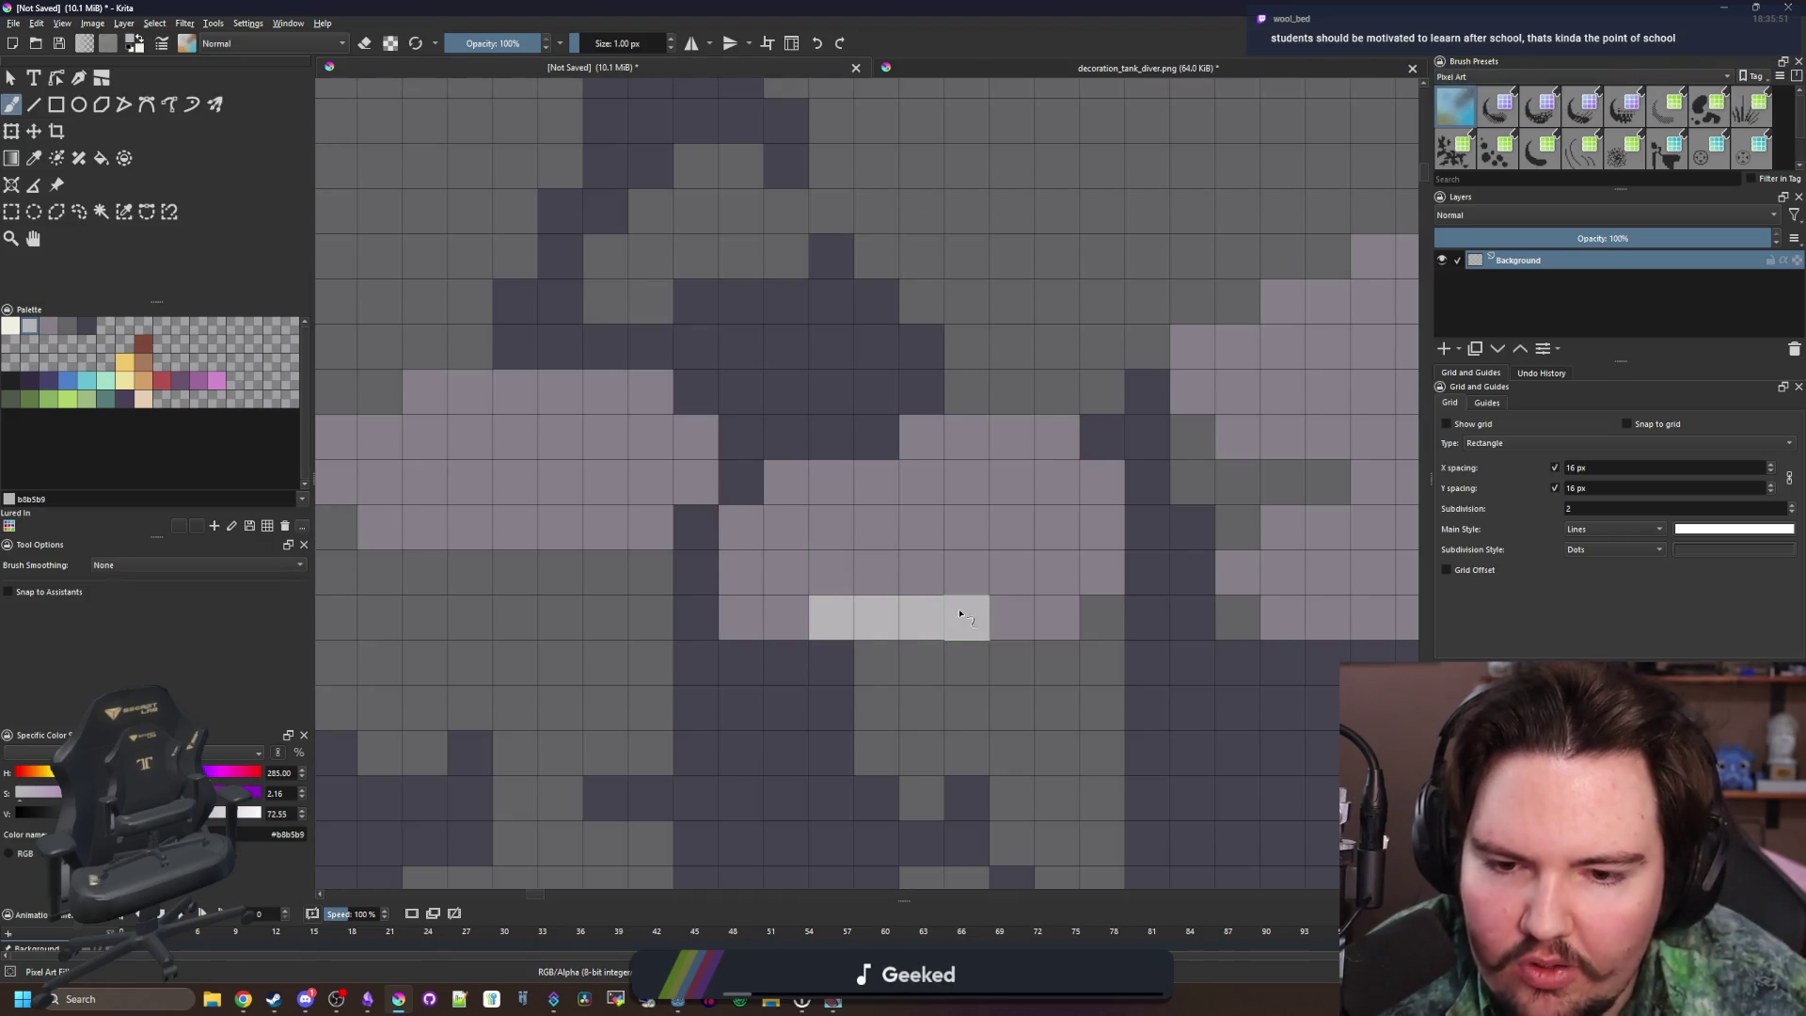
pyautogui.scroll(-10, 960, 614)
pyautogui.scroll(10, 701, 568)
pyautogui.scroll(-8, 777, 579)
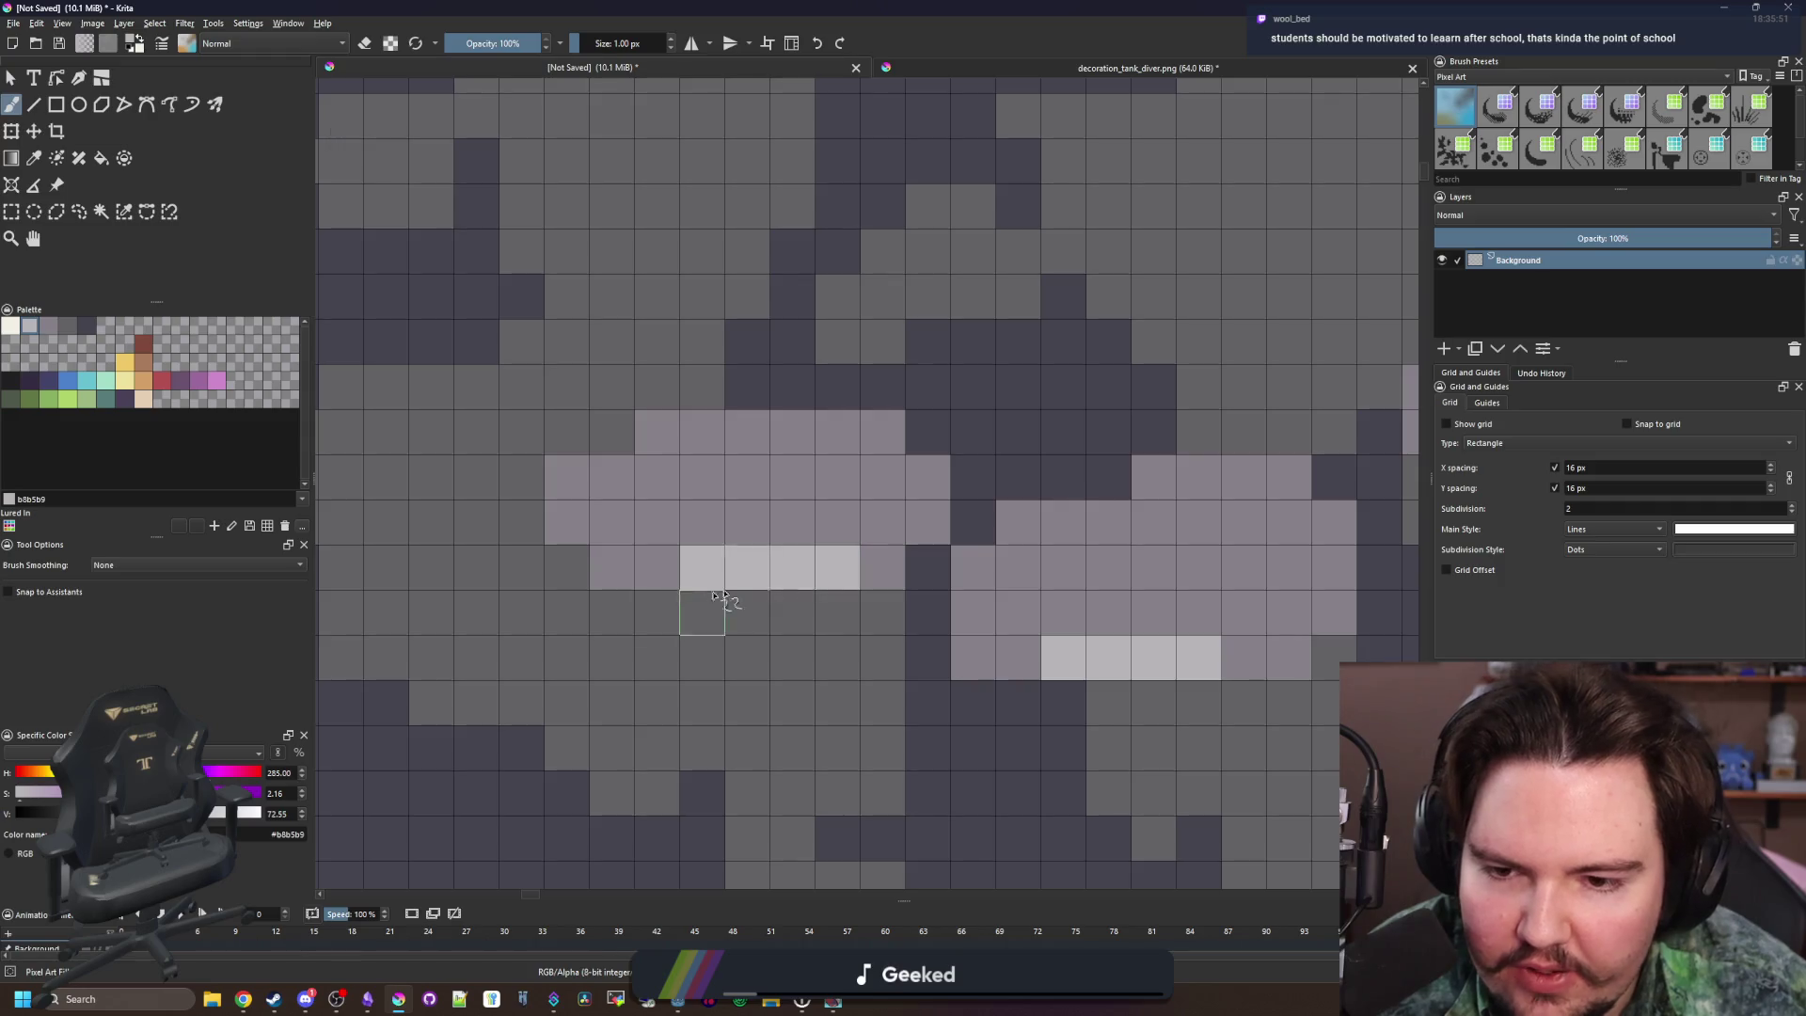
pyautogui.scroll(8, 789, 673)
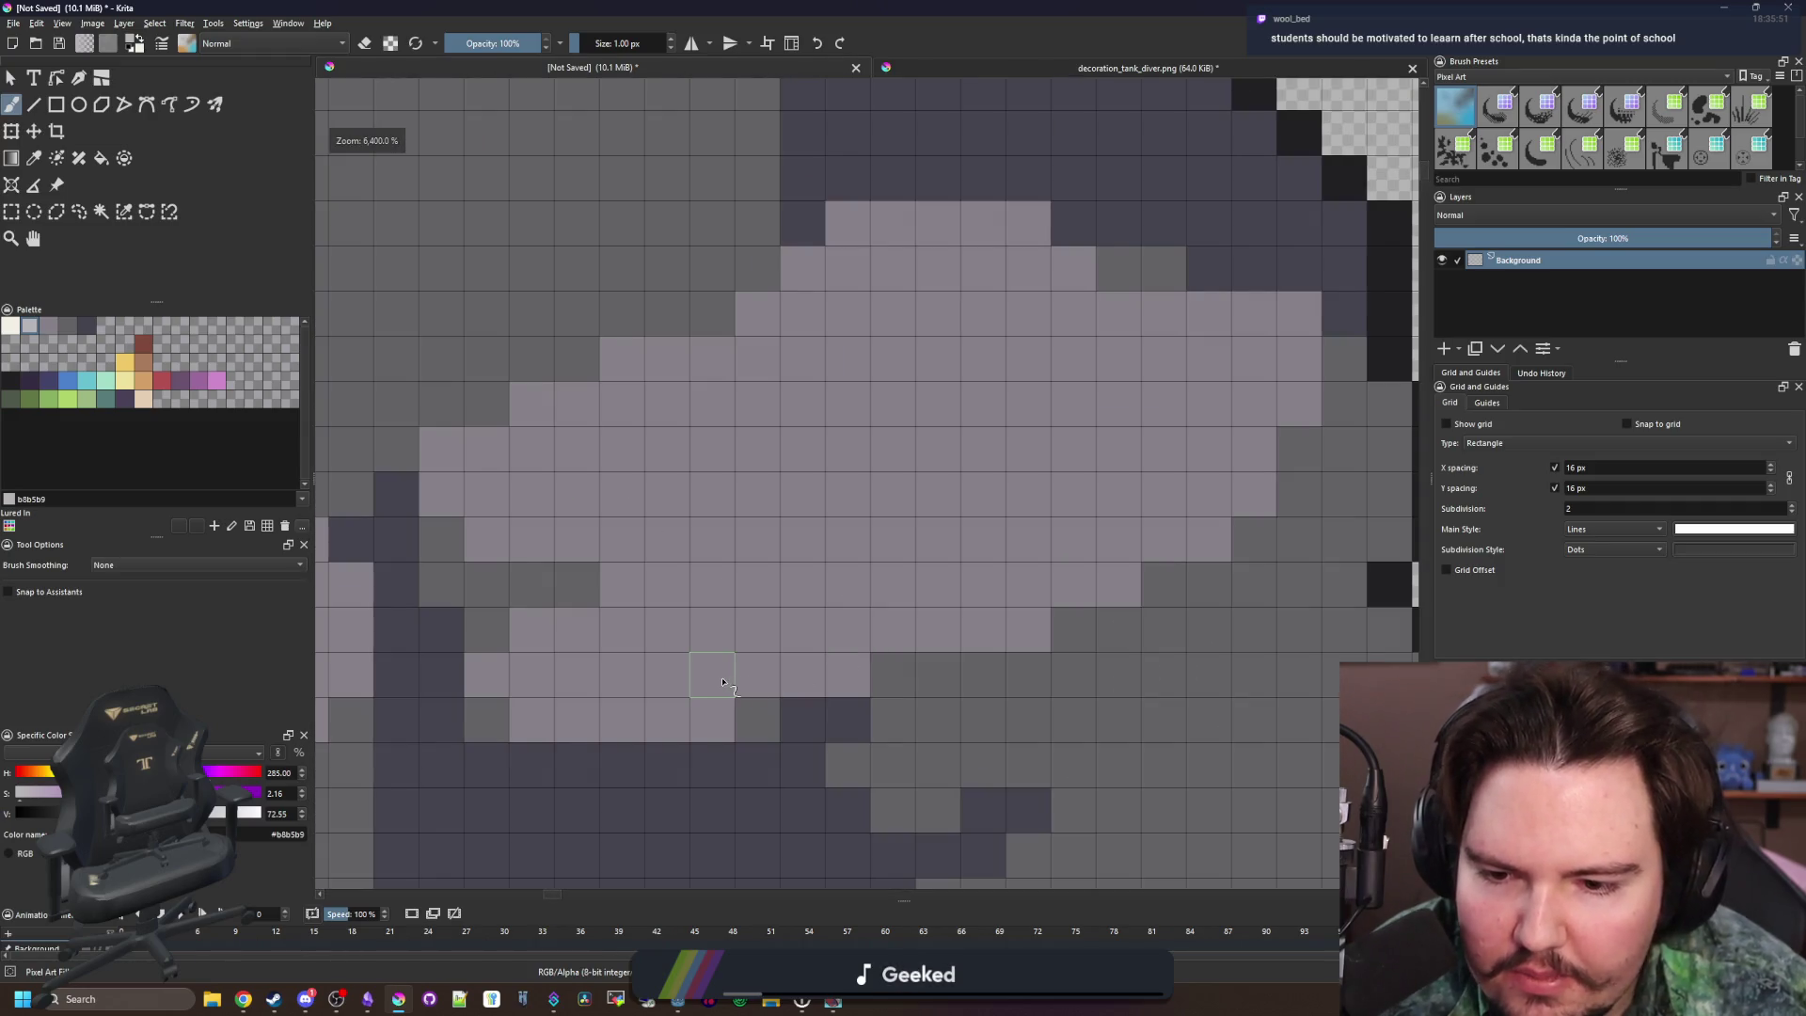
pyautogui.moveTo(938, 628); pyautogui.dragTo(802, 628)
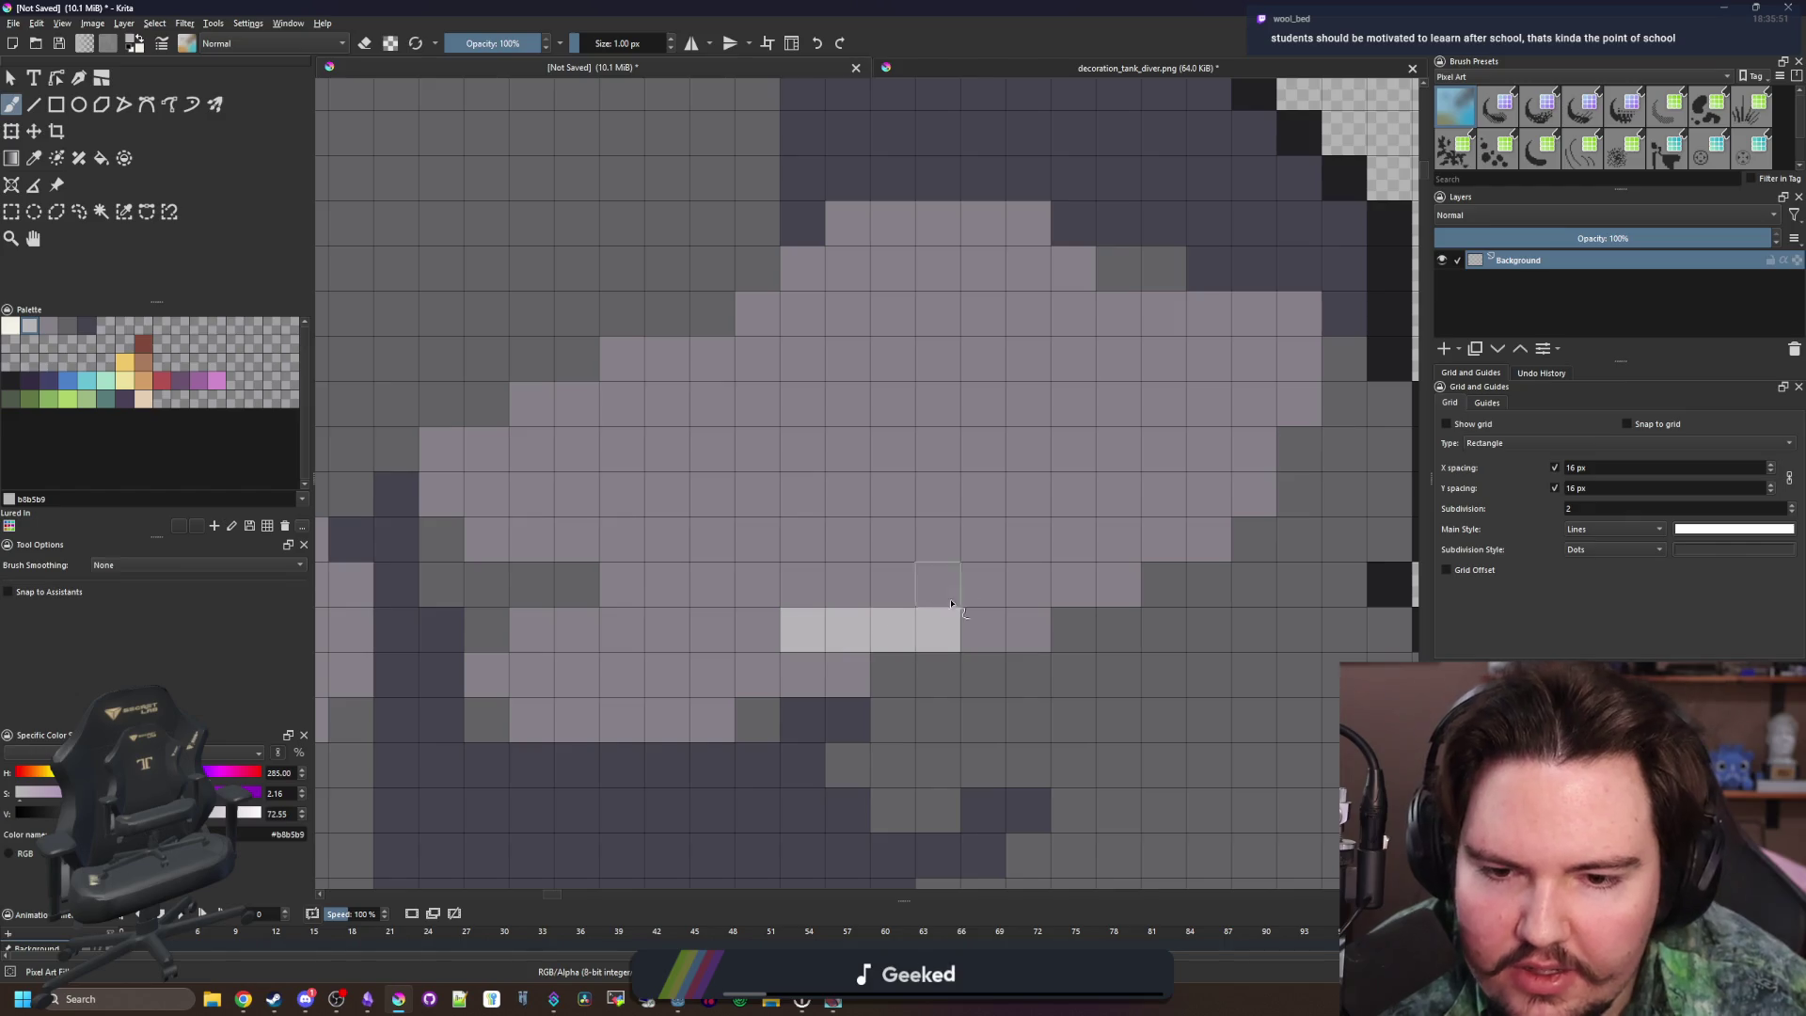
pyautogui.click(983, 593)
pyautogui.click(1073, 585)
pyautogui.scroll(-10, 781, 470)
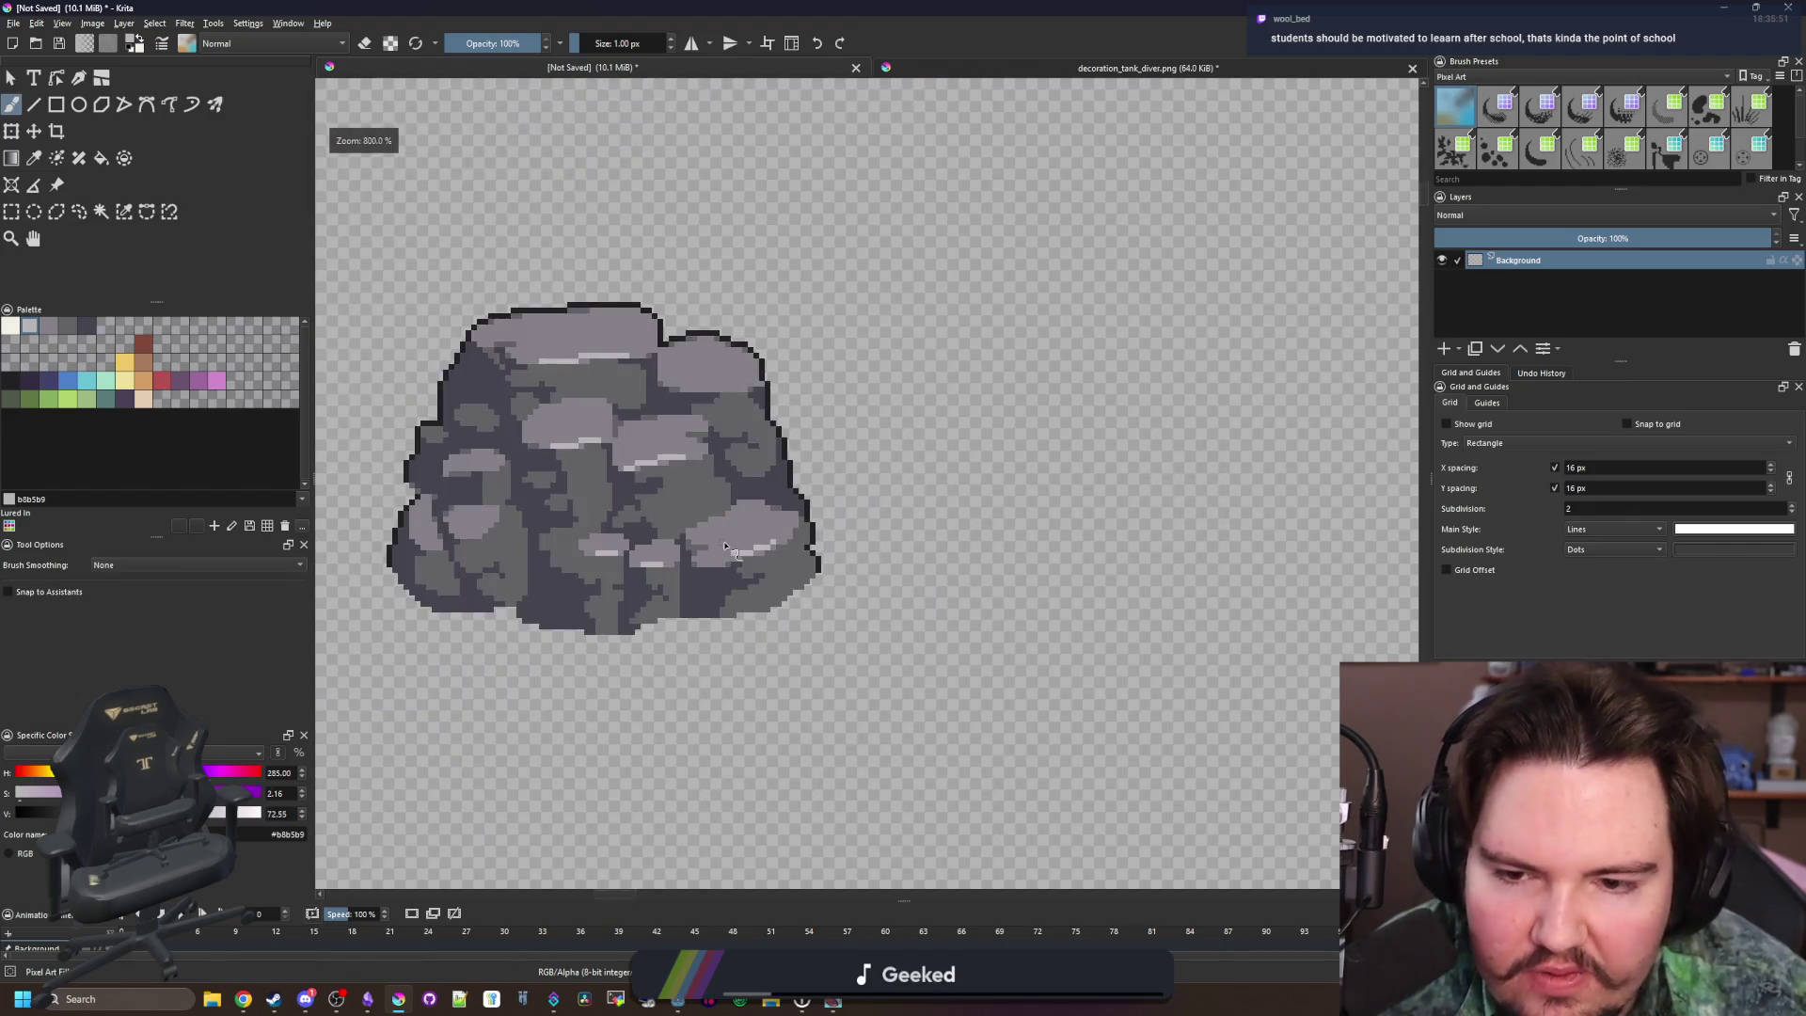
pyautogui.scroll(10, 648, 538)
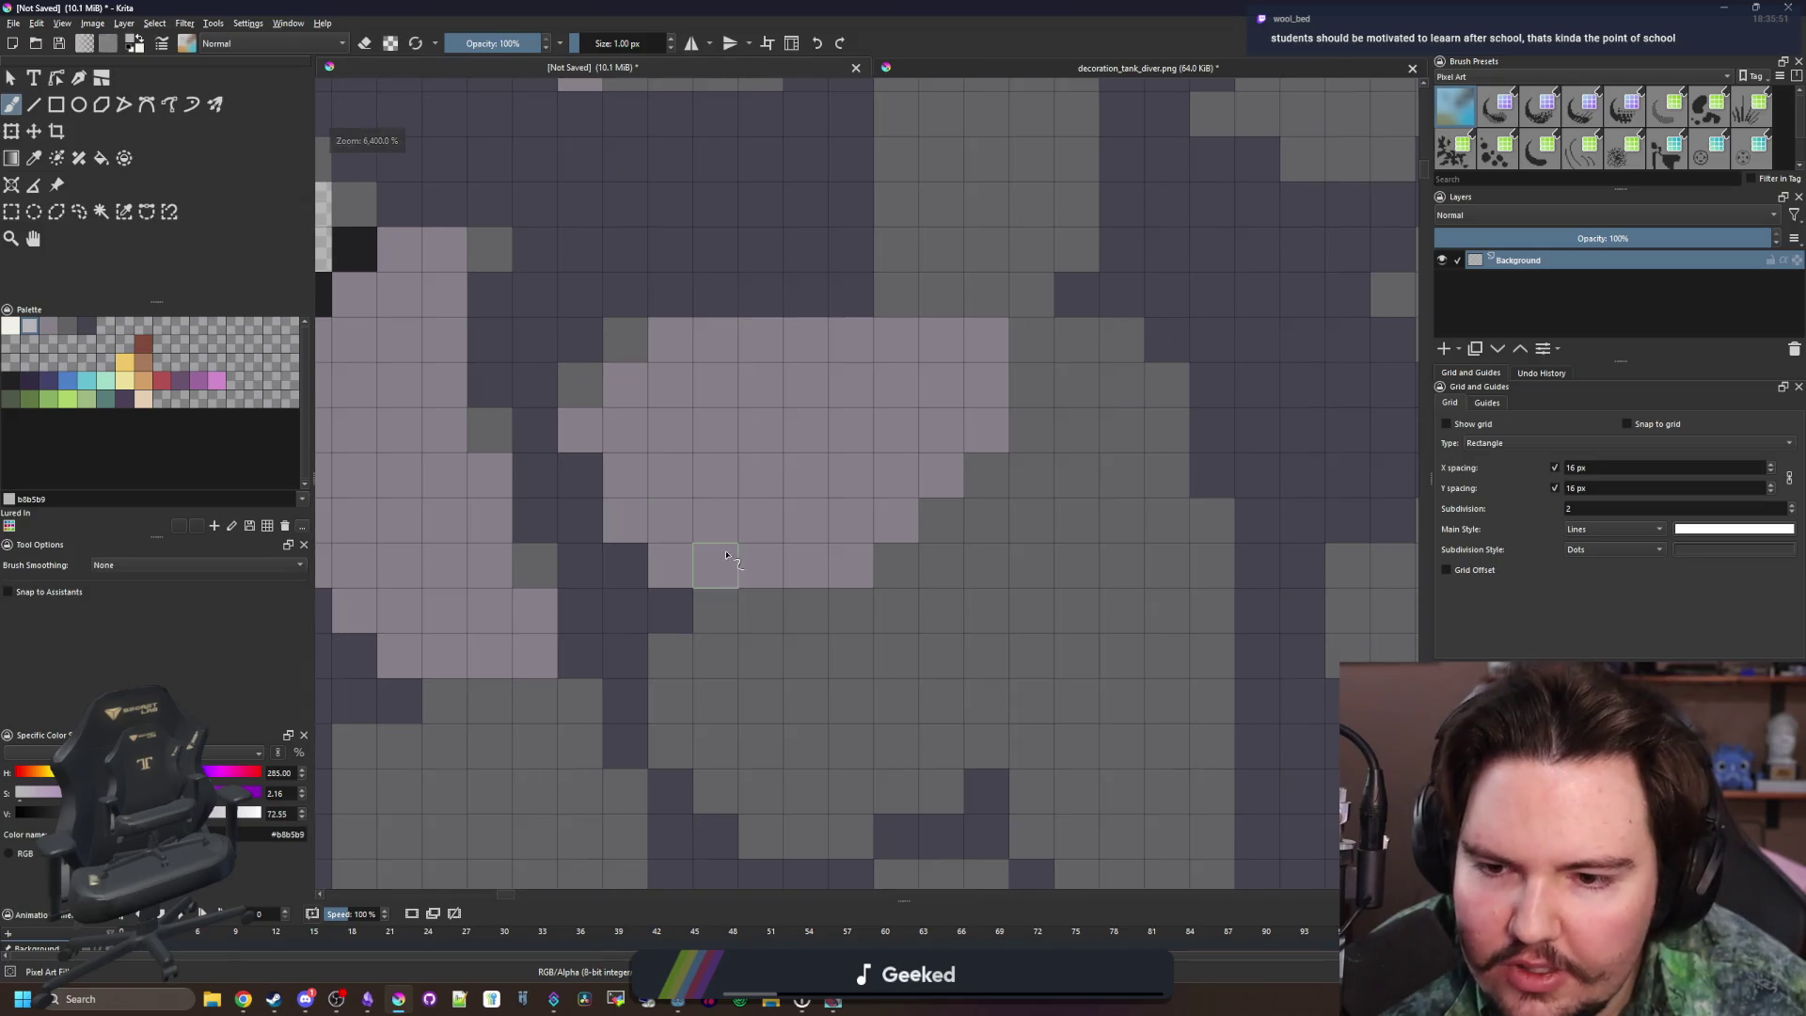
# Paint a three-pixel highlight on a stone and a light row near the rock top
pyautogui.moveTo(714, 564)
pyautogui.mouseDown()
pyautogui.moveTo(810, 559)
pyautogui.moveTo(896, 475)
pyautogui.mouseUp()
pyautogui.scroll(-8, 767, 484)
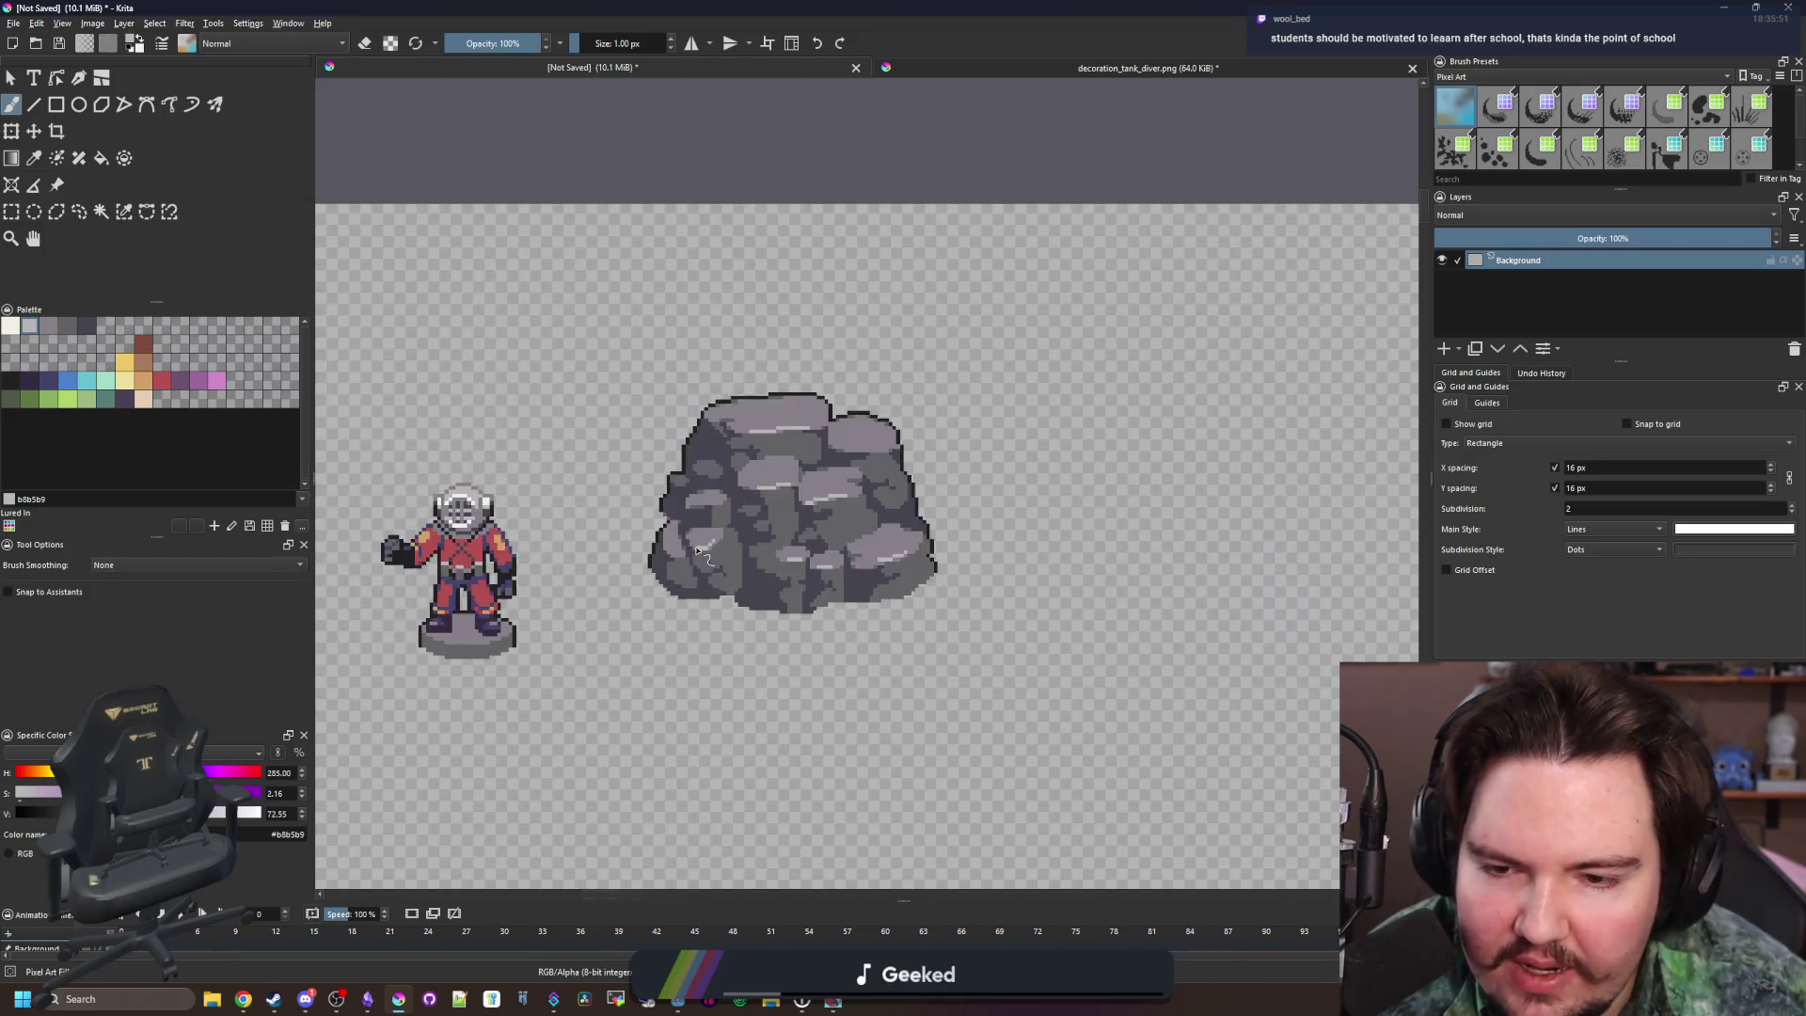
pyautogui.scroll(6, 749, 541)
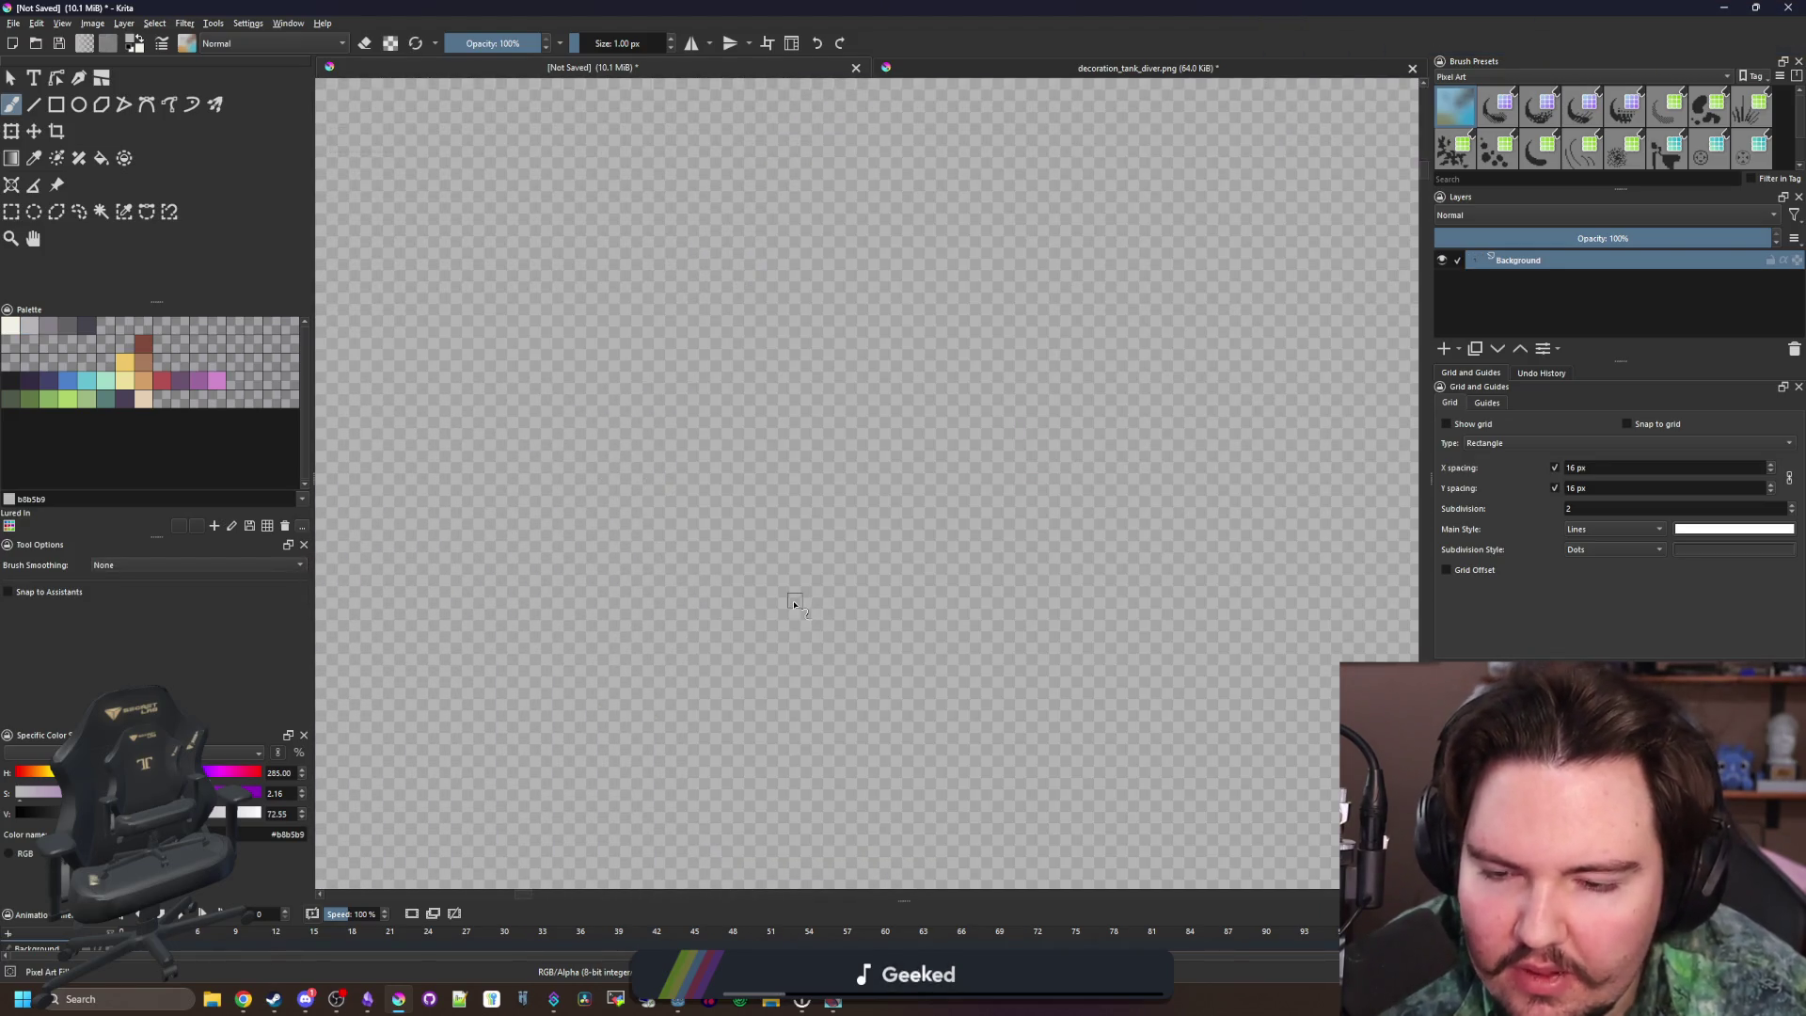
pyautogui.scroll(-6, 846, 555)
pyautogui.scroll(9, 847, 555)
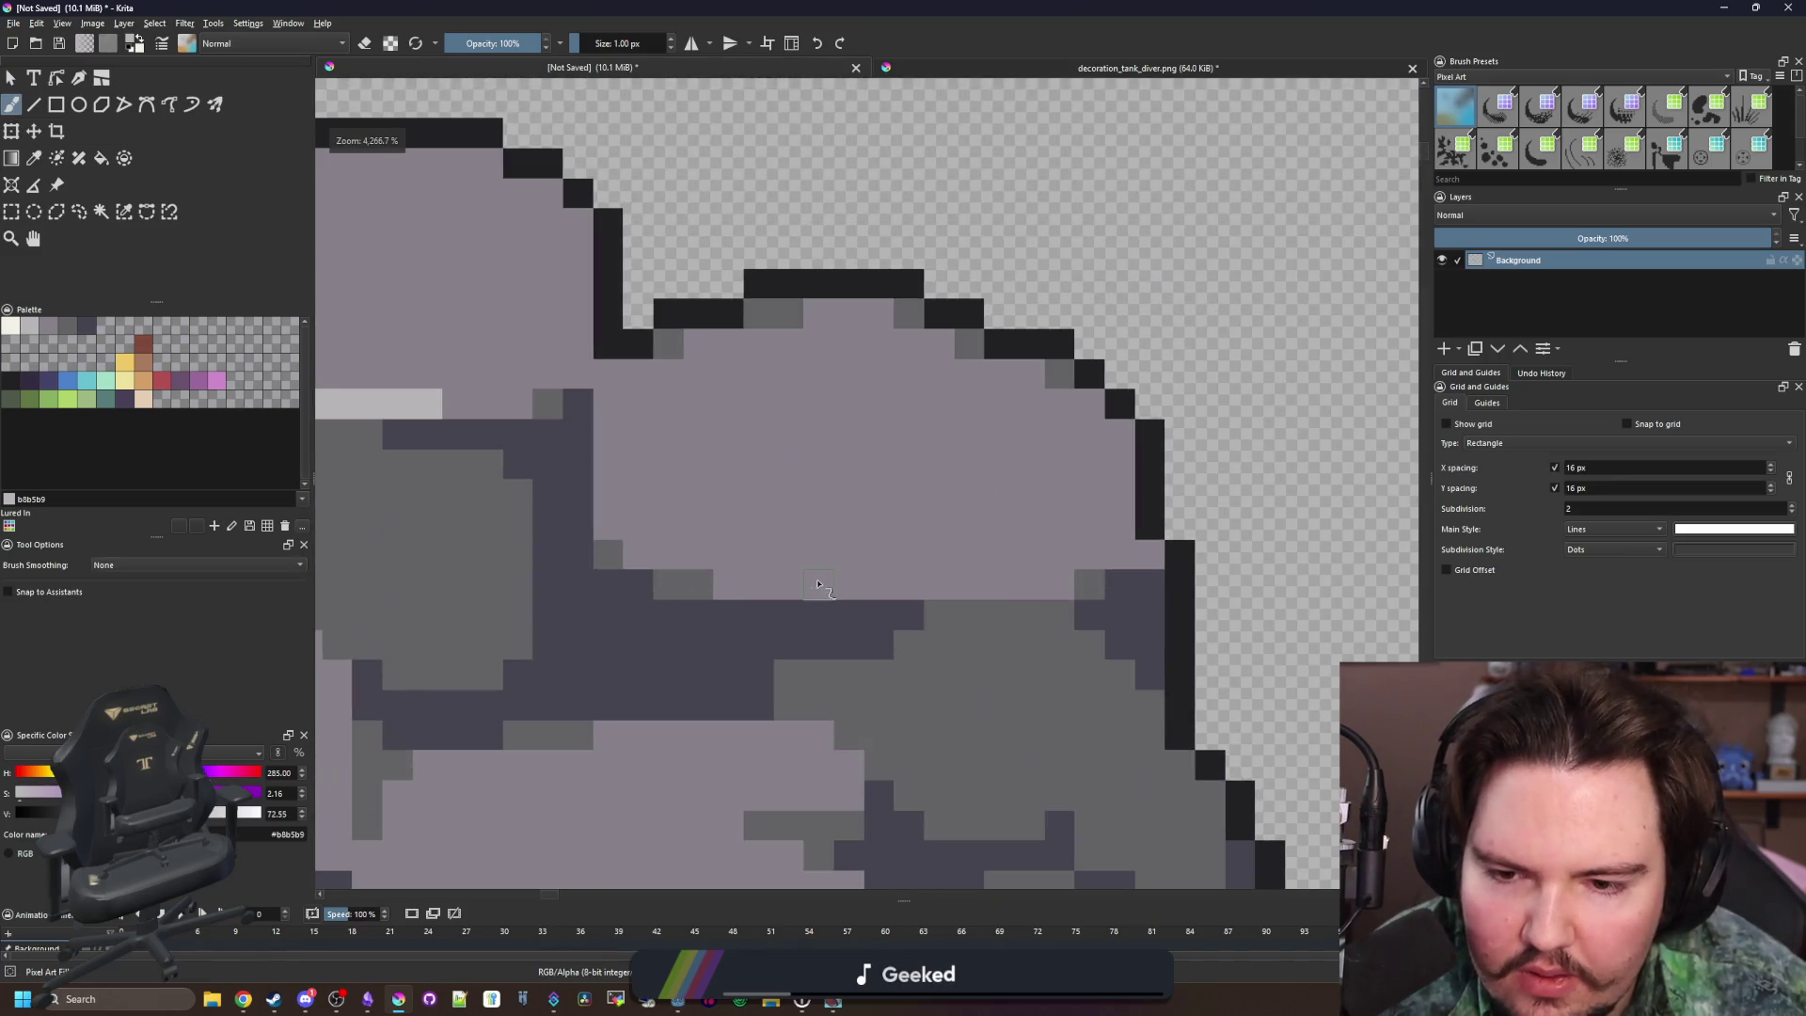
pyautogui.moveTo(818, 585); pyautogui.dragTo(1011, 585)
pyautogui.scroll(-9, 884, 546)
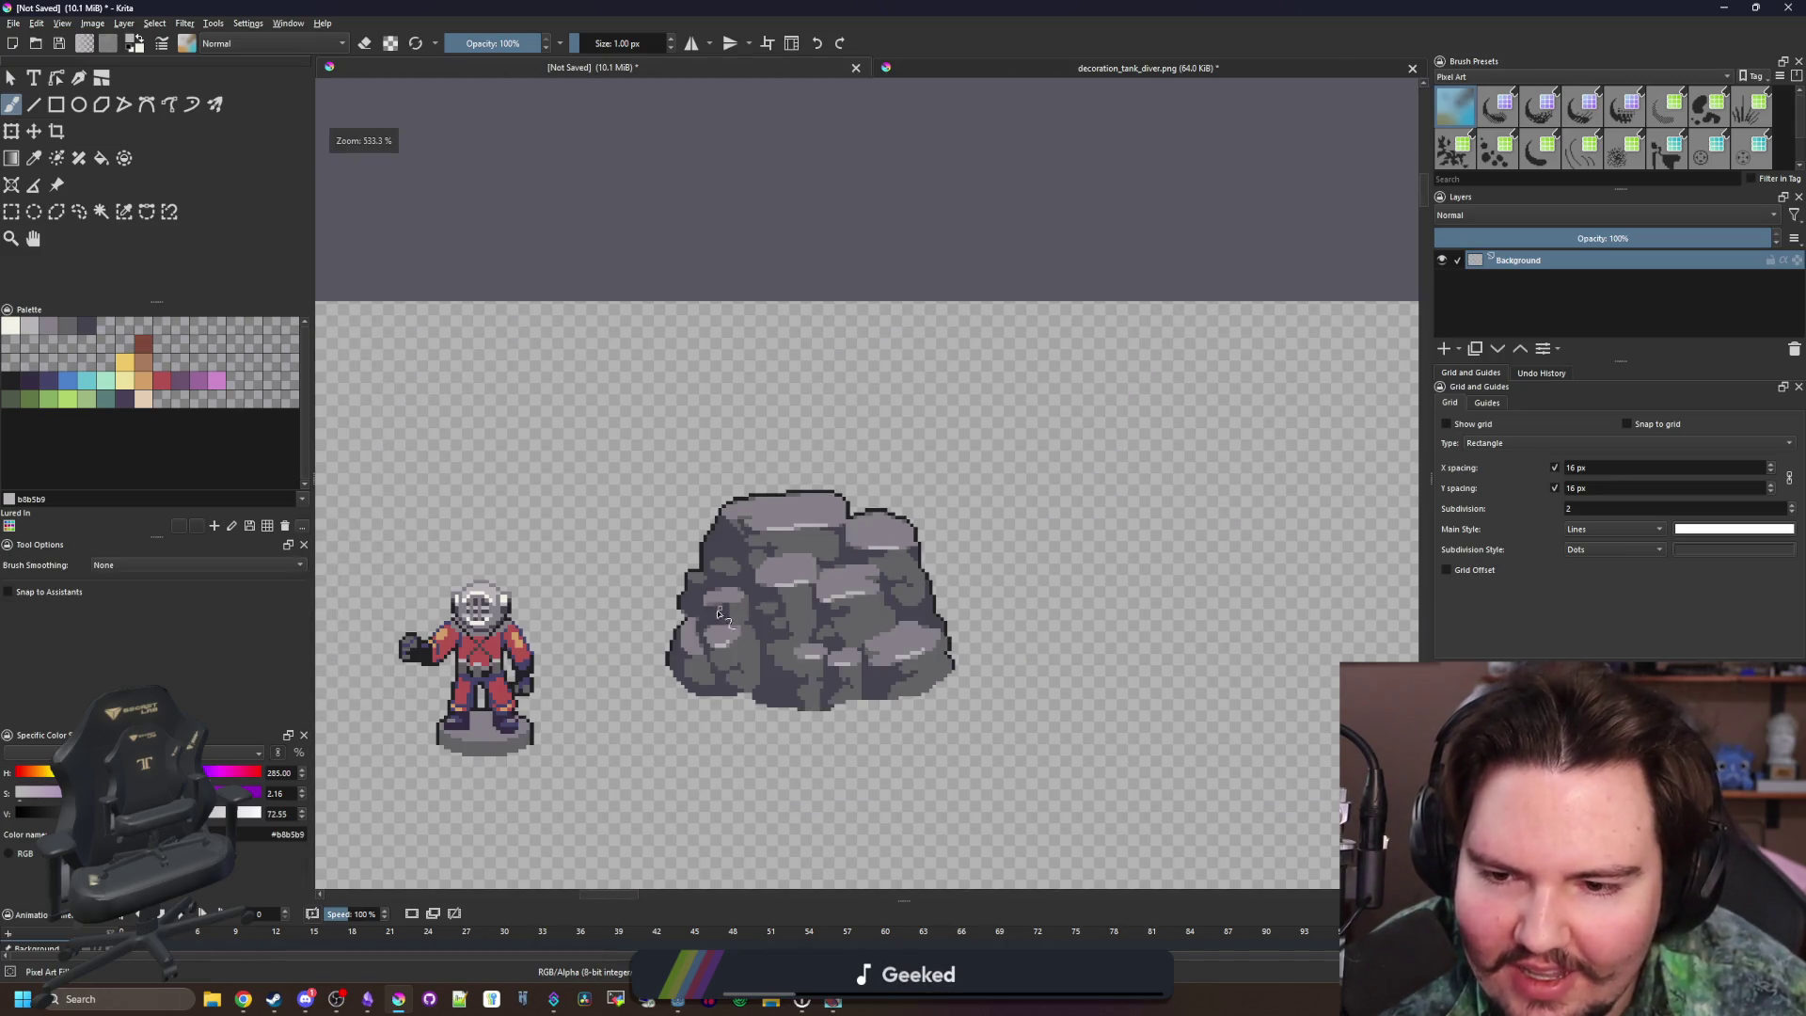
pyautogui.scroll(9, 720, 614)
# Paint another light highlight row, then pick the dark blue from the palette
pyautogui.moveTo(777, 524); pyautogui.dragTo(927, 524)
pyautogui.scroll(-10, 697, 524)
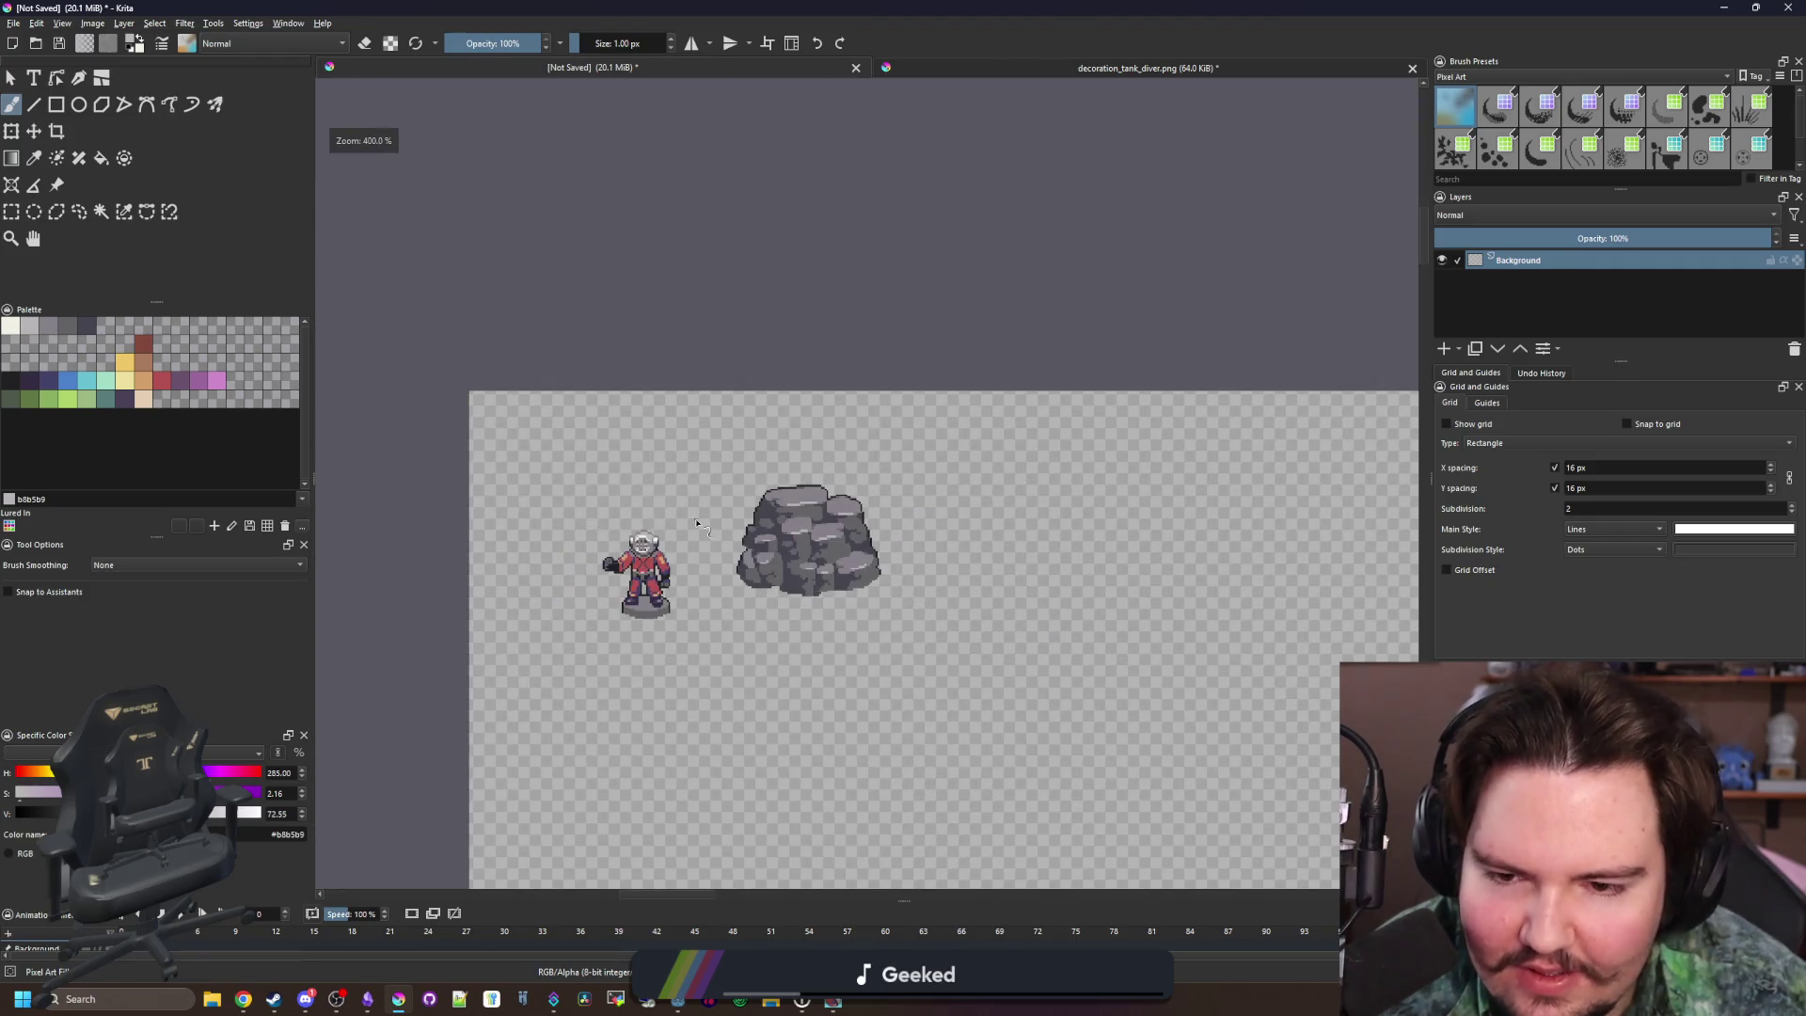
pyautogui.scroll(-2, 735, 530)
pyautogui.scroll(11, 729, 555)
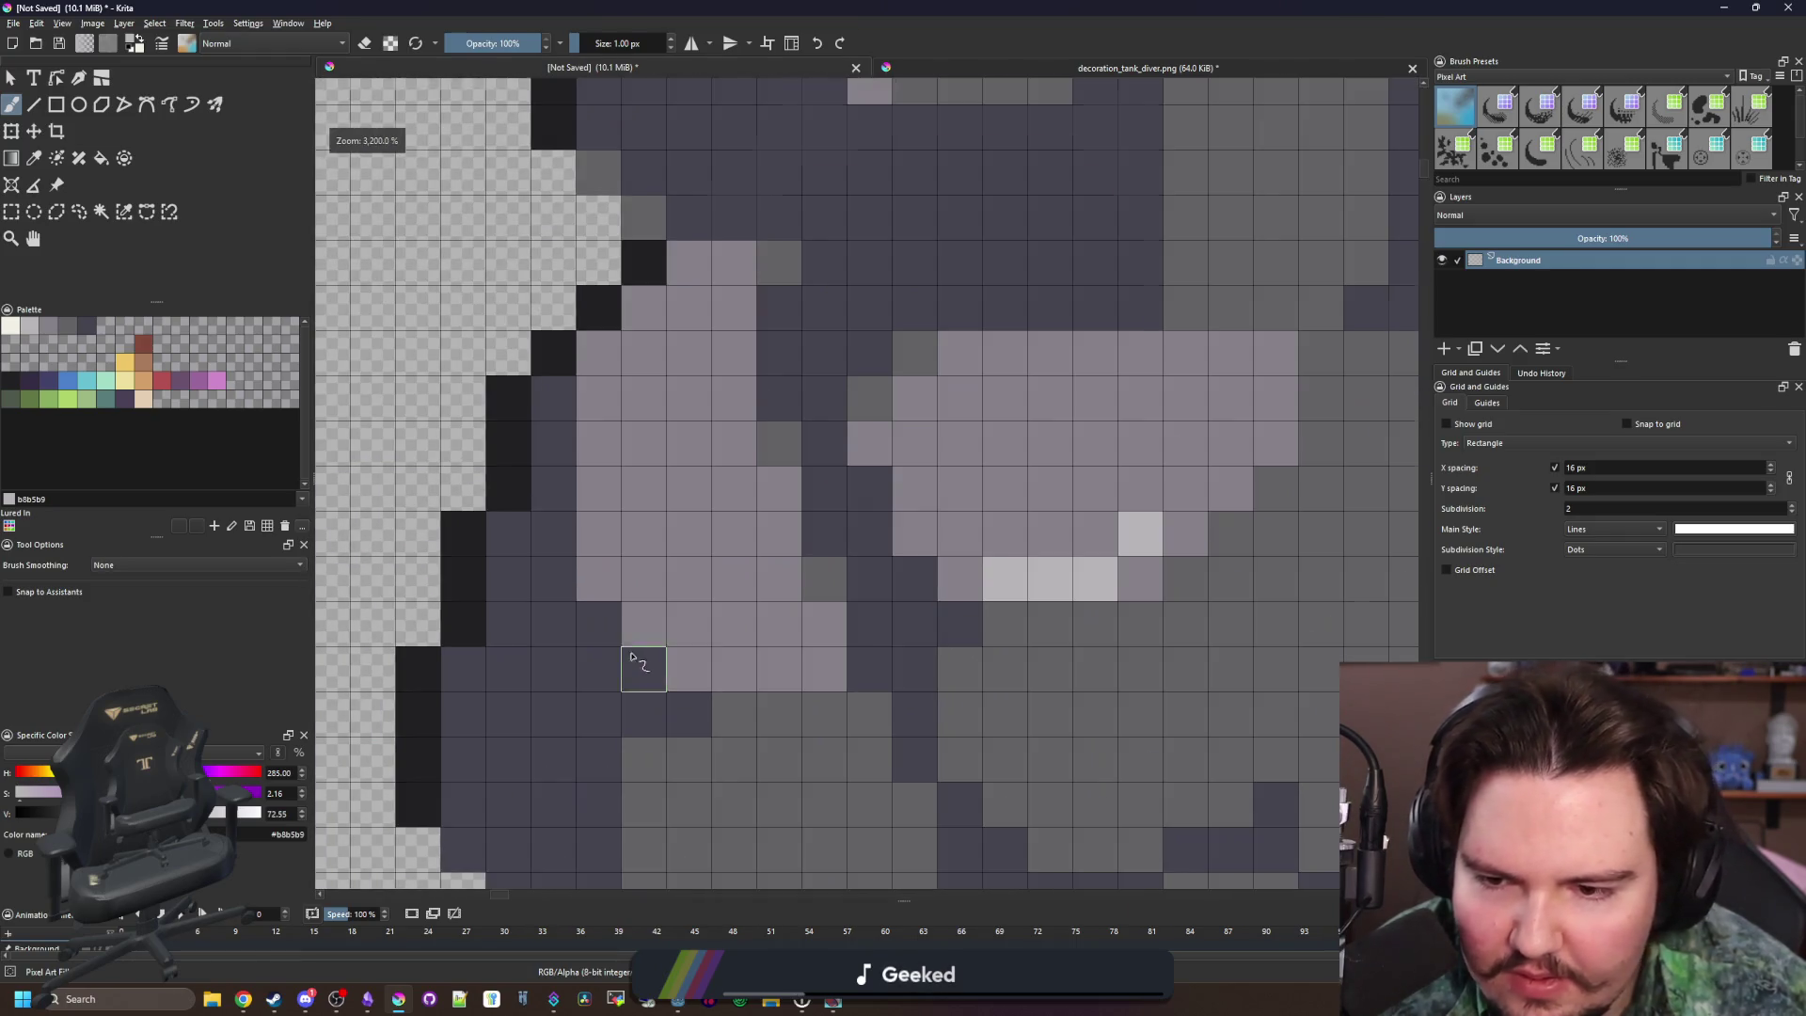
pyautogui.scroll(-12, 722, 670)
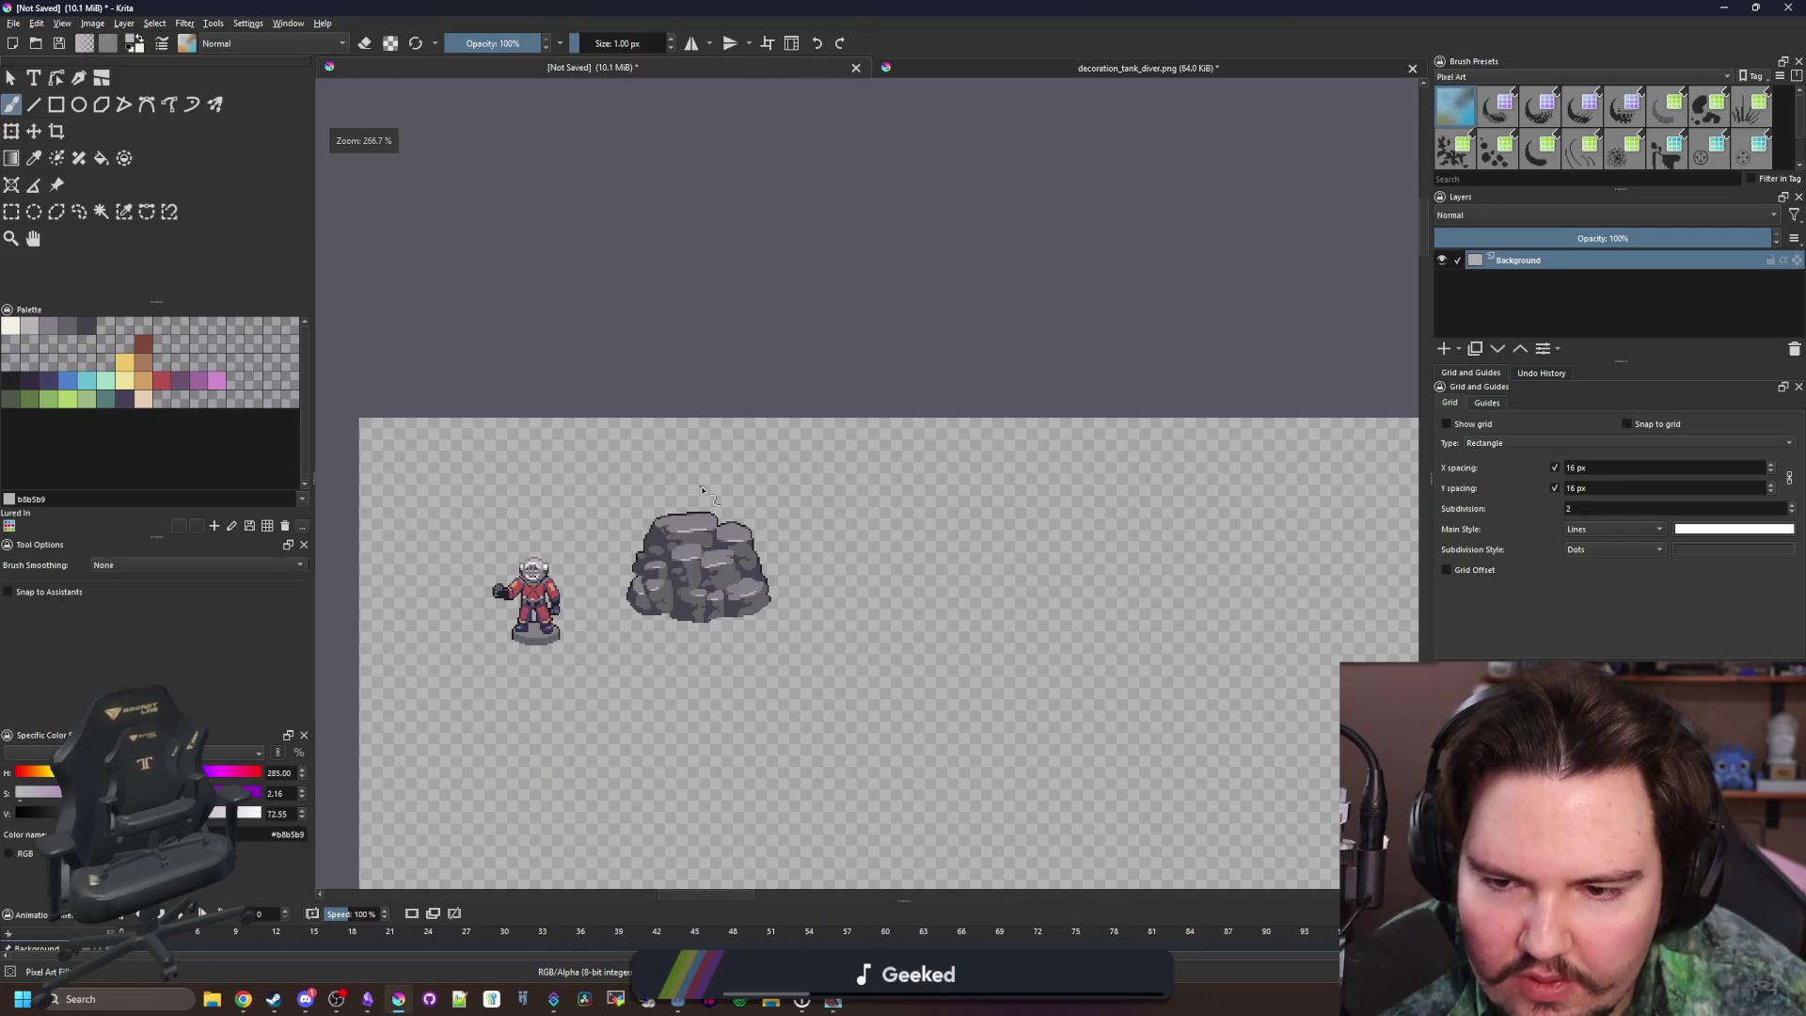
pyautogui.scroll(-1, 700, 490)
pyautogui.scroll(4, 665, 555)
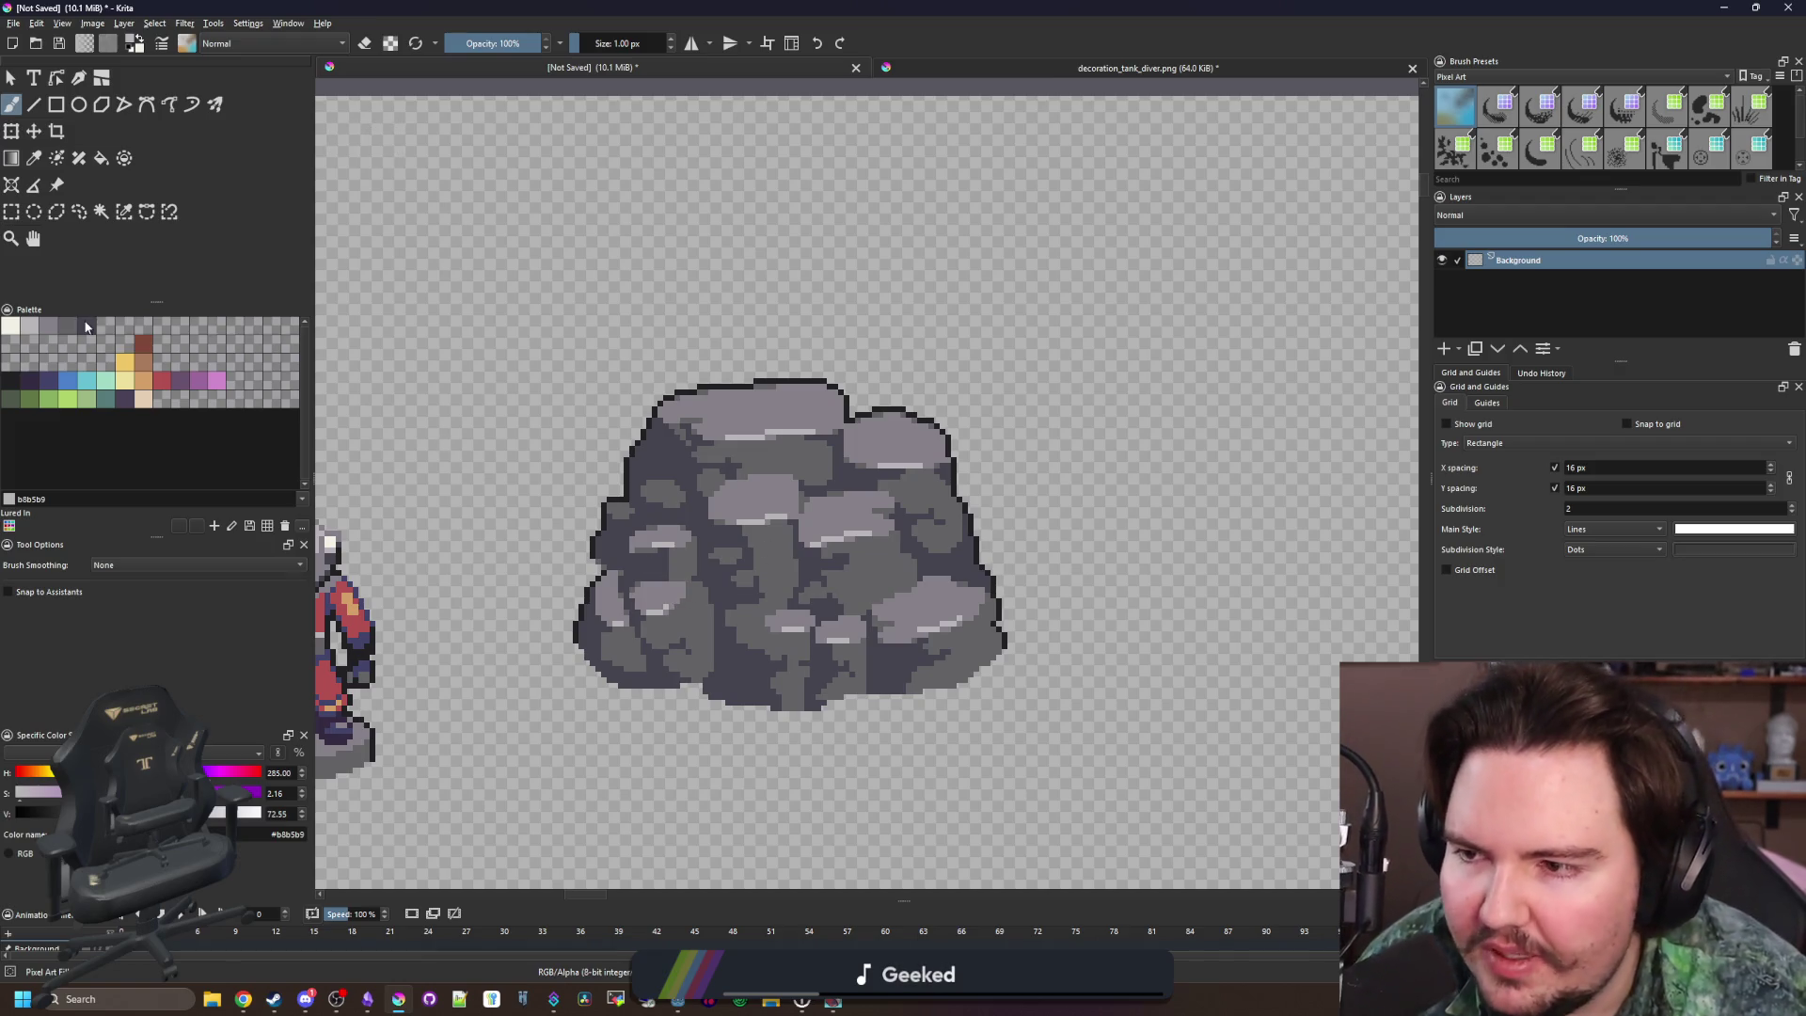
pyautogui.click(51, 381)
# Fill the boulder's darkest crevice regions with dark blue #43436a
pyautogui.press('f')
pyautogui.click(776, 670)
pyautogui.scroll(-4, 799, 665)
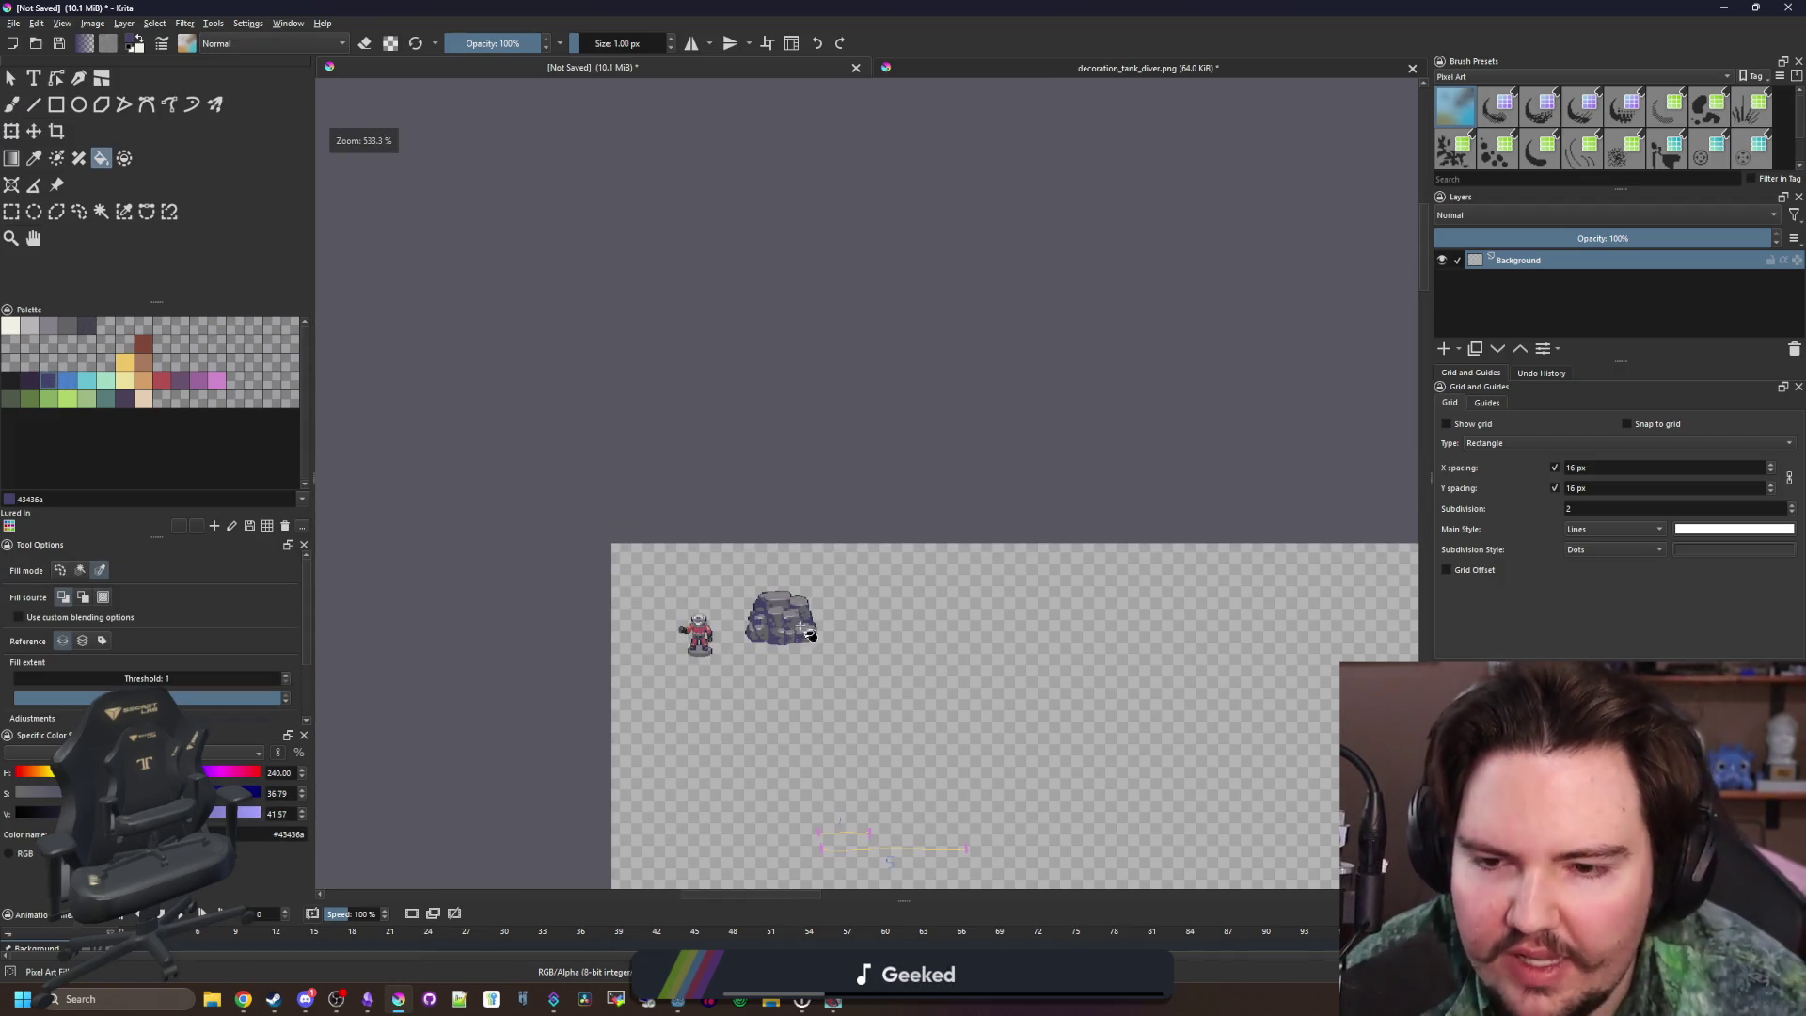
pyautogui.scroll(3, 677, 547)
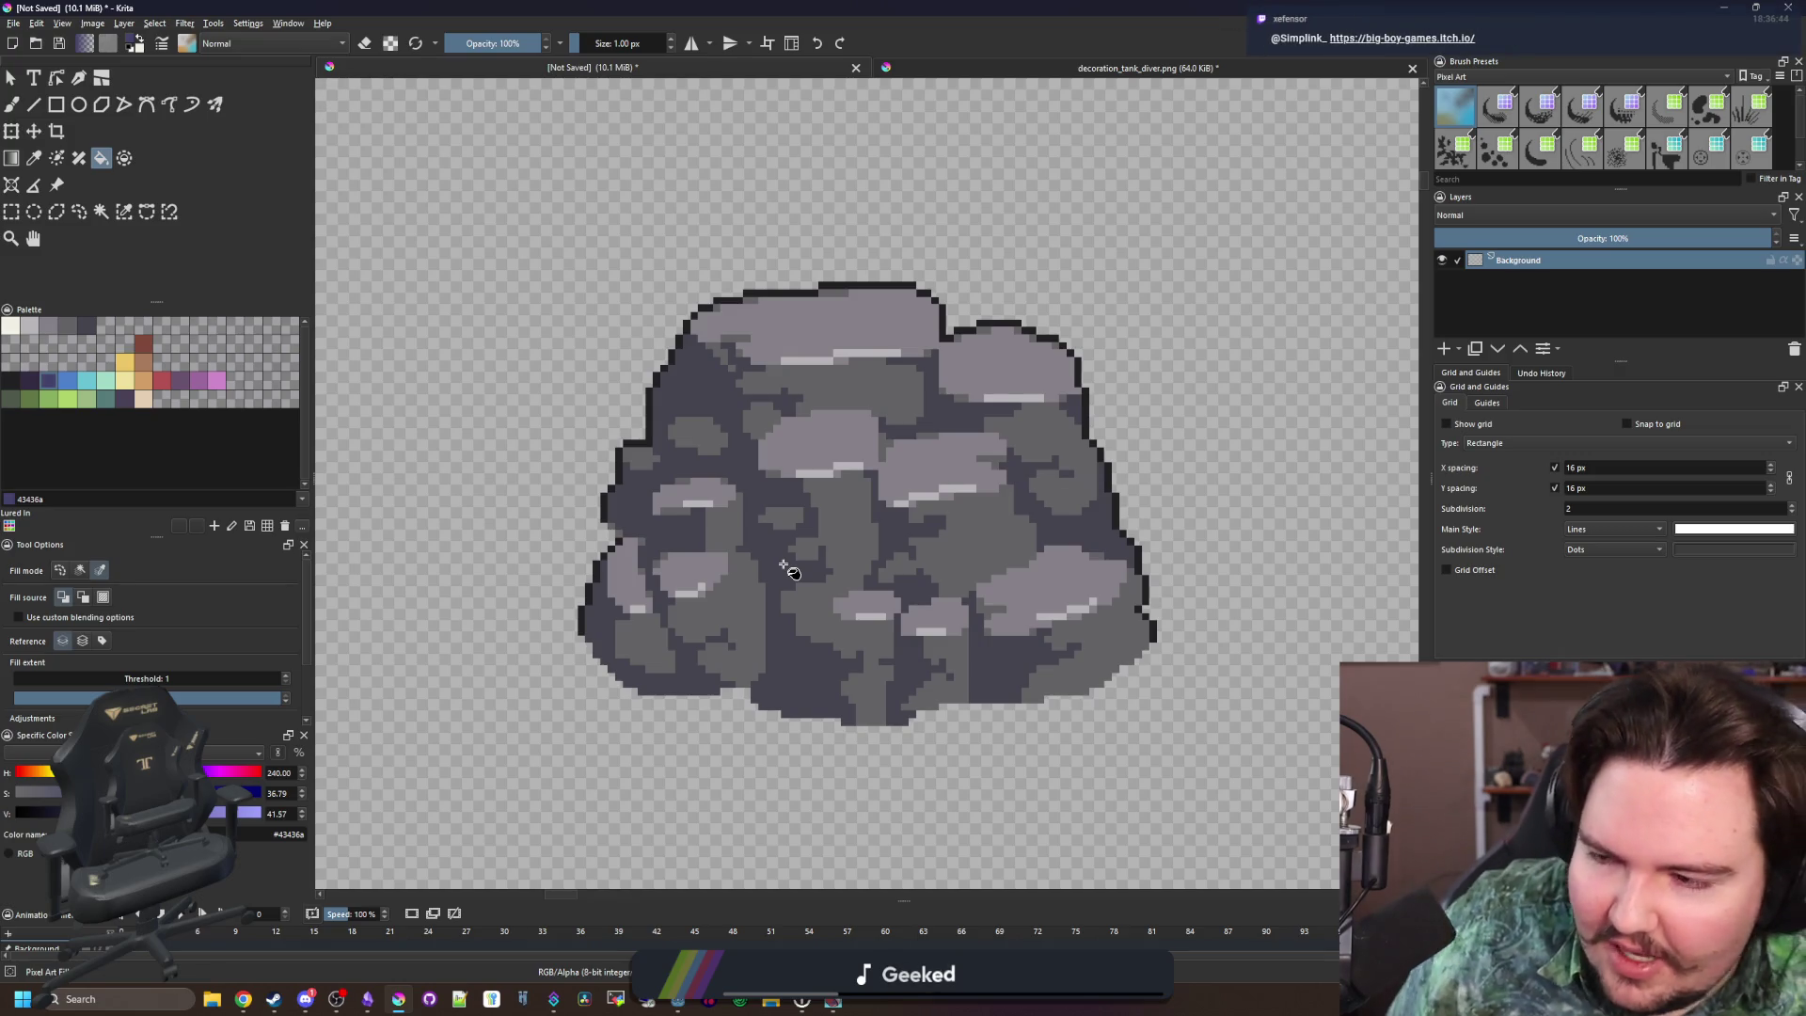
pyautogui.scroll(-4, 849, 614)
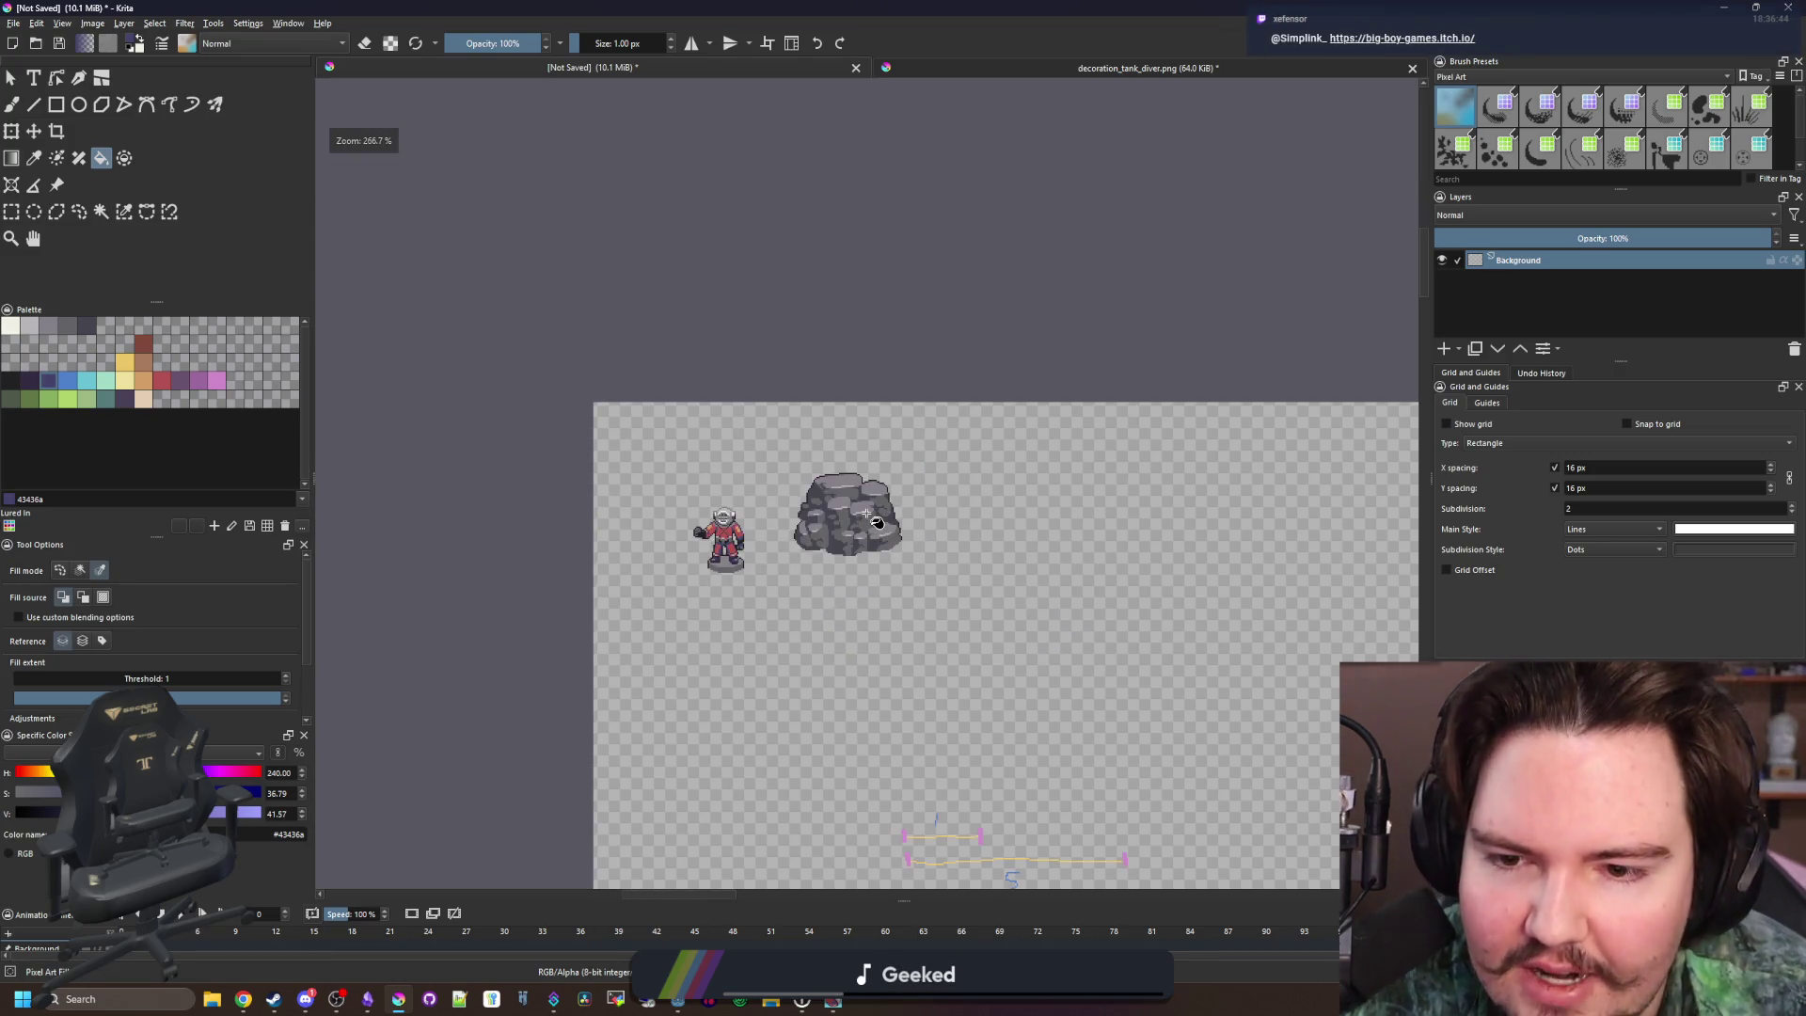
pyautogui.scroll(4, 860, 527)
pyautogui.scroll(-4, 874, 522)
pyautogui.scroll(-3, 888, 529)
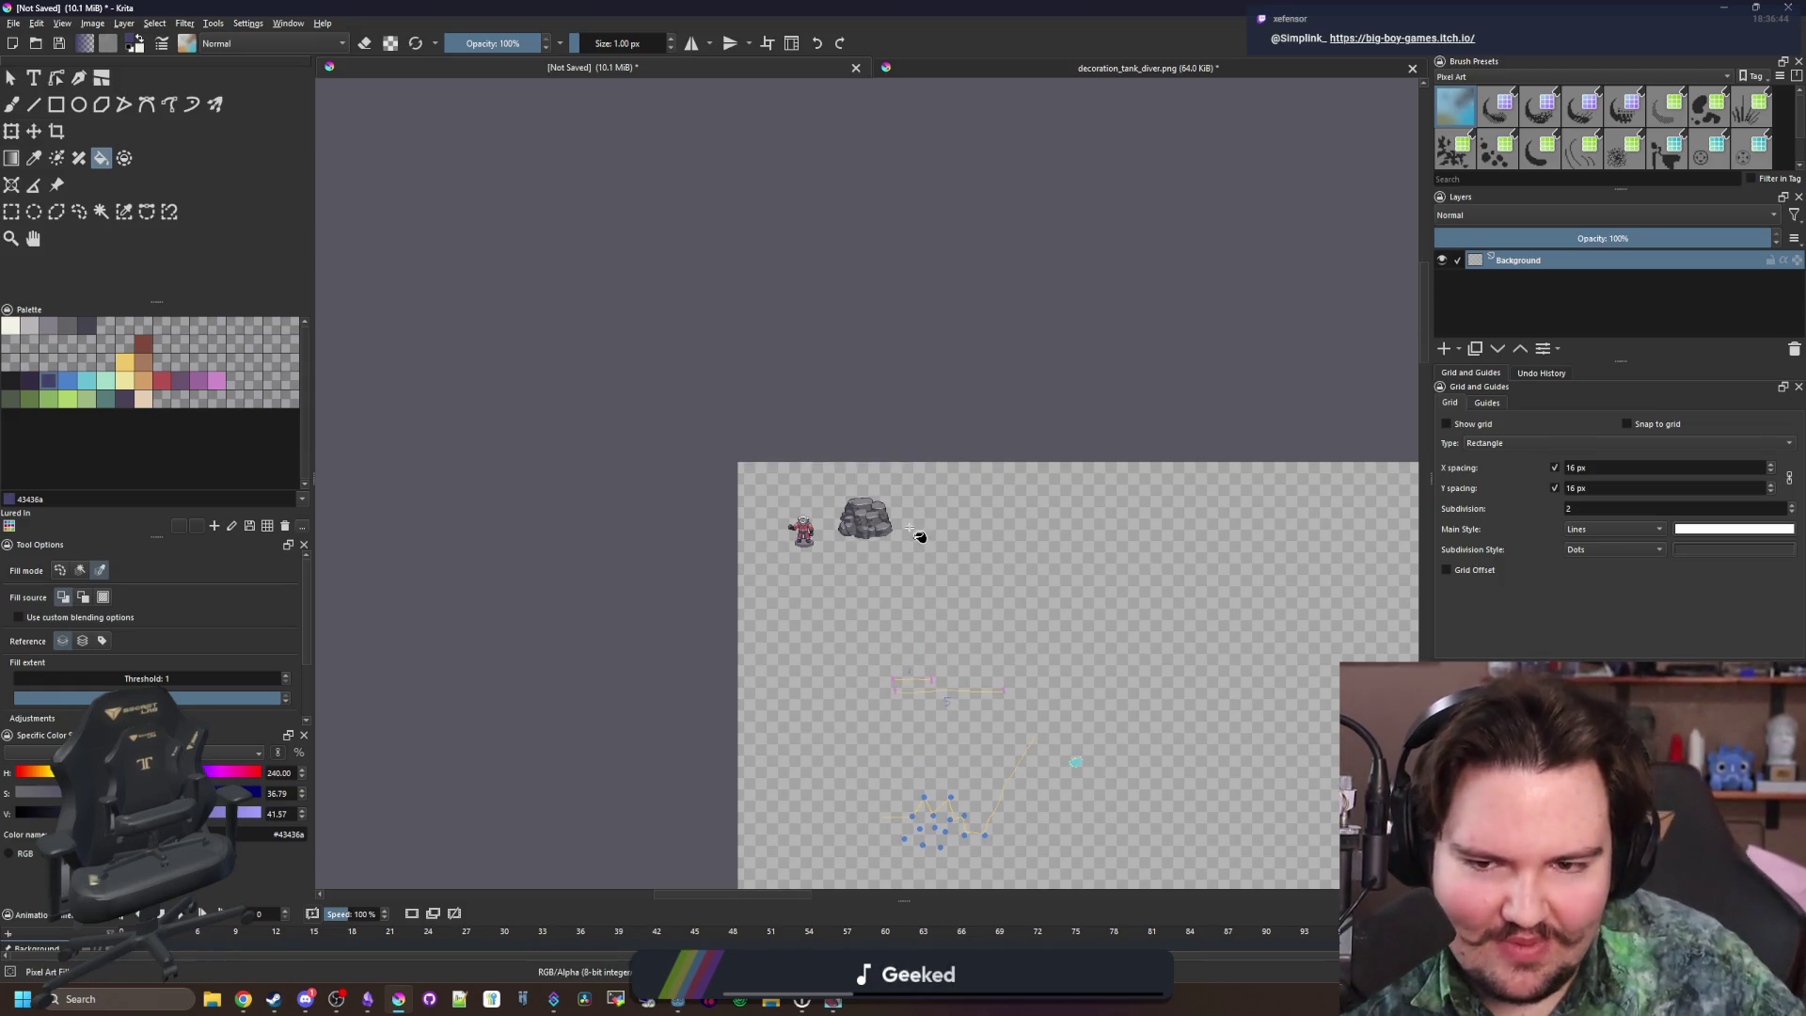
pyautogui.scroll(5, 909, 528)
pyautogui.scroll(-1, 819, 564)
pyautogui.scroll(1, 814, 576)
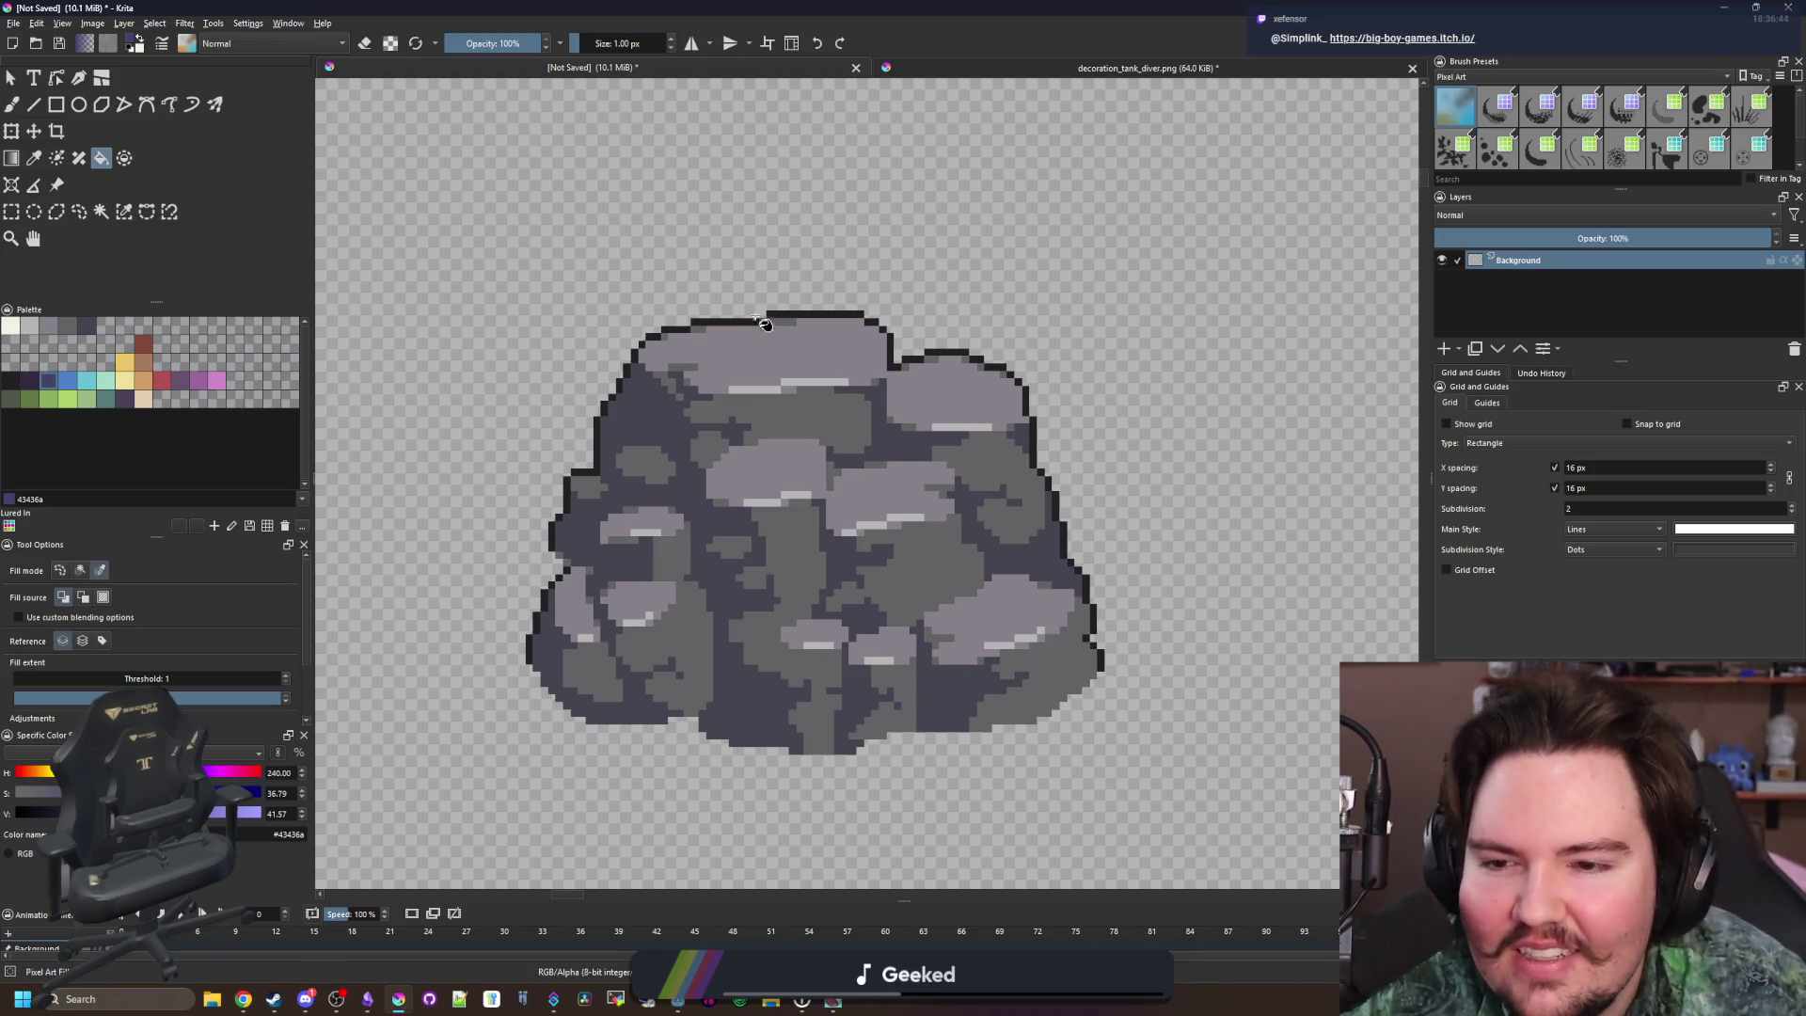
pyautogui.moveTo(765, 325); pyautogui.dragTo(779, 330)
pyautogui.scroll(2, 656, 411)
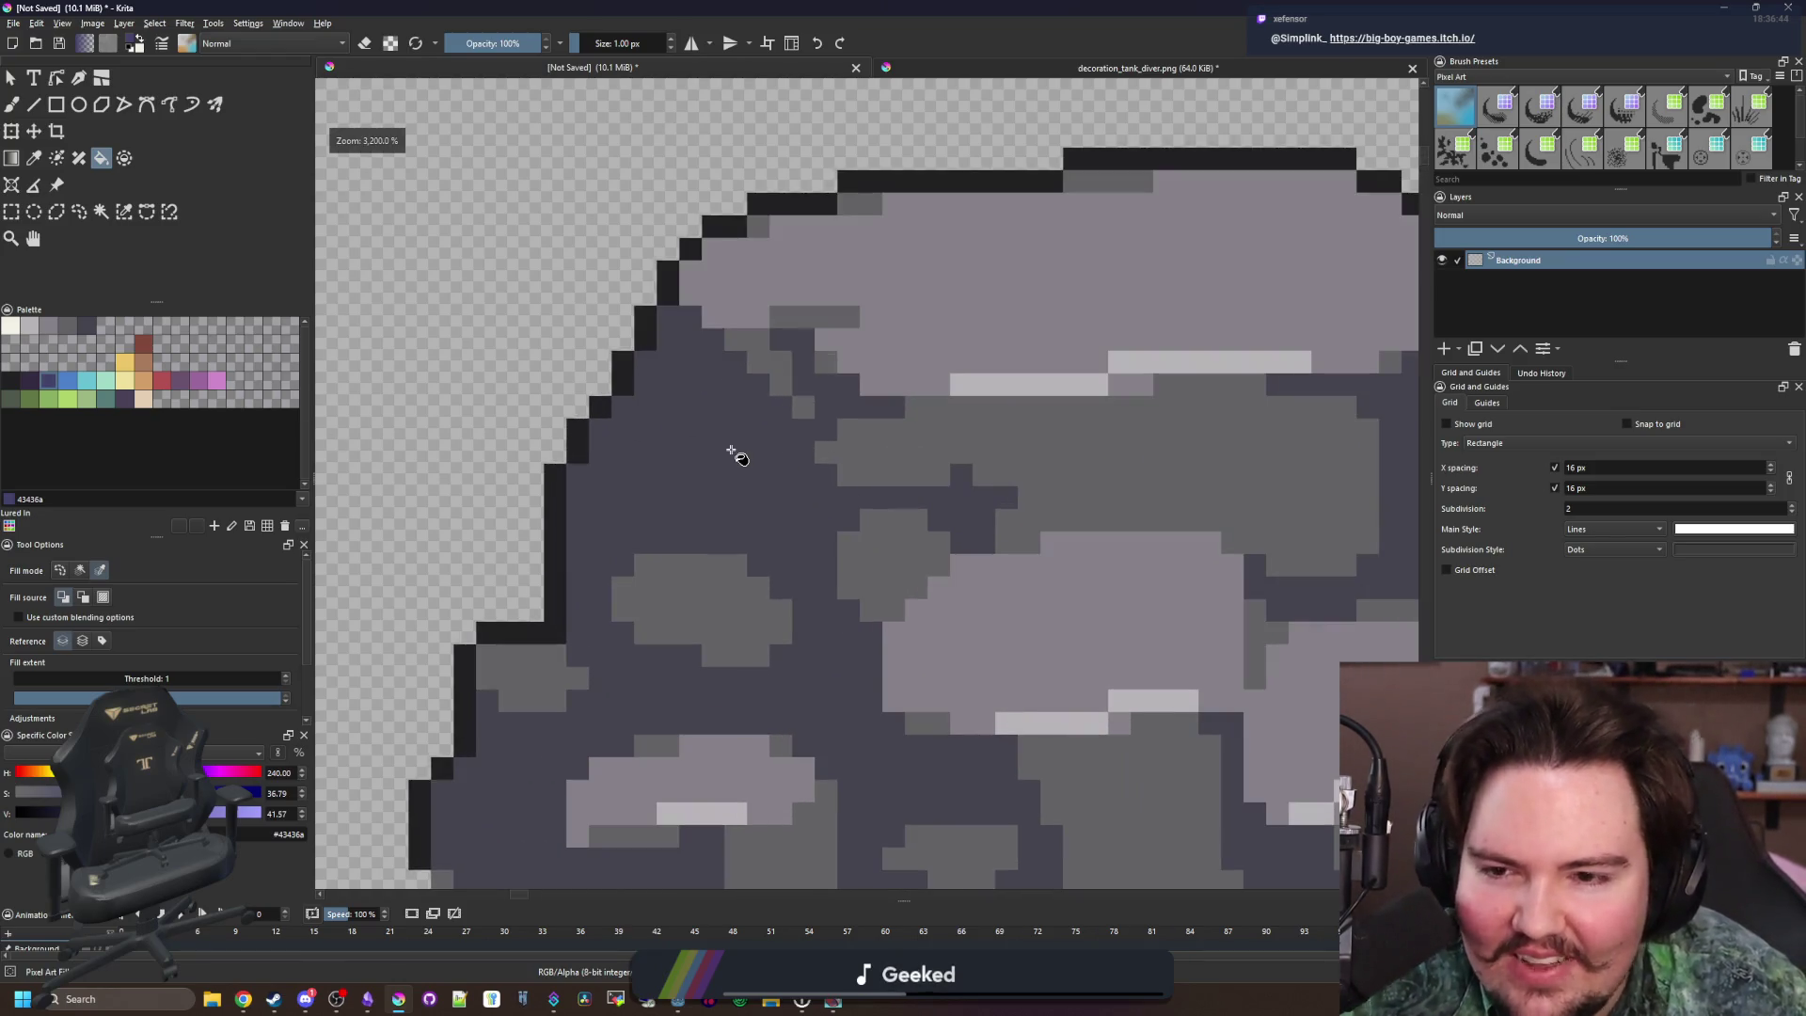
pyautogui.scroll(1, 733, 451)
# Sample dark grey #45444f and recolour the boulder's outer outline with it
pyautogui.press('p')
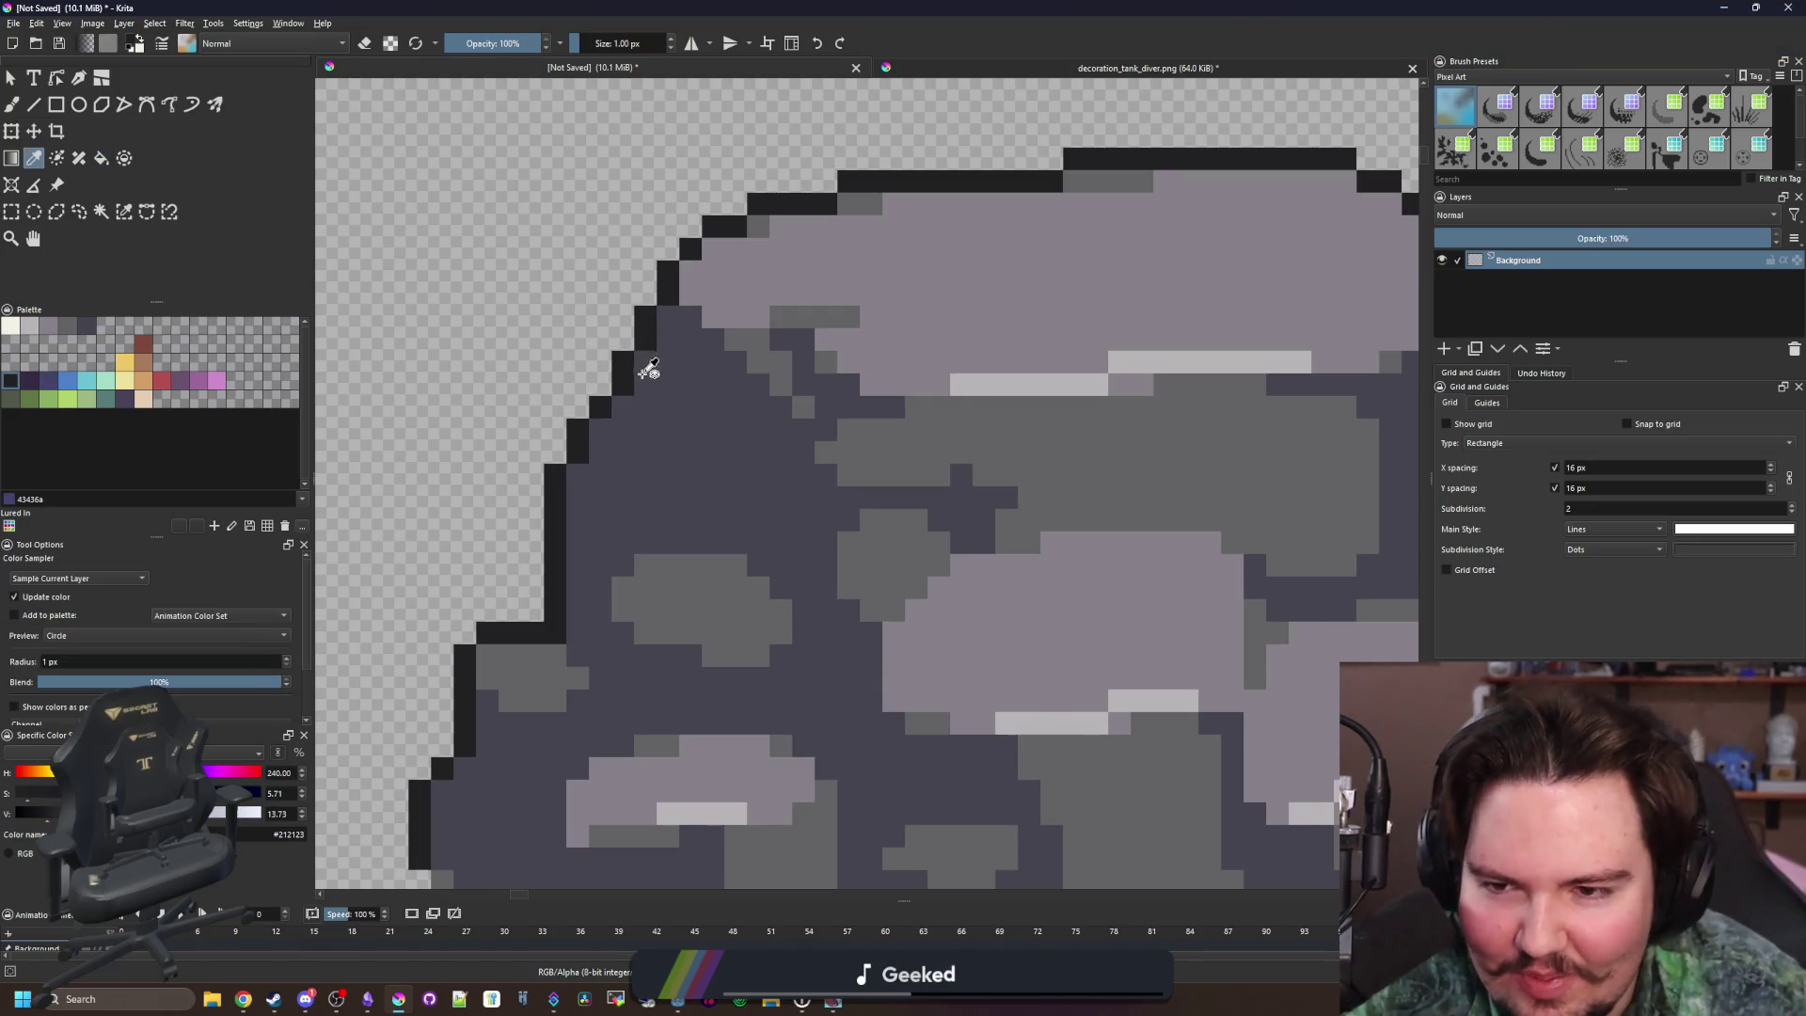
pyautogui.scroll(-3, 645, 370)
pyautogui.click(764, 463)
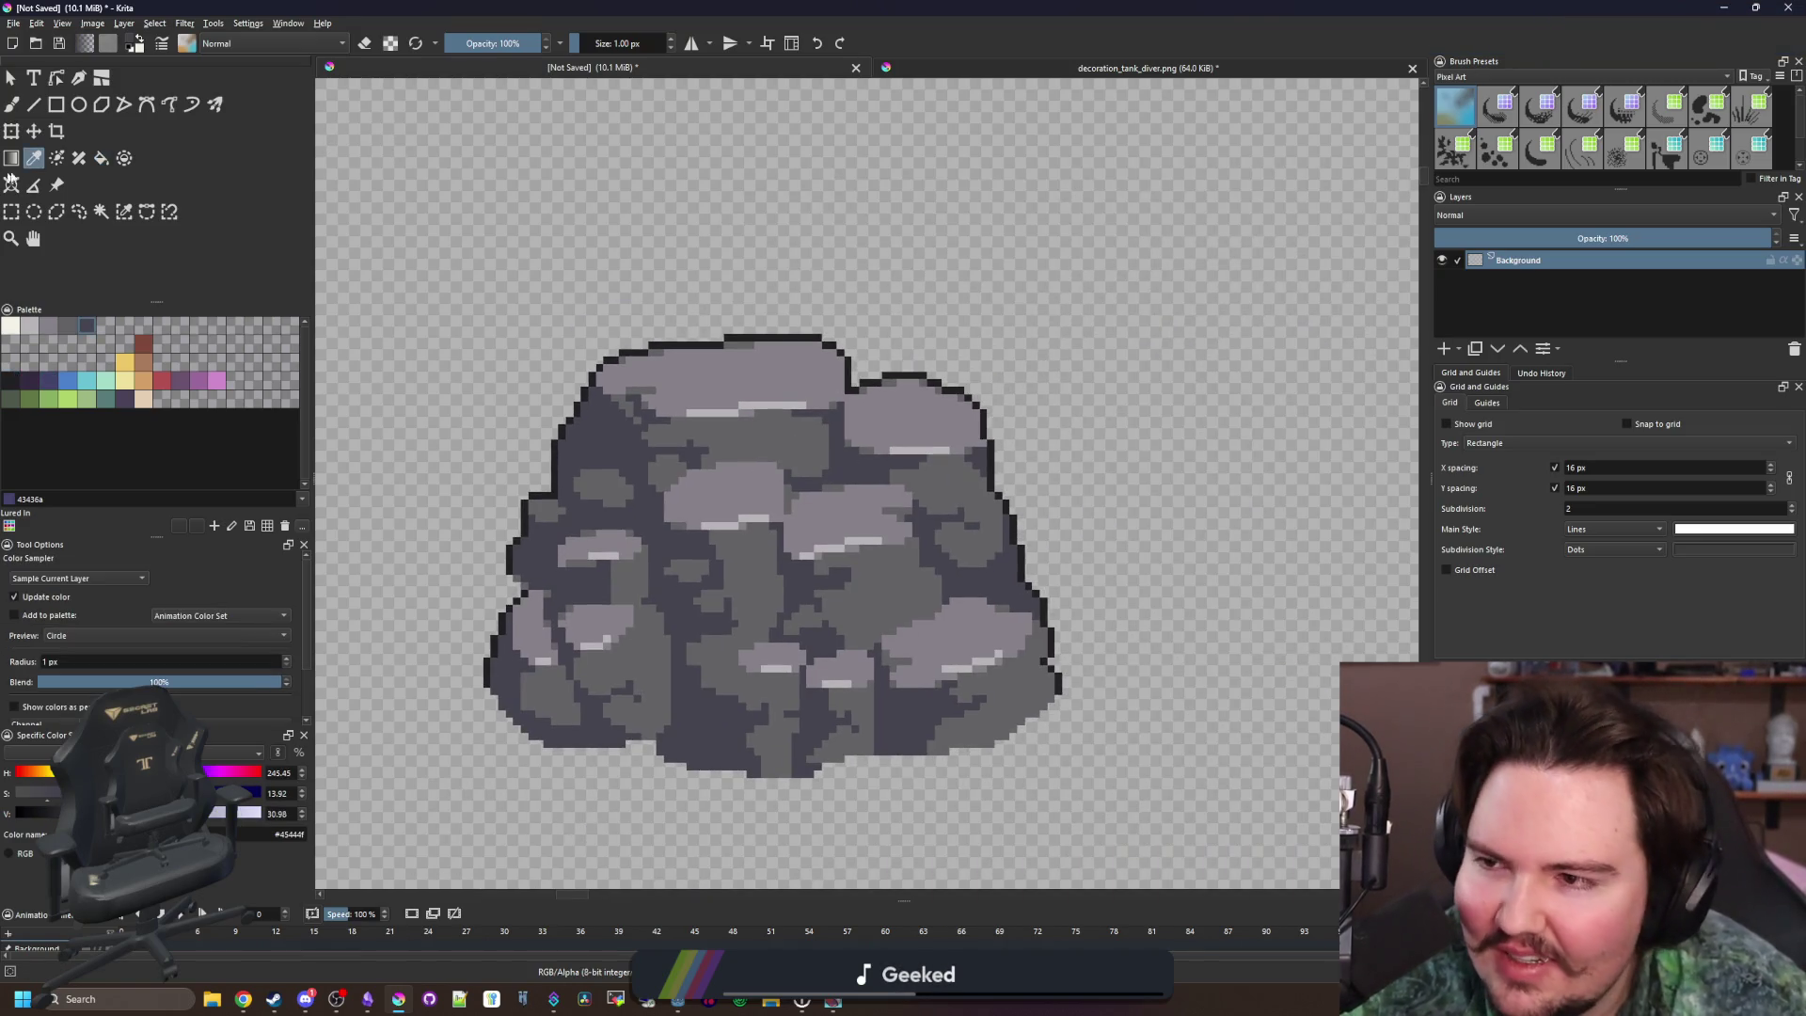
pyautogui.scroll(2, 790, 347)
pyautogui.scroll(-2, 846, 414)
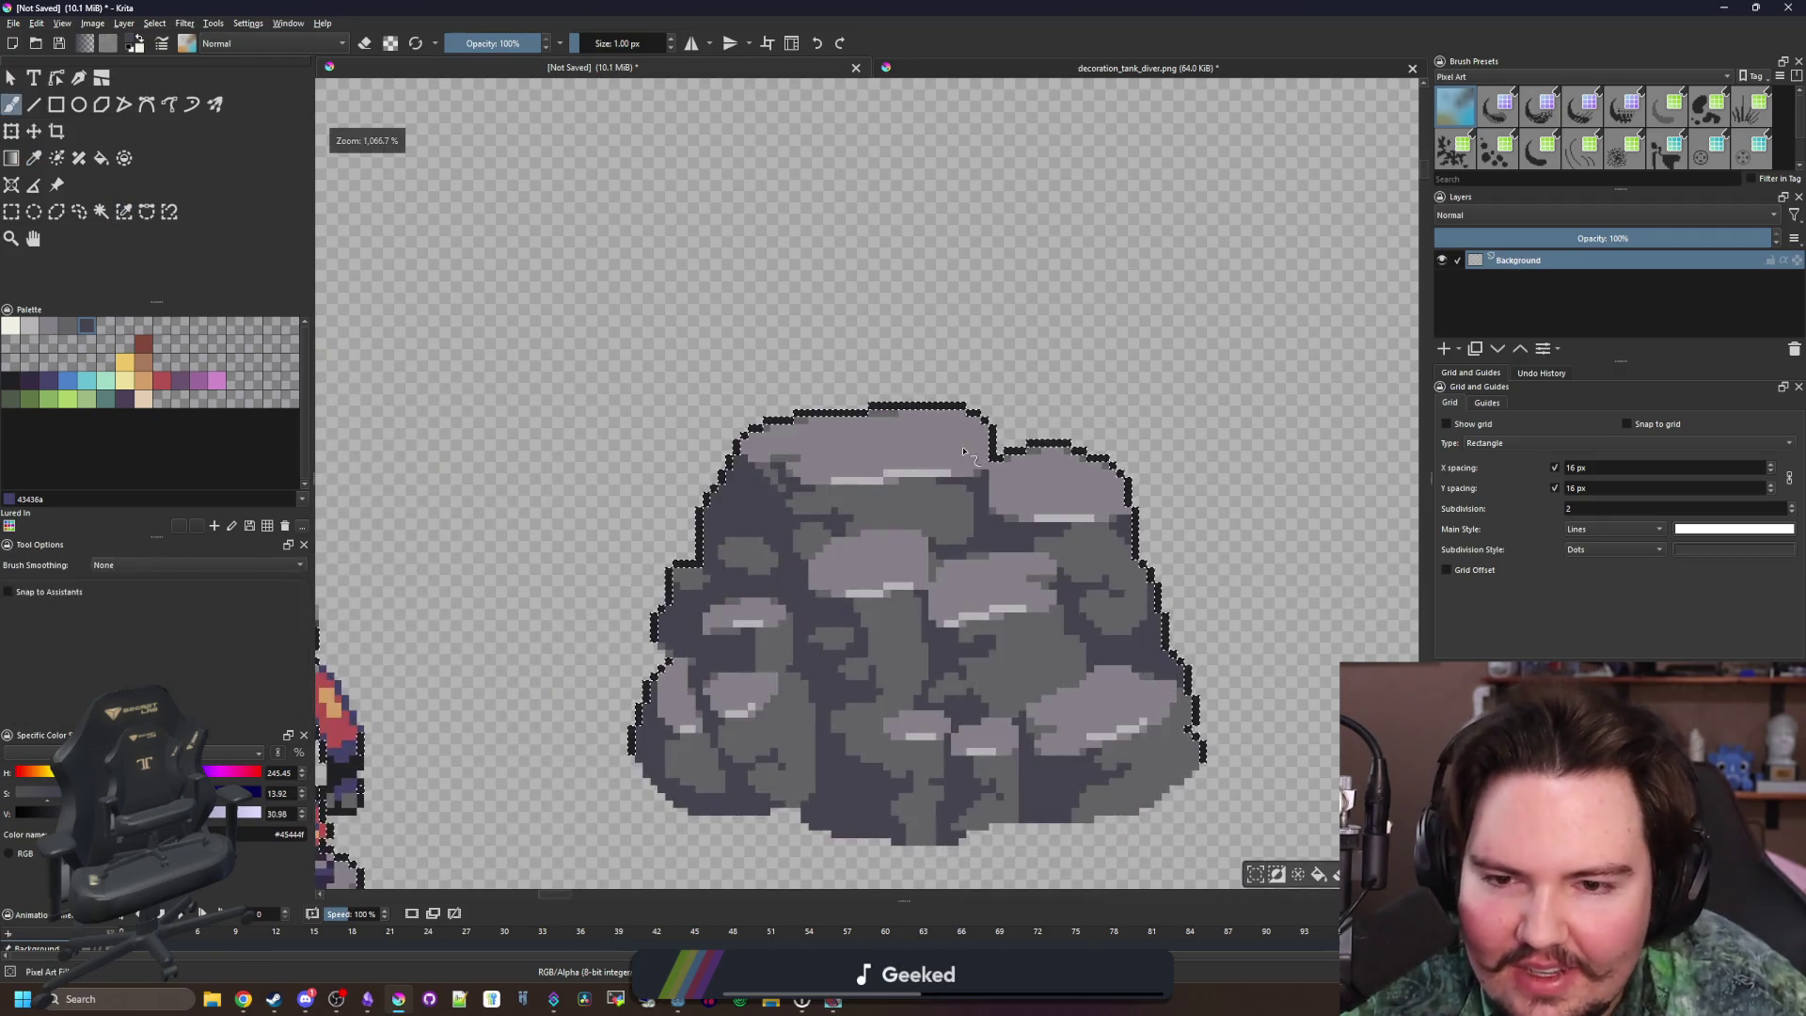
pyautogui.click(855, 421)
# Resize the brush from 6 px down to 1 px for single-pixel outline touch-ups
pyautogui.press(']')
pyautogui.press(']')
pyautogui.press(']')
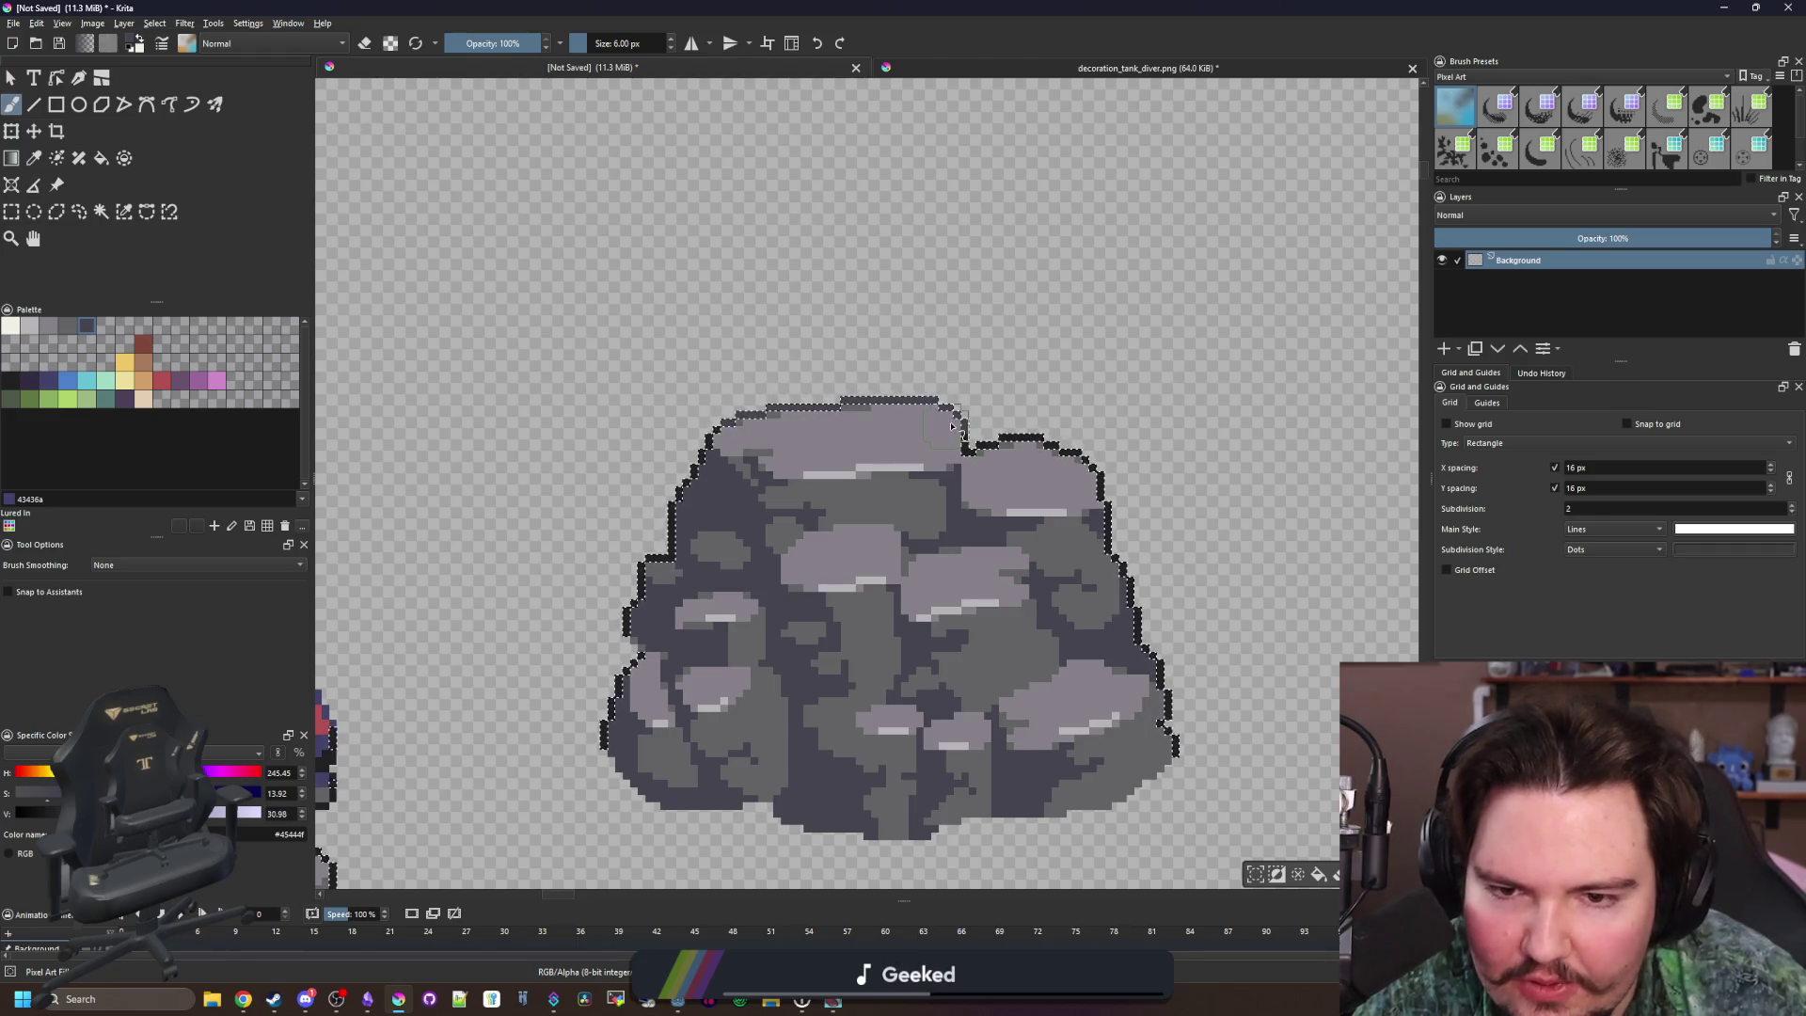
pyautogui.scroll(5, 1129, 414)
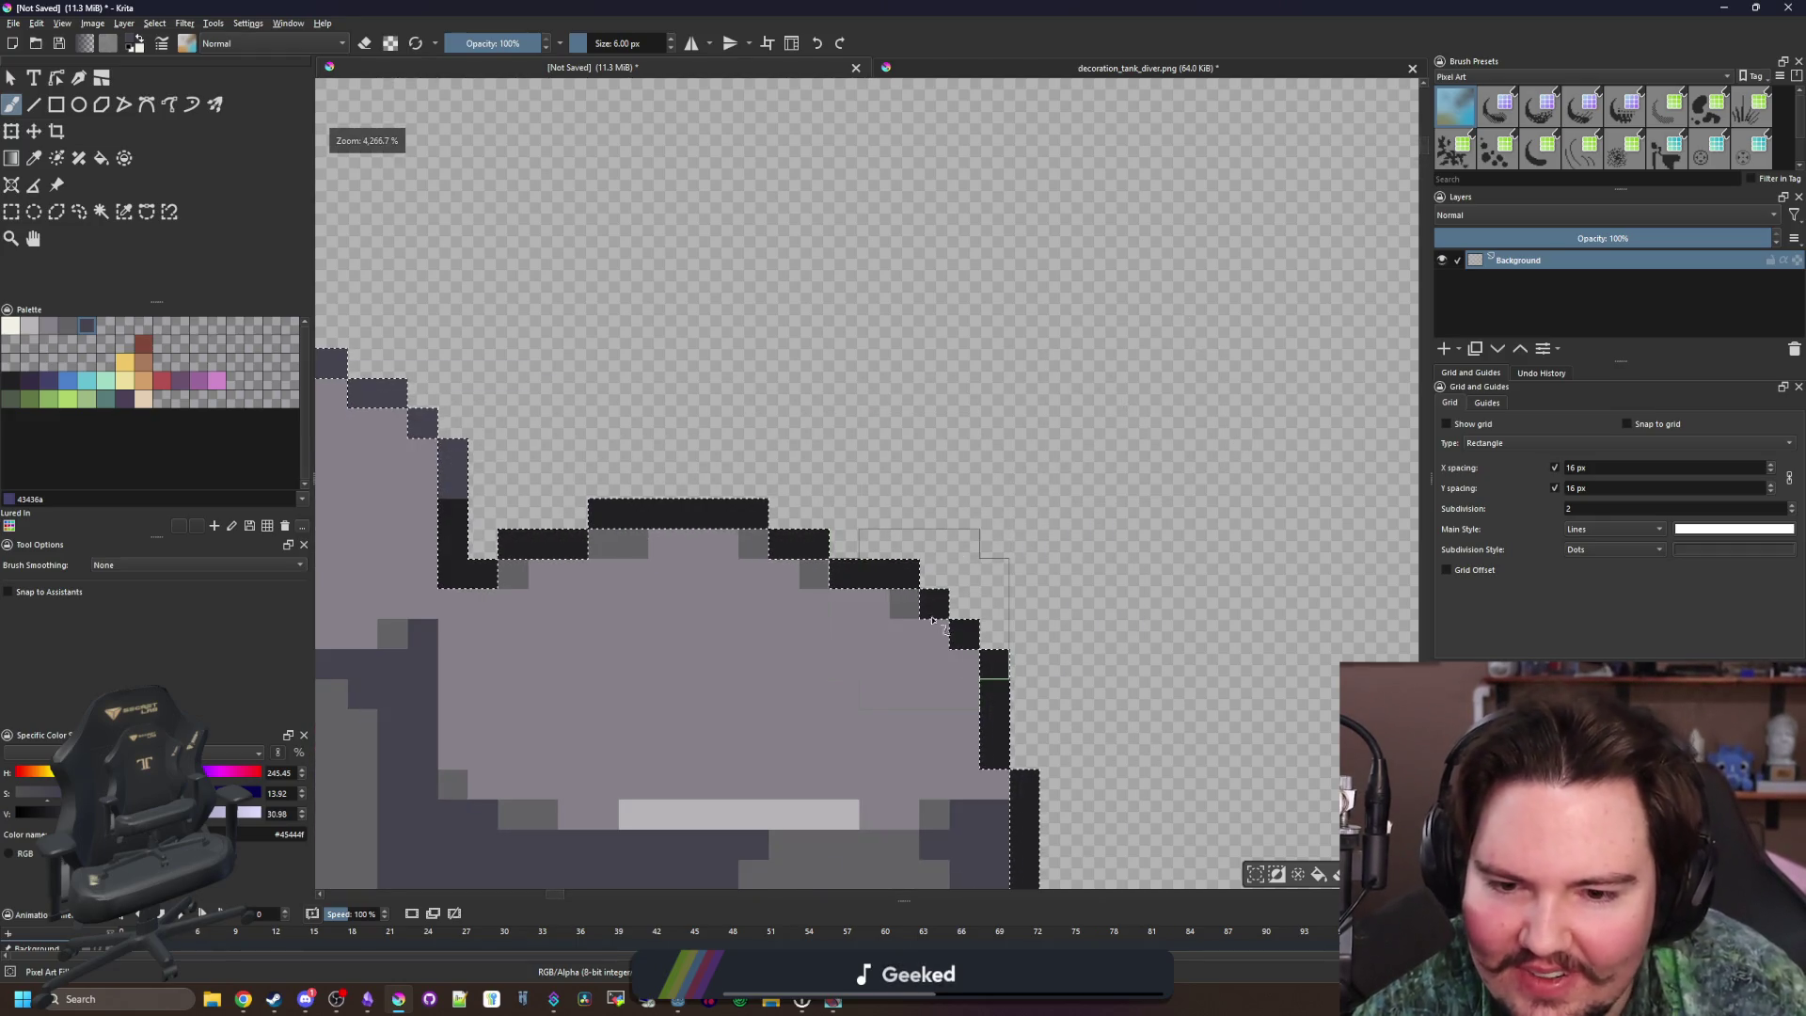
pyautogui.scroll(-5, 811, 555)
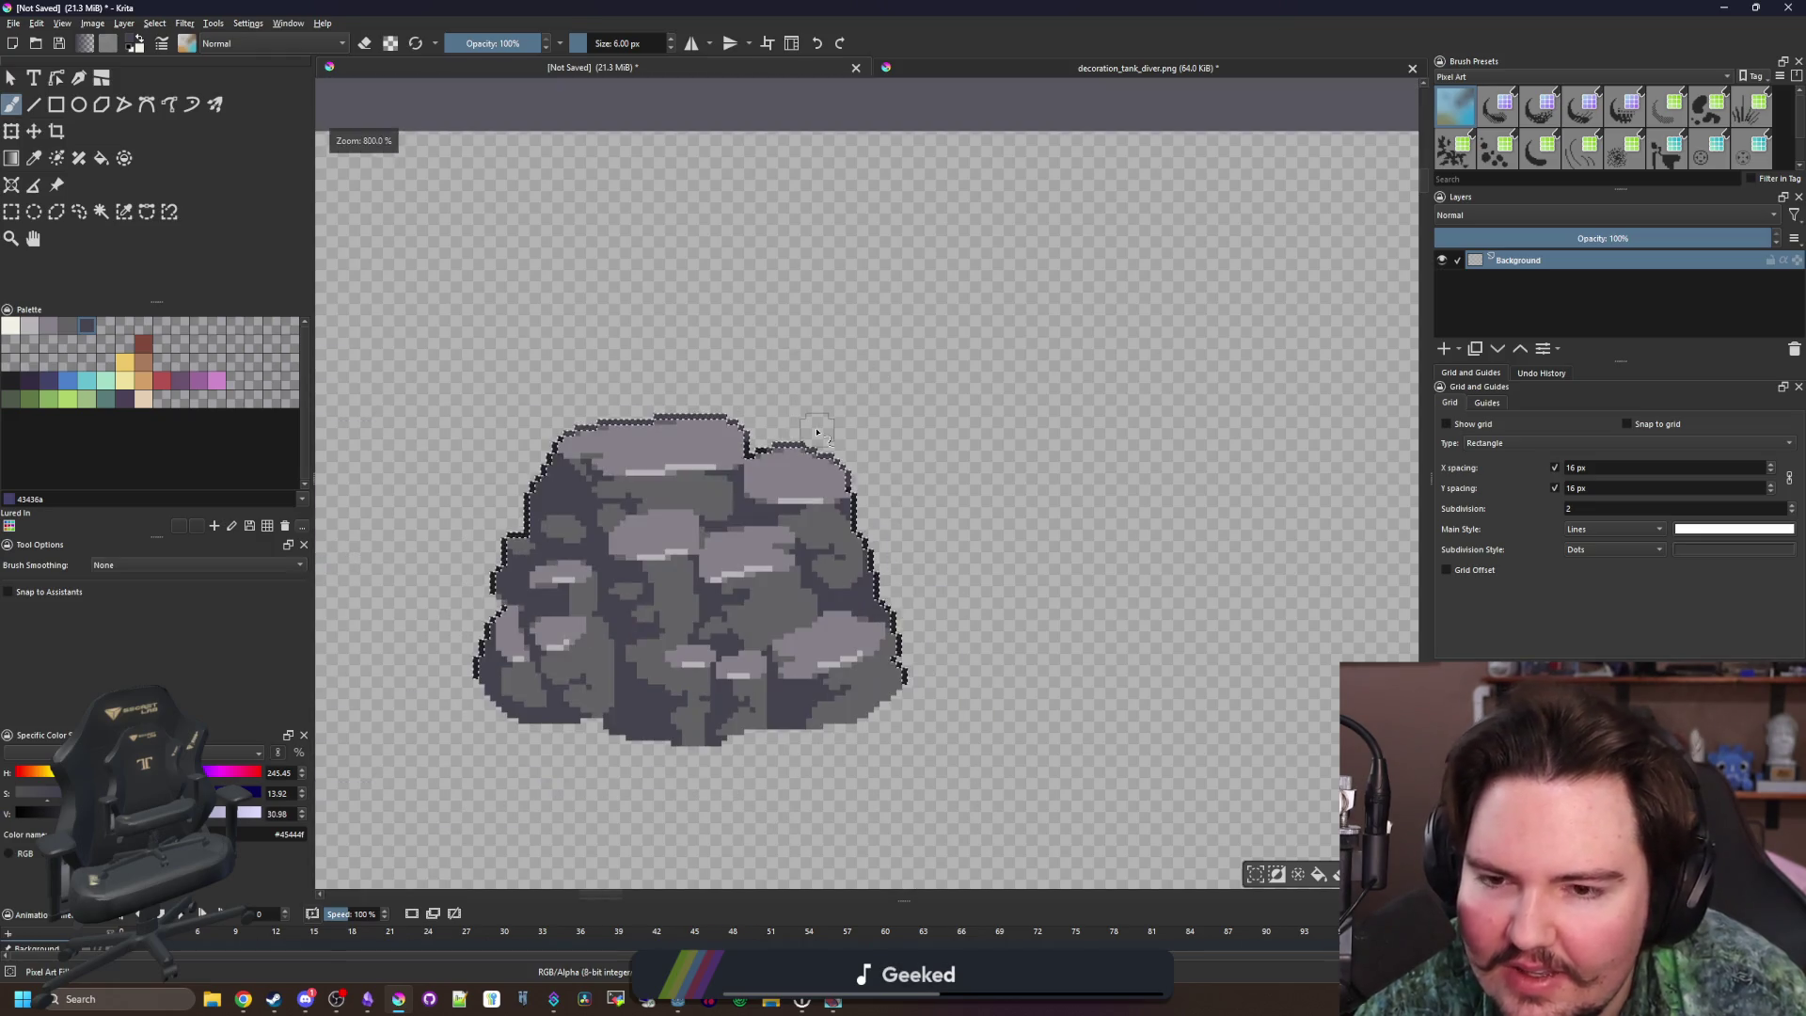
pyautogui.scroll(5, 458, 518)
pyautogui.press('[')
pyautogui.press('[')
pyautogui.press('[')
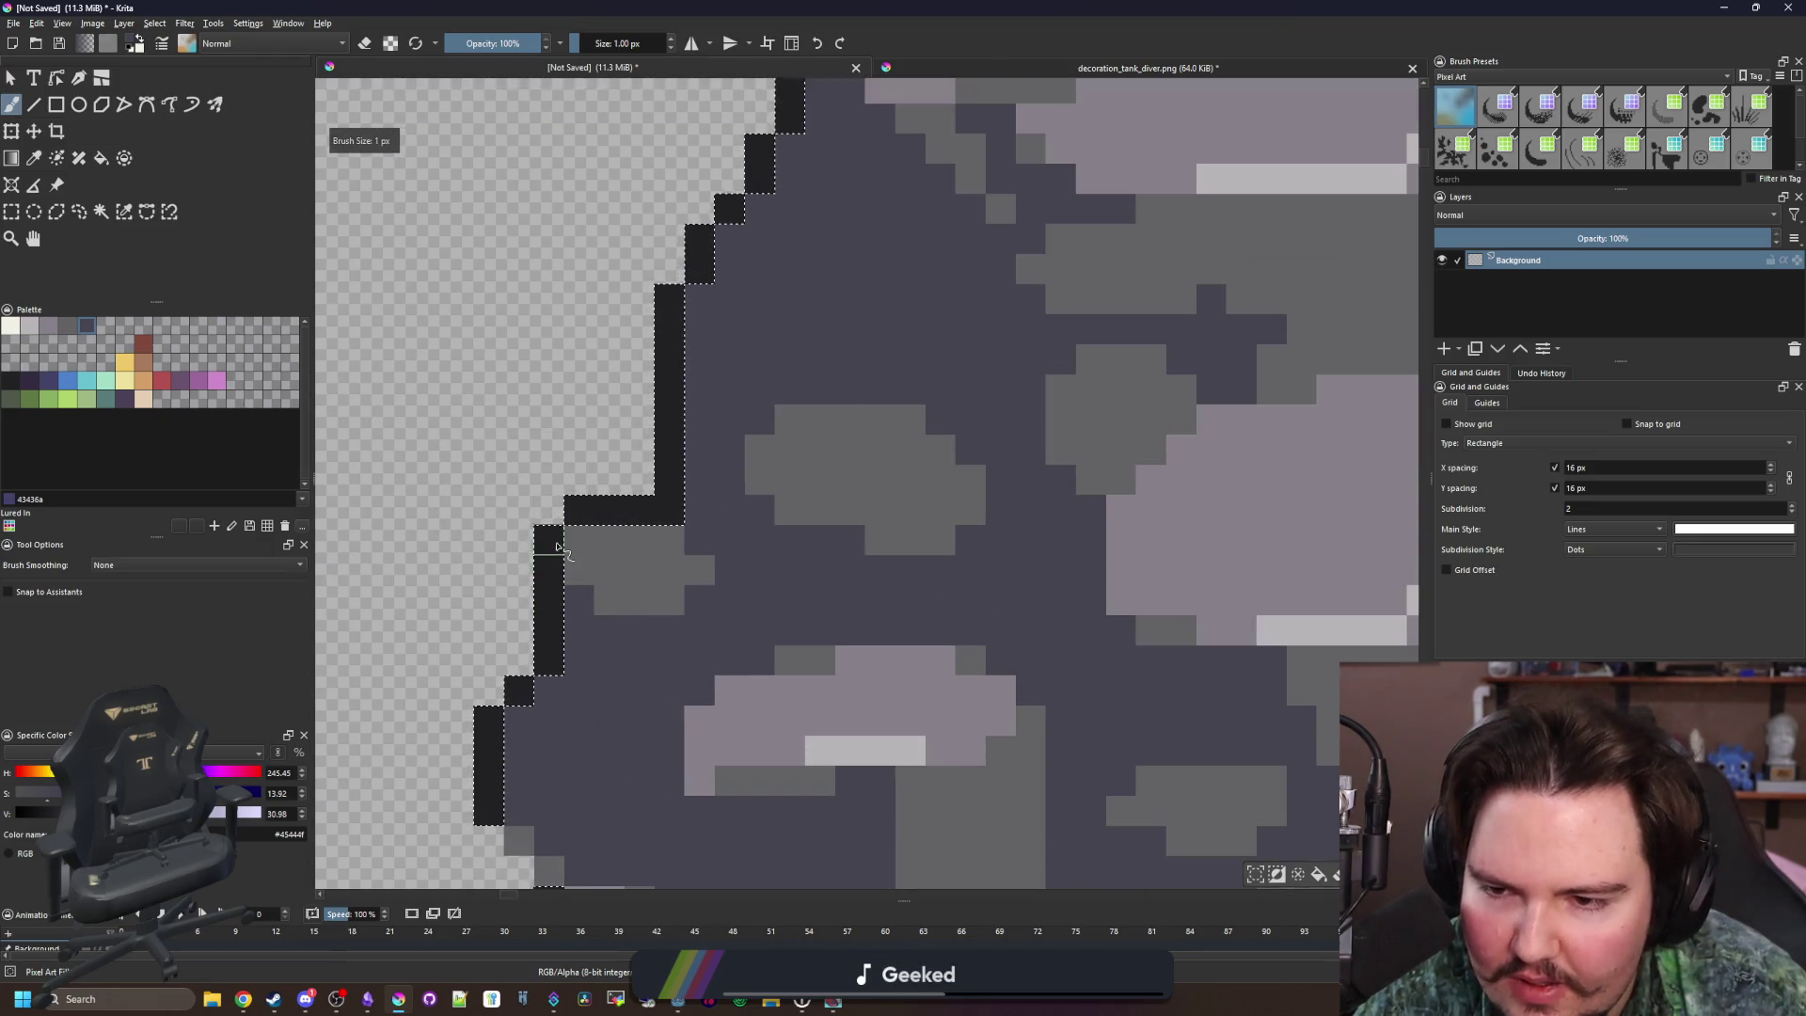
pyautogui.scroll(-4, 593, 512)
pyautogui.scroll(4, 597, 506)
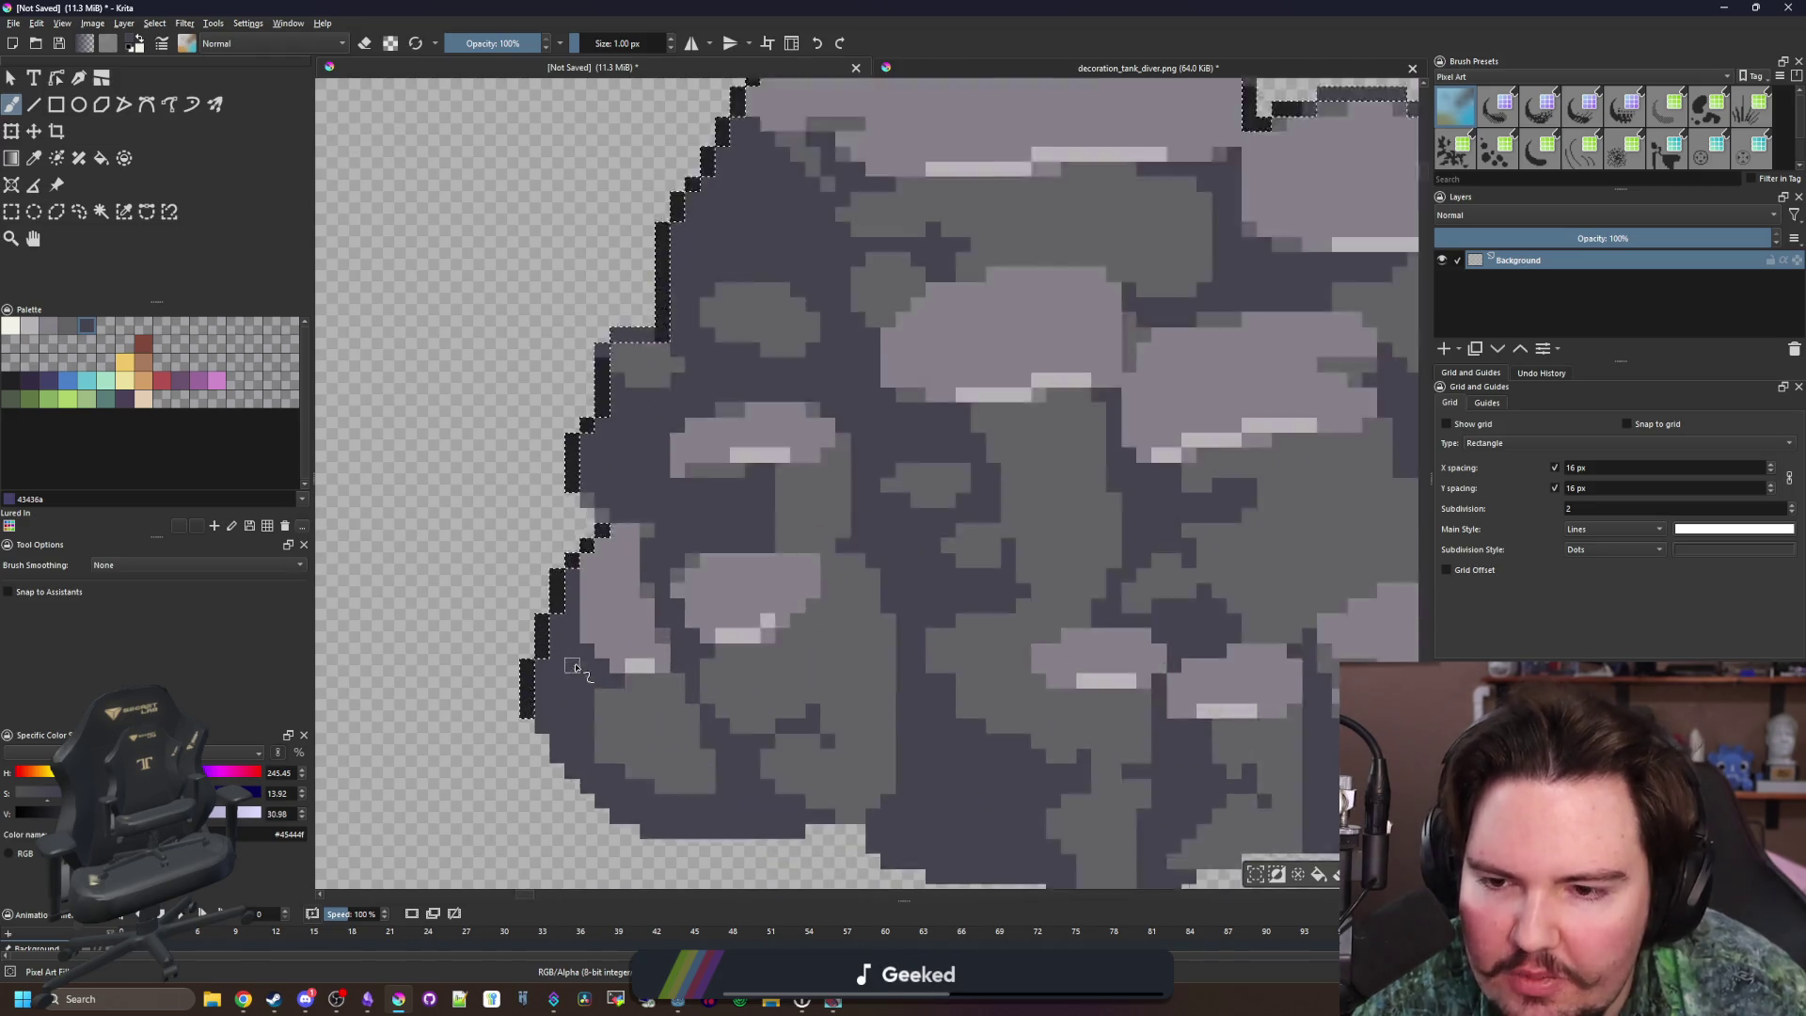
pyautogui.scroll(-2, 602, 506)
pyautogui.scroll(-2, 605, 596)
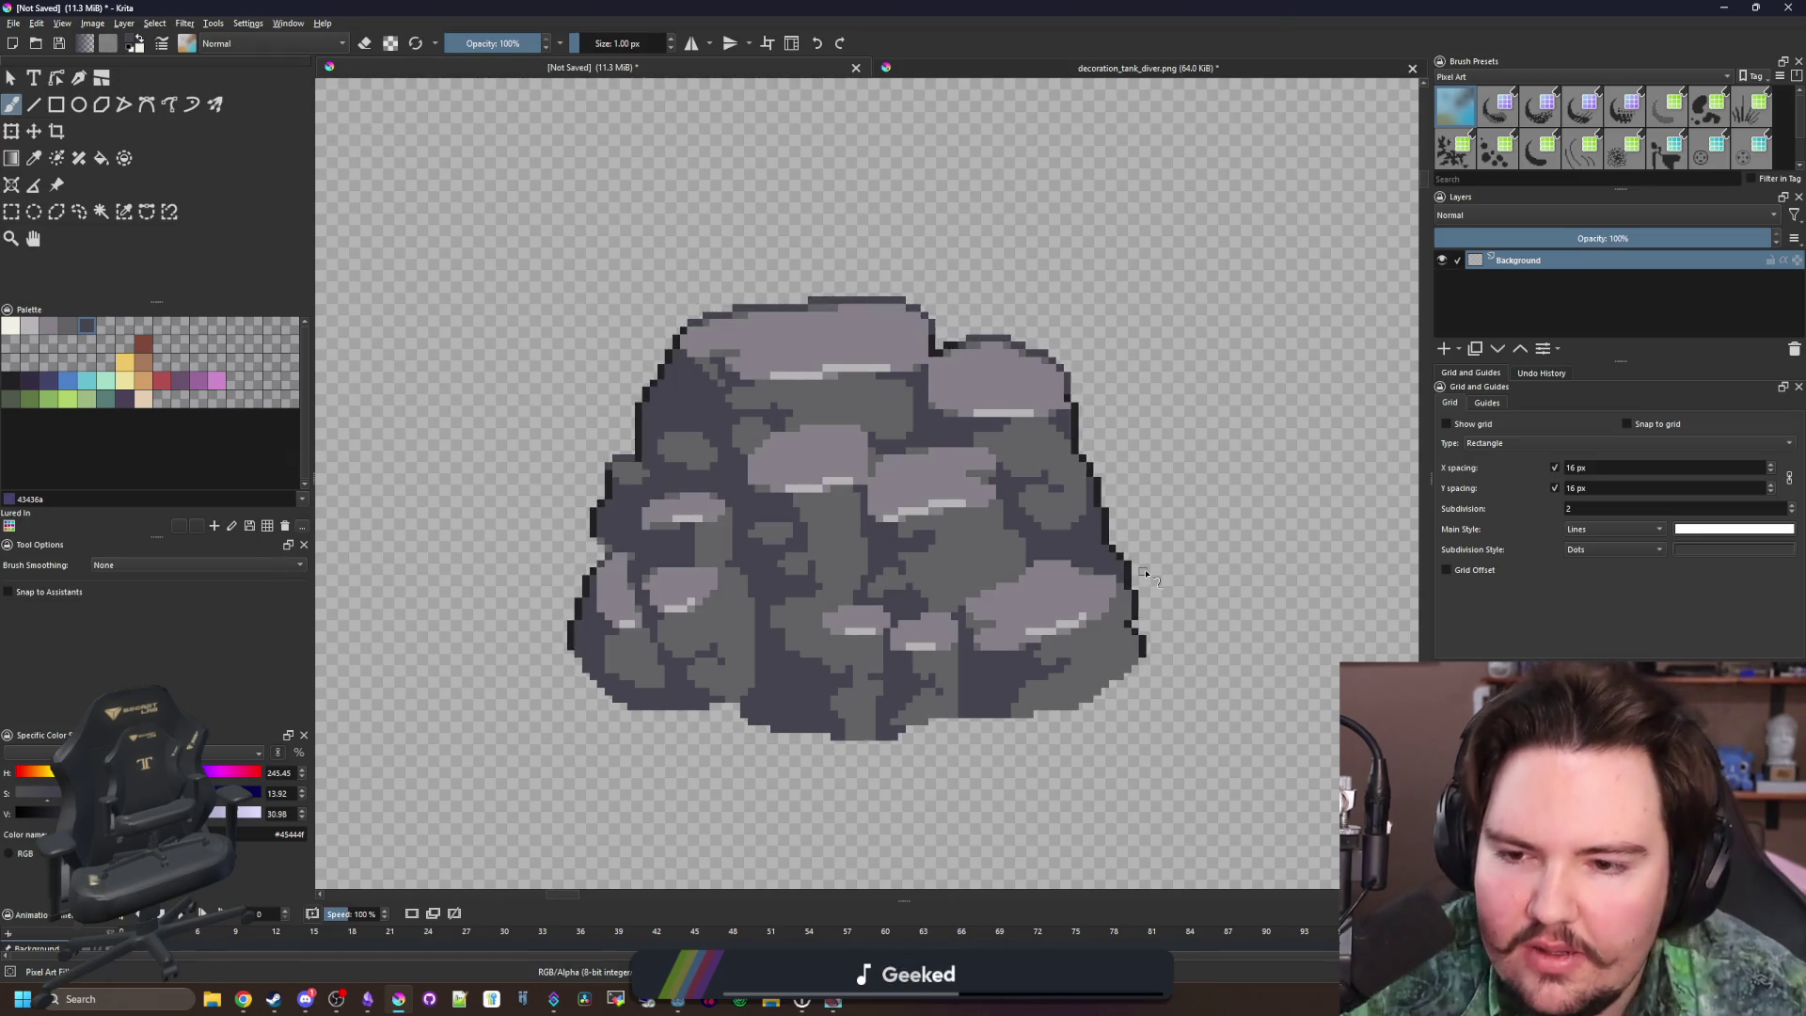
pyautogui.scroll(-1, 852, 533)
pyautogui.scroll(-1, 853, 533)
pyautogui.scroll(4, 898, 458)
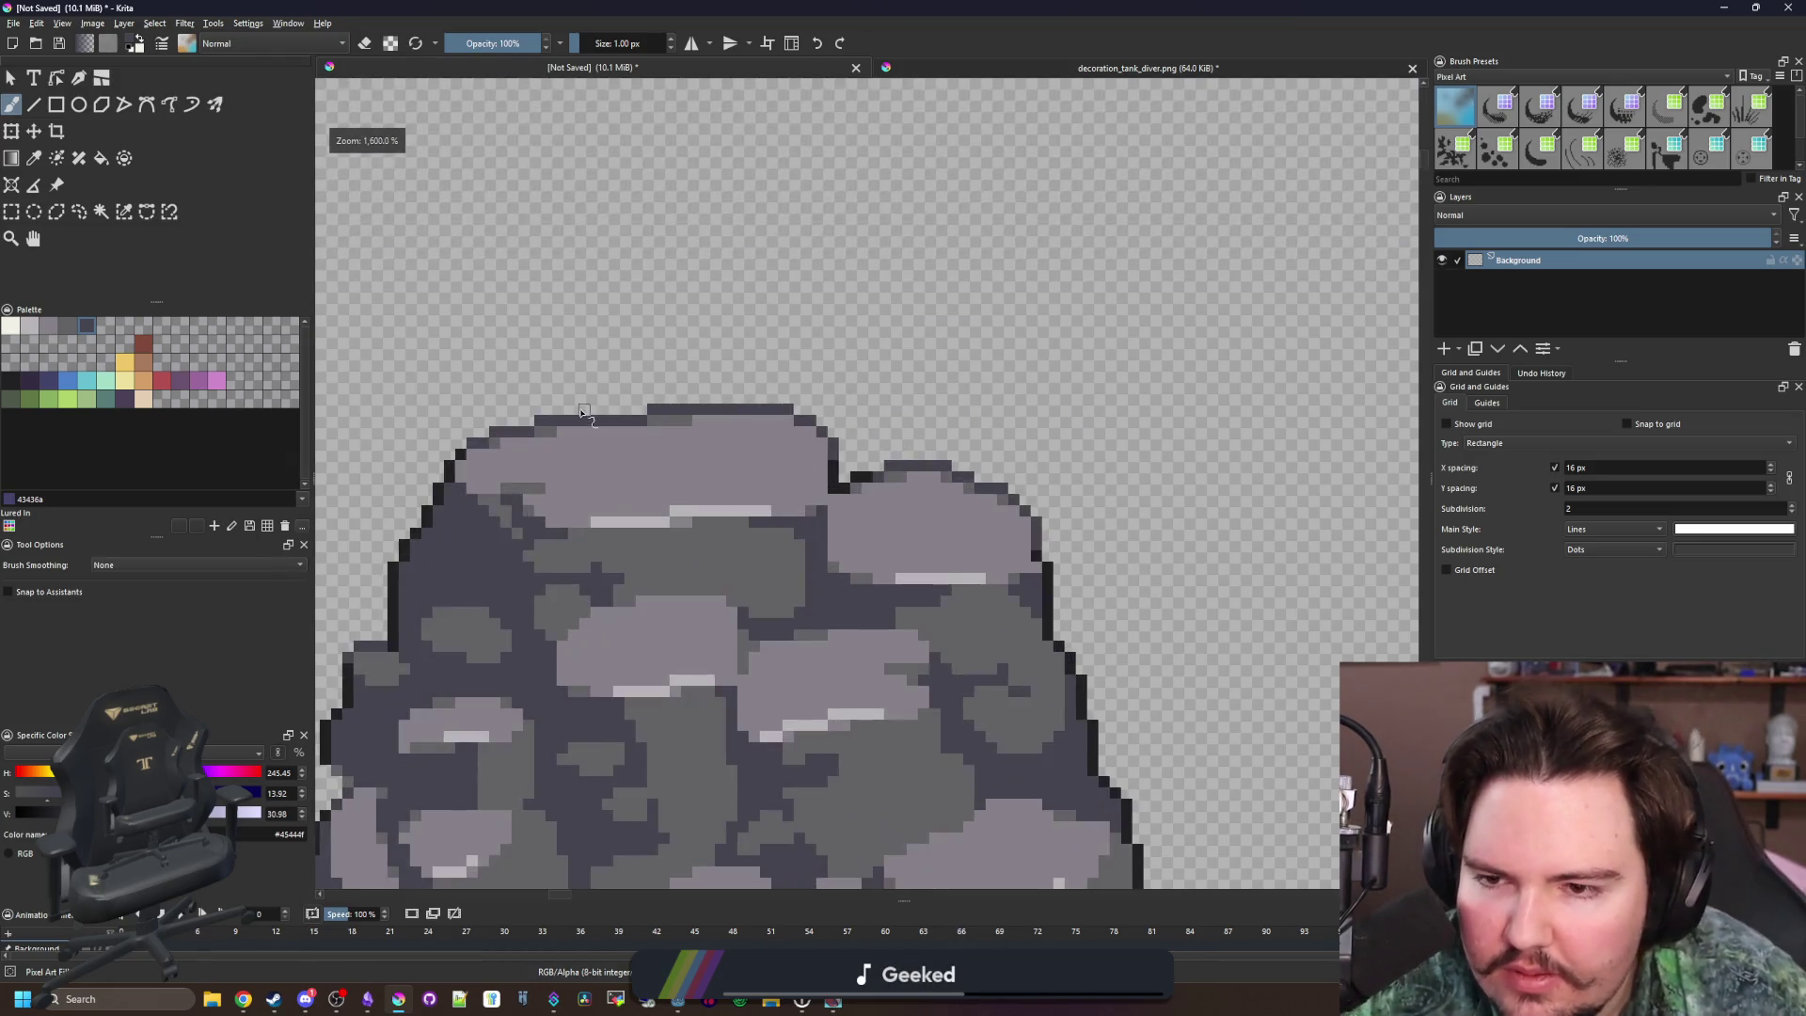
# Sample the mid grey #646365 from a pixel on the boulder's top edge
pyautogui.scroll(-2, 729, 445)
pyautogui.scroll(3, 766, 441)
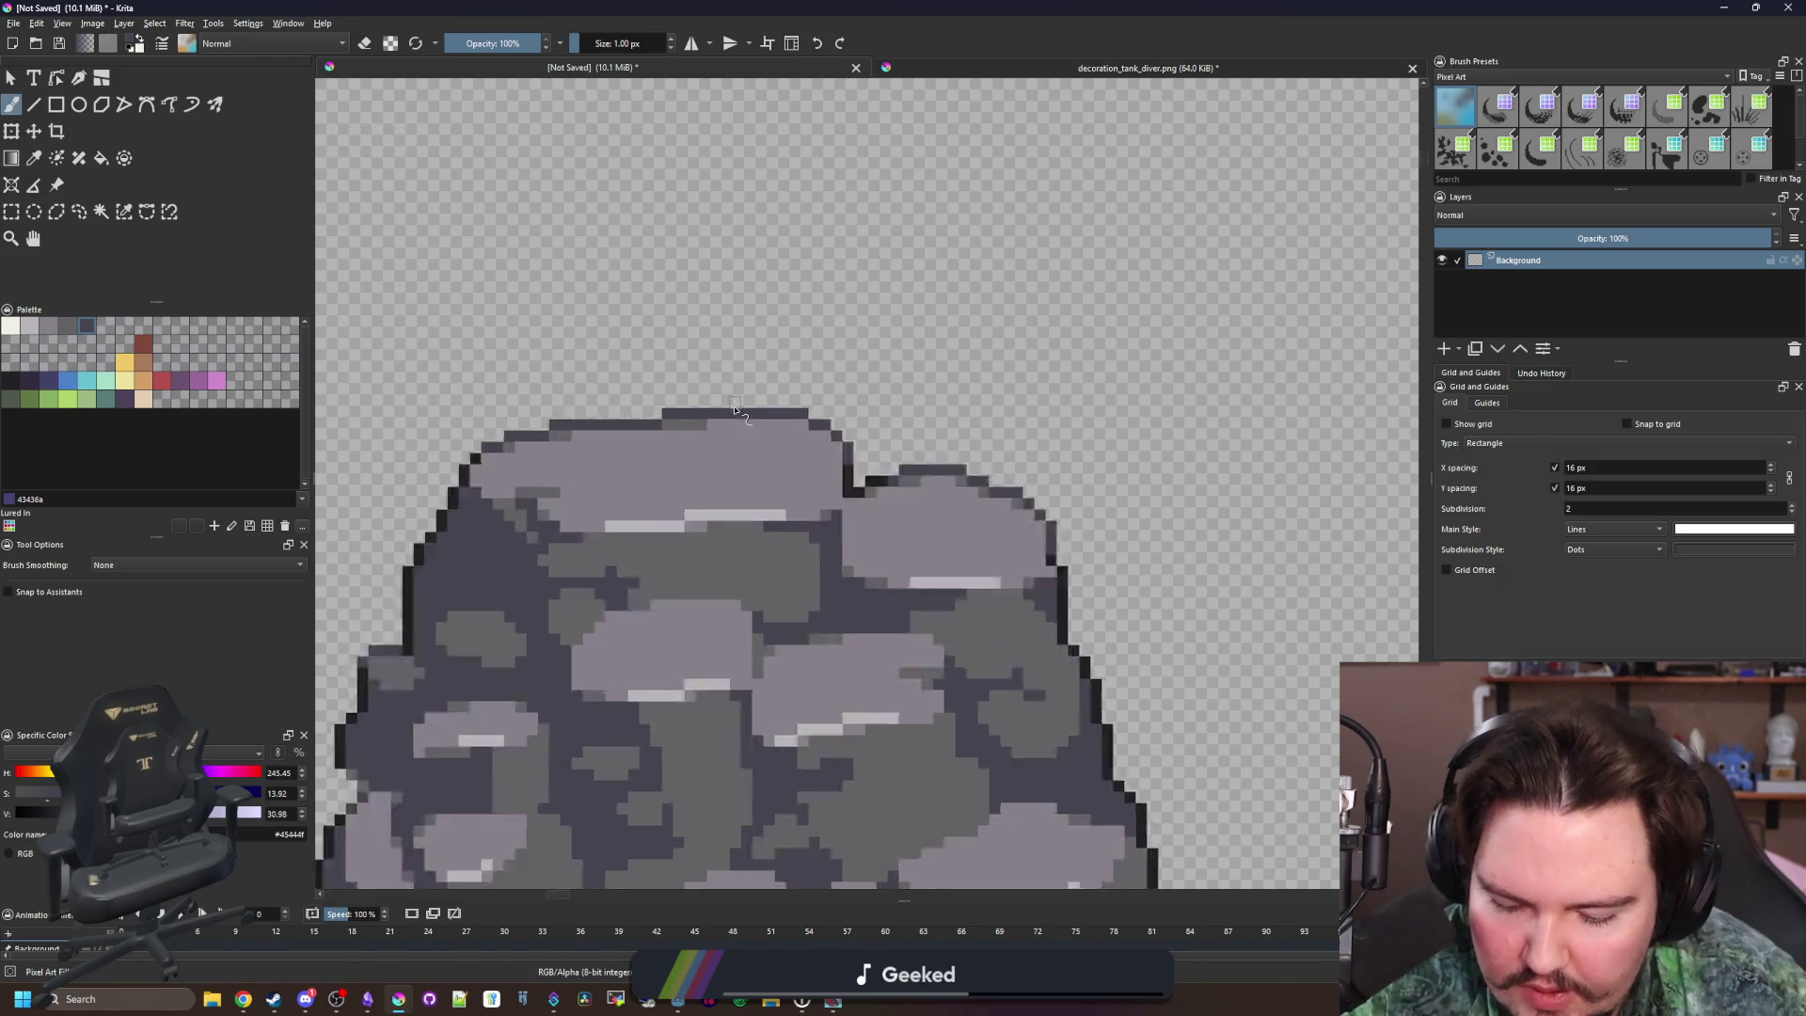
pyautogui.keyDown('ctrl'); pyautogui.click(628, 442); pyautogui.keyUp('ctrl')
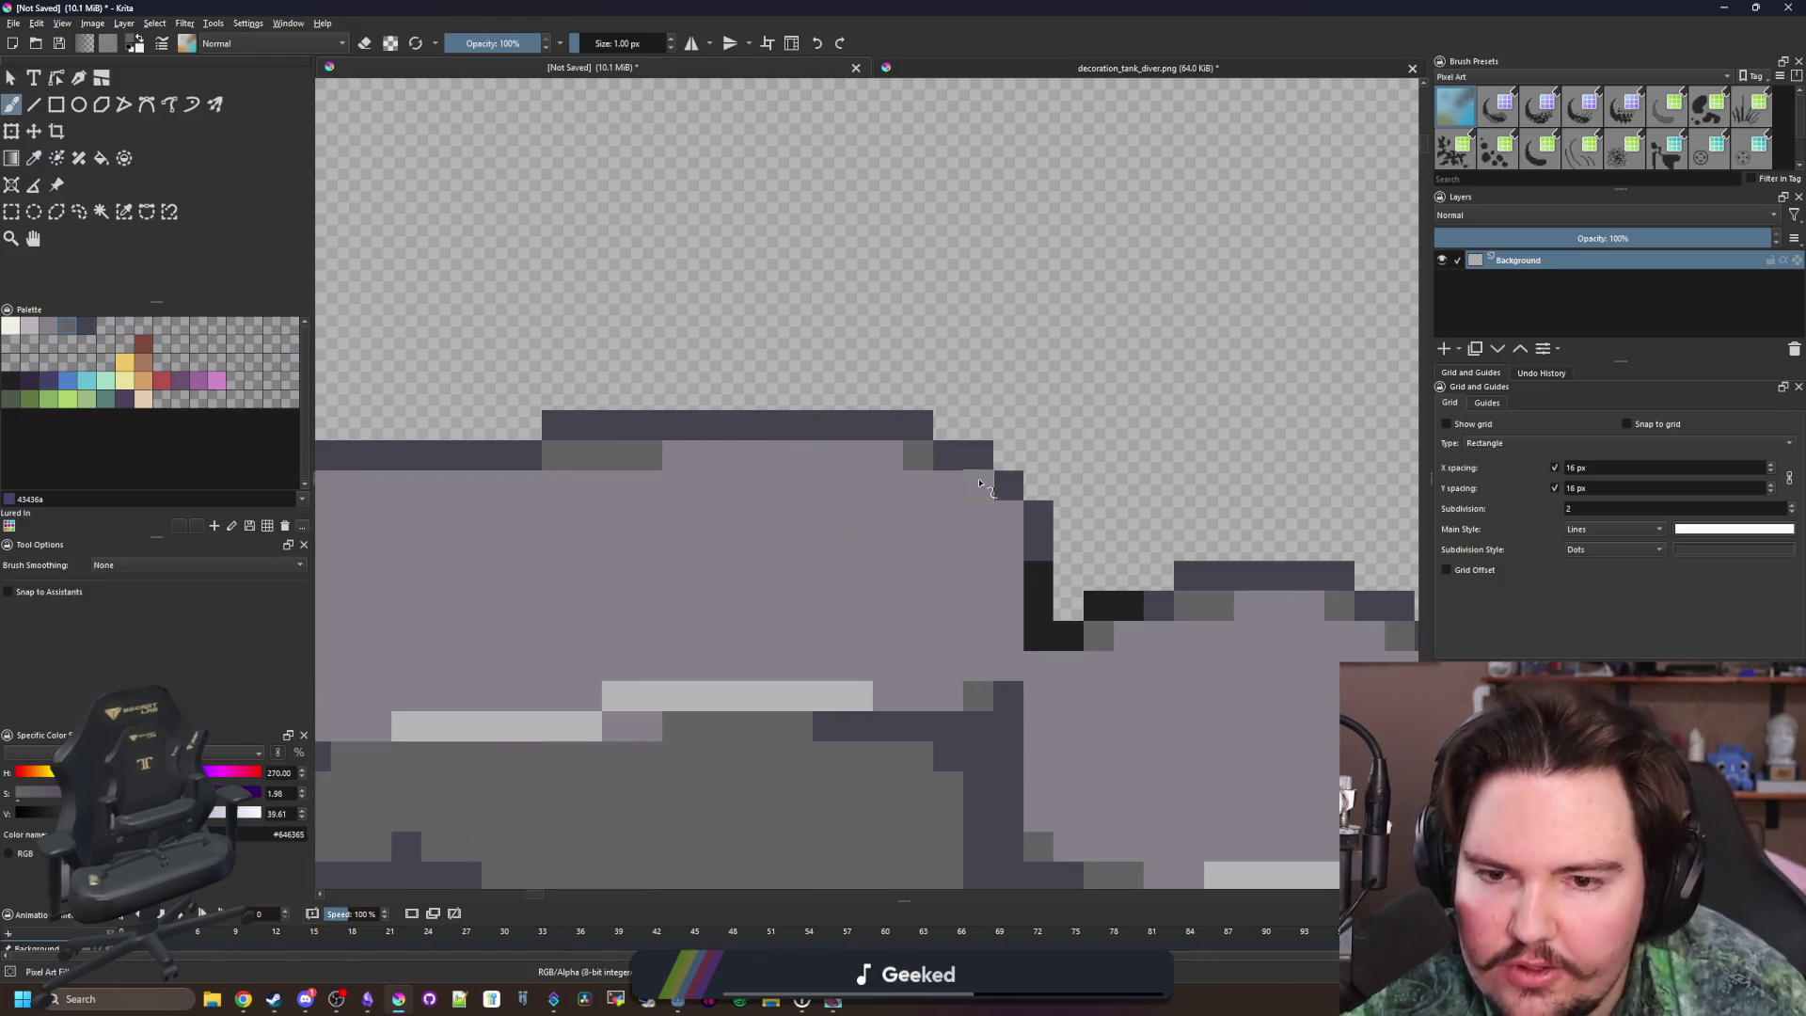
pyautogui.scroll(-3, 593, 395)
pyautogui.scroll(-2, 626, 369)
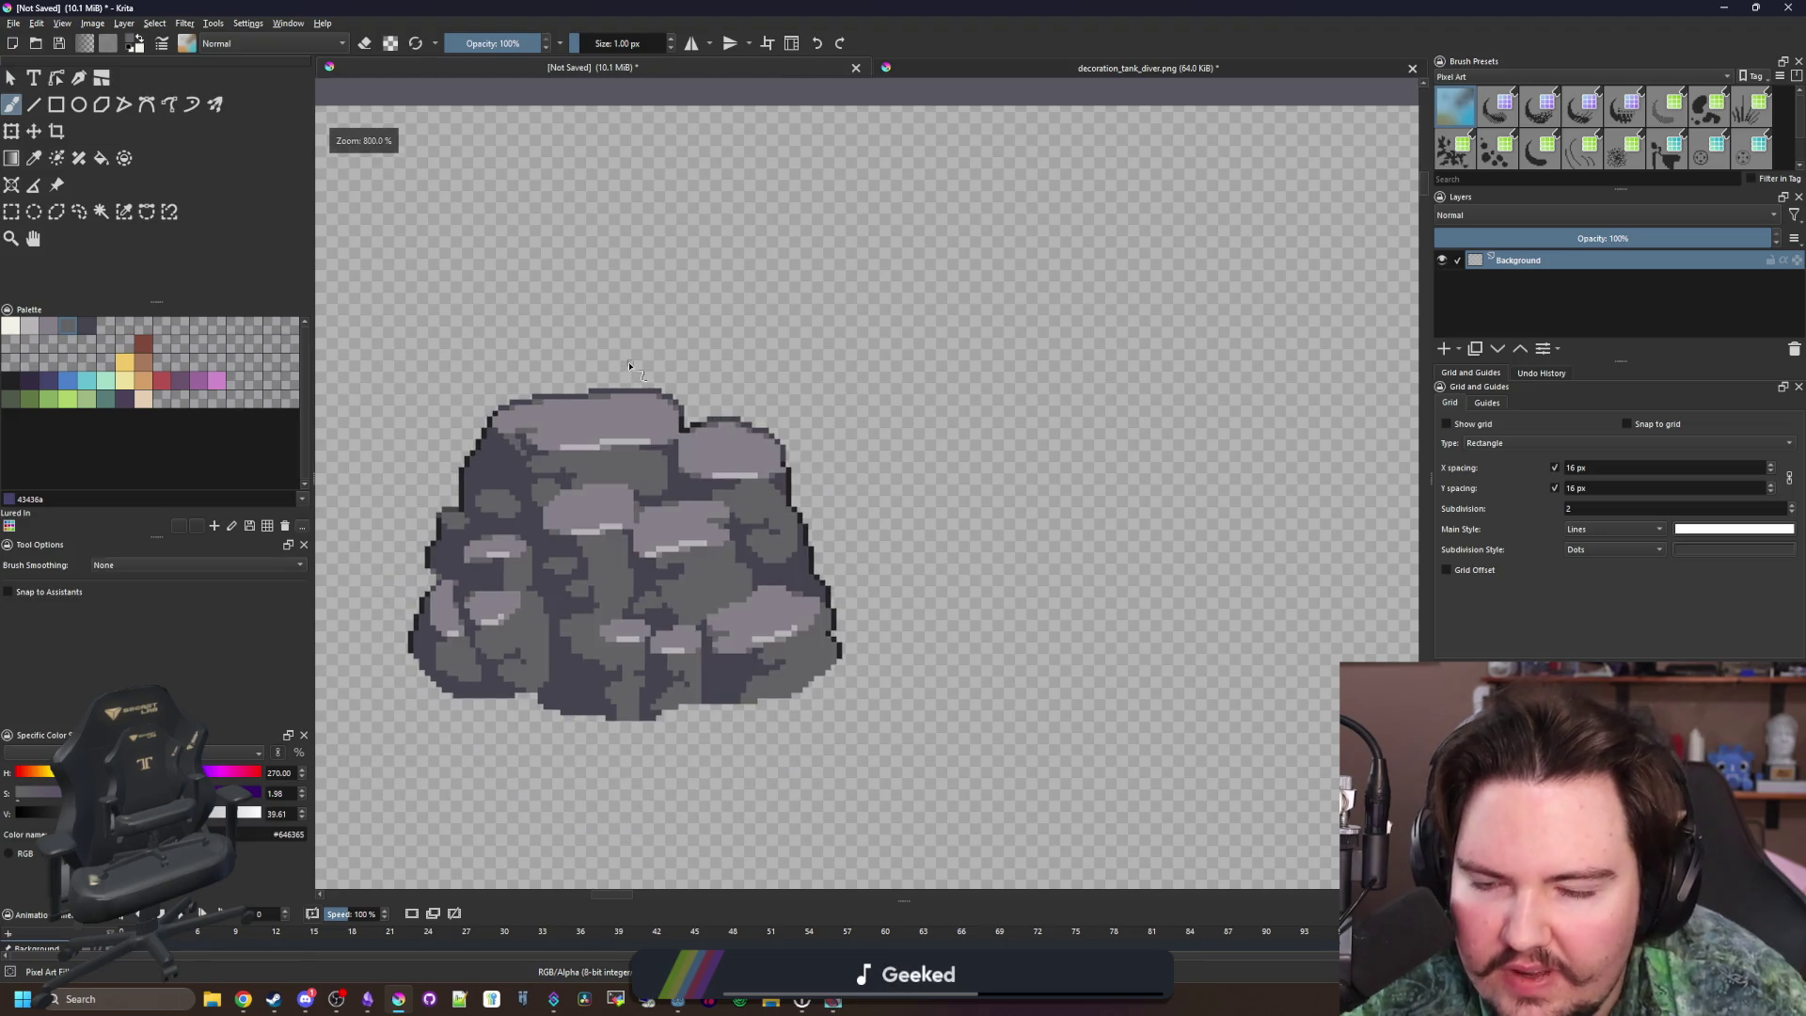
pyautogui.scroll(3, 588, 370)
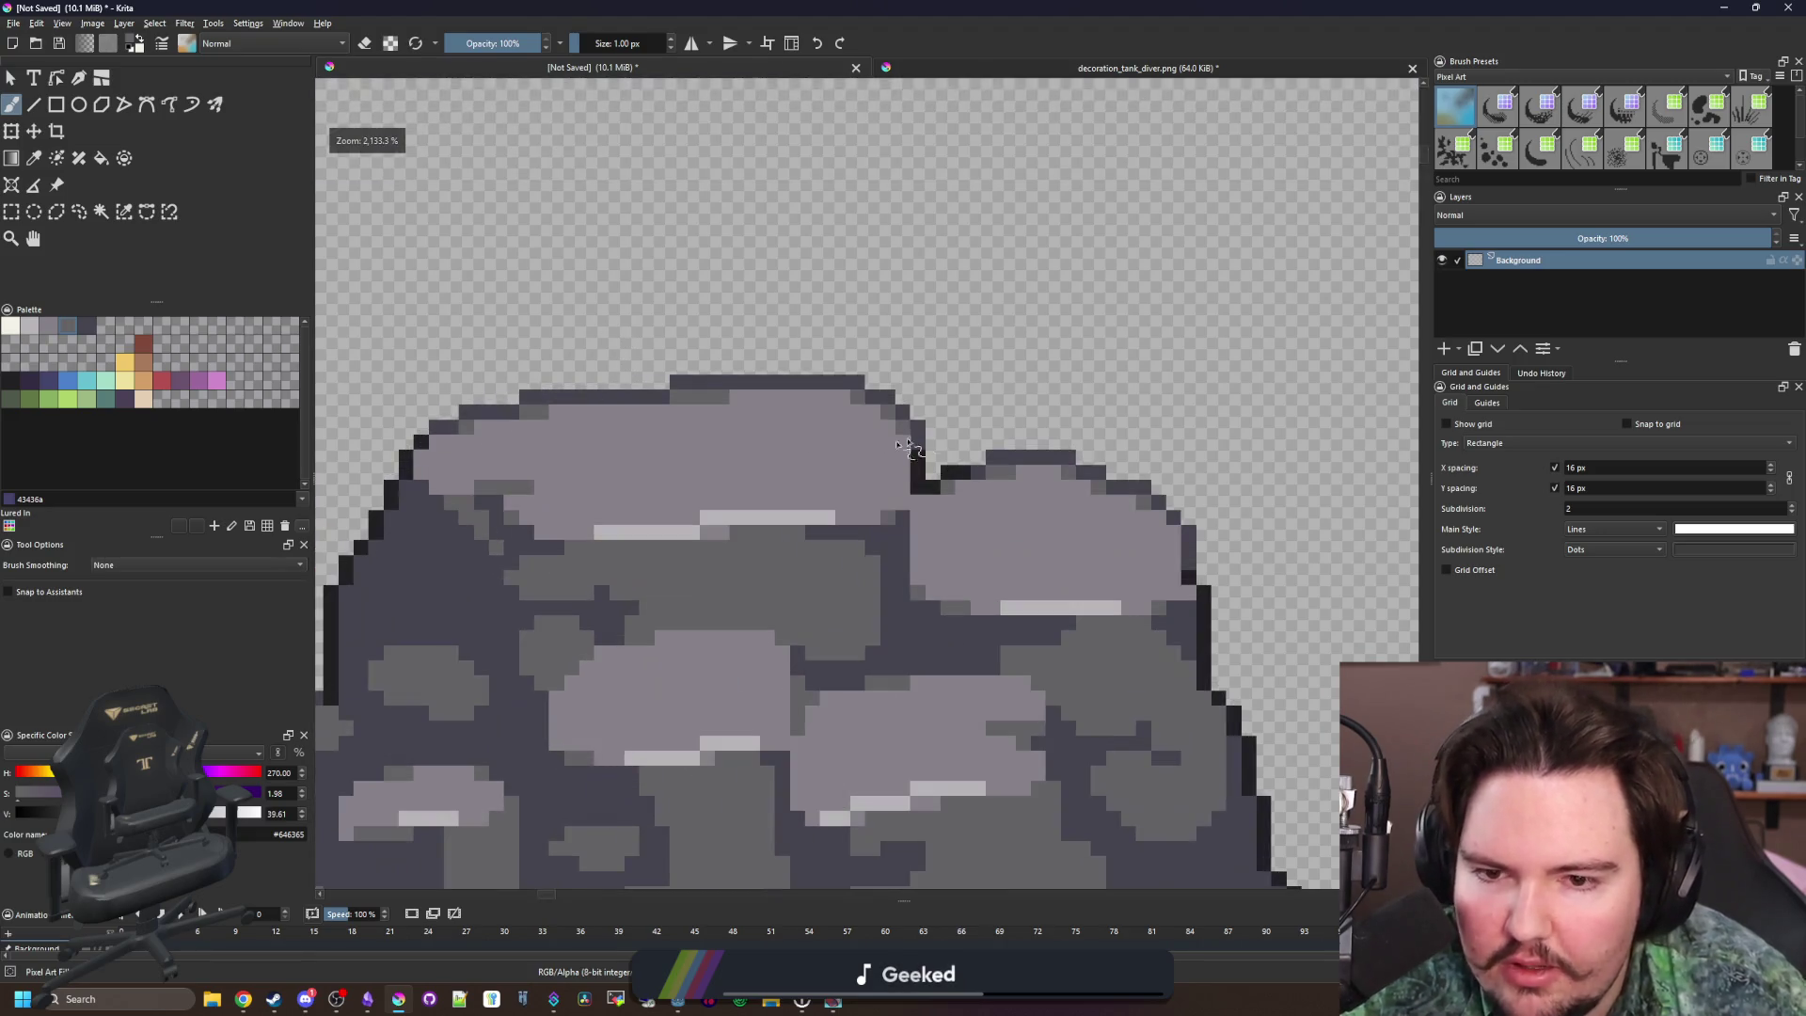
pyautogui.scroll(-4, 909, 503)
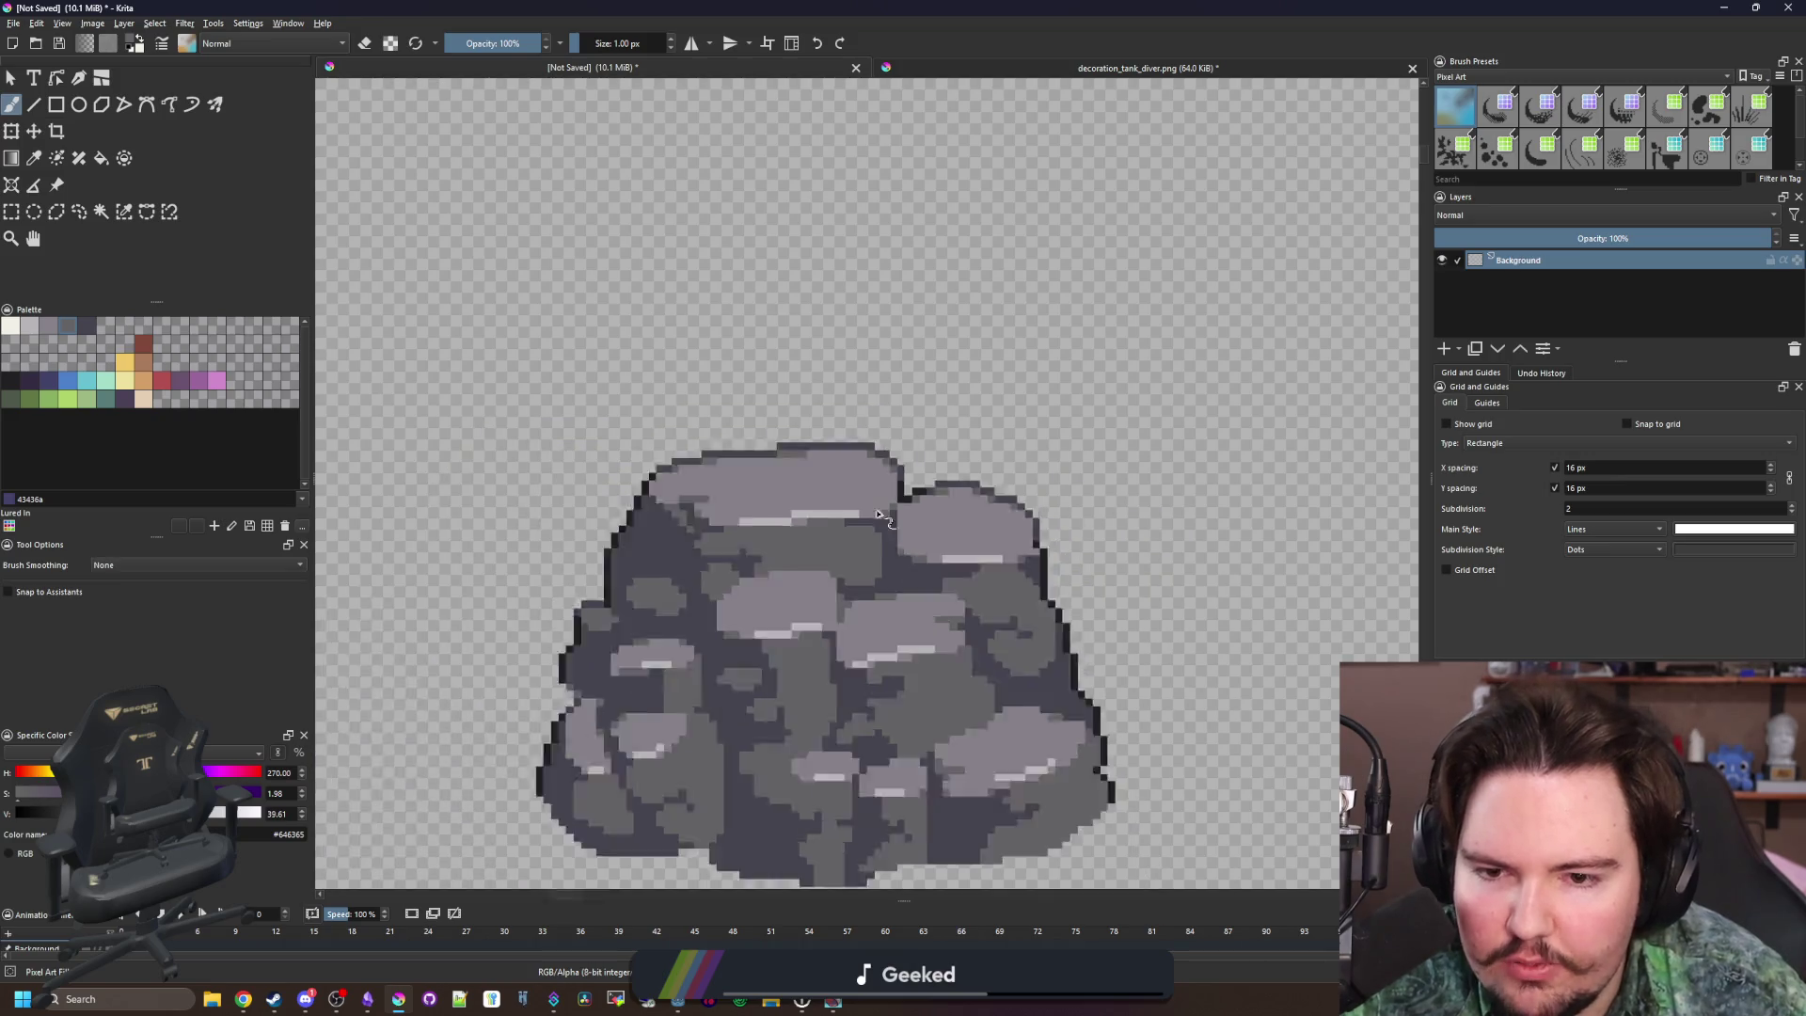
pyautogui.scroll(4, 842, 563)
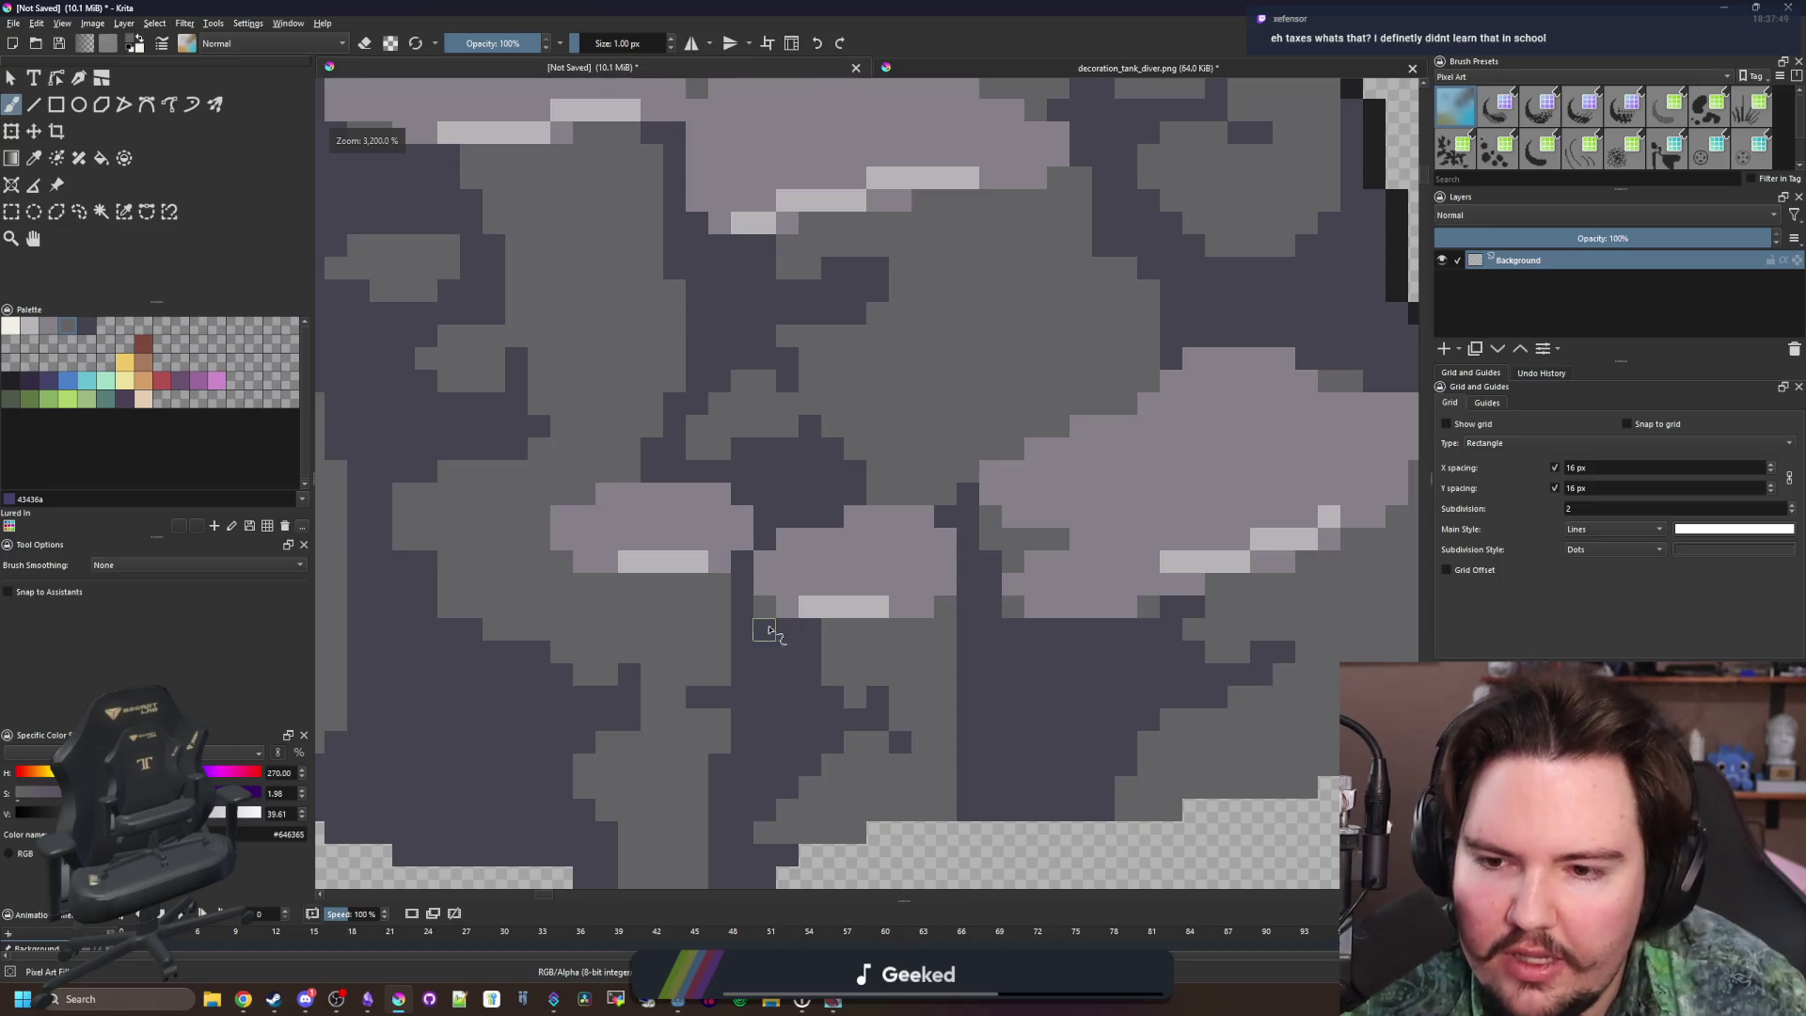
pyautogui.scroll(-3, 769, 630)
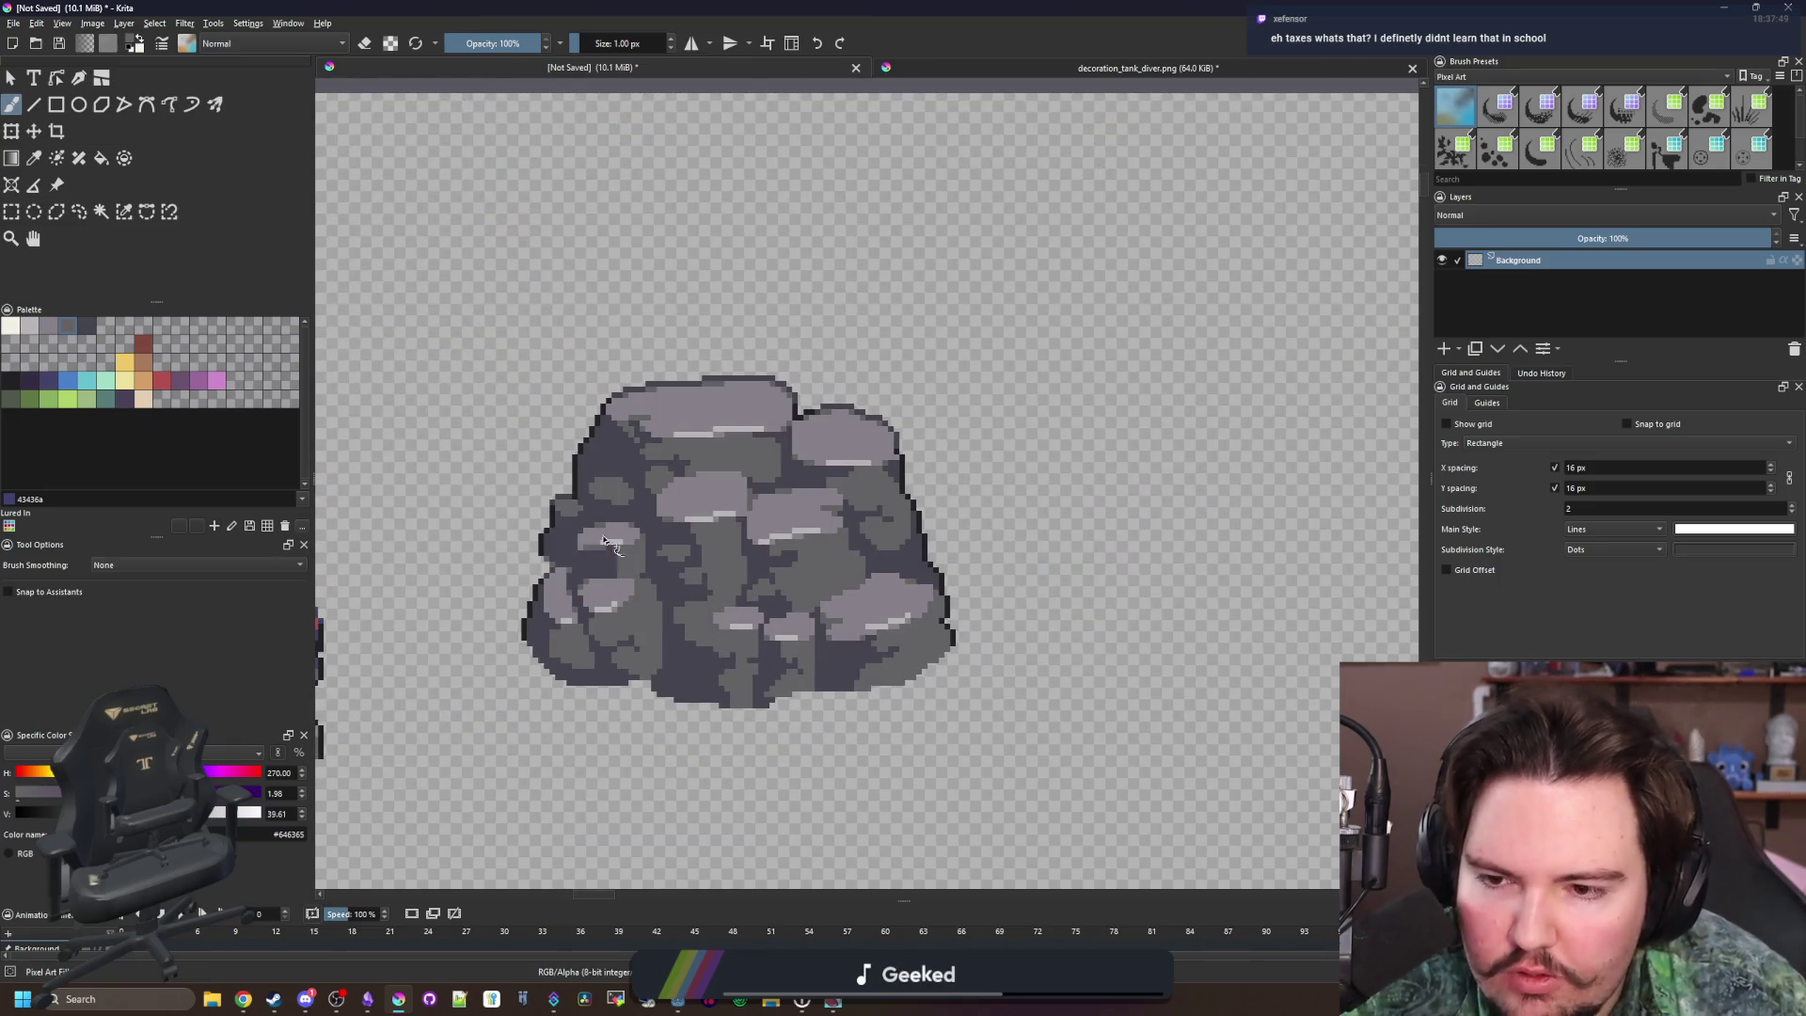
# Draw a rectangular marquee around the whole boulder, then switch to the browser
pyautogui.scroll(2, 569, 584)
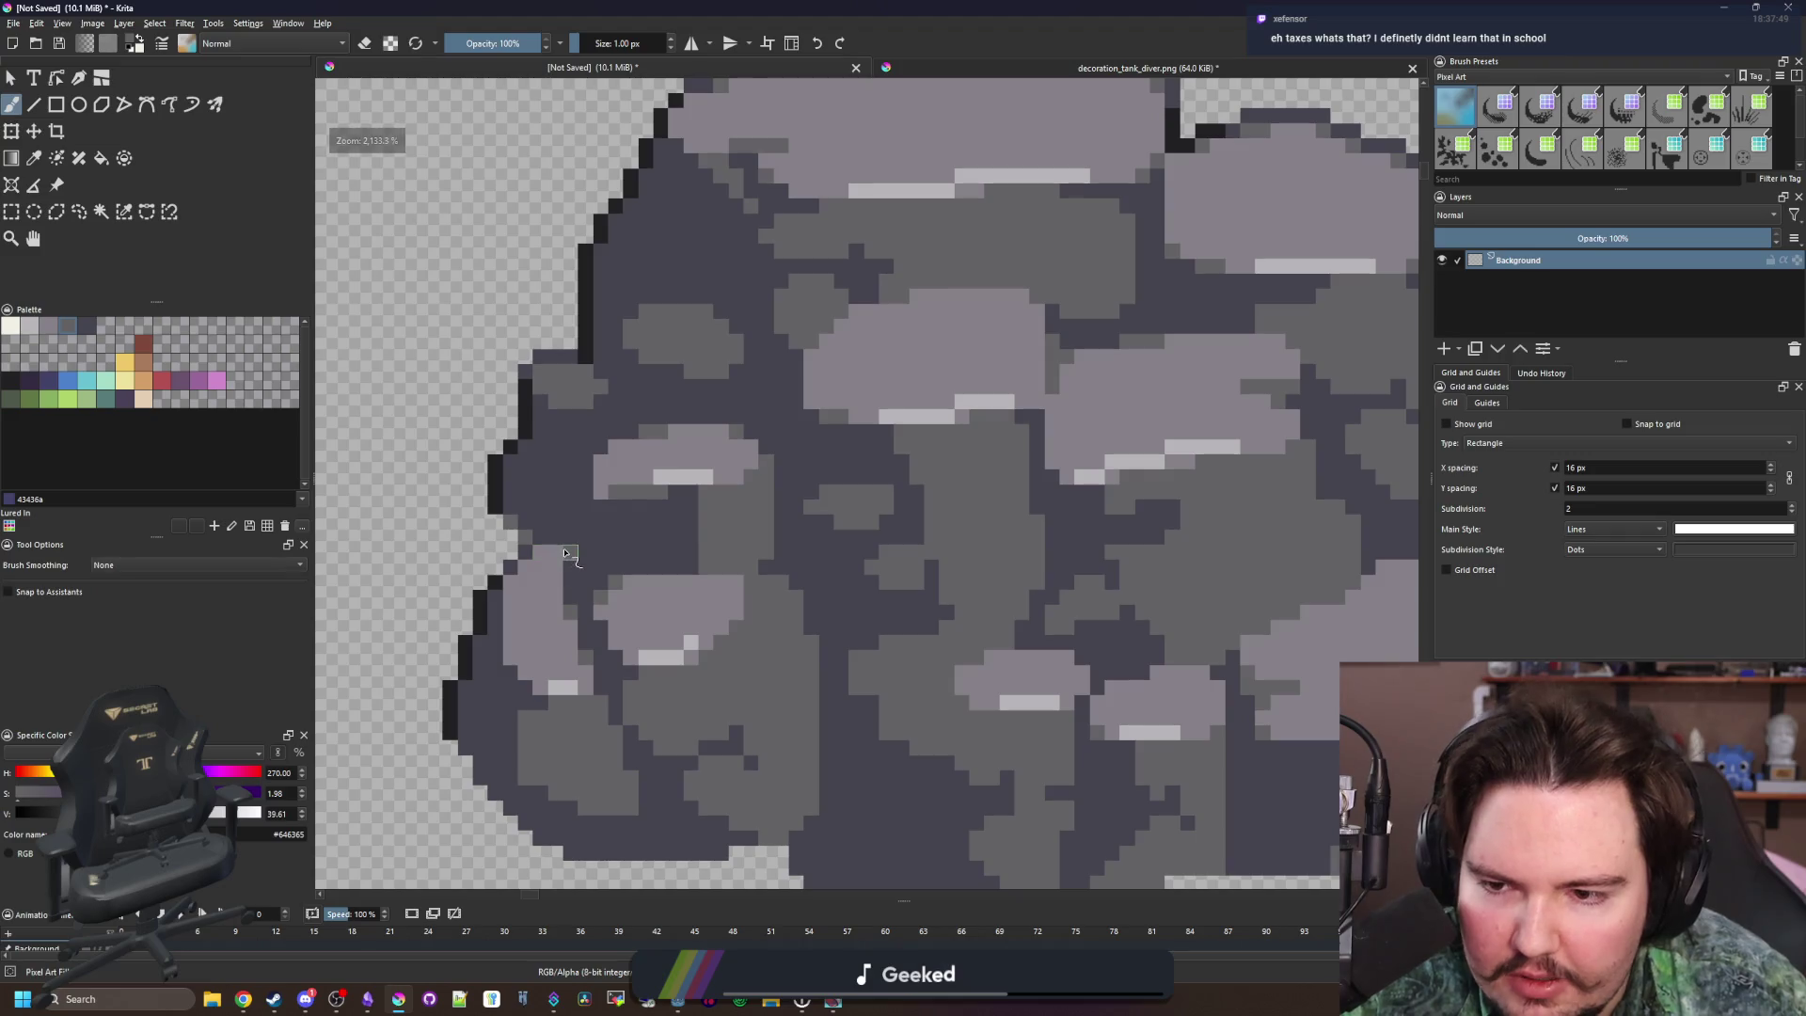
pyautogui.scroll(2, 495, 571)
pyautogui.scroll(-3, 495, 571)
pyautogui.scroll(1, 552, 558)
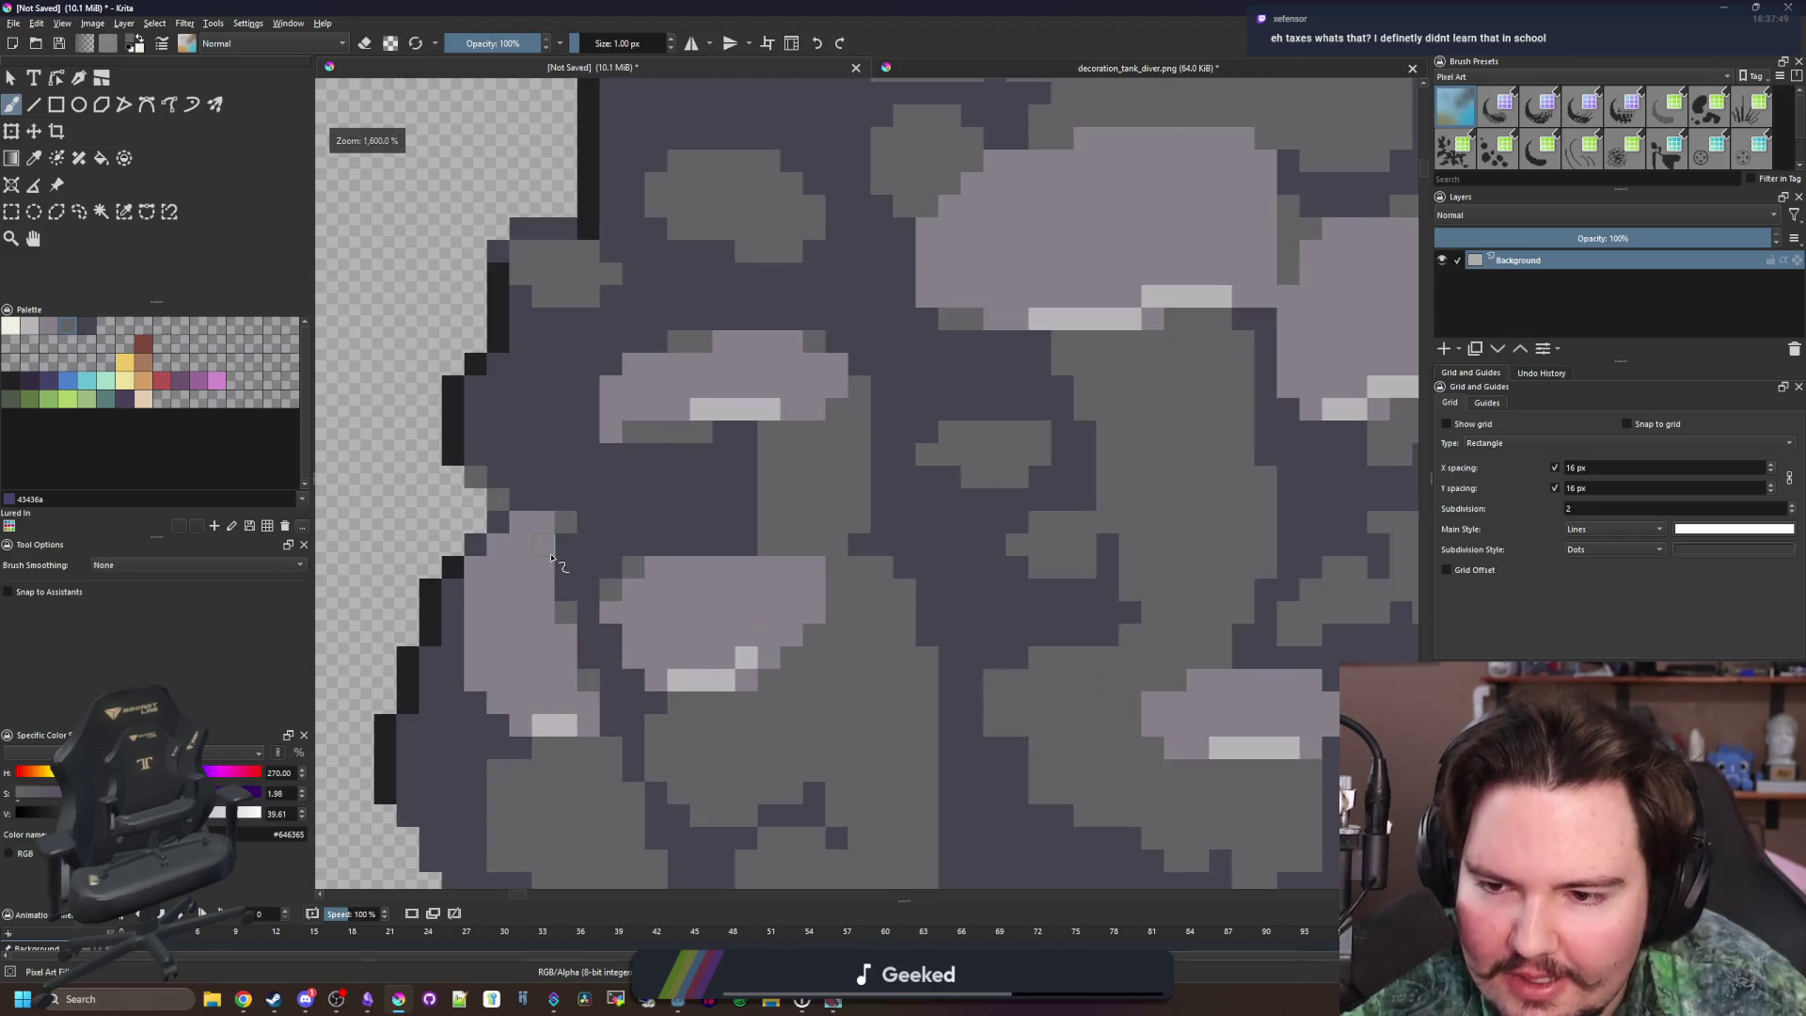
pyautogui.scroll(-1, 554, 556)
pyautogui.scroll(-1, 555, 555)
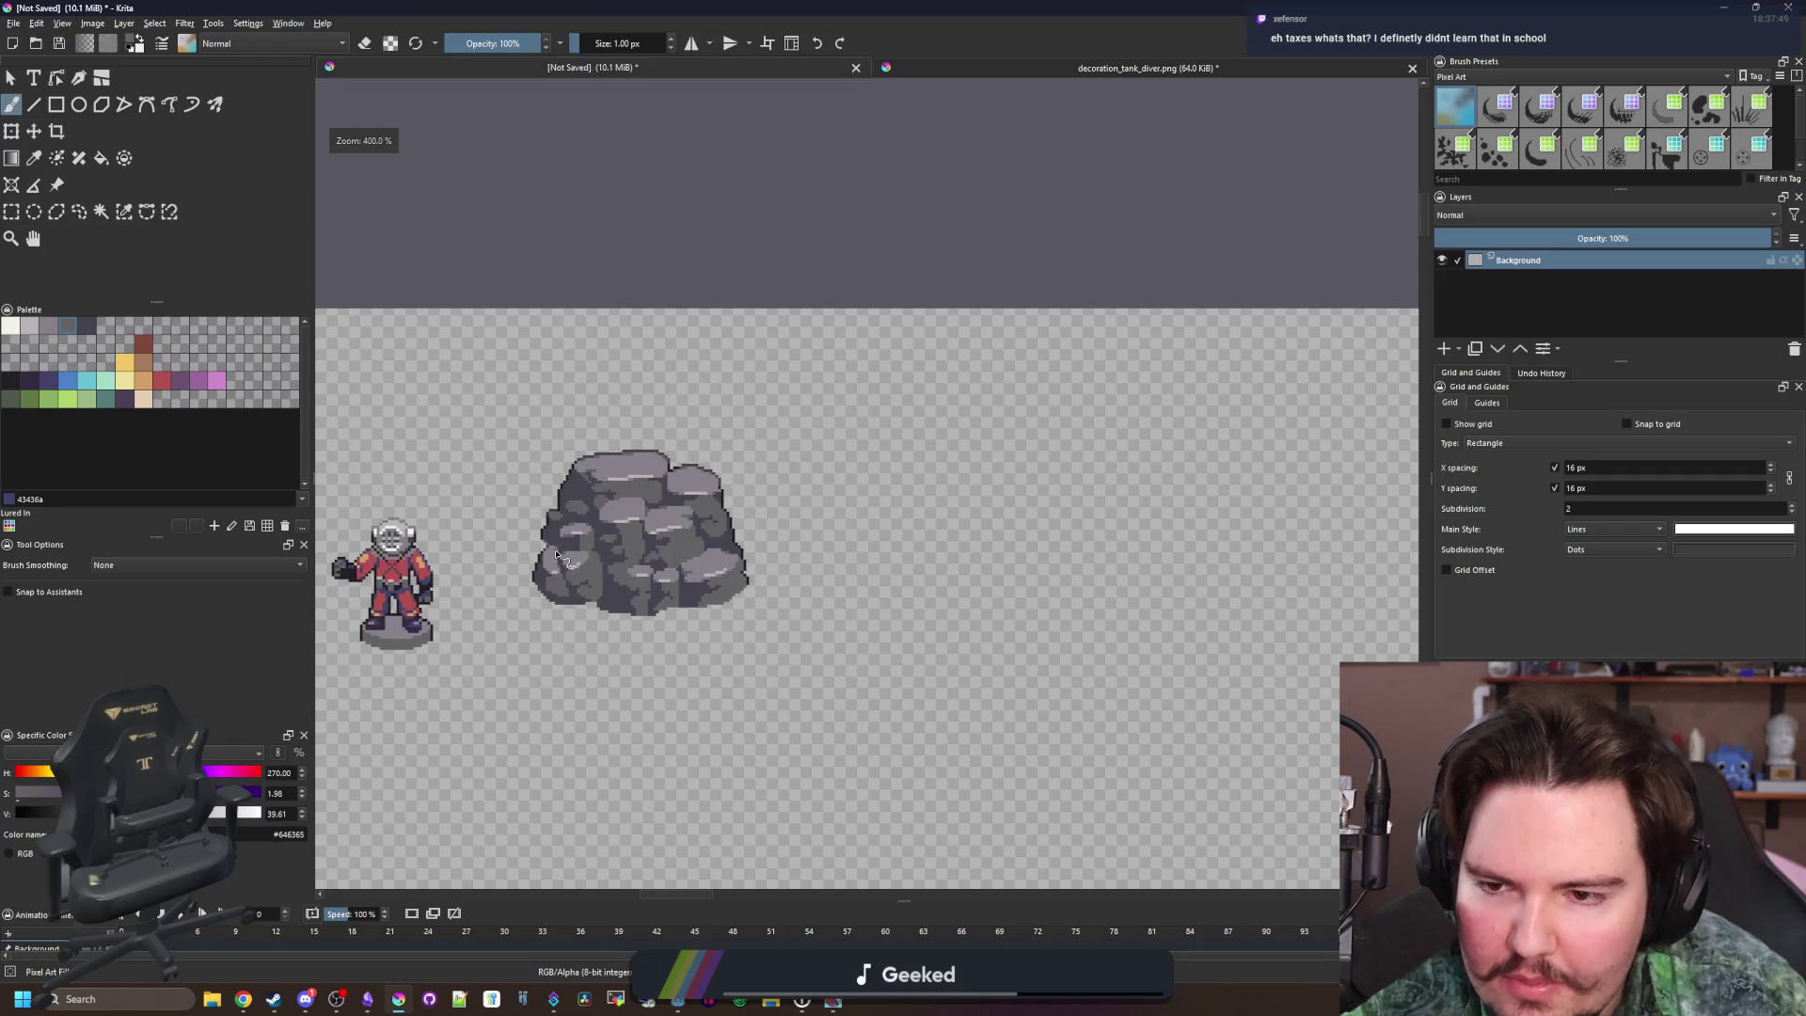
pyautogui.scroll(1, 555, 555)
pyautogui.click(11, 211)
pyautogui.moveTo(463, 302)
pyautogui.mouseDown()
pyautogui.moveTo(988, 730)
pyautogui.moveTo(1039, 741)
pyautogui.moveTo(406, 260)
pyautogui.mouseUp()
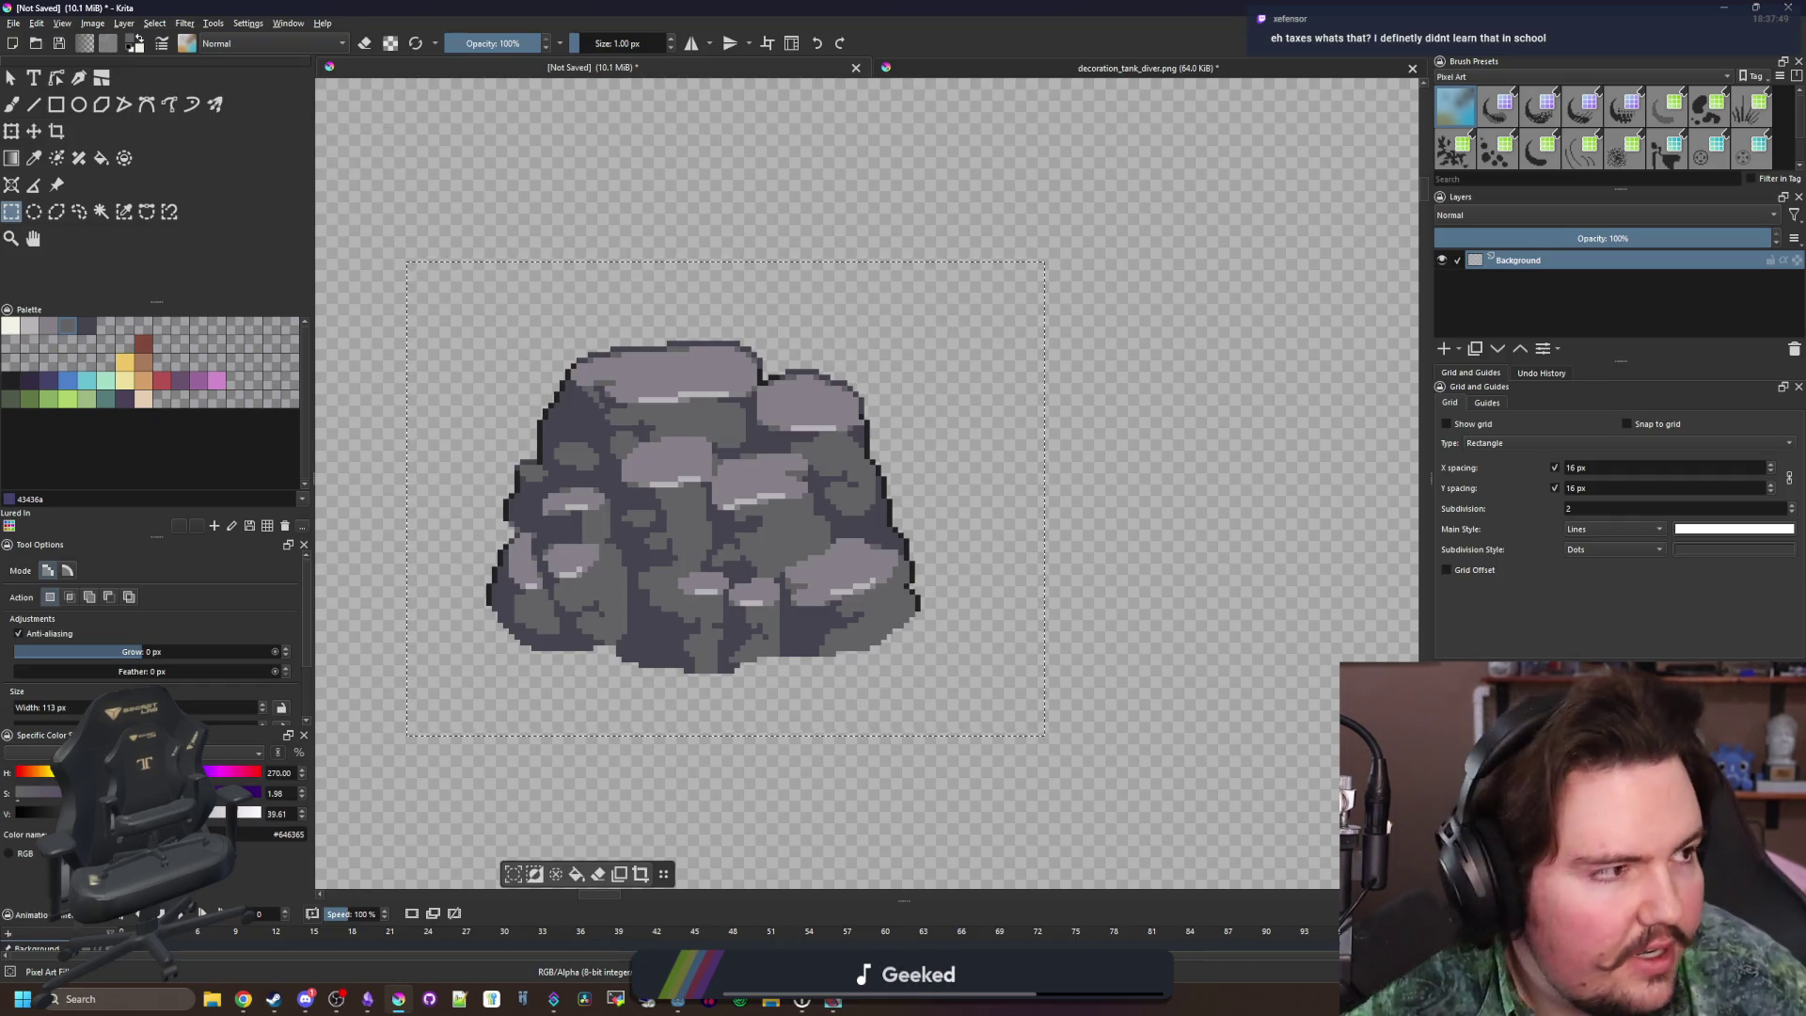
pyautogui.hotkey('alt', 'Tab')
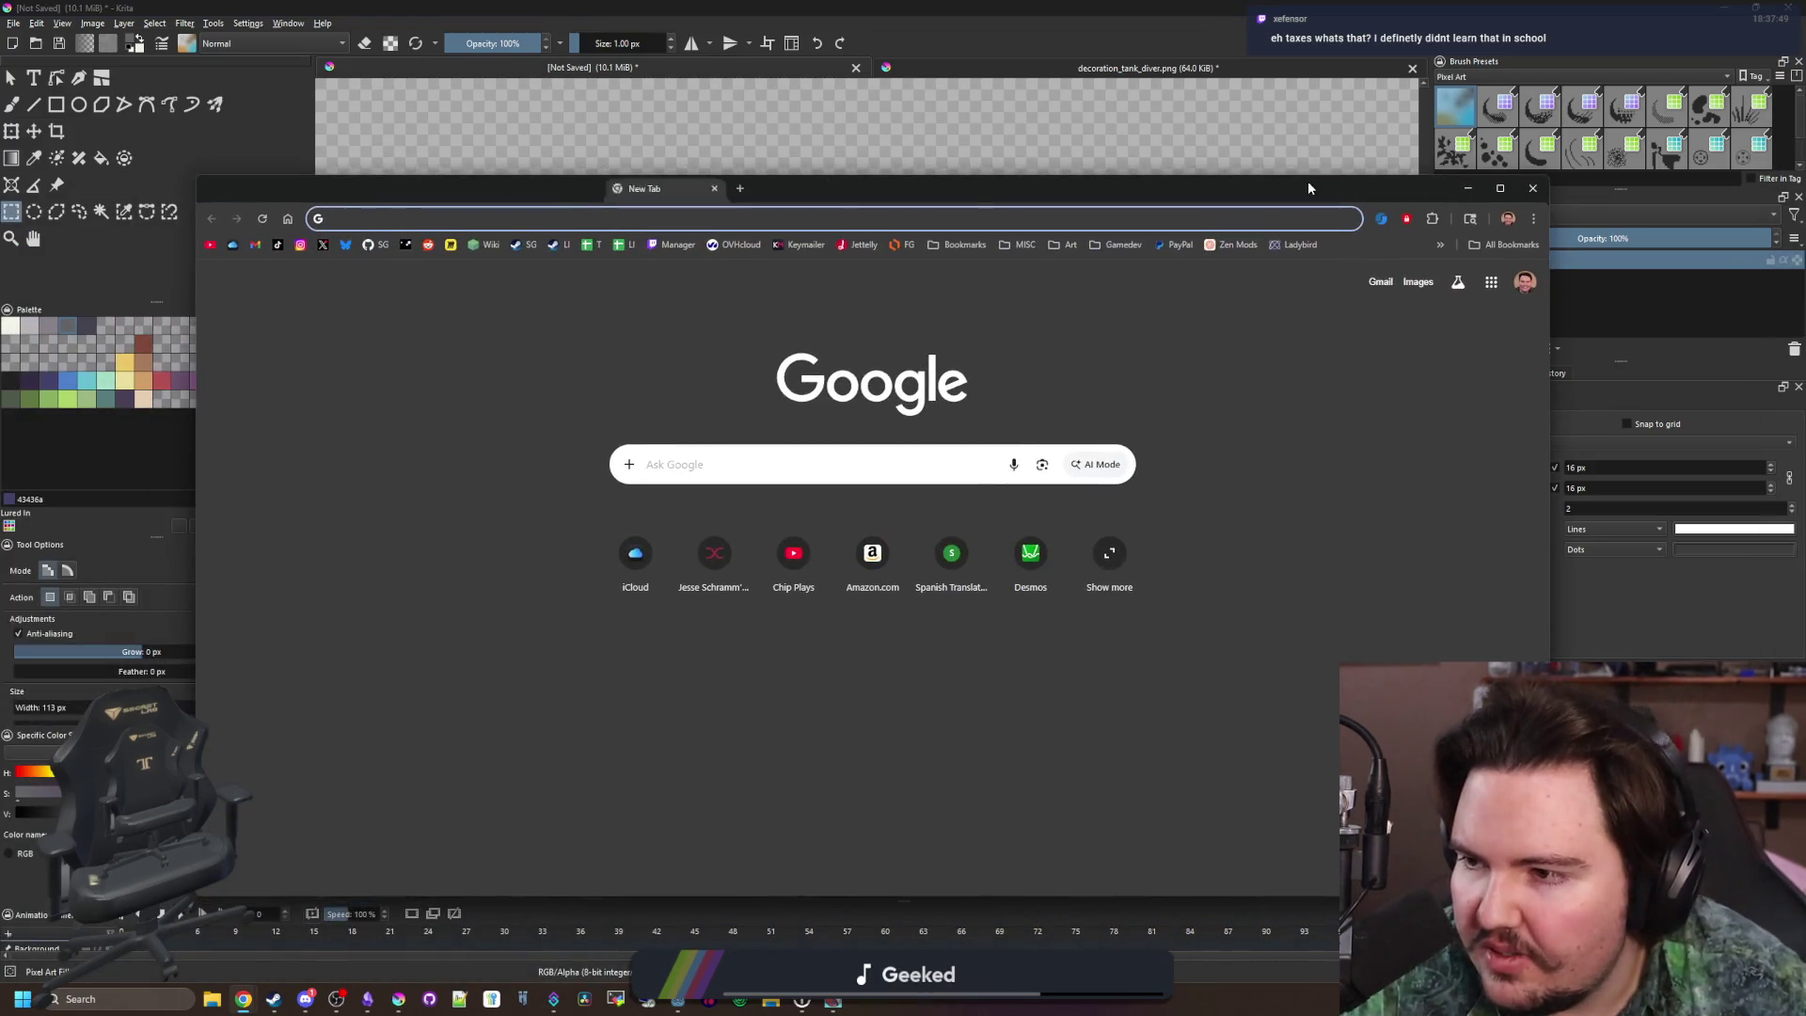
# Go to itch.io and reach the studio's public profile page via the Dashboard
pyautogui.write('itch.io')
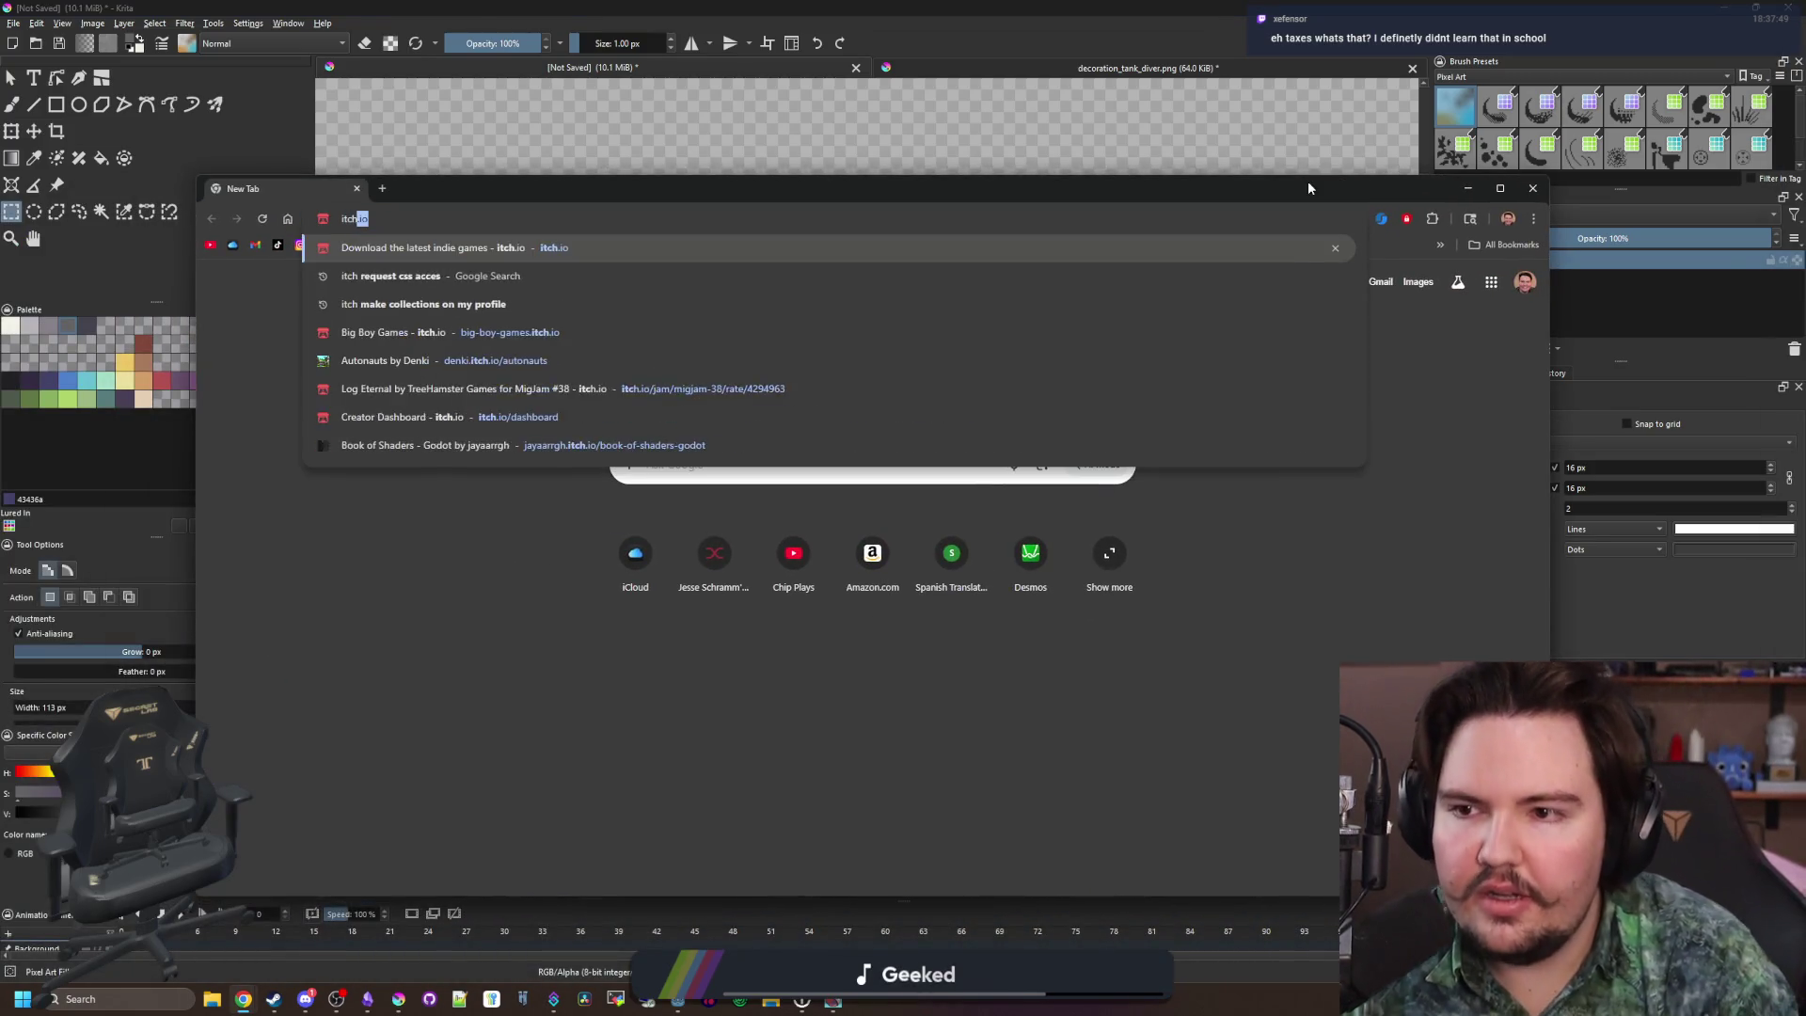
pyautogui.press('Return')
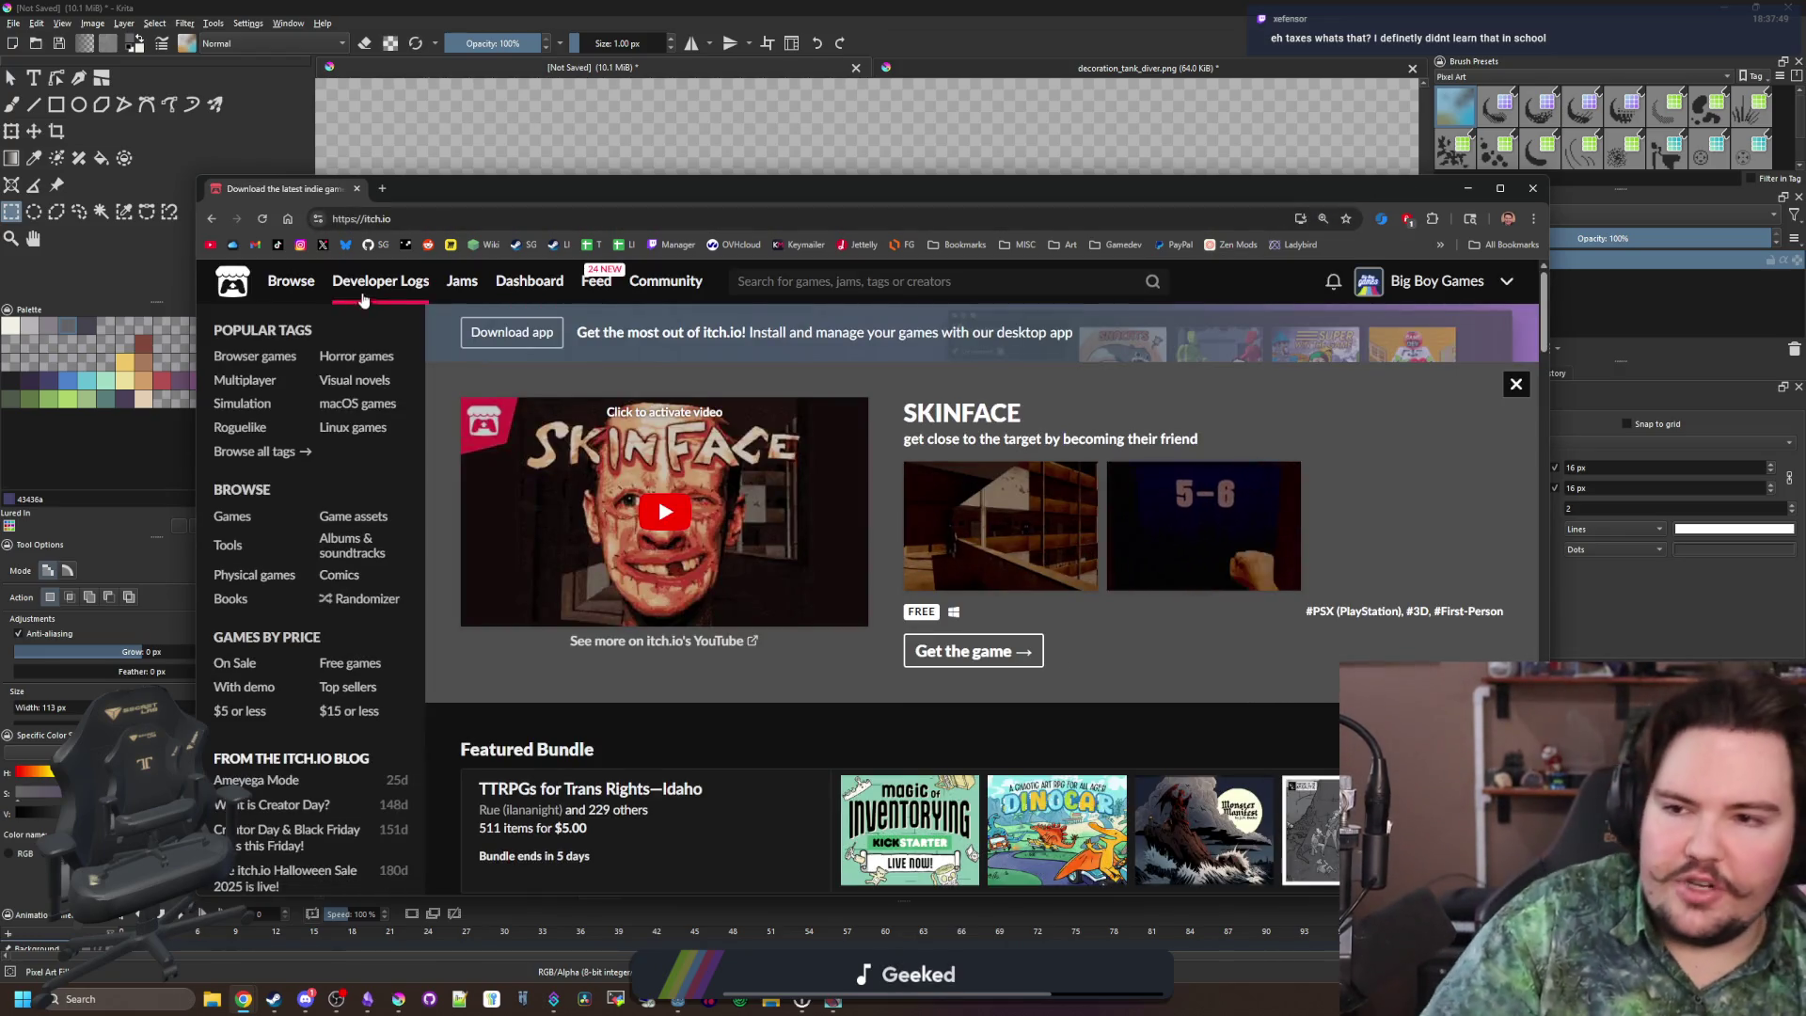
pyautogui.click(291, 281)
pyautogui.click(530, 301)
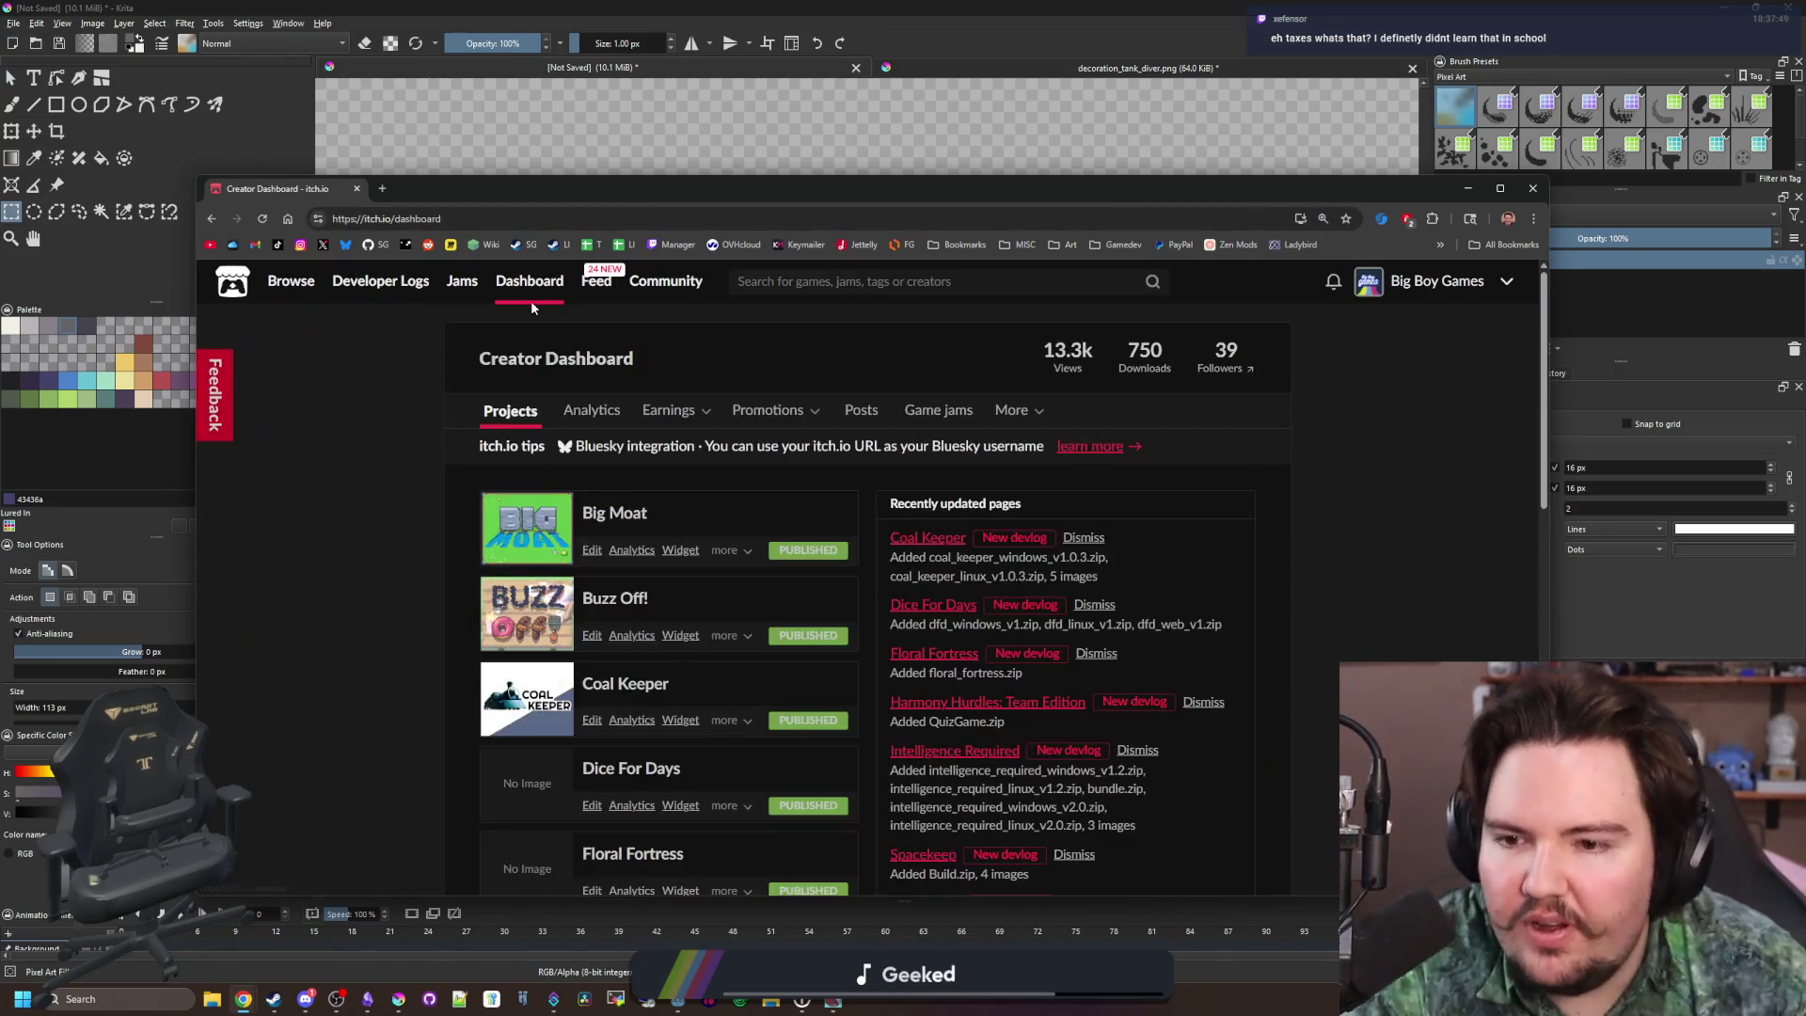
pyautogui.click(1454, 279)
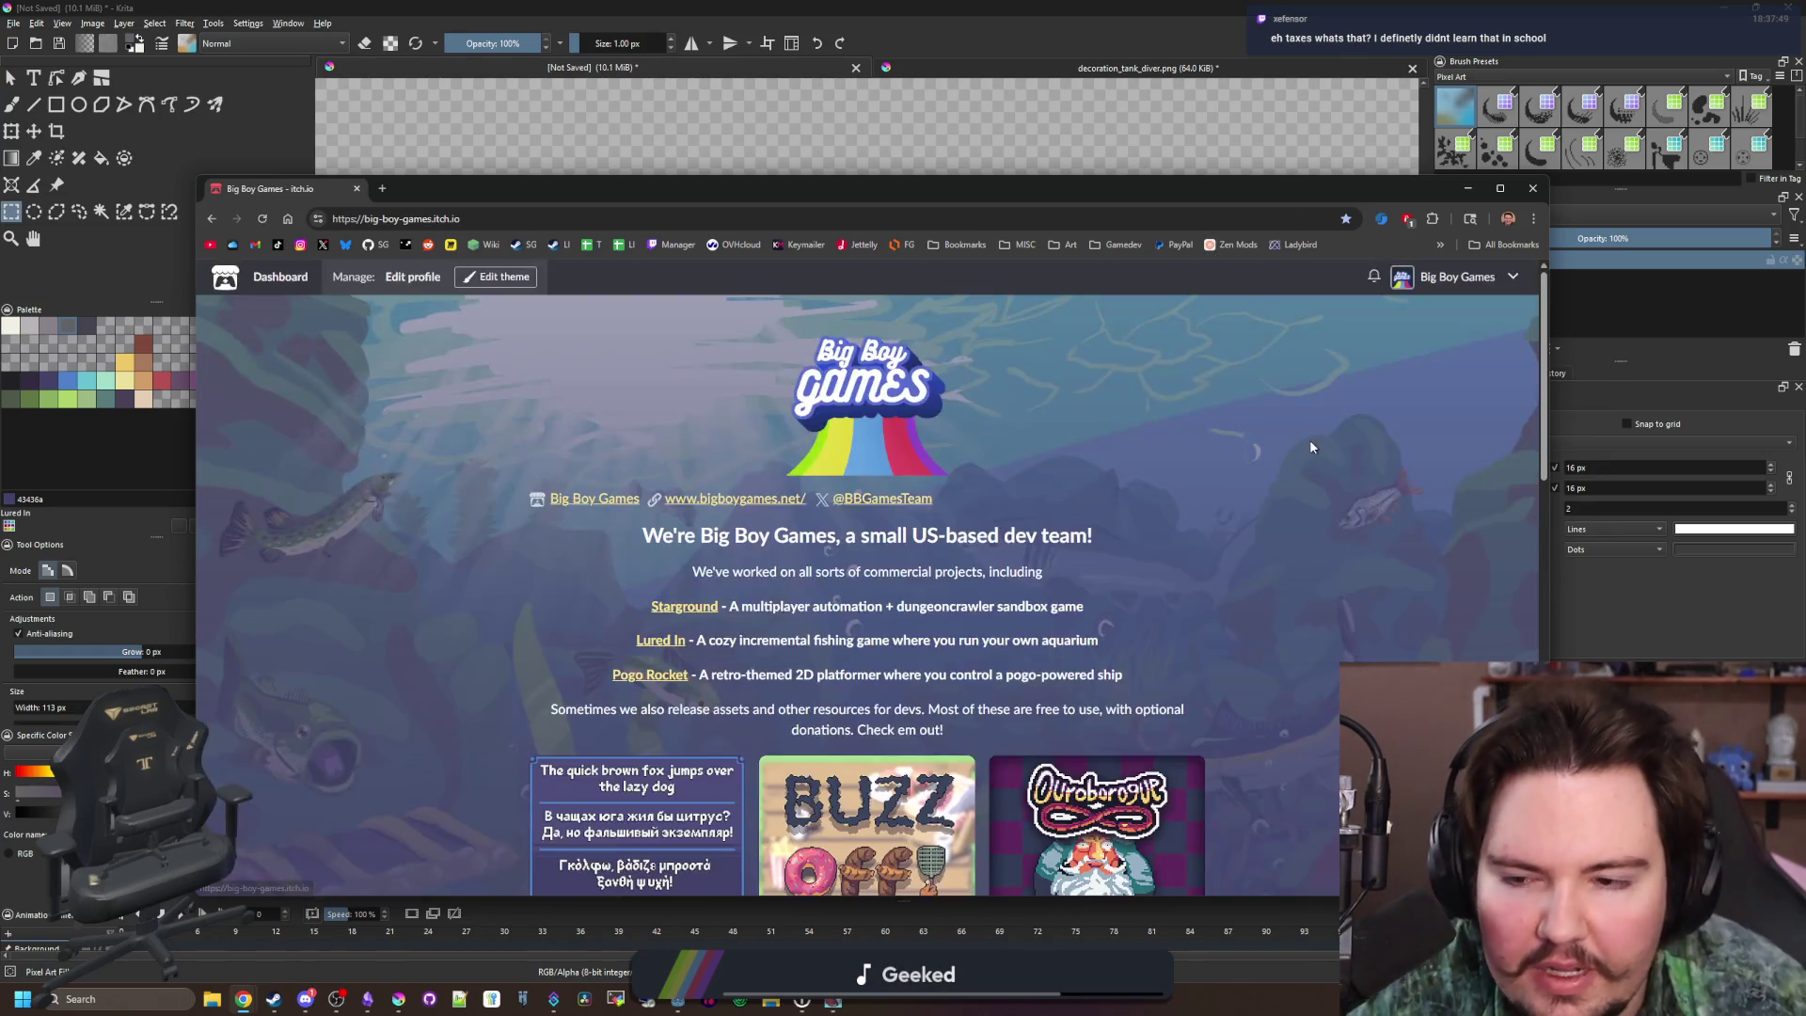
# Glance at the Buzz Off! page, return, and open Intelligence Required in a new tab
pyautogui.scroll(-3, 978, 533)
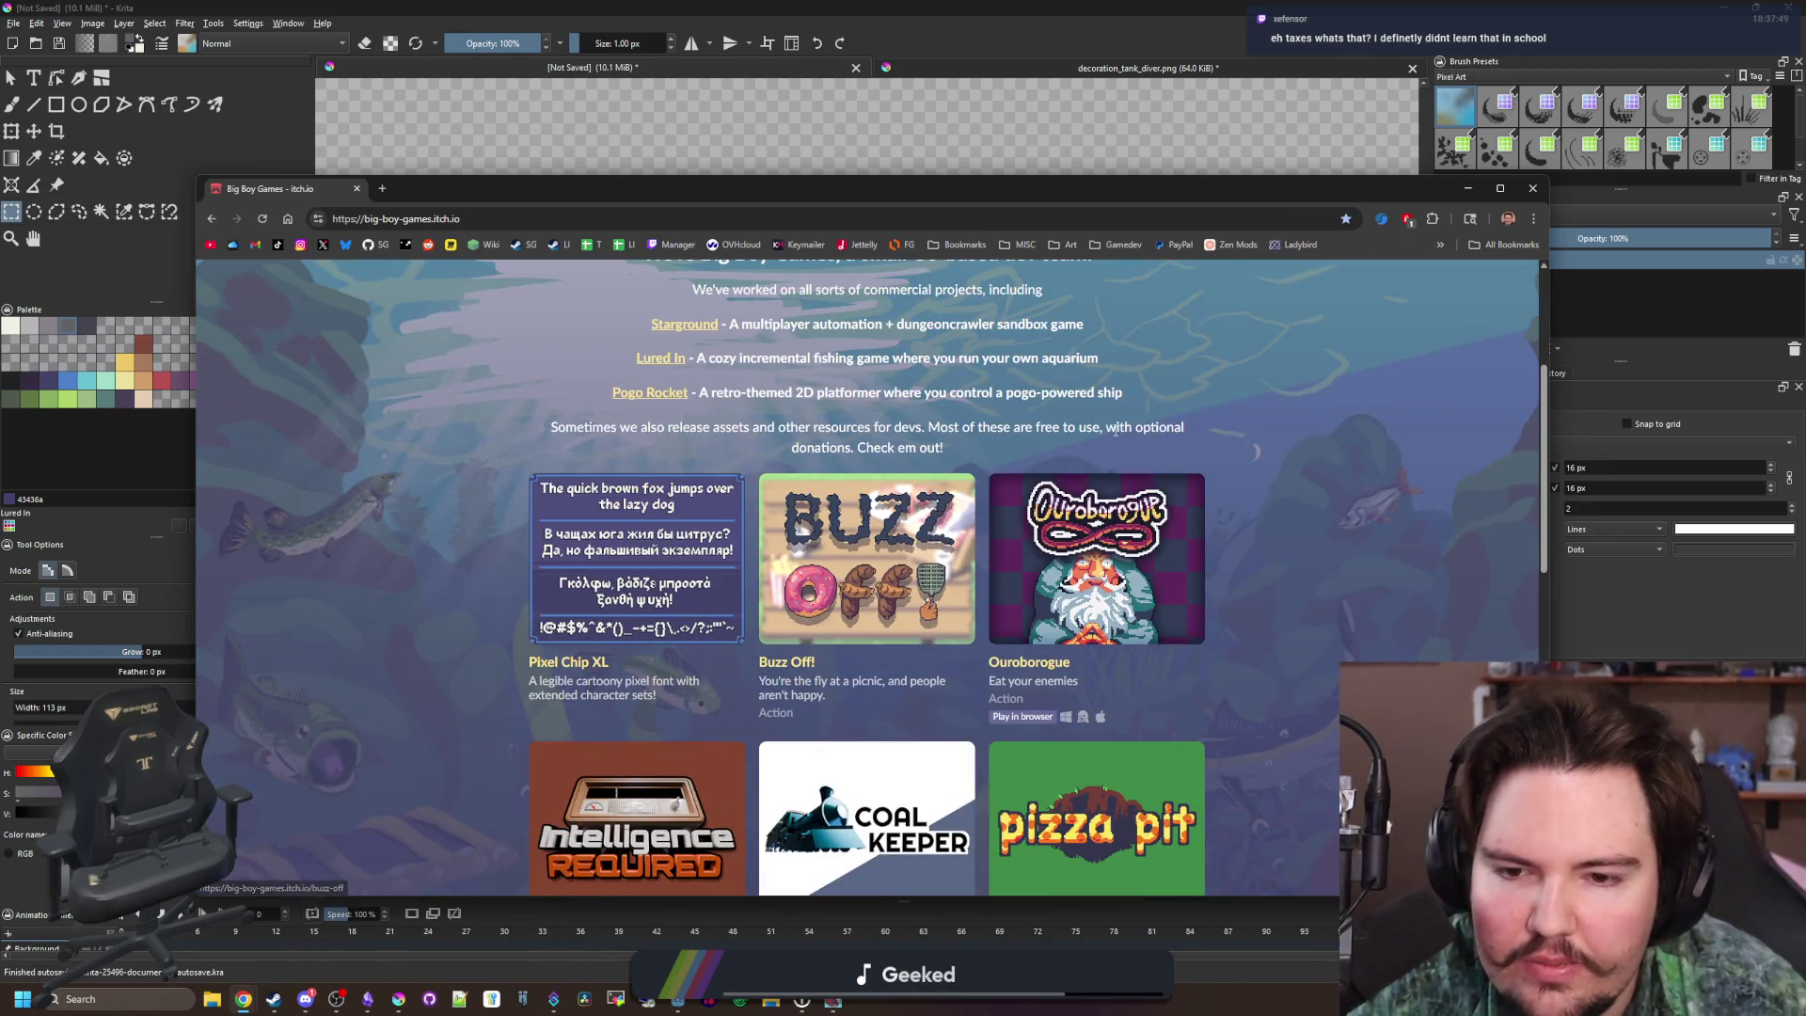
pyautogui.scroll(-3, 1131, 458)
pyautogui.scroll(2, 1000, 493)
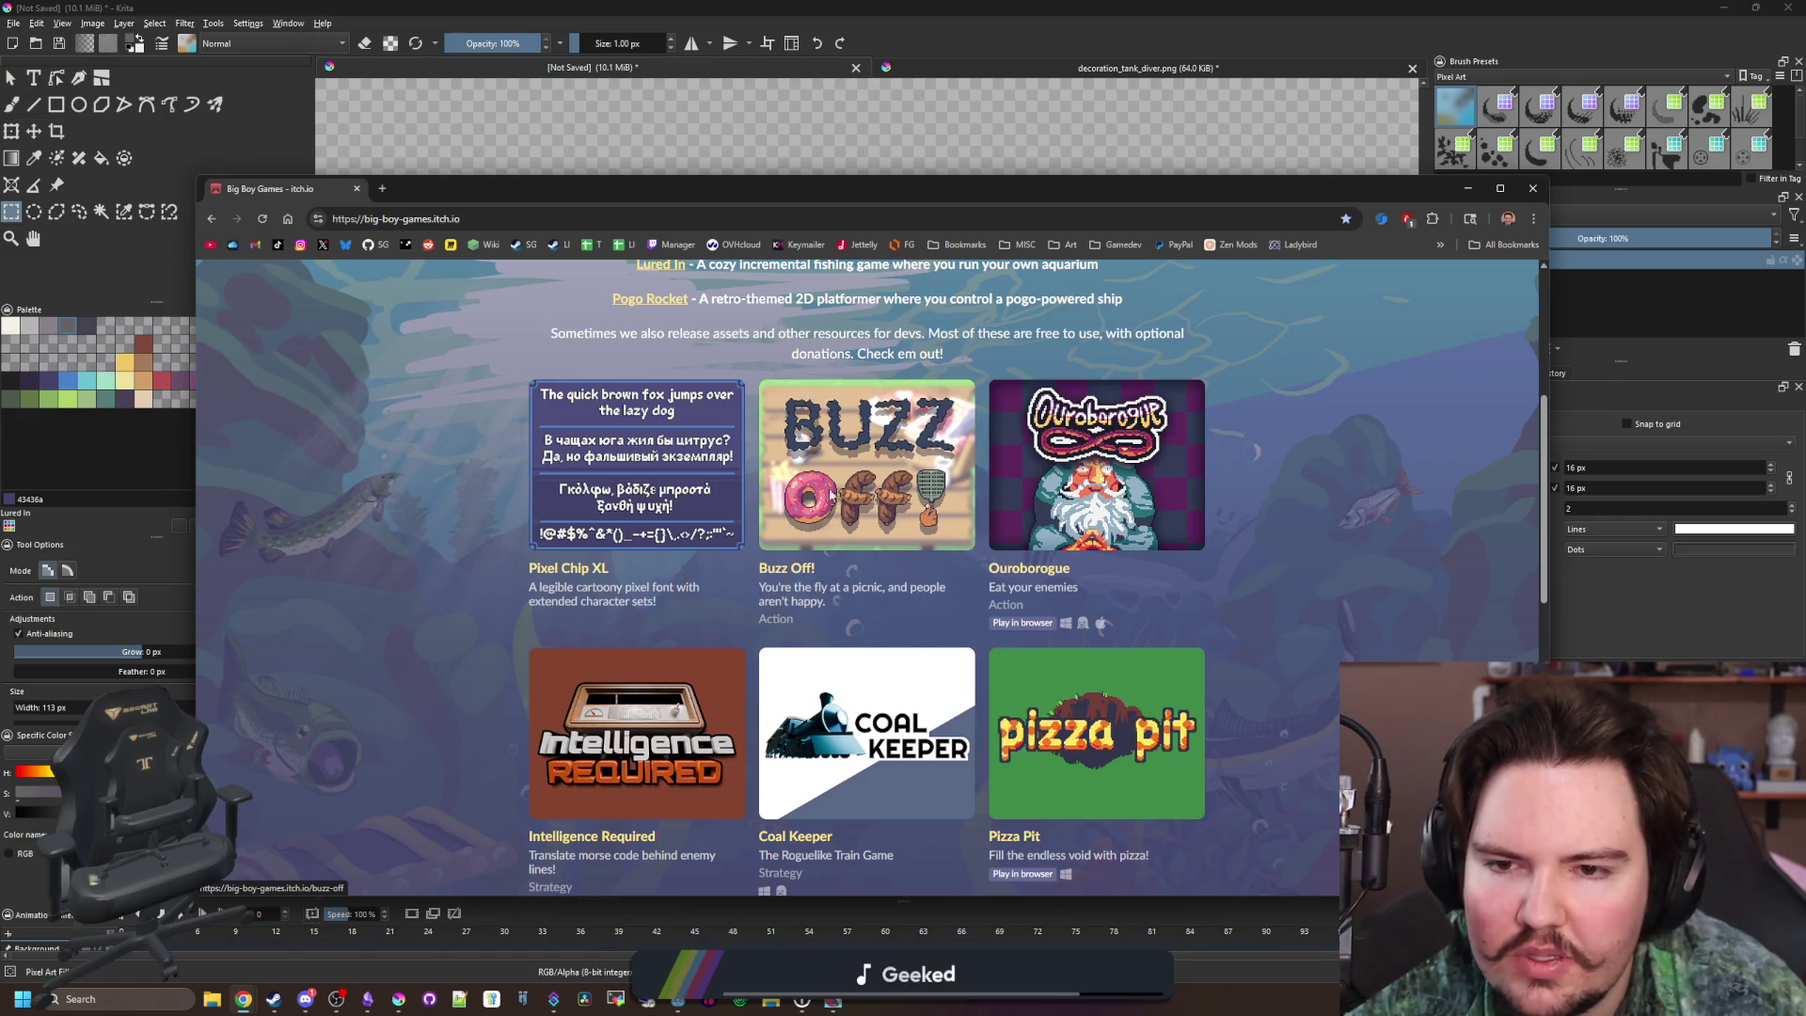
pyautogui.click(830, 493)
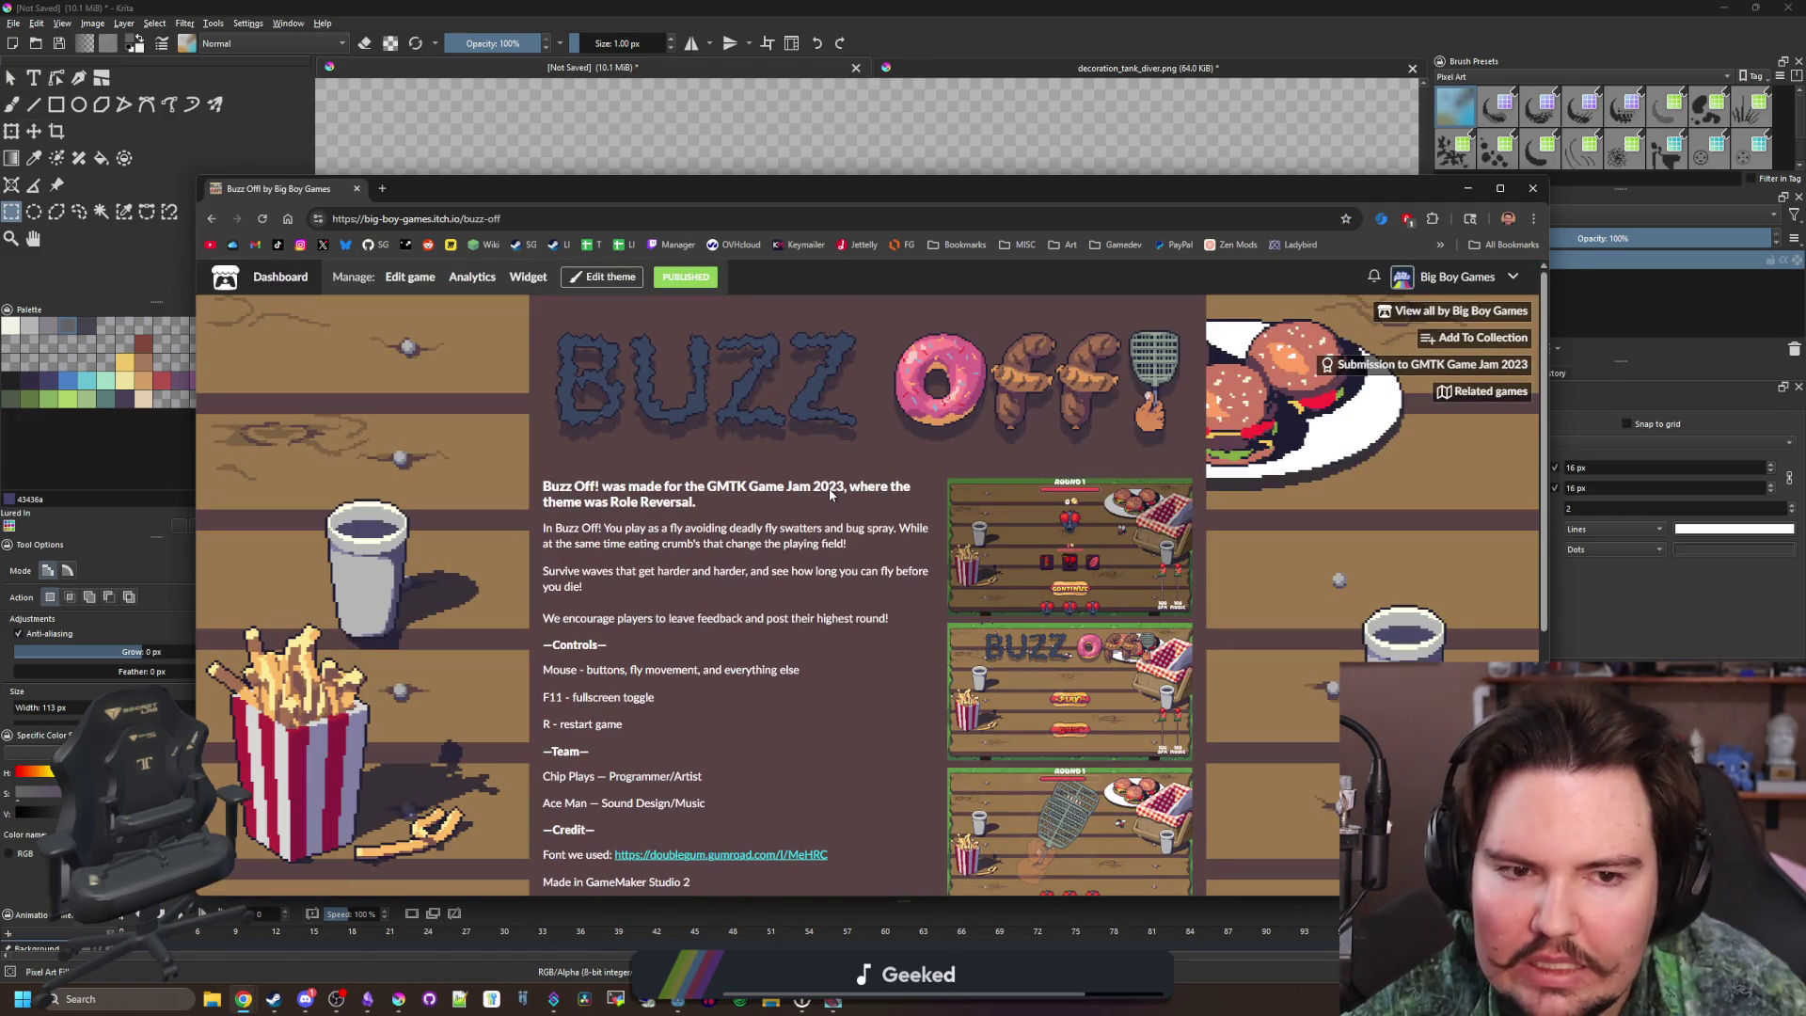
pyautogui.hotkey('alt', 'Left')
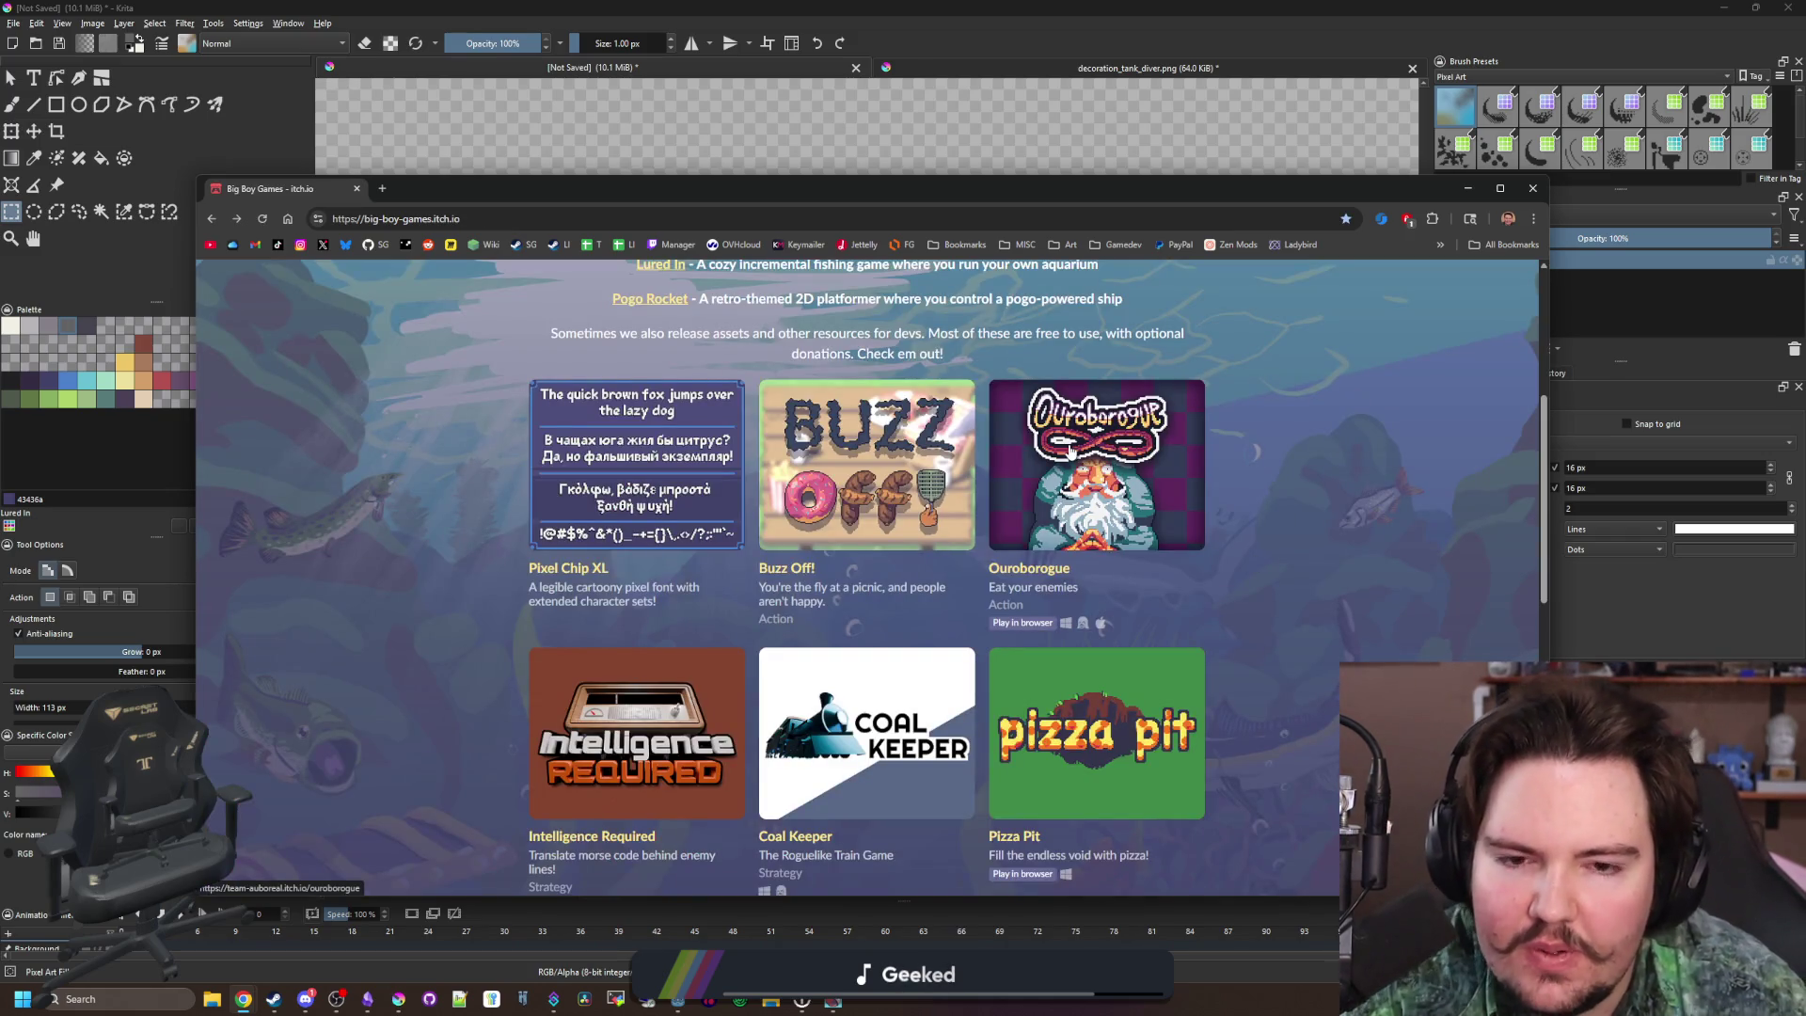
pyautogui.scroll(-2, 1070, 472)
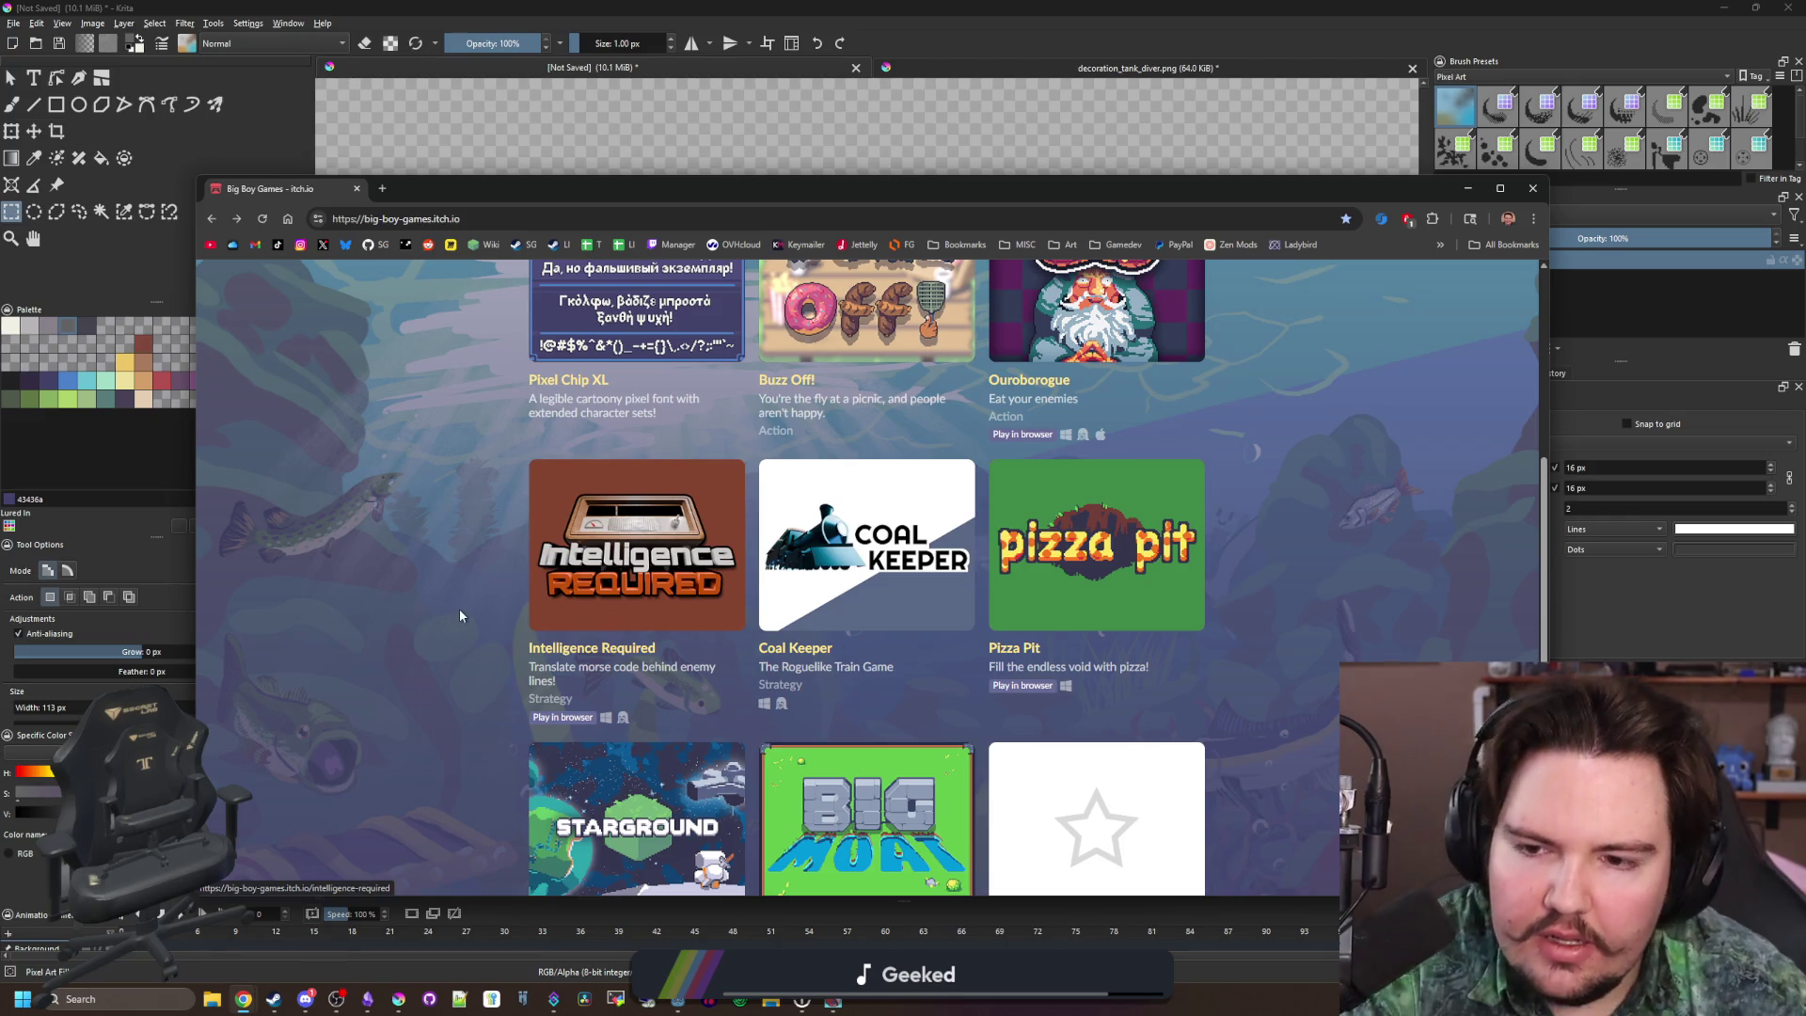
pyautogui.click(614, 621)
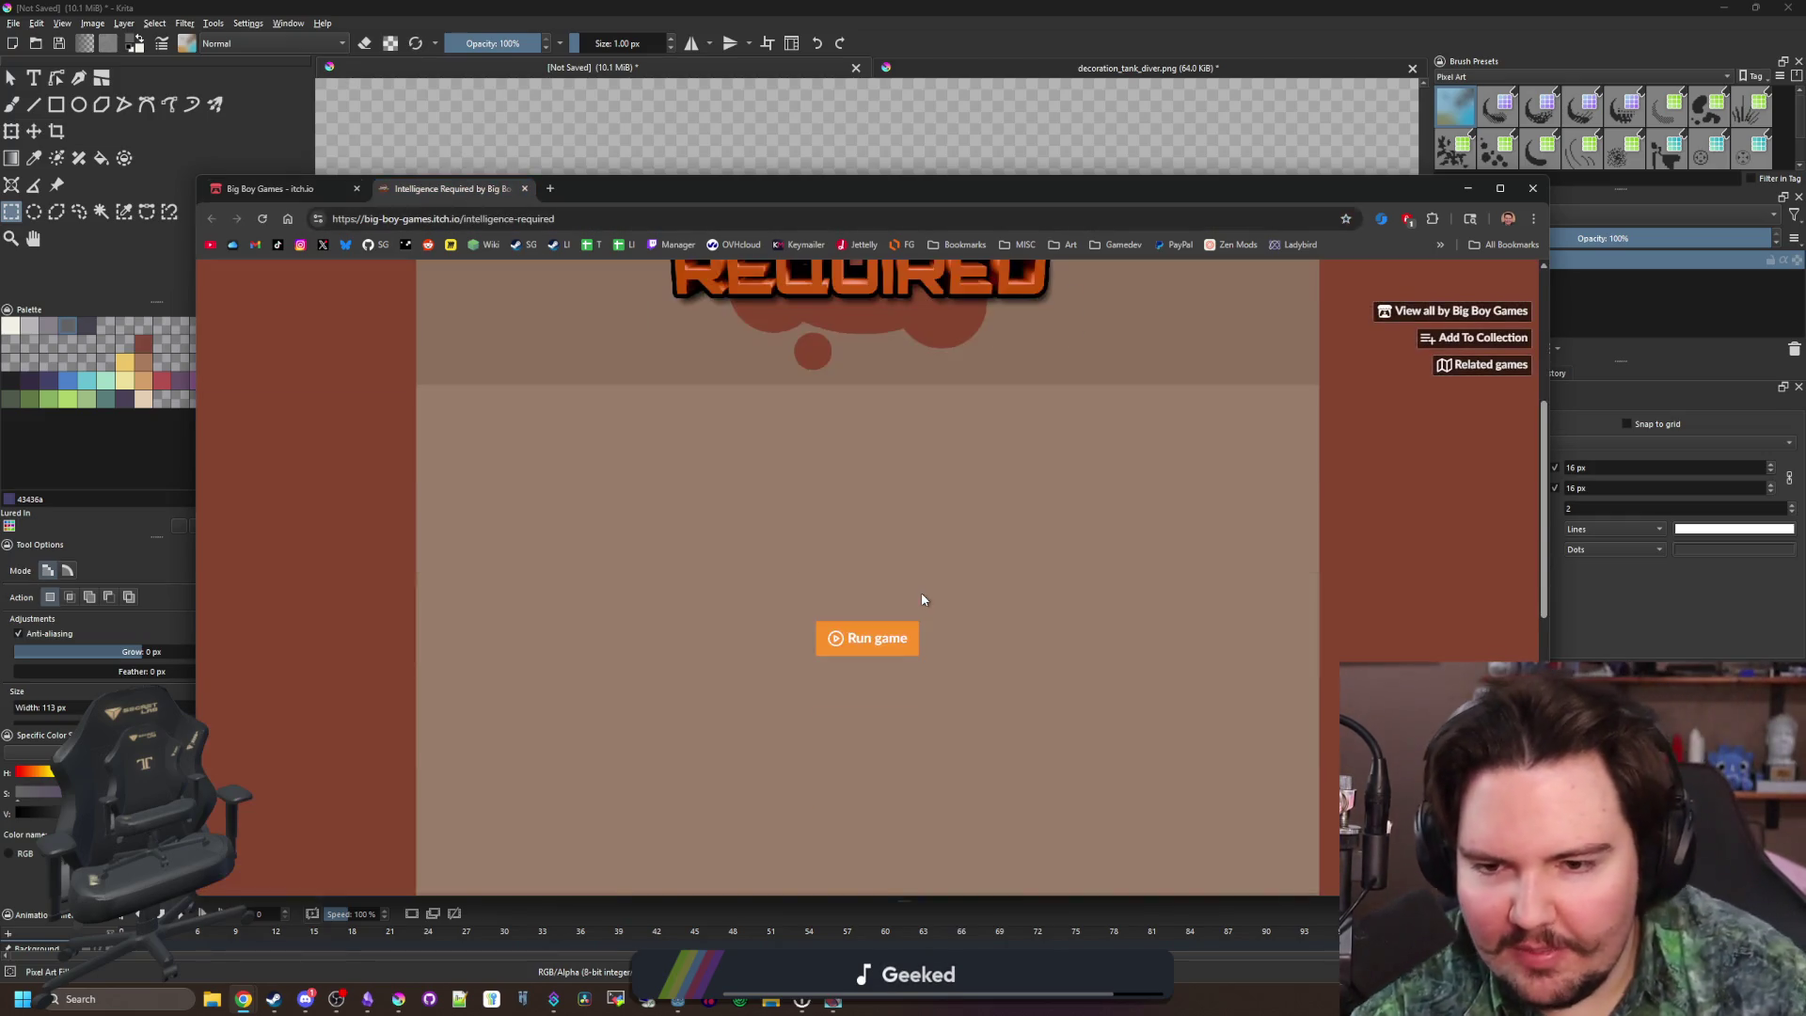
# Close the Intelligence Required tab and open Coal Keeper in a background tab
pyautogui.scroll(-10, 922, 599)
pyautogui.scroll(15, 875, 576)
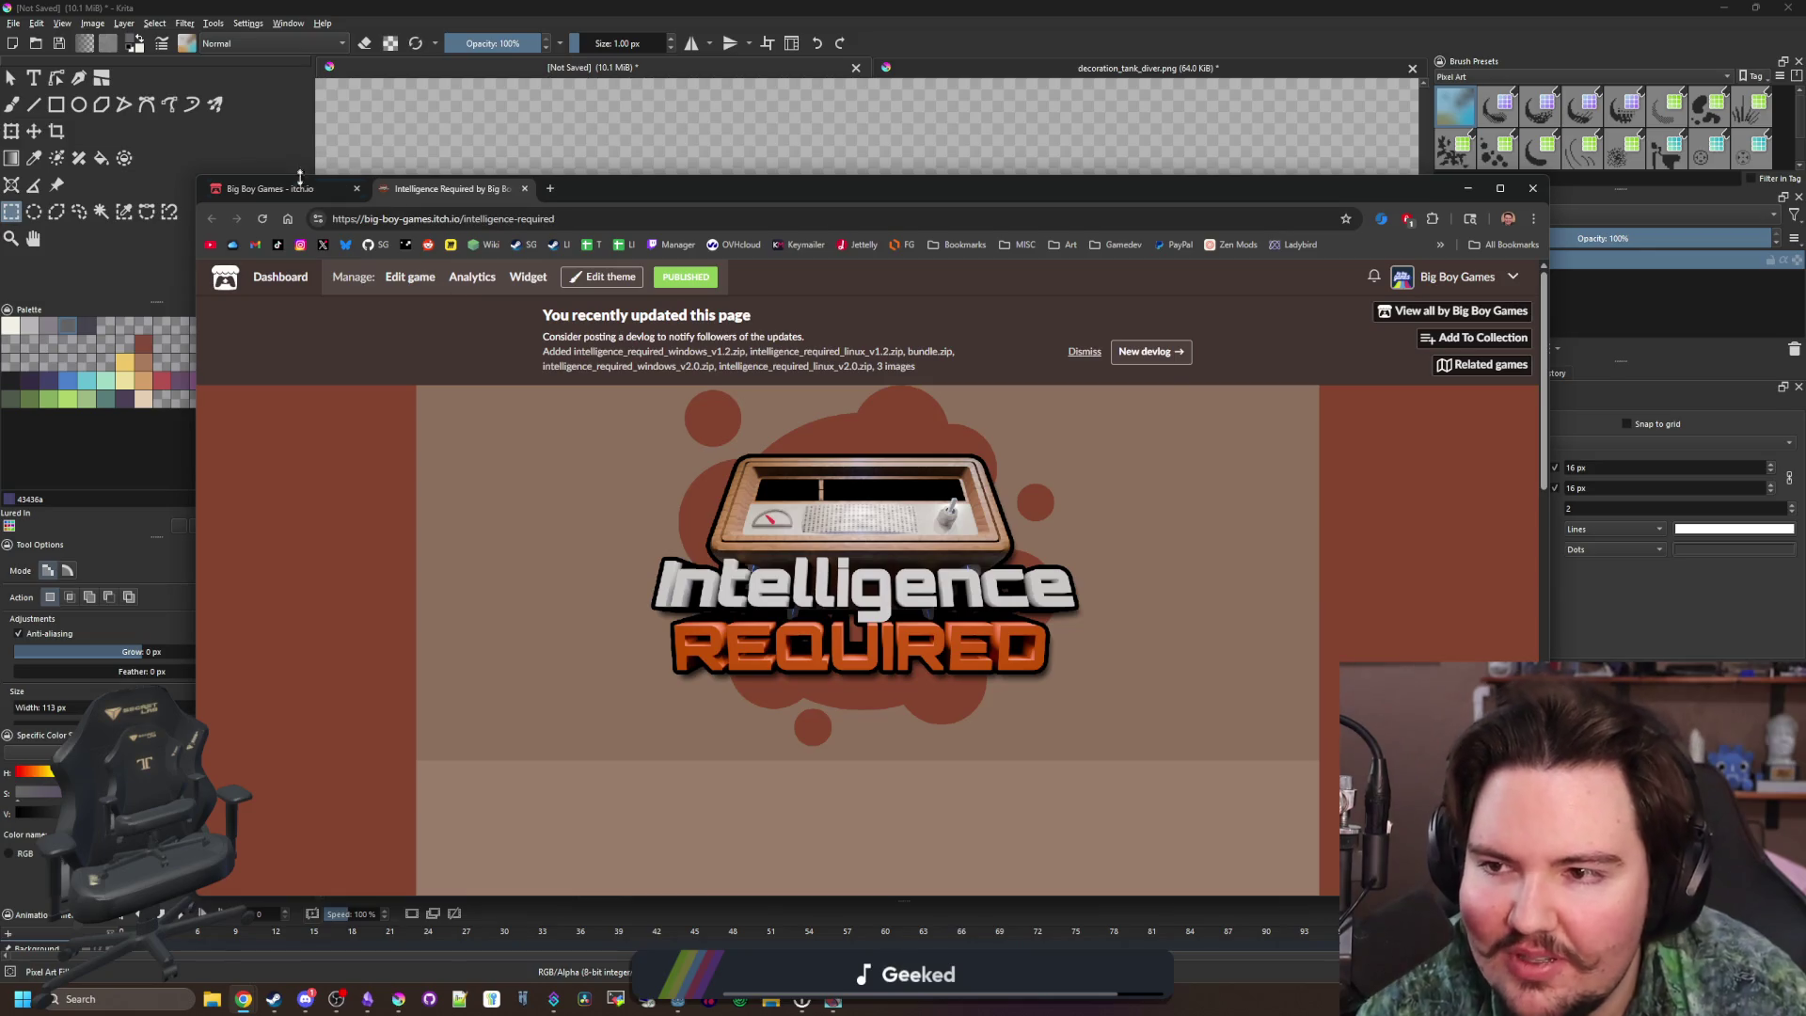
pyautogui.click(300, 185)
pyautogui.click(525, 189)
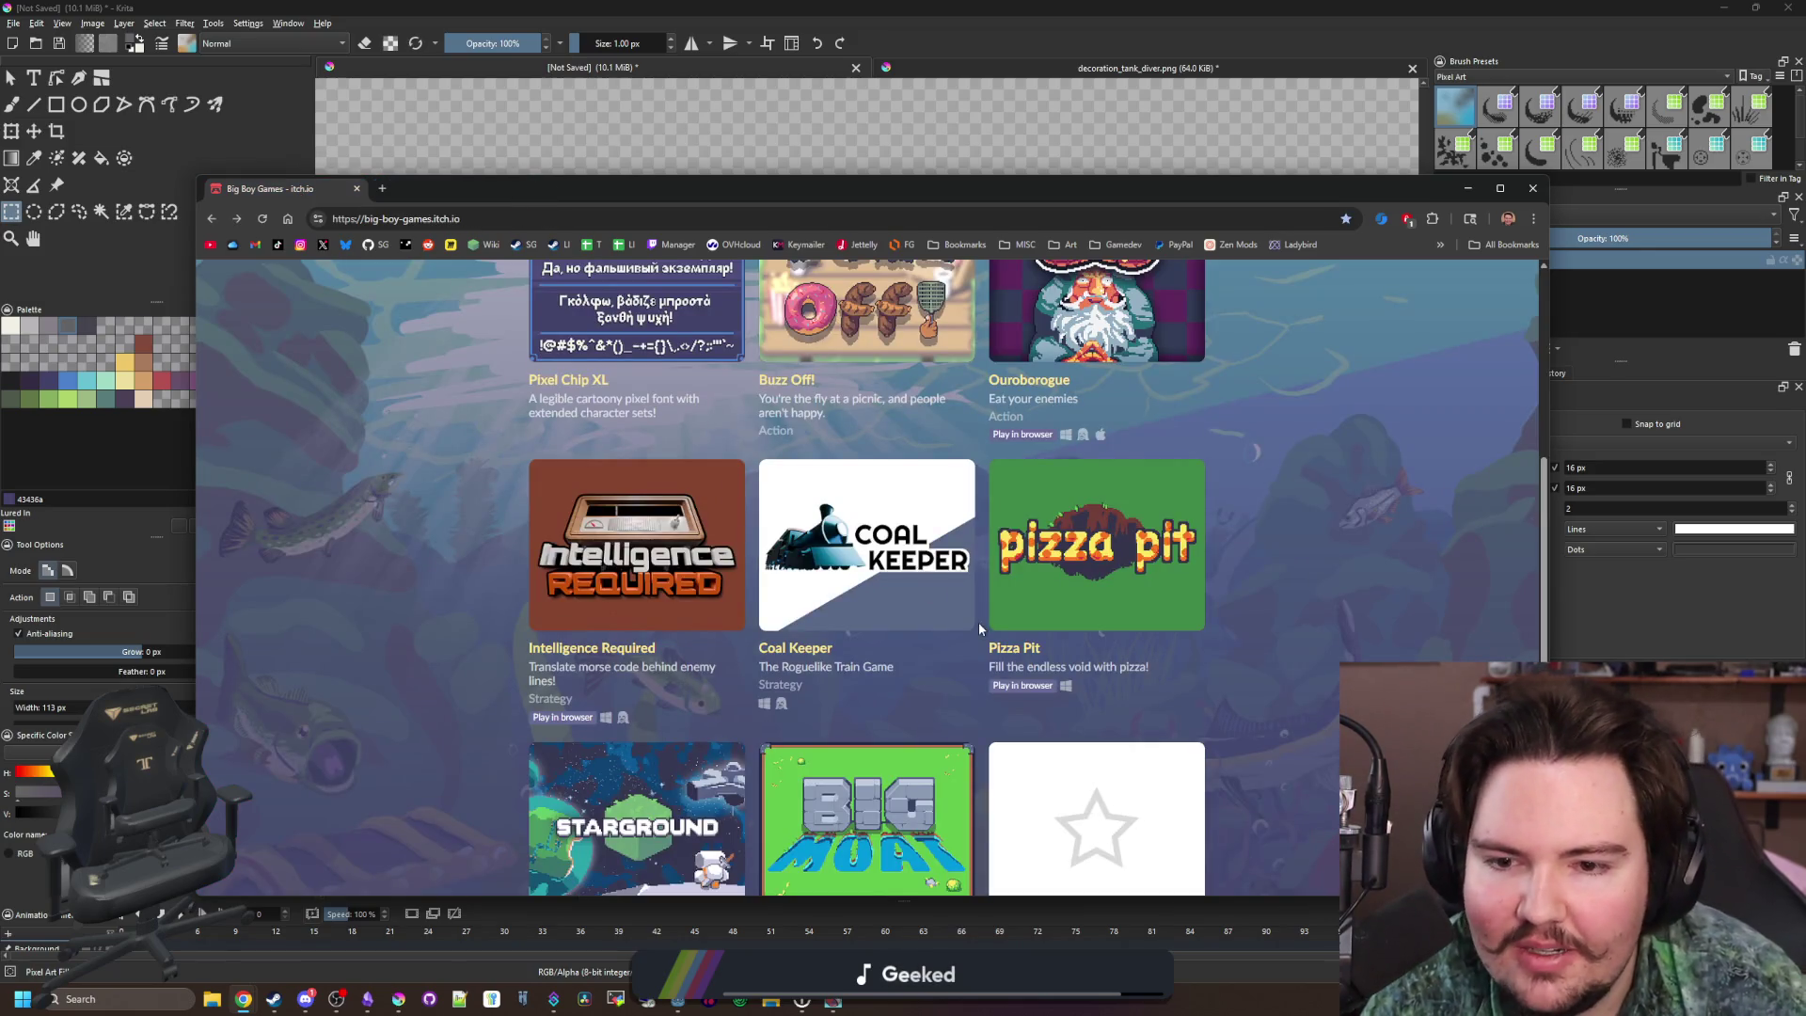
pyautogui.middleClick(917, 591)
# Browse the Coal Keeper page's screenshots in the enlarged viewer
pyautogui.click(476, 194)
pyautogui.scroll(-2, 1035, 564)
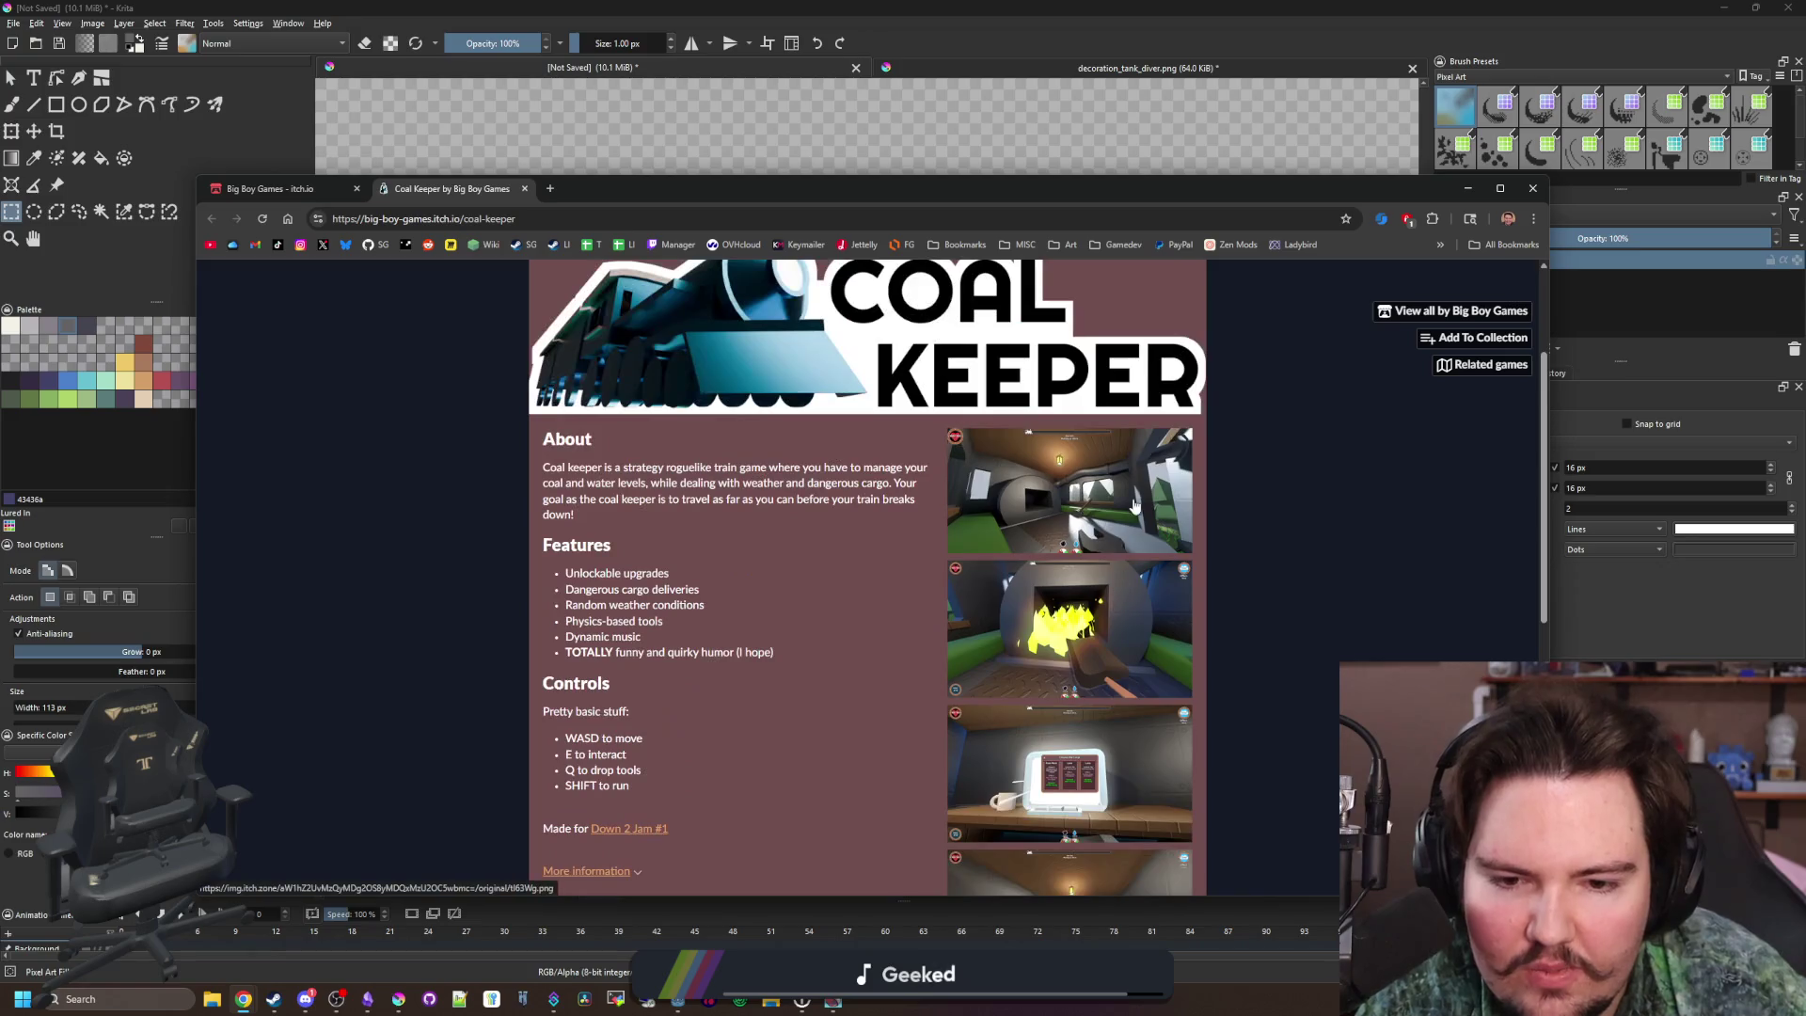
pyautogui.click(1133, 498)
pyautogui.click(1457, 582)
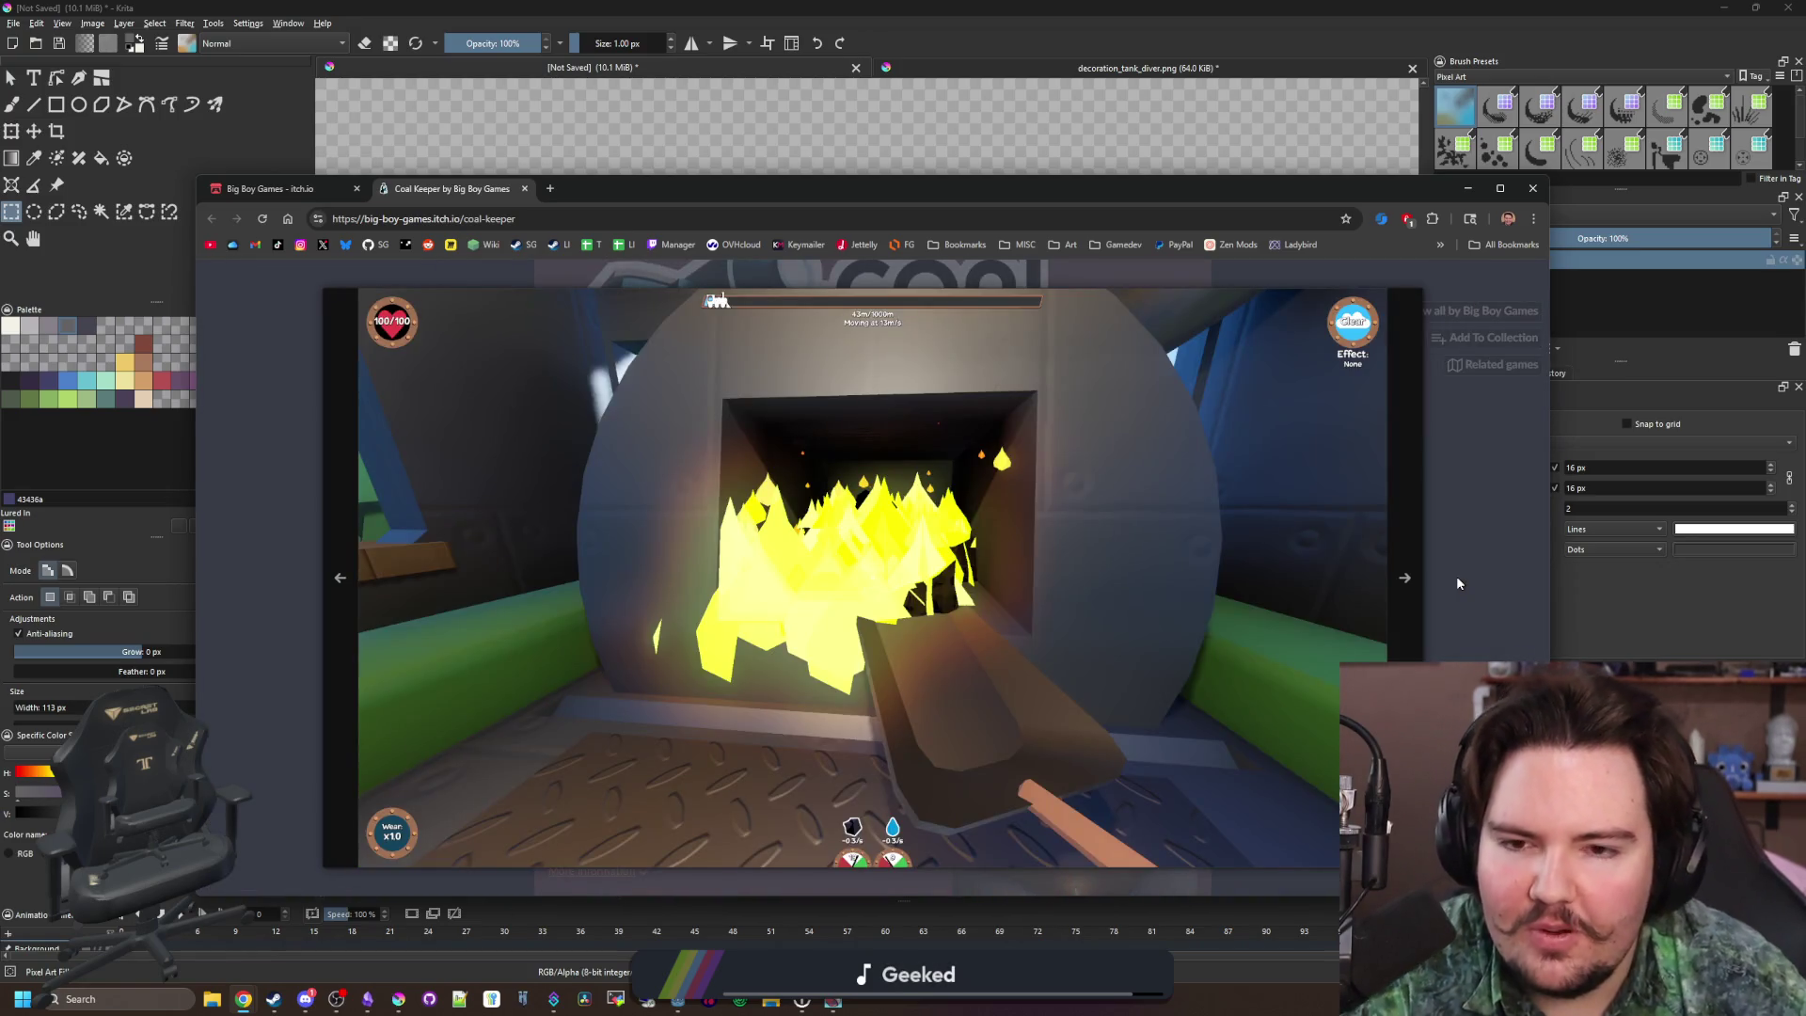
pyautogui.press('Escape')
pyautogui.scroll(-4, 1245, 480)
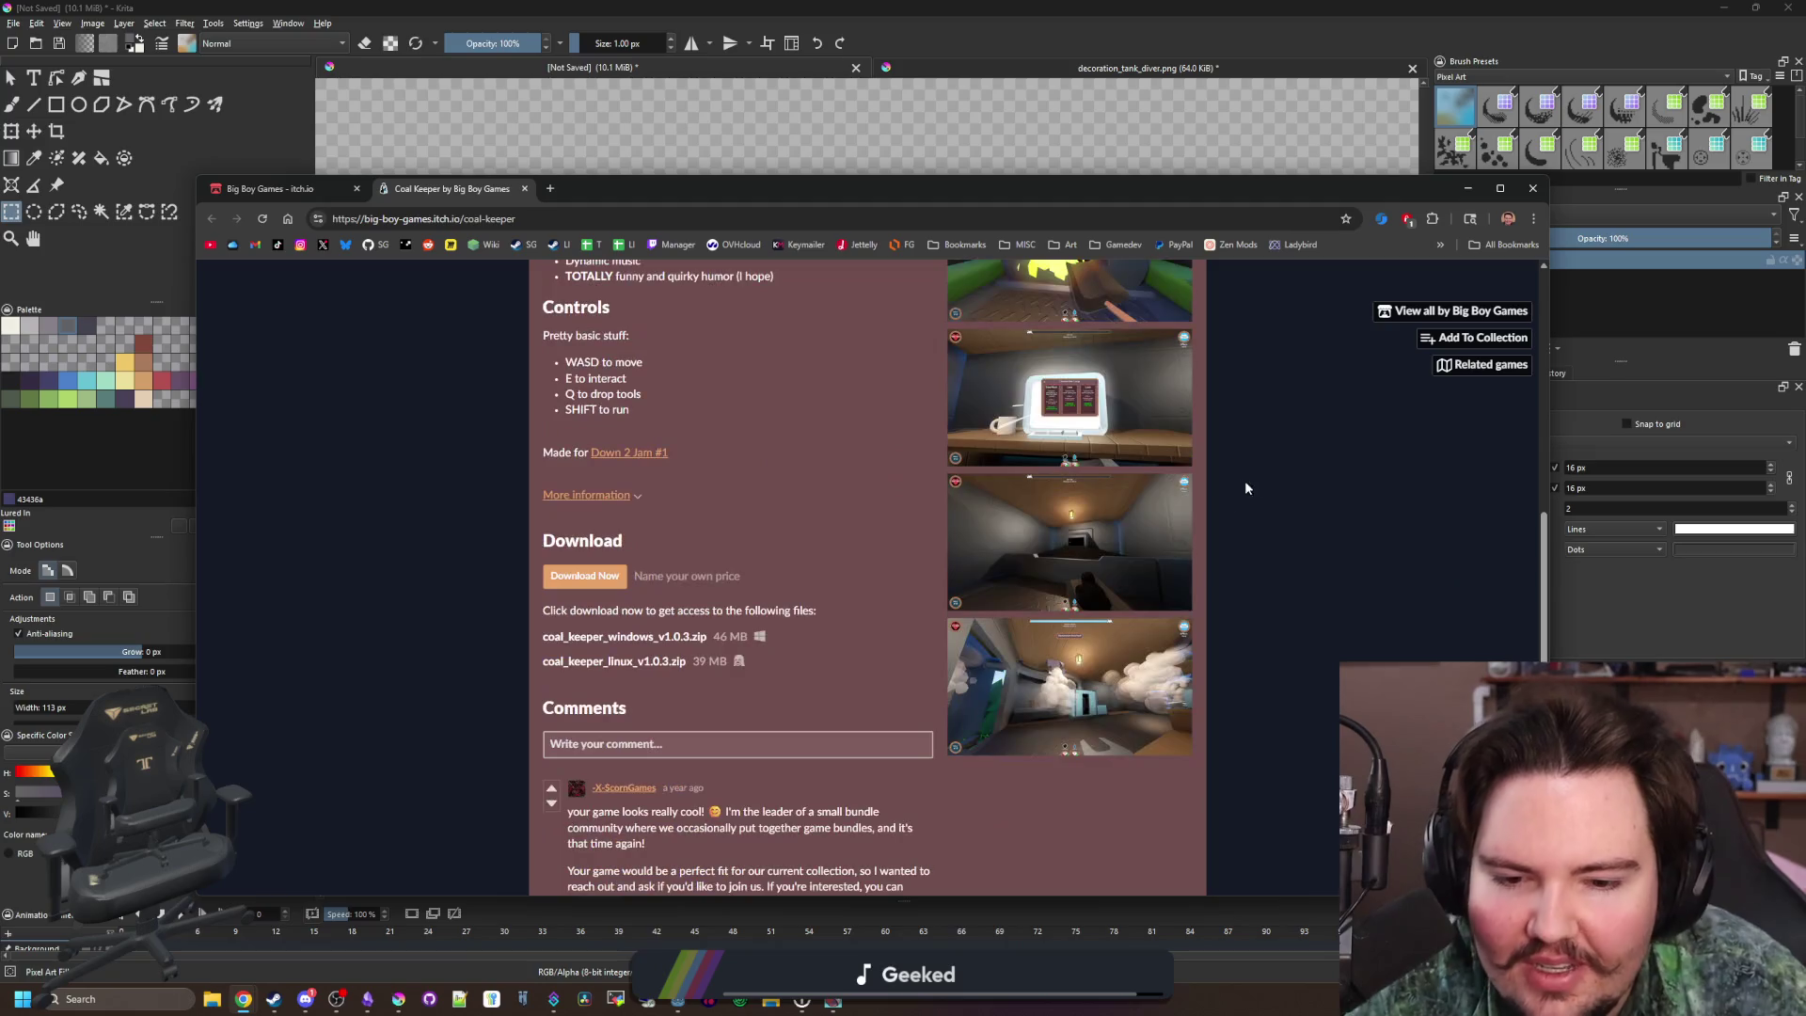
pyautogui.click(1072, 677)
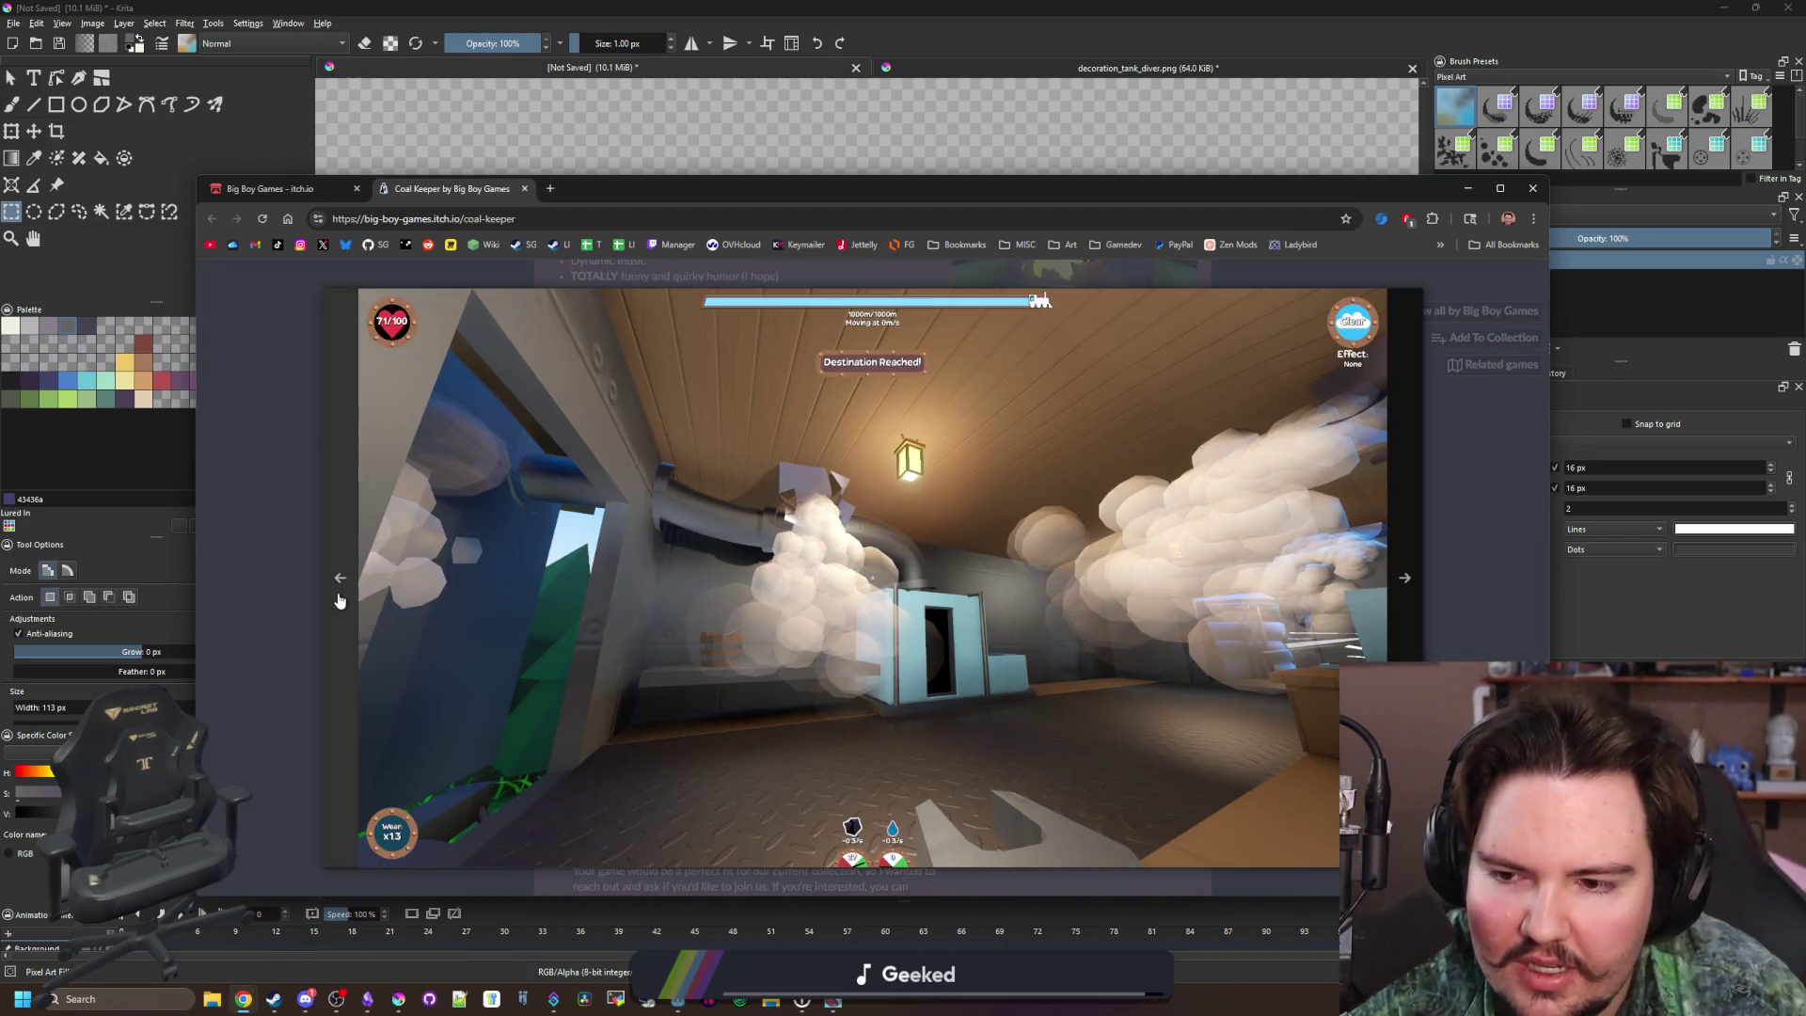
pyautogui.click(340, 600)
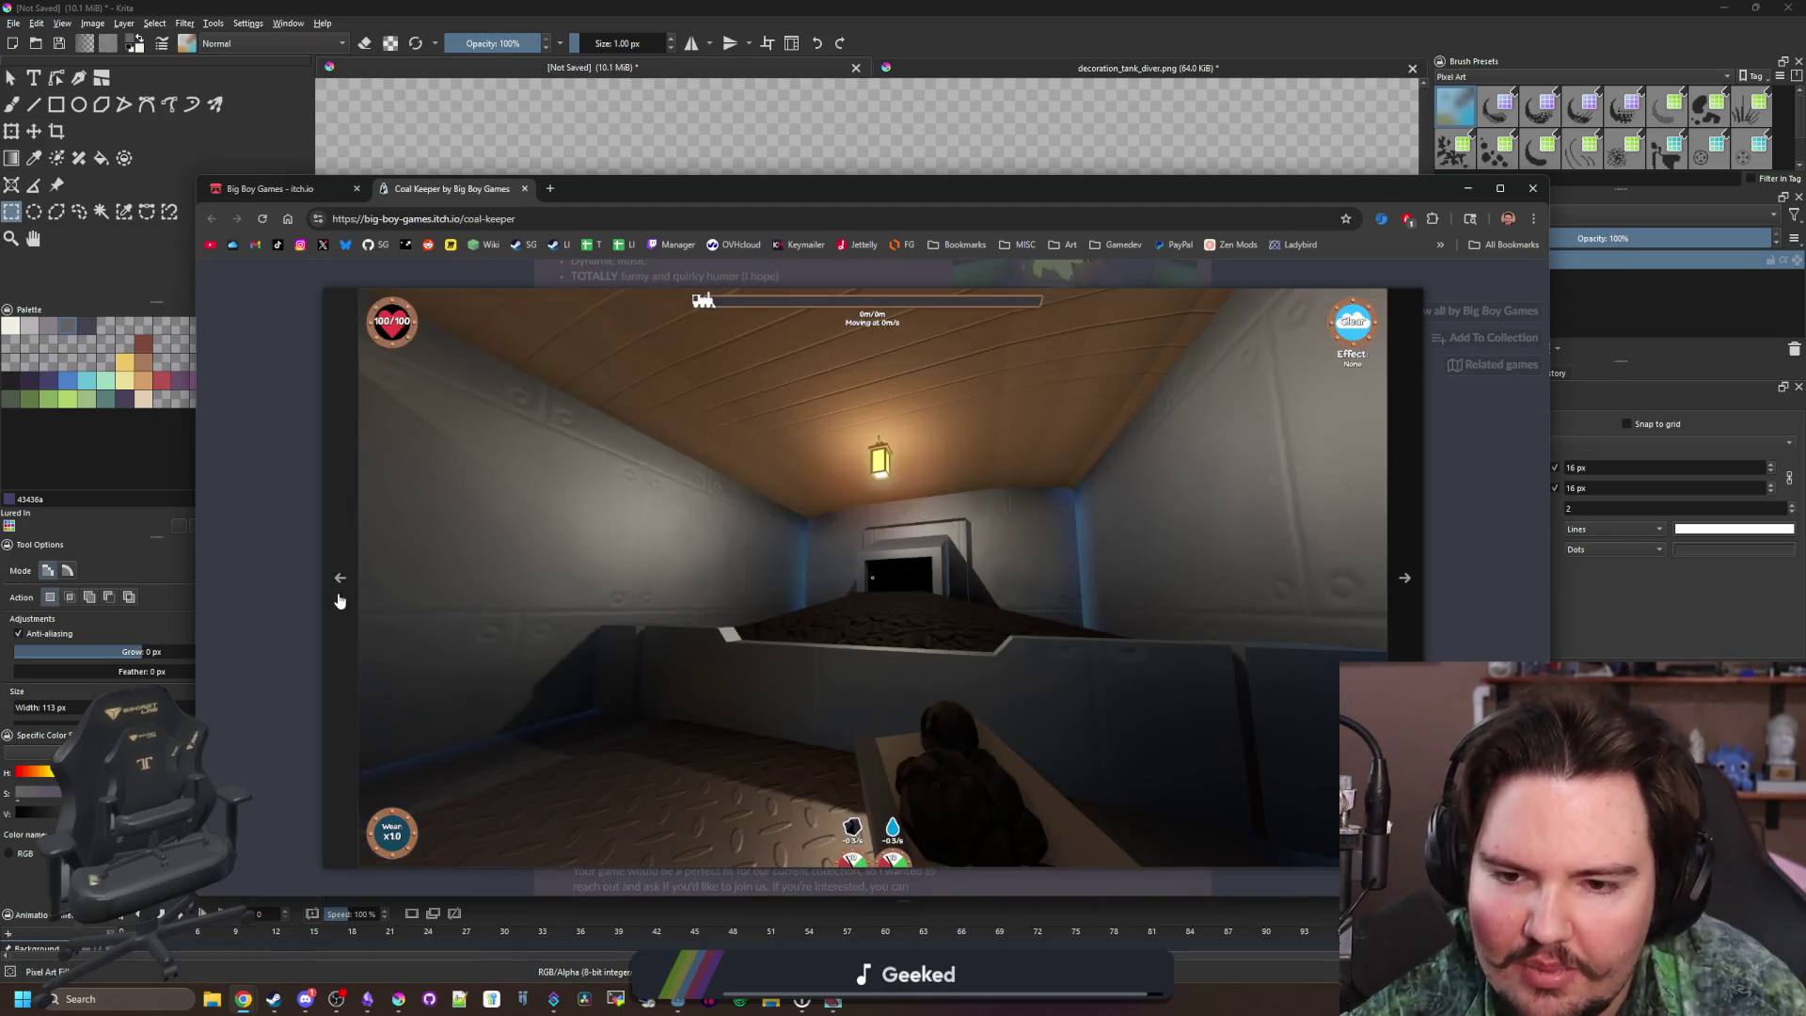
pyautogui.click(339, 600)
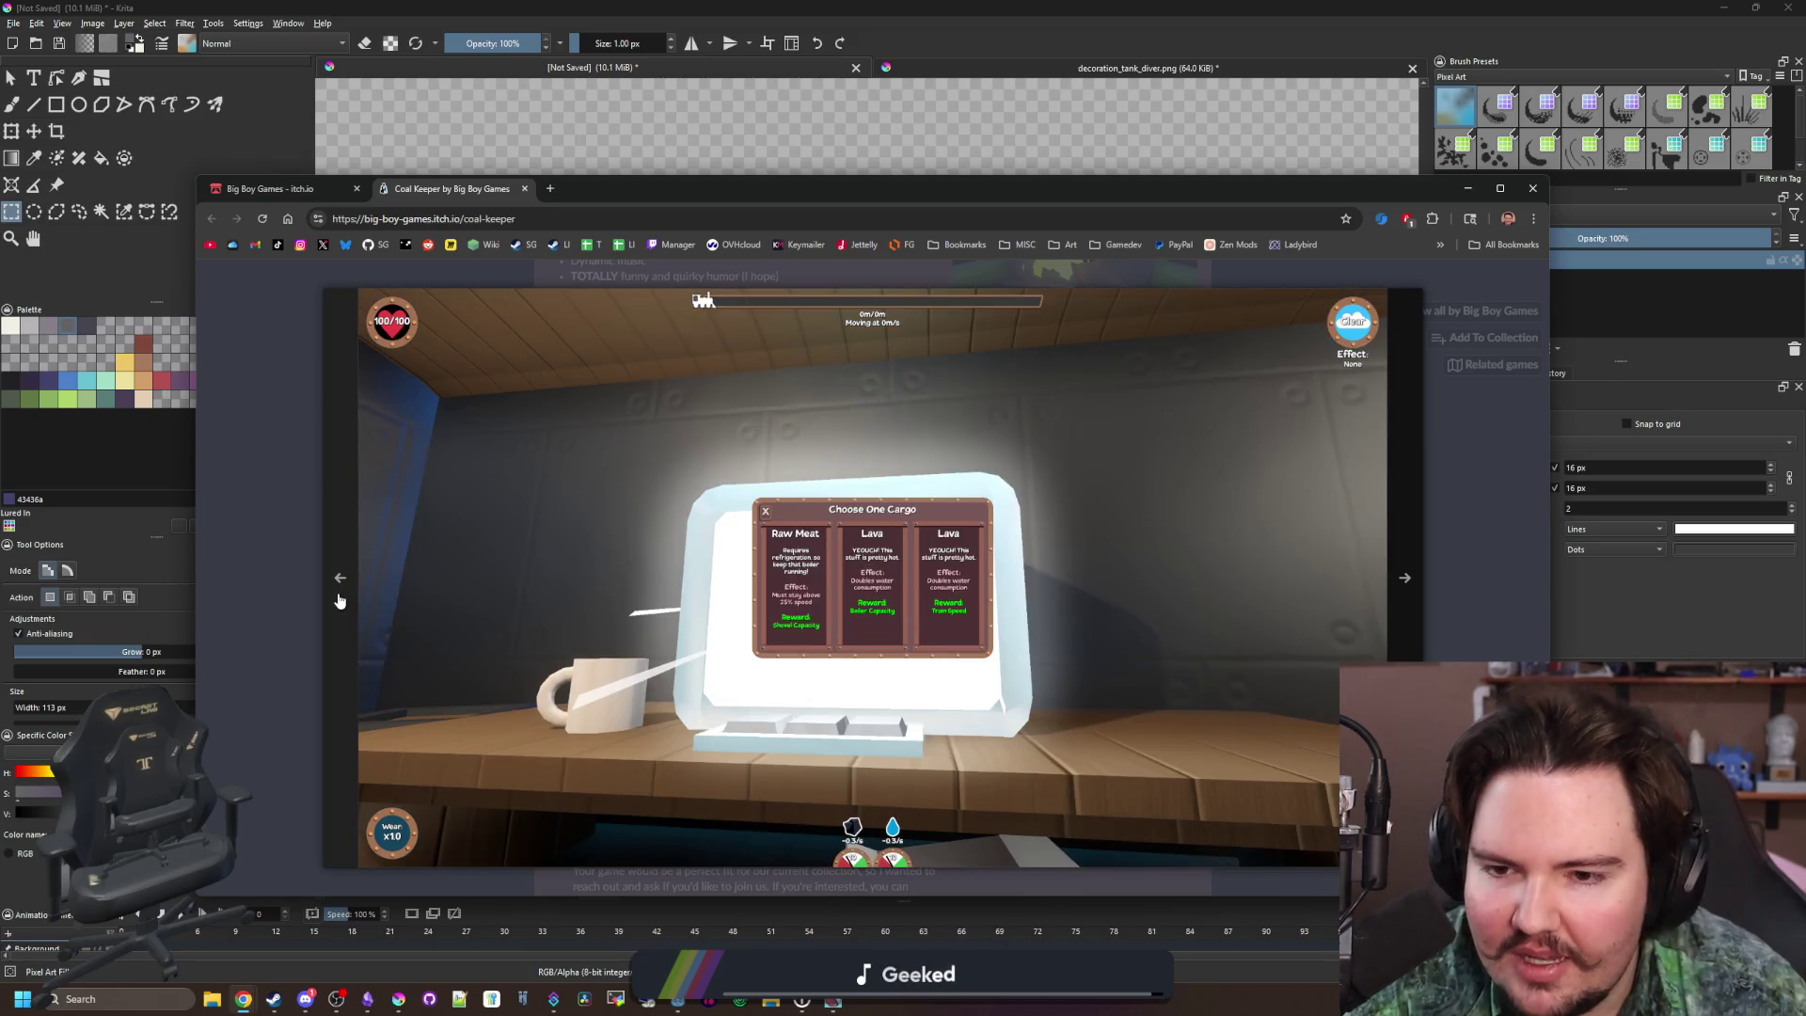
pyautogui.click(339, 600)
pyautogui.click(207, 557)
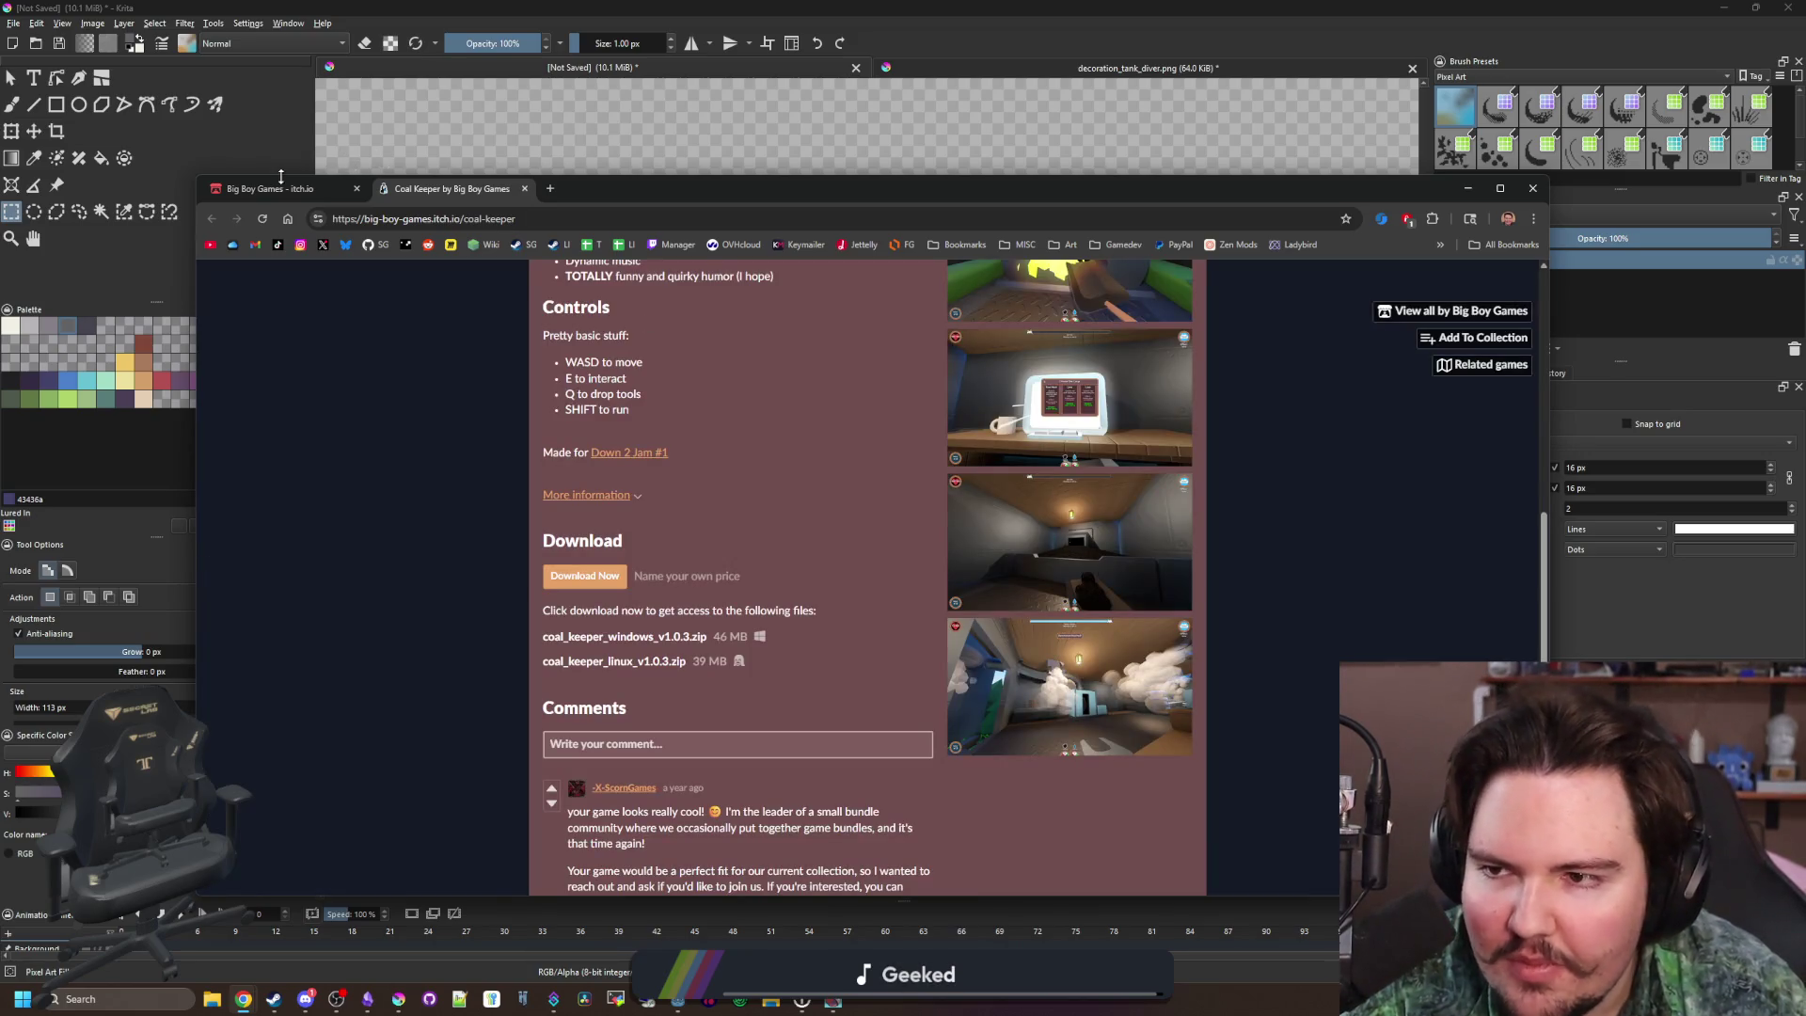
# Scroll through the Pizza Pit page, then return to the Big Boy Games grid
pyautogui.click(280, 183)
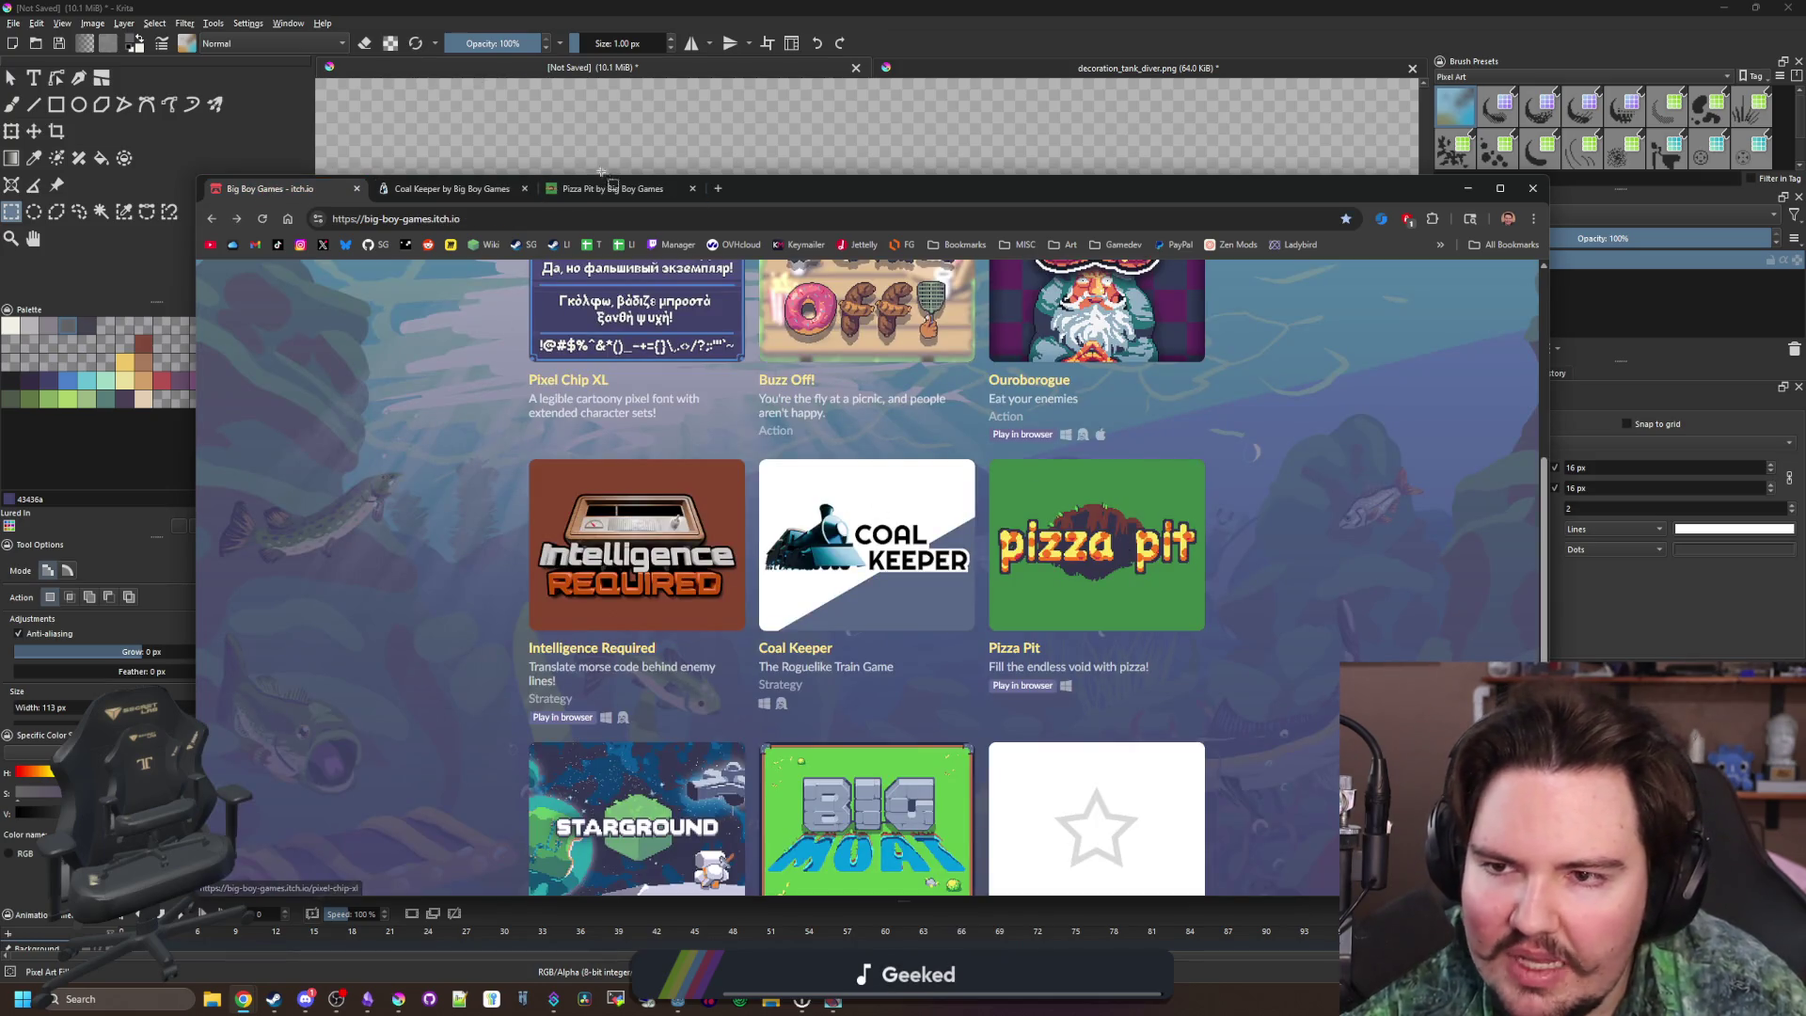
pyautogui.hotkey('ctrl', 'Tab')
pyautogui.scroll(-15, 941, 621)
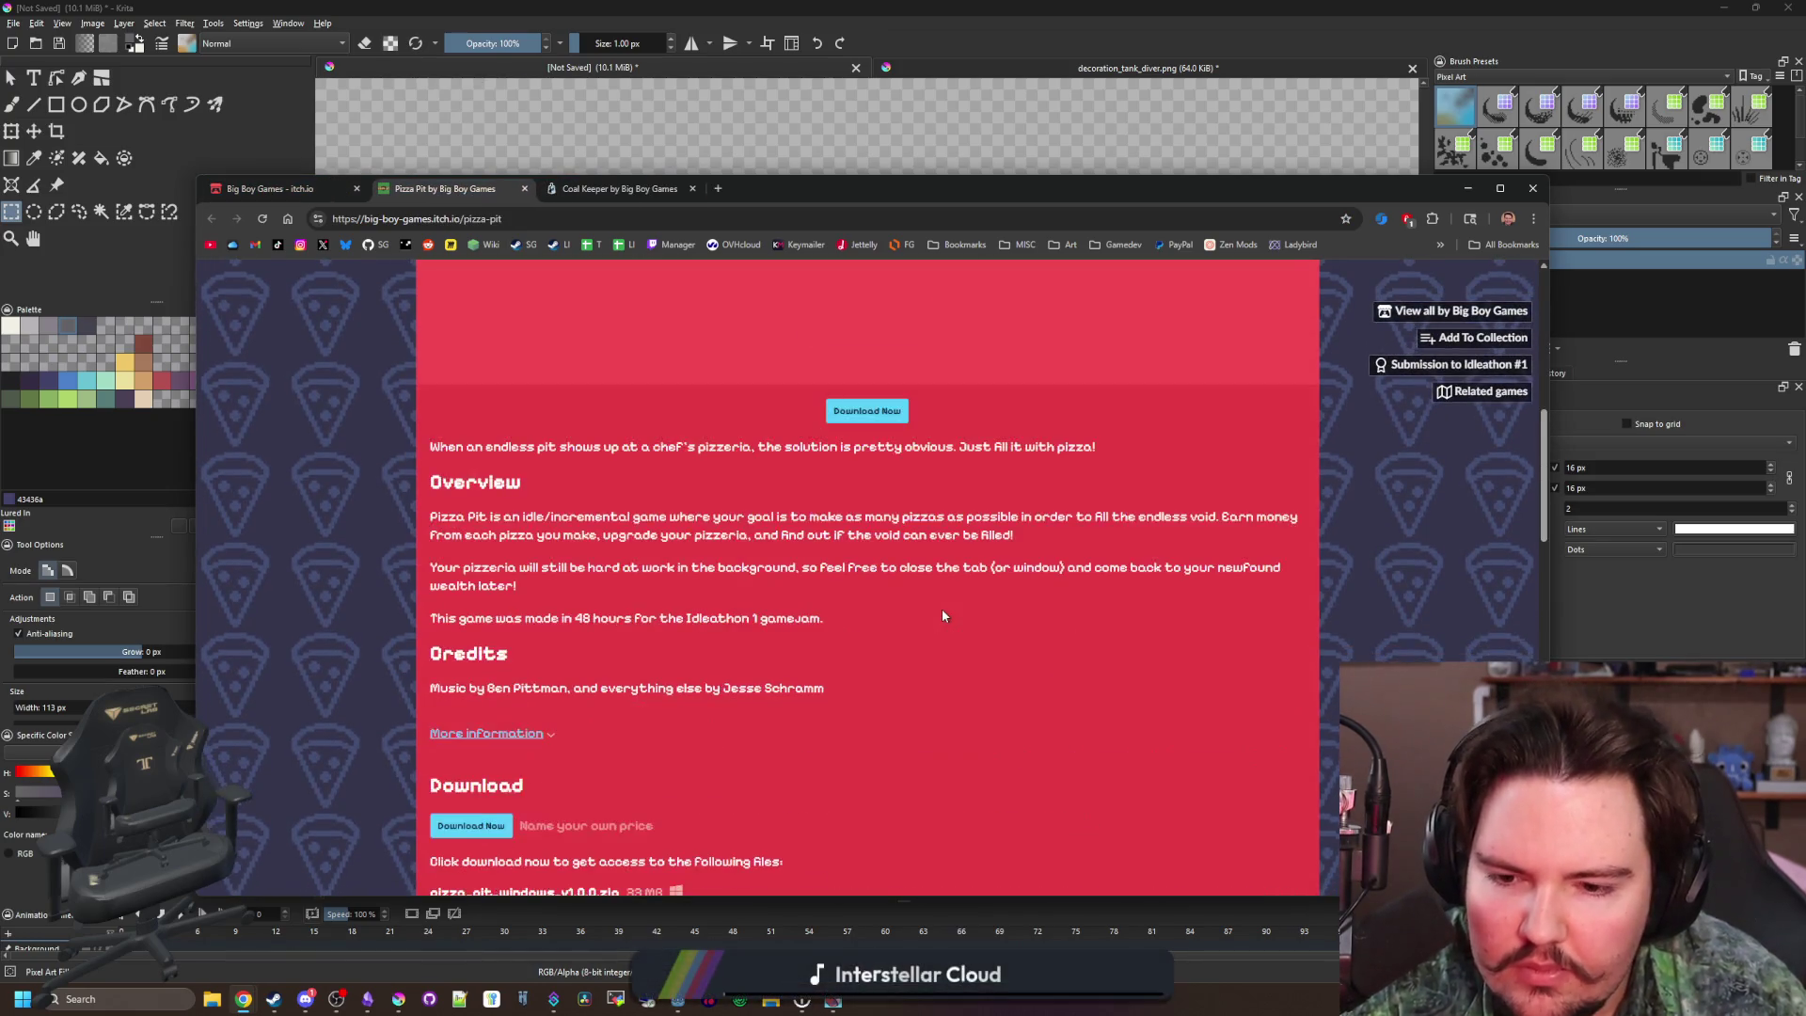
pyautogui.scroll(-5, 943, 616)
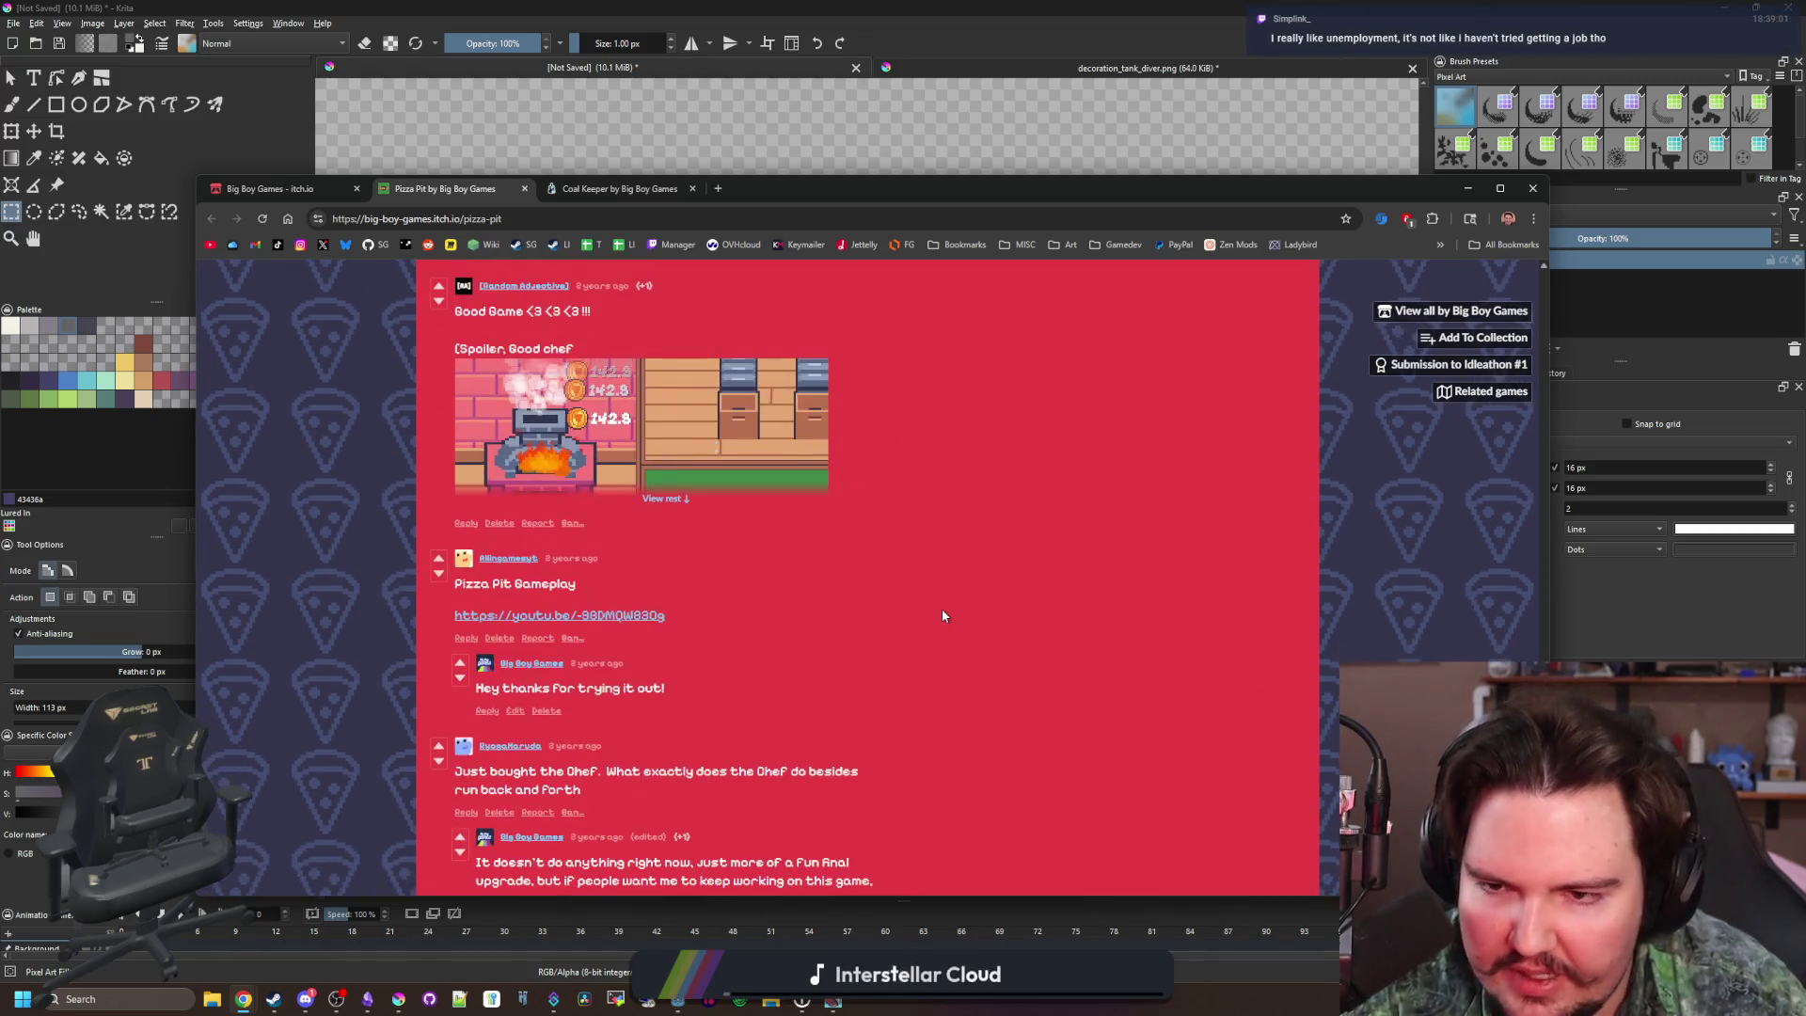
pyautogui.press('Home')
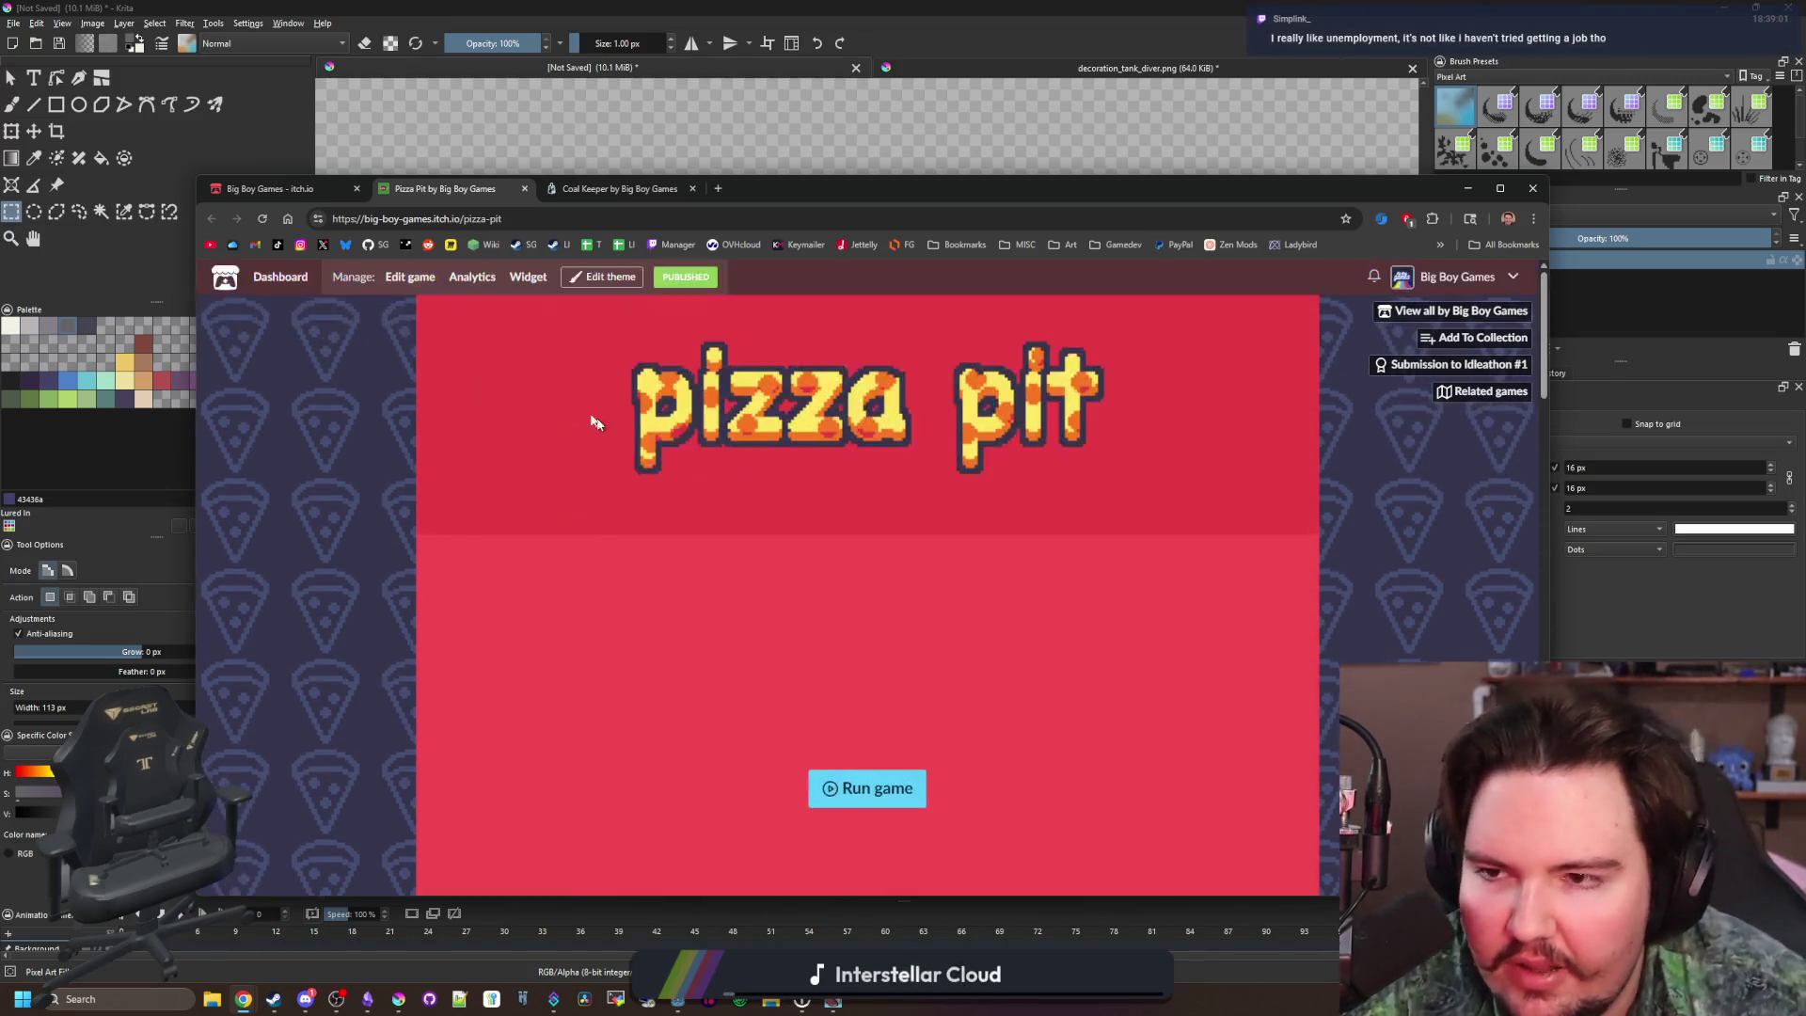
pyautogui.hotkey('ctrl', 'shift', 'Tab')
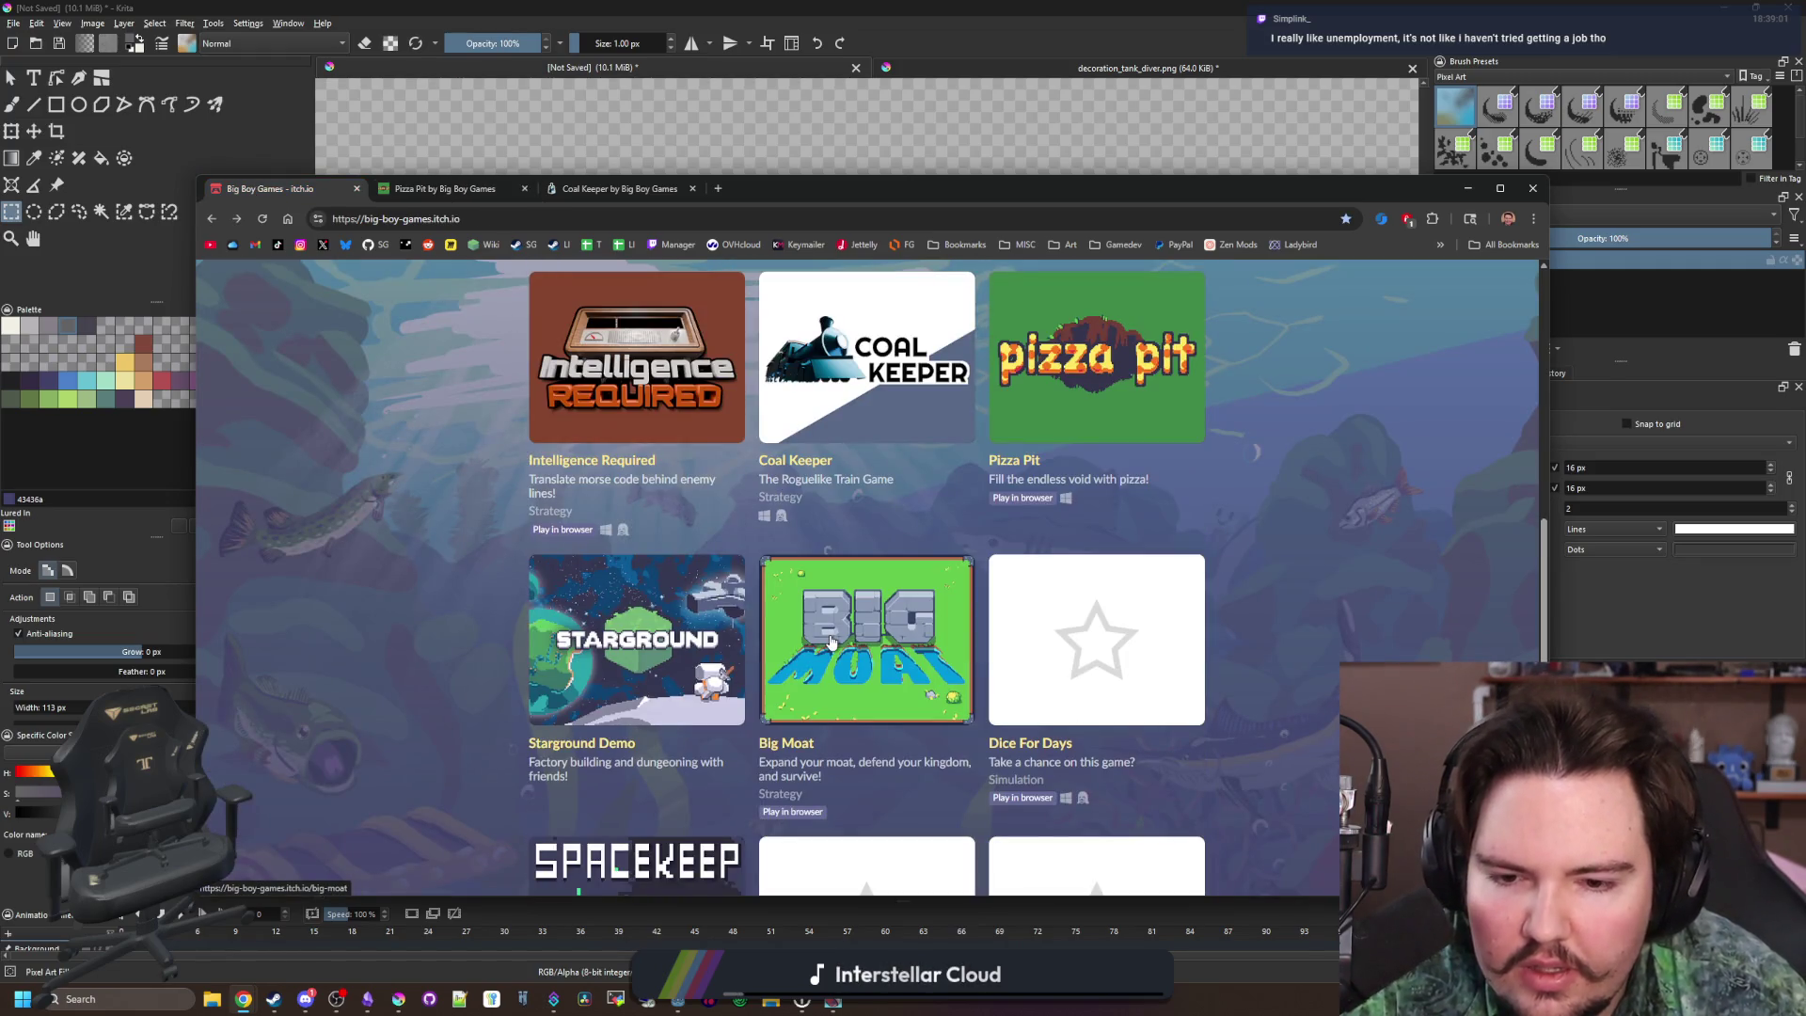
# Move the Big Moat tab to second position and scroll through its page
pyautogui.moveTo(847, 188); pyautogui.dragTo(528, 188)
pyautogui.scroll(-10, 908, 517)
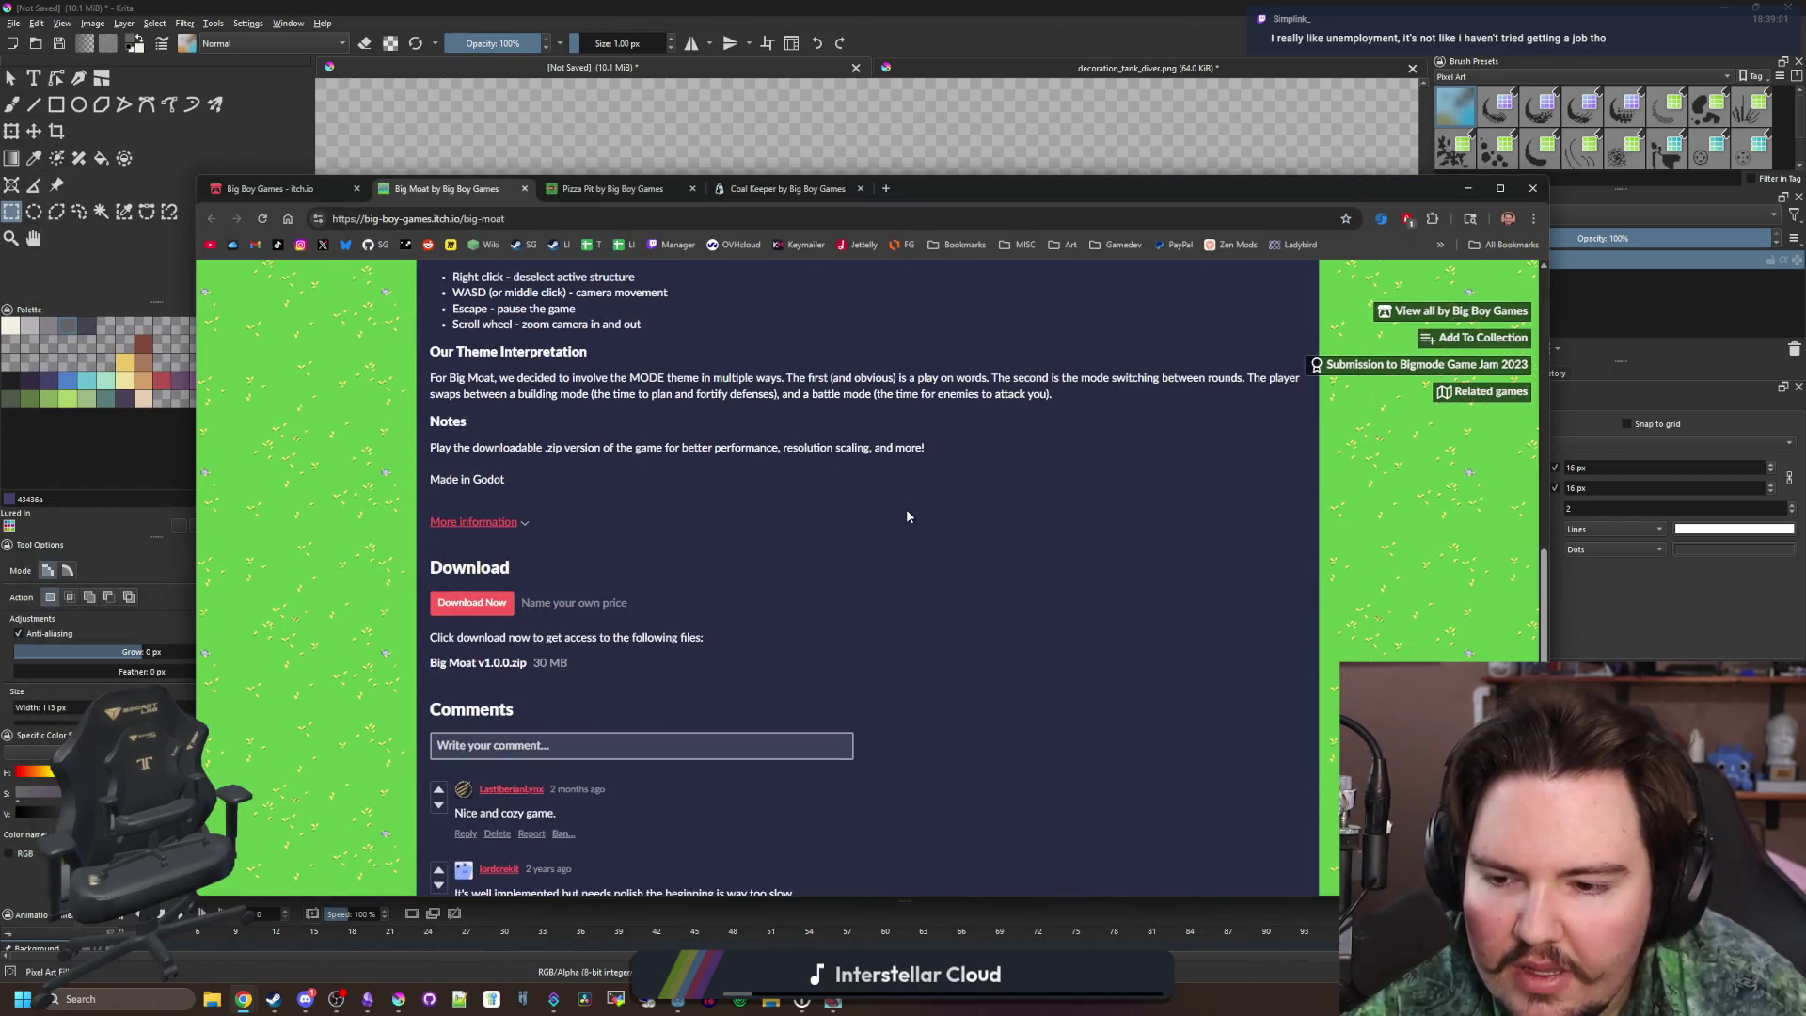
pyautogui.scroll(-1, 908, 516)
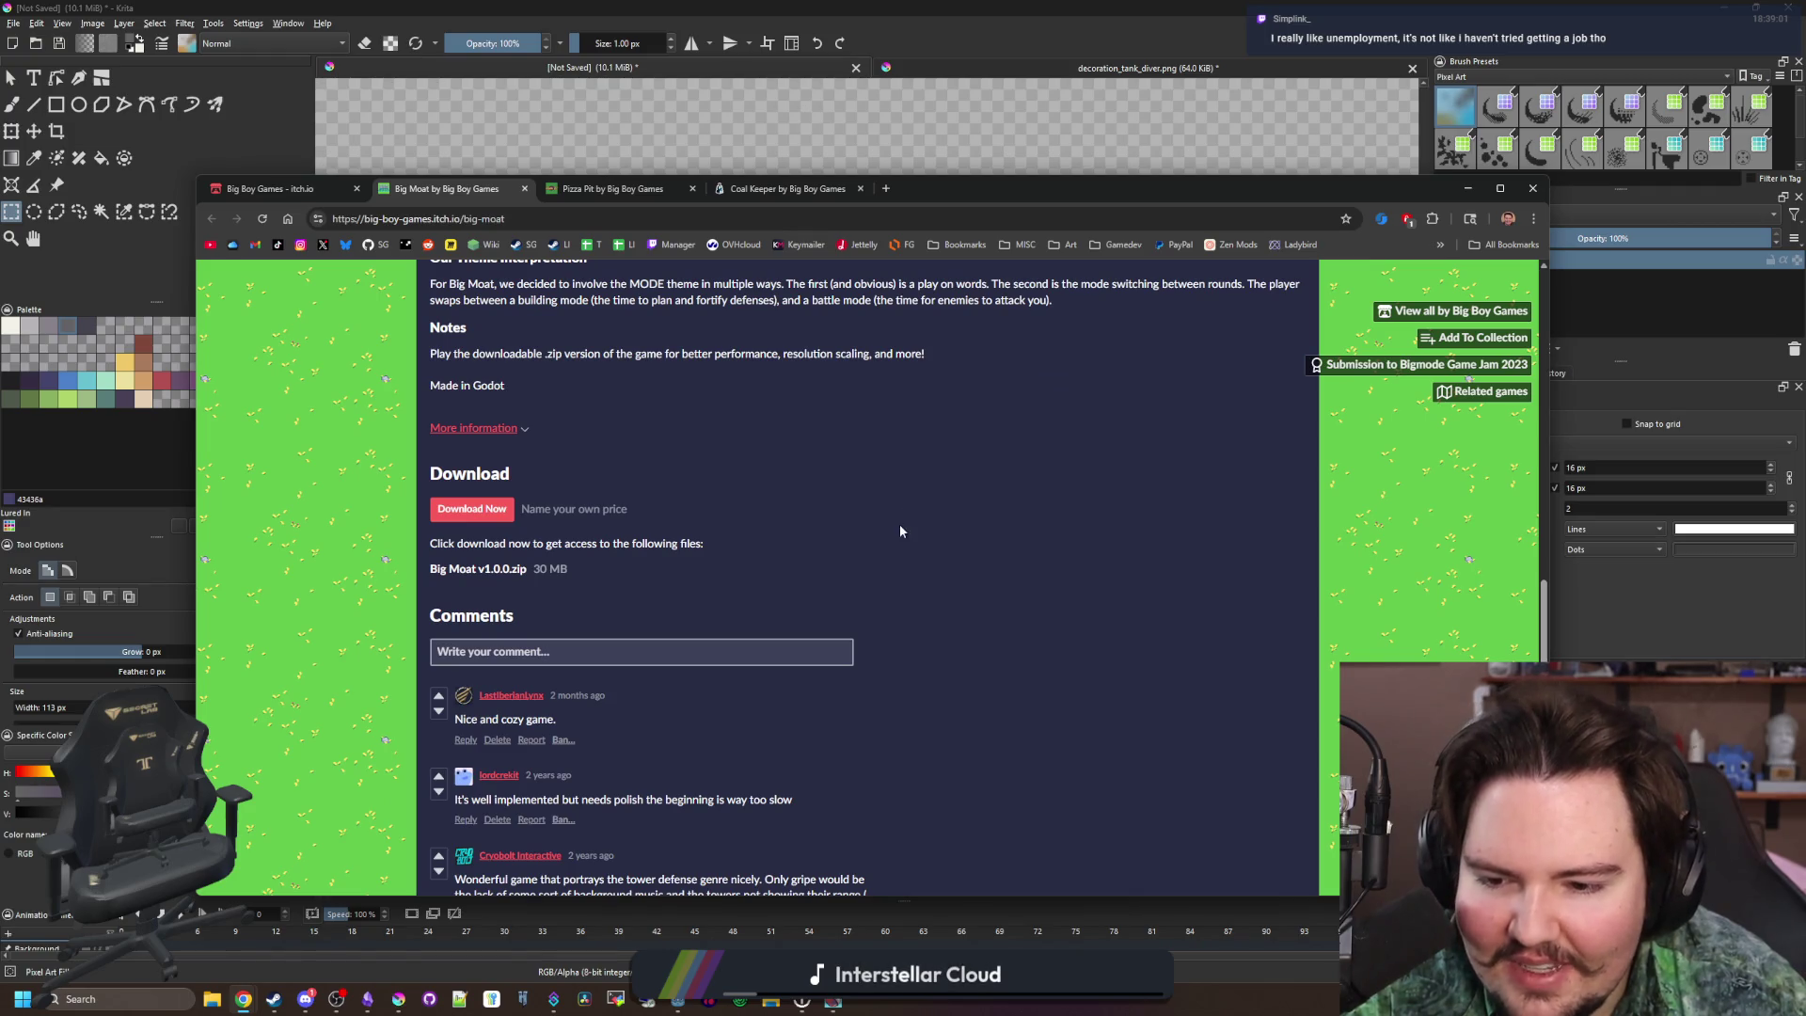
pyautogui.scroll(10, 899, 530)
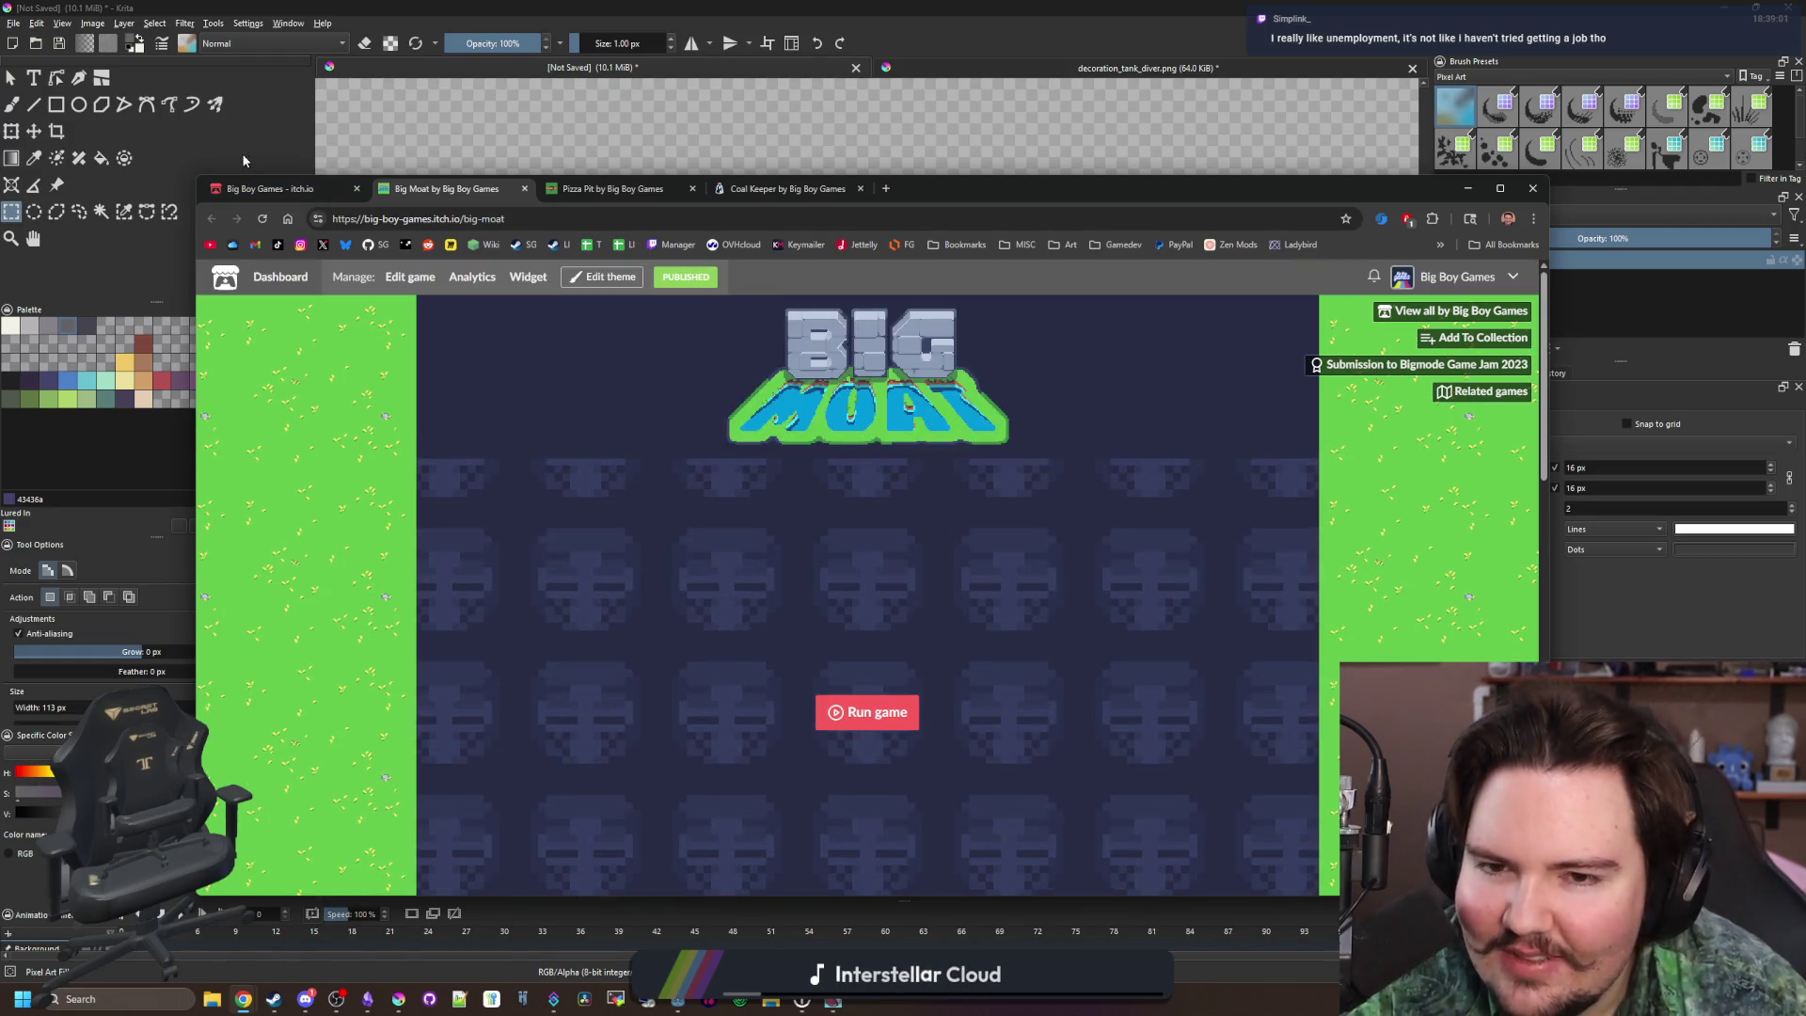
pyautogui.click(253, 198)
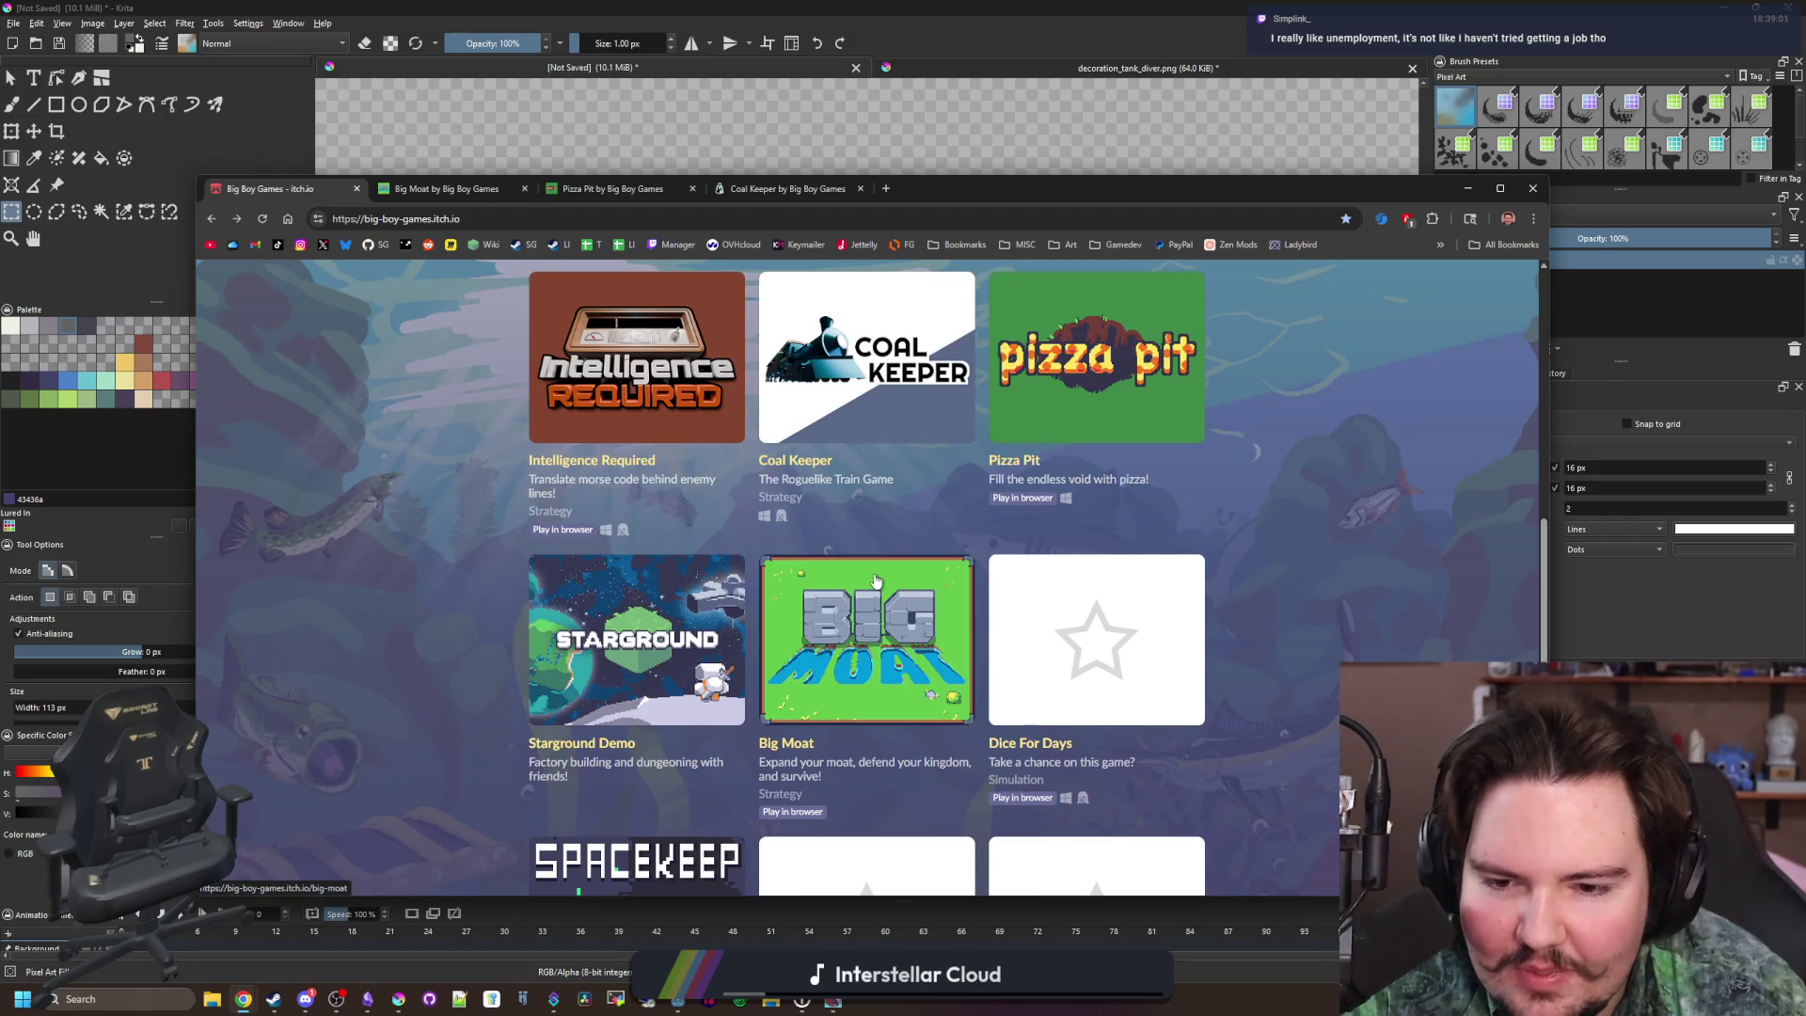
# Open Dice For Days from the games grid in a new tab and view it
pyautogui.scroll(-2, 684, 620)
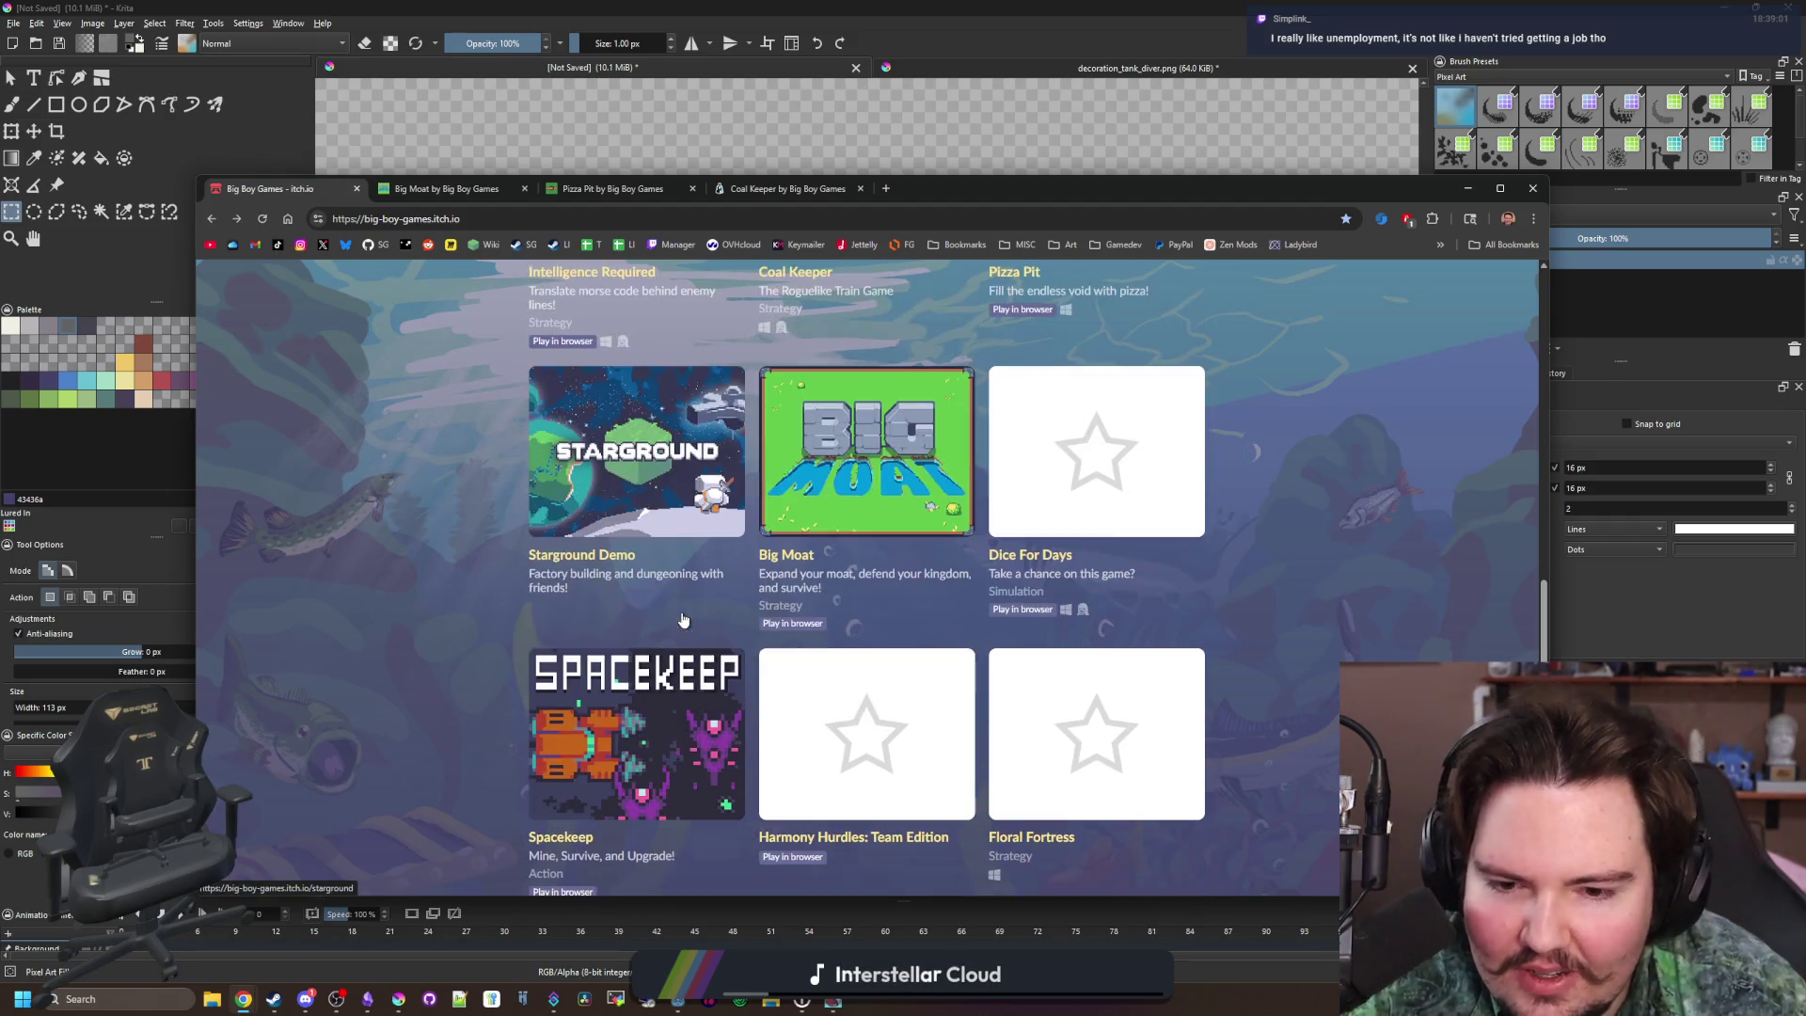
pyautogui.middleClick(1118, 495)
pyautogui.click(503, 195)
# Run the embedded Dice For Days game and dismiss its welcome message
pyautogui.click(898, 635)
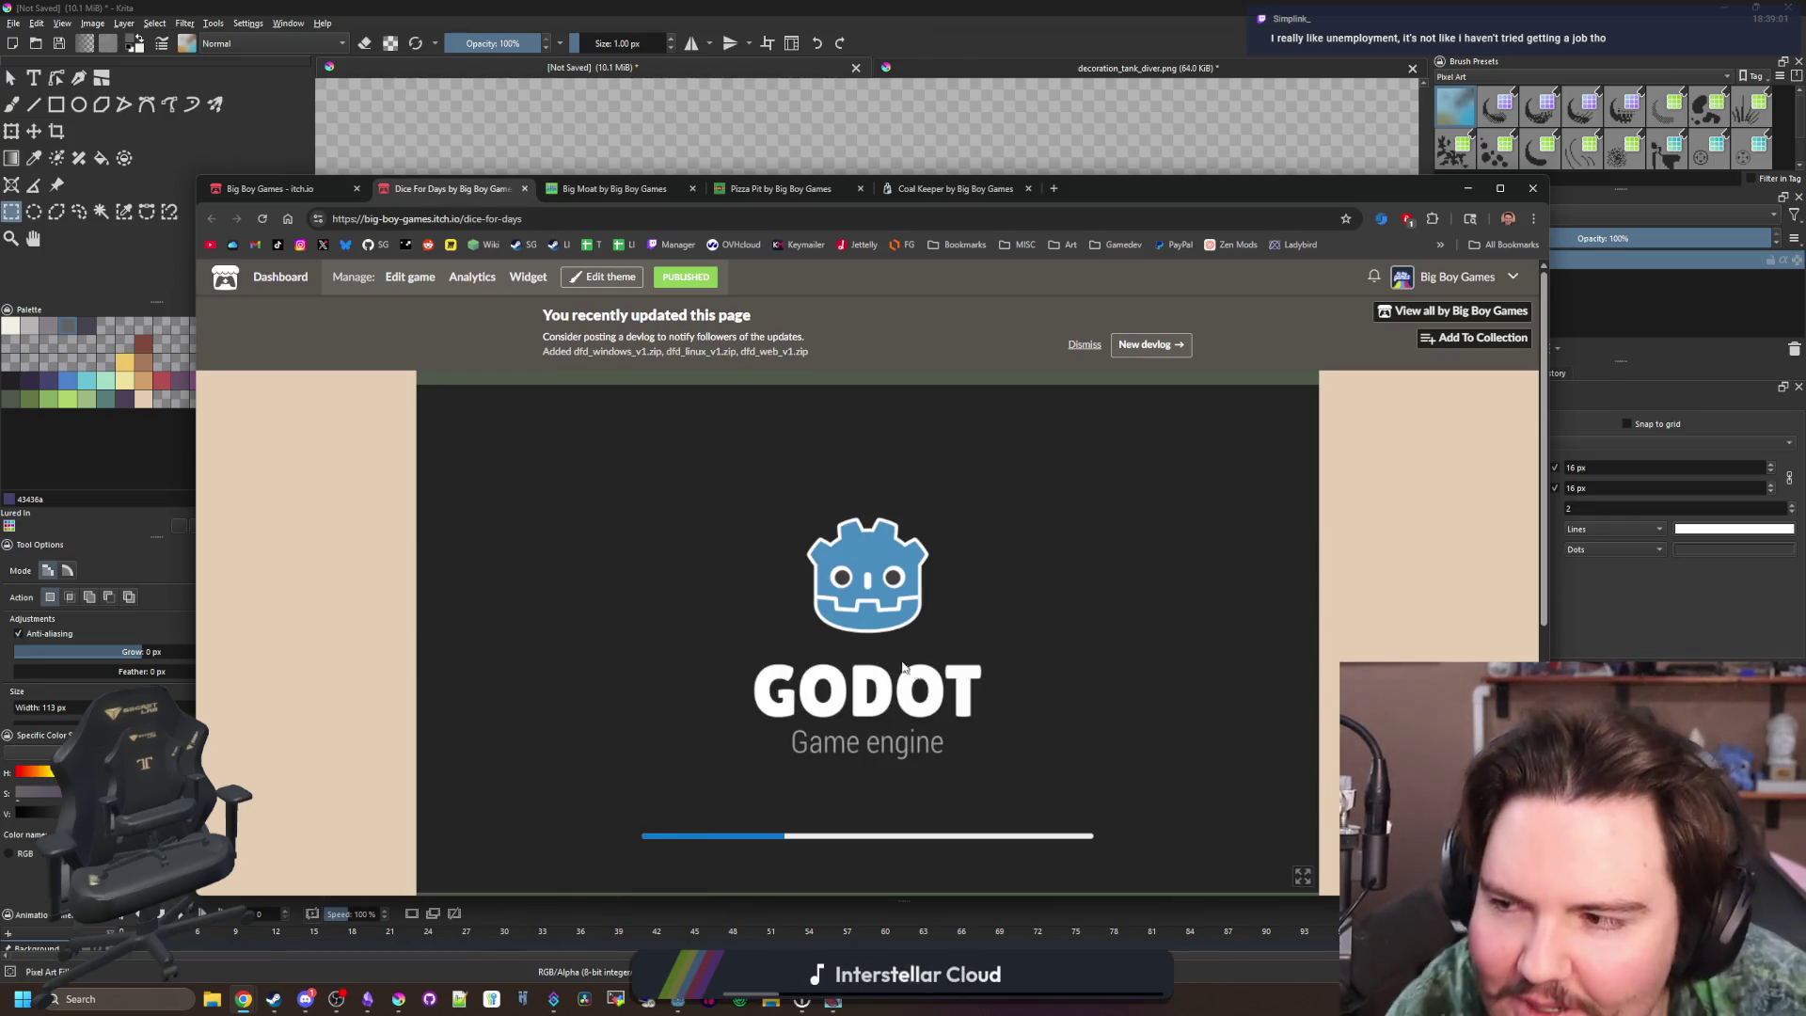
pyautogui.rightClick(445, 188)
pyautogui.click(514, 350)
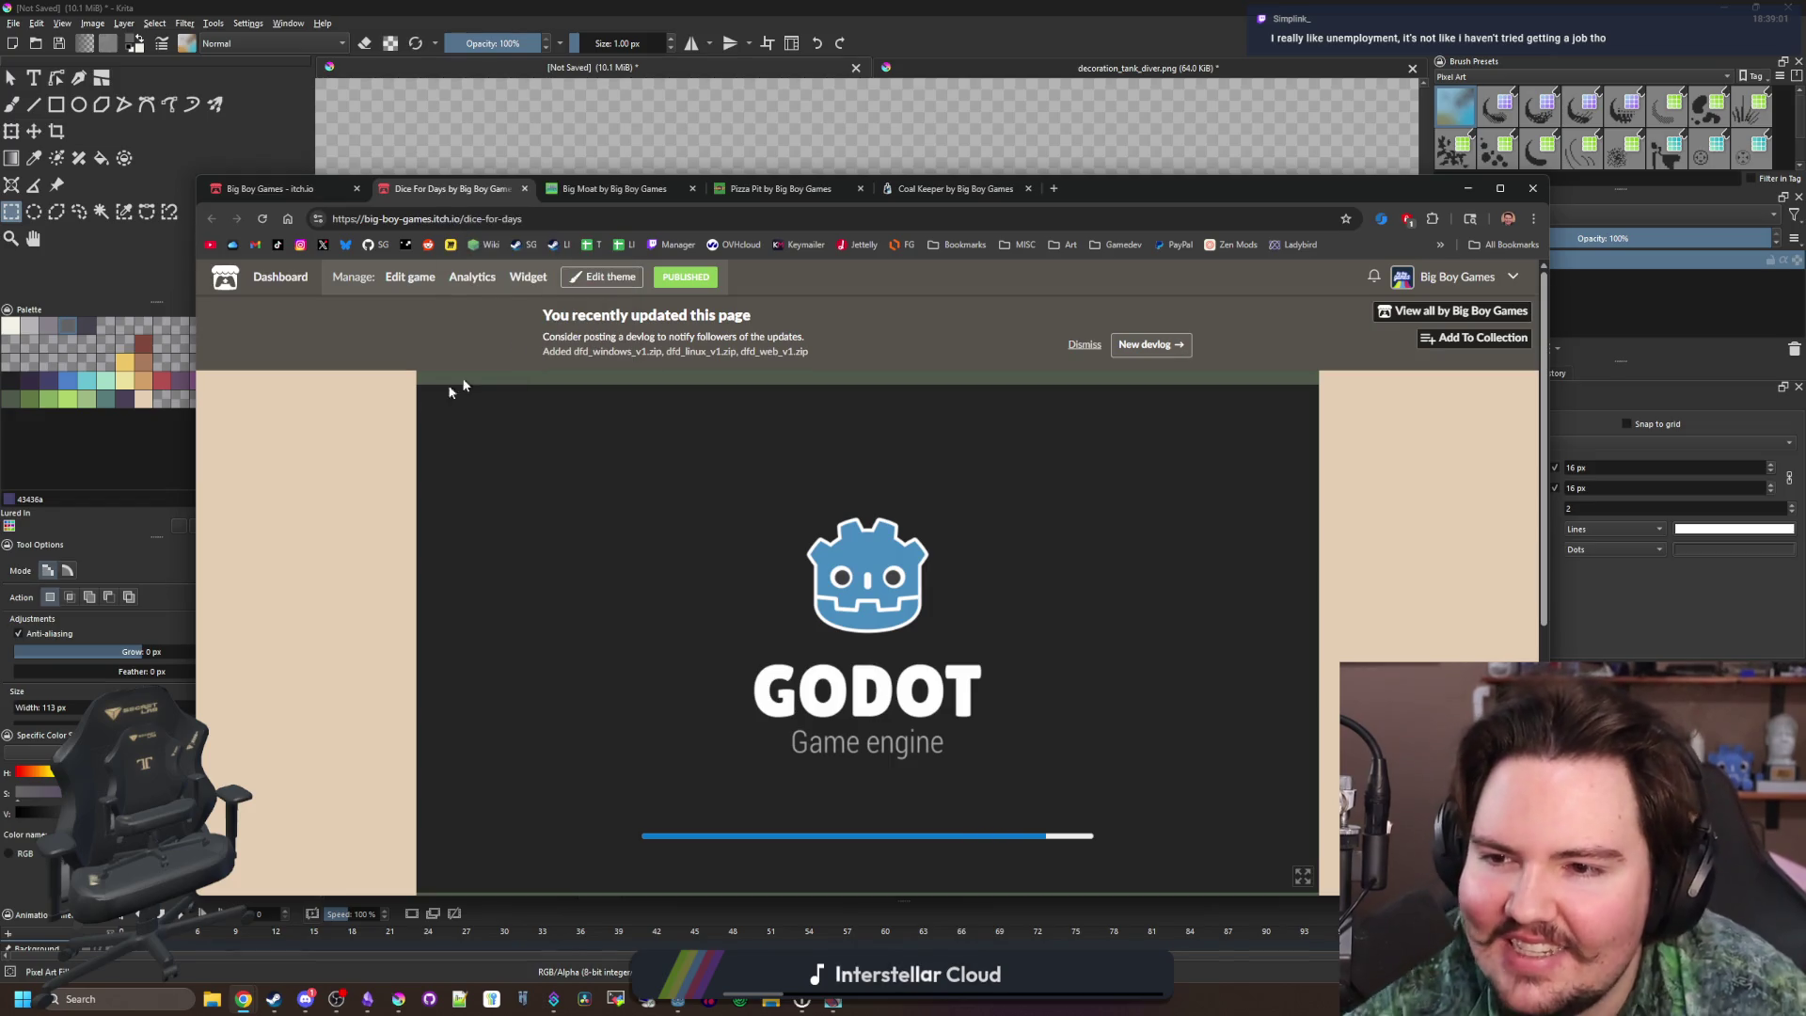
pyautogui.scroll(-1, 810, 539)
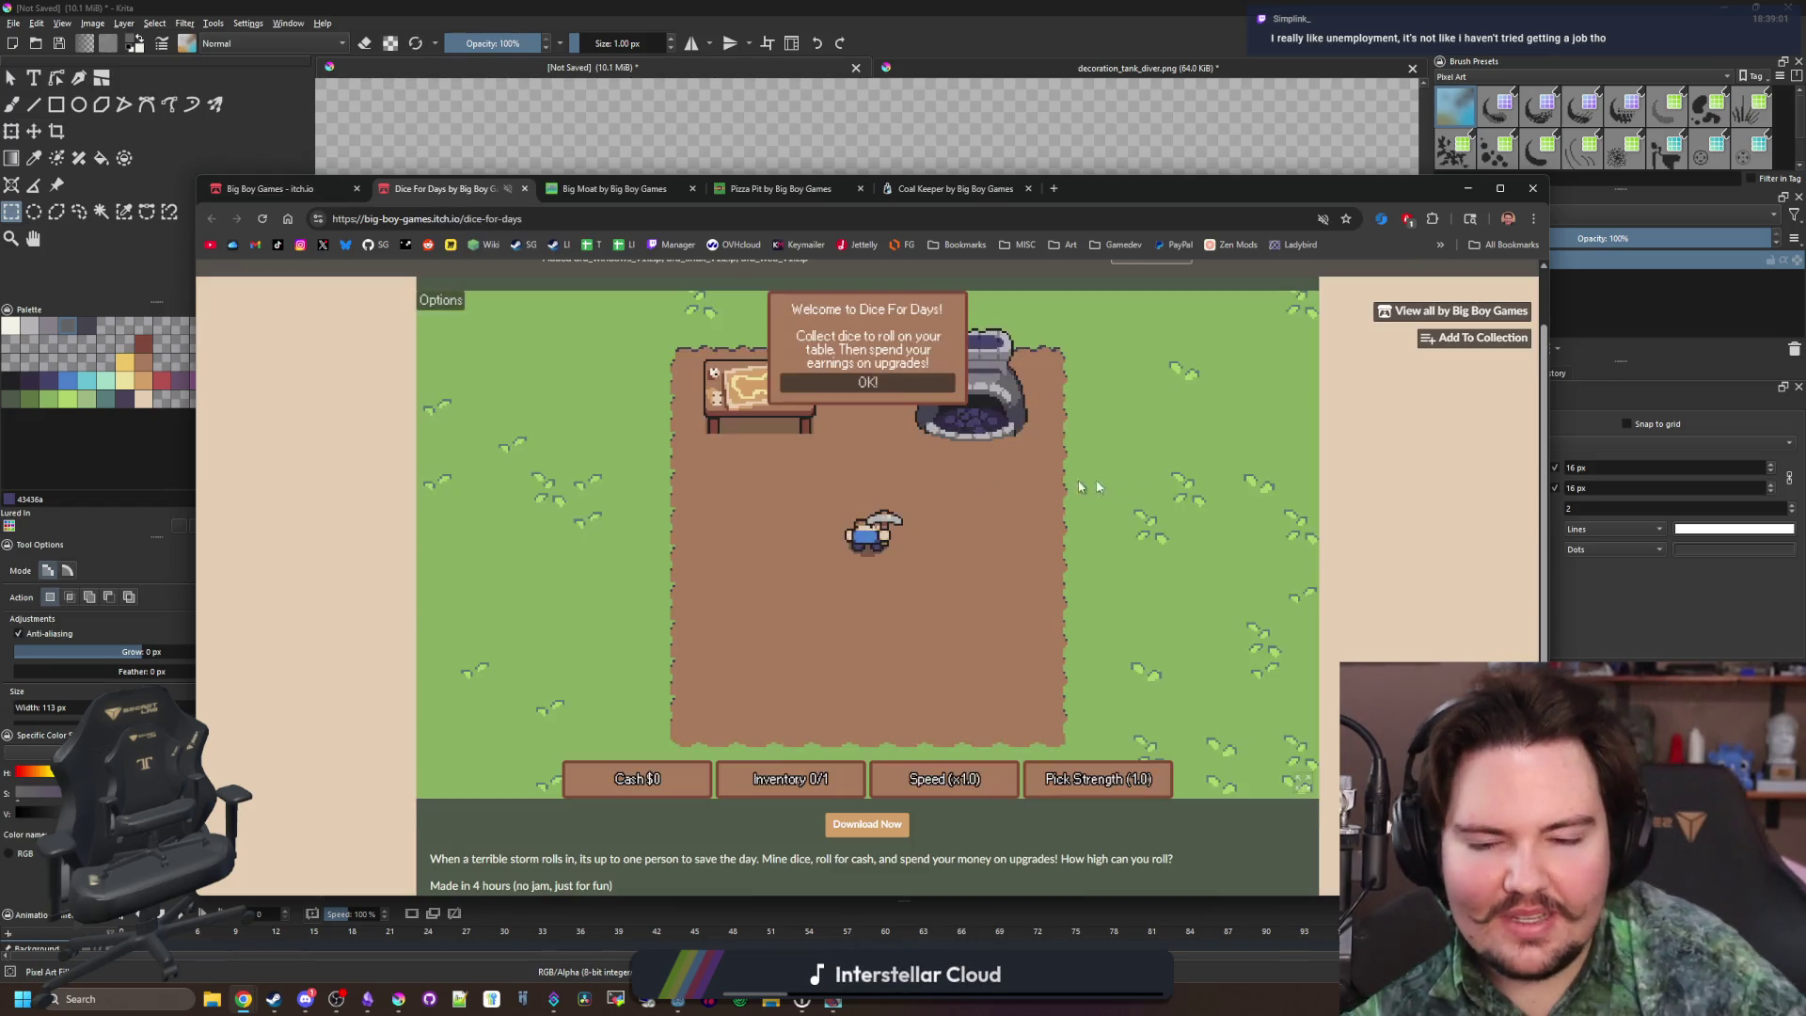
pyautogui.click(903, 384)
# Walk the player around with WASD to pick up the die and head back
pyautogui.press('w')
pyautogui.press('a')
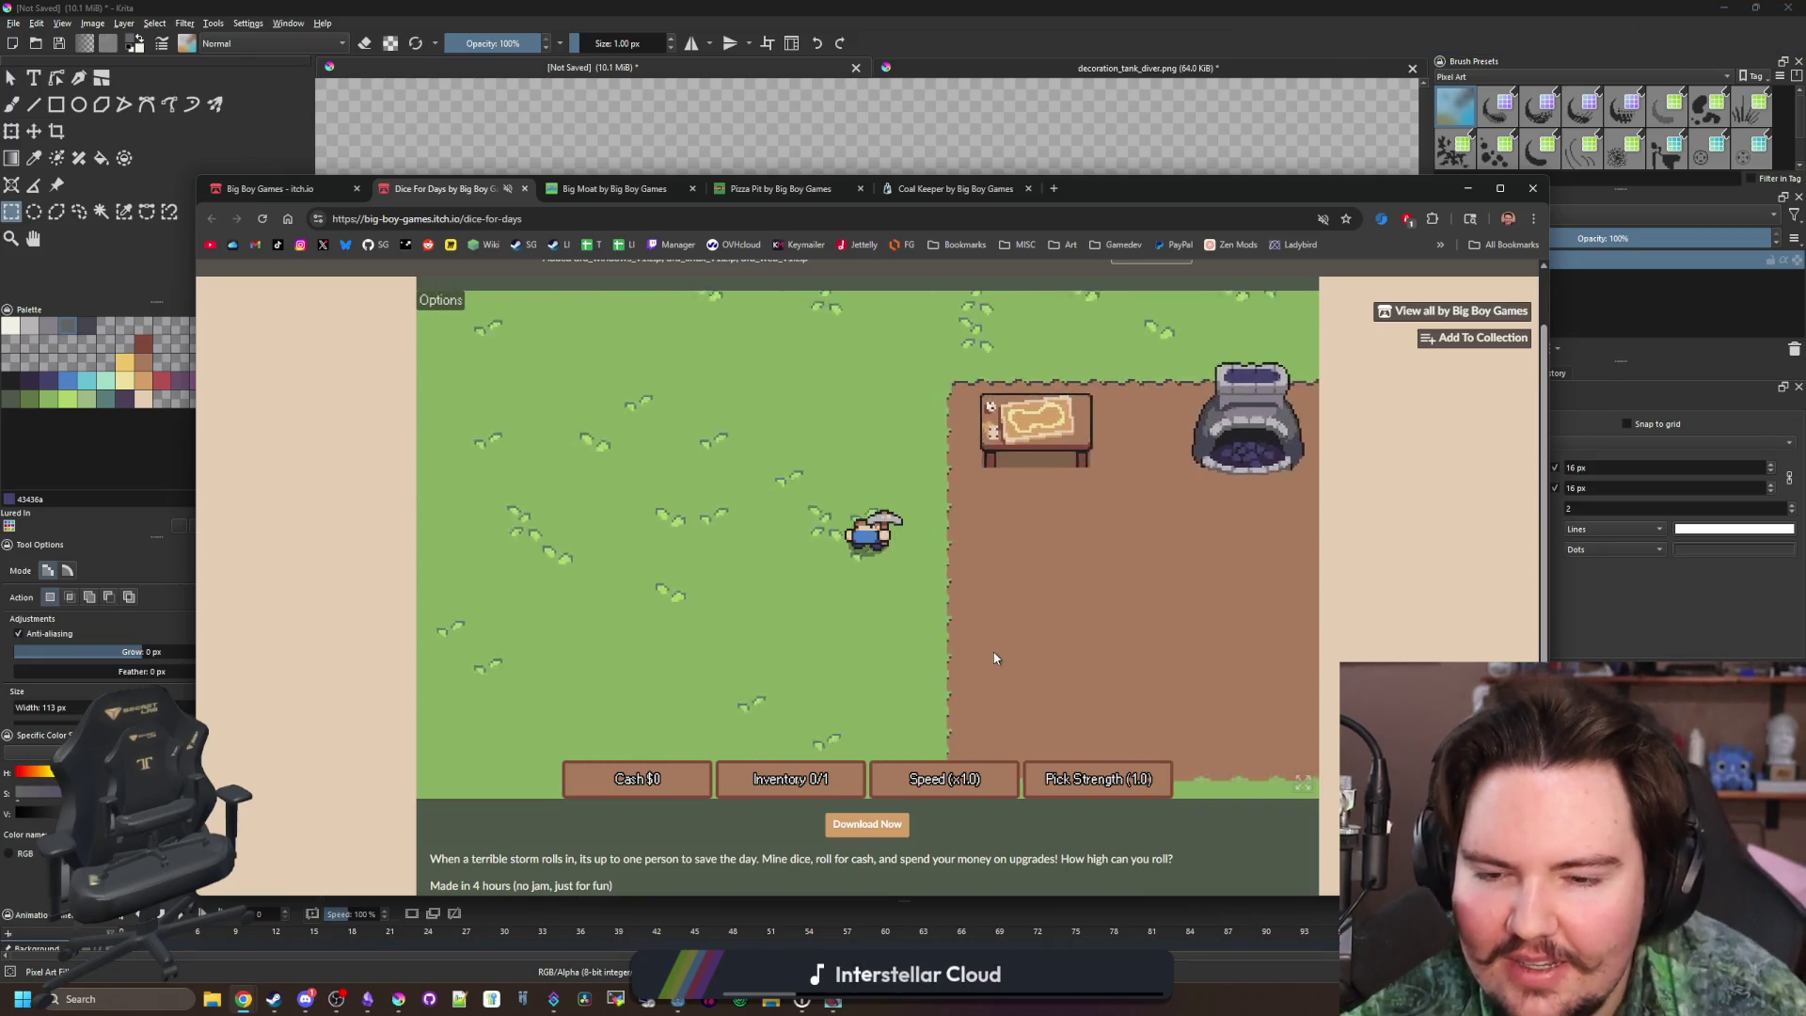
pyautogui.press('s')
pyautogui.press('a')
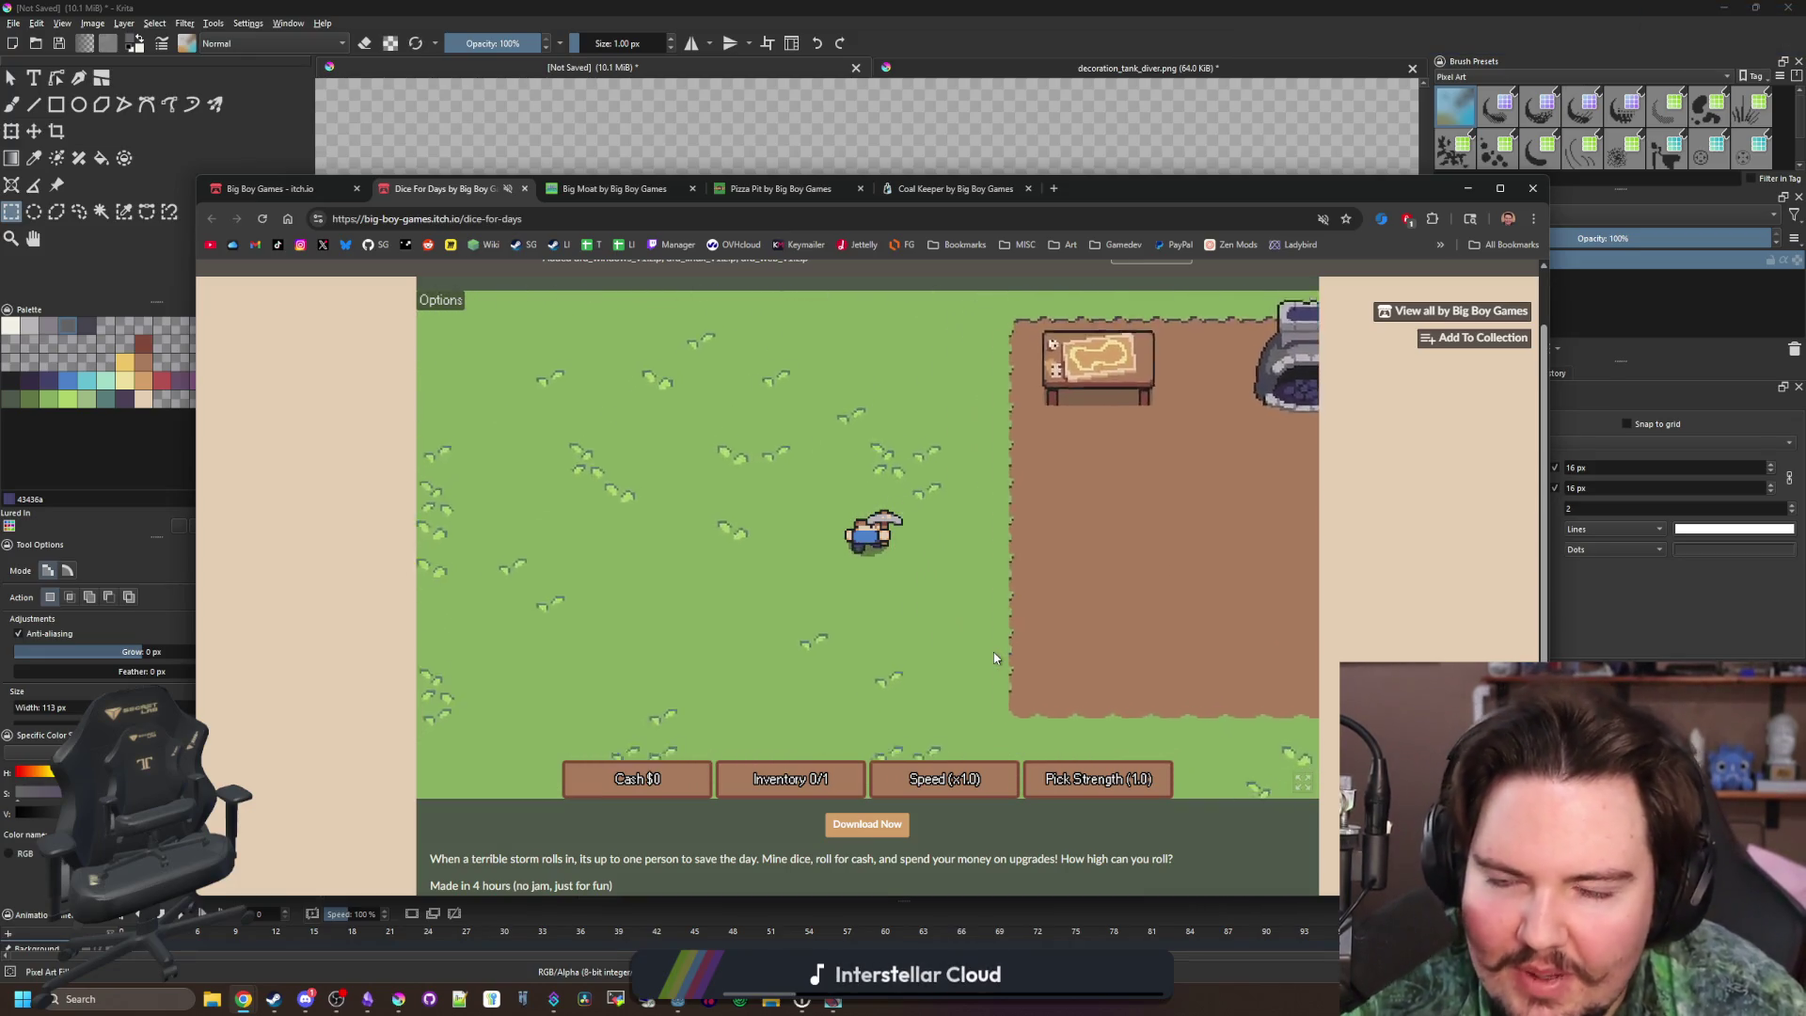
pyautogui.press('s')
pyautogui.press('d')
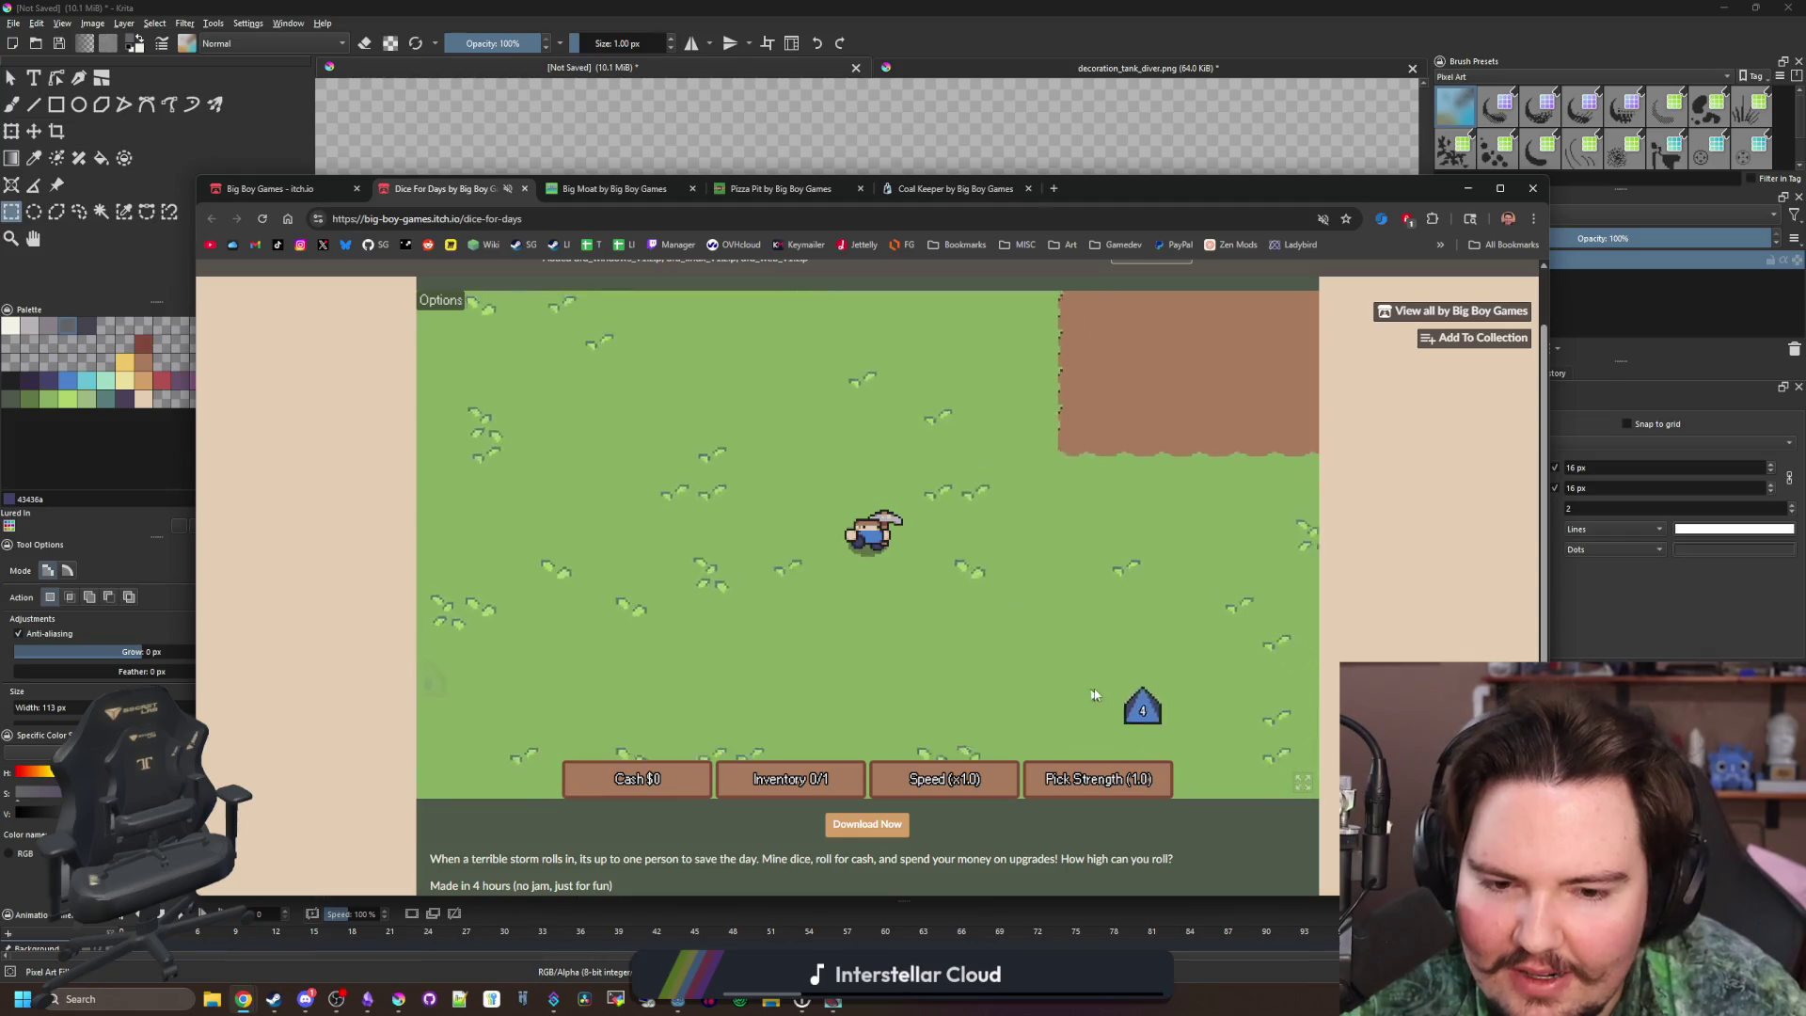
pyautogui.press('d')
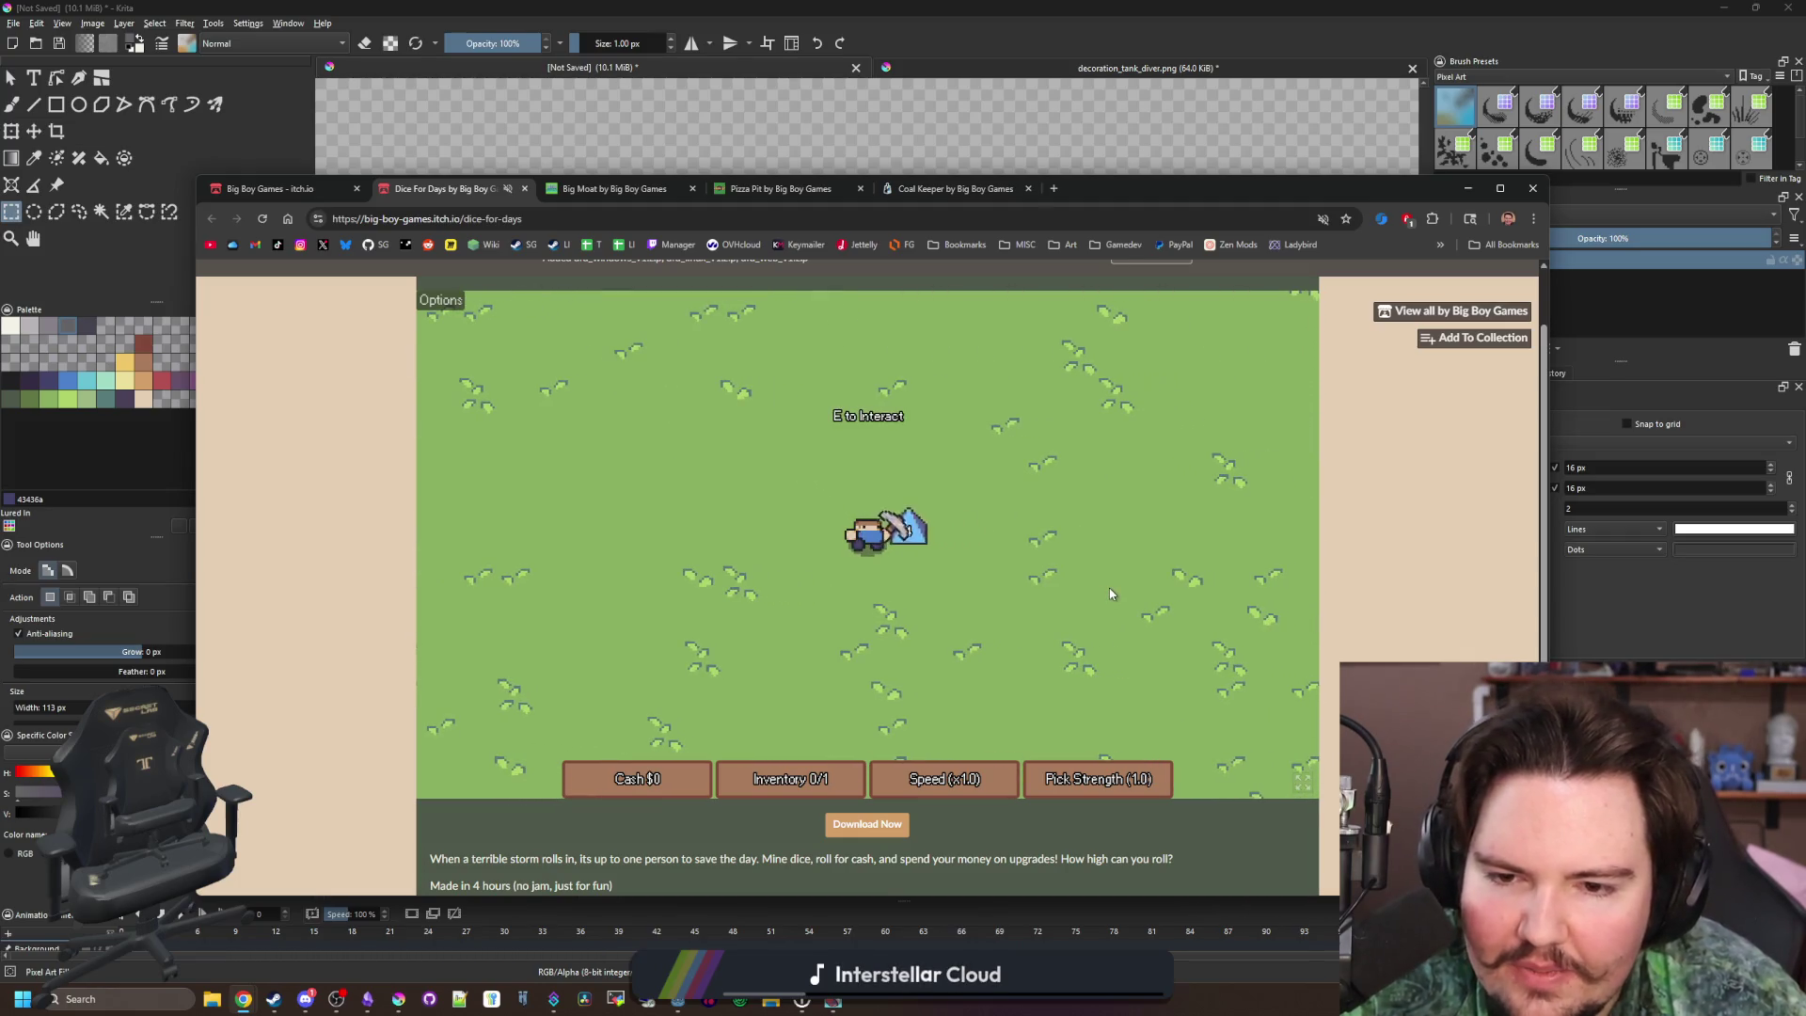
pyautogui.press('w')
pyautogui.press('w')
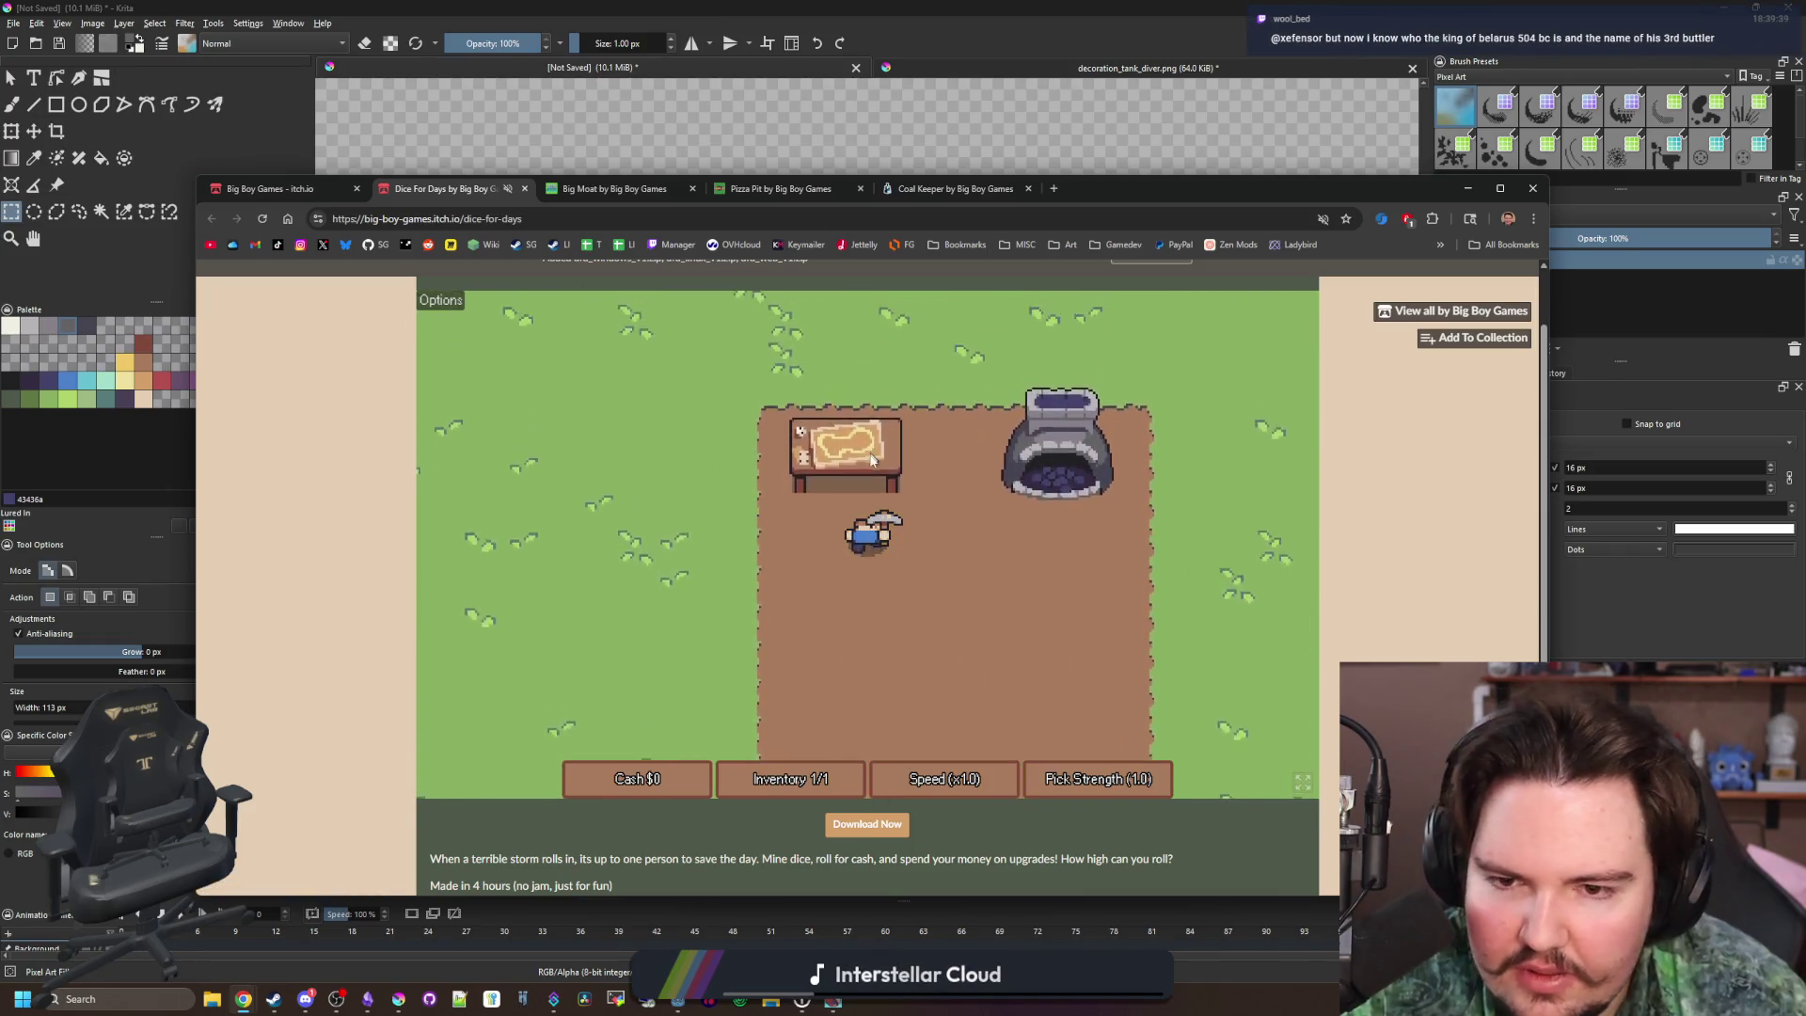
# Roll the collected die for cash, then close the Dice For Days page
pyautogui.click(867, 678)
pyautogui.click(1042, 412)
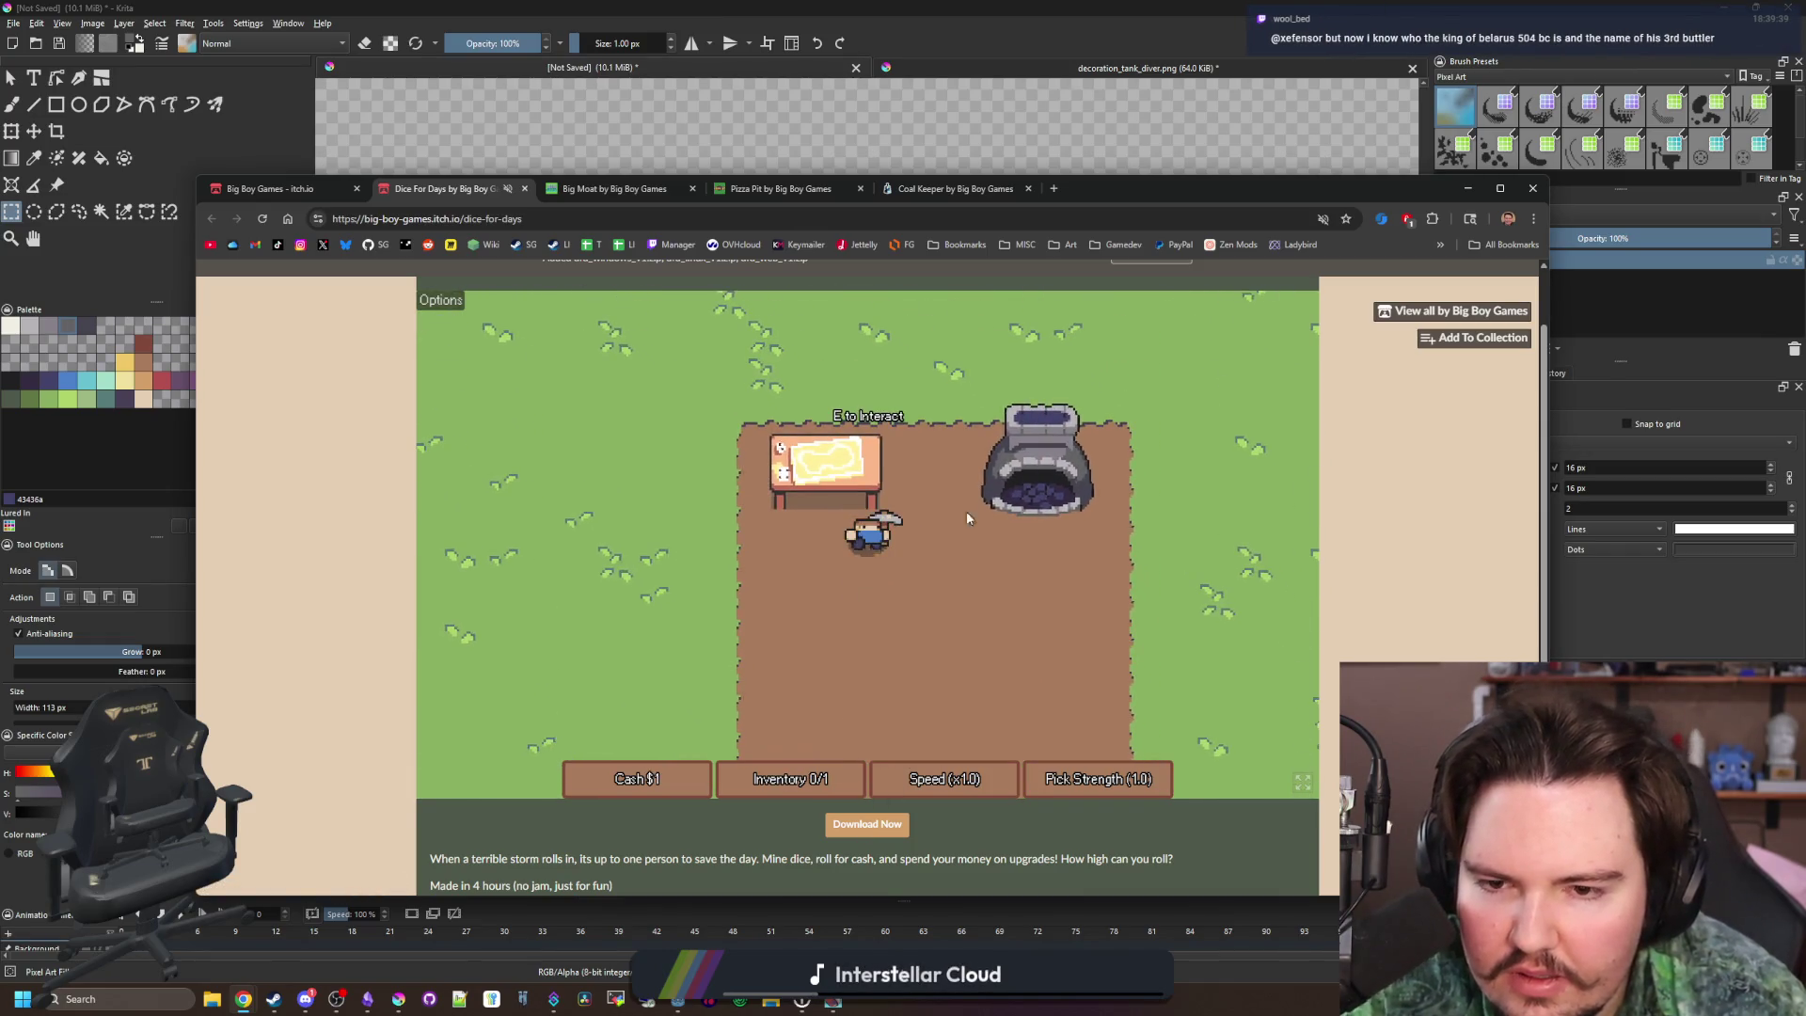
pyautogui.click(526, 189)
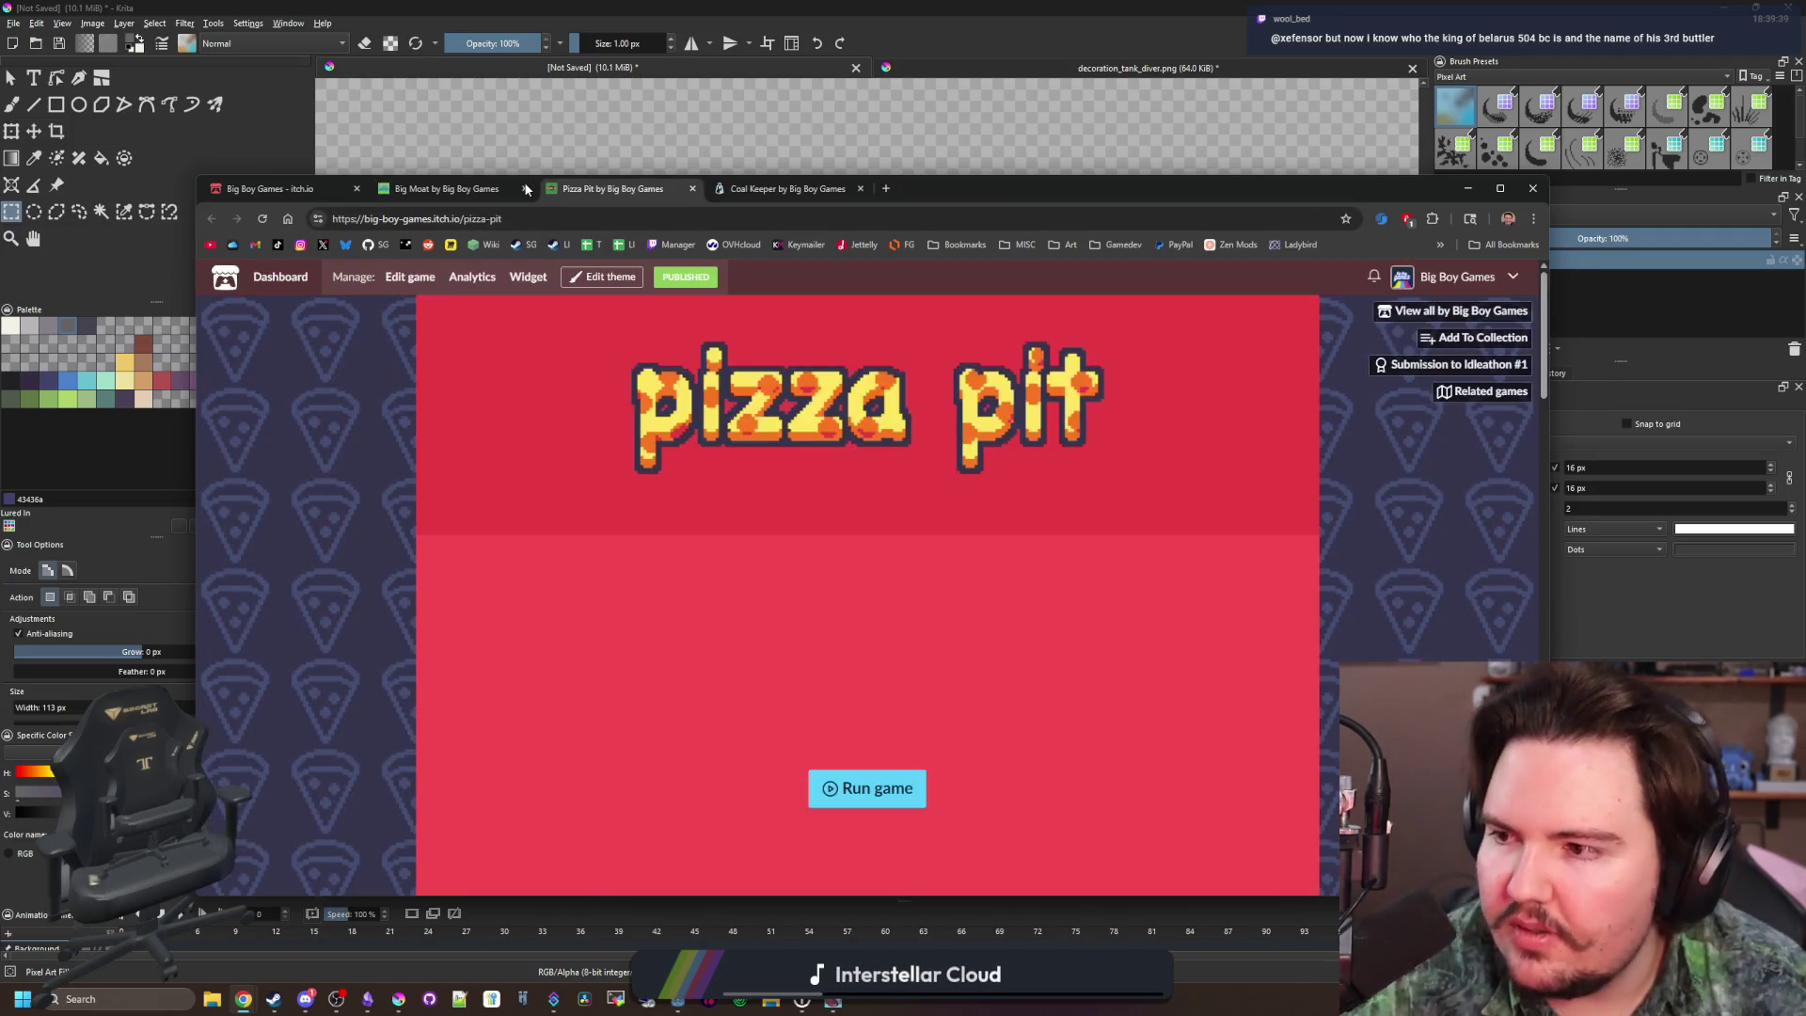
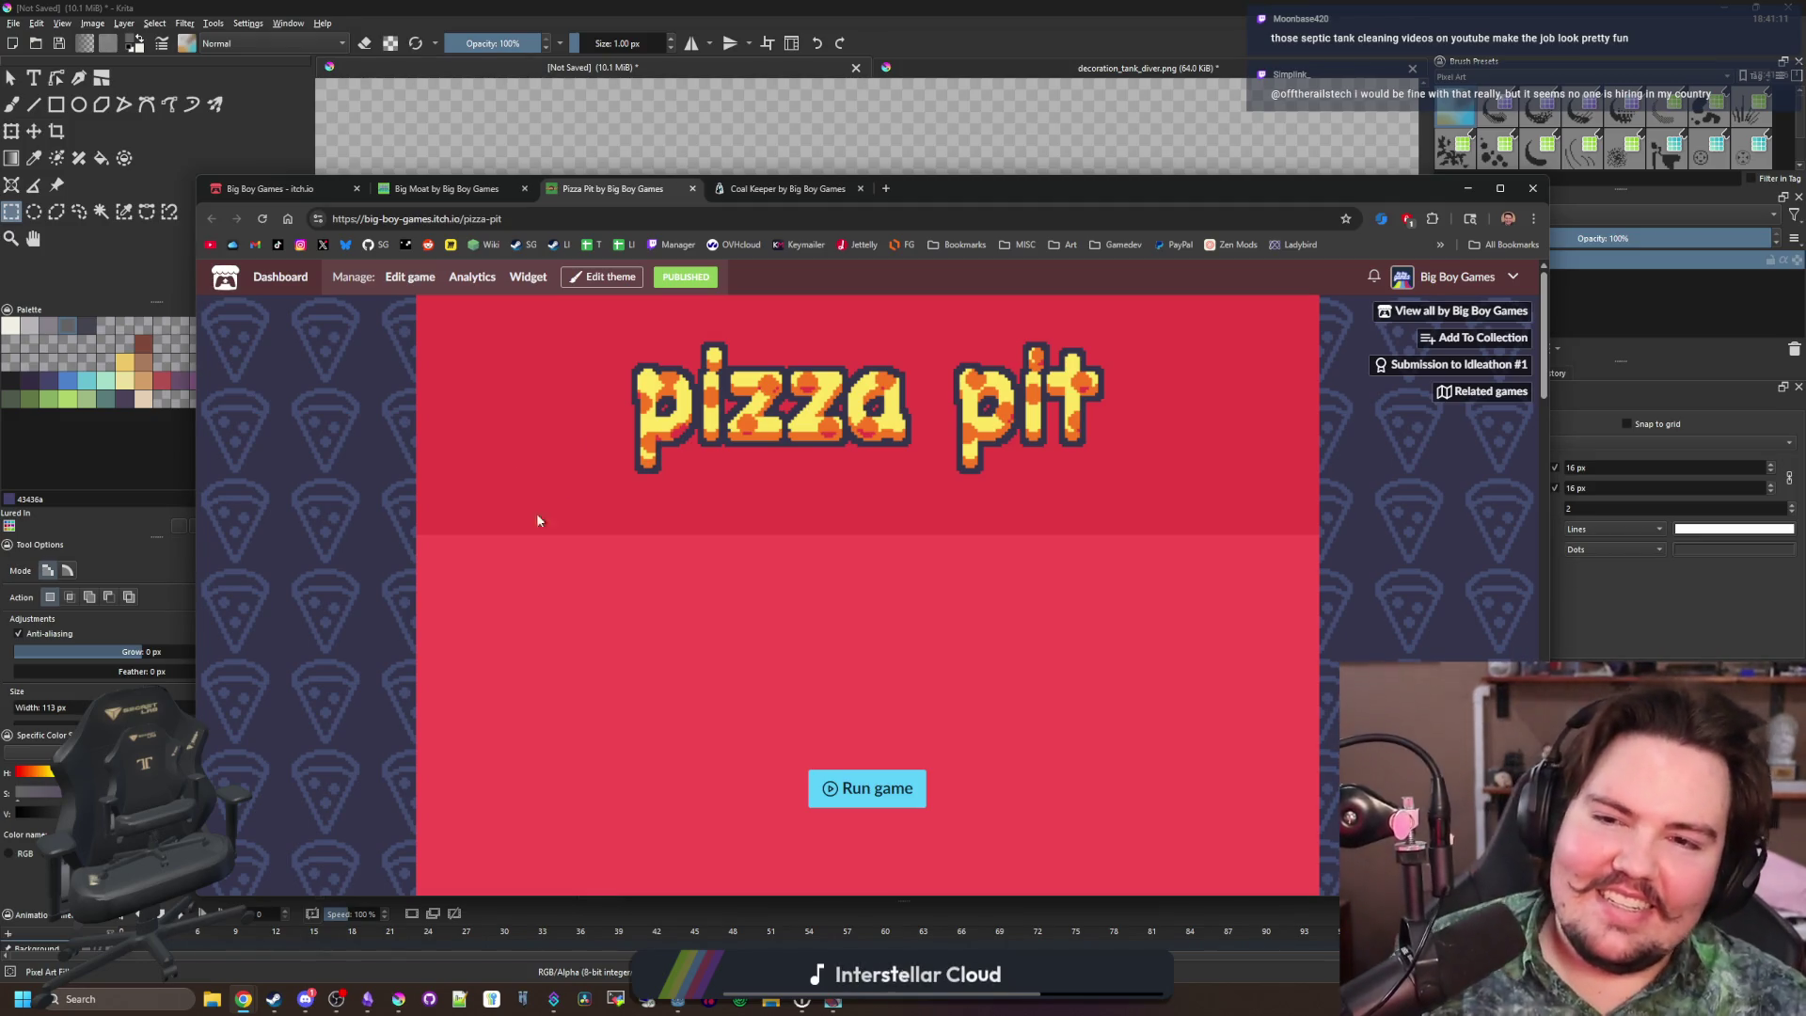
# Bring the Krita window with the grey rock sprite in front of the itch.io page
pyautogui.click(967, 175)
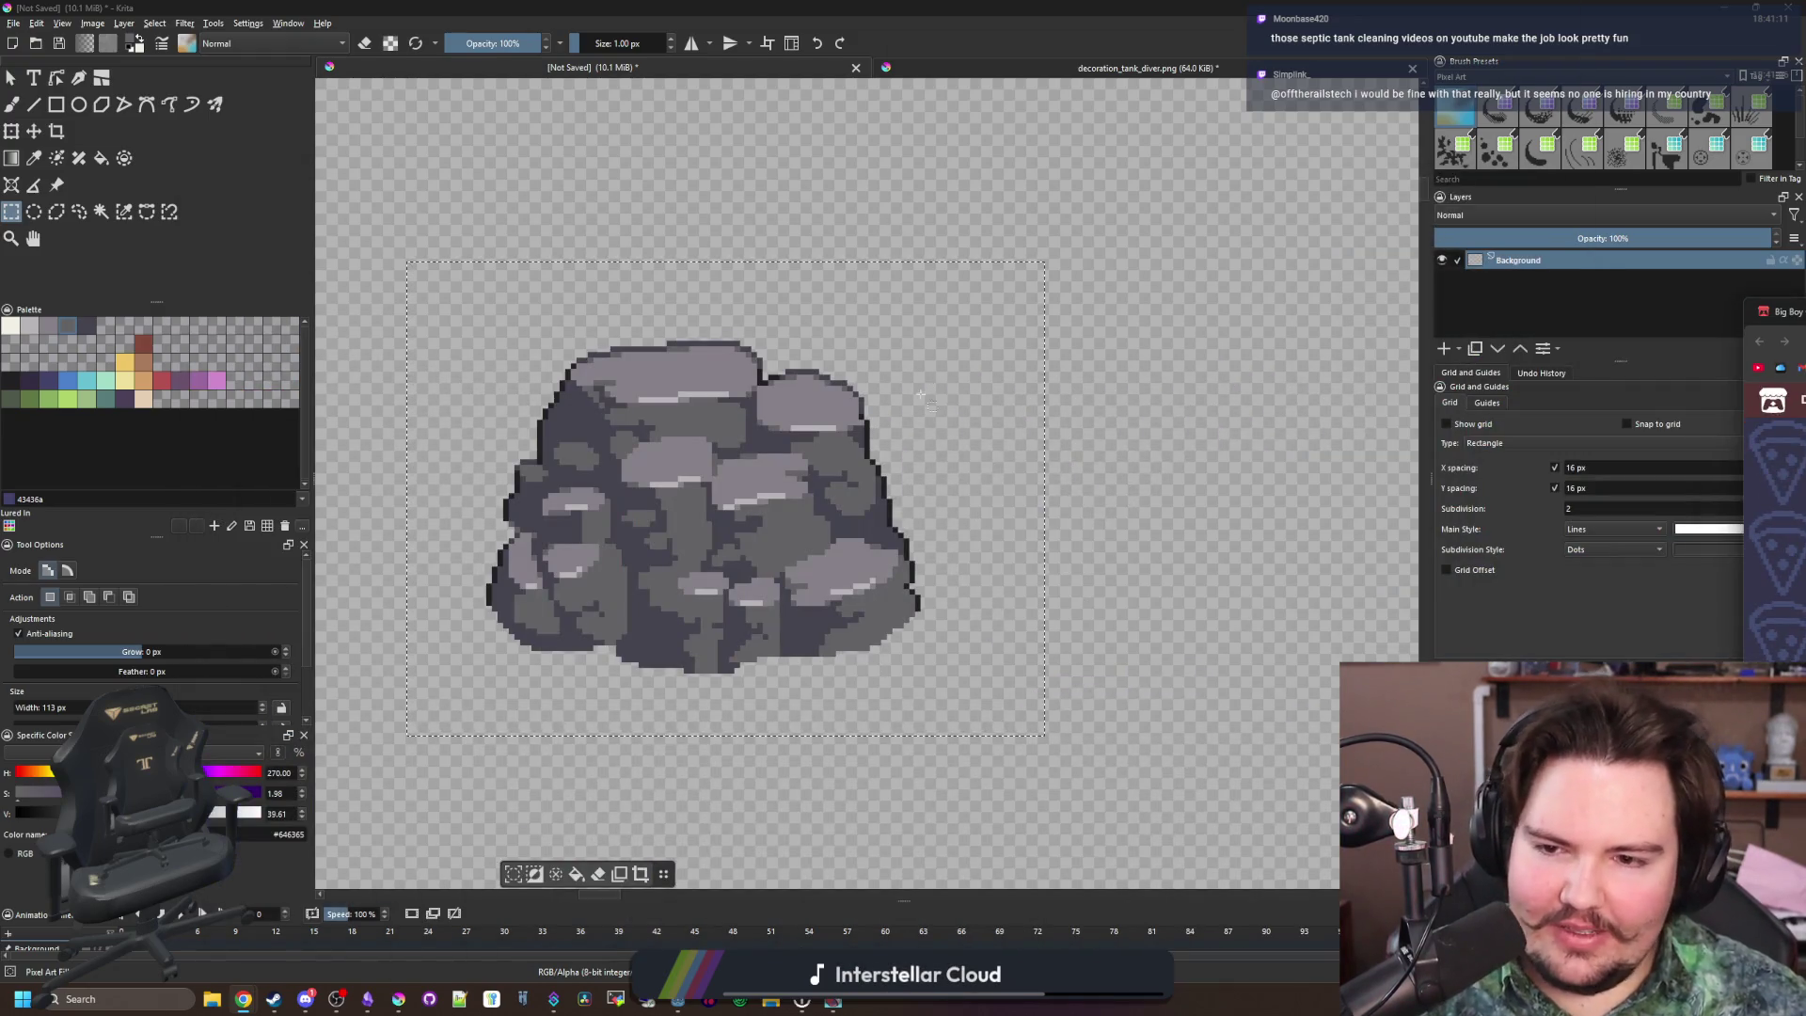
# Sample the rock's dark outline colour and paint outline pixels along its bottom edge
pyautogui.moveTo(735, 488); pyautogui.dragTo(819, 510)
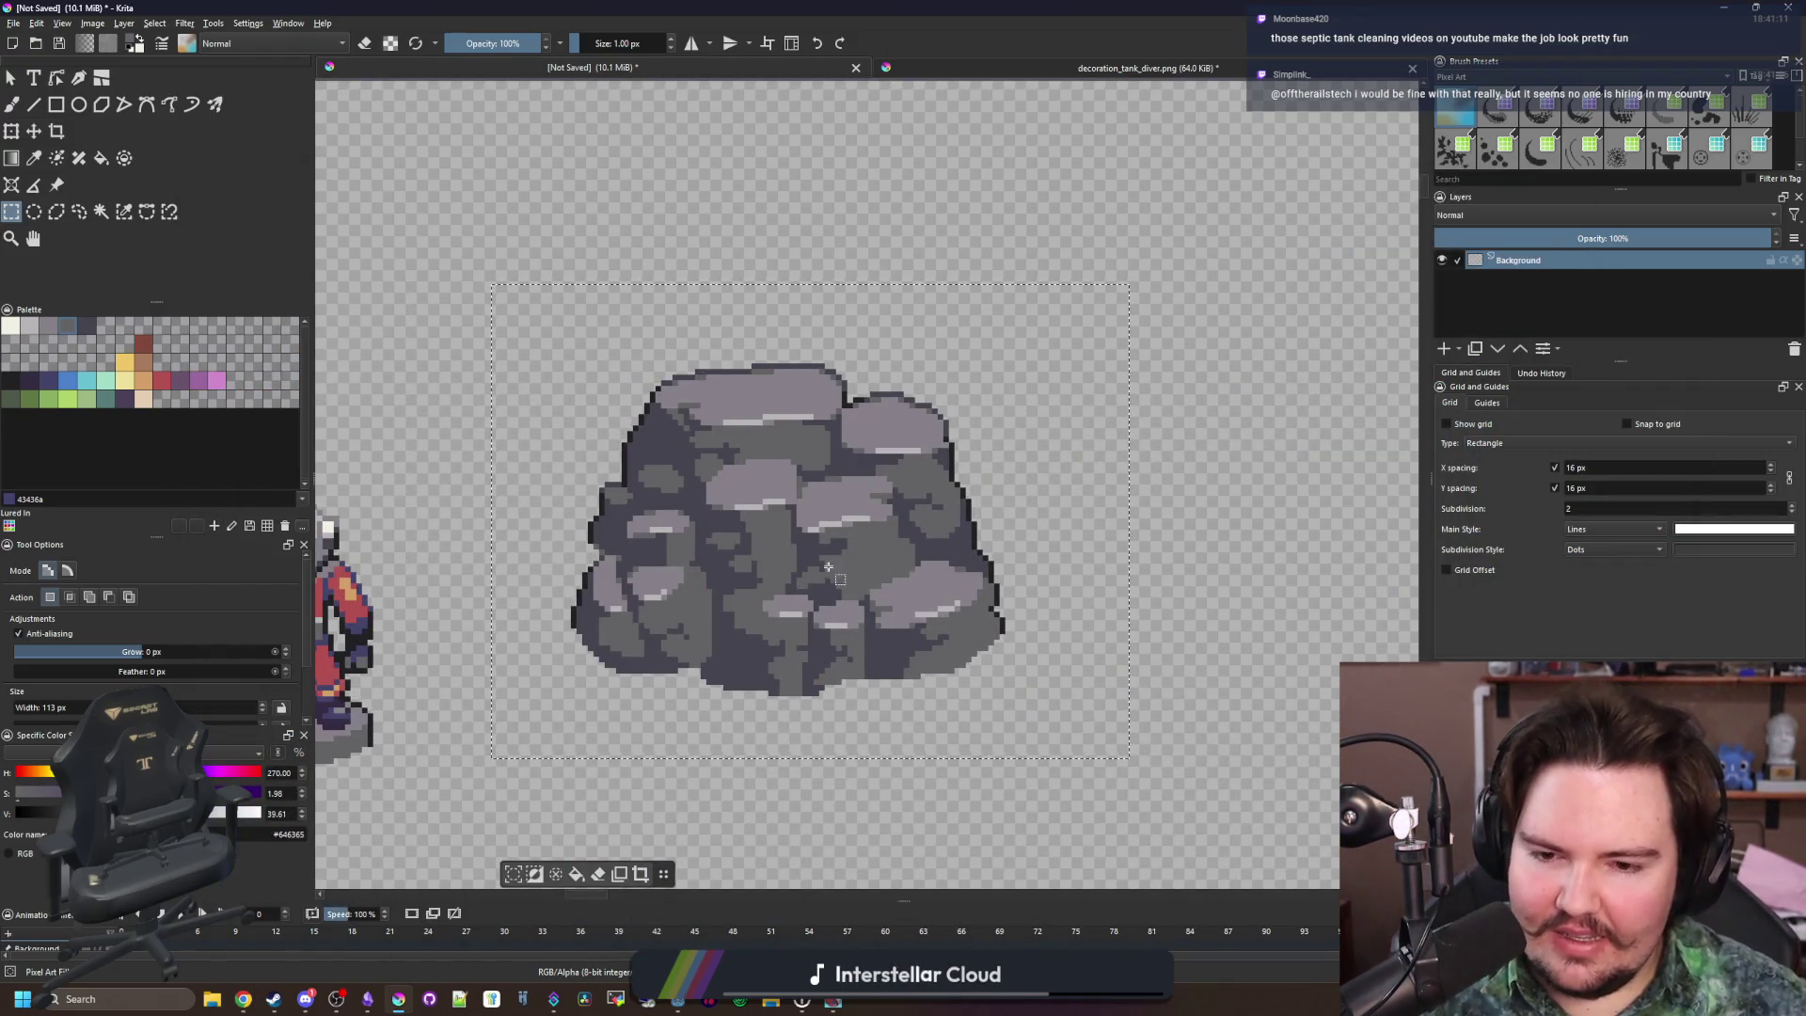
pyautogui.scroll(1, 798, 705)
pyautogui.press('p')
pyautogui.hotkey('ctrl', 'shift', 'a')
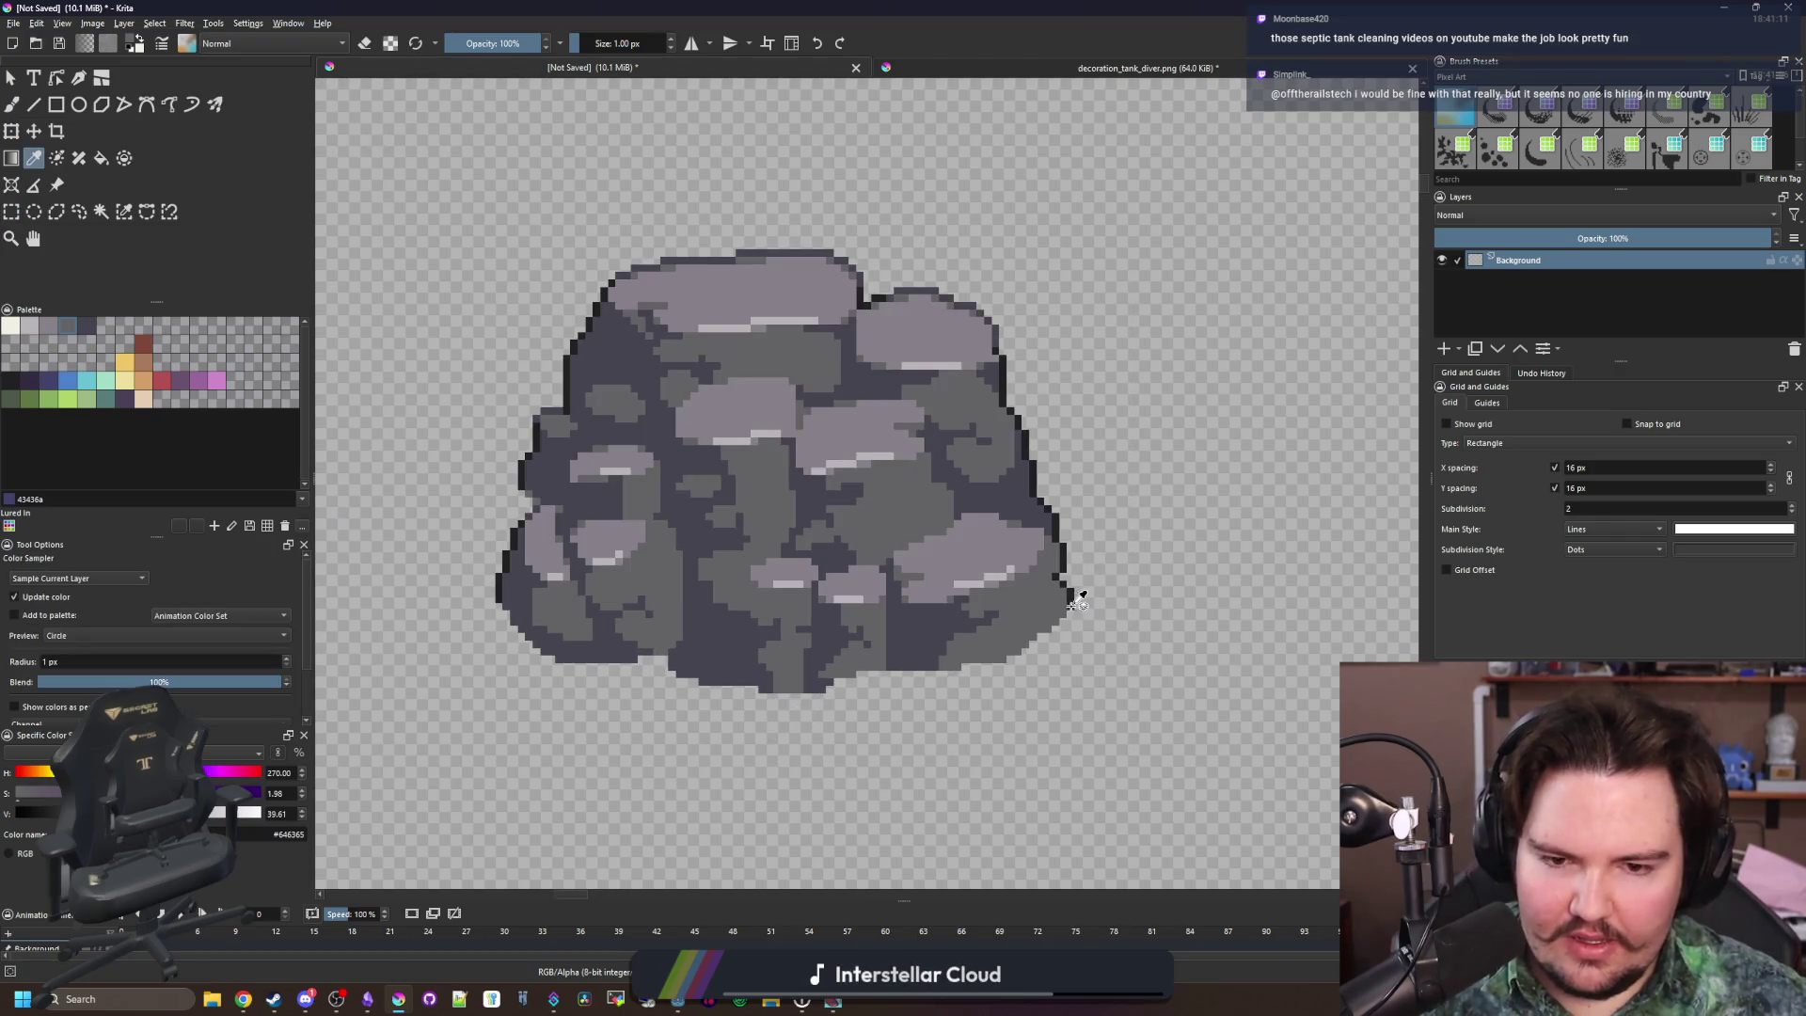
pyautogui.click(1079, 599)
pyautogui.scroll(5, 1068, 592)
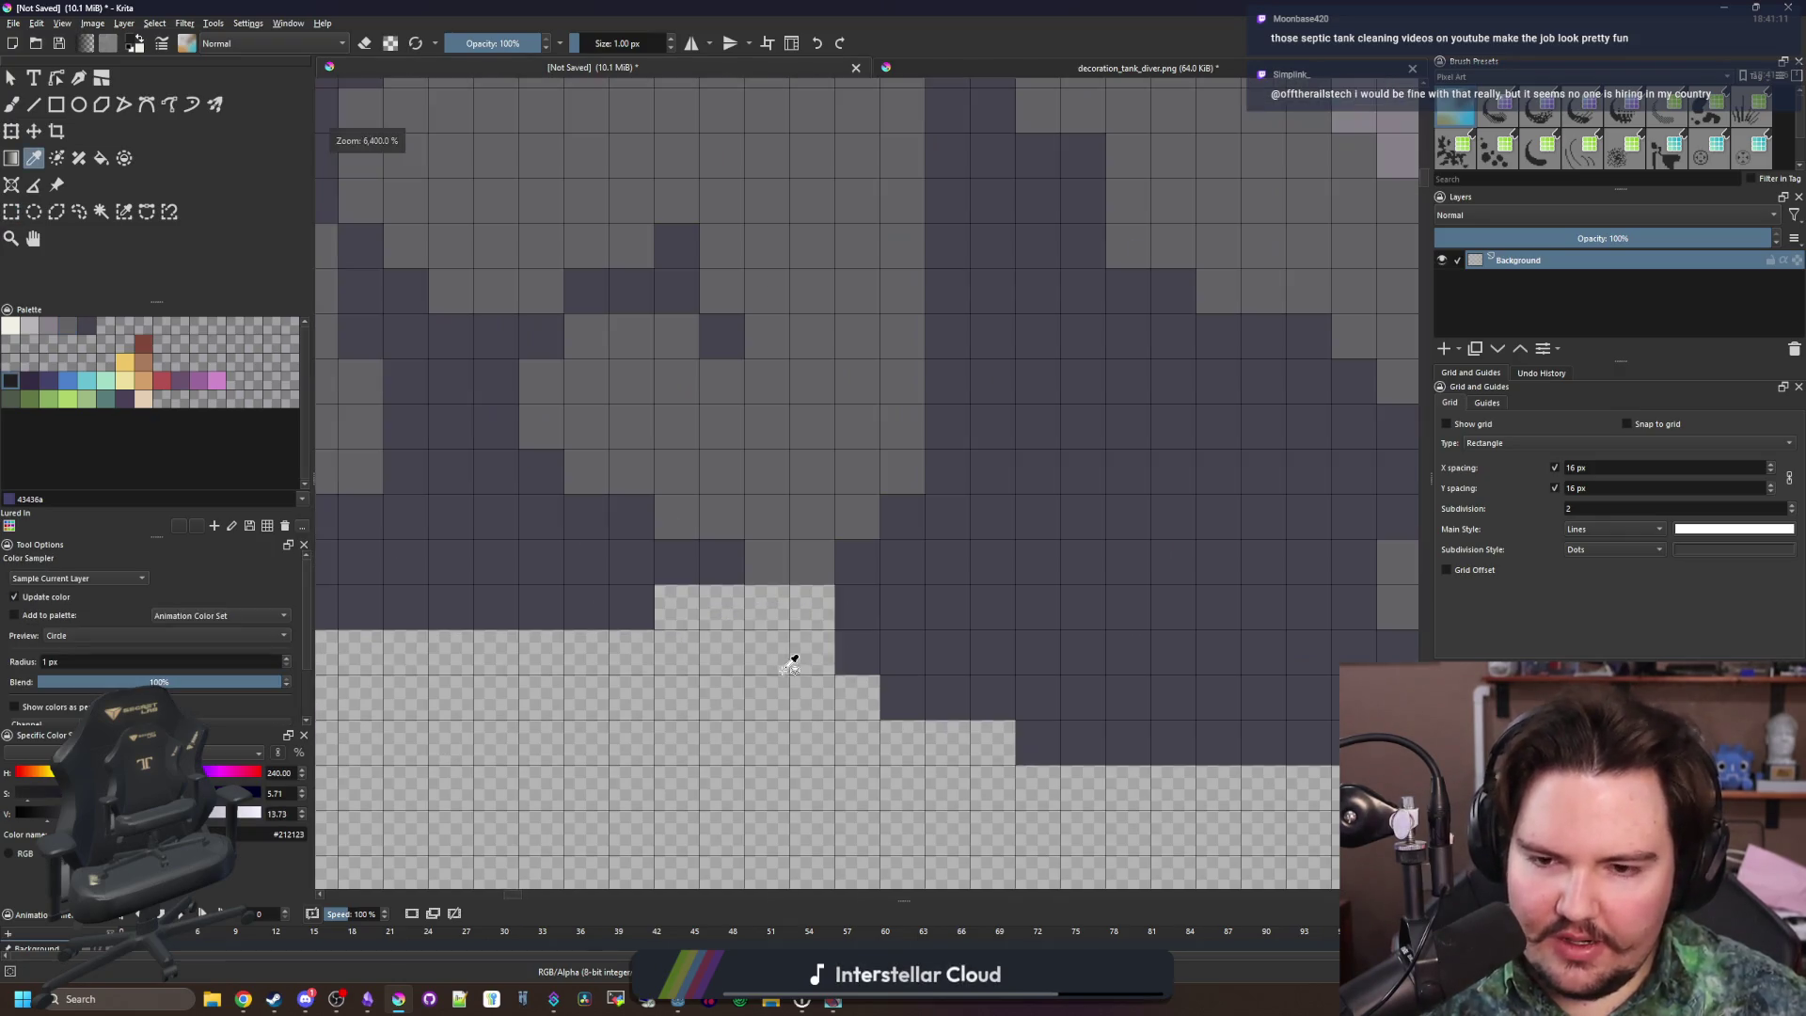
pyautogui.press('b')
pyautogui.moveTo(812, 651); pyautogui.dragTo(815, 605)
pyautogui.click(856, 699)
# Add another dark outline pixel on the rock's lower edge
pyautogui.scroll(-6, 809, 607)
pyautogui.scroll(5, 757, 604)
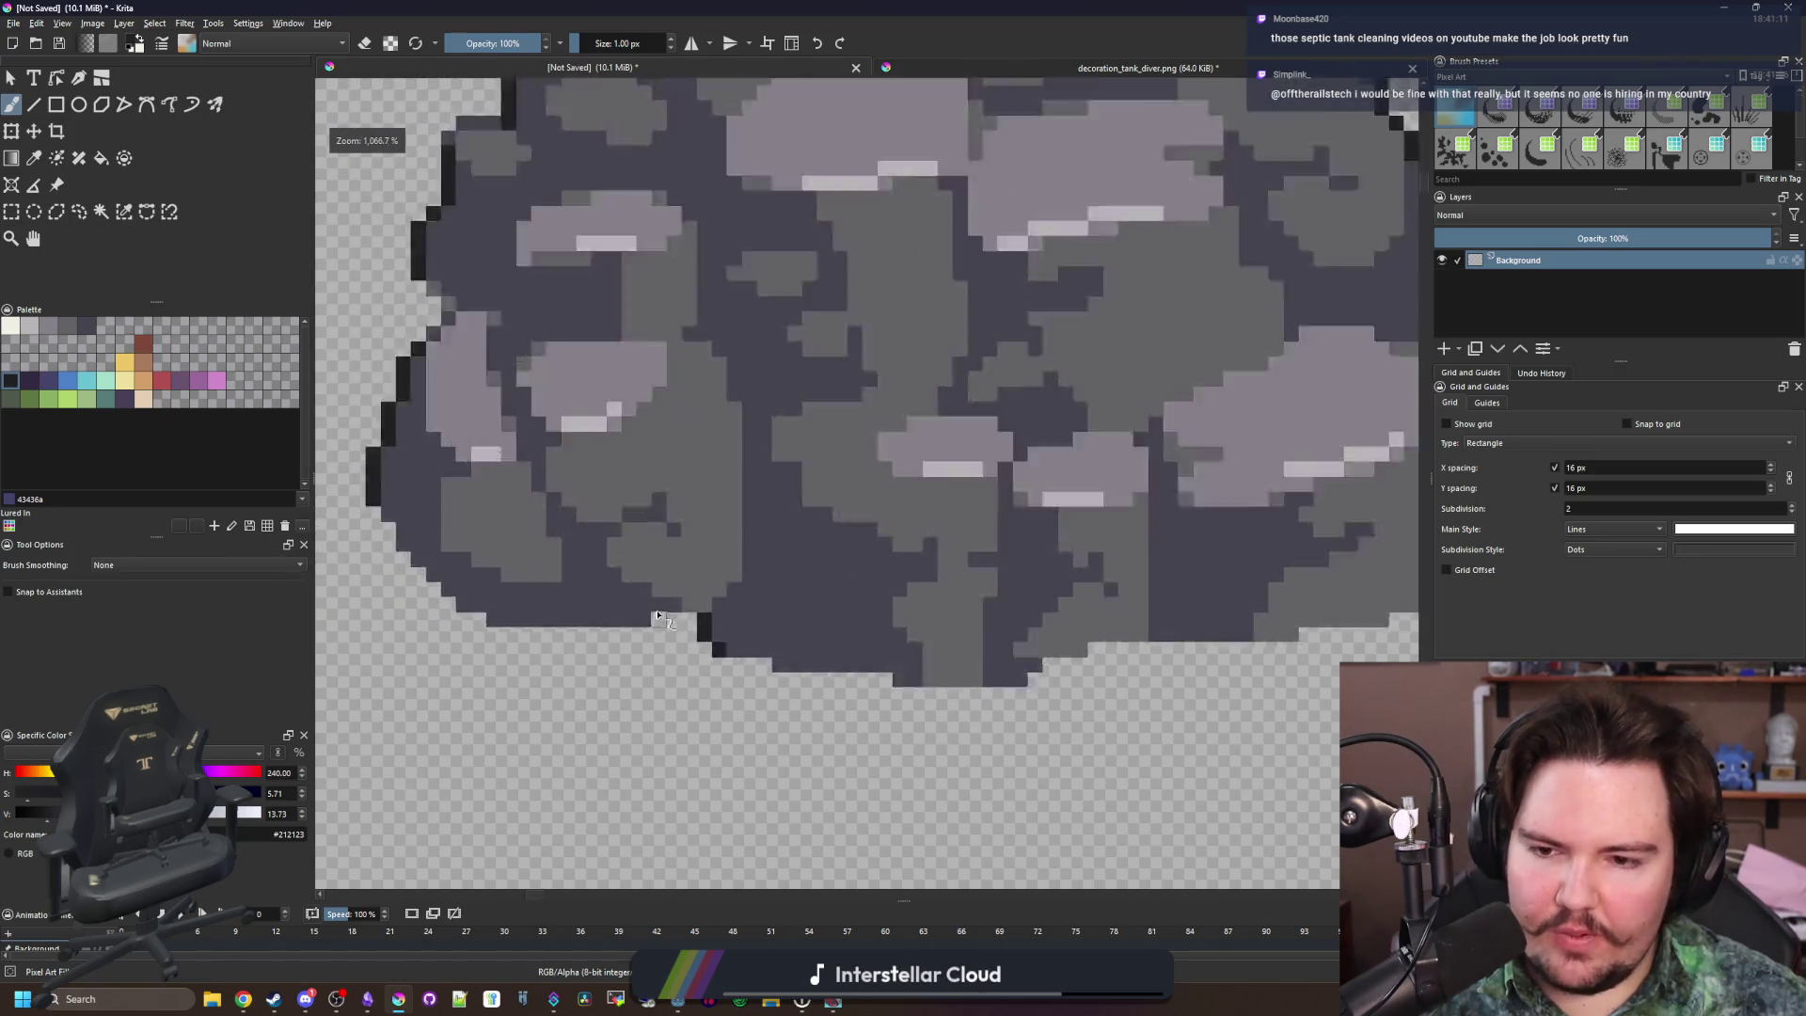
pyautogui.scroll(-5, 743, 621)
pyautogui.scroll(5, 715, 658)
pyautogui.click(711, 664)
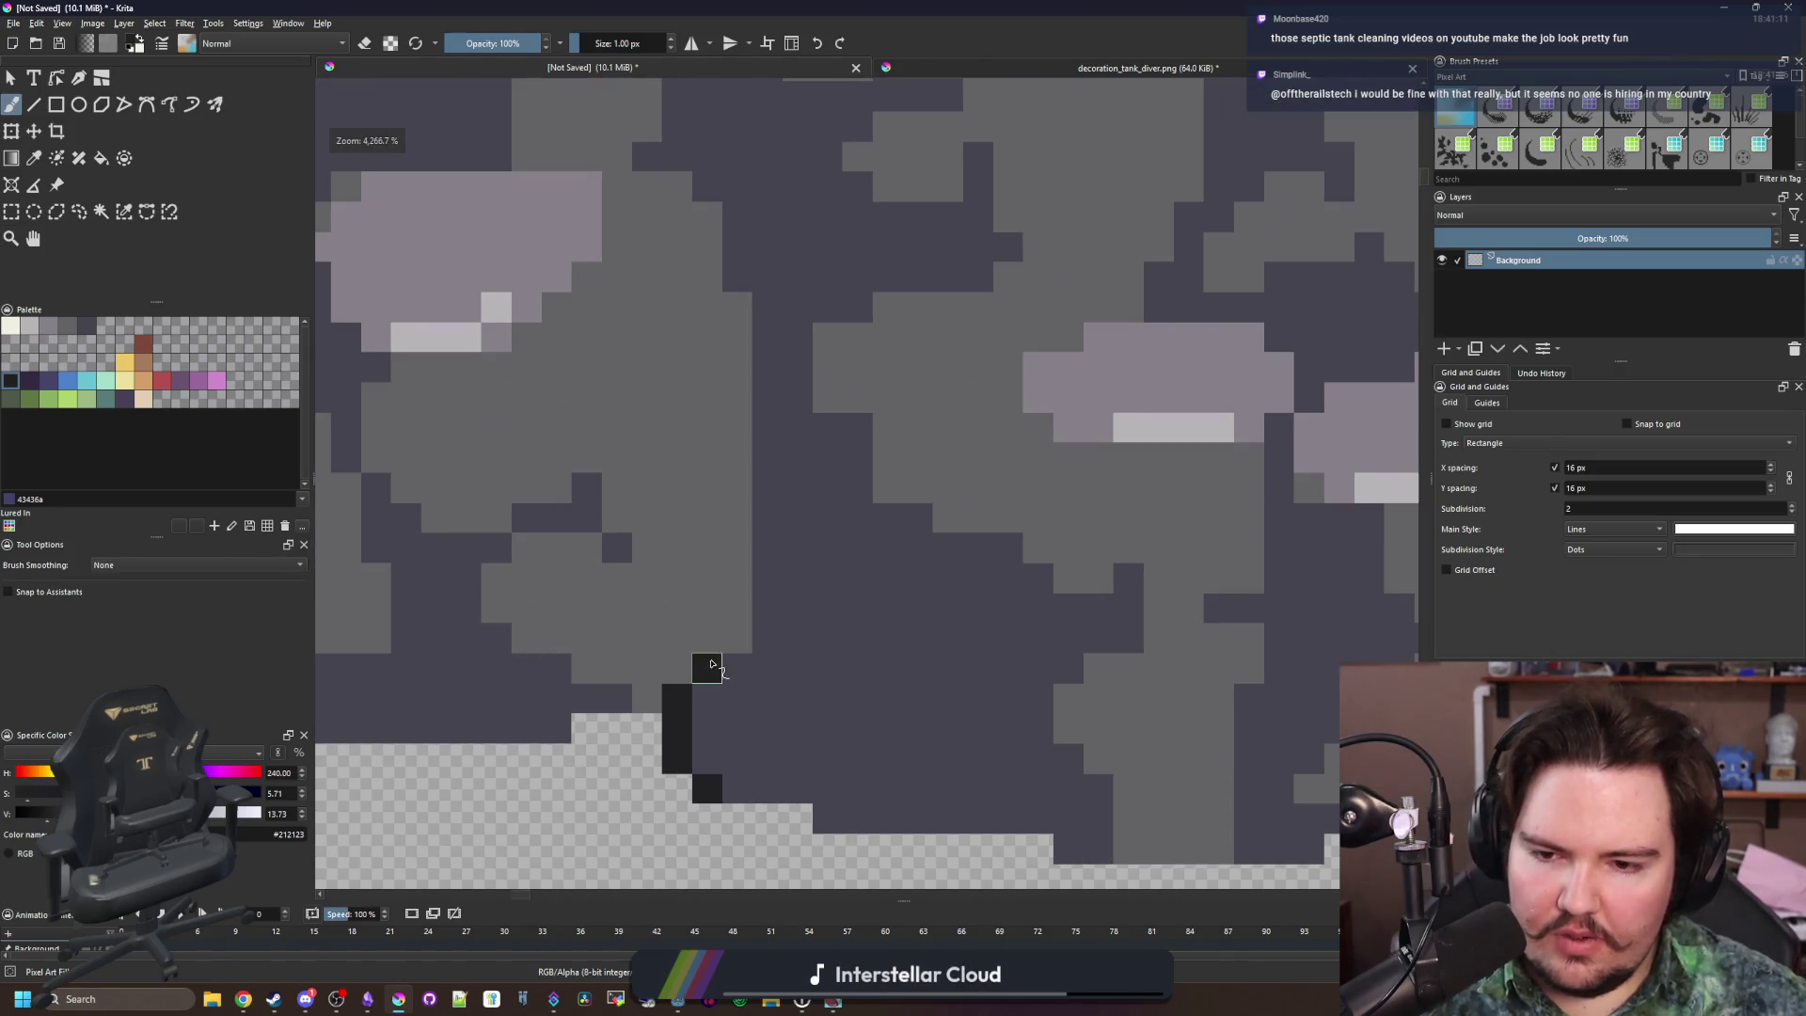
pyautogui.scroll(-5, 710, 664)
pyautogui.scroll(-1, 692, 419)
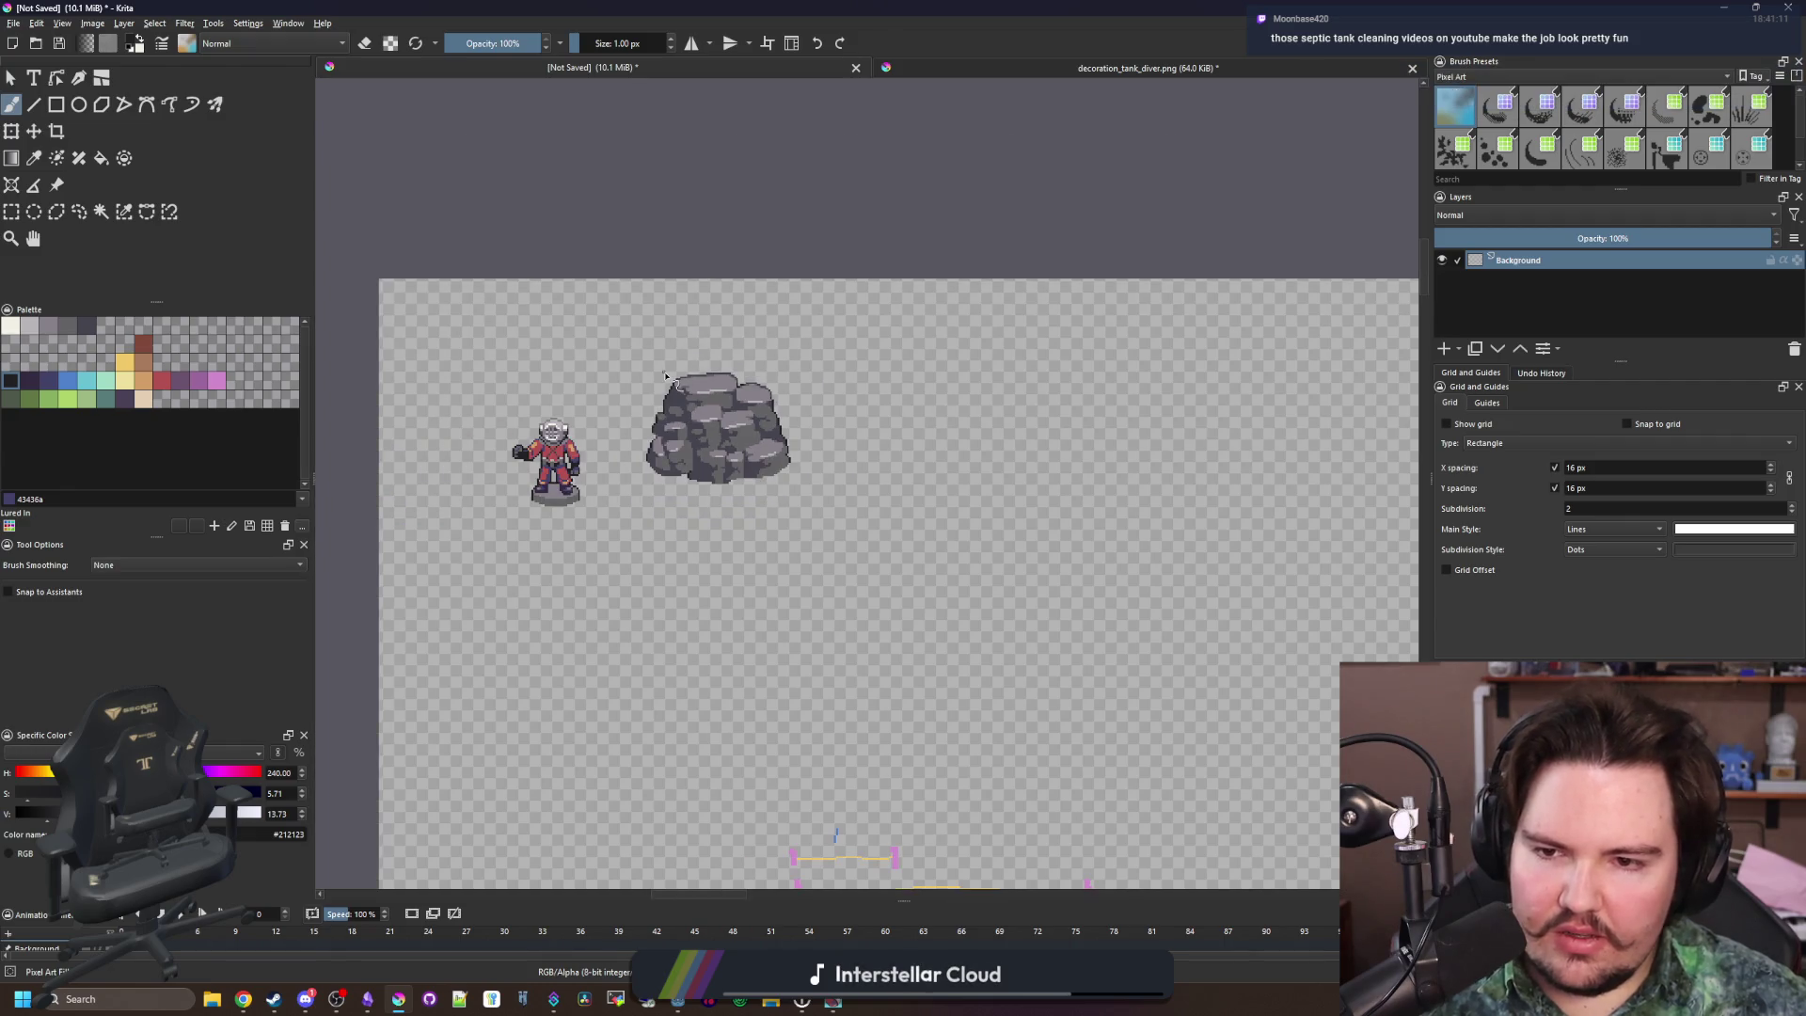
pyautogui.scroll(7, 851, 644)
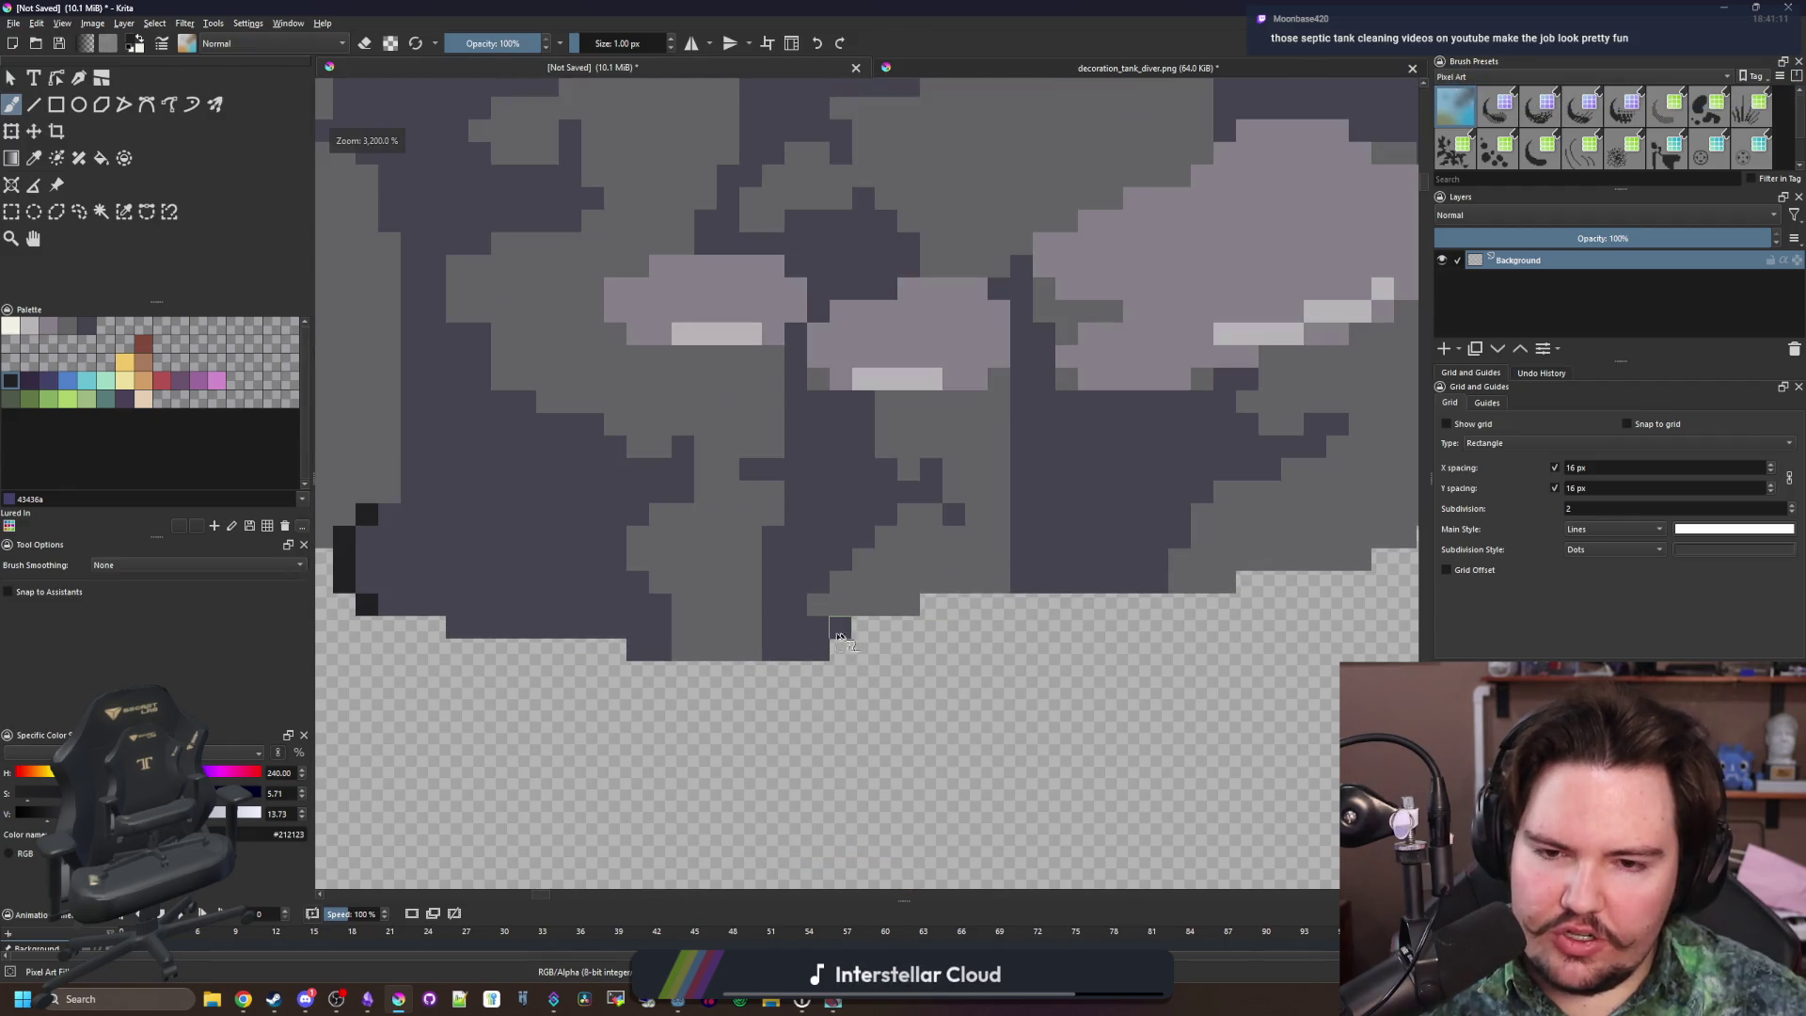
pyautogui.scroll(-1, 852, 645)
pyautogui.scroll(2, 762, 635)
pyautogui.scroll(-2, 771, 634)
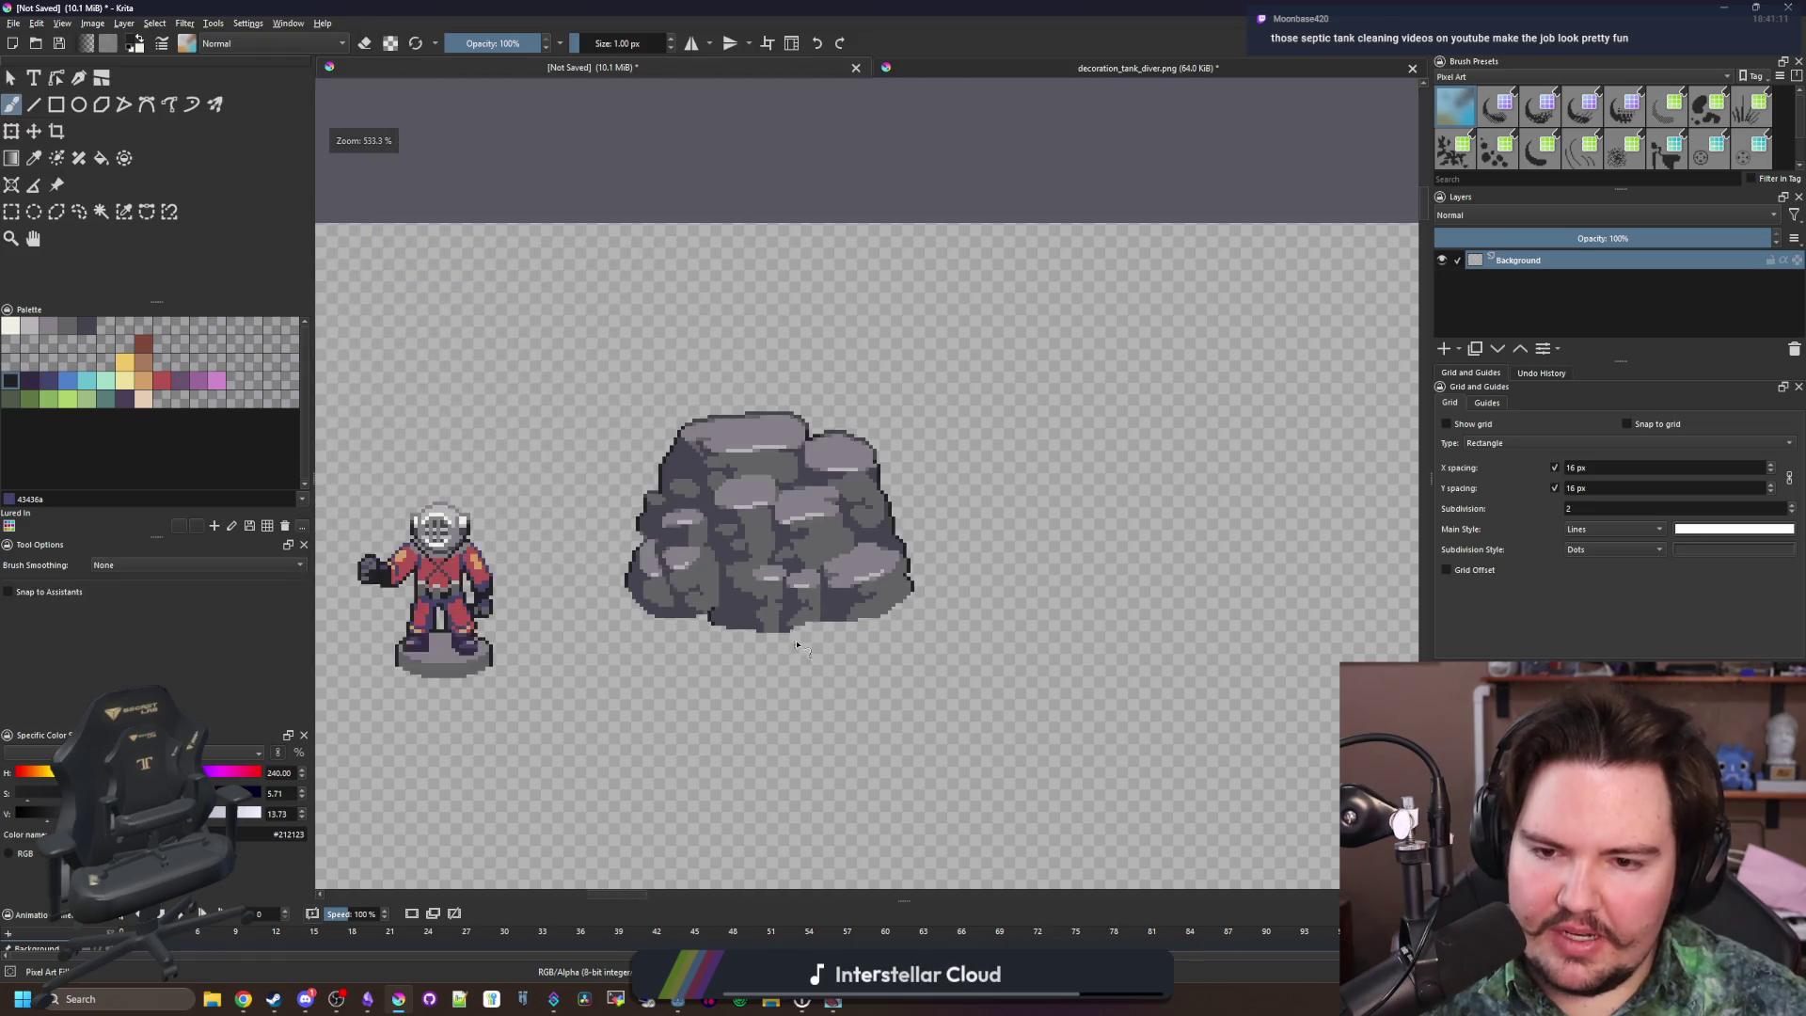
pyautogui.scroll(3, 787, 635)
pyautogui.scroll(-5, 787, 635)
pyautogui.scroll(5, 847, 621)
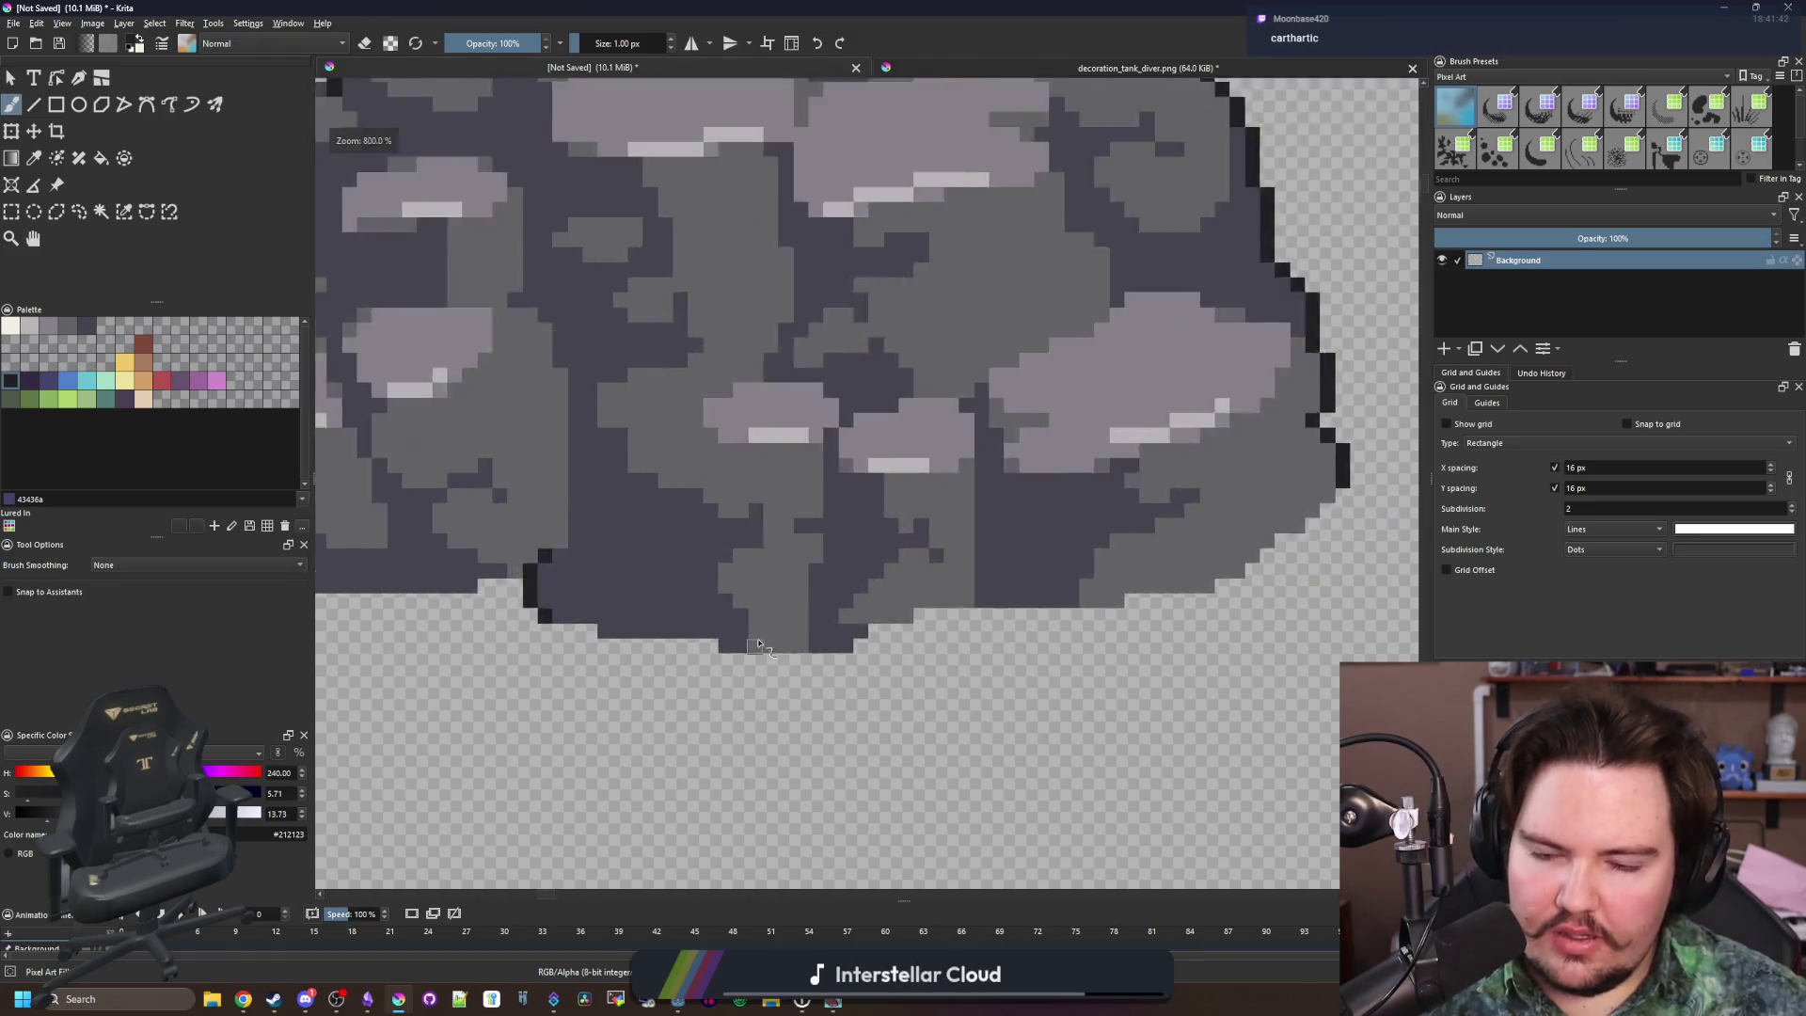
# Sample the rock's mid-grey stone colour and repaint dark pixels at its base mid-grey
pyautogui.press('p')
pyautogui.click(867, 618)
pyautogui.press('b')
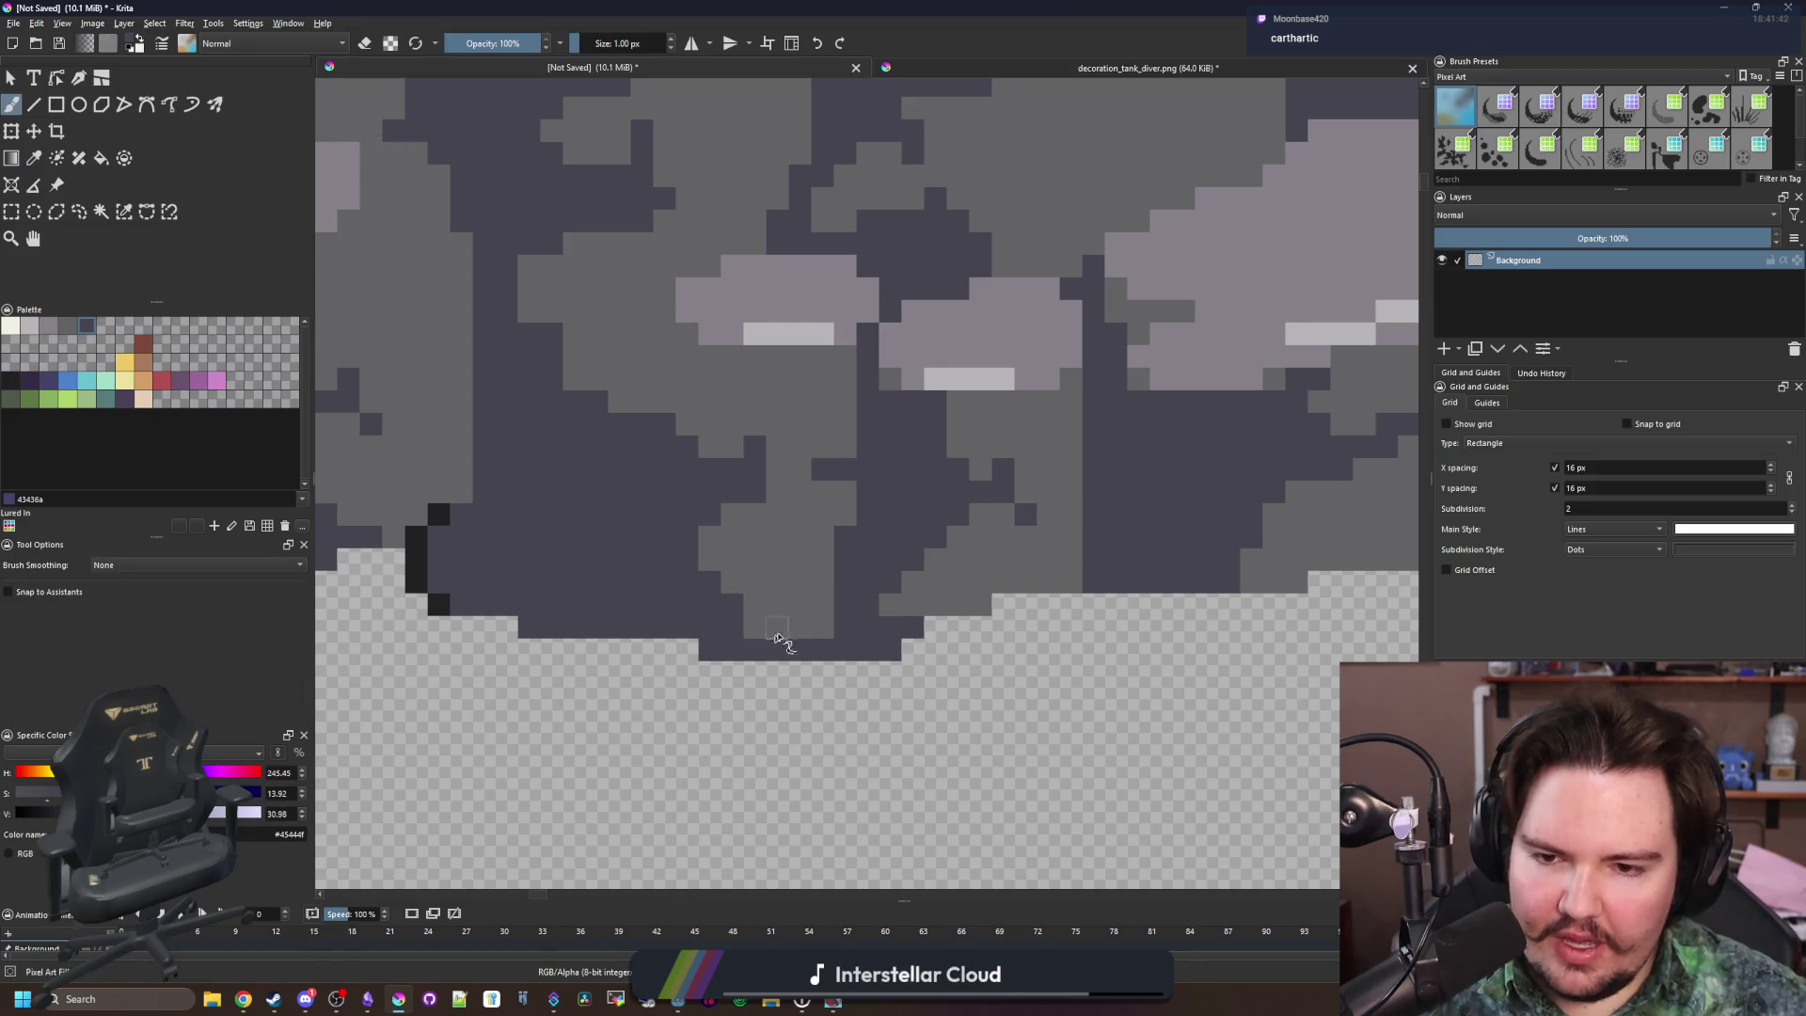
pyautogui.scroll(-5, 777, 645)
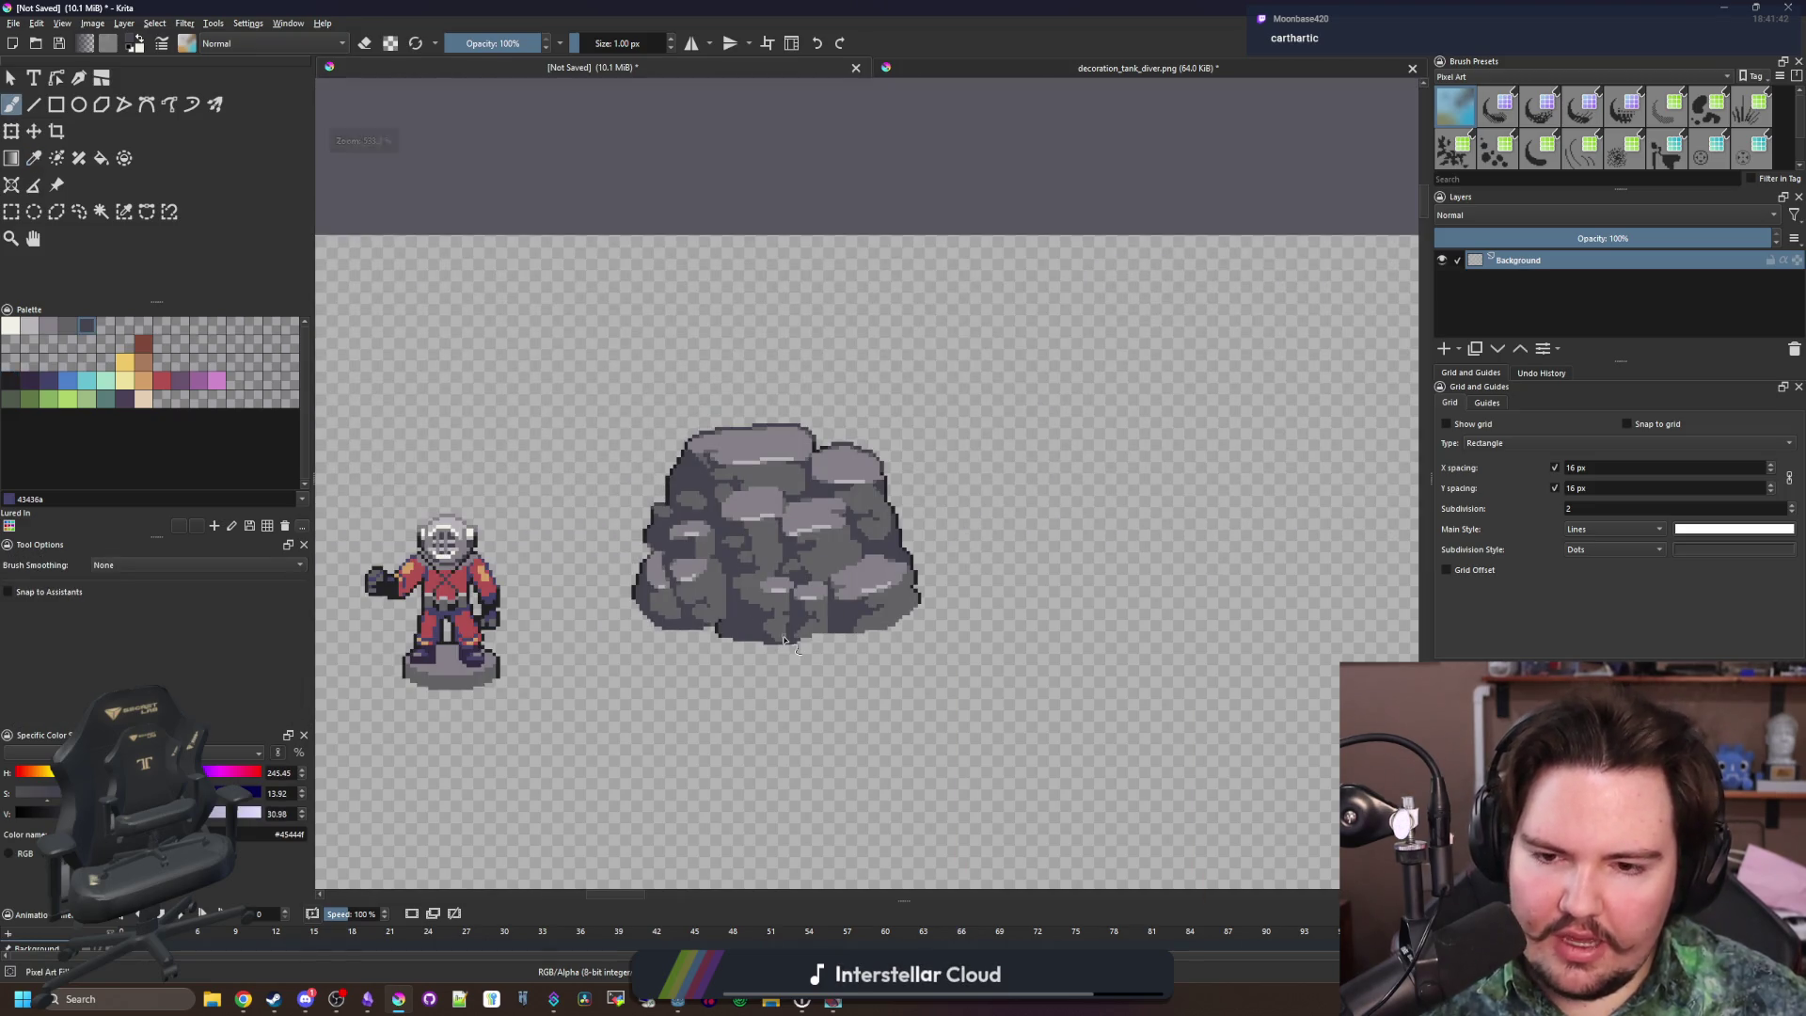
pyautogui.scroll(-1, 781, 649)
pyautogui.scroll(8, 790, 666)
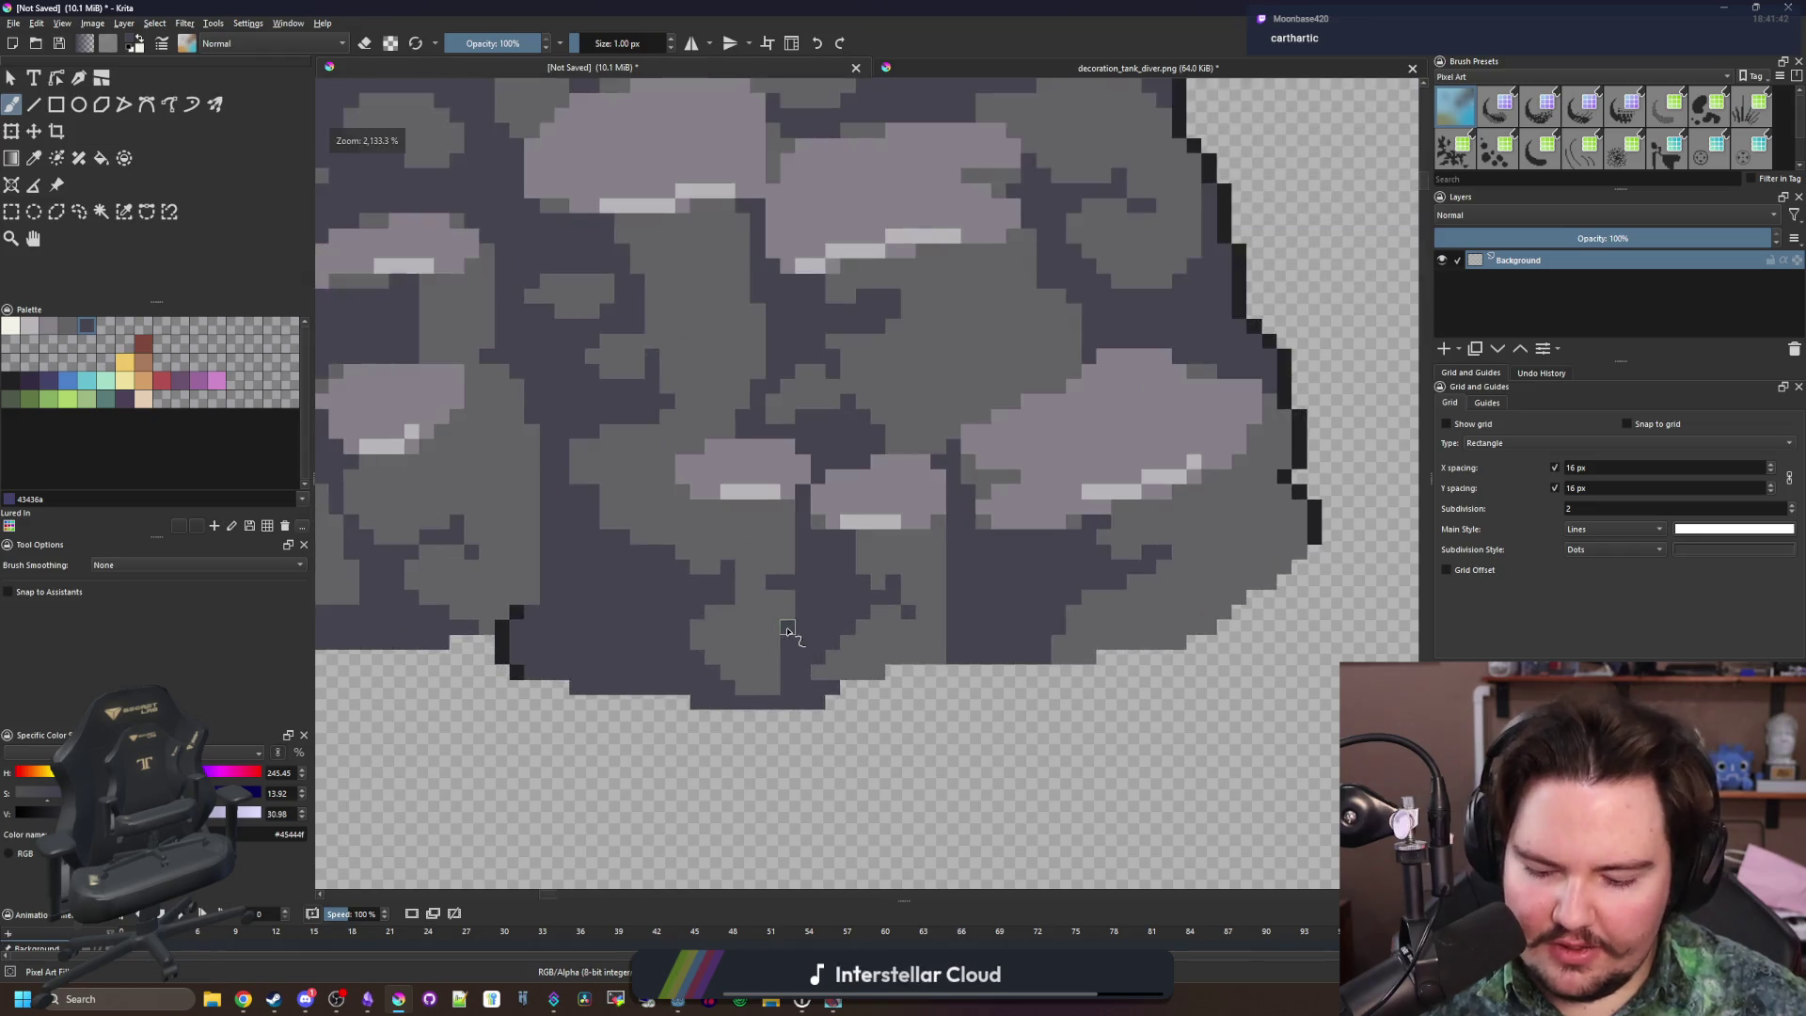
pyautogui.keyDown('ctrl'); pyautogui.click(759, 597); pyautogui.keyUp('ctrl')
pyautogui.moveTo(822, 603)
pyautogui.mouseDown()
pyautogui.moveTo(846, 604)
pyautogui.moveTo(788, 690)
pyautogui.moveTo(807, 652)
pyautogui.moveTo(801, 697)
pyautogui.mouseUp()
pyautogui.scroll(-8, 800, 696)
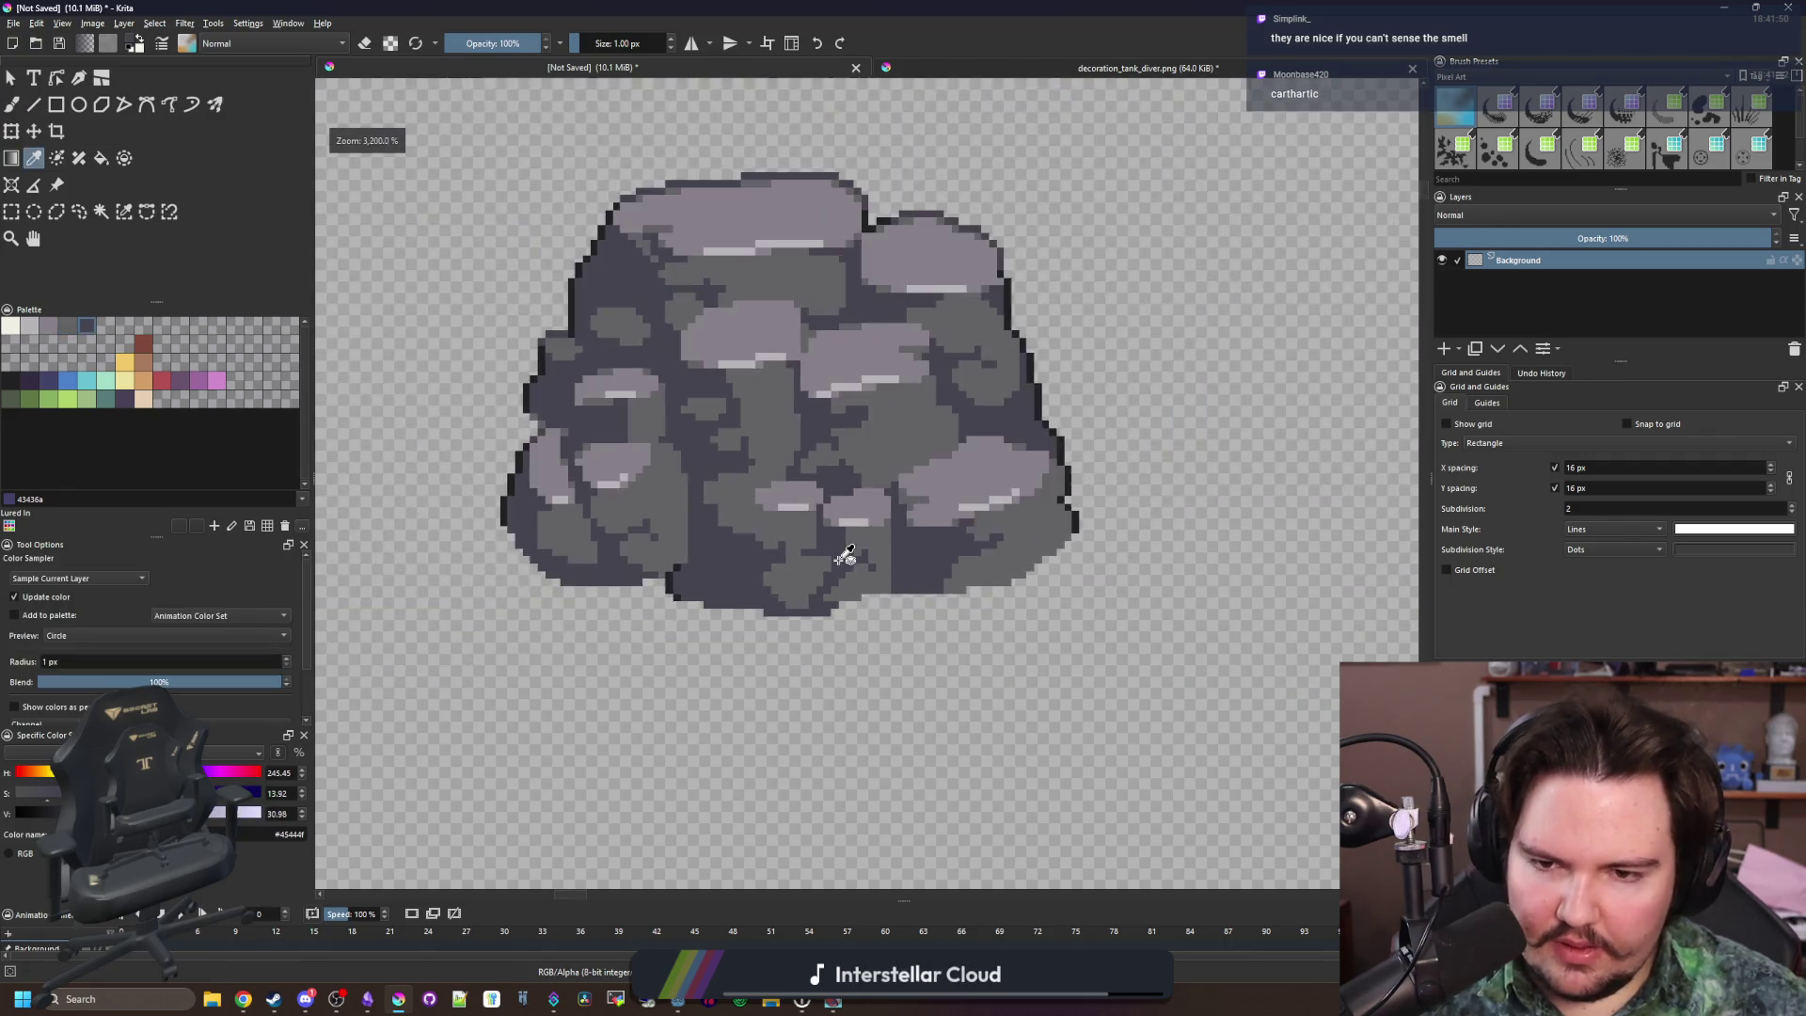
# Sample the dark body grey again and draw a rectangular selection around the whole rock
pyautogui.press('p')
pyautogui.click(834, 520)
pyautogui.scroll(5, 832, 527)
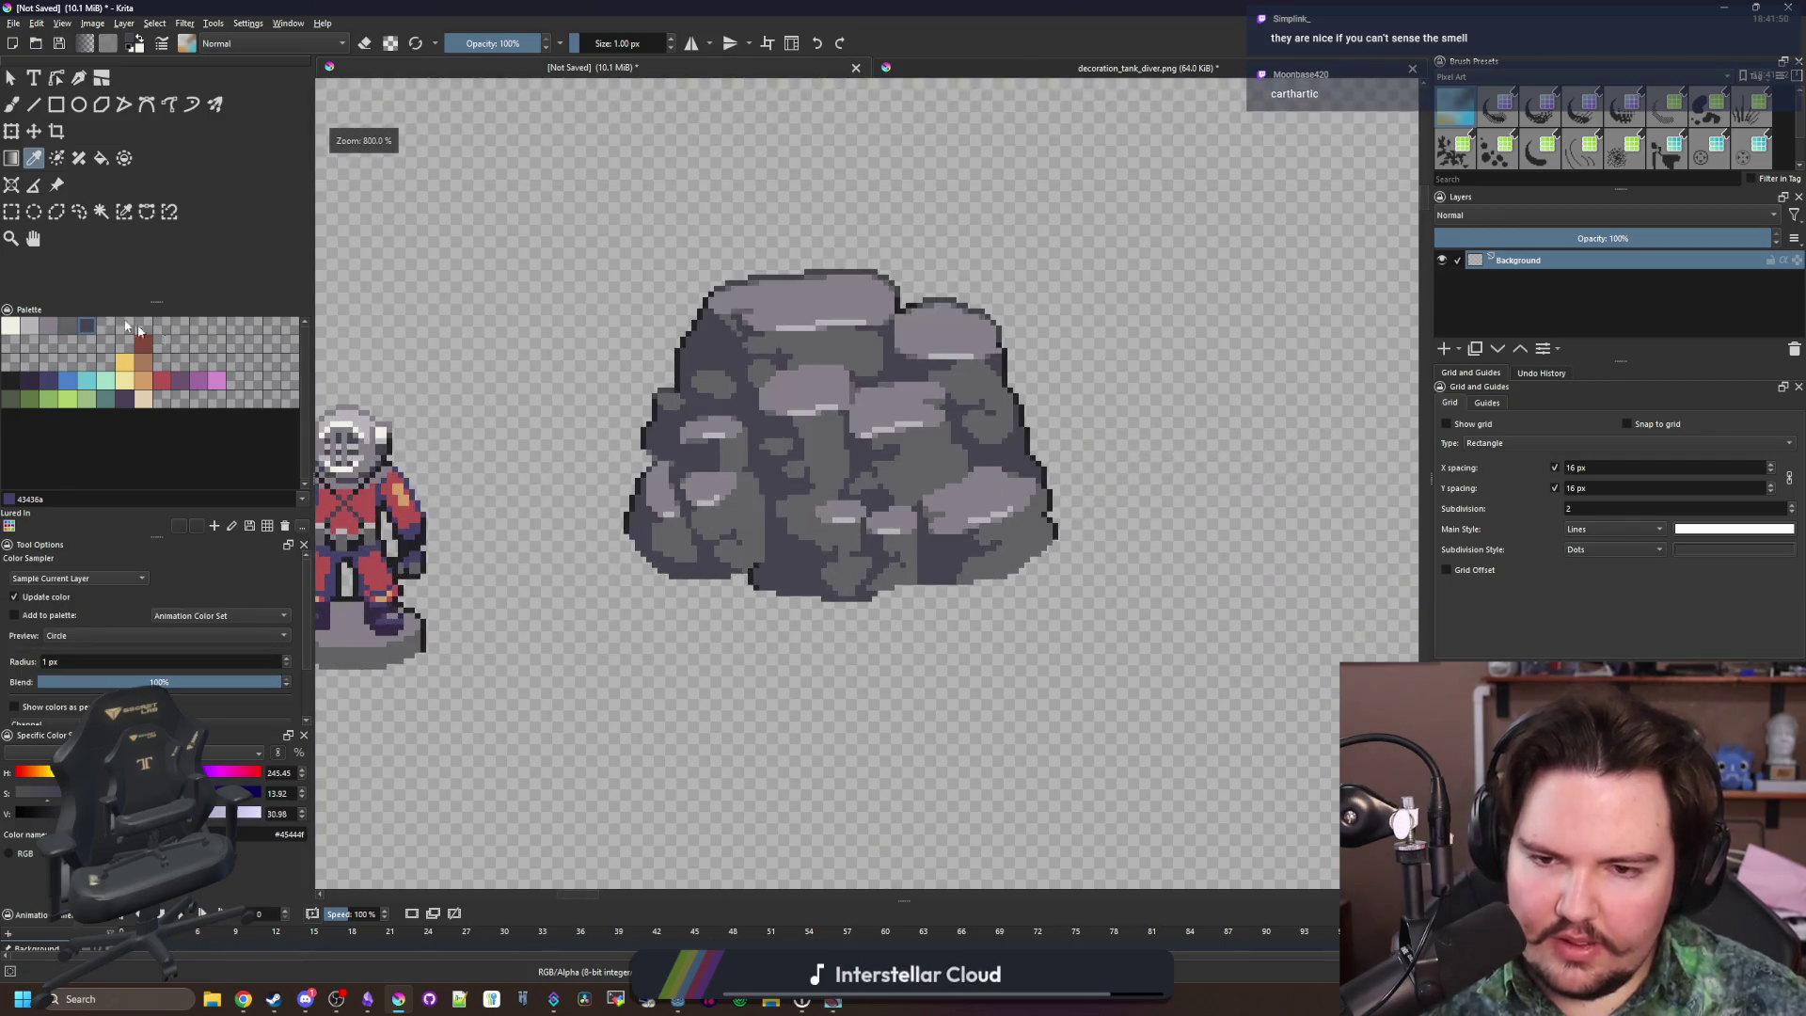
pyautogui.click(11, 212)
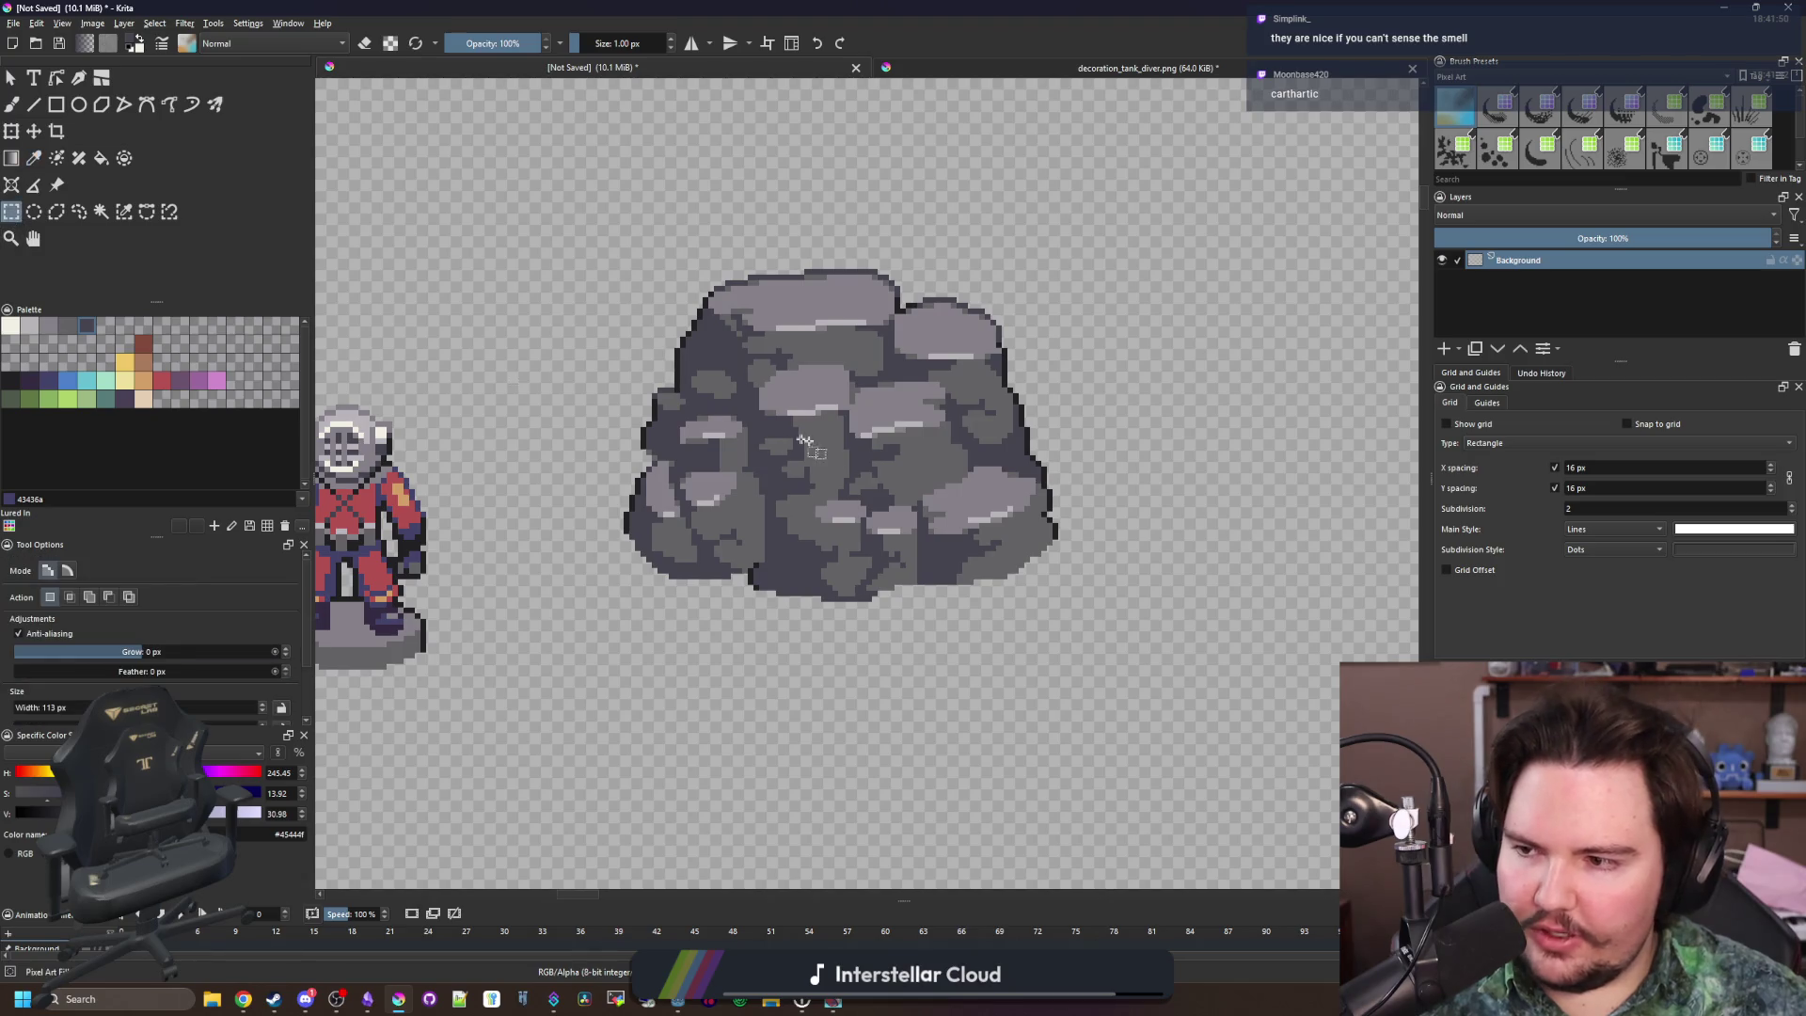
pyautogui.moveTo(511, 276)
pyautogui.mouseDown()
pyautogui.moveTo(1154, 638)
pyautogui.moveTo(1211, 712)
pyautogui.mouseUp()
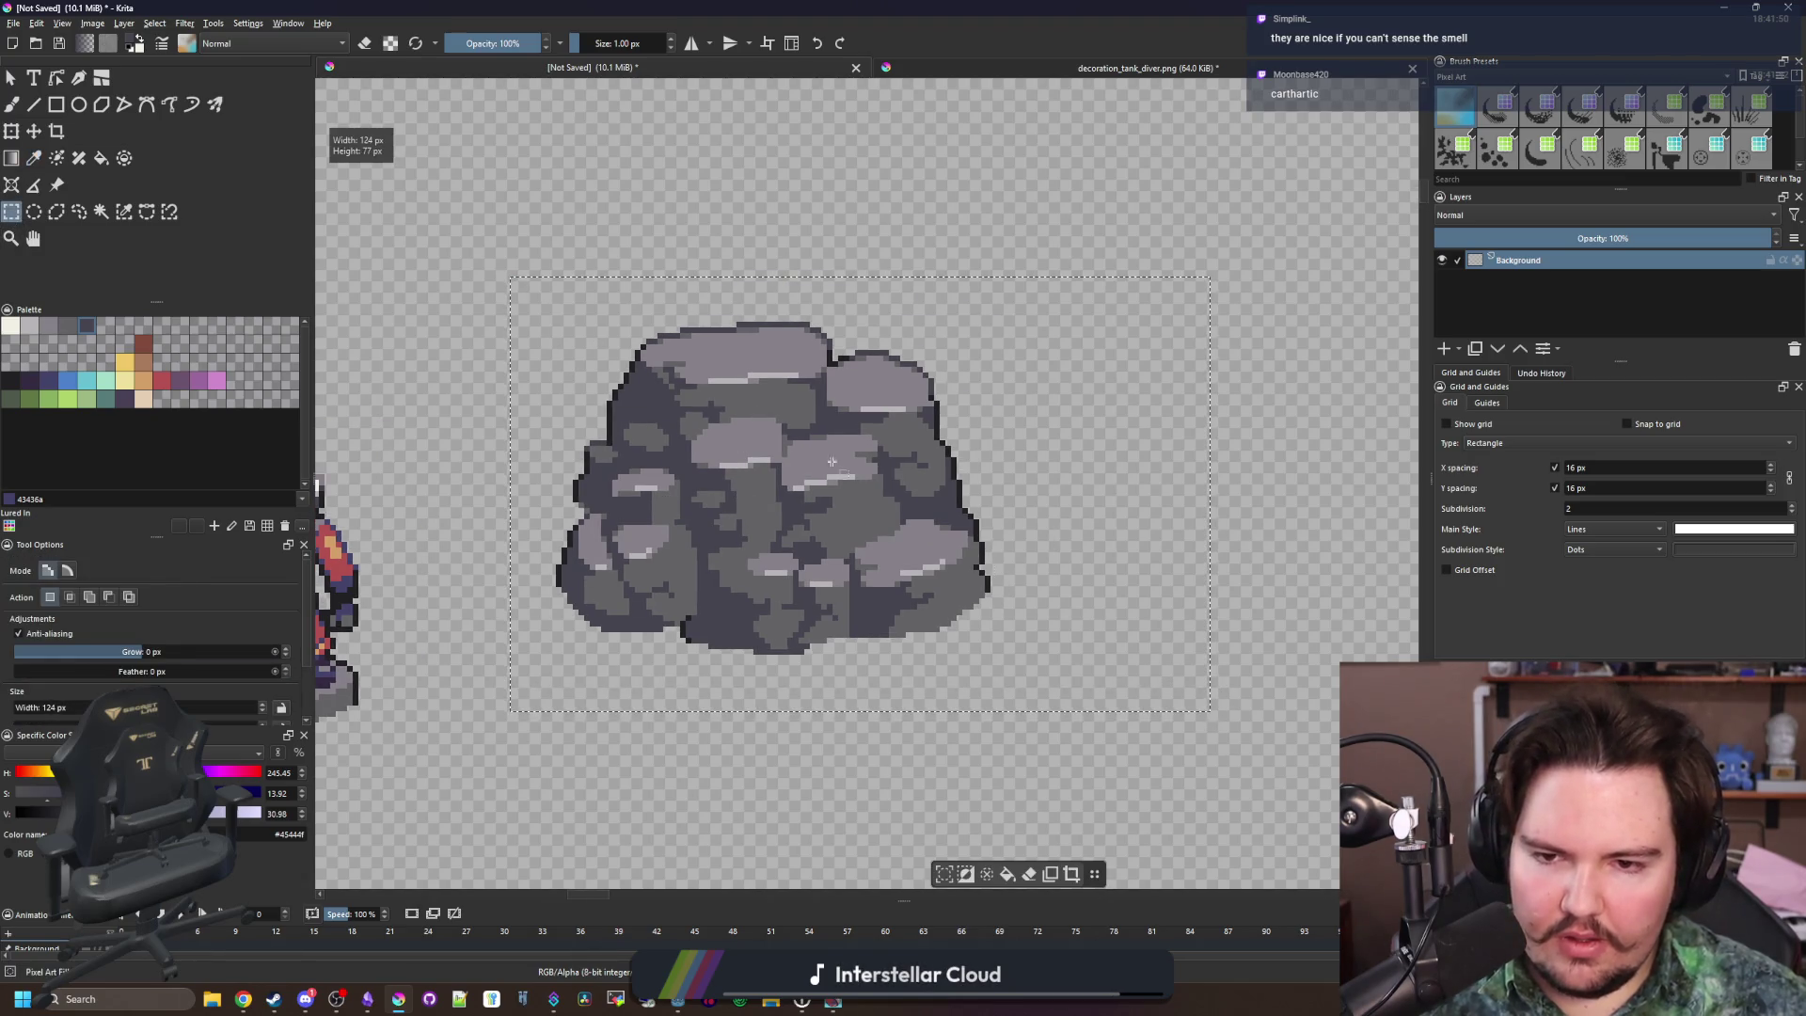
# Copy the selected rock and create a new 77×59 px document from the clipboard
pyautogui.click(13, 23)
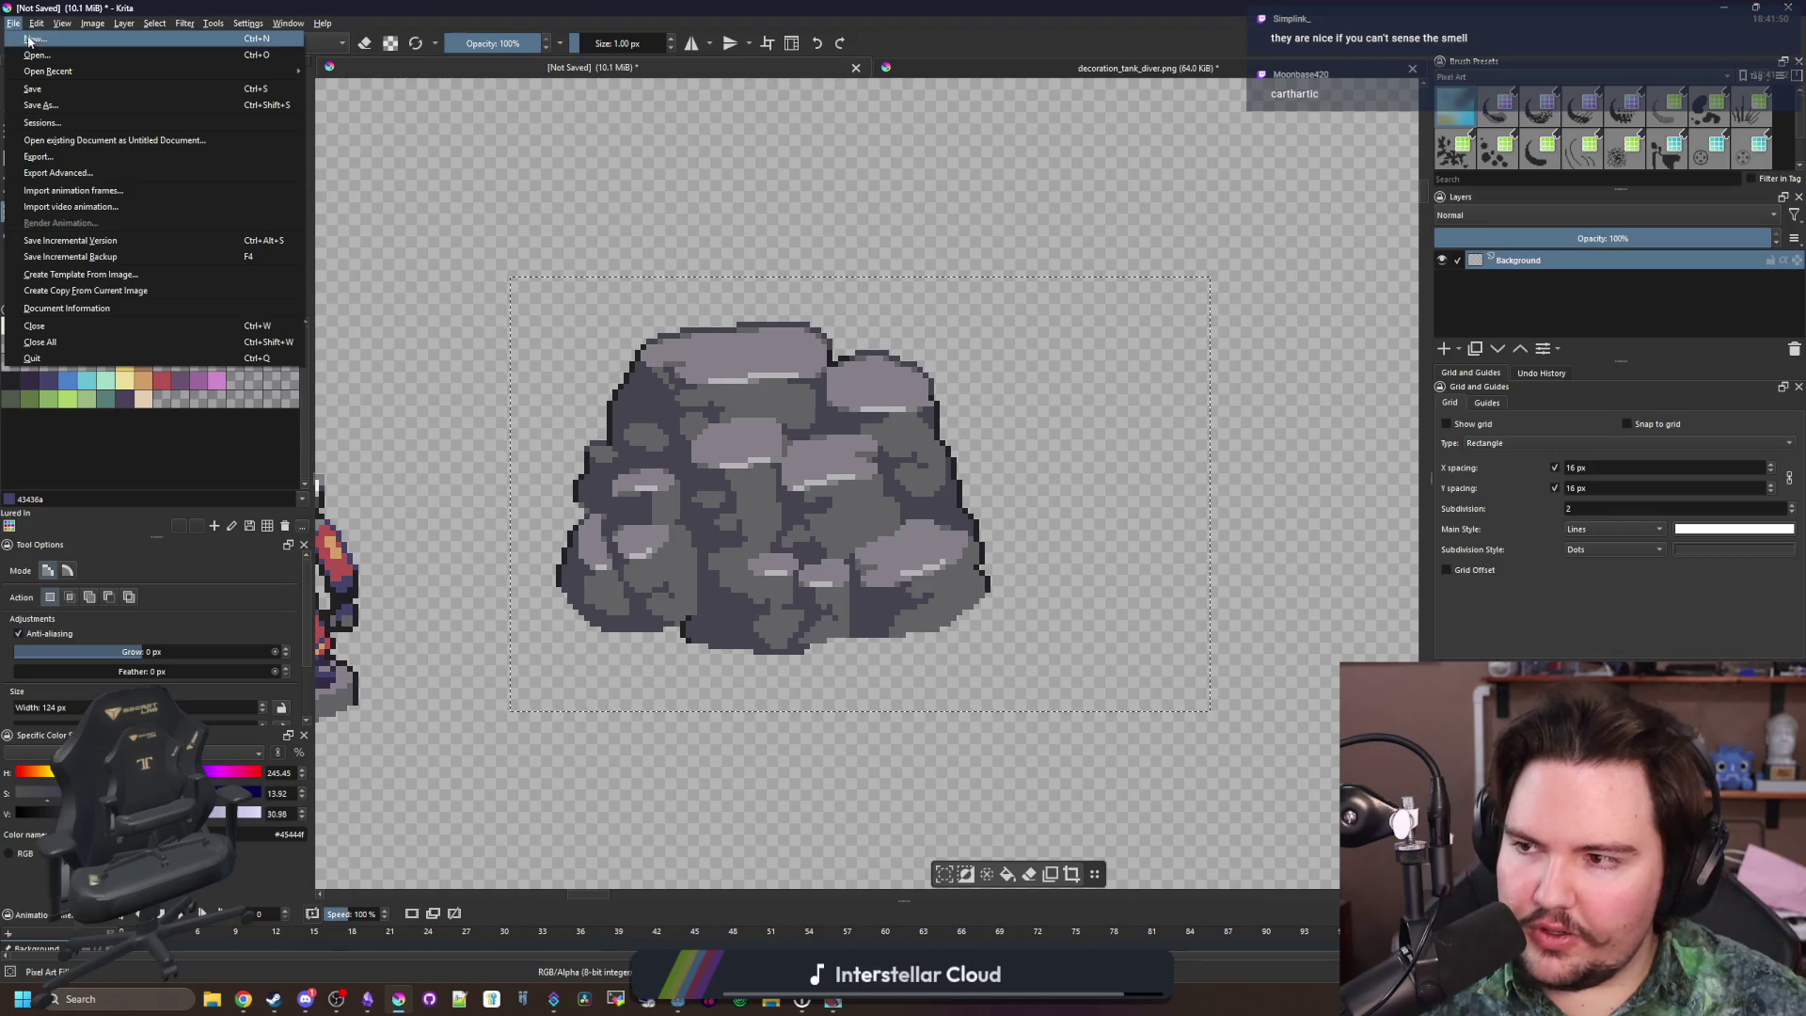
pyautogui.press('Escape')
pyautogui.hotkey('ctrl', 'n')
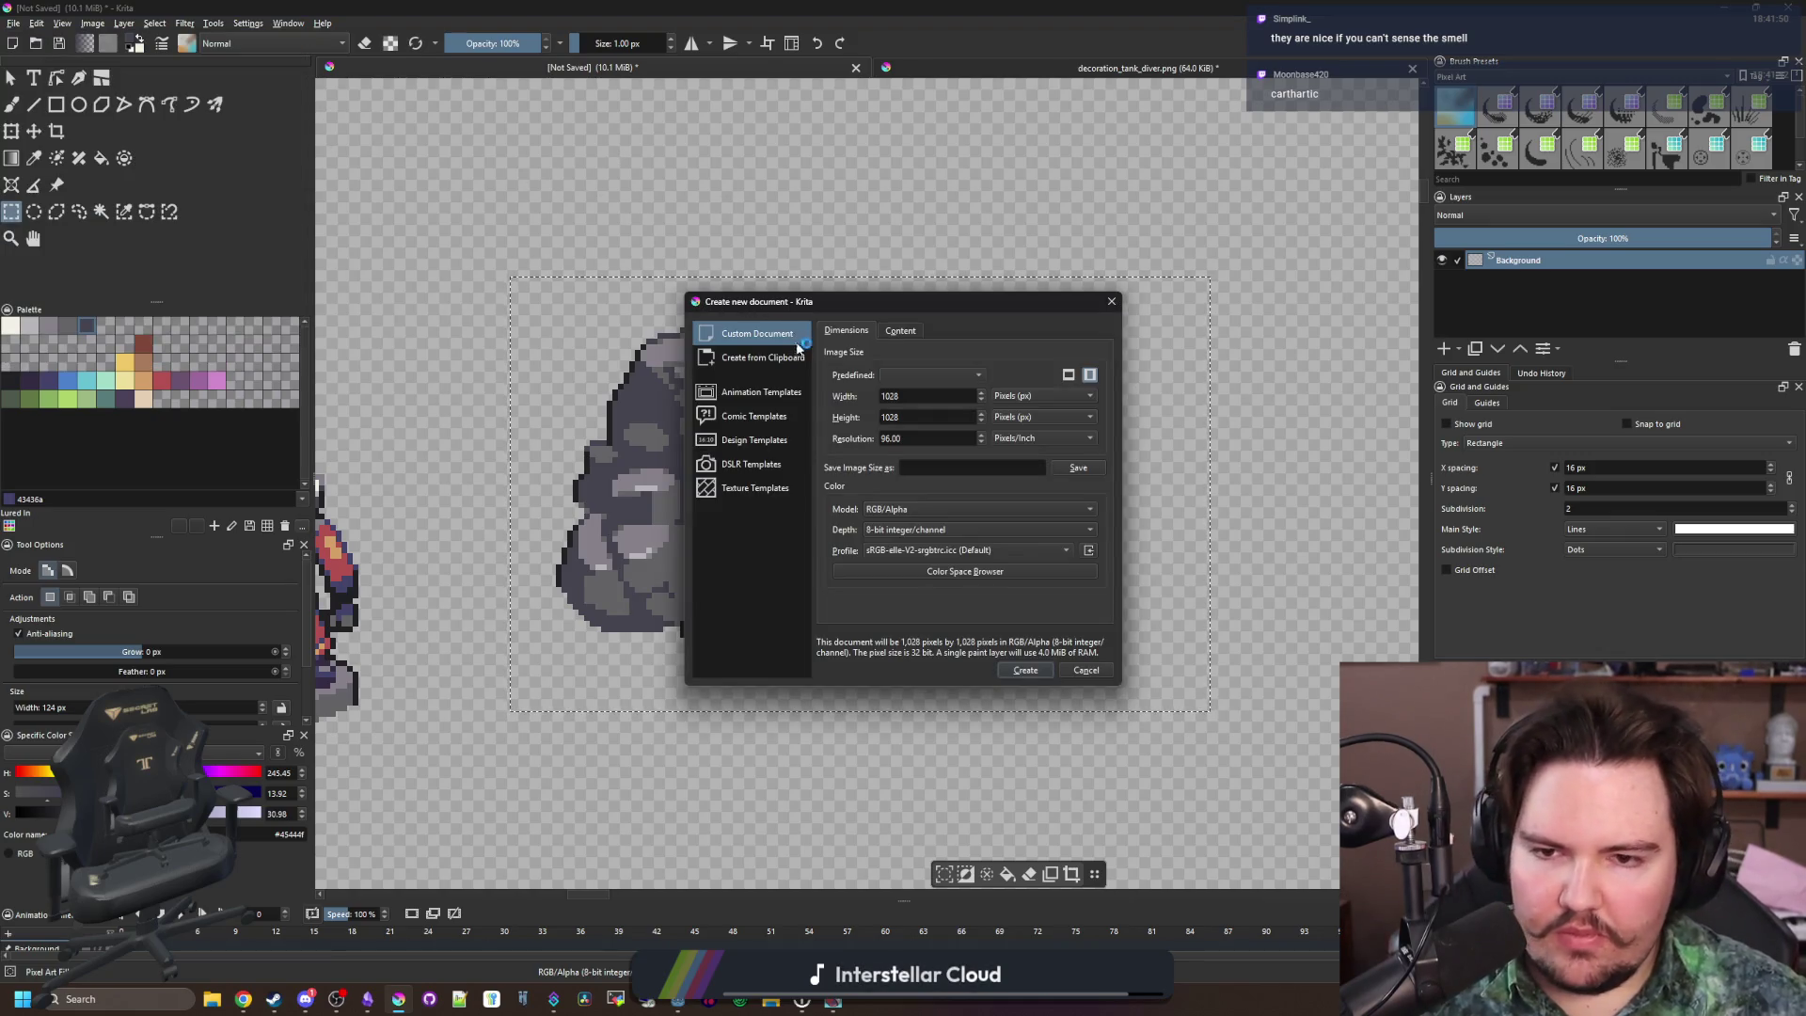
pyautogui.click(743, 365)
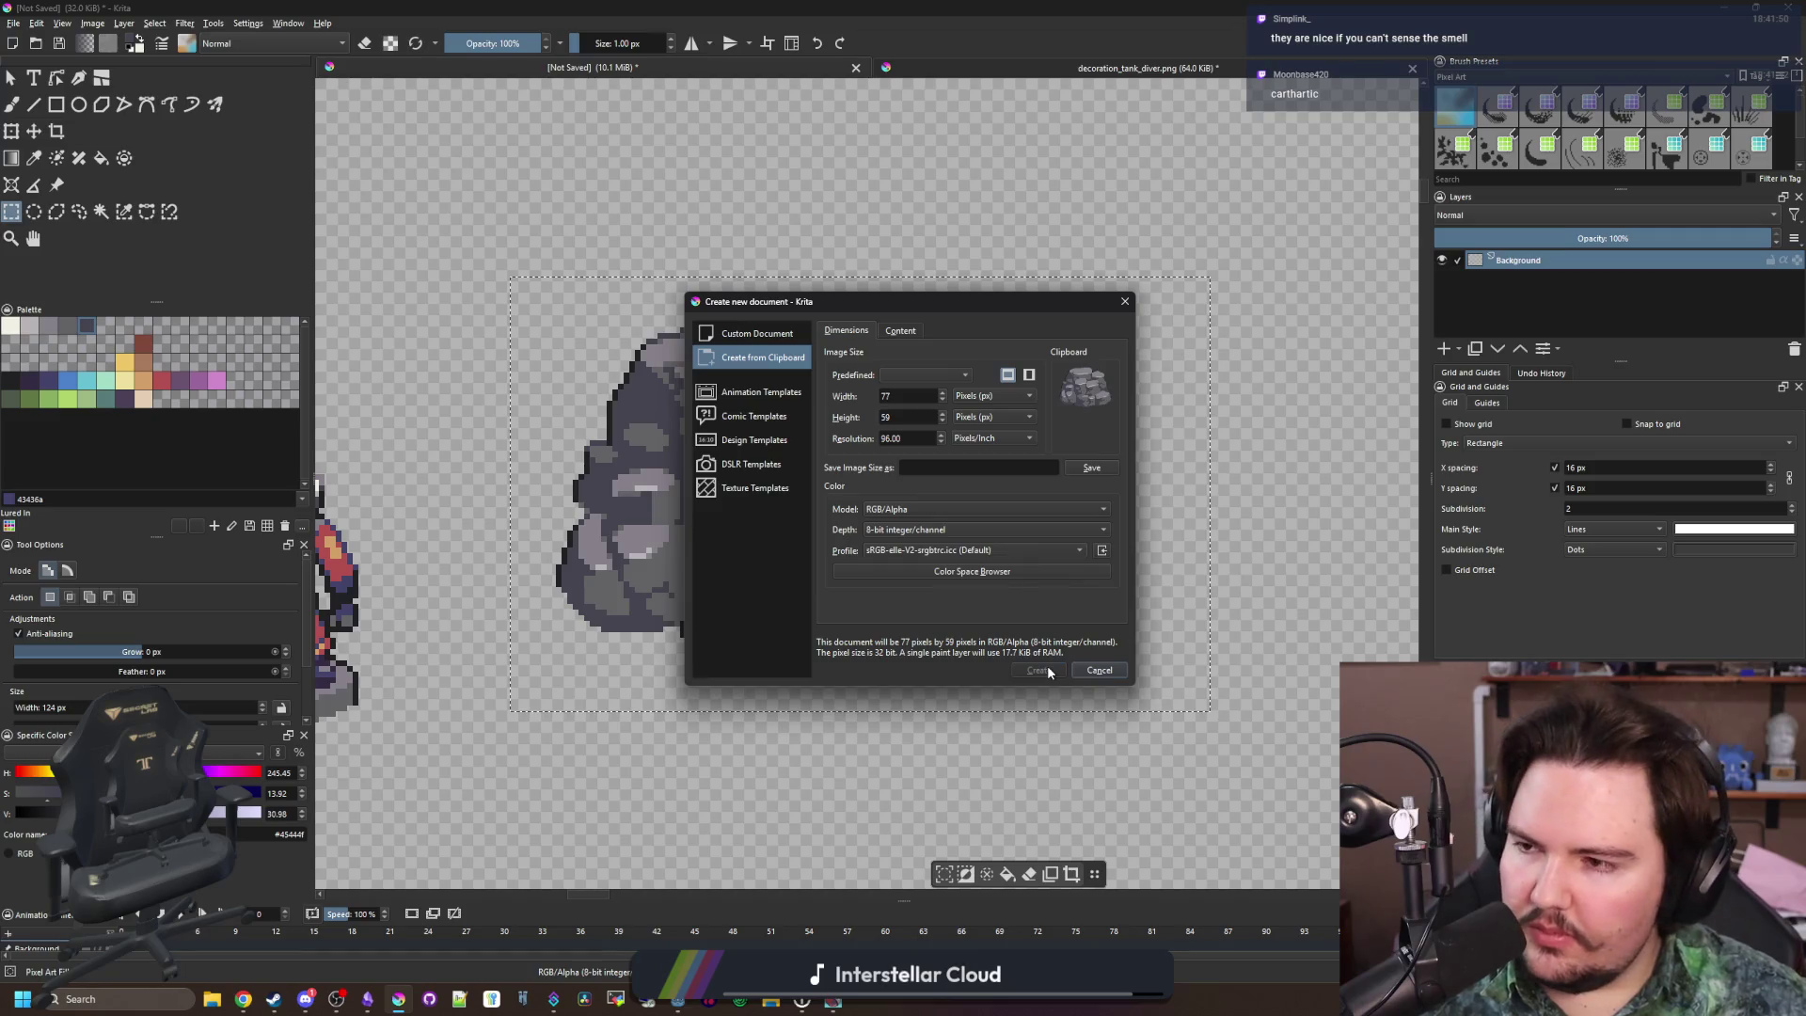
pyautogui.click(1038, 669)
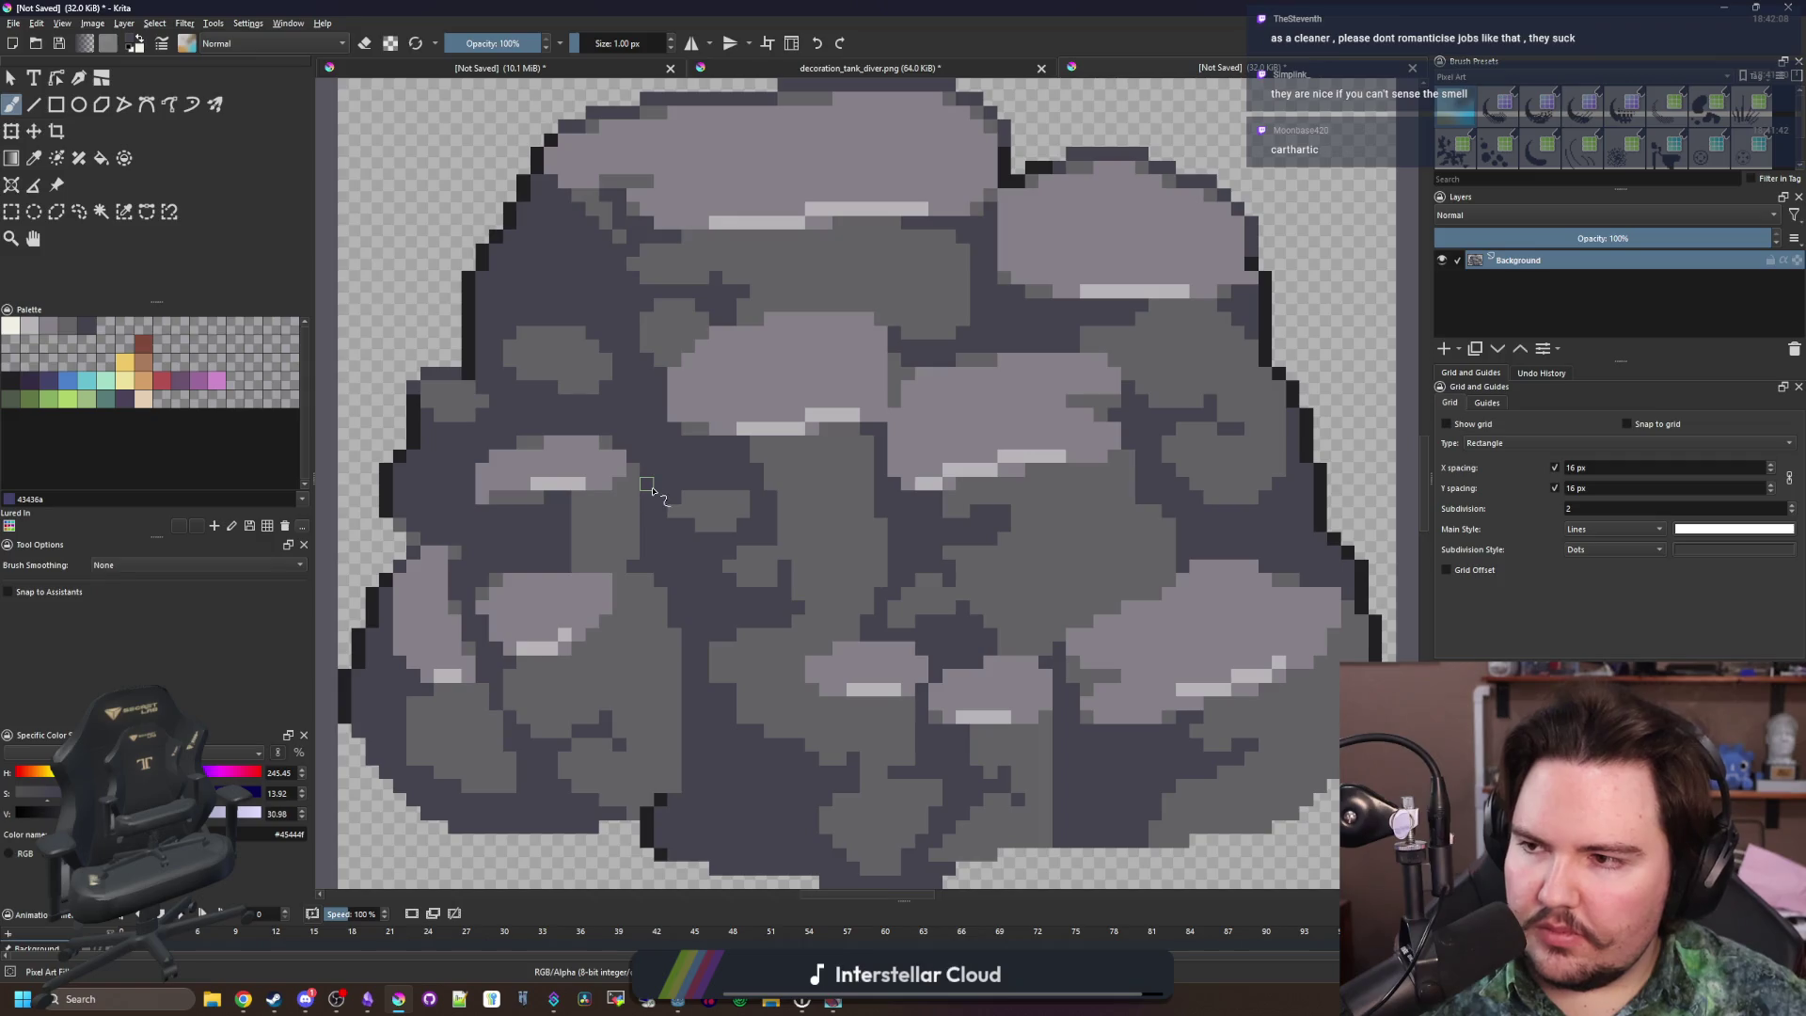
# Erase a small notch of pixels from the middle of the copied rock's bottom edge
pyautogui.scroll(-2, 659, 513)
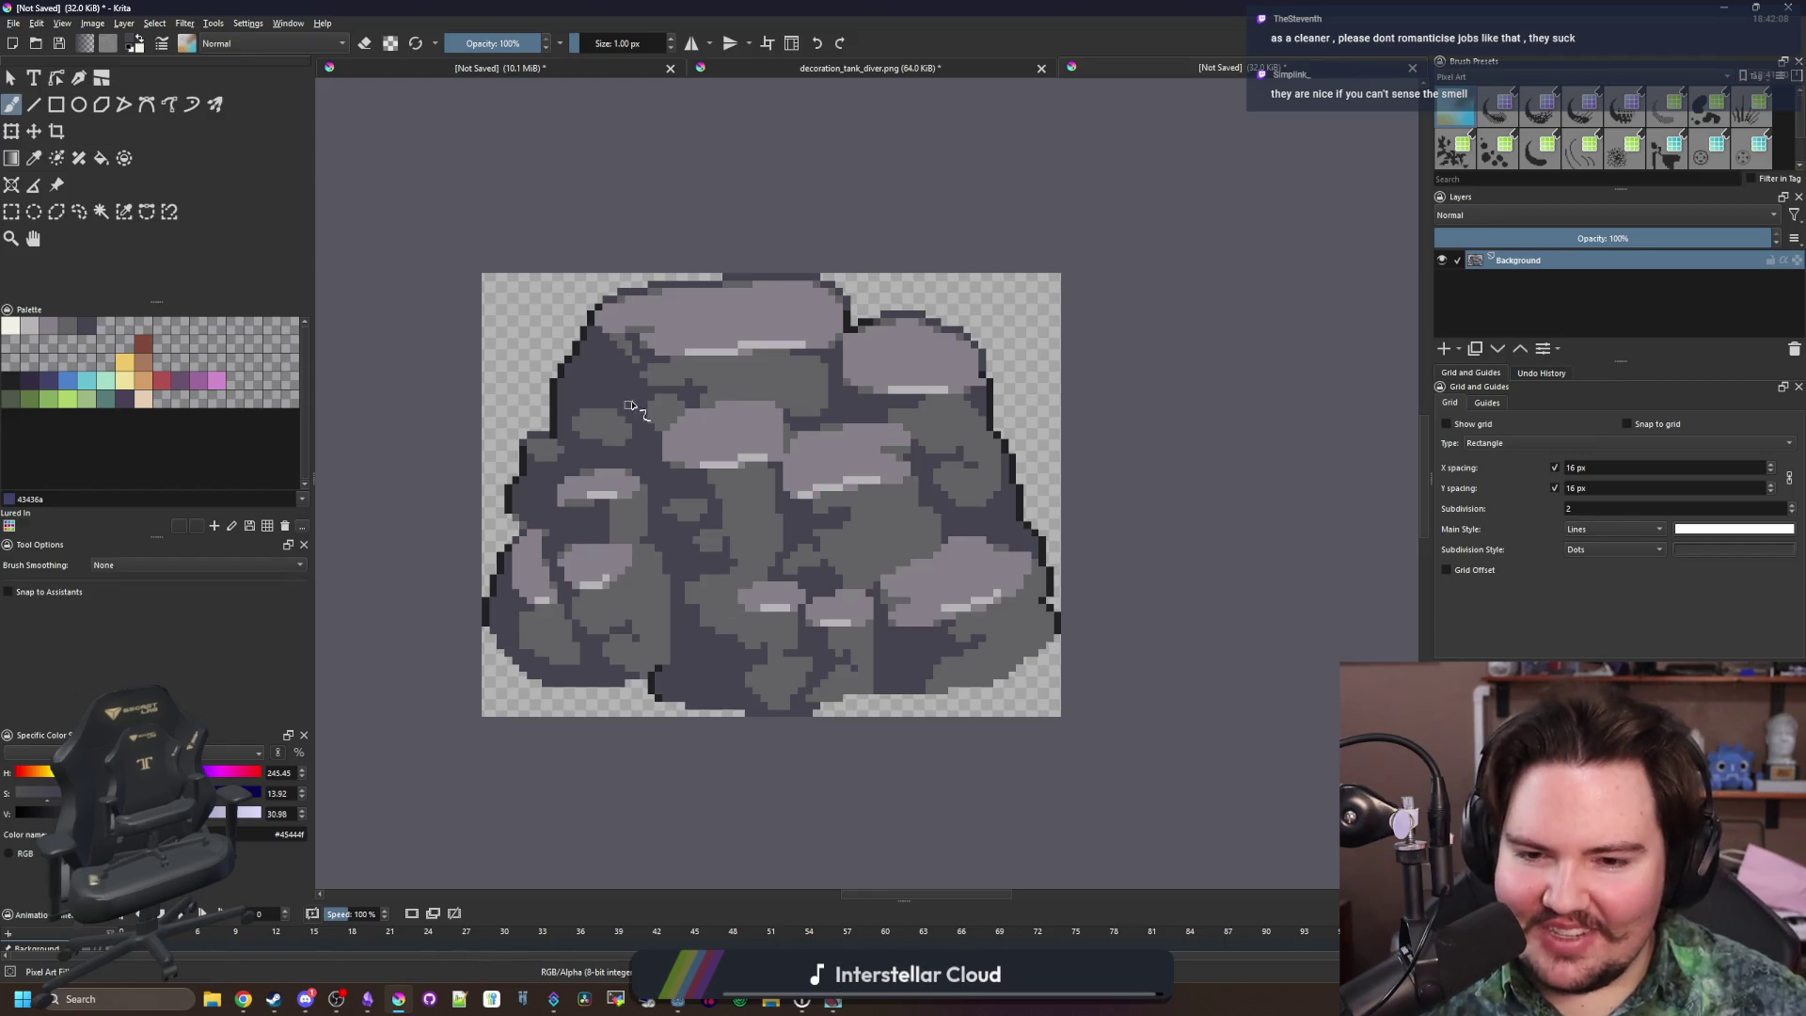
pyautogui.scroll(4, 800, 599)
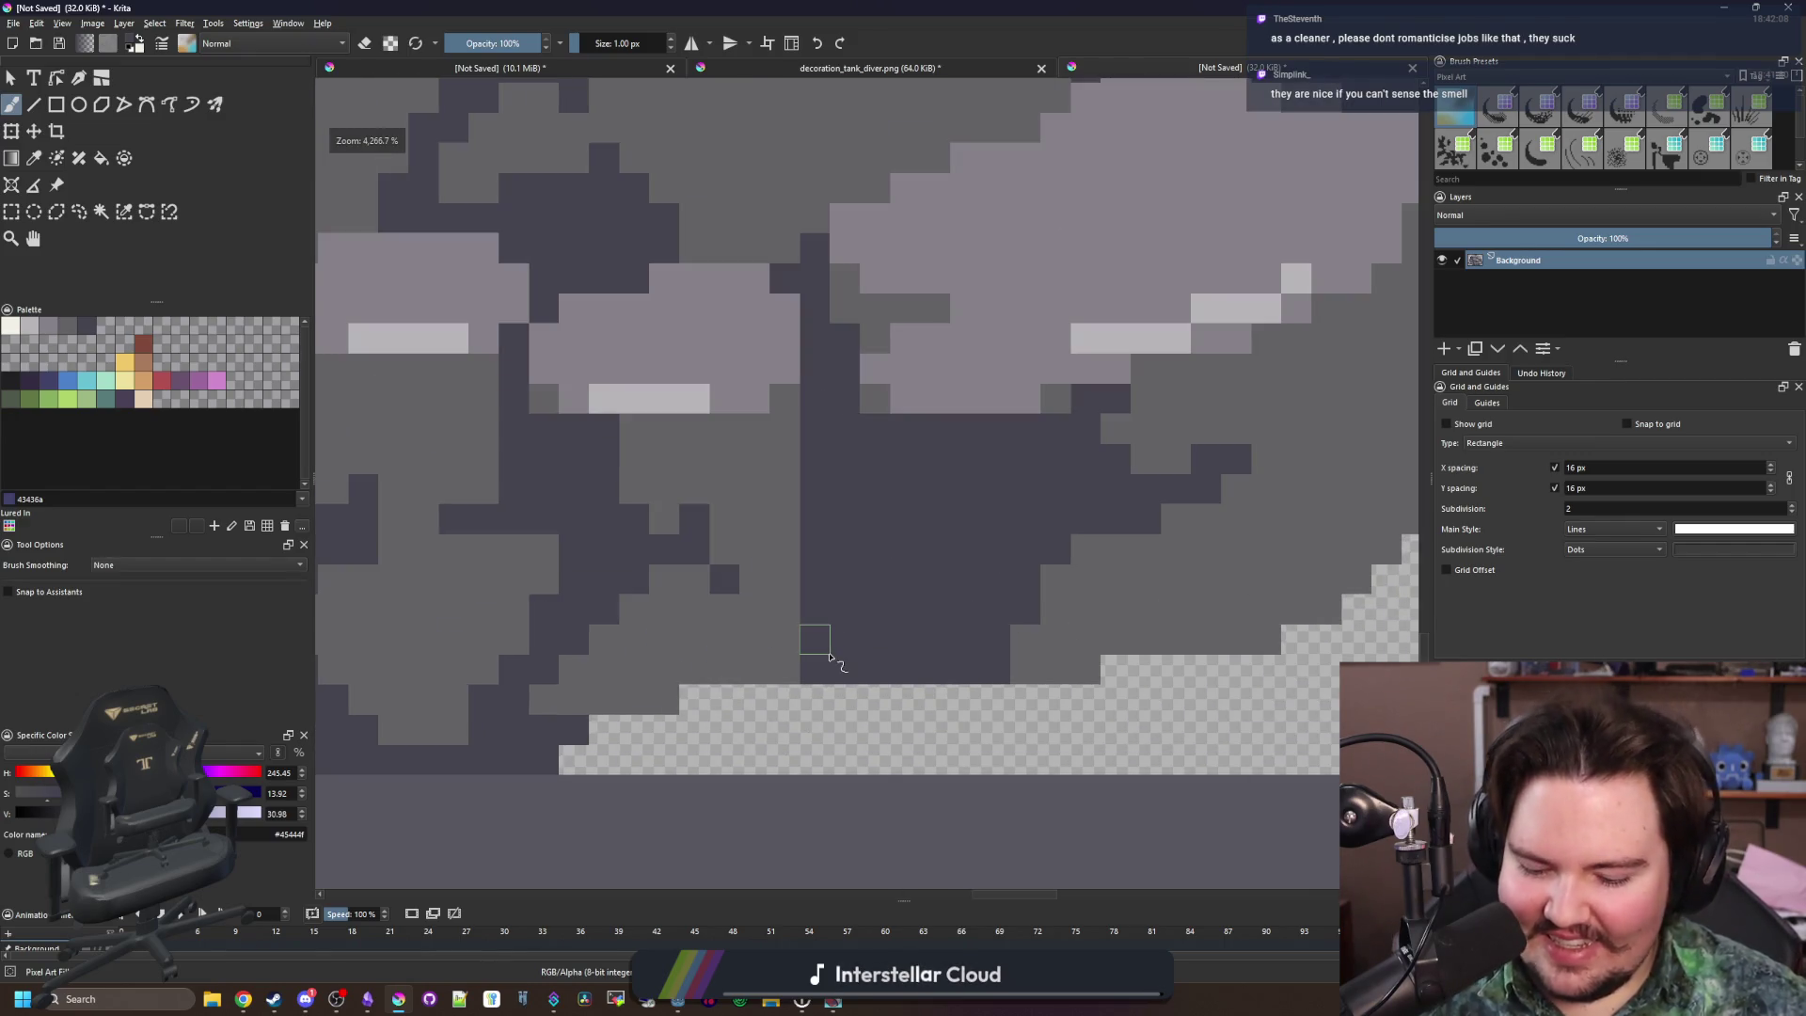
pyautogui.press('e')
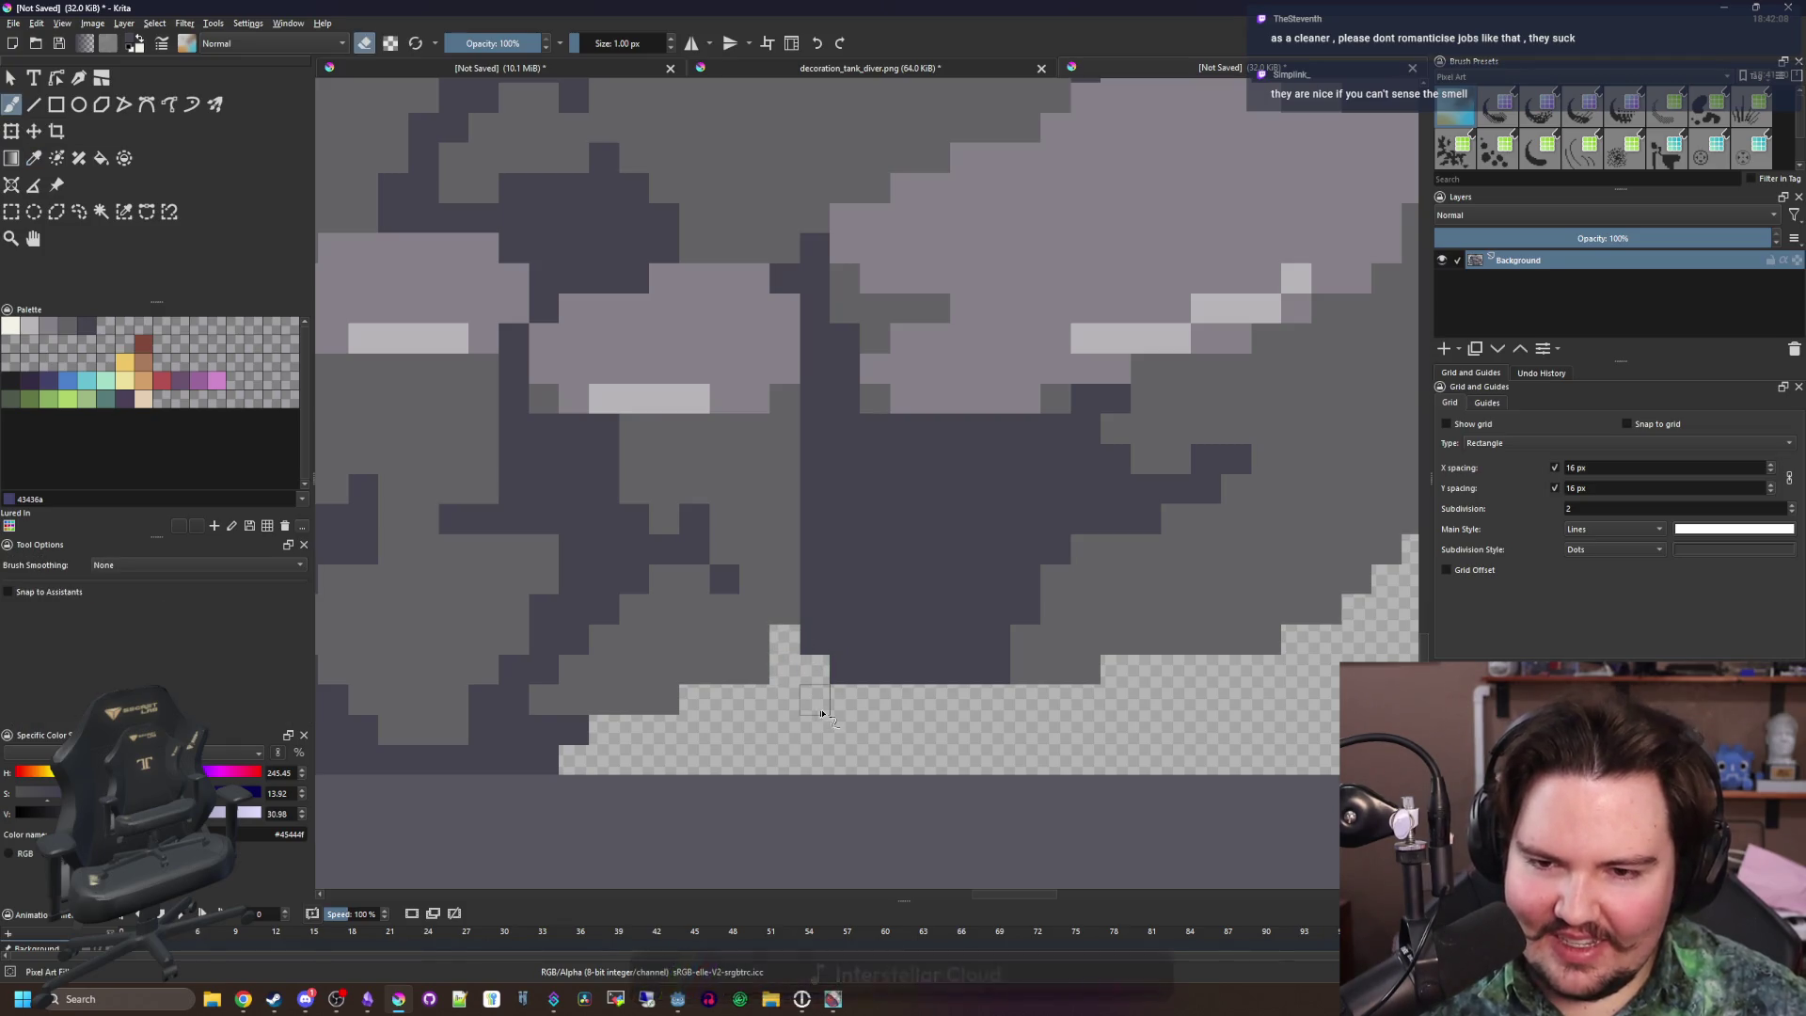
pyautogui.scroll(-4, 845, 666)
pyautogui.scroll(4, 844, 667)
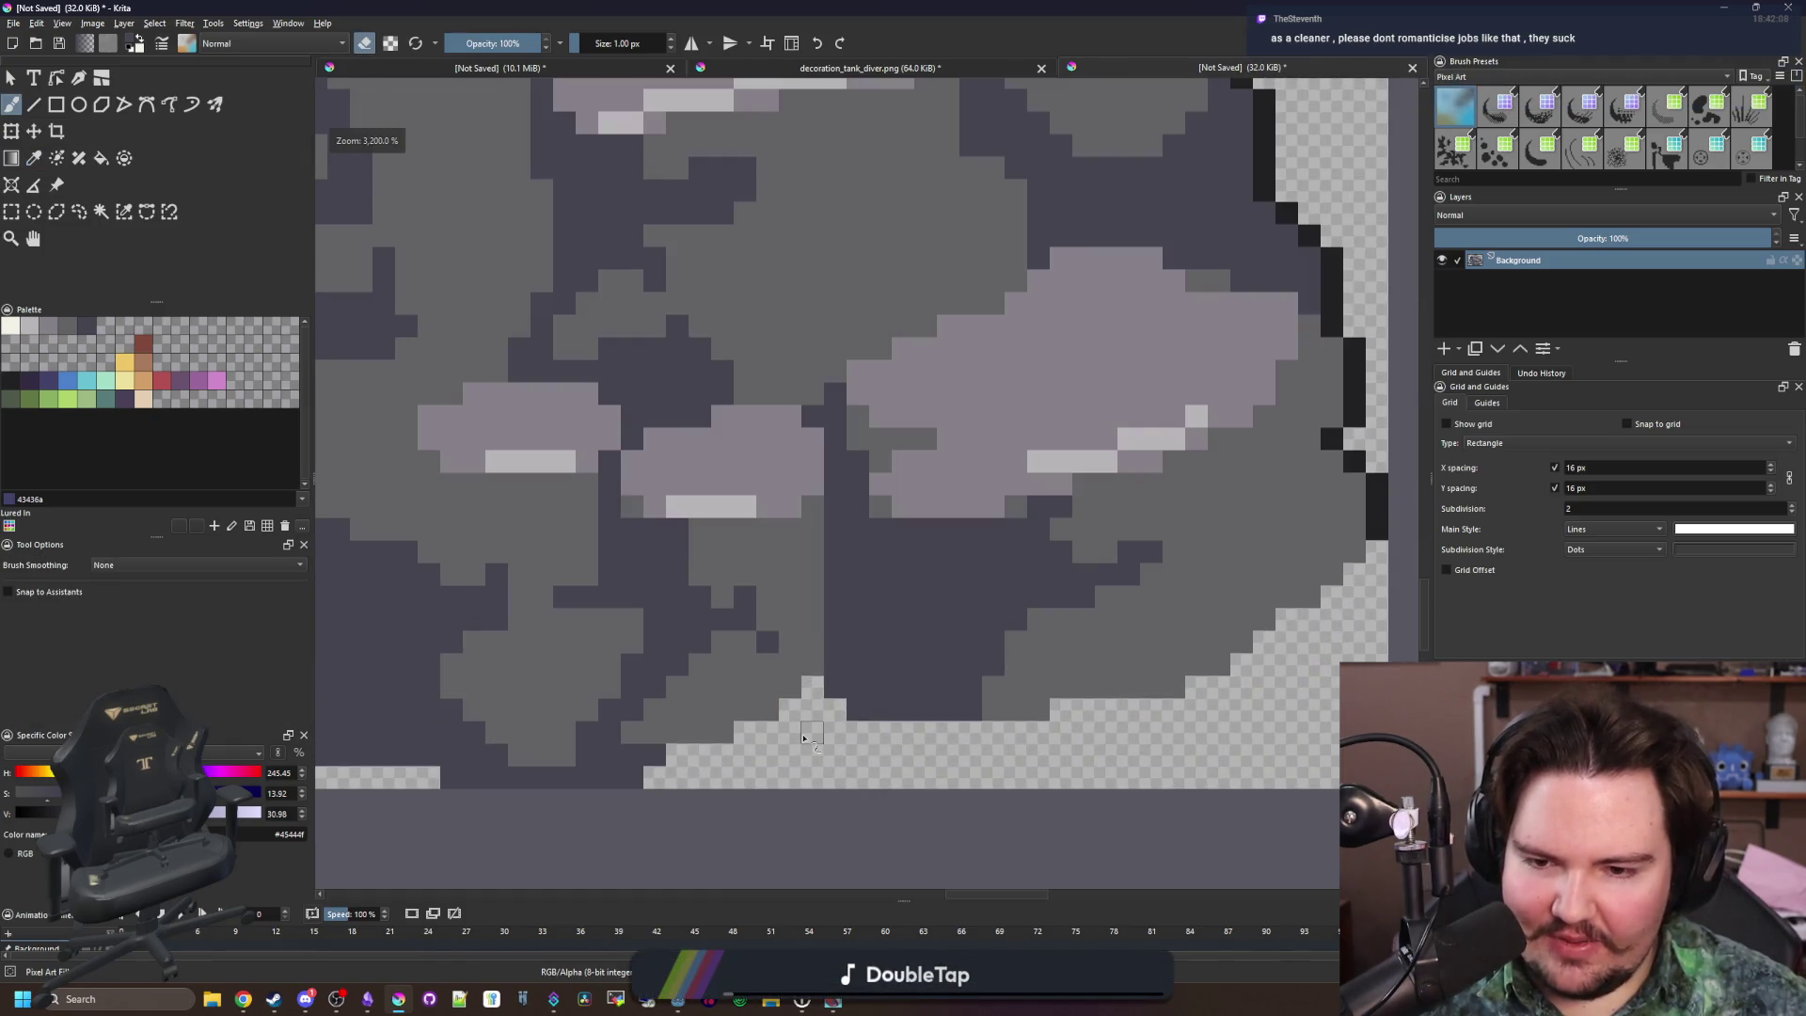
pyautogui.scroll(-5, 818, 734)
pyautogui.scroll(4, 836, 743)
pyautogui.scroll(-5, 828, 677)
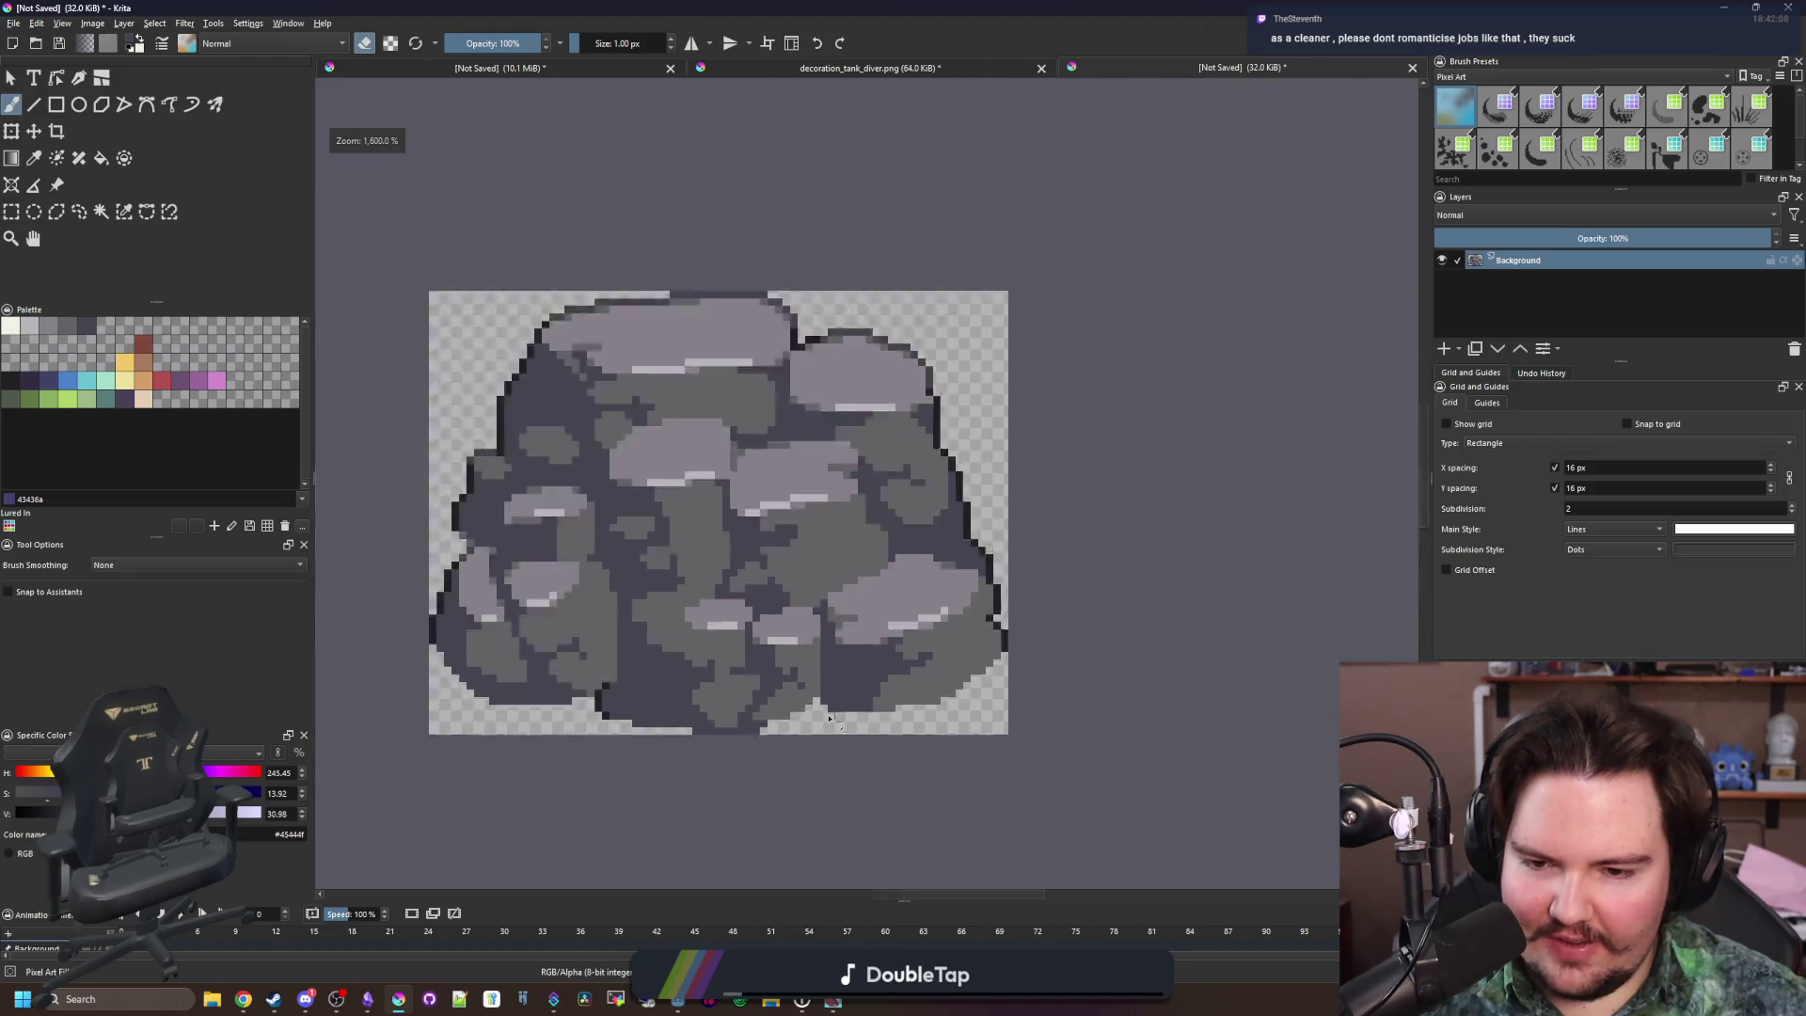
pyautogui.scroll(3, 827, 658)
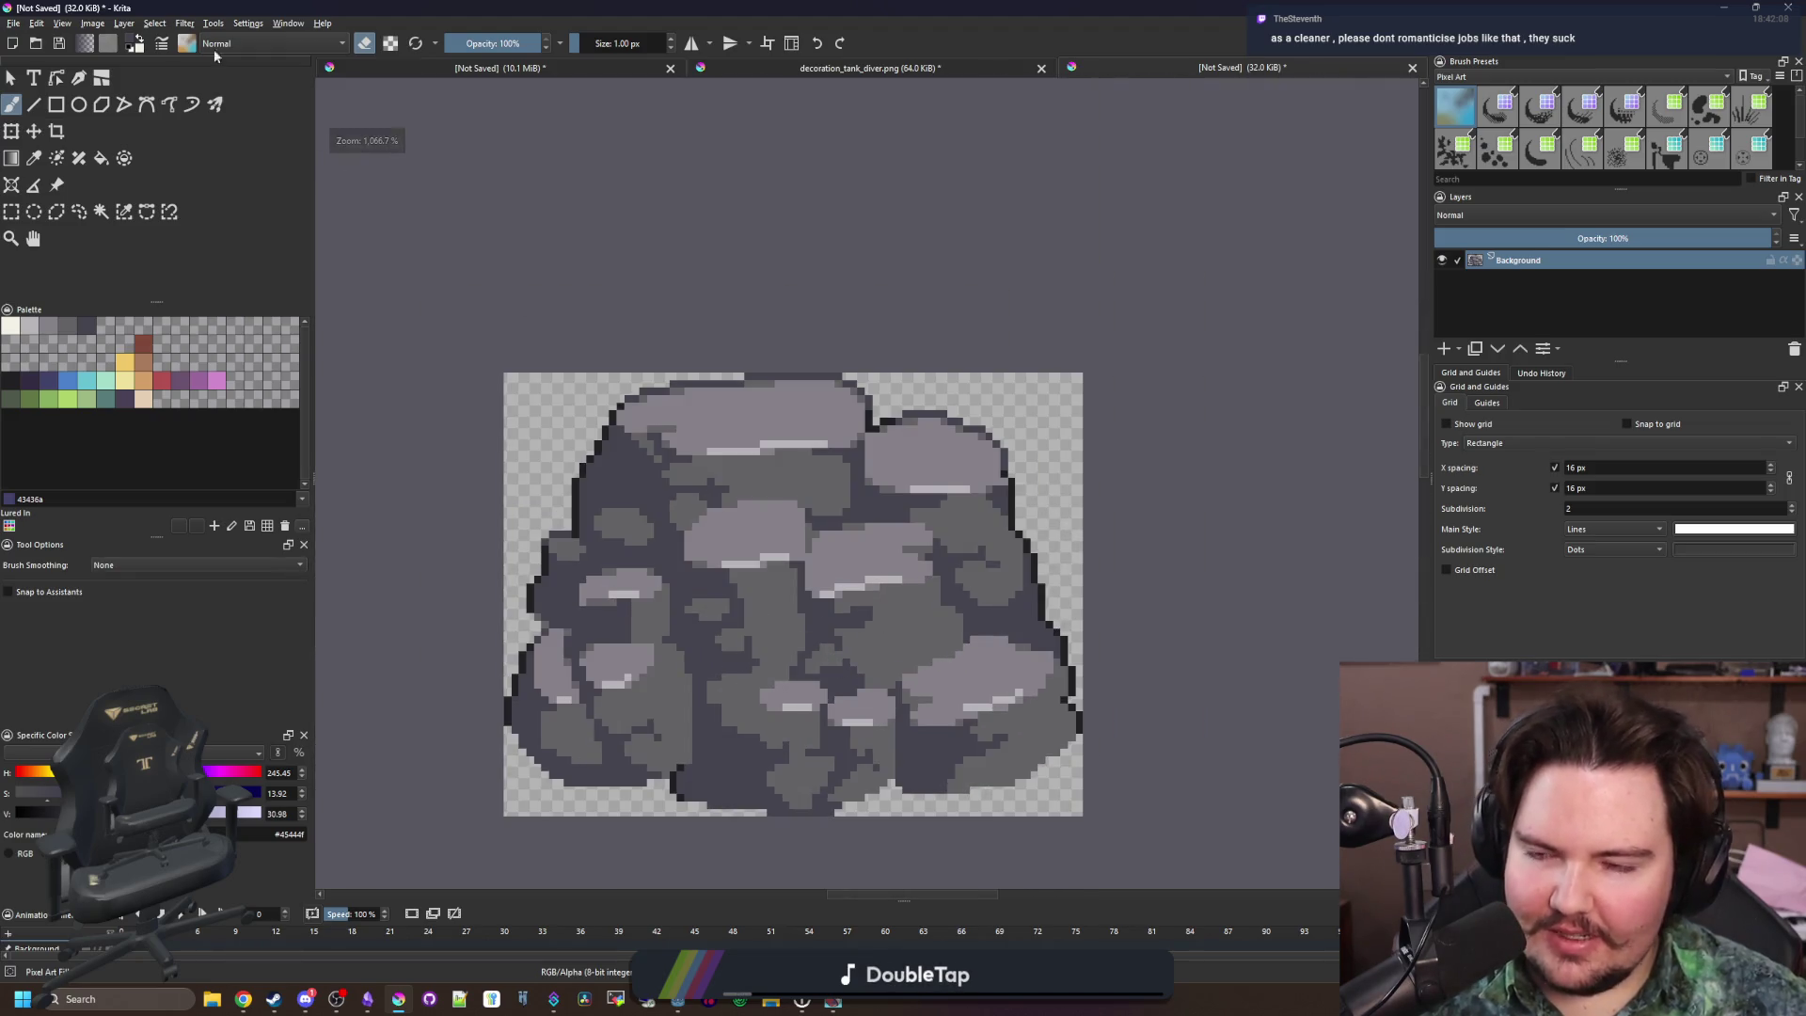
pyautogui.click(14, 24)
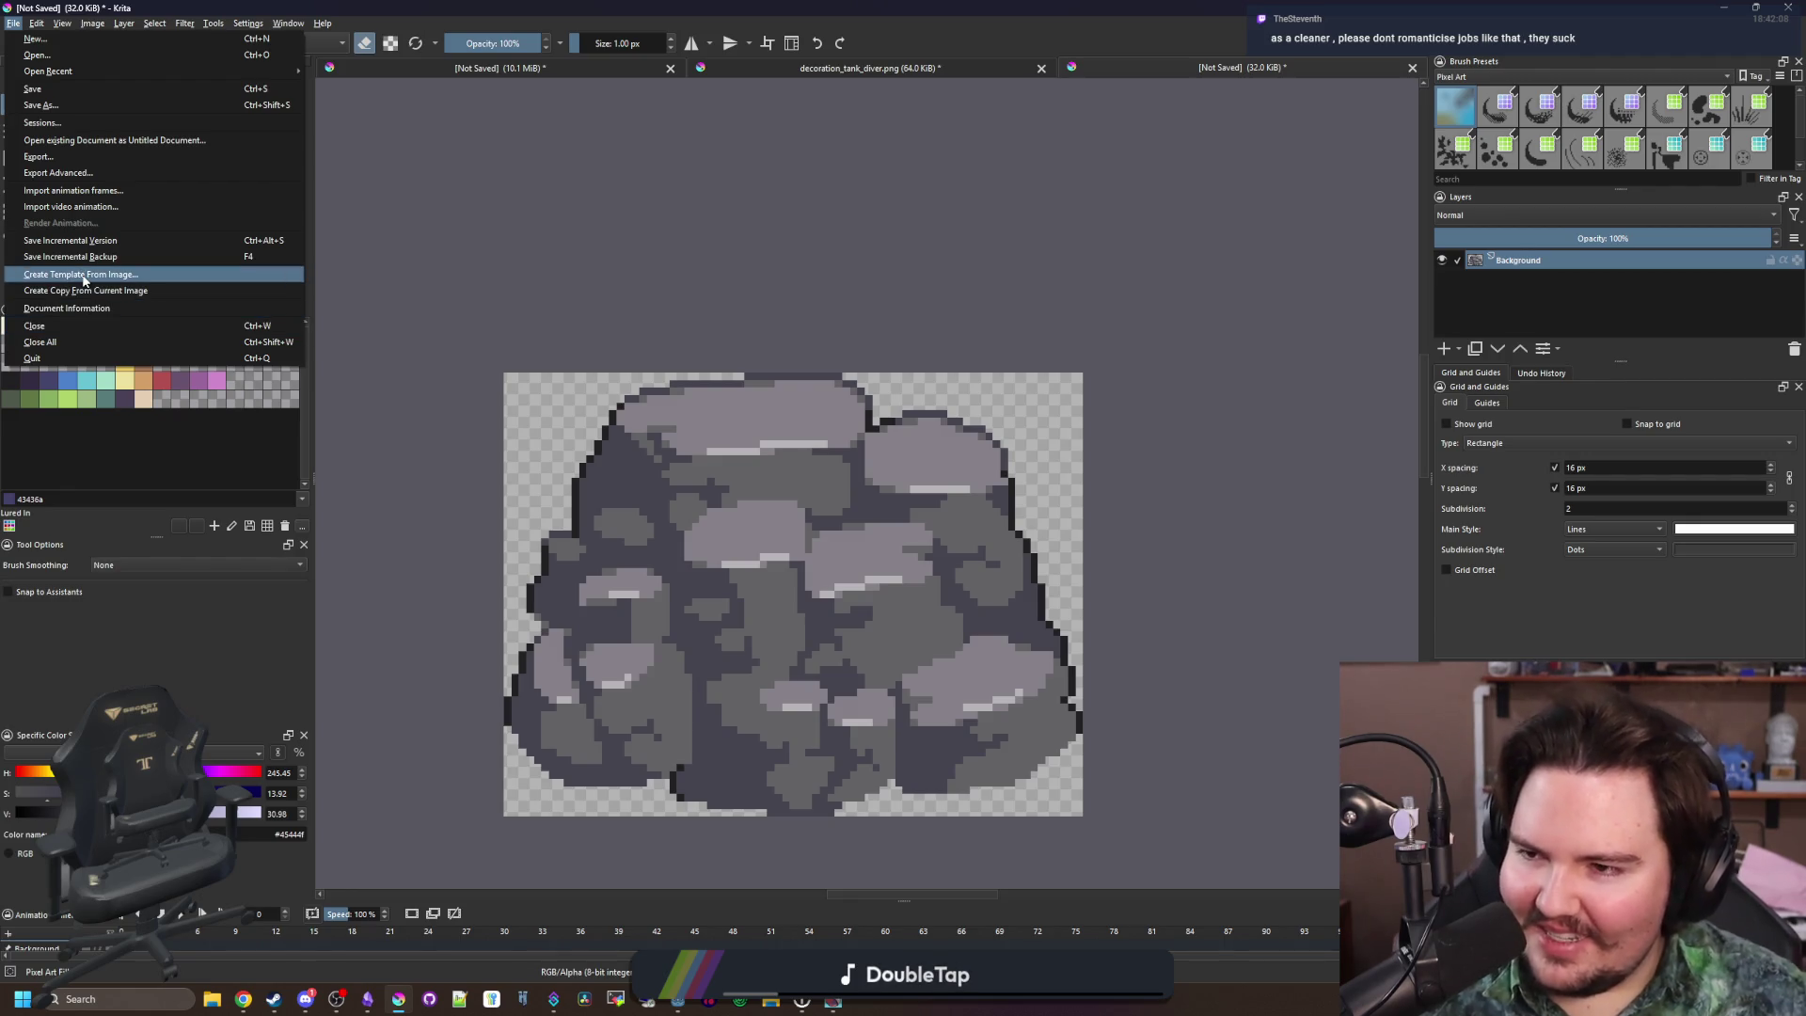
# Cancel the Save As dialog without saving and zoom back into the rock canvas
pyautogui.click(65, 109)
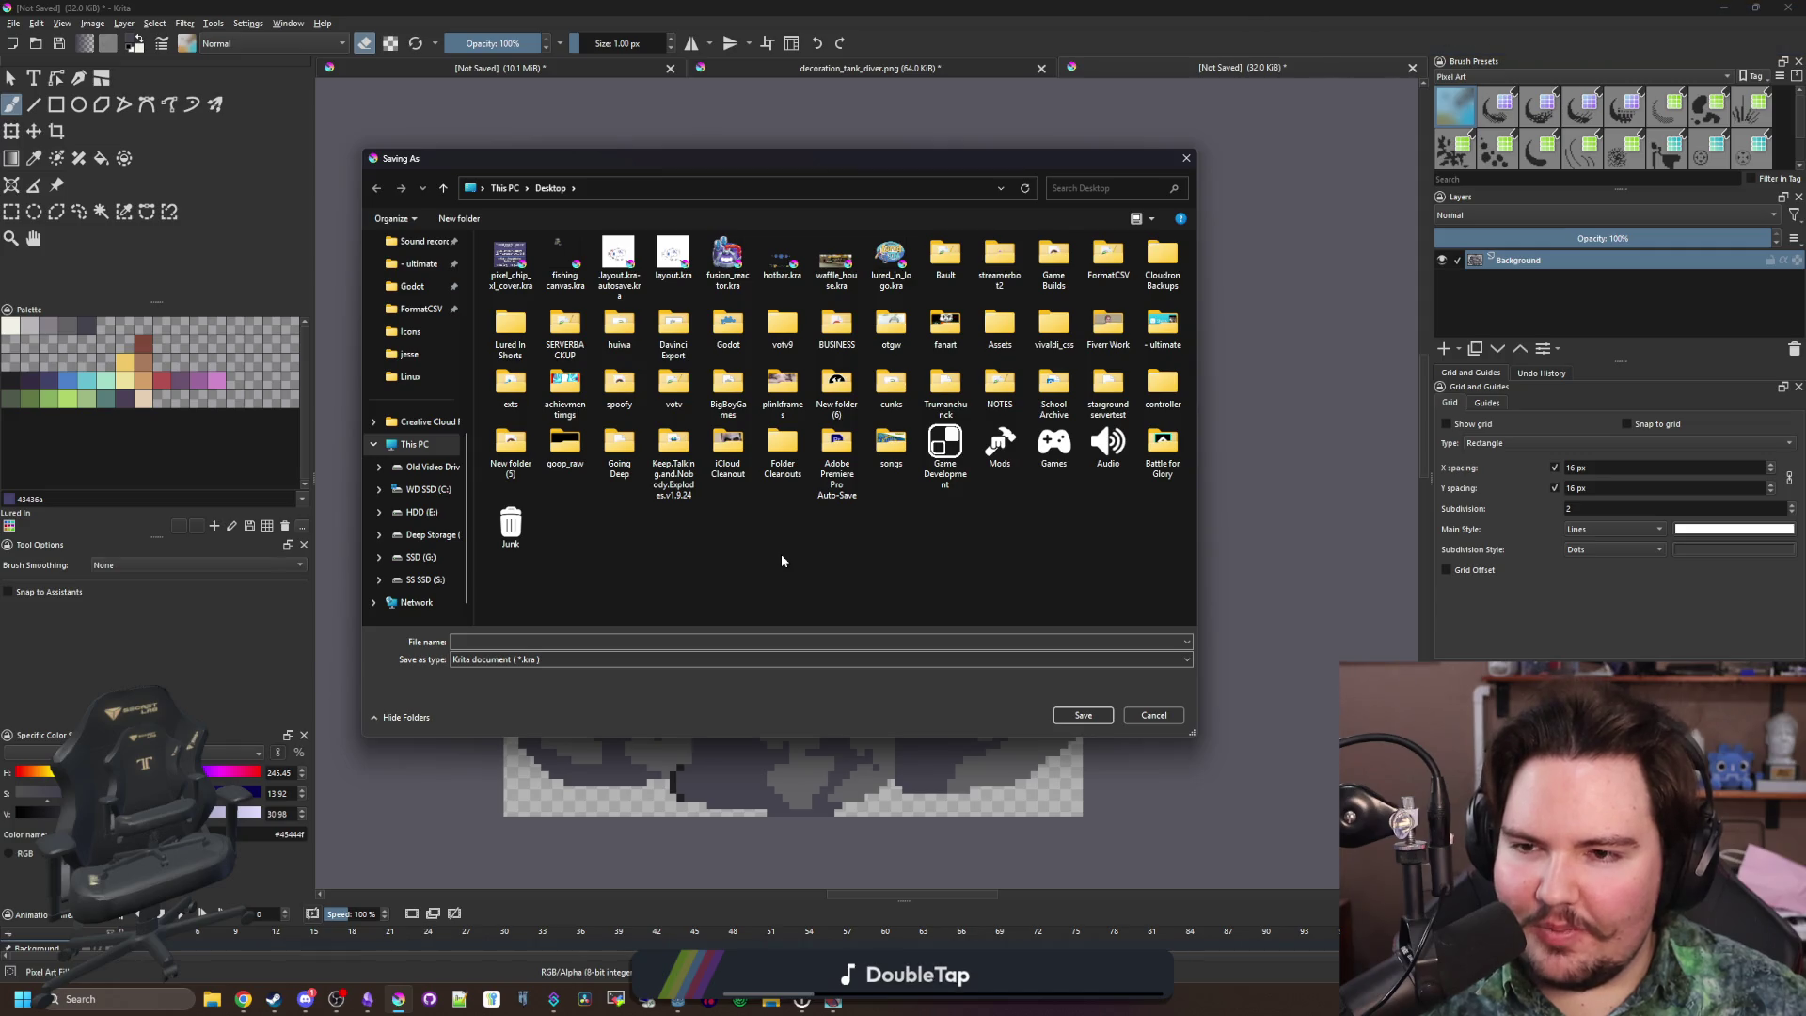
pyautogui.scroll(5, 419, 470)
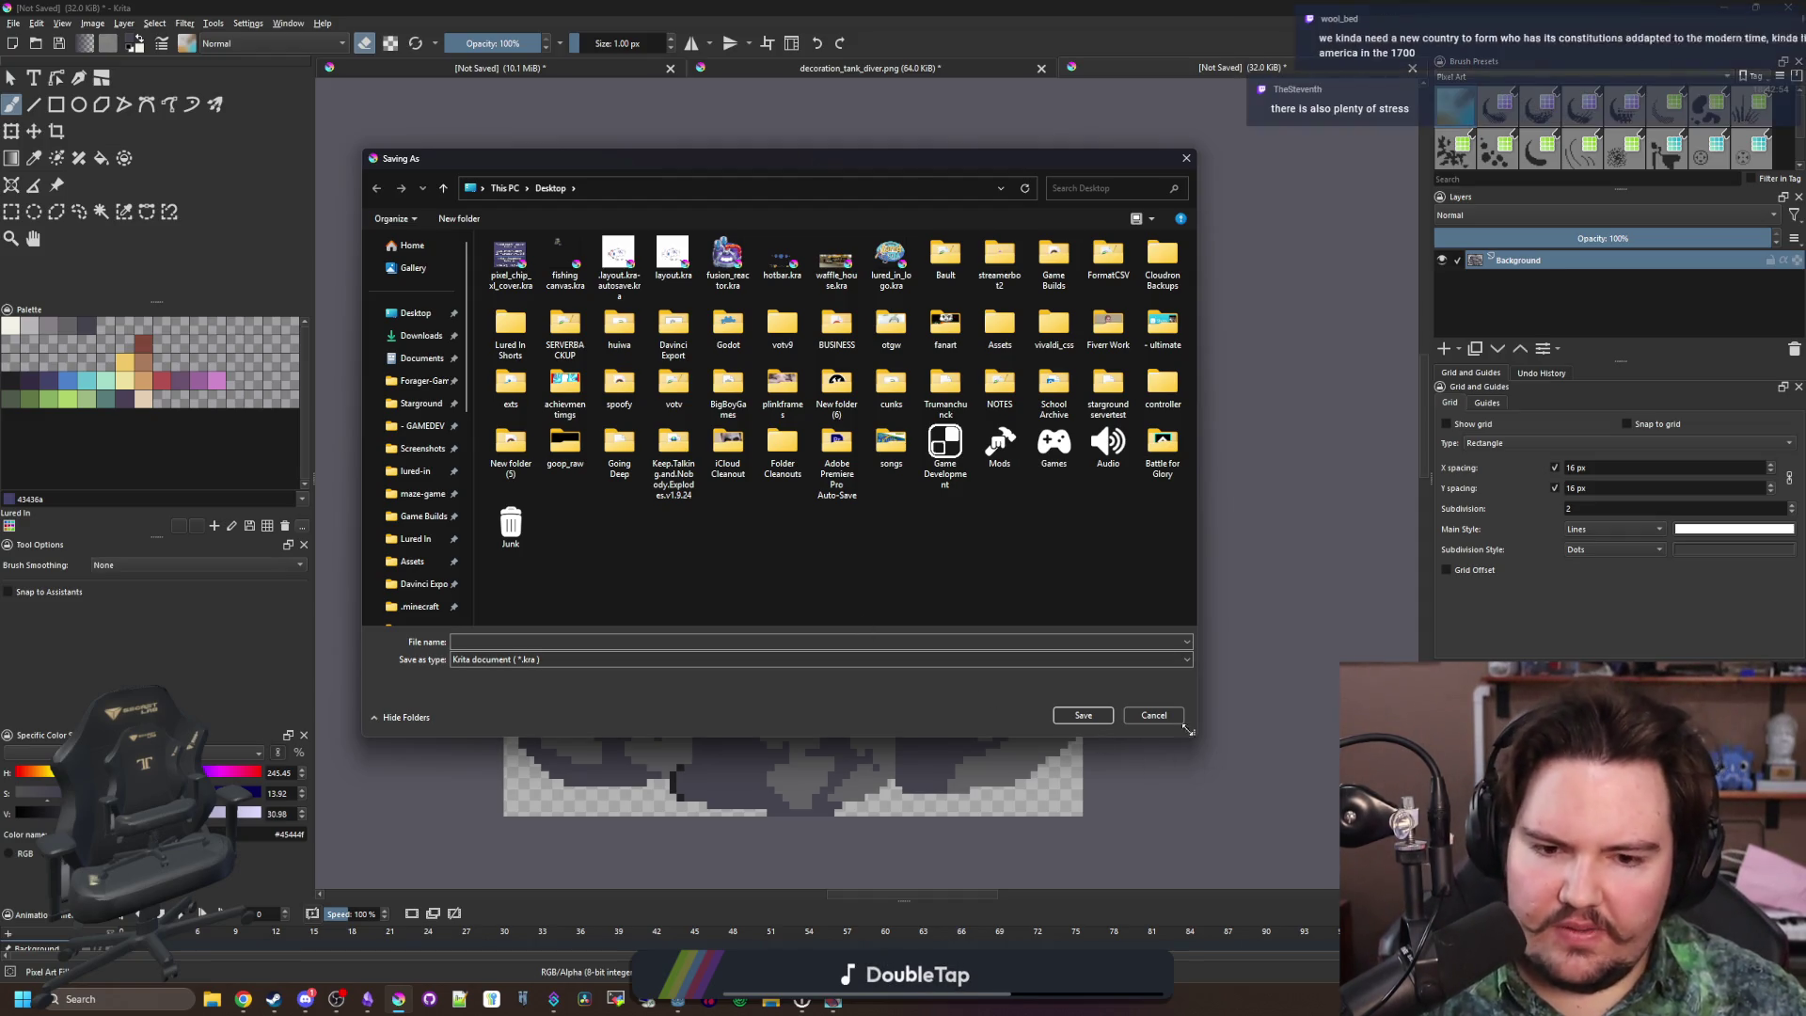
pyautogui.press('Escape')
pyautogui.scroll(5, 798, 758)
pyautogui.scroll(2, 894, 764)
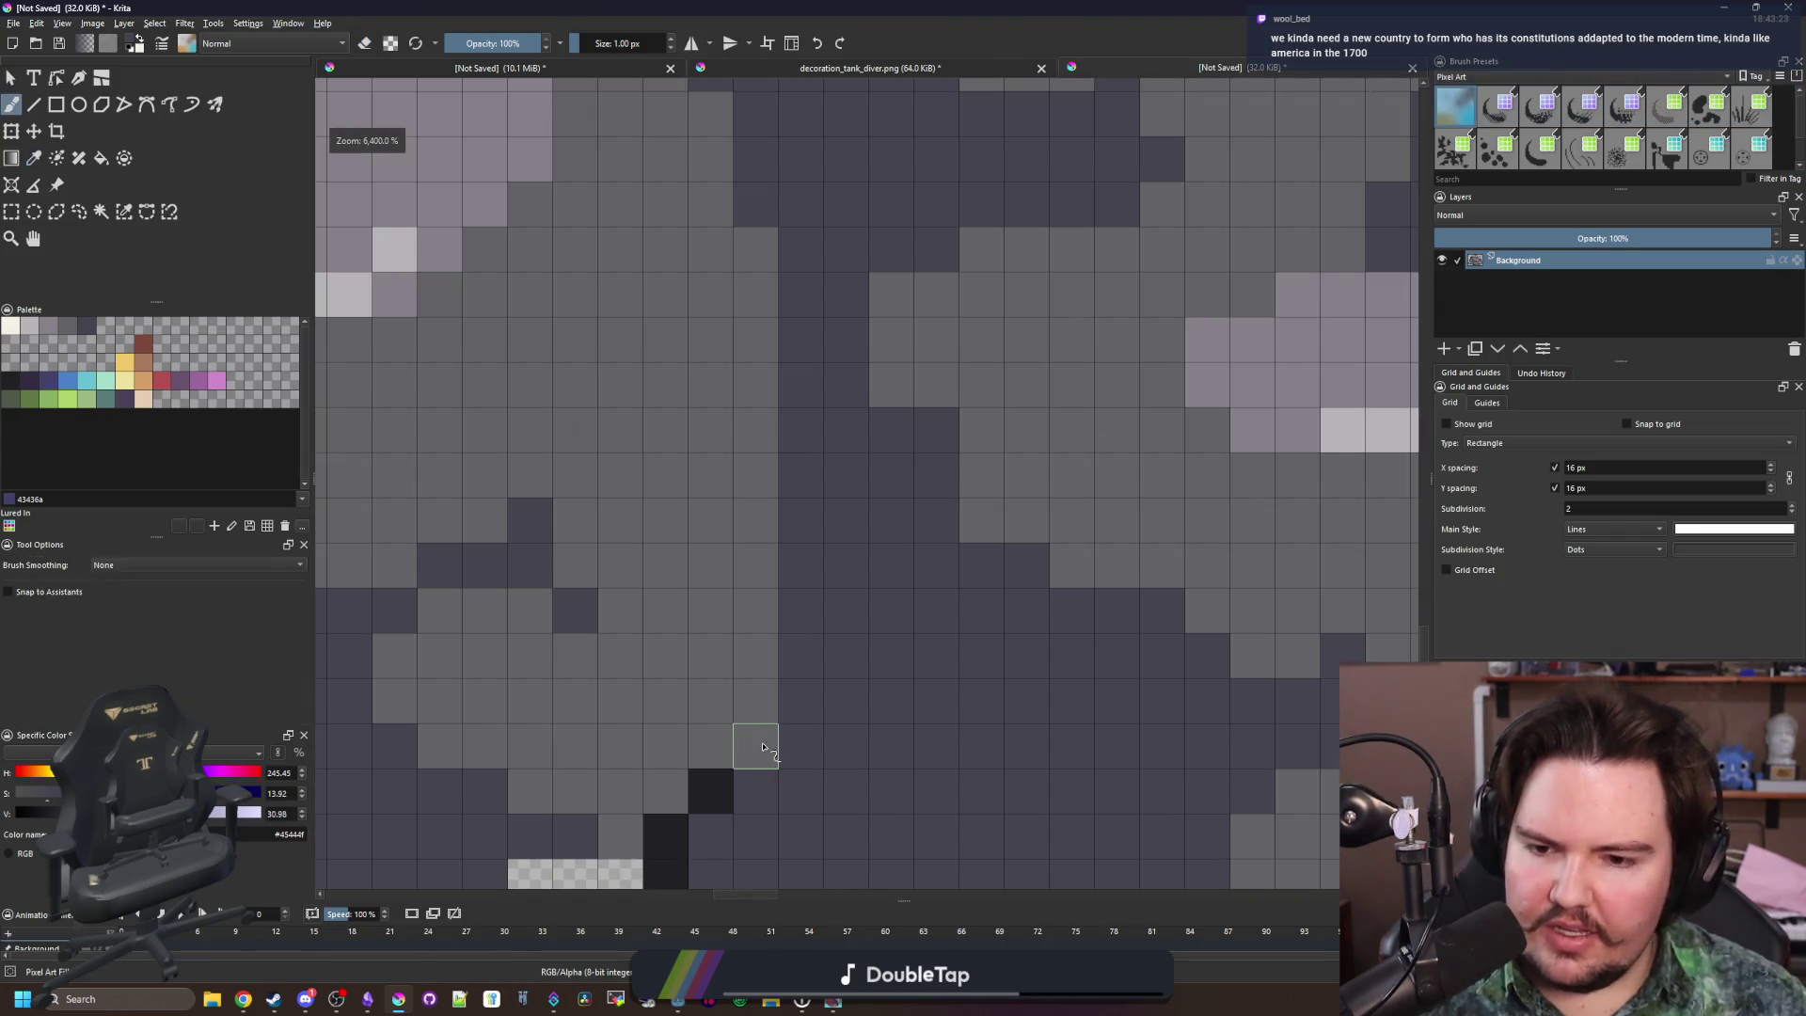
# Touch up edge pixels with 43436a, darkening bottom and right-edge pixels with 352b42
pyautogui.click(45, 381)
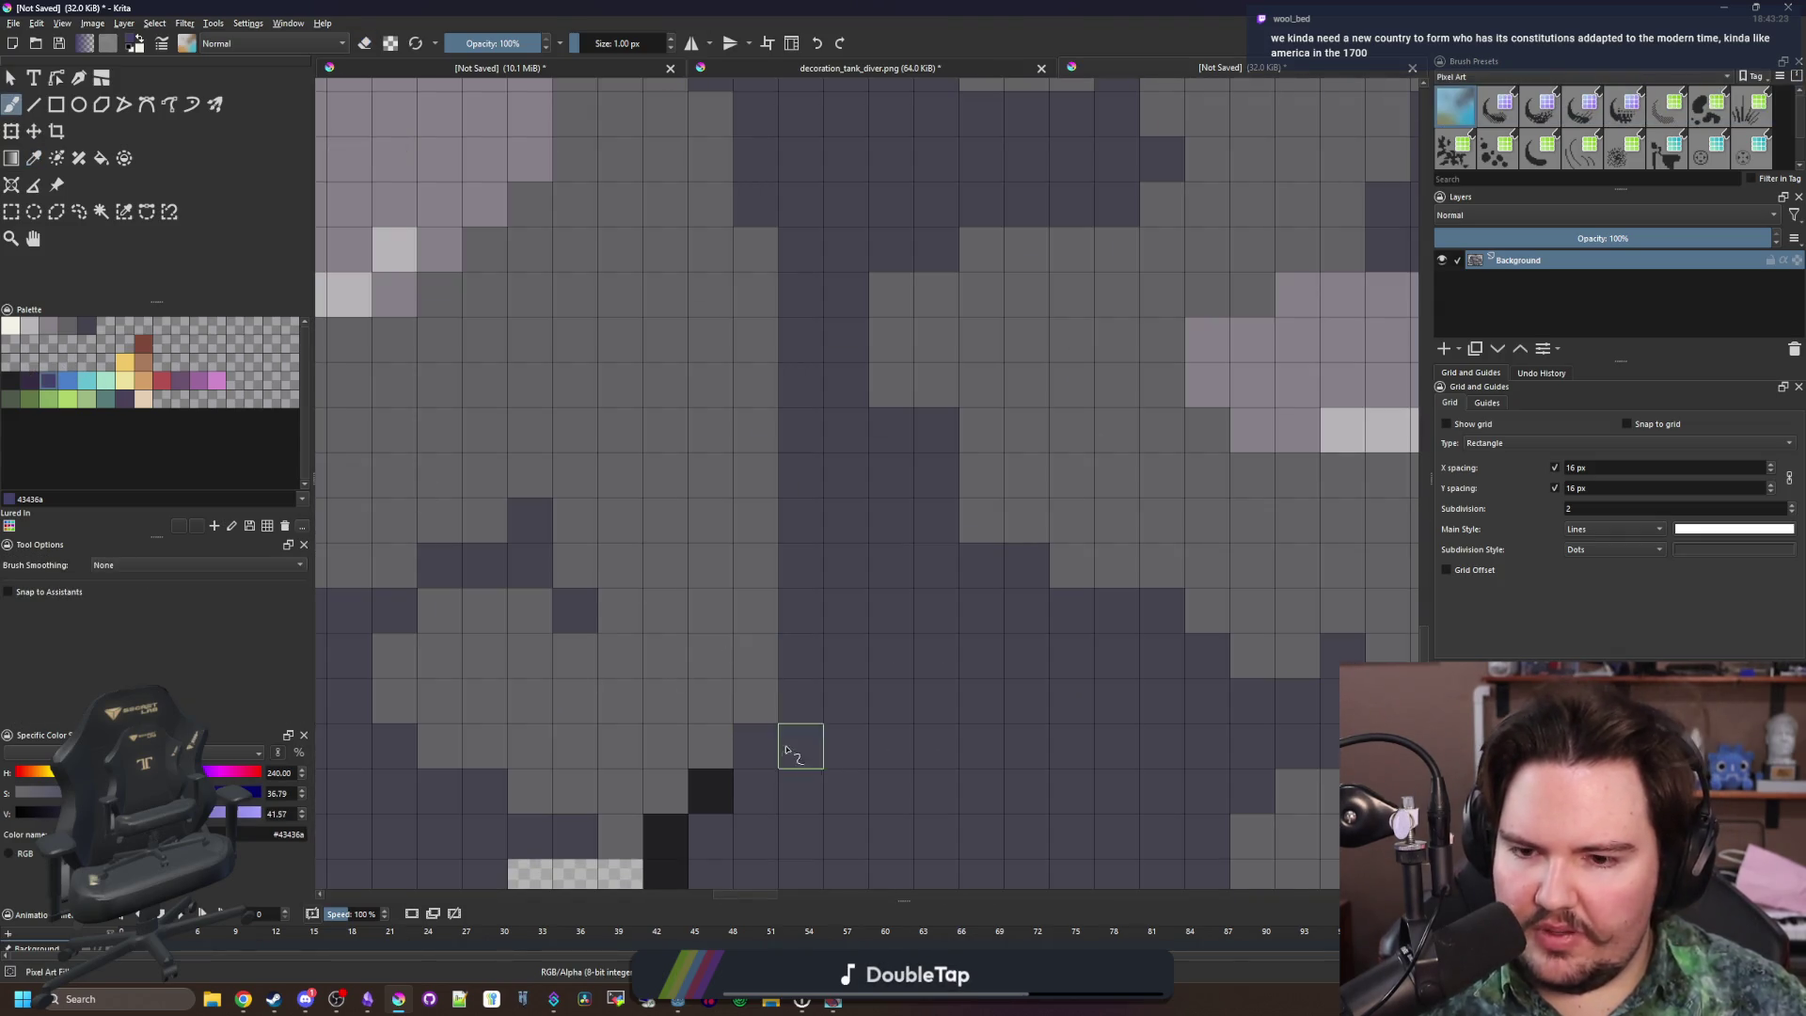
pyautogui.click(755, 746)
pyautogui.click(29, 381)
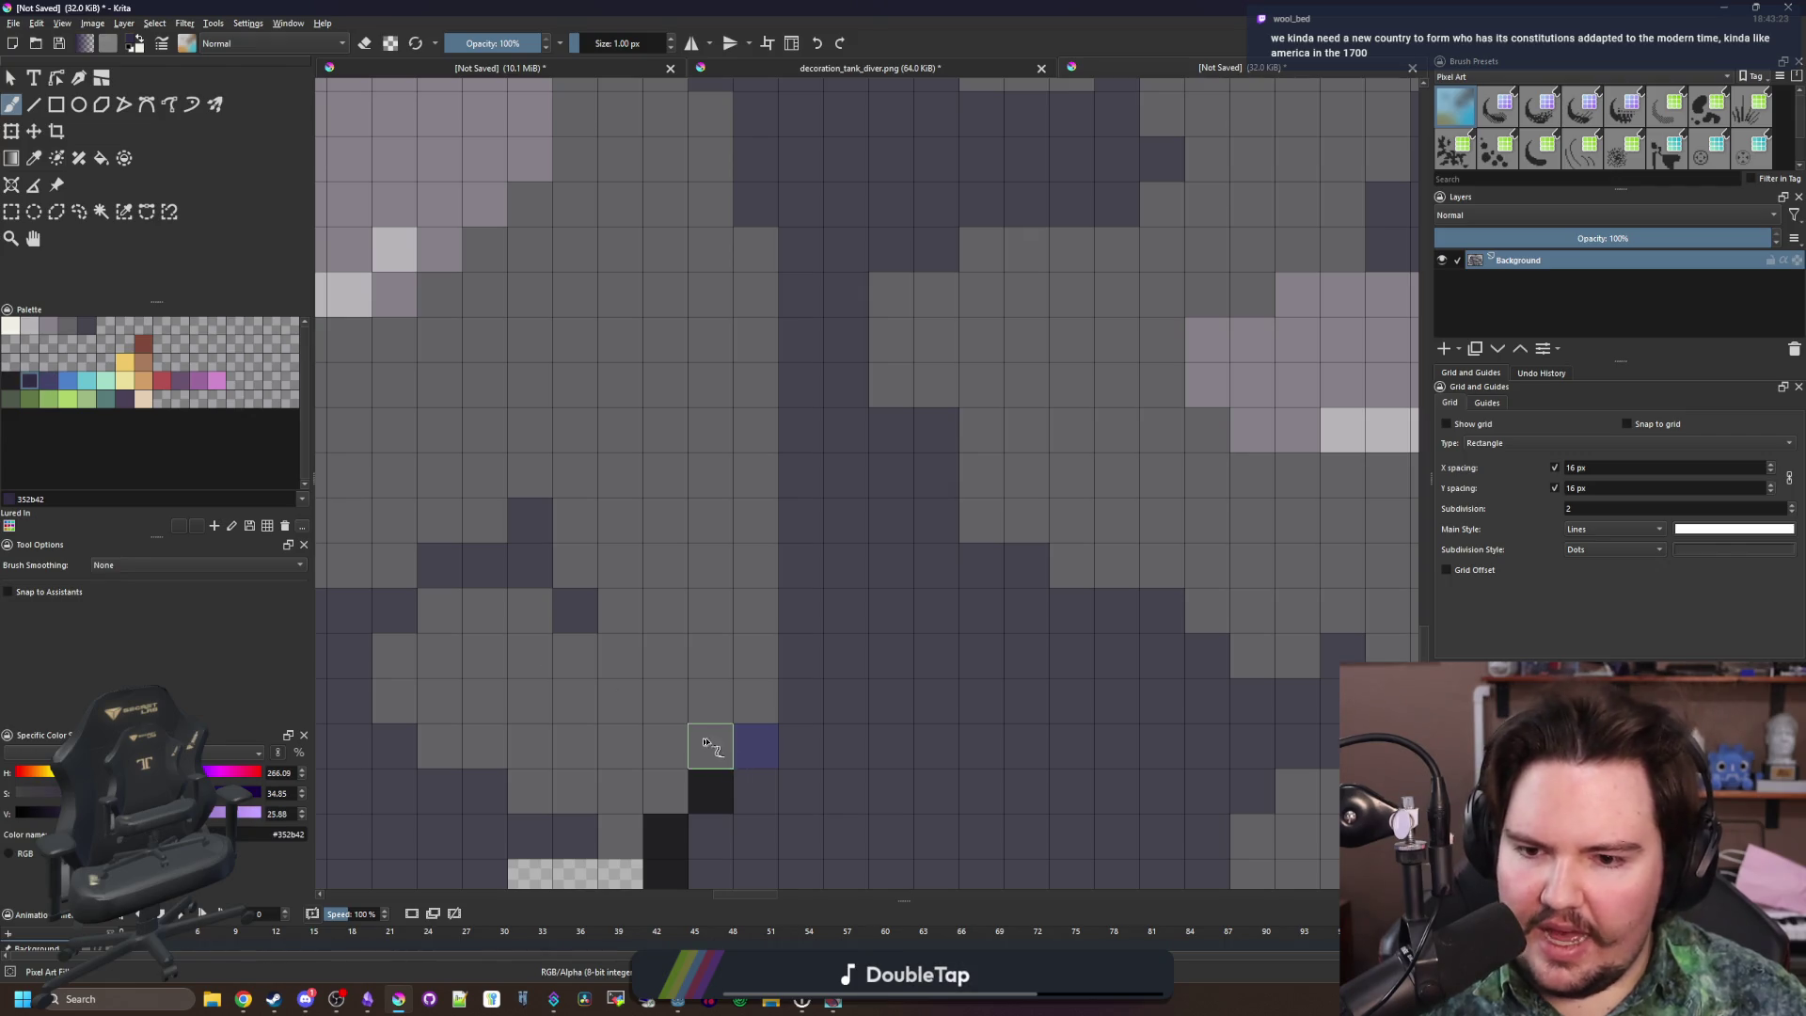
pyautogui.moveTo(710, 746); pyautogui.dragTo(755, 746)
pyautogui.scroll(-6, 780, 594)
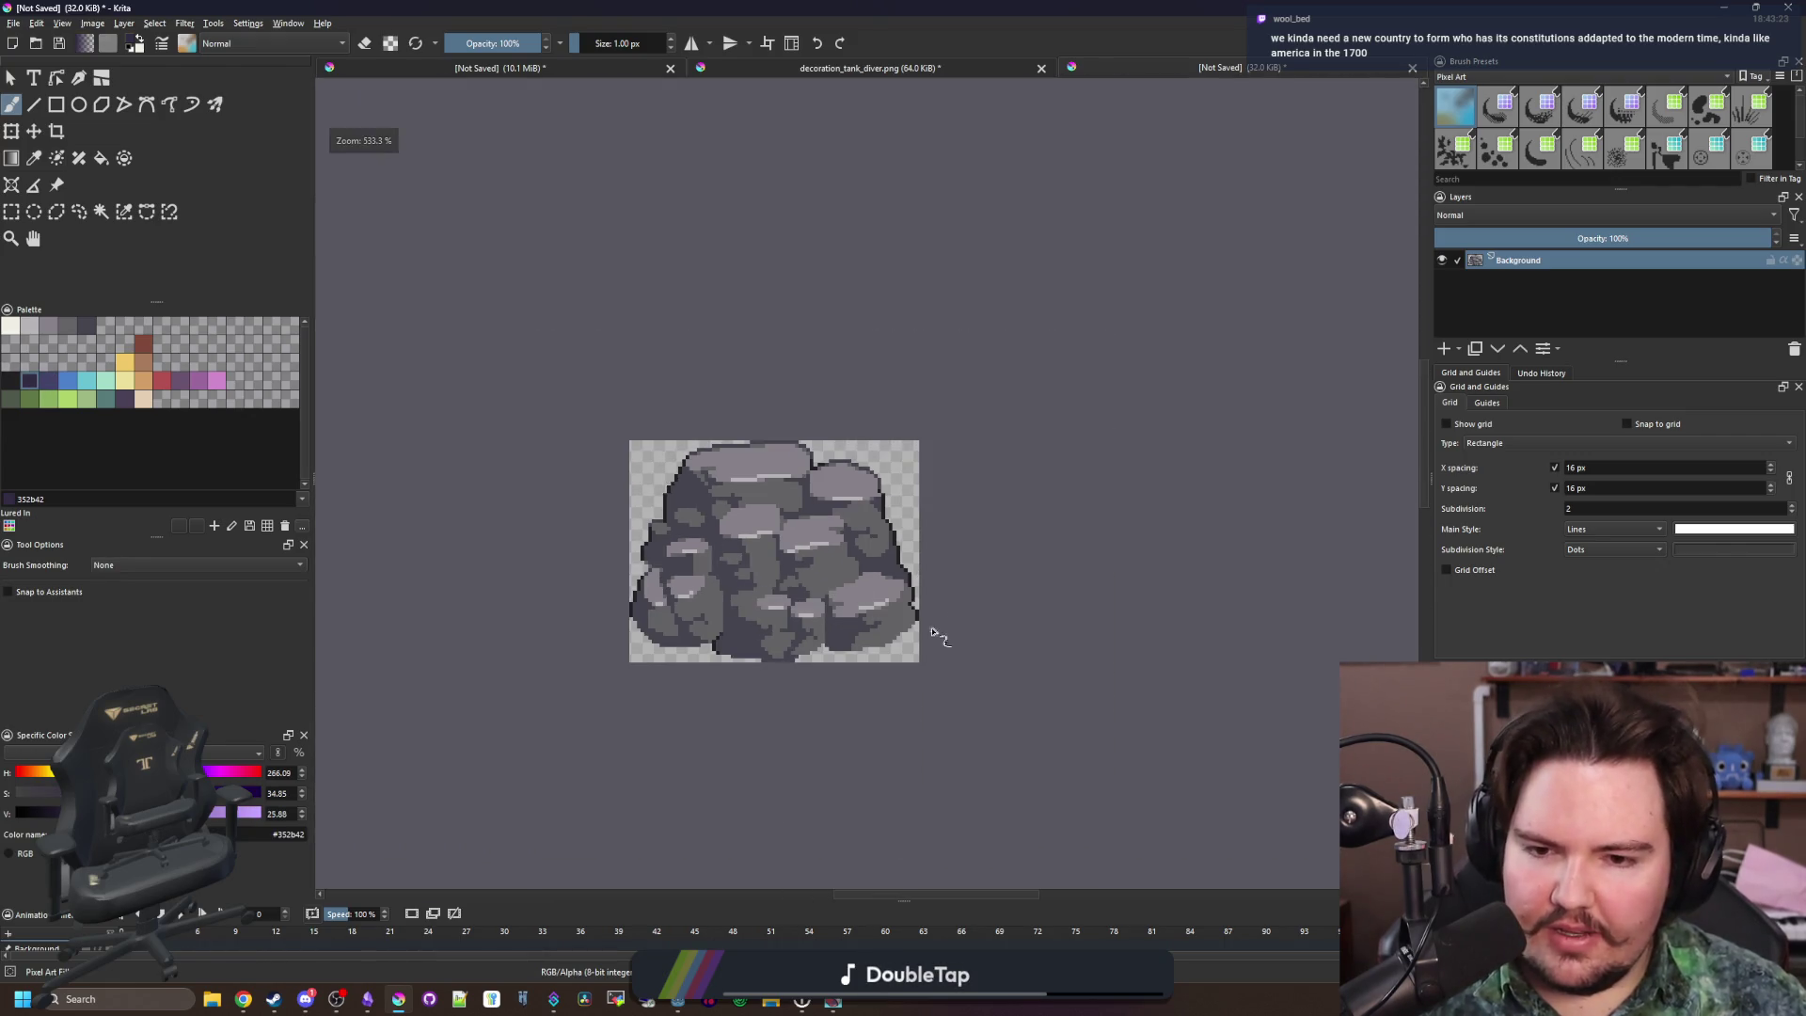
pyautogui.scroll(6, 936, 635)
pyautogui.click(835, 614)
pyautogui.scroll(-6, 868, 679)
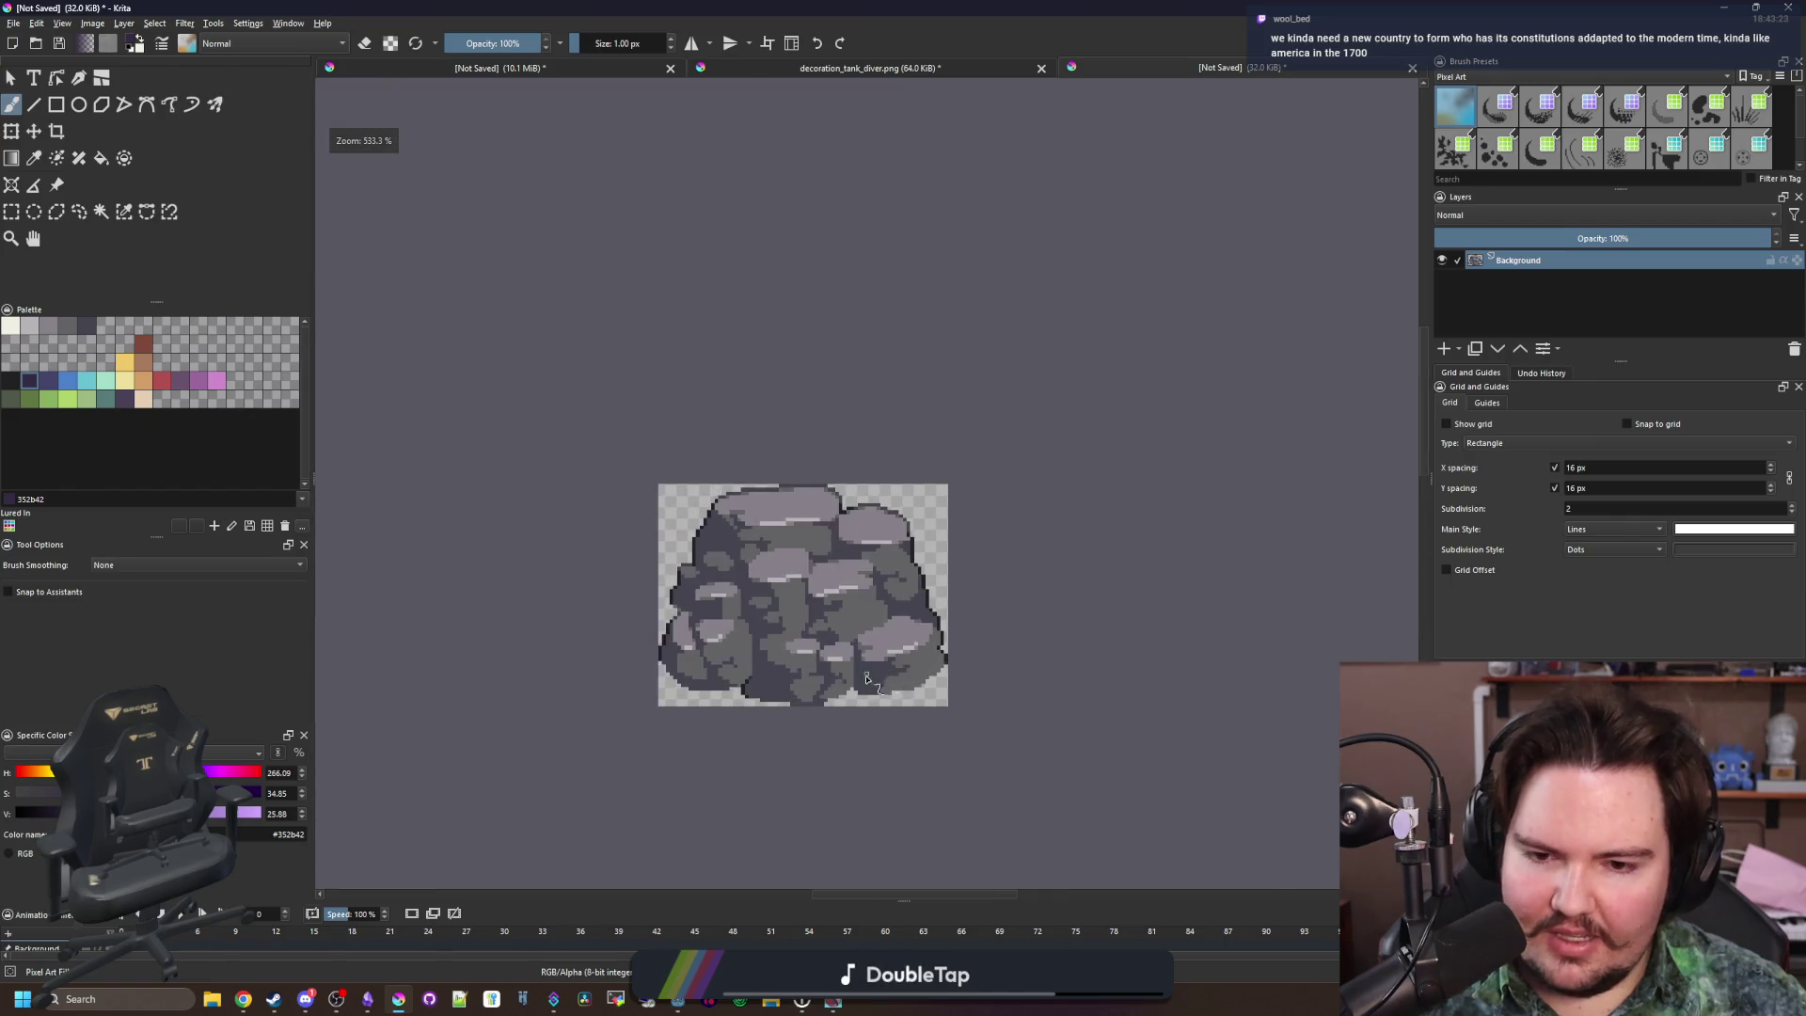
pyautogui.scroll(6, 868, 679)
pyautogui.scroll(-3, 1006, 667)
pyautogui.scroll(3, 489, 661)
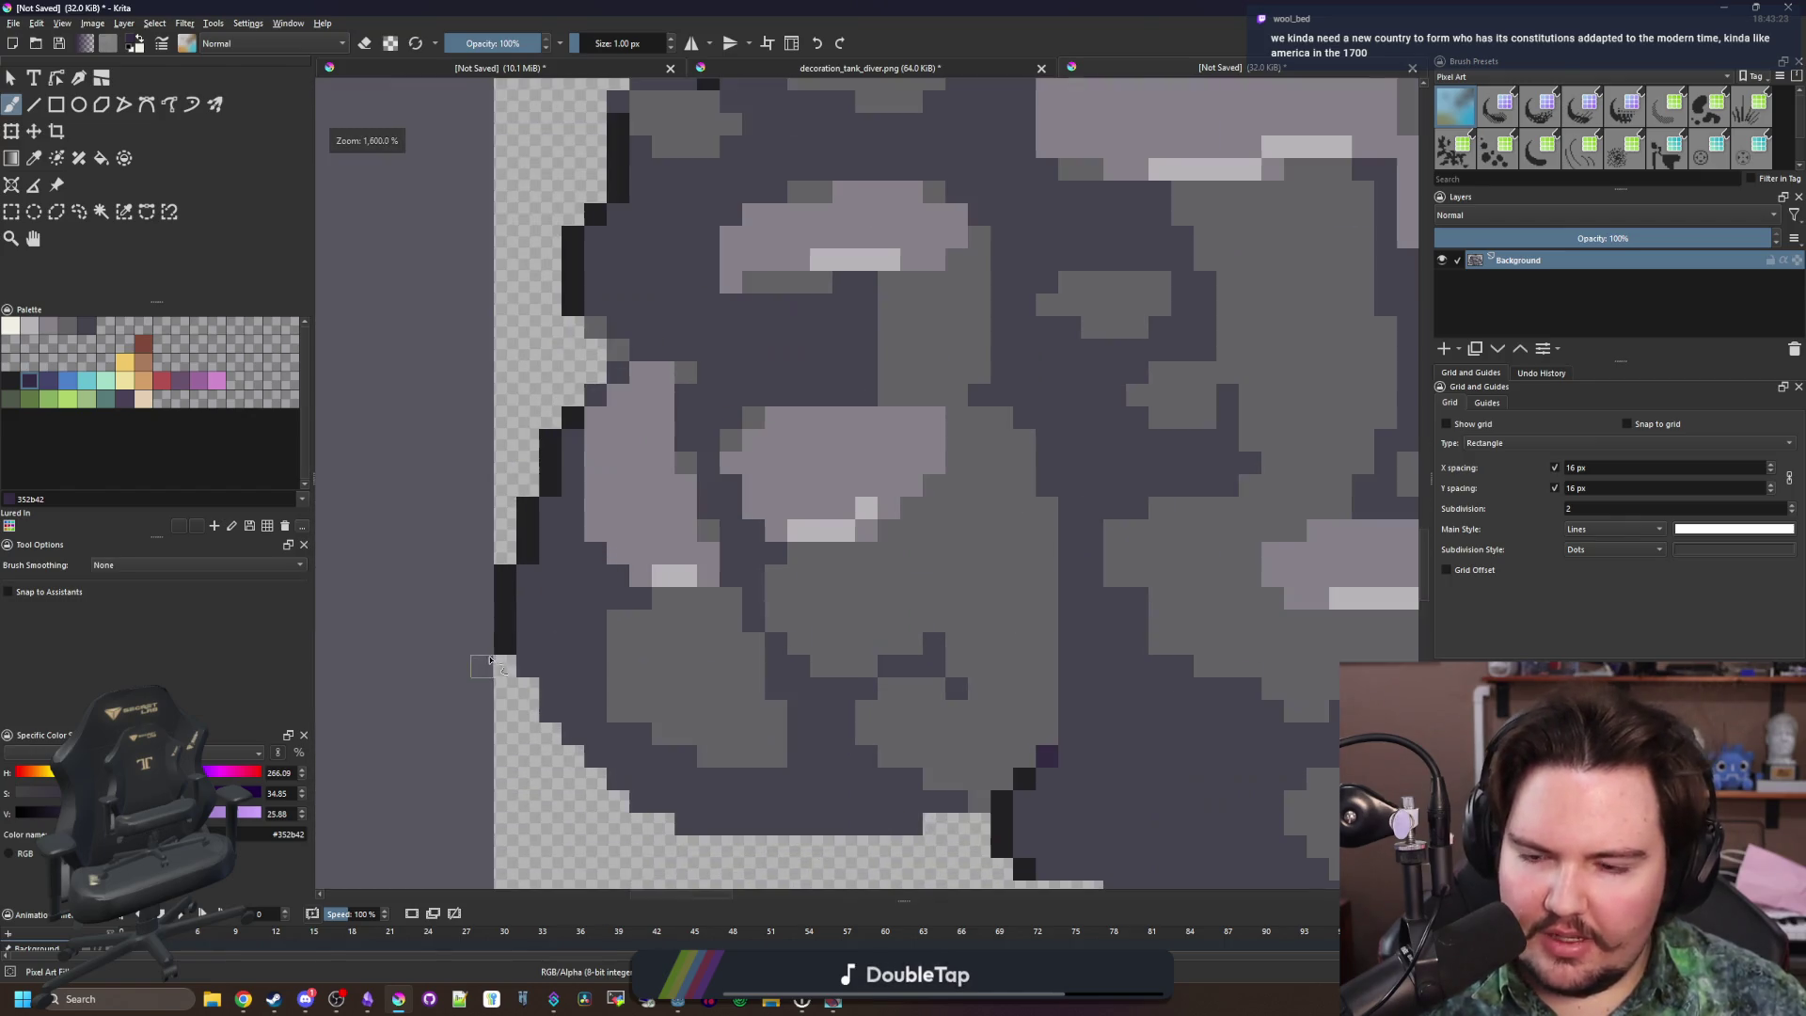
pyautogui.scroll(-6, 565, 662)
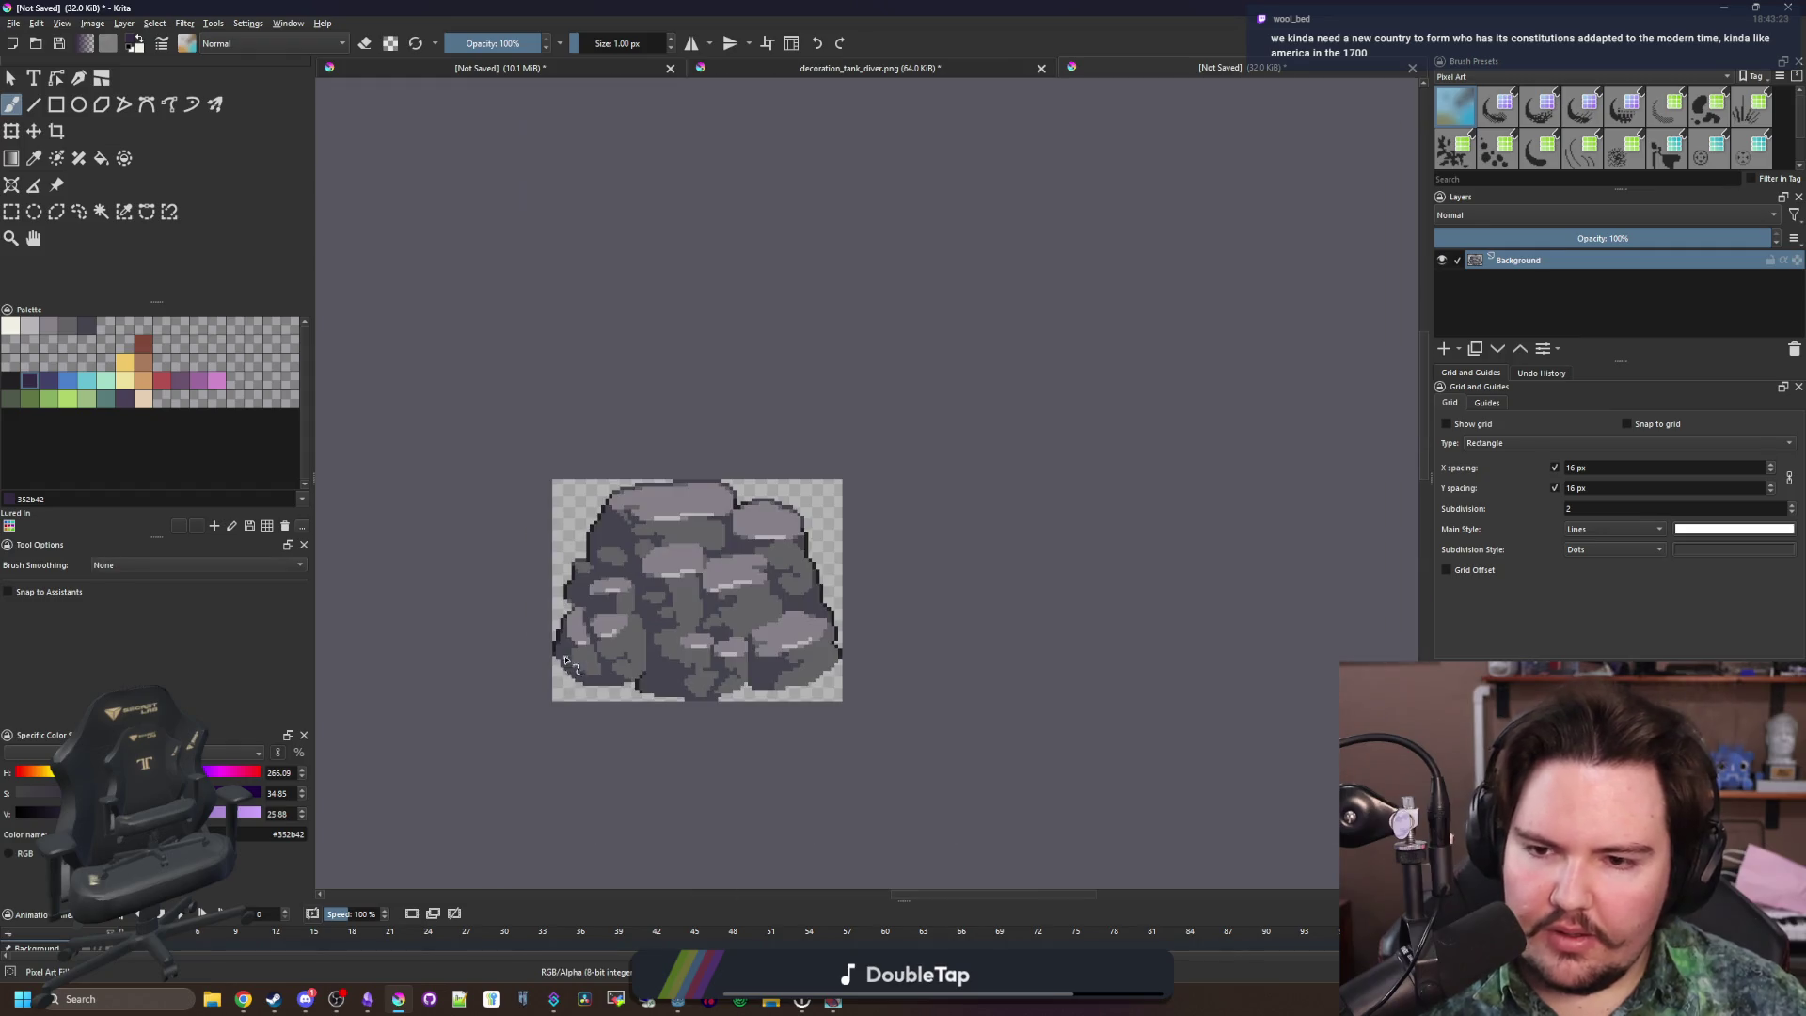
pyautogui.scroll(6, 567, 643)
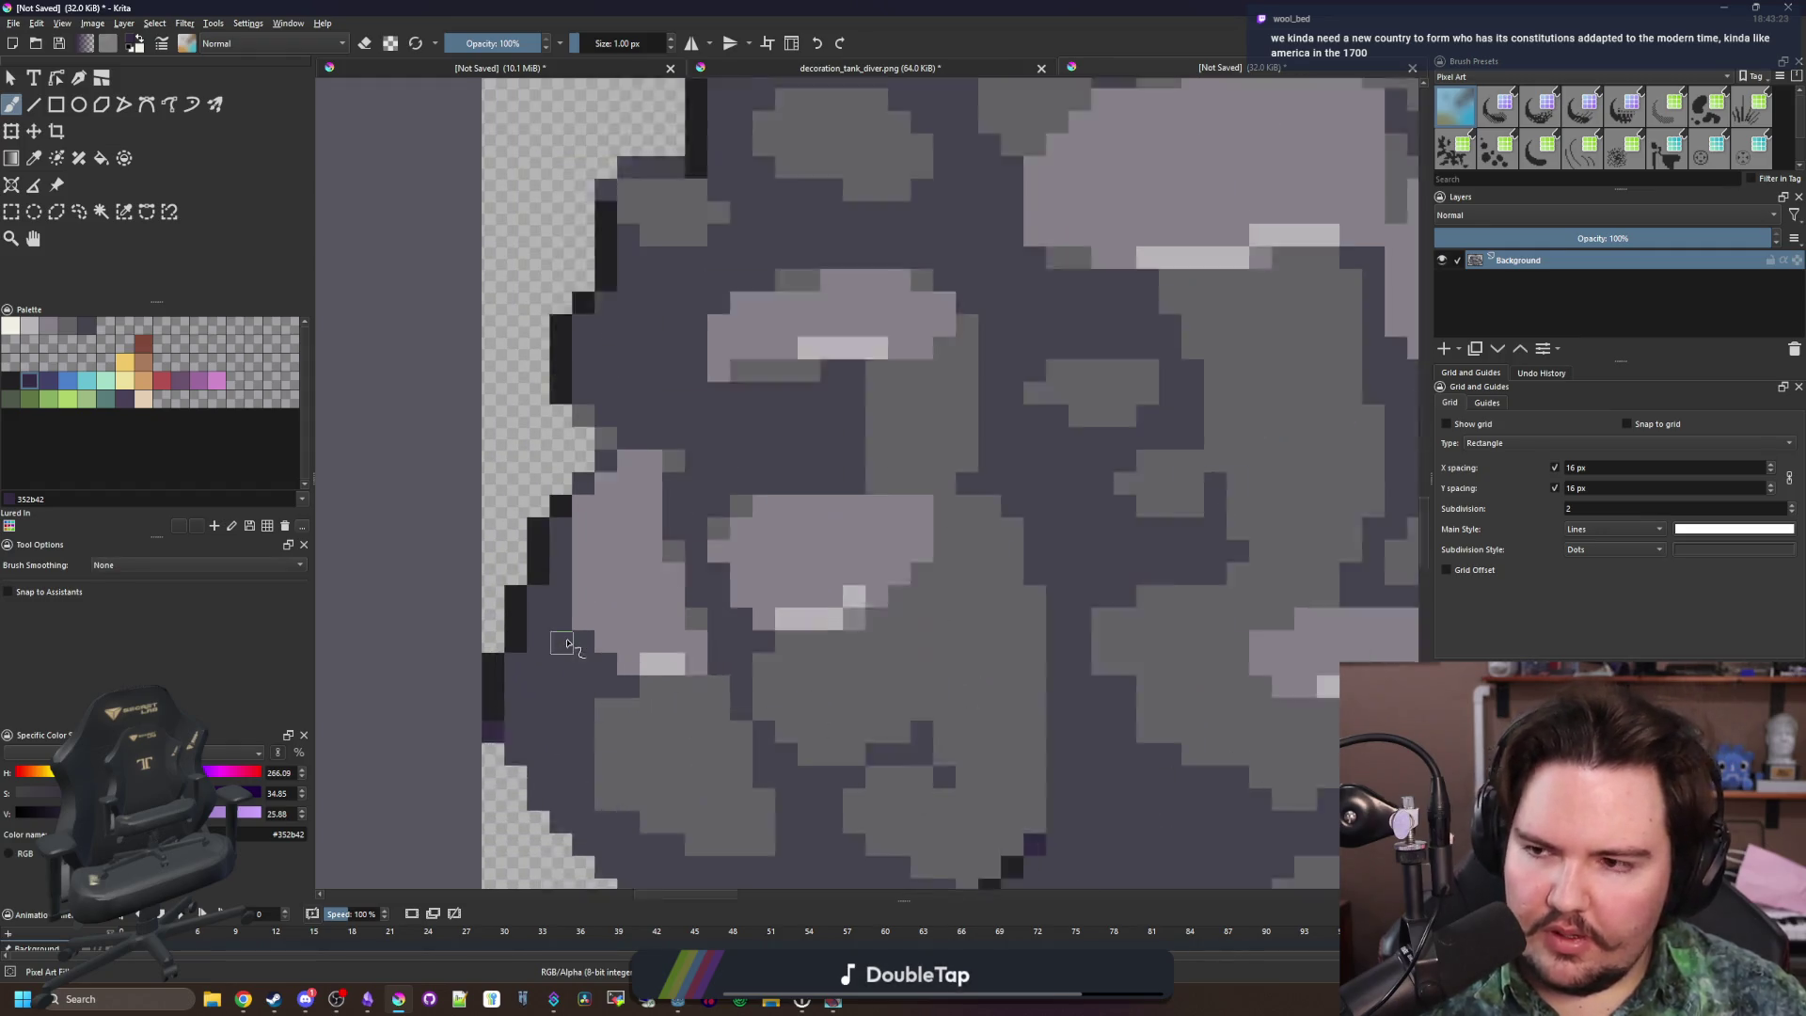
pyautogui.scroll(-6, 568, 644)
pyautogui.scroll(1, 889, 623)
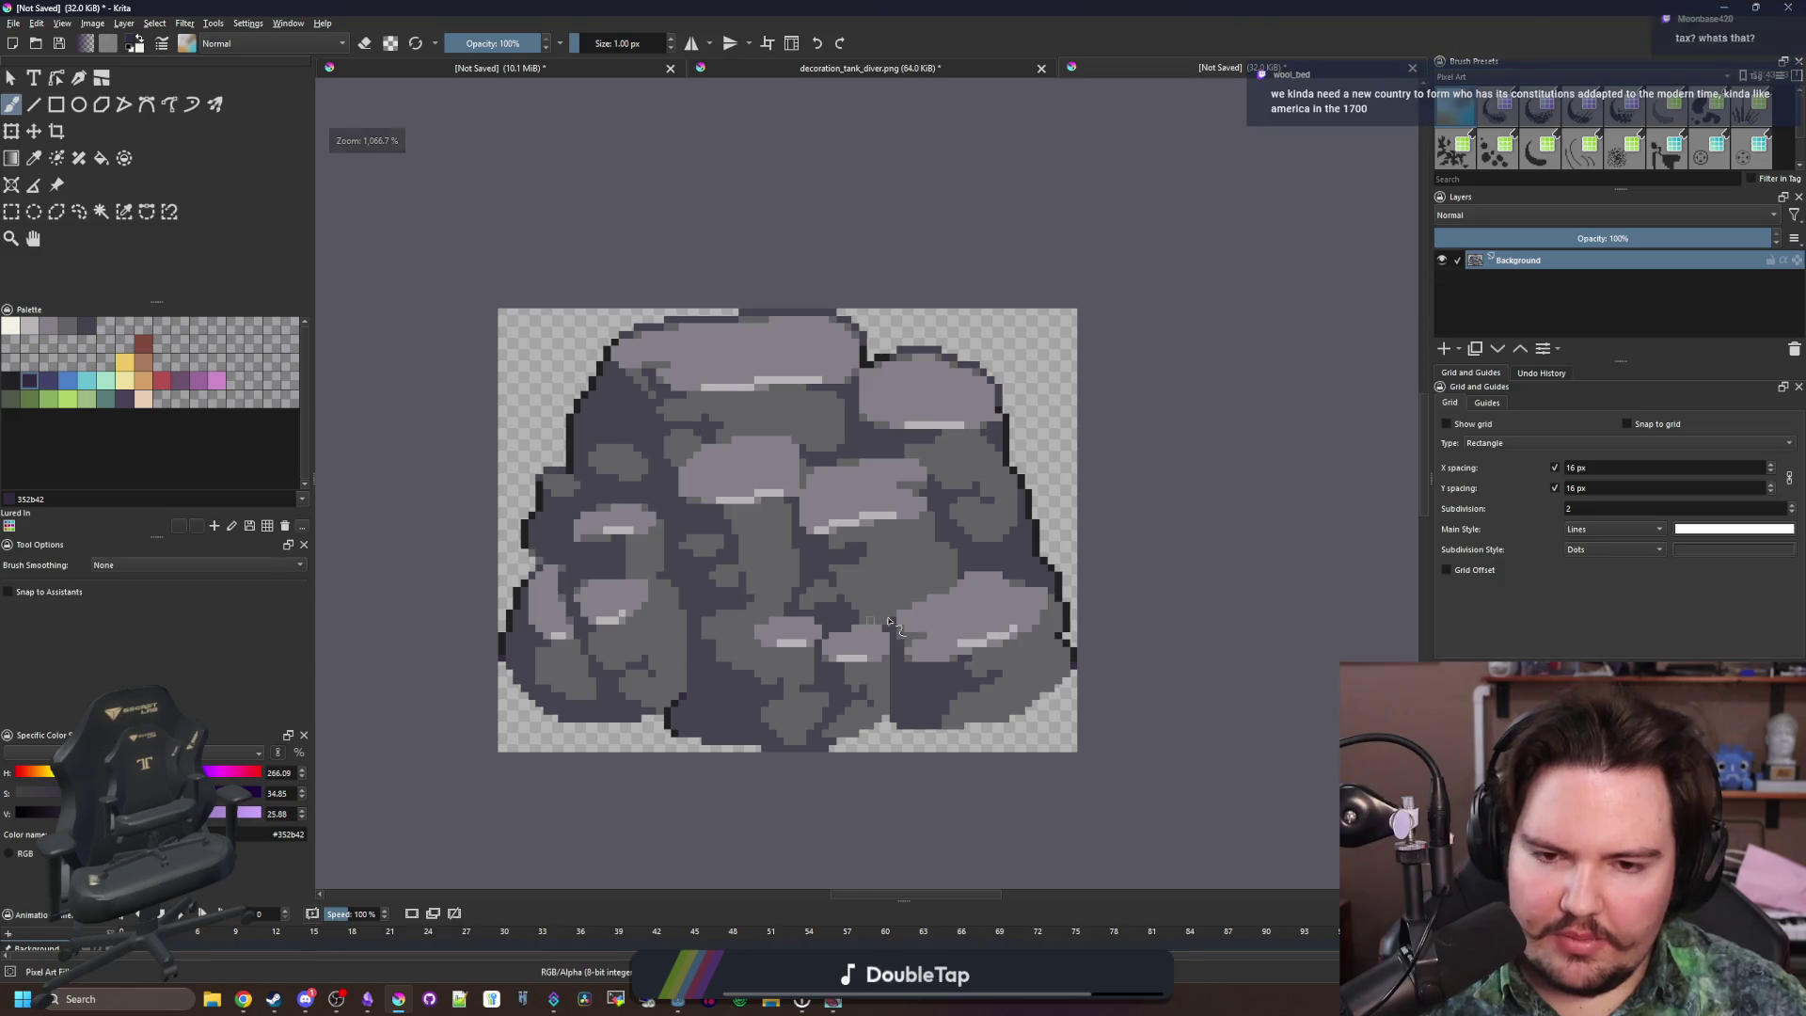
pyautogui.scroll(1, 889, 623)
pyautogui.scroll(-1, 889, 623)
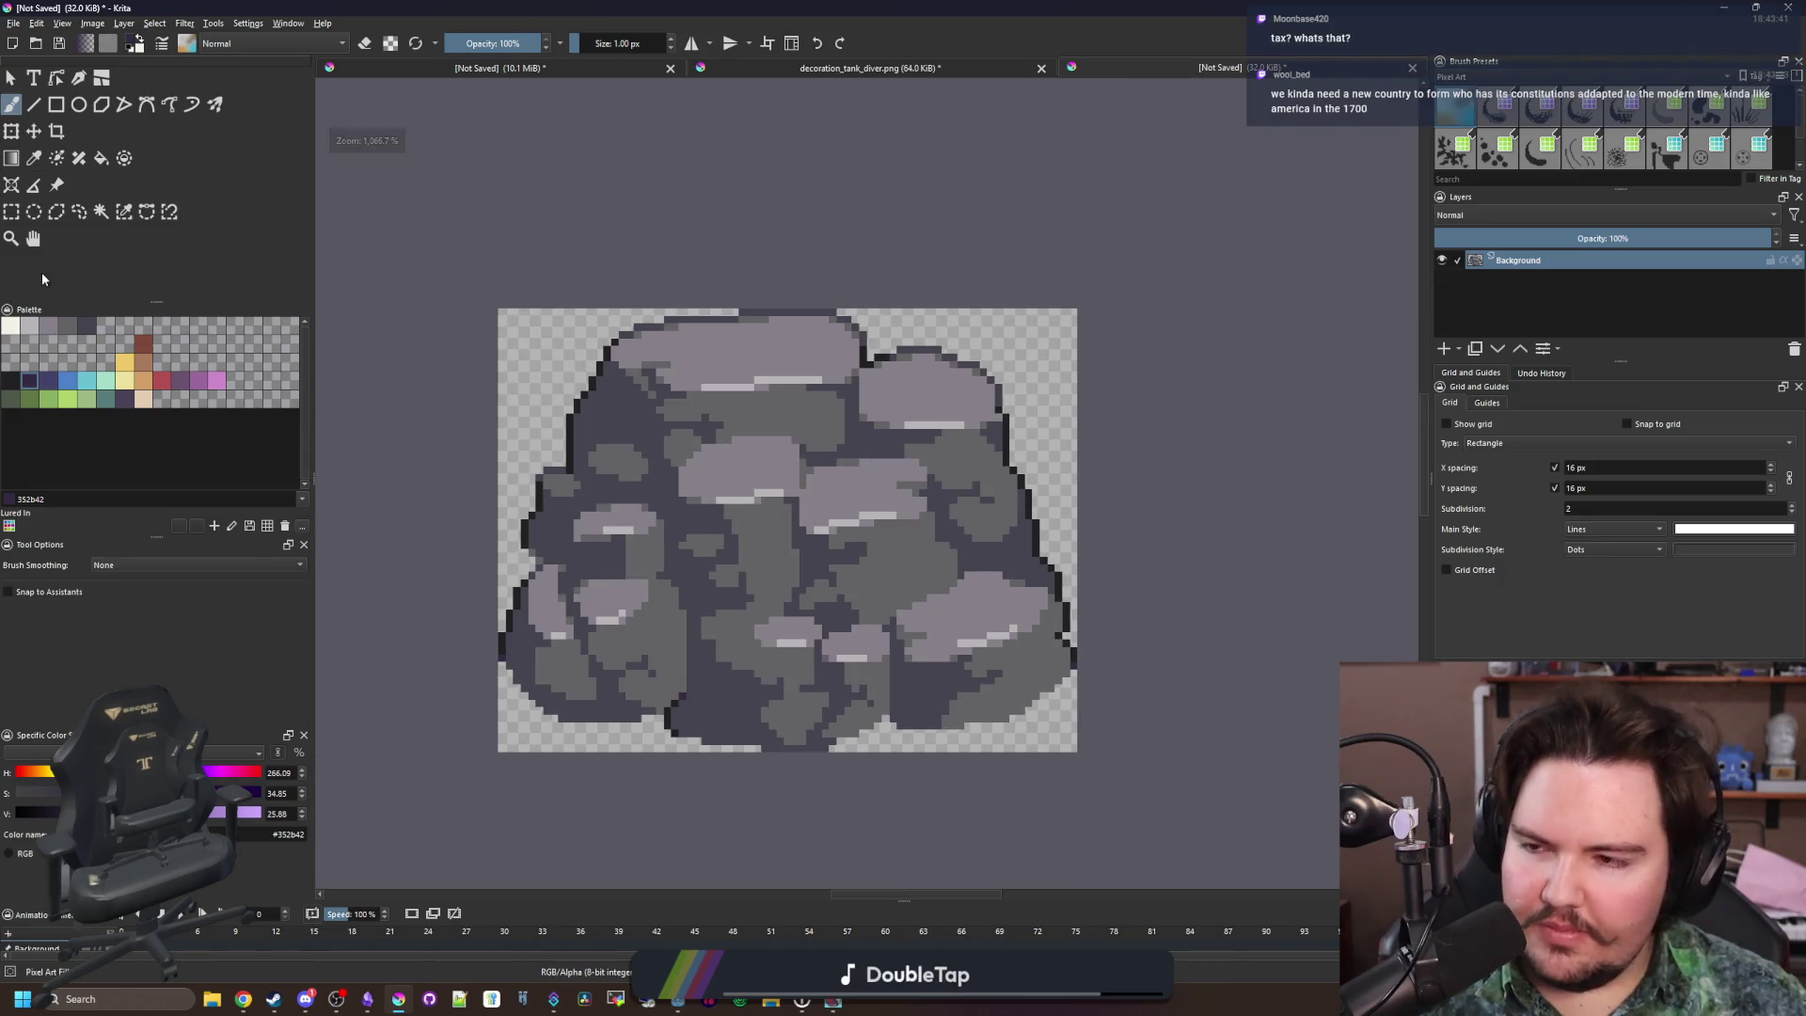
# Fill the rock's dark grey areas with the blue-purple 43436a
pyautogui.click(54, 377)
pyautogui.press('f')
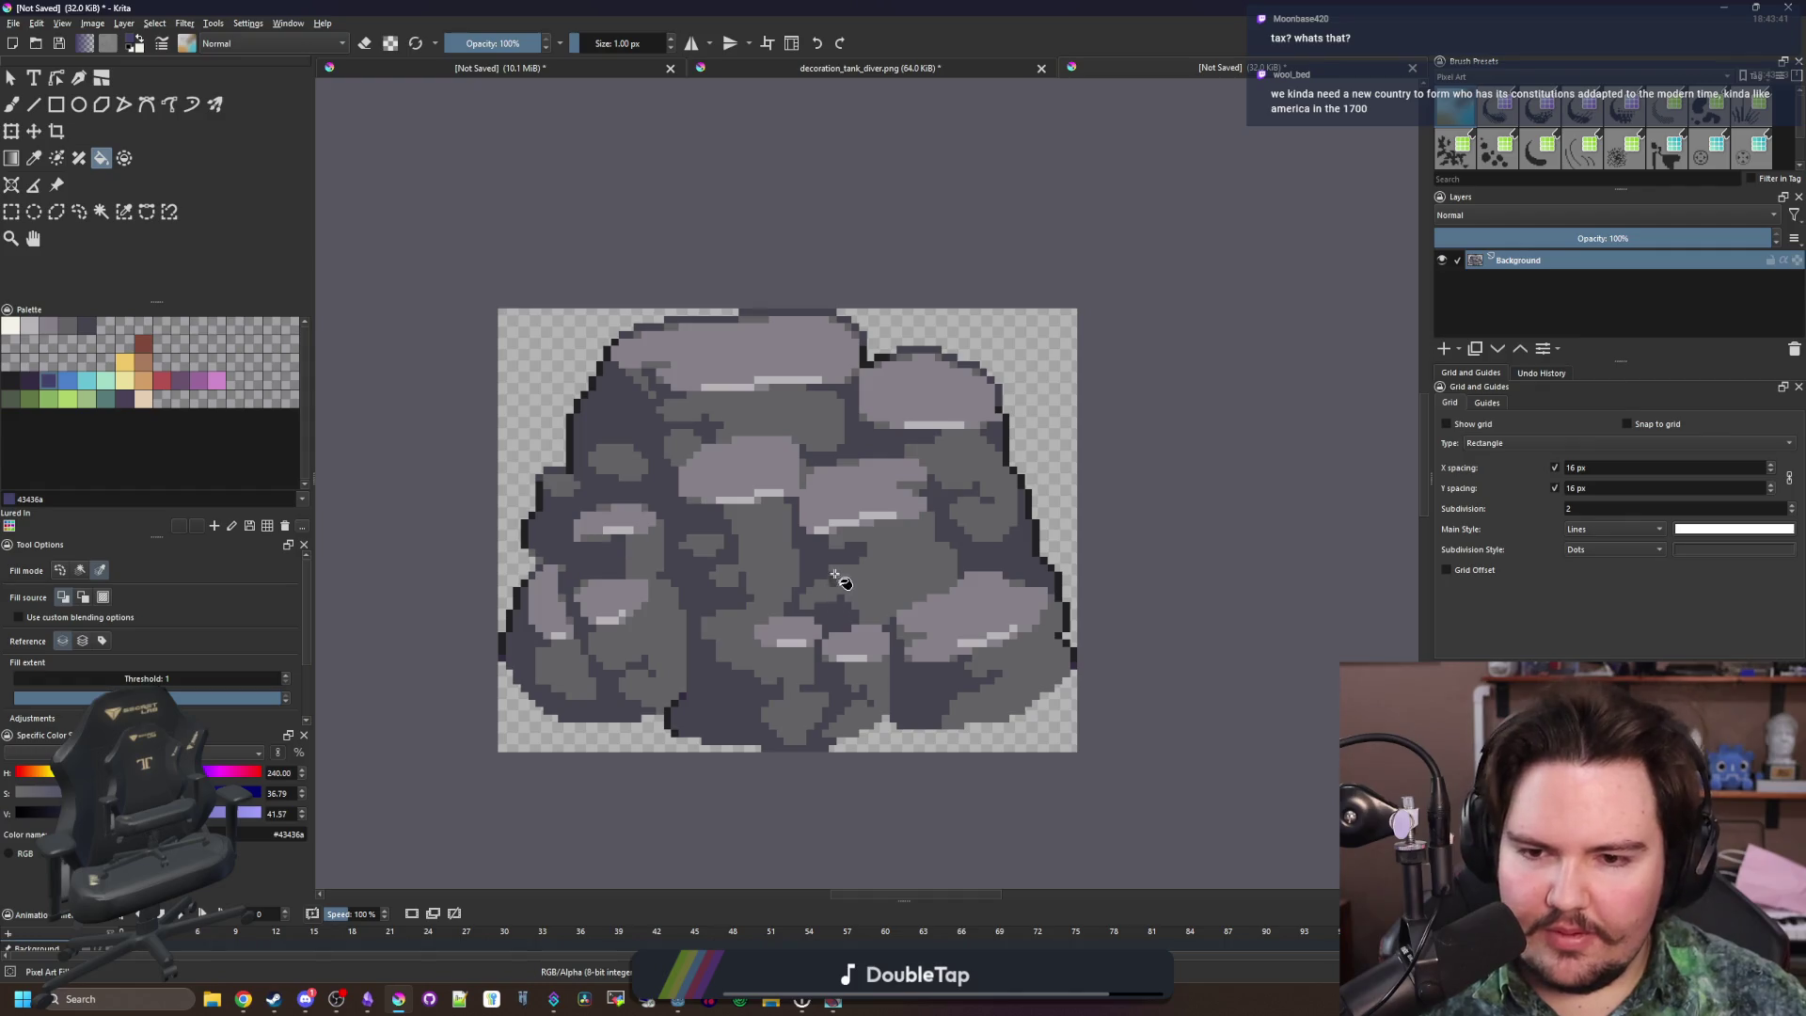
pyautogui.scroll(1, 815, 576)
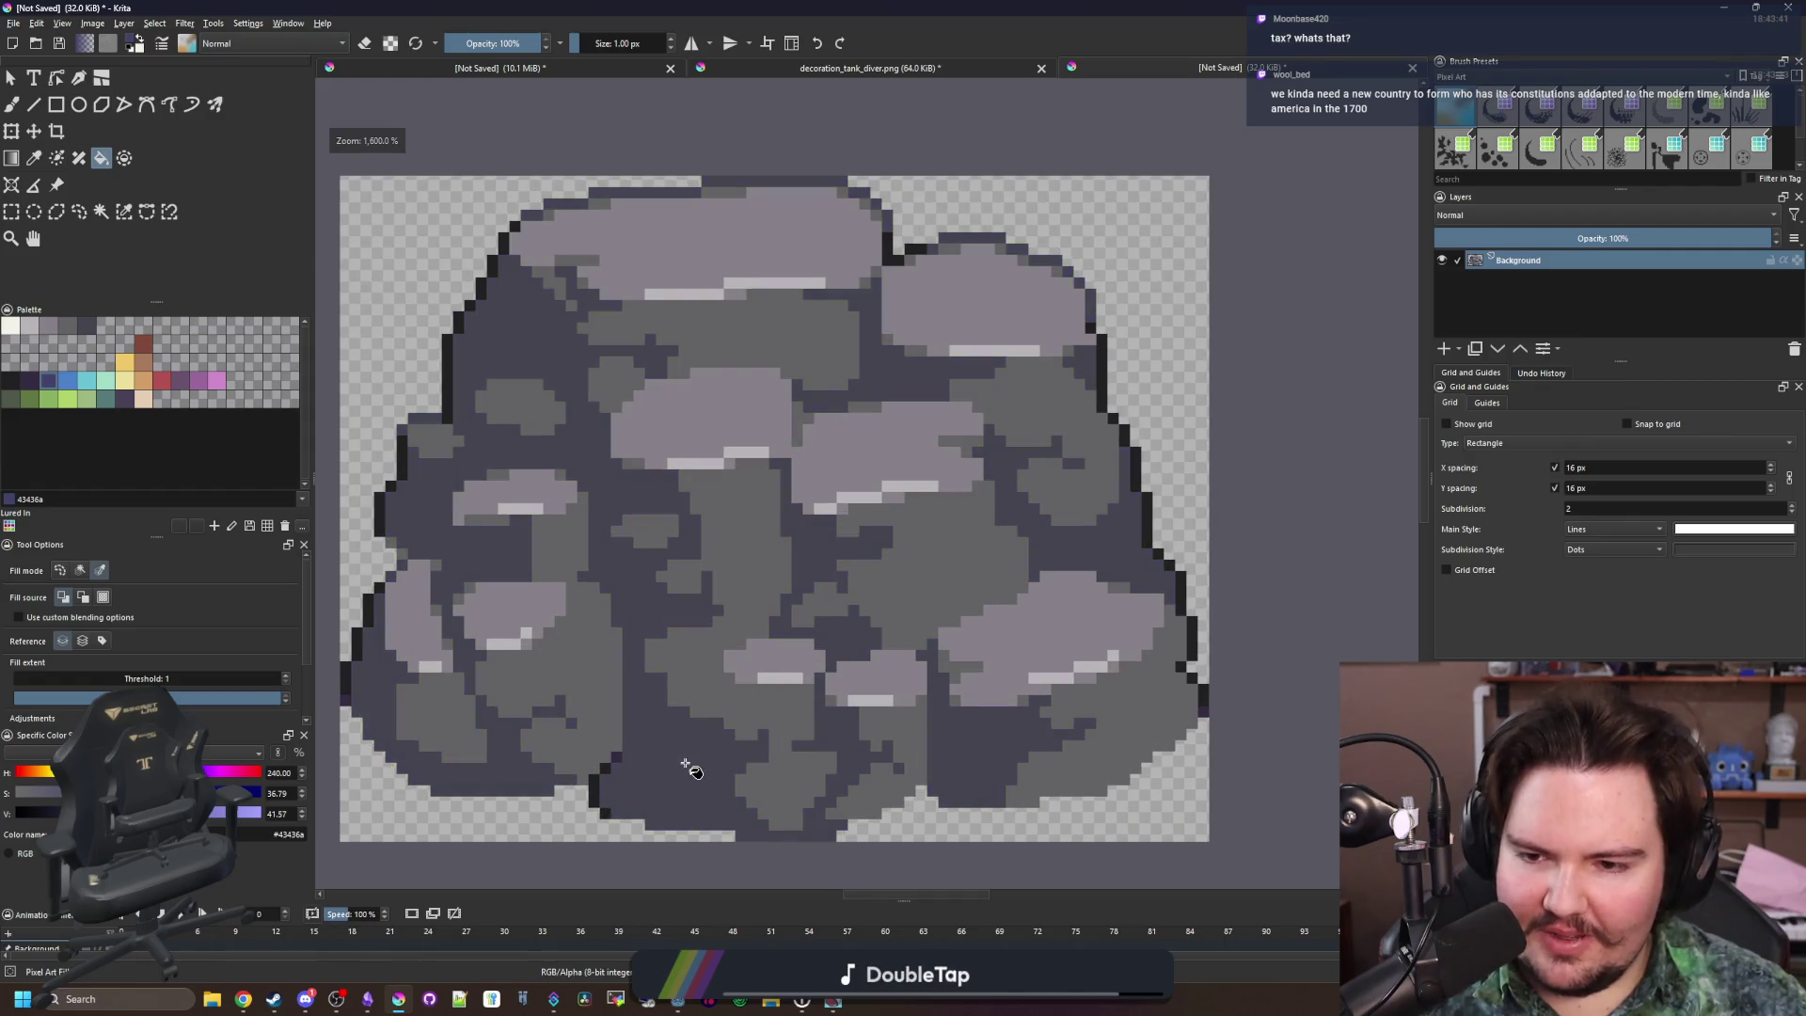
pyautogui.click(707, 704)
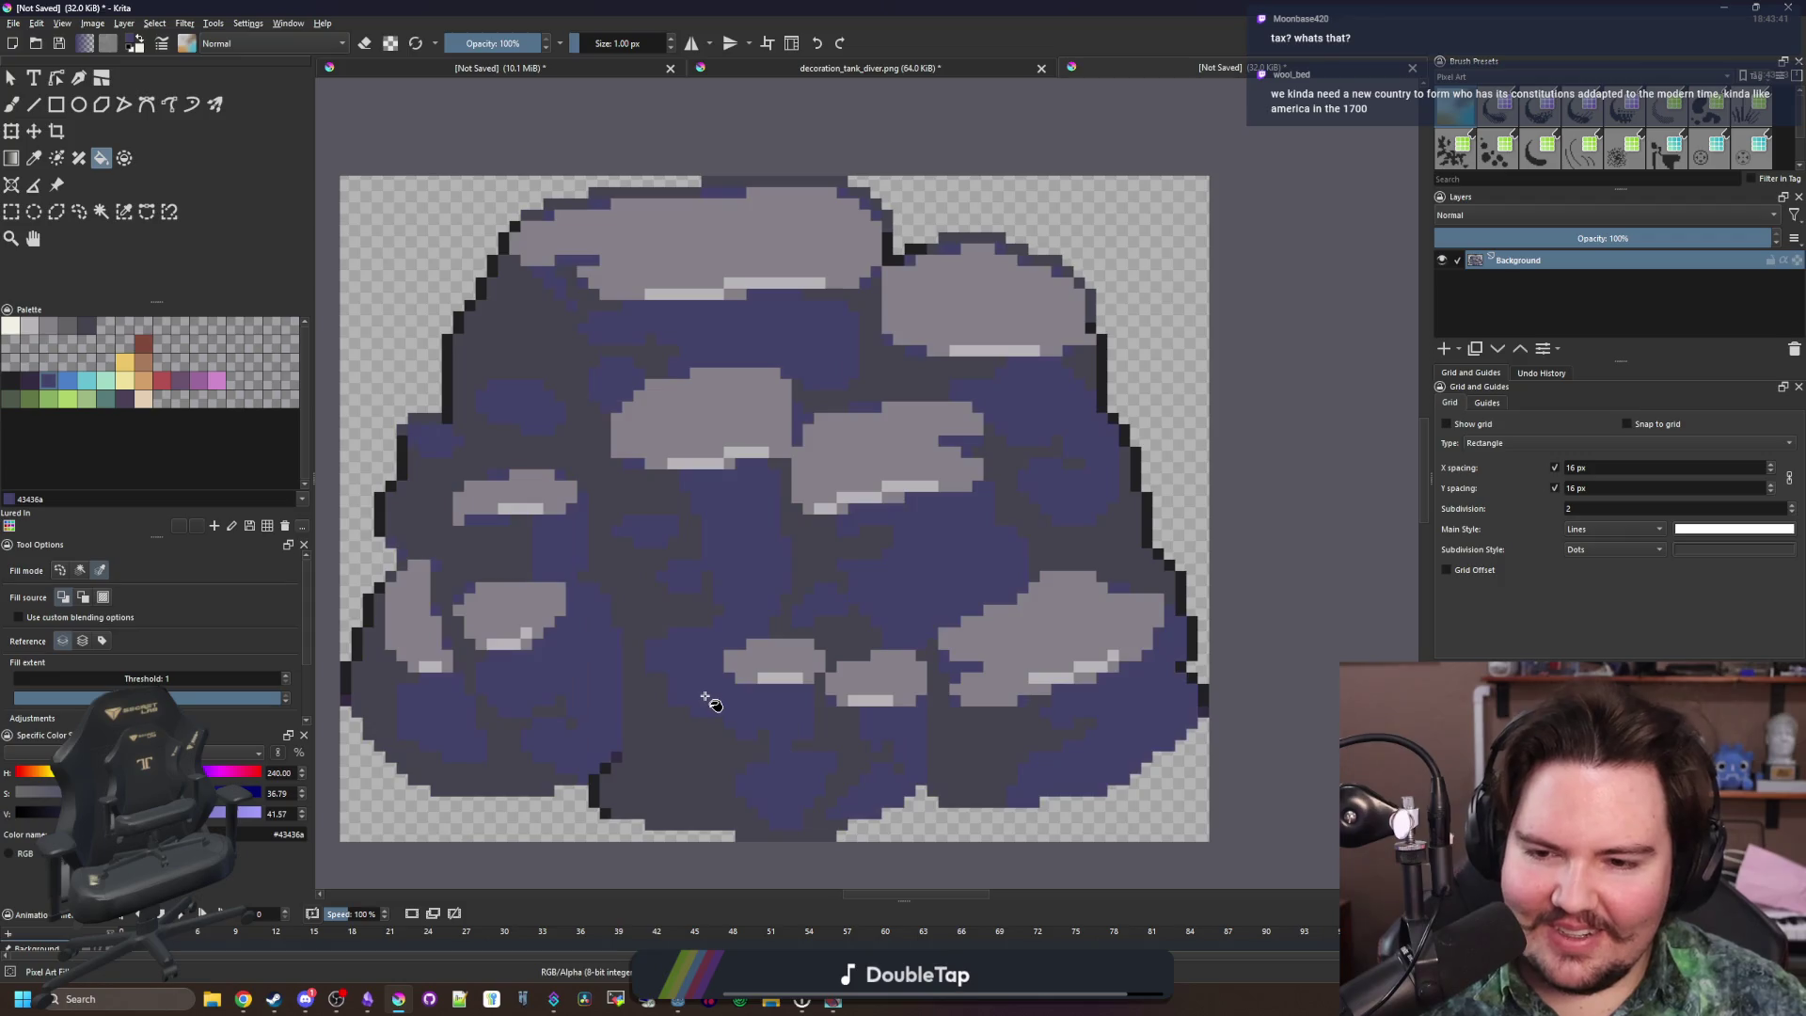
pyautogui.scroll(-3, 710, 696)
pyautogui.scroll(3, 710, 676)
pyautogui.hotkey('ctrl', 'z')
pyautogui.hotkey('ctrl', 'shift', 'z')
pyautogui.scroll(-3, 708, 675)
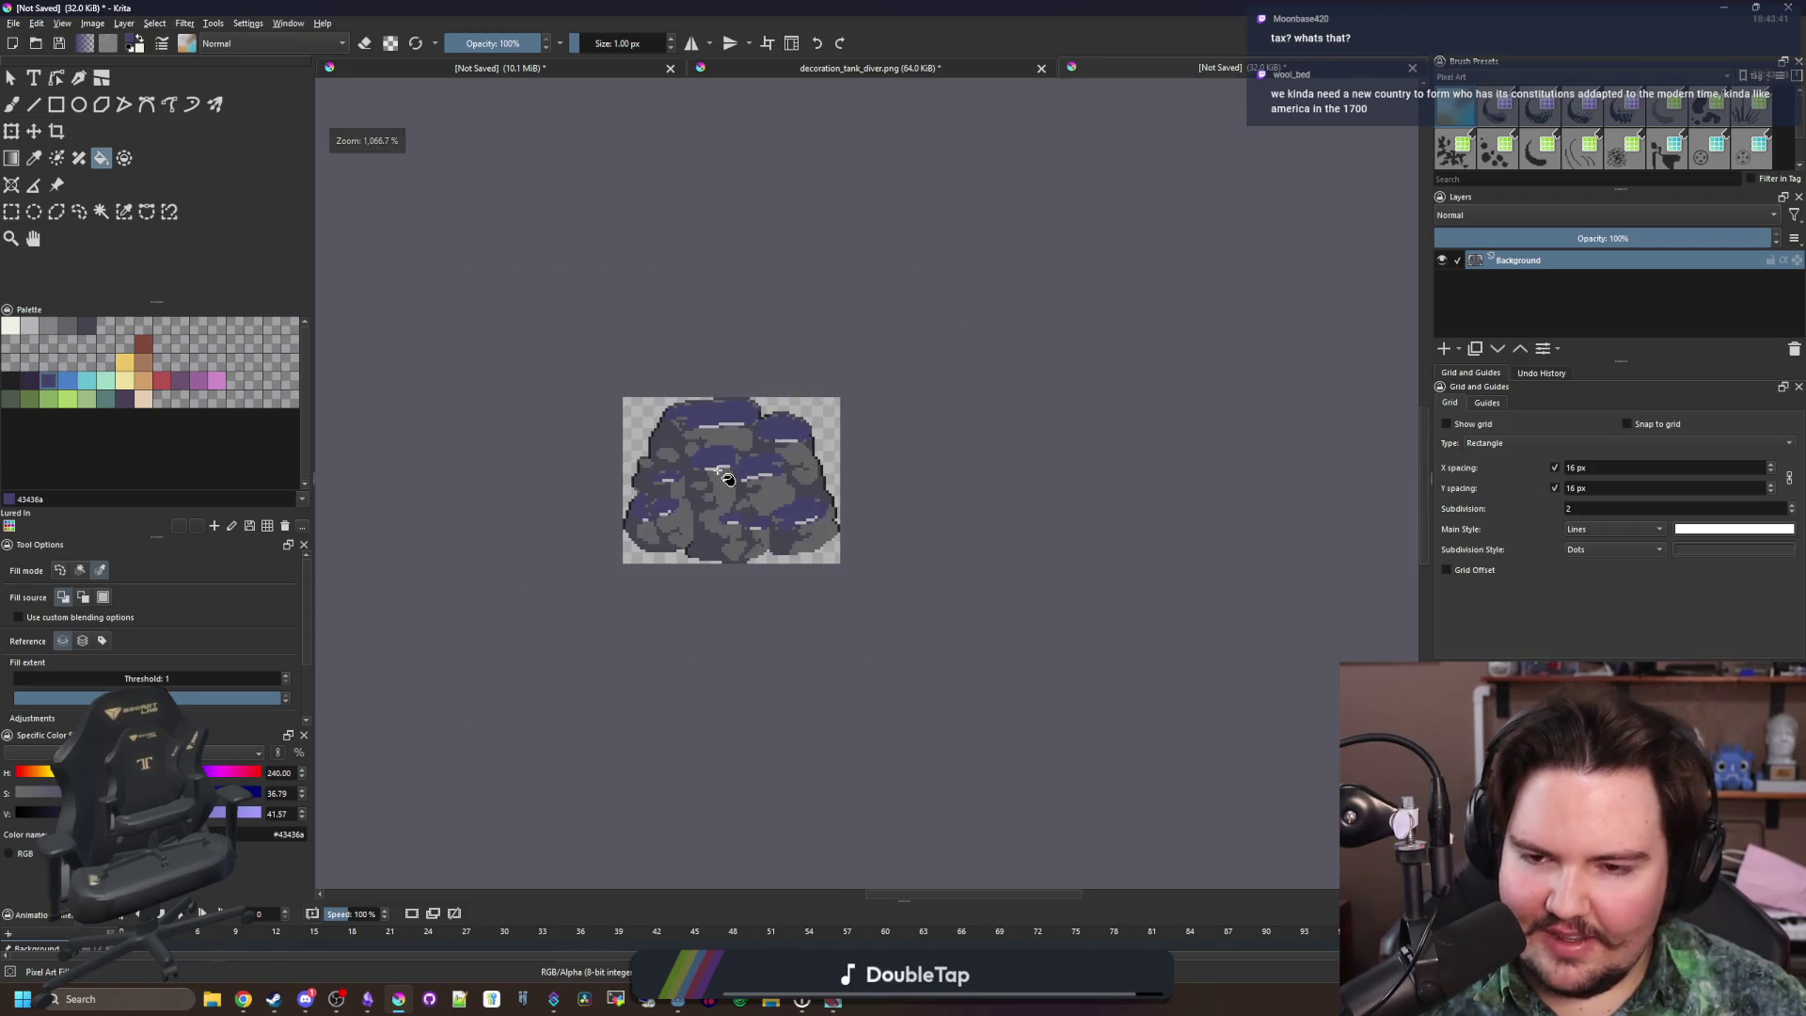
pyautogui.hotkey('ctrl', 'z')
pyautogui.scroll(4, 672, 677)
pyautogui.click(679, 677)
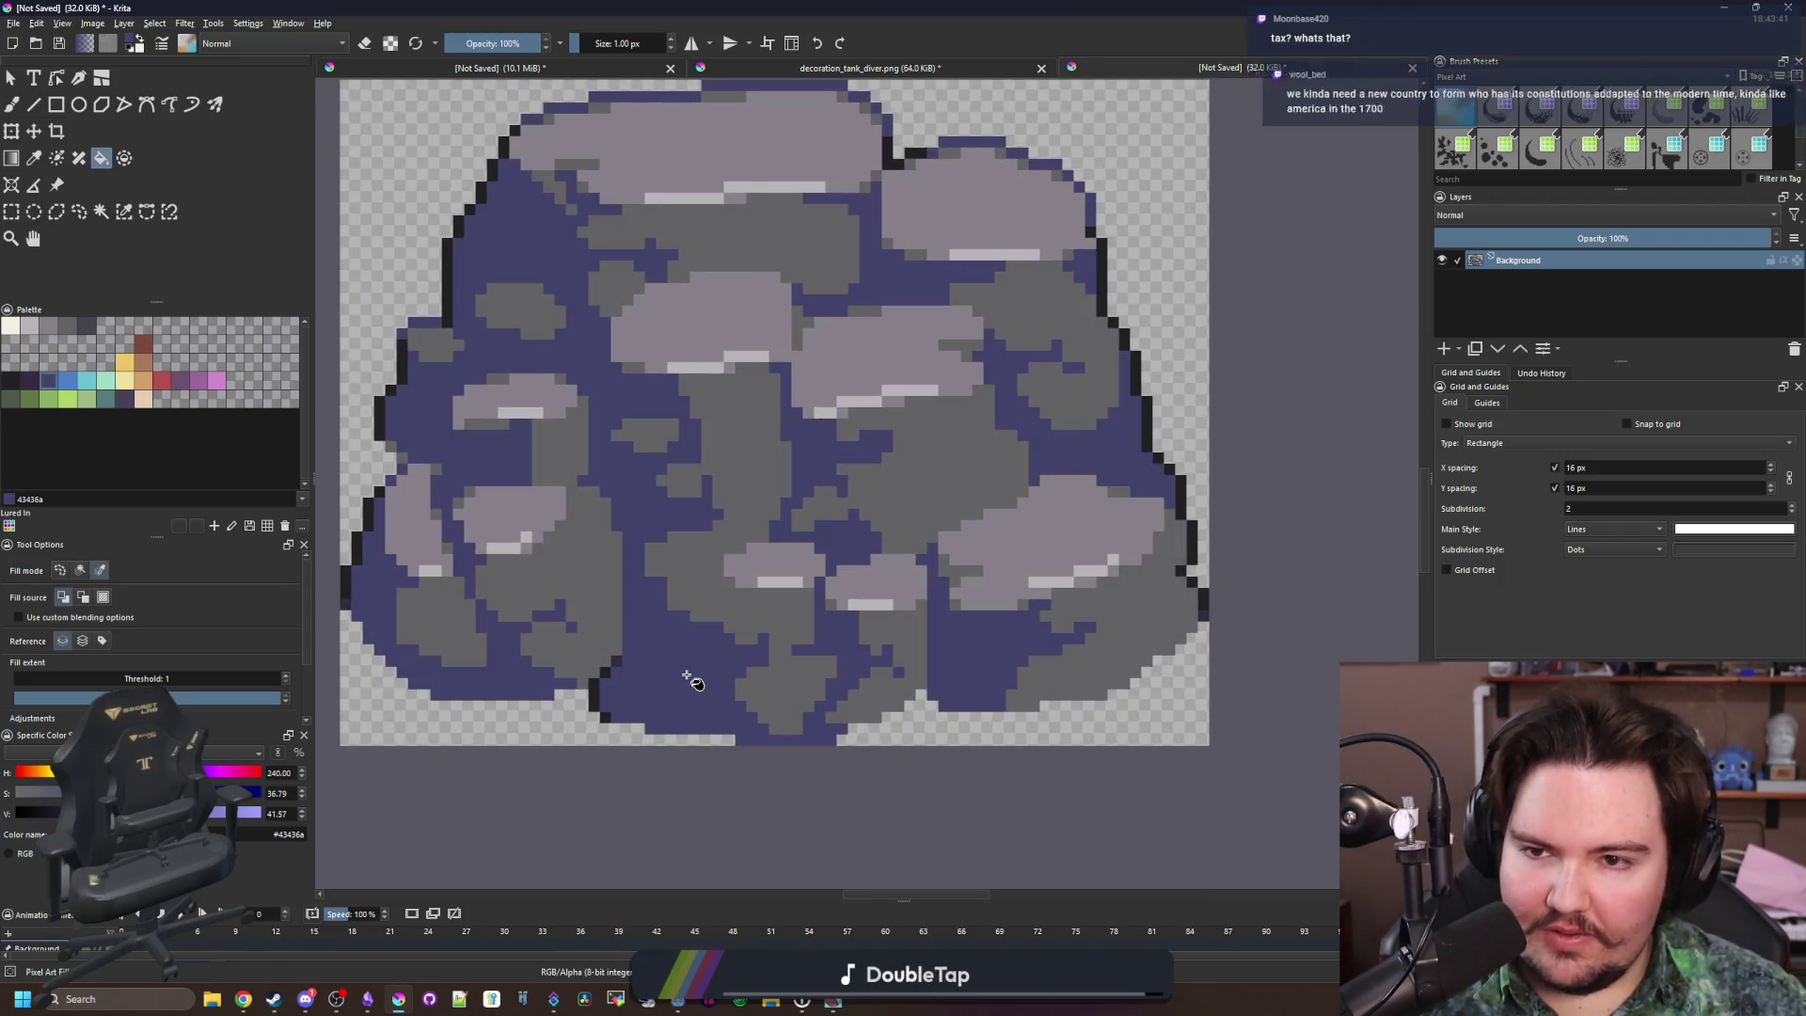
pyautogui.scroll(-5, 679, 672)
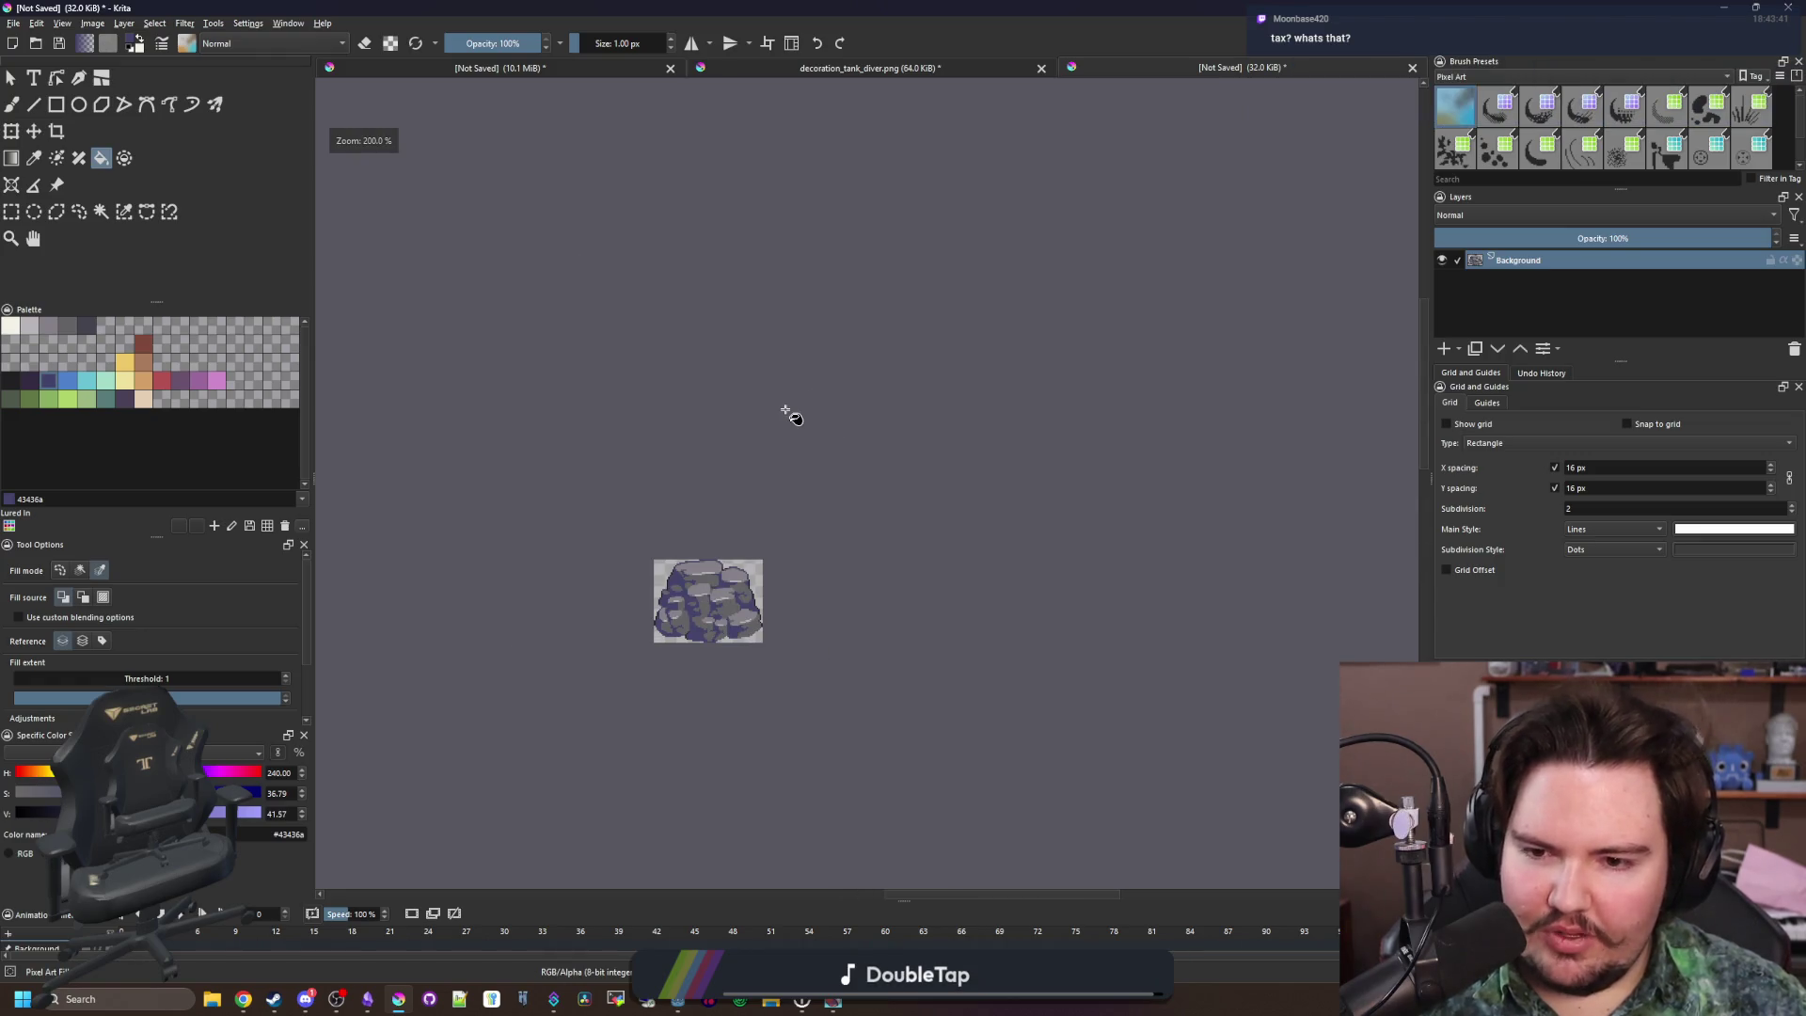
pyautogui.scroll(-2, 781, 413)
pyautogui.scroll(5, 762, 508)
pyautogui.scroll(3, 672, 435)
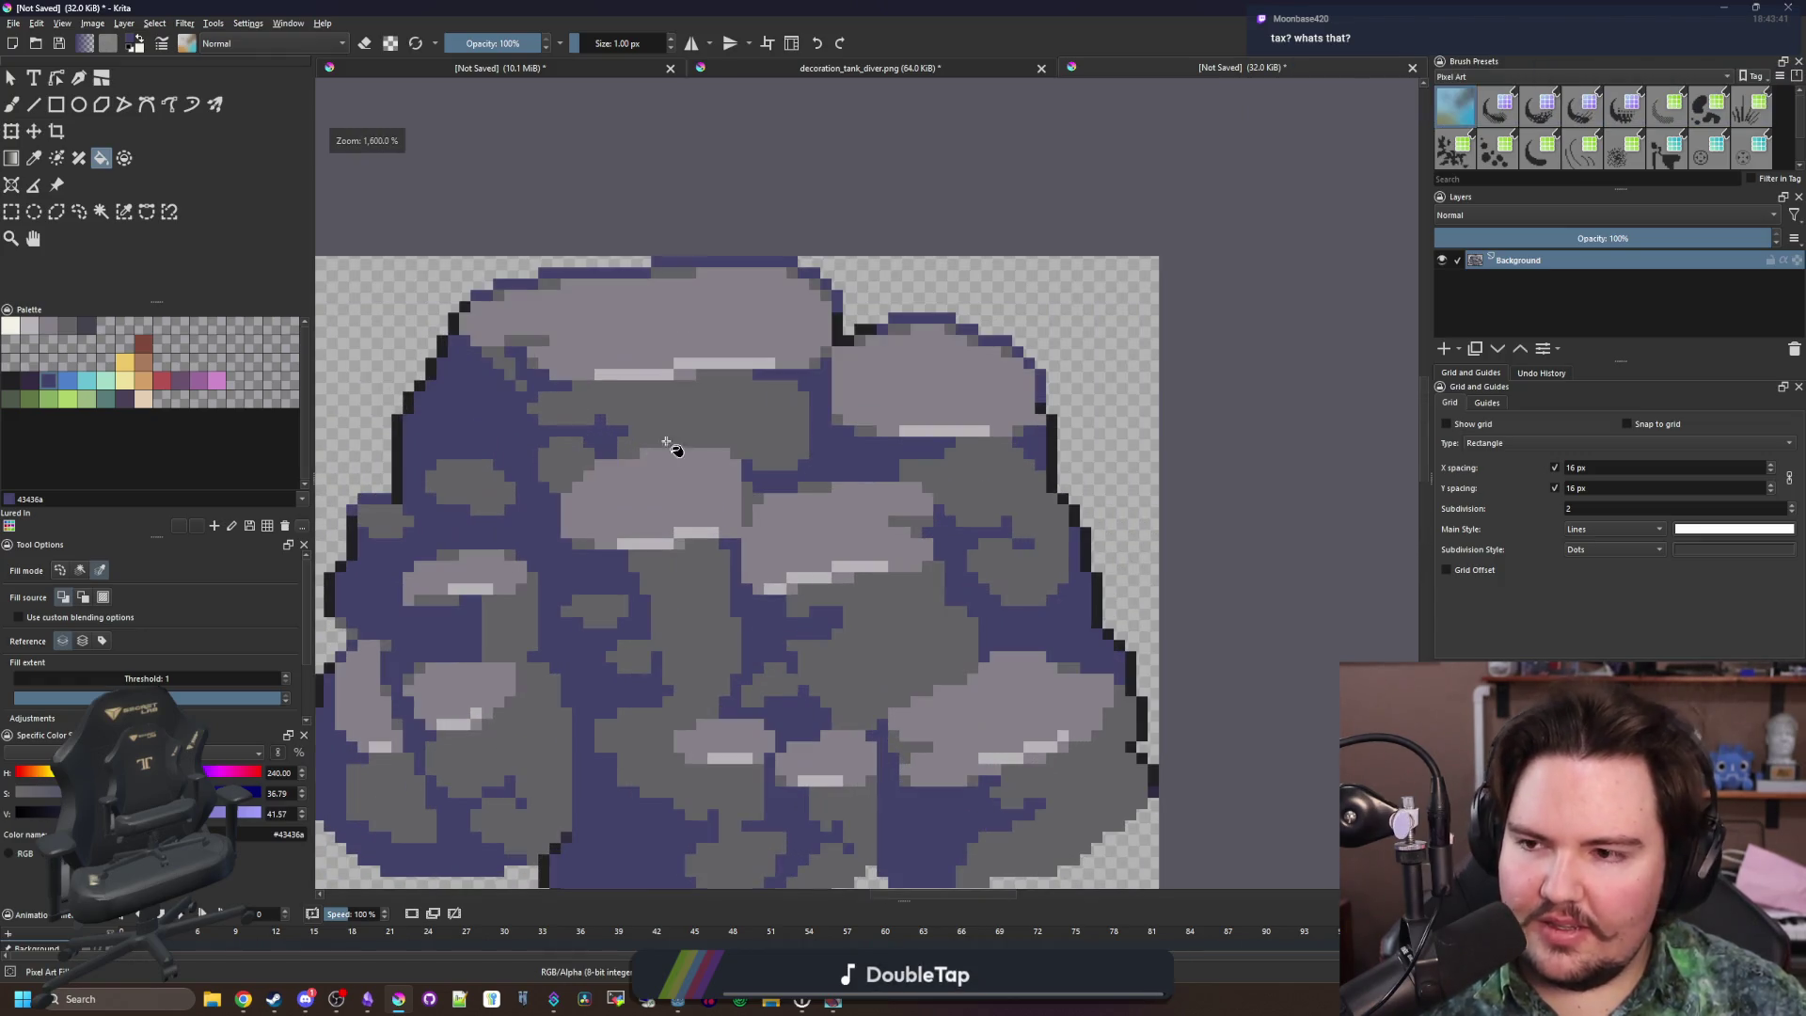
# Try light grey b8b5b9, blue 4b80ca and teal 567b79 fills on the stones, undoing each
pyautogui.click(29, 325)
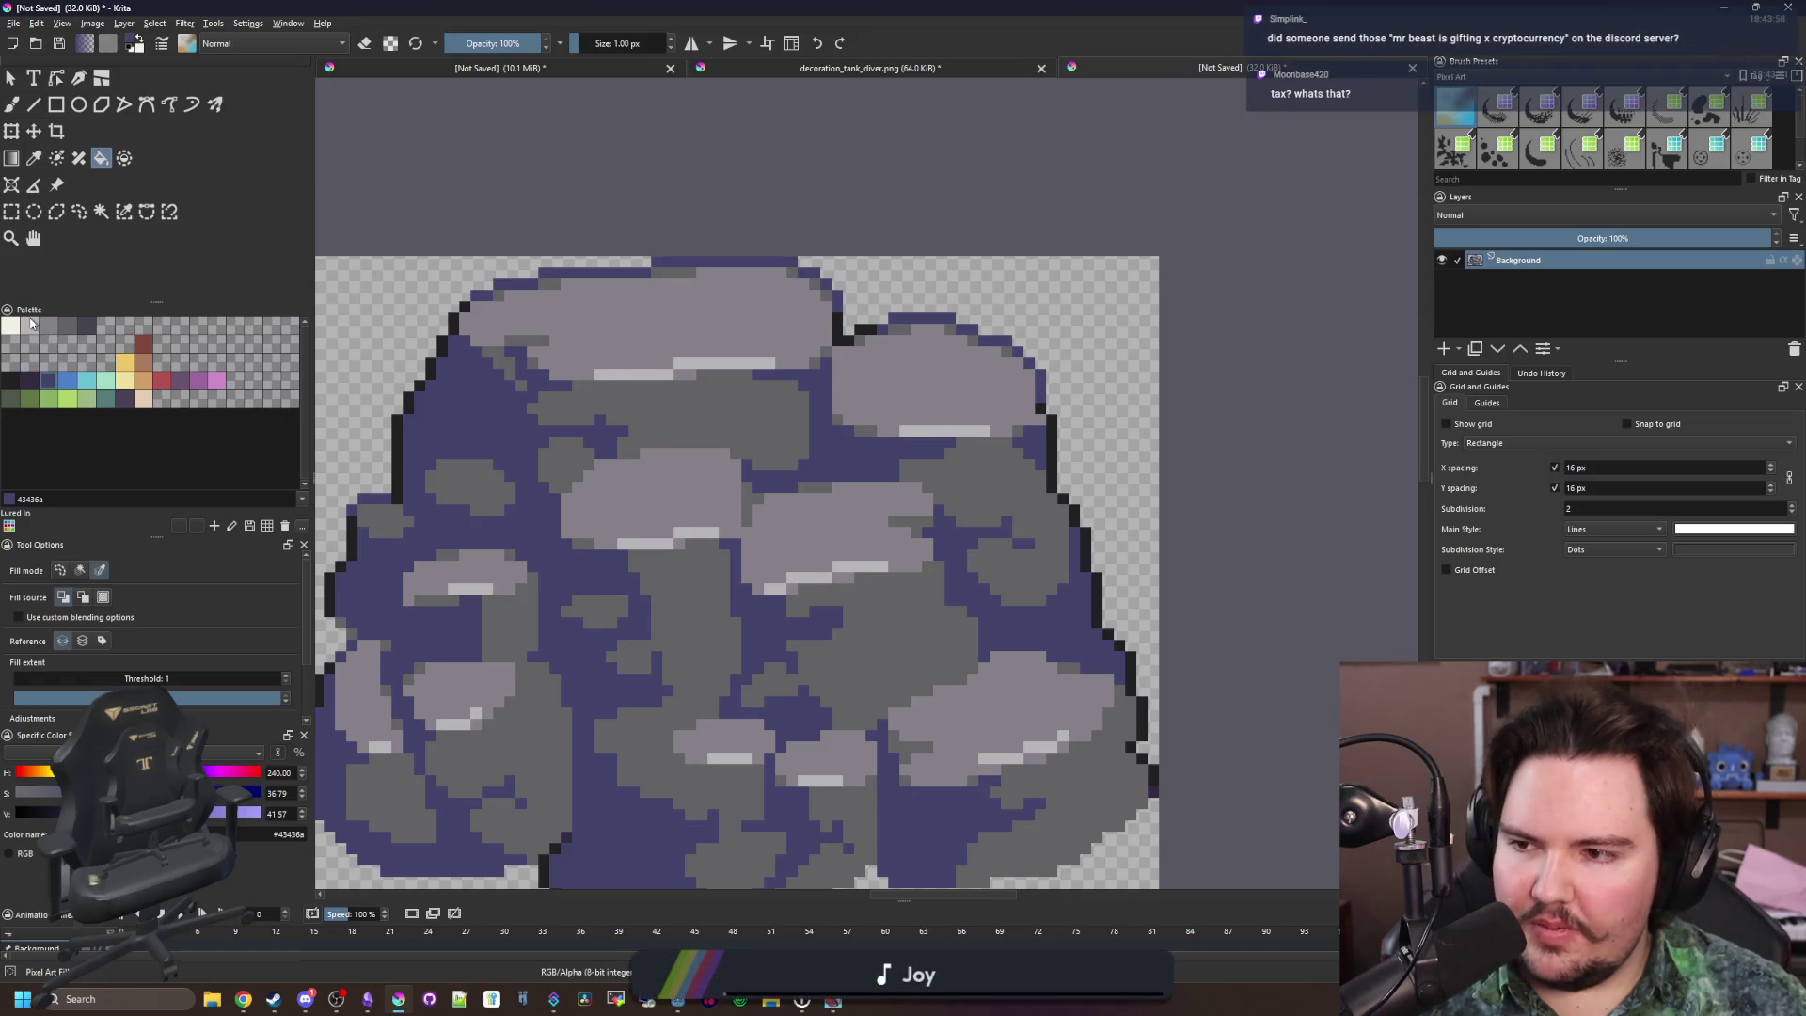
pyautogui.click(544, 335)
pyautogui.hotkey('ctrl', 'z')
pyautogui.click(73, 386)
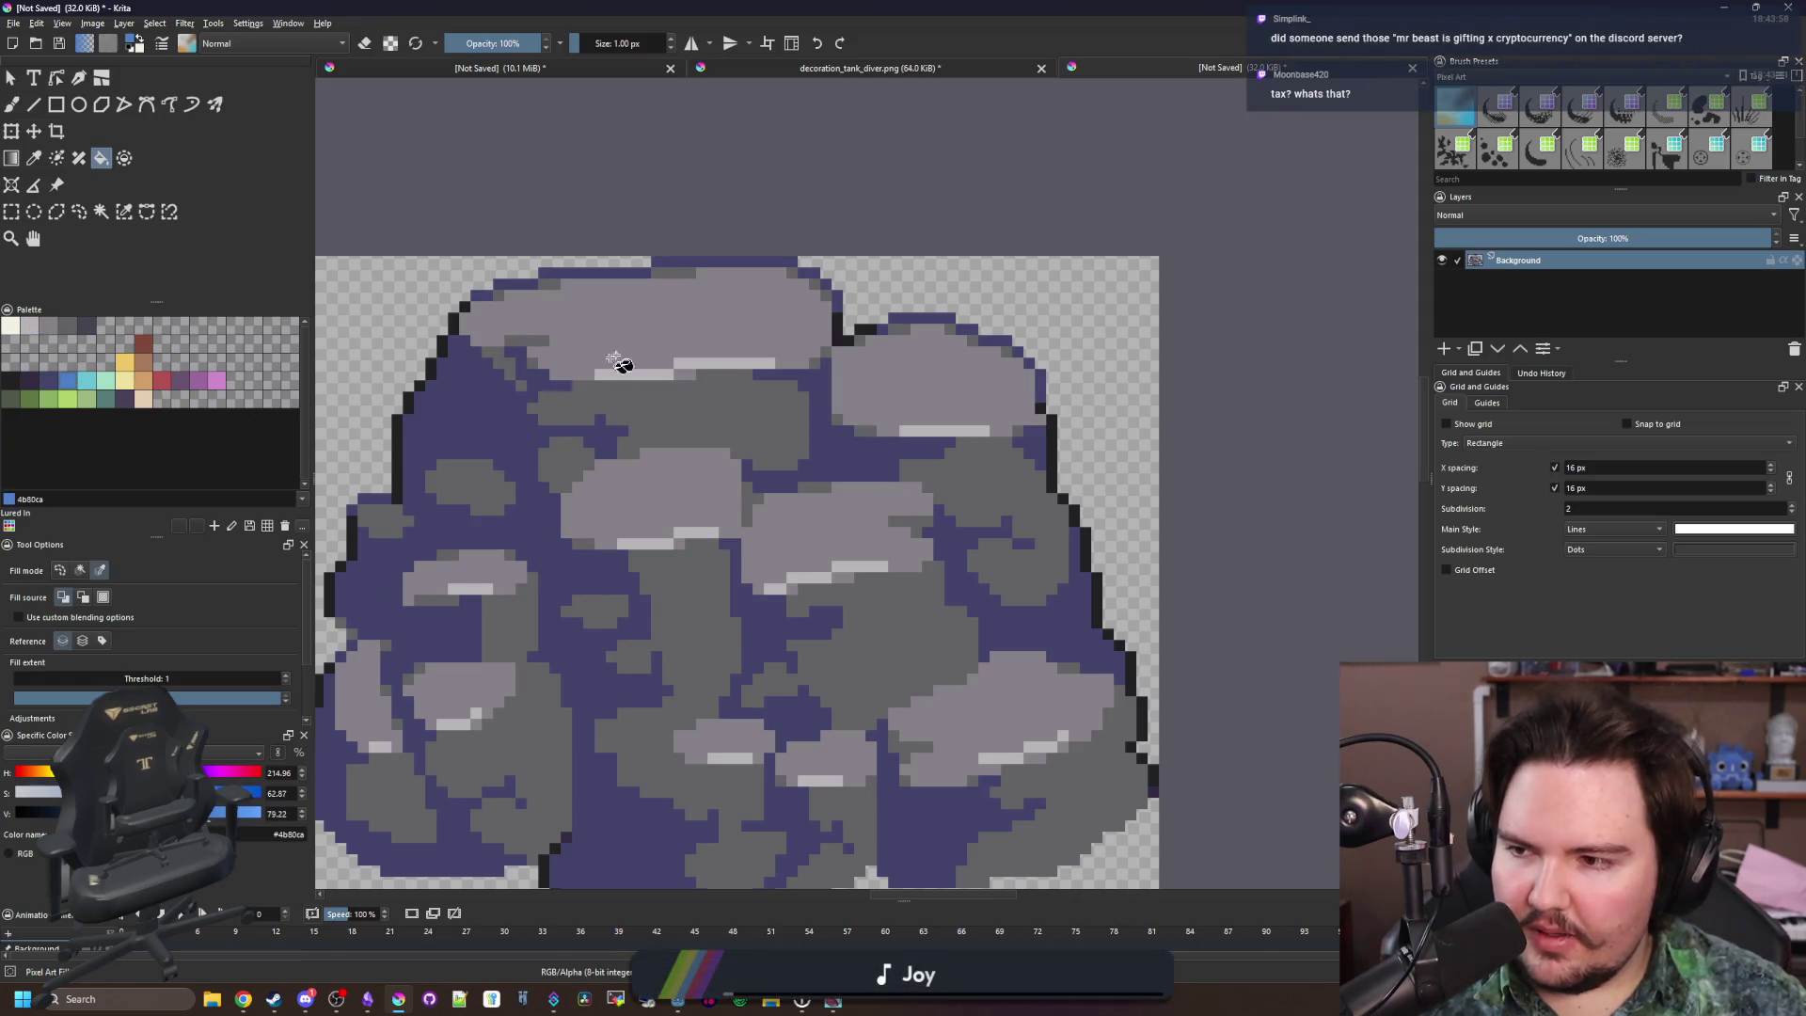
pyautogui.click(648, 344)
pyautogui.hotkey('ctrl', 'z')
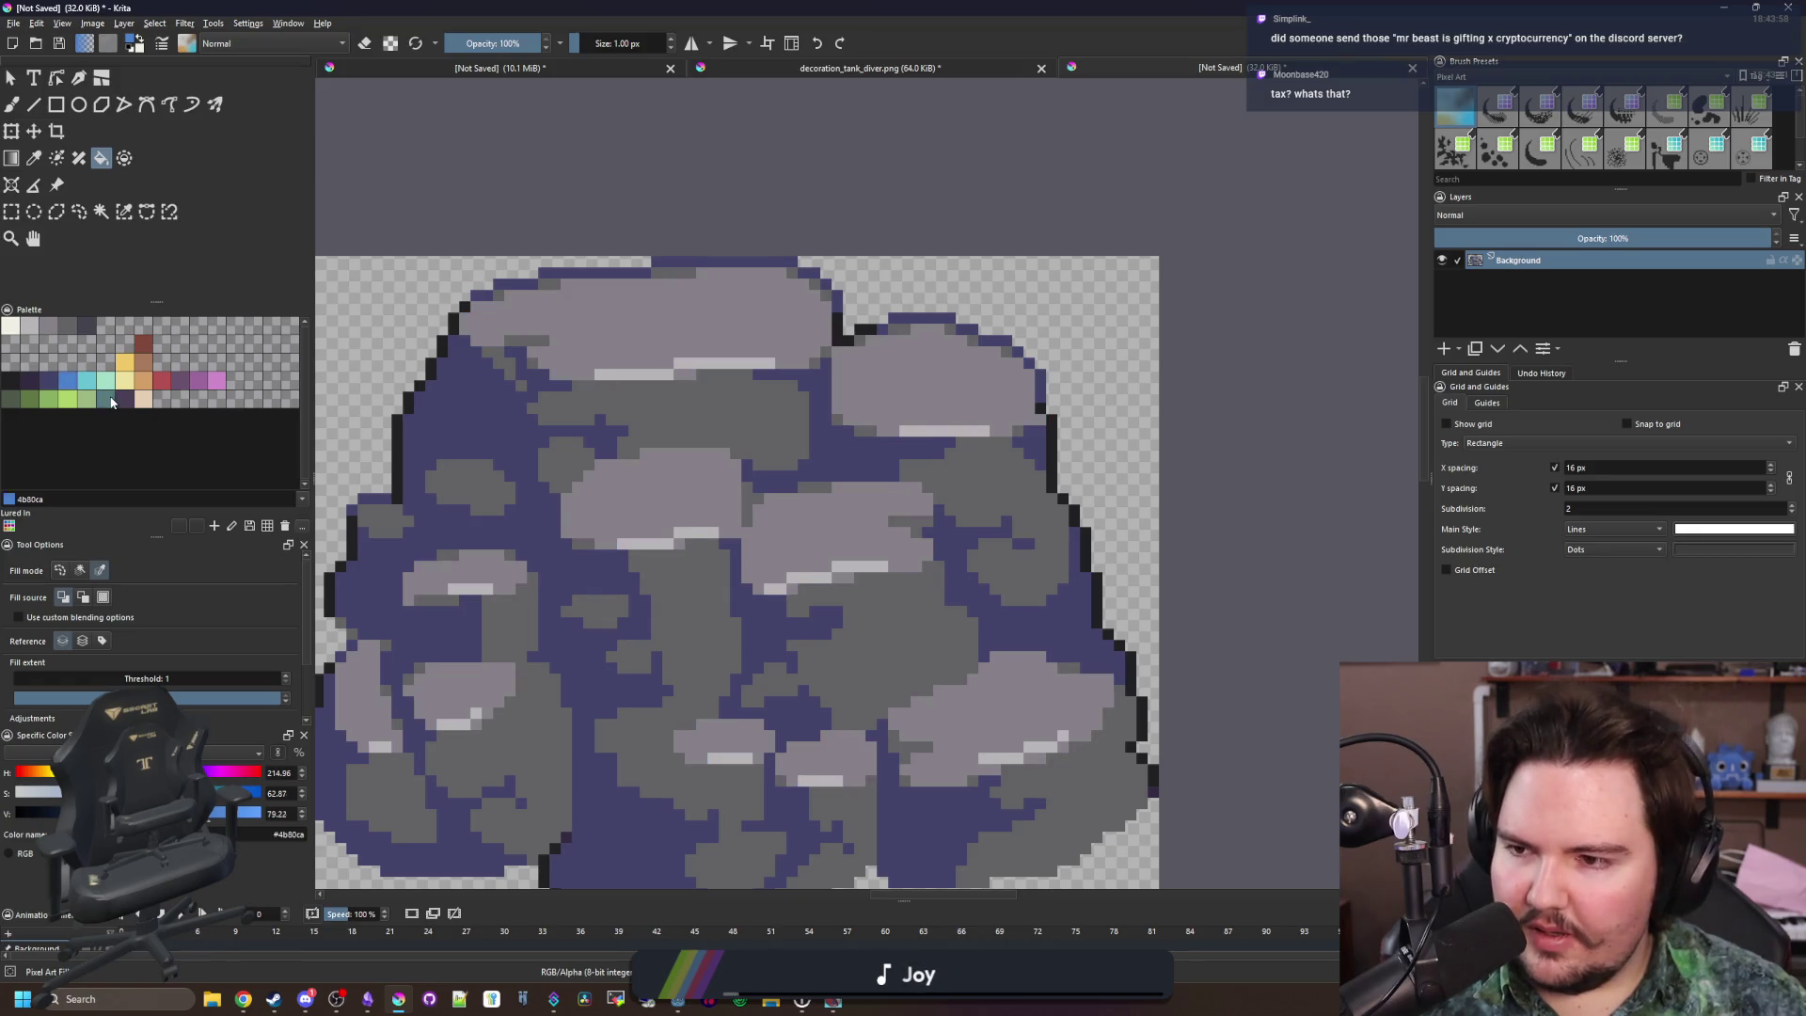
pyautogui.click(112, 403)
pyautogui.click(625, 322)
pyautogui.scroll(-4, 777, 355)
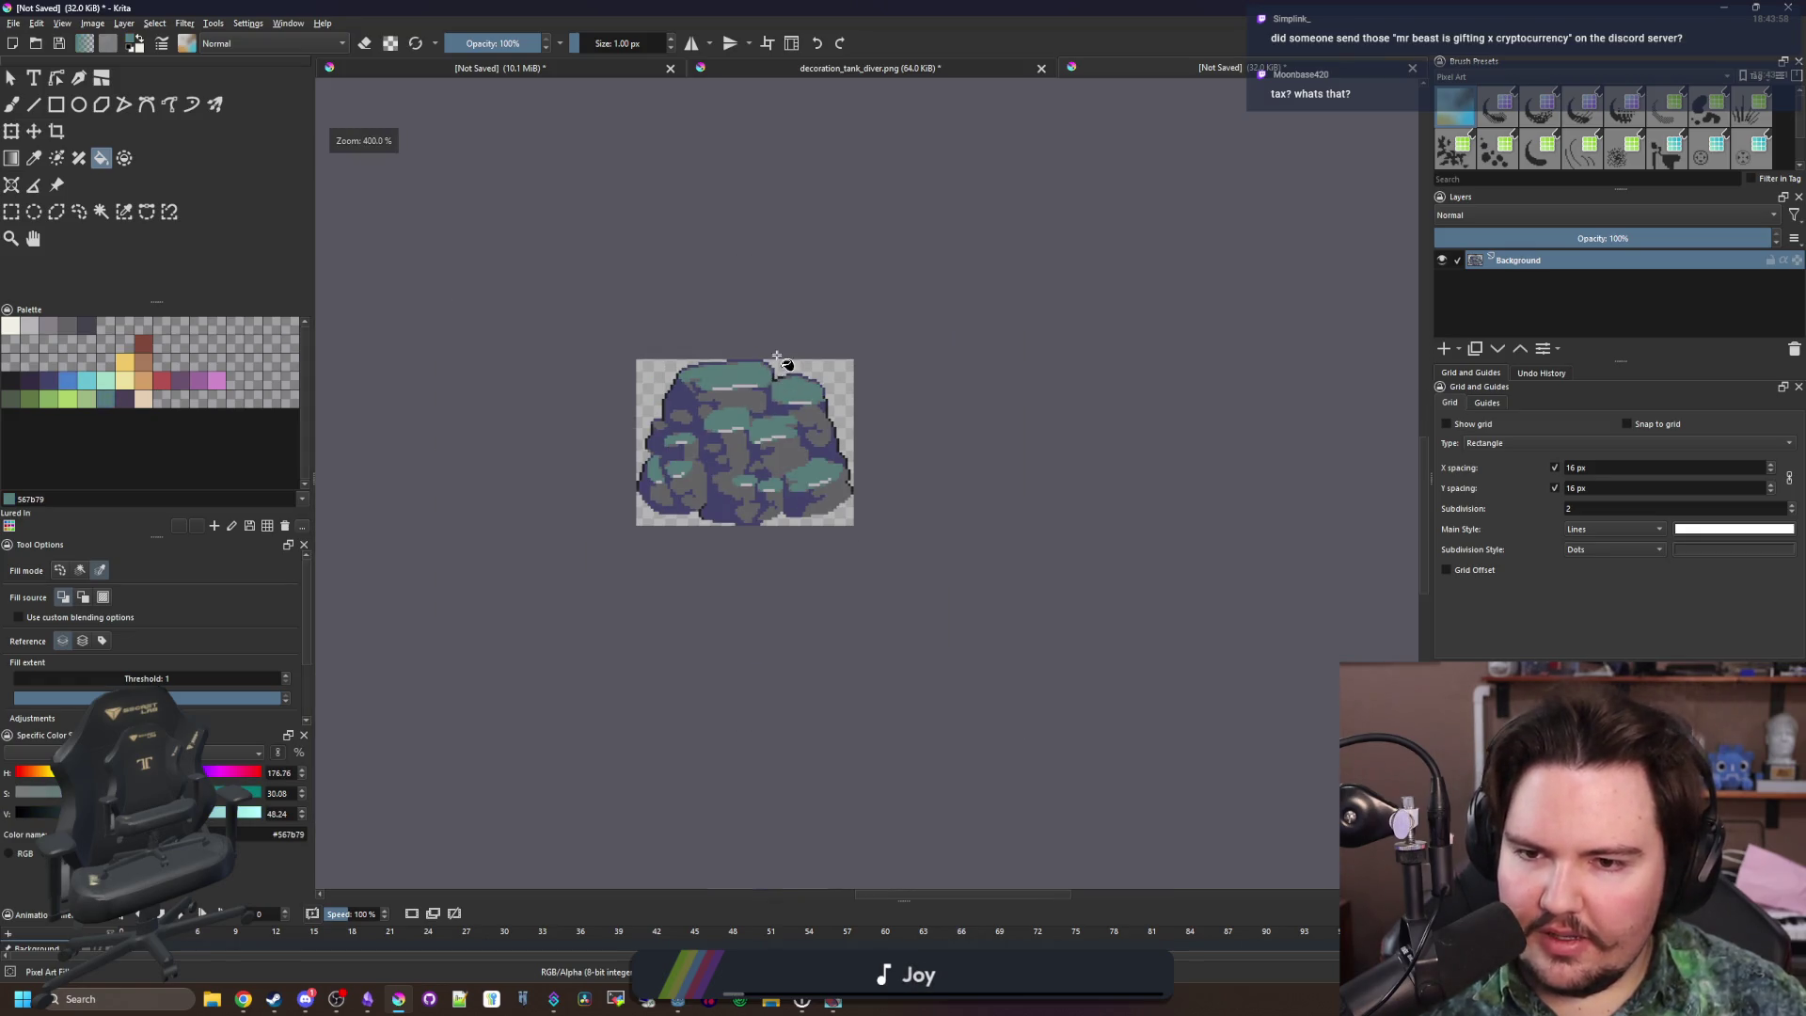
pyautogui.scroll(2, 737, 416)
pyautogui.hotkey('ctrl', 'z')
pyautogui.click(725, 532)
pyautogui.scroll(2, 725, 536)
pyautogui.hotkey('ctrl', 'z')
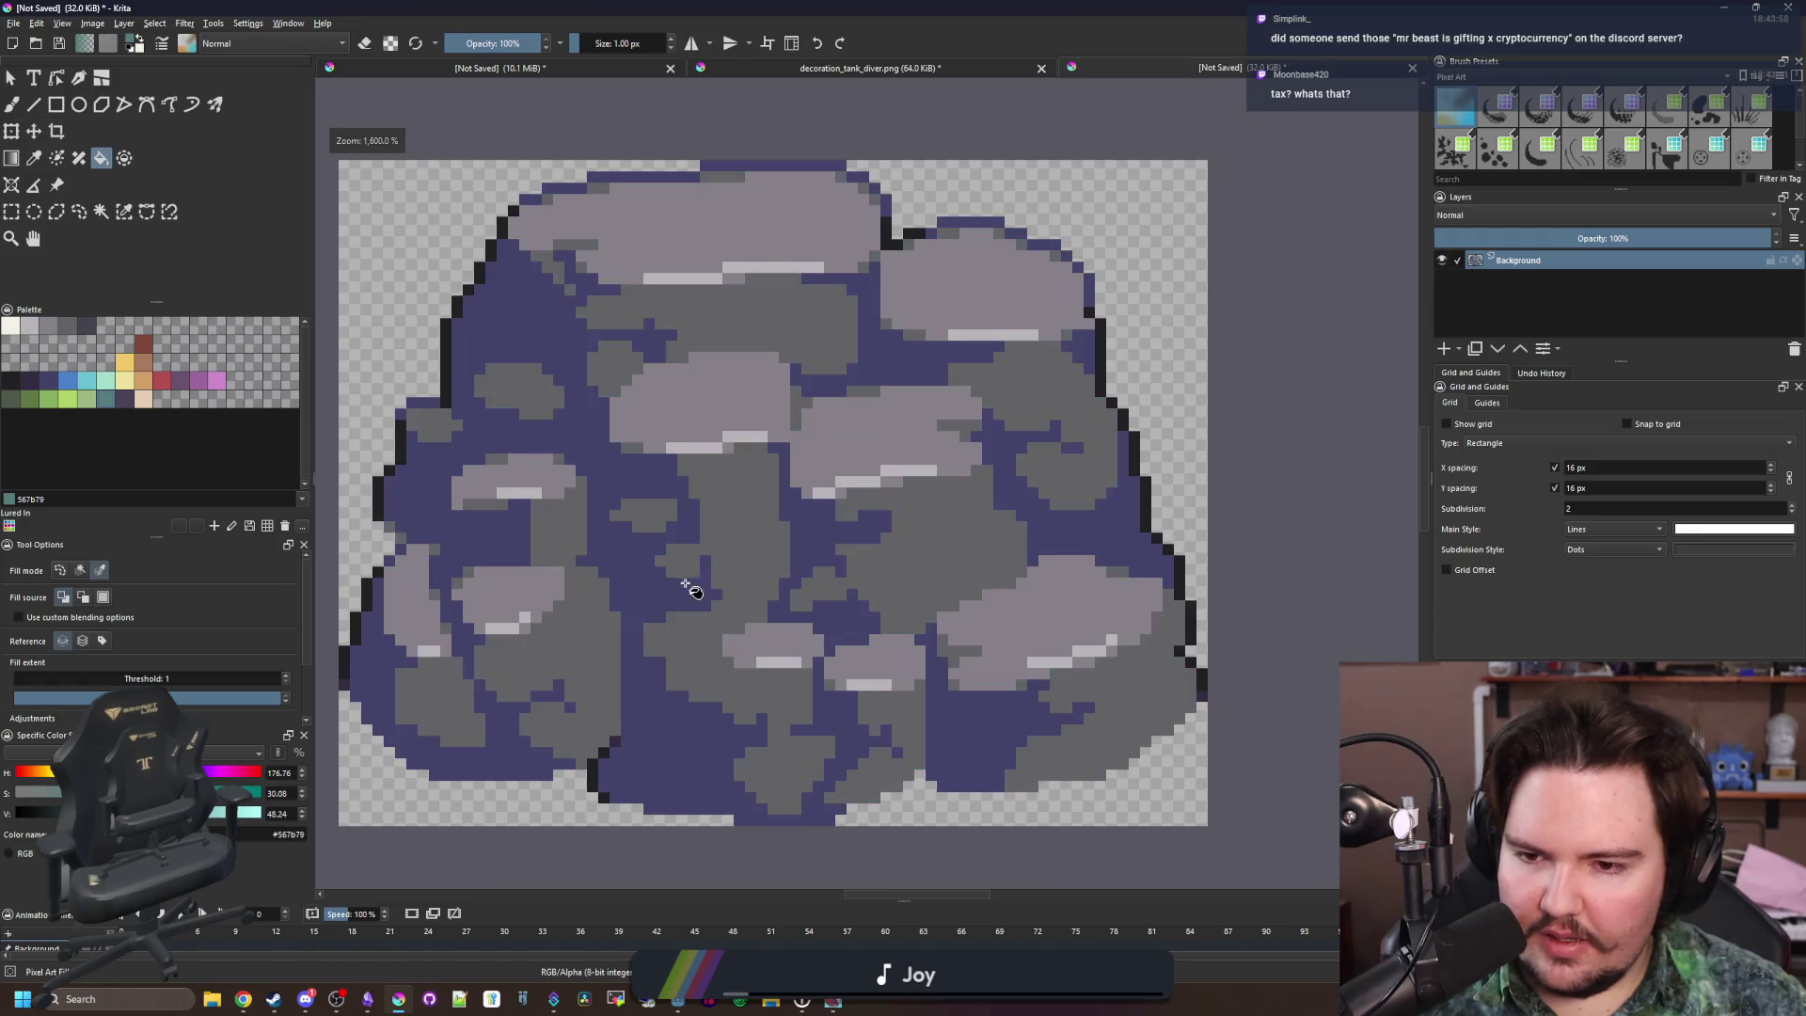
# Try teal and dark green 4e584a fills on the dark areas, then undo them
pyautogui.click(686, 584)
pyautogui.scroll(-5, 685, 584)
pyautogui.scroll(4, 686, 584)
pyautogui.hotkey('ctrl', 'z')
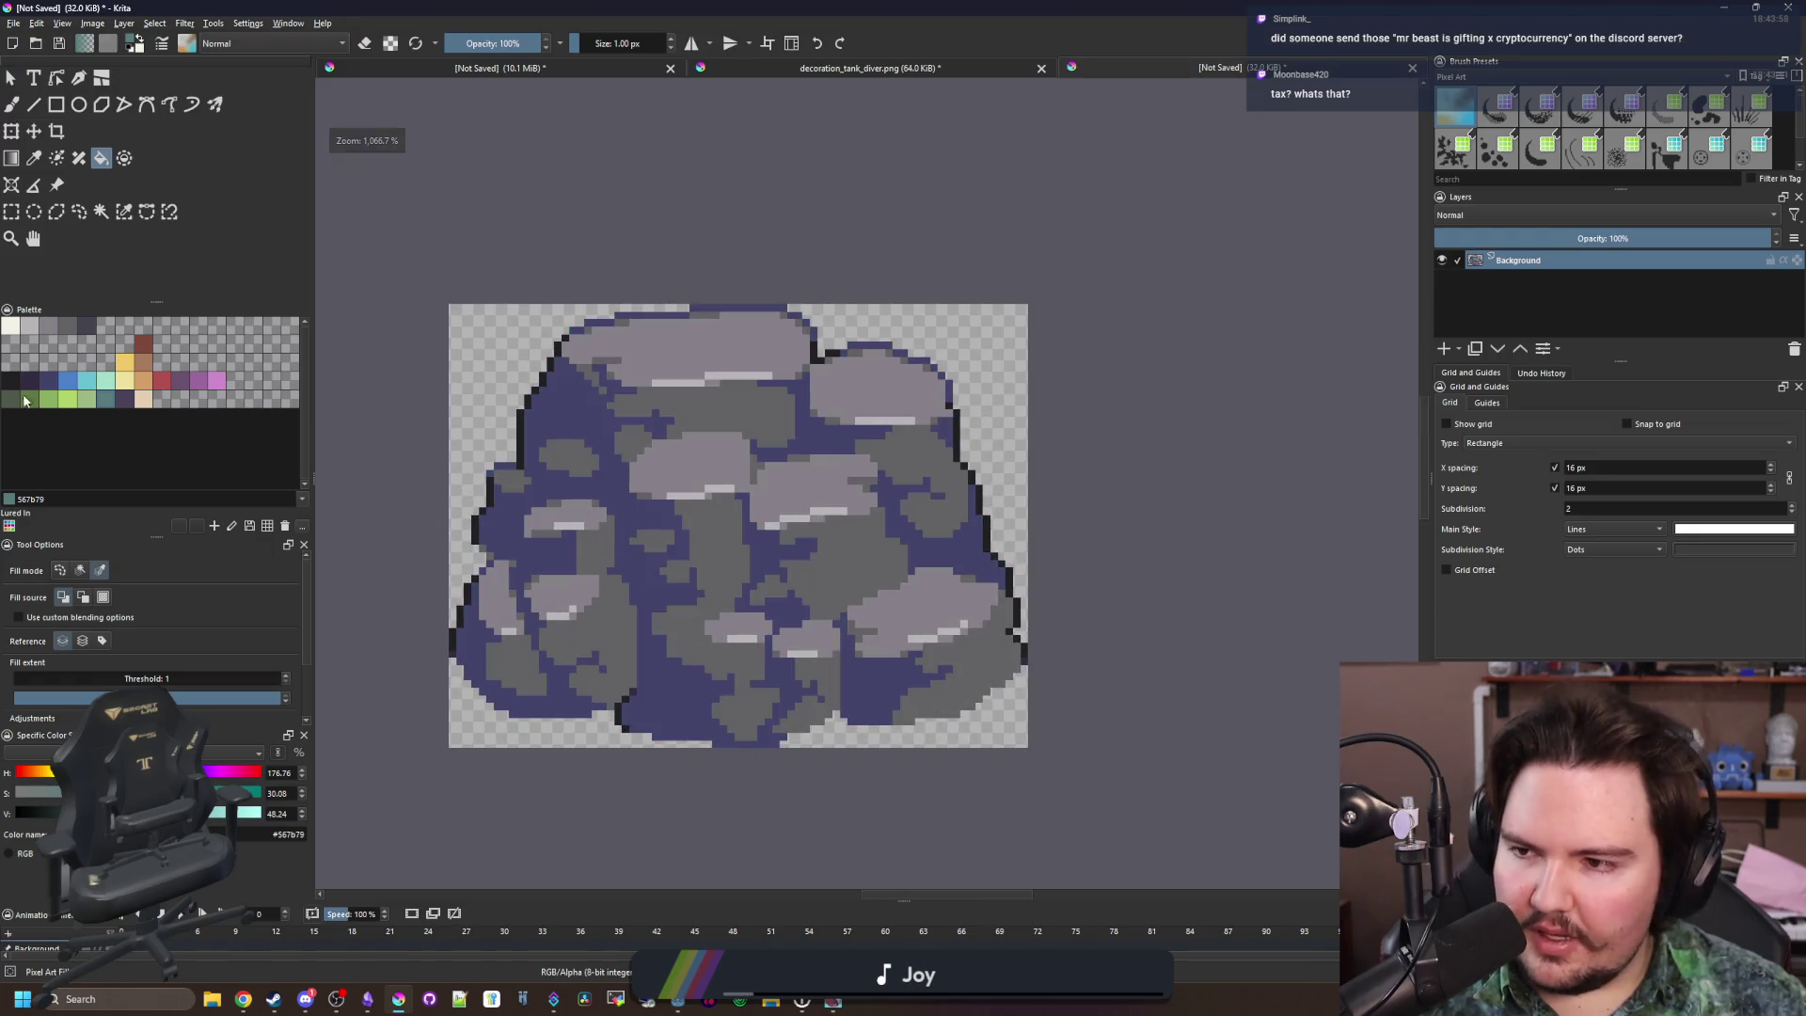
pyautogui.click(11, 399)
pyautogui.click(697, 681)
pyautogui.scroll(-3, 734, 588)
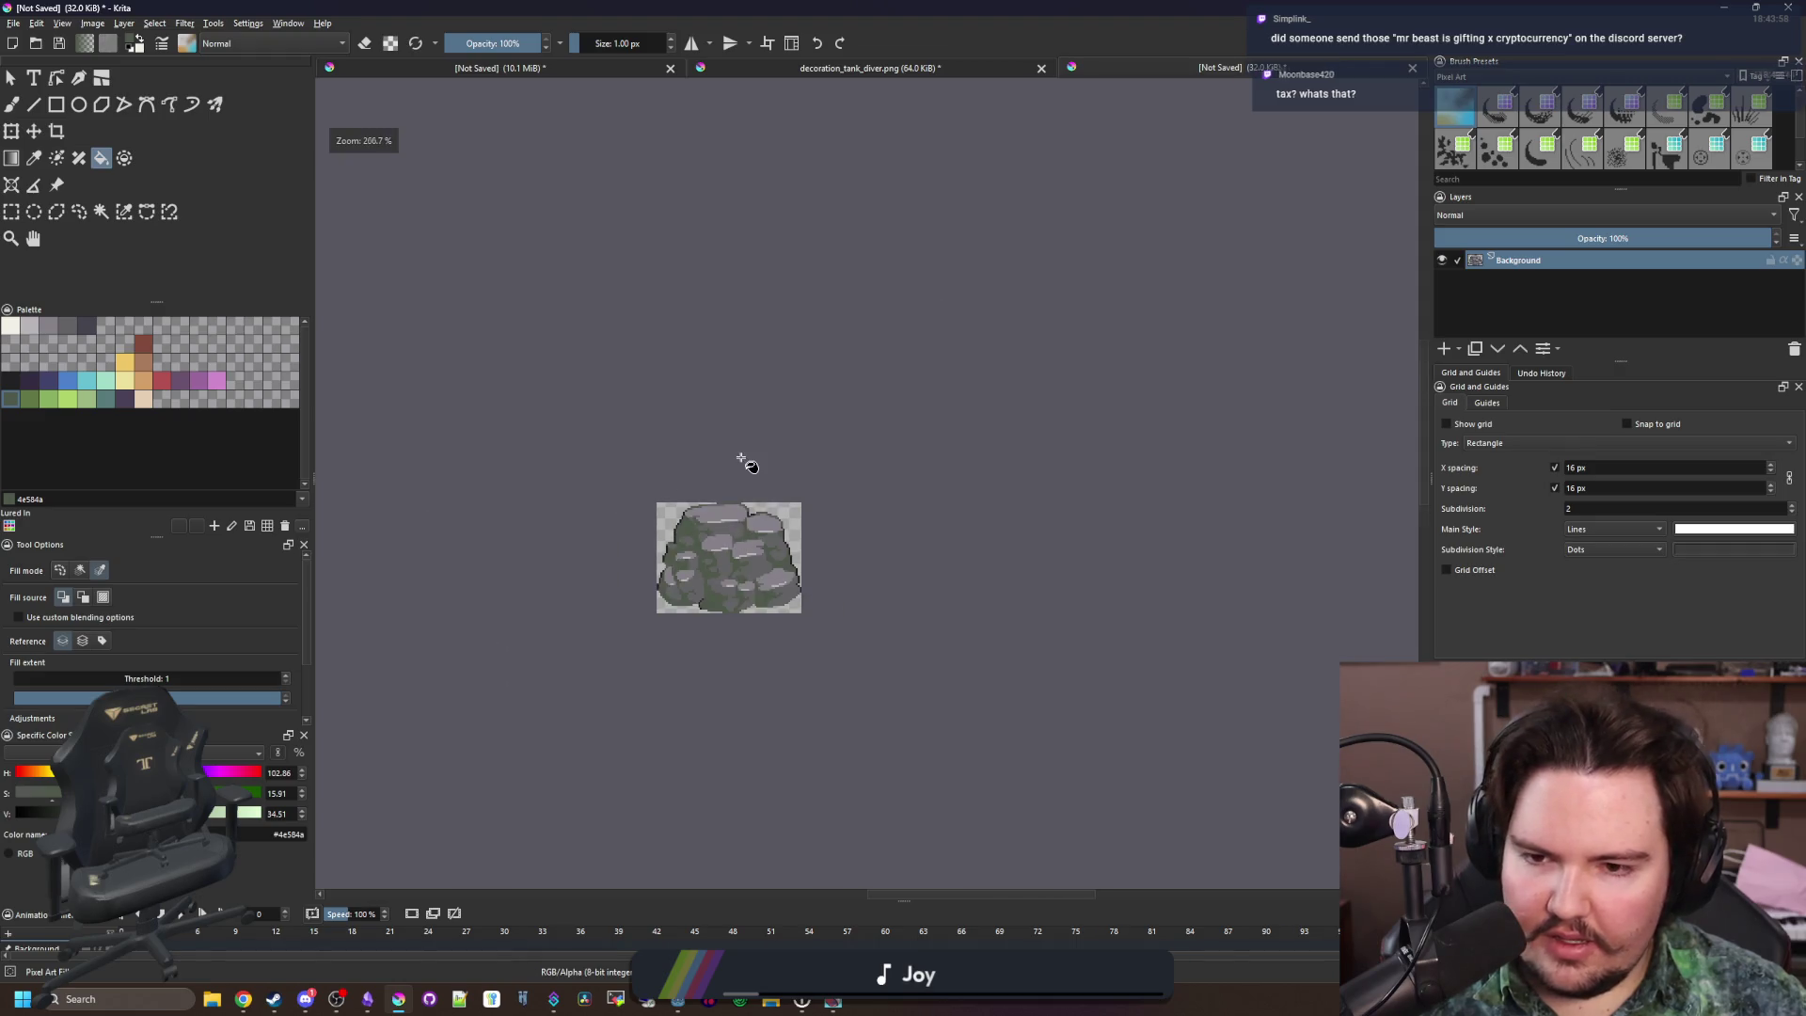
pyautogui.scroll(-1, 746, 399)
pyautogui.scroll(4, 738, 468)
pyautogui.scroll(-3, 748, 637)
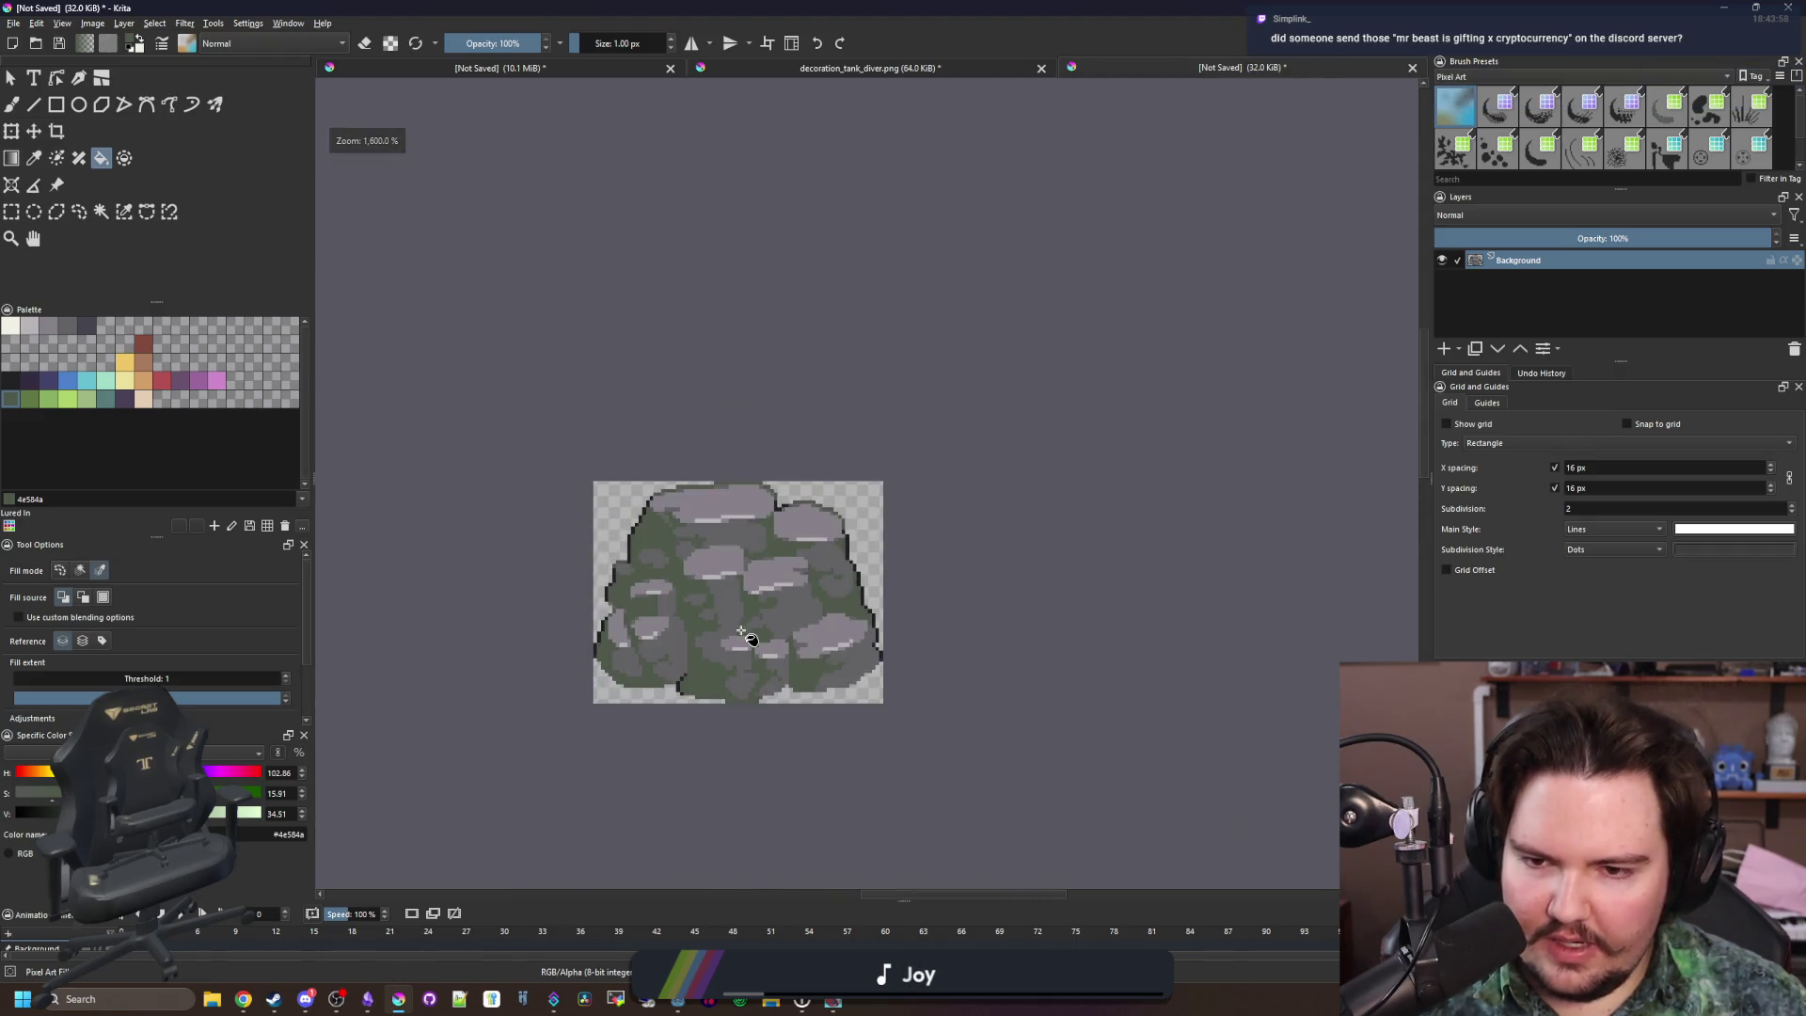
pyautogui.scroll(2, 748, 638)
pyautogui.hotkey('ctrl', 'z')
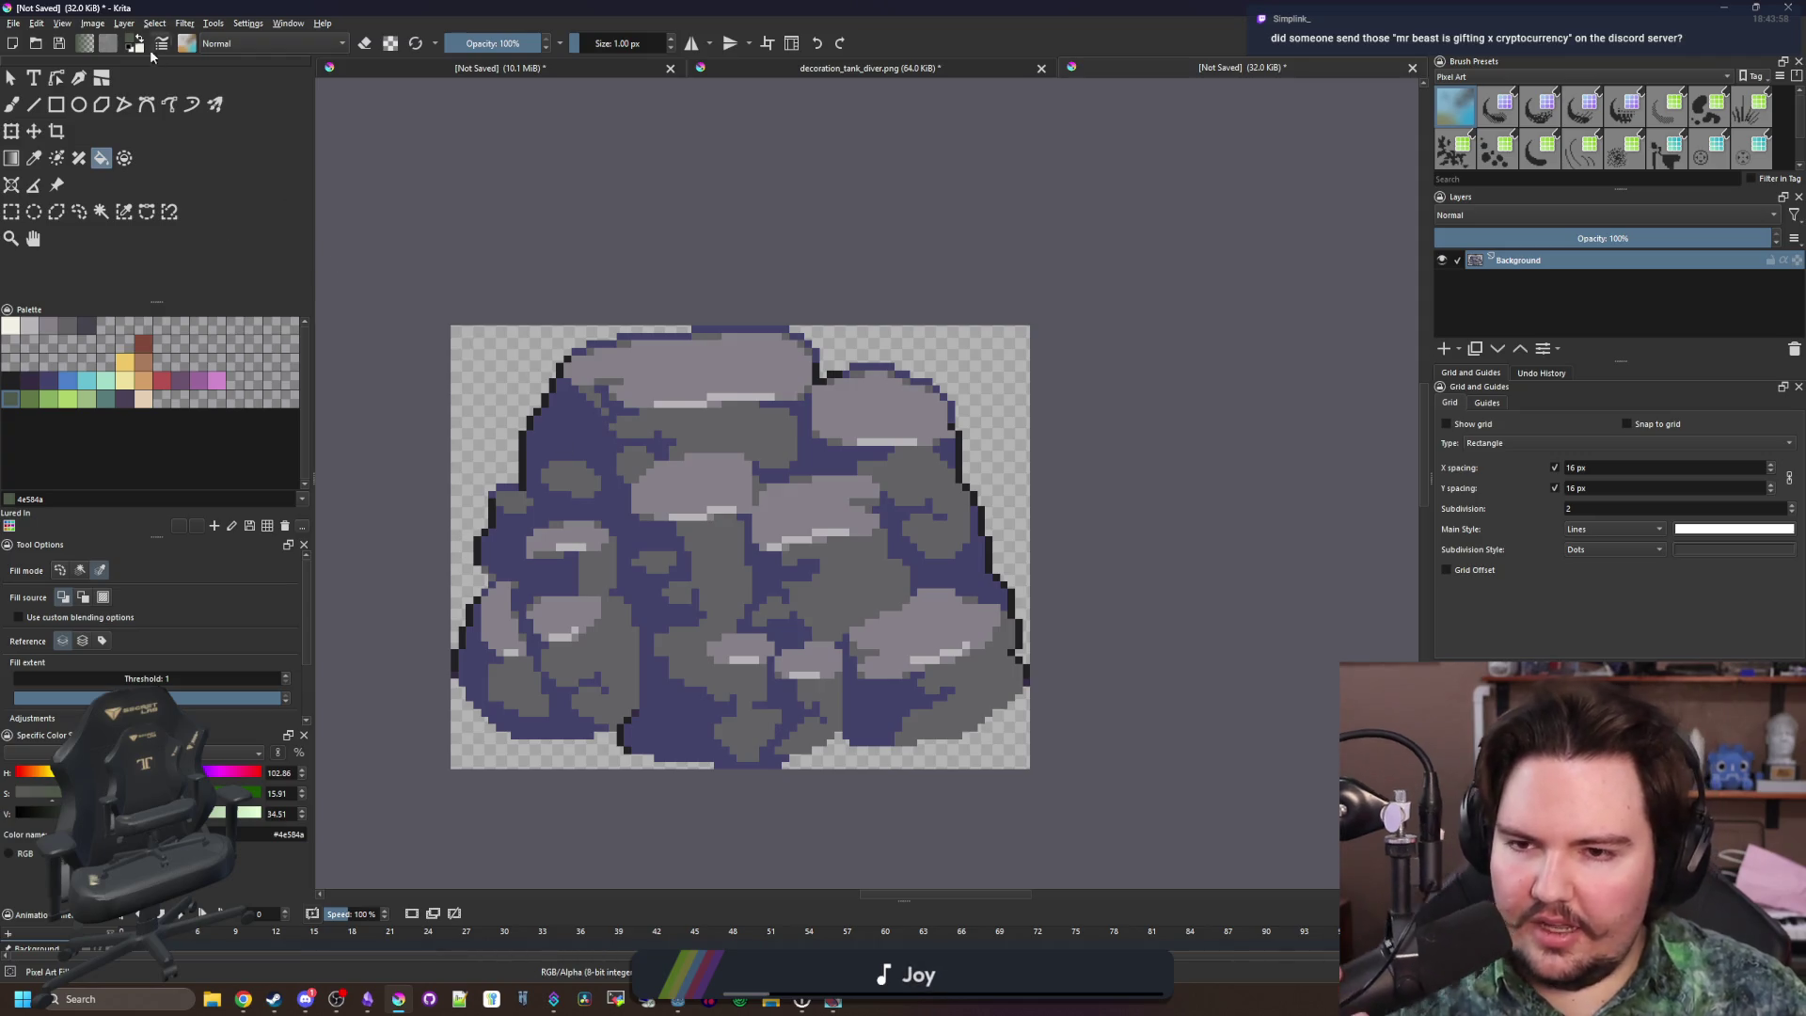
pyautogui.click(13, 23)
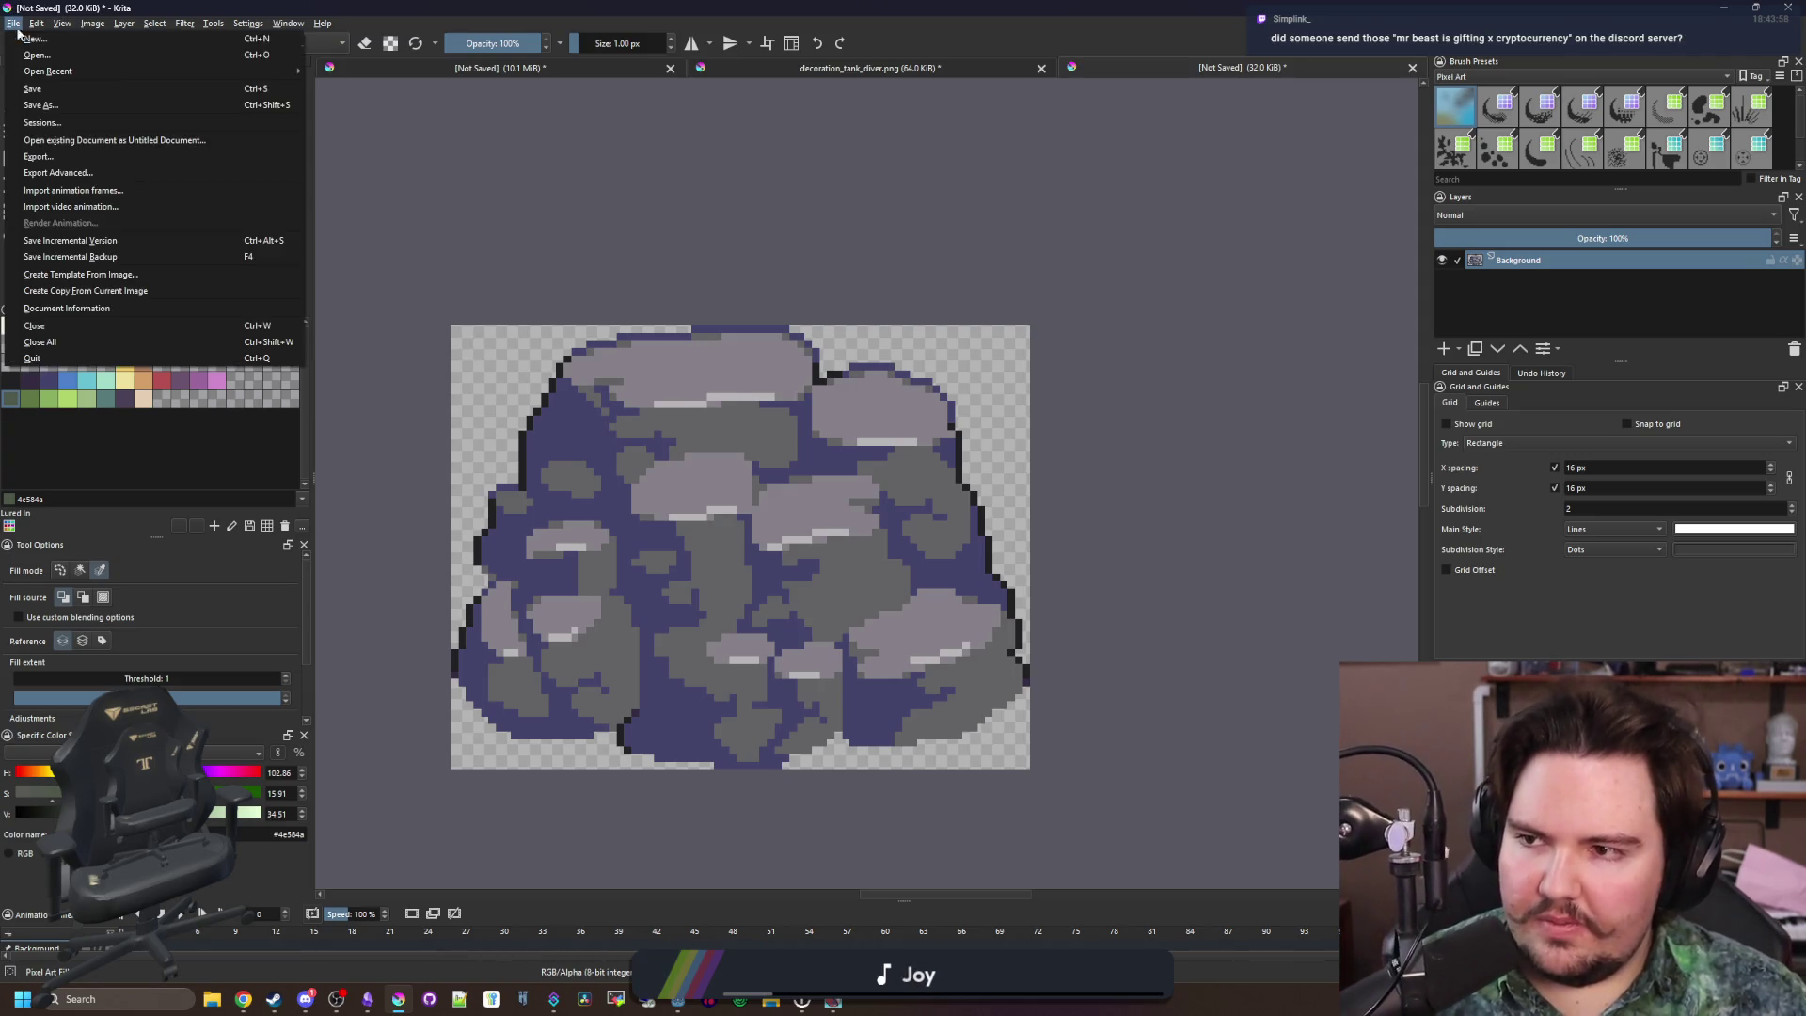
# In Save As, go to the lured-in Sprites folder and choose PNG as the format
pyautogui.click(73, 108)
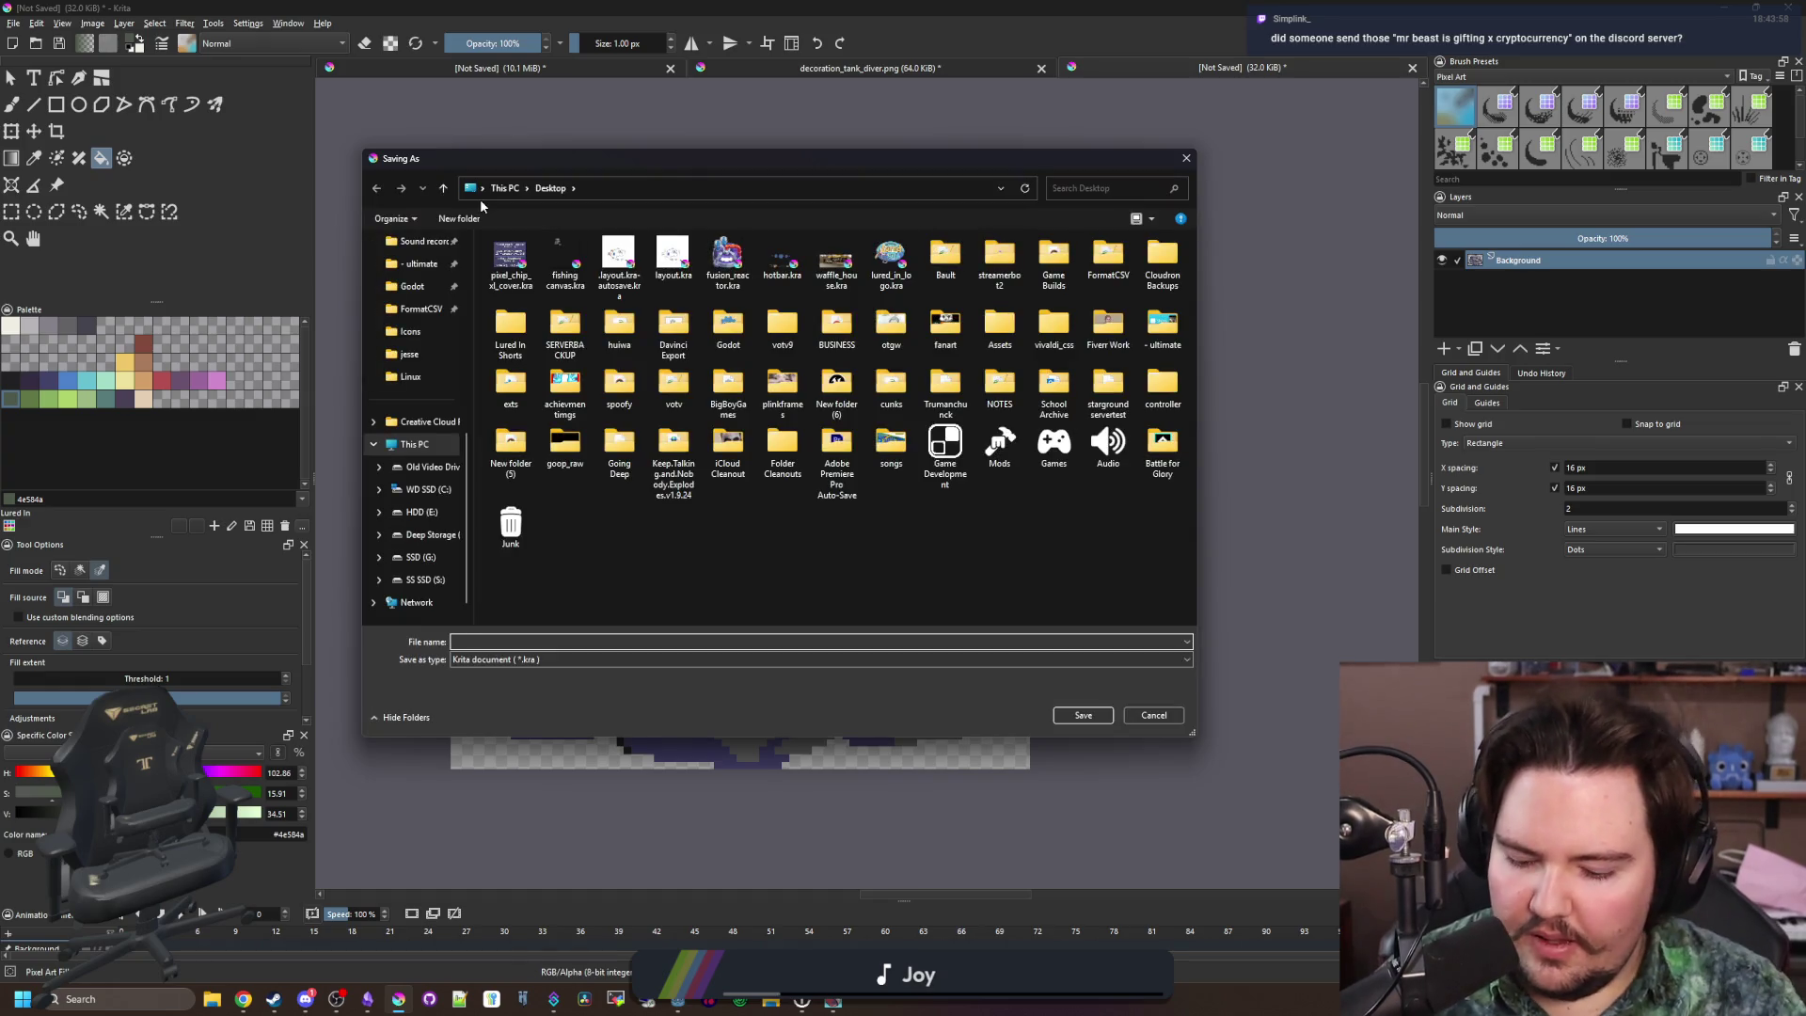
pyautogui.scroll(6, 442, 371)
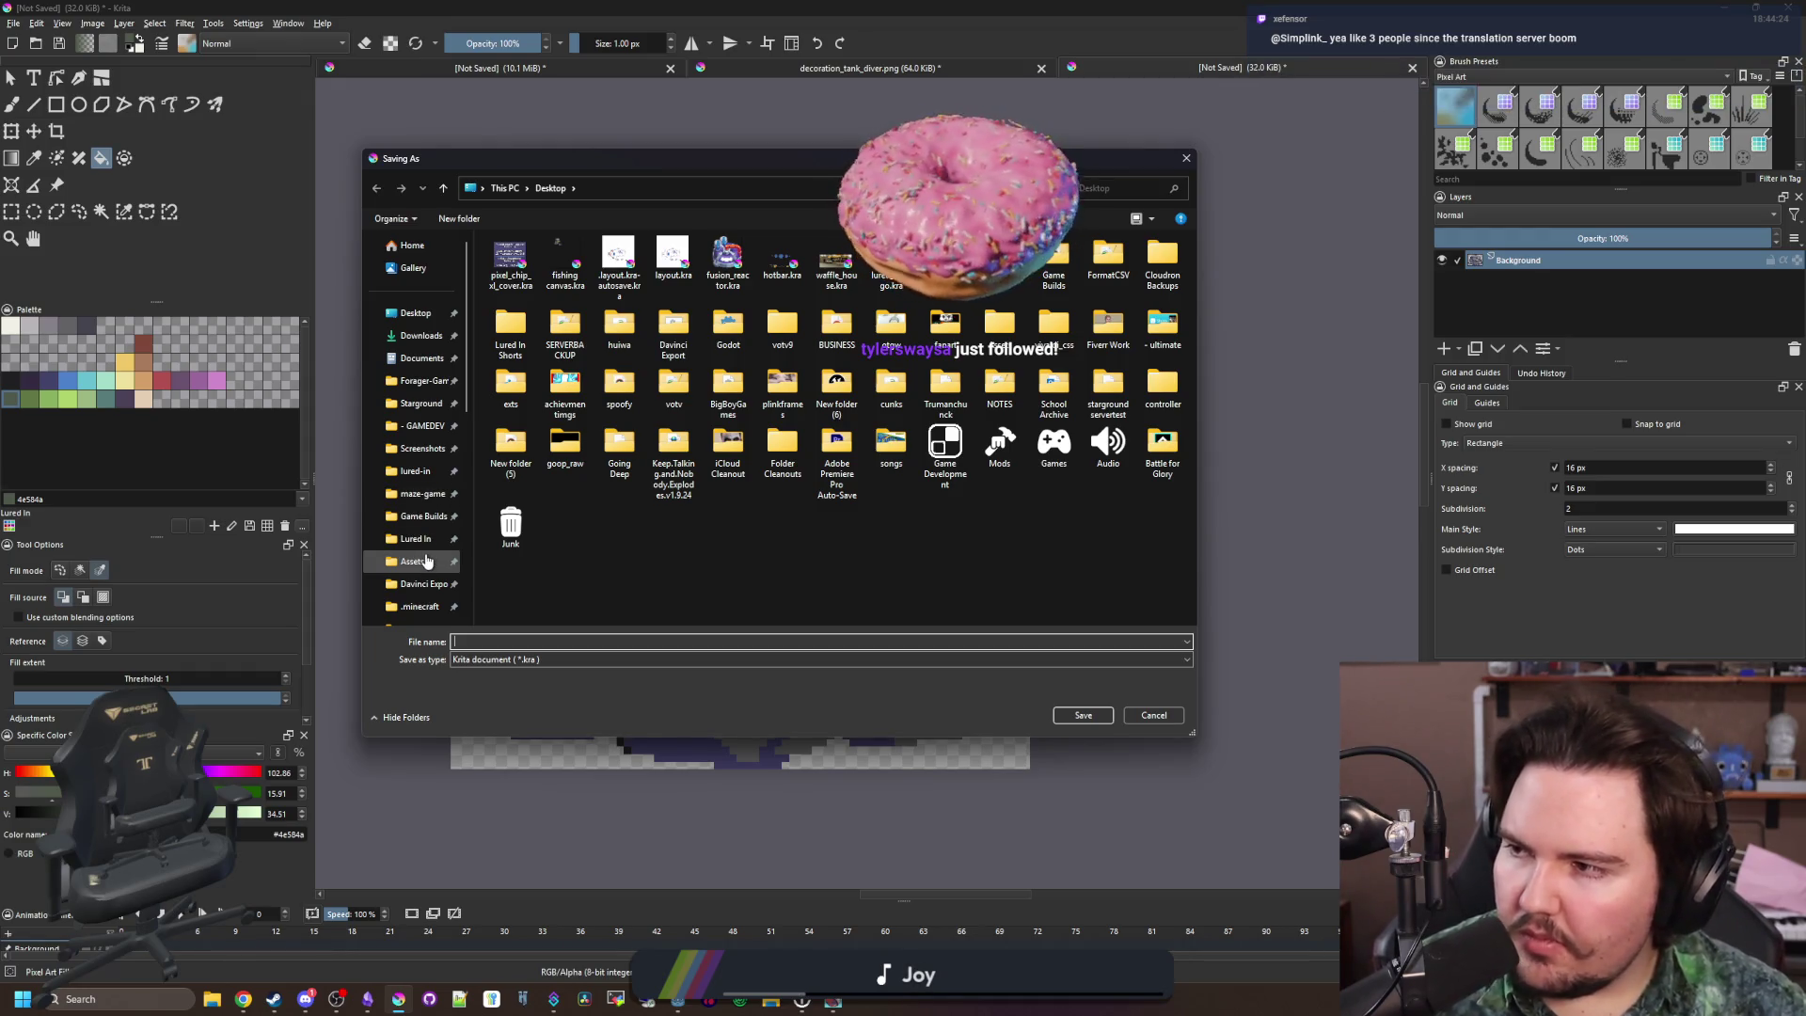
pyautogui.click(397, 471)
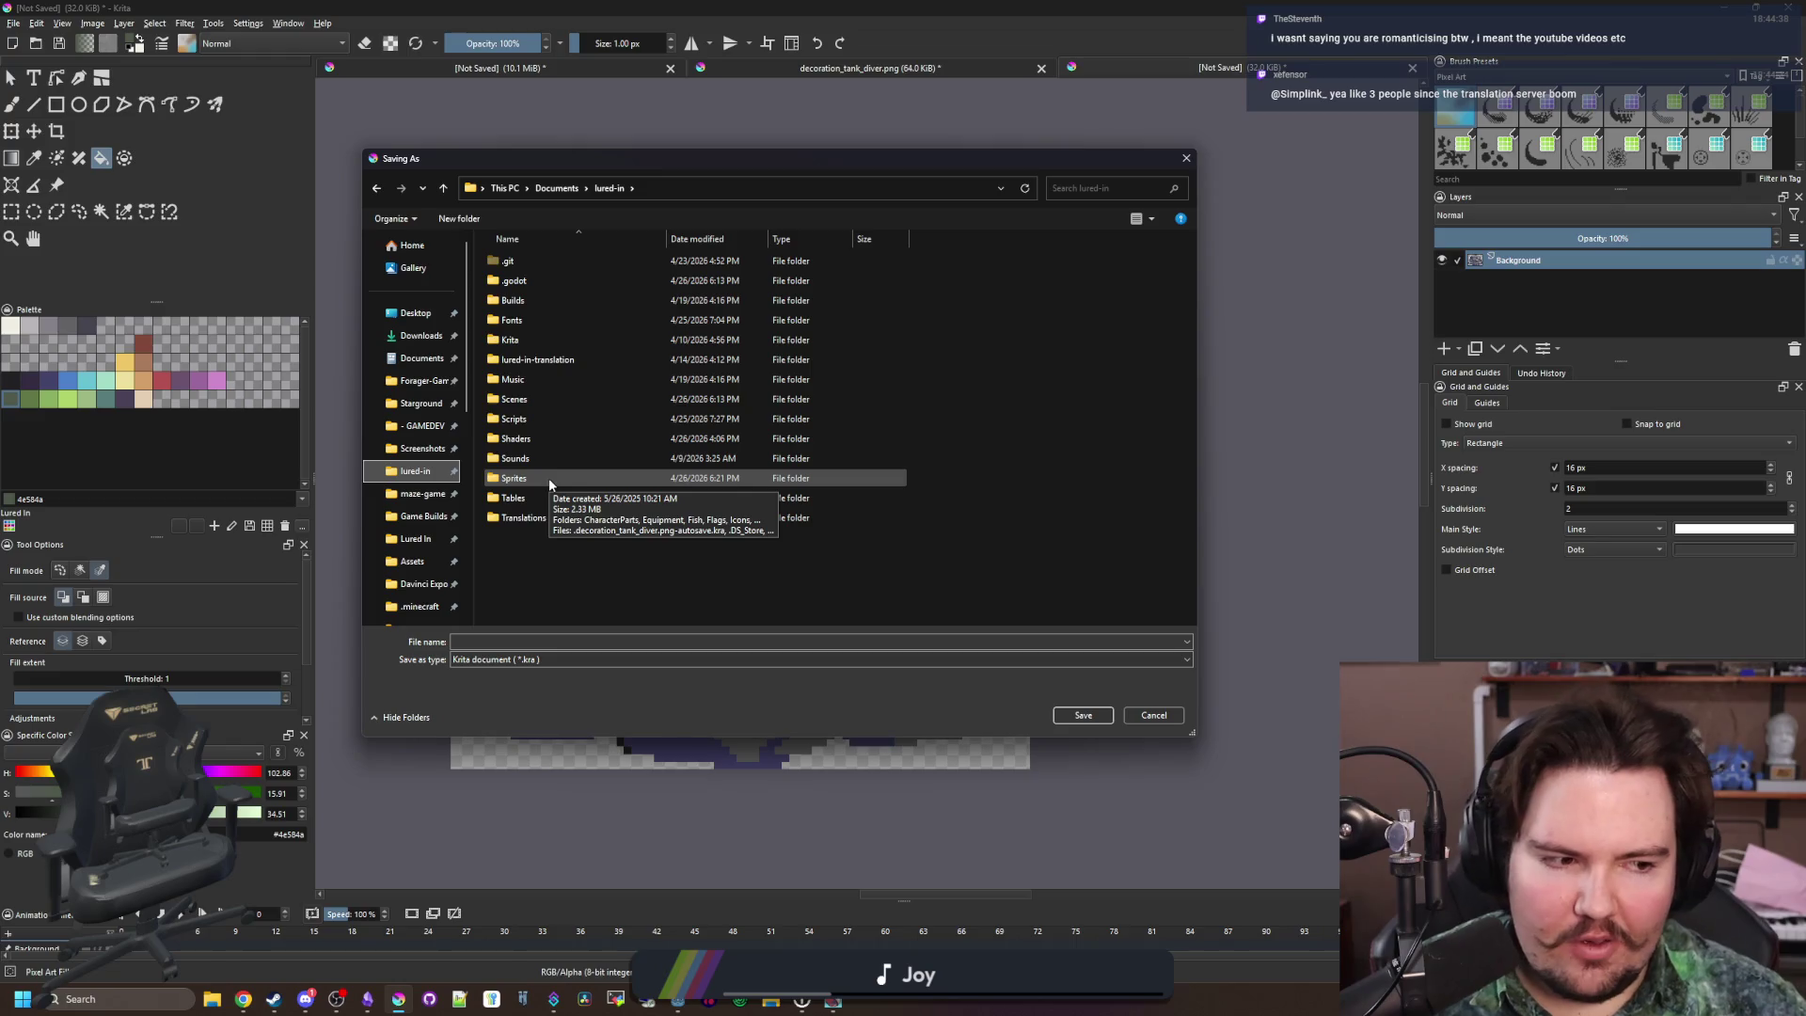
pyautogui.doubleClick(549, 477)
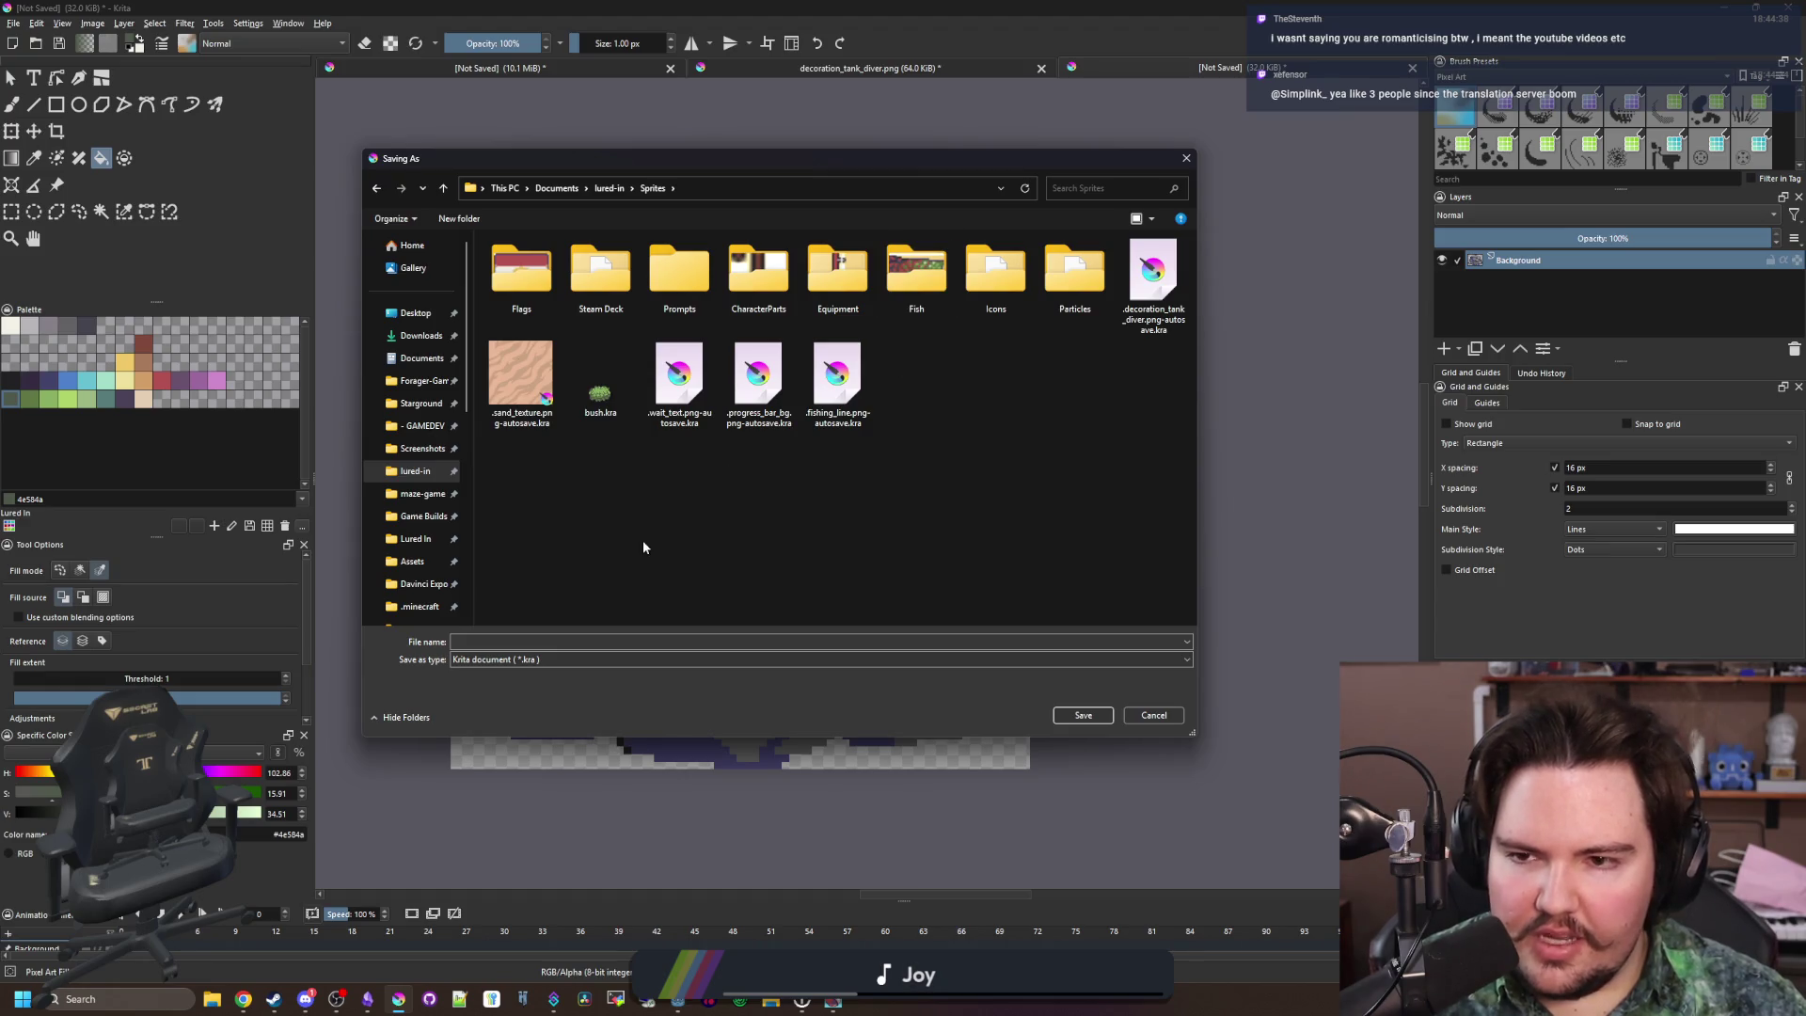
pyautogui.click(529, 662)
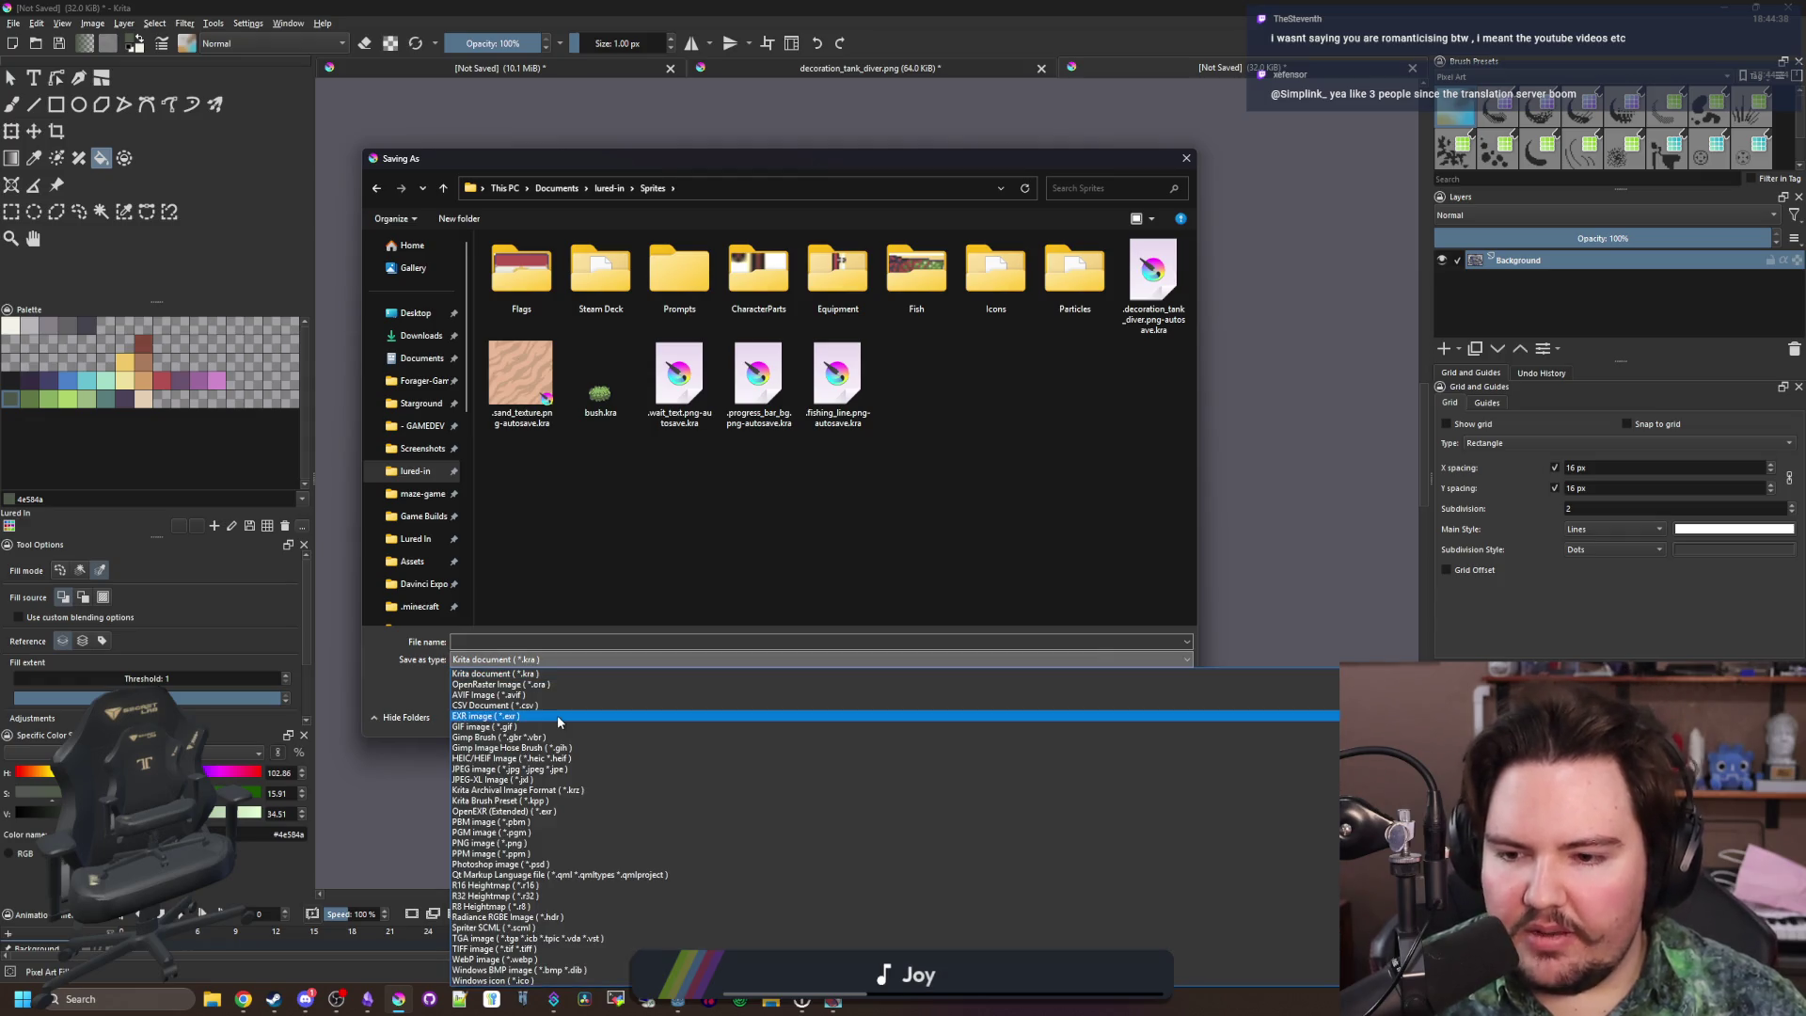
pyautogui.click(484, 846)
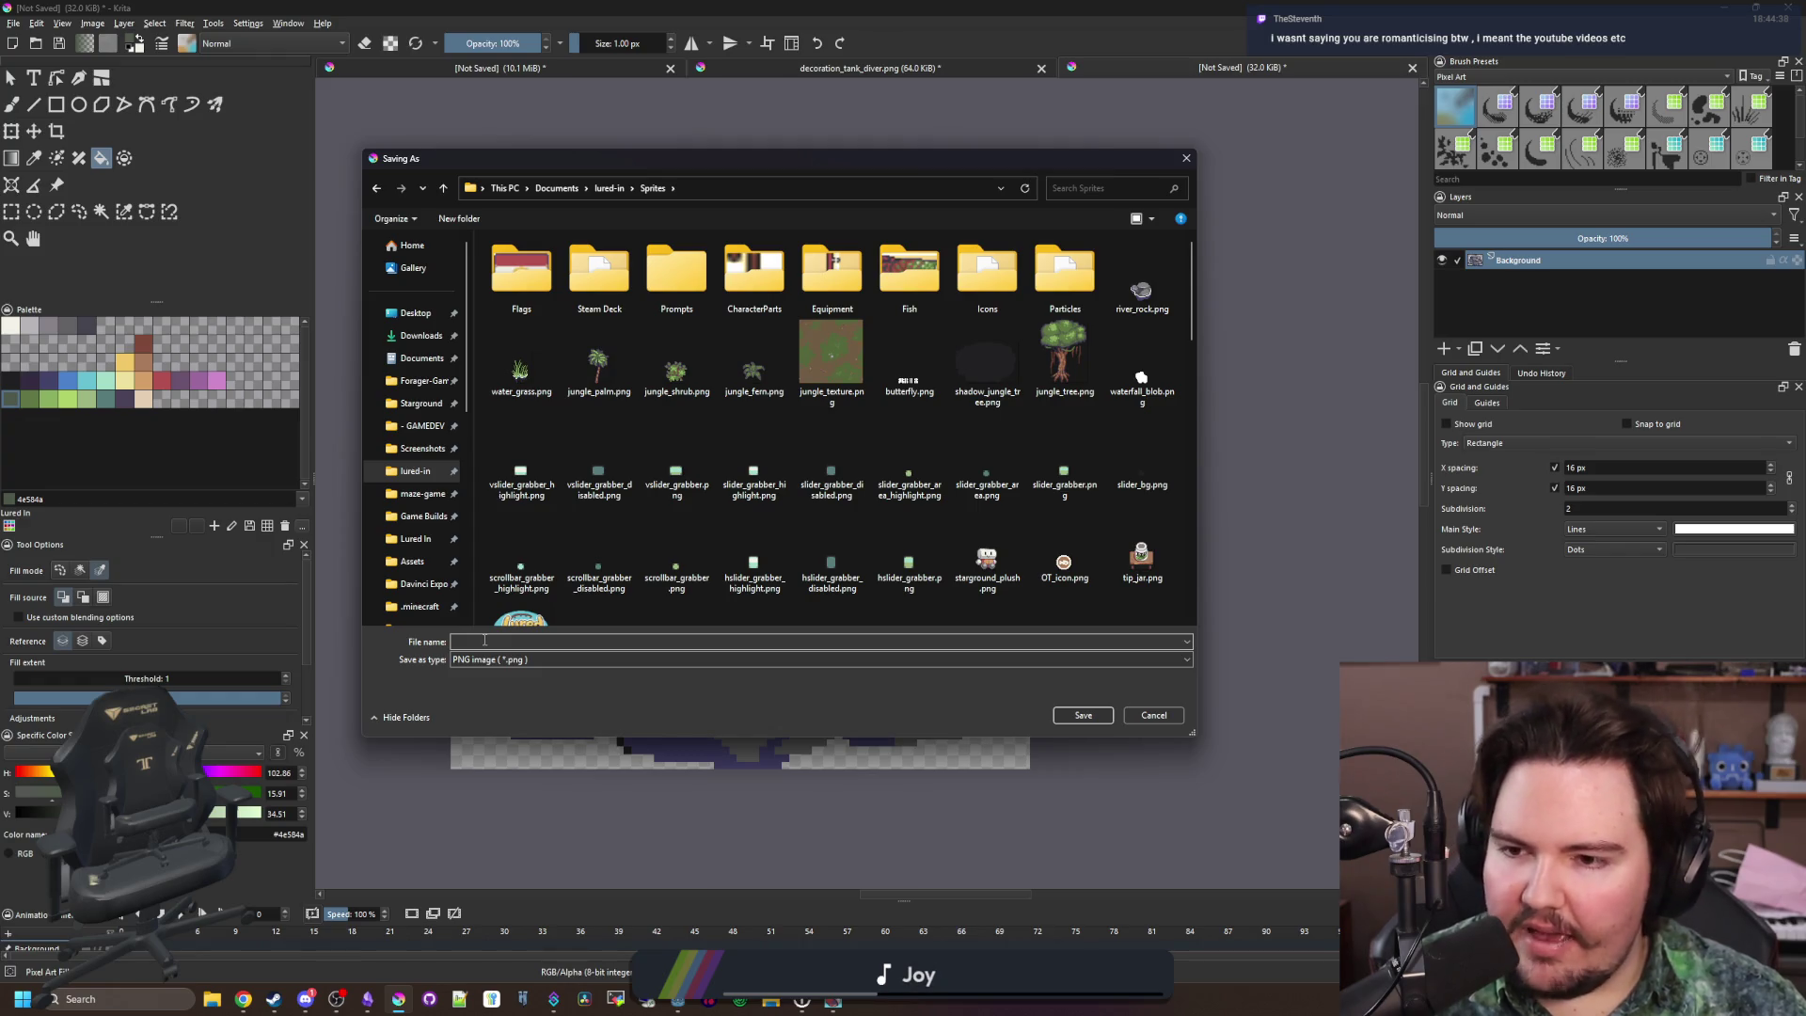
pyautogui.scroll(-5, 658, 565)
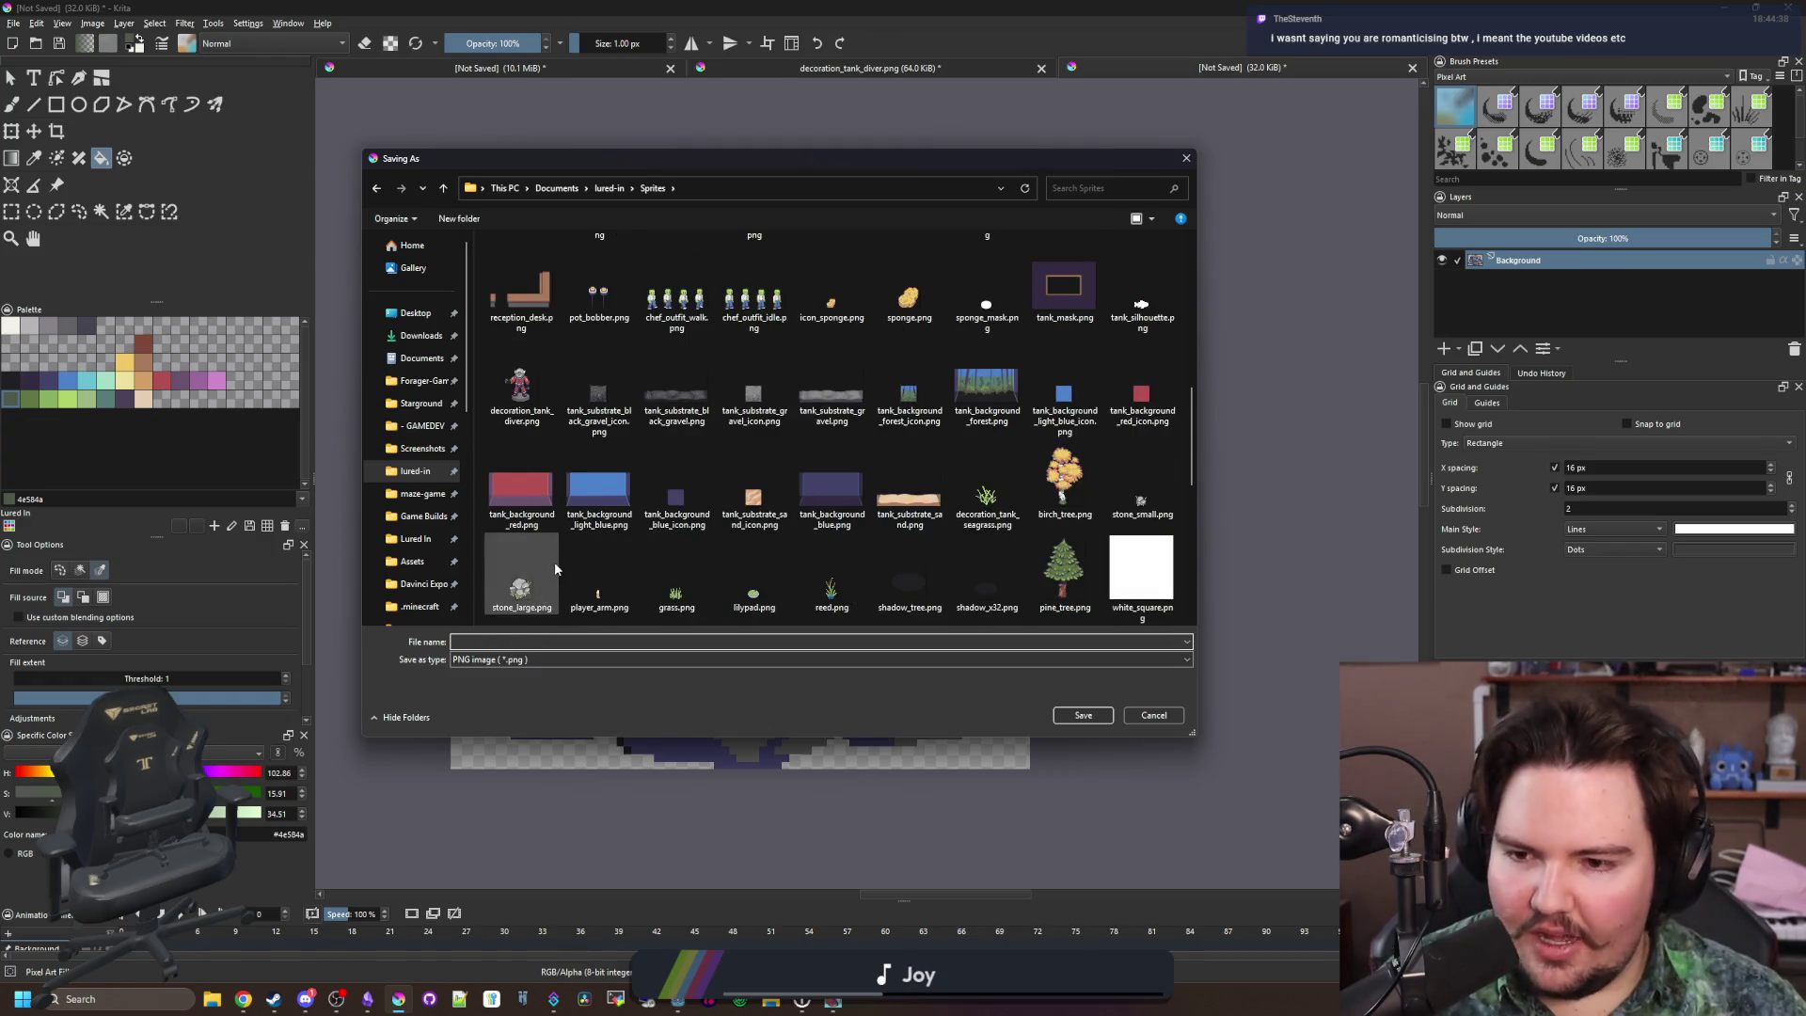
pyautogui.scroll(-3, 564, 573)
pyautogui.scroll(10, 574, 607)
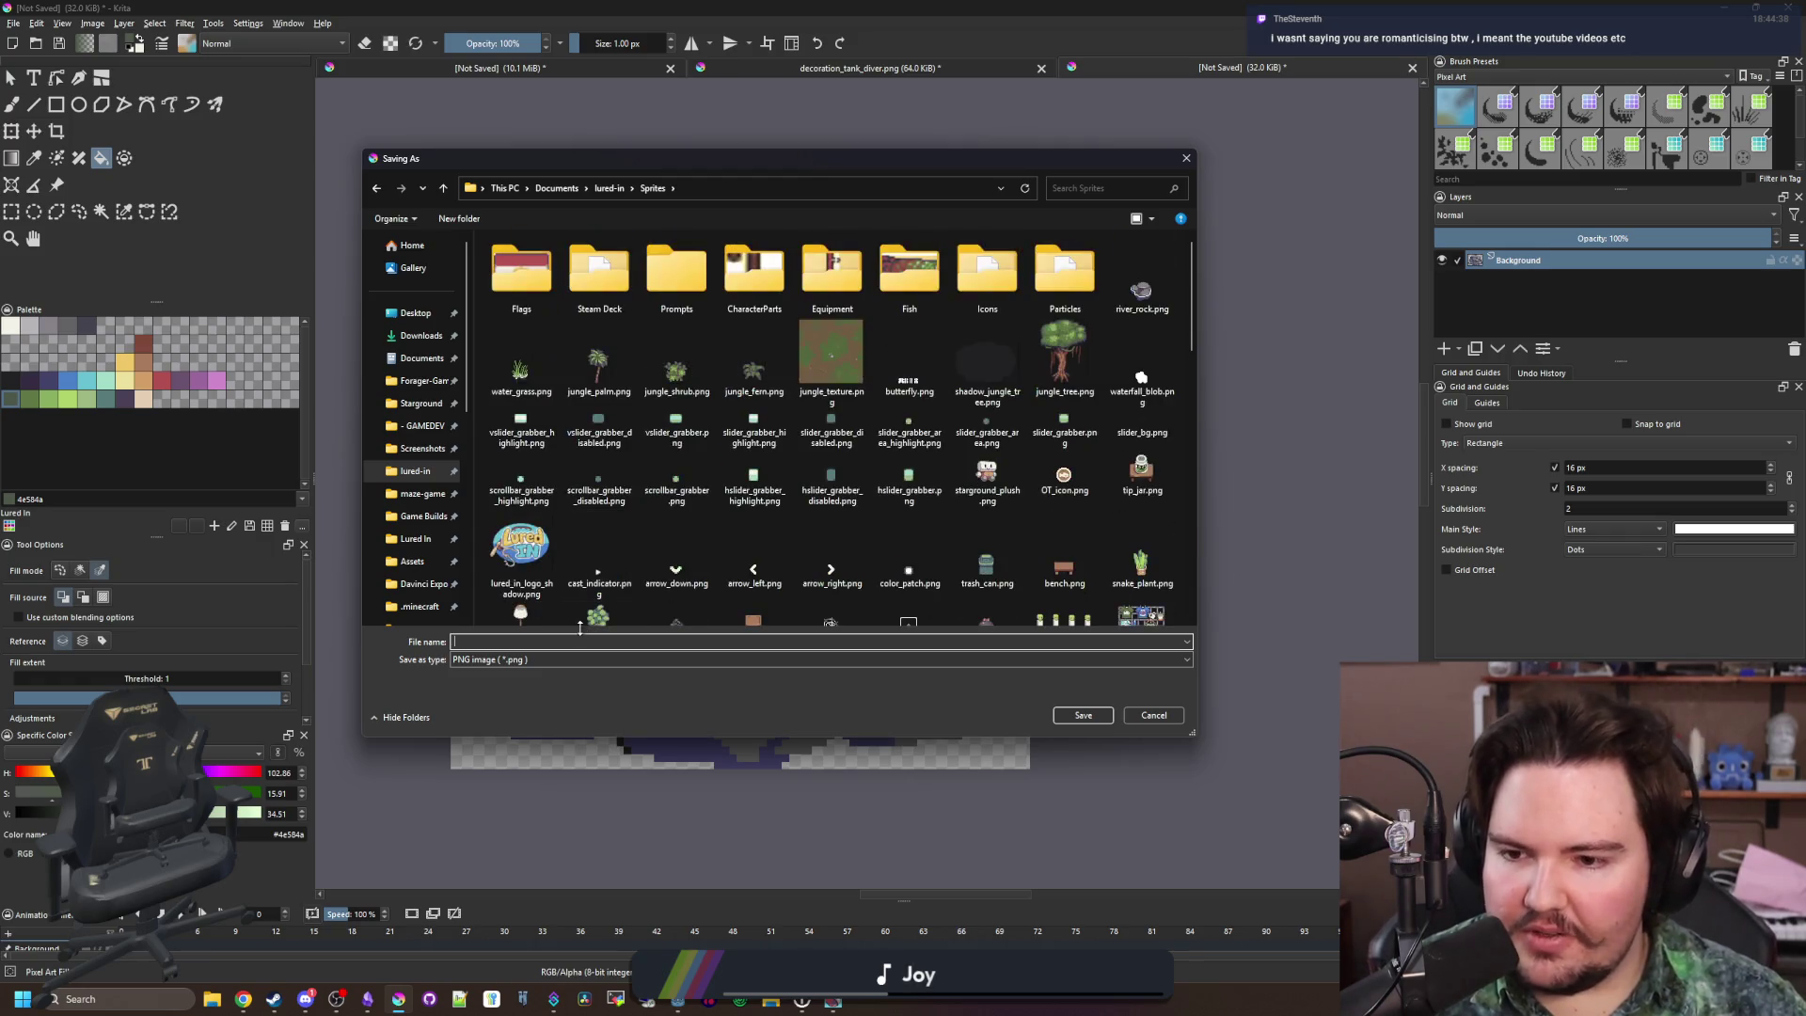
pyautogui.moveTo(643, 151); pyautogui.dragTo(1044, 160)
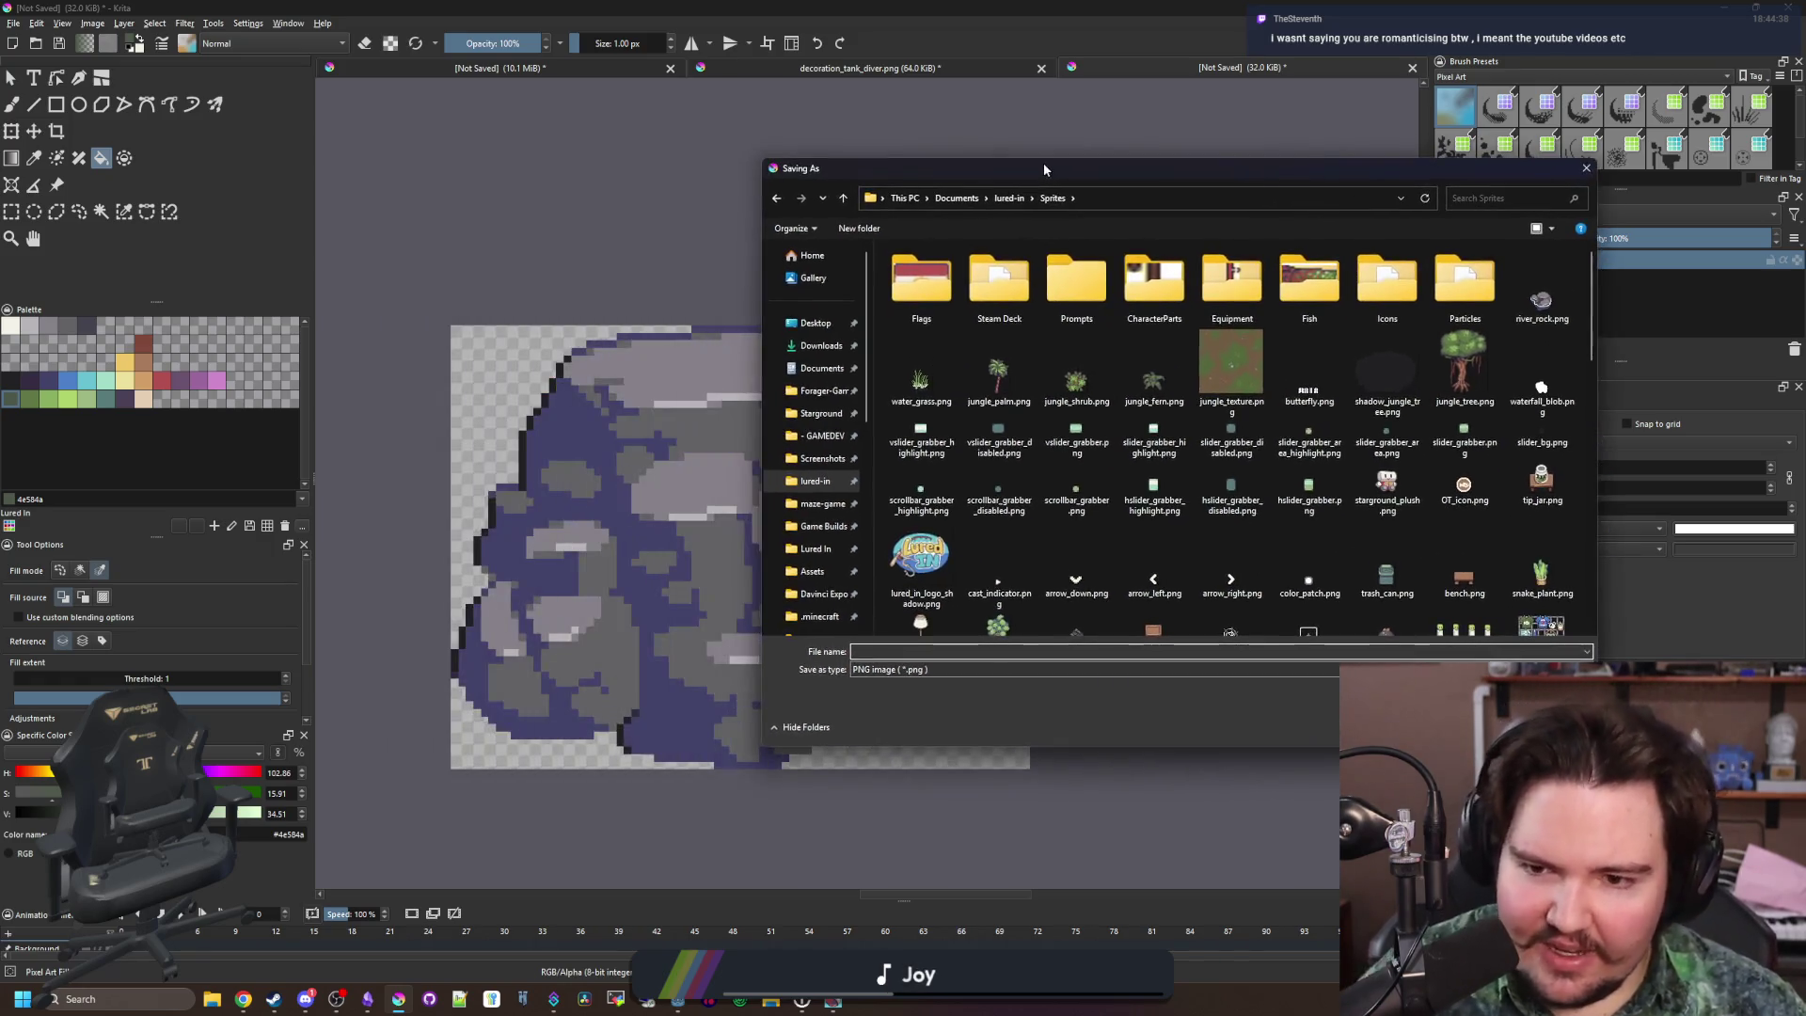
# Save the sprite as large_rock.png with the PNG export settings, then switch to the game
pyautogui.click(946, 651)
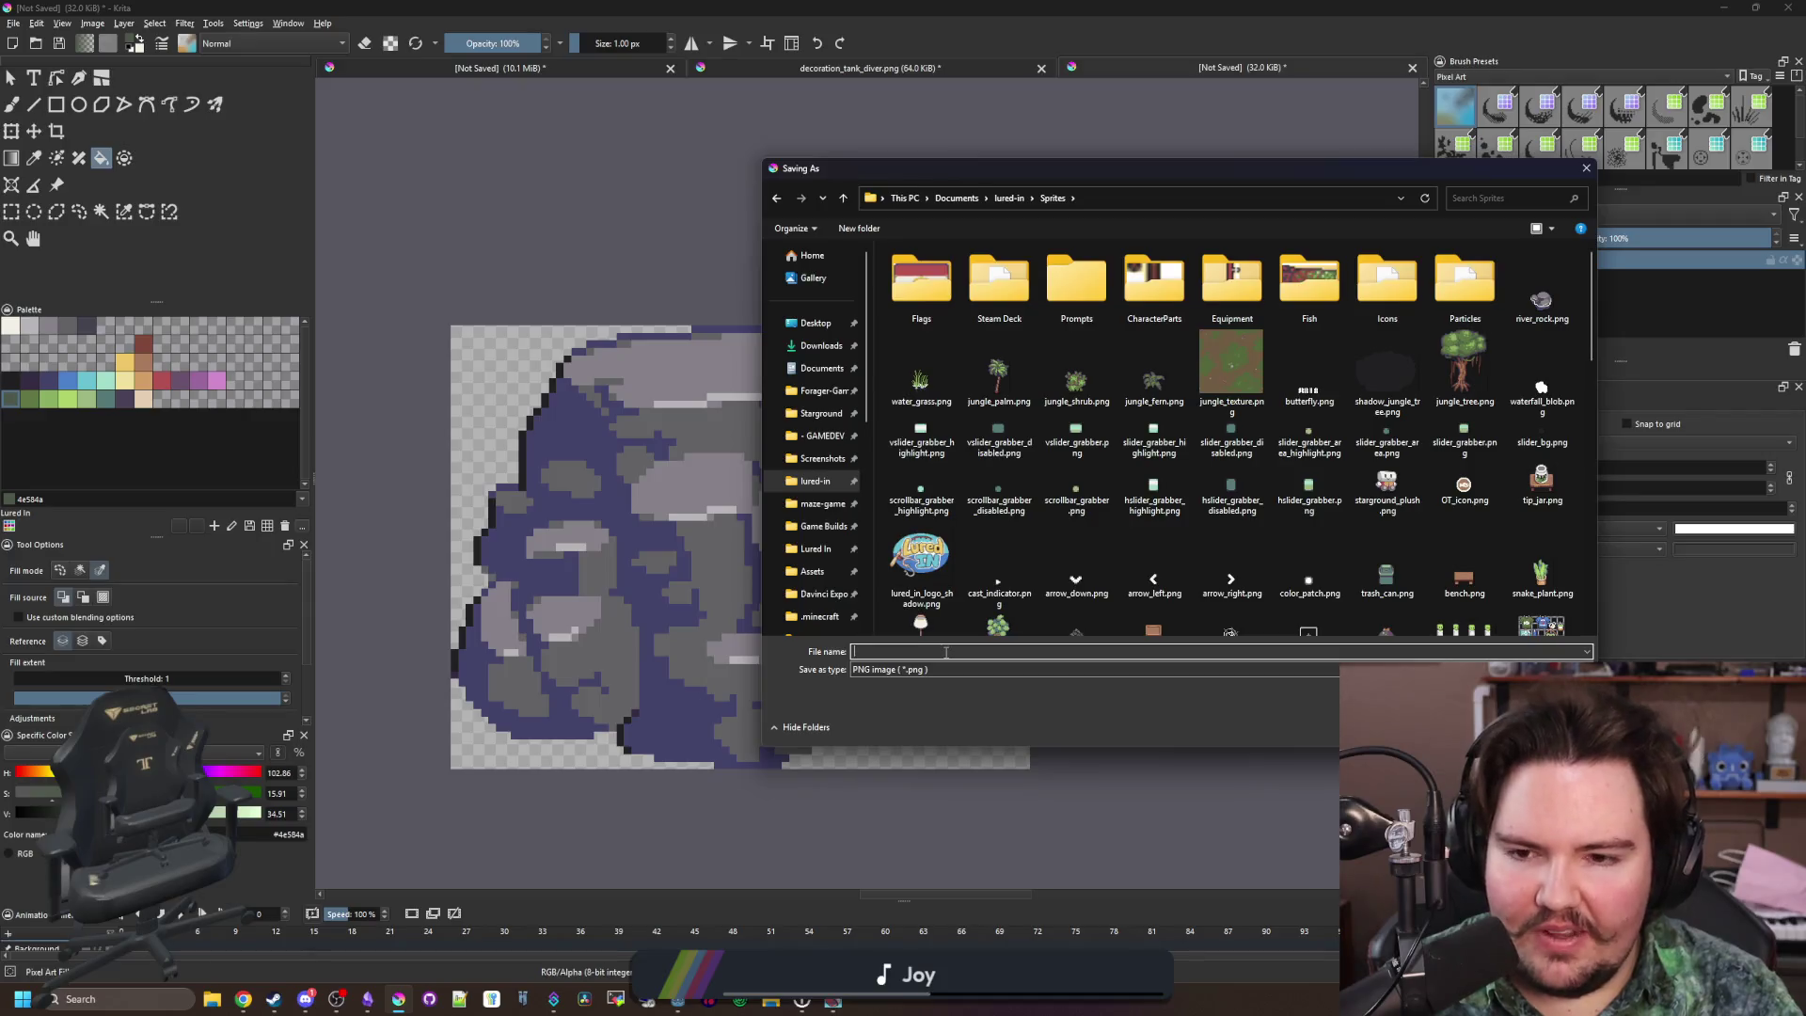
pyautogui.write('large_rock')
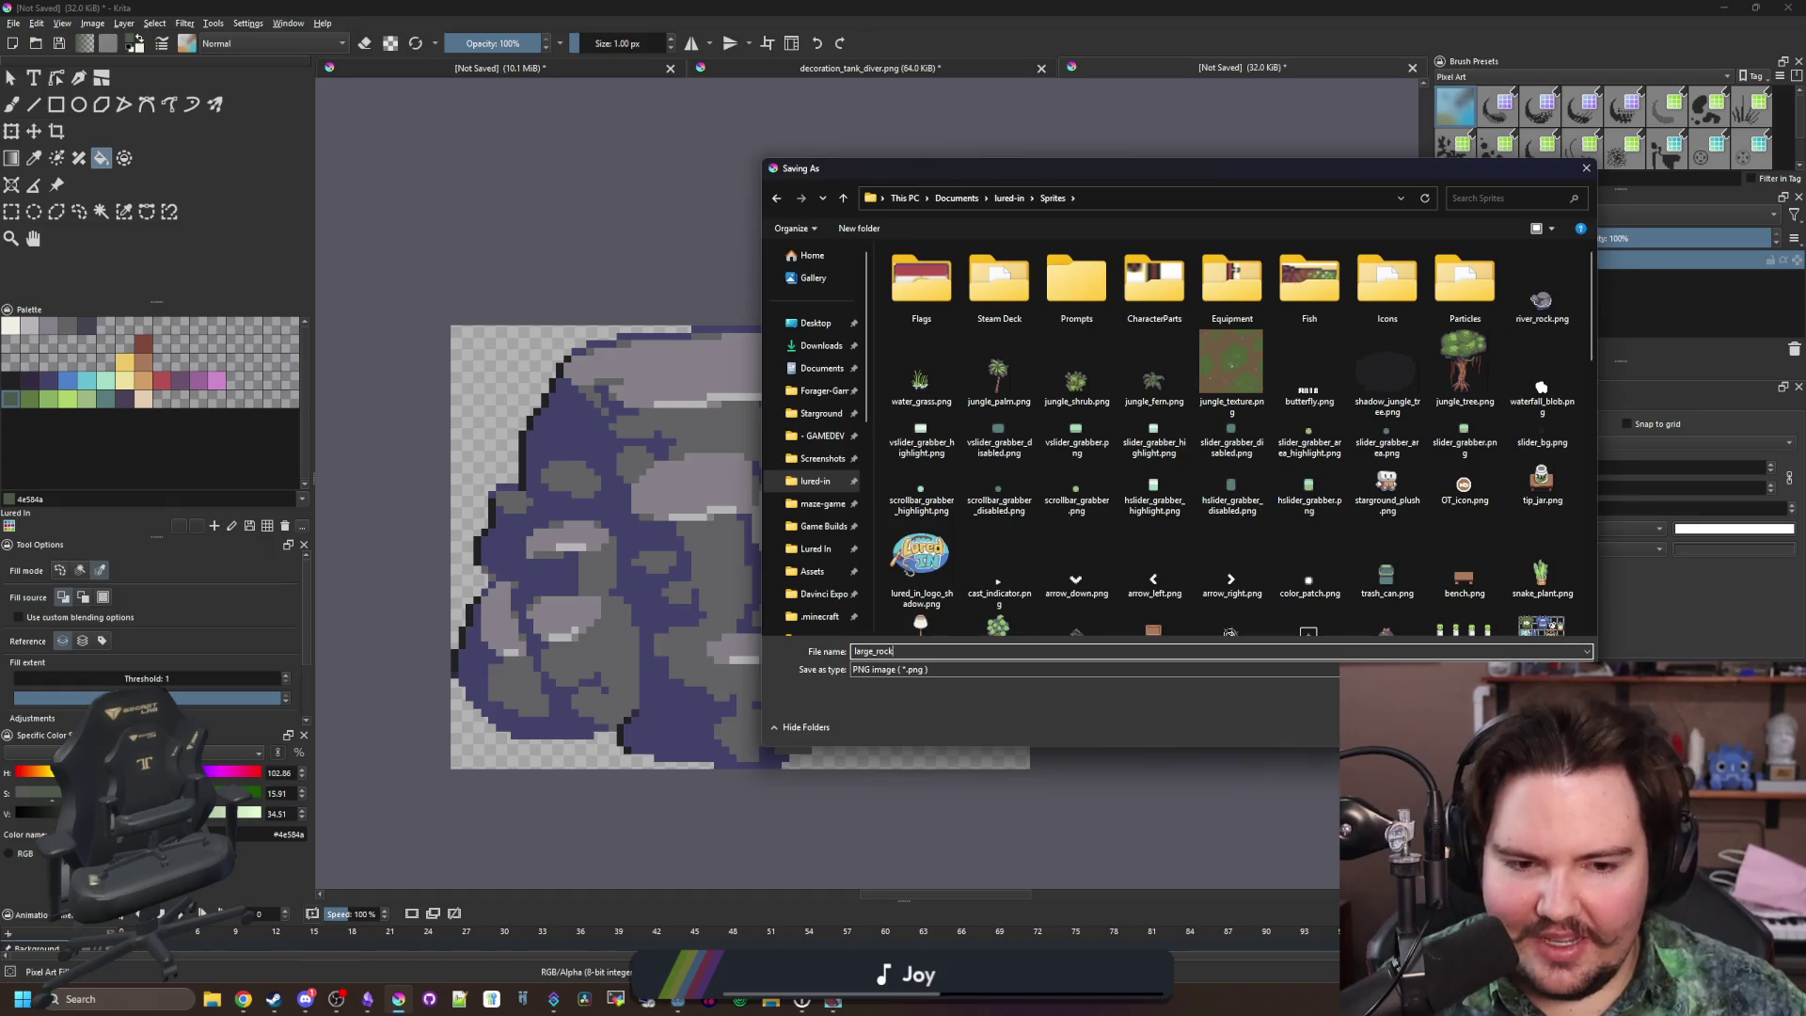
pyautogui.press('Return')
pyautogui.click(966, 628)
pyautogui.hotkey('alt', 'Tab')
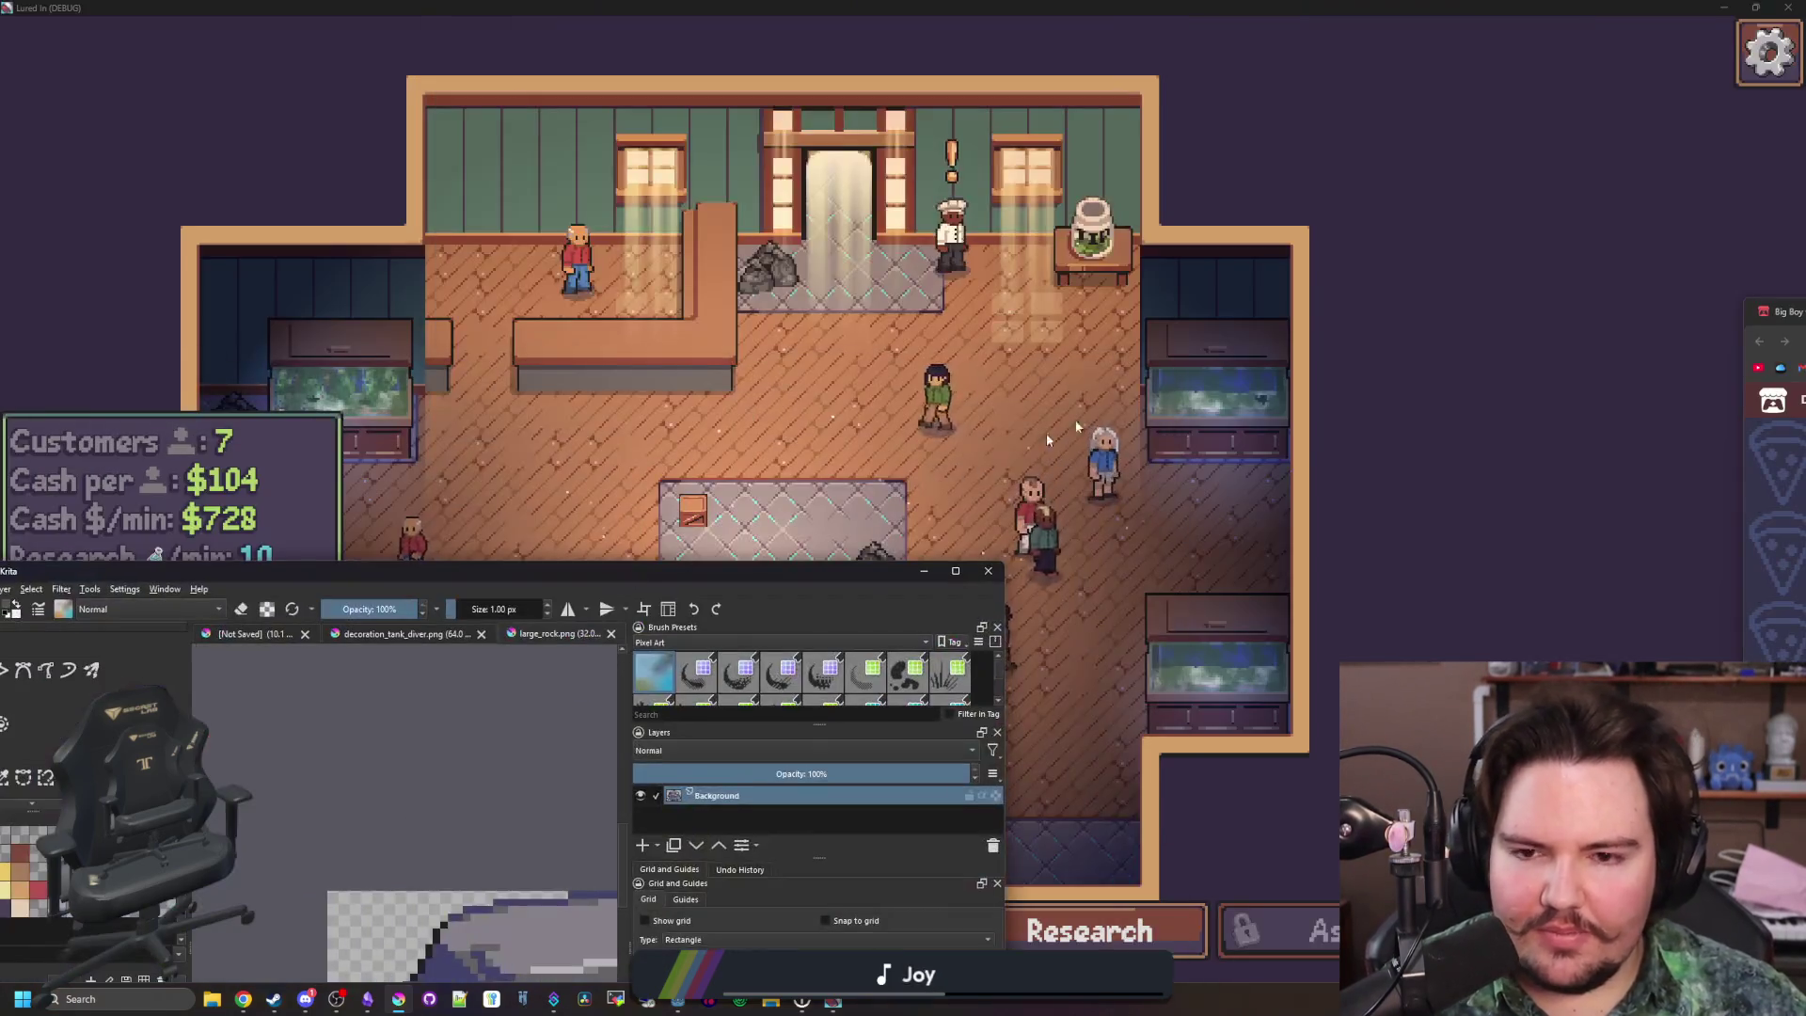
# Filter the FileSystem dock for 'decorat' and open decorations_table.gd
pyautogui.hotkey('alt', 'Tab')
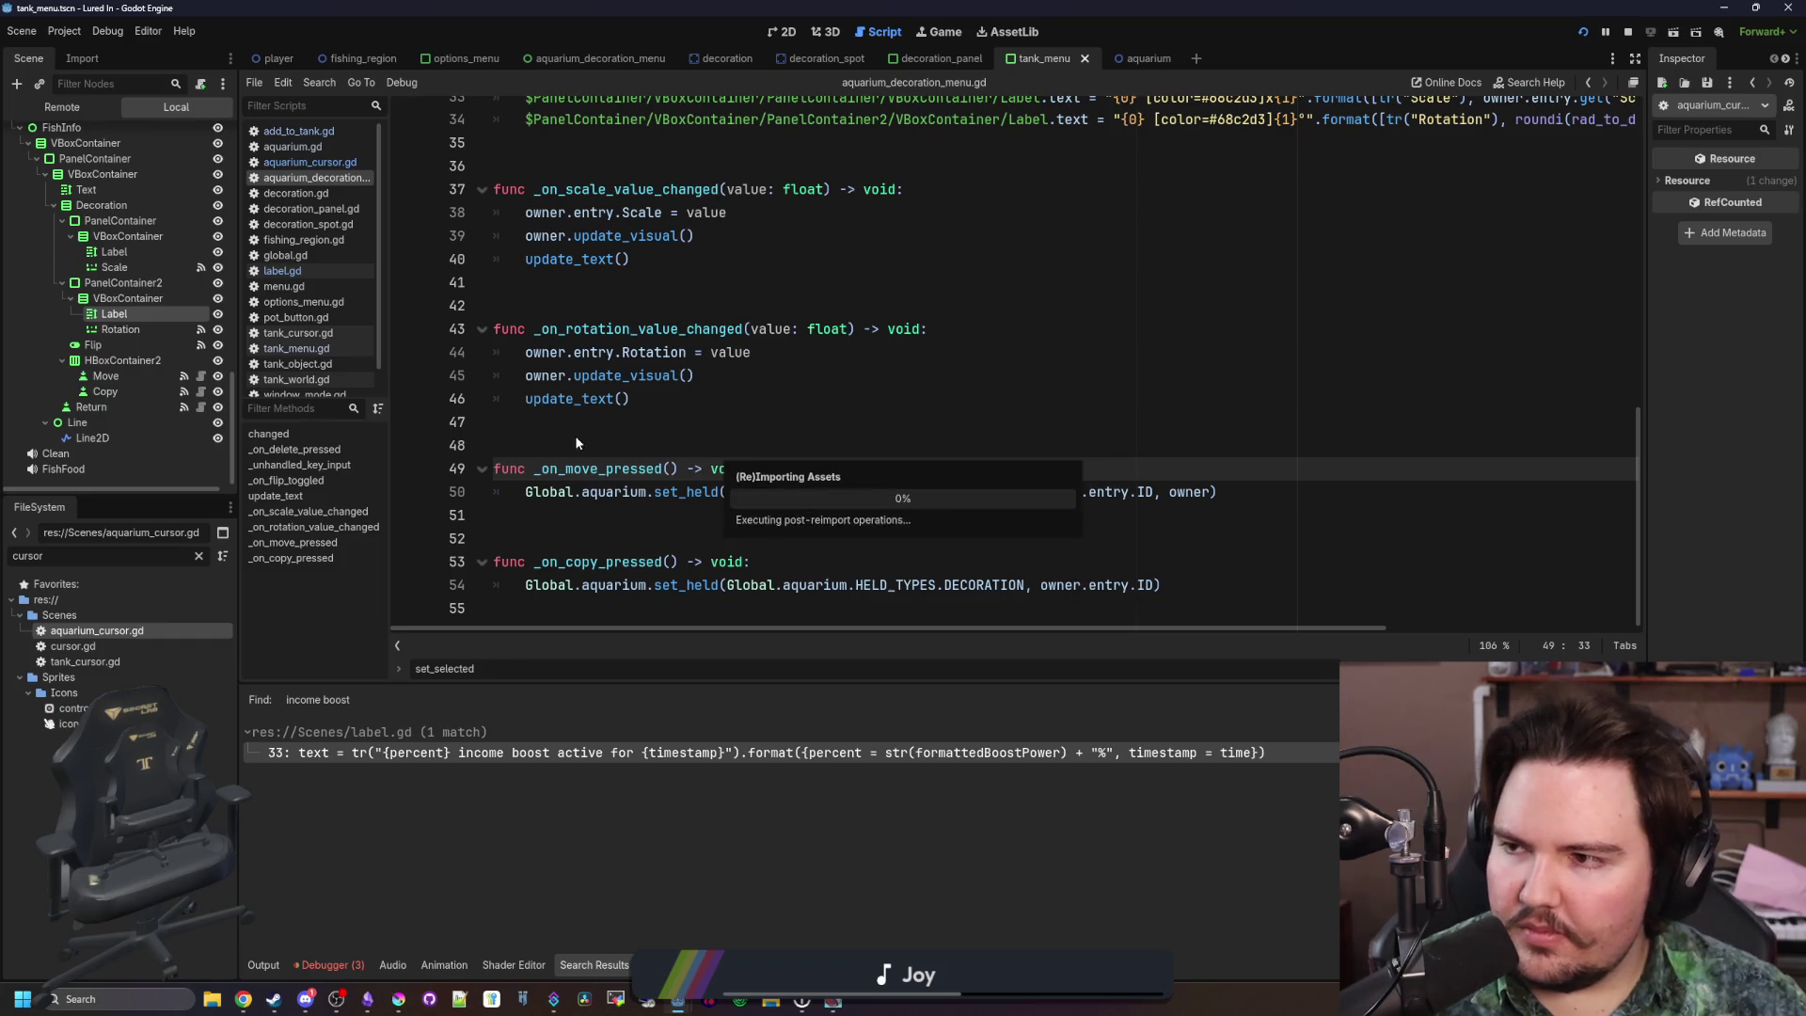
pyautogui.press('Up')
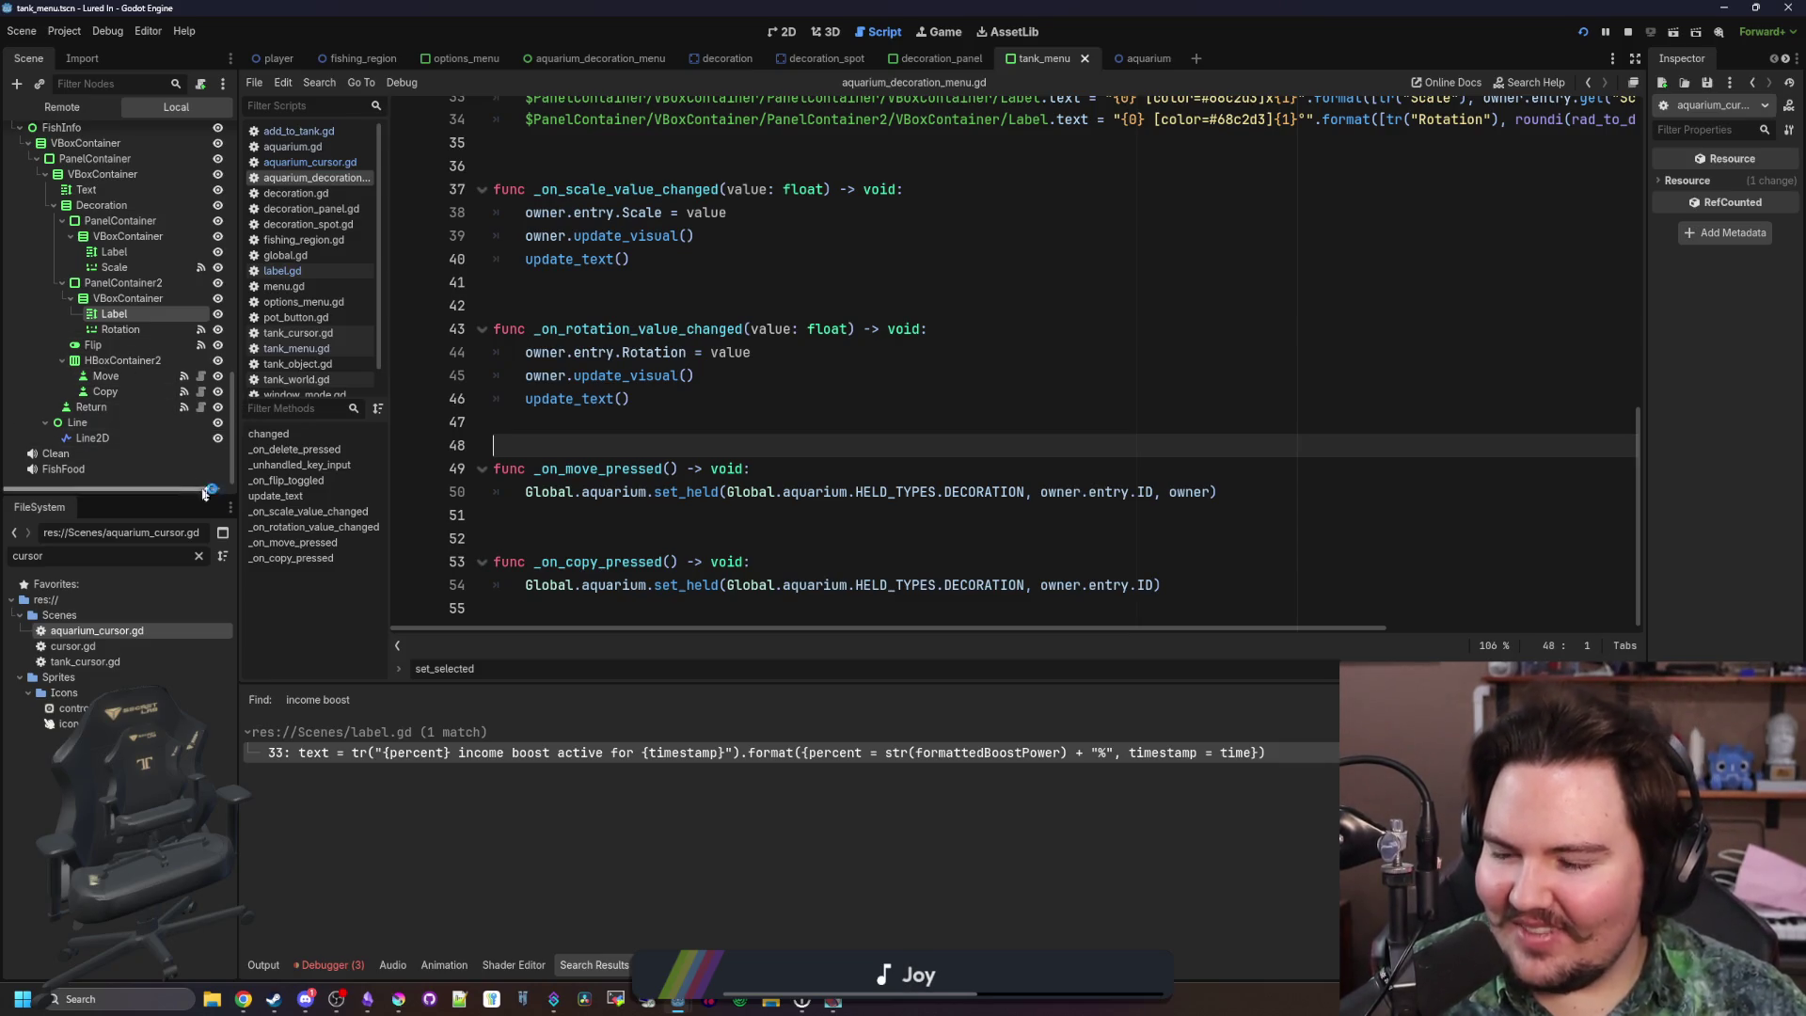
pyautogui.click(693, 431)
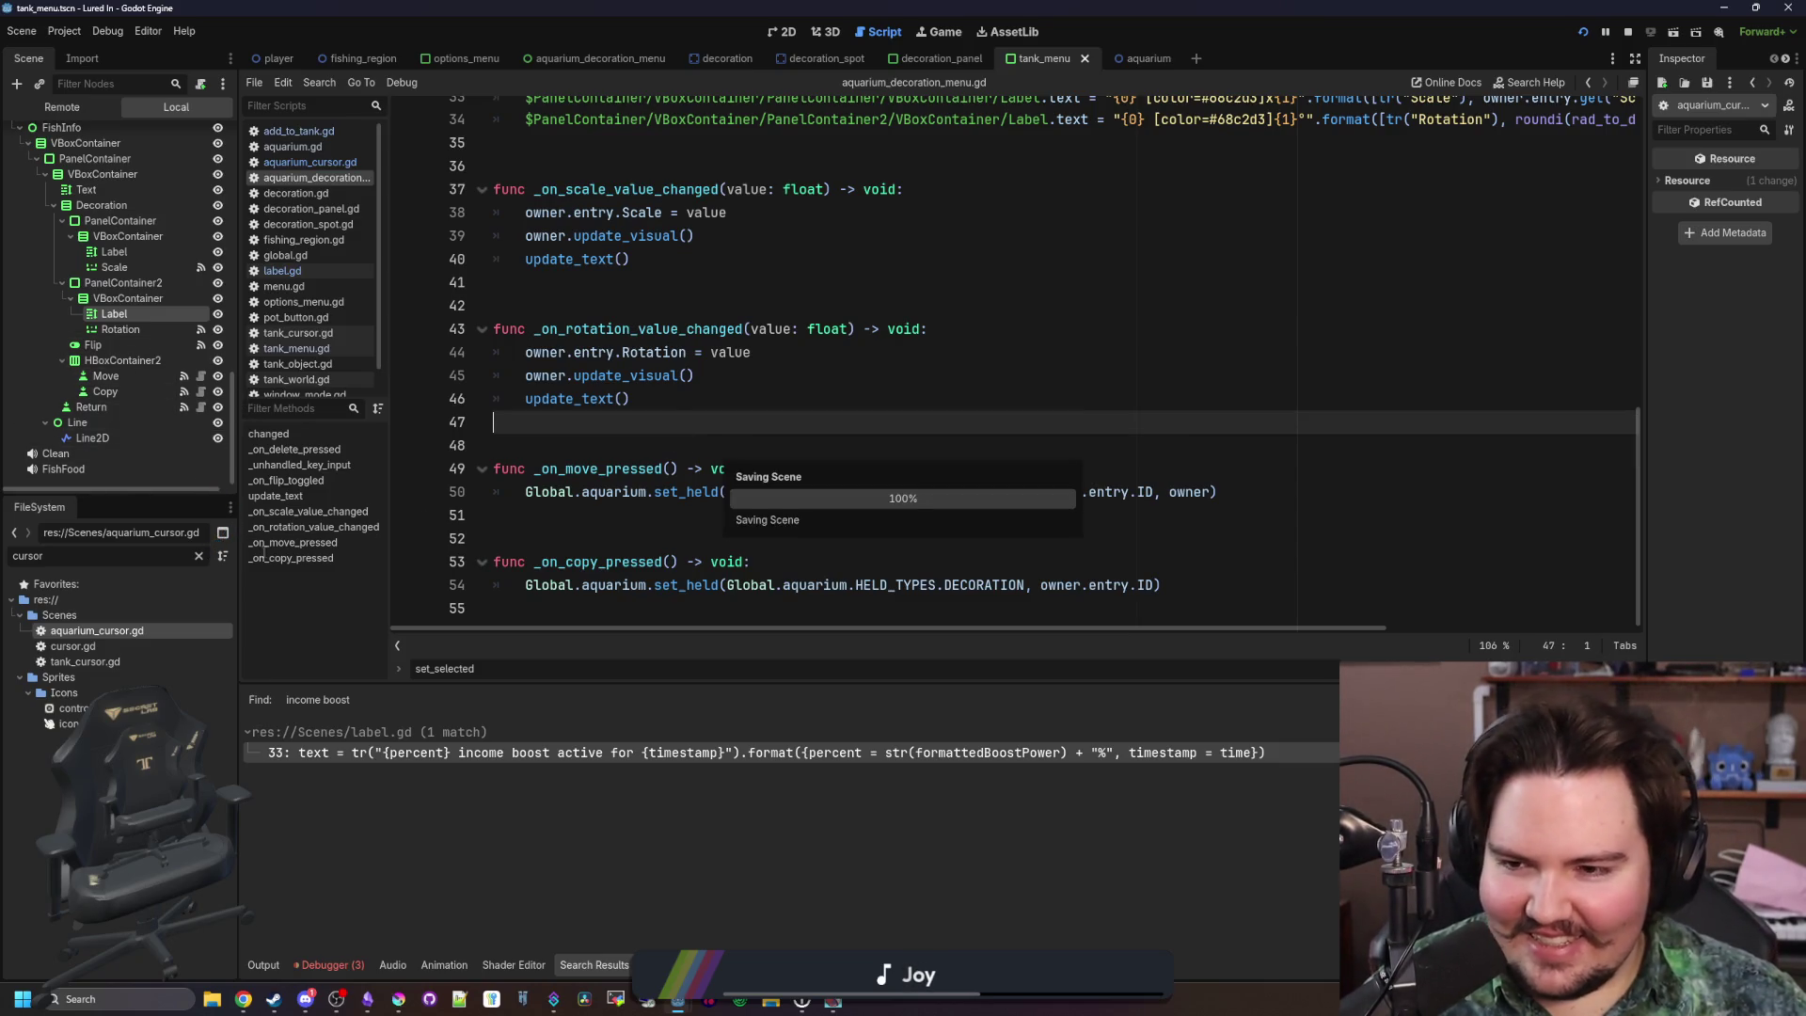
pyautogui.click(198, 556)
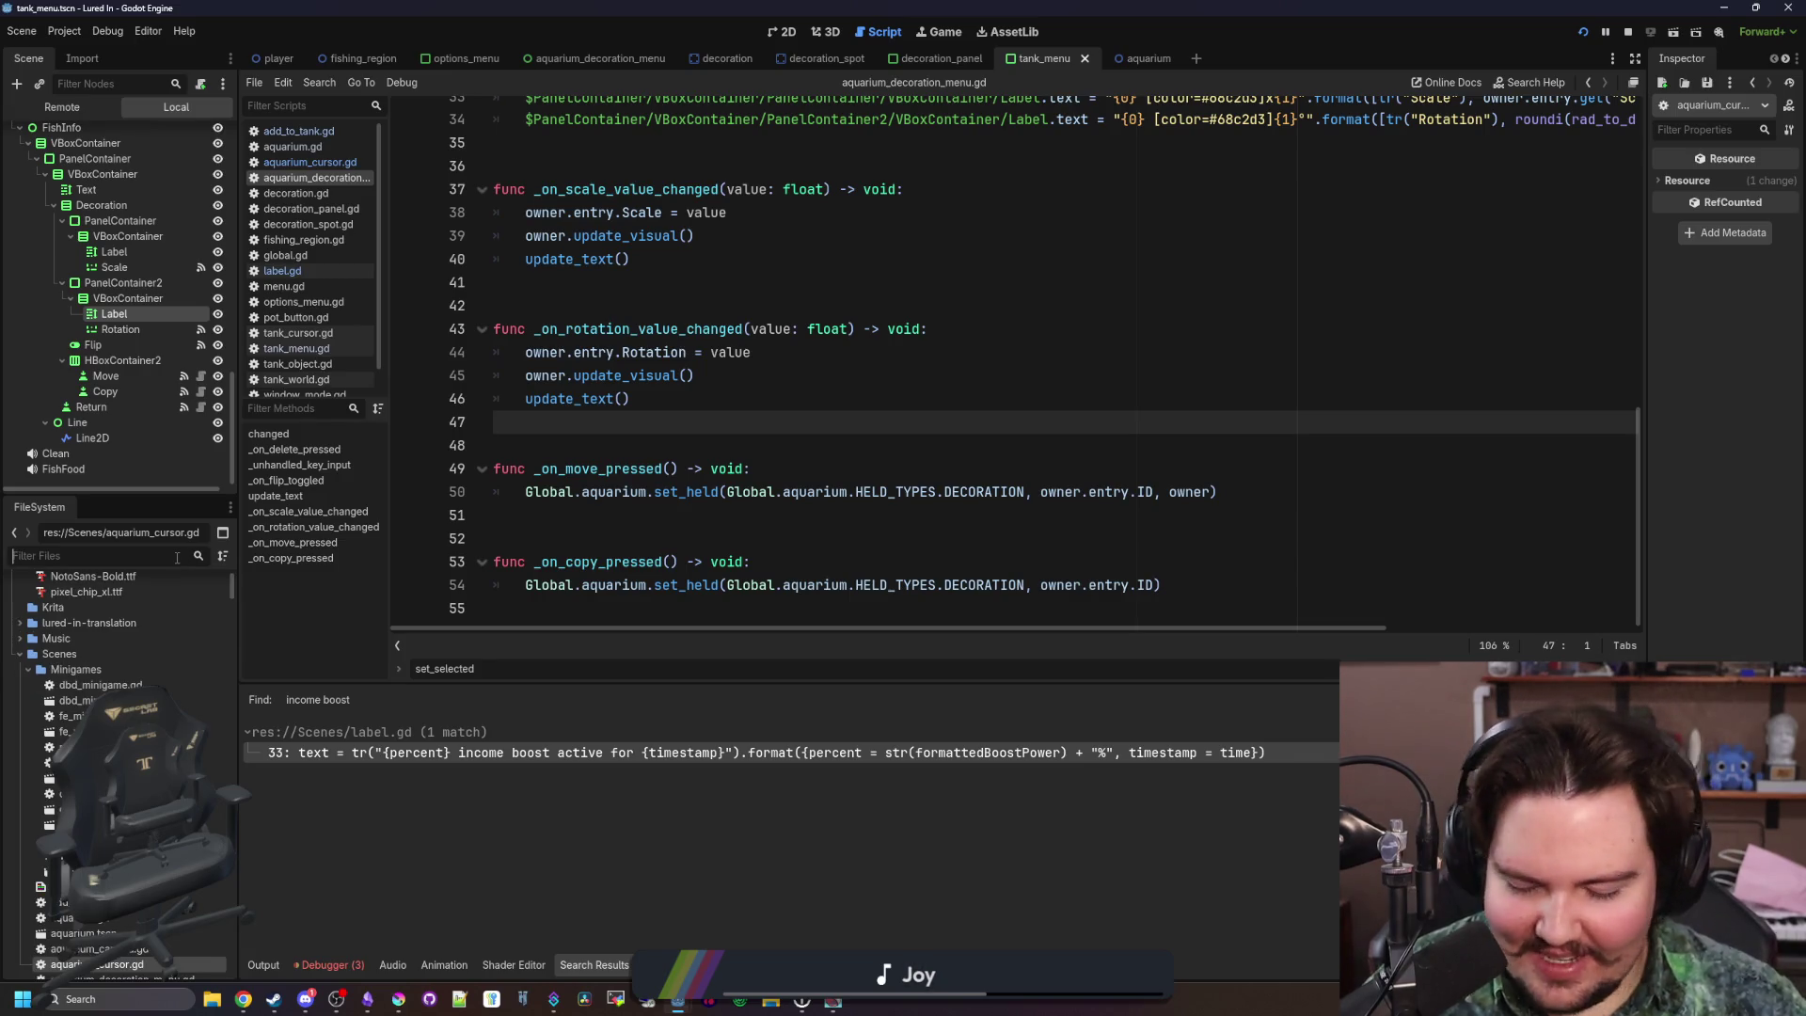
pyautogui.write('decorat')
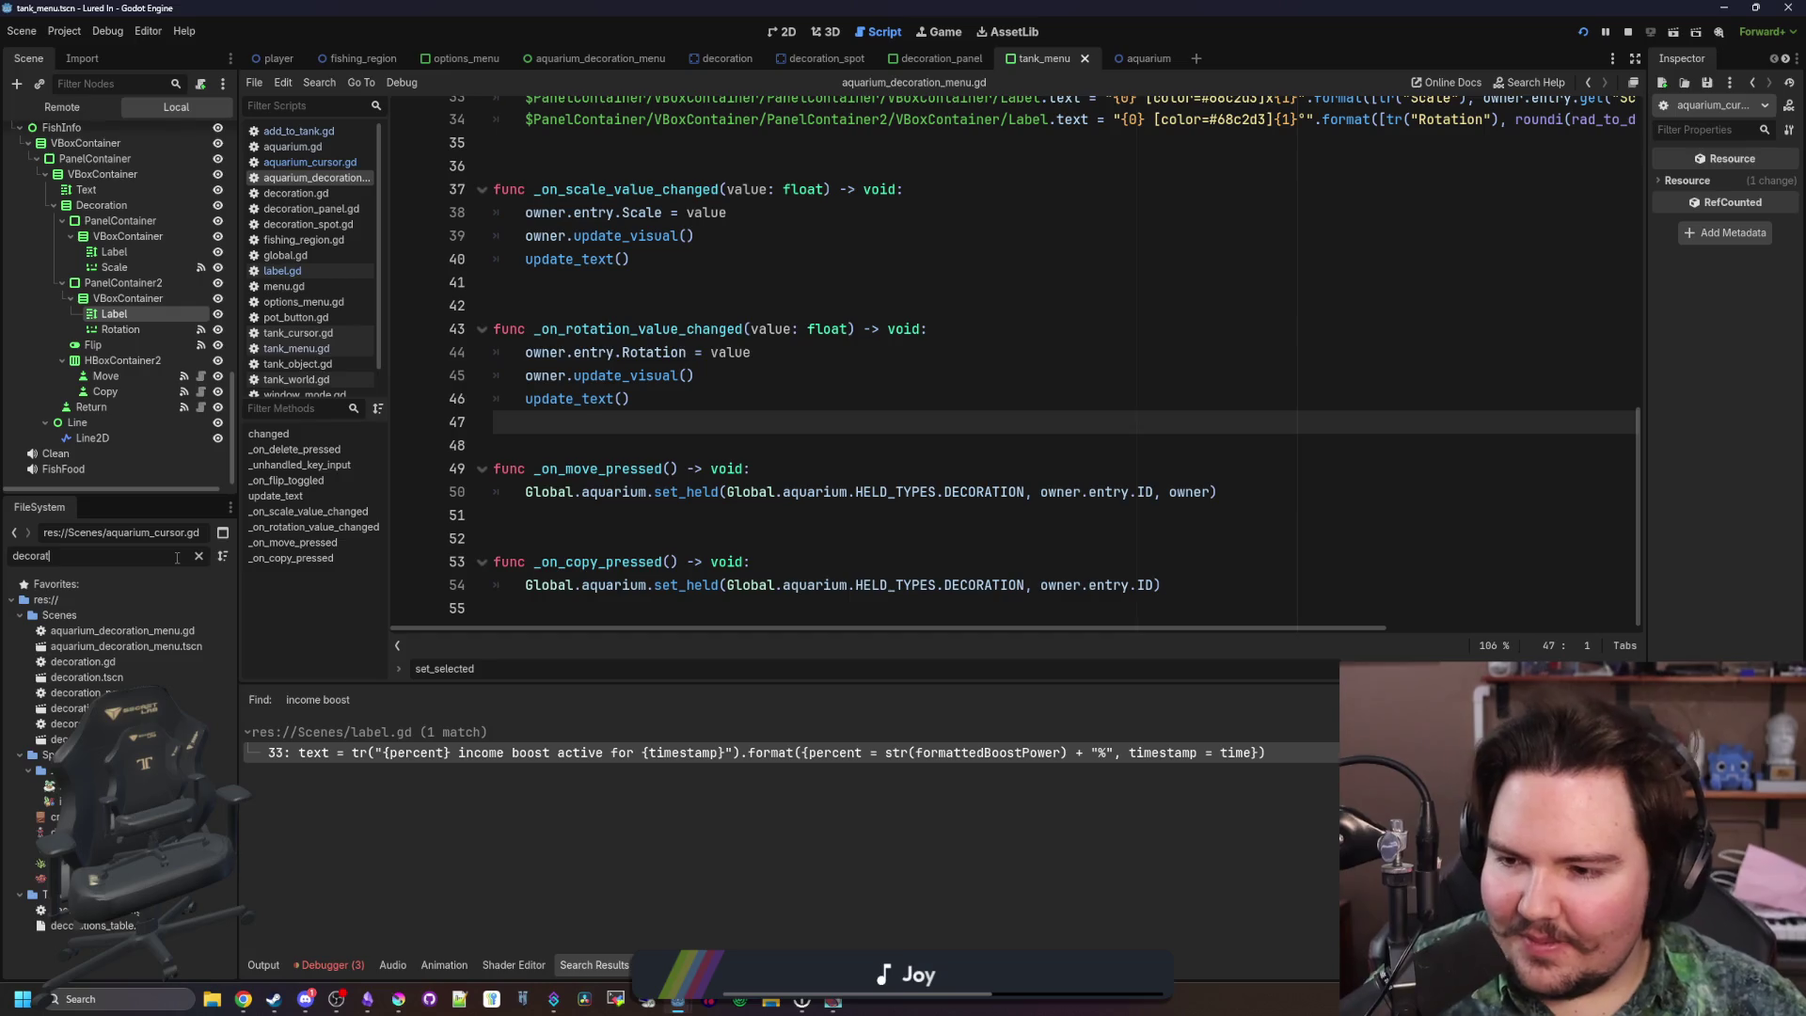
pyautogui.doubleClick(94, 925)
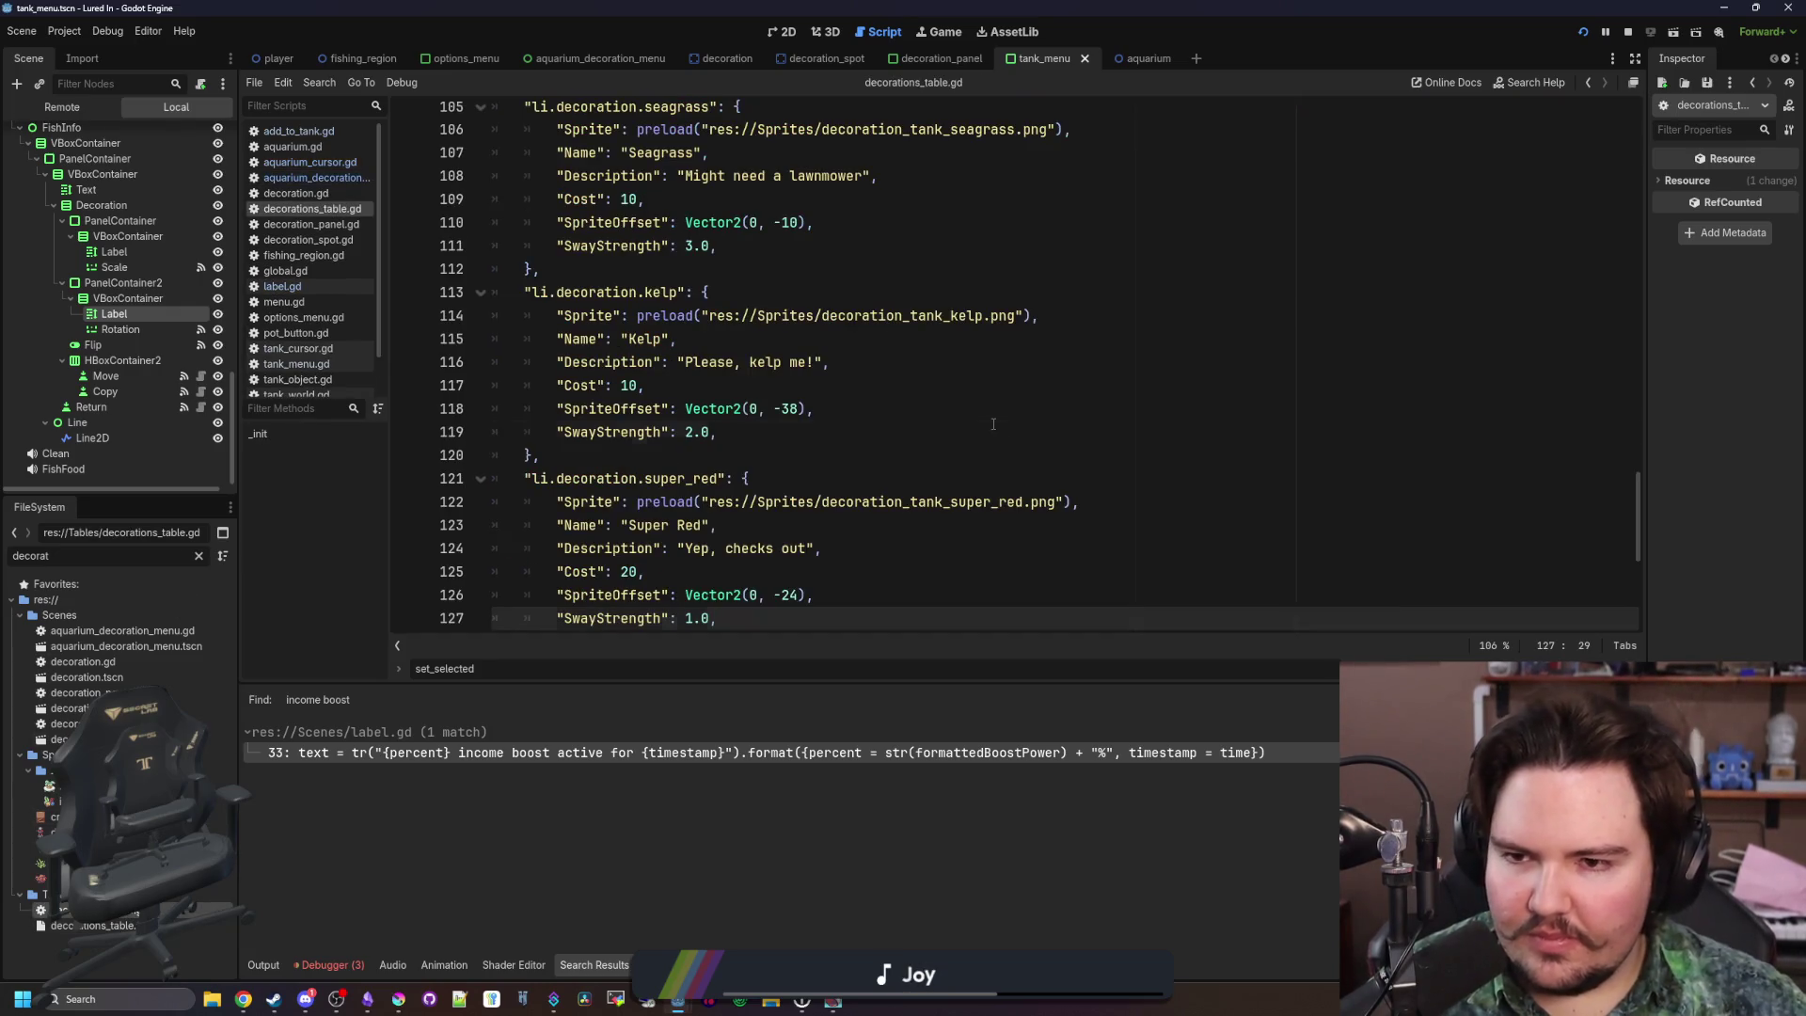
# Paste a copy of the starground_plush entry right after the original and fix its indentation
pyautogui.scroll(-2, 994, 424)
pyautogui.scroll(-5, 994, 424)
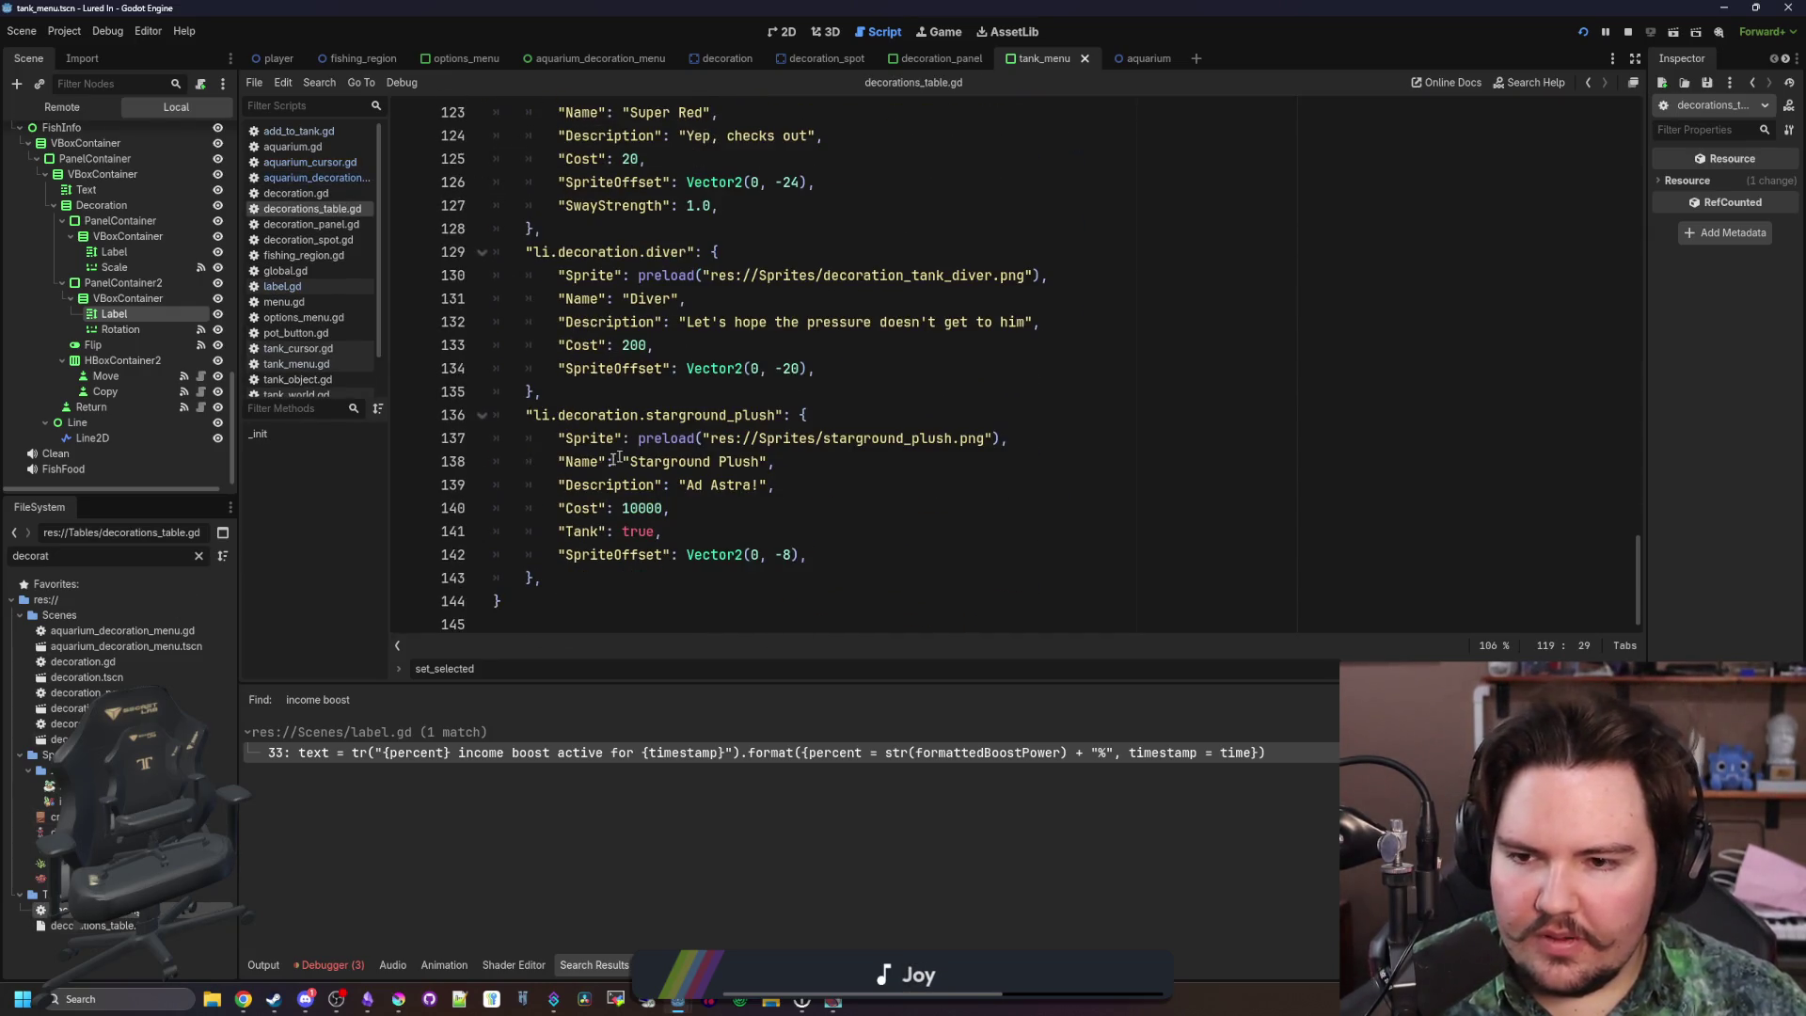
pyautogui.moveTo(572, 577); pyautogui.dragTo(498, 414)
pyautogui.hotkey('ctrl', 'c')
pyautogui.click(588, 577)
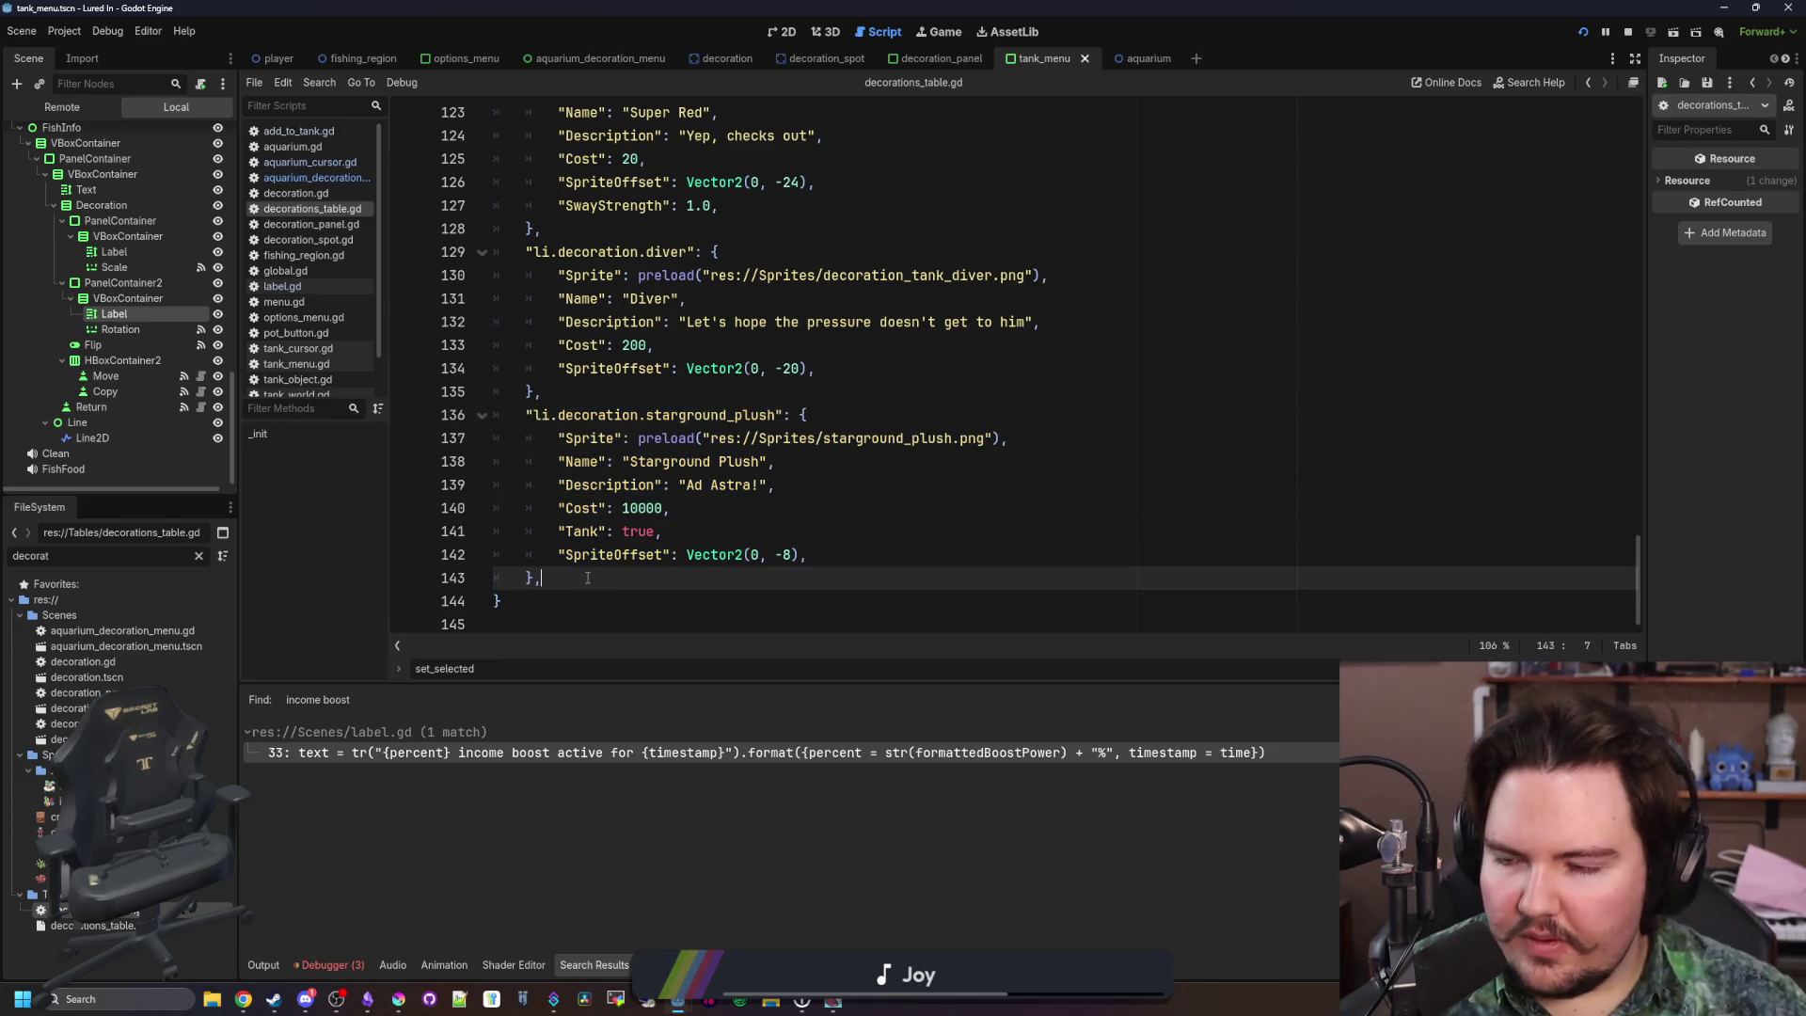
pyautogui.press('Return')
pyautogui.hotkey('ctrl', 'v')
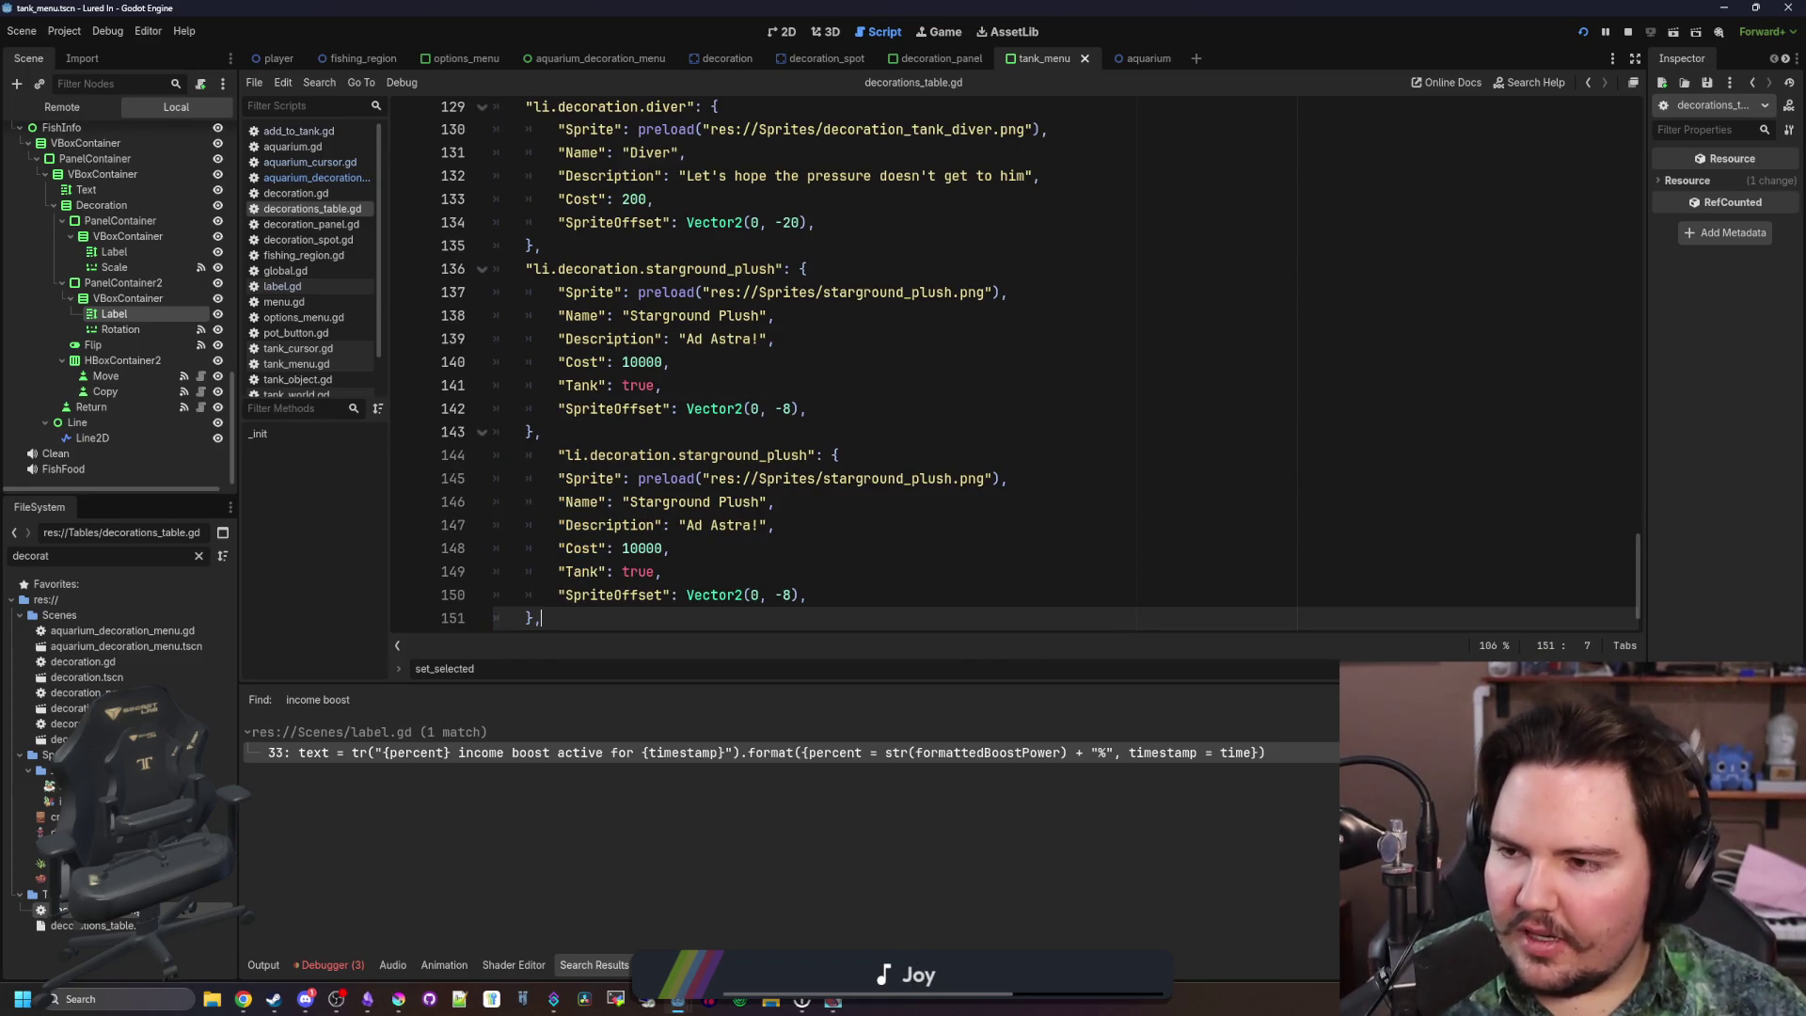
pyautogui.scroll(-1, 540, 449)
pyautogui.click(558, 417)
pyautogui.press('BackSpace')
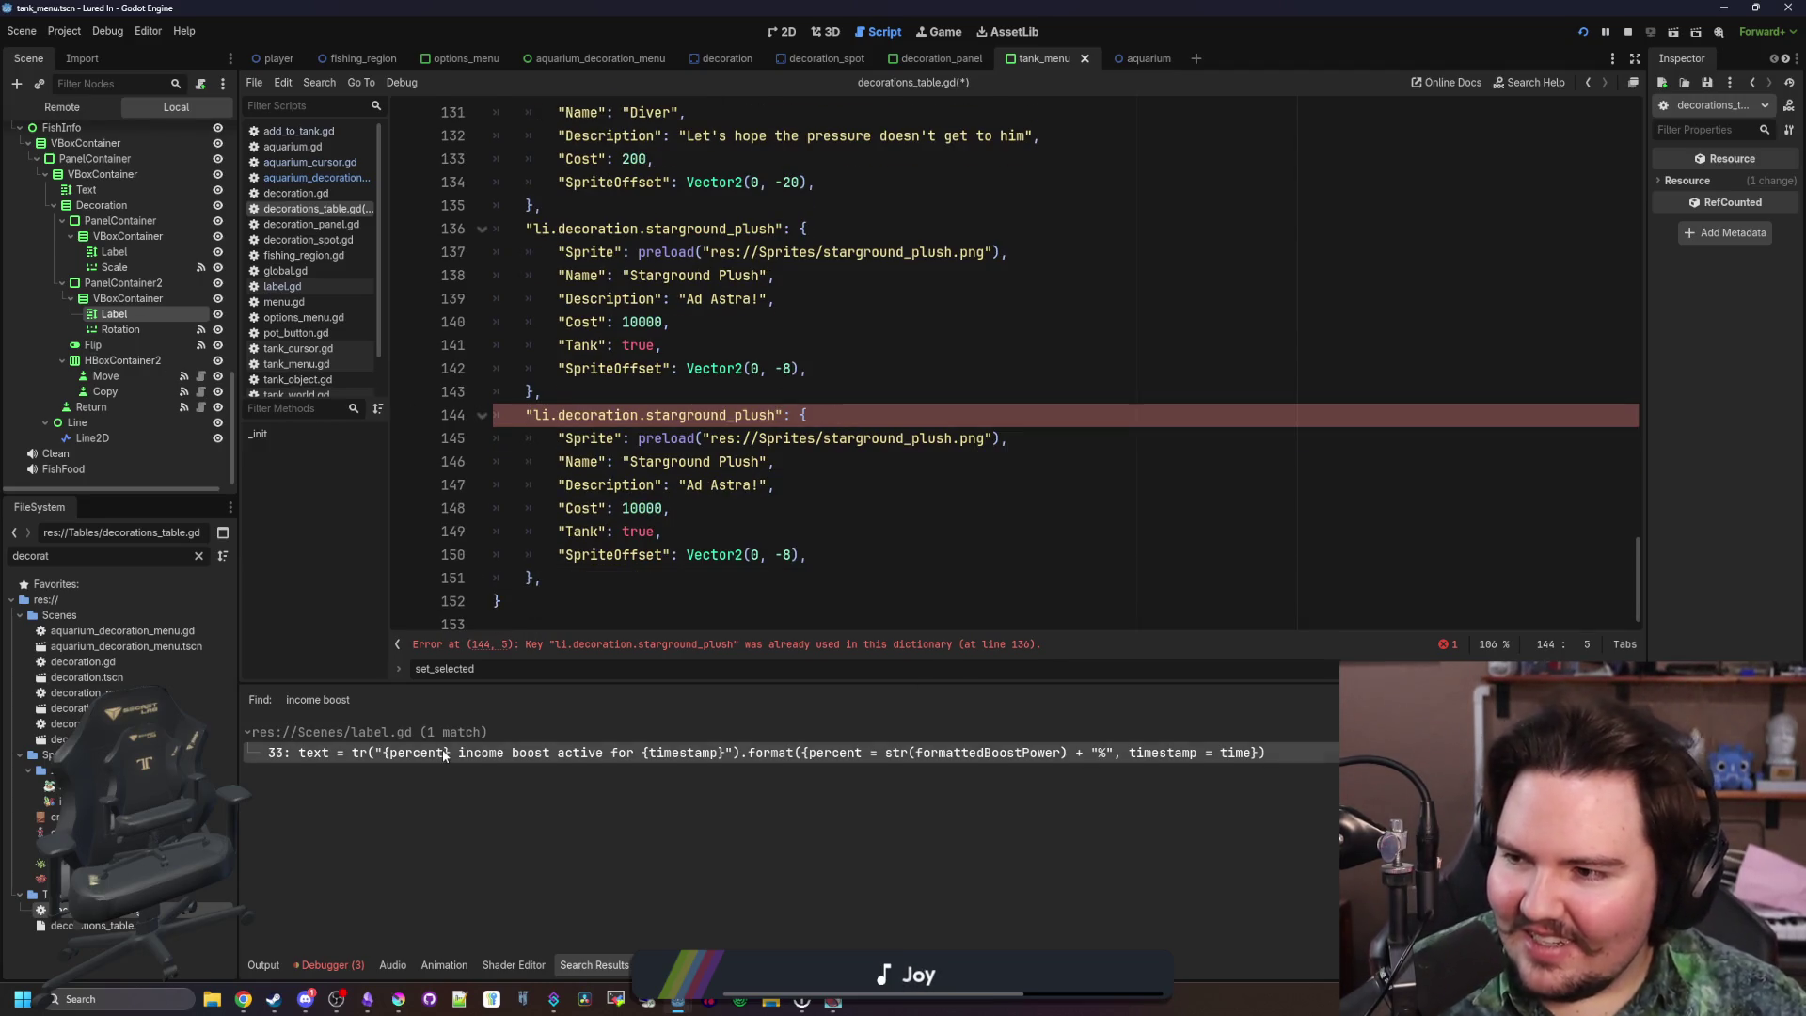
# Check the lured-in-feedback channel, then return to the Godot script editor
pyautogui.moveTo(305, 999)
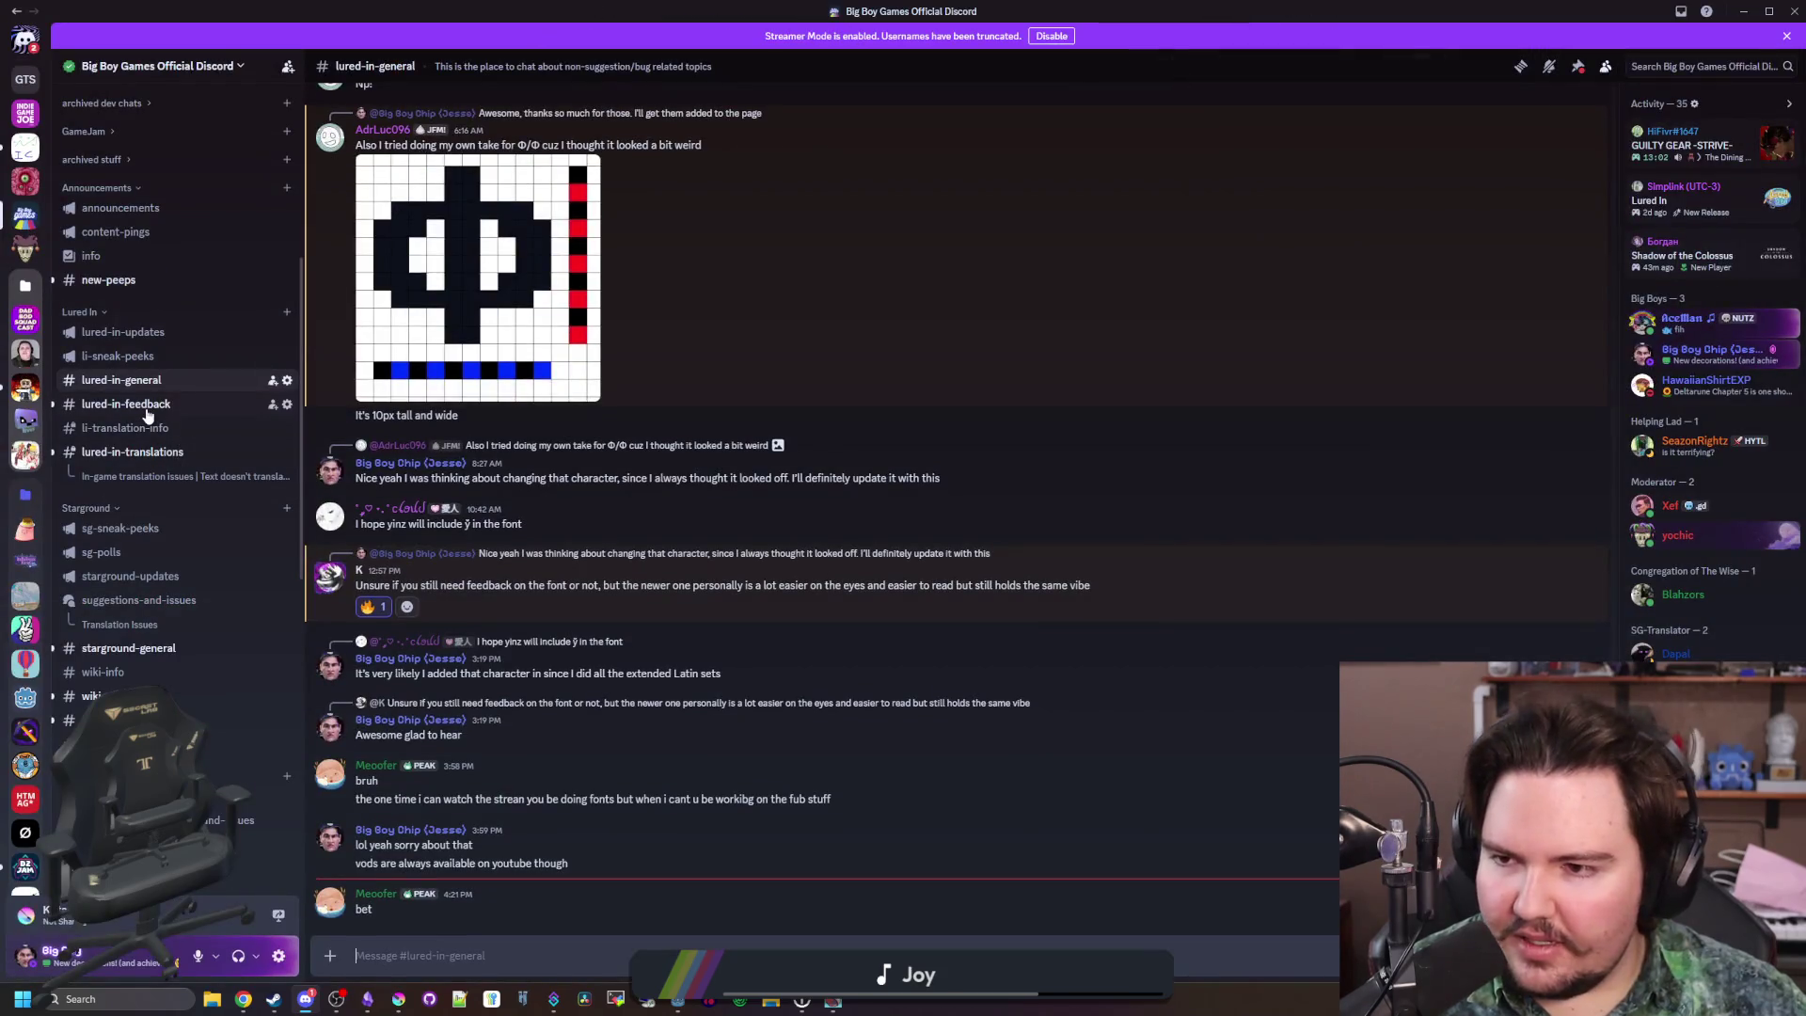
pyautogui.click(126, 404)
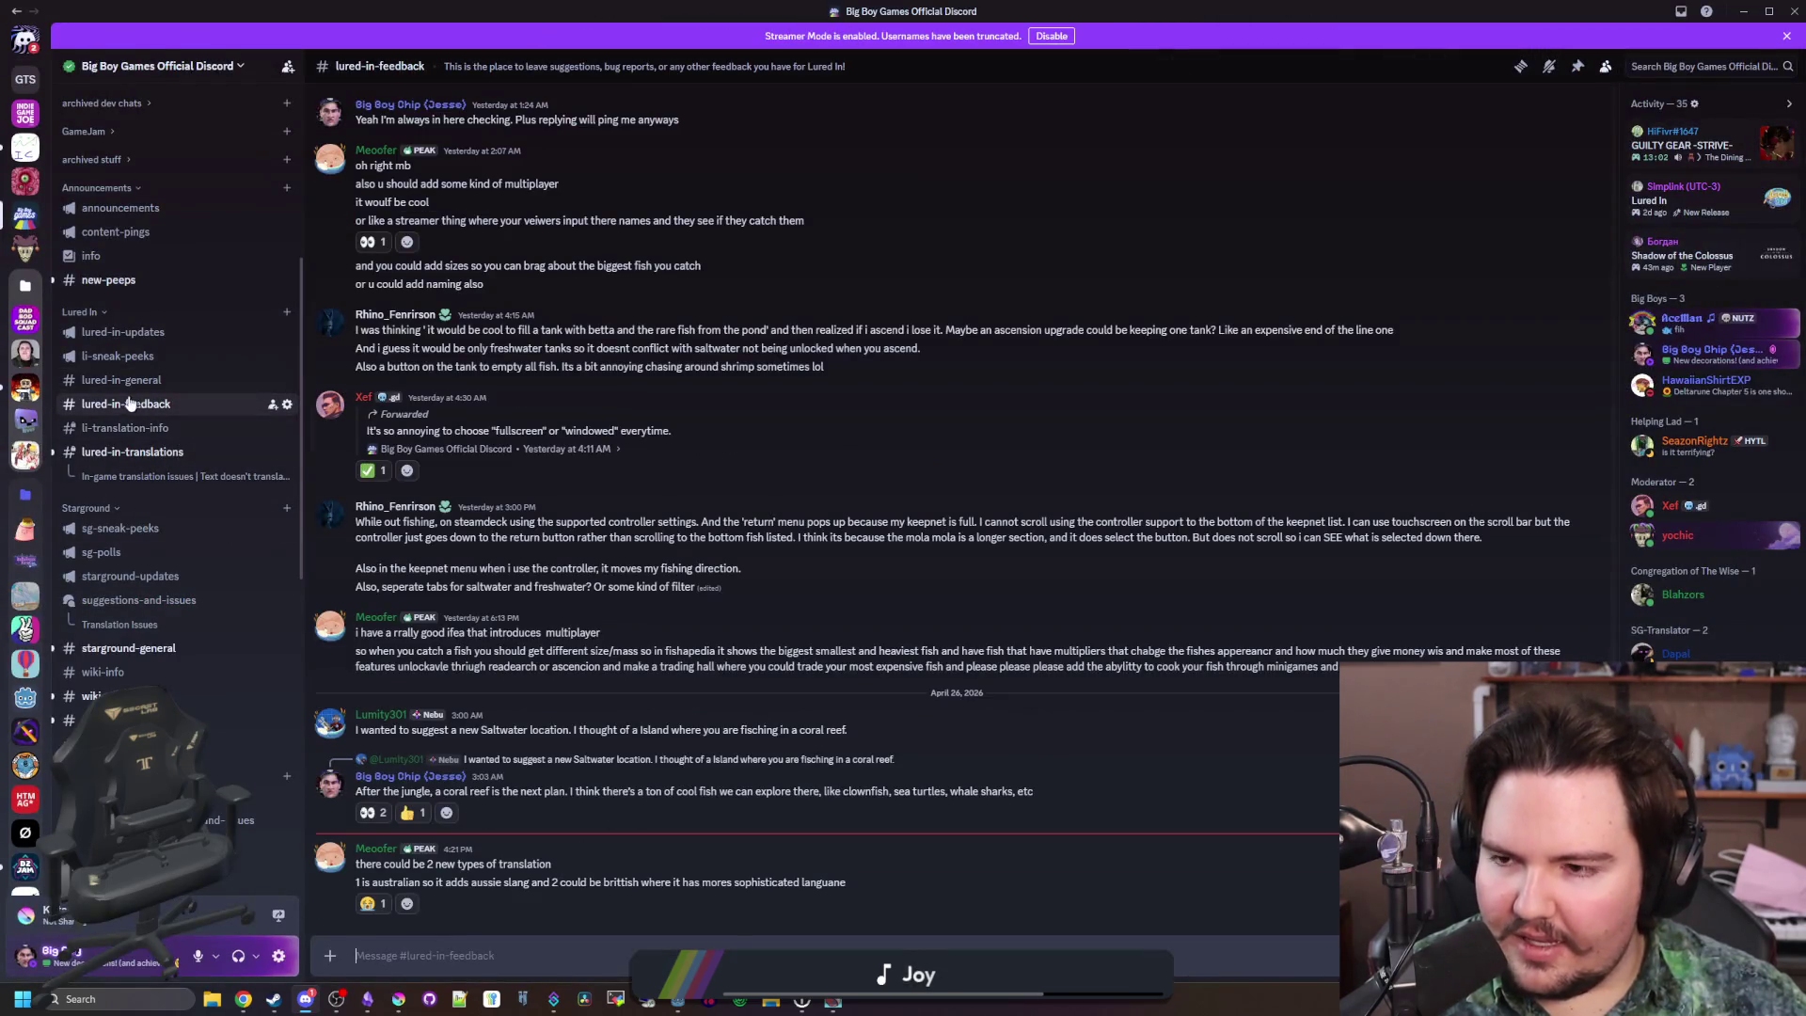
pyautogui.moveTo(150, 406)
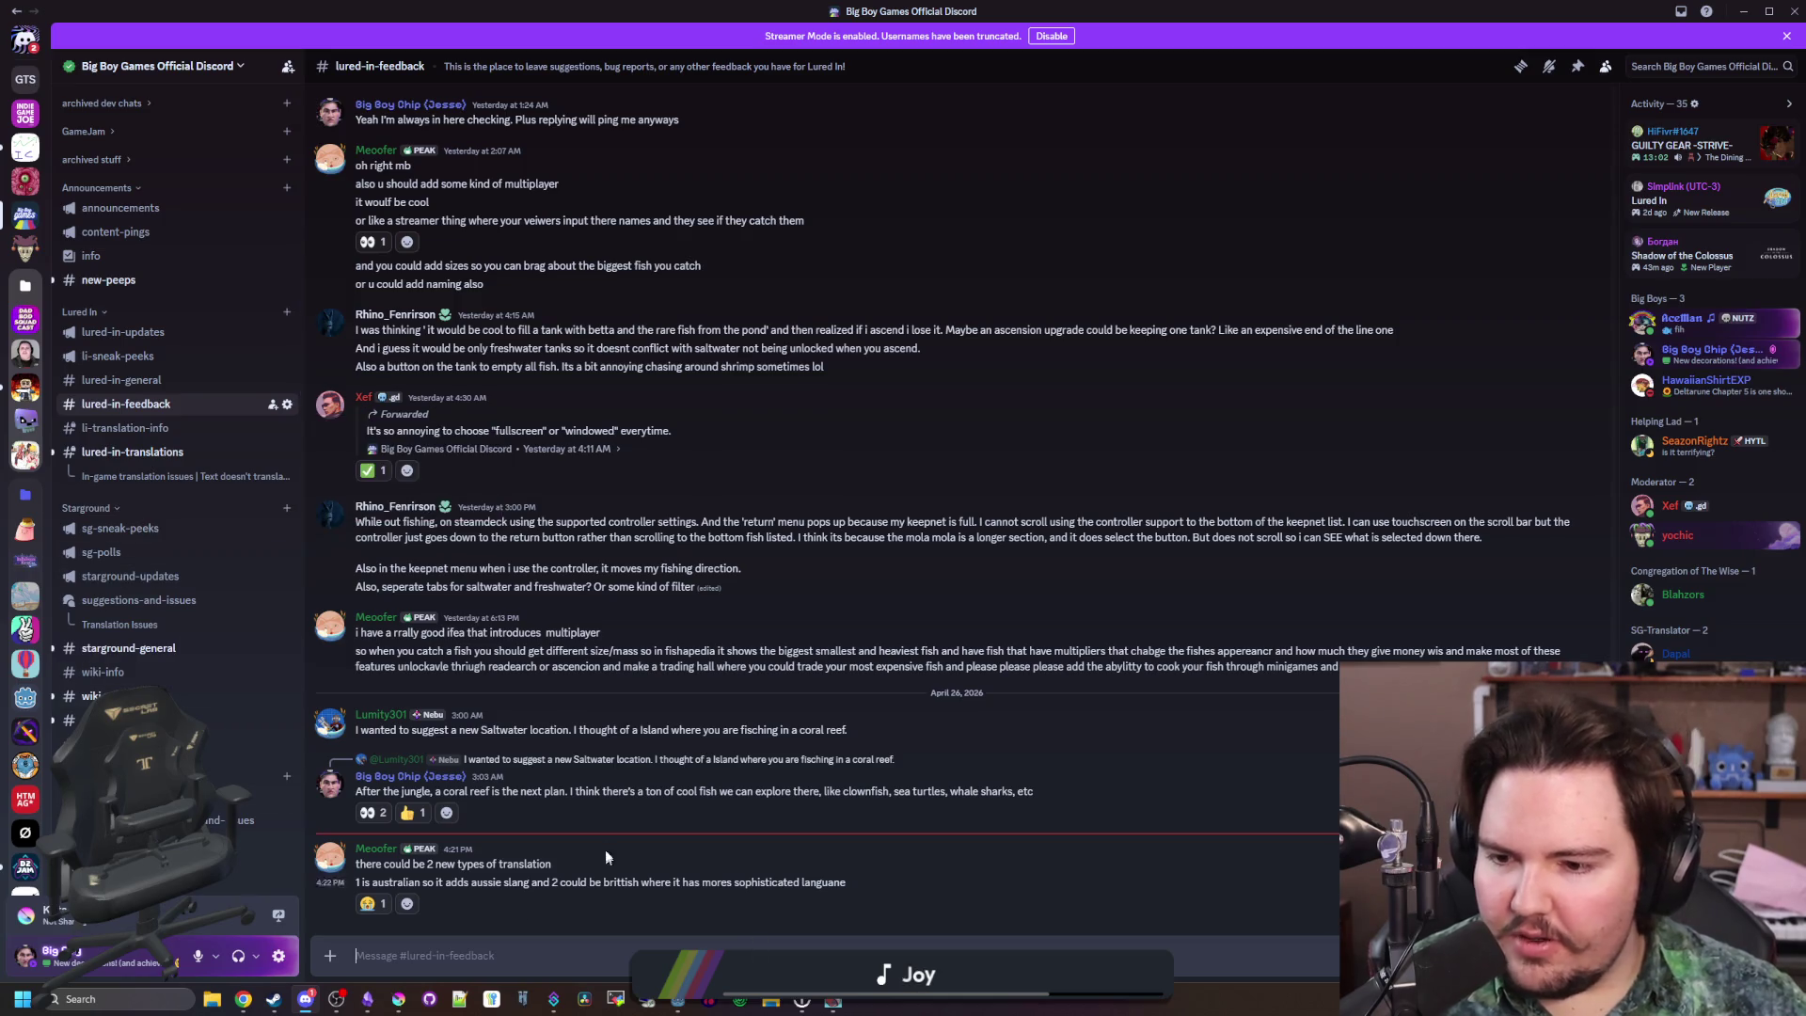
pyautogui.hotkey('alt', 'Tab')
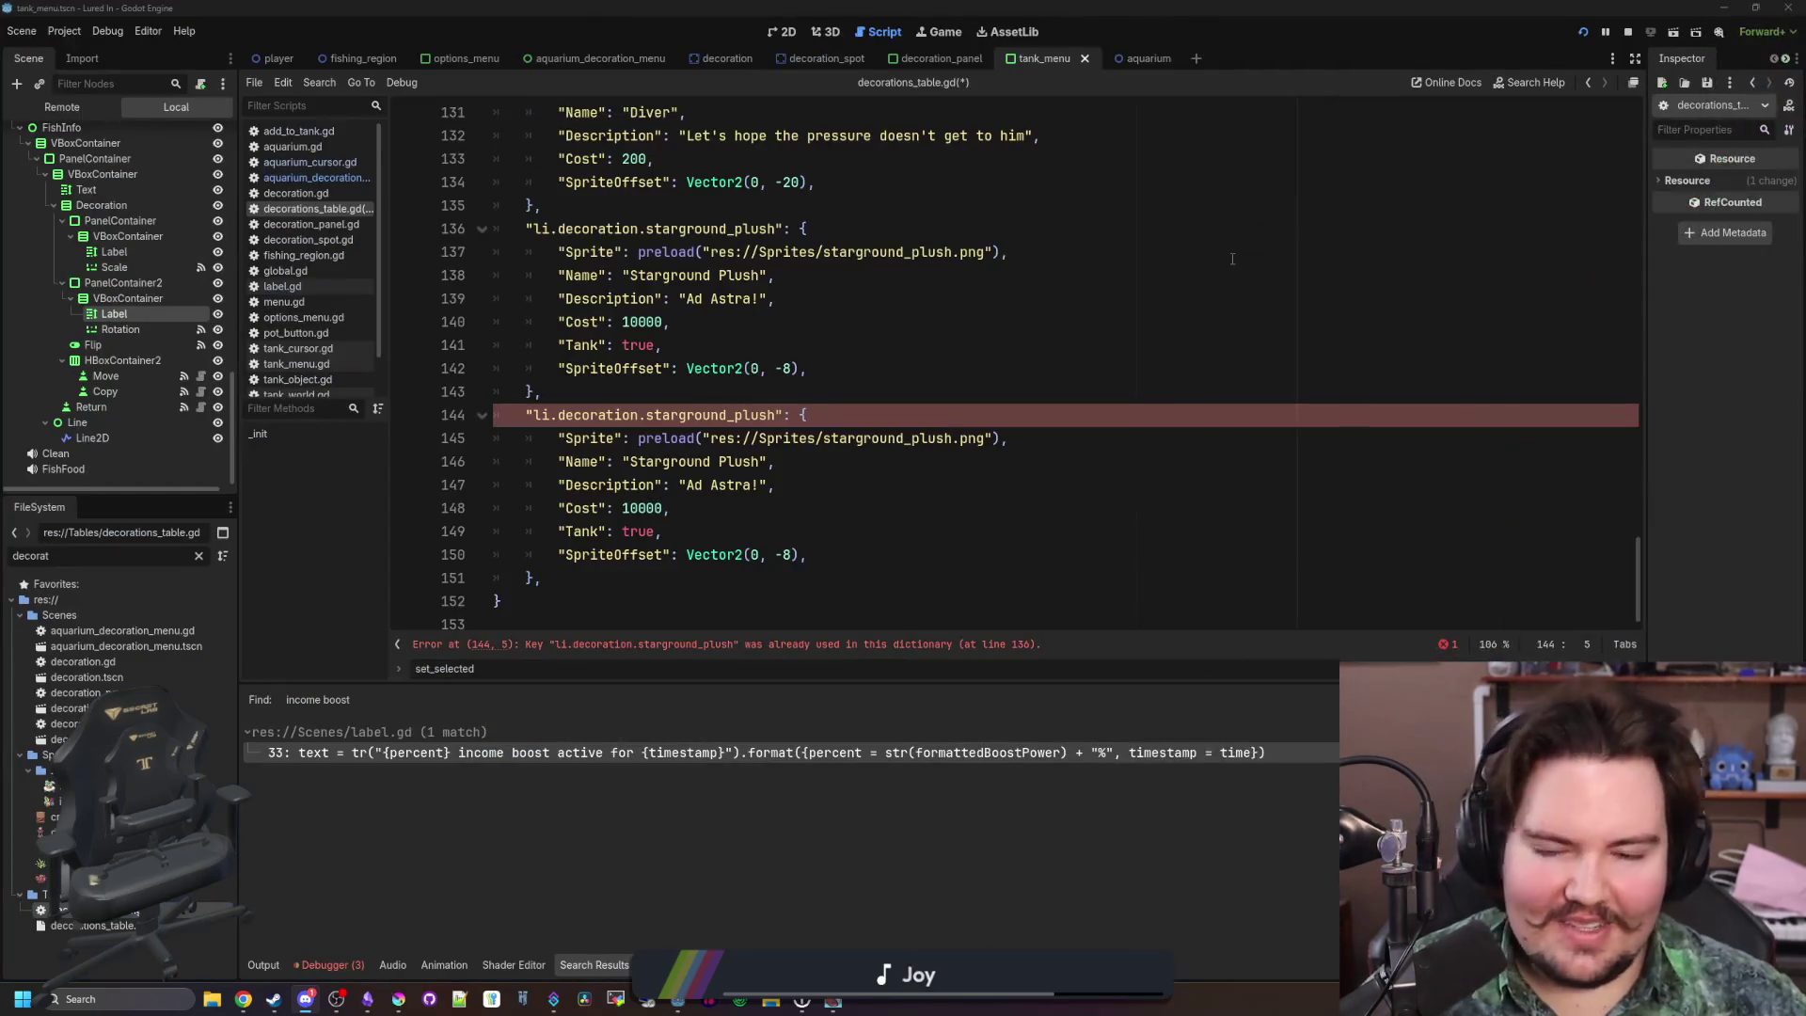
# Turn the copied entry into large_rock using large_rock.png, editing its name, description and cost
pyautogui.doubleClick(765, 414)
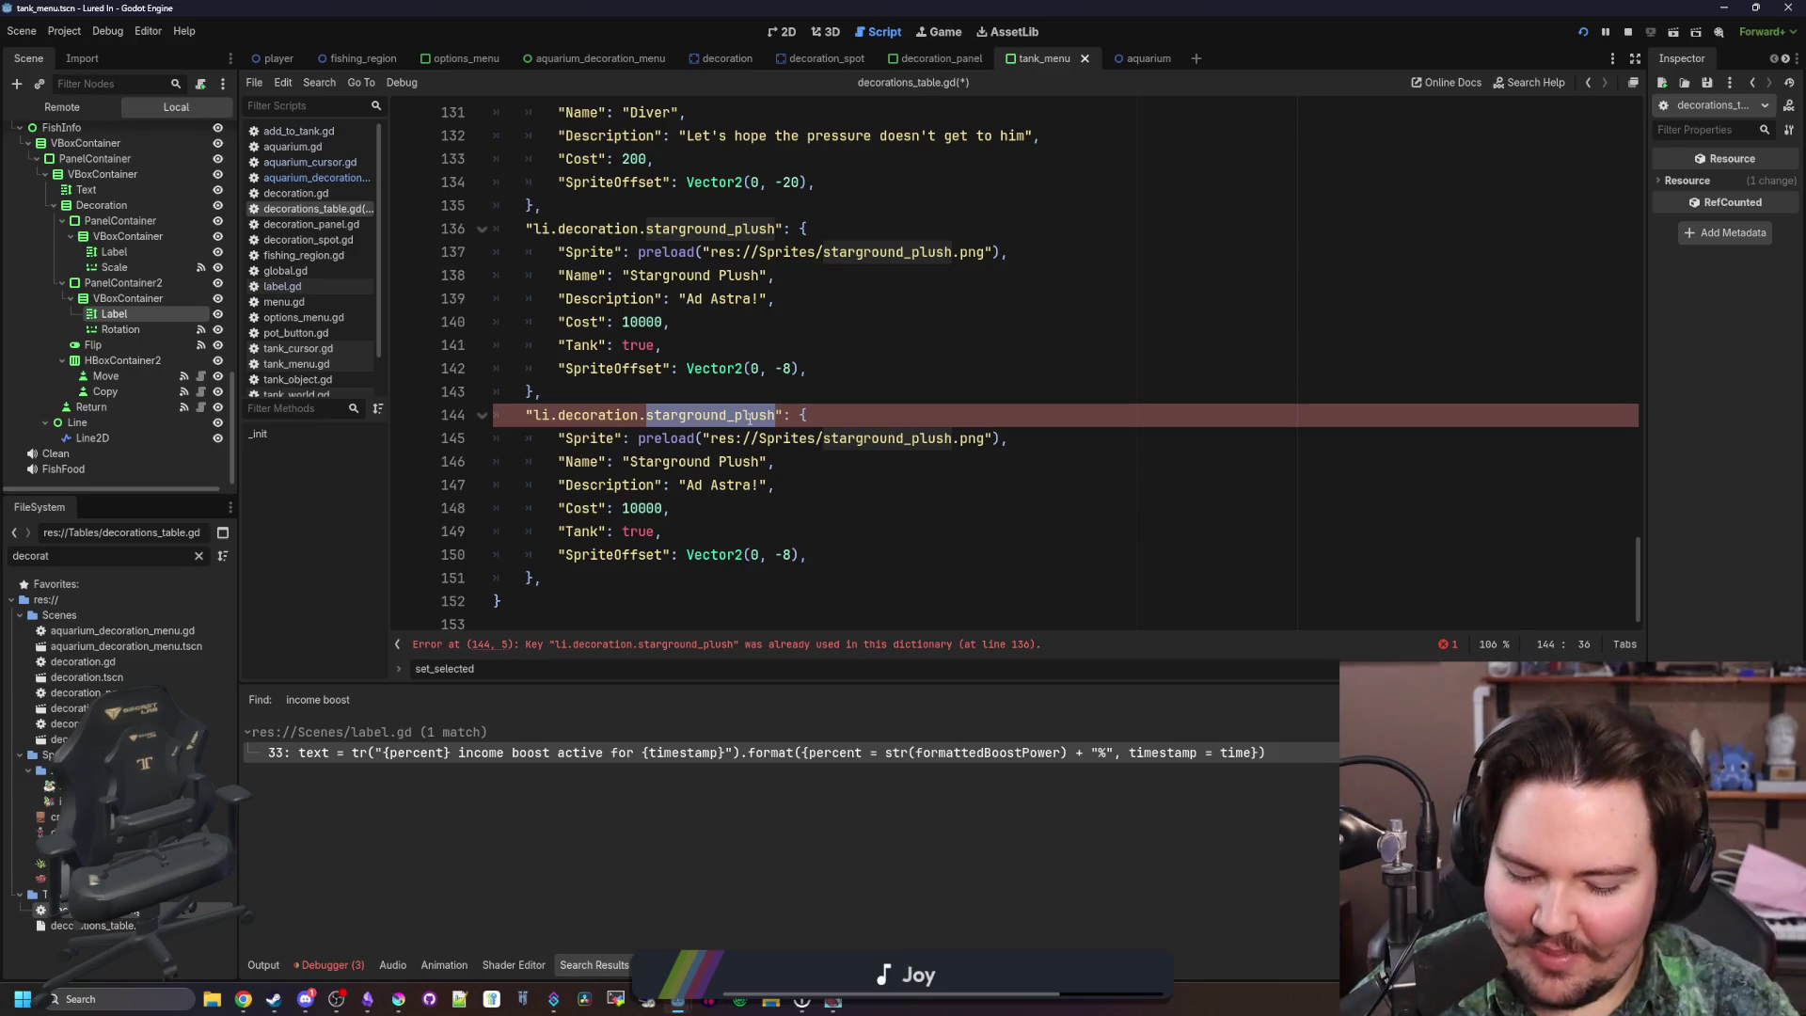
pyautogui.write('larg')
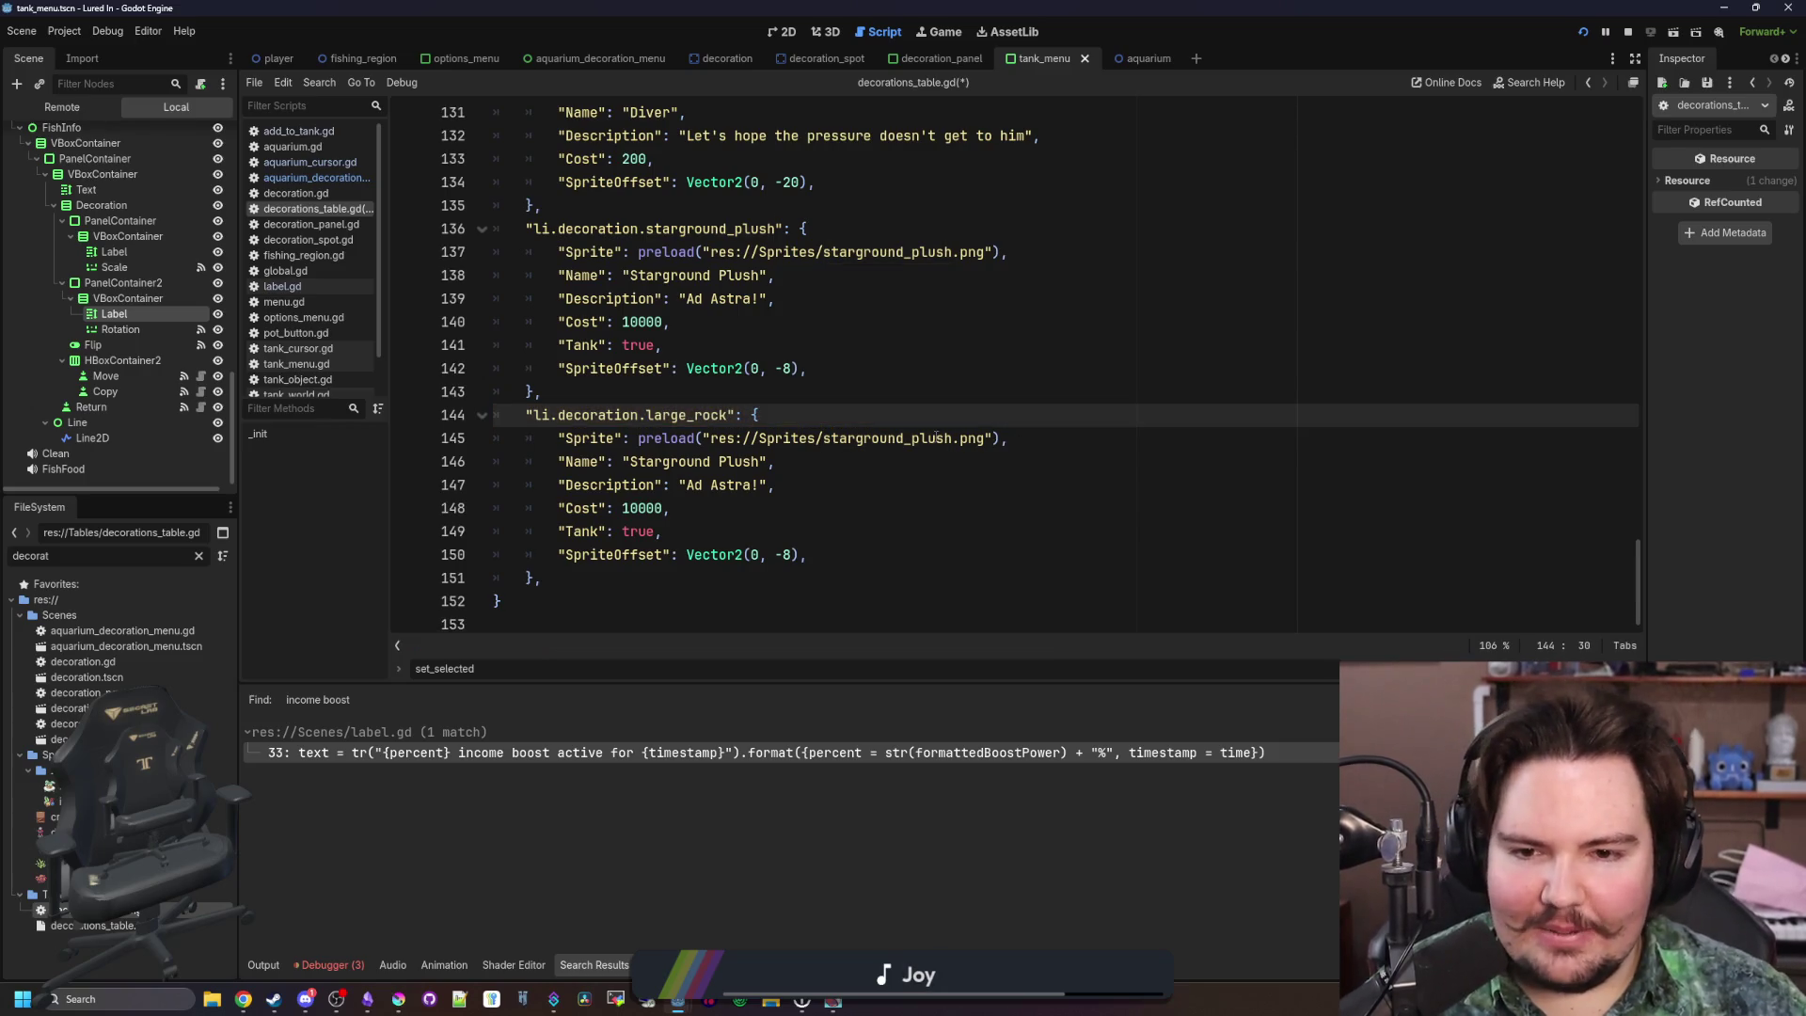
pyautogui.doubleClick(926, 438)
pyautogui.write('large_r')
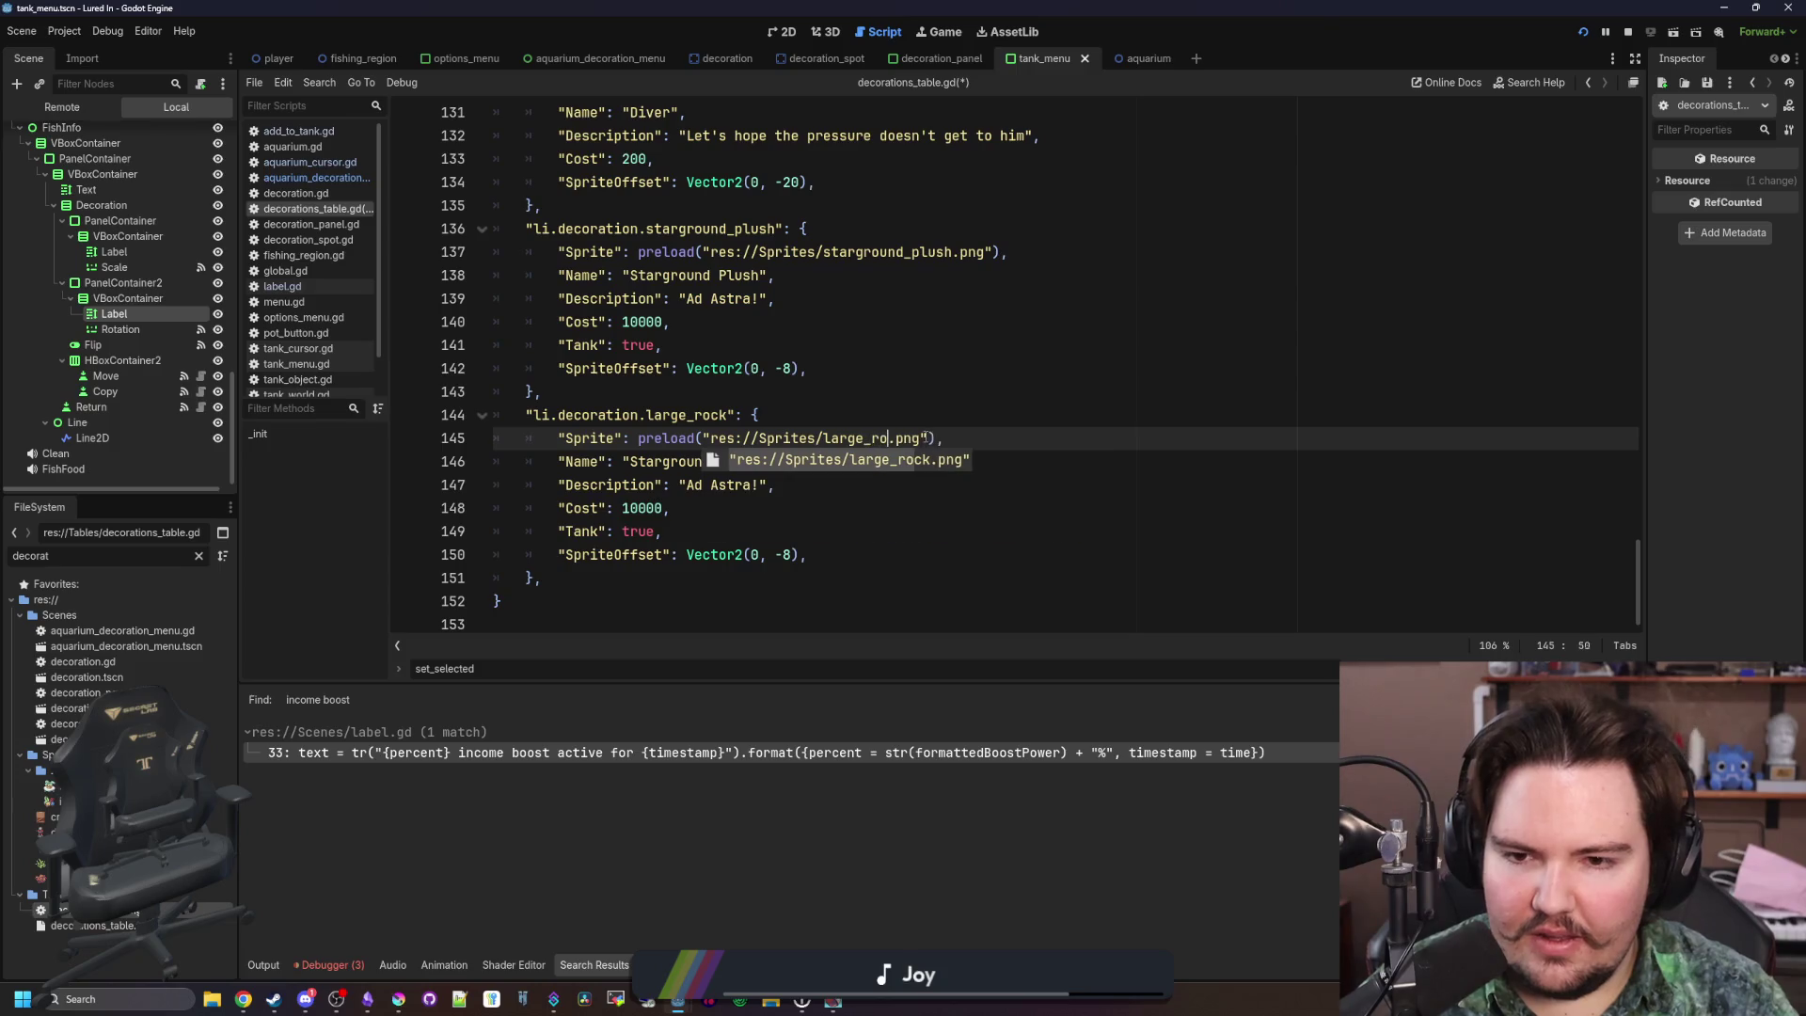
pyautogui.press('Return')
pyautogui.click(838, 475)
pyautogui.tripleClick(744, 442)
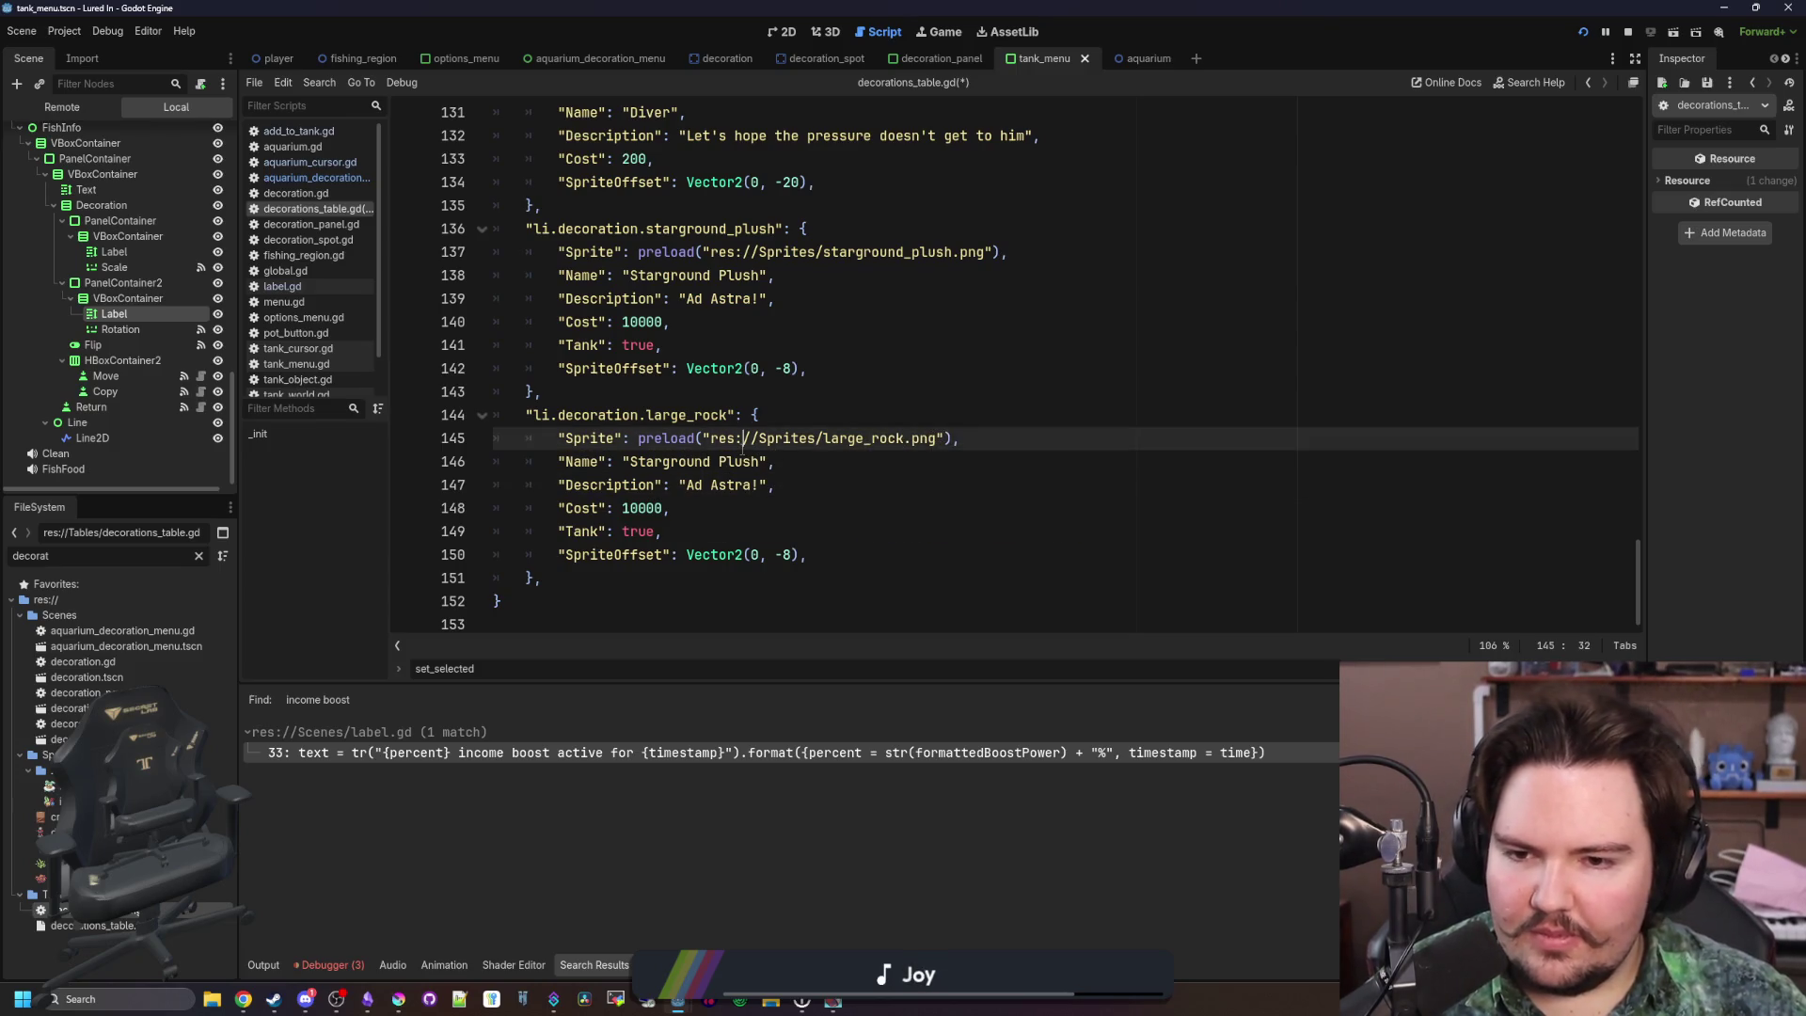
pyautogui.doubleClick(723, 460)
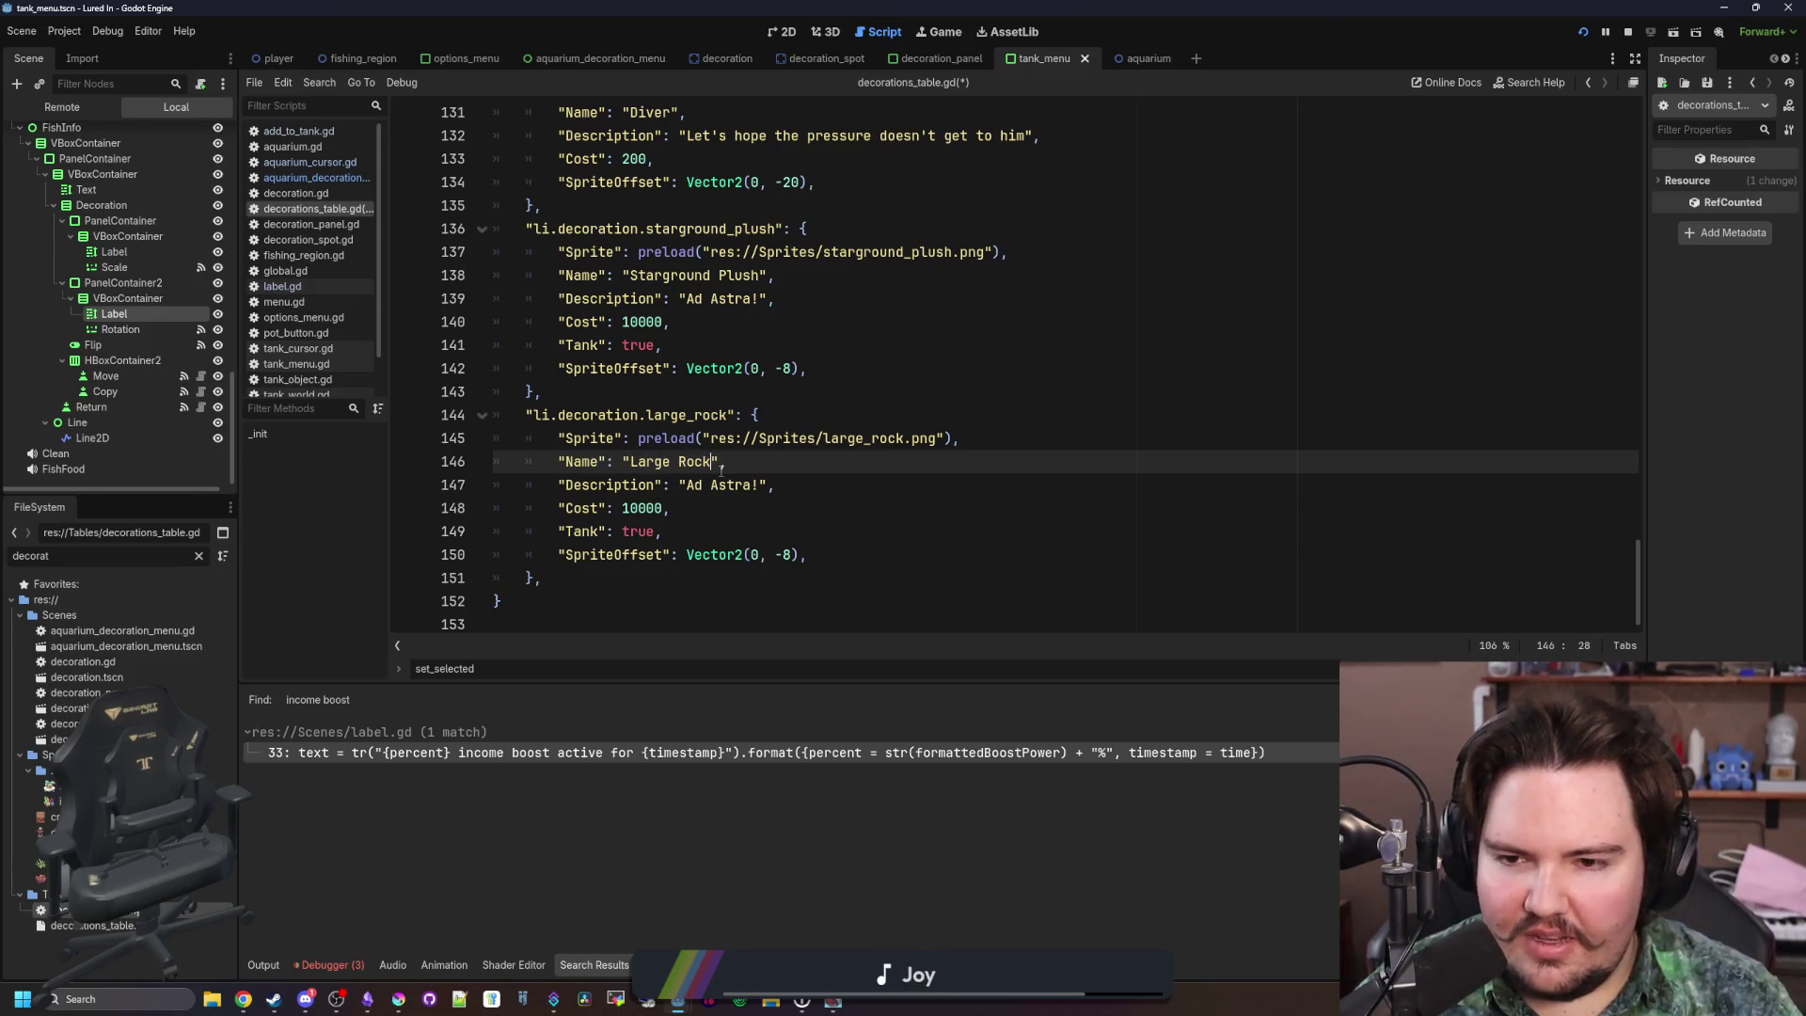
pyautogui.doubleClick(731, 484)
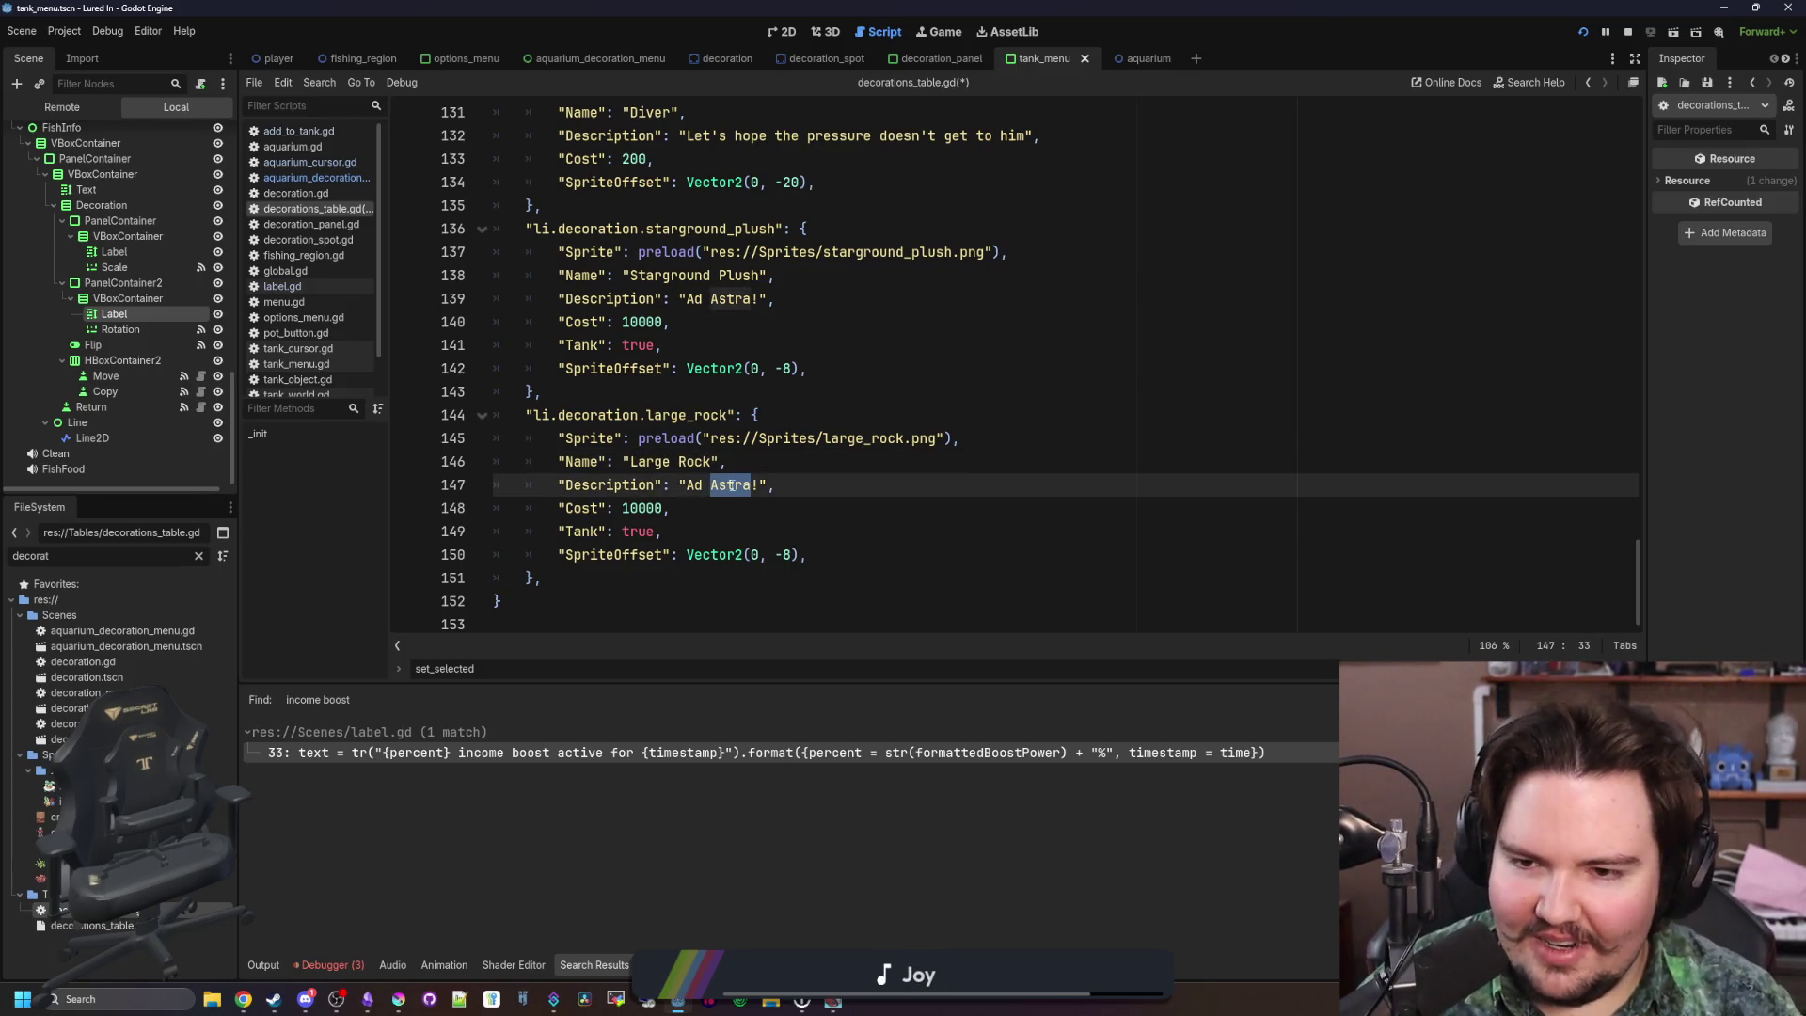
pyautogui.click(629, 508)
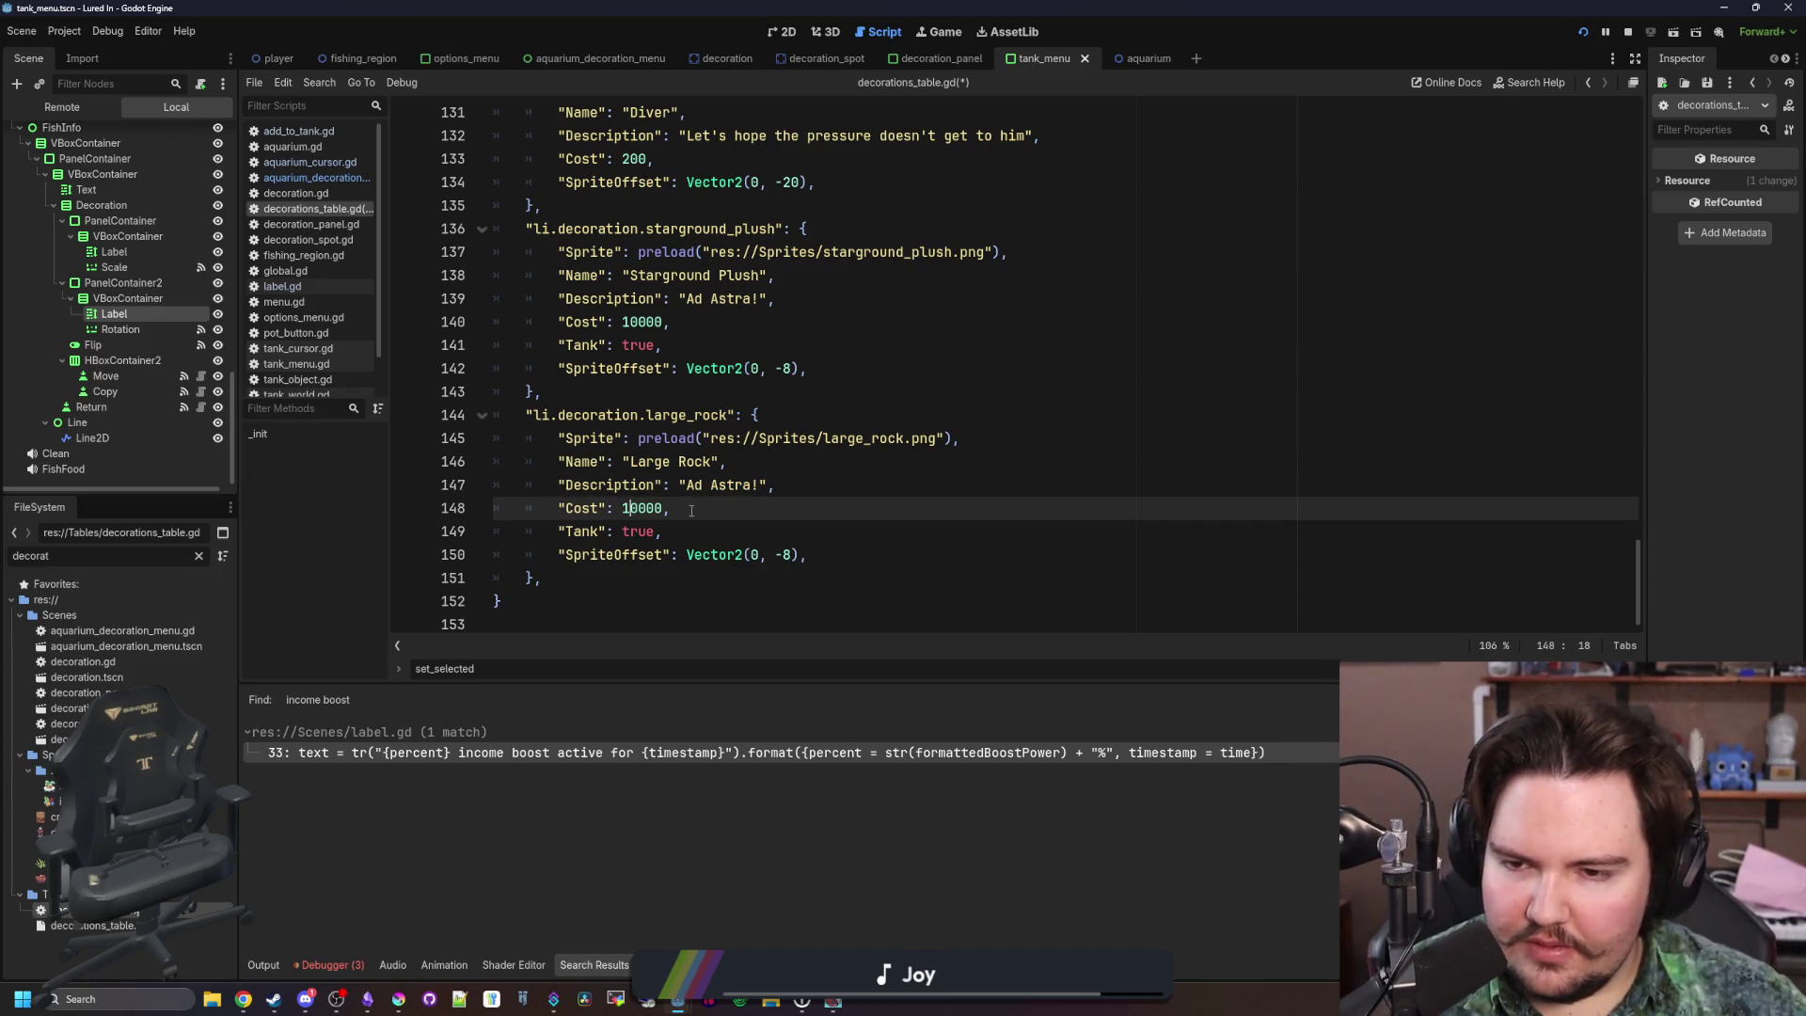
pyautogui.write('5')
# Move the large_rock entry after the diver entry, above starground_plush, and remove its extra indentation
pyautogui.moveTo(546, 579); pyautogui.dragTo(545, 392)
pyautogui.press('BackSpace')
pyautogui.click(580, 209)
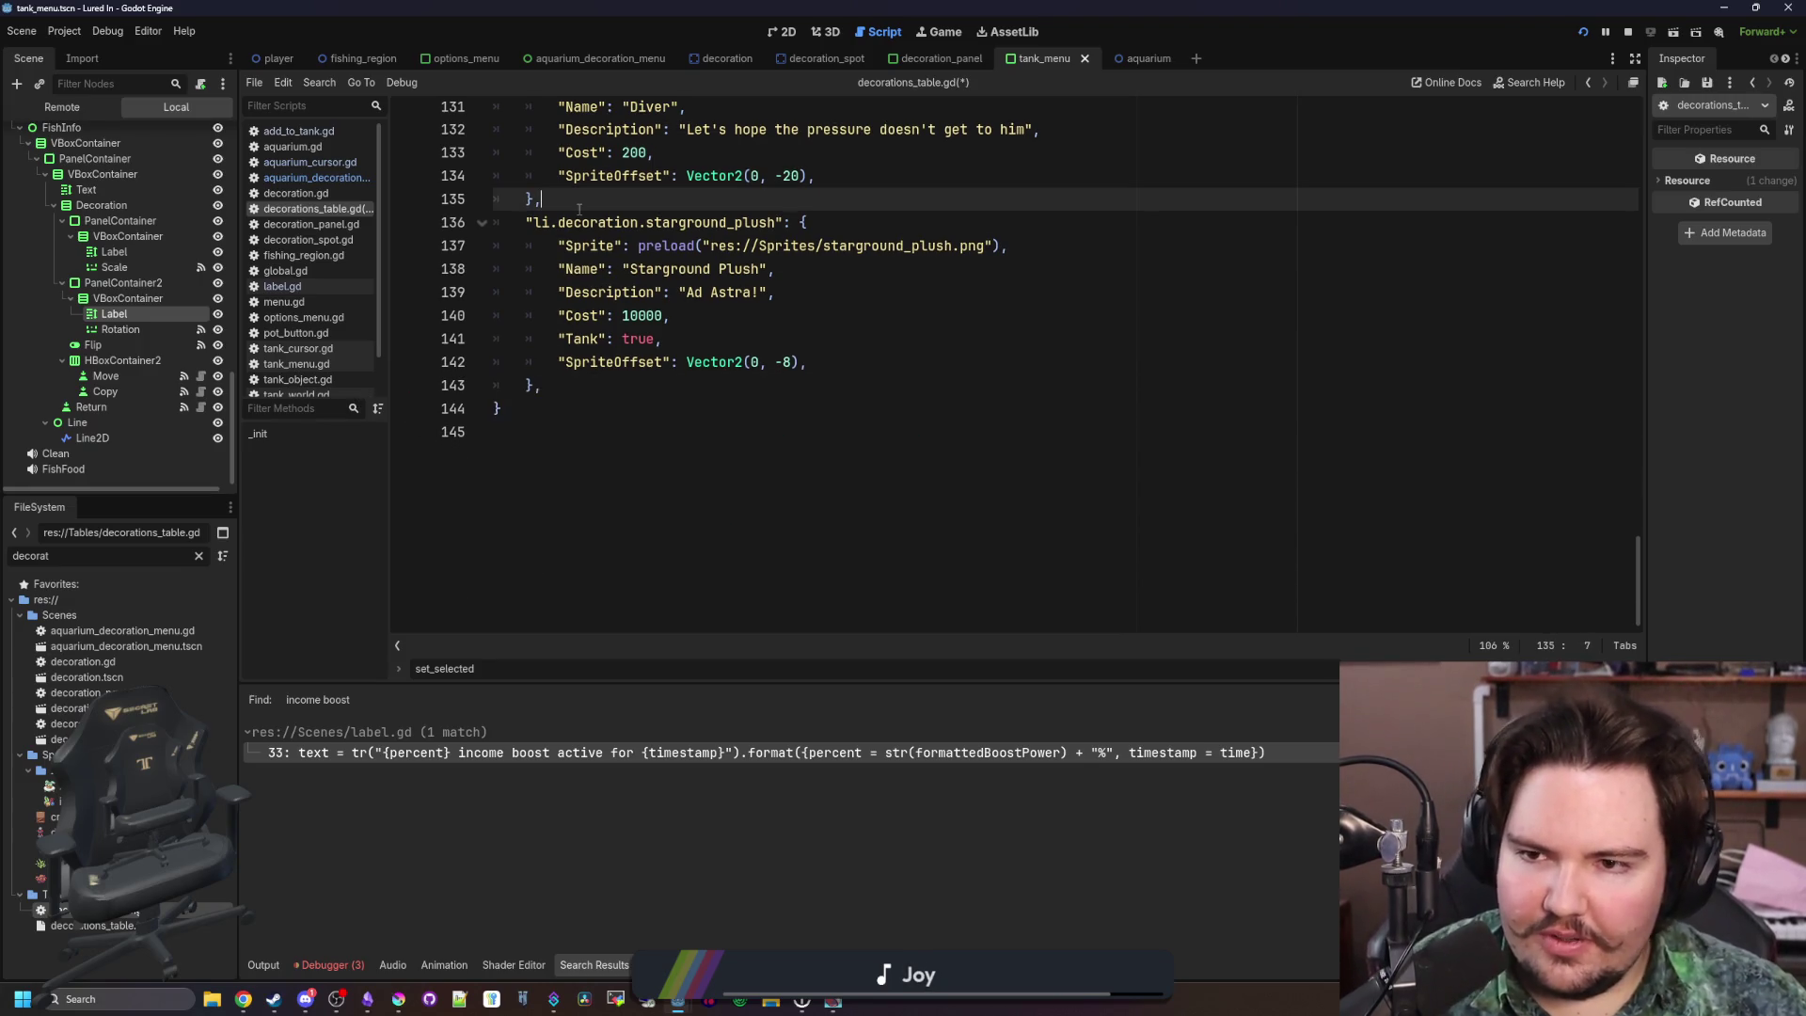
pyautogui.hotkey('ctrl', 'z')
pyautogui.click(550, 222)
pyautogui.press('BackSpace')
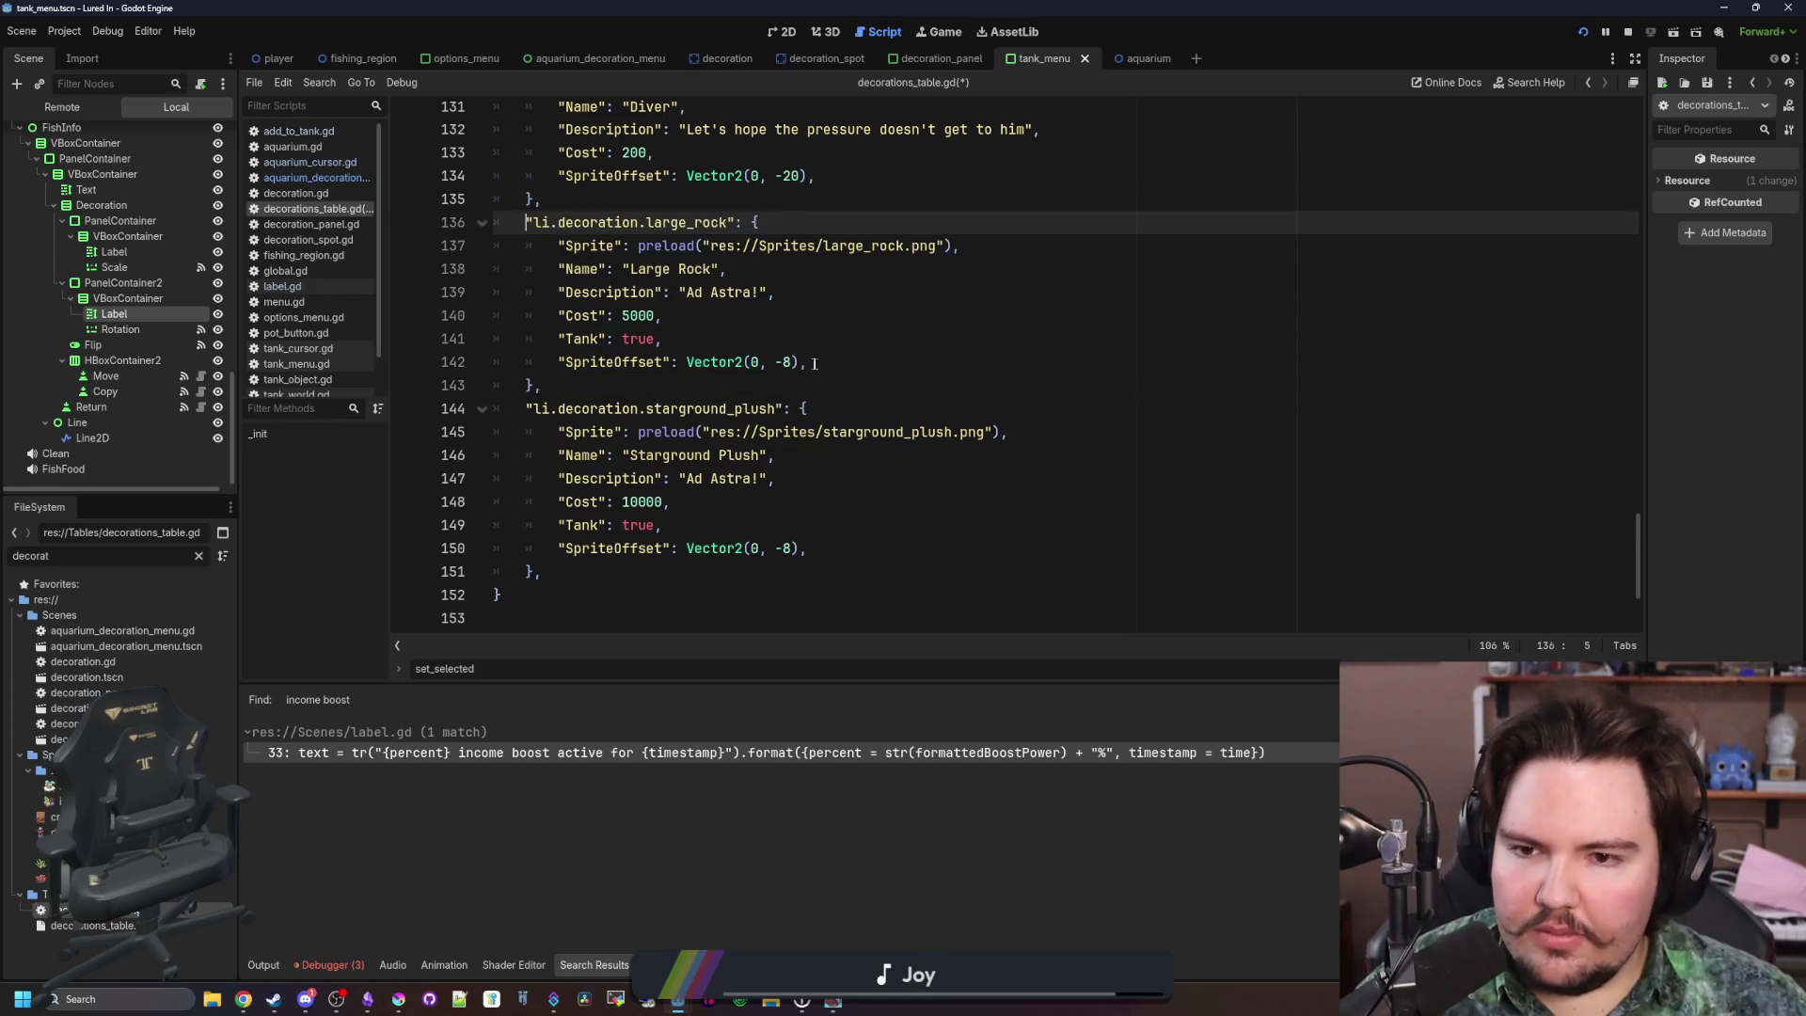
pyautogui.click(757, 343)
pyautogui.click(399, 1000)
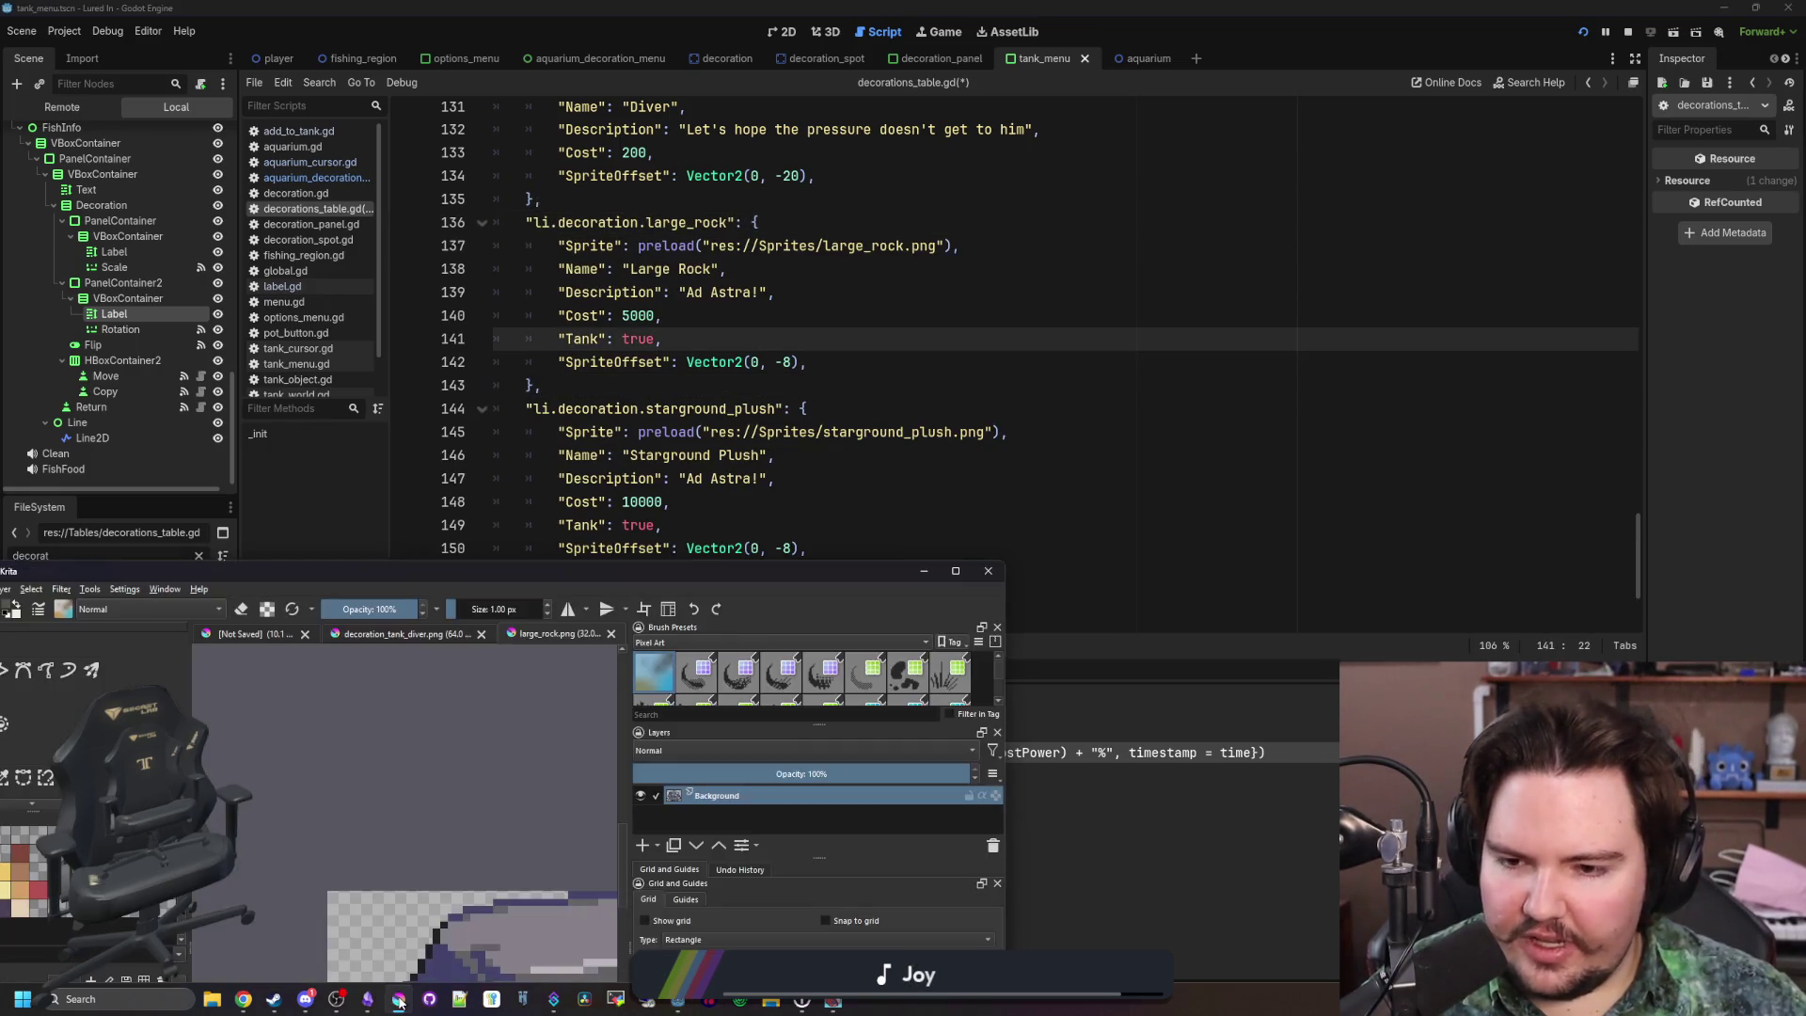
# Maximize Krita and measure the large_rock.png sprite with a rectangular selection, then return to Godot
pyautogui.doubleClick(564, 571)
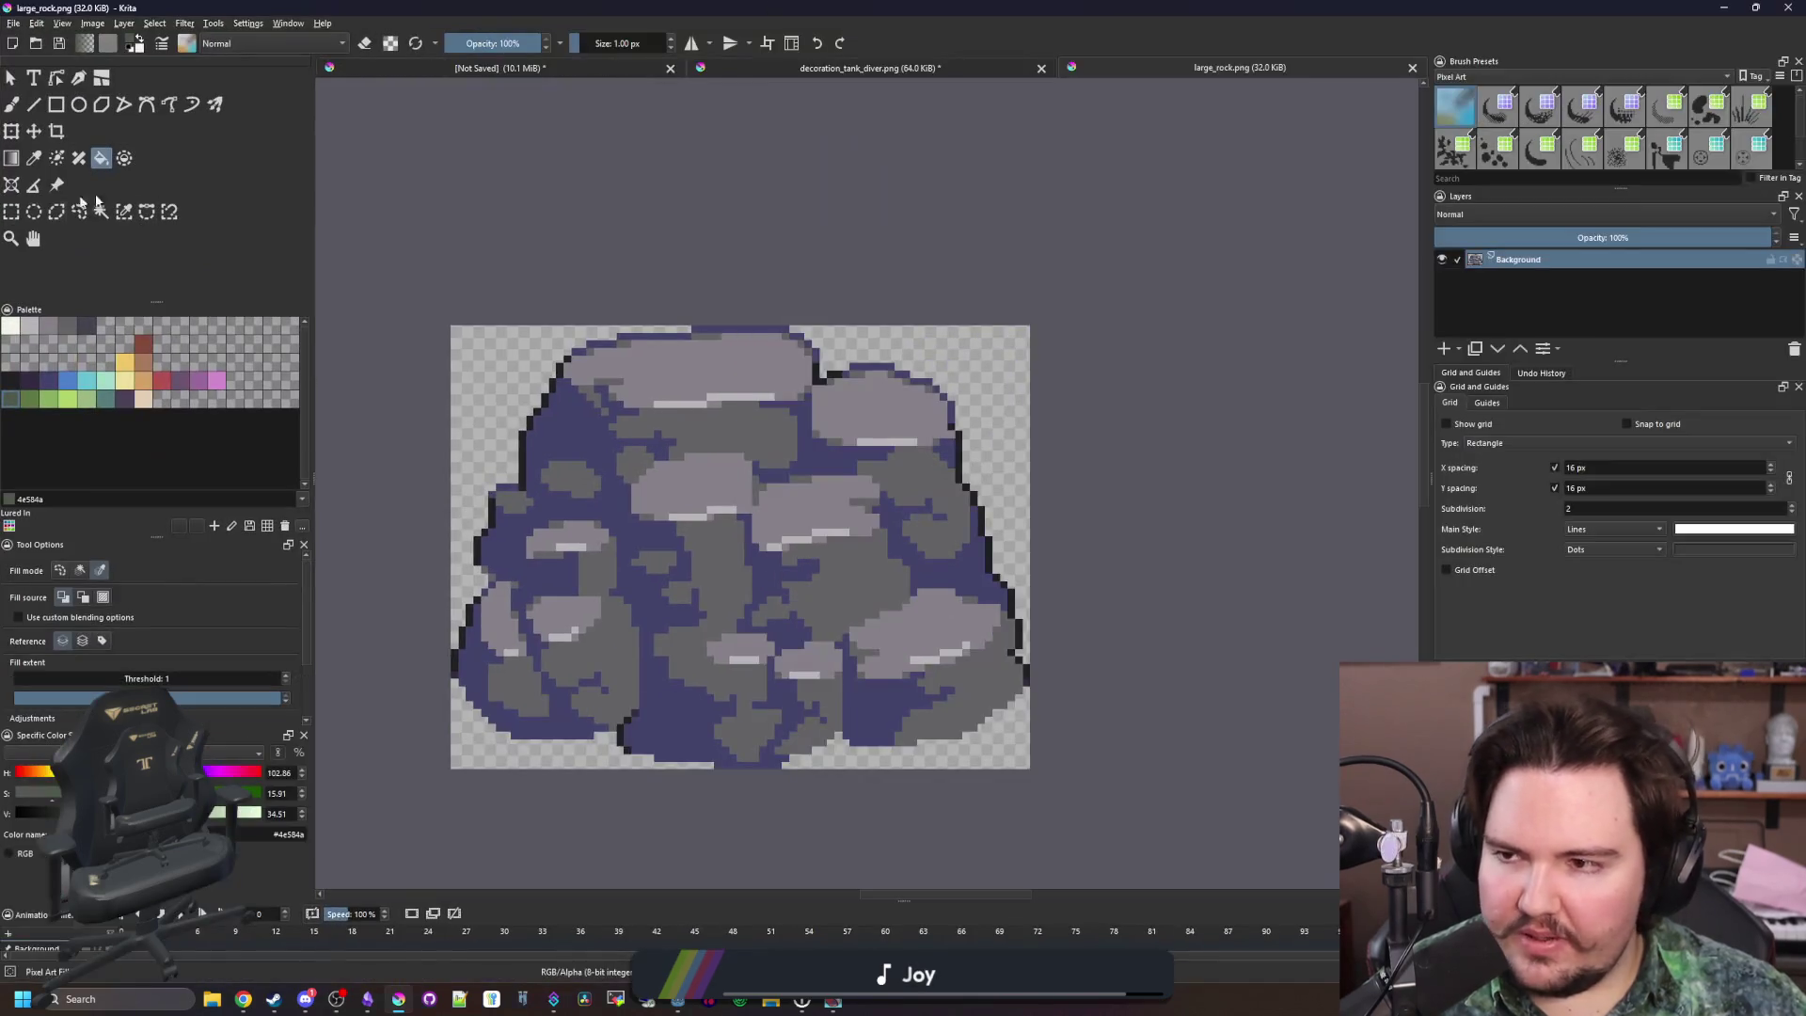
pyautogui.click(14, 213)
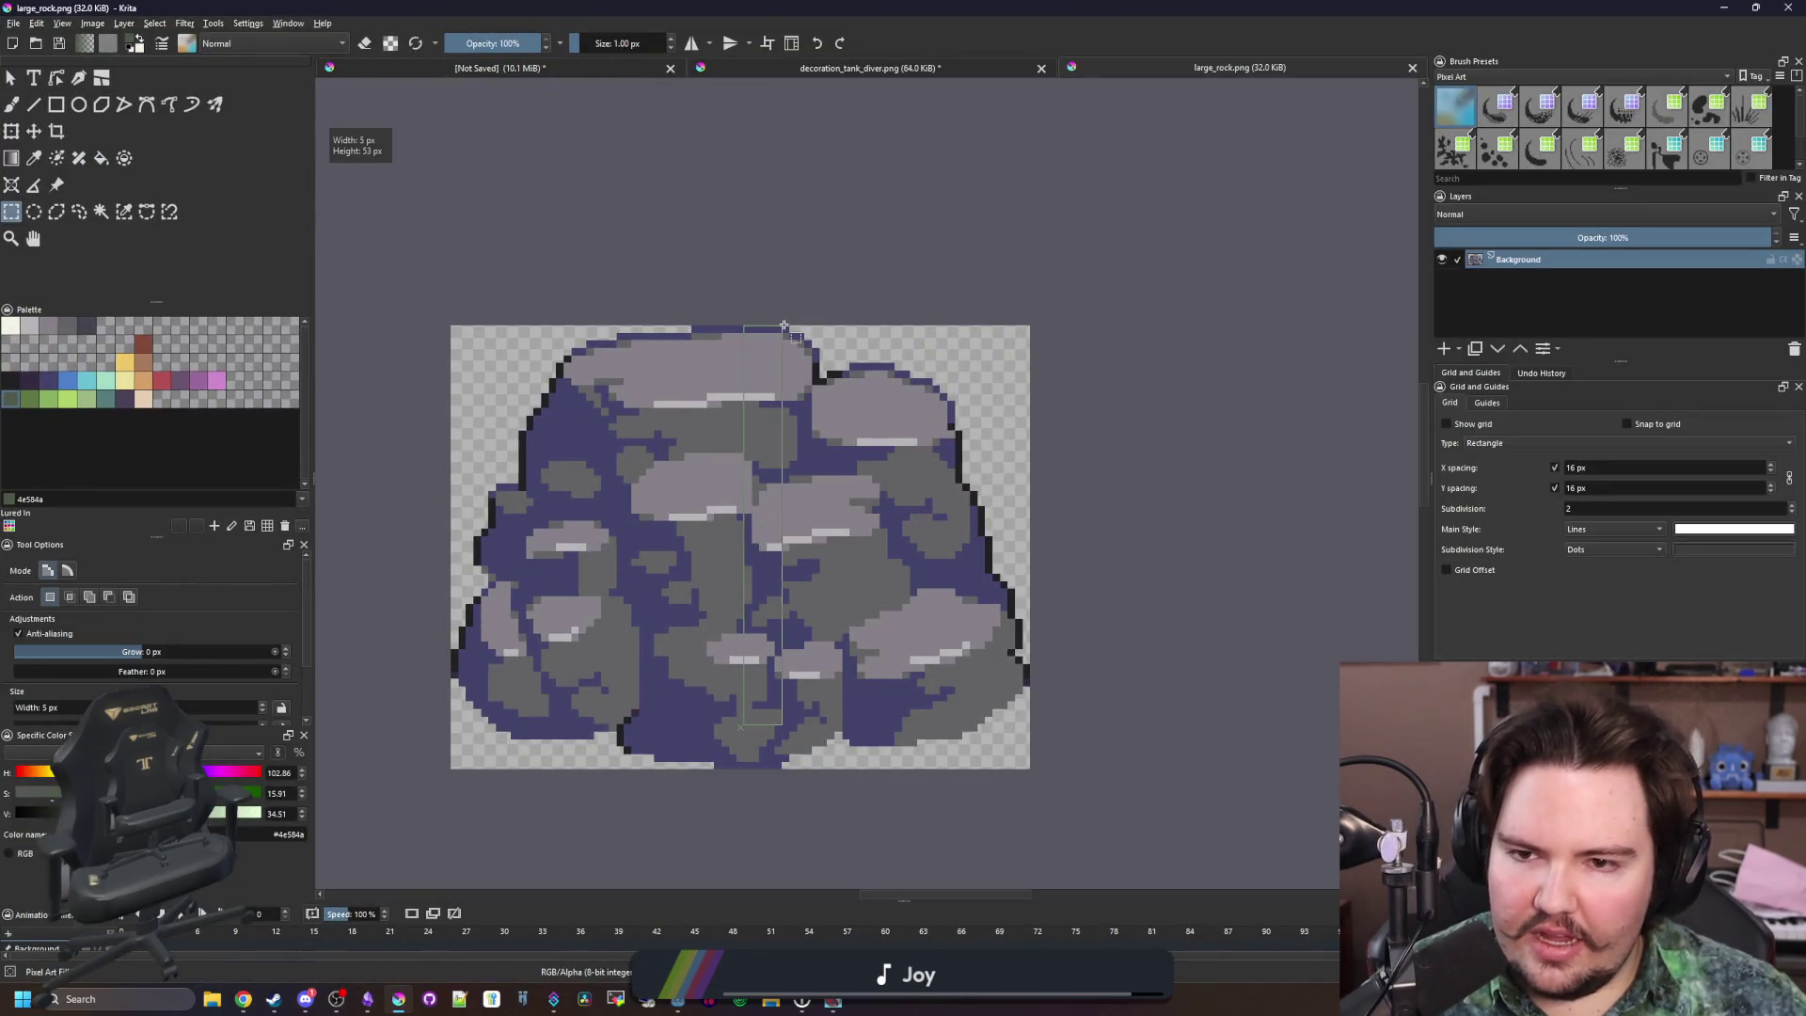
pyautogui.moveTo(784, 326); pyautogui.dragTo(784, 326)
pyautogui.click(753, 330)
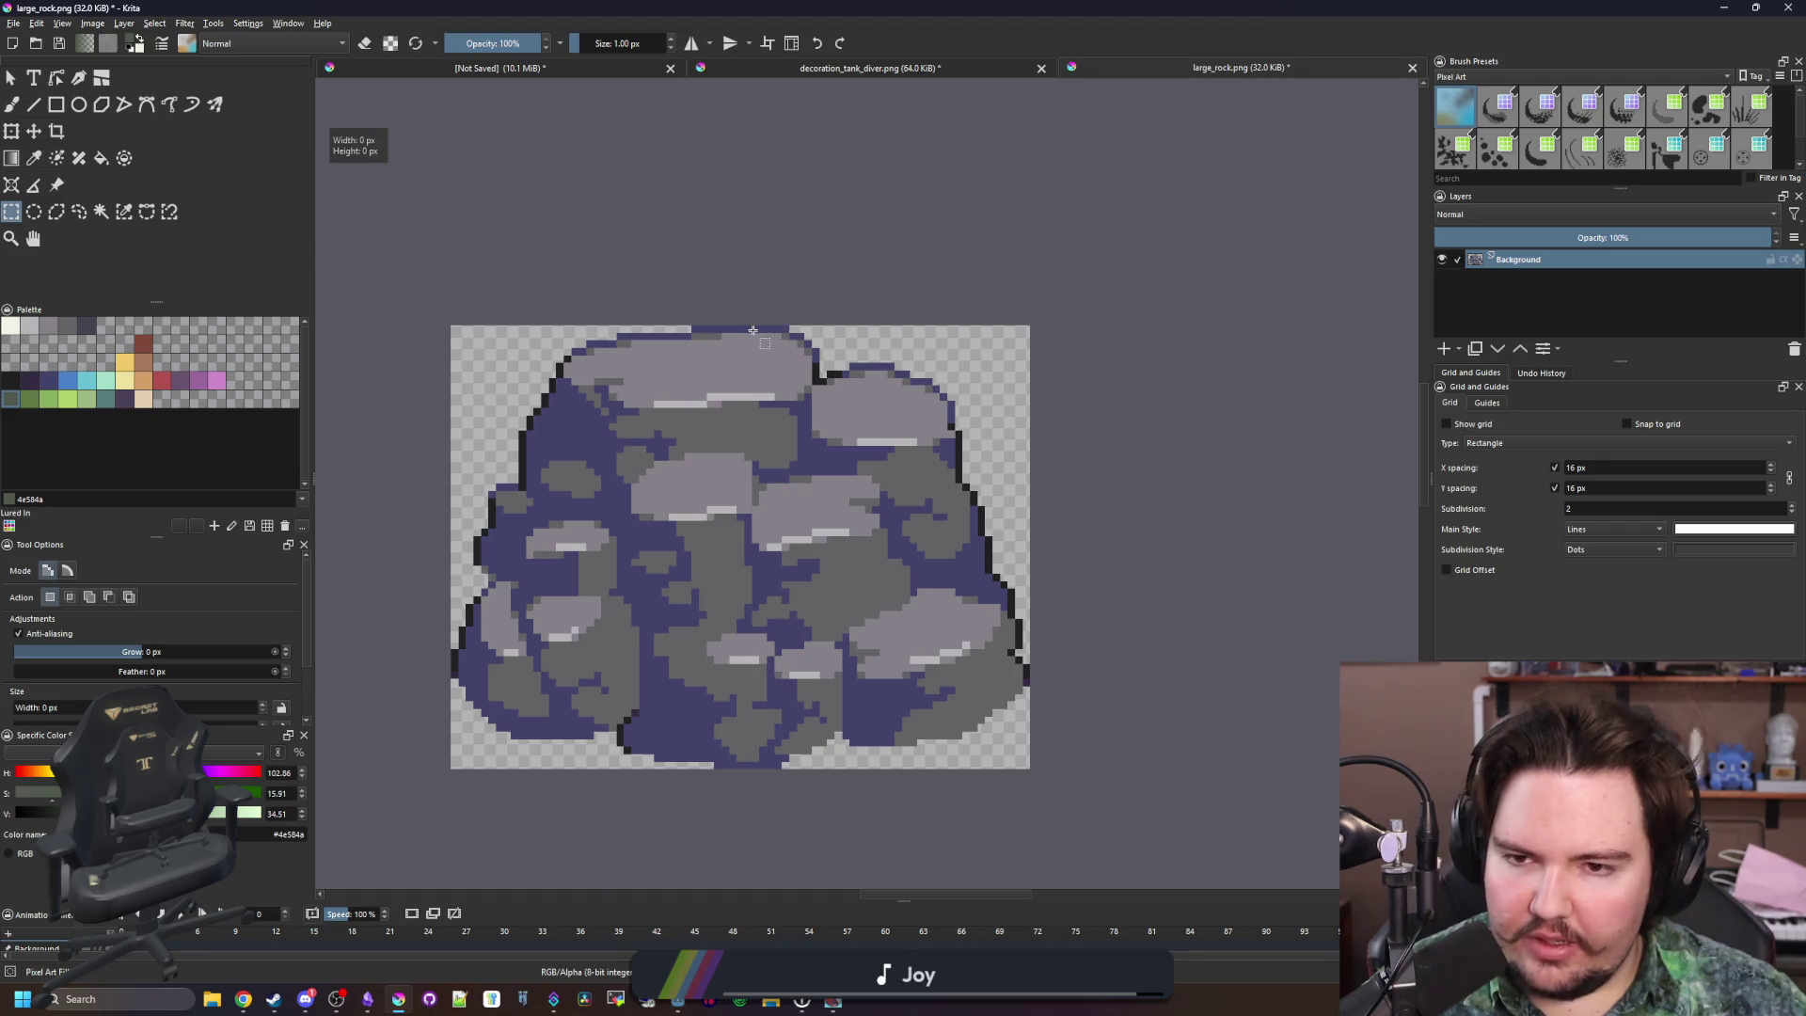
pyautogui.hotkey('alt', 'Tab')
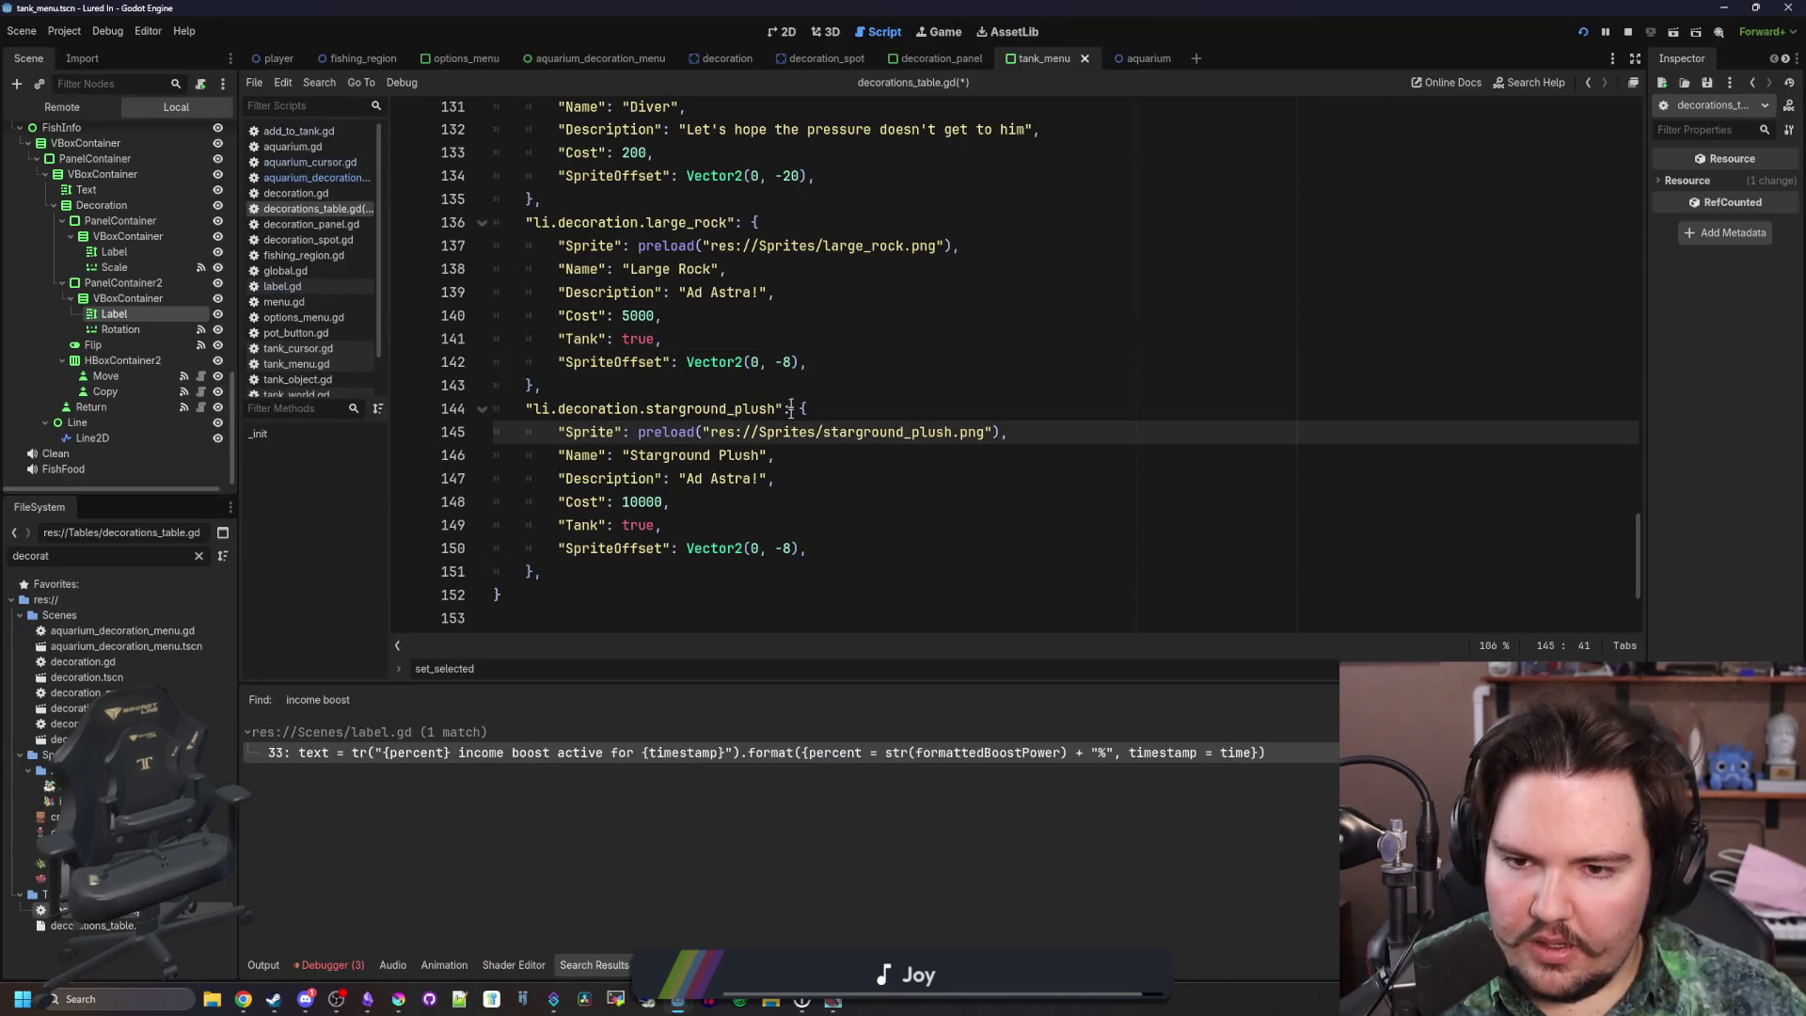
# Change large_rock's SpriteOffset to Vector2(0, -48), save the script, and run the project
pyautogui.click(824, 363)
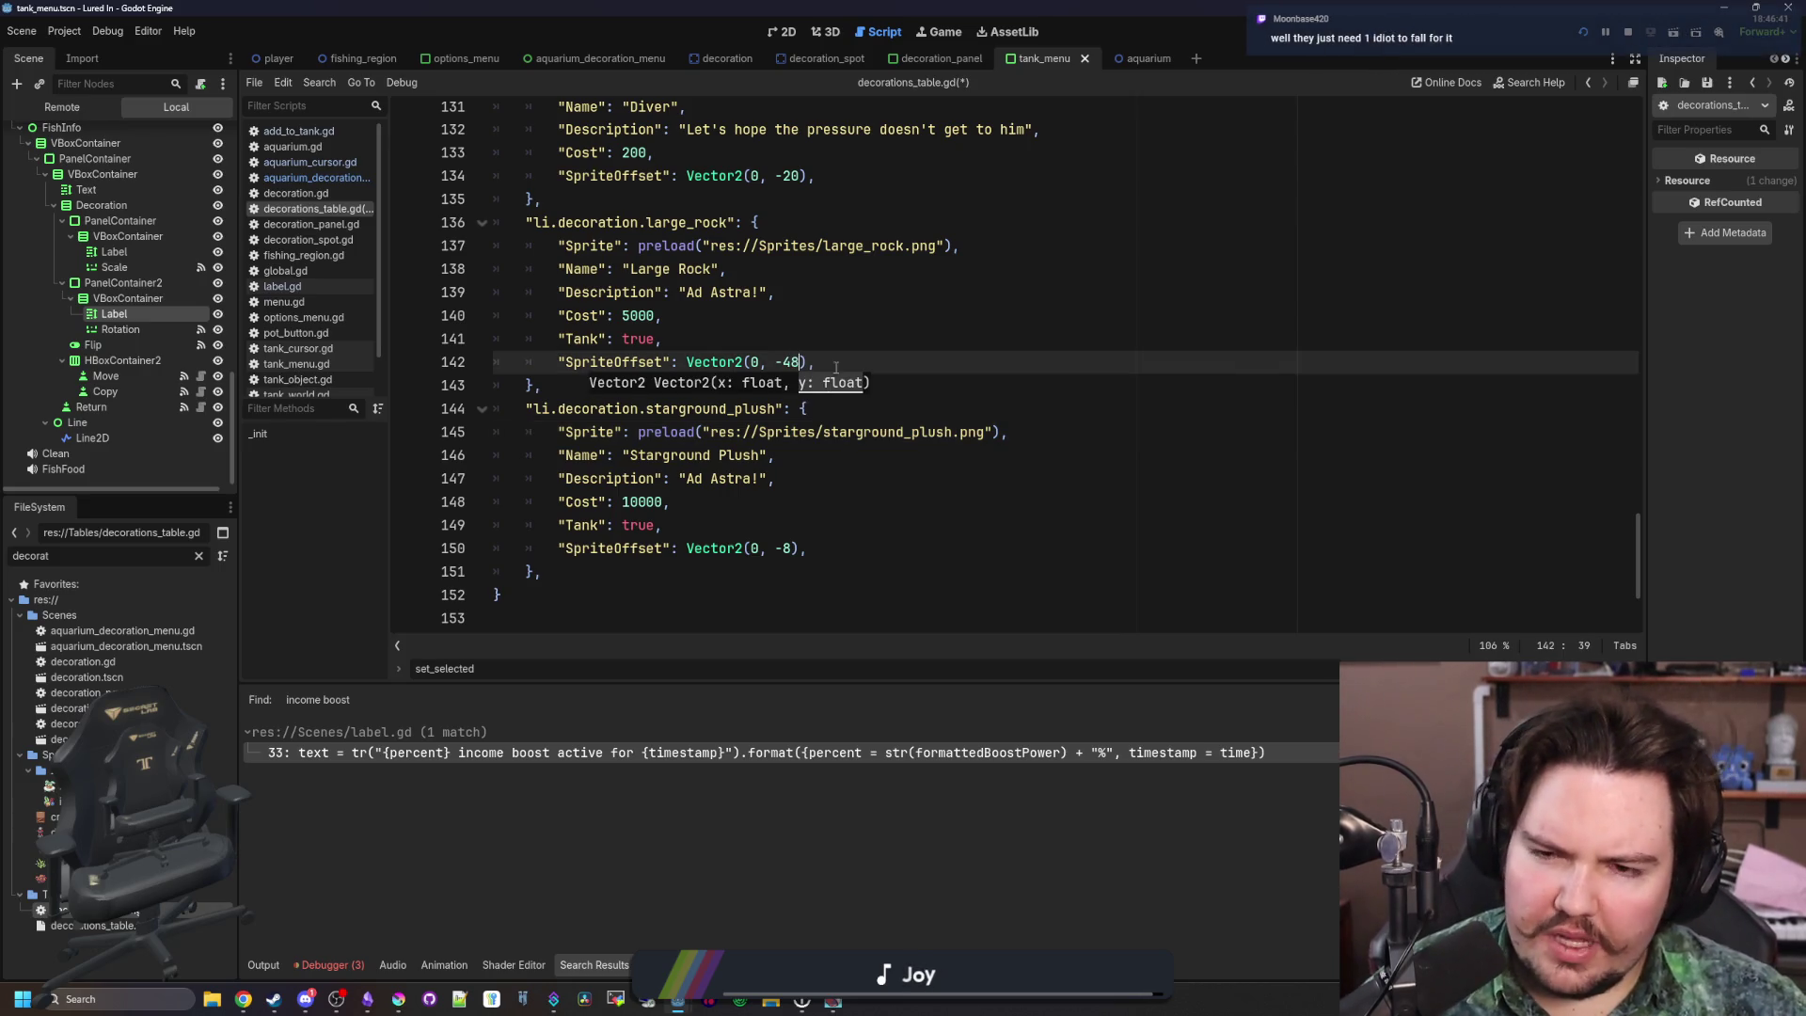
pyautogui.press('Up')
pyautogui.press('Up')
pyautogui.press('Up')
pyautogui.click(638, 388)
pyautogui.click(649, 340)
pyautogui.hotkey('ctrl', 's')
pyautogui.click(1594, 32)
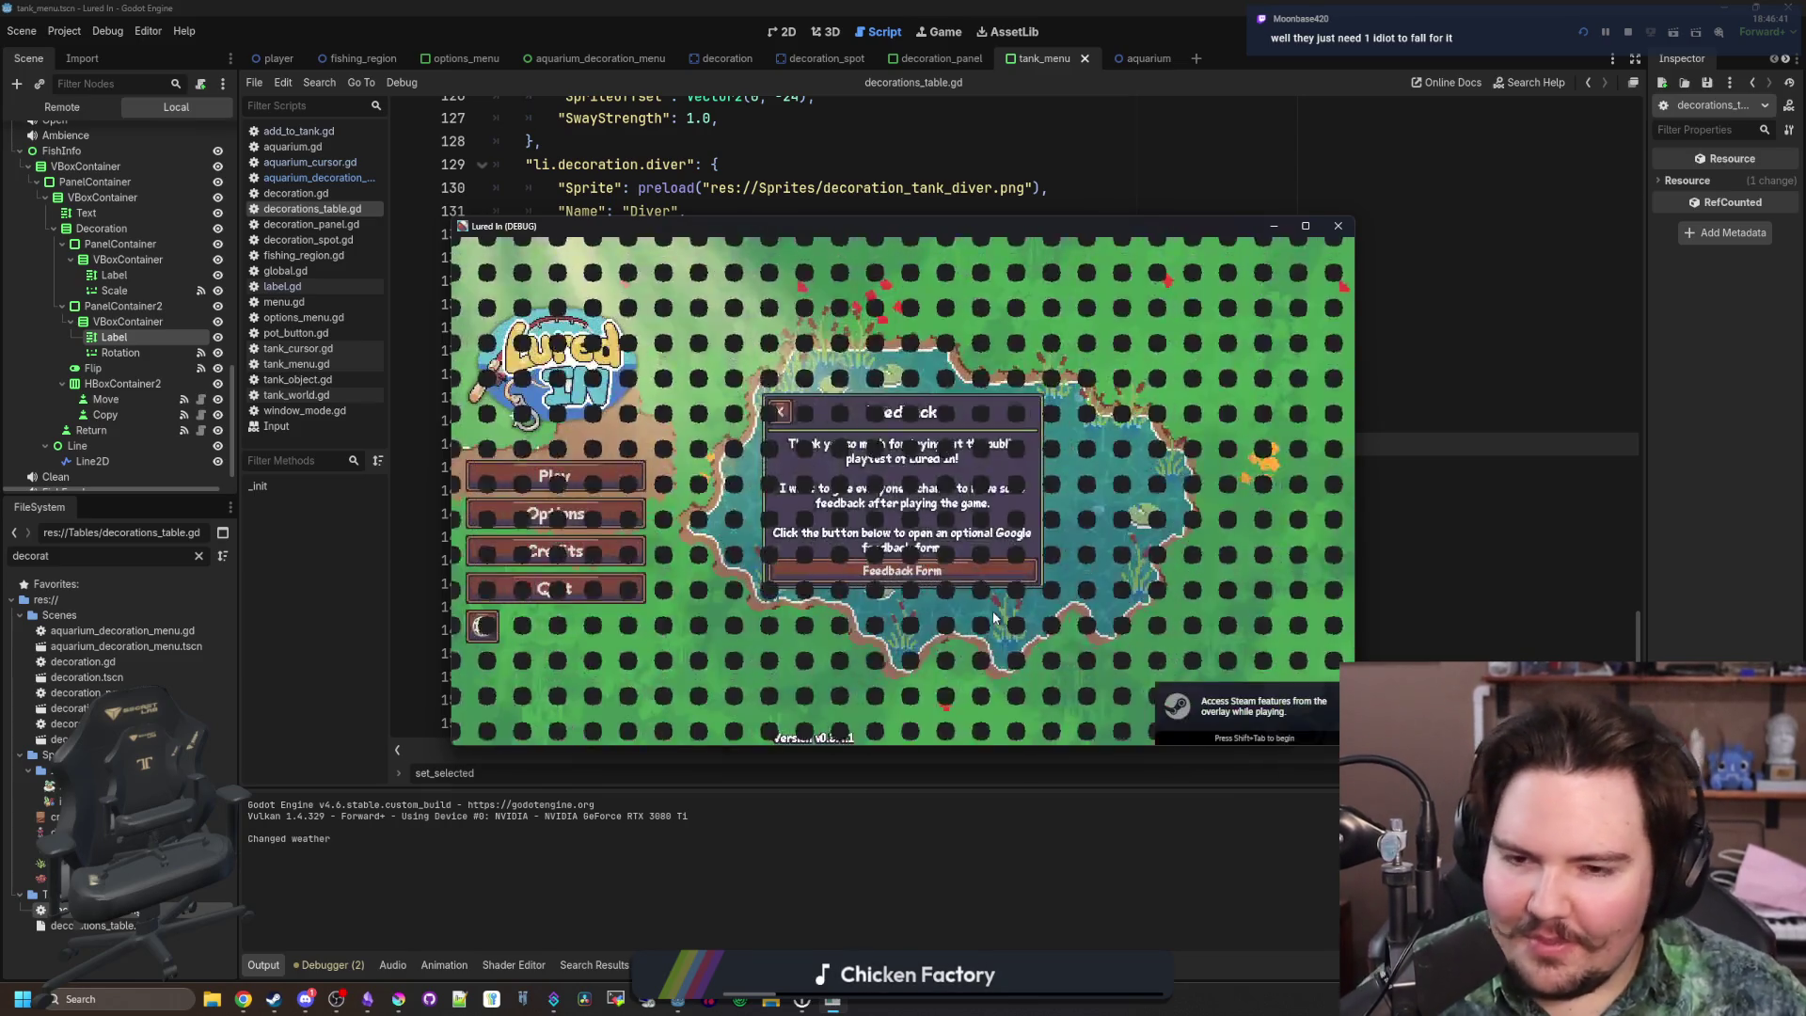
# Start the game full-screen, open Fish Tank 3, and scrub algae off its glass with the sponge
pyautogui.click(993, 618)
pyautogui.click(1295, 224)
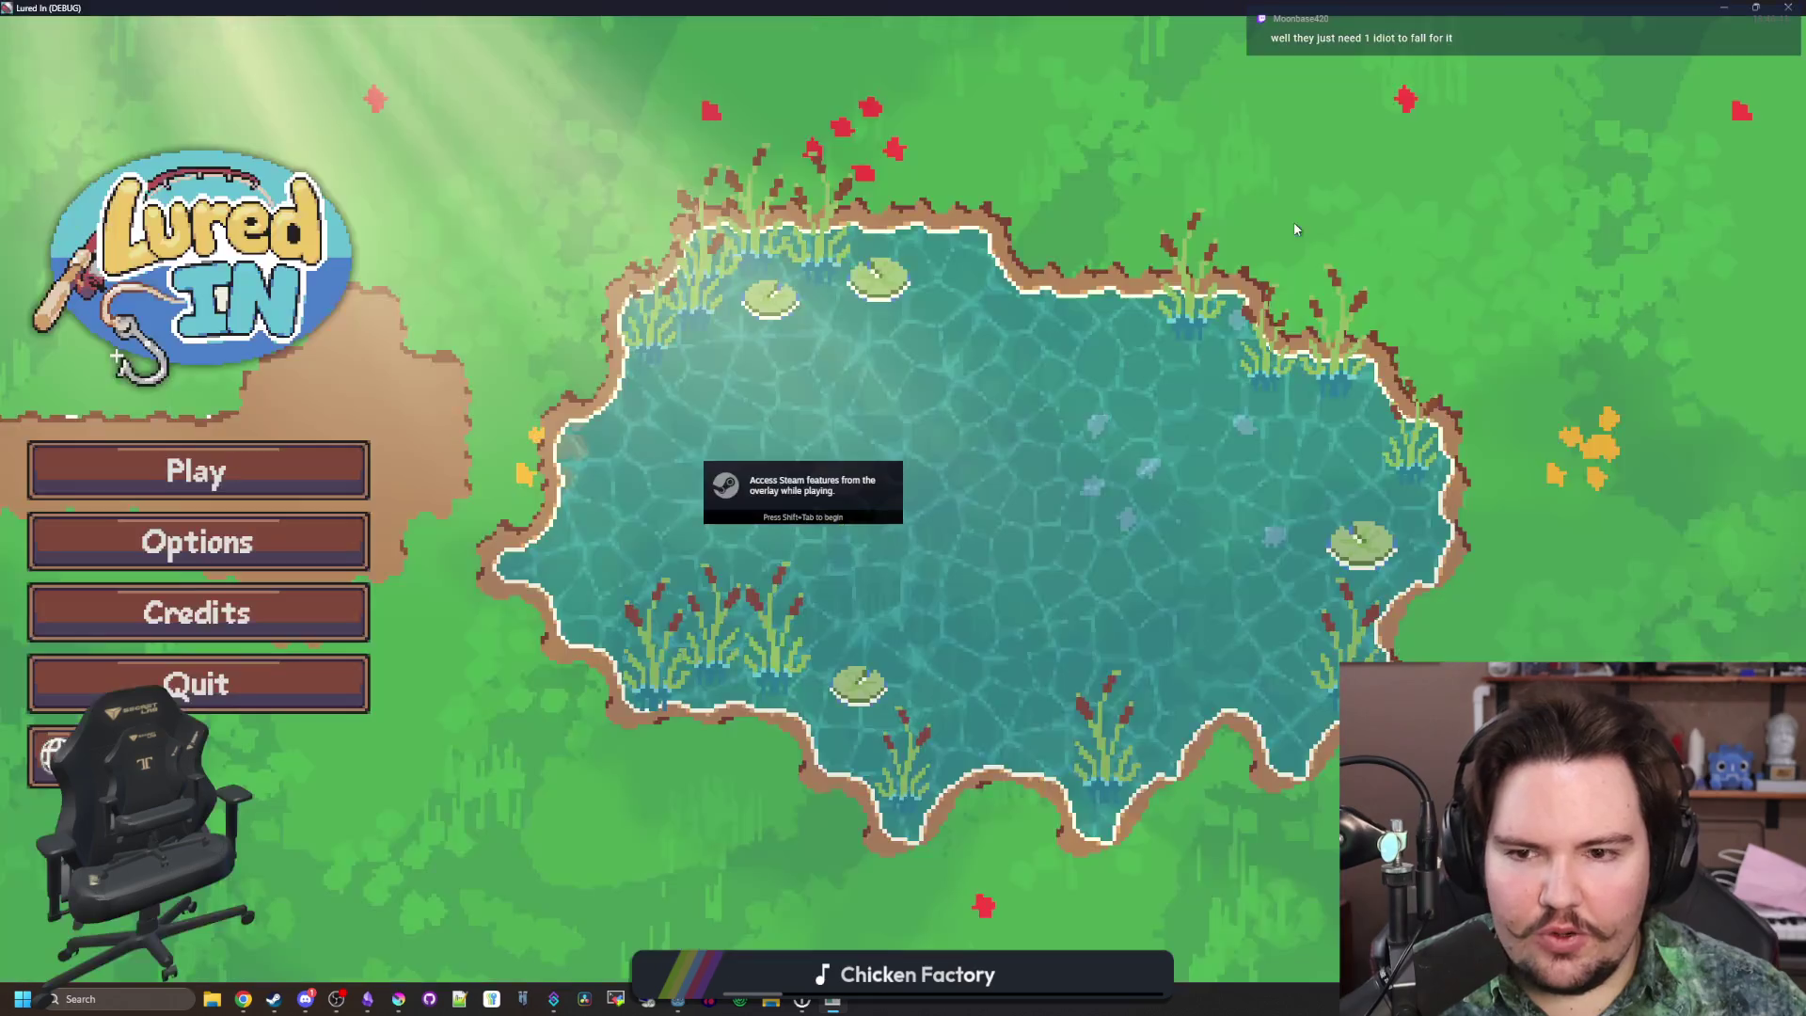
pyautogui.click(181, 482)
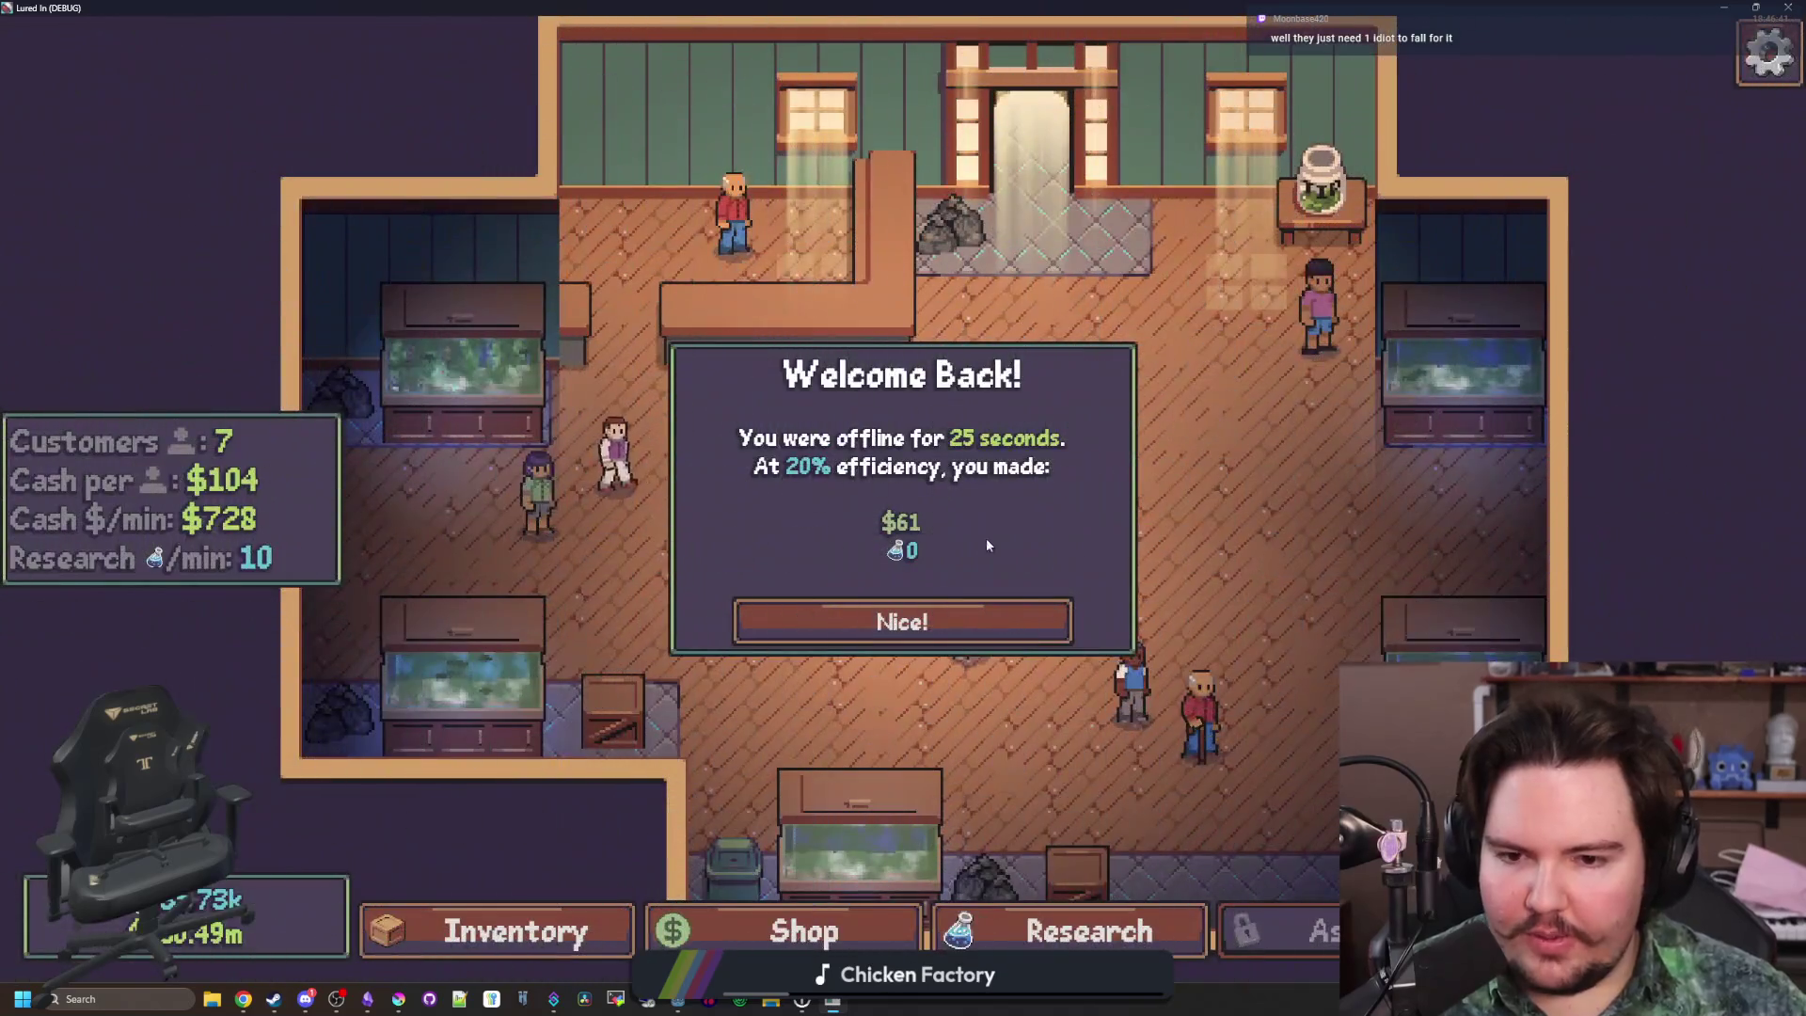
pyautogui.click(903, 616)
pyautogui.click(504, 621)
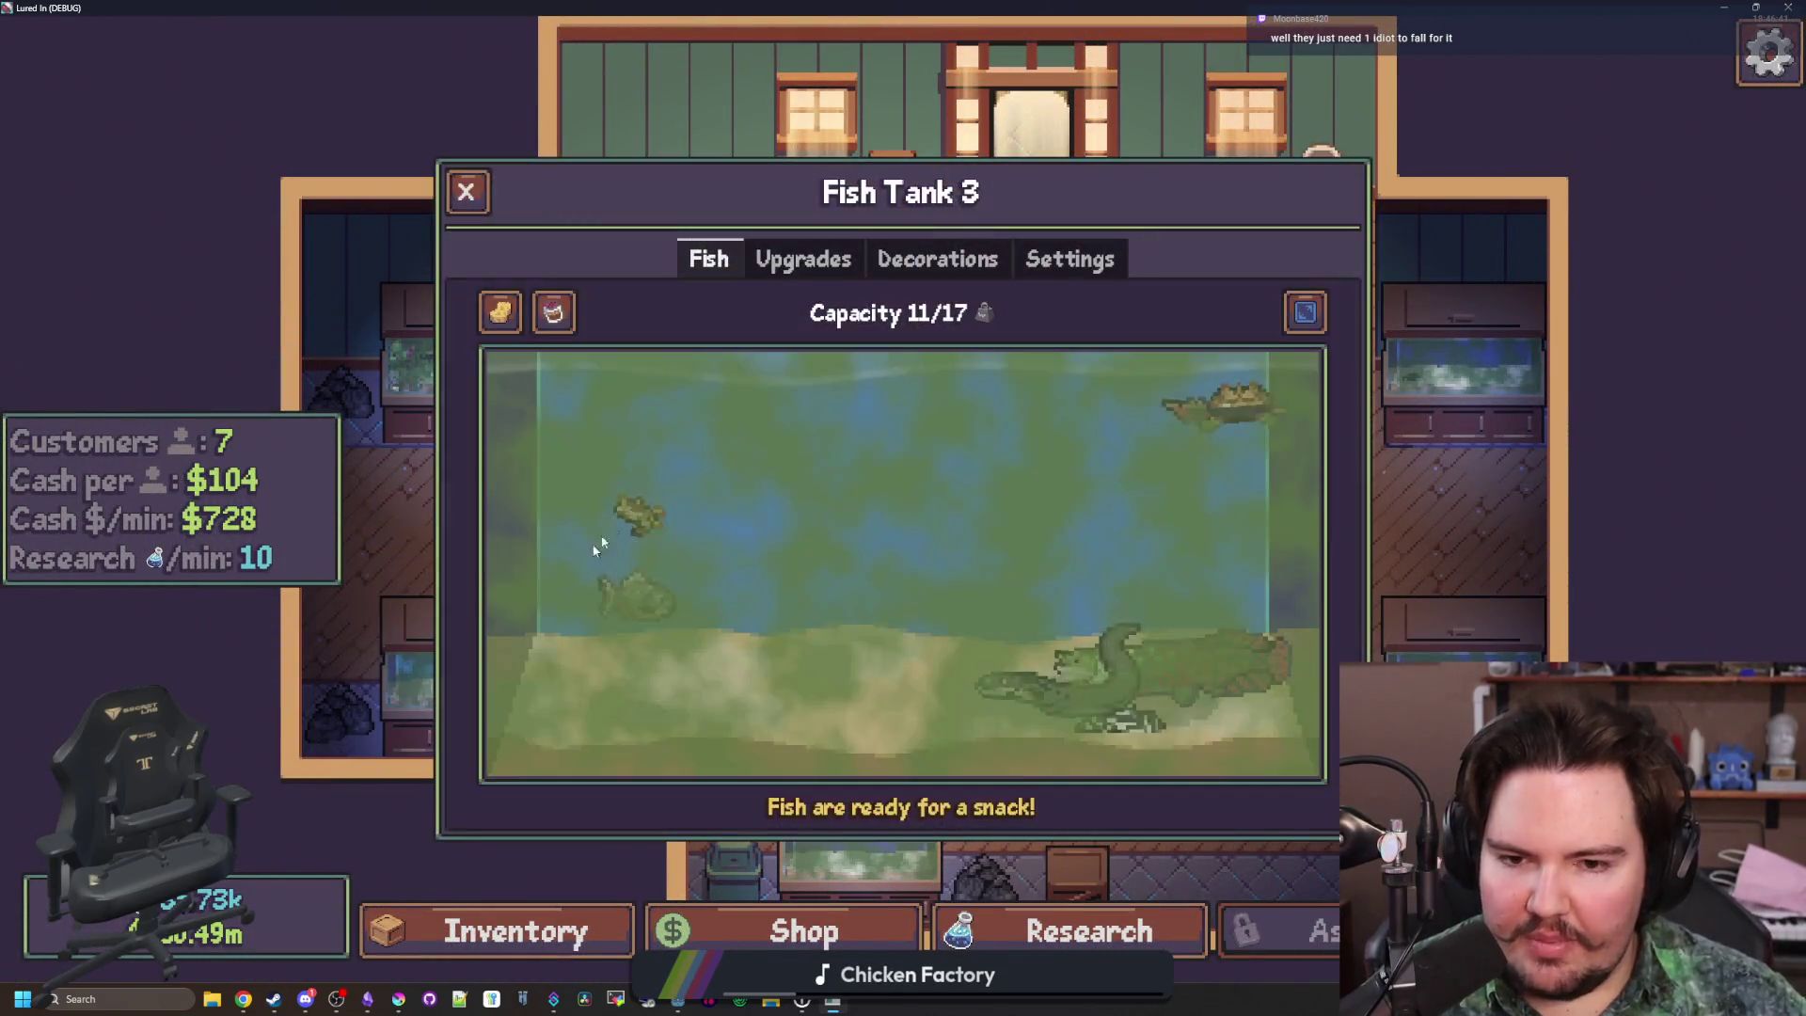
pyautogui.click(499, 311)
pyautogui.moveTo(565, 385)
pyautogui.mouseDown()
pyautogui.moveTo(1347, 457)
pyautogui.moveTo(1472, 491)
pyautogui.moveTo(363, 596)
pyautogui.moveTo(524, 758)
pyautogui.moveTo(1072, 687)
pyautogui.moveTo(979, 725)
pyautogui.moveTo(492, 657)
pyautogui.mouseUp()
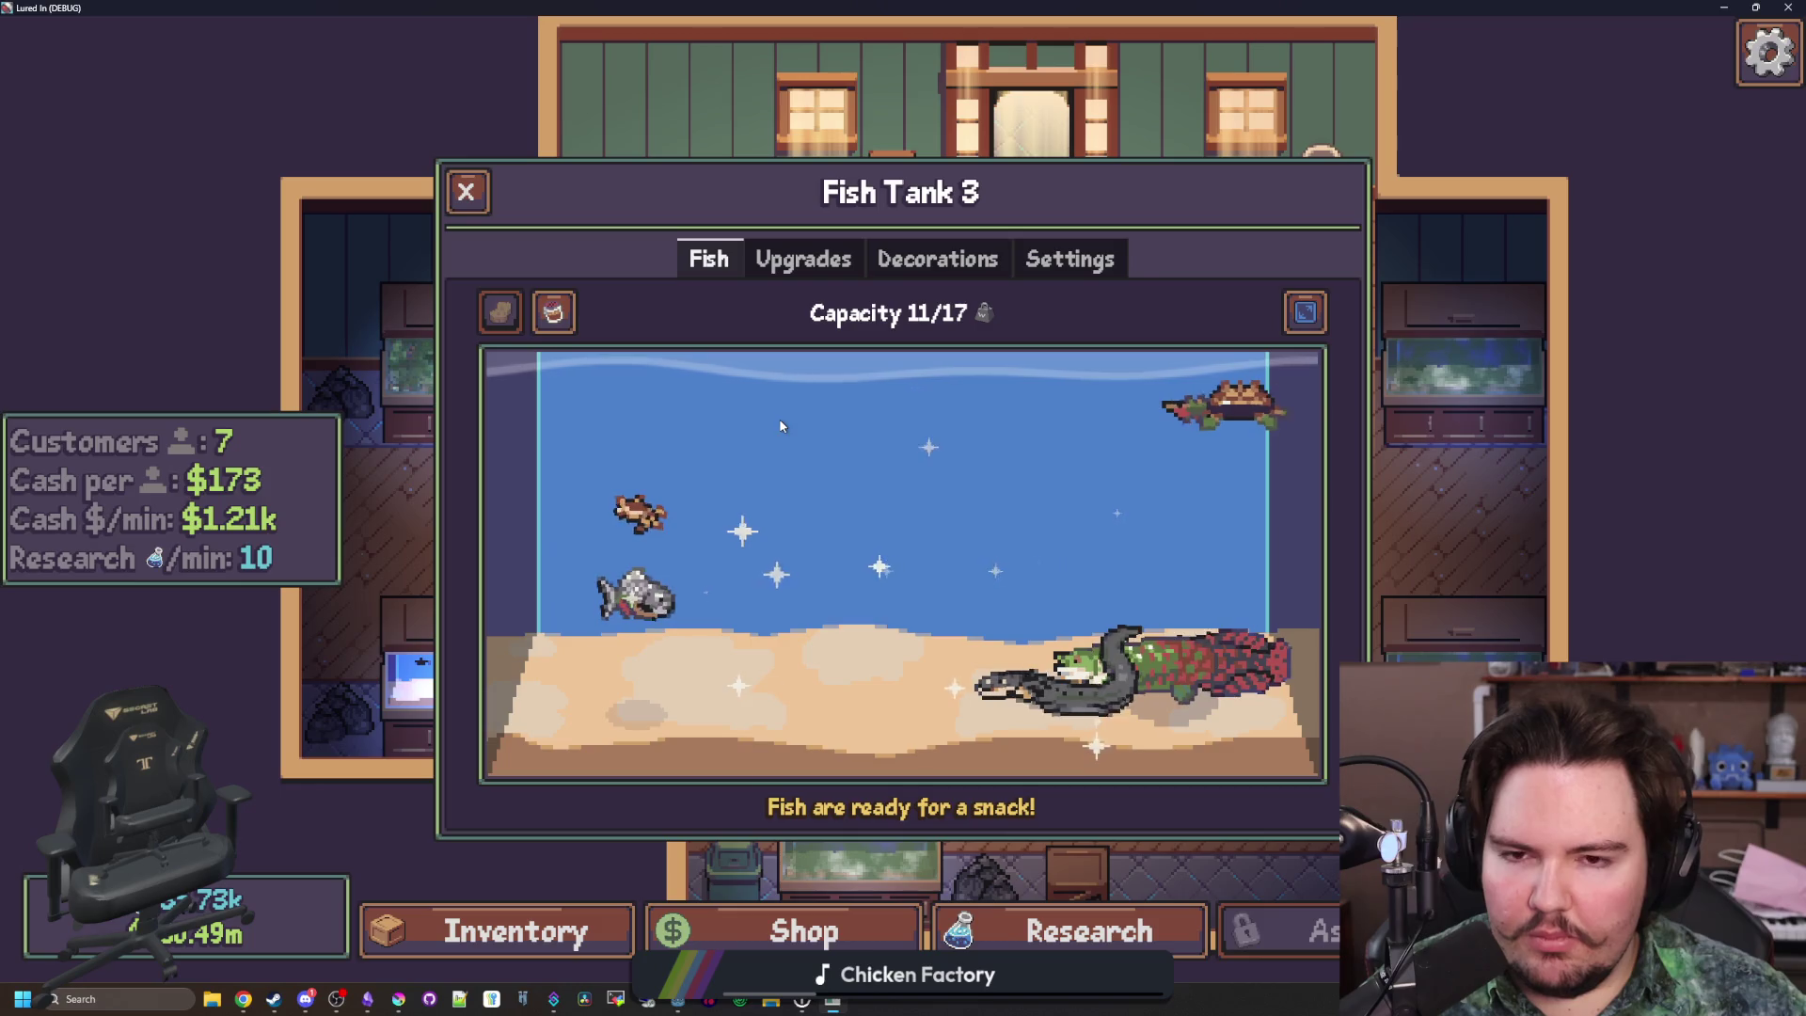
# Buy a Large Rock for $5k from Decorations, place it in the tank, and minimize the game
pyautogui.click(926, 264)
pyautogui.scroll(-2, 946, 519)
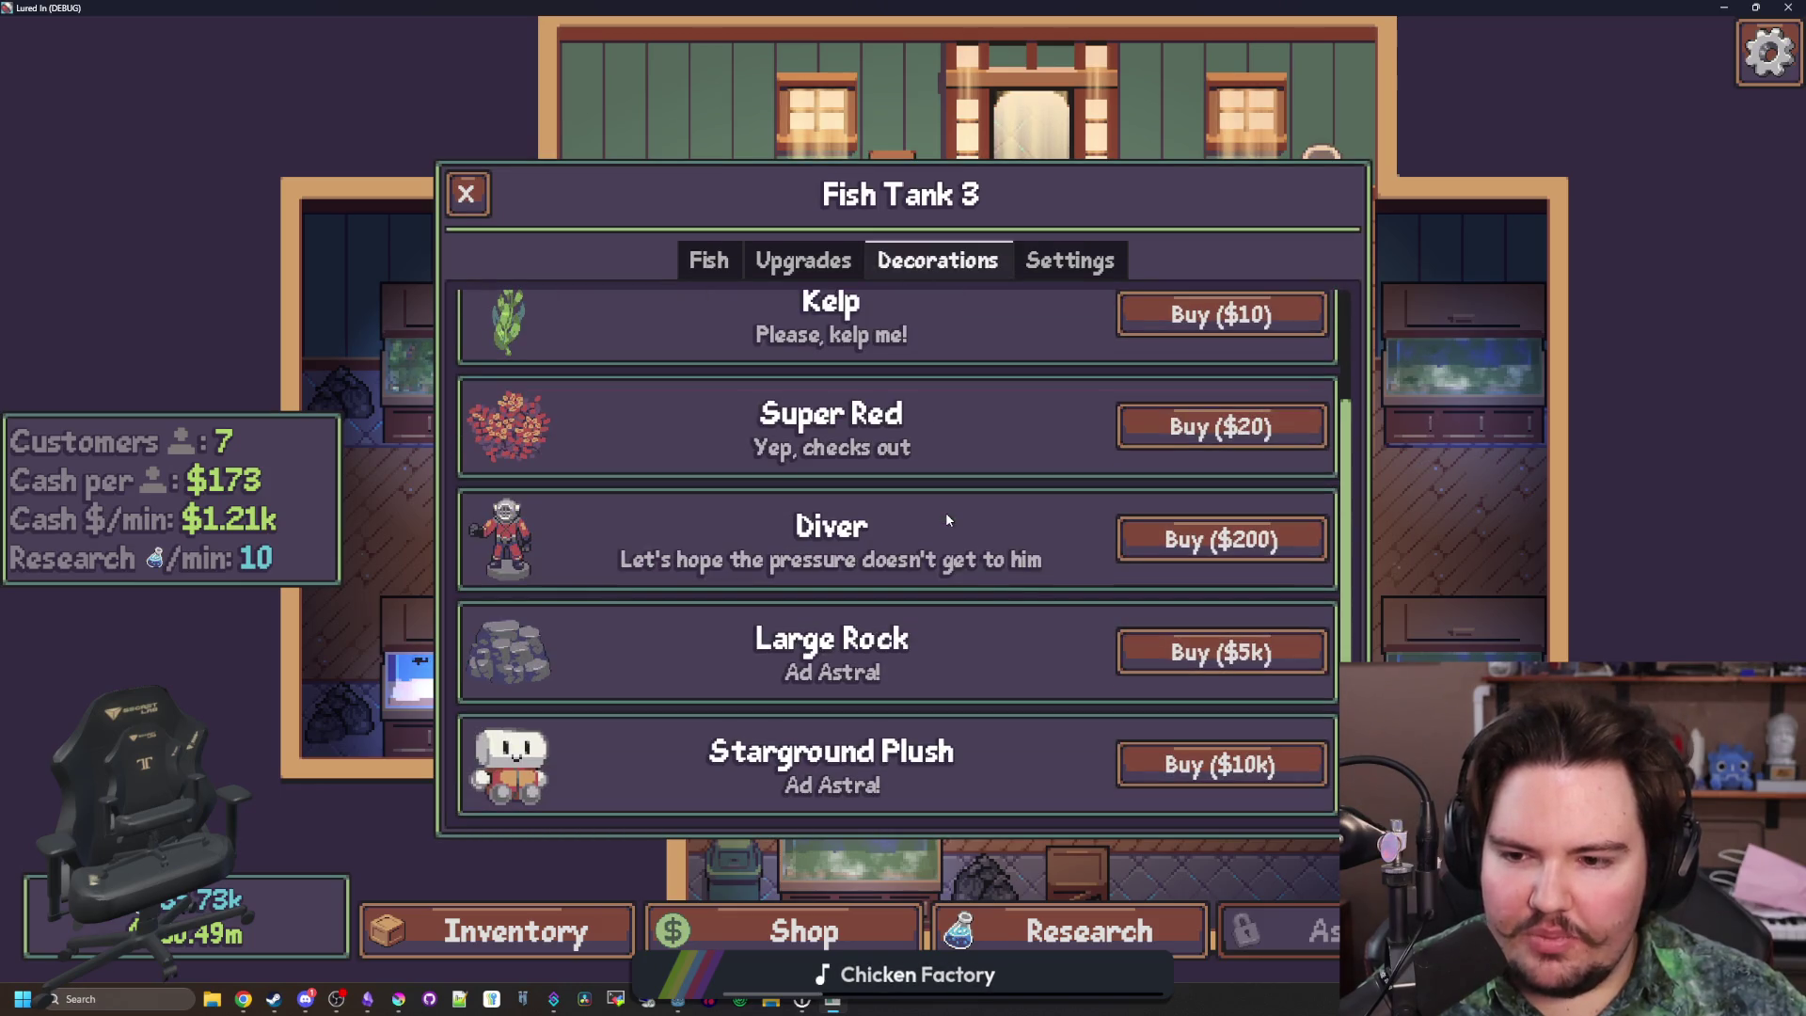
pyautogui.click(1200, 656)
pyautogui.click(827, 750)
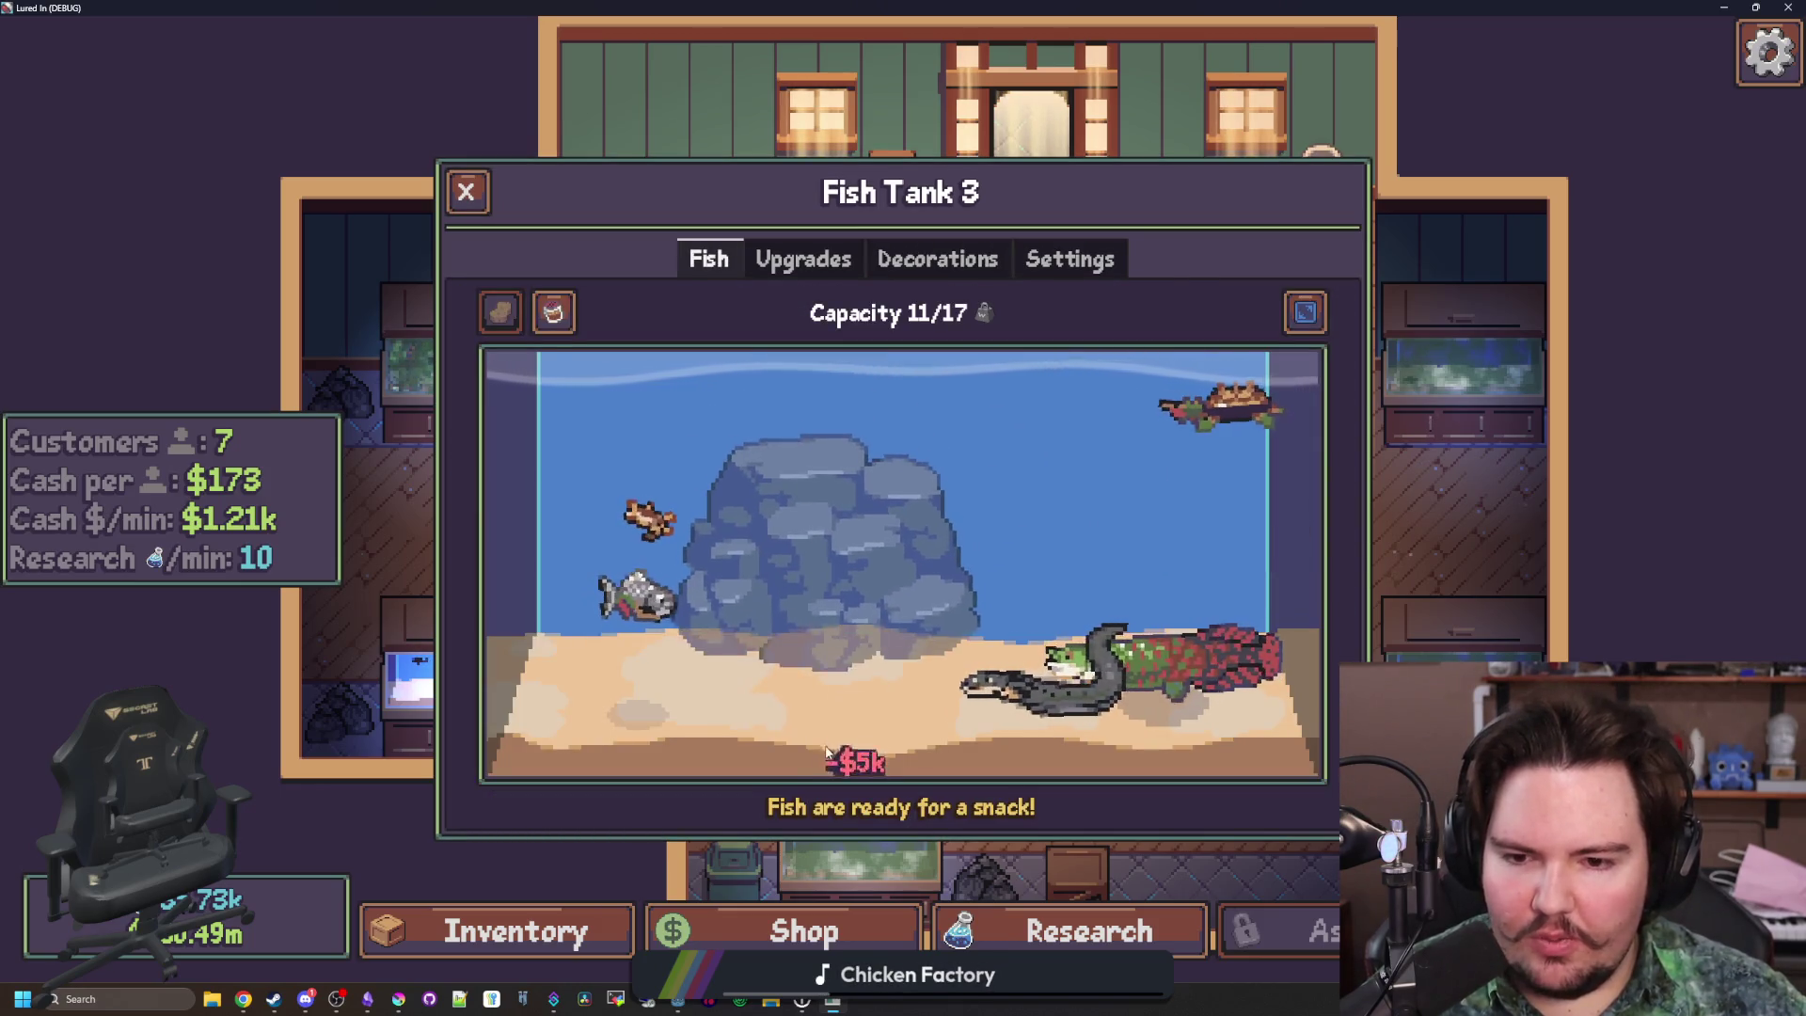
pyautogui.moveTo(871, 524); pyautogui.dragTo(985, 7)
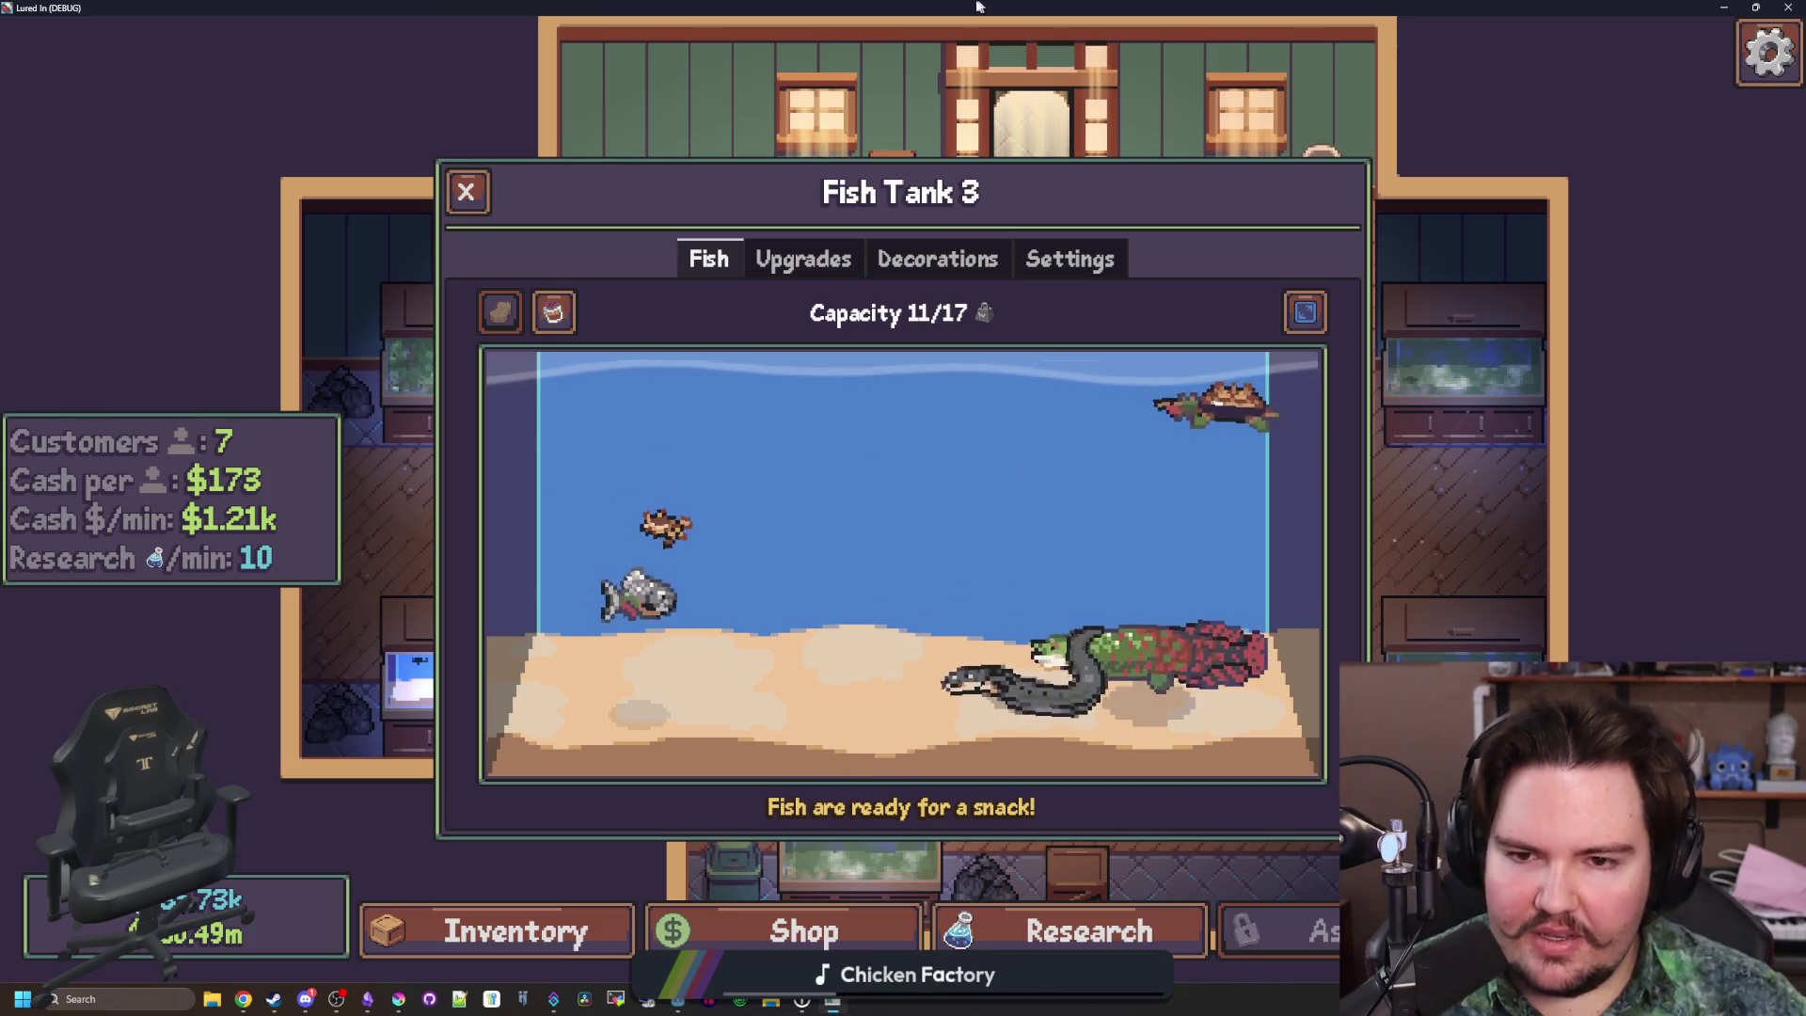
pyautogui.click(1723, 7)
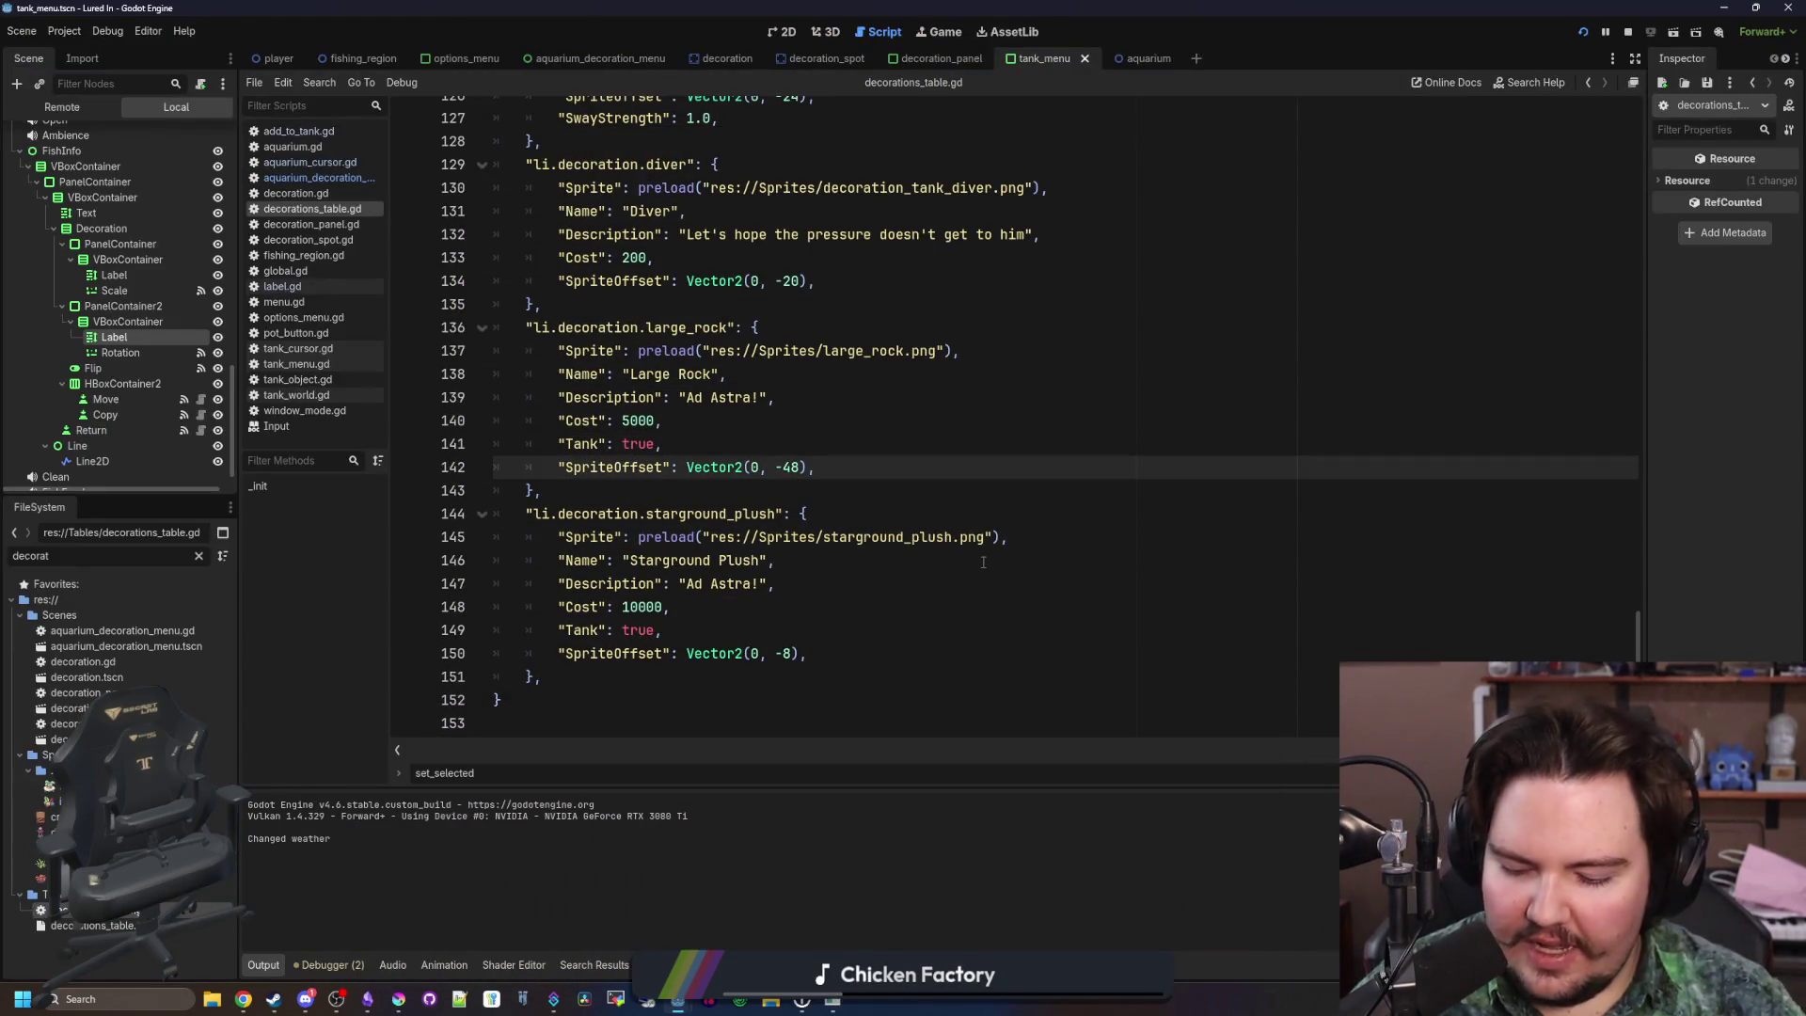
# Set large_rock's SpriteOffset to Vector2(0, -24) and relaunch the game full-screen
pyautogui.press('Up')
pyautogui.press('Up')
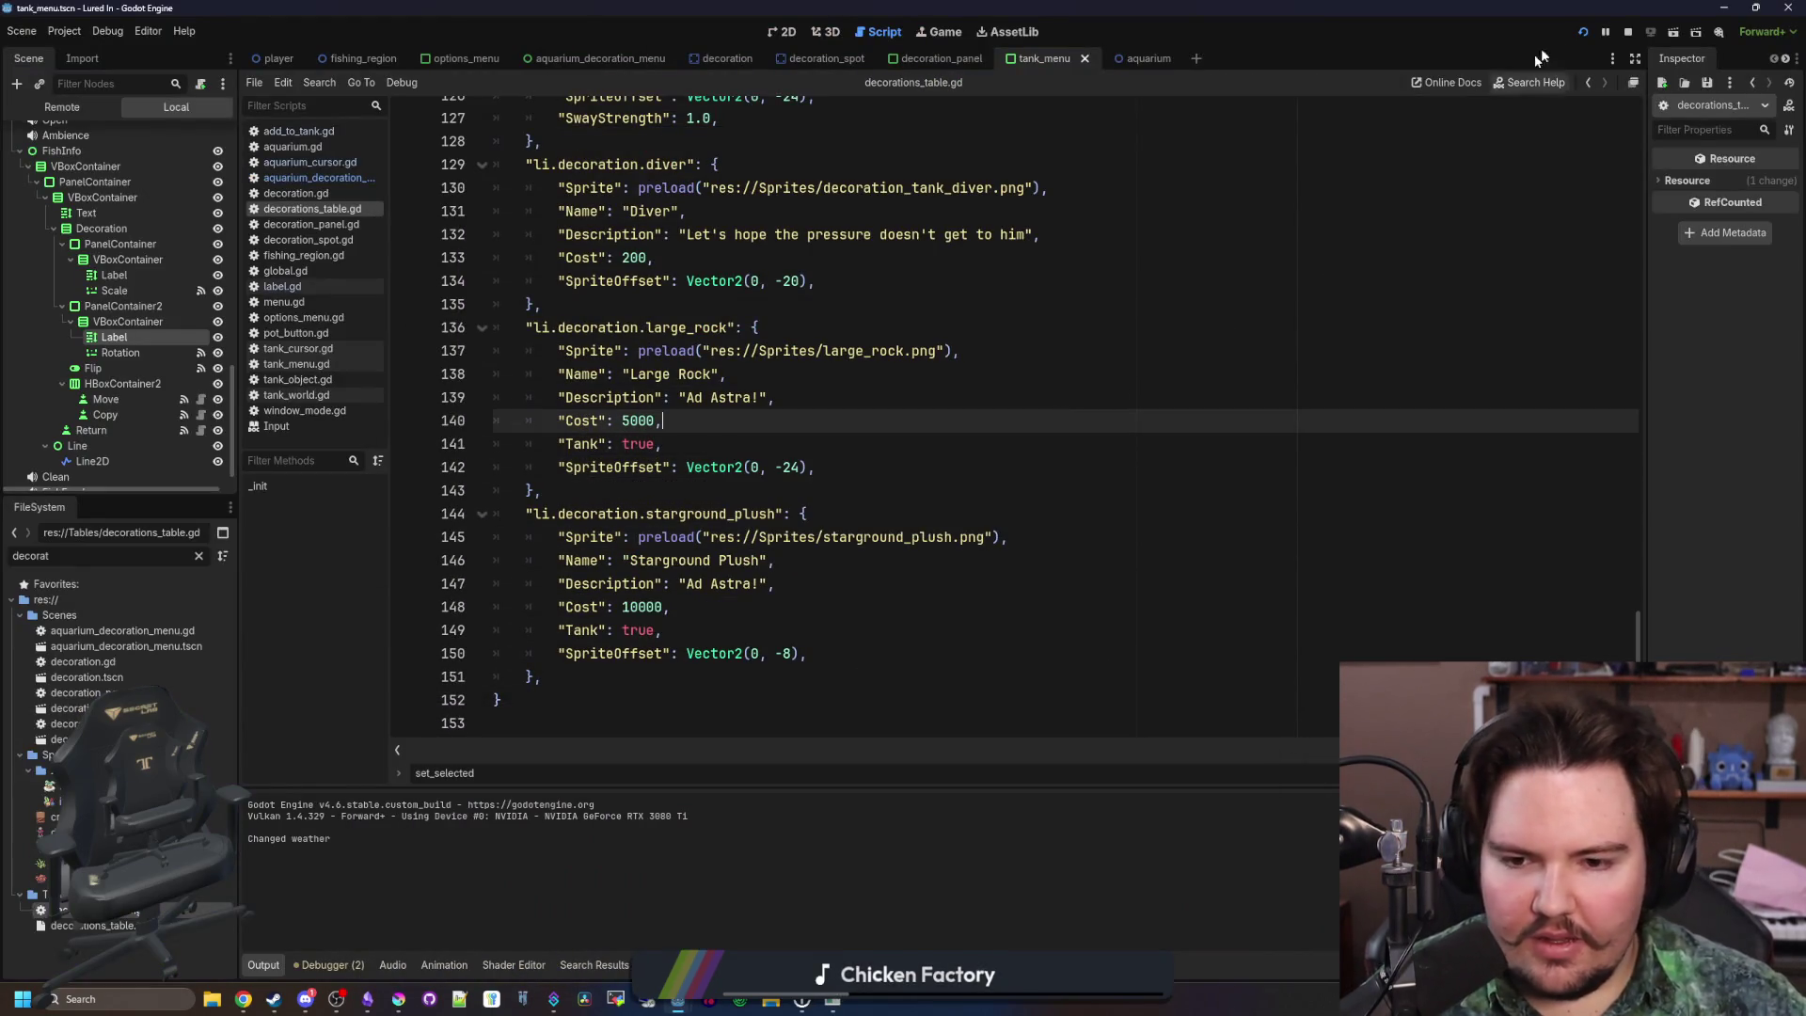
pyautogui.click(1586, 32)
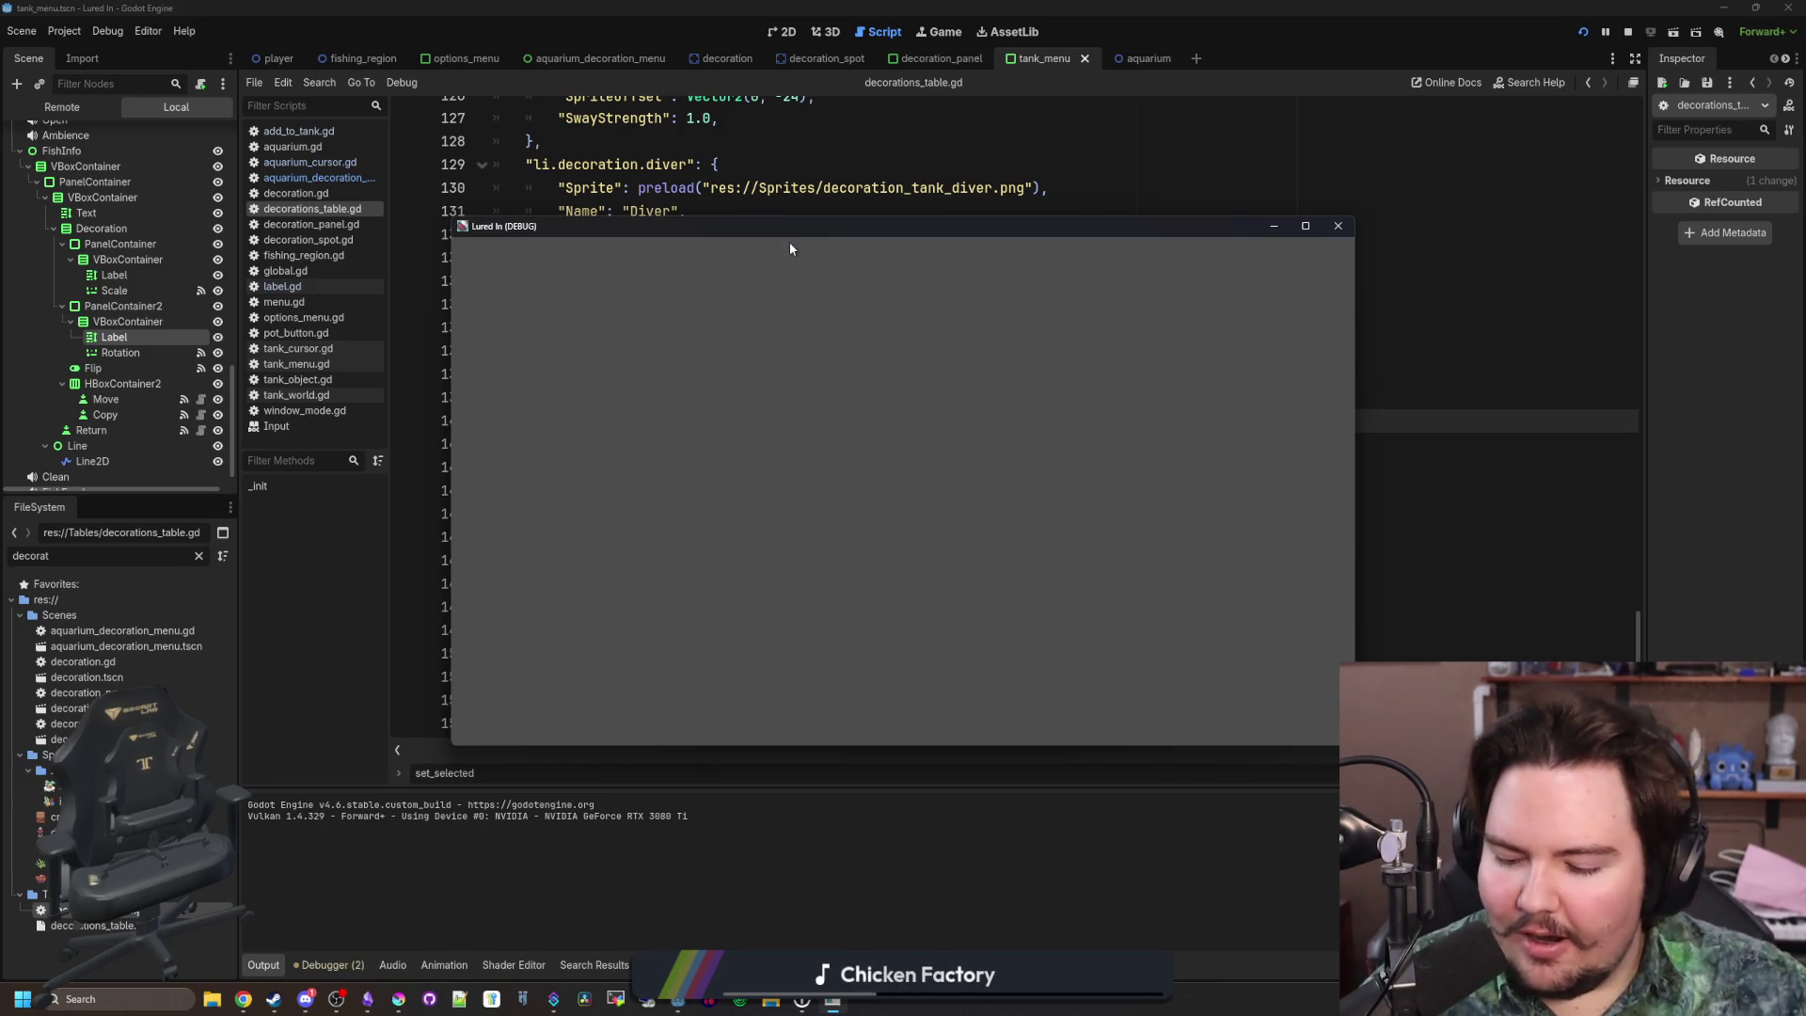
pyautogui.click(1308, 227)
# Start the game, open Fish Tank 3, and buy and place a first Large Rock for $5k
pyautogui.click(669, 342)
pyautogui.click(292, 471)
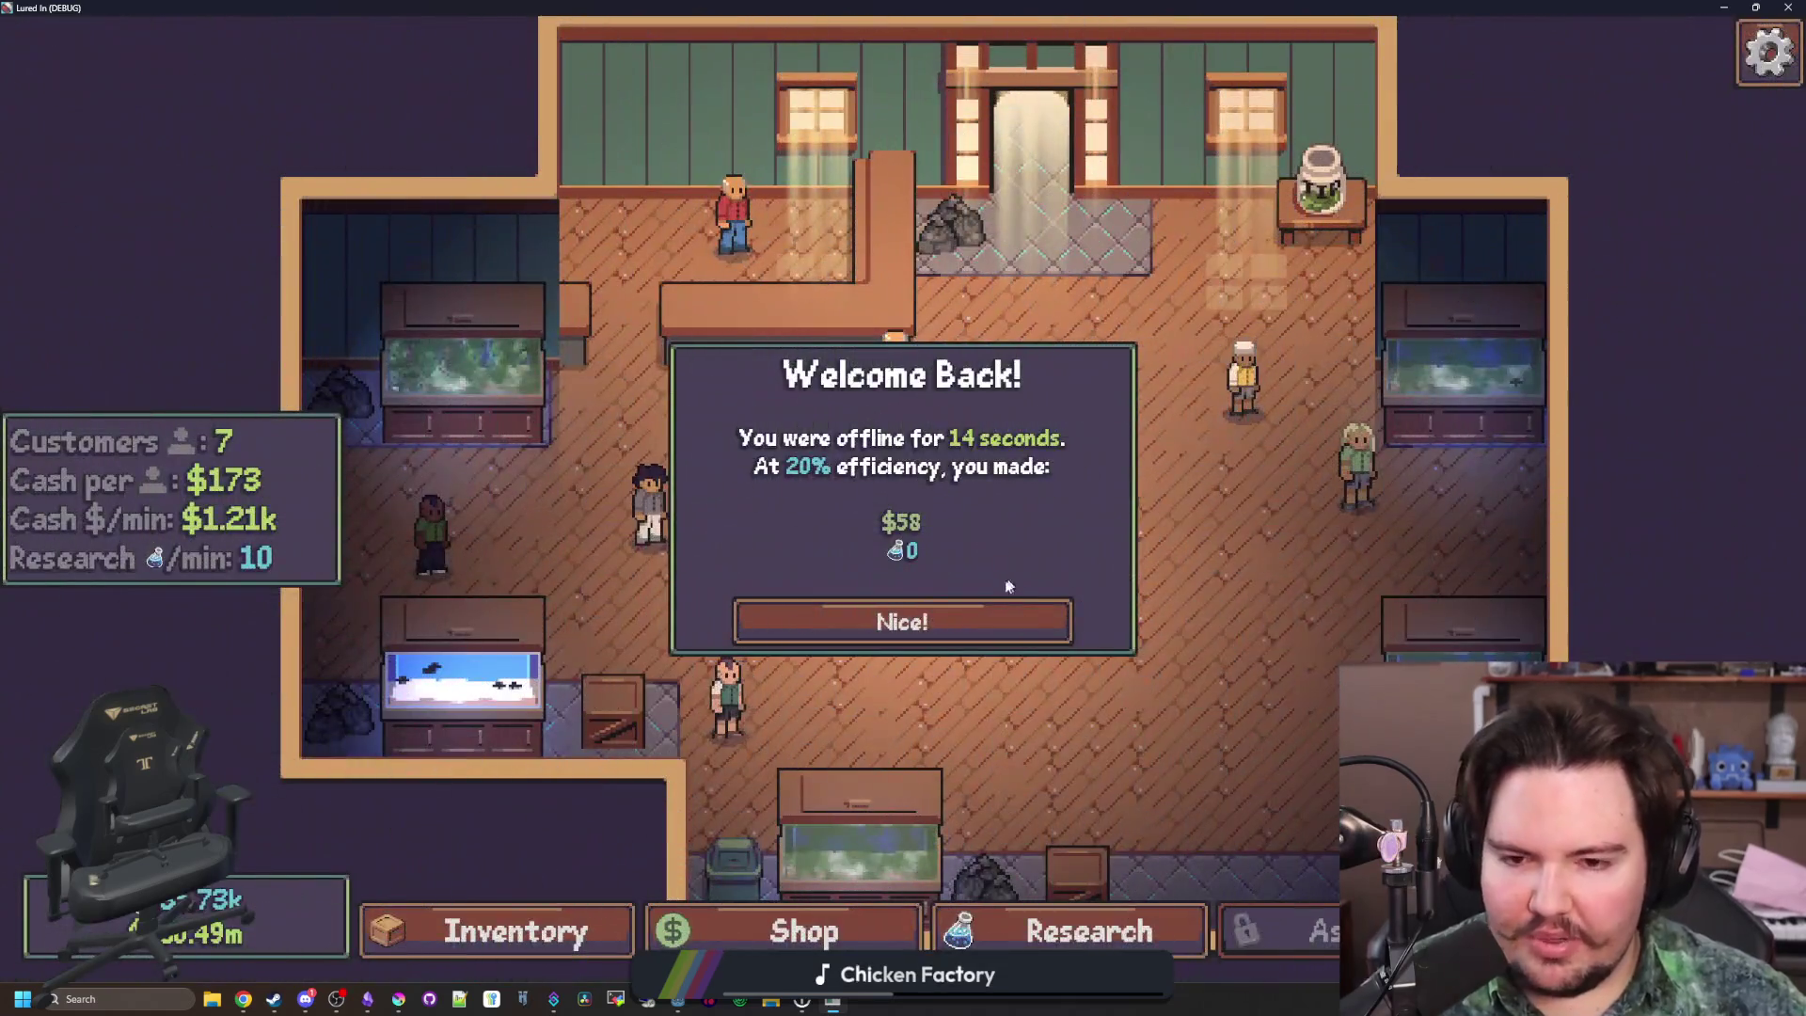
pyautogui.click(955, 616)
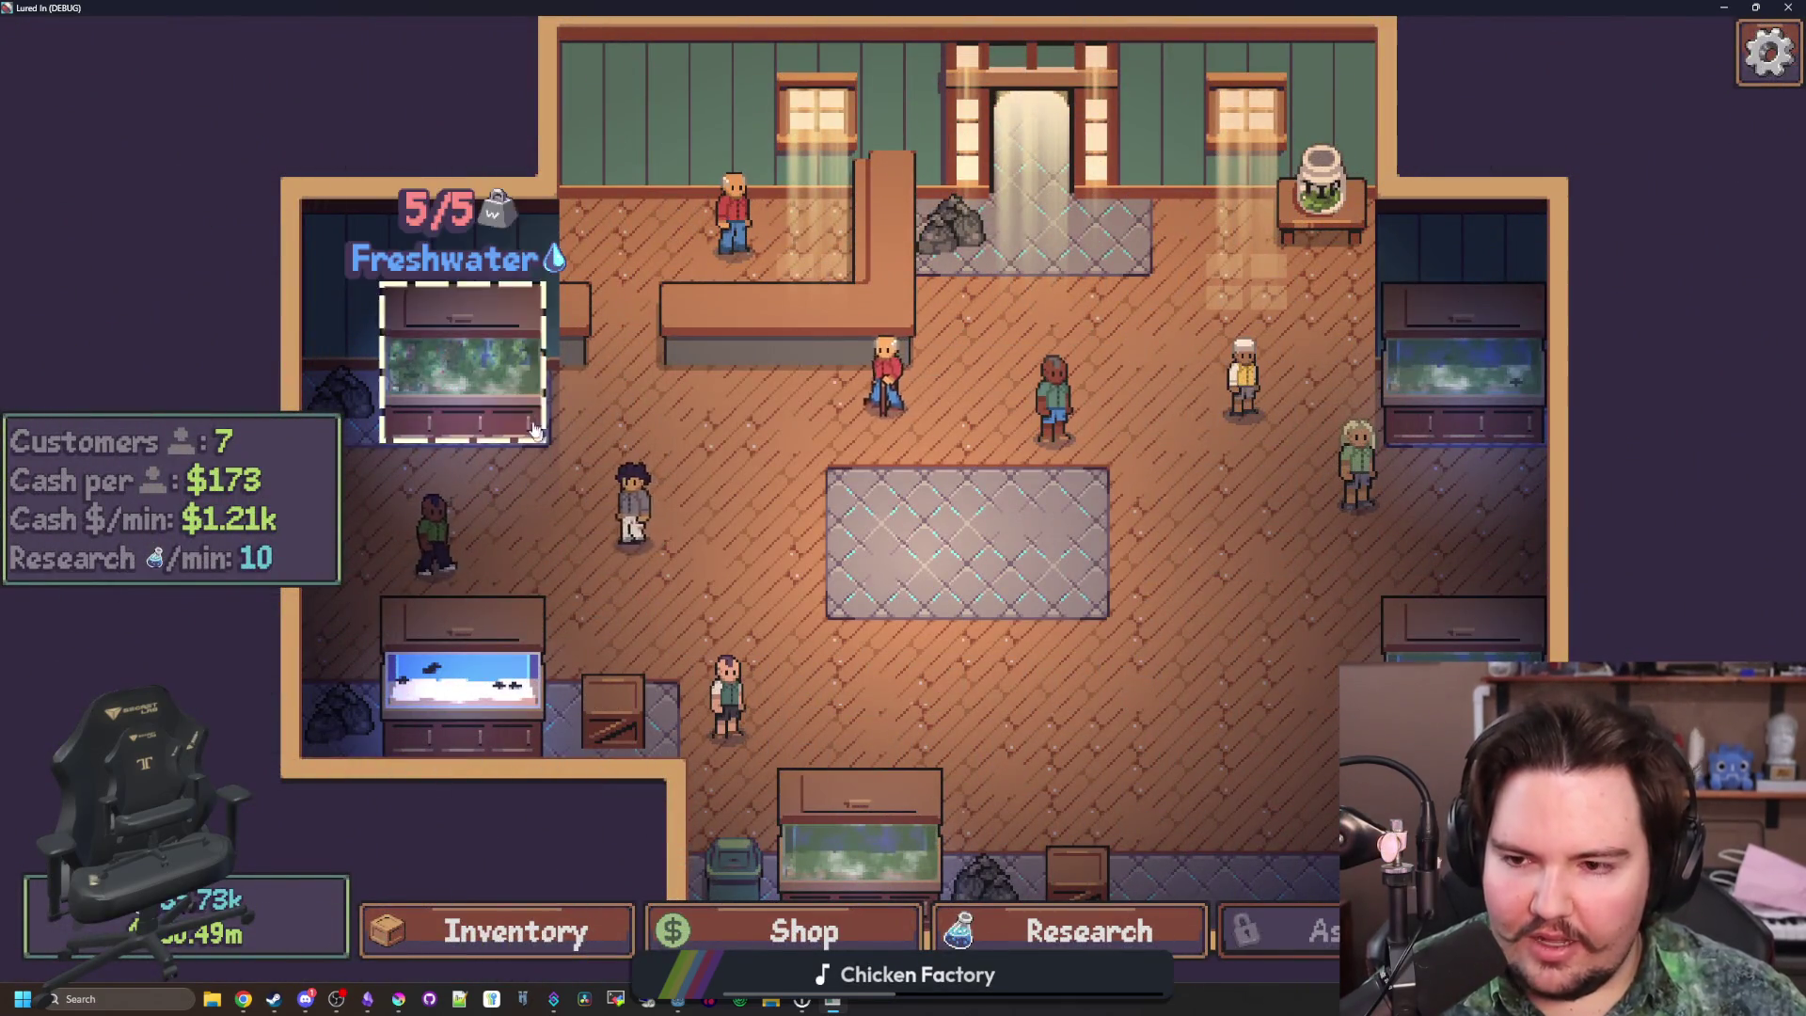
pyautogui.click(536, 419)
pyautogui.click(994, 272)
pyautogui.scroll(-2, 966, 613)
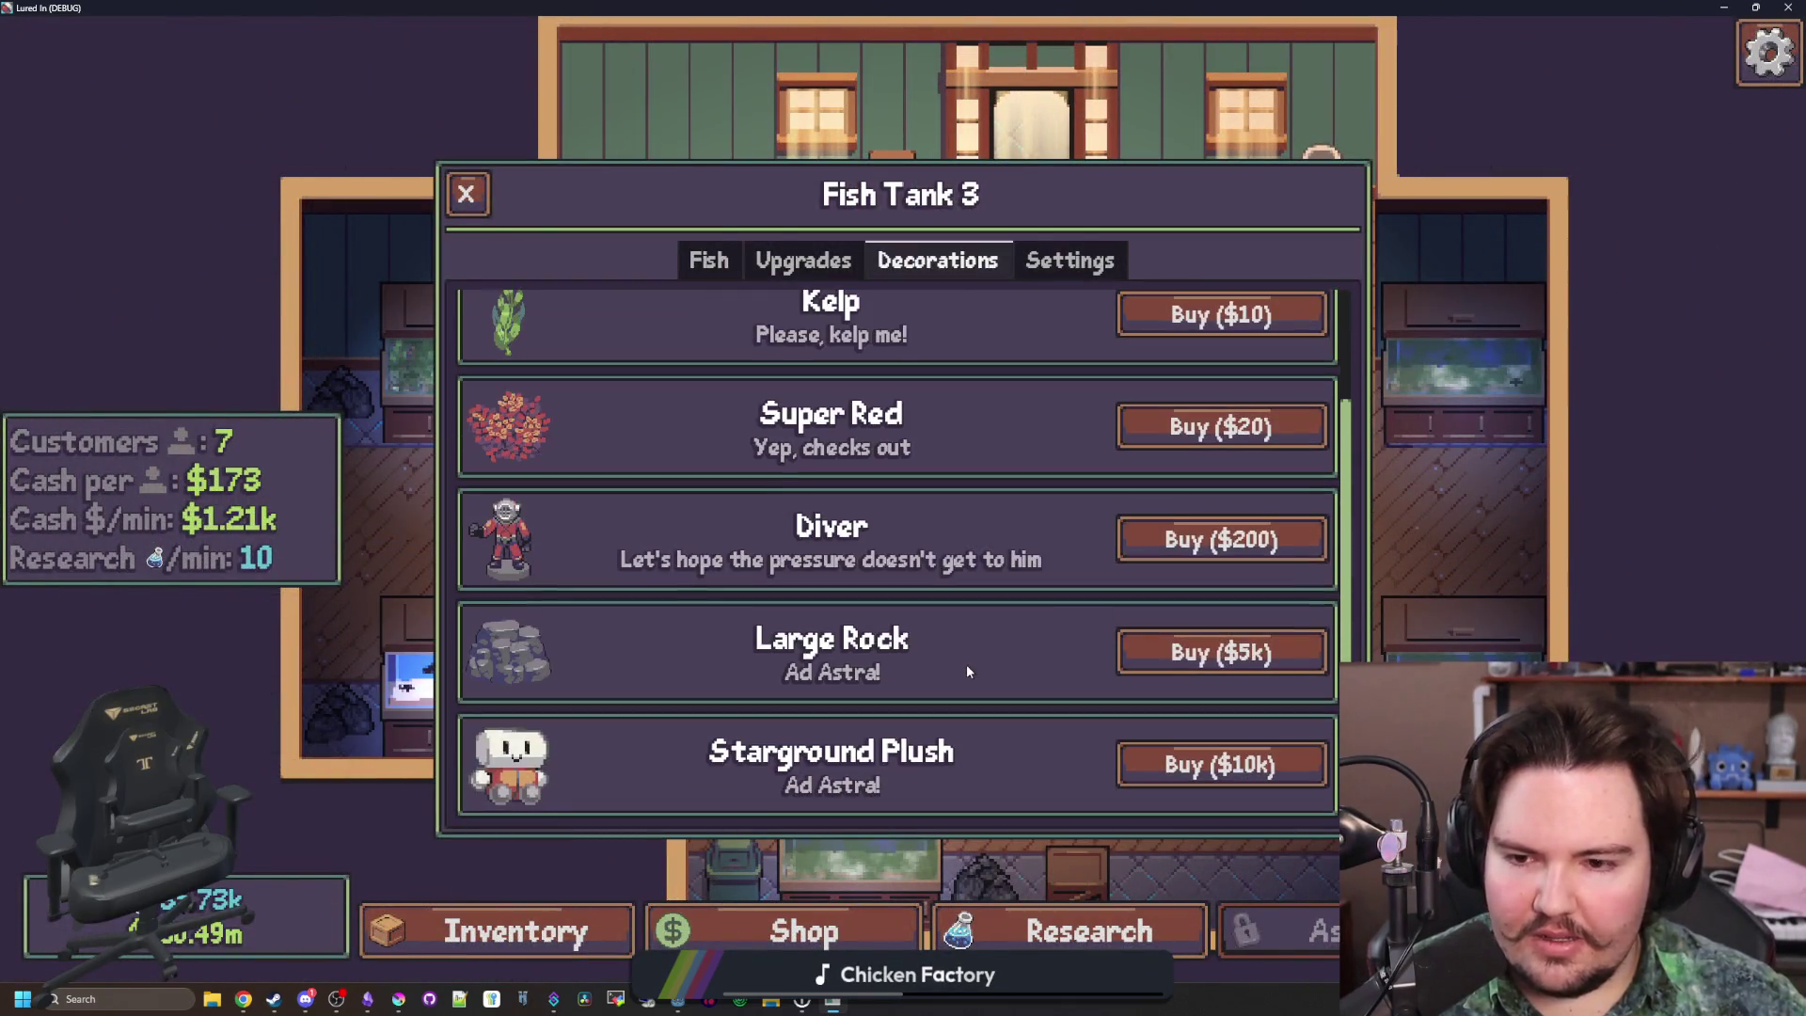
pyautogui.click(1221, 647)
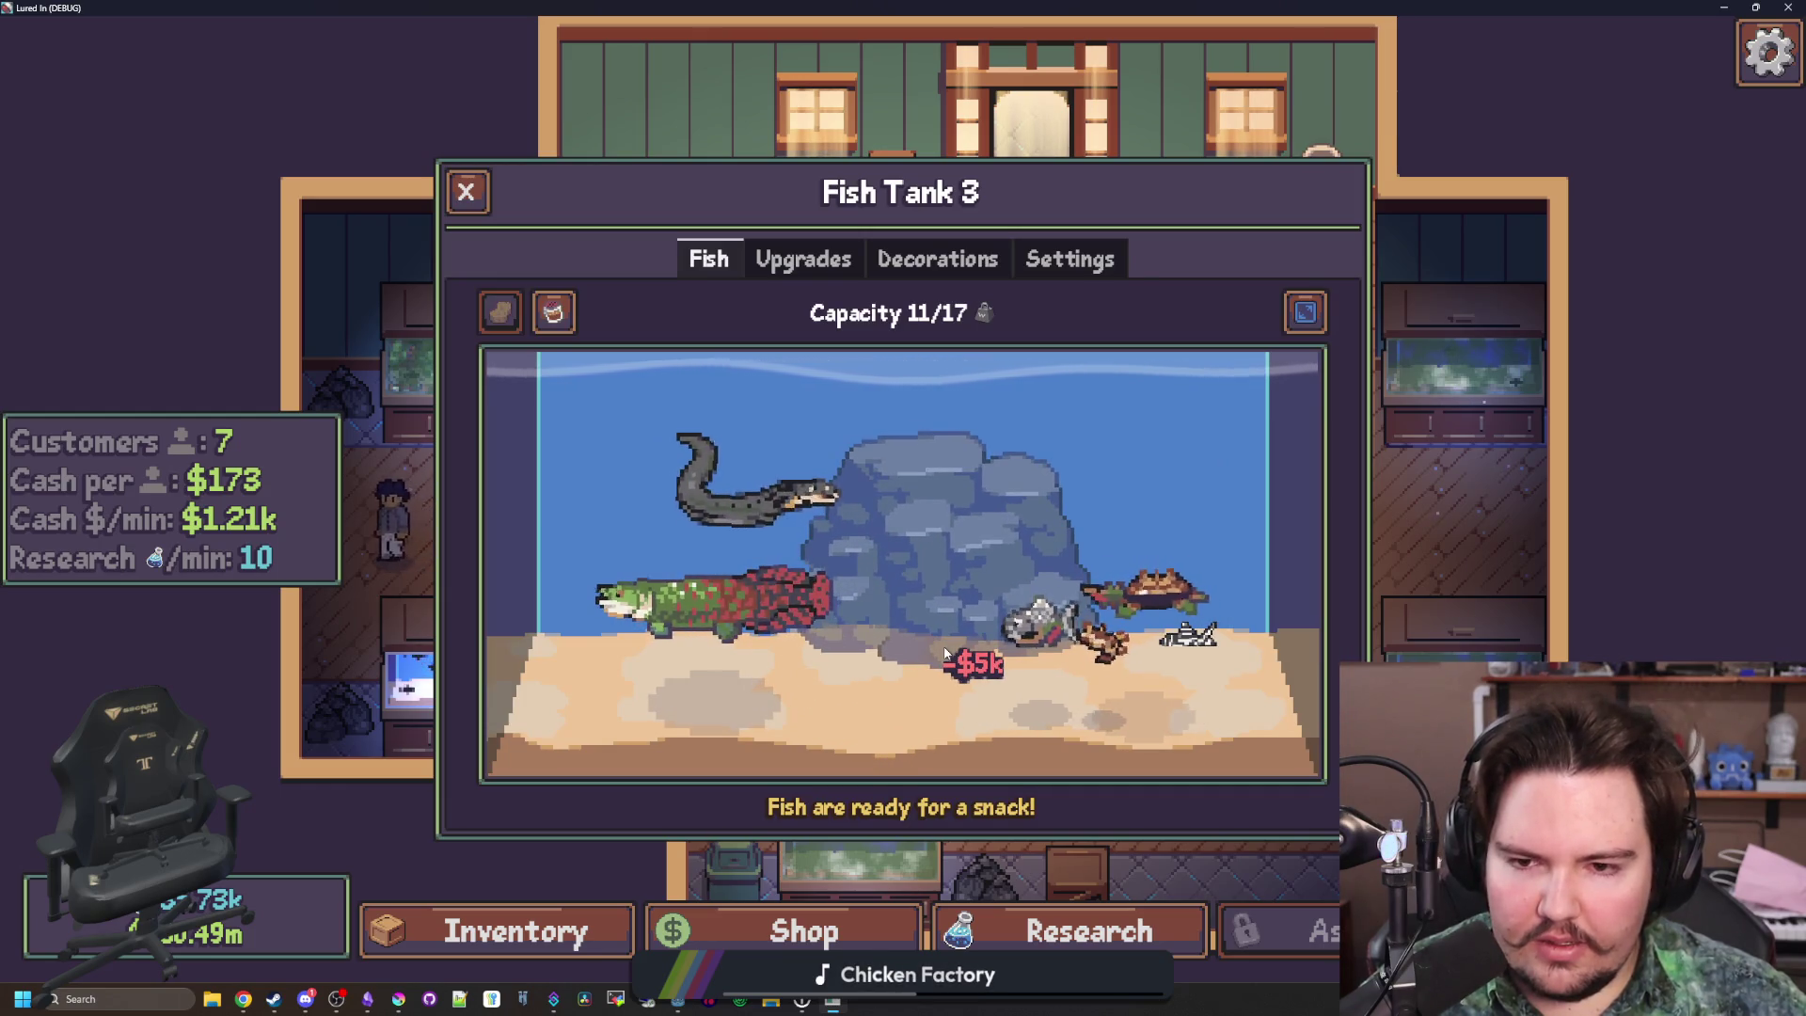
pyautogui.click(946, 652)
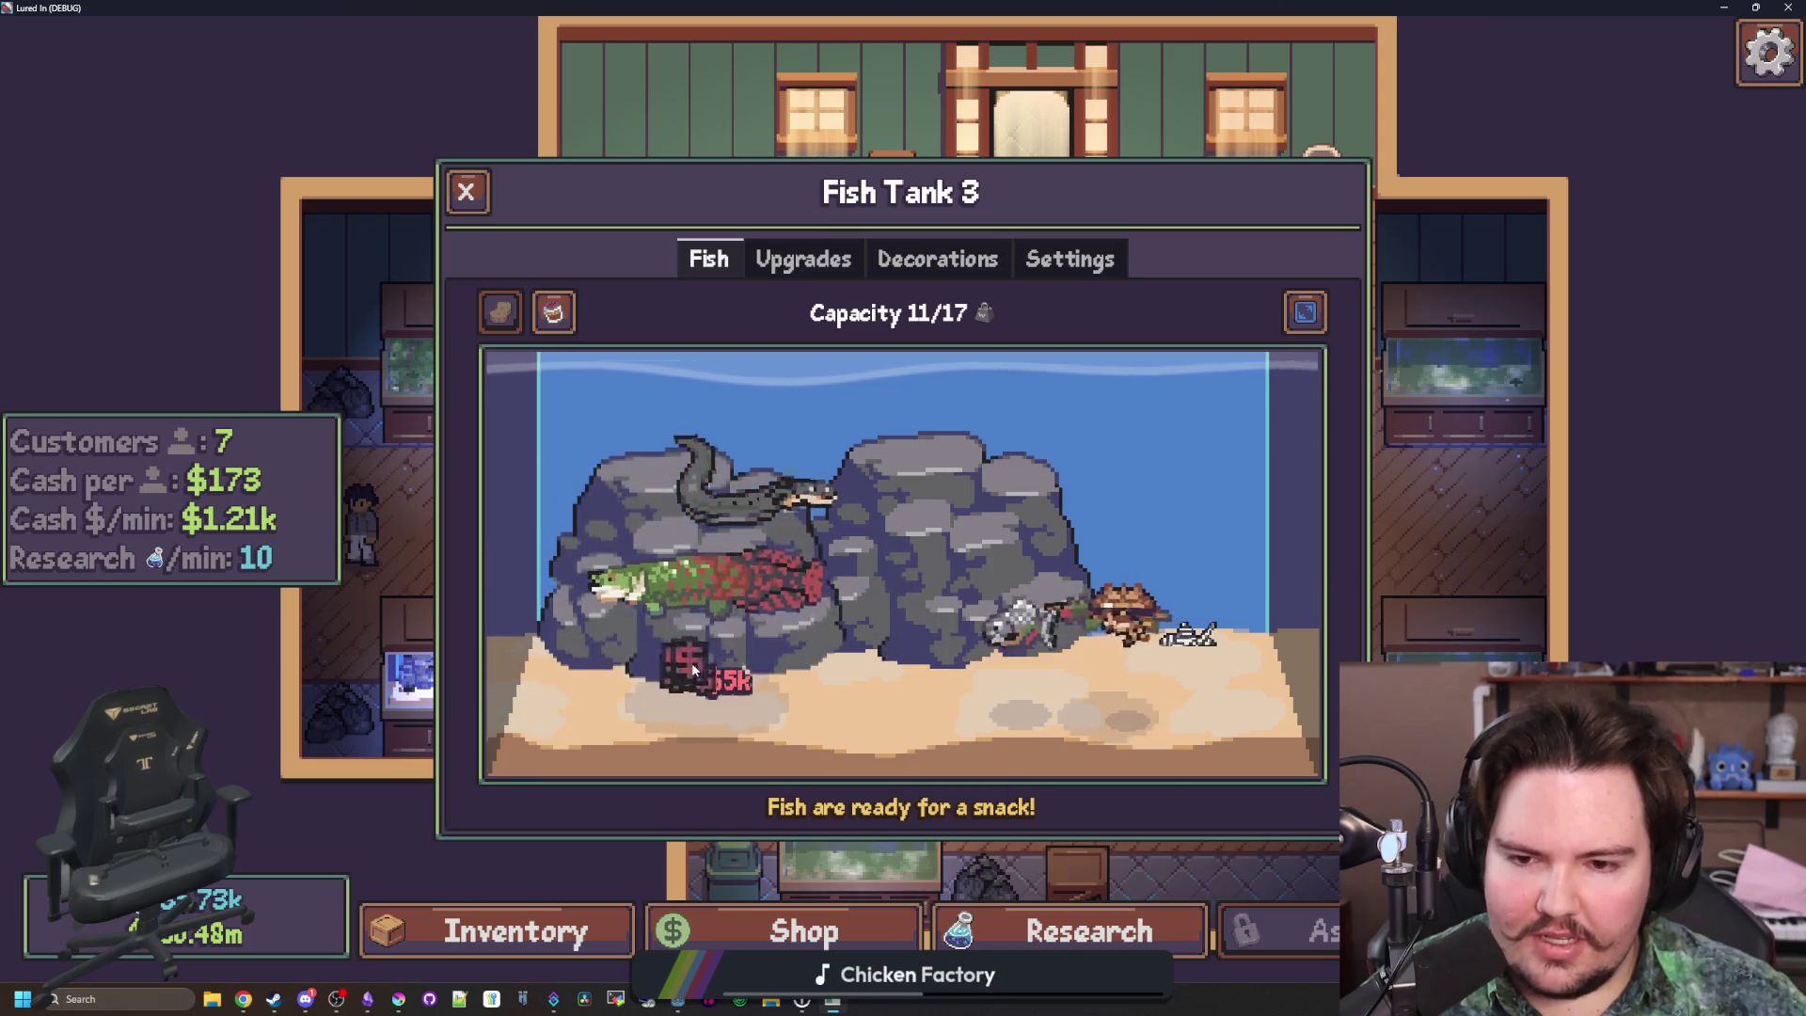
# Add a second Large Rock on the right, mirror it horizontally, reposition it, and shrink it
pyautogui.click(1194, 658)
pyautogui.click(1226, 593)
pyautogui.click(1225, 592)
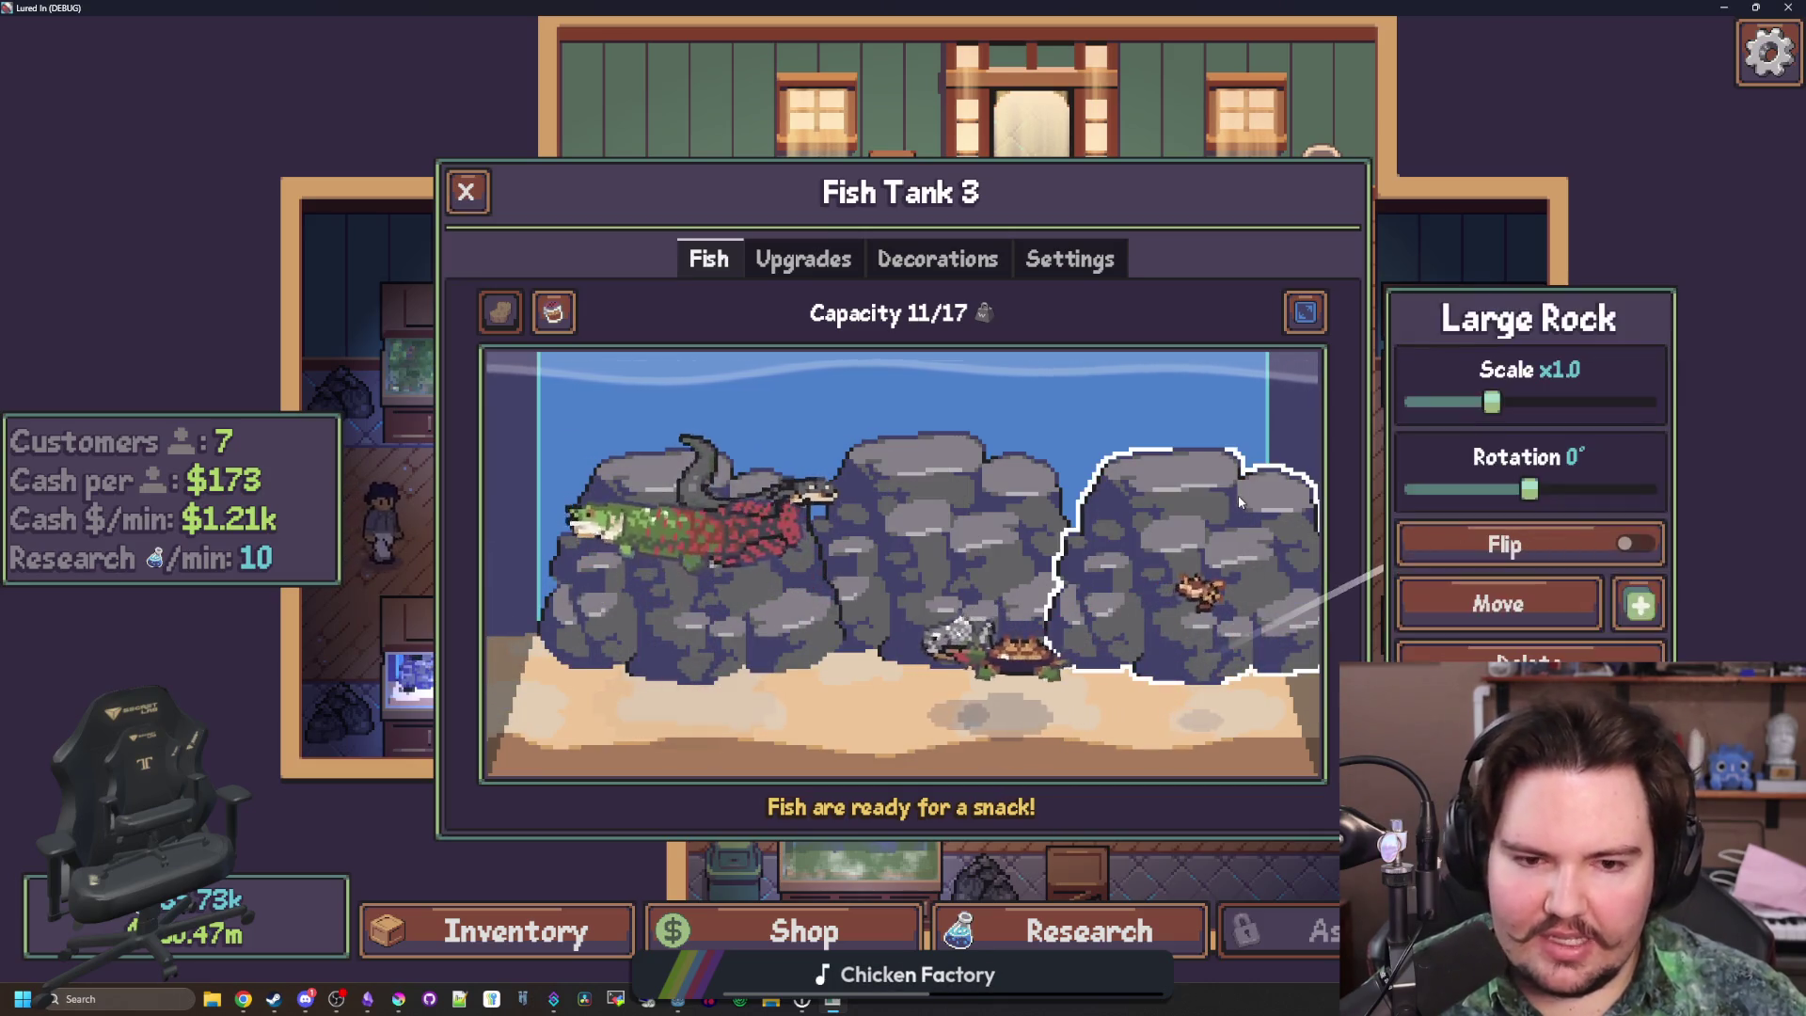
pyautogui.click(1505, 545)
pyautogui.click(1113, 439)
pyautogui.click(1157, 564)
pyautogui.click(1498, 603)
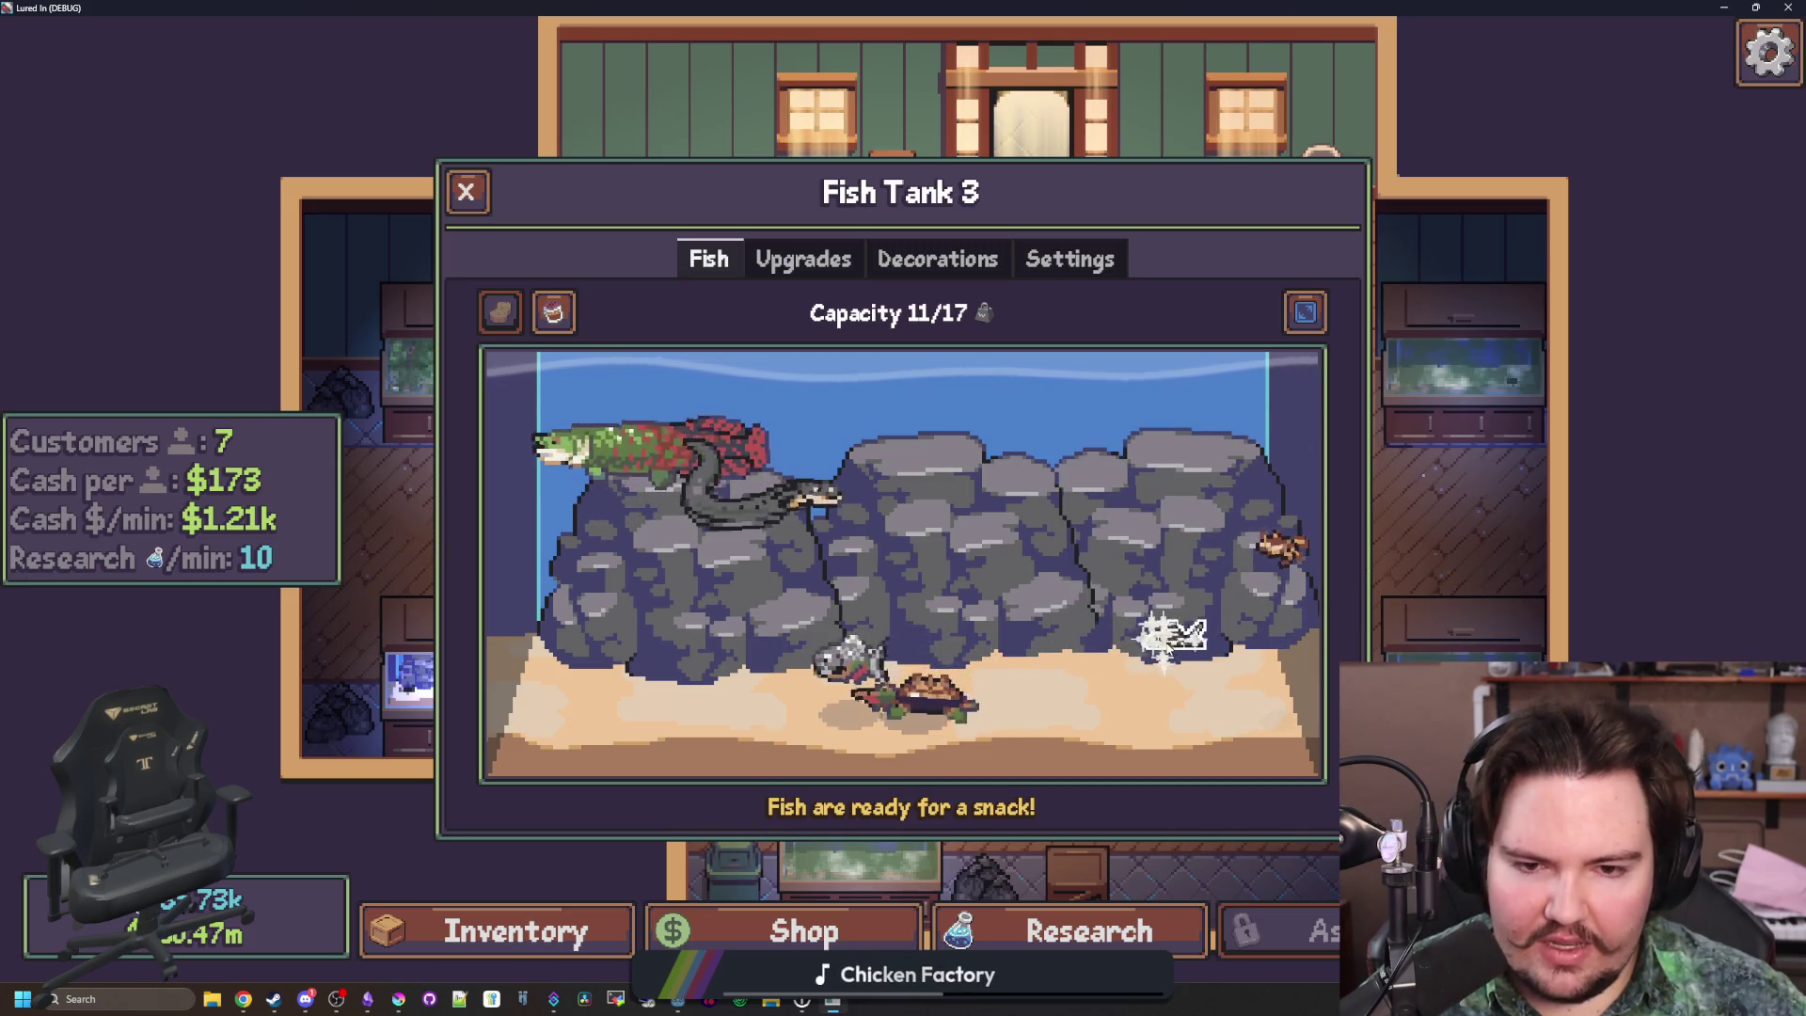
pyautogui.click(1215, 539)
pyautogui.click(1488, 600)
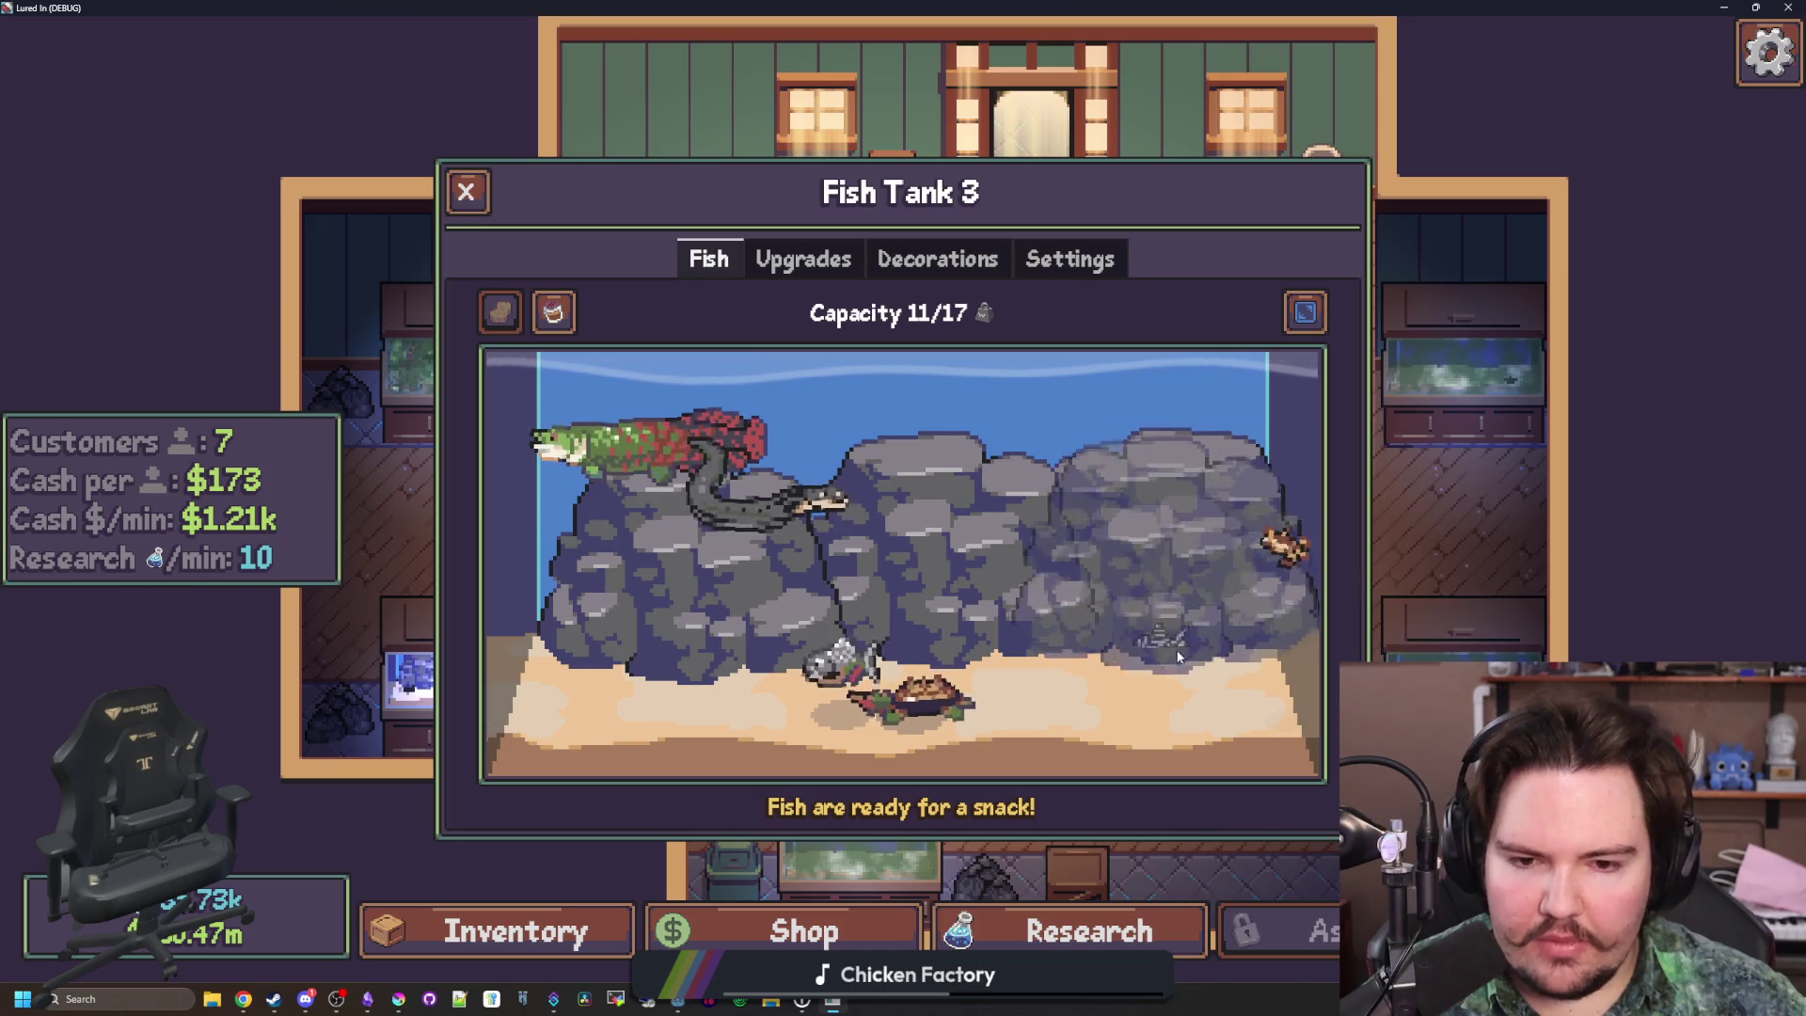
pyautogui.click(1208, 563)
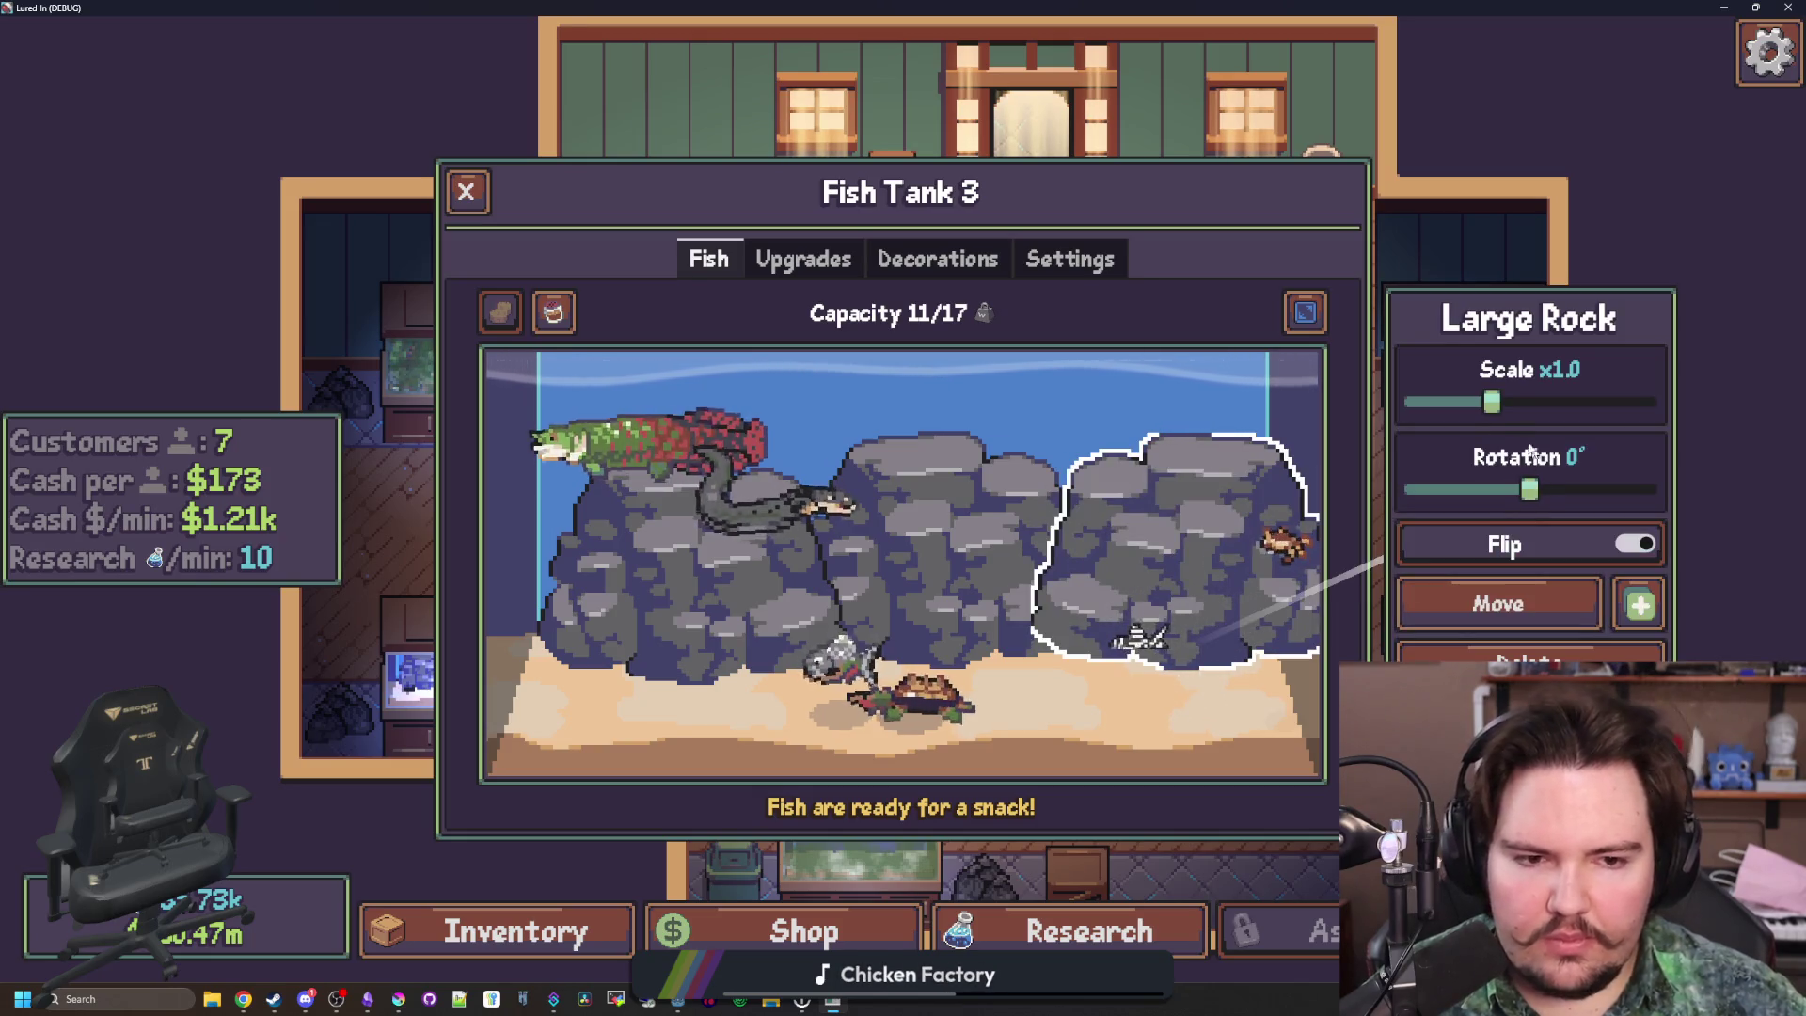
pyautogui.moveTo(1491, 403); pyautogui.dragTo(1446, 403)
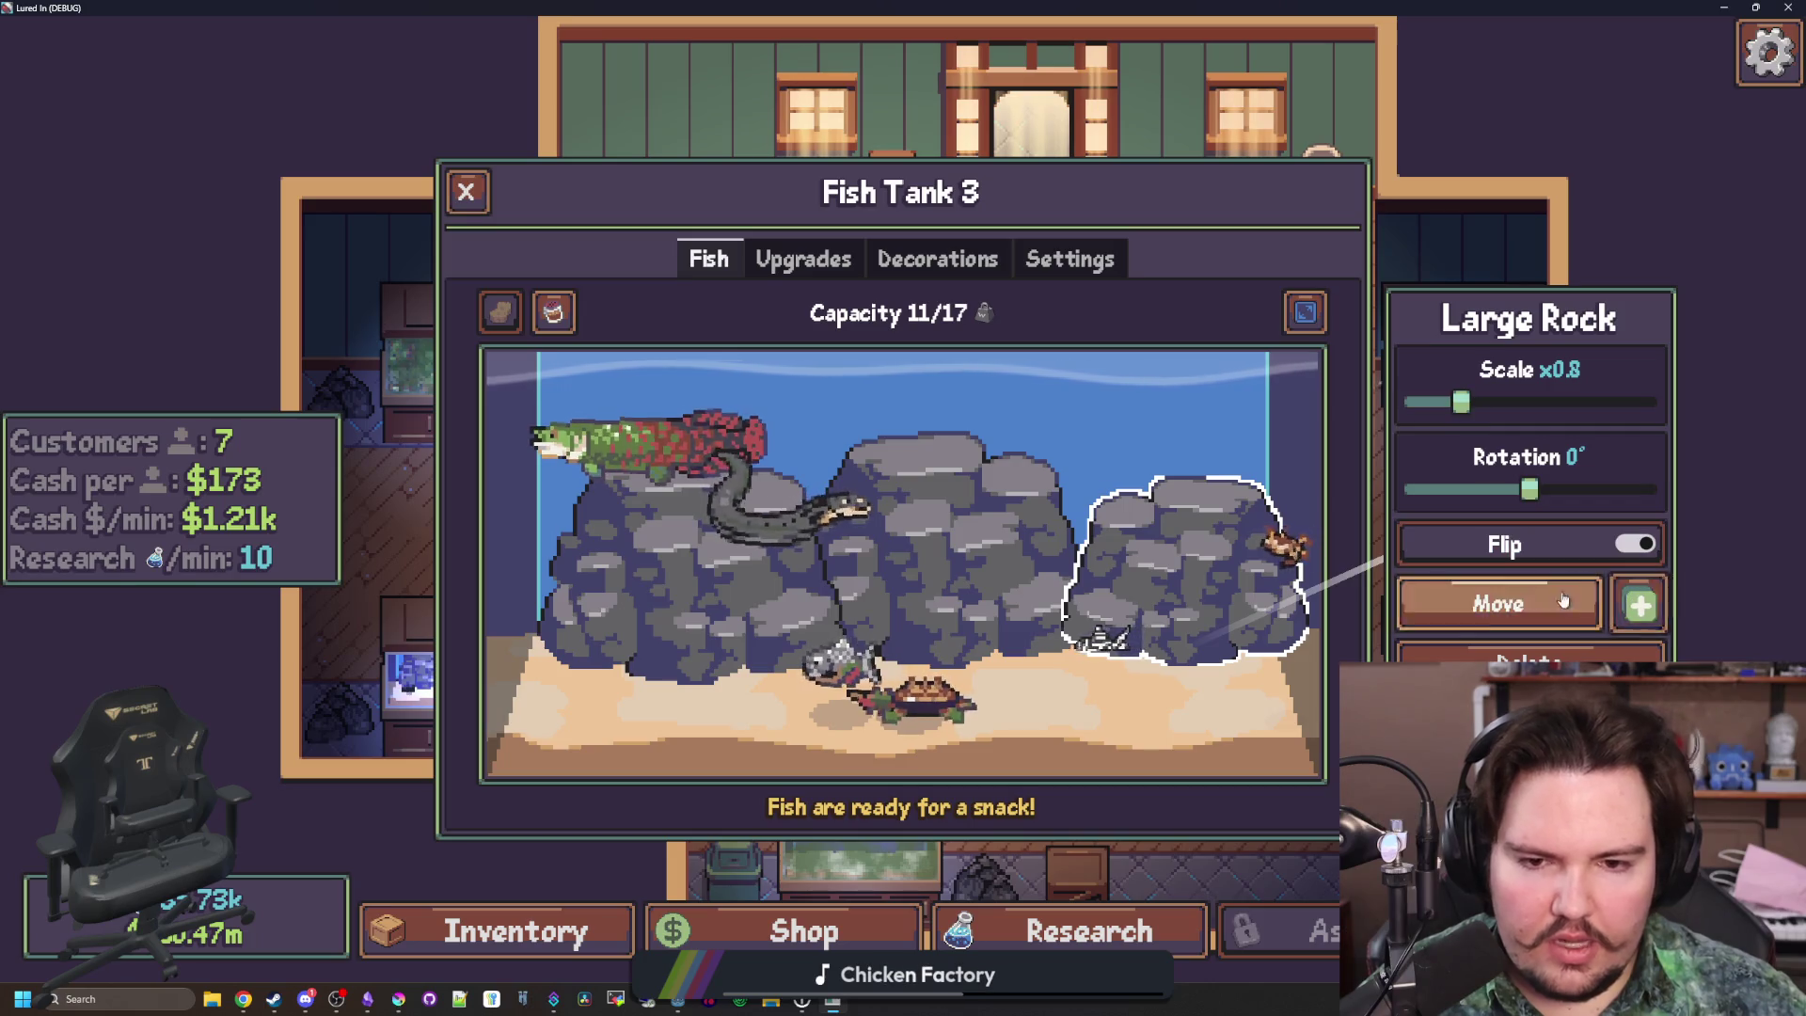
# Shrink the left rock to x0.7, then add a copy placed lower at x0.7 tilted -11 degrees
pyautogui.click(718, 609)
pyautogui.moveTo(1502, 418); pyautogui.dragTo(1448, 406)
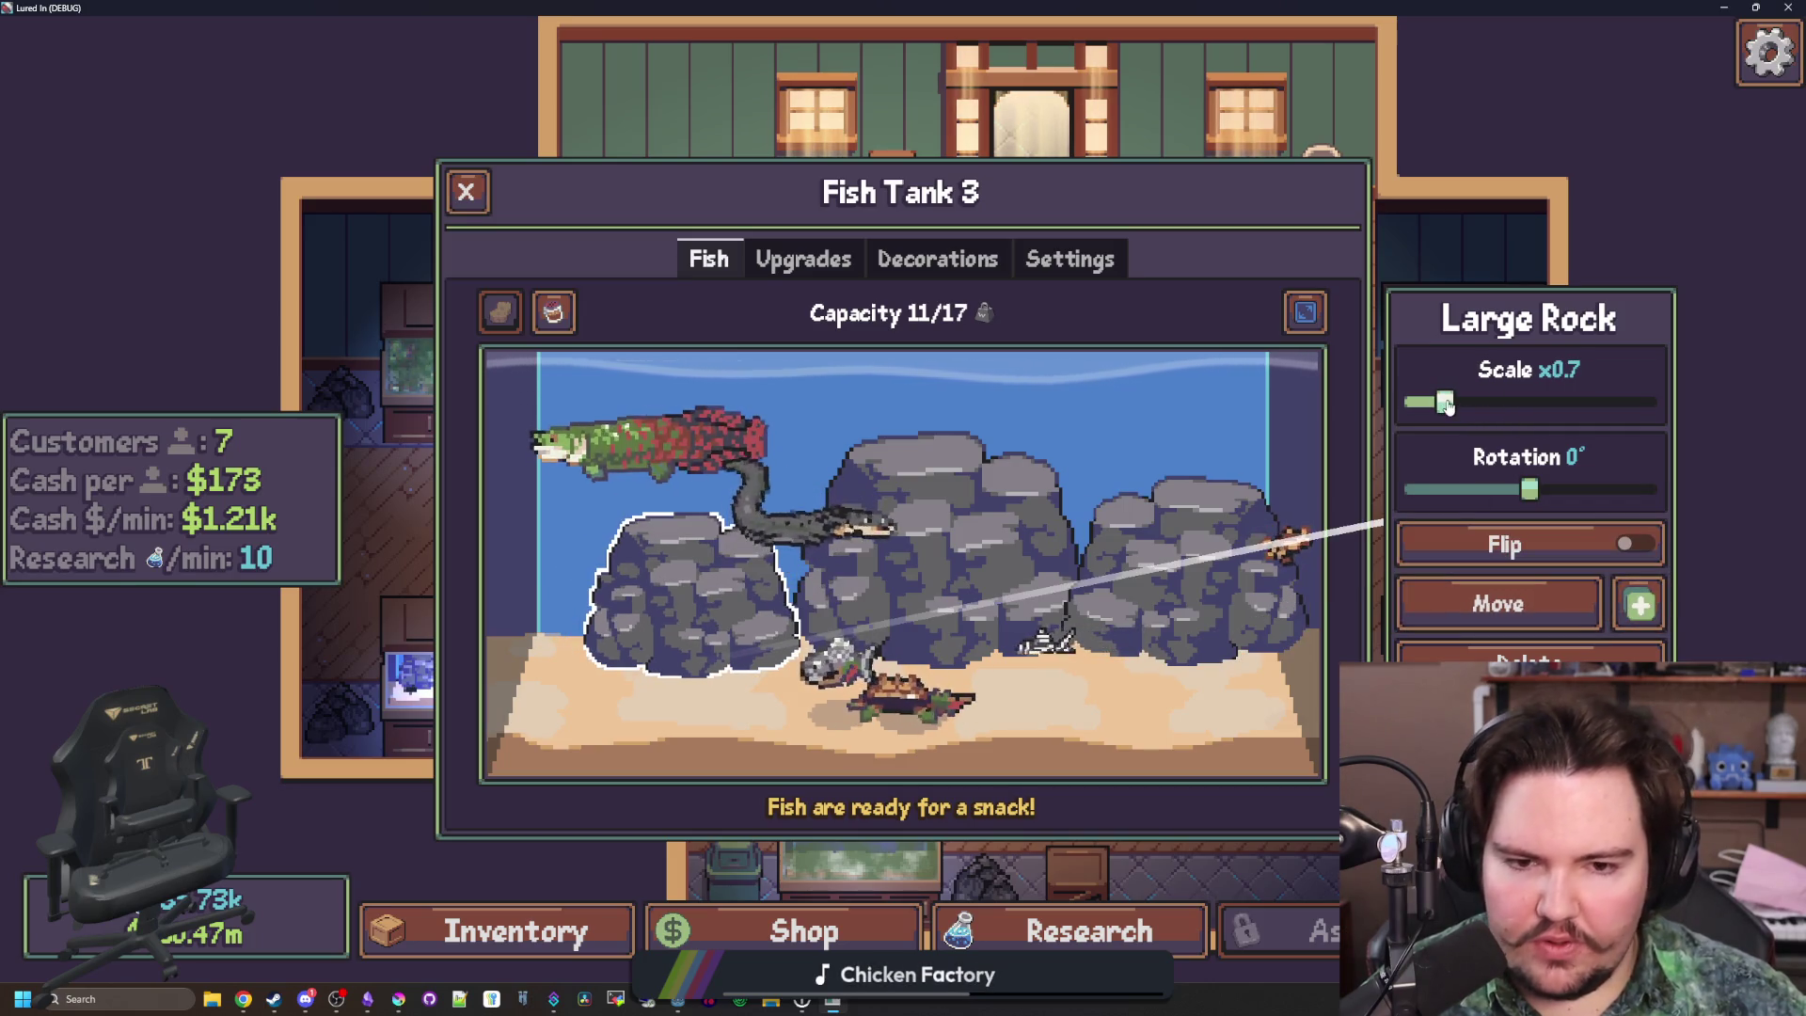
pyautogui.click(1641, 604)
pyautogui.click(590, 642)
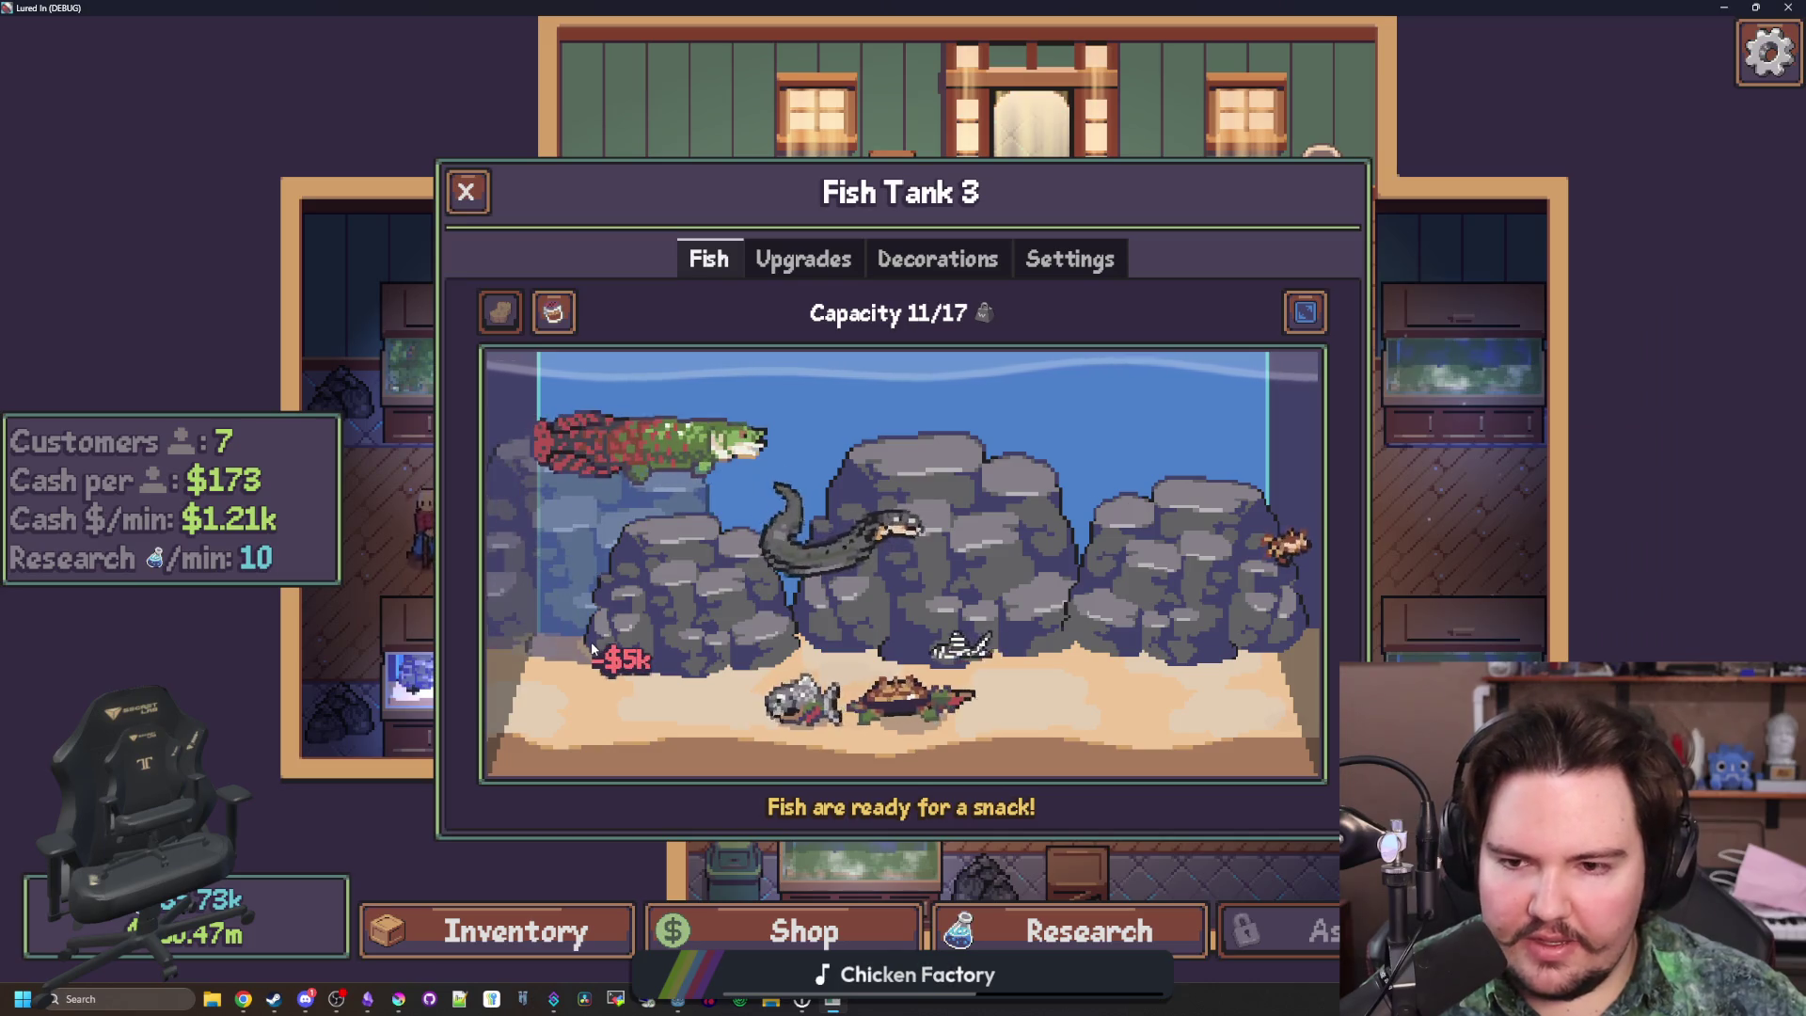
pyautogui.click(591, 632)
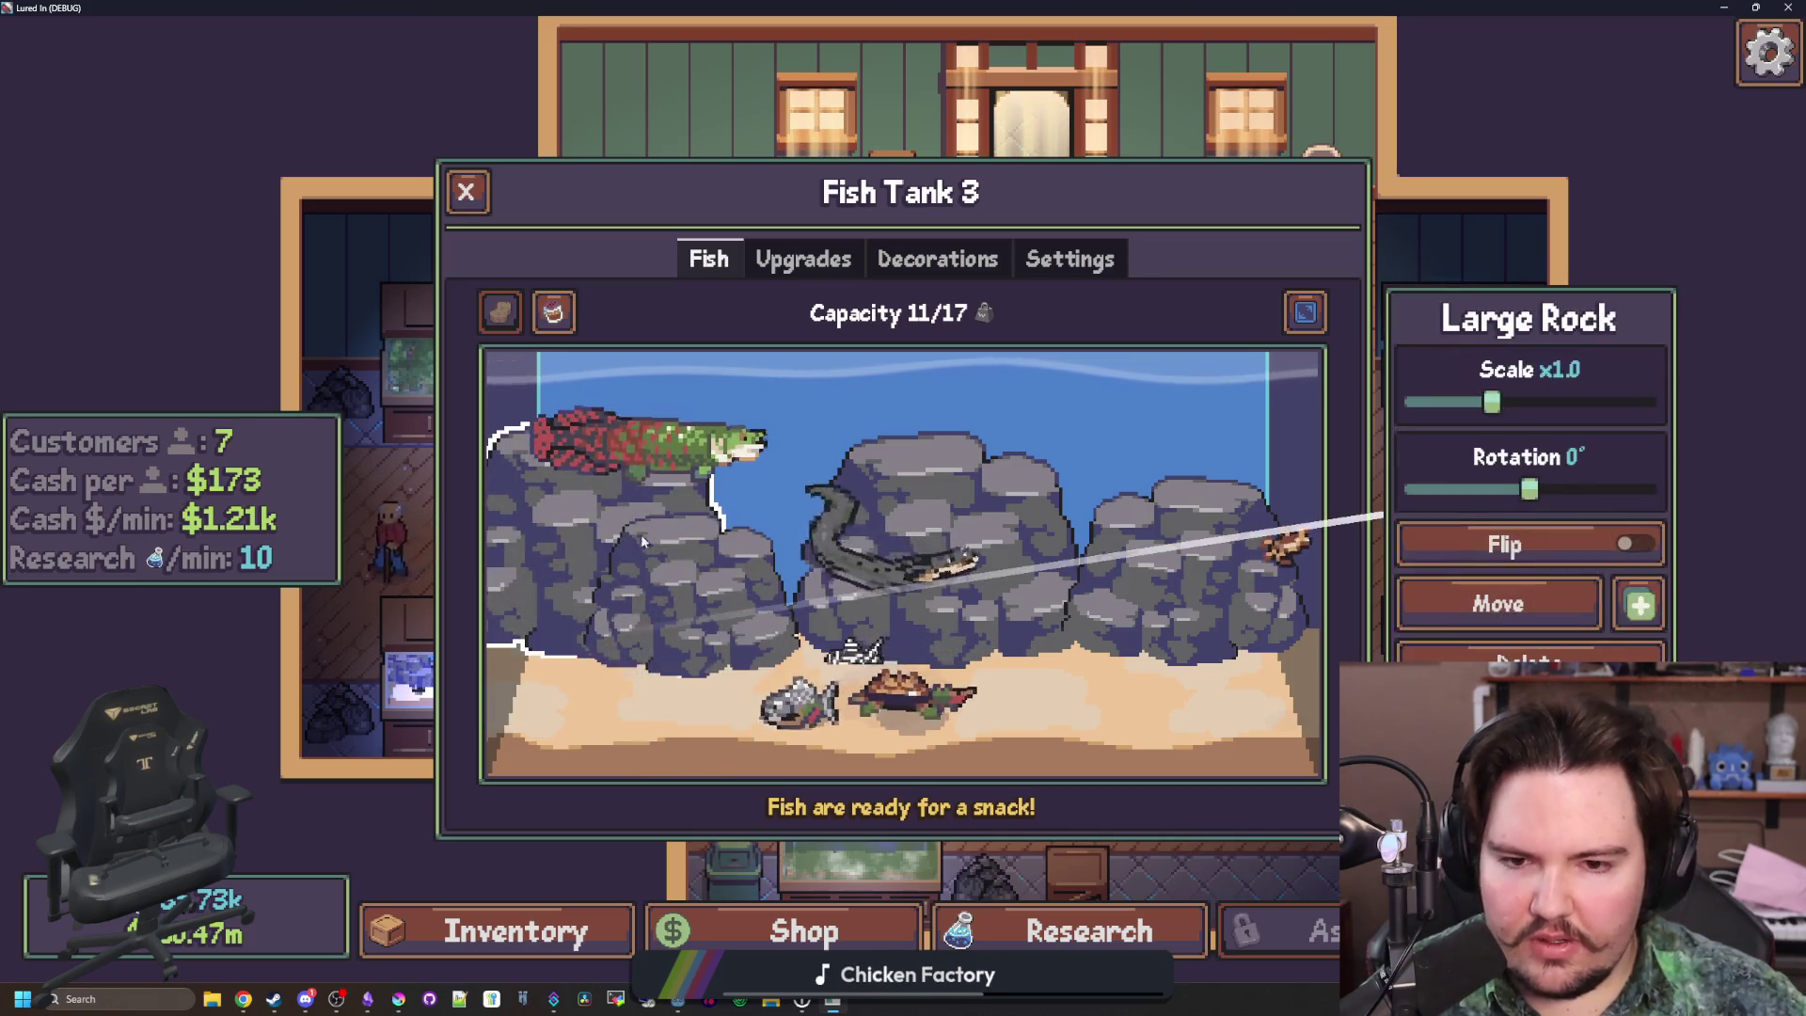
pyautogui.click(1641, 605)
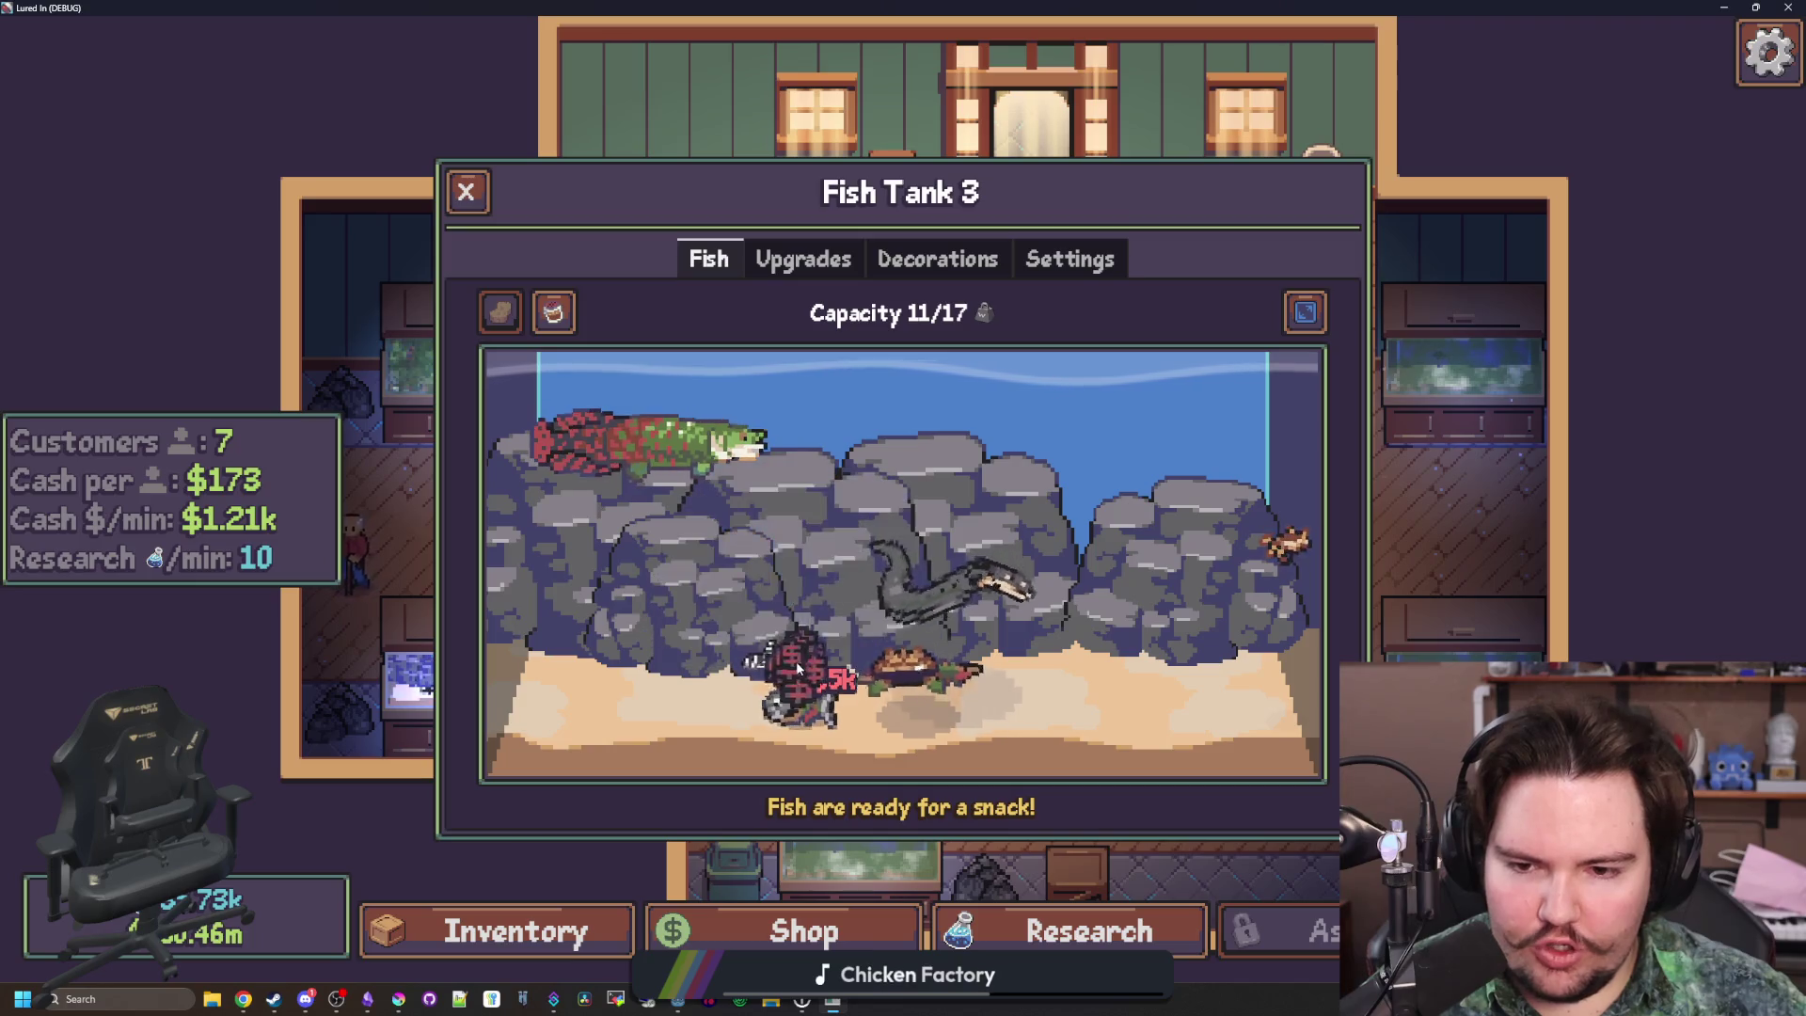
pyautogui.click(814, 583)
pyautogui.moveTo(1503, 403); pyautogui.dragTo(1448, 406)
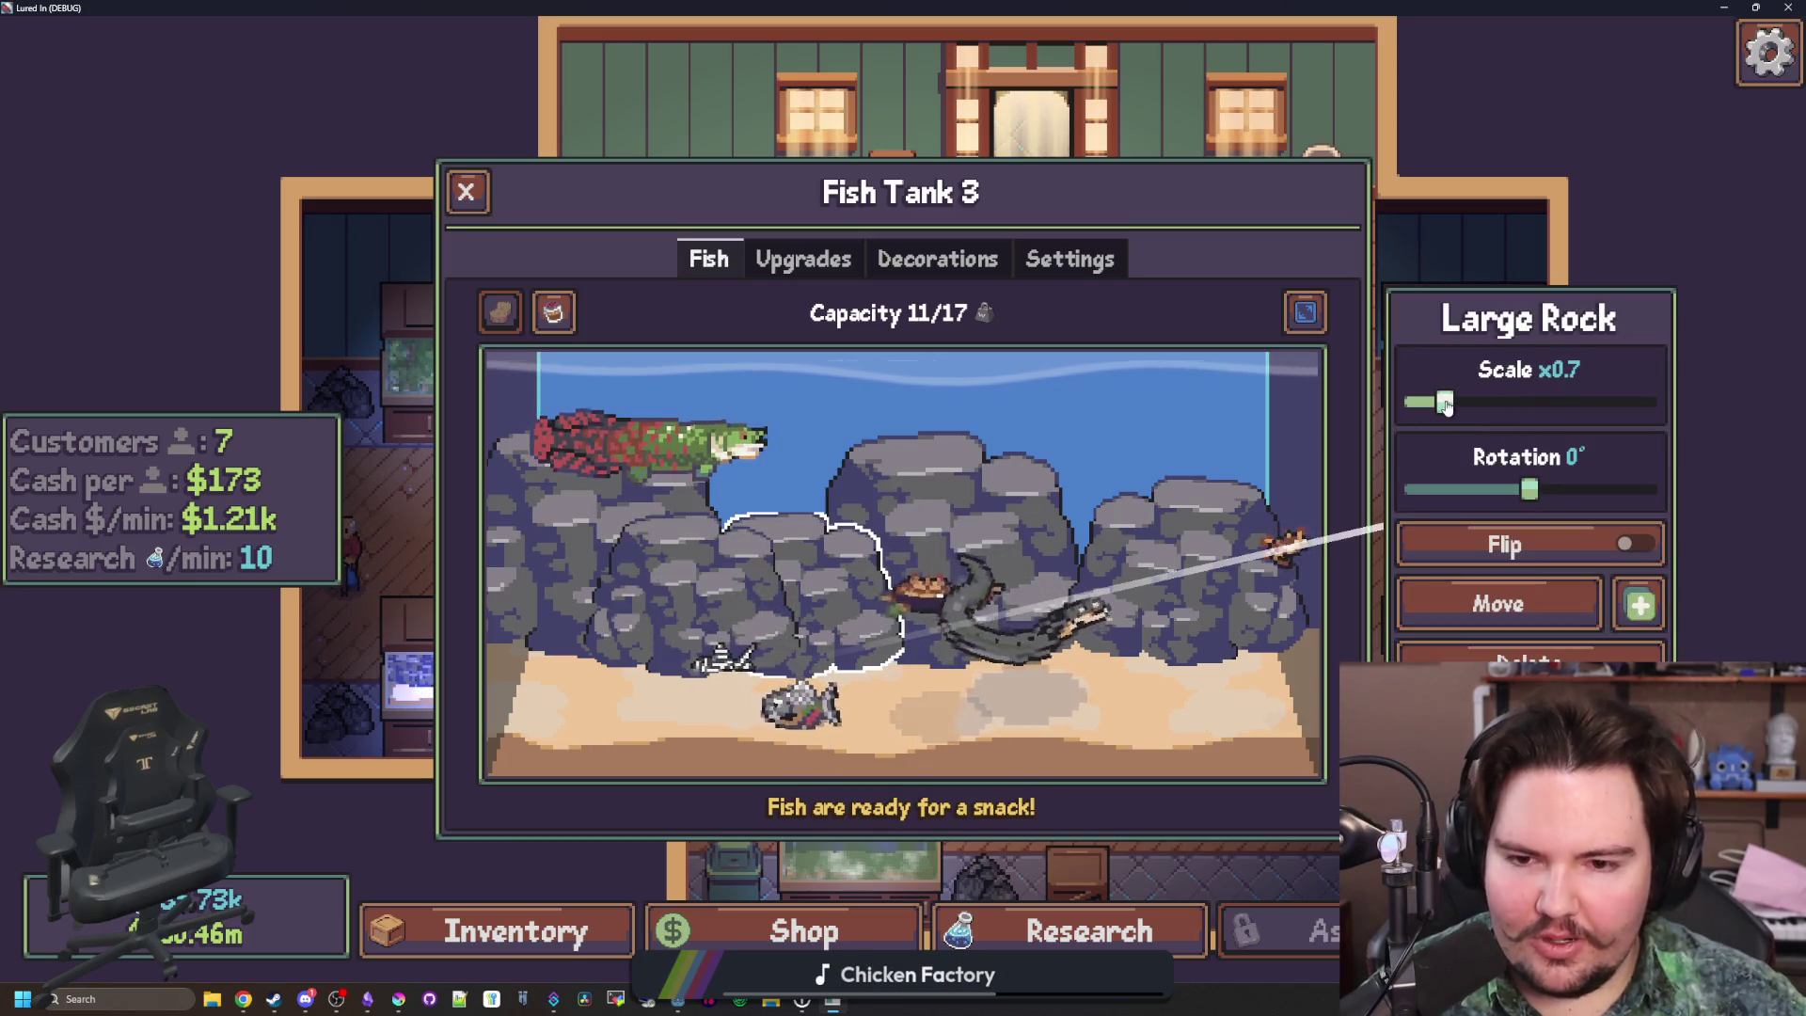
pyautogui.moveTo(1530, 489)
pyautogui.mouseDown()
pyautogui.moveTo(1556, 489)
pyautogui.moveTo(1502, 489)
pyautogui.mouseUp()
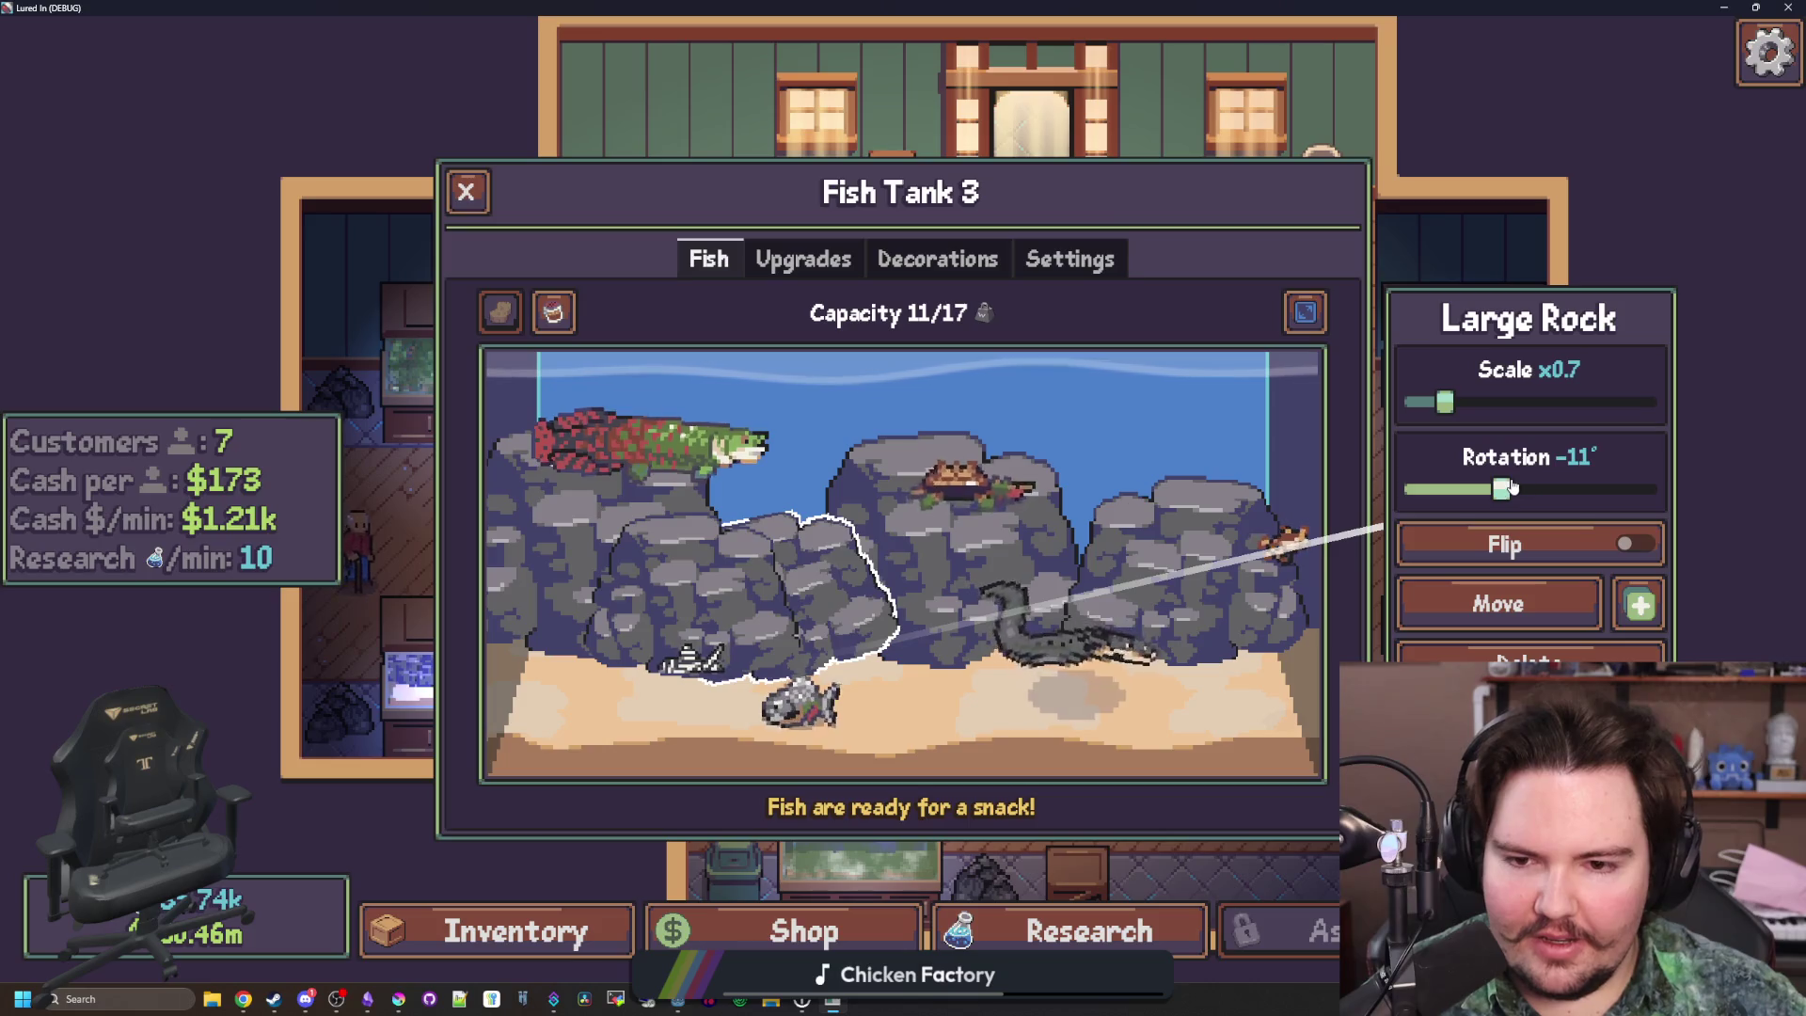
pyautogui.click(900, 734)
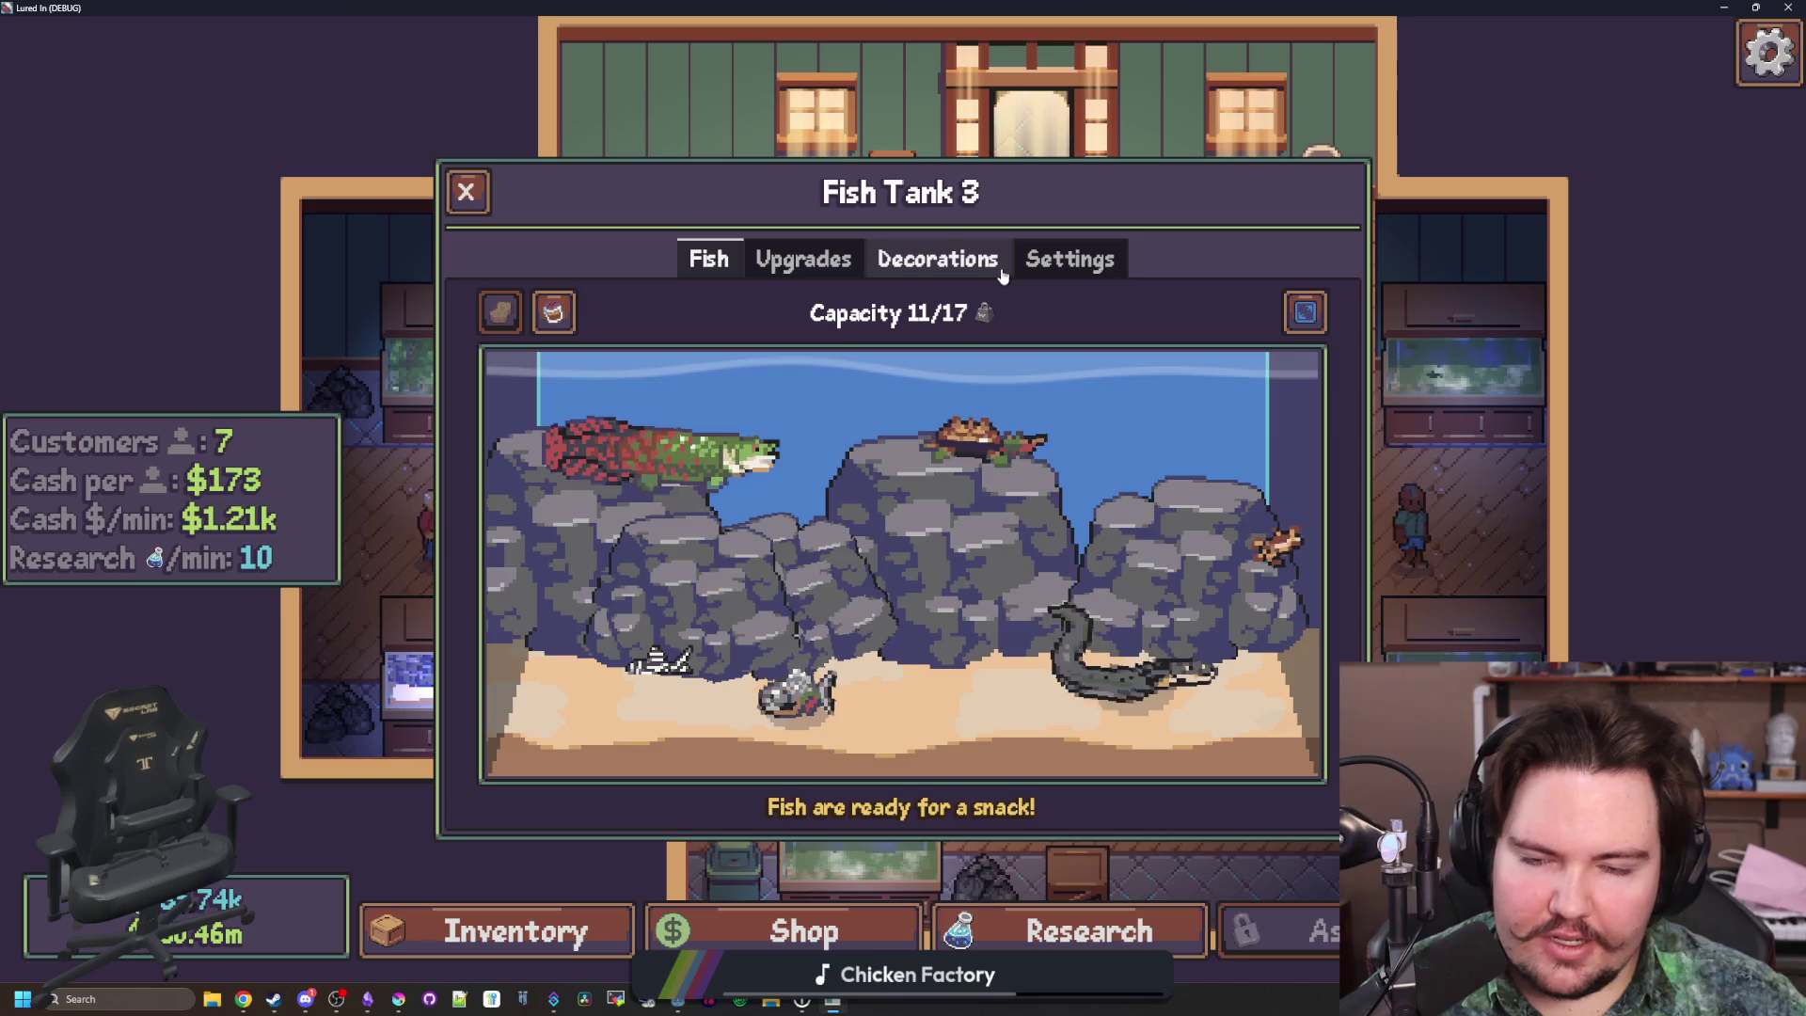
# Delete the trial rock copy, inspect the remaining rocks, and return to the Godot editor
pyautogui.click(827, 592)
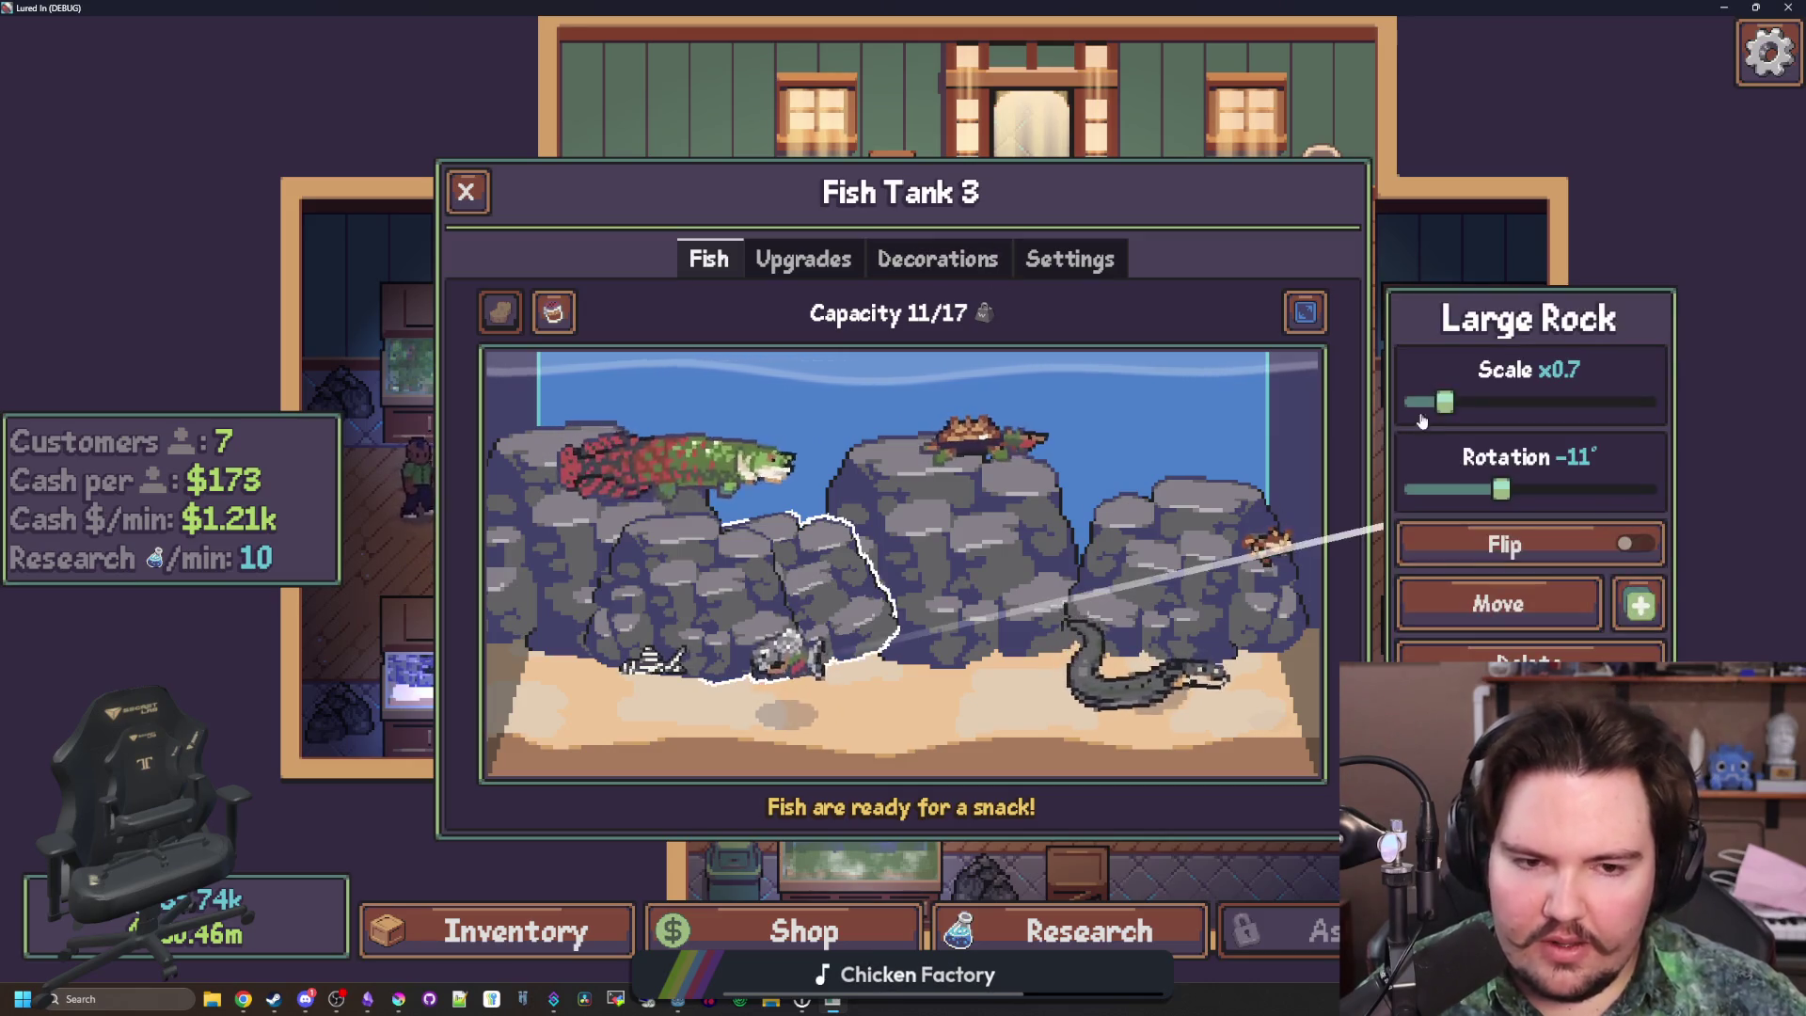
pyautogui.click(1579, 659)
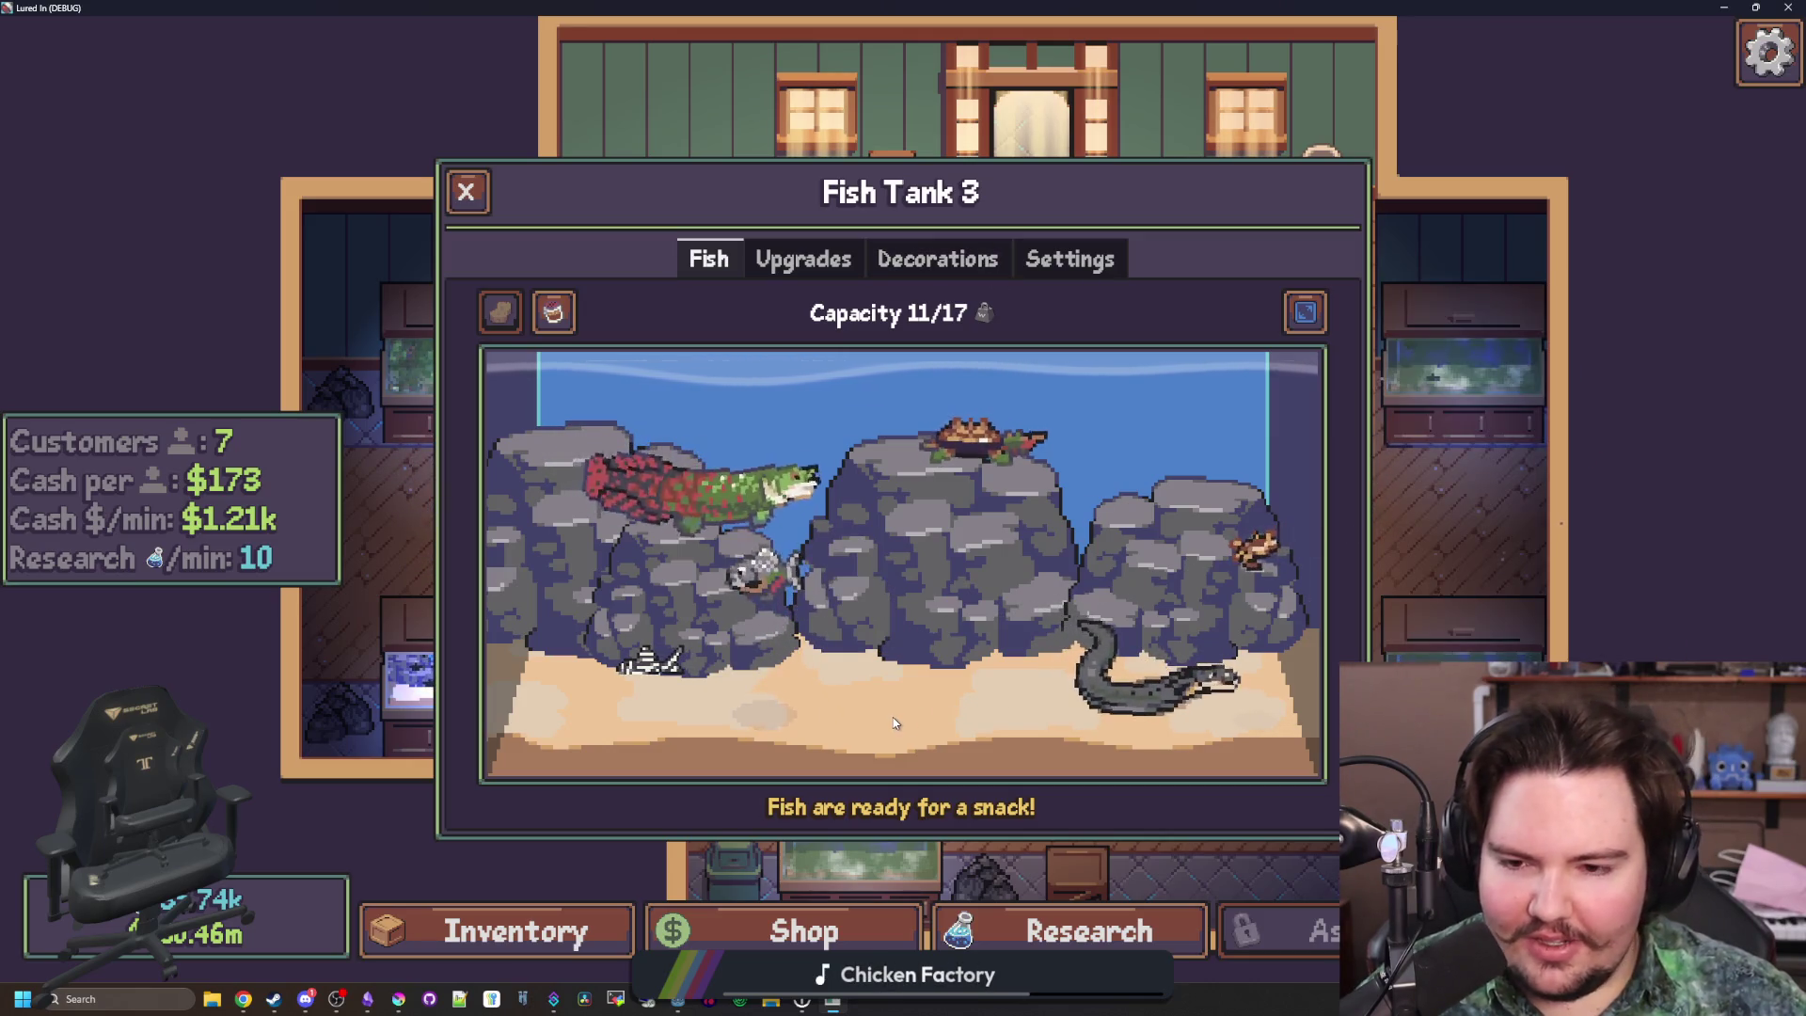
pyautogui.click(957, 726)
pyautogui.click(956, 724)
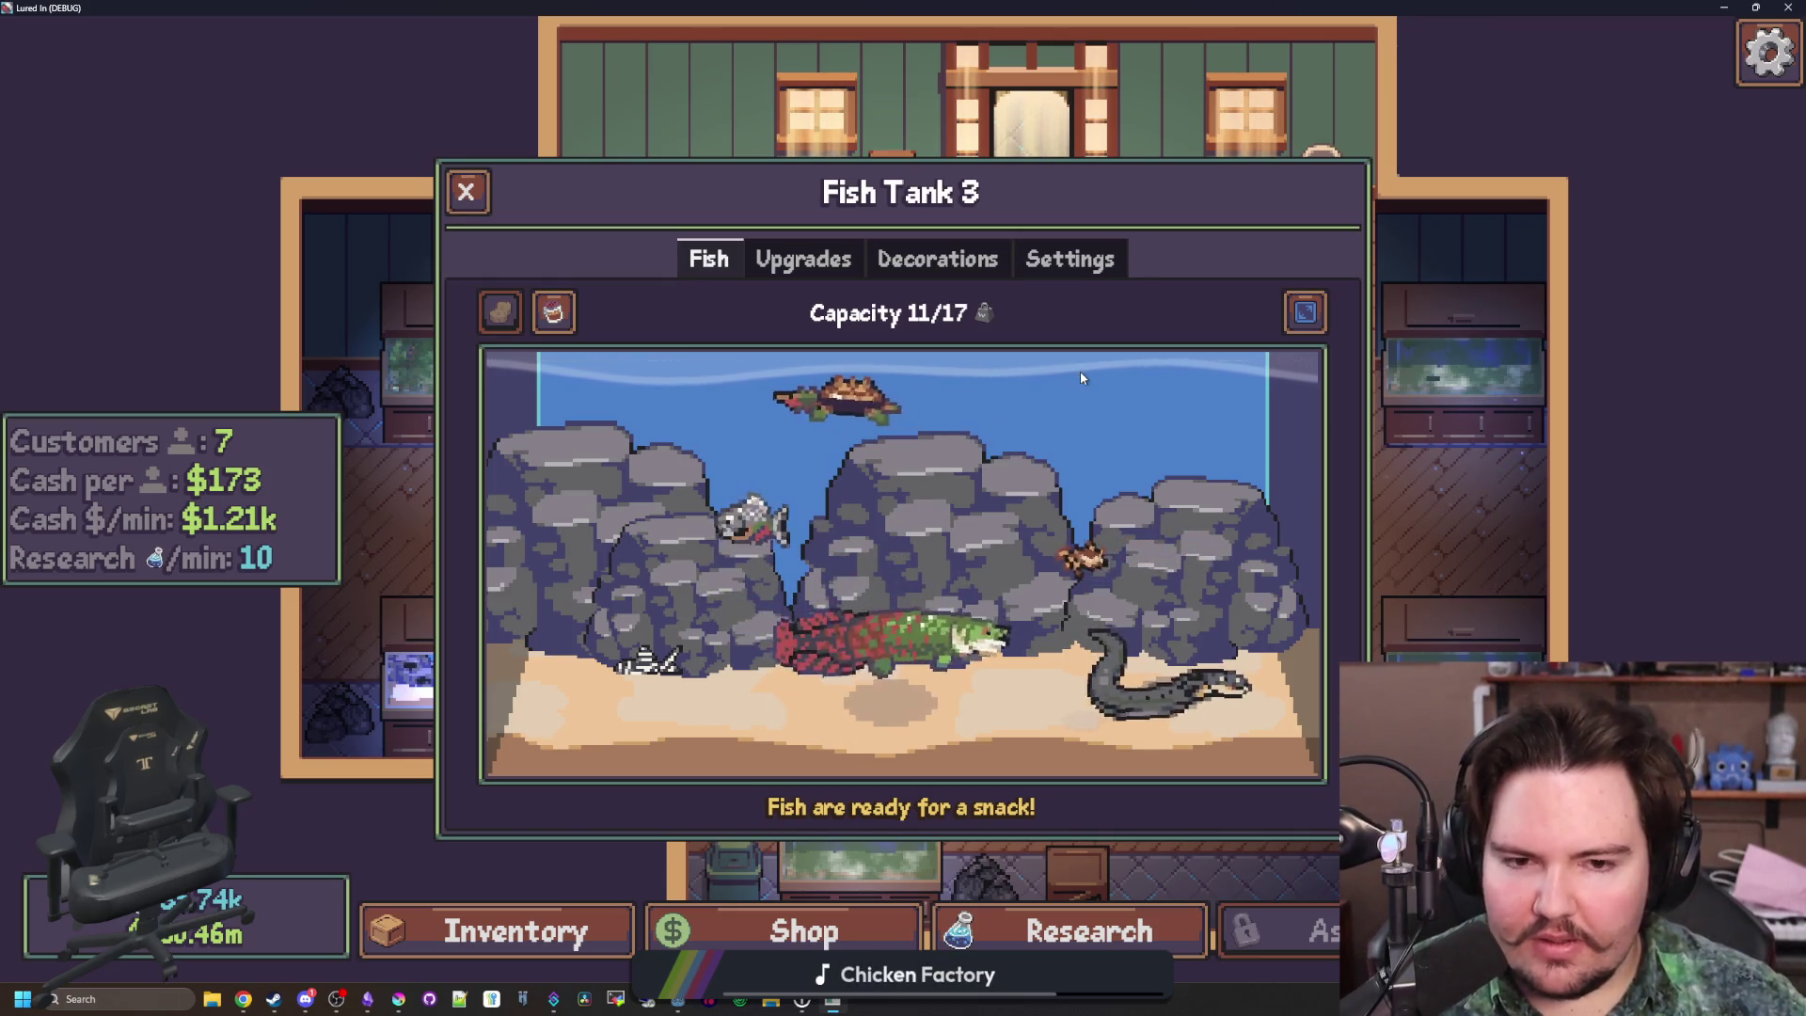
pyautogui.click(1068, 442)
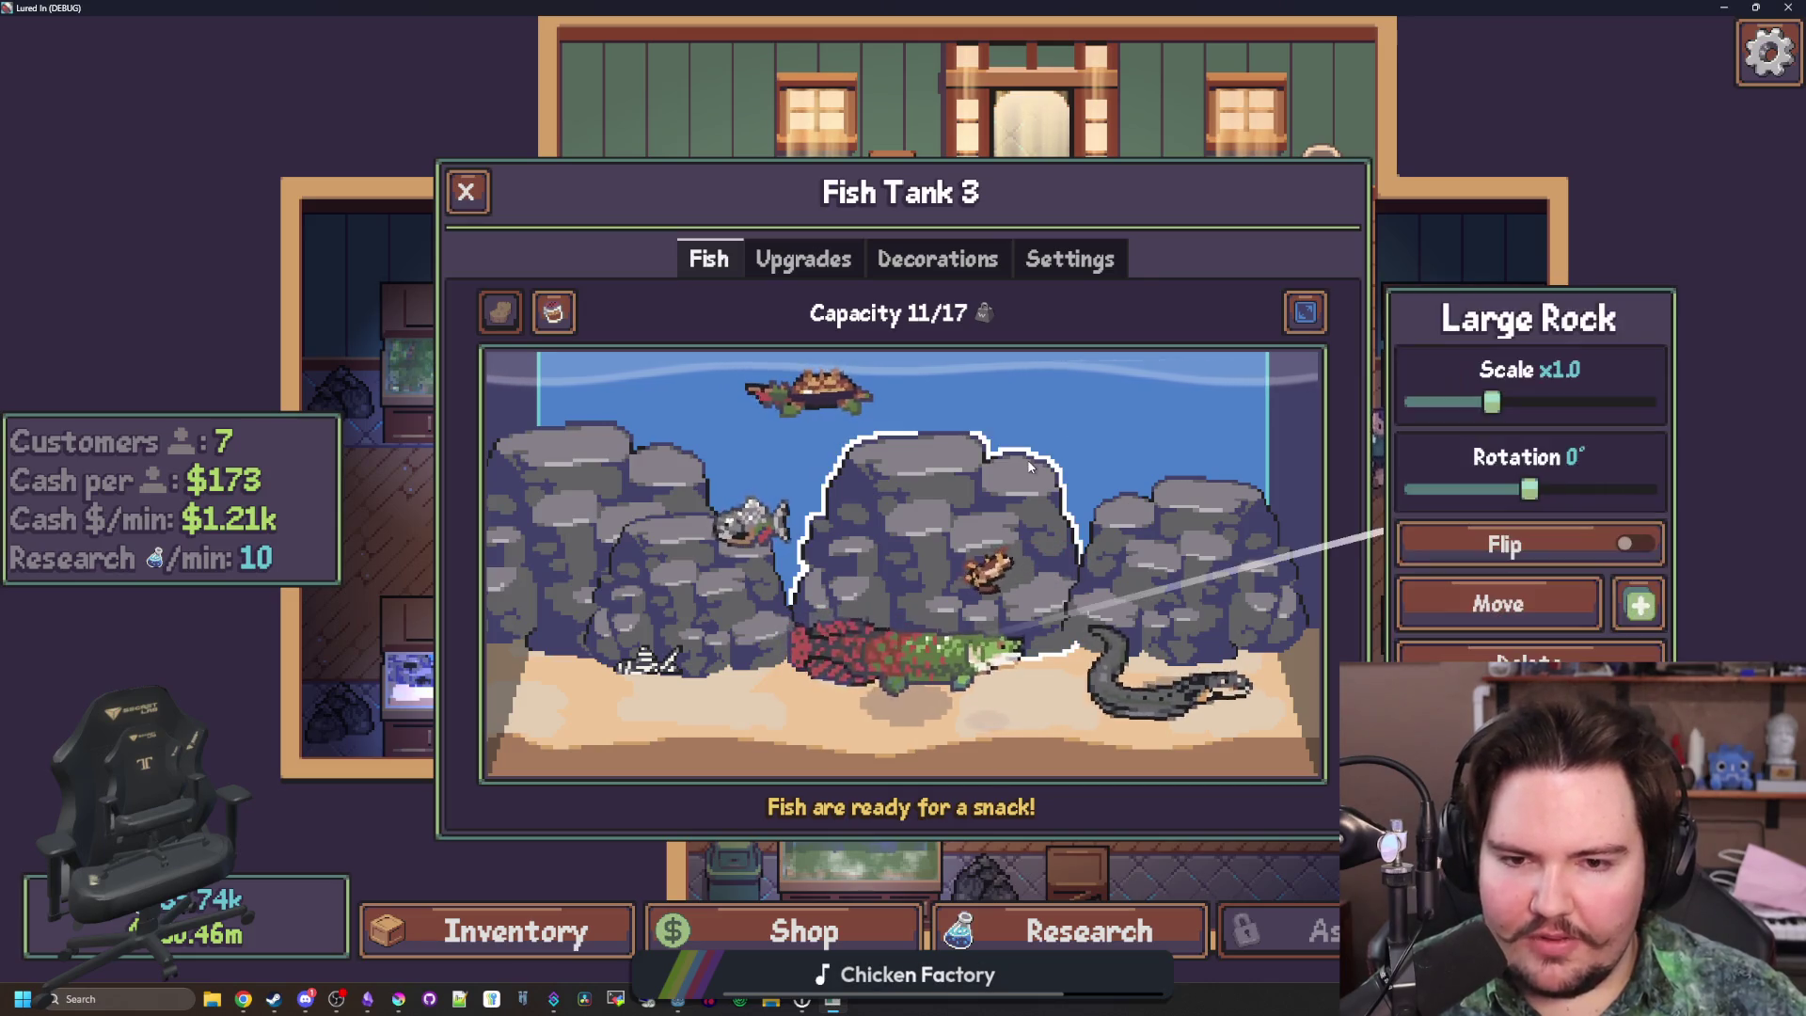
pyautogui.click(1067, 452)
pyautogui.click(1063, 454)
pyautogui.click(1015, 471)
pyautogui.hotkey('alt', 'Tab')
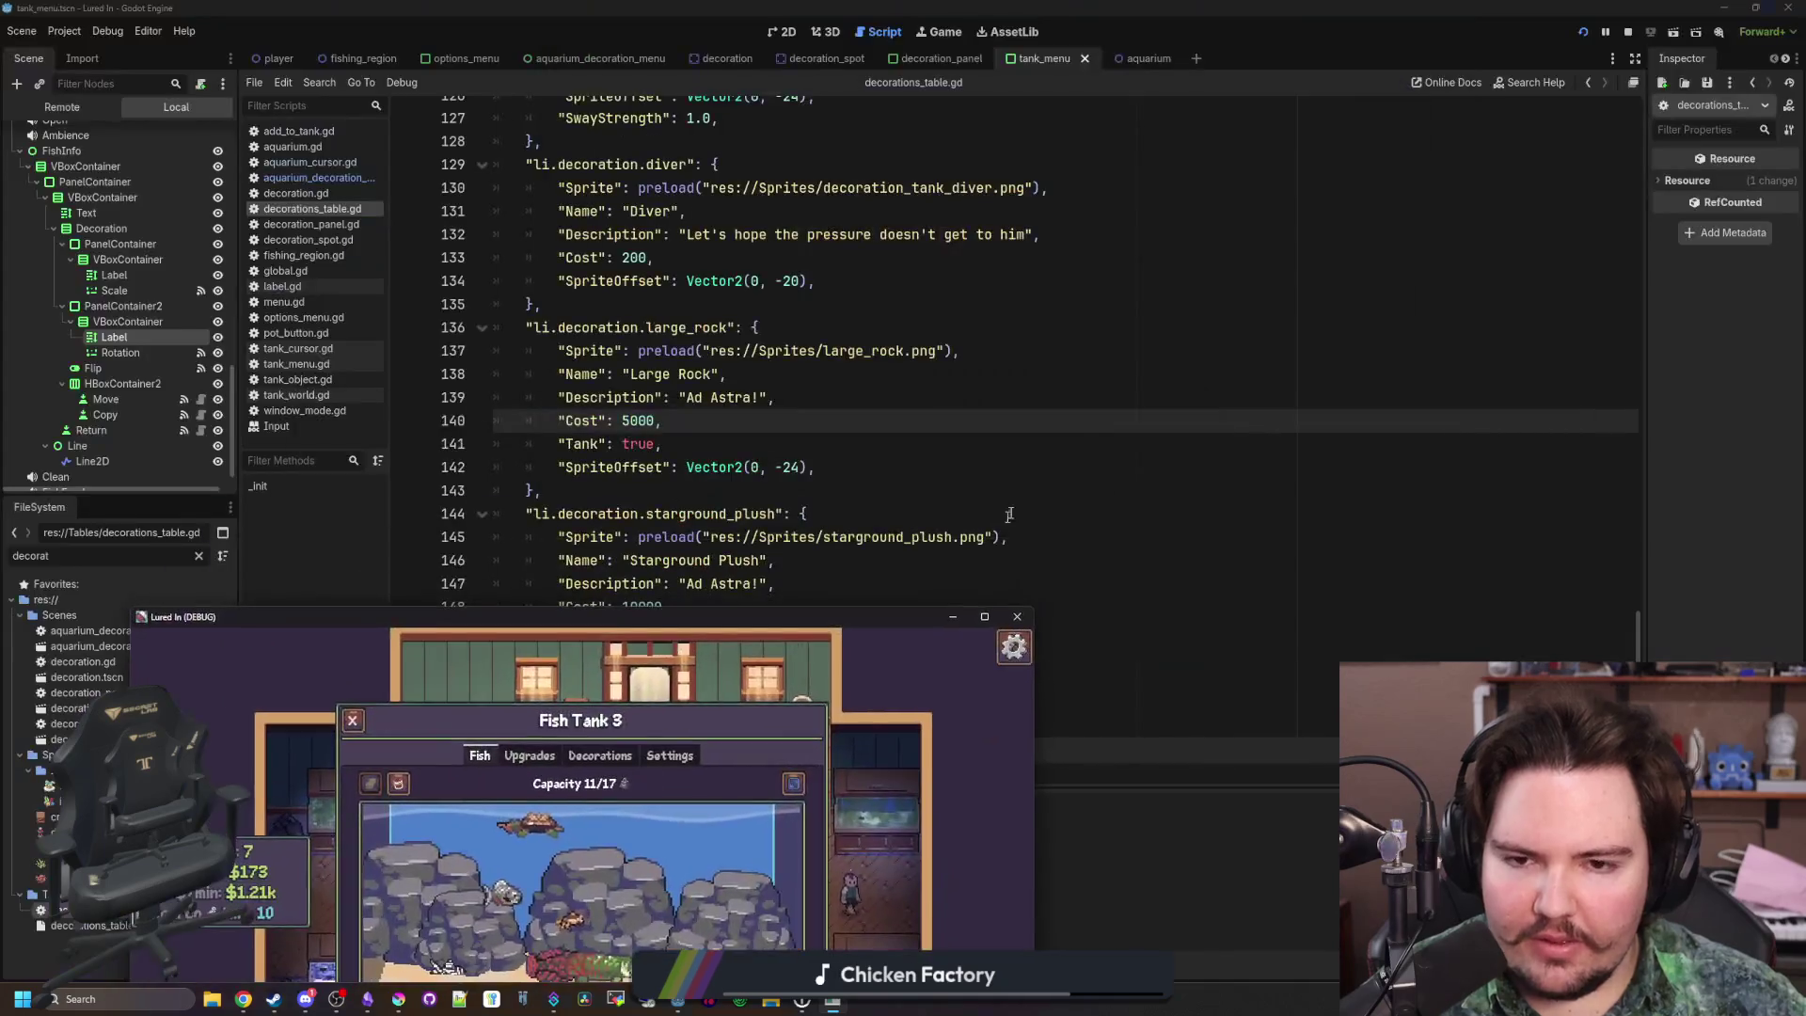
# Enlarge the large_rock.png canvas slightly with Resize Canvas and clear the selection
pyautogui.click(400, 999)
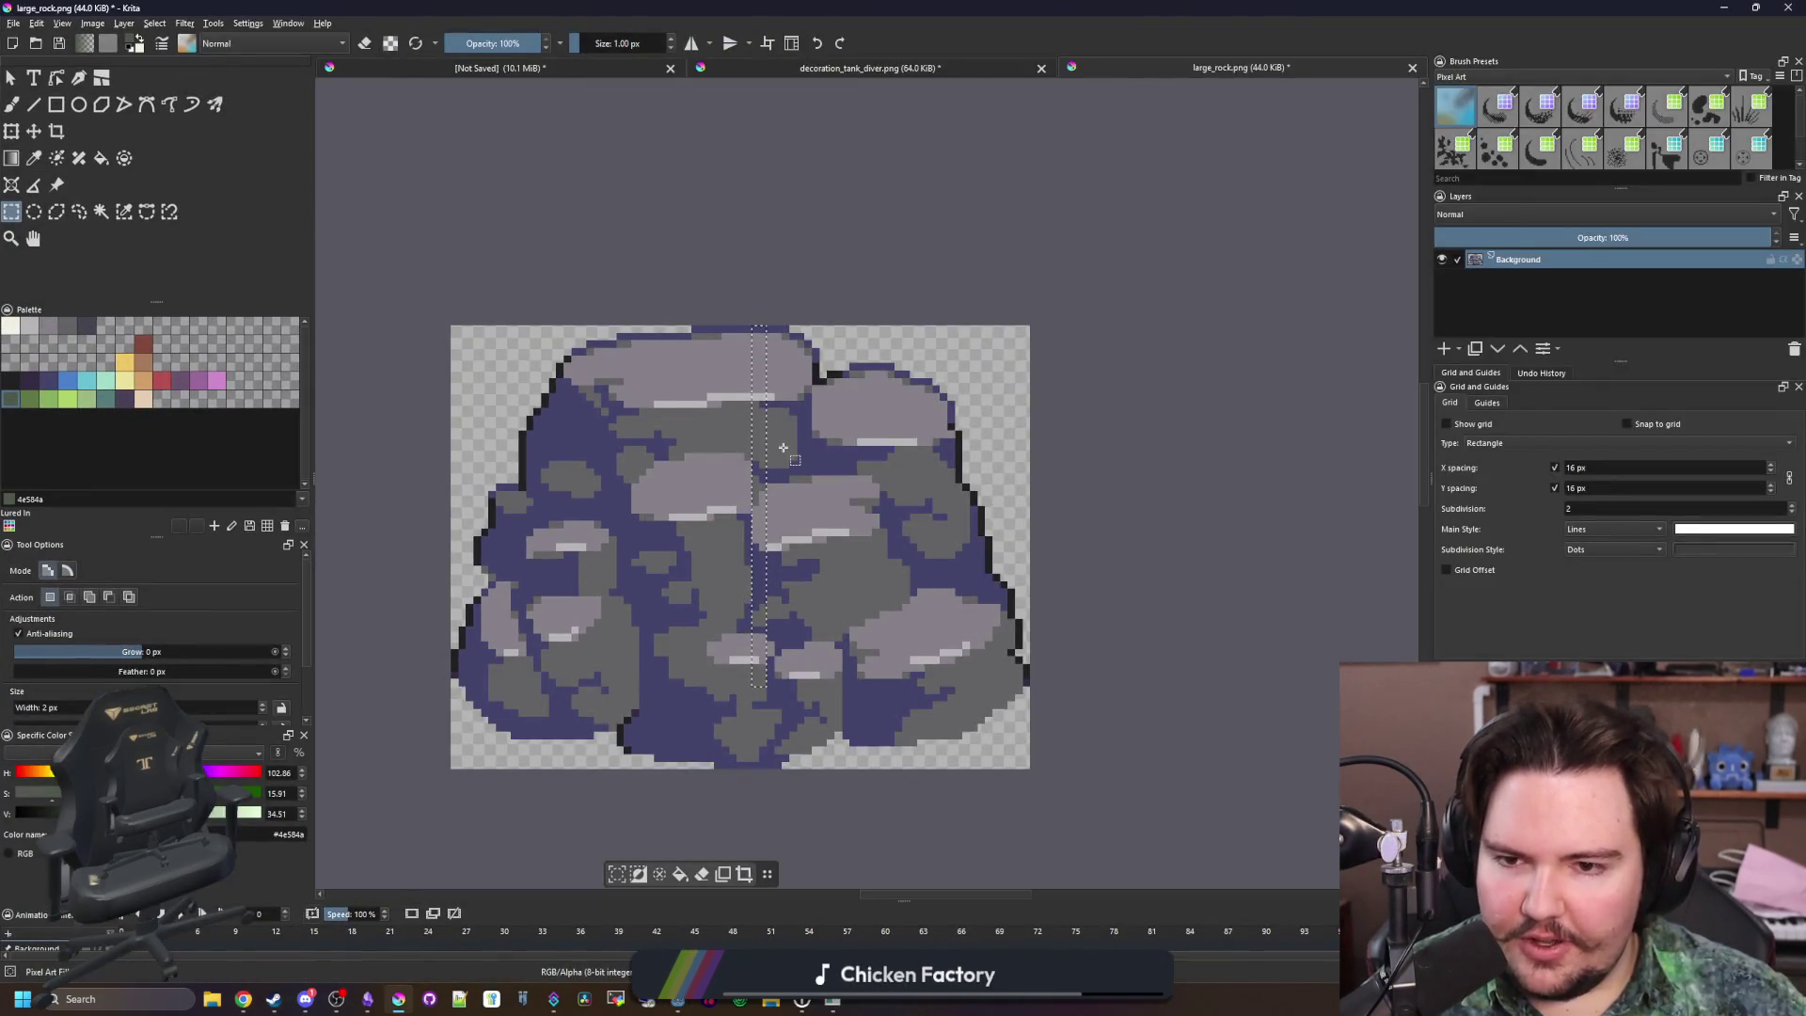
pyautogui.click(782, 448)
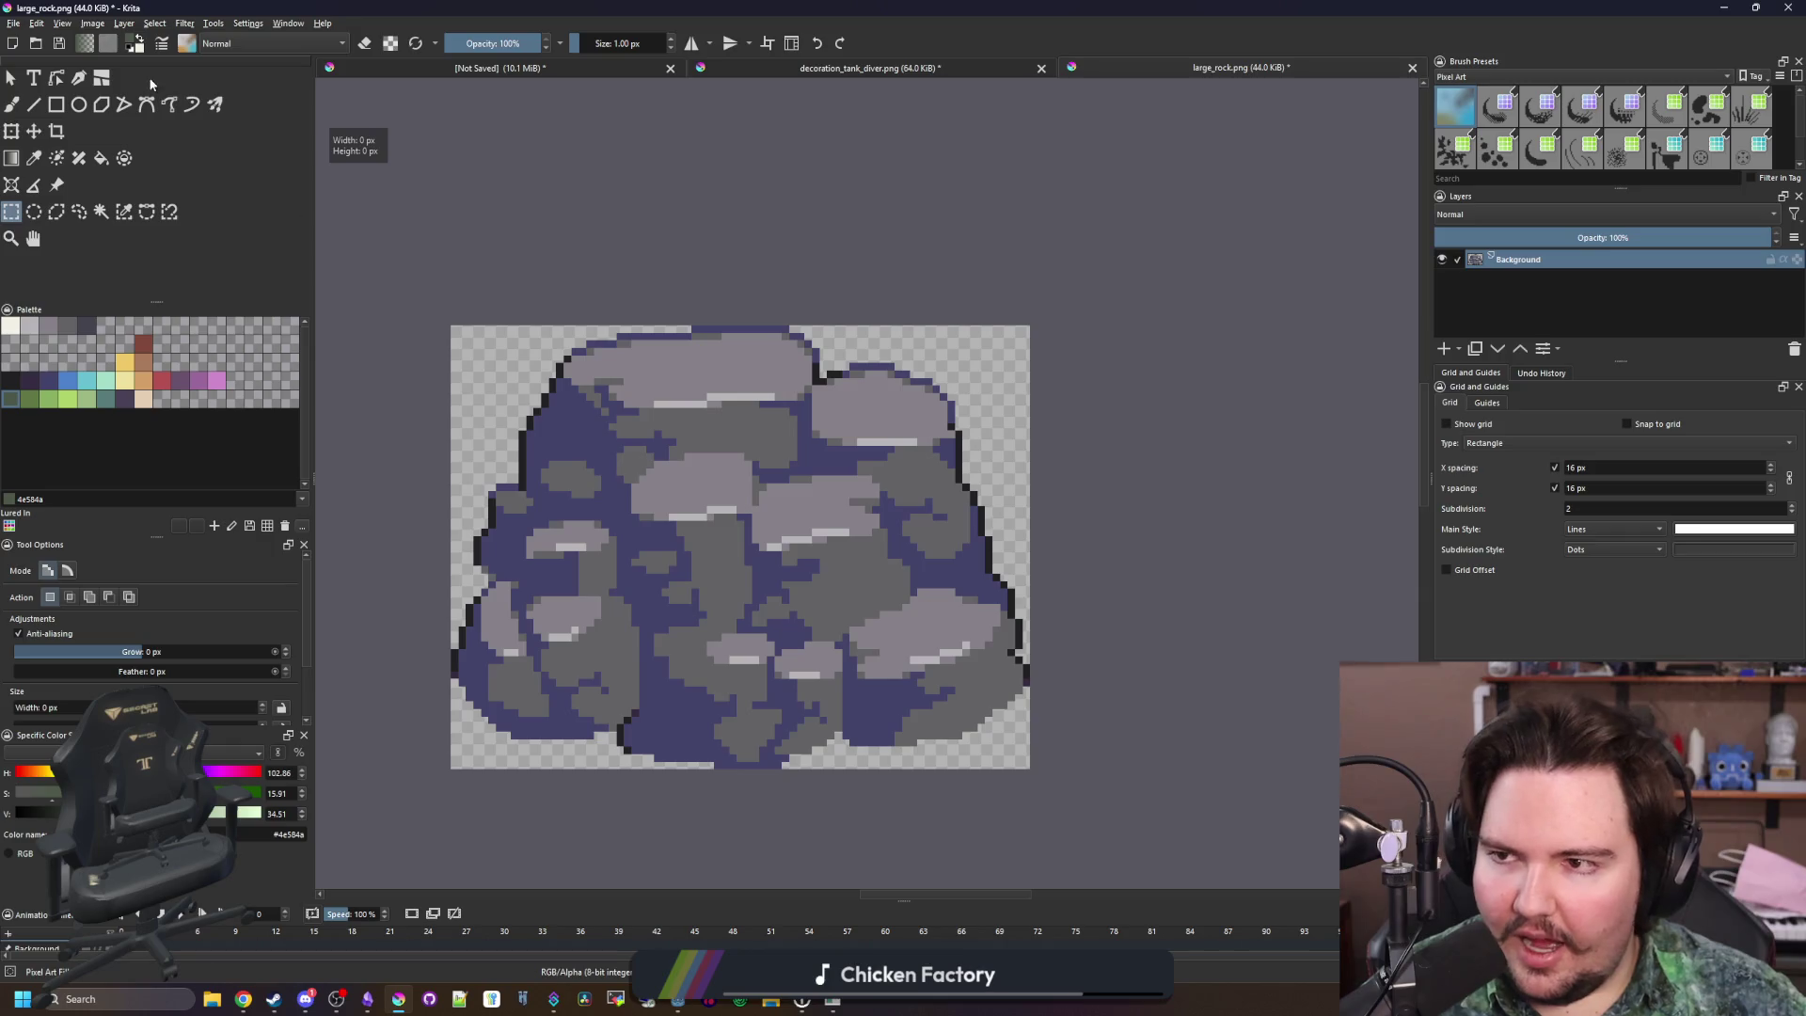
pyautogui.click(90, 23)
pyautogui.click(122, 250)
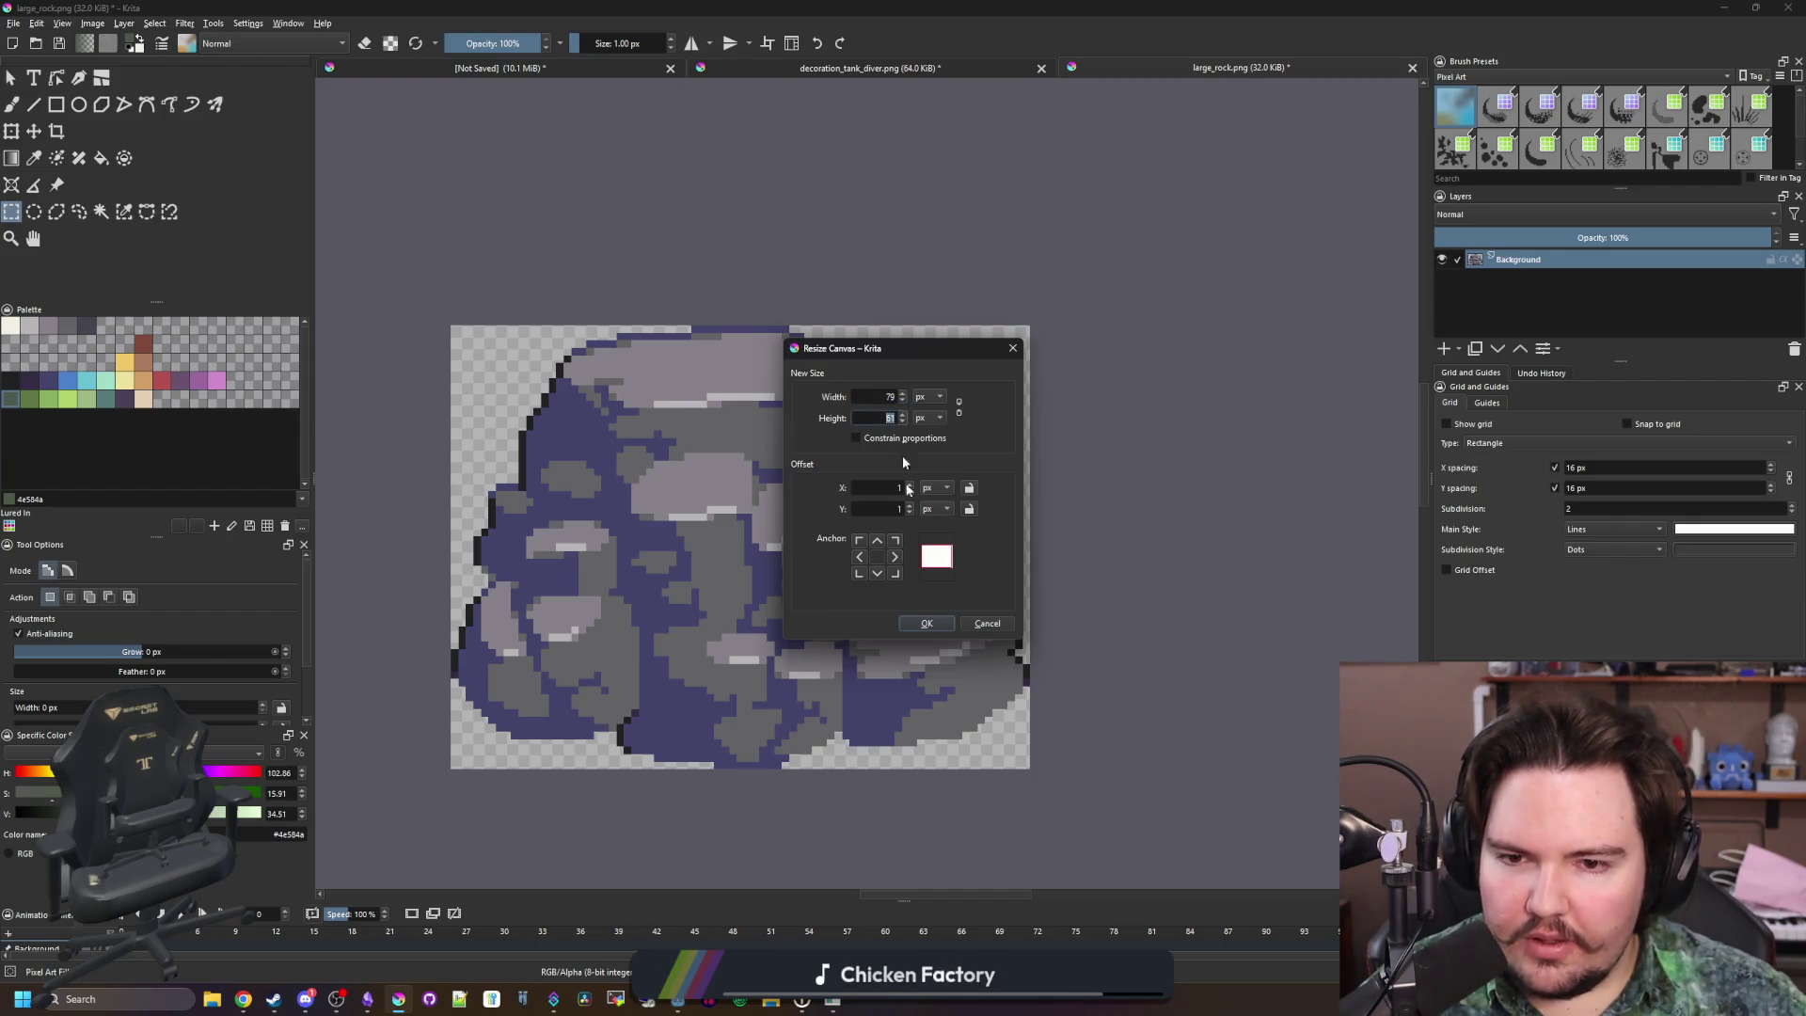
pyautogui.click(926, 624)
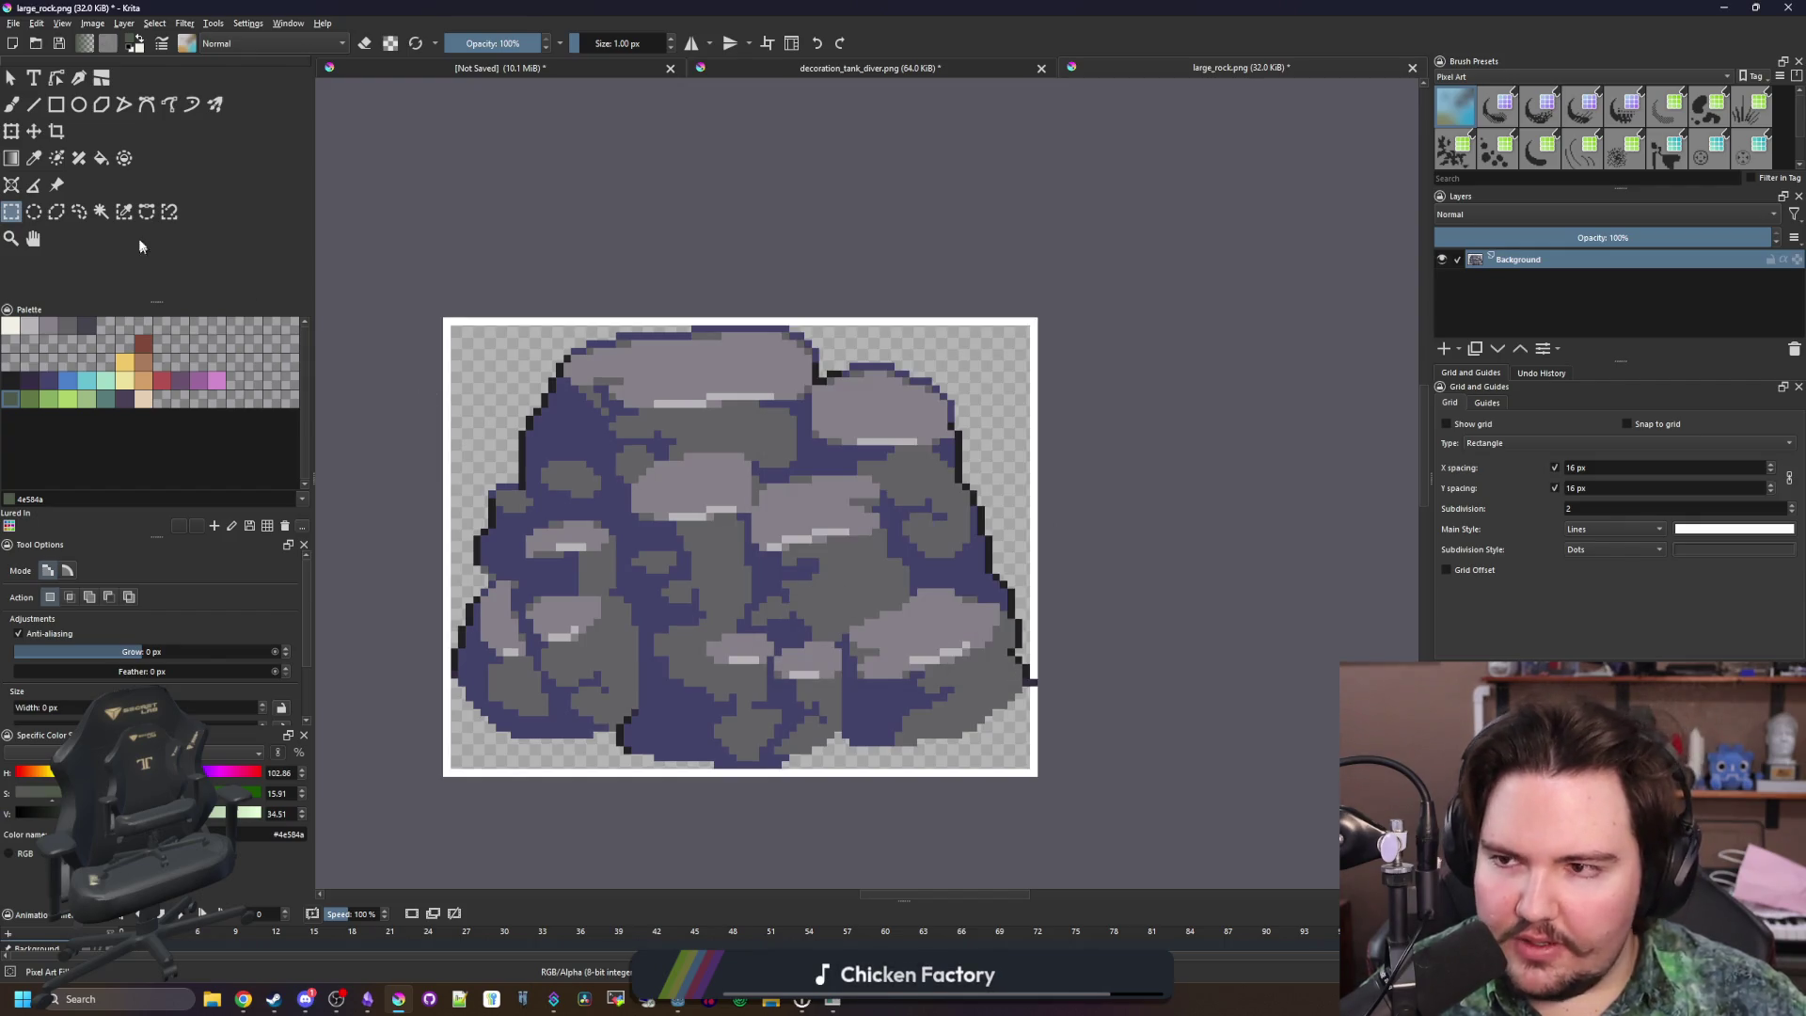
pyautogui.click(123, 211)
pyautogui.click(533, 328)
pyautogui.hotkey('ctrl', 'shift', 'a')
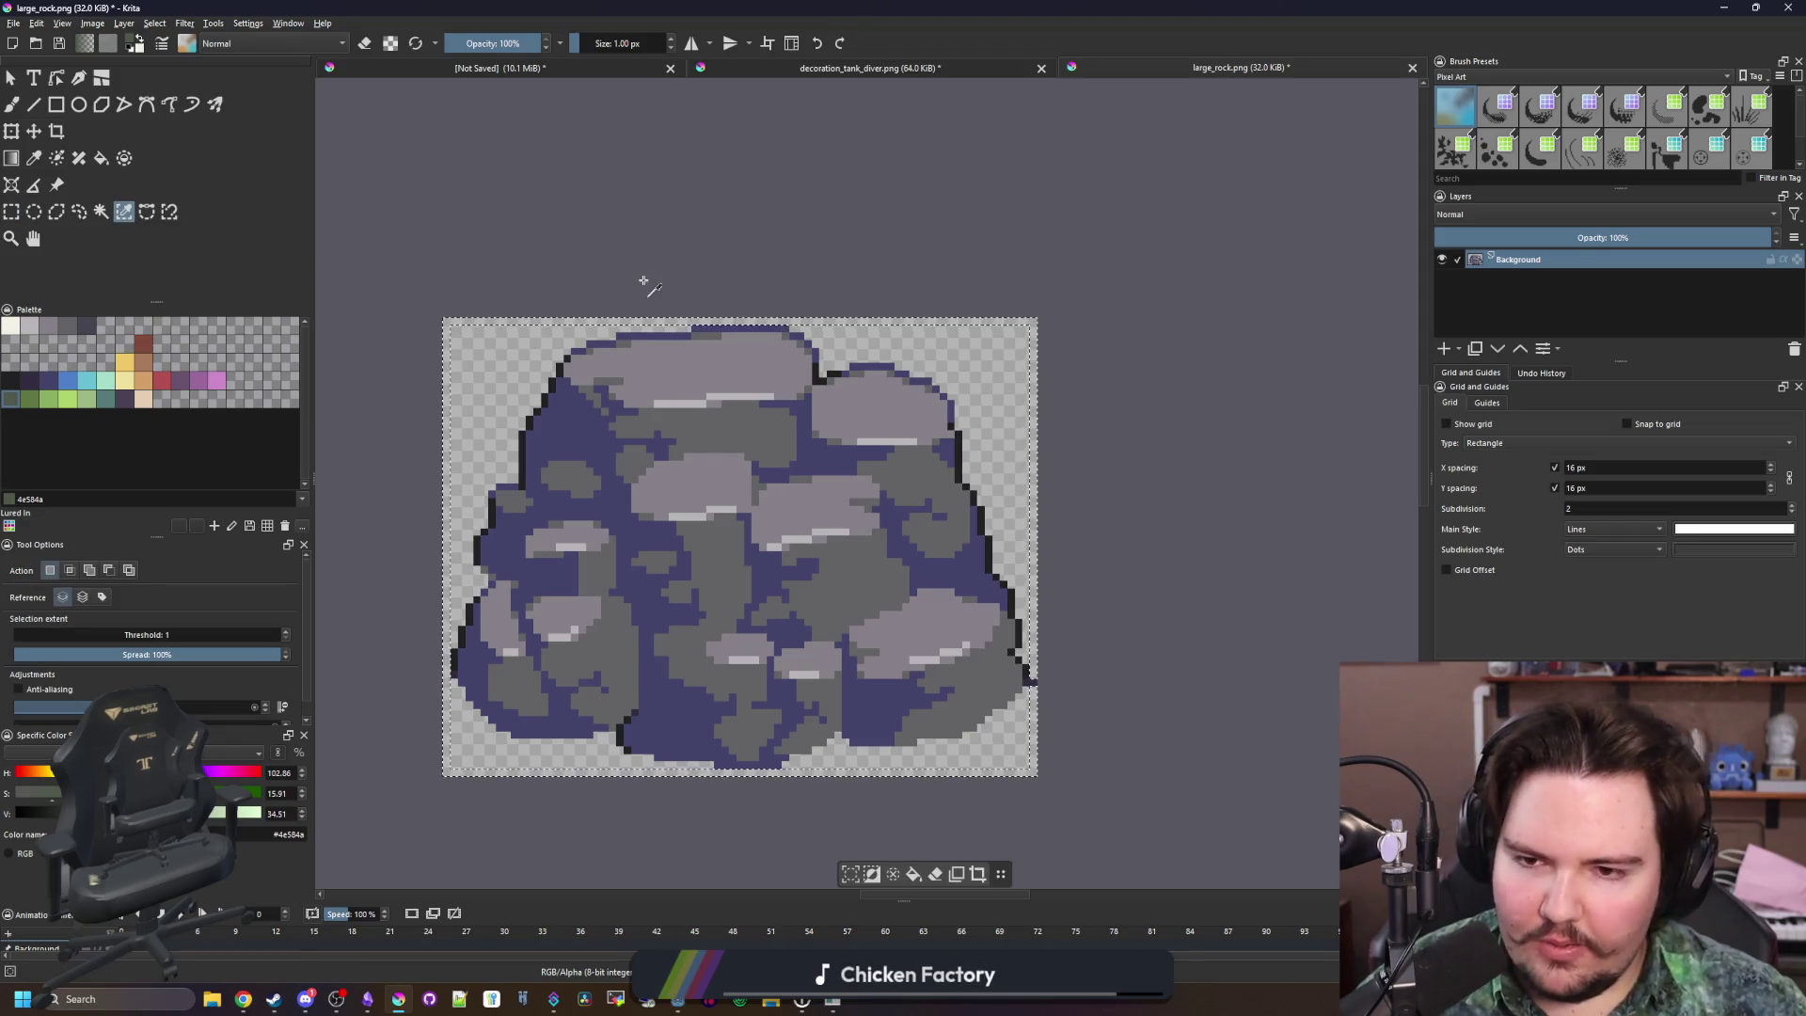
# Re-export large_rock.png as PNG and bring the running game forward
pyautogui.hotkey('ctrl', 's')
pyautogui.click(966, 627)
pyautogui.press('b')
pyautogui.scroll(3, 1050, 663)
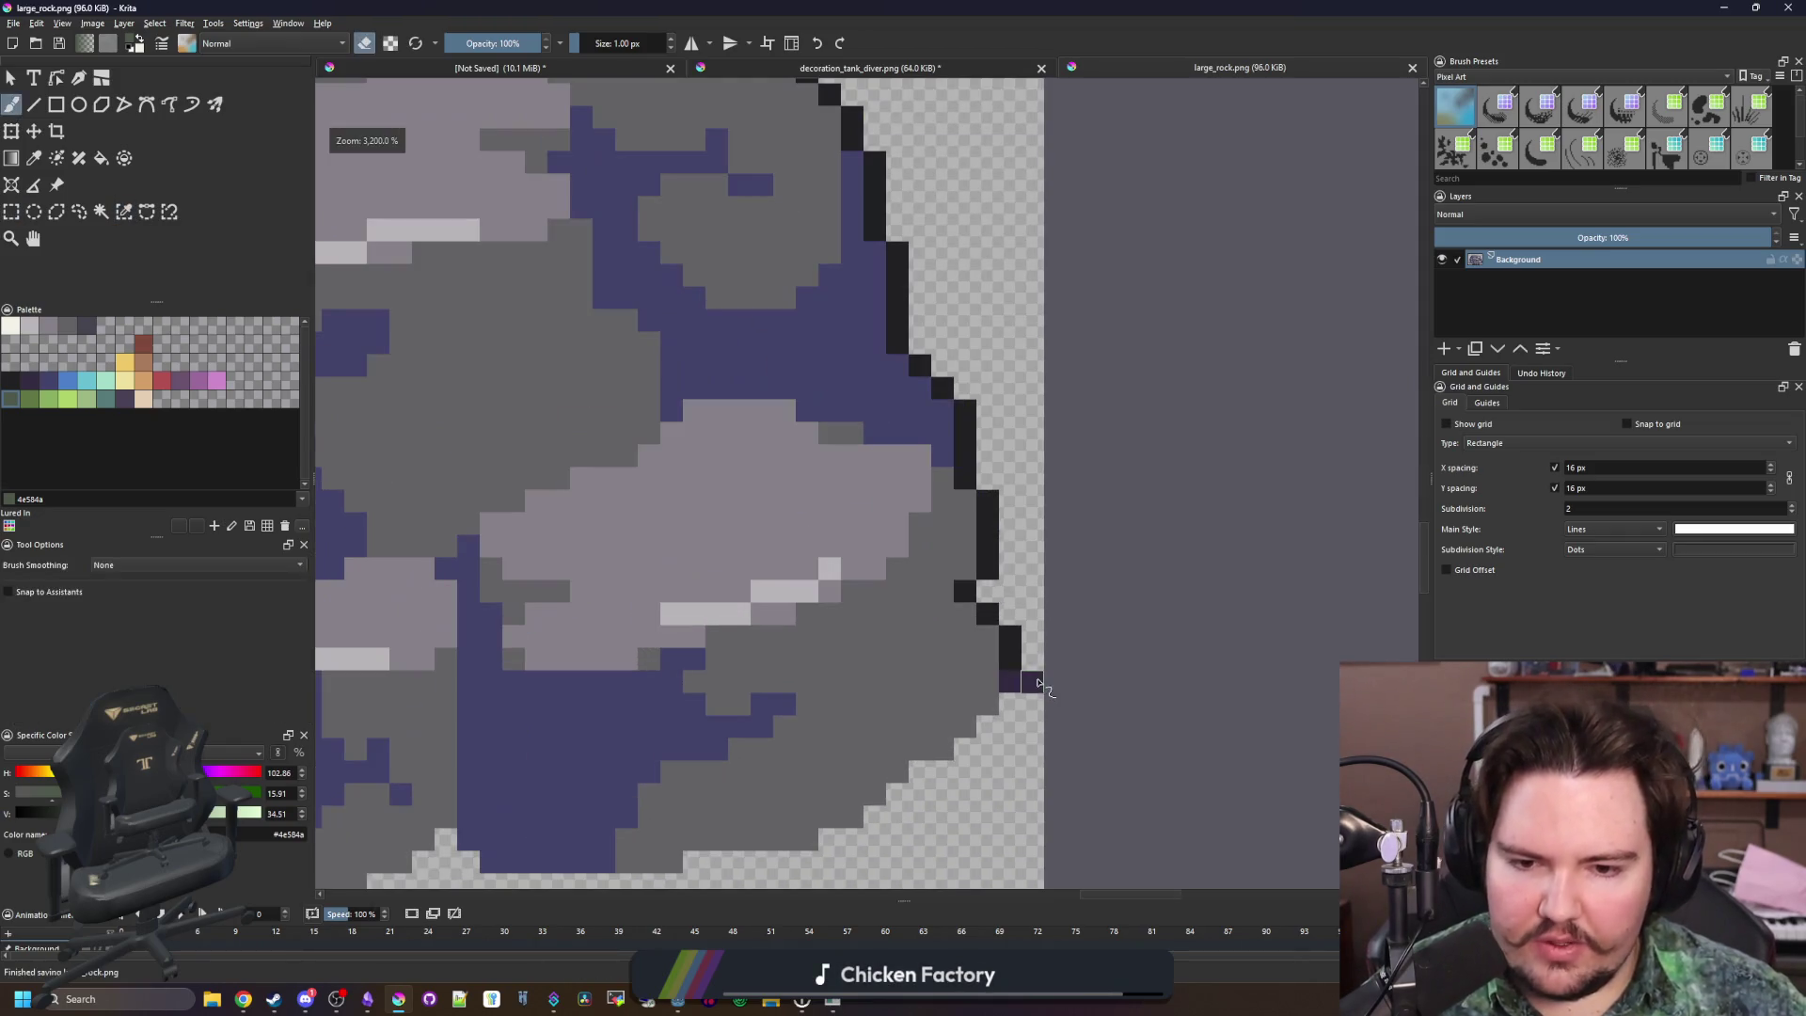
pyautogui.scroll(-3, 1051, 663)
pyautogui.hotkey('ctrl', 's')
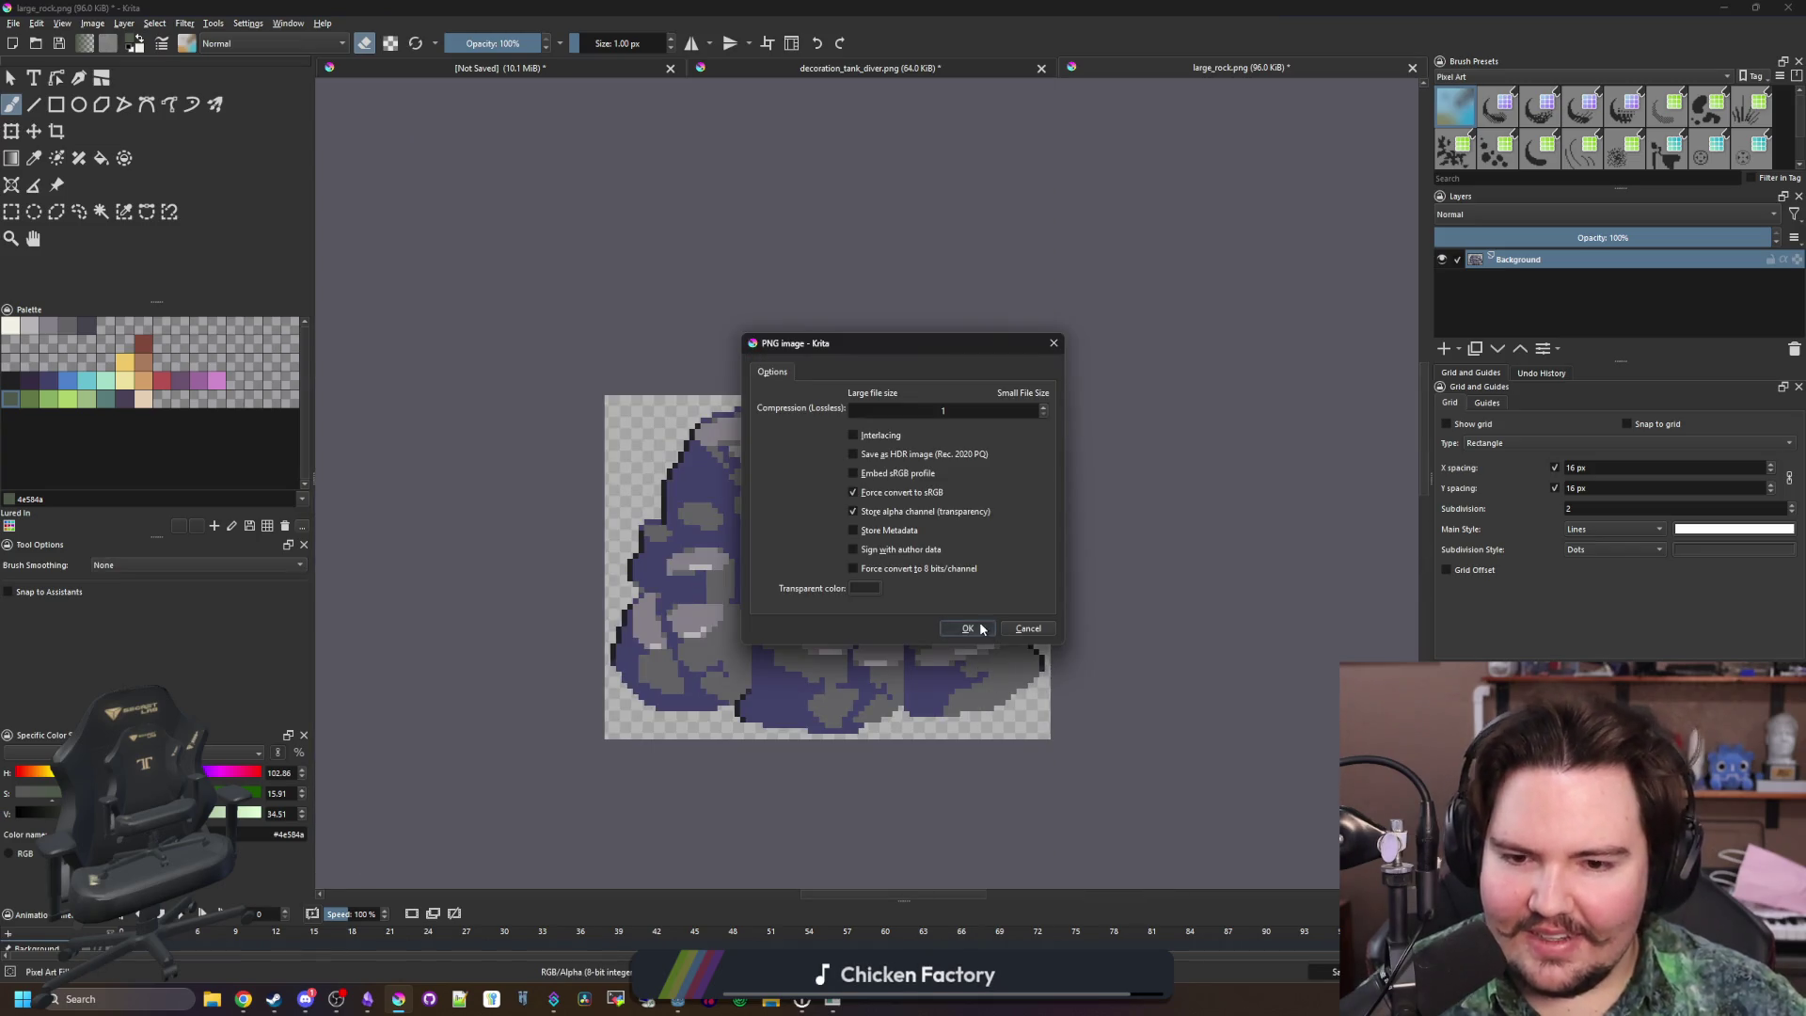
pyautogui.click(967, 627)
pyautogui.hotkey('alt', 'Tab')
pyautogui.click(809, 536)
# Maximize the game, inspect the large rocks and the piranha in Fish Tank 3, then stop it with F8
pyautogui.moveTo(852, 616); pyautogui.dragTo(860, 5)
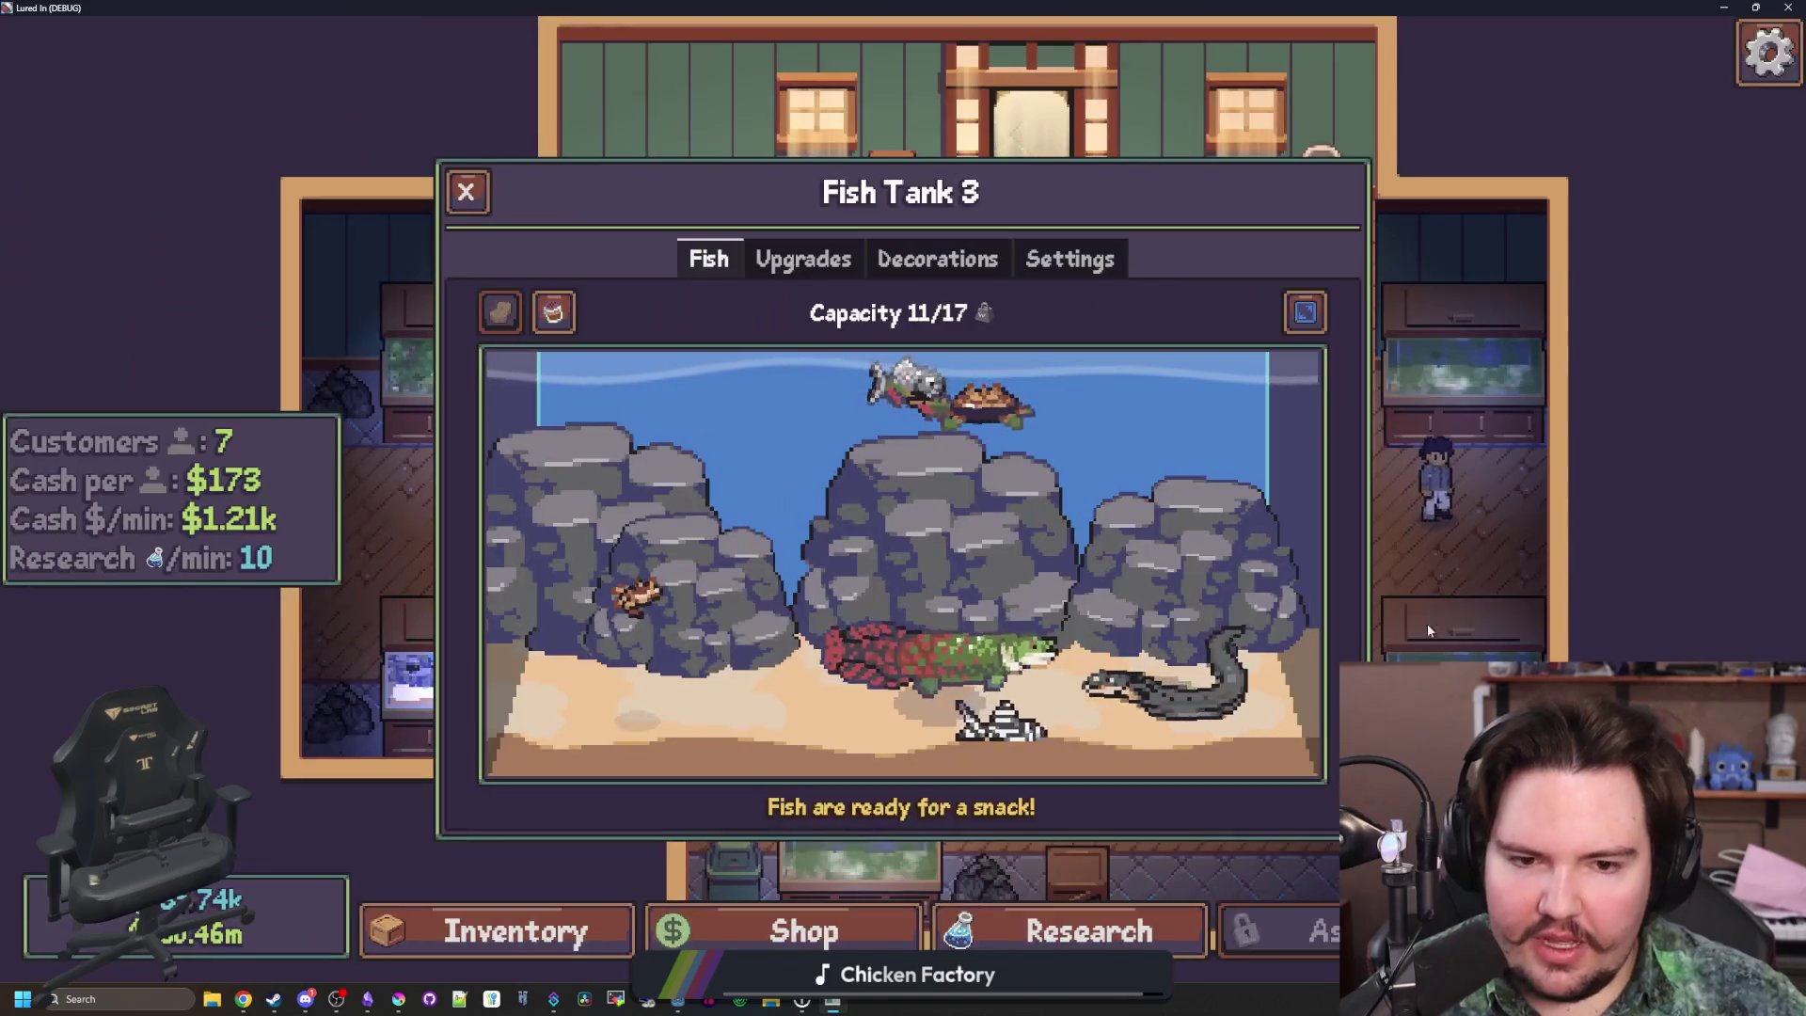
pyautogui.click(956, 529)
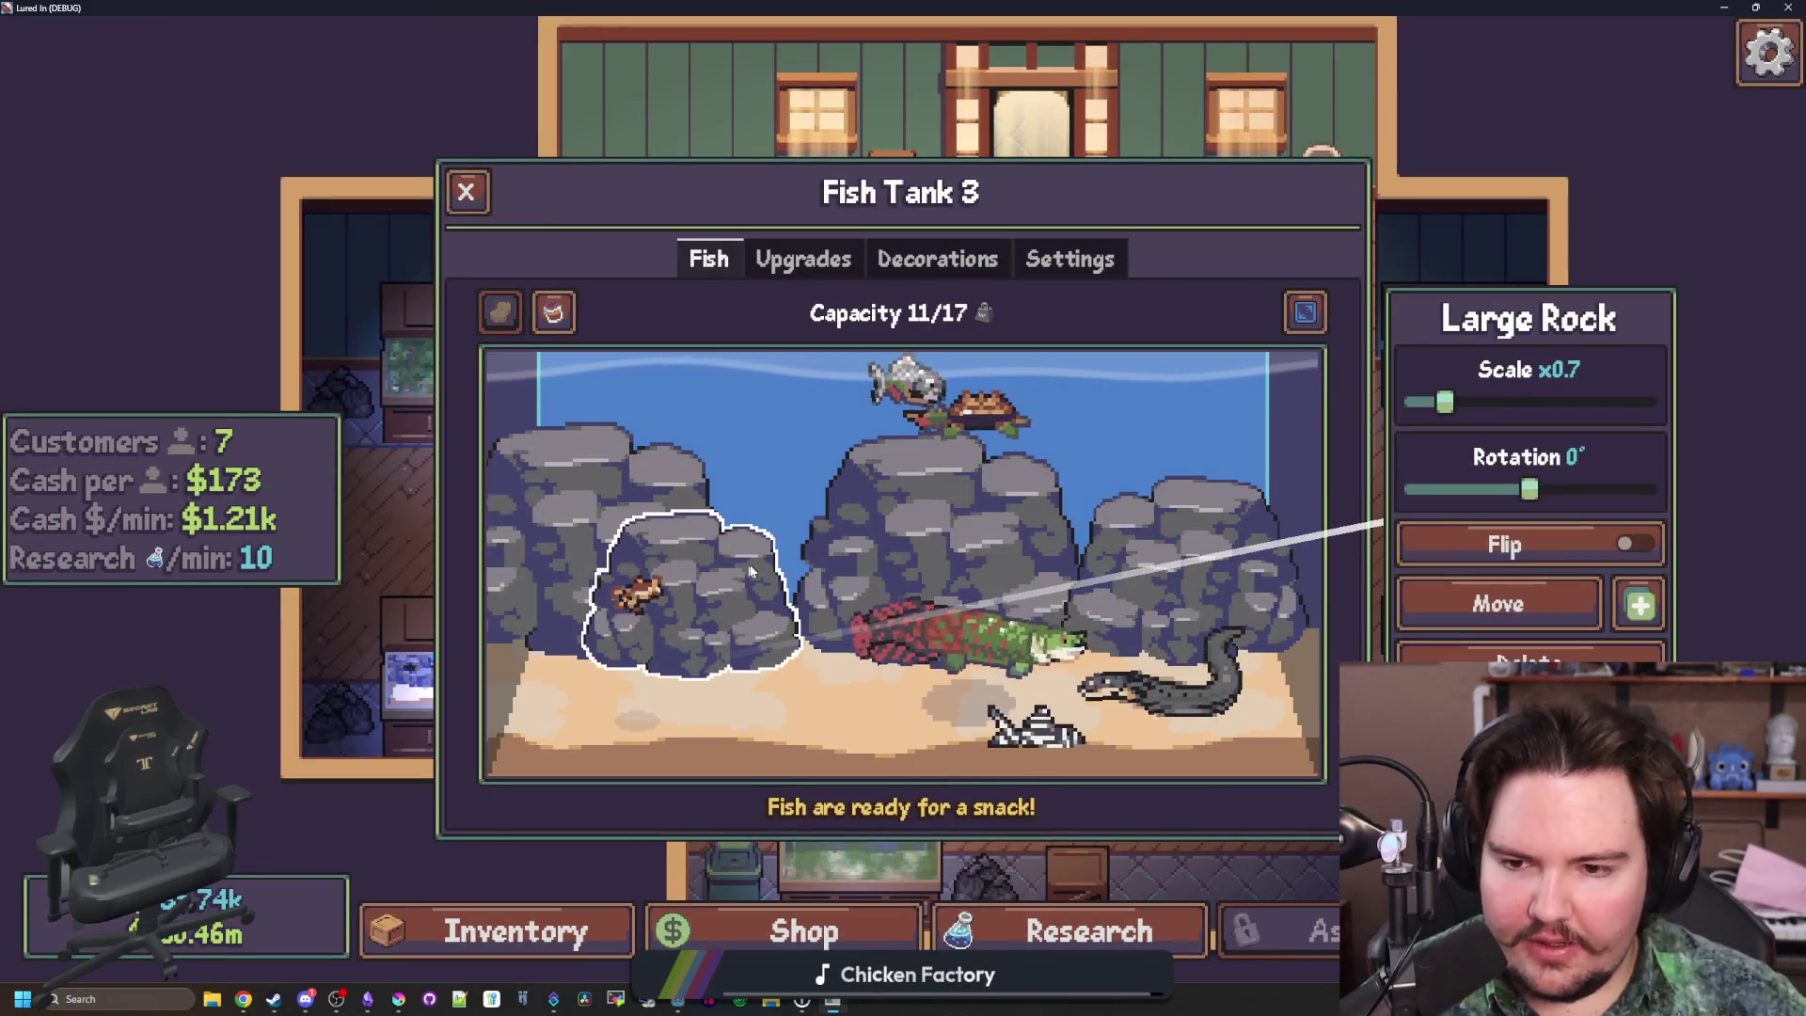
pyautogui.click(1164, 562)
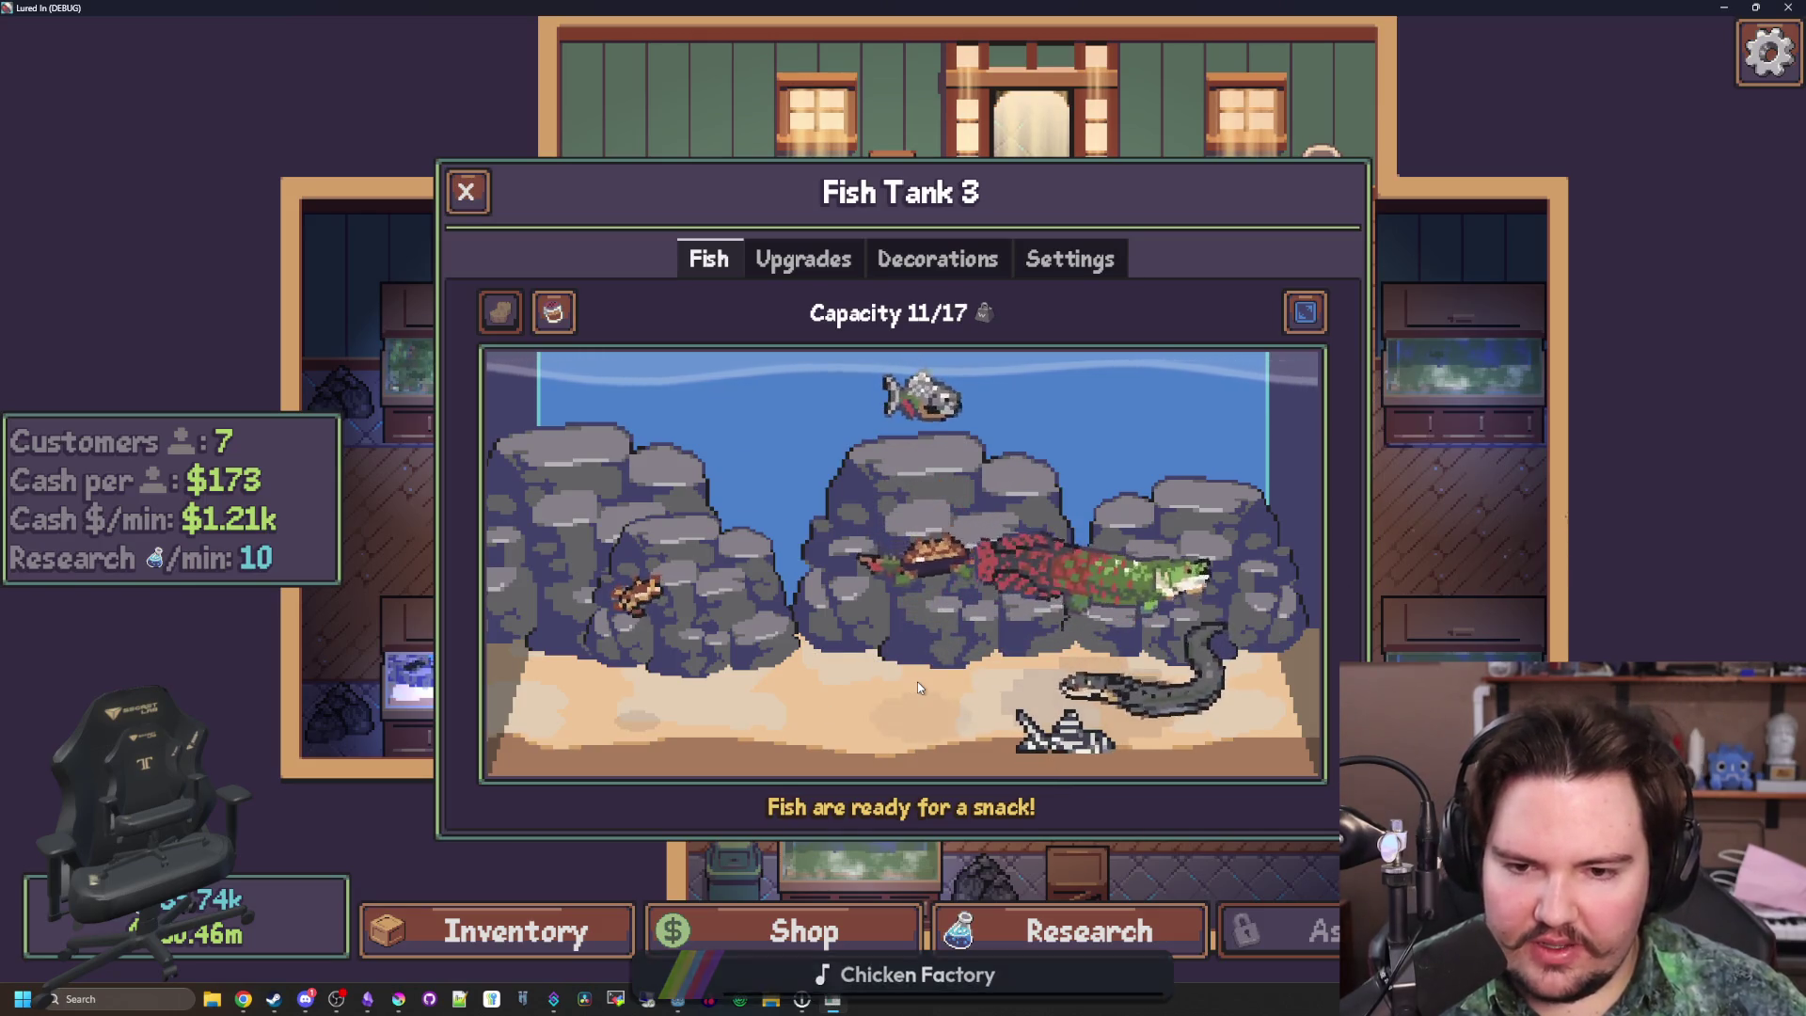
pyautogui.click(947, 518)
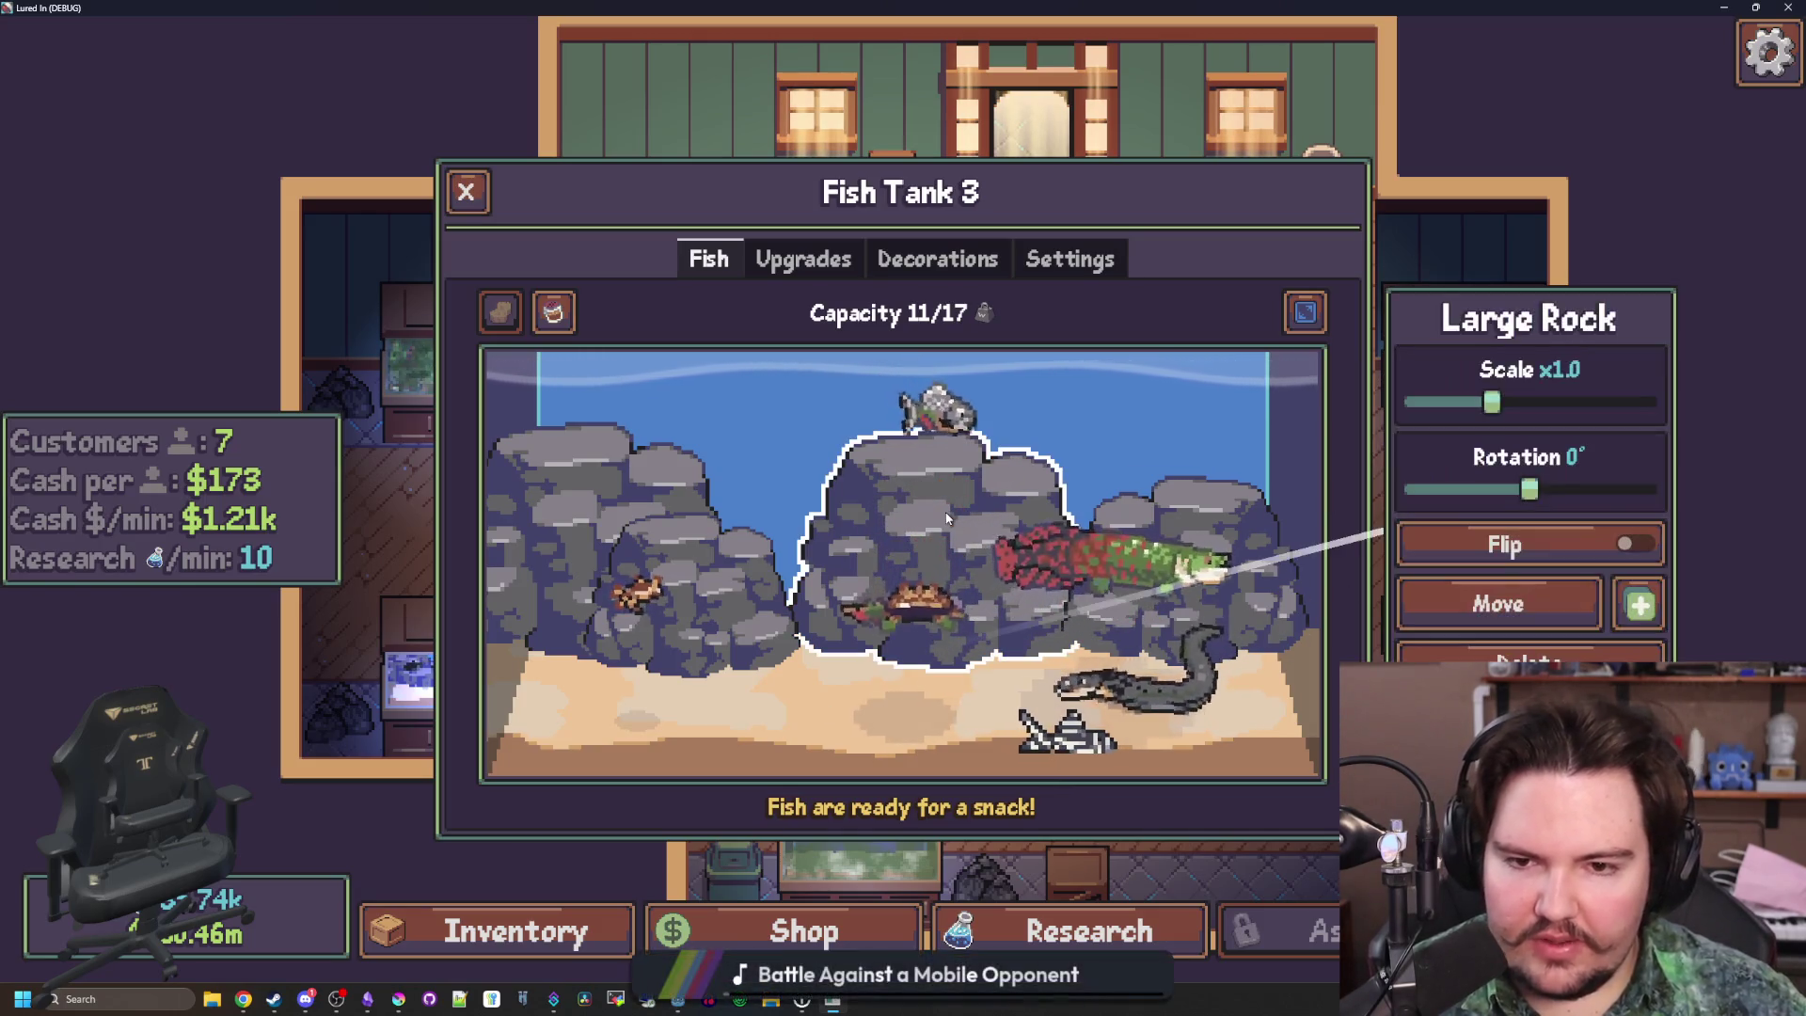
pyautogui.click(1089, 403)
pyautogui.click(1044, 461)
pyautogui.click(1124, 493)
pyautogui.click(1071, 416)
pyautogui.press('F8')
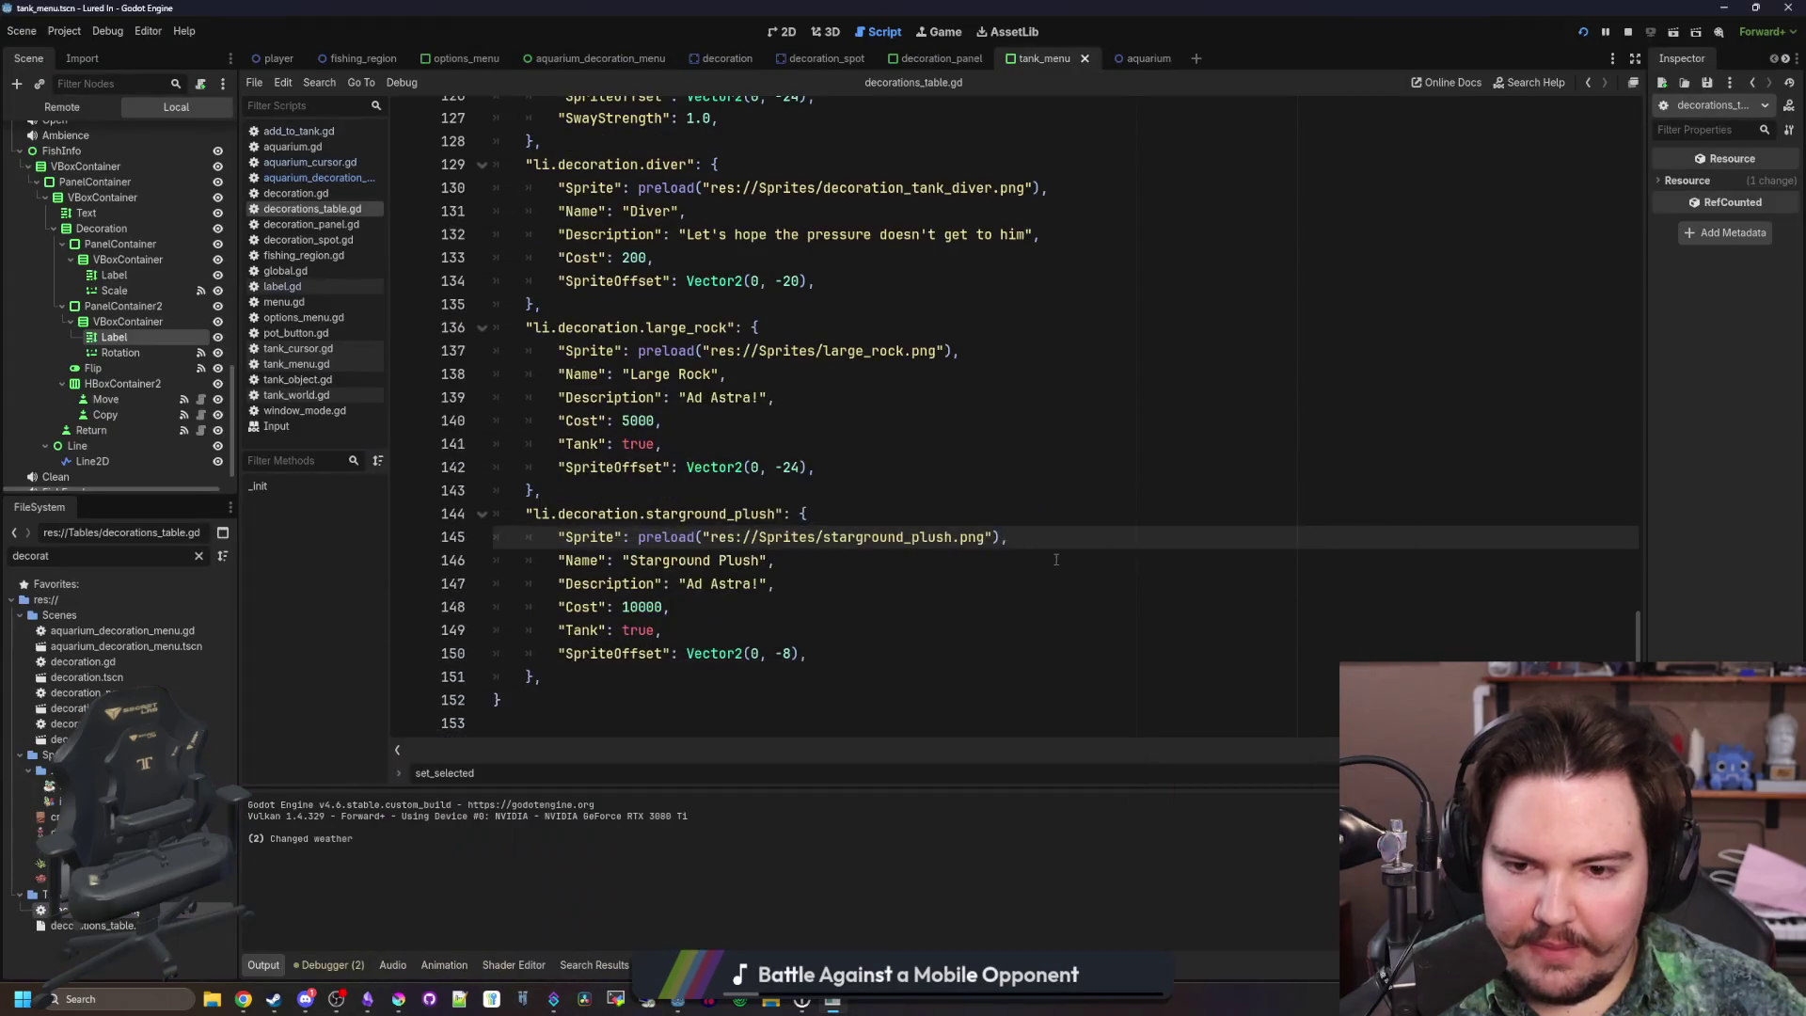
# Replace the leftover Ad Astra description with the Large Rock text in the large_rock entry
pyautogui.click(755, 490)
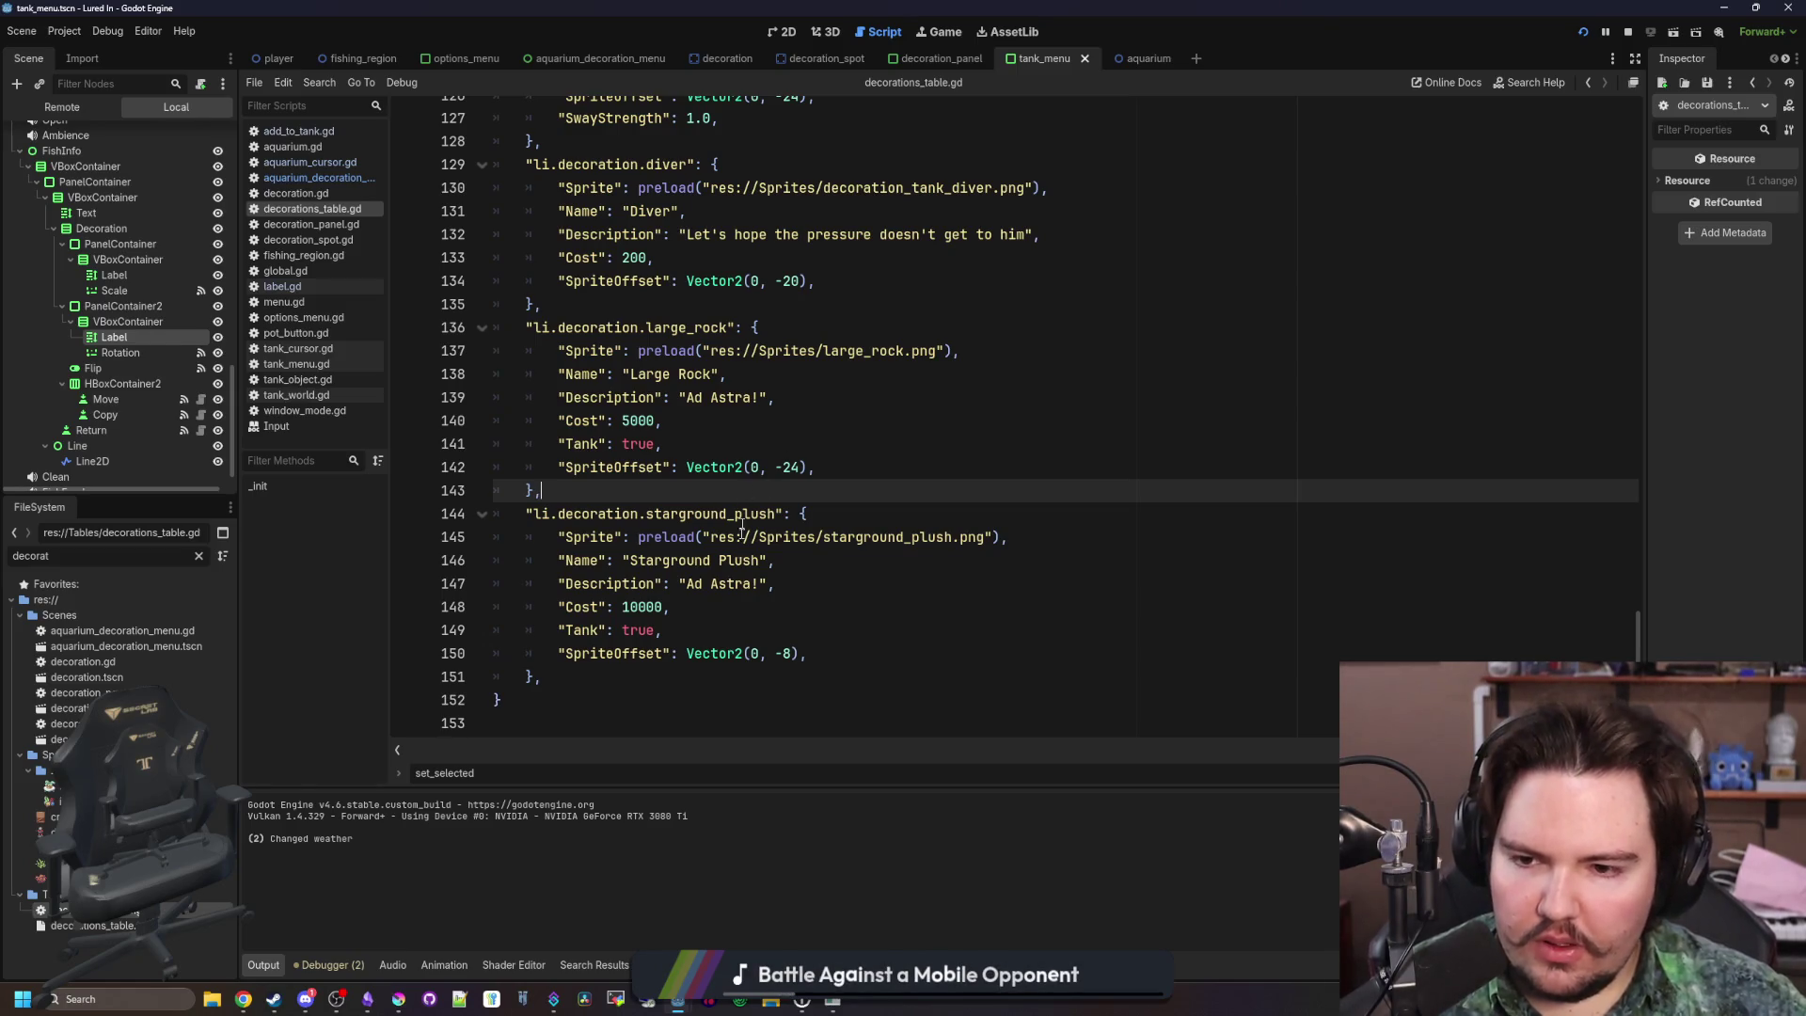
pyautogui.click(771, 588)
pyautogui.scroll(2, 772, 597)
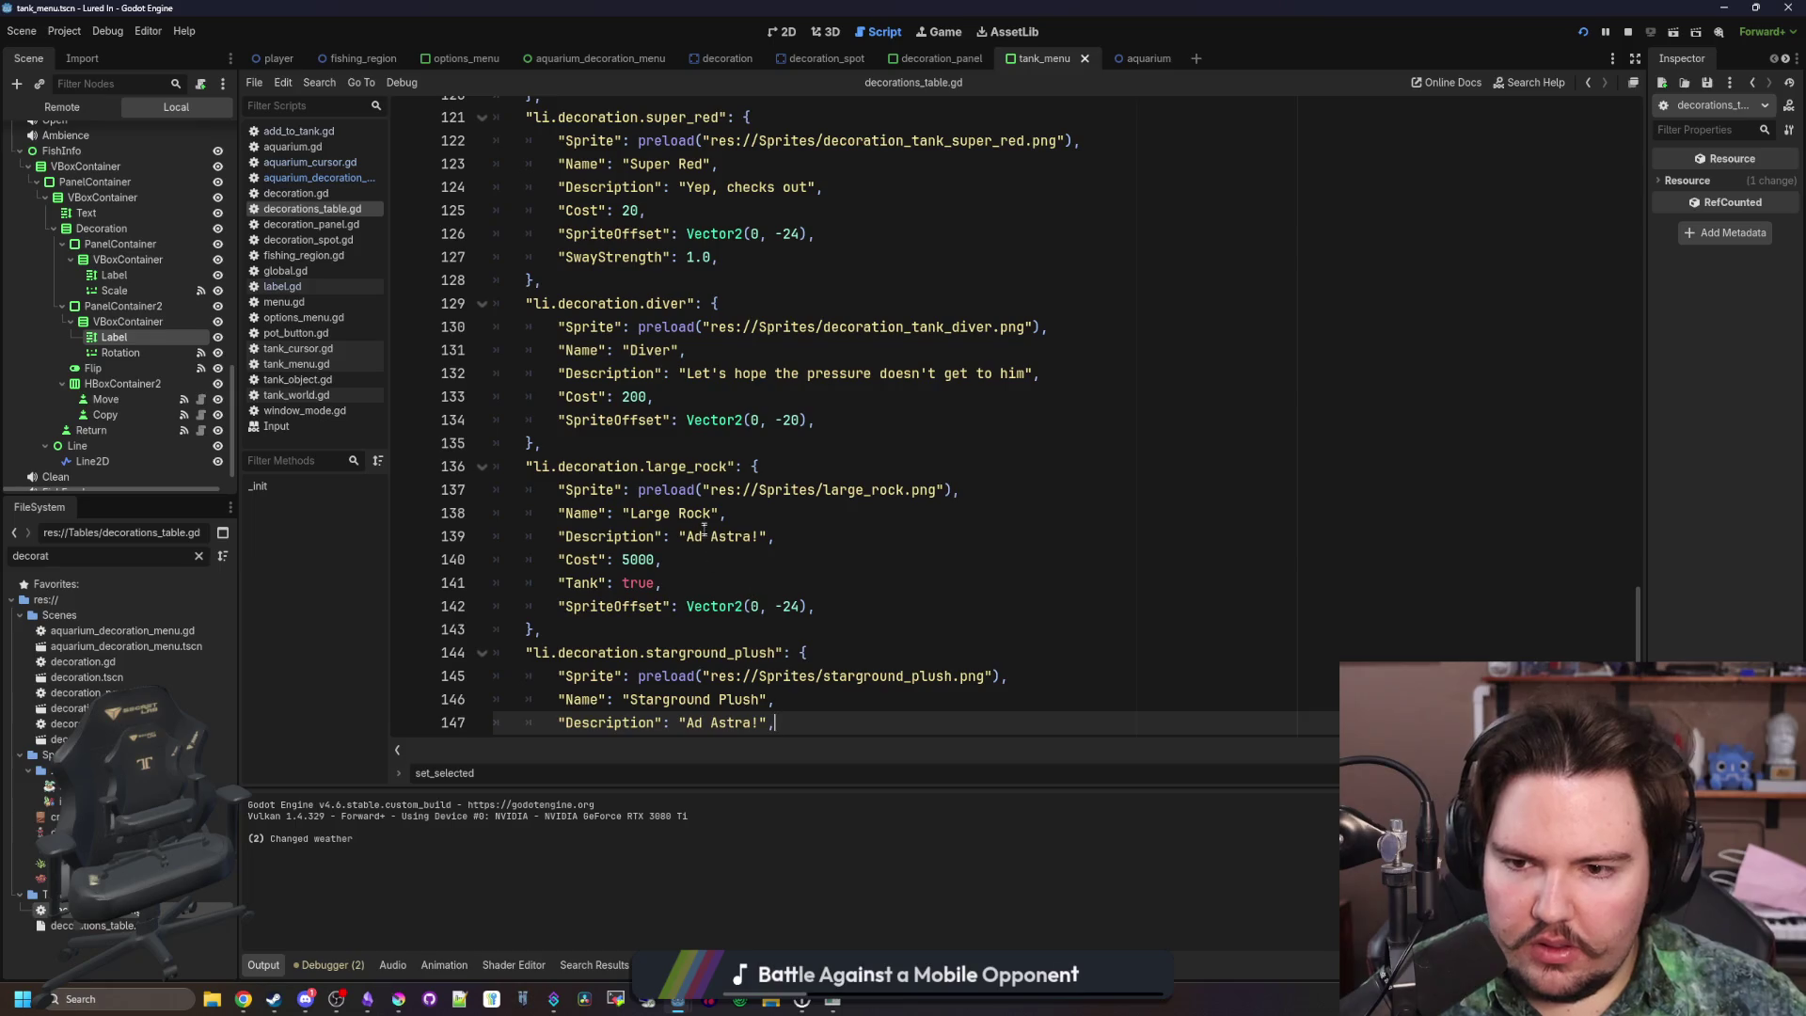
pyautogui.click(735, 536)
pyautogui.press('BackSpace')
pyautogui.press('BackSpace')
pyautogui.press('BackSpace')
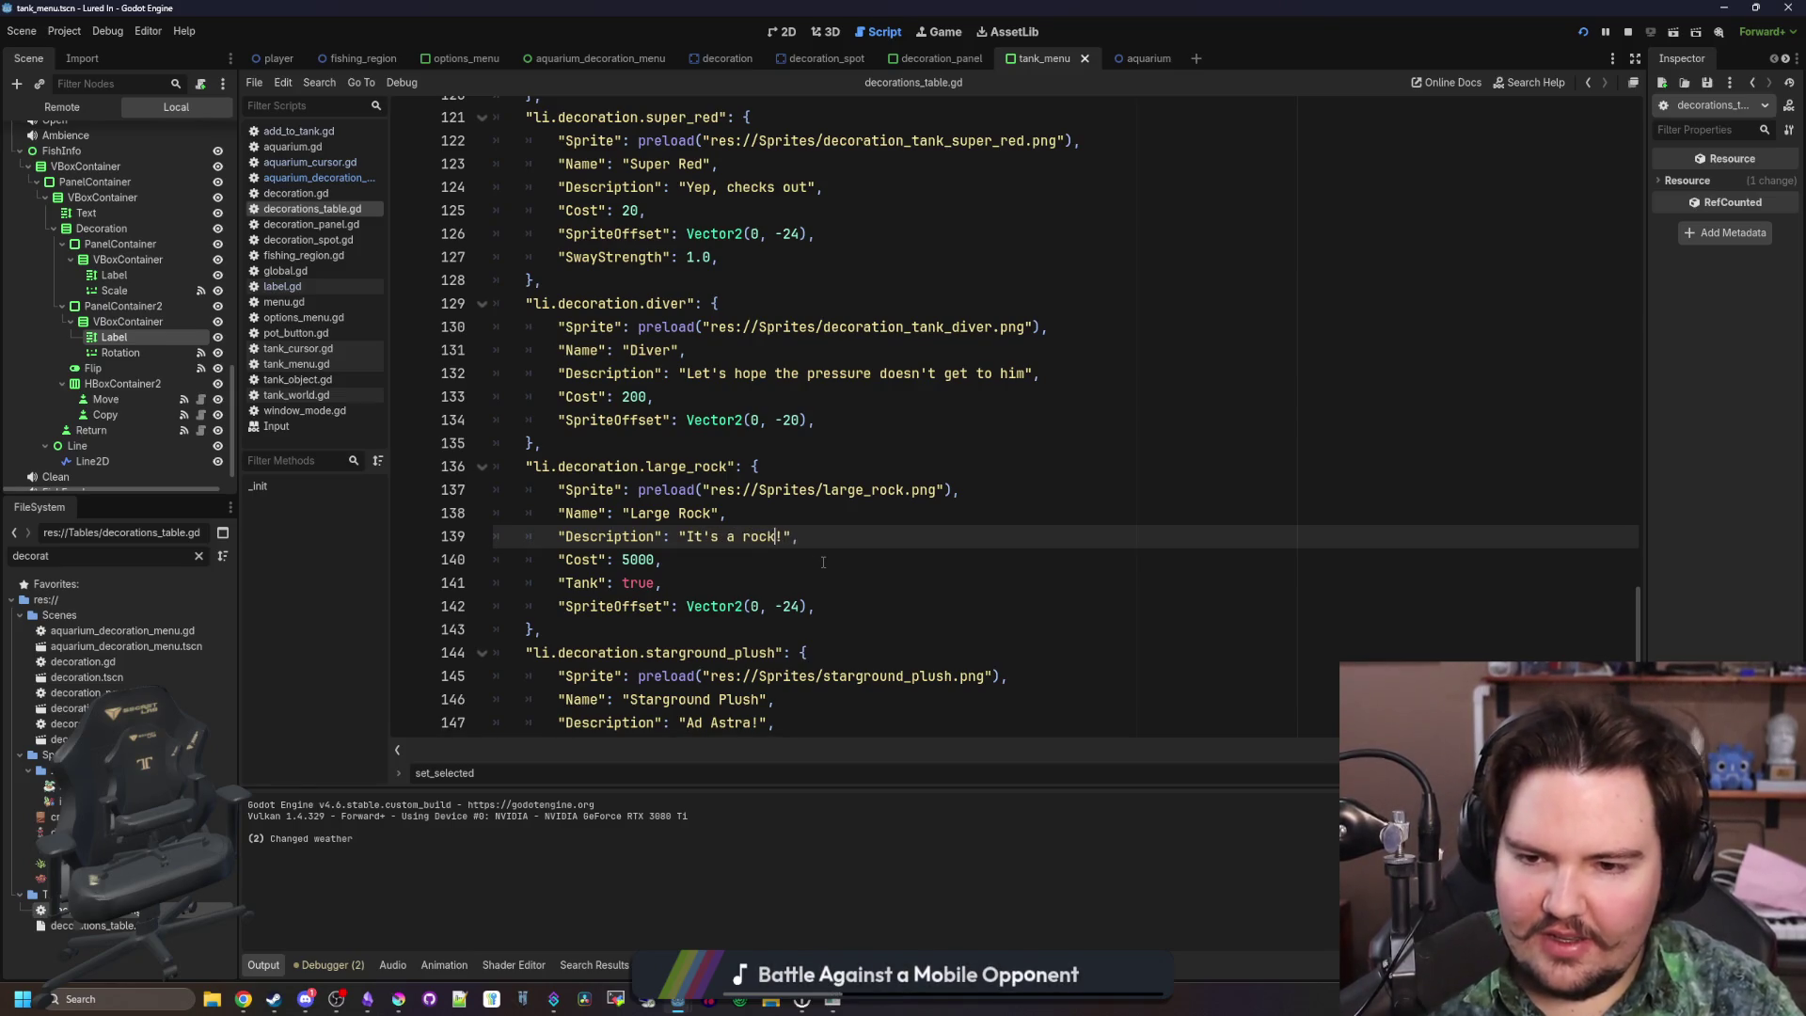
pyautogui.write('!')
pyautogui.click(823, 562)
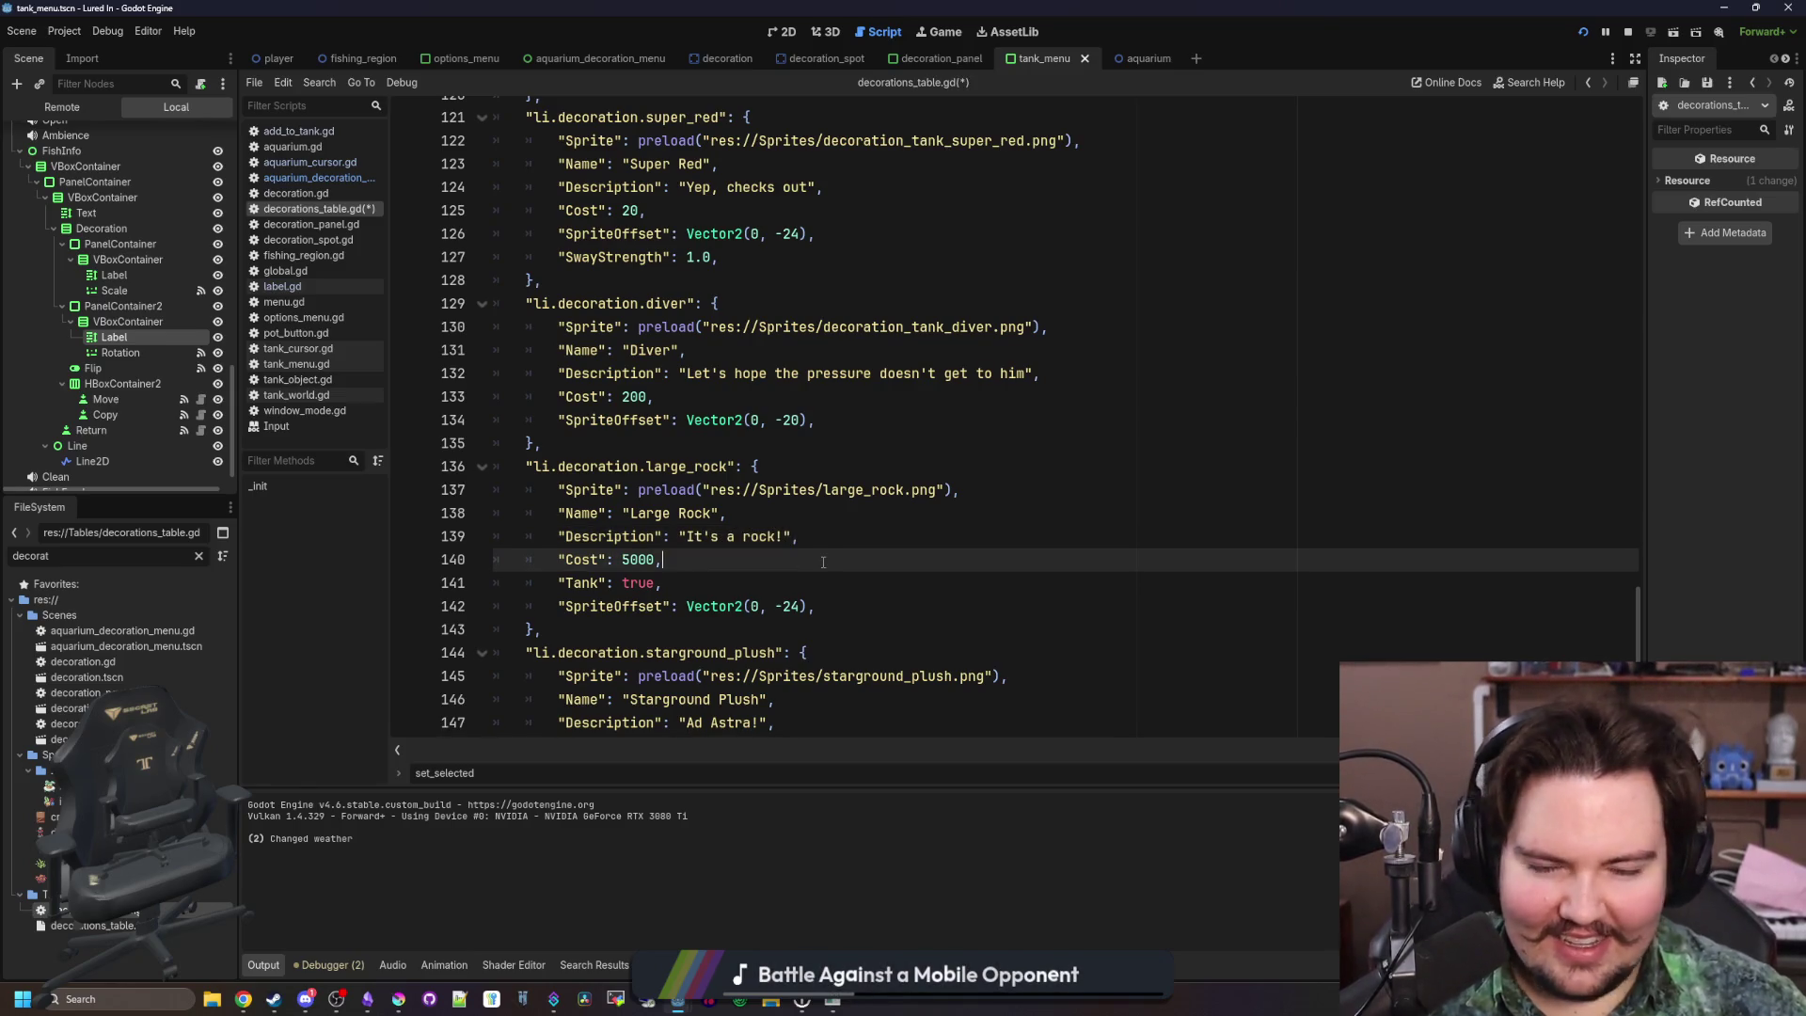
pyautogui.click(854, 538)
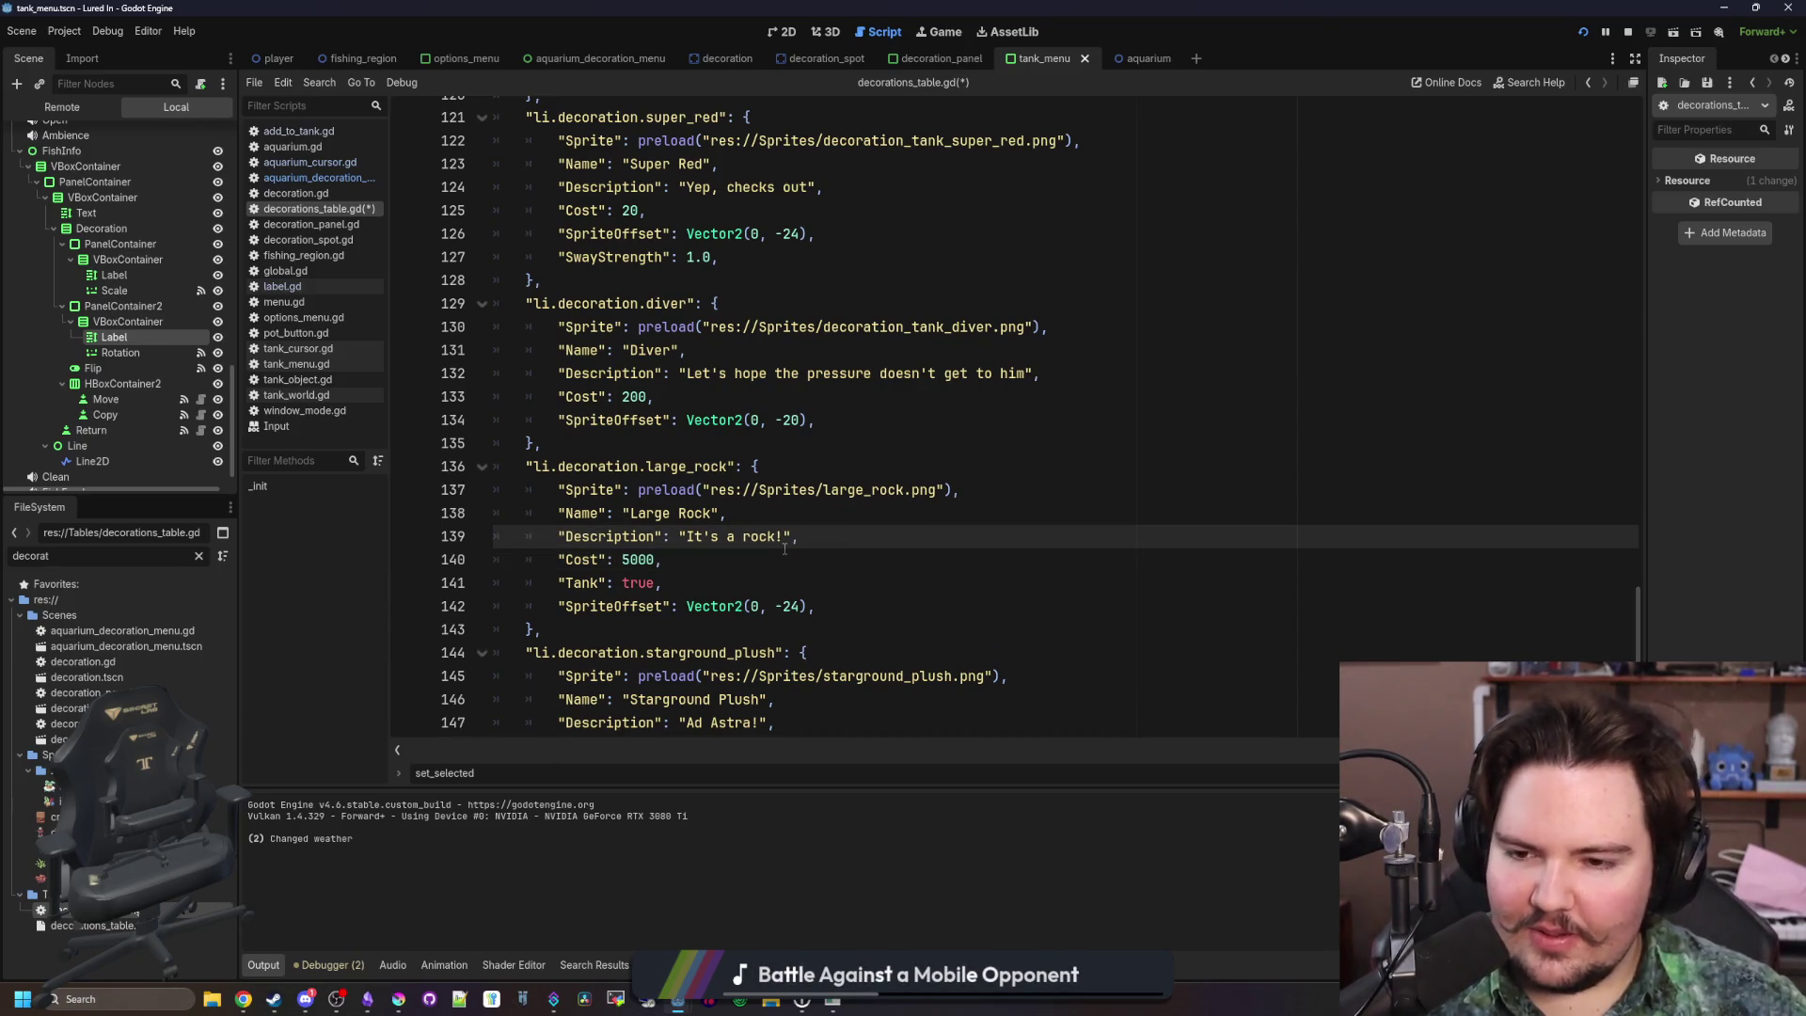
# Save decorations_table.gd and return to the large_rock.png image in Krita
pyautogui.moveTo(274, 999)
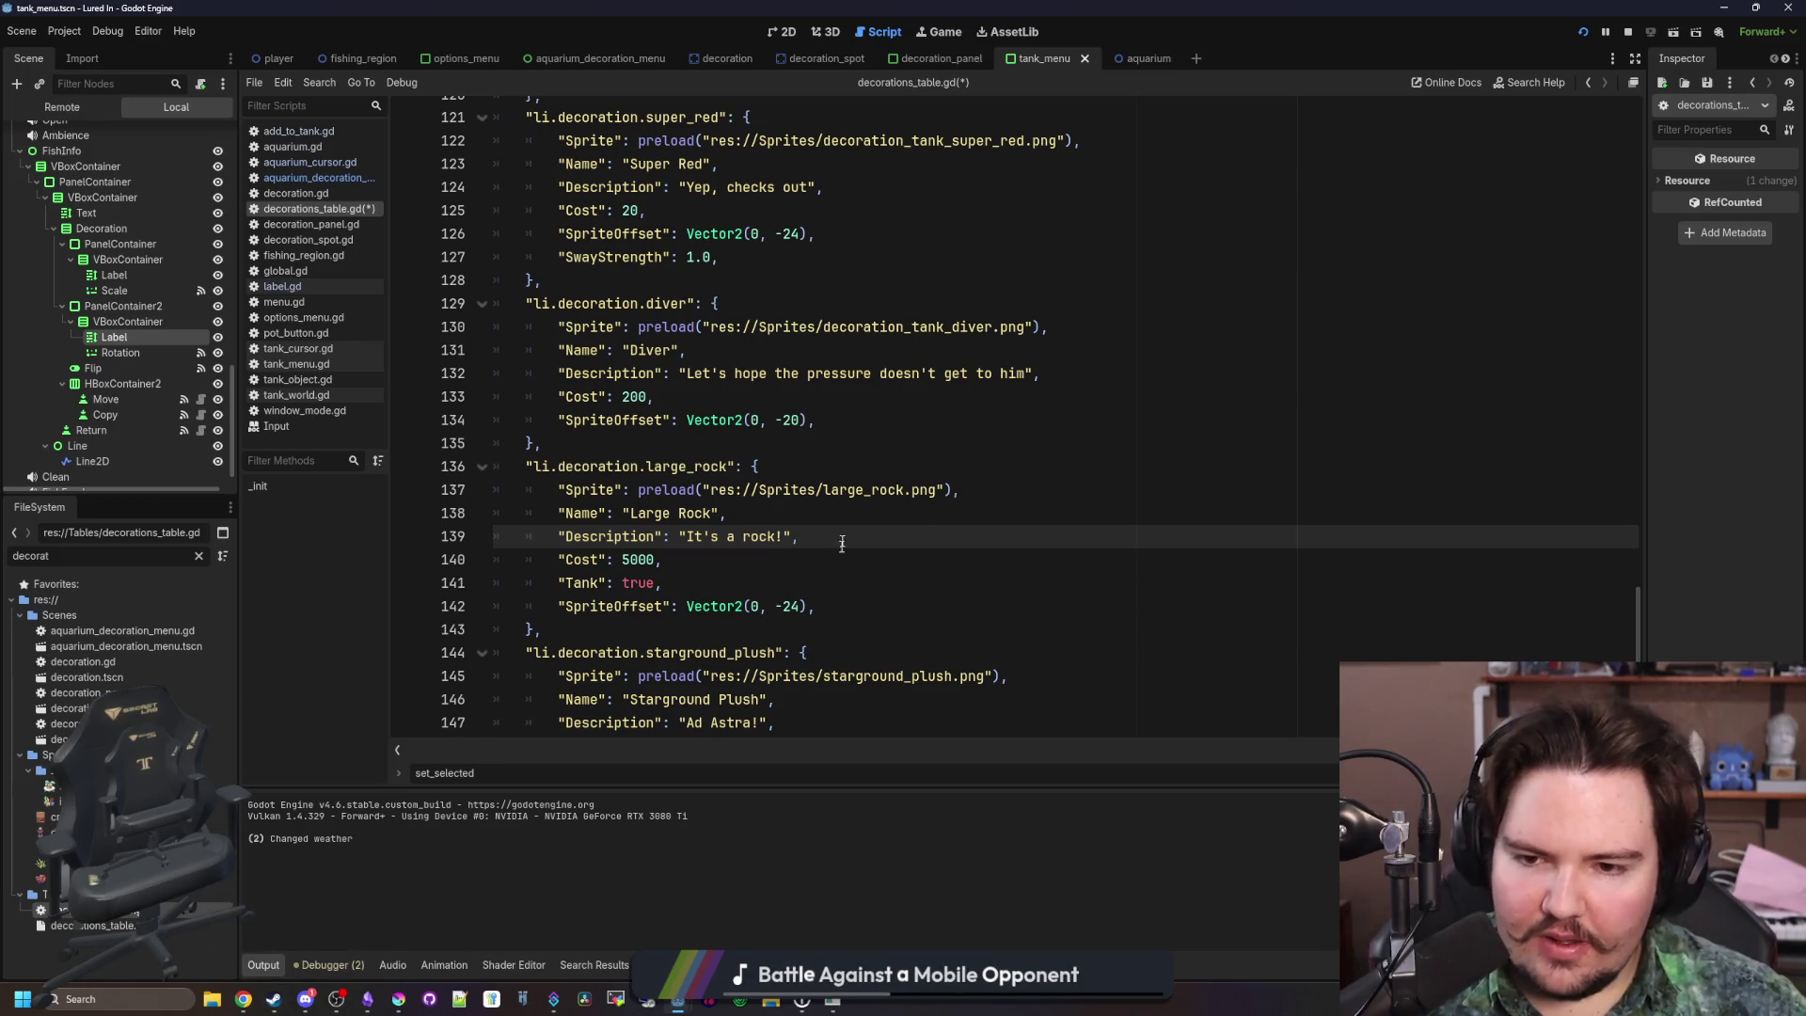
pyautogui.click(853, 515)
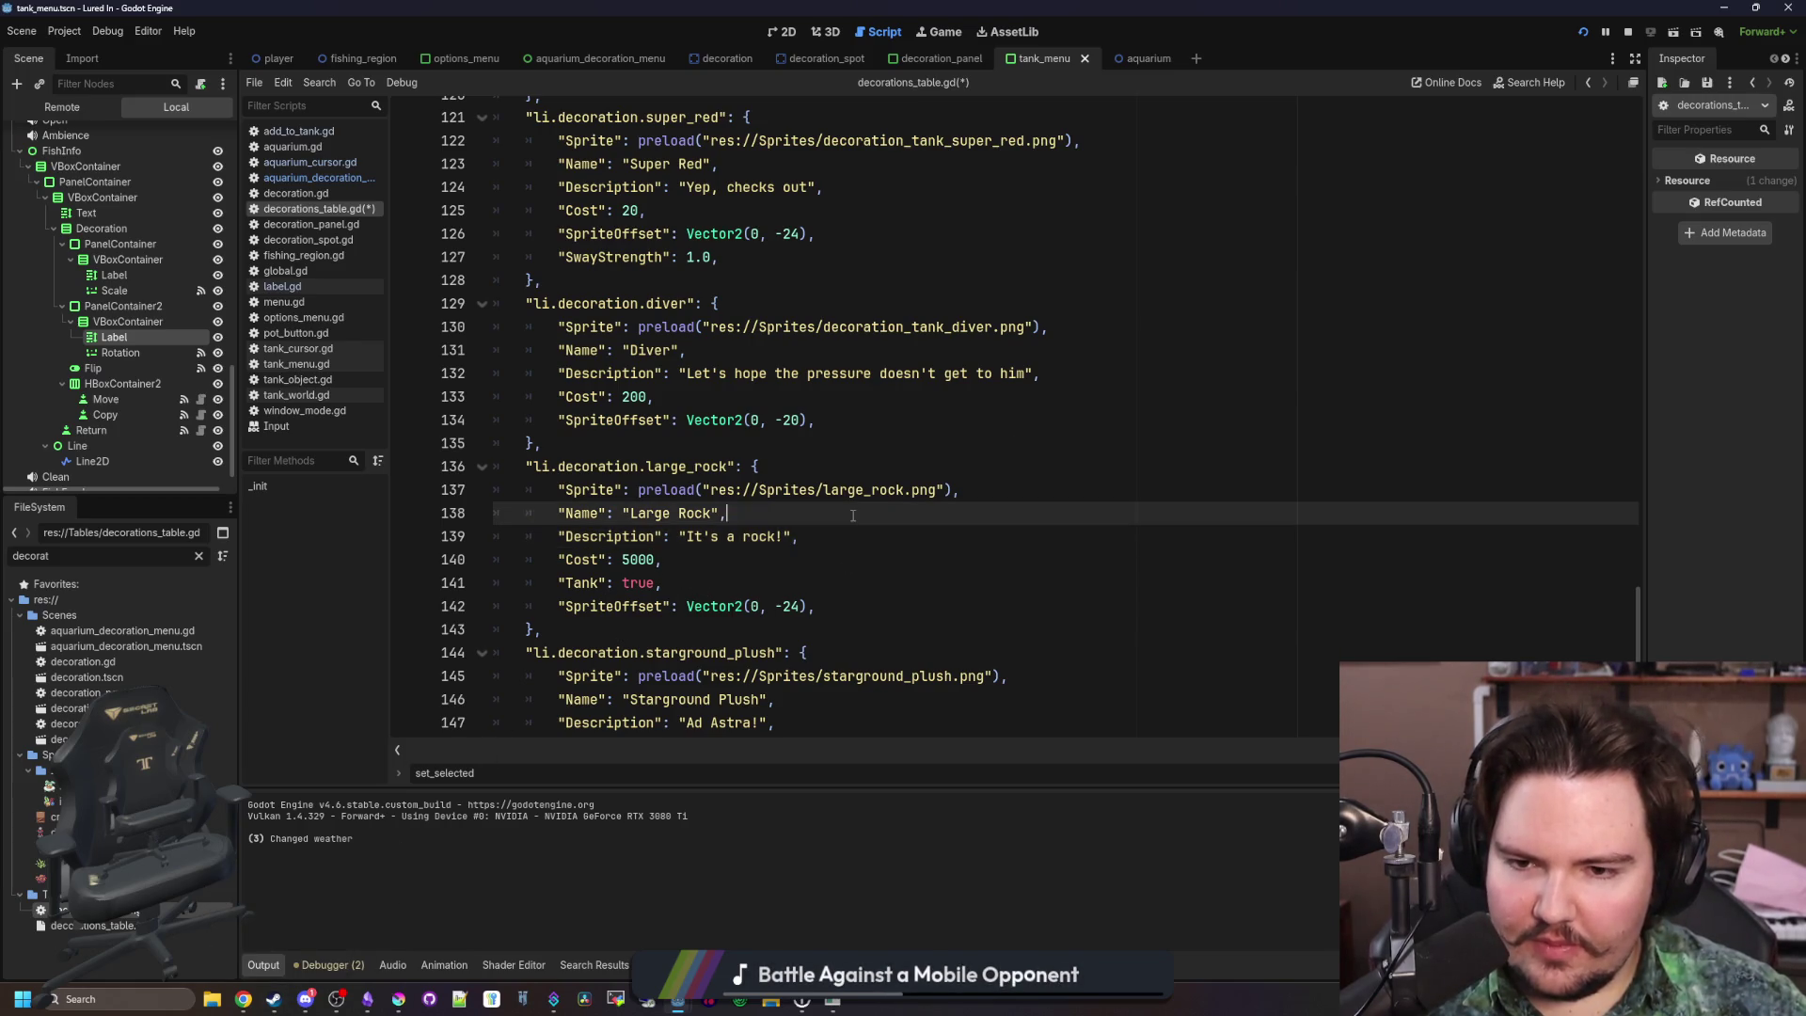
pyautogui.click(824, 444)
pyautogui.hotkey('ctrl', 's')
pyautogui.hotkey('ctrl', 's')
pyautogui.hotkey('ctrl', 's')
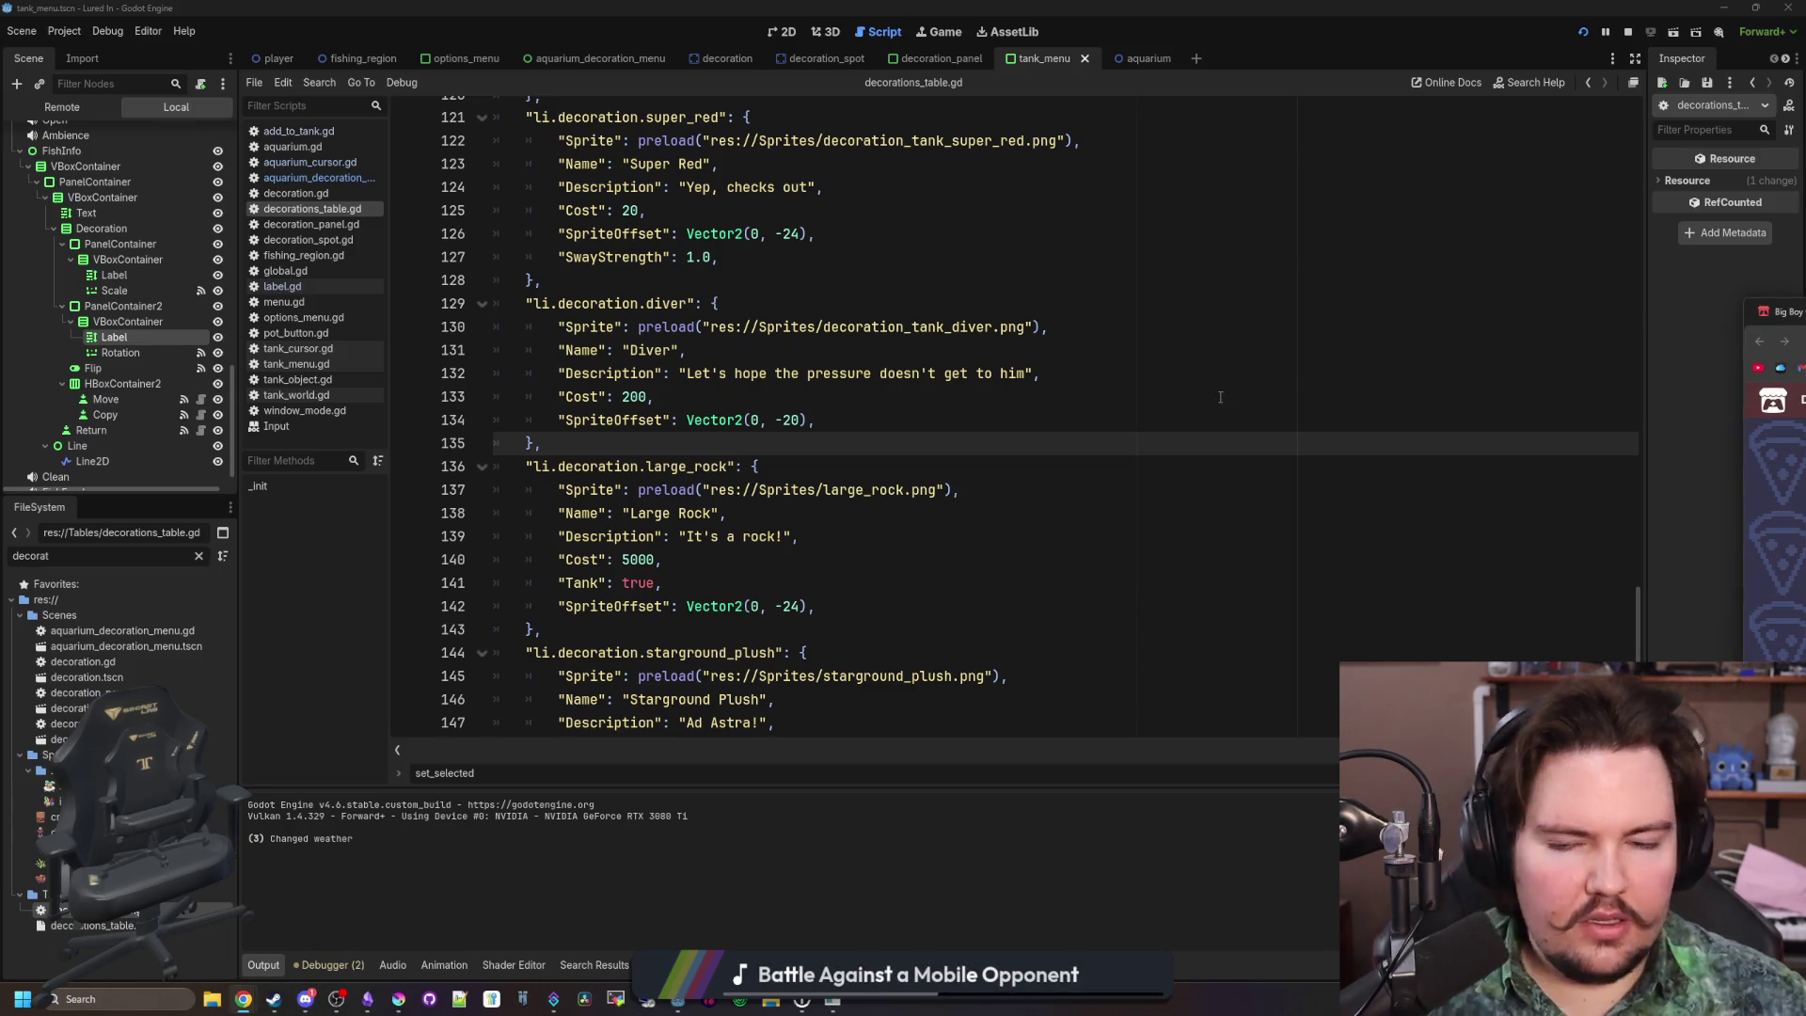
pyautogui.click(792, 549)
pyautogui.moveTo(407, 1008)
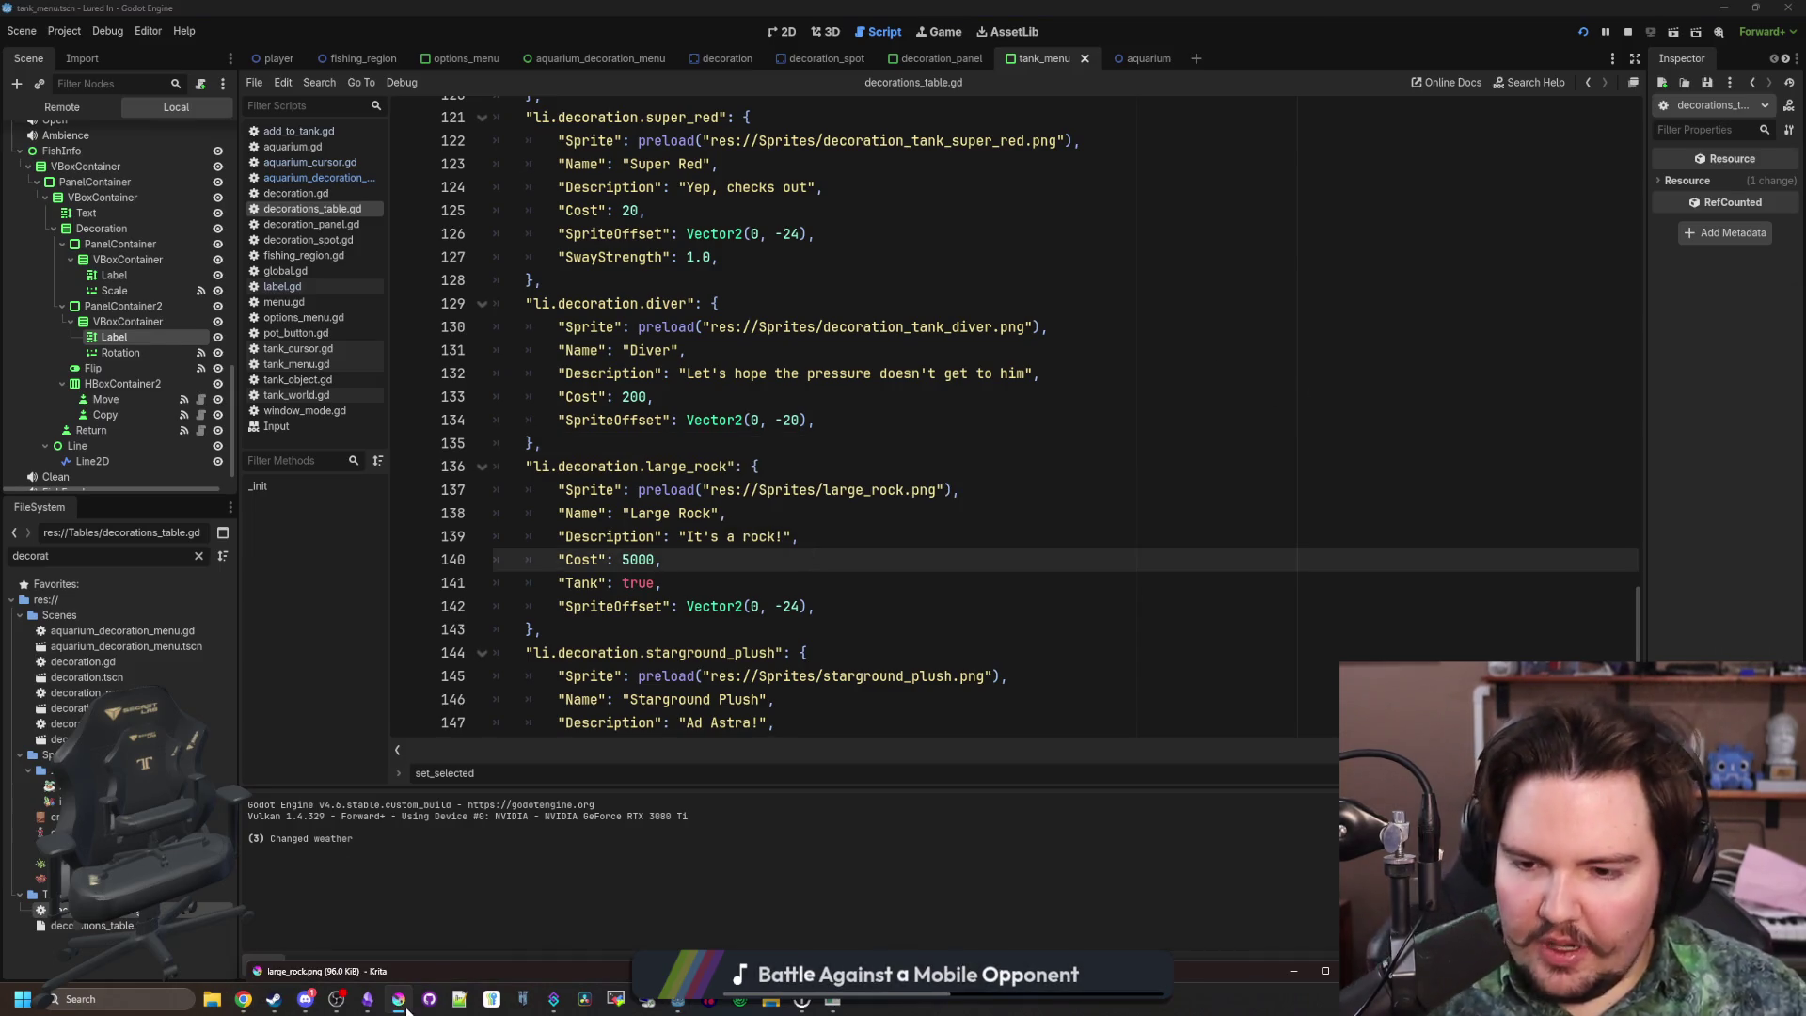
pyautogui.click(455, 982)
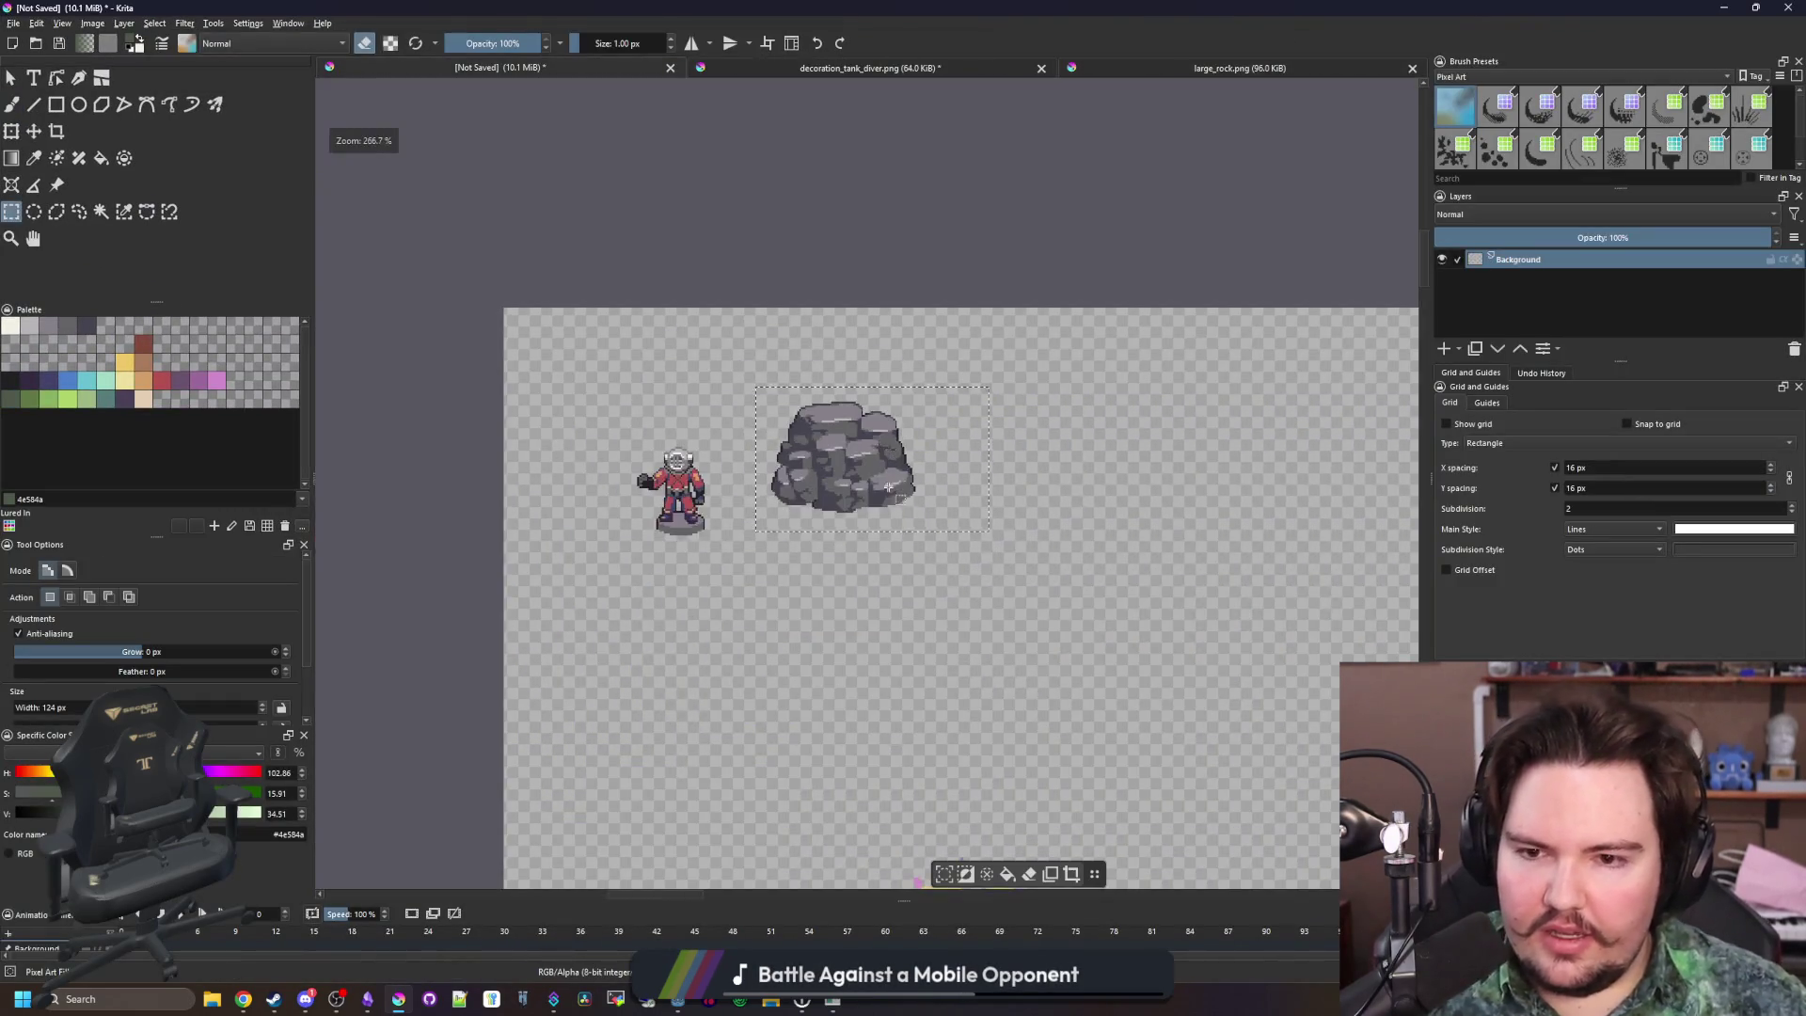
# Sample the large rock's darkest grey and light grey from the canvas
pyautogui.scroll(1, 705, 462)
pyautogui.press('p')
pyautogui.click(747, 527)
pyautogui.moveTo(738, 562); pyautogui.dragTo(803, 490)
pyautogui.scroll(-1, 947, 436)
pyautogui.scroll(1, 988, 405)
pyautogui.click(988, 393)
# With an enlarged brush, paint three grey blobs below the large rock
pyautogui.click(12, 212)
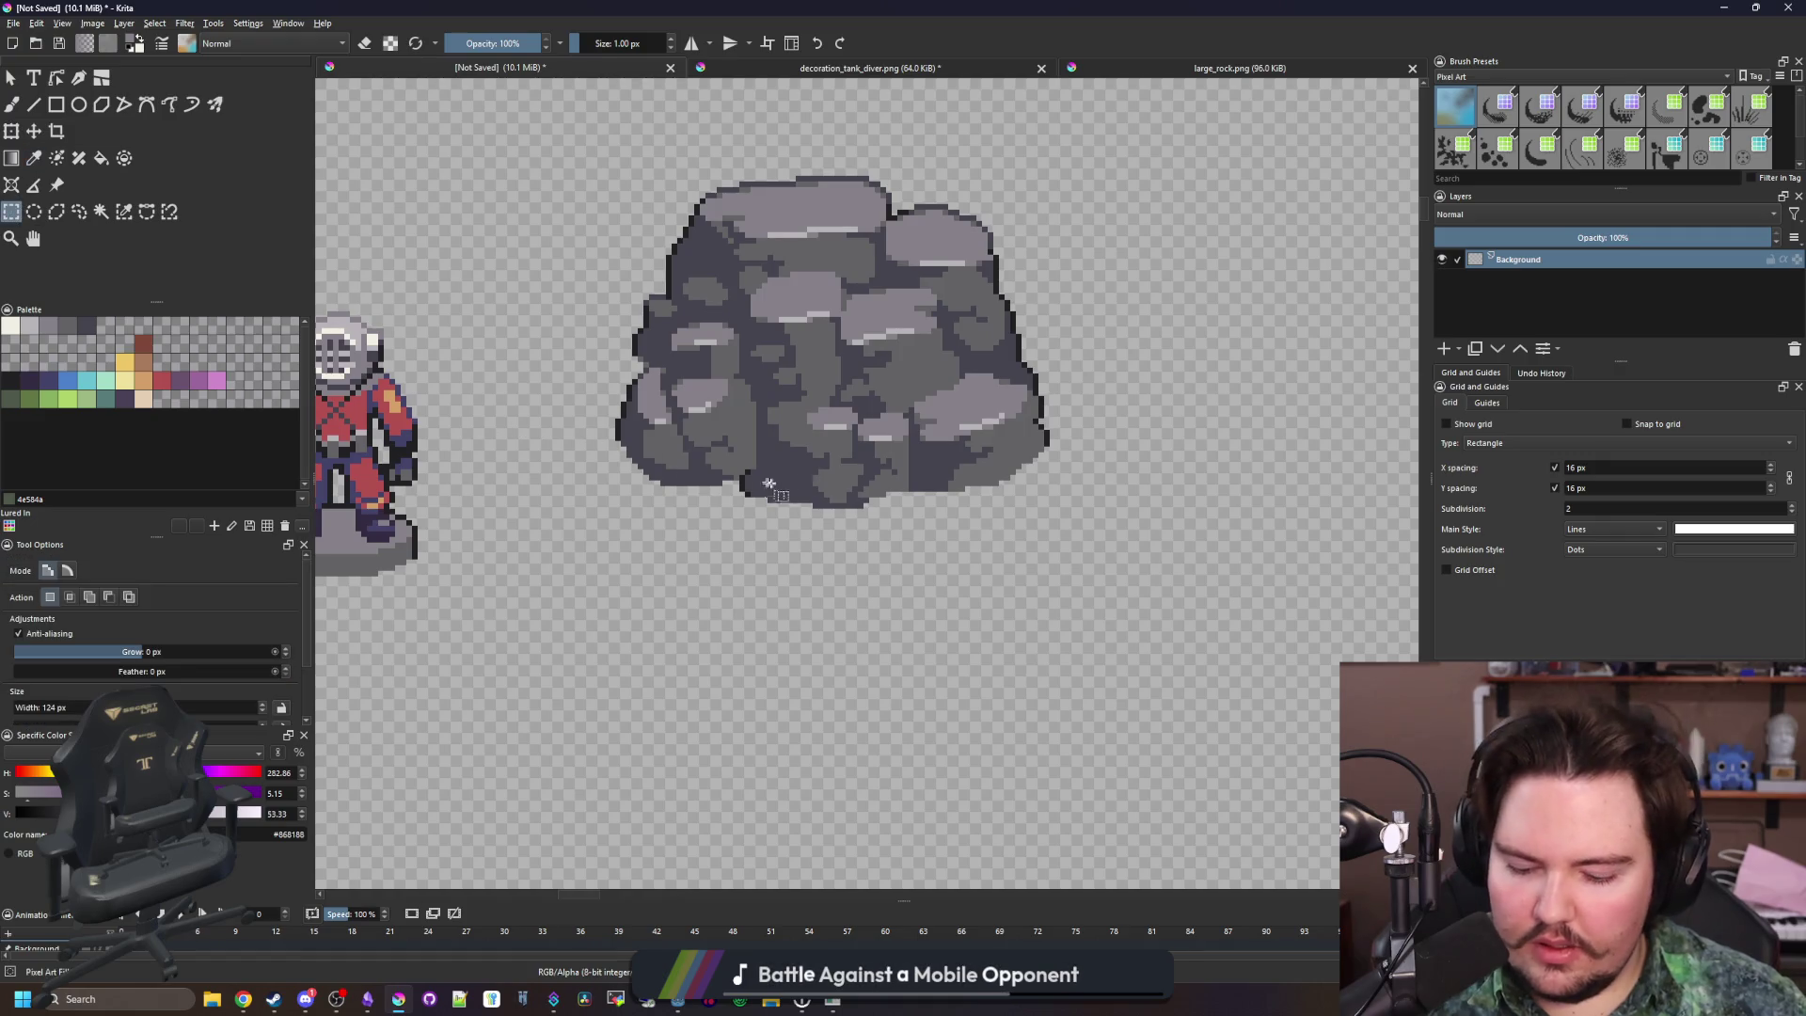
pyautogui.press('b')
pyautogui.moveTo(686, 596); pyautogui.dragTo(790, 541)
pyautogui.press(']')
pyautogui.moveTo(806, 602); pyautogui.dragTo(862, 641)
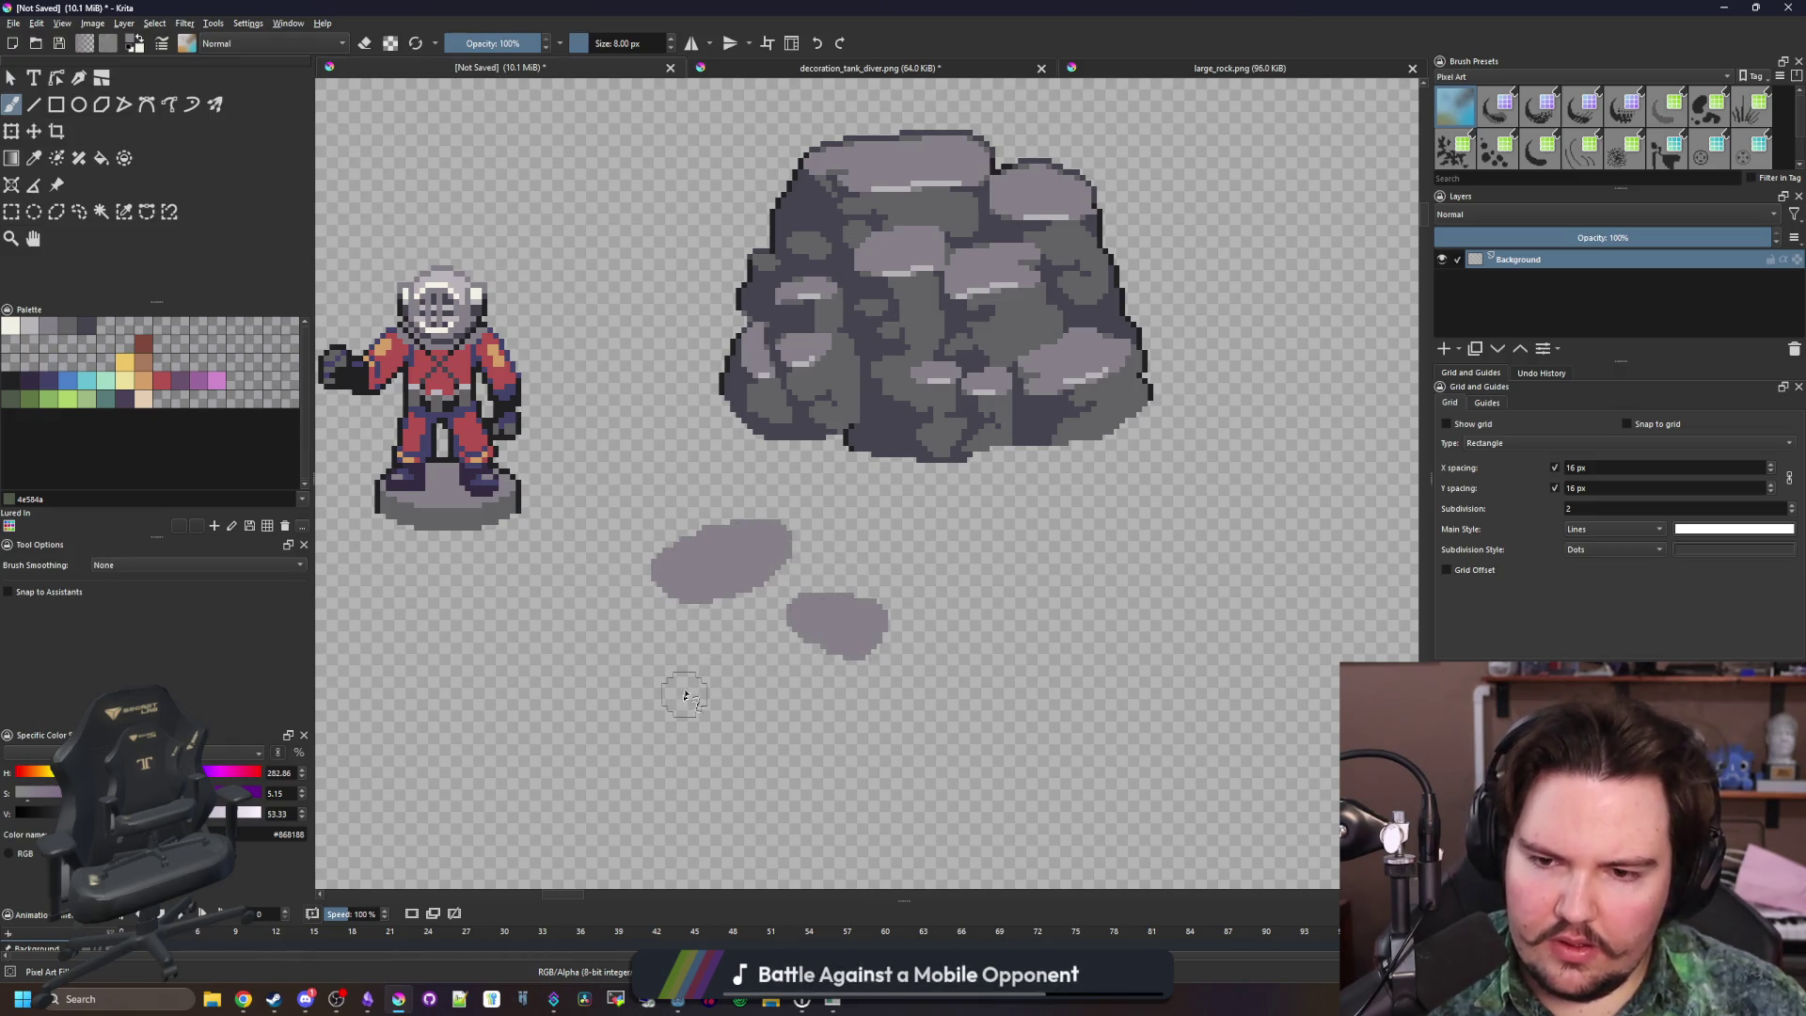
pyautogui.moveTo(684, 698); pyautogui.dragTo(715, 701)
# Fill the small rock's body with mid grey #646365
pyautogui.press('p')
pyautogui.click(894, 373)
pyautogui.click(100, 210)
pyautogui.click(525, 707)
pyautogui.press('b')
pyautogui.moveTo(663, 579)
pyautogui.mouseDown()
pyautogui.moveTo(649, 714)
pyautogui.moveTo(696, 753)
pyautogui.moveTo(700, 790)
pyautogui.moveTo(743, 771)
pyautogui.moveTo(776, 707)
pyautogui.moveTo(860, 725)
pyautogui.moveTo(894, 659)
pyautogui.moveTo(808, 639)
pyautogui.moveTo(777, 691)
pyautogui.moveTo(809, 578)
pyautogui.moveTo(734, 611)
pyautogui.moveTo(696, 659)
pyautogui.moveTo(689, 617)
pyautogui.mouseUp()
# Add light stones at the small rock's upper-left, then fill the gap on its left with a 1 px brush
pyautogui.scroll(-5, 701, 583)
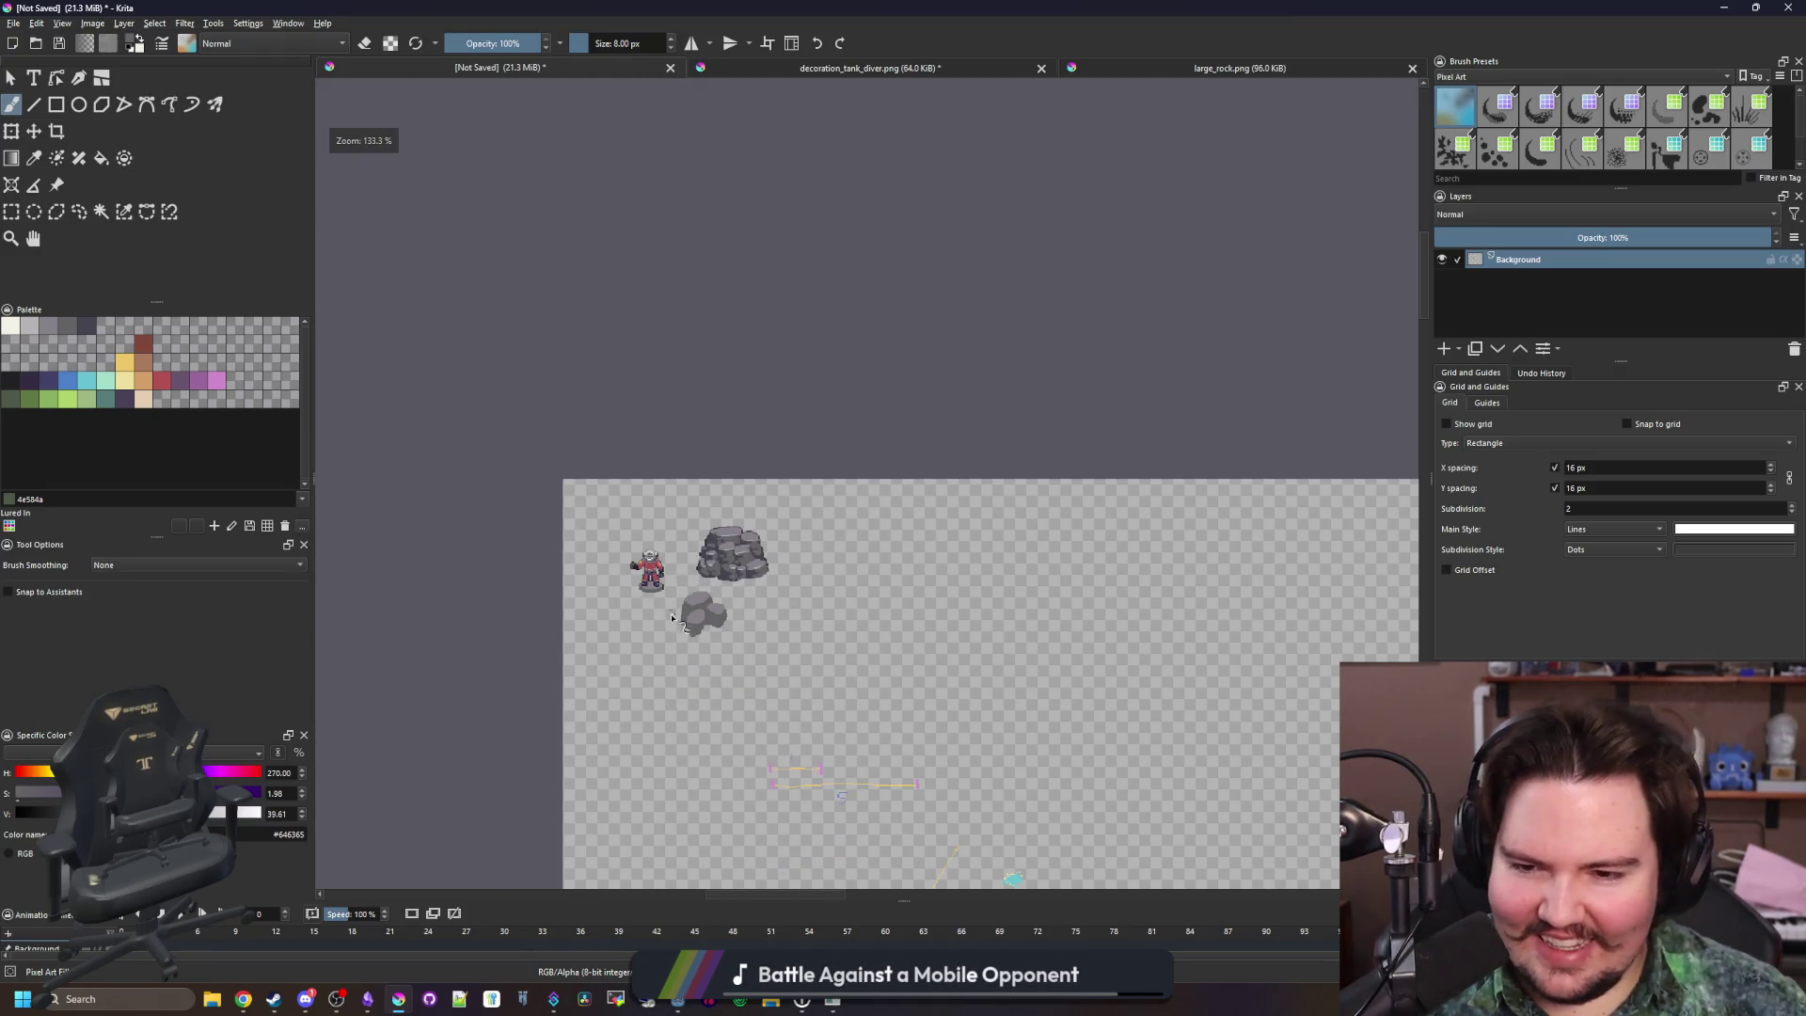
pyautogui.scroll(2, 678, 619)
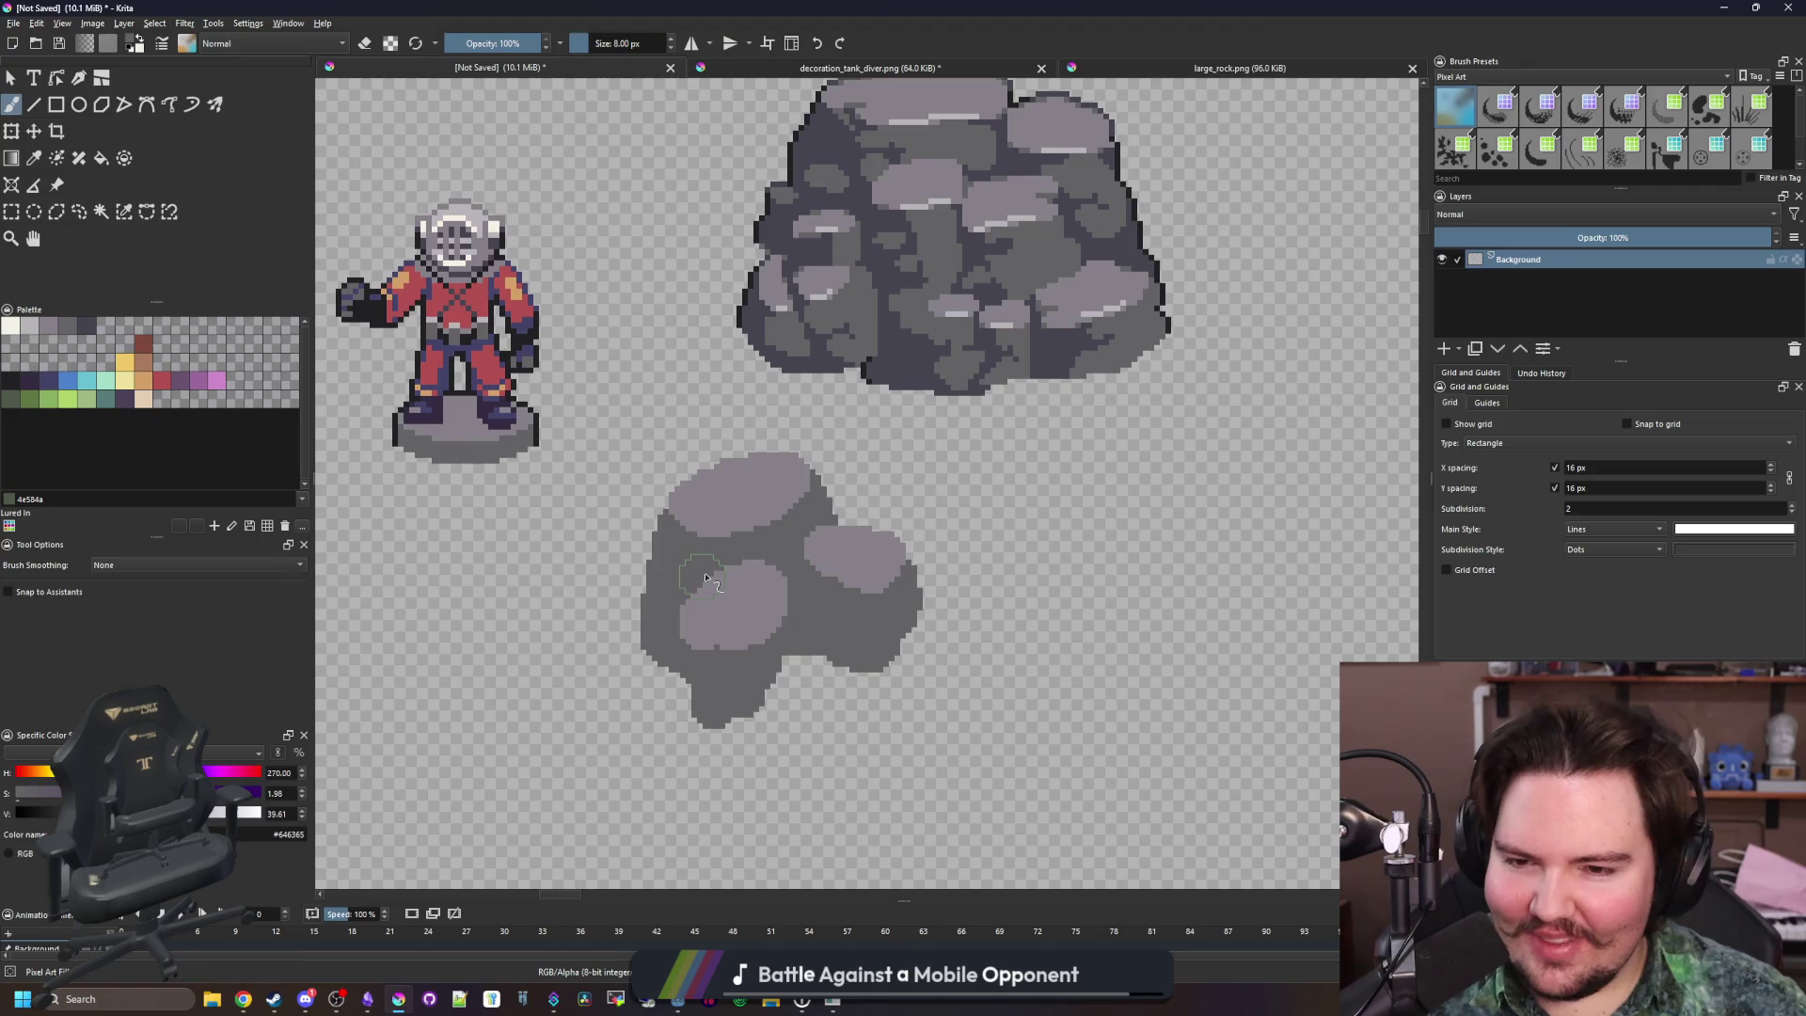
pyautogui.keyDown('ctrl'); pyautogui.click(719, 611); pyautogui.keyUp('ctrl')
pyautogui.scroll(2, 670, 602)
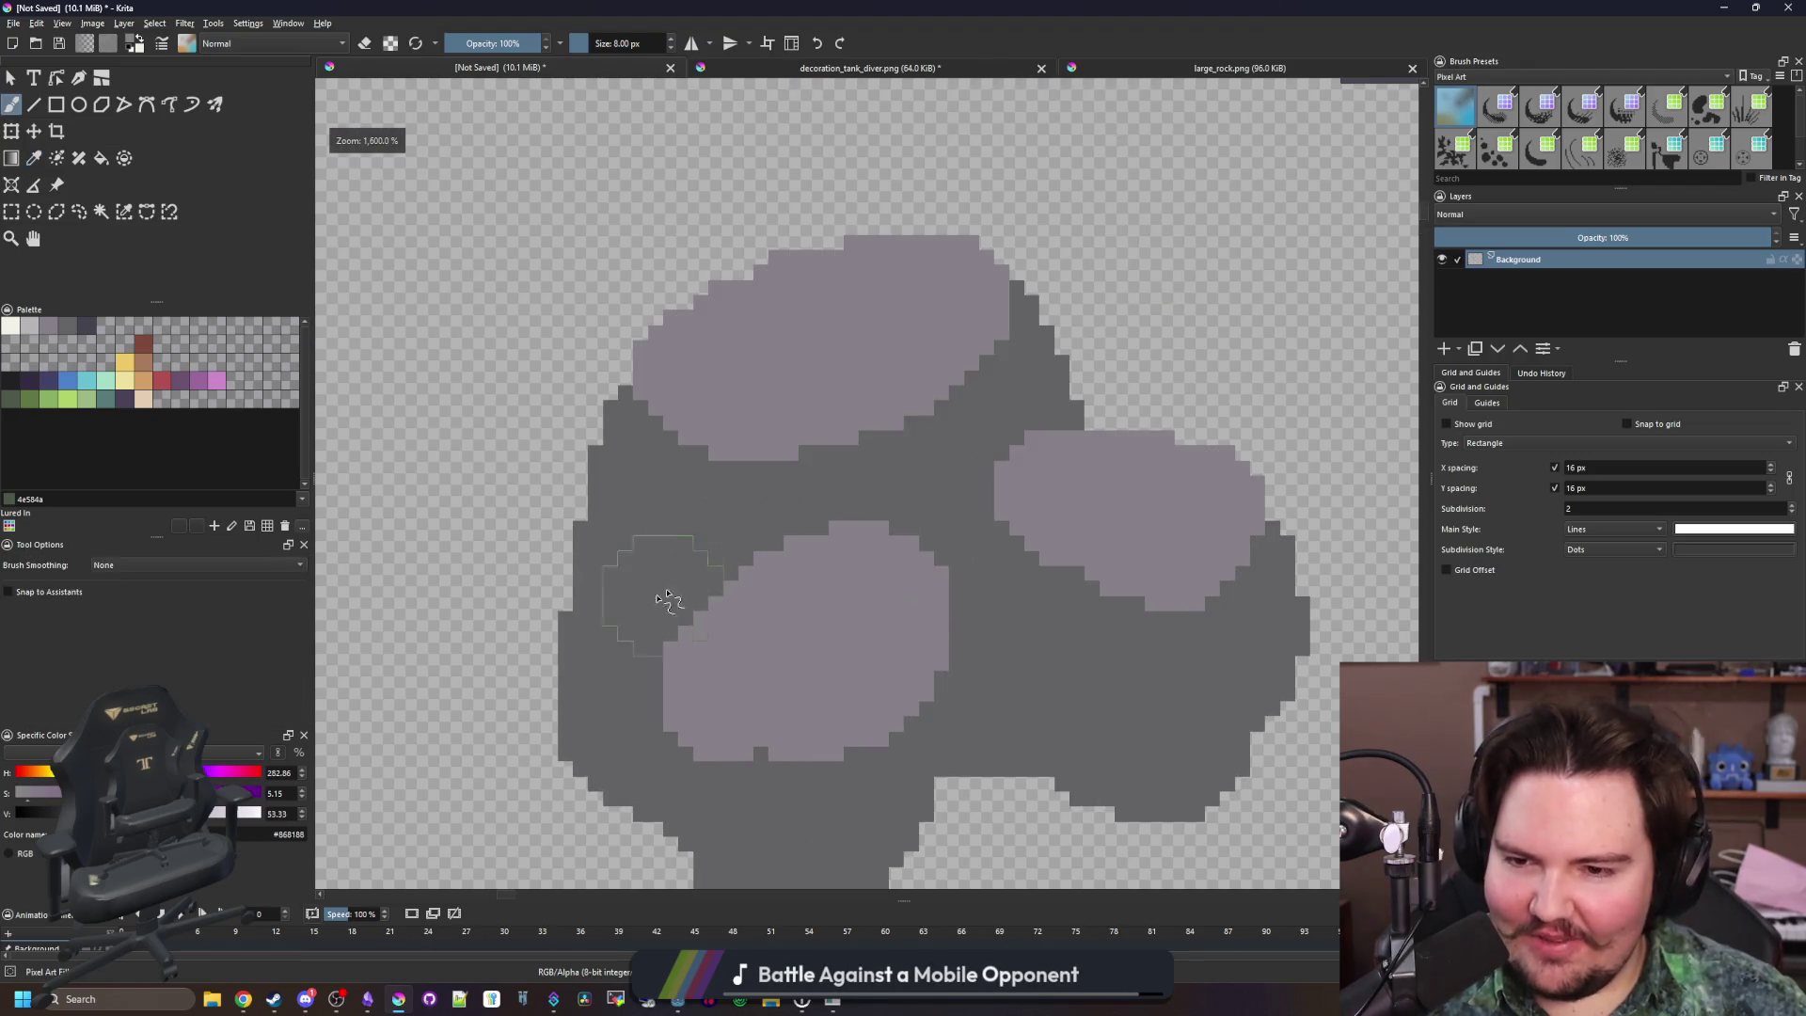
pyautogui.moveTo(605, 596); pyautogui.dragTo(589, 536)
pyautogui.press('[')
pyautogui.click(611, 600)
pyautogui.scroll(3, 605, 597)
pyautogui.press('[')
pyautogui.press('[')
pyautogui.moveTo(532, 524)
pyautogui.mouseDown()
pyautogui.moveTo(552, 749)
pyautogui.moveTo(524, 710)
pyautogui.moveTo(555, 555)
pyautogui.mouseUp()
# Paint a light strip along a stone's edge in #868188, undoing one misplaced patch
pyautogui.scroll(-4, 555, 555)
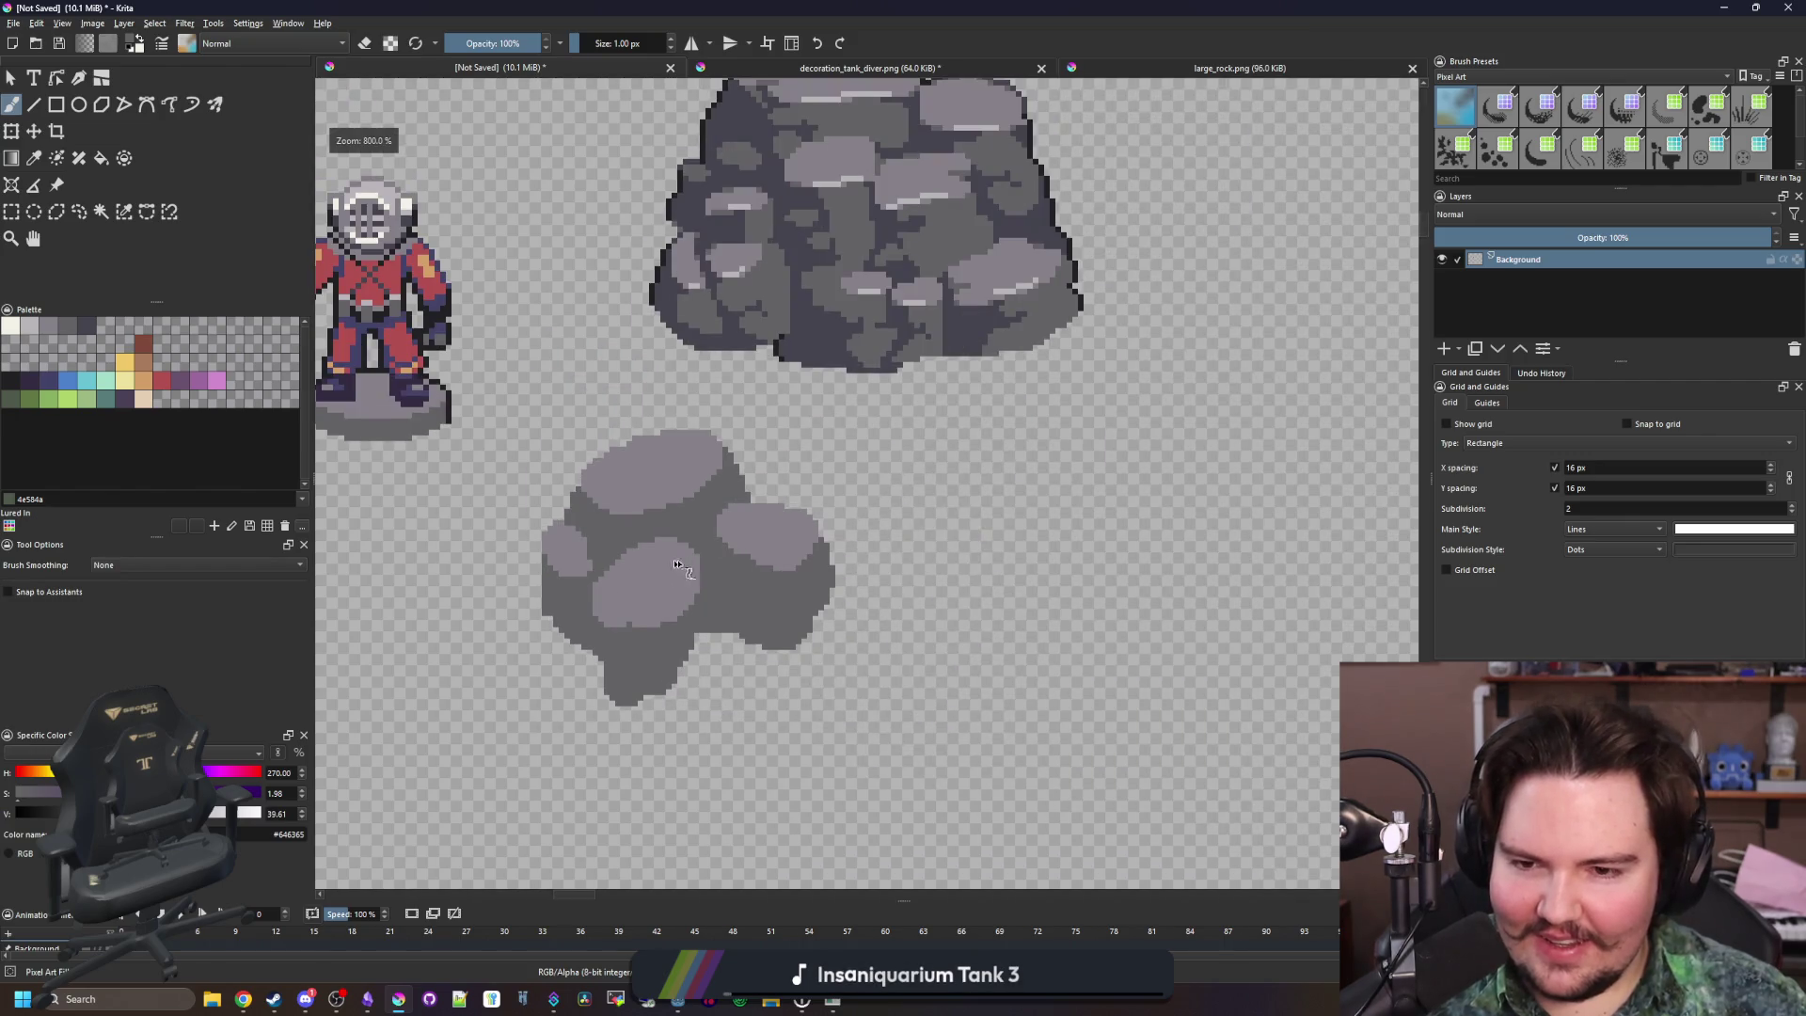
pyautogui.scroll(3, 701, 550)
pyautogui.scroll(1, 908, 508)
pyautogui.press('p')
pyautogui.scroll(-2, 927, 471)
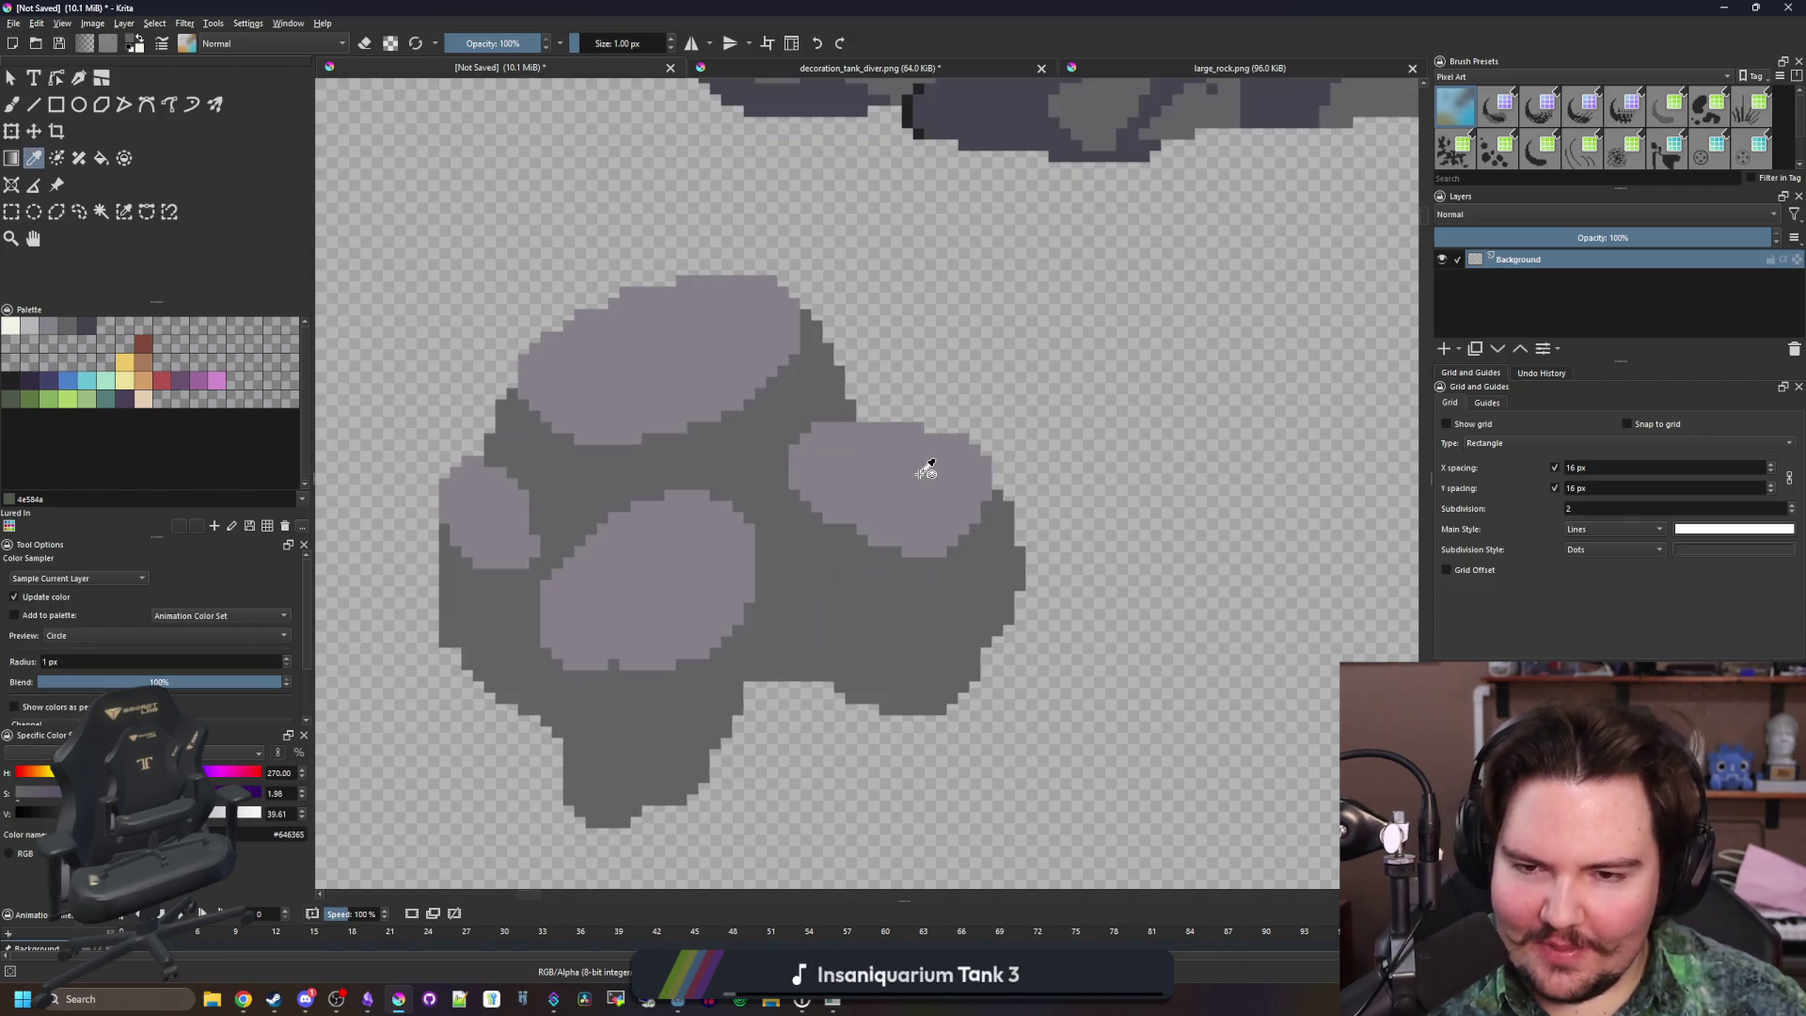
pyautogui.scroll(1, 809, 555)
pyautogui.click(873, 438)
pyautogui.scroll(2, 777, 527)
pyautogui.press('b')
pyautogui.moveTo(715, 612)
pyautogui.mouseDown()
pyautogui.moveTo(840, 626)
pyautogui.moveTo(978, 583)
pyautogui.moveTo(806, 612)
pyautogui.moveTo(750, 673)
pyautogui.moveTo(820, 718)
pyautogui.moveTo(976, 620)
pyautogui.mouseUp()
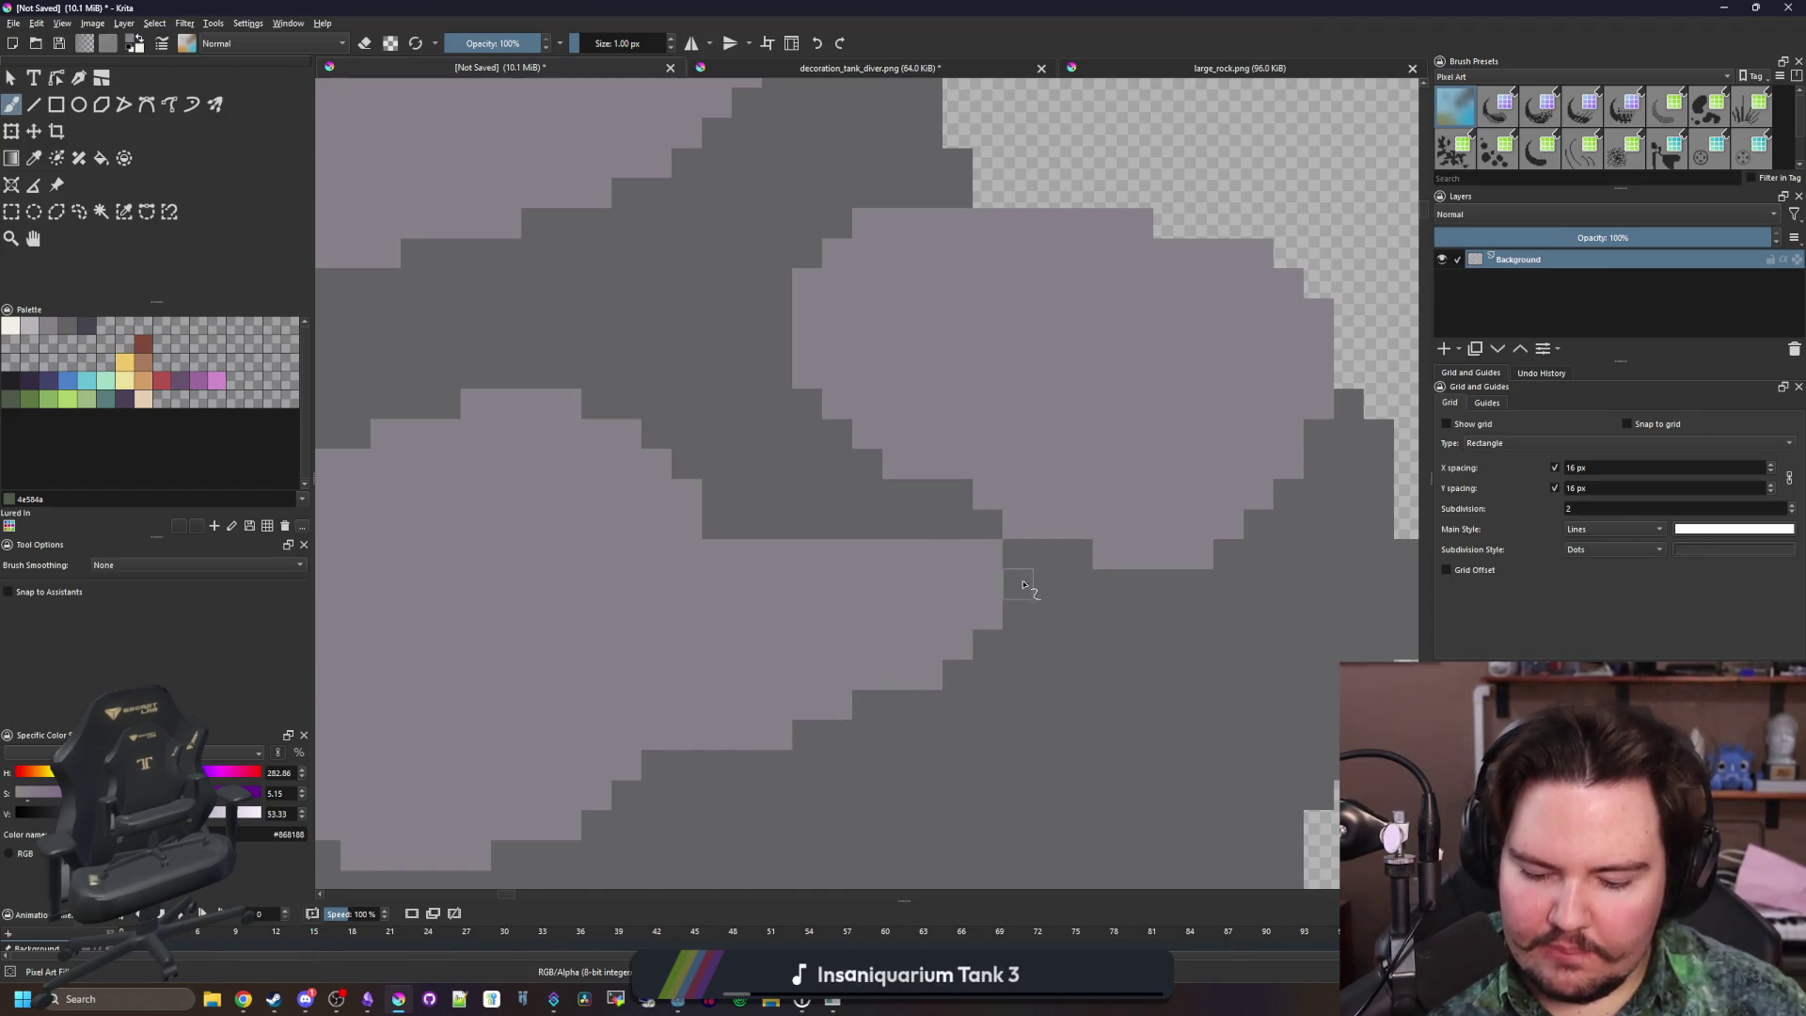
pyautogui.hotkey('ctrl', 'z')
pyautogui.moveTo(911, 516); pyautogui.dragTo(809, 537)
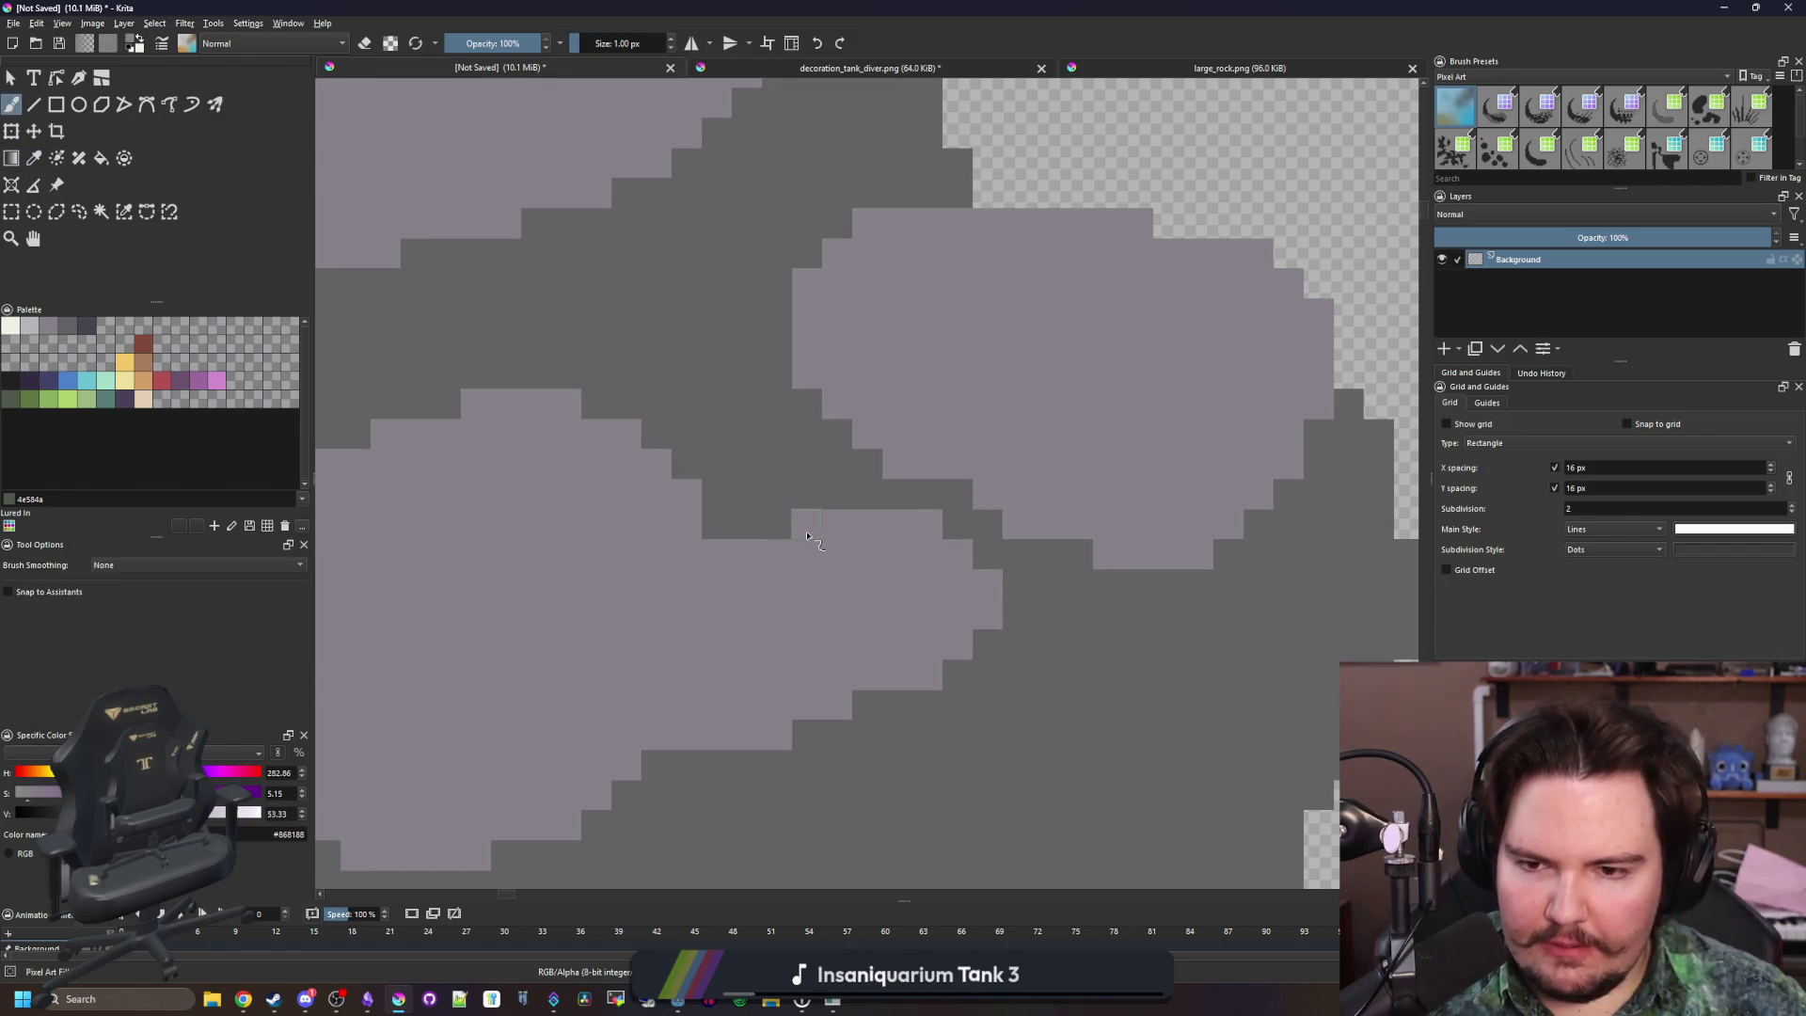
# Fill a small transparent gap in the rock with mid grey #646365
pyautogui.scroll(-5, 806, 612)
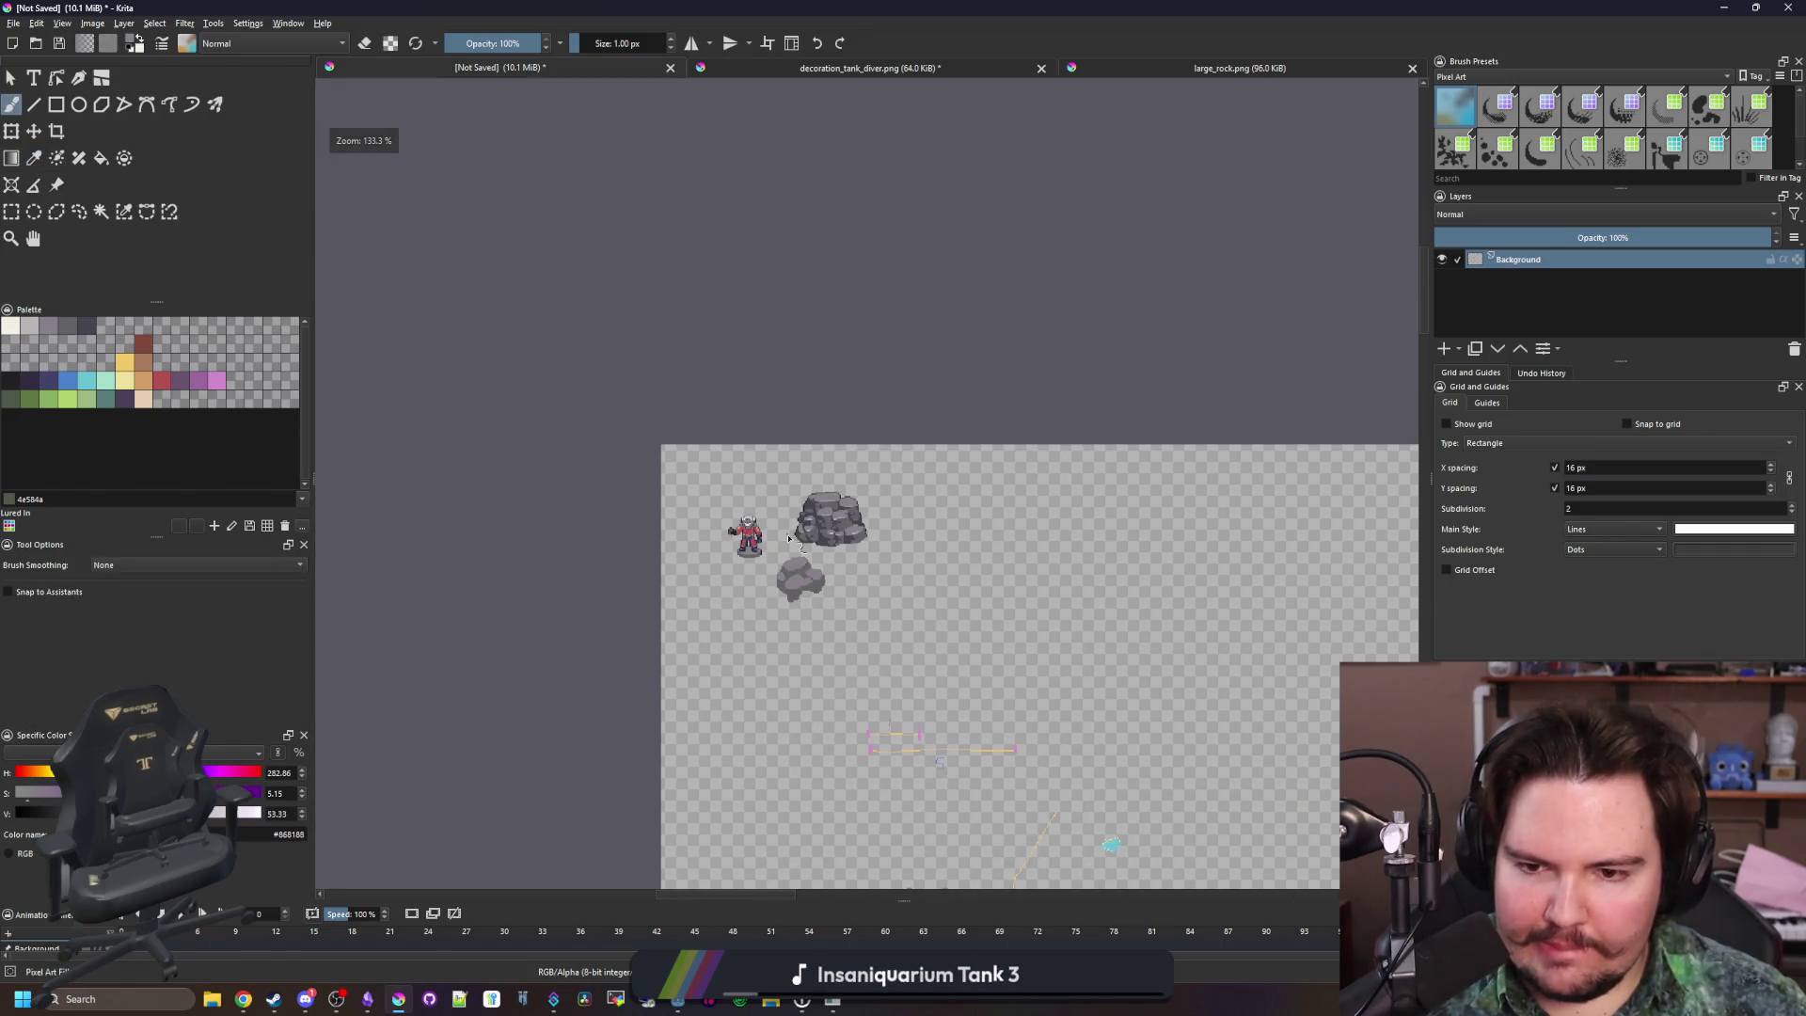
pyautogui.scroll(5, 823, 618)
pyautogui.scroll(2, 892, 683)
pyautogui.keyDown('ctrl'); pyautogui.click(940, 540); pyautogui.keyUp('ctrl')
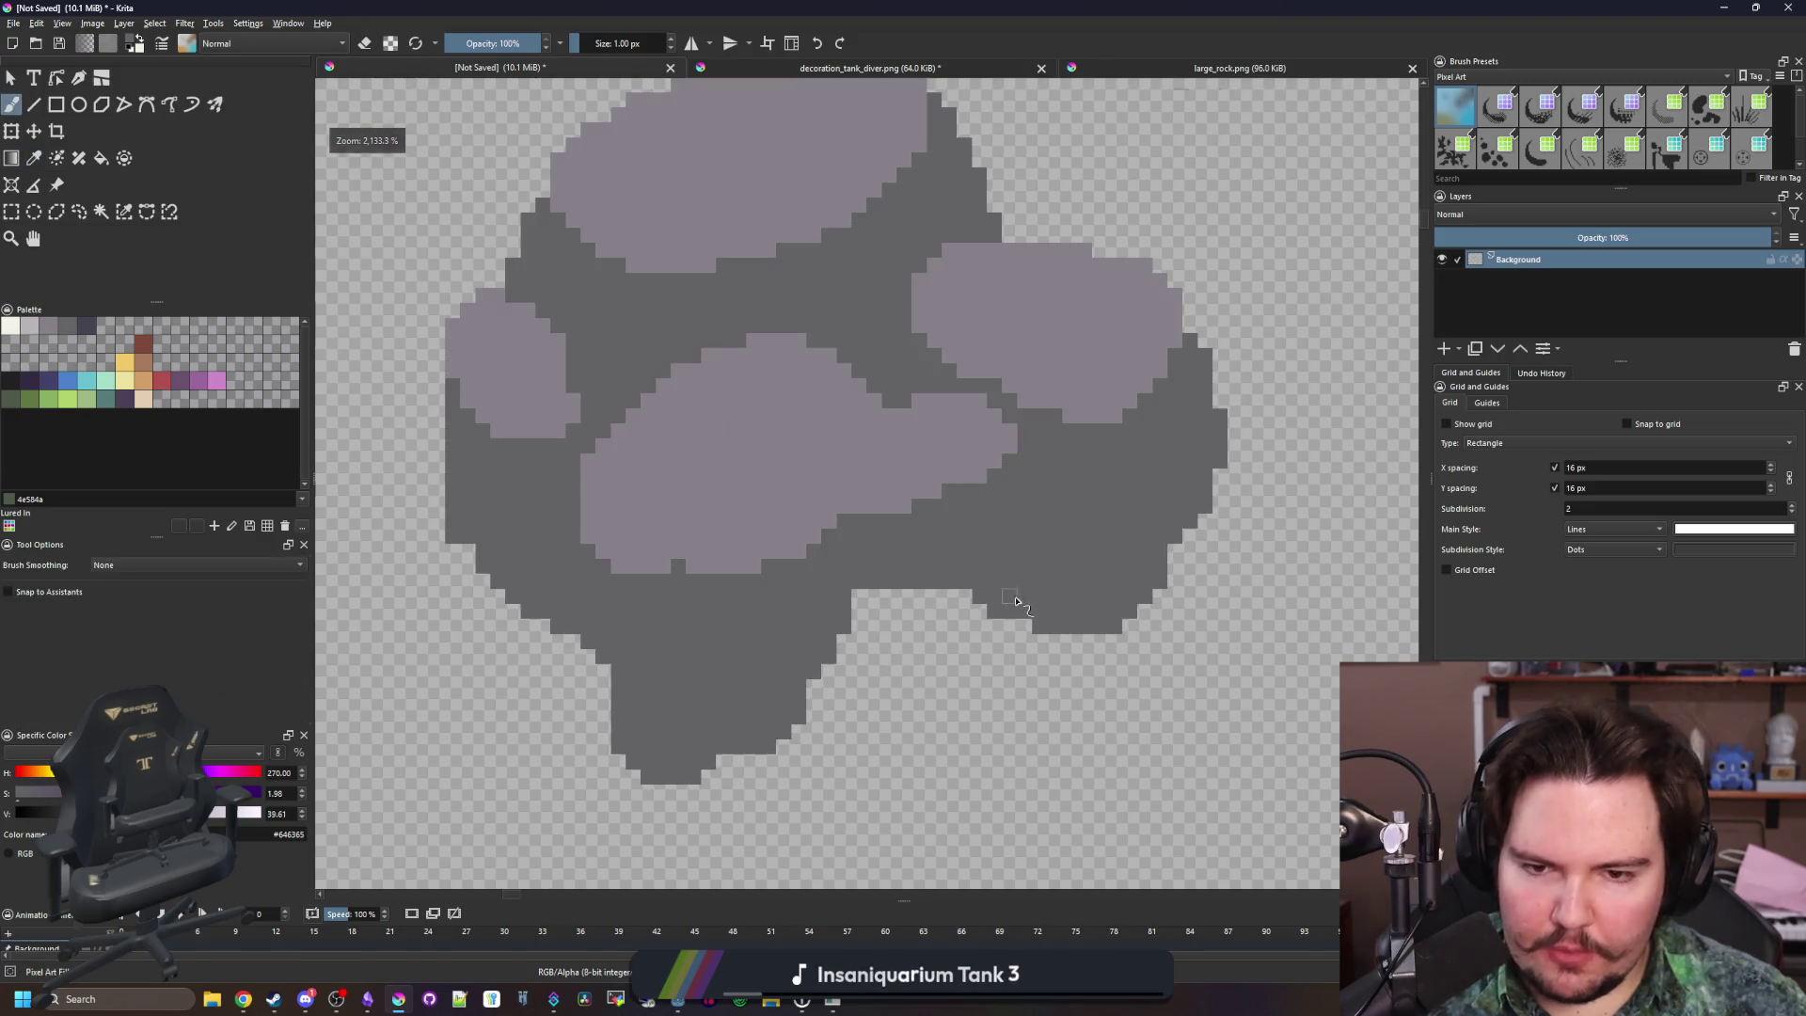
pyautogui.scroll(2, 940, 540)
pyautogui.moveTo(917, 594); pyautogui.dragTo(859, 596)
# Erase the stray shape and grey bars below the small rock
pyautogui.scroll(-5, 858, 596)
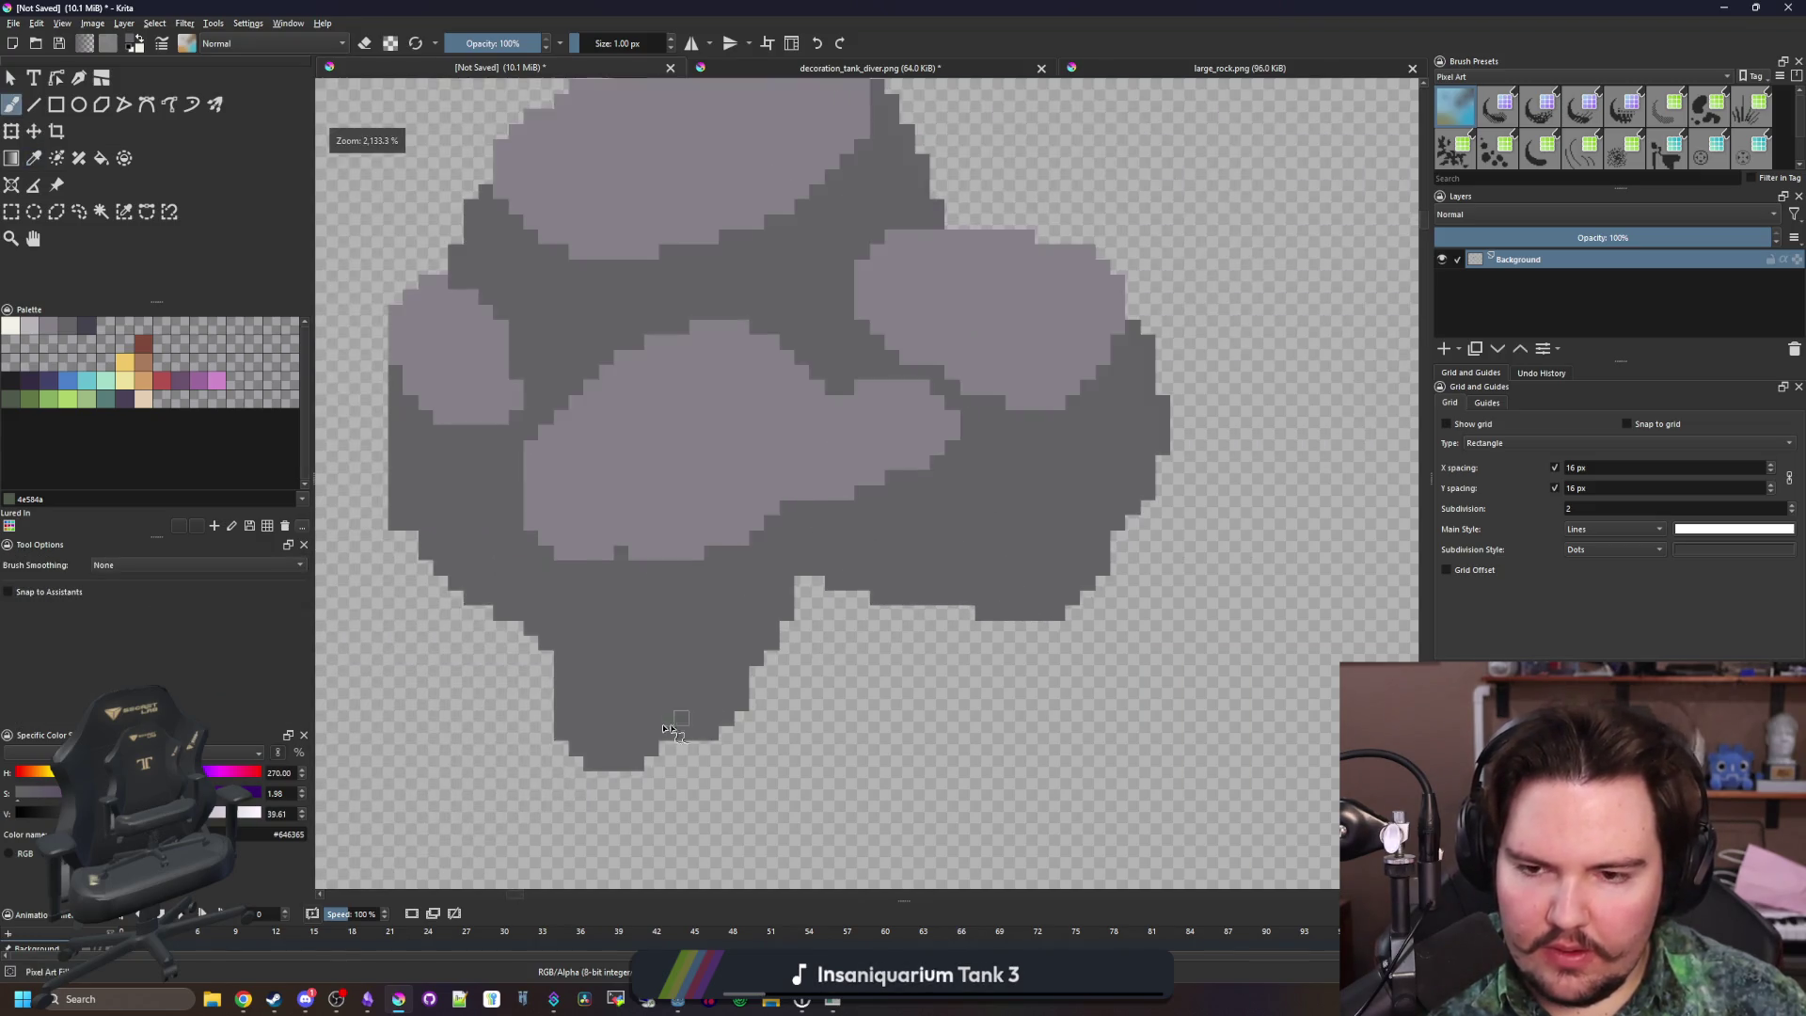
pyautogui.scroll(4, 1034, 610)
pyautogui.moveTo(635, 602)
pyautogui.mouseDown()
pyautogui.moveTo(715, 696)
pyautogui.moveTo(647, 806)
pyautogui.mouseUp()
pyautogui.moveTo(760, 737)
pyautogui.mouseDown()
pyautogui.moveTo(621, 737)
pyautogui.moveTo(580, 693)
pyautogui.mouseUp()
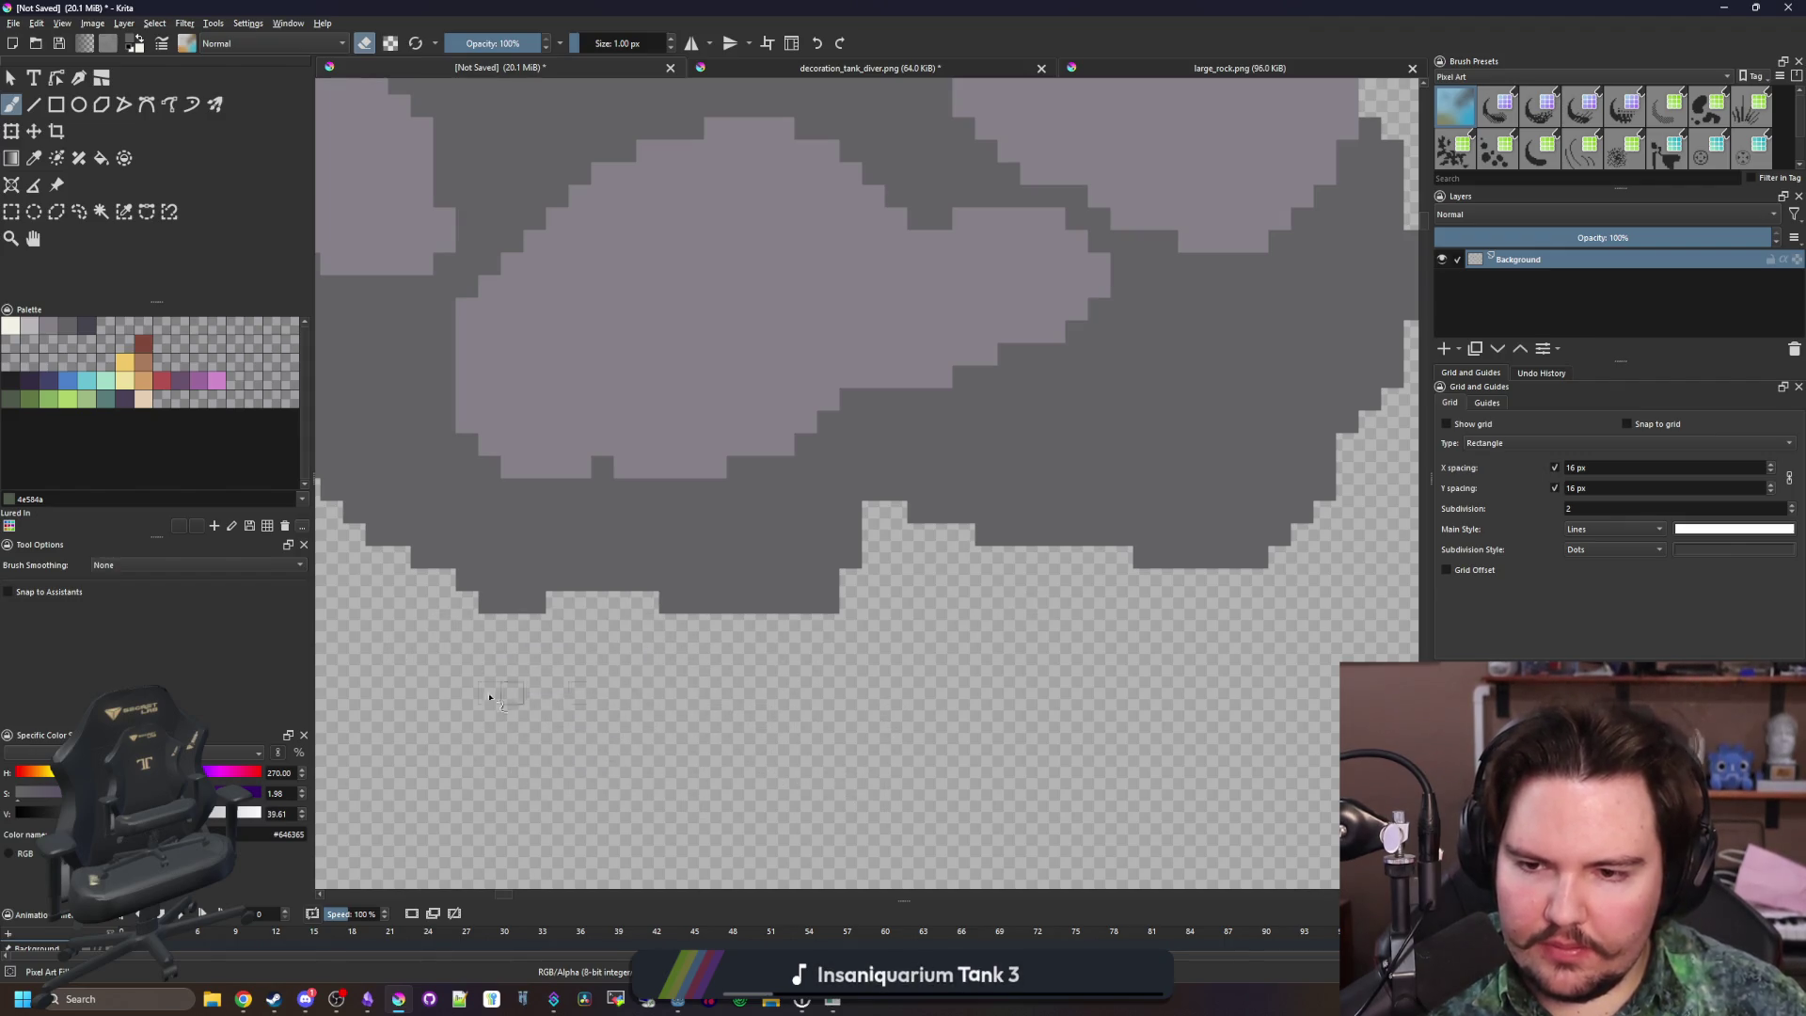
# Trim excess pixels along the small rock's bottom edge with the eraser
pyautogui.keyDown('ctrl'); pyautogui.click(677, 438); pyautogui.keyUp('ctrl')
pyautogui.press('e')
pyautogui.scroll(-8, 677, 439)
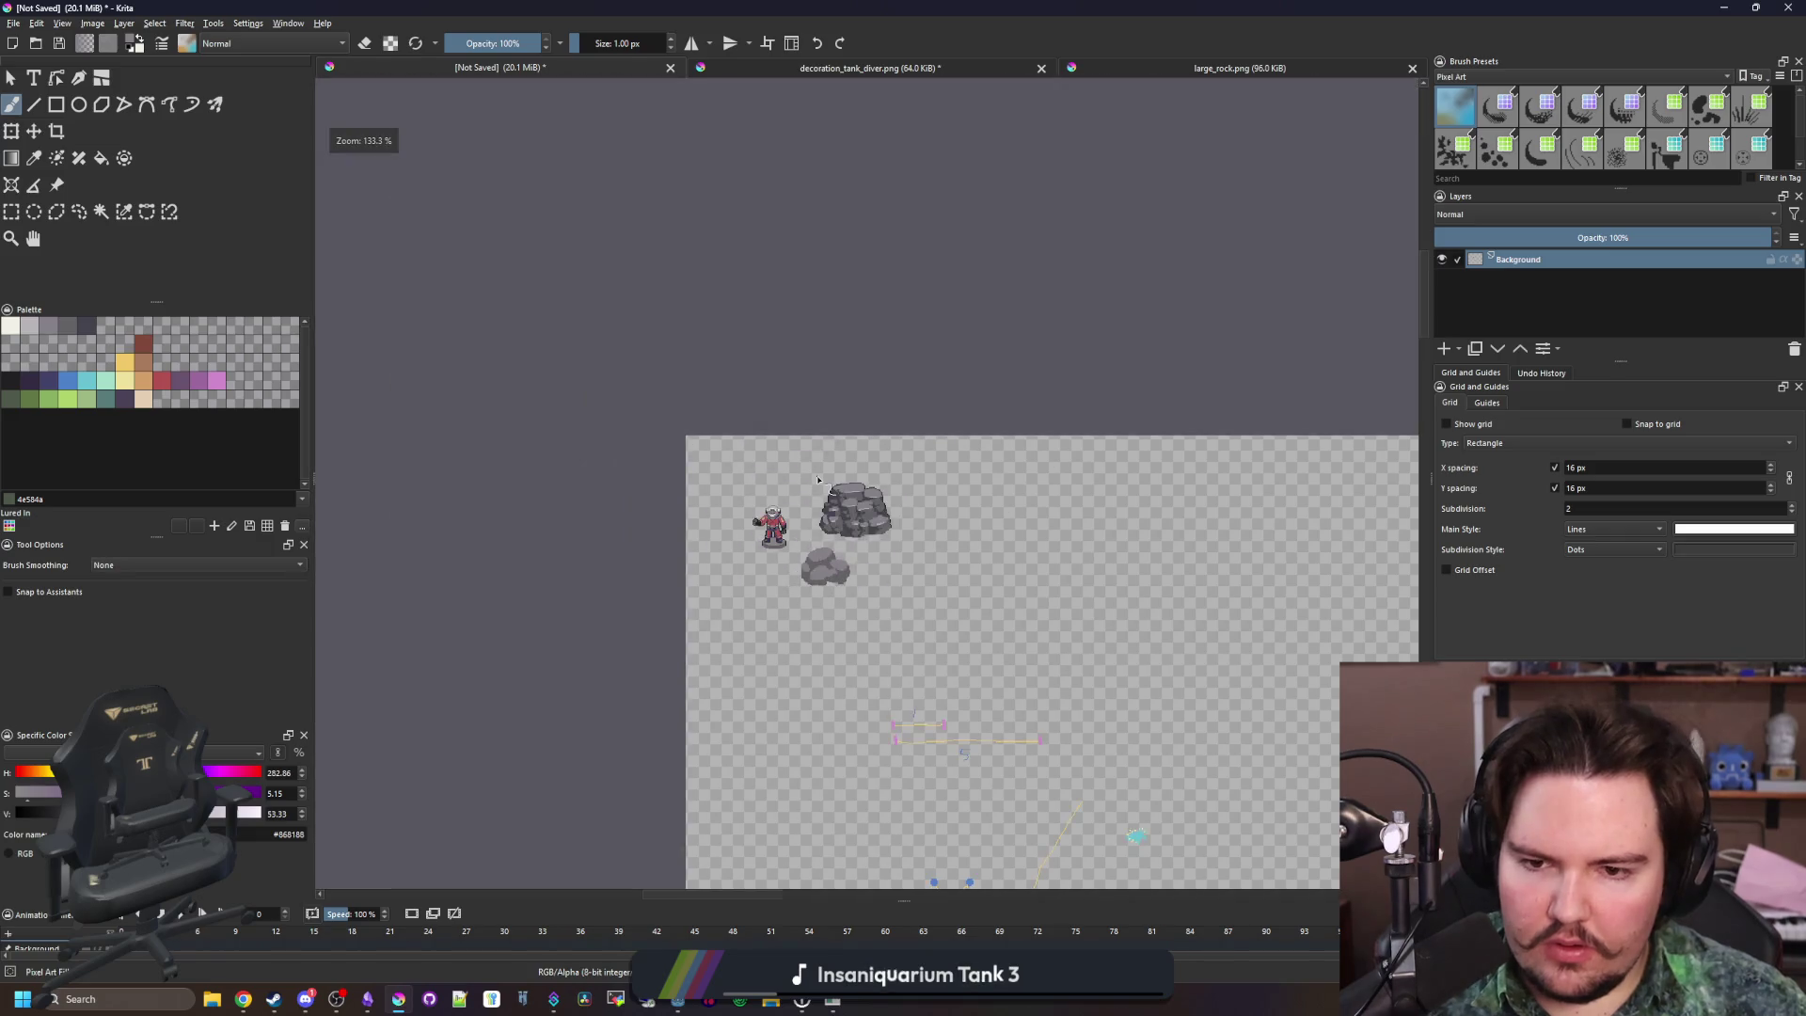
pyautogui.scroll(5, 834, 559)
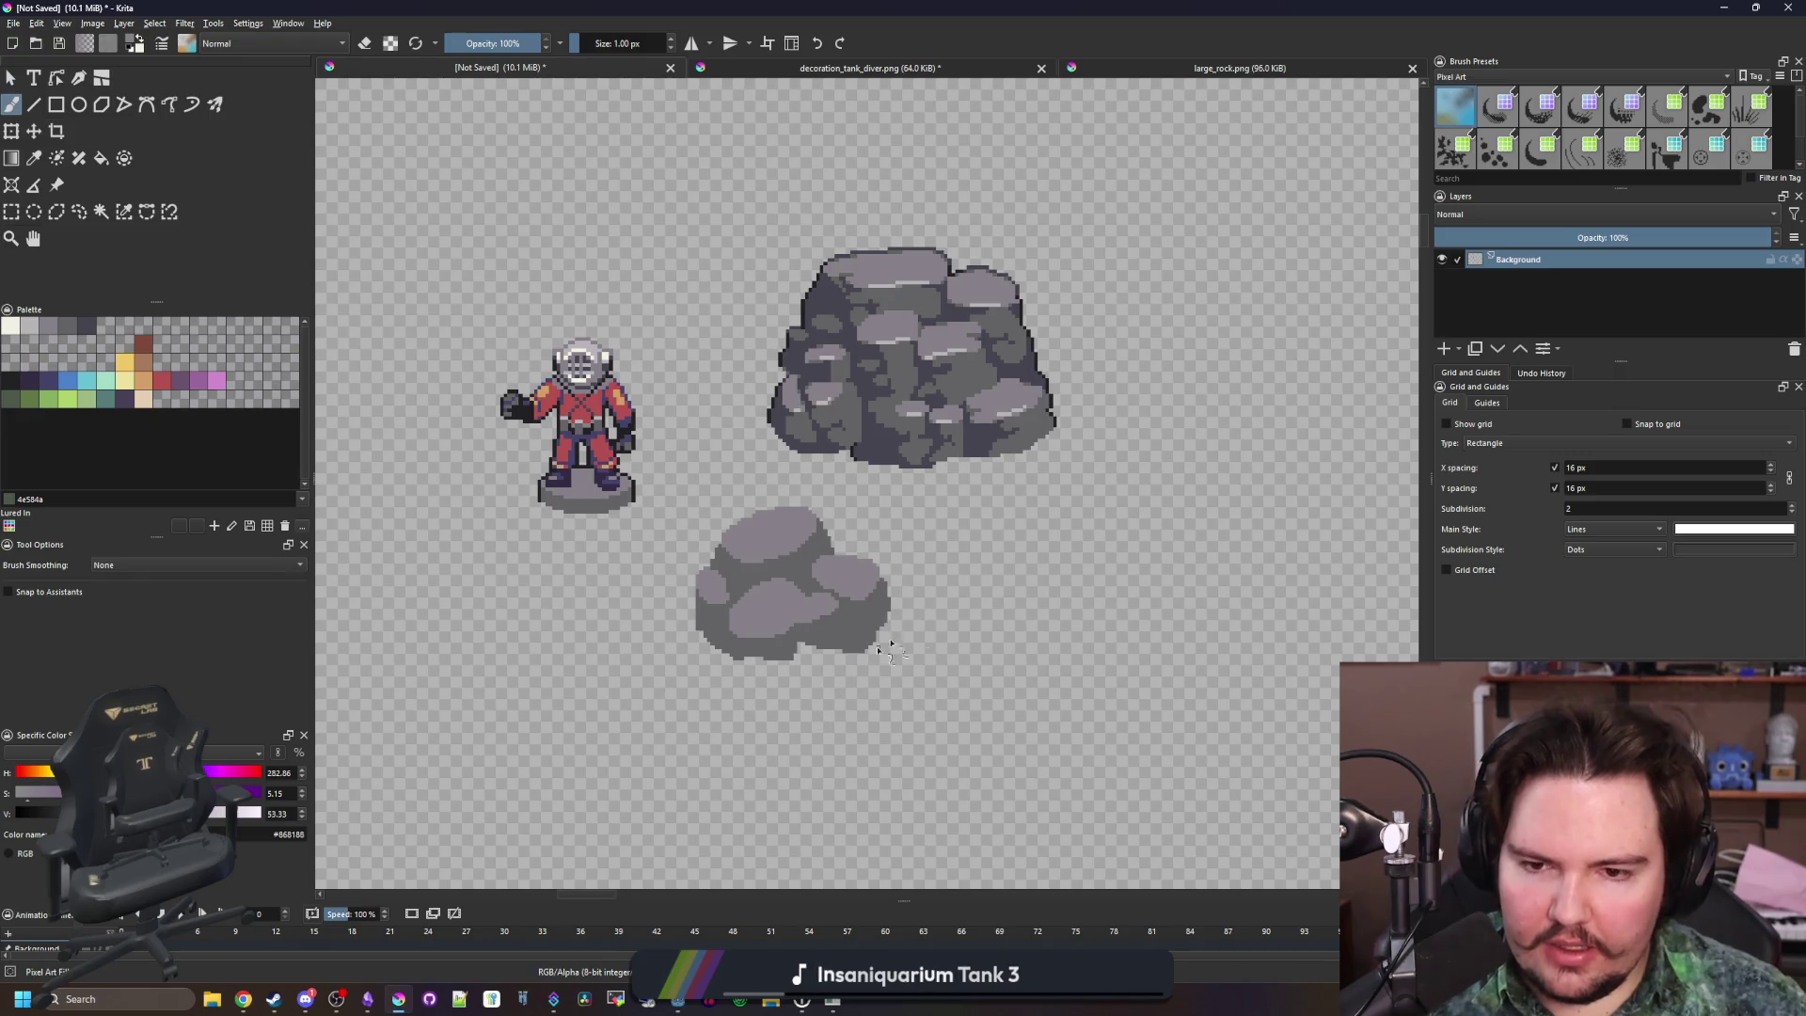
pyautogui.scroll(-6, 870, 655)
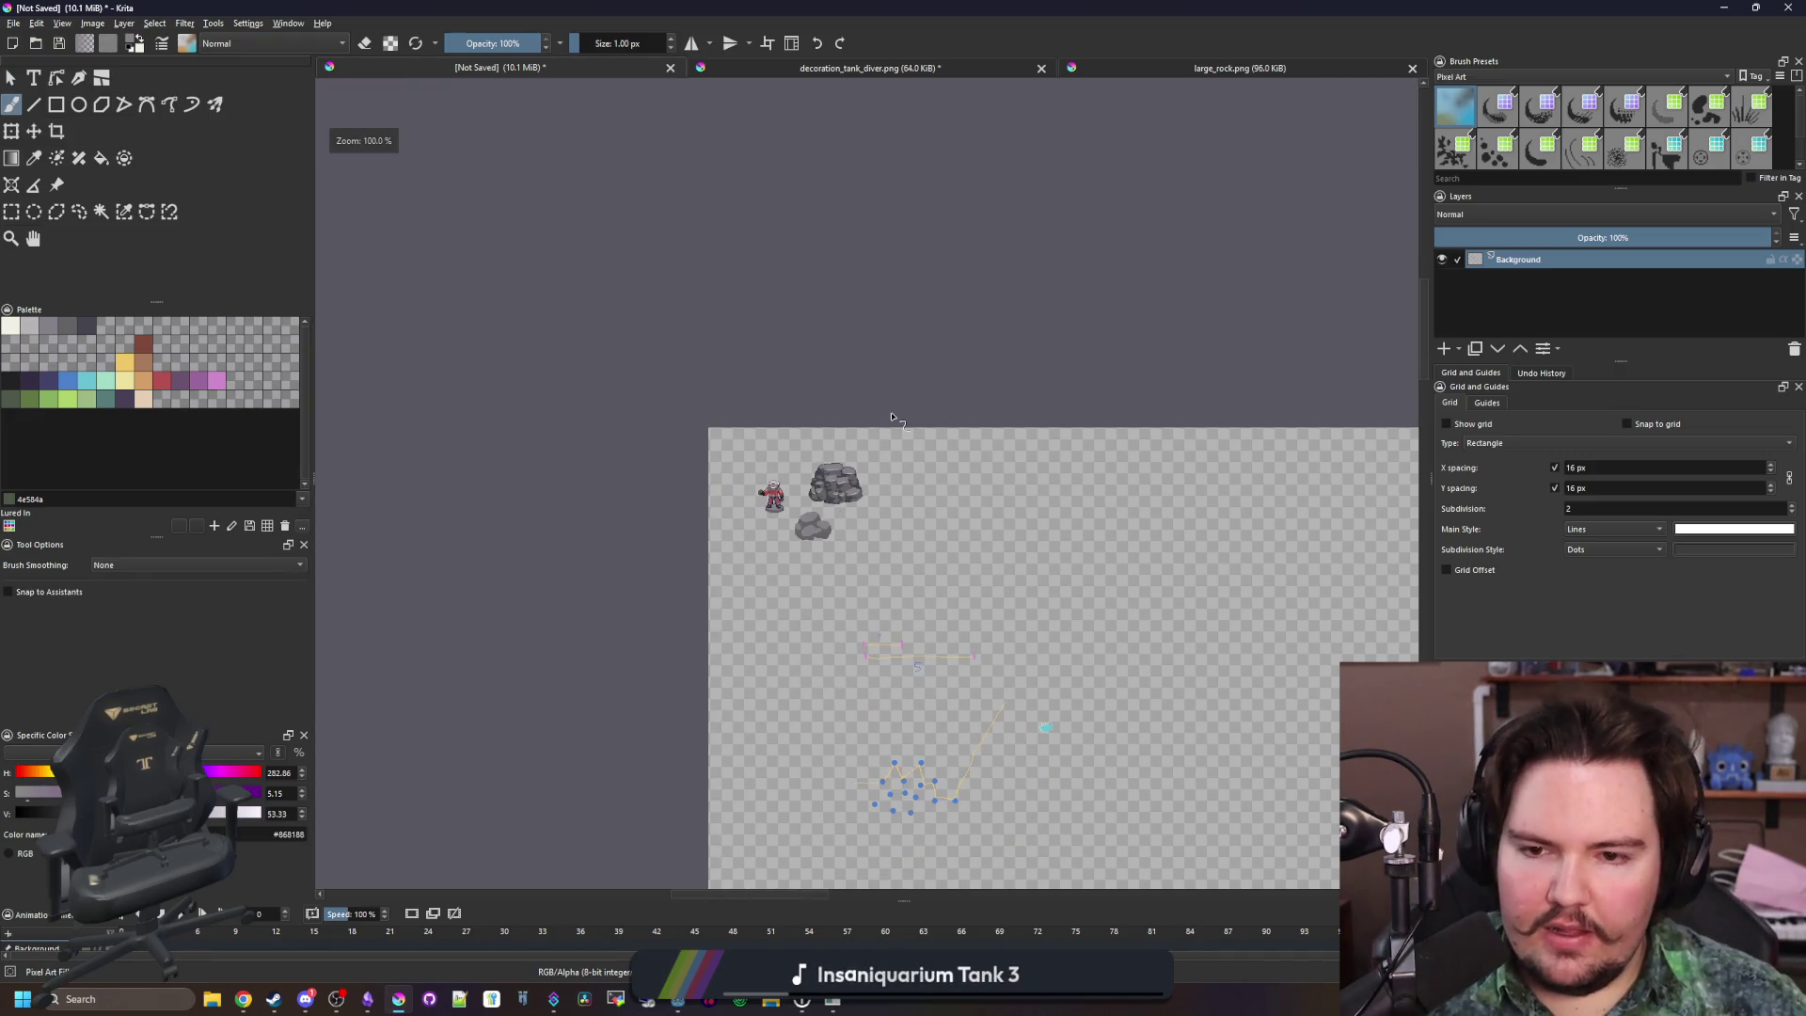
pyautogui.scroll(8, 825, 543)
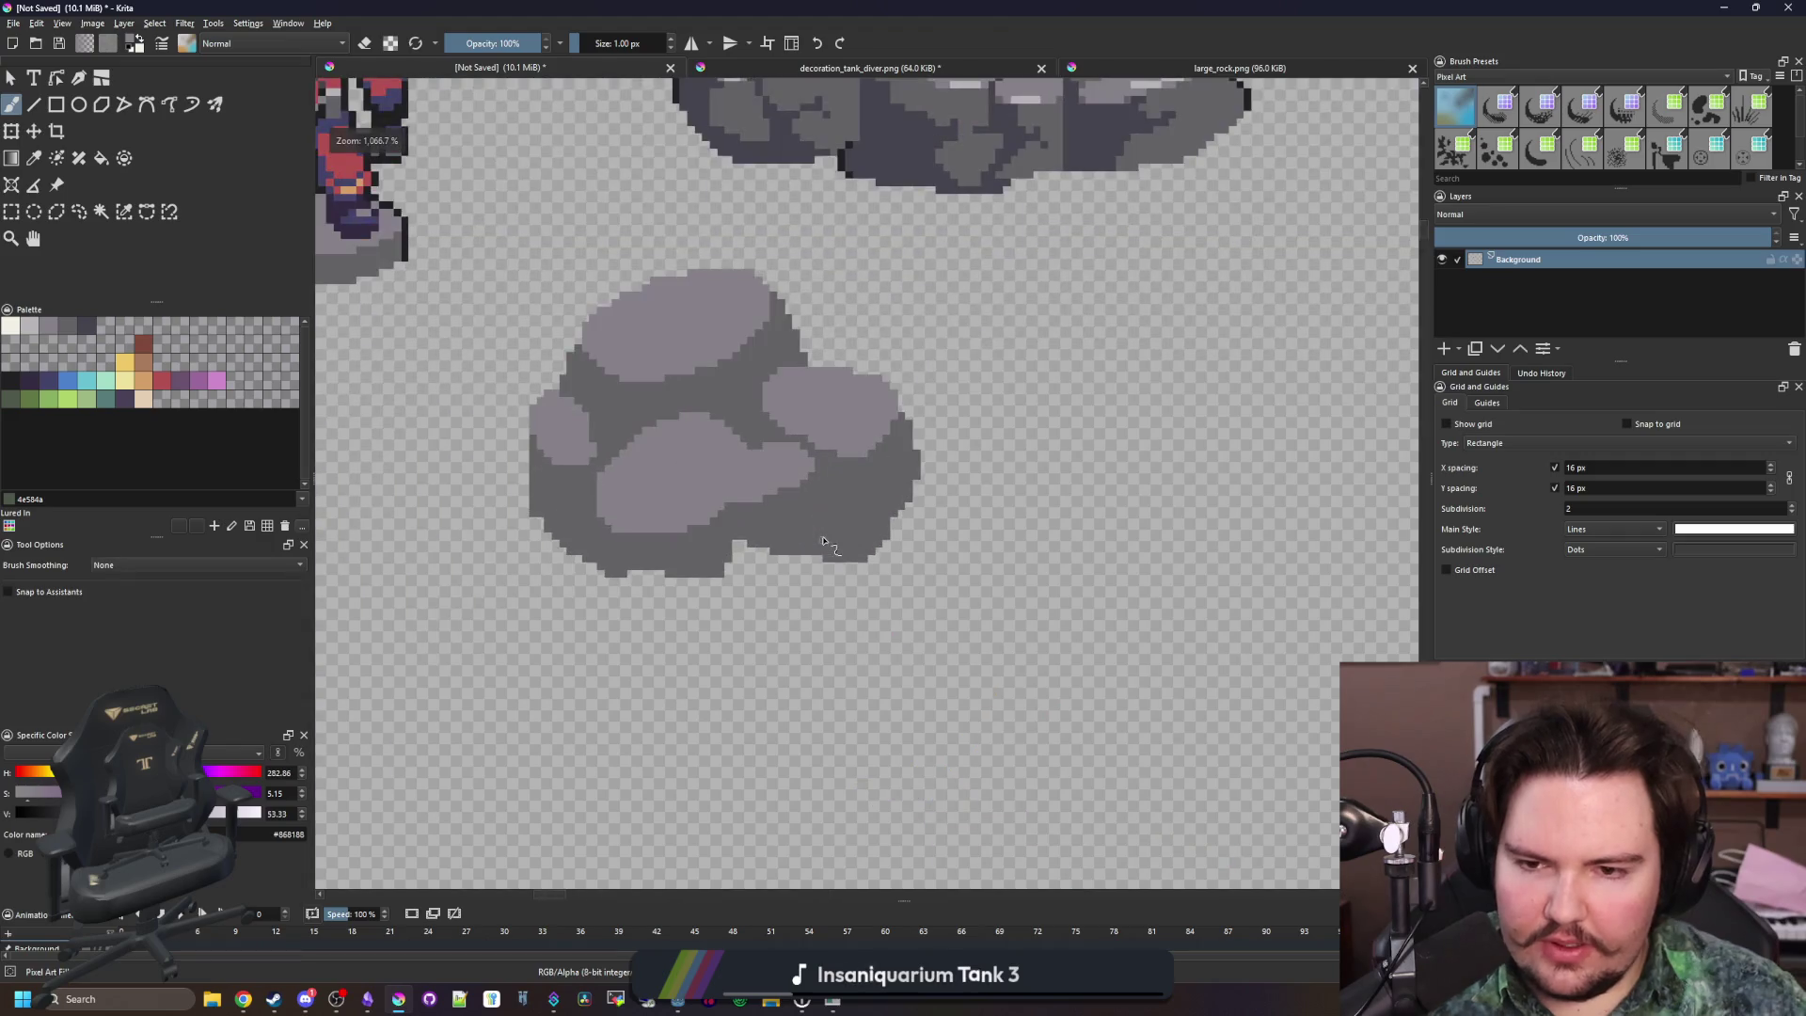
pyautogui.scroll(3, 835, 426)
pyautogui.press('e')
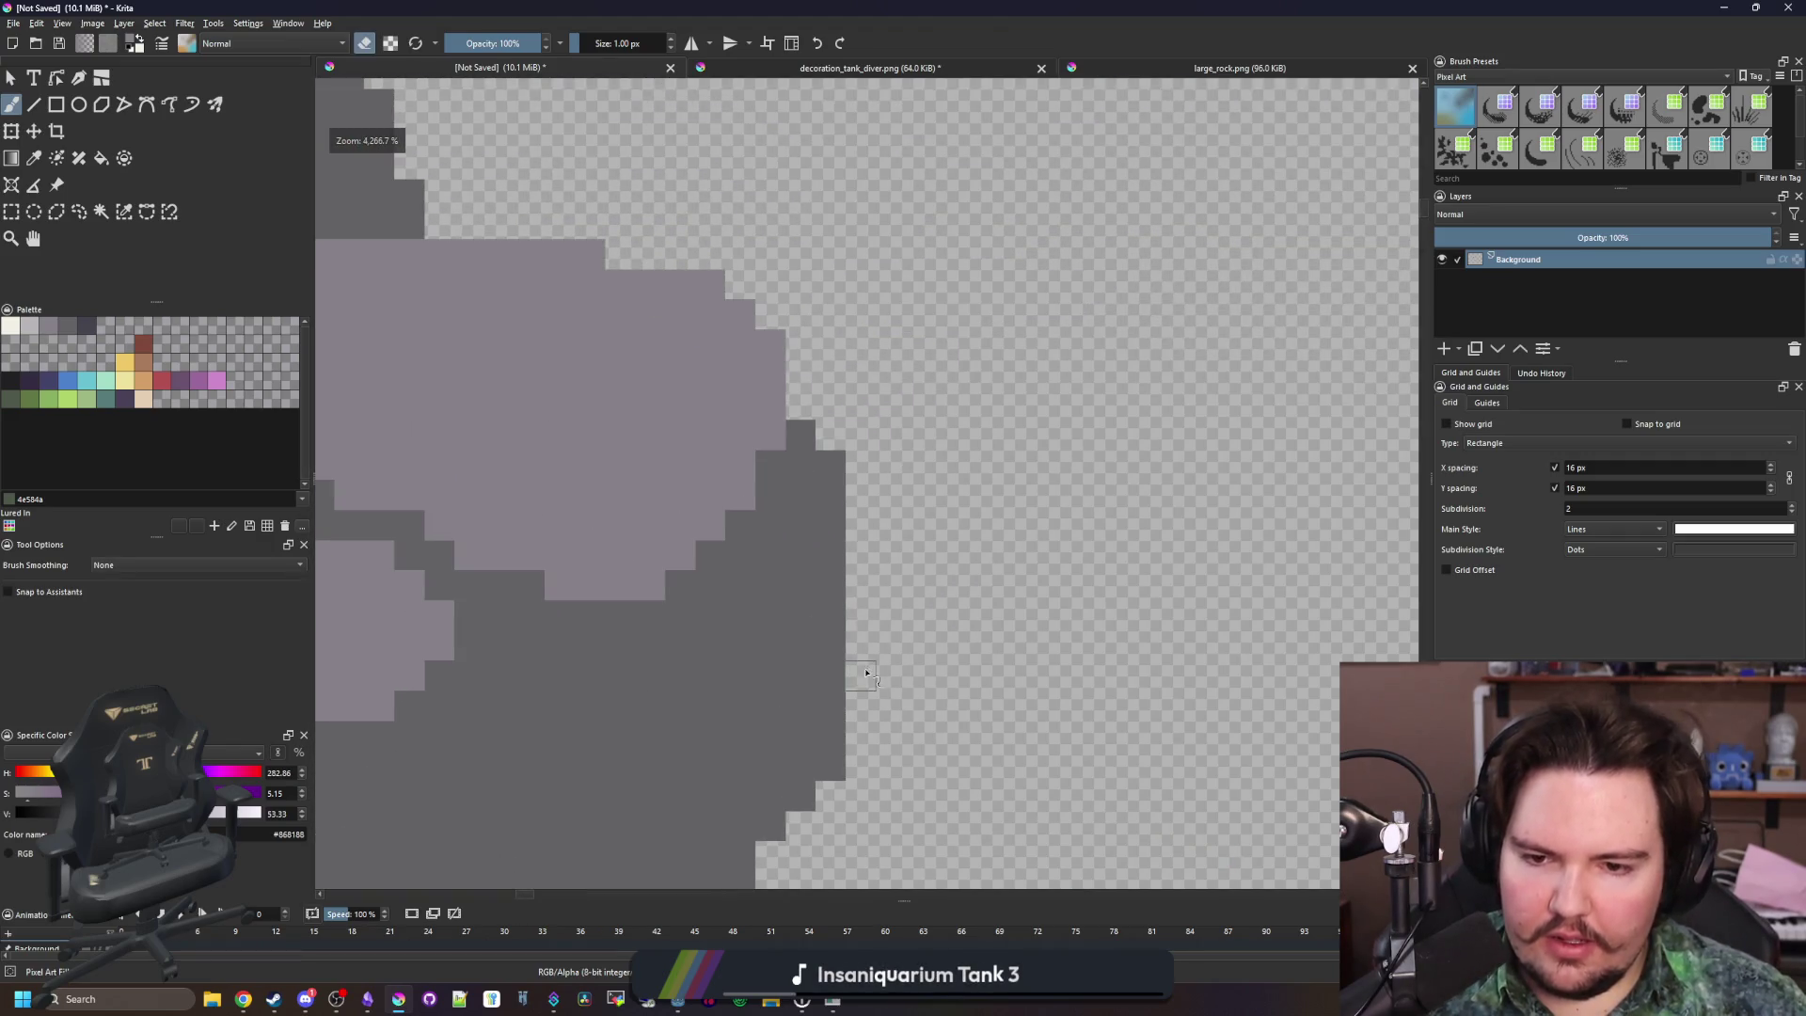
pyautogui.scroll(-3, 866, 630)
pyautogui.scroll(2, 866, 630)
pyautogui.moveTo(576, 797)
pyautogui.mouseDown()
pyautogui.moveTo(706, 774)
pyautogui.moveTo(869, 781)
pyautogui.mouseUp()
pyautogui.moveTo(530, 779)
pyautogui.mouseDown()
pyautogui.moveTo(579, 753)
pyautogui.moveTo(917, 714)
pyautogui.mouseUp()
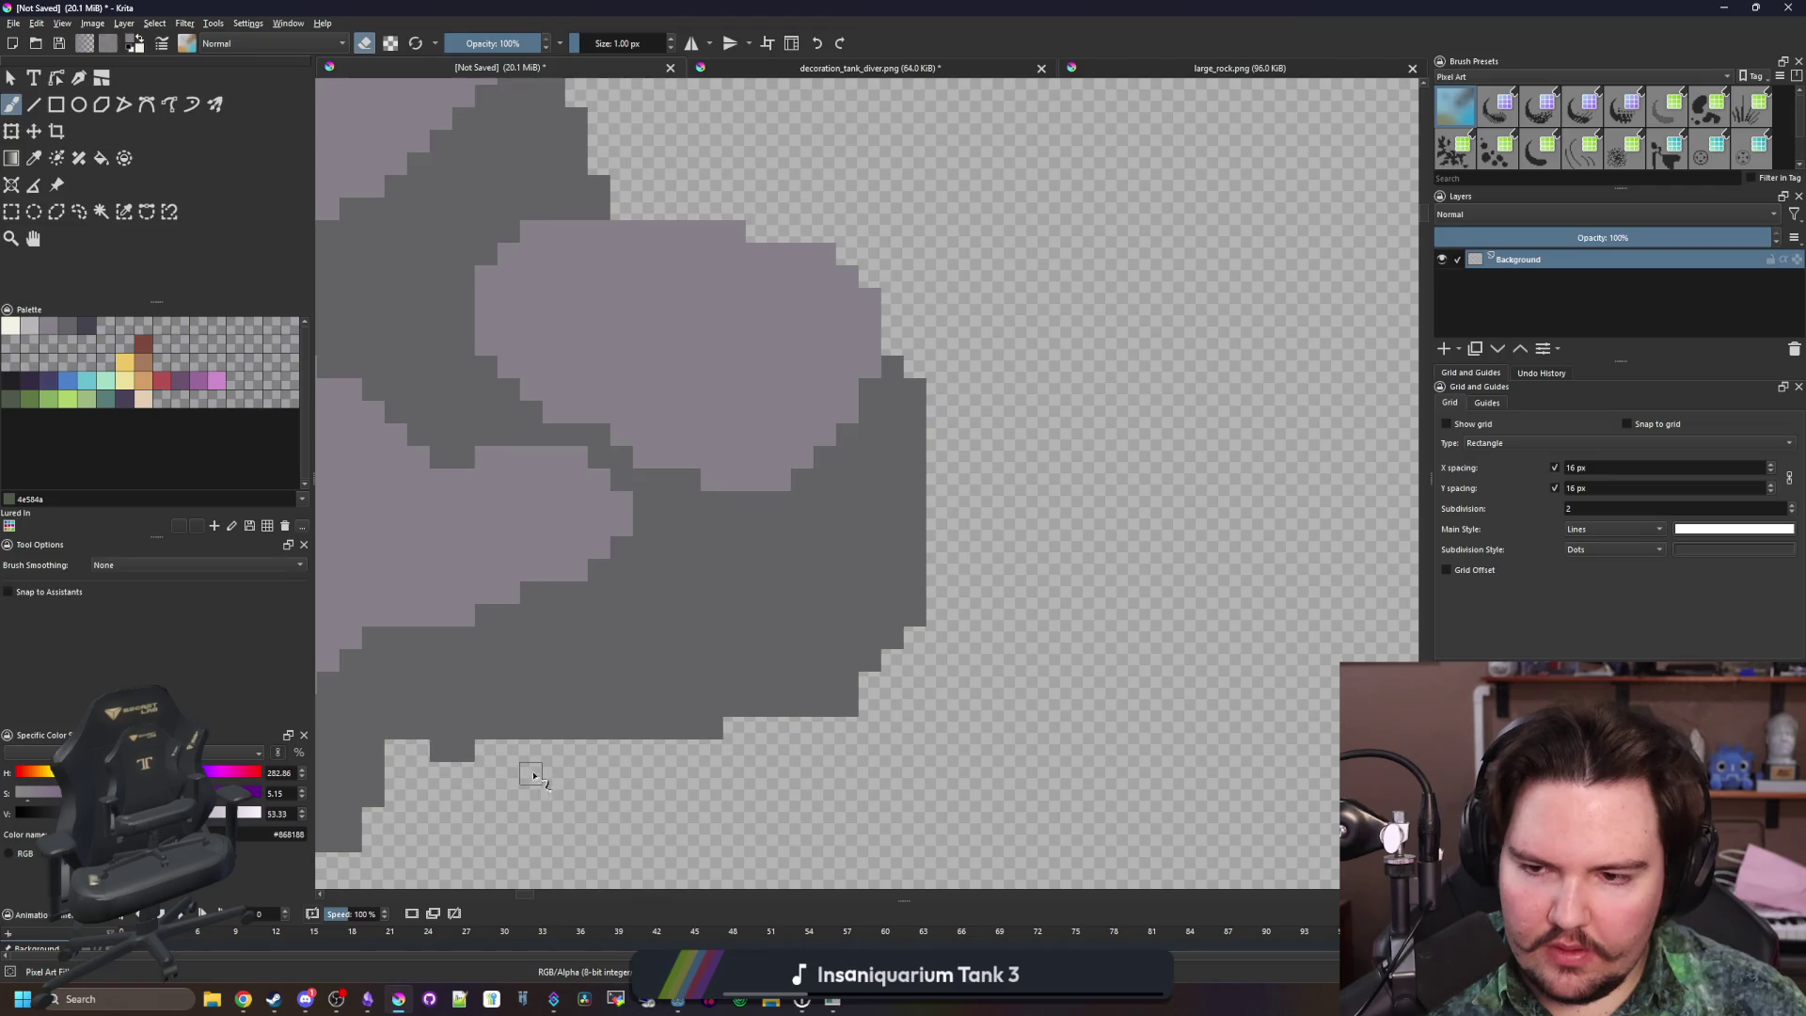
pyautogui.moveTo(599, 741); pyautogui.dragTo(936, 663)
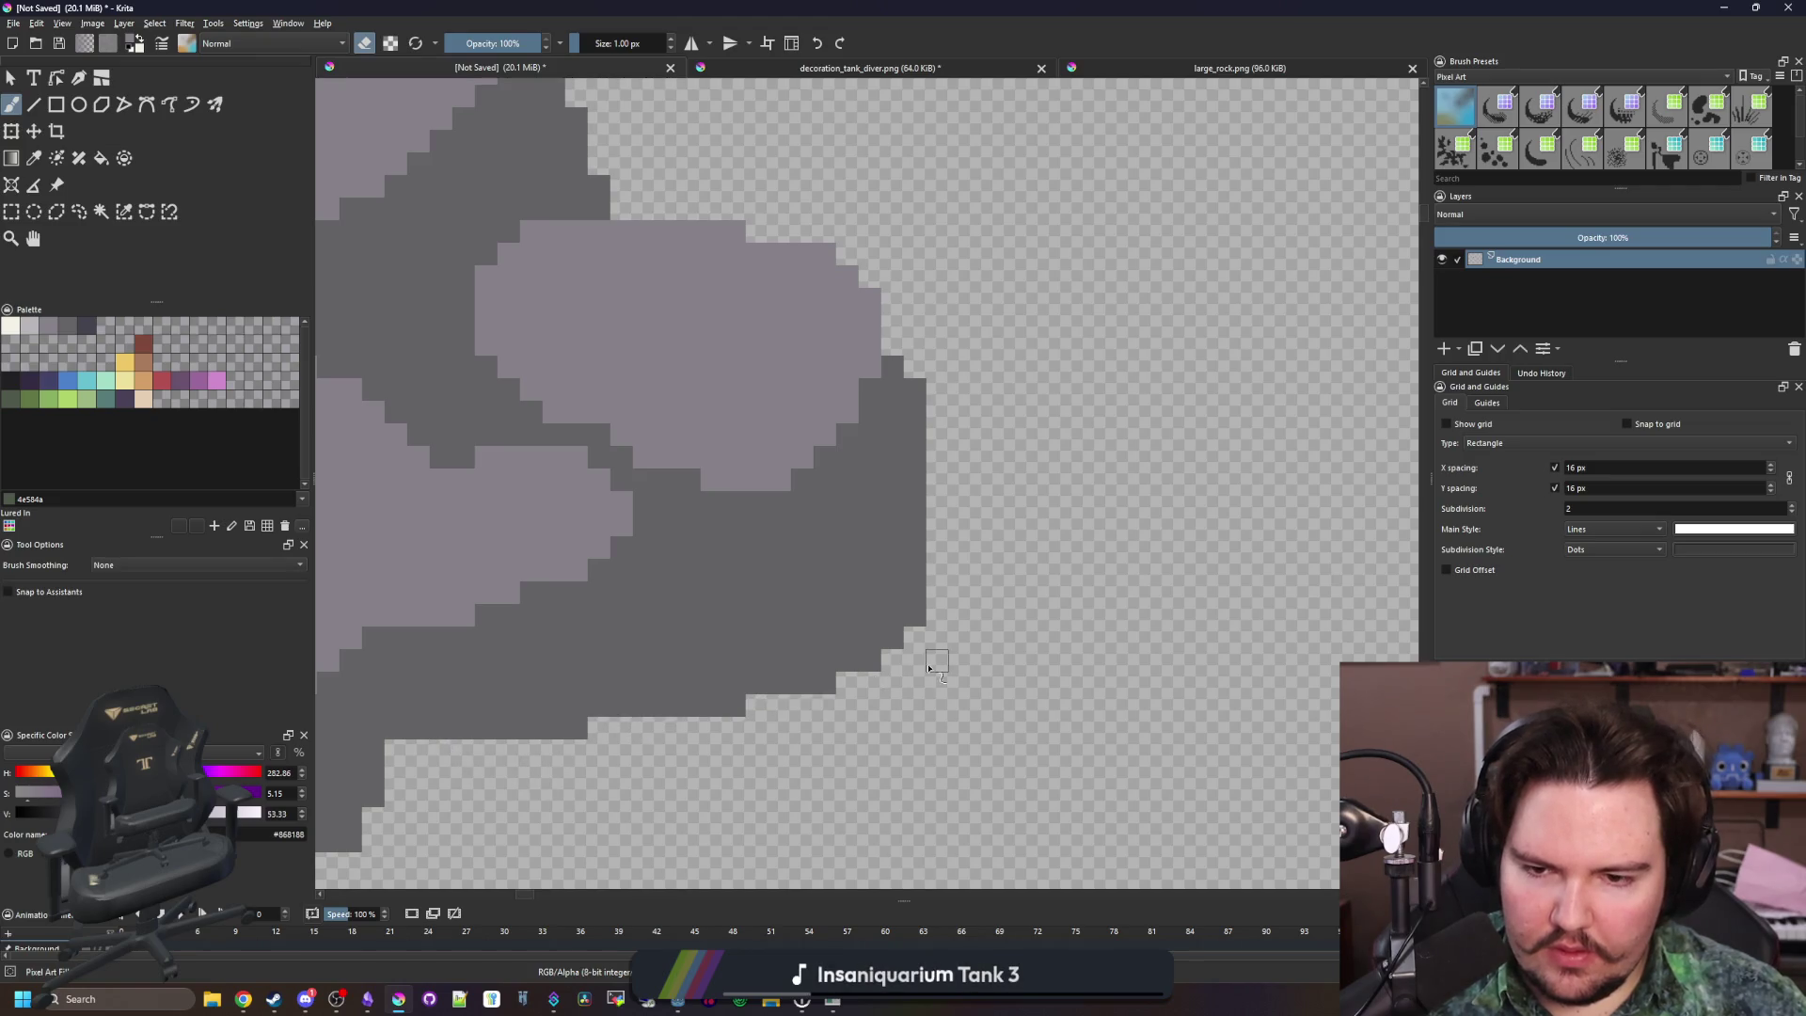
# Repaint the rock's bottom edge row in mid grey
pyautogui.keyDown('ctrl'); pyautogui.click(866, 620); pyautogui.keyUp('ctrl')
pyautogui.press('e')
pyautogui.scroll(2, 875, 628)
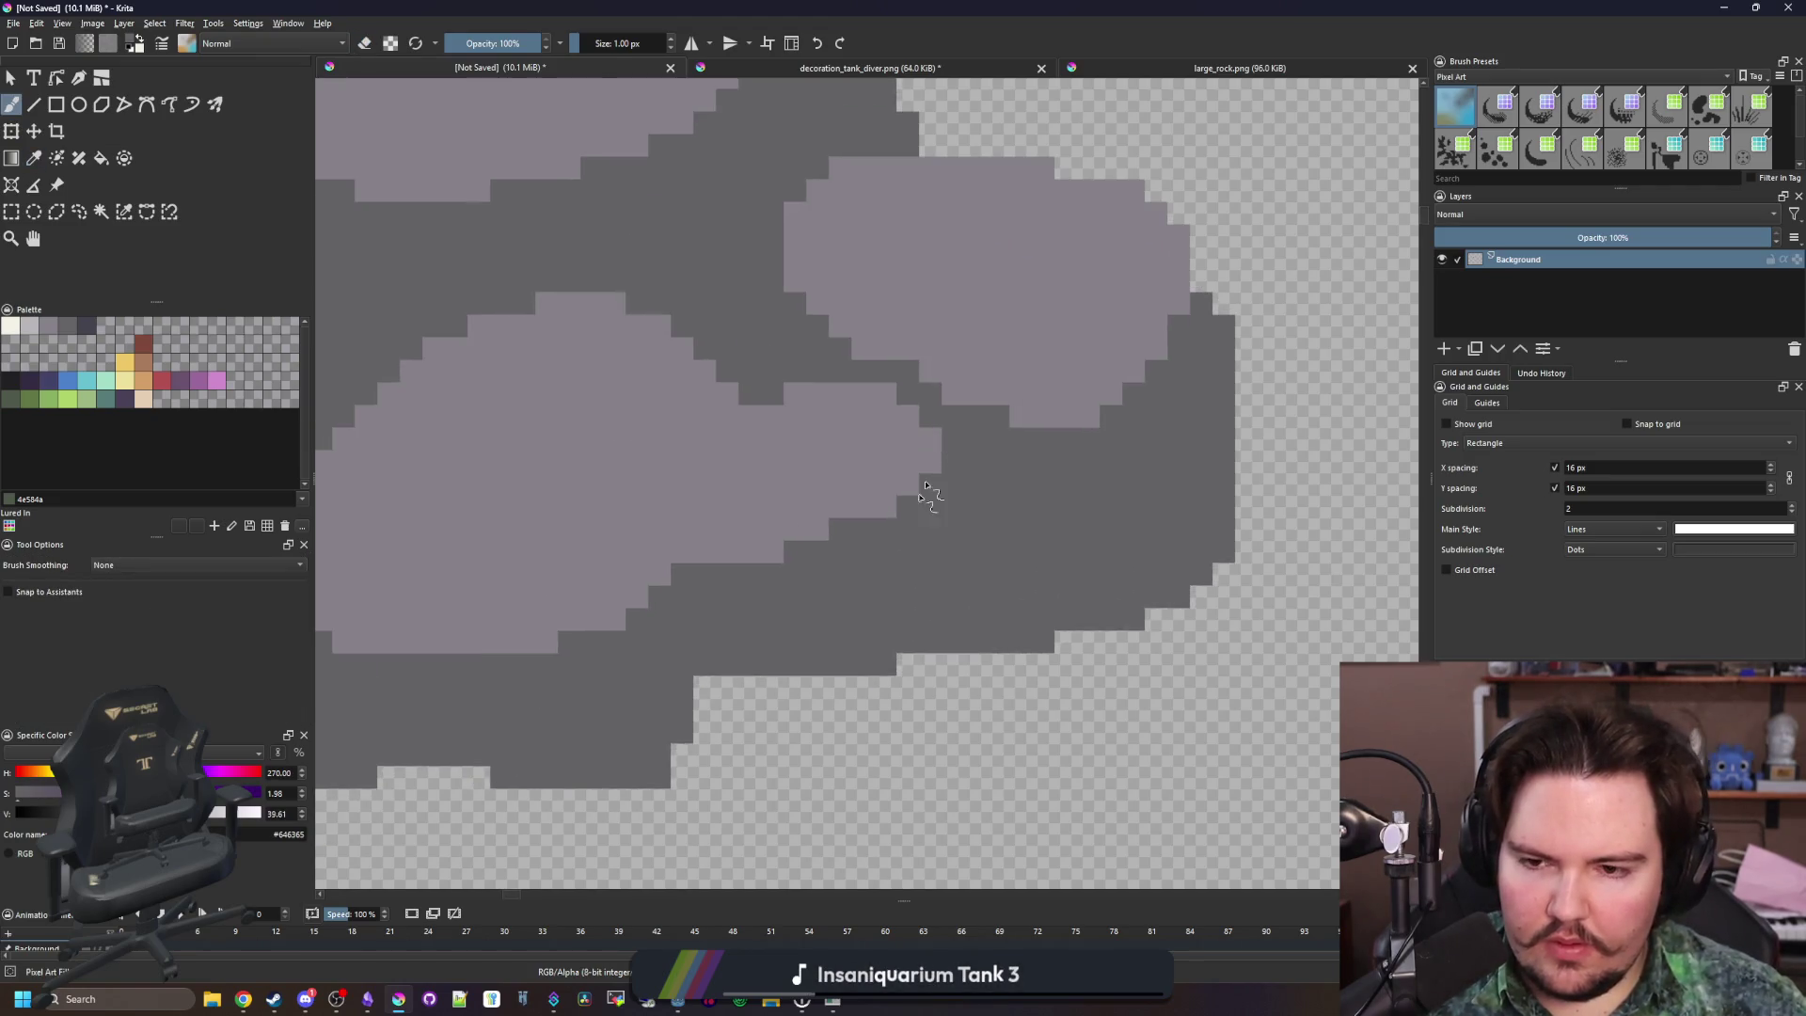
pyautogui.moveTo(654, 685); pyautogui.dragTo(845, 682)
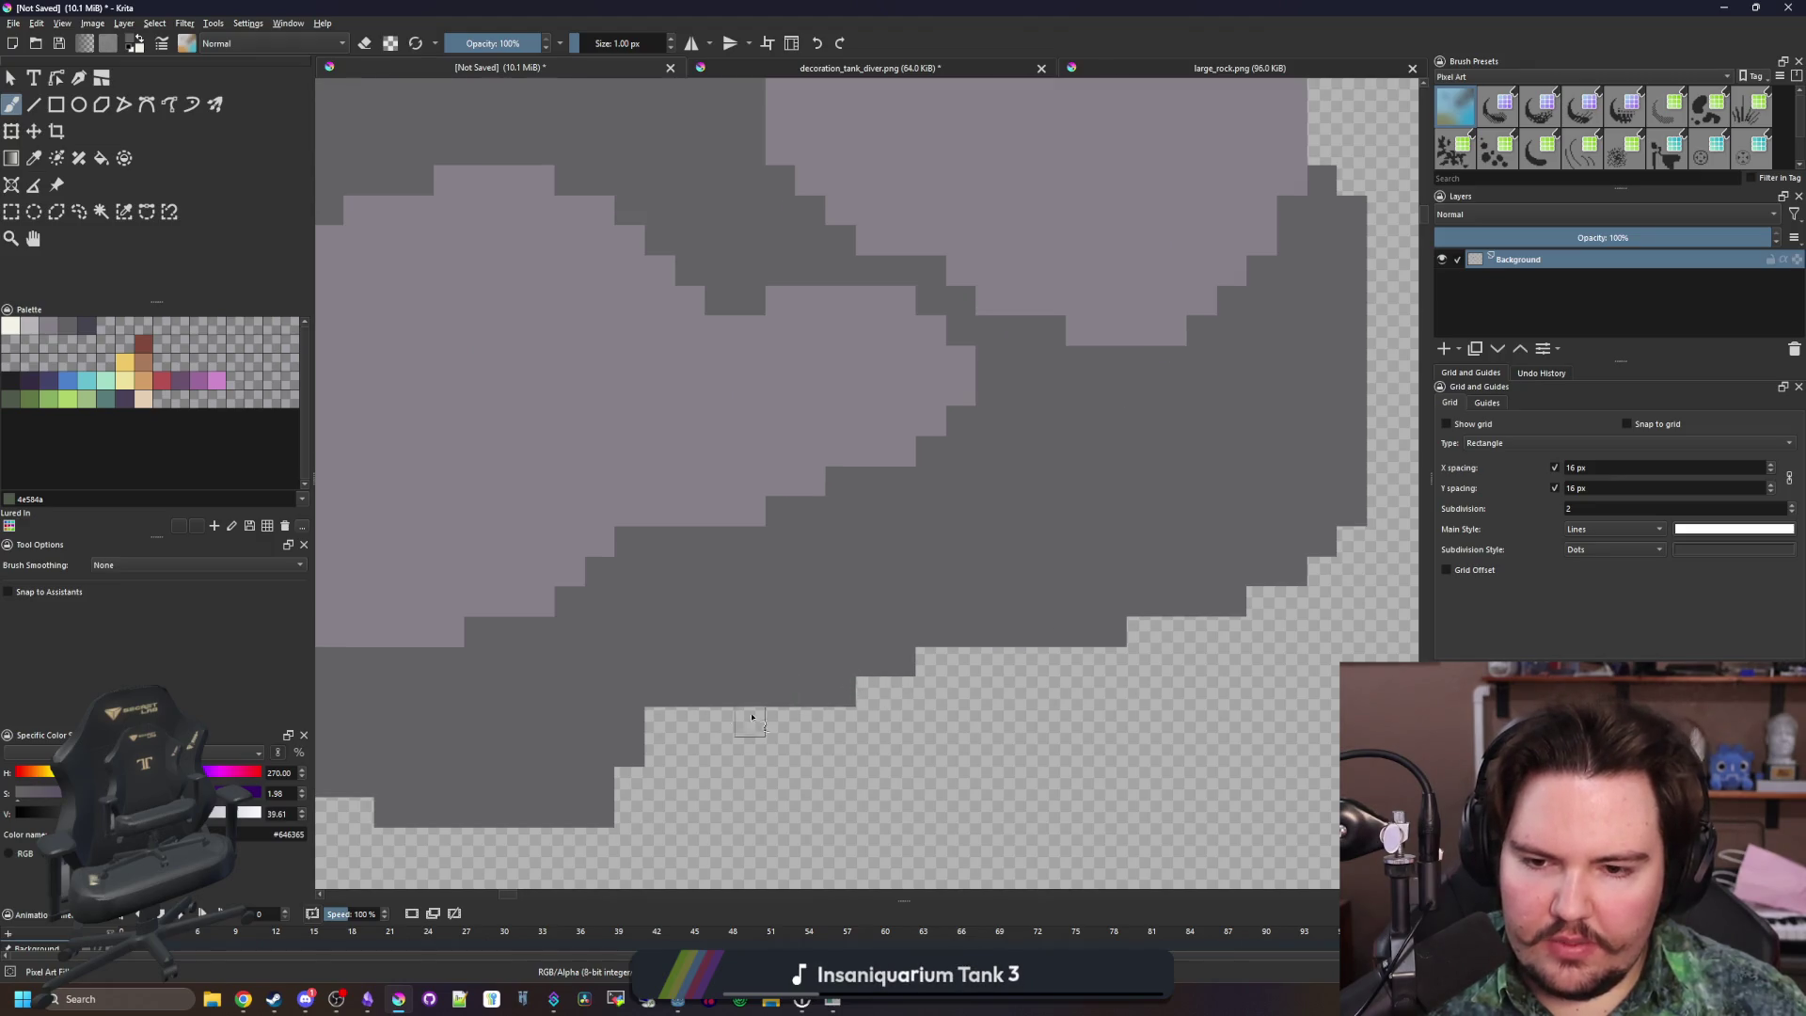
pyautogui.moveTo(659, 722); pyautogui.dragTo(753, 722)
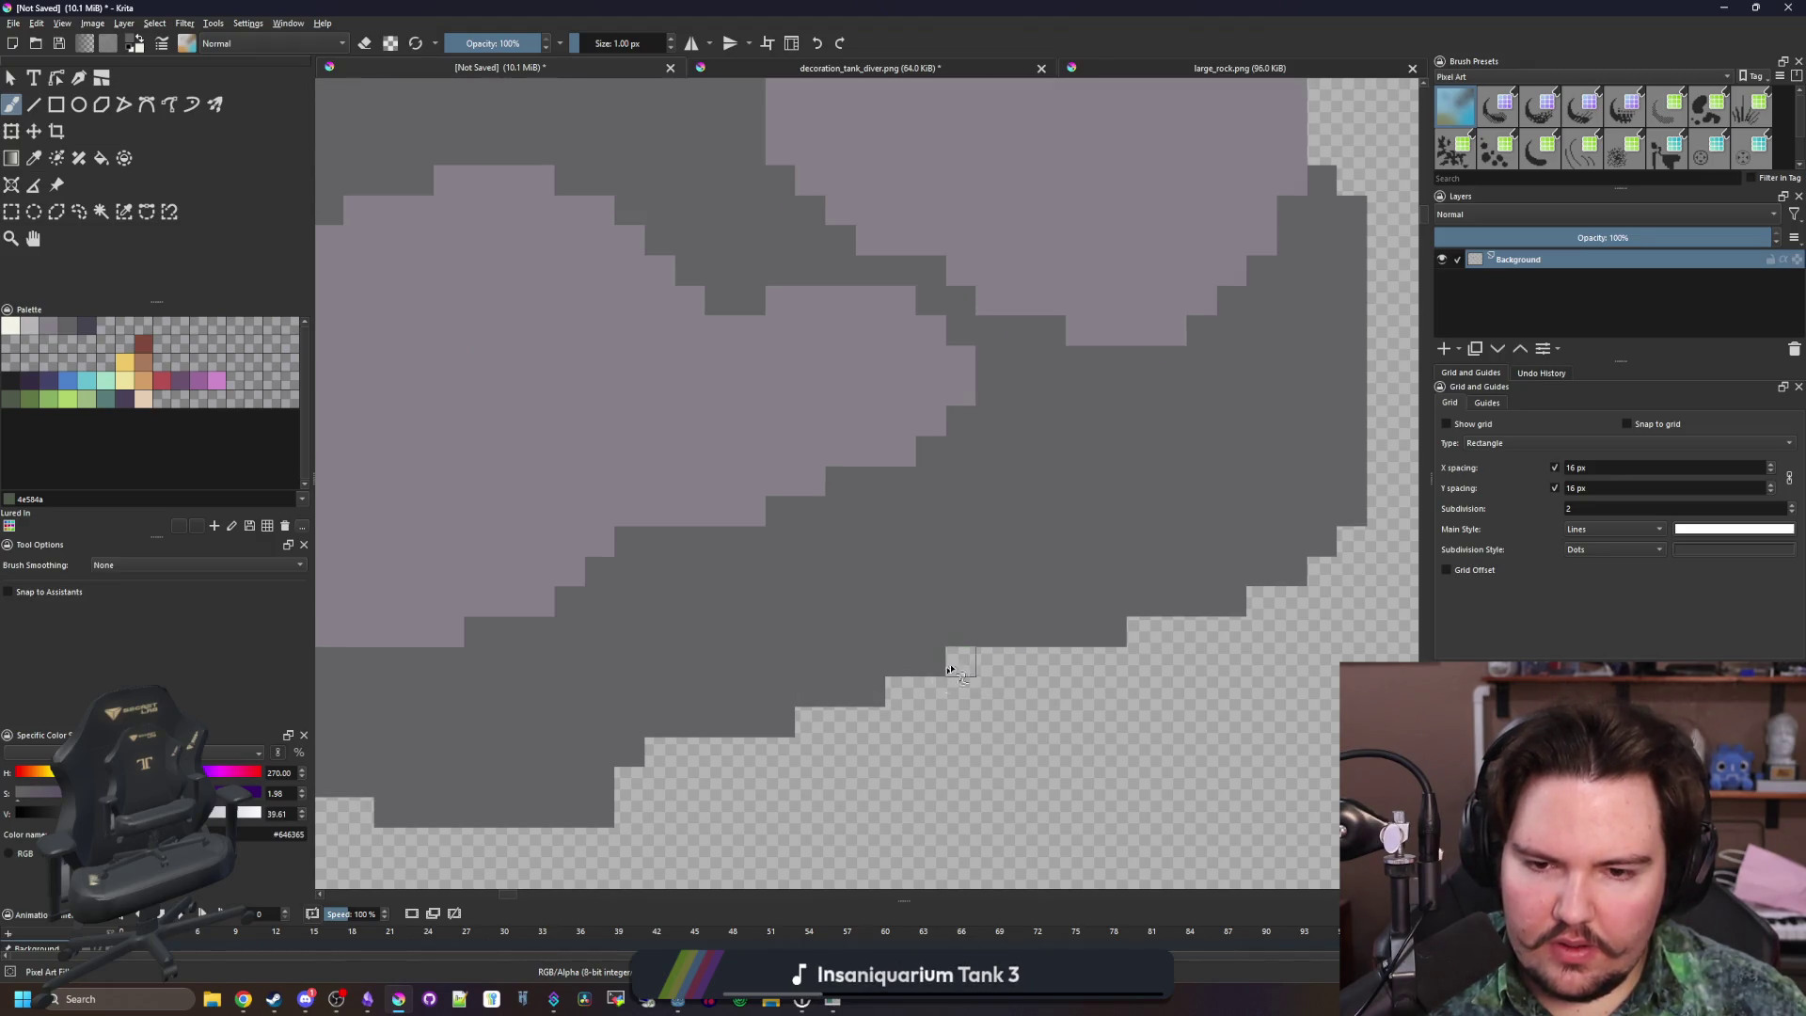
pyautogui.scroll(-8, 952, 649)
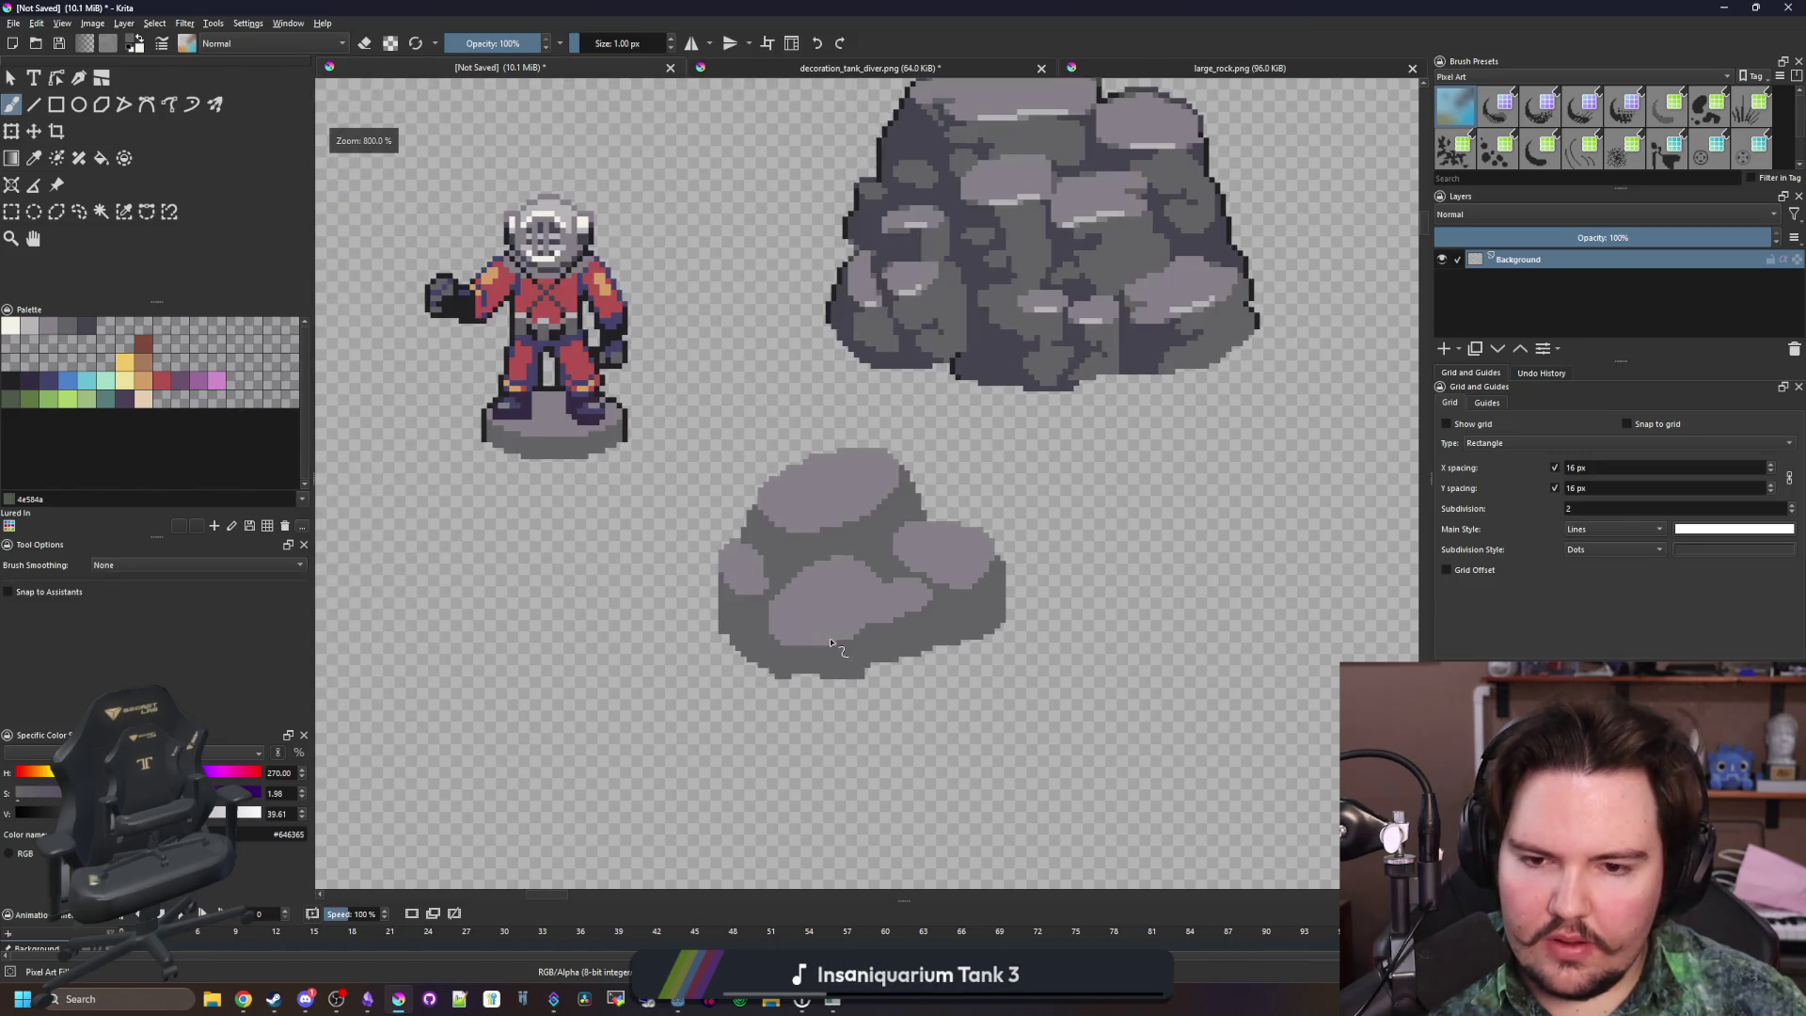
pyautogui.scroll(7, 894, 654)
# Erase stray dark pixels to smooth the rock's lower-left and left edges
pyautogui.press('e')
pyautogui.scroll(1, 806, 655)
pyautogui.moveTo(693, 590)
pyautogui.mouseDown()
pyautogui.moveTo(687, 635)
pyautogui.moveTo(649, 630)
pyautogui.mouseUp()
pyautogui.scroll(-2, 645, 630)
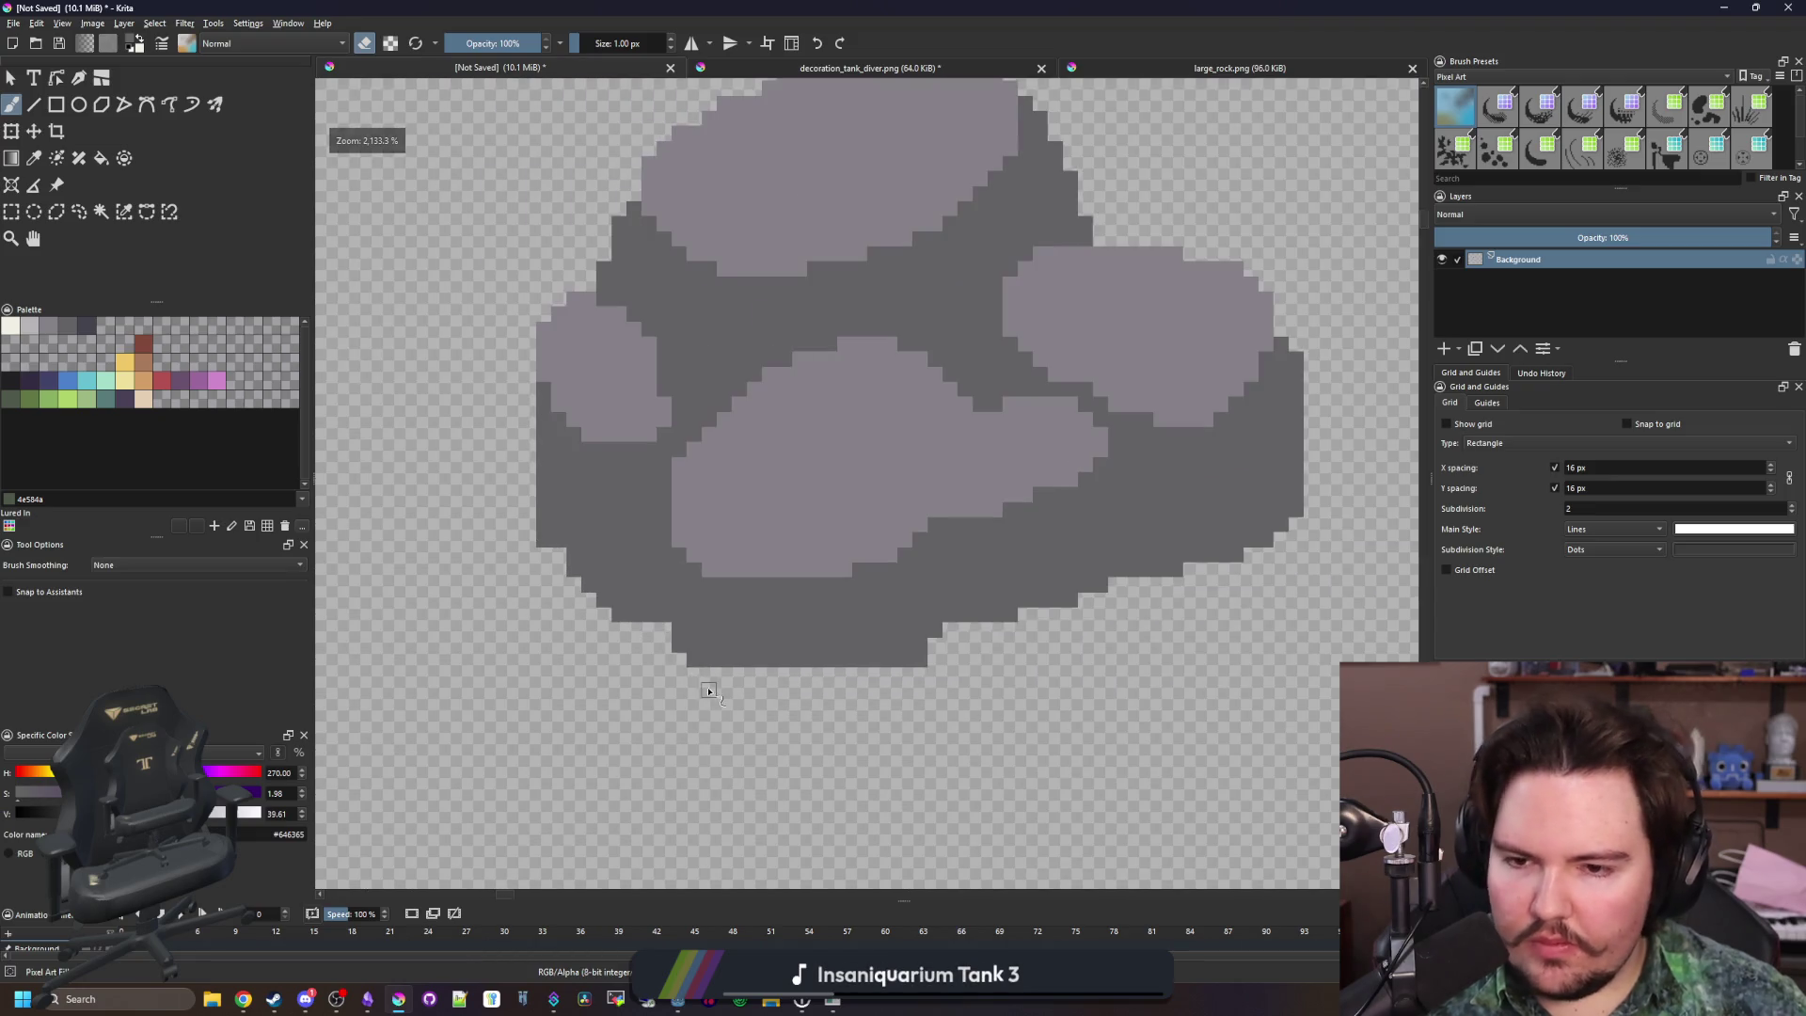
pyautogui.scroll(1, 709, 692)
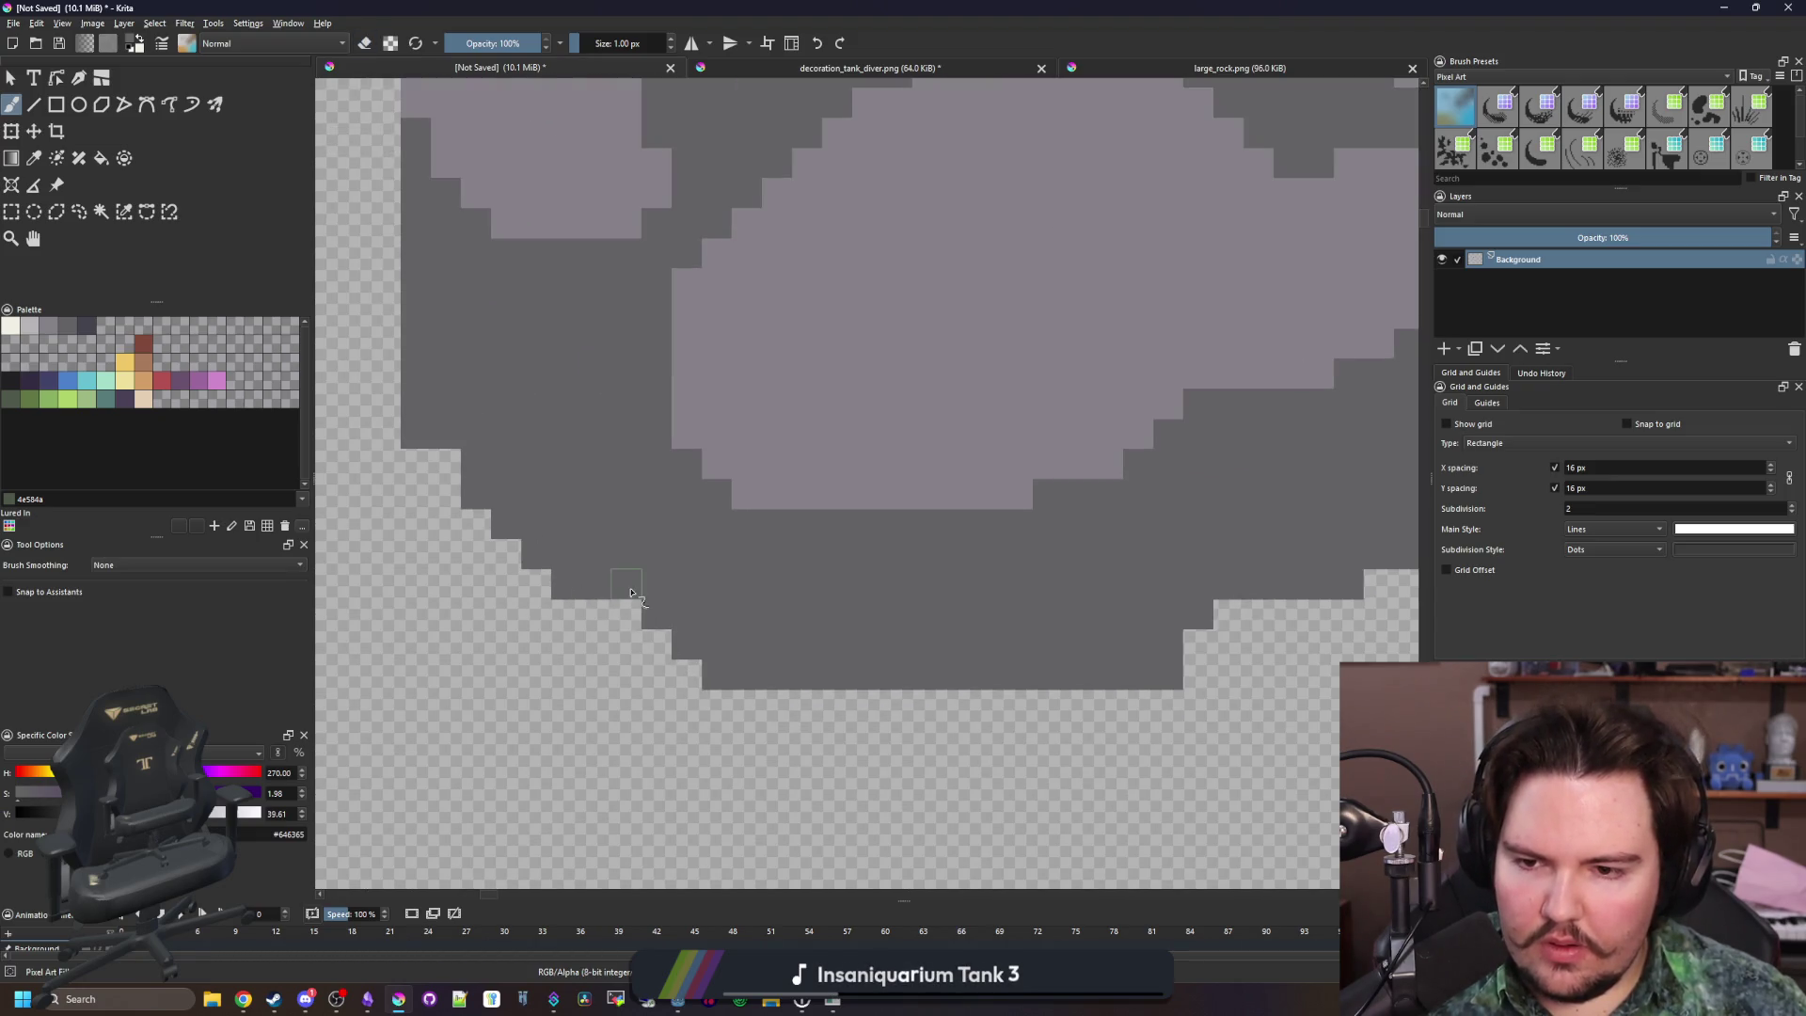
pyautogui.moveTo(557, 585)
pyautogui.mouseDown()
pyautogui.moveTo(630, 585)
pyautogui.moveTo(782, 755)
pyautogui.mouseUp()
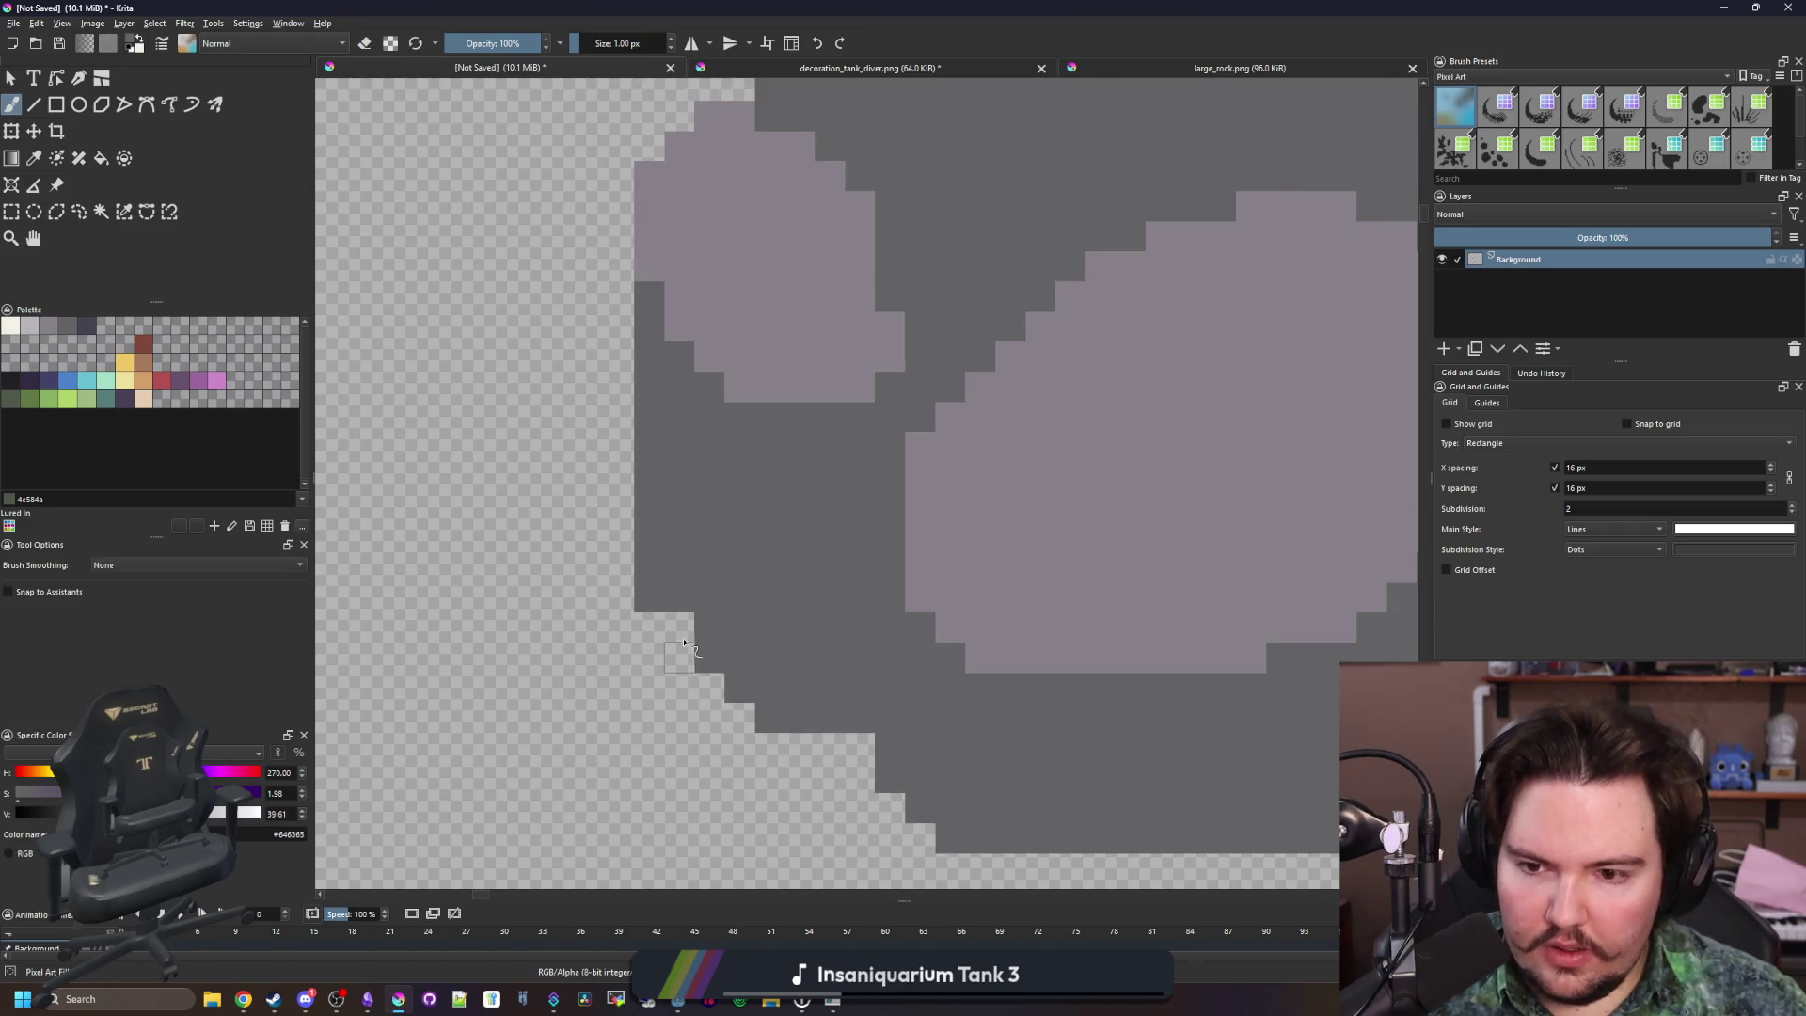
pyautogui.moveTo(642, 613); pyautogui.dragTo(647, 567)
pyautogui.scroll(-3, 675, 626)
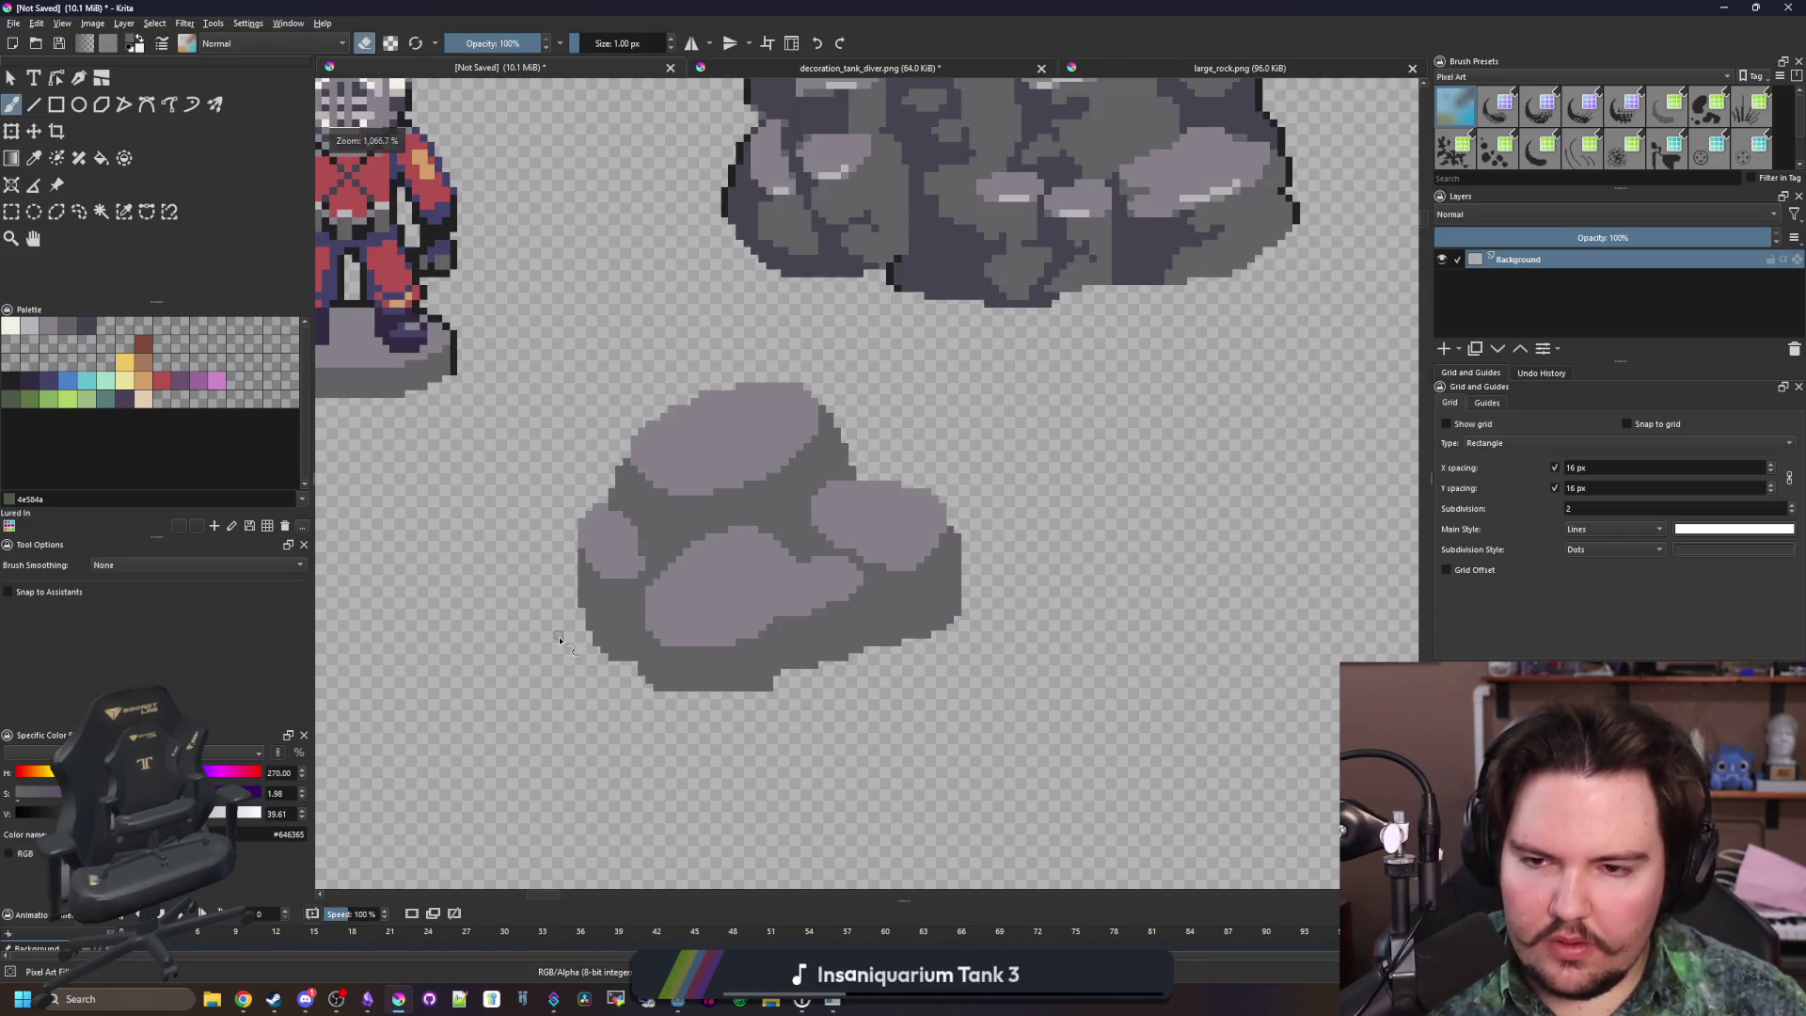
pyautogui.scroll(5, 616, 560)
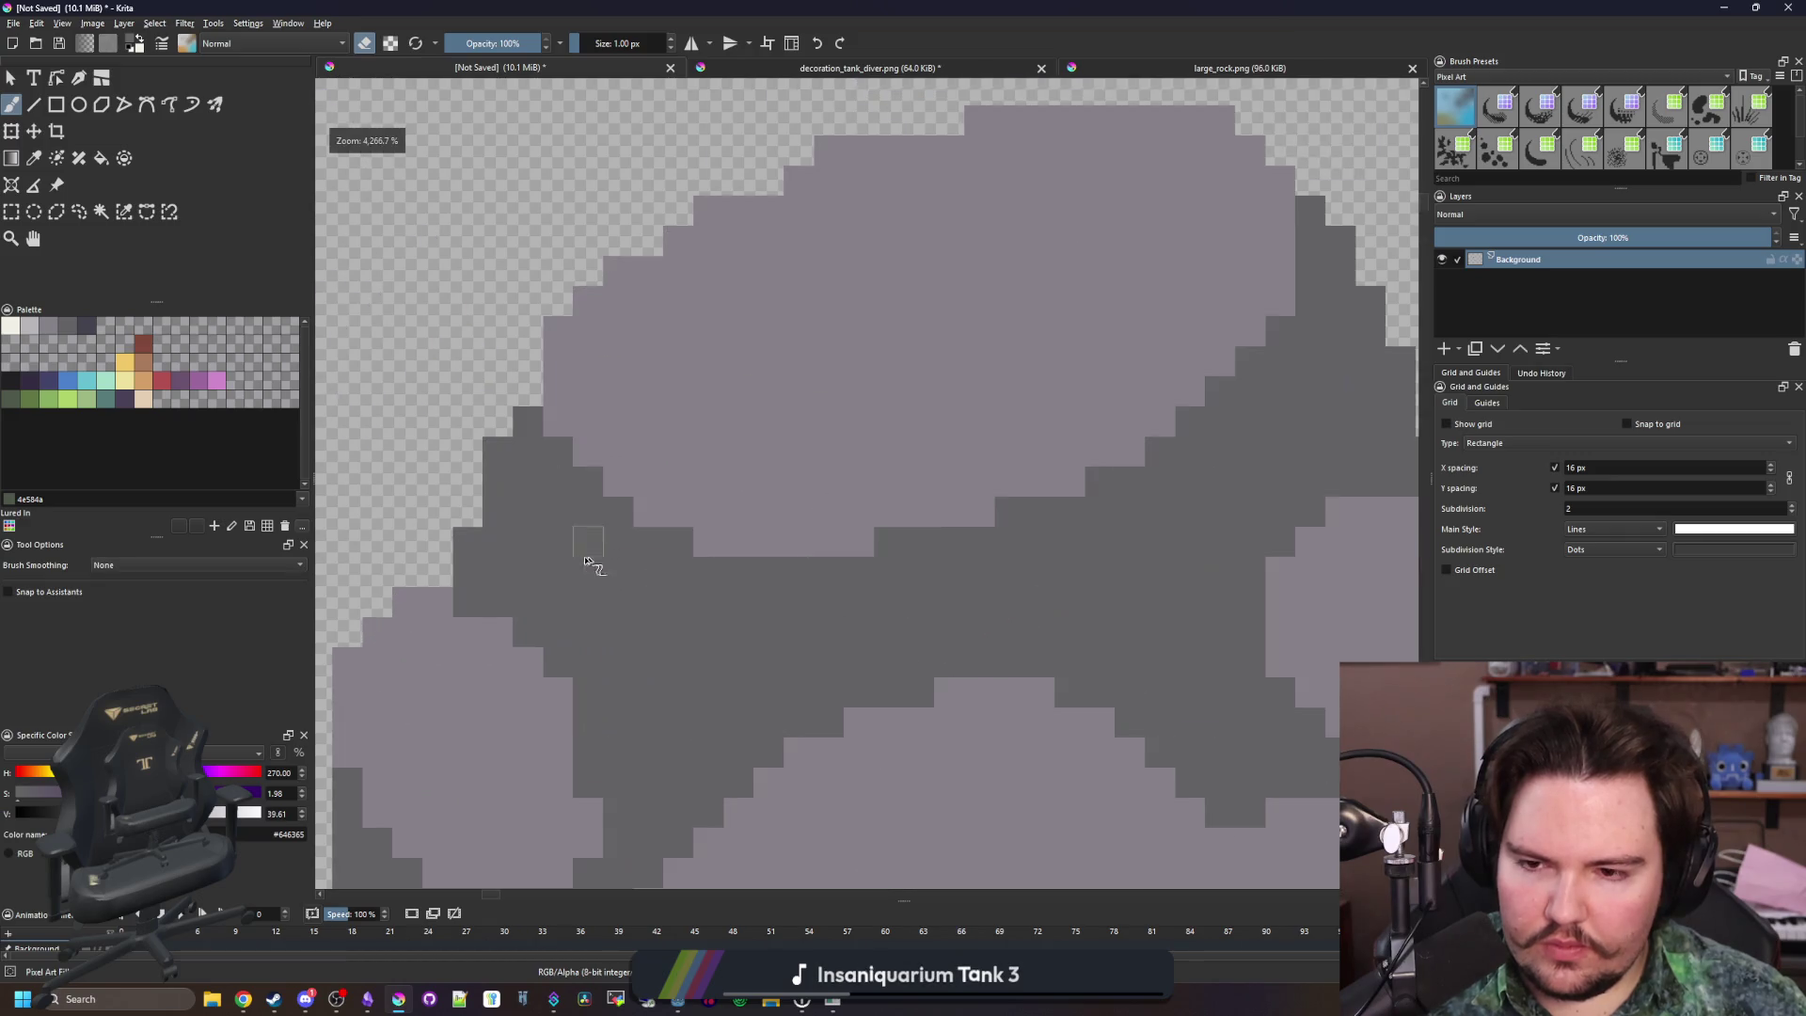
pyautogui.scroll(-2, 774, 474)
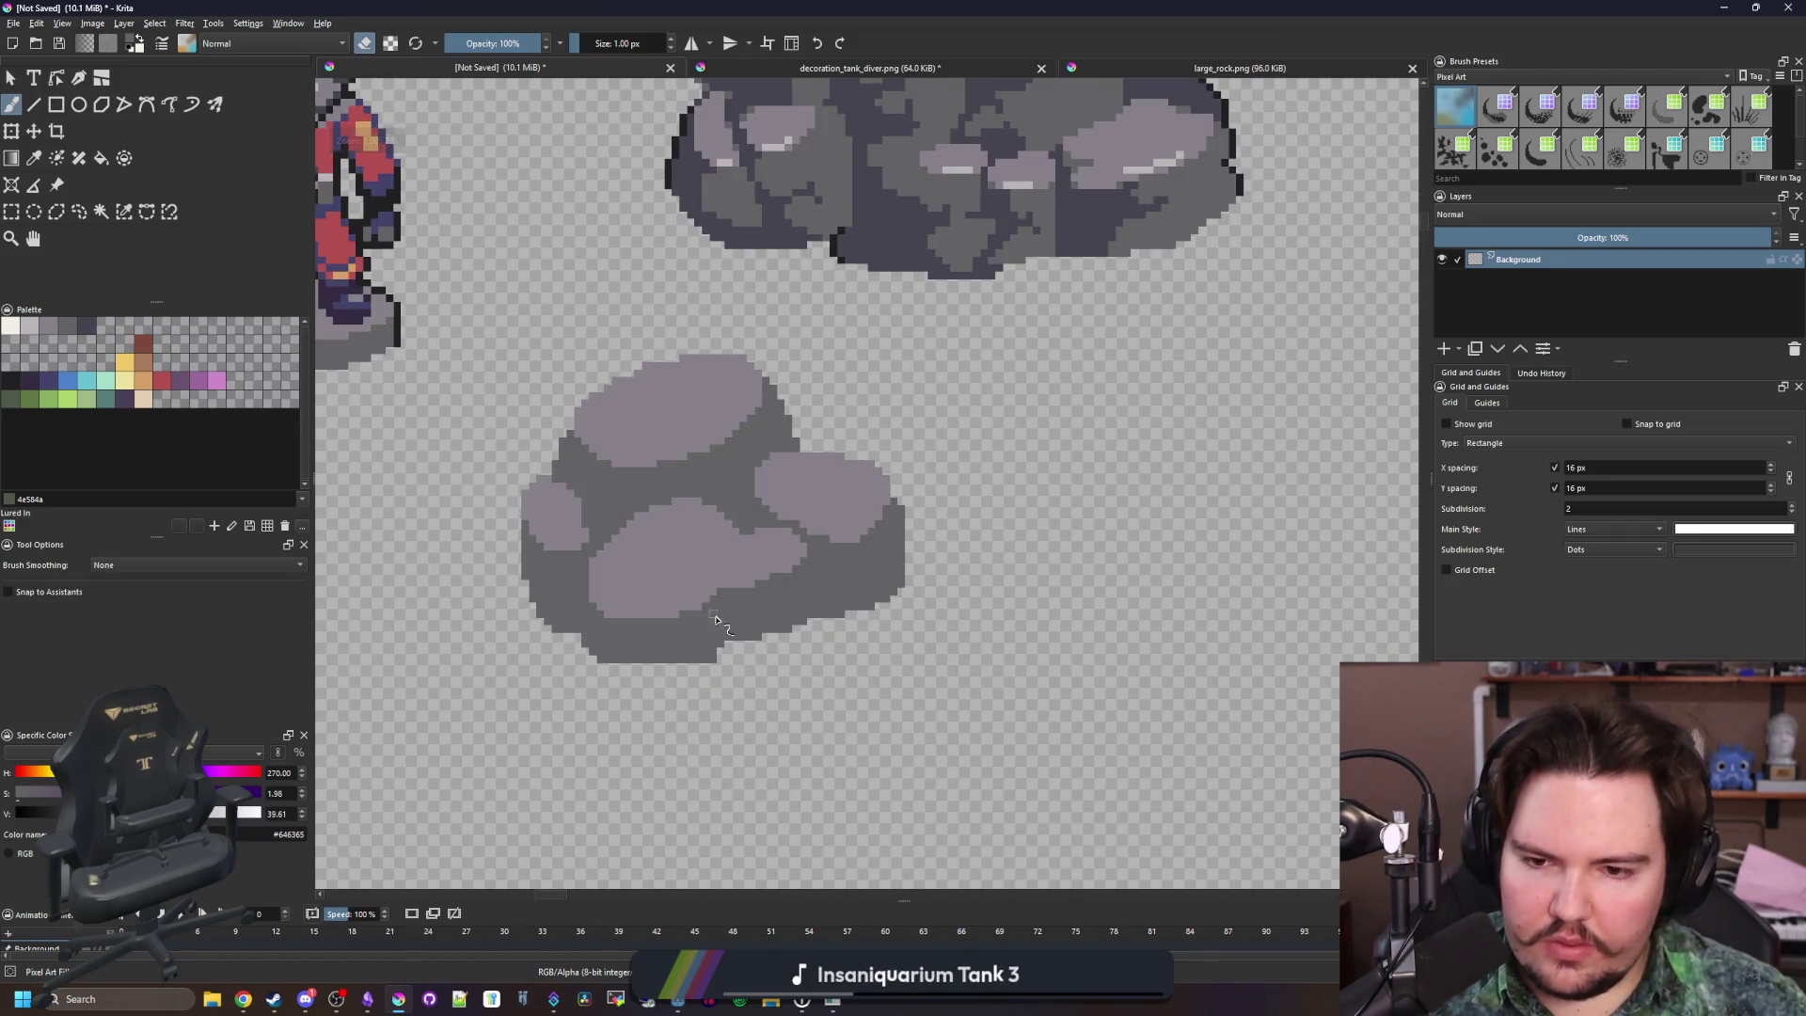
pyautogui.scroll(4, 714, 618)
# Erase the remaining dark pixels along the bottom edge, then turn eraser mode off
pyautogui.press('e')
pyautogui.click(676, 711)
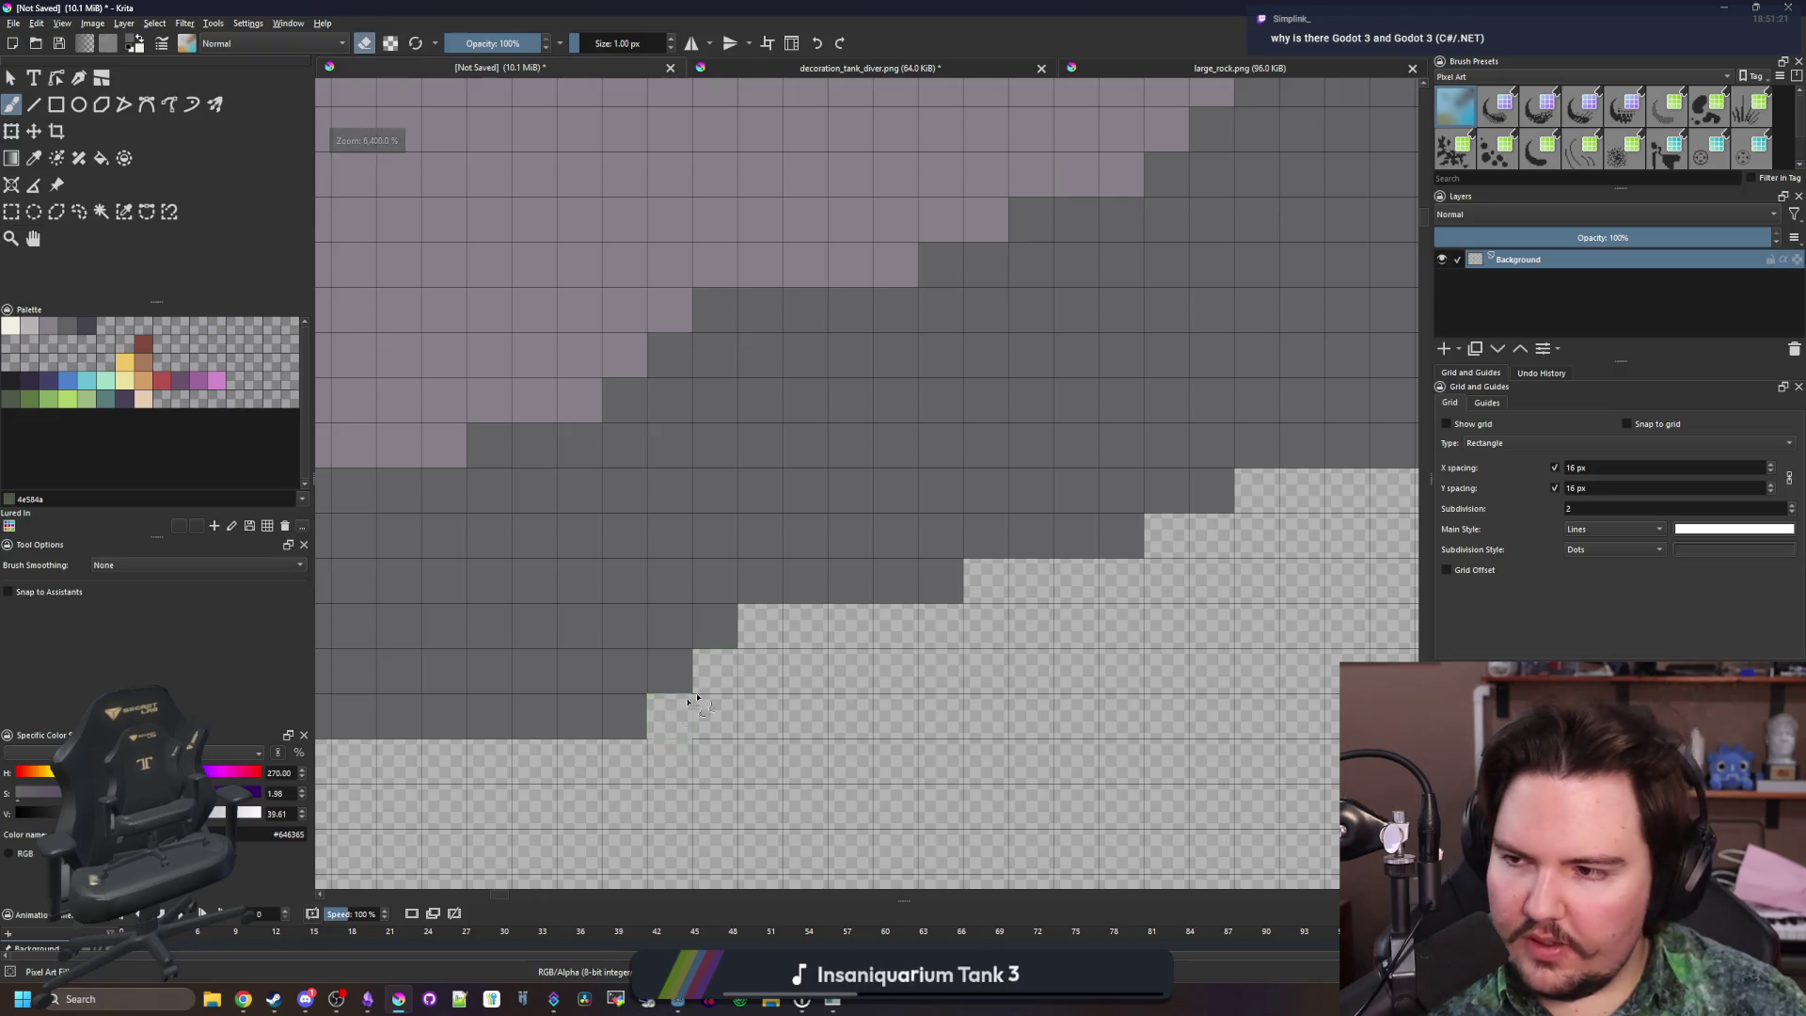
pyautogui.scroll(-10, 689, 704)
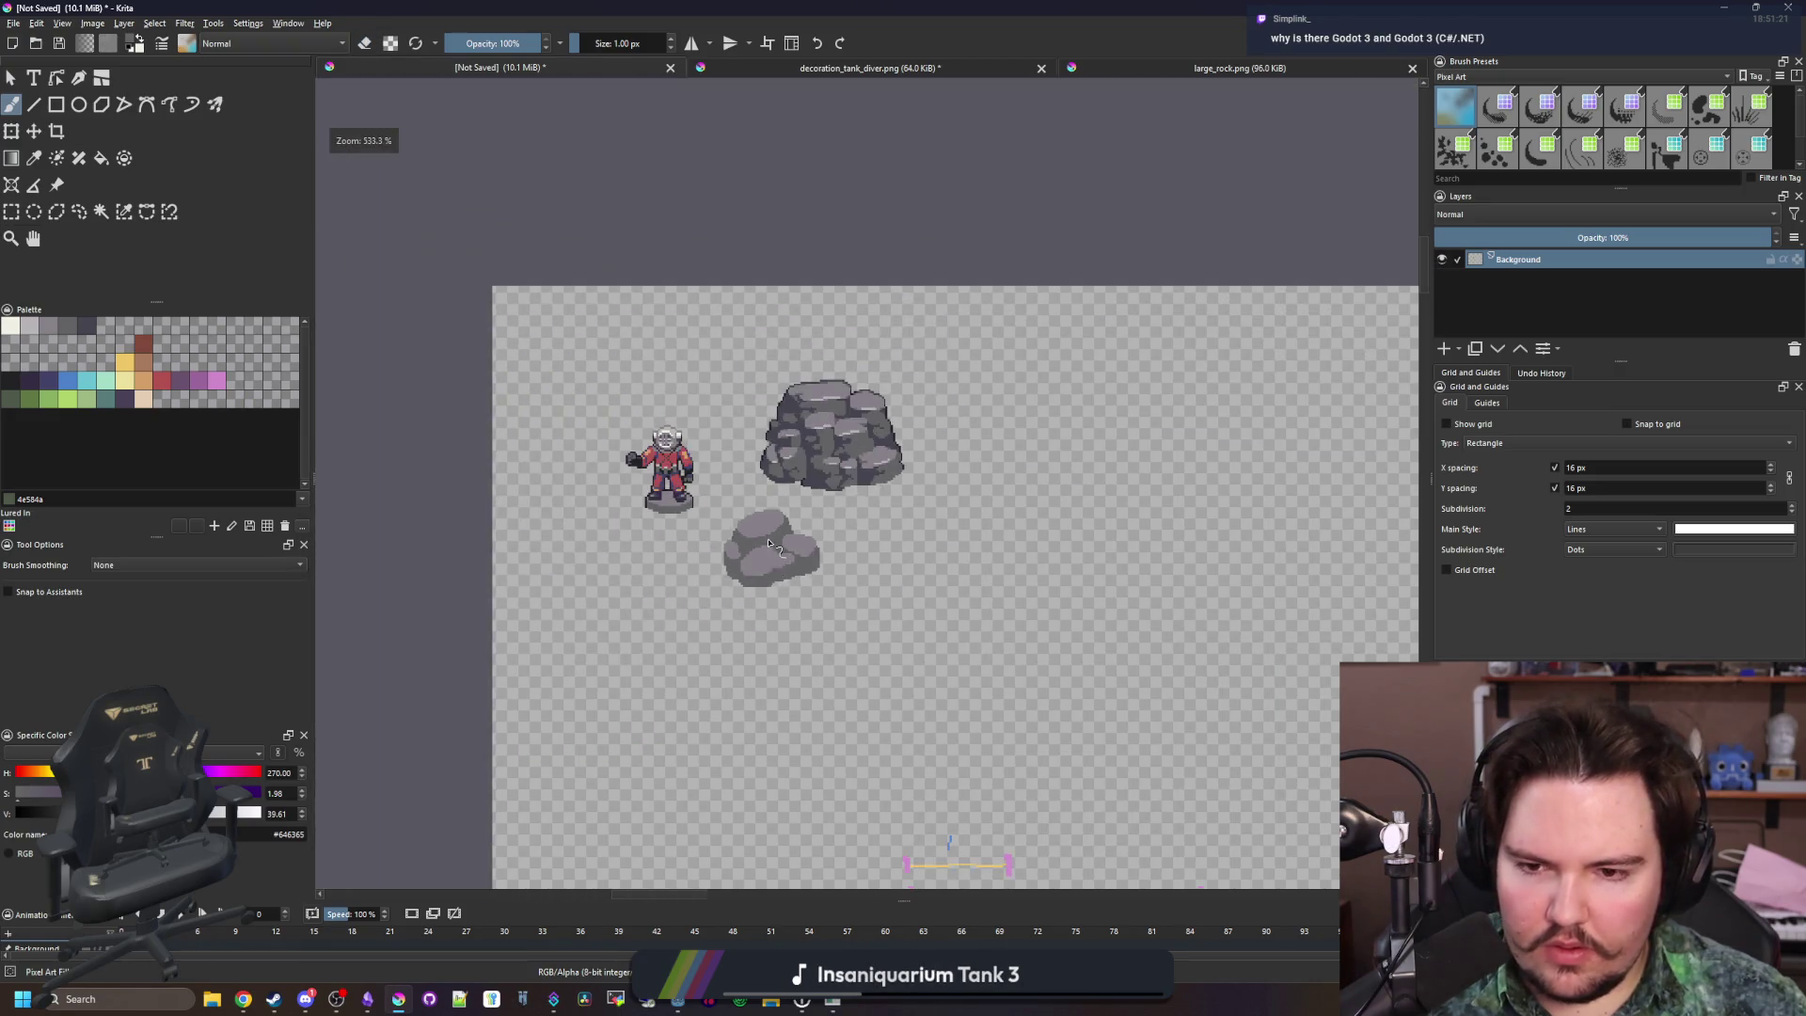
pyautogui.scroll(5, 785, 632)
pyautogui.scroll(-8, 662, 508)
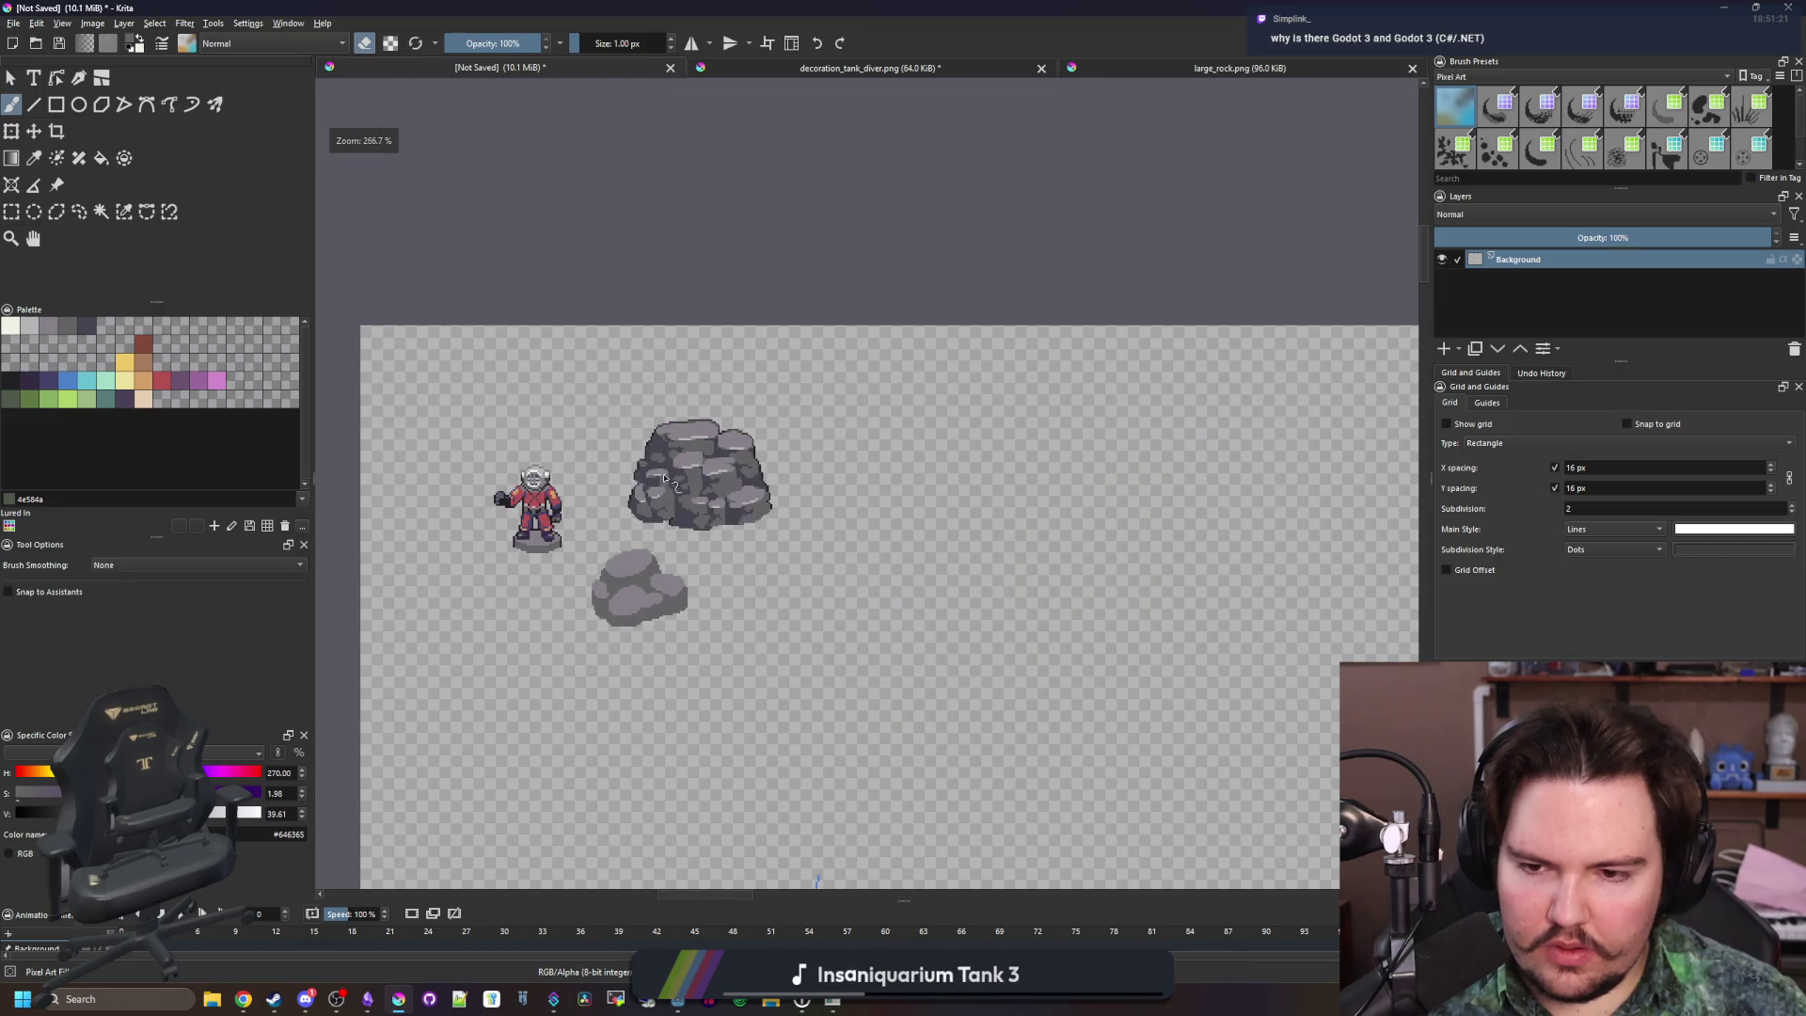
pyautogui.scroll(8, 608, 590)
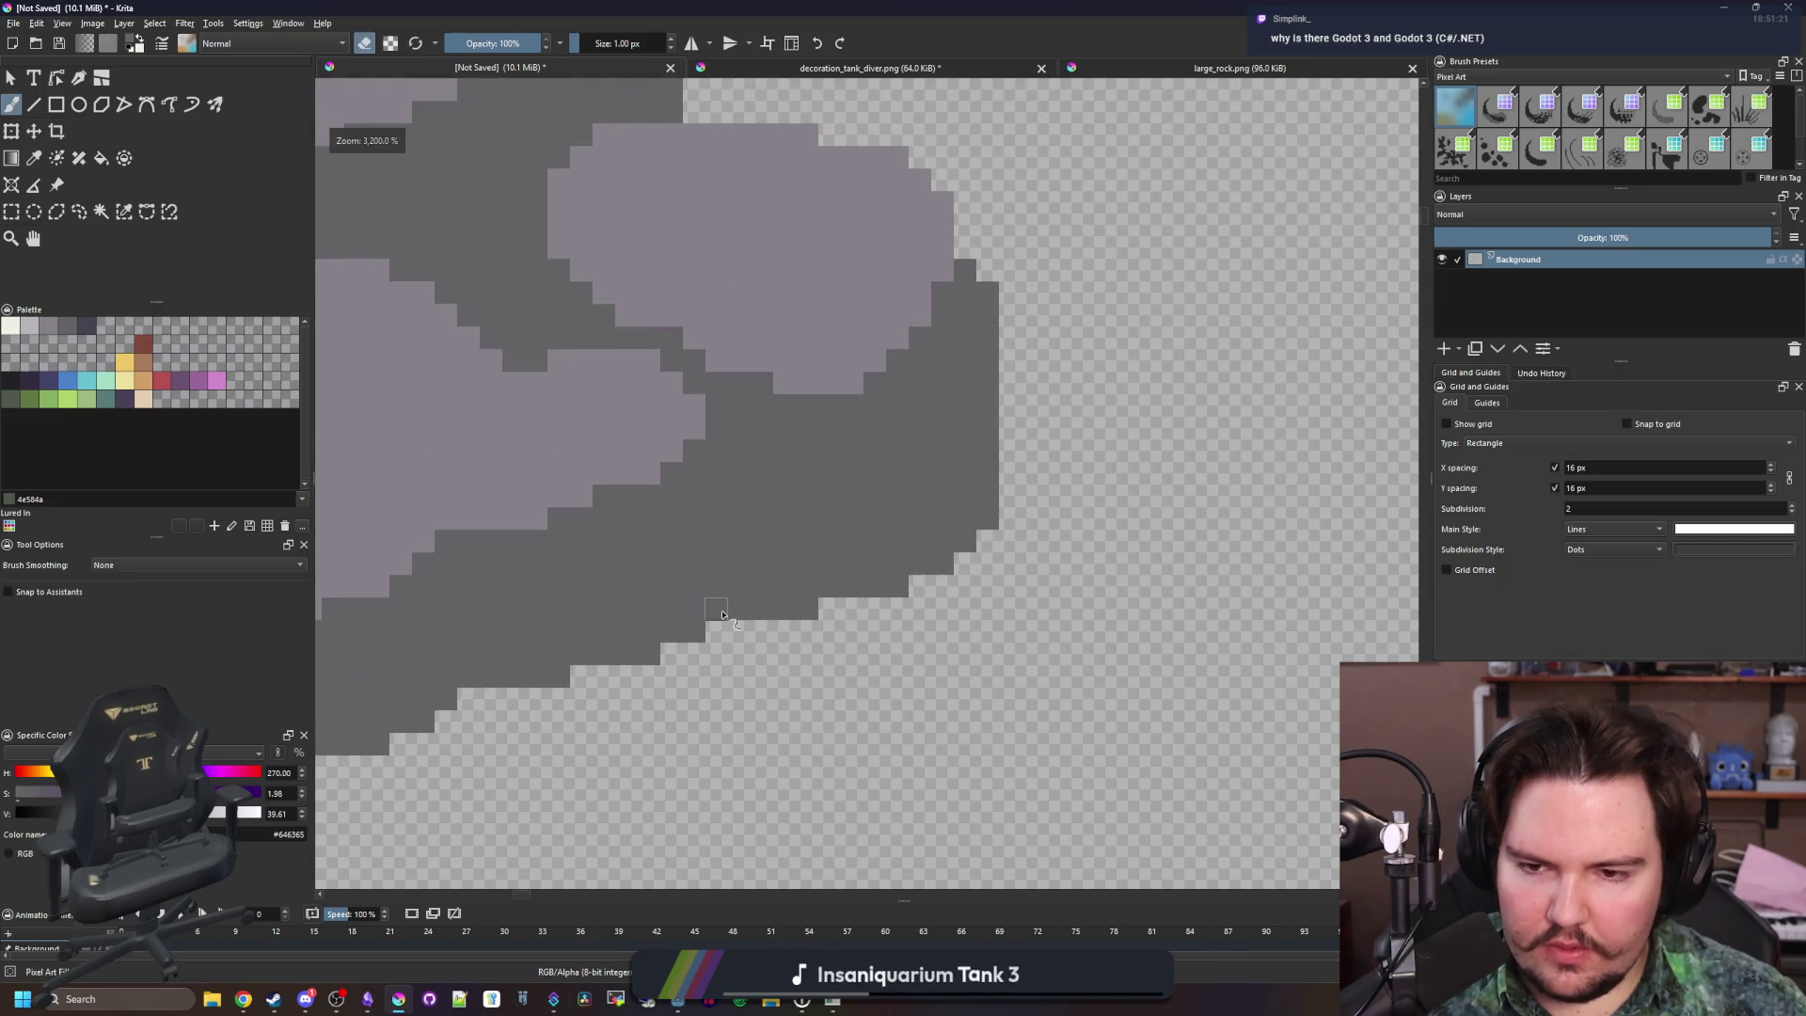
pyautogui.moveTo(722, 614); pyautogui.dragTo(828, 613)
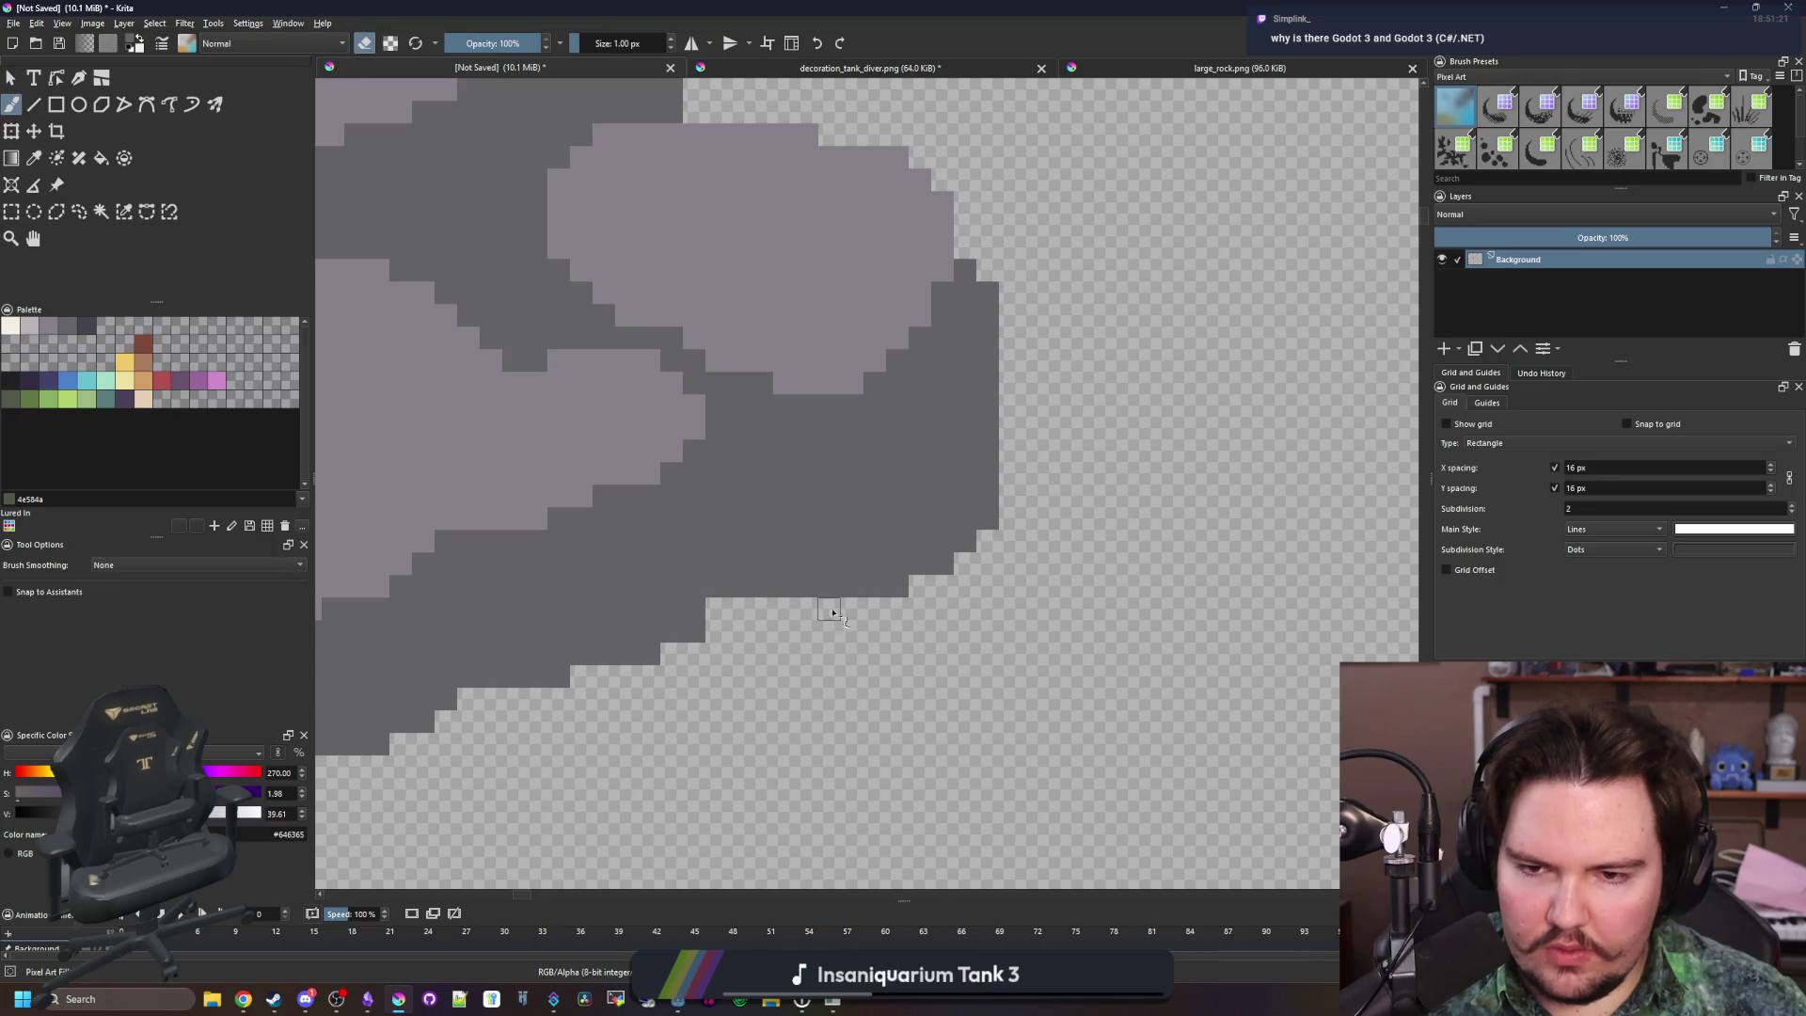
pyautogui.scroll(-6, 828, 630)
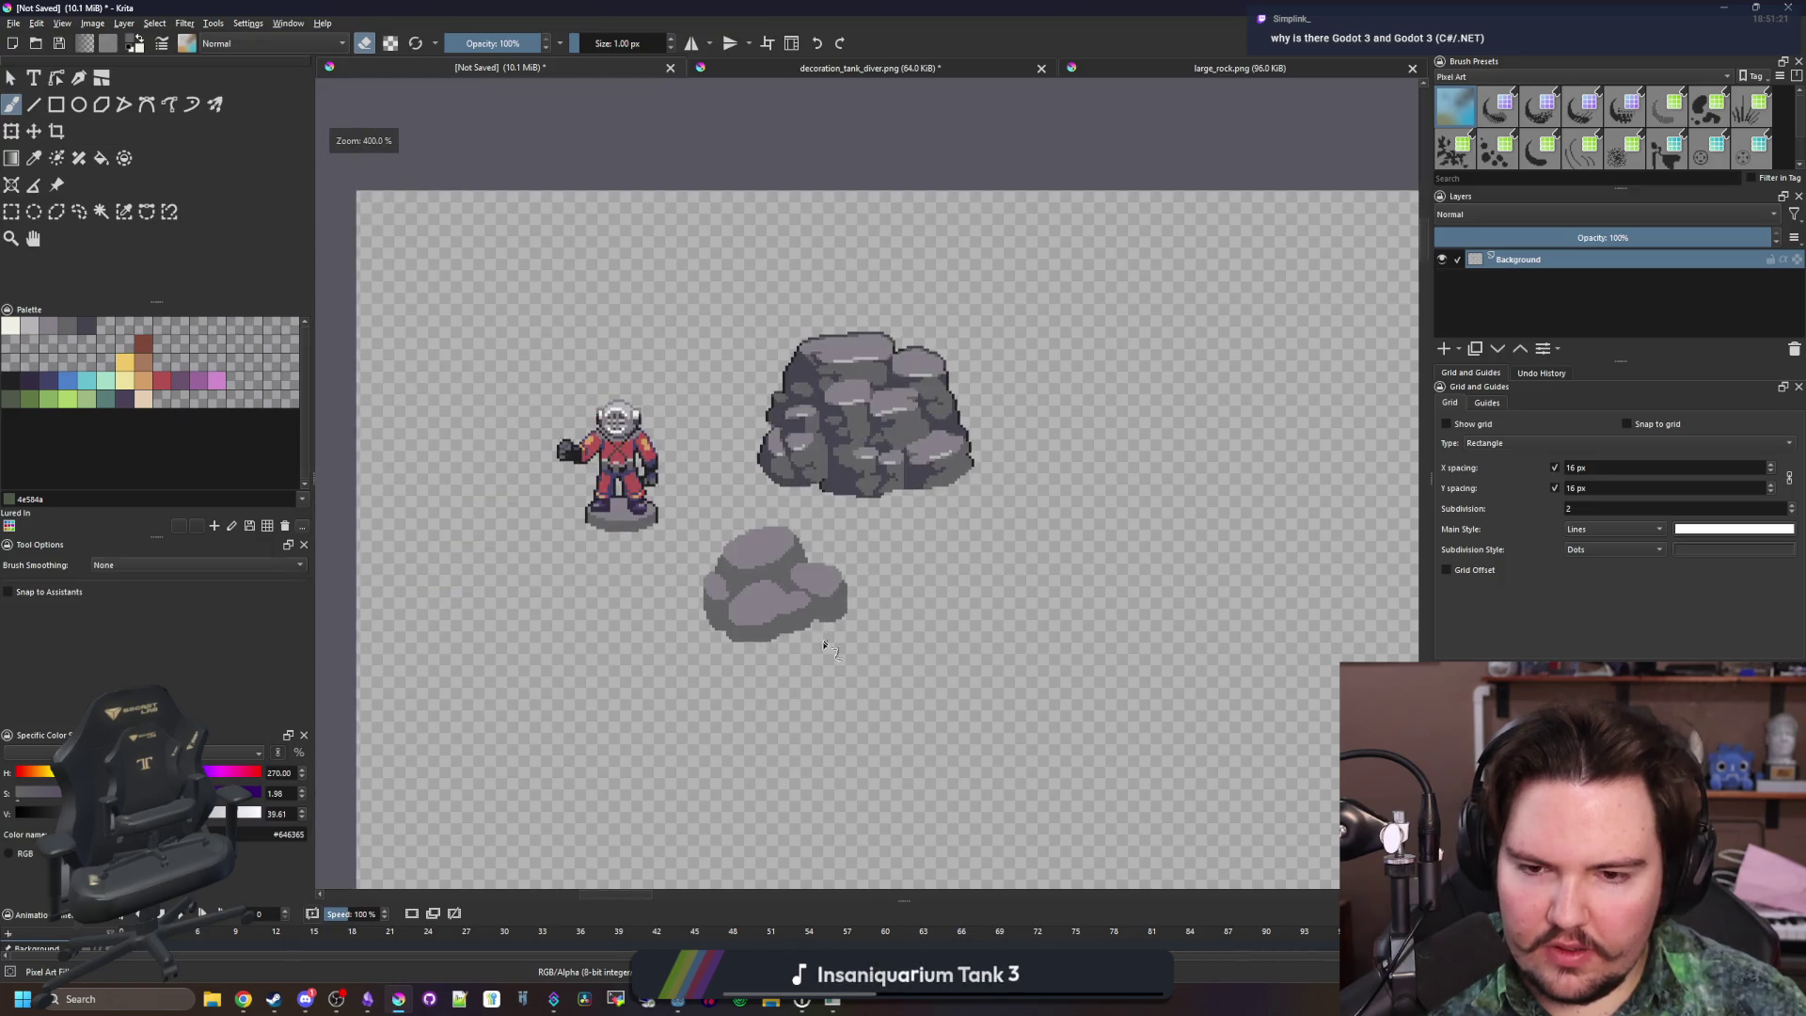
pyautogui.scroll(6, 822, 652)
pyautogui.press('e')
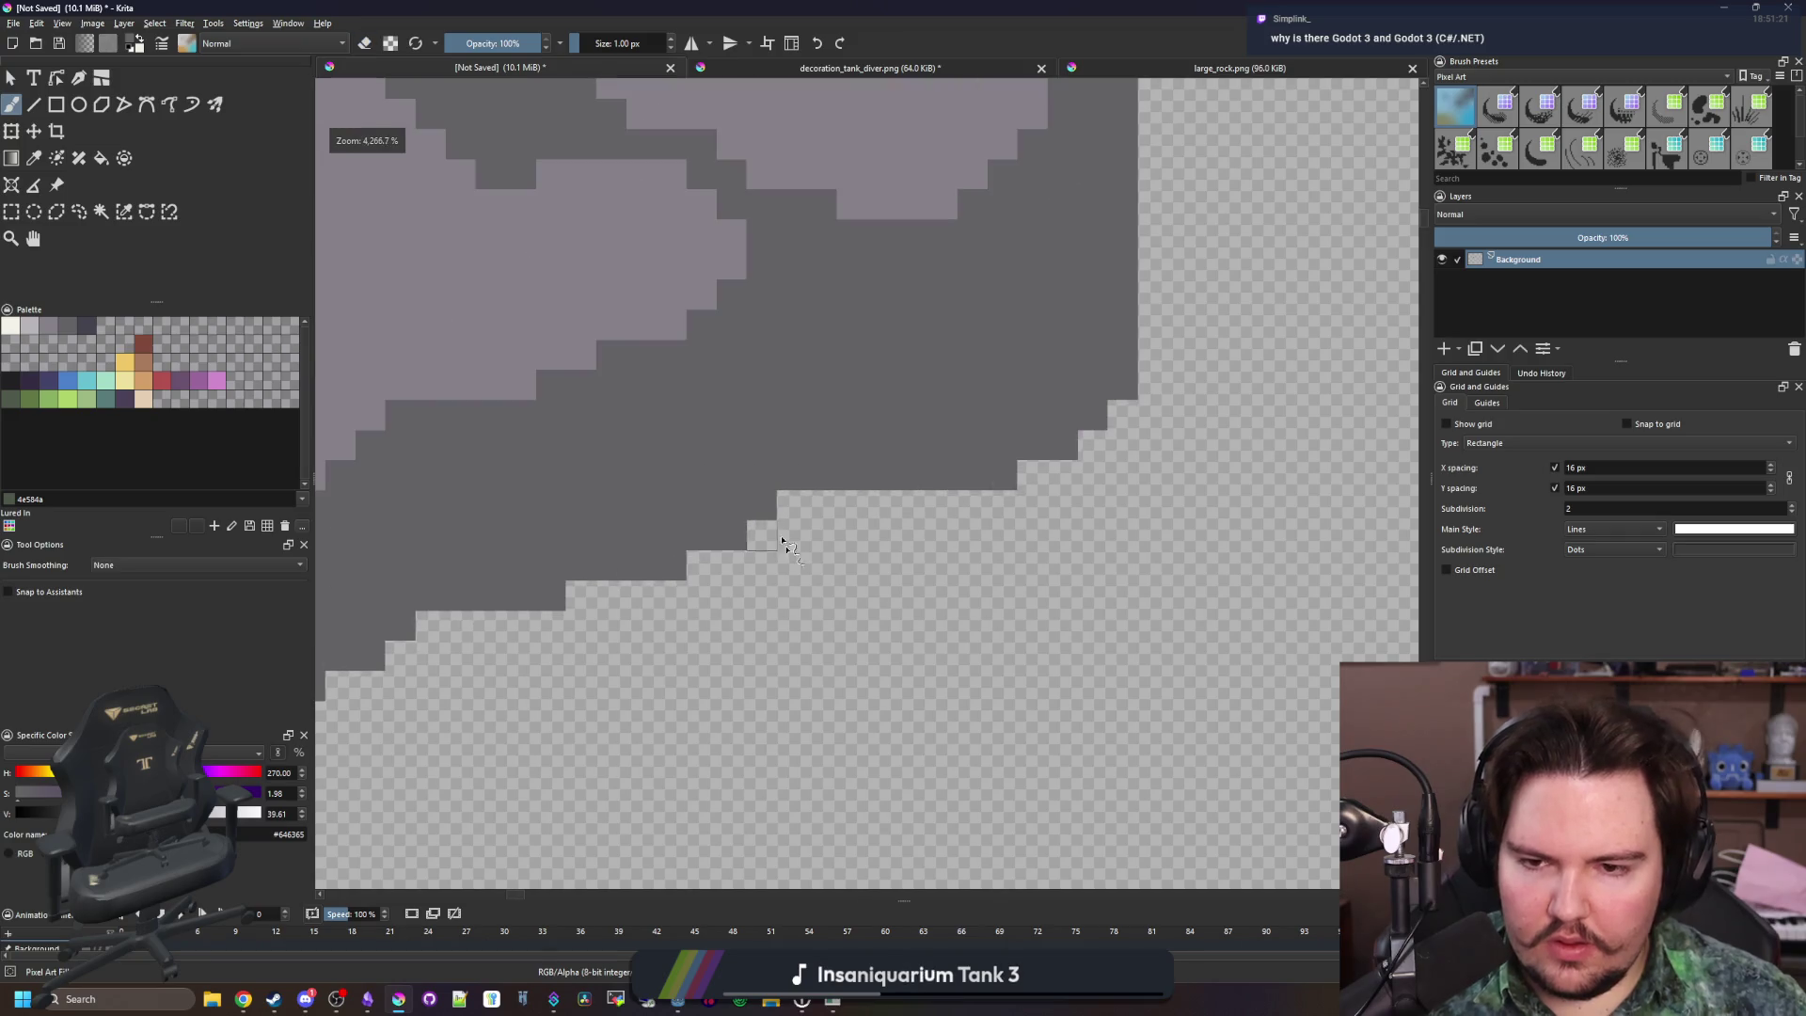
pyautogui.scroll(-5, 806, 571)
pyautogui.scroll(-2, 804, 570)
pyautogui.scroll(5, 858, 518)
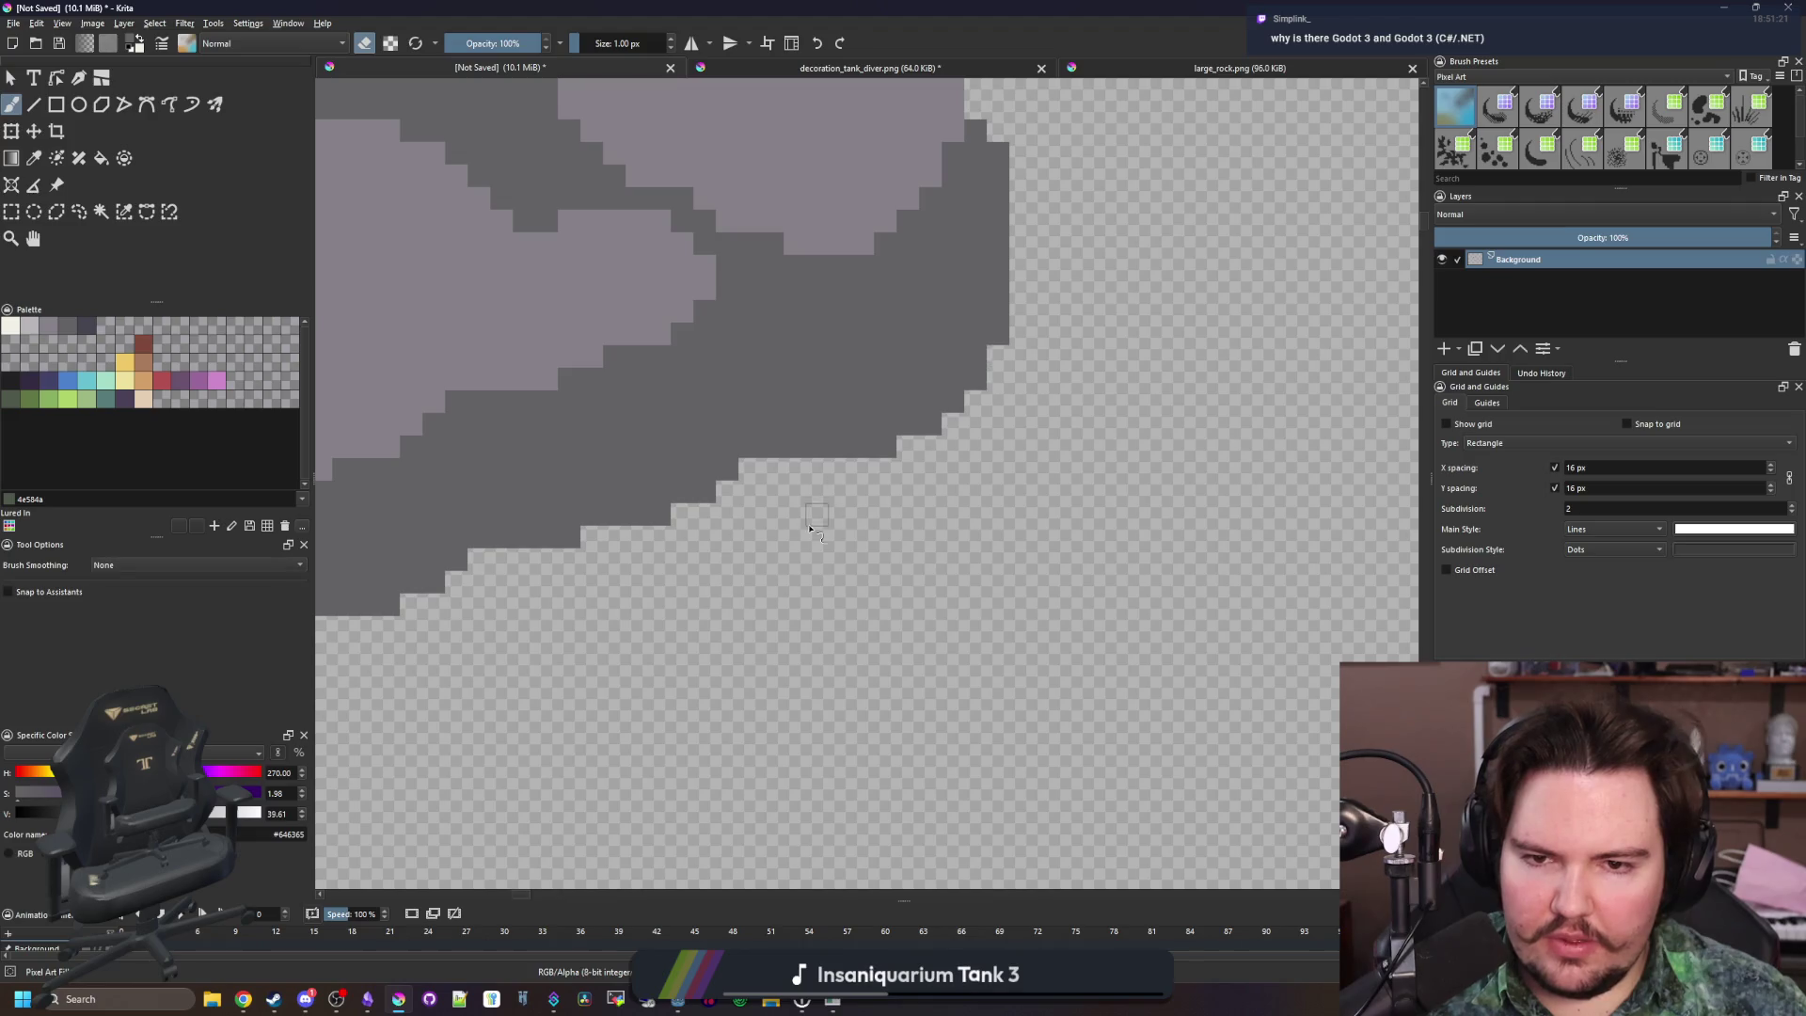
pyautogui.scroll(-7, 811, 526)
pyautogui.scroll(3, 806, 470)
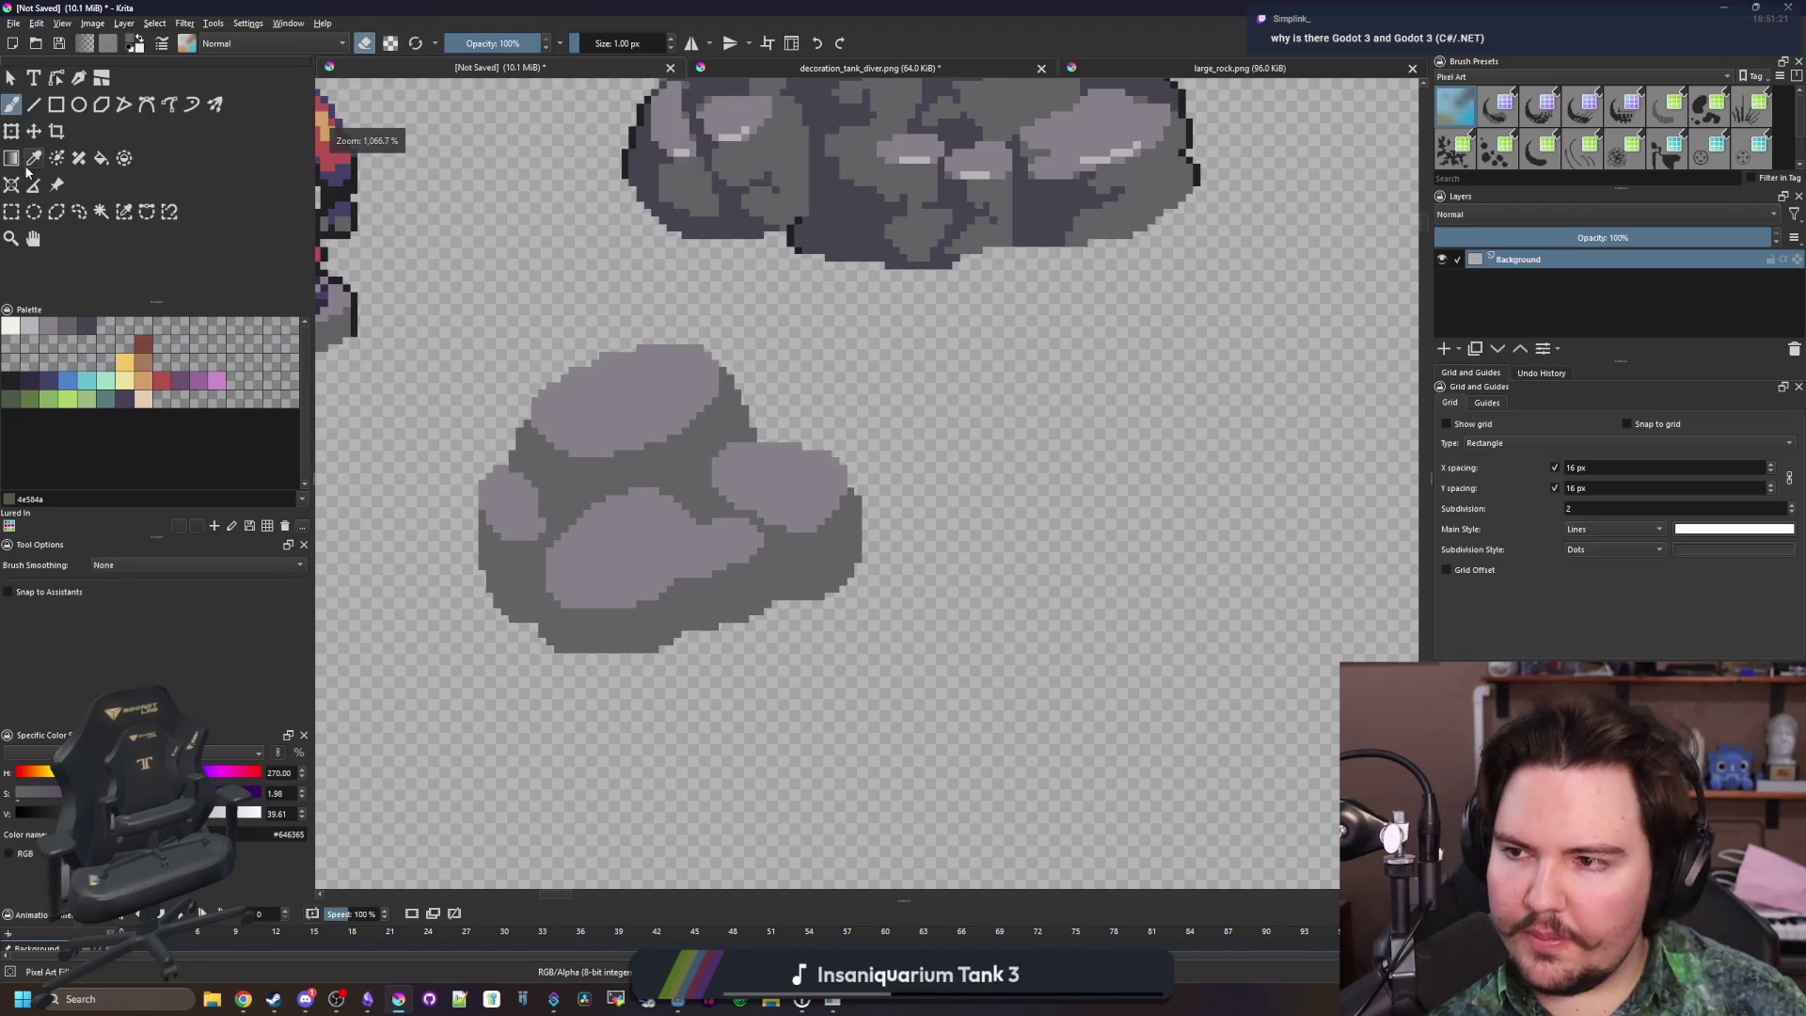
pyautogui.click(11, 211)
pyautogui.scroll(1, 910, 512)
# Select the small rock's right lobe and shift it up and inward
pyautogui.moveTo(928, 384); pyautogui.dragTo(758, 689)
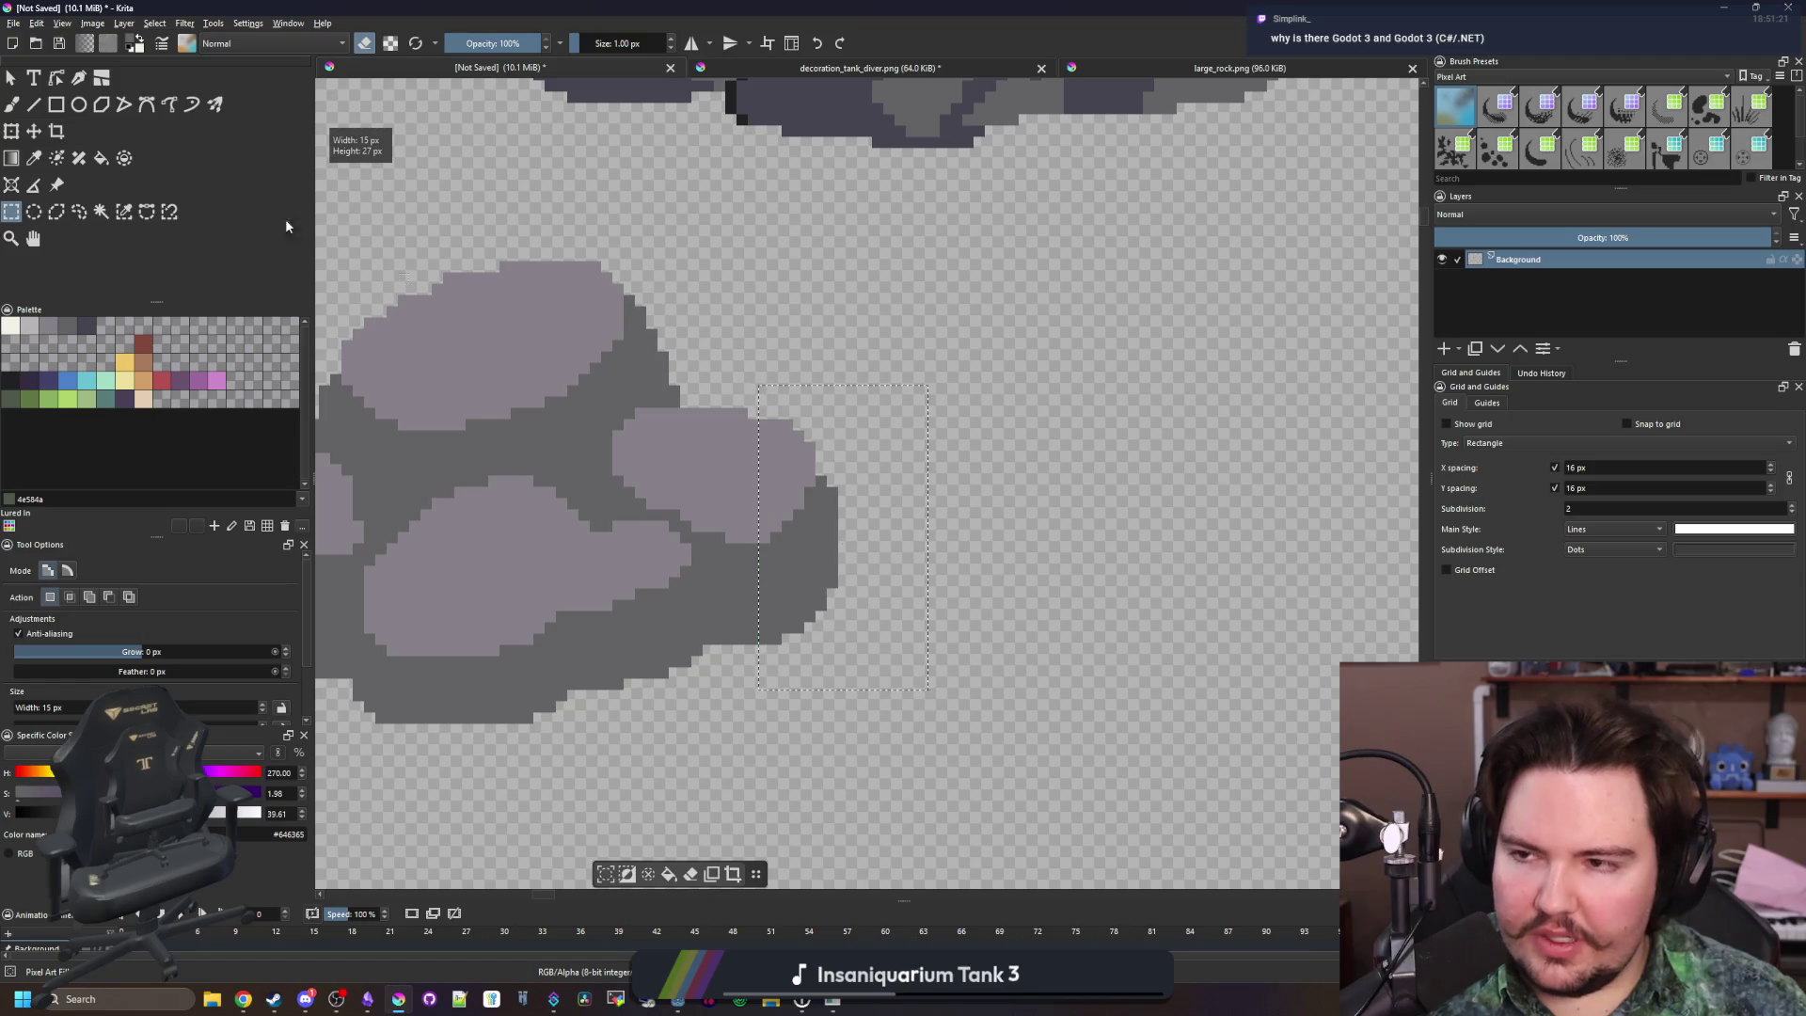
pyautogui.click(34, 131)
pyautogui.scroll(2, 768, 508)
pyautogui.moveTo(791, 519); pyautogui.dragTo(769, 508)
pyautogui.scroll(-1, 768, 508)
pyautogui.scroll(2, 797, 605)
pyautogui.press('b')
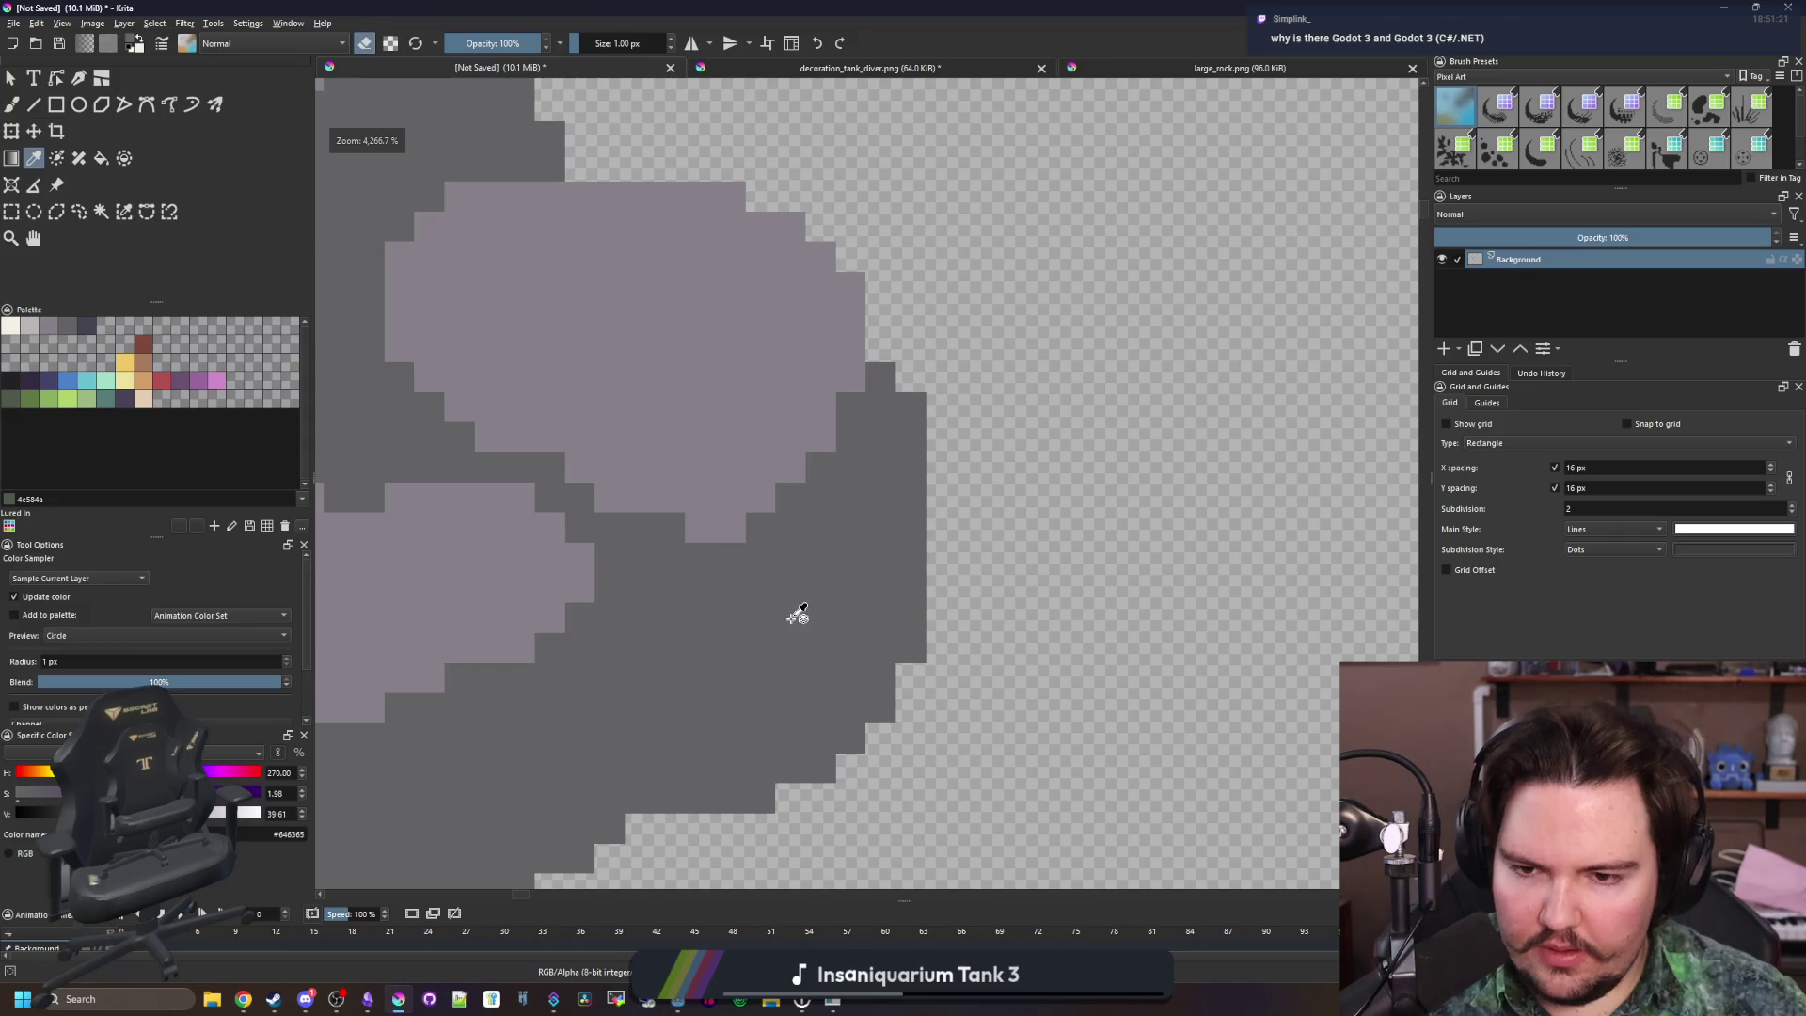
pyautogui.scroll(-6, 723, 528)
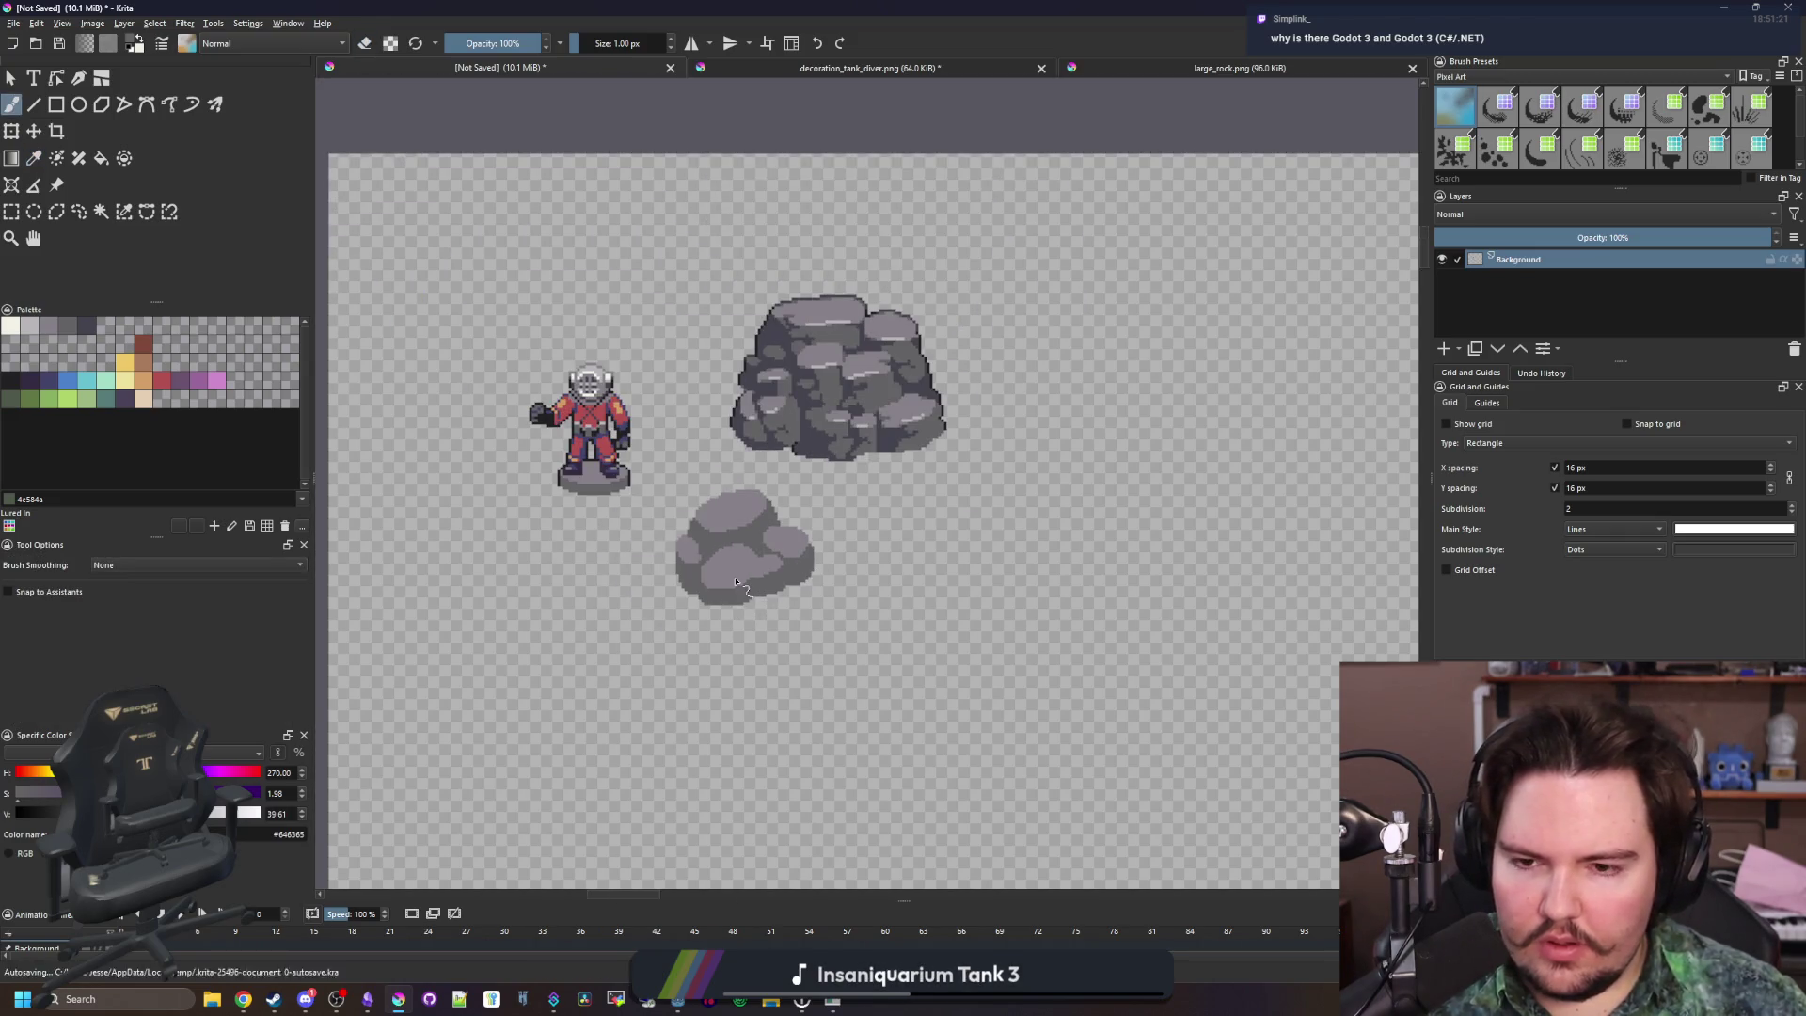
pyautogui.scroll(3, 736, 581)
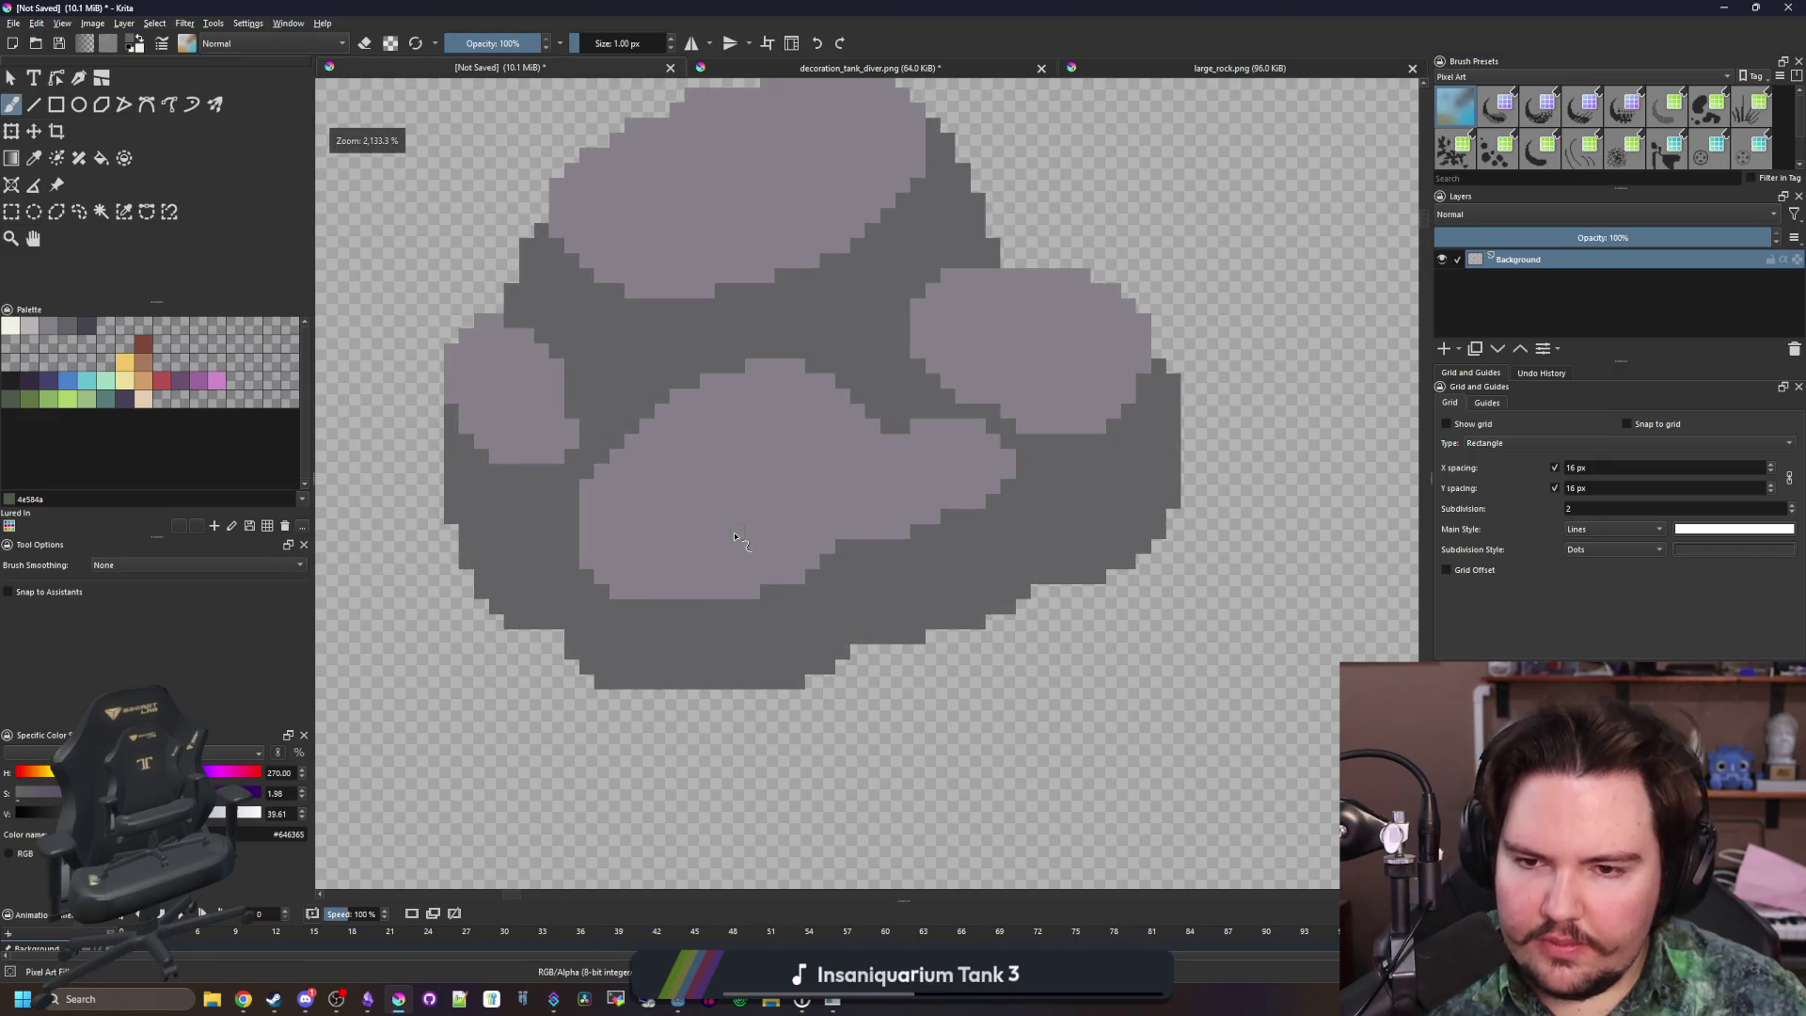
# Select the whole small rock and move it further right
pyautogui.press('p')
pyautogui.scroll(-6, 749, 596)
pyautogui.scroll(1, 659, 569)
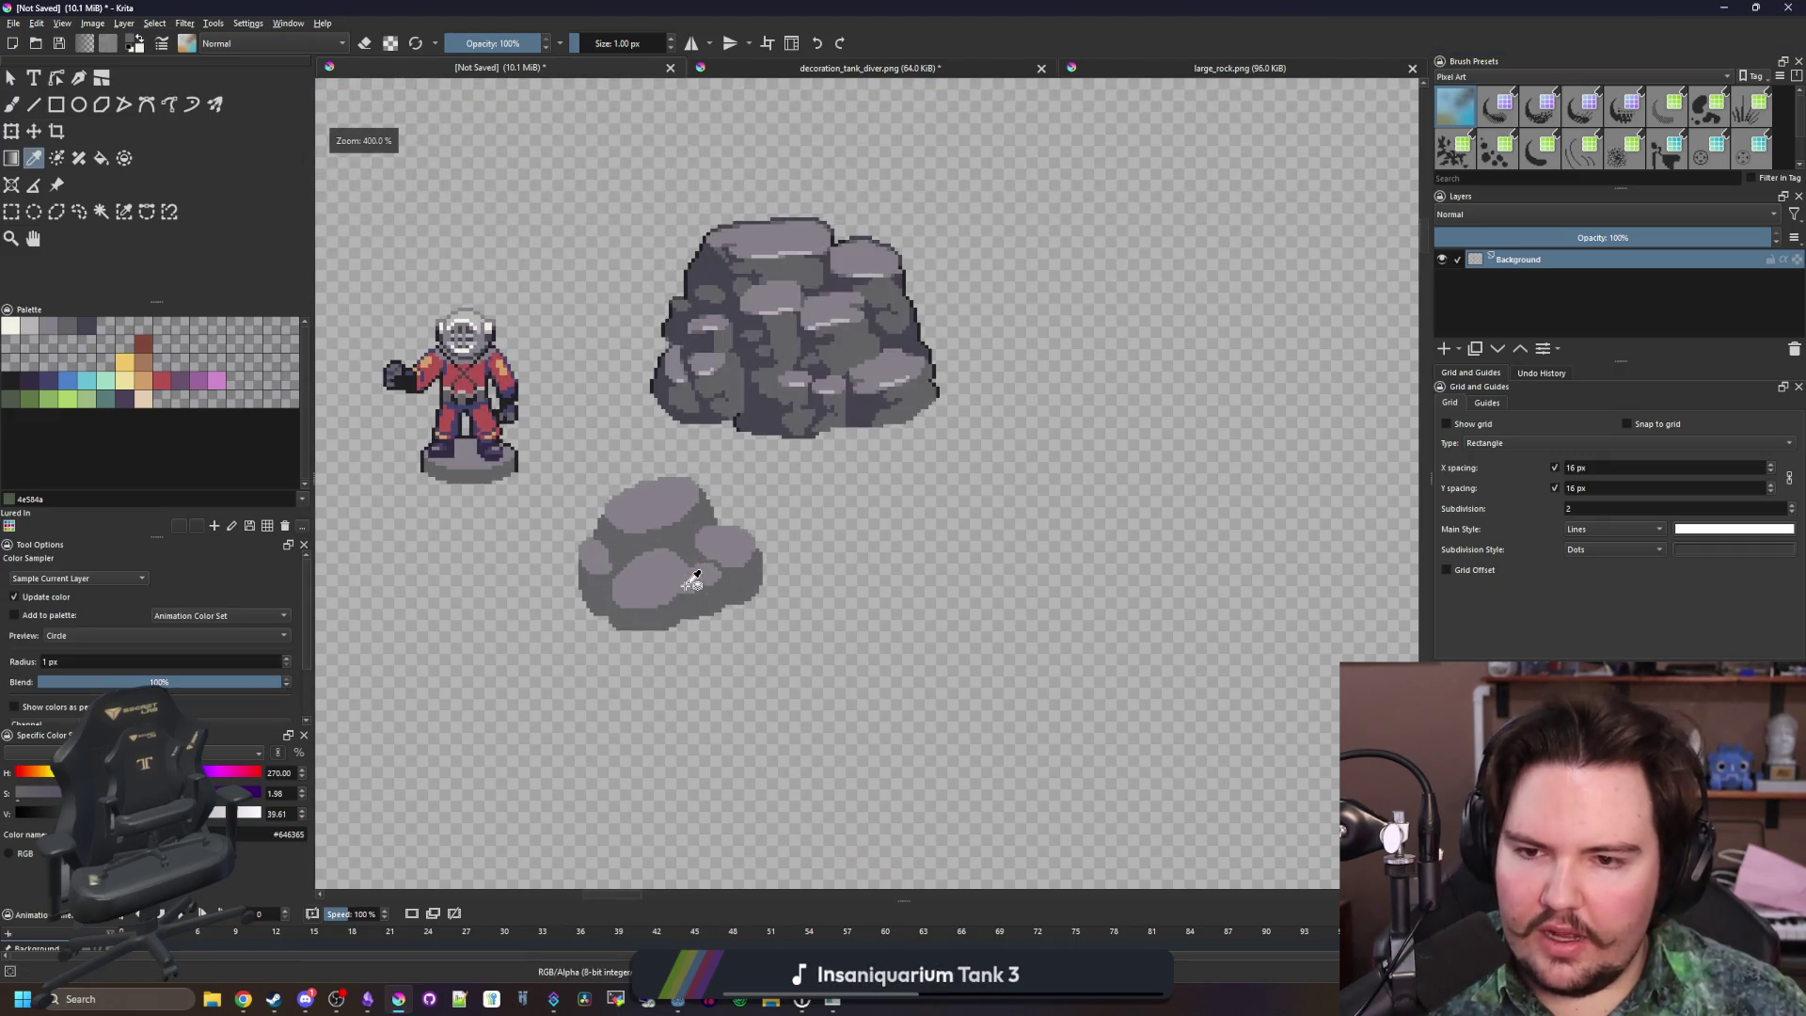
pyautogui.click(11, 212)
pyautogui.moveTo(838, 680); pyautogui.dragTo(569, 461)
pyautogui.click(34, 131)
pyautogui.moveTo(754, 589); pyautogui.dragTo(904, 594)
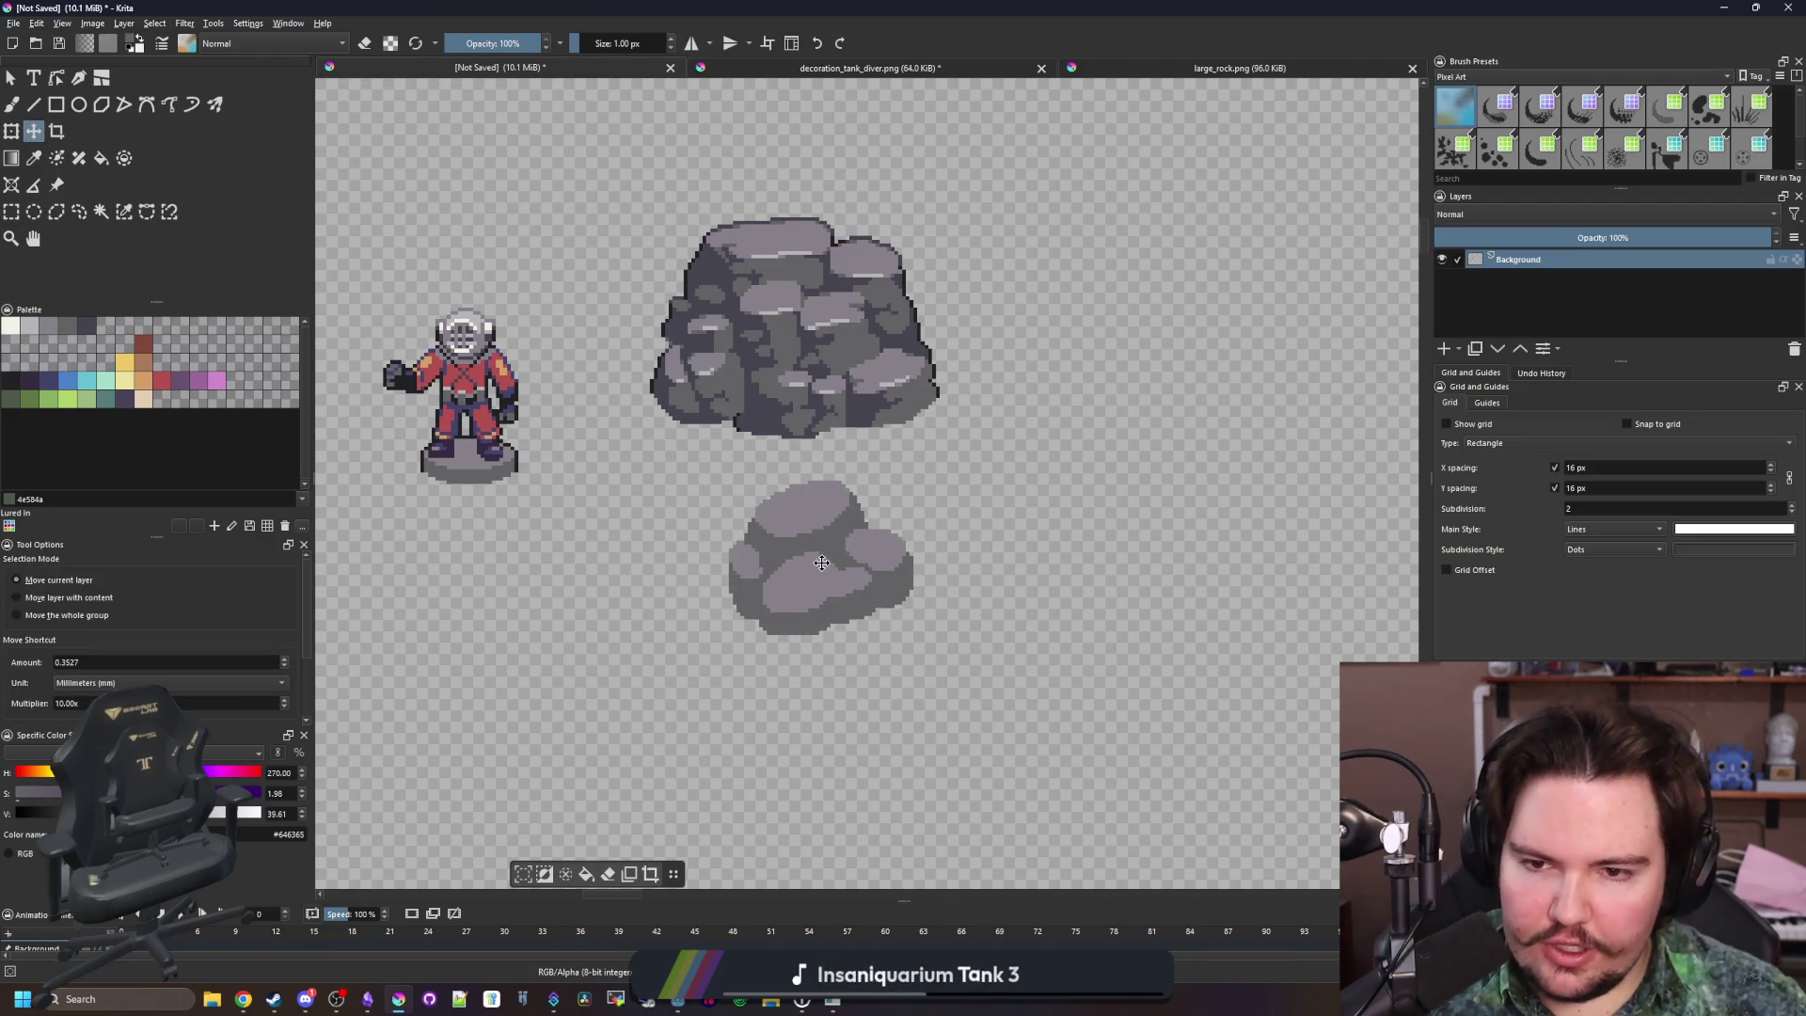
pyautogui.scroll(5, 905, 594)
# Select the light patches by colour and paint a dark line across the central one
pyautogui.press('p')
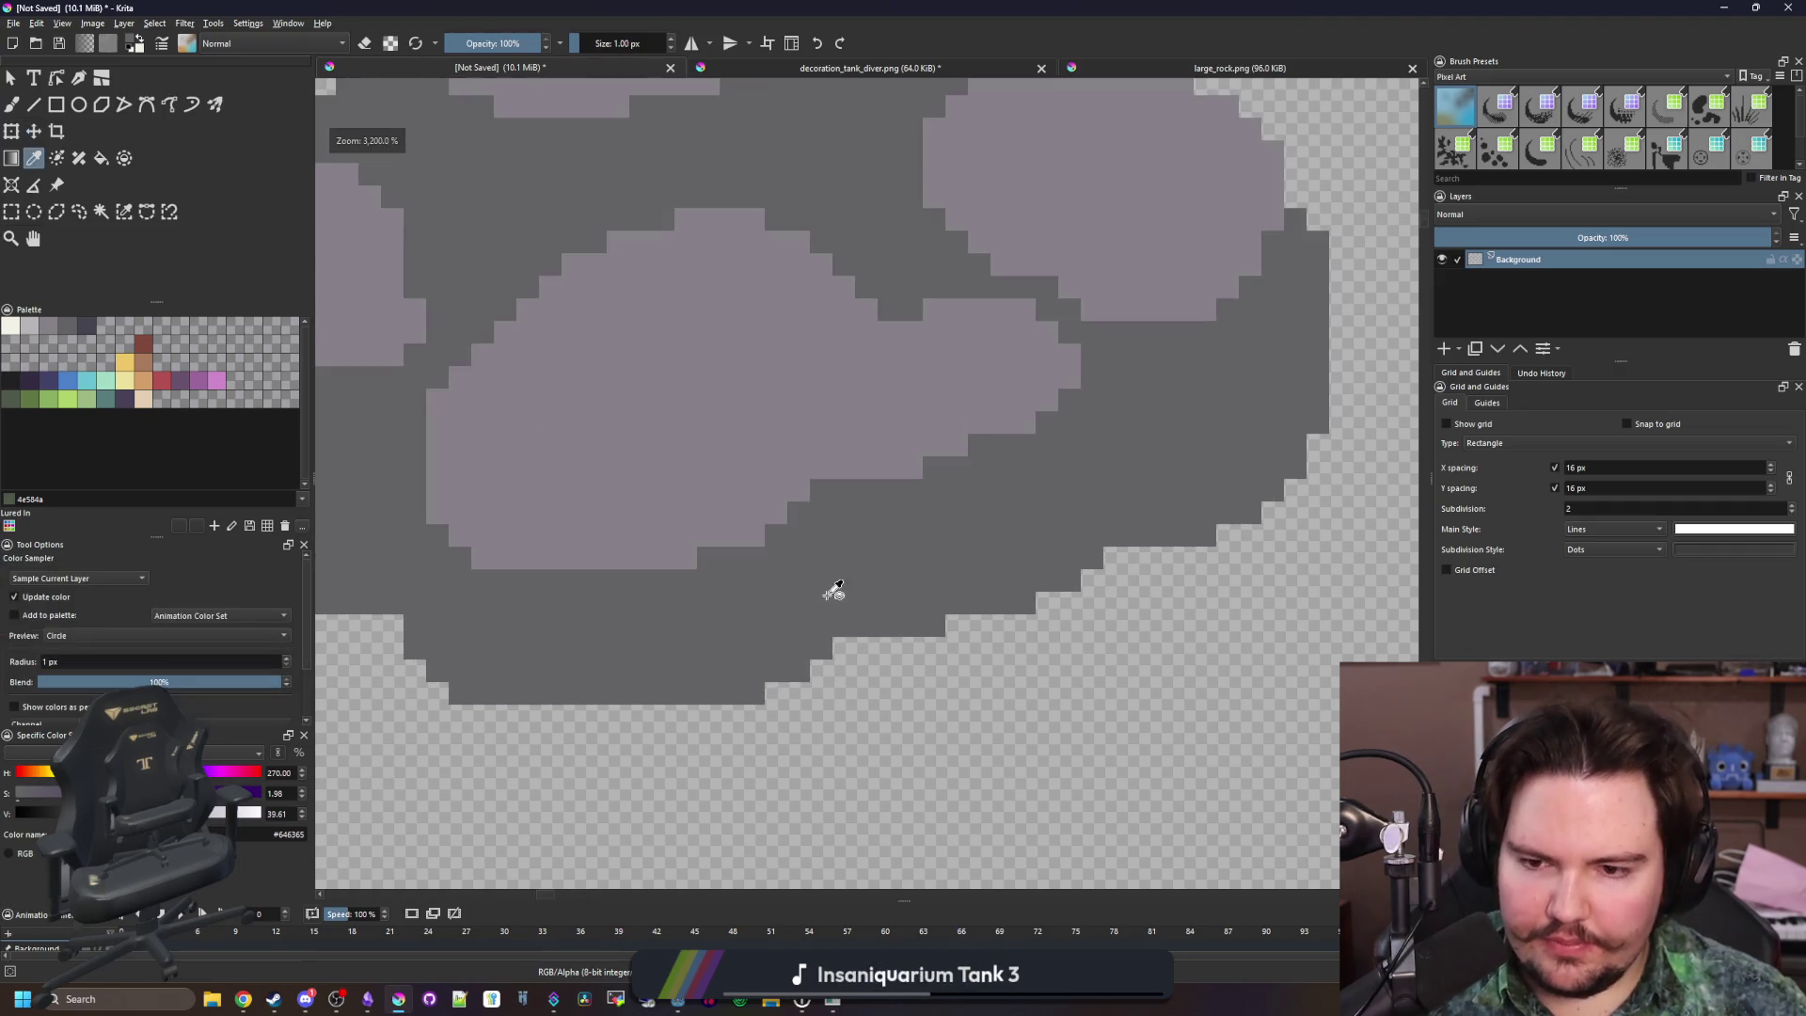
pyautogui.click(124, 212)
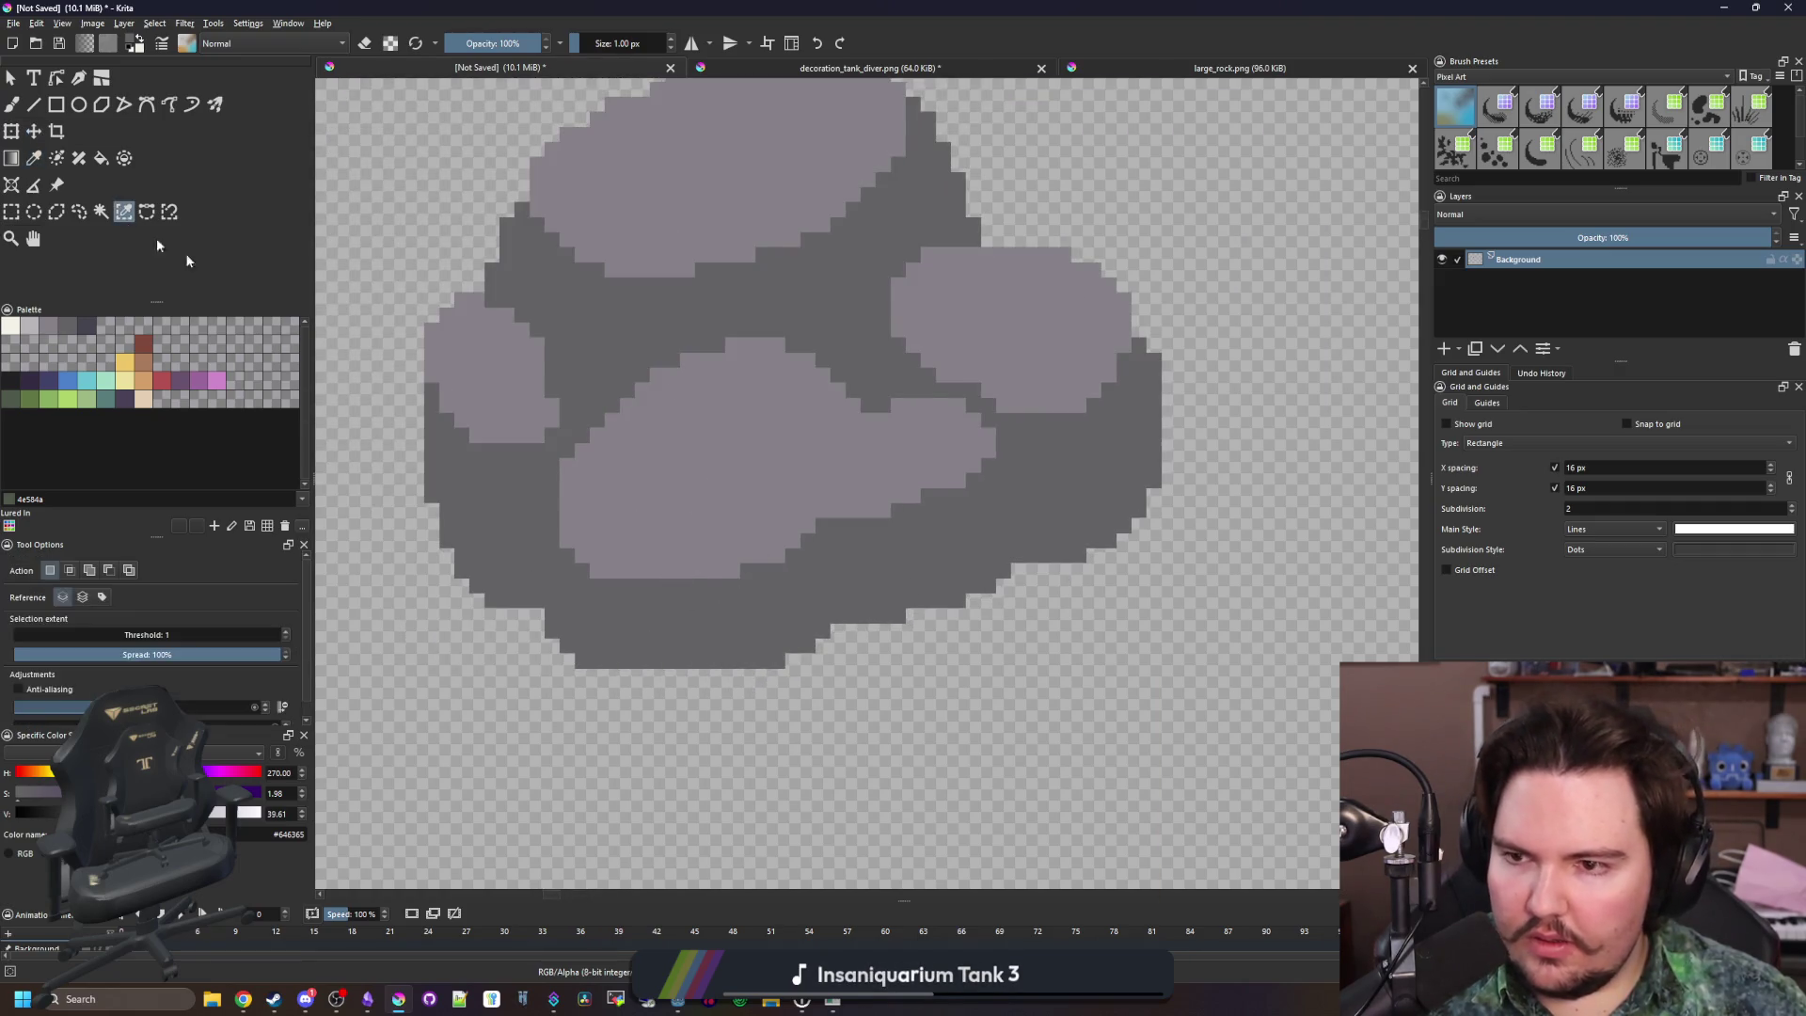
pyautogui.click(610, 508)
pyautogui.press('b')
pyautogui.scroll(1, 609, 508)
pyautogui.moveTo(550, 444)
pyautogui.mouseDown()
pyautogui.moveTo(611, 484)
pyautogui.moveTo(818, 512)
pyautogui.moveTo(936, 468)
pyautogui.moveTo(1166, 442)
pyautogui.mouseUp()
# Fill the bottom of the left light patch dark grey, undoing a mistaken fill first
pyautogui.press('f')
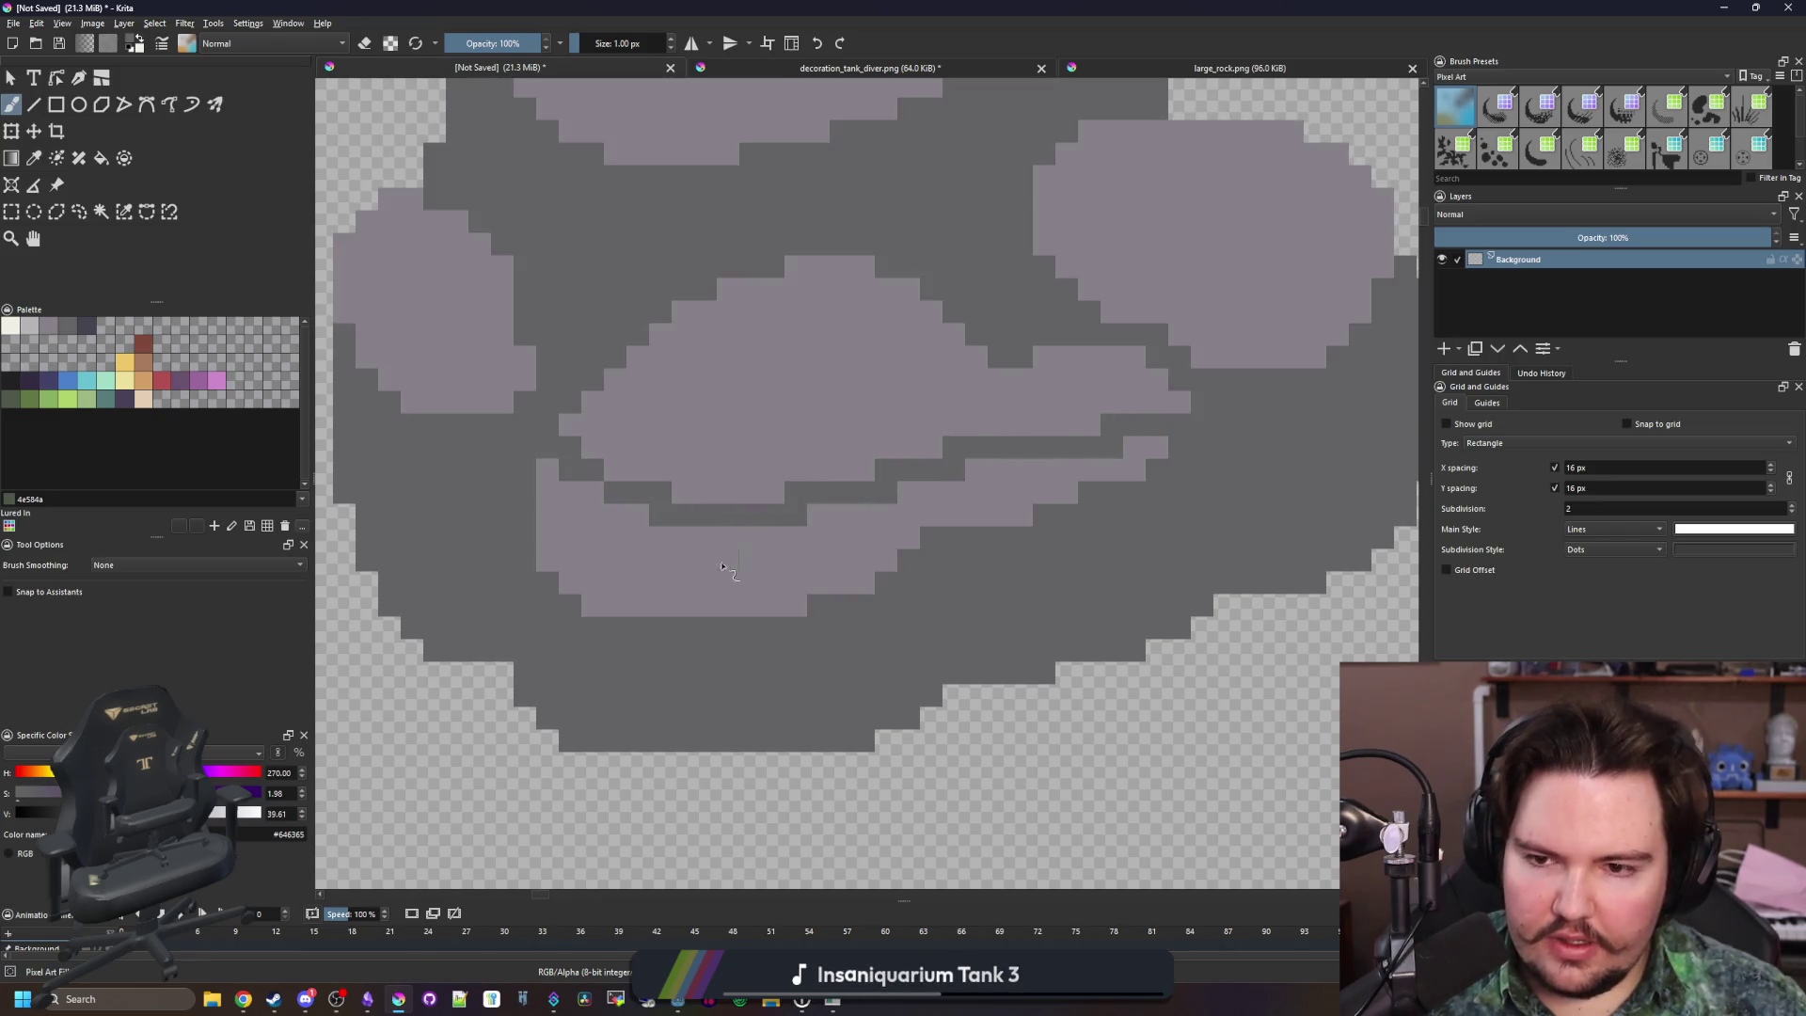
pyautogui.click(711, 562)
pyautogui.hotkey('ctrl', 'z')
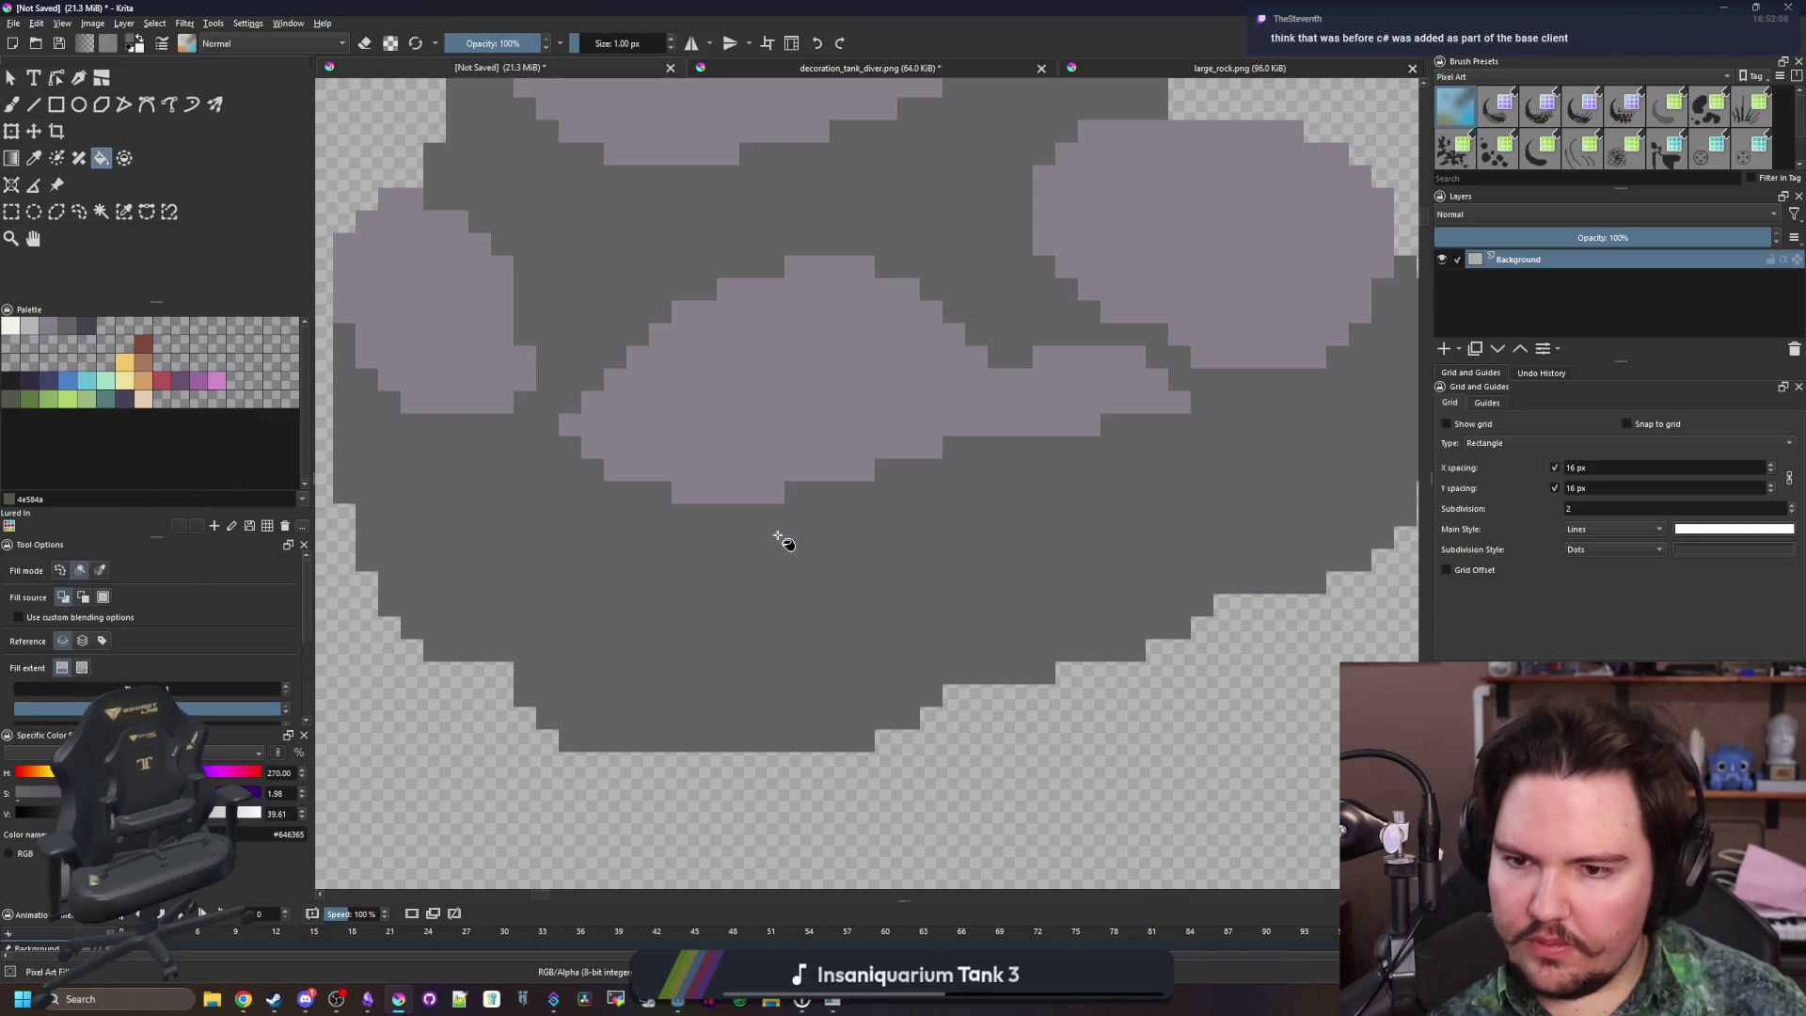
pyautogui.scroll(-2, 716, 571)
pyautogui.scroll(2, 711, 569)
pyautogui.moveTo(781, 428)
pyautogui.mouseDown()
pyautogui.moveTo(665, 448)
pyautogui.moveTo(613, 496)
pyautogui.mouseUp()
pyautogui.scroll(-2, 613, 495)
# Separate the light patches with dark lines and fill the lower patch and cut-off band dark grey
pyautogui.press('b')
pyautogui.moveTo(508, 301)
pyautogui.mouseDown()
pyautogui.moveTo(683, 325)
pyautogui.moveTo(853, 309)
pyautogui.mouseUp()
pyautogui.press('f')
pyautogui.click(831, 358)
pyautogui.scroll(-3, 560, 332)
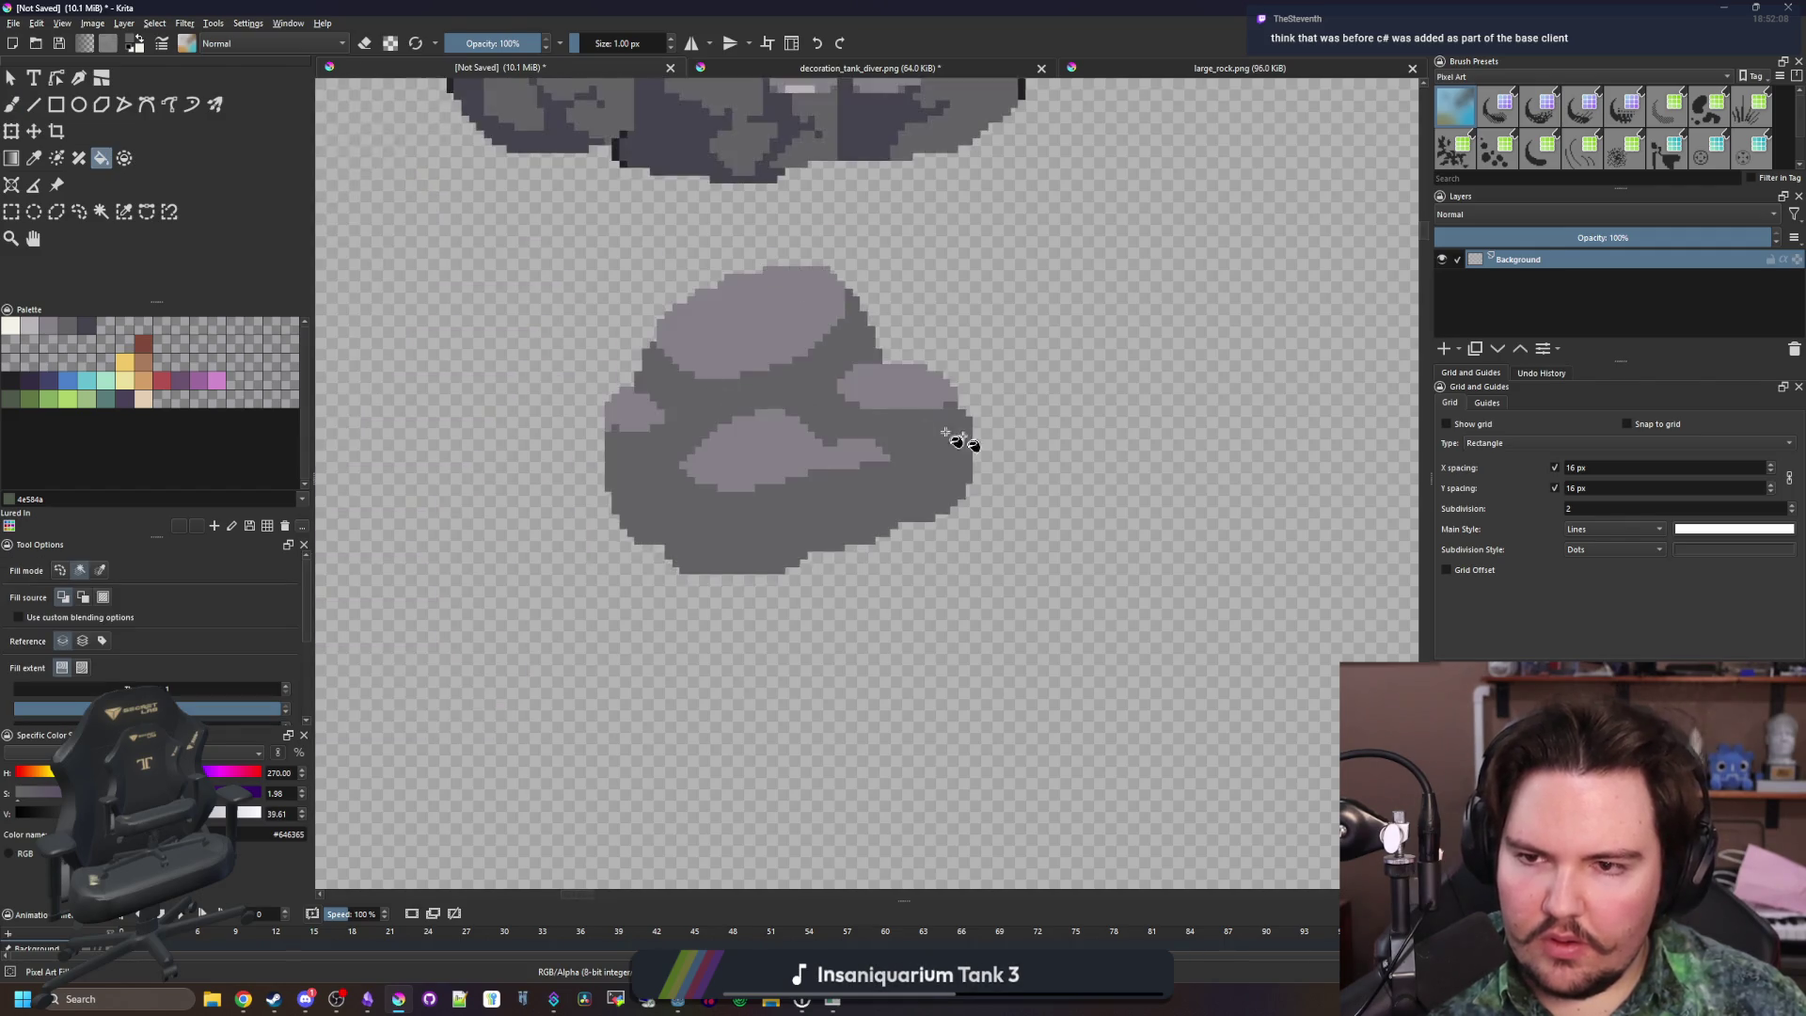
pyautogui.scroll(4, 552, 391)
pyautogui.press('b')
pyautogui.moveTo(395, 451)
pyautogui.mouseDown()
pyautogui.moveTo(762, 420)
pyautogui.moveTo(1134, 299)
pyautogui.mouseUp()
pyautogui.press('f')
pyautogui.click(1007, 432)
pyautogui.scroll(-3, 734, 452)
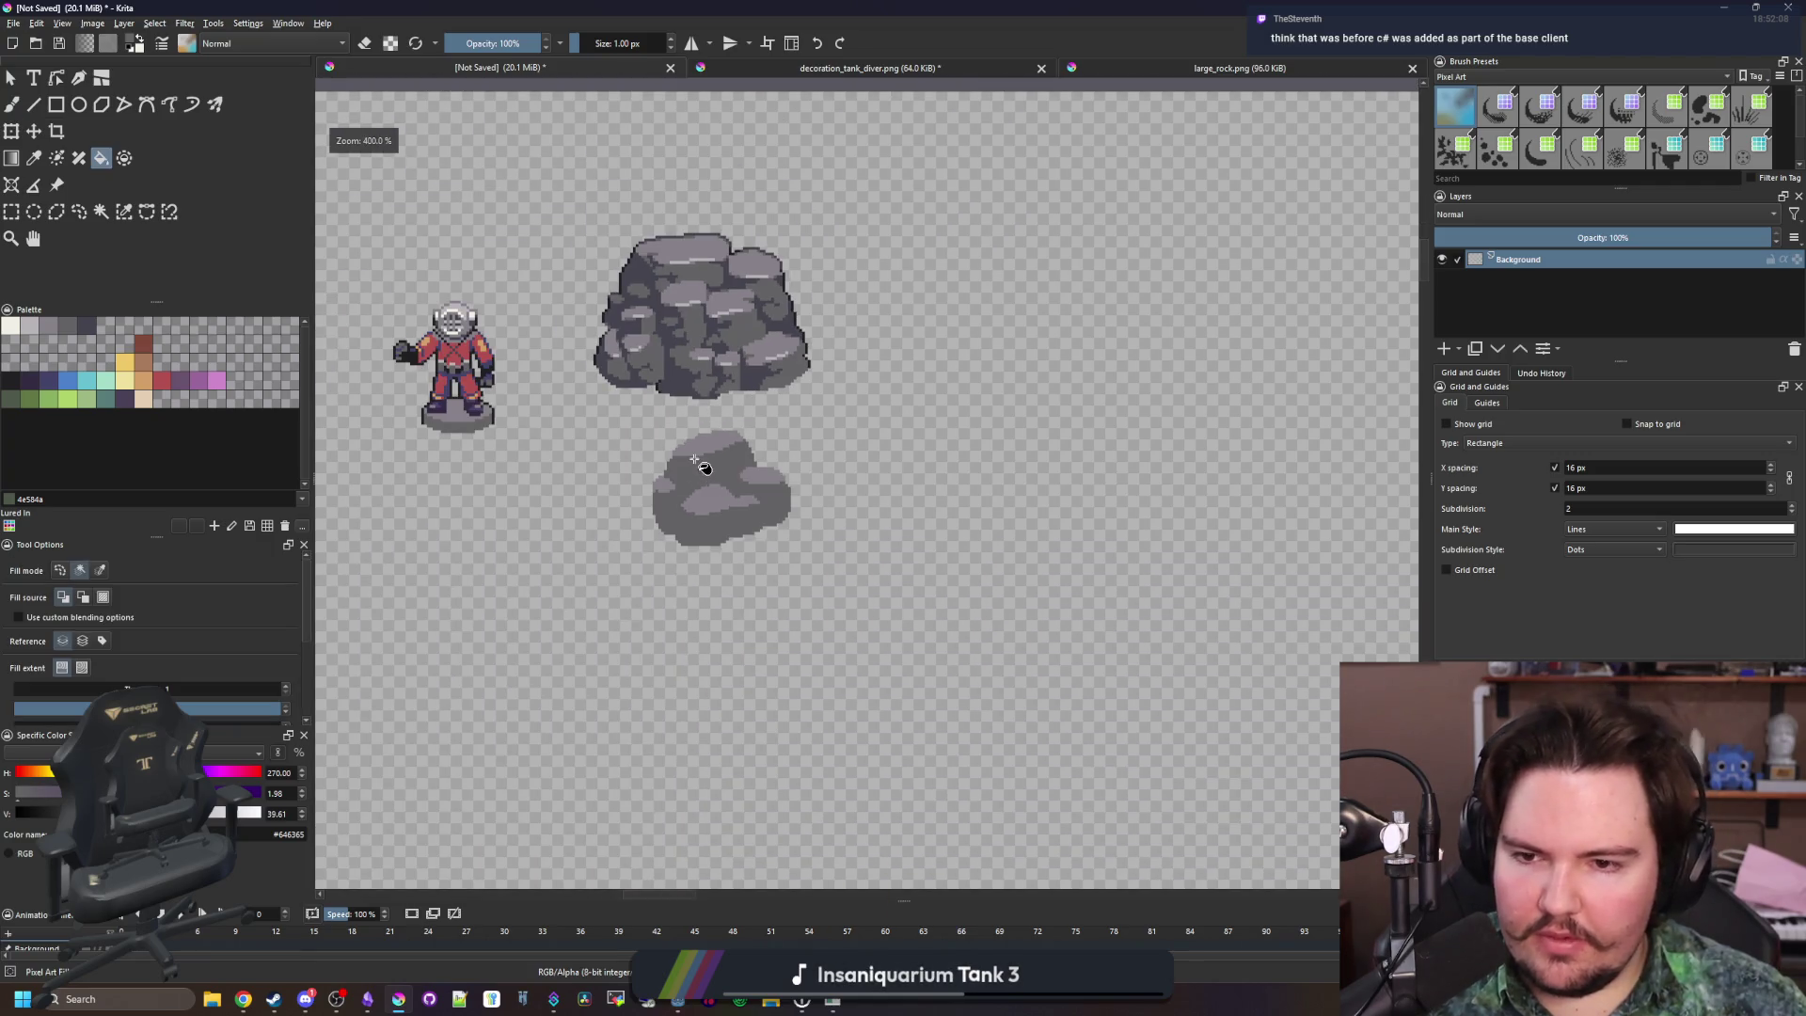
pyautogui.scroll(5, 701, 463)
# Paint over the bottom of the light patch with the dark grey #646365
pyautogui.press('b')
pyautogui.click(475, 430)
pyautogui.keyDown('ctrl'); pyautogui.click(524, 415); pyautogui.keyUp('ctrl')
pyautogui.hotkey('ctrl', 'z')
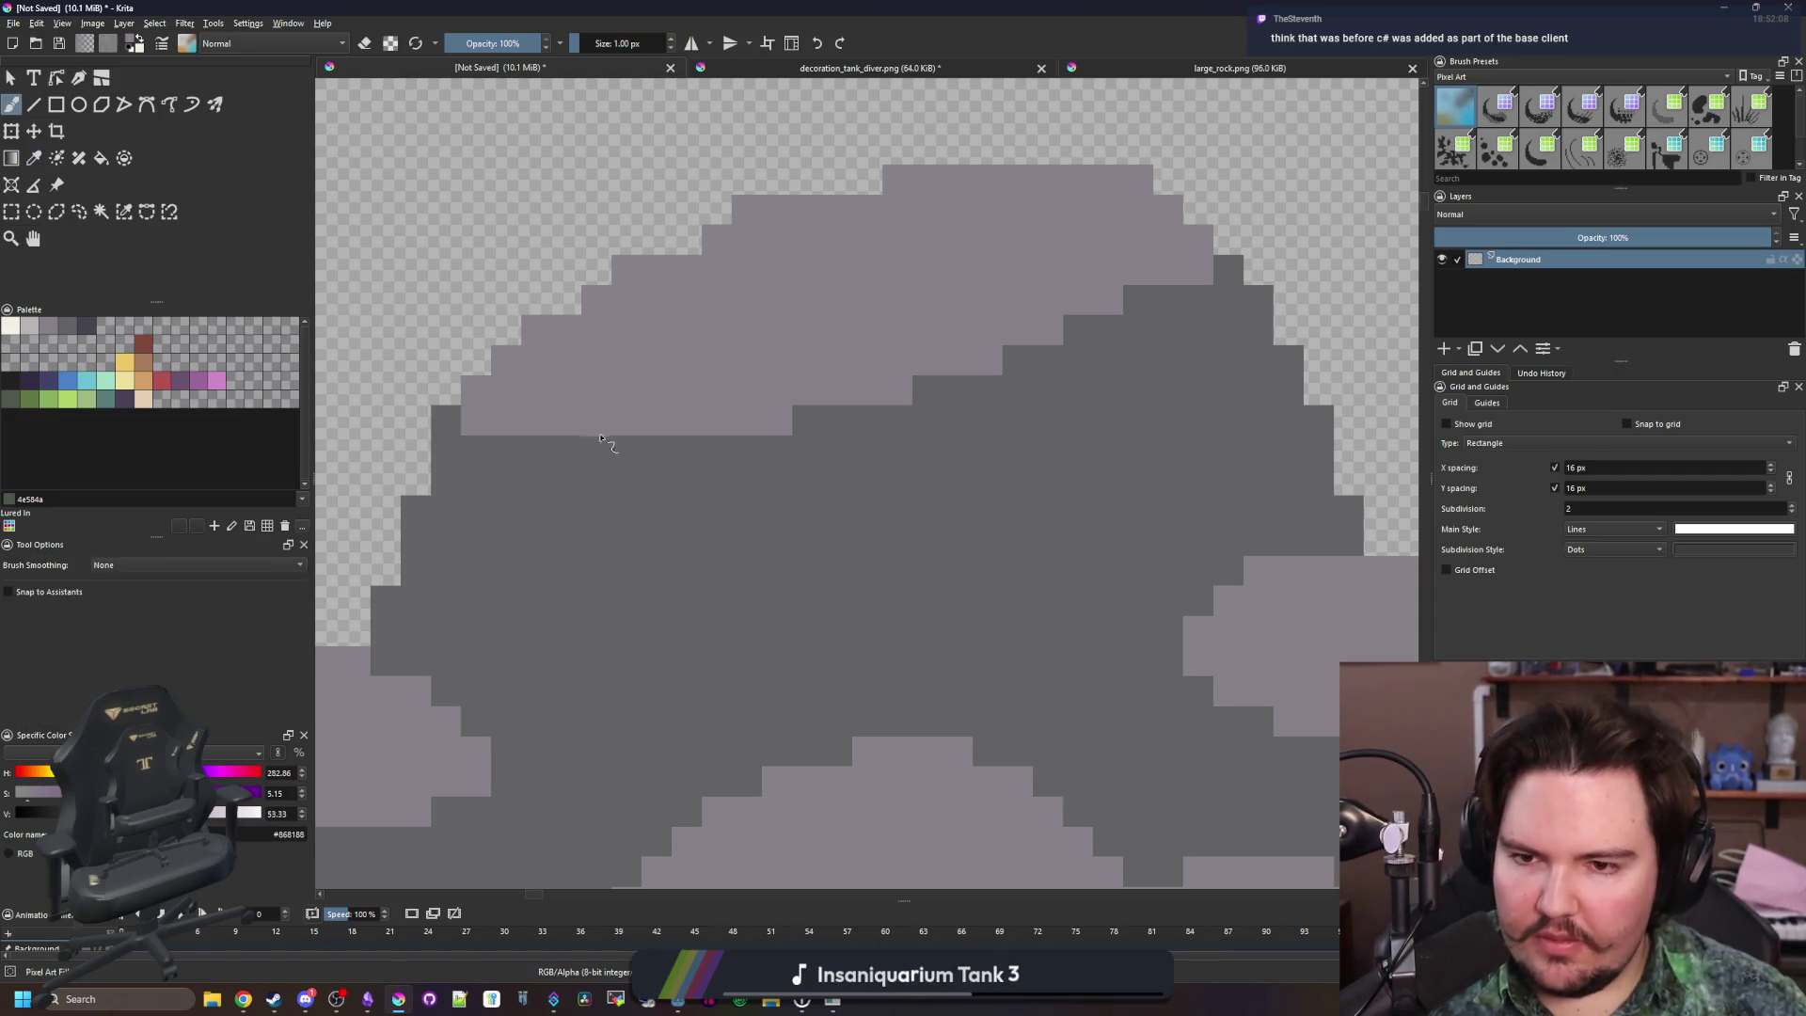
pyautogui.scroll(-5, 809, 420)
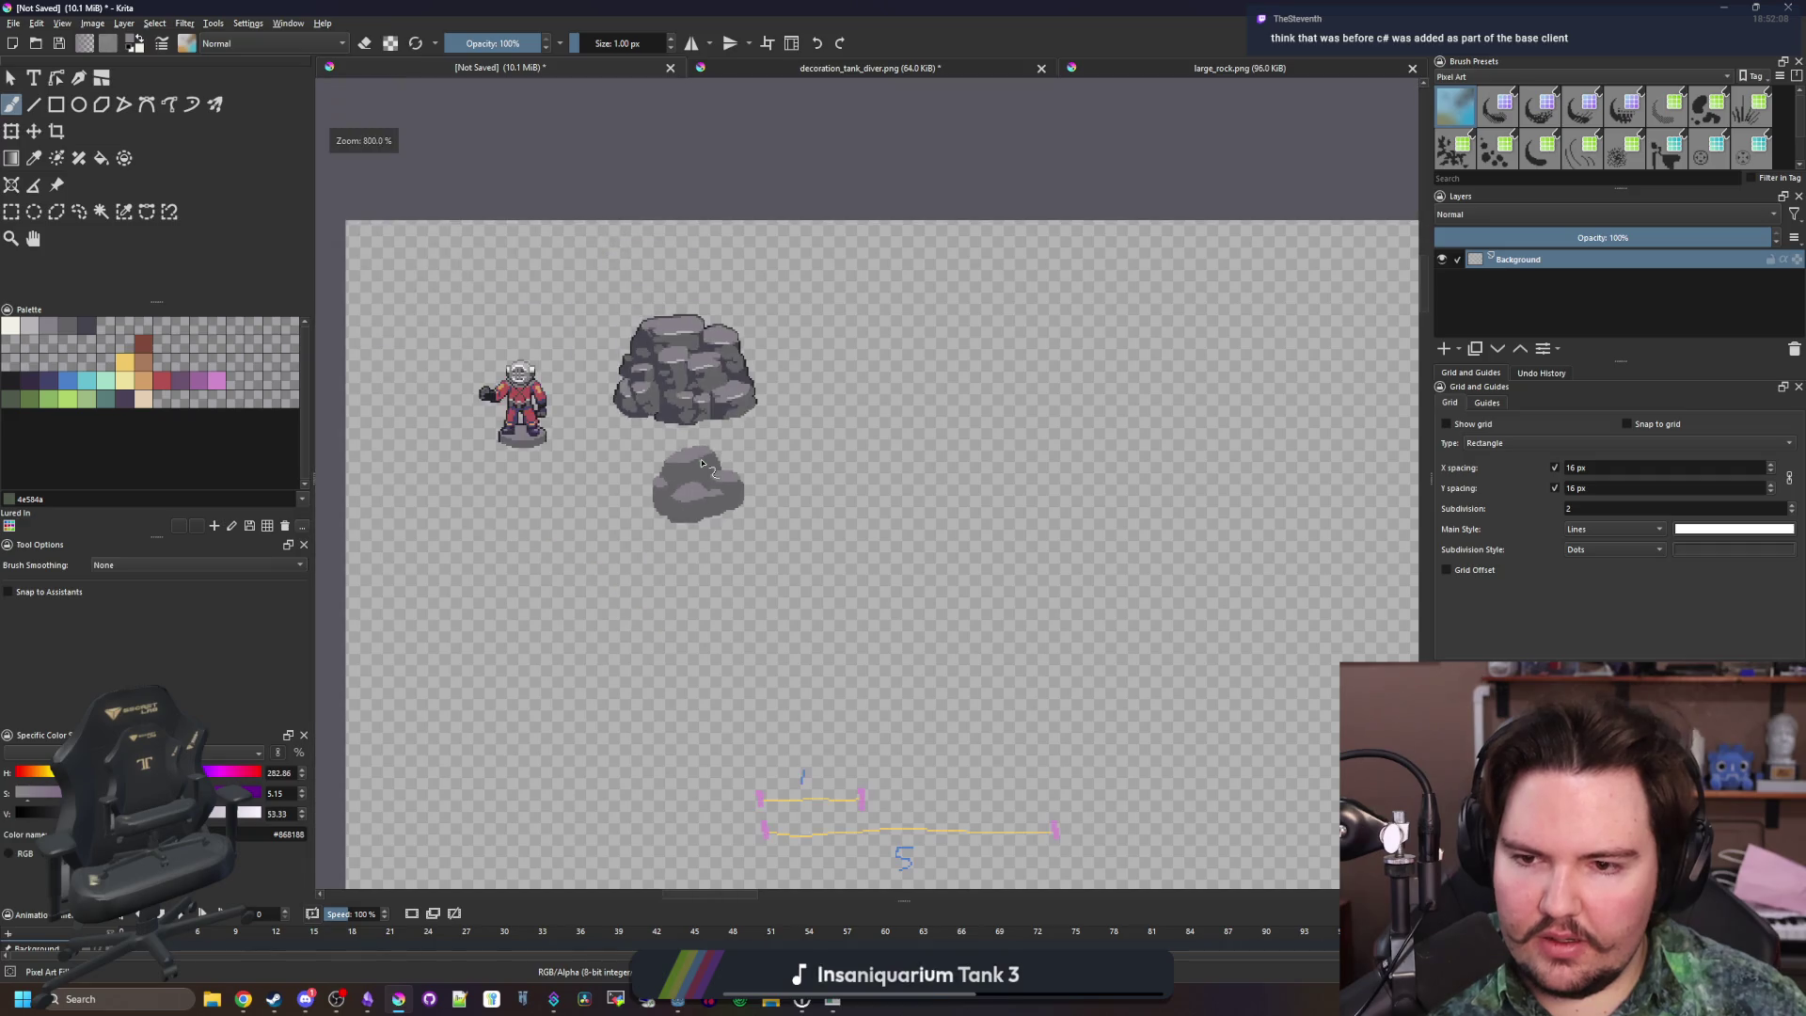
pyautogui.scroll(5, 696, 517)
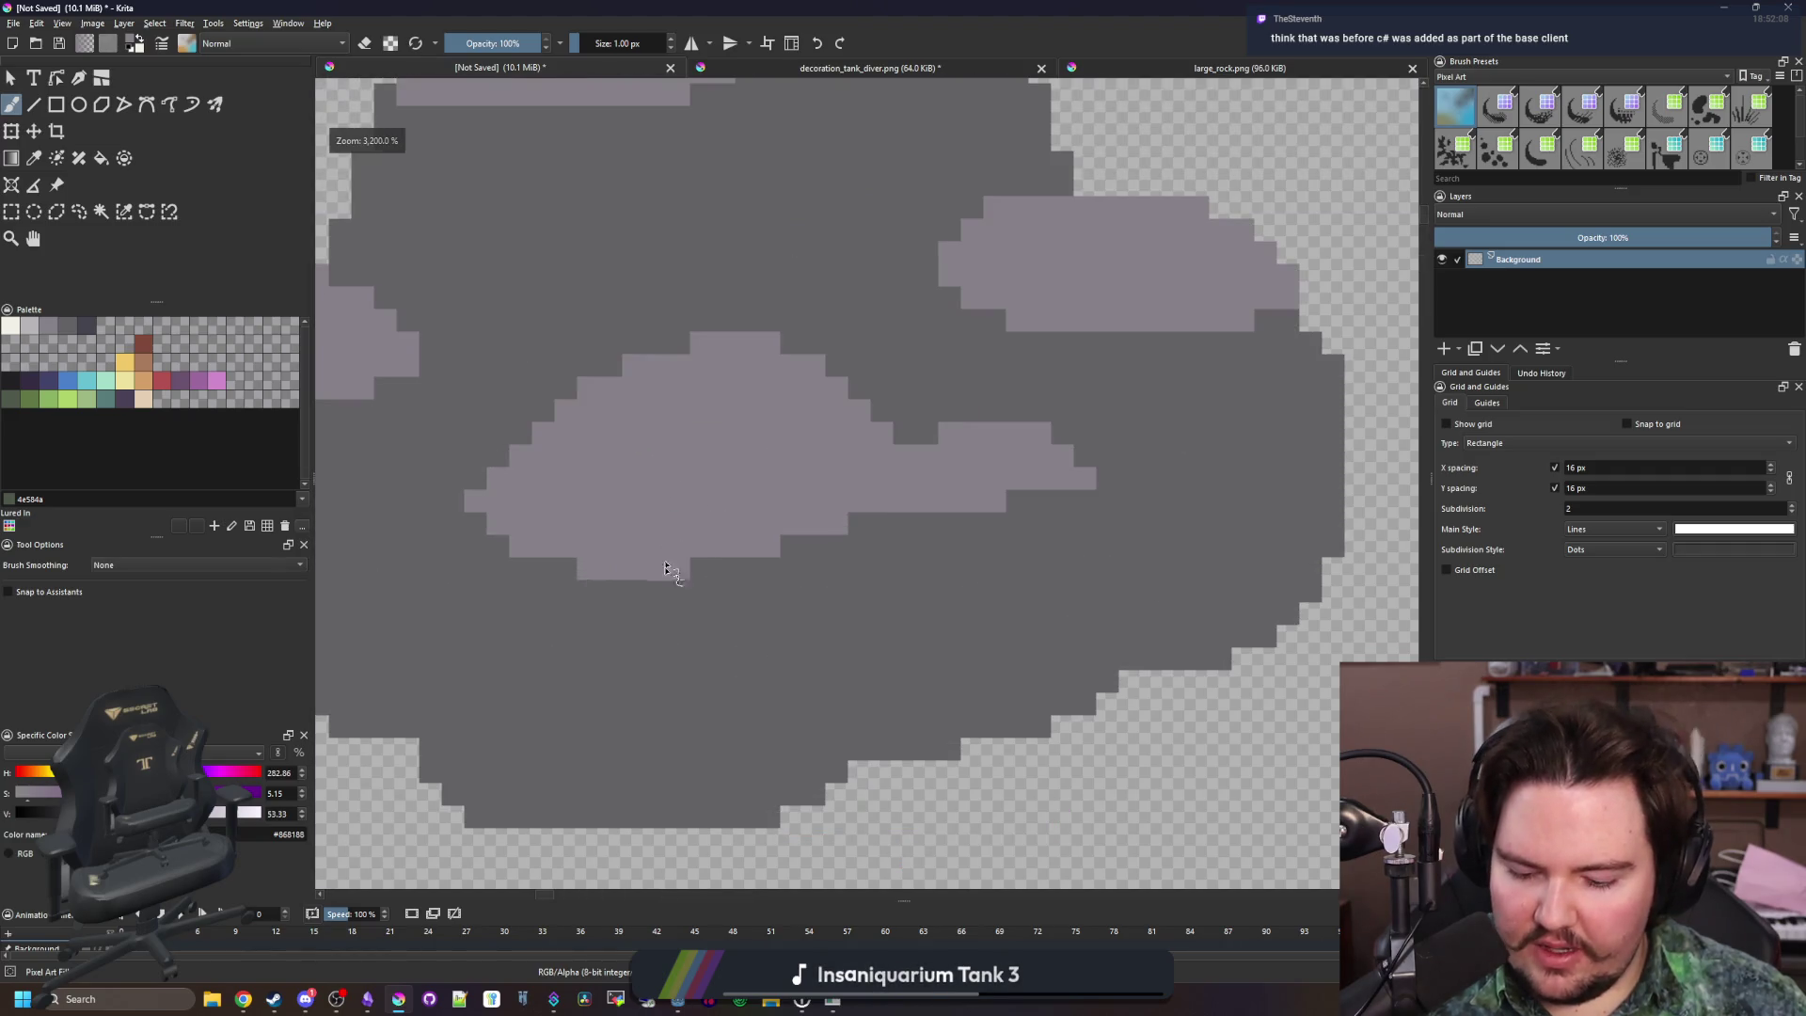
pyautogui.keyDown('ctrl'); pyautogui.click(552, 585); pyautogui.keyUp('ctrl')
pyautogui.moveTo(552, 584)
pyautogui.mouseDown()
pyautogui.moveTo(692, 565)
pyautogui.moveTo(645, 536)
pyautogui.moveTo(741, 553)
pyautogui.moveTo(502, 534)
pyautogui.mouseUp()
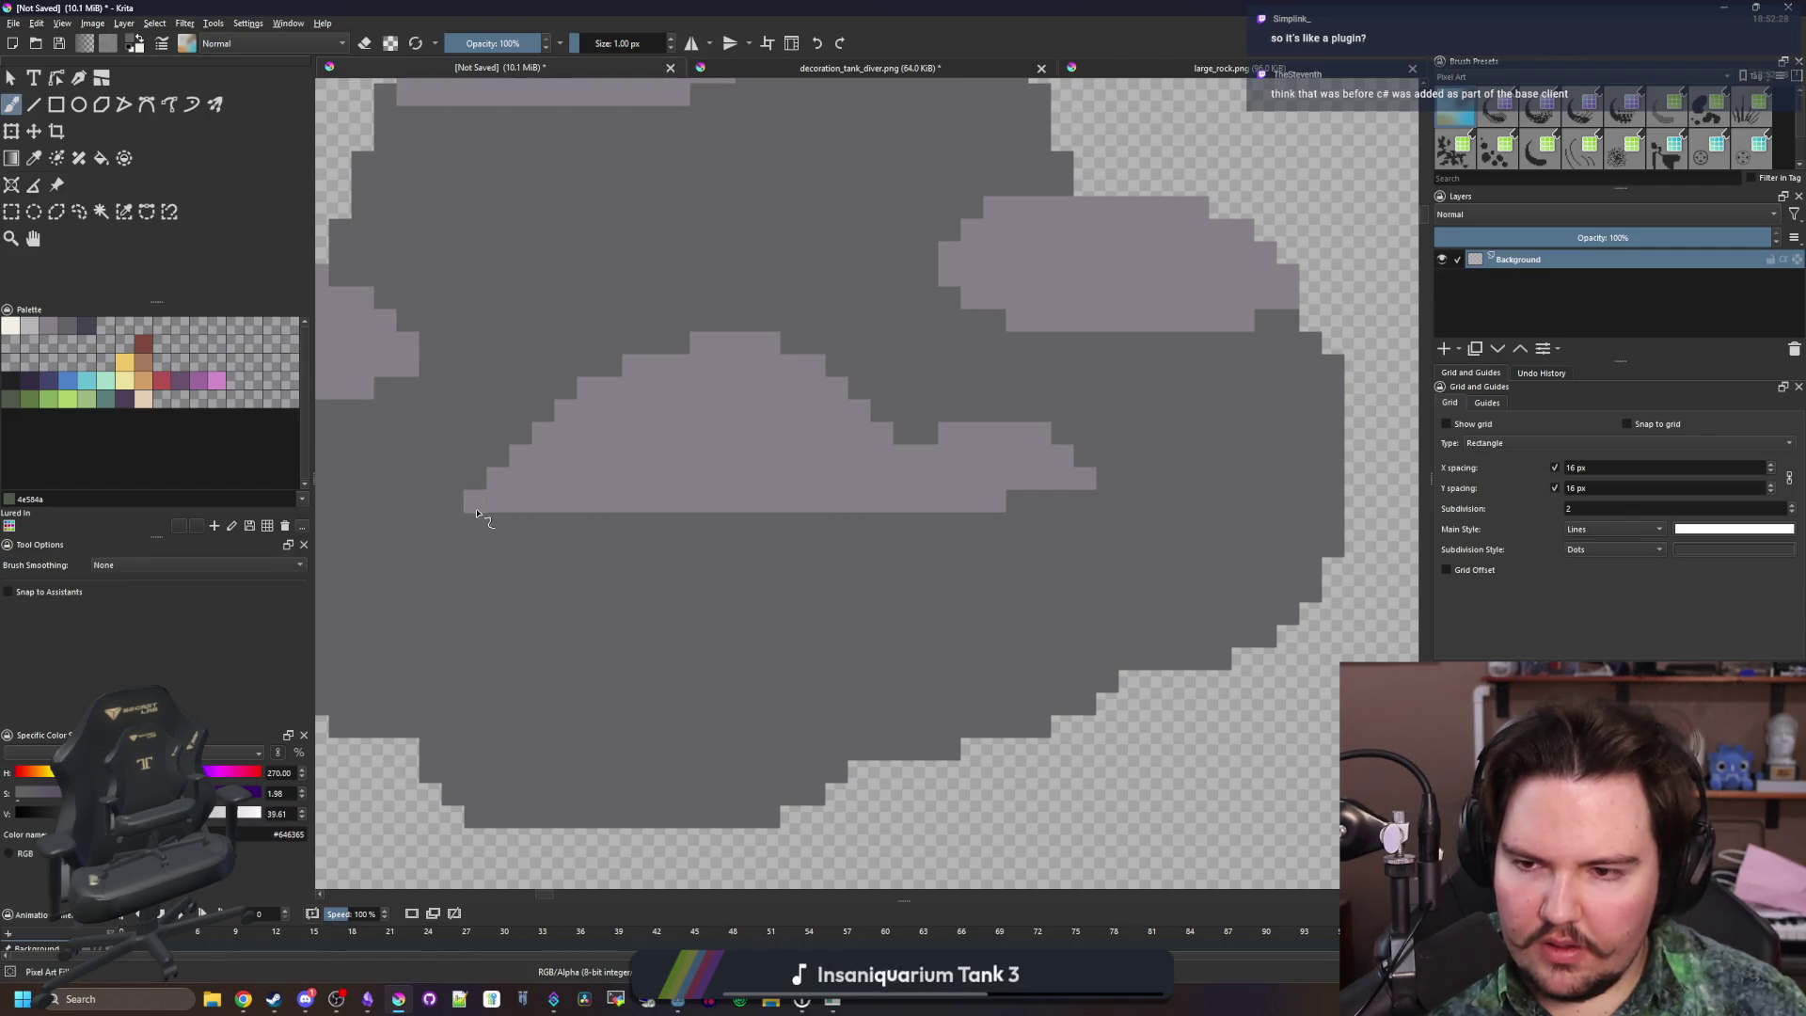
# Erase a strip at the top of the light mound, then restore it
pyautogui.scroll(2, 649, 493)
pyautogui.keyDown('ctrl'); pyautogui.click(653, 492); pyautogui.keyUp('ctrl')
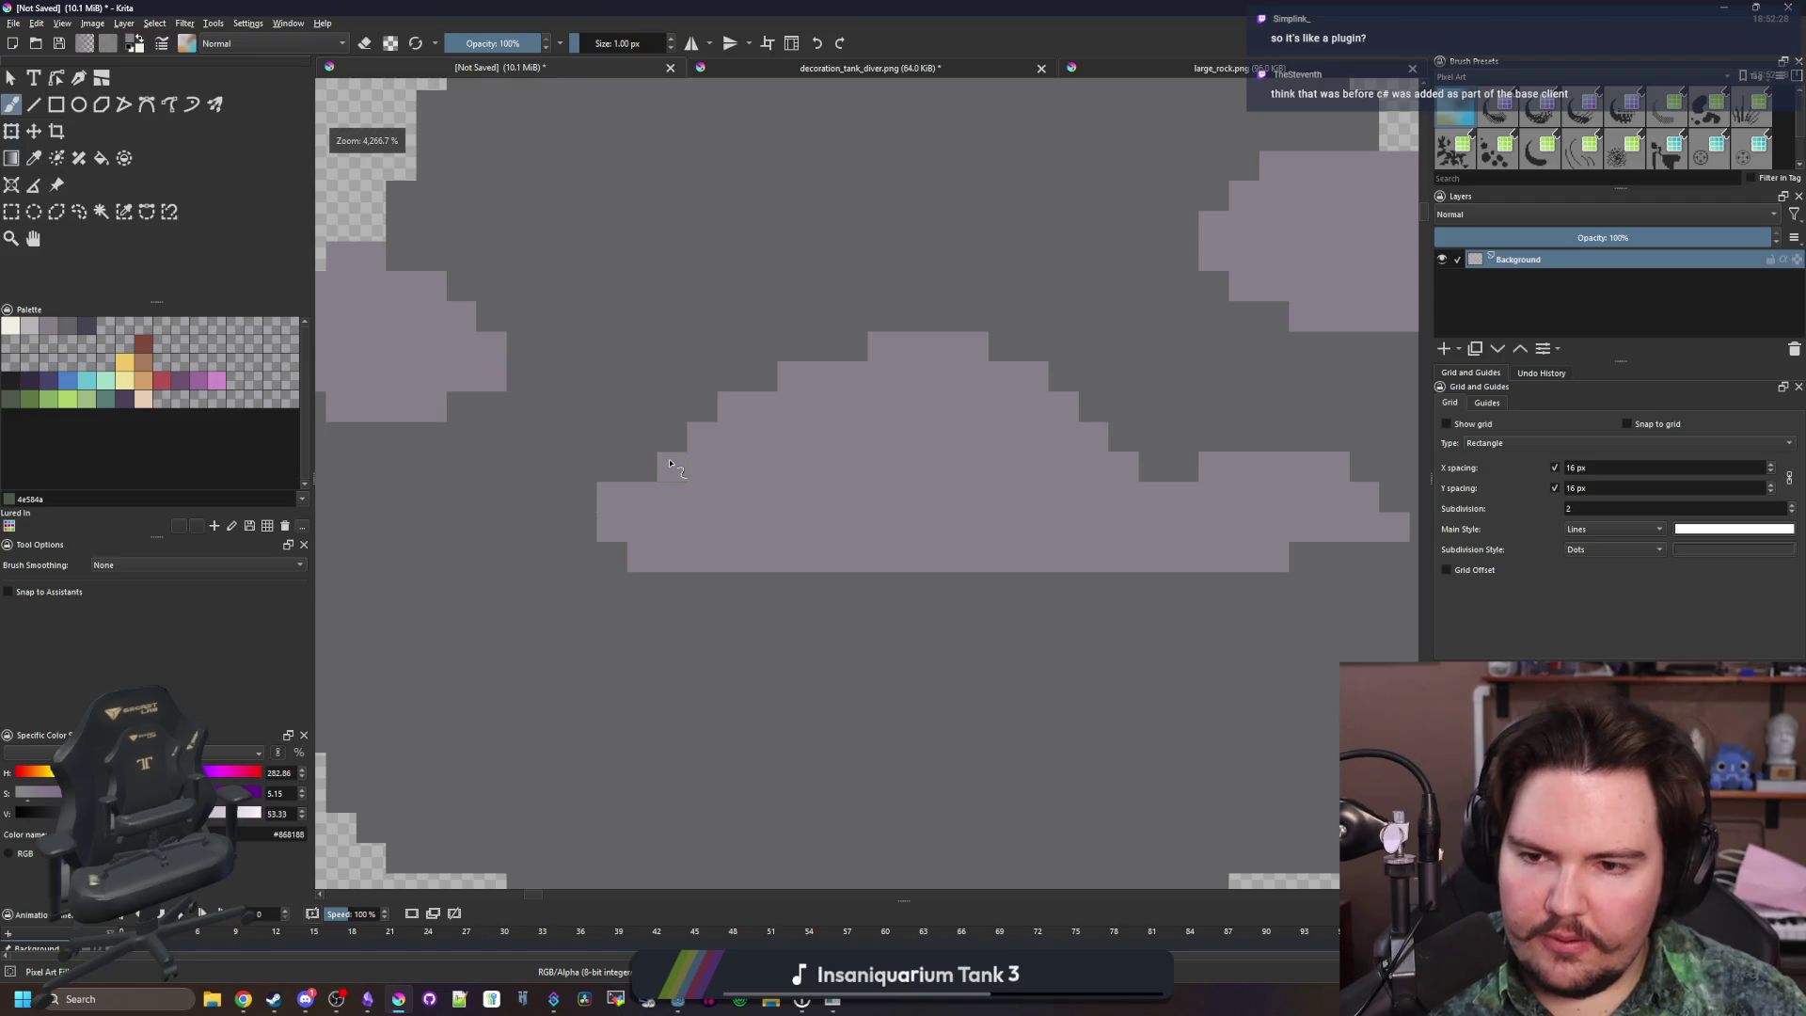
pyautogui.moveTo(813, 416); pyautogui.dragTo(650, 461)
pyautogui.moveTo(711, 392)
pyautogui.mouseDown()
pyautogui.moveTo(847, 392)
pyautogui.moveTo(714, 392)
pyautogui.mouseUp()
pyautogui.press('p')
pyautogui.press('b')
pyautogui.scroll(-4, 740, 475)
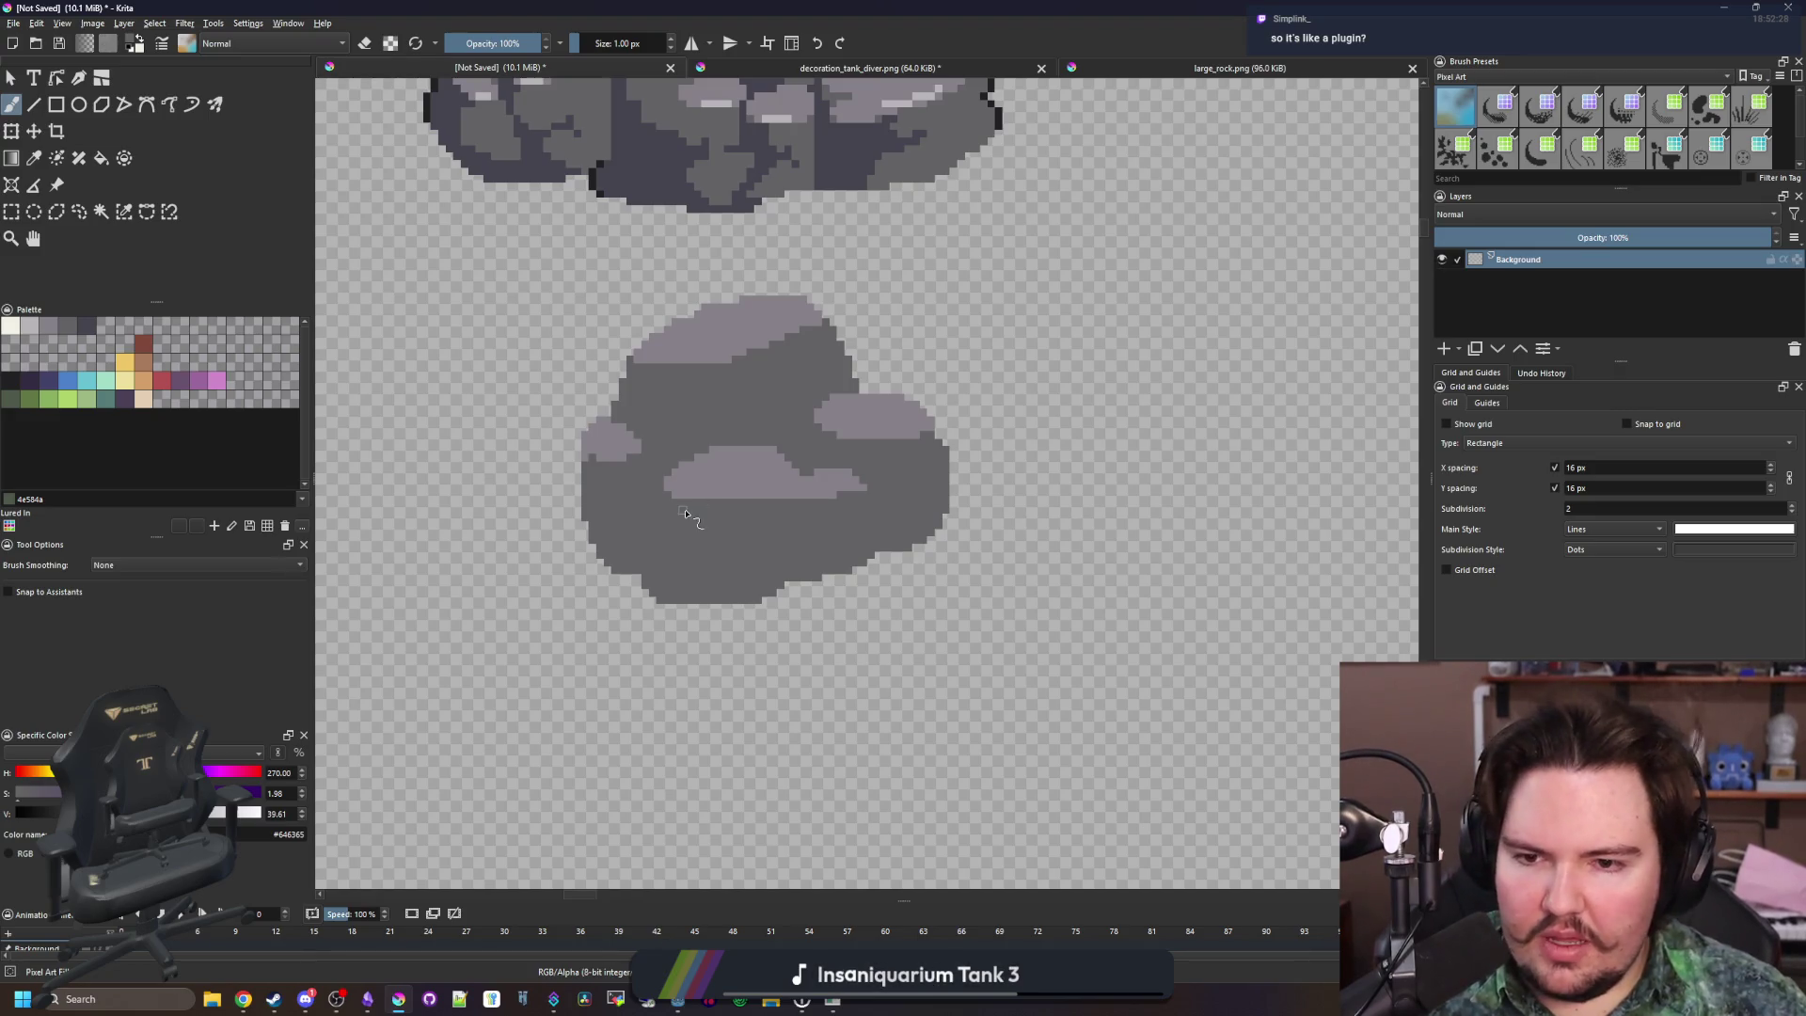
pyautogui.scroll(6, 685, 512)
# Sample the light stone colour and the dark grey body colour from the rock
pyautogui.keyDown('ctrl'); pyautogui.click(725, 451); pyautogui.keyUp('ctrl')
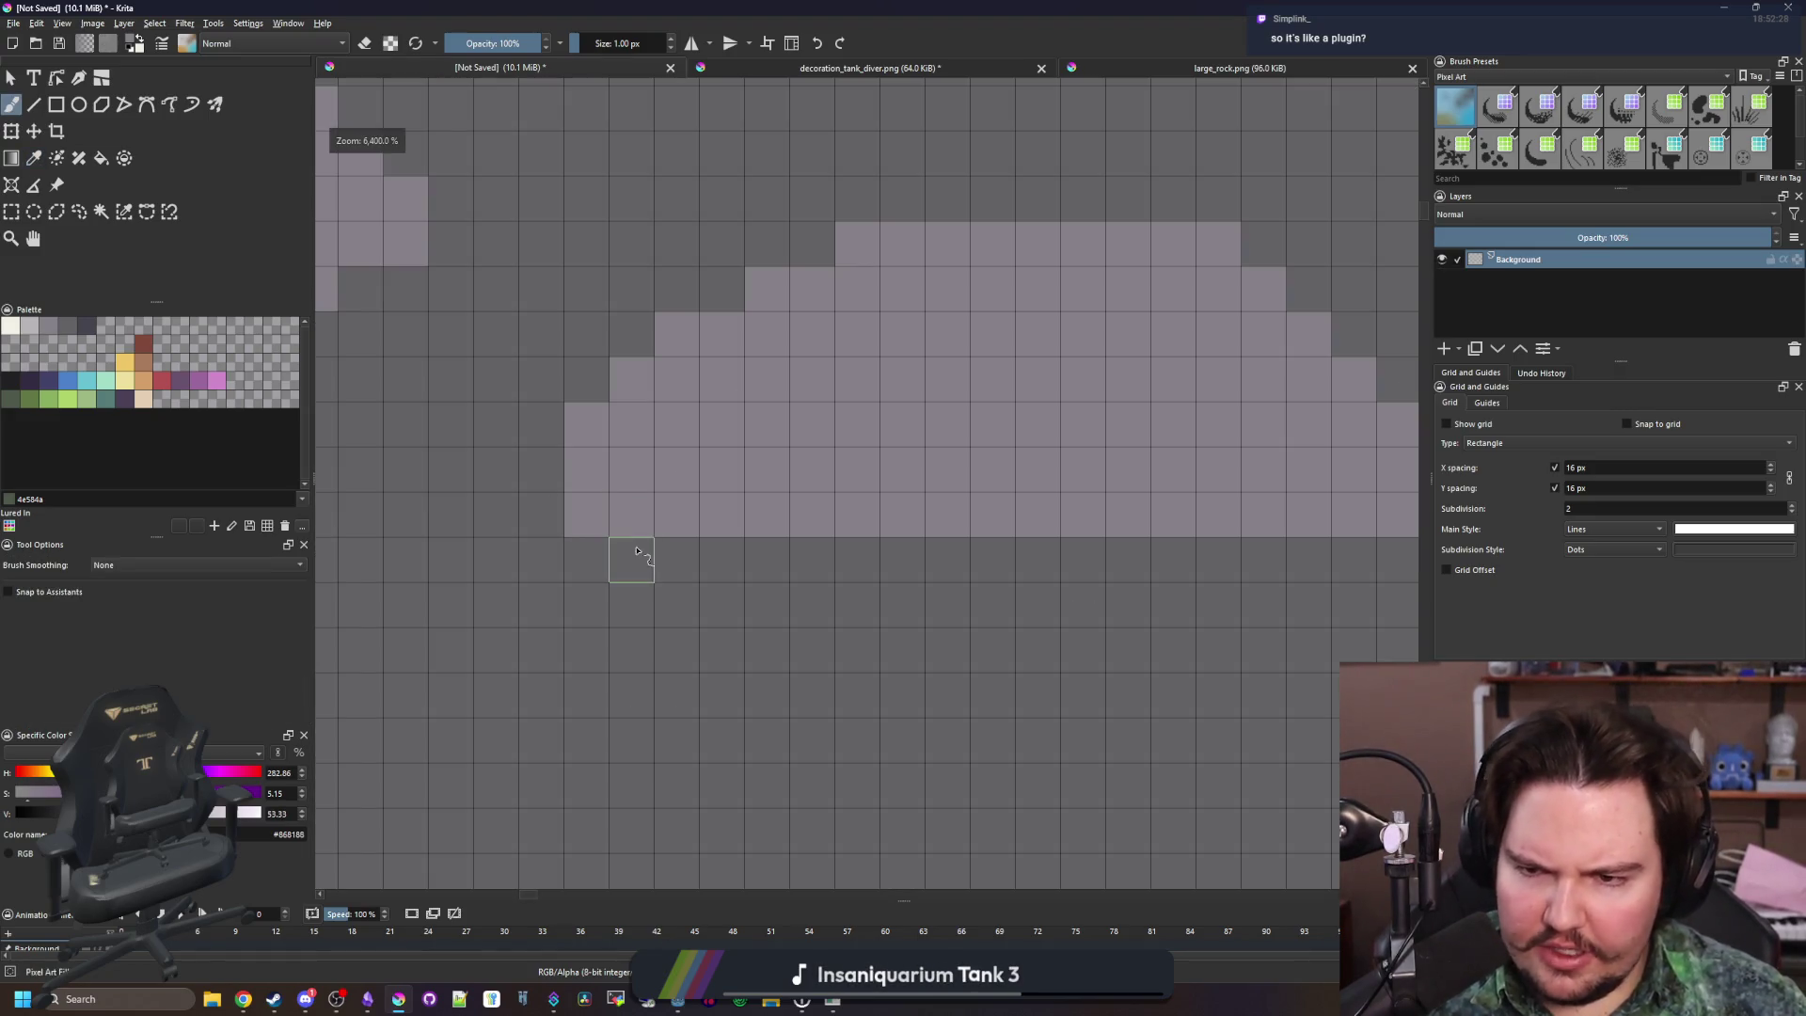
pyautogui.scroll(-10, 584, 511)
pyautogui.scroll(5, 607, 541)
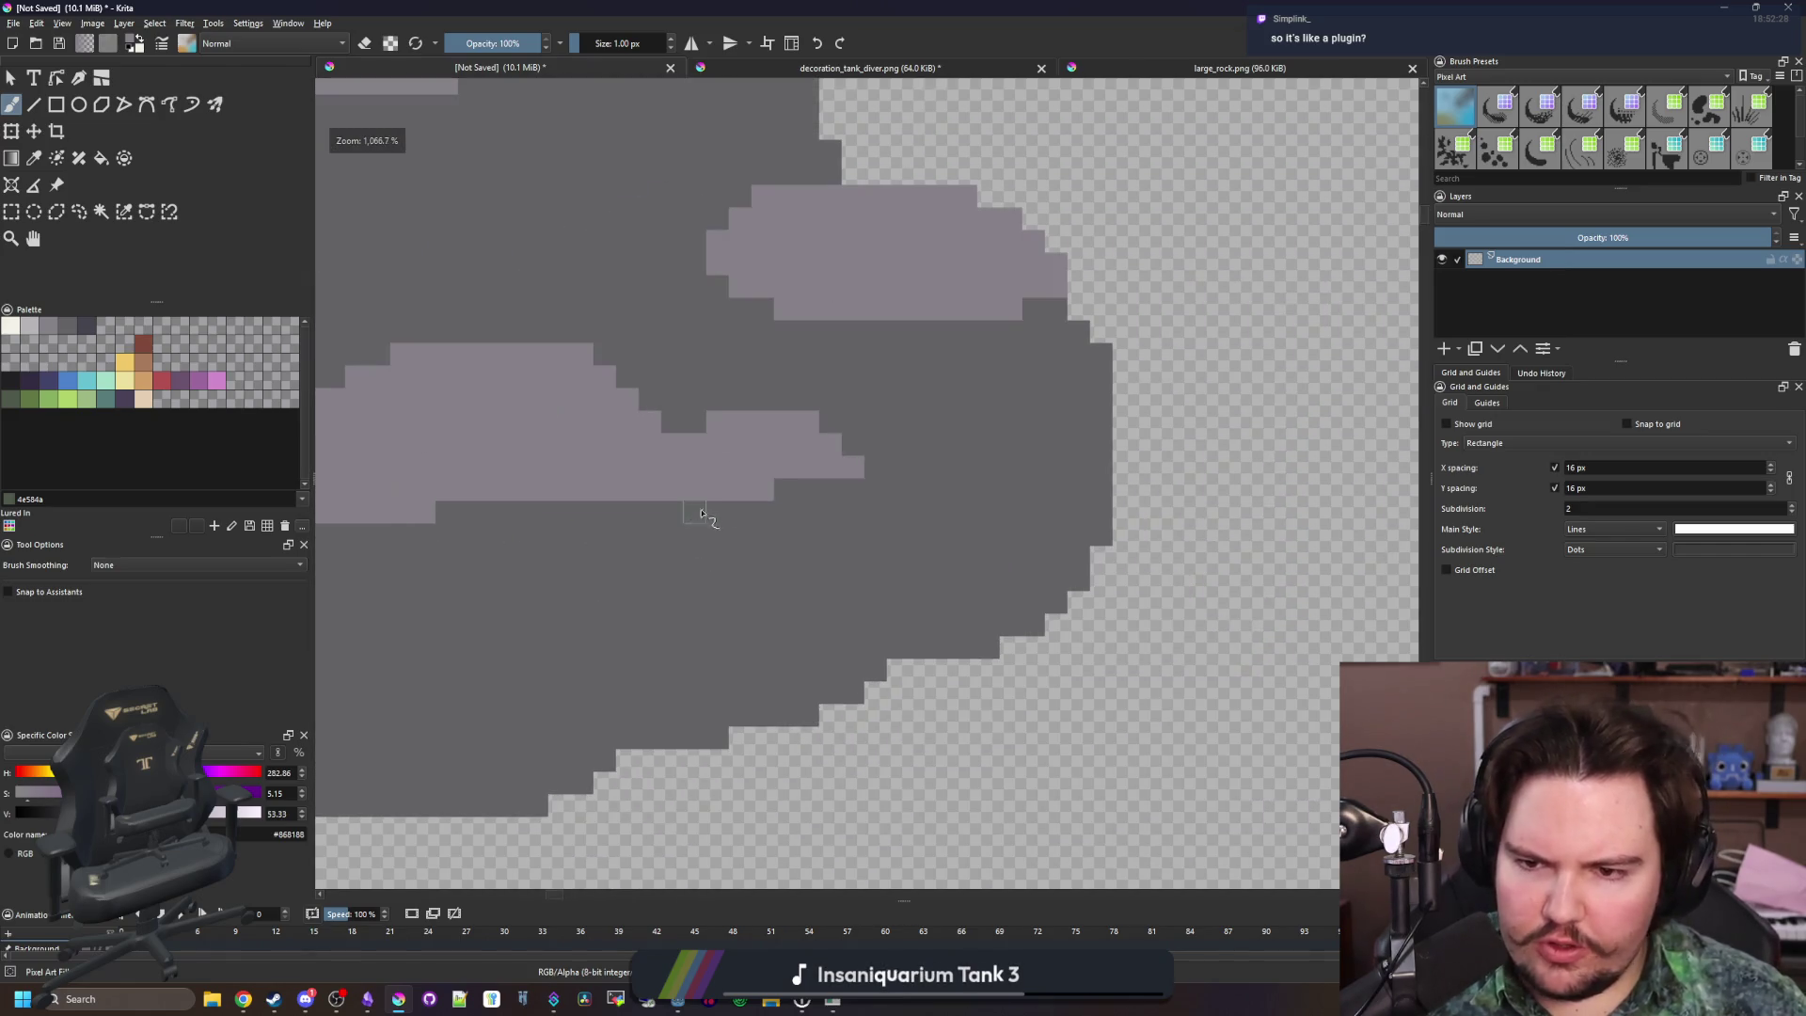
pyautogui.scroll(-4, 756, 469)
pyautogui.keyDown('ctrl'); pyautogui.click(826, 613); pyautogui.keyUp('ctrl')
pyautogui.scroll(1, 769, 627)
pyautogui.scroll(2, 844, 553)
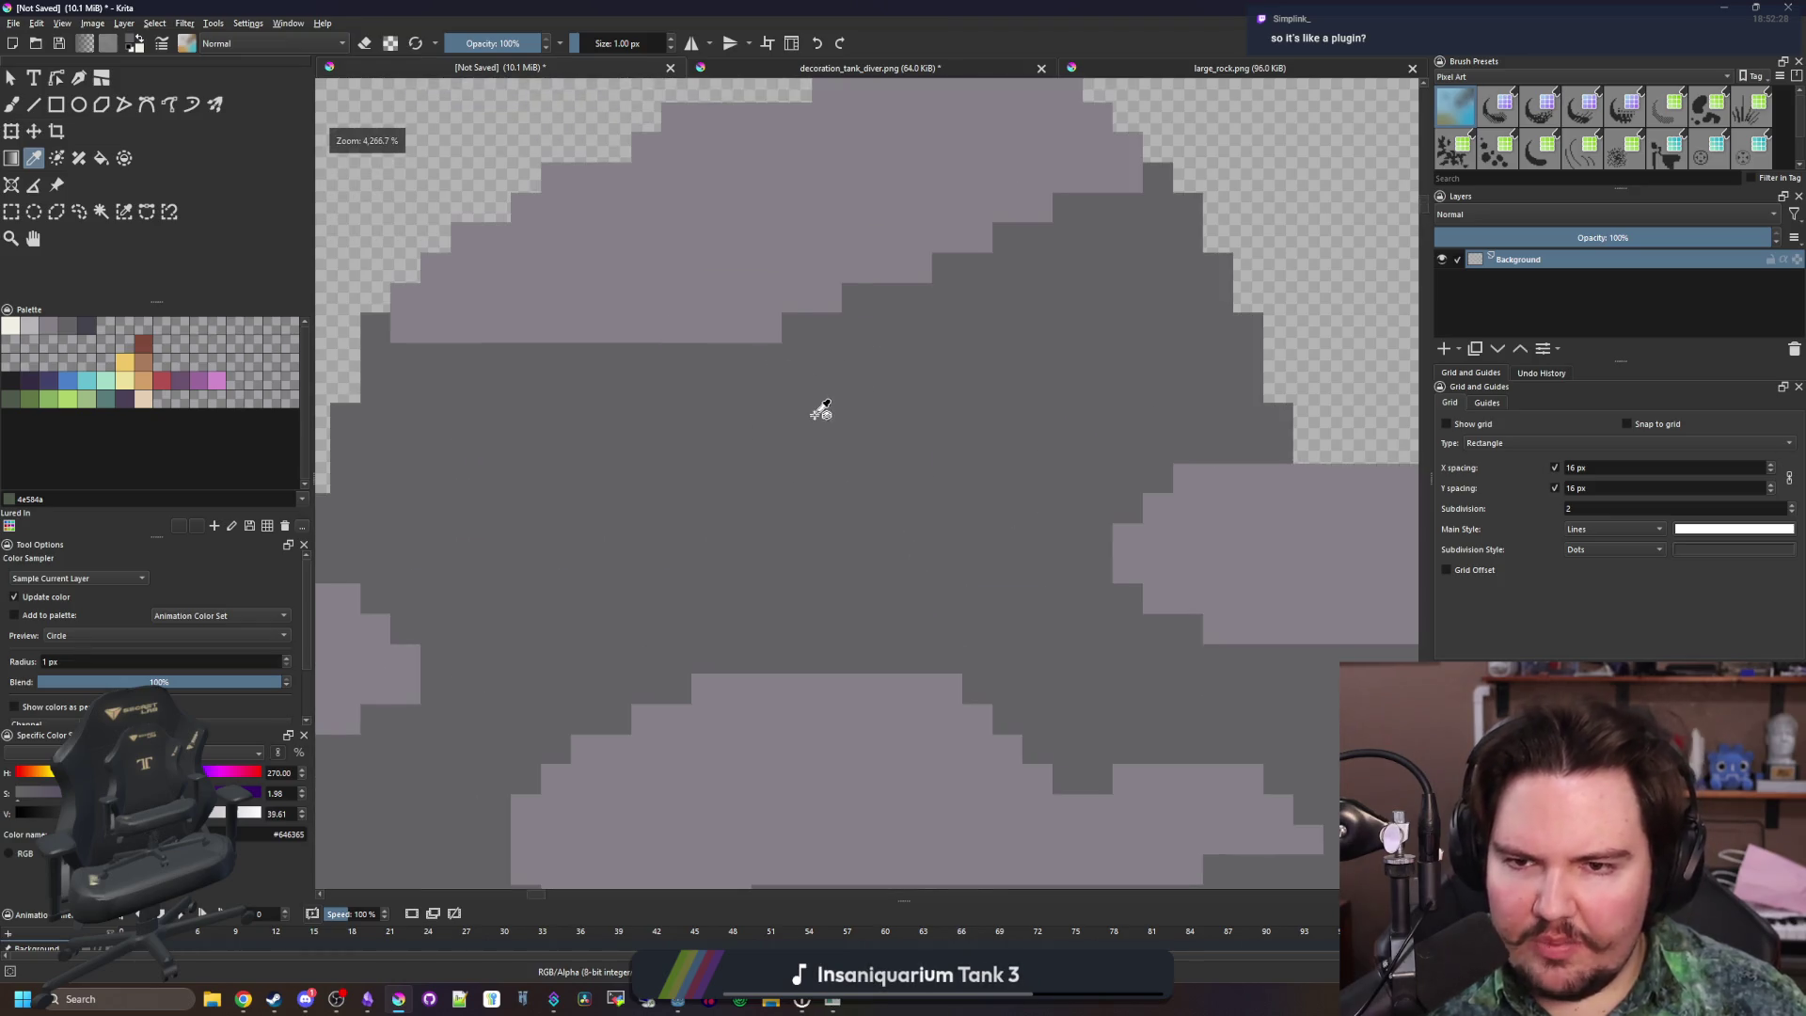
# Erase the rock's two bottom pixel rows and part of the row above
pyautogui.press('b')
pyautogui.scroll(-3, 742, 512)
pyautogui.keyDown('ctrl'); pyautogui.click(786, 499); pyautogui.keyUp('ctrl')
pyautogui.scroll(2, 800, 465)
pyautogui.scroll(-5, 816, 433)
pyautogui.scroll(6, 787, 516)
pyautogui.press('e')
pyautogui.moveTo(946, 663)
pyautogui.mouseDown()
pyautogui.moveTo(640, 663)
pyautogui.moveTo(828, 632)
pyautogui.moveTo(1025, 633)
pyautogui.mouseUp()
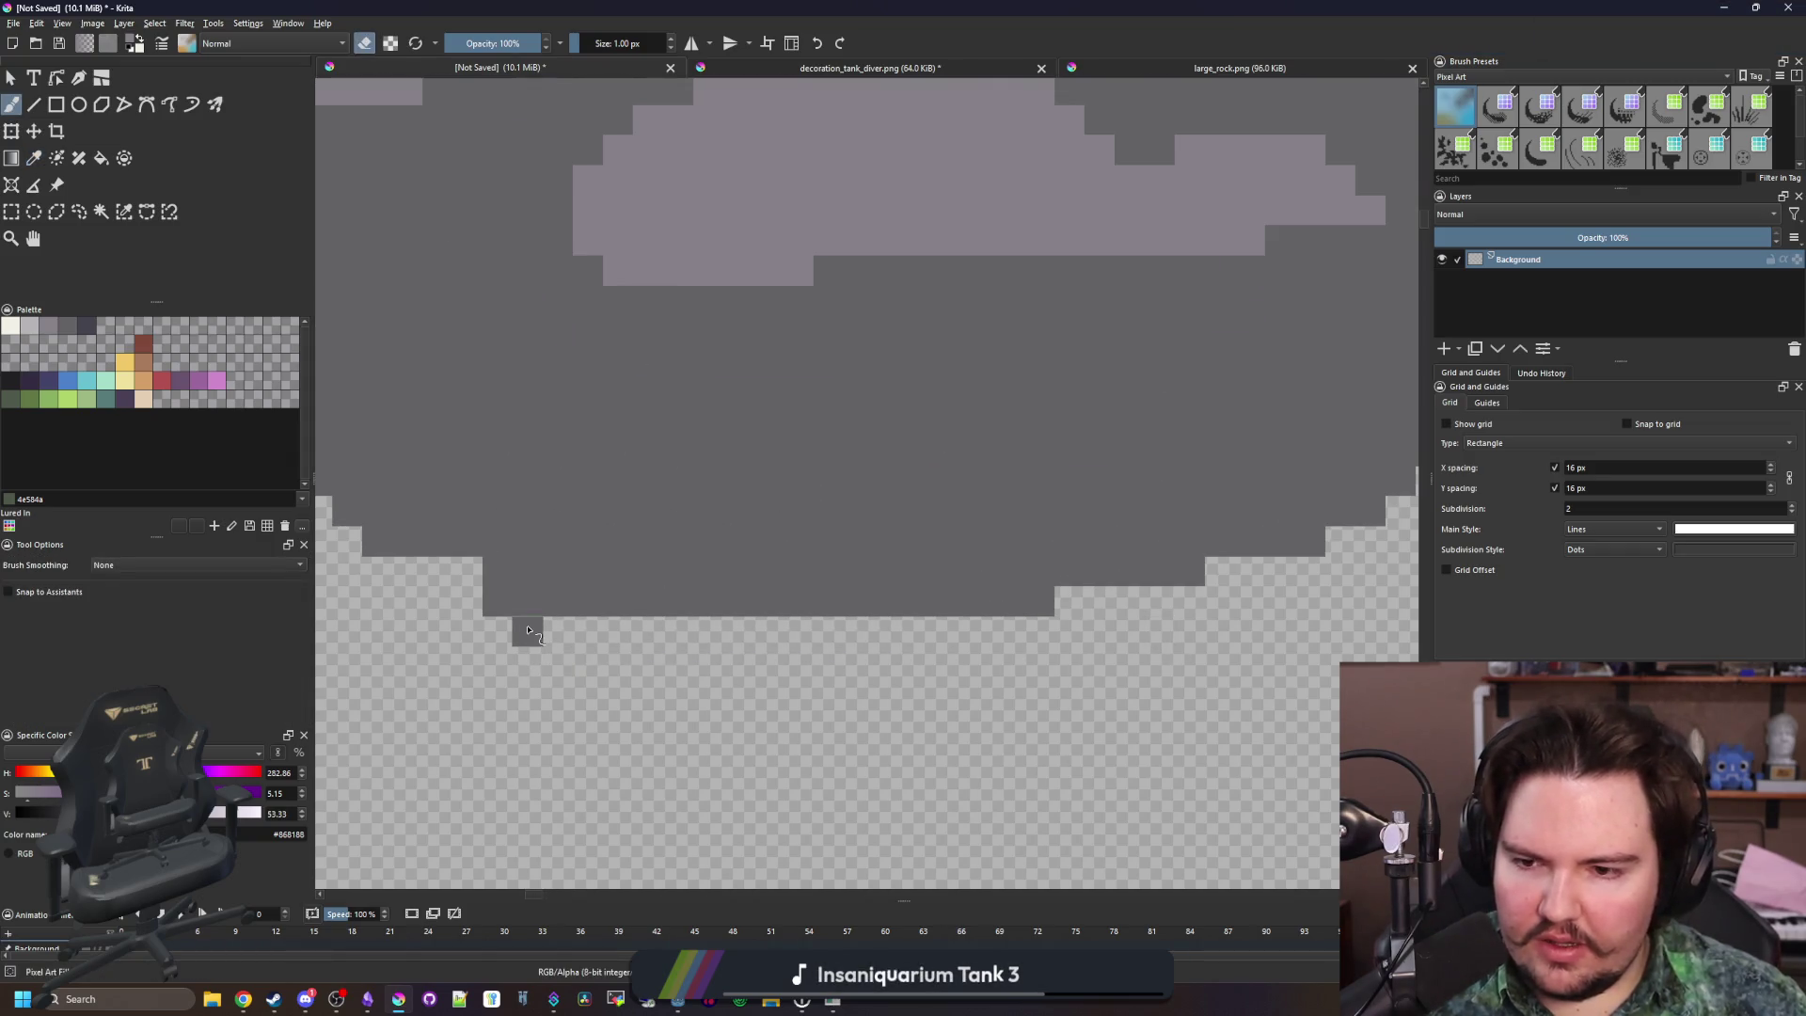
pyautogui.scroll(-5, 994, 600)
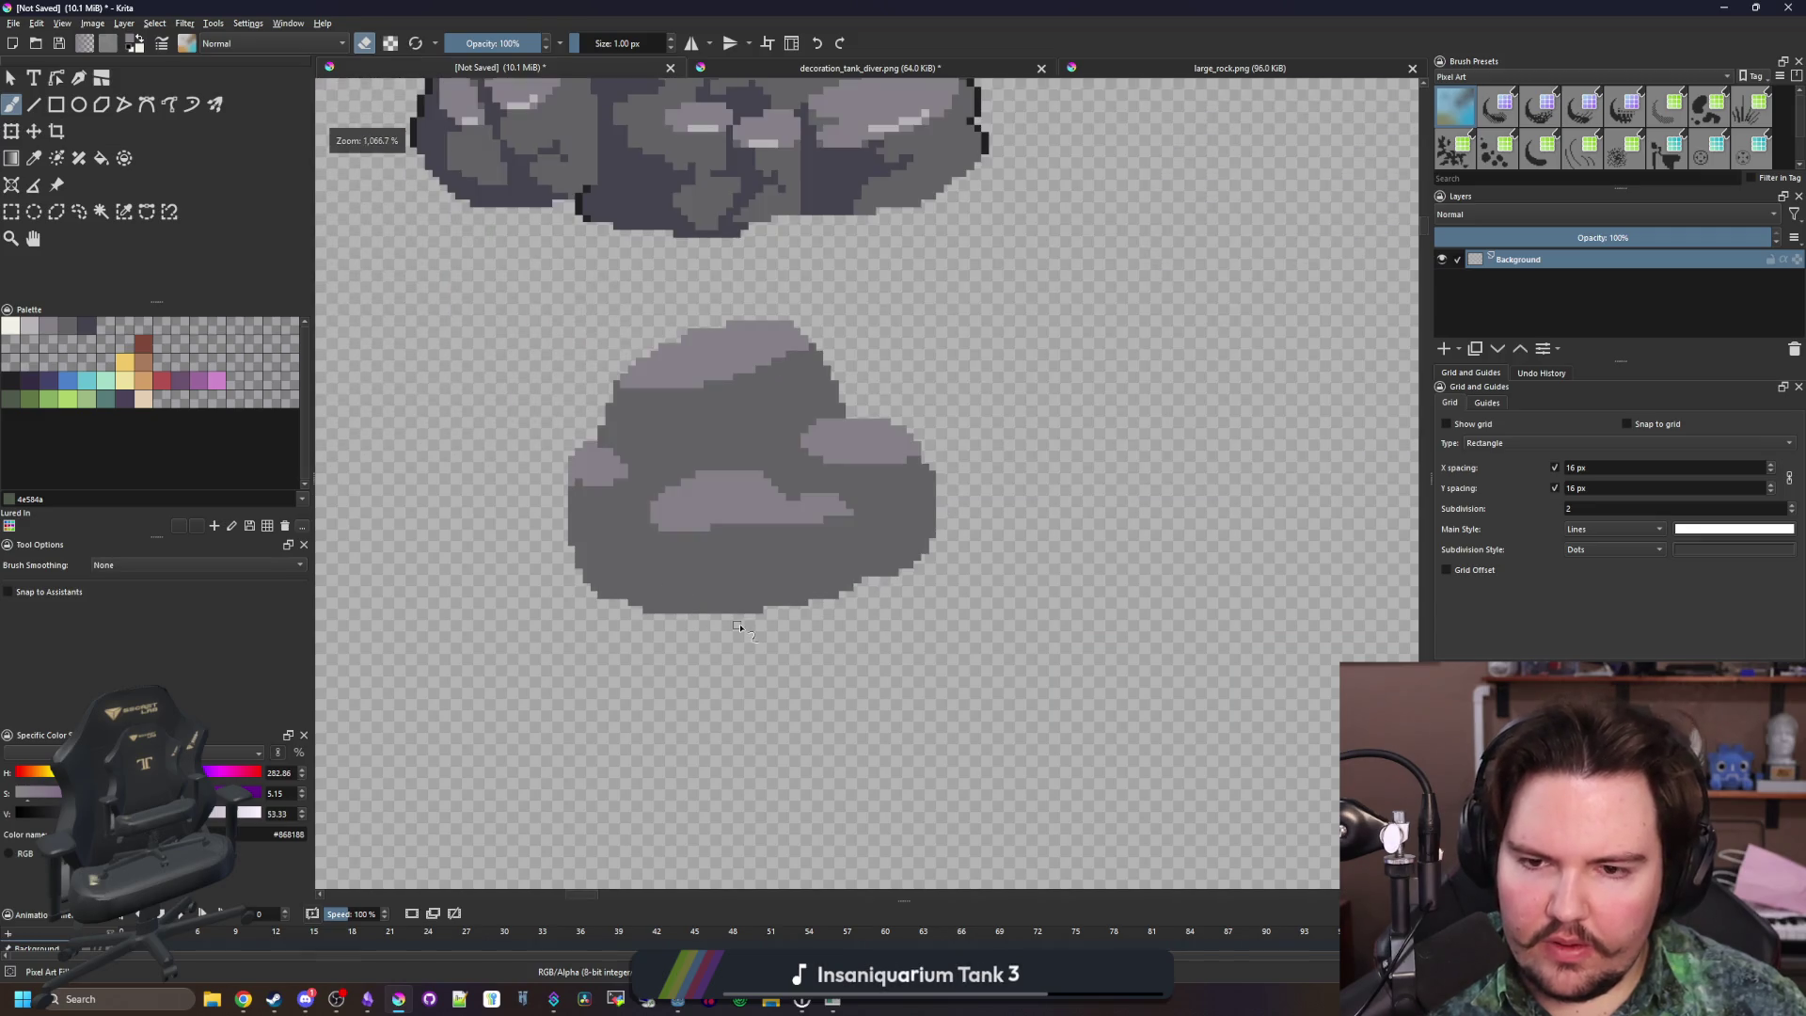
pyautogui.scroll(5, 682, 593)
pyautogui.moveTo(682, 592); pyautogui.dragTo(685, 576)
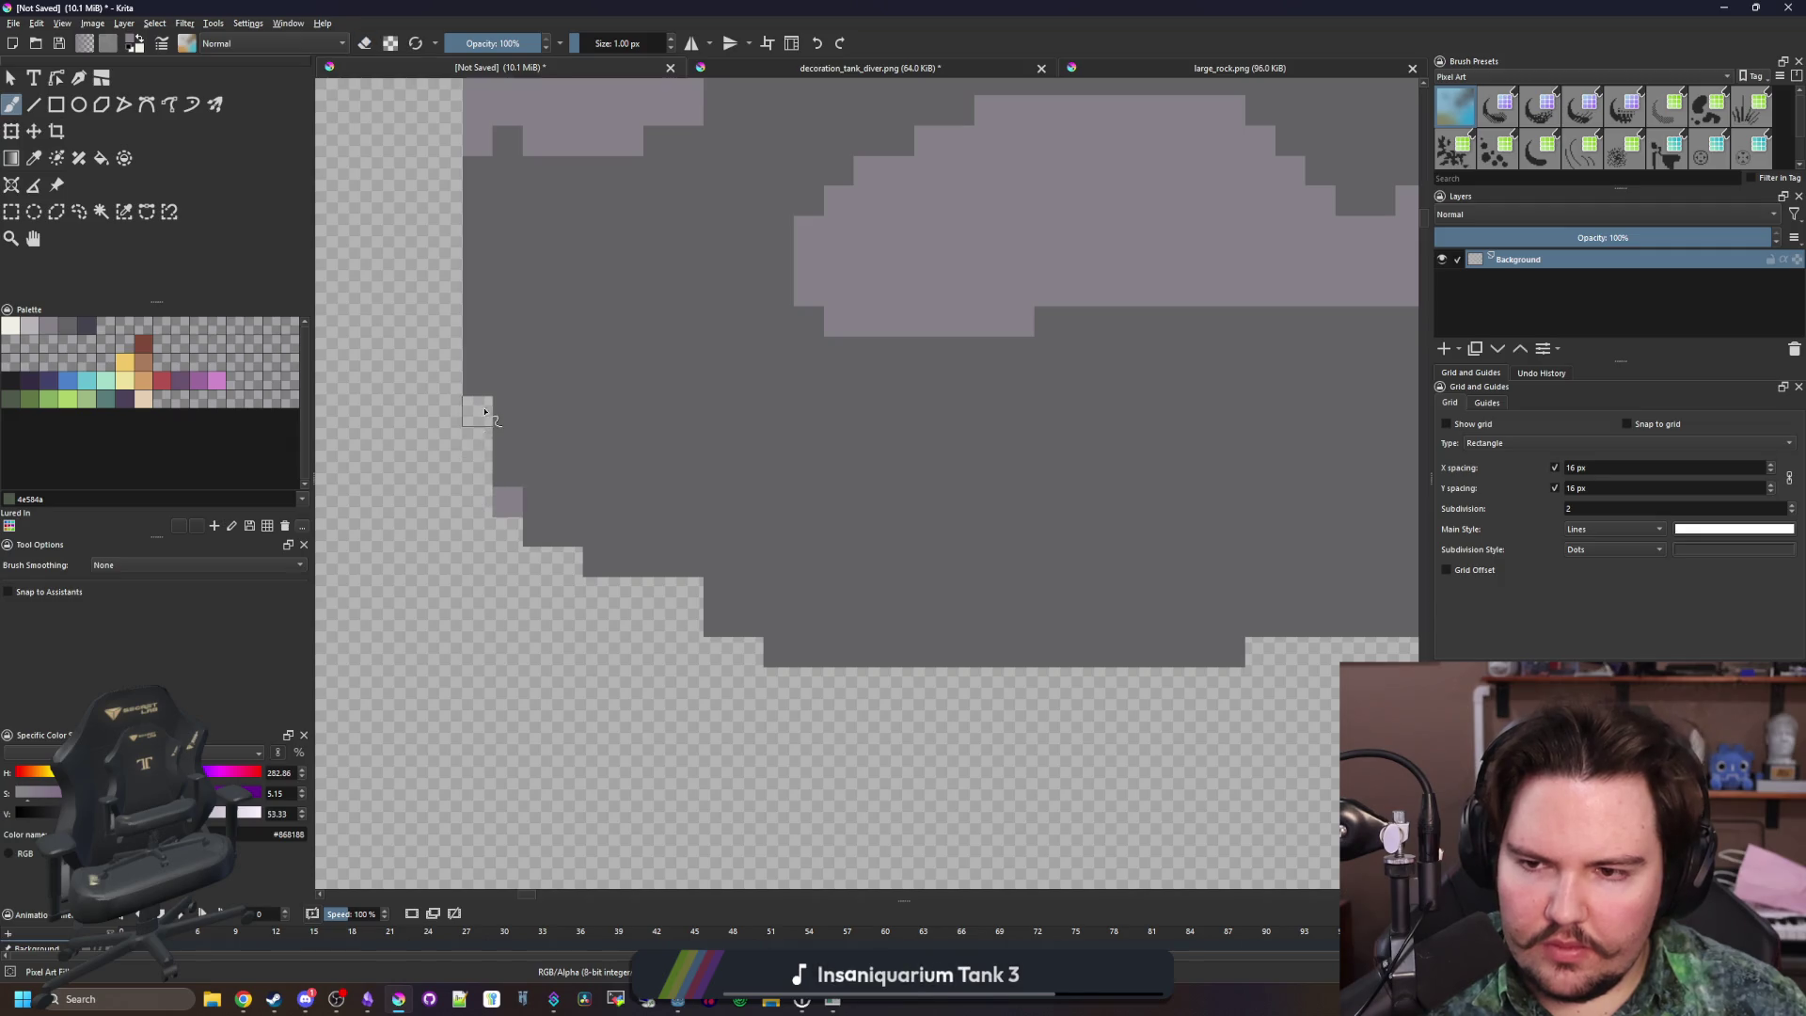
# With dark grey, cover a stray light pixel and fill the step at the lower-right edge
pyautogui.keyDown('ctrl'); pyautogui.click(585, 391); pyautogui.keyUp('ctrl')
pyautogui.click(478, 414)
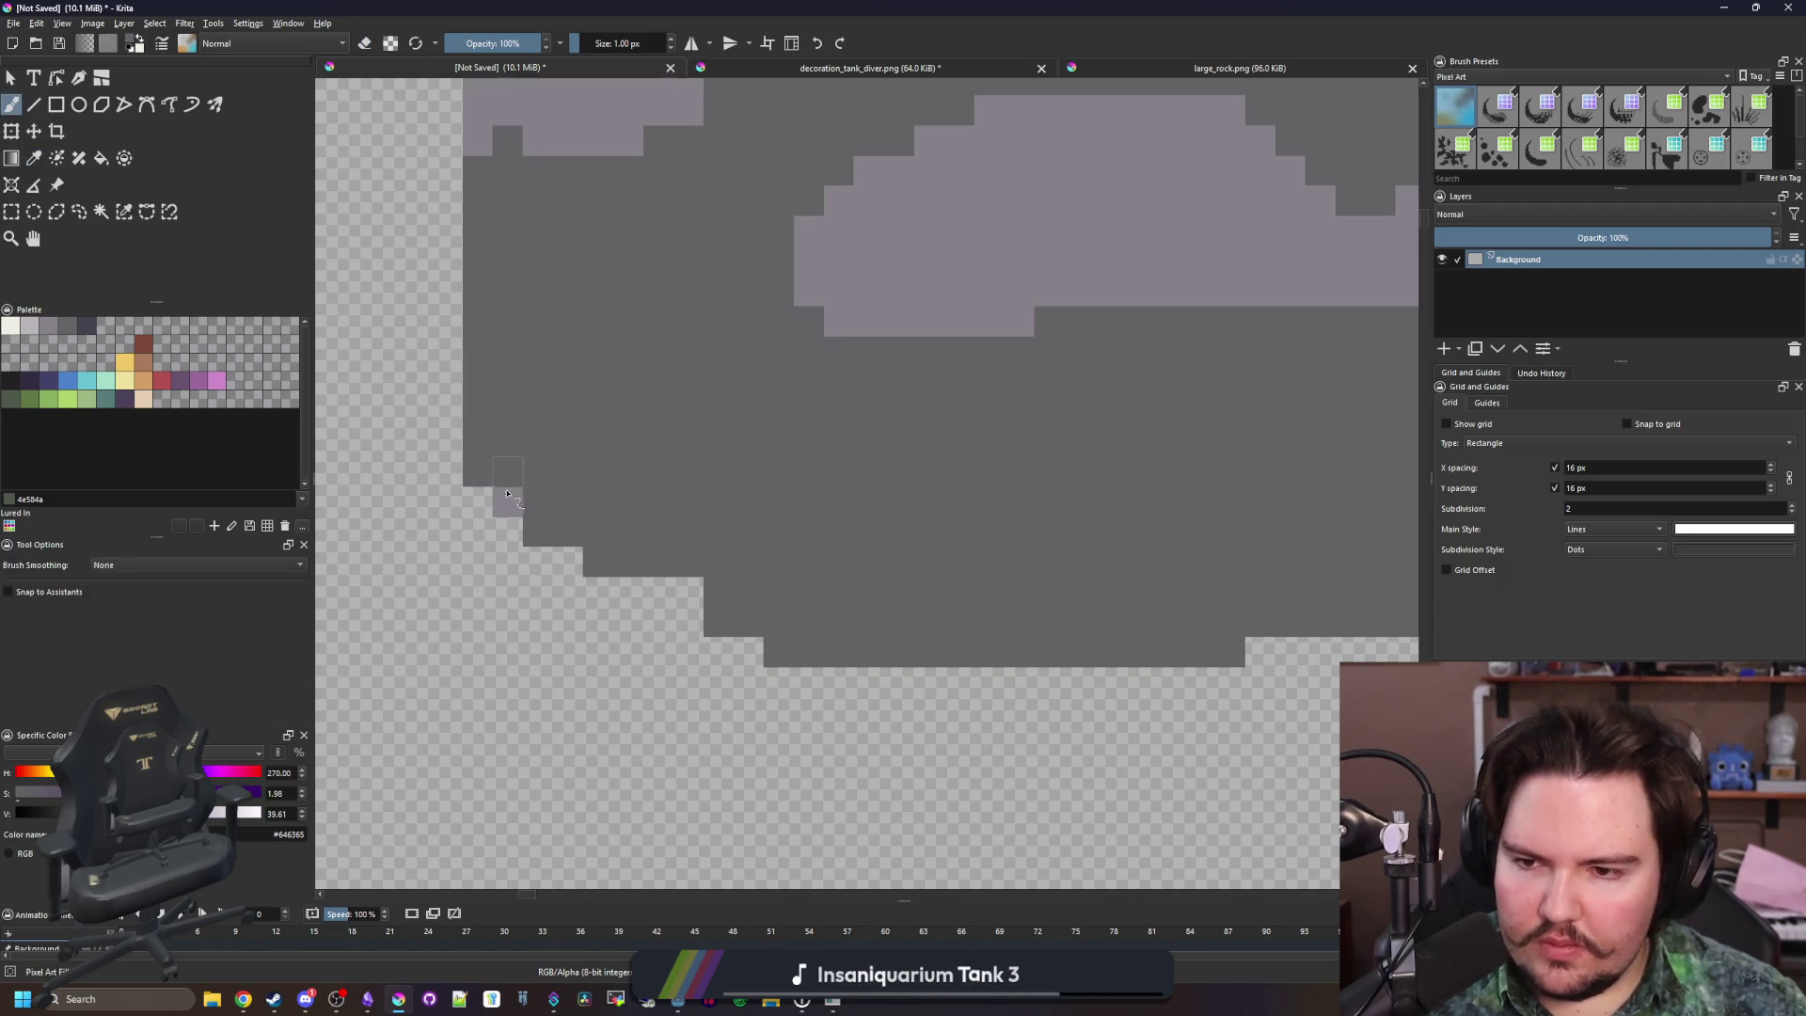
pyautogui.scroll(-6, 505, 491)
pyautogui.scroll(5, 767, 560)
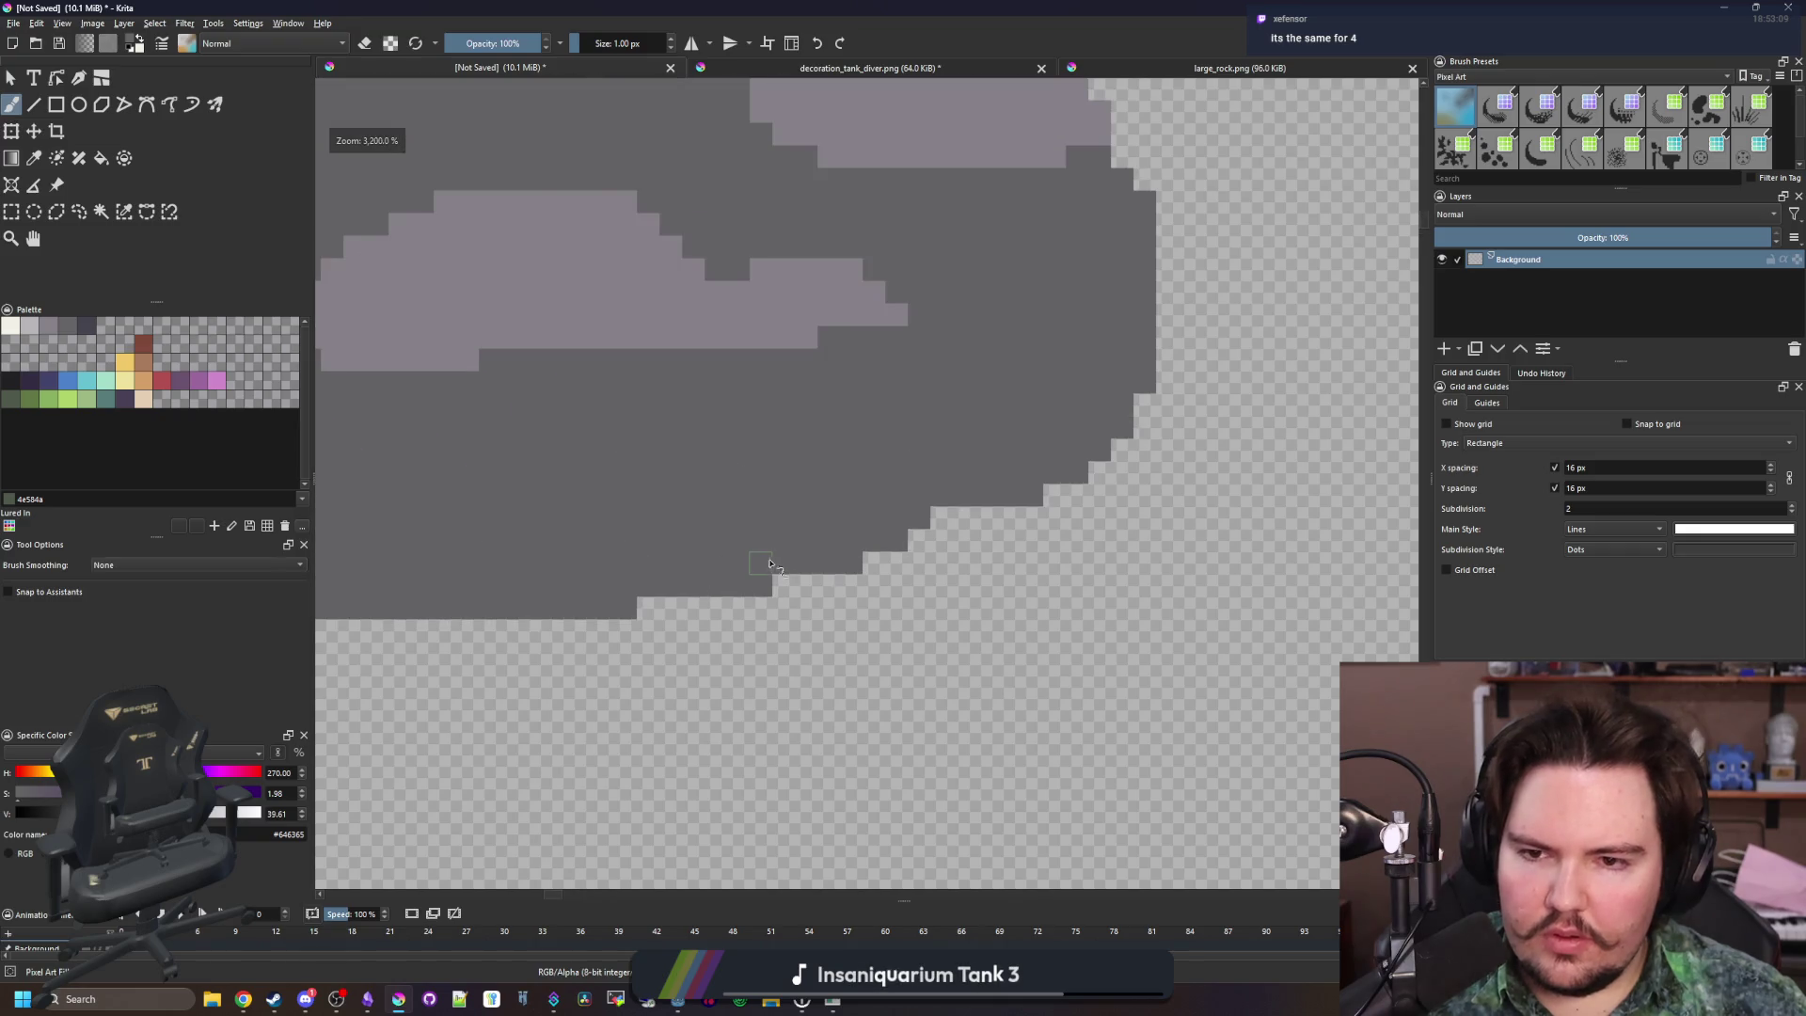
pyautogui.scroll(-5, 752, 563)
pyautogui.scroll(6, 945, 555)
pyautogui.moveTo(922, 571); pyautogui.dragTo(959, 536)
pyautogui.scroll(-6, 989, 503)
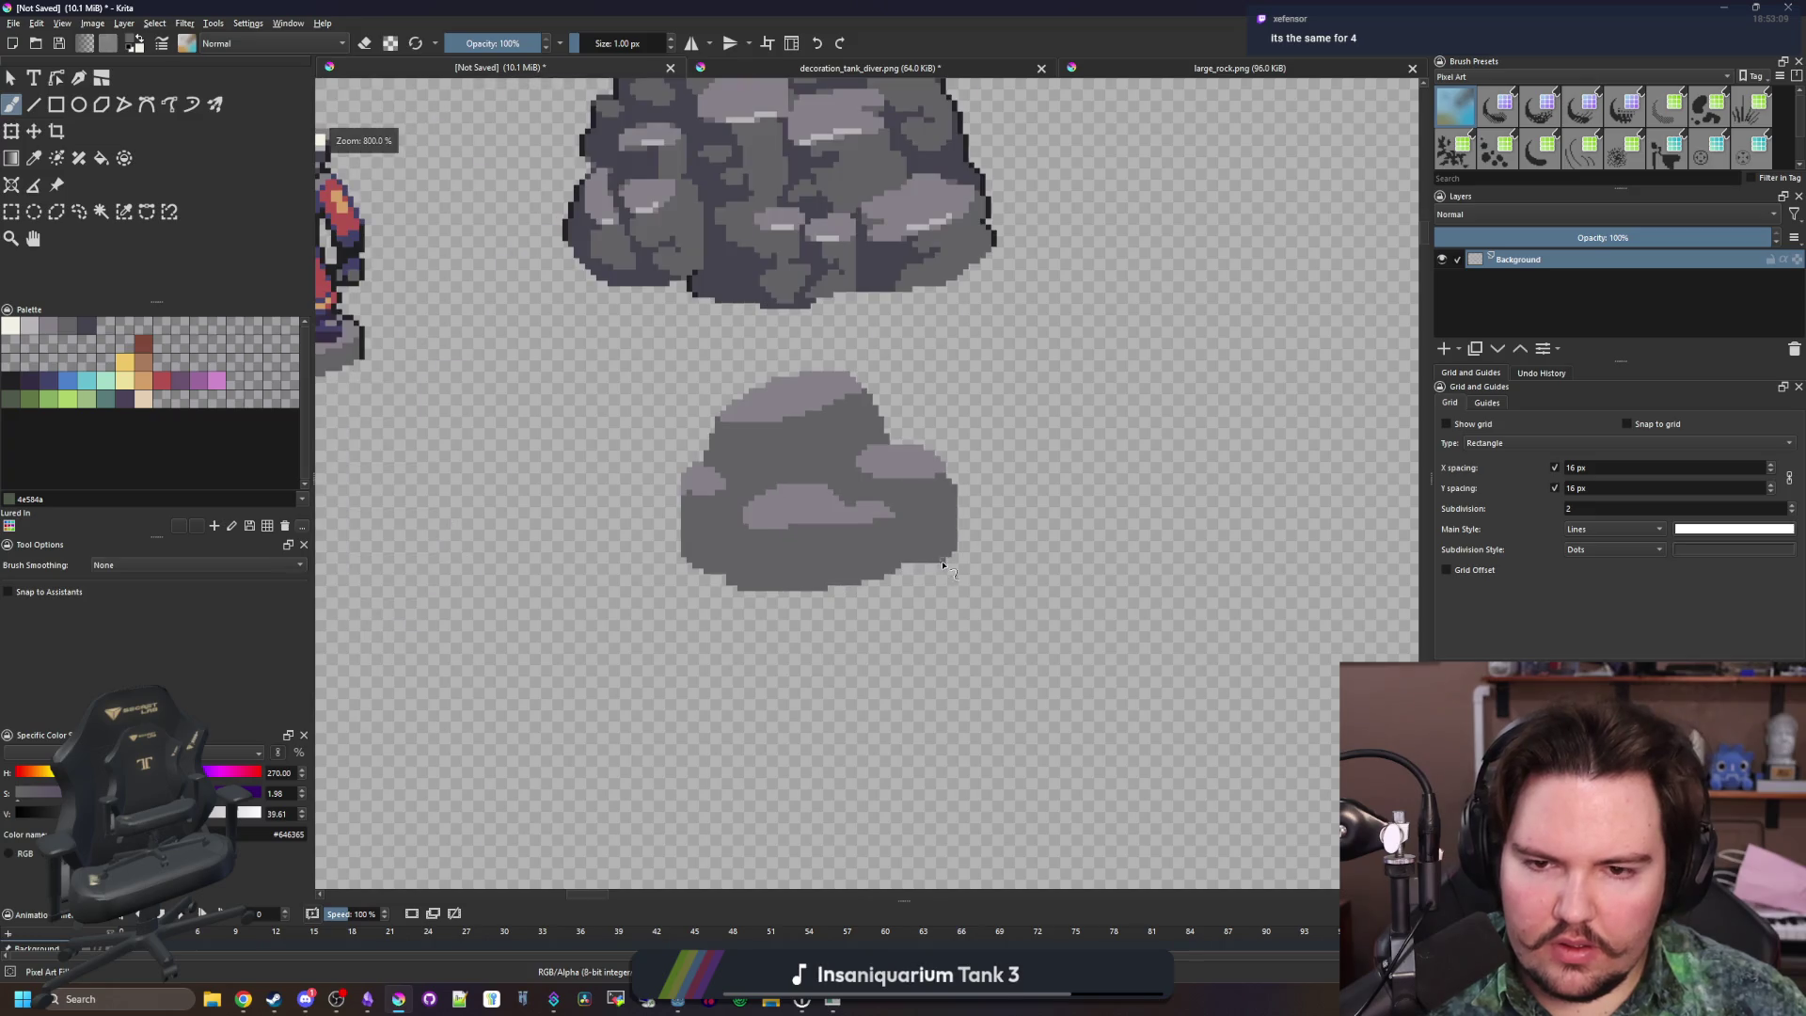
pyautogui.scroll(4, 971, 475)
pyautogui.scroll(-6, 847, 565)
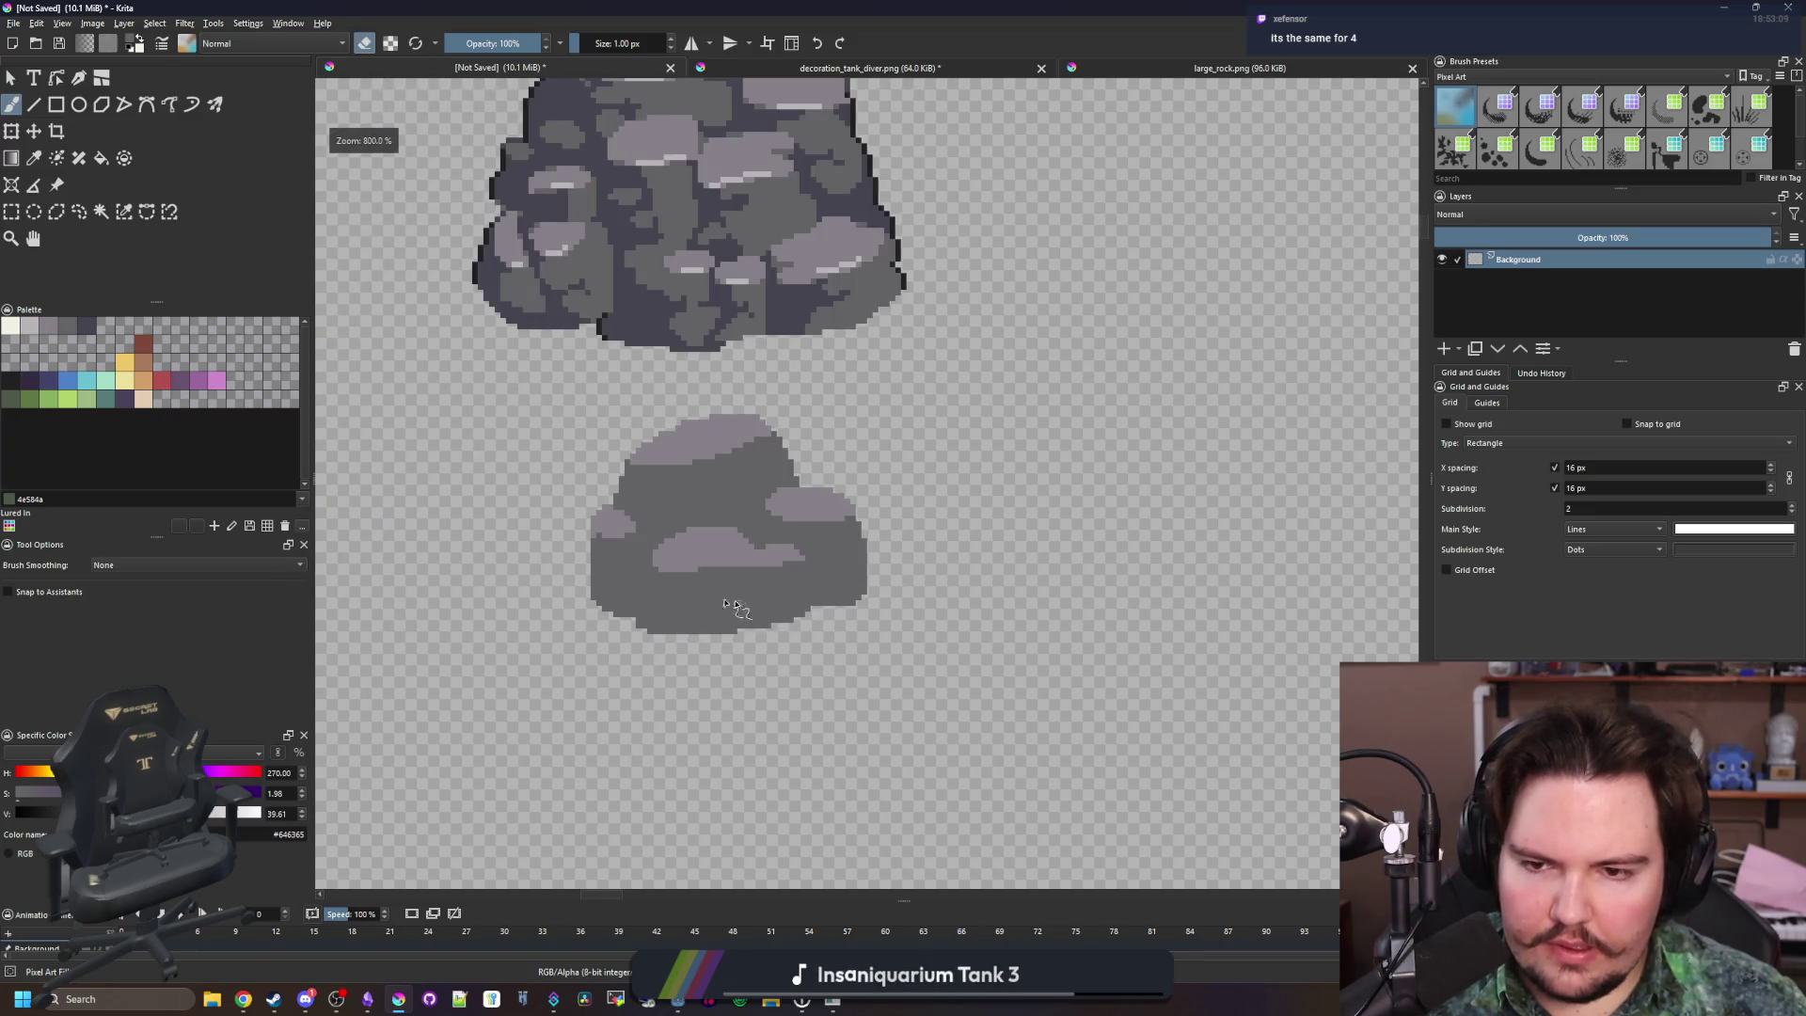
pyautogui.scroll(5, 737, 584)
# Paint a light stone-colour highlight on the rock's right side
pyautogui.keyDown('ctrl'); pyautogui.click(706, 496); pyautogui.keyUp('ctrl')
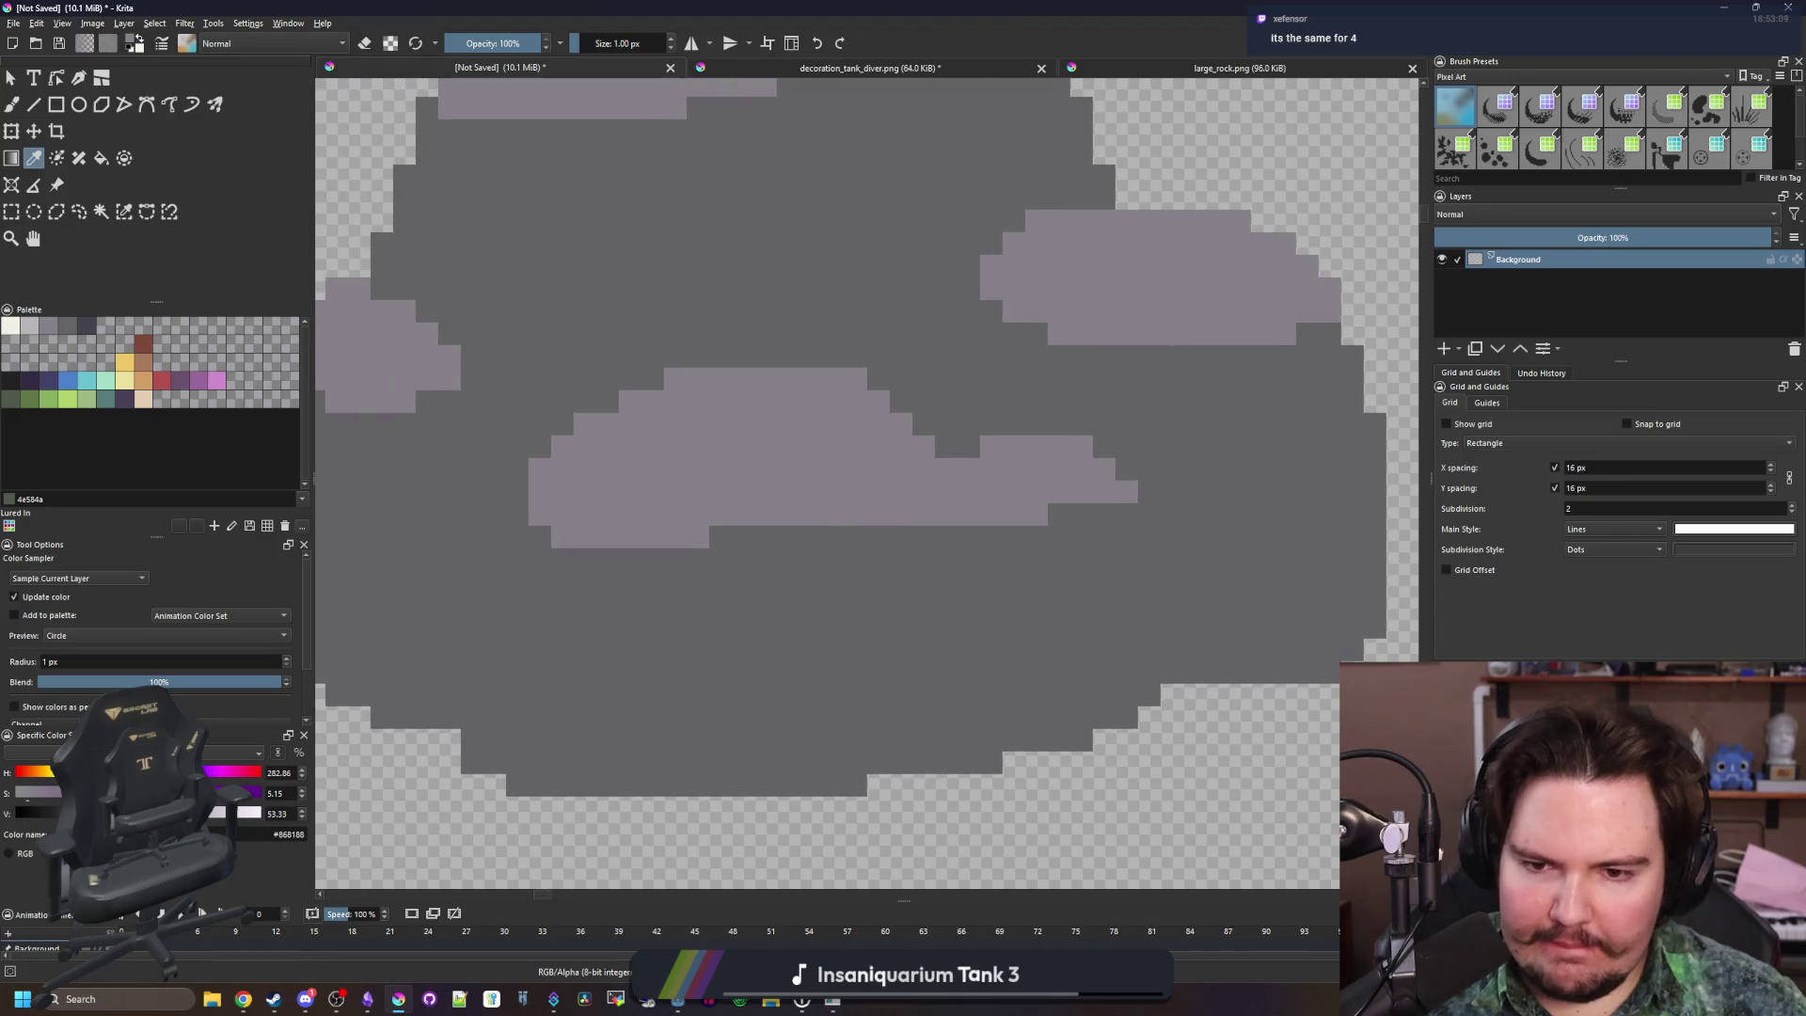
pyautogui.moveTo(858, 527); pyautogui.dragTo(851, 588)
pyautogui.scroll(1, 1103, 526)
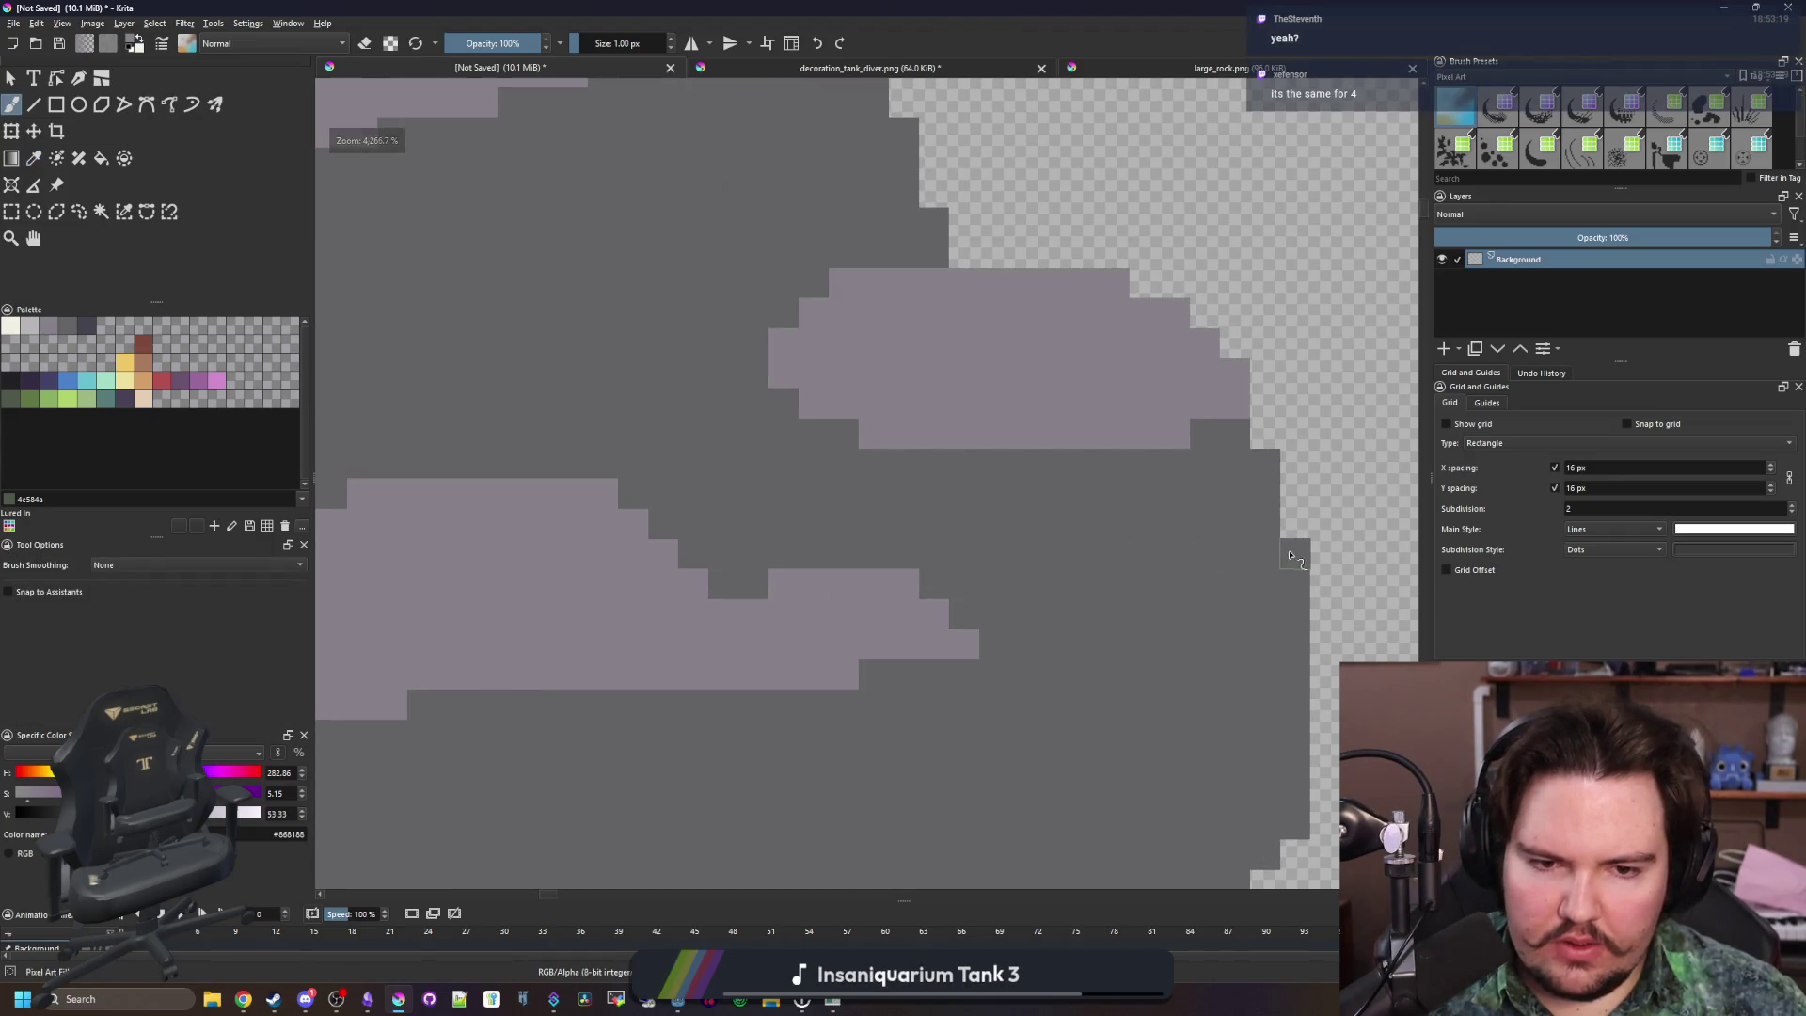
pyautogui.moveTo(1251, 529); pyautogui.dragTo(1259, 550)
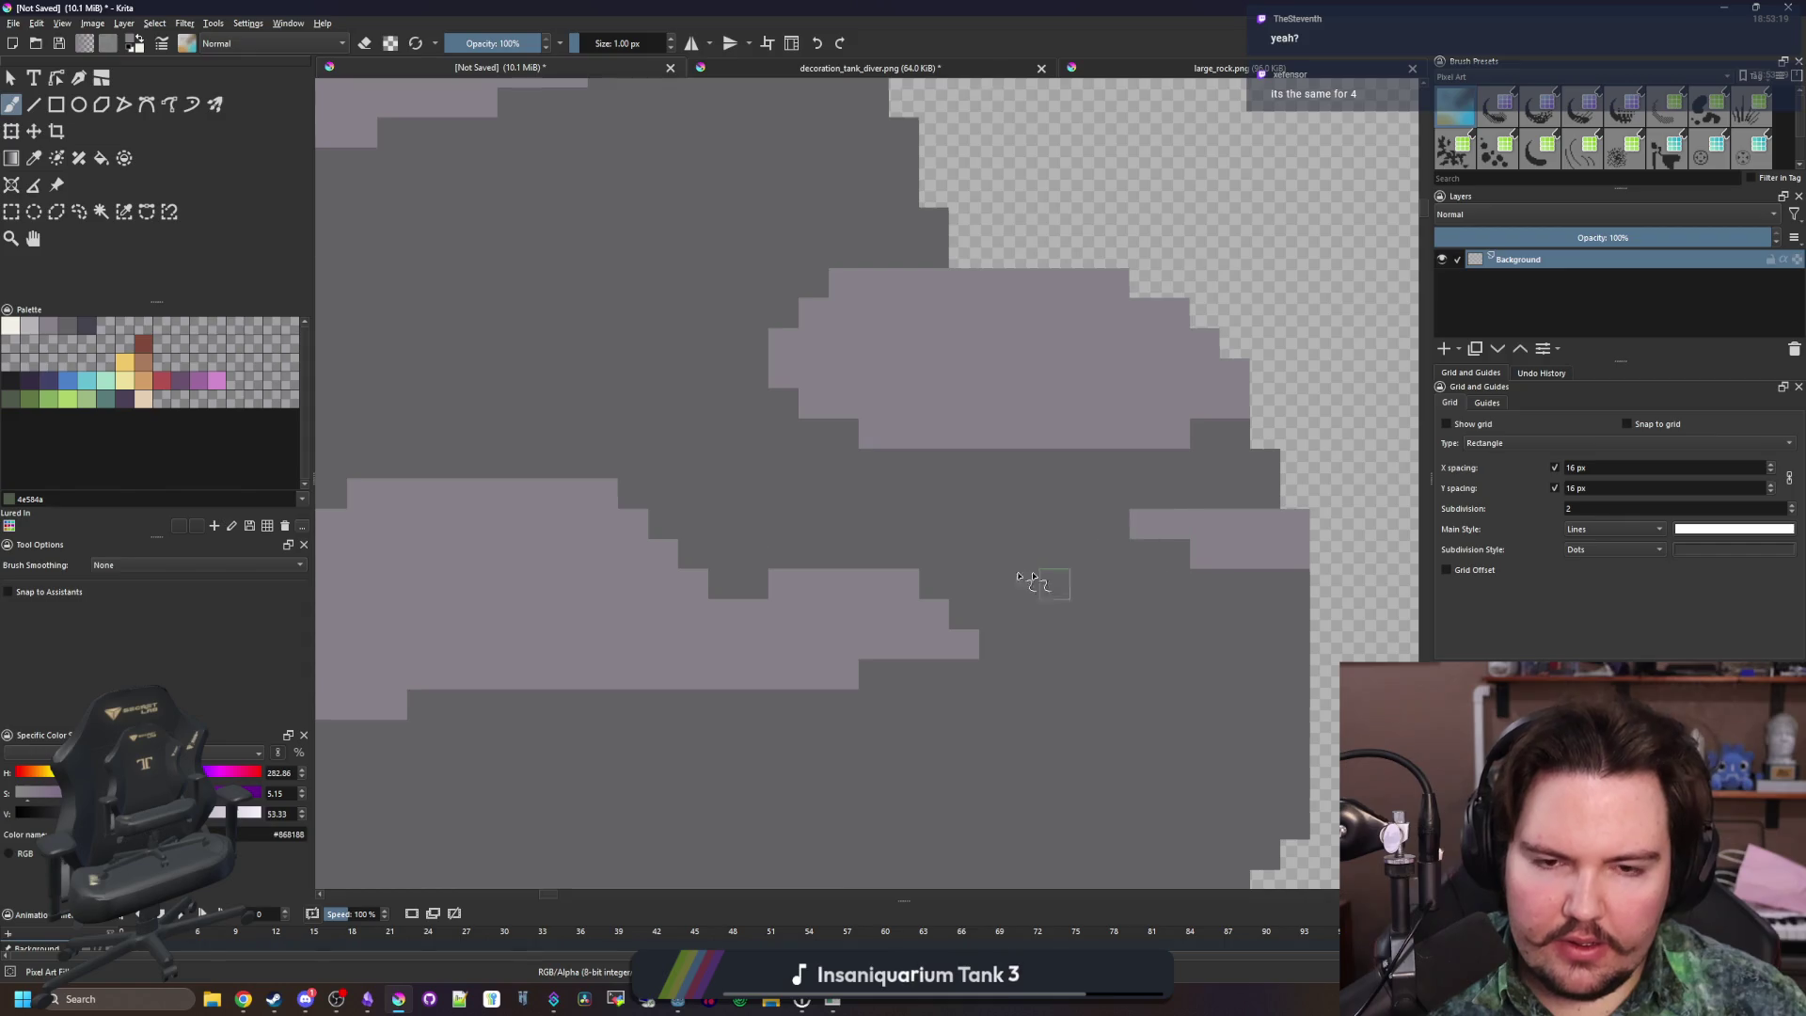
pyautogui.scroll(-8, 1051, 574)
pyautogui.scroll(5, 782, 440)
# Erase a few pixels along the rock's edge
pyautogui.press('e')
pyautogui.moveTo(952, 555); pyautogui.dragTo(896, 400)
pyautogui.scroll(-4, 905, 523)
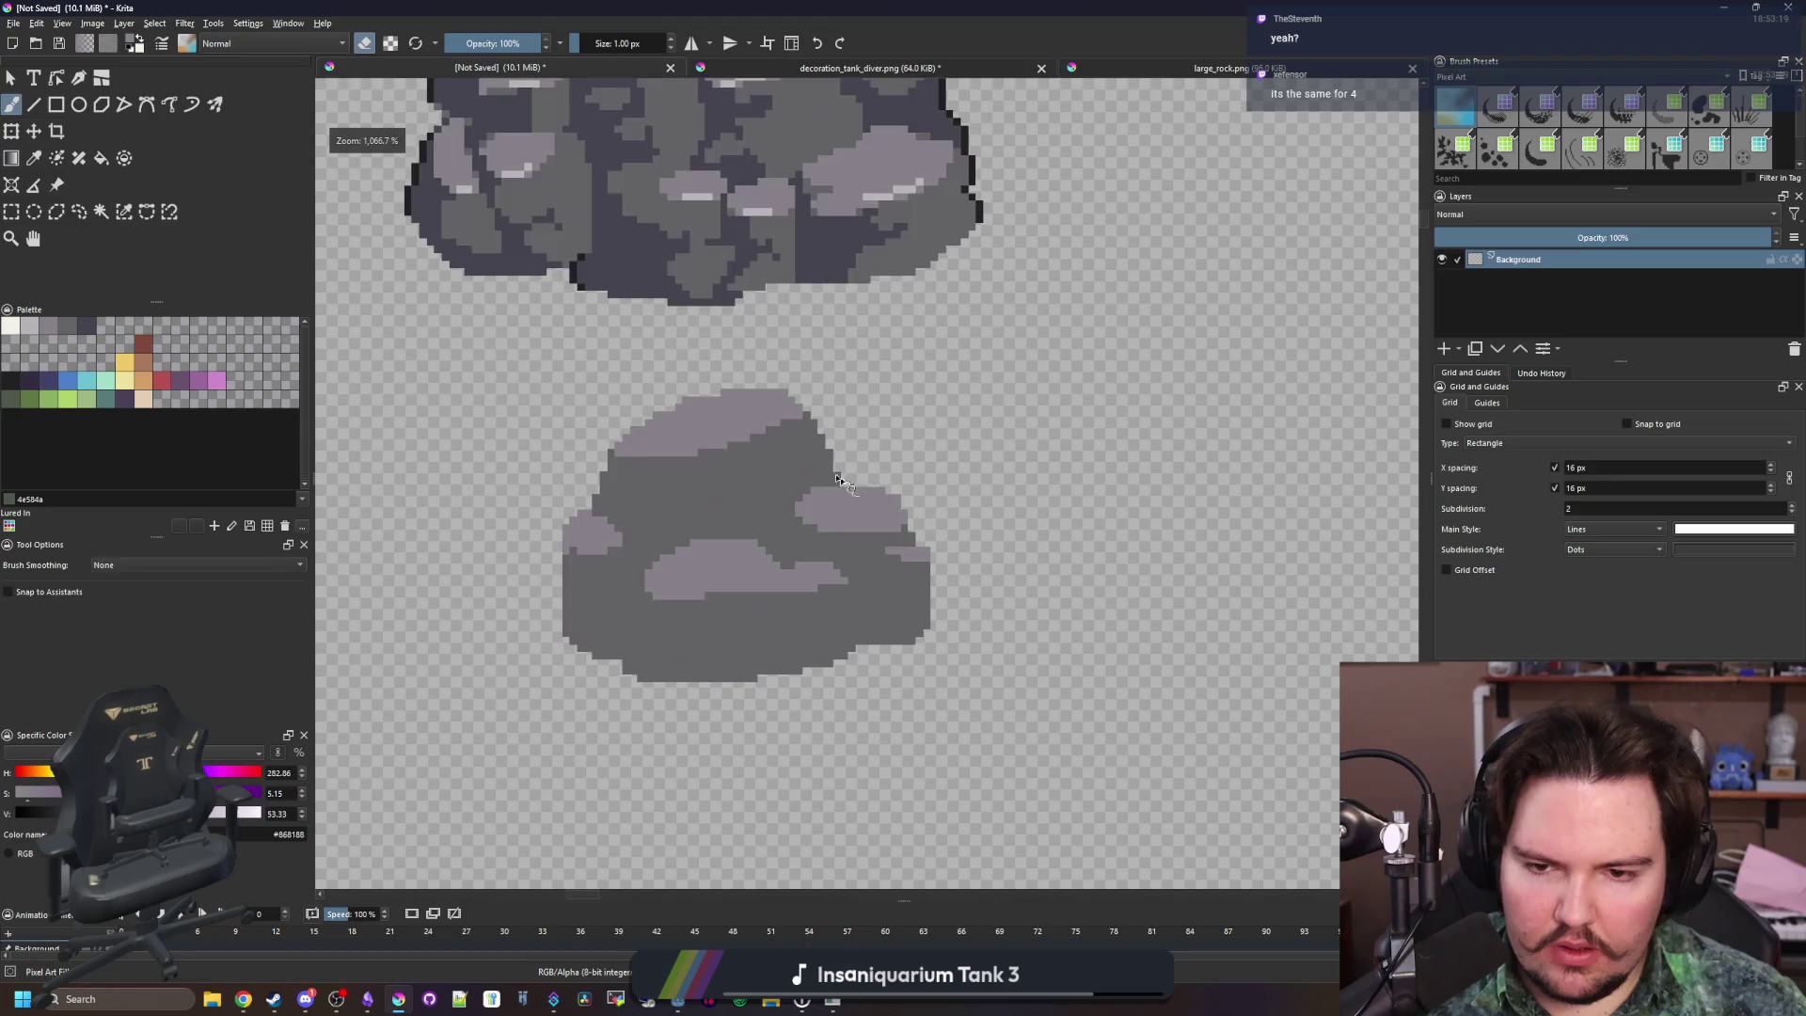
pyautogui.scroll(3, 799, 542)
# Paint a light stone patch at the rock's lower left
pyautogui.press('e')
pyautogui.scroll(5, 797, 571)
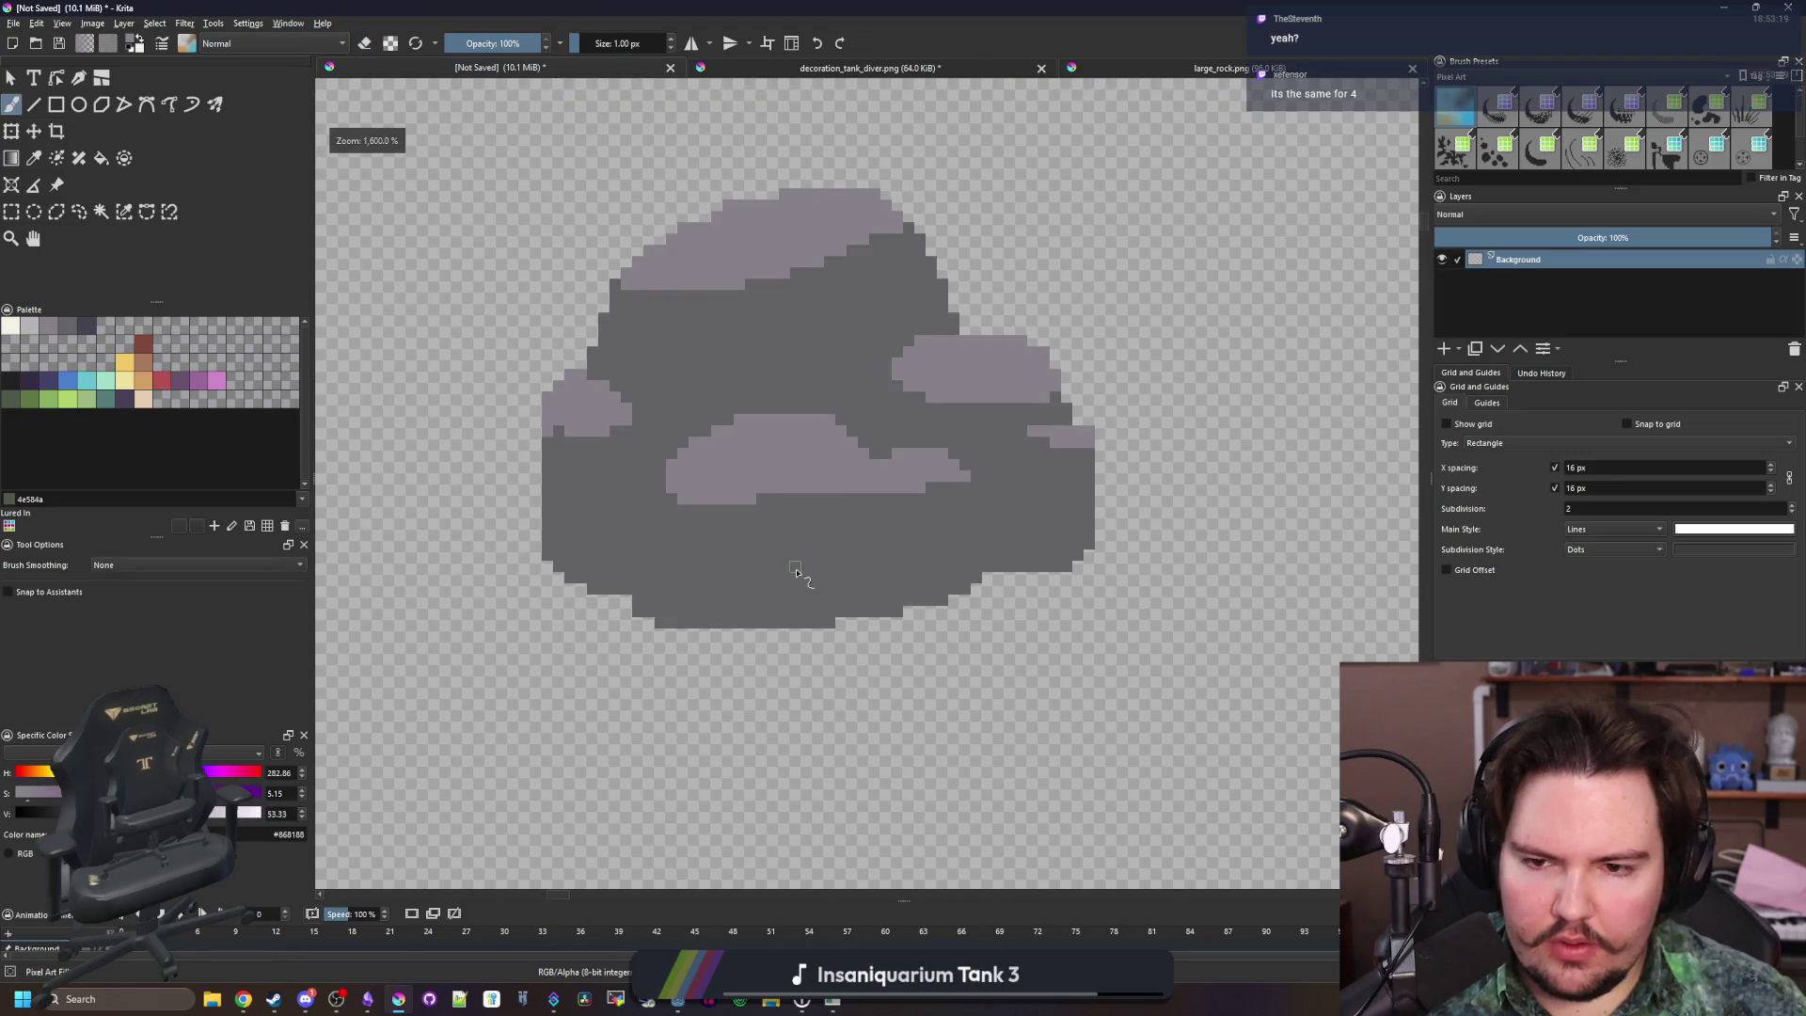
pyautogui.moveTo(624, 549)
pyautogui.mouseDown()
pyautogui.moveTo(592, 528)
pyautogui.moveTo(706, 519)
pyautogui.mouseUp()
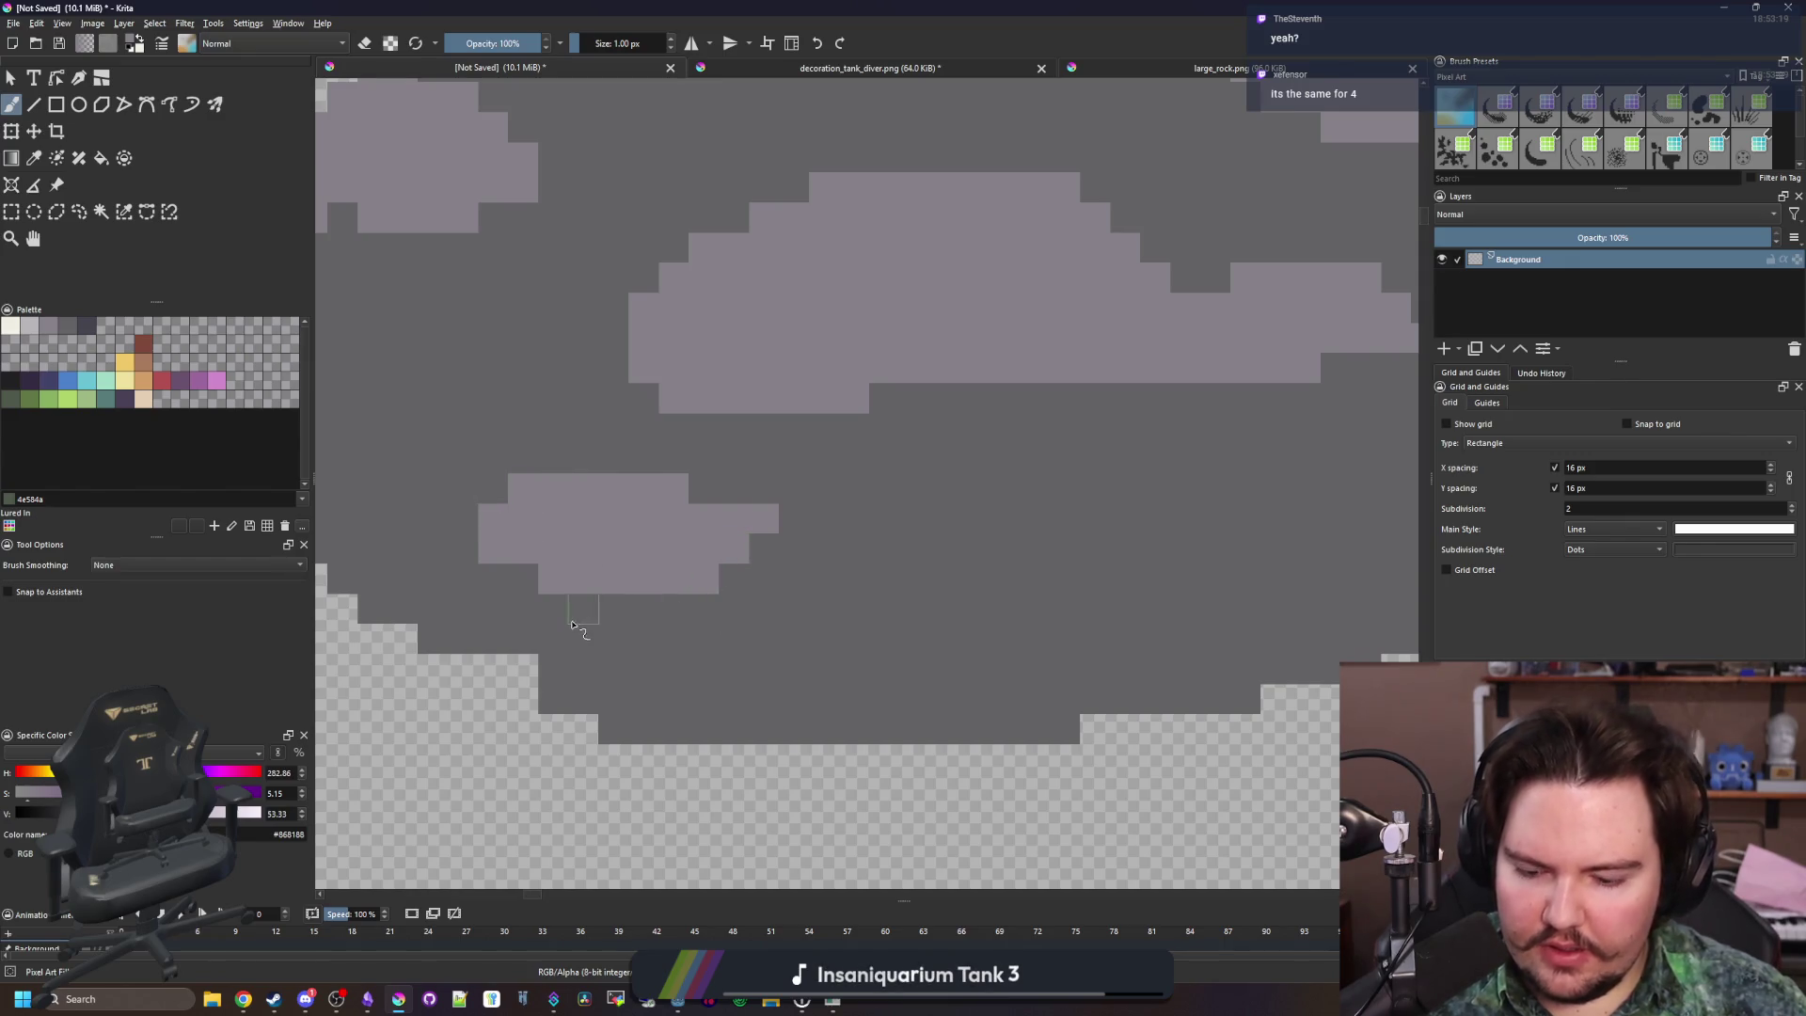
pyautogui.moveTo(576, 622); pyautogui.dragTo(667, 617)
# Square off and diagonally step the lower-left edge, then erase dark pixels along the bottom
pyautogui.keyDown('ctrl'); pyautogui.click(677, 669); pyautogui.keyUp('ctrl')
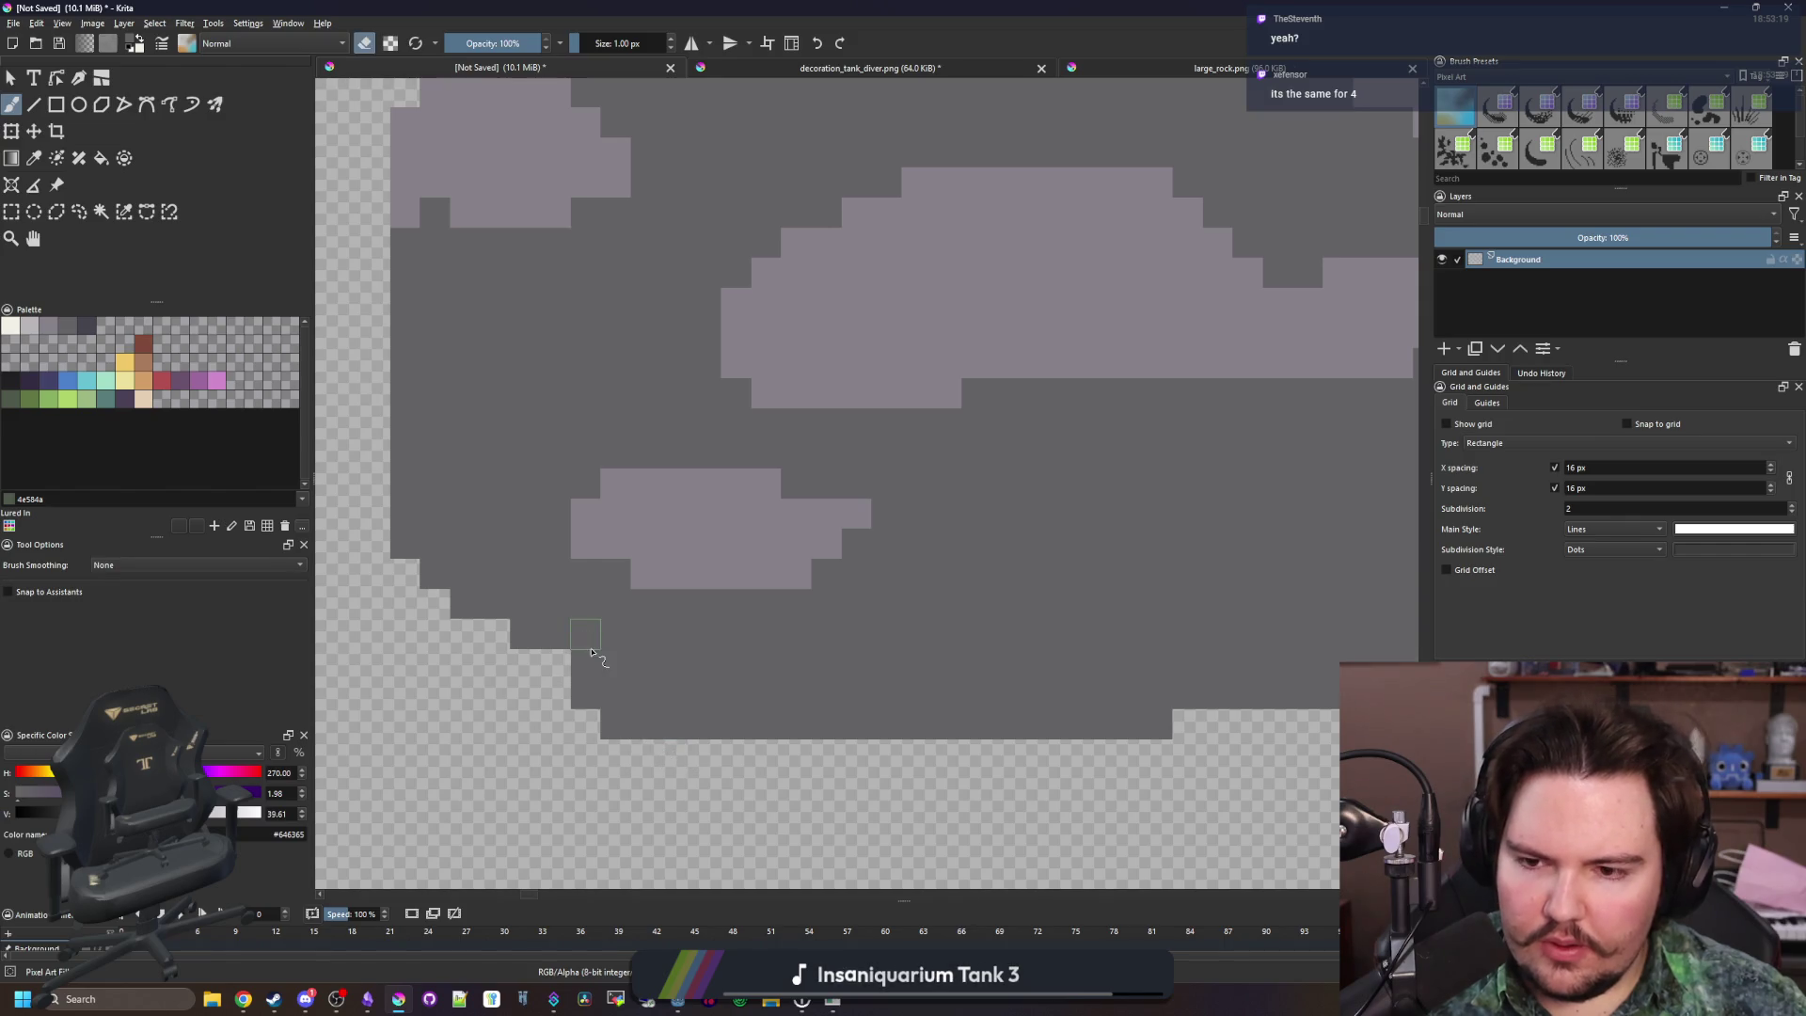
pyautogui.moveTo(480, 625)
pyautogui.mouseDown()
pyautogui.moveTo(431, 597)
pyautogui.moveTo(435, 564)
pyautogui.mouseUp()
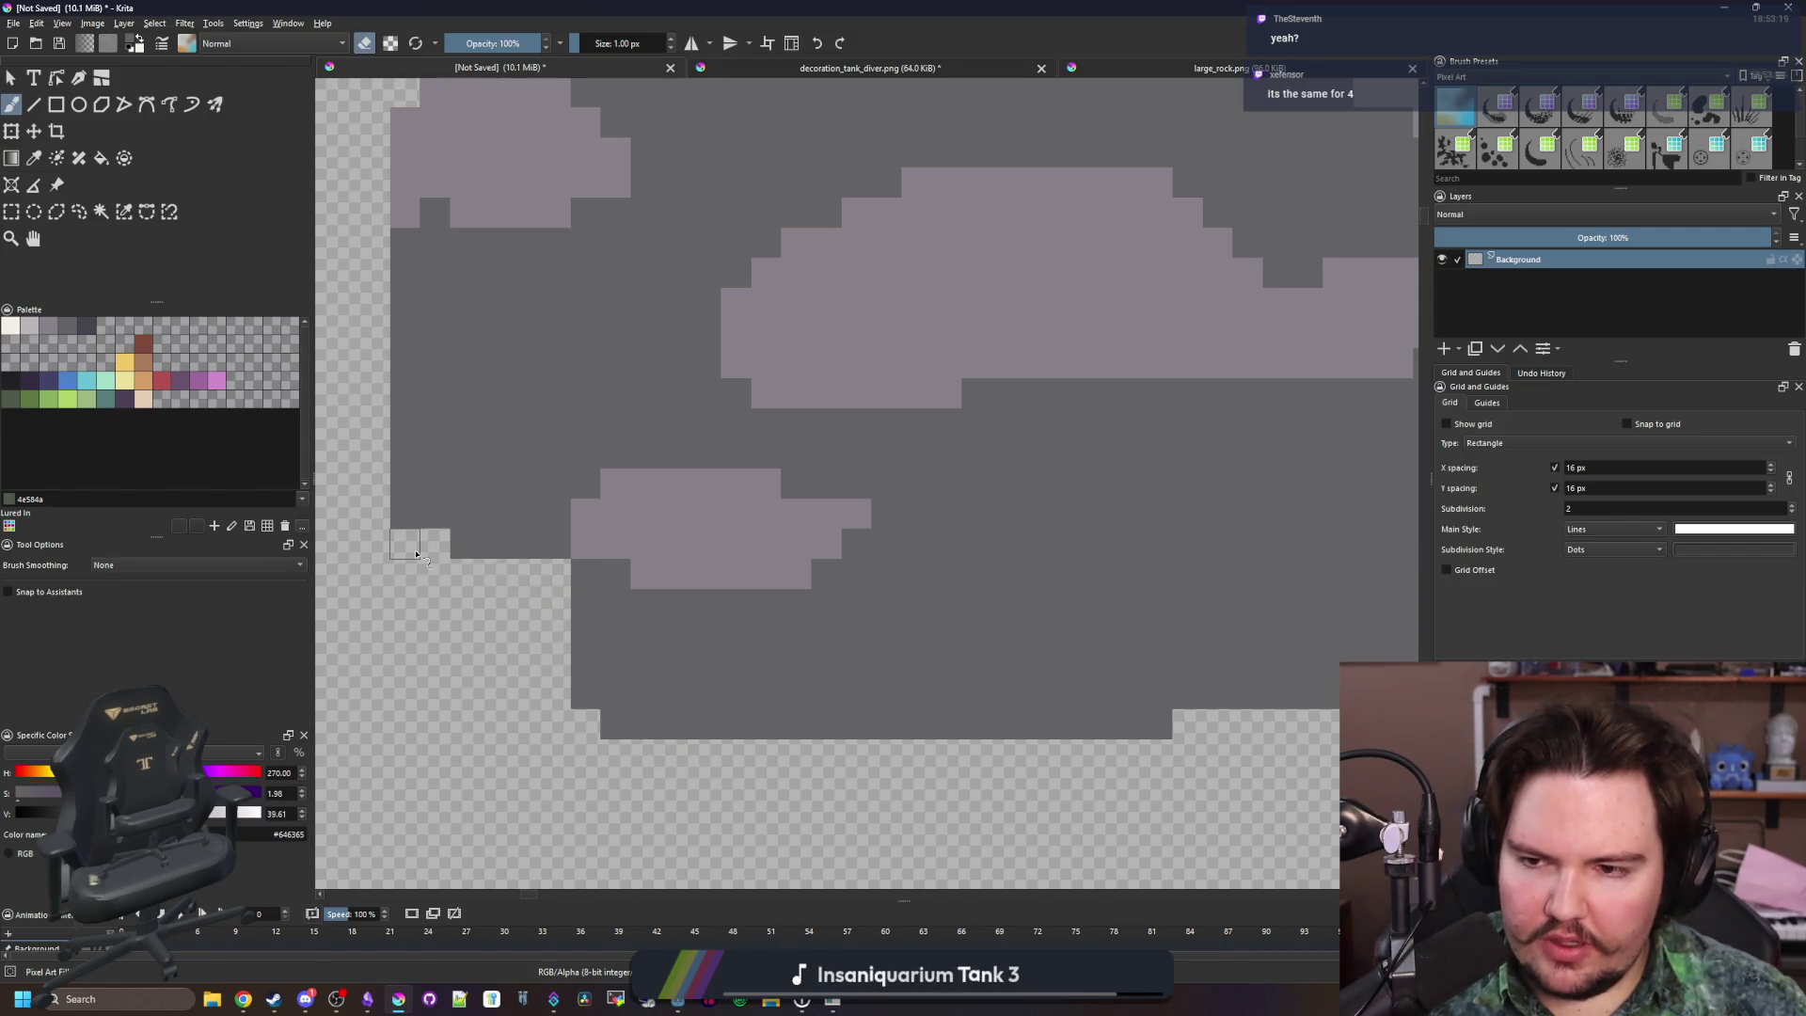
pyautogui.scroll(-5, 416, 555)
pyautogui.scroll(5, 547, 555)
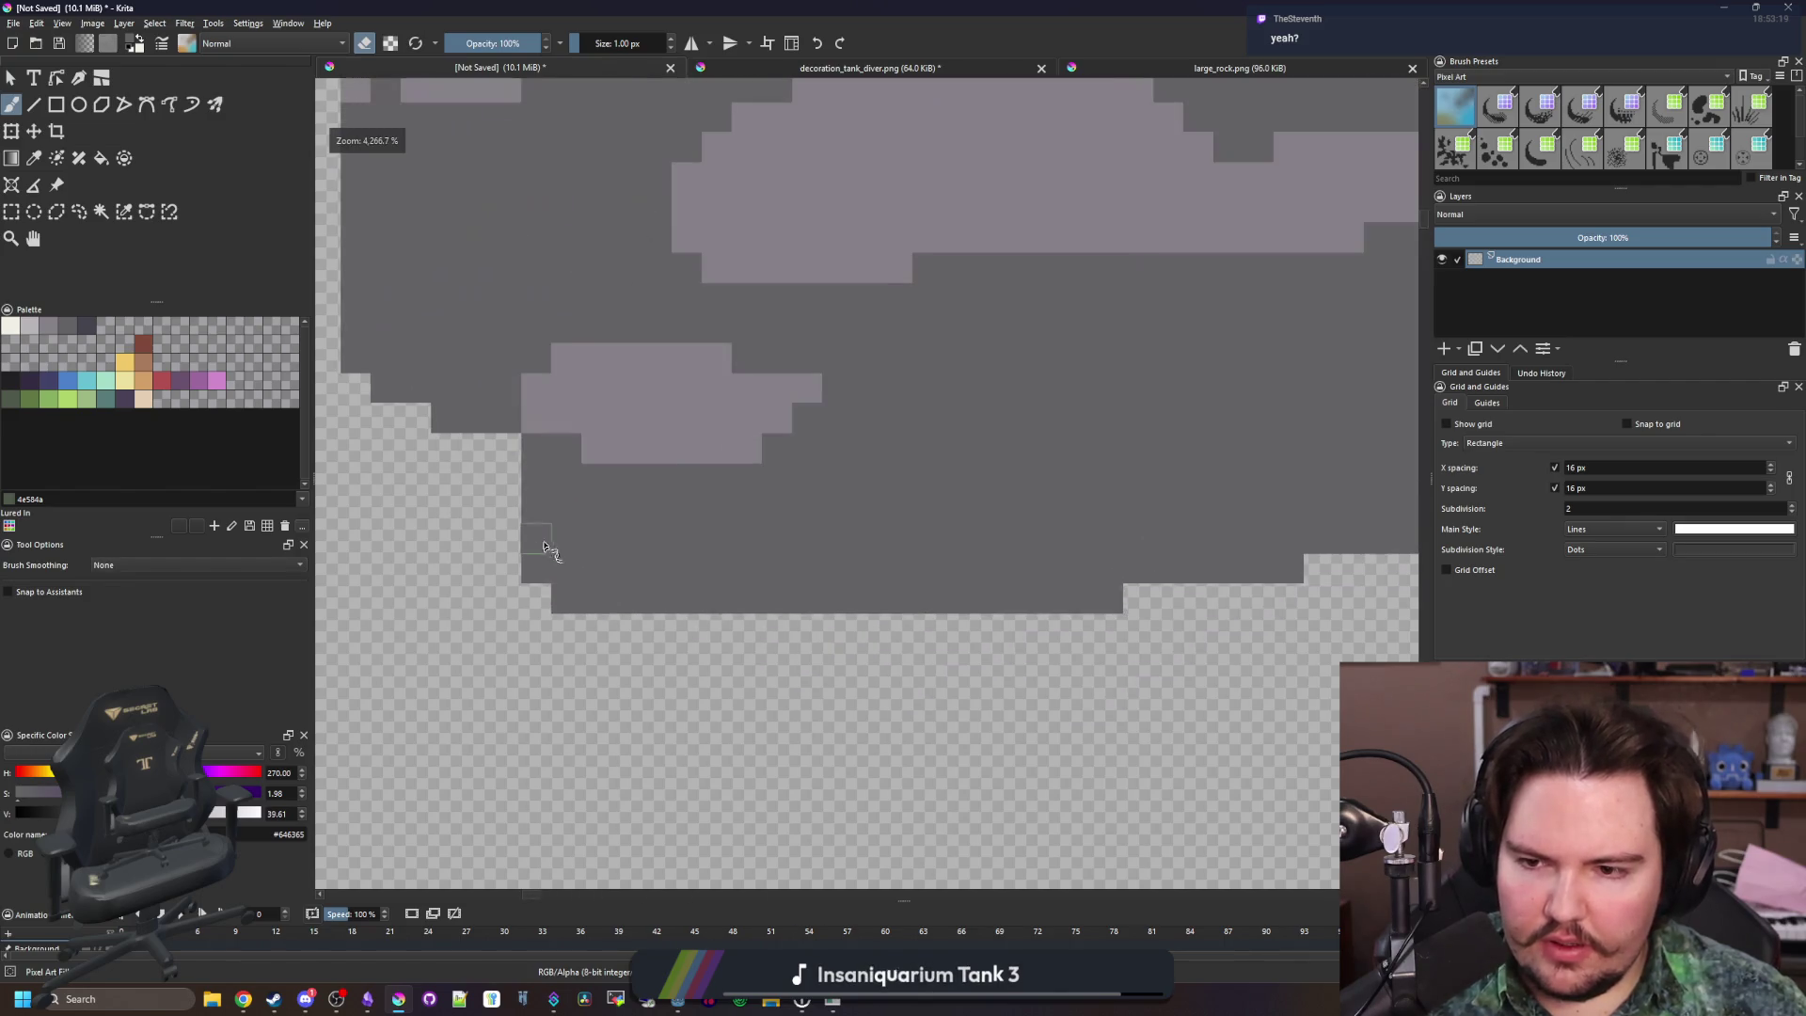
pyautogui.moveTo(547, 553); pyautogui.dragTo(642, 607)
pyautogui.scroll(-5, 726, 617)
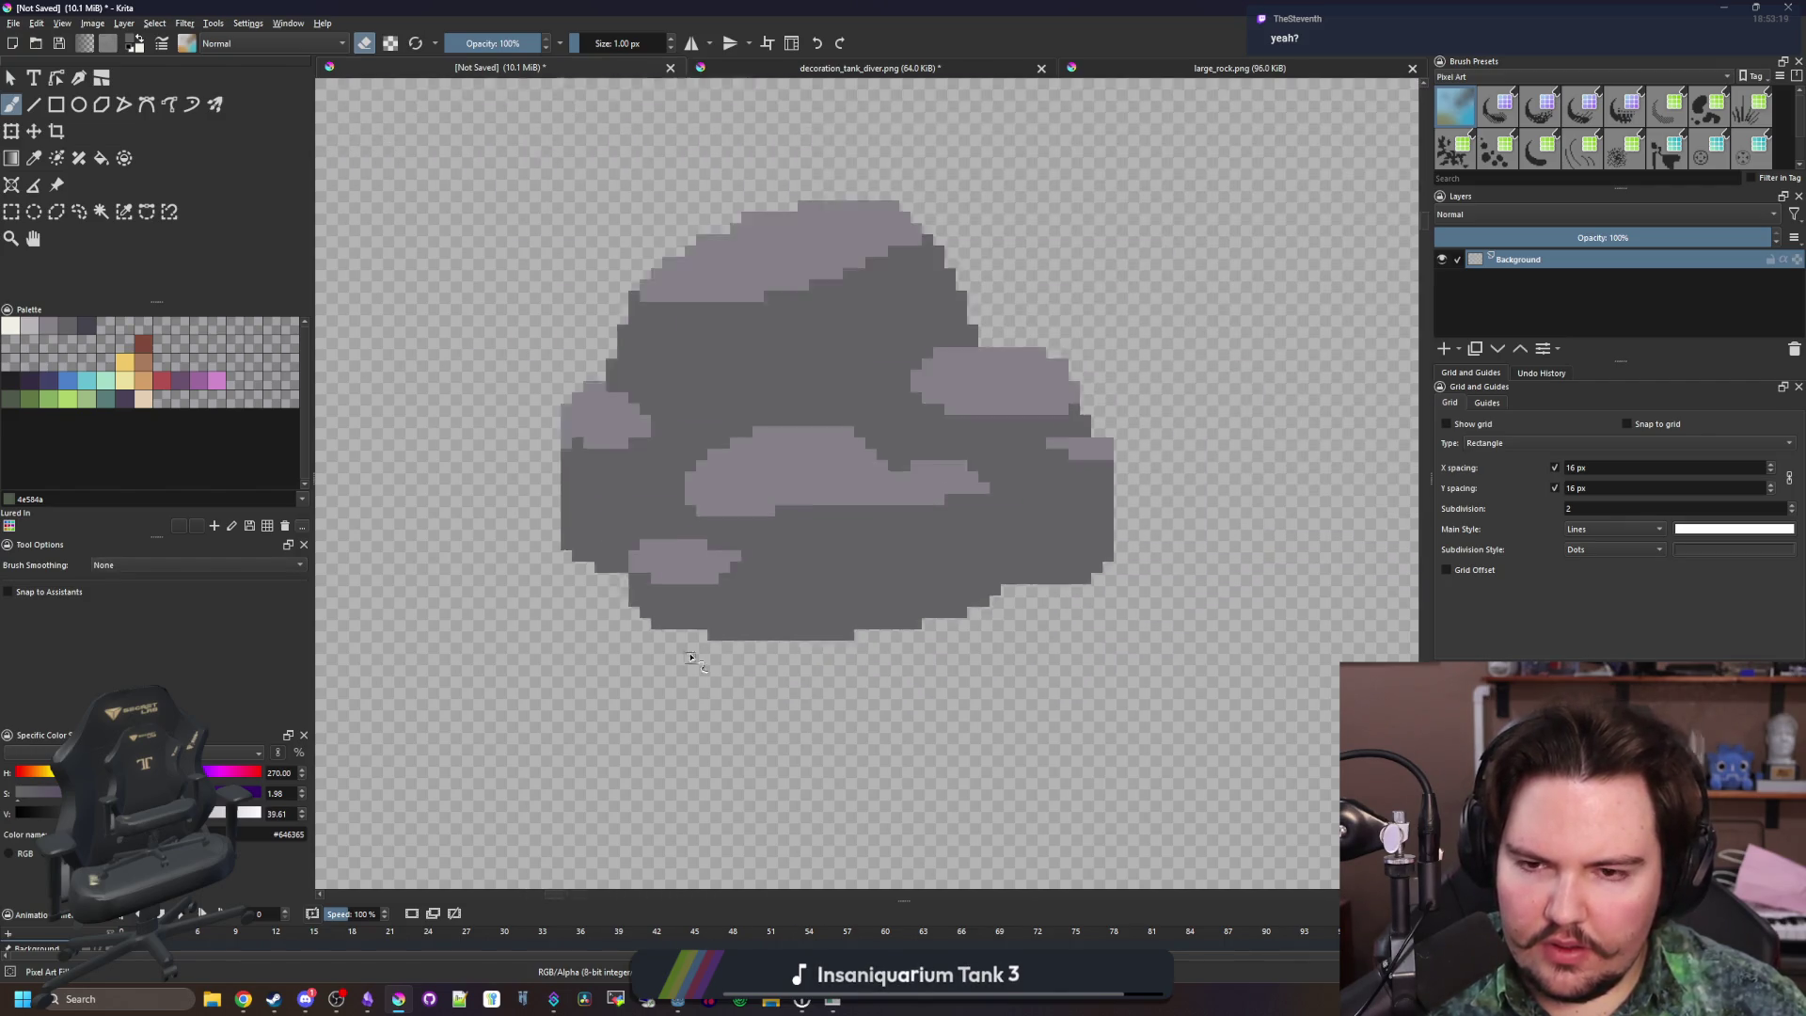
pyautogui.scroll(7, 631, 712)
pyautogui.moveTo(533, 757)
pyautogui.mouseDown()
pyautogui.moveTo(588, 731)
pyautogui.moveTo(570, 723)
pyautogui.moveTo(1012, 762)
pyautogui.mouseUp()
pyautogui.scroll(-8, 830, 777)
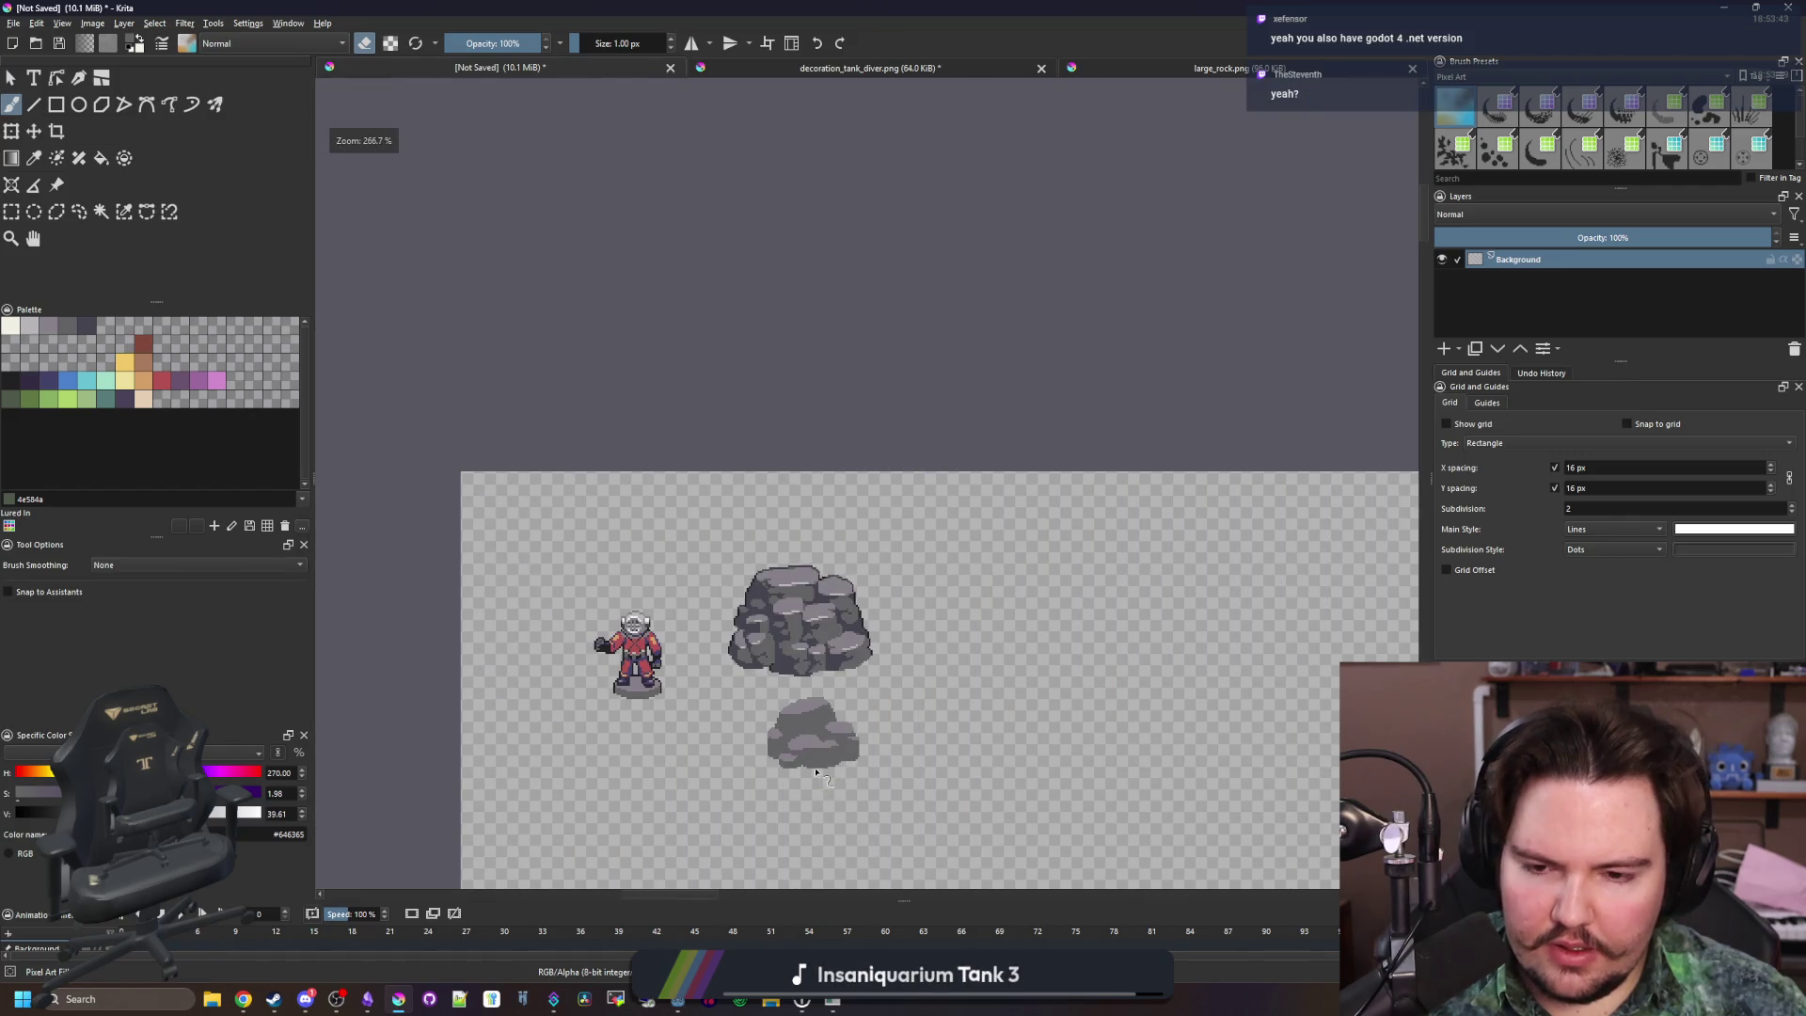
# Paint three rows of light stone colour across the stone patch
pyautogui.scroll(6, 816, 773)
pyautogui.press('e')
pyautogui.keyDown('ctrl'); pyautogui.click(874, 471); pyautogui.keyUp('ctrl')
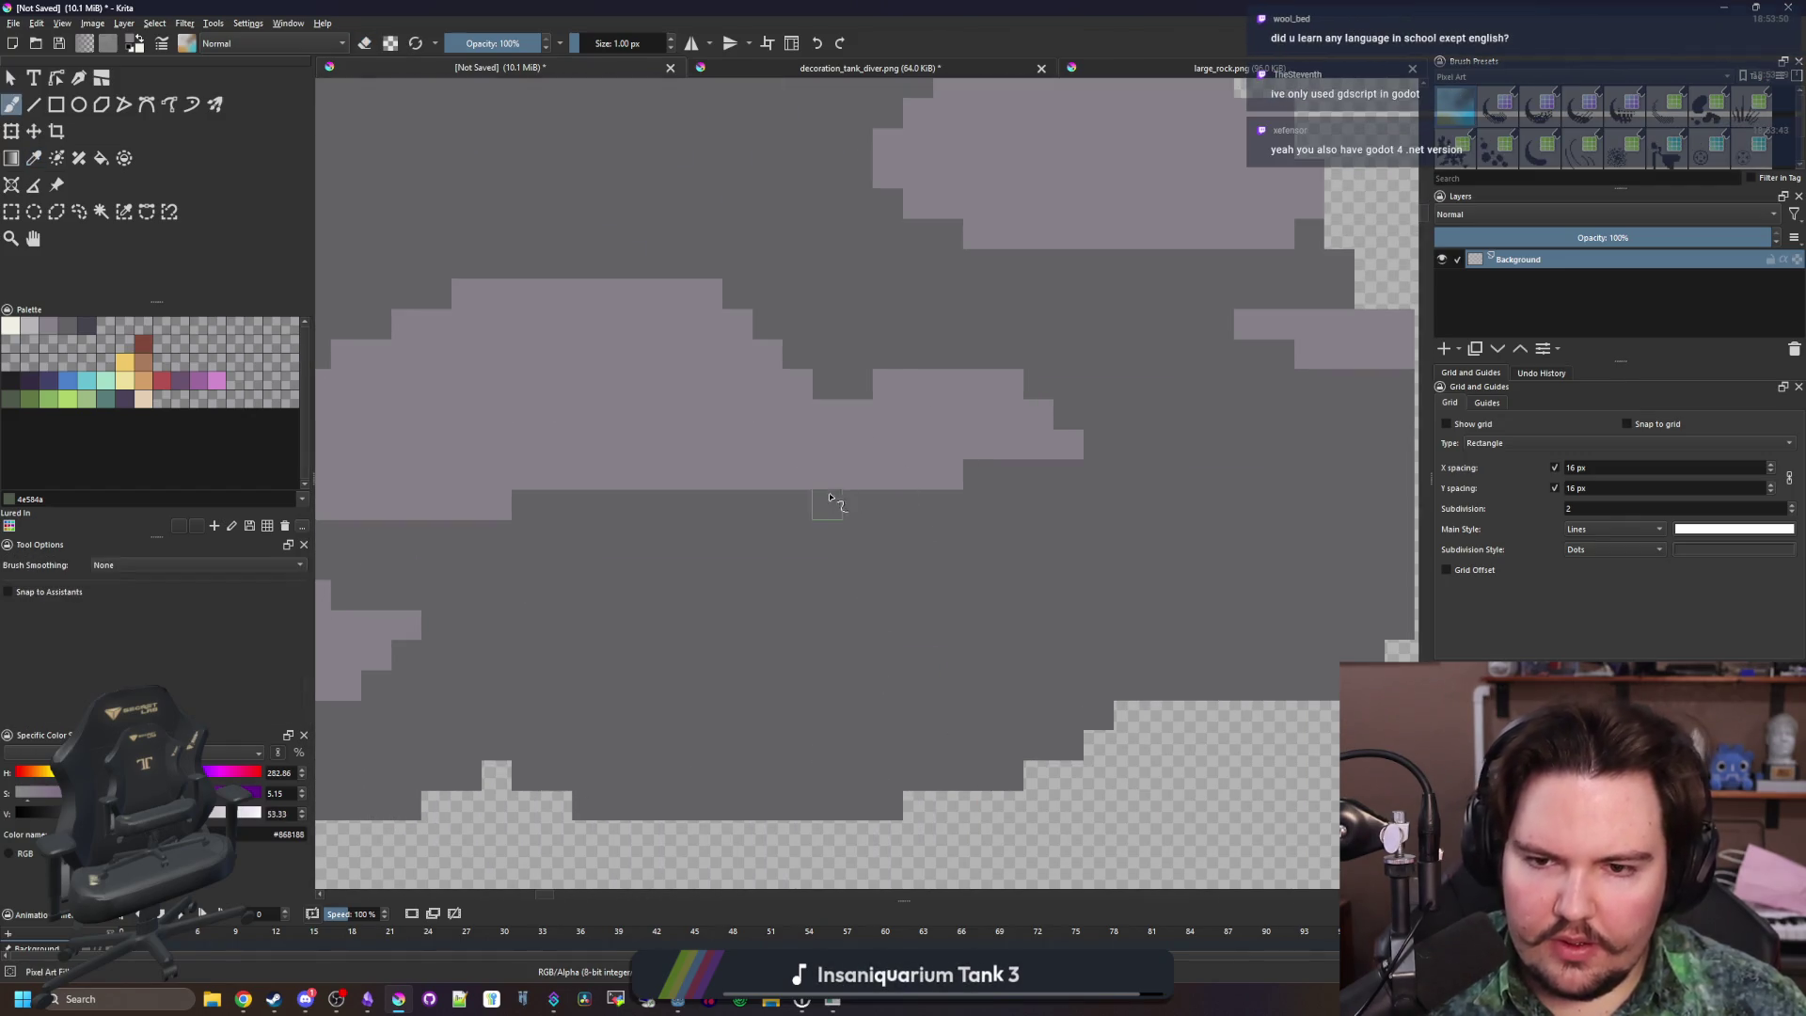
pyautogui.moveTo(831, 498); pyautogui.dragTo(1033, 499)
pyautogui.scroll(-8, 1068, 479)
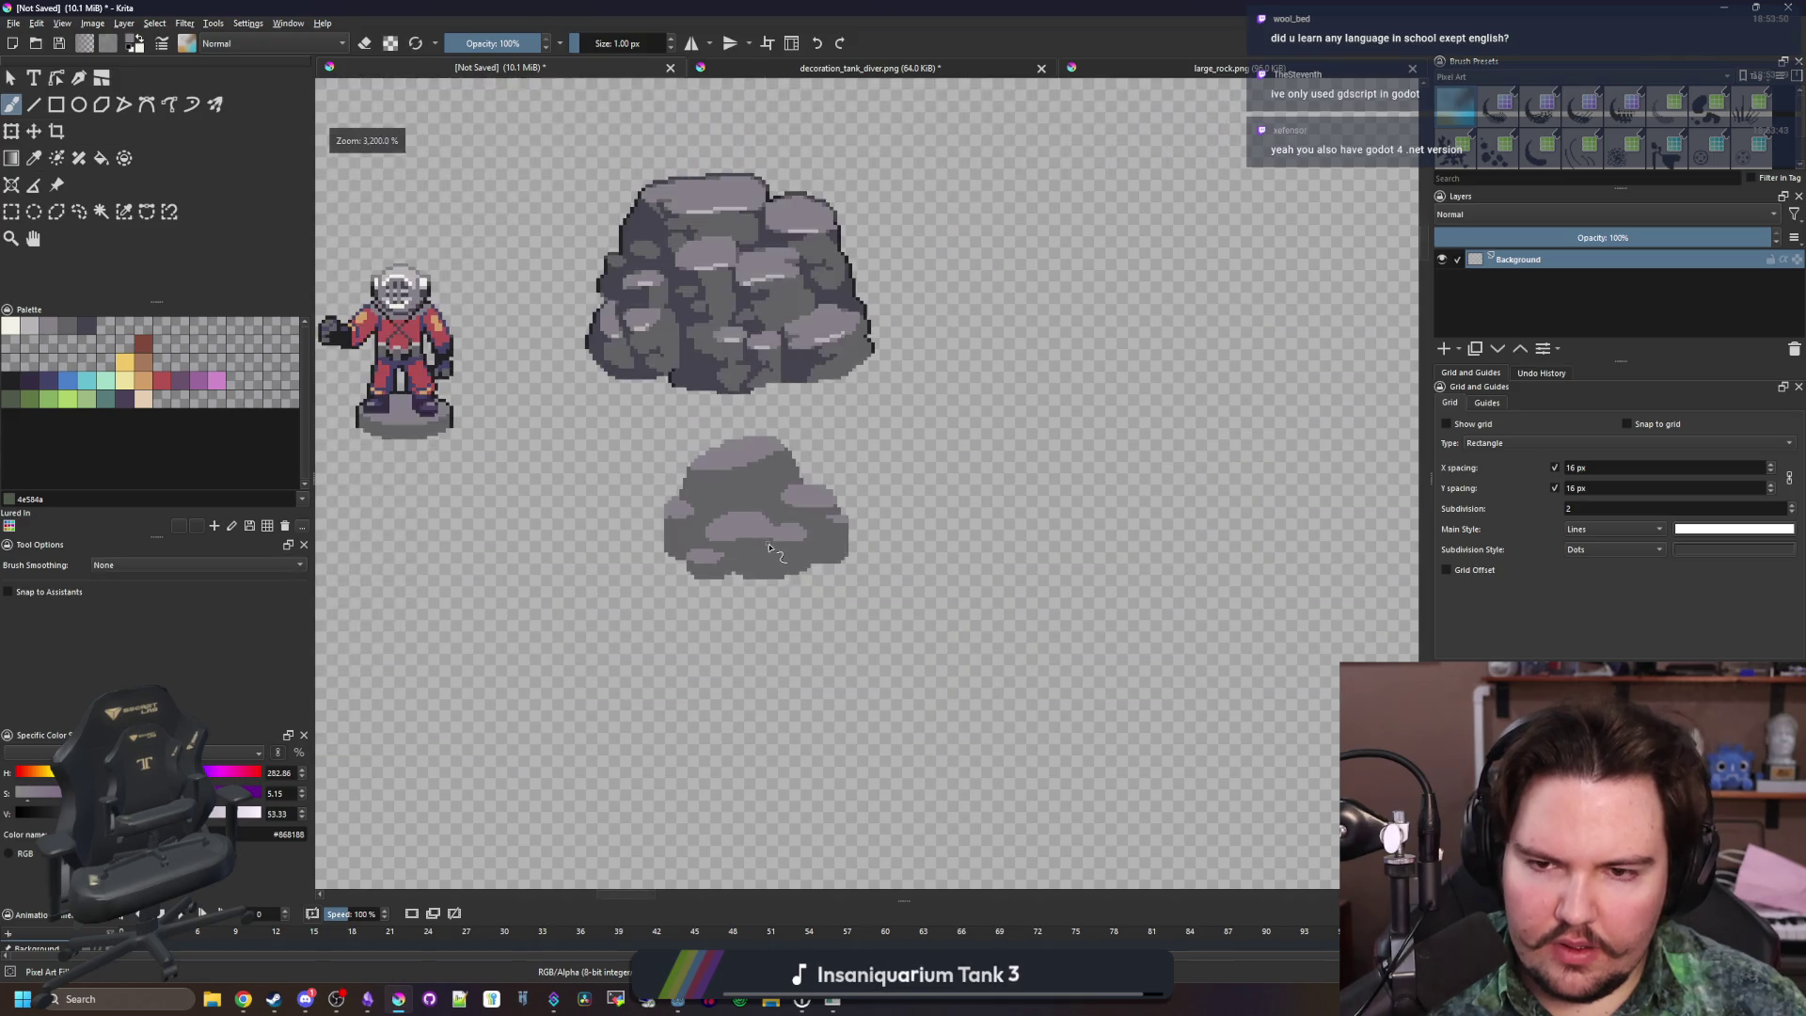
pyautogui.scroll(7, 777, 582)
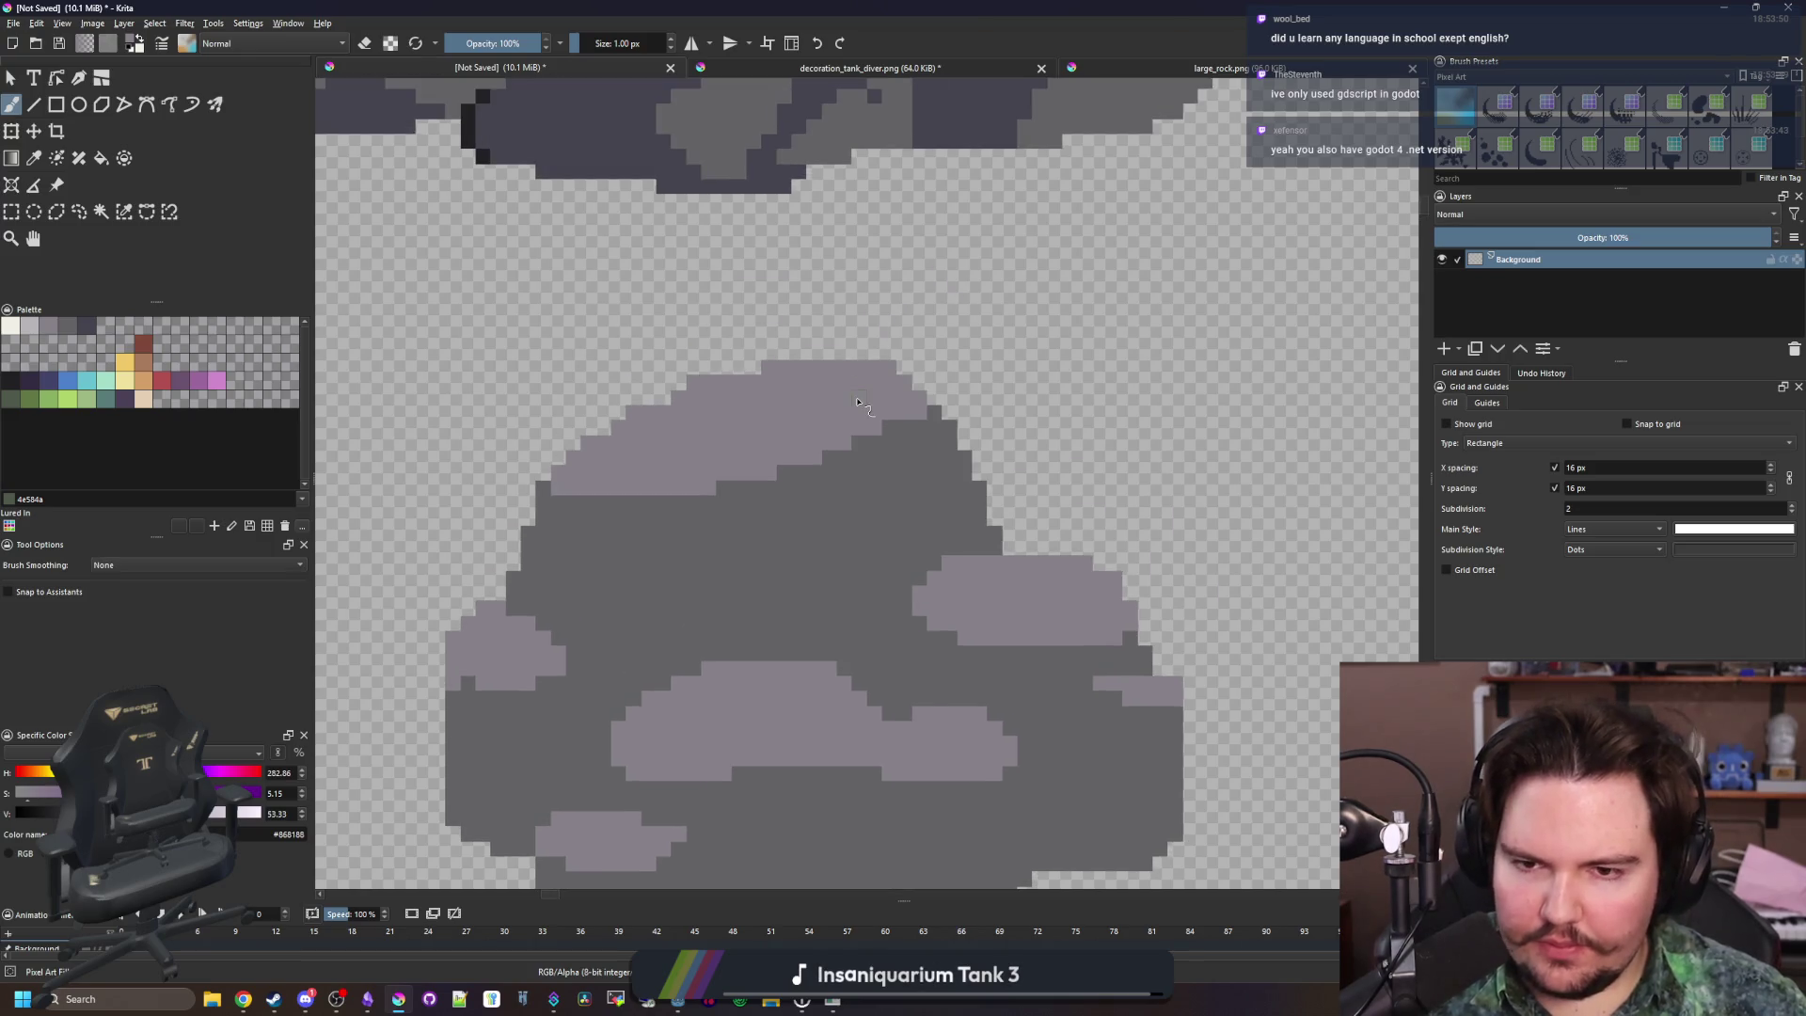
pyautogui.scroll(2, 847, 433)
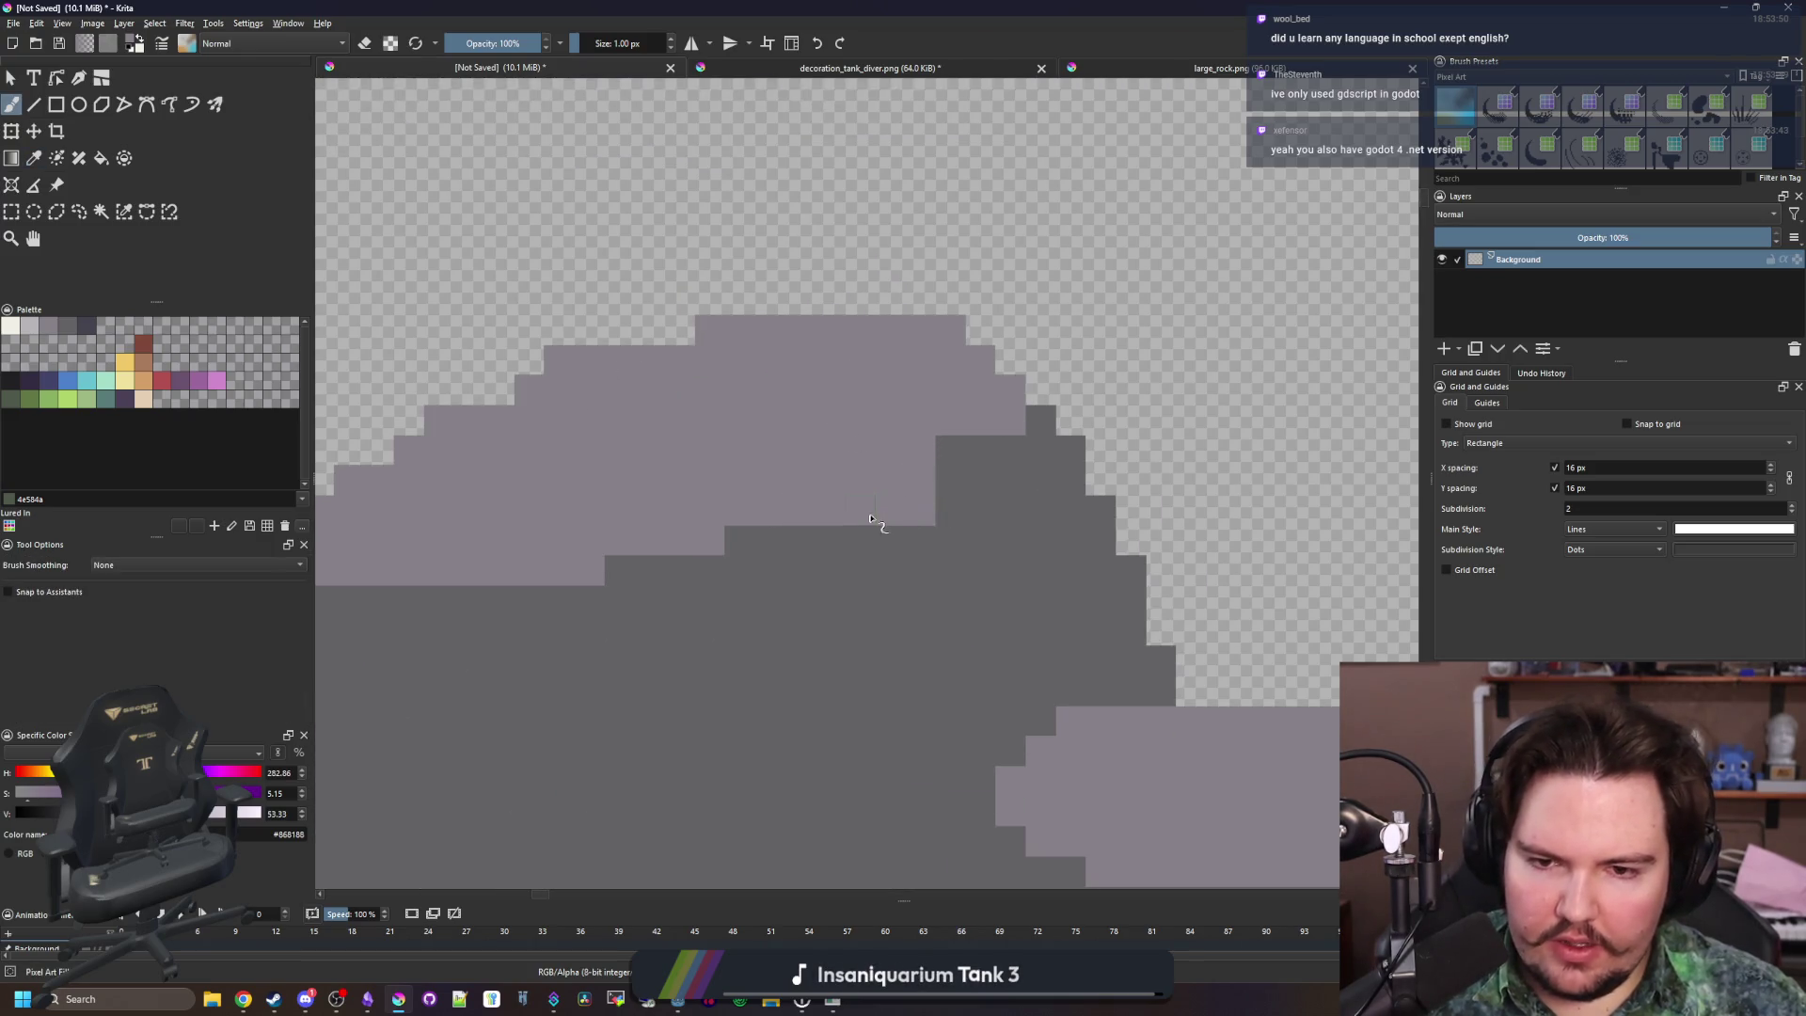
pyautogui.moveTo(938, 538); pyautogui.dragTo(742, 541)
pyautogui.moveTo(917, 569); pyautogui.dragTo(782, 567)
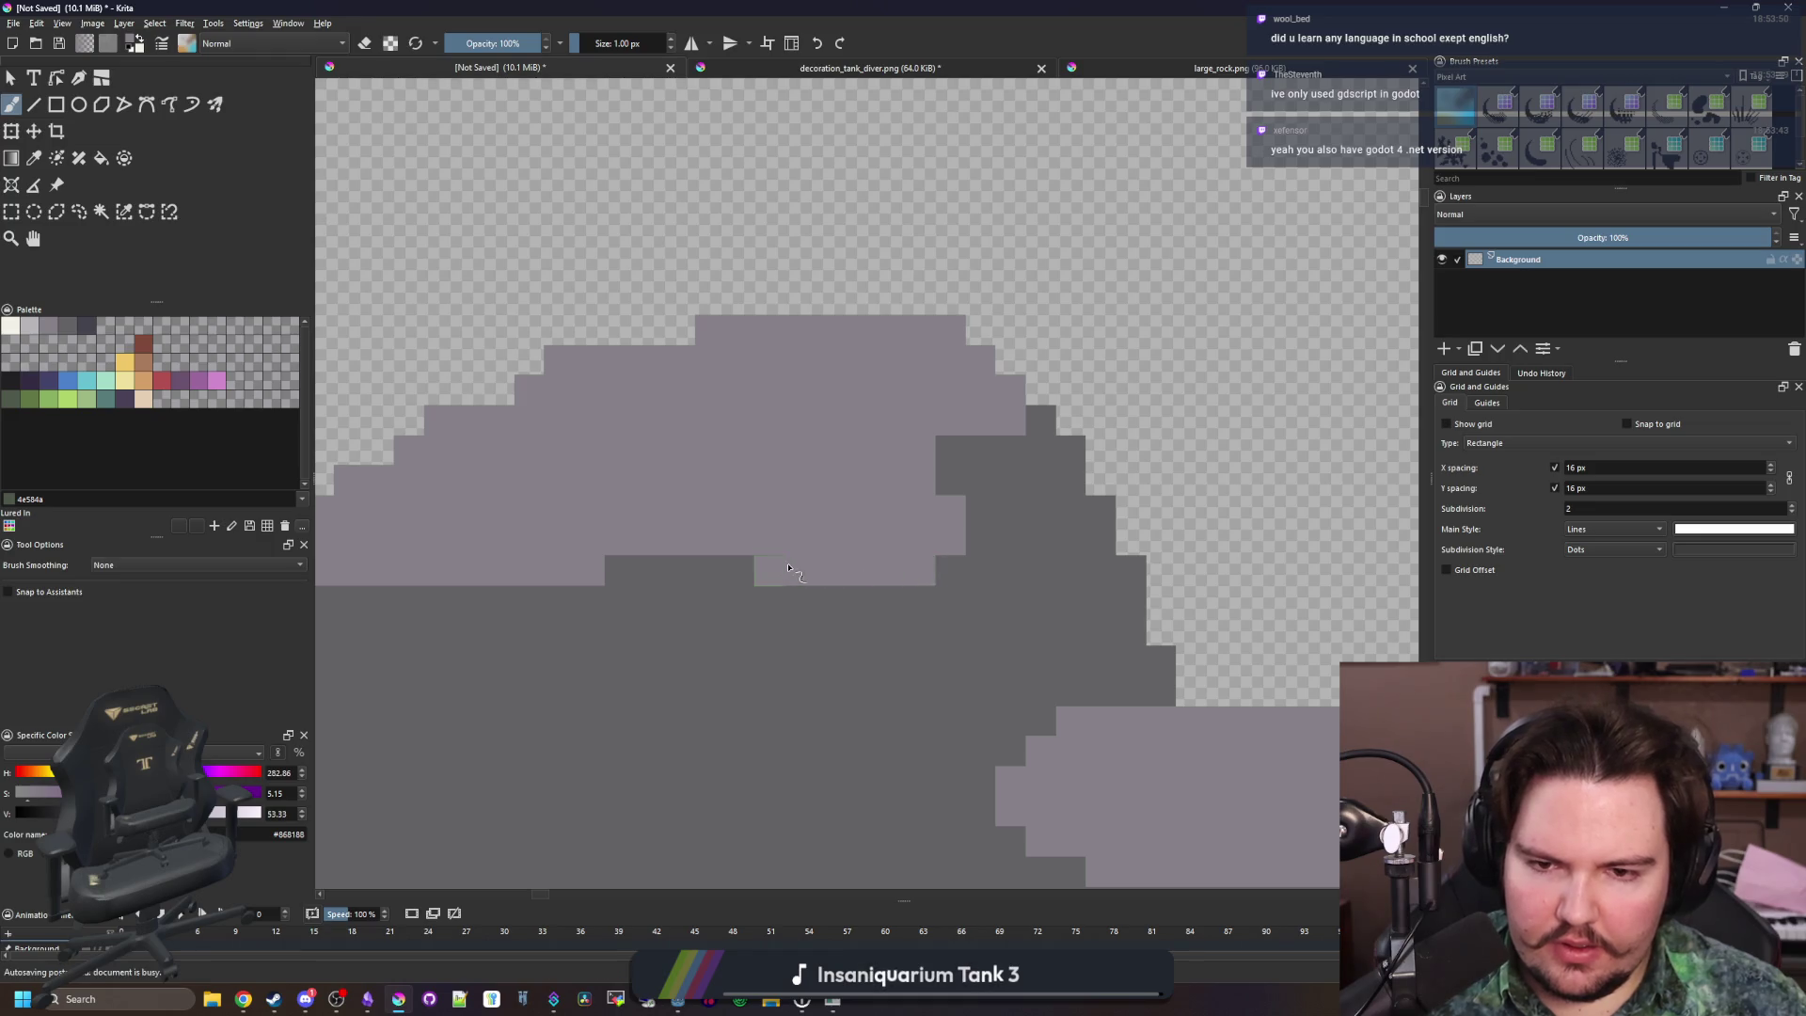
# Add more light grey stone strokes and pixels across the rock's middle
pyautogui.scroll(-2, 847, 452)
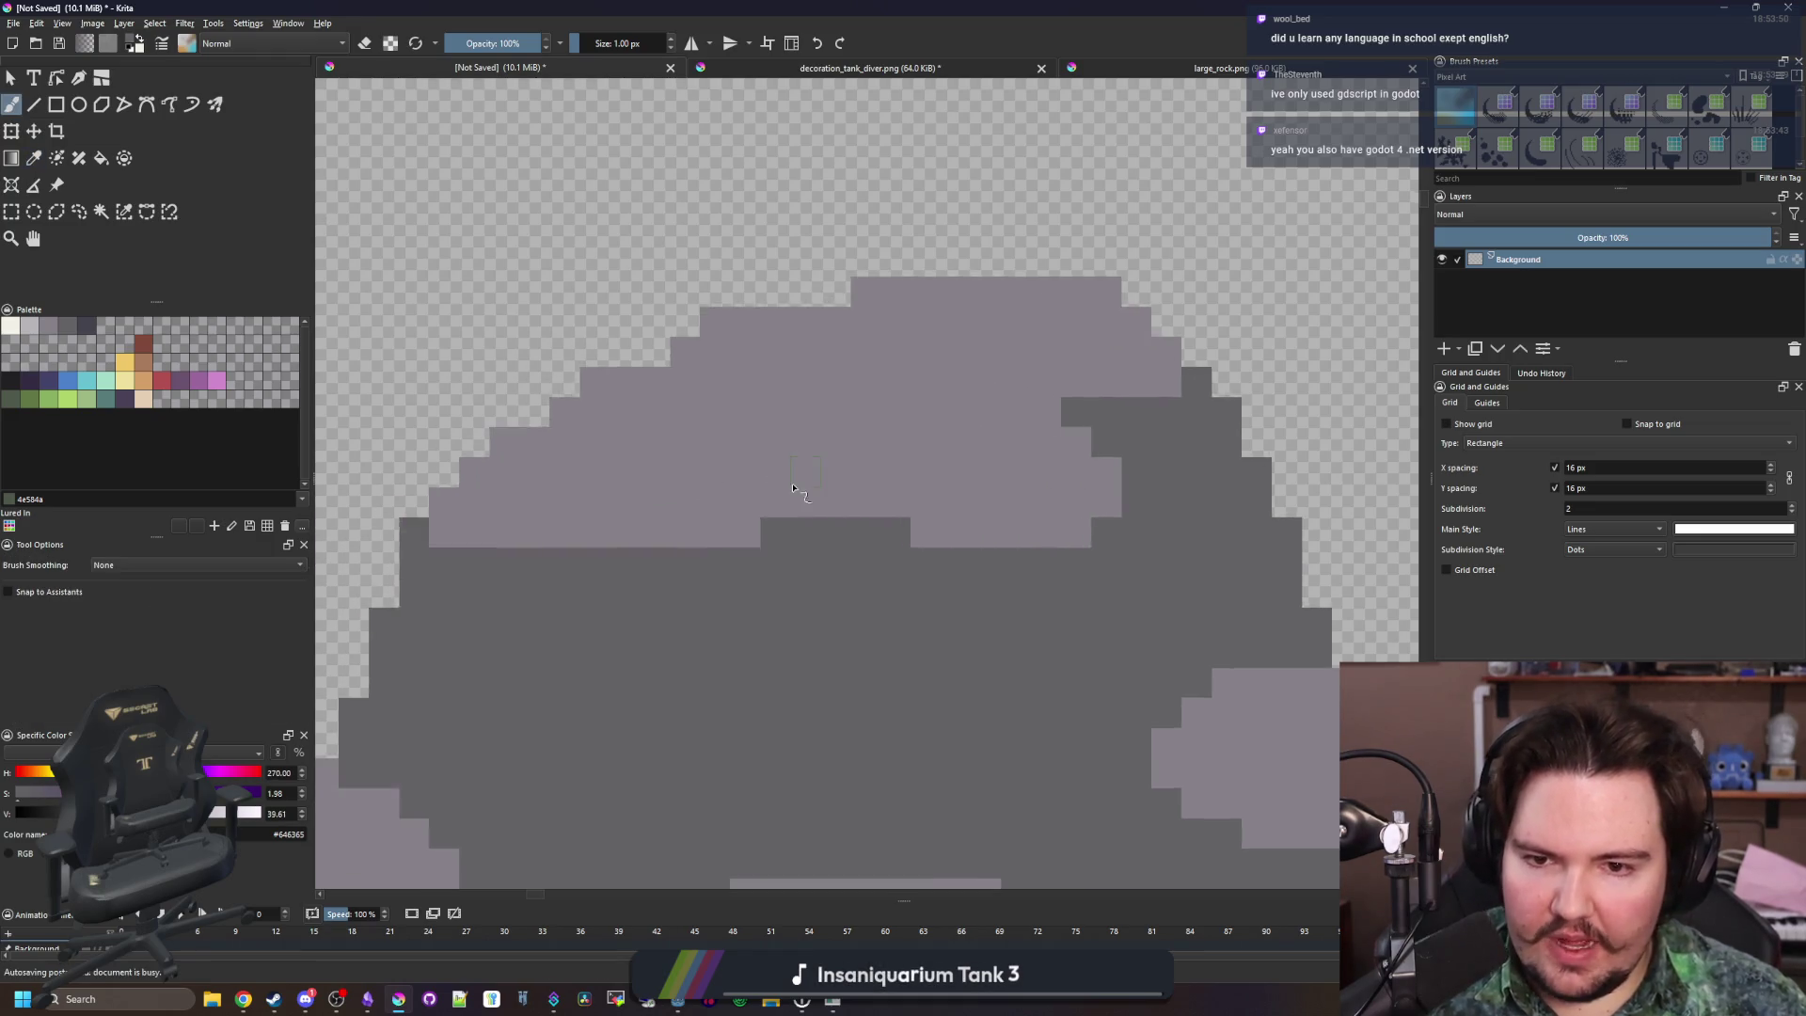
pyautogui.scroll(-5, 963, 640)
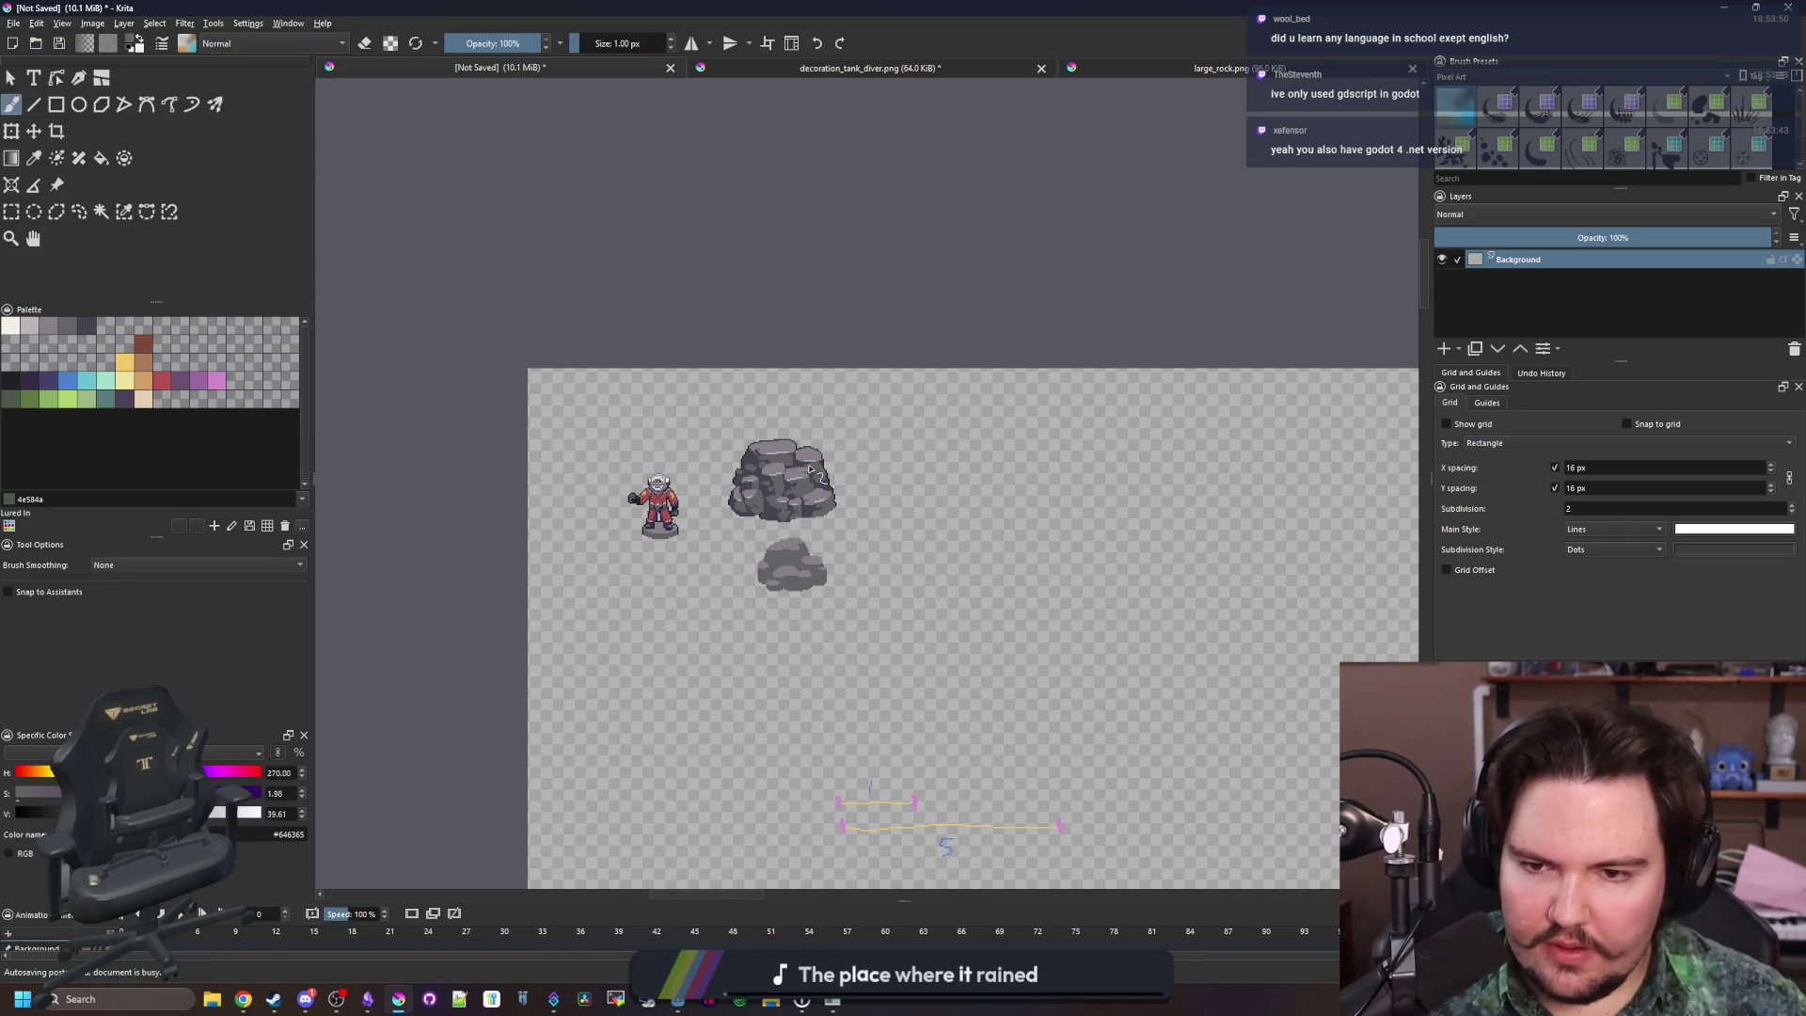
pyautogui.scroll(5, 799, 556)
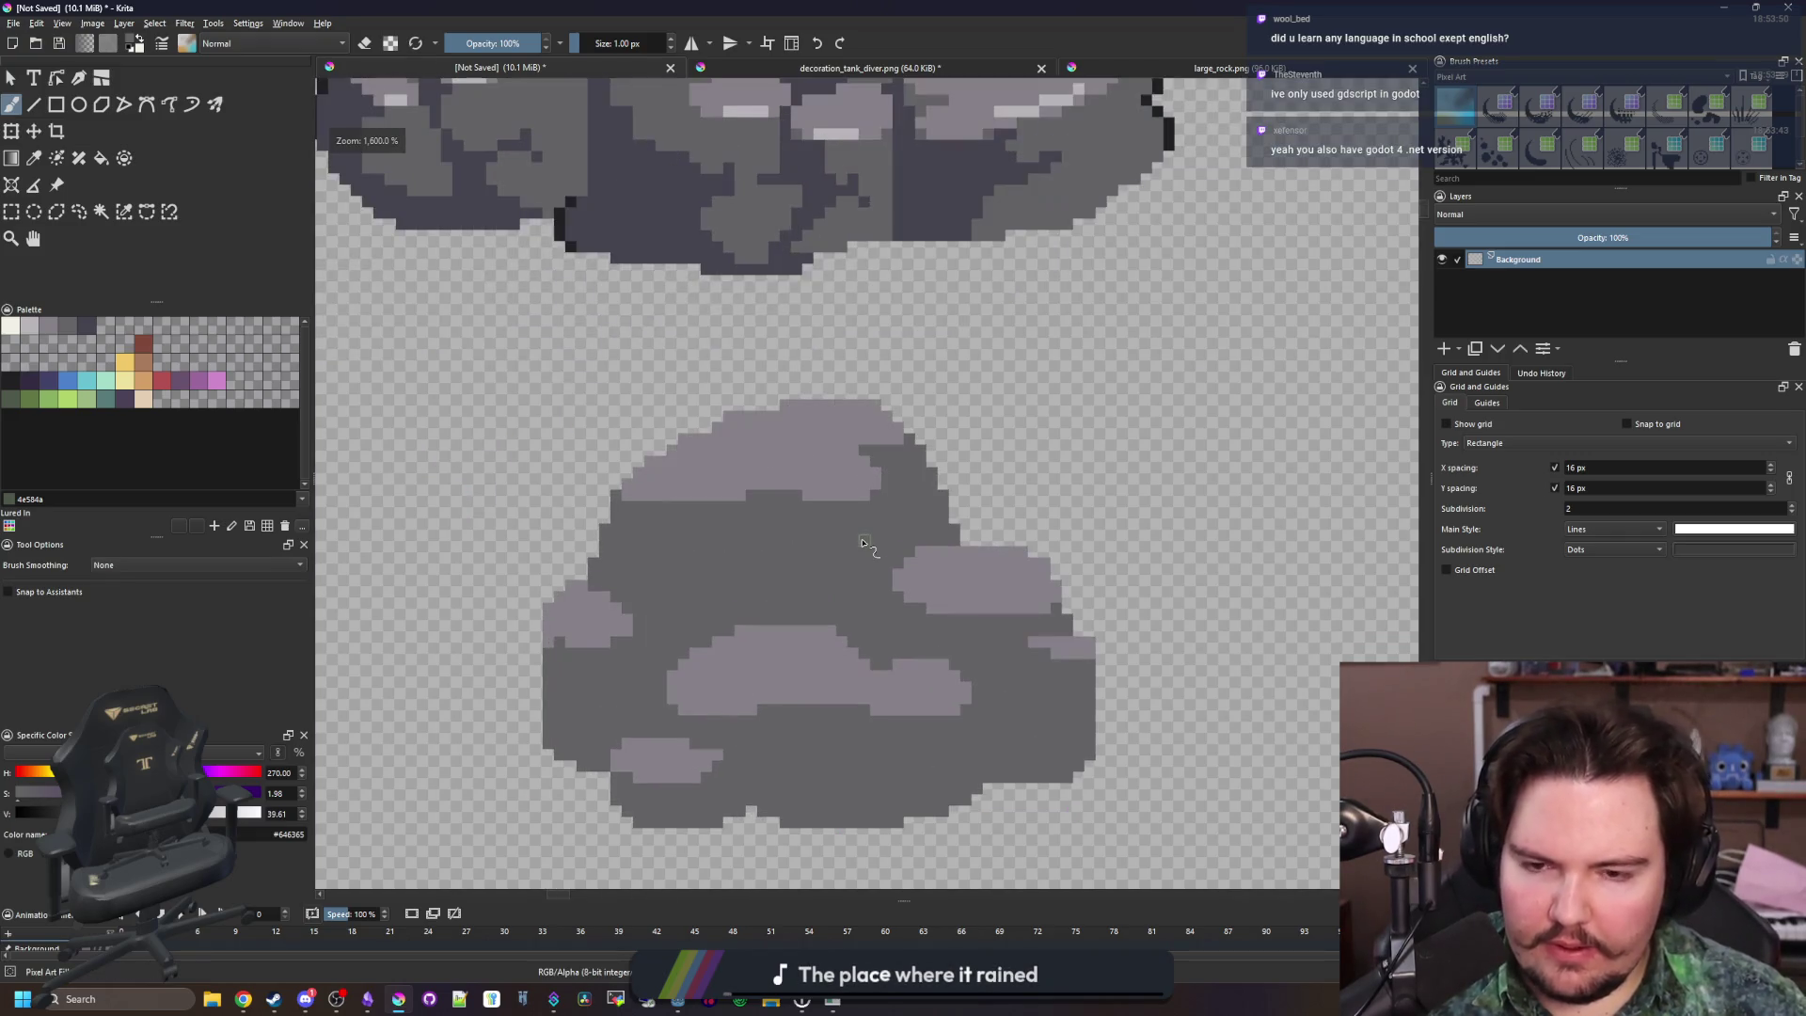
pyautogui.scroll(3, 638, 652)
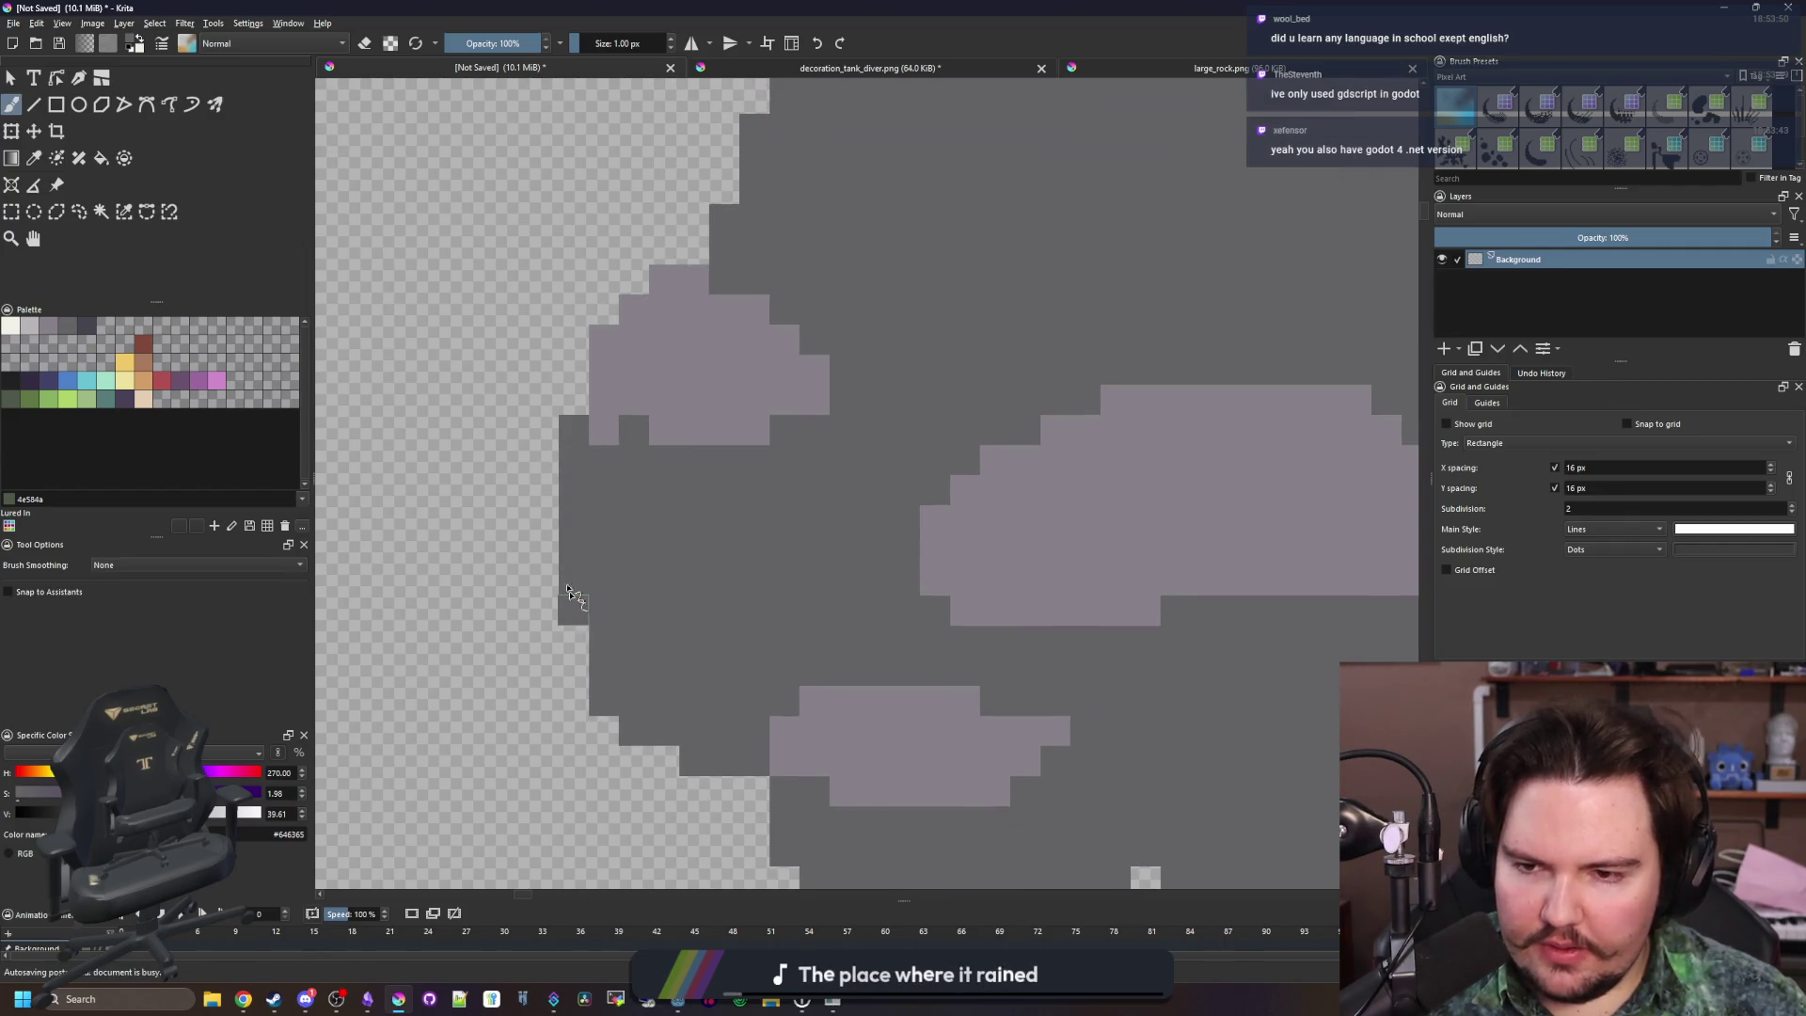
pyautogui.scroll(1, 576, 611)
pyautogui.keyDown('ctrl'); pyautogui.click(702, 512); pyautogui.keyUp('ctrl')
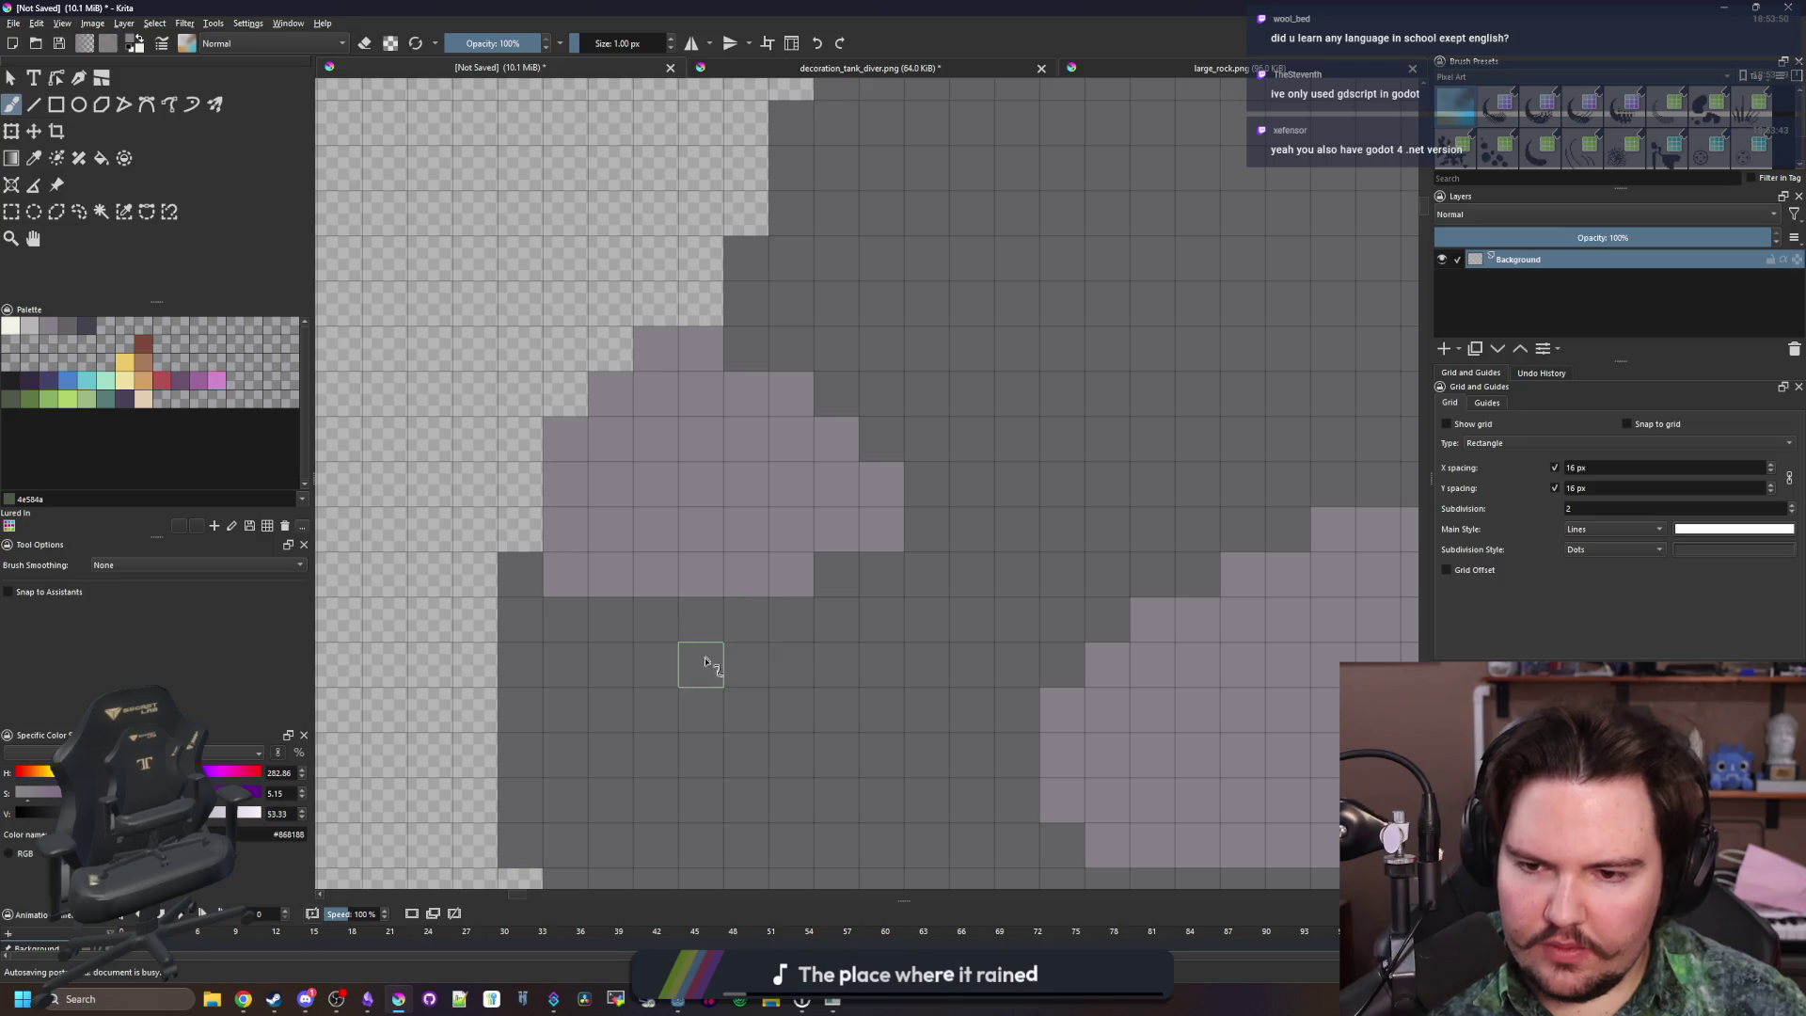
pyautogui.scroll(-1, 706, 661)
pyautogui.moveTo(667, 470)
pyautogui.mouseDown()
pyautogui.moveTo(847, 470)
pyautogui.moveTo(733, 517)
pyautogui.mouseUp()
pyautogui.scroll(-3, 696, 517)
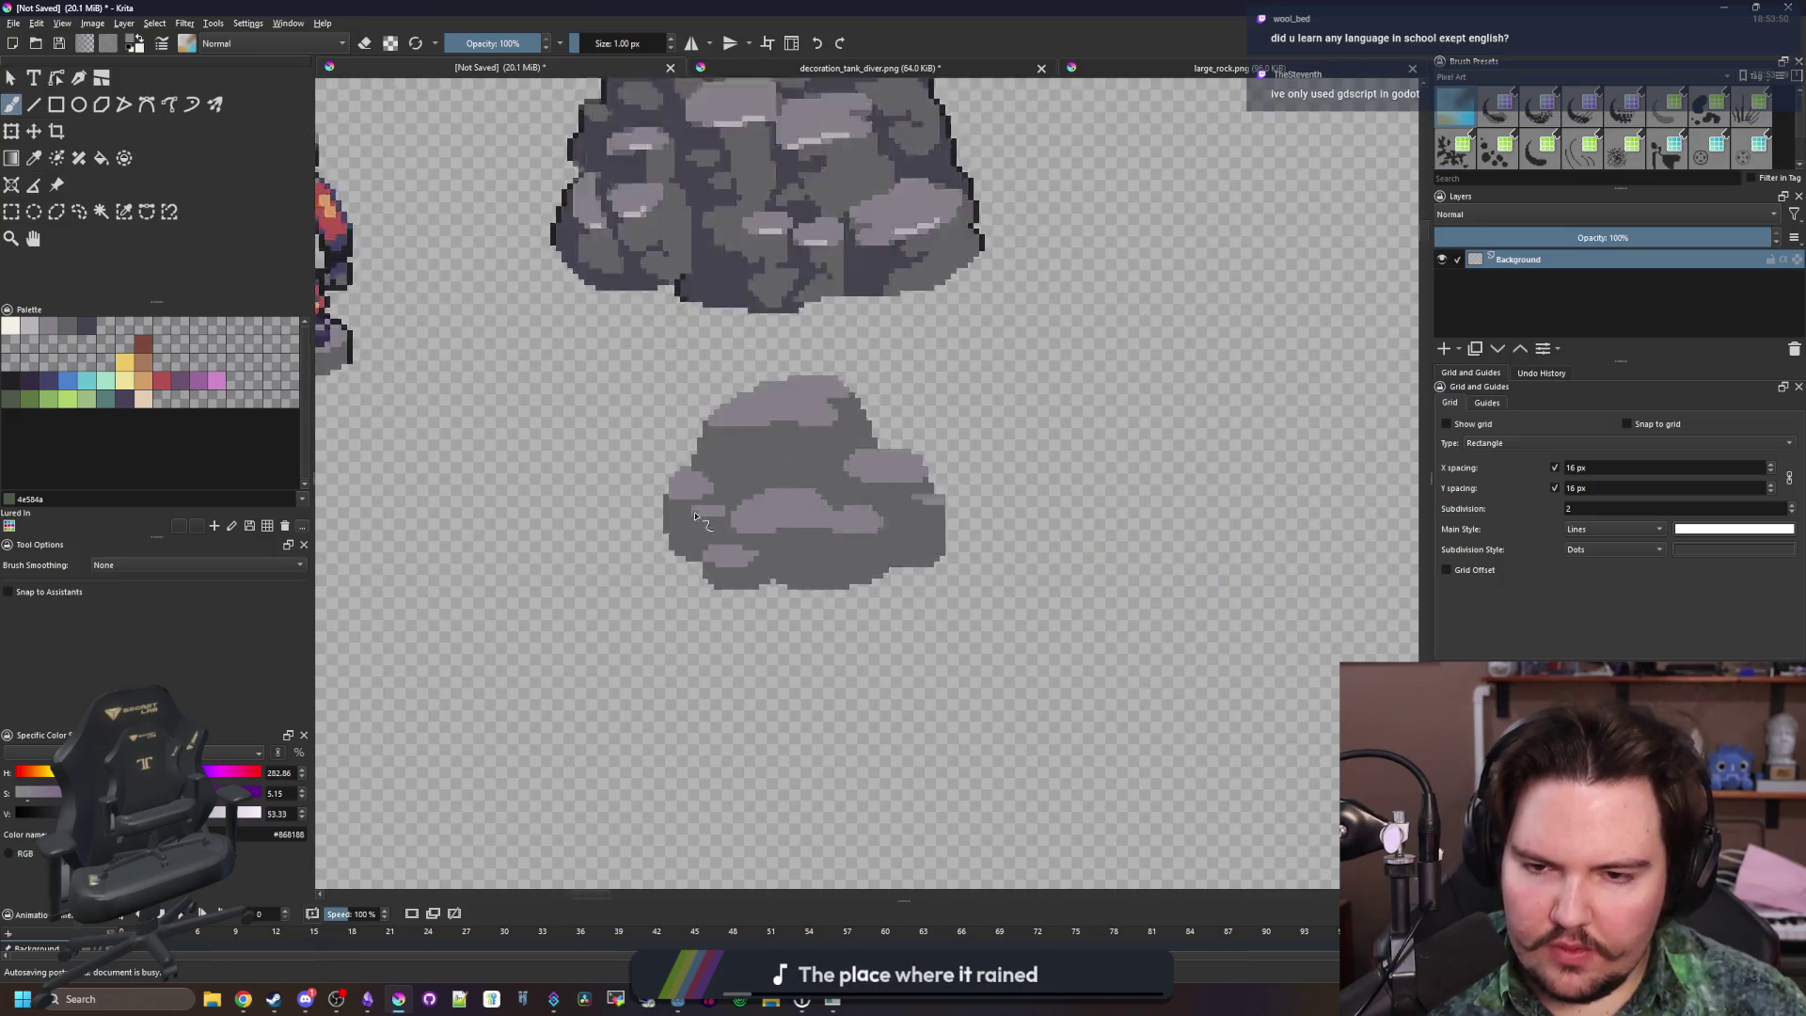
pyautogui.scroll(2, 696, 517)
pyautogui.scroll(-8, 693, 536)
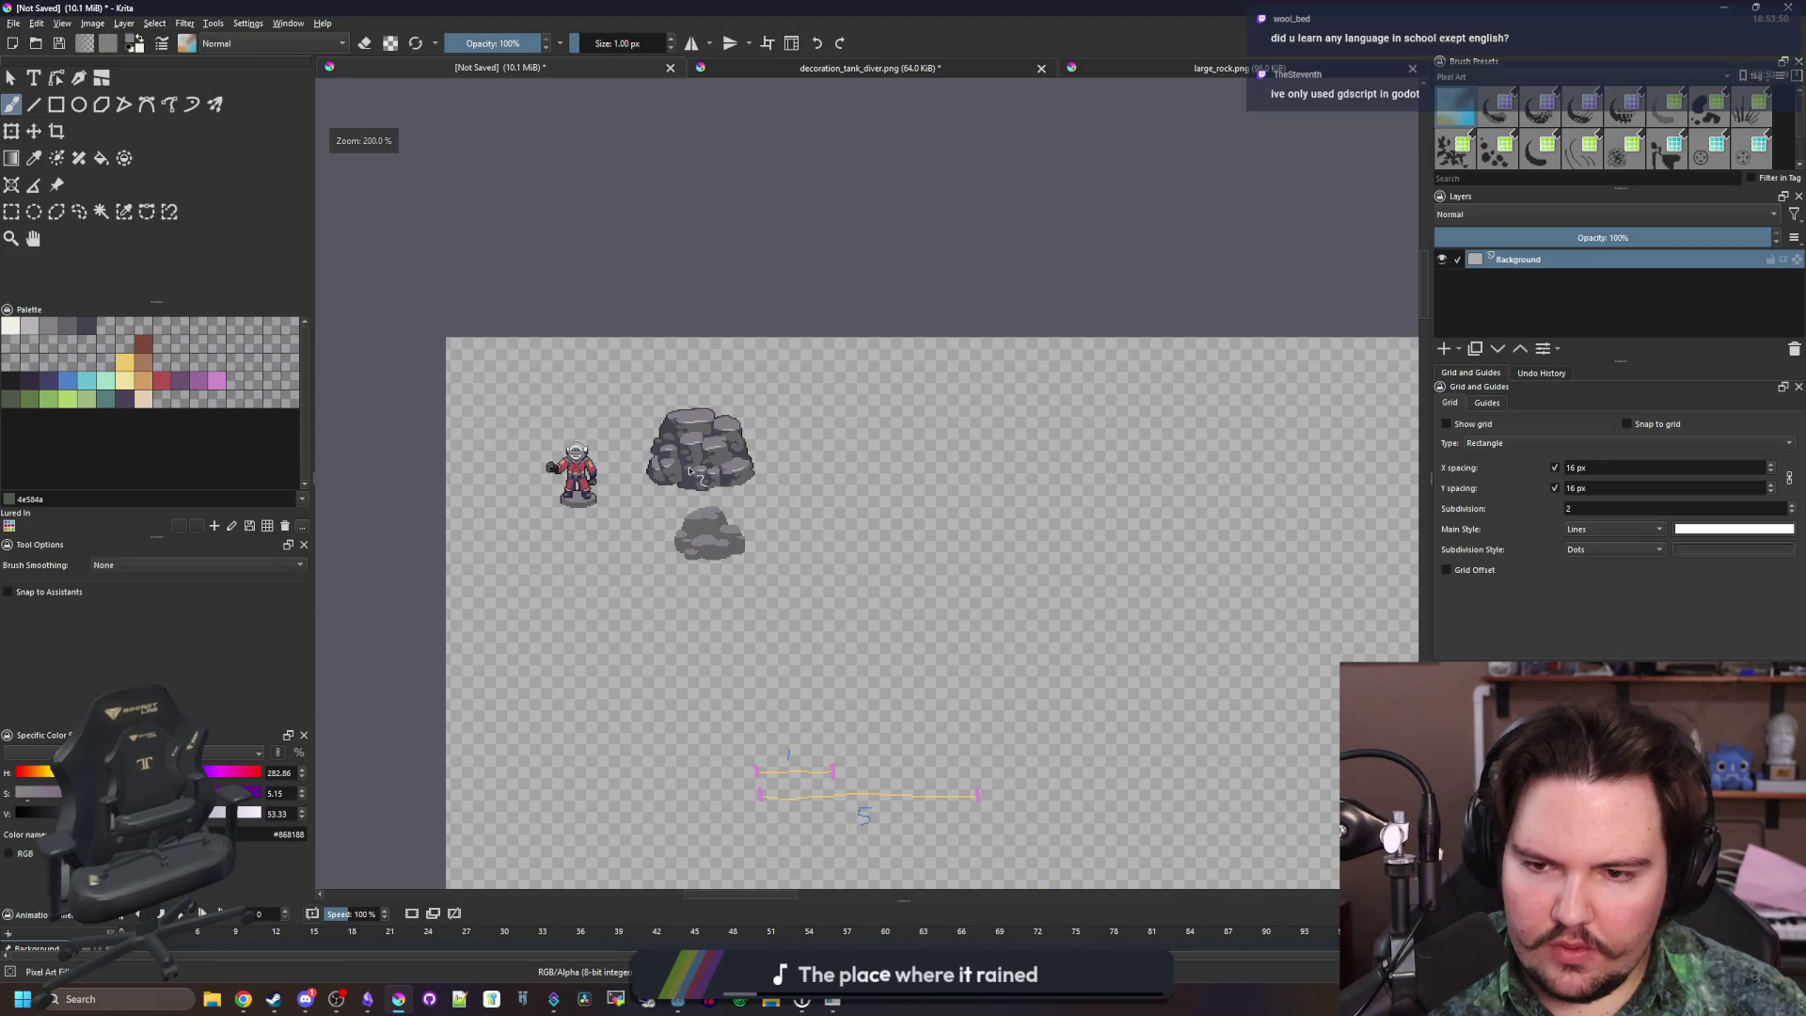
pyautogui.scroll(5, 743, 498)
pyautogui.scroll(-3, 765, 508)
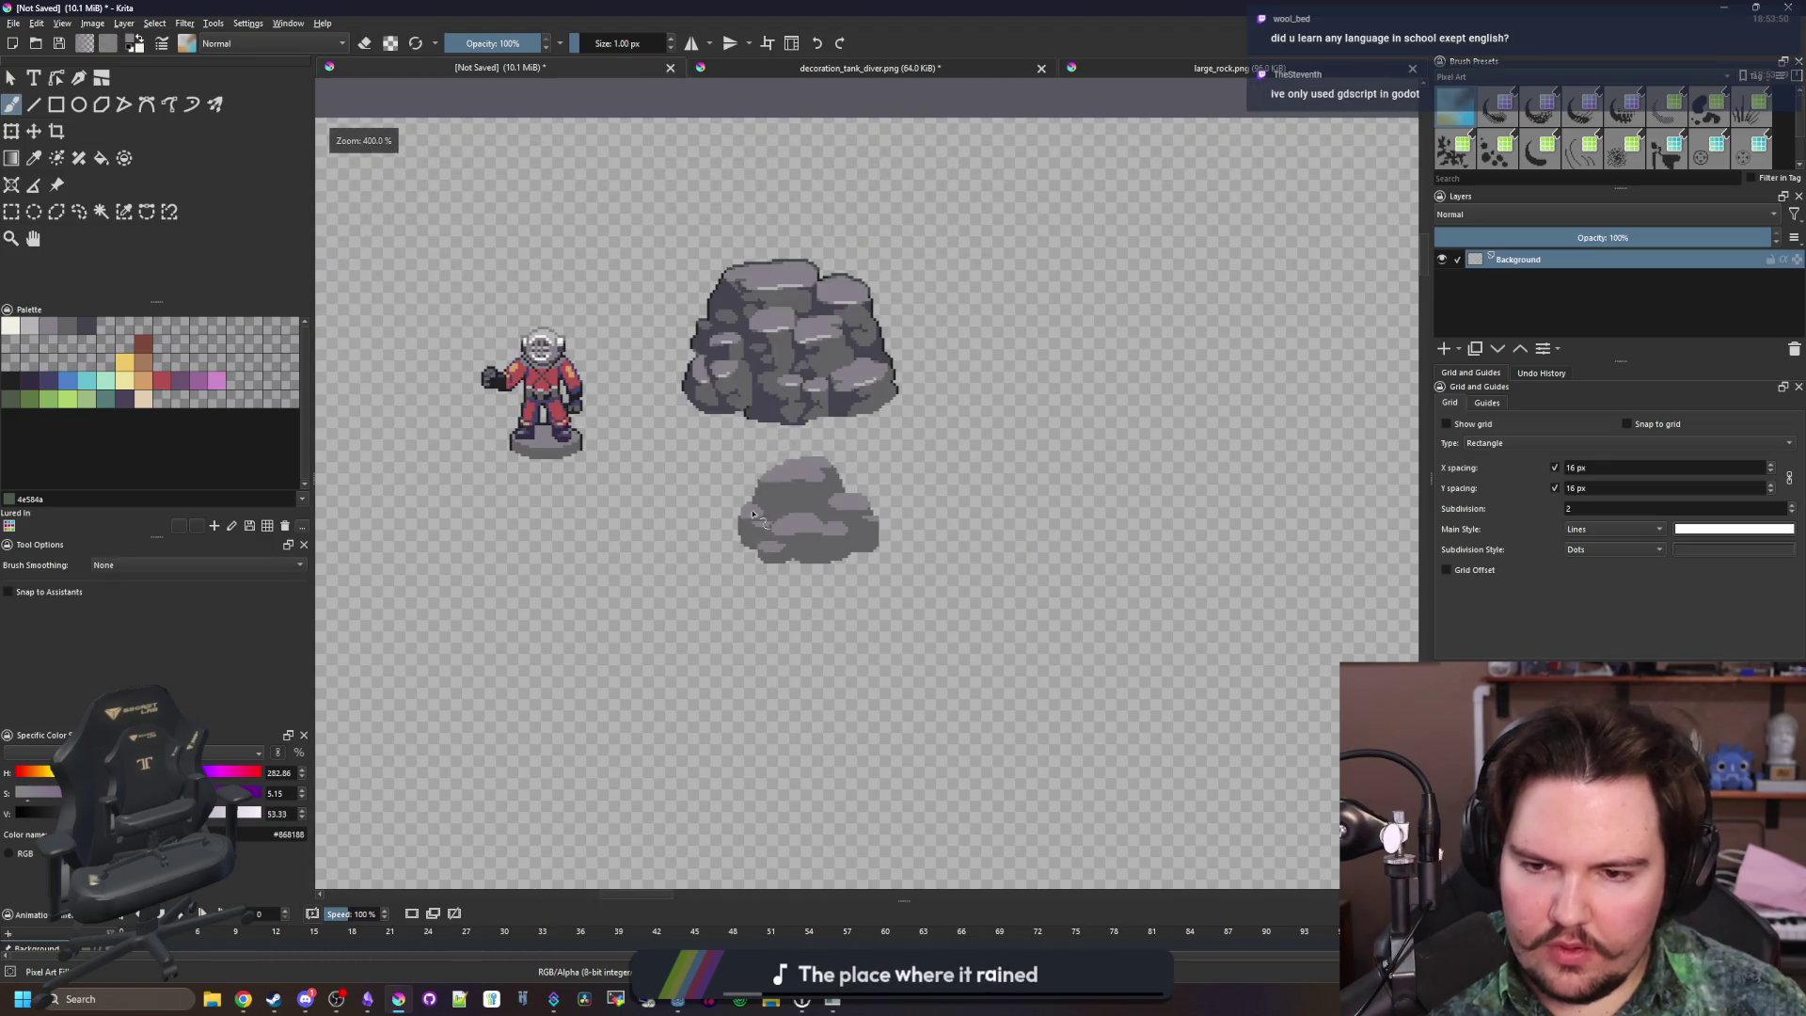
pyautogui.scroll(6, 718, 451)
pyautogui.scroll(-2, 663, 417)
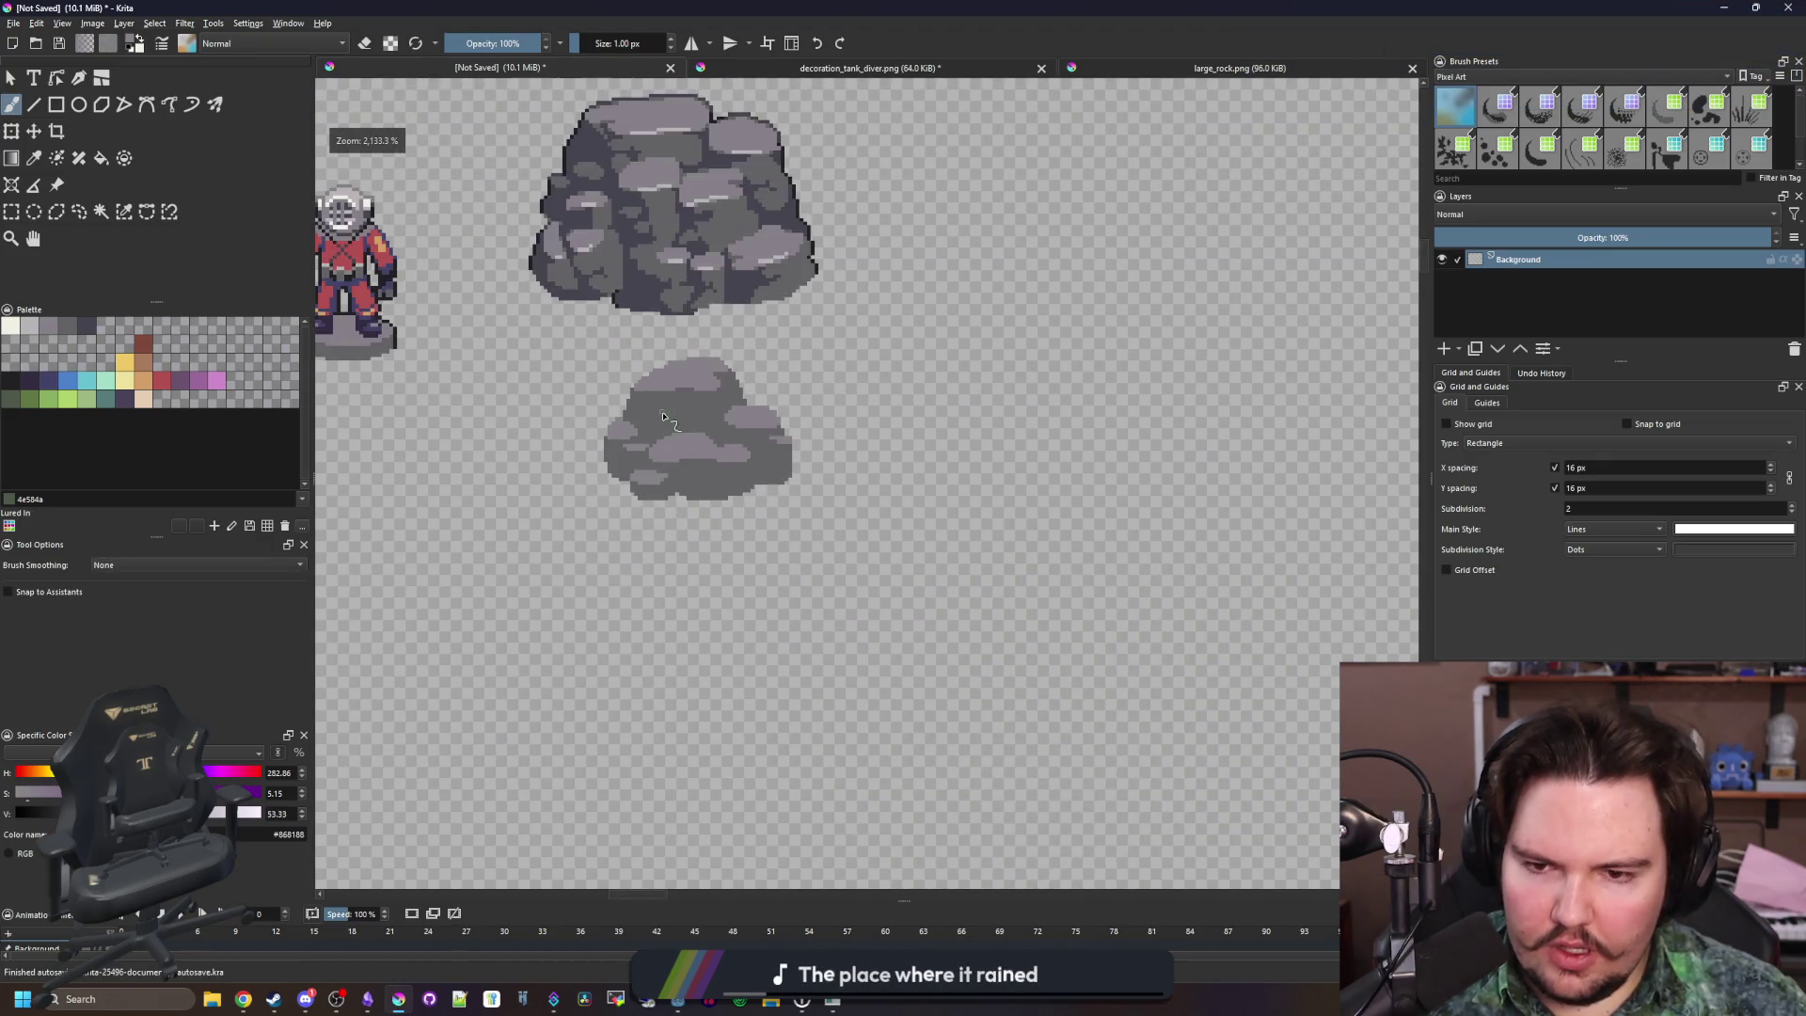
pyautogui.scroll(-5, 707, 492)
pyautogui.scroll(8, 741, 527)
pyautogui.moveTo(611, 536)
pyautogui.mouseDown()
pyautogui.moveTo(752, 456)
pyautogui.moveTo(903, 442)
pyautogui.moveTo(837, 536)
pyautogui.mouseUp()
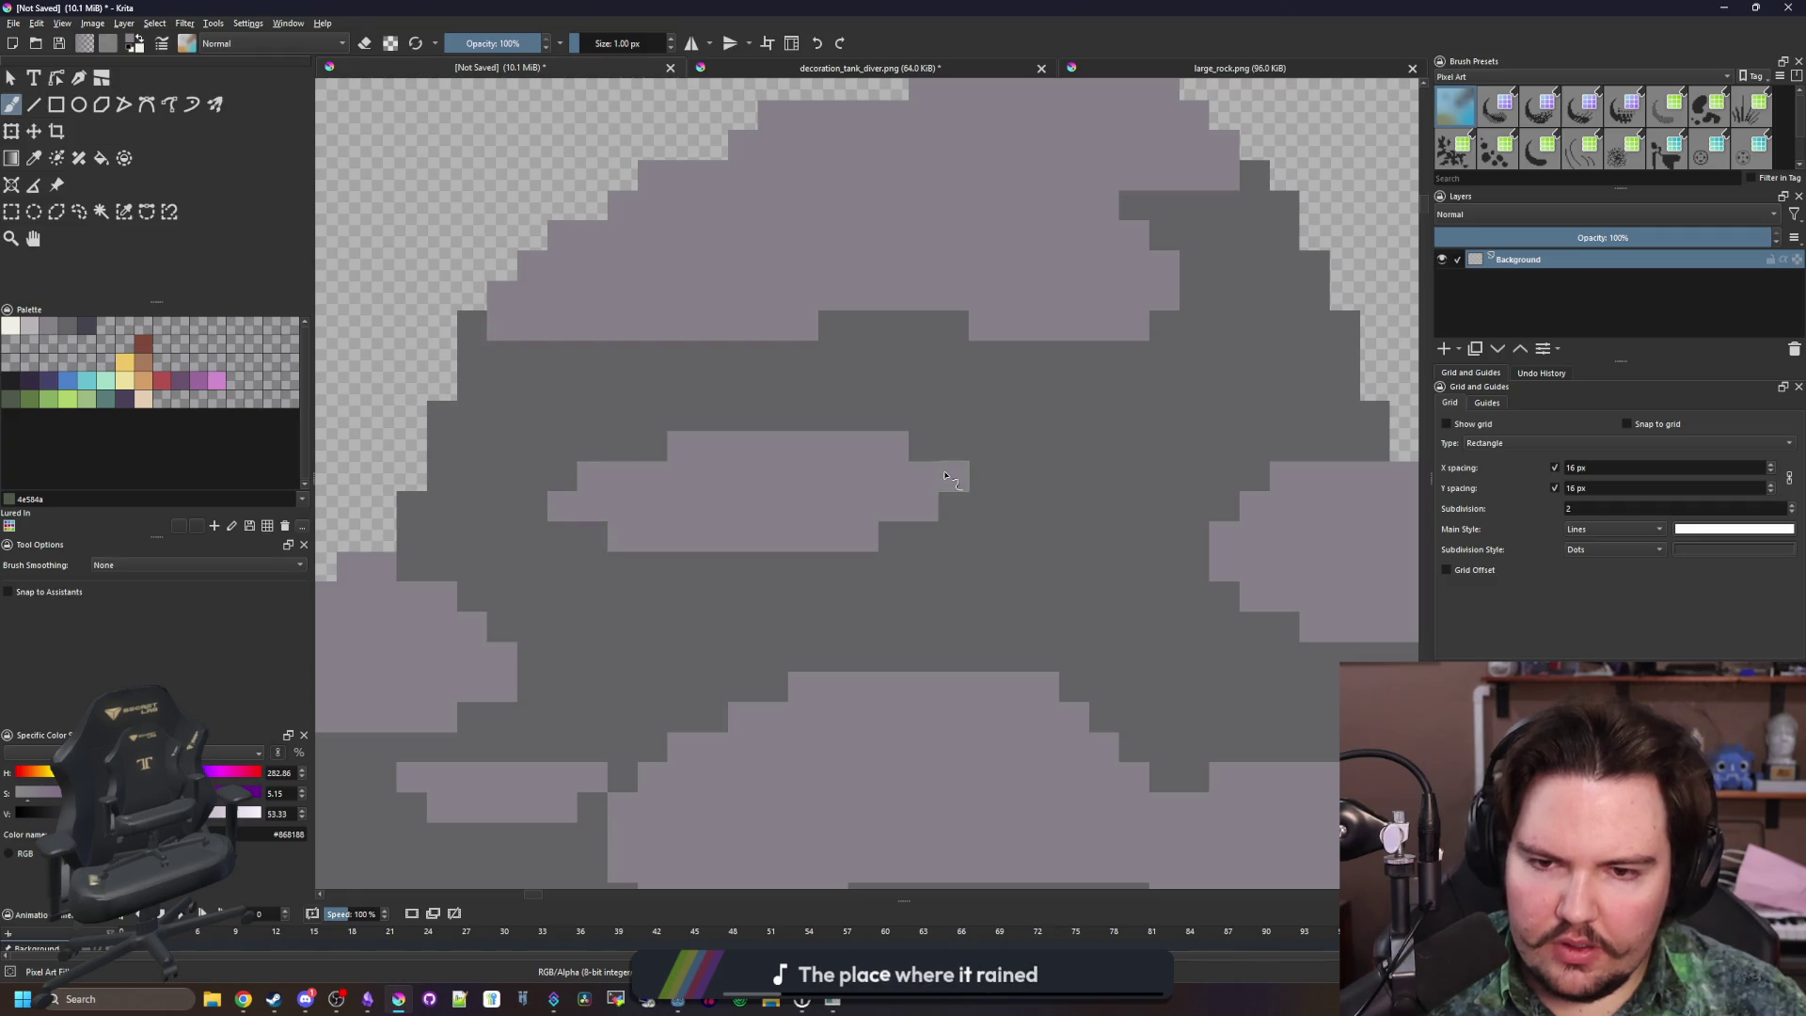
pyautogui.scroll(-6, 752, 529)
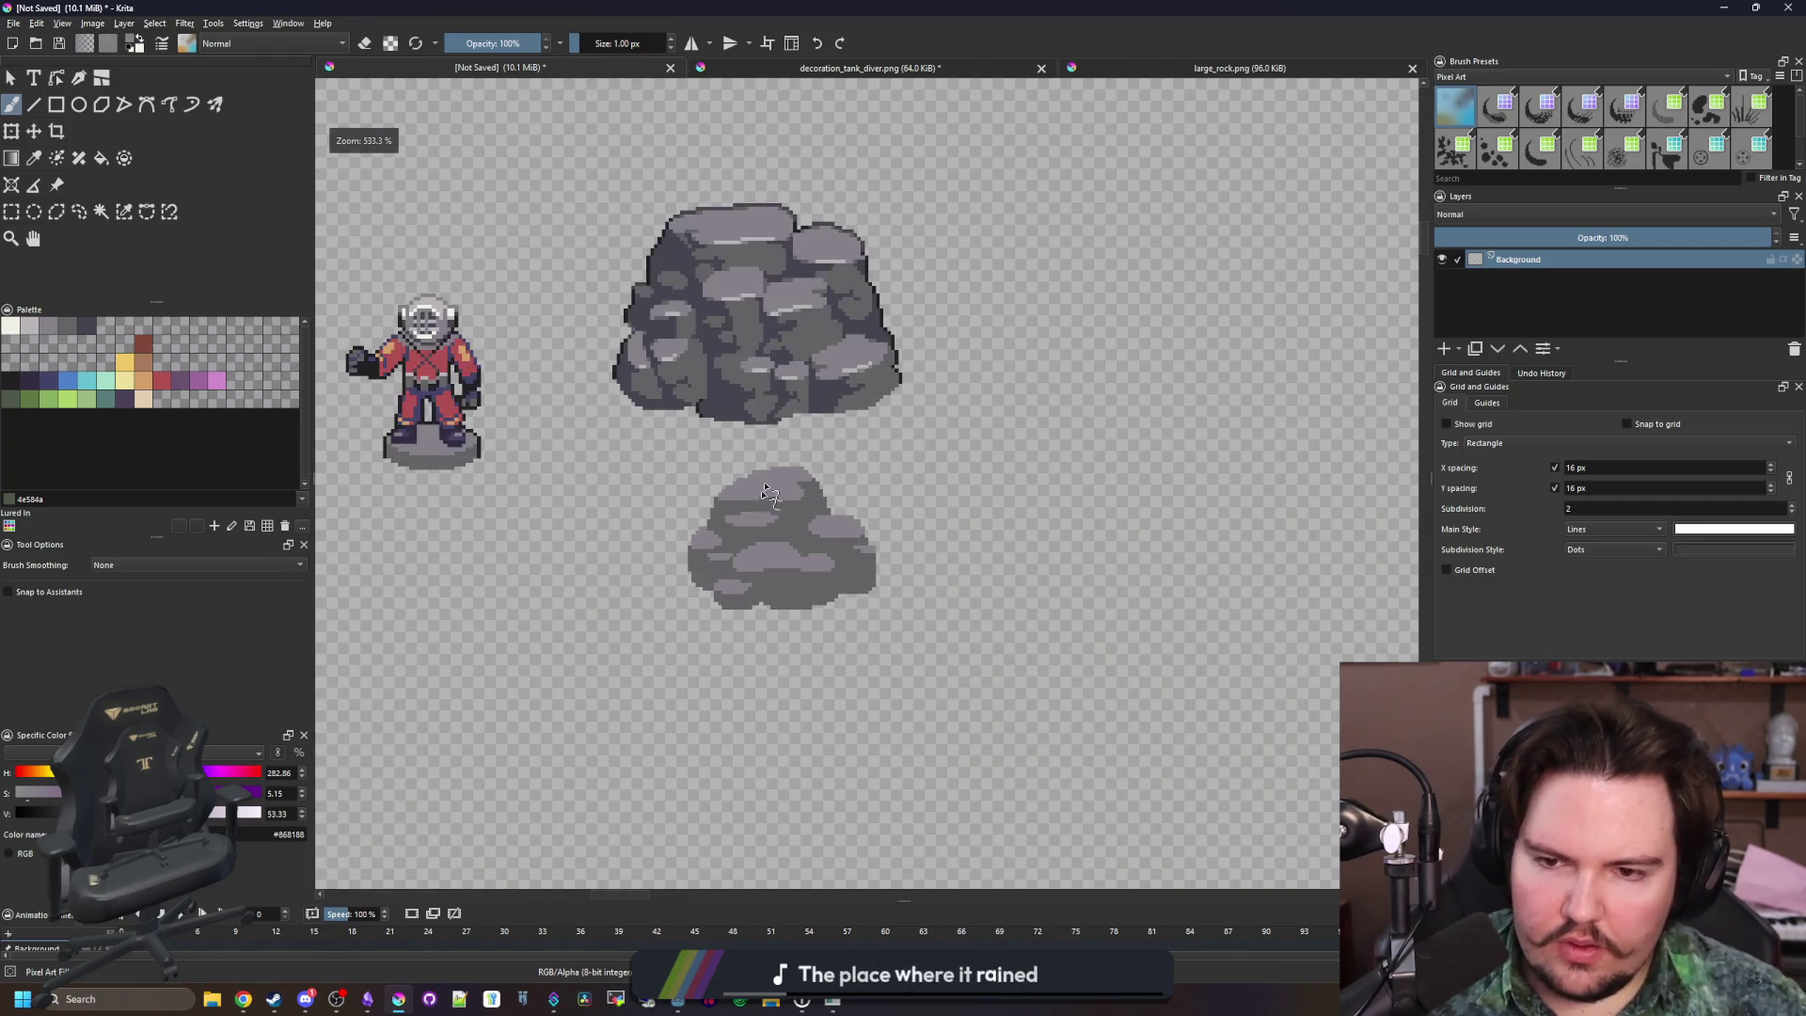
pyautogui.scroll(6, 730, 423)
pyautogui.moveTo(673, 381); pyautogui.dragTo(568, 383)
# Erase stray pixels along the rock's top edge and sample the mid-grey #646365
pyautogui.scroll(-6, 929, 488)
pyautogui.scroll(-2, 928, 487)
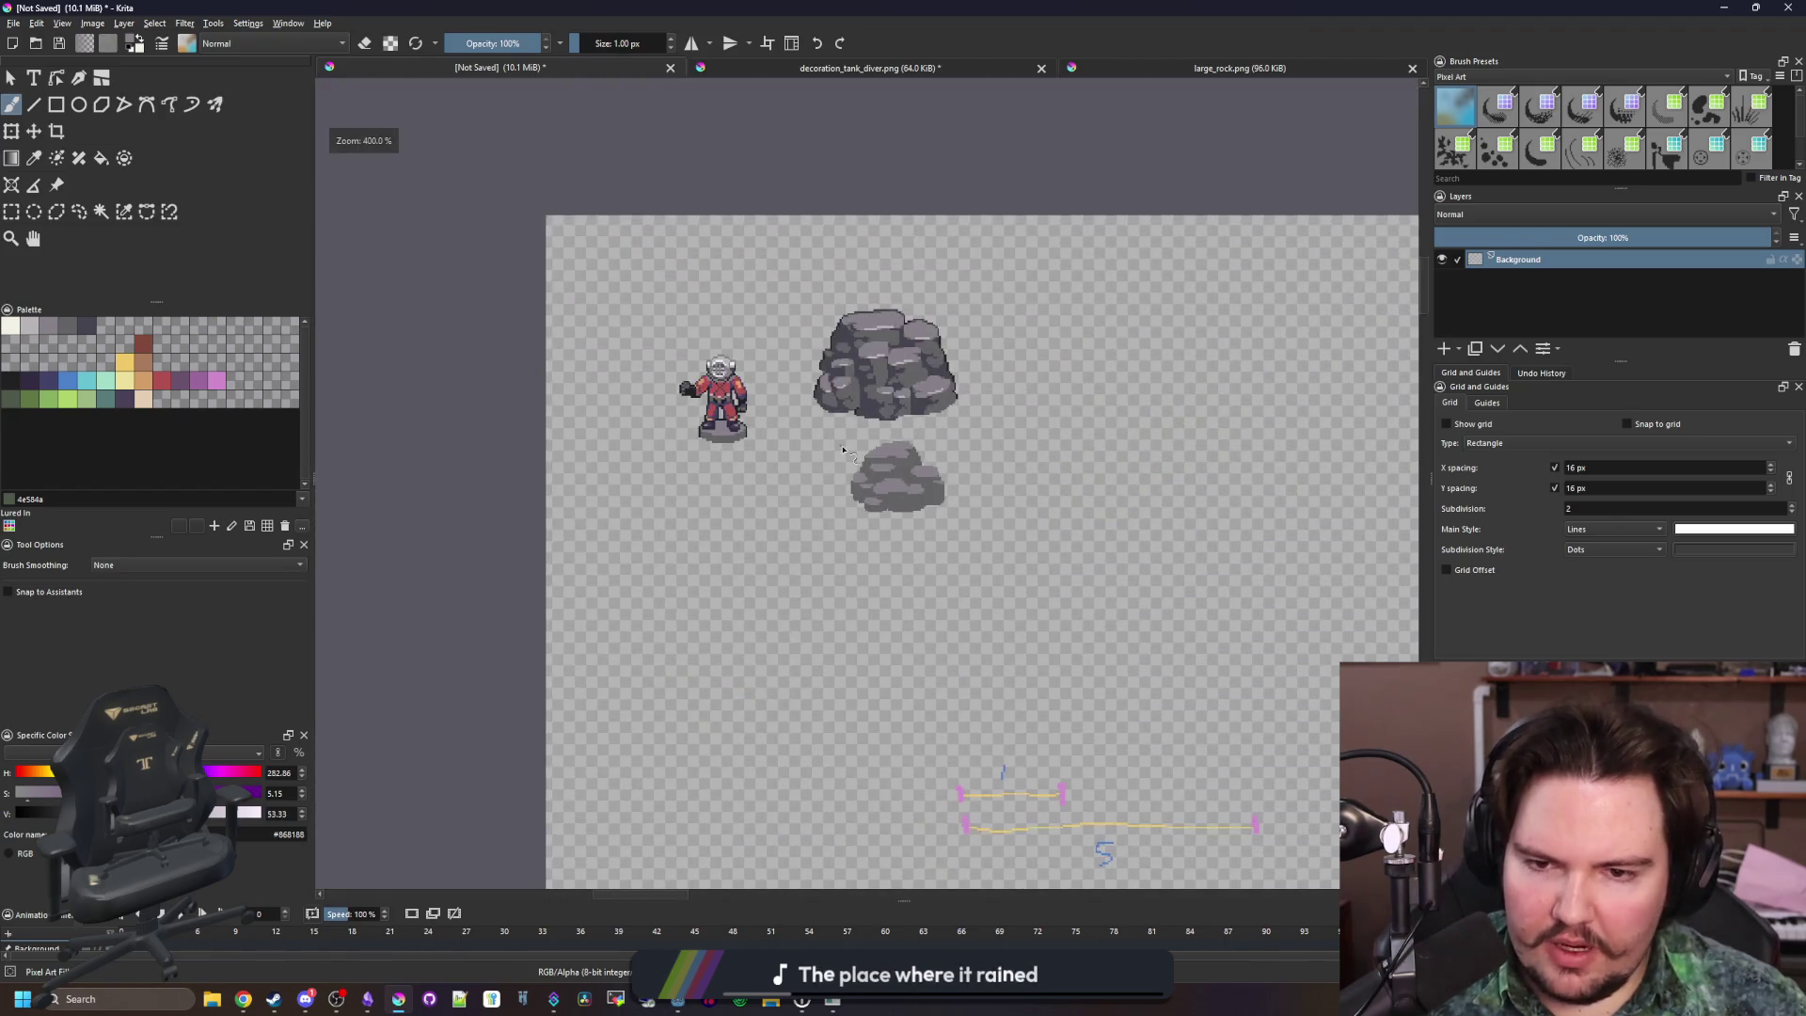
pyautogui.scroll(-1, 835, 452)
pyautogui.scroll(-1, 931, 434)
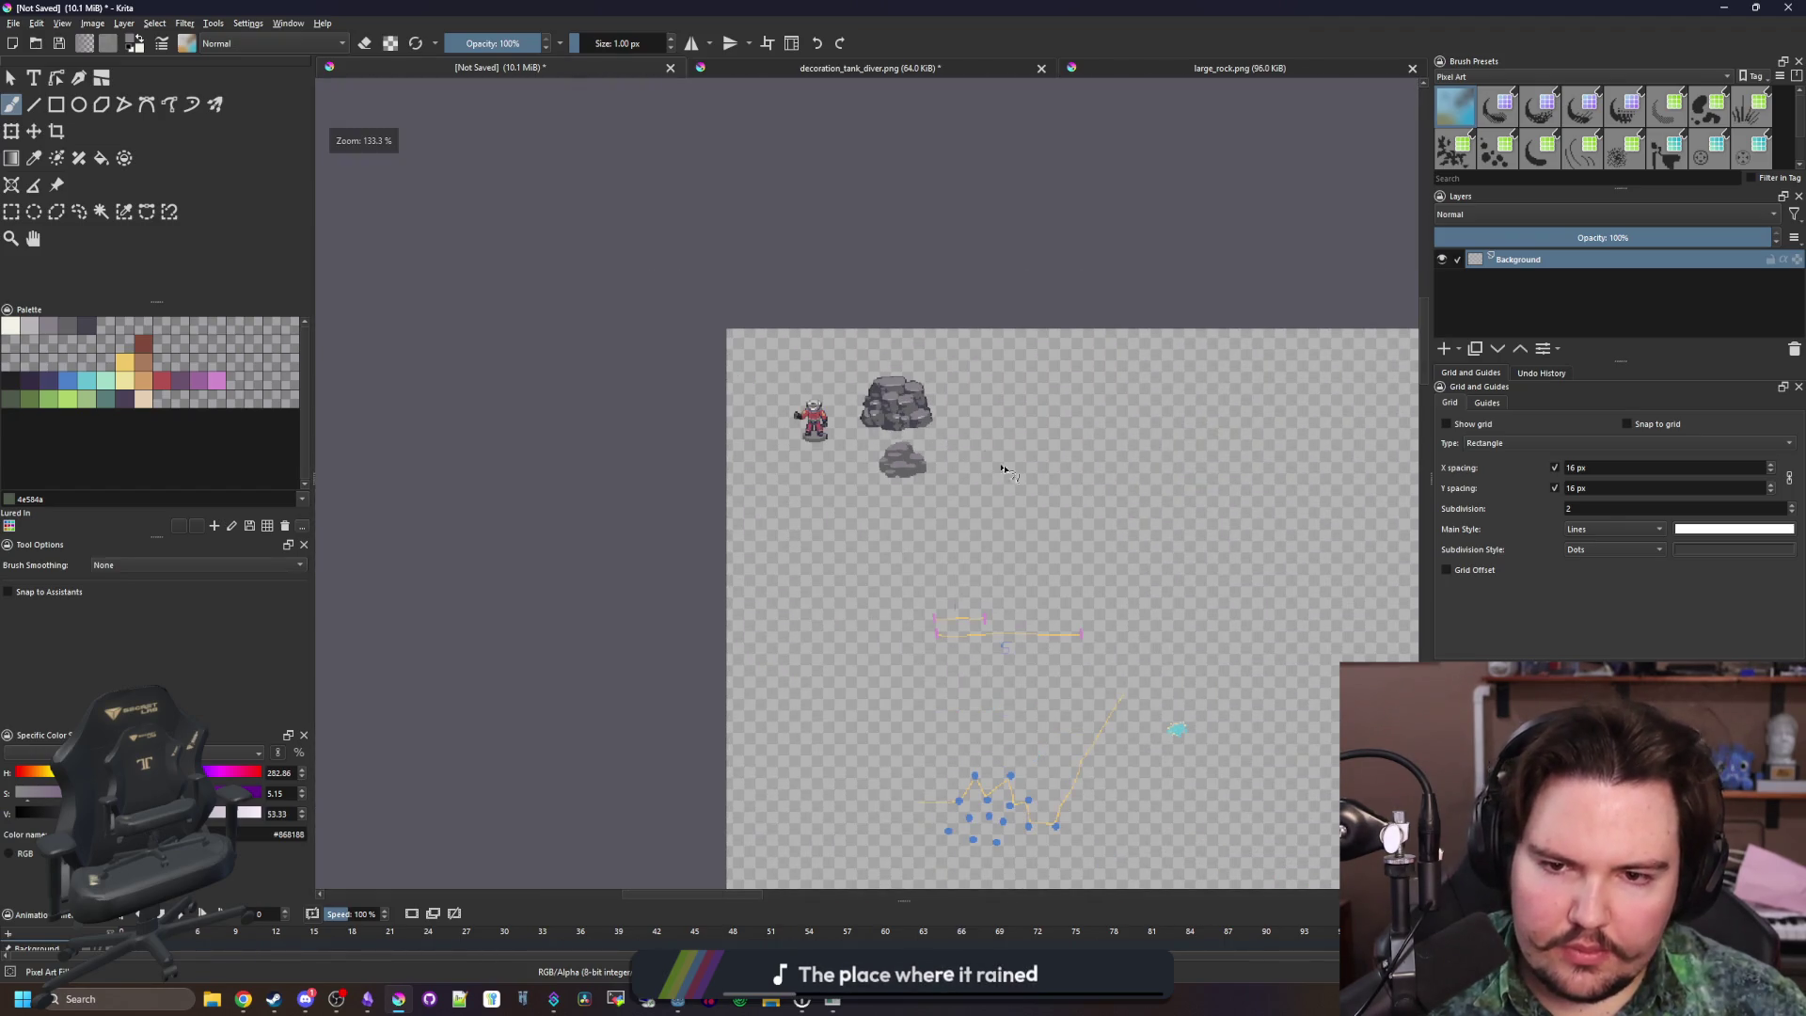
pyautogui.scroll(1, 1012, 447)
pyautogui.scroll(1, 903, 470)
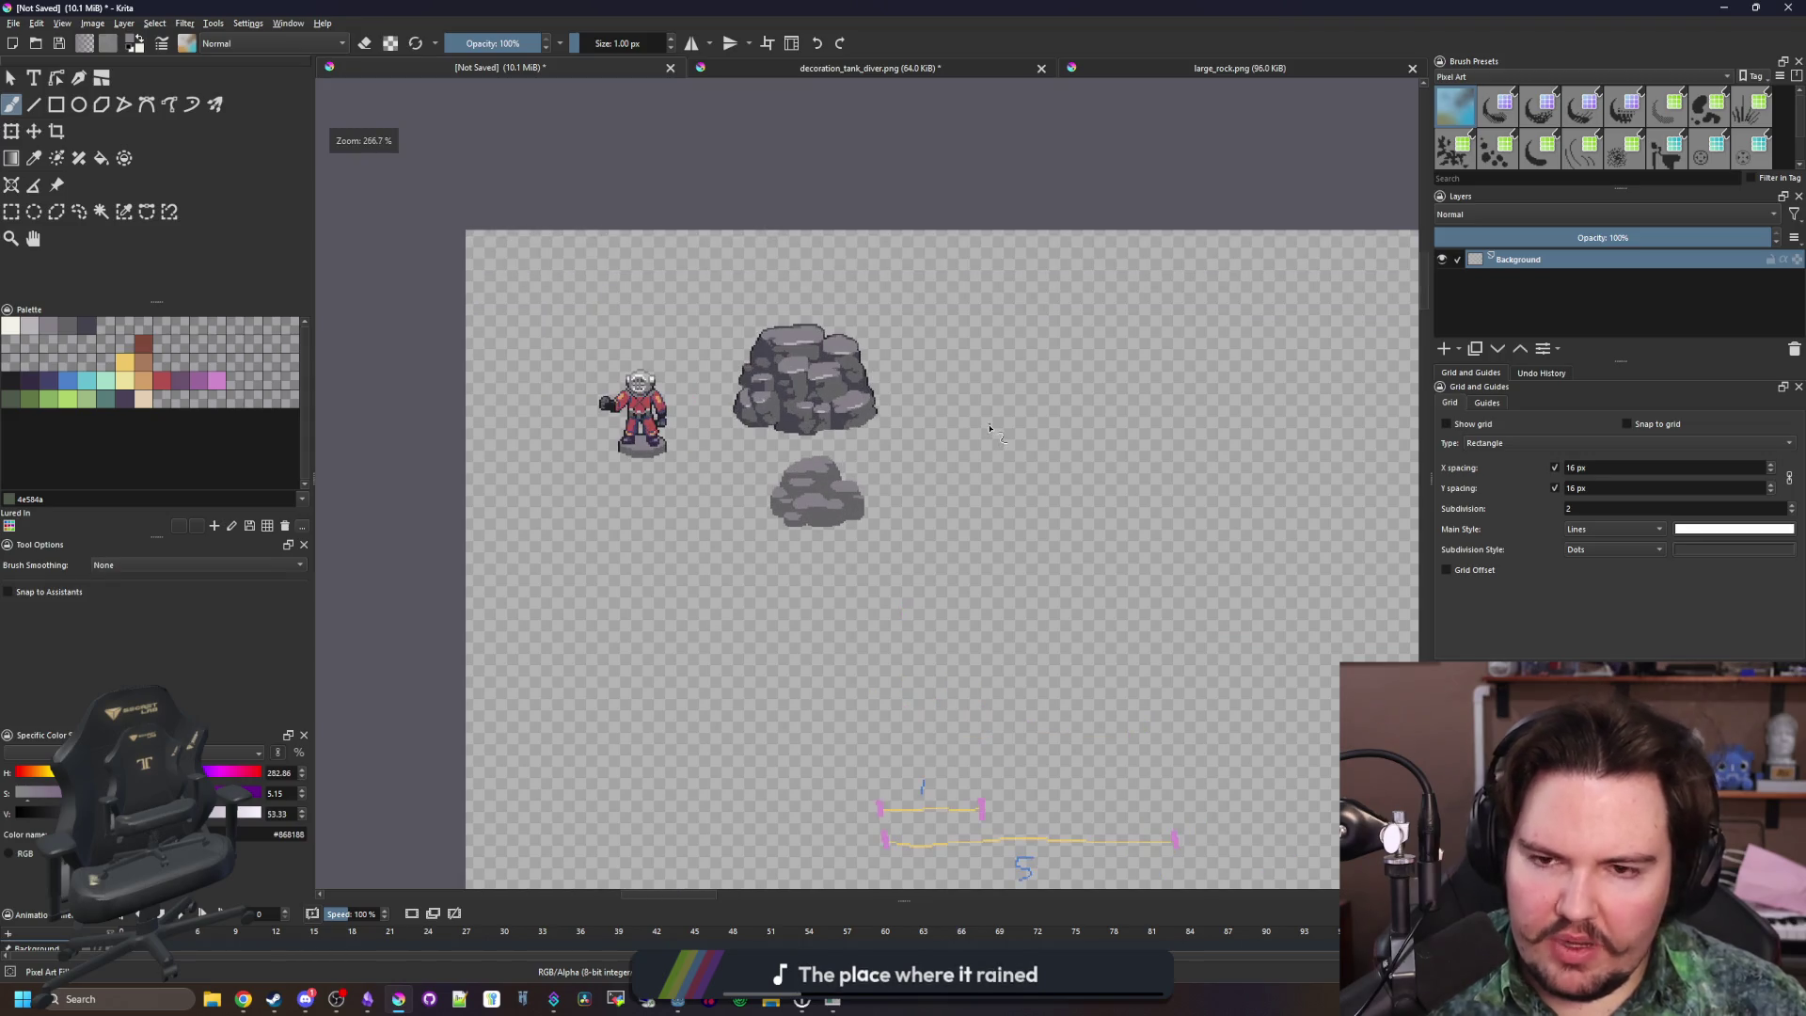
pyautogui.scroll(8, 886, 483)
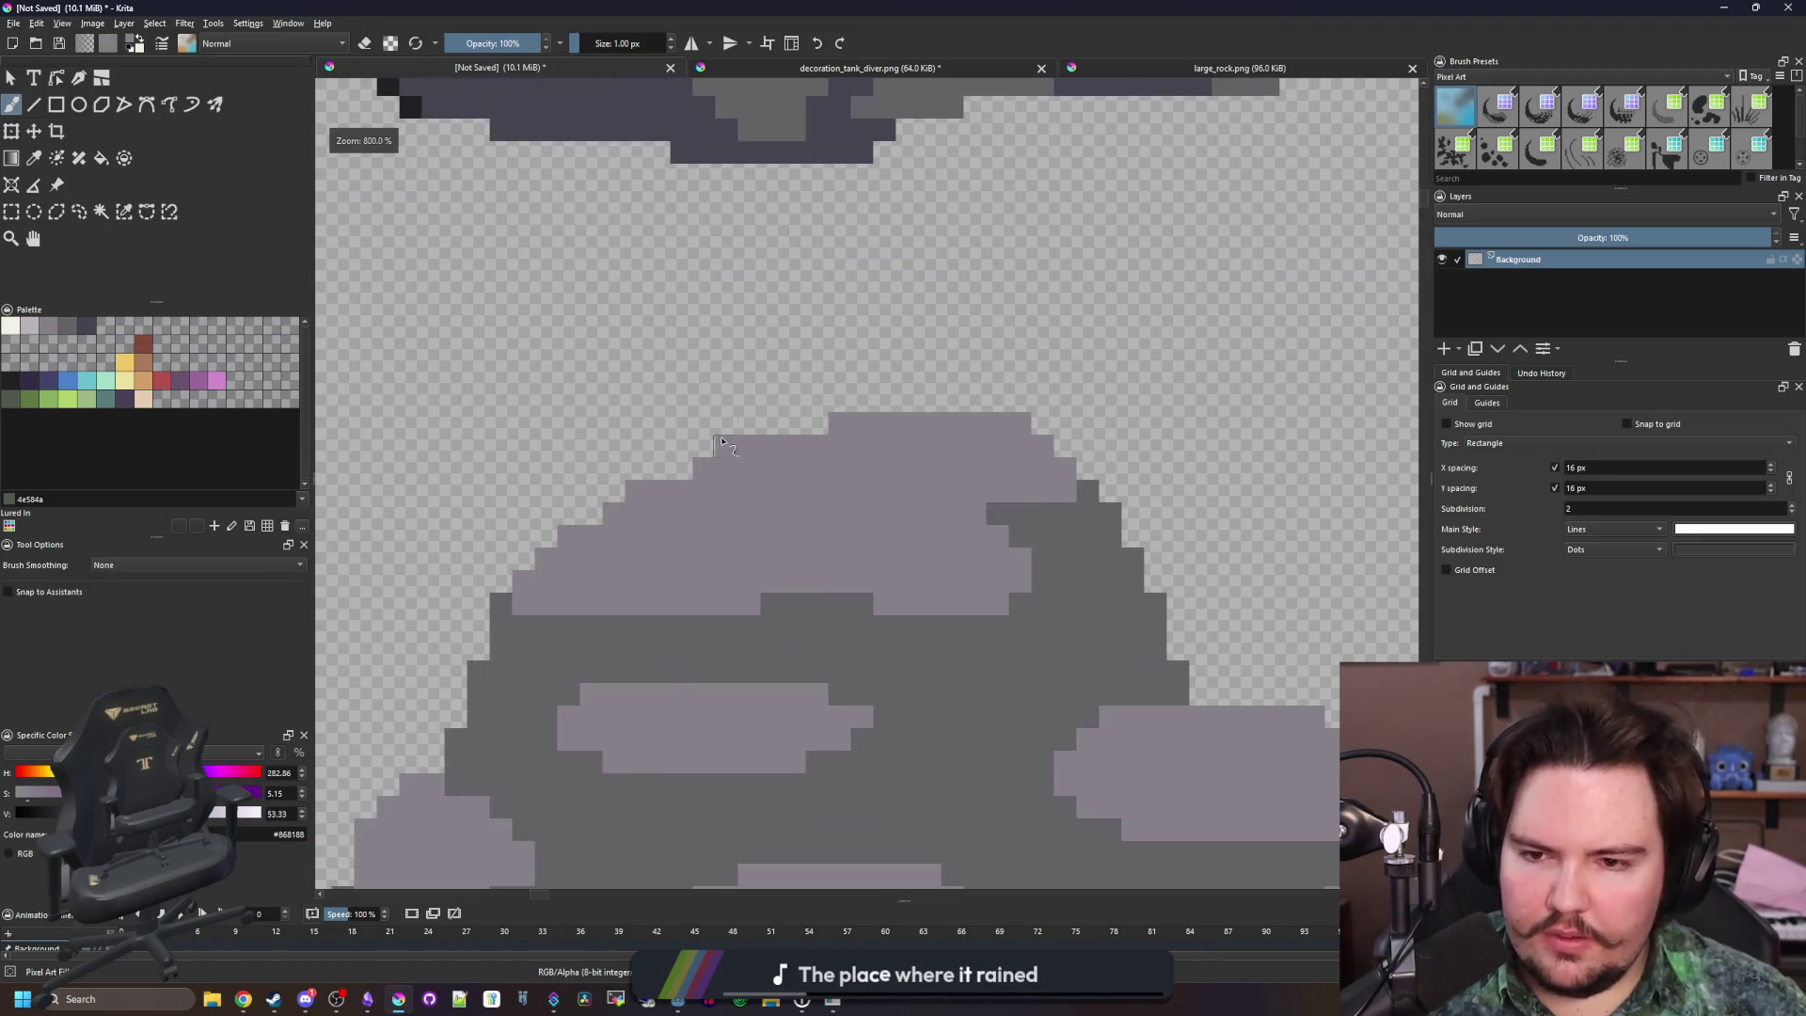
pyautogui.moveTo(598, 491); pyautogui.dragTo(740, 482)
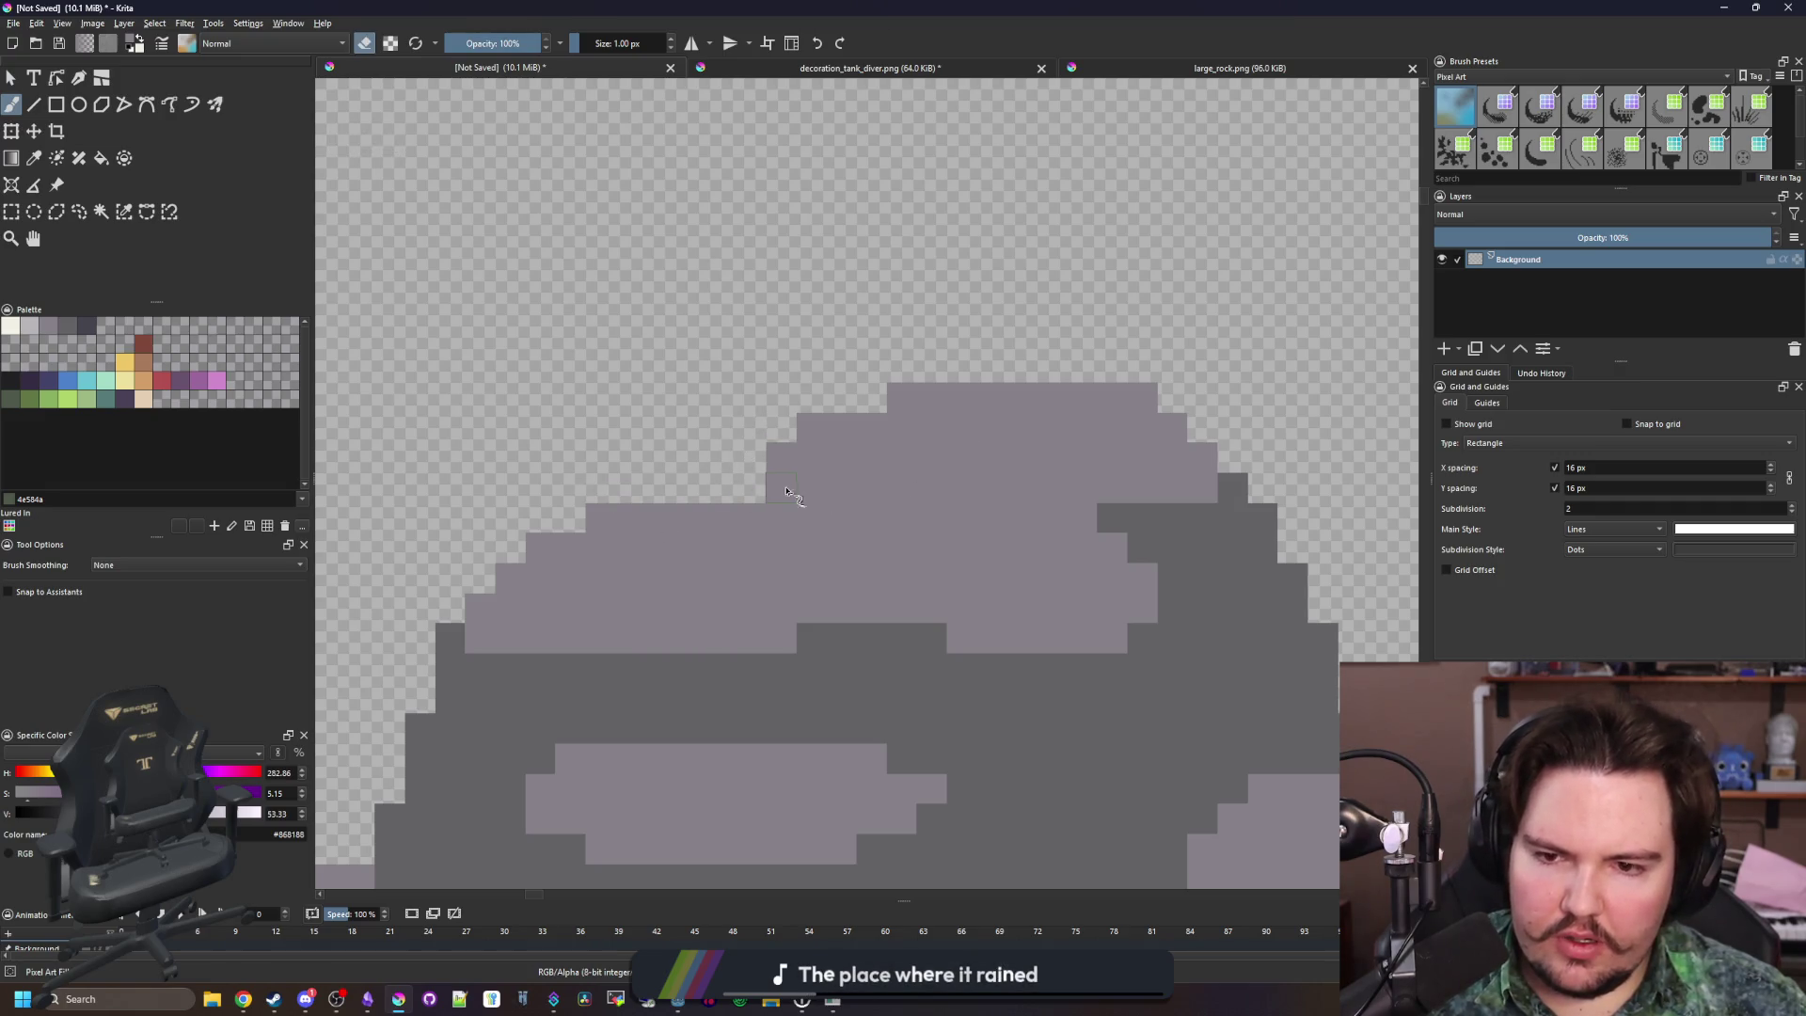
pyautogui.scroll(-7, 609, 524)
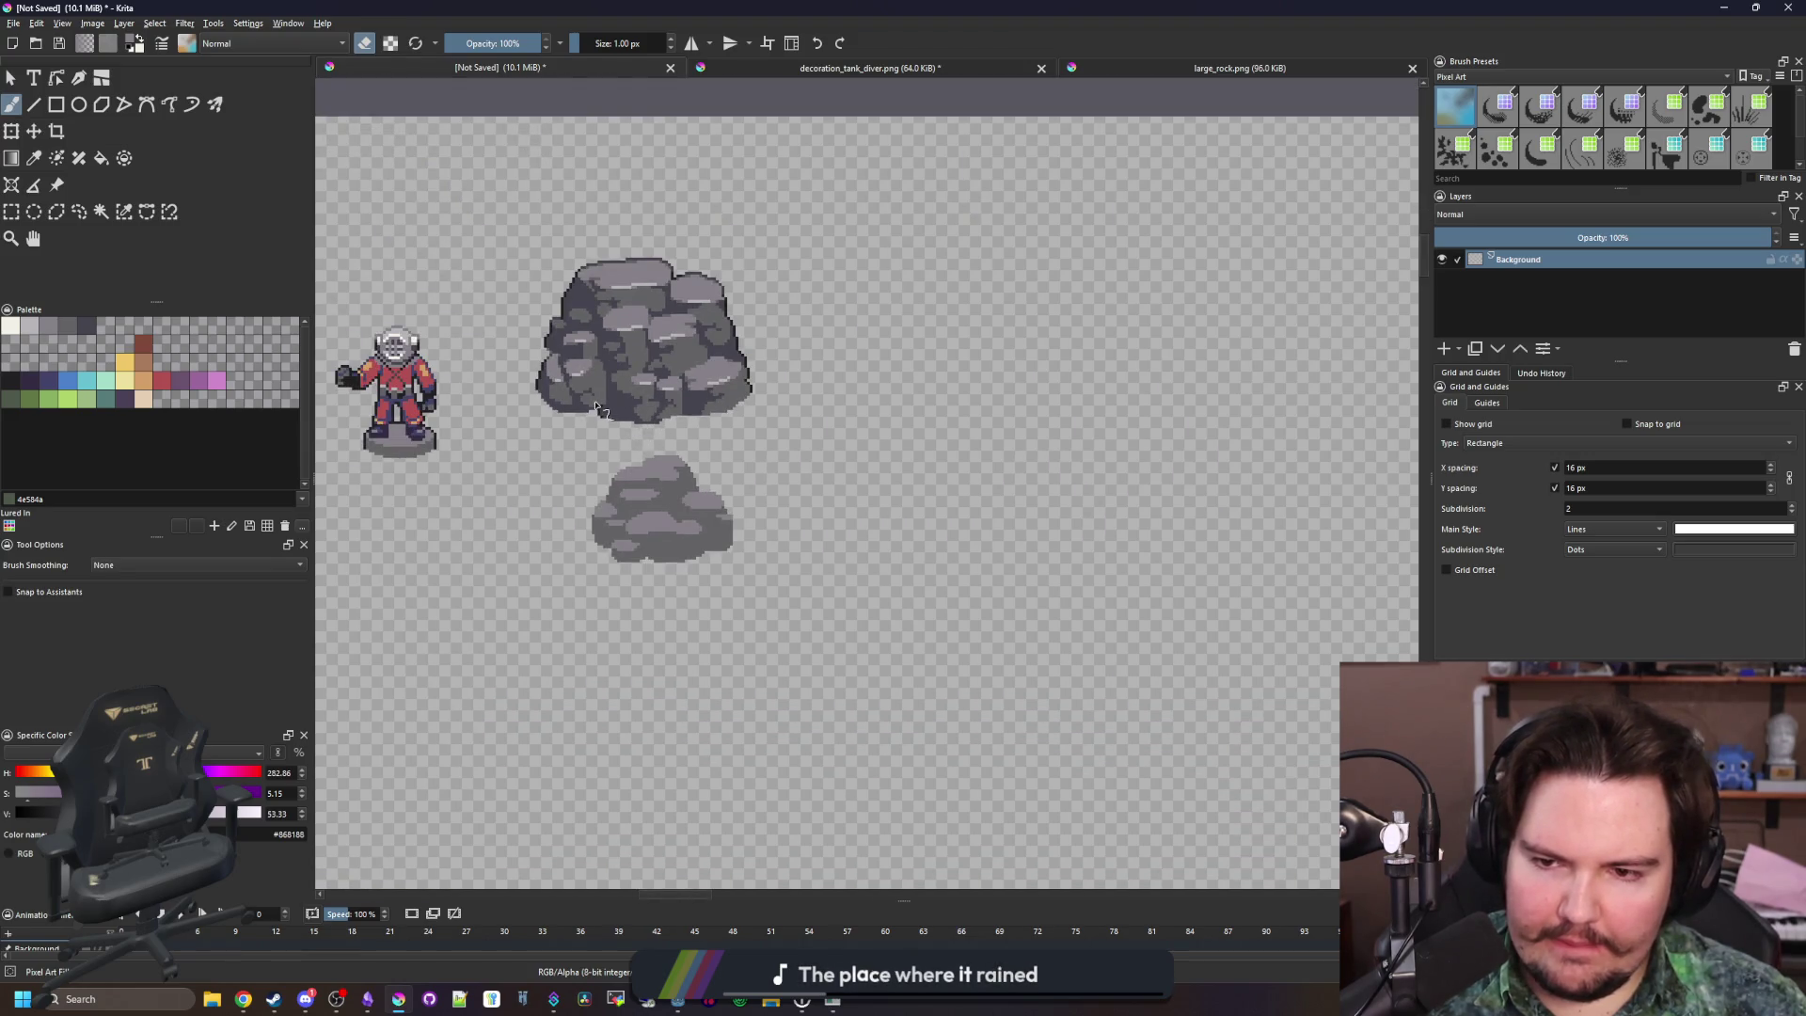
pyautogui.scroll(3, 628, 480)
pyautogui.press('e')
pyautogui.keyDown('ctrl'); pyautogui.click(754, 492); pyautogui.keyUp('ctrl')
pyautogui.scroll(5, 715, 442)
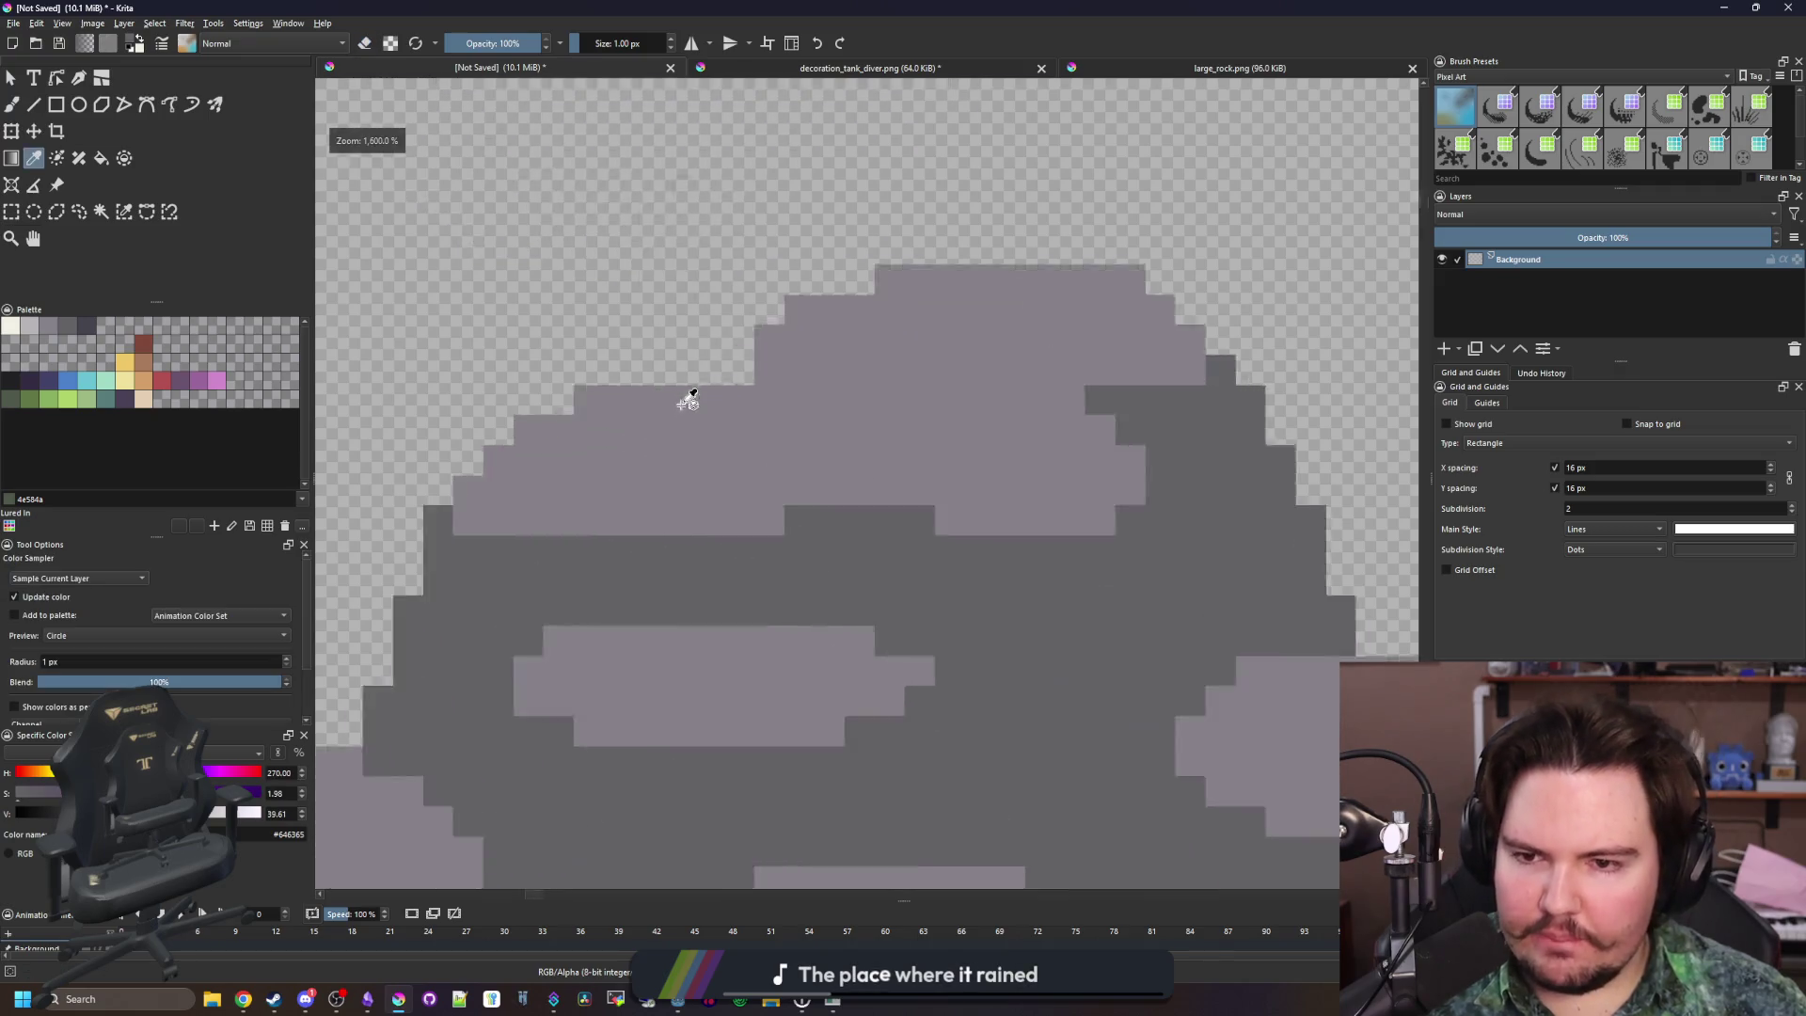
pyautogui.scroll(-1, 766, 397)
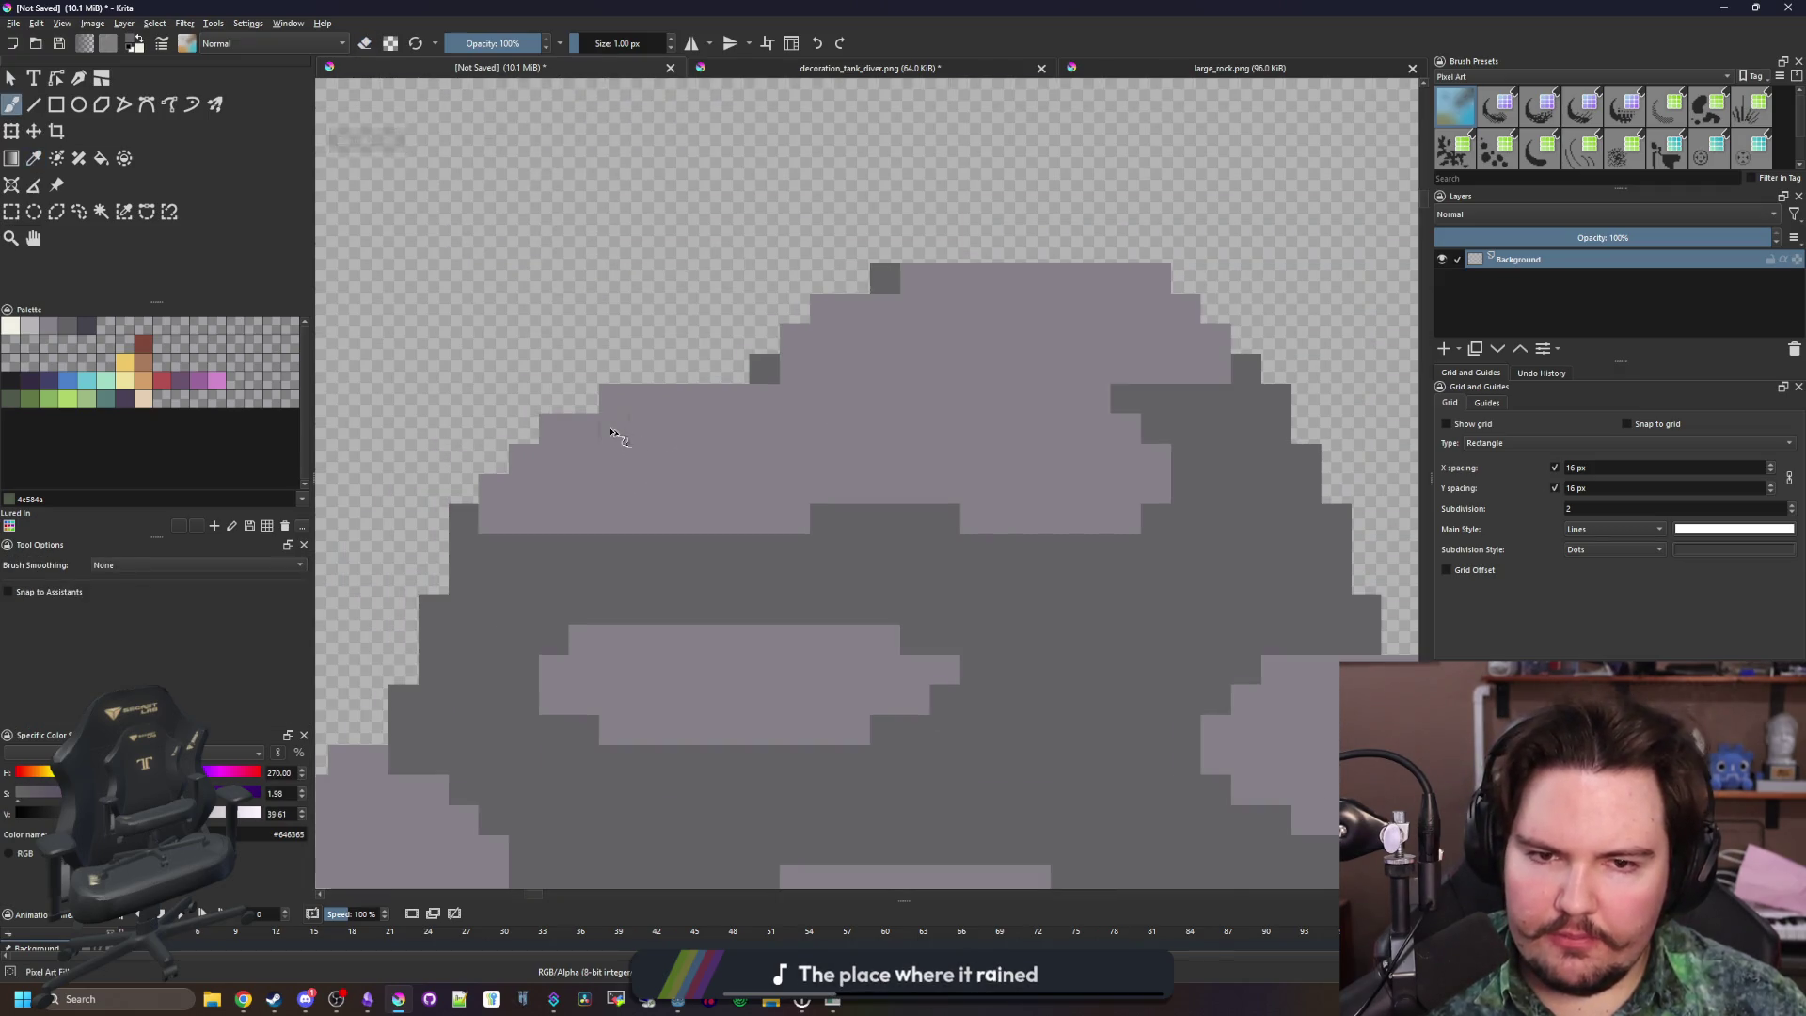
pyautogui.scroll(-4, 625, 438)
pyautogui.scroll(-1, 715, 423)
# Fill the small rock's body with dark blue-grey #45444f inside a rectangular selection, then deselect
pyautogui.press('f')
pyautogui.keyDown('ctrl'); pyautogui.click(758, 435); pyautogui.keyUp('ctrl')
pyautogui.scroll(3, 746, 574)
pyautogui.click(746, 574)
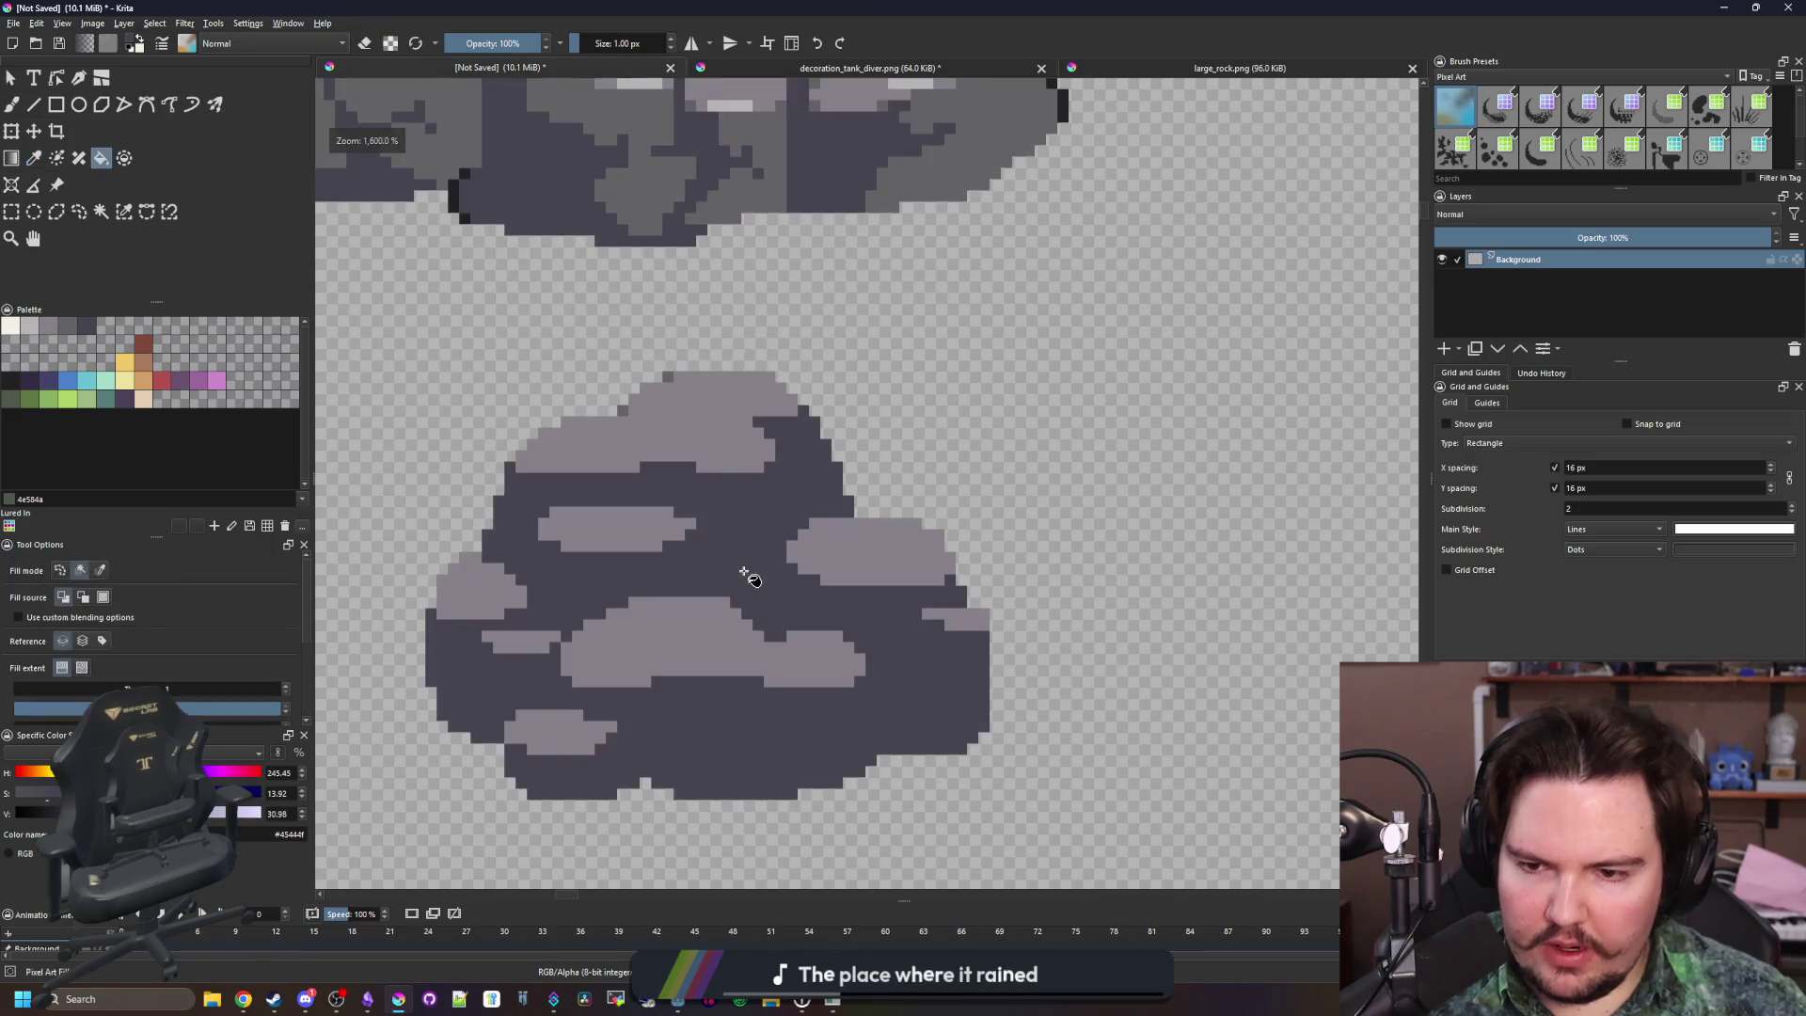
pyautogui.hotkey('ctrl', 'z')
pyautogui.hotkey('ctrl', 'r')
pyautogui.scroll(-2, 650, 442)
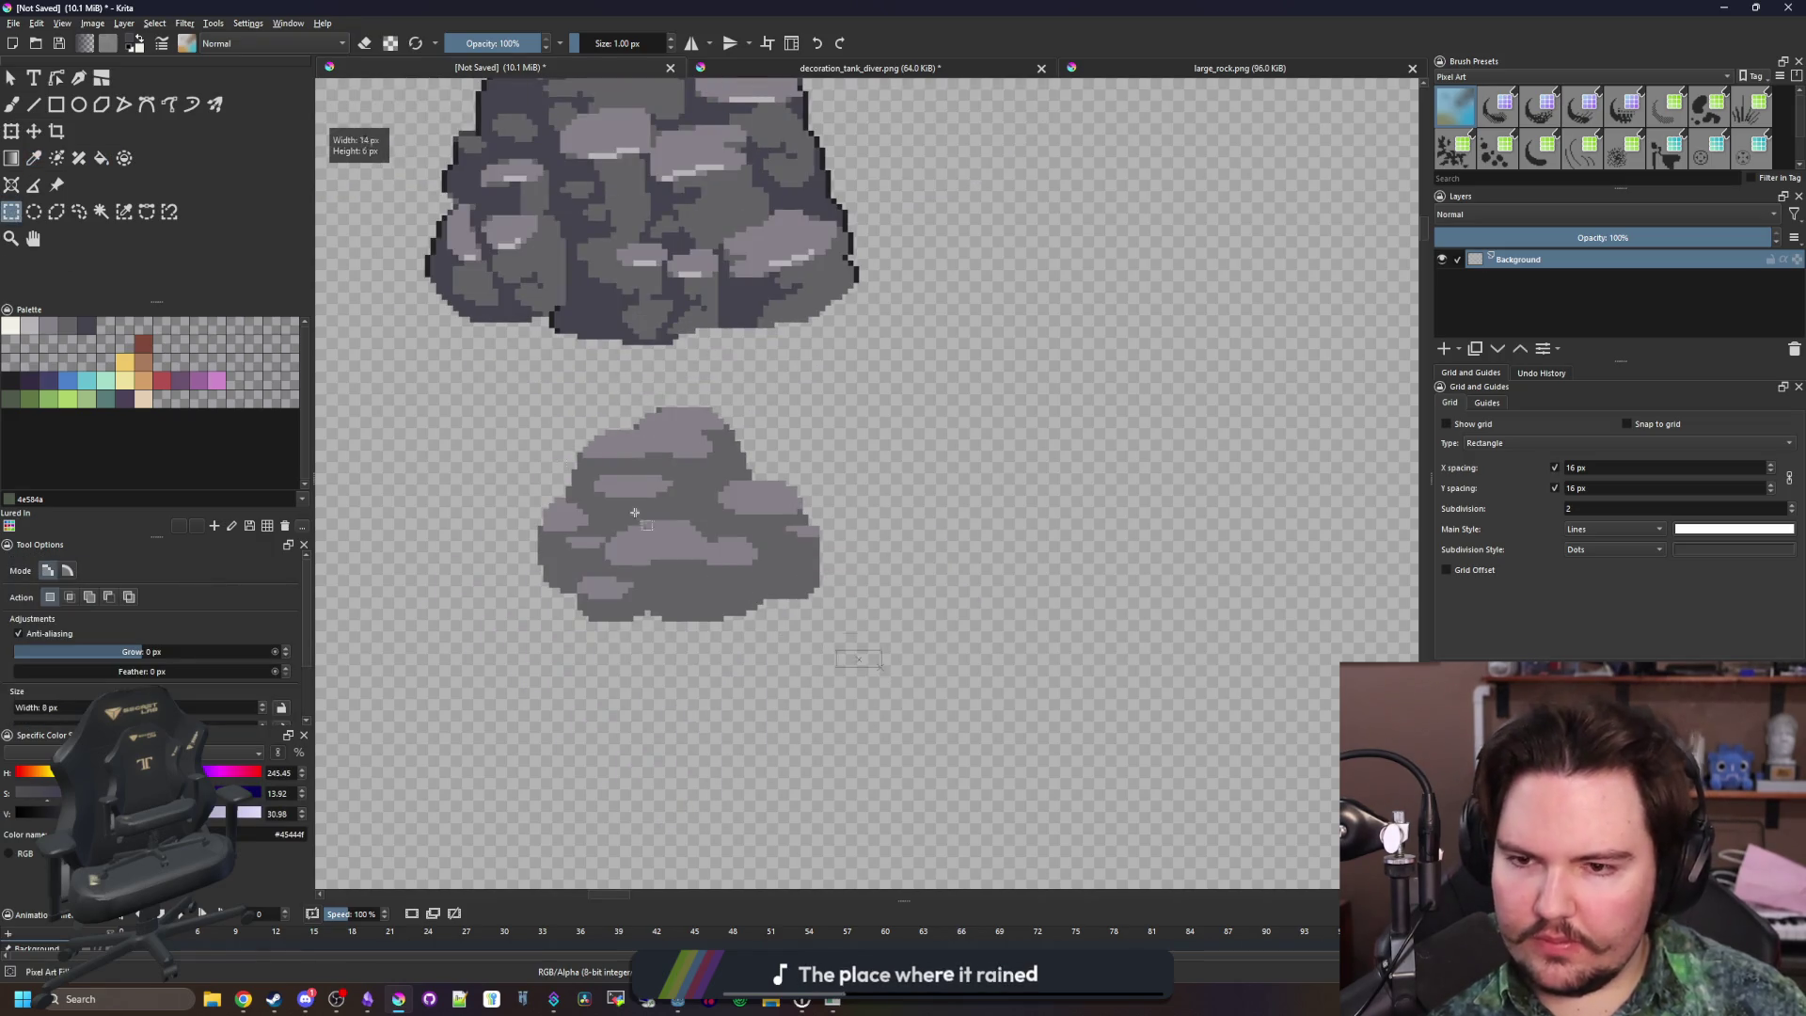
pyautogui.moveTo(701, 561); pyautogui.dragTo(486, 391)
pyautogui.press('f')
pyautogui.scroll(2, 433, 541)
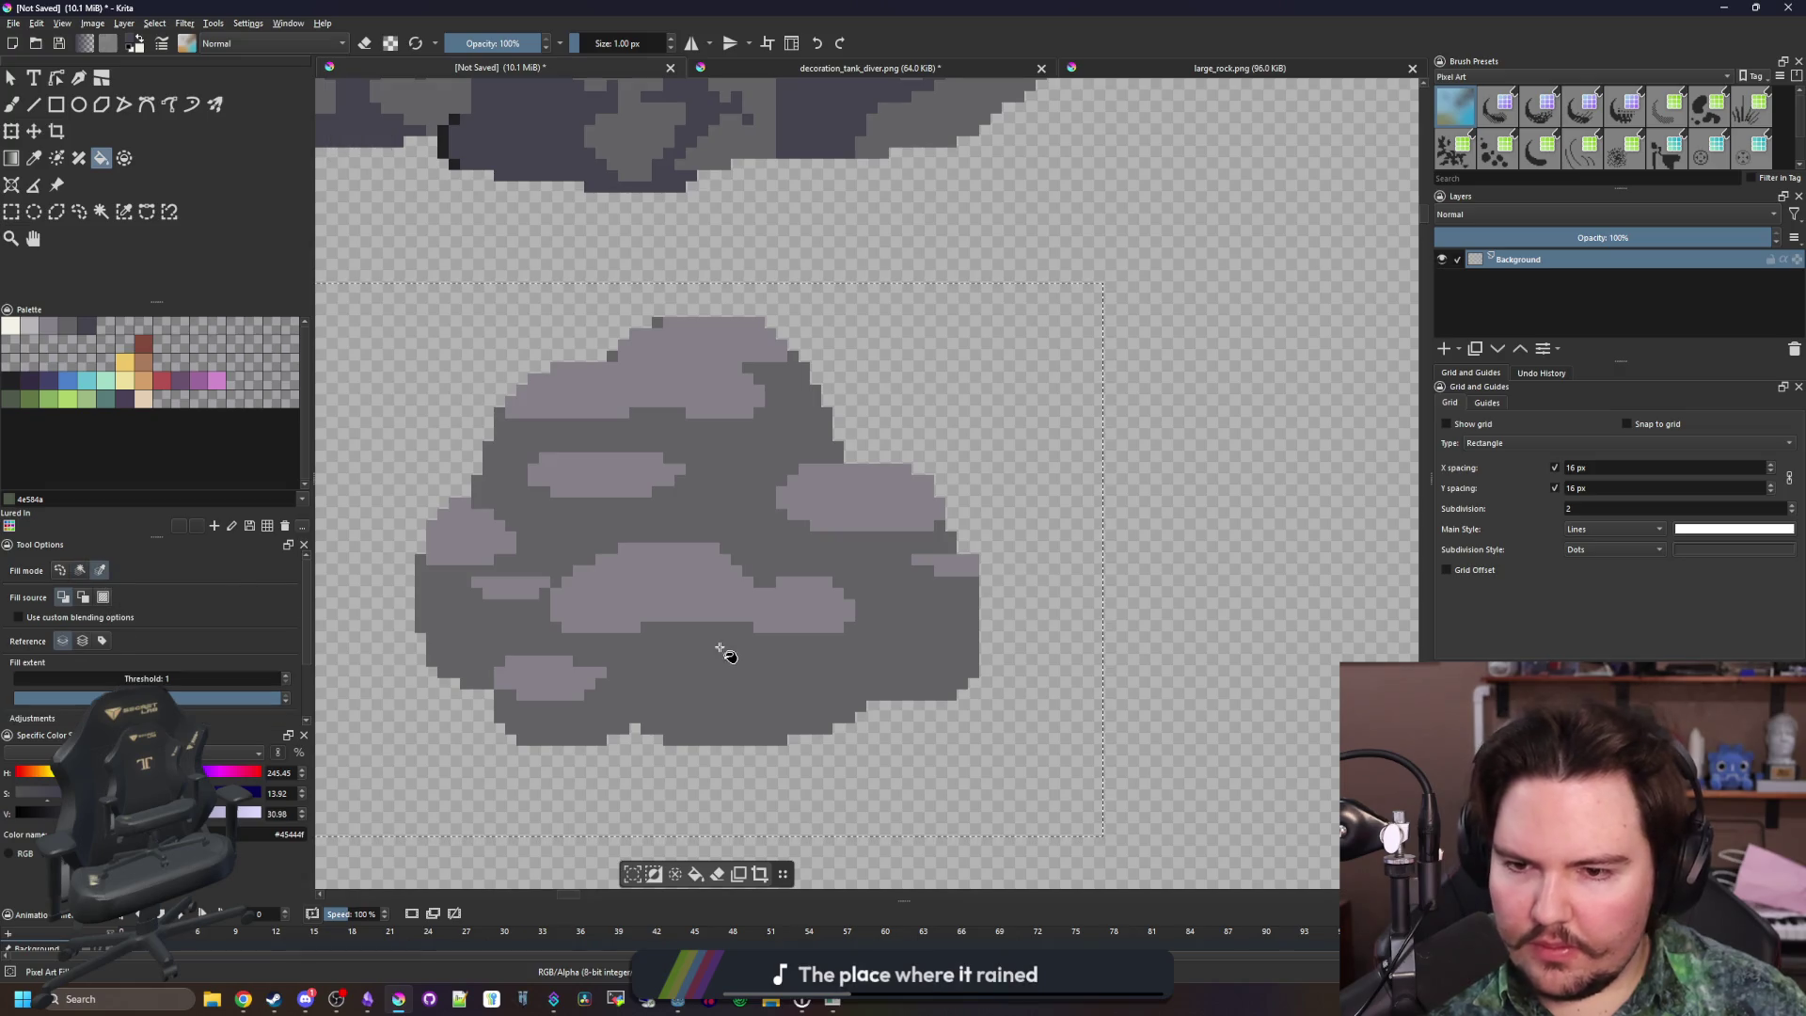
pyautogui.click(724, 643)
pyautogui.hotkey('ctrl', 'shift', 'a')
# Return to the pixel brush and sample the mid-grey colour from the large rock
pyautogui.press('b')
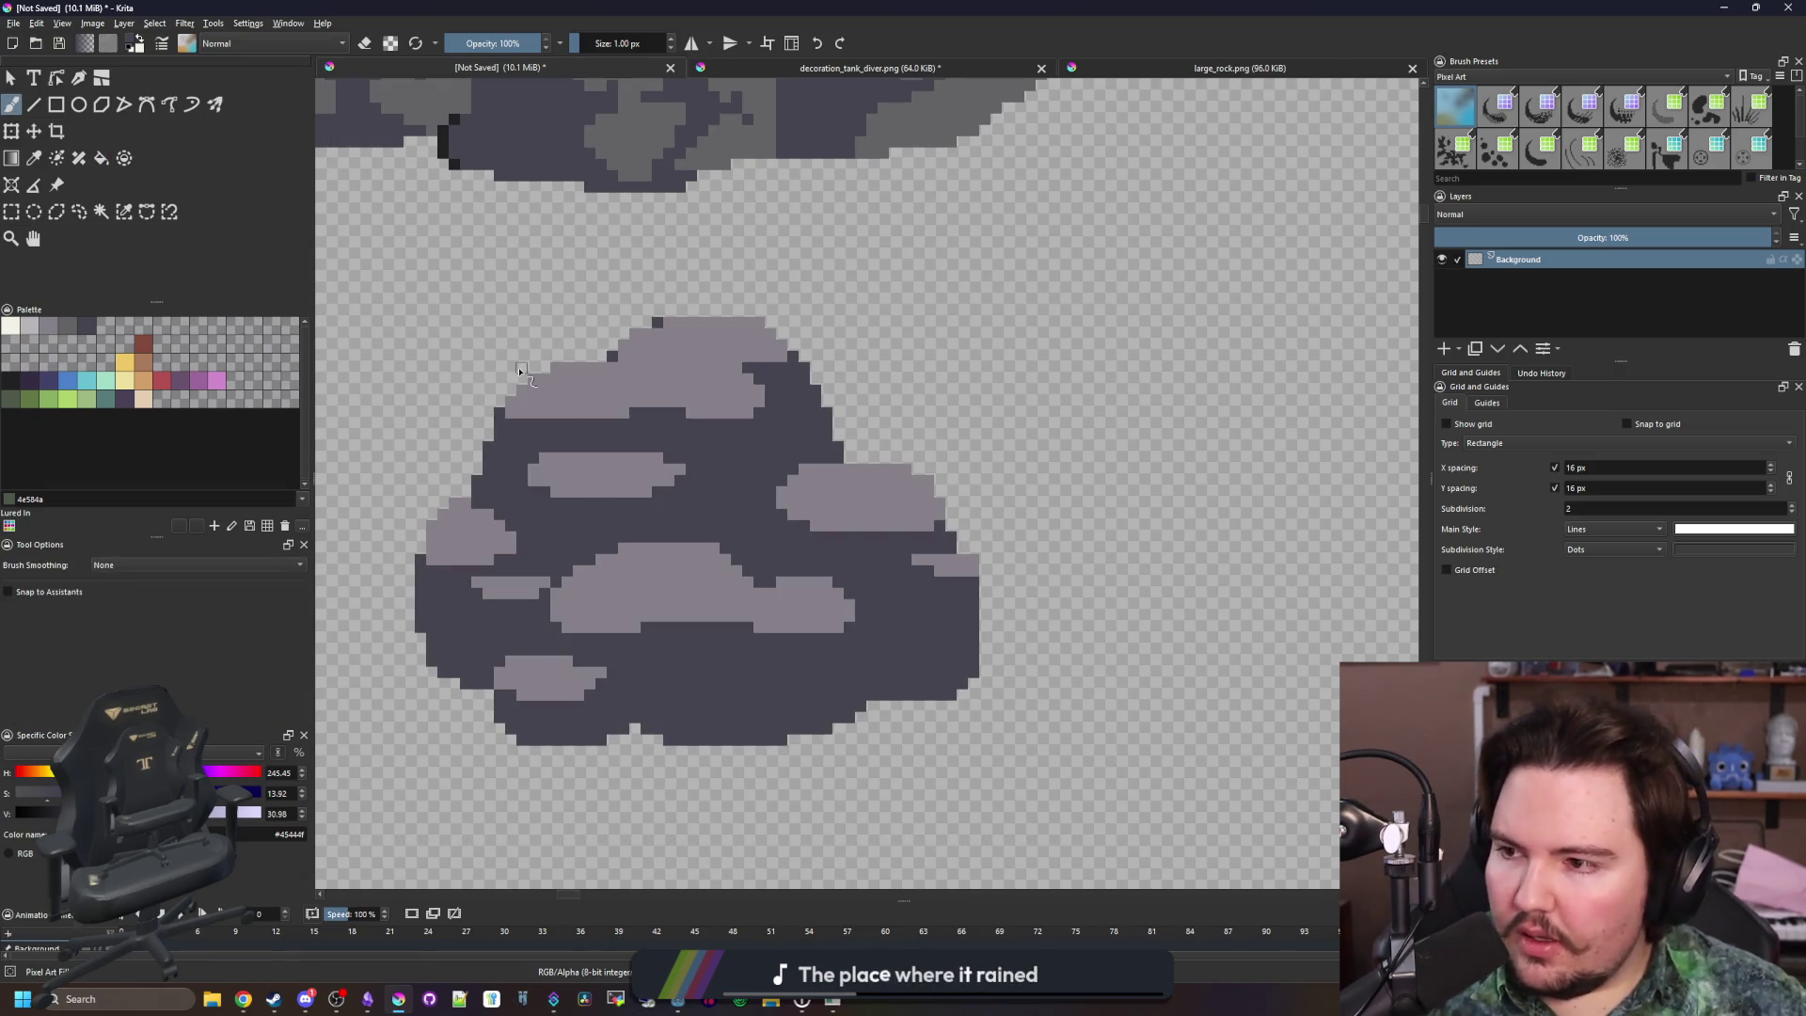
pyautogui.moveTo(545, 331); pyautogui.dragTo(570, 448)
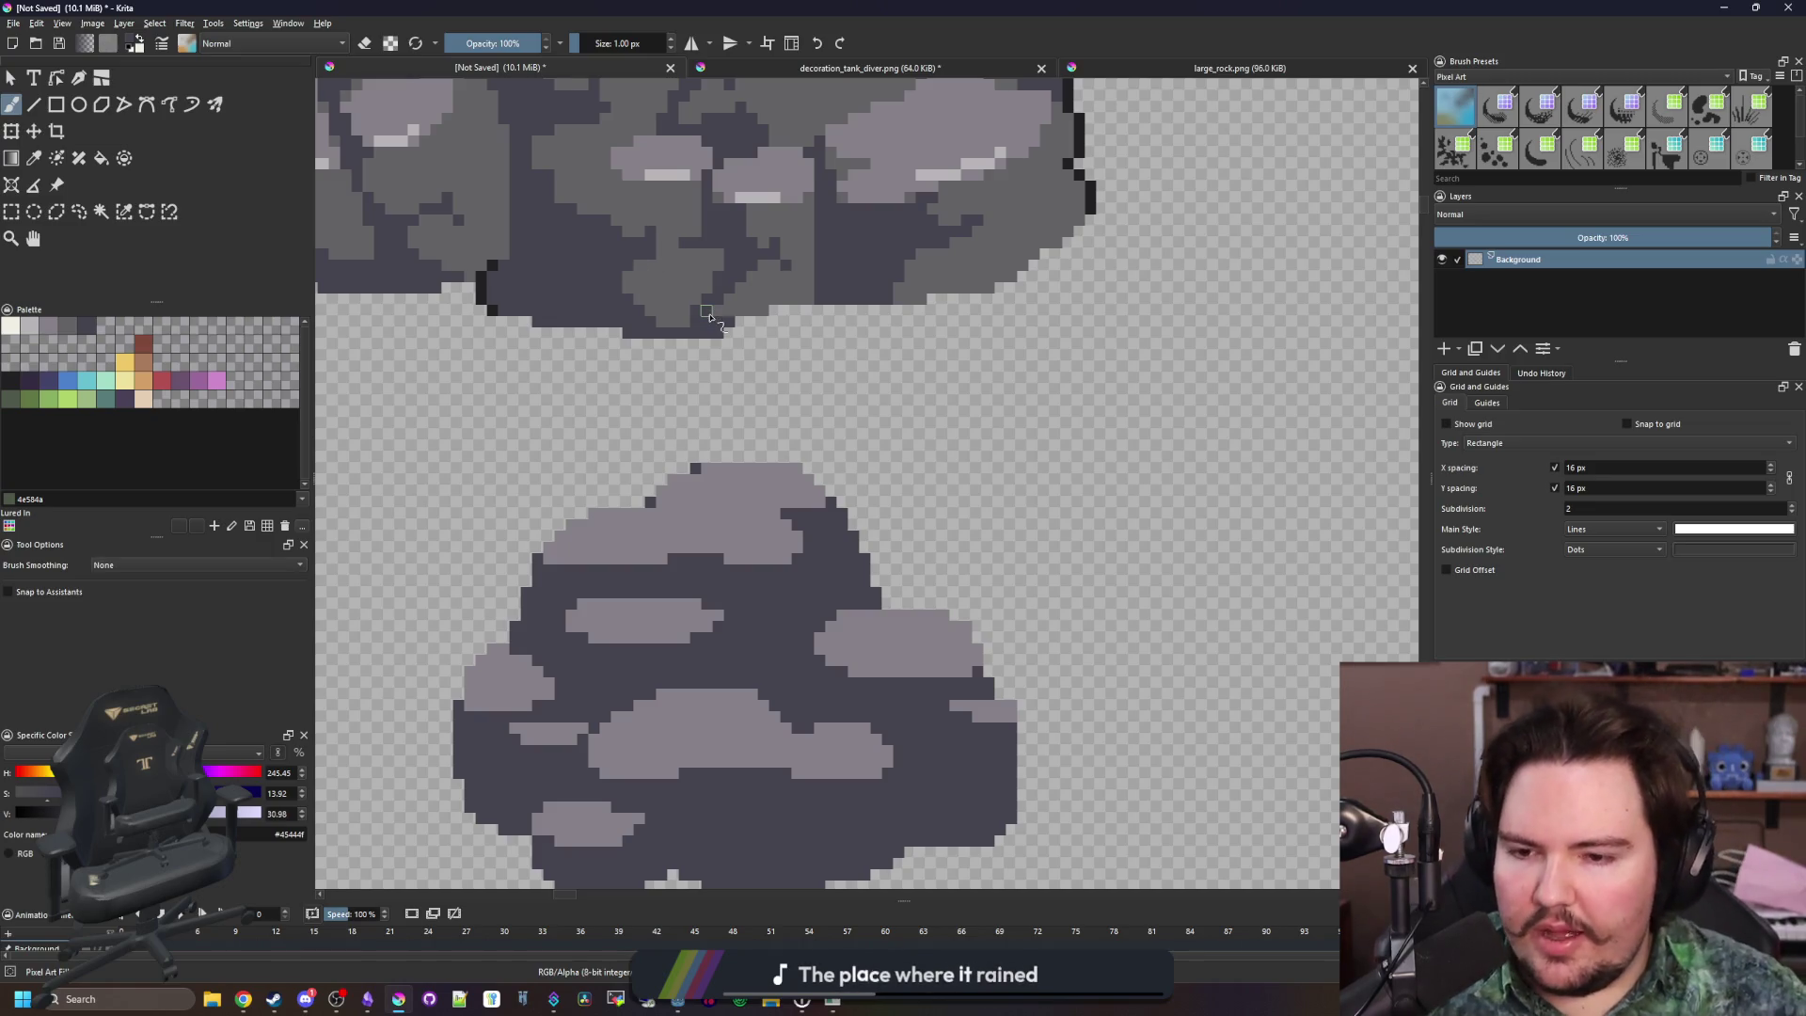
pyautogui.press('p')
pyautogui.click(123, 212)
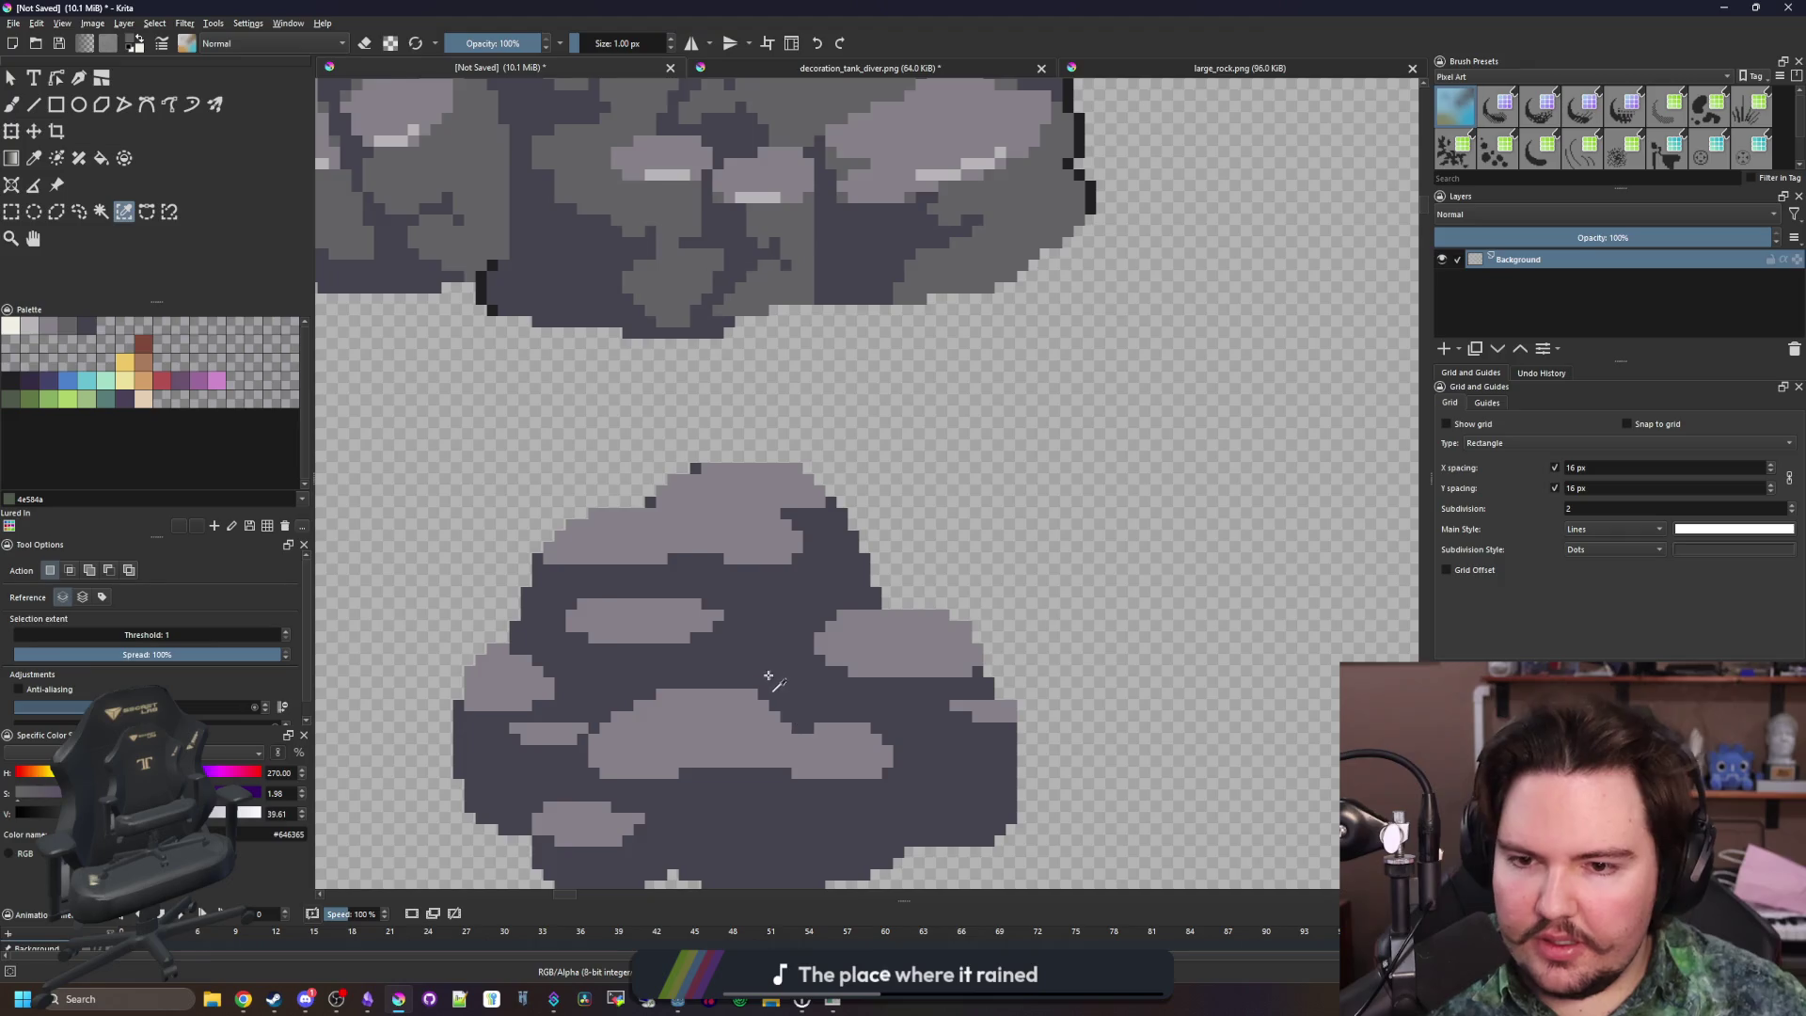
# Select the rock's dark body colour and paint a mid-grey stone with a 4 px brush
pyautogui.click(785, 694)
pyautogui.scroll(-3, 784, 694)
pyautogui.press('b')
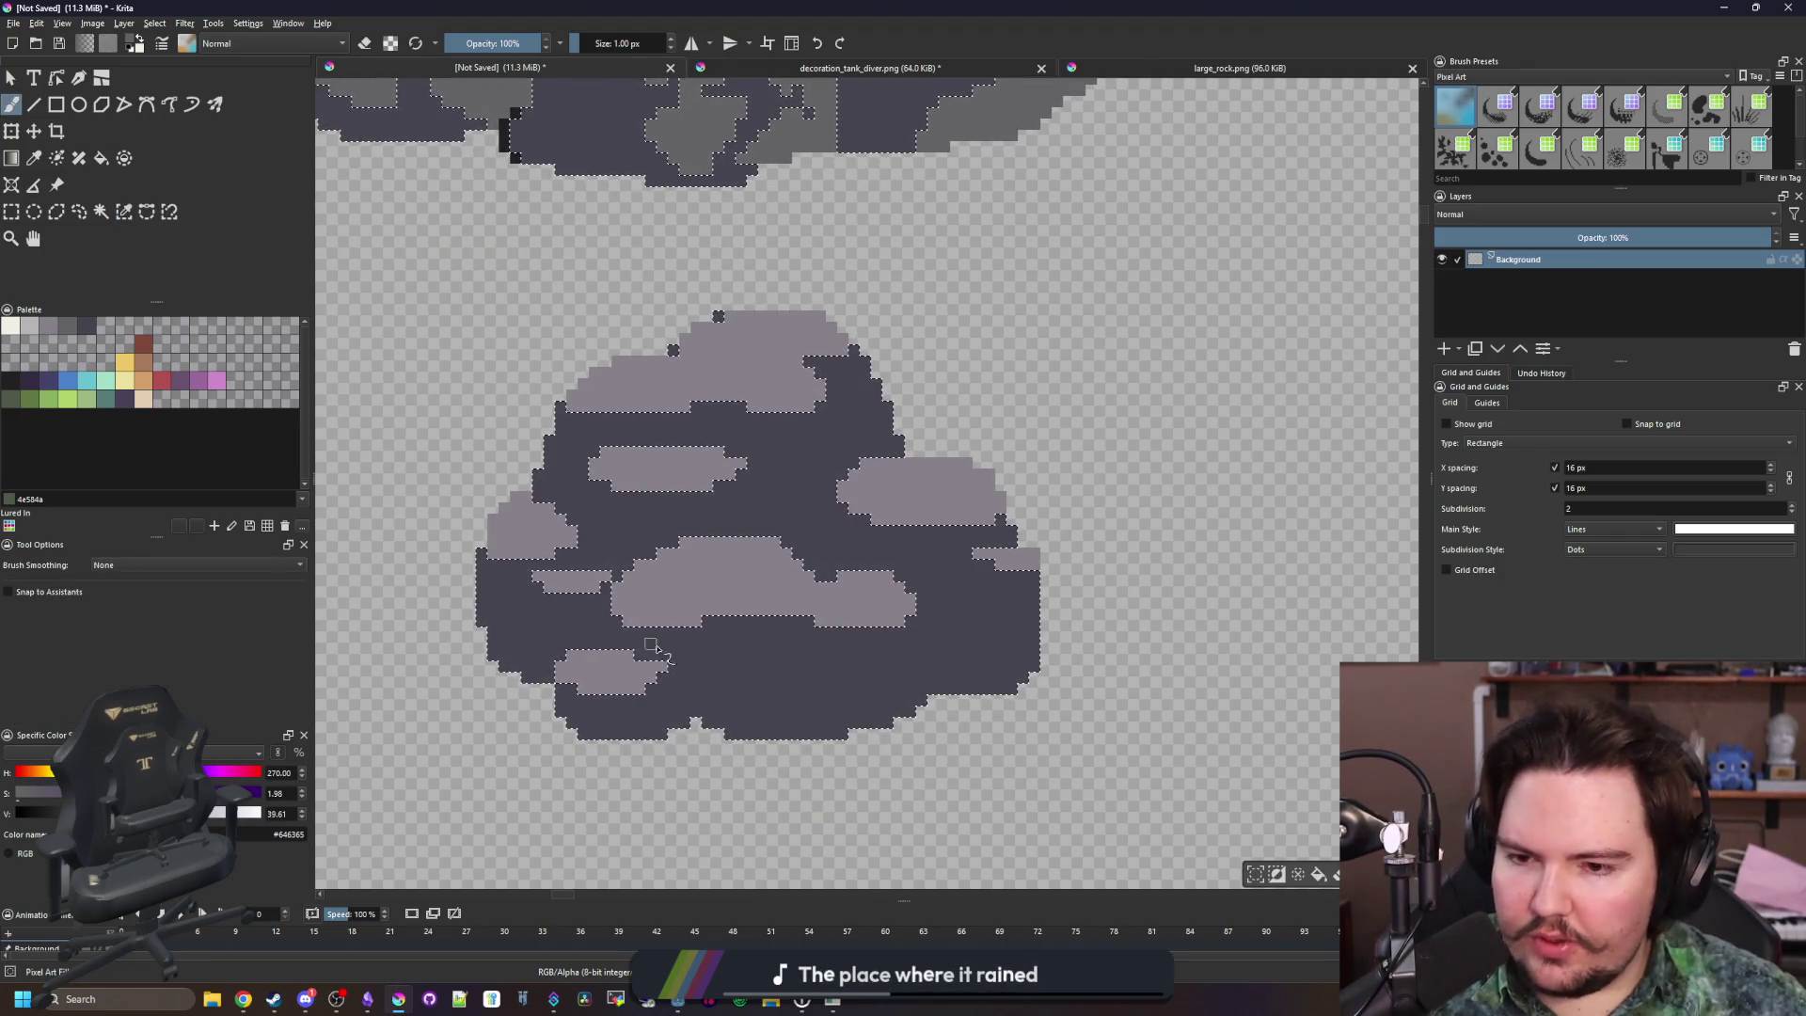
pyautogui.scroll(3, 894, 696)
pyautogui.press(']')
pyautogui.press(']')
pyautogui.press(']')
pyautogui.moveTo(754, 520)
pyautogui.mouseDown()
pyautogui.moveTo(733, 508)
pyautogui.moveTo(766, 489)
pyautogui.moveTo(790, 536)
pyautogui.moveTo(765, 605)
pyautogui.moveTo(665, 516)
pyautogui.moveTo(635, 576)
pyautogui.moveTo(678, 612)
pyautogui.mouseUp()
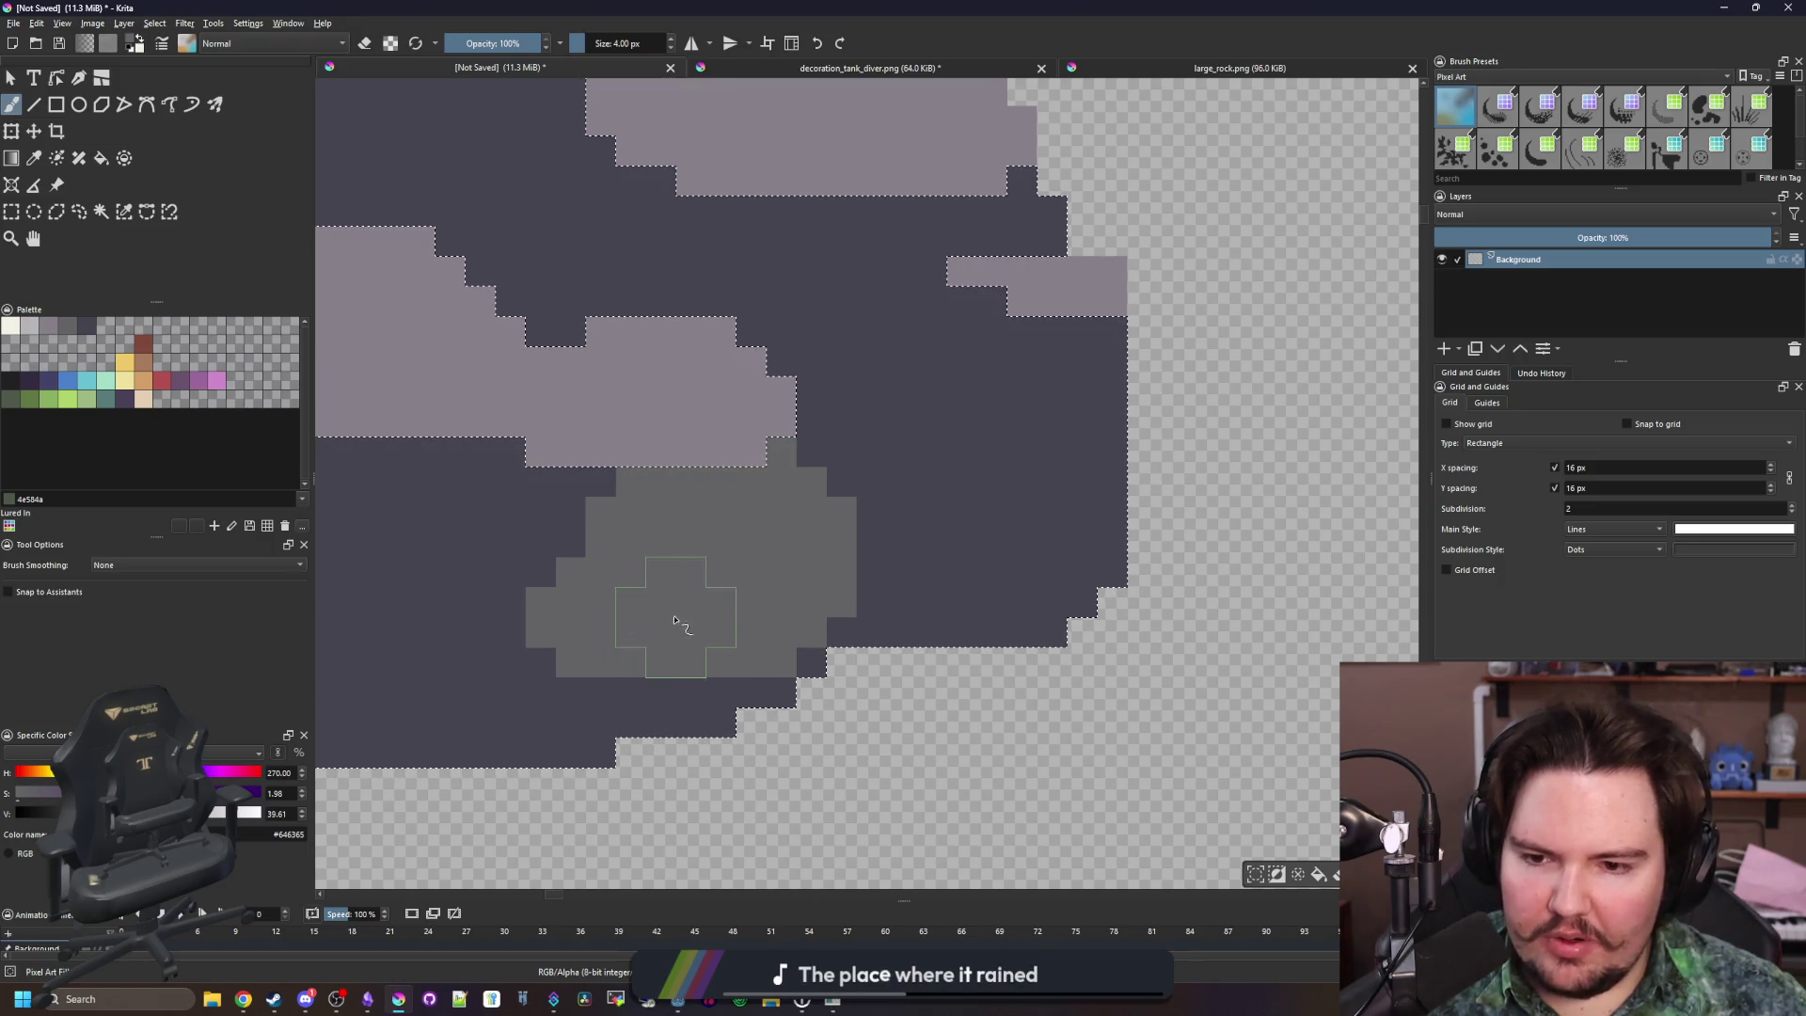
# Paint more mid-grey stones on the rock's right side and across its dark body
pyautogui.scroll(3, 1055, 611)
pyautogui.moveTo(1054, 612)
pyautogui.mouseDown()
pyautogui.moveTo(1097, 544)
pyautogui.moveTo(1113, 596)
pyautogui.moveTo(993, 532)
pyautogui.mouseUp()
pyautogui.scroll(-3, 1112, 596)
pyautogui.scroll(3, 1102, 537)
pyautogui.moveTo(591, 492)
pyautogui.mouseDown()
pyautogui.moveTo(893, 534)
pyautogui.moveTo(929, 512)
pyautogui.moveTo(715, 524)
pyautogui.mouseUp()
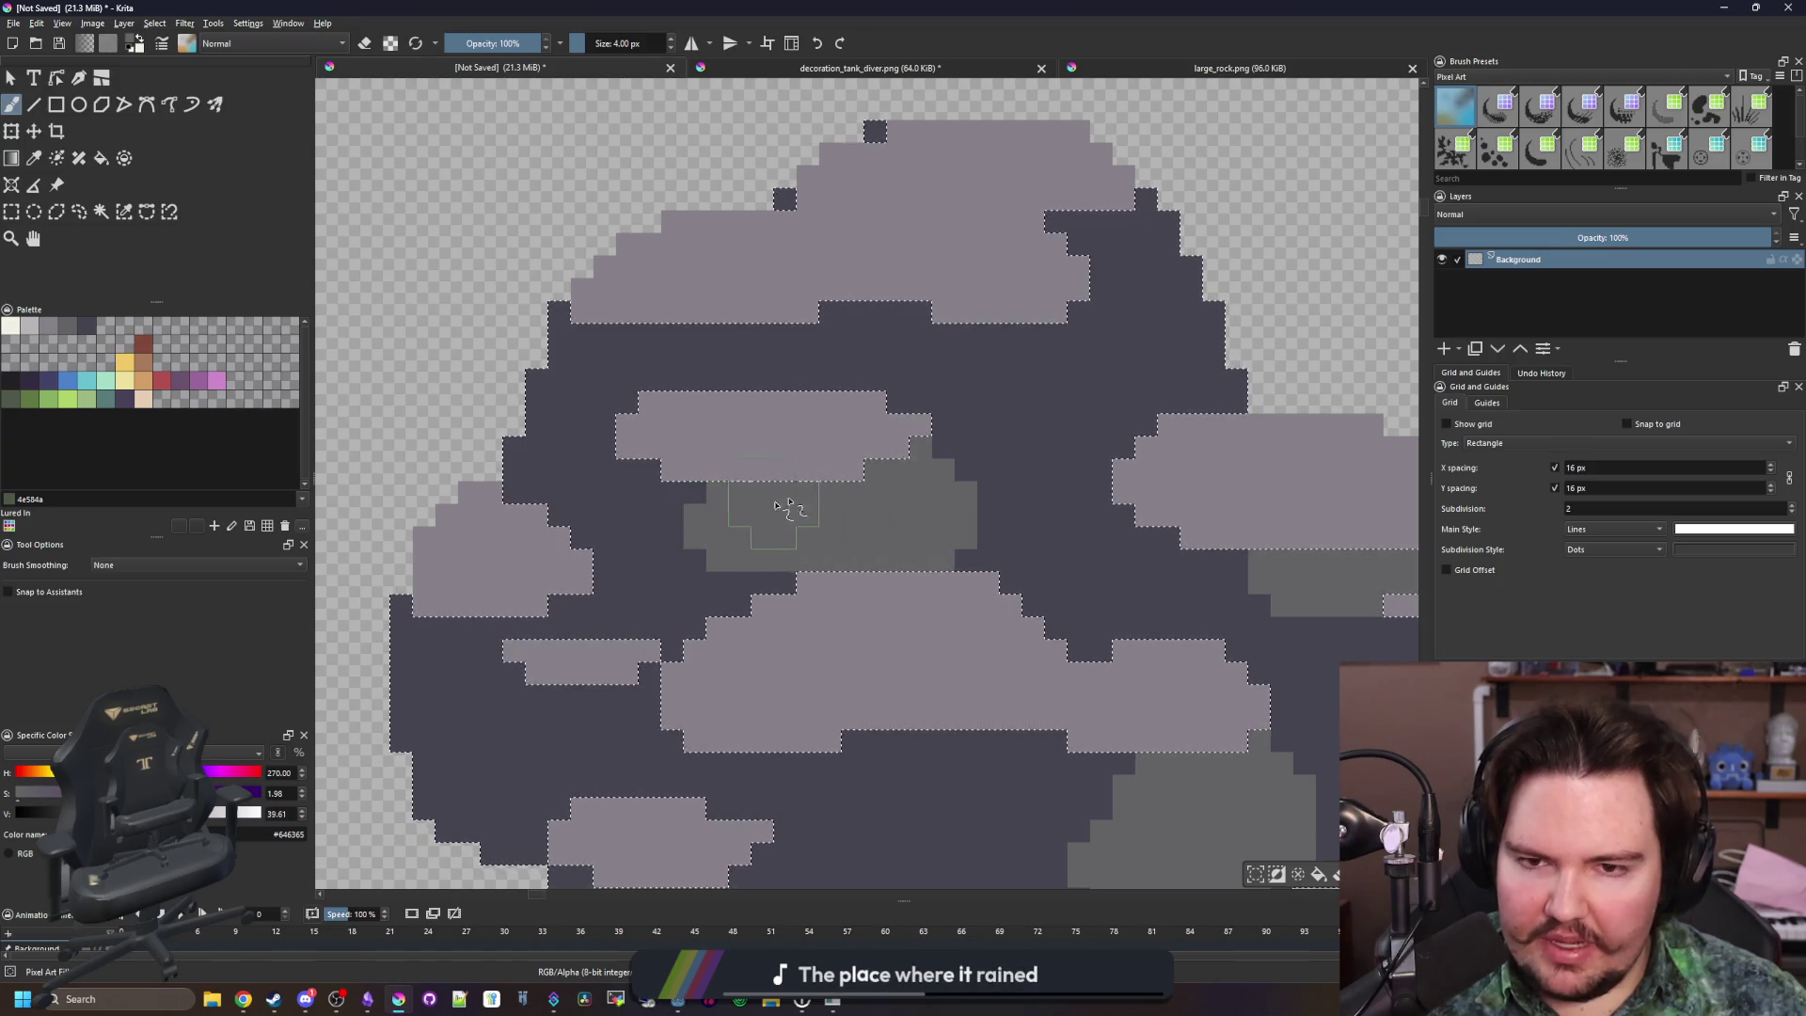
pyautogui.scroll(-3, 799, 565)
pyautogui.scroll(3, 941, 452)
pyautogui.moveTo(948, 423); pyautogui.dragTo(986, 451)
pyautogui.moveTo(847, 550)
pyautogui.mouseDown()
pyautogui.moveTo(865, 526)
pyautogui.moveTo(819, 536)
pyautogui.mouseUp()
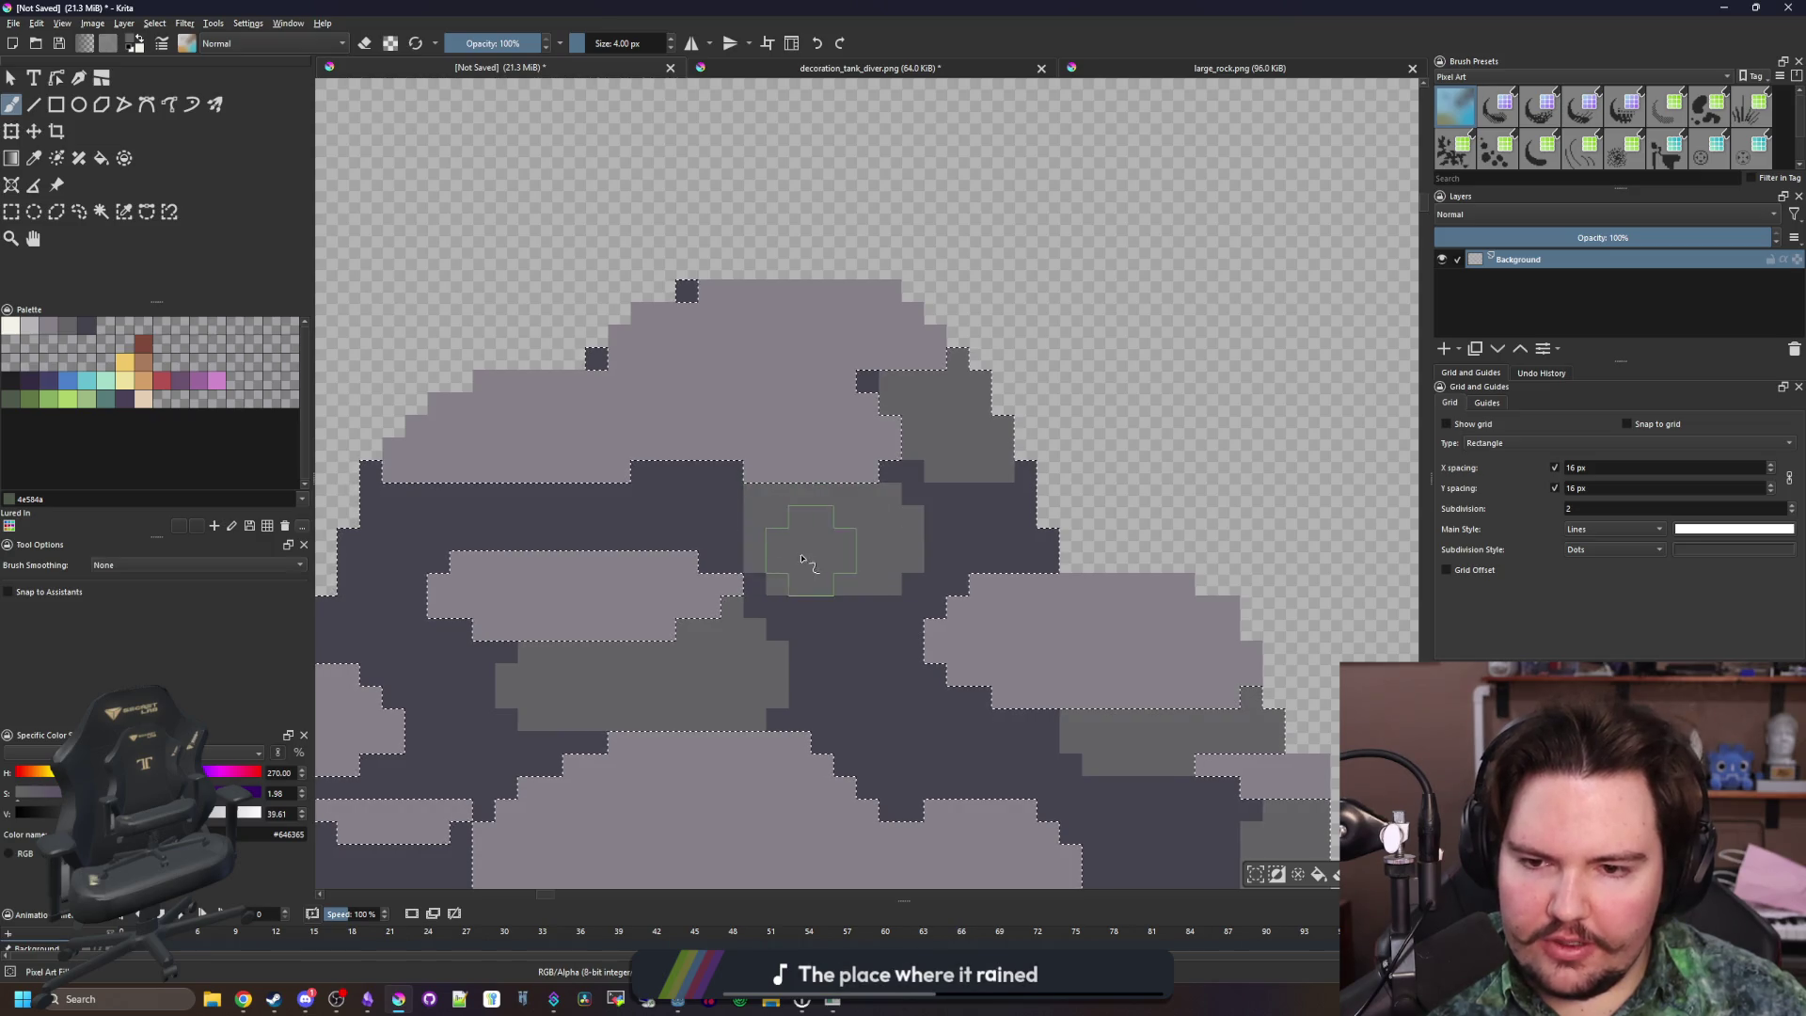
# Add grey pixels toward the rock's lower left, upper left and left side
pyautogui.scroll(-2, 875, 621)
pyautogui.scroll(4, 875, 621)
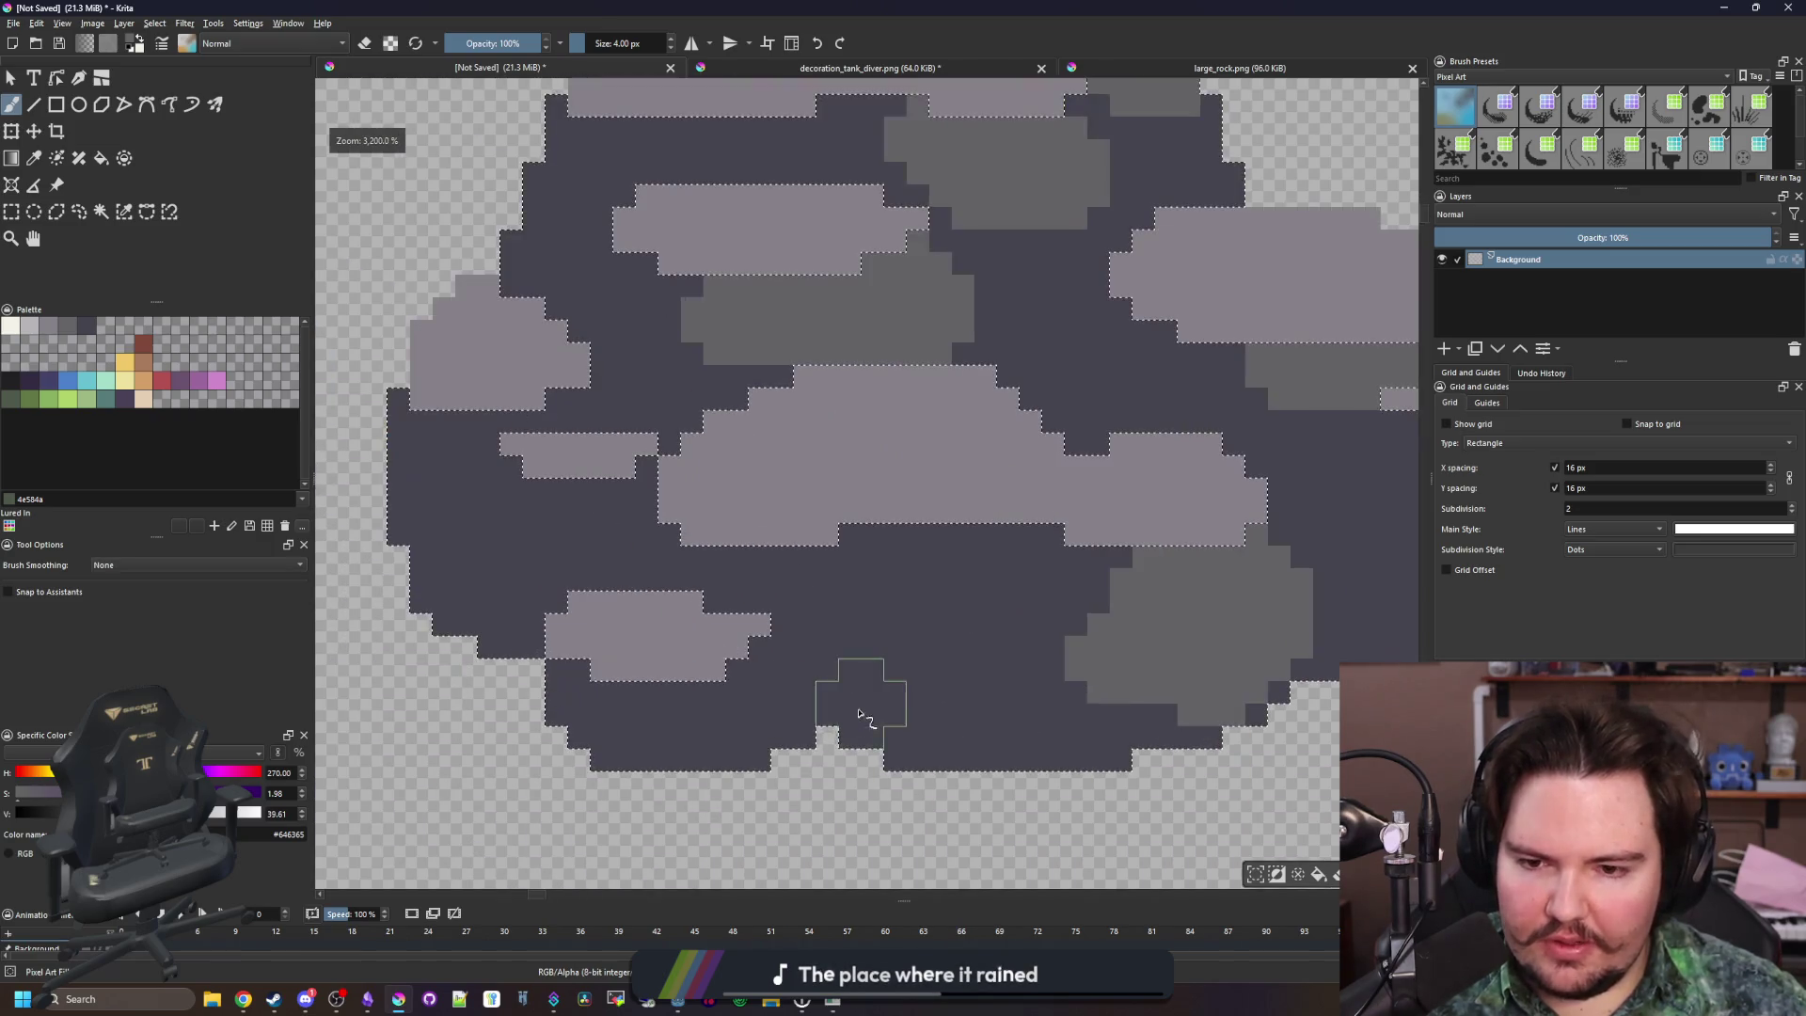
pyautogui.moveTo(767, 690)
pyautogui.mouseDown()
pyautogui.moveTo(665, 725)
pyautogui.moveTo(677, 743)
pyautogui.moveTo(645, 718)
pyautogui.mouseUp()
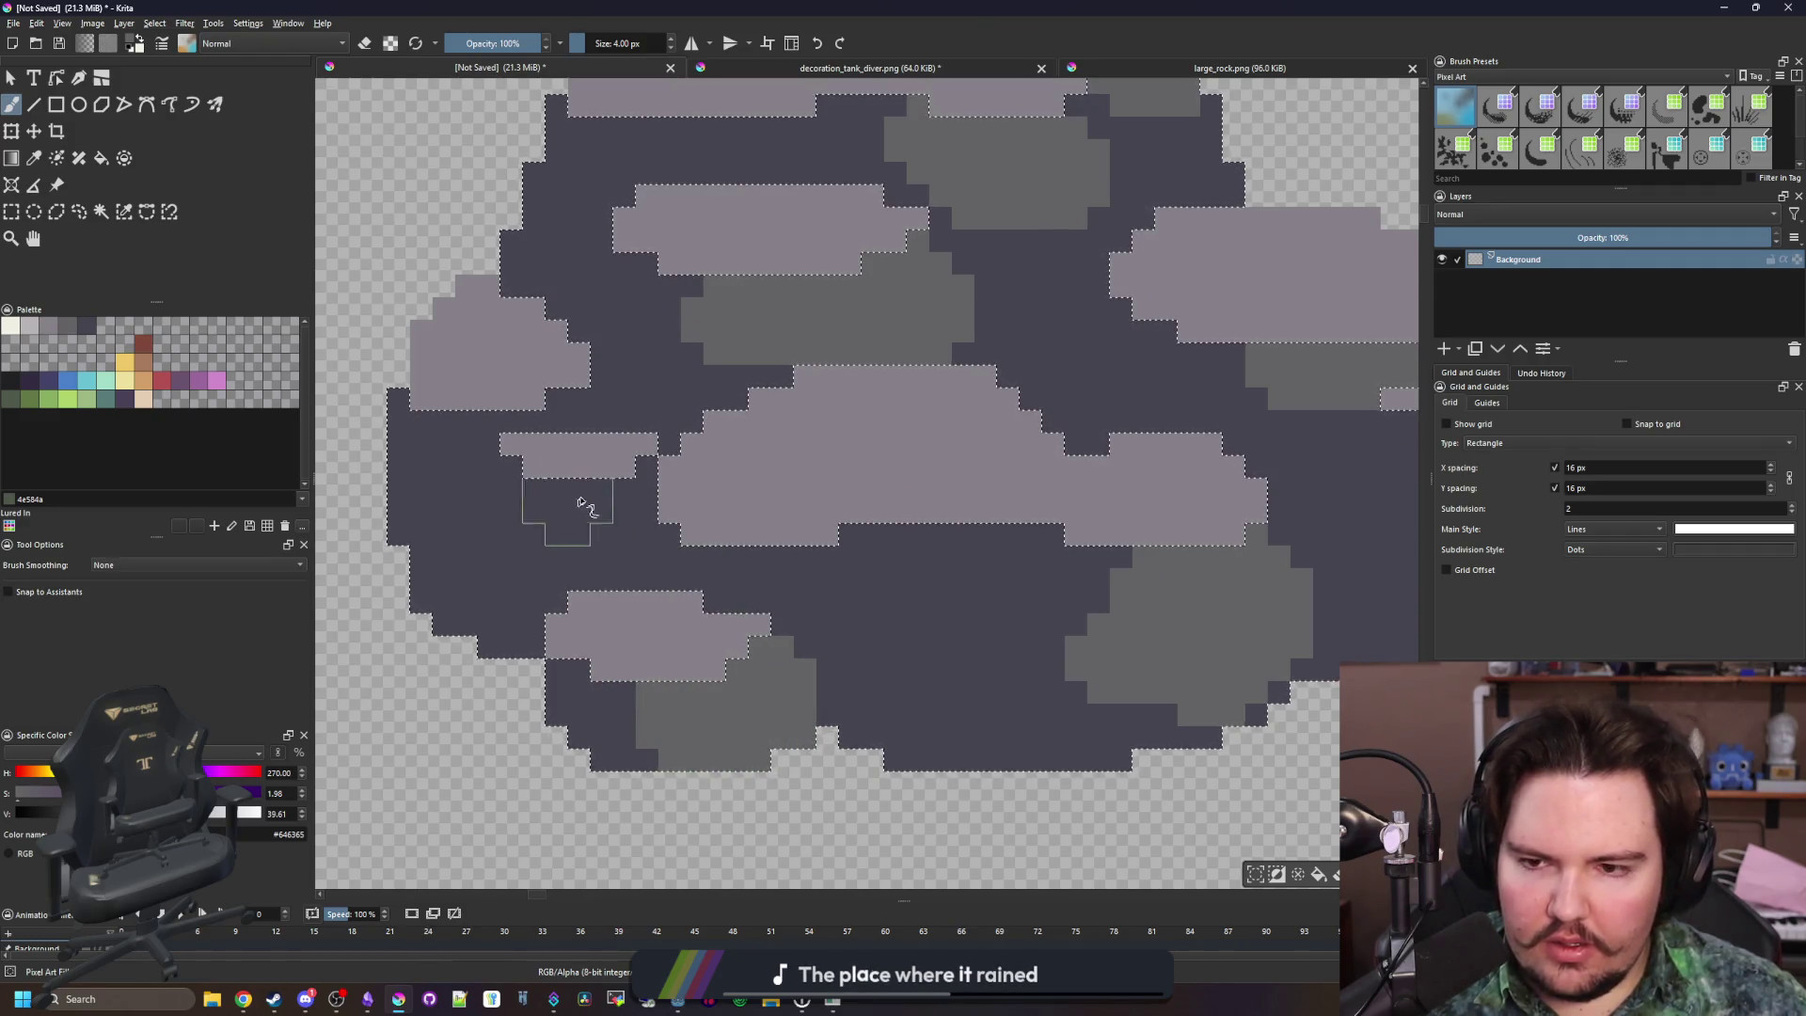
pyautogui.scroll(1, 611, 508)
pyautogui.moveTo(626, 513)
pyautogui.mouseDown()
pyautogui.moveTo(607, 569)
pyautogui.moveTo(524, 584)
pyautogui.mouseUp()
pyautogui.moveTo(625, 455)
pyautogui.mouseDown()
pyautogui.moveTo(662, 443)
pyautogui.moveTo(555, 475)
pyautogui.moveTo(545, 584)
pyautogui.moveTo(489, 484)
pyautogui.mouseUp()
pyautogui.press('[')
pyautogui.press('[')
pyautogui.press('[')
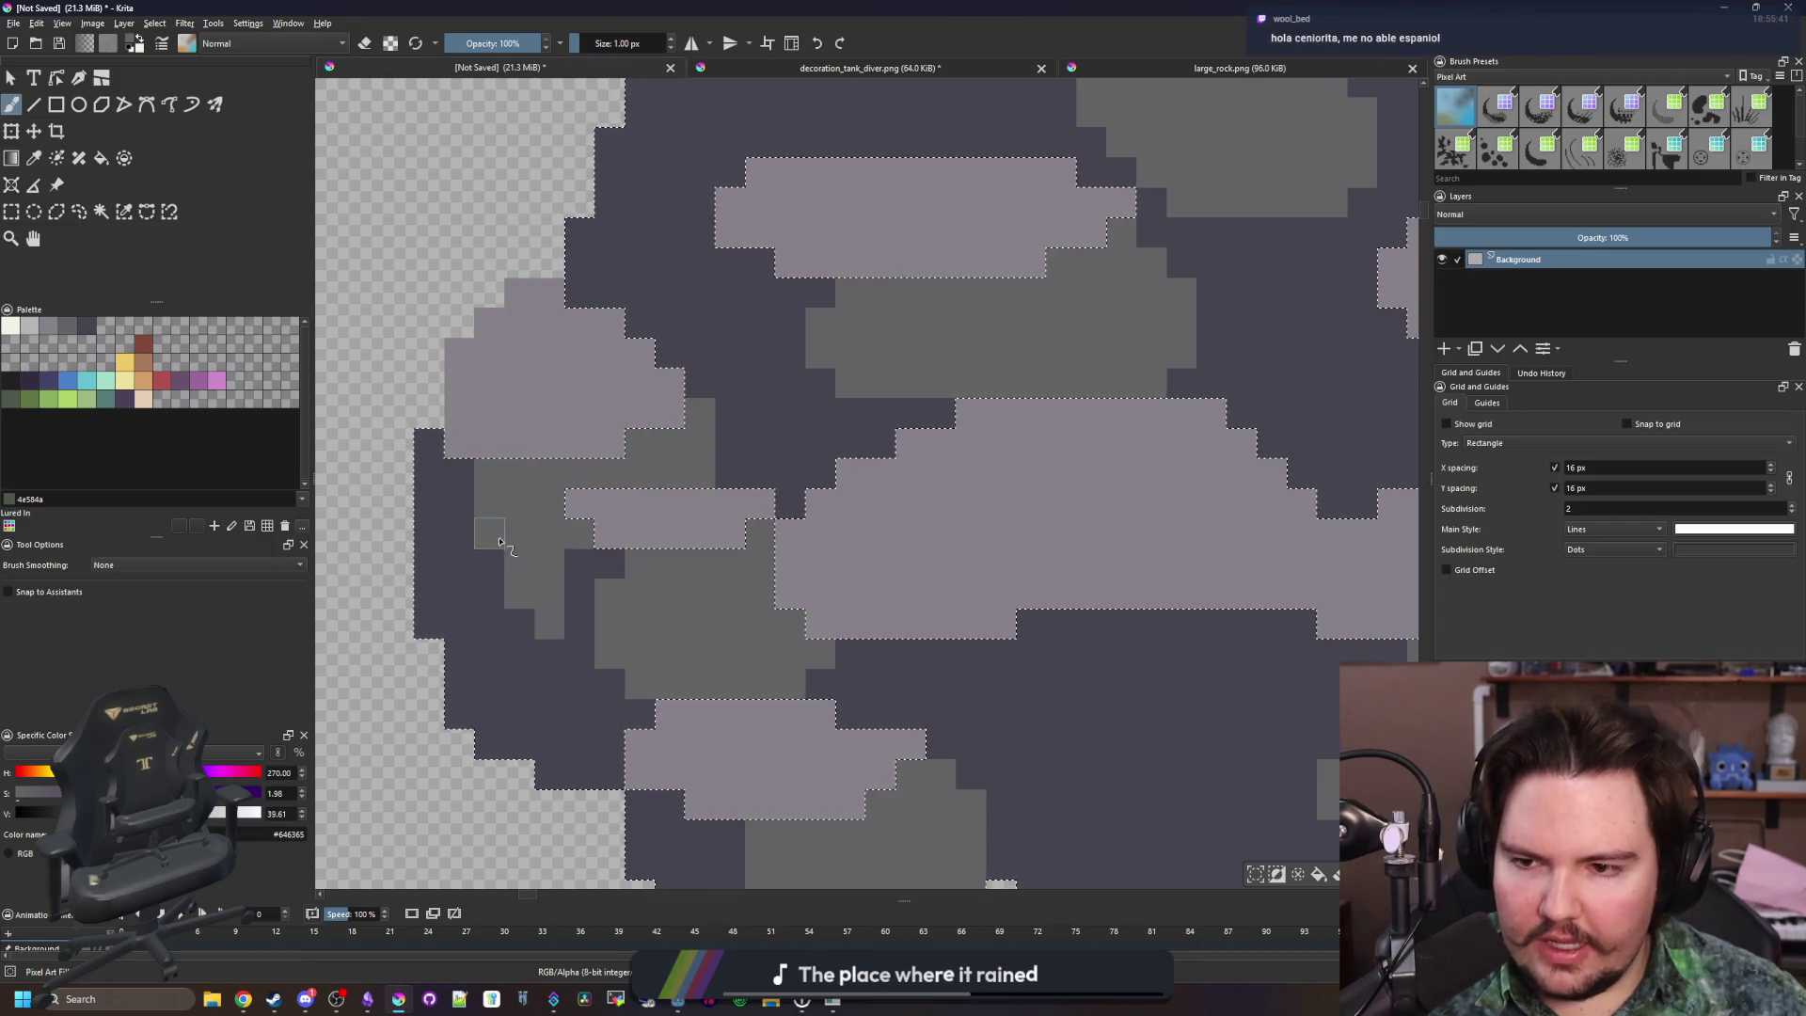
# Resample the mid-grey and select all the rock's dark body pixels by similar colour
pyautogui.press('p')
pyautogui.click(776, 419)
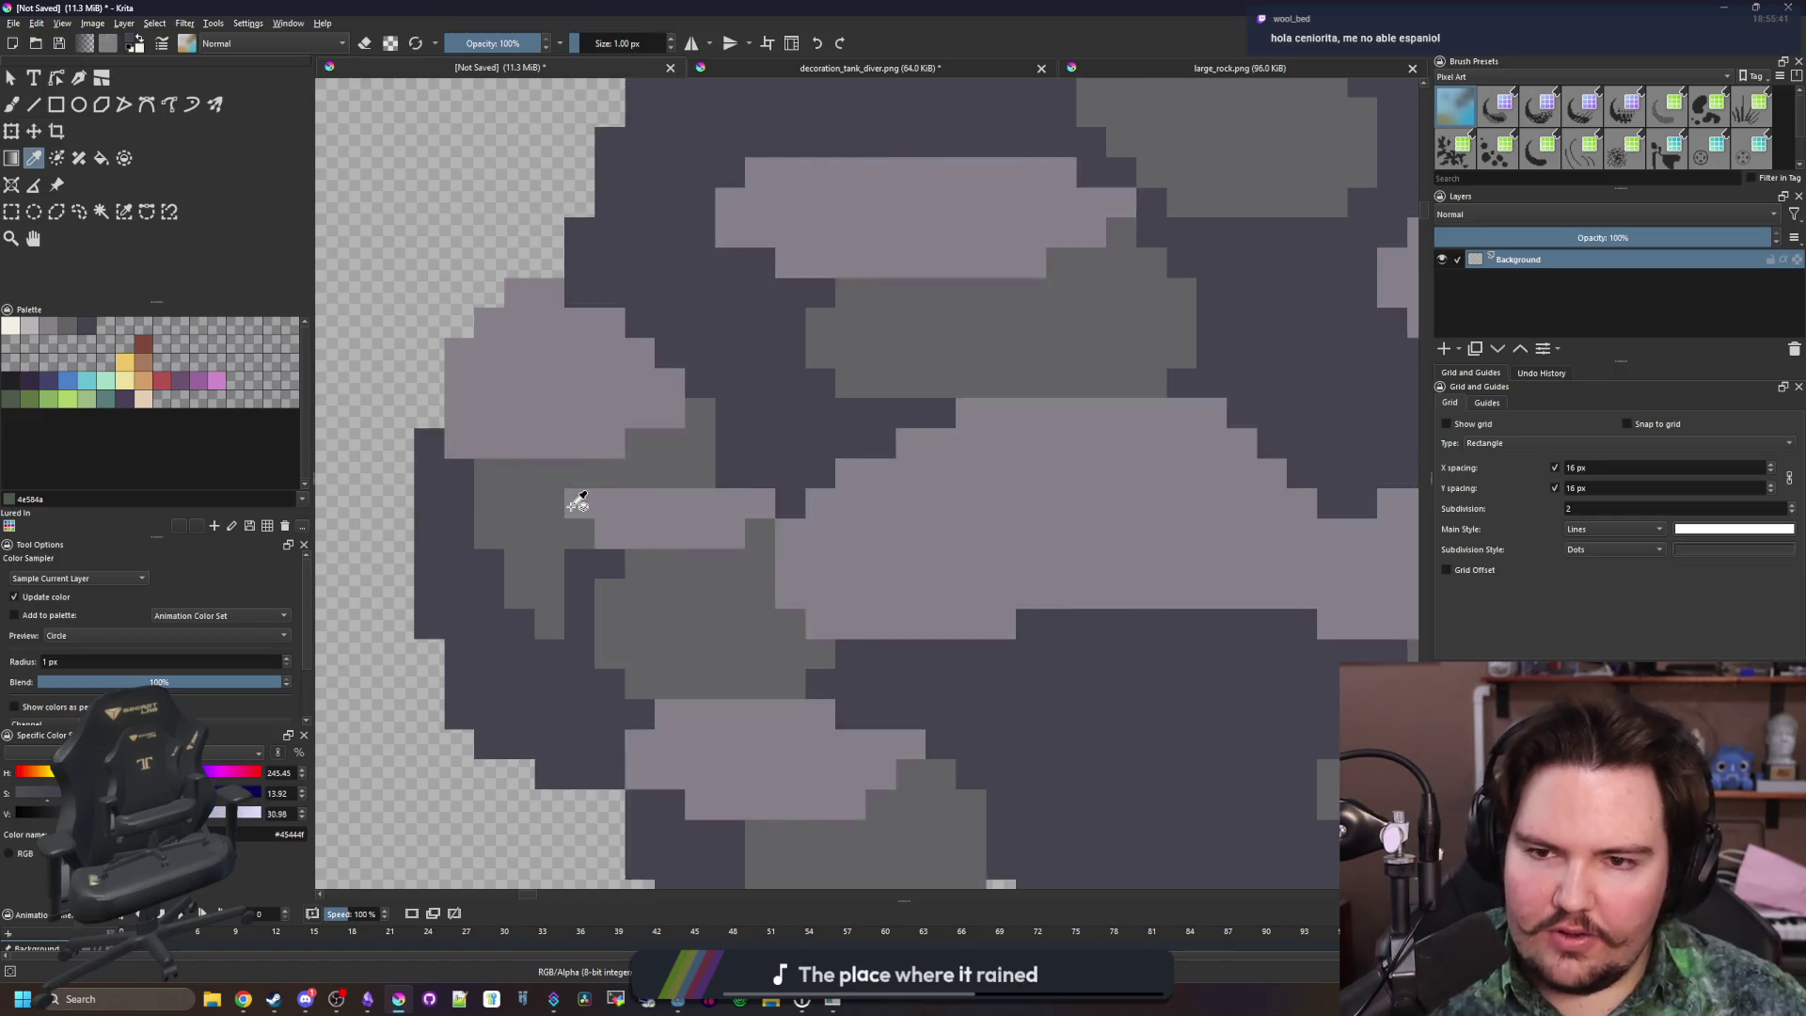
pyautogui.scroll(-4, 628, 507)
pyautogui.scroll(4, 688, 552)
pyautogui.click(851, 577)
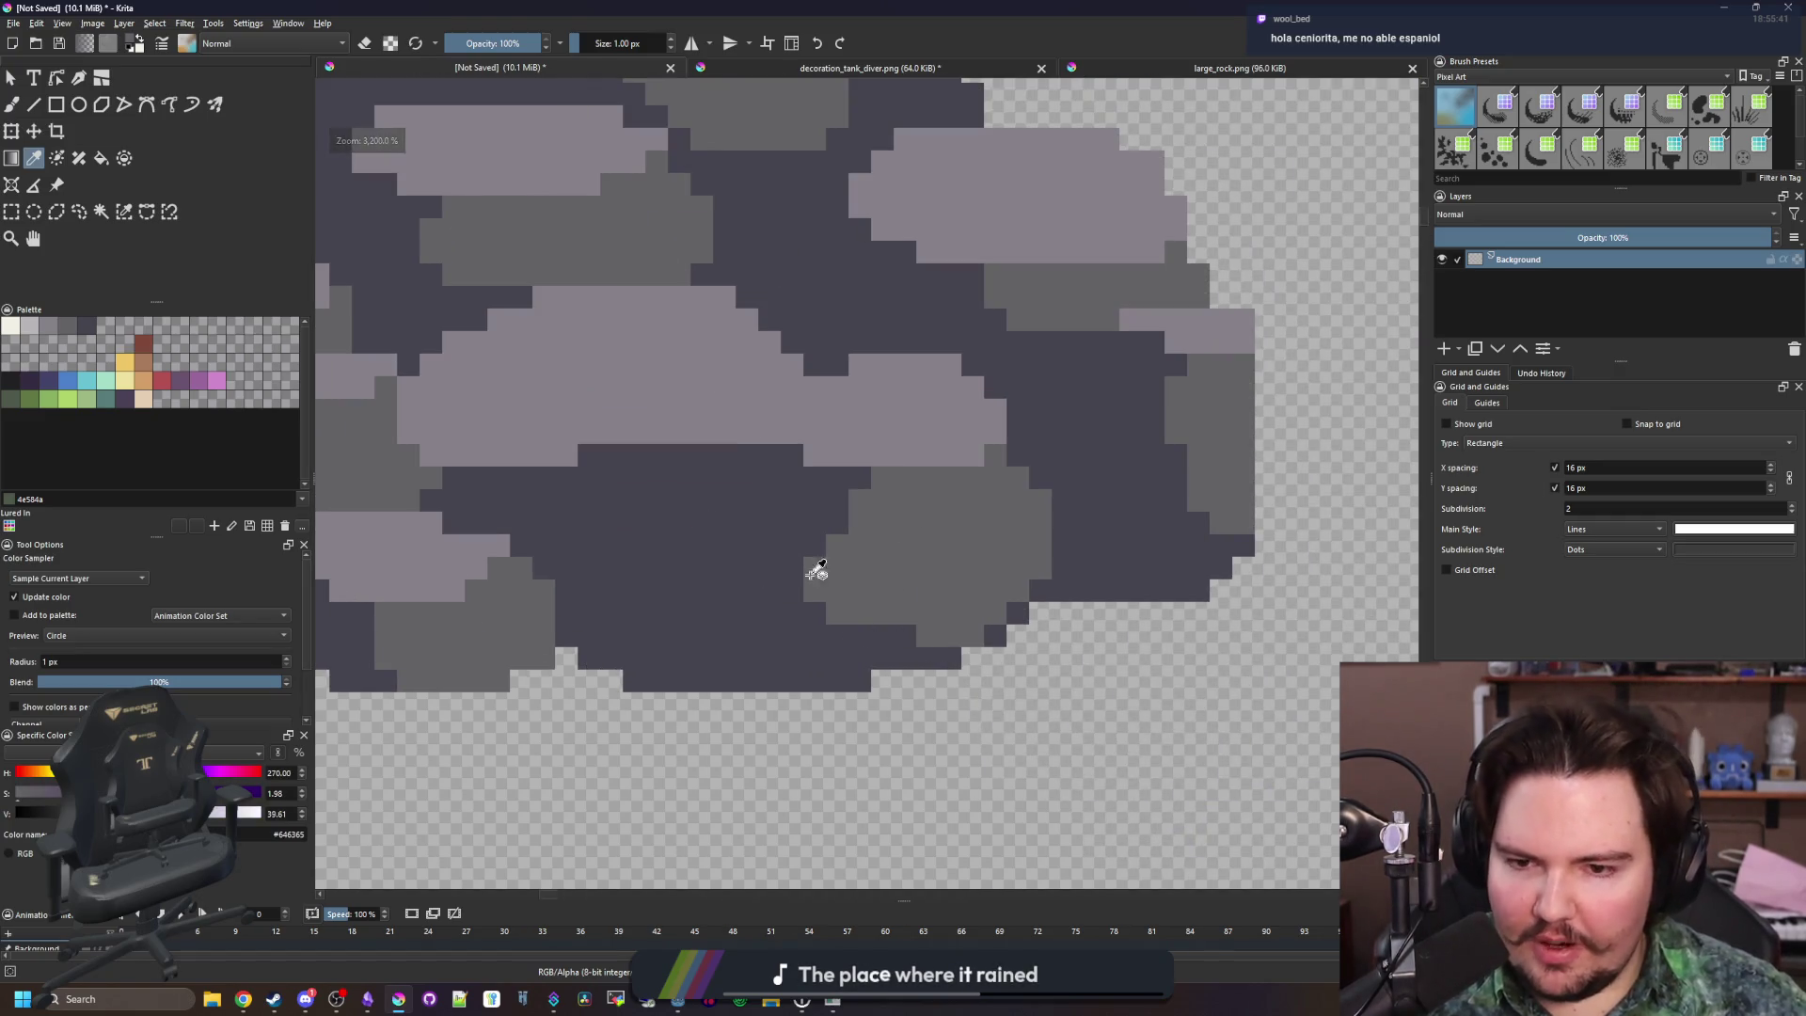
pyautogui.click(128, 218)
pyautogui.click(583, 548)
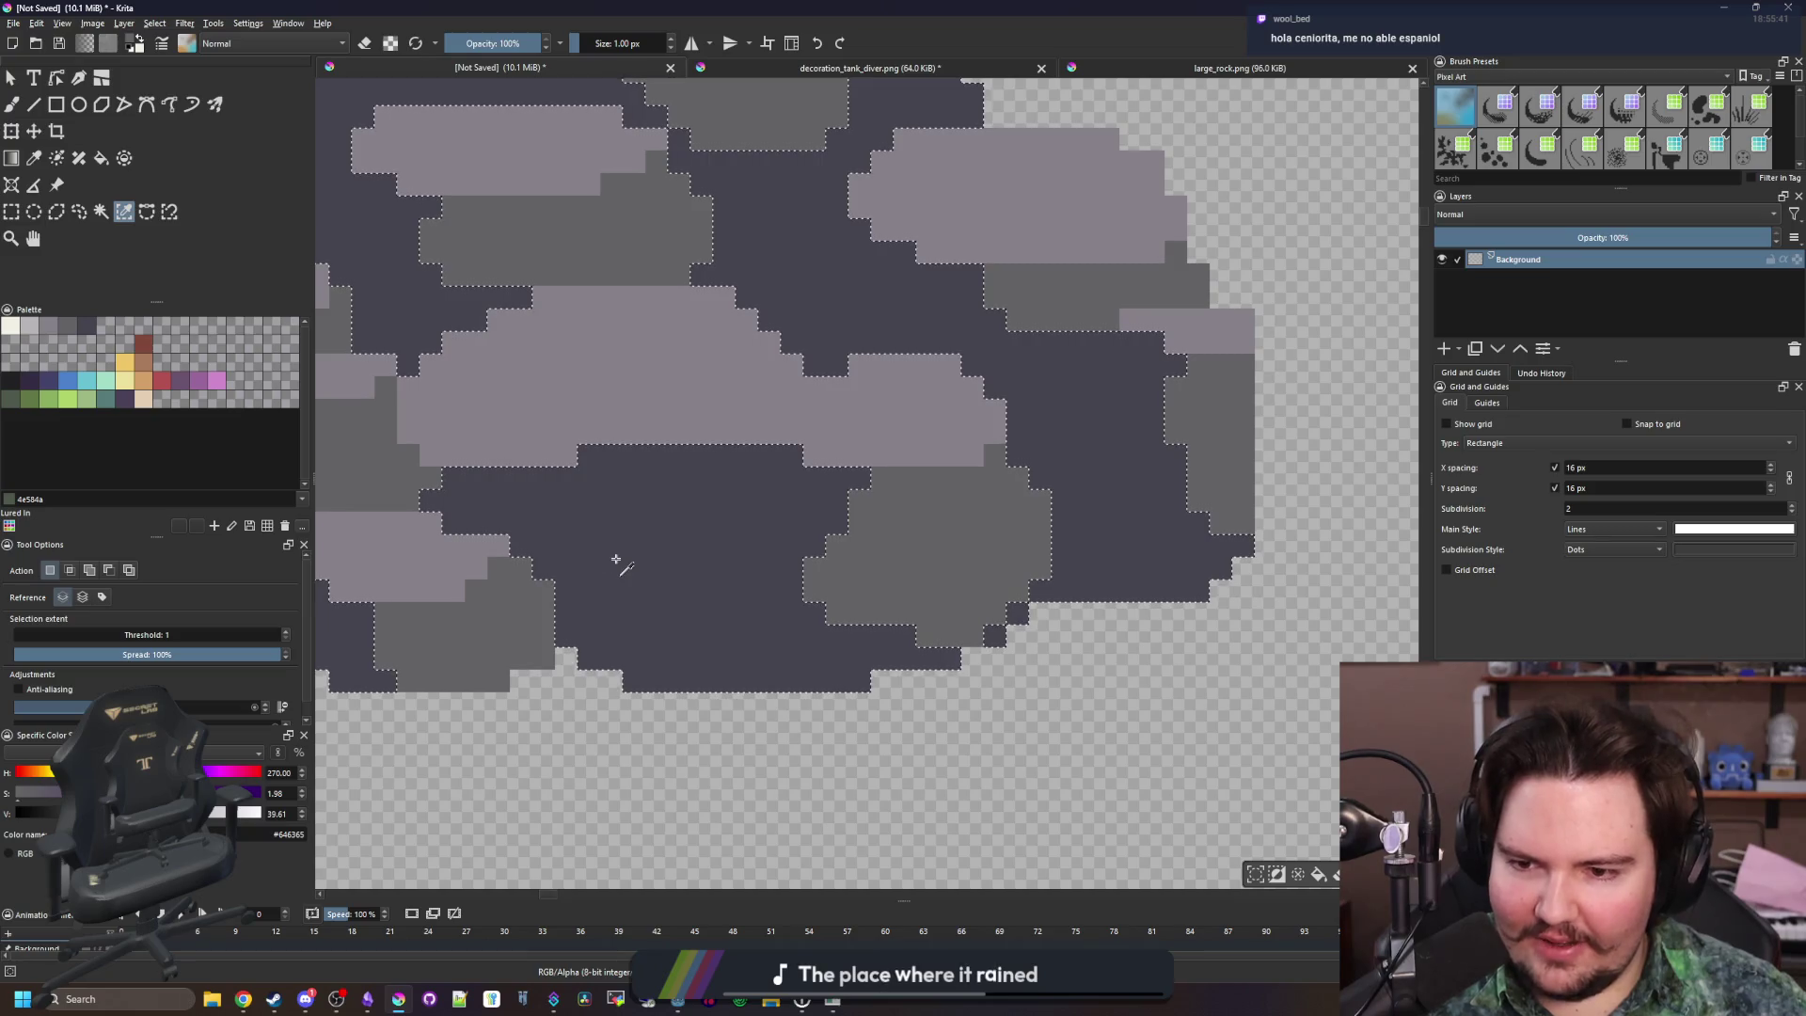
pyautogui.scroll(2, 649, 574)
pyautogui.press('b')
# Stamp a 7 px mid-grey stone into the dark gap and extend it upward at 2 px
pyautogui.press(']')
pyautogui.press(']')
pyautogui.press(']')
pyautogui.click(687, 583)
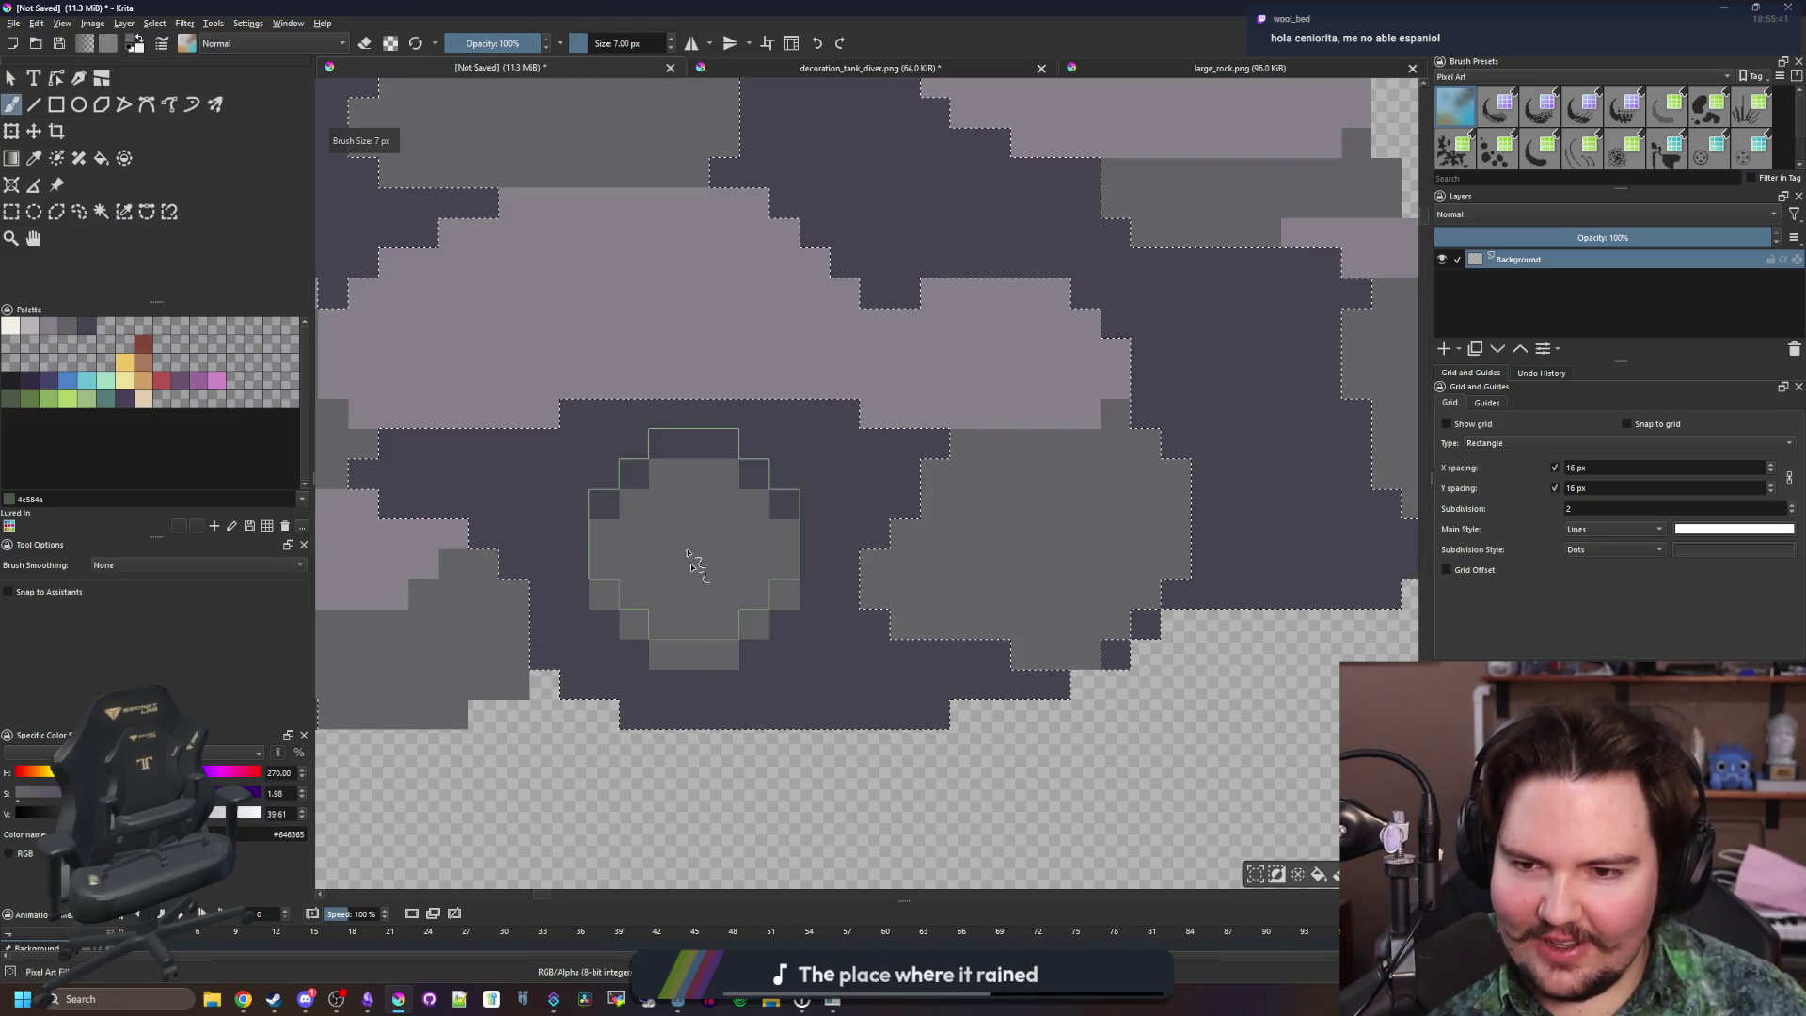
pyautogui.press('[')
pyautogui.press('[')
pyautogui.press('[')
pyautogui.moveTo(705, 516)
pyautogui.mouseDown()
pyautogui.moveTo(637, 487)
pyautogui.moveTo(614, 435)
pyautogui.moveTo(555, 423)
pyautogui.moveTo(565, 463)
pyautogui.moveTo(772, 610)
pyautogui.moveTo(826, 451)
pyautogui.mouseUp()
pyautogui.press('[')
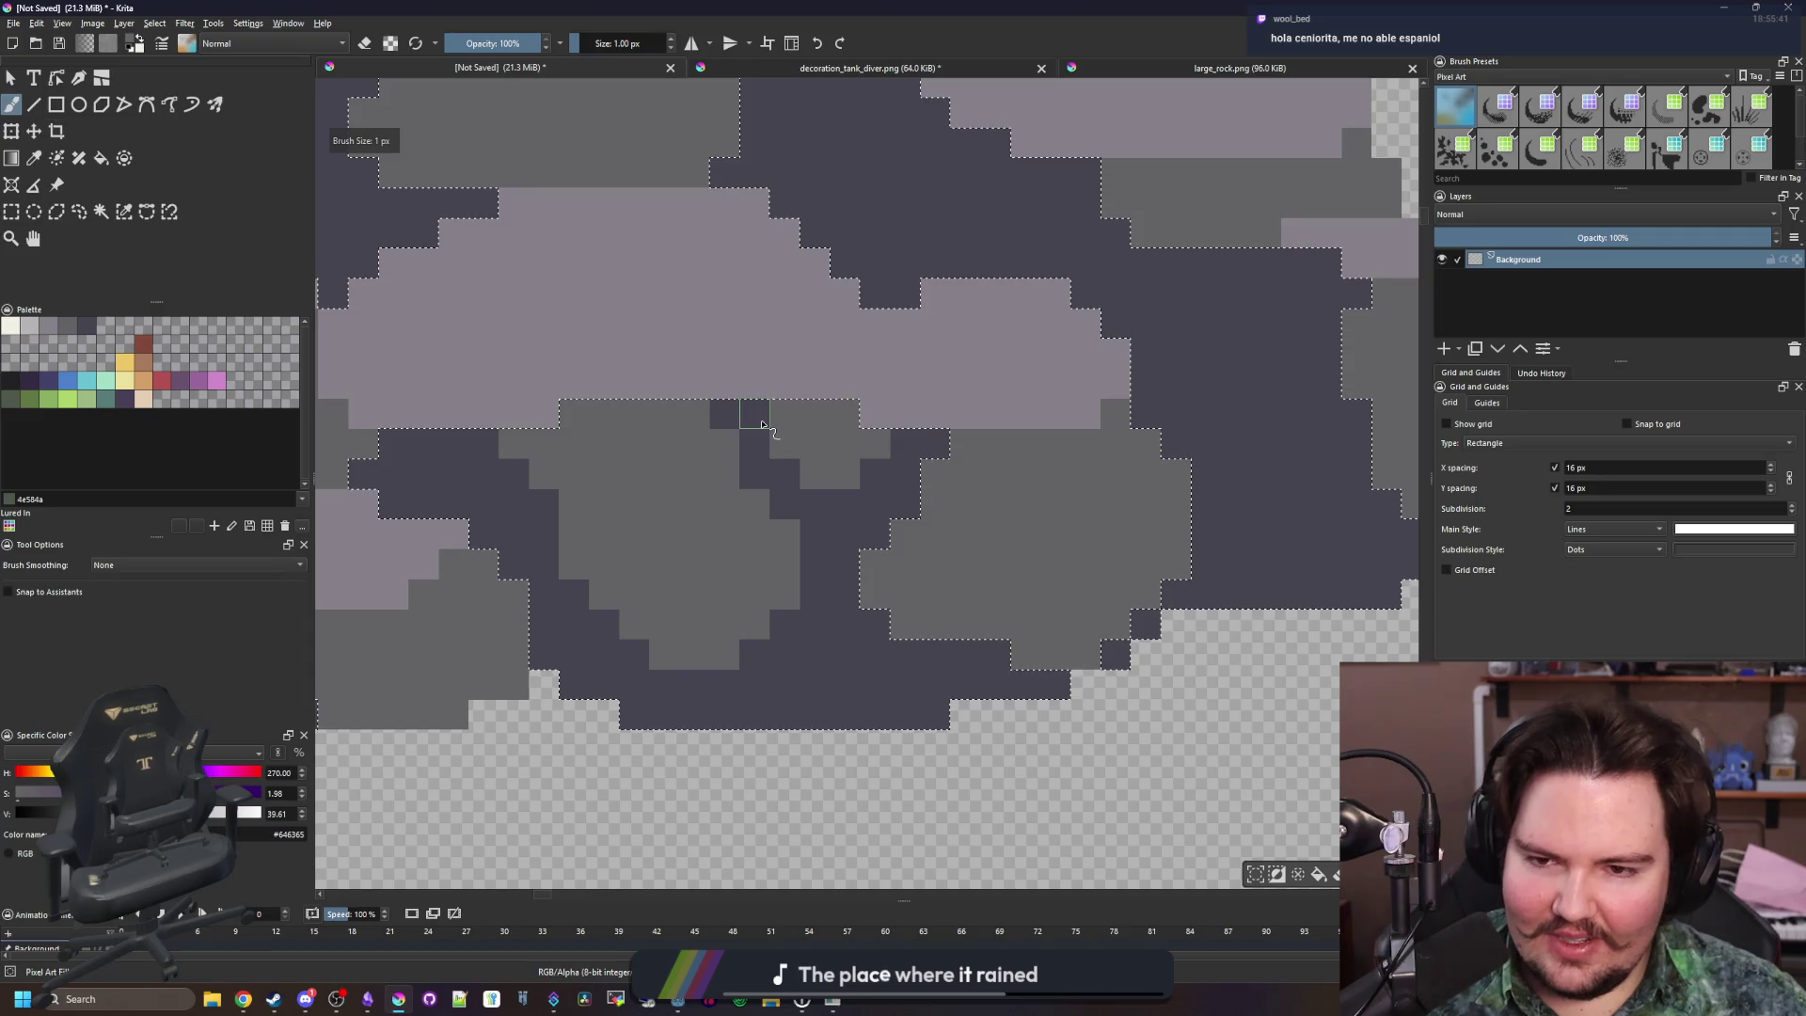
pyautogui.scroll(-10, 828, 489)
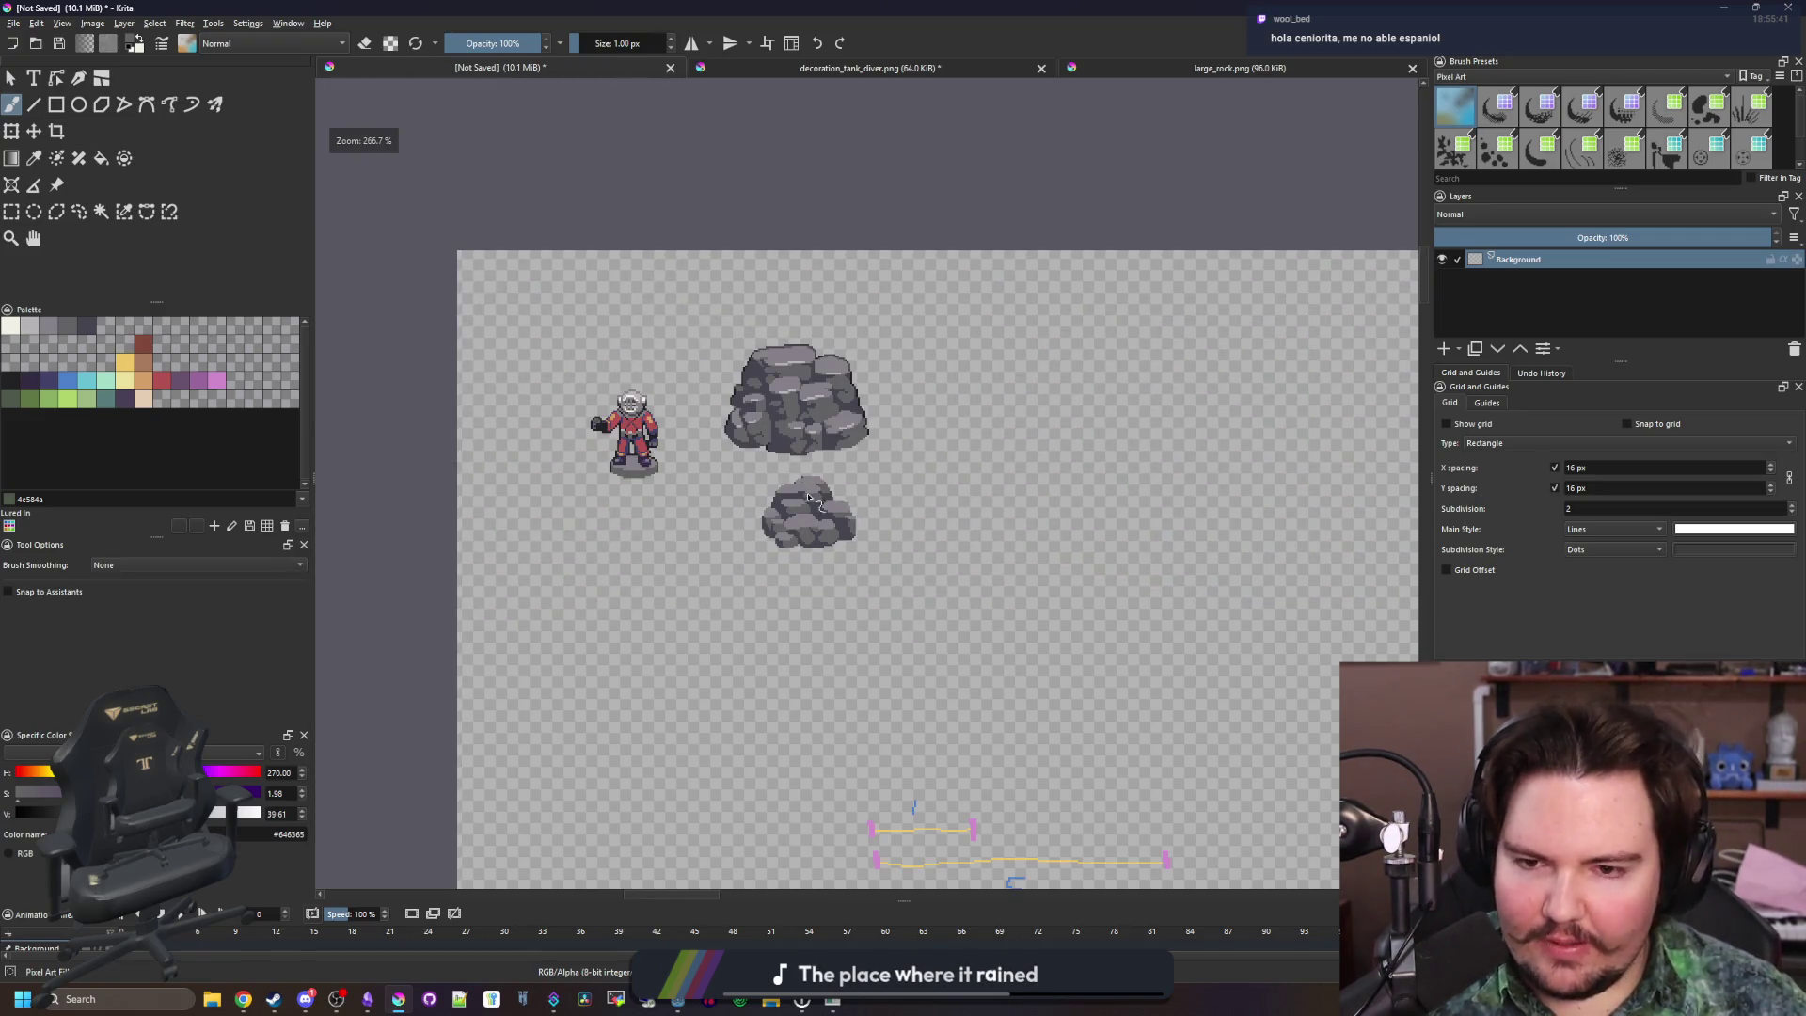
# Zoom in on the small rock and fill a few dark pixels with mid-grey at 1 px
pyautogui.scroll(2, 807, 493)
pyautogui.scroll(7, 828, 567)
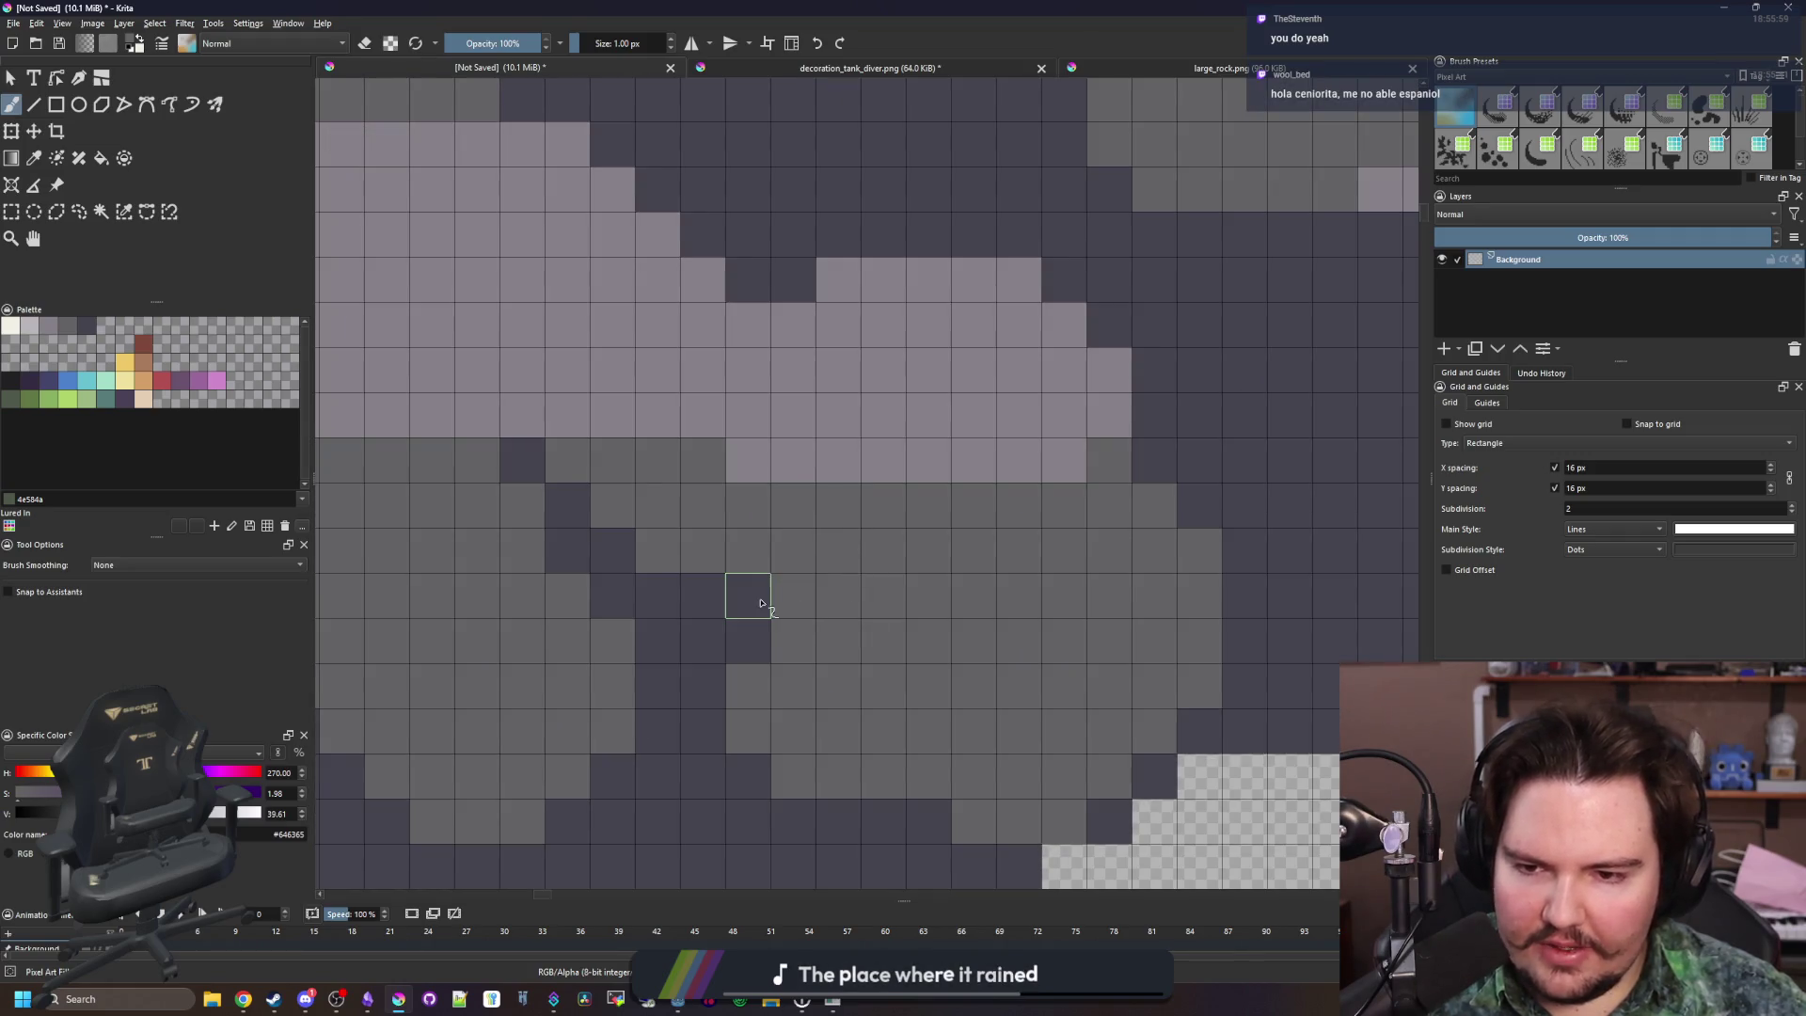
pyautogui.scroll(-7, 762, 603)
pyautogui.scroll(3, 823, 639)
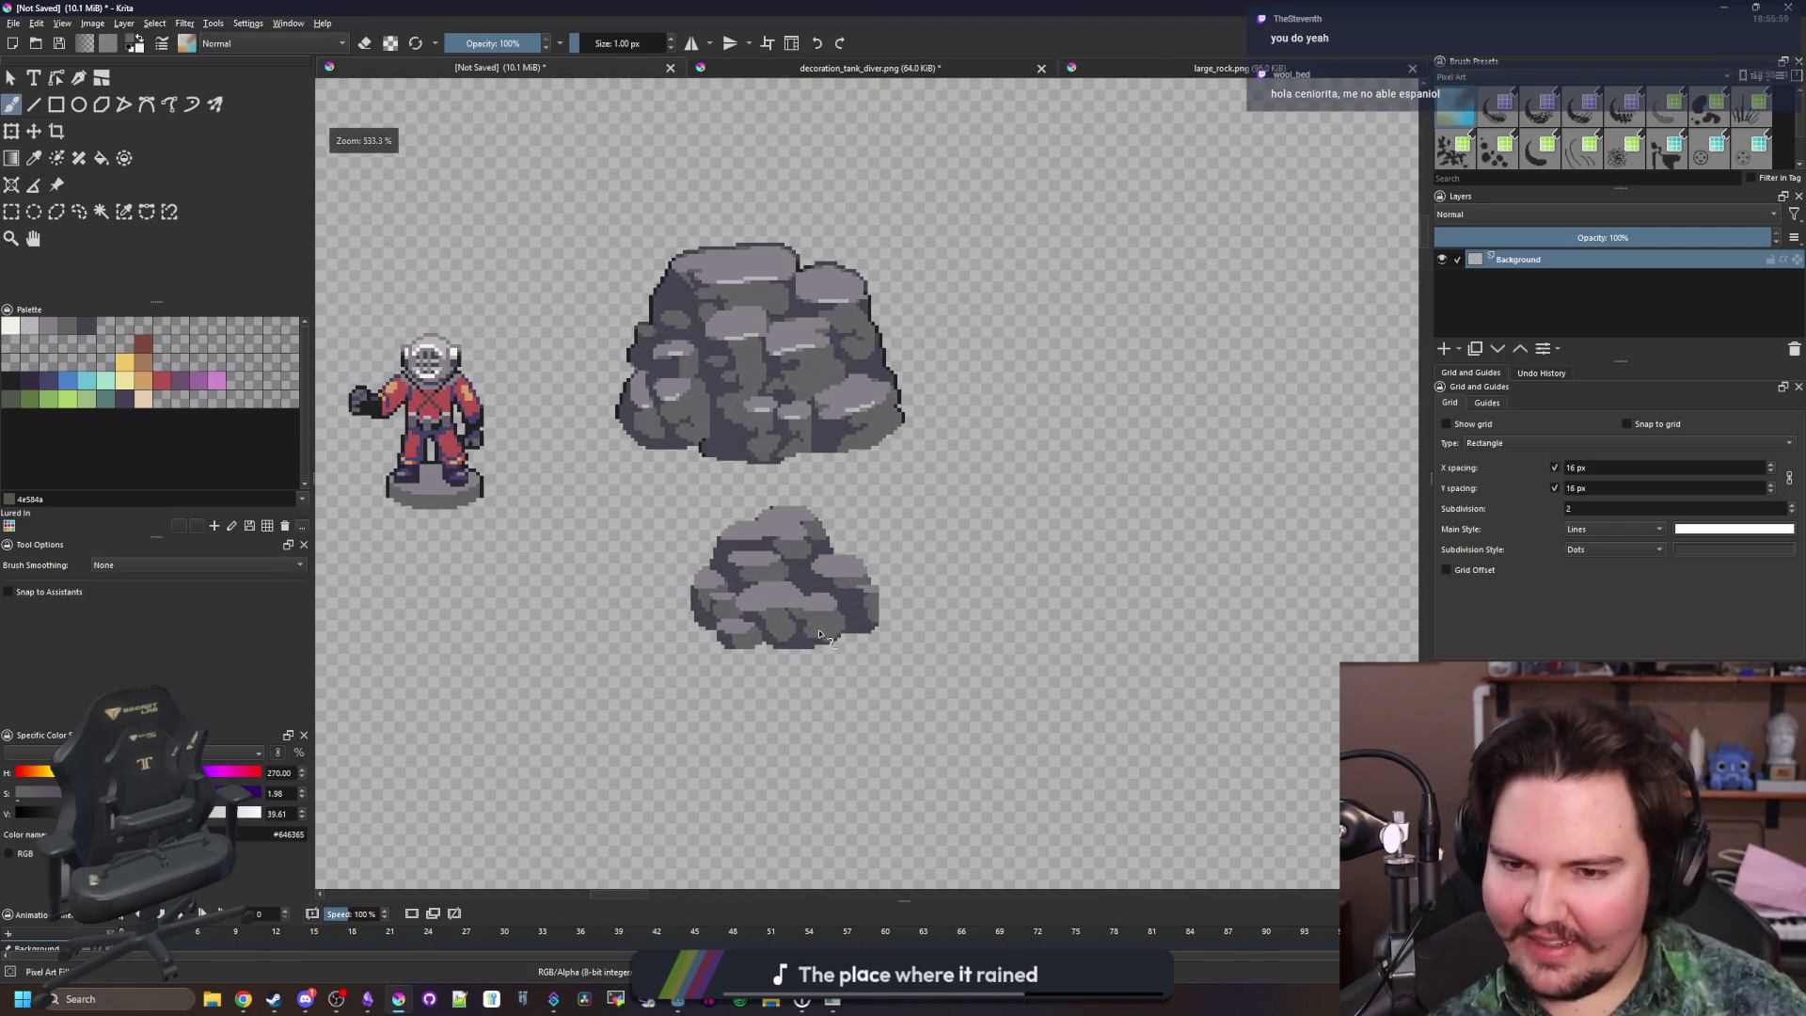
pyautogui.scroll(1, 821, 635)
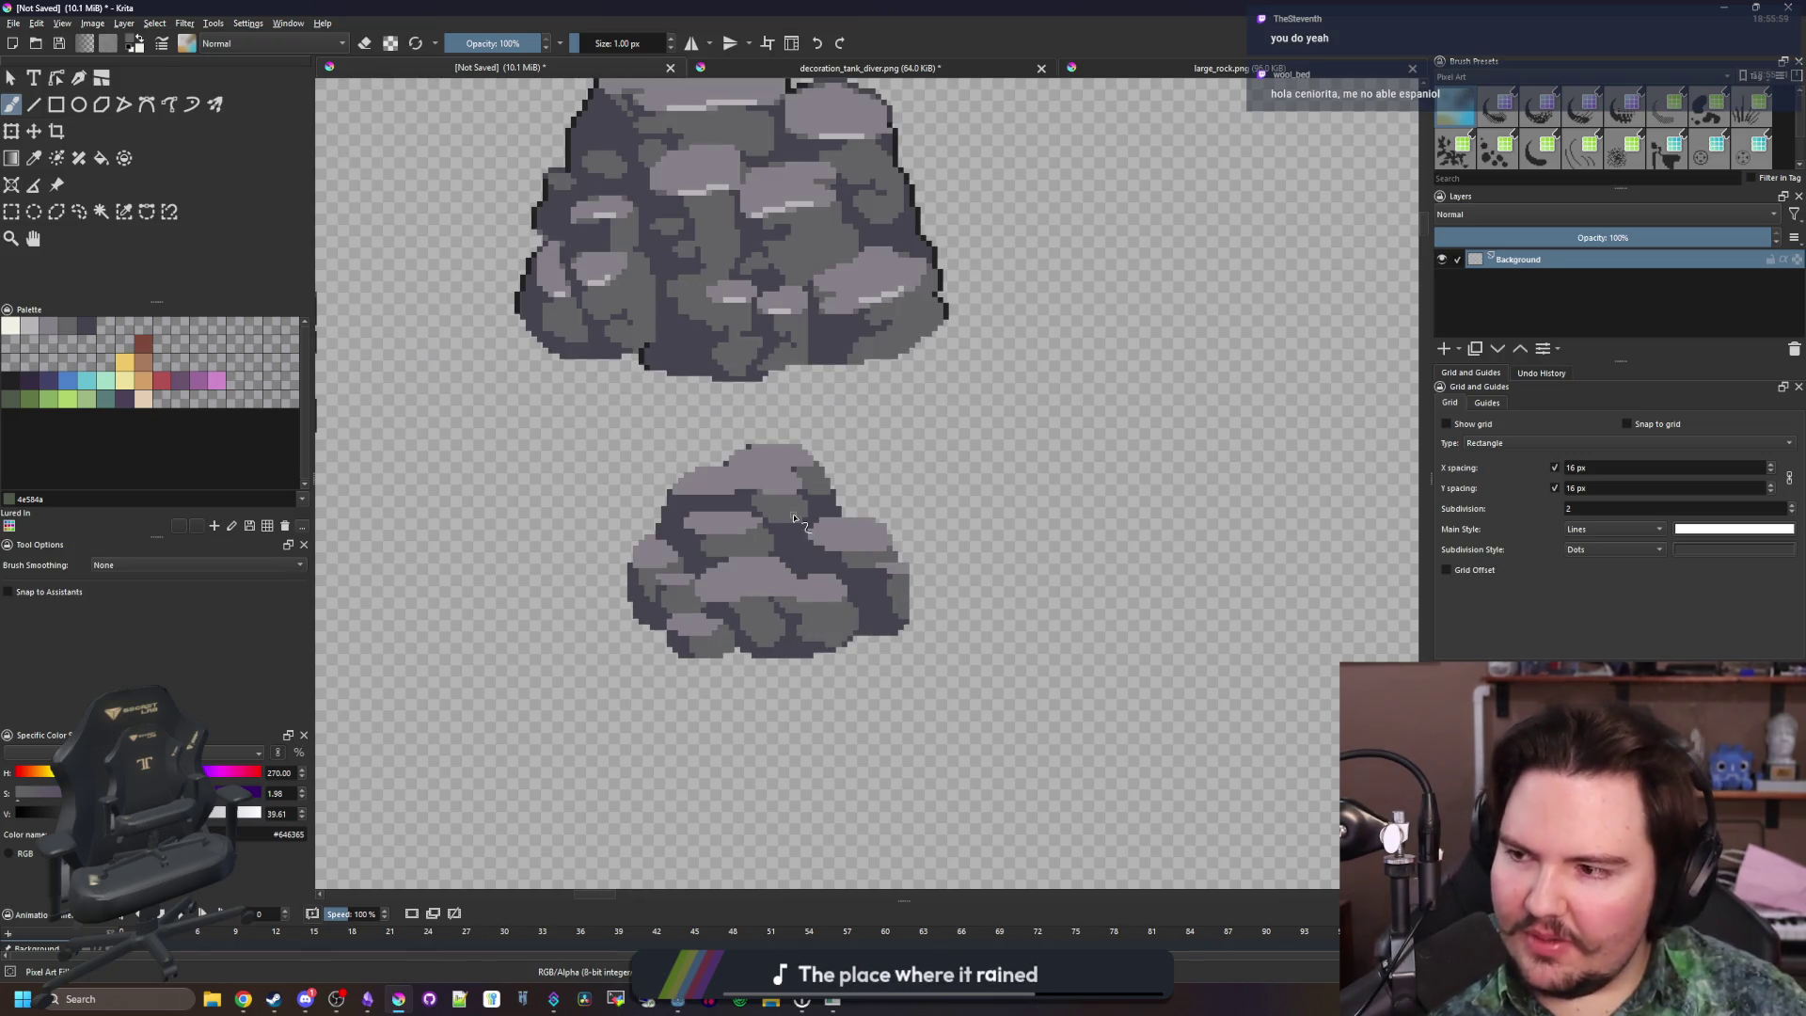
pyautogui.press('p')
pyautogui.scroll(3, 809, 536)
pyautogui.press('b')
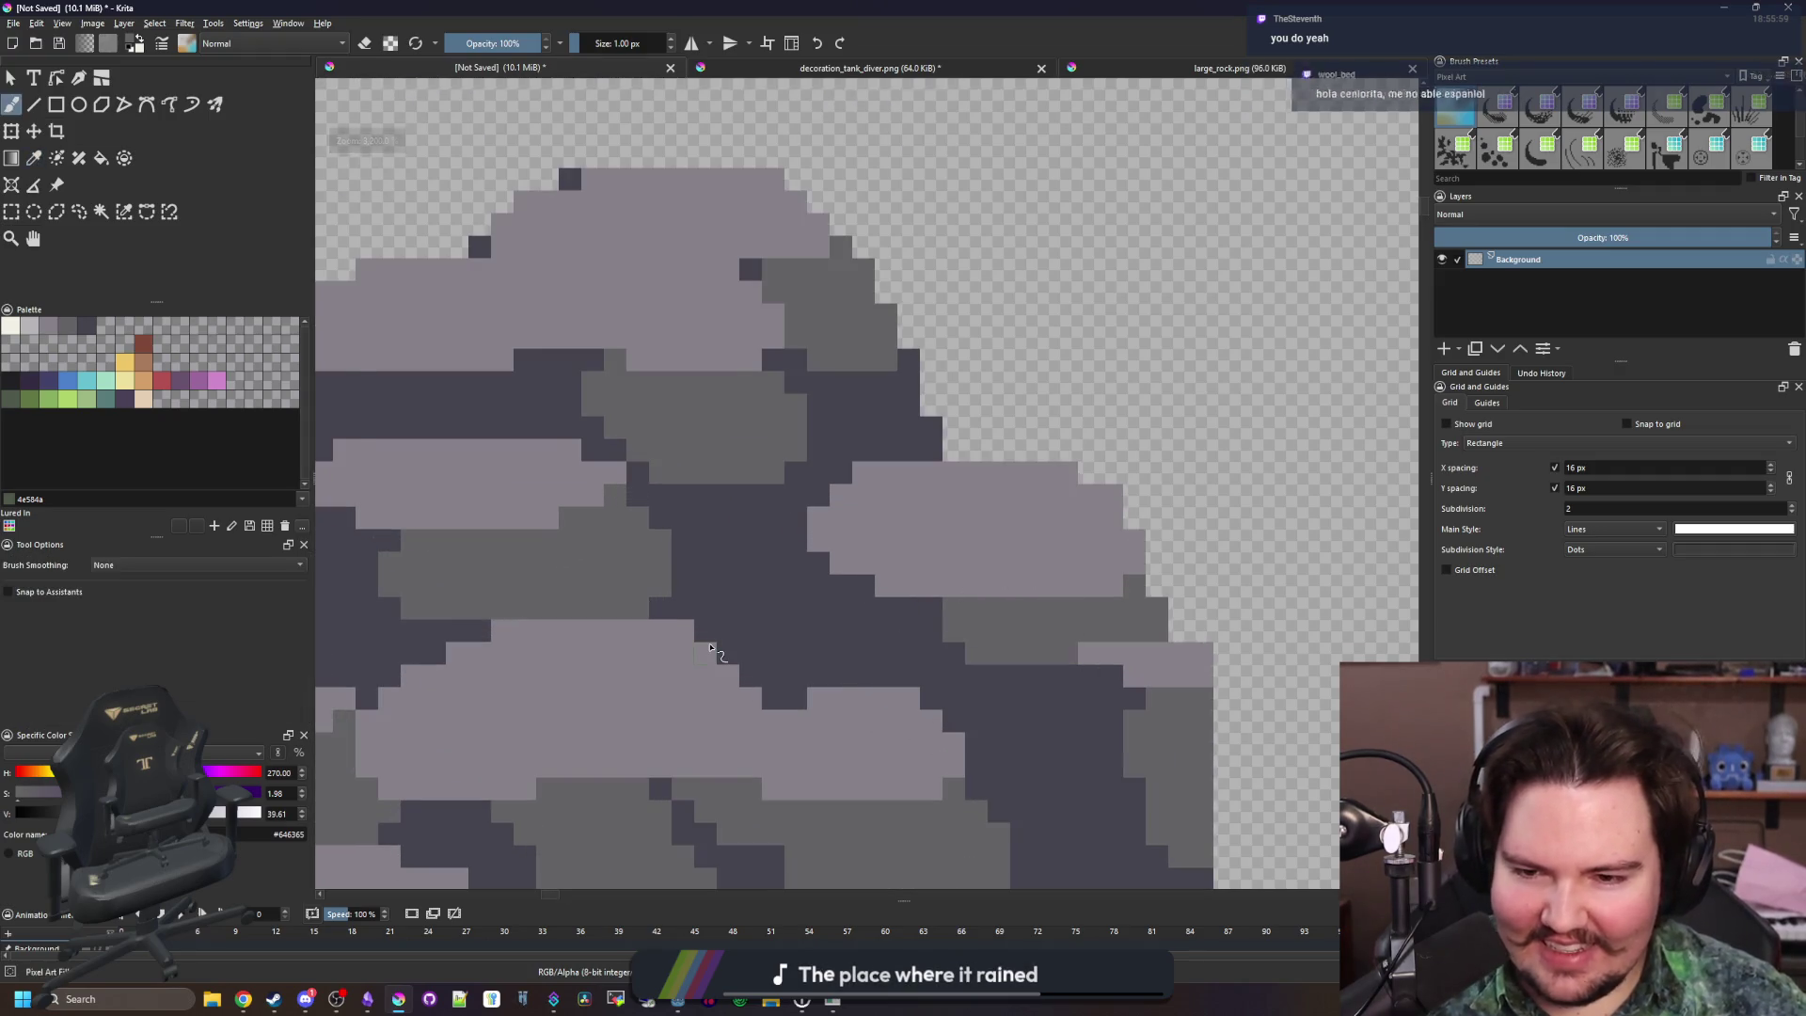
pyautogui.scroll(1, 822, 596)
pyautogui.scroll(1, 786, 597)
pyautogui.moveTo(851, 598)
pyautogui.mouseDown()
pyautogui.moveTo(745, 635)
pyautogui.moveTo(753, 595)
pyautogui.mouseUp()
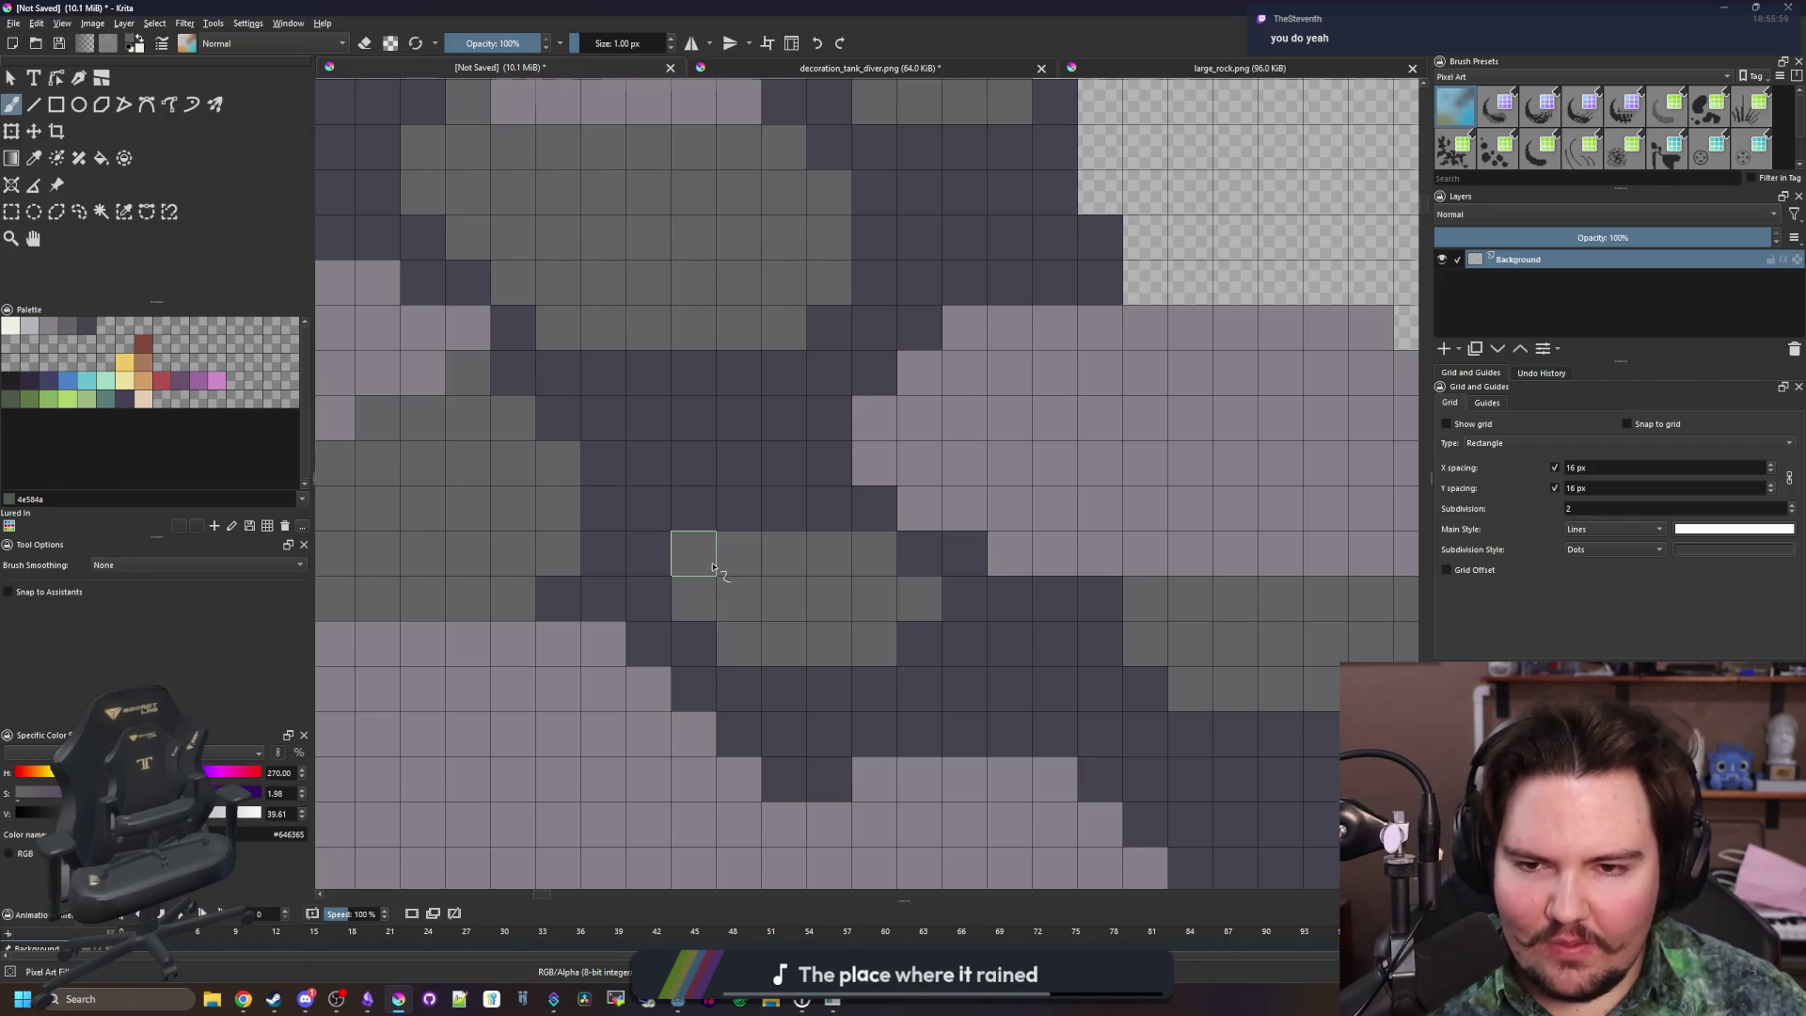
# Repaint a small dark block near the rock's edge in mid-grey
pyautogui.scroll(-6, 713, 568)
pyautogui.scroll(5, 852, 618)
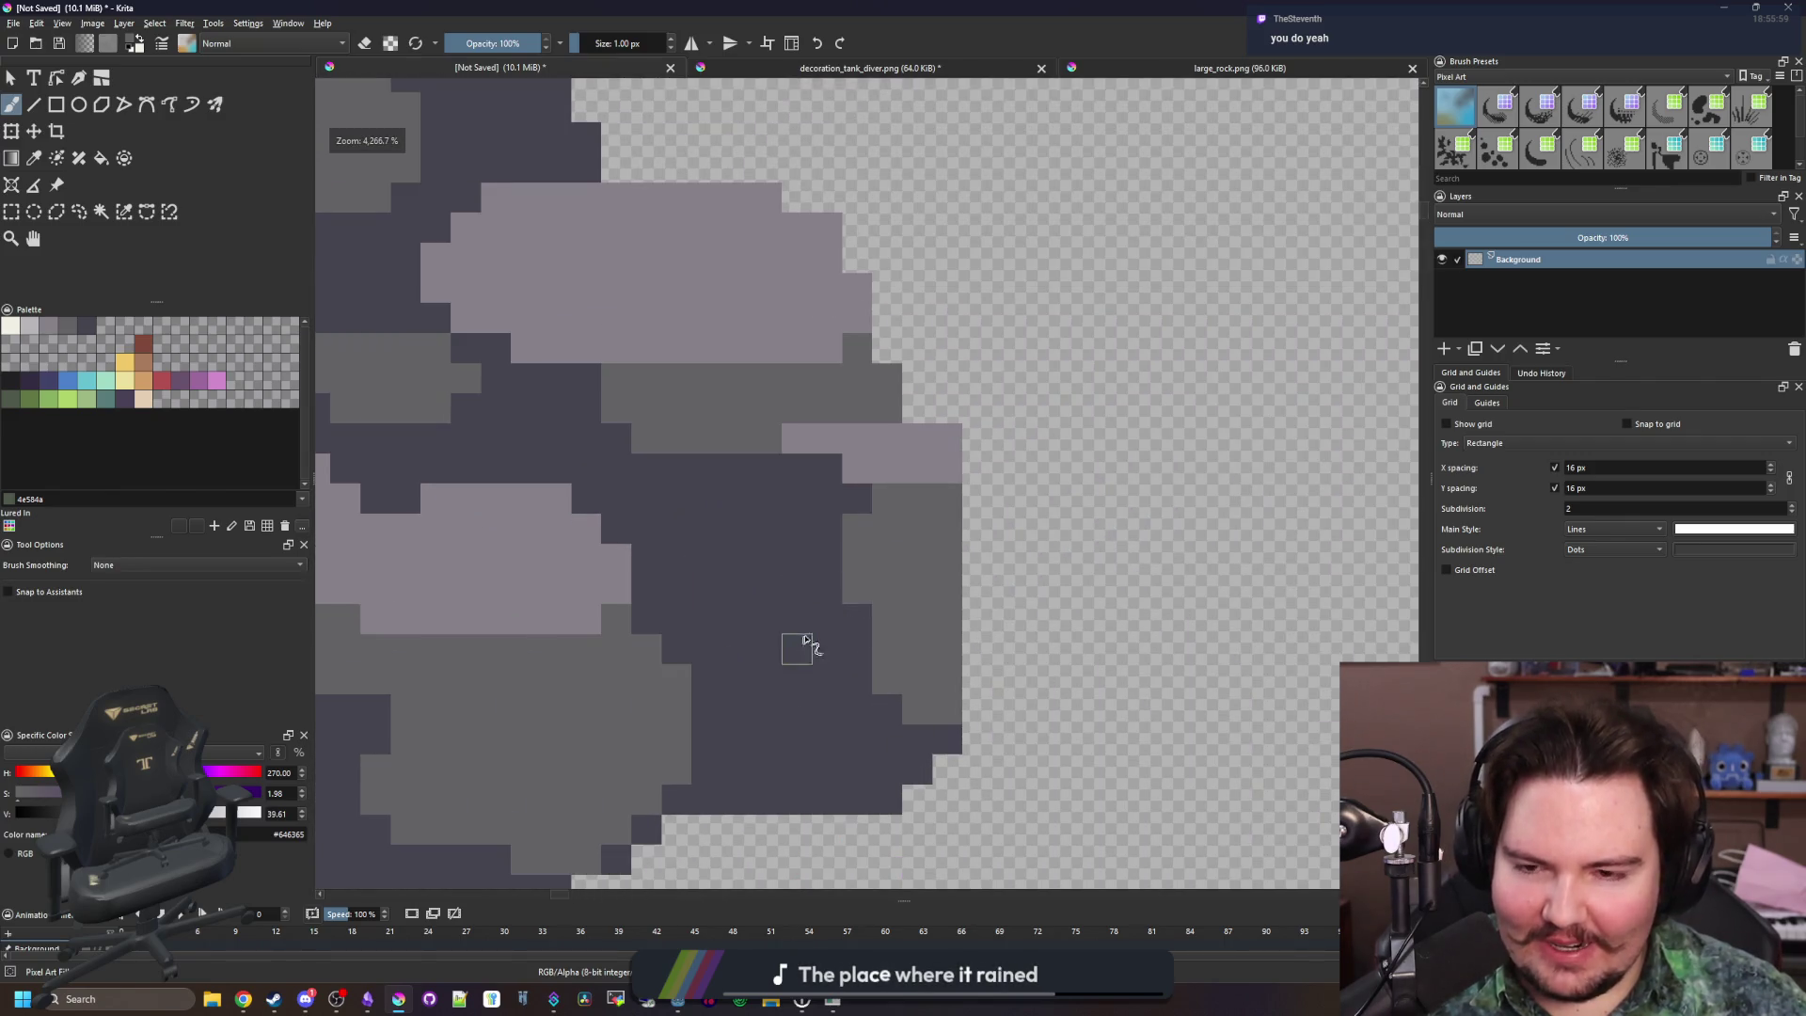
pyautogui.scroll(1, 798, 647)
pyautogui.scroll(1, 807, 606)
pyautogui.moveTo(851, 531)
pyautogui.mouseDown()
pyautogui.moveTo(721, 520)
pyautogui.moveTo(767, 574)
pyautogui.moveTo(887, 524)
pyautogui.moveTo(894, 499)
pyautogui.mouseUp()
pyautogui.scroll(-8, 773, 513)
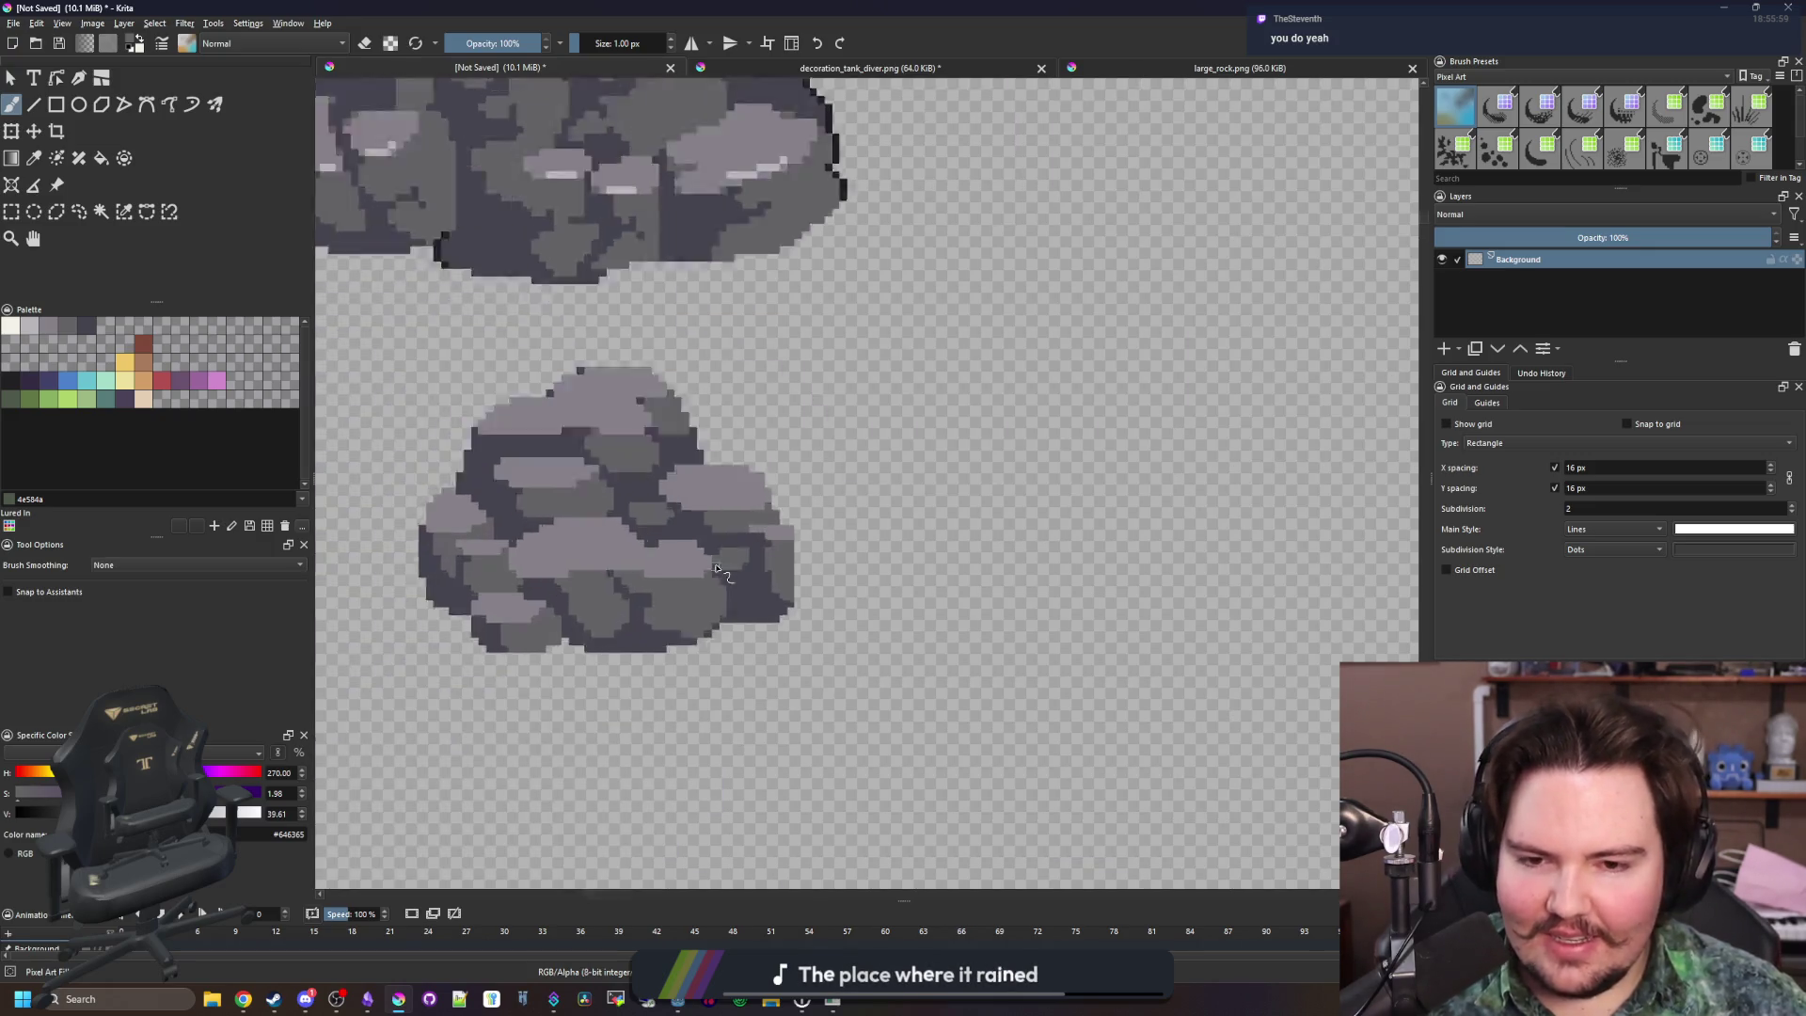
pyautogui.scroll(4, 767, 493)
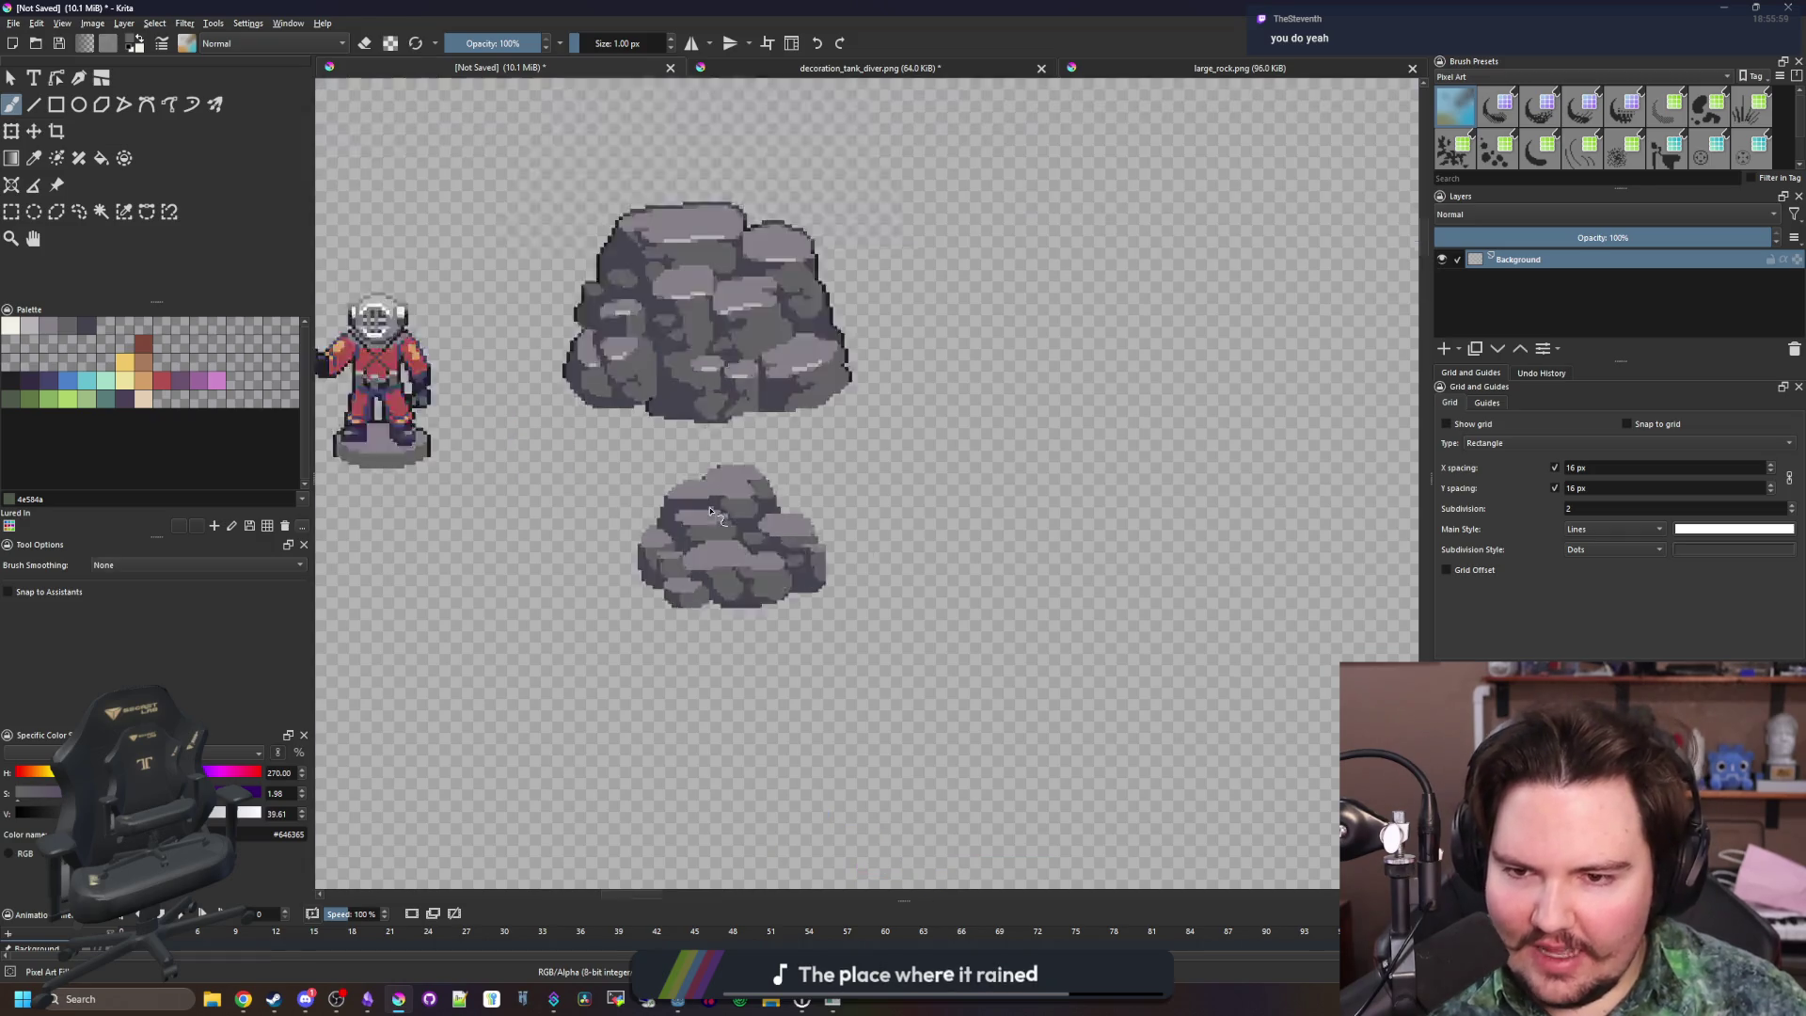
pyautogui.click(11, 212)
# Lower the small rock's top by about 24 px with a rectangular selection and Move
pyautogui.moveTo(490, 306); pyautogui.dragTo(943, 464)
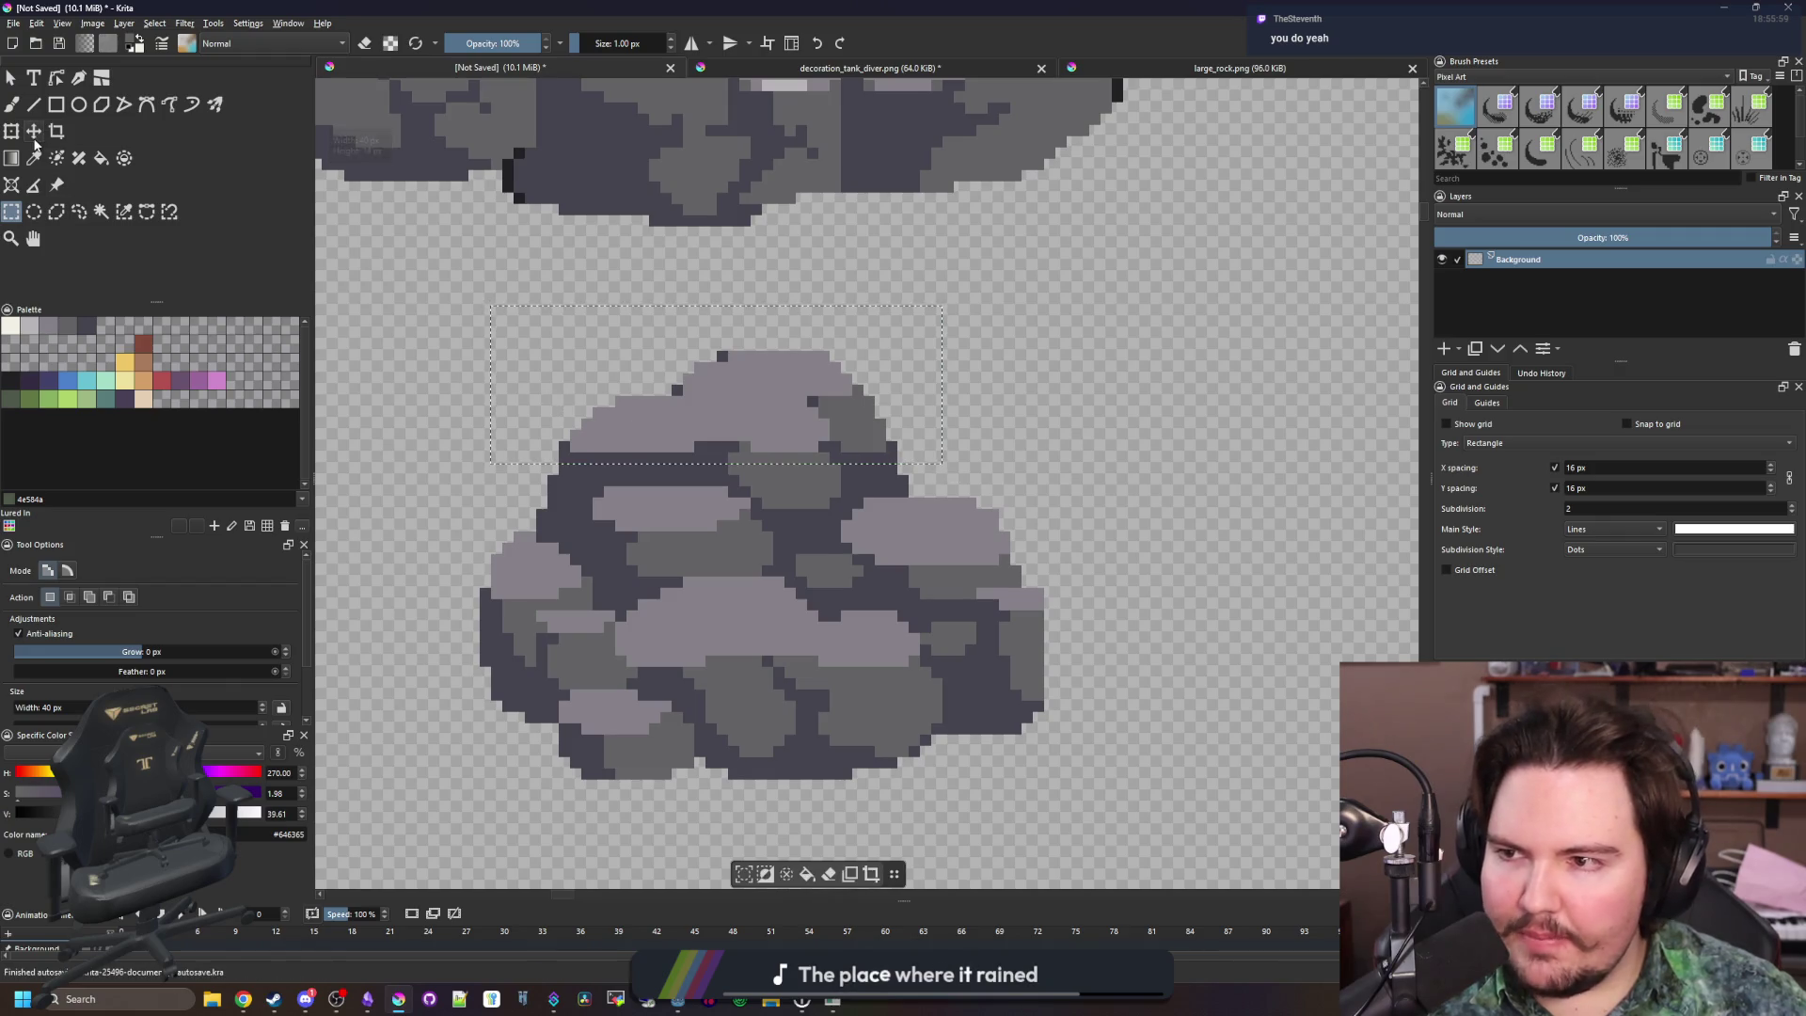
pyautogui.press('t')
pyautogui.moveTo(770, 413); pyautogui.dragTo(781, 435)
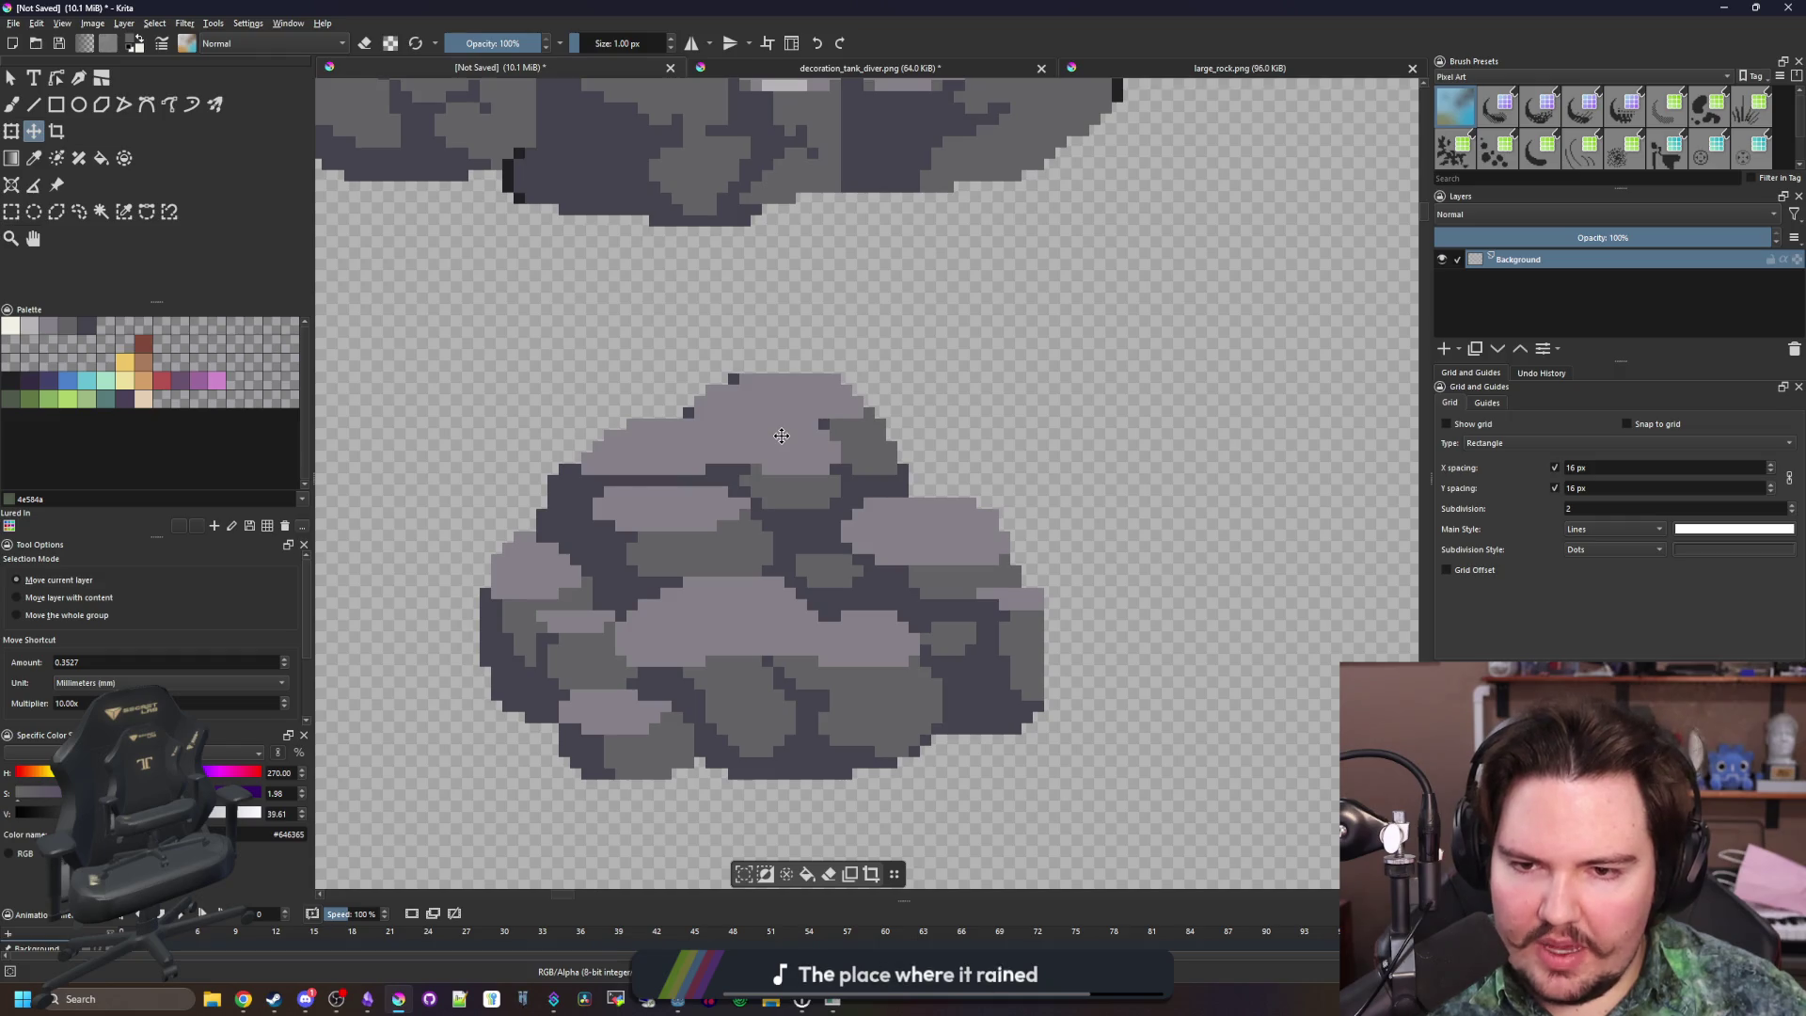
pyautogui.hotkey('ctrl', 'shift', 'a')
# Sample the dark body colour #45444f and fill the pixels under the lowered top
pyautogui.scroll(5, 656, 516)
pyautogui.press('b')
pyautogui.keyDown('ctrl'); pyautogui.click(516, 555); pyautogui.keyUp('ctrl')
pyautogui.moveTo(517, 555)
pyautogui.mouseDown()
pyautogui.moveTo(512, 467)
pyautogui.moveTo(561, 420)
pyautogui.moveTo(468, 552)
pyautogui.moveTo(593, 555)
pyautogui.mouseUp()
pyautogui.scroll(-6, 671, 580)
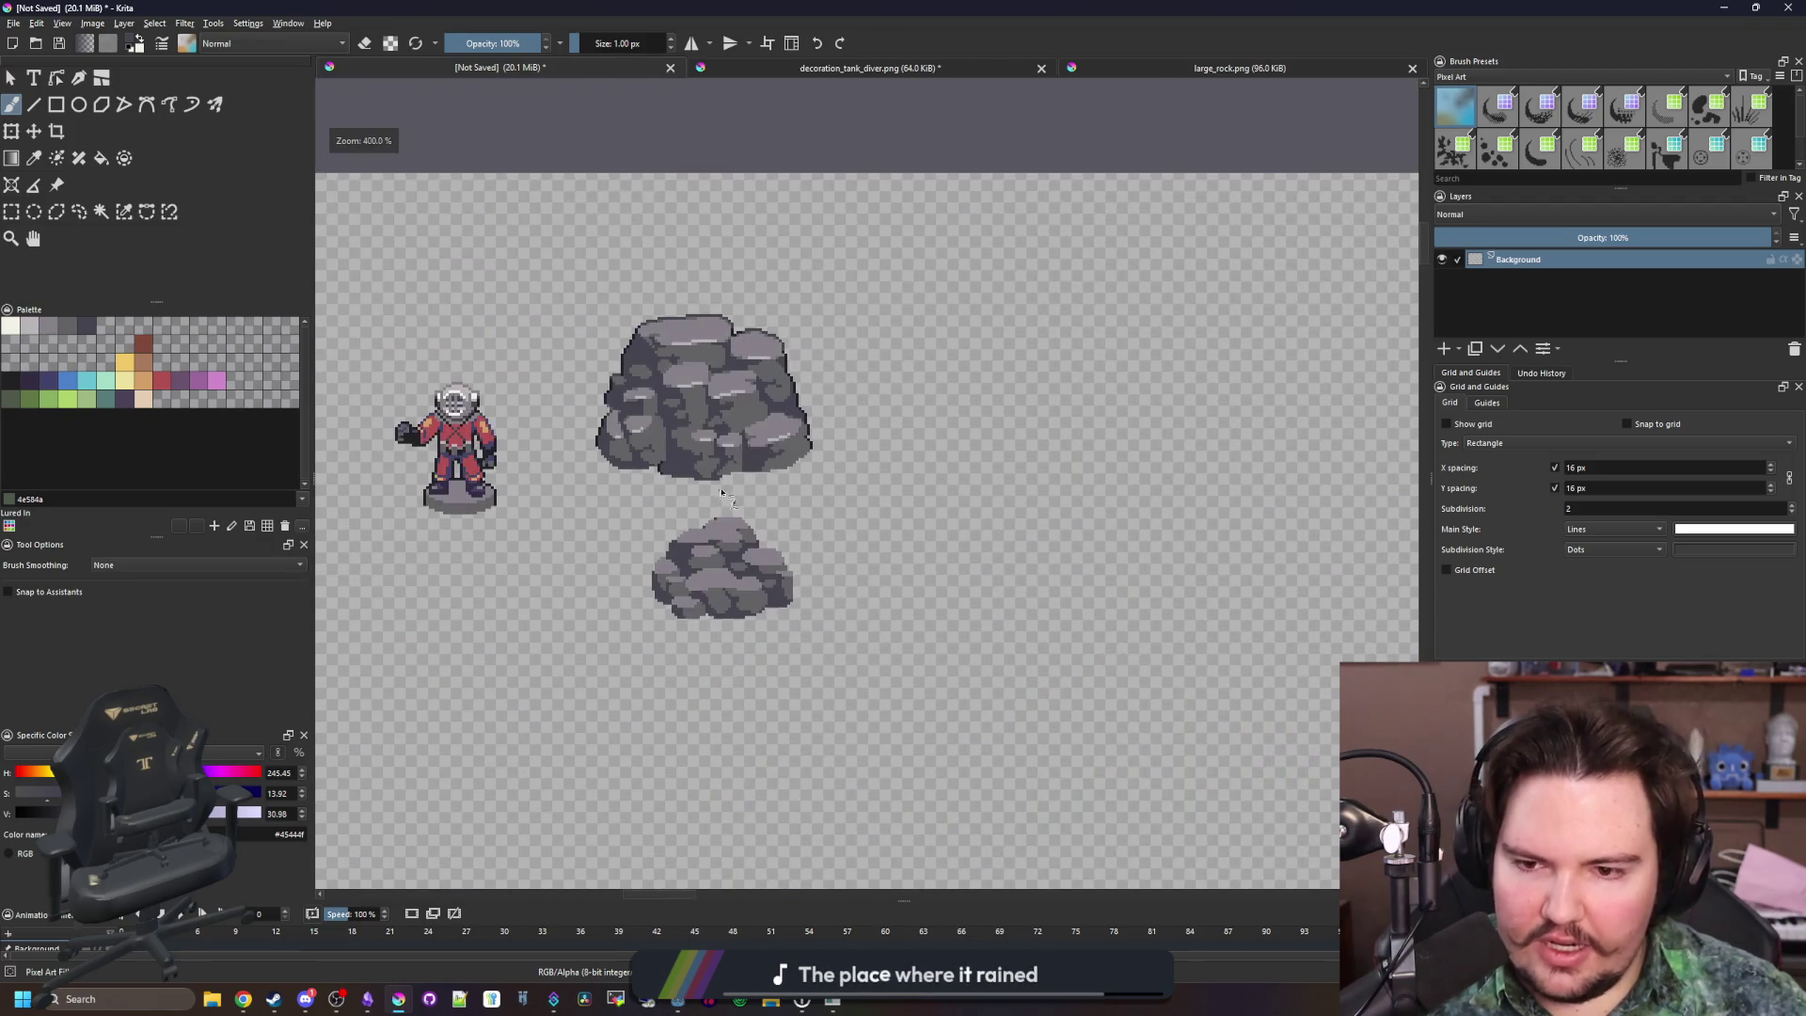
pyautogui.scroll(8, 677, 539)
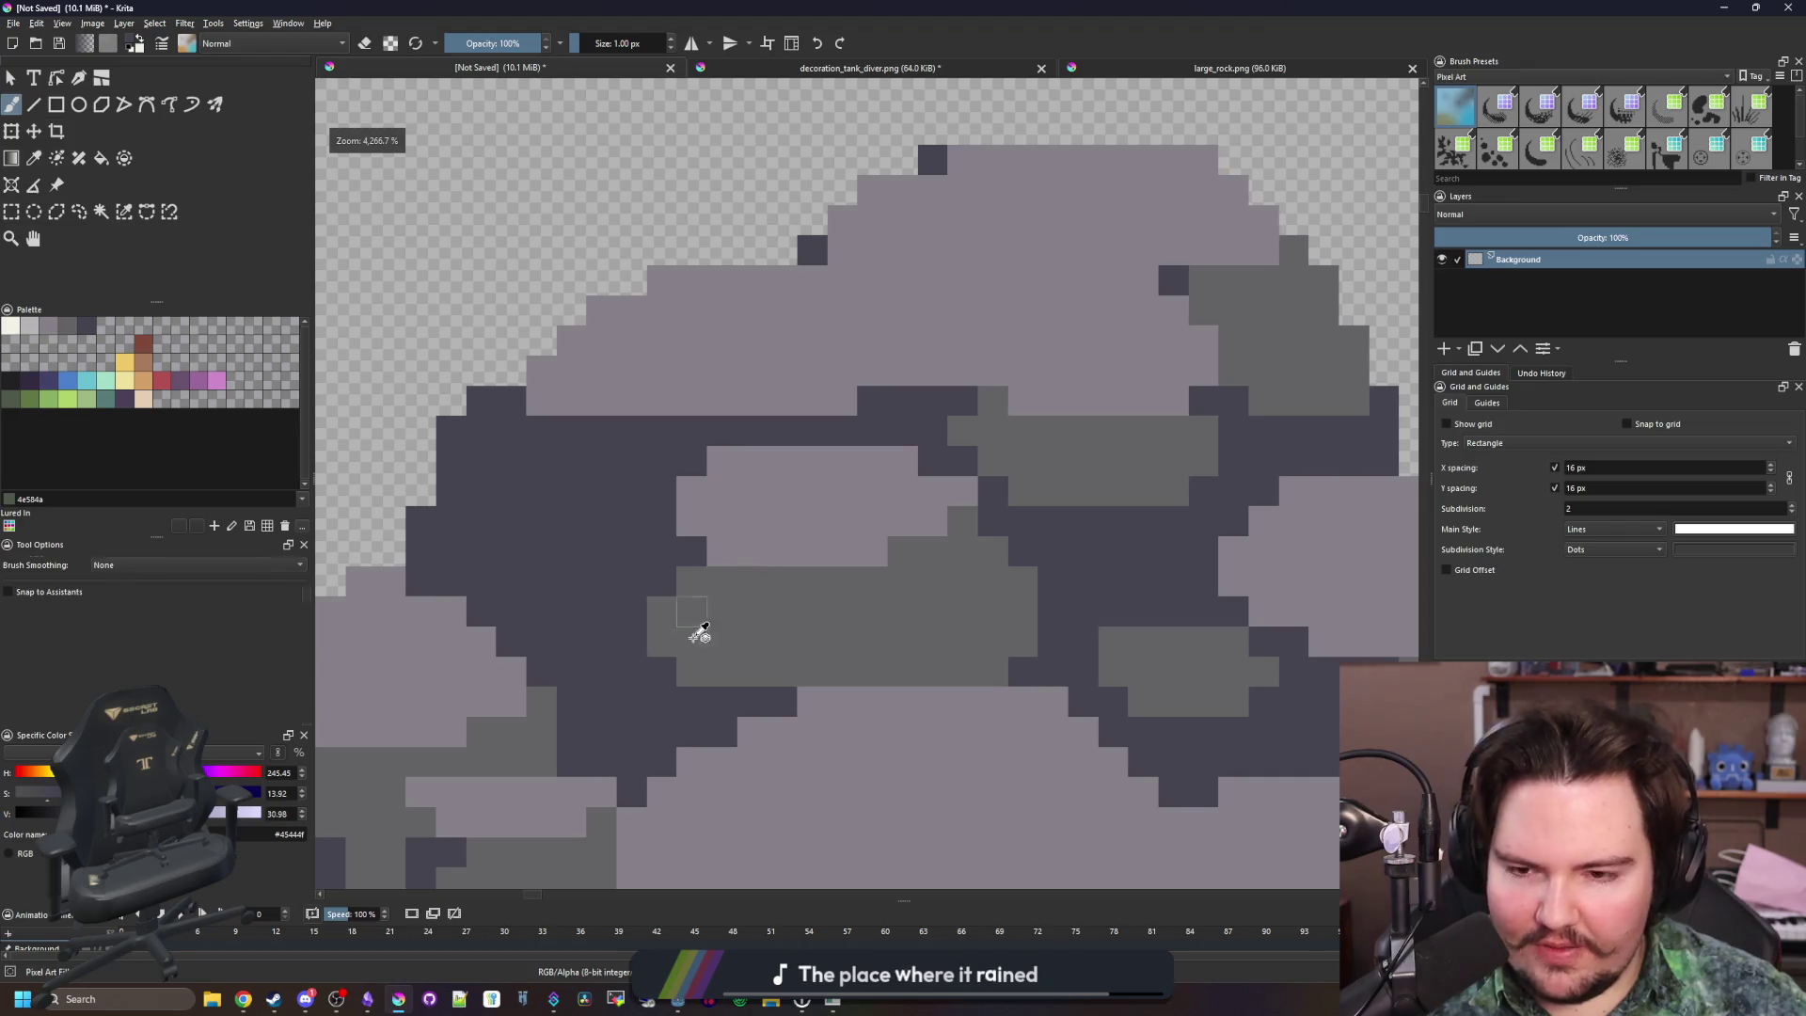
# Carve dark #45444f lines through and between the mid-grey stones
pyautogui.moveTo(750, 682)
pyautogui.mouseDown()
pyautogui.moveTo(750, 605)
pyautogui.moveTo(696, 677)
pyautogui.moveTo(693, 651)
pyautogui.mouseUp()
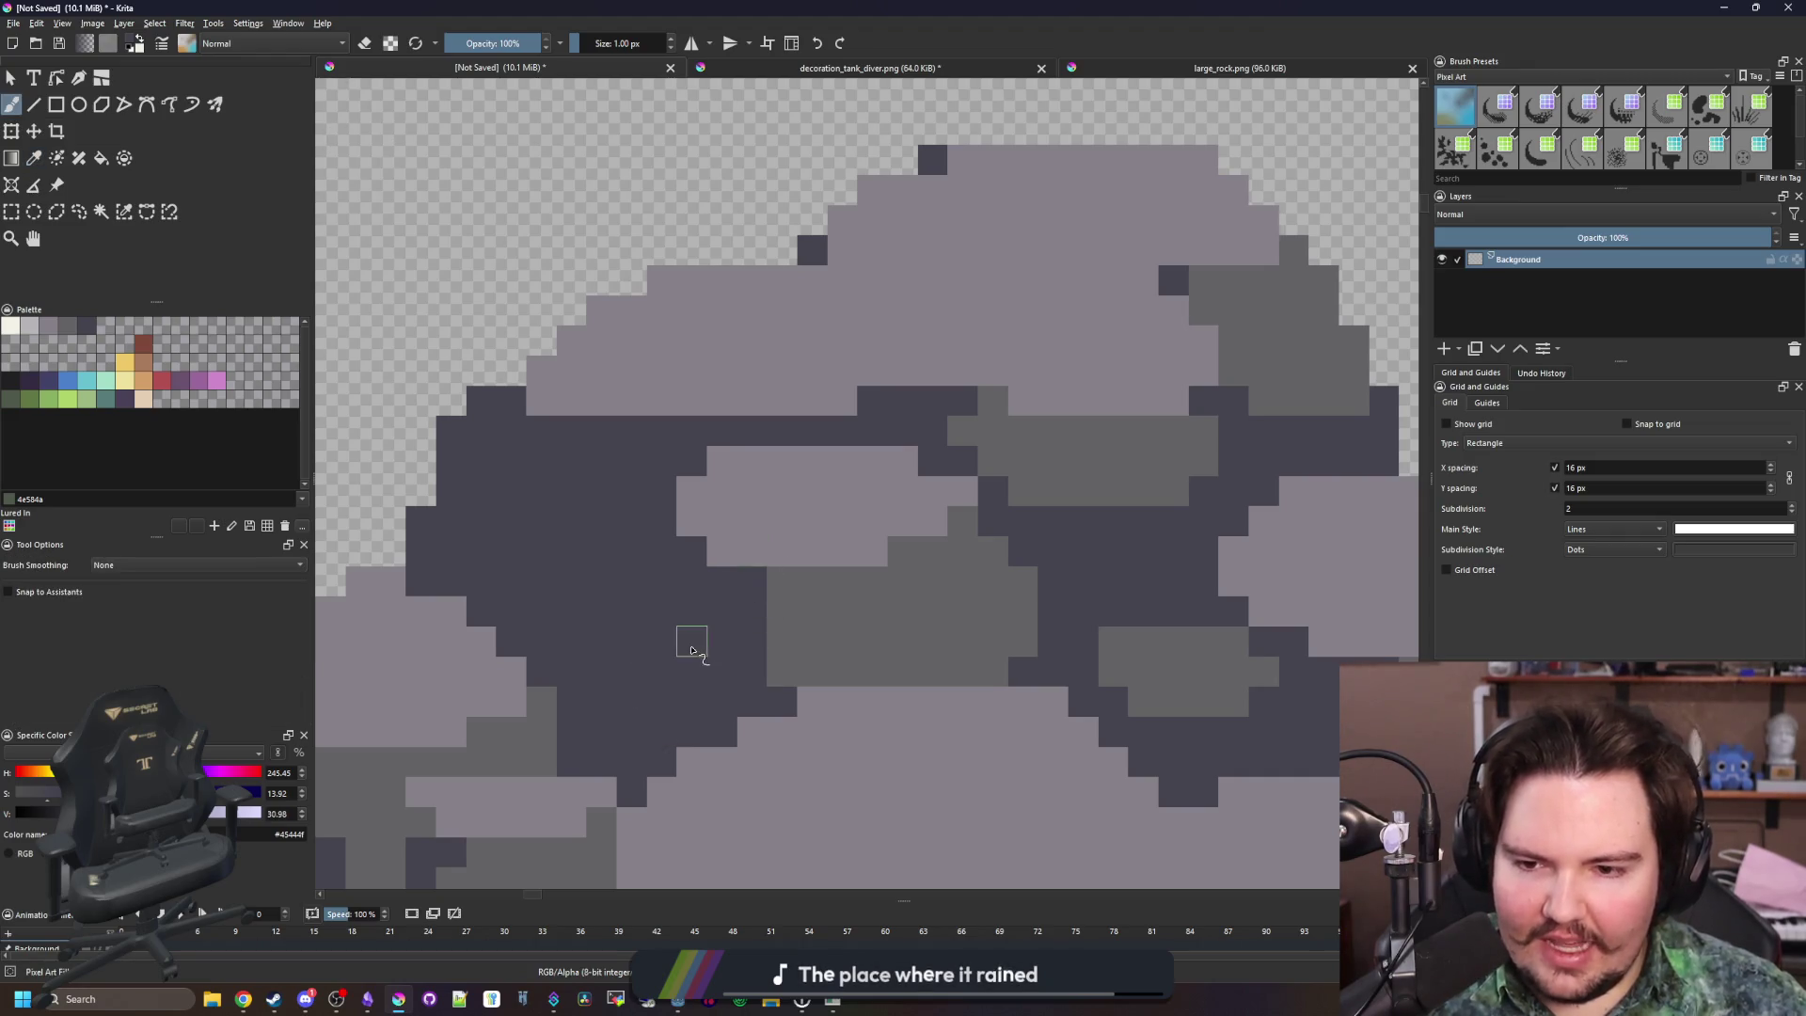
pyautogui.scroll(-5, 739, 602)
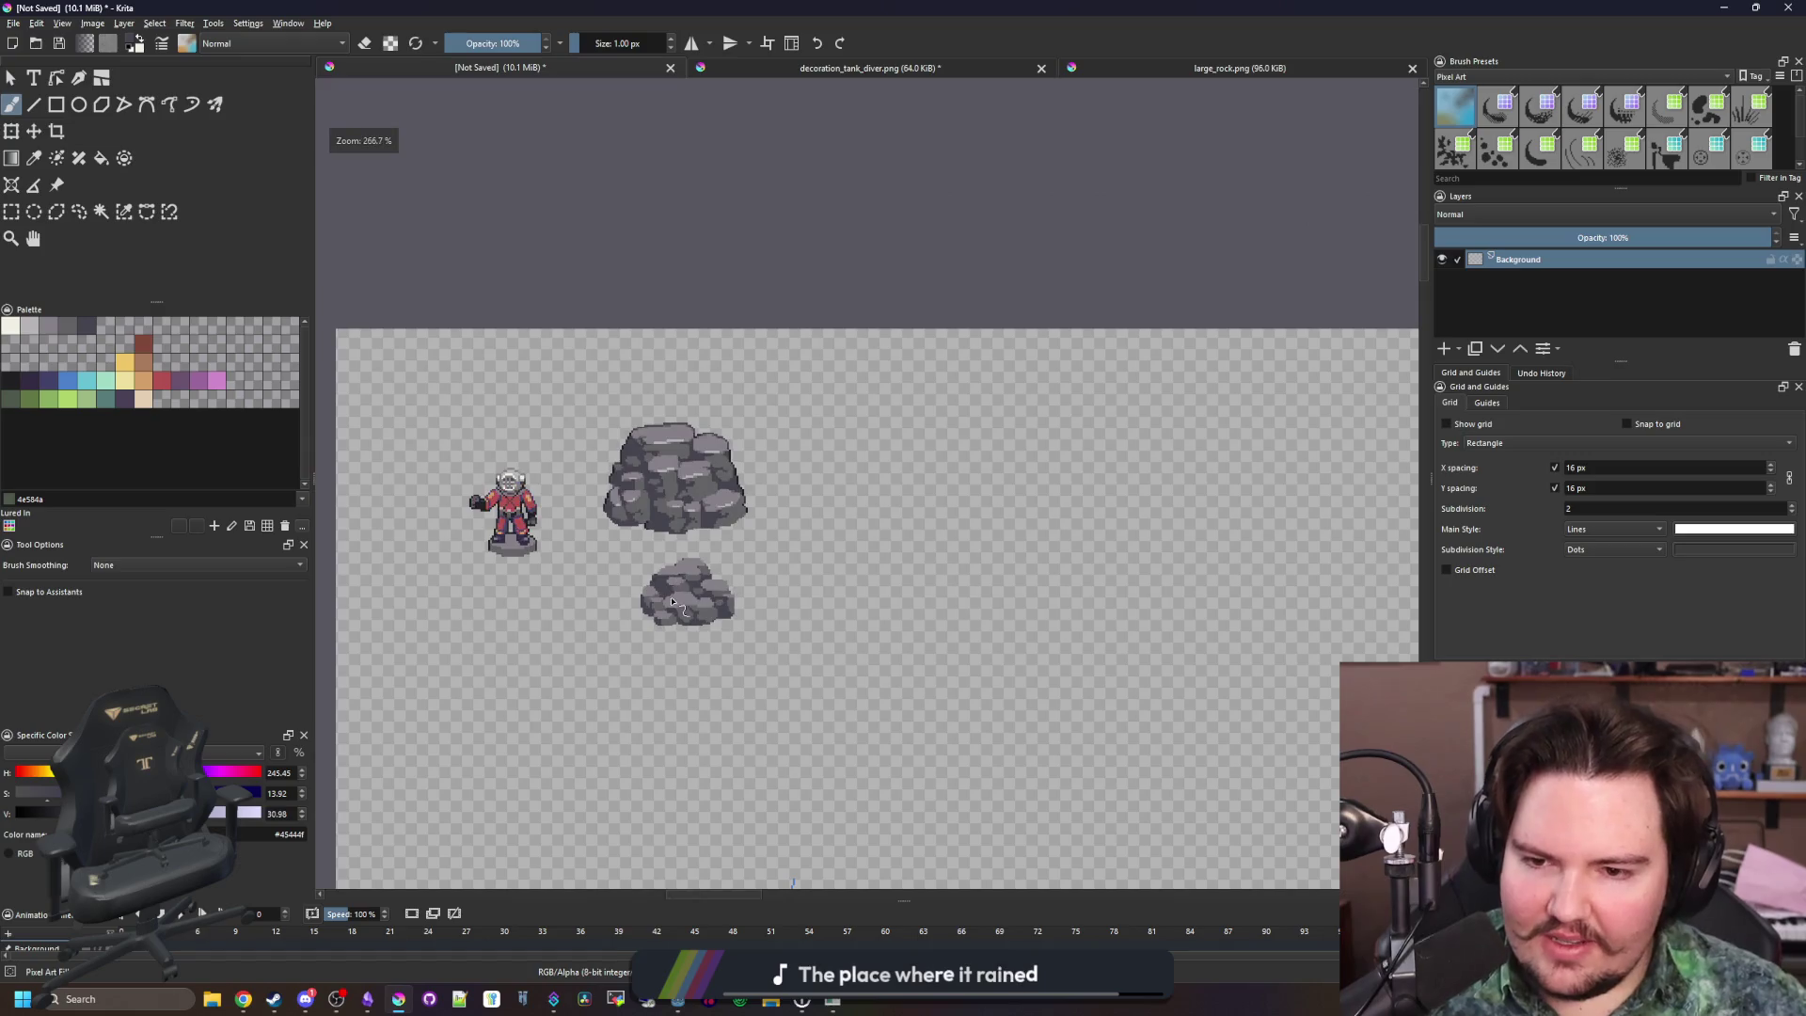
pyautogui.scroll(9, 682, 602)
pyautogui.moveTo(712, 661)
pyautogui.mouseDown()
pyautogui.moveTo(693, 596)
pyautogui.moveTo(746, 596)
pyautogui.moveTo(709, 601)
pyautogui.moveTo(683, 647)
pyautogui.mouseUp()
pyautogui.scroll(-5, 683, 647)
pyautogui.scroll(4, 725, 665)
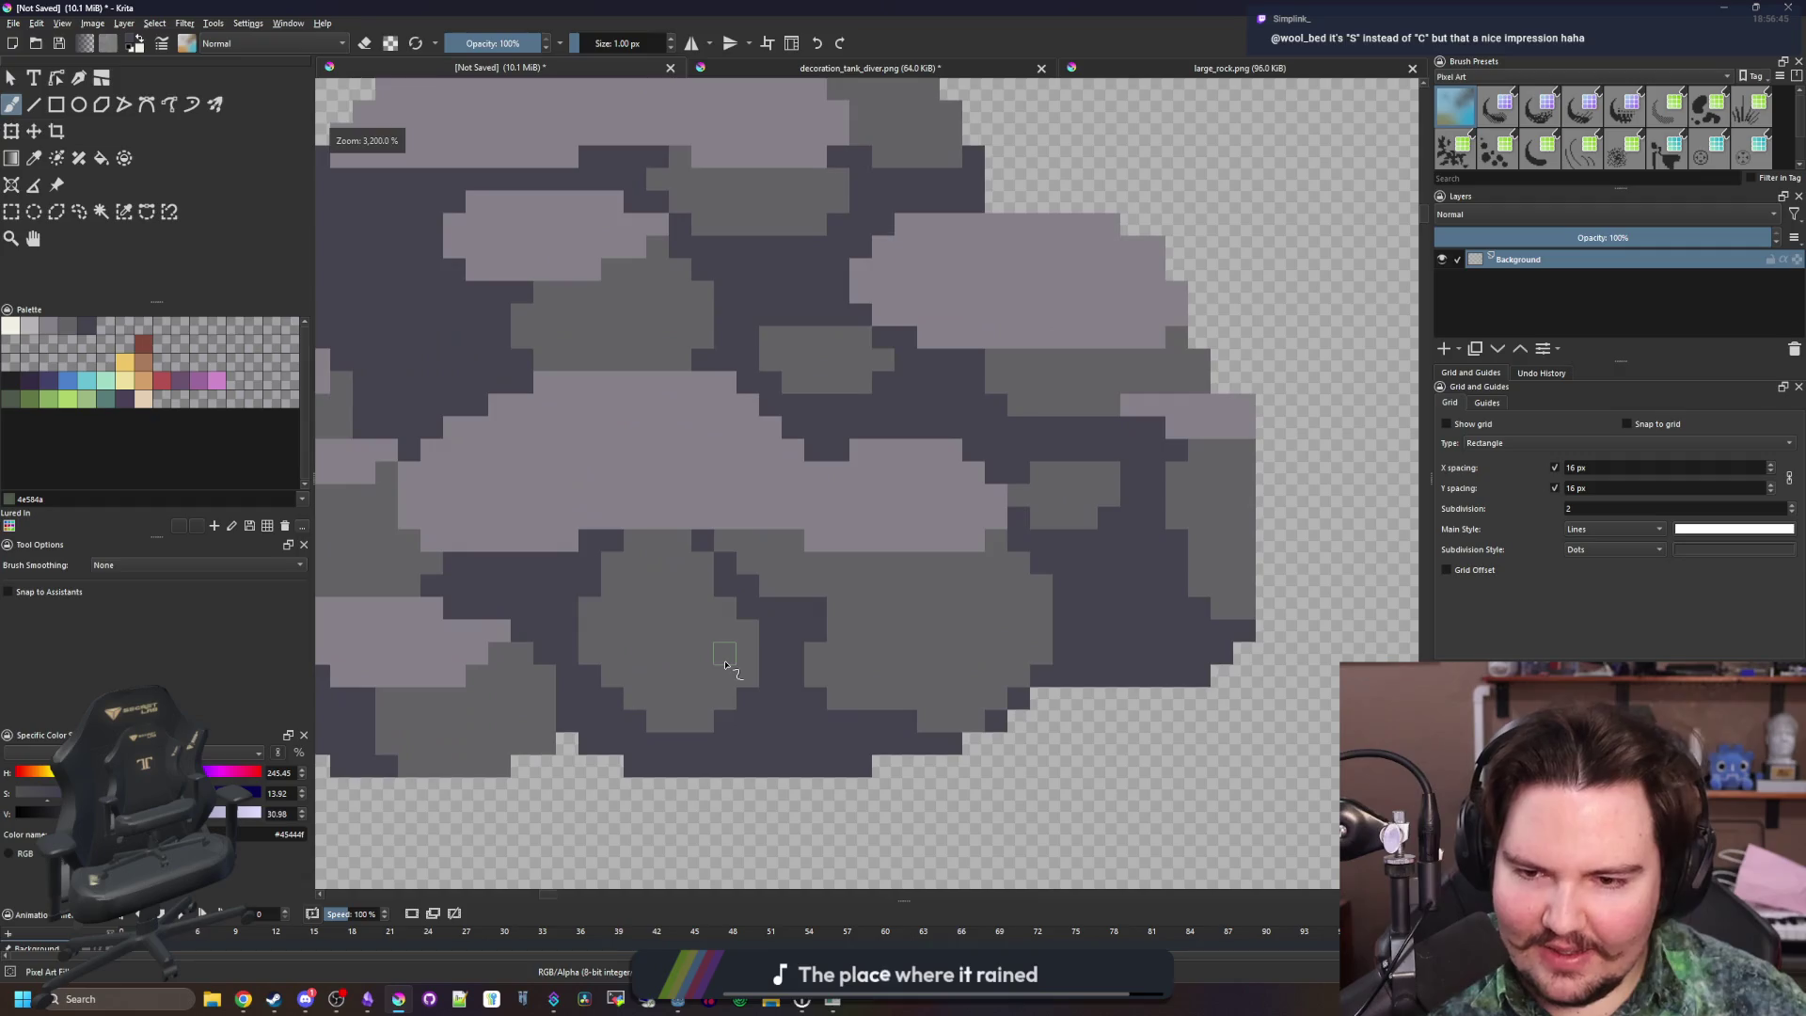
pyautogui.hotkey('ctrl', 'z')
pyautogui.scroll(-5, 602, 582)
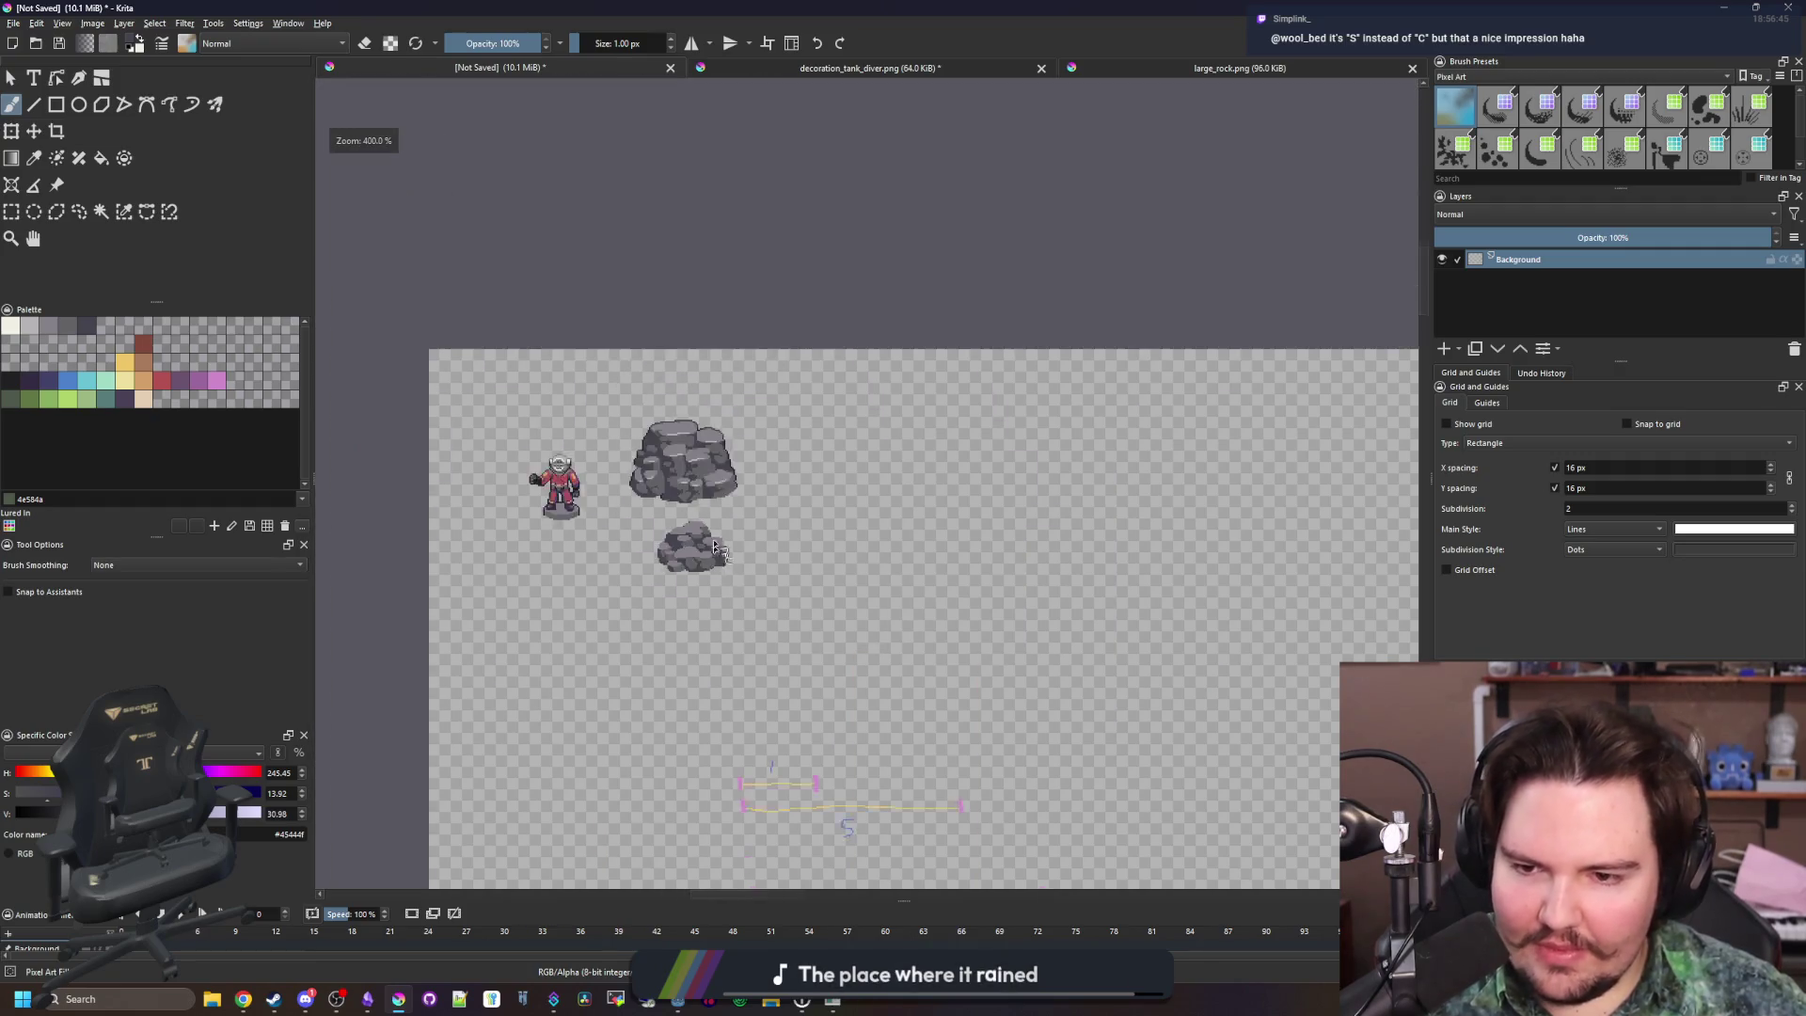
pyautogui.scroll(4, 725, 561)
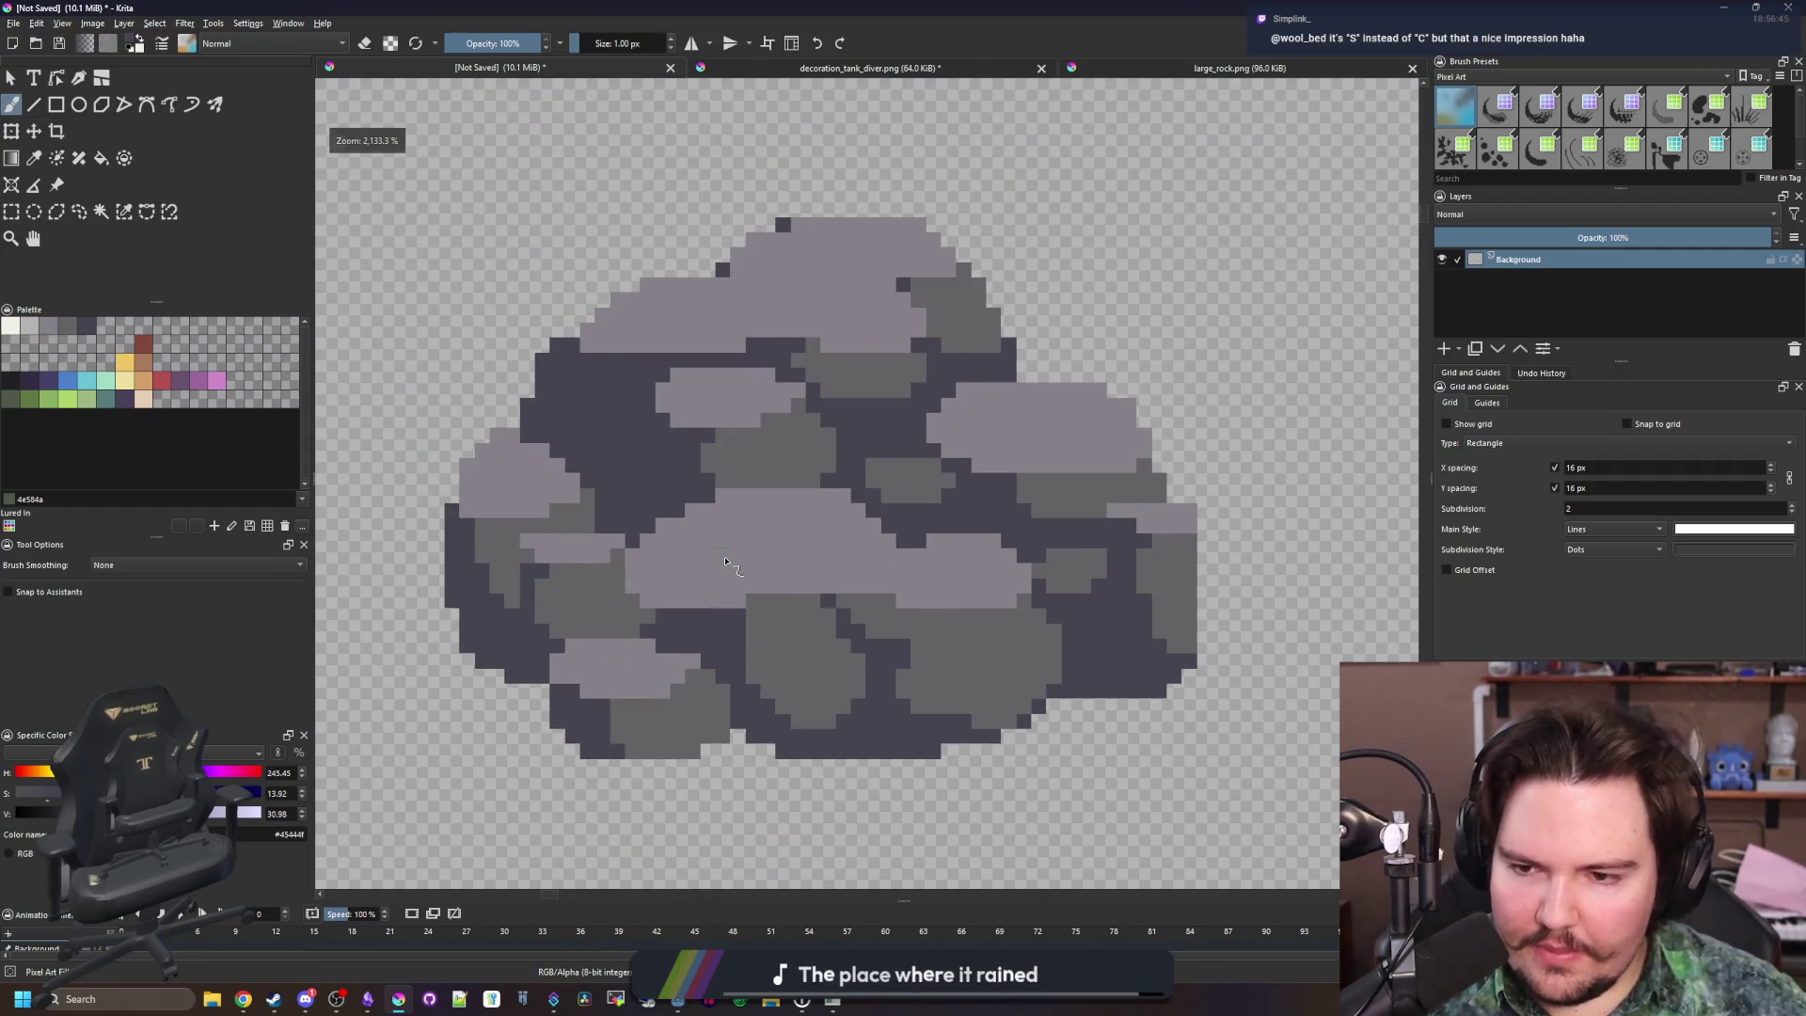
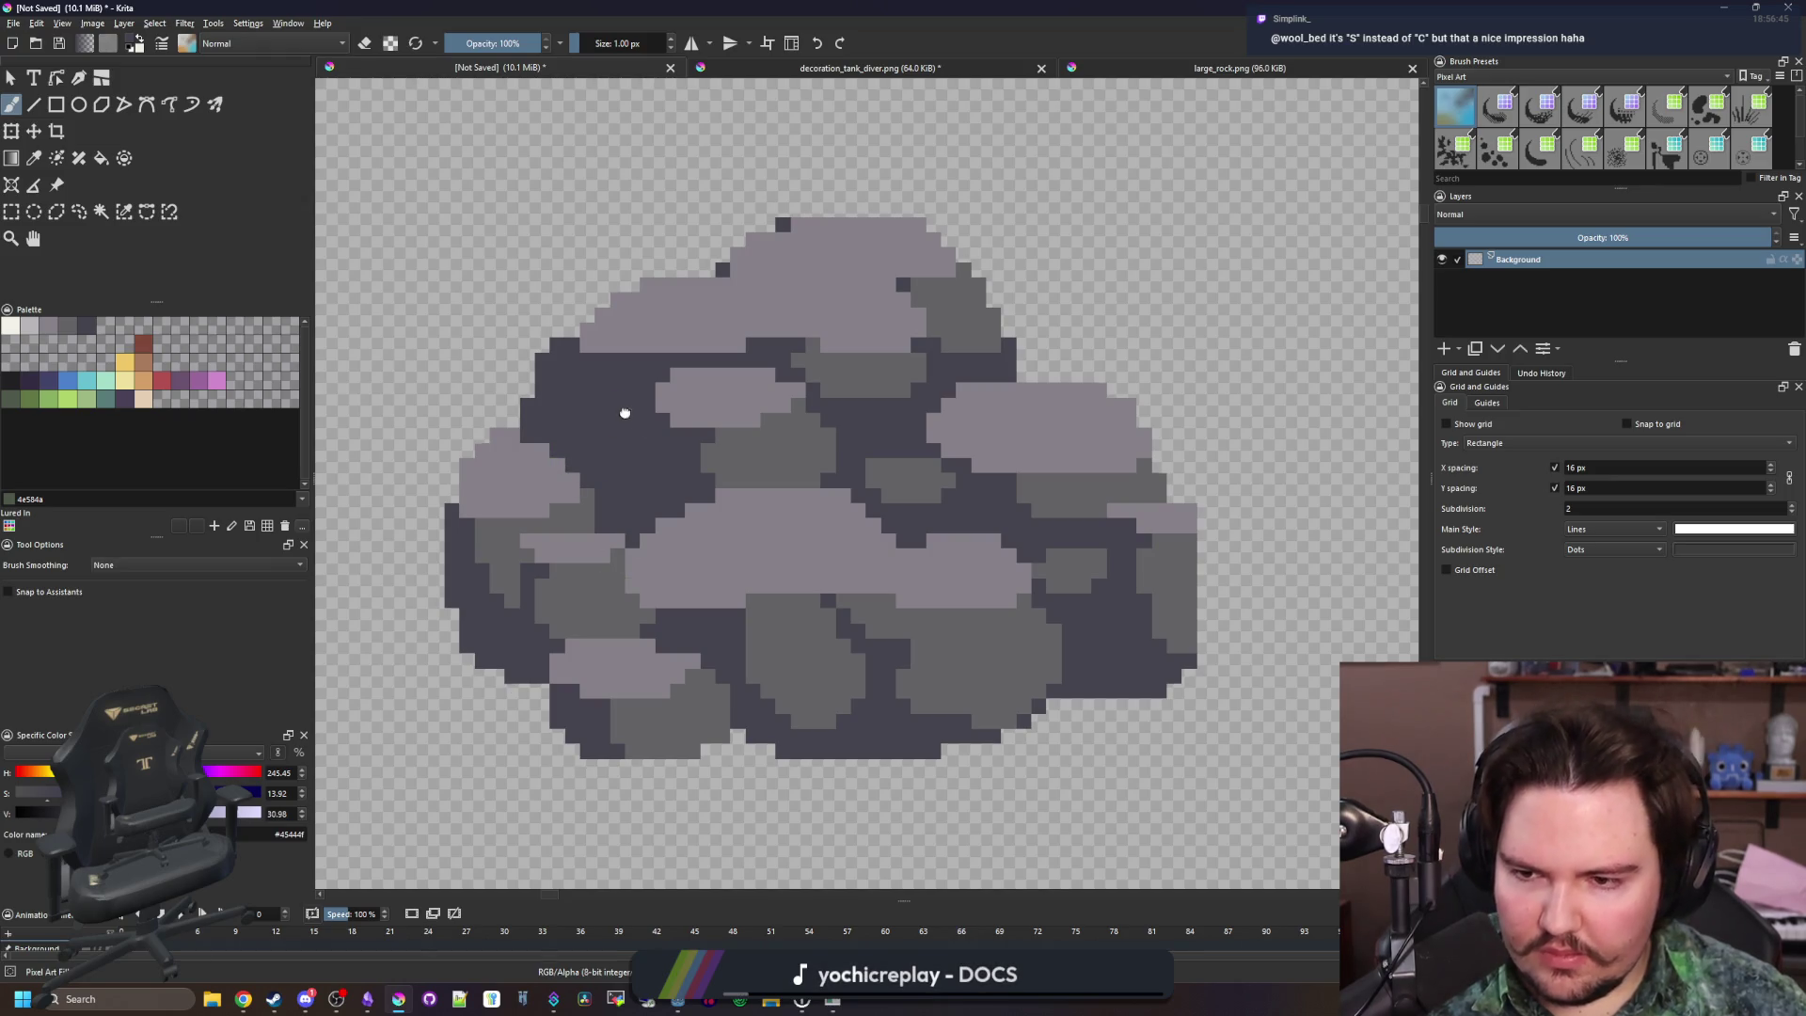
# Sample the light grey and the mid grey #646365 from the rock for painting
pyautogui.moveTo(624, 412); pyautogui.dragTo(669, 573)
pyautogui.press('p')
pyautogui.click(872, 557)
pyautogui.moveTo(944, 597); pyautogui.dragTo(760, 599)
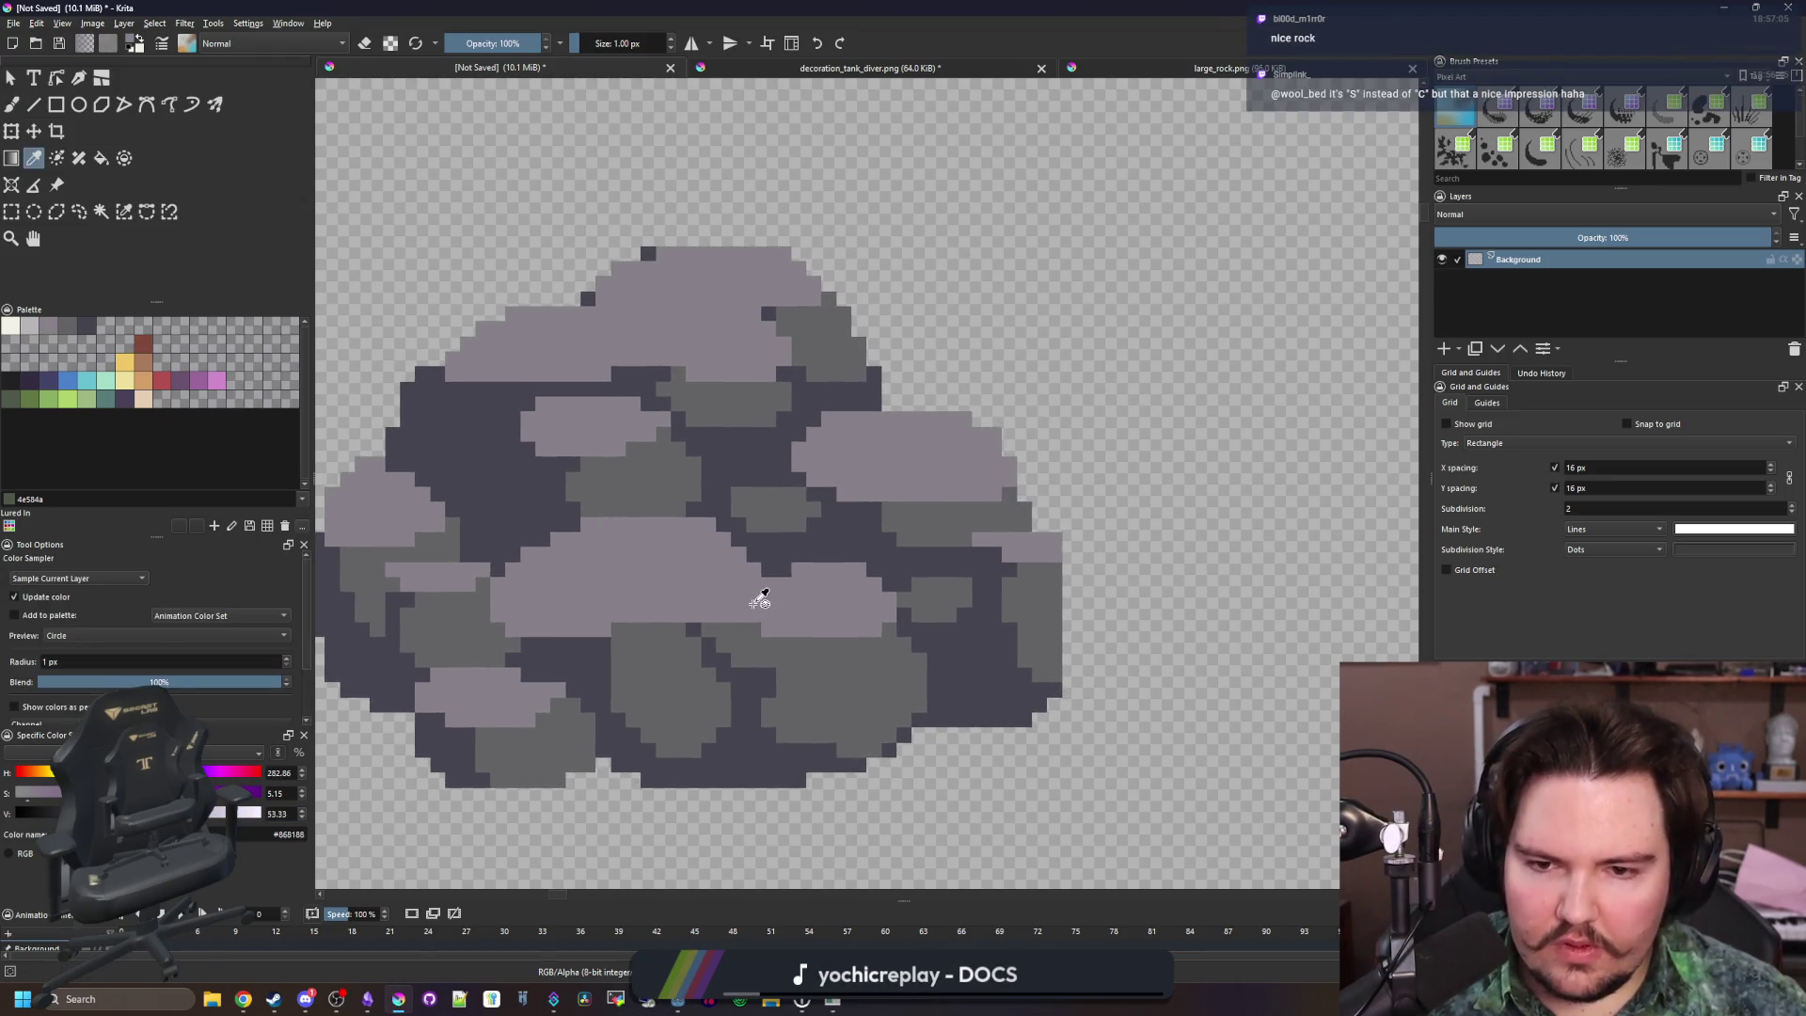
pyautogui.scroll(2, 616, 285)
pyautogui.click(778, 403)
pyautogui.scroll(2, 565, 299)
pyautogui.press('b')
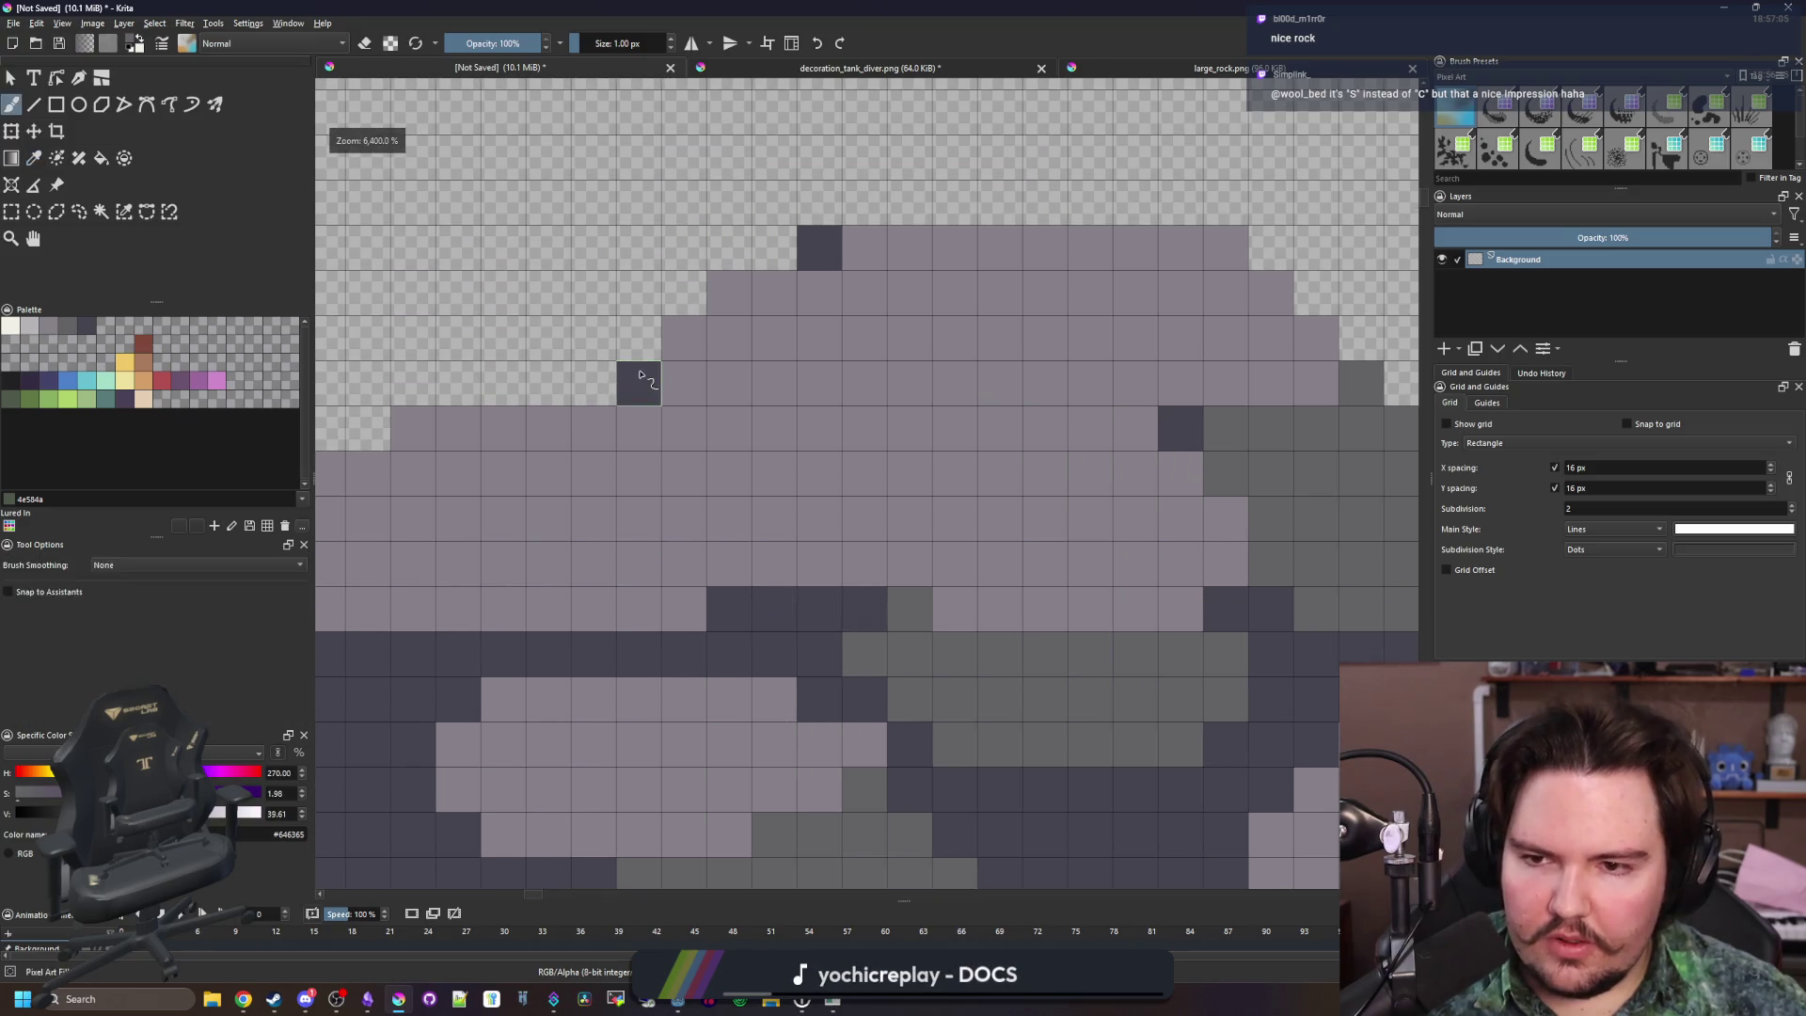
pyautogui.scroll(-4, 806, 253)
pyautogui.scroll(1, 1001, 402)
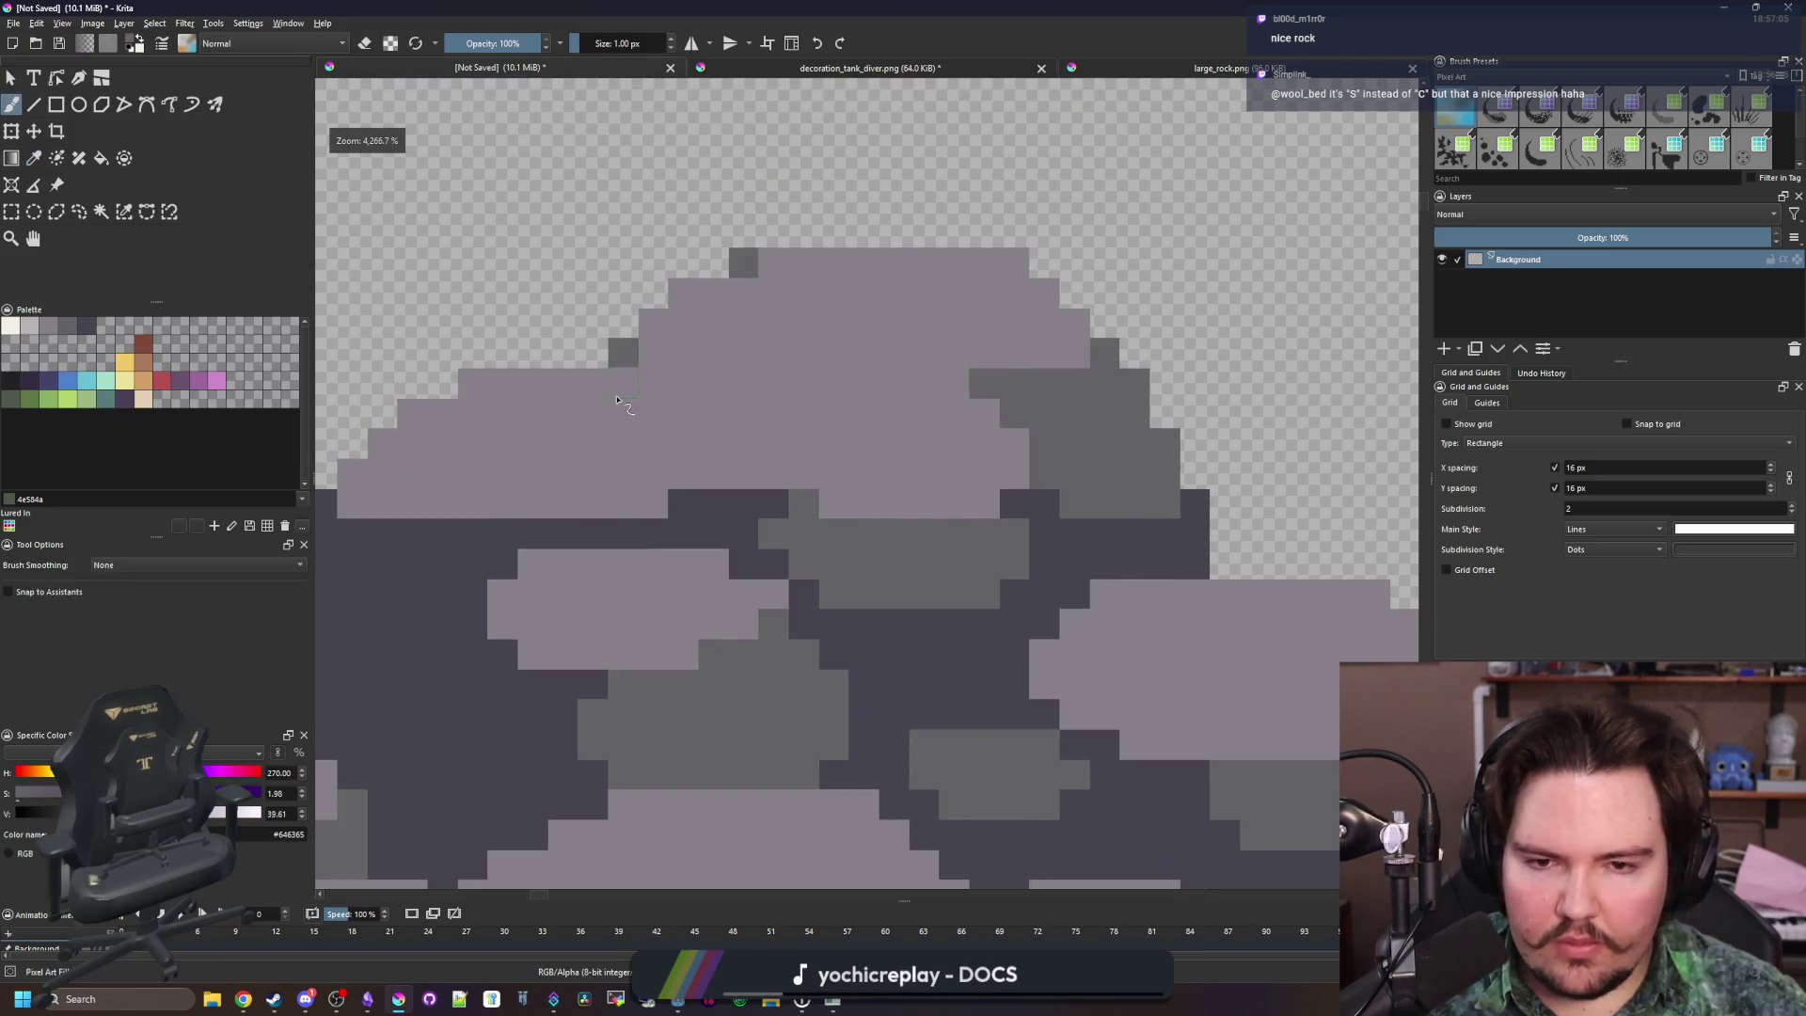
pyautogui.scroll(-5, 618, 400)
pyautogui.scroll(4, 692, 376)
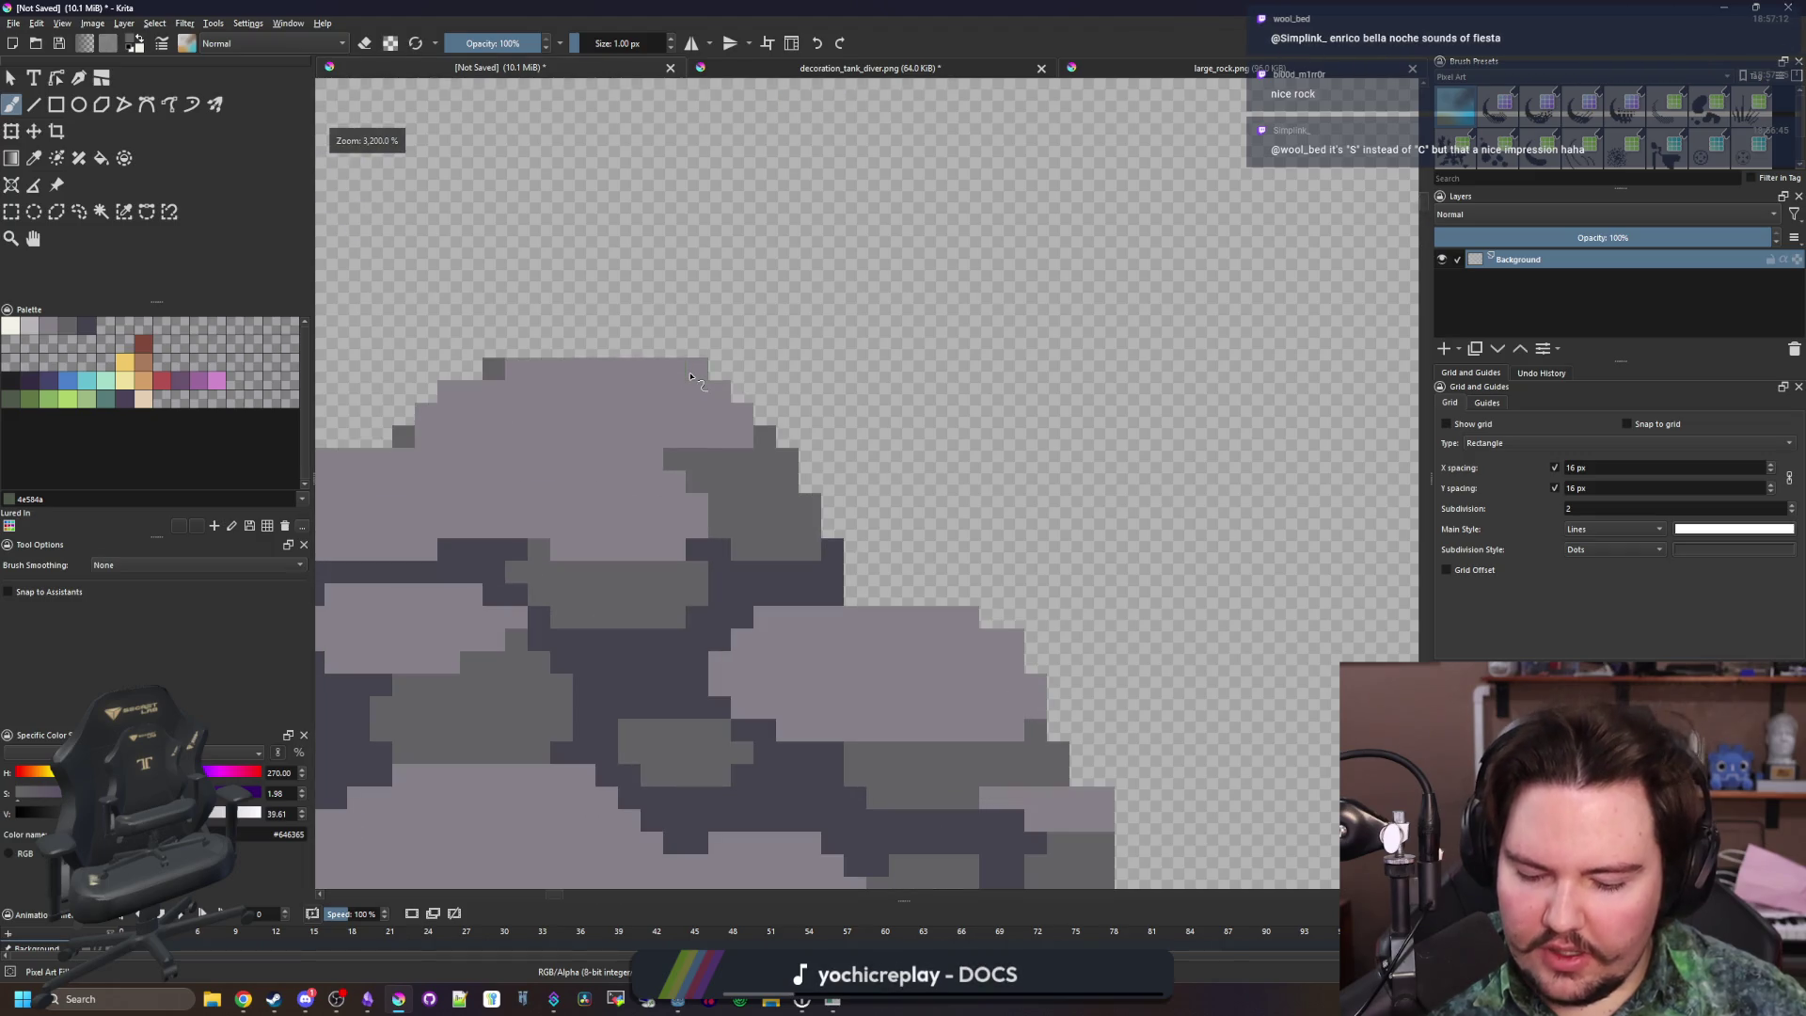
# Pick the dark rock colour #45444f and paint a few dark pixels into the rock
pyautogui.press('p')
pyautogui.scroll(-5, 715, 526)
pyautogui.scroll(3, 645, 545)
pyautogui.click(645, 564)
pyautogui.scroll(1, 599, 463)
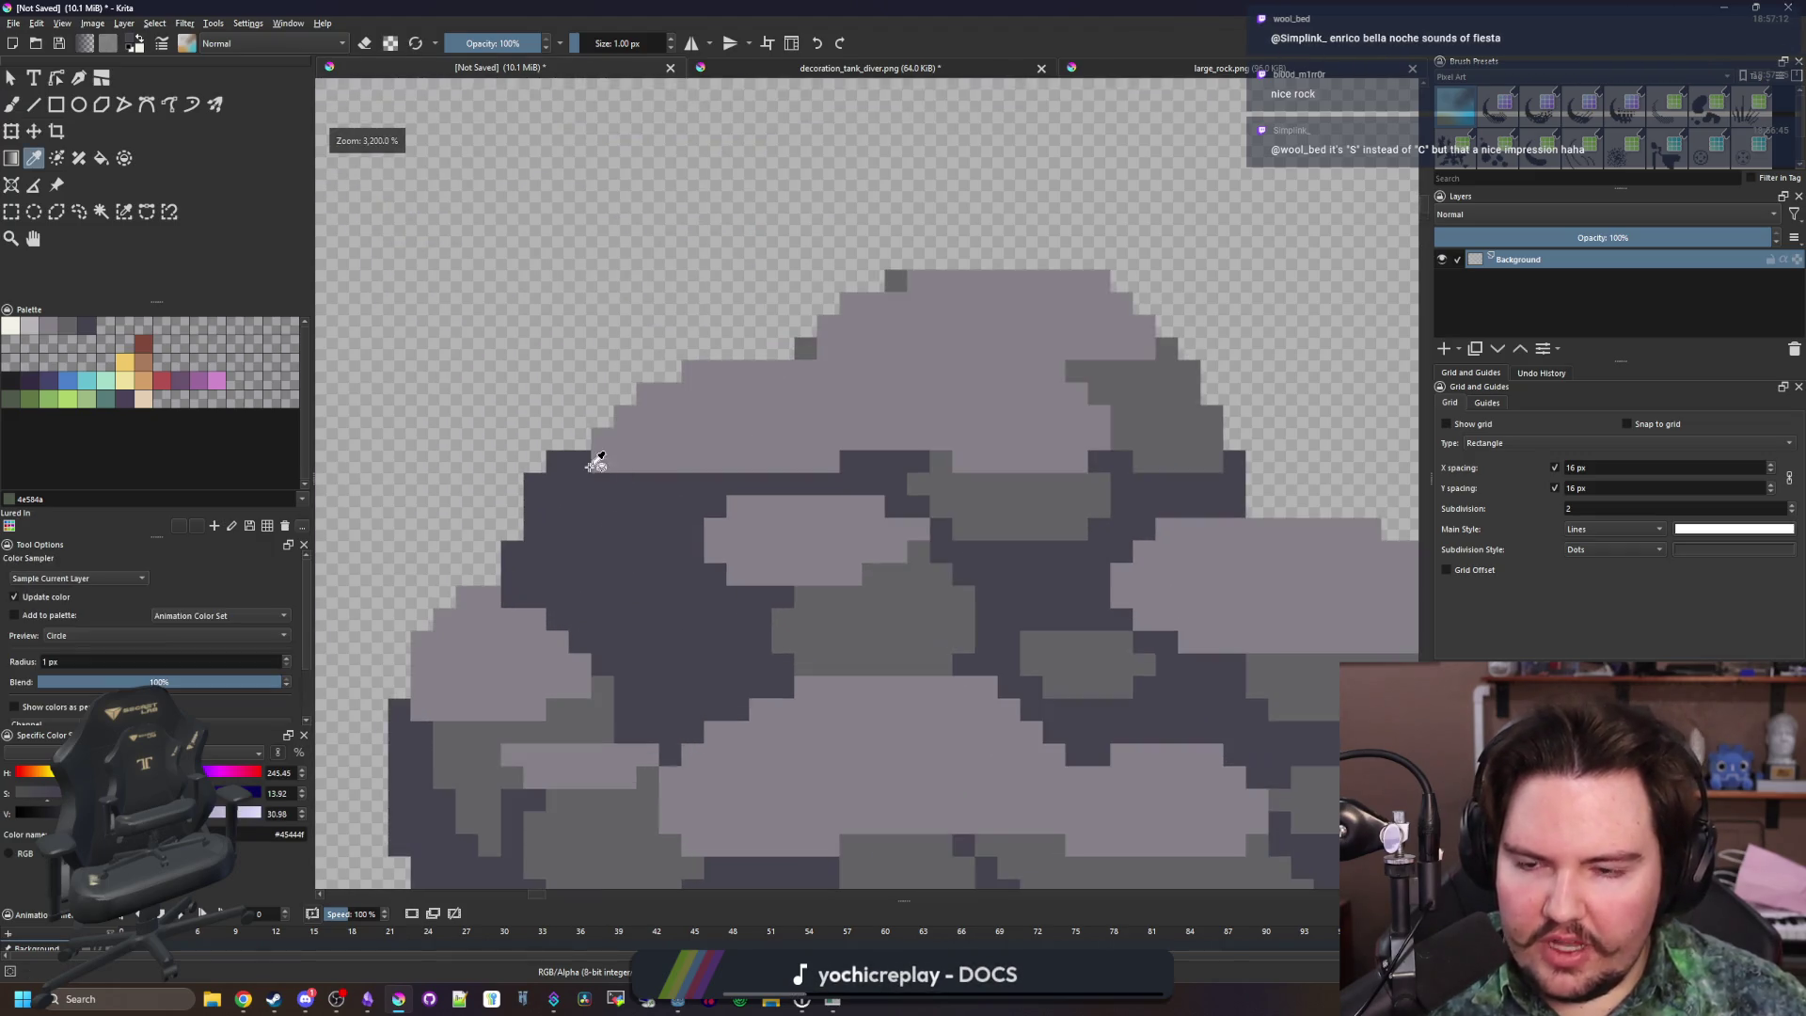
pyautogui.press('b')
pyautogui.scroll(1, 635, 508)
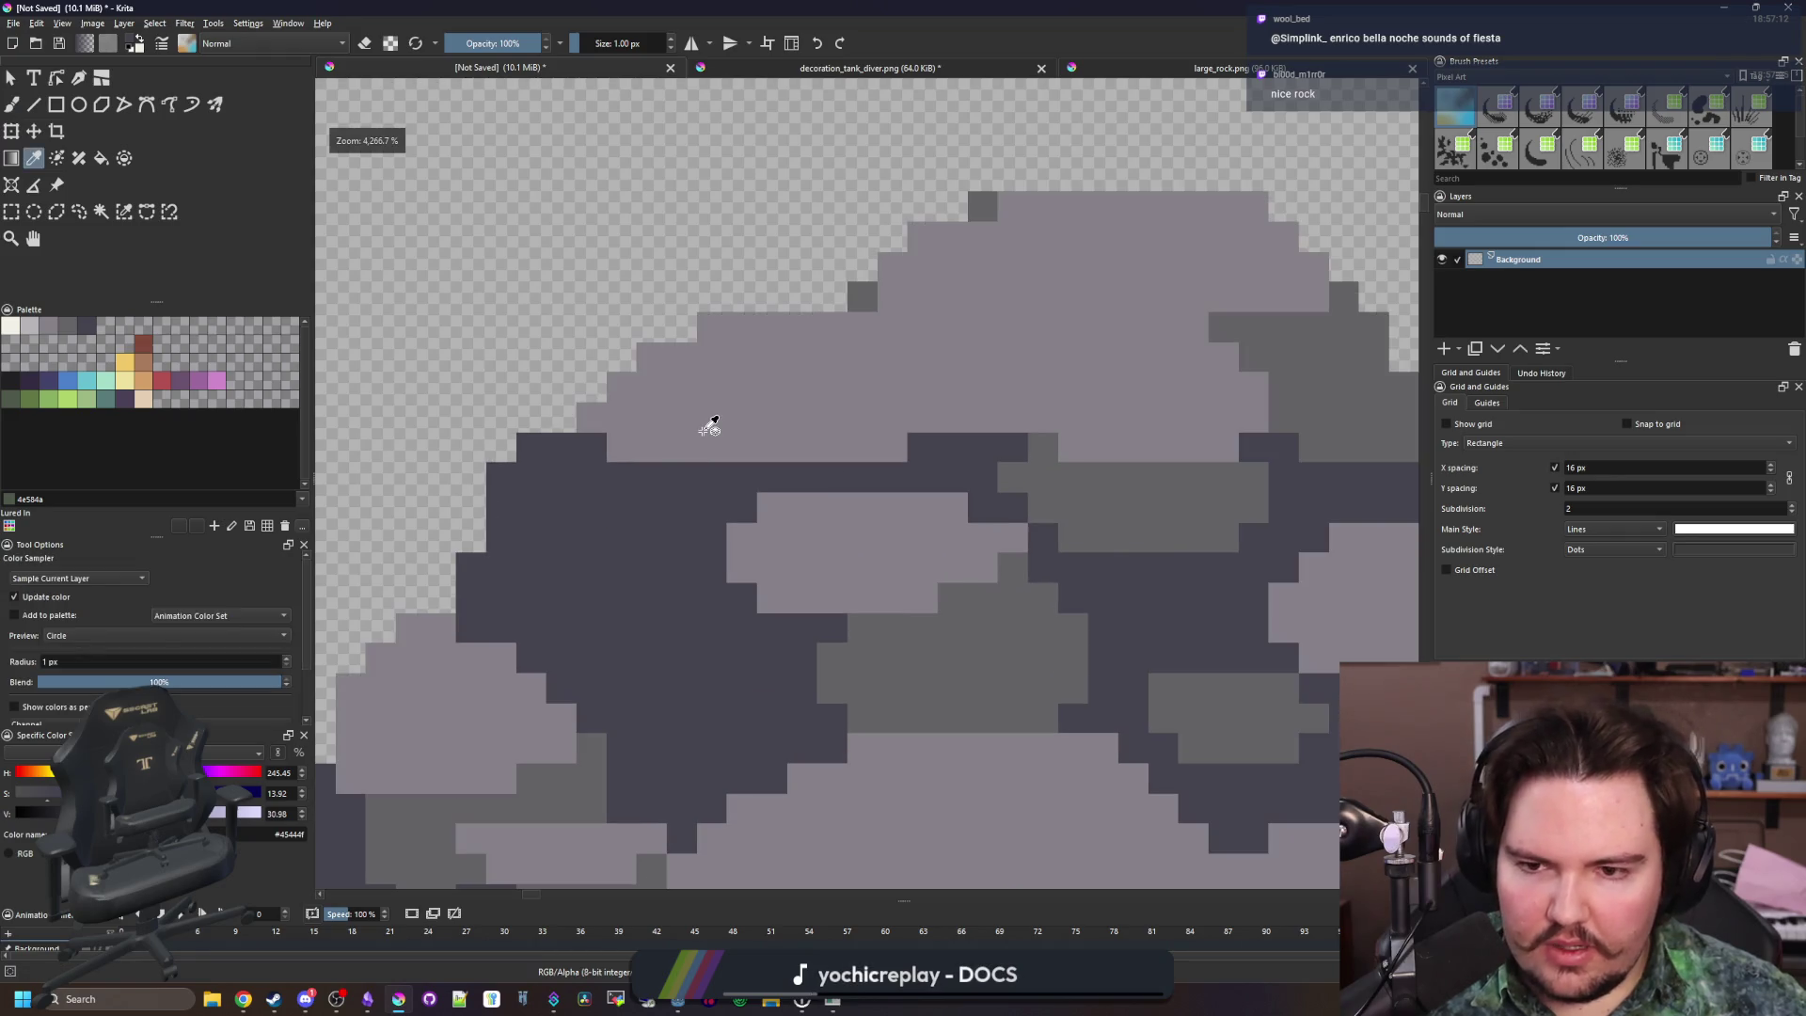
pyautogui.scroll(-3, 643, 485)
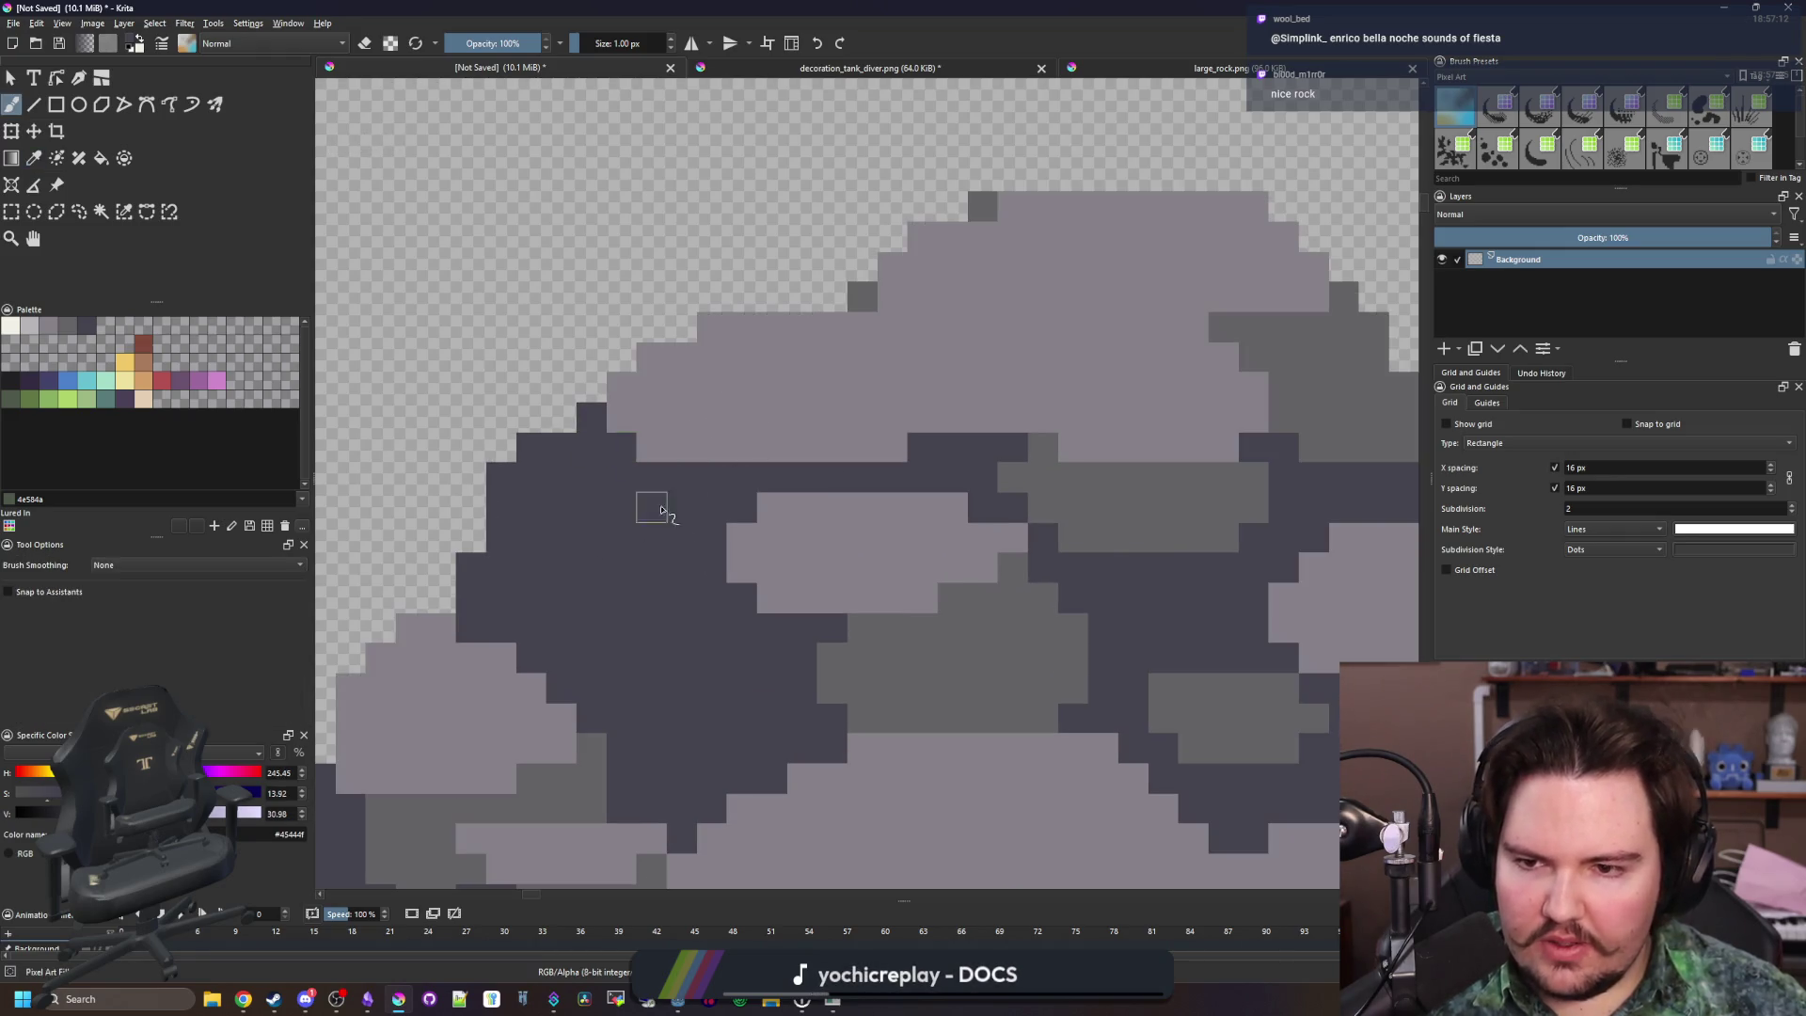
pyautogui.scroll(3, 700, 559)
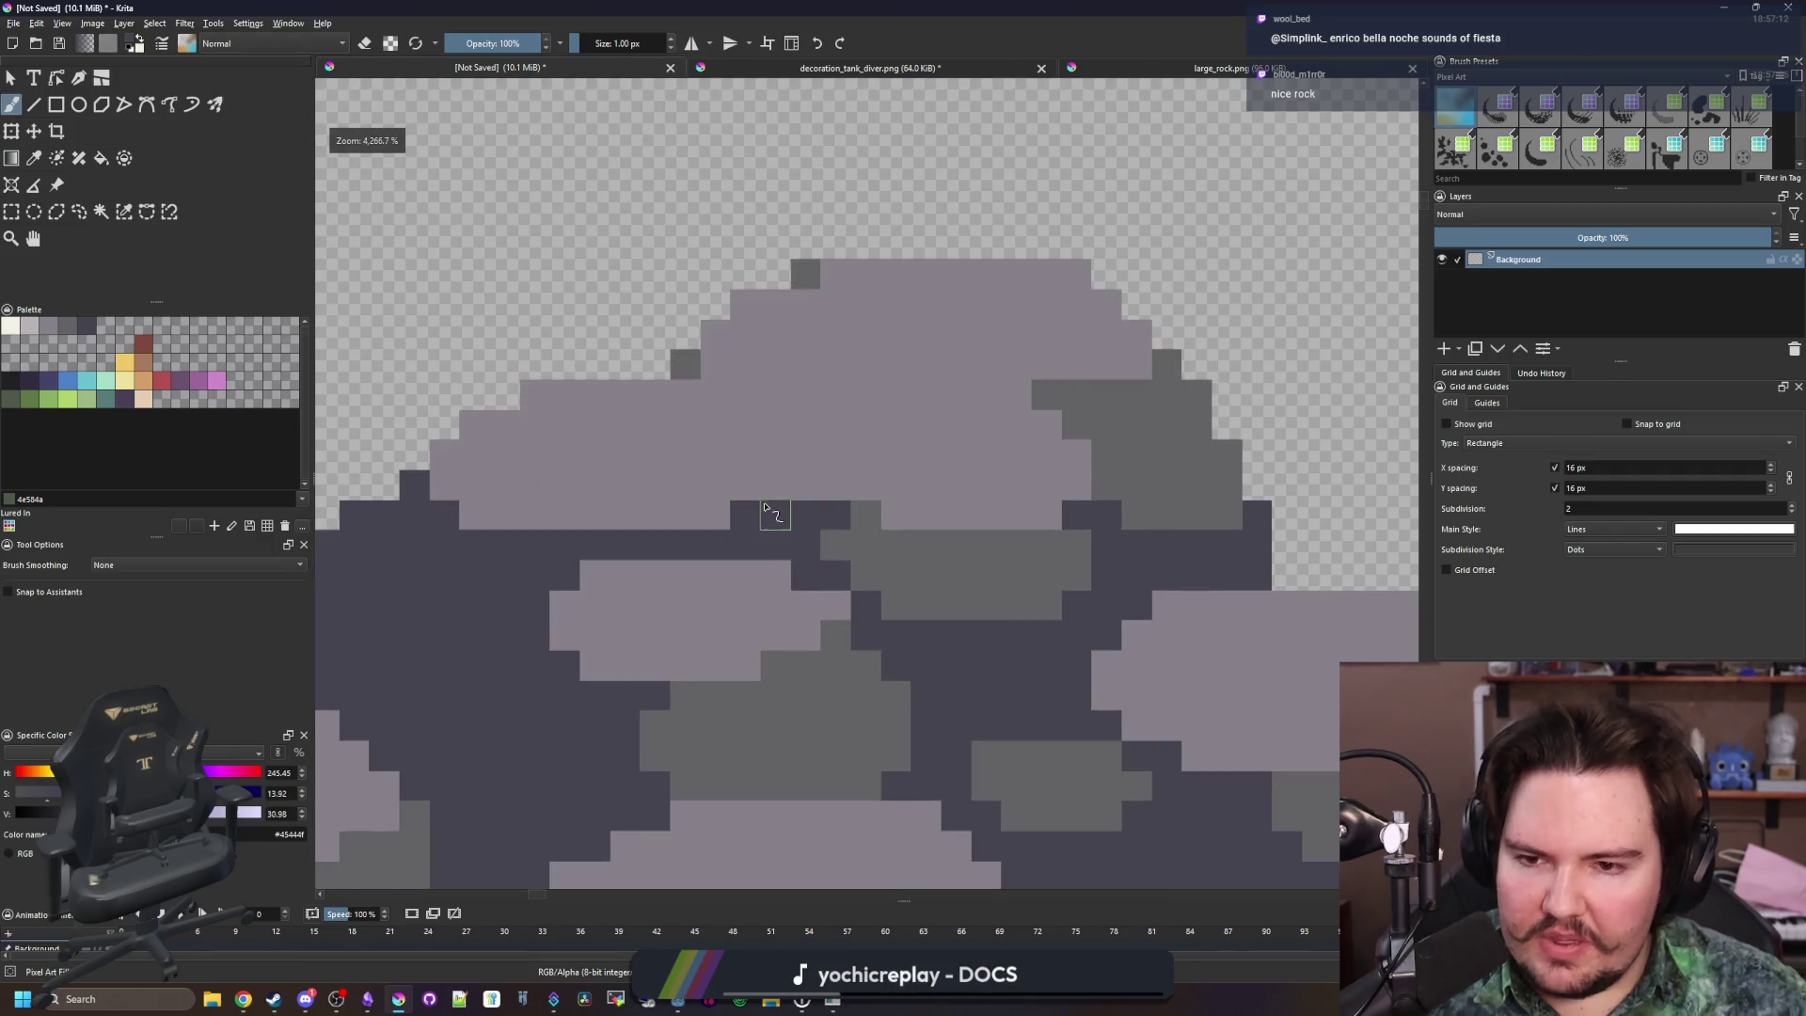
pyautogui.moveTo(764, 489); pyautogui.dragTo(738, 434)
# Paint a short diagonal of darker grey pixels across the small rock
pyautogui.scroll(-5, 769, 508)
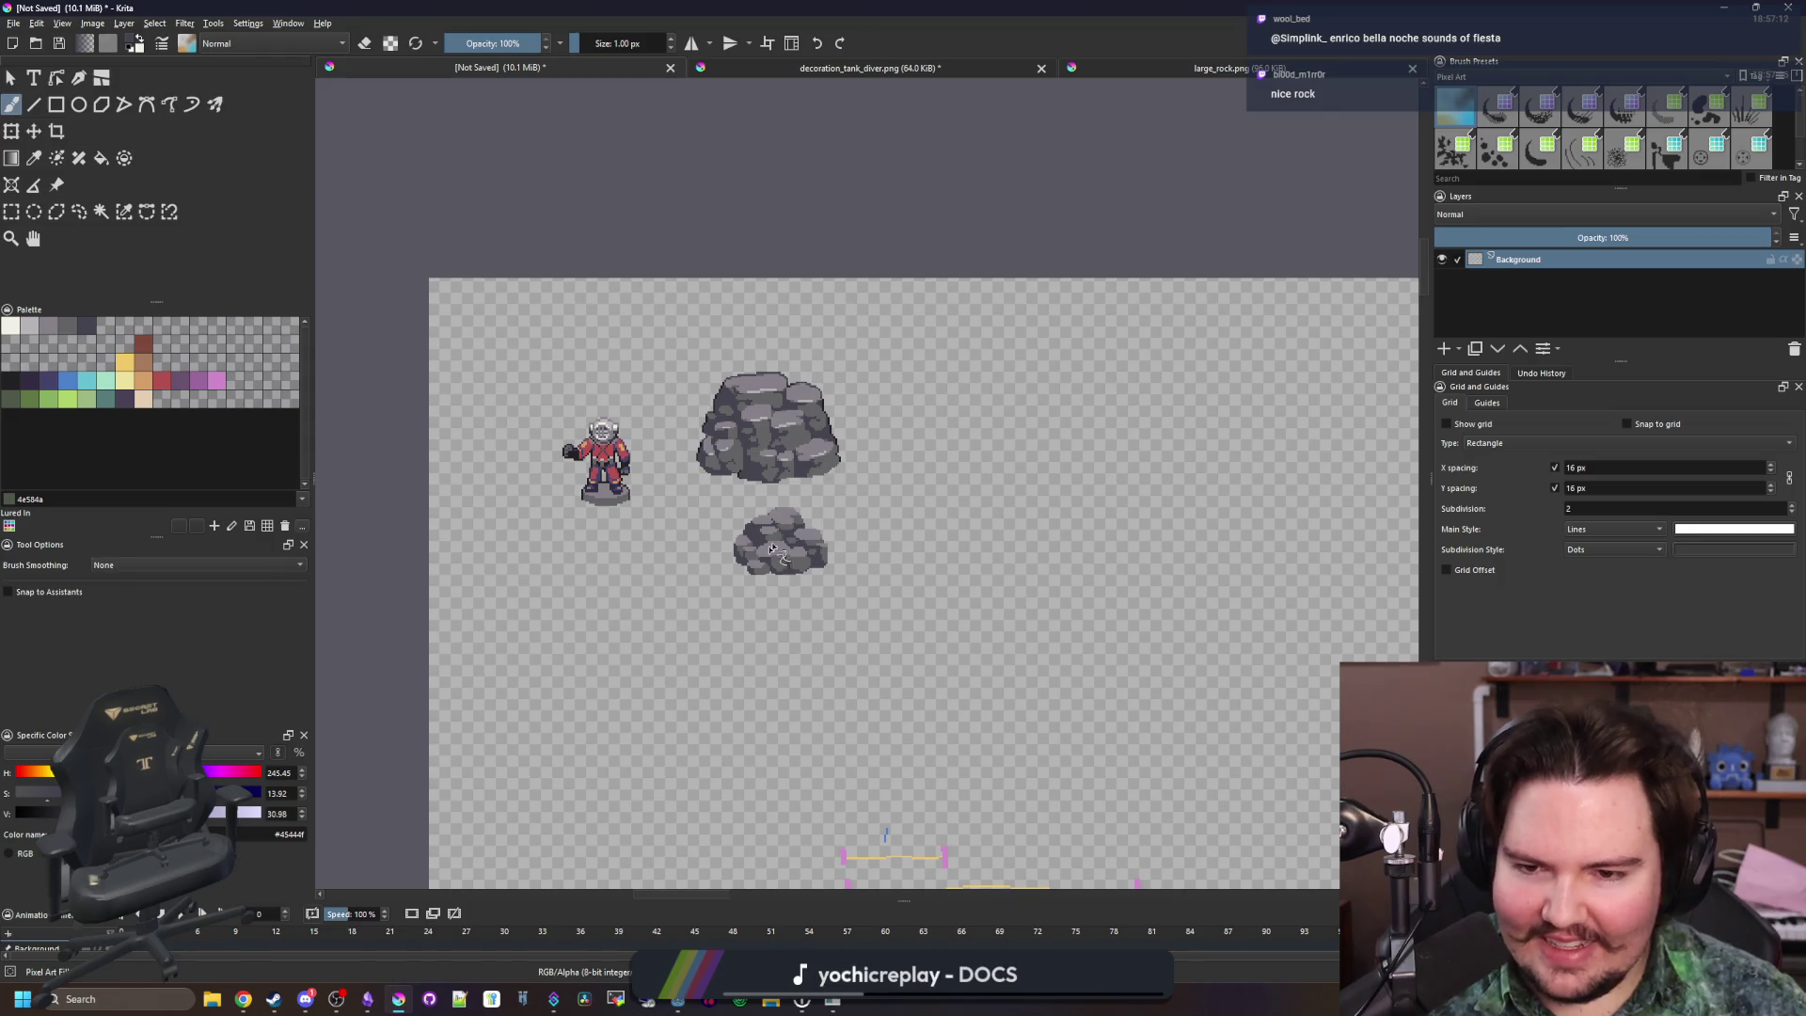
pyautogui.scroll(3, 777, 541)
pyautogui.scroll(1, 814, 597)
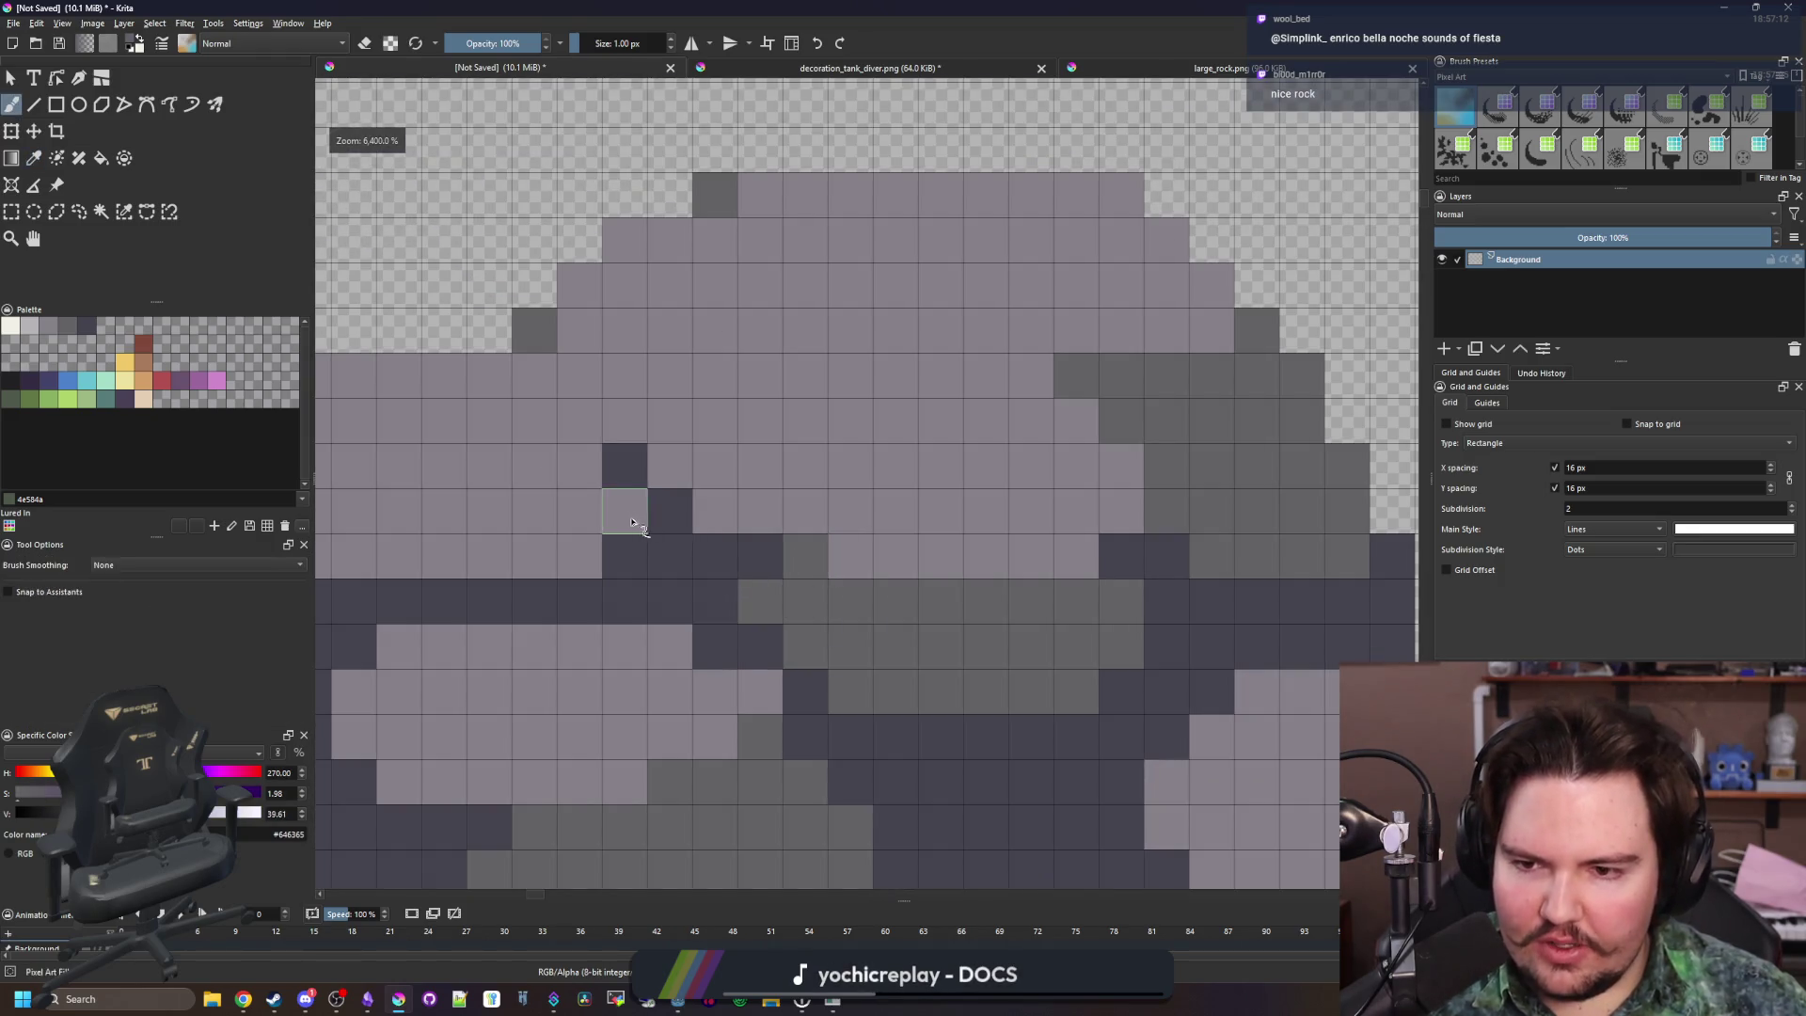
pyautogui.scroll(-4, 753, 533)
pyautogui.scroll(-2, 752, 534)
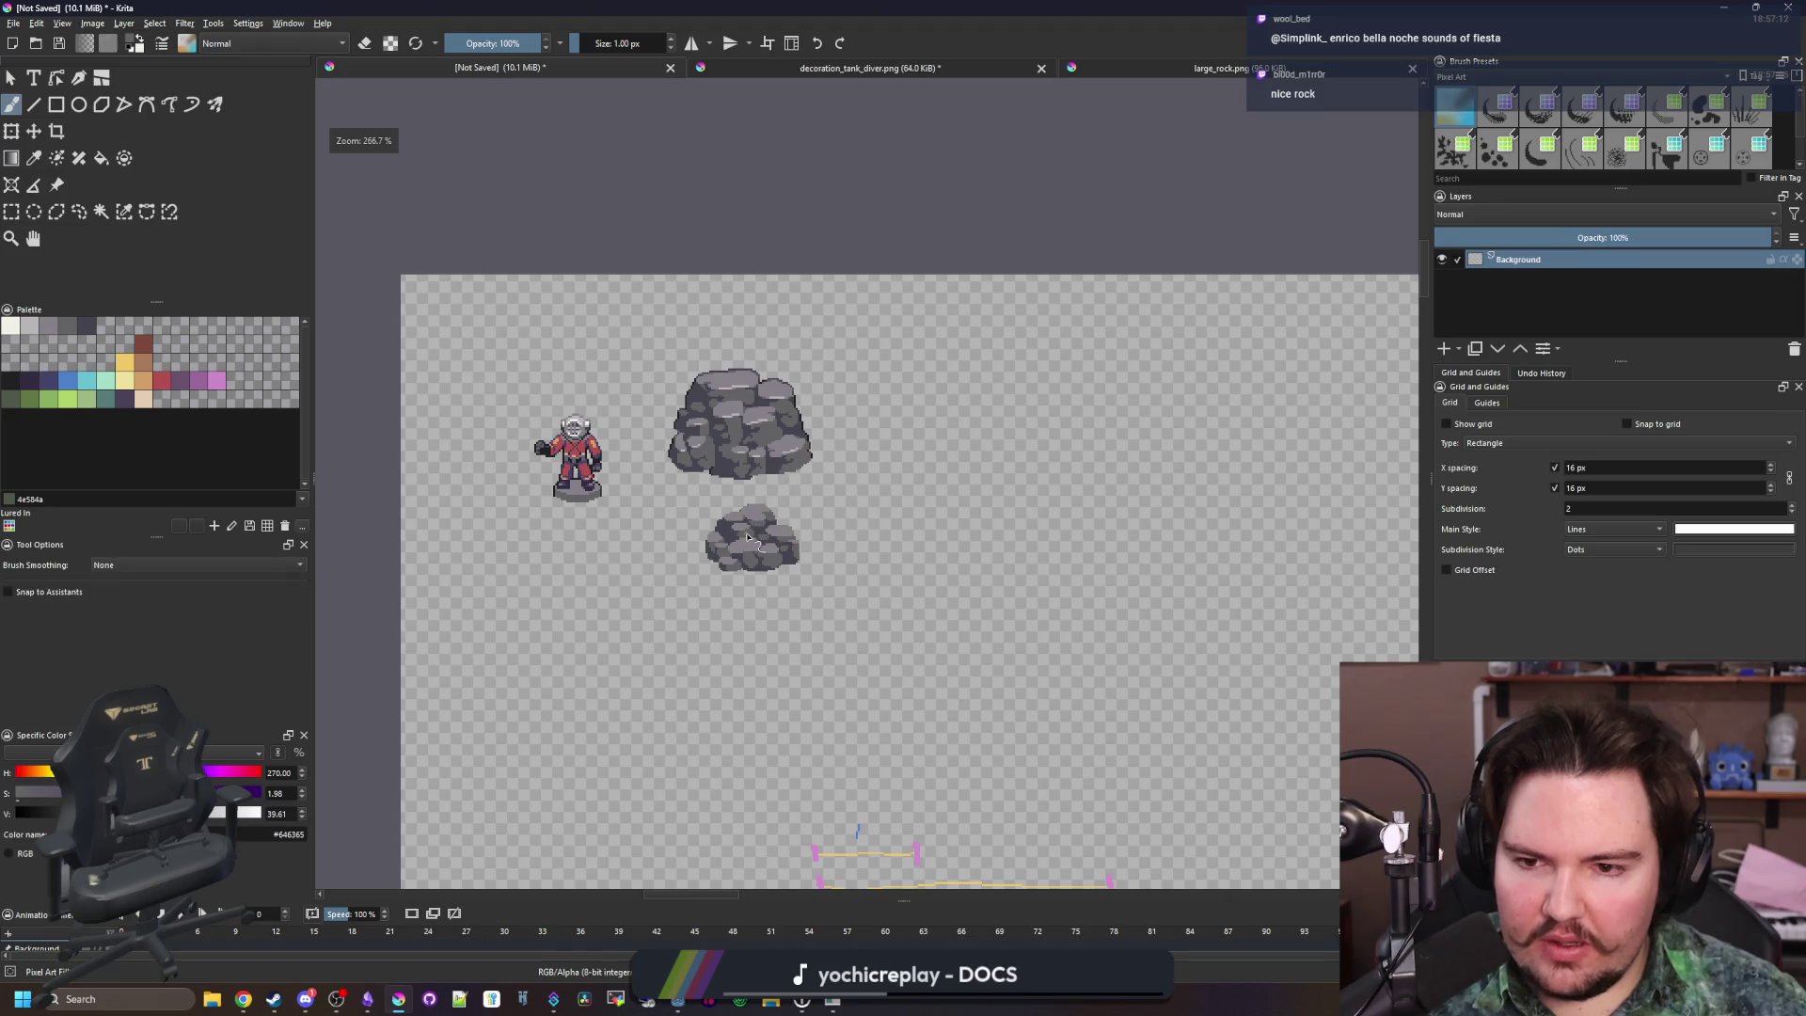
pyautogui.scroll(5, 747, 536)
pyautogui.scroll(4, 743, 538)
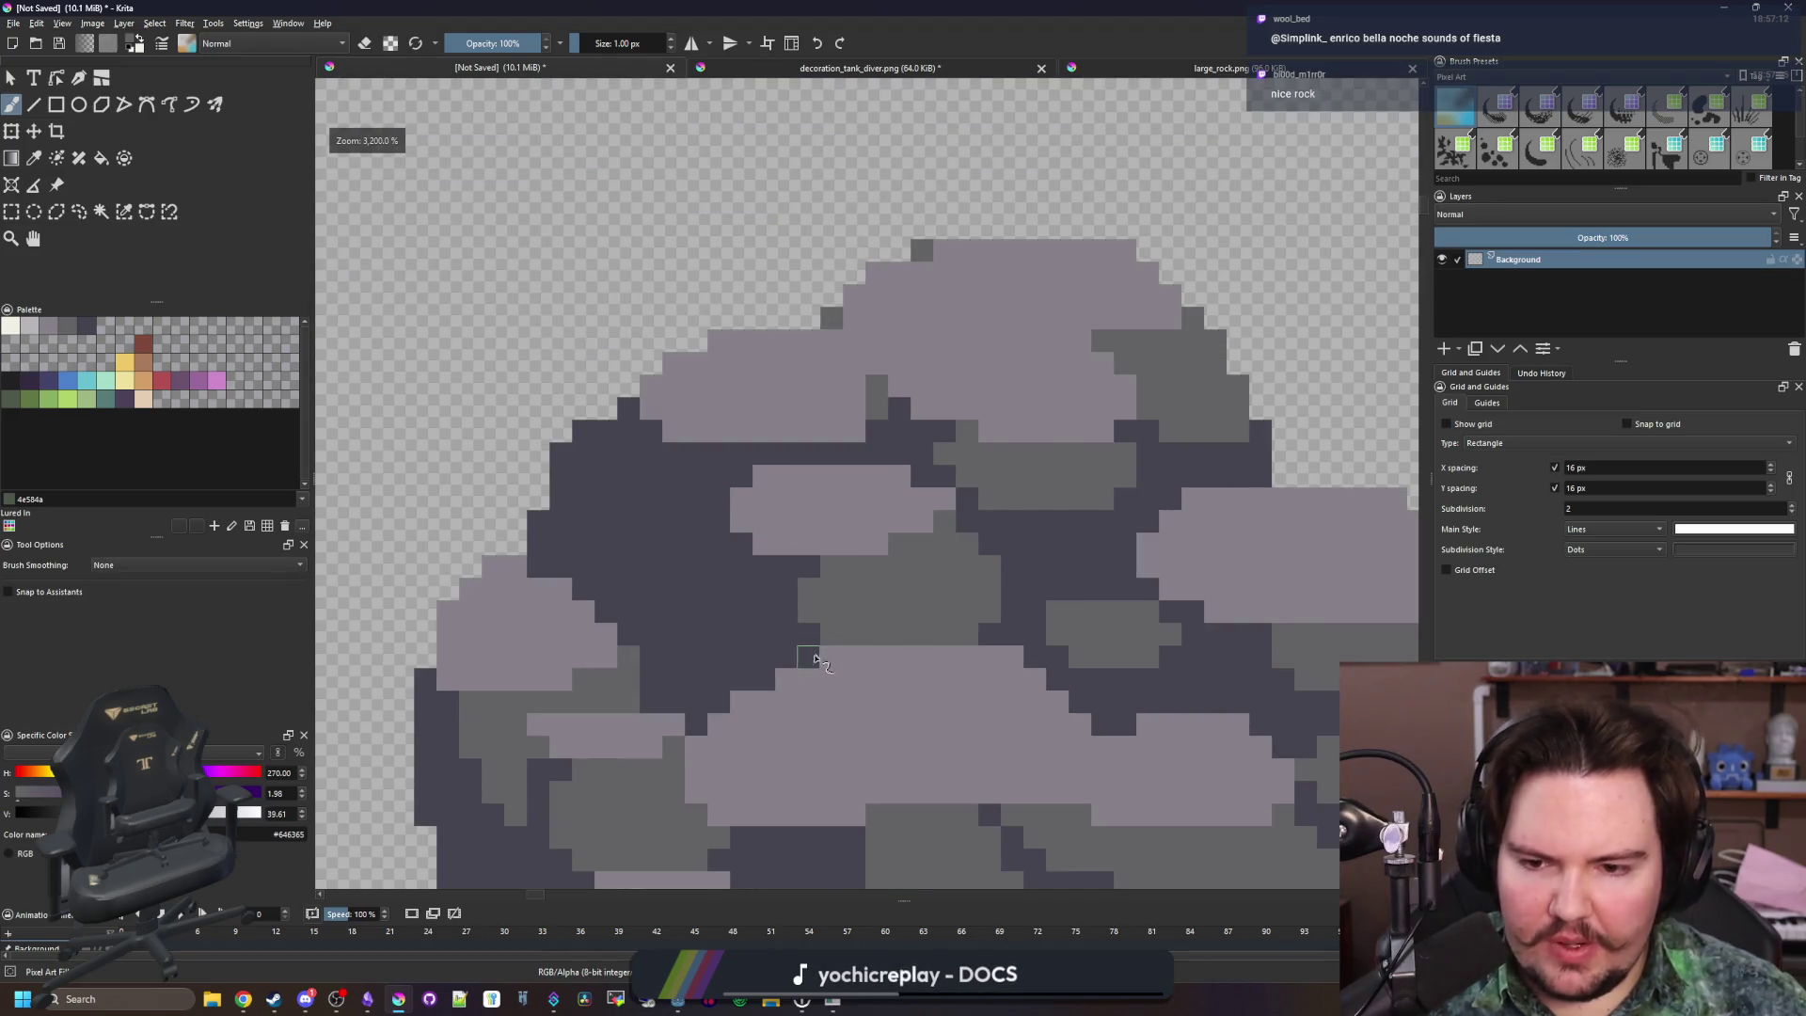
pyautogui.scroll(-2, 817, 656)
pyautogui.scroll(4, 733, 617)
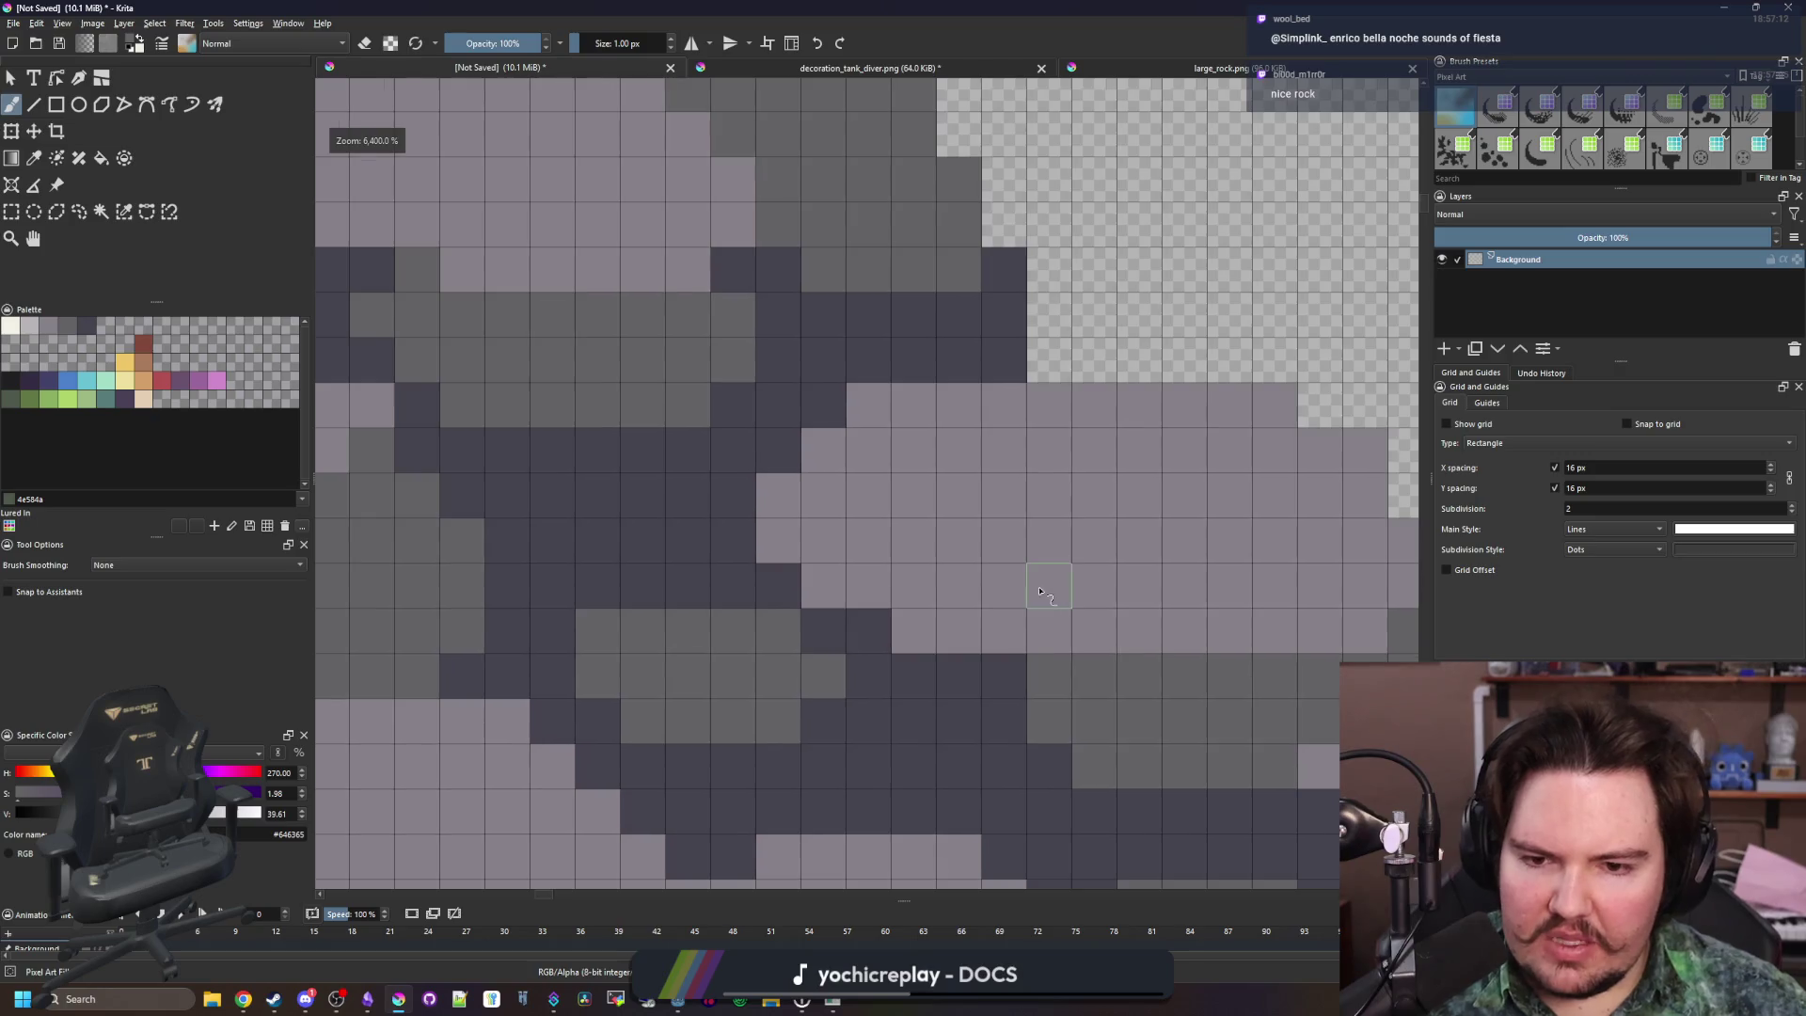
pyautogui.moveTo(1040, 591); pyautogui.dragTo(875, 600)
pyautogui.moveTo(743, 641)
pyautogui.mouseDown()
pyautogui.moveTo(746, 595)
pyautogui.moveTo(840, 561)
pyautogui.mouseUp()
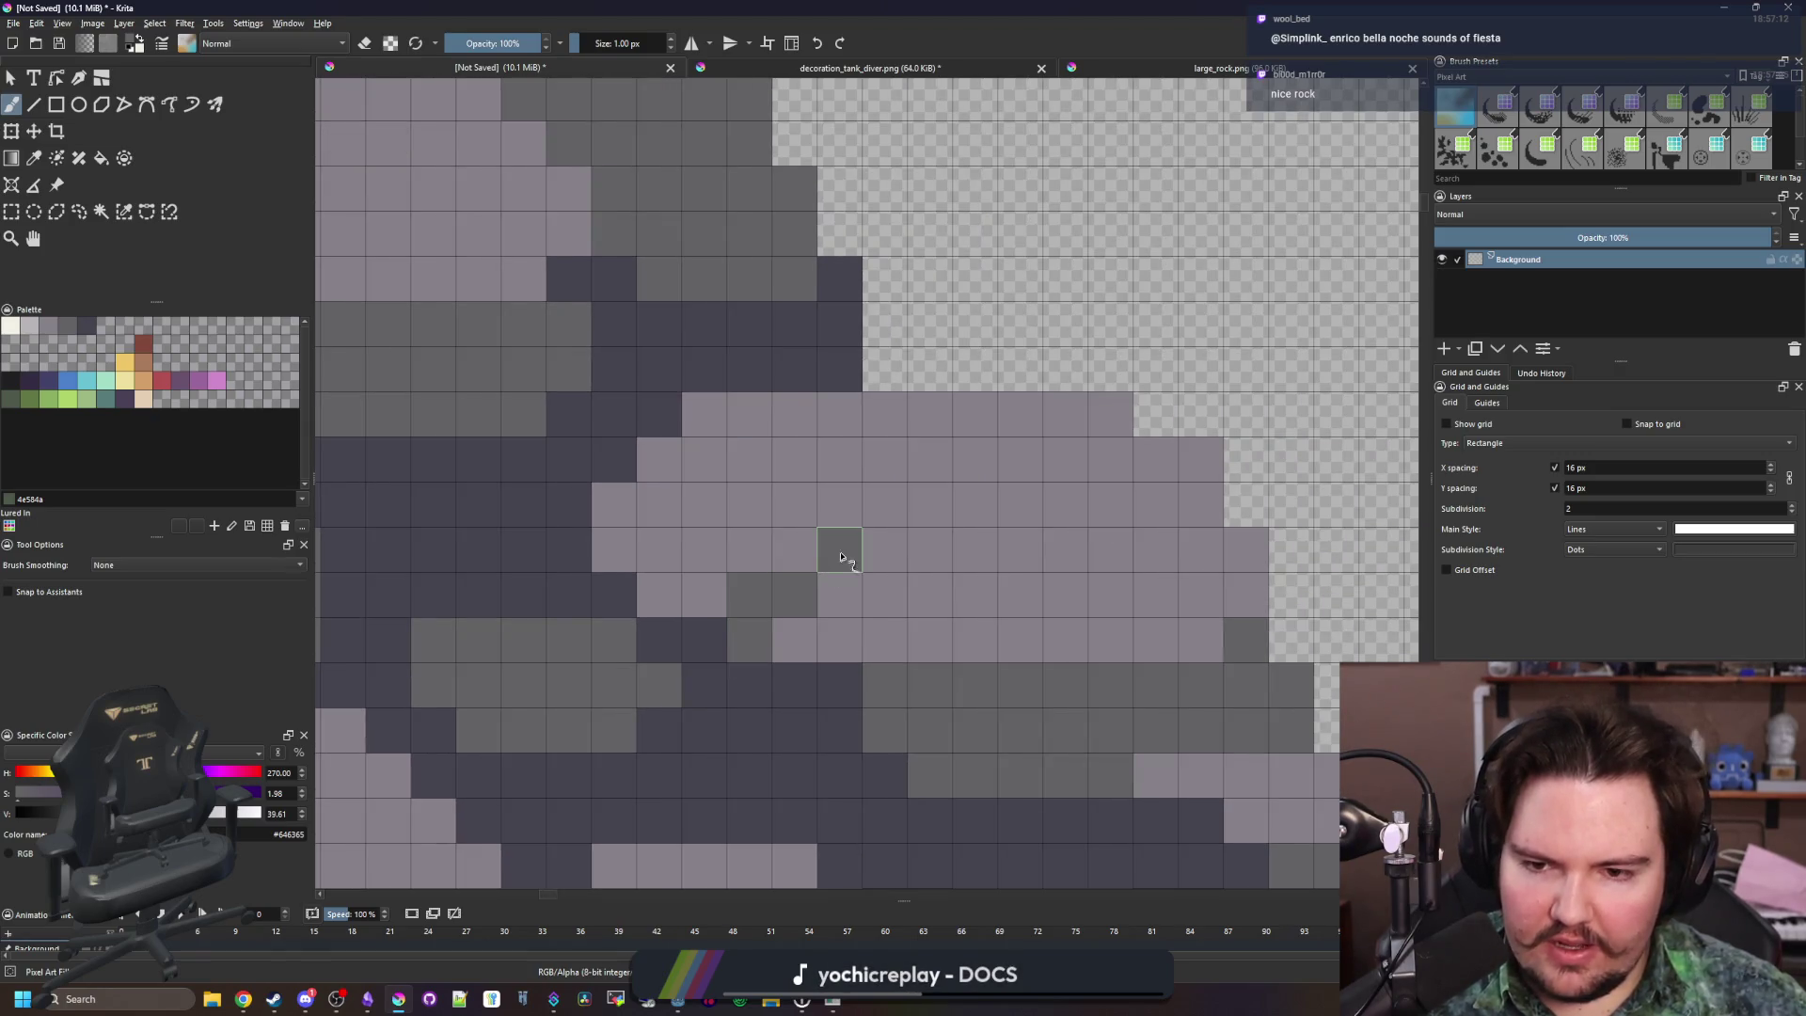
# Resample #45444f and mid grey #646365, then paint one darker grey pixel on the rock
pyautogui.scroll(-10, 685, 647)
pyautogui.scroll(8, 700, 696)
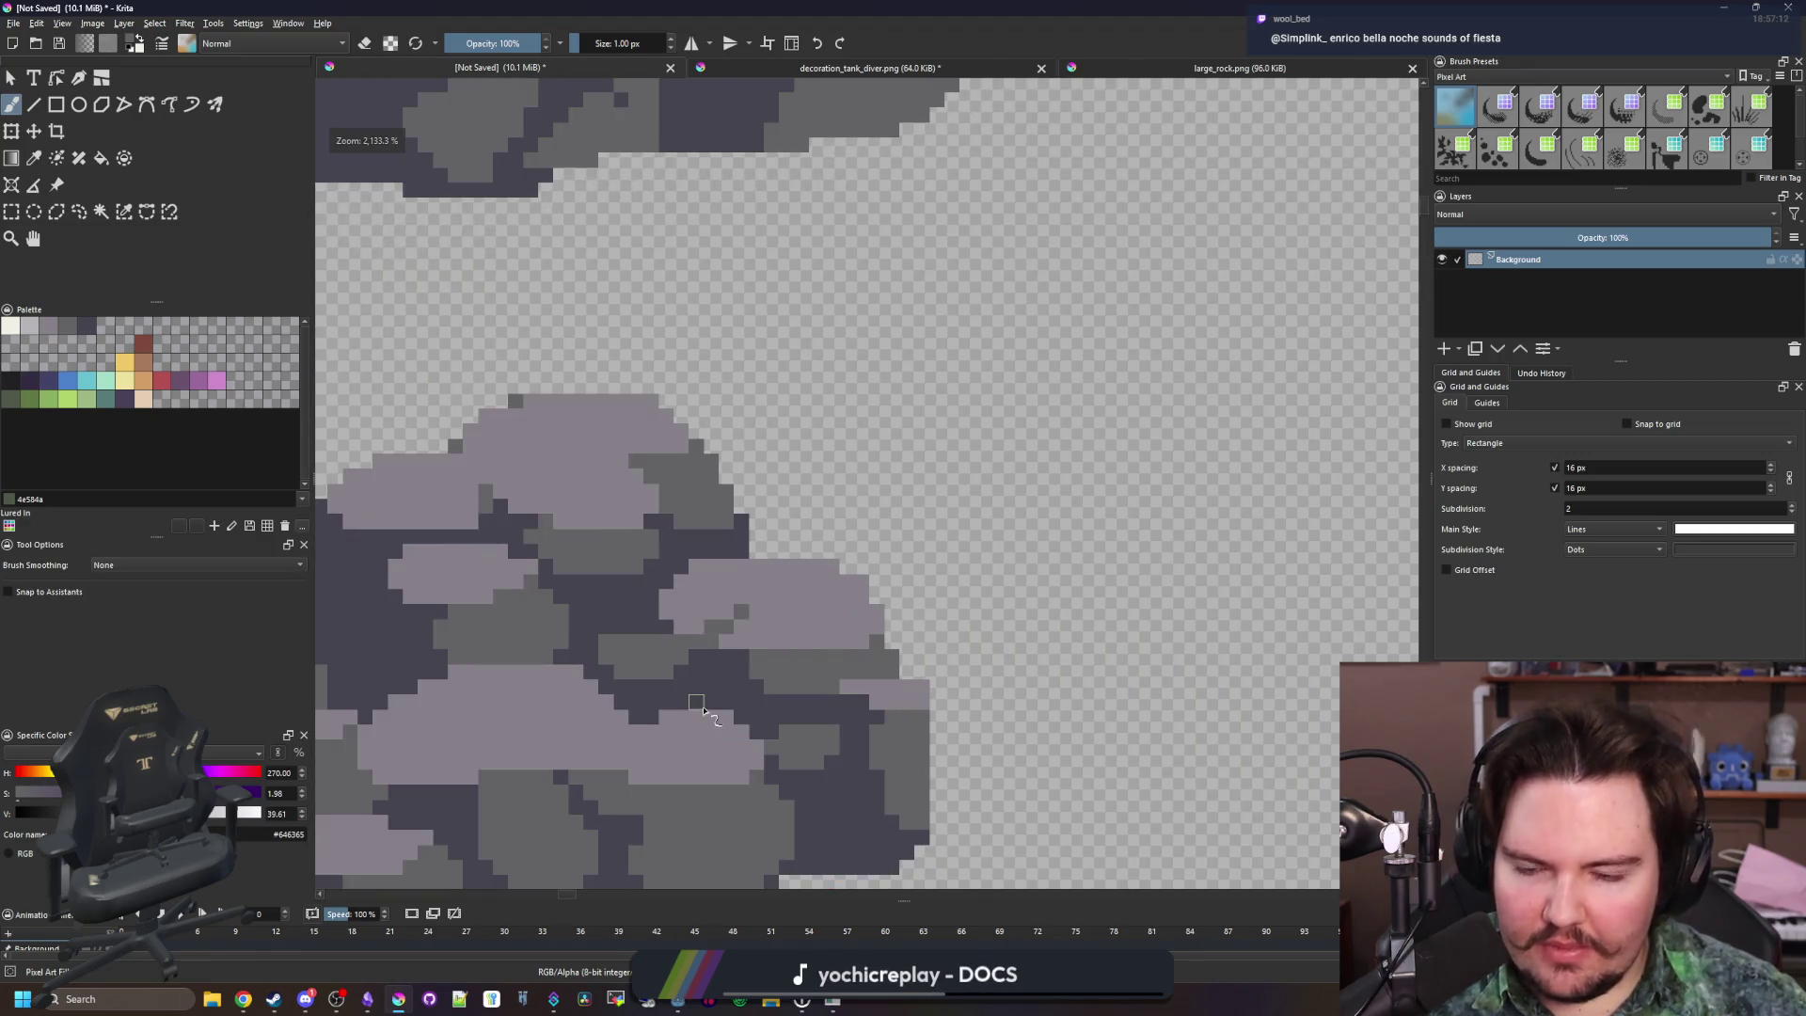
pyautogui.scroll(3, 703, 710)
pyautogui.keyDown('ctrl'); pyautogui.click(700, 625); pyautogui.keyUp('ctrl')
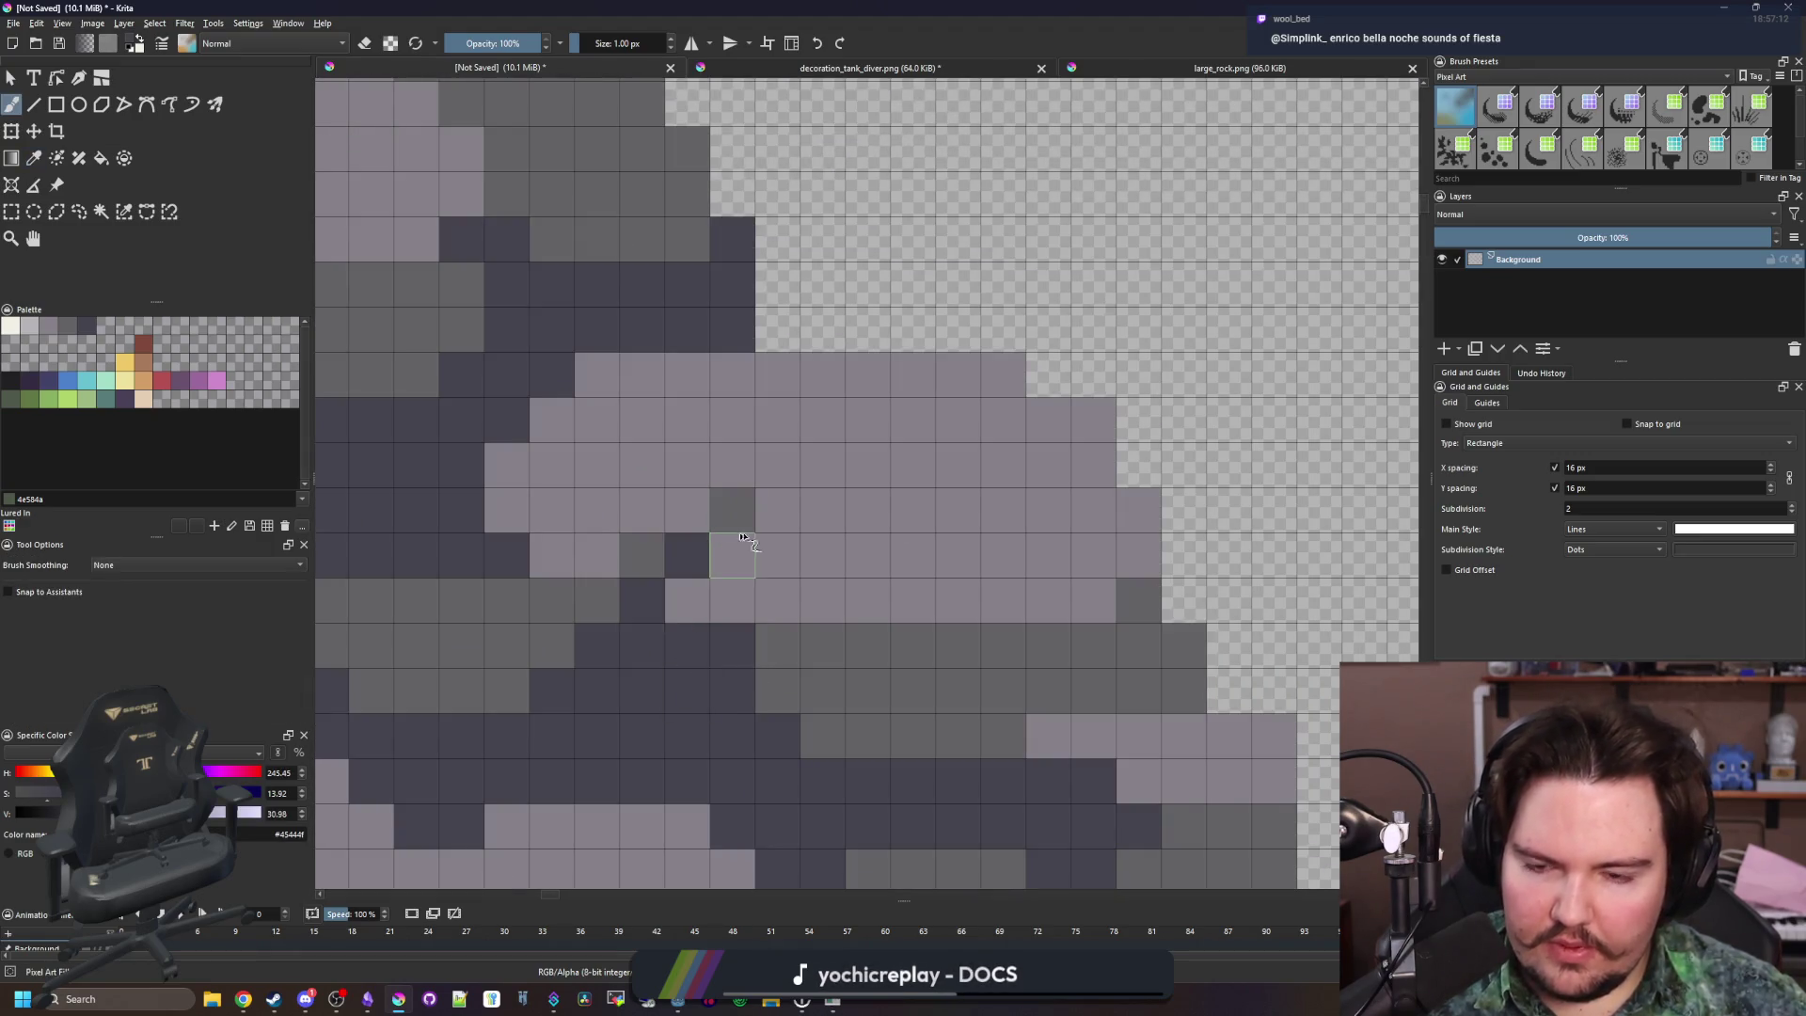
pyautogui.scroll(-8, 739, 538)
pyautogui.scroll(8, 790, 504)
pyautogui.press('p')
pyautogui.click(875, 471)
pyautogui.press('b')
pyautogui.scroll(-8, 895, 536)
pyautogui.scroll(5, 873, 536)
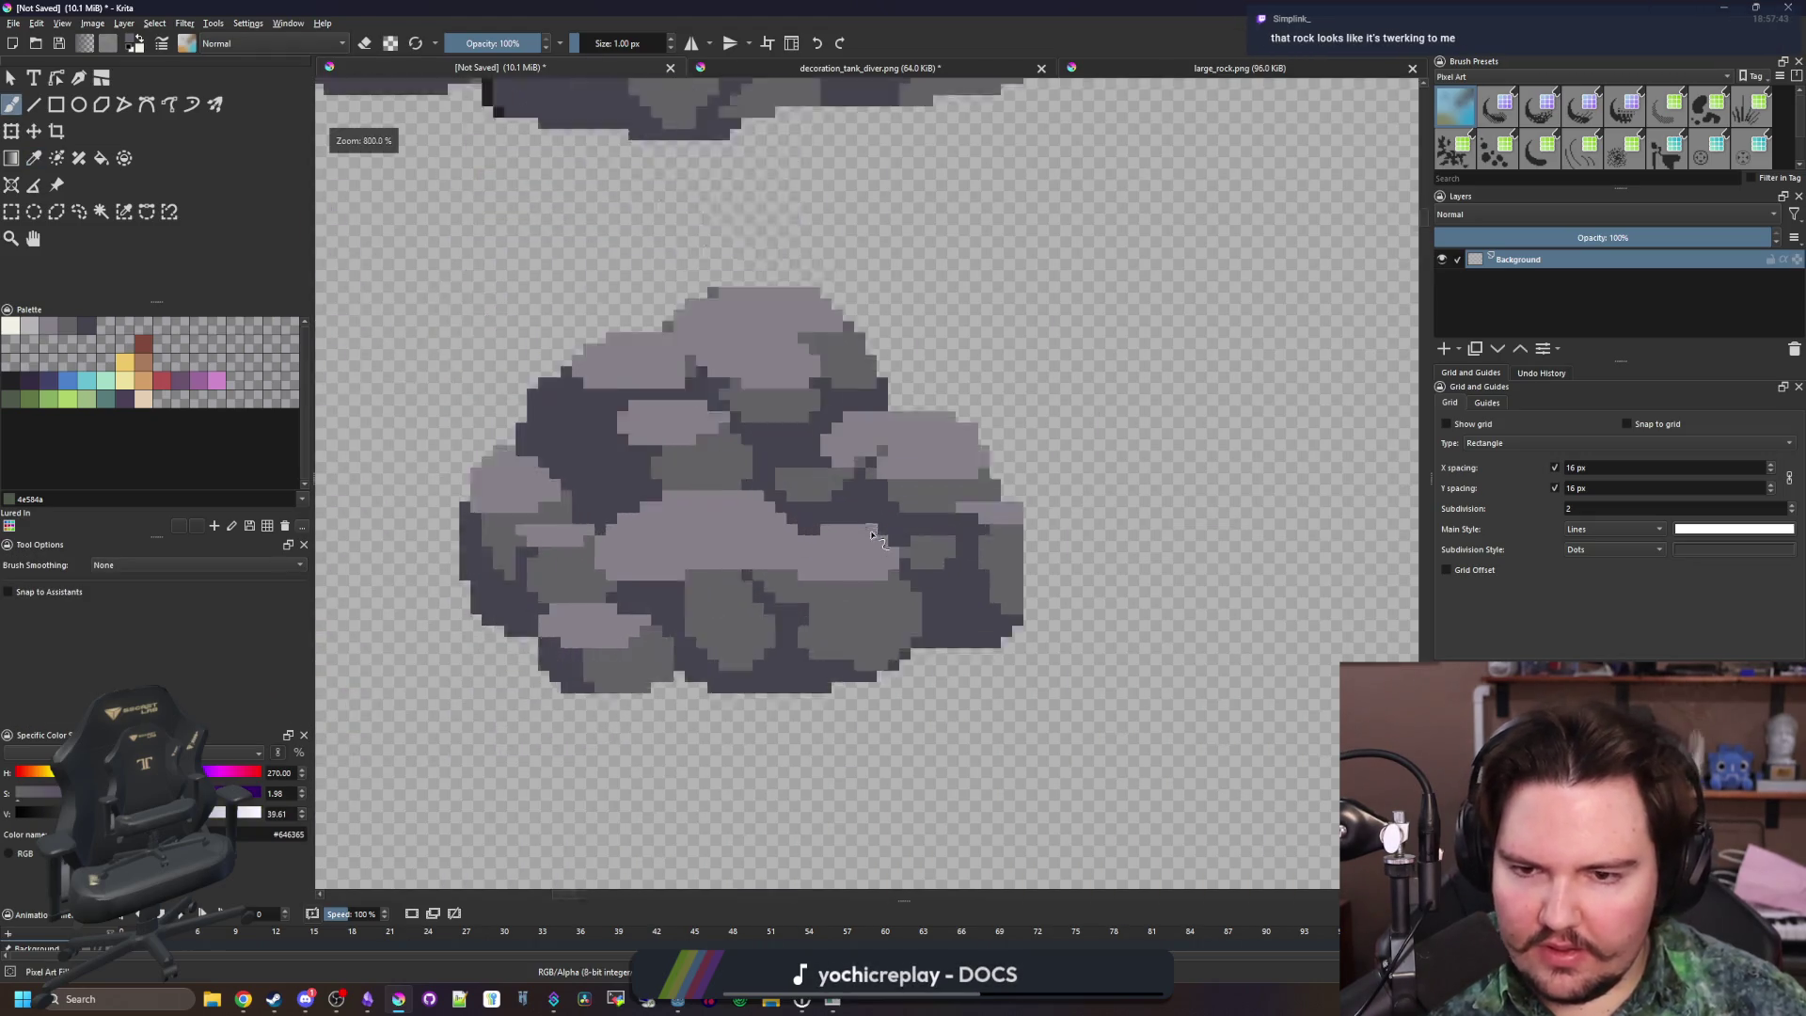
pyautogui.scroll(8, 828, 350)
pyautogui.scroll(-4, 827, 350)
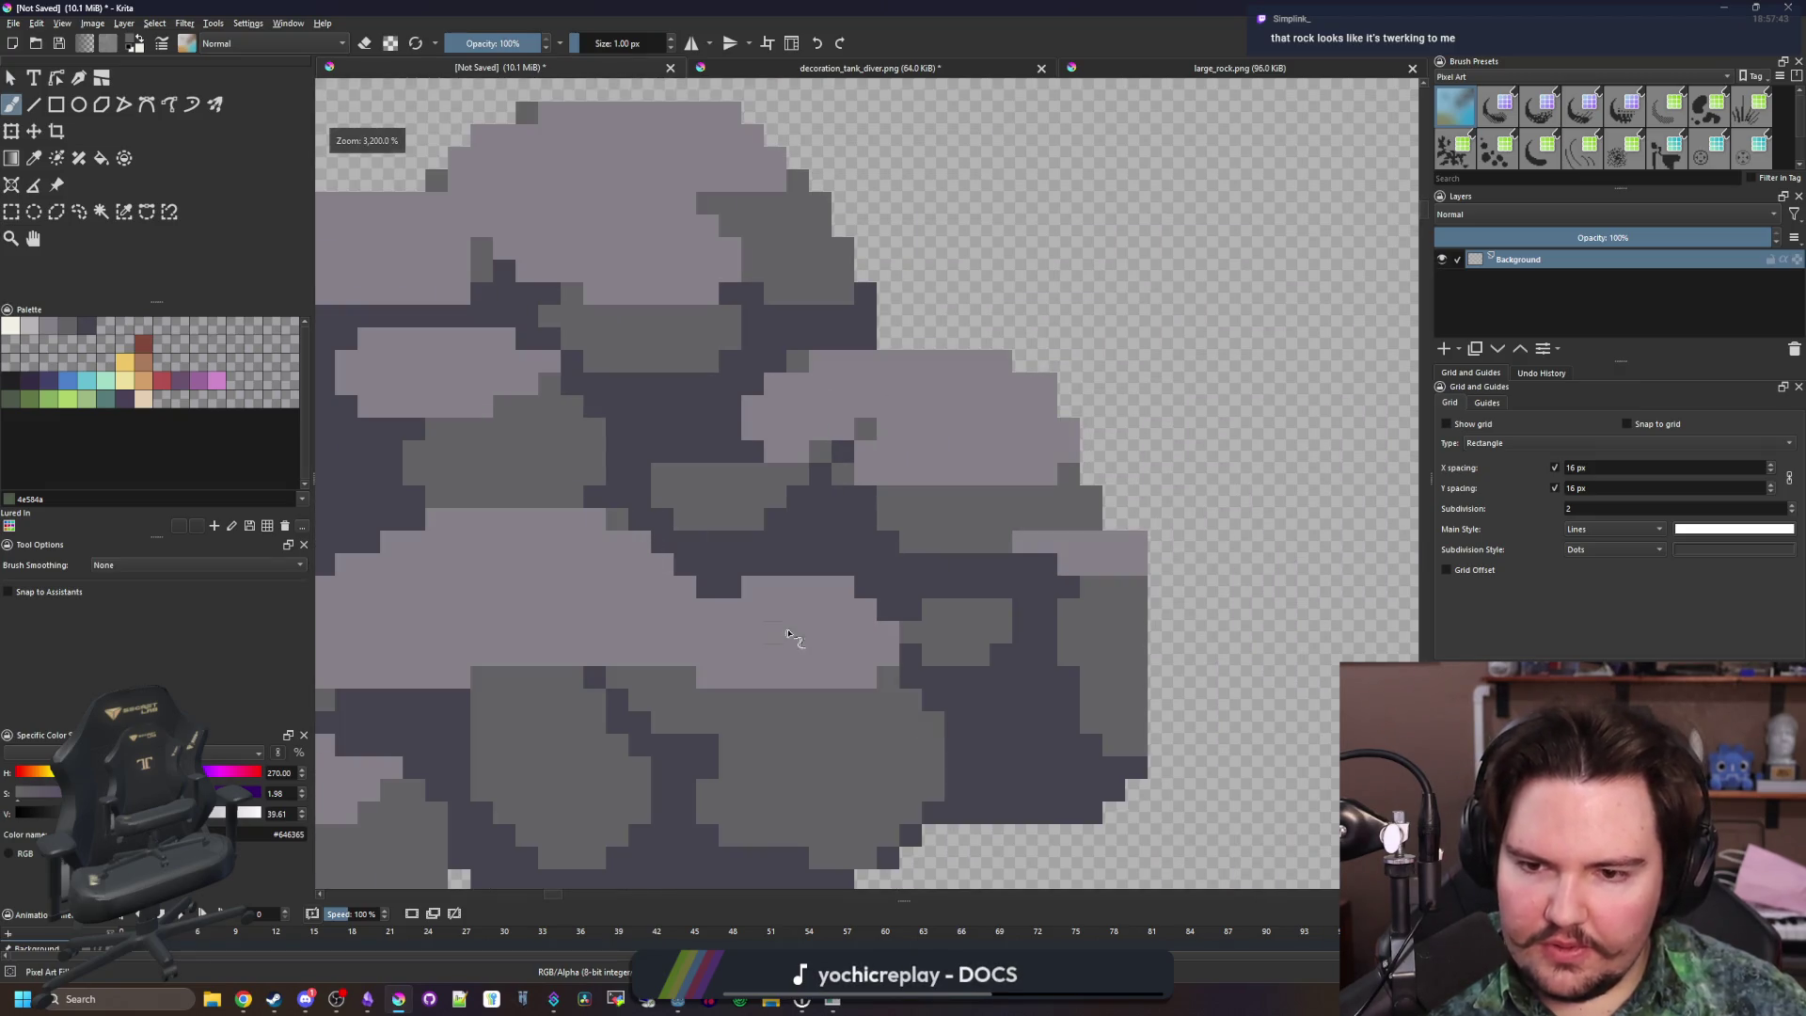
pyautogui.scroll(2, 783, 632)
pyautogui.scroll(-8, 800, 629)
pyautogui.scroll(8, 849, 620)
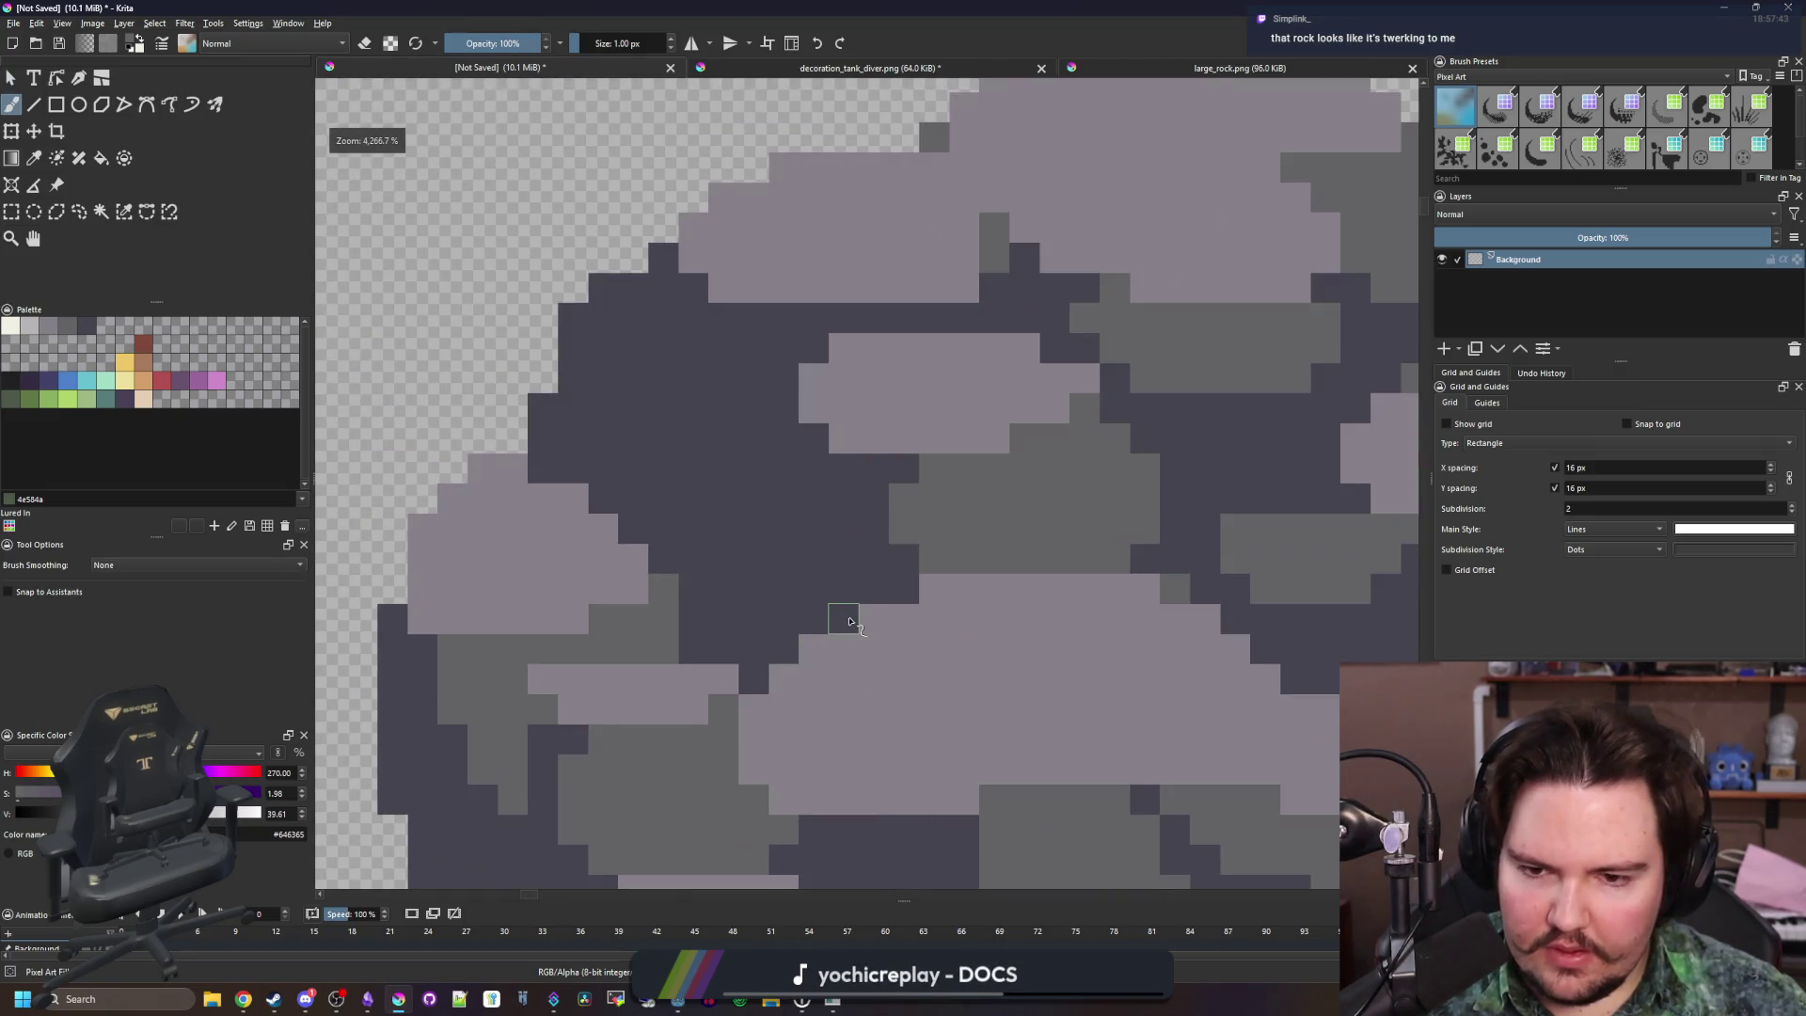
pyautogui.scroll(3, 673, 436)
pyautogui.click(701, 448)
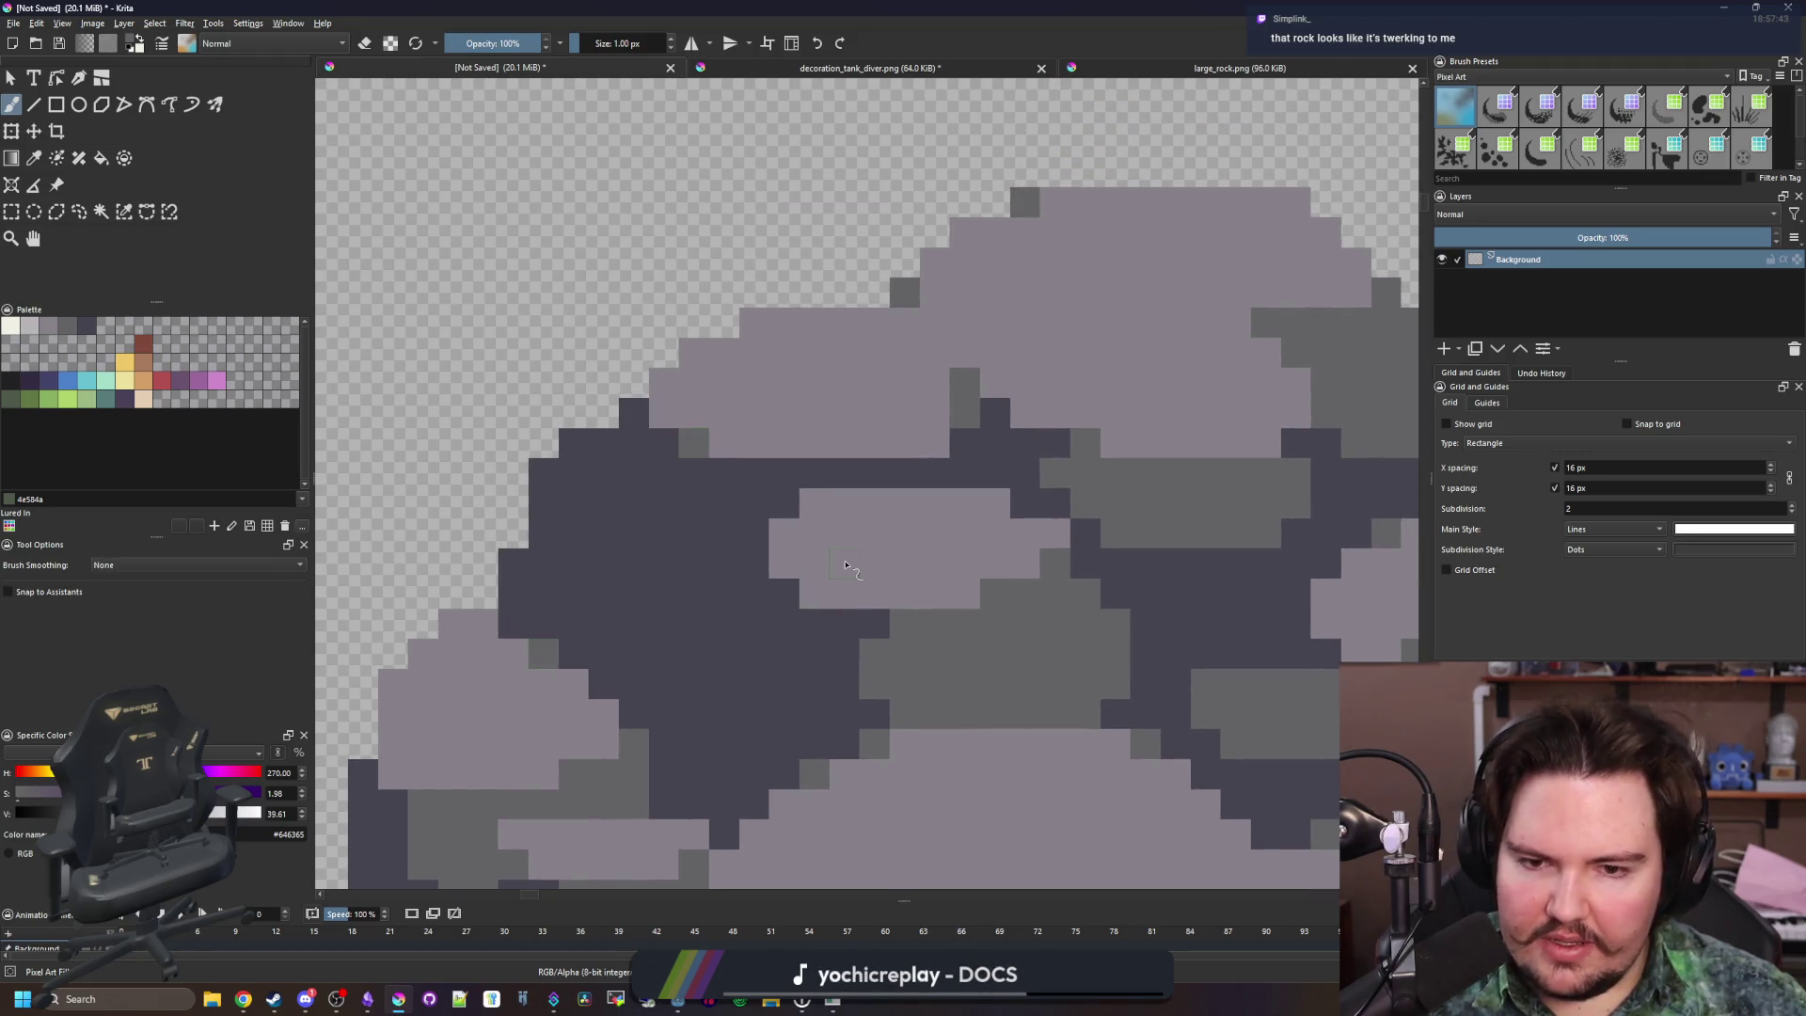
# Add dark grey pixels to the small rock, undoing one and repainting cells in #45444f
pyautogui.scroll(-6, 773, 584)
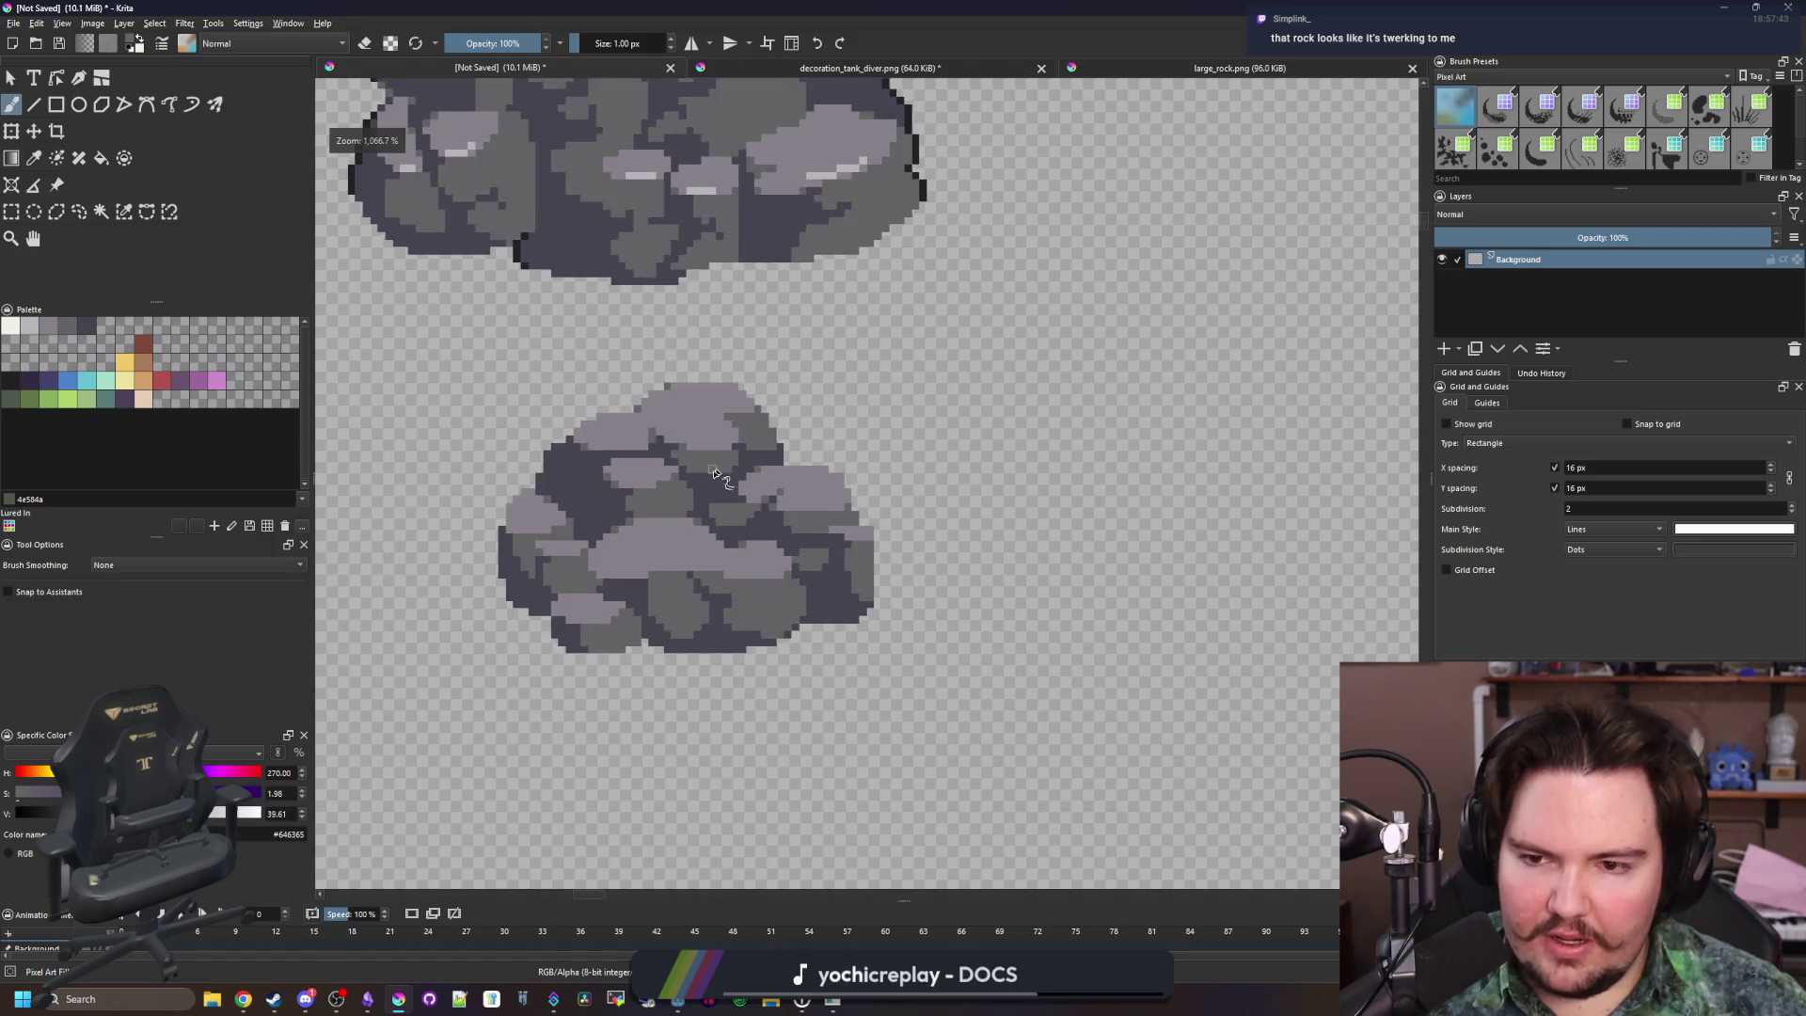
pyautogui.scroll(7, 699, 514)
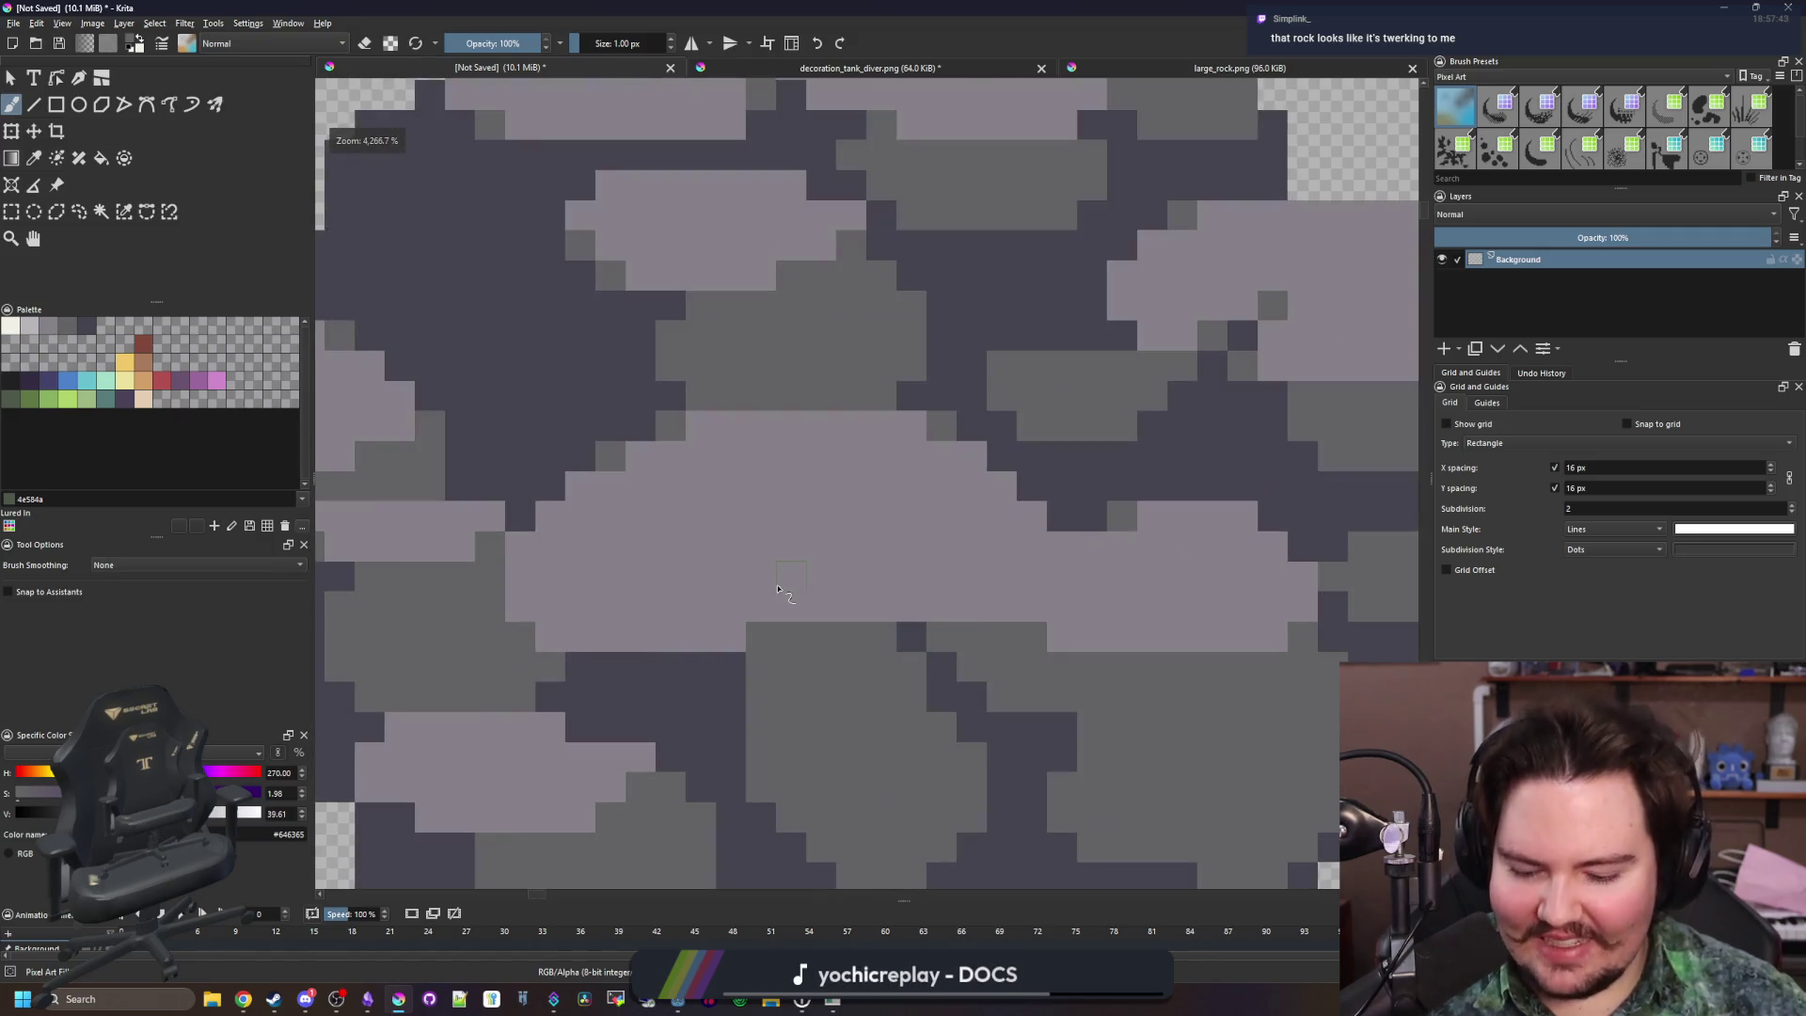
pyautogui.moveTo(639, 454); pyautogui.dragTo(680, 480)
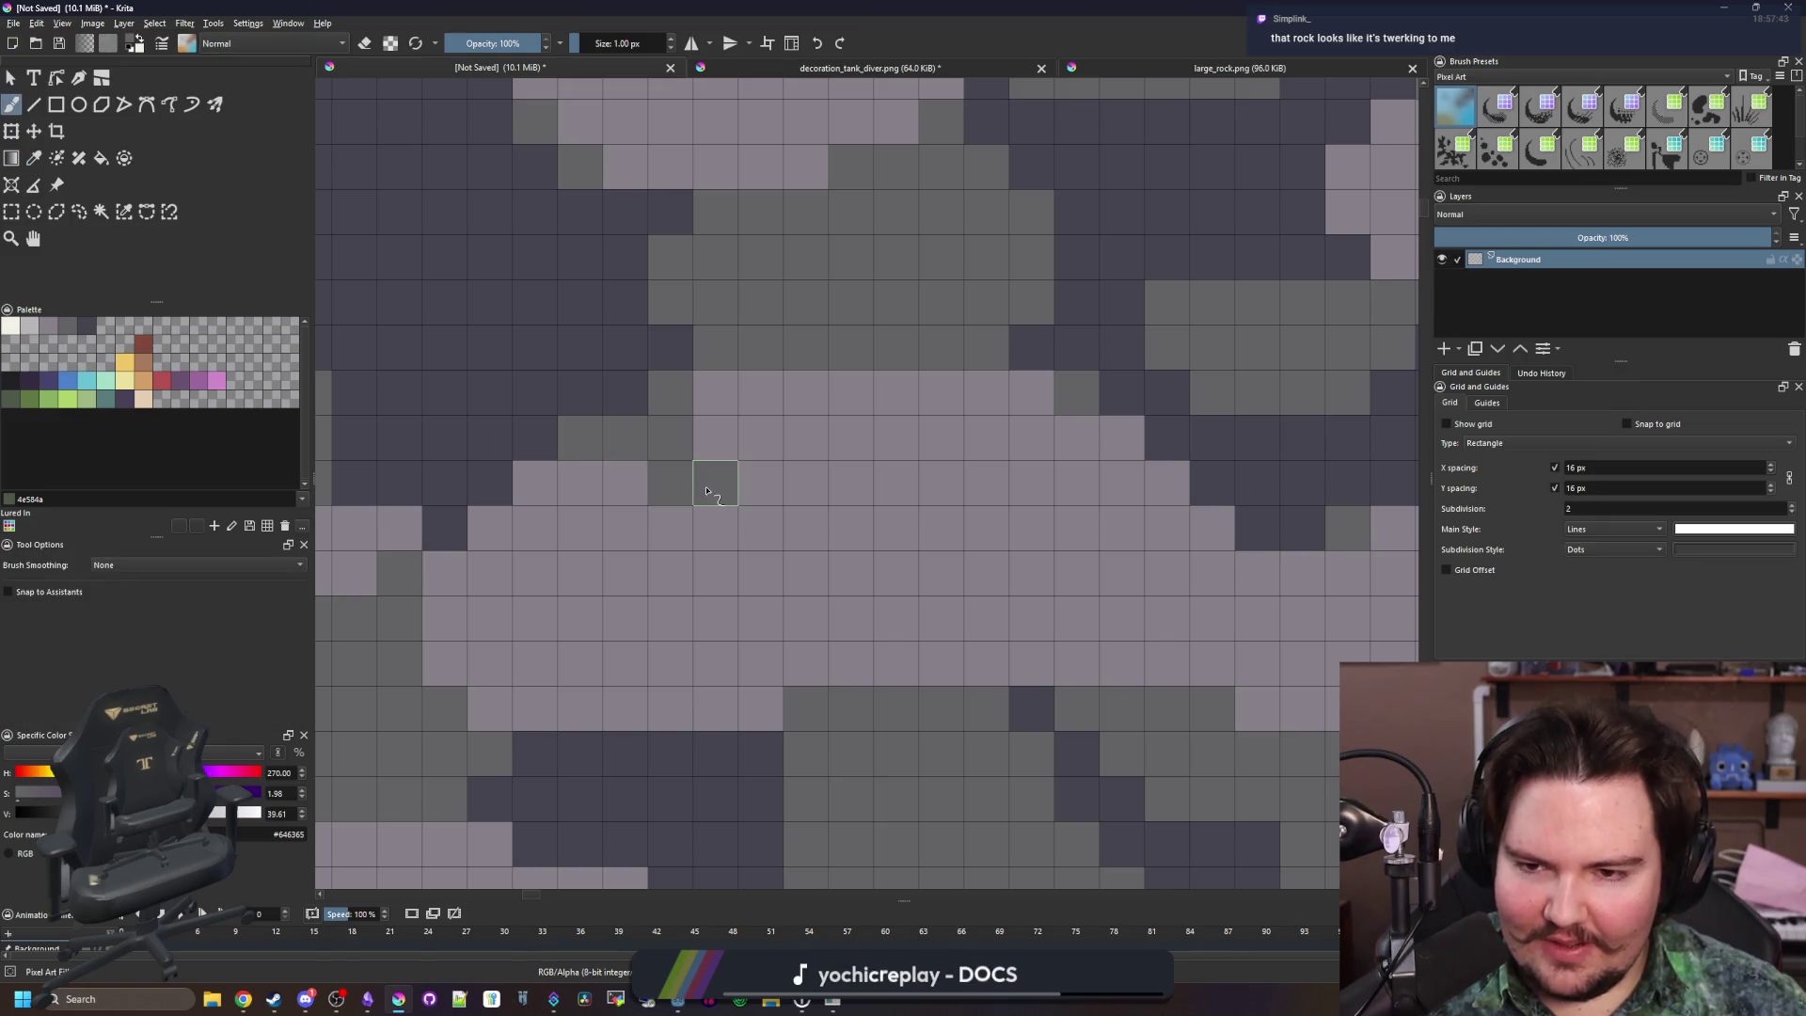
pyautogui.click(643, 487)
pyautogui.click(715, 395)
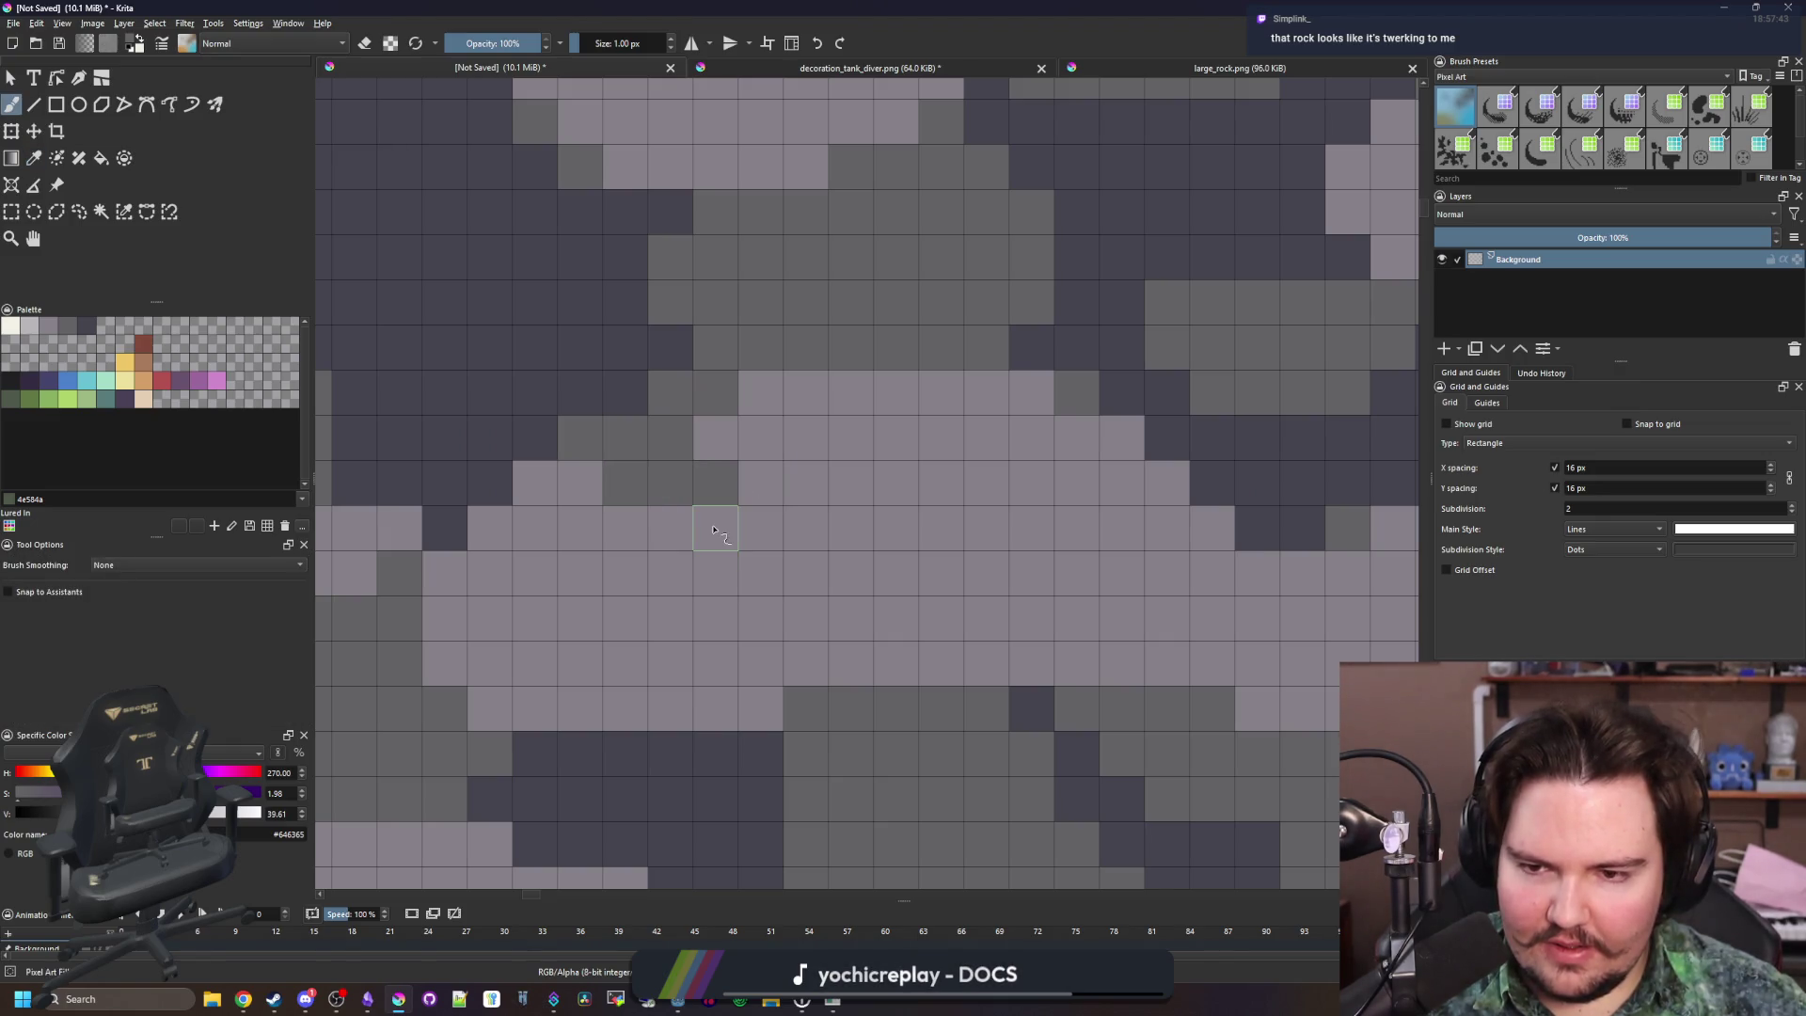
pyautogui.scroll(-7, 775, 482)
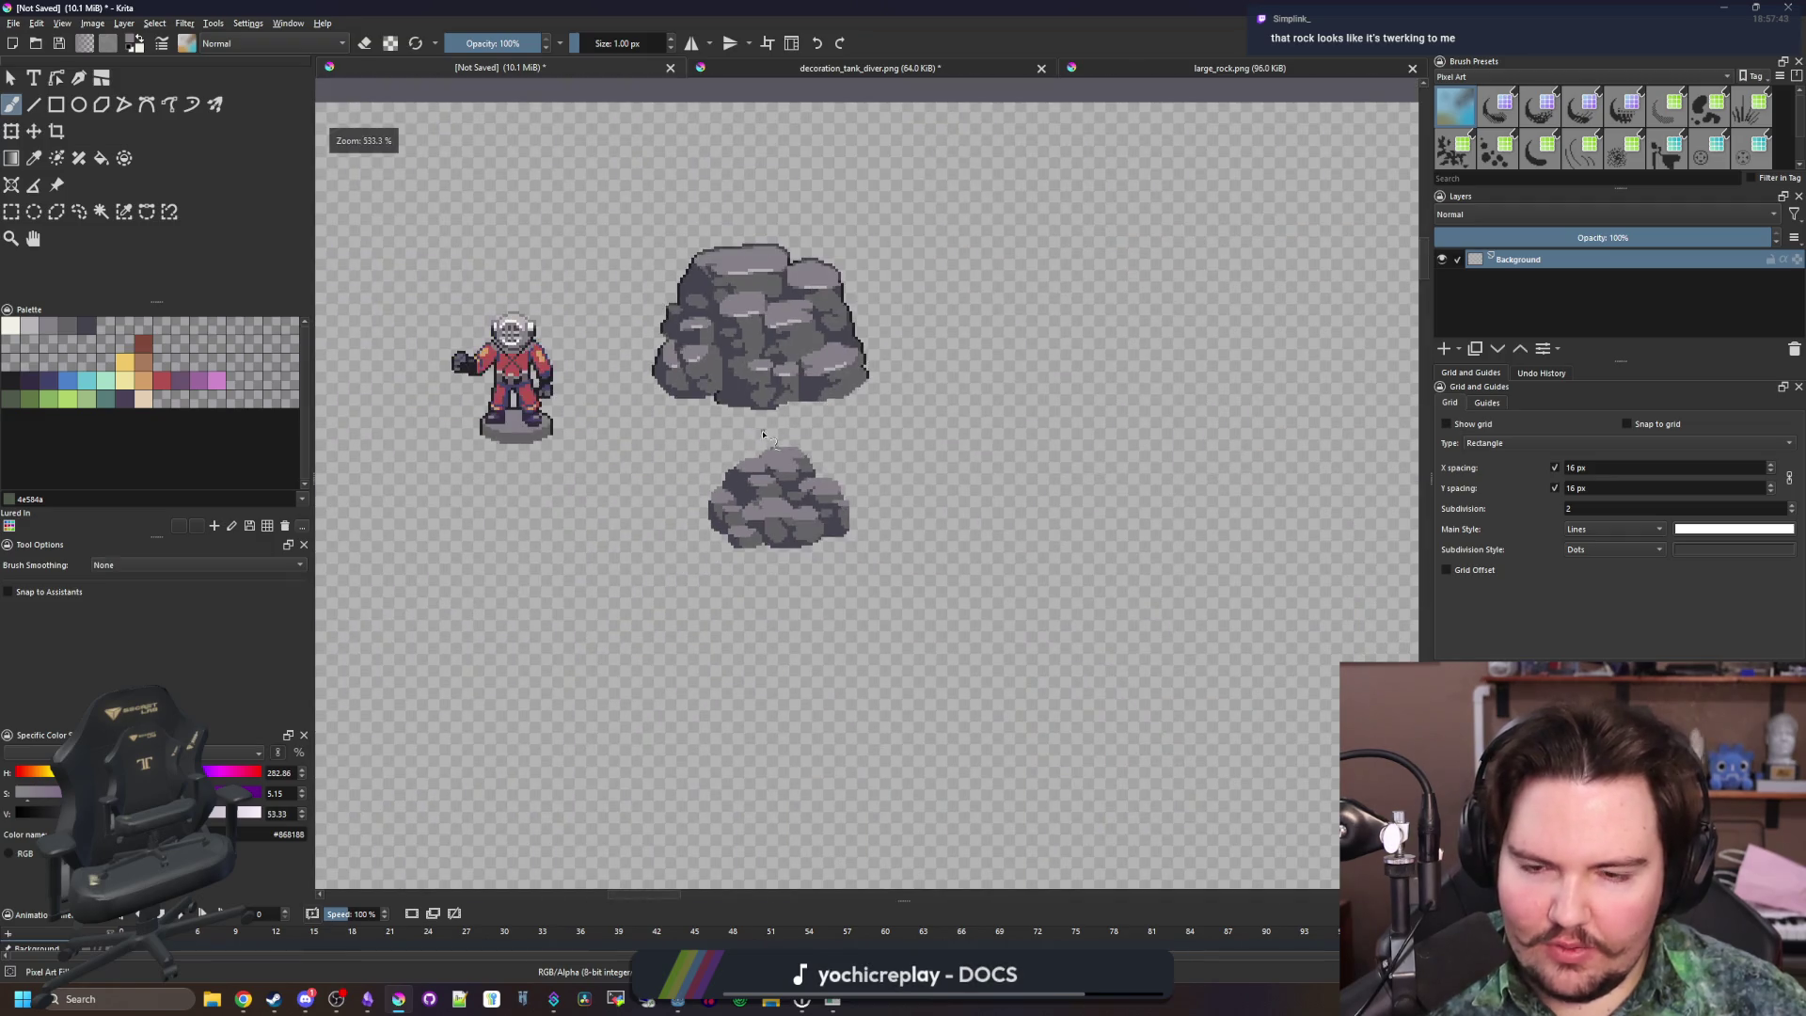
pyautogui.scroll(8, 757, 486)
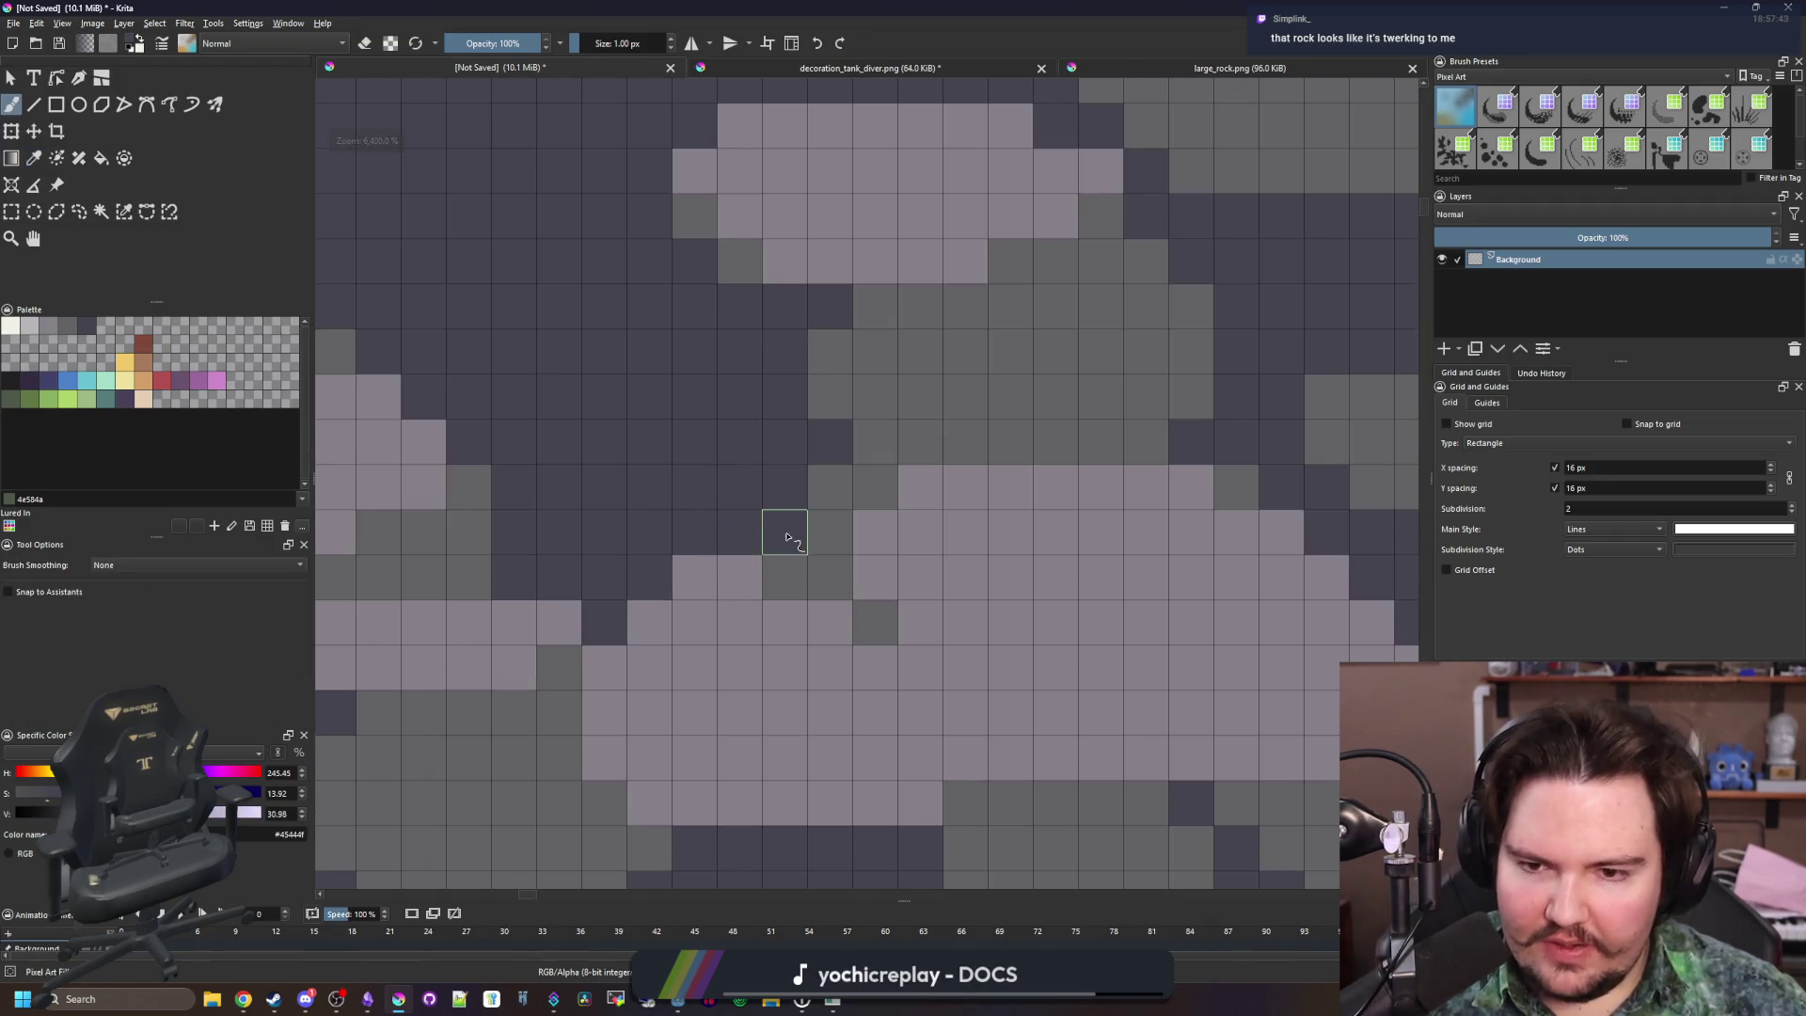
pyautogui.hotkey('ctrl', 'z')
pyautogui.scroll(-7, 786, 621)
pyautogui.scroll(6, 799, 498)
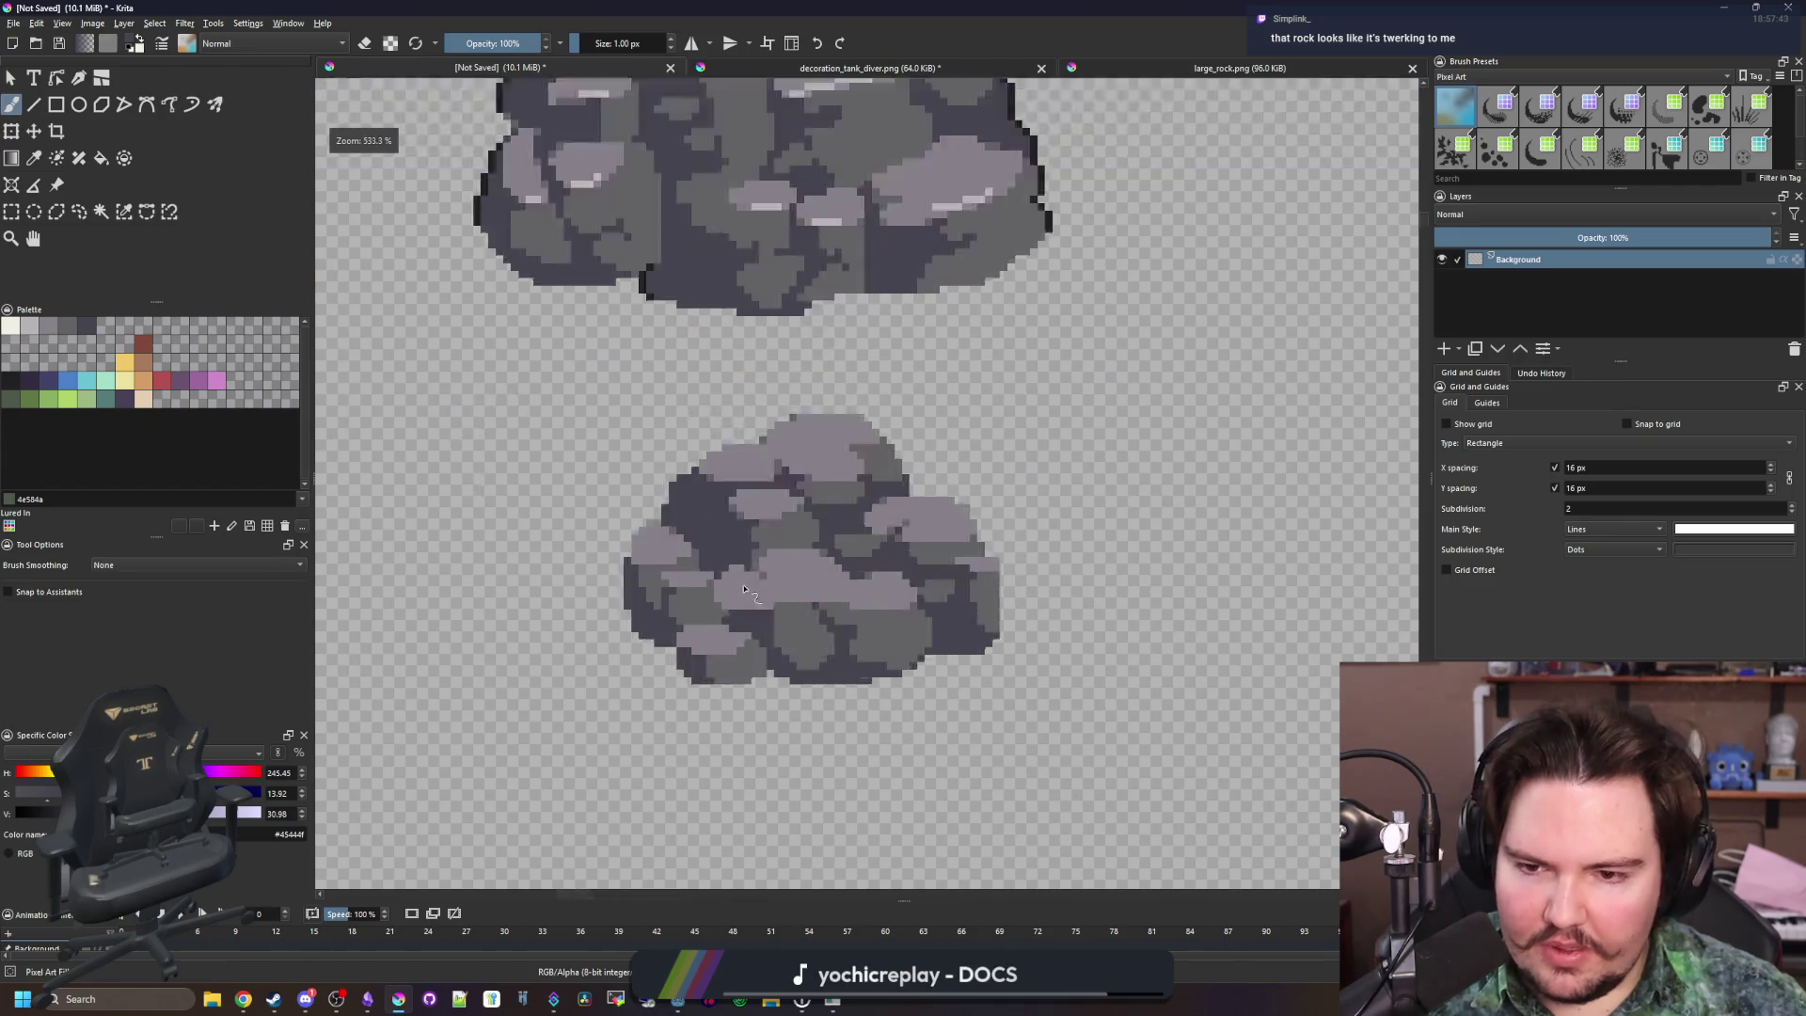
pyautogui.moveTo(800, 492)
pyautogui.mouseDown()
pyautogui.moveTo(795, 461)
pyautogui.moveTo(825, 457)
pyautogui.moveTo(800, 494)
pyautogui.mouseUp()
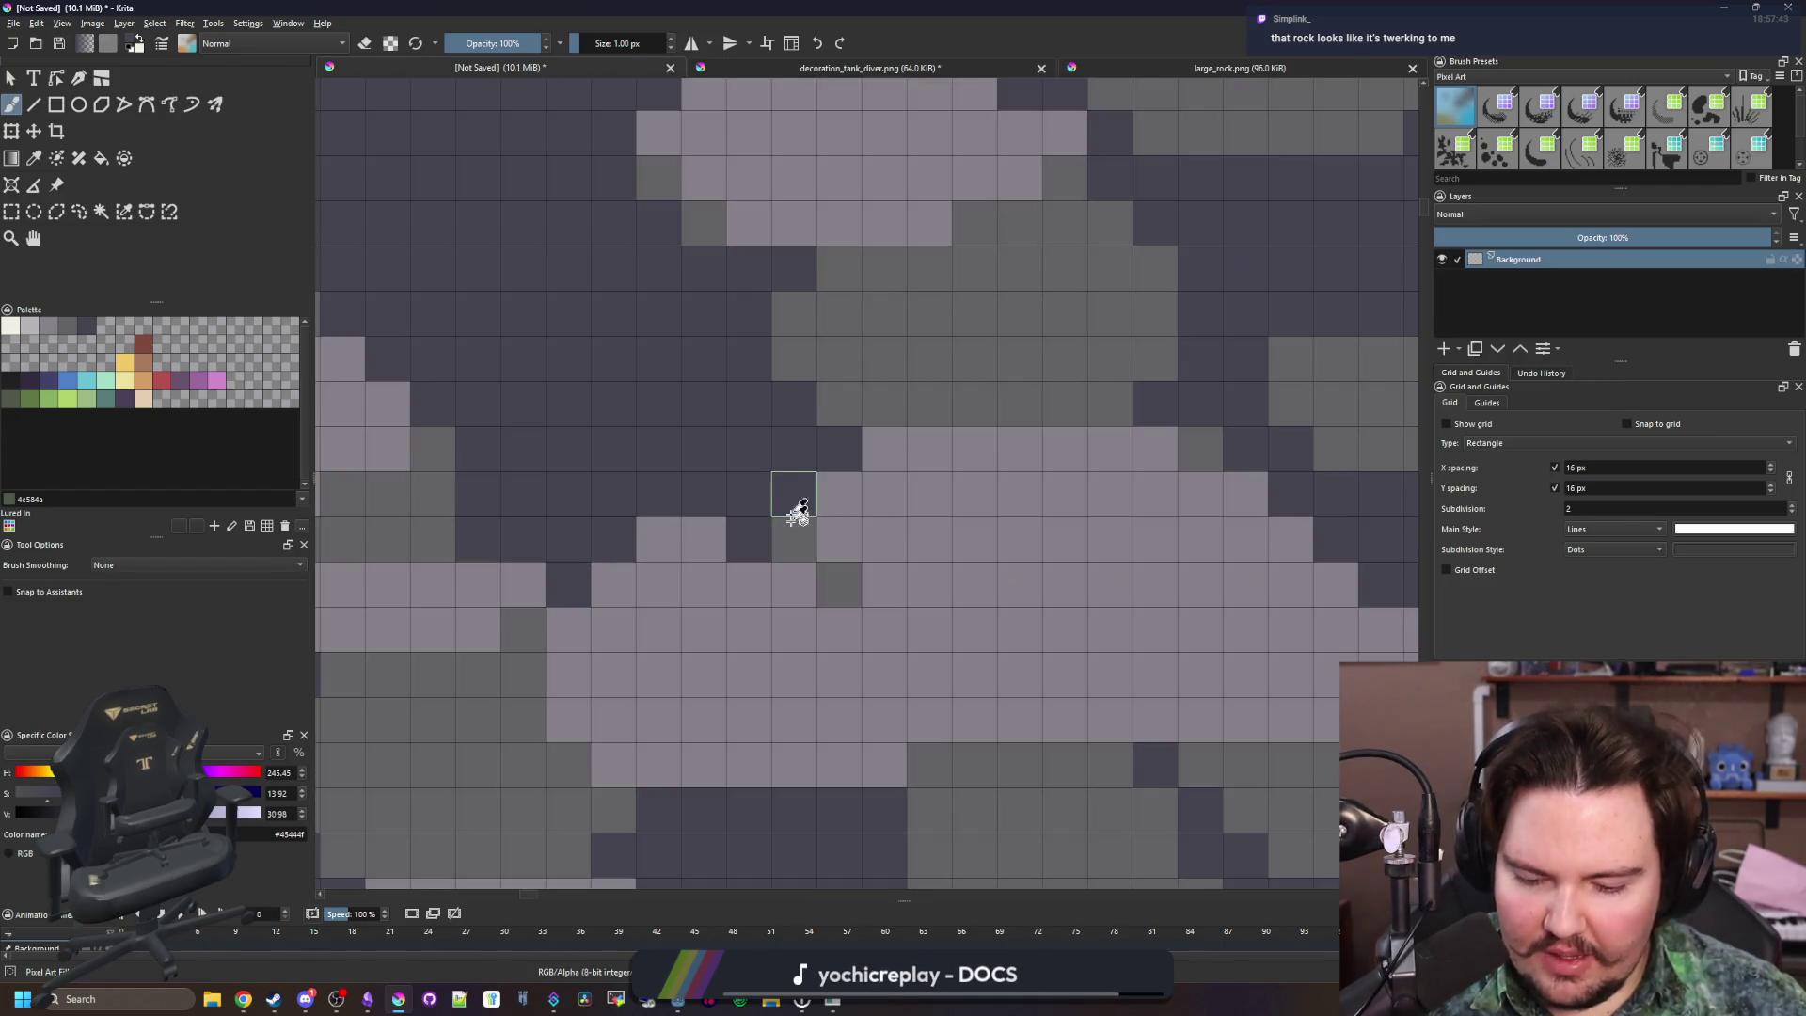
# Zoom in on the small rock and switch to the Rectangular Selection tool
pyautogui.scroll(1, 799, 494)
pyautogui.scroll(-6, 747, 508)
pyautogui.scroll(6, 753, 493)
pyautogui.scroll(-6, 663, 442)
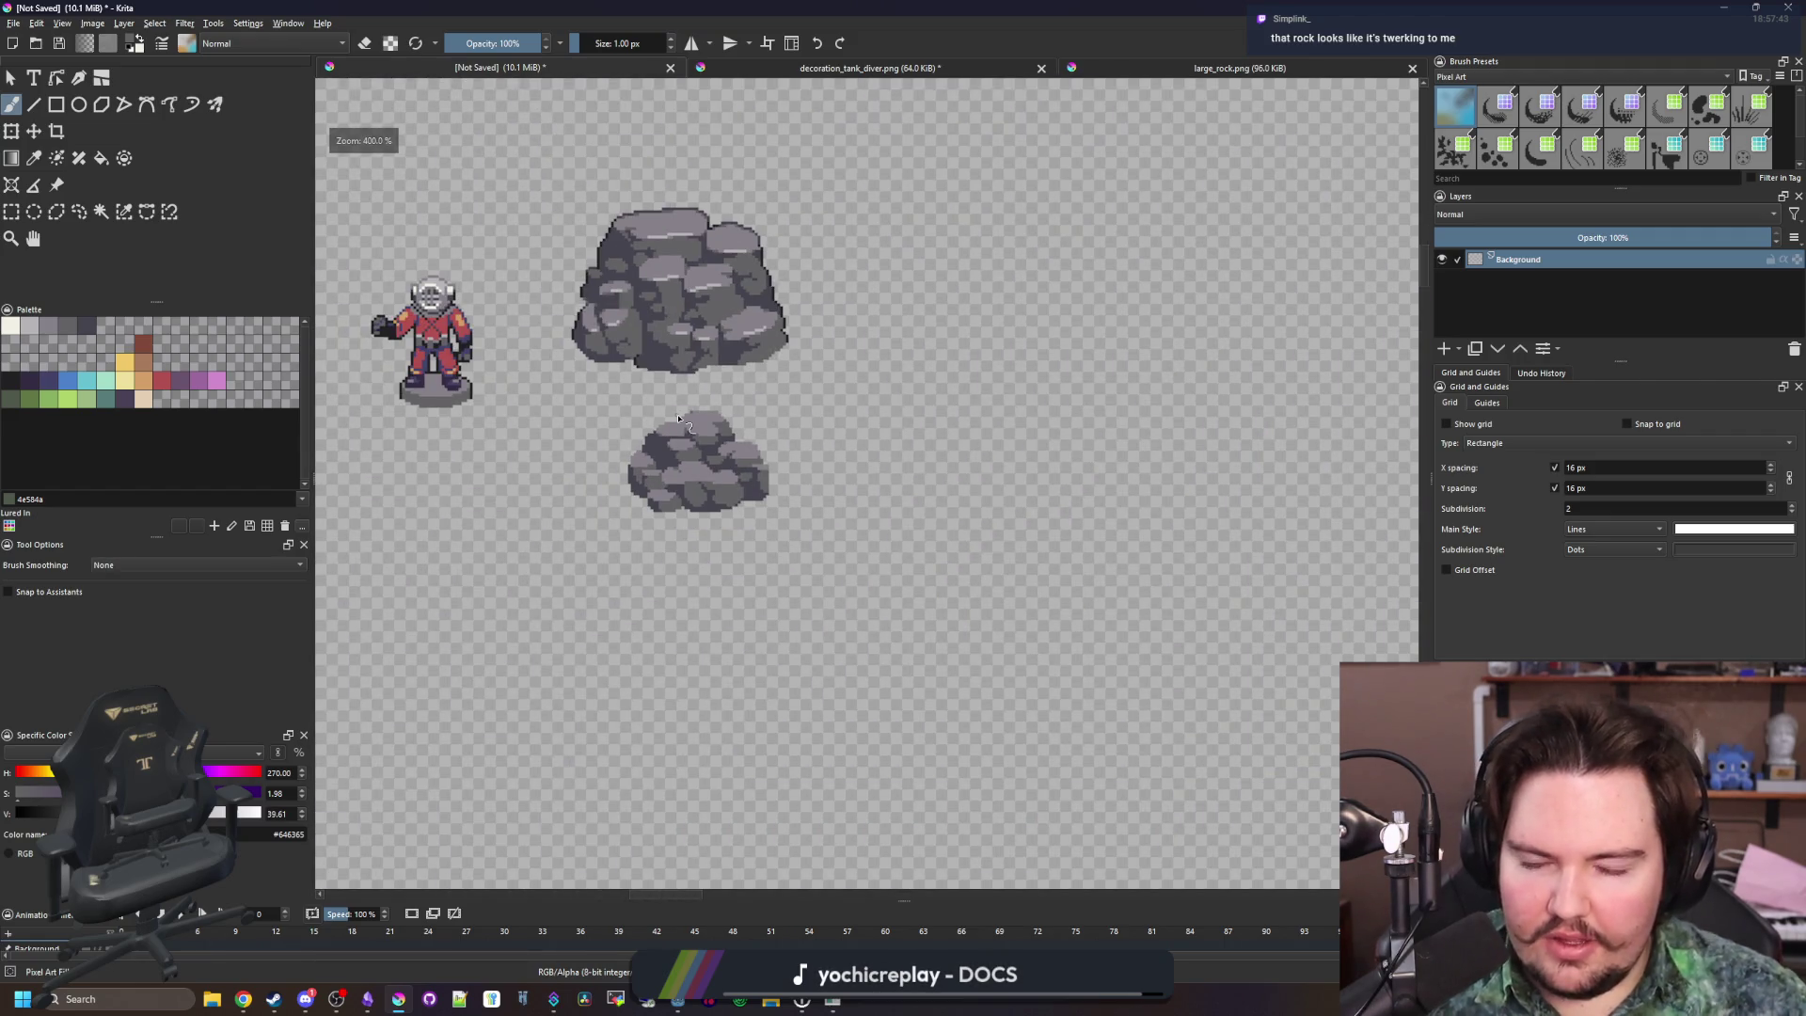
pyautogui.scroll(1, 679, 417)
pyautogui.scroll(2, 696, 621)
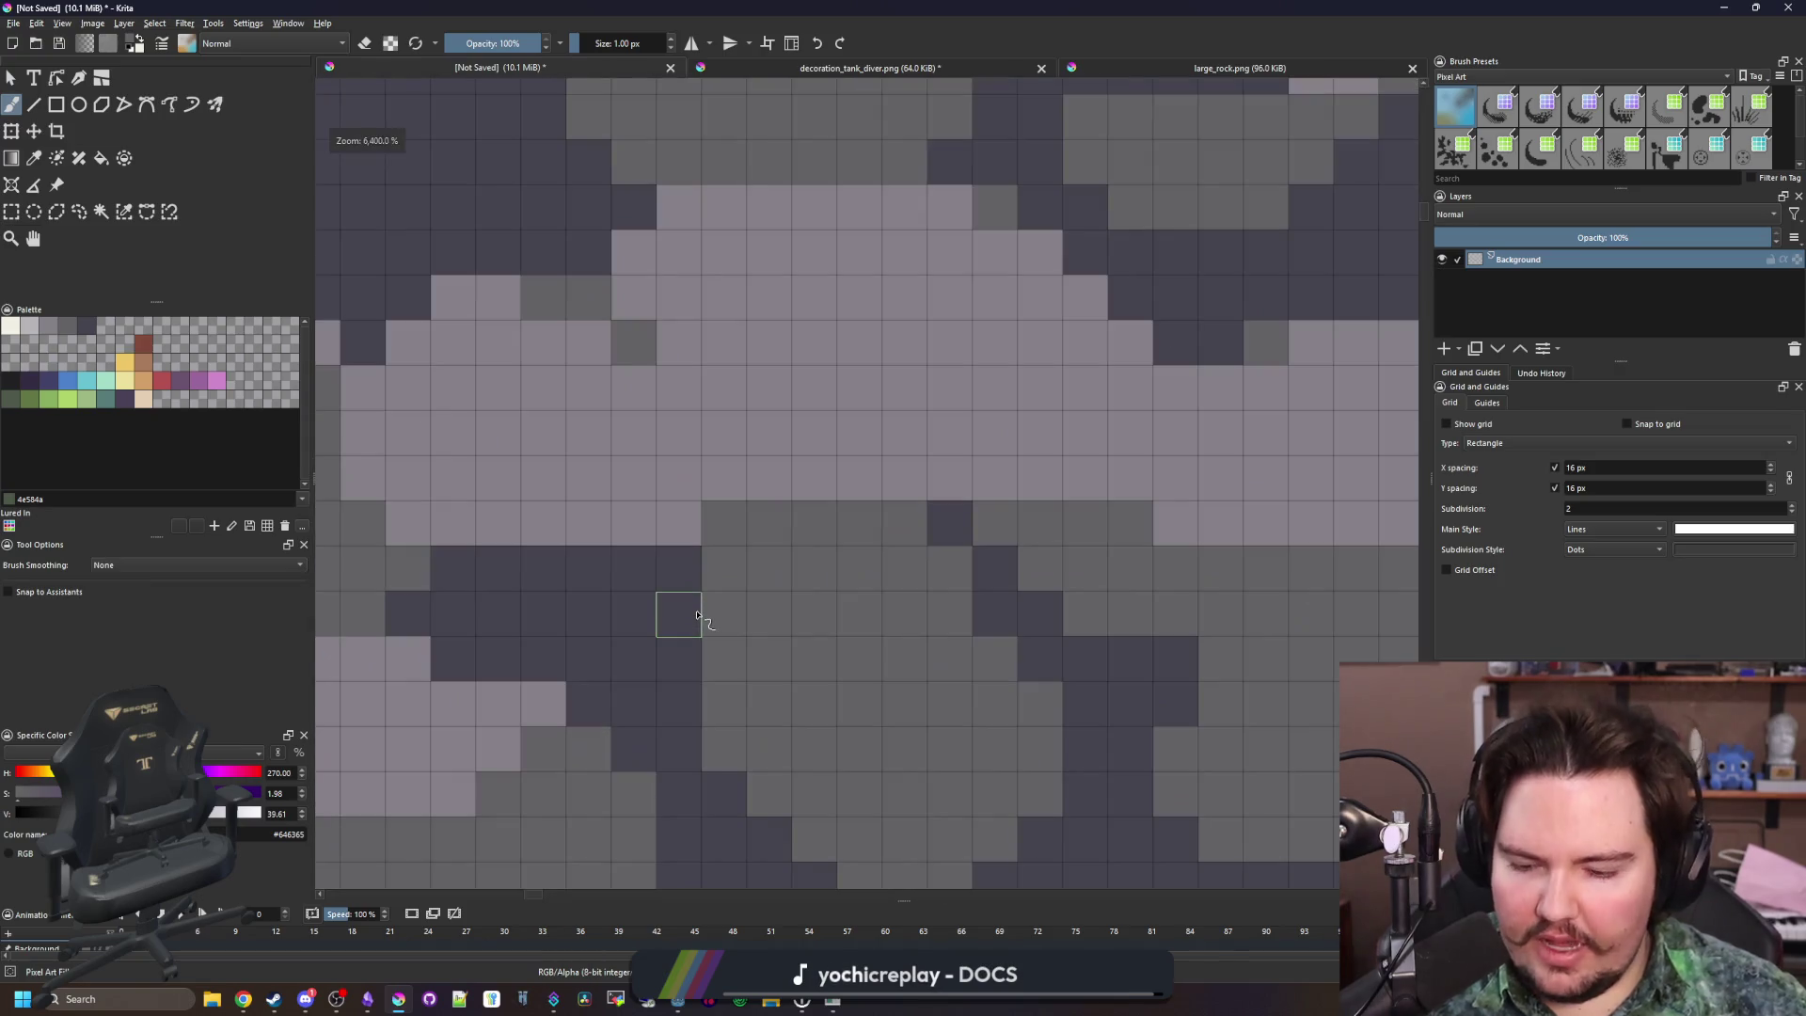
pyautogui.press('p')
pyautogui.scroll(-6, 750, 592)
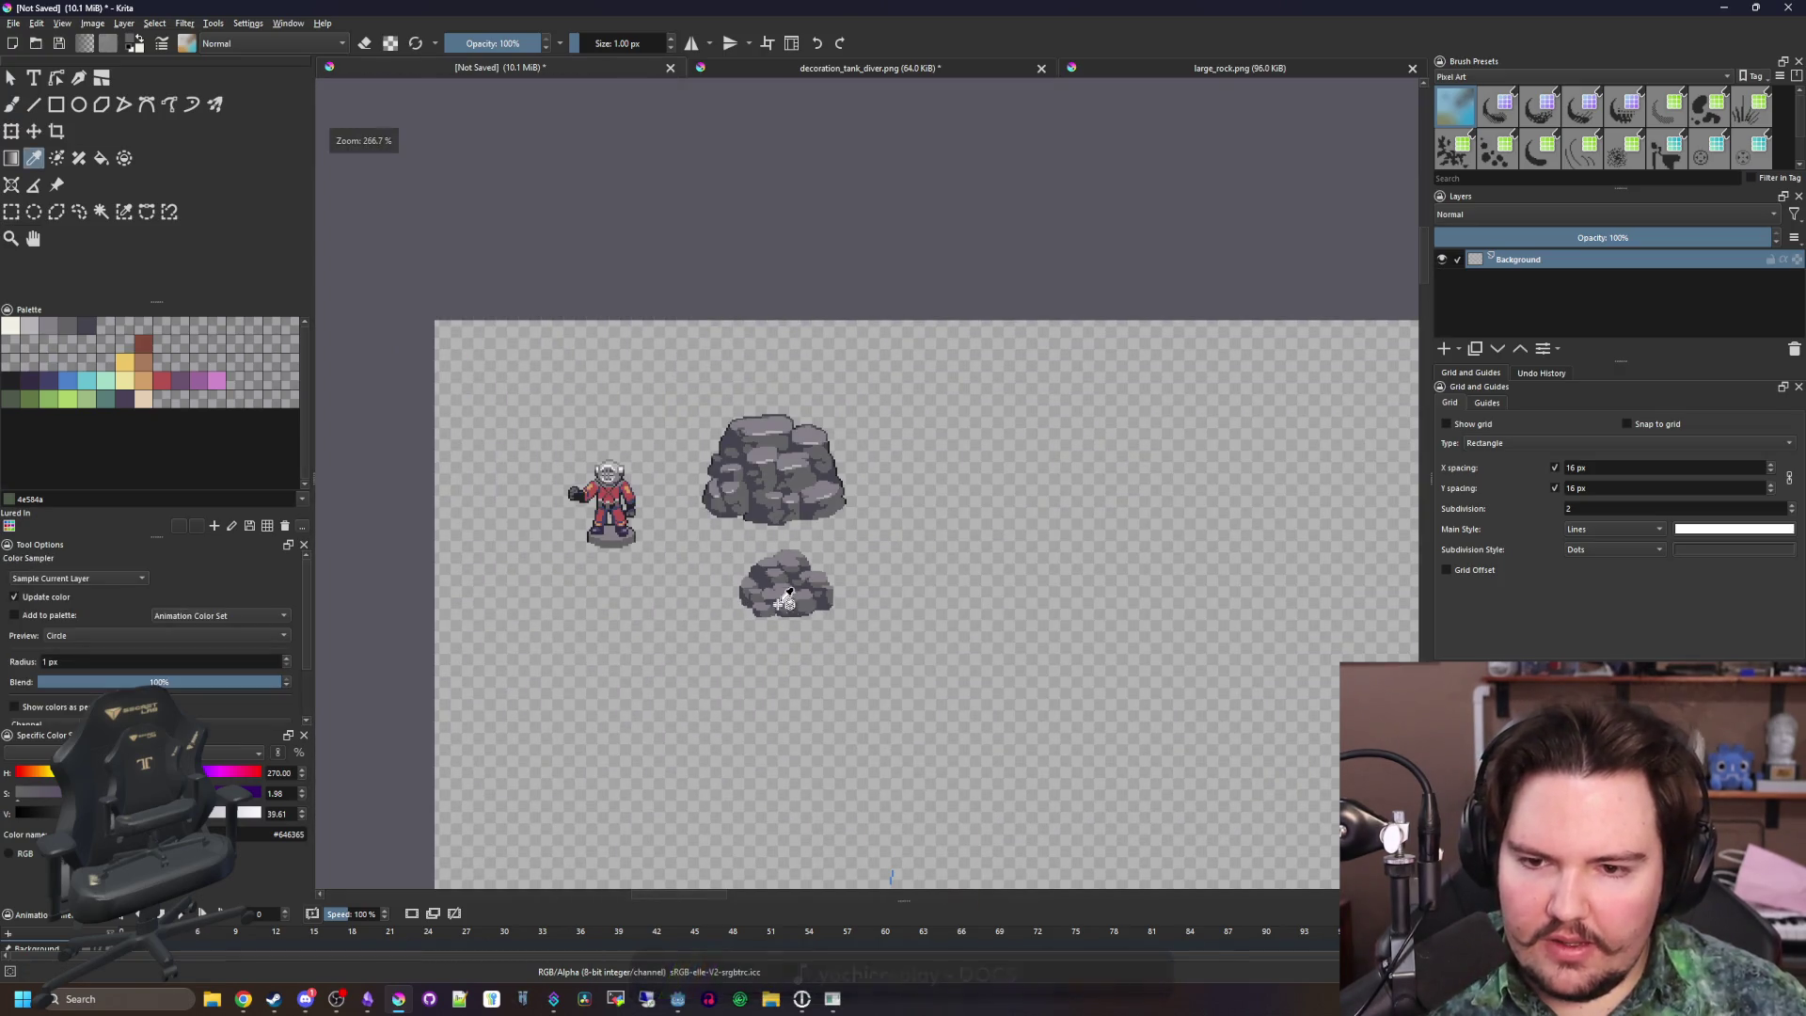
pyautogui.scroll(5, 802, 606)
pyautogui.click(12, 212)
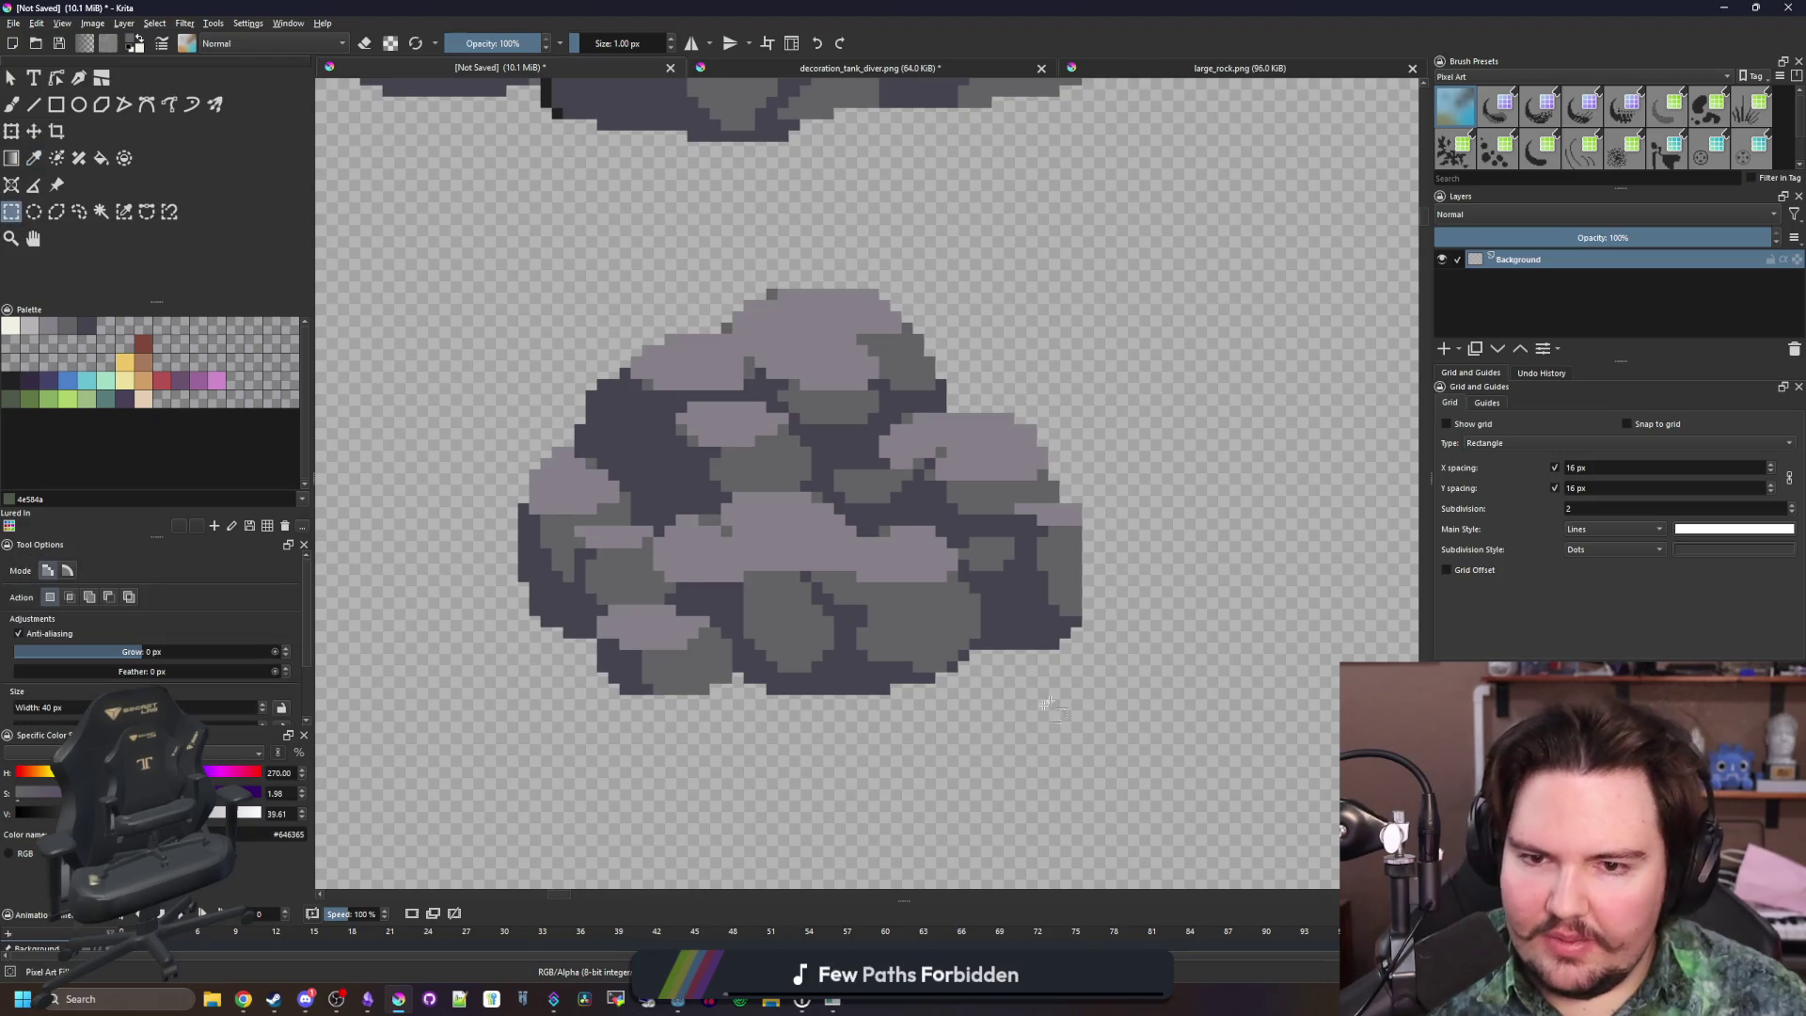
# Select a chunk of the small rock's right side and shift it a few pixels left
pyautogui.moveTo(1140, 687); pyautogui.dragTo(878, 412)
pyautogui.scroll(1, 997, 449)
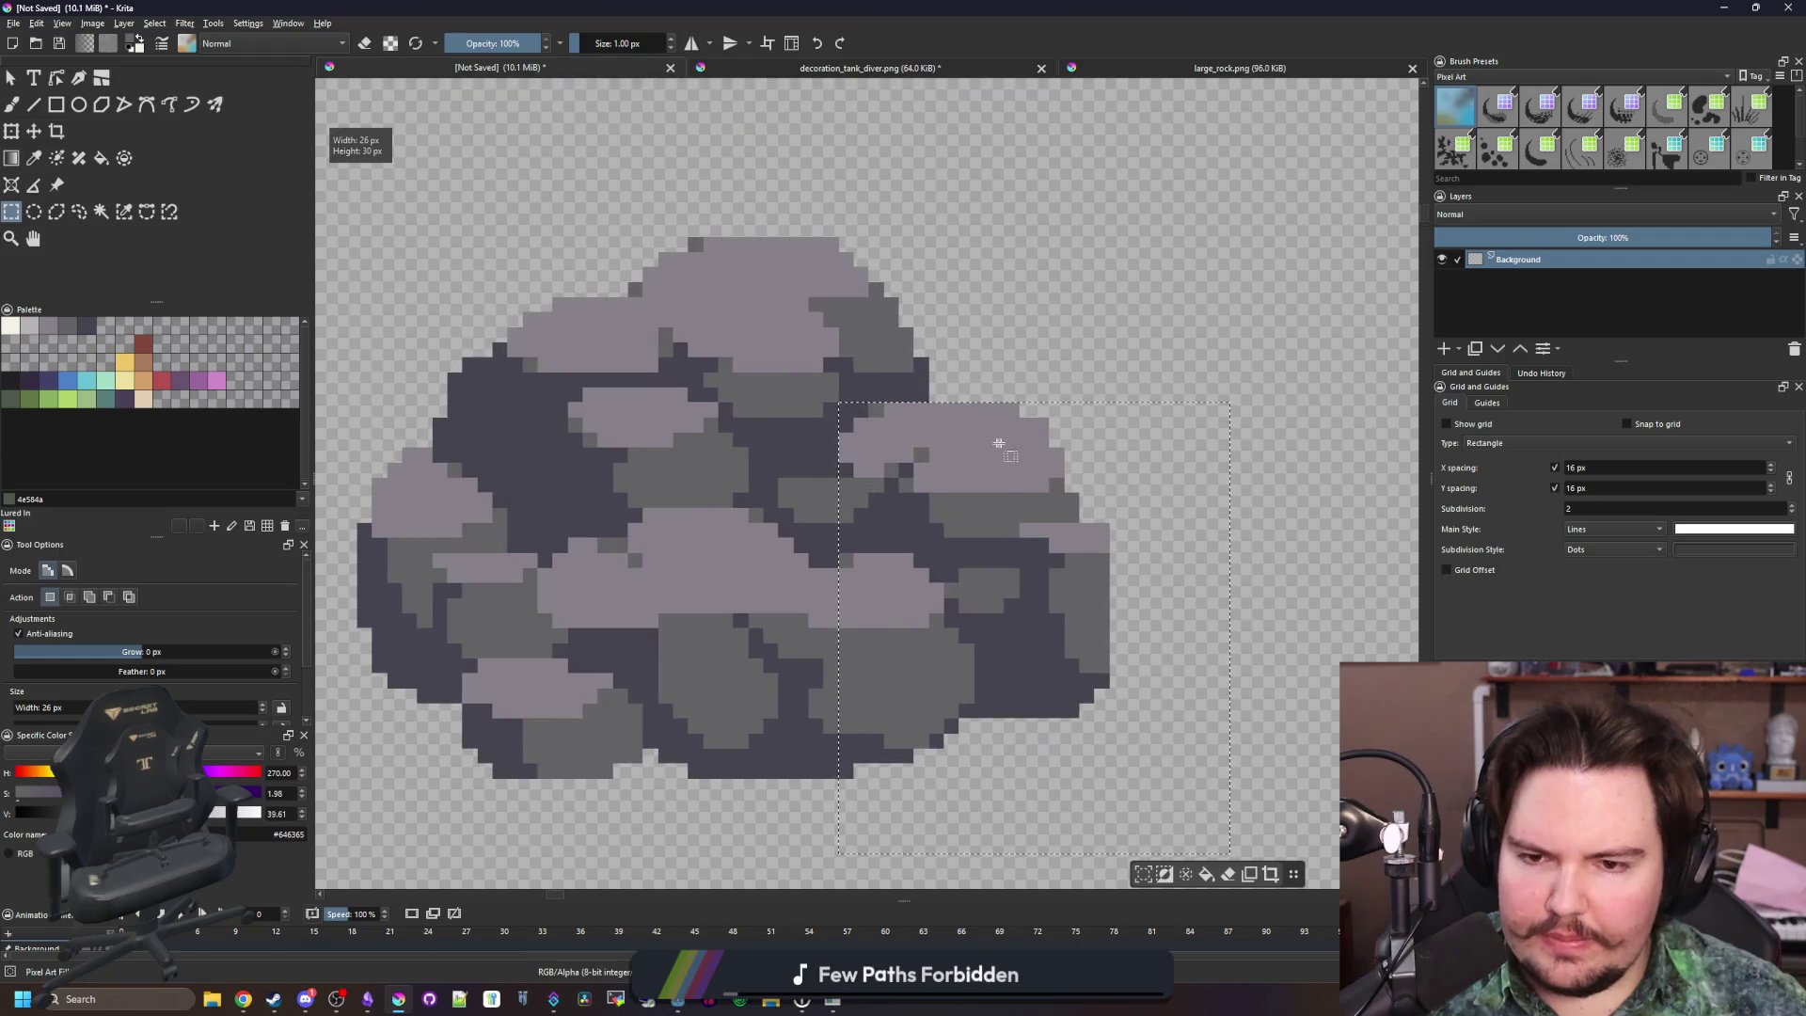
pyautogui.press('t')
pyautogui.moveTo(959, 568); pyautogui.dragTo(918, 563)
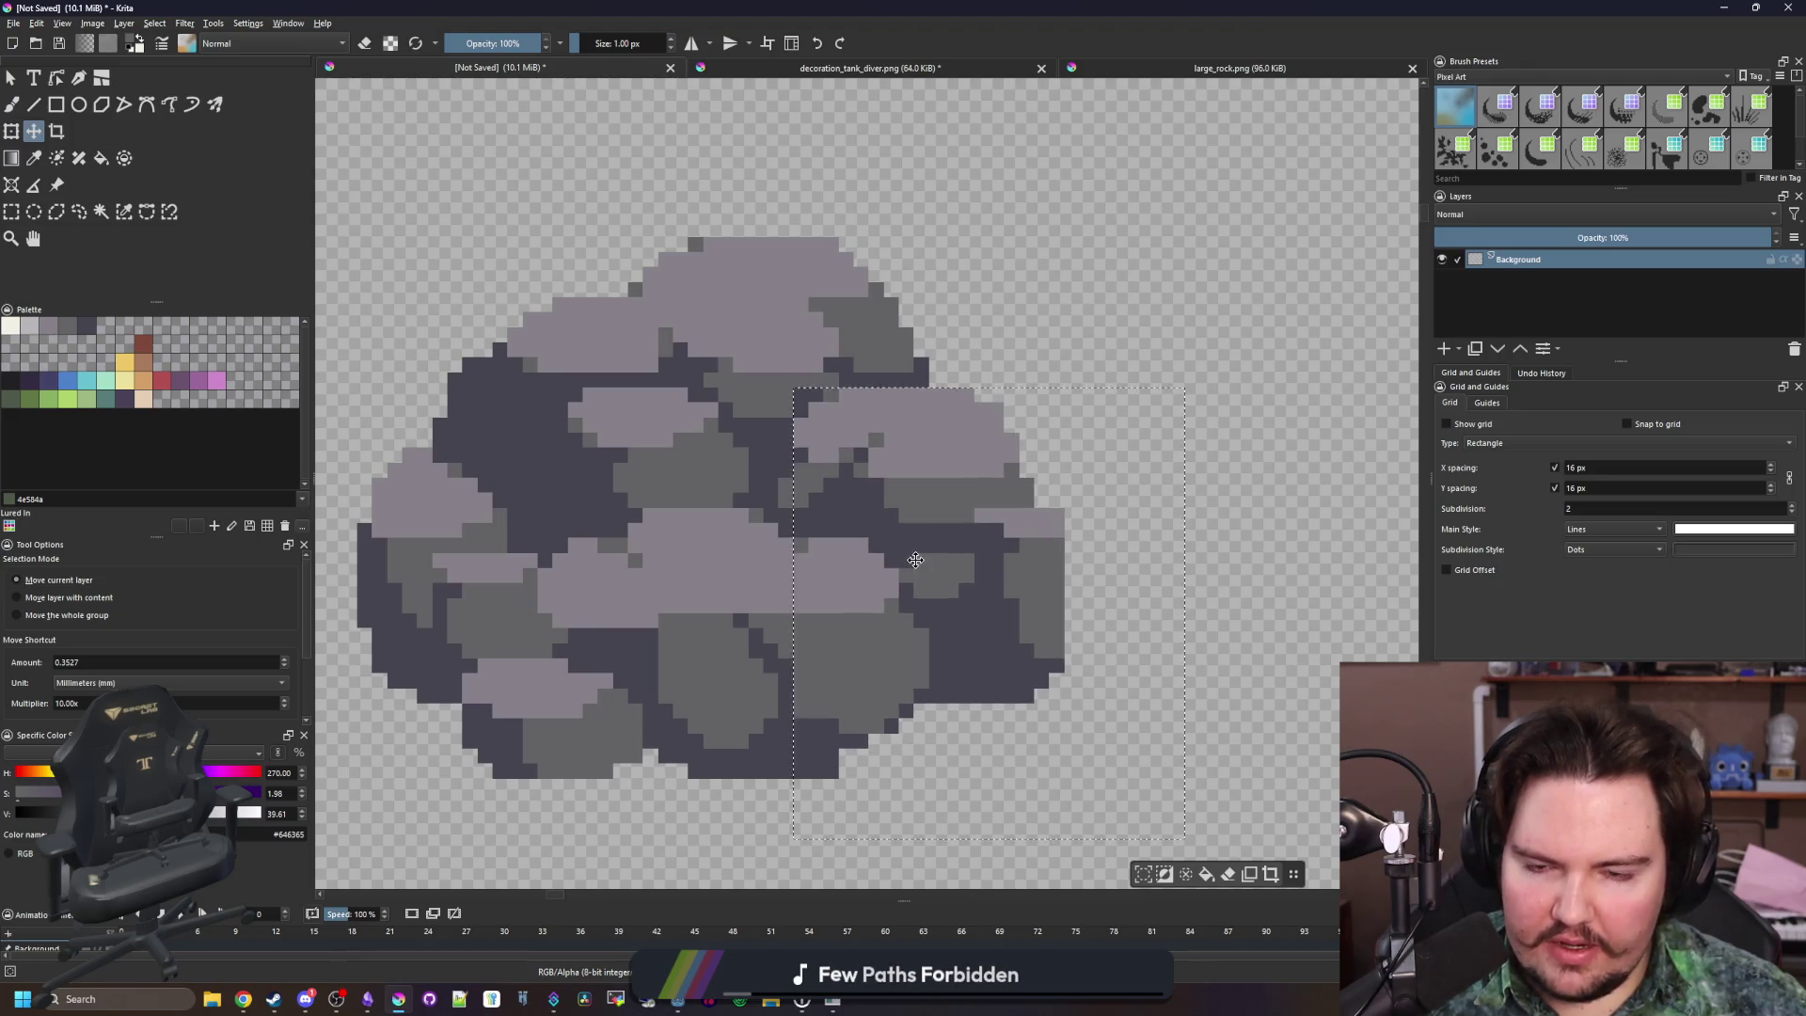
# Paint a dark pixel column and a dark pixel on the rock, then recolour the column light
pyautogui.scroll(2, 805, 606)
pyautogui.press('p')
pyautogui.press('b')
pyautogui.moveTo(805, 612); pyautogui.dragTo(804, 520)
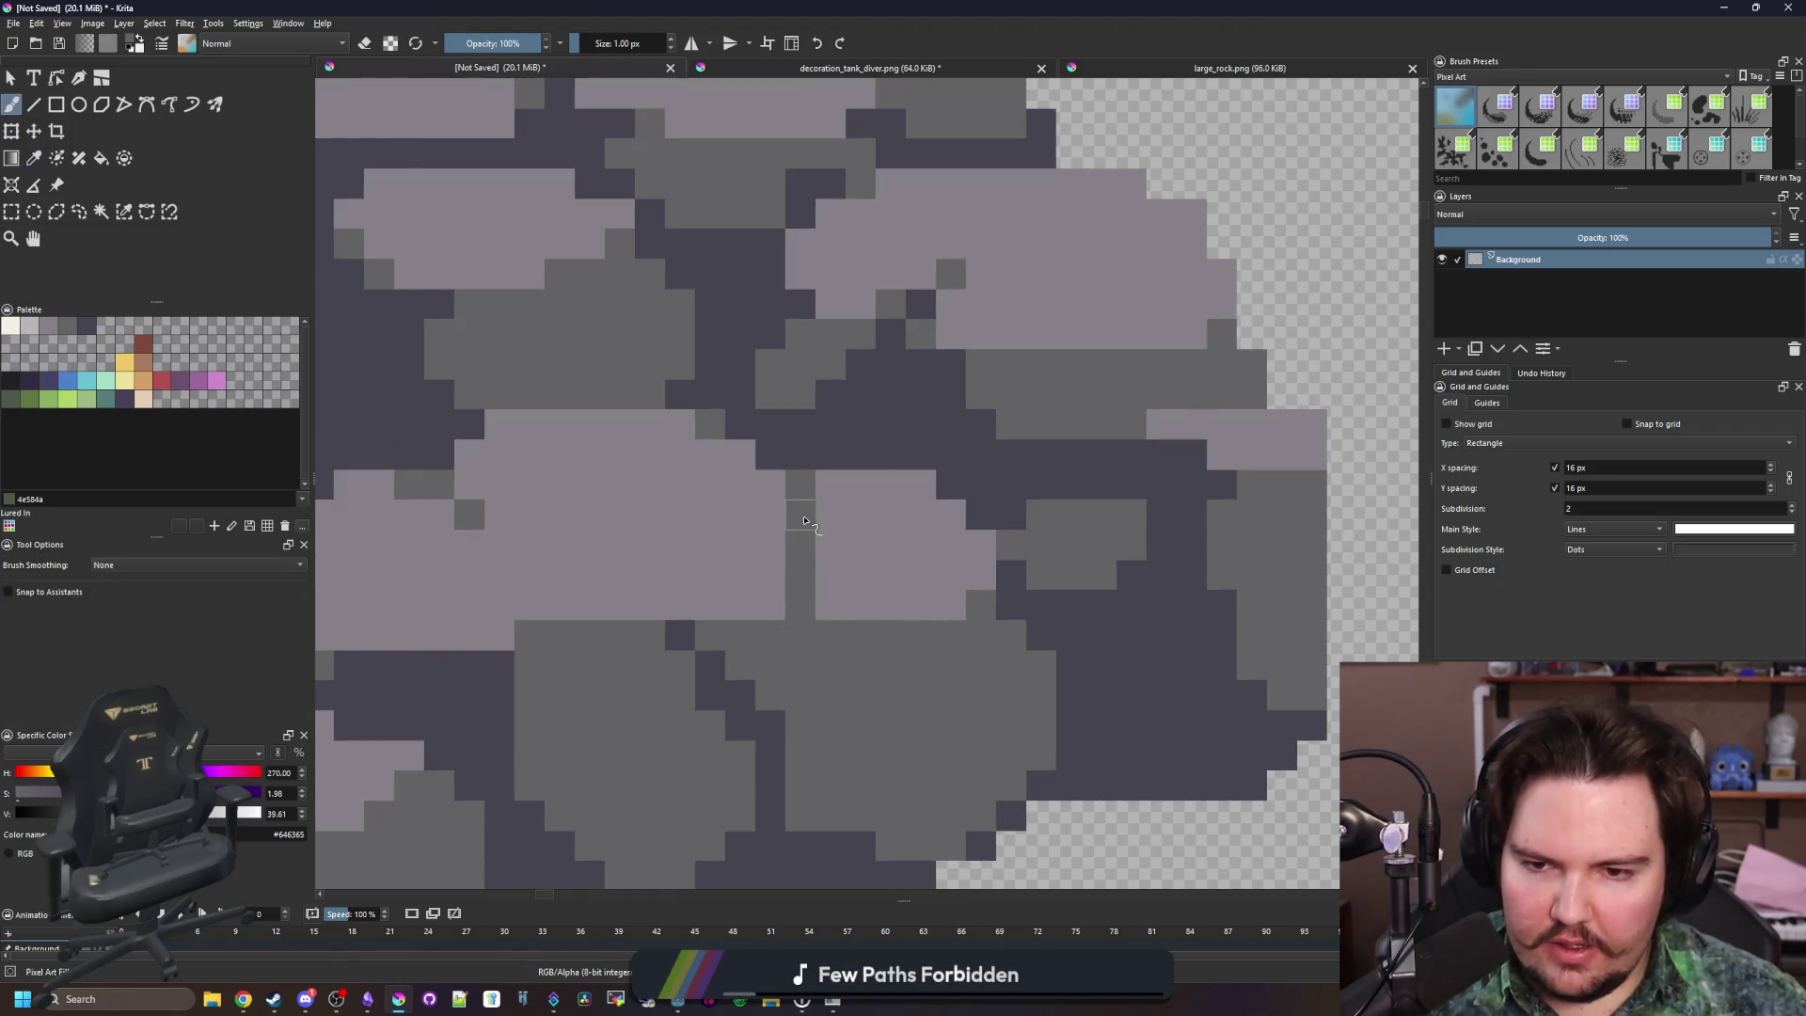
pyautogui.keyDown('ctrl'); pyautogui.click(879, 476); pyautogui.keyUp('ctrl')
pyautogui.click(800, 484)
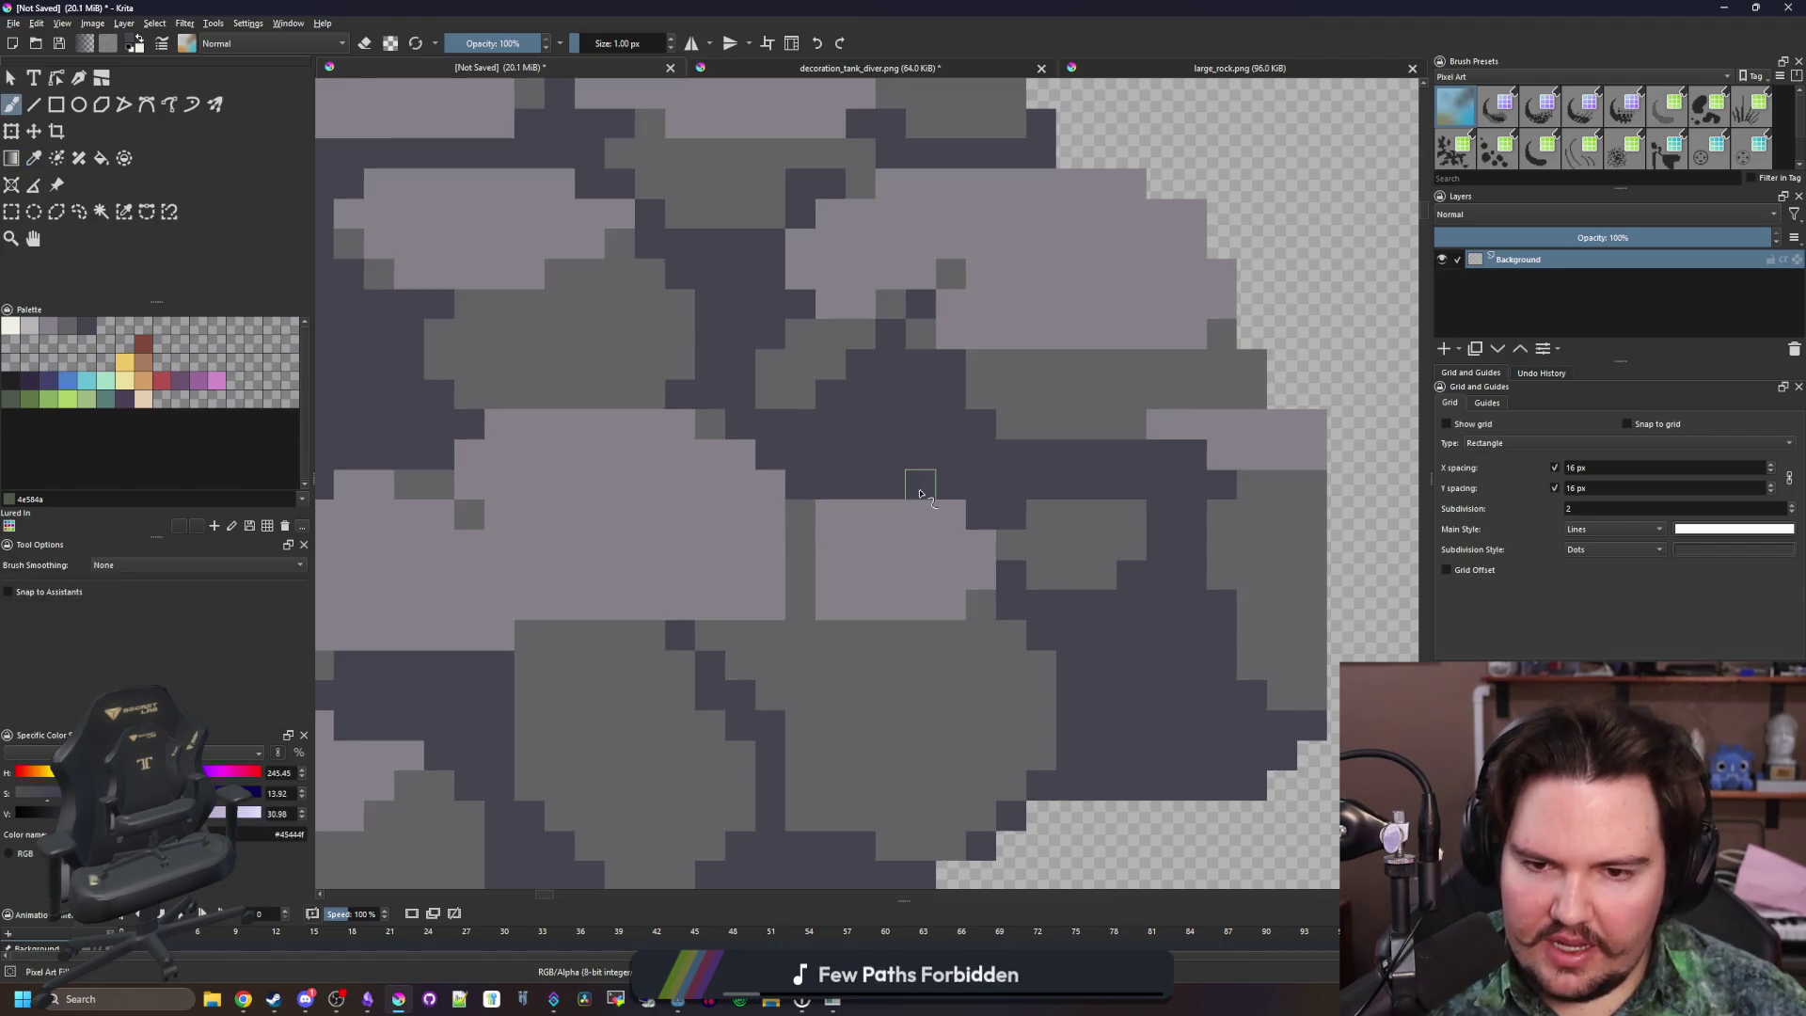
pyautogui.keyDown('ctrl'); pyautogui.click(775, 612); pyautogui.keyUp('ctrl')
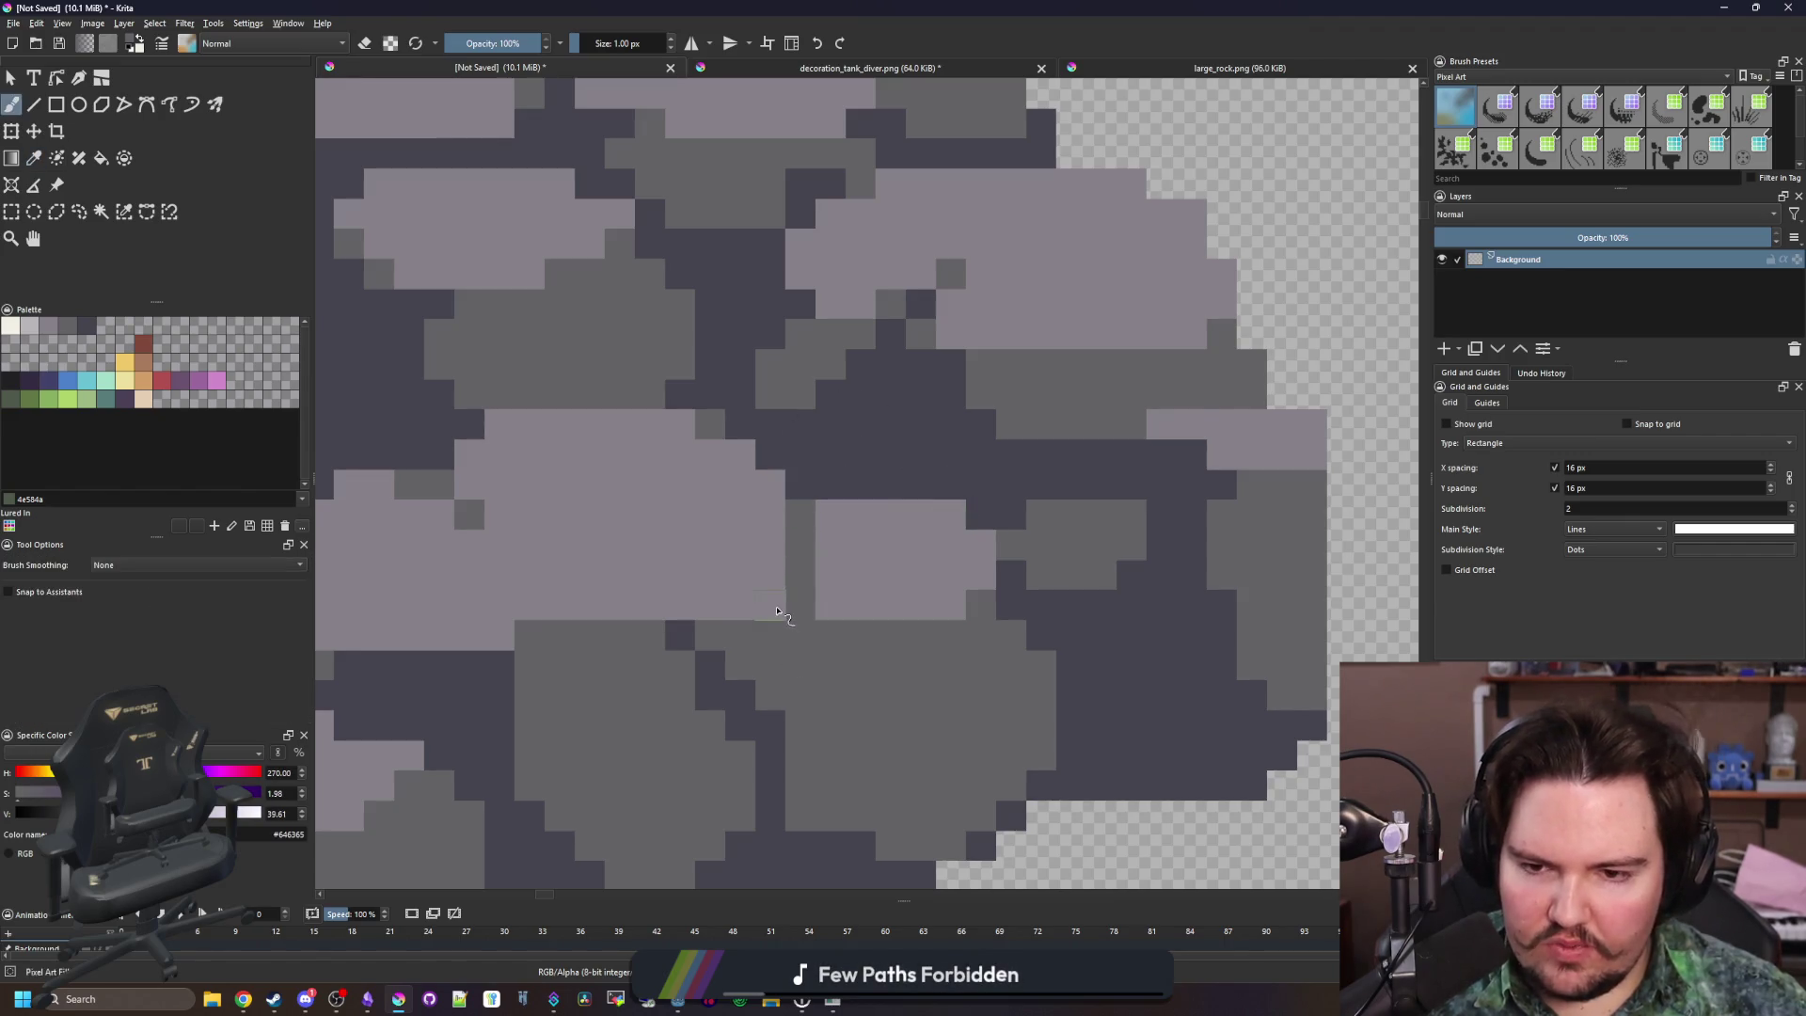
pyautogui.moveTo(803, 508); pyautogui.dragTo(802, 602)
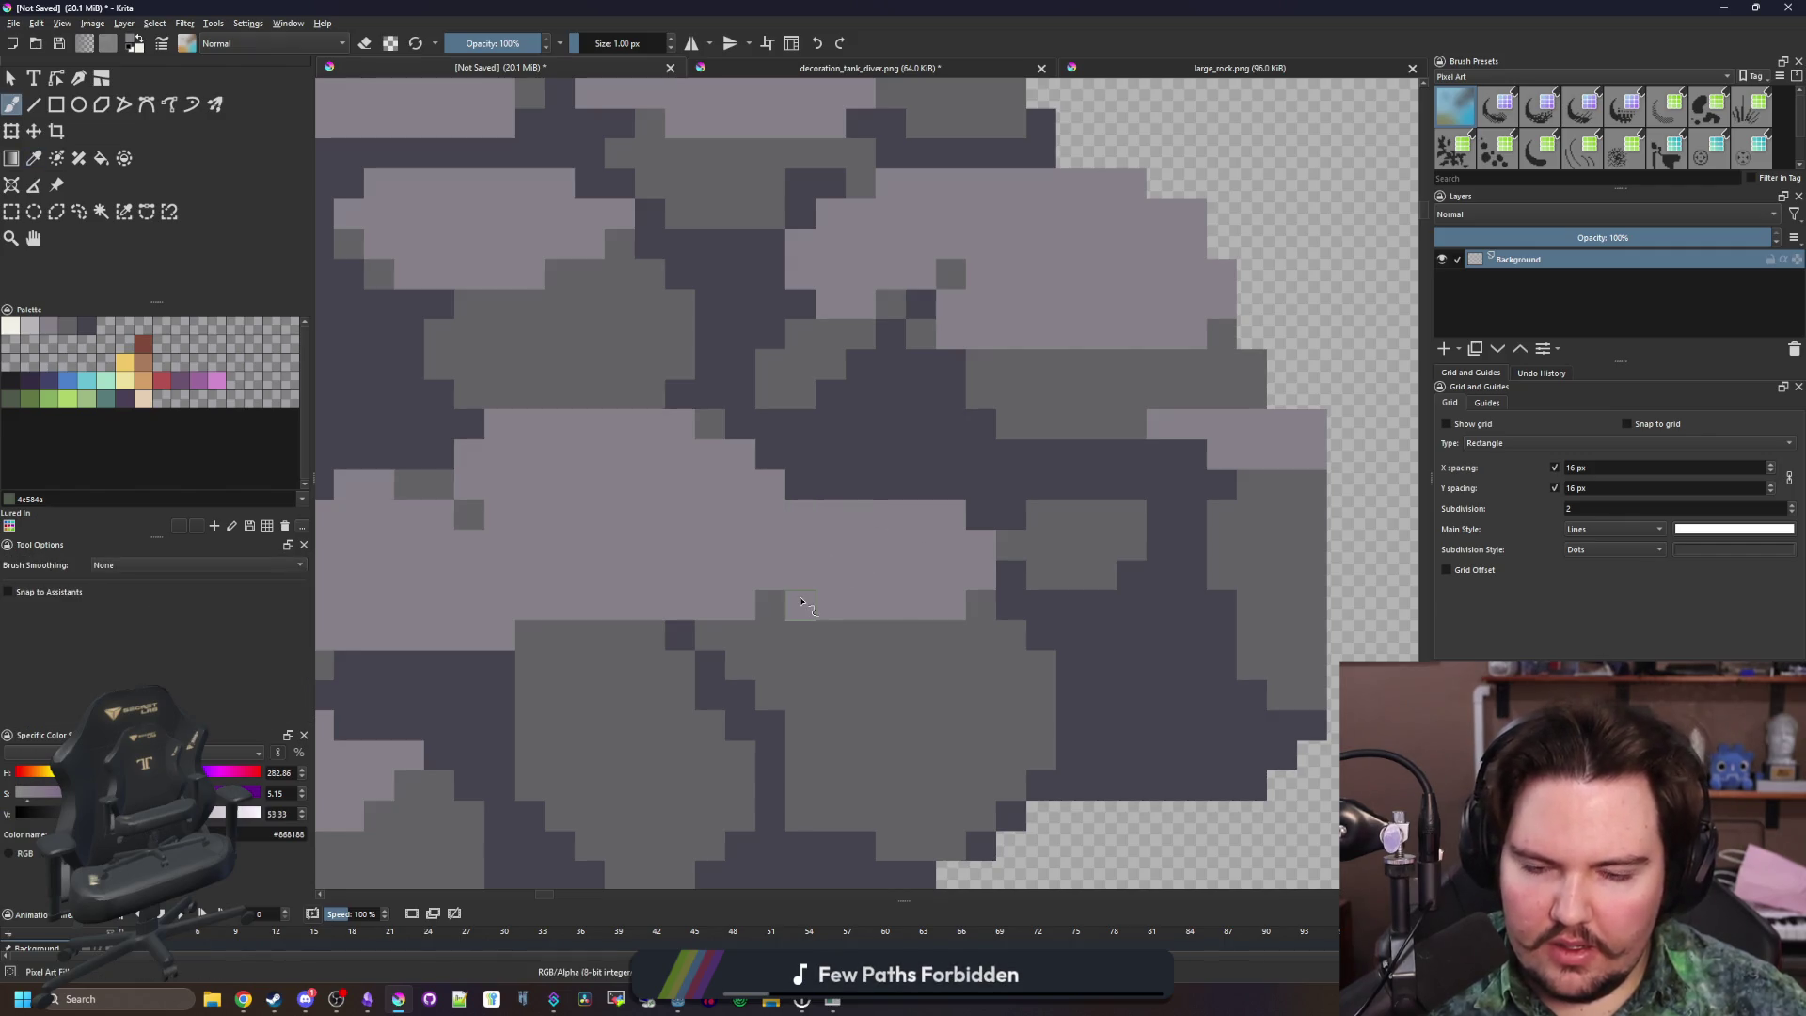
# Darken a few pixels near the bottom of the small rock with its mid-grey
pyautogui.scroll(-5, 807, 628)
pyautogui.scroll(5, 801, 622)
pyautogui.keyDown('ctrl'); pyautogui.click(827, 691); pyautogui.keyUp('ctrl')
pyautogui.click(818, 649)
pyautogui.scroll(-4, 854, 550)
pyautogui.scroll(-2, 846, 546)
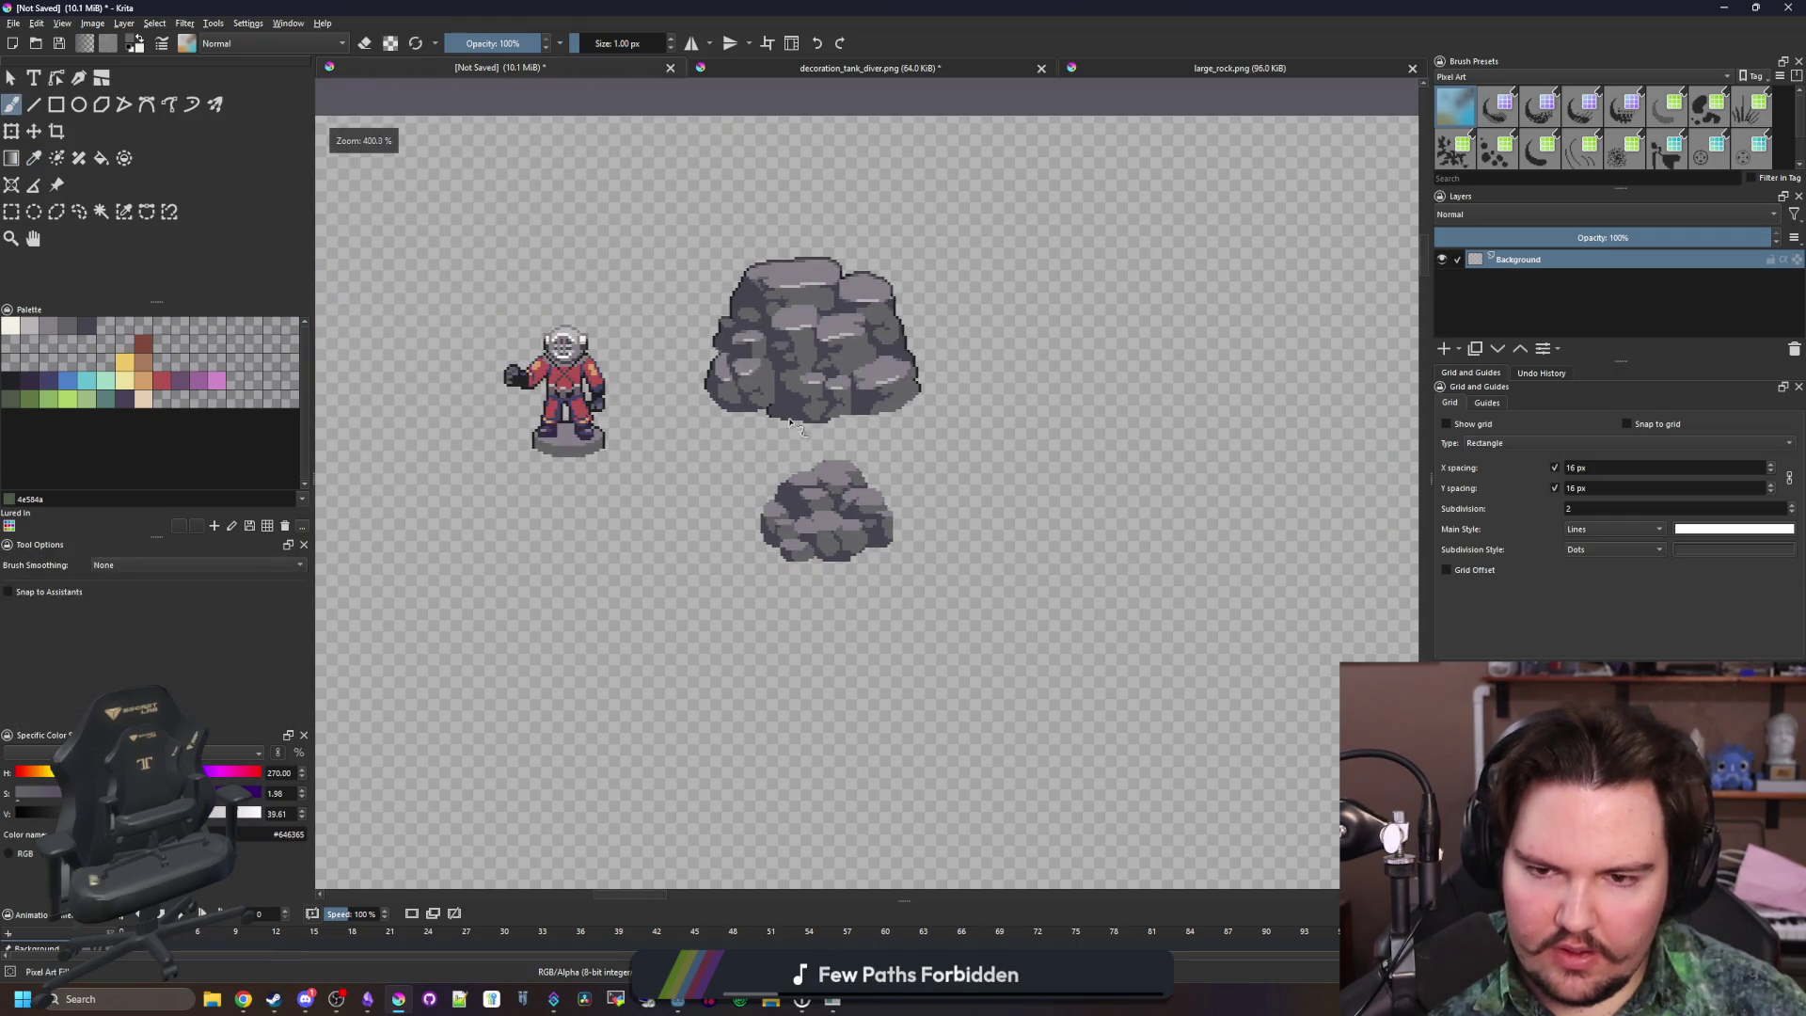
pyautogui.scroll(6, 854, 498)
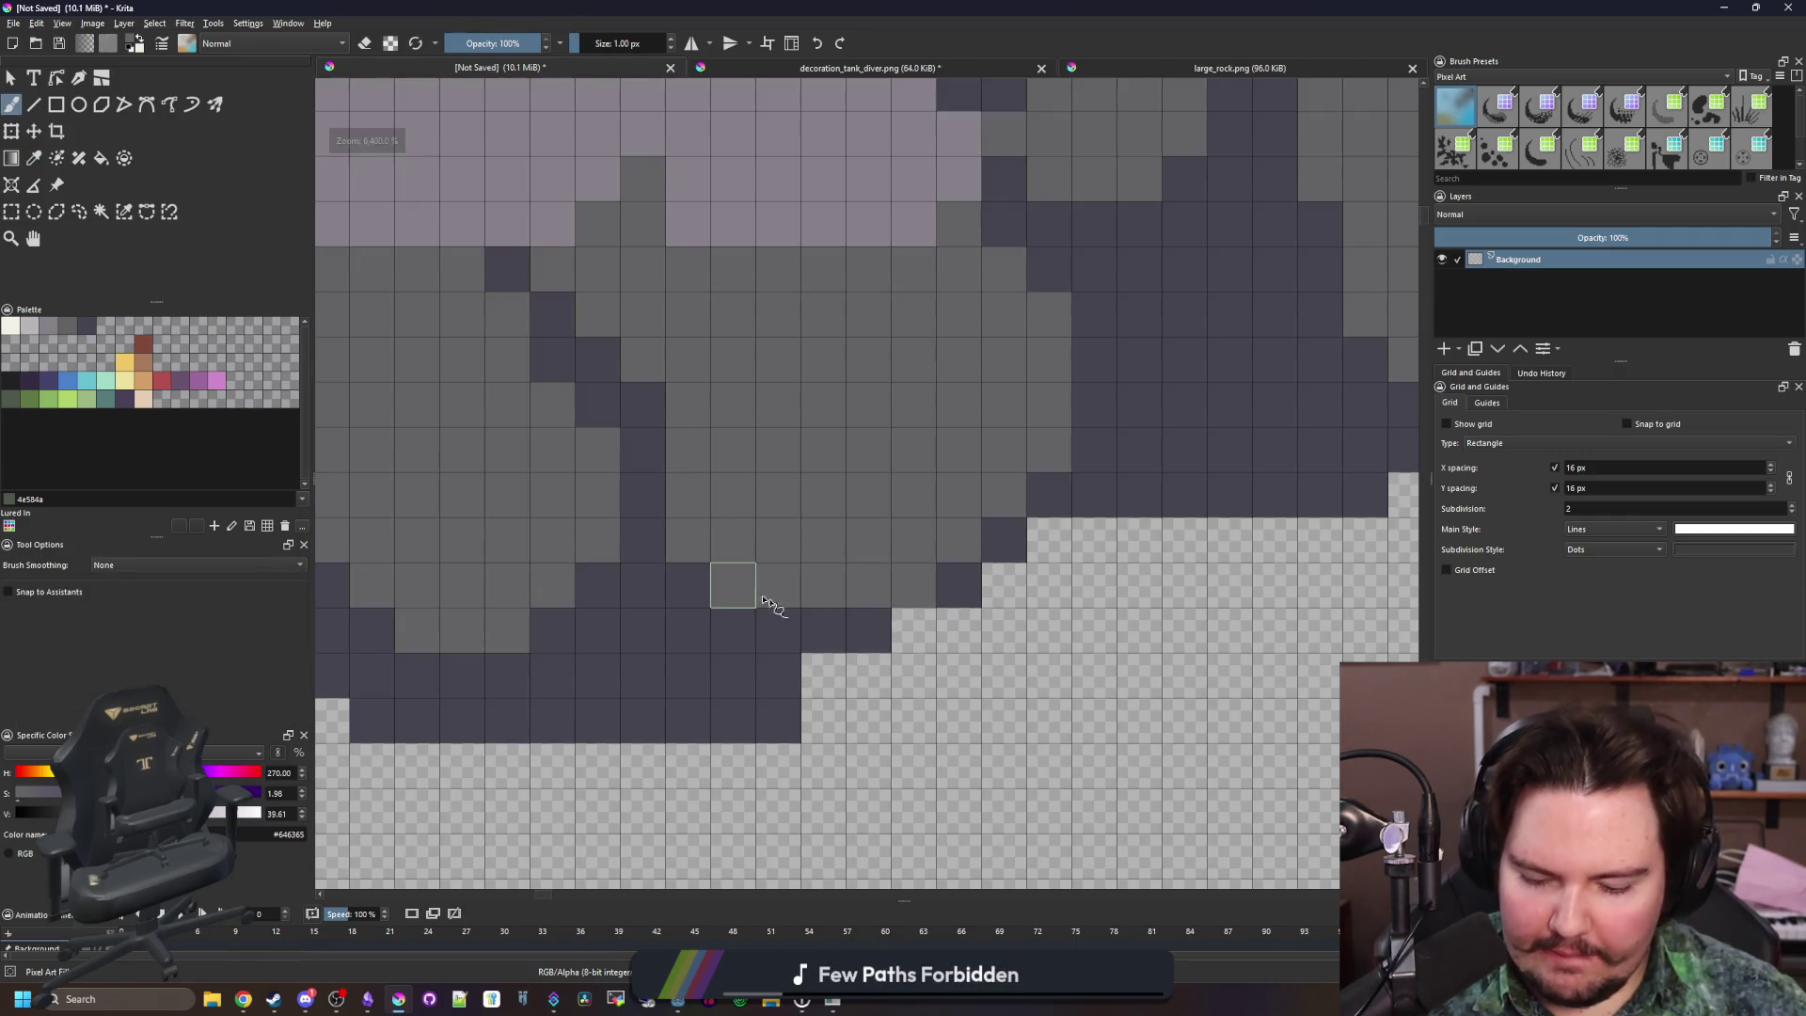
# Erase the stray dark pixels along the small rock's edge
pyautogui.press('e')
pyautogui.moveTo(774, 677)
pyautogui.mouseDown()
pyautogui.moveTo(720, 719)
pyautogui.moveTo(718, 665)
pyautogui.moveTo(733, 674)
pyautogui.mouseUp()
pyautogui.scroll(-5, 900, 649)
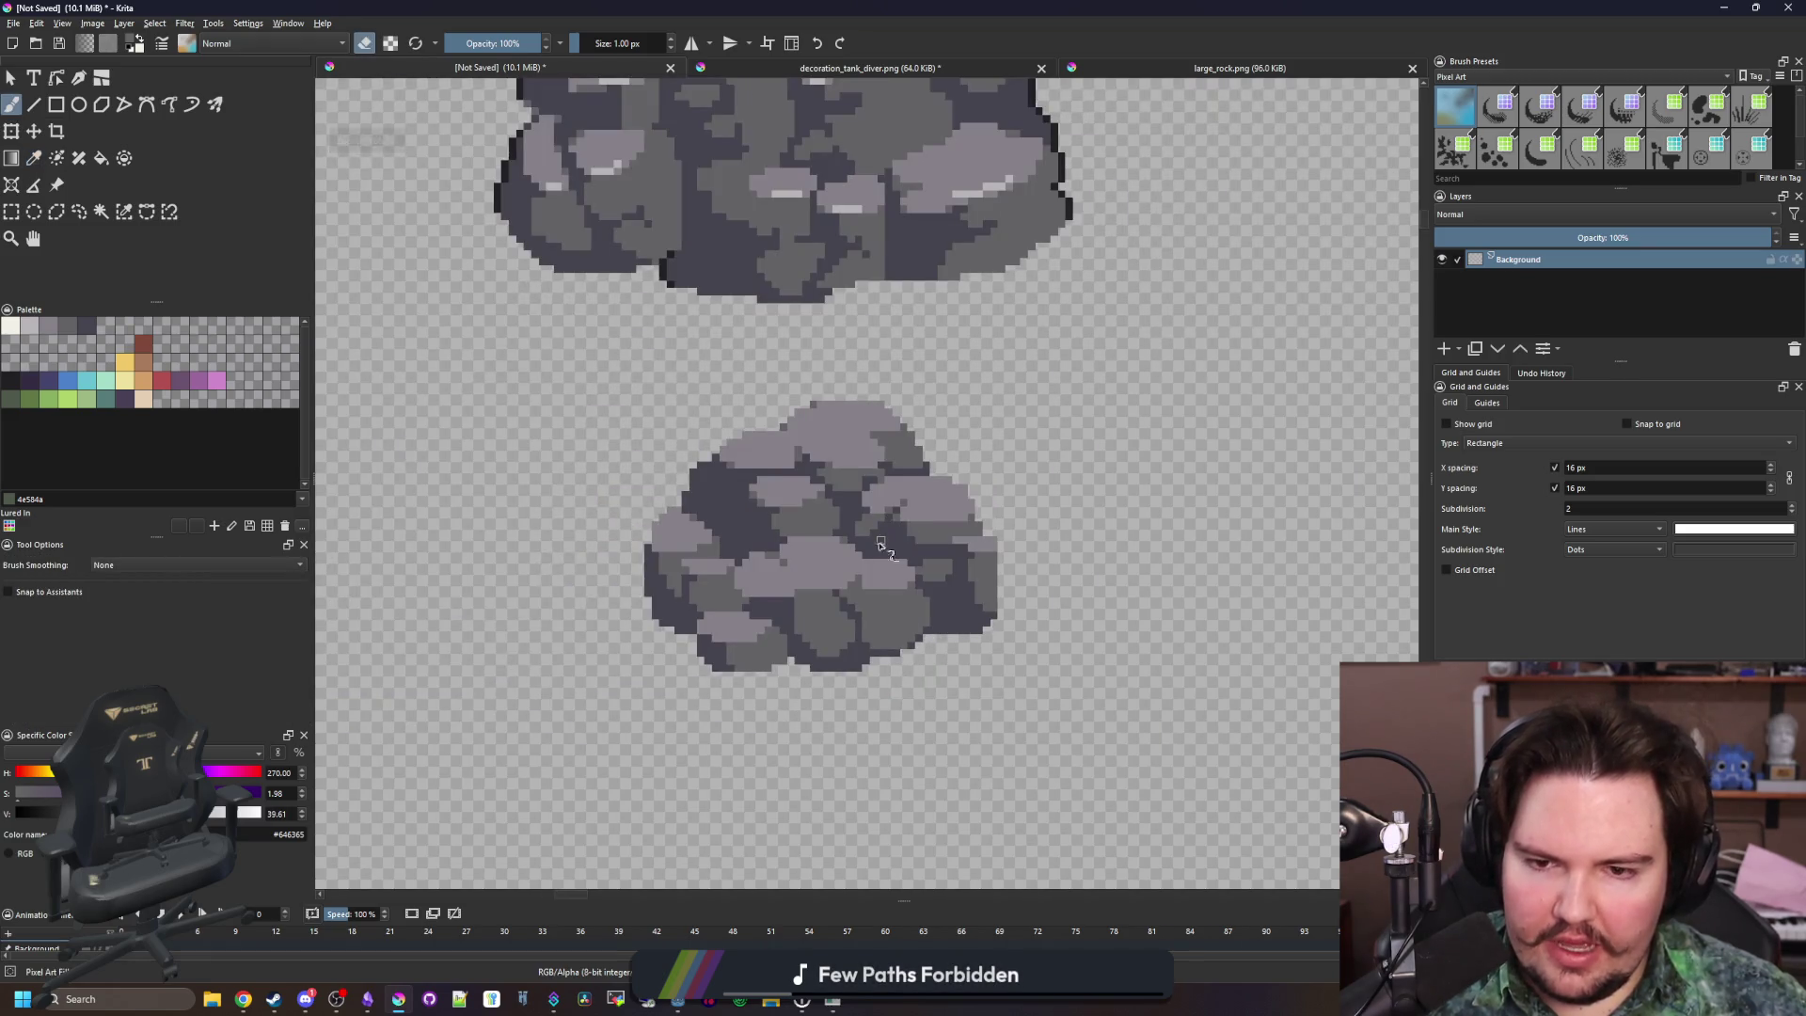
pyautogui.scroll(-5, 882, 573)
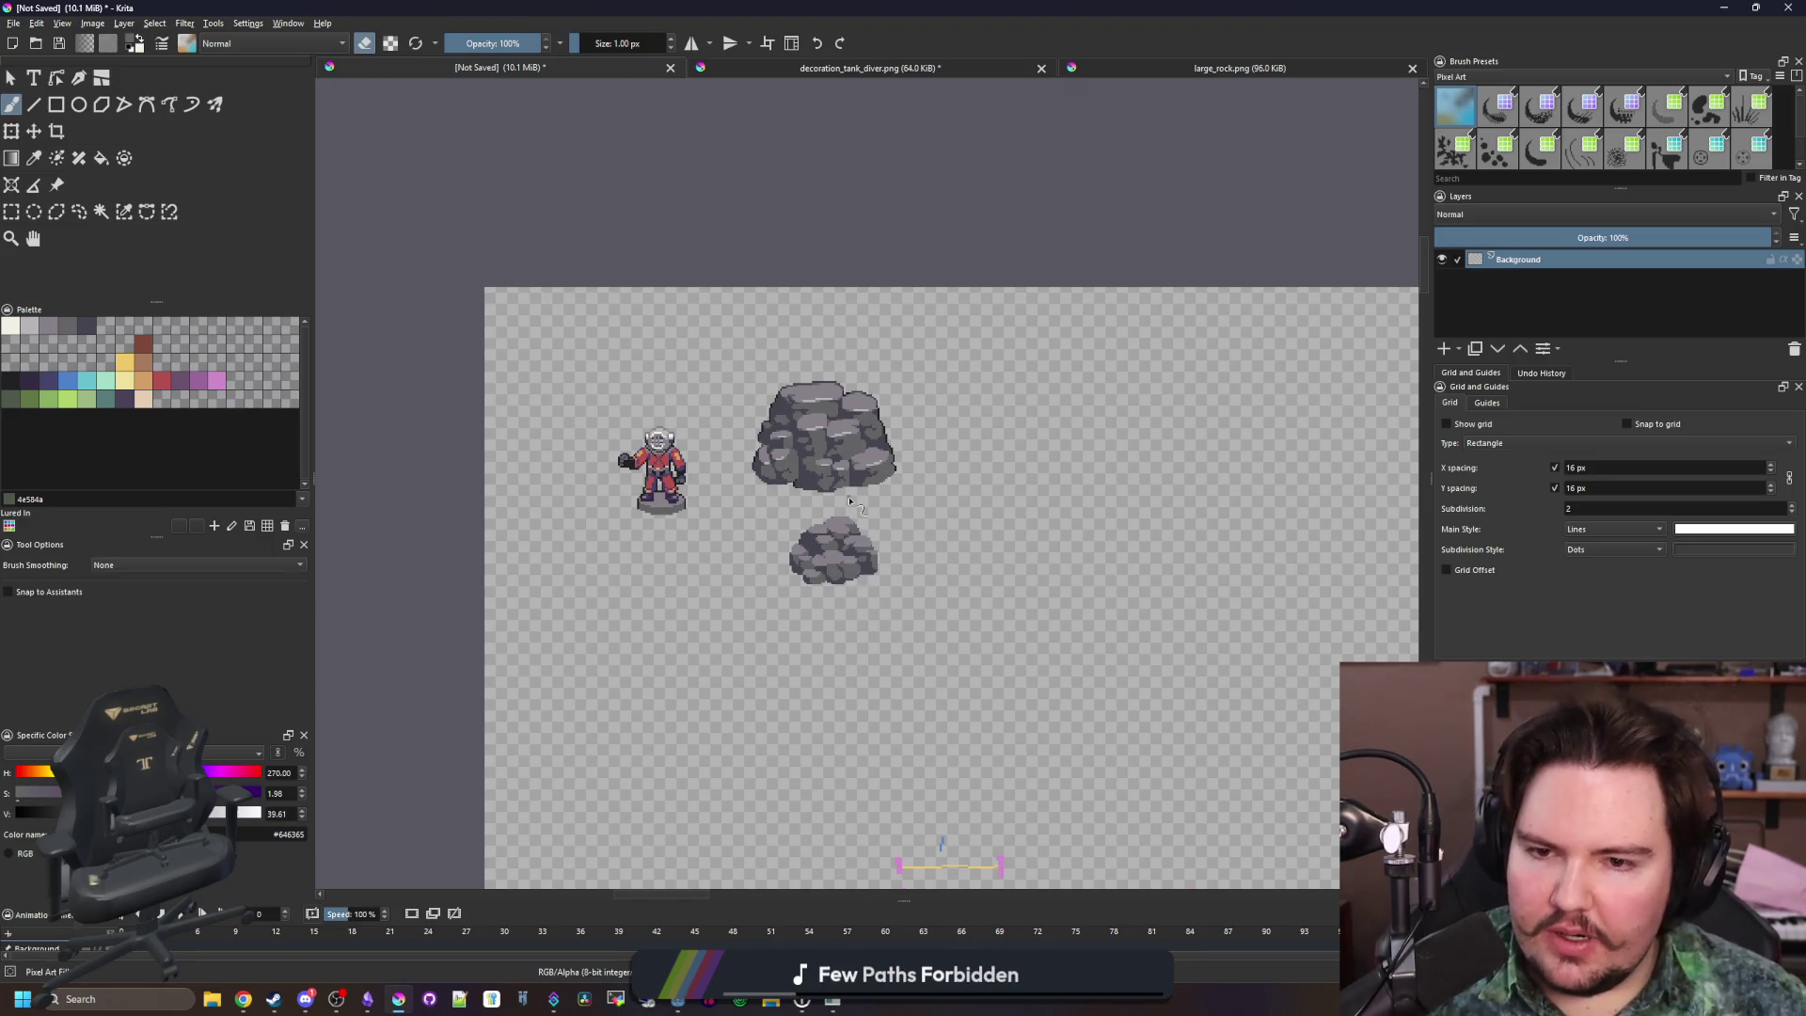
pyautogui.scroll(3, 849, 500)
pyautogui.scroll(4, 799, 620)
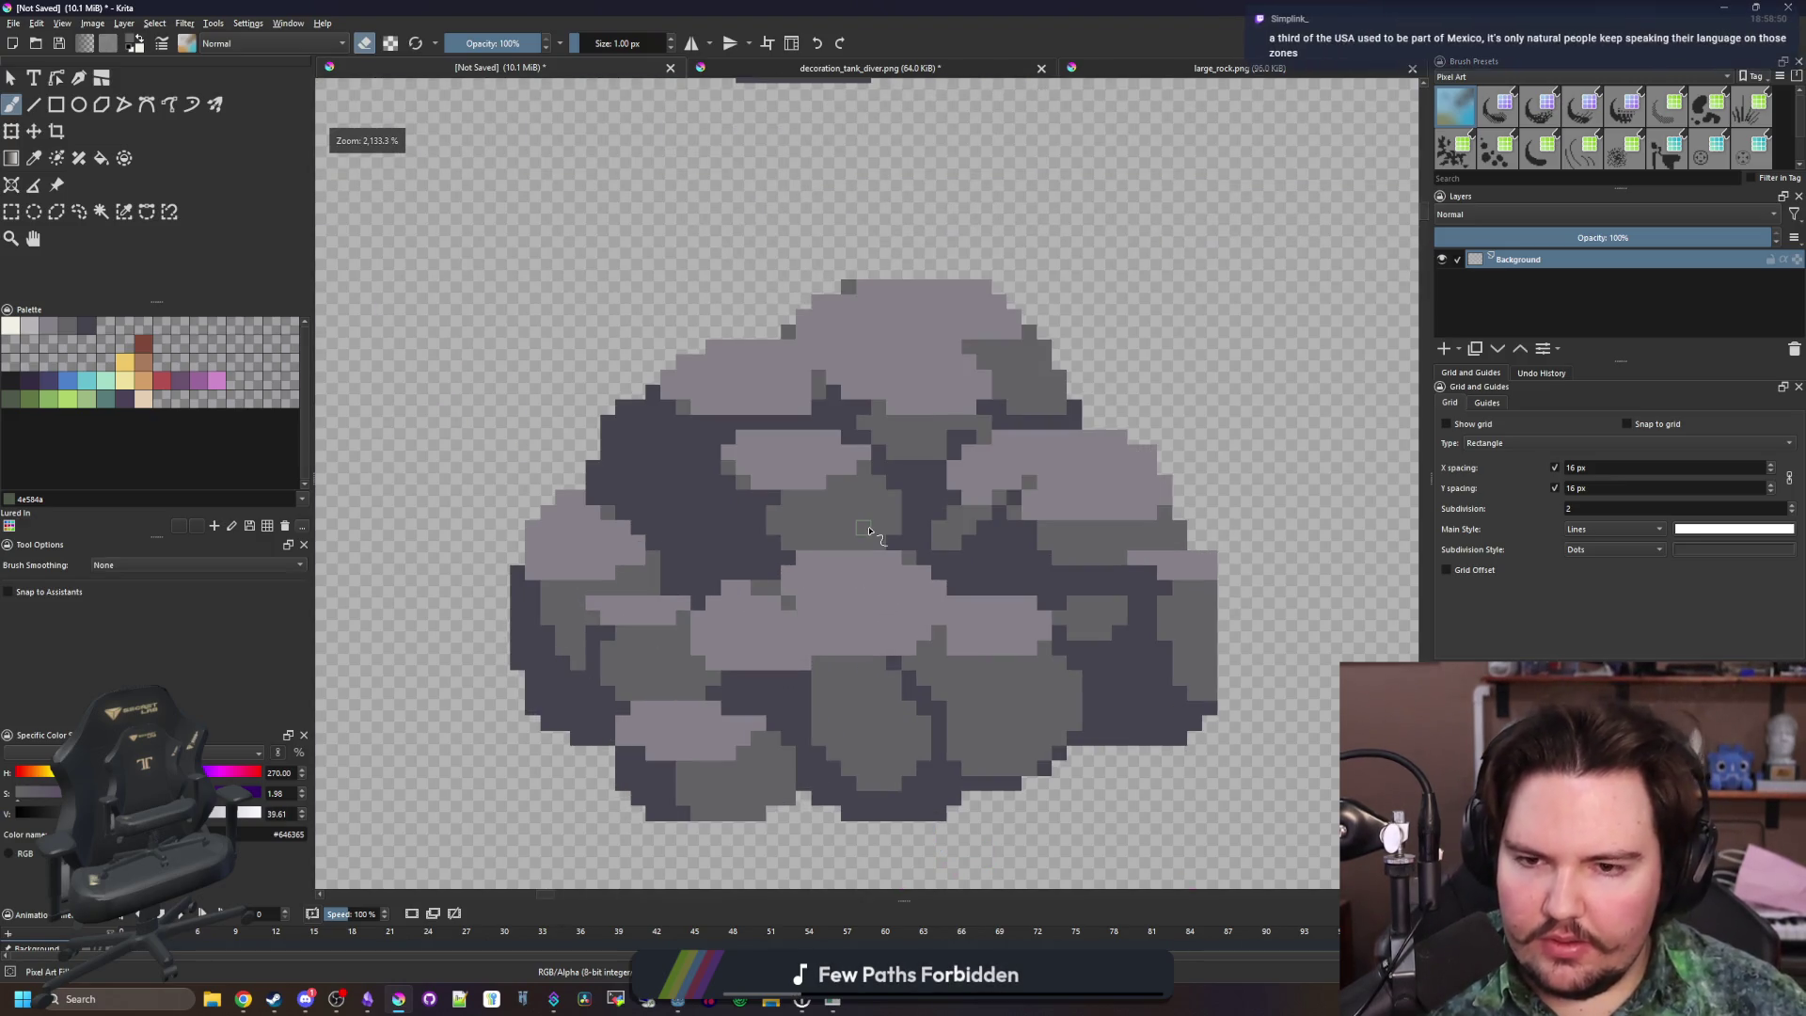
# Paint the rock's light colour over a grey patch on the small rock
pyautogui.press('p')
pyautogui.moveTo(933, 524); pyautogui.dragTo(873, 539)
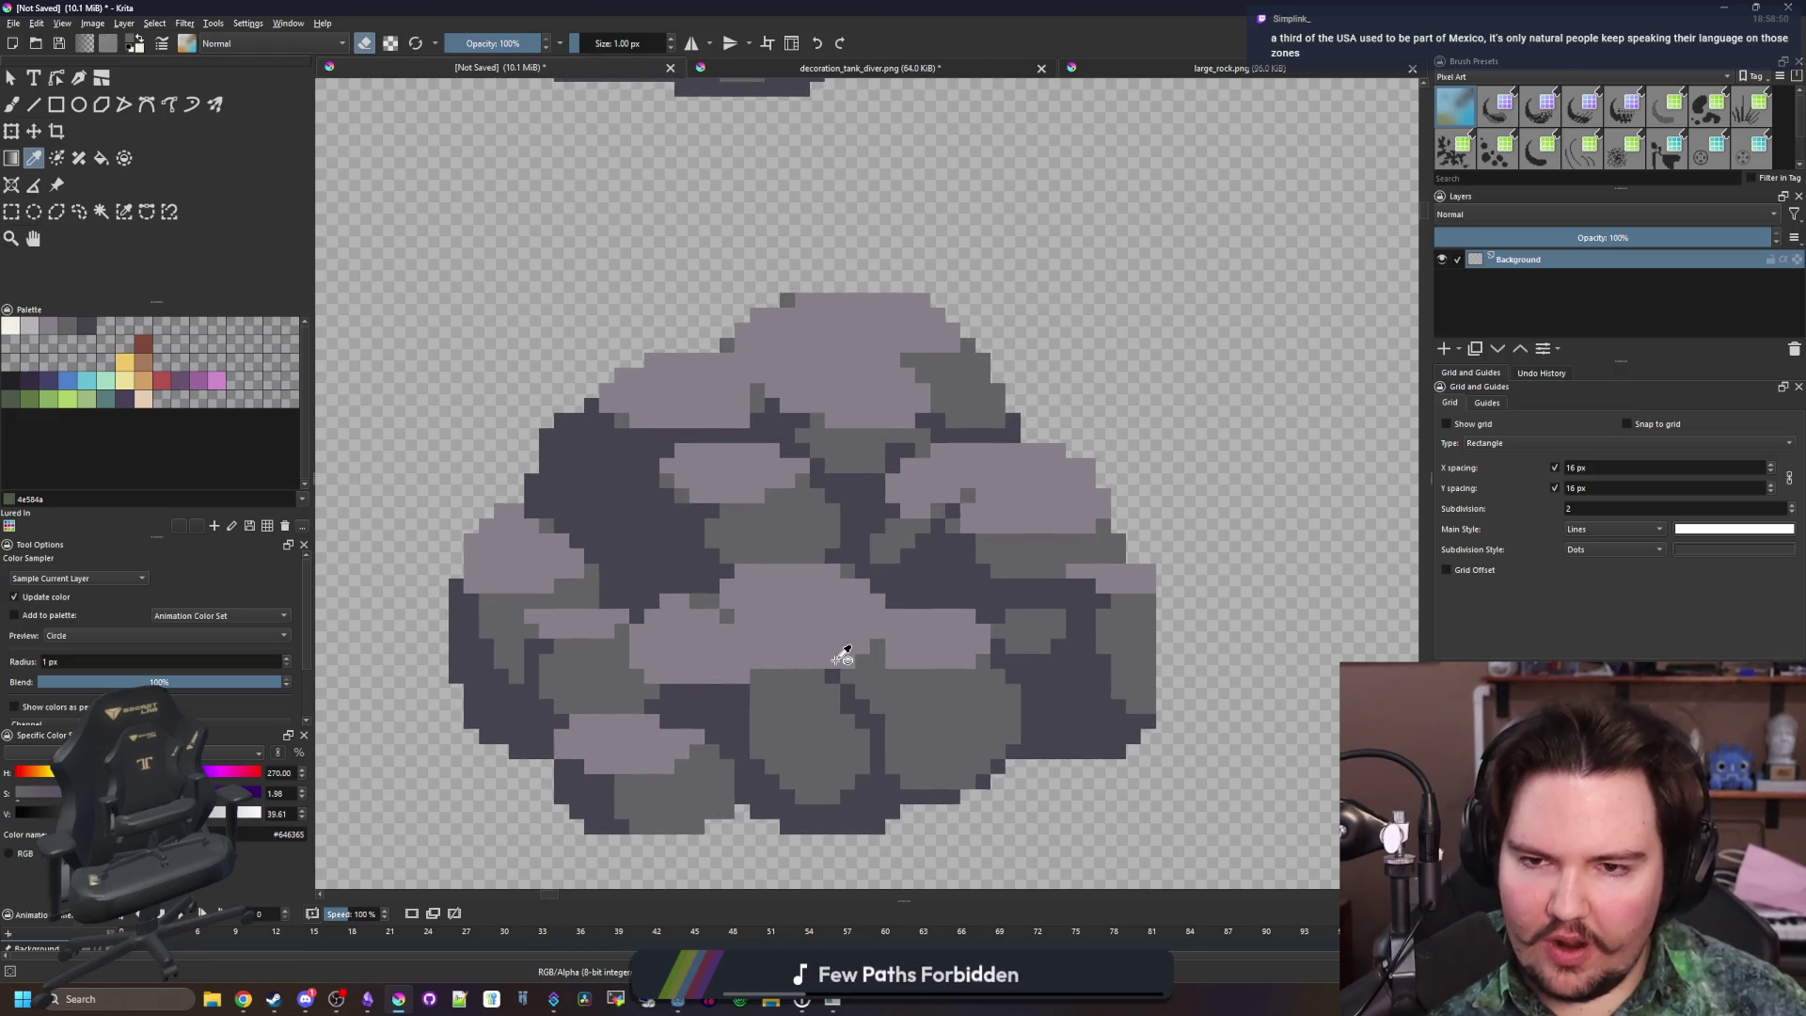
pyautogui.scroll(-3, 746, 527)
pyautogui.scroll(8, 657, 576)
pyautogui.click(611, 587)
pyautogui.press('b')
pyautogui.moveTo(578, 585); pyautogui.dragTo(637, 550)
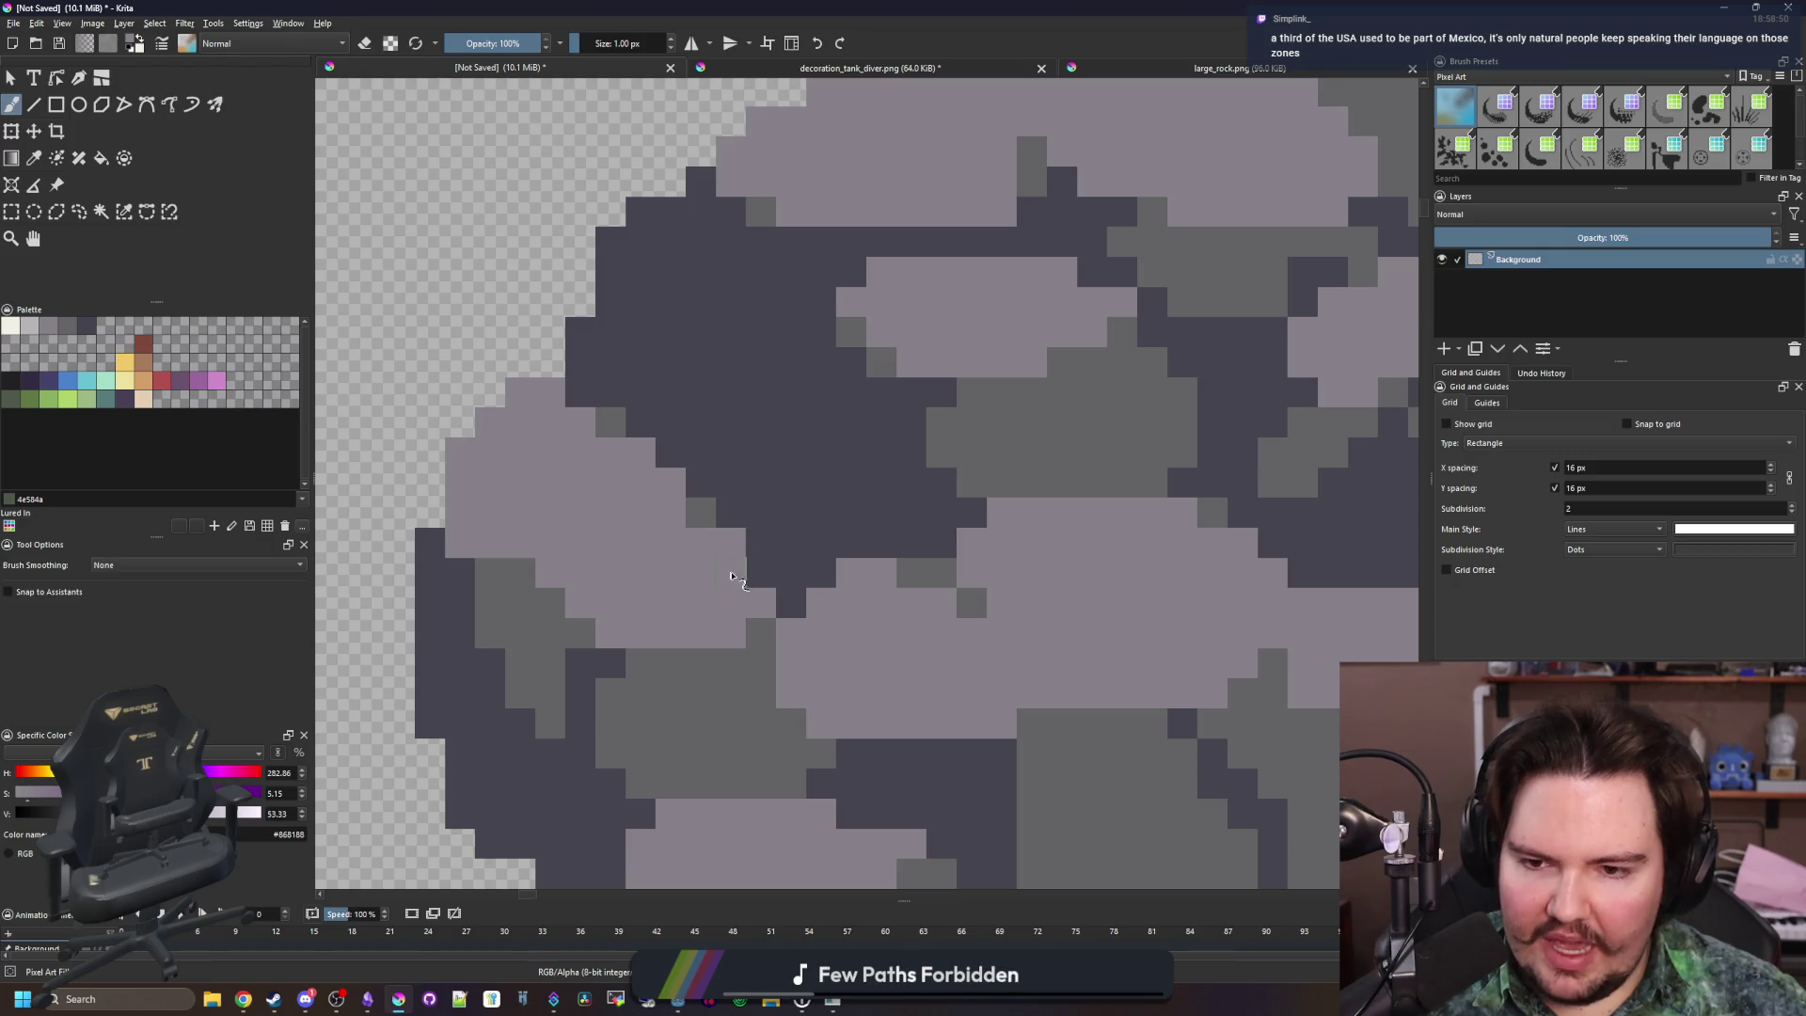
# Cover the dark area and the diagonal dark strip with medium grey pixels
pyautogui.press('p')
pyautogui.press('b')
pyautogui.scroll(-8, 767, 616)
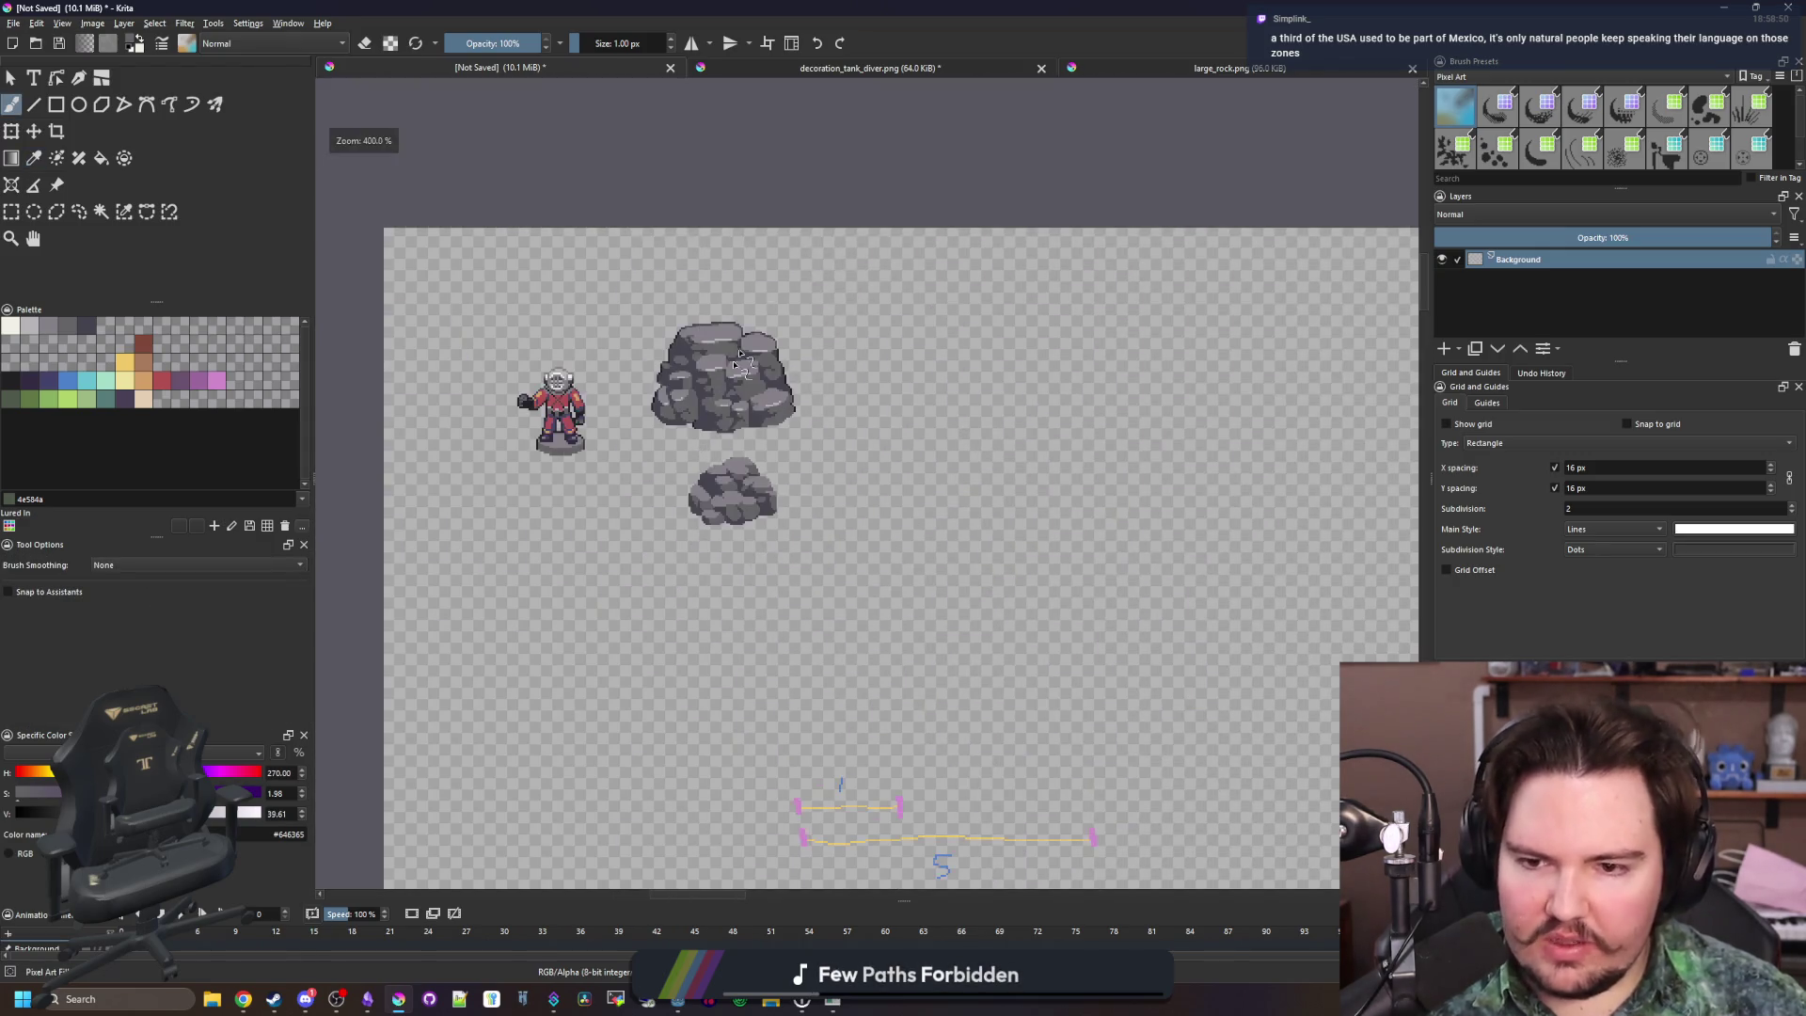
pyautogui.scroll(10, 715, 470)
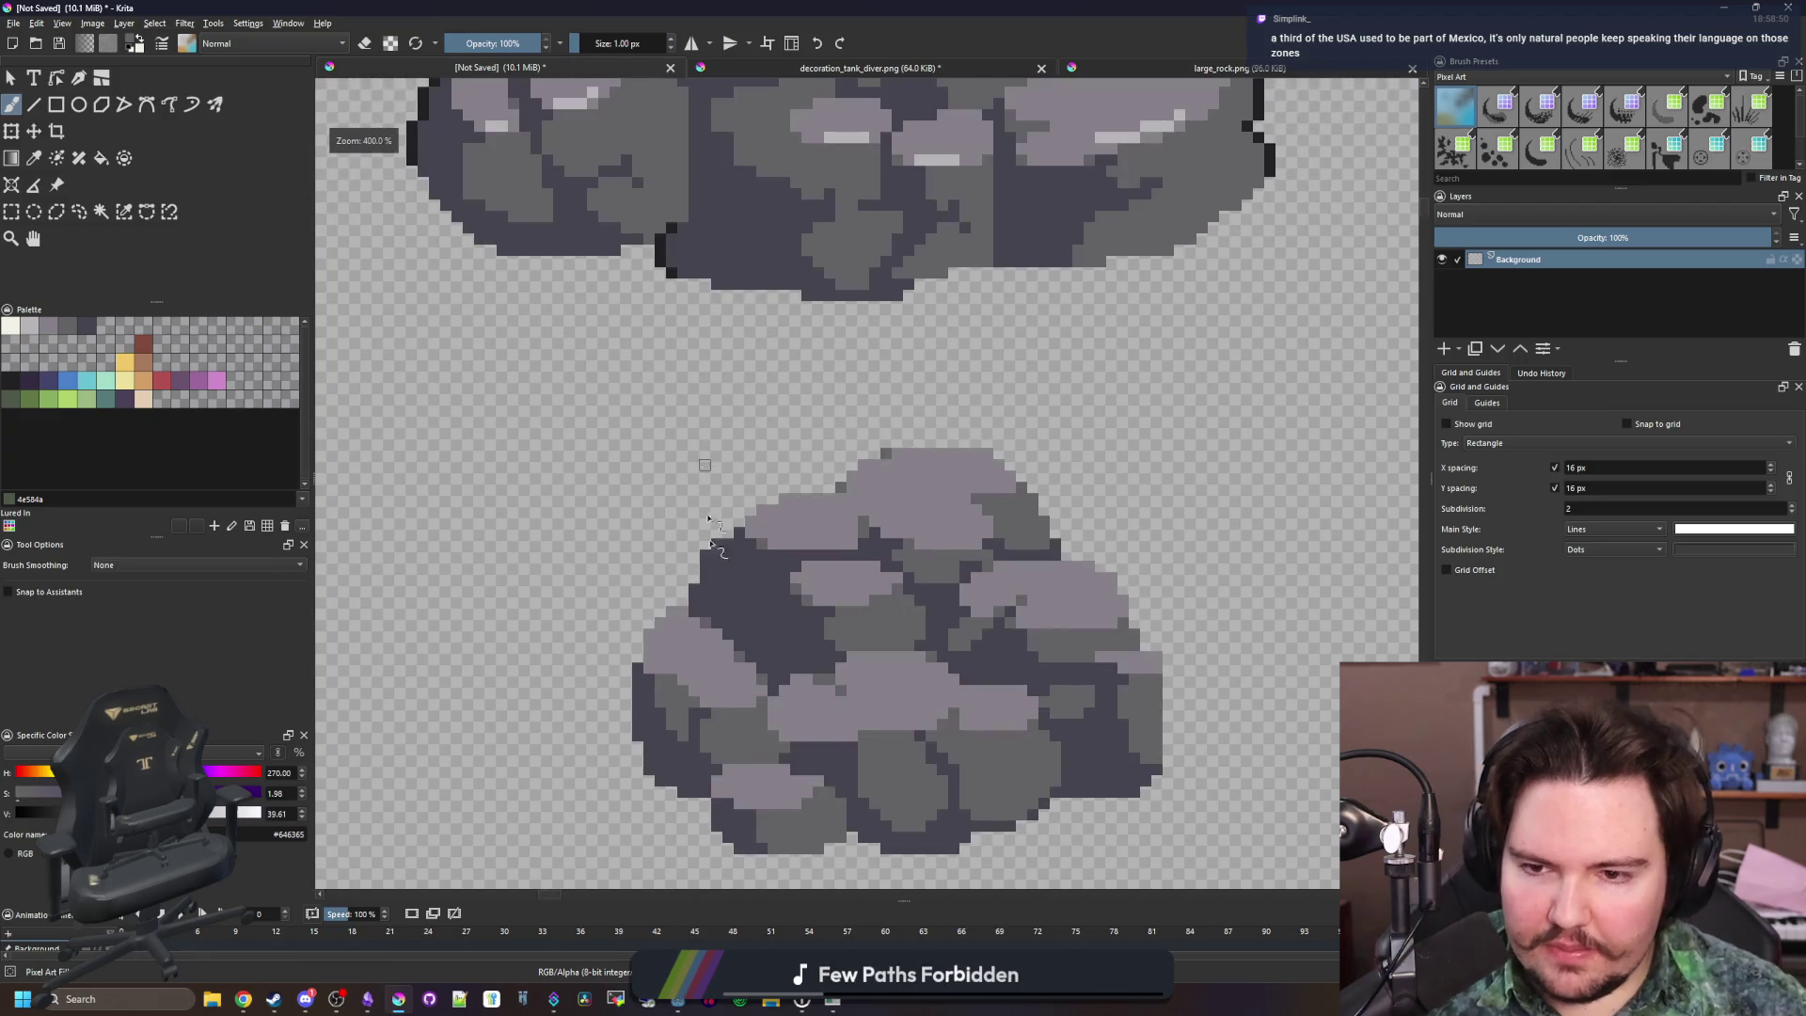
pyautogui.press('p')
pyautogui.press('b')
pyautogui.moveTo(616, 503)
pyautogui.mouseDown()
pyautogui.moveTo(834, 552)
pyautogui.moveTo(753, 503)
pyautogui.mouseUp()
pyautogui.scroll(-8, 703, 467)
pyautogui.scroll(-2, 704, 467)
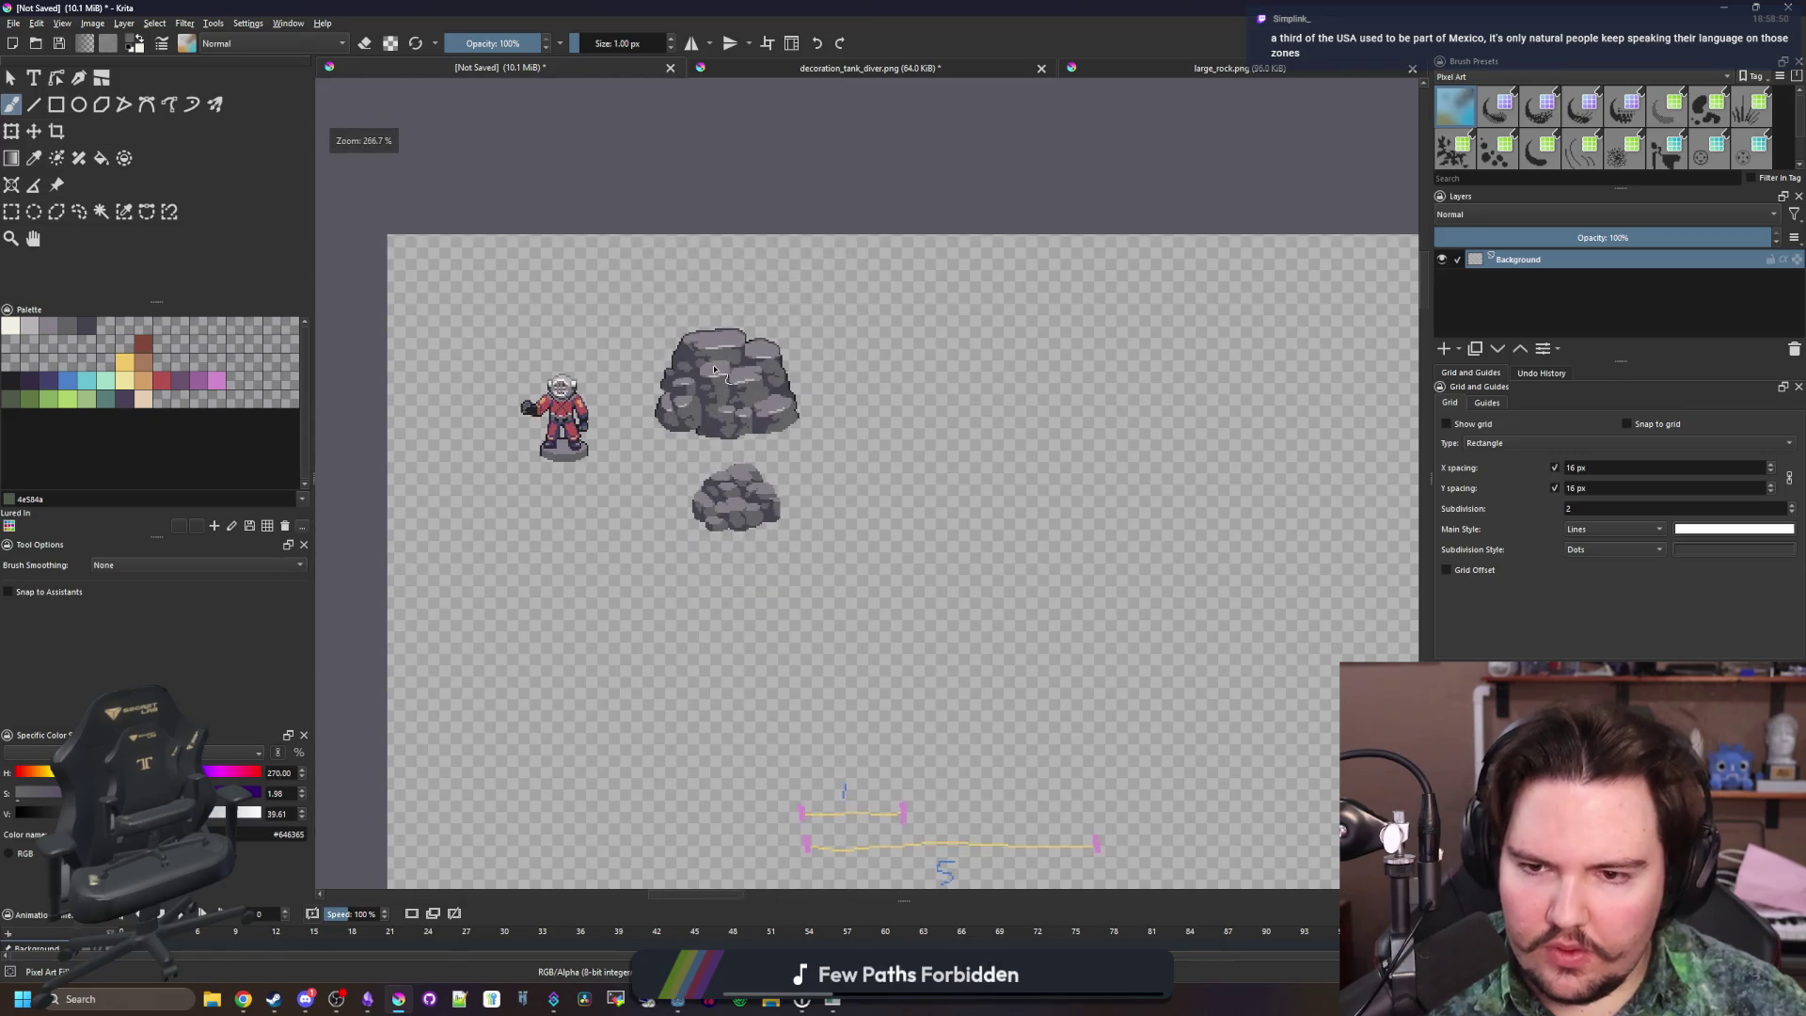
pyautogui.scroll(2, 710, 273)
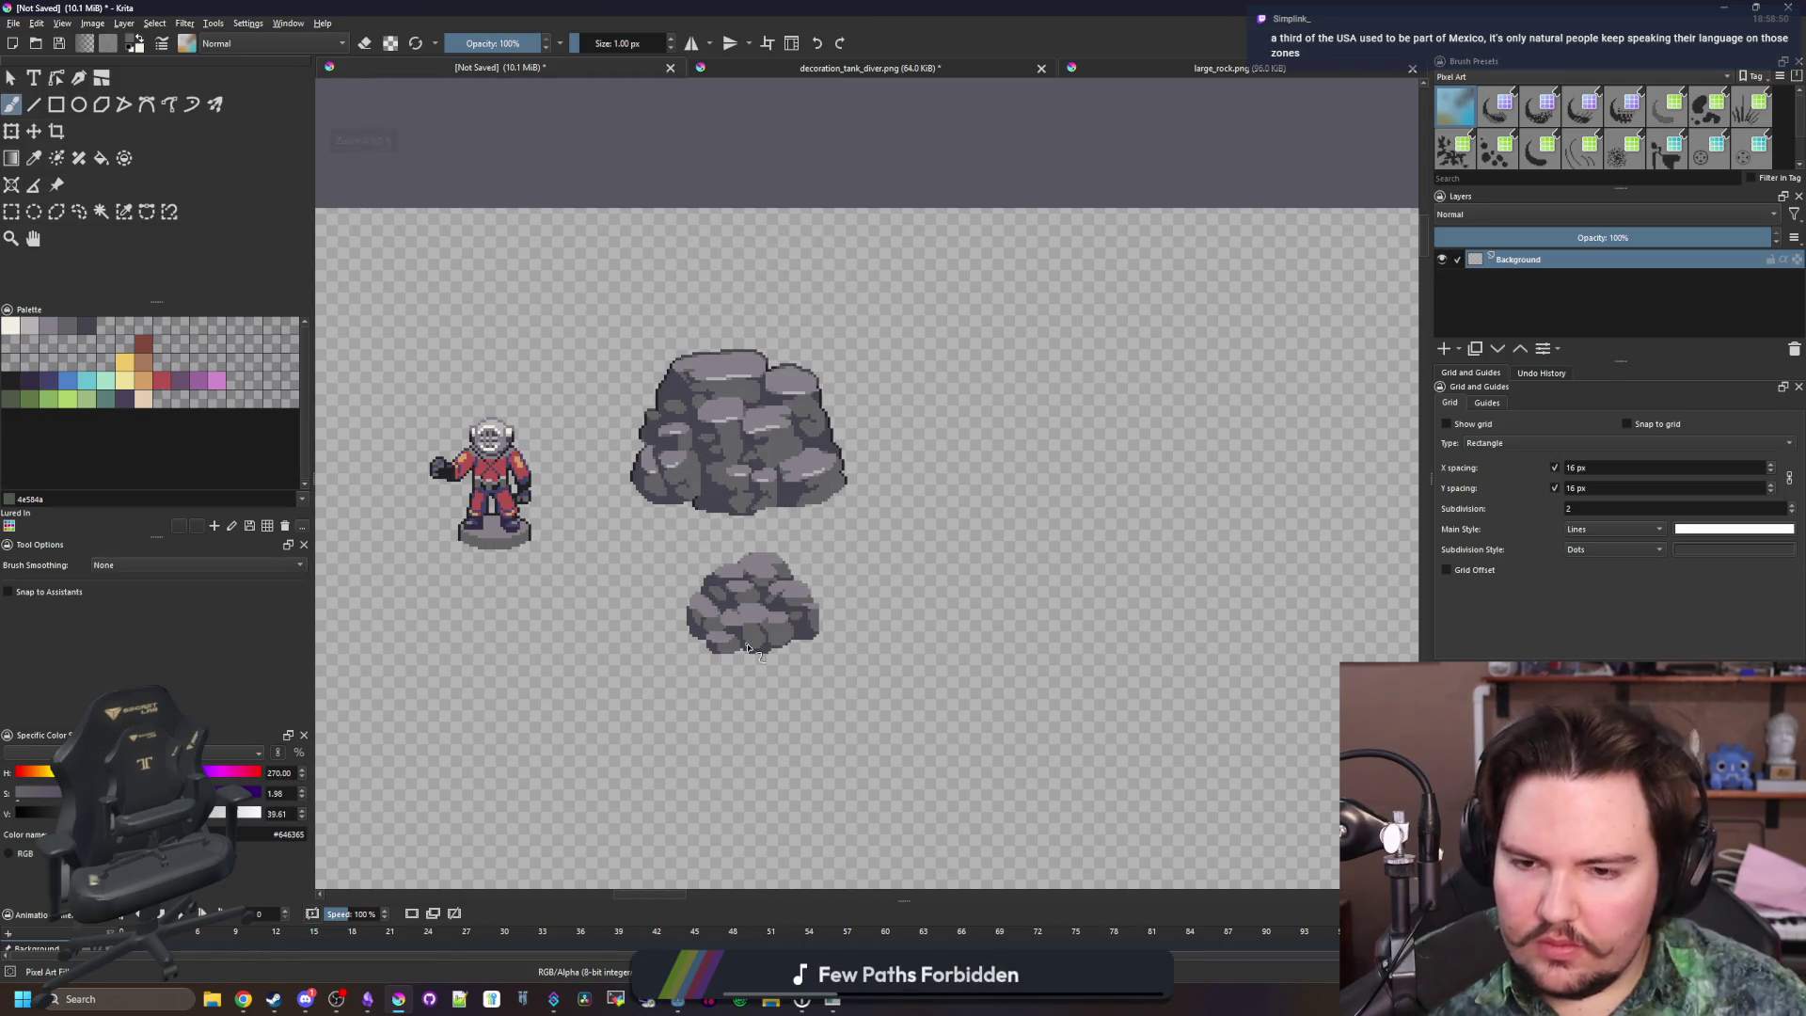
pyautogui.scroll(4, 750, 656)
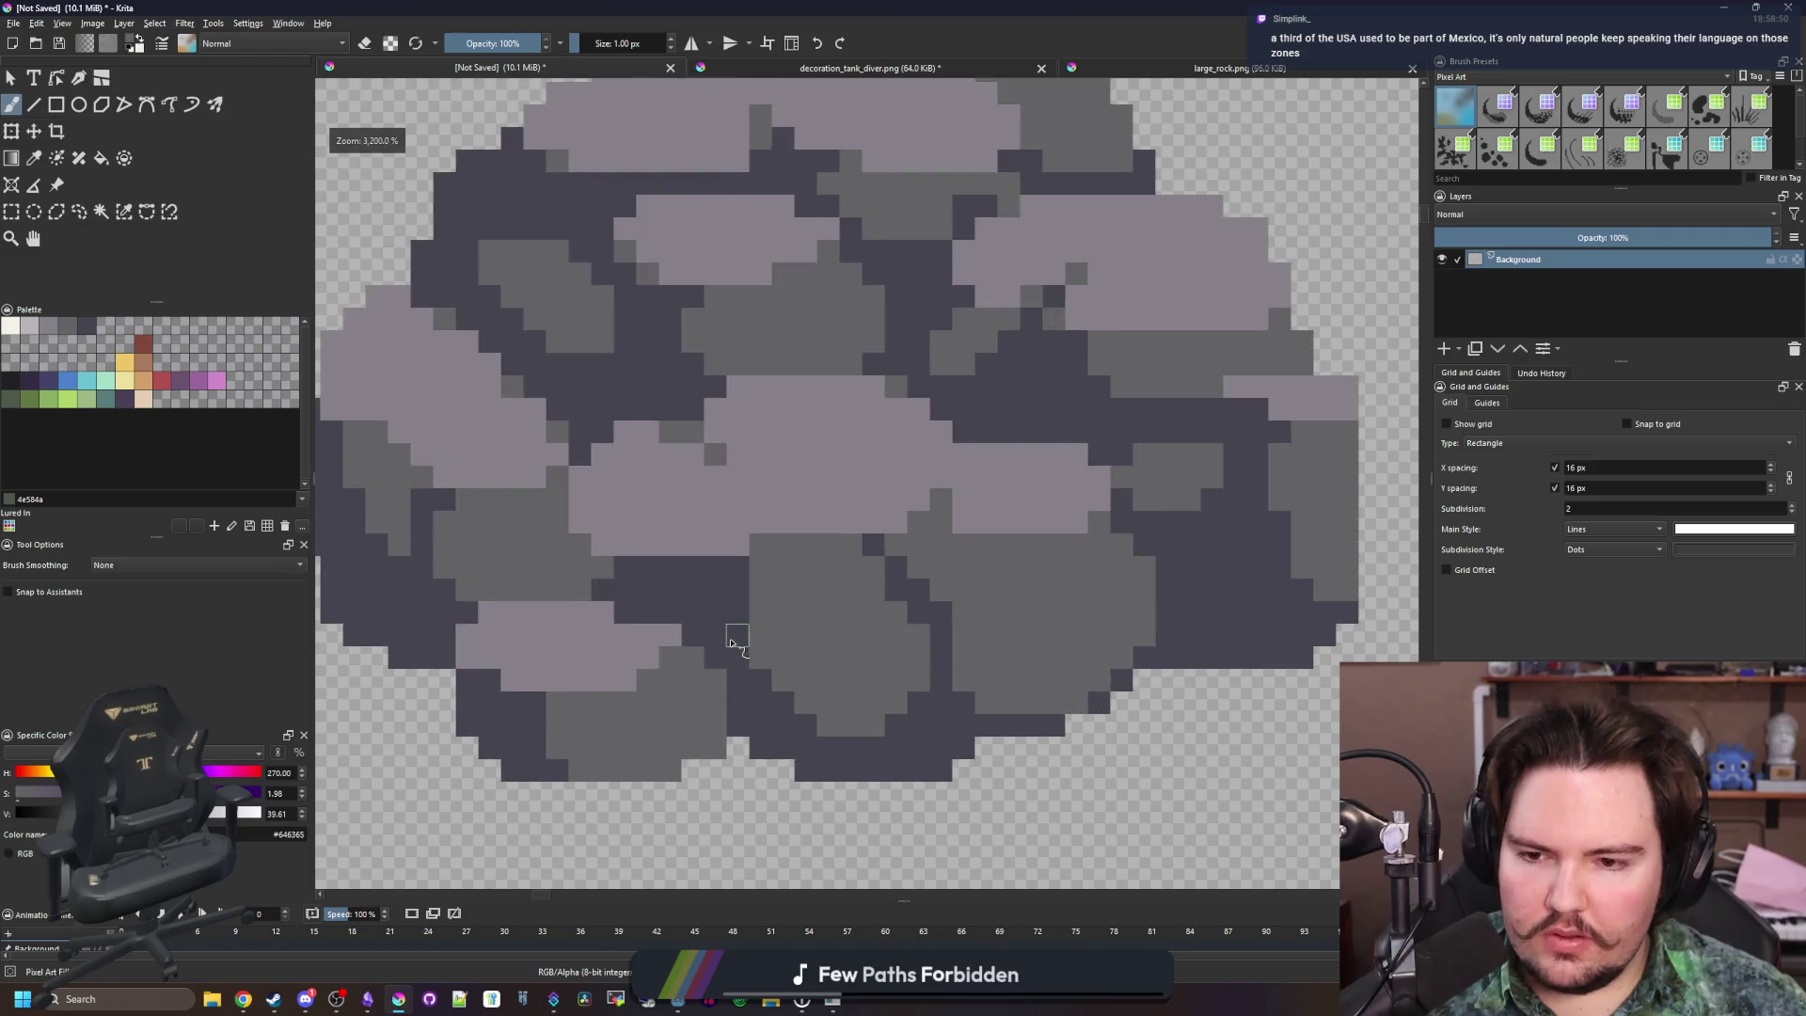
pyautogui.scroll(-2, 732, 651)
pyautogui.scroll(5, 762, 641)
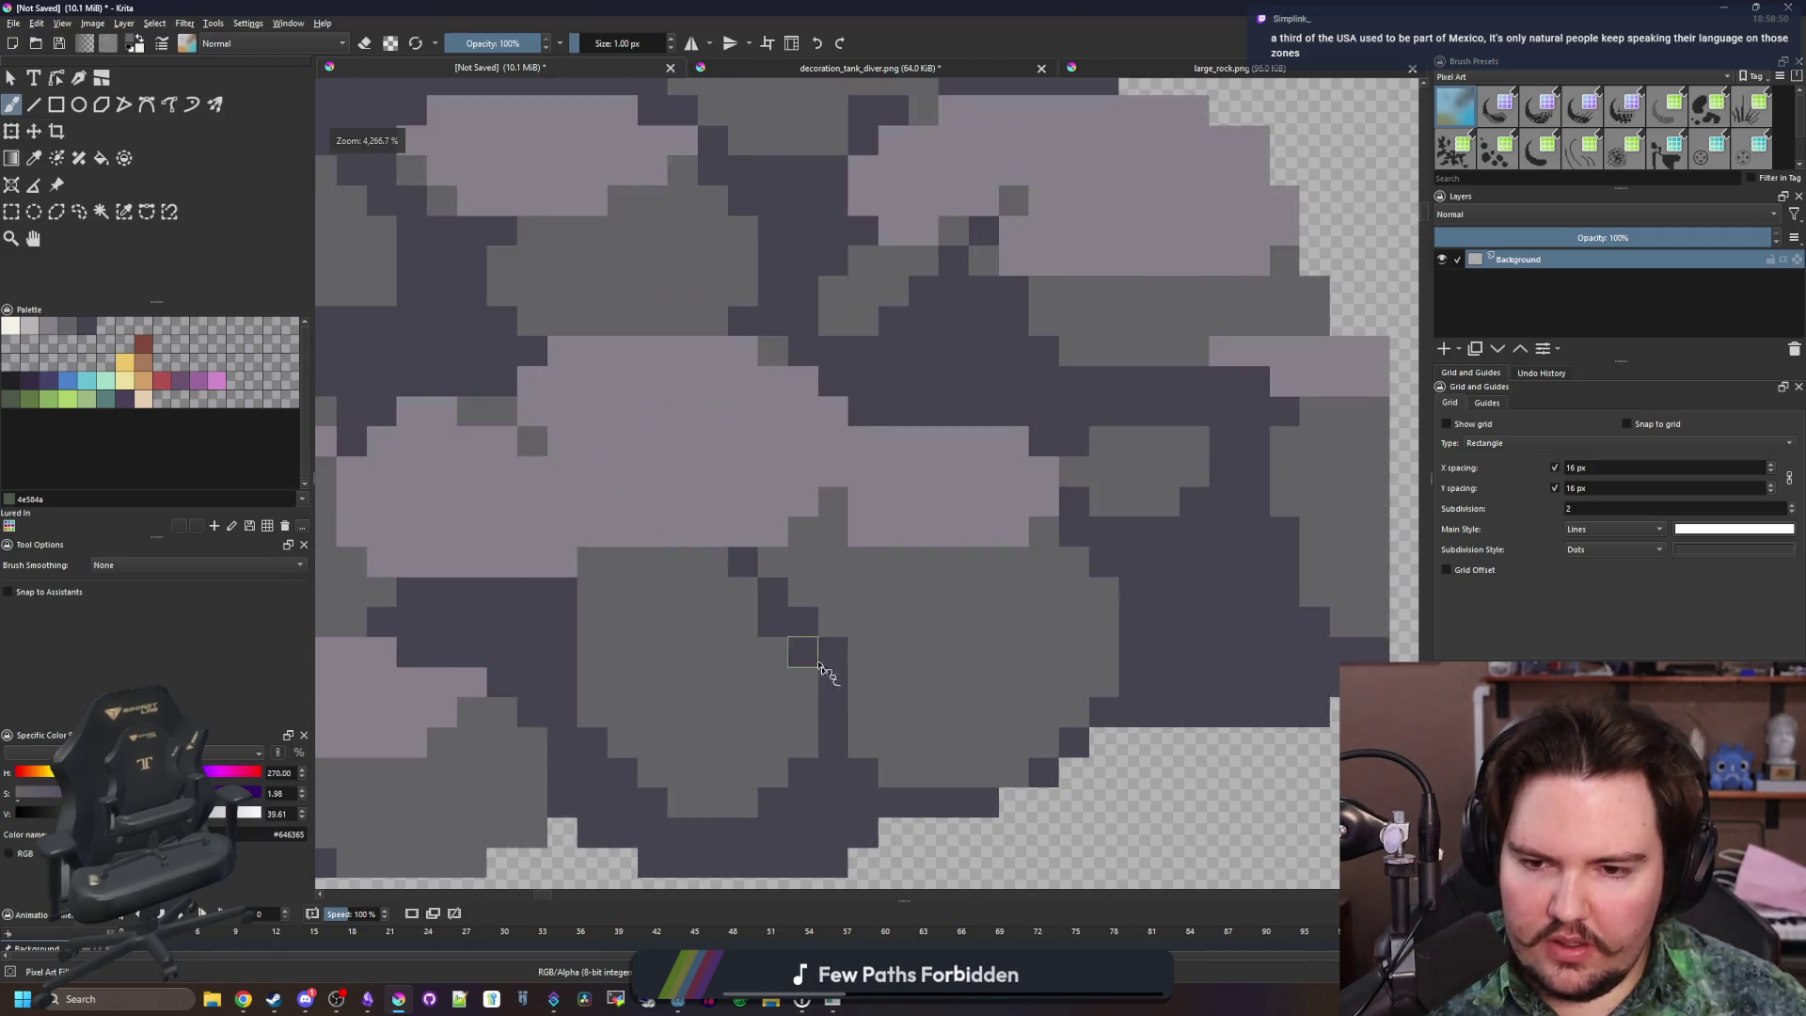
pyautogui.moveTo(840, 715); pyautogui.dragTo(750, 571)
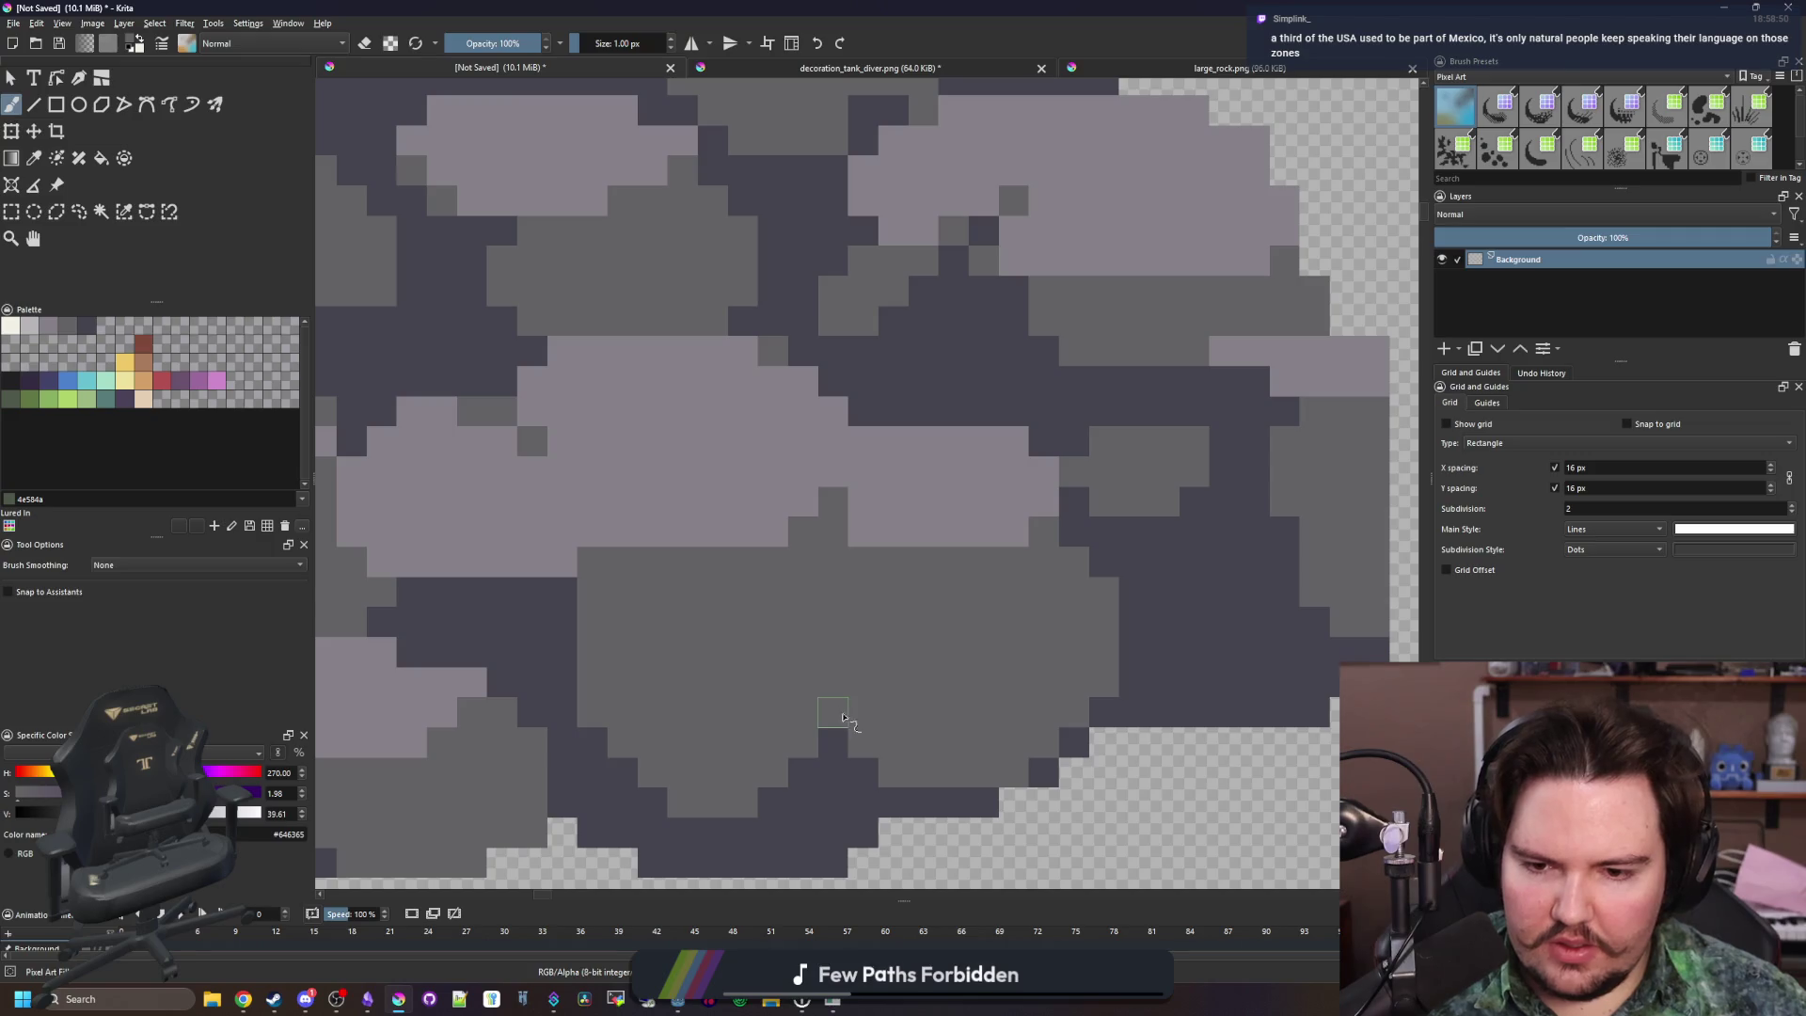
# Sample the dark rock colour and paint dark lines up two pixel columns
pyautogui.scroll(-10, 845, 727)
pyautogui.scroll(8, 844, 726)
pyautogui.keyDown('ctrl'); pyautogui.click(851, 785); pyautogui.keyUp('ctrl')
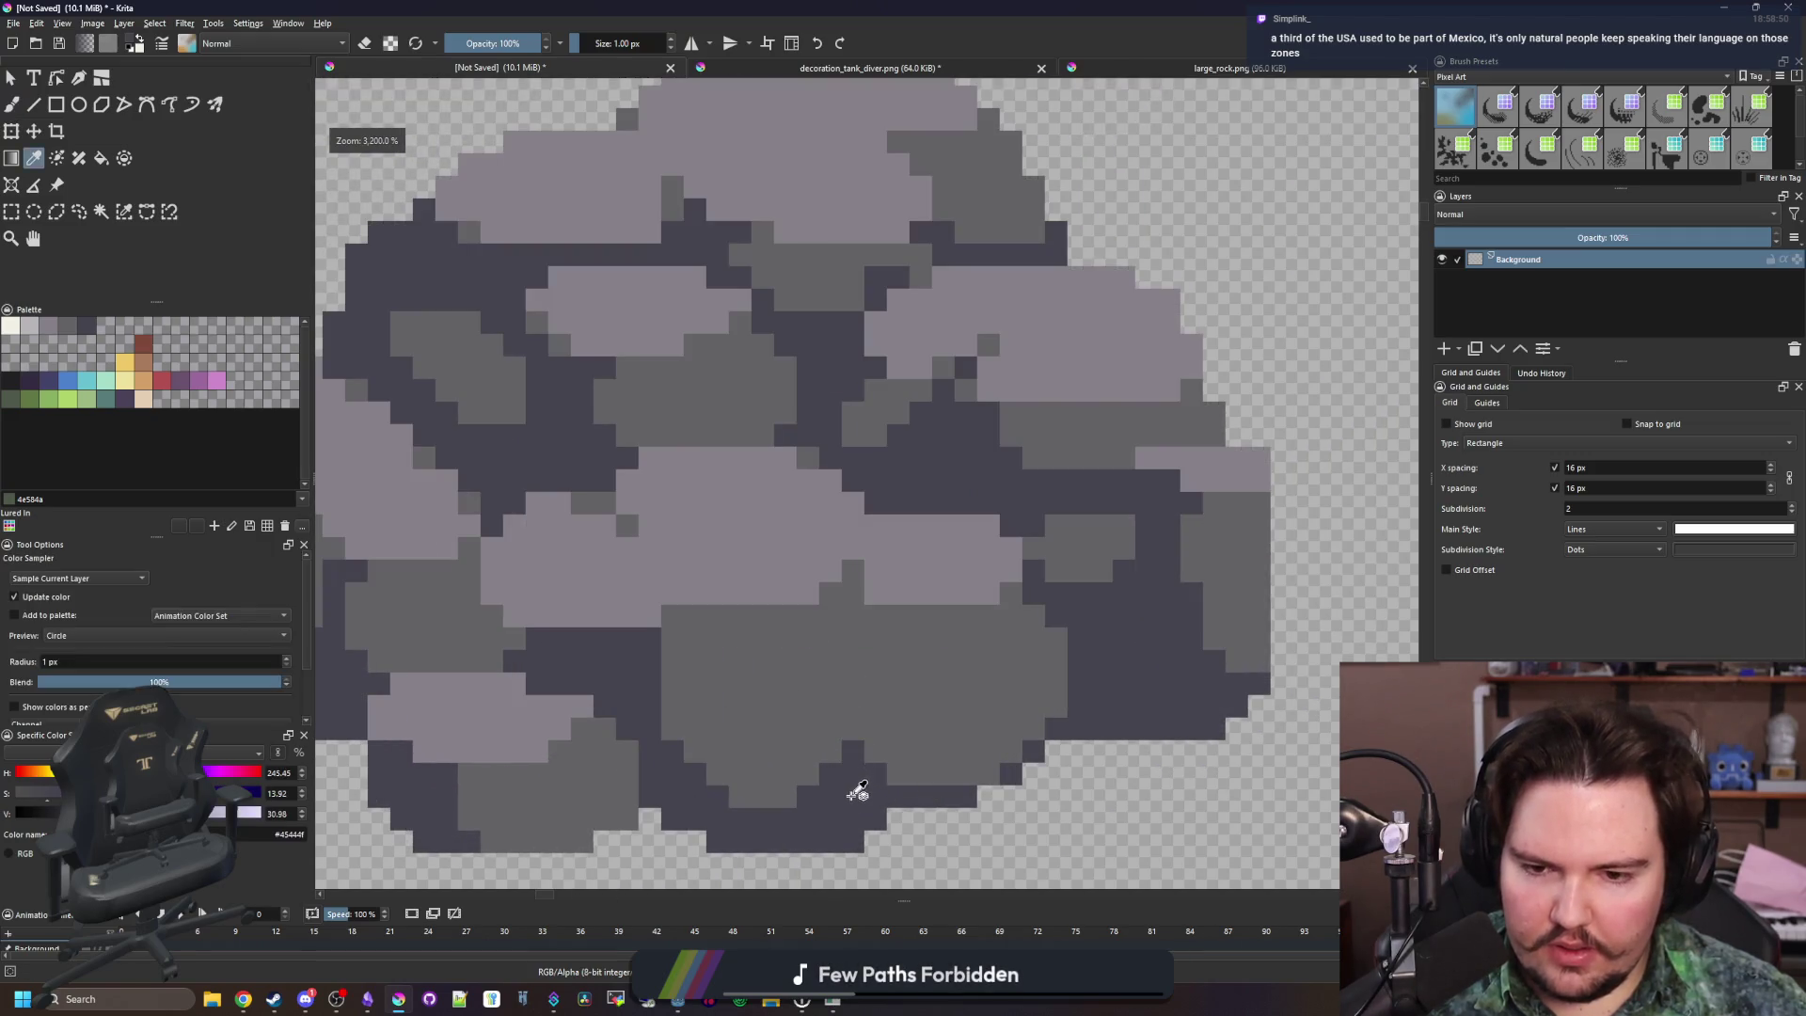
pyautogui.scroll(3, 851, 786)
pyautogui.moveTo(845, 663)
pyautogui.mouseDown()
pyautogui.moveTo(842, 593)
pyautogui.moveTo(801, 550)
pyautogui.moveTo(801, 574)
pyautogui.mouseUp()
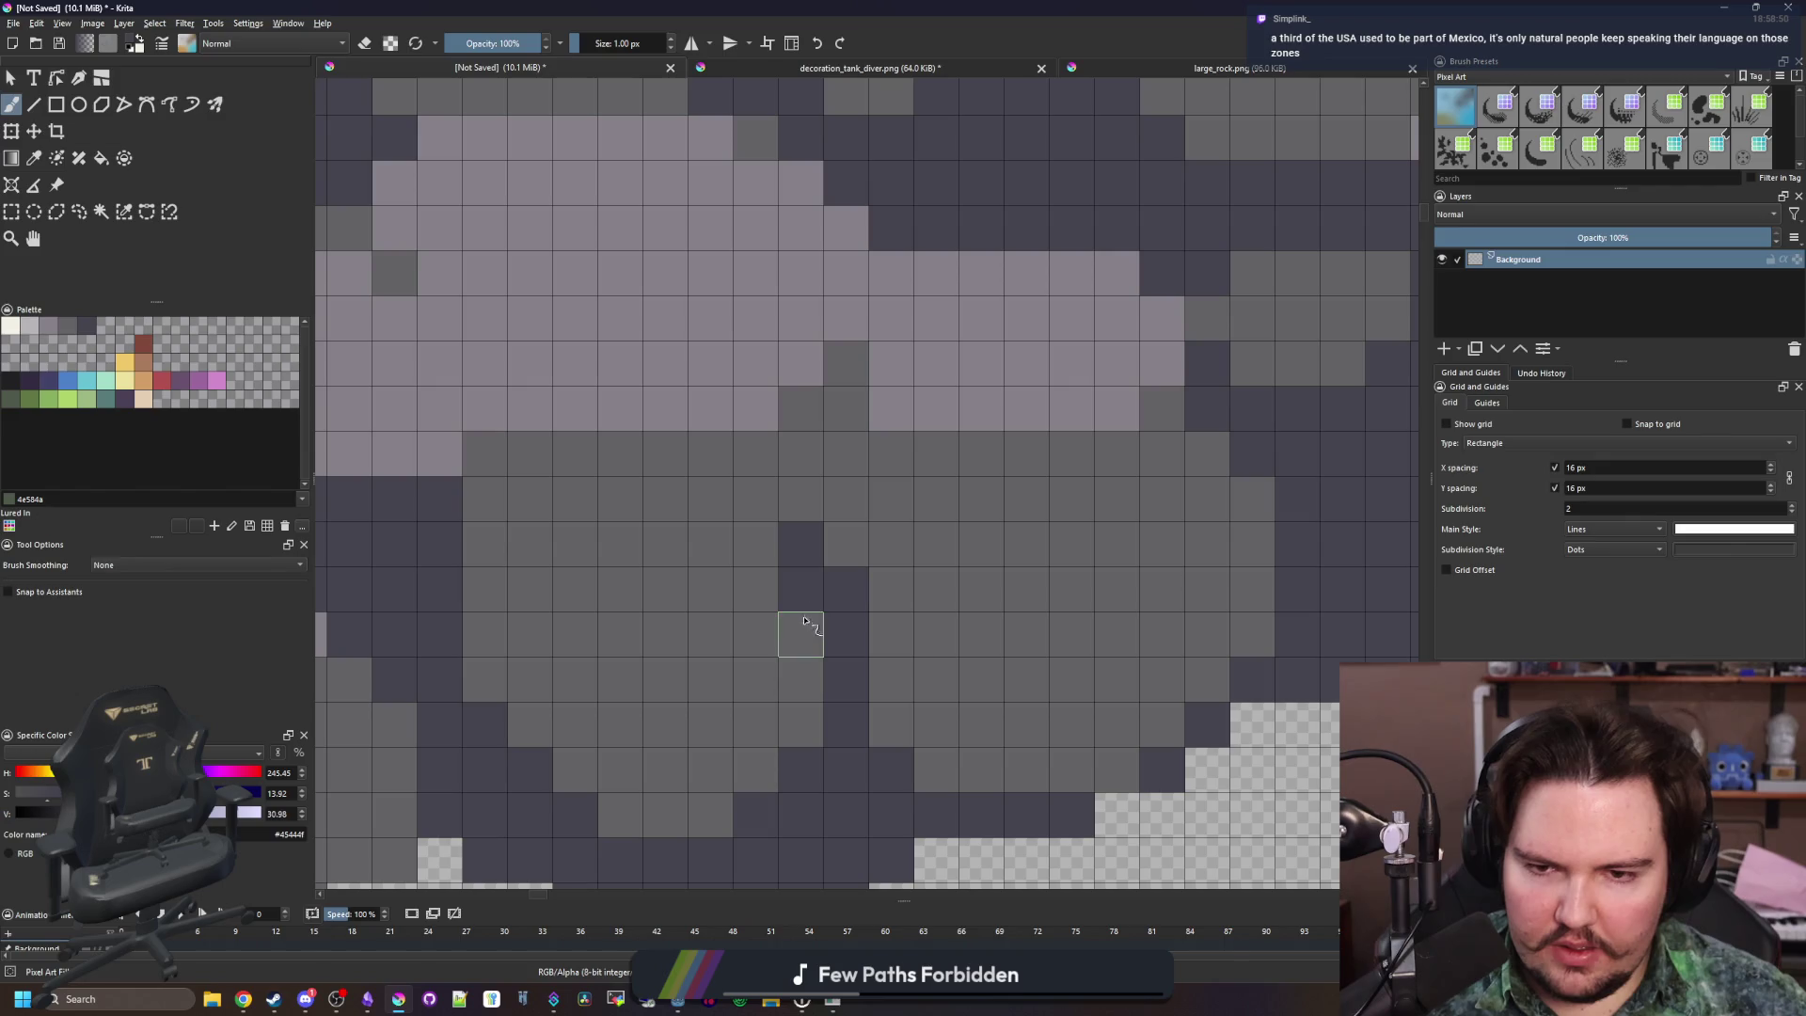
# Paint a long dark outline column and one extra dark pixel on the rock
pyautogui.keyDown('ctrl'); pyautogui.click(968, 584); pyautogui.keyUp('ctrl')
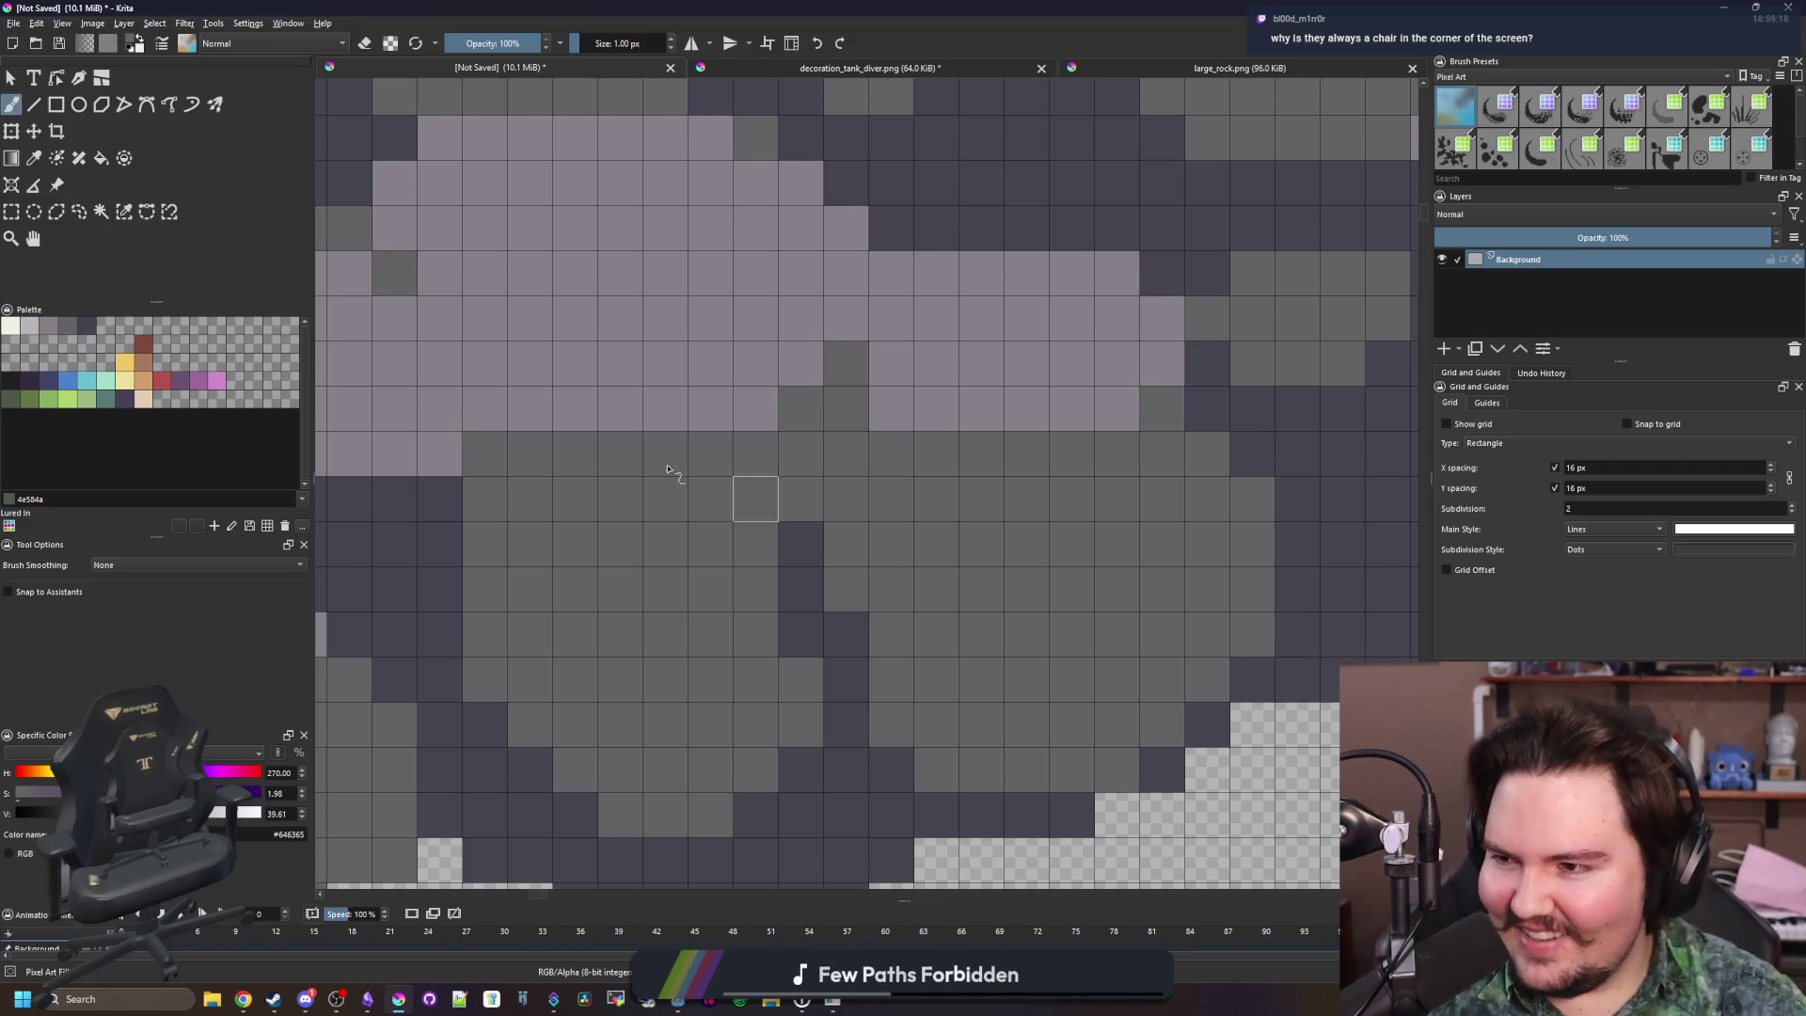
pyautogui.scroll(-1, 550, 461)
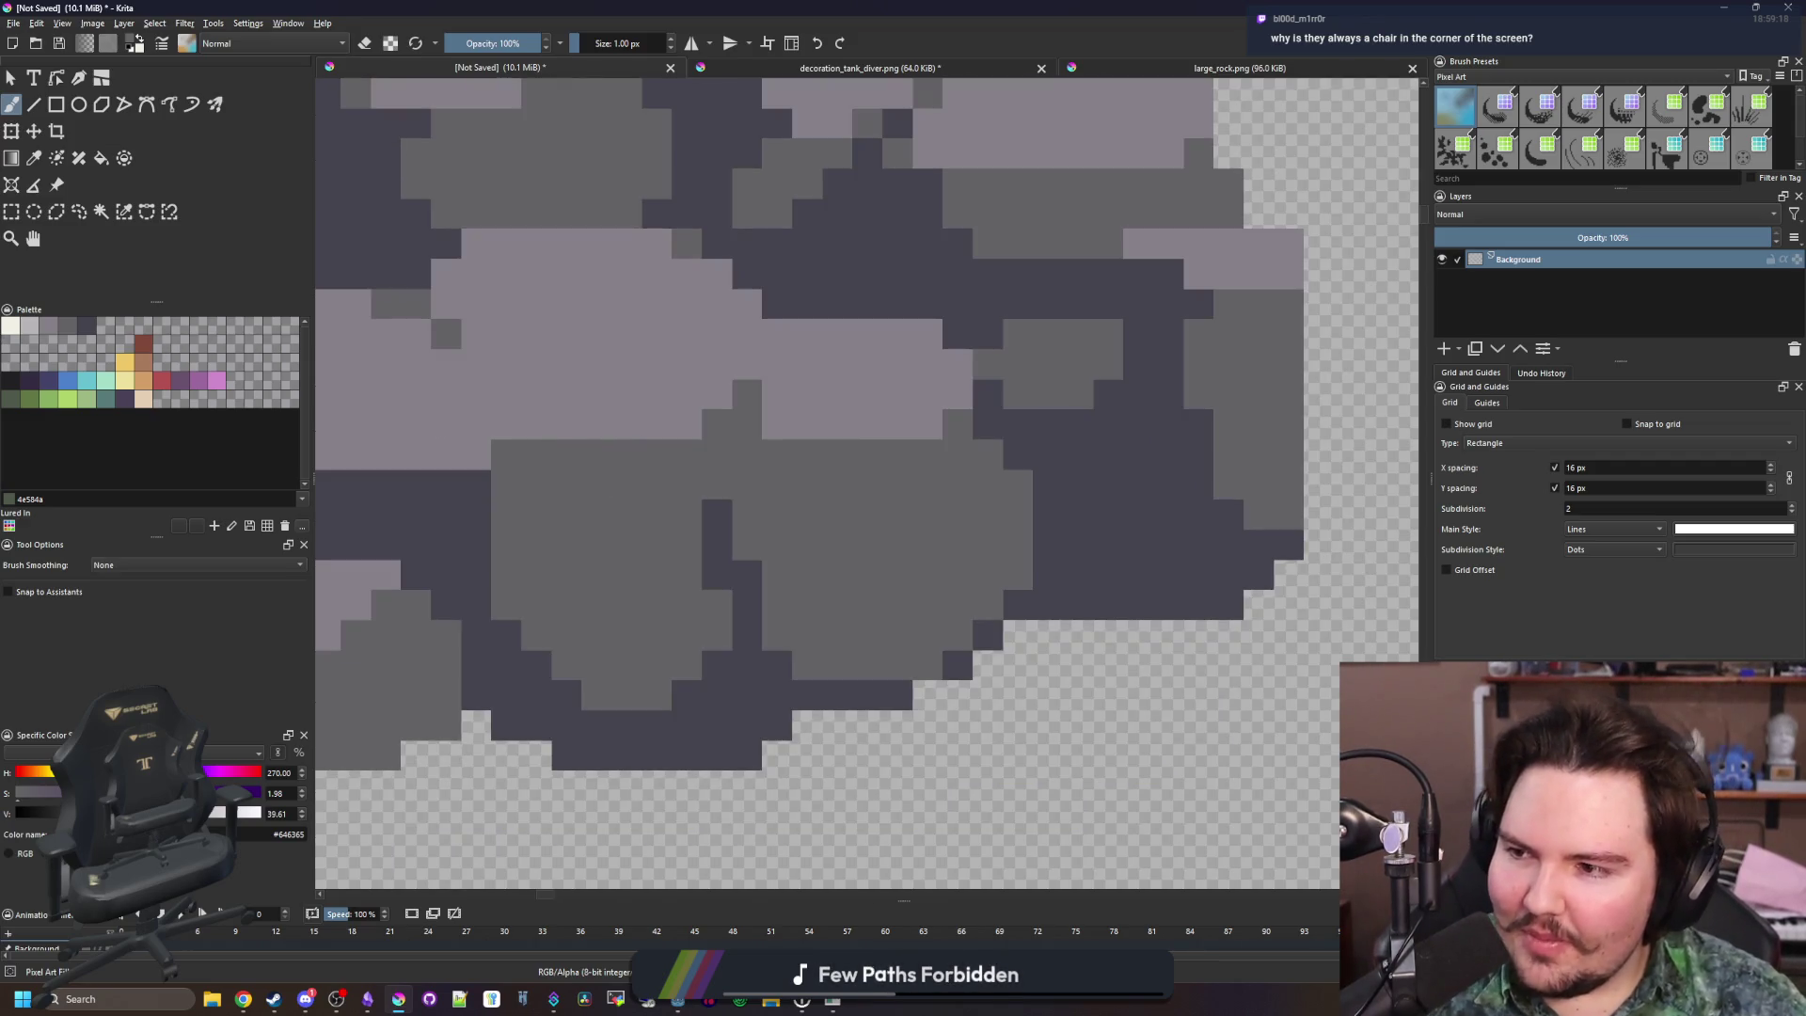
pyautogui.scroll(-8, 616, 634)
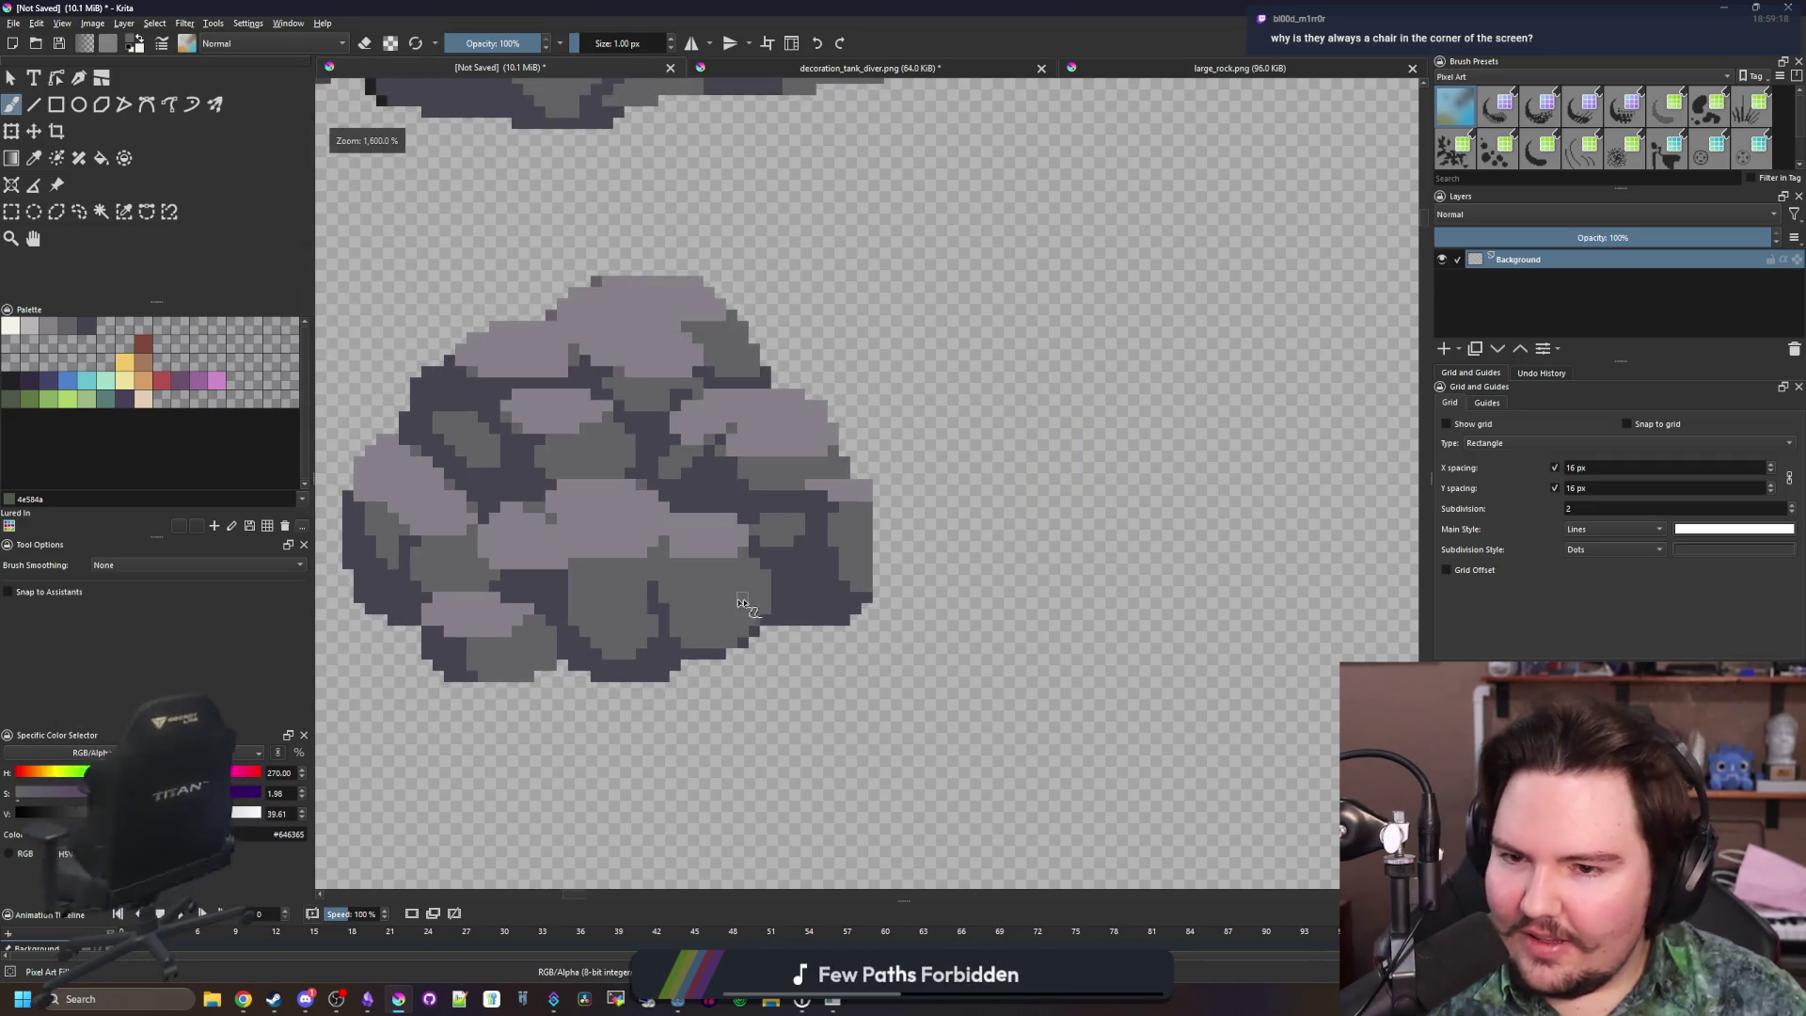
pyautogui.scroll(8, 719, 612)
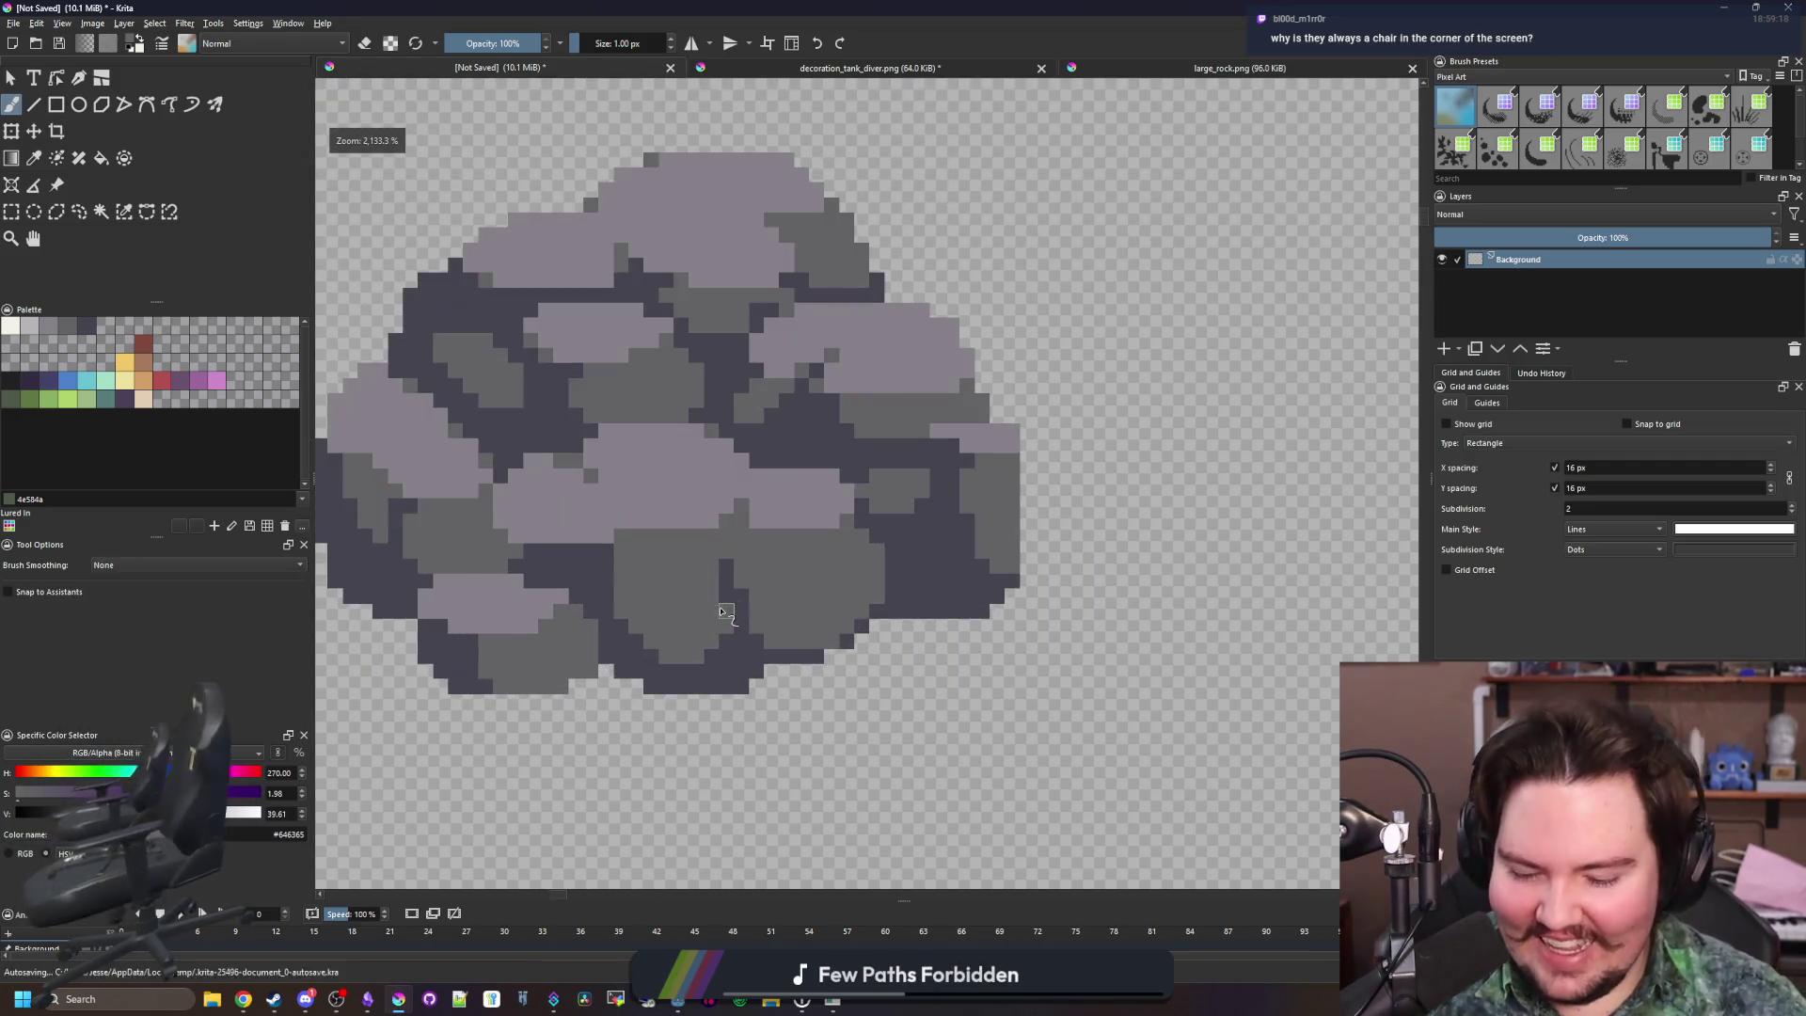
pyautogui.press('p')
pyautogui.scroll(-2, 779, 750)
pyautogui.click(804, 696)
pyautogui.scroll(1, 804, 696)
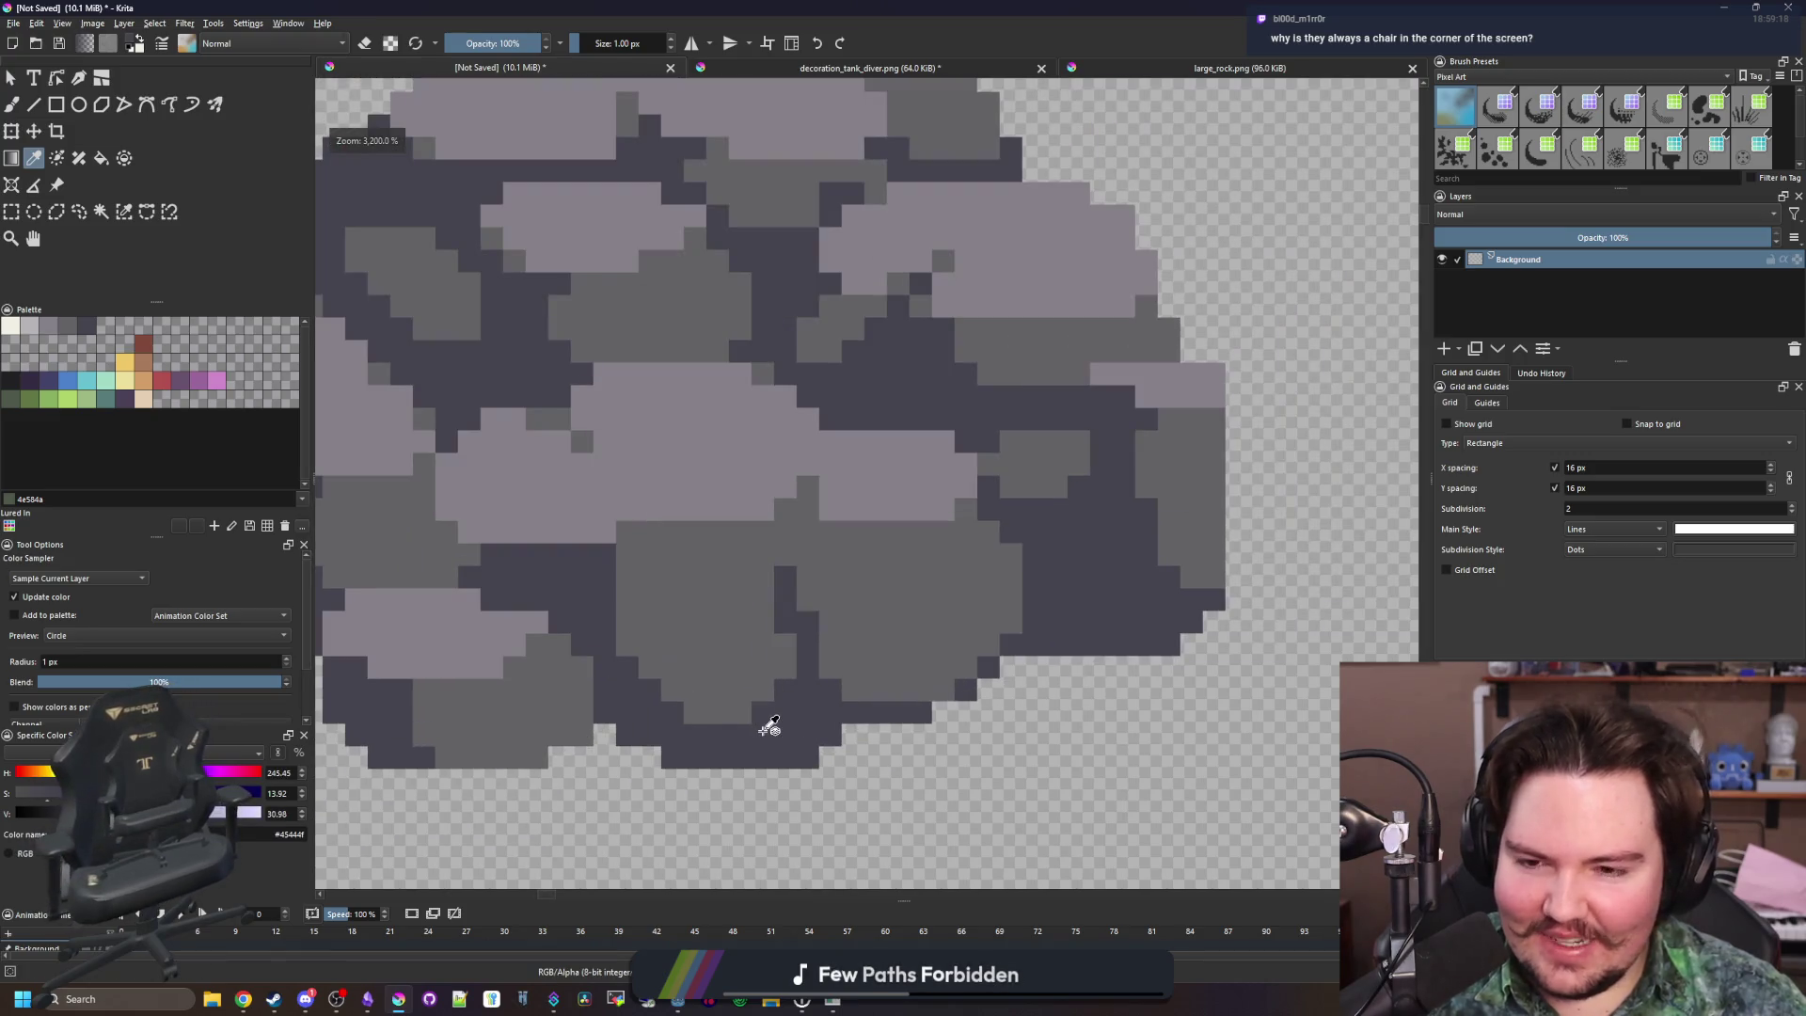
pyautogui.scroll(2, 750, 687)
pyautogui.press('b')
pyautogui.moveTo(511, 323)
pyautogui.mouseDown()
pyautogui.moveTo(552, 592)
pyautogui.moveTo(574, 339)
pyautogui.moveTo(582, 646)
pyautogui.mouseUp()
pyautogui.click(647, 679)
# Repaint four dark pixels on the small rock in medium grey
pyautogui.press('p')
pyautogui.click(812, 558)
pyautogui.press('b')
pyautogui.moveTo(696, 614); pyautogui.dragTo(774, 613)
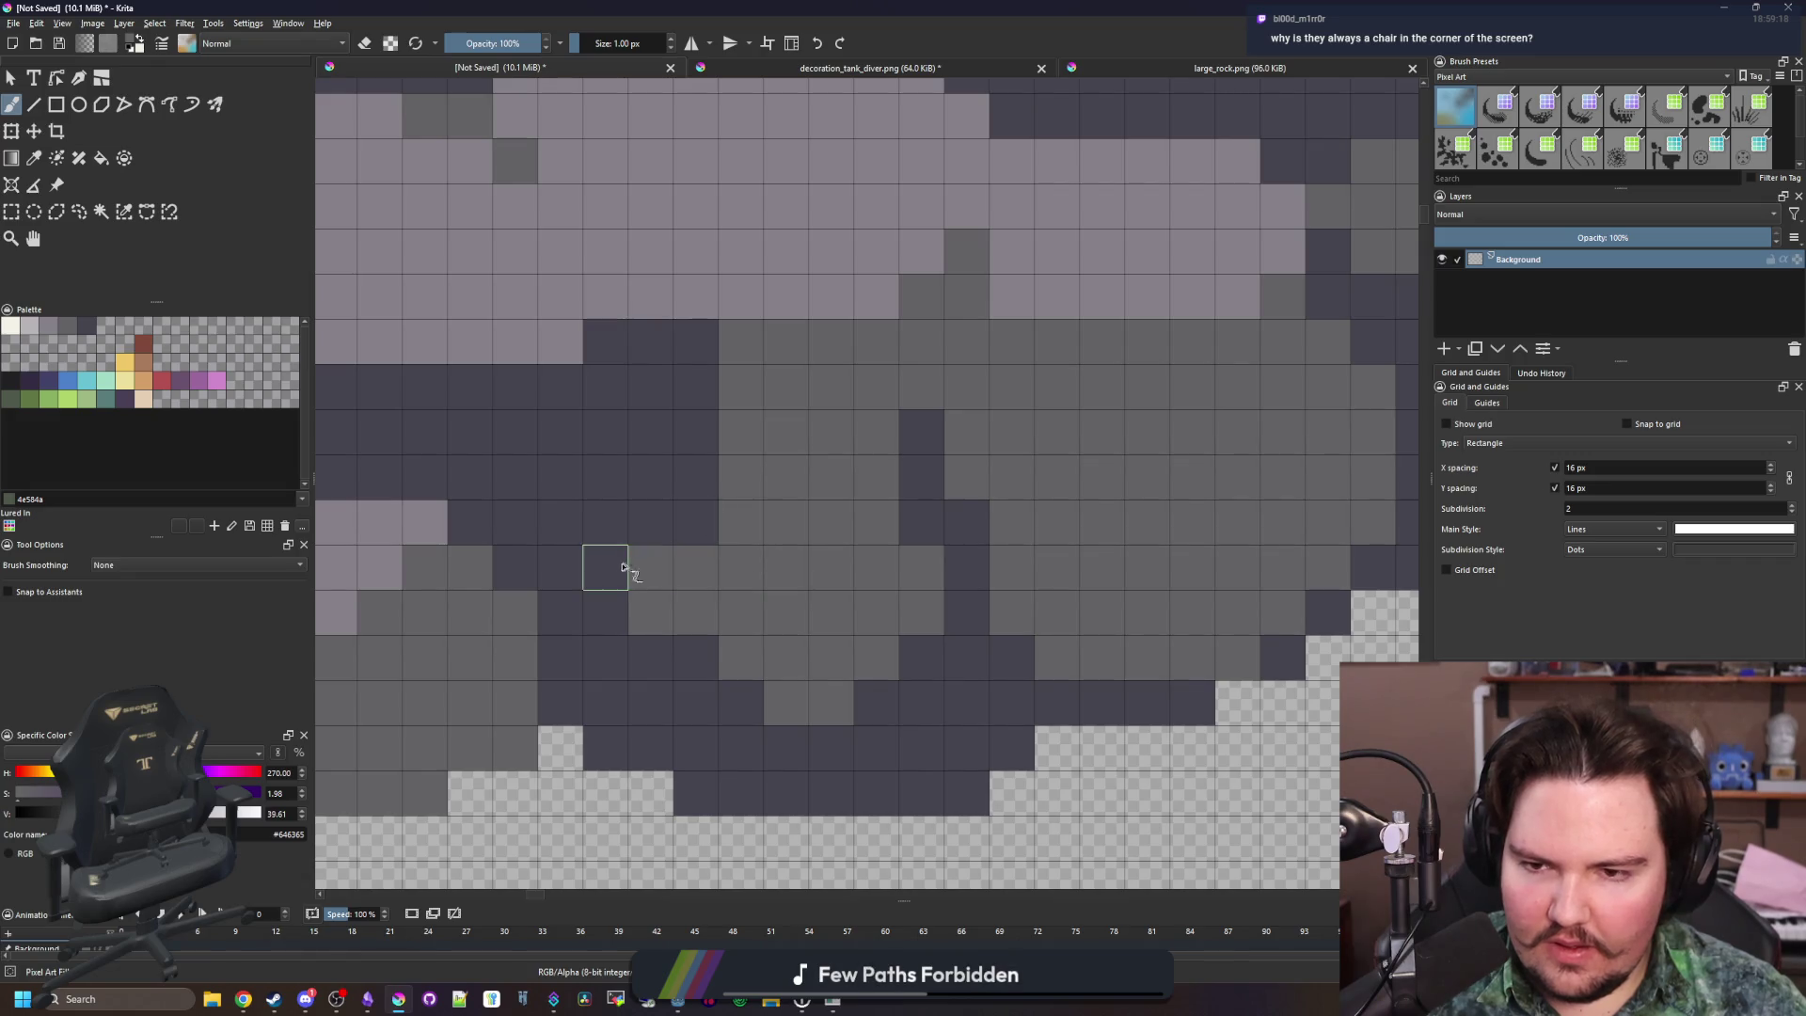
pyautogui.scroll(-10, 807, 590)
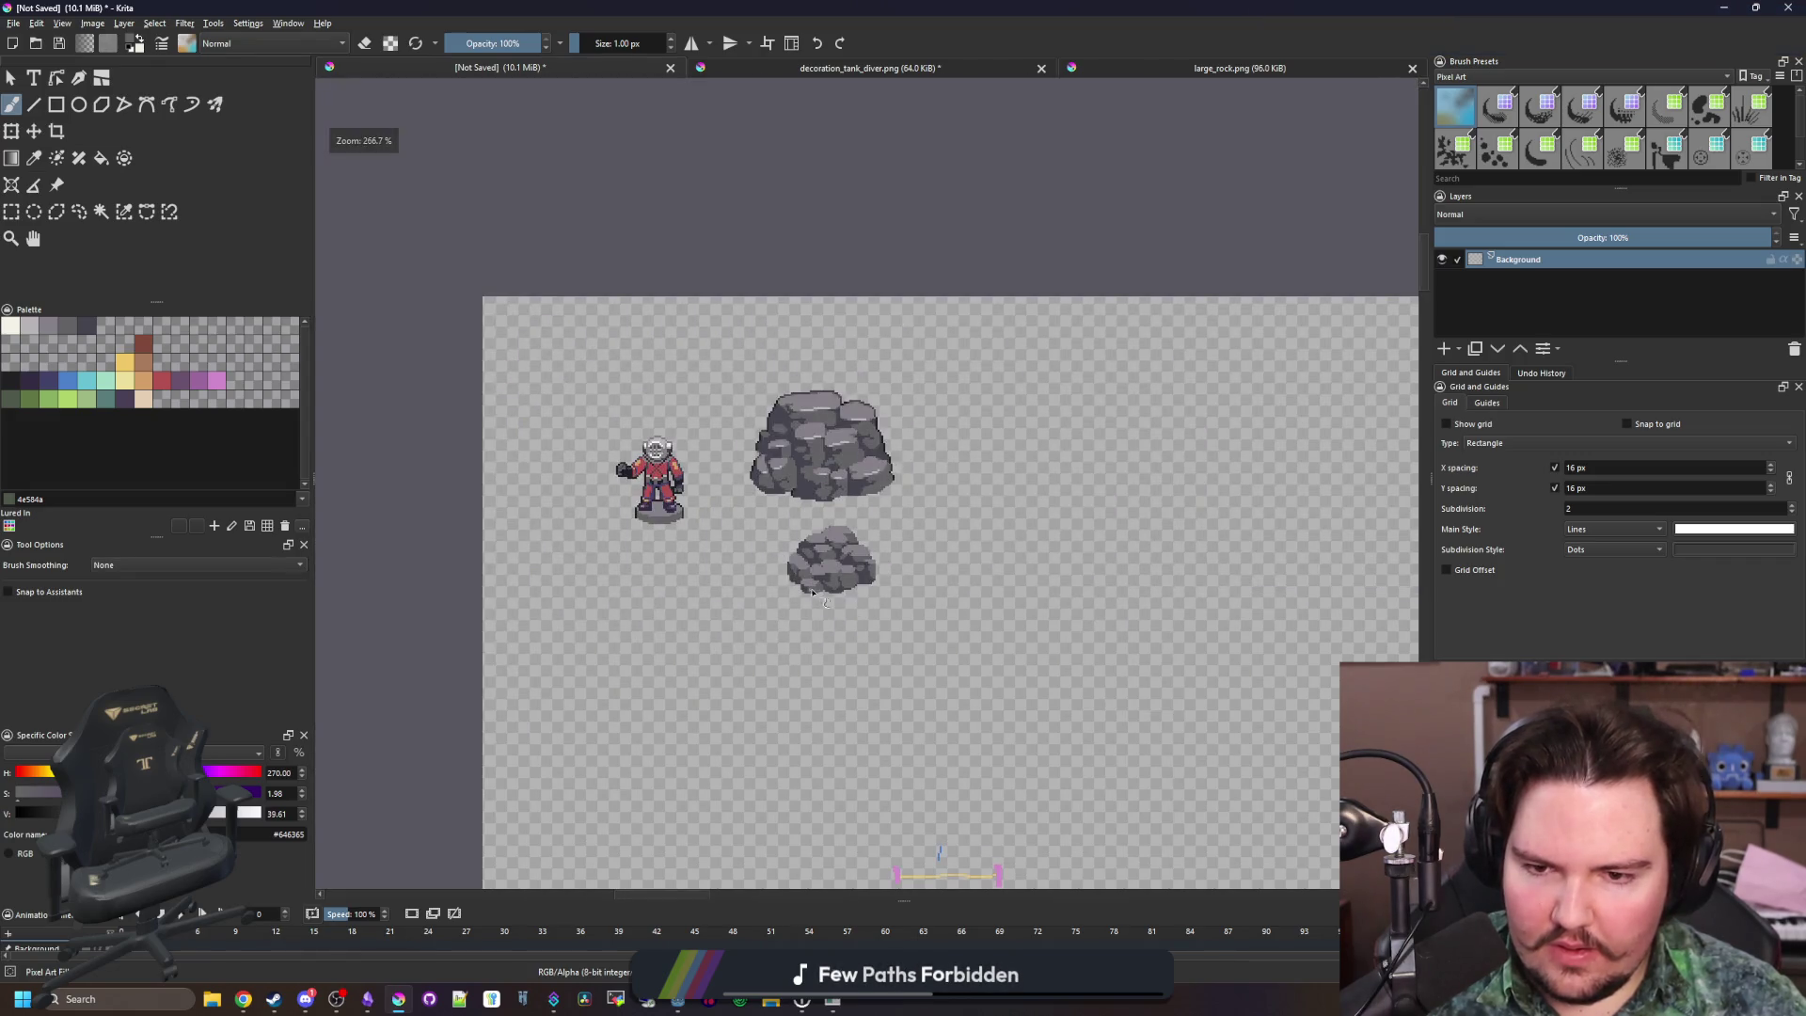
pyautogui.scroll(12, 833, 583)
pyautogui.scroll(1, 803, 624)
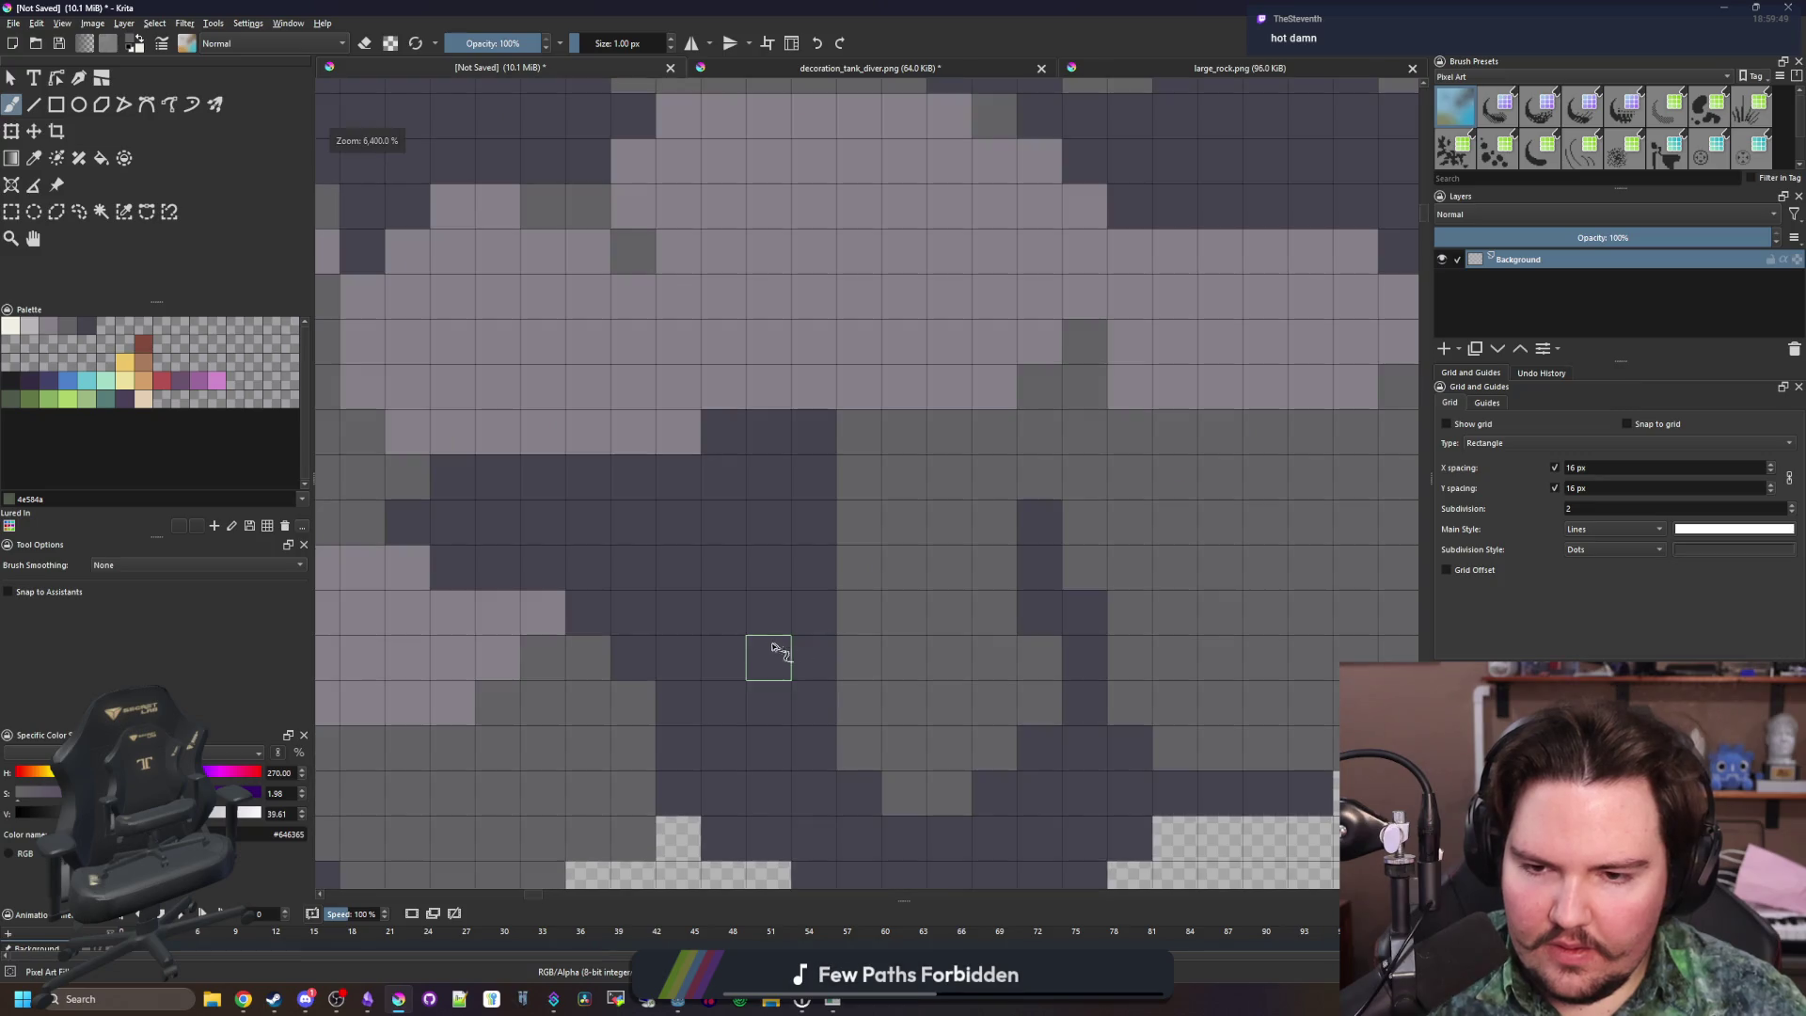
pyautogui.scroll(-8, 757, 562)
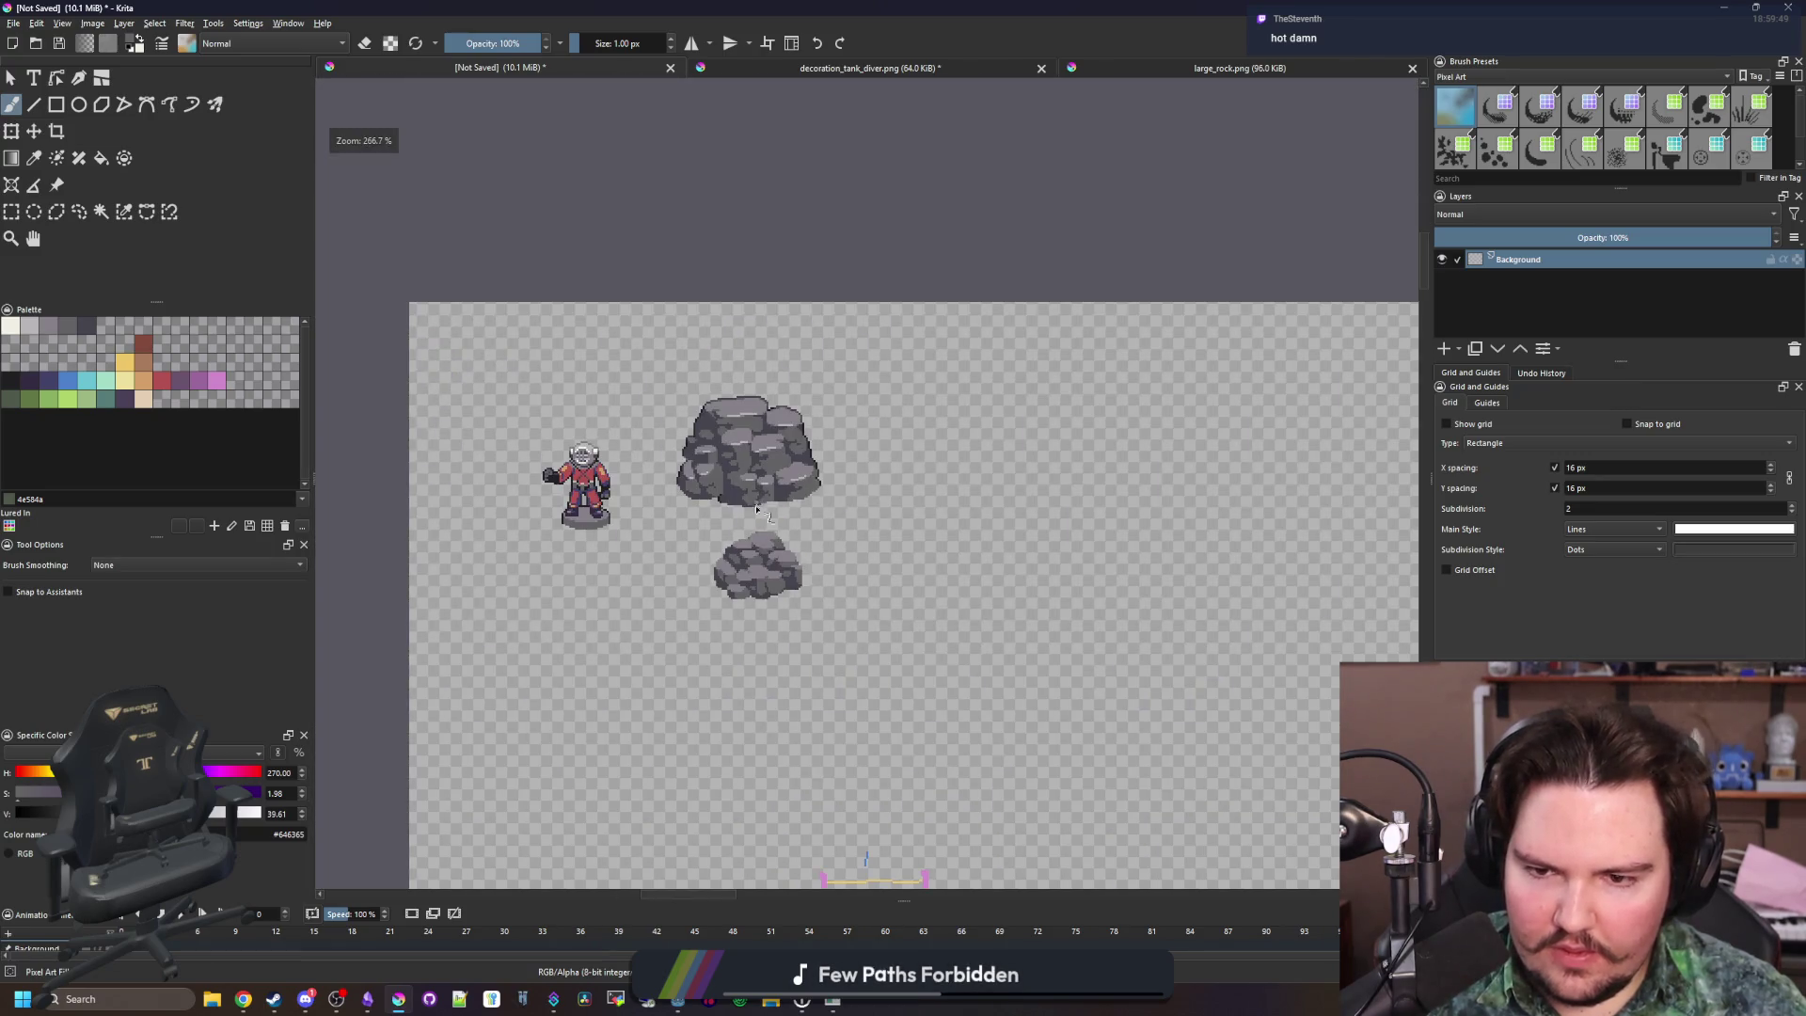
pyautogui.scroll(10, 753, 588)
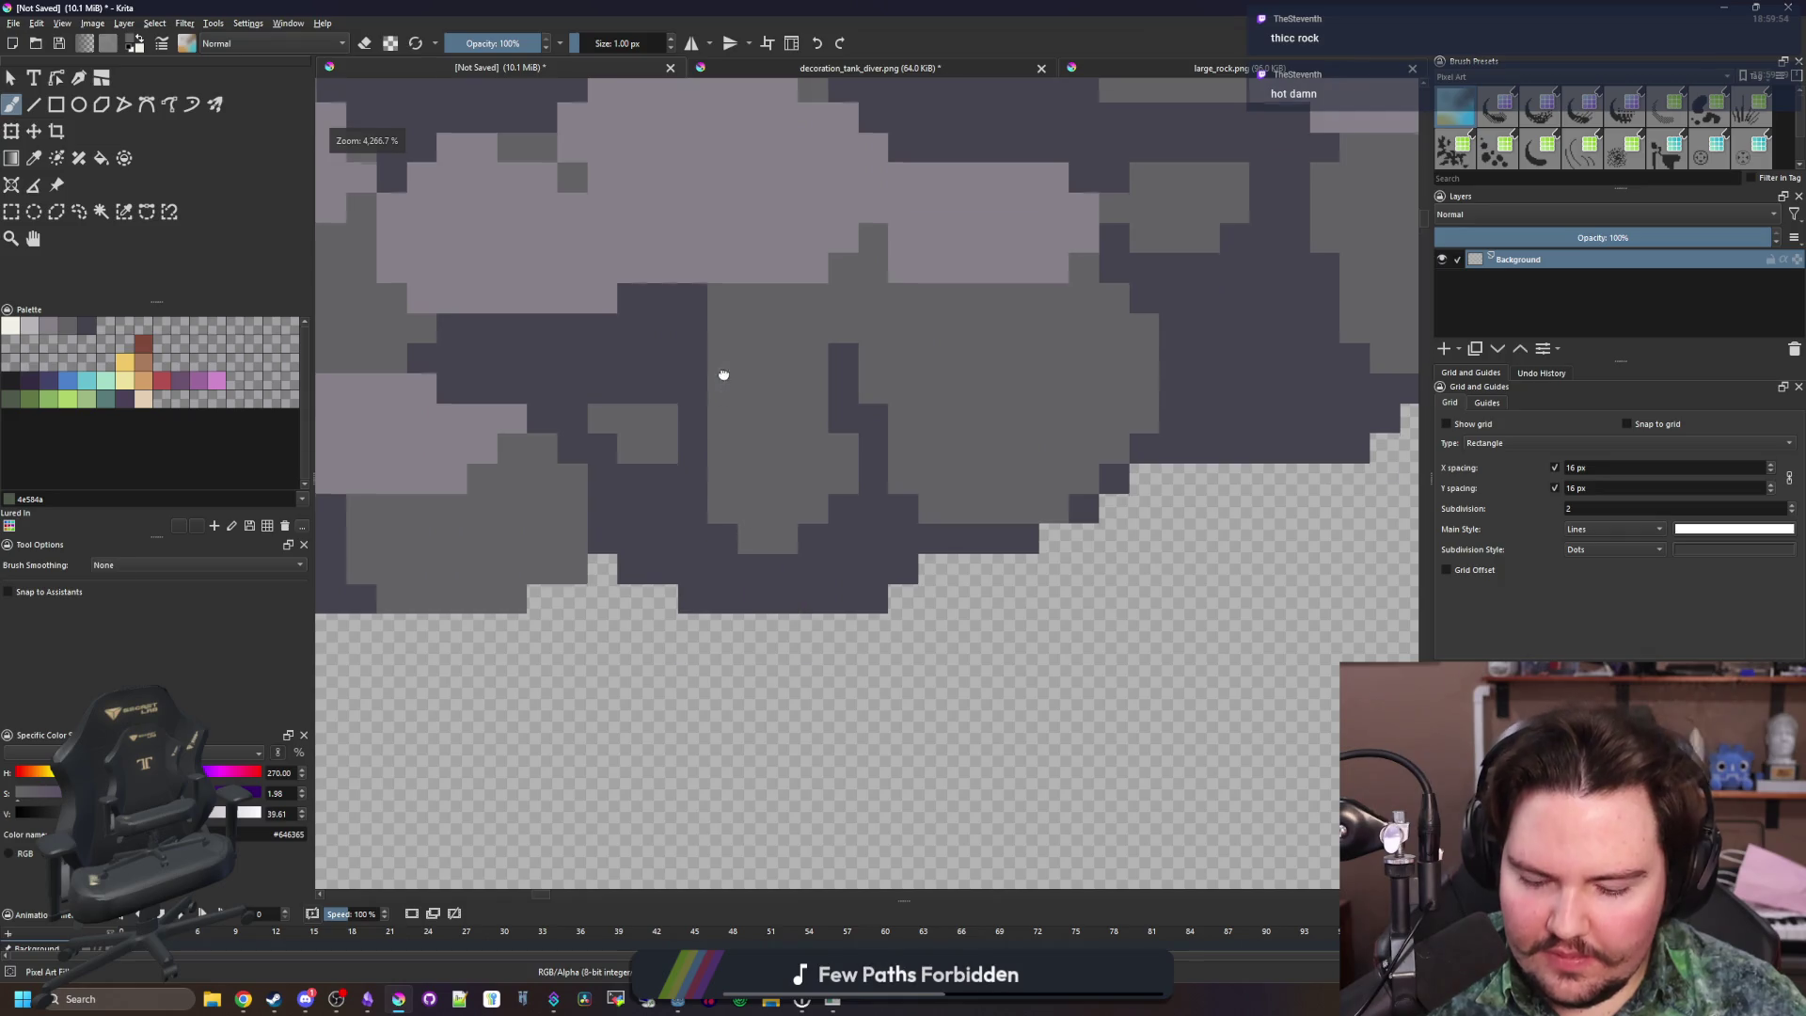
# Sample the medium grey #646365 from the rock and zoom back out to both rocks
pyautogui.moveTo(724, 375); pyautogui.dragTo(705, 540)
pyautogui.keyDown('ctrl'); pyautogui.click(712, 519); pyautogui.keyUp('ctrl')
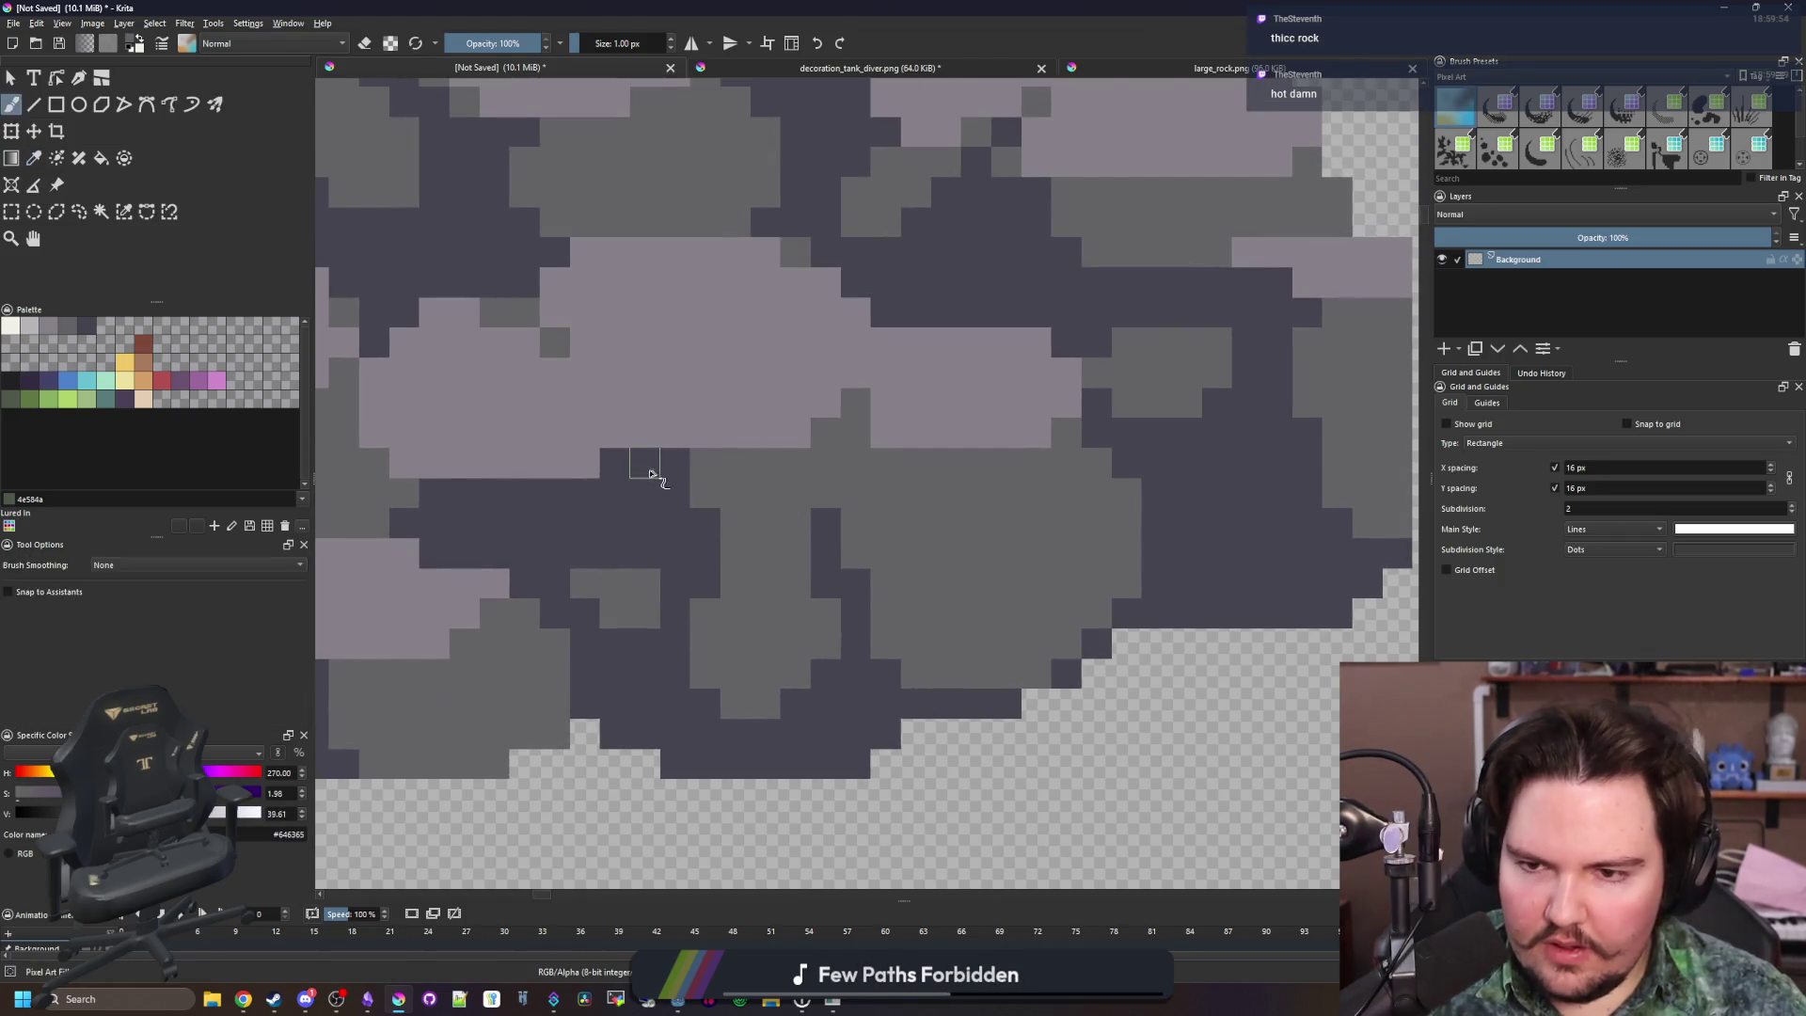
pyautogui.scroll(-2, 659, 519)
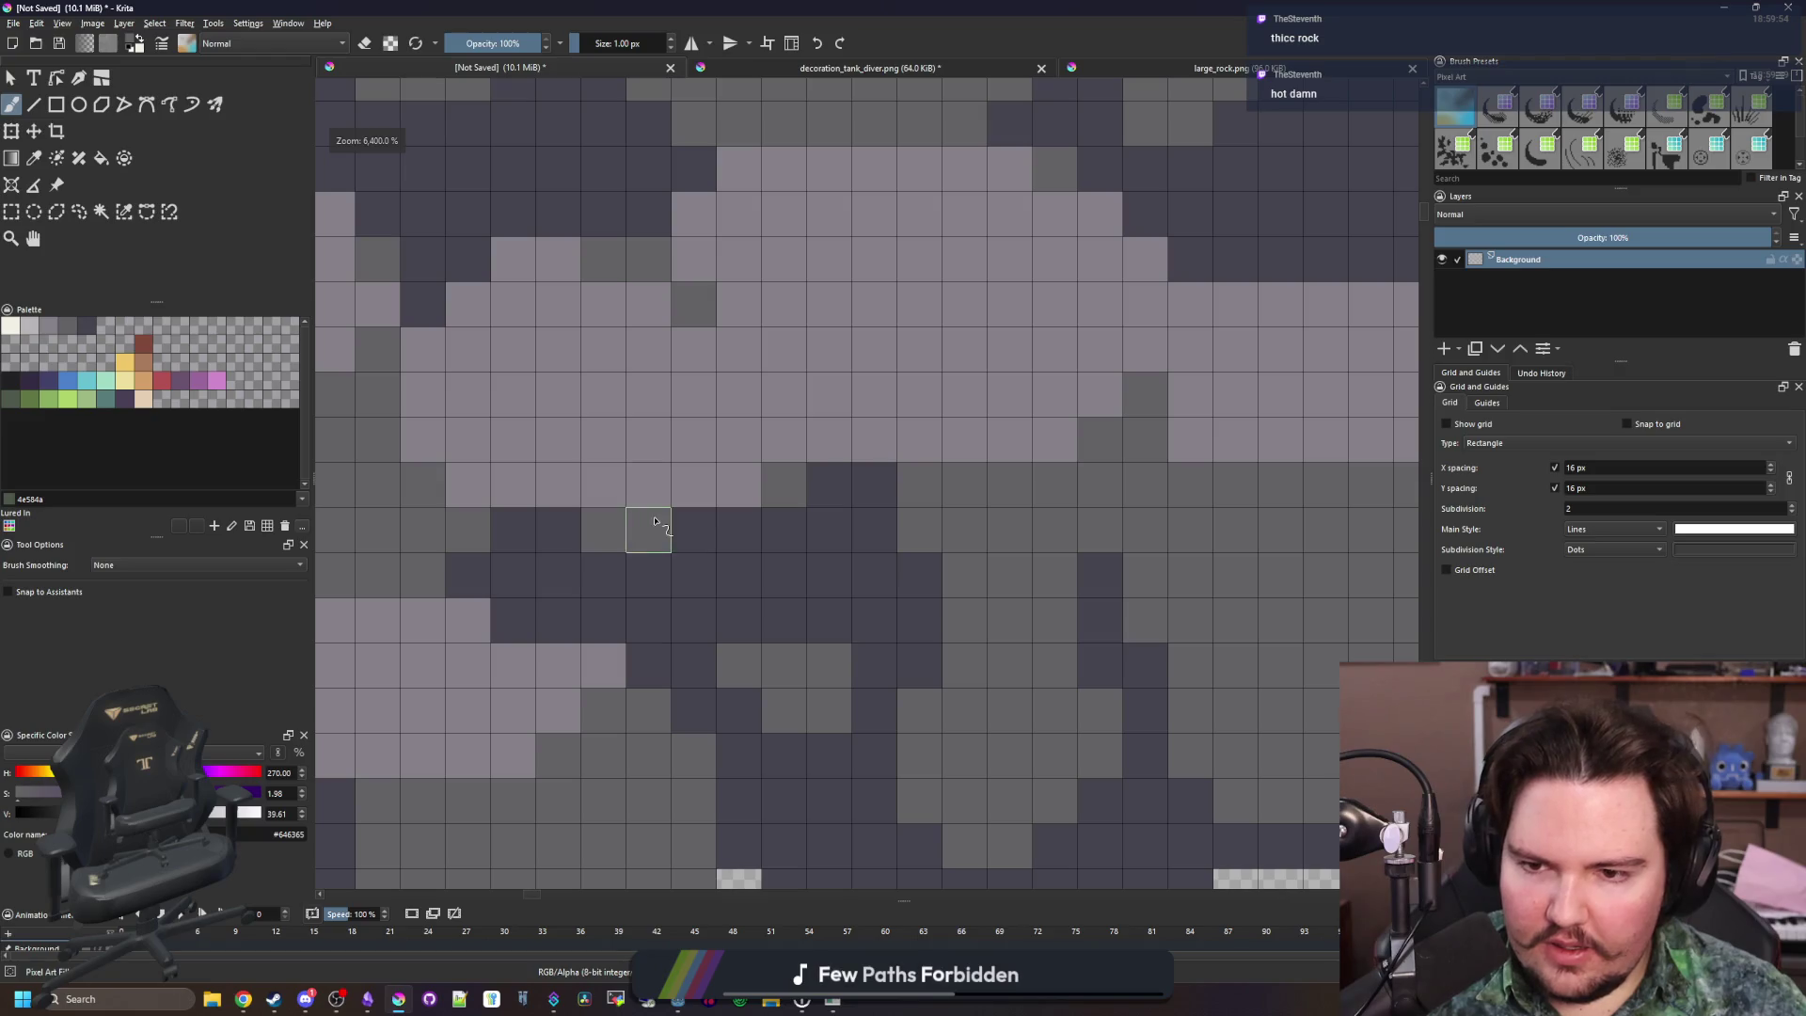
pyautogui.scroll(-5, 616, 515)
pyautogui.scroll(-1, 616, 514)
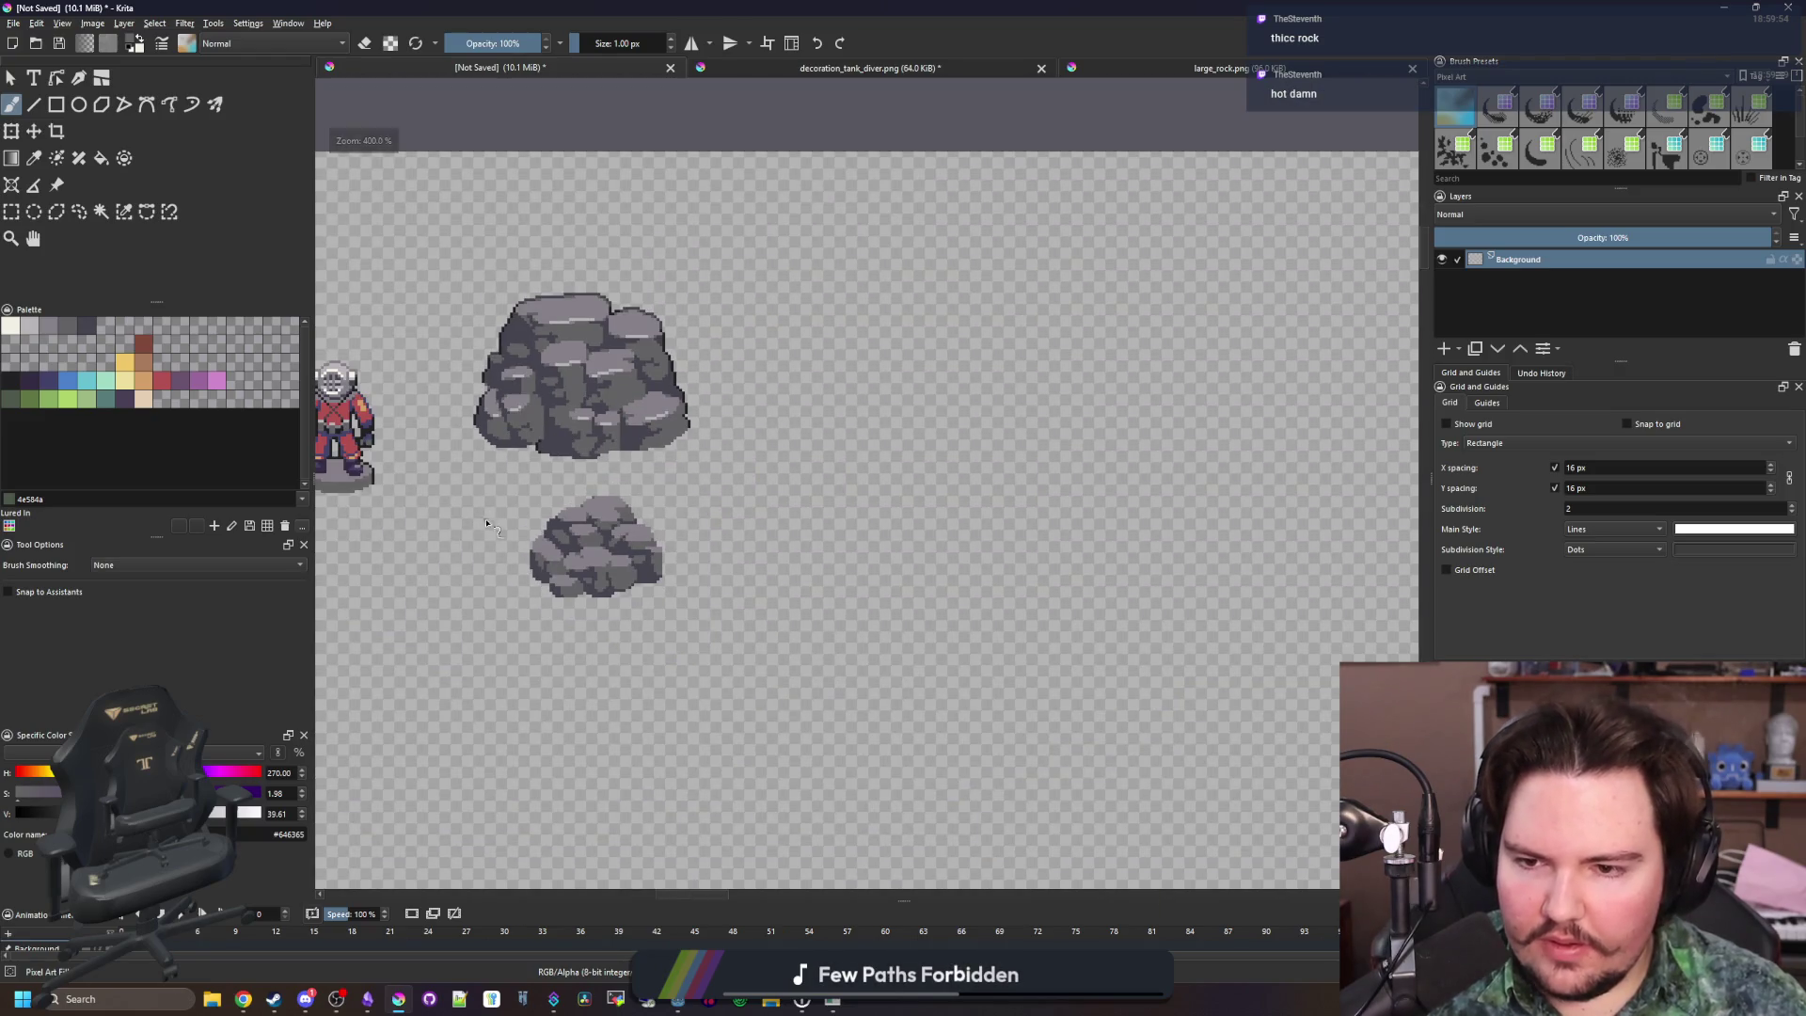
pyautogui.scroll(2, 564, 538)
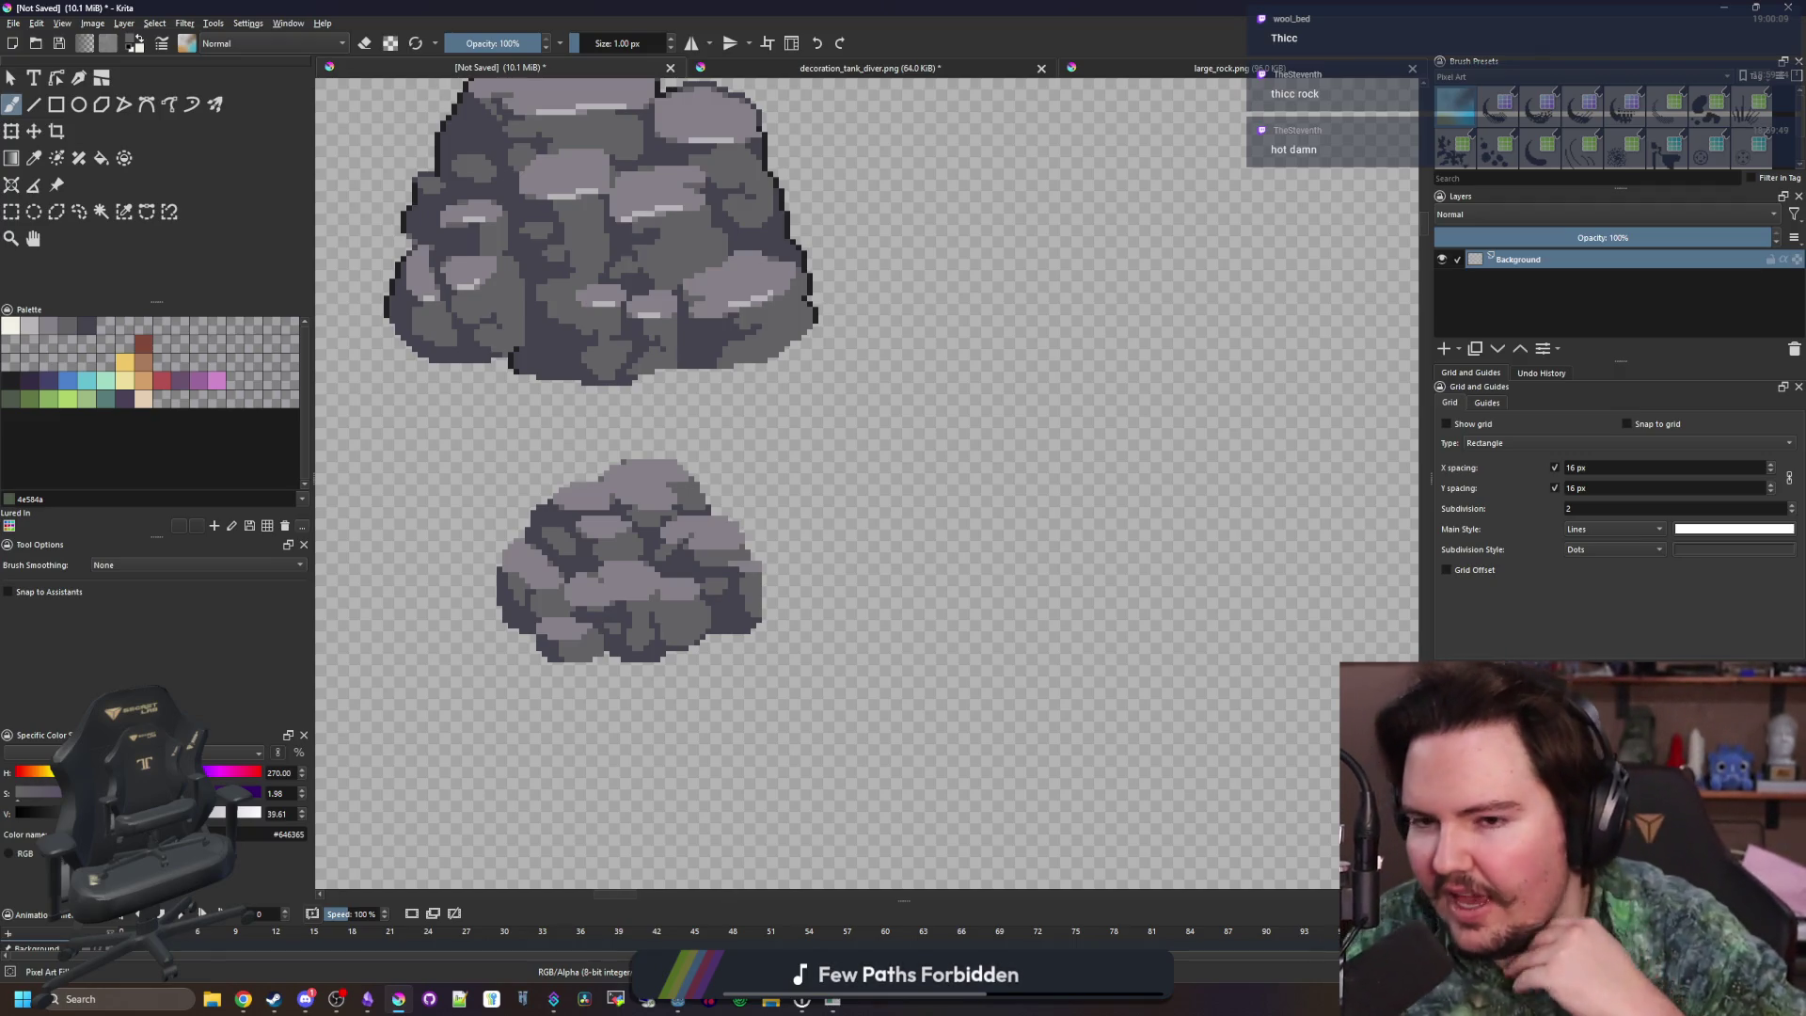
pyautogui.scroll(5, 685, 567)
pyautogui.scroll(-5, 801, 553)
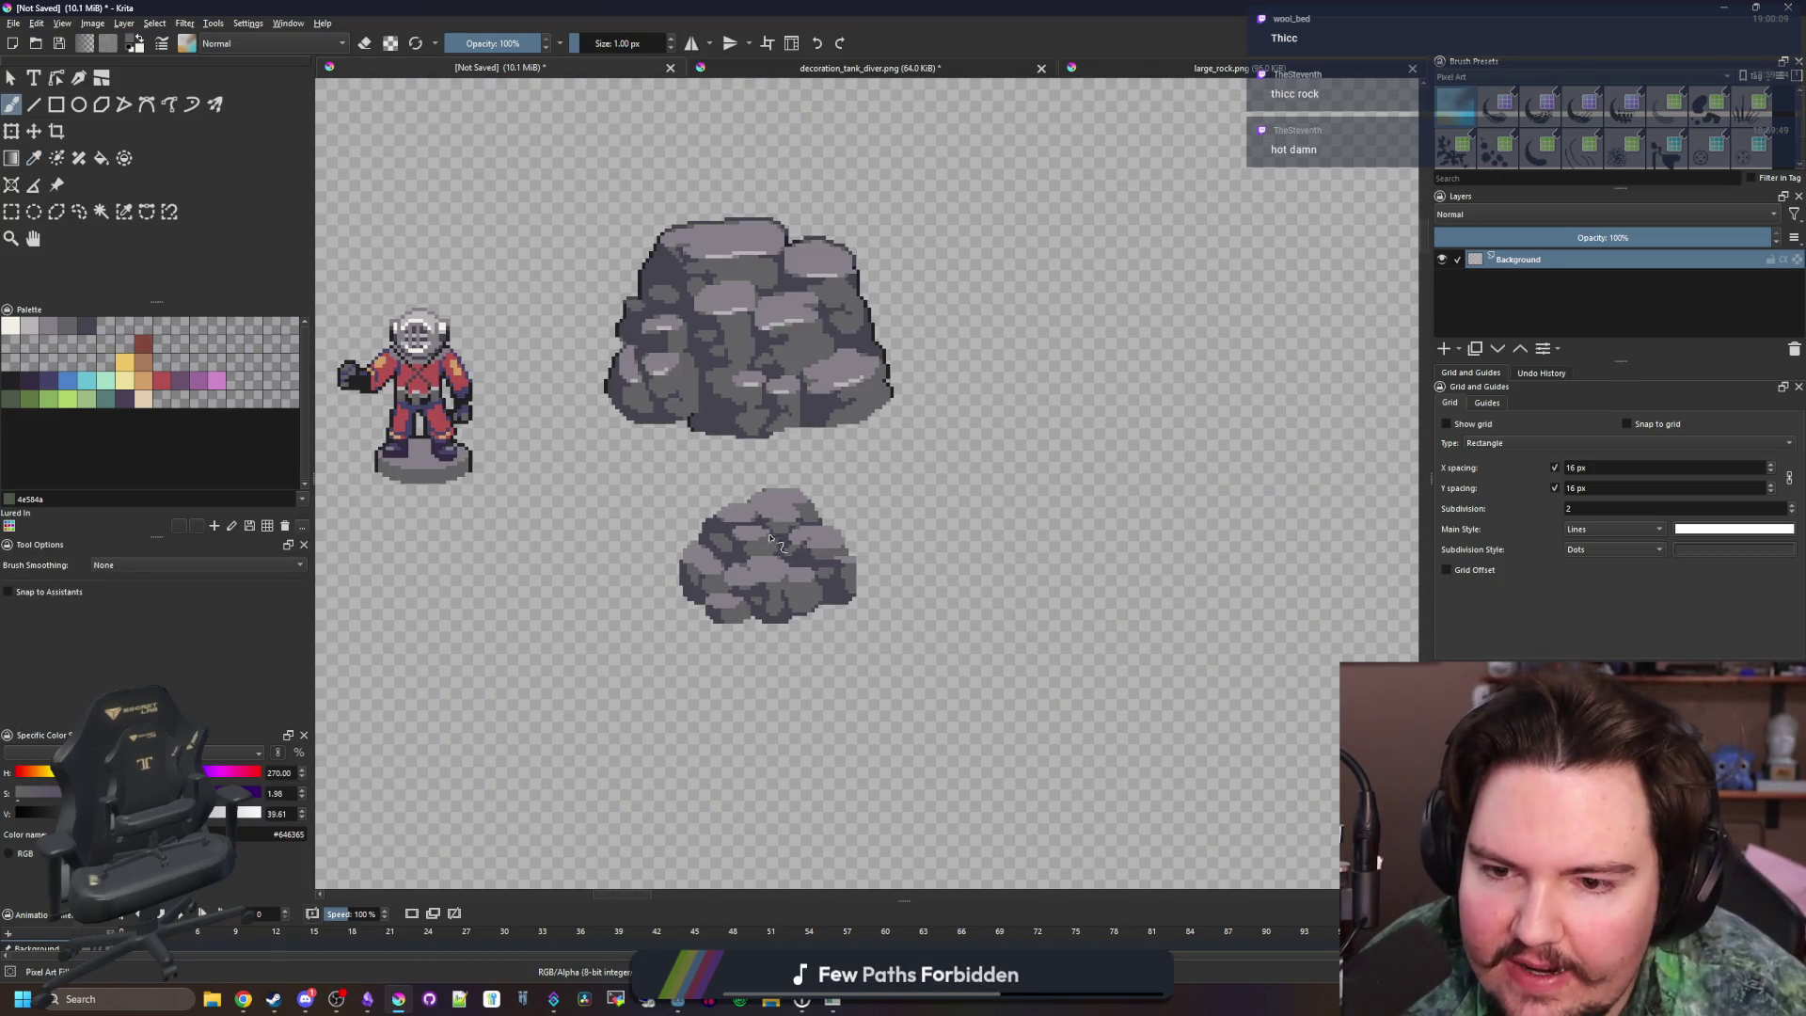
pyautogui.scroll(4, 776, 546)
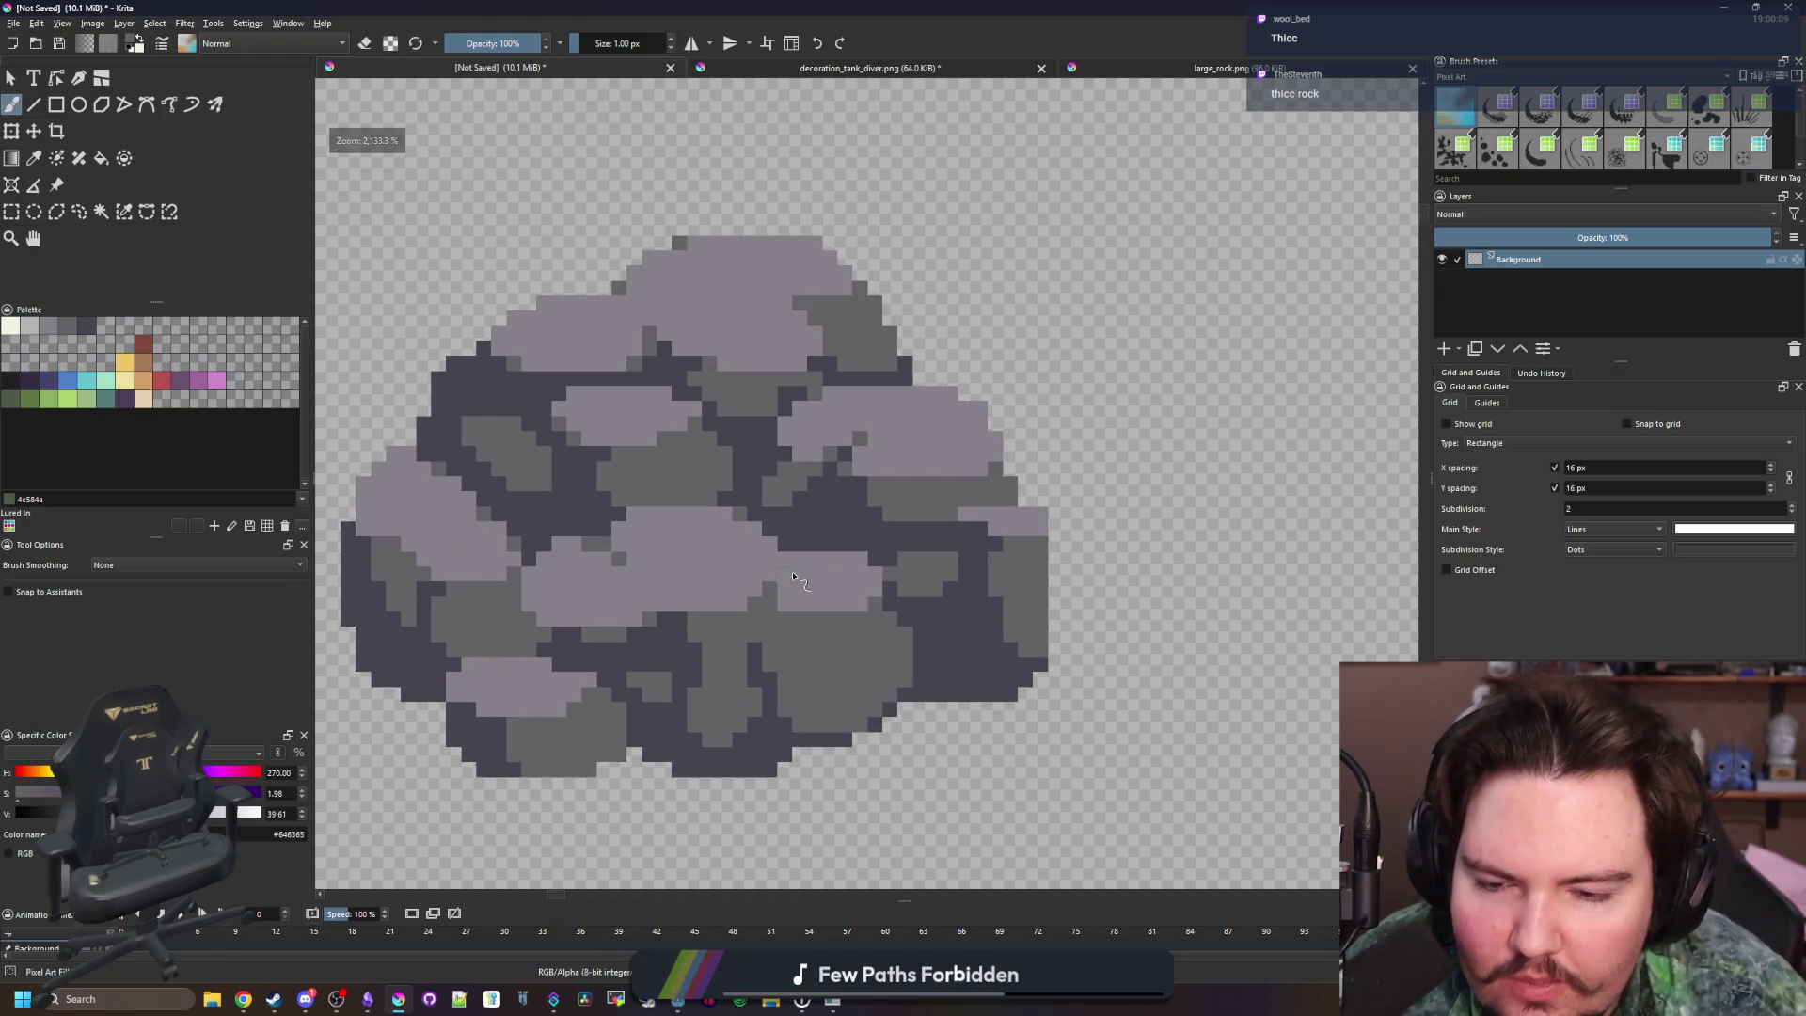
pyautogui.scroll(-4, 788, 555)
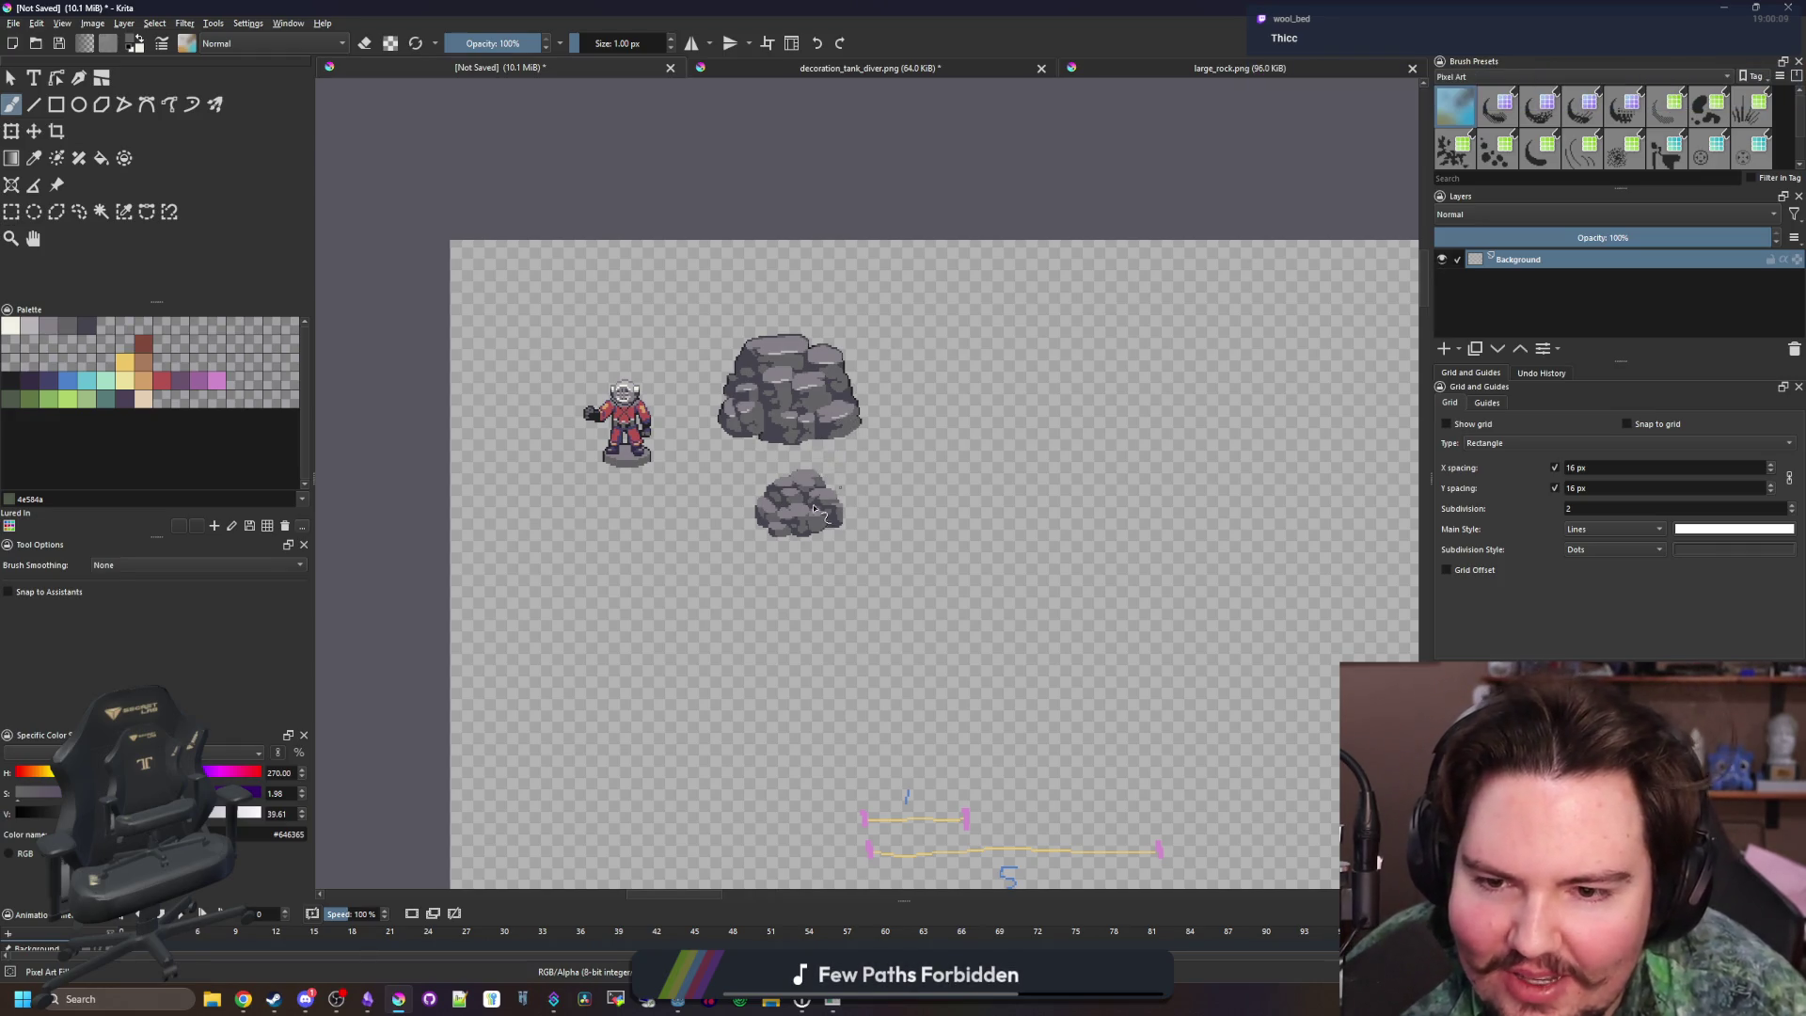
pyautogui.scroll(1, 820, 506)
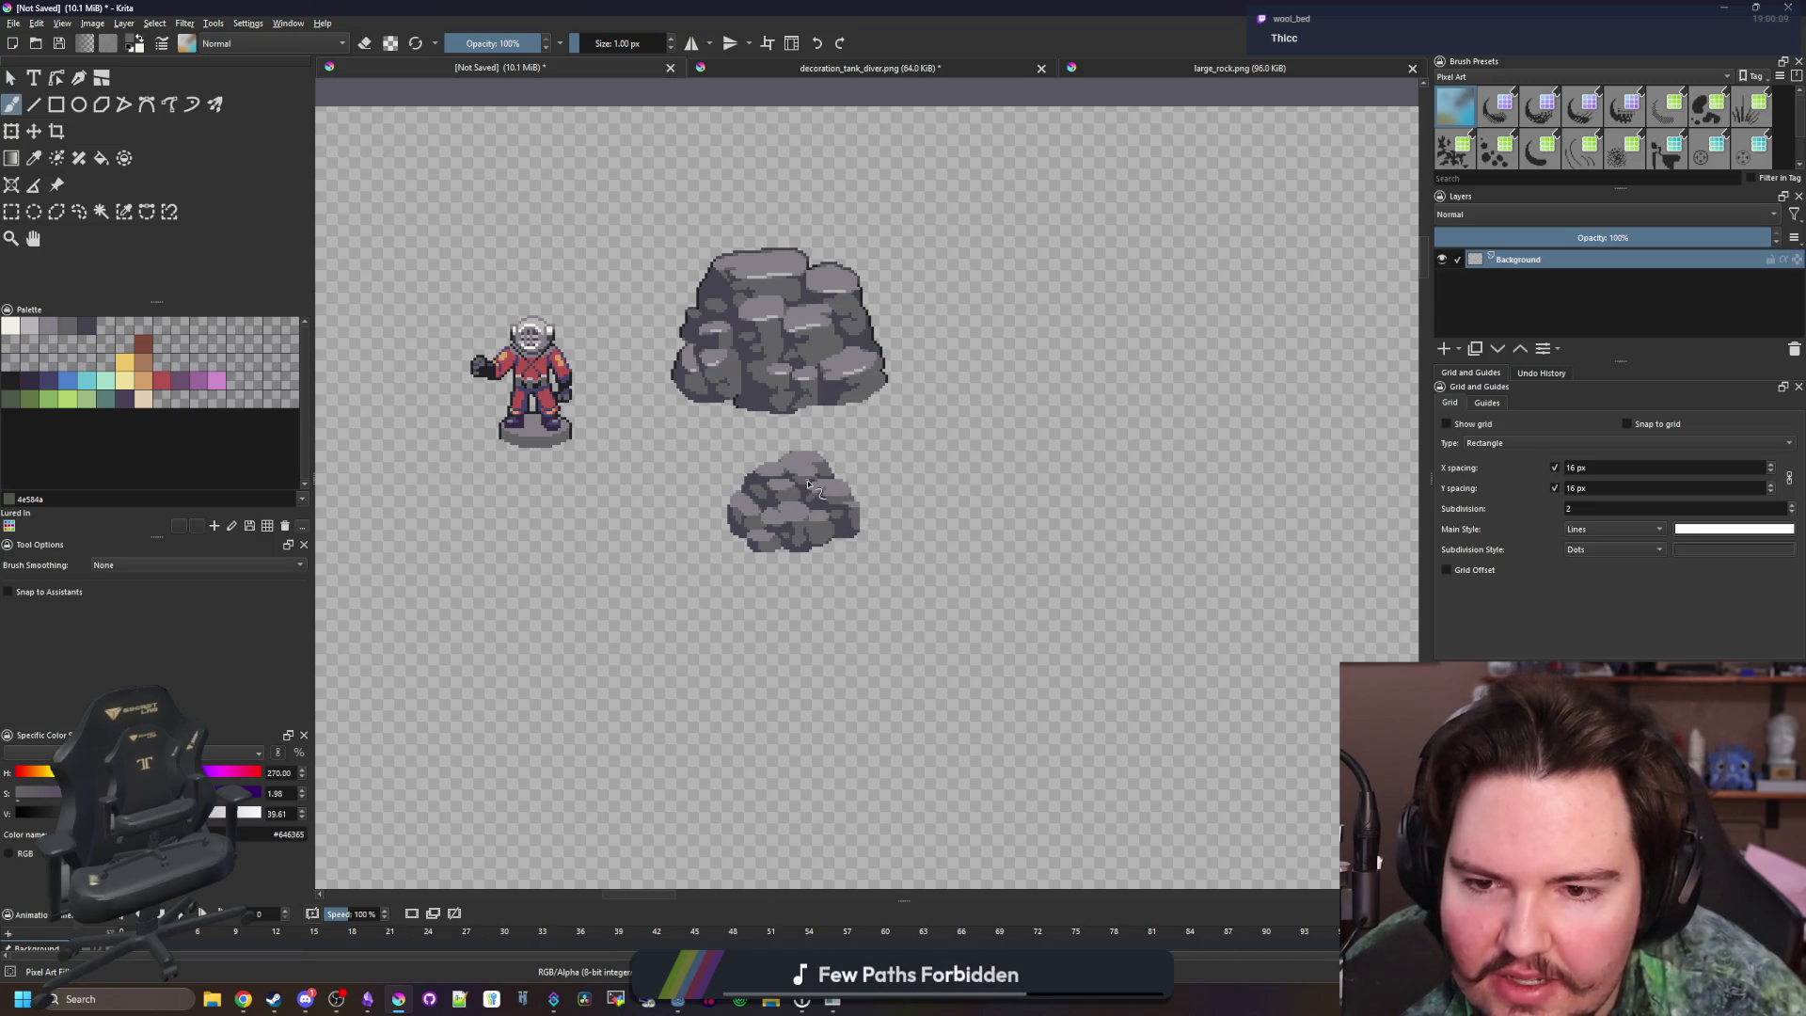
pyautogui.scroll(-3, 809, 484)
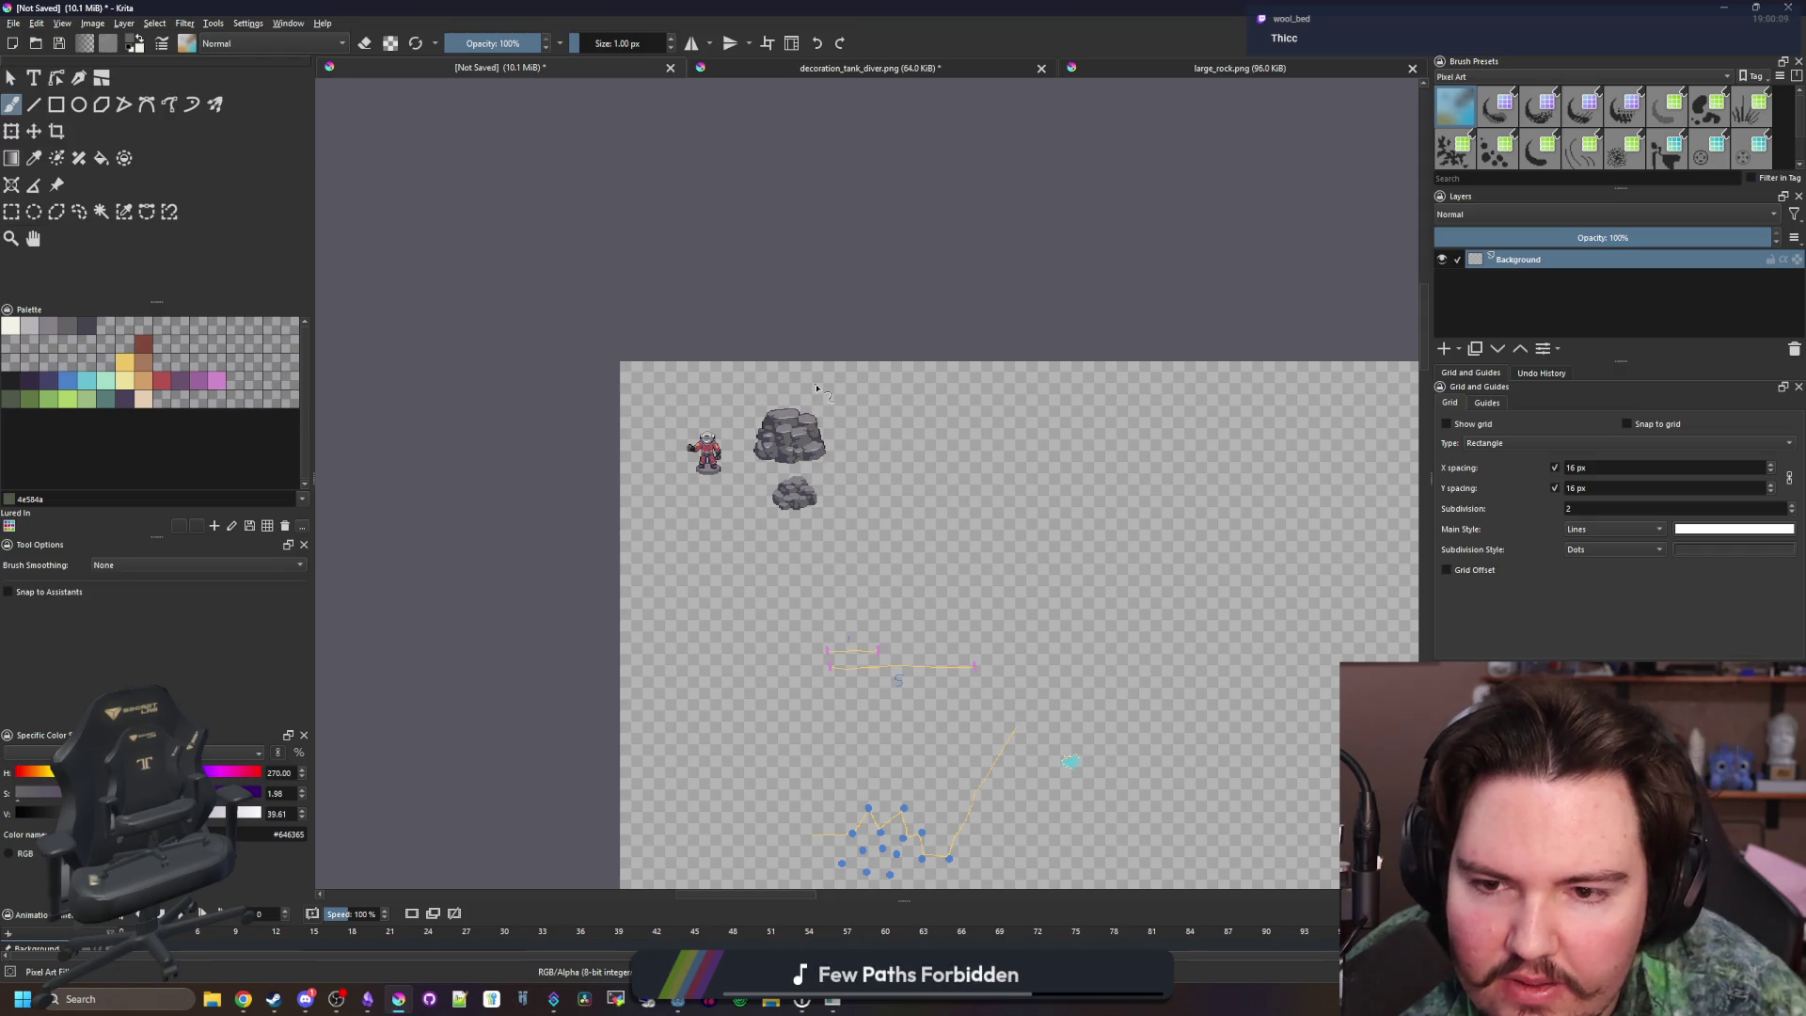
pyautogui.scroll(3, 802, 483)
pyautogui.scroll(4, 793, 493)
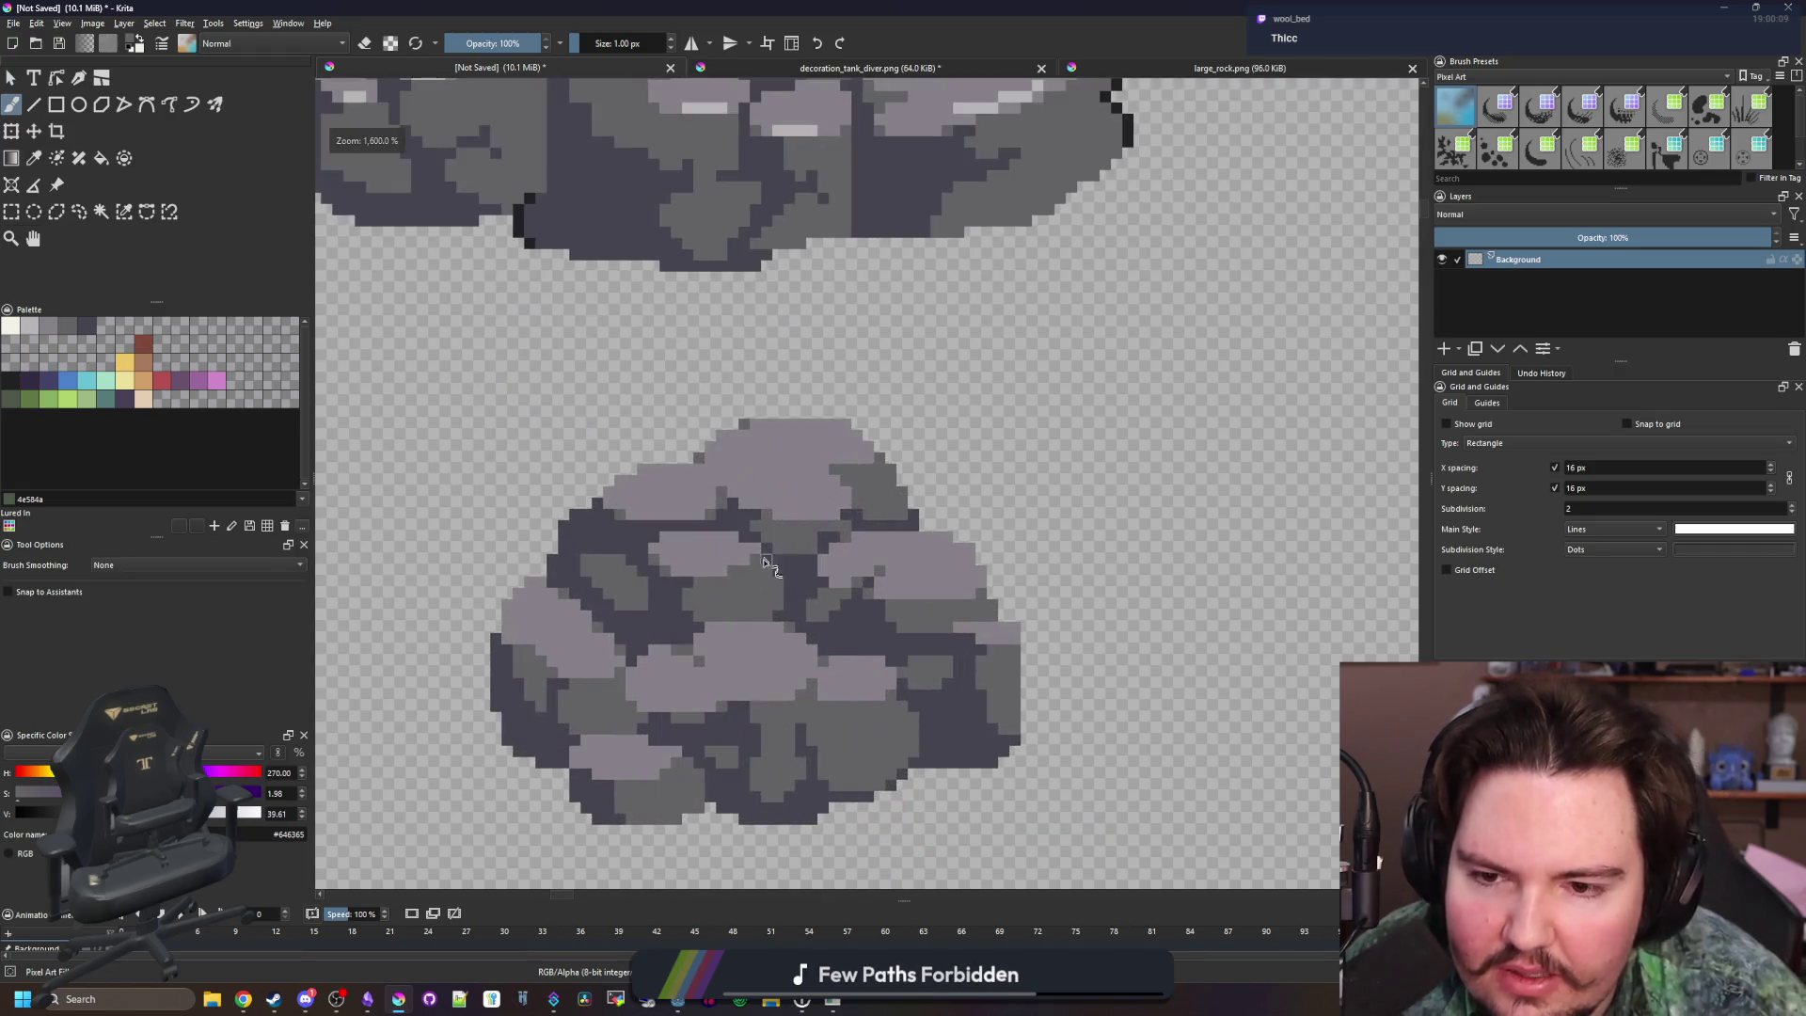
# Sample light grey #b8b5b9 and paint the first highlight pixels on the small rock
pyautogui.press('p')
pyautogui.scroll(5, 764, 565)
pyautogui.click(764, 424)
pyautogui.scroll(-2, 847, 408)
pyautogui.scroll(4, 806, 686)
pyautogui.press('b')
pyautogui.scroll(1, 786, 584)
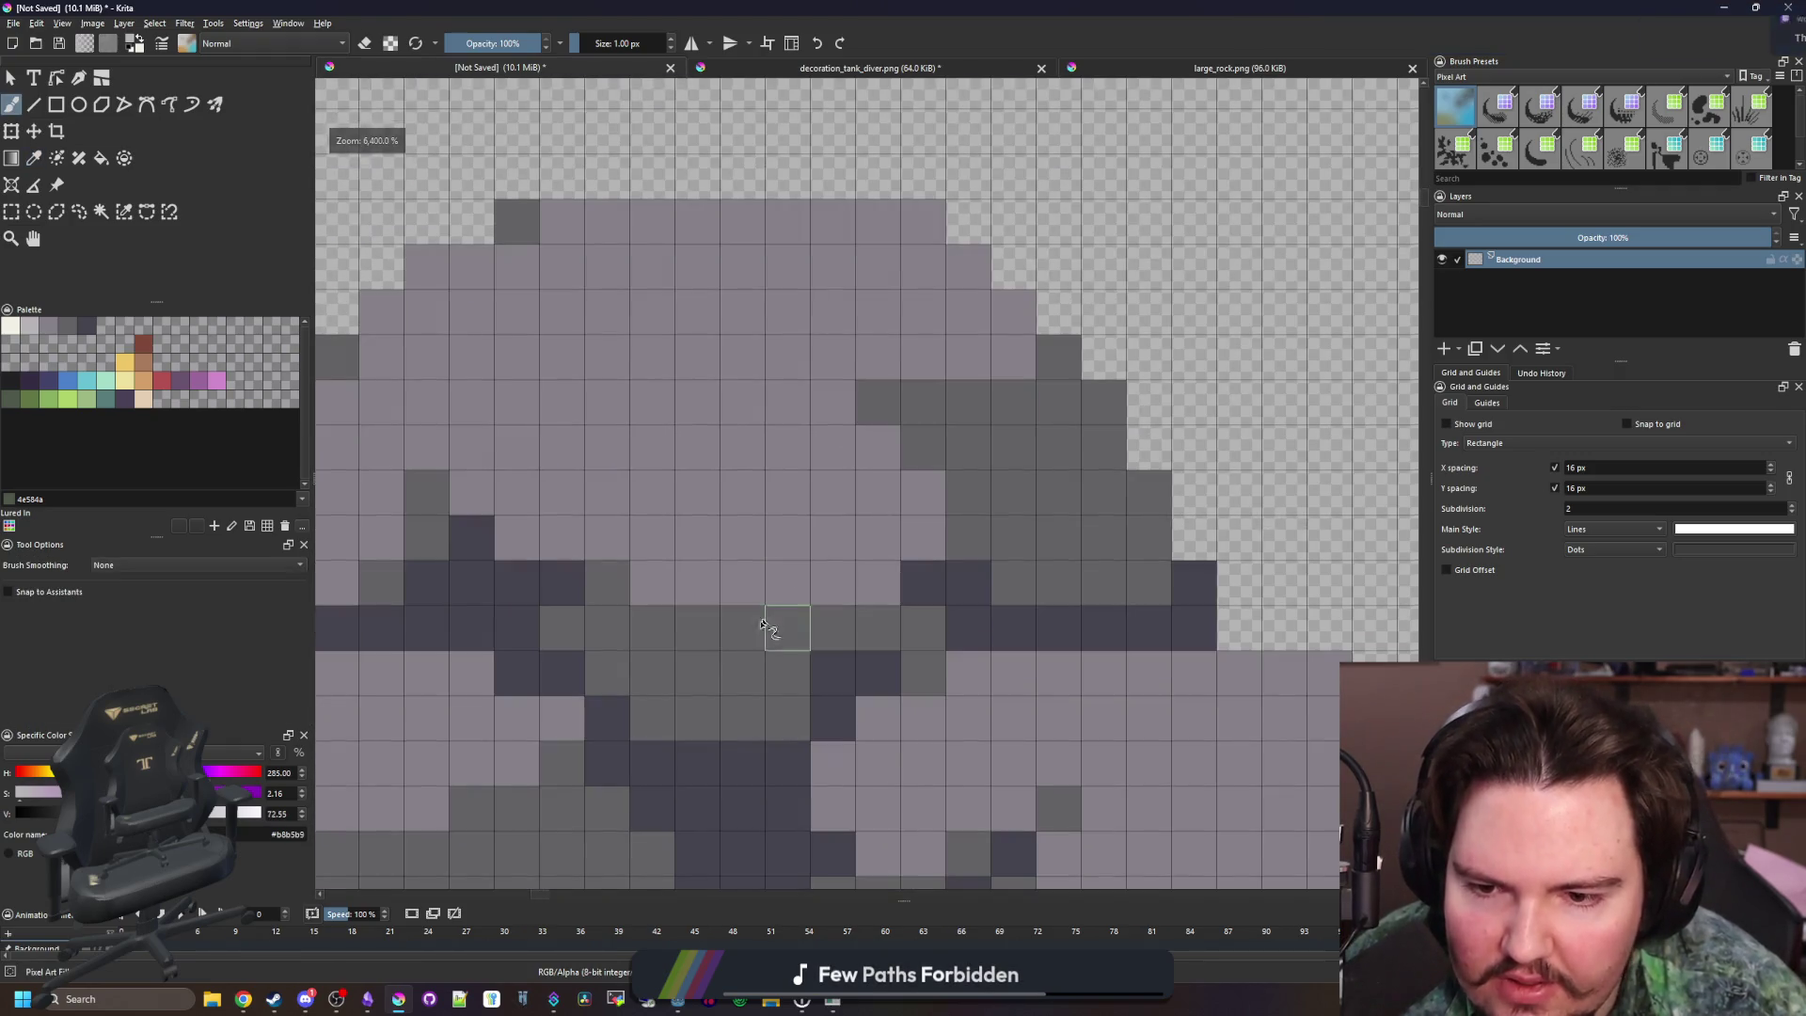
pyautogui.moveTo(706, 588); pyautogui.dragTo(936, 569)
pyautogui.scroll(-4, 790, 585)
pyautogui.scroll(4, 758, 564)
pyautogui.click(890, 477)
pyautogui.scroll(-4, 890, 478)
pyautogui.scroll(4, 709, 556)
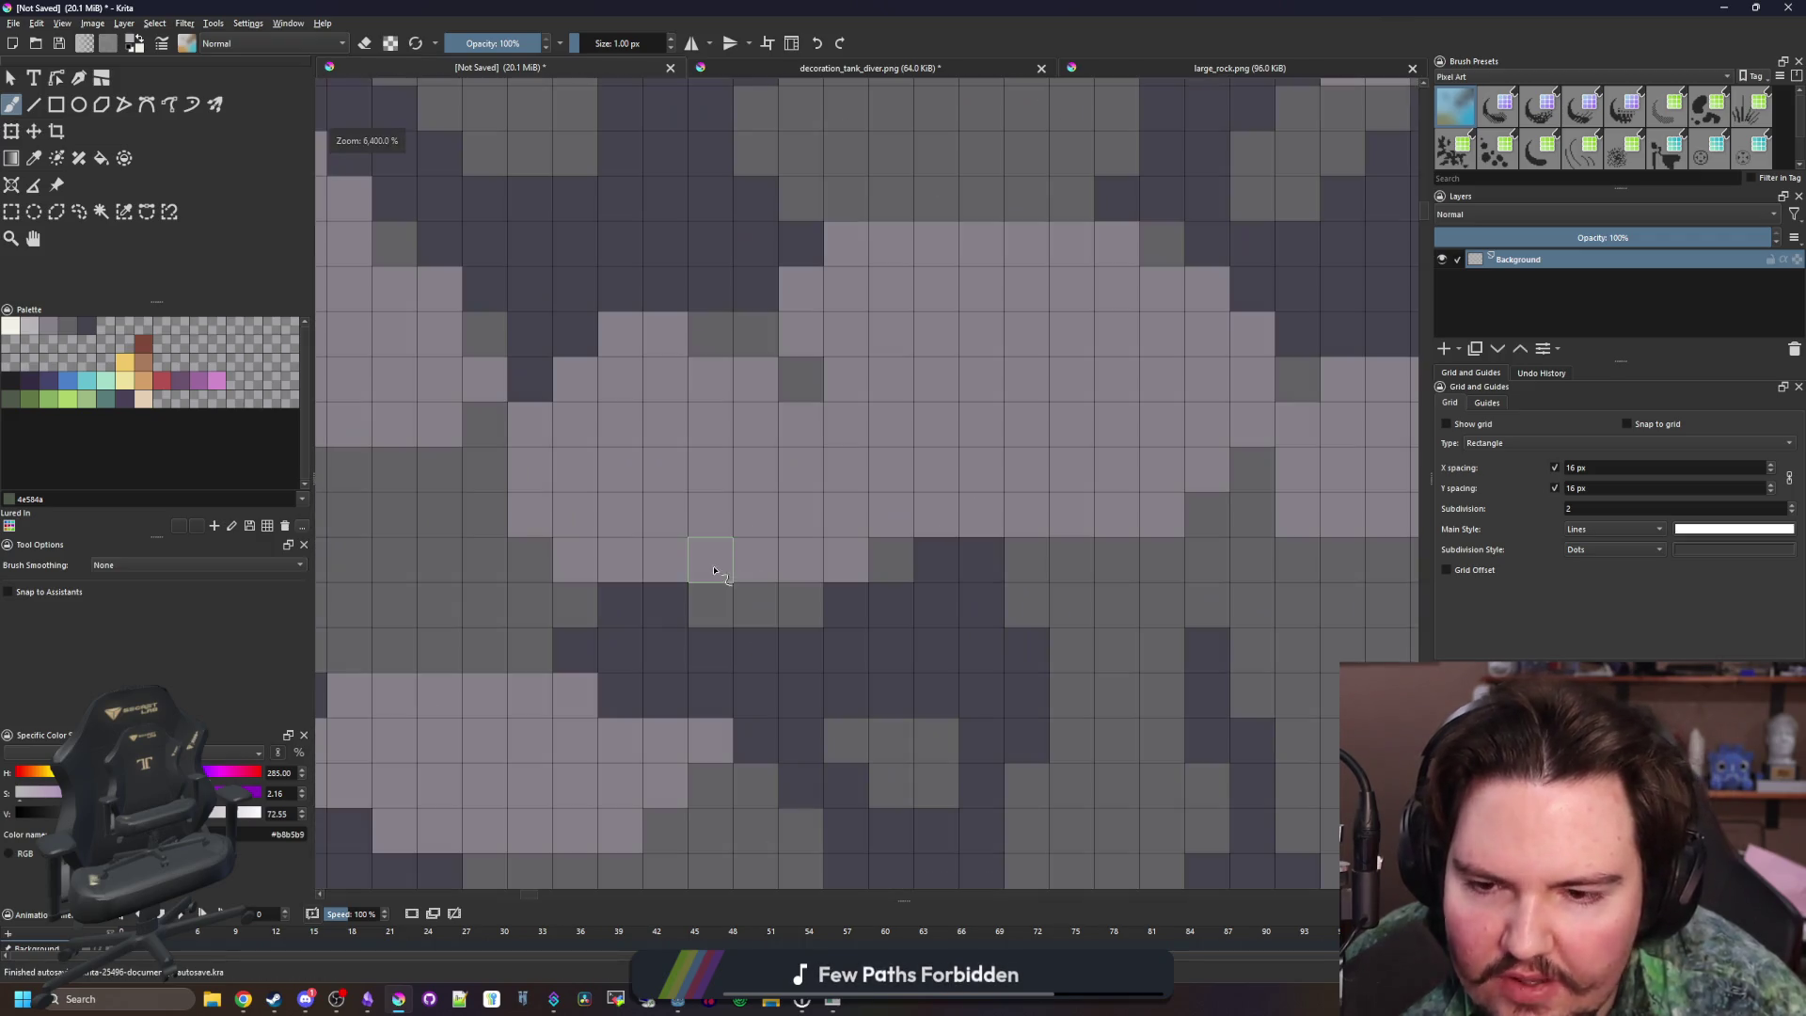
# Paint light grey highlight rows across the tops of three more stones
pyautogui.moveTo(620, 564); pyautogui.dragTo(799, 563)
pyautogui.scroll(-4, 962, 516)
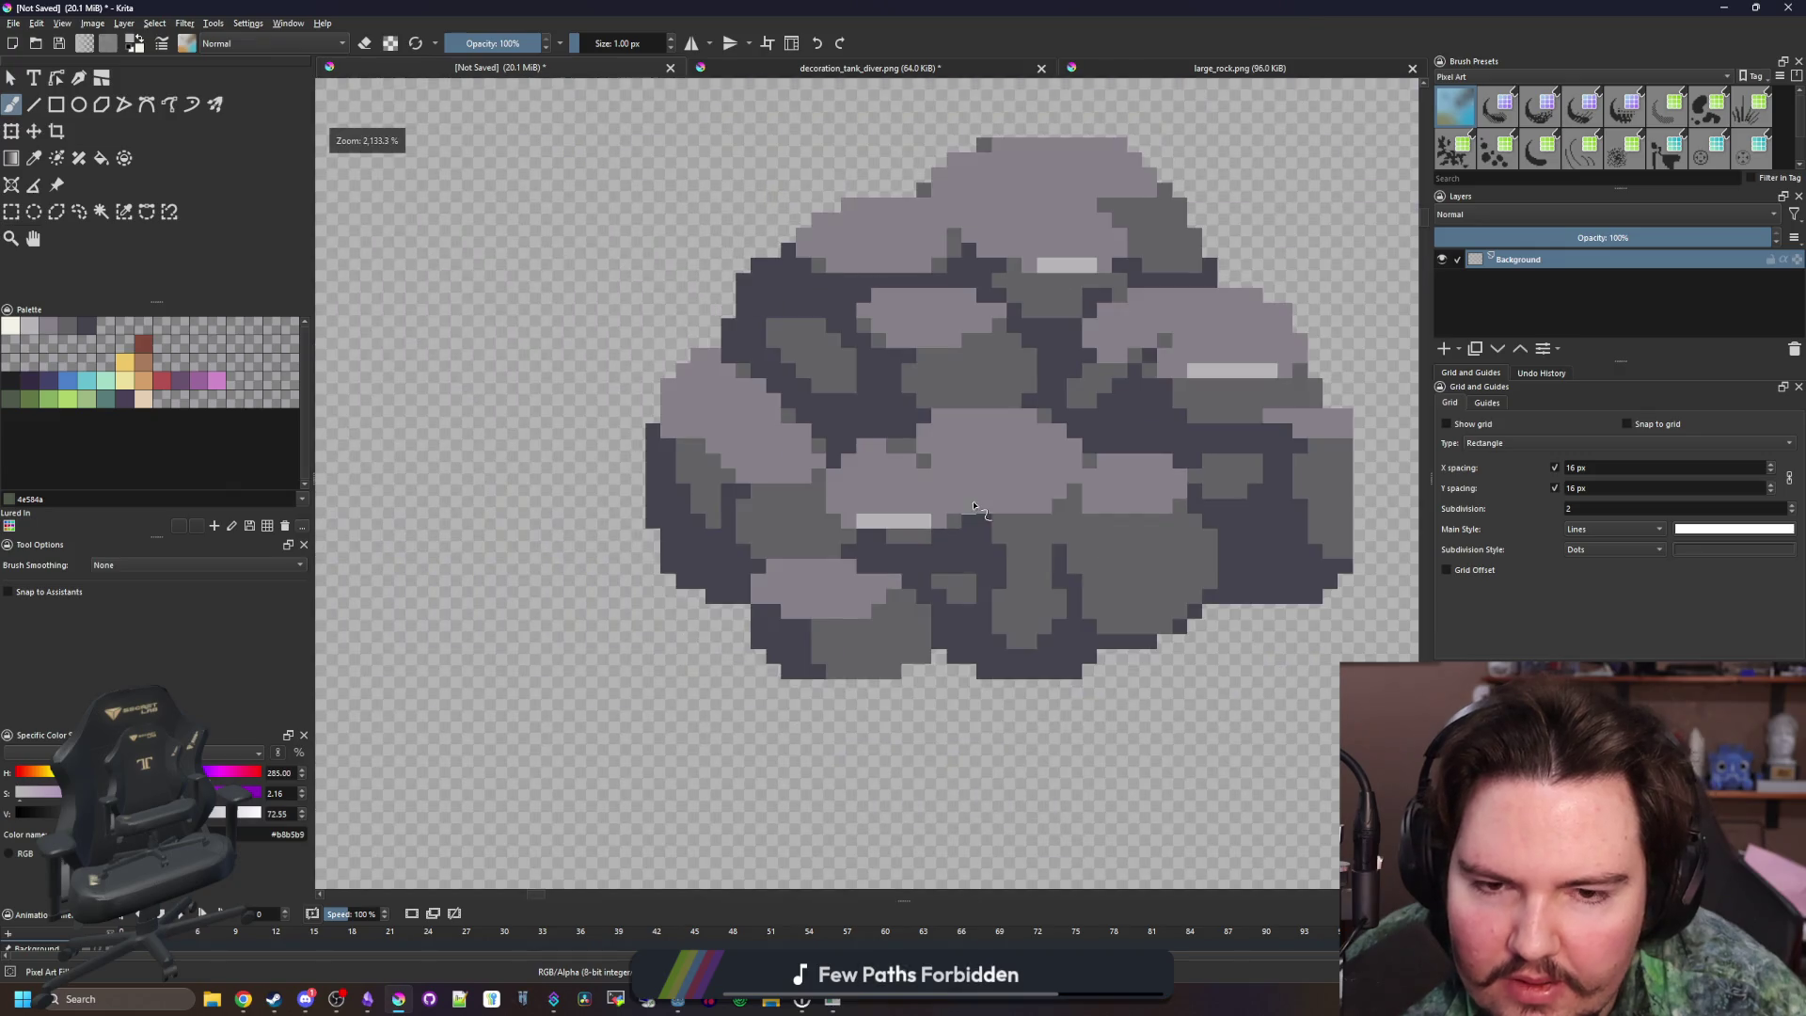
pyautogui.scroll(4, 1091, 555)
pyautogui.moveTo(1096, 555); pyautogui.dragTo(995, 559)
pyautogui.scroll(-4, 995, 559)
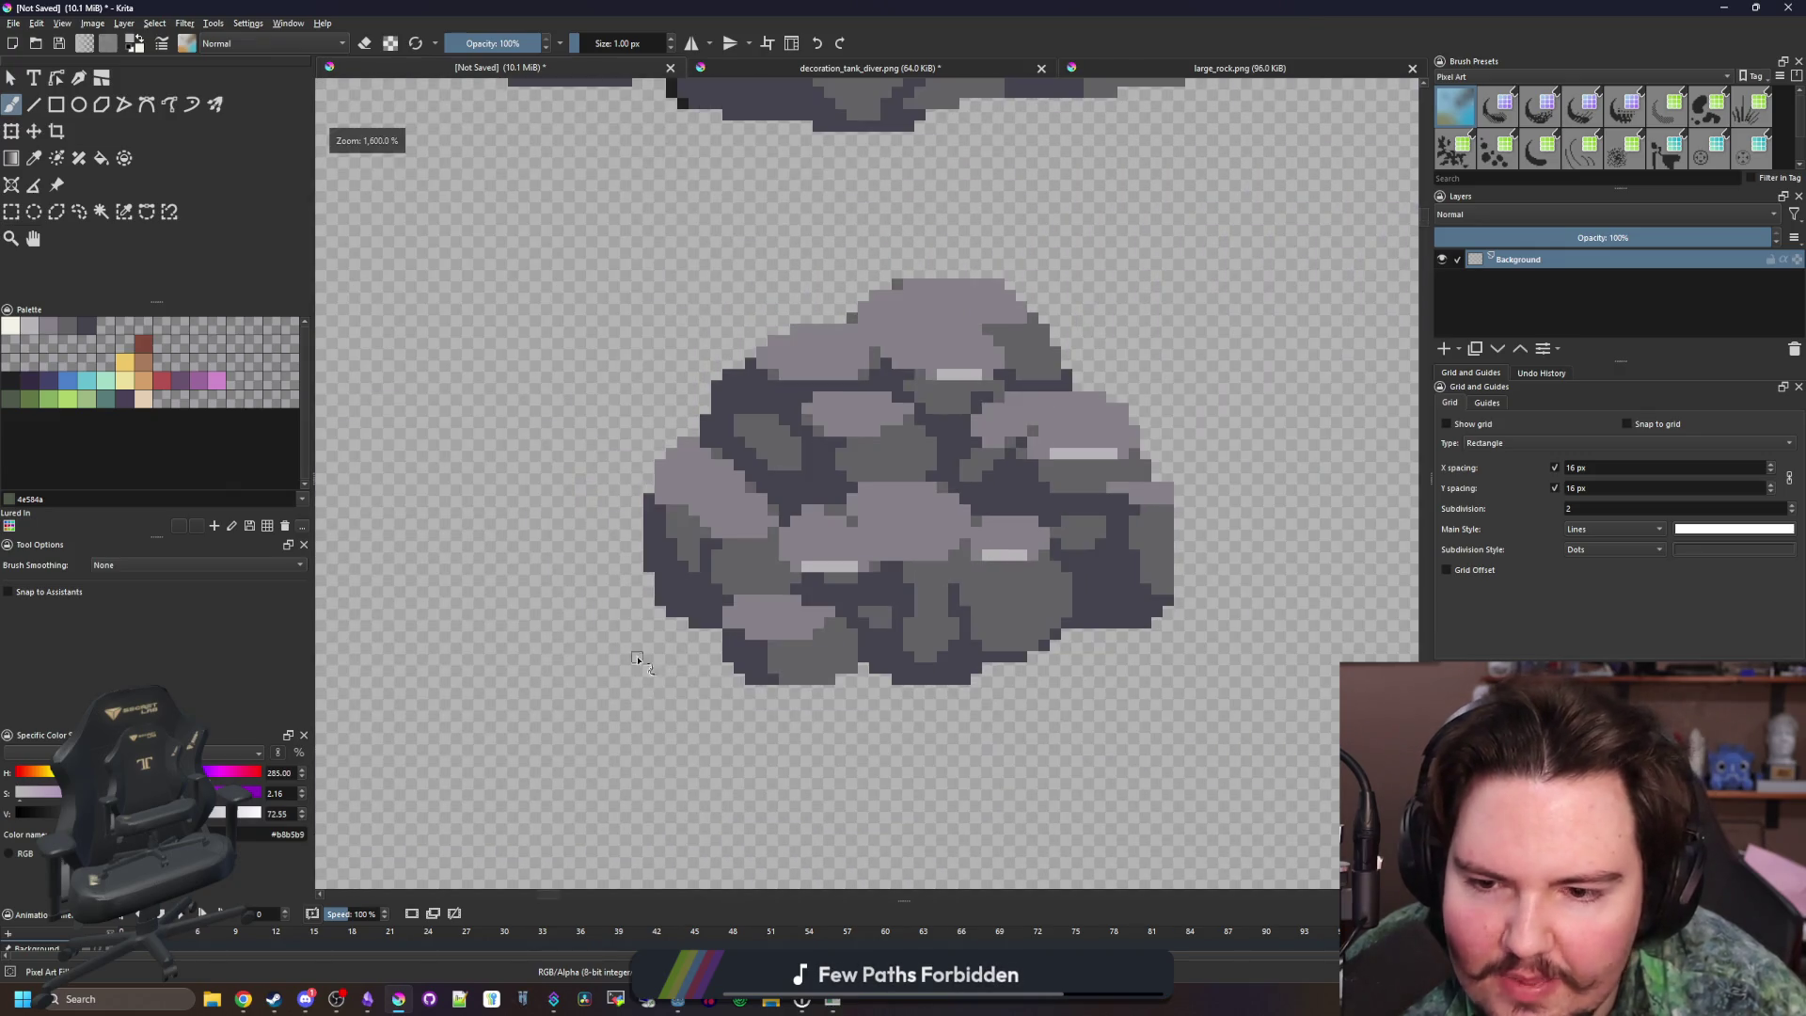
pyautogui.scroll(4, 799, 602)
pyautogui.moveTo(828, 602); pyautogui.dragTo(673, 602)
pyautogui.scroll(-4, 753, 685)
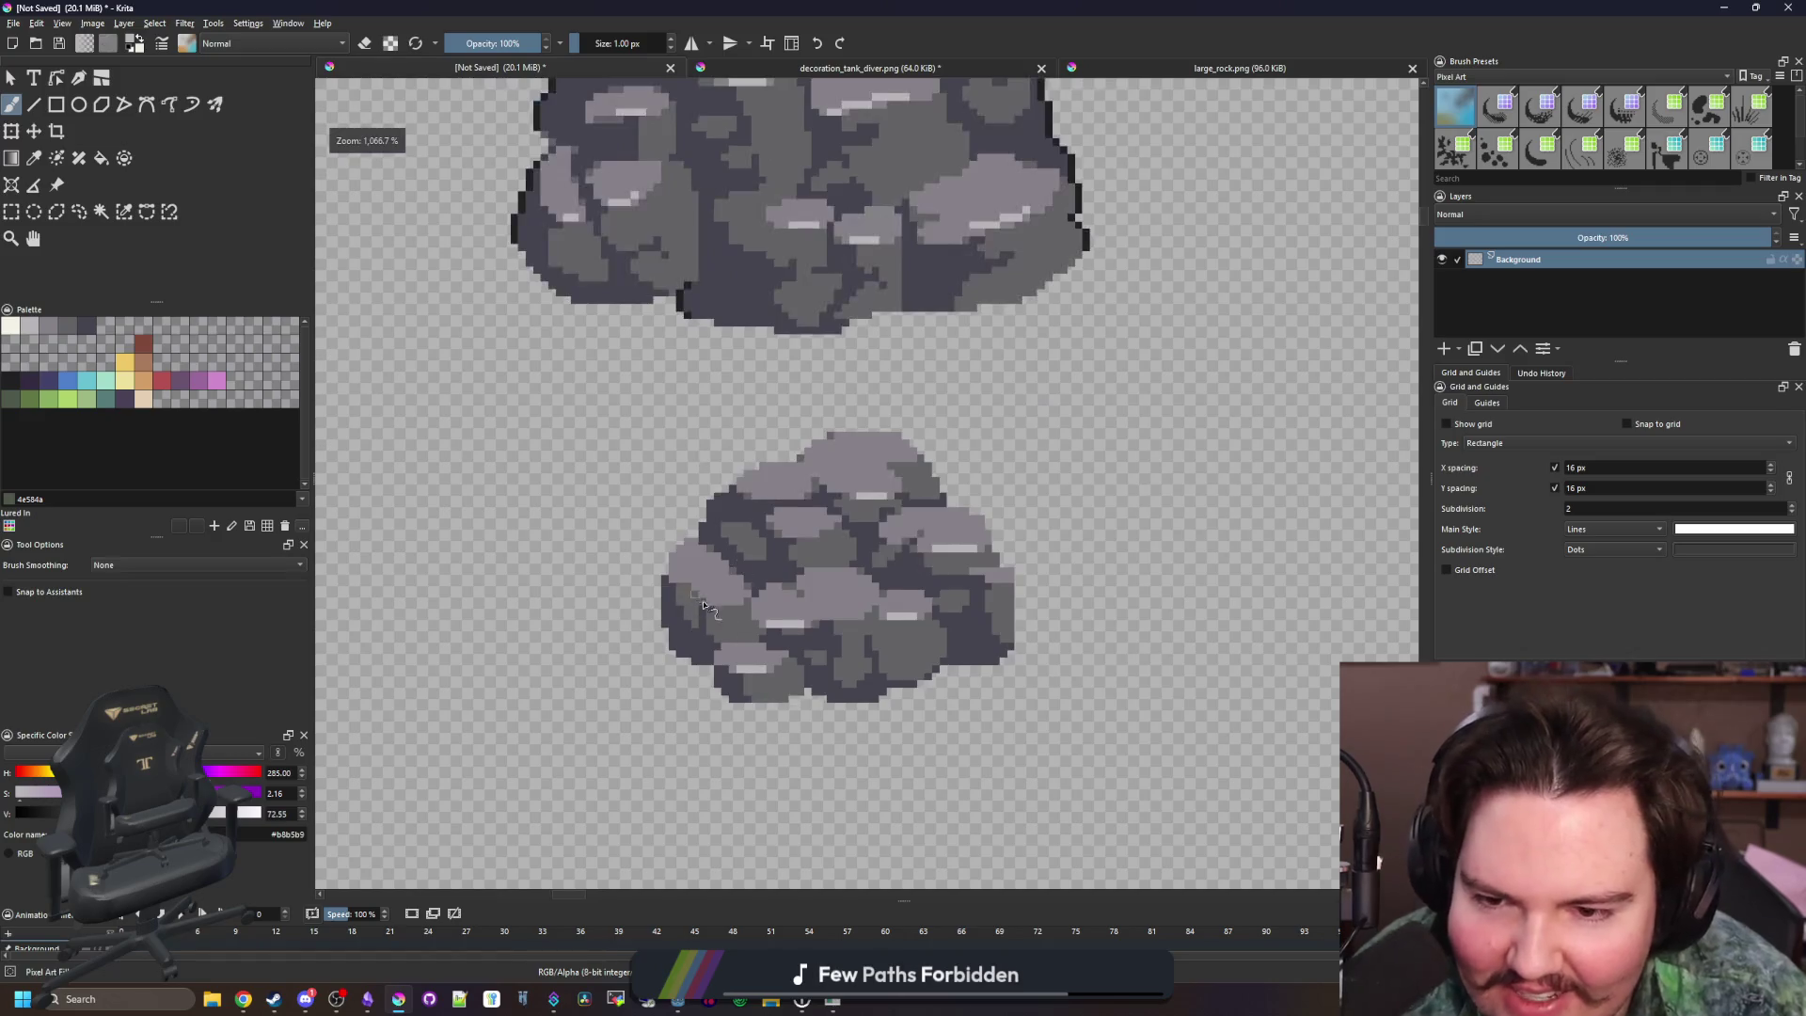
pyautogui.scroll(4, 855, 597)
# Add two final highlight strips, undoing one stray light grey pixel
pyautogui.moveTo(855, 597); pyautogui.dragTo(729, 583)
pyautogui.click(730, 585)
pyautogui.hotkey('ctrl', 'z')
pyautogui.scroll(-5, 681, 526)
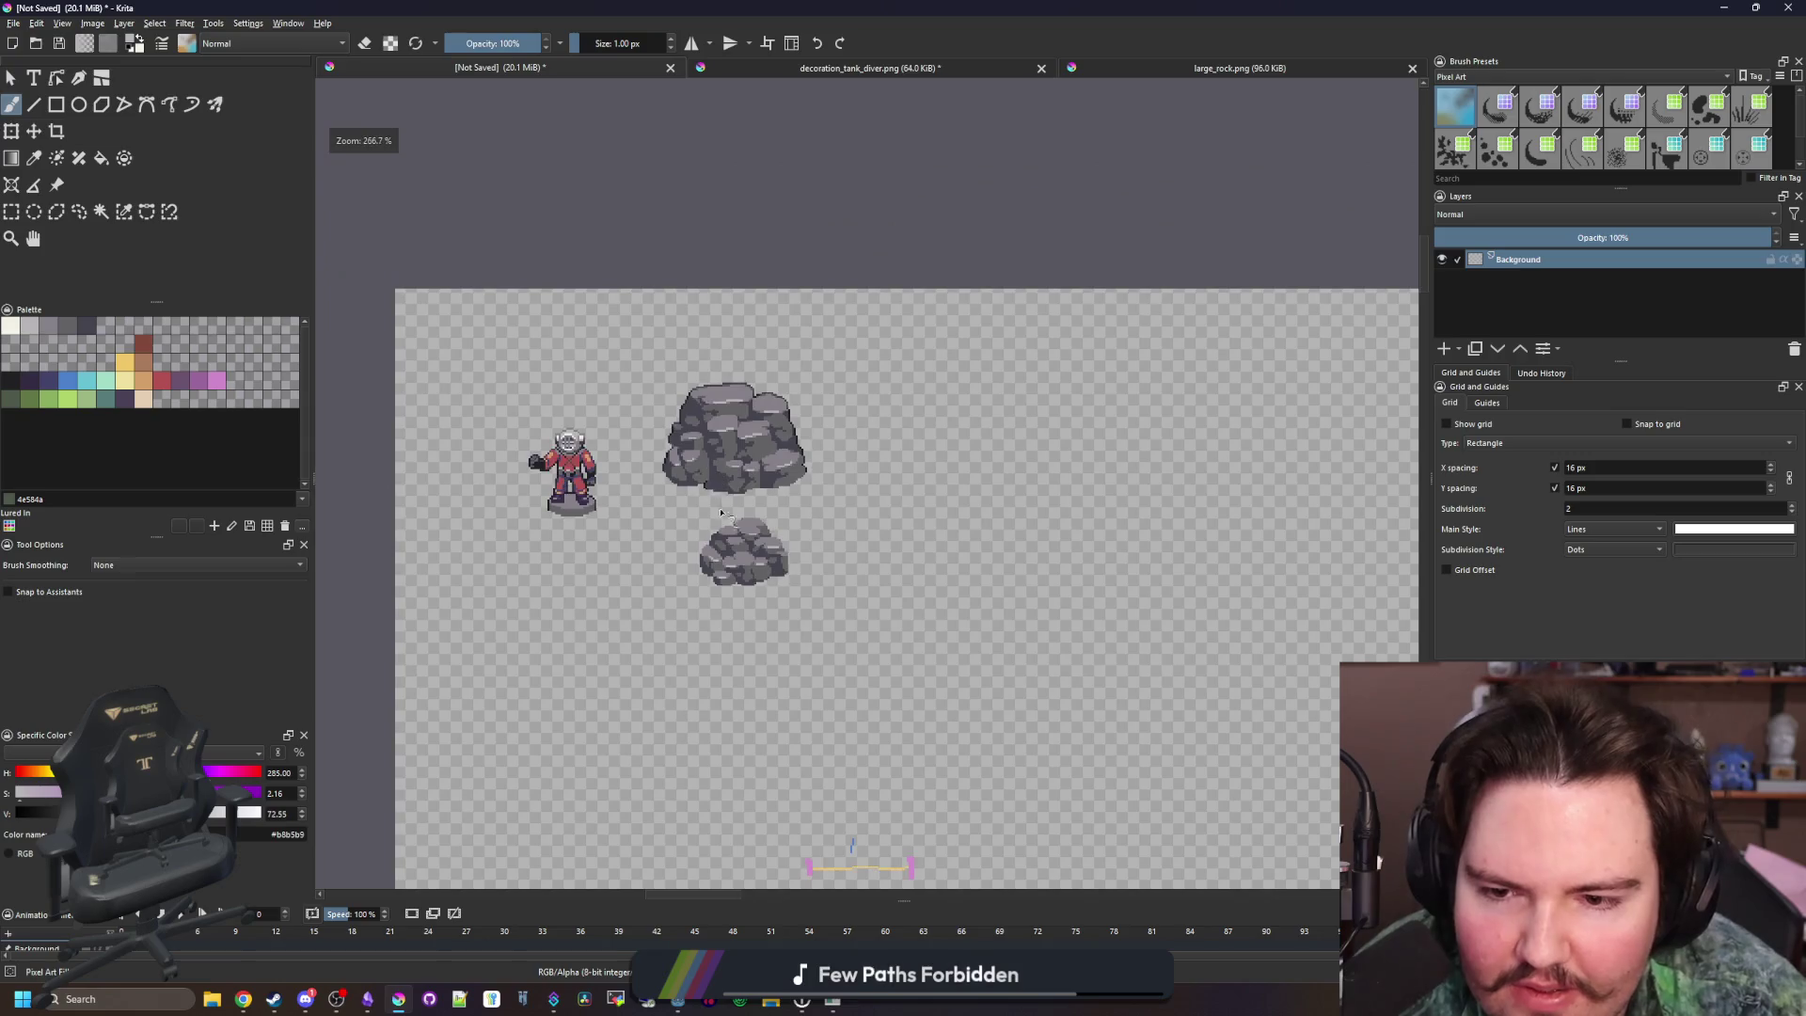
pyautogui.scroll(5, 681, 536)
pyautogui.moveTo(681, 536); pyautogui.dragTo(787, 527)
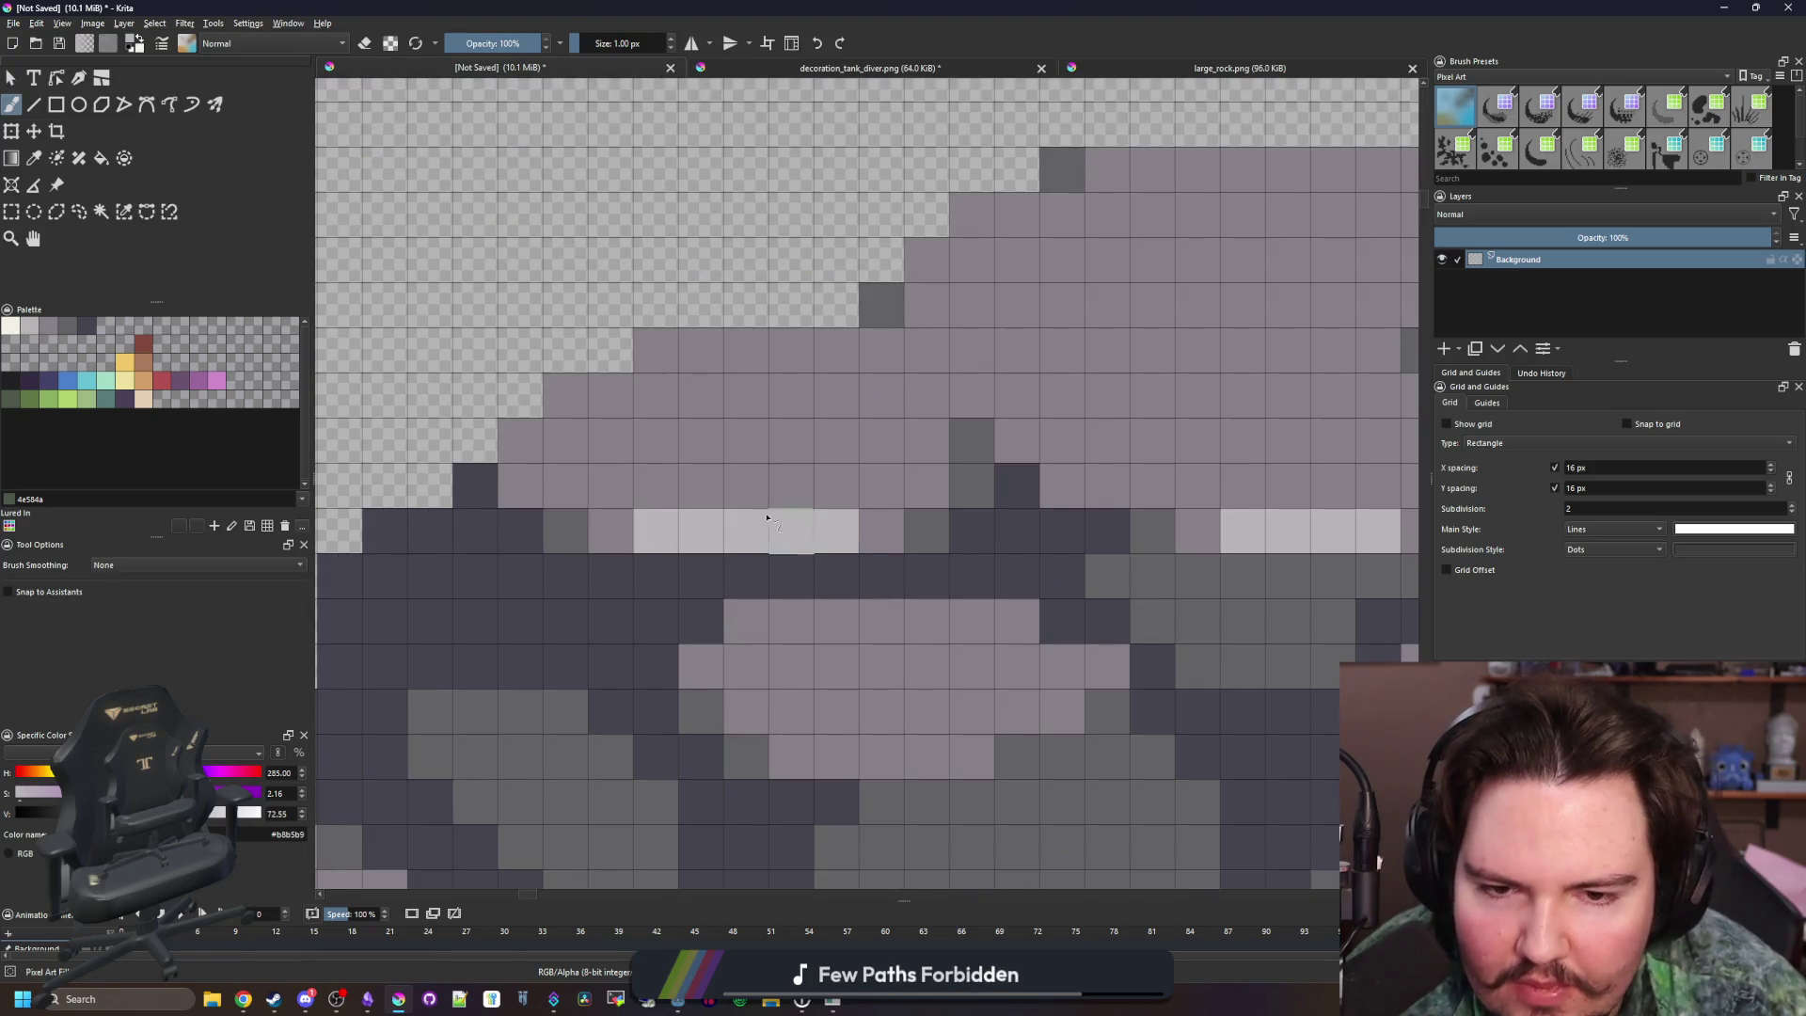
pyautogui.scroll(-5, 787, 526)
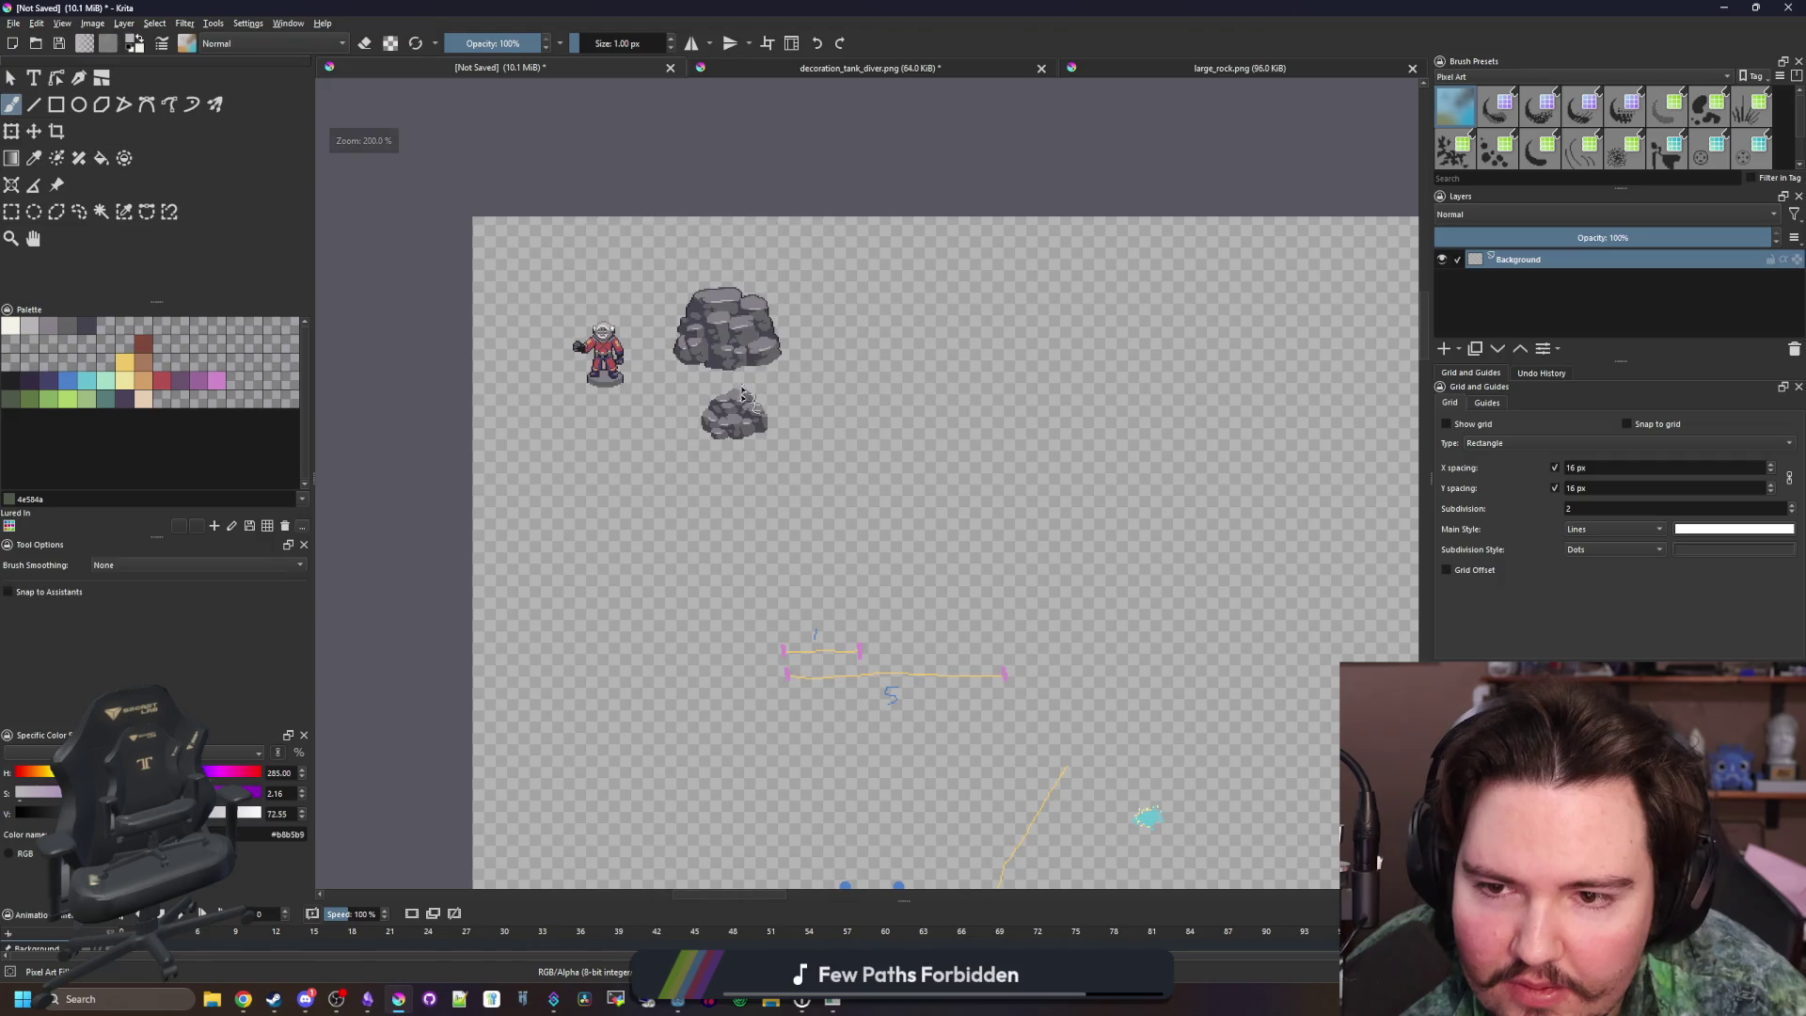
# Sample the large rock's medium grey, then switch the brush colour to near-black #212123
pyautogui.scroll(5, 743, 381)
pyautogui.press('p')
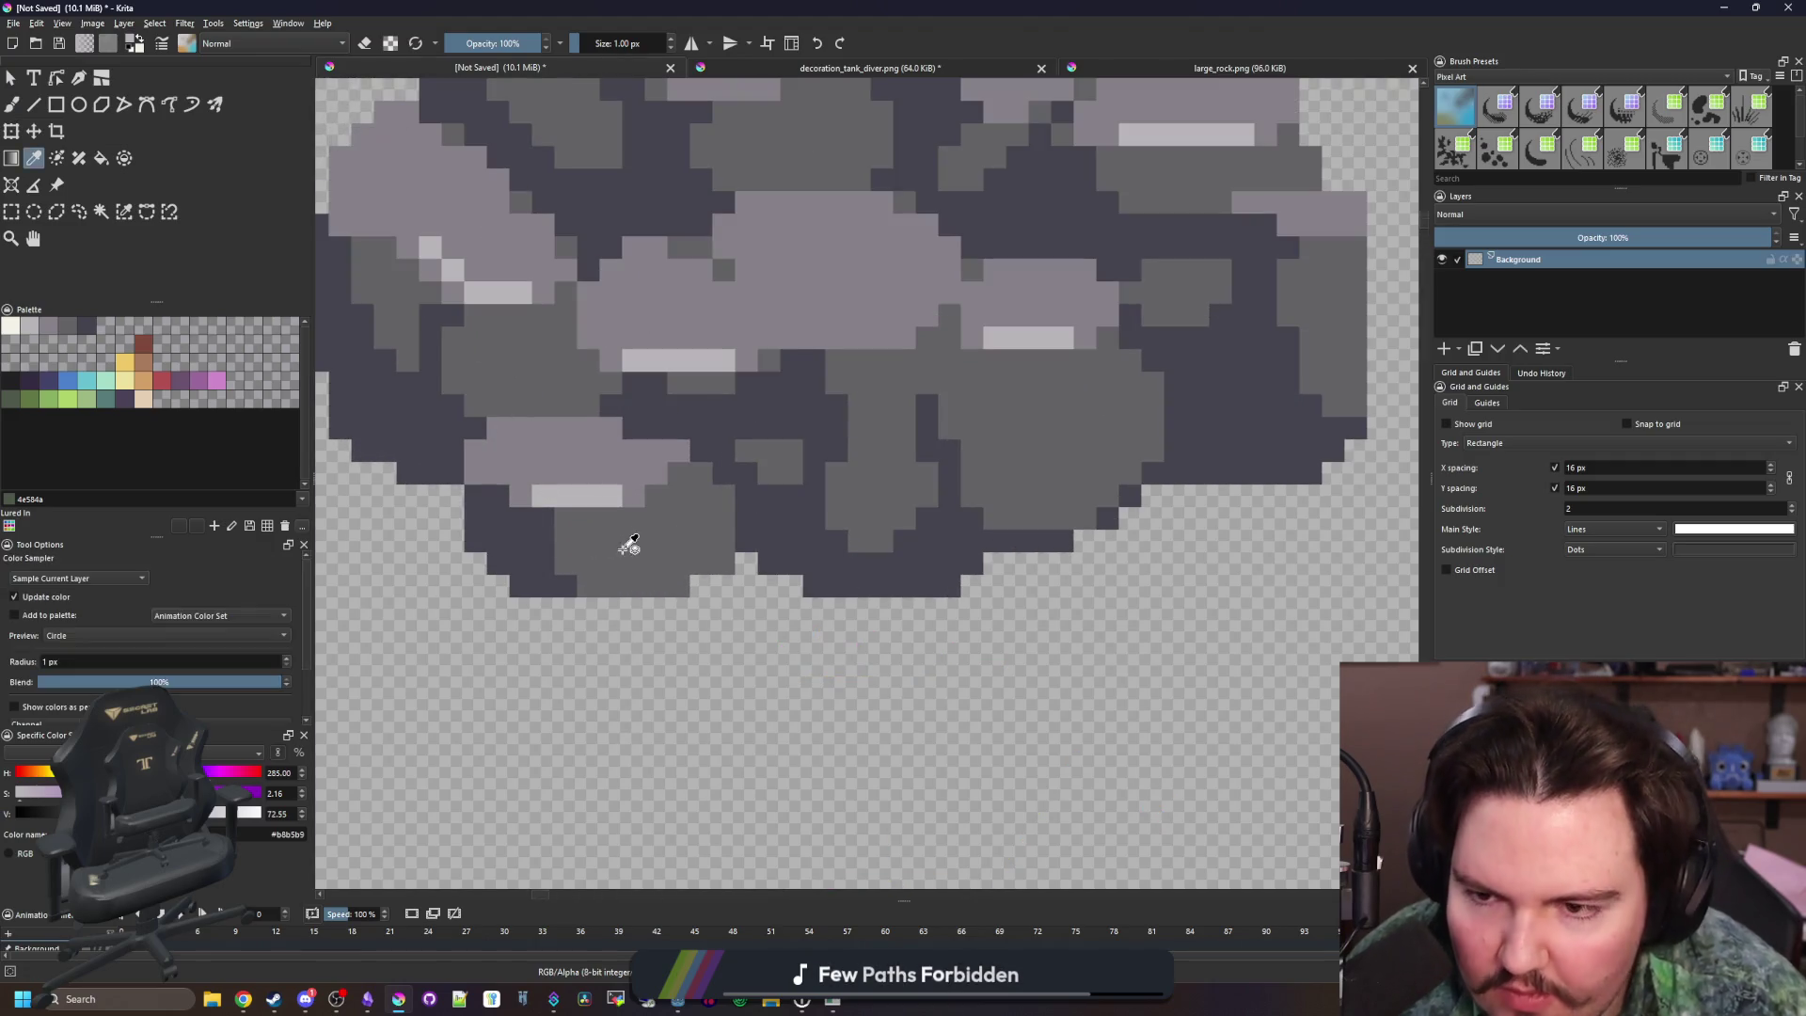
pyautogui.click(628, 545)
pyautogui.press('b')
pyautogui.scroll(-5, 579, 480)
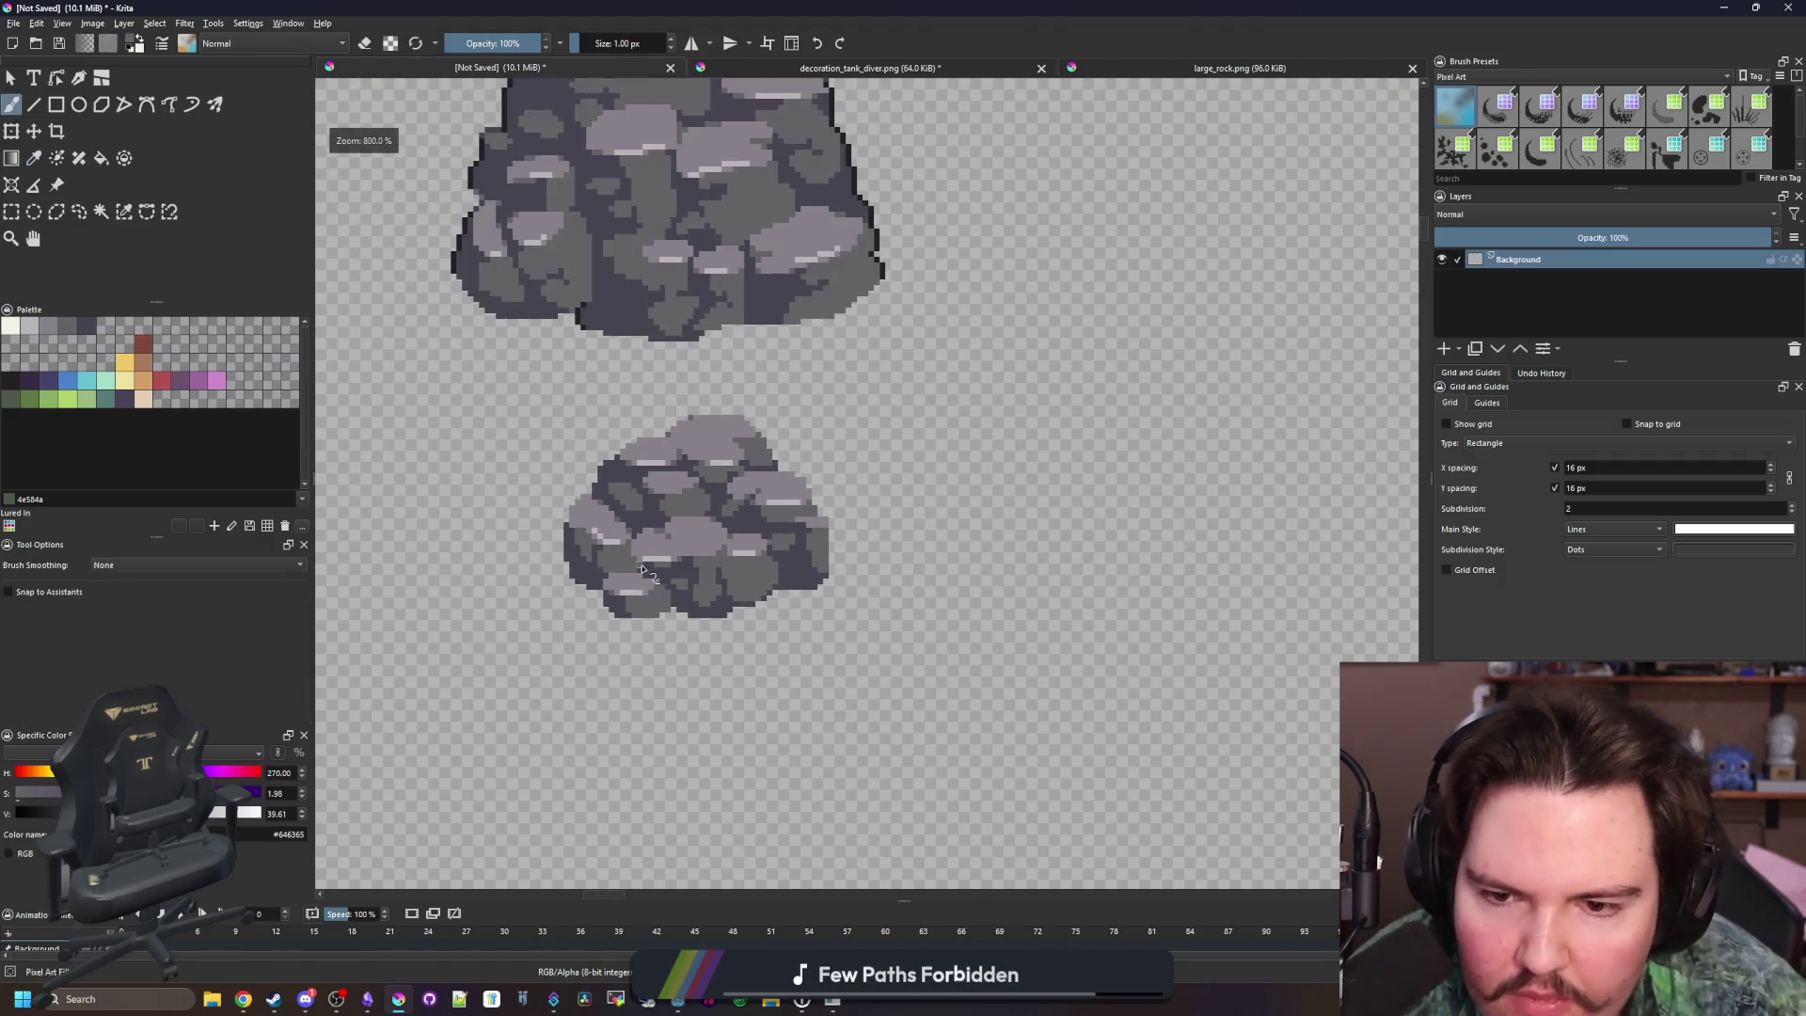
pyautogui.scroll(1, 841, 603)
pyautogui.scroll(4, 842, 603)
pyautogui.scroll(-3, 844, 605)
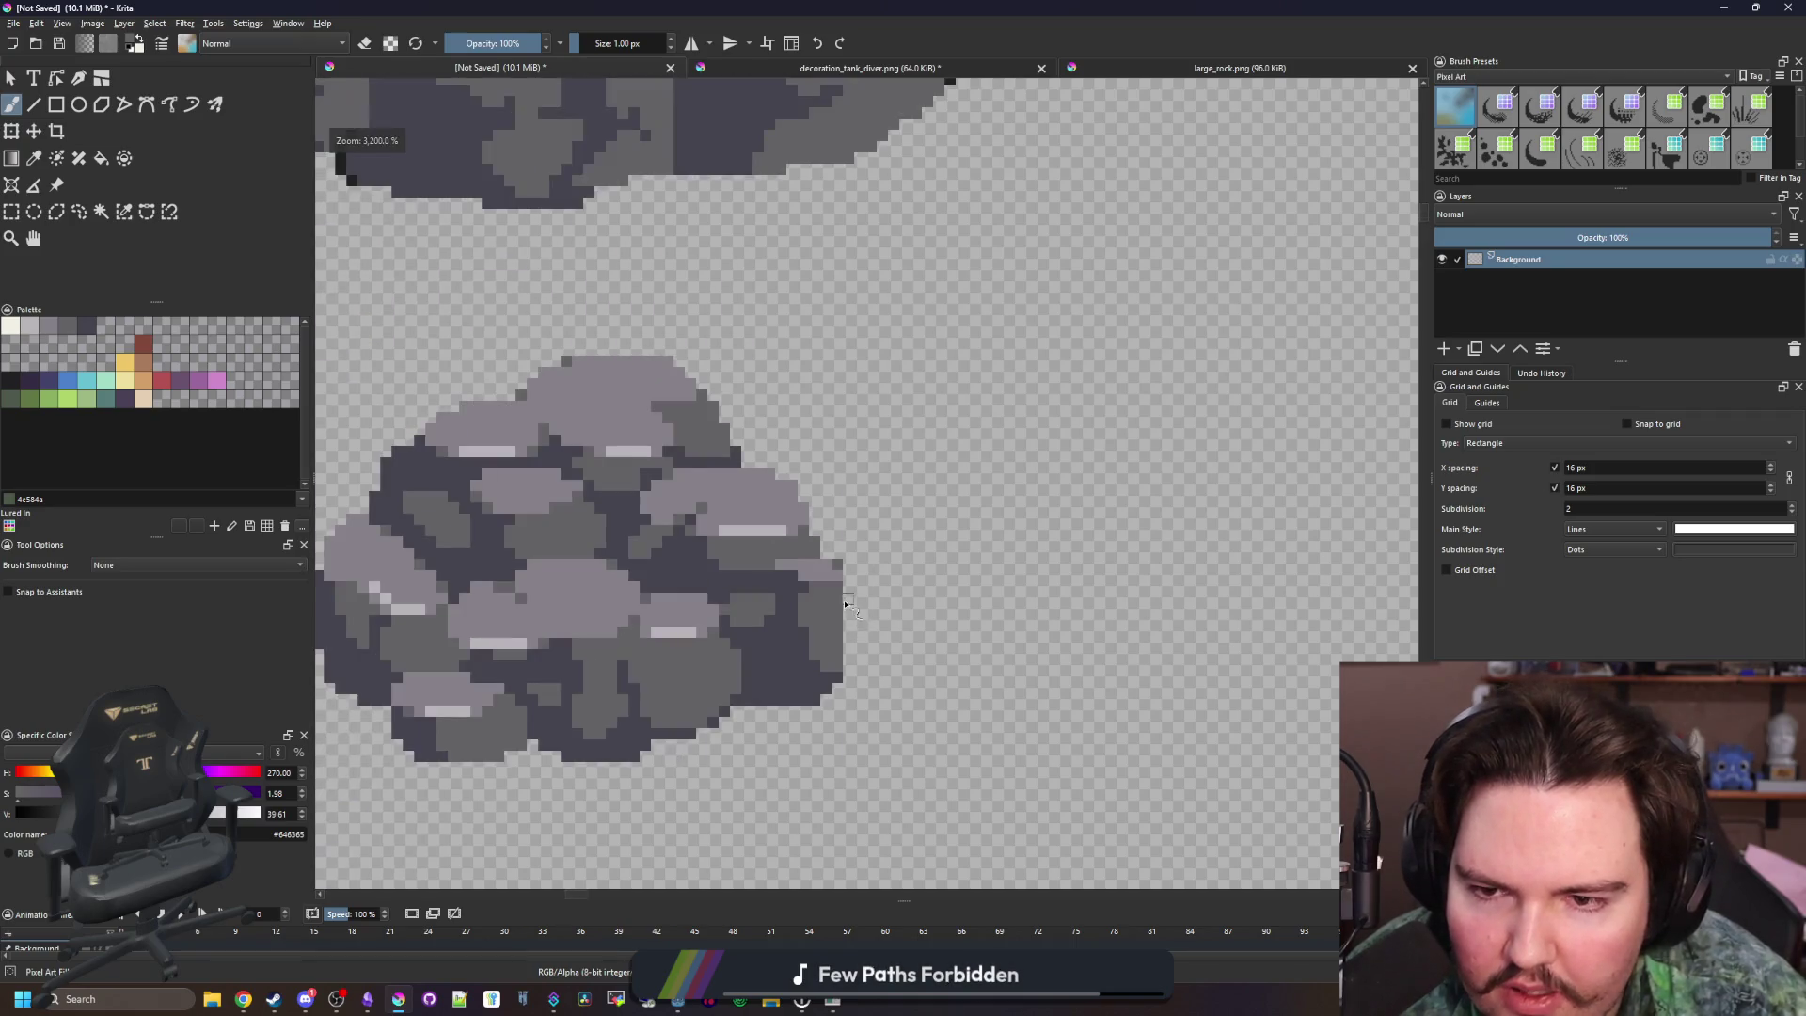
pyautogui.scroll(1, 793, 464)
pyautogui.scroll(-2, 714, 558)
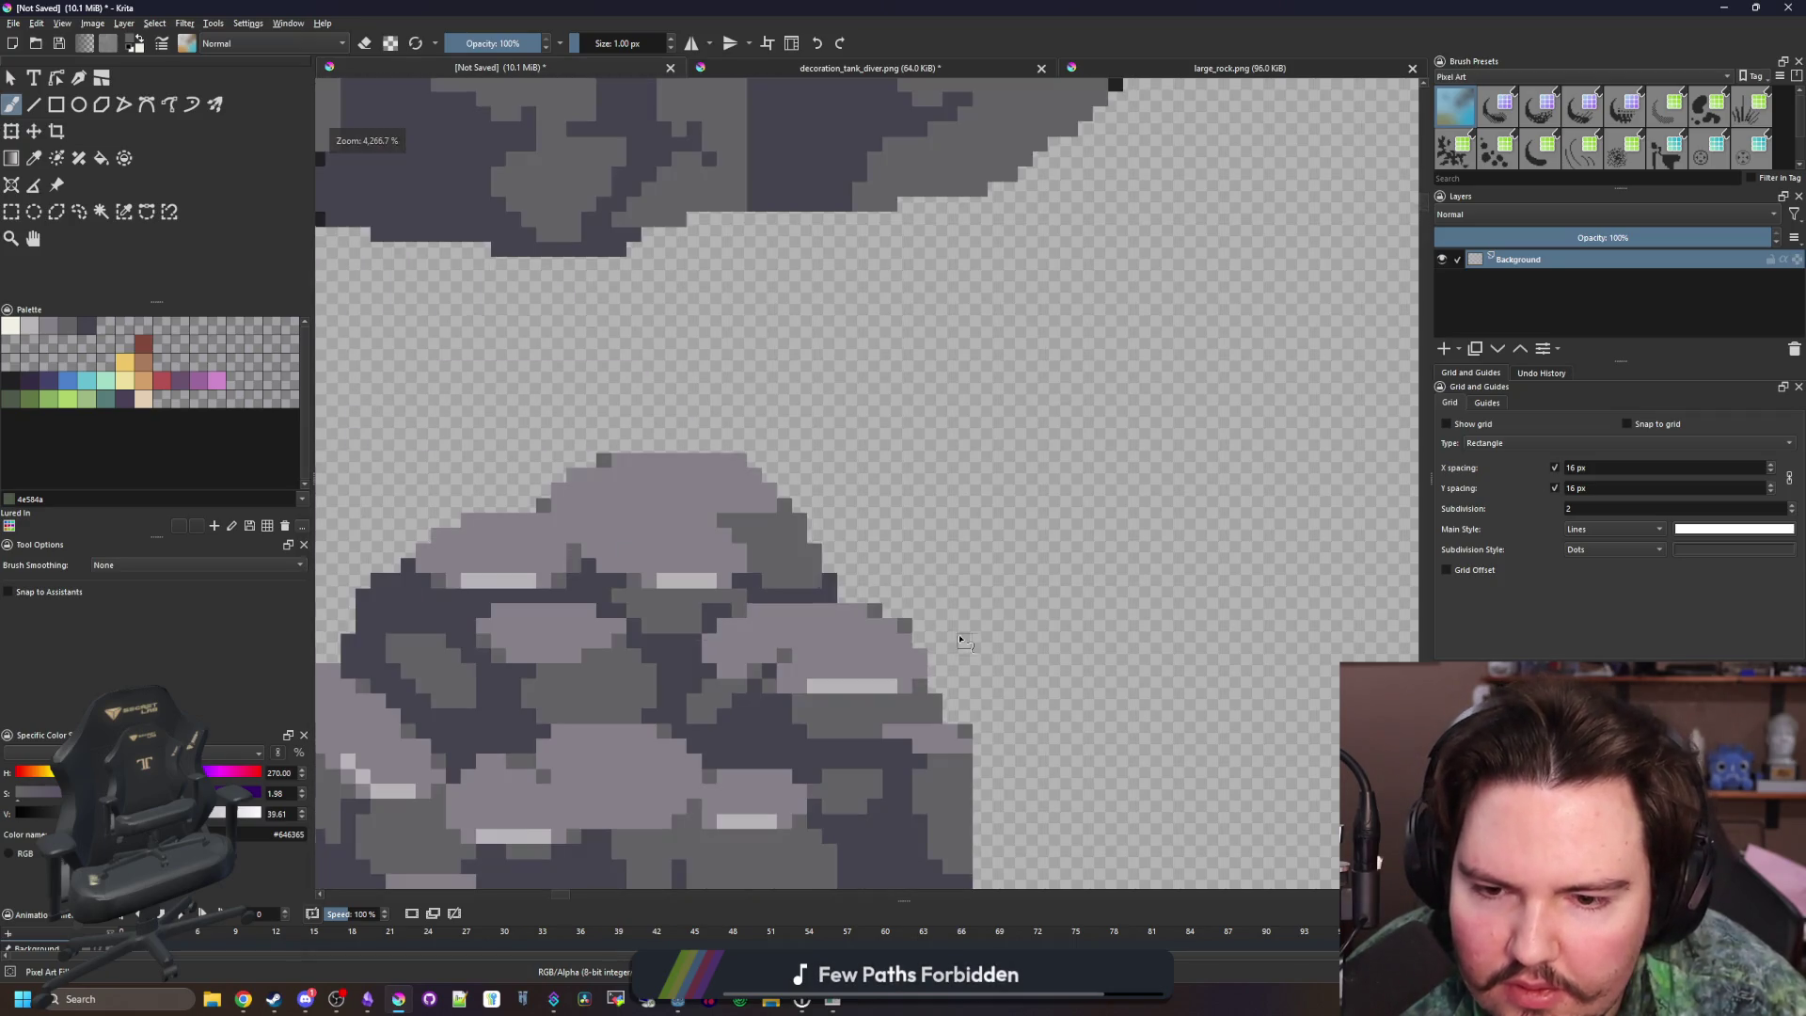
pyautogui.scroll(2, 689, 583)
pyautogui.scroll(-2, 690, 583)
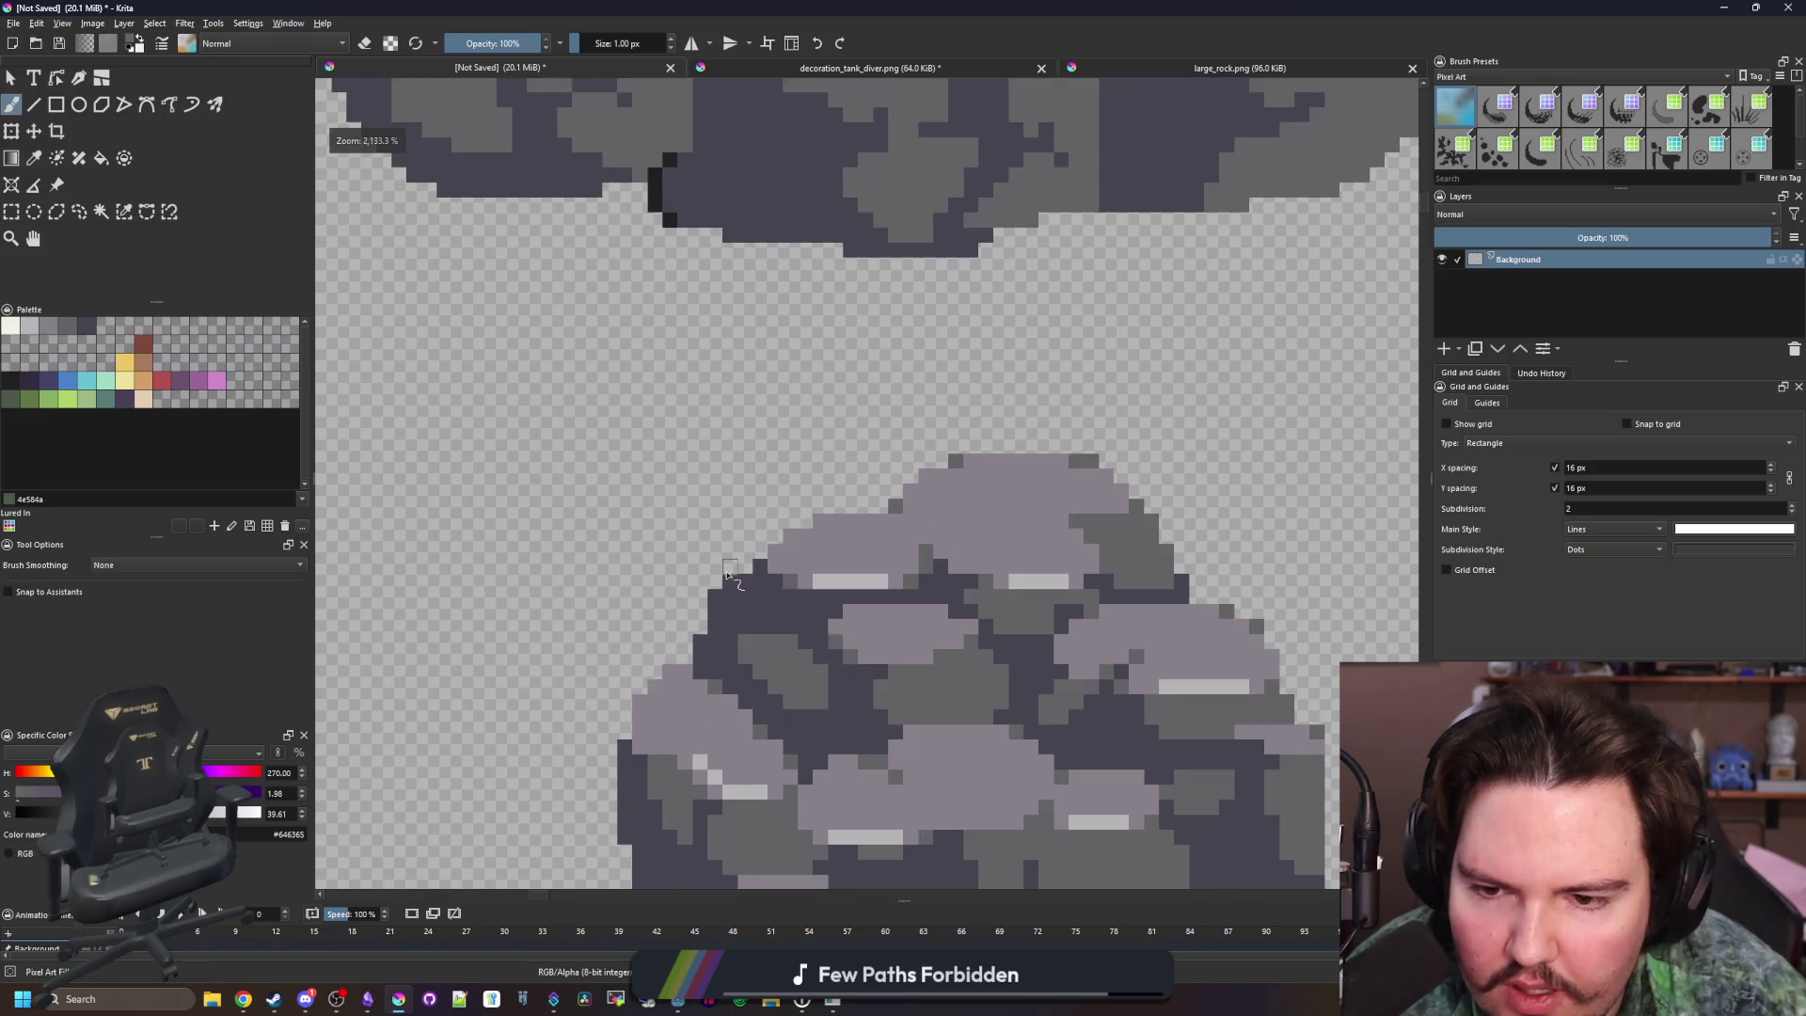
pyautogui.scroll(2, 821, 522)
pyautogui.scroll(-2, 822, 406)
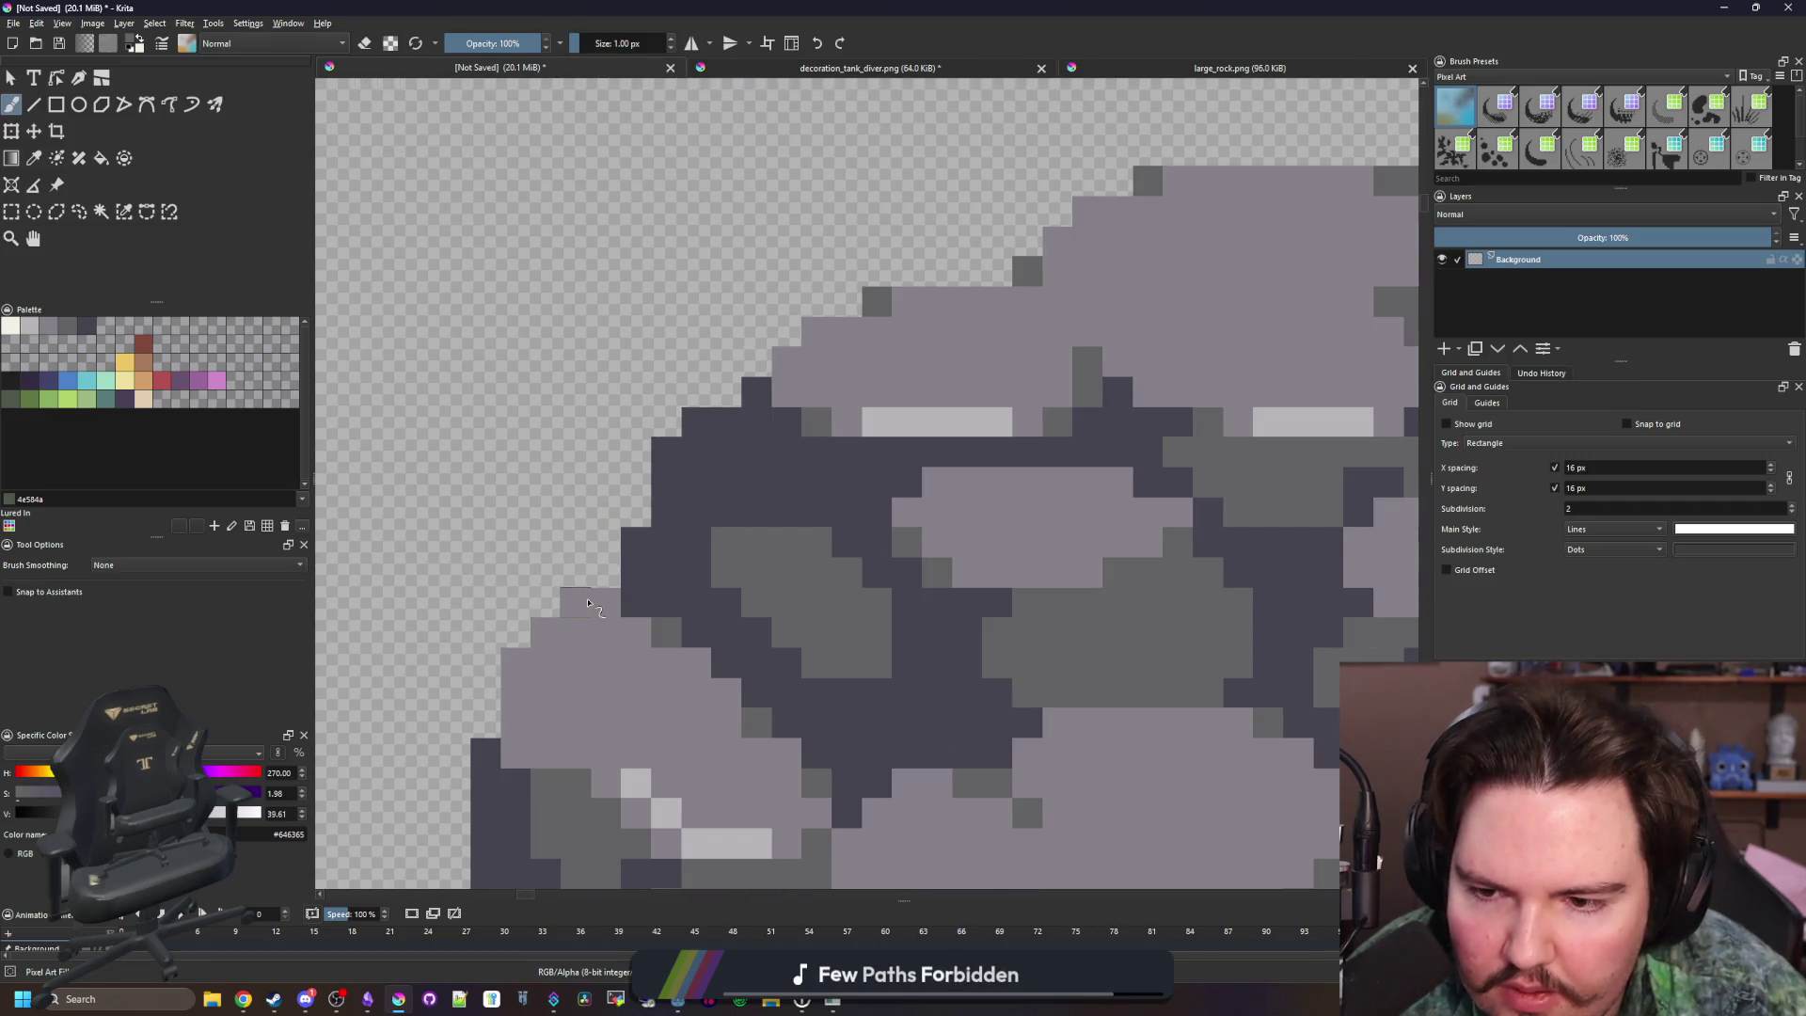
pyautogui.click(10, 380)
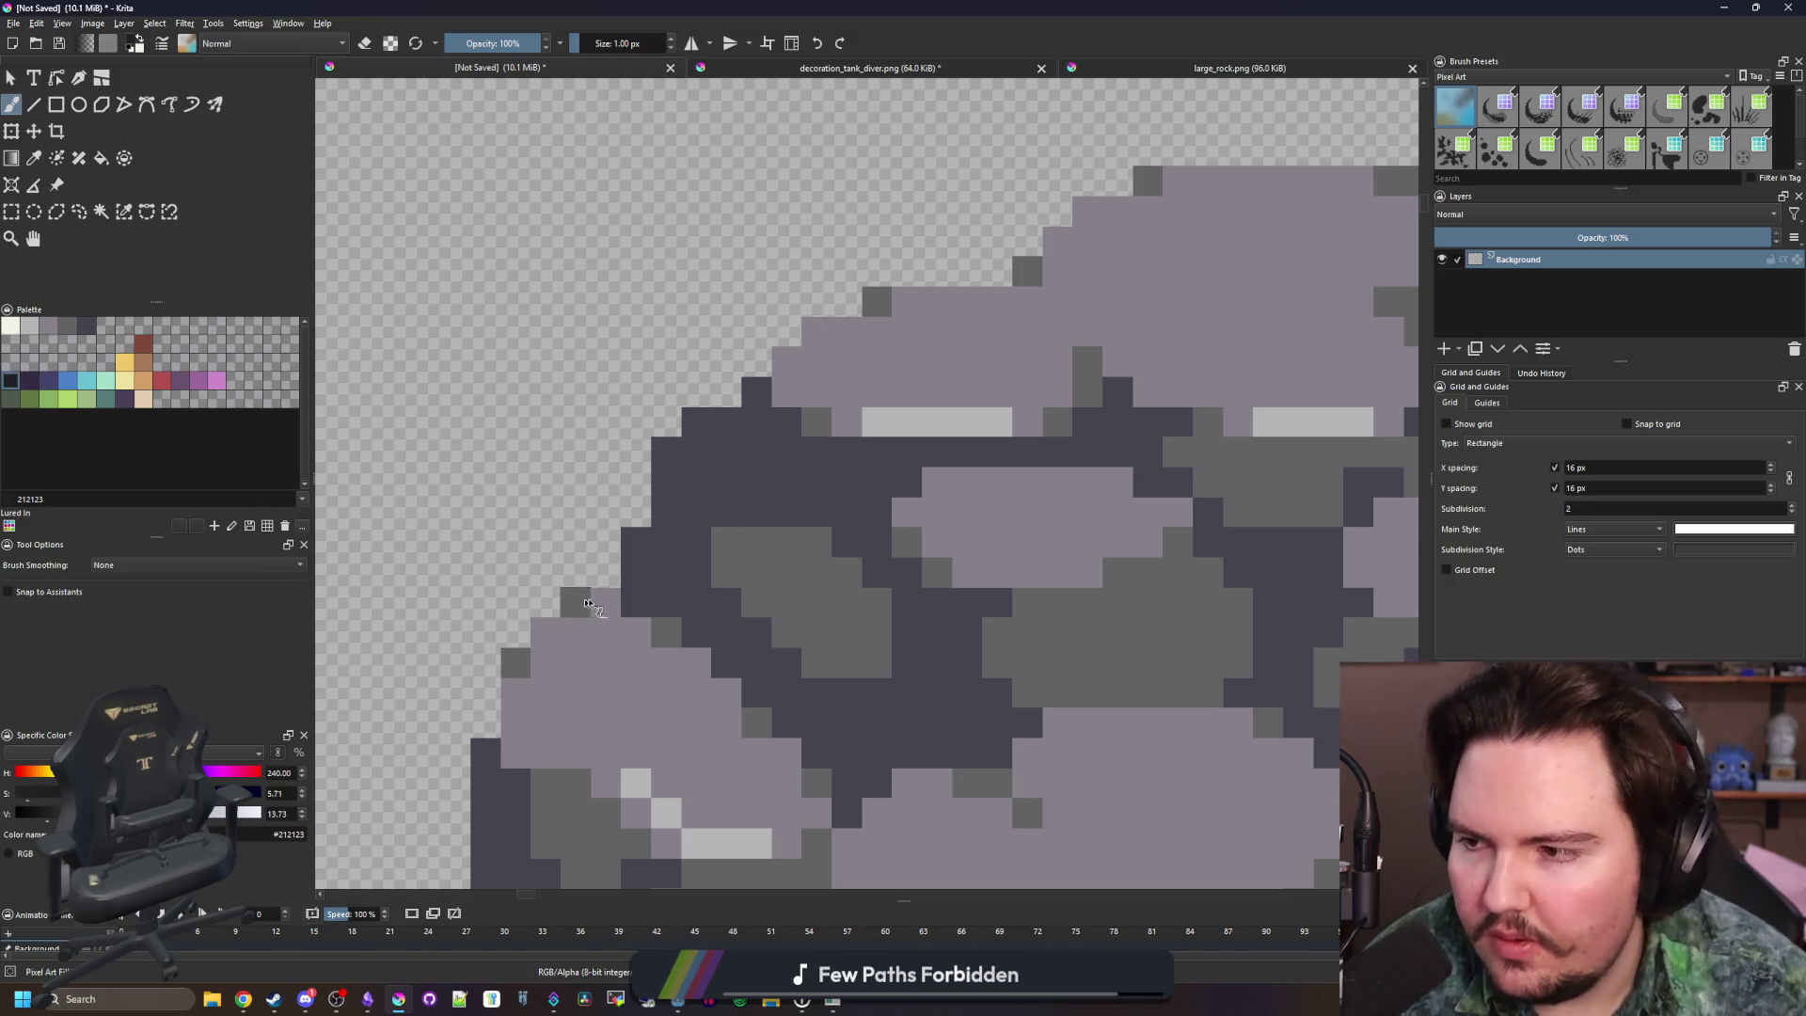
pyautogui.scroll(-3, 698, 398)
pyautogui.scroll(2, 698, 399)
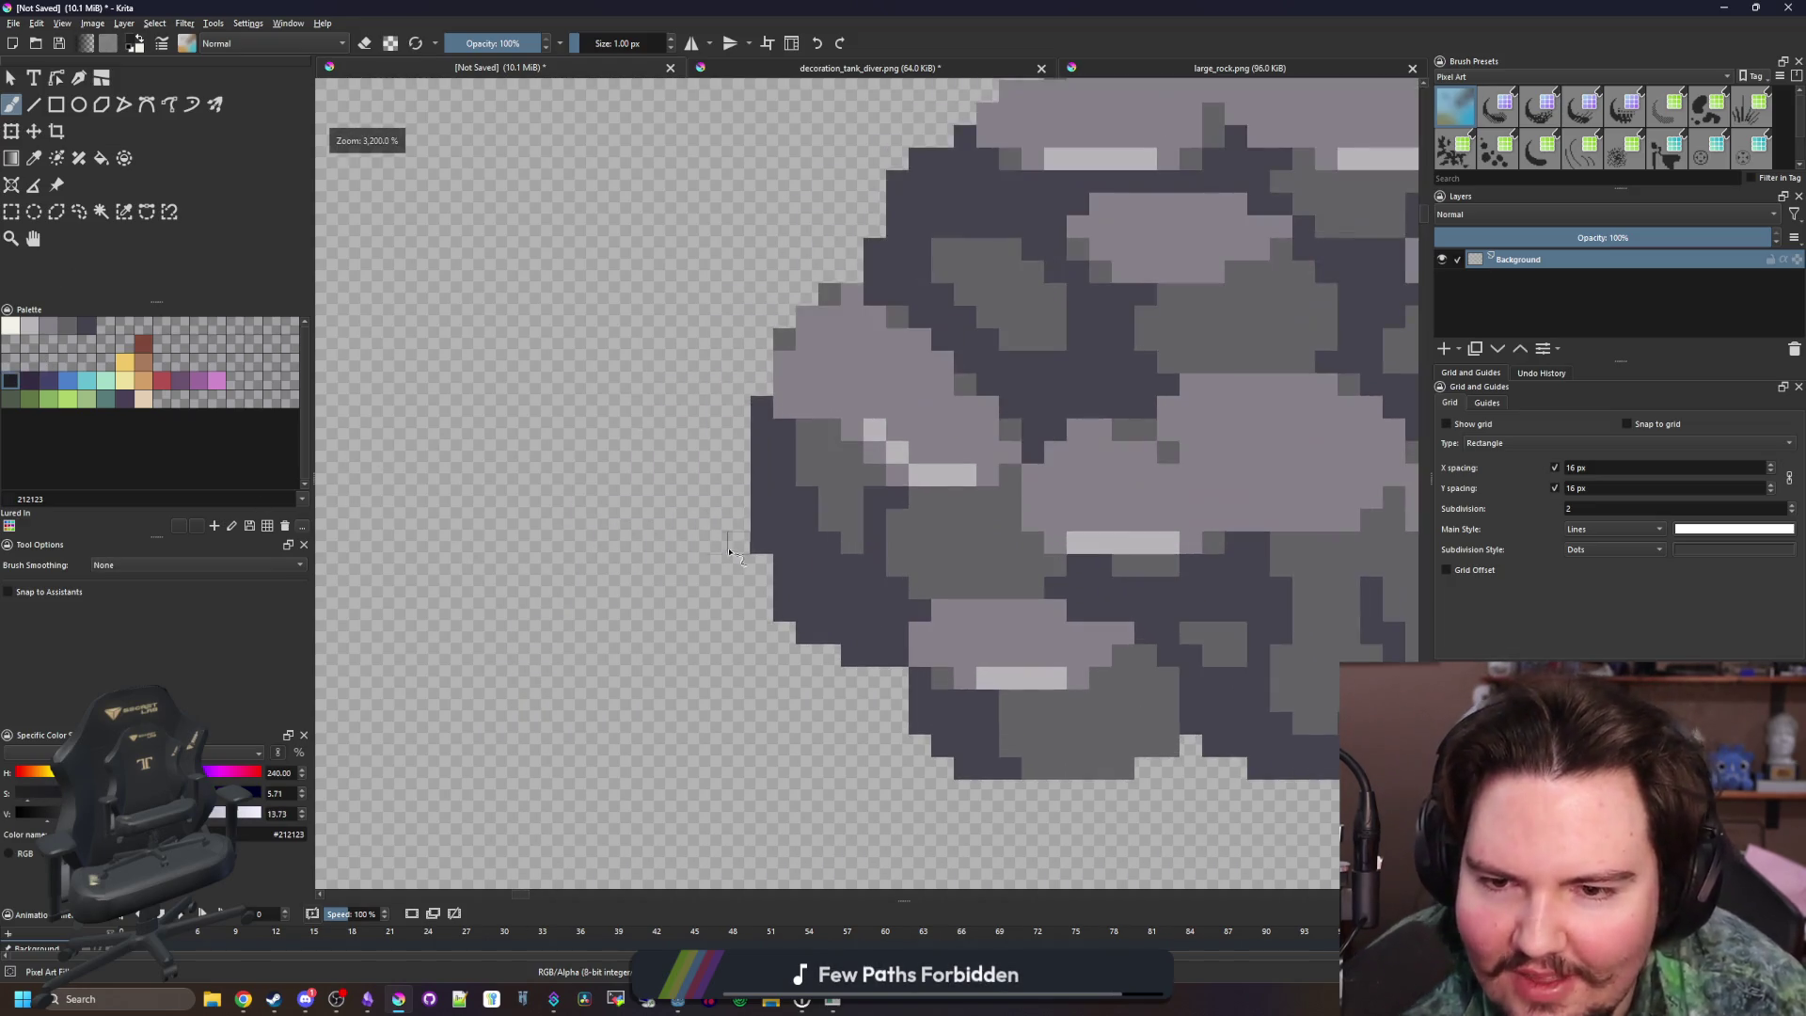
# Paint the near-black outline down the rock's left edge, upper-left corner and top
pyautogui.moveTo(739, 551)
pyautogui.mouseDown()
pyautogui.moveTo(740, 404)
pyautogui.moveTo(767, 346)
pyautogui.mouseUp()
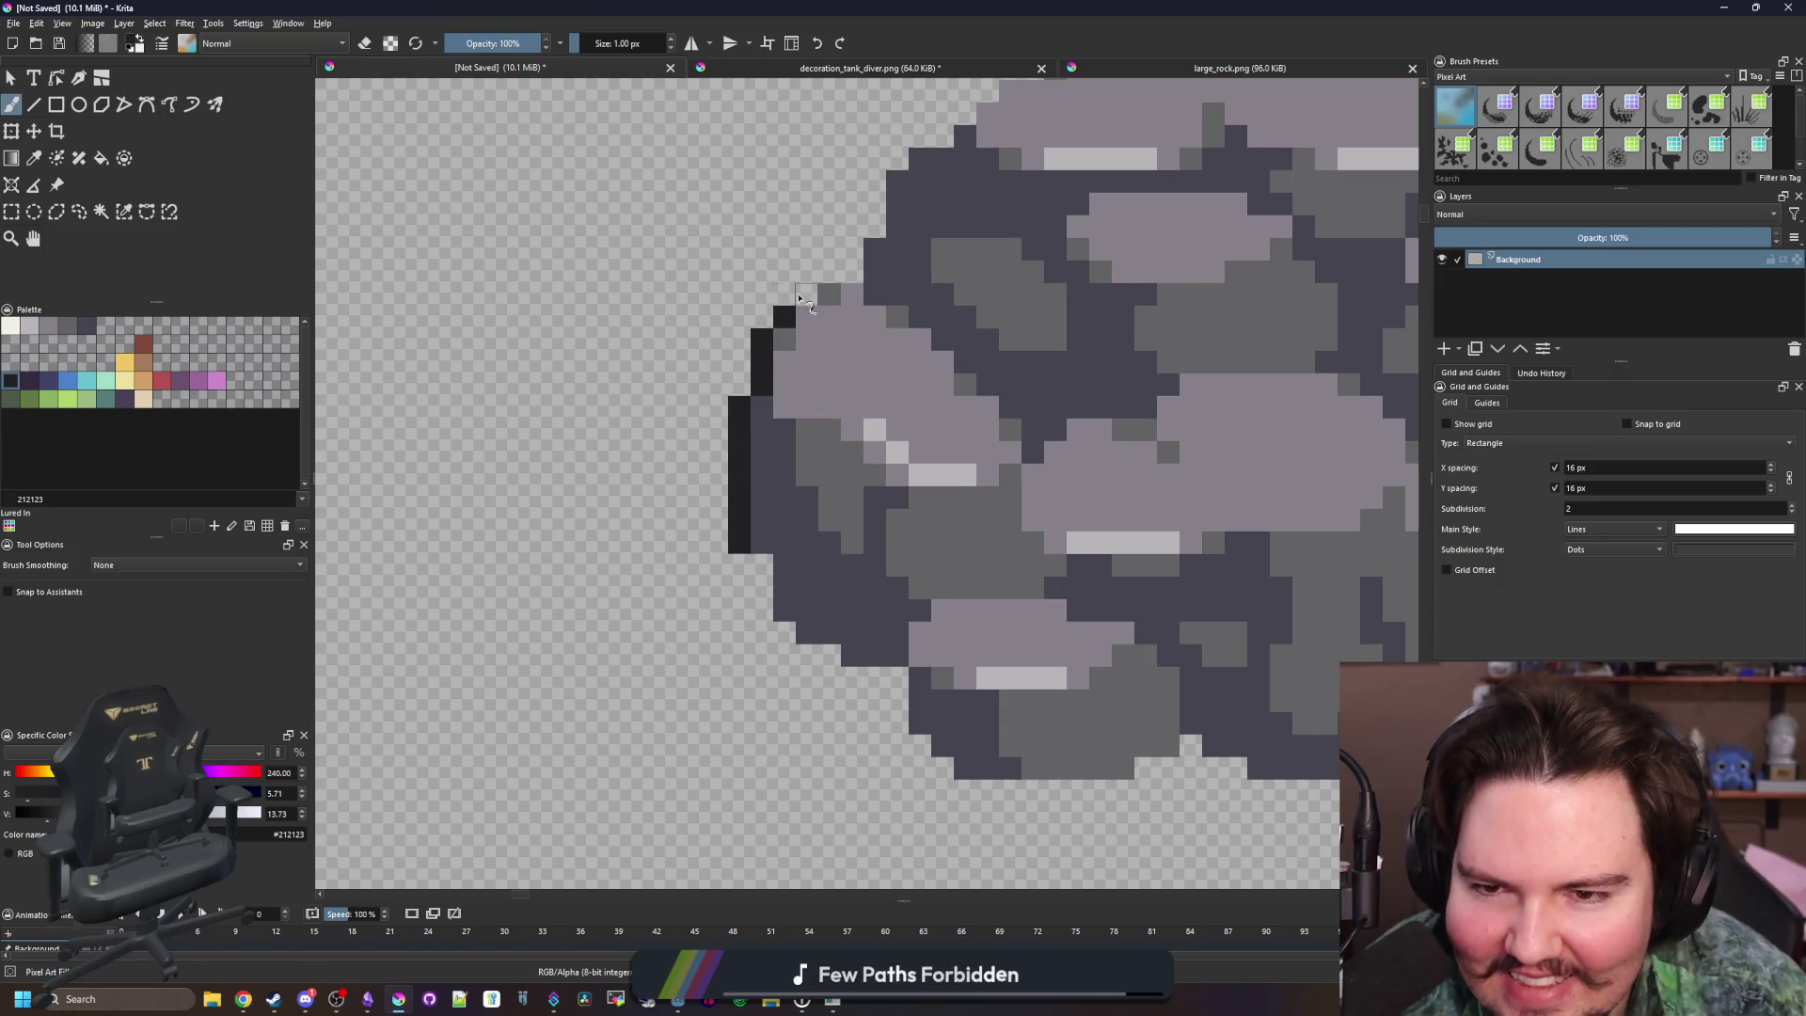
pyautogui.click(876, 185)
pyautogui.moveTo(880, 193)
pyautogui.mouseDown()
pyautogui.moveTo(855, 311)
pyautogui.moveTo(584, 561)
pyautogui.mouseUp()
pyautogui.moveTo(687, 458); pyautogui.dragTo(818, 431)
pyautogui.moveTo(917, 366); pyautogui.dragTo(1147, 361)
pyautogui.scroll(1, 905, 571)
# Outline the rock's right edge diagonally and downward, erasing one stray dark pixel
pyautogui.moveTo(905, 571)
pyautogui.mouseDown()
pyautogui.moveTo(846, 439)
pyautogui.moveTo(736, 307)
pyautogui.mouseUp()
pyautogui.click(910, 509)
pyautogui.press('e')
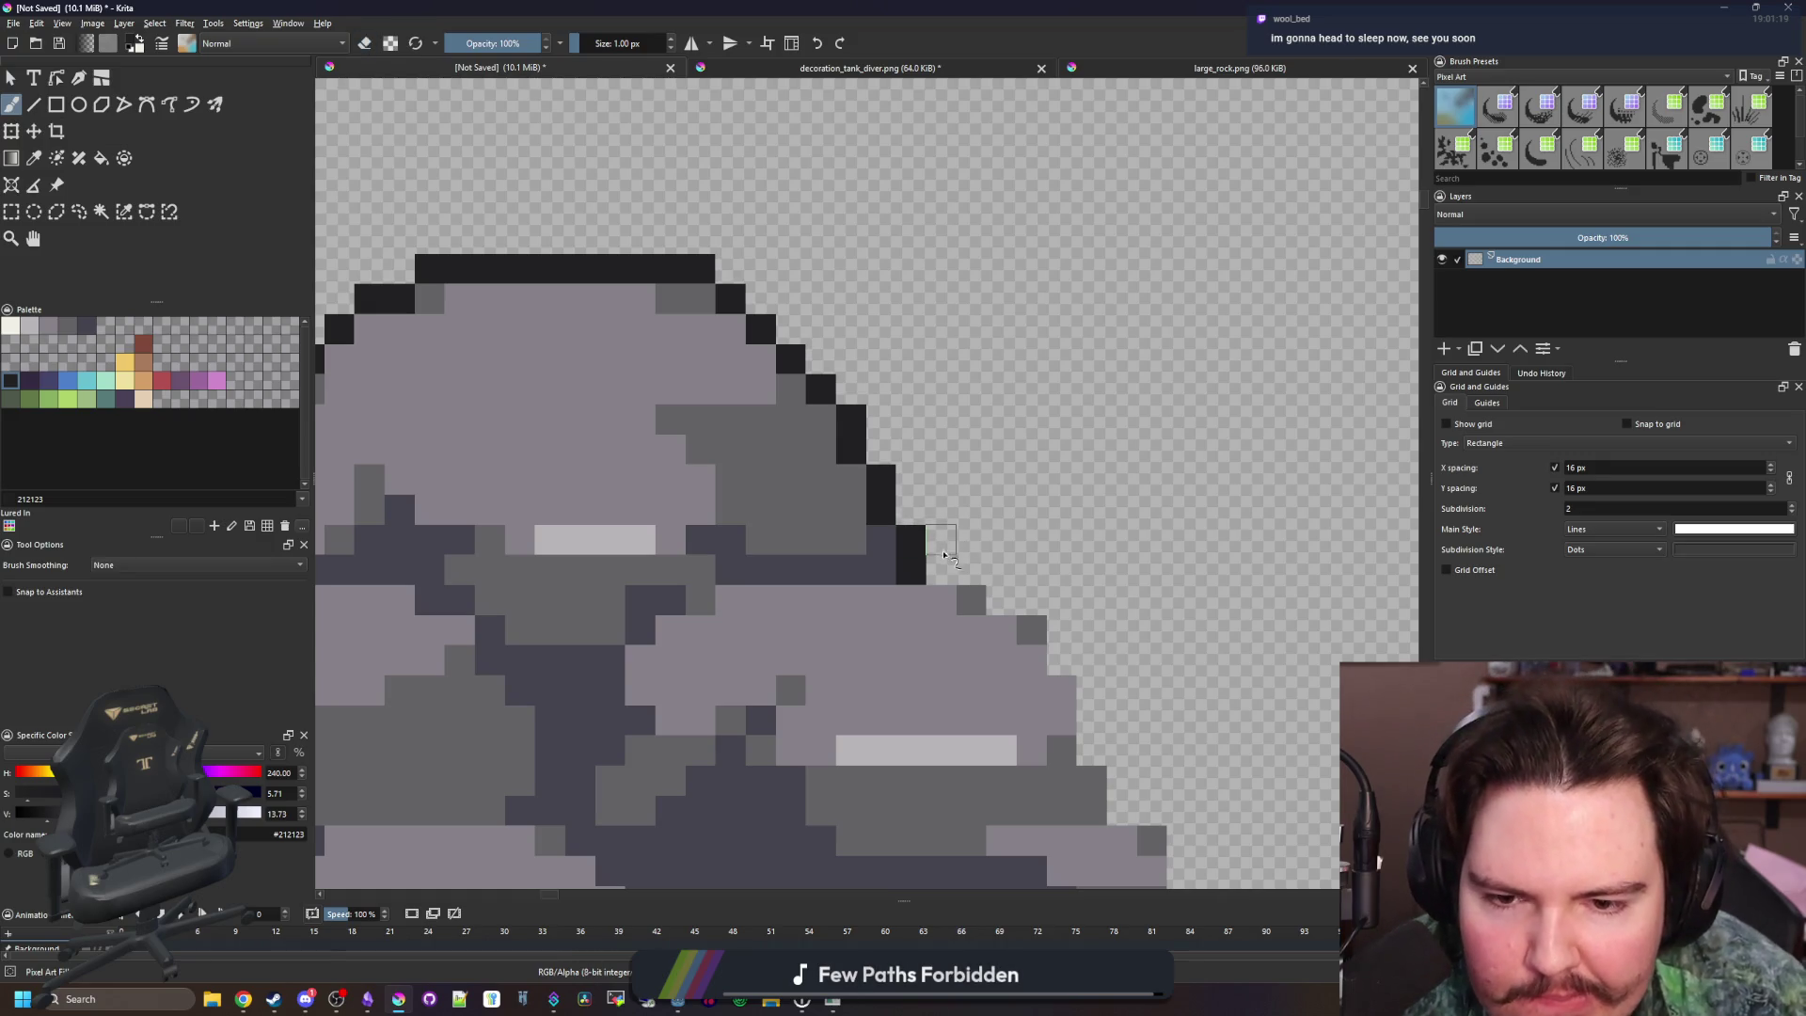
pyautogui.moveTo(981, 571); pyautogui.dragTo(741, 473)
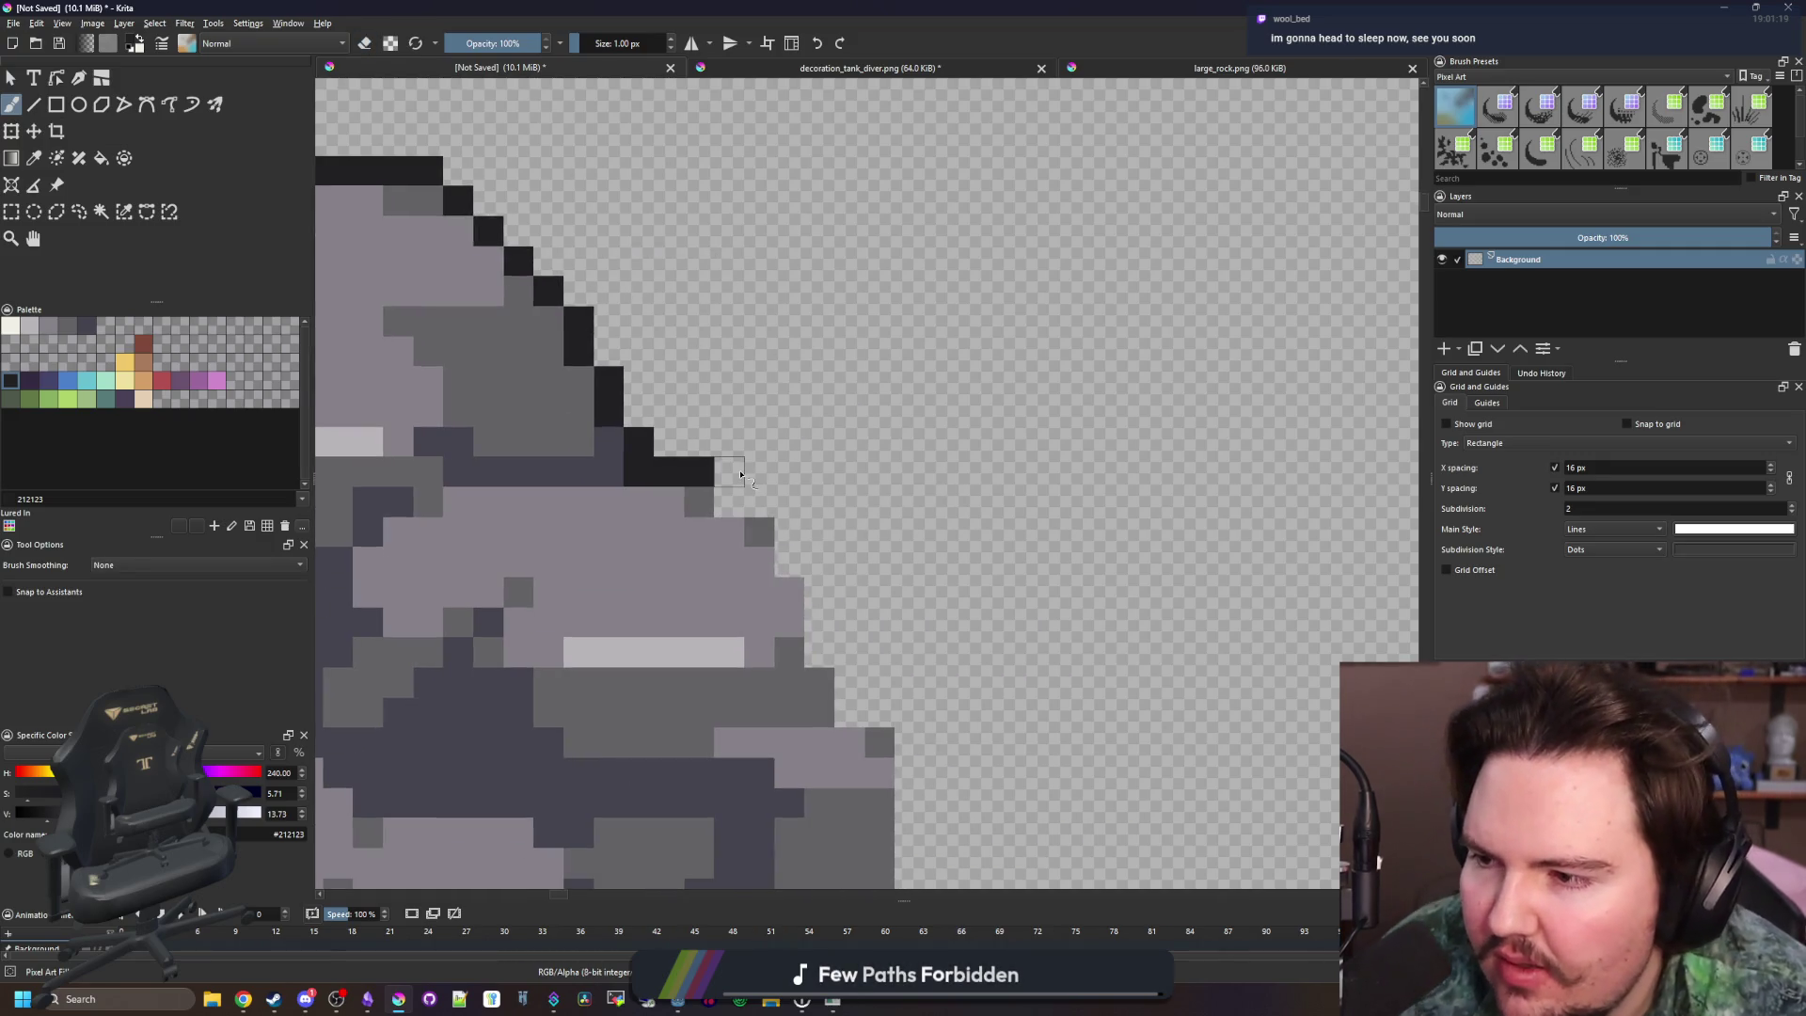
pyautogui.scroll(1, 741, 475)
pyautogui.scroll(-1, 693, 311)
pyautogui.moveTo(608, 350)
pyautogui.mouseDown()
pyautogui.moveTo(663, 381)
pyautogui.moveTo(788, 692)
pyautogui.mouseUp()
pyautogui.scroll(-2, 851, 508)
pyautogui.moveTo(817, 555); pyautogui.dragTo(802, 654)
pyautogui.scroll(-1, 840, 592)
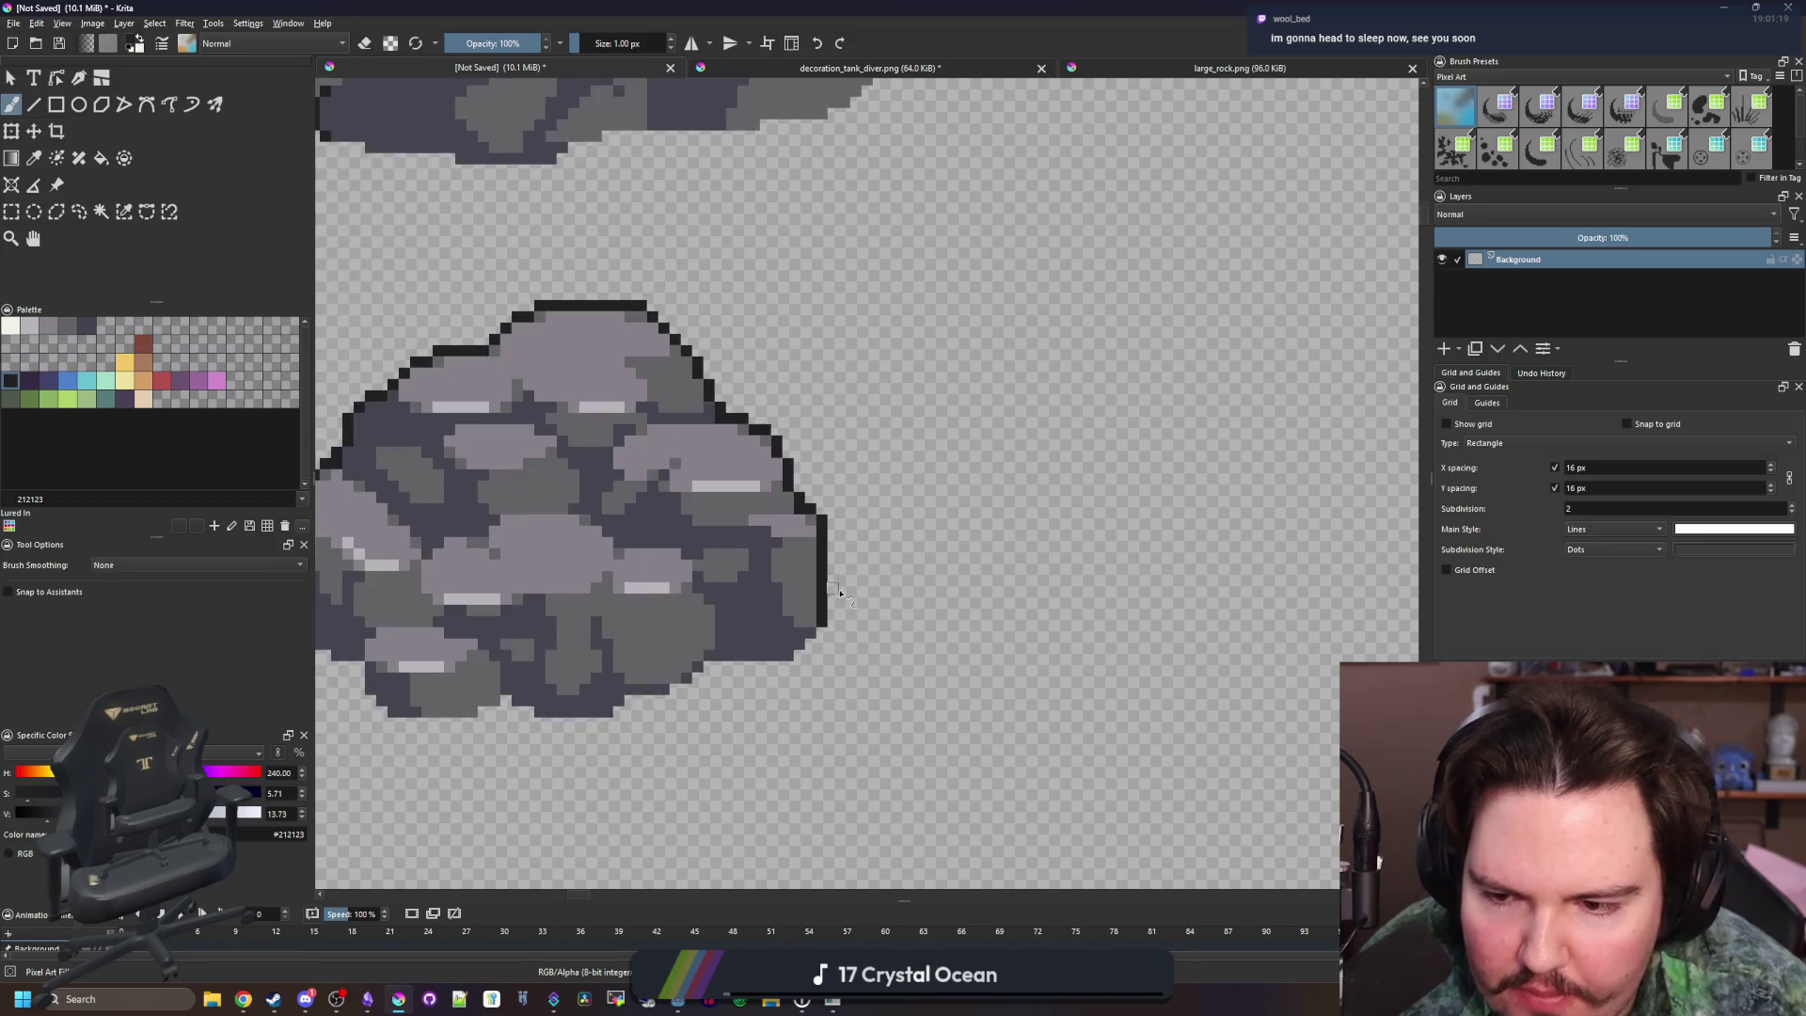
pyautogui.scroll(3, 602, 678)
# Outline the rock's bottom, lower-right and lower-left edges, then sample dark shade #45444f
pyautogui.moveTo(565, 679); pyautogui.dragTo(607, 685)
pyautogui.scroll(-2, 652, 661)
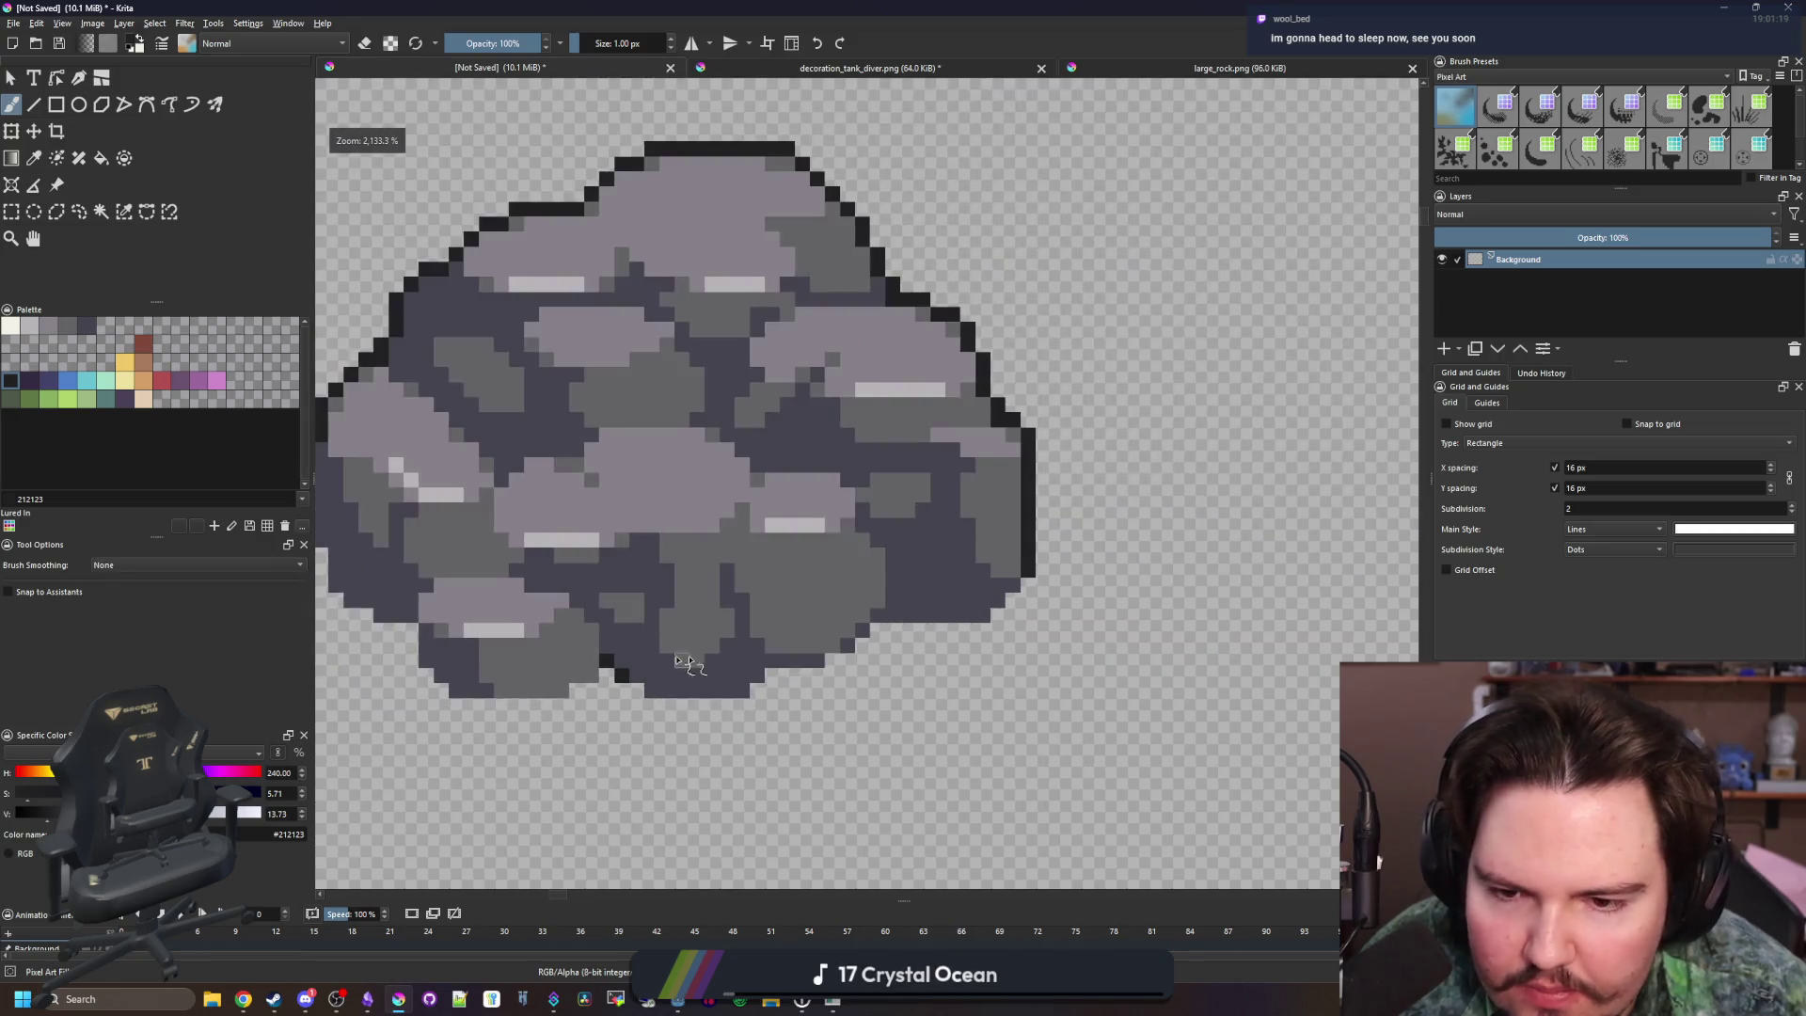
pyautogui.scroll(1, 864, 649)
pyautogui.moveTo(866, 584); pyautogui.dragTo(914, 488)
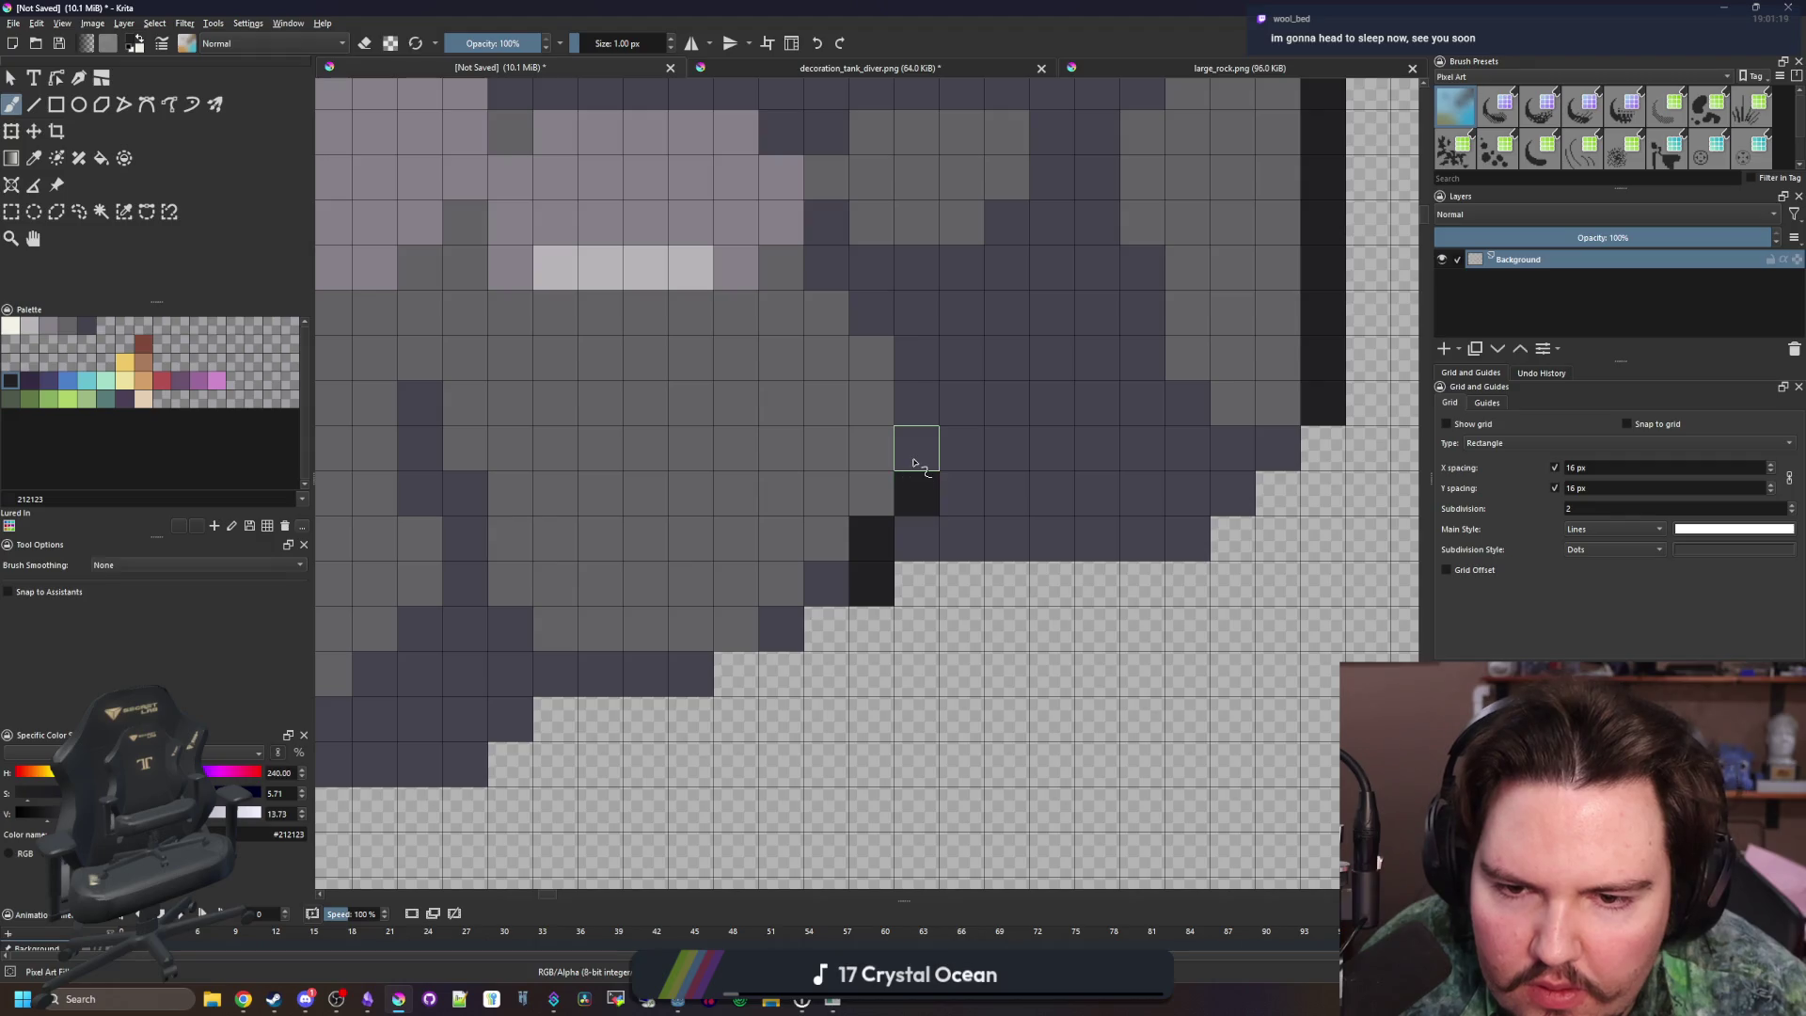
pyautogui.scroll(-4, 912, 463)
pyautogui.scroll(4, 697, 596)
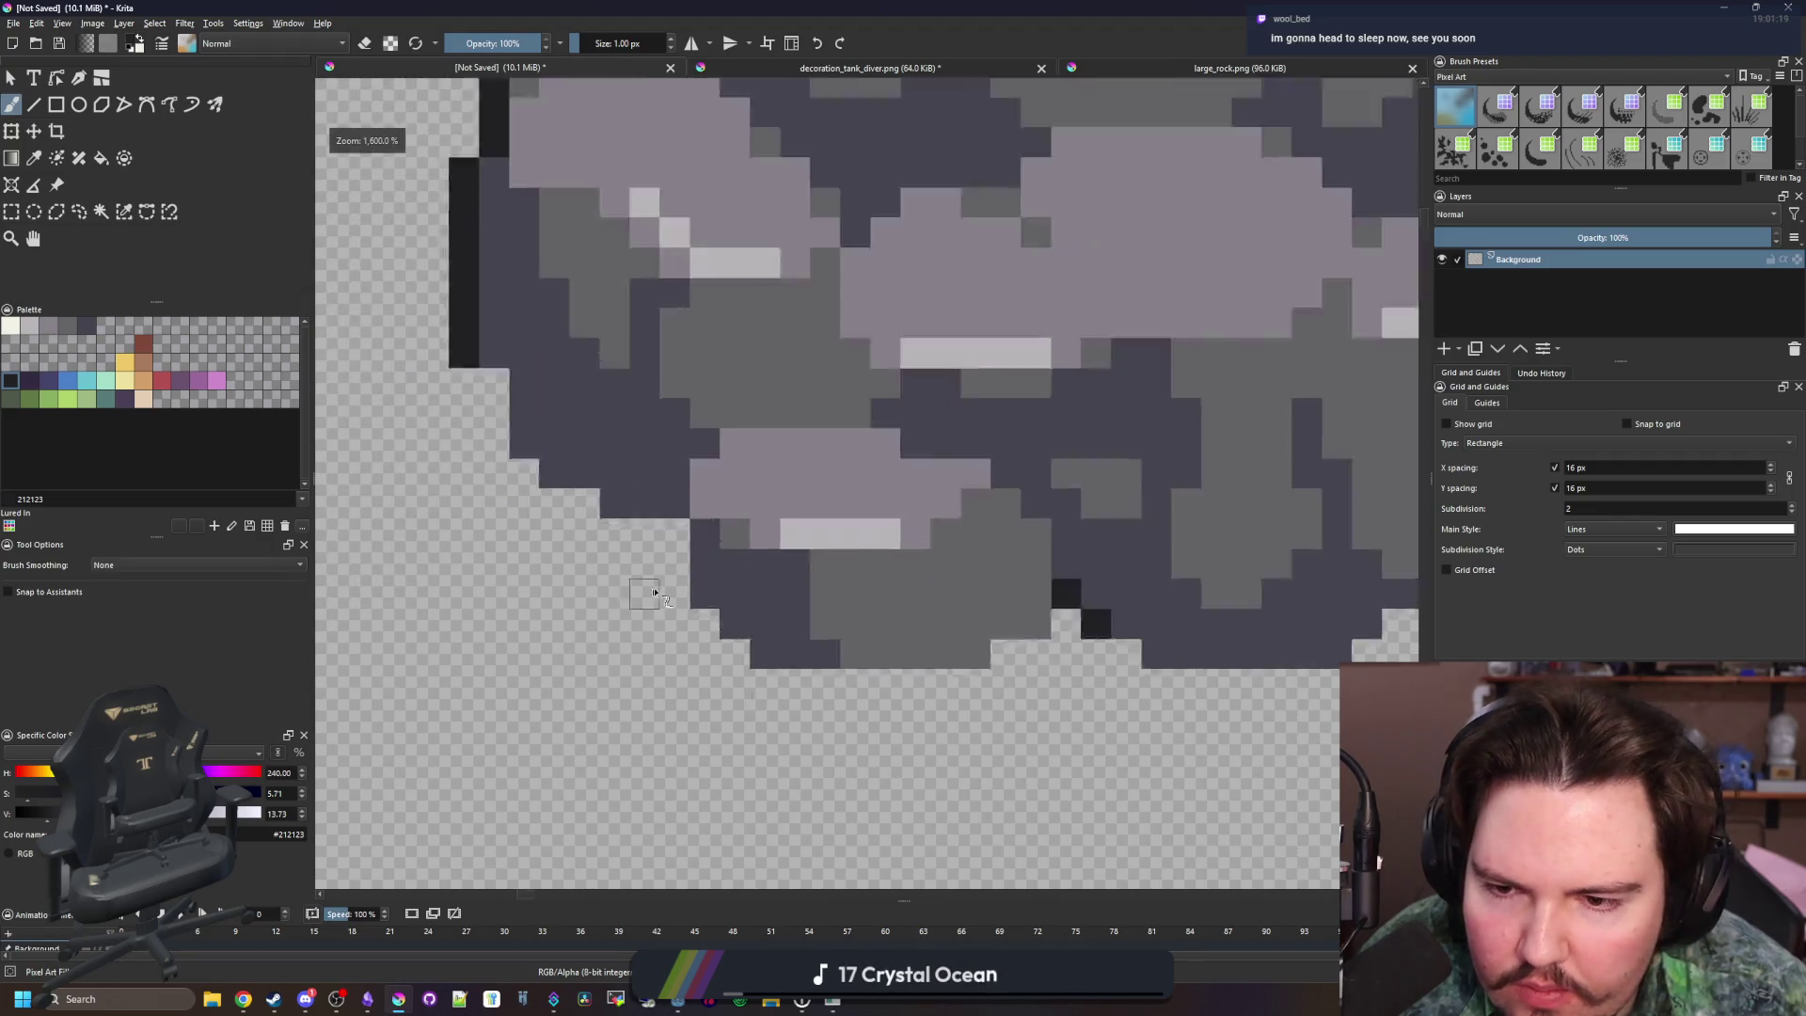
pyautogui.moveTo(698, 597); pyautogui.dragTo(687, 460)
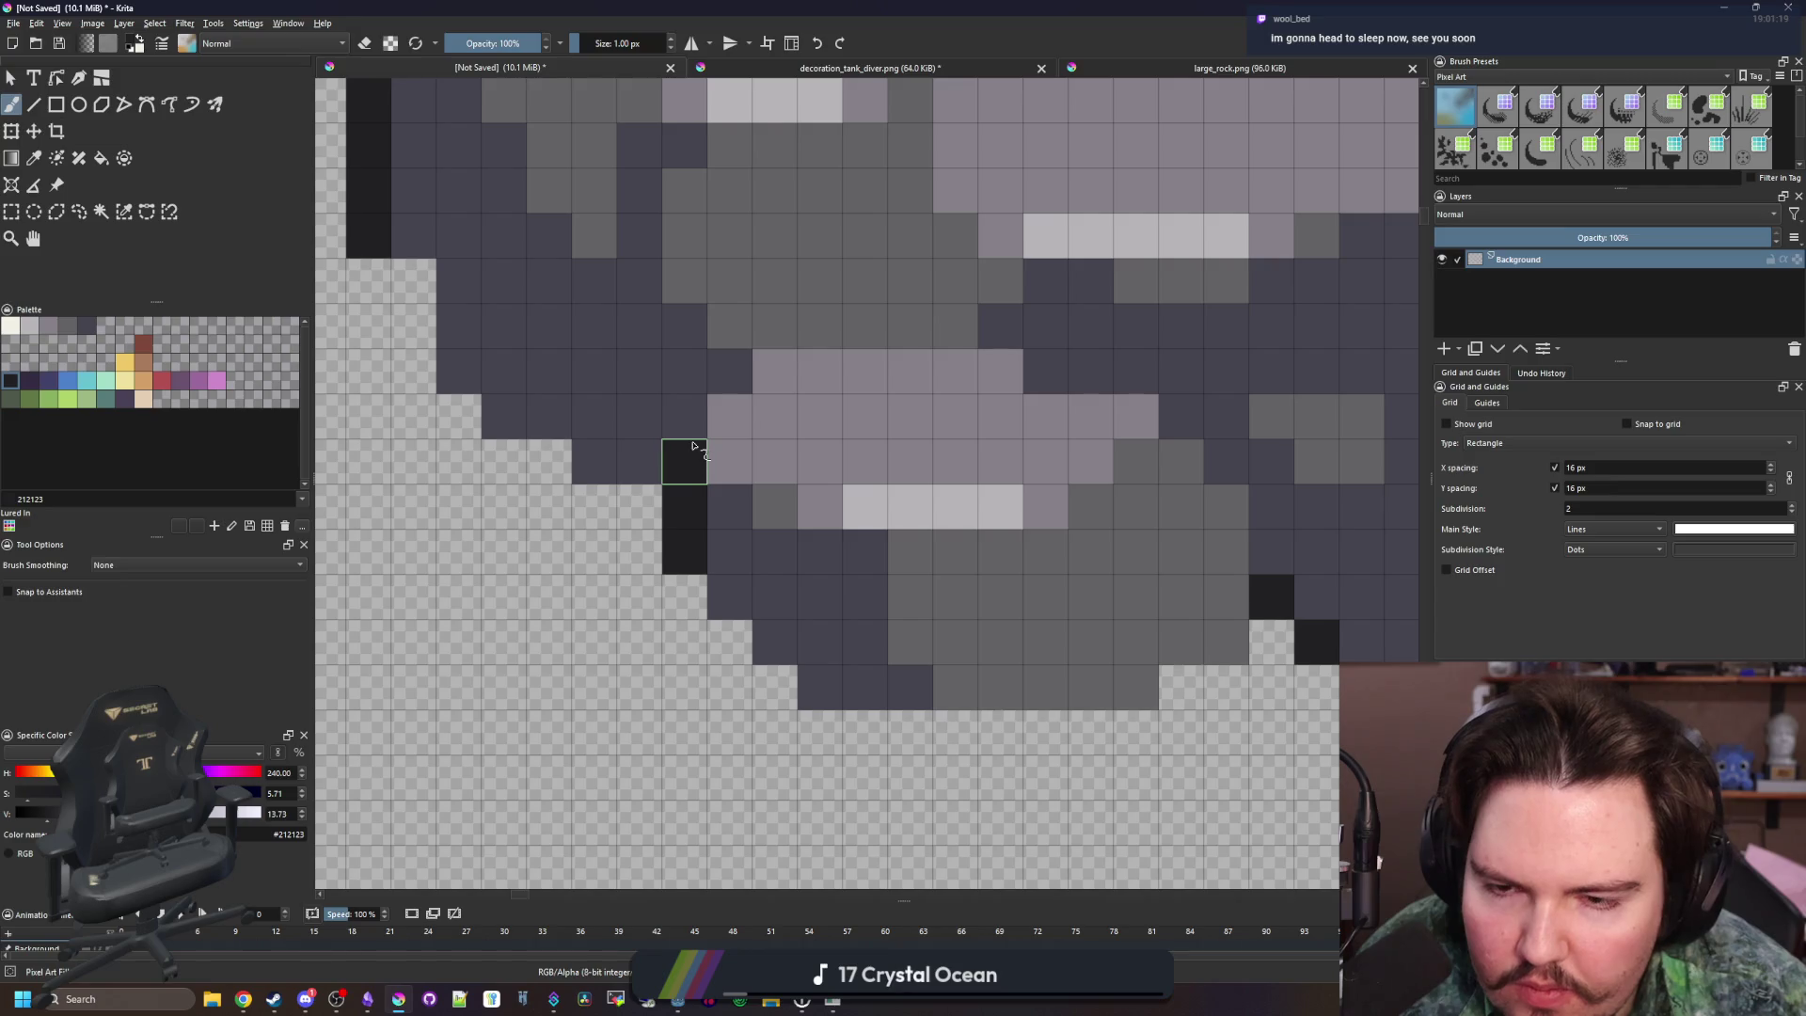
pyautogui.scroll(-3, 753, 588)
pyautogui.scroll(3, 752, 588)
pyautogui.keyDown('ctrl'); pyautogui.click(774, 612); pyautogui.keyUp('ctrl')
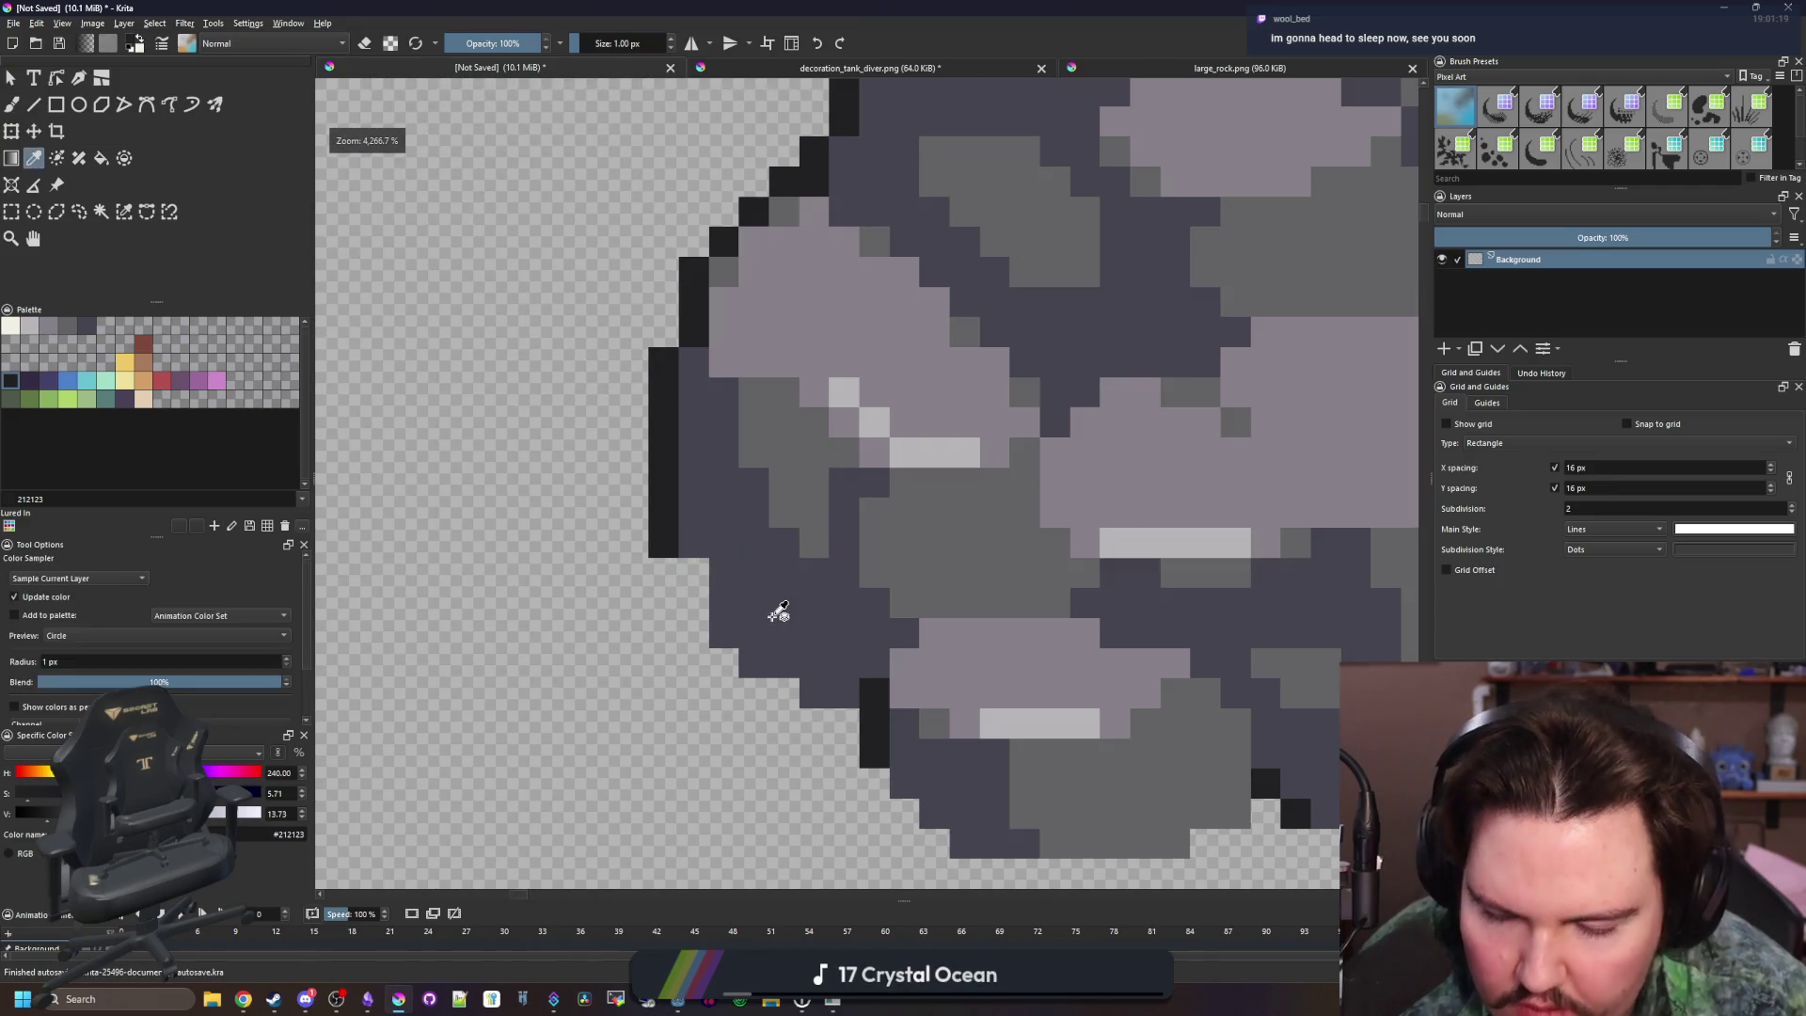
pyautogui.scroll(-2, 673, 603)
# Sample a colour from the rock and paint over the notch in its bottom edge
pyautogui.scroll(-3, 672, 603)
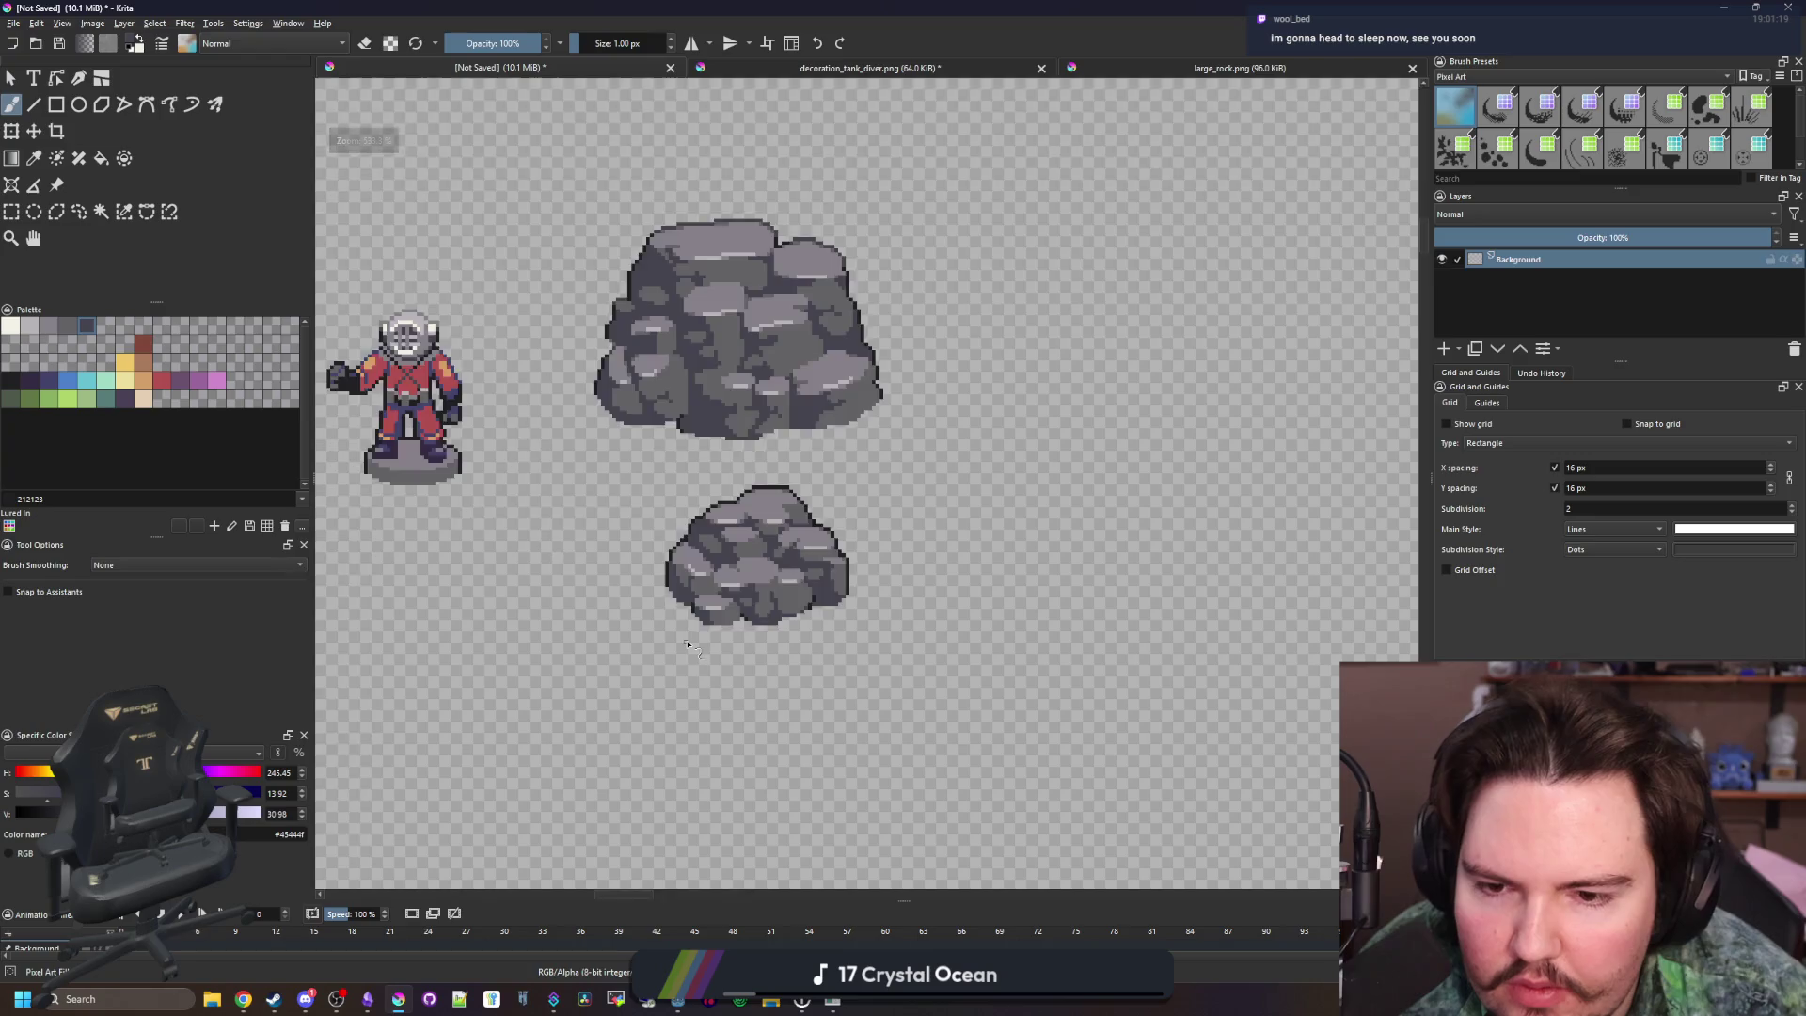
pyautogui.scroll(-2, 689, 645)
pyautogui.scroll(-1, 717, 403)
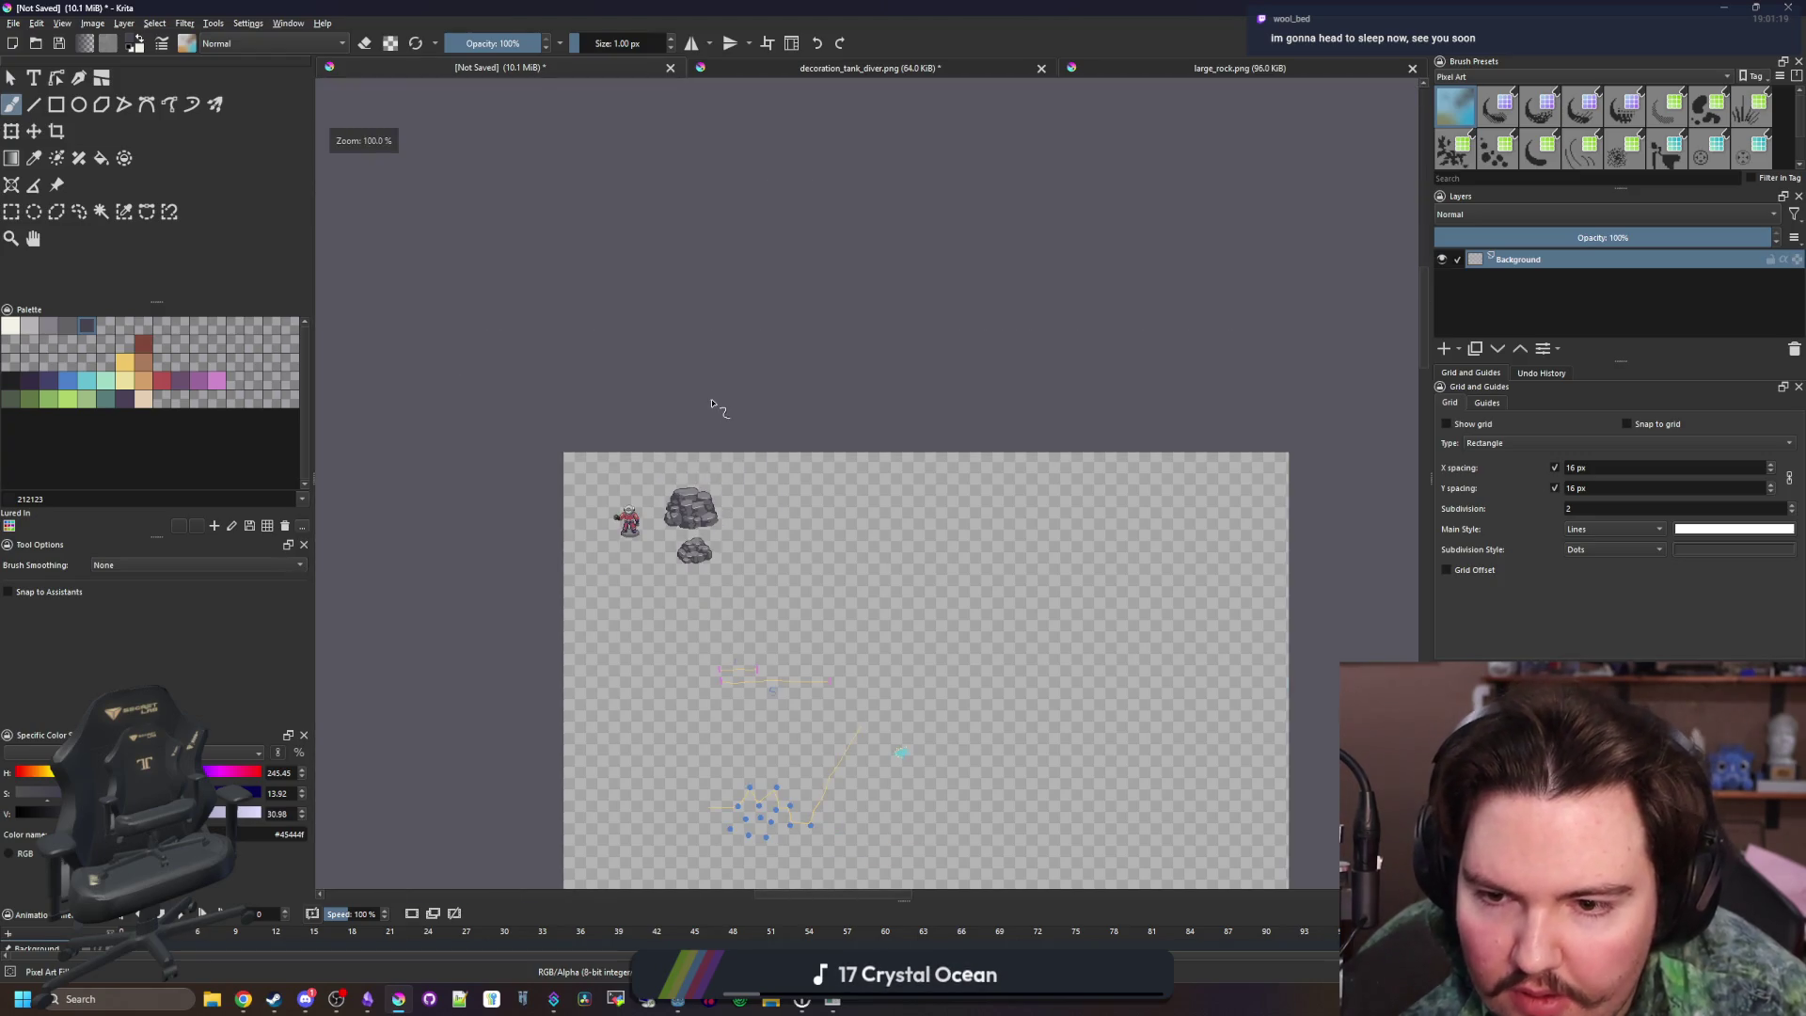
pyautogui.scroll(5, 578, 658)
pyautogui.scroll(2, 580, 658)
pyautogui.scroll(-4, 611, 621)
pyautogui.scroll(4, 639, 589)
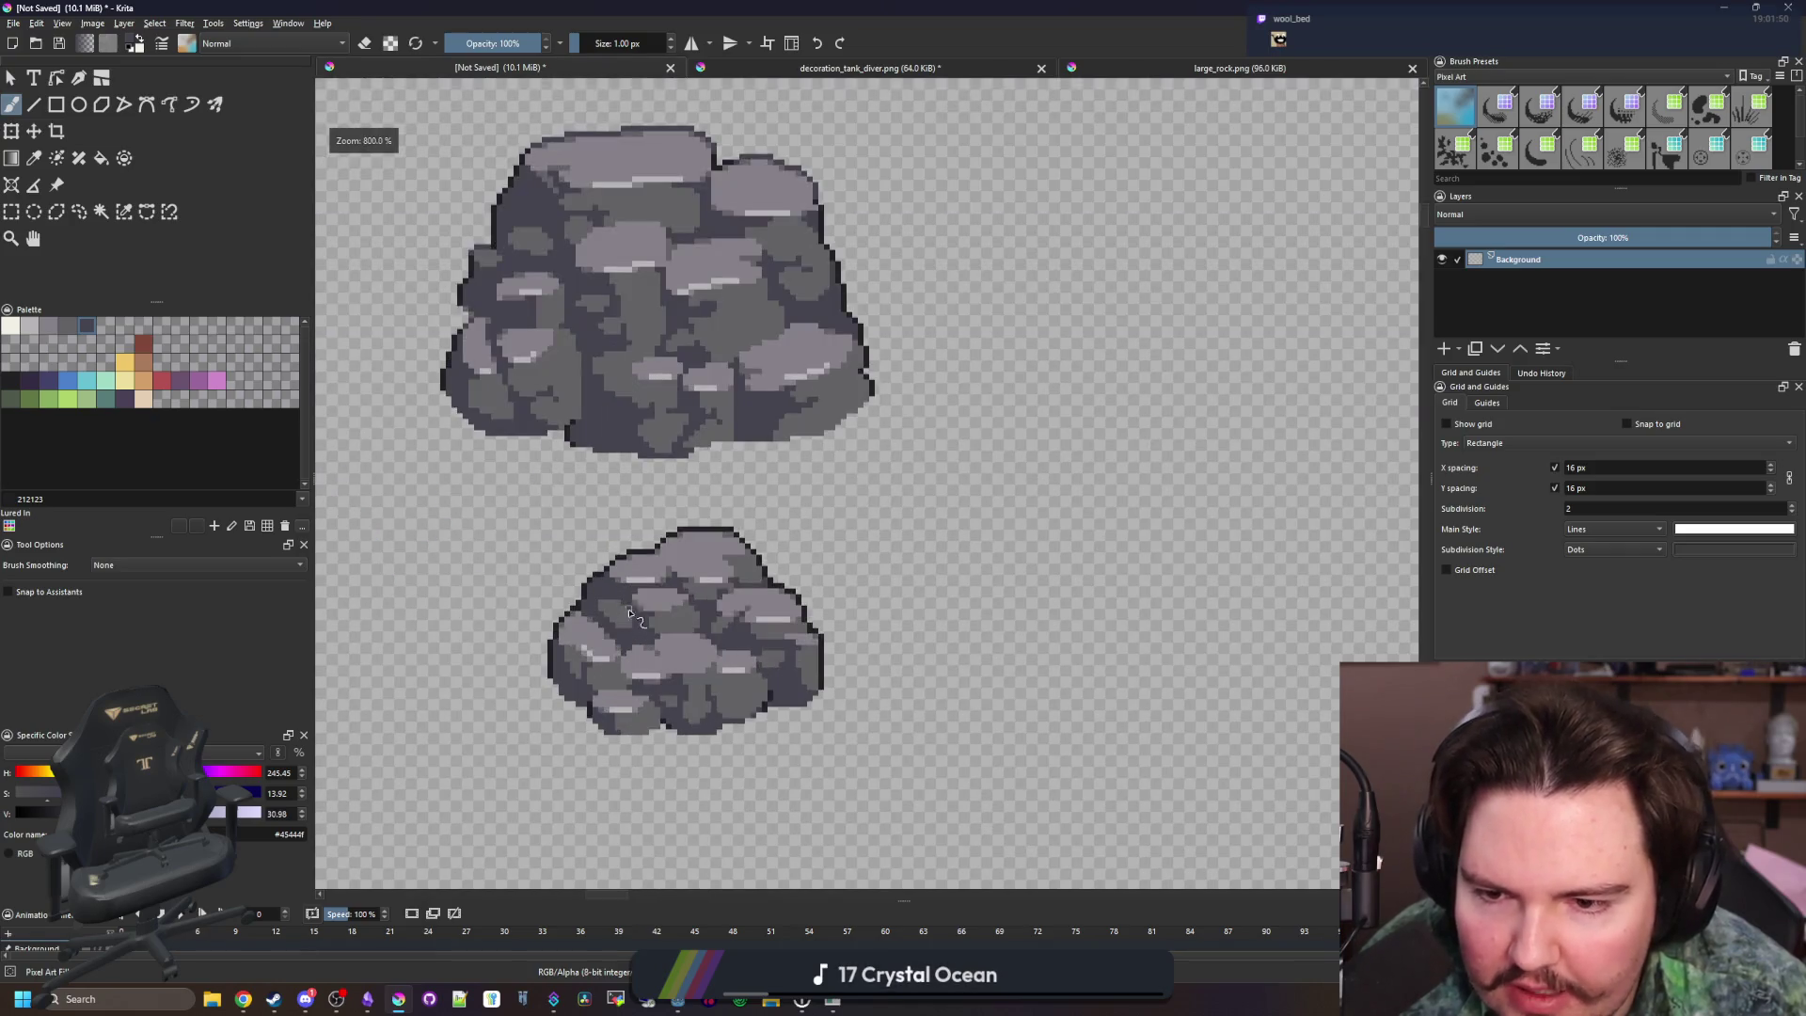
pyautogui.press('p')
pyautogui.scroll(2, 700, 612)
pyautogui.scroll(-3, 720, 621)
pyautogui.scroll(3, 757, 583)
pyautogui.scroll(-3, 799, 486)
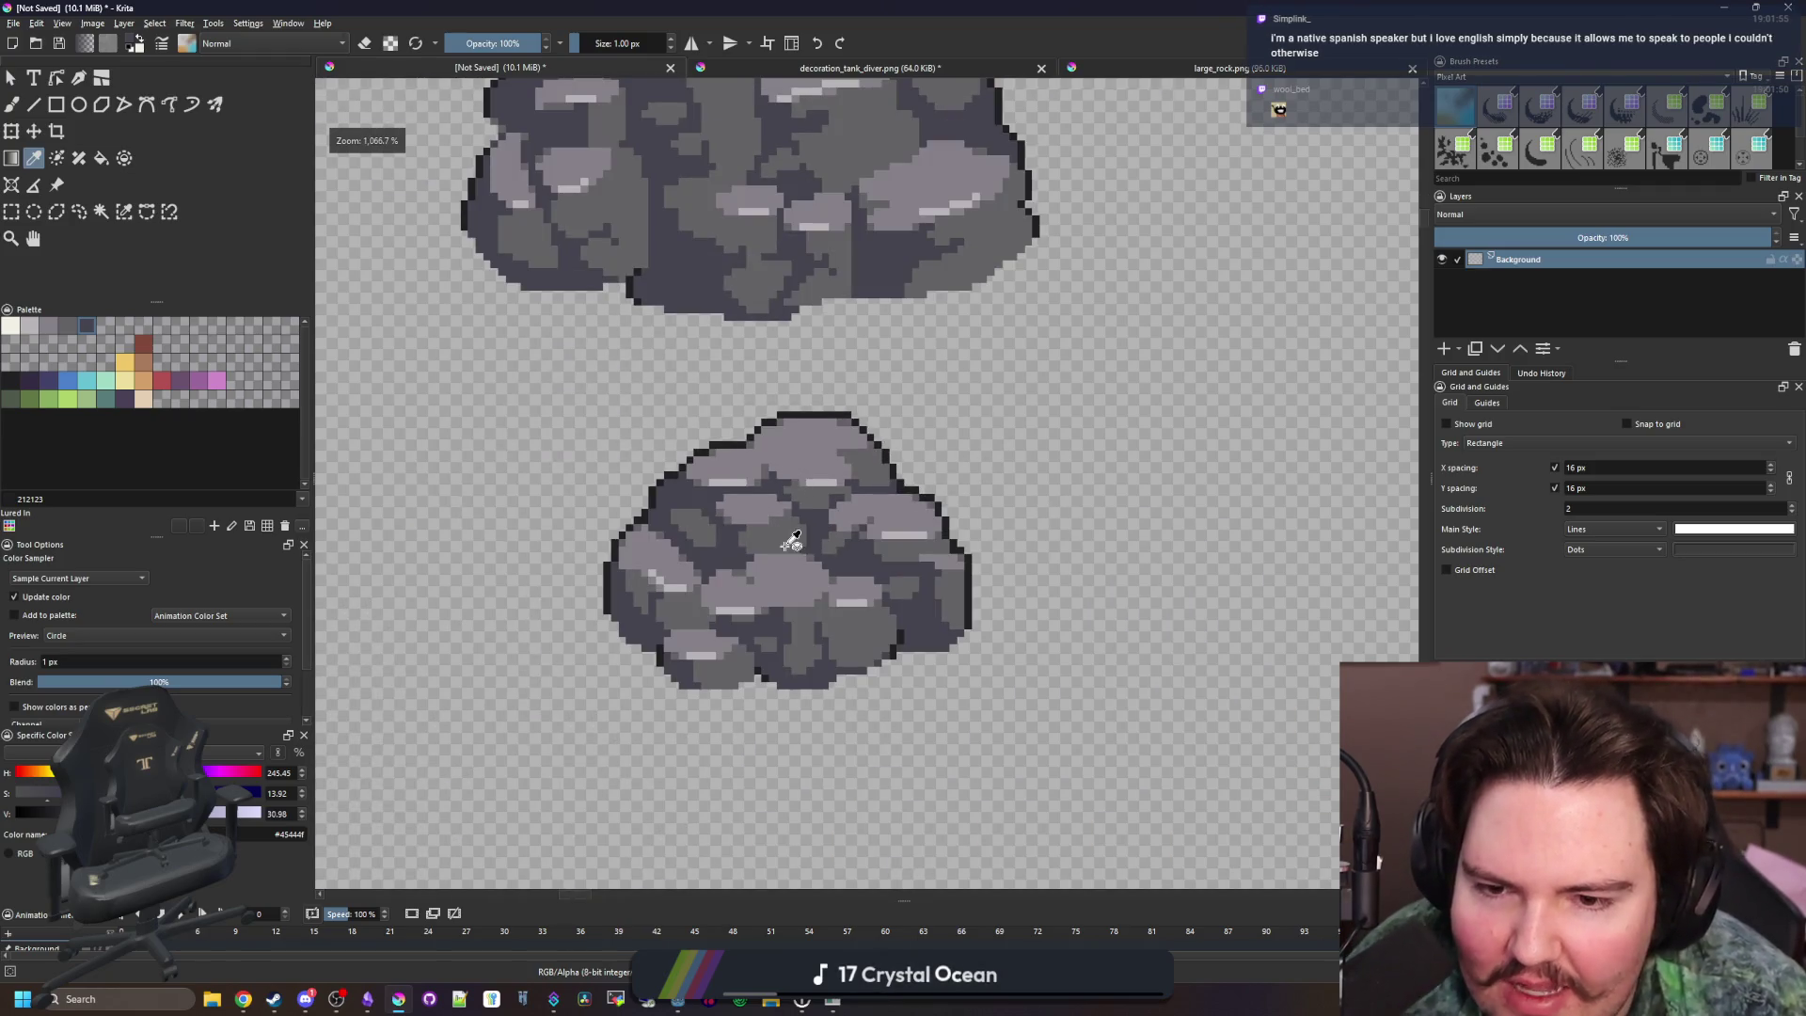
pyautogui.scroll(-3, 790, 541)
pyautogui.scroll(-3, 797, 530)
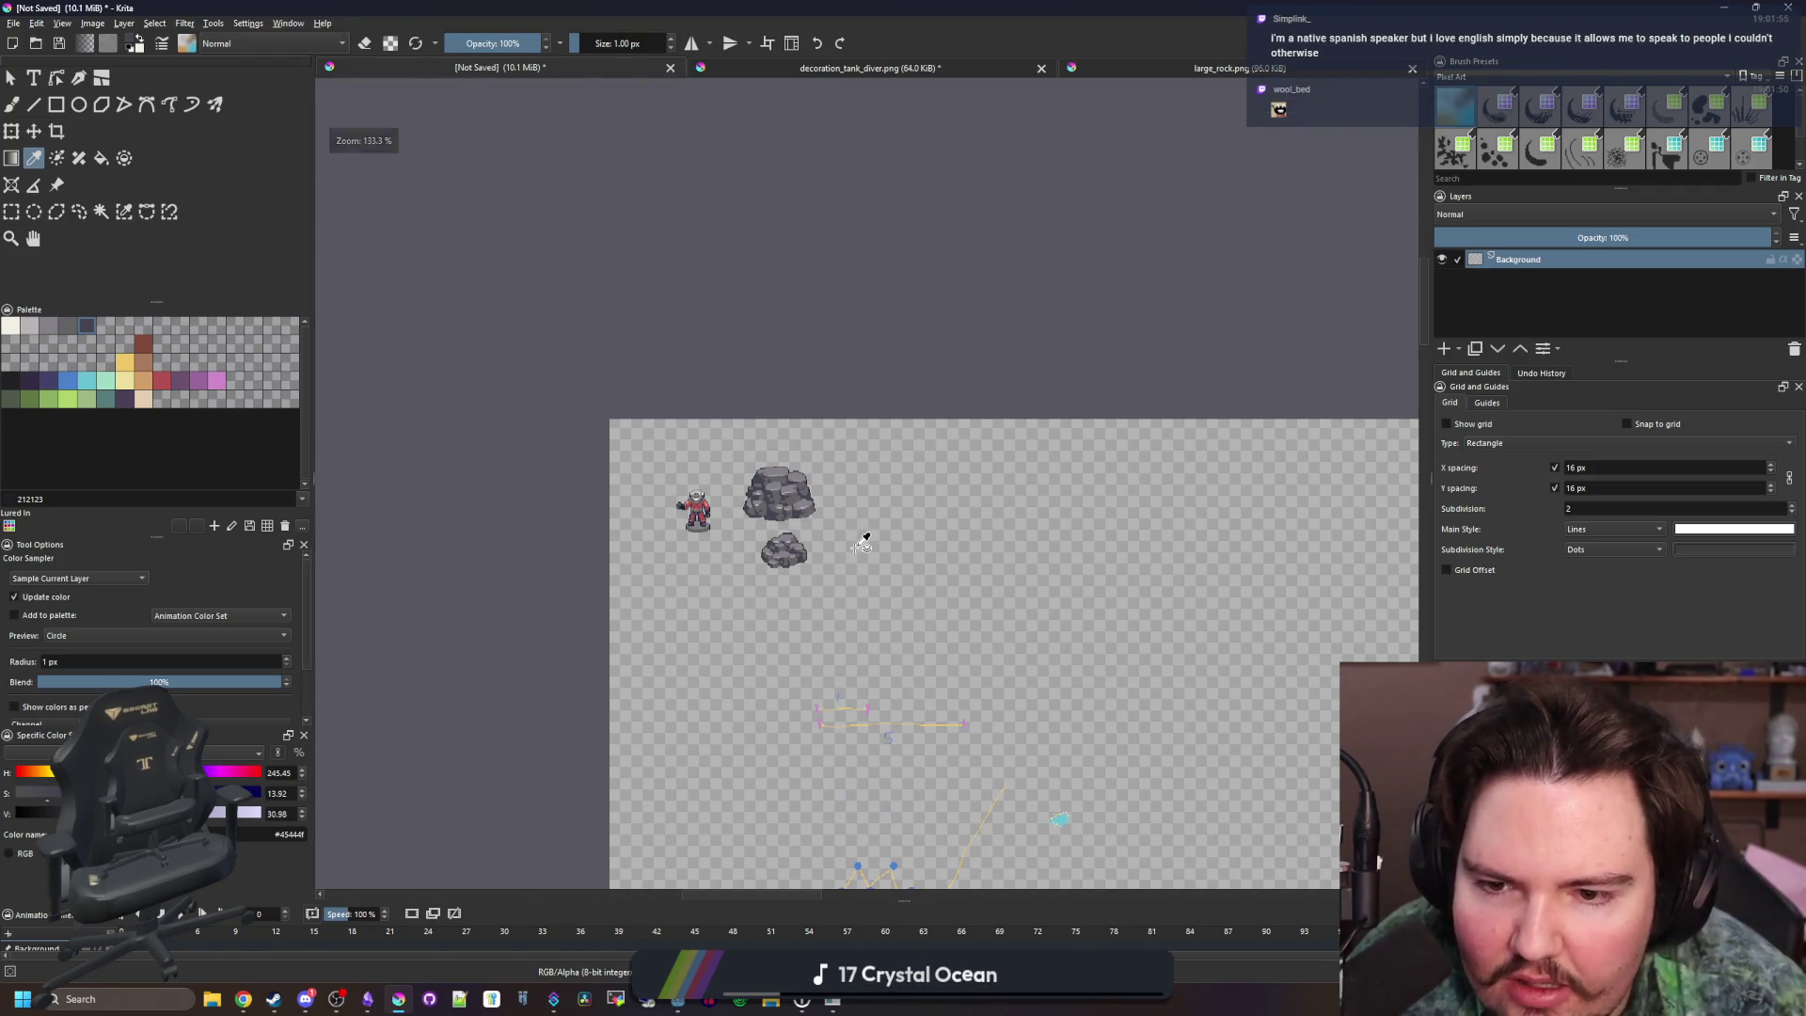
pyautogui.scroll(3, 792, 550)
pyautogui.scroll(2, 792, 548)
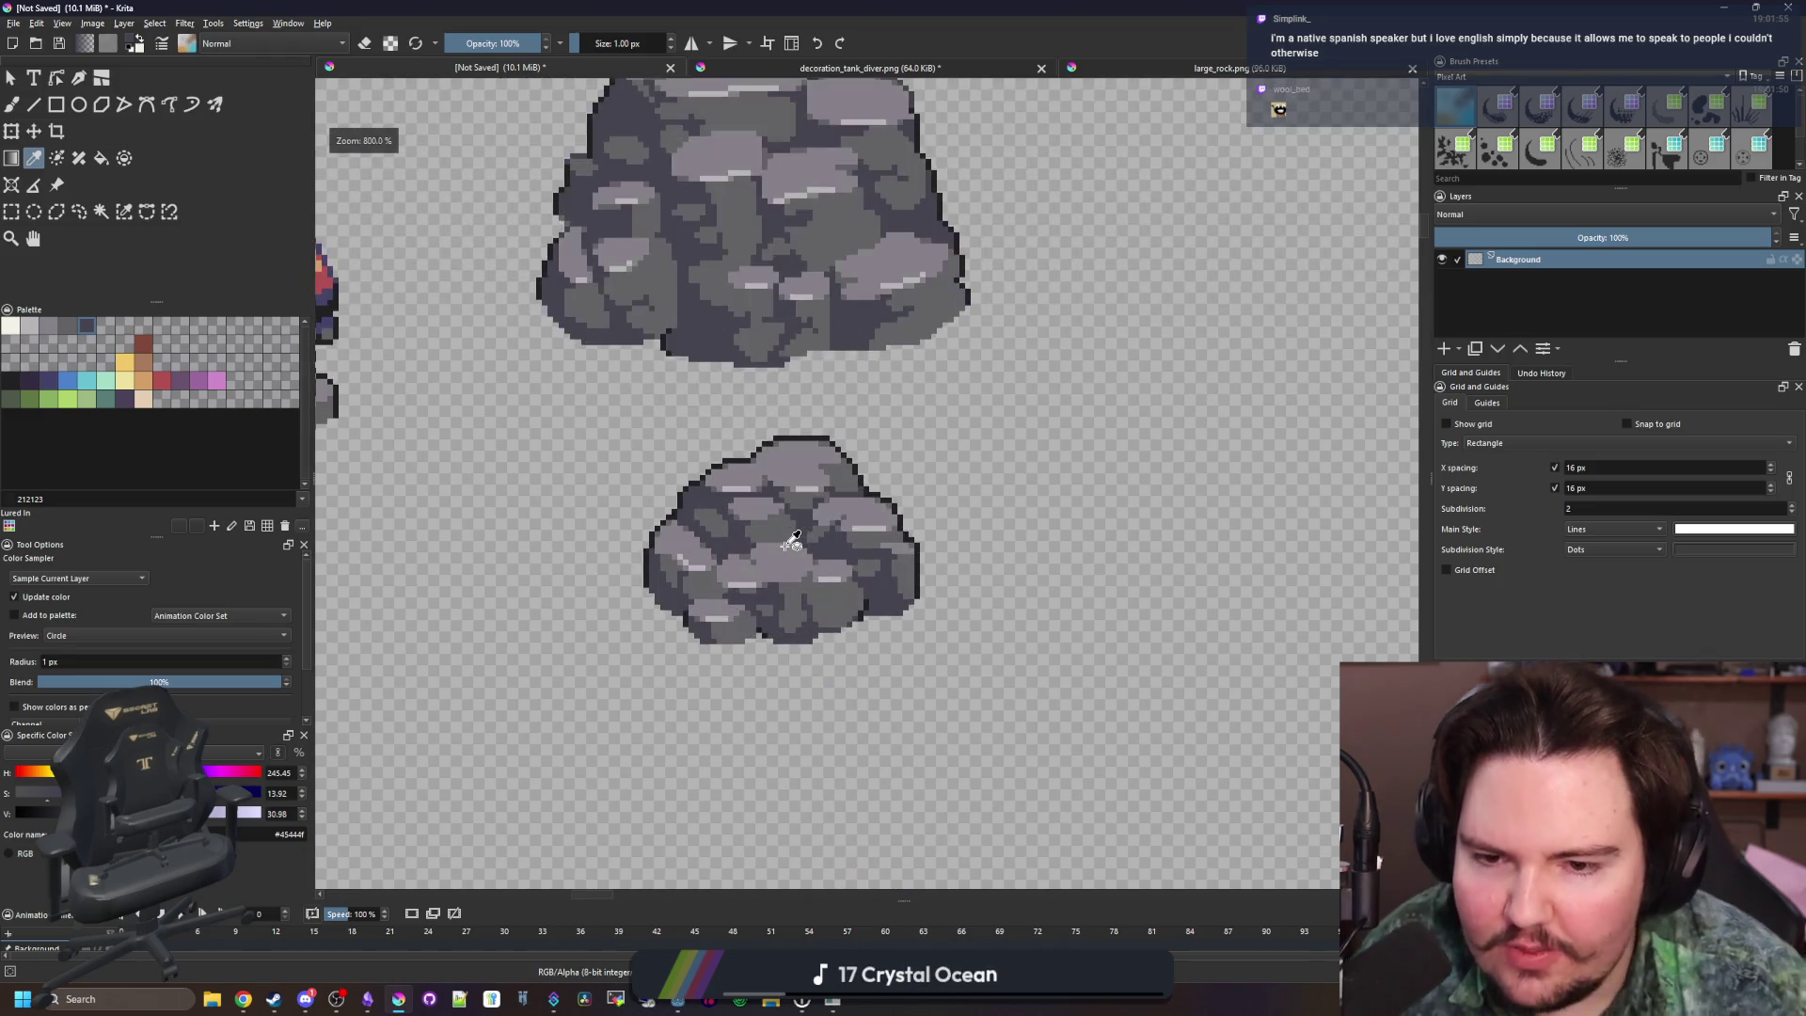
pyautogui.scroll(2, 783, 557)
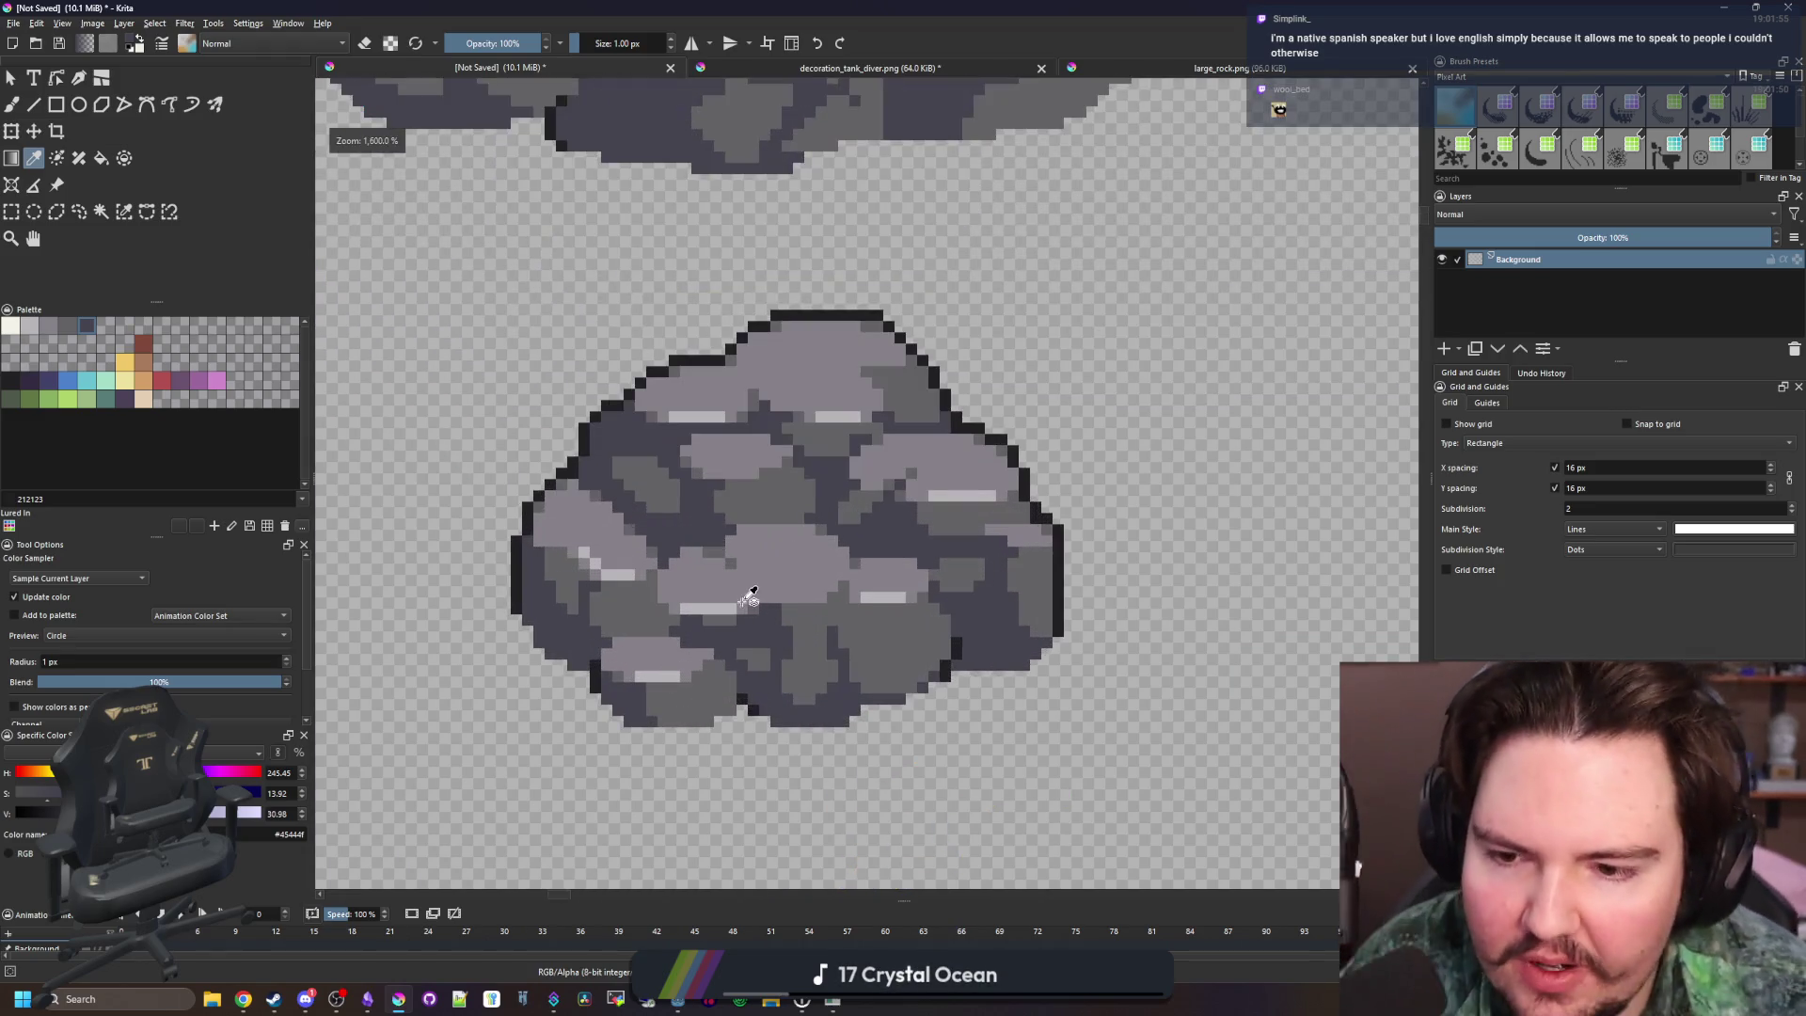
pyautogui.scroll(2, 800, 653)
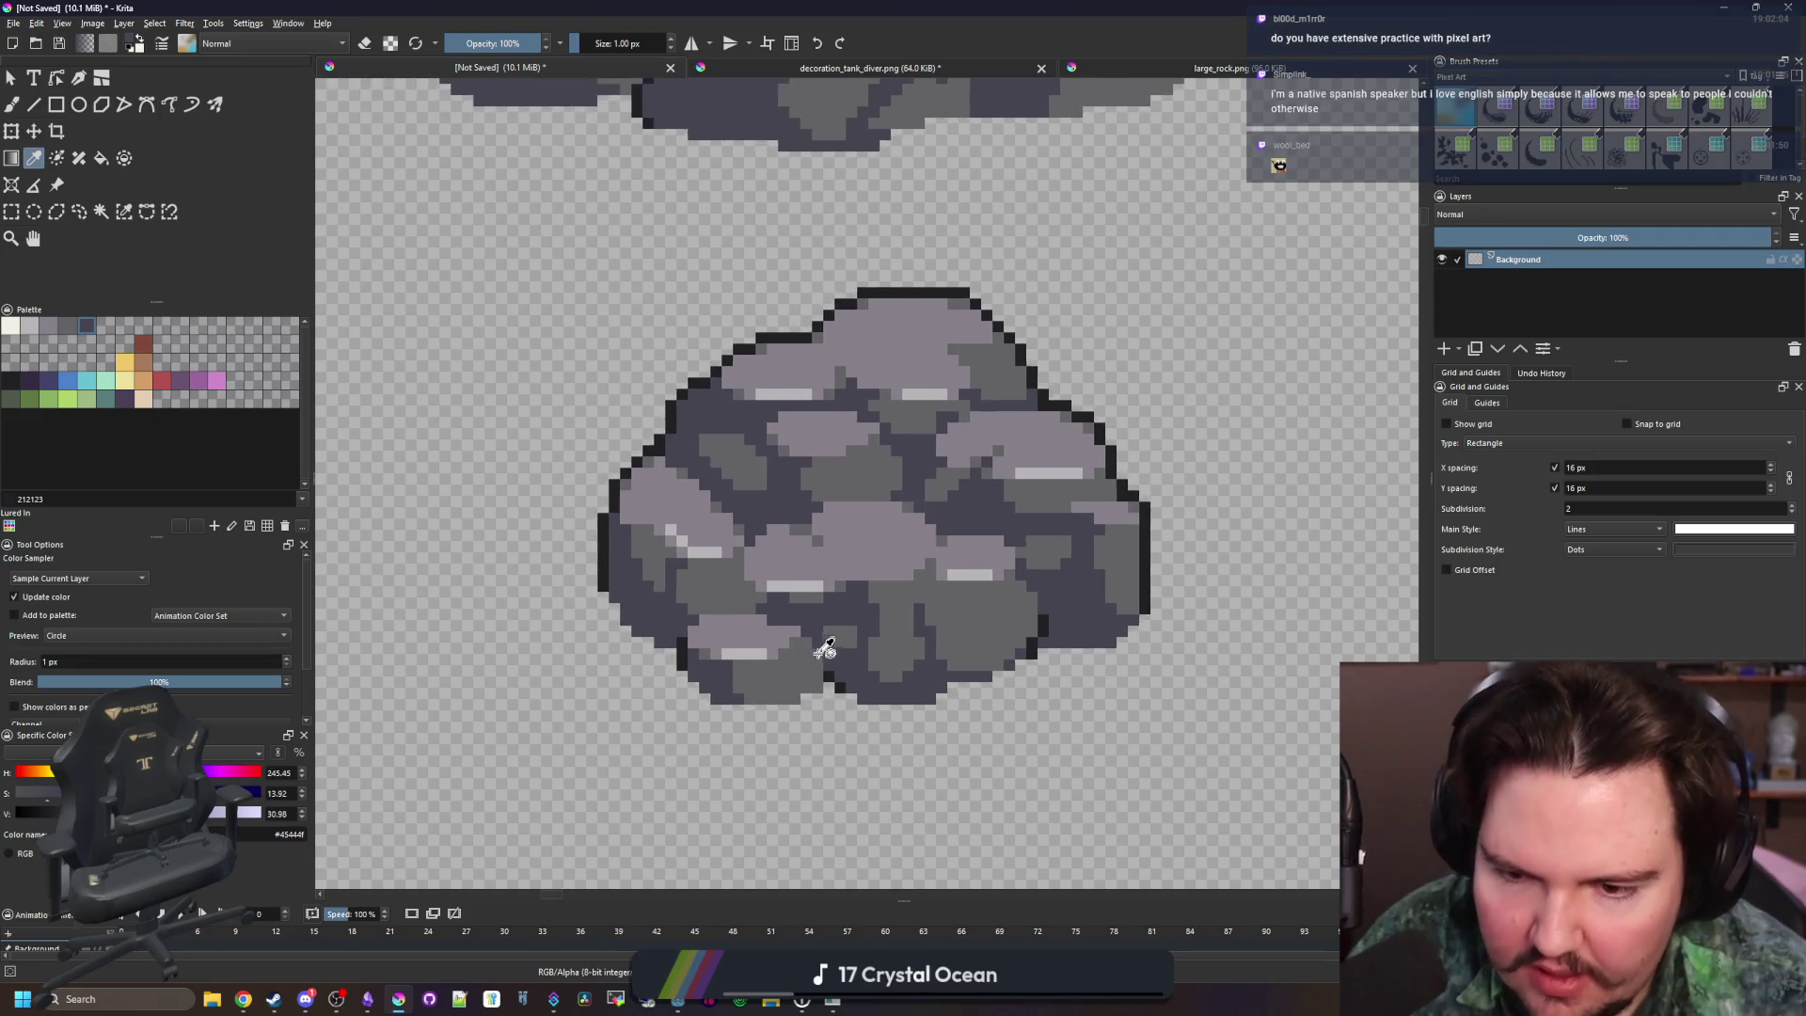
pyautogui.press('b')
pyautogui.moveTo(863, 700)
pyautogui.mouseDown()
pyautogui.moveTo(752, 743)
pyautogui.moveTo(879, 737)
pyautogui.moveTo(795, 723)
pyautogui.mouseUp()
# Try a dark fill on a grey region, undo it, and adjust the fill's area settings
pyautogui.press('f')
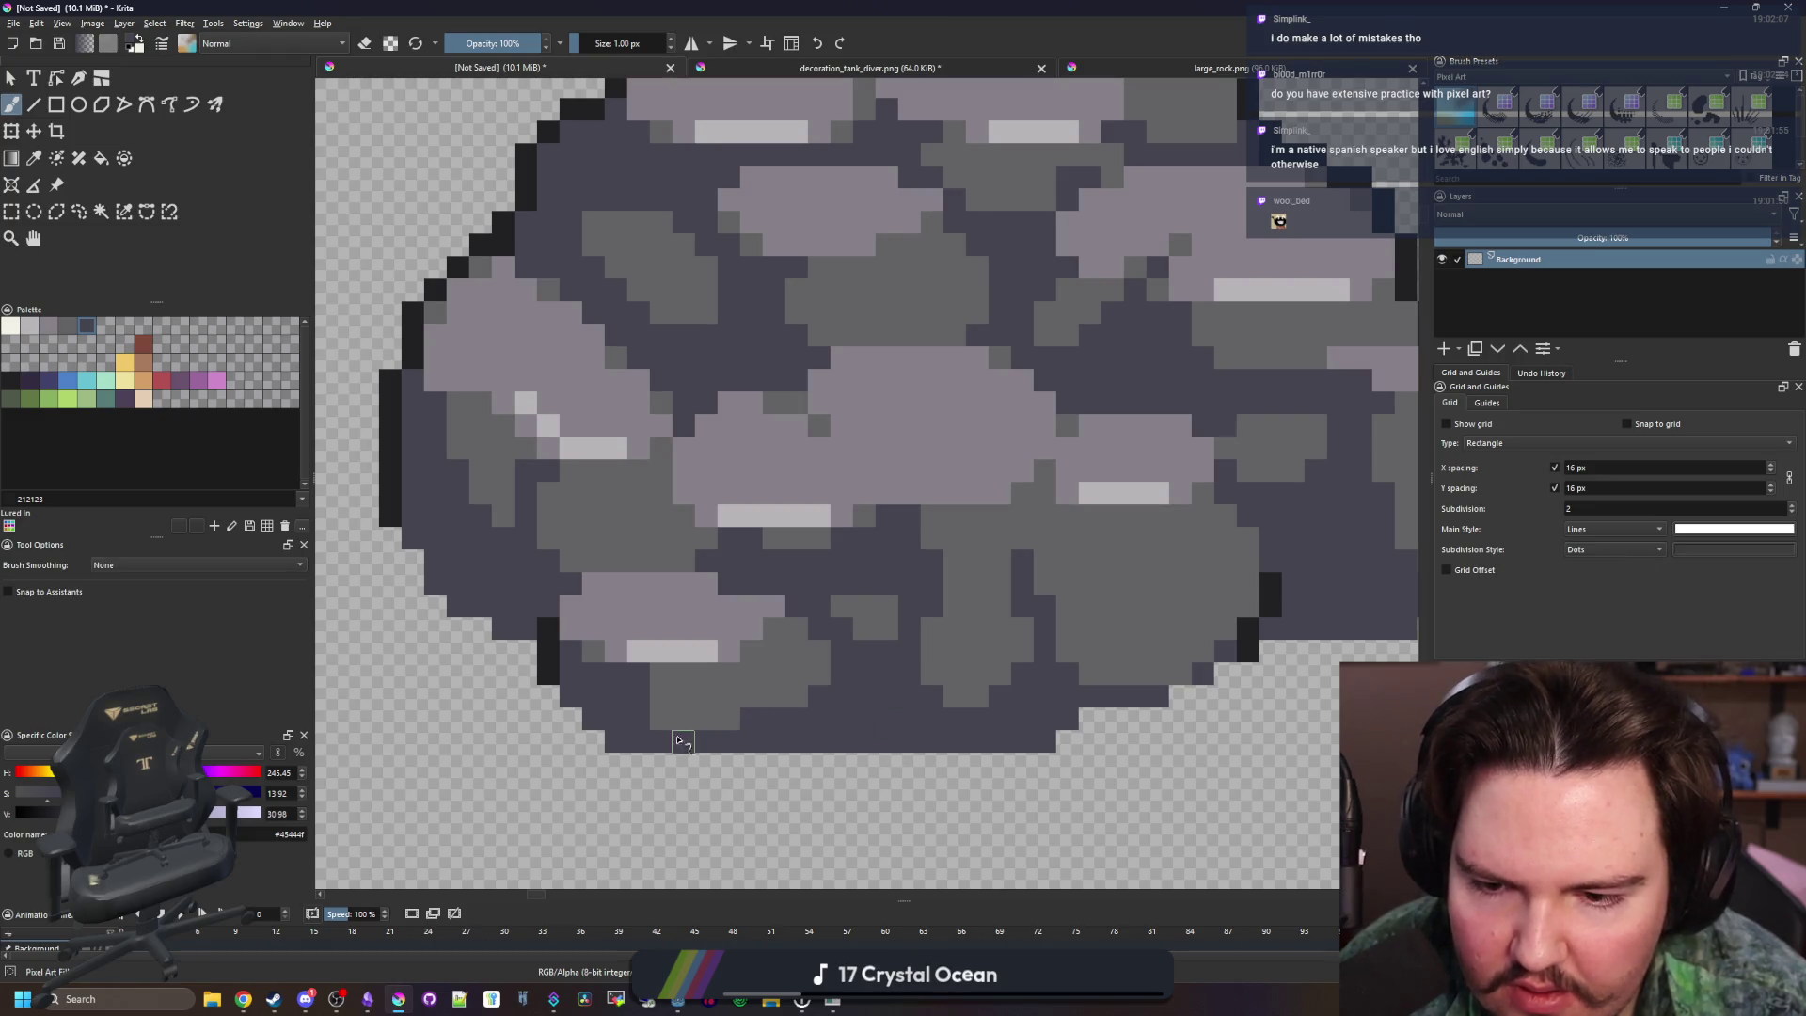
pyautogui.click(706, 686)
pyautogui.hotkey('ctrl', 'z')
pyautogui.click(79, 570)
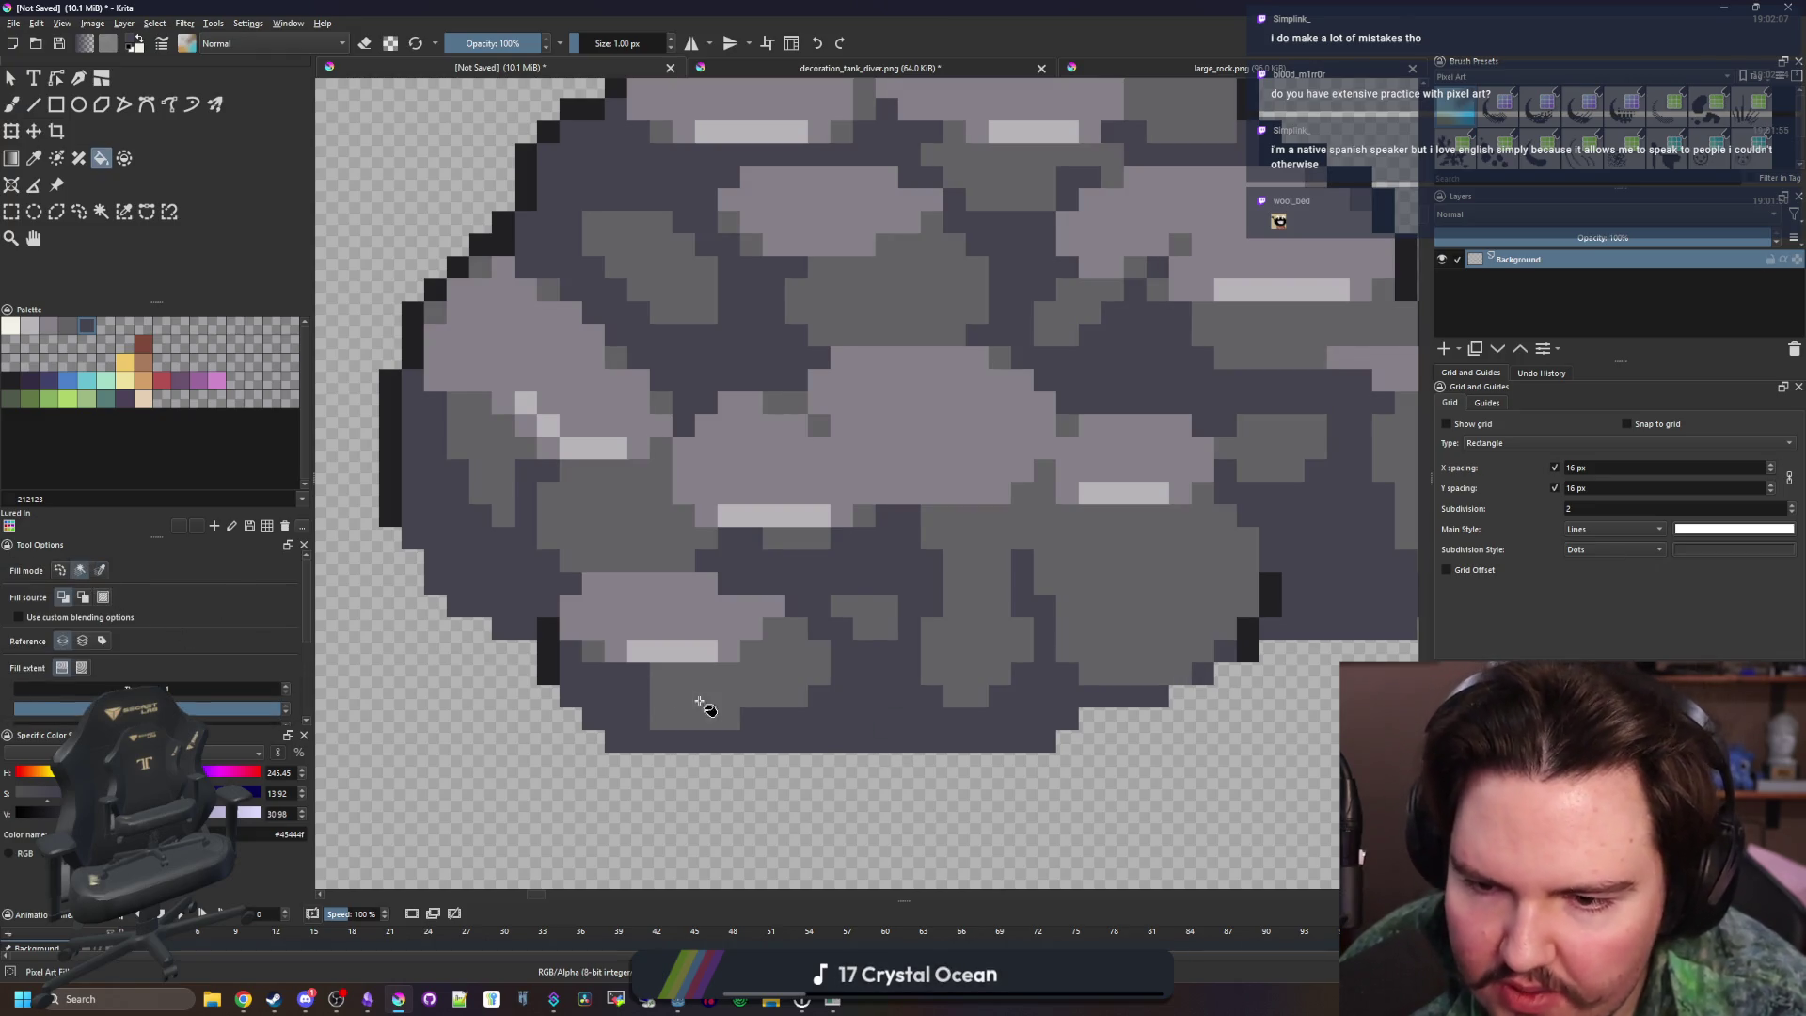
pyautogui.click(686, 697)
pyautogui.scroll(-5, 637, 647)
pyautogui.scroll(-1, 721, 633)
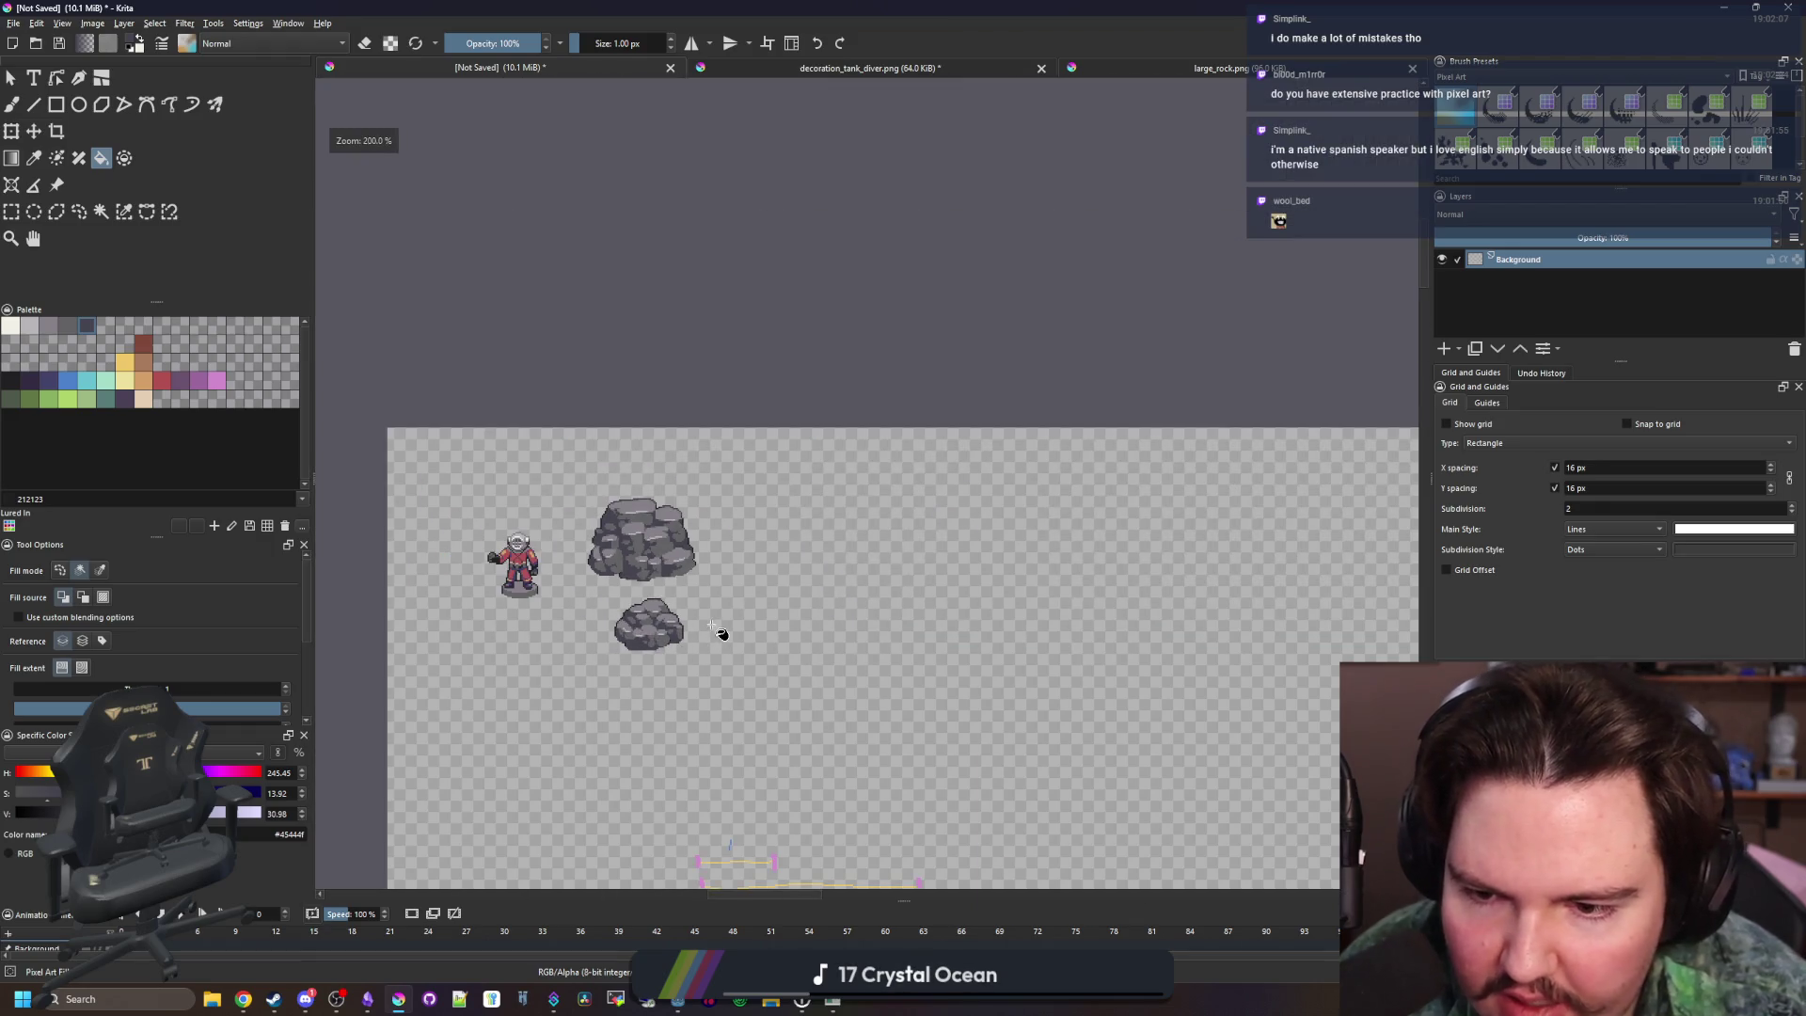
pyautogui.scroll(8, 667, 694)
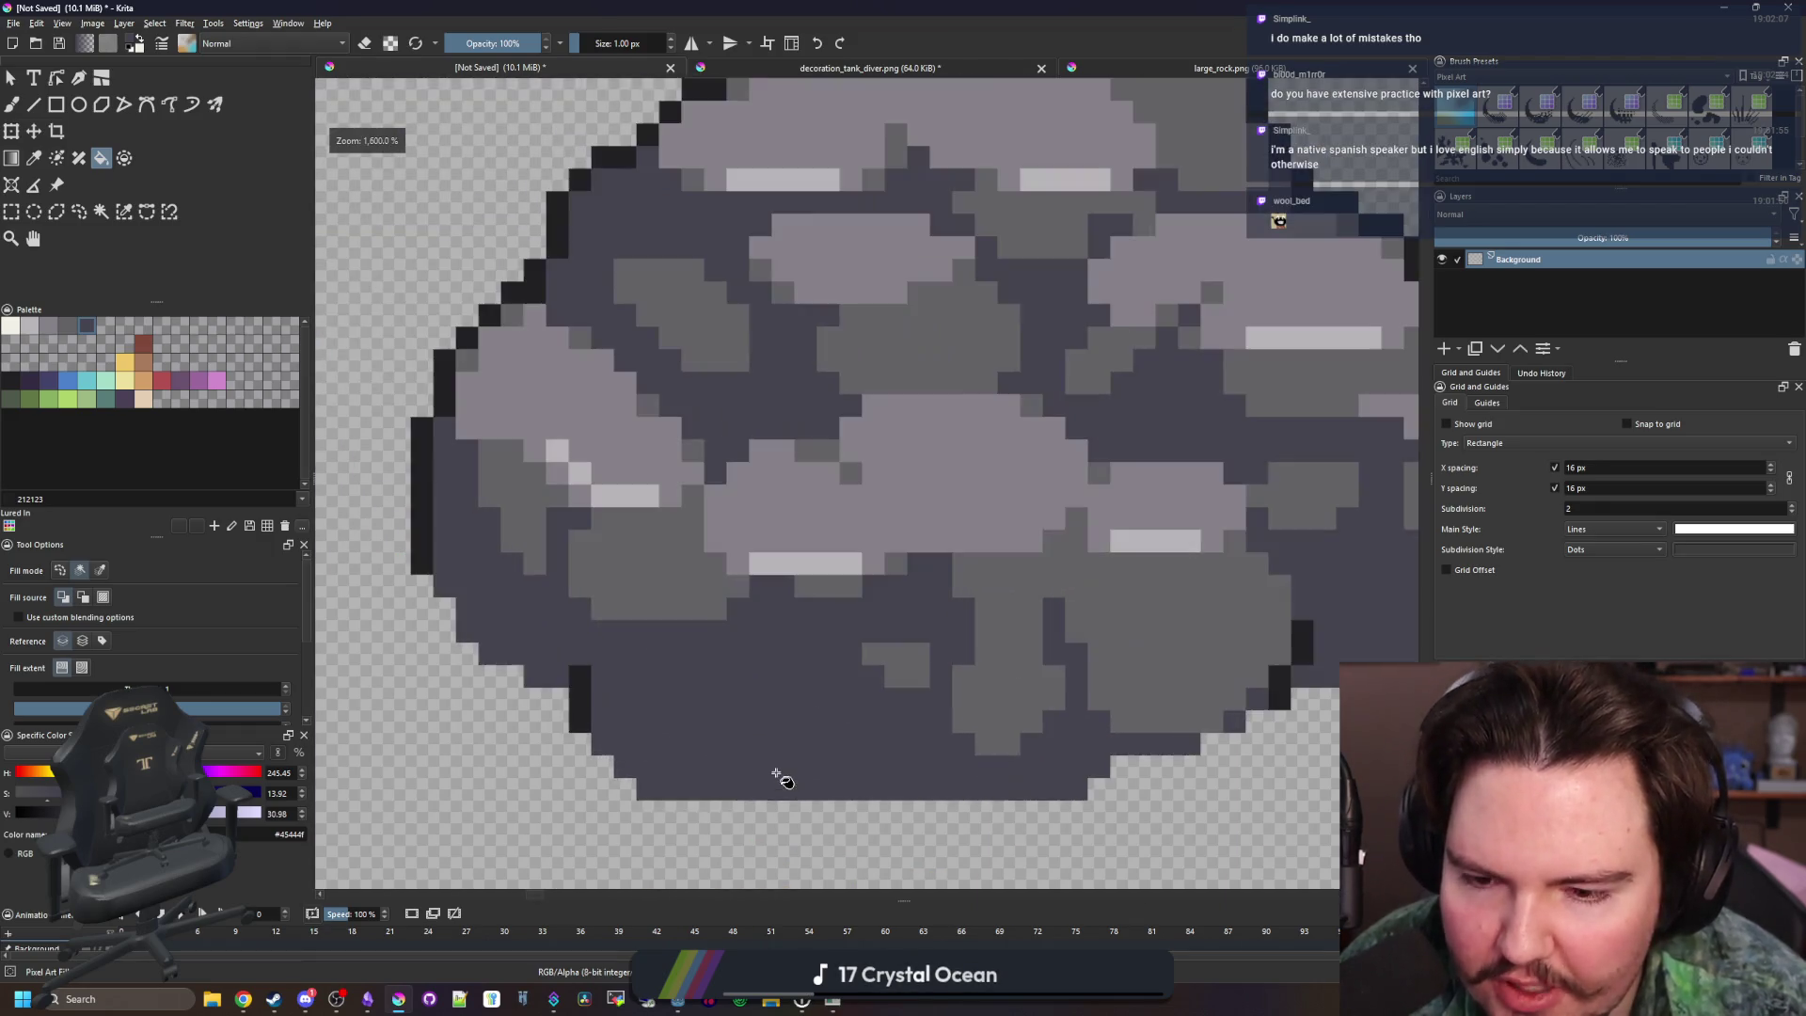
# Paint mid-grey #646365 pixels over the rock's lower area
pyautogui.press('b')
pyautogui.keyDown('ctrl'); pyautogui.click(847, 653); pyautogui.keyUp('ctrl')
pyautogui.moveTo(825, 613)
pyautogui.mouseDown()
pyautogui.moveTo(806, 677)
pyautogui.moveTo(844, 618)
pyautogui.moveTo(861, 649)
pyautogui.moveTo(766, 670)
pyautogui.mouseUp()
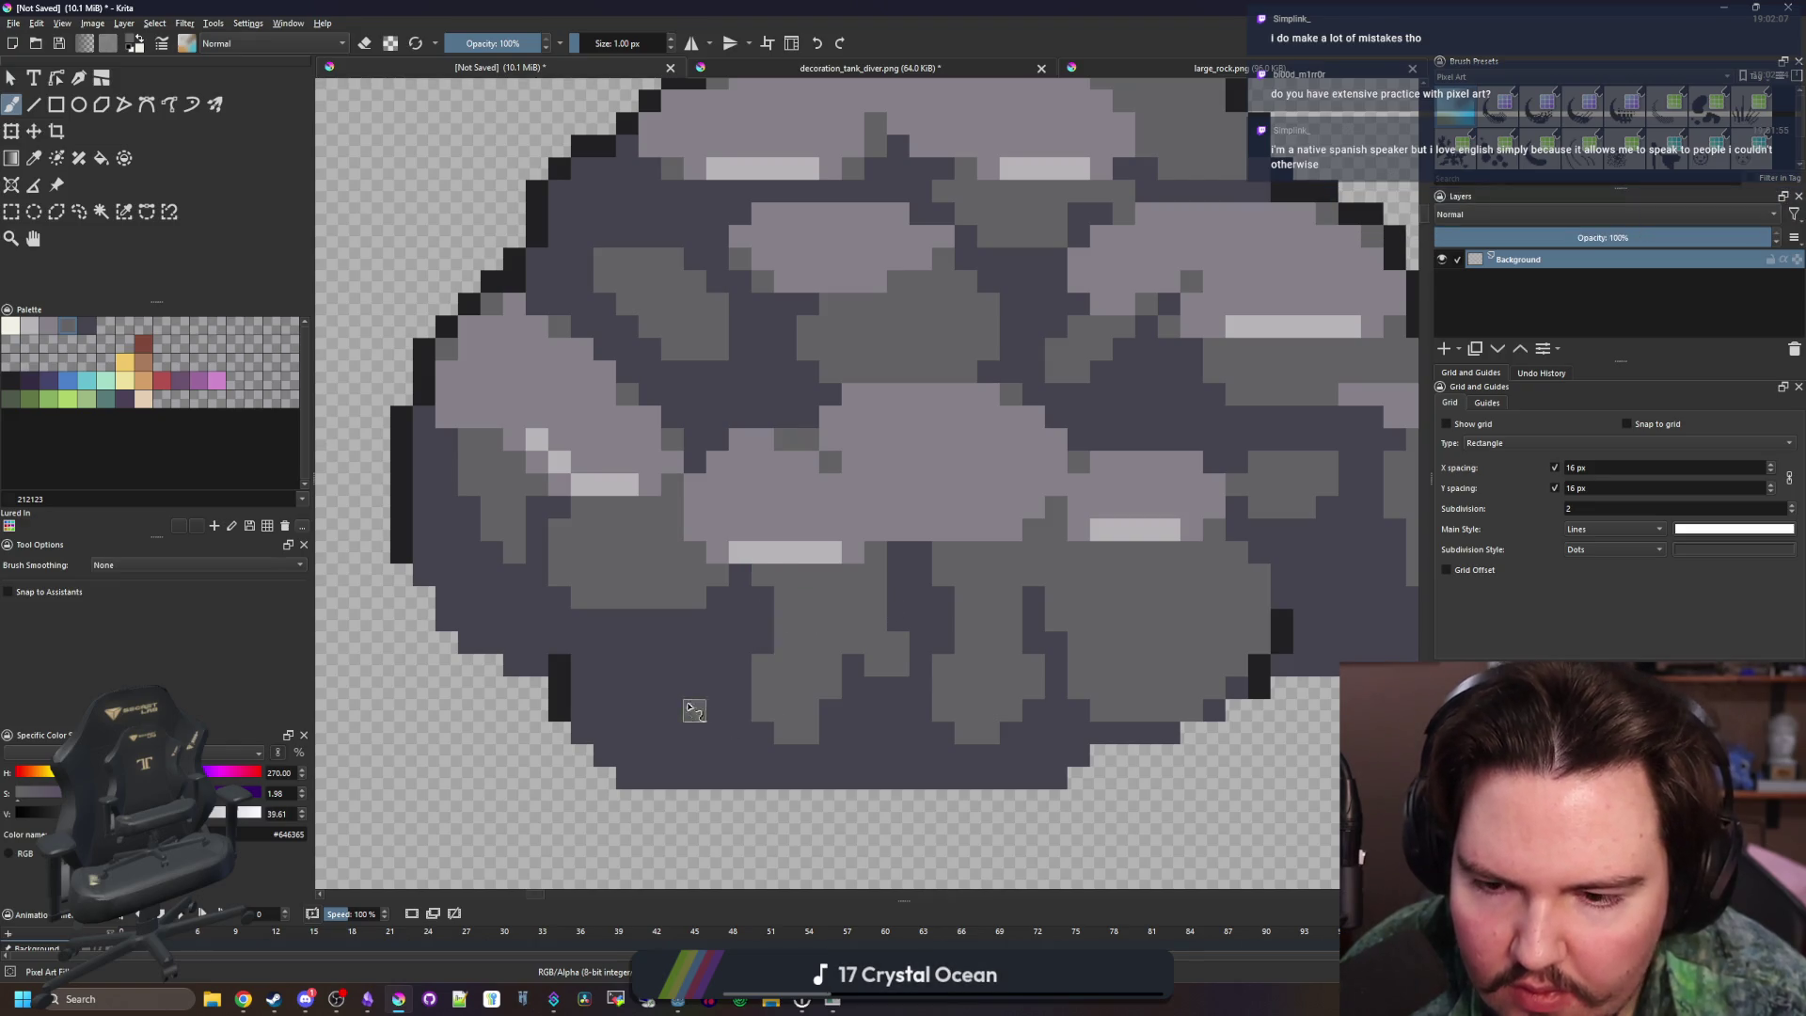
# Paint a grey patch low on the rock and lighten the dark strip and blocks
pyautogui.moveTo(692, 707); pyautogui.dragTo(696, 693)
pyautogui.scroll(-5, 661, 669)
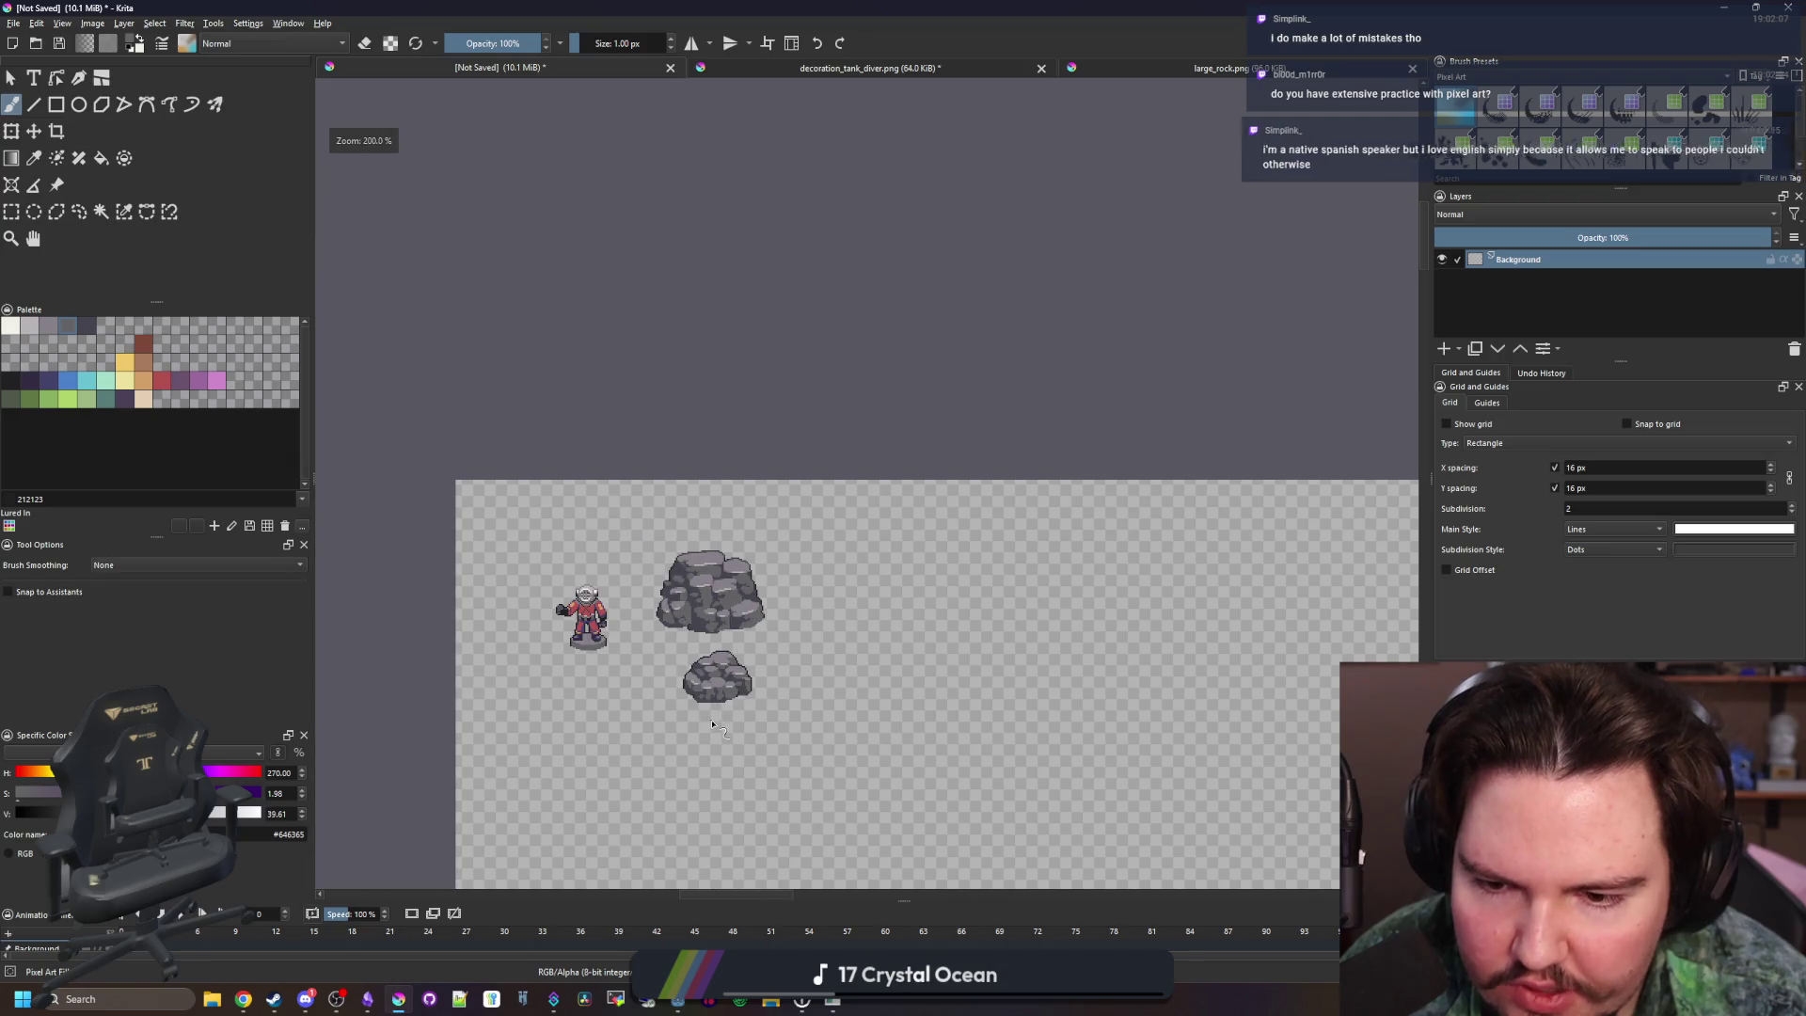
pyautogui.scroll(5, 806, 635)
pyautogui.scroll(-8, 806, 635)
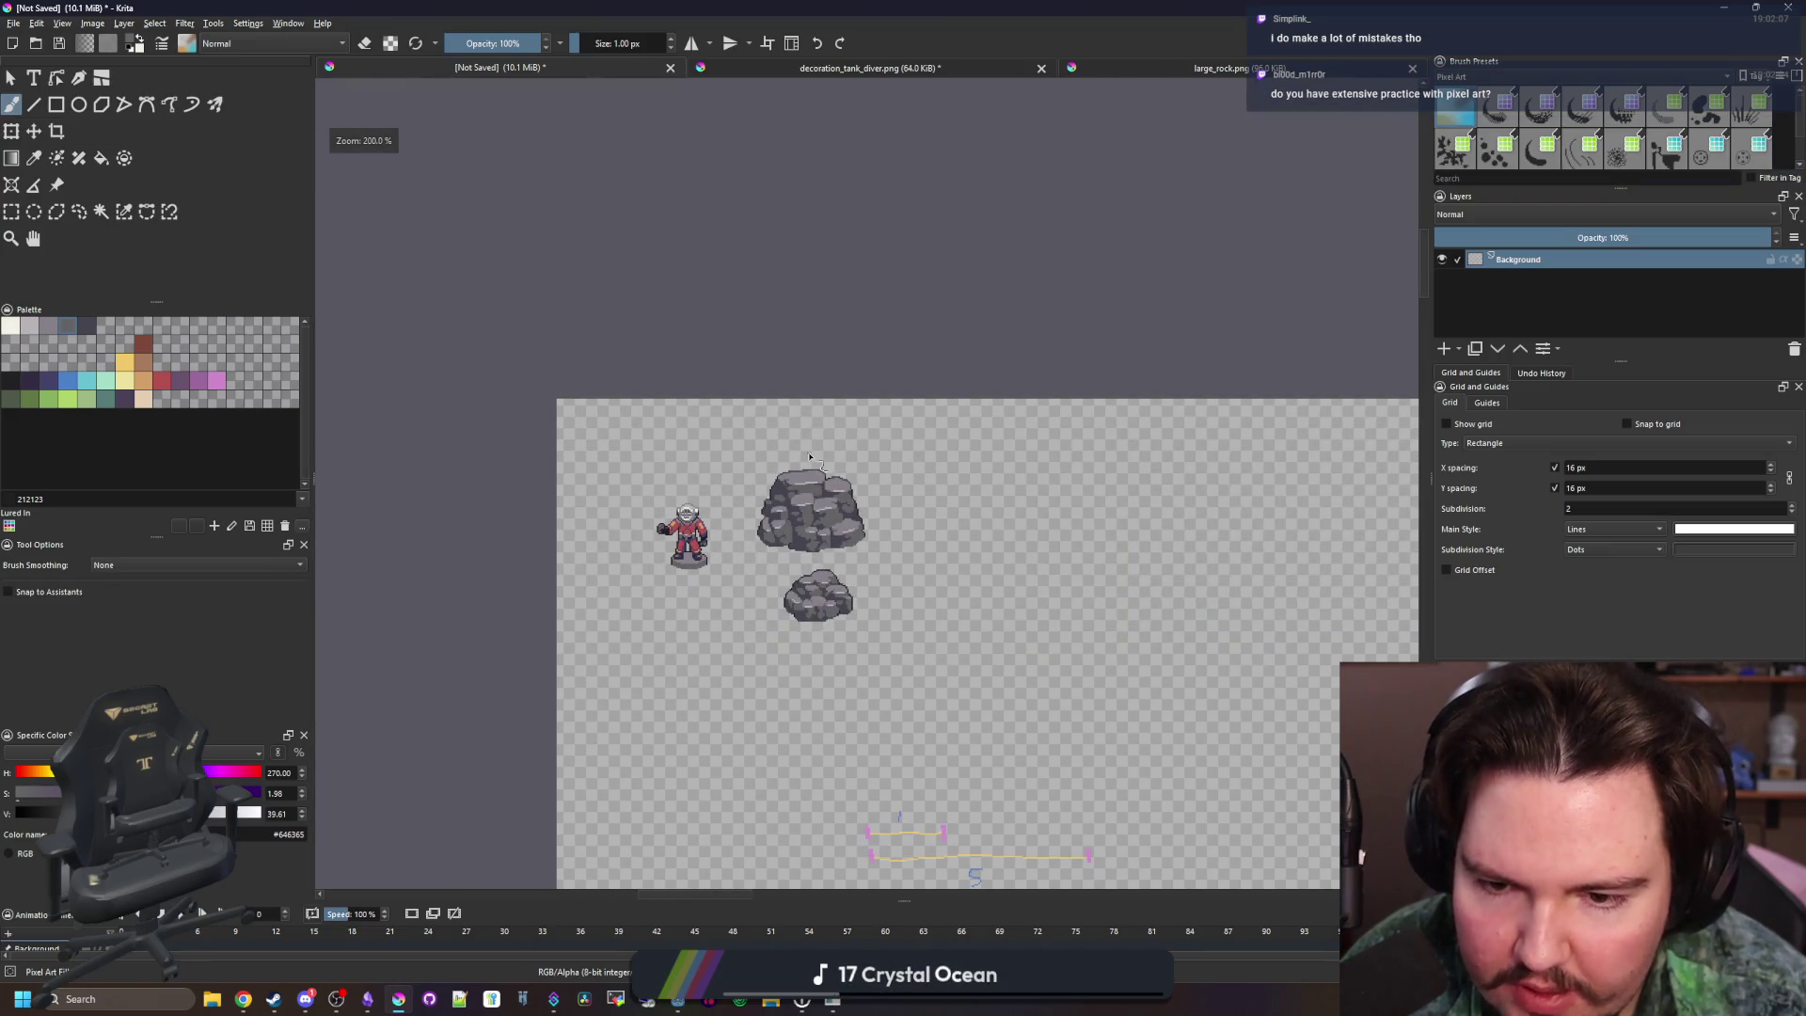
pyautogui.scroll(5, 818, 550)
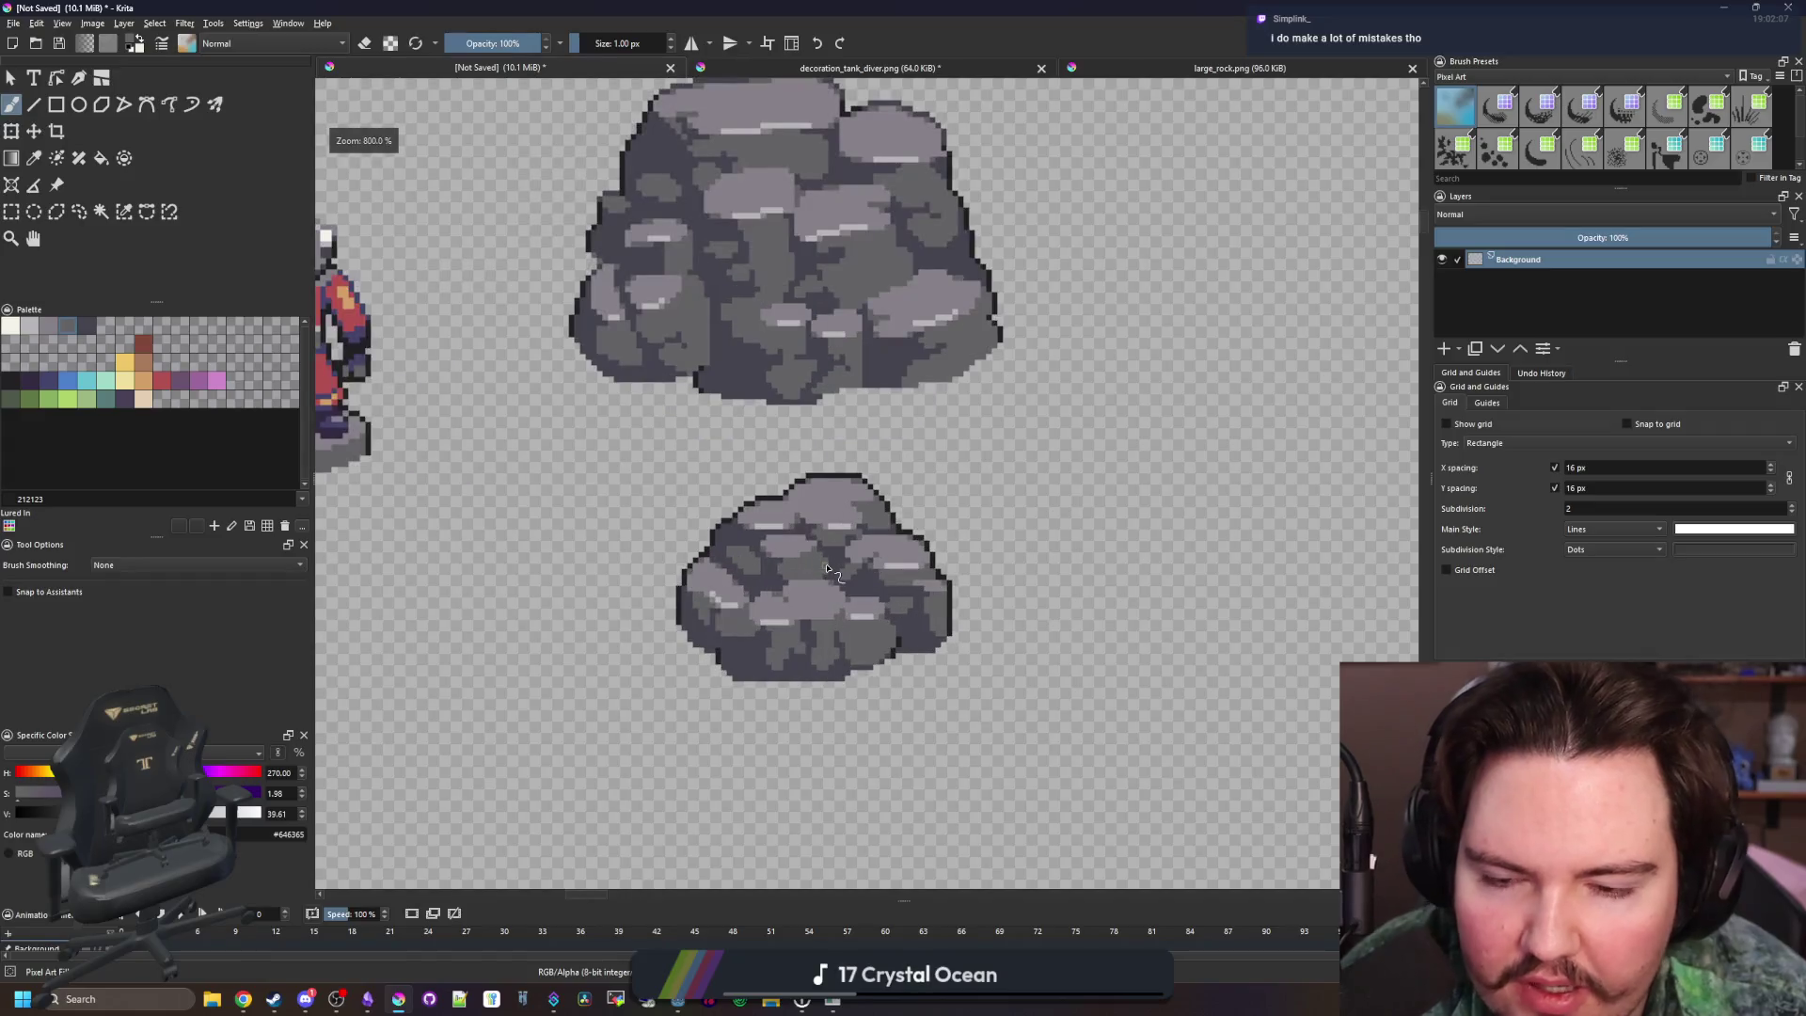
pyautogui.scroll(-2, 828, 569)
pyautogui.scroll(3, 828, 569)
pyautogui.scroll(-3, 818, 574)
pyautogui.scroll(5, 748, 602)
pyautogui.scroll(-1, 748, 602)
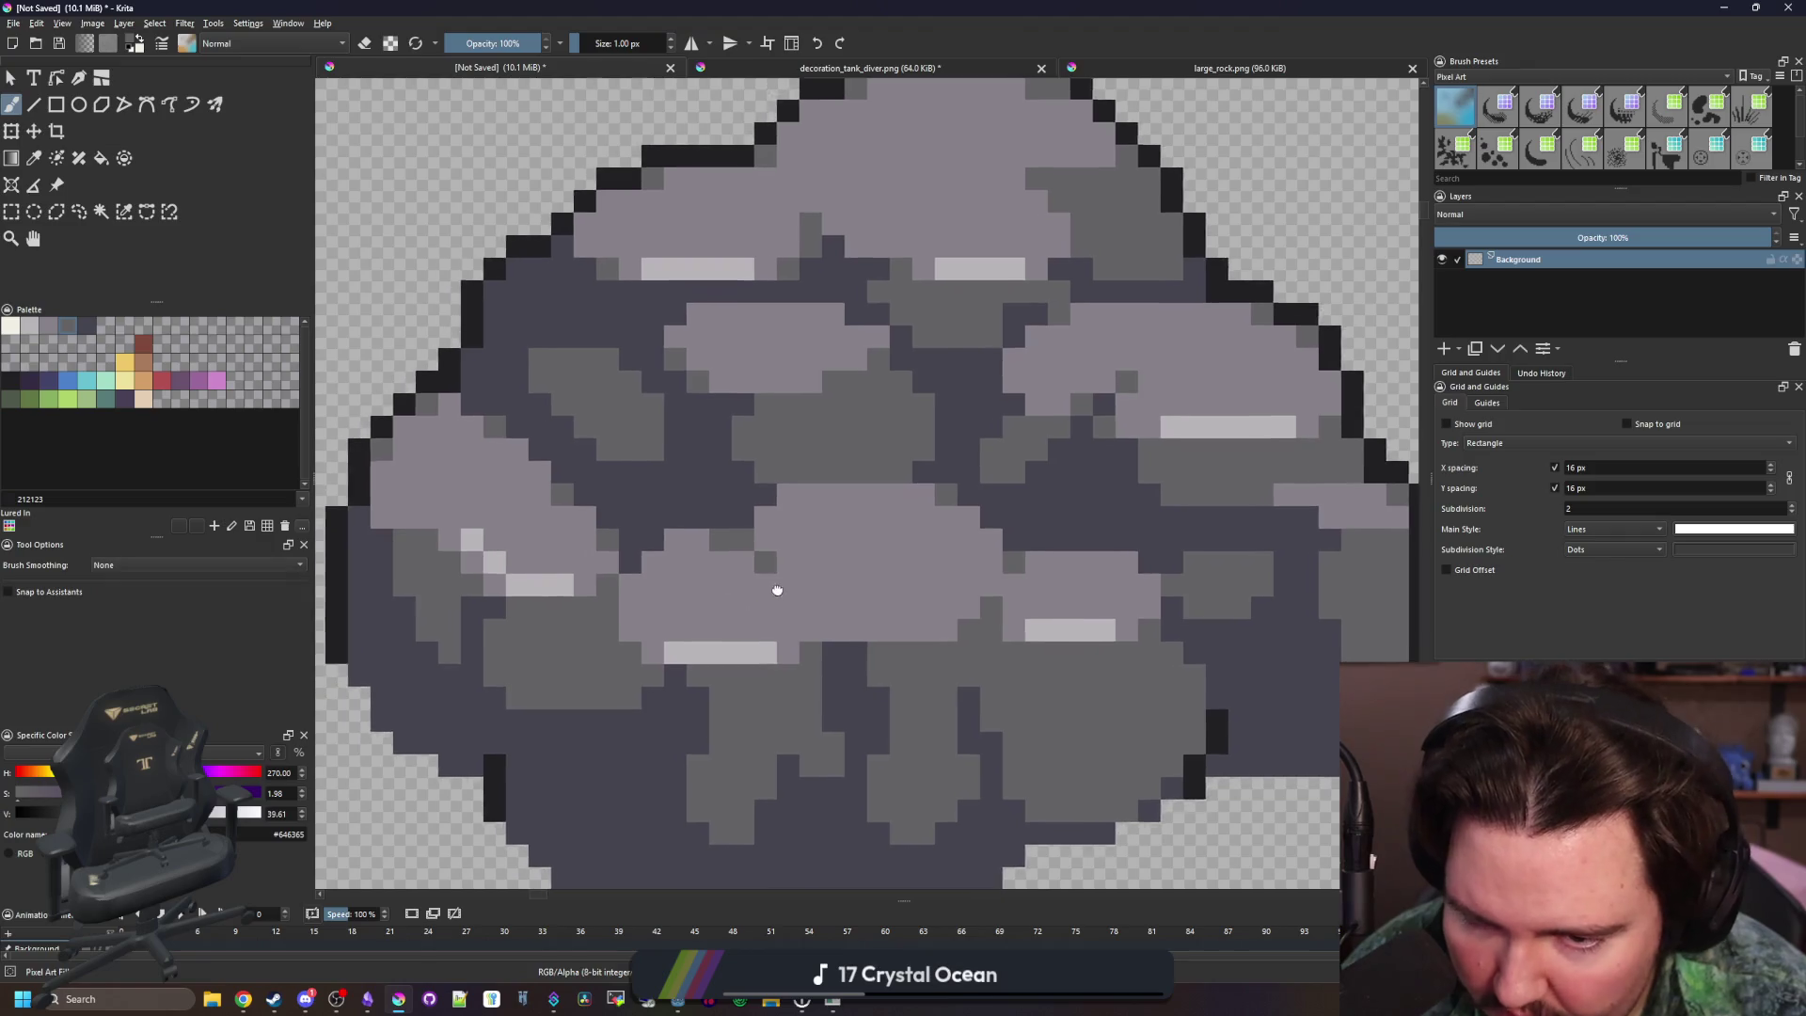
pyautogui.scroll(2, 774, 592)
pyautogui.moveTo(828, 682); pyautogui.dragTo(913, 685)
pyautogui.moveTo(796, 559)
pyautogui.mouseDown()
pyautogui.moveTo(767, 522)
pyautogui.moveTo(675, 504)
pyautogui.mouseUp()
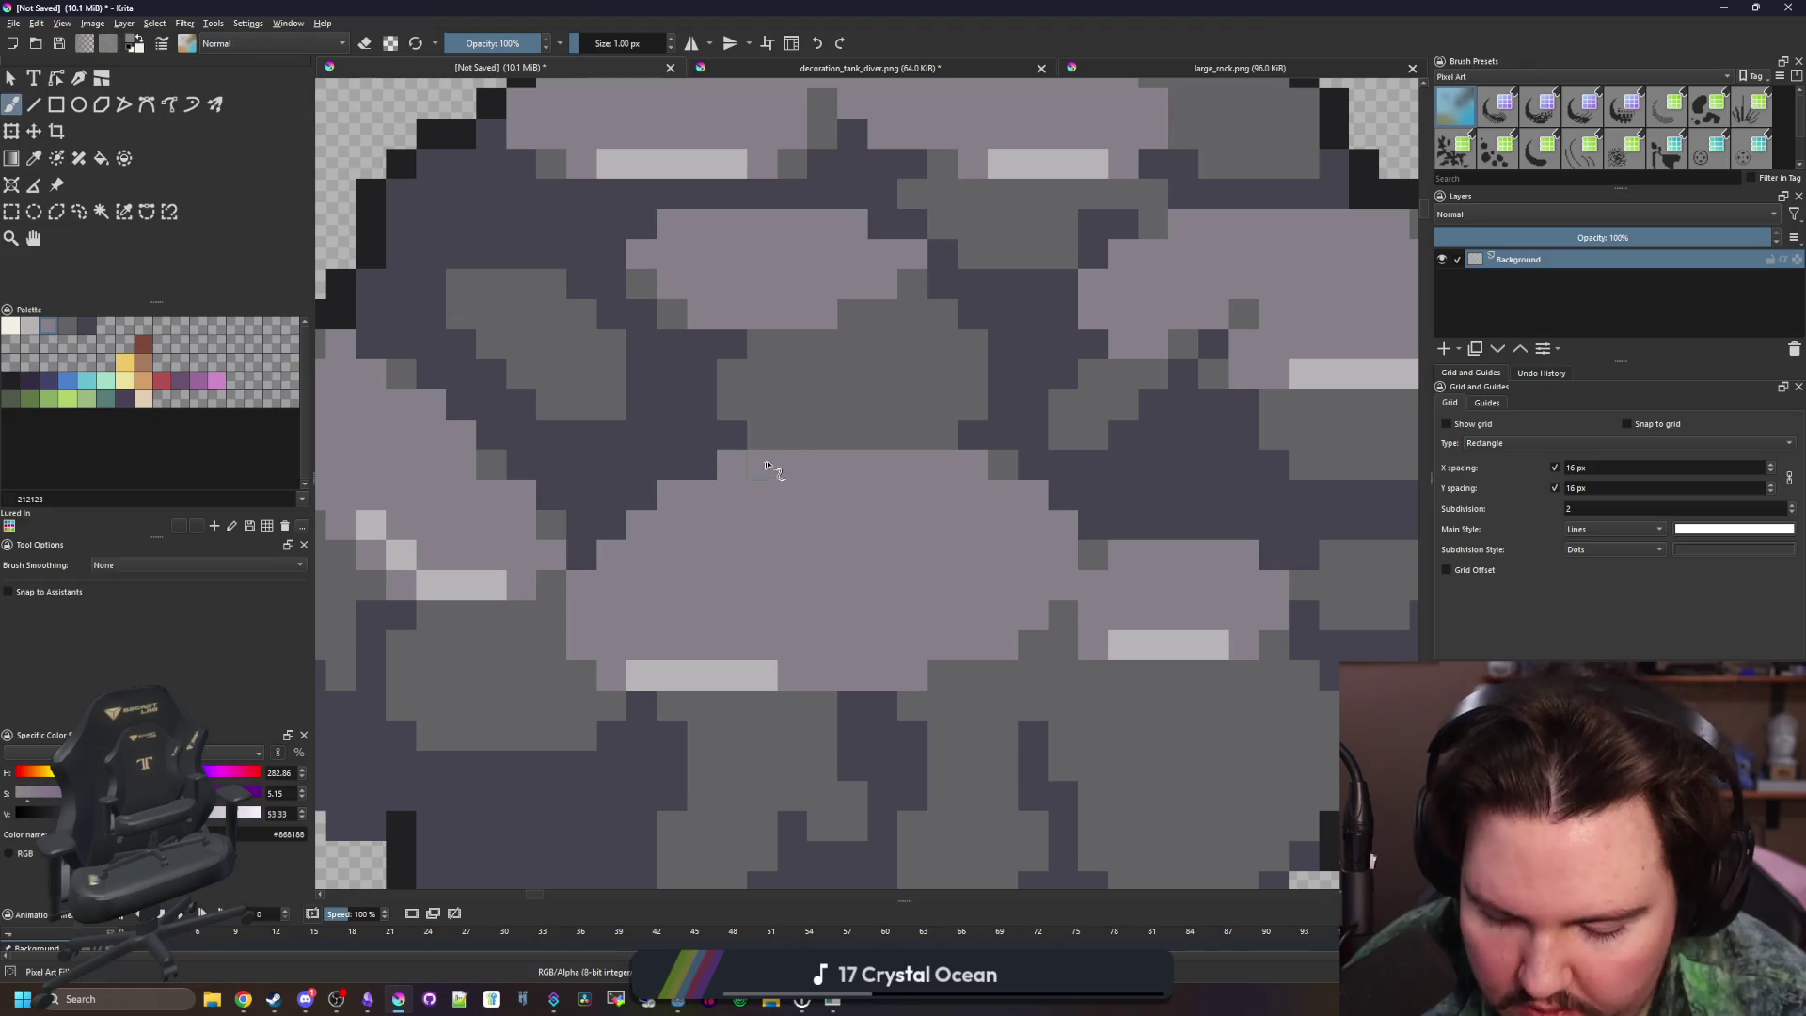
# Alternate grey #646365 and dark #45444f to cover dark blocks and darken two pixels
pyautogui.keyDown('ctrl'); pyautogui.click(837, 392); pyautogui.keyUp('ctrl')
pyautogui.click(732, 464)
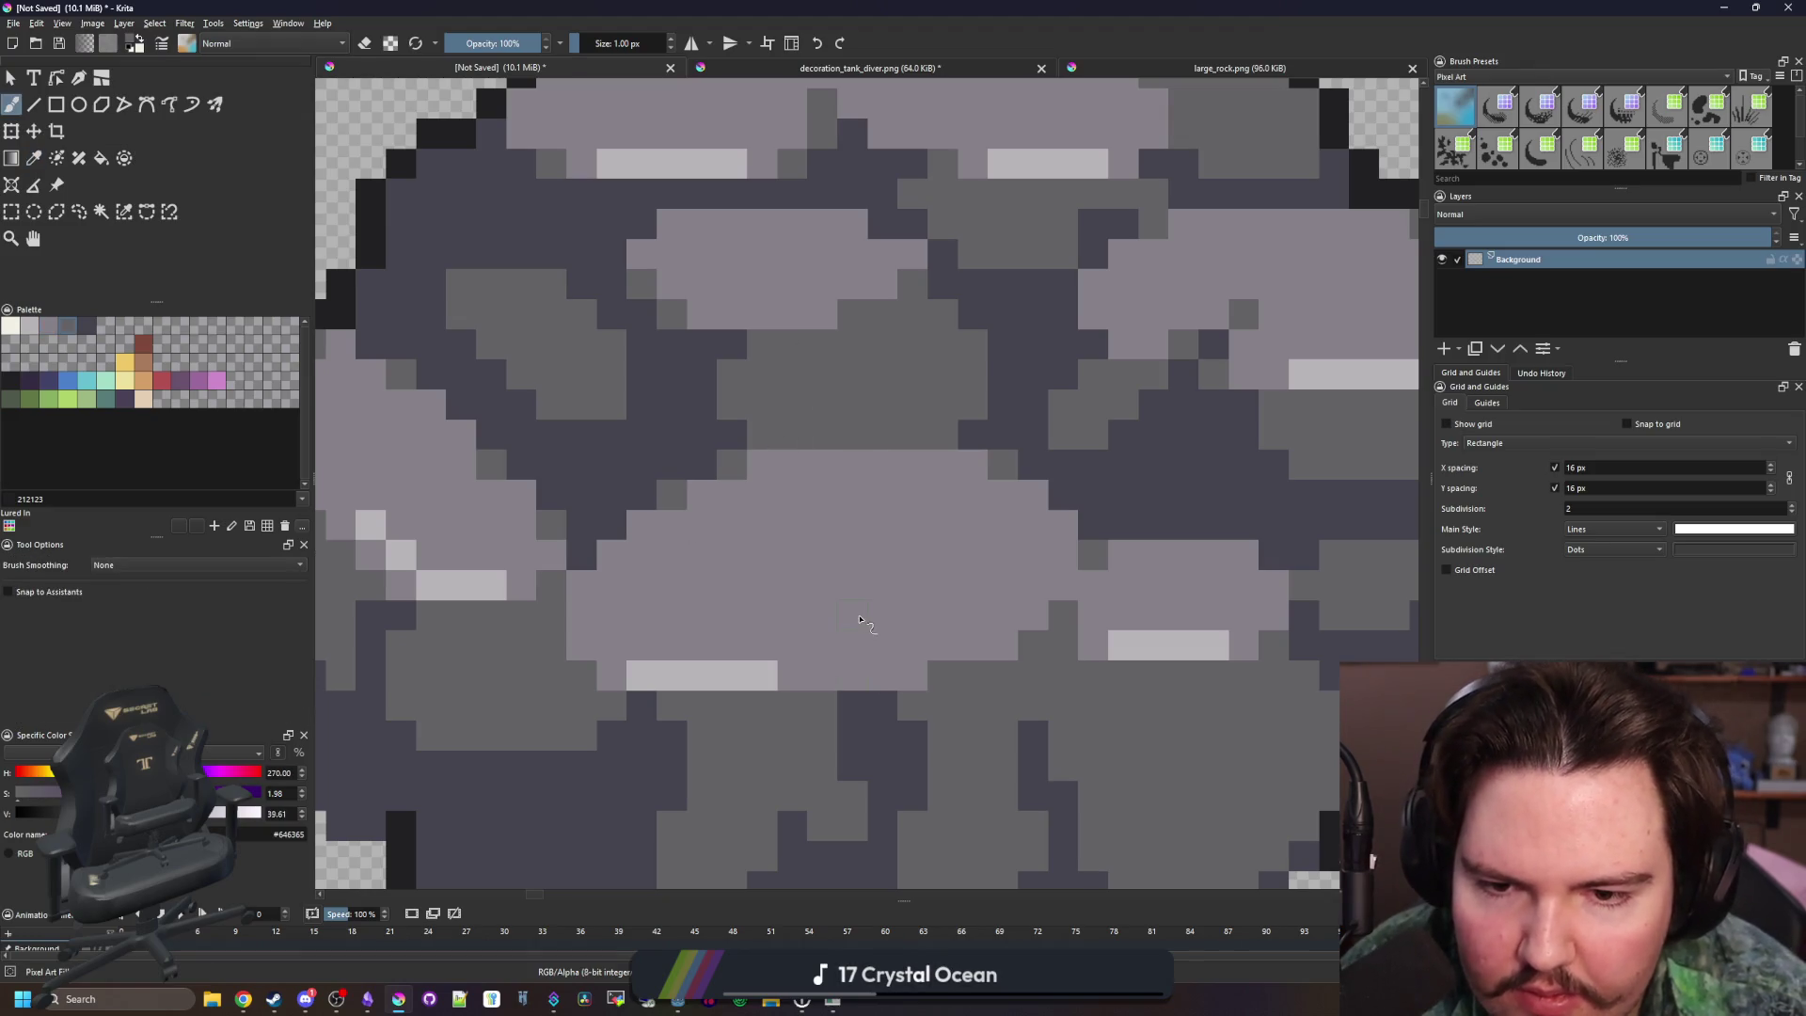
pyautogui.scroll(-3, 874, 690)
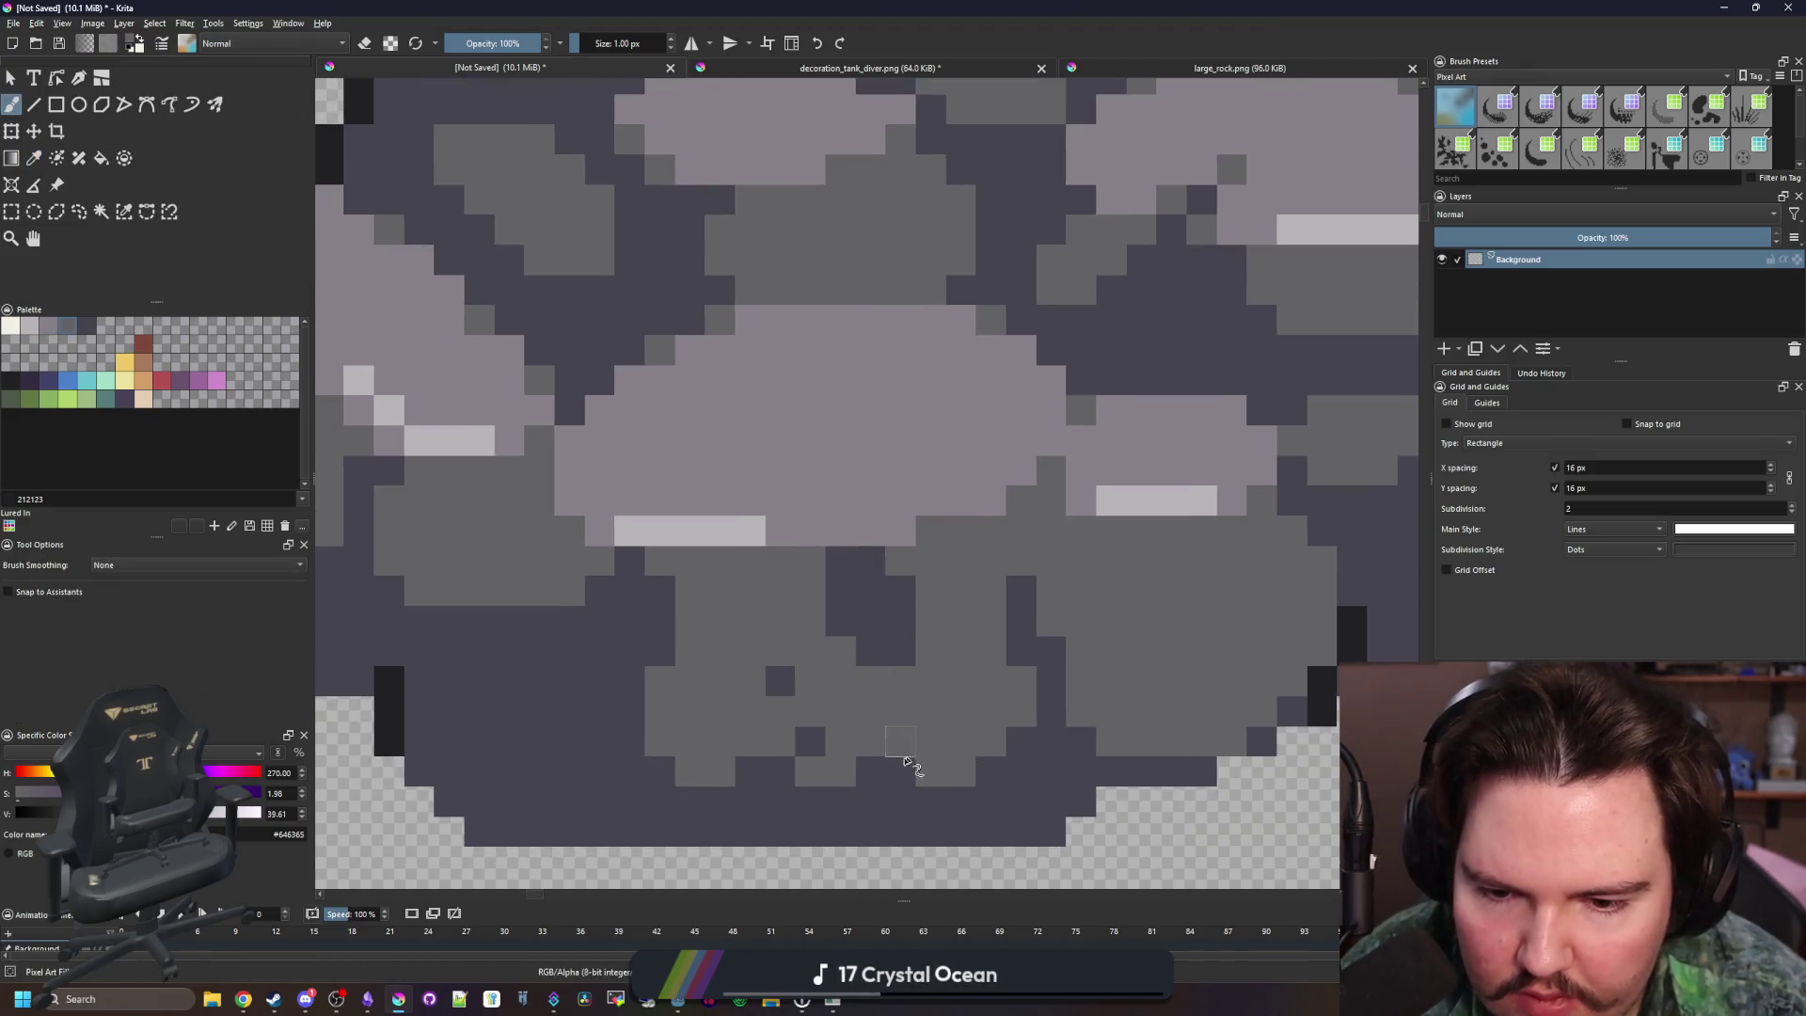
pyautogui.moveTo(810, 790)
pyautogui.mouseDown()
pyautogui.moveTo(847, 717)
pyautogui.moveTo(838, 580)
pyautogui.moveTo(786, 675)
pyautogui.moveTo(834, 633)
pyautogui.mouseUp()
pyautogui.keyDown('ctrl'); pyautogui.click(686, 737); pyautogui.keyUp('ctrl')
pyautogui.moveTo(743, 700); pyautogui.dragTo(749, 527)
pyautogui.keyDown('ctrl'); pyautogui.click(823, 523); pyautogui.keyUp('ctrl')
pyautogui.scroll(-5, 766, 613)
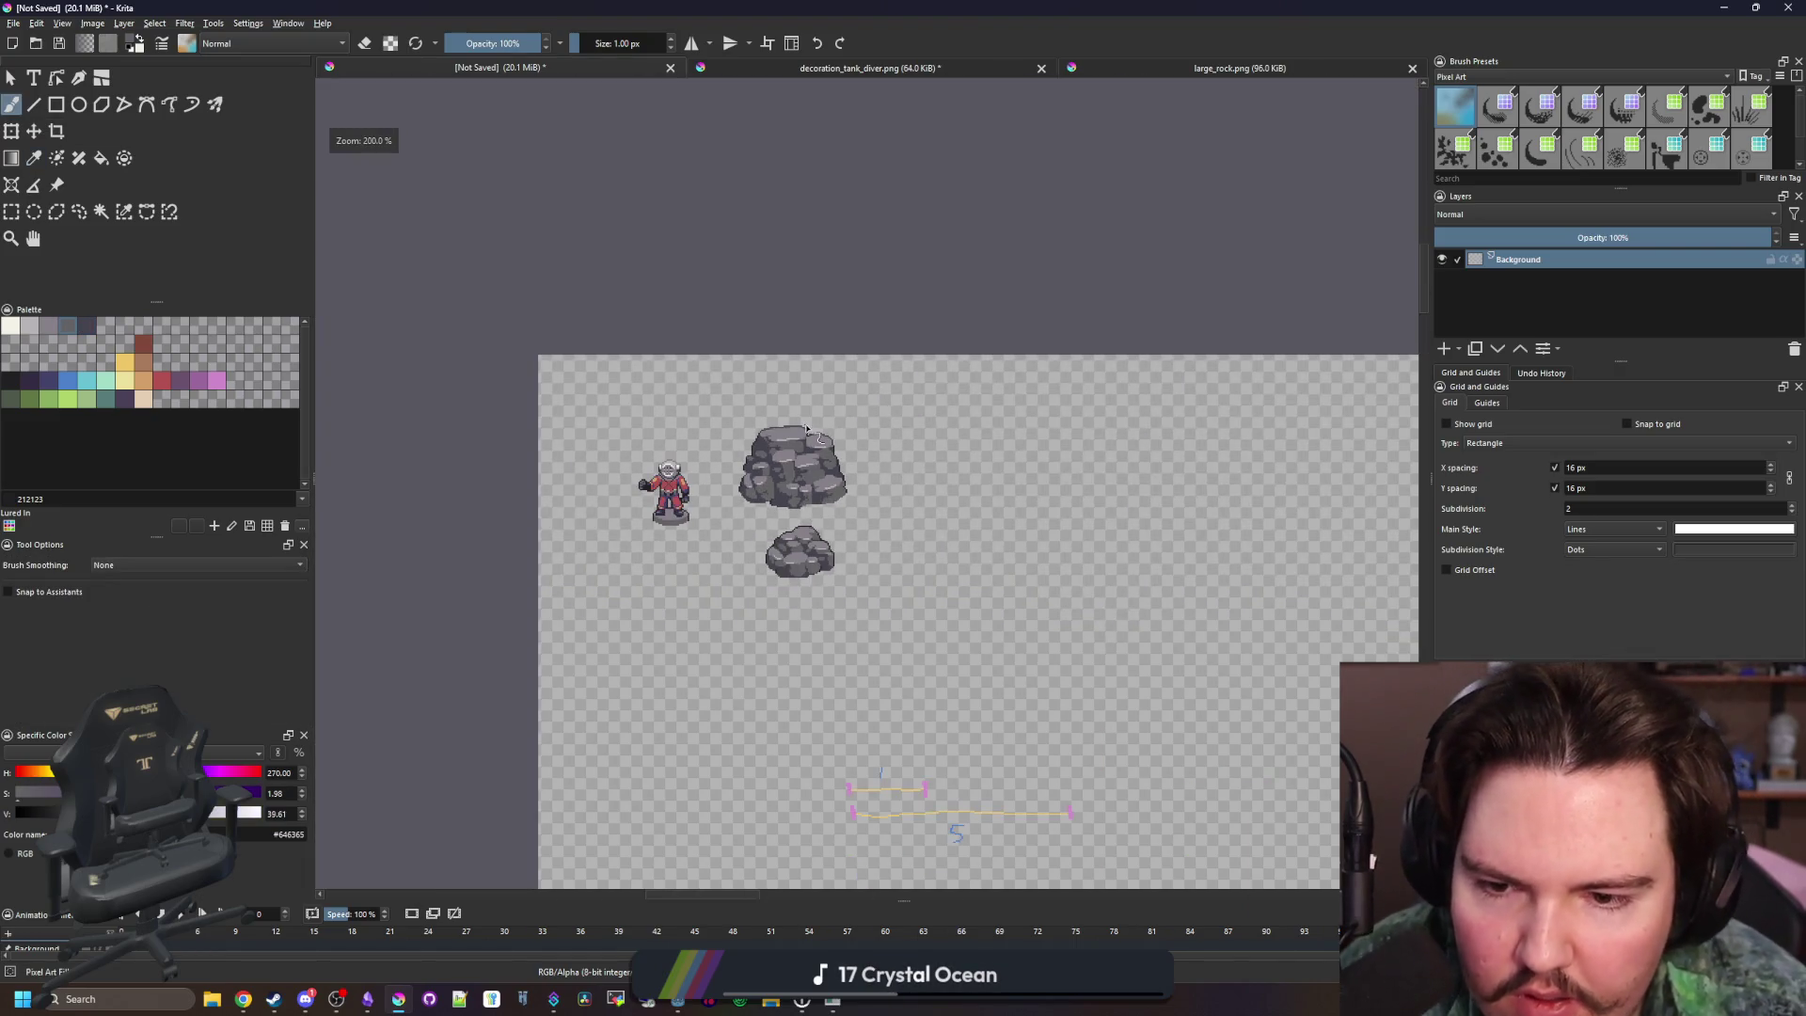
pyautogui.scroll(-2, 807, 429)
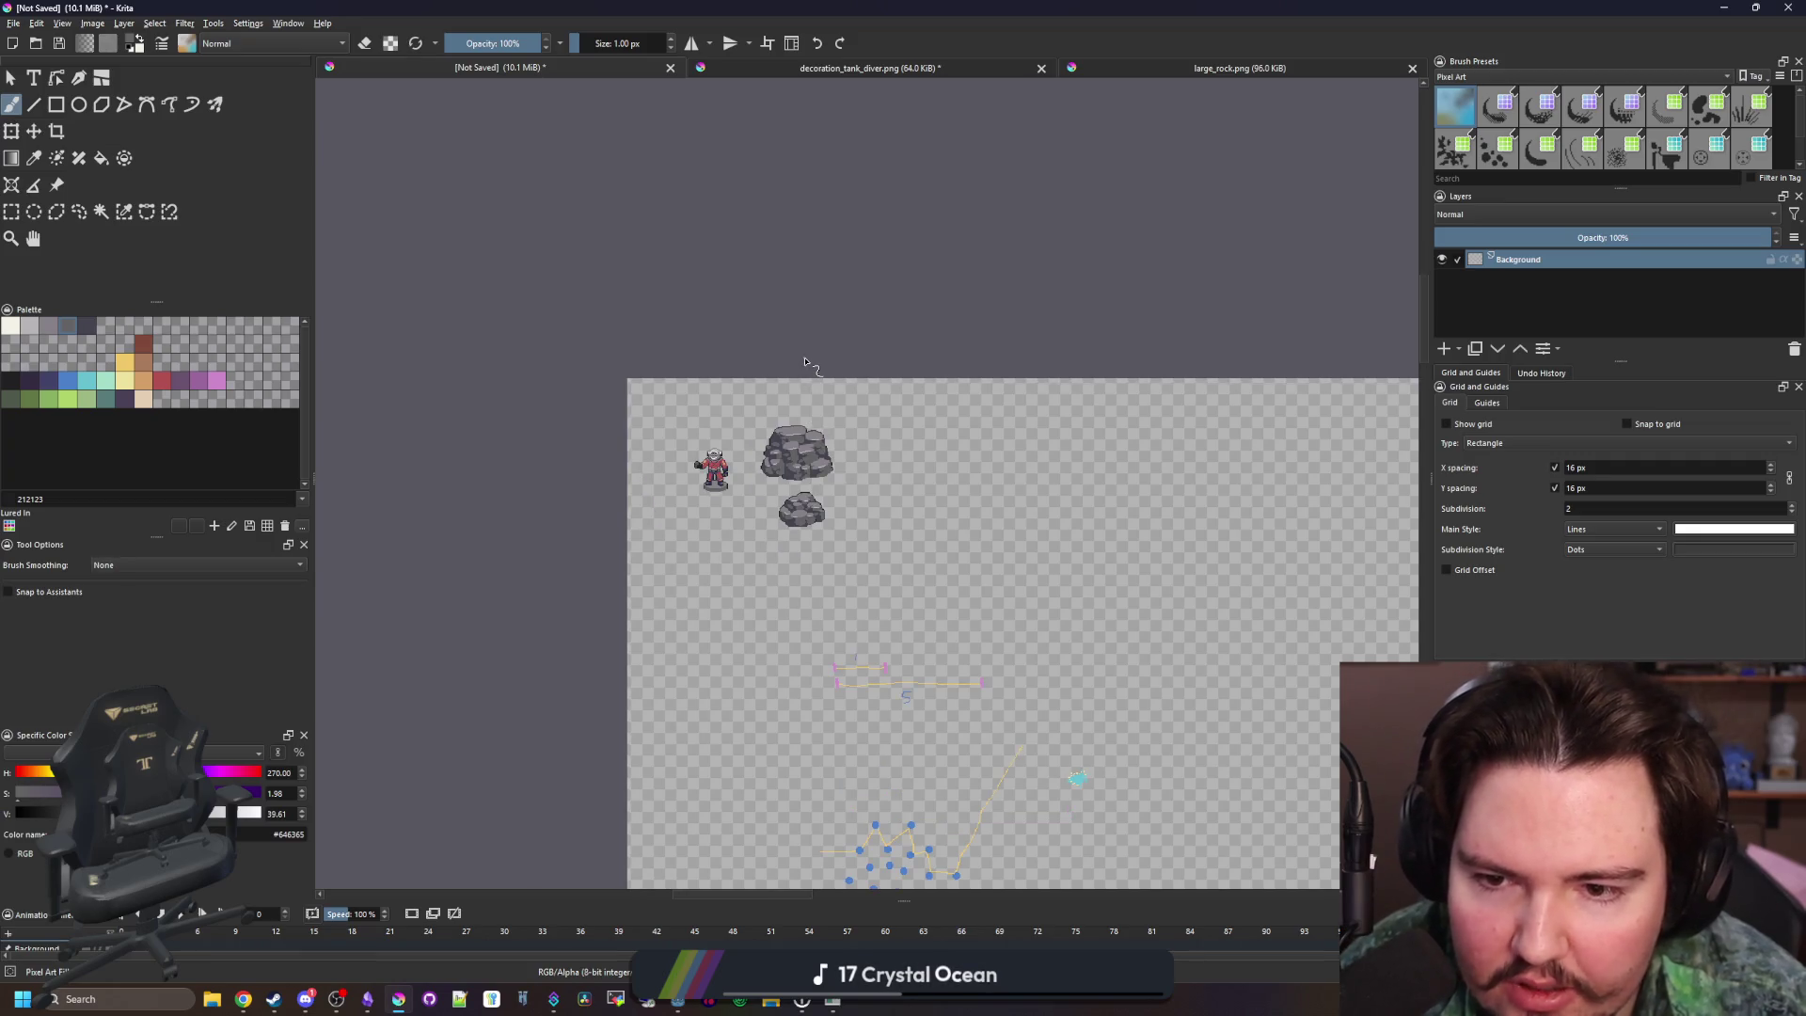
pyautogui.scroll(10, 816, 491)
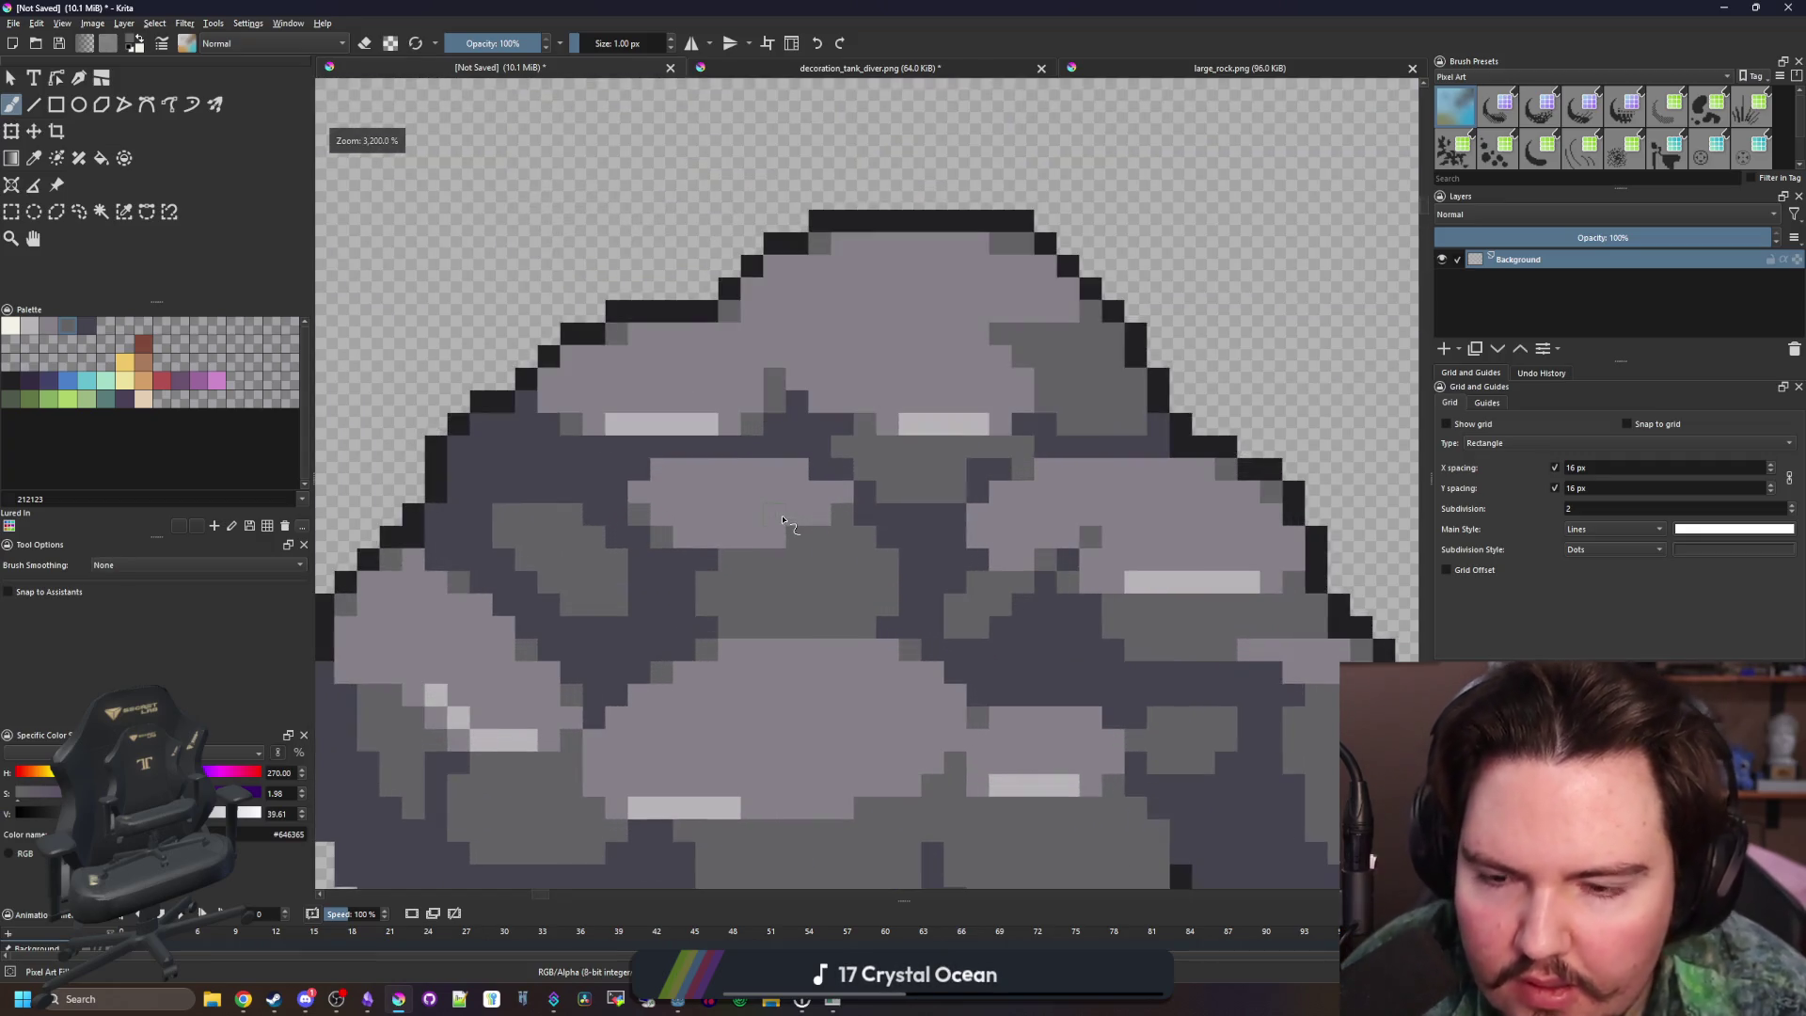
# Sample the rock's dark purple, paint a trial dark pixel, then undo it
pyautogui.press('p')
pyautogui.click(935, 543)
pyautogui.scroll(-5, 811, 545)
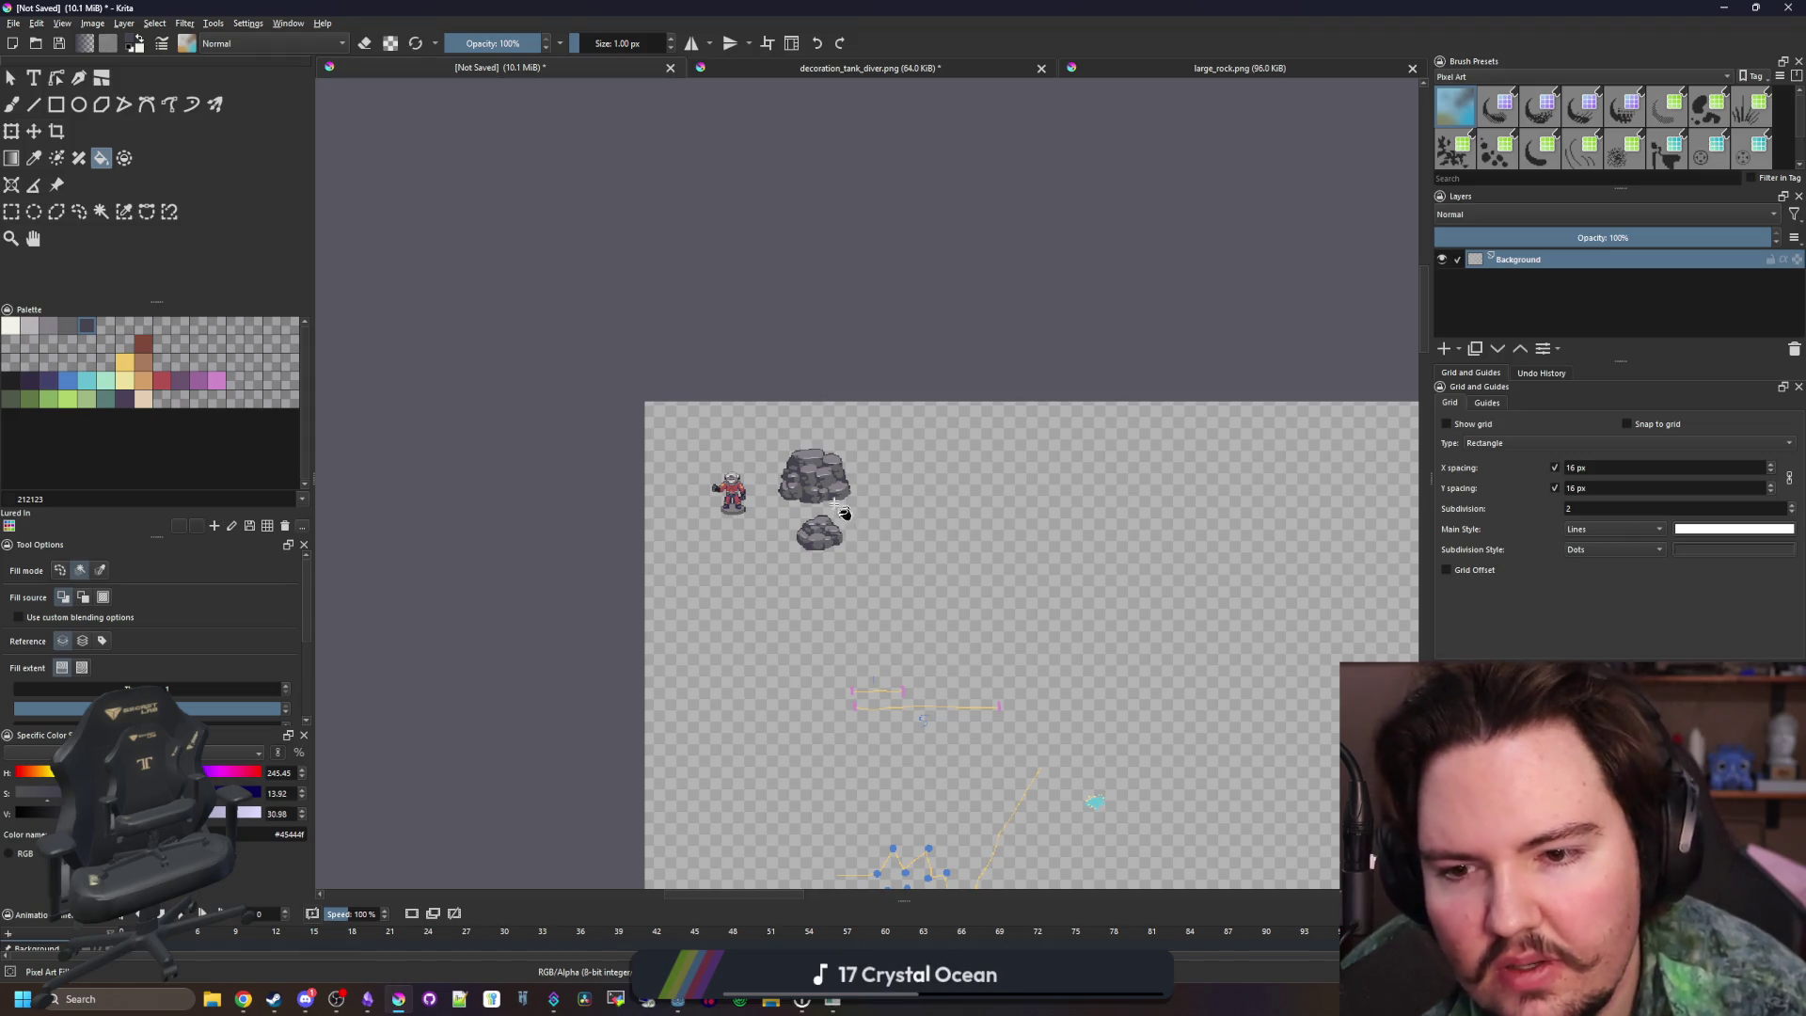
pyautogui.scroll(7, 840, 498)
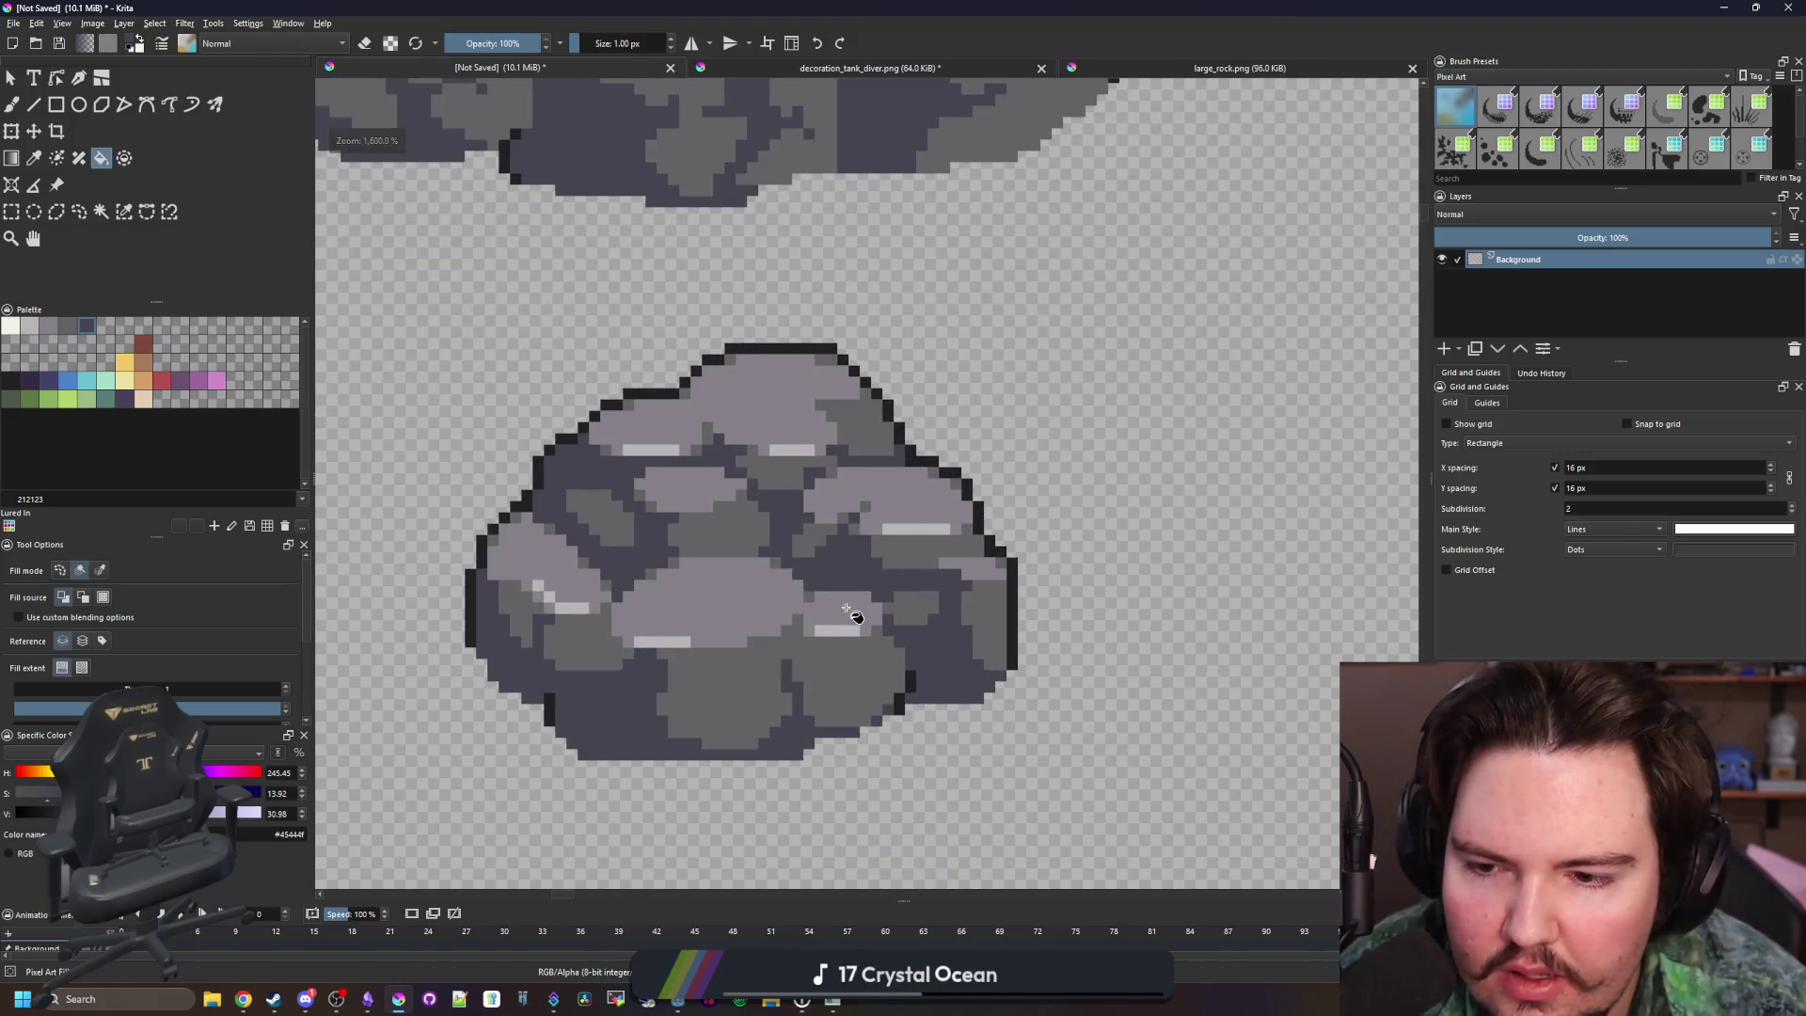
pyautogui.scroll(-6, 851, 611)
pyautogui.scroll(8, 809, 555)
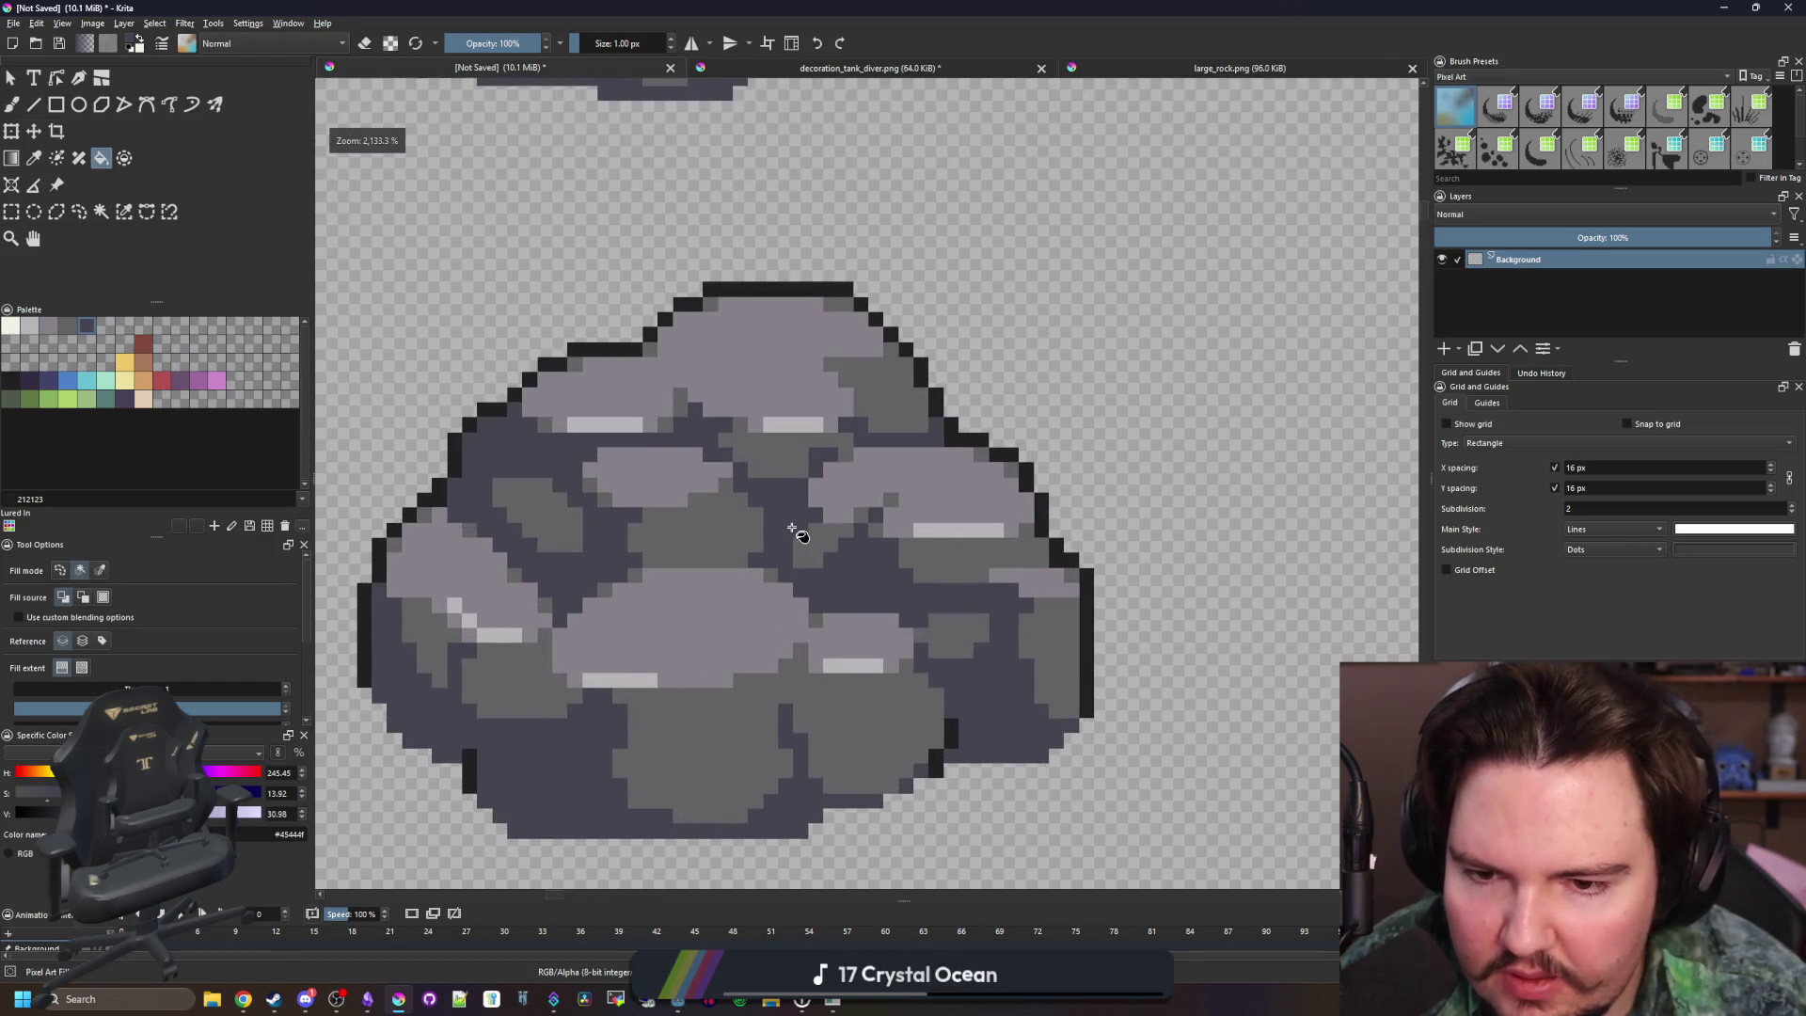
pyautogui.scroll(-2, 851, 545)
pyautogui.scroll(4, 814, 531)
pyautogui.press('b')
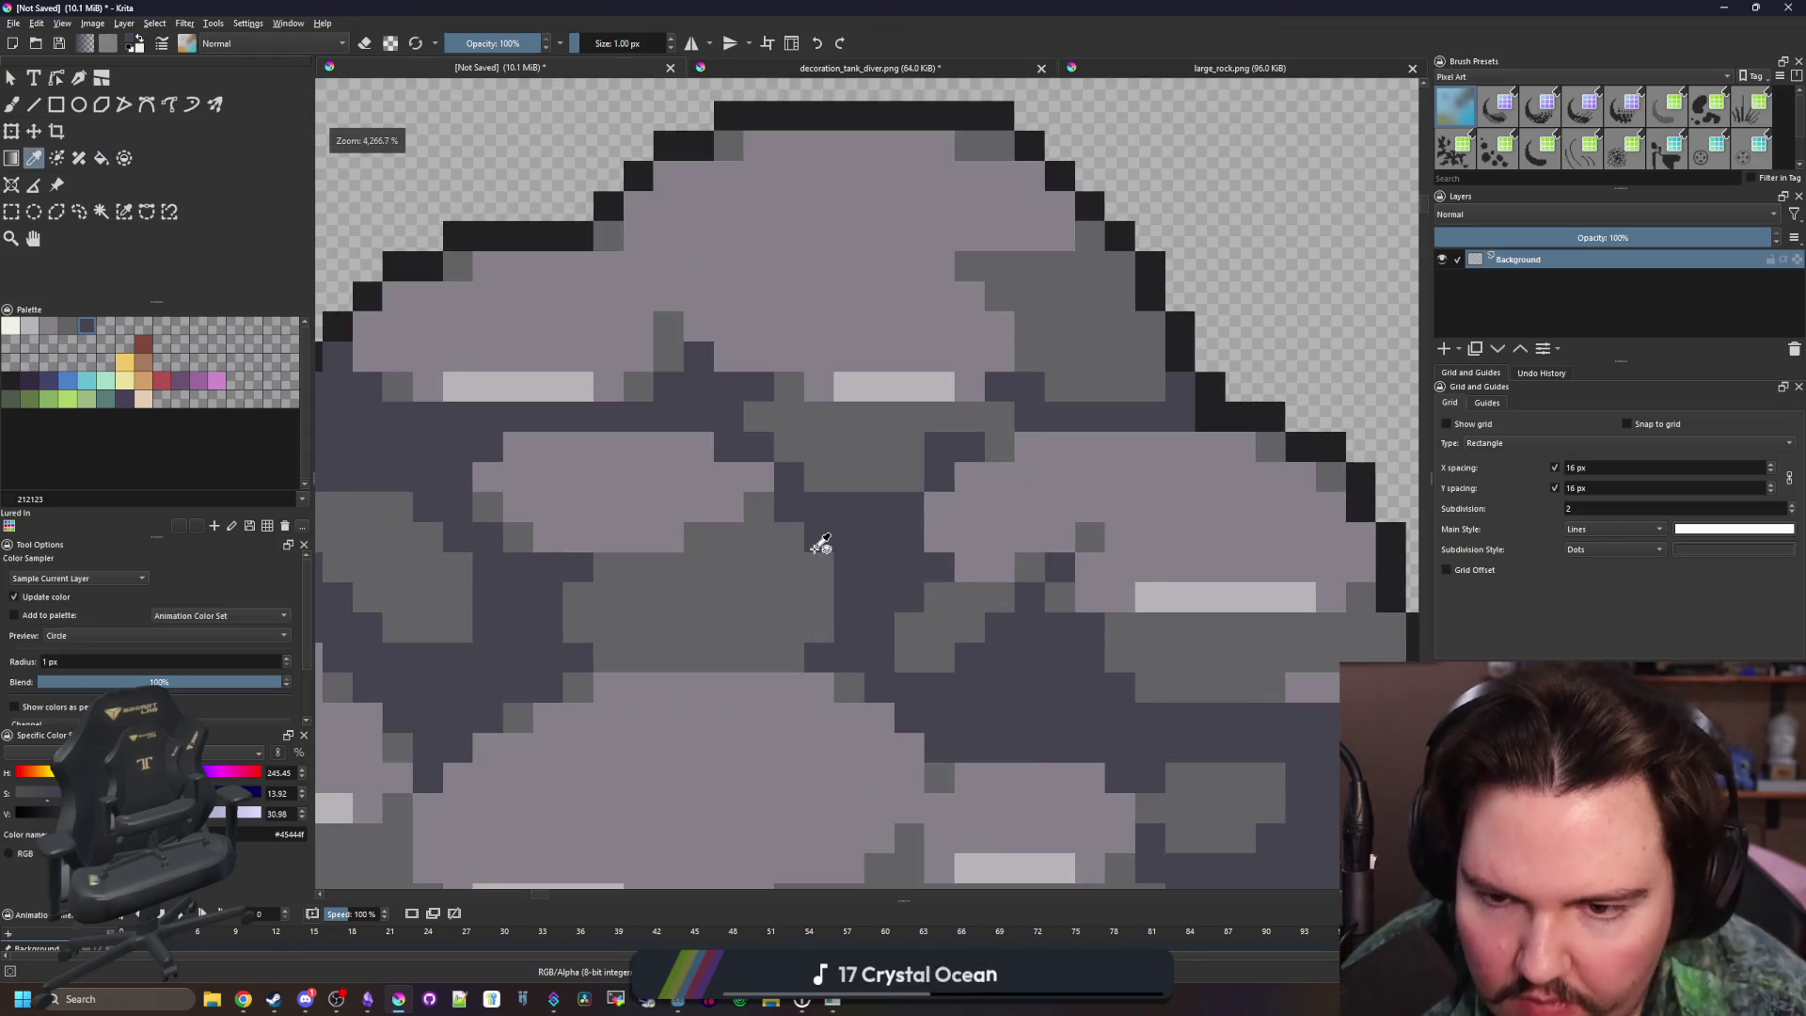
pyautogui.moveTo(736, 459); pyautogui.dragTo(698, 447)
pyautogui.hotkey('ctrl', 'z')
# Resample dark purple #45444f from the rock as the brush colour
pyautogui.scroll(-5, 771, 564)
pyautogui.scroll(4, 790, 544)
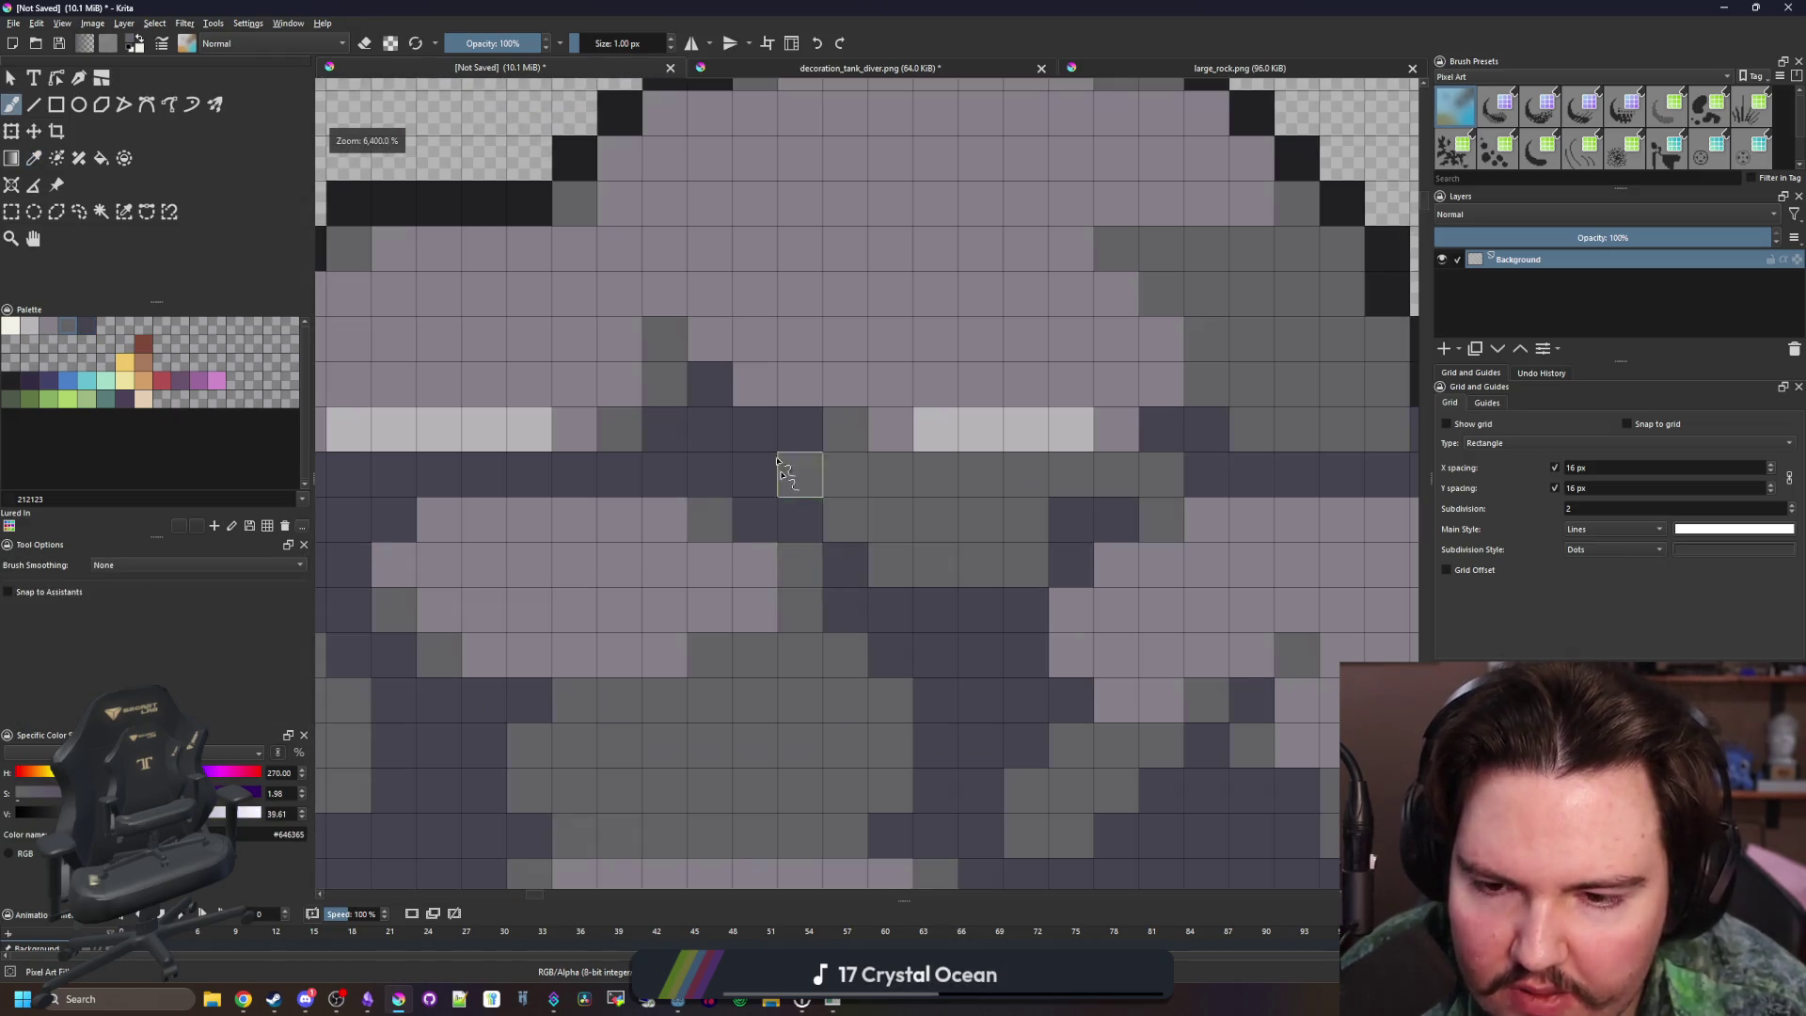
pyautogui.scroll(-4, 714, 331)
pyautogui.scroll(2, 694, 409)
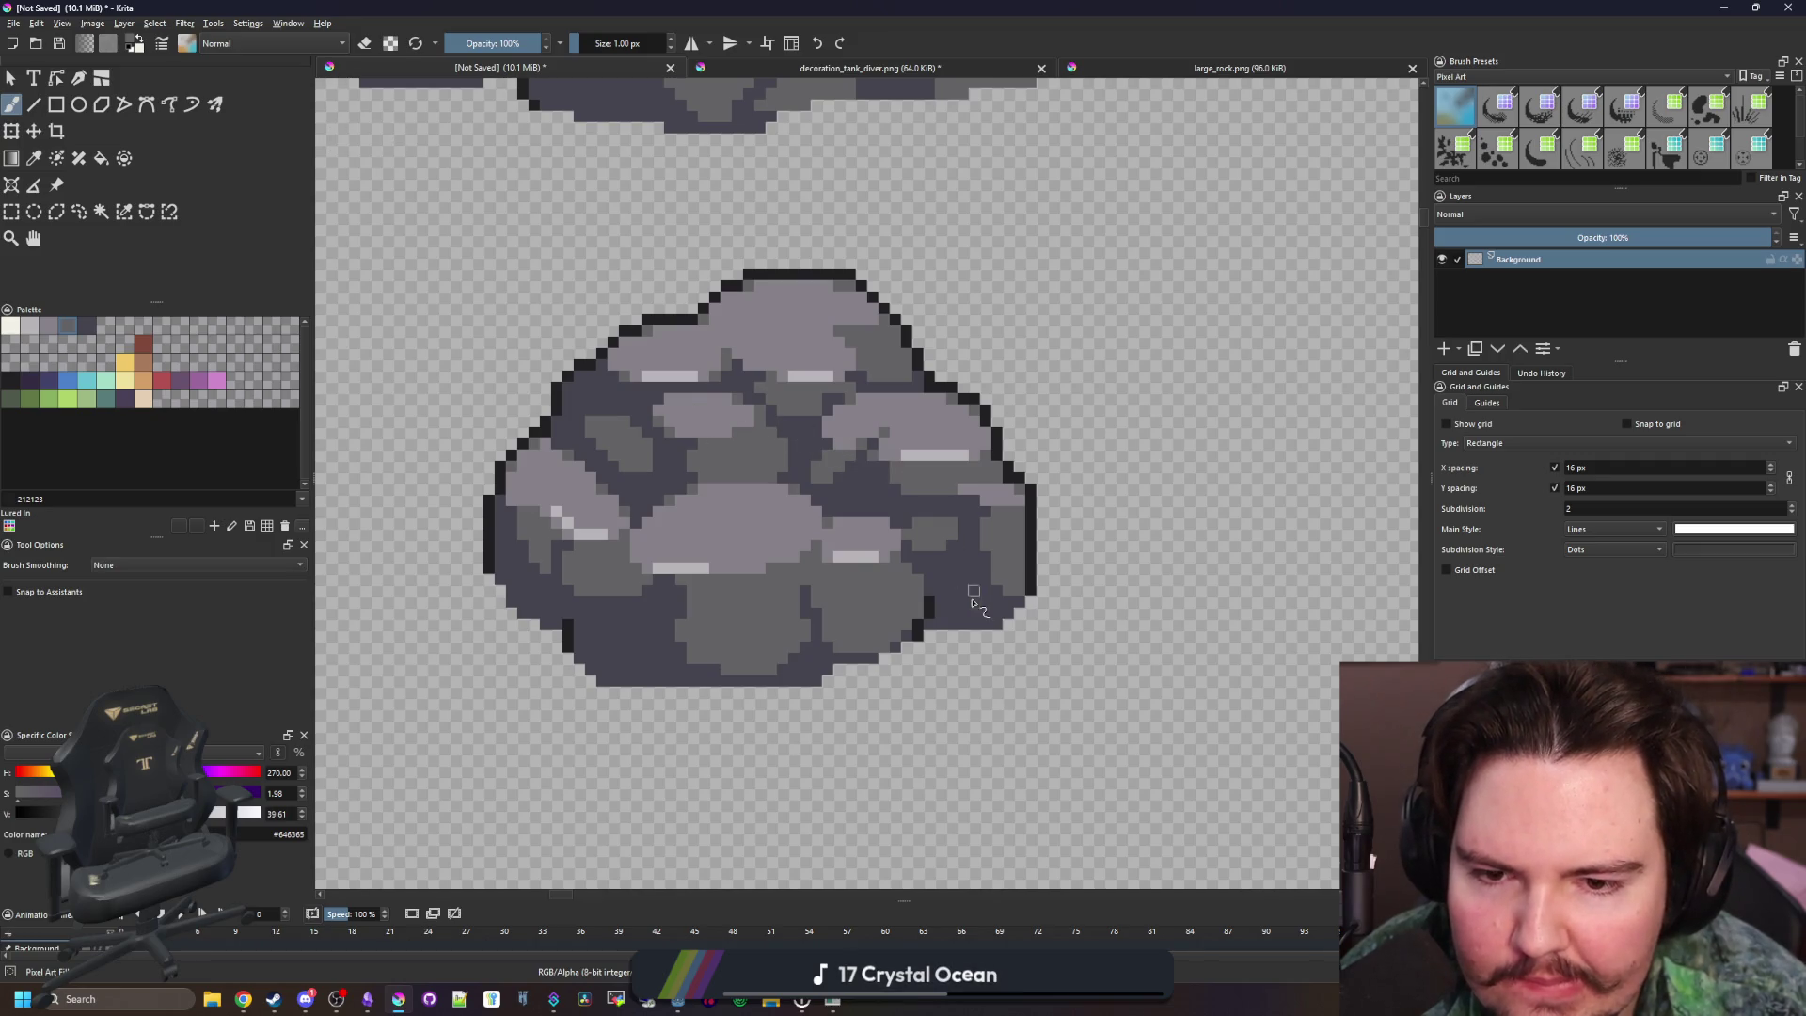
pyautogui.scroll(-3, 973, 599)
pyautogui.scroll(7, 961, 602)
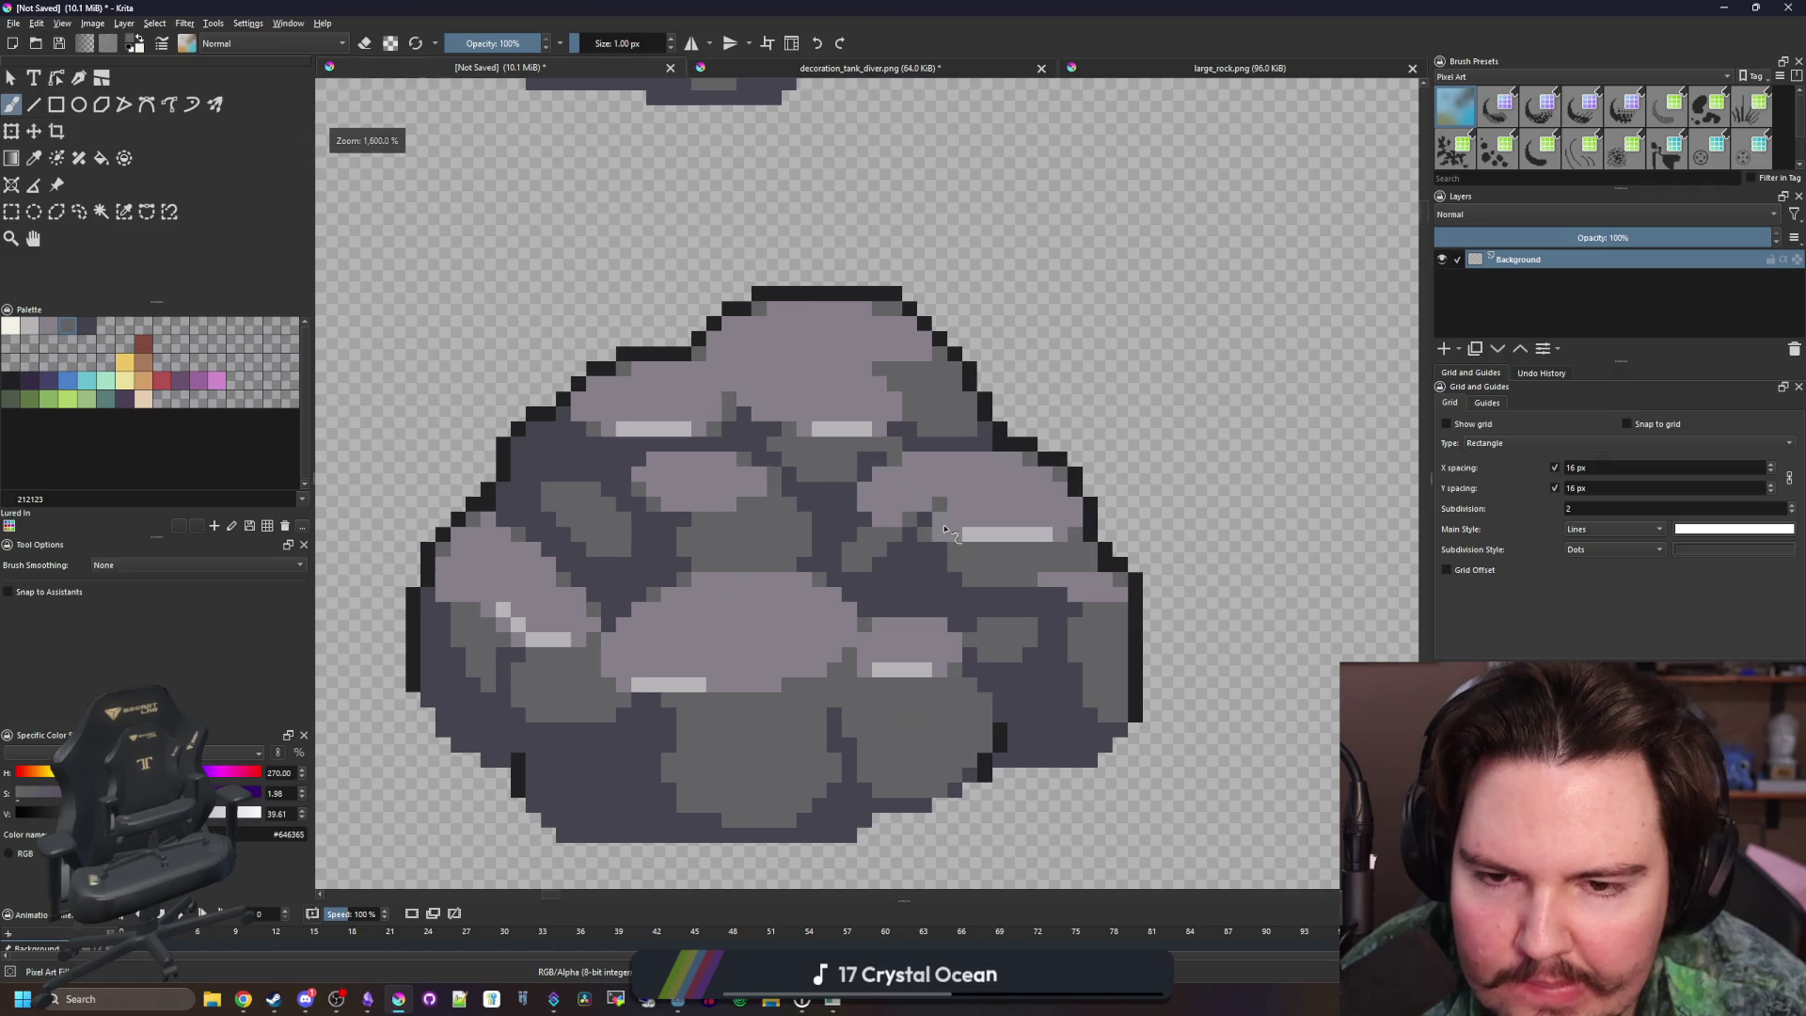
pyautogui.press('p')
pyautogui.click(1007, 481)
pyautogui.press('b')
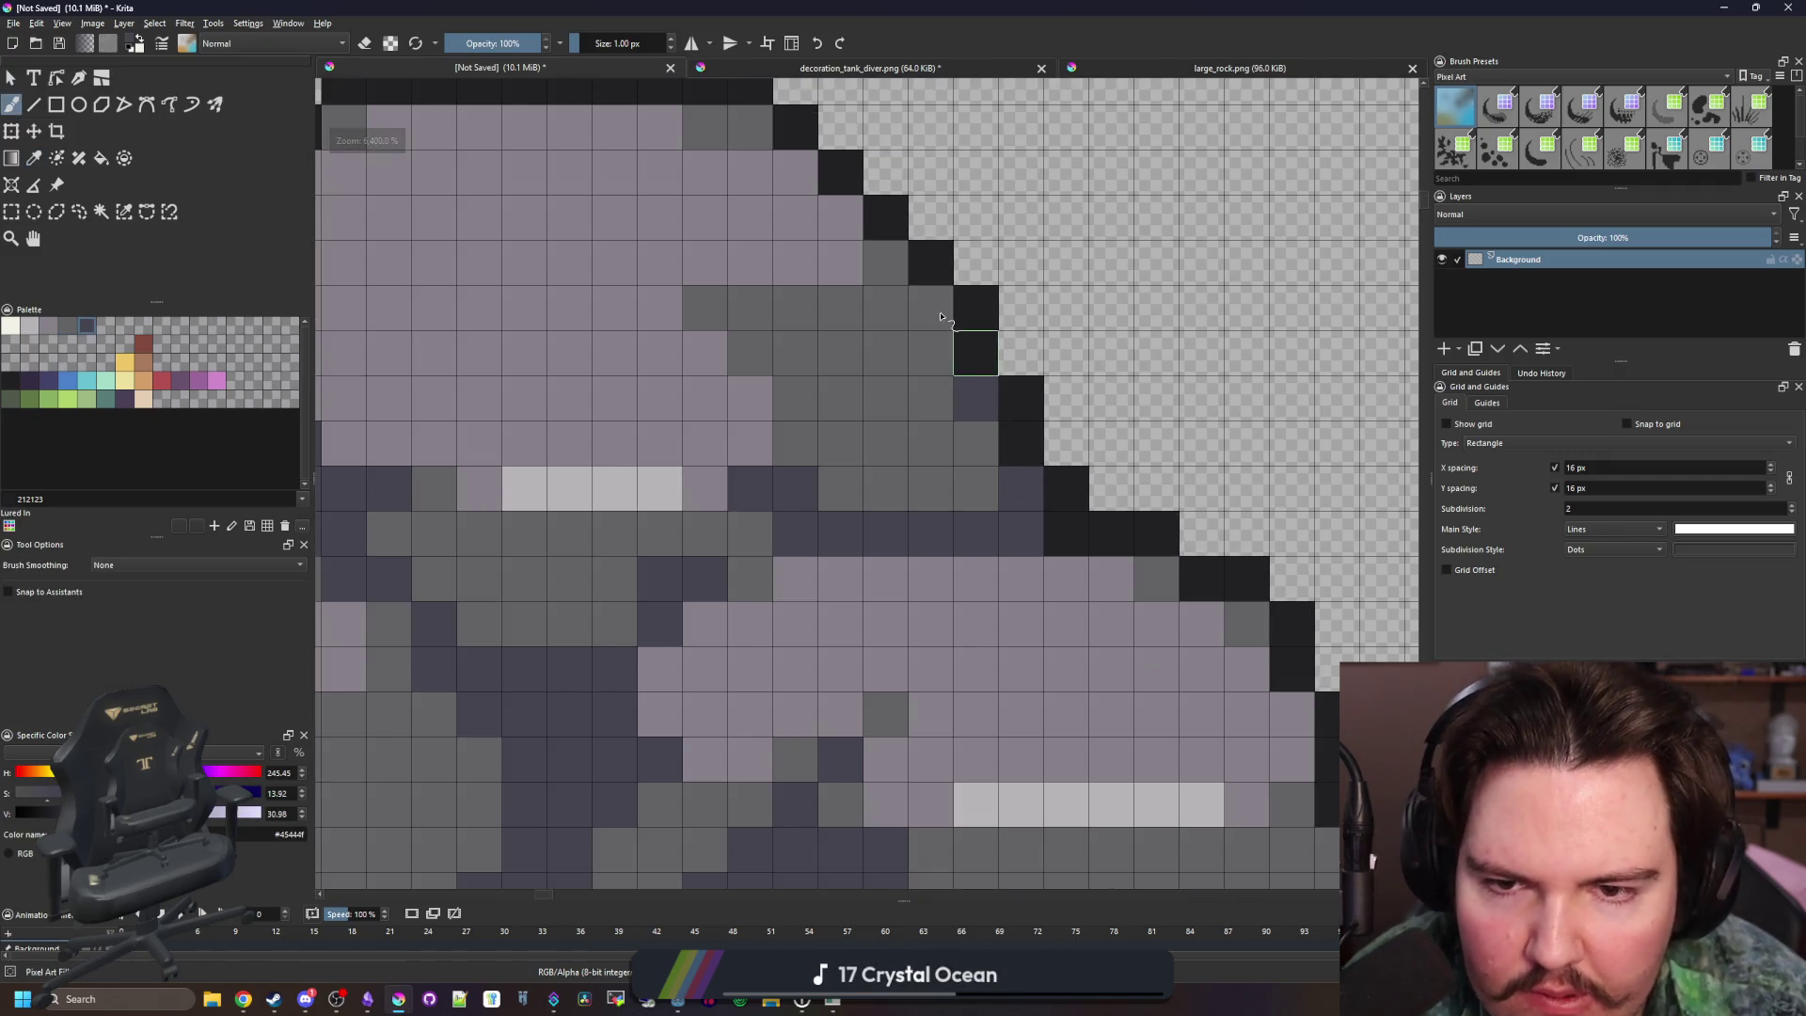
pyautogui.scroll(-2, 883, 488)
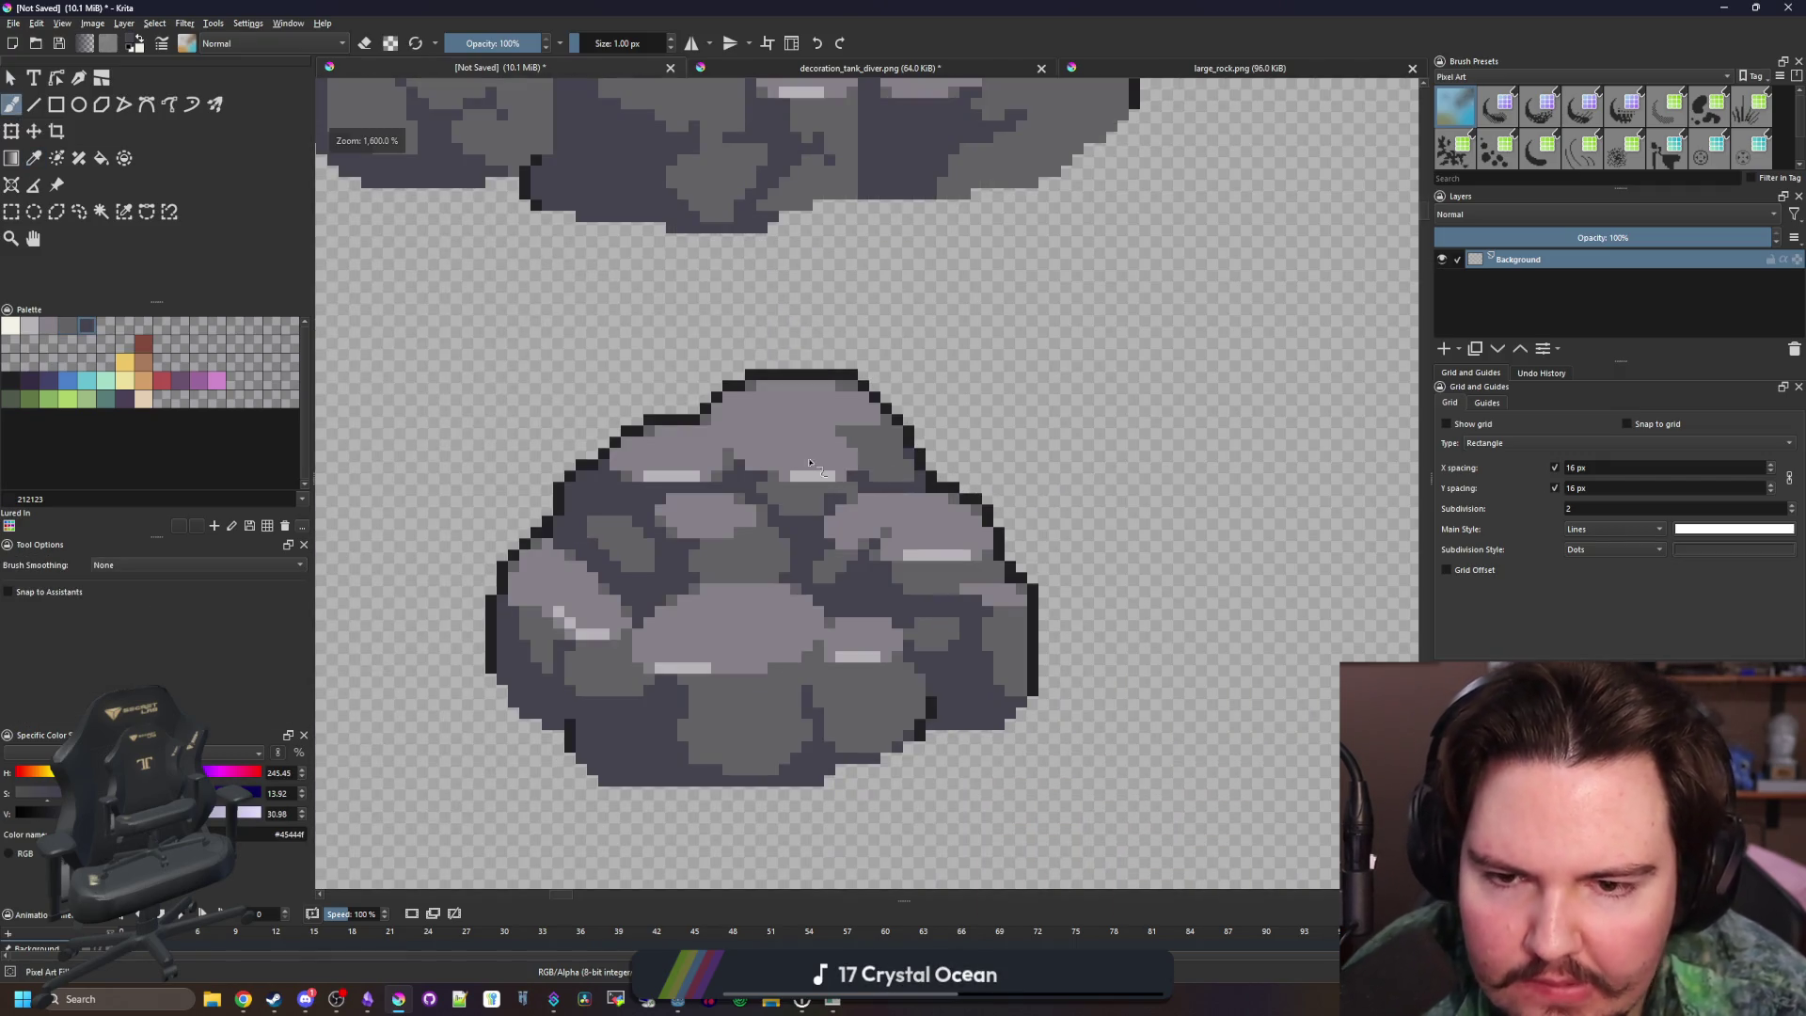
# Select the small rock's dark outline by similar colour and repaint its top and right edges grey
pyautogui.click(126, 214)
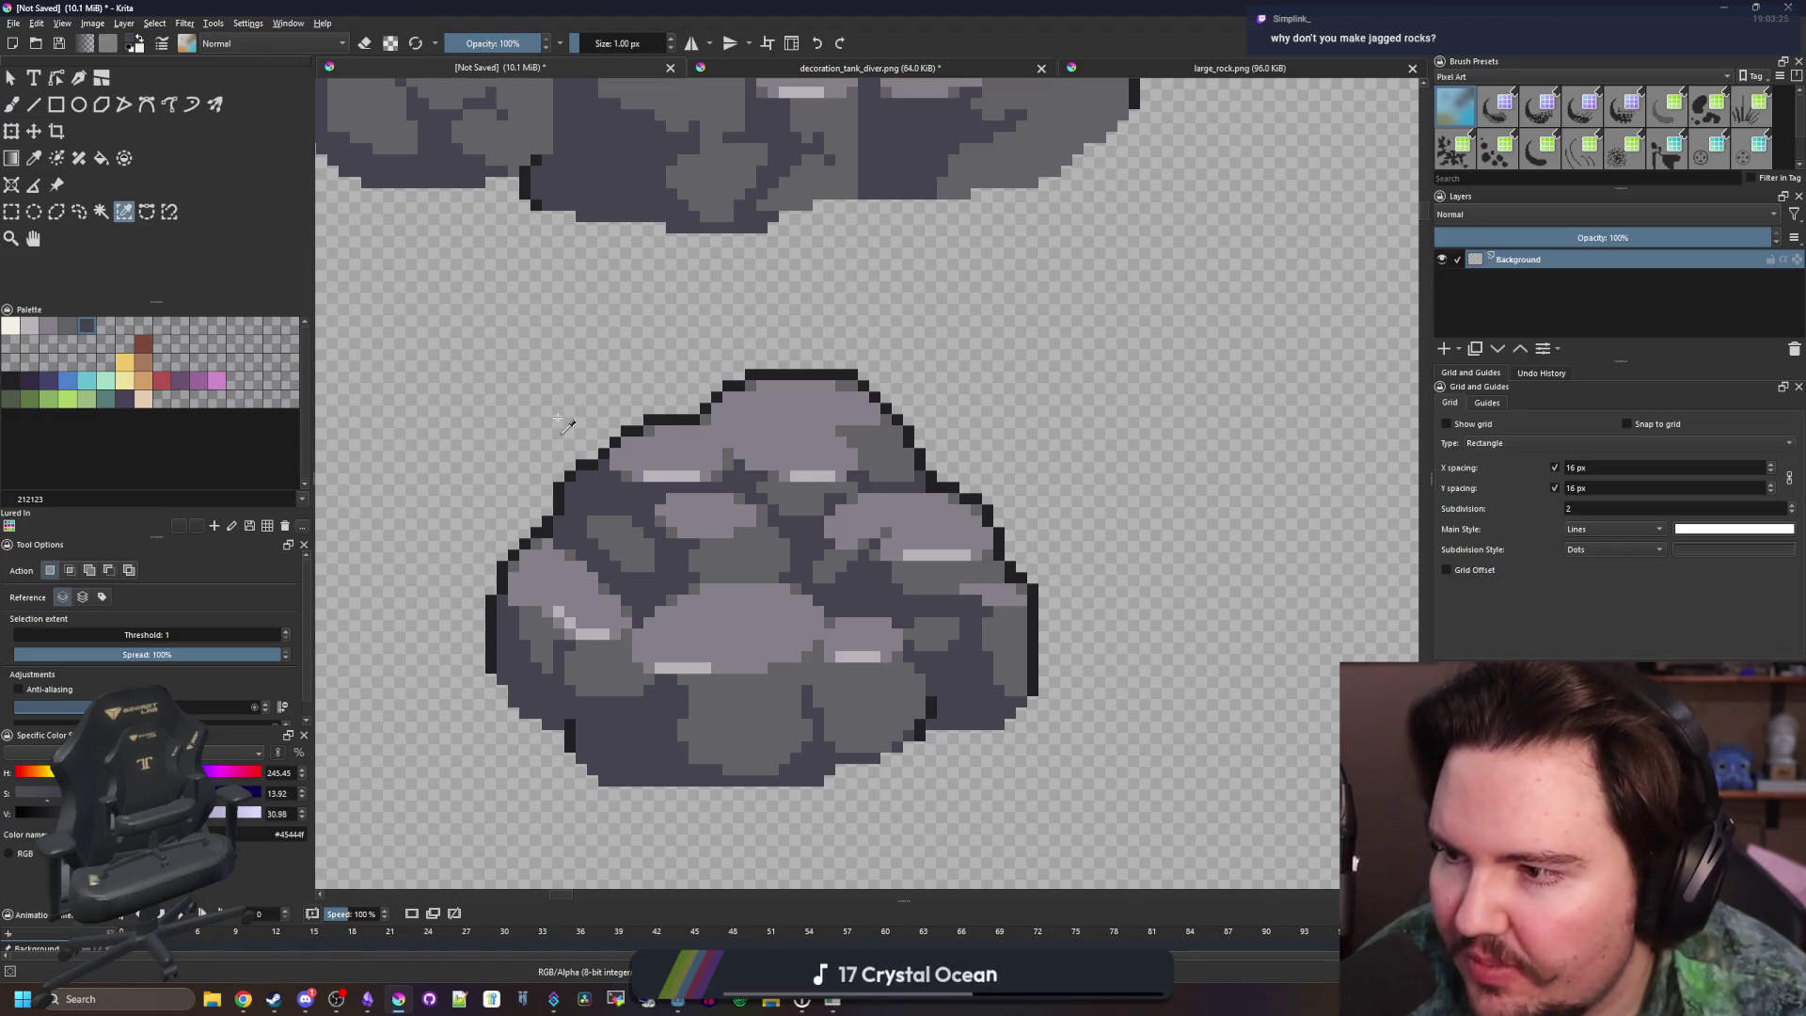
pyautogui.click(632, 429)
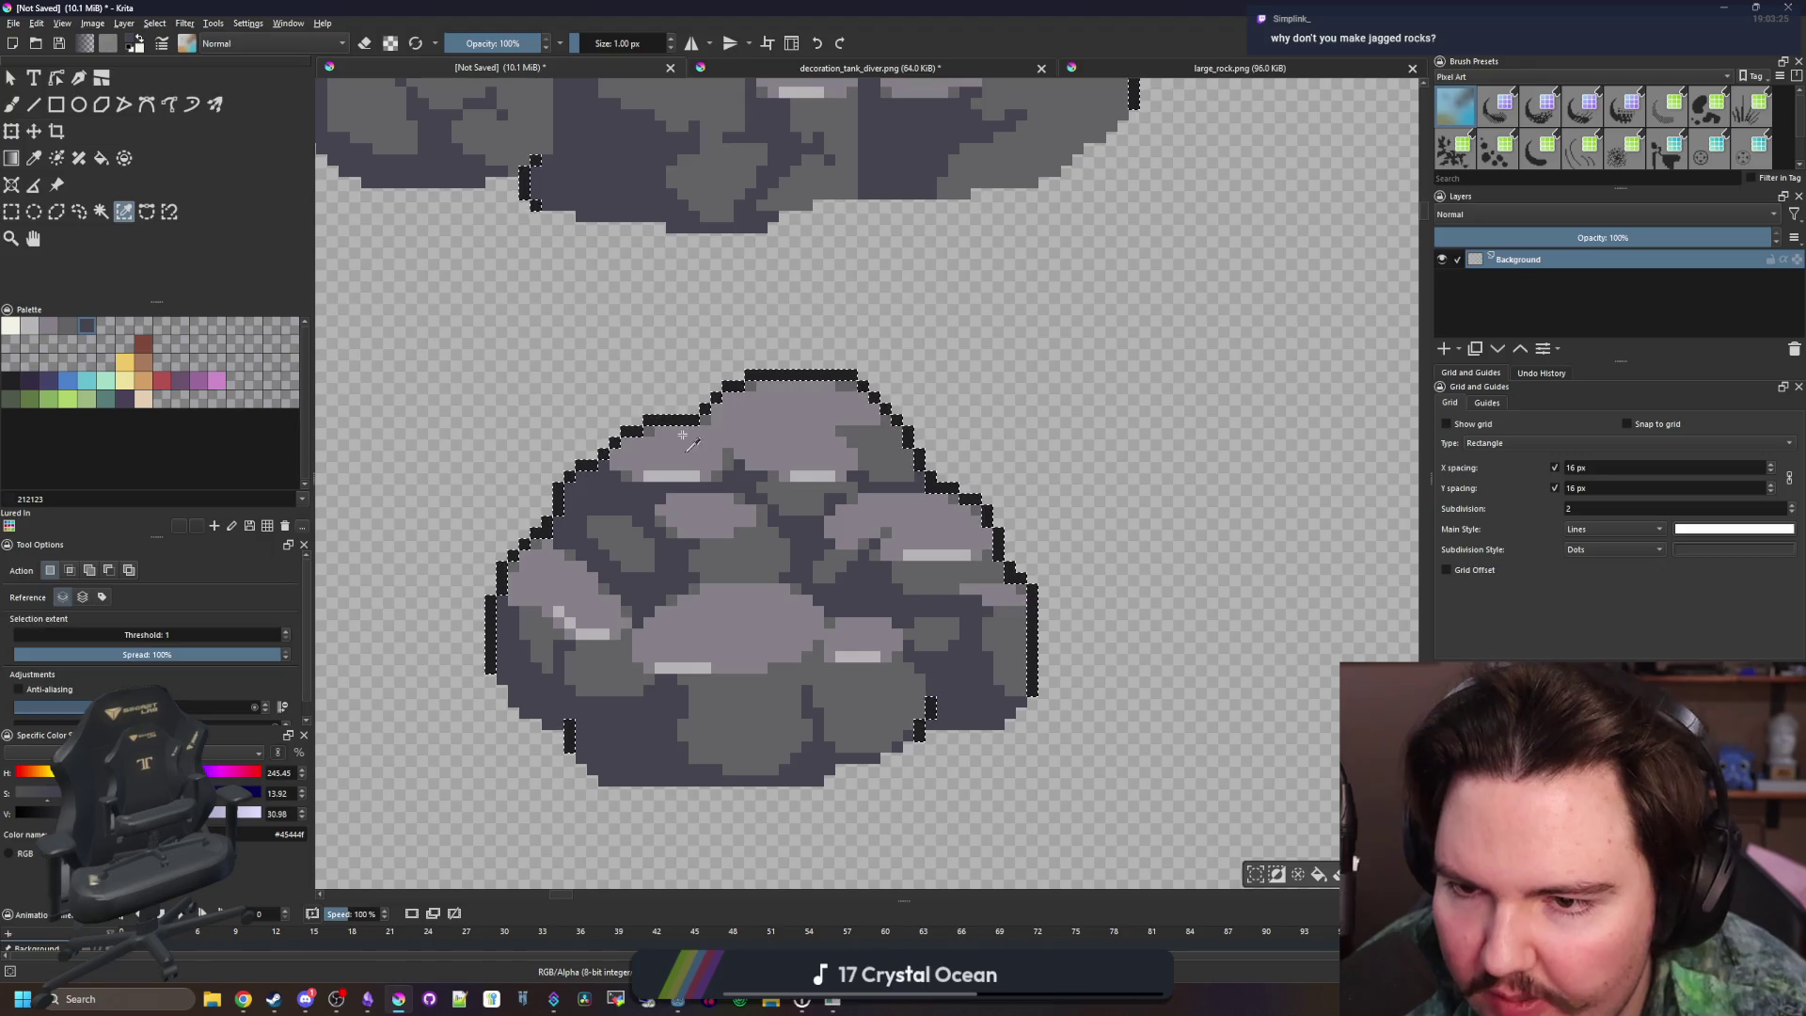
pyautogui.press('b')
pyautogui.press(']')
pyautogui.press(']')
pyautogui.press(']')
pyautogui.press(']')
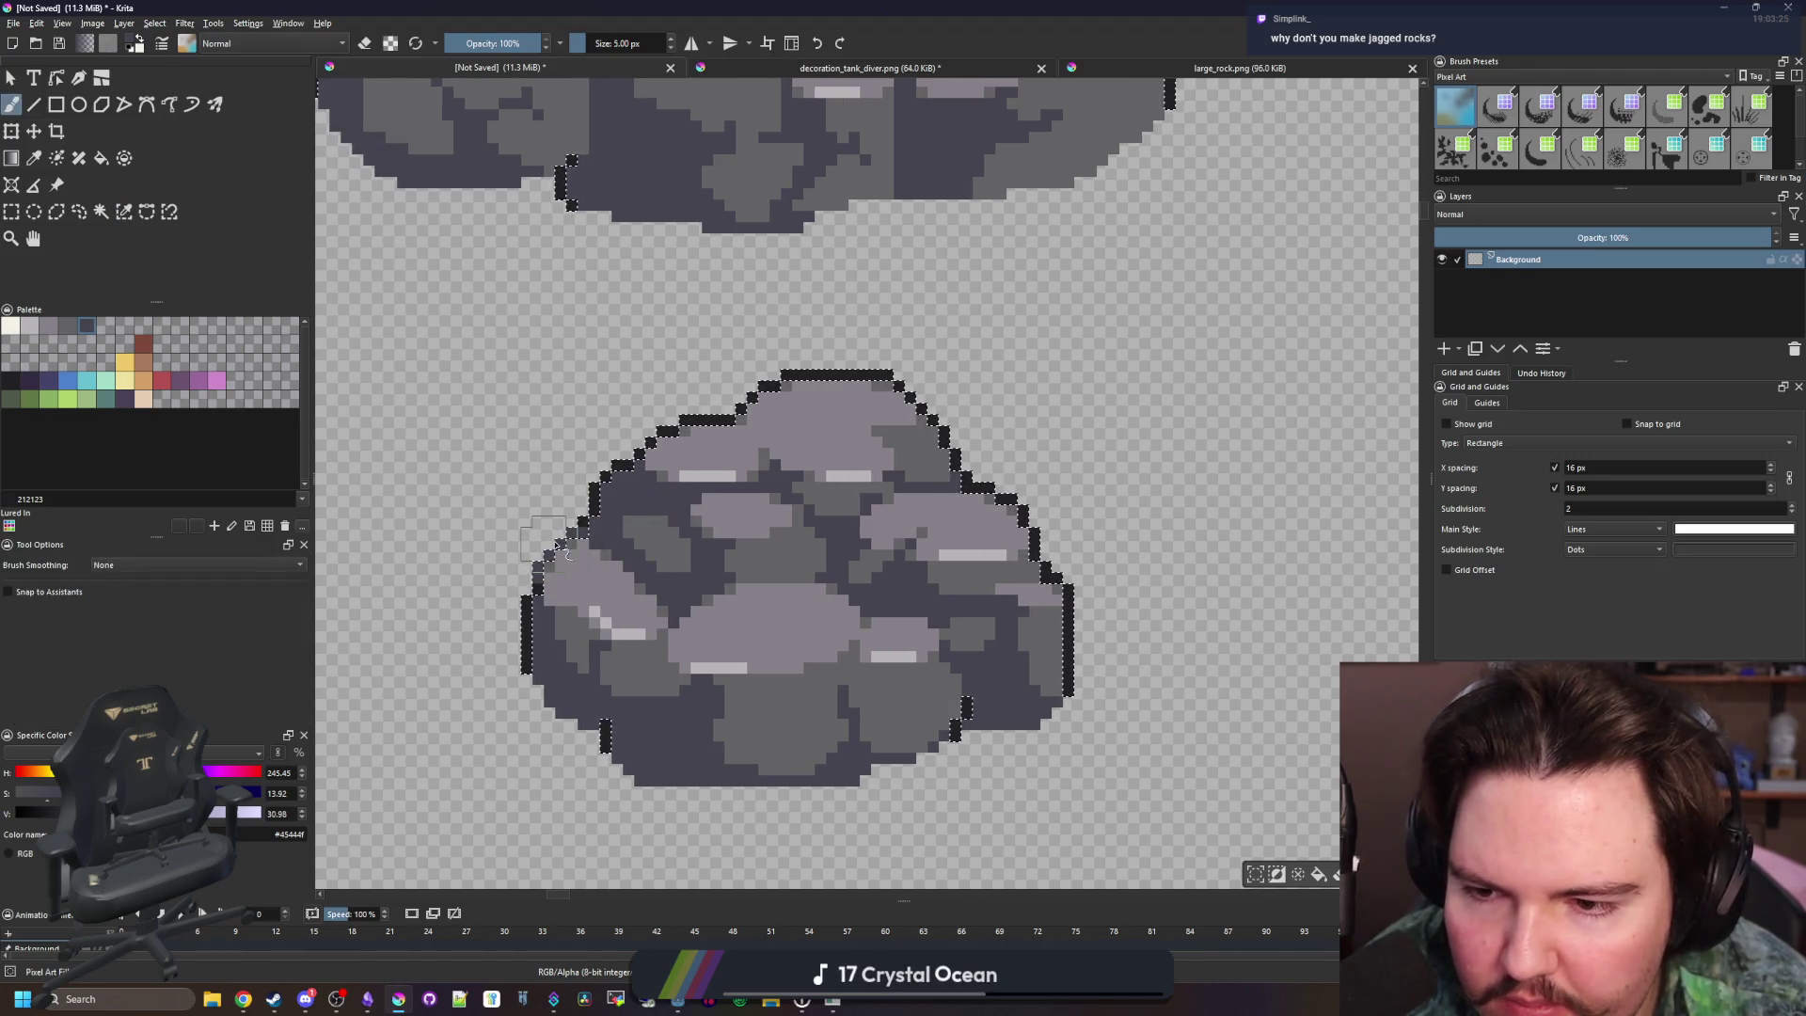
pyautogui.moveTo(677, 435)
pyautogui.mouseDown()
pyautogui.moveTo(819, 376)
pyautogui.moveTo(948, 403)
pyautogui.mouseUp()
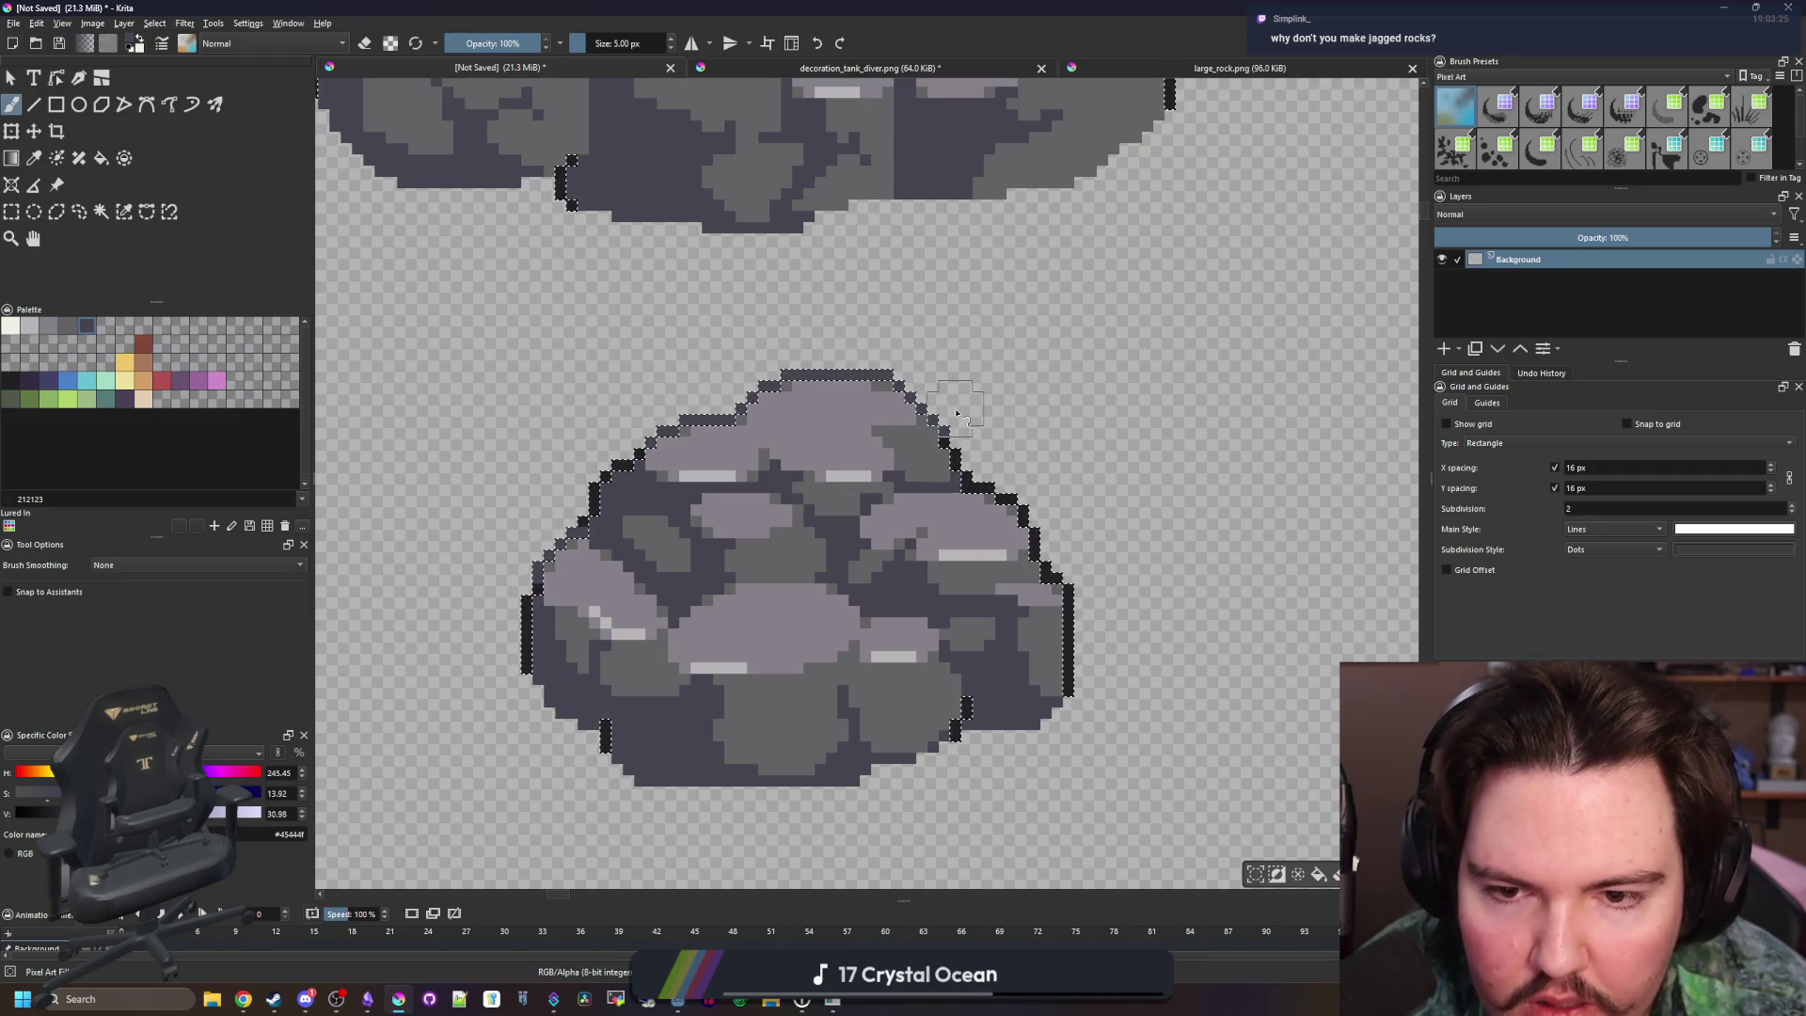
pyautogui.scroll(2, 948, 402)
pyautogui.press('[')
pyautogui.press('[')
pyautogui.moveTo(946, 468); pyautogui.dragTo(1022, 529)
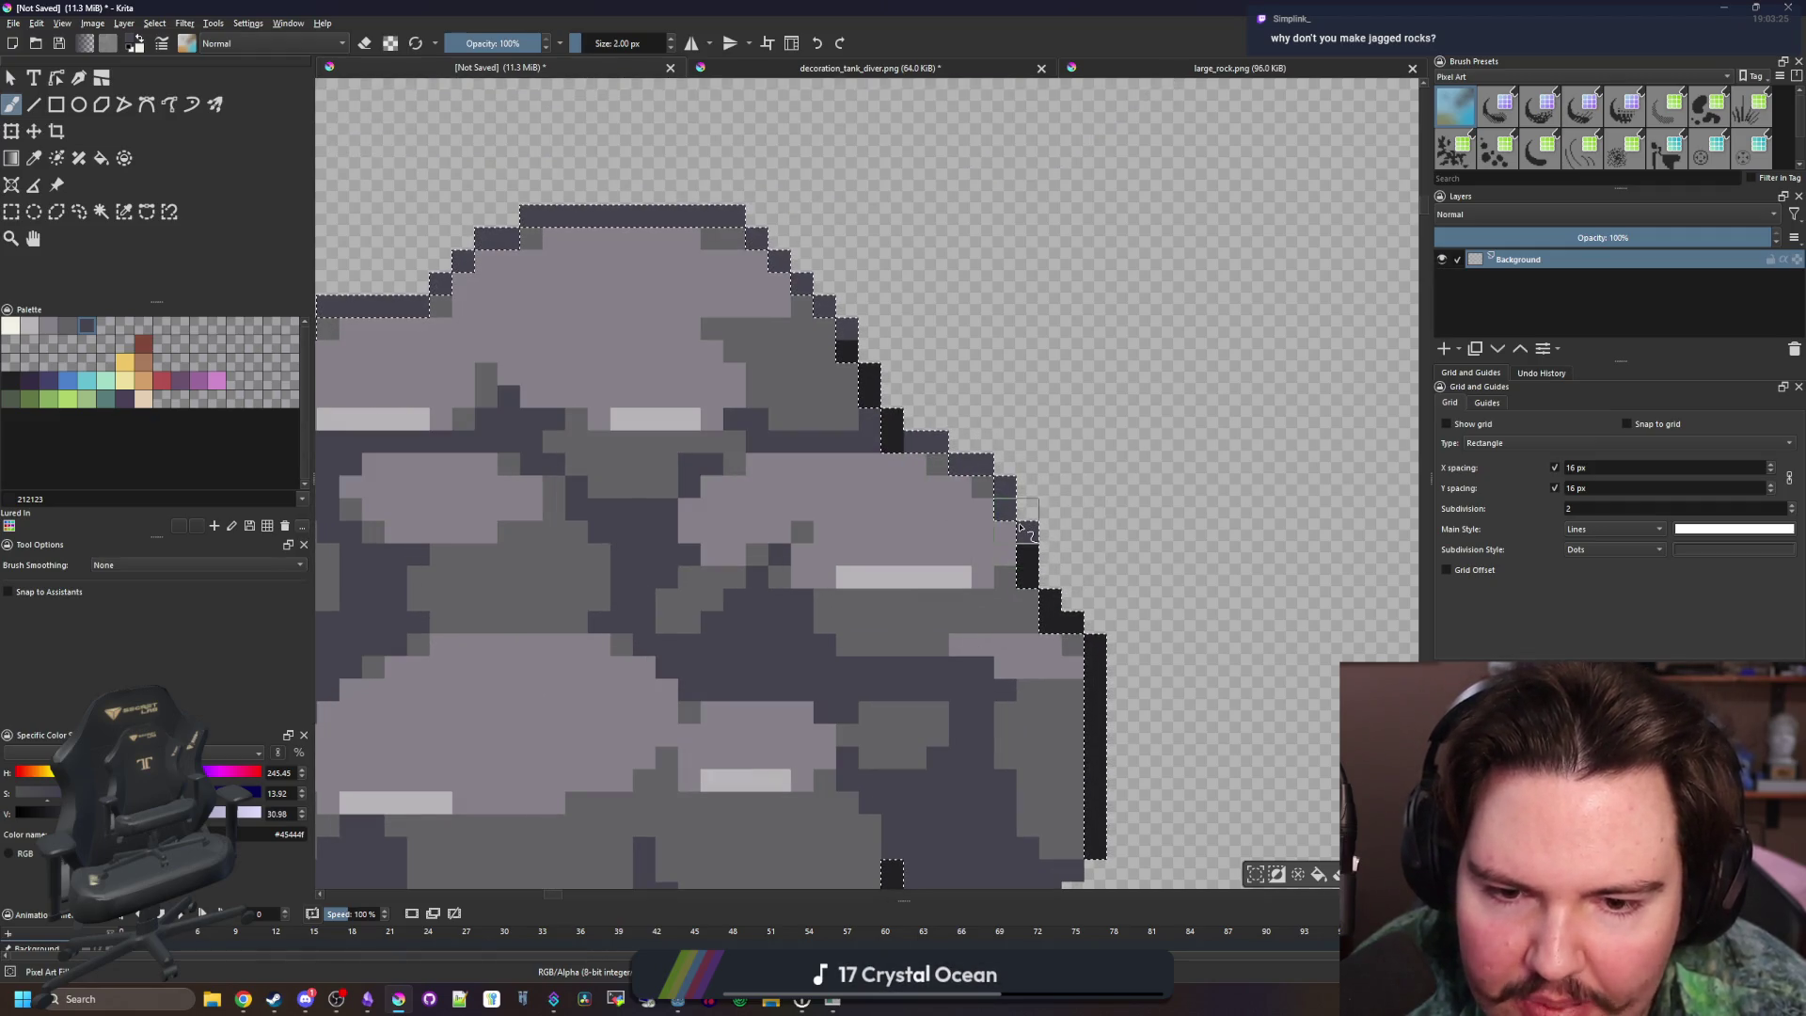
# With a 1 px brush, add a deep purple #352b42 pixel at the small rock's lower right
pyautogui.press('[')
pyautogui.press('[')
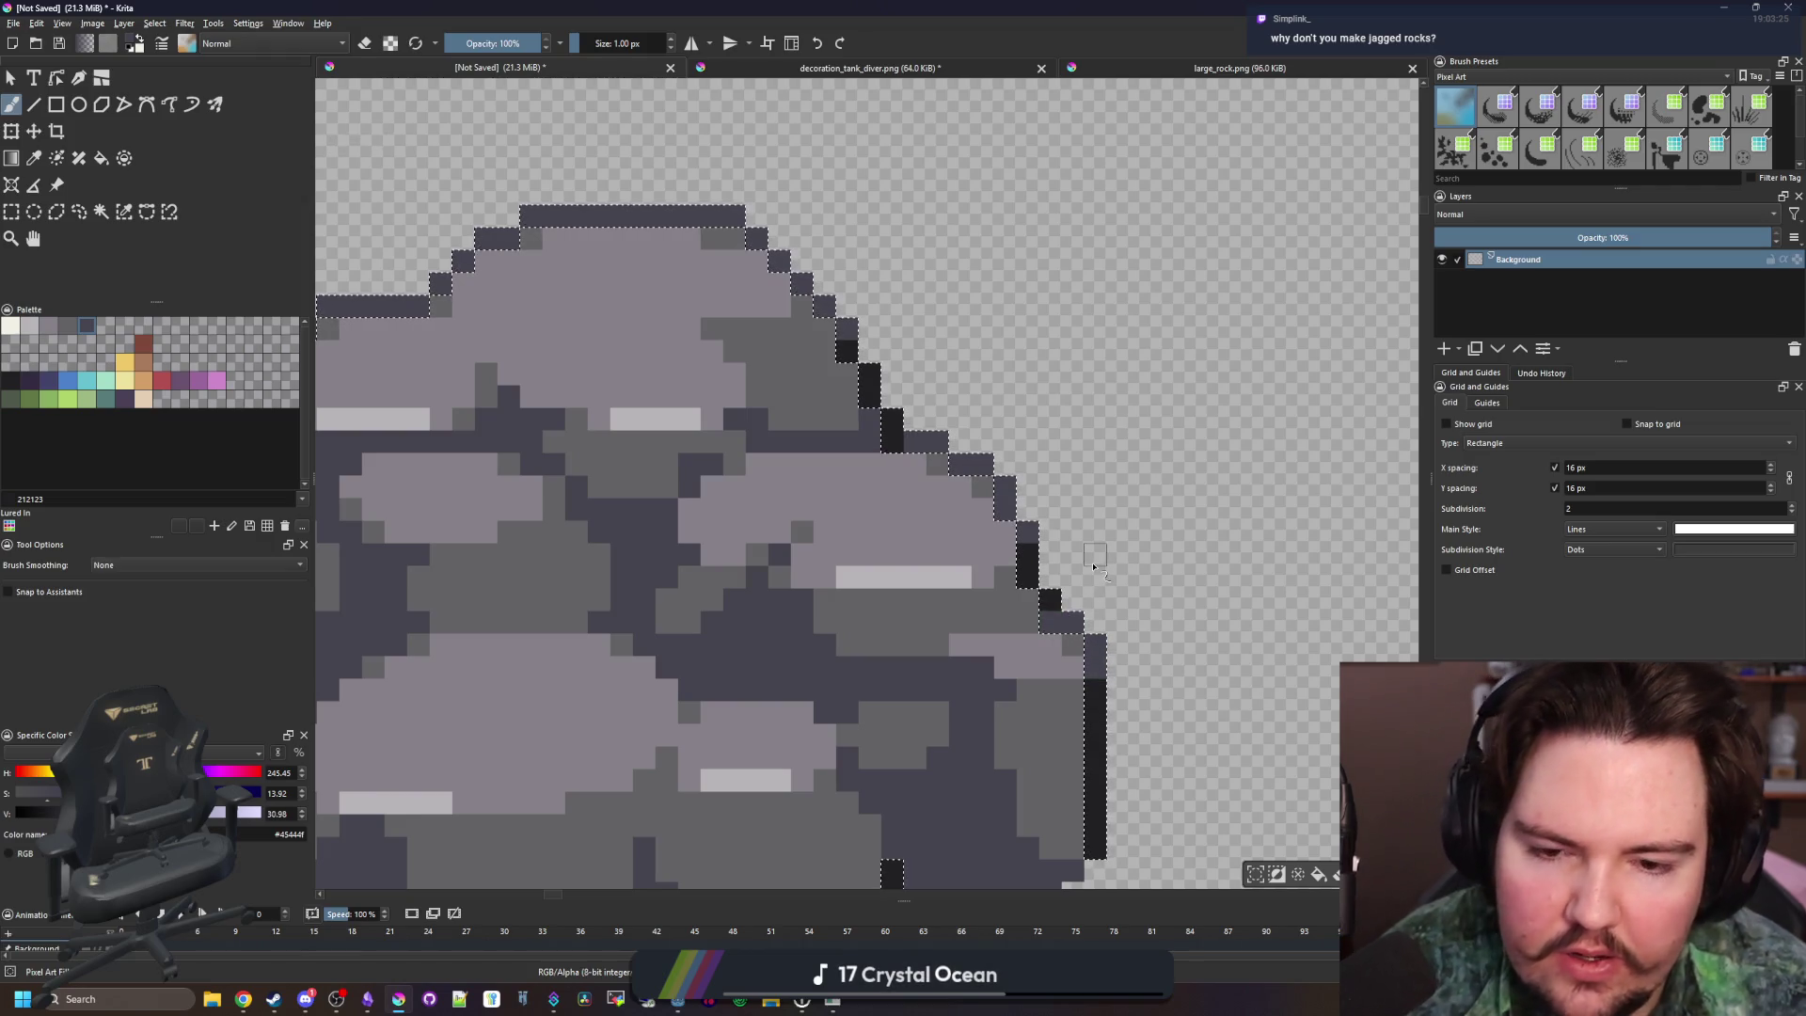
pyautogui.scroll(-4, 683, 394)
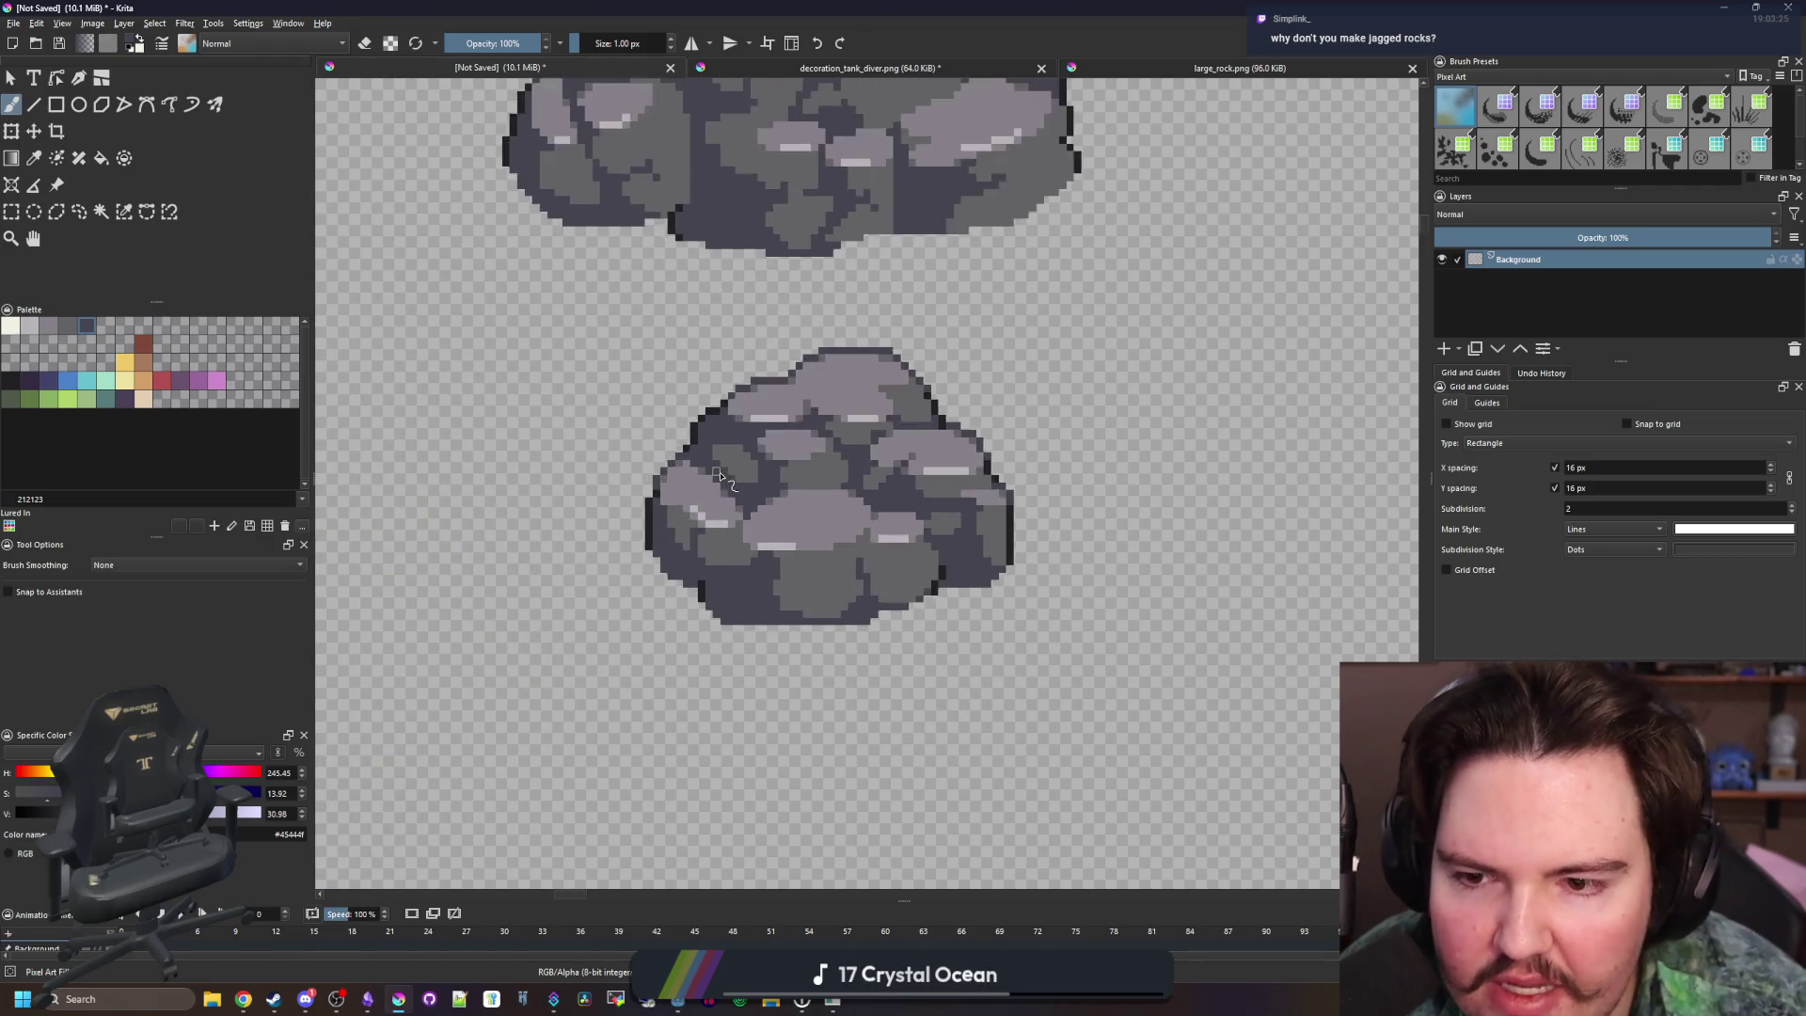
pyautogui.scroll(2, 719, 468)
pyautogui.scroll(2, 776, 455)
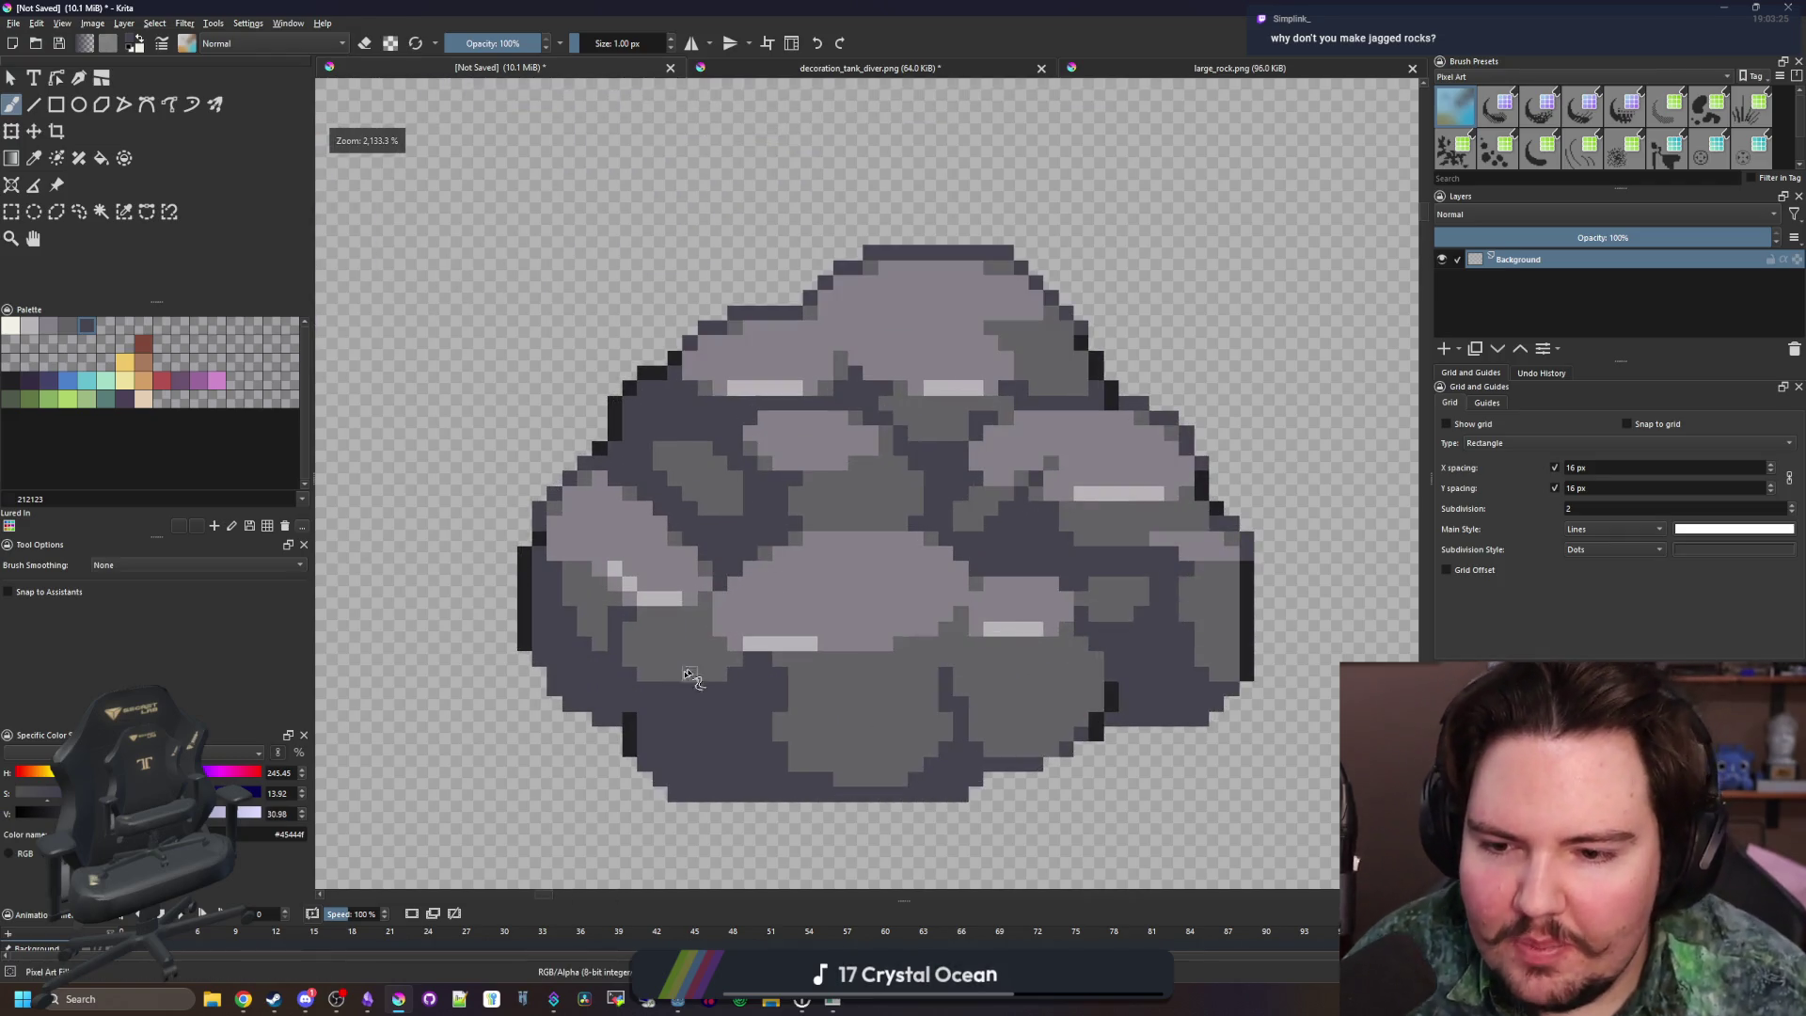
pyautogui.scroll(3, 414, 632)
pyautogui.scroll(-6, 414, 633)
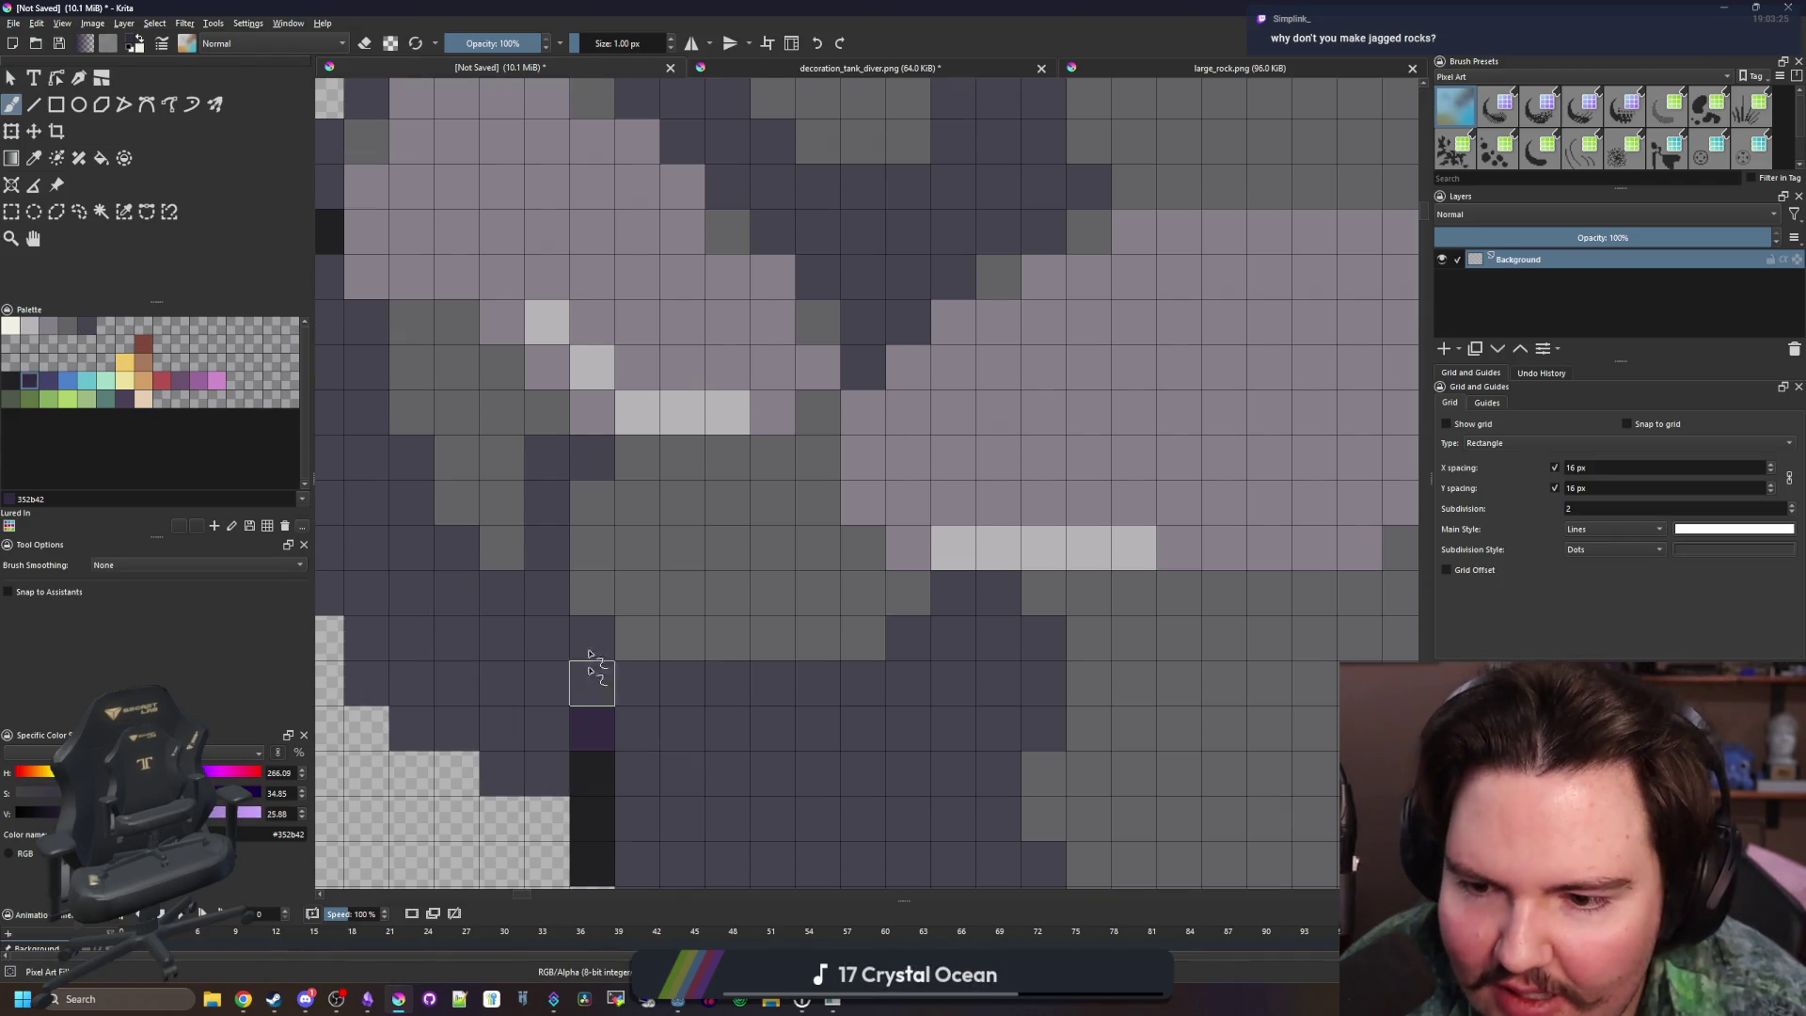
pyautogui.scroll(3, 948, 520)
pyautogui.click(881, 467)
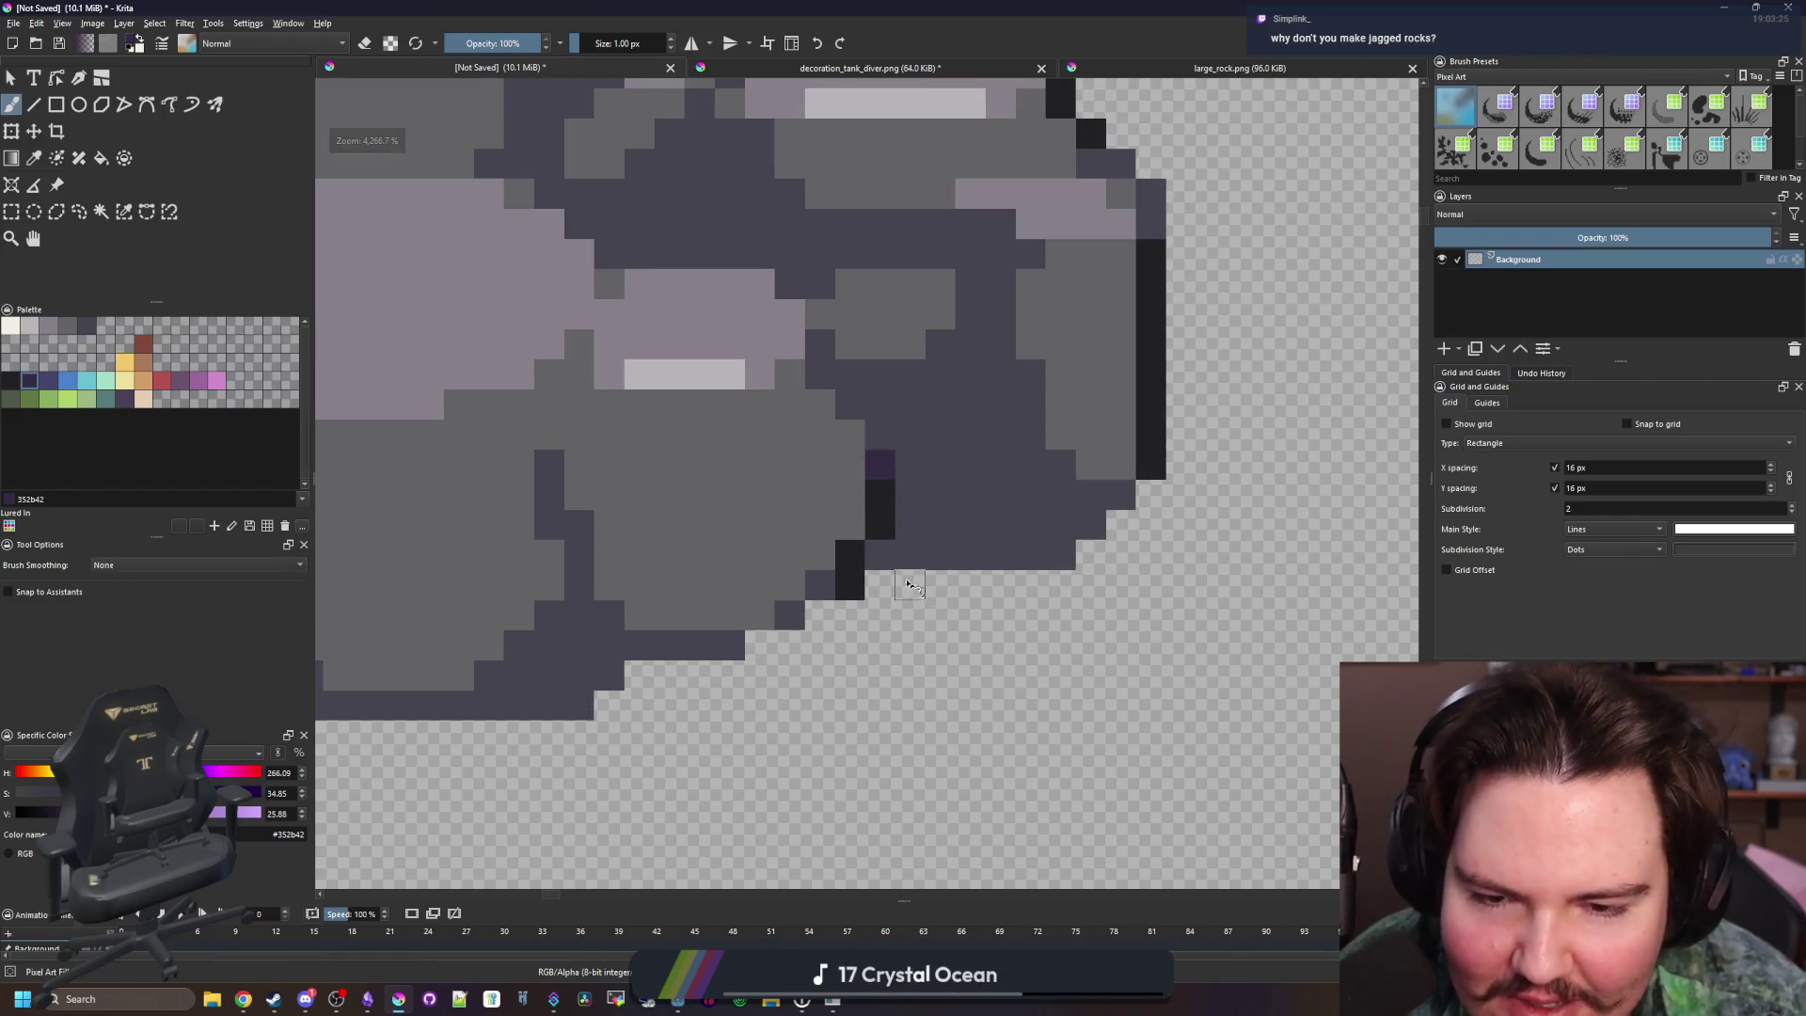
pyautogui.scroll(-5, 885, 564)
pyautogui.scroll(-1, 928, 669)
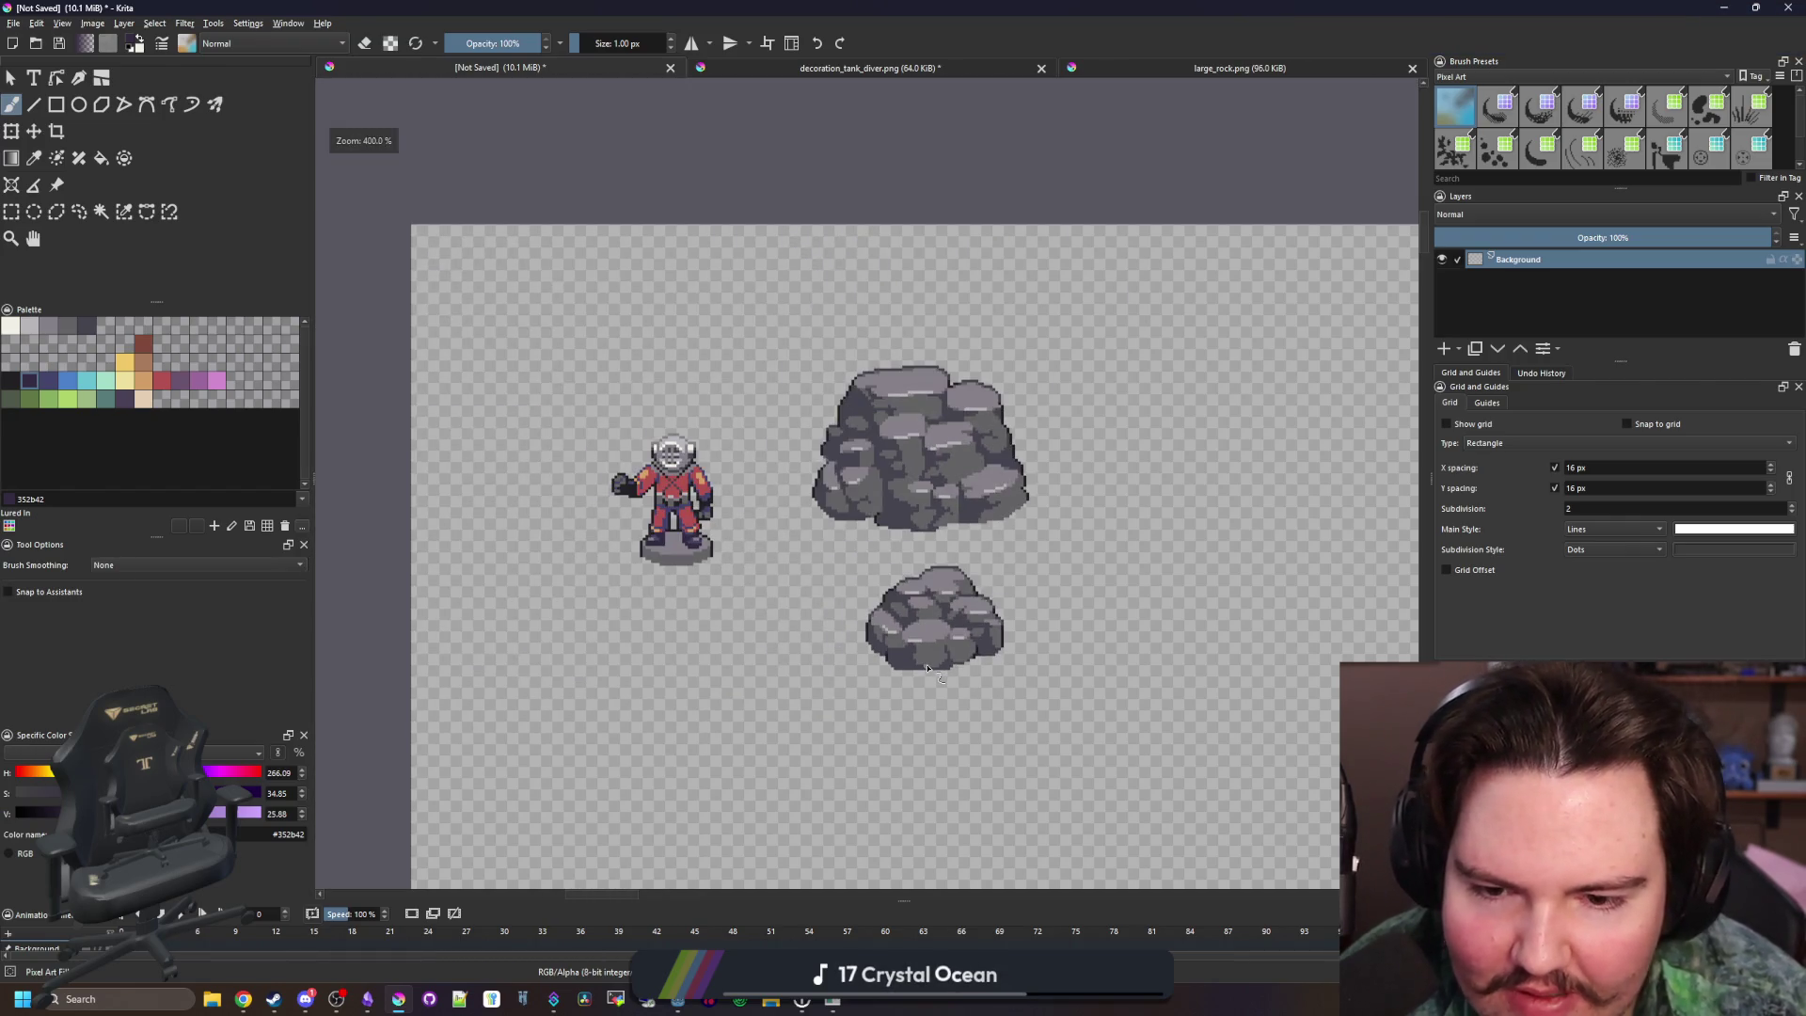
pyautogui.scroll(3, 903, 668)
pyautogui.scroll(1, 859, 665)
pyautogui.scroll(-3, 653, 600)
pyautogui.scroll(1, 740, 591)
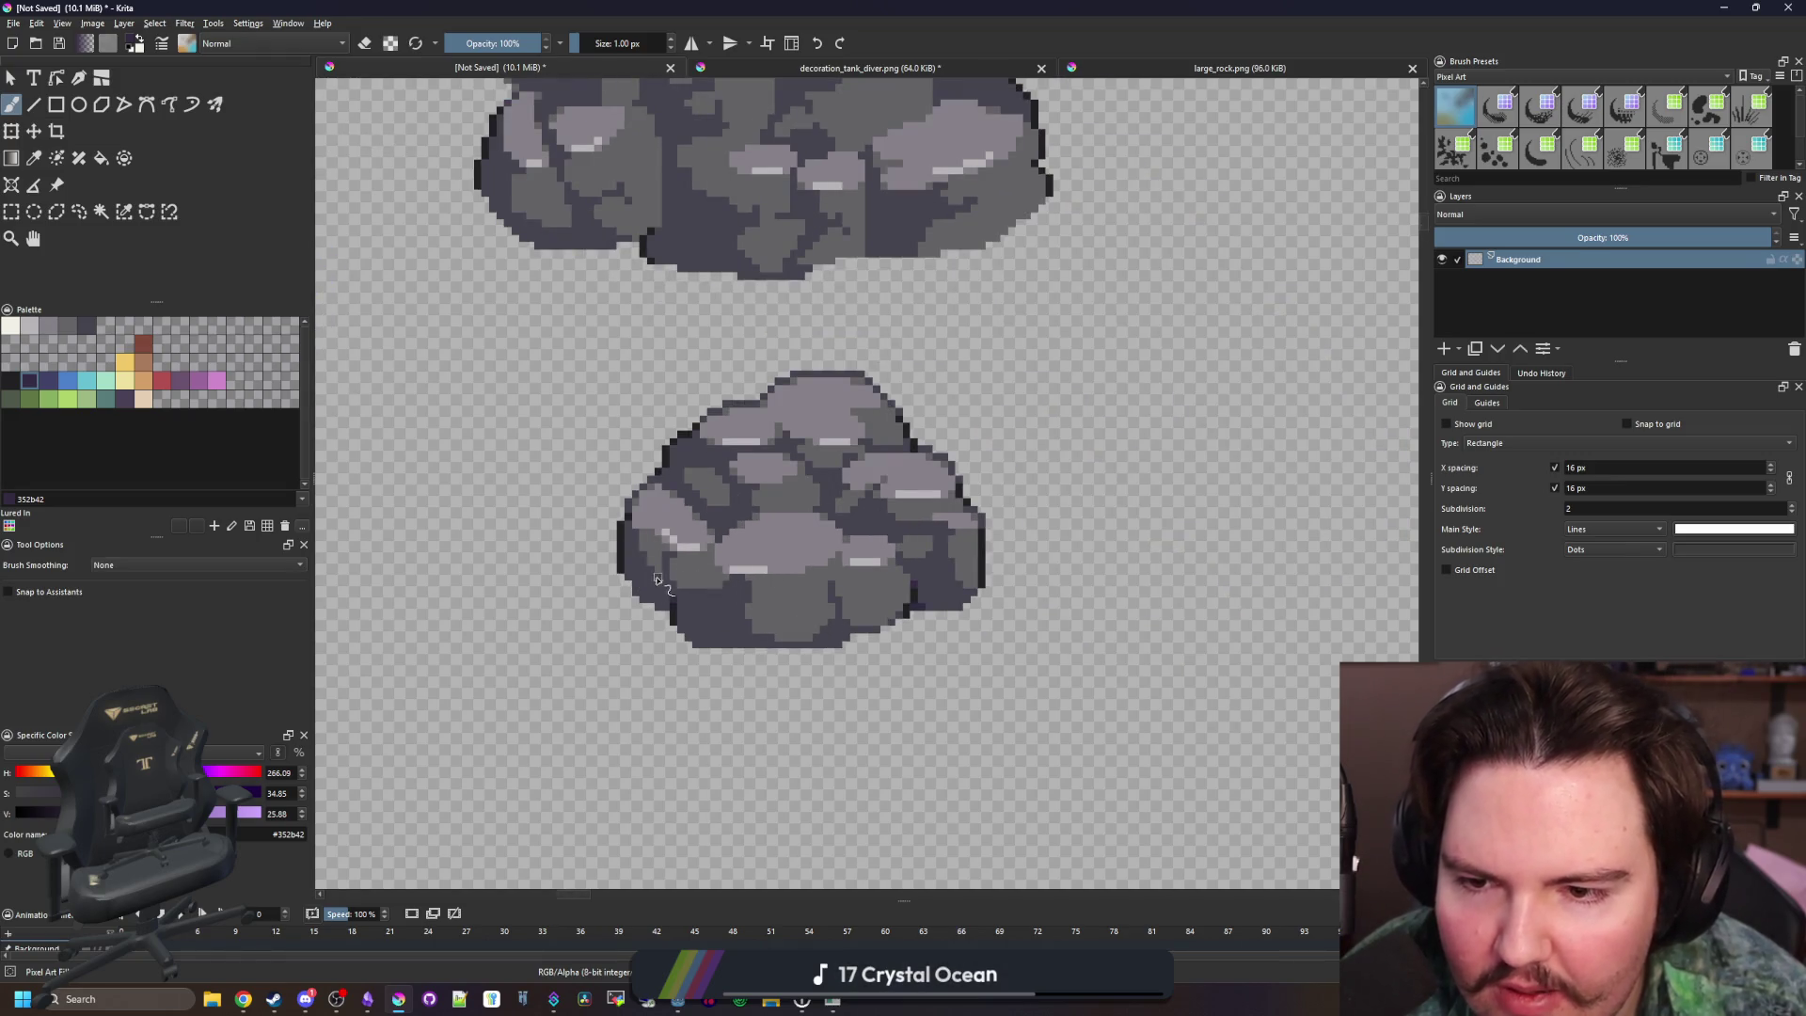
# Draw a rectangular selection enclosing the smaller rock
pyautogui.click(12, 211)
pyautogui.moveTo(592, 347); pyautogui.dragTo(1111, 701)
pyautogui.scroll(-5, 851, 555)
pyautogui.scroll(3, 851, 555)
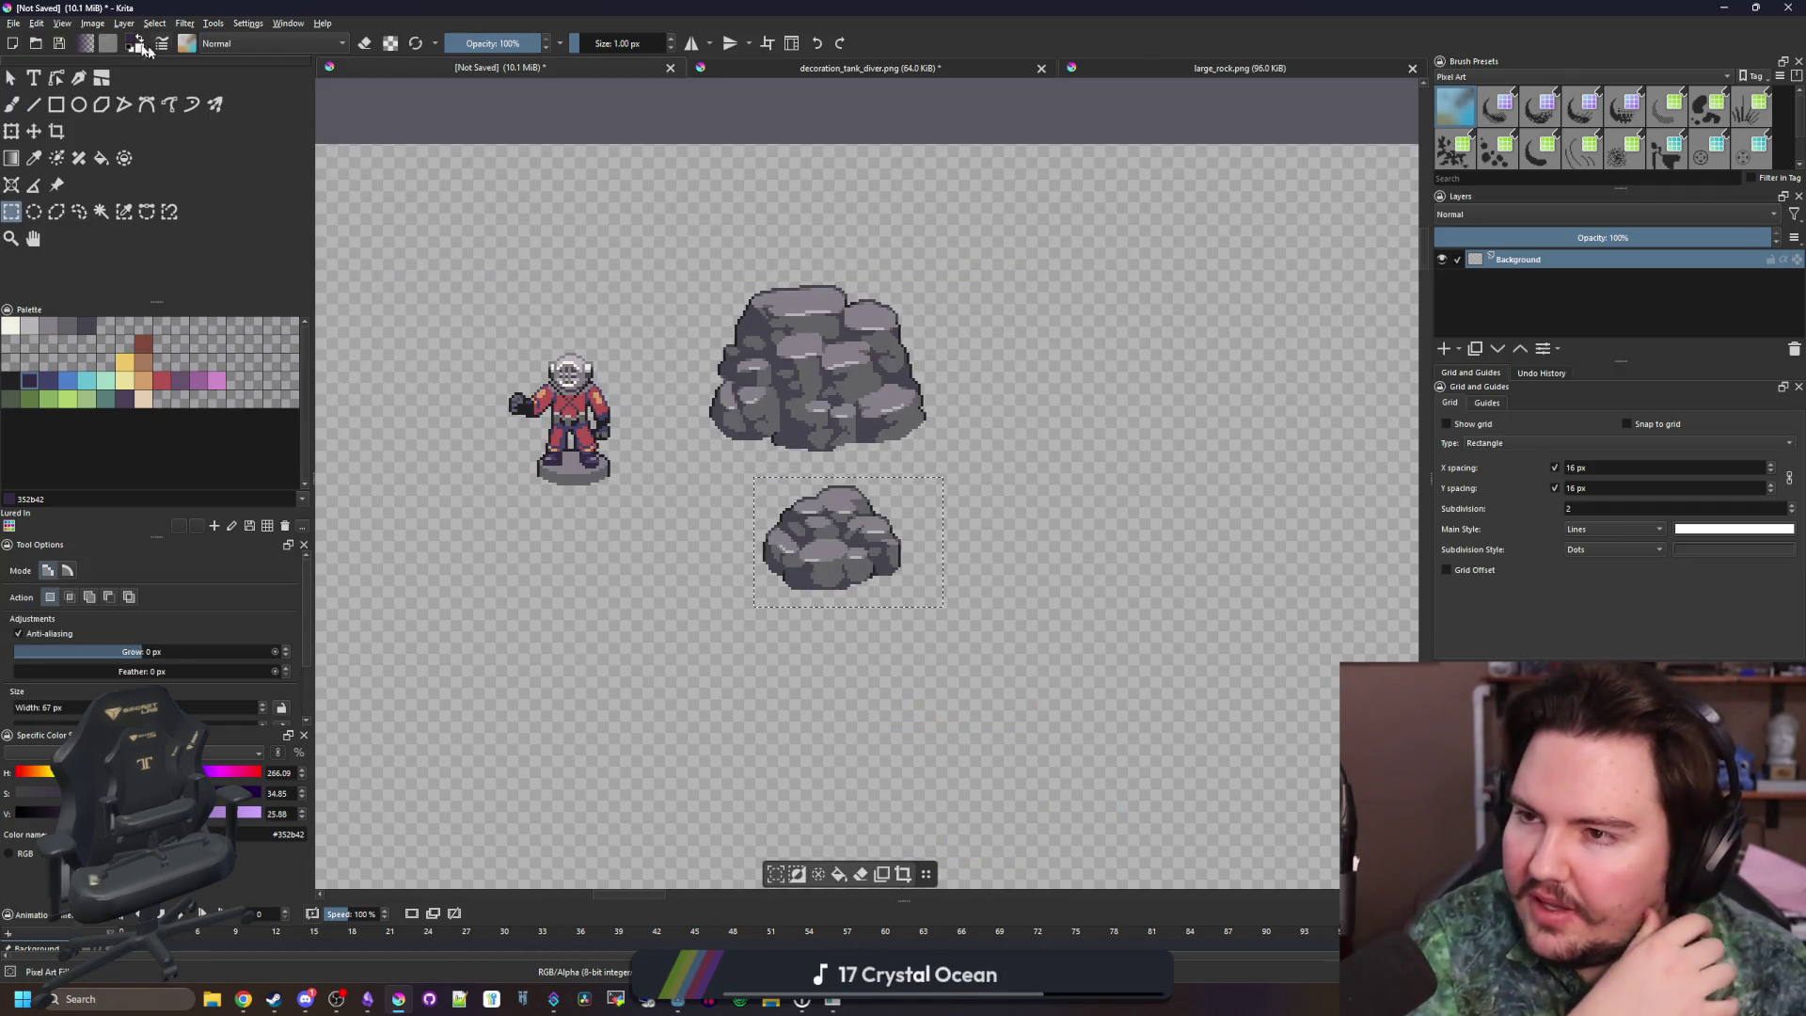
# Create a new document from the copied rock and enlarge its canvas by one pixel per side
pyautogui.click(14, 23)
pyautogui.click(38, 41)
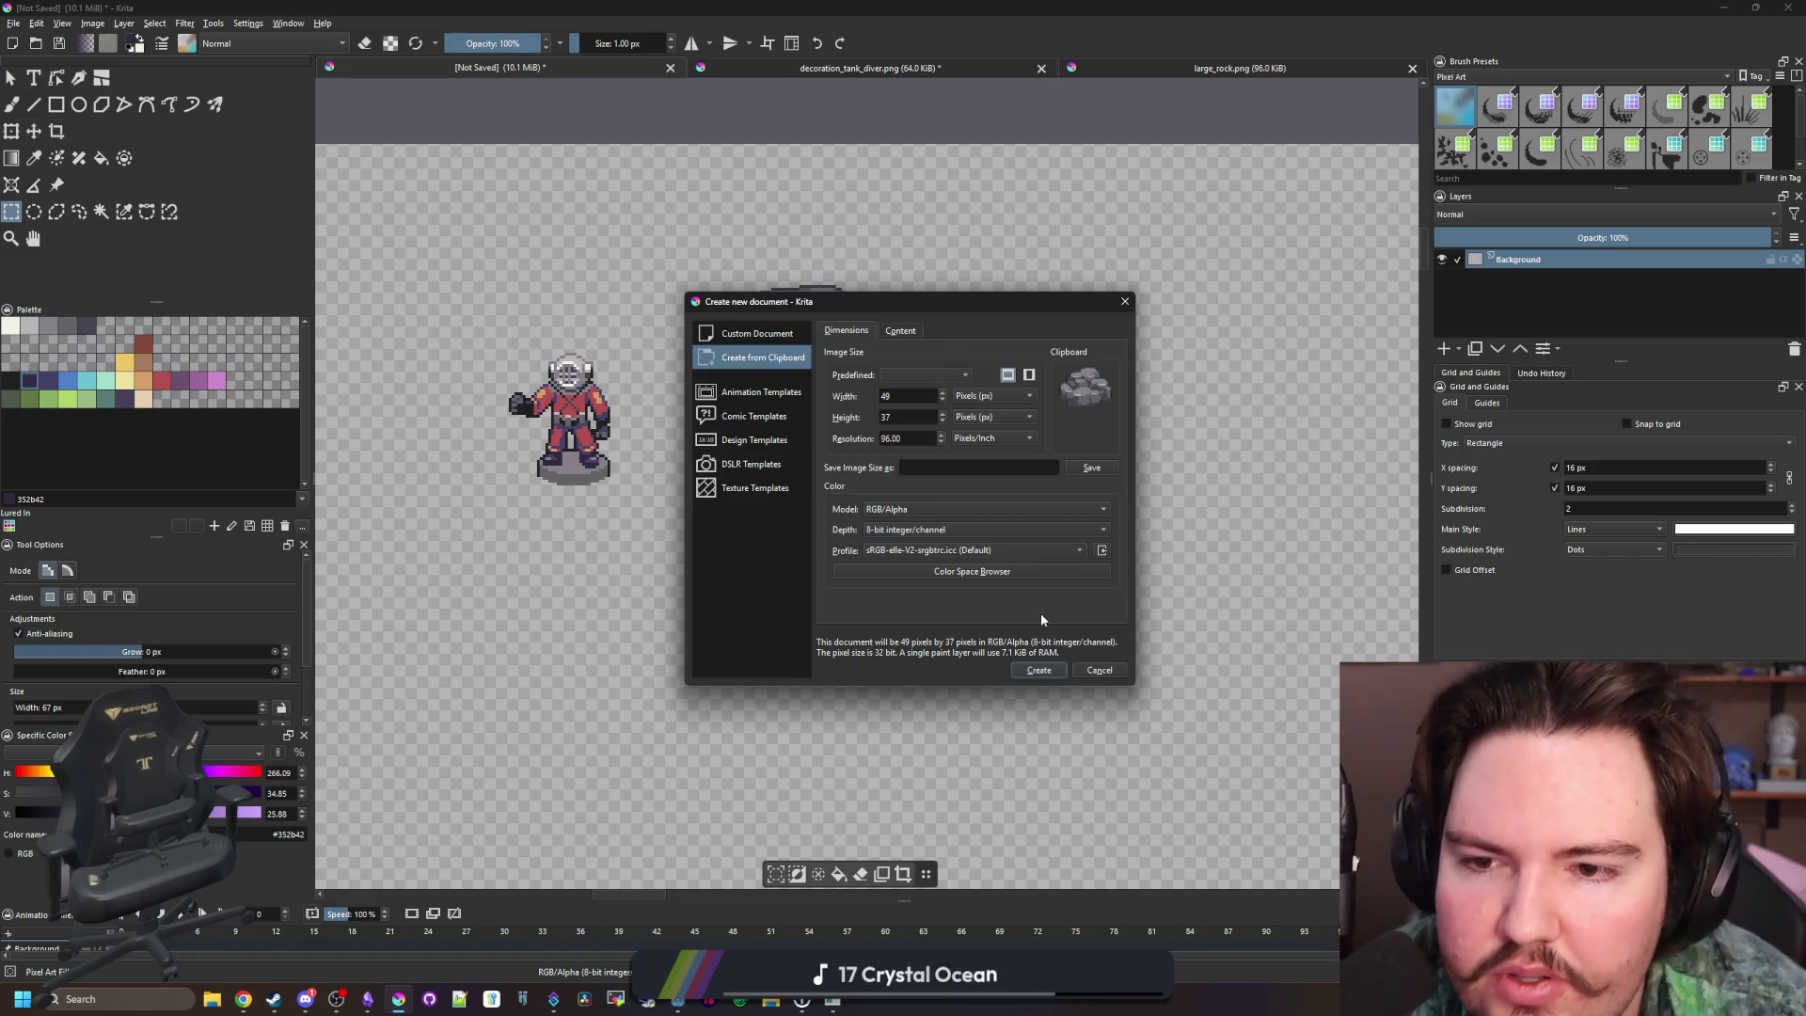
pyautogui.click(1040, 670)
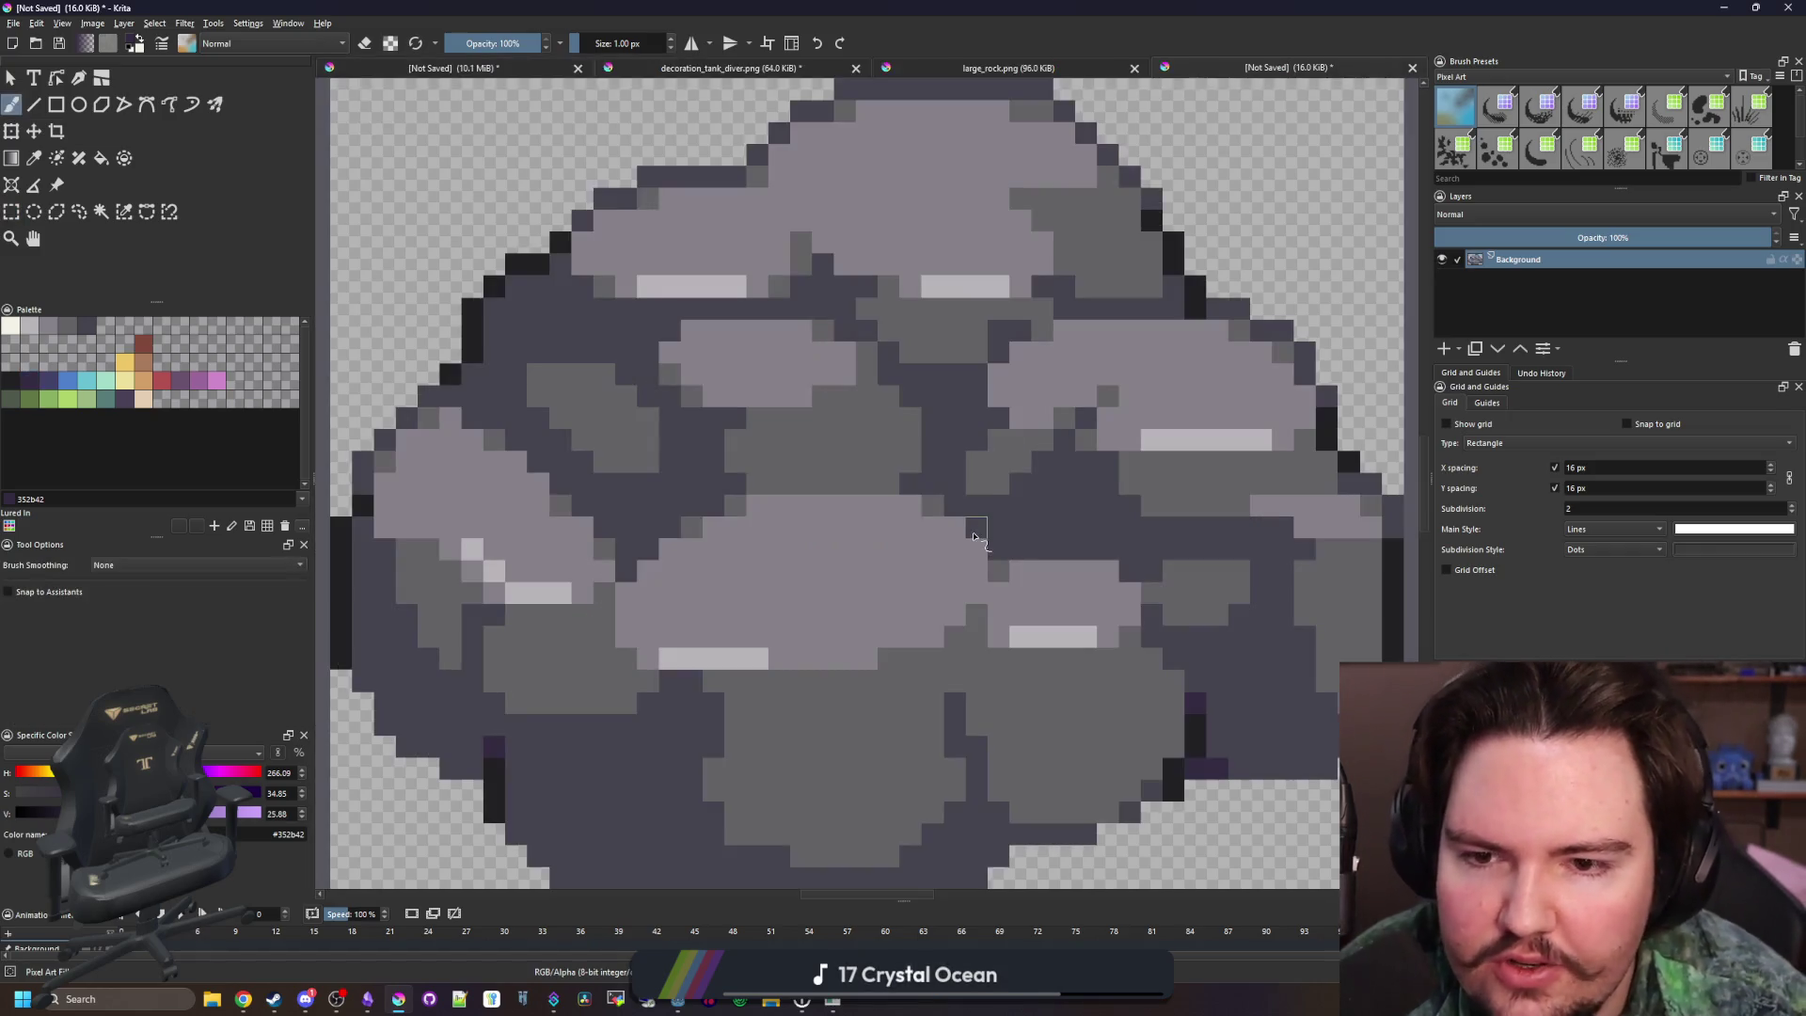
pyautogui.scroll(-2, 1034, 583)
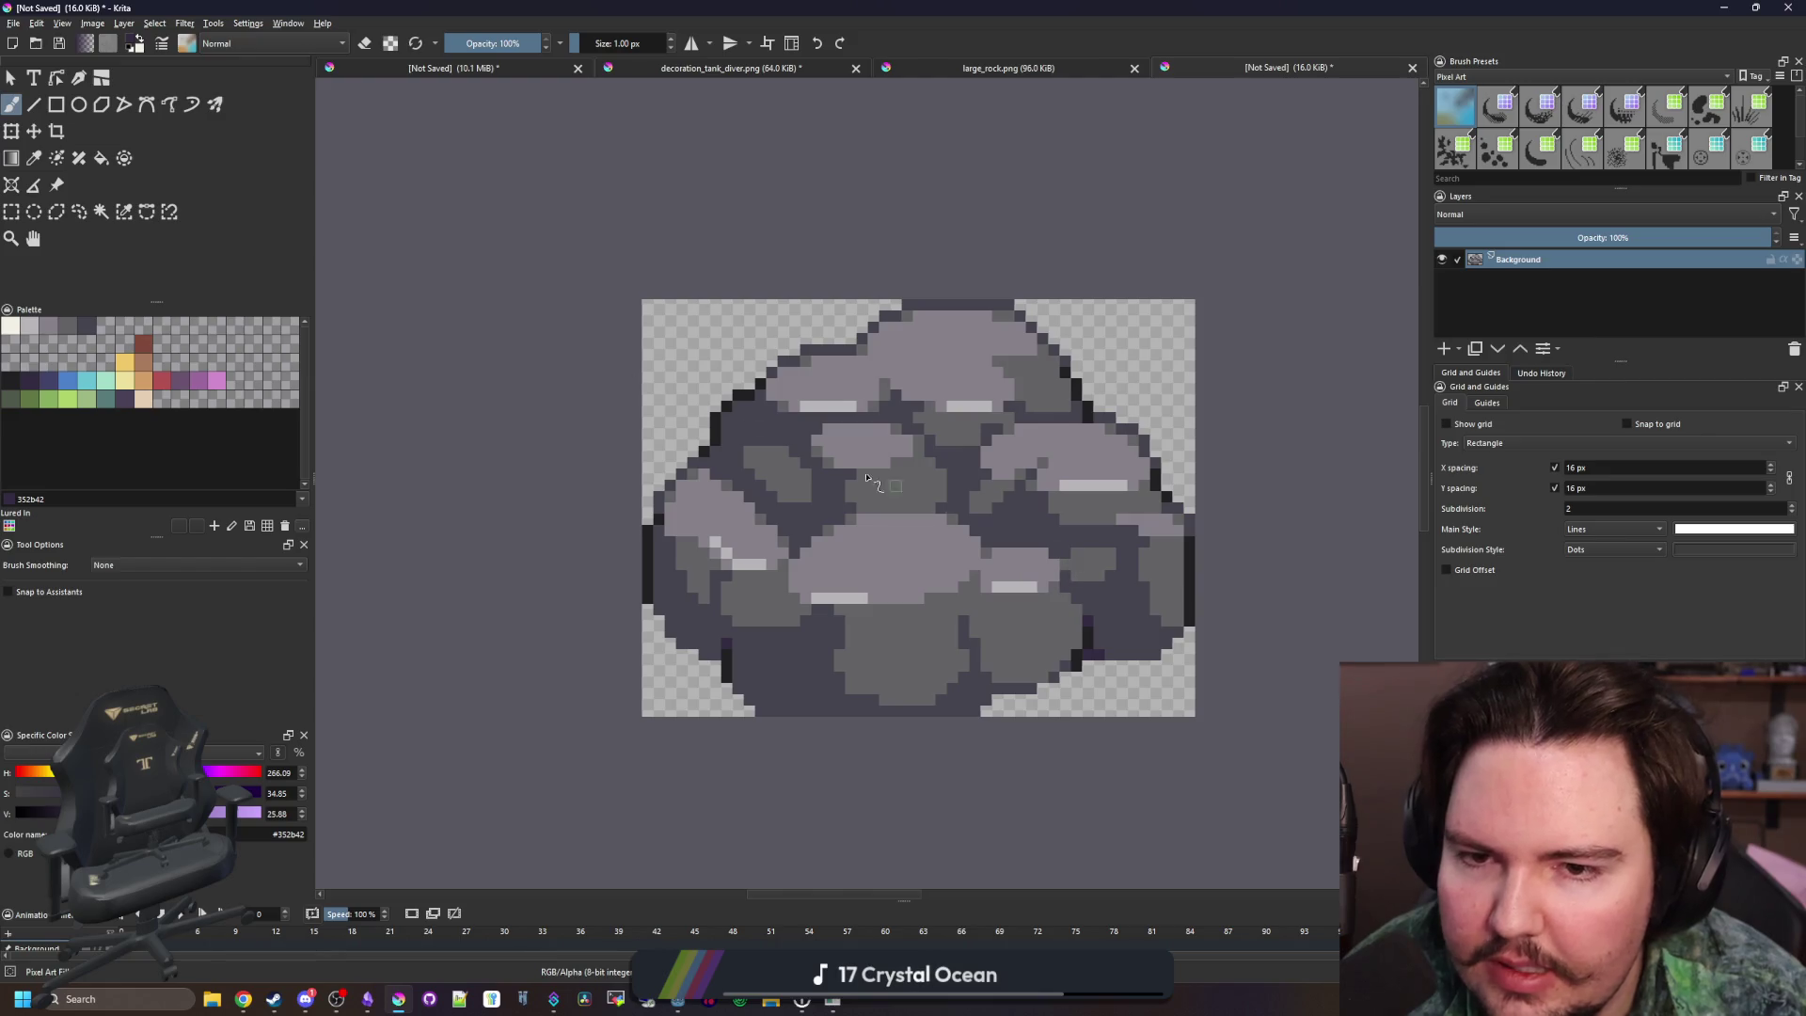
pyautogui.click(92, 23)
pyautogui.click(160, 242)
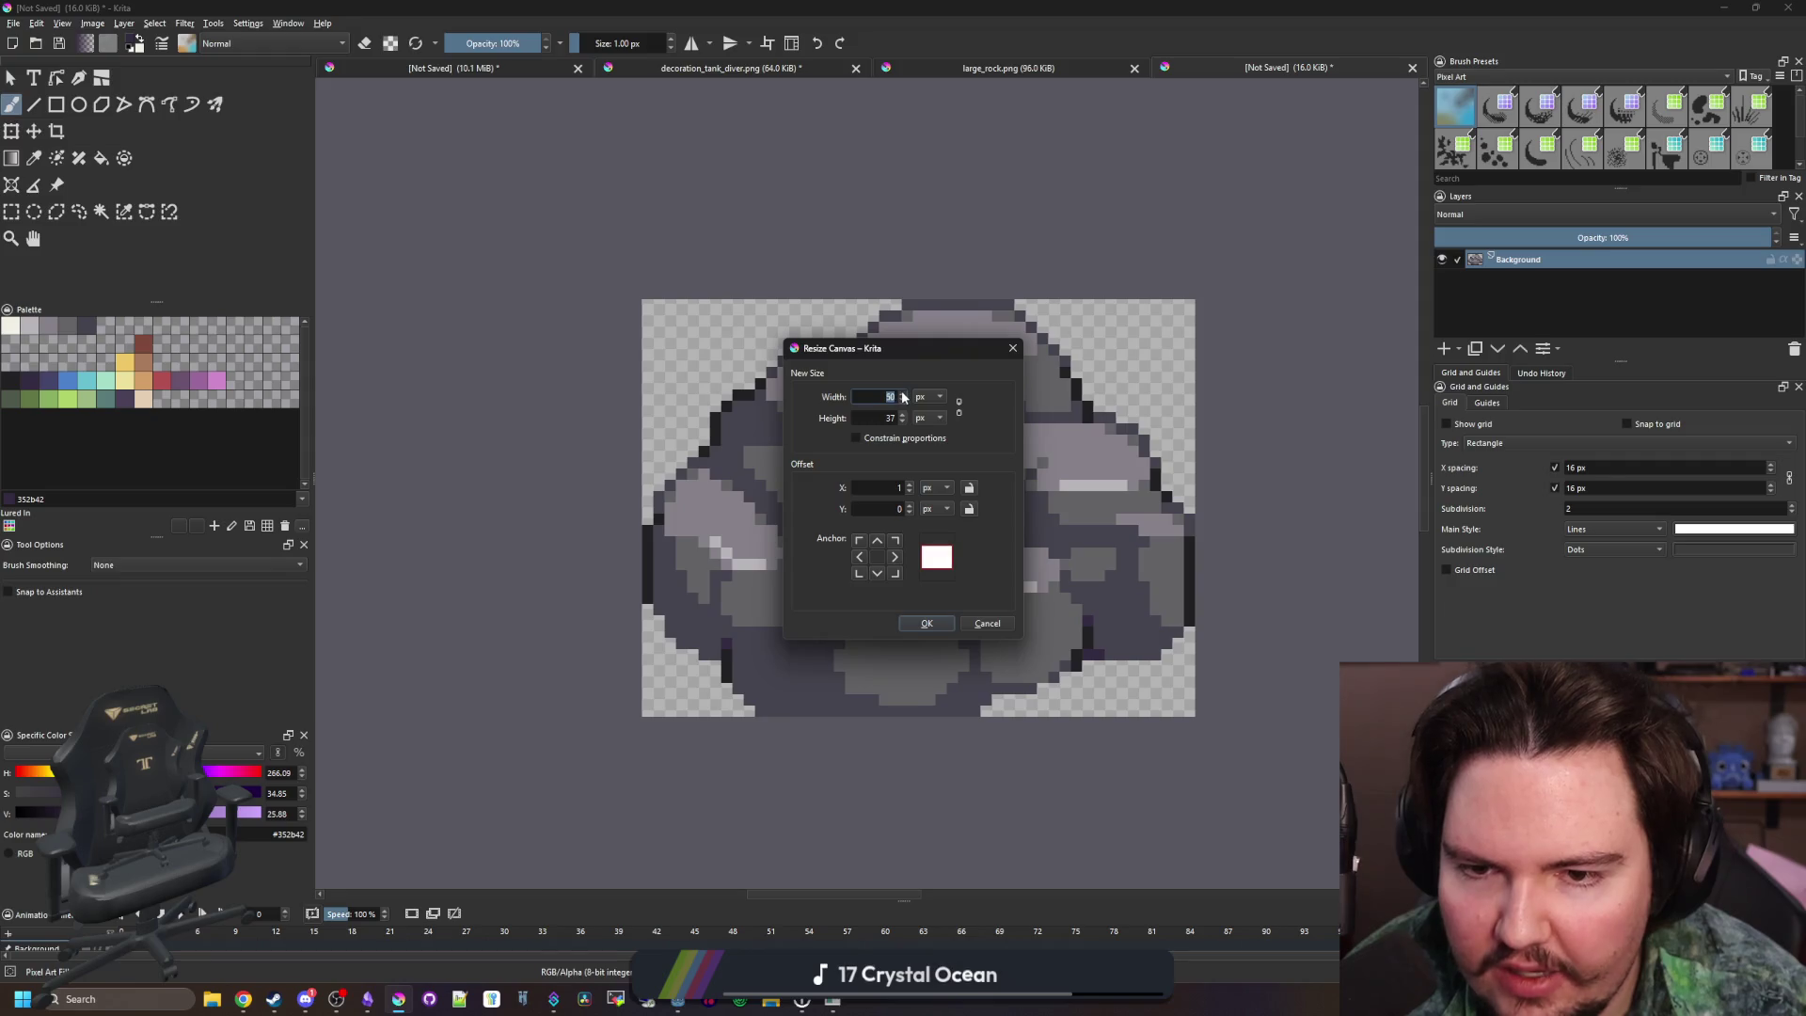
pyautogui.click(926, 623)
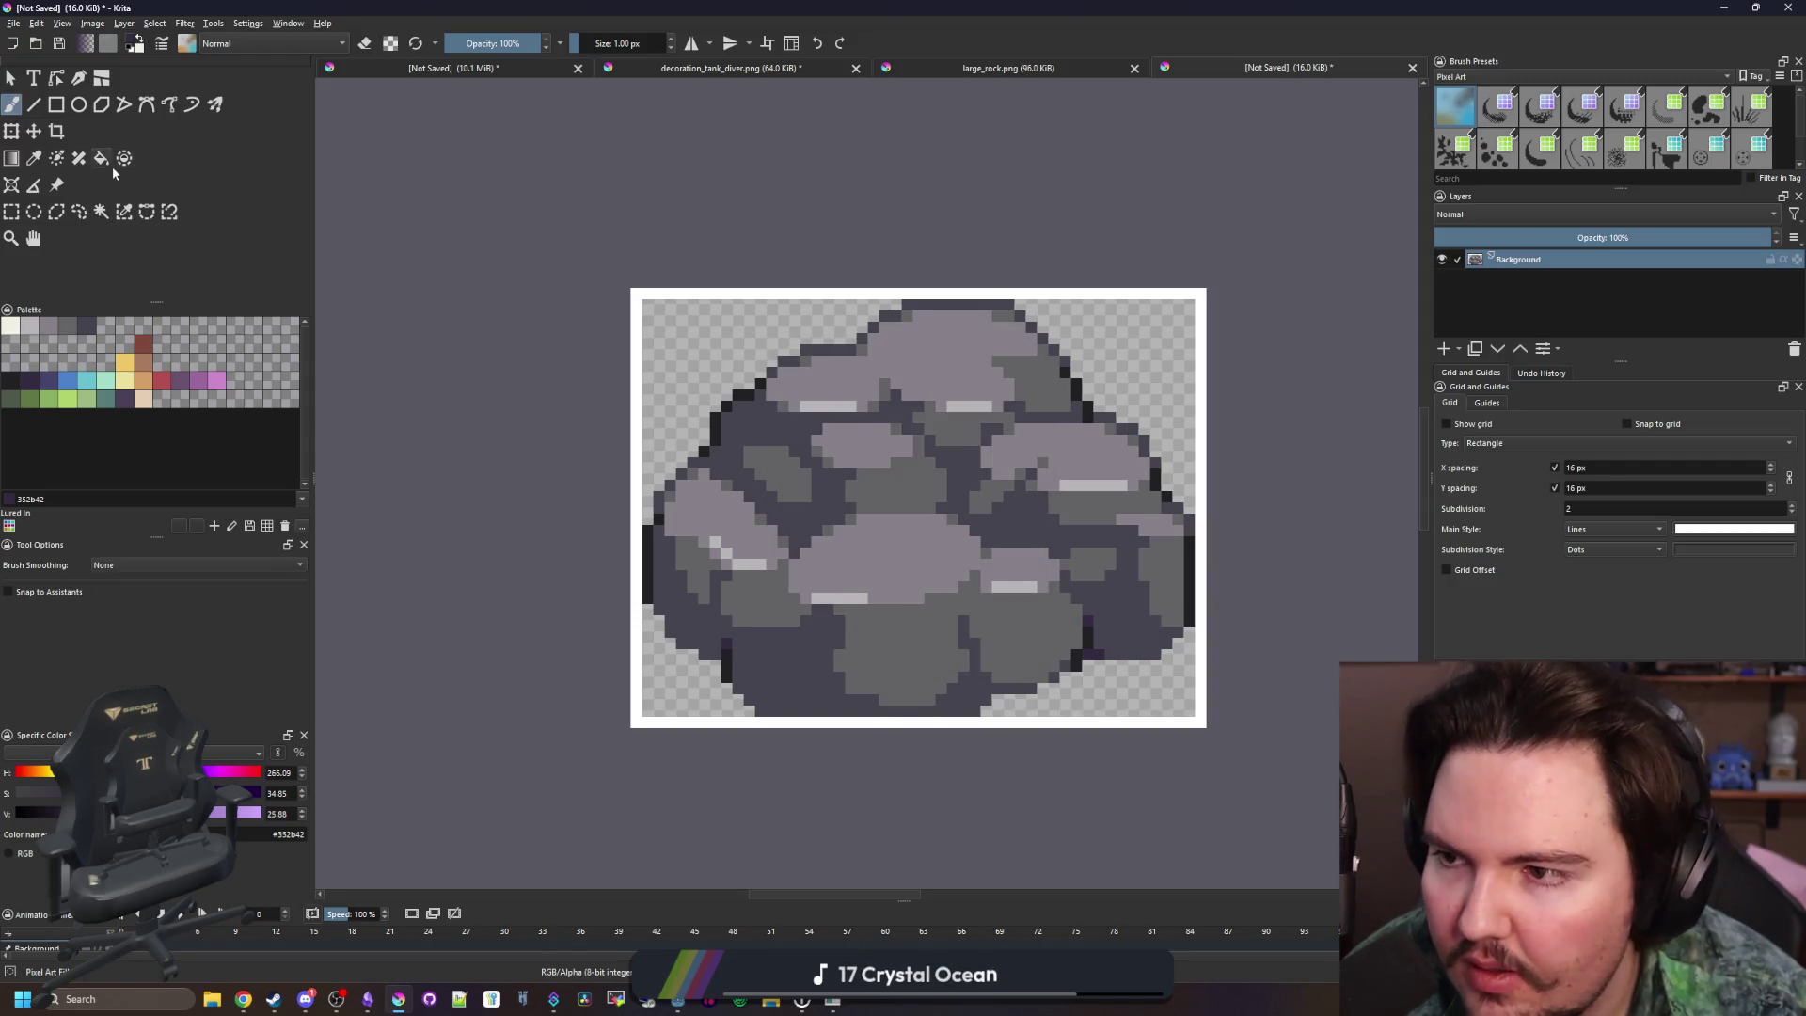
# Recolour the rock's darkest shading dark blue-purple with the Fill tool in fill-by-colour mode
pyautogui.click(101, 211)
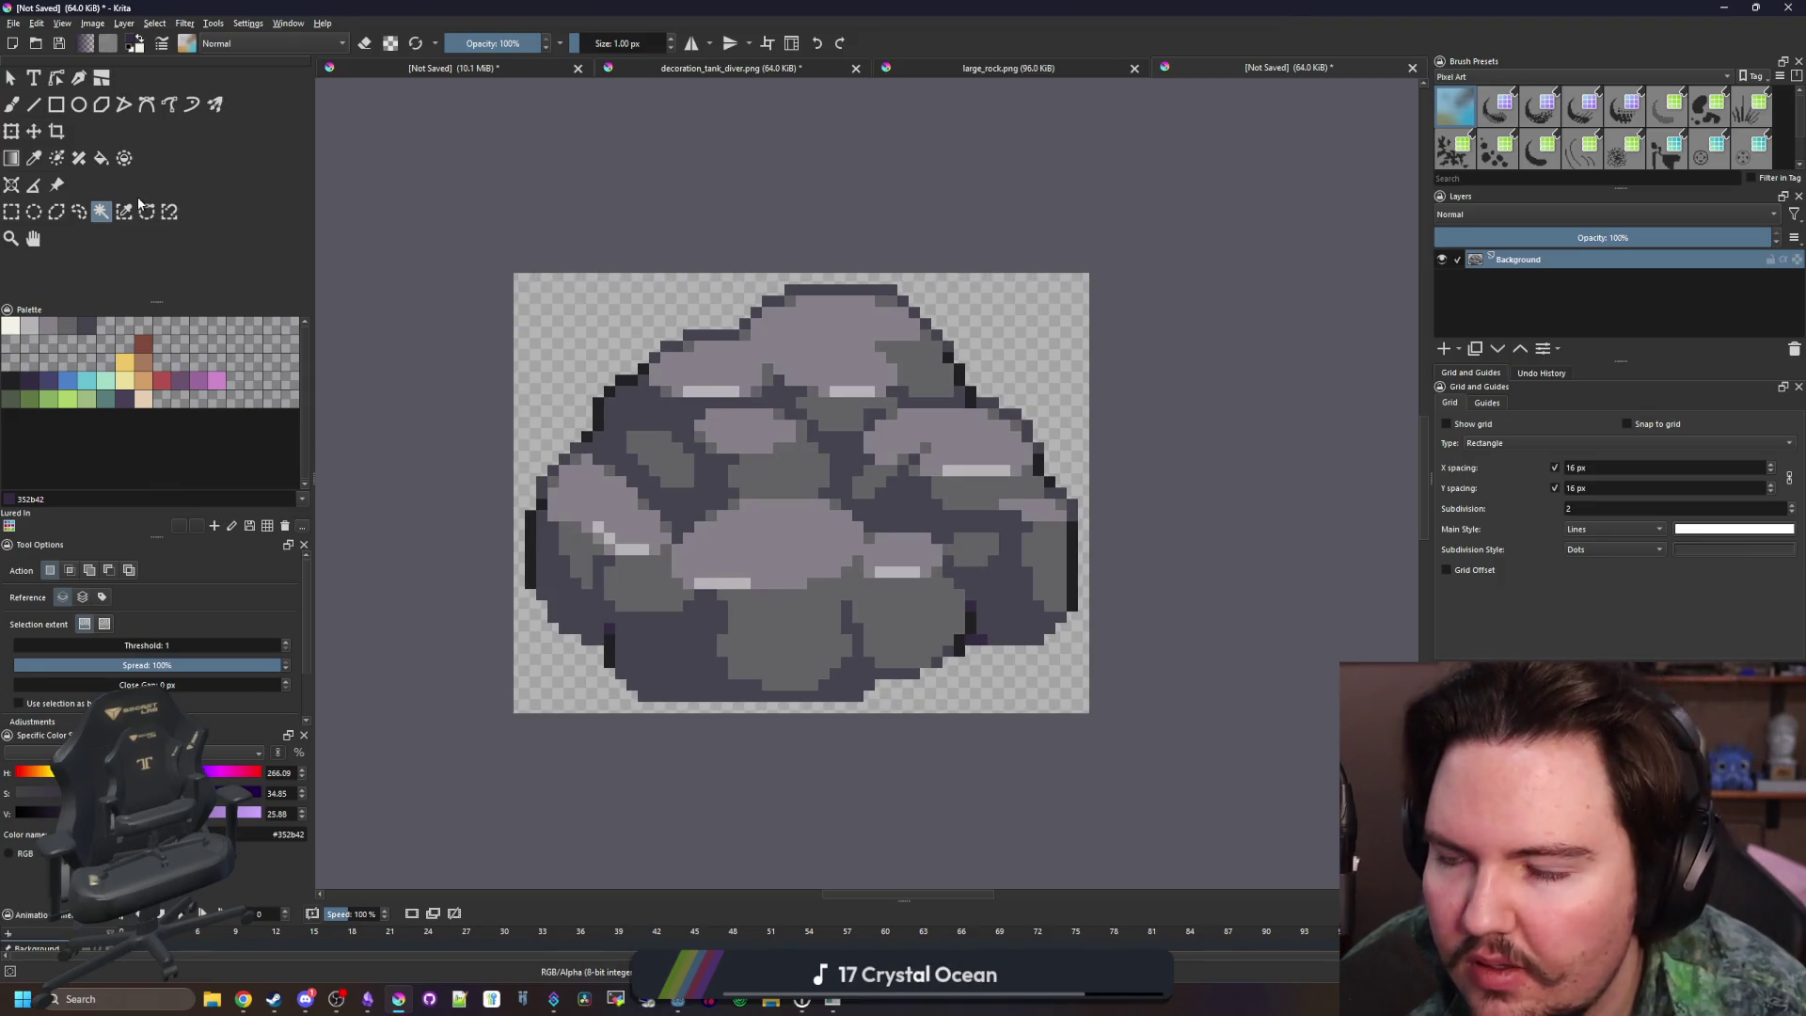
pyautogui.click(37, 383)
pyautogui.press('f')
pyautogui.click(705, 496)
pyautogui.hotkey('ctrl', 'z')
pyautogui.click(49, 380)
pyautogui.click(100, 570)
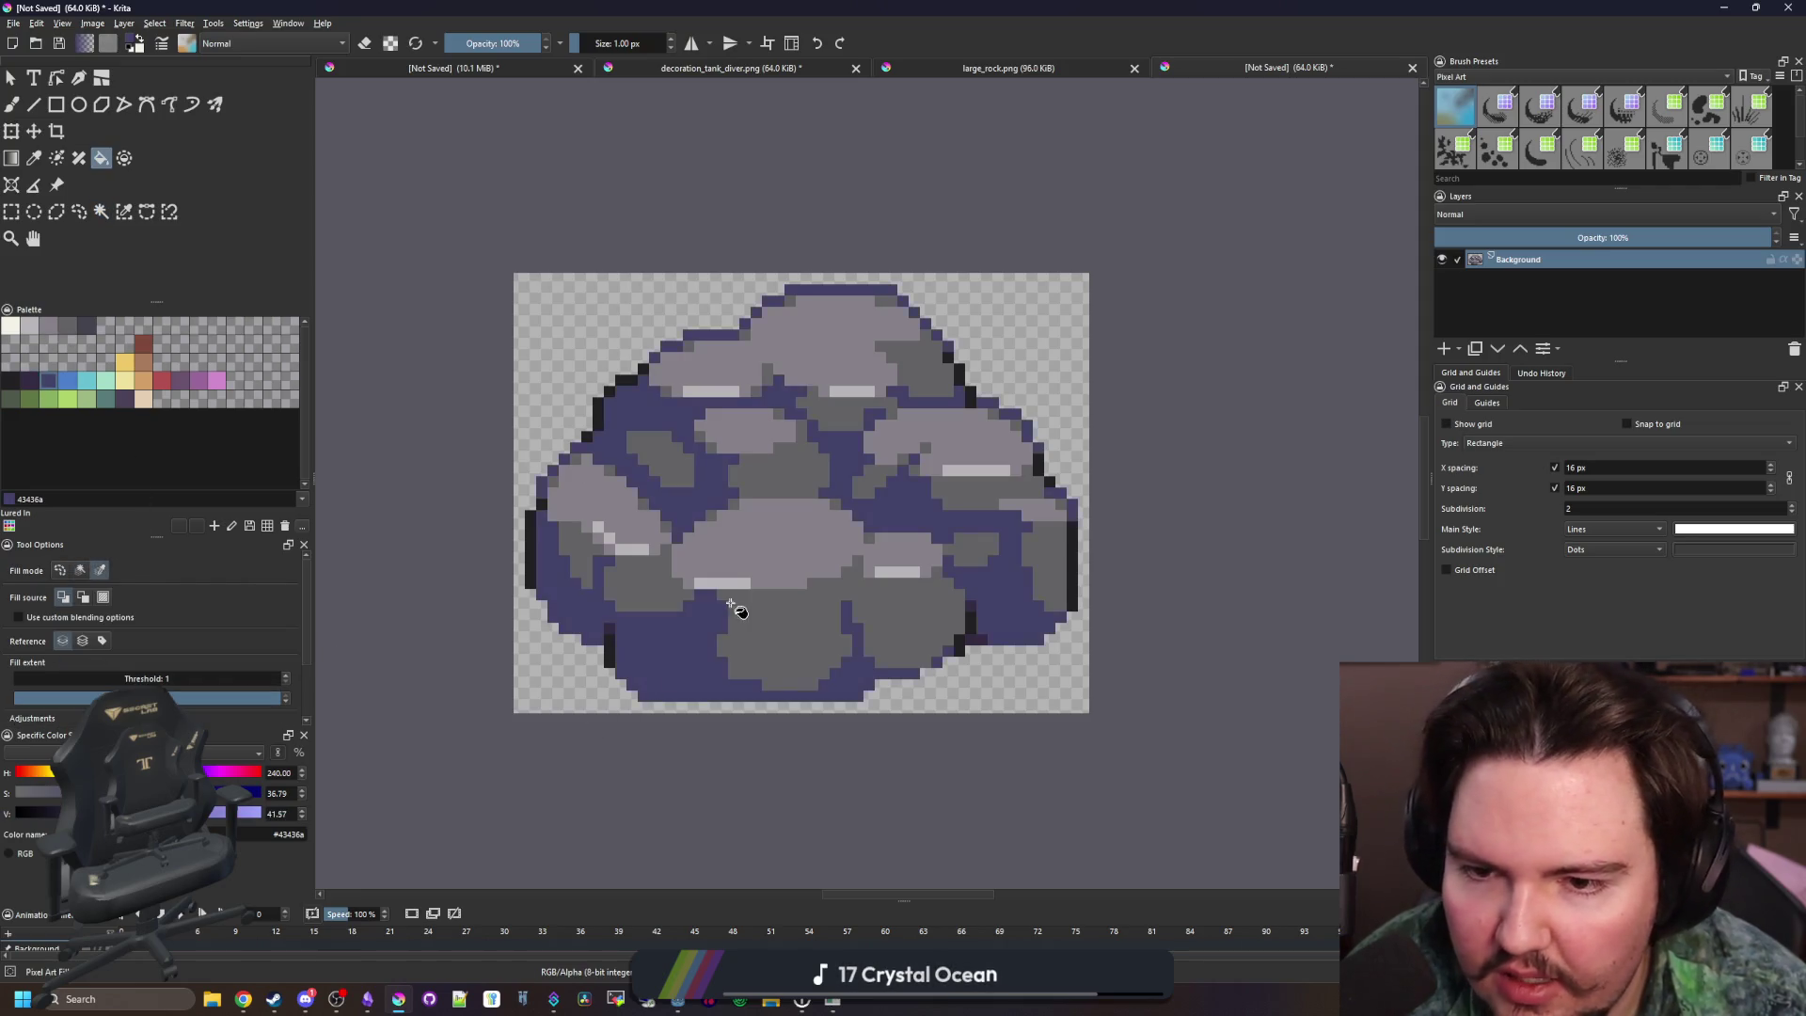
pyautogui.scroll(-5, 719, 616)
pyautogui.scroll(3, 774, 451)
# Save the image as medium_rock.png in PNG format, accepting the export options
pyautogui.click(13, 23)
pyautogui.click(56, 105)
pyautogui.write('rock_me')
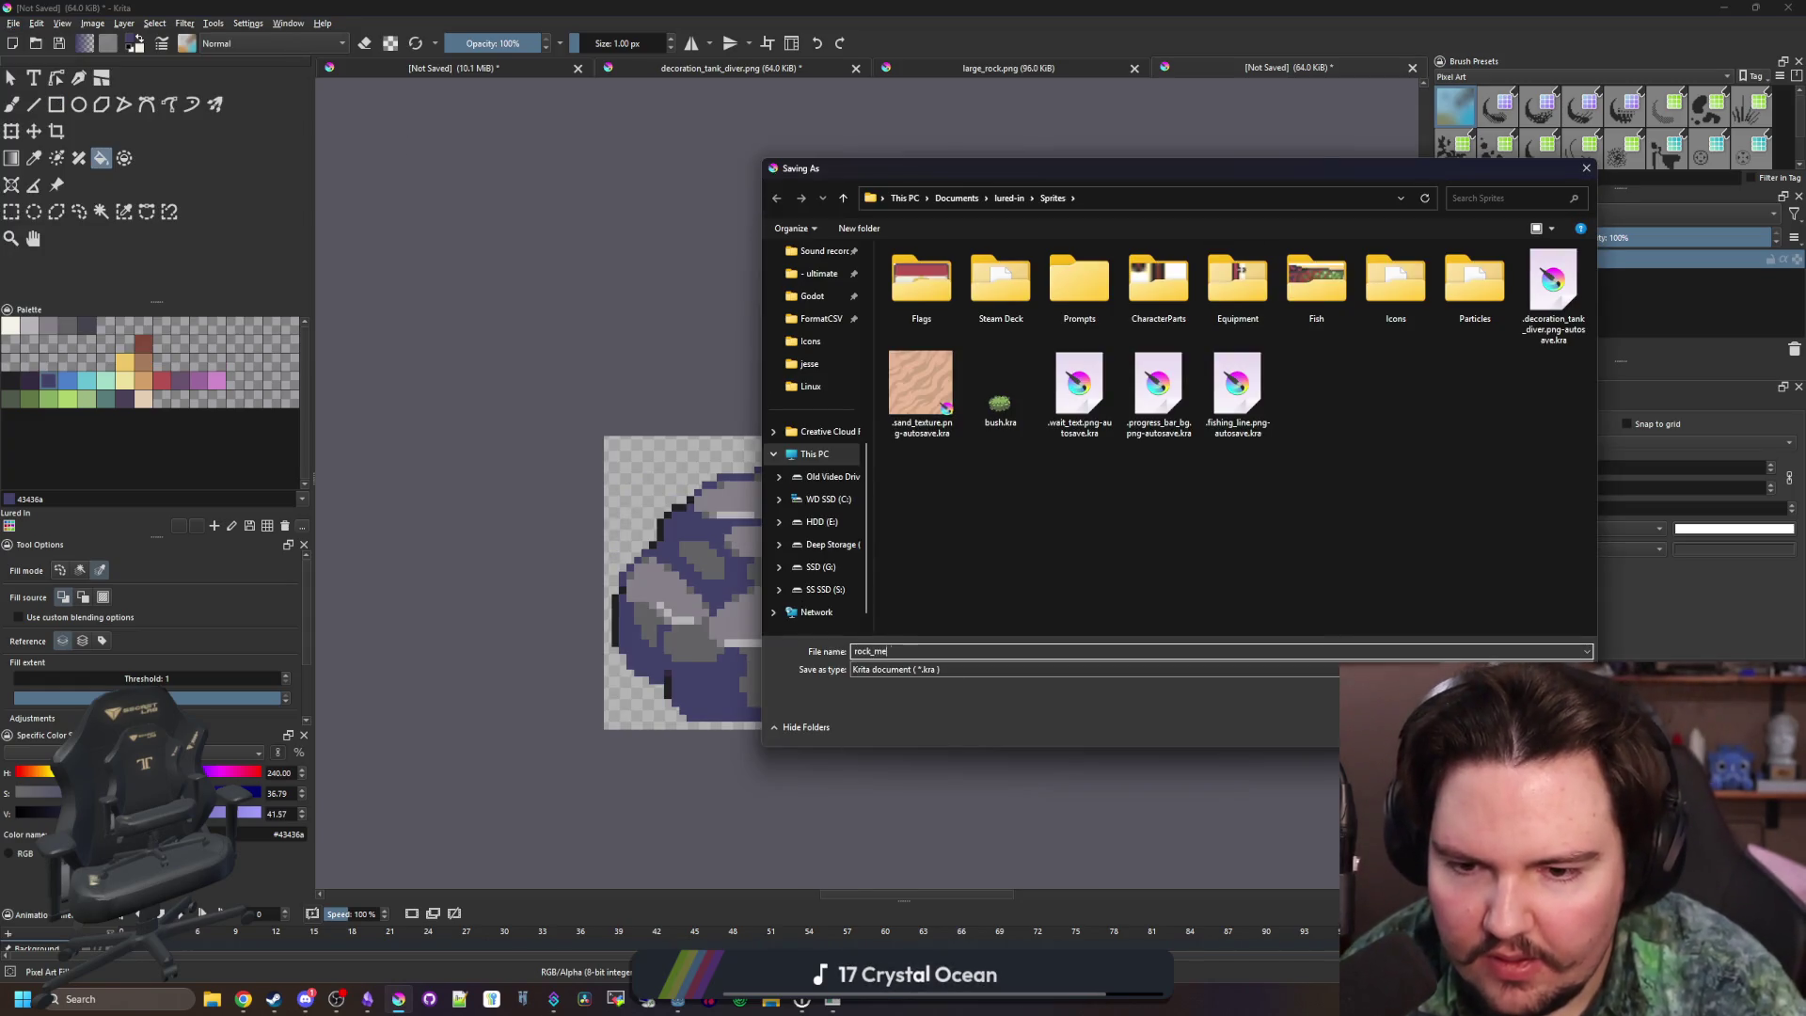
pyautogui.hotkey('ctrl', 'a')
pyautogui.write('med')
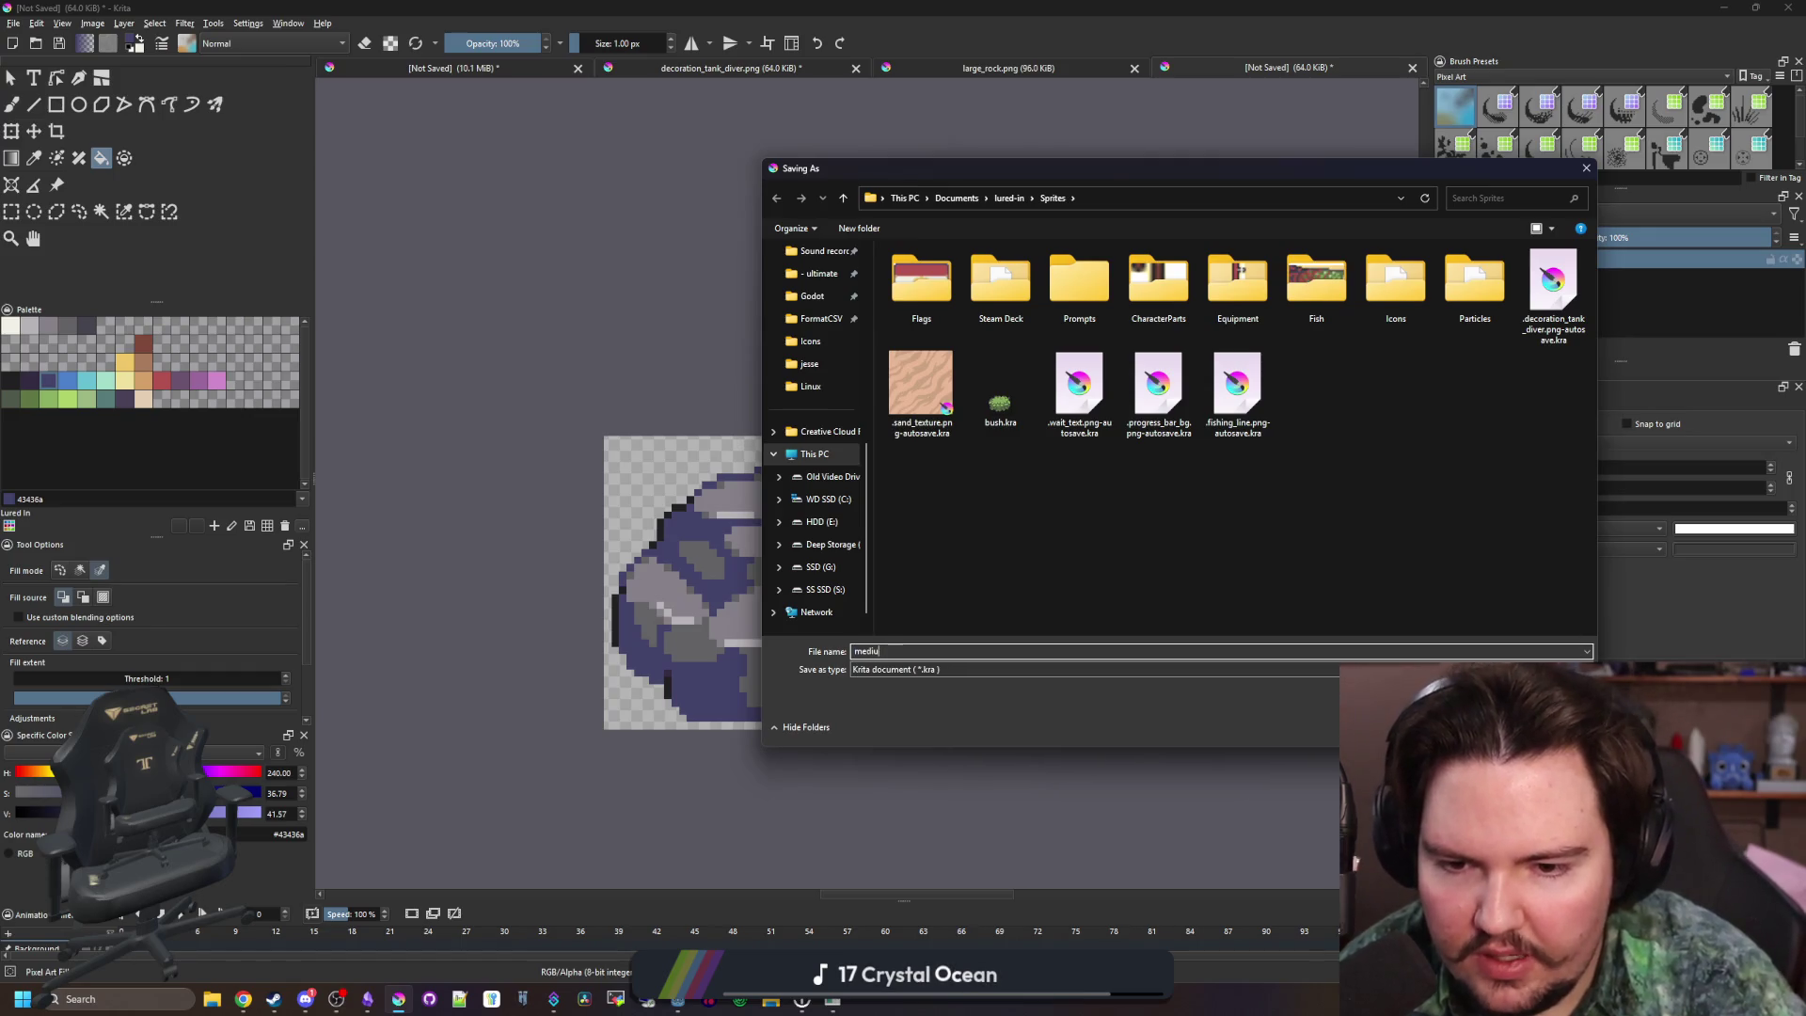
pyautogui.click(932, 669)
pyautogui.click(928, 861)
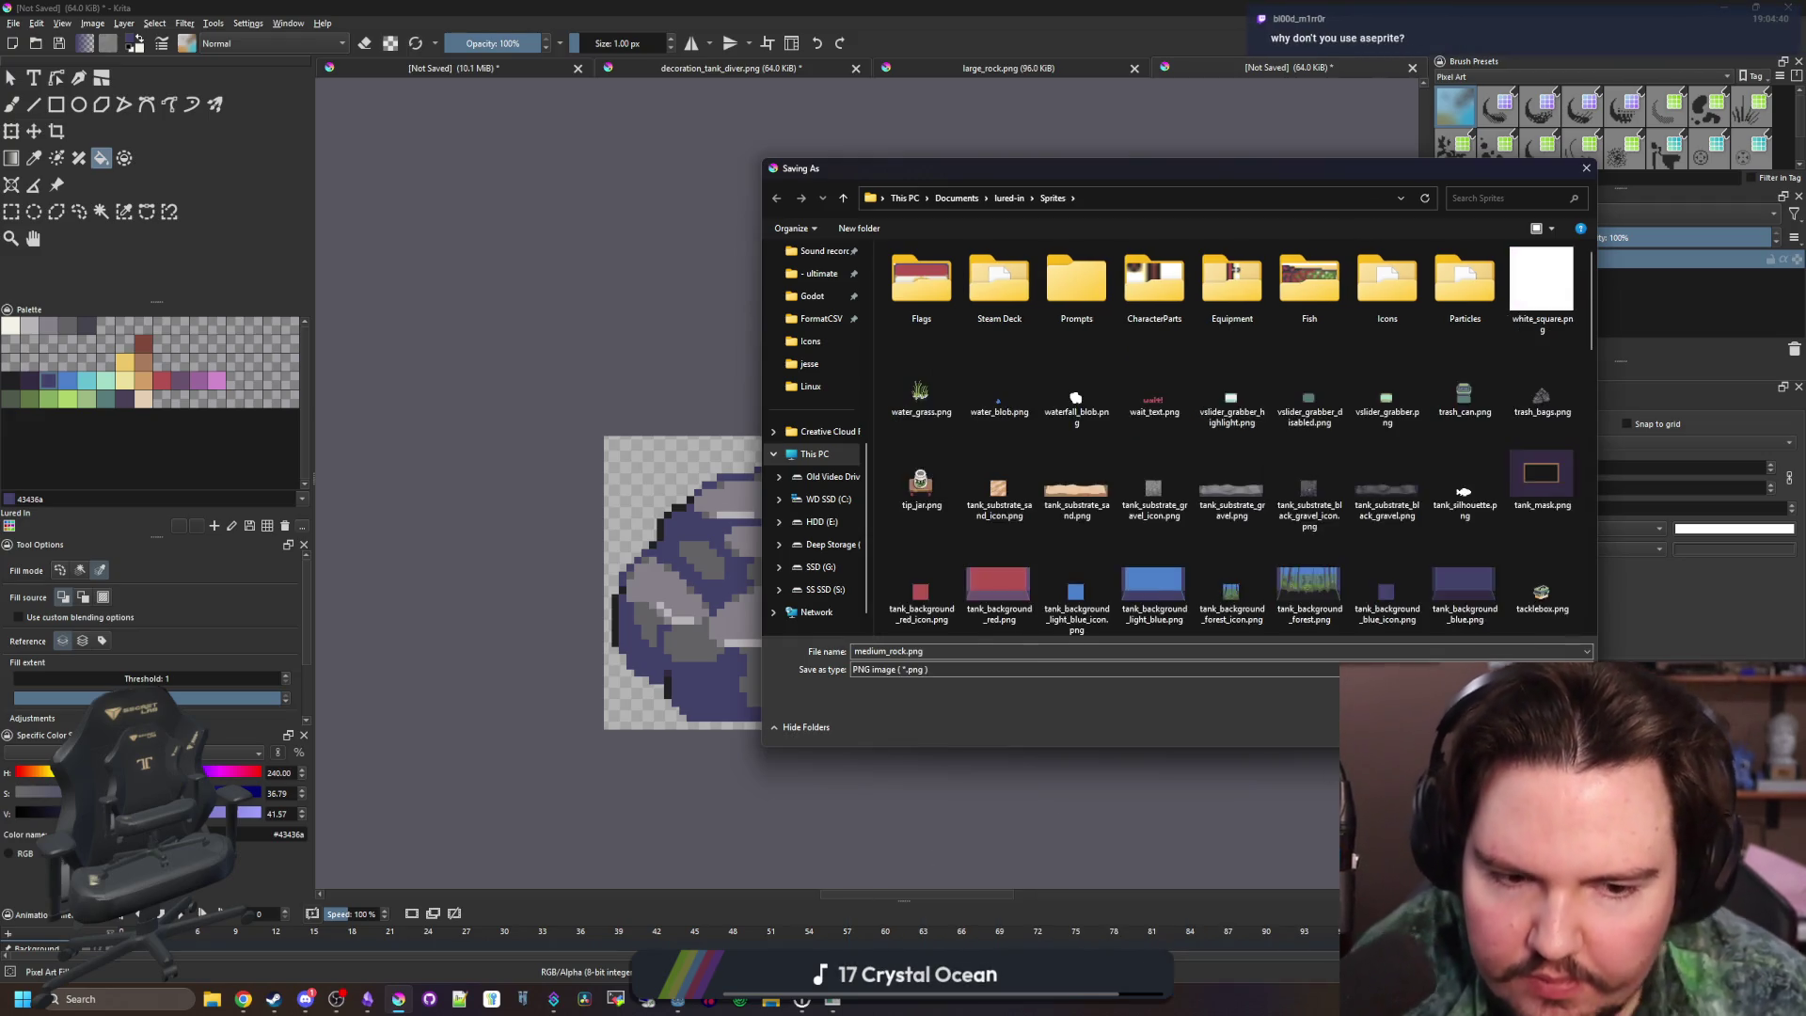
pyautogui.press('Return')
pyautogui.click(978, 638)
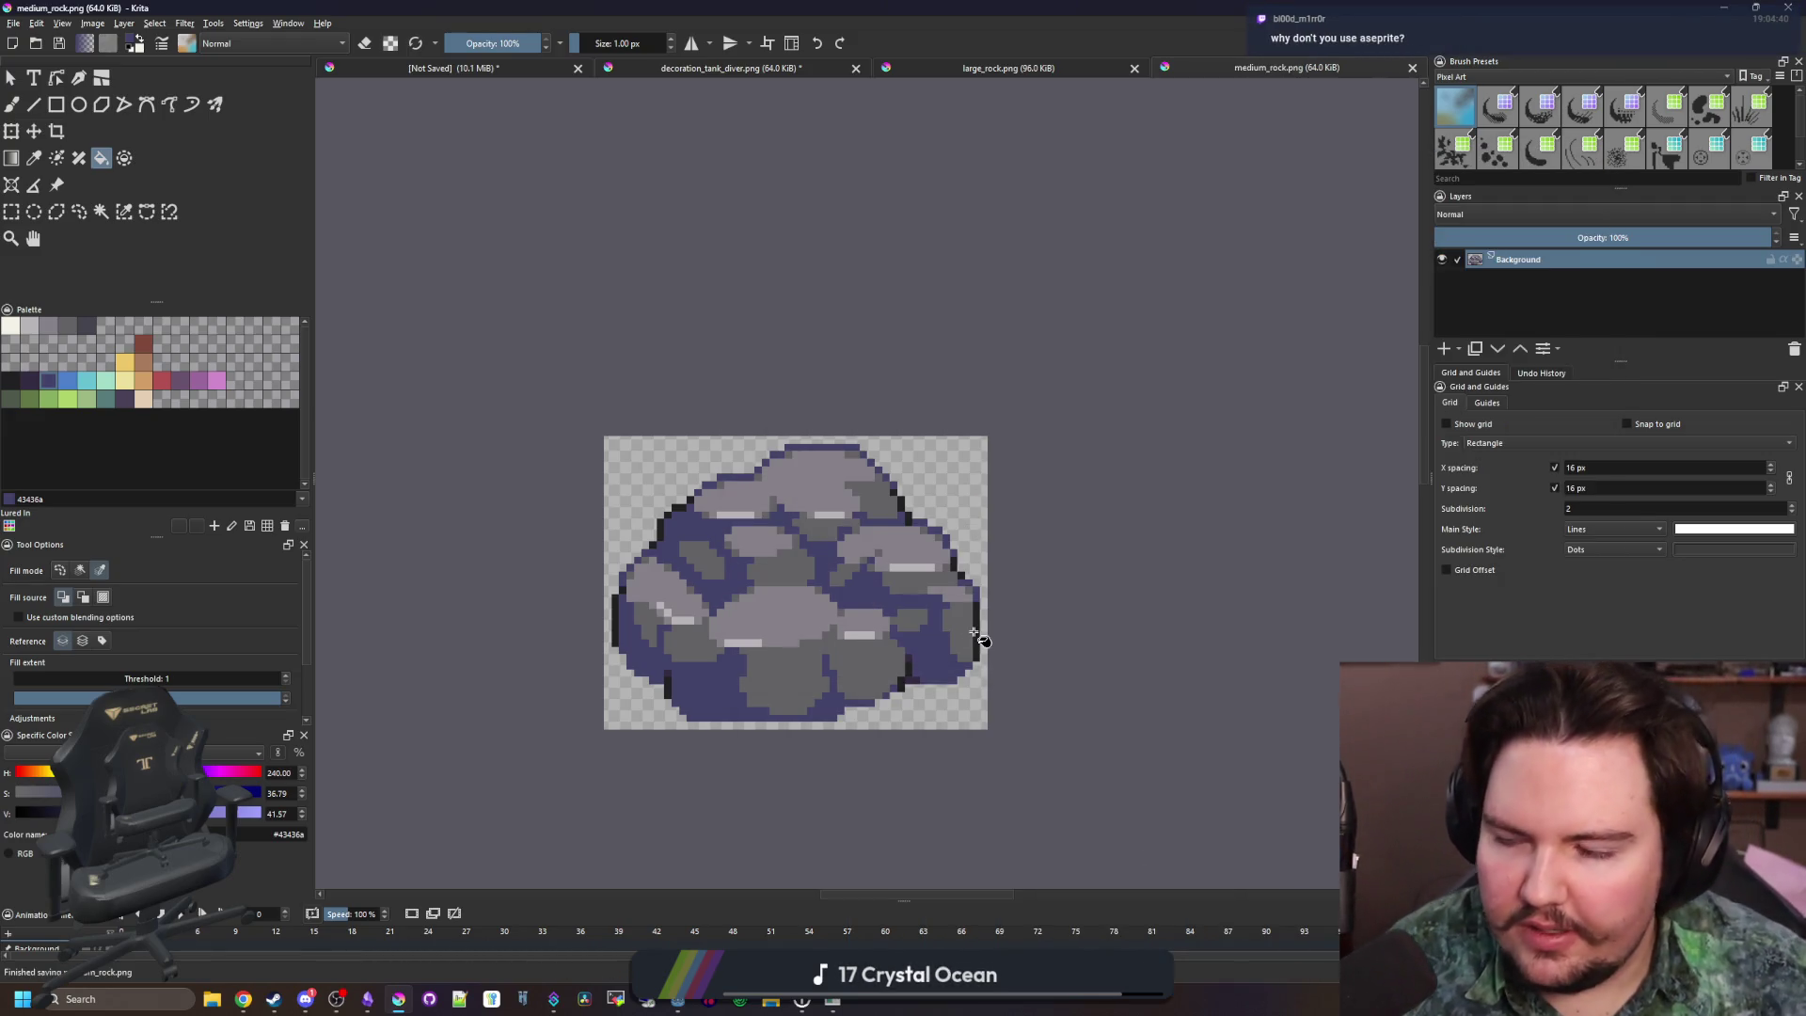
# Return to the unsaved sprite sheet and sample a light grey from a rock
pyautogui.click(997, 68)
pyautogui.click(721, 71)
pyautogui.click(510, 66)
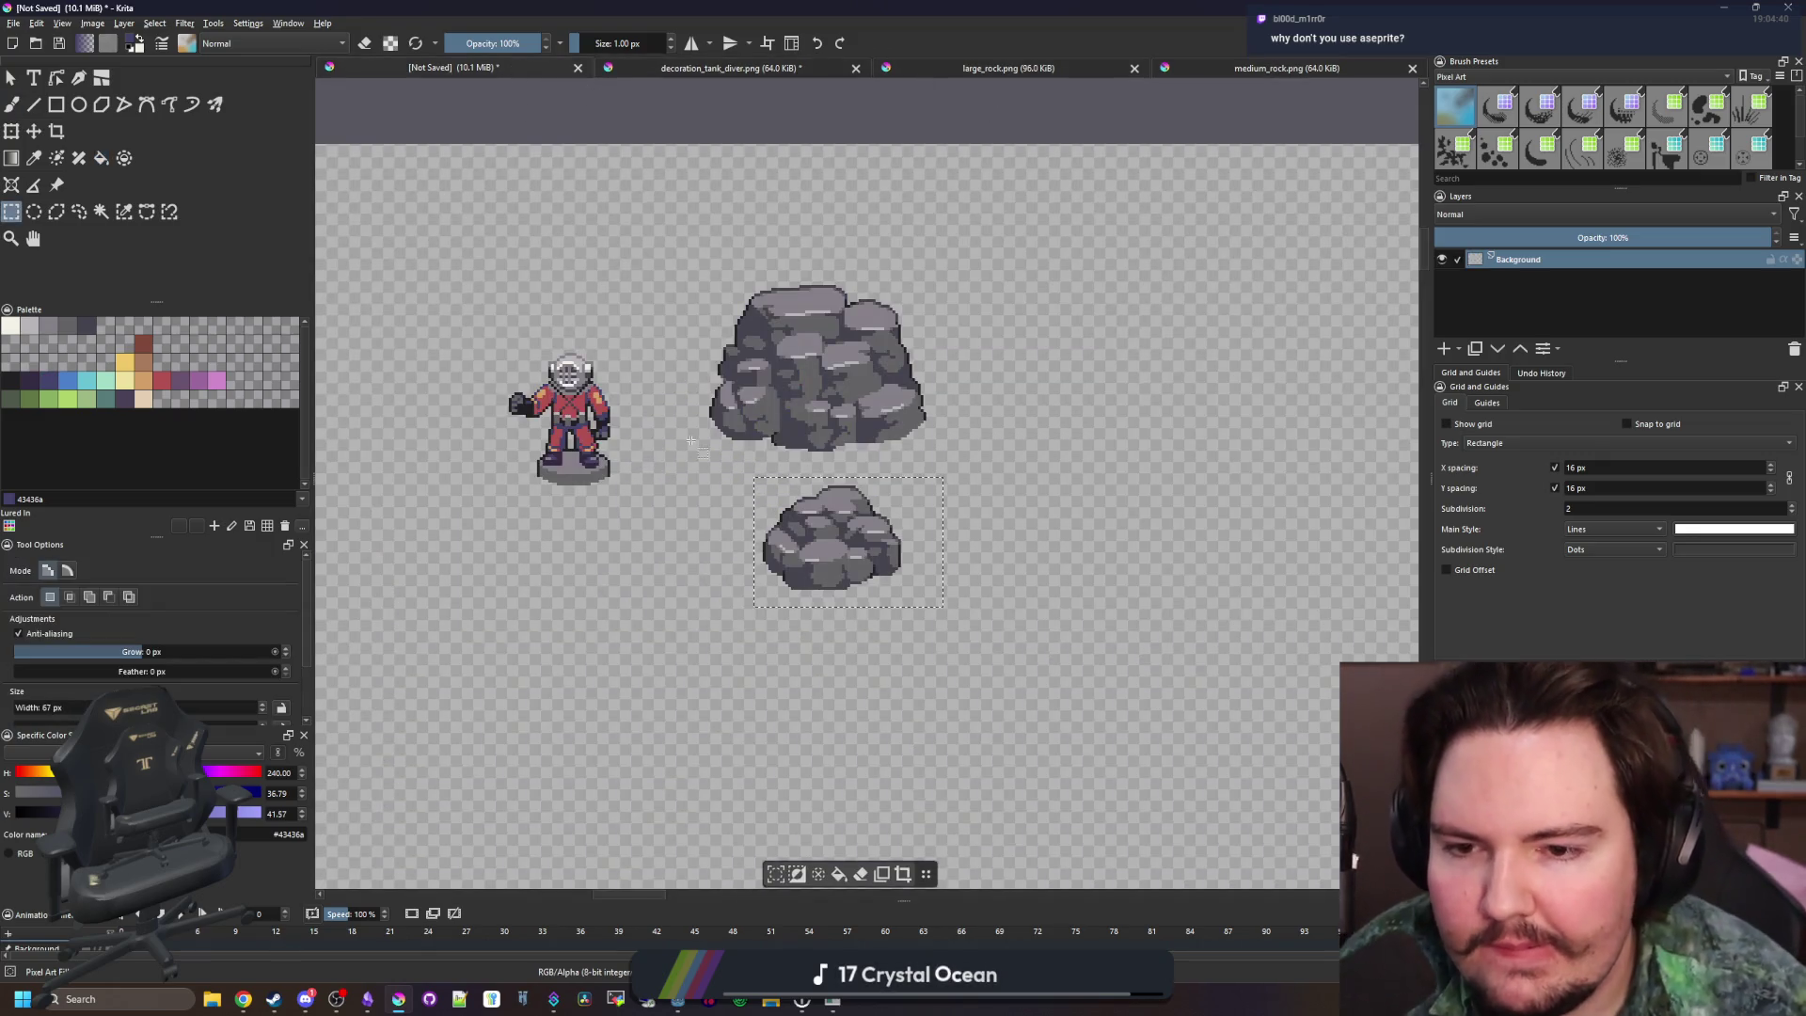
pyautogui.press('p')
pyautogui.scroll(2, 854, 463)
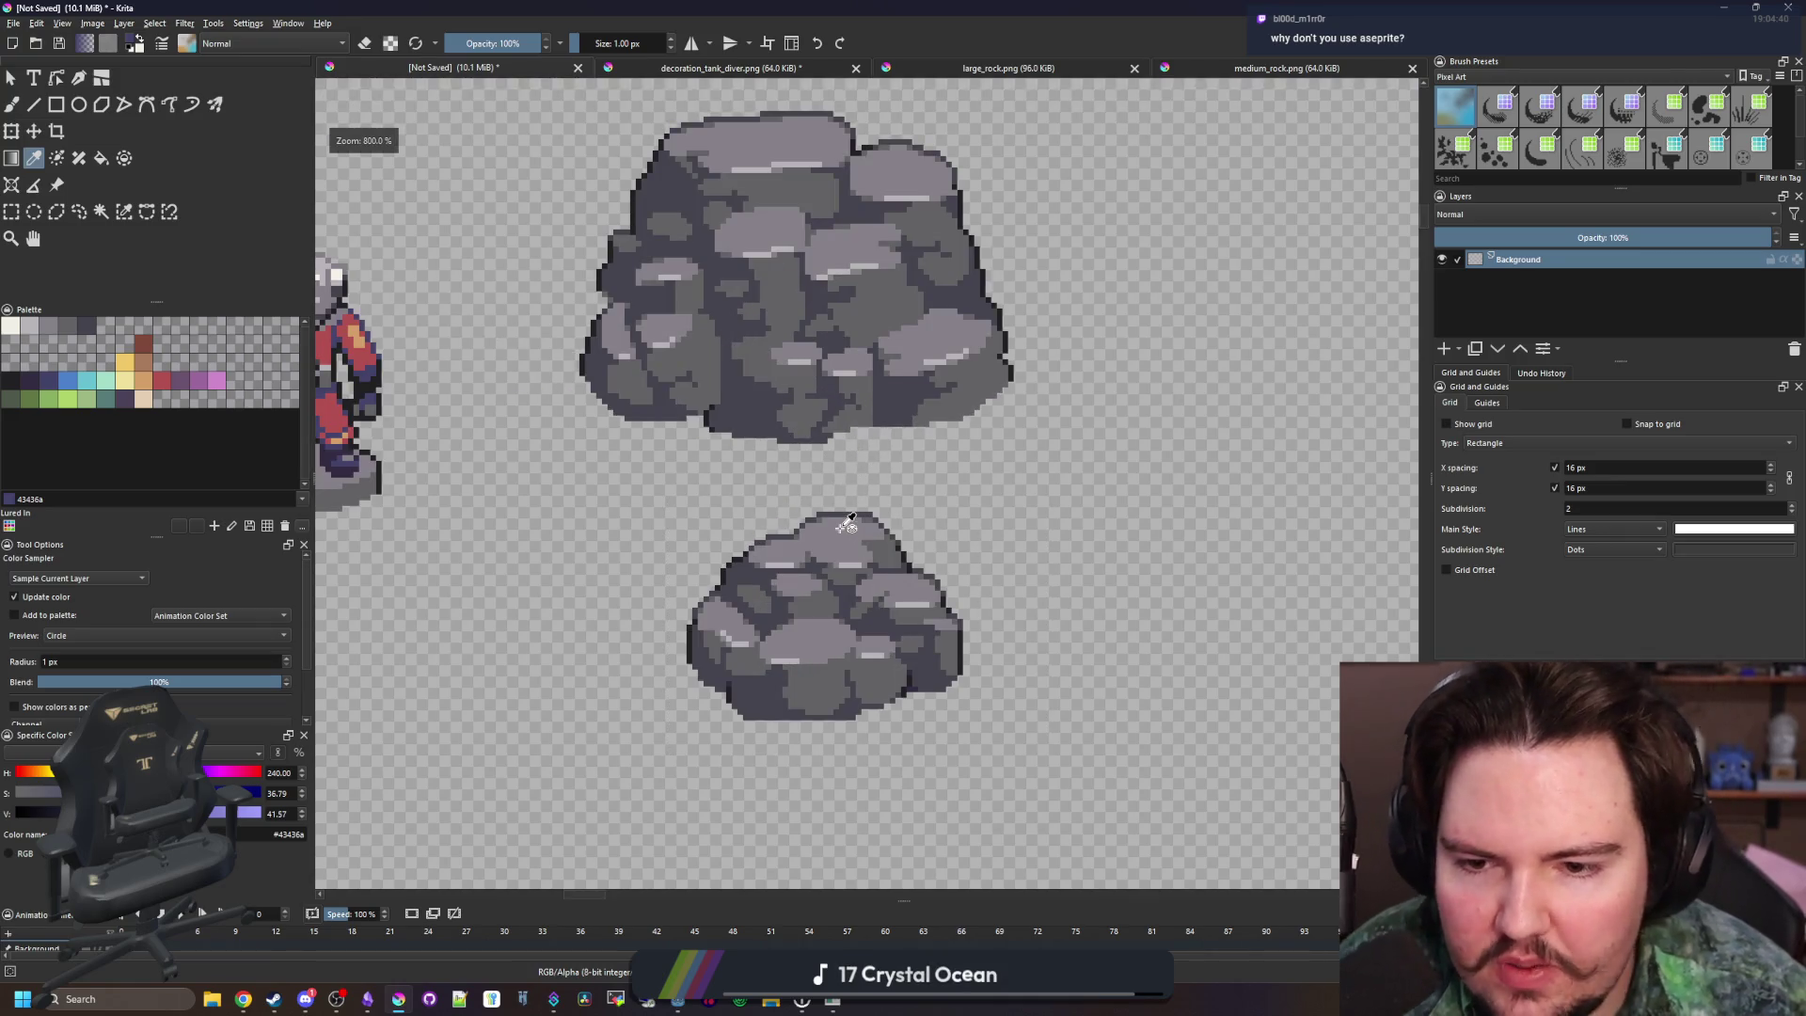
pyautogui.moveTo(967, 491)
pyautogui.mouseDown()
pyautogui.moveTo(778, 455)
pyautogui.moveTo(809, 480)
pyautogui.mouseUp()
pyautogui.scroll(1, 809, 479)
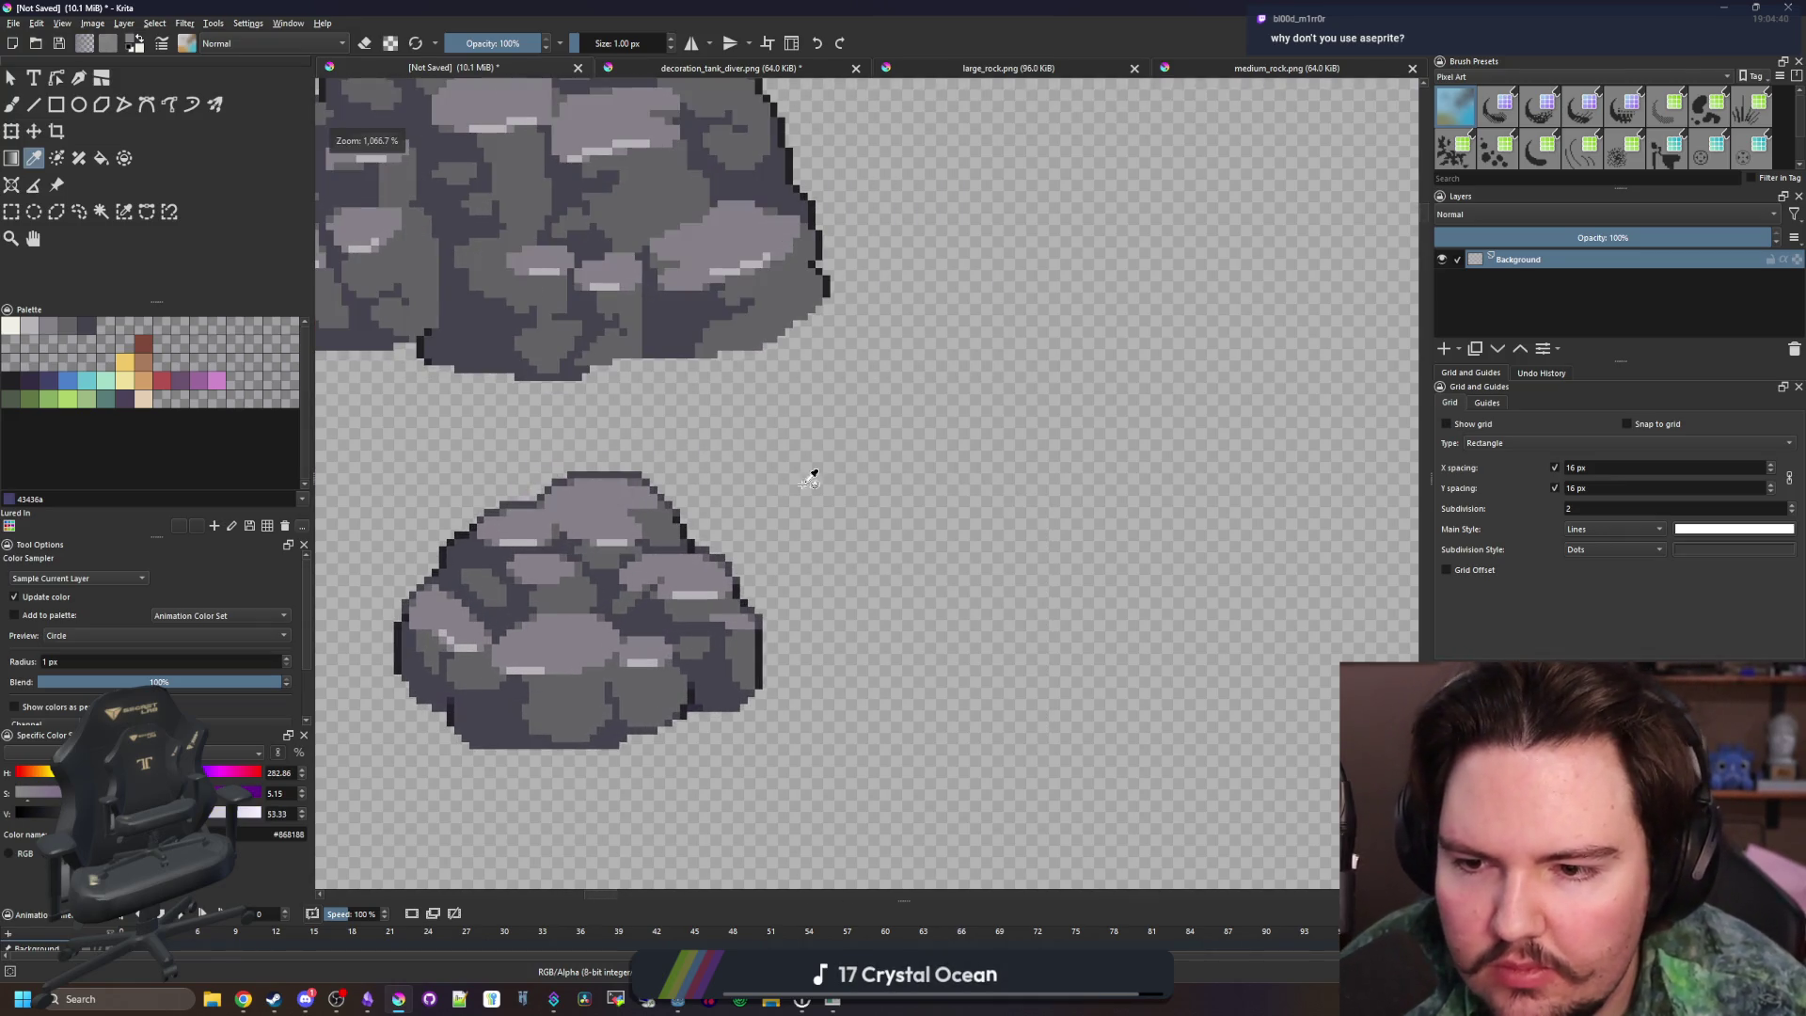
pyautogui.scroll(1, 809, 480)
# Paint two small light grey blobs between the diver and the large rock
pyautogui.press('b')
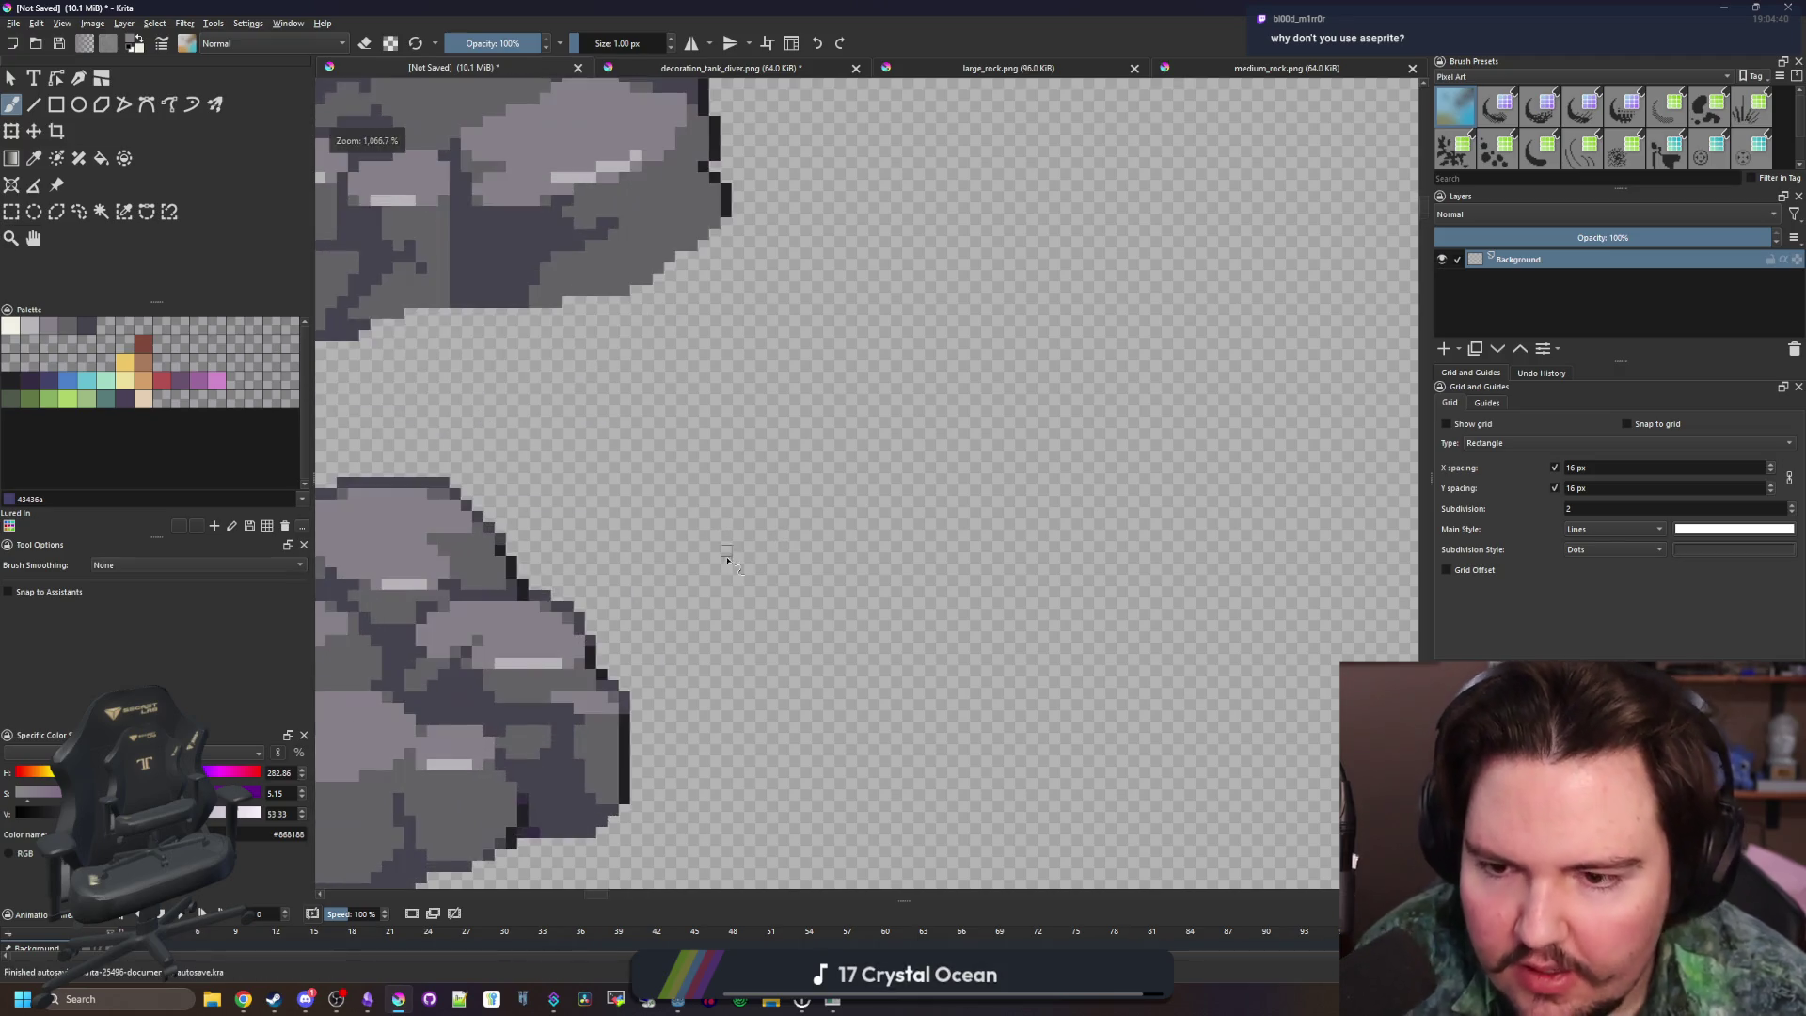
pyautogui.moveTo(737, 513)
pyautogui.mouseDown()
pyautogui.moveTo(827, 461)
pyautogui.moveTo(781, 531)
pyautogui.moveTo(855, 460)
pyautogui.mouseUp()
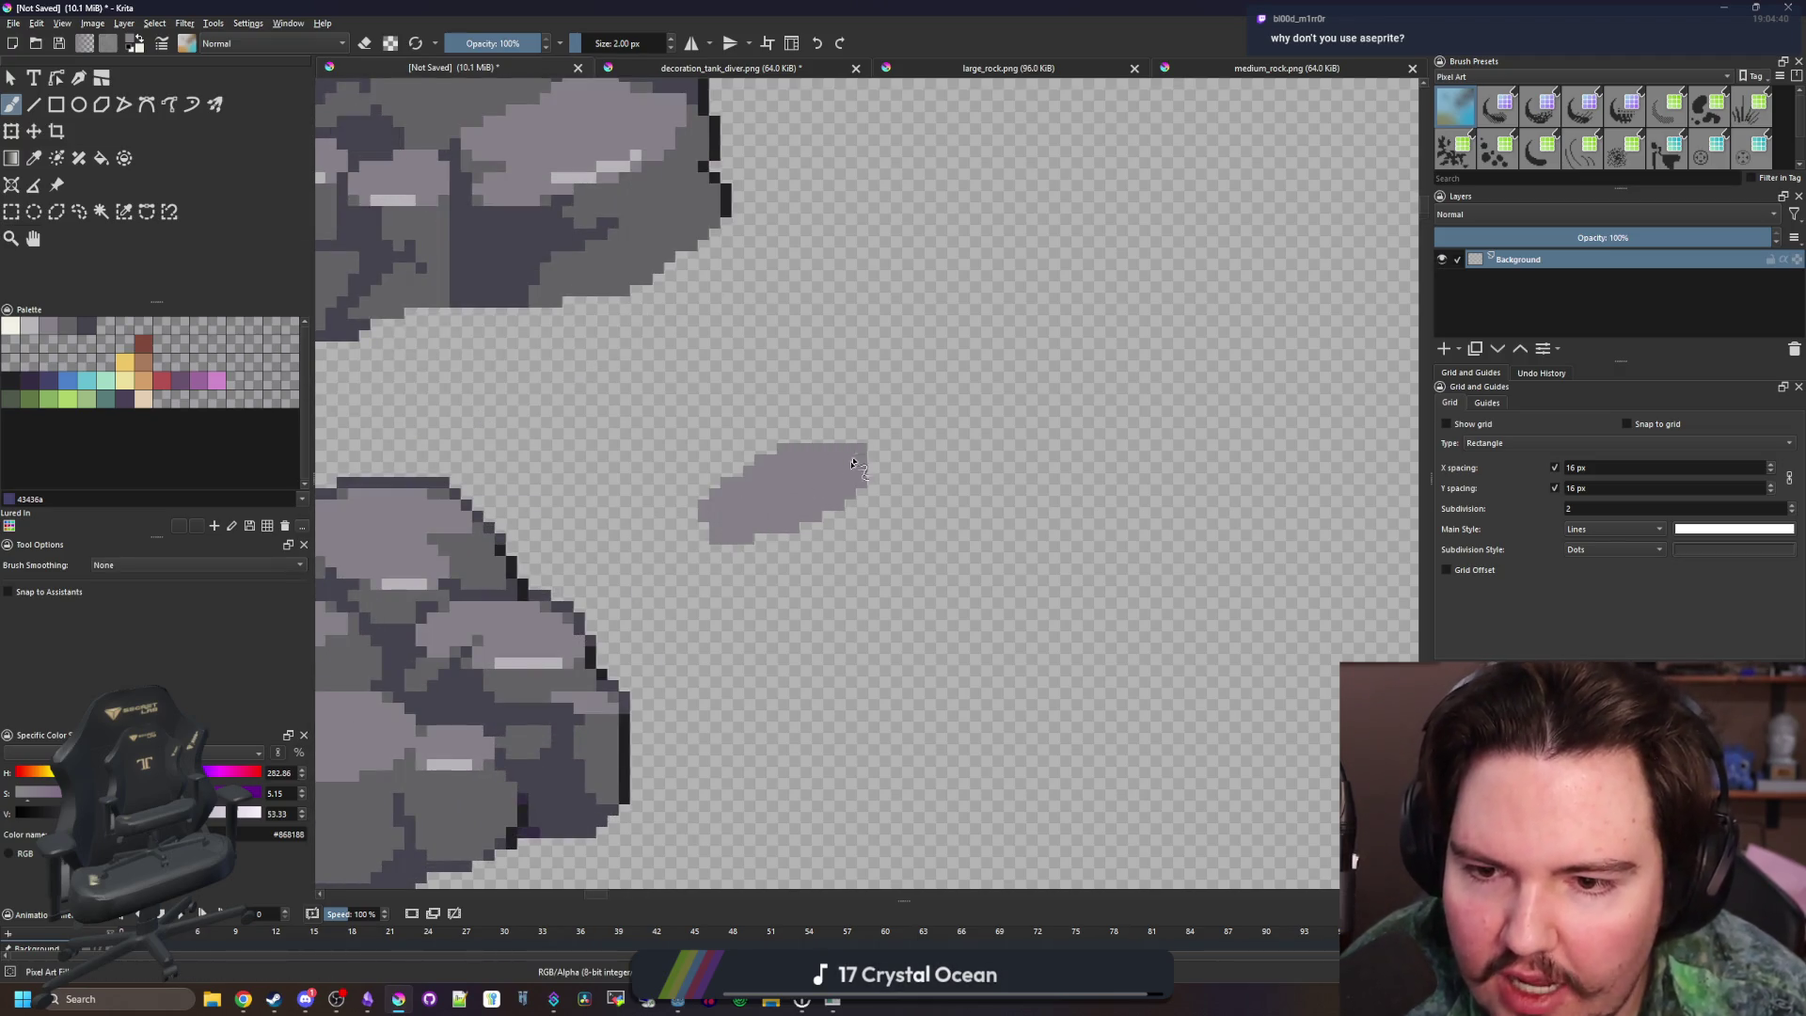
pyautogui.scroll(-1, 771, 527)
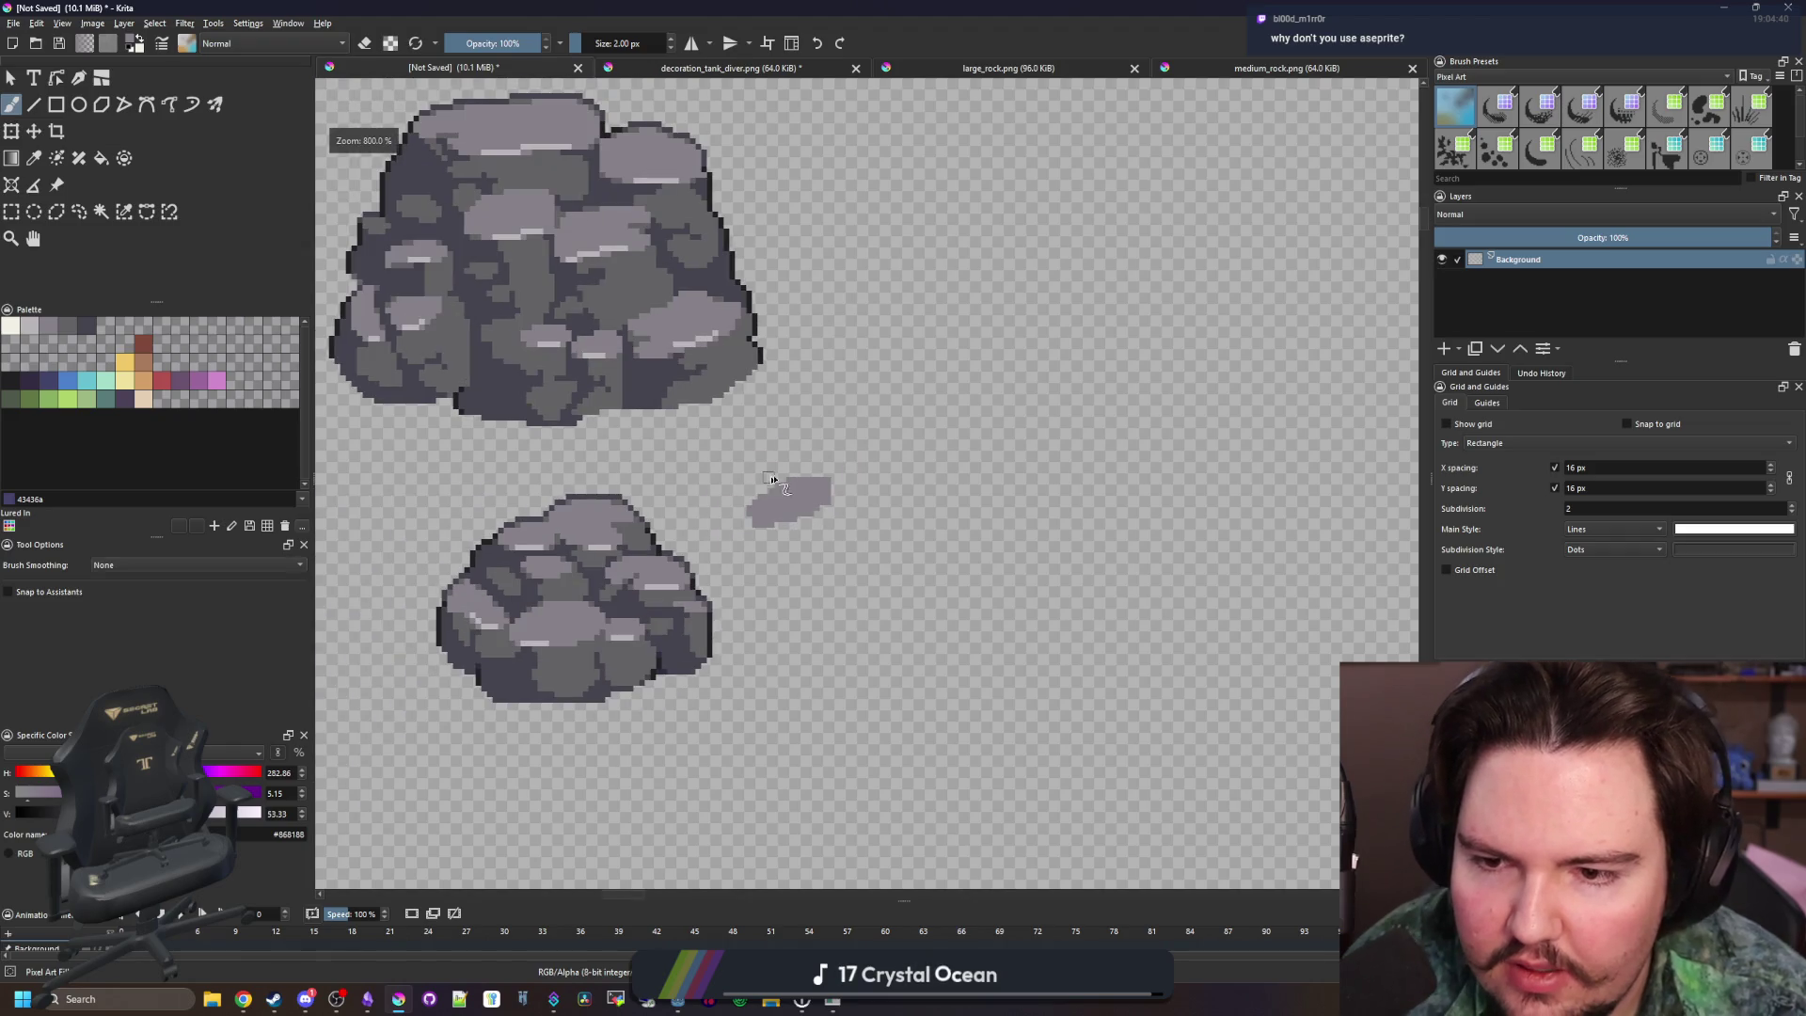
pyautogui.scroll(-1, 478, 456)
pyautogui.scroll(2, 478, 457)
pyautogui.moveTo(658, 484)
pyautogui.mouseDown()
pyautogui.moveTo(724, 462)
pyautogui.moveTo(637, 463)
pyautogui.mouseUp()
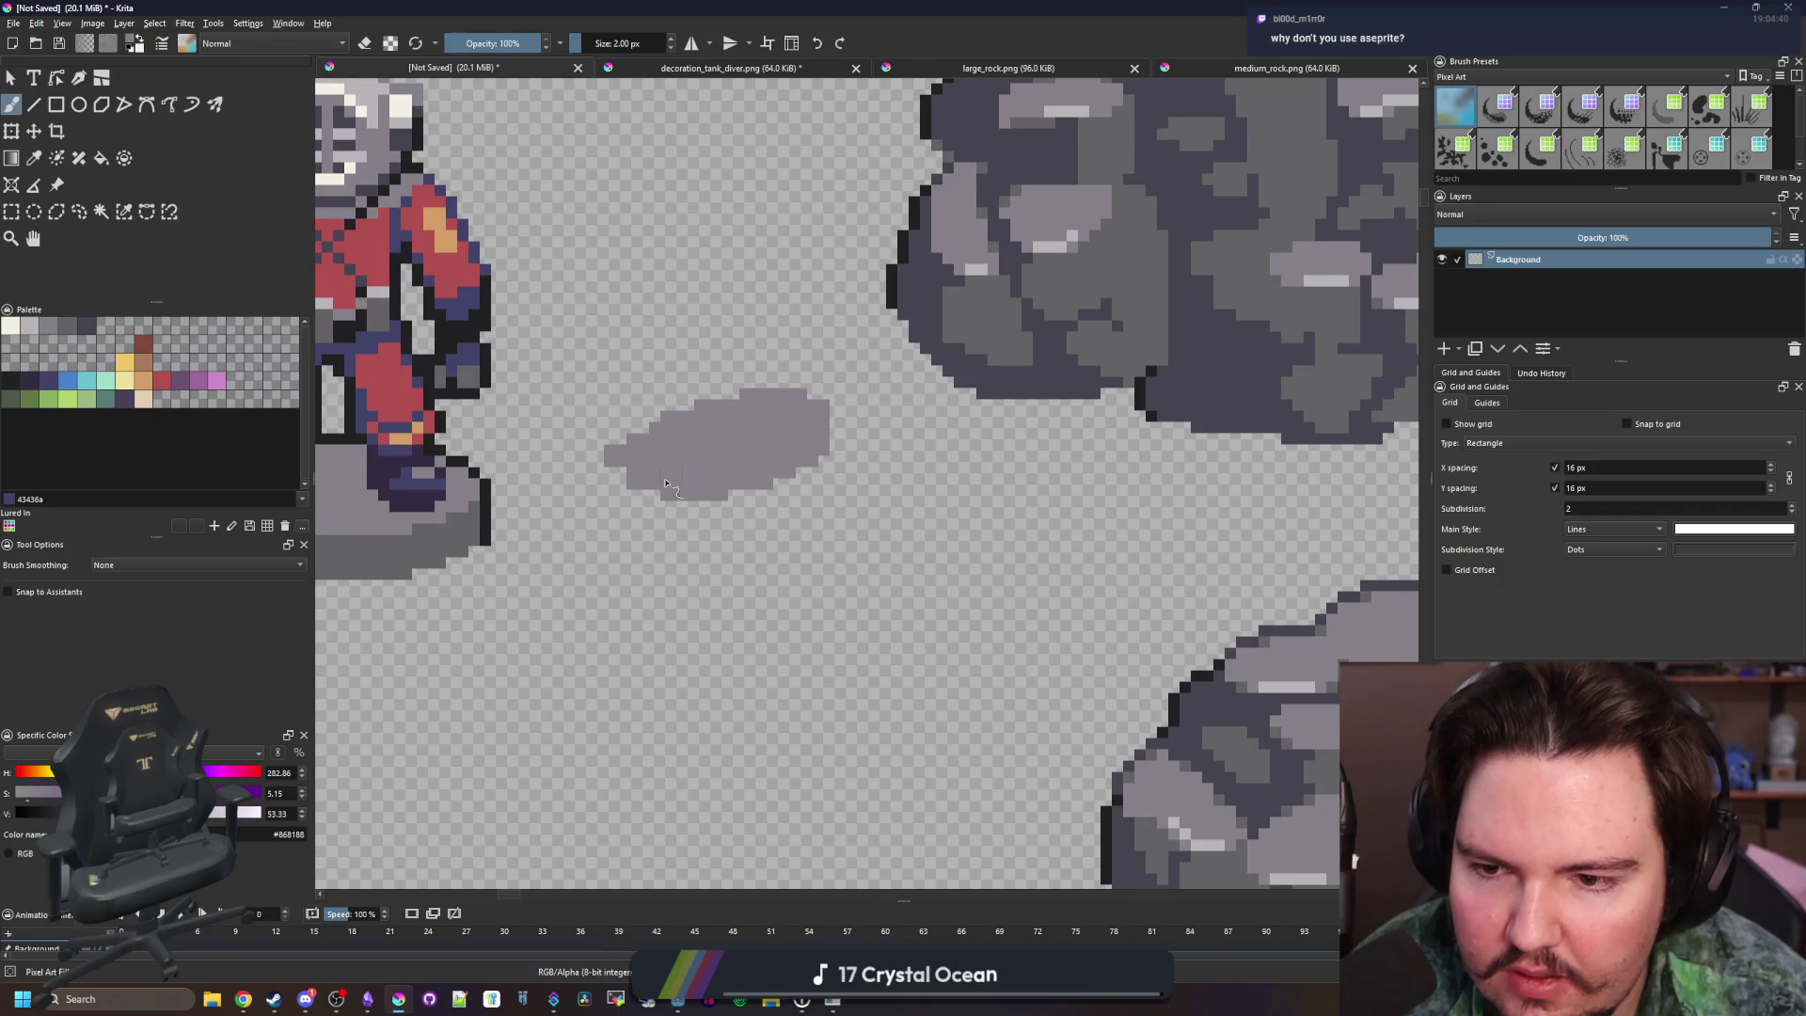
pyautogui.moveTo(819, 511); pyautogui.dragTo(884, 517)
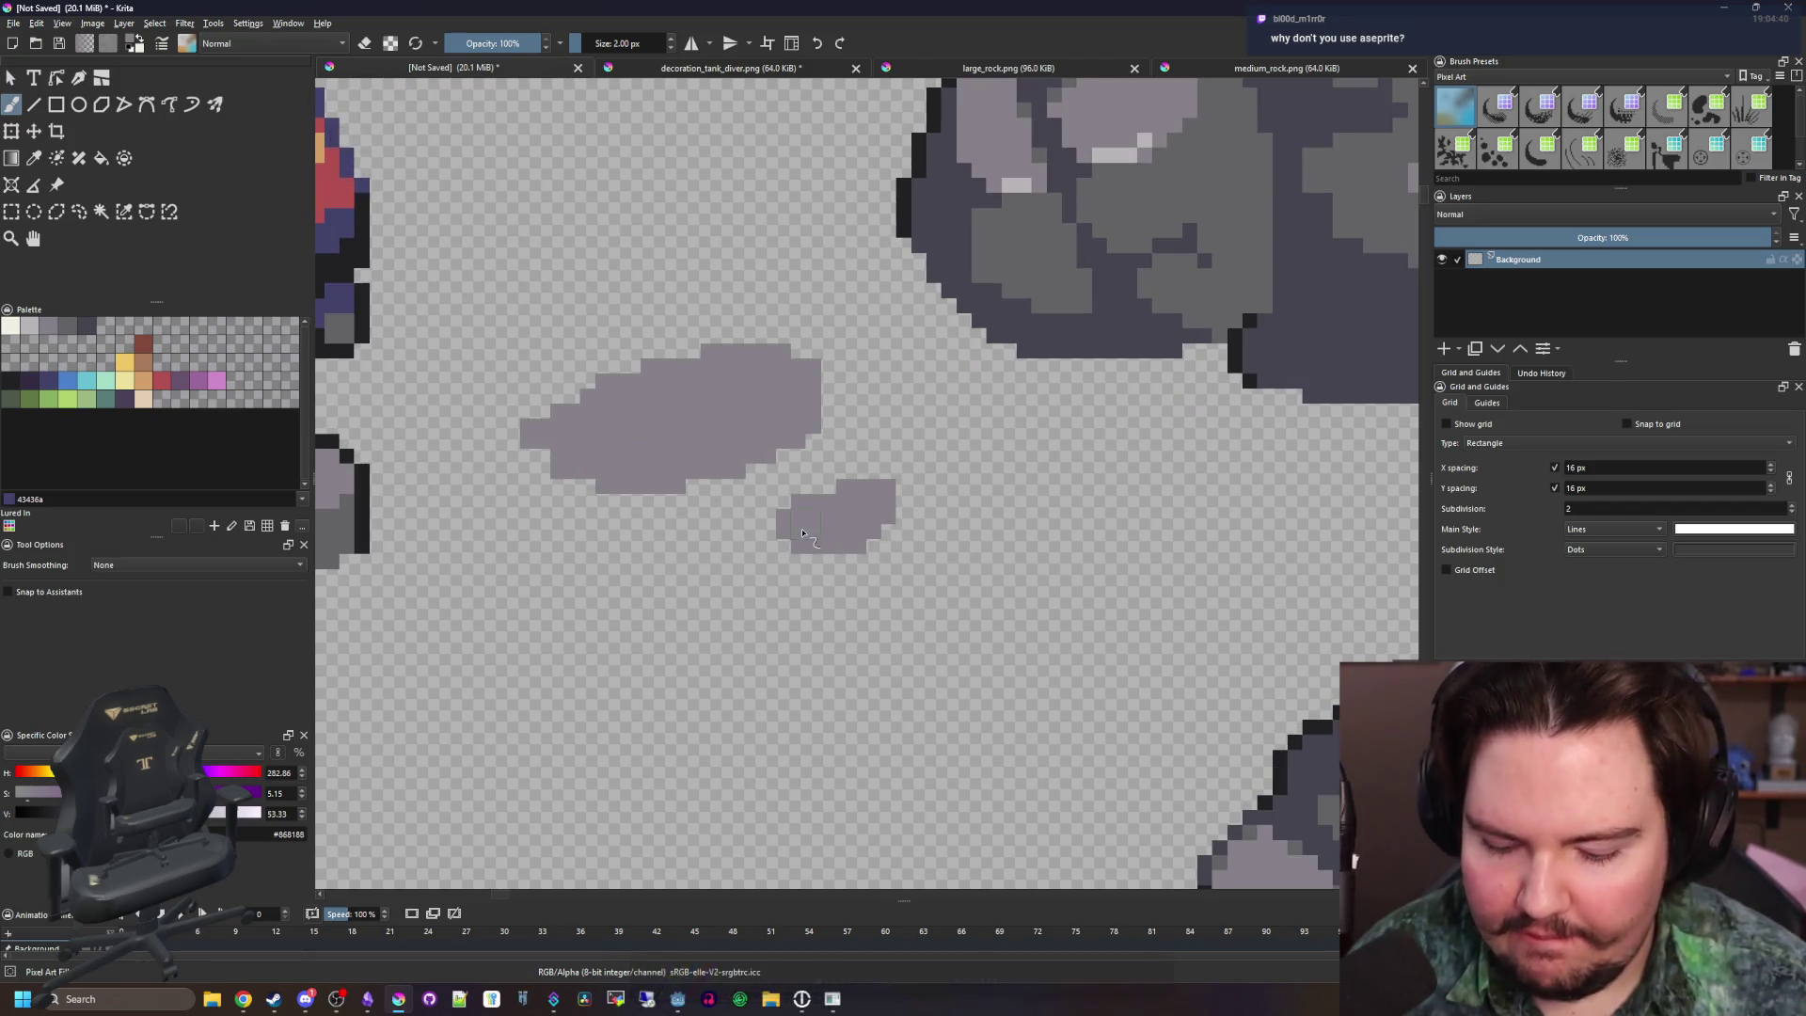
# Sample a dark grey from the lower rock with the Color Sampler
pyautogui.press('p')
pyautogui.scroll(-2, 922, 555)
pyautogui.click(1101, 753)
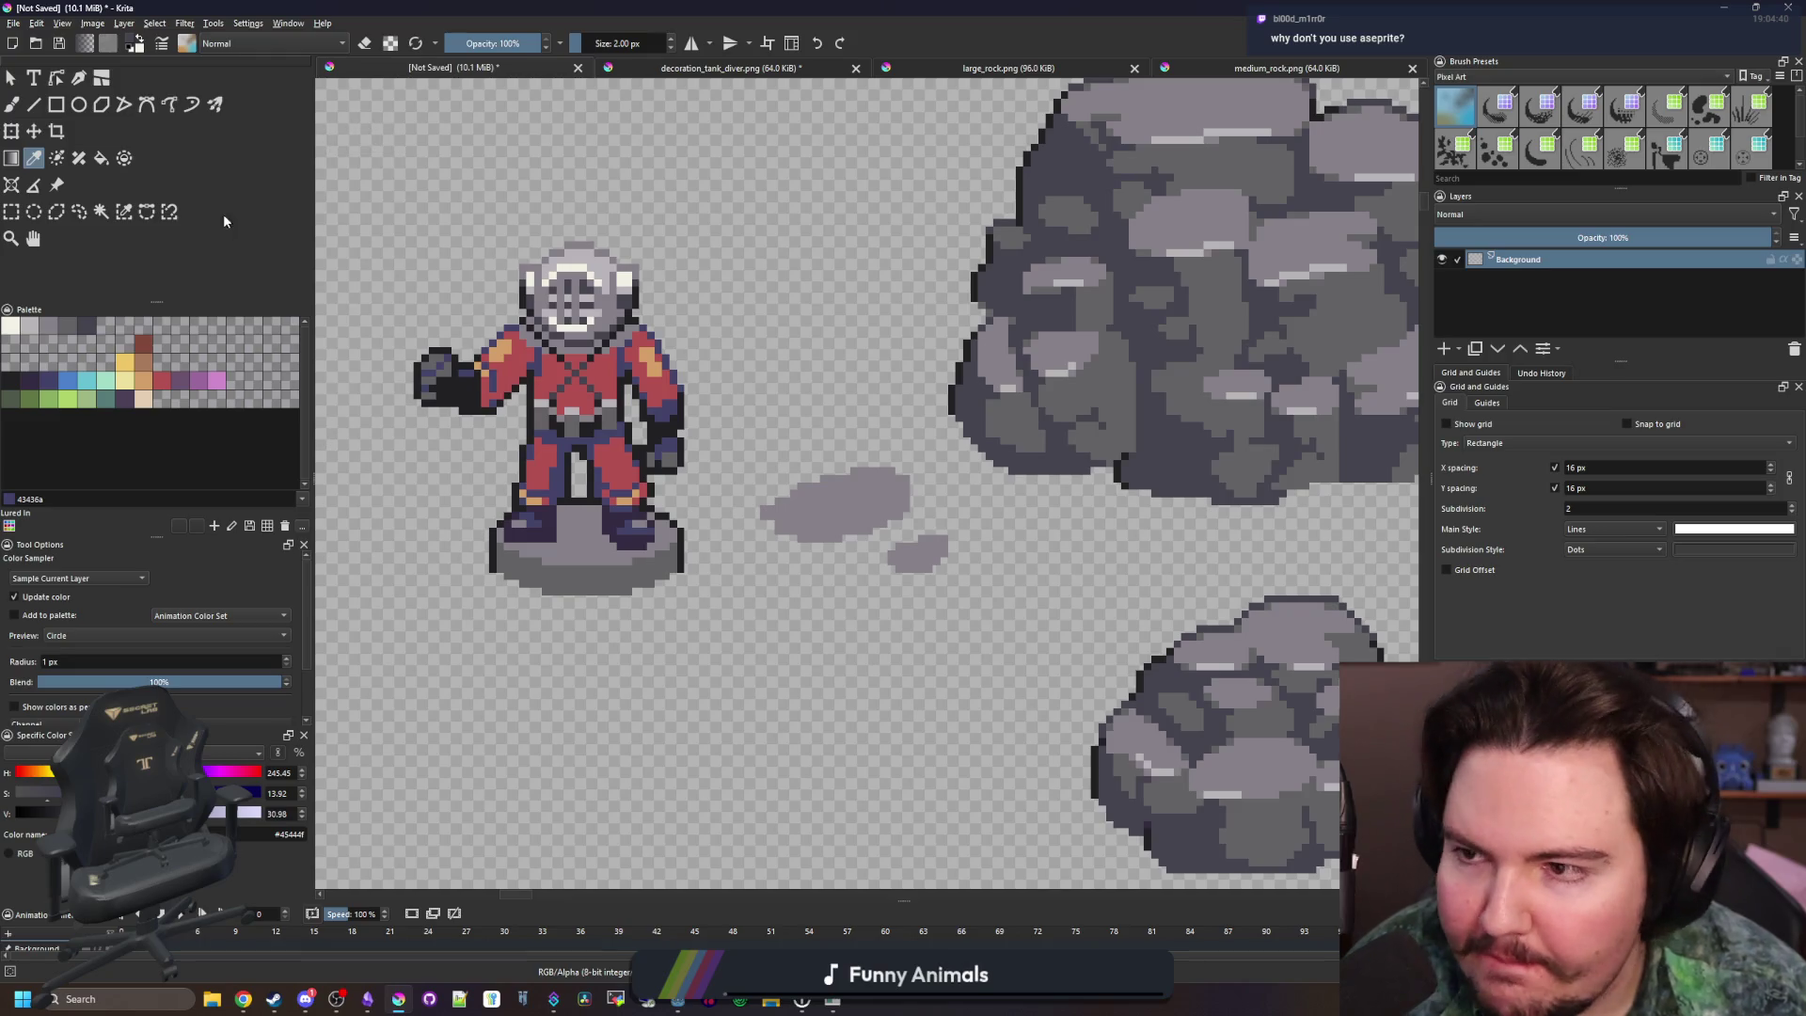
# Select the grey blobs by colour, paint a thick dark base and dark-grey body with a 3 px brush, then deselect
pyautogui.click(120, 211)
pyautogui.click(900, 589)
pyautogui.scroll(2, 899, 589)
pyautogui.press('b')
pyautogui.press(']')
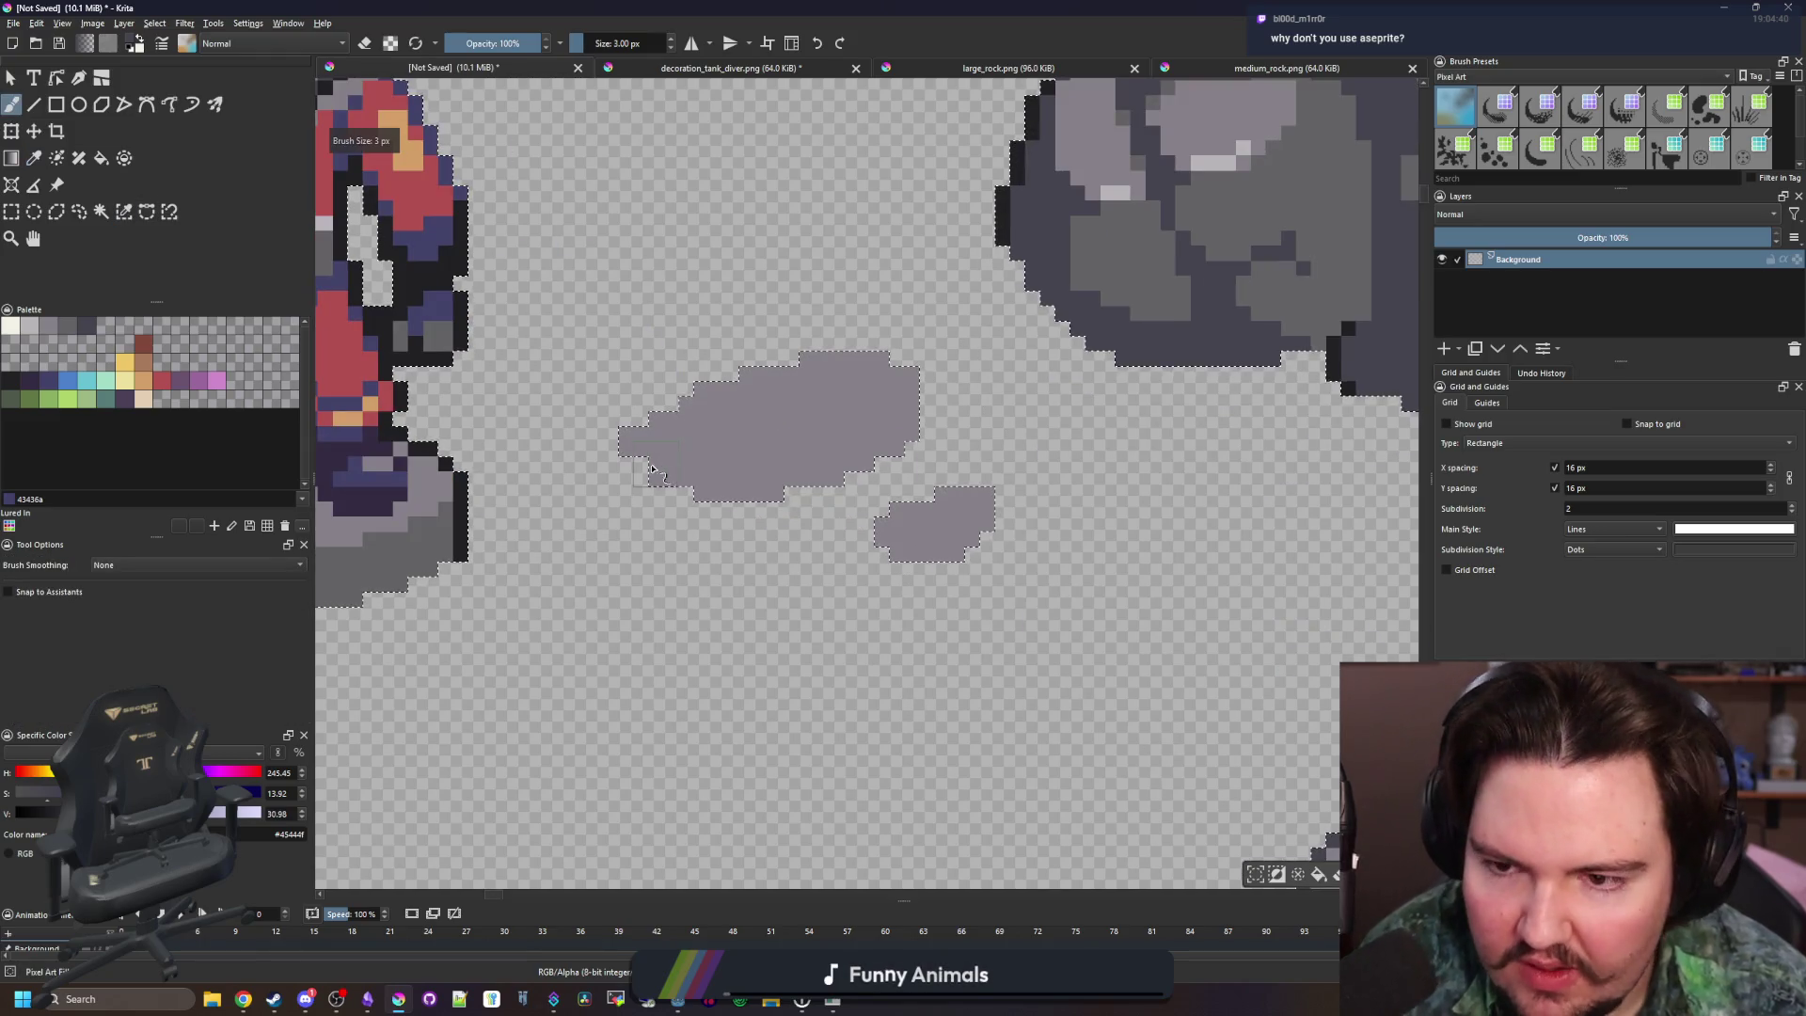
pyautogui.click(626, 480)
pyautogui.moveTo(627, 487)
pyautogui.mouseDown()
pyautogui.moveTo(677, 612)
pyautogui.moveTo(875, 565)
pyautogui.moveTo(978, 562)
pyautogui.moveTo(846, 583)
pyautogui.moveTo(979, 526)
pyautogui.moveTo(931, 414)
pyautogui.mouseUp()
pyautogui.moveTo(737, 470)
pyautogui.mouseDown()
pyautogui.moveTo(743, 526)
pyautogui.moveTo(686, 516)
pyautogui.mouseUp()
pyautogui.hotkey('ctrl', 'shift', 'a')
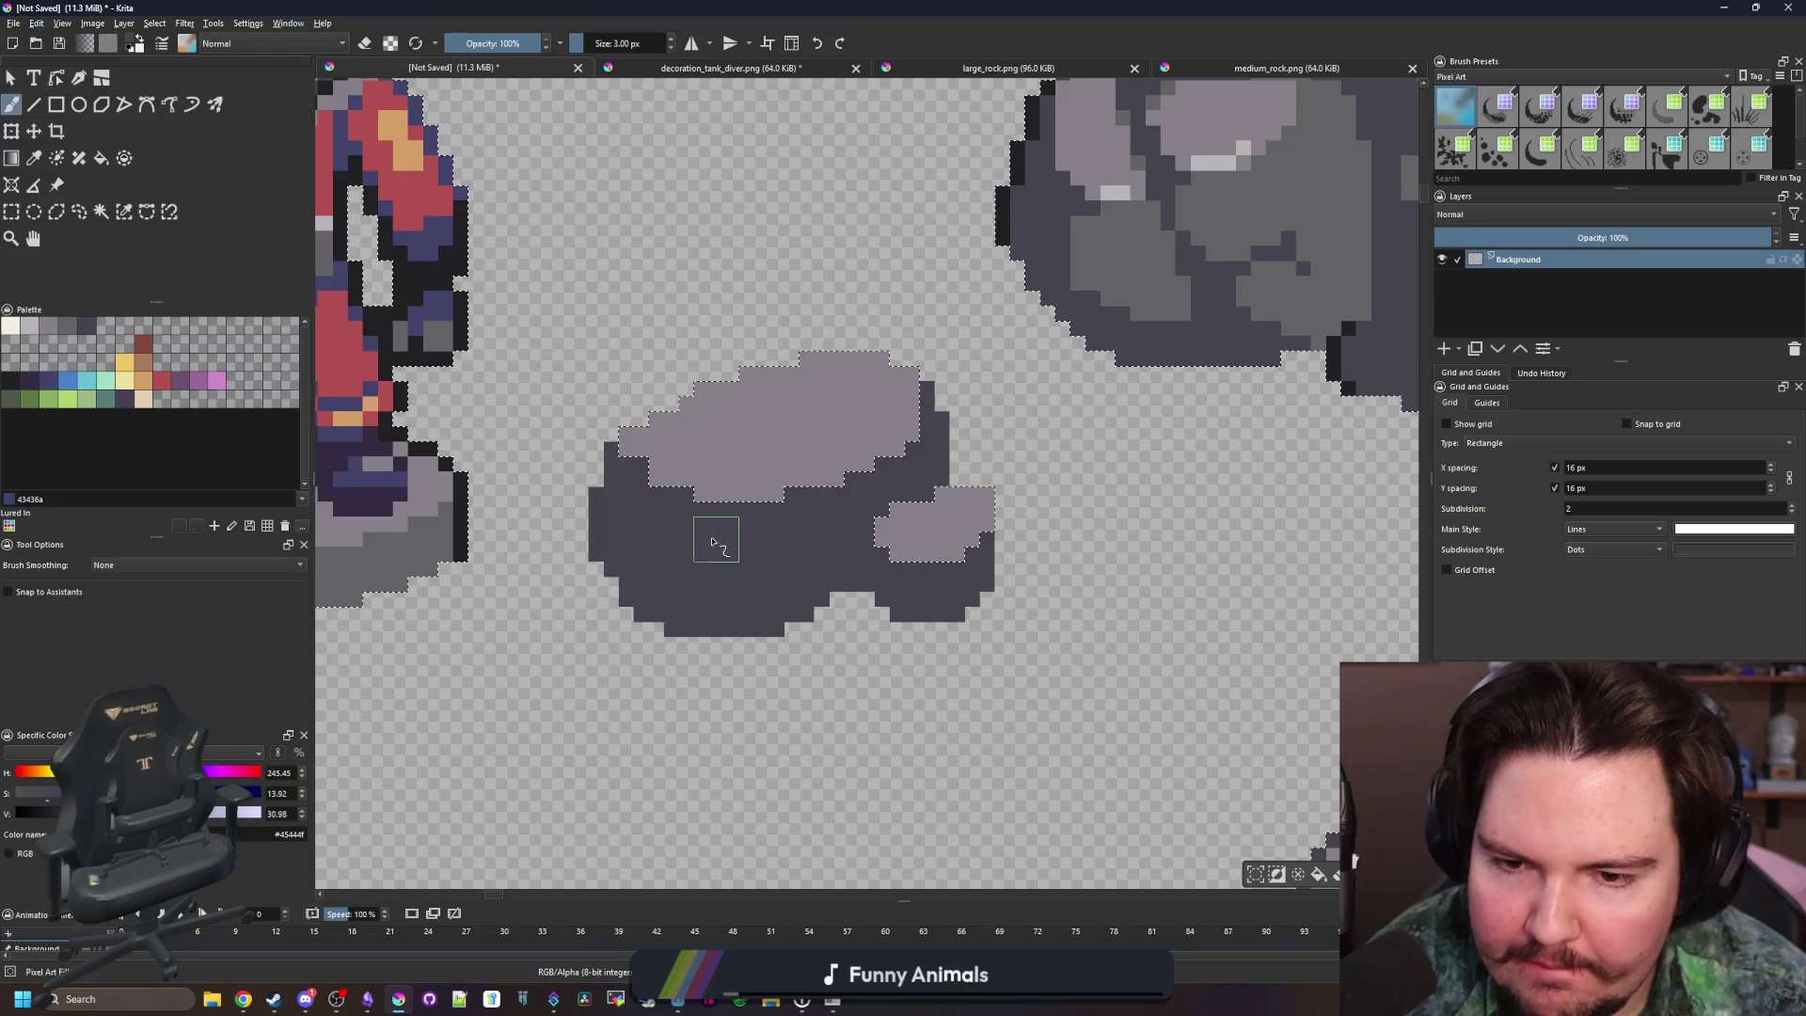
# Paint sampled mid-grey shading on the new rock with 2 px and 1 px brushes
pyautogui.scroll(-5, 713, 543)
pyautogui.scroll(1, 722, 461)
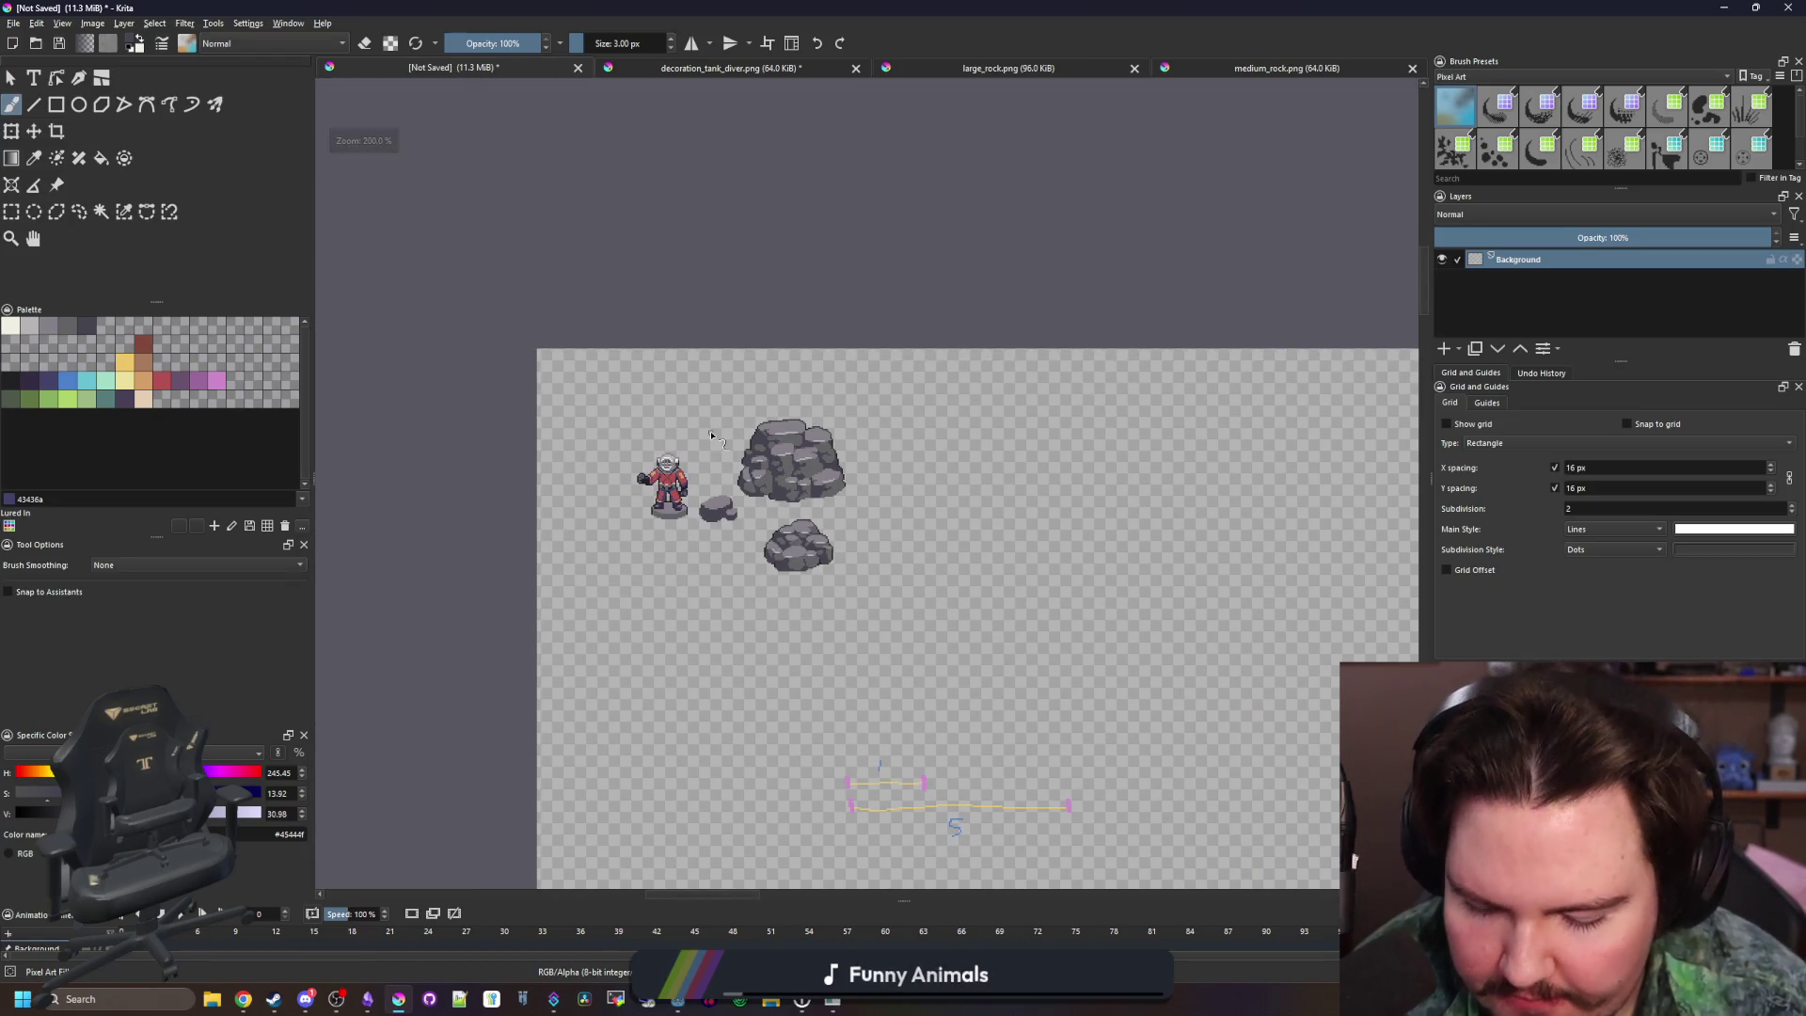
pyautogui.scroll(5, 696, 470)
pyautogui.keyDown('ctrl'); pyautogui.click(1089, 576); pyautogui.keyUp('ctrl')
pyautogui.scroll(-3, 951, 725)
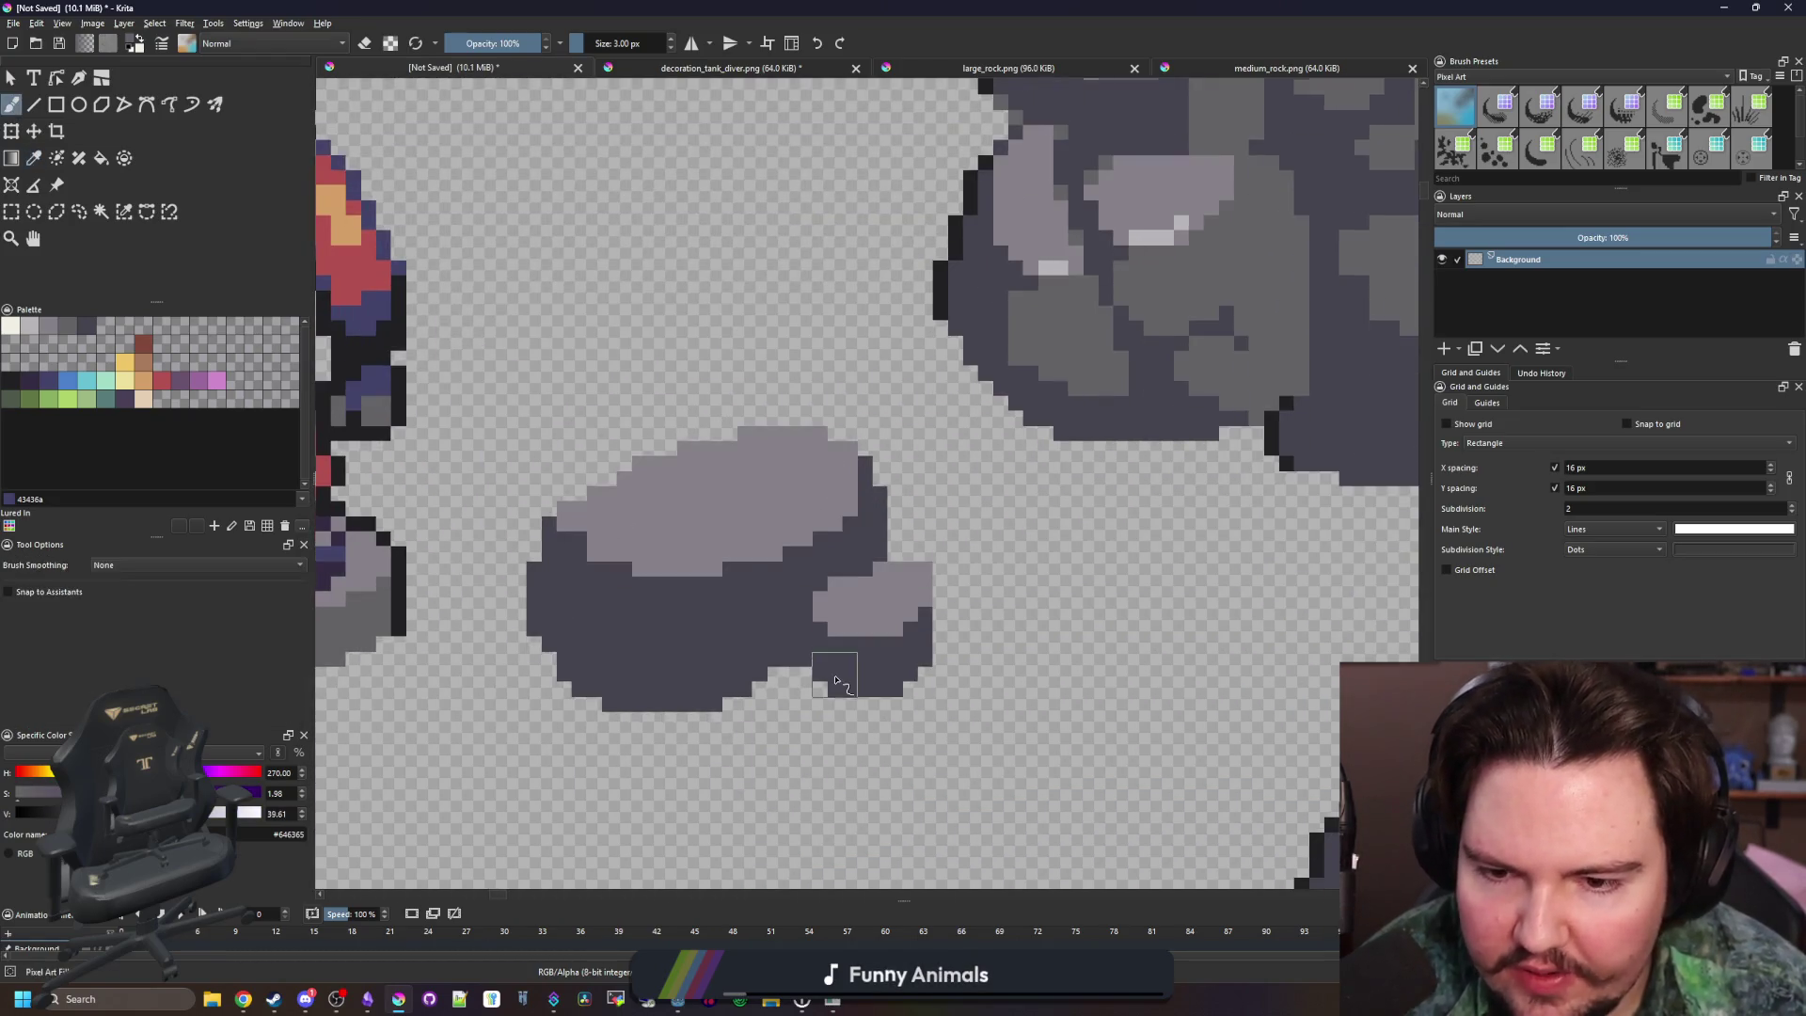
pyautogui.scroll(1, 836, 679)
pyautogui.press('[')
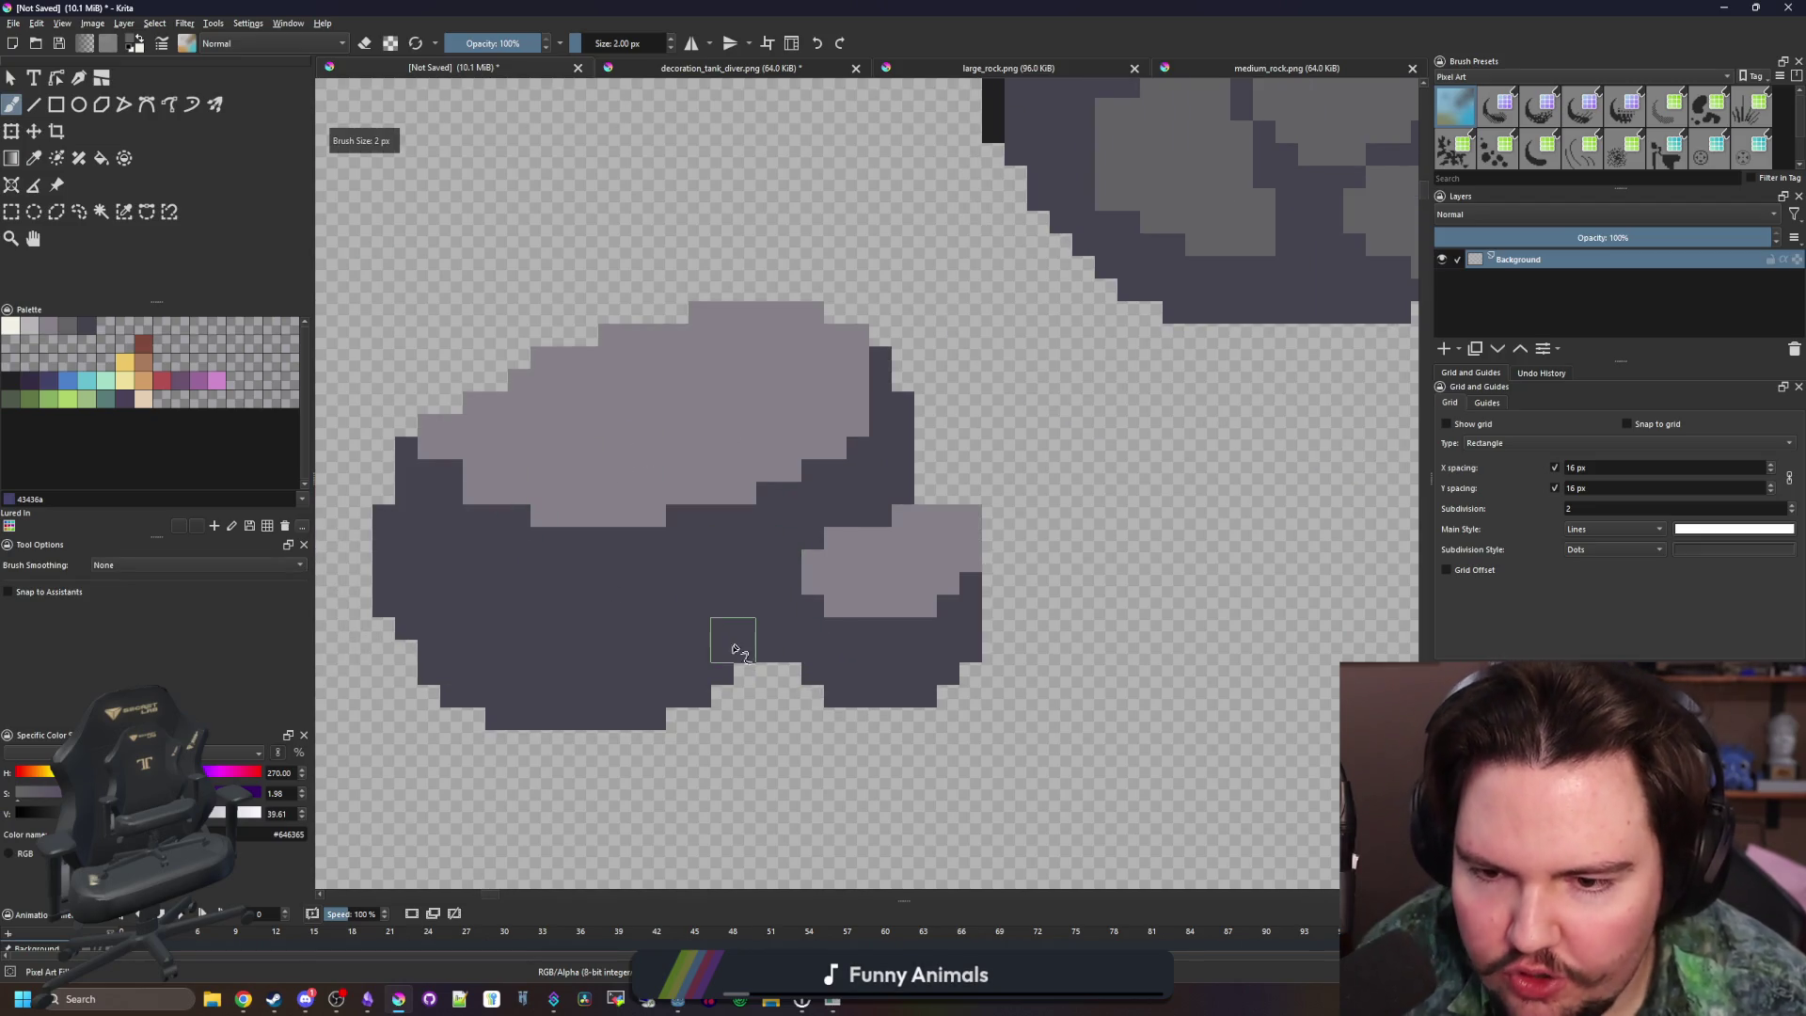
pyautogui.moveTo(725, 664)
pyautogui.mouseDown()
pyautogui.moveTo(718, 640)
pyautogui.moveTo(583, 649)
pyautogui.moveTo(552, 713)
pyautogui.mouseUp()
pyautogui.scroll(1, 715, 632)
pyautogui.press('[')
pyautogui.press('[')
pyautogui.click(640, 583)
pyautogui.scroll(-1, 806, 625)
pyautogui.moveTo(795, 565)
pyautogui.mouseDown()
pyautogui.moveTo(828, 524)
pyautogui.moveTo(750, 597)
pyautogui.moveTo(847, 596)
pyautogui.moveTo(951, 564)
pyautogui.moveTo(841, 596)
pyautogui.moveTo(940, 512)
pyautogui.moveTo(920, 502)
pyautogui.mouseUp()
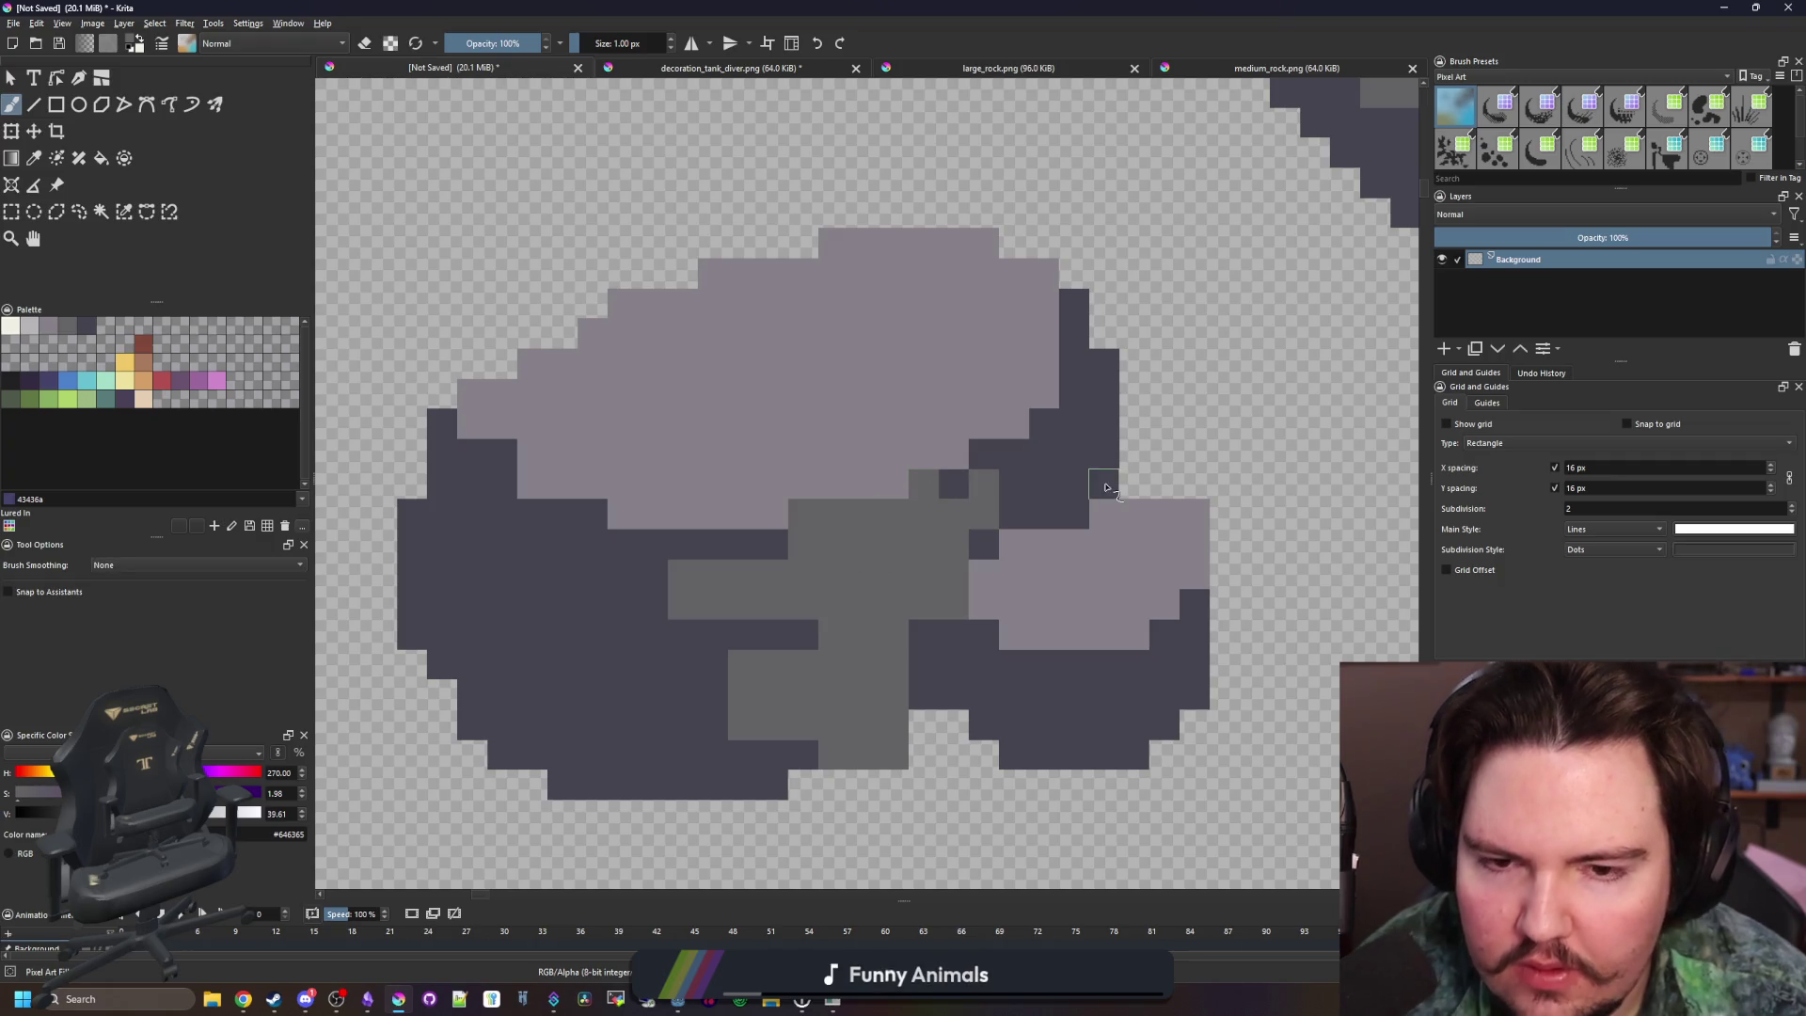
# Fill the rock's dark patches, including the lower right, with mid and lighter grey
pyautogui.press('f')
pyautogui.click(1028, 490)
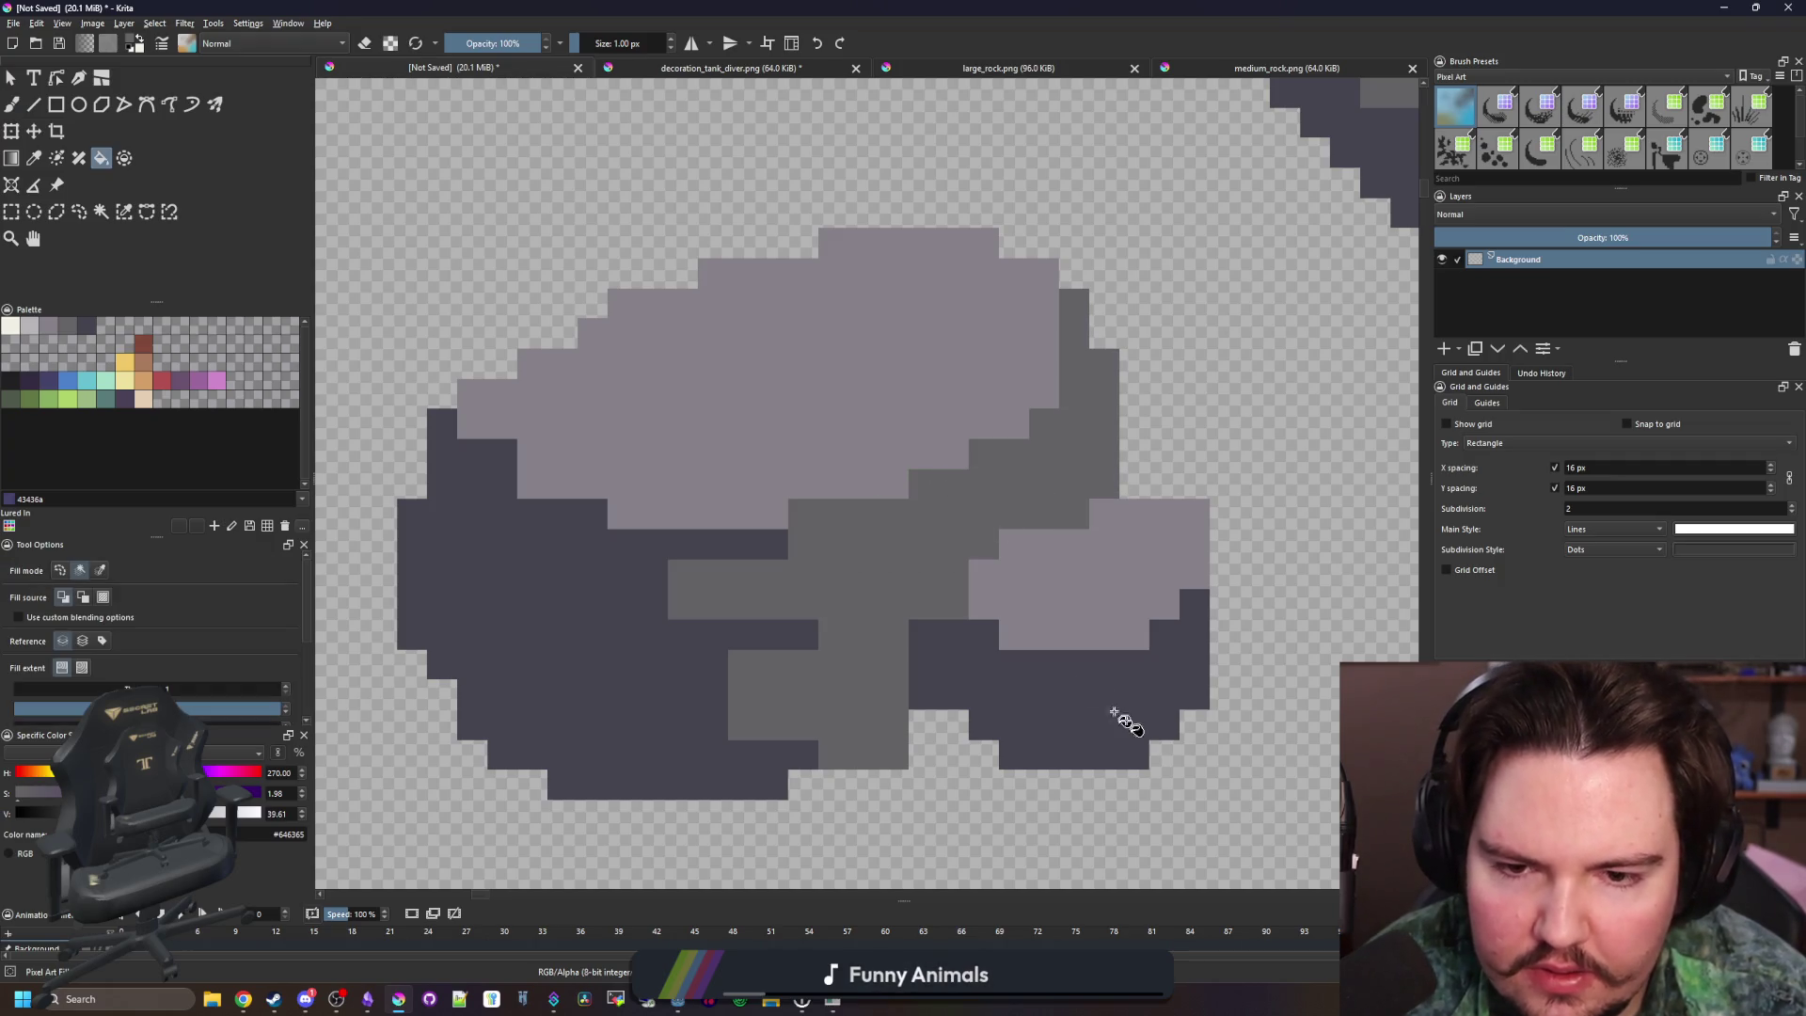
pyautogui.click(1096, 696)
pyautogui.click(1161, 657)
pyautogui.scroll(-4, 919, 640)
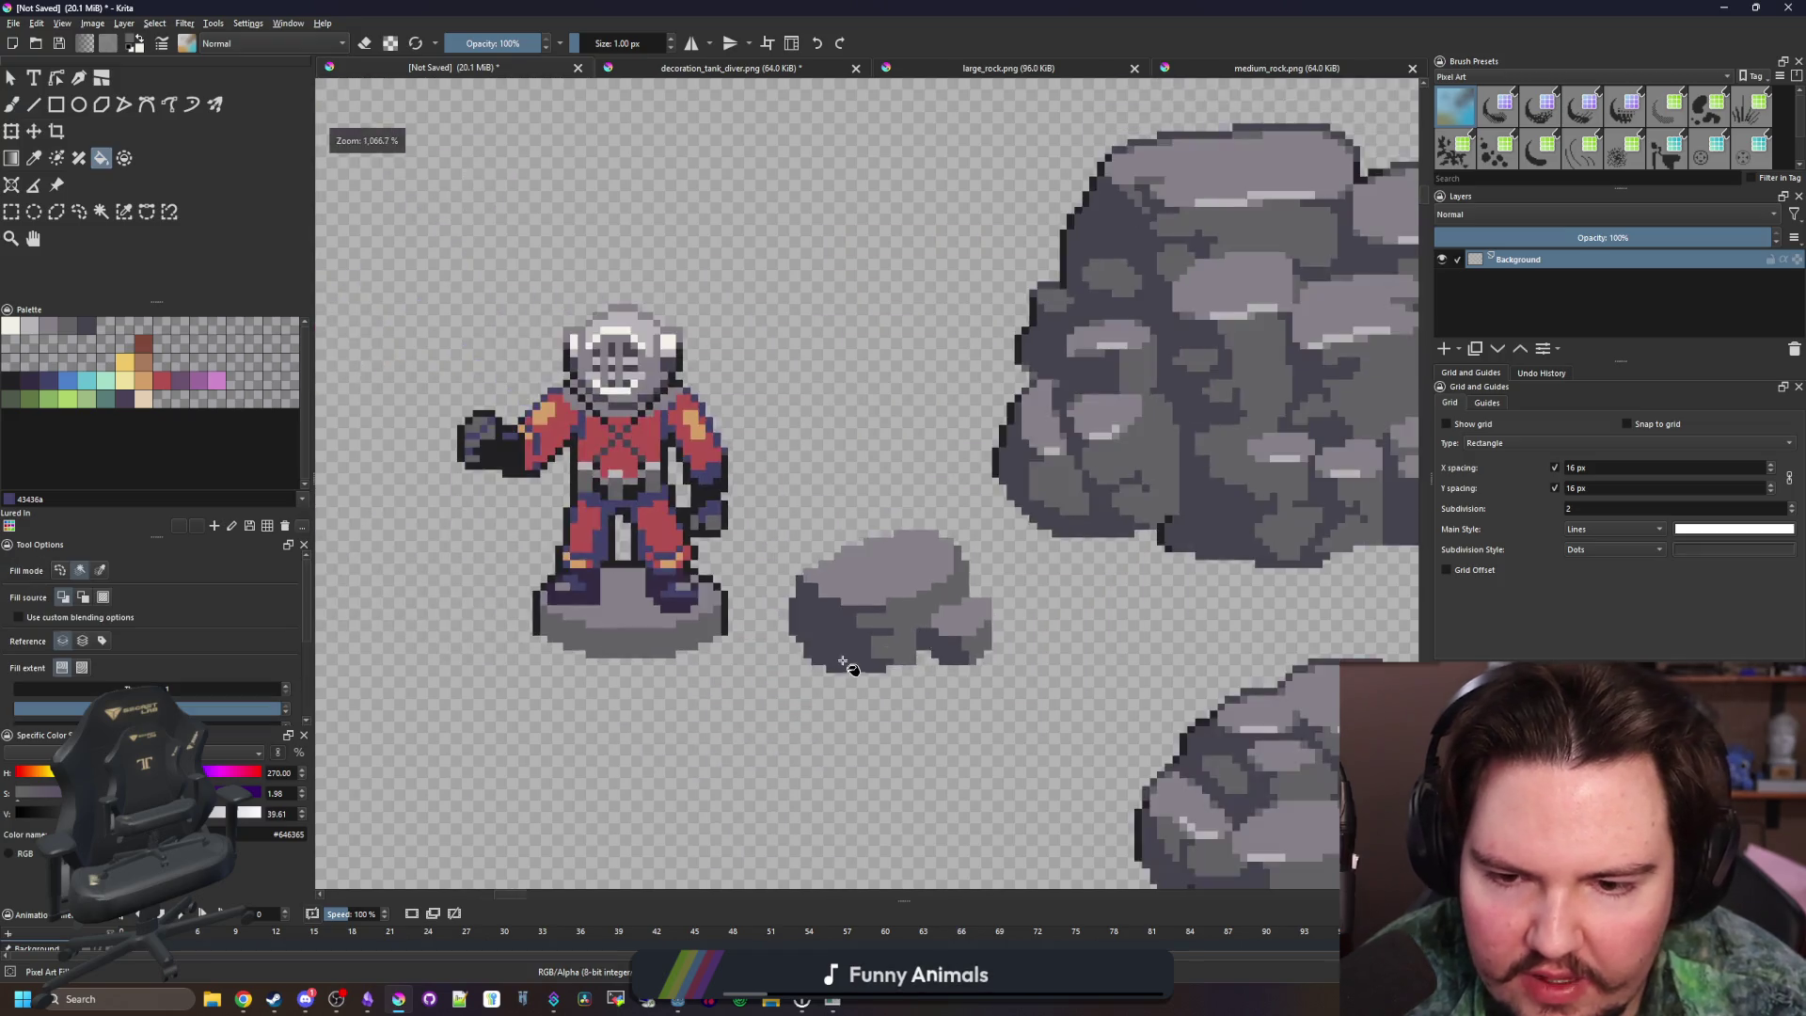
pyautogui.scroll(4, 861, 658)
# Paint light grey pixels on the rock's lower left and bring the small rock into view
pyautogui.press('b')
pyautogui.moveTo(828, 605)
pyautogui.mouseDown()
pyautogui.moveTo(757, 544)
pyautogui.moveTo(846, 564)
pyautogui.mouseUp()
pyautogui.scroll(-2, 696, 533)
pyautogui.scroll(-6, 694, 532)
pyautogui.scroll(8, 715, 386)
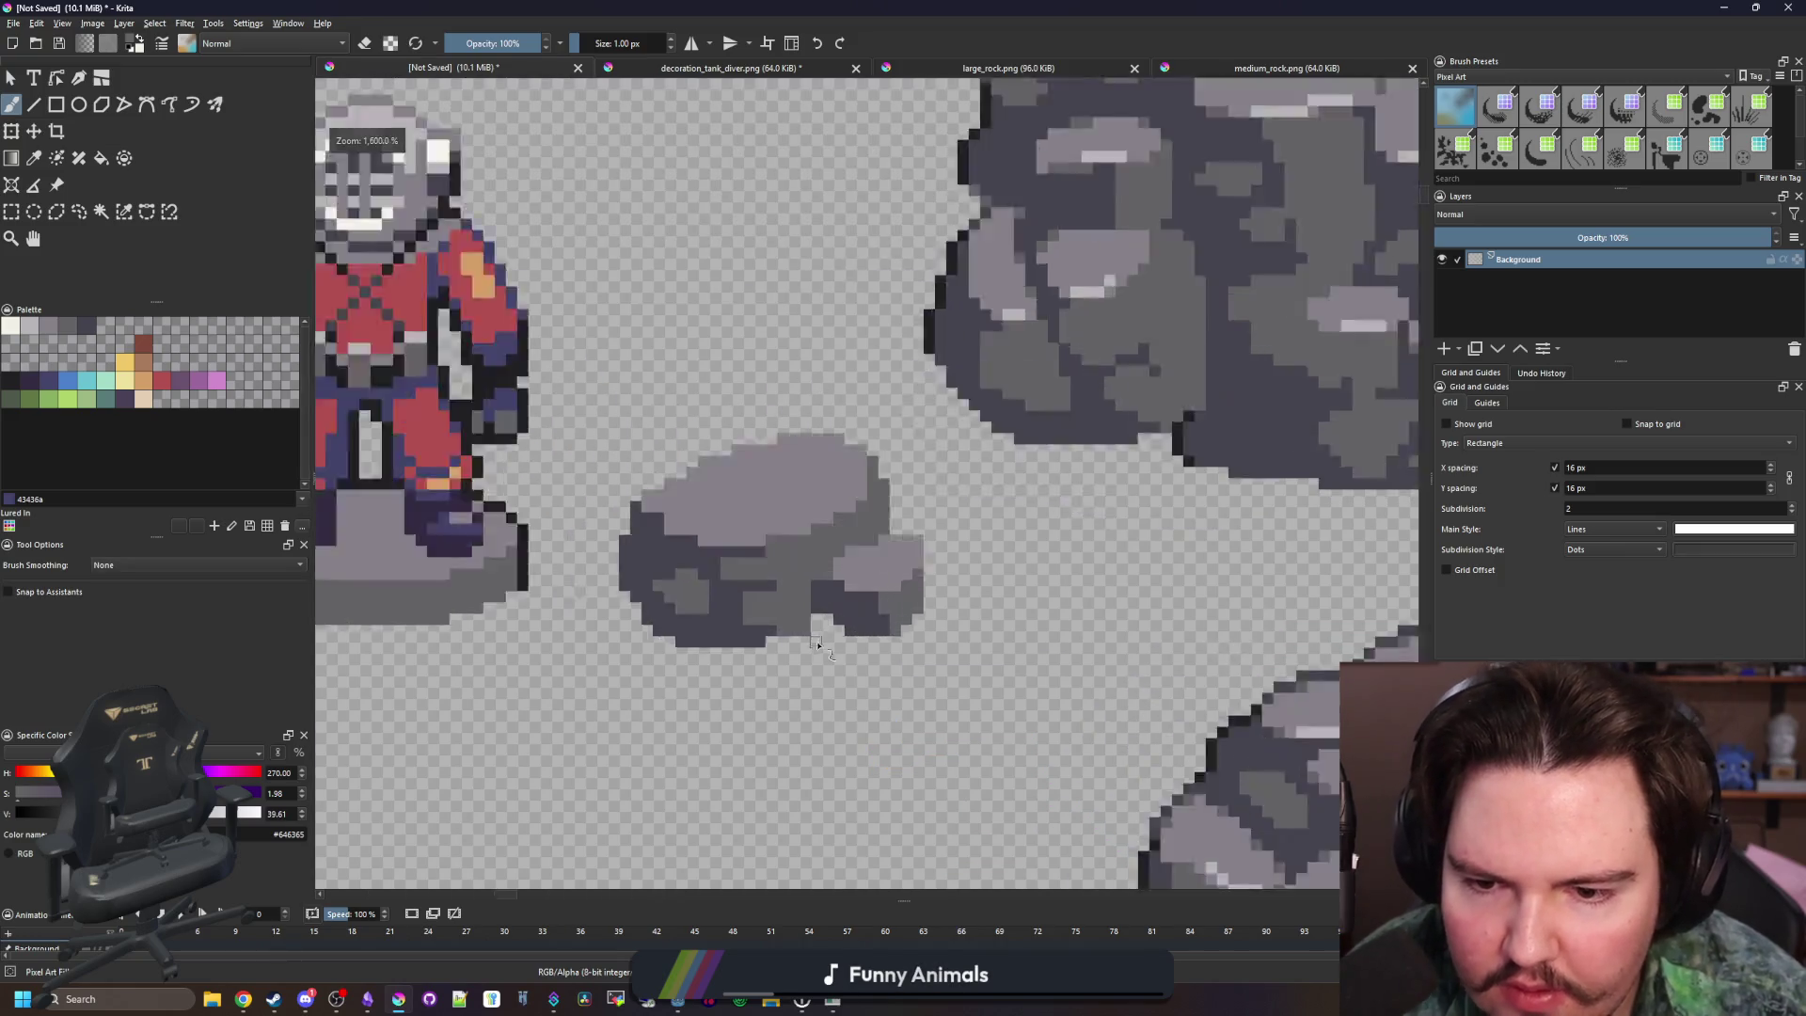
pyautogui.moveTo(696, 379); pyautogui.dragTo(699, 533)
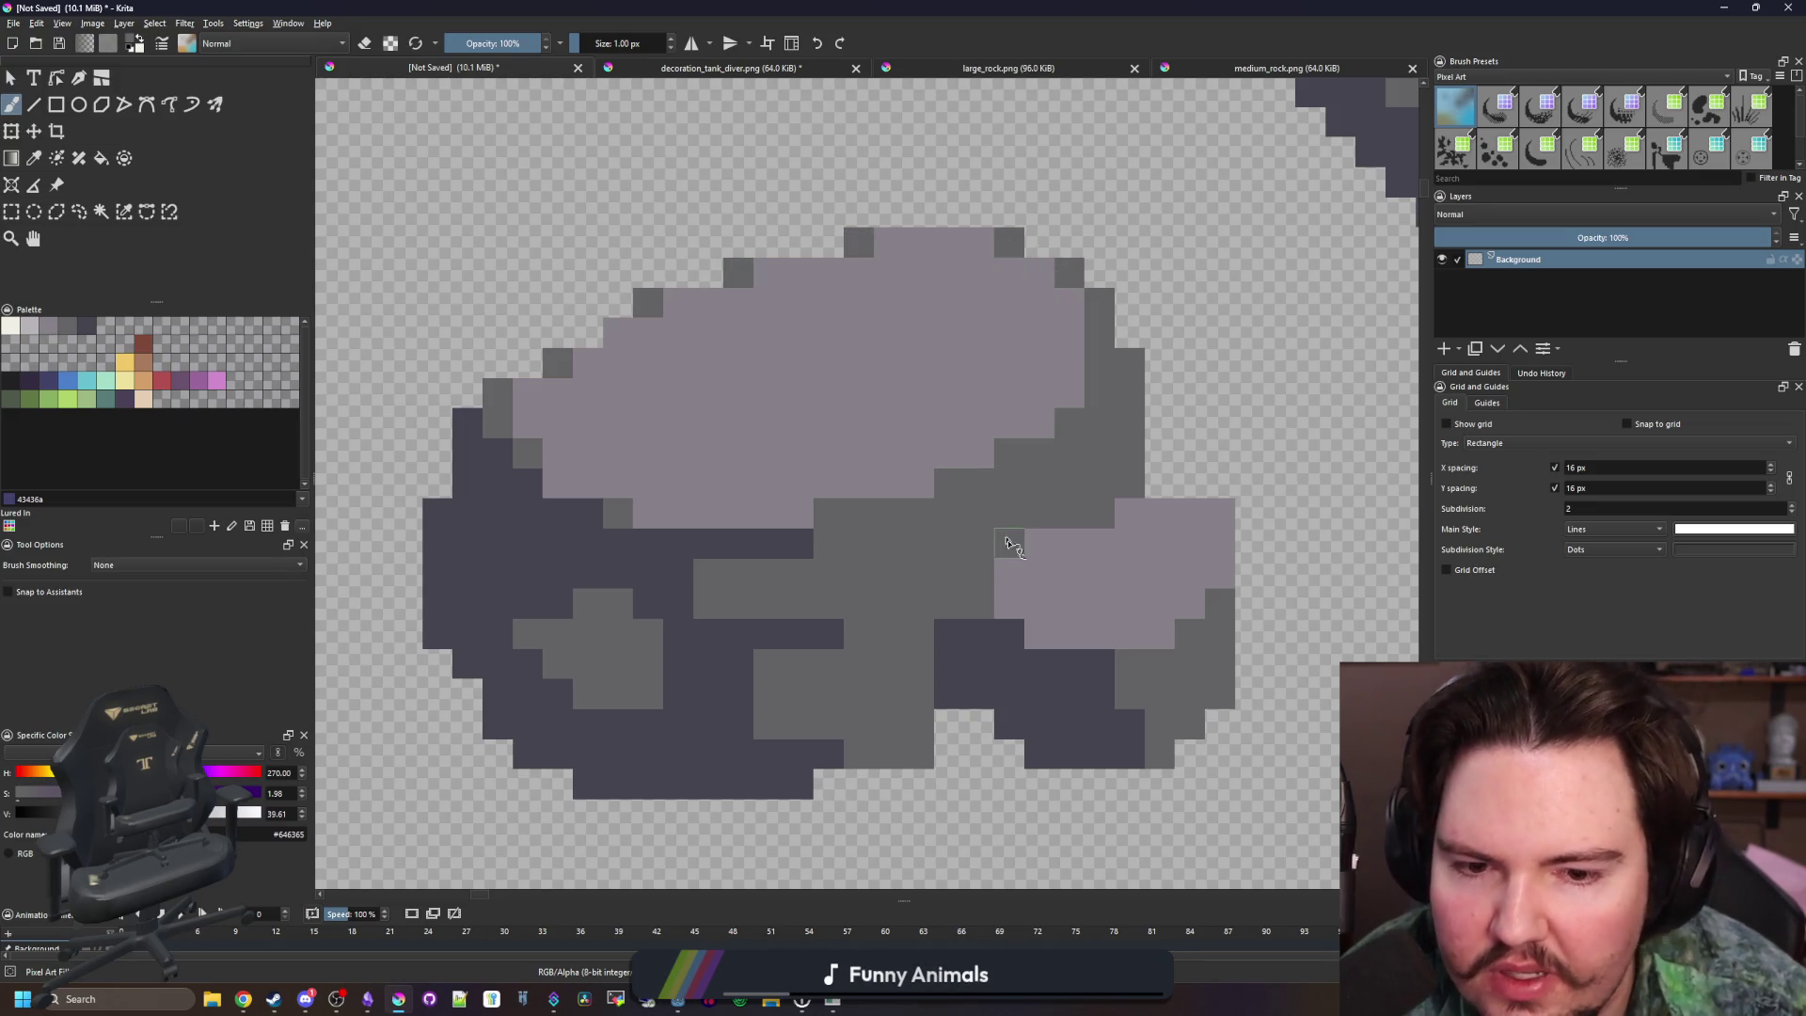
pyautogui.scroll(-1, 963, 544)
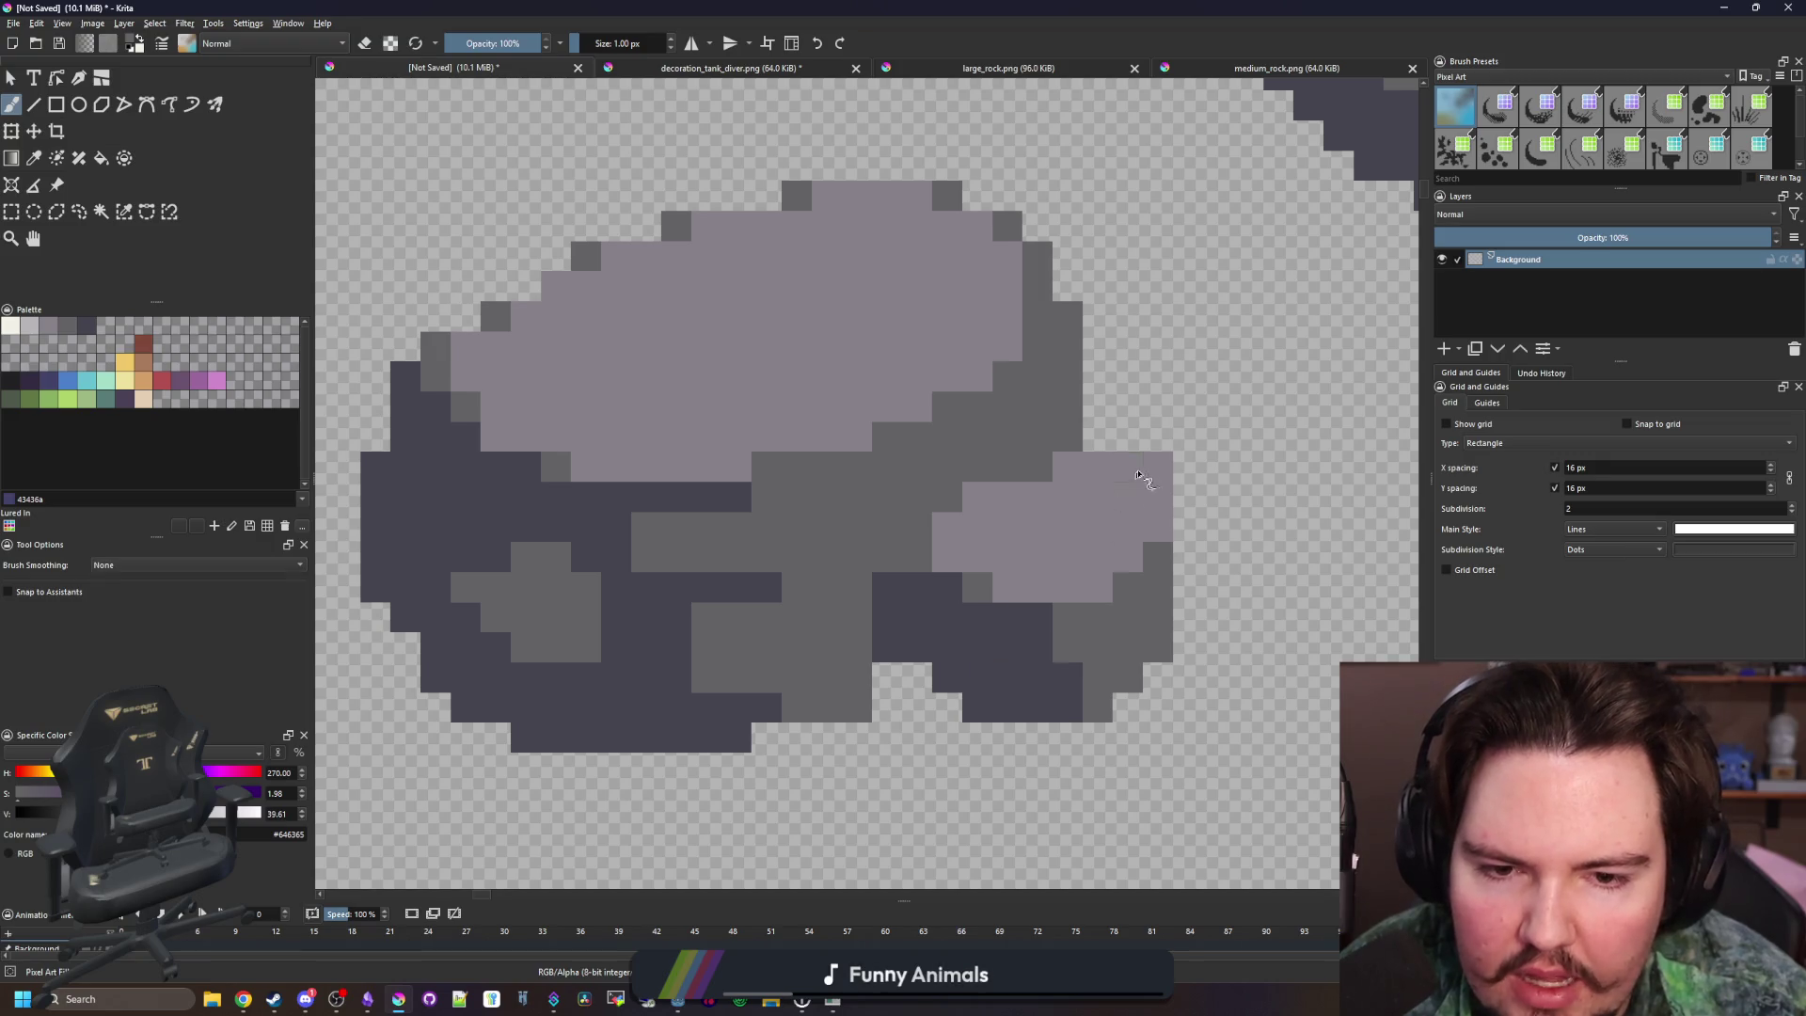
# Paint pale grey palette highlight pixels along the small rock's top
pyautogui.press('p')
pyautogui.click(640, 654)
pyautogui.scroll(-1, 379, 525)
pyautogui.scroll(1, 419, 602)
pyautogui.press('b')
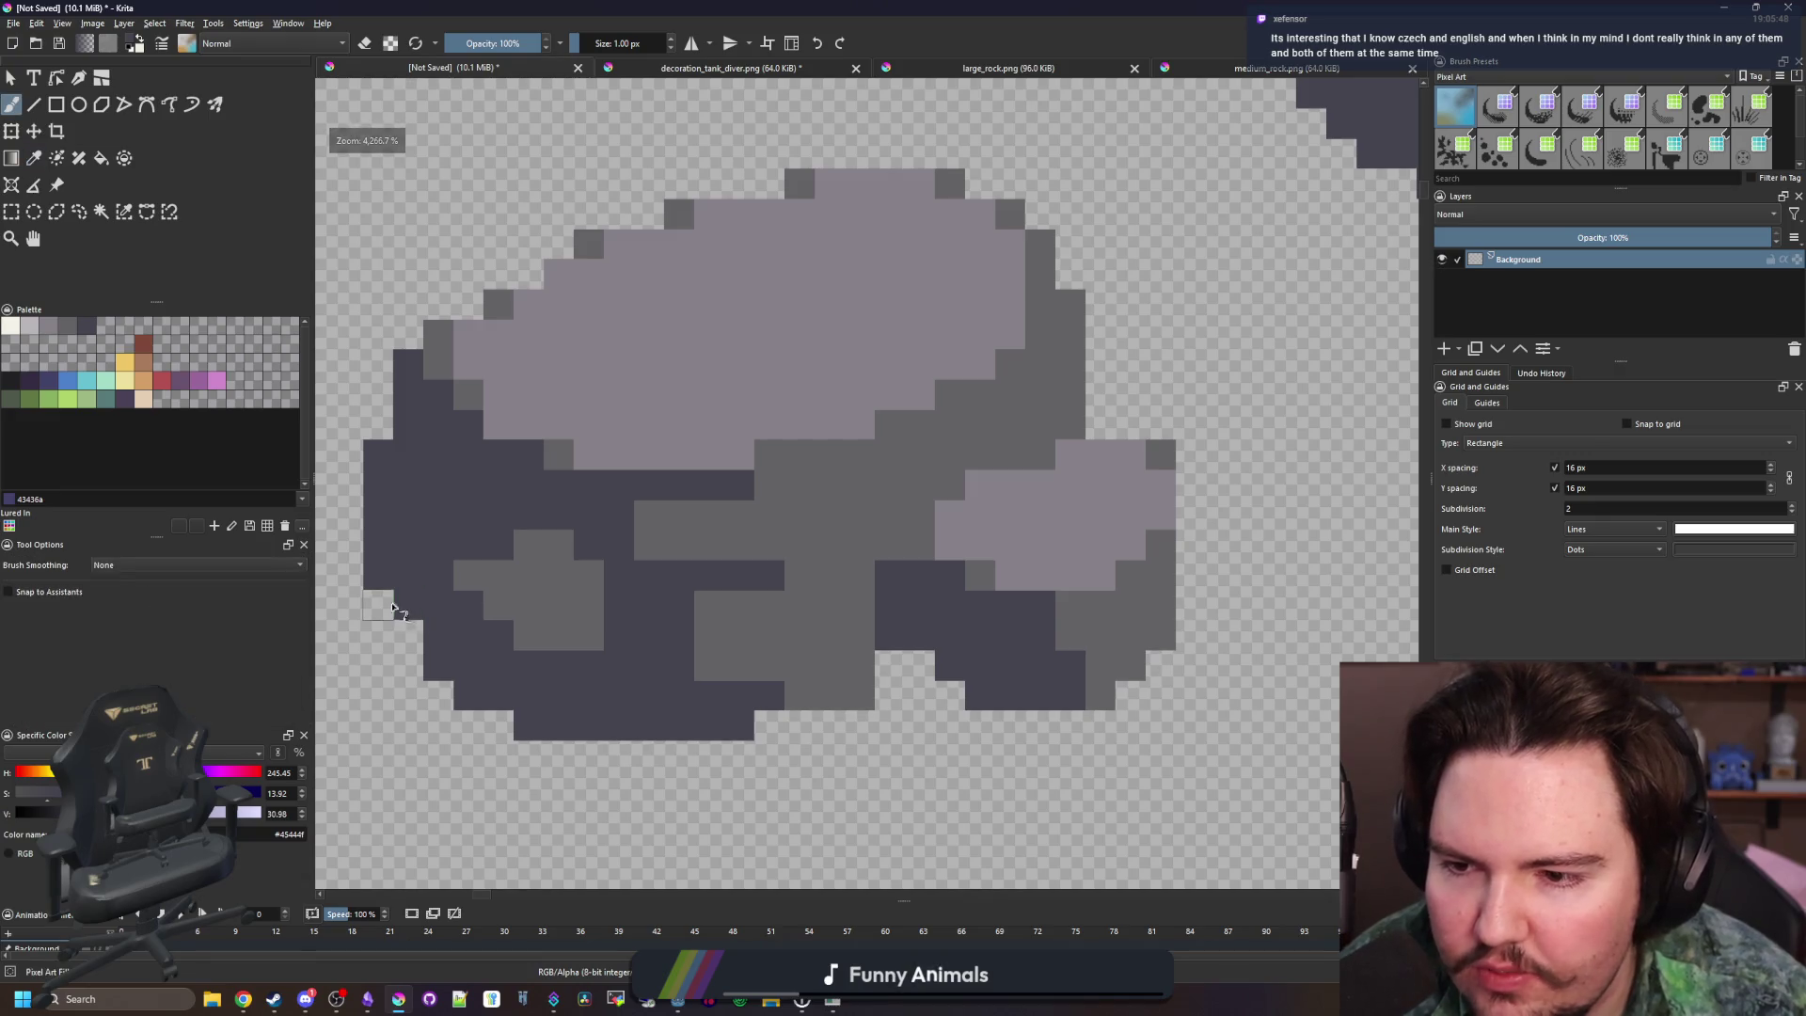
pyautogui.scroll(-3, 468, 616)
pyautogui.scroll(-5, 468, 603)
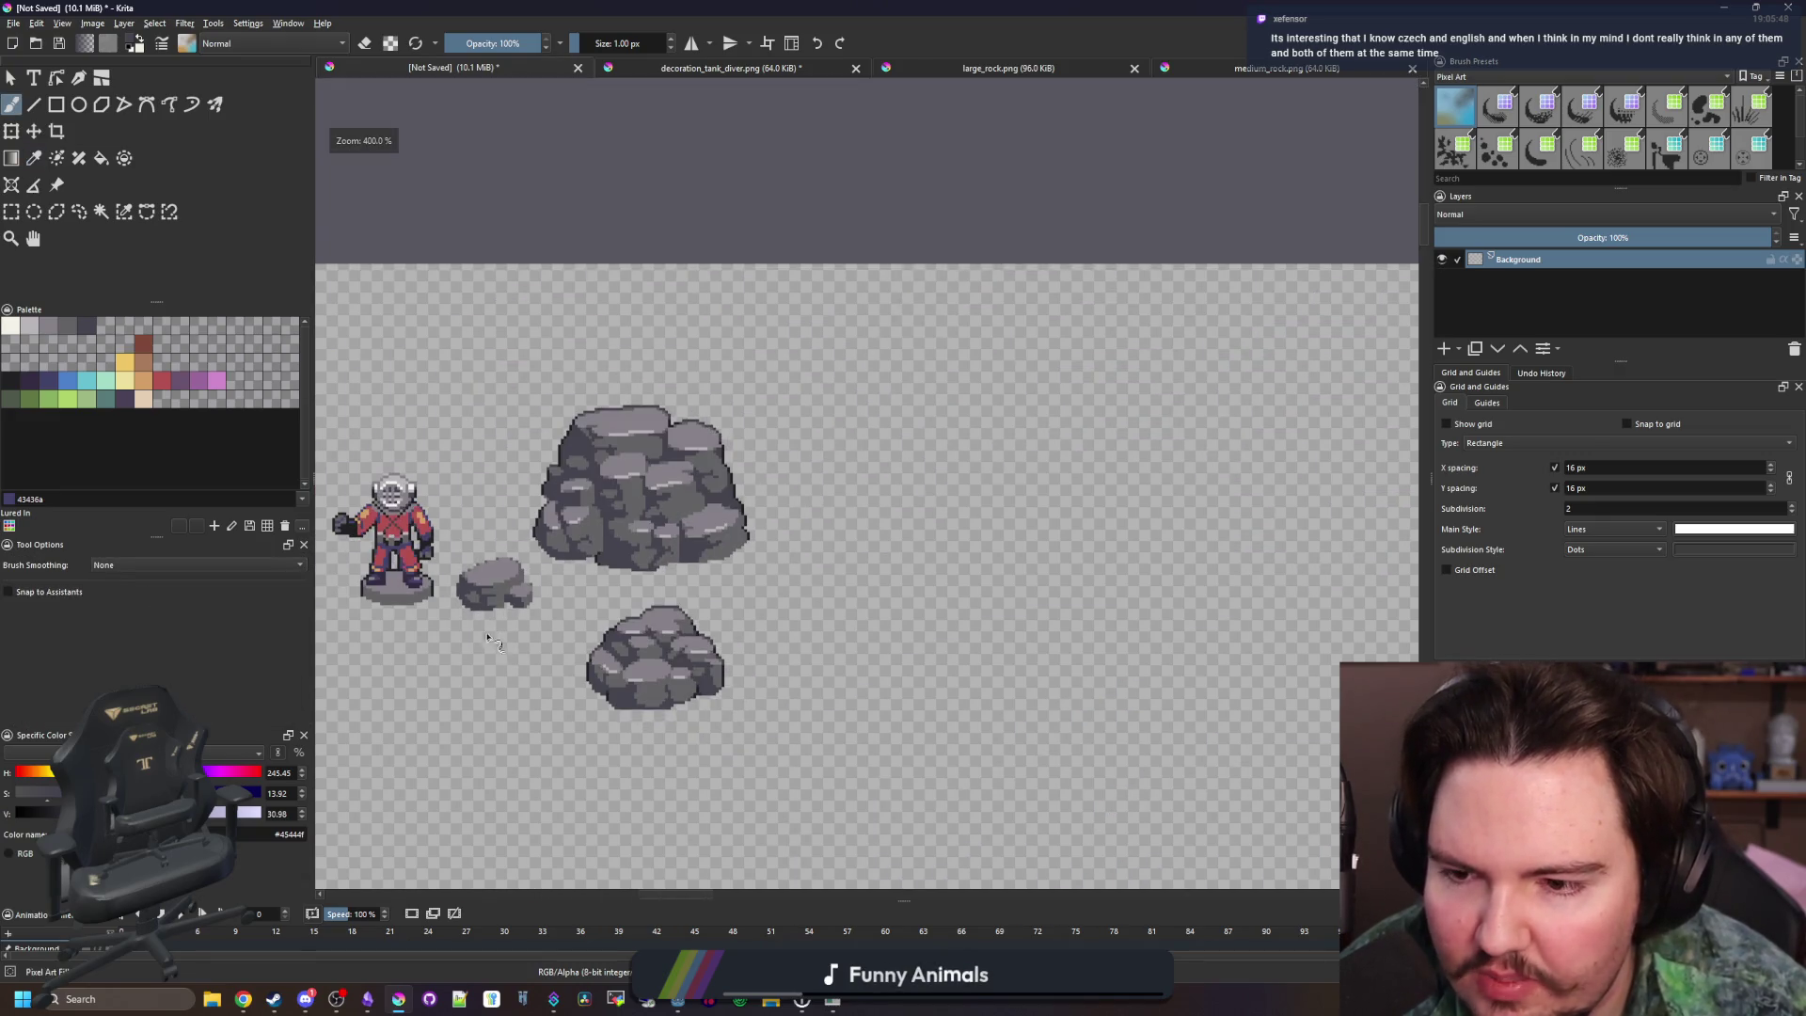
pyautogui.scroll(10, 473, 620)
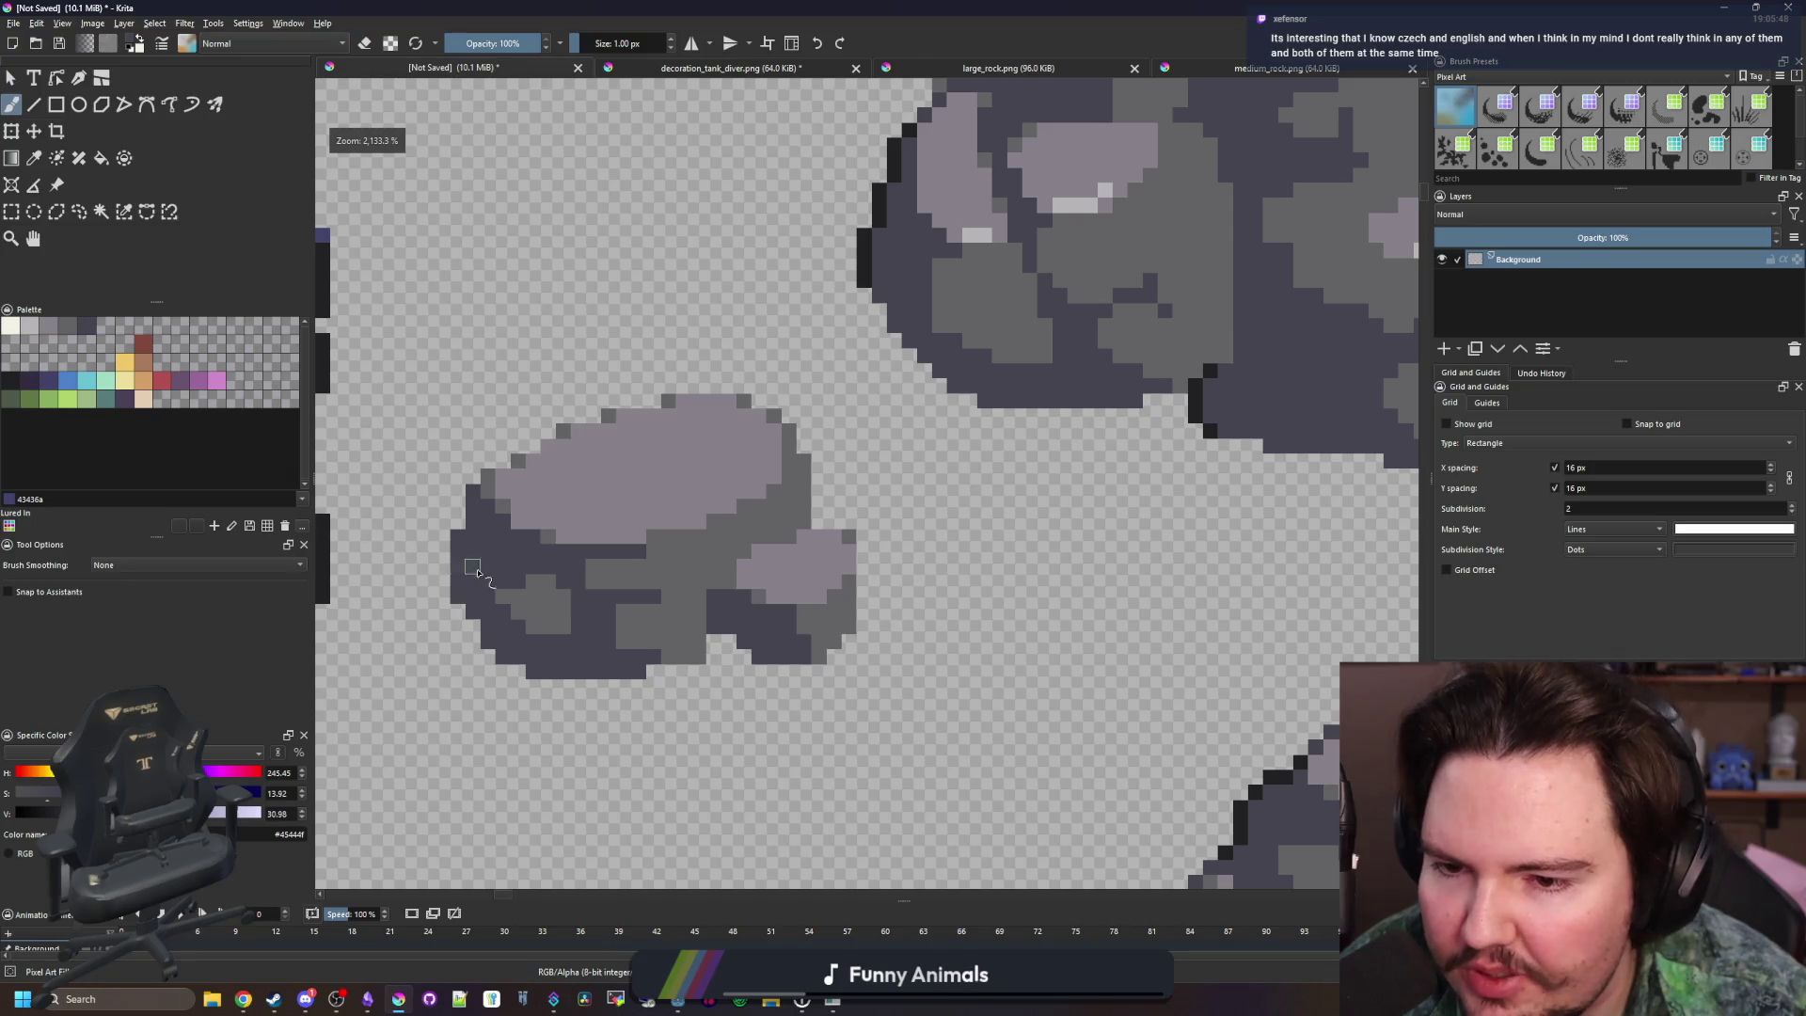
pyautogui.click(11, 328)
pyautogui.scroll(-3, 527, 475)
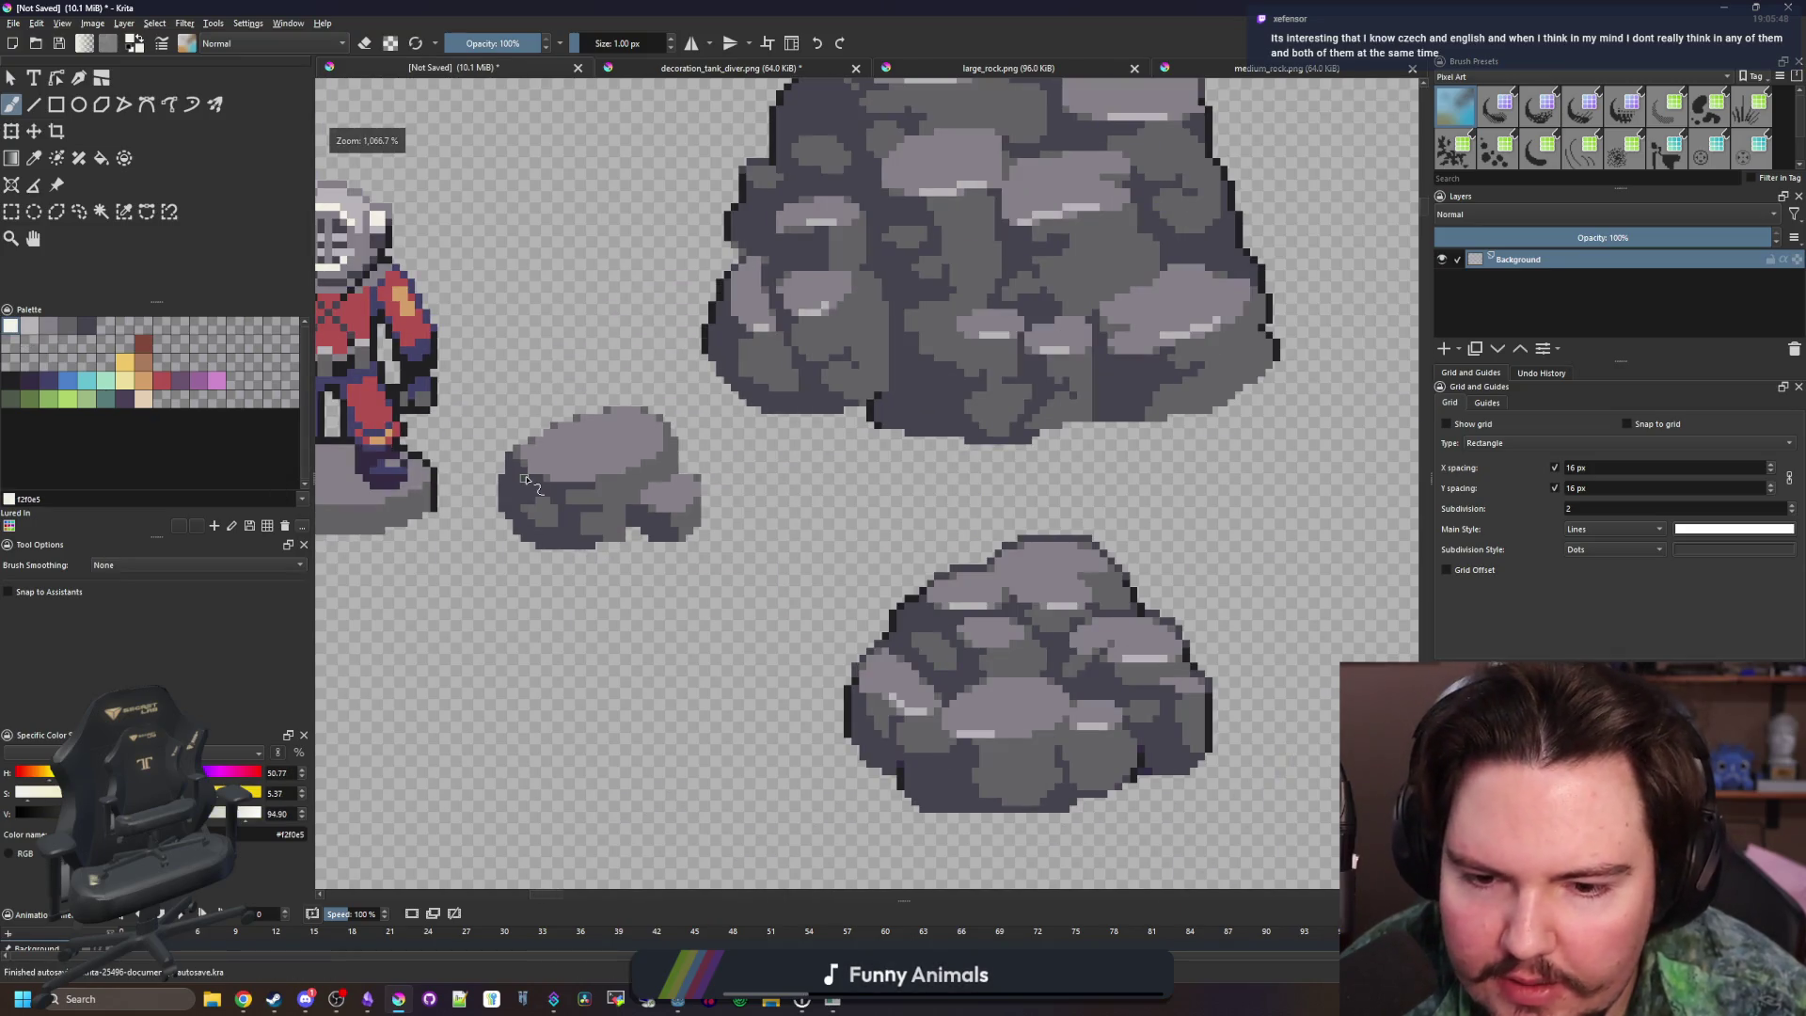
pyautogui.scroll(4, 525, 480)
pyautogui.click(31, 327)
pyautogui.moveTo(812, 578)
pyautogui.mouseDown()
pyautogui.moveTo(846, 565)
pyautogui.moveTo(757, 564)
pyautogui.moveTo(1091, 513)
pyautogui.moveTo(1160, 475)
pyautogui.mouseUp()
# Add light highlights at the rock's lower right and a block of lighter grey
pyautogui.scroll(-6, 1161, 475)
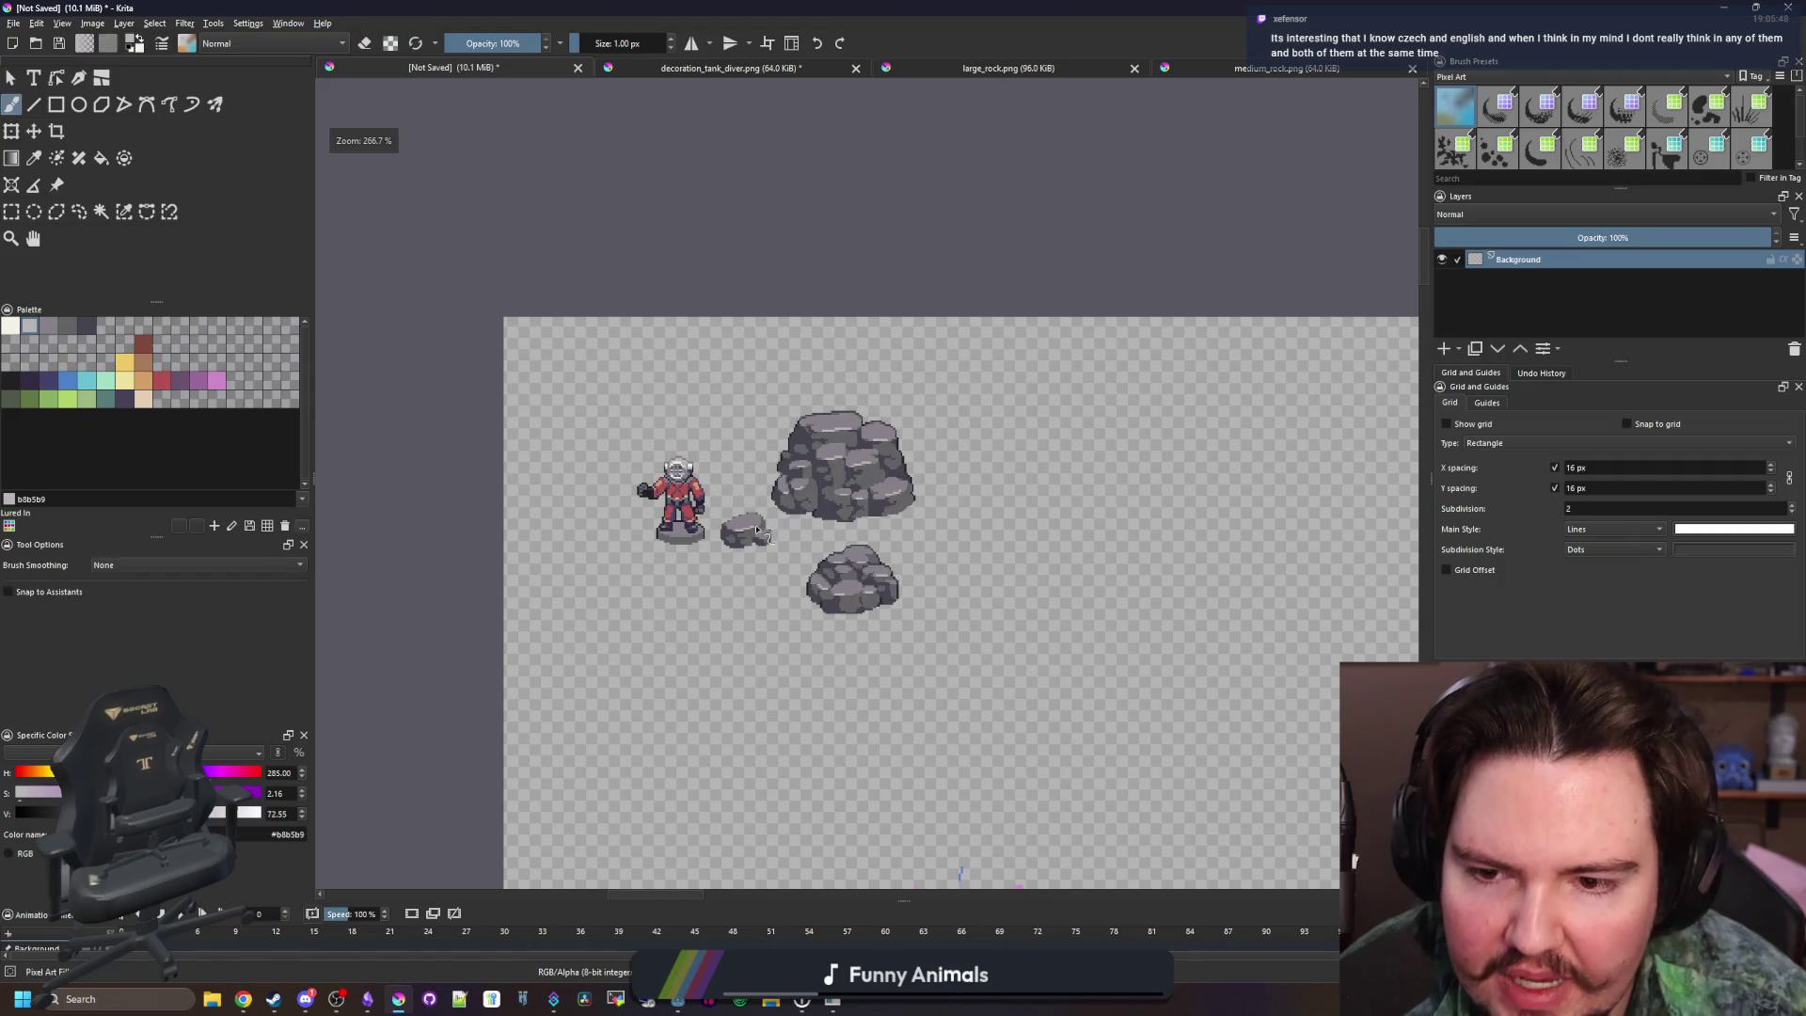
pyautogui.scroll(4, 856, 643)
pyautogui.scroll(1, 856, 642)
pyautogui.moveTo(818, 649); pyautogui.dragTo(927, 593)
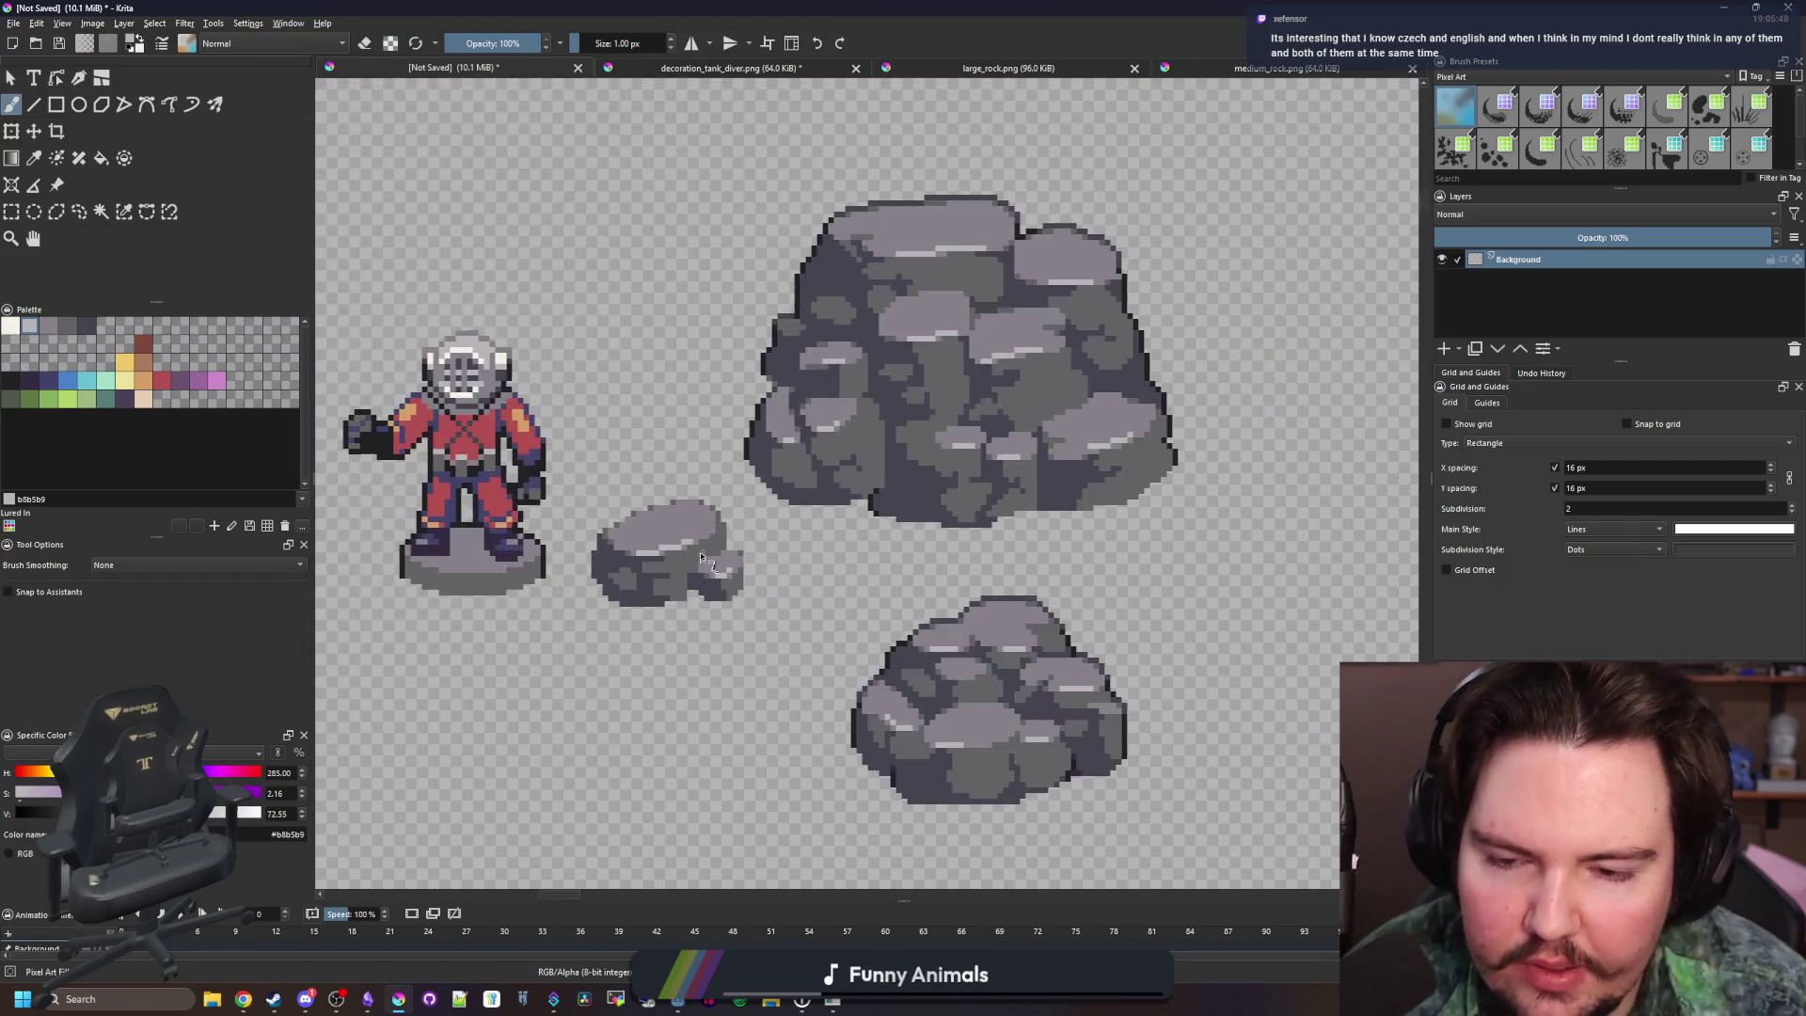
pyautogui.scroll(-8, 731, 430)
pyautogui.scroll(5, 694, 496)
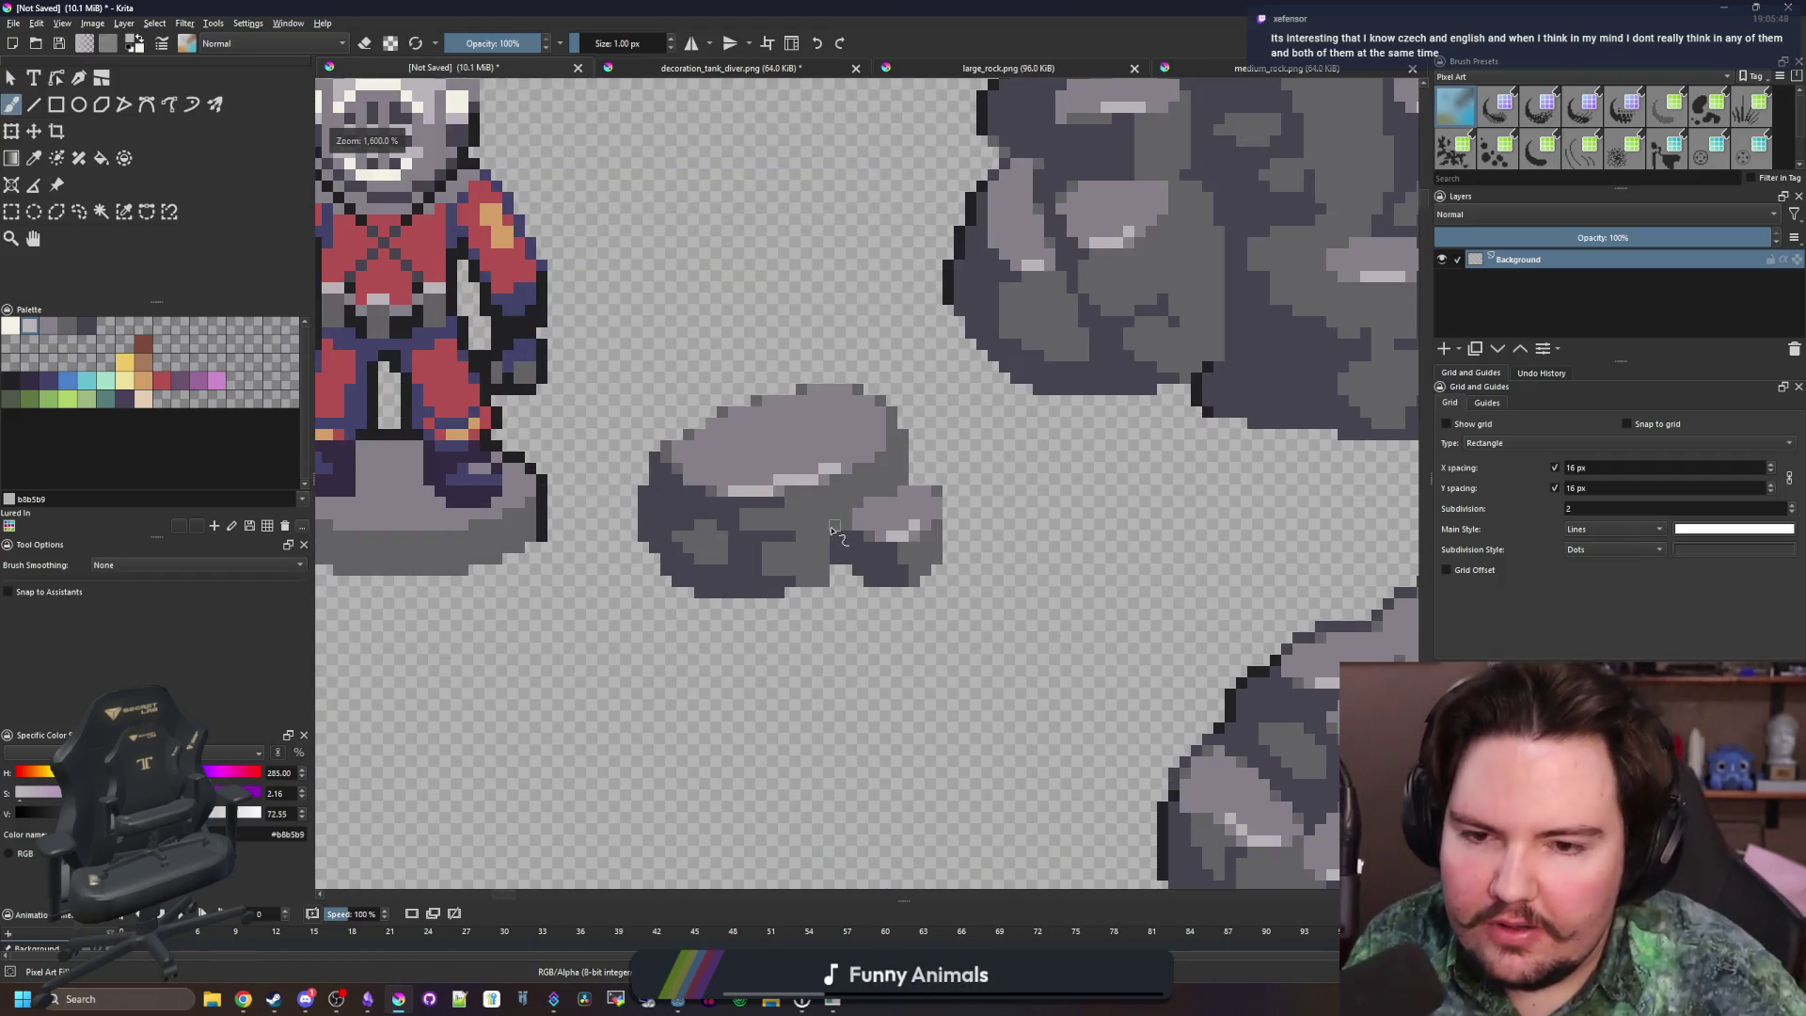
pyautogui.scroll(1, 832, 532)
pyautogui.keyDown('ctrl'); pyautogui.click(838, 548); pyautogui.keyUp('ctrl')
pyautogui.scroll(3, 806, 544)
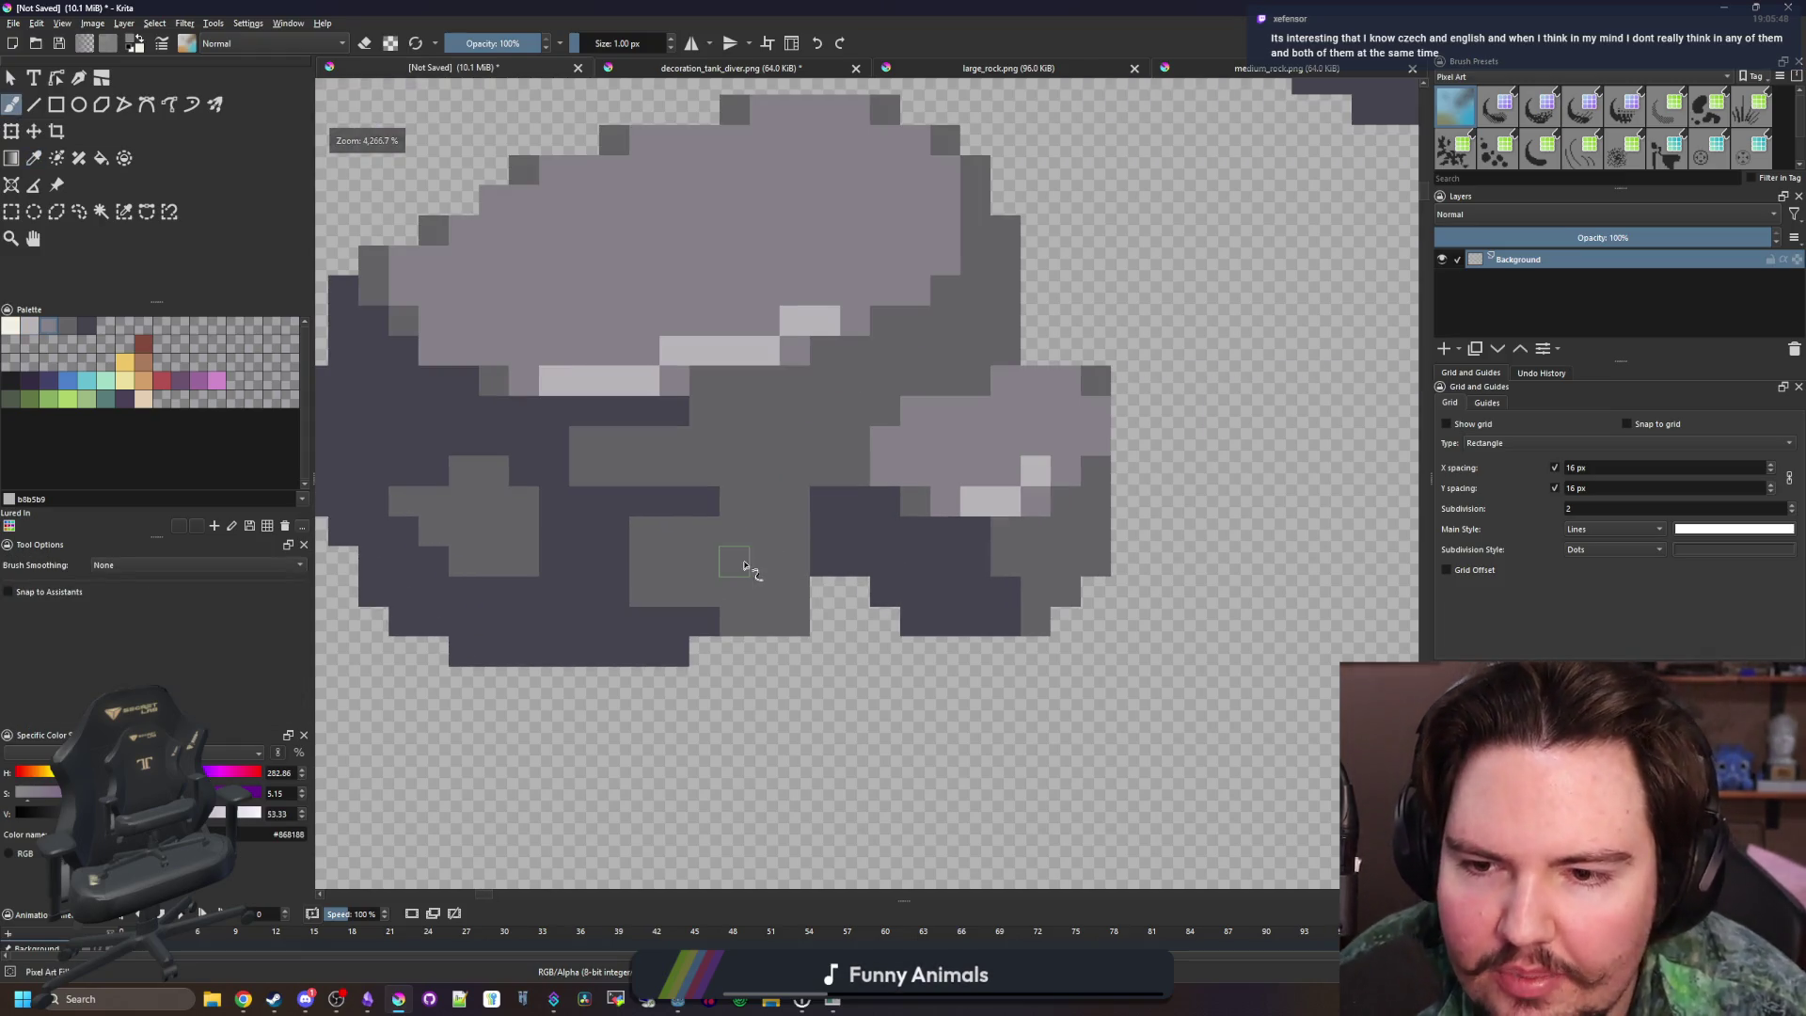
pyautogui.moveTo(701, 560)
pyautogui.mouseDown()
pyautogui.moveTo(821, 535)
pyautogui.moveTo(748, 647)
pyautogui.moveTo(719, 649)
pyautogui.moveTo(708, 603)
pyautogui.mouseUp()
# Shade the new light grey stone with a darkened top row, mid grey and highlight pixels
pyautogui.keyDown('ctrl'); pyautogui.click(844, 568); pyautogui.keyUp('ctrl')
pyautogui.click(818, 602)
pyautogui.moveTo(675, 532); pyautogui.dragTo(645, 534)
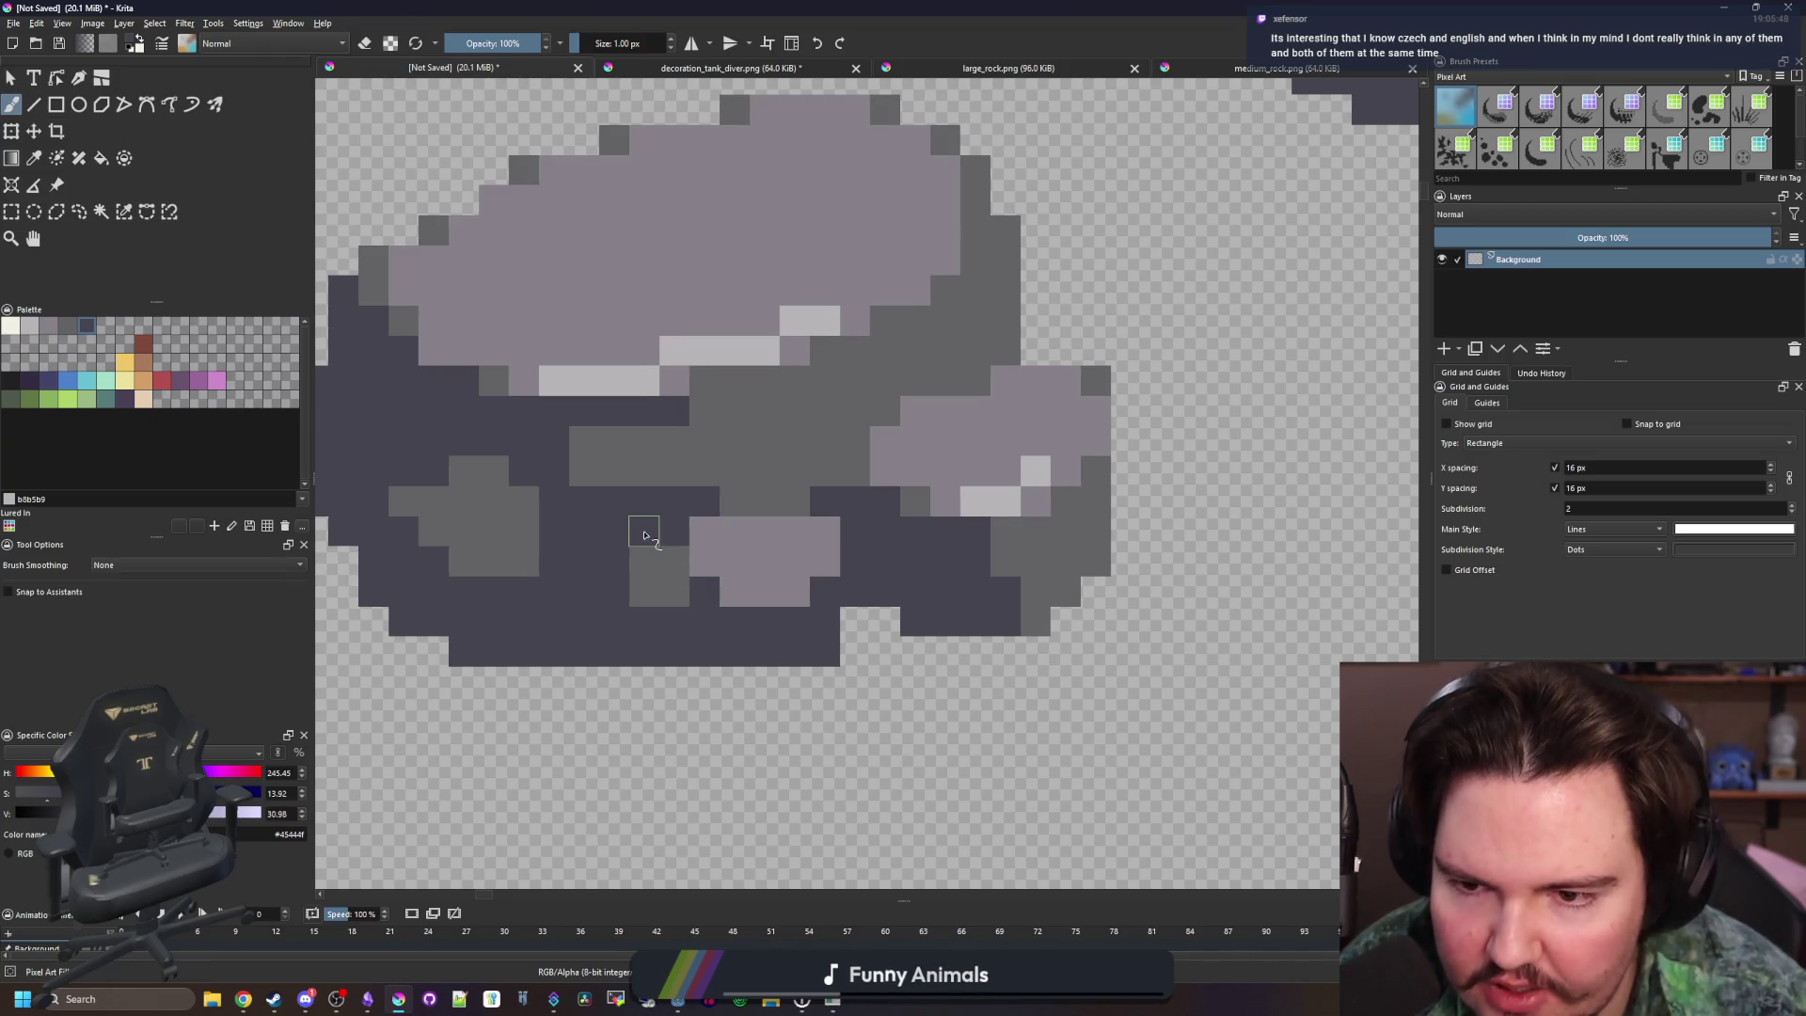
pyautogui.keyDown('ctrl'); pyautogui.click(647, 555); pyautogui.keyUp('ctrl')
pyautogui.moveTo(764, 623)
pyautogui.mouseDown()
pyautogui.moveTo(826, 636)
pyautogui.moveTo(816, 598)
pyautogui.mouseUp()
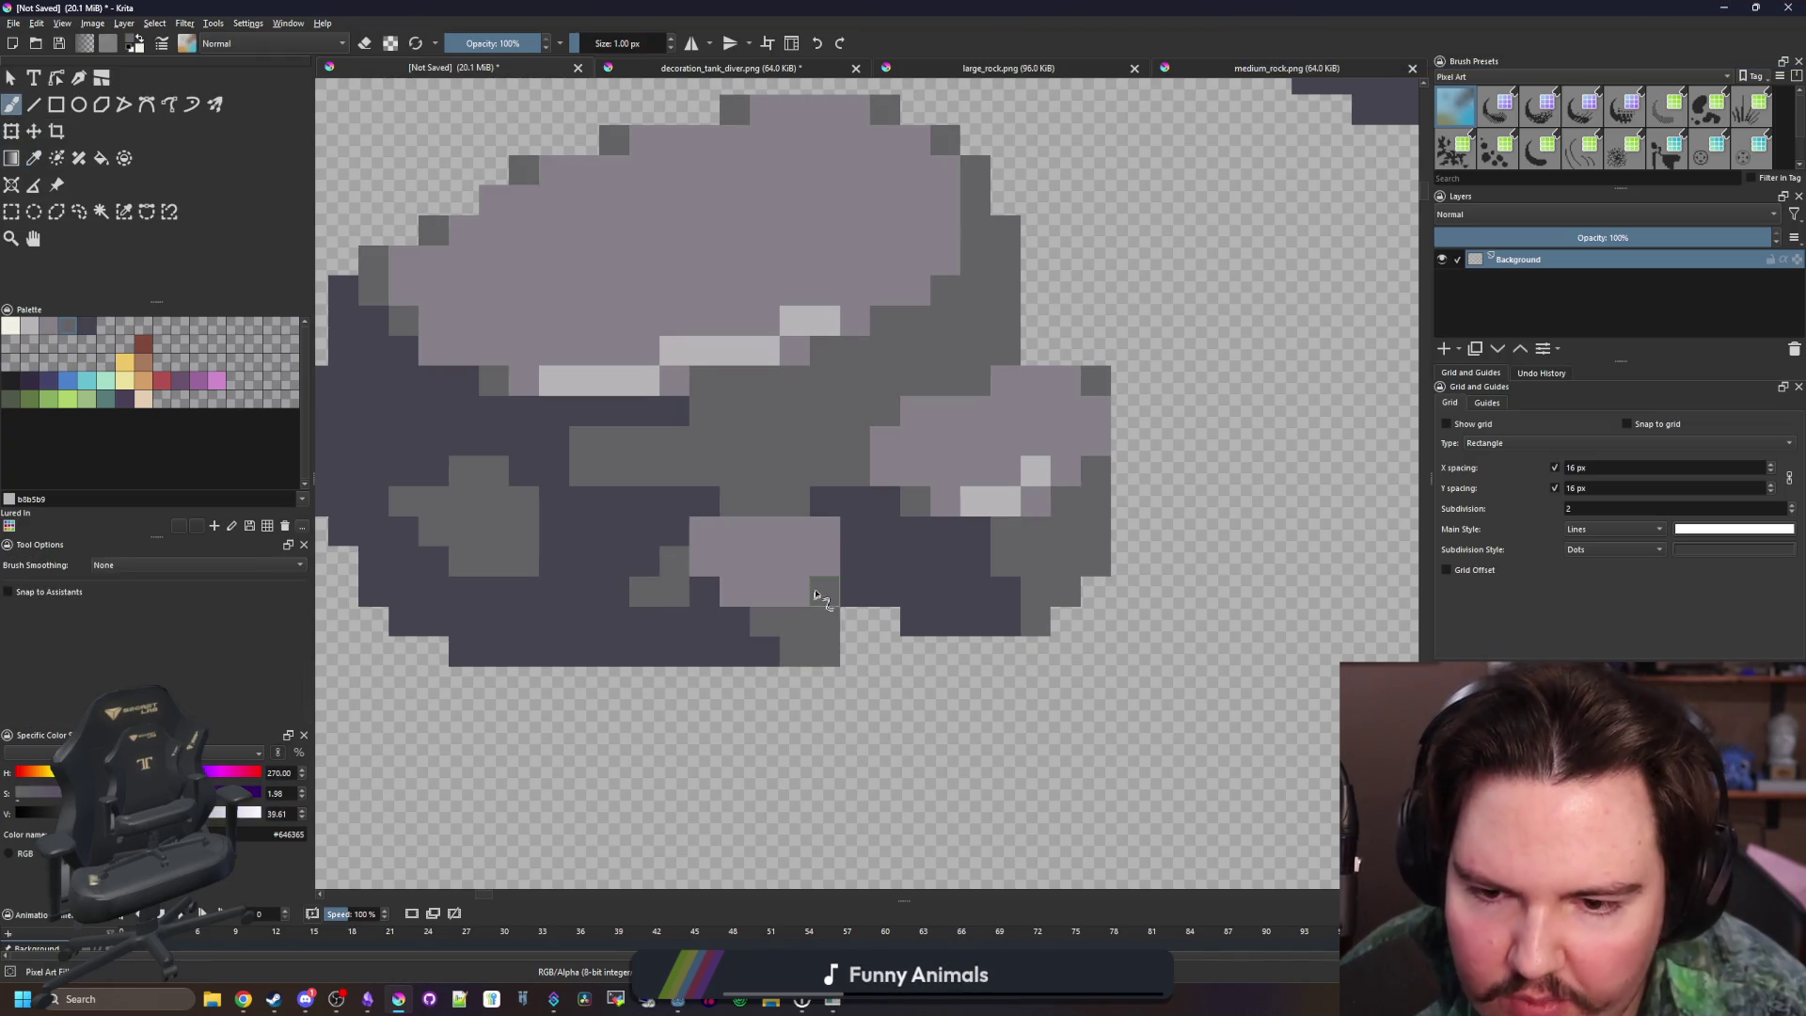
pyautogui.keyDown('ctrl'); pyautogui.click(997, 494); pyautogui.keyUp('ctrl')
pyautogui.moveTo(795, 591); pyautogui.dragTo(825, 562)
pyautogui.keyDown('ctrl'); pyautogui.click(810, 500); pyautogui.keyUp('ctrl')
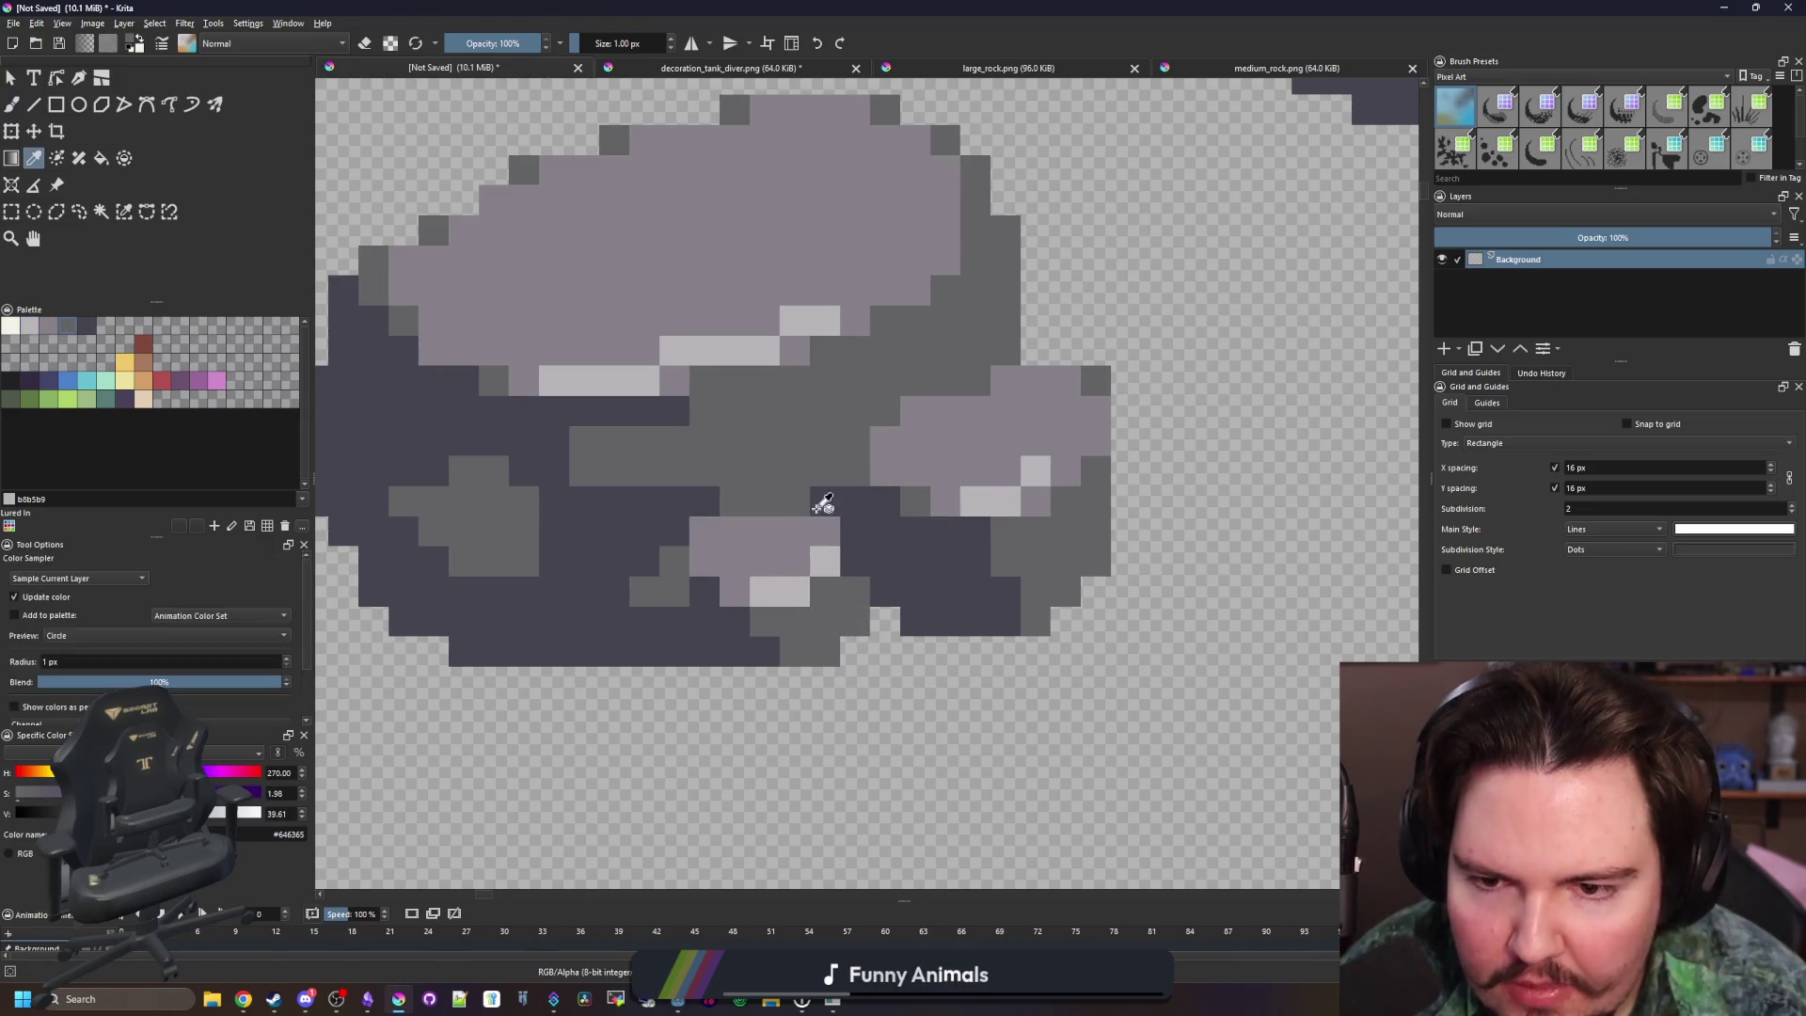
pyautogui.click(825, 532)
# Paint dark grey pixels at the rock's upper left
pyautogui.scroll(-10, 853, 574)
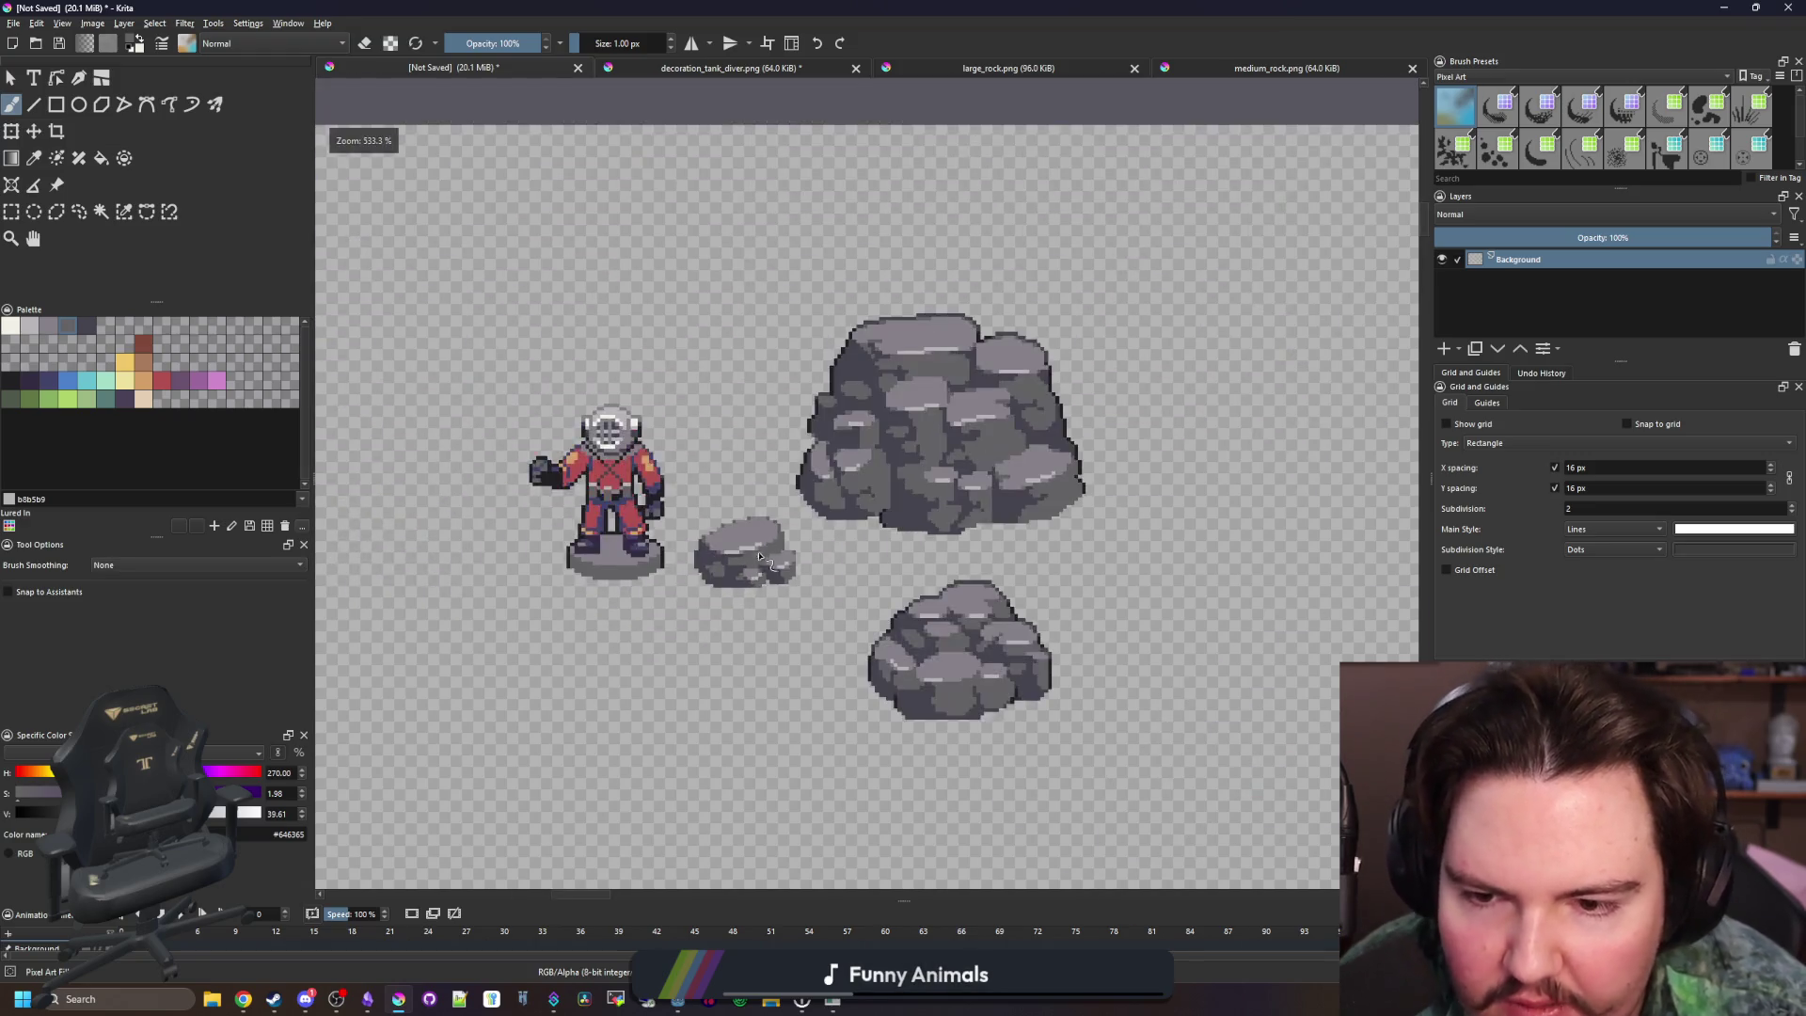
pyautogui.scroll(10, 762, 431)
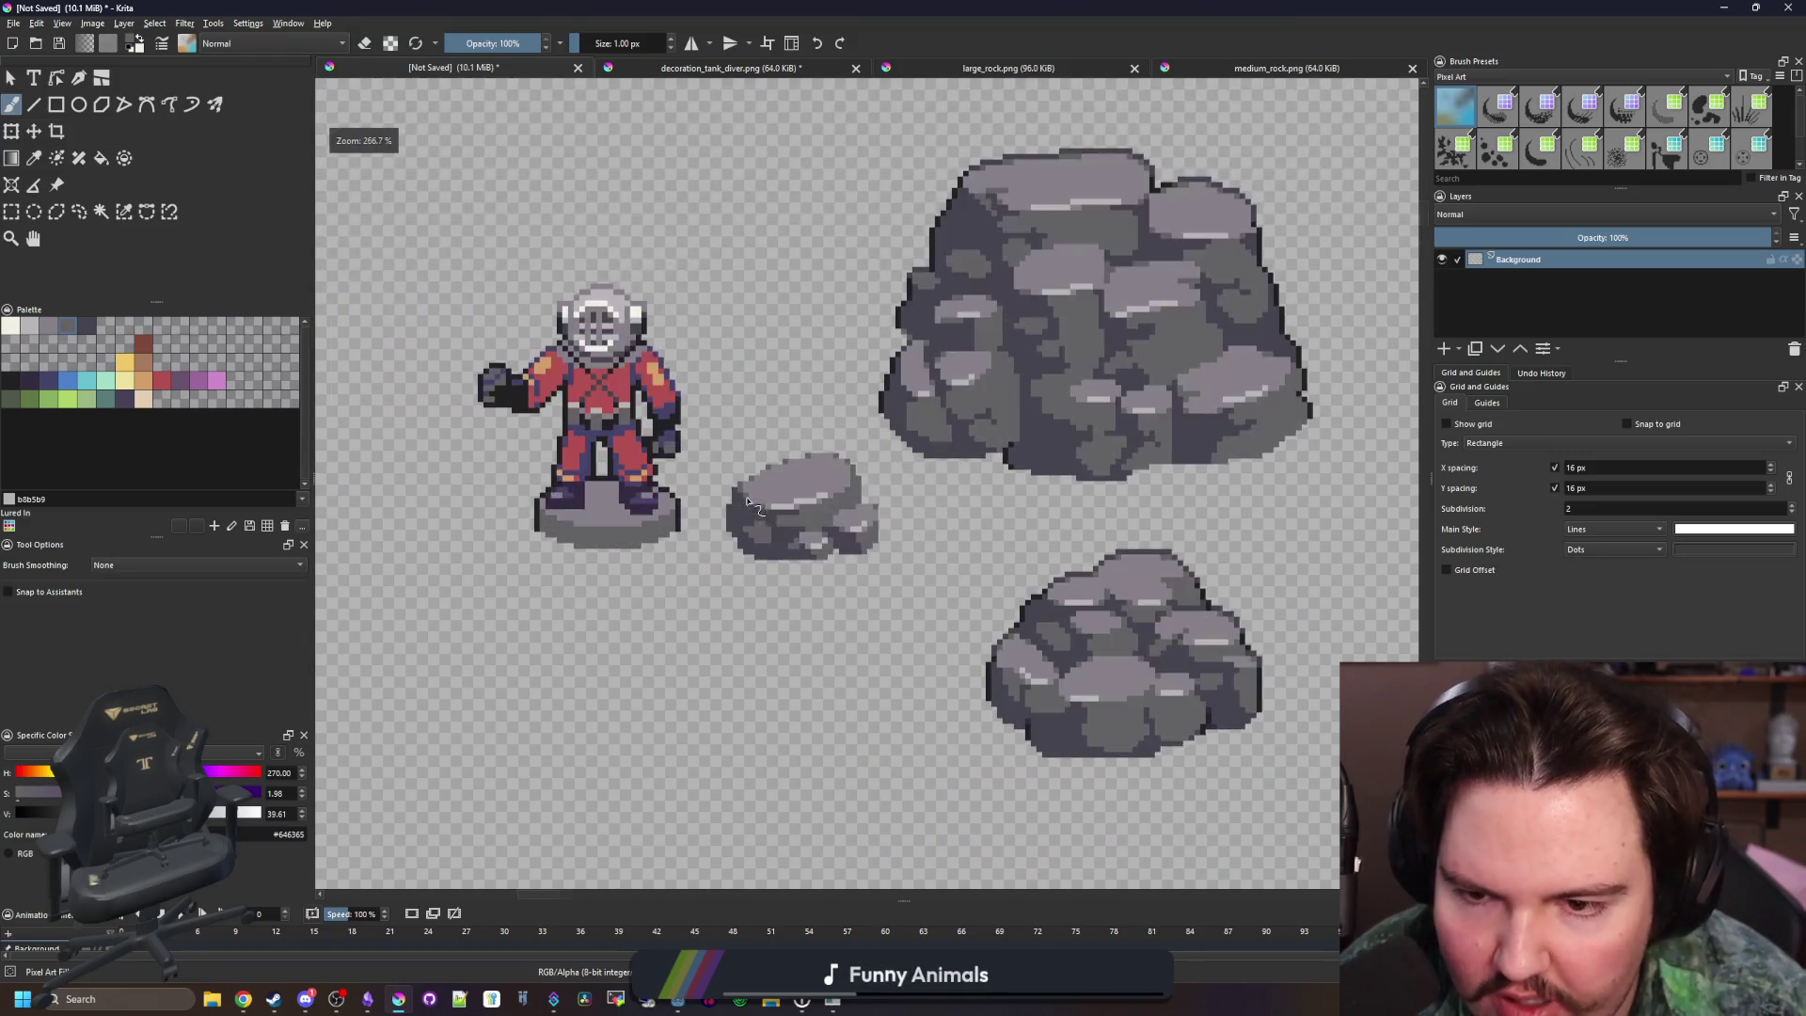
pyautogui.press('e')
pyautogui.scroll(-8, 807, 704)
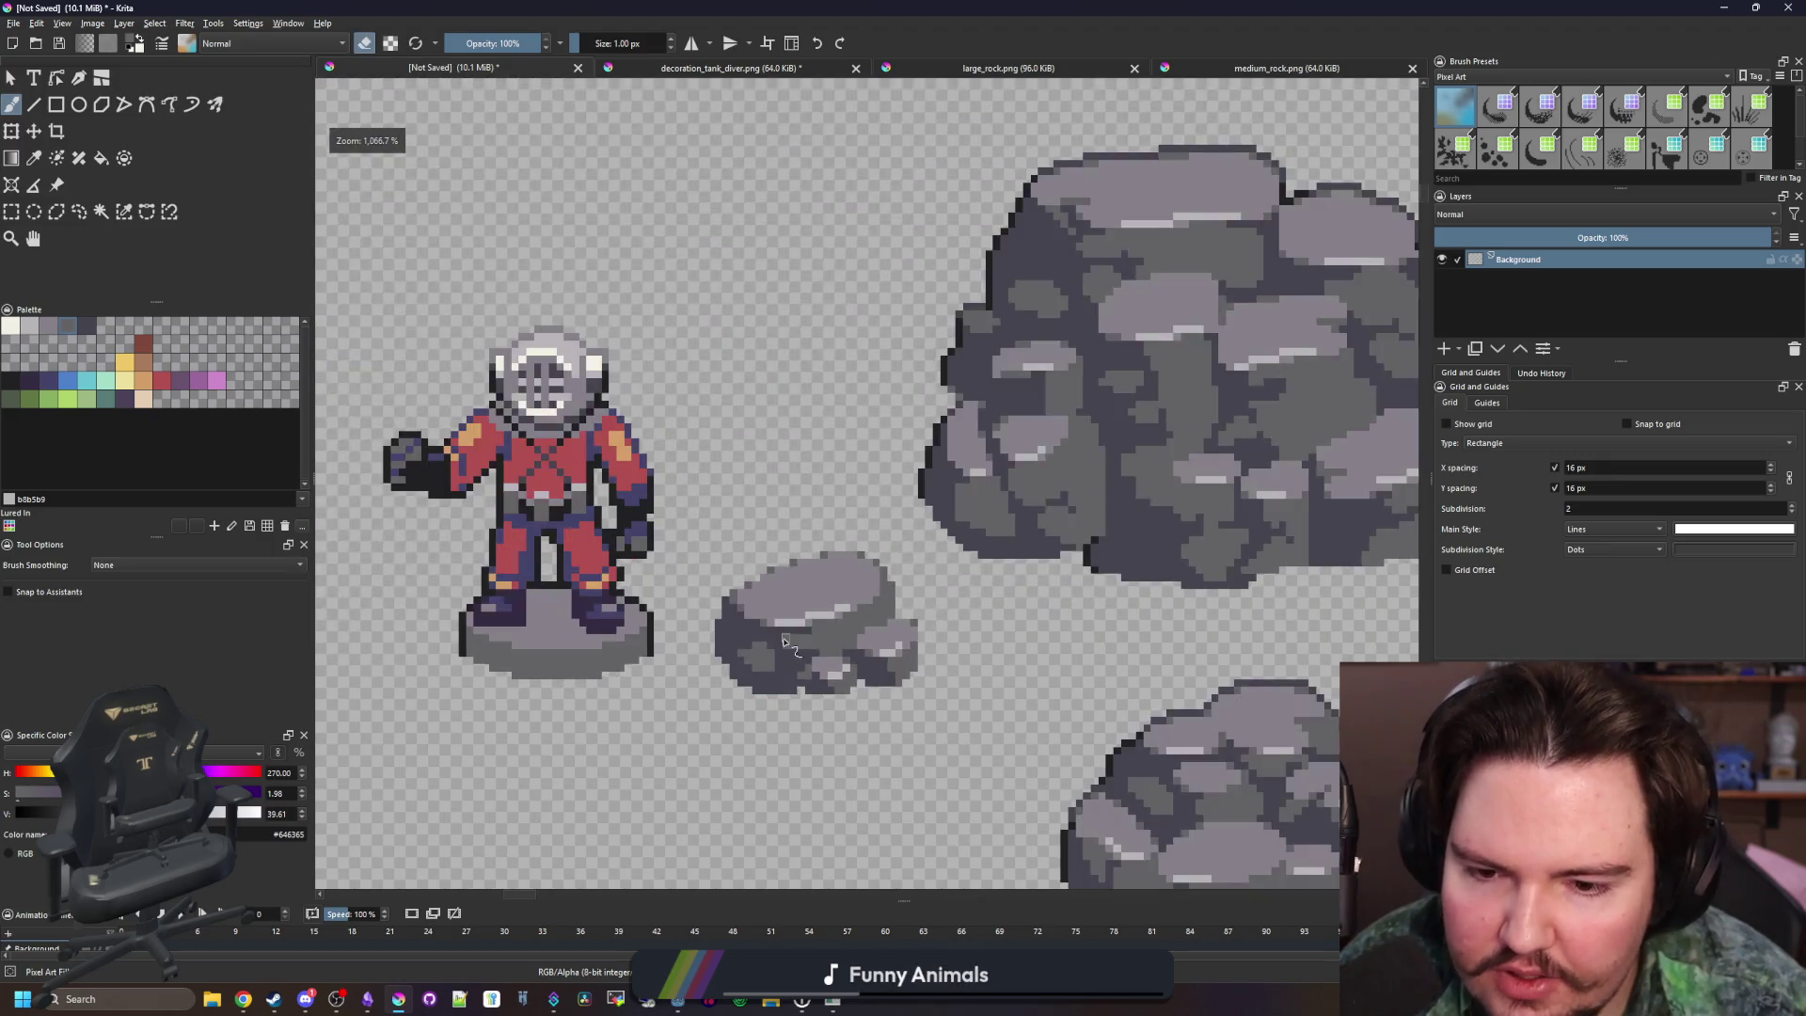
pyautogui.scroll(4, 931, 614)
pyautogui.scroll(2, 931, 613)
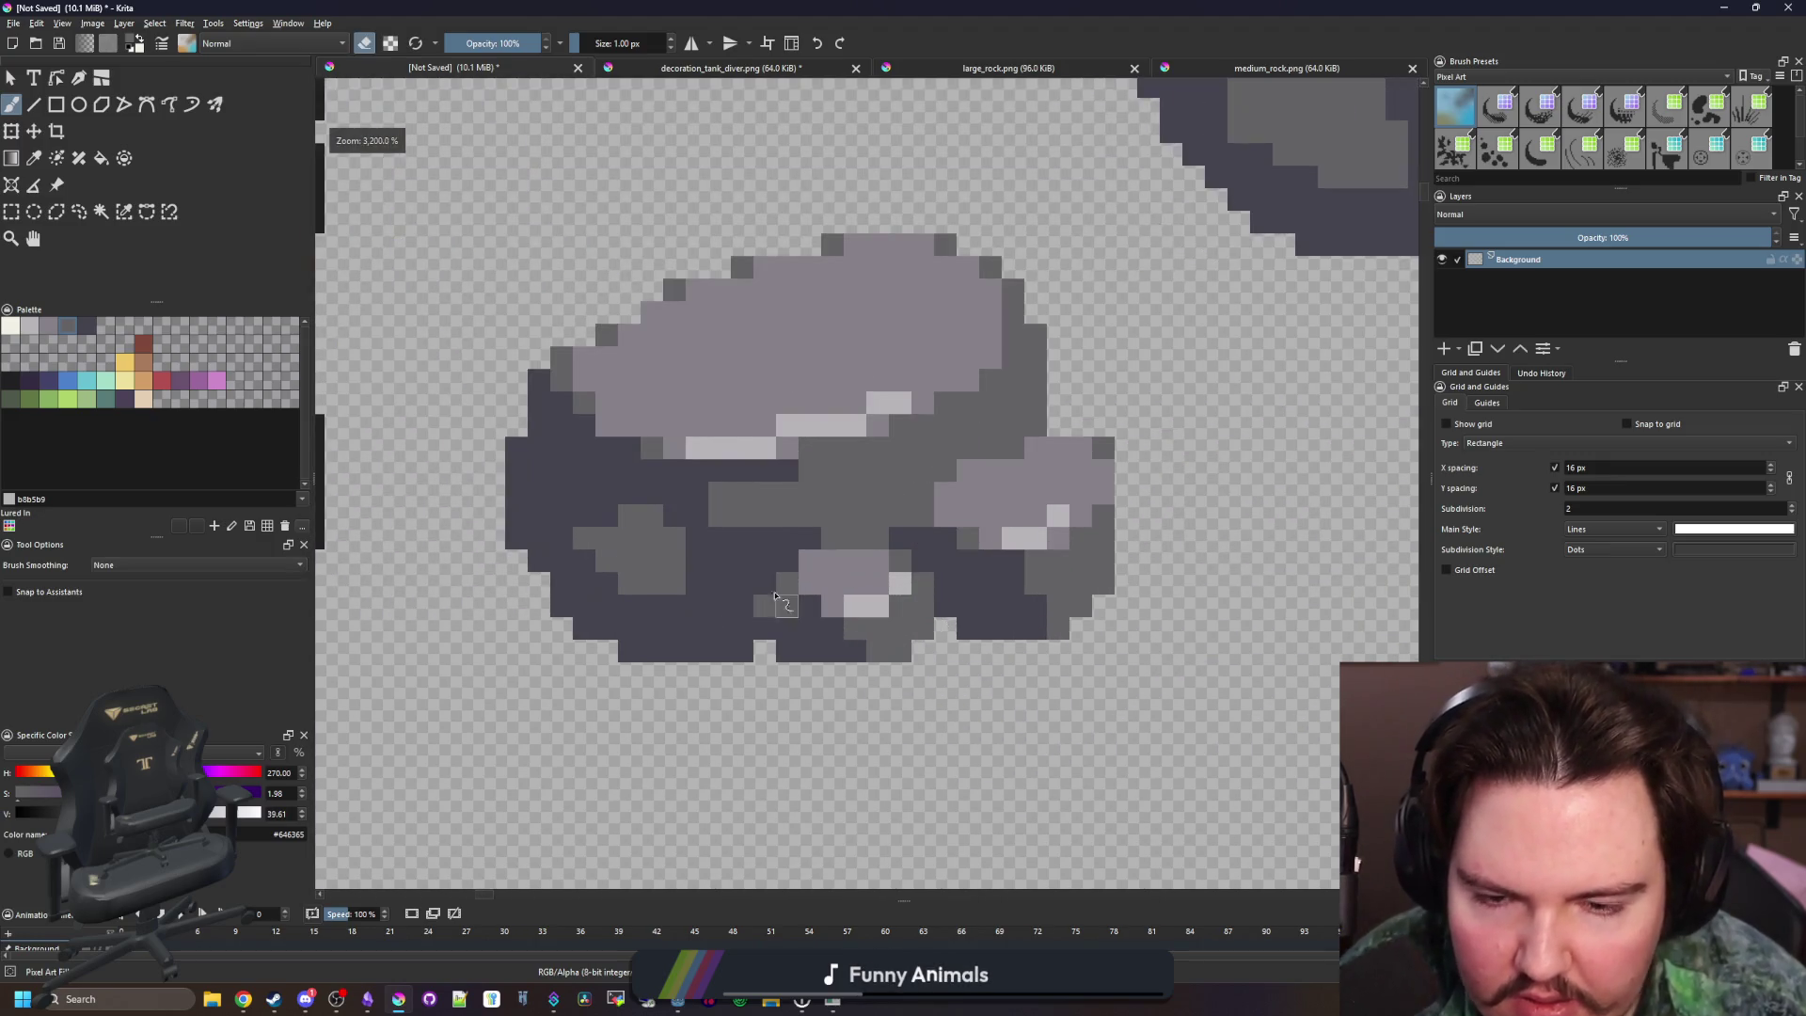
pyautogui.scroll(-6, 846, 602)
pyautogui.scroll(5, 770, 597)
pyautogui.scroll(4, 770, 597)
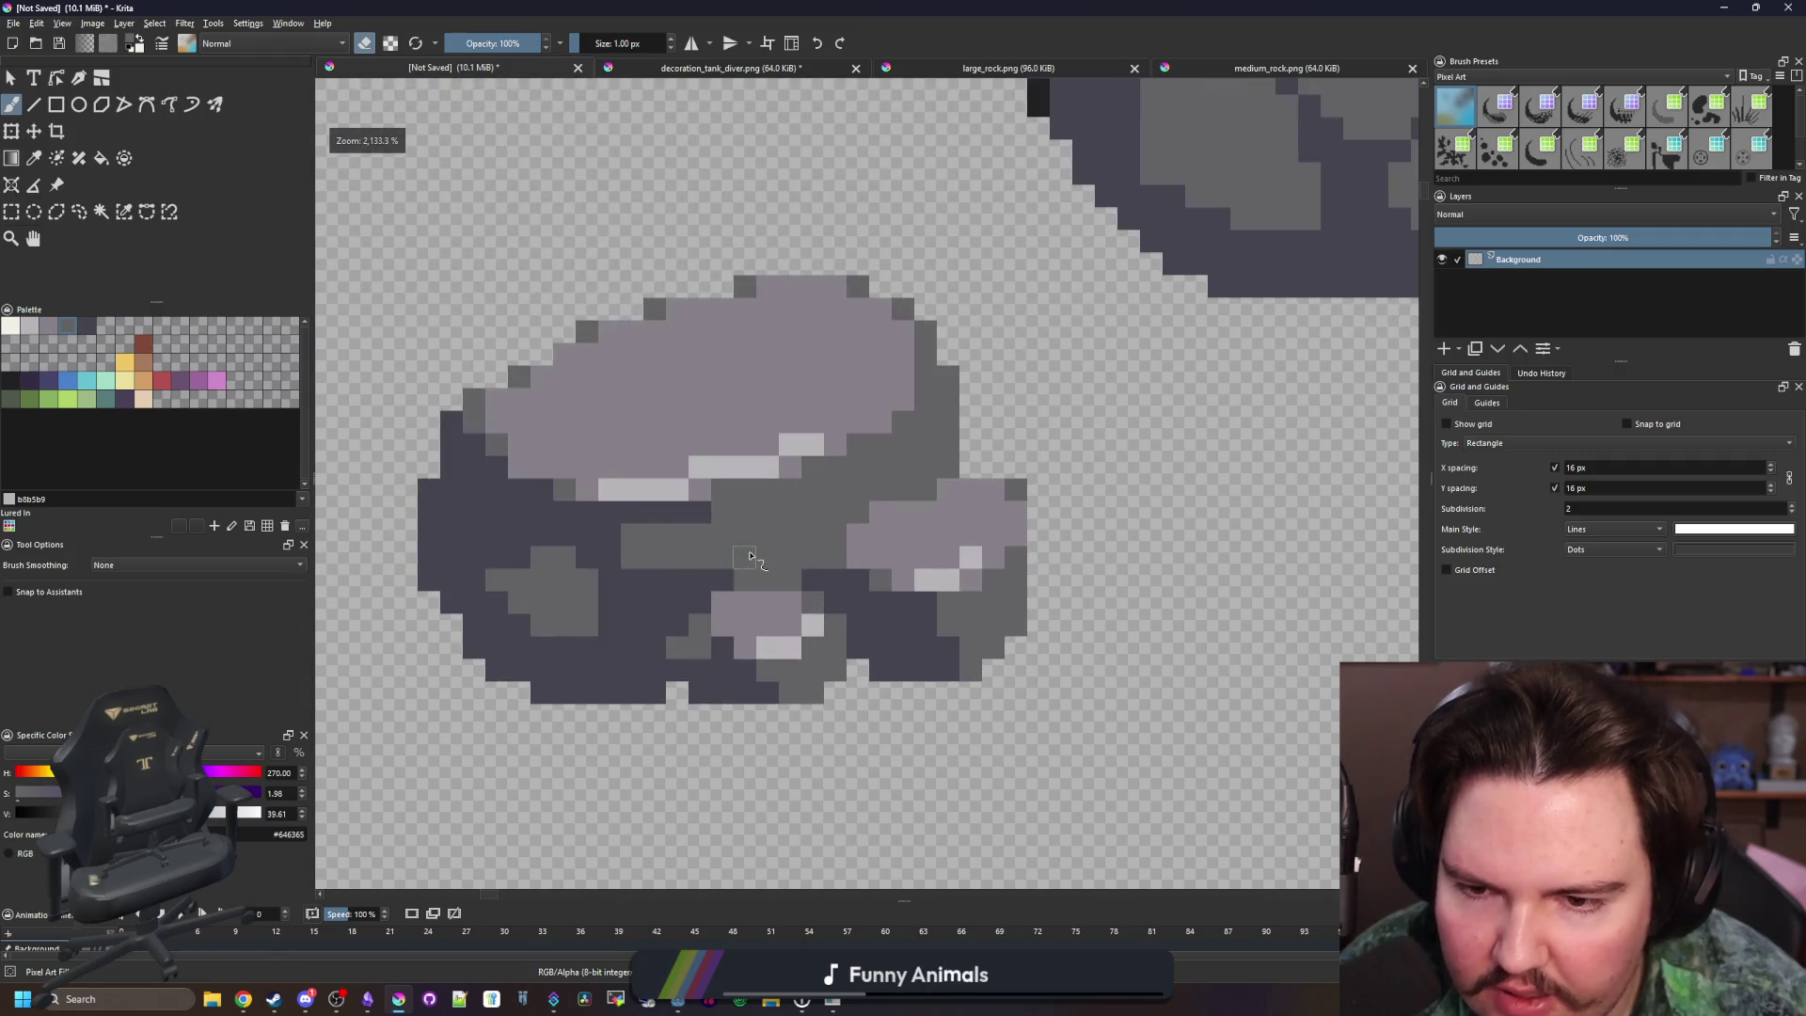
pyautogui.press('p')
pyautogui.scroll(1, 706, 588)
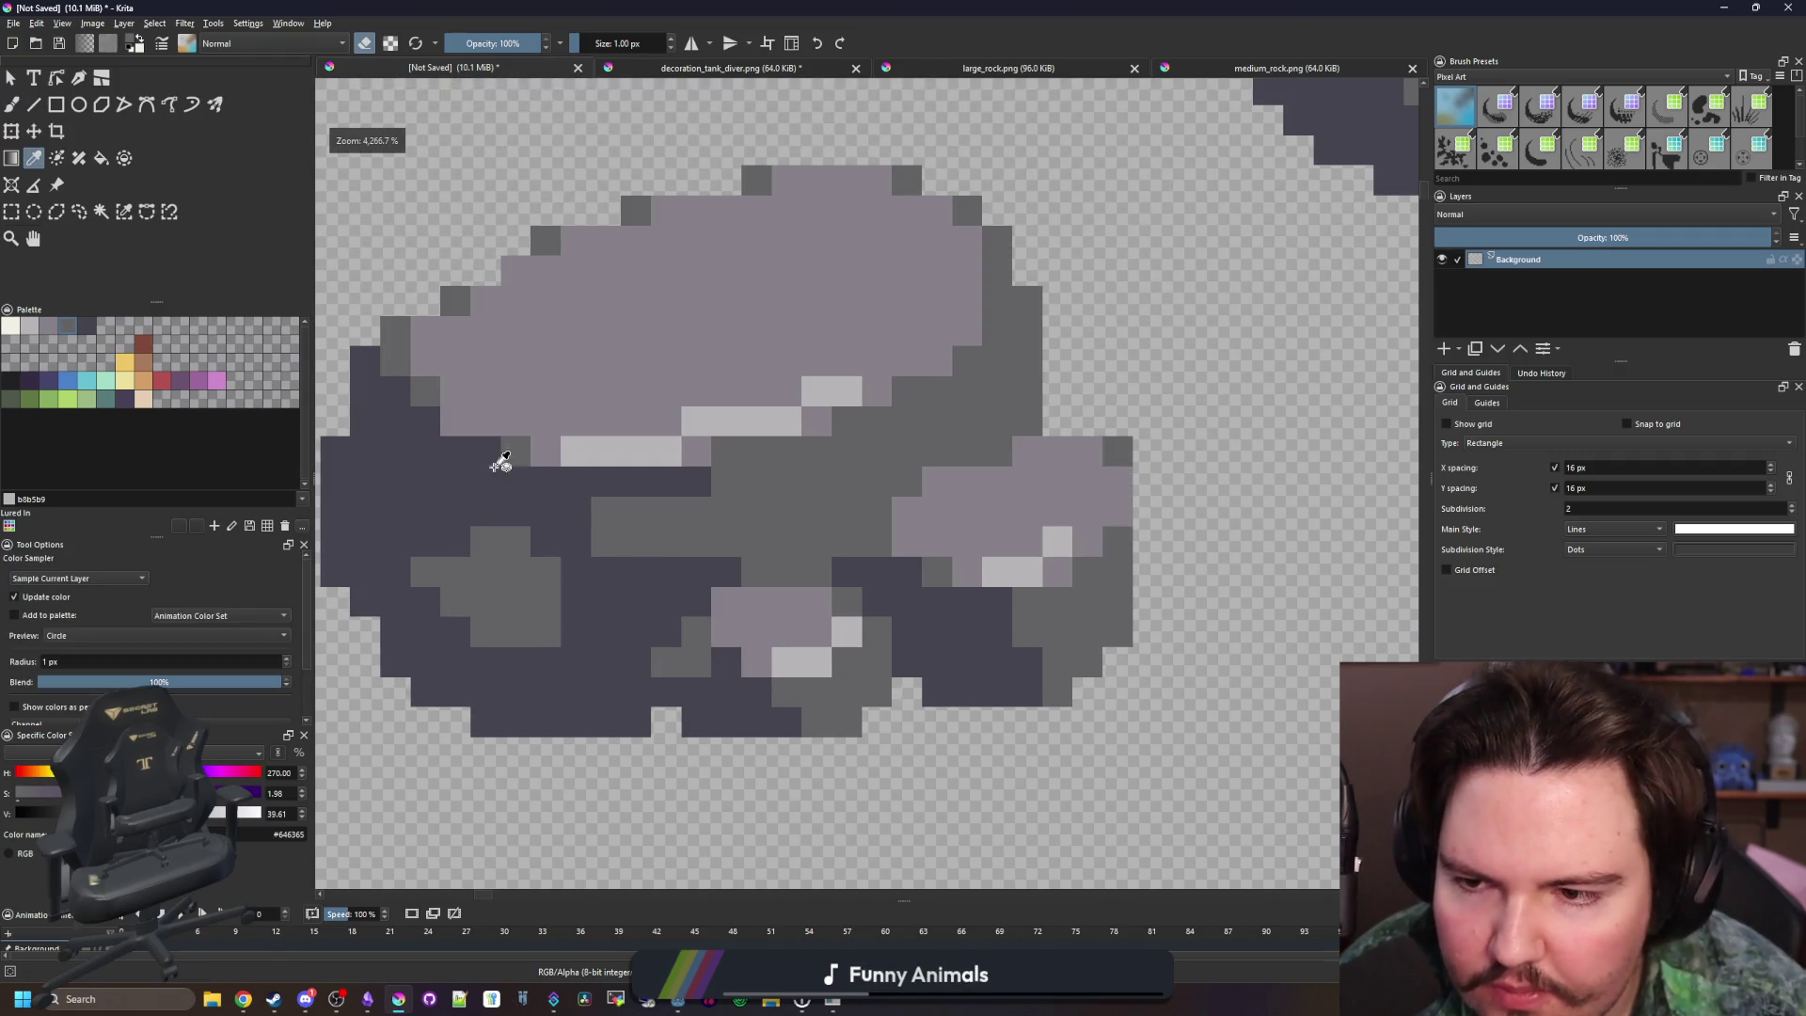
pyautogui.scroll(-5, 644, 491)
pyautogui.scroll(5, 555, 471)
pyautogui.press('b')
pyautogui.moveTo(515, 532); pyautogui.dragTo(529, 495)
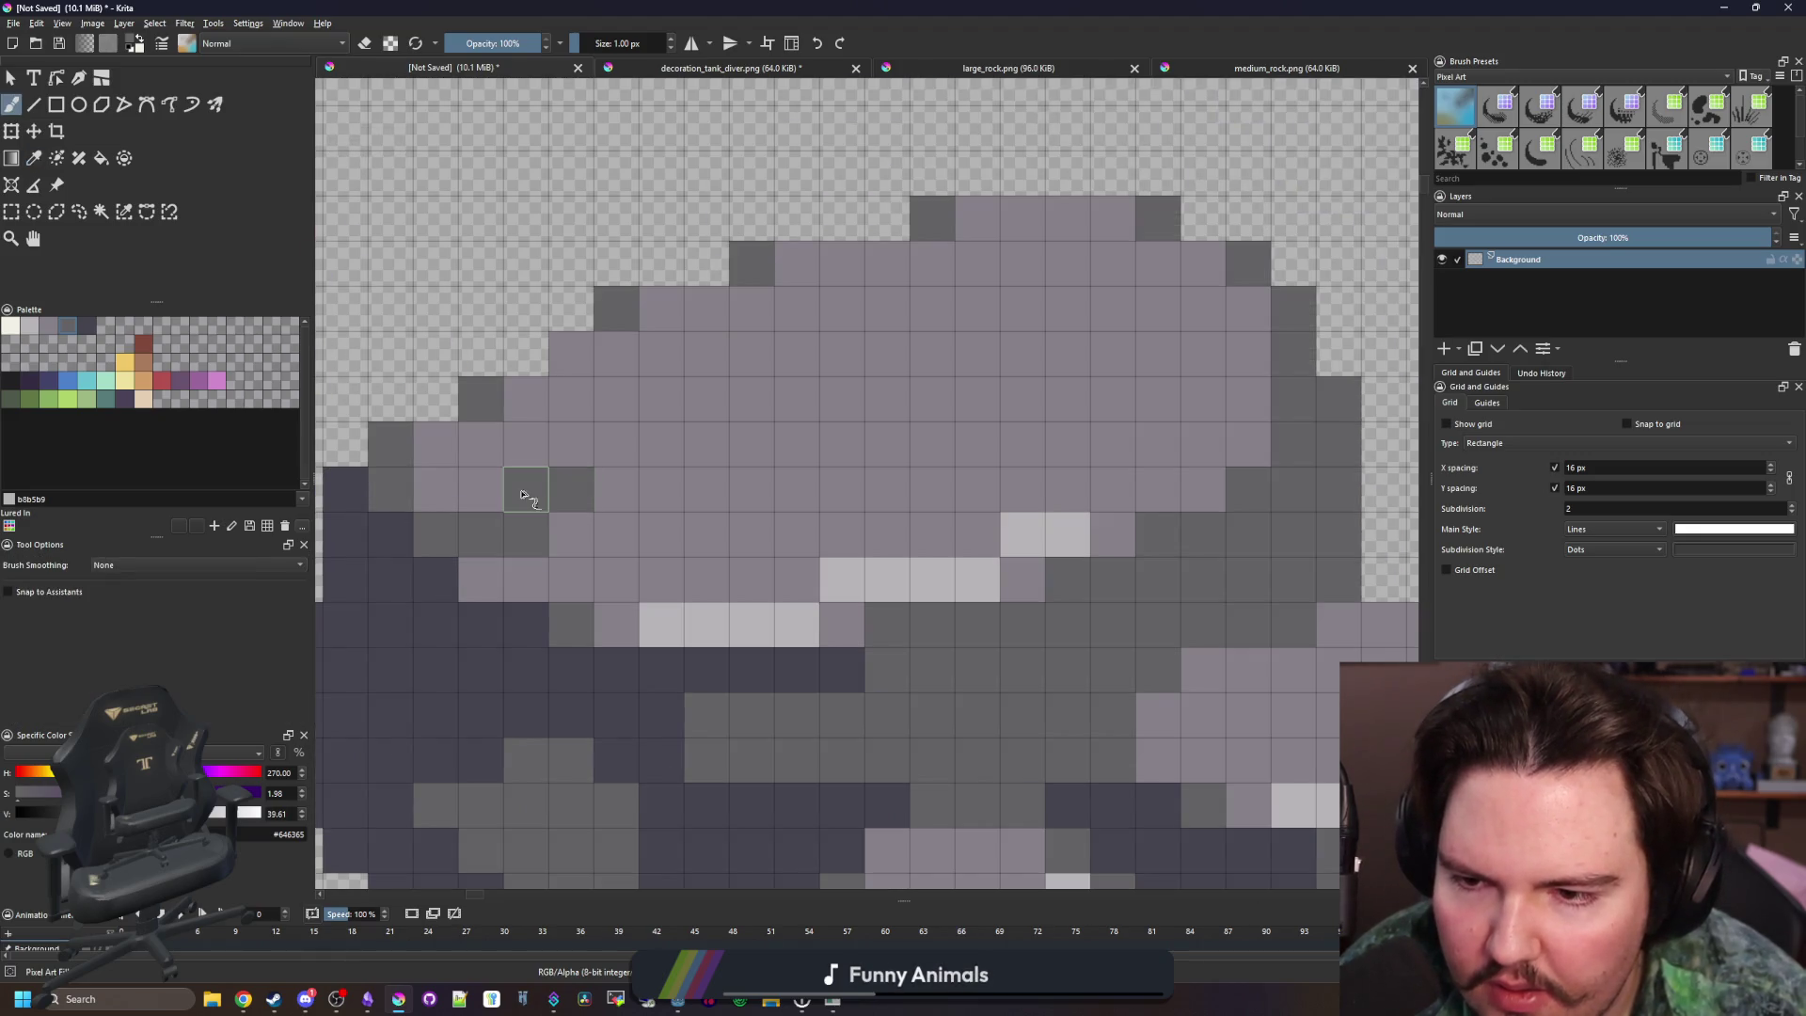
# Add two sampled navy pixels on the rock's left side and two mid-grey pixels below
pyautogui.press('p')
pyautogui.click(457, 562)
pyautogui.press('b')
pyautogui.moveTo(436, 533); pyautogui.dragTo(481, 534)
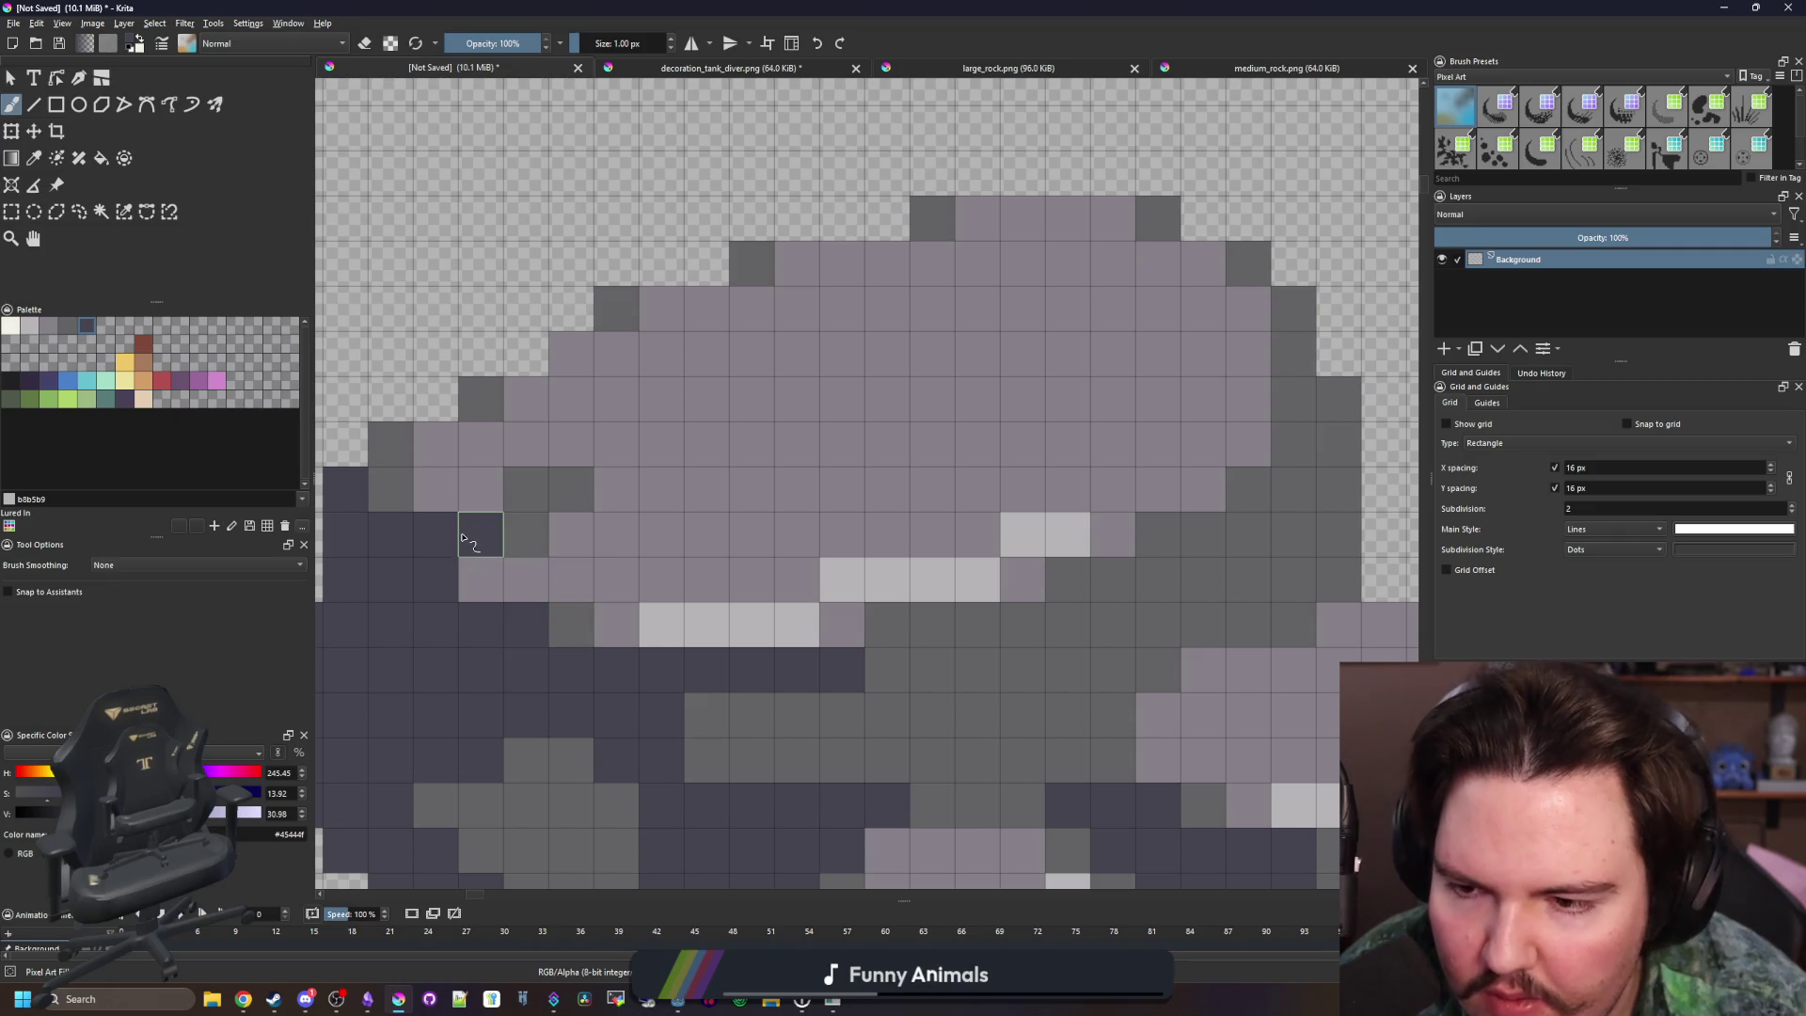
pyautogui.press('p')
pyautogui.click(538, 551)
pyautogui.press('b')
pyautogui.click(481, 579)
pyautogui.click(527, 621)
pyautogui.scroll(-6, 539, 492)
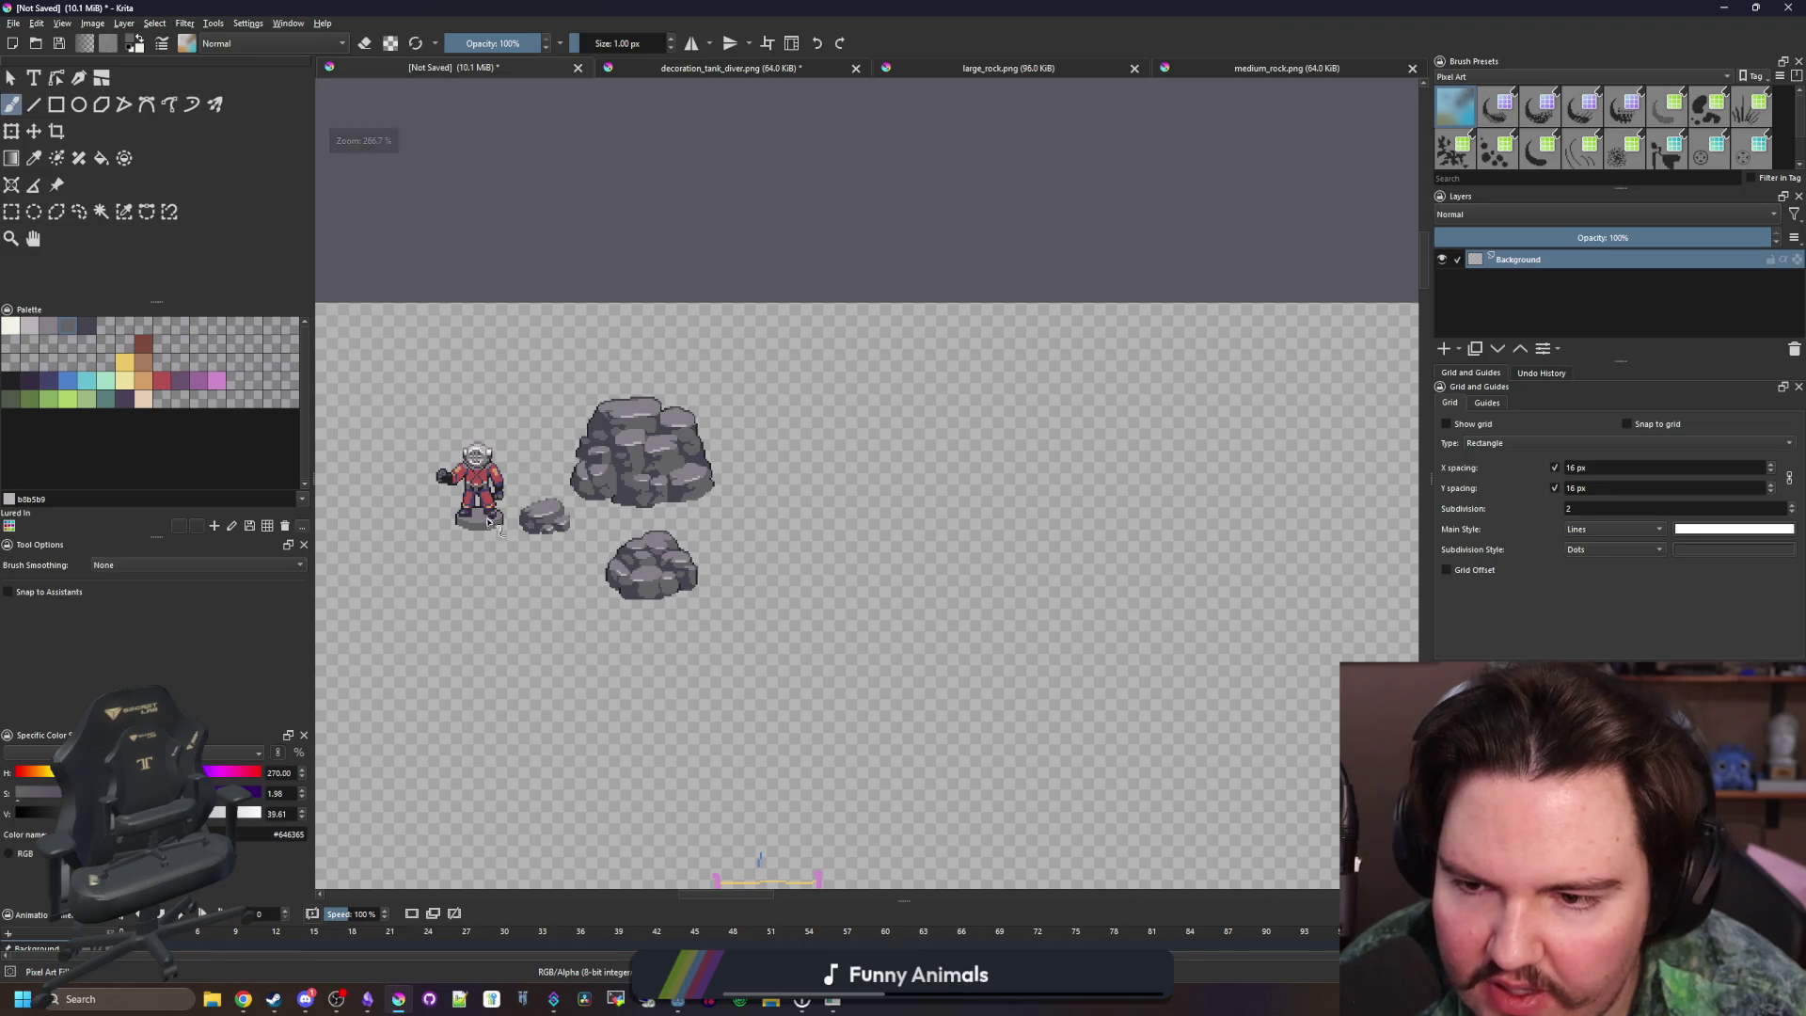
pyautogui.scroll(8, 579, 475)
pyautogui.scroll(-2, 602, 550)
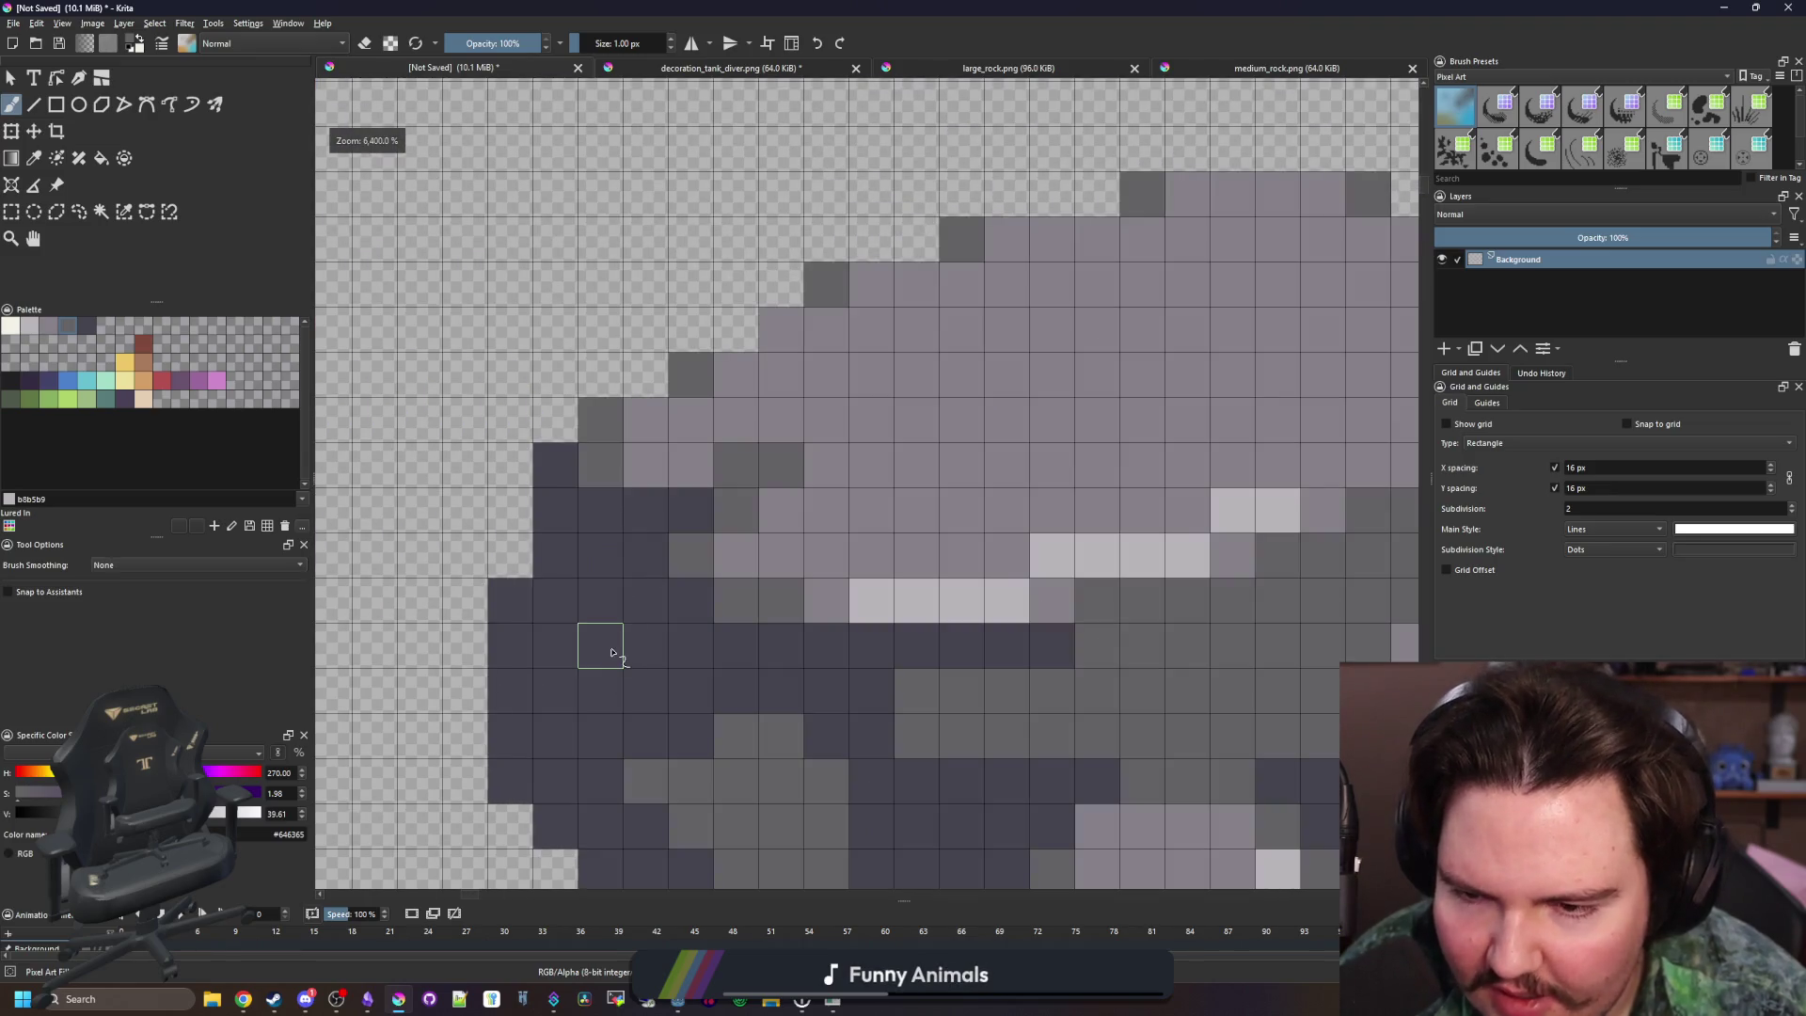
pyautogui.scroll(-8, 586, 656)
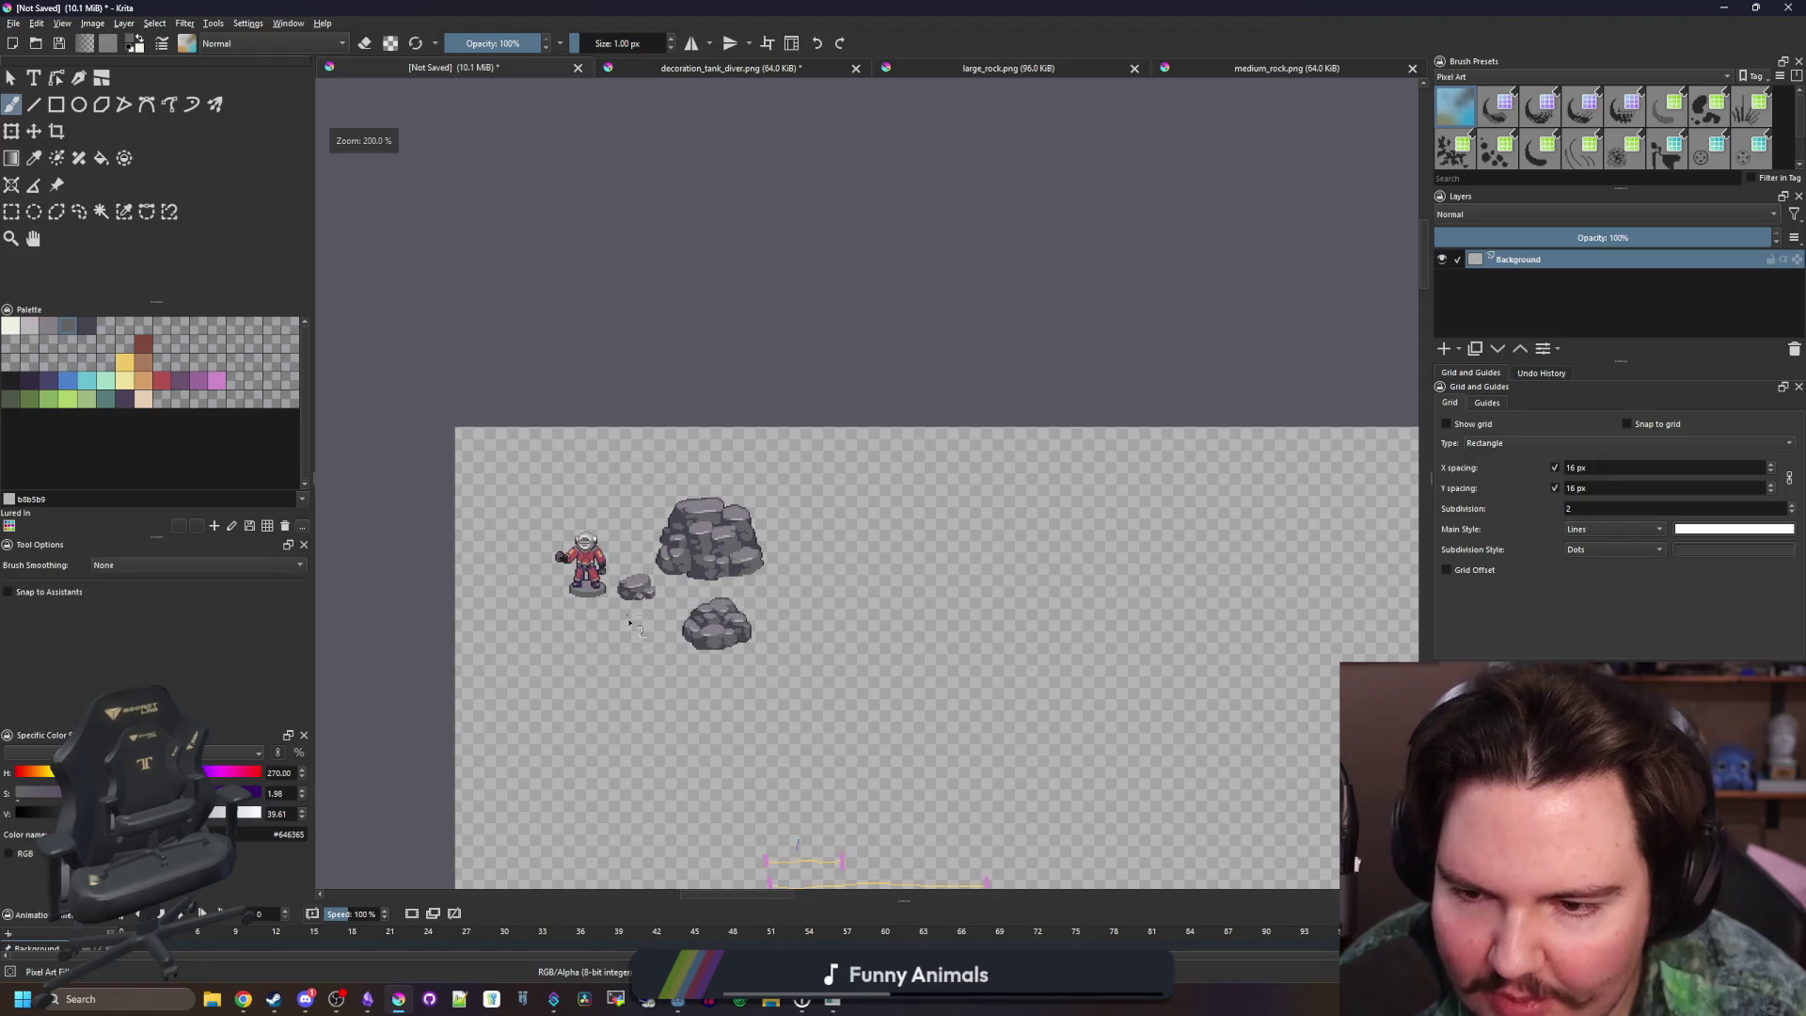
pyautogui.scroll(8, 691, 583)
pyautogui.scroll(2, 692, 583)
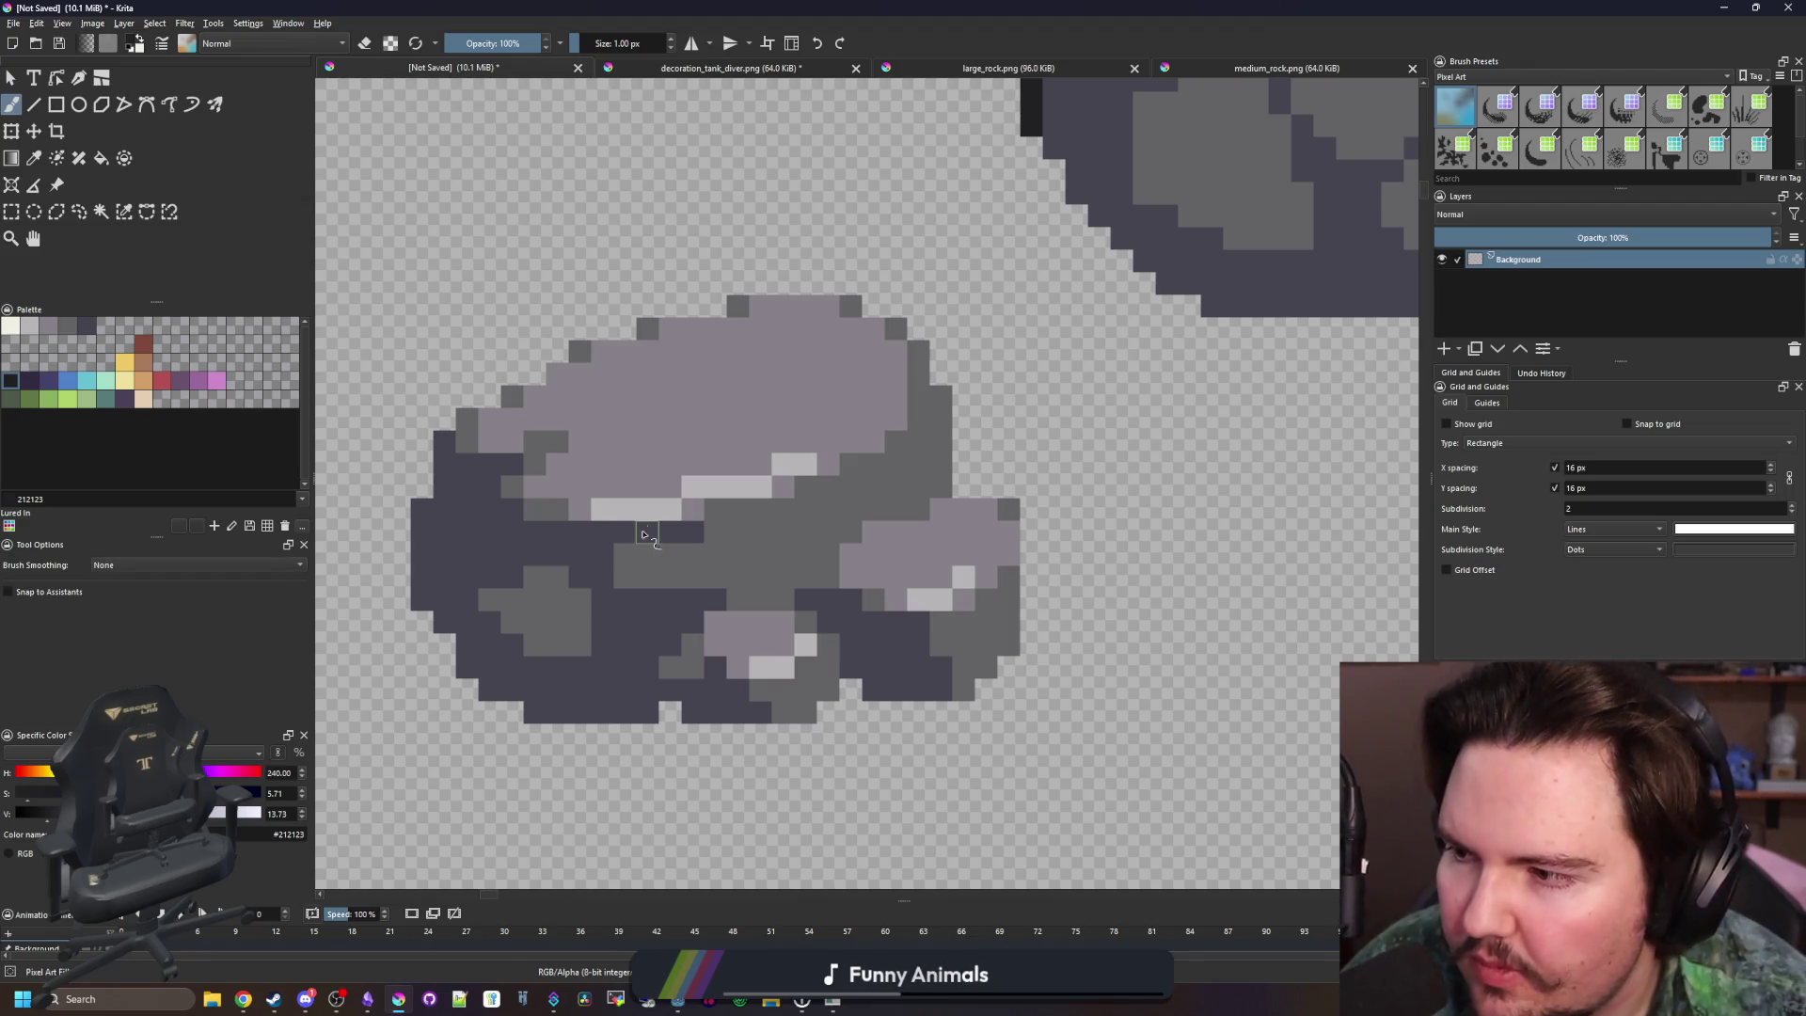
pyautogui.scroll(-2, 621, 438)
pyautogui.scroll(2, 604, 584)
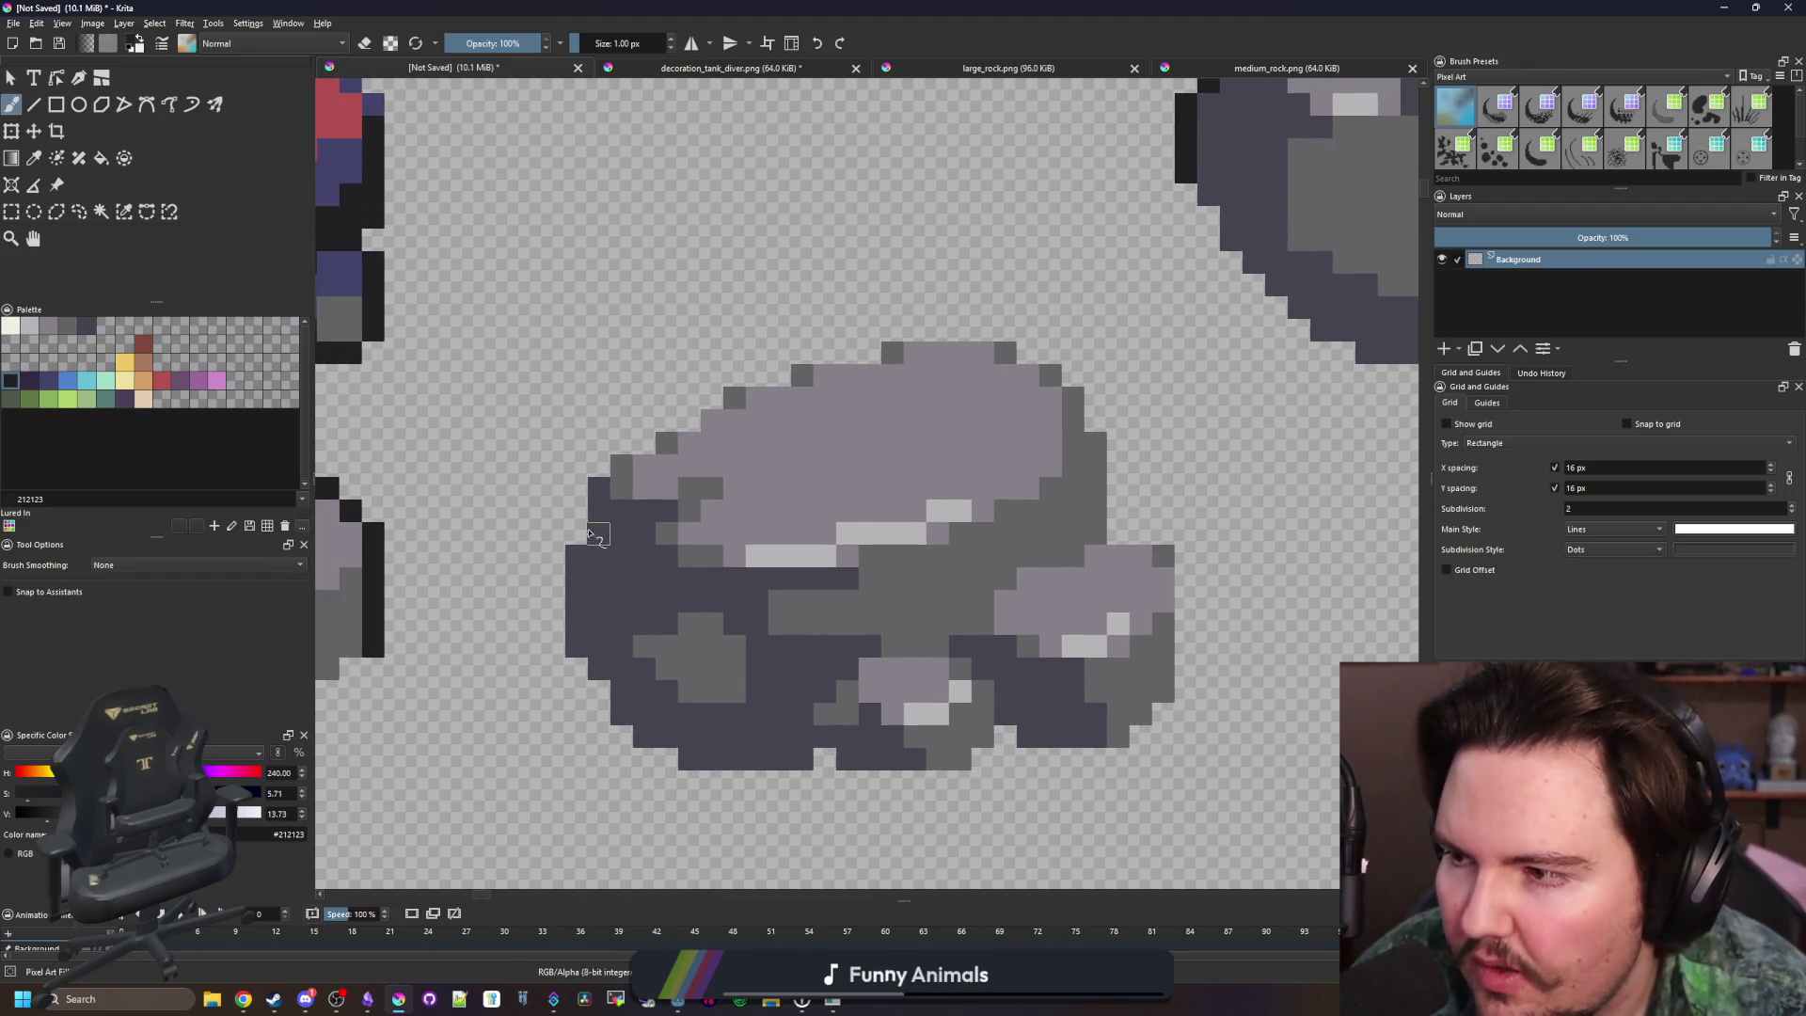
pyautogui.scroll(1, 535, 613)
# Outline the small rock's left, right and lower edges in near-black, redoing one stroke
pyautogui.moveTo(555, 621)
pyautogui.mouseDown()
pyautogui.moveTo(555, 515)
pyautogui.moveTo(602, 433)
pyautogui.moveTo(649, 381)
pyautogui.moveTo(821, 296)
pyautogui.moveTo(565, 444)
pyautogui.moveTo(762, 371)
pyautogui.moveTo(903, 372)
pyautogui.moveTo(978, 406)
pyautogui.moveTo(1011, 461)
pyautogui.moveTo(1052, 649)
pyautogui.mouseUp()
pyautogui.moveTo(1013, 630); pyautogui.dragTo(723, 462)
pyautogui.moveTo(787, 470)
pyautogui.mouseDown()
pyautogui.moveTo(809, 470)
pyautogui.moveTo(854, 536)
pyautogui.moveTo(854, 663)
pyautogui.mouseUp()
pyautogui.moveTo(666, 707); pyautogui.dragTo(709, 675)
pyautogui.moveTo(606, 652); pyautogui.dragTo(576, 590)
pyautogui.moveTo(847, 620); pyautogui.dragTo(847, 593)
pyautogui.hotkey('ctrl', 'z')
pyautogui.click(877, 622)
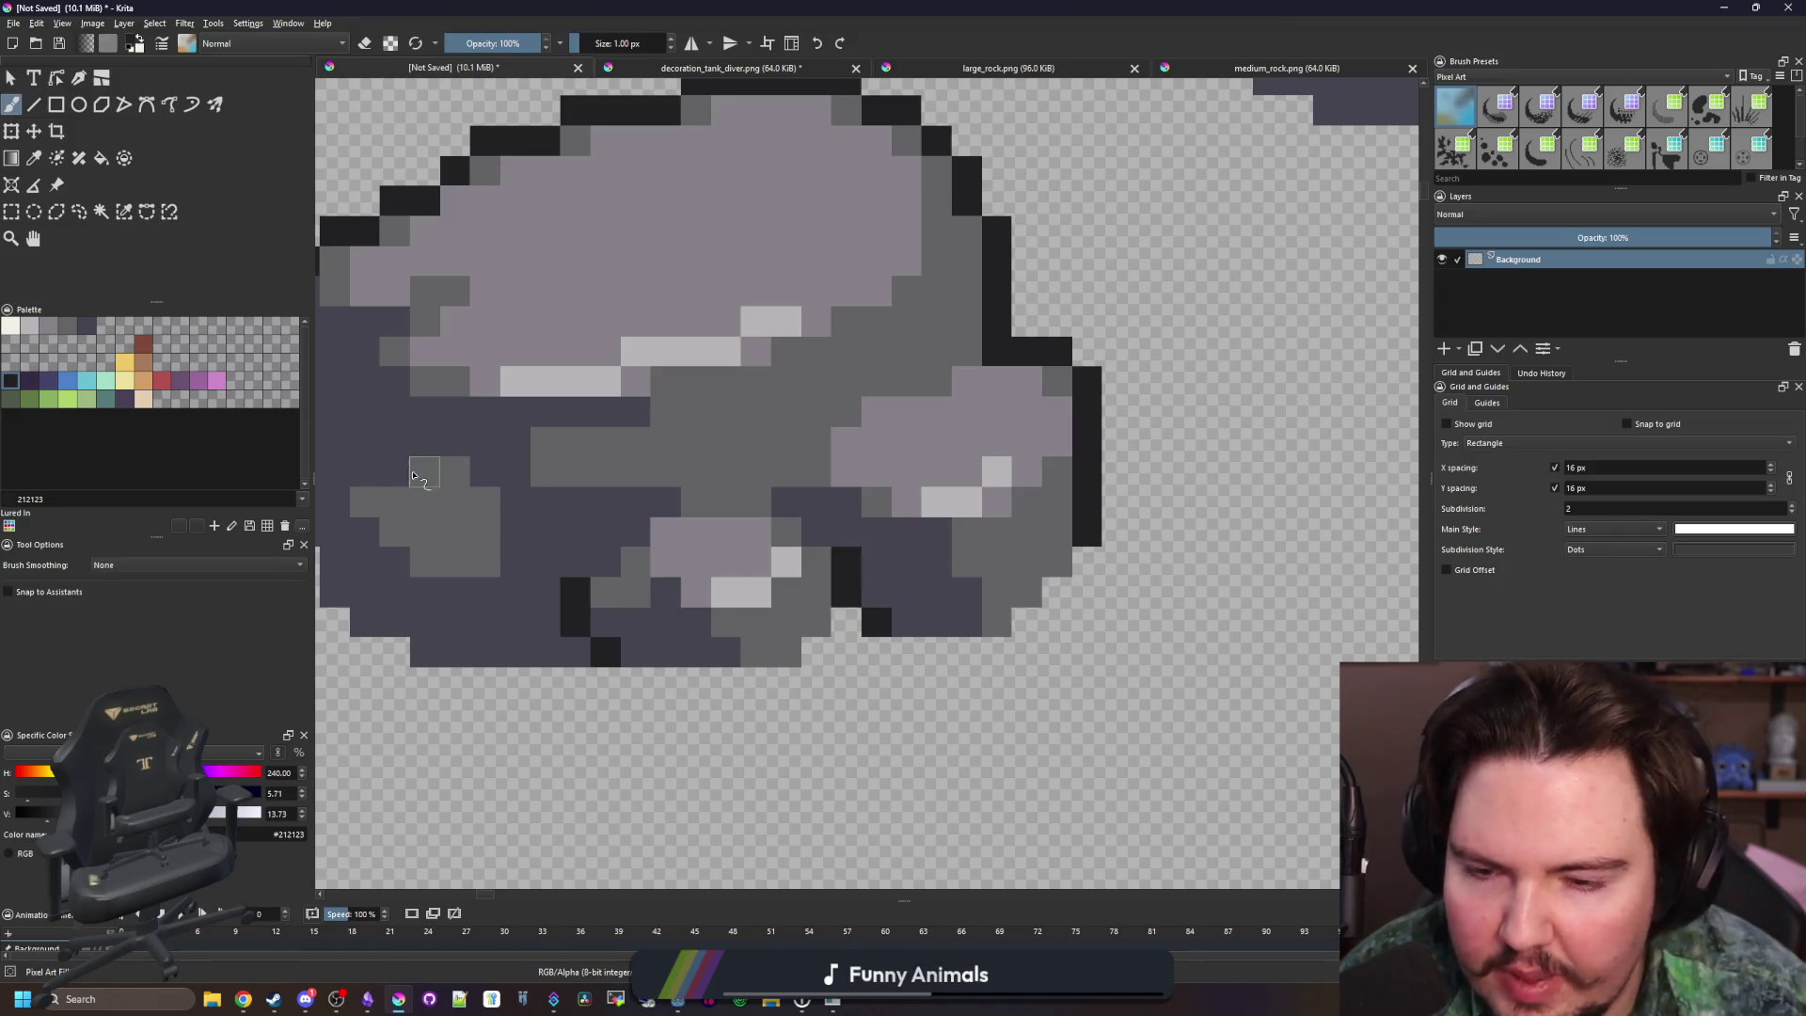
# Recolour lower edge and corner pixels with purple and darker purple palette swatches
pyautogui.click(48, 380)
pyautogui.click(847, 561)
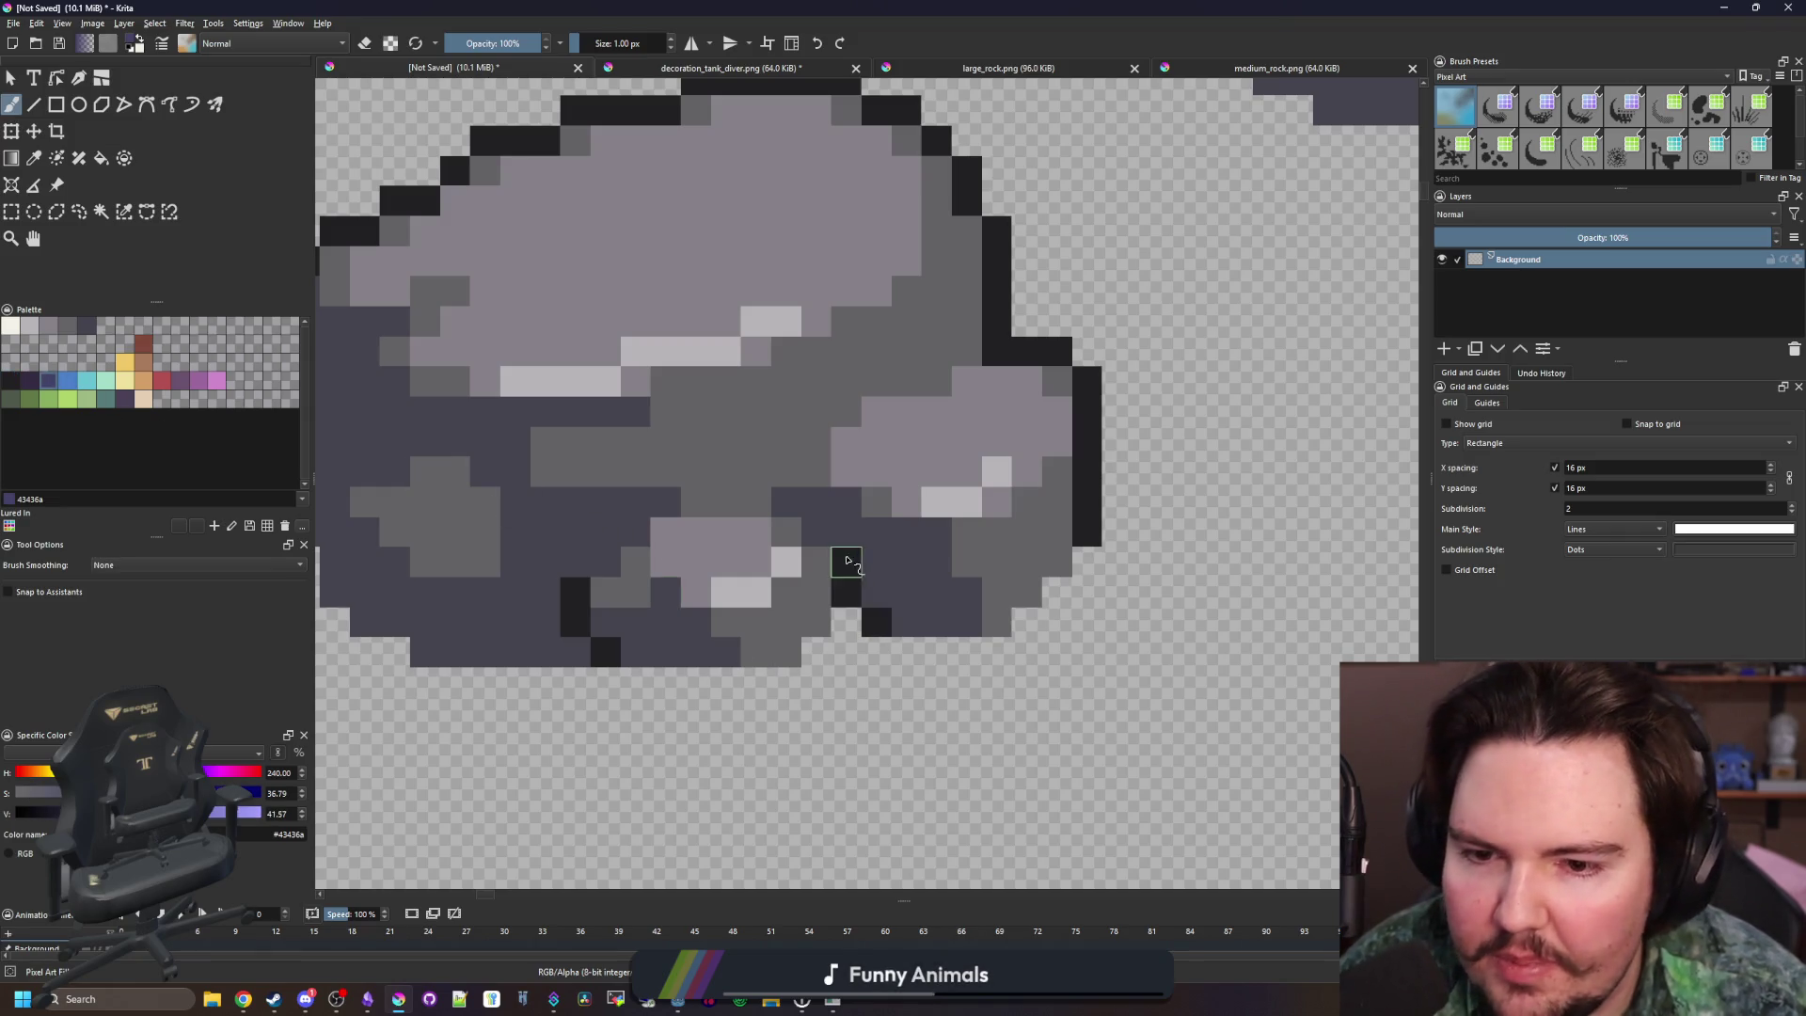
pyautogui.click(29, 380)
pyautogui.click(847, 562)
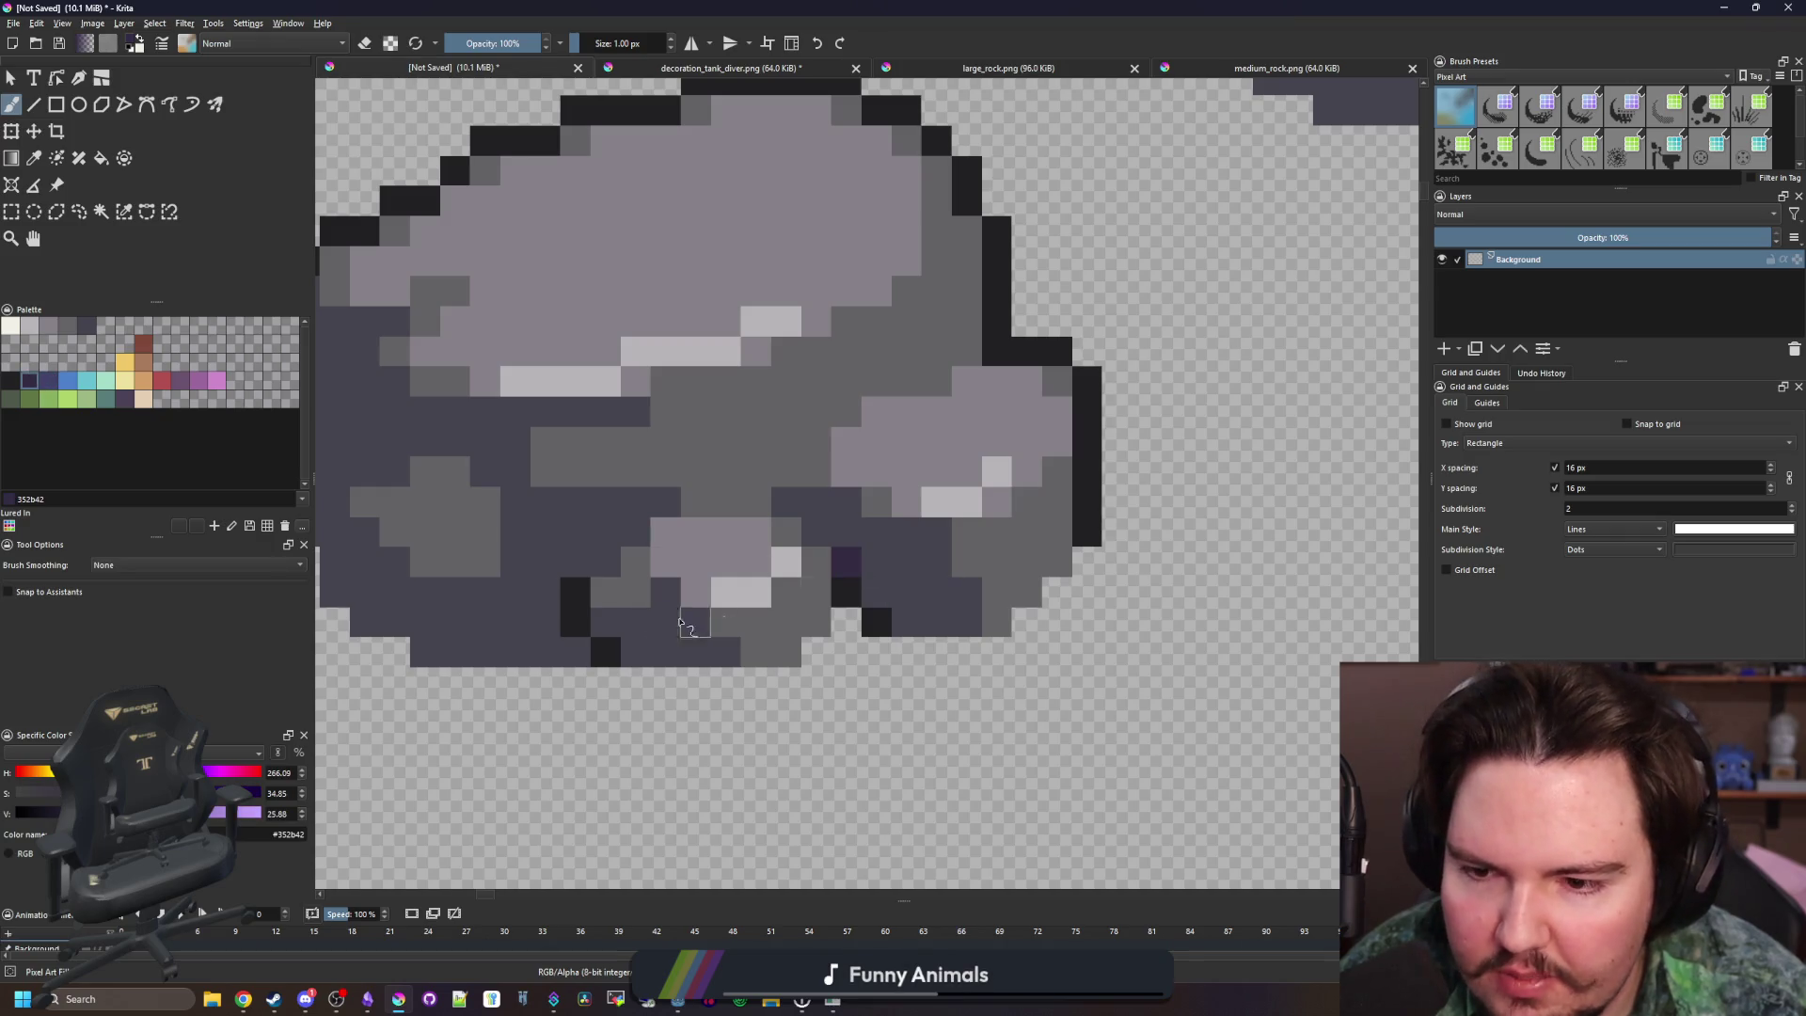
pyautogui.click(575, 592)
pyautogui.click(1087, 531)
pyautogui.scroll(-4, 405, 512)
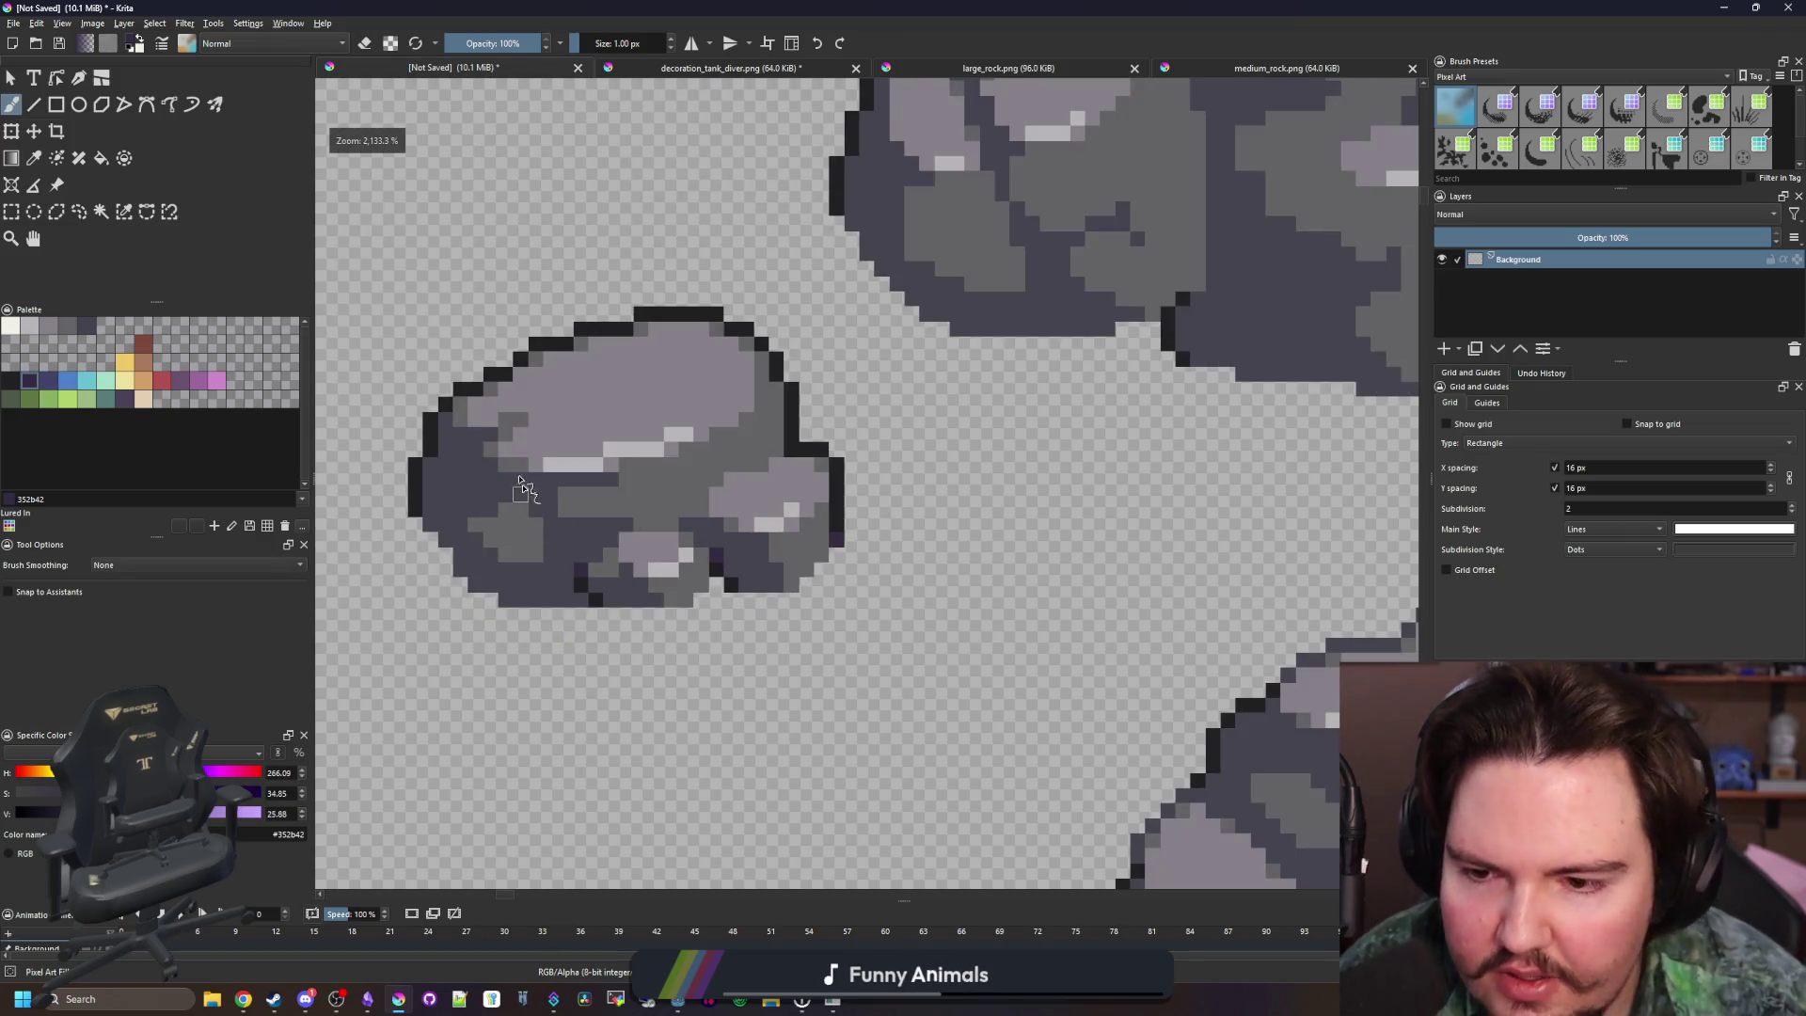
pyautogui.scroll(4, 399, 522)
# Try purple on three left-edge pixels, then undo the change
pyautogui.click(374, 548)
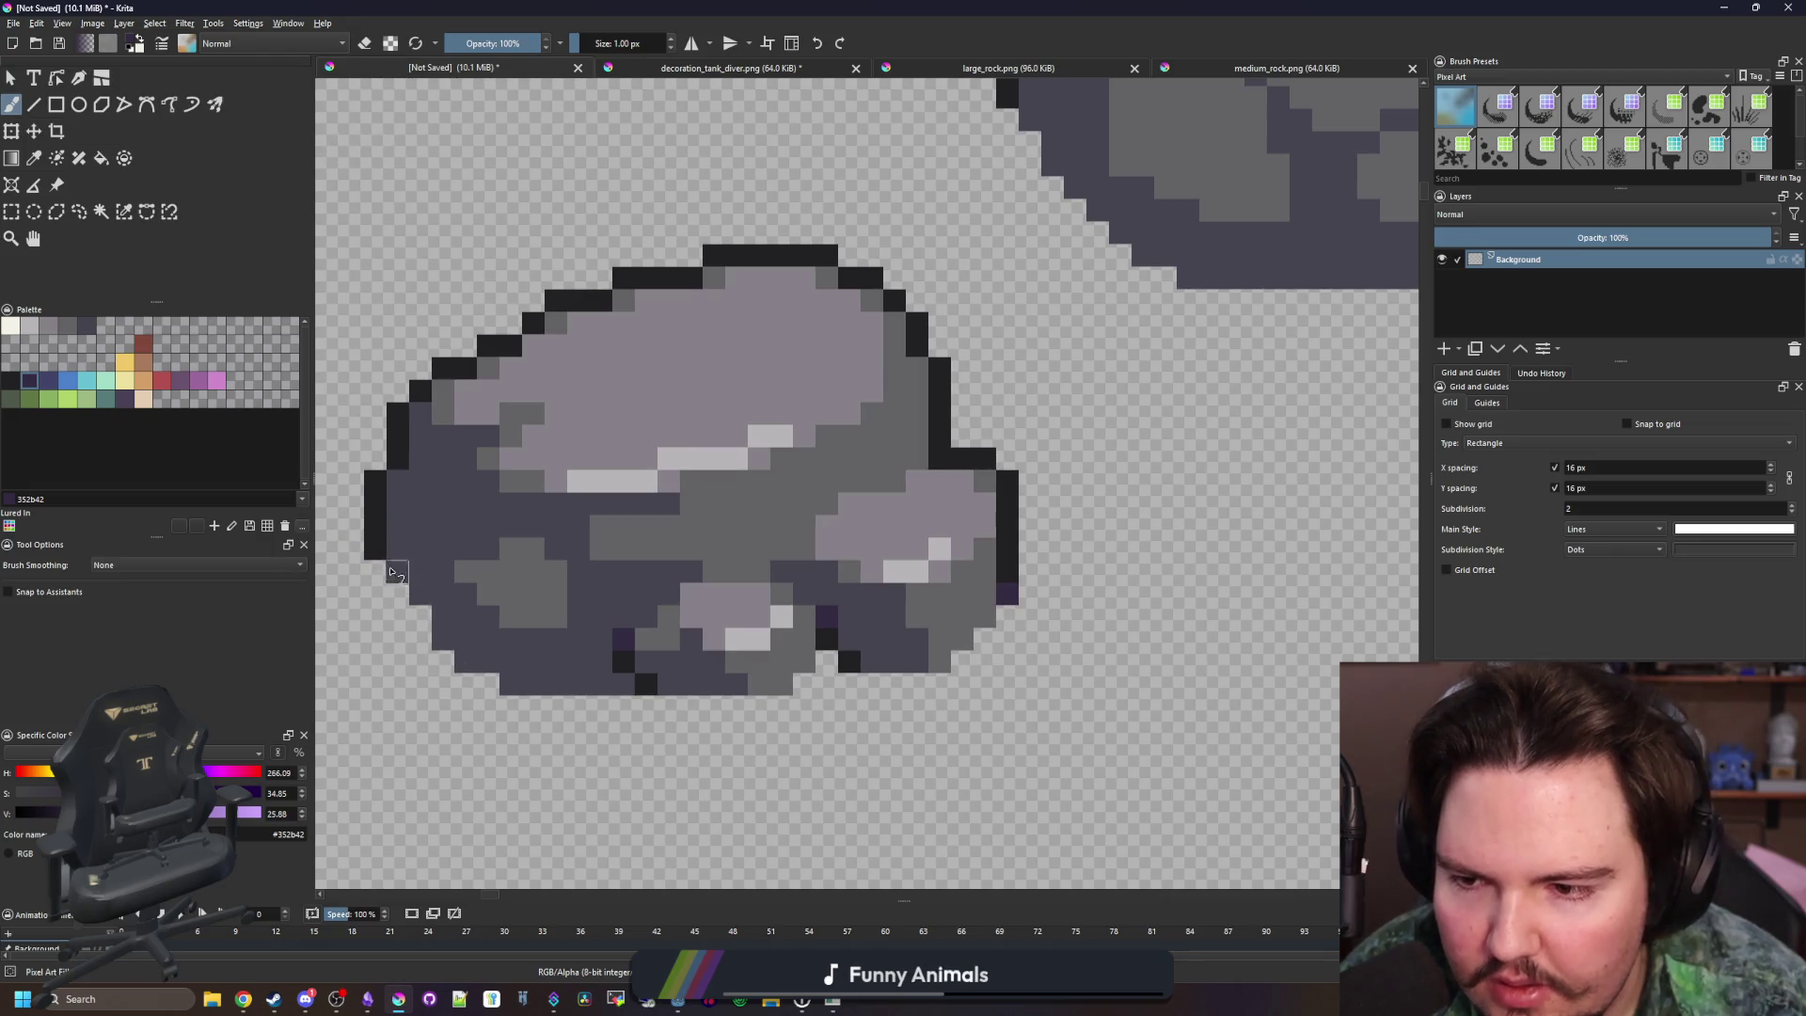
pyautogui.scroll(-4, 533, 670)
pyautogui.scroll(6, 612, 659)
pyautogui.click(613, 666)
pyautogui.click(619, 732)
pyautogui.scroll(-5, 611, 658)
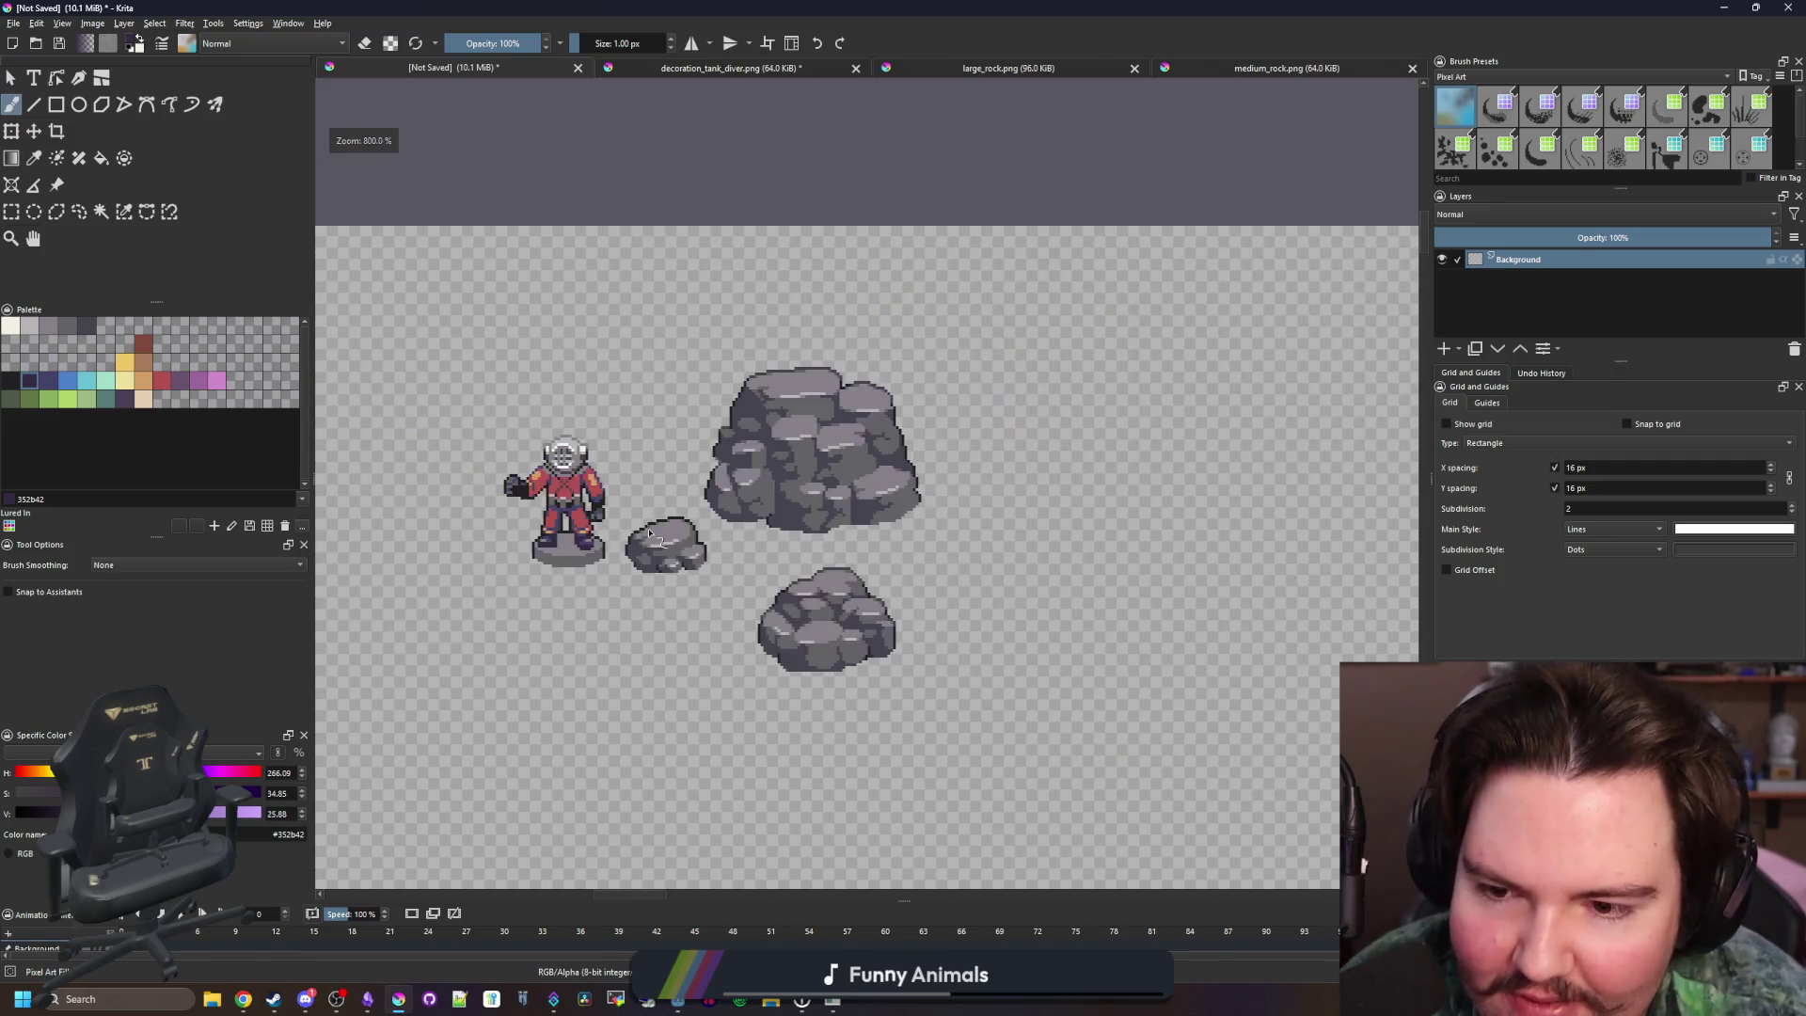
pyautogui.scroll(3, 659, 541)
pyautogui.scroll(3, 667, 720)
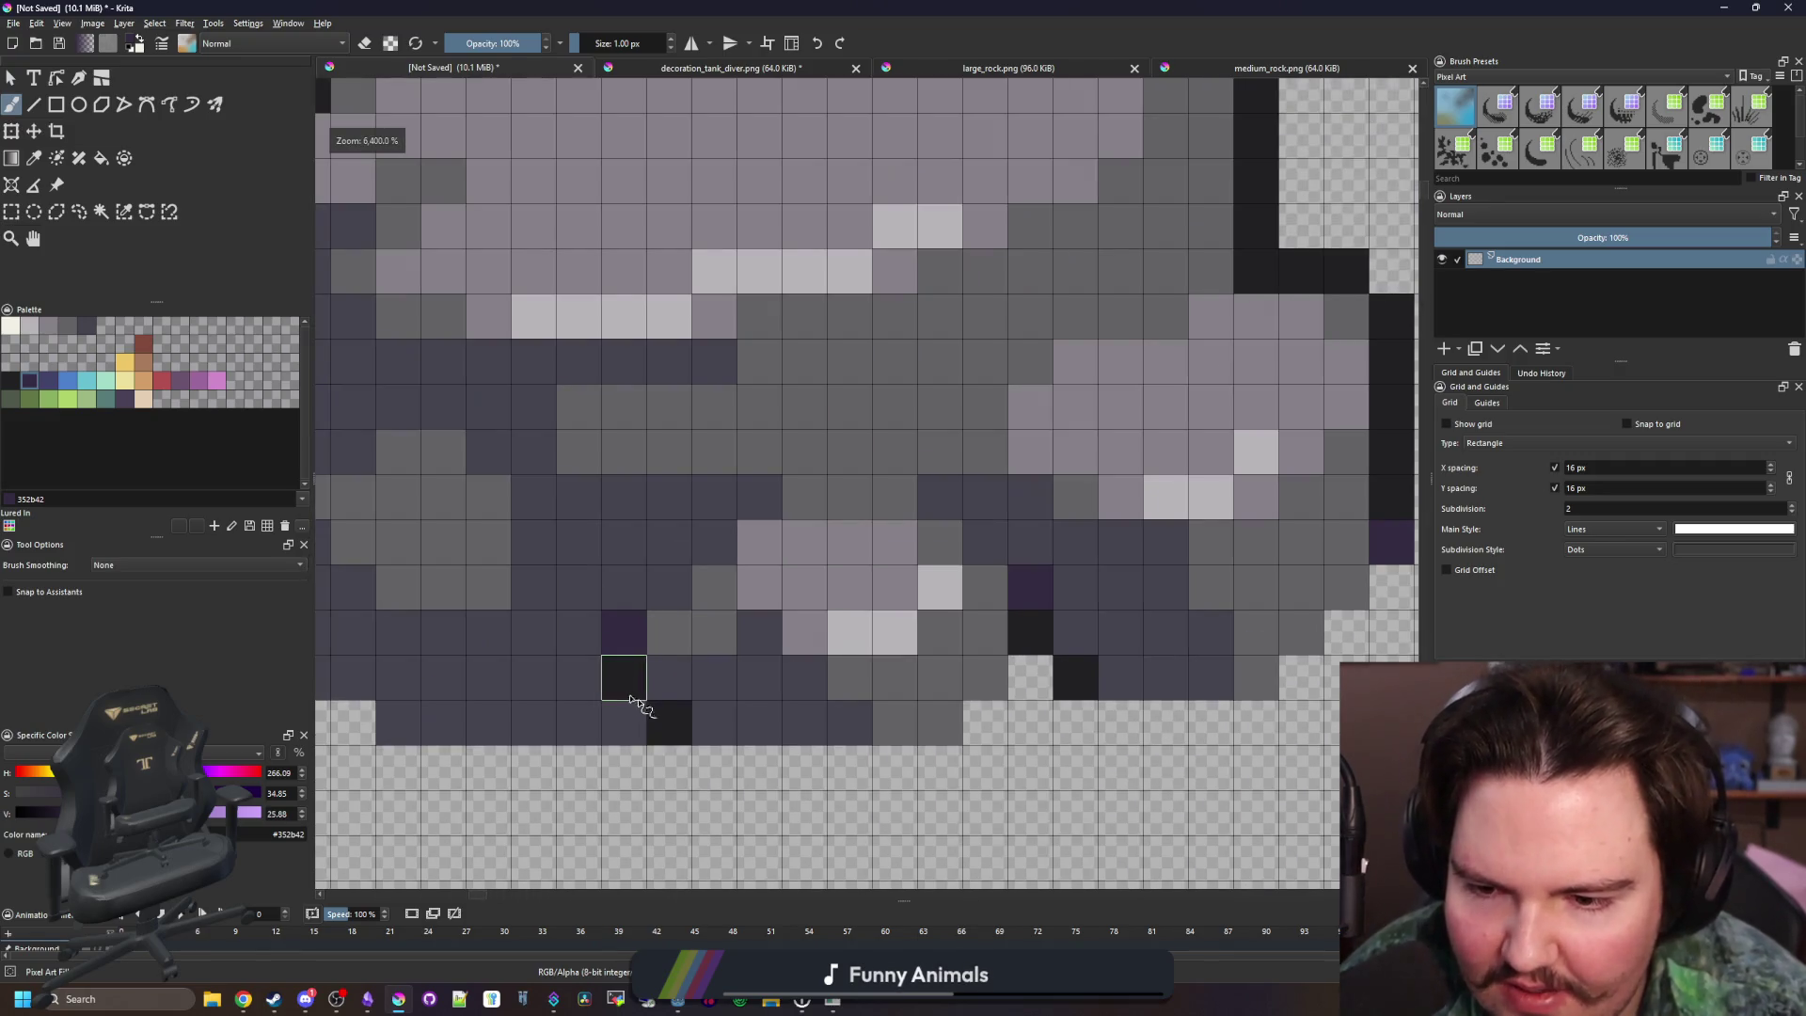
pyautogui.hotkey('ctrl', 'z')
pyautogui.hotkey('ctrl', 'z')
# Sample the dark navy rock colour and start selecting the rock's dark outline pixels
pyautogui.keyDown('ctrl'); pyautogui.click(624, 625); pyautogui.keyUp('ctrl')
pyautogui.scroll(-5, 658, 612)
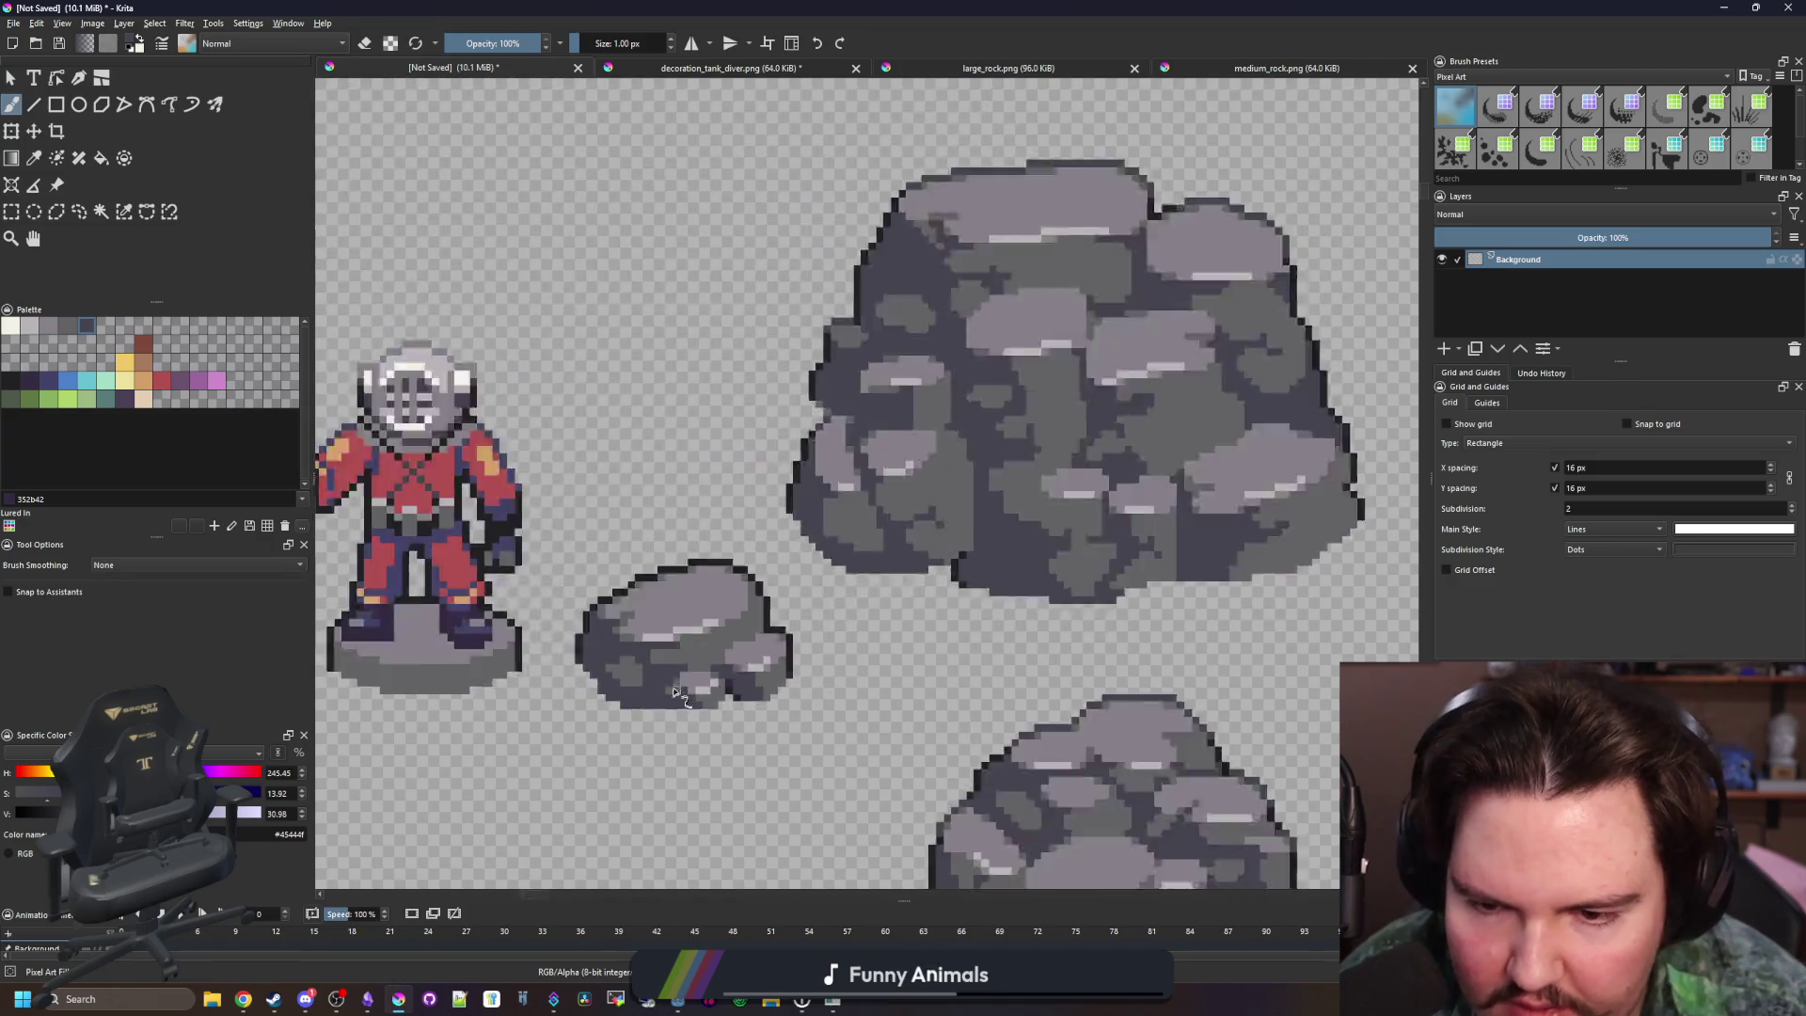
pyautogui.scroll(6, 684, 684)
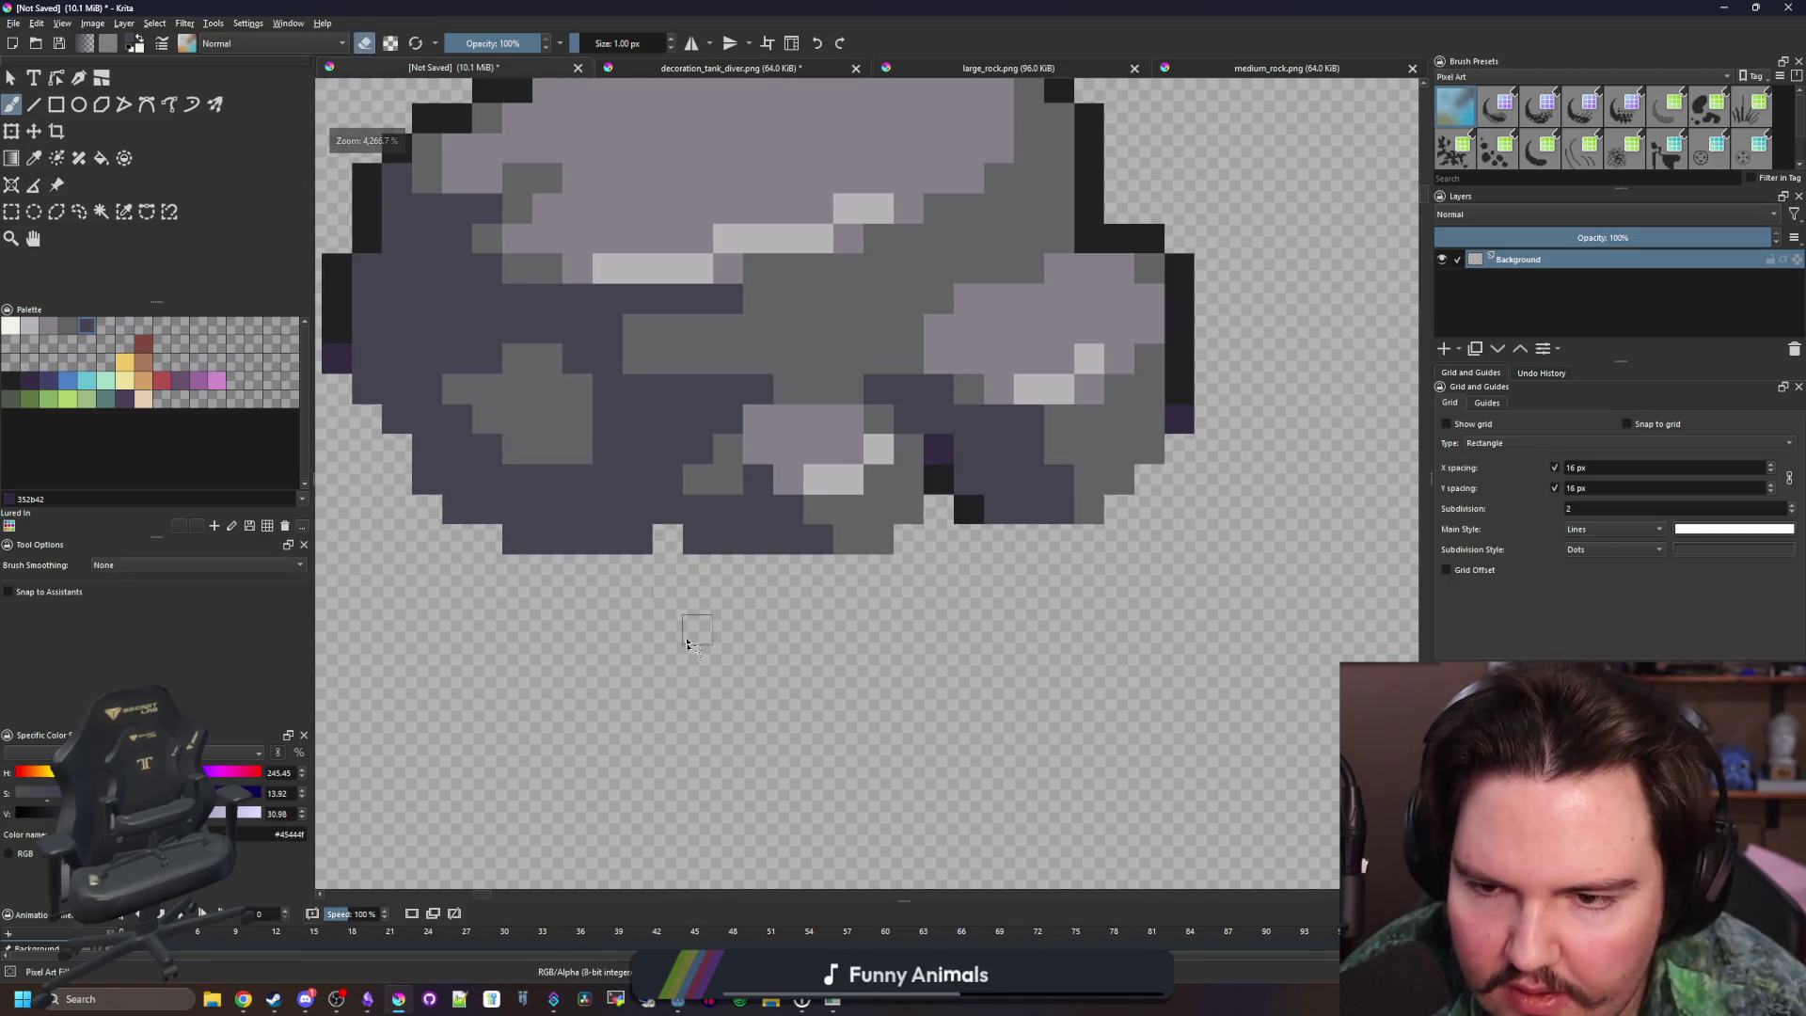
pyautogui.scroll(-5, 668, 565)
pyautogui.scroll(4, 730, 640)
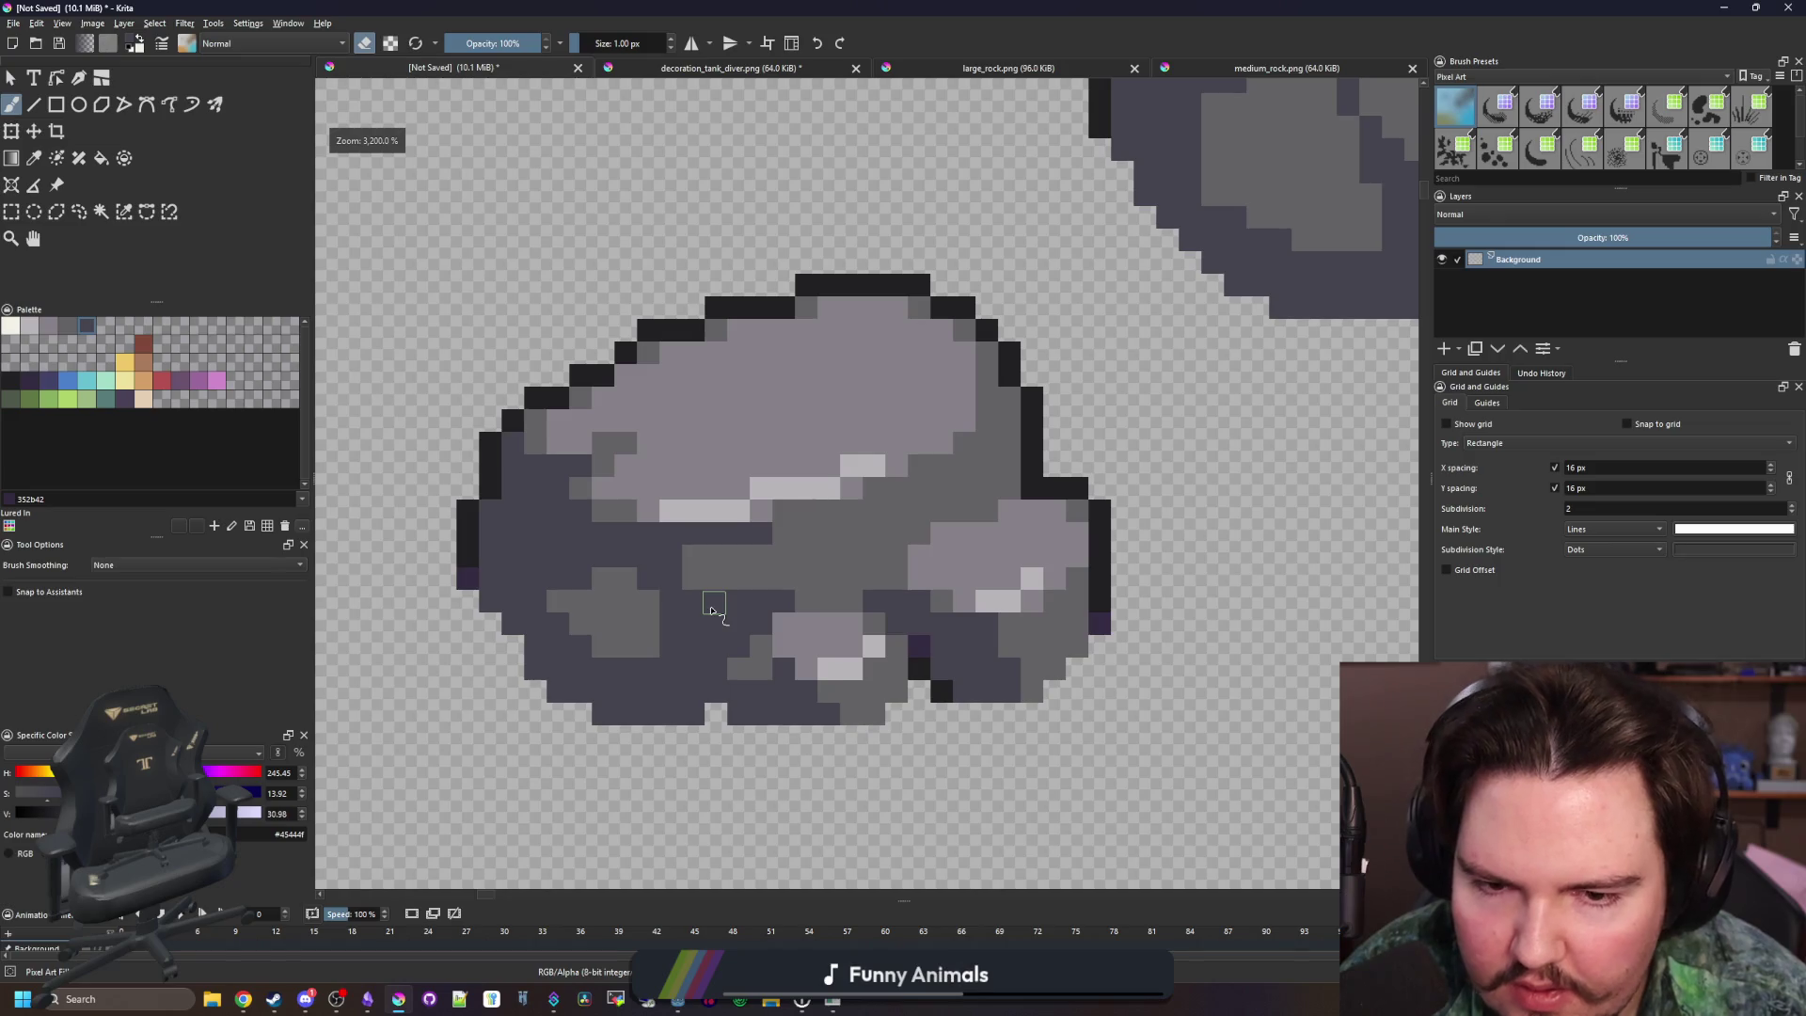
pyautogui.click(123, 211)
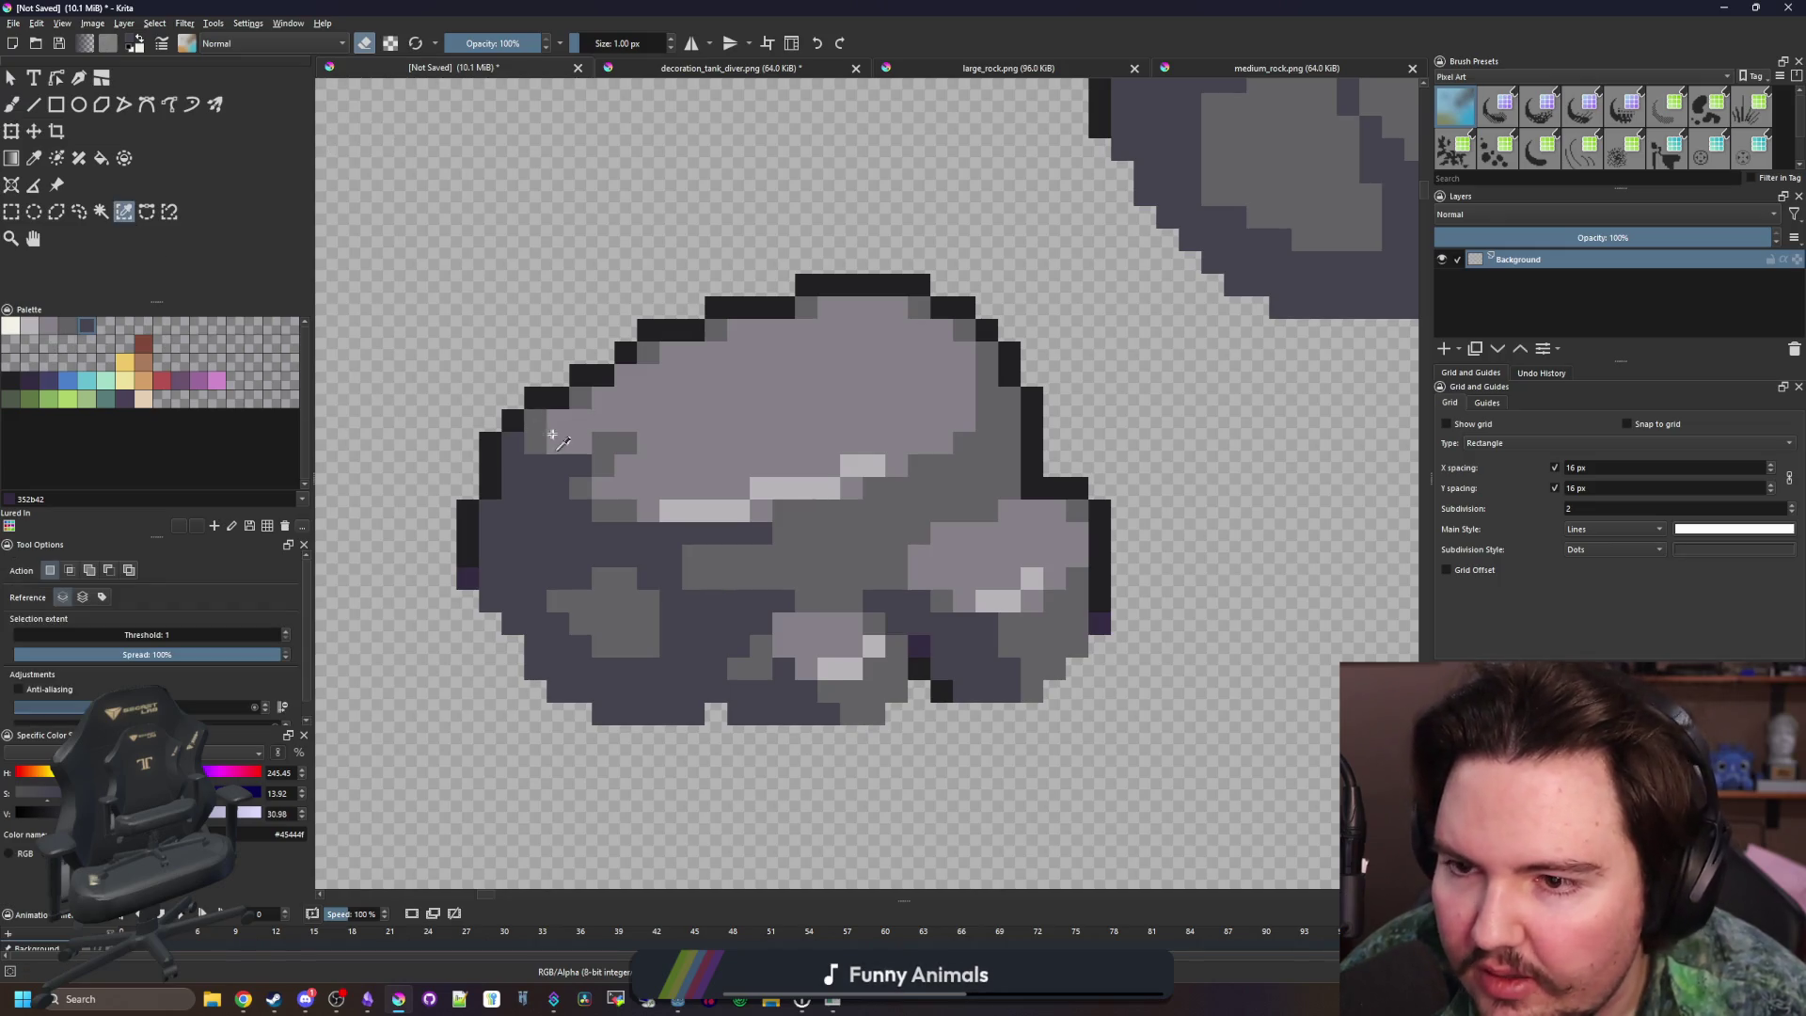
# Repaint the rock's upper-left outline with a 3 px brush
pyautogui.click(557, 398)
pyautogui.press(']')
pyautogui.press(']')
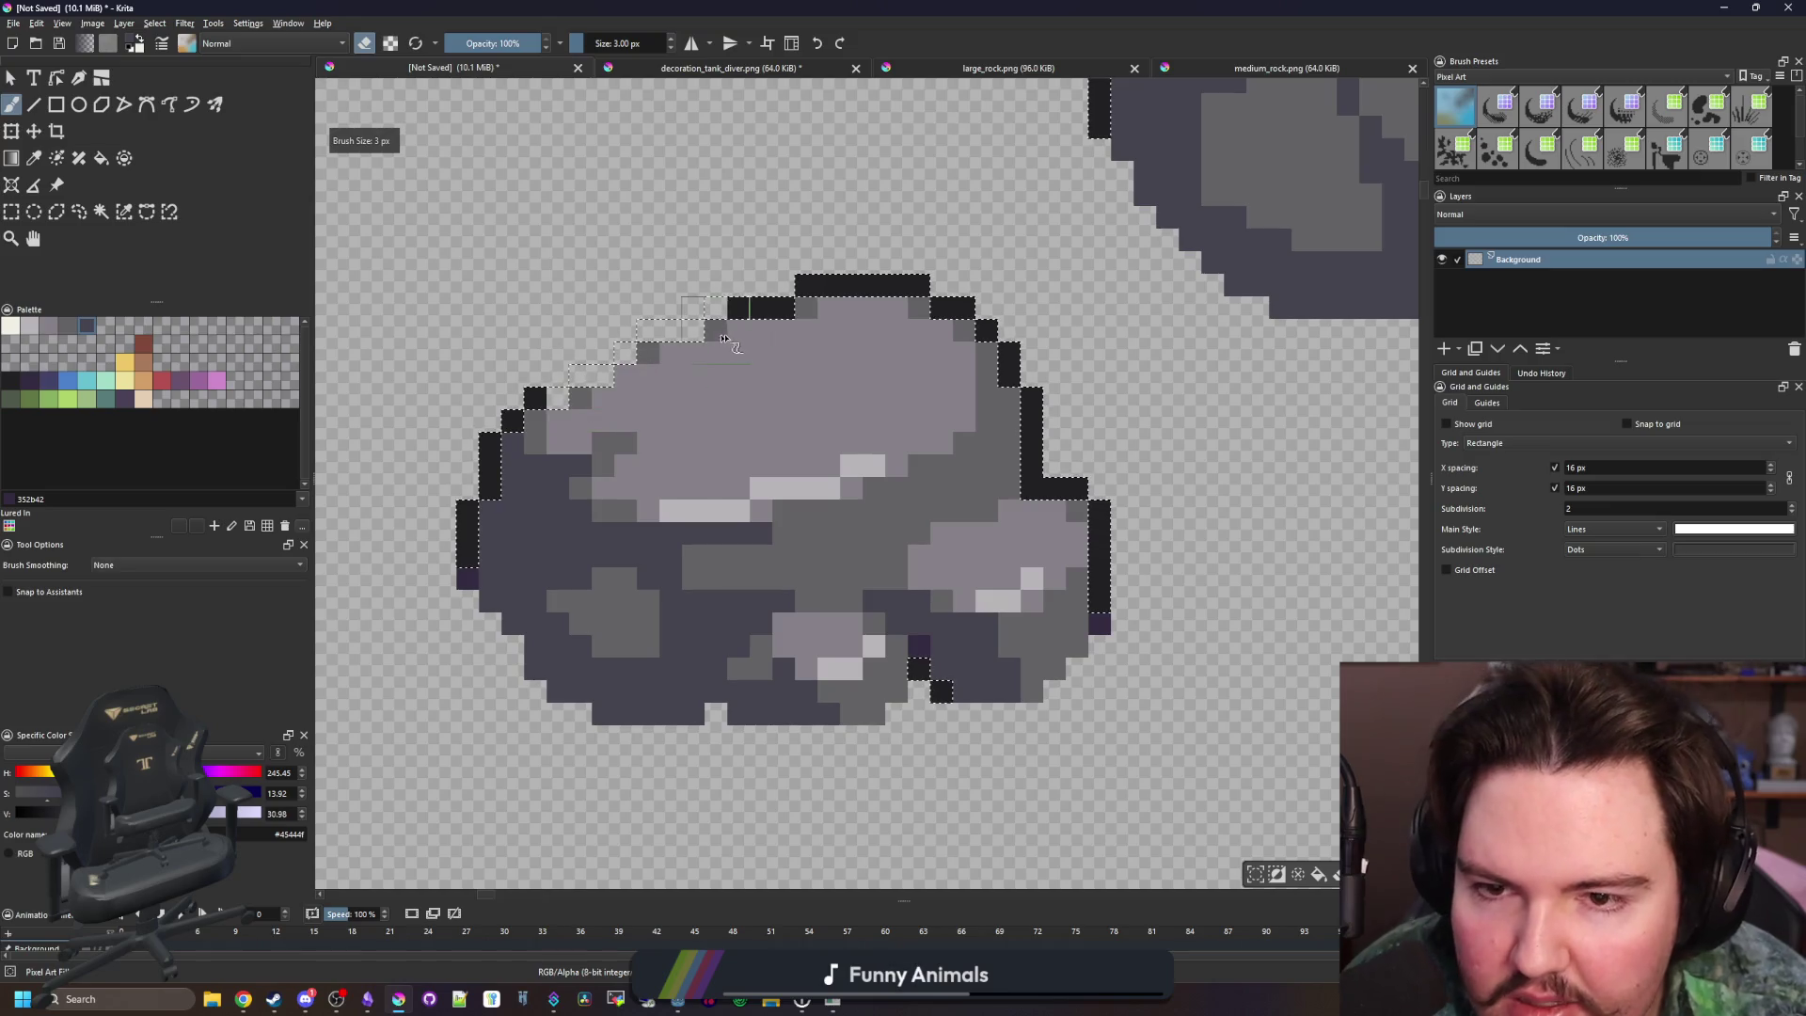
pyautogui.moveTo(576, 406)
pyautogui.mouseDown()
pyautogui.moveTo(630, 400)
pyautogui.moveTo(602, 376)
pyautogui.moveTo(715, 315)
pyautogui.moveTo(846, 282)
pyautogui.moveTo(952, 301)
pyautogui.moveTo(1006, 362)
pyautogui.moveTo(1035, 475)
pyautogui.moveTo(1097, 516)
pyautogui.moveTo(1101, 543)
pyautogui.mouseUp()
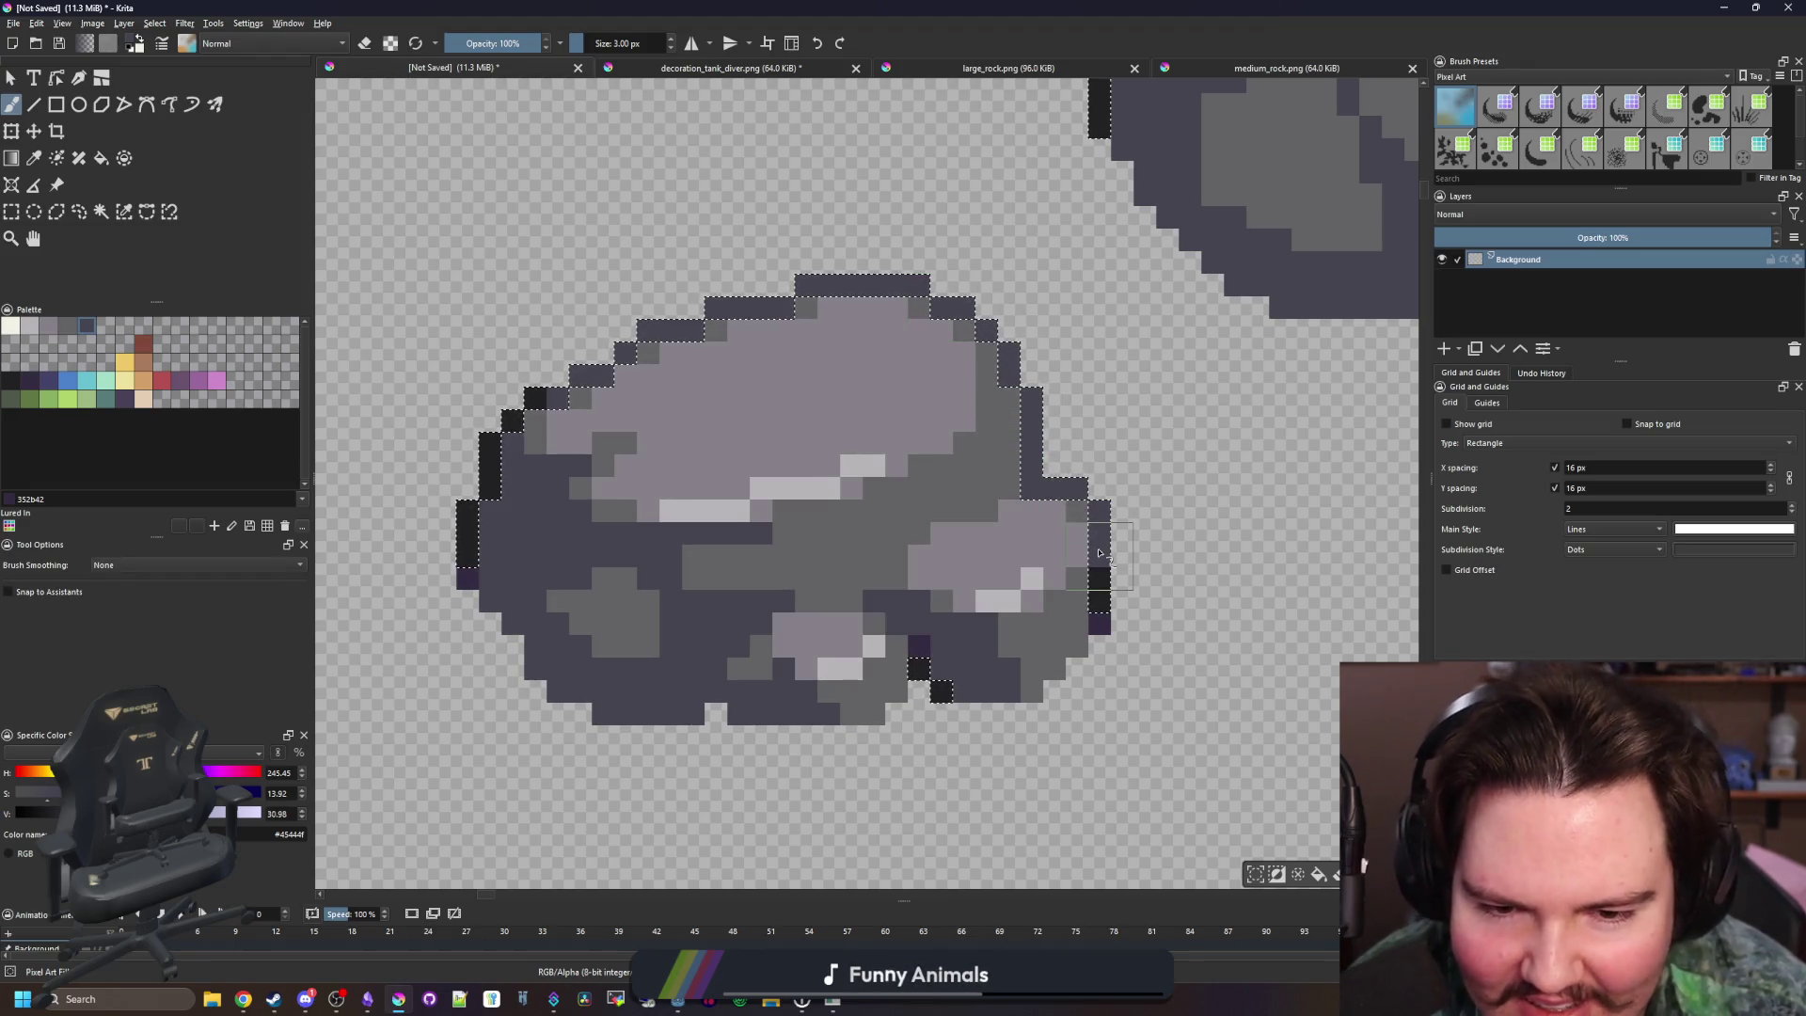
pyautogui.scroll(-5, 846, 574)
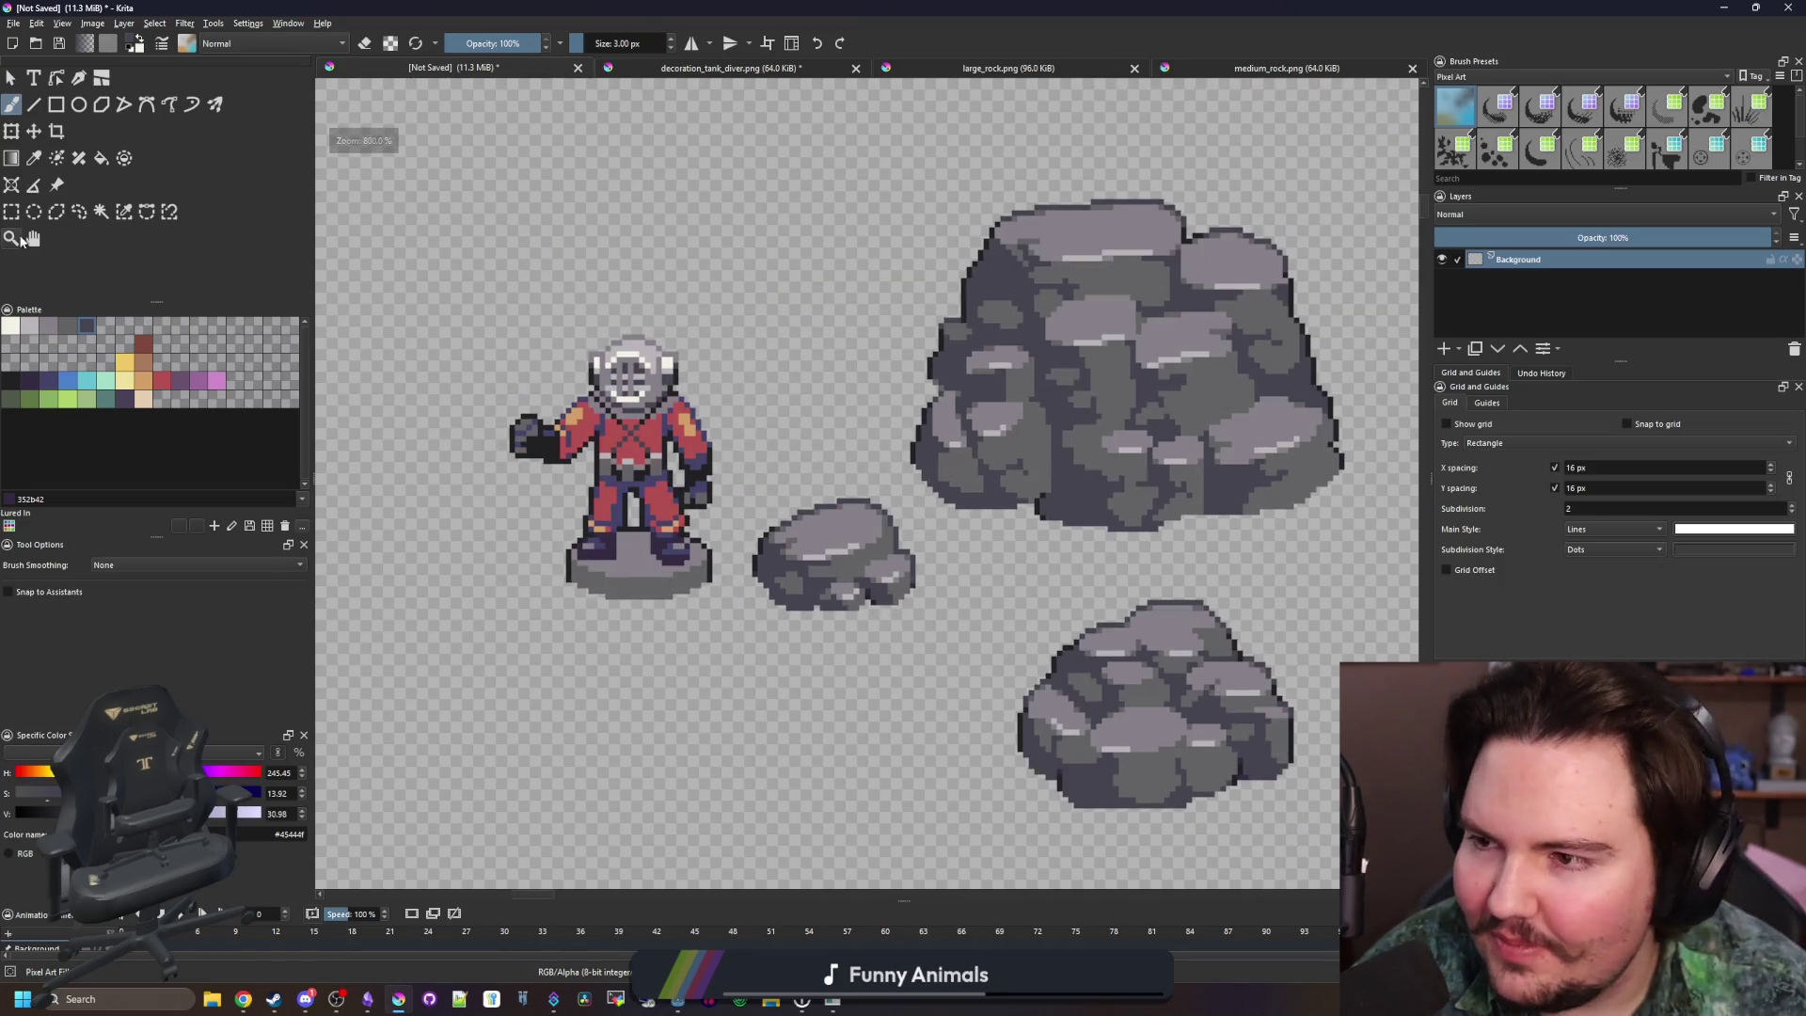
# Draw a rectangular selection around the small rock for copying
pyautogui.click(12, 211)
pyautogui.scroll(2, 594, 639)
pyautogui.moveTo(494, 625)
pyautogui.mouseDown()
pyautogui.moveTo(689, 607)
pyautogui.moveTo(904, 383)
pyautogui.mouseUp()
pyautogui.scroll(-5, 699, 477)
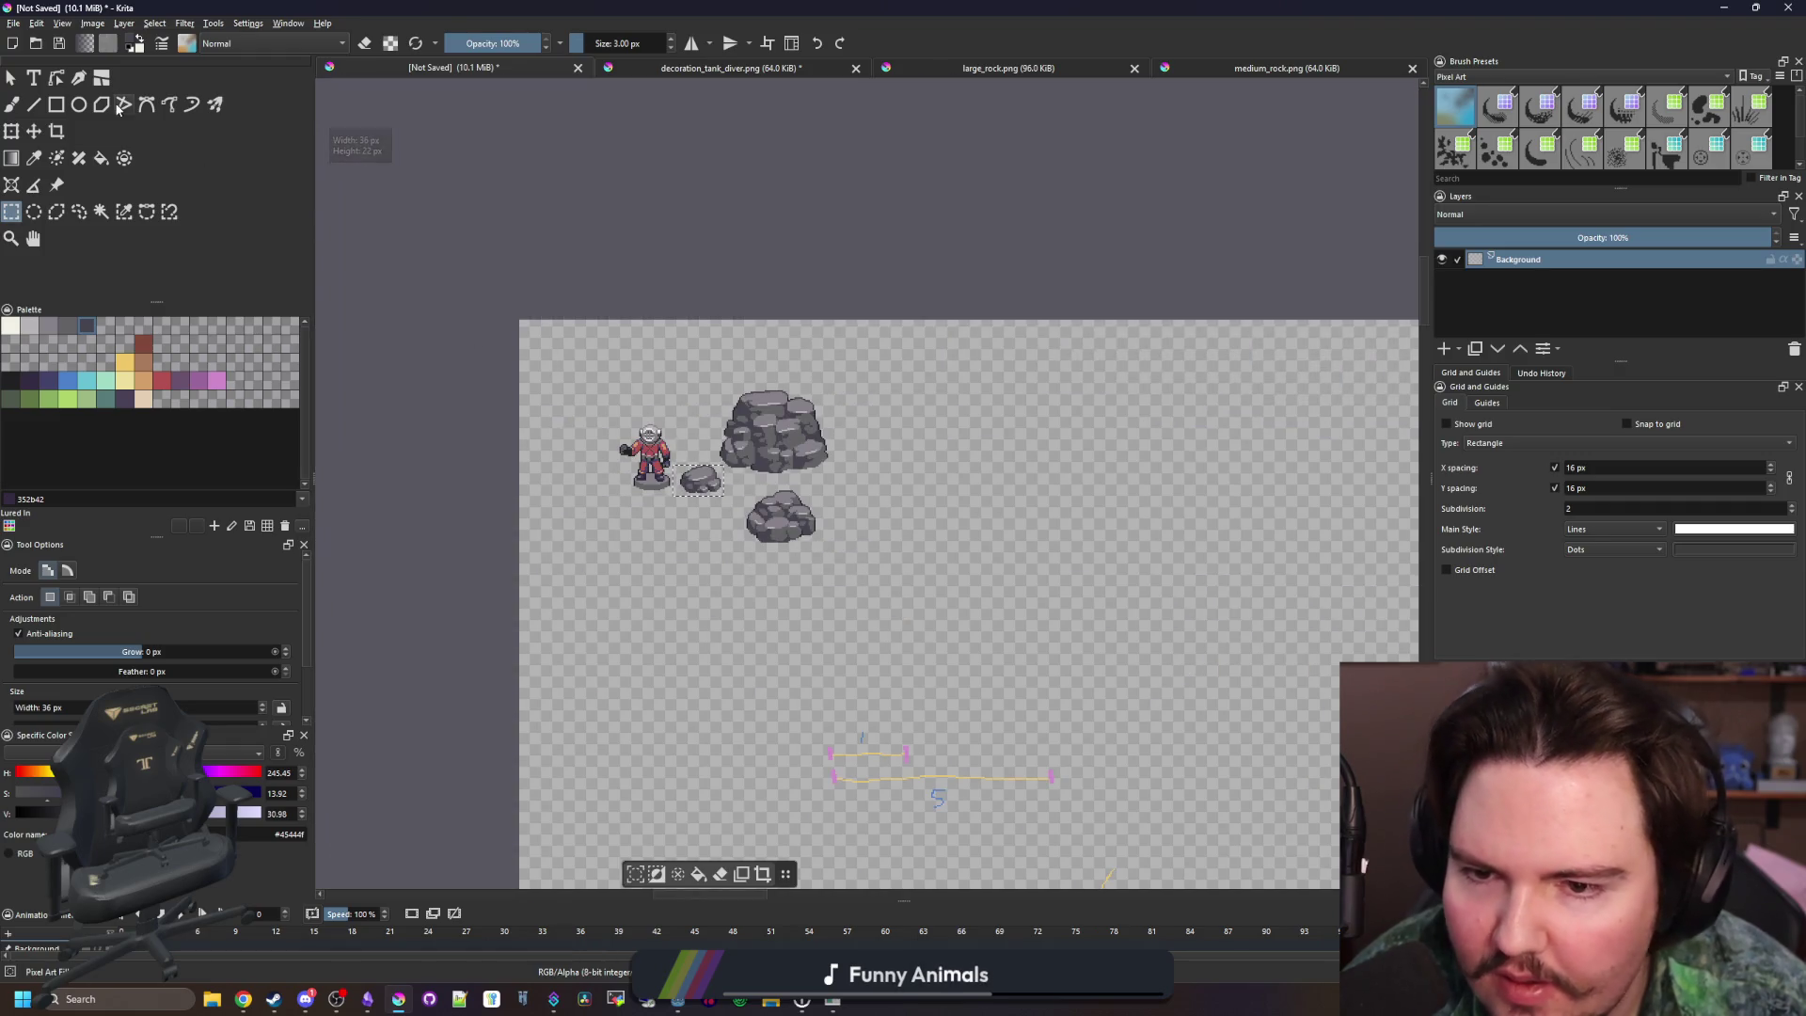
# Create a new 29×20 px document from the clipboard holding the copied small rock
pyautogui.click(34, 24)
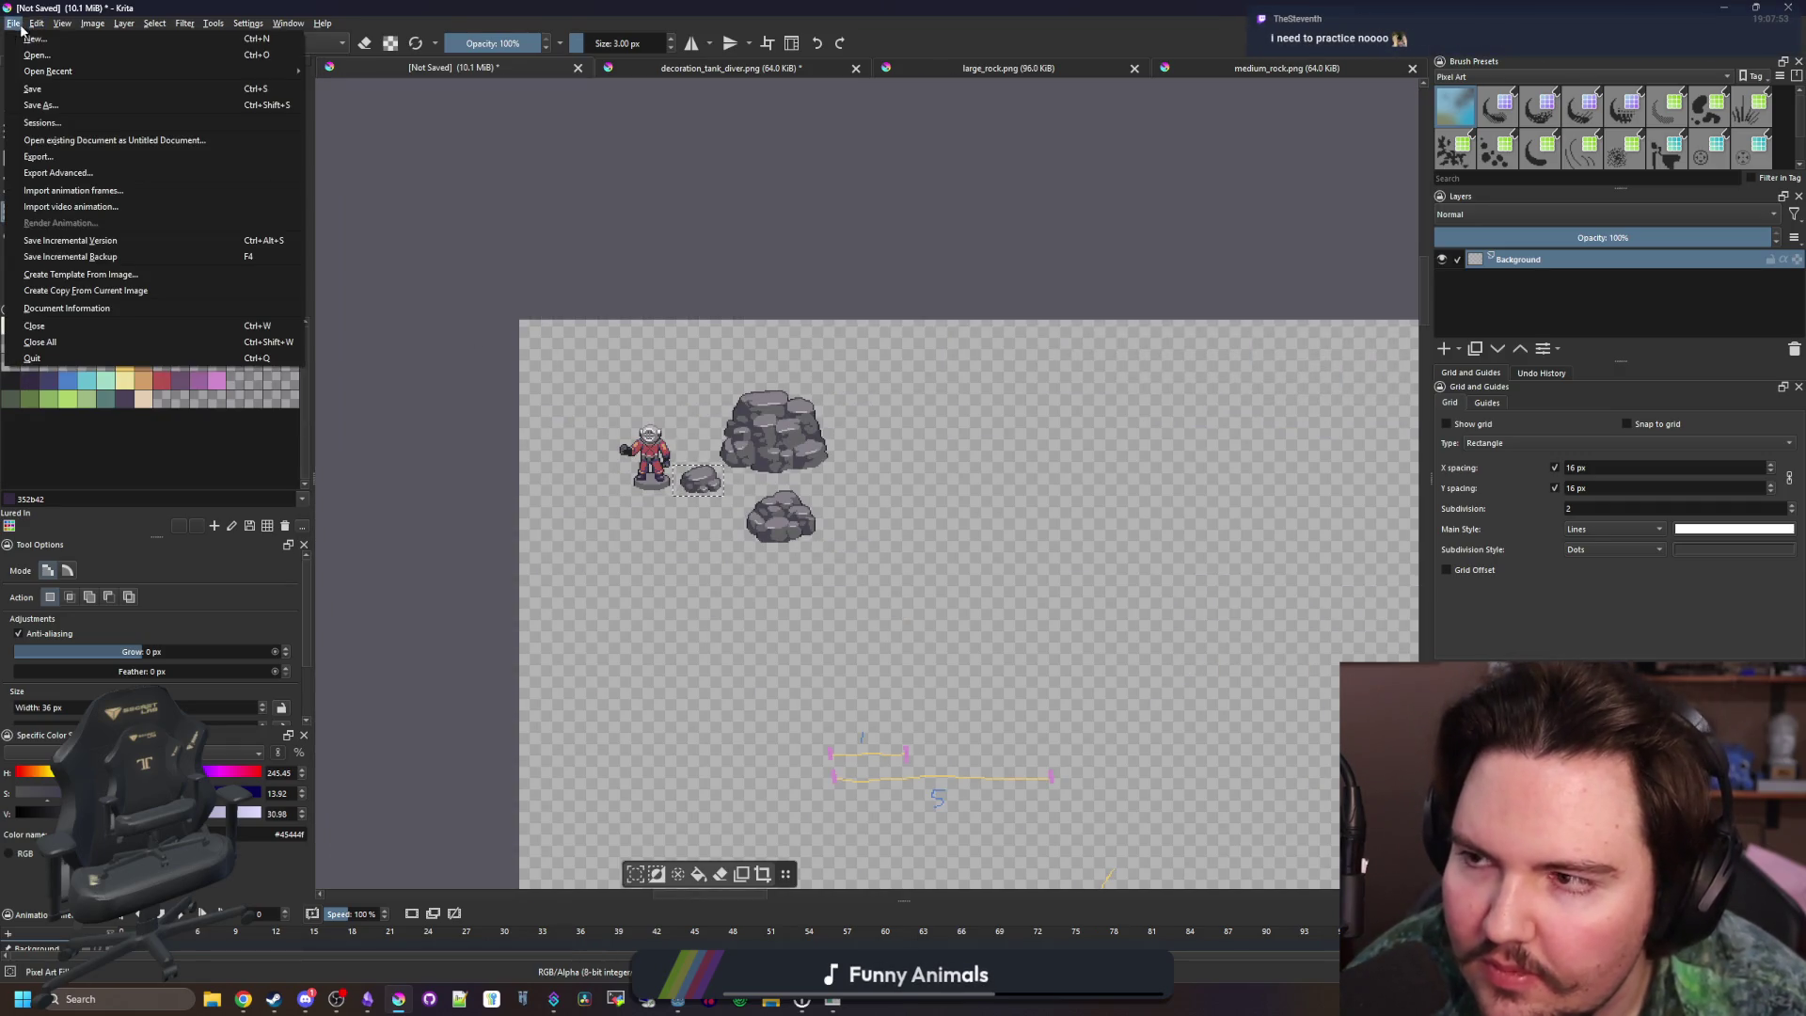
pyautogui.click(33, 38)
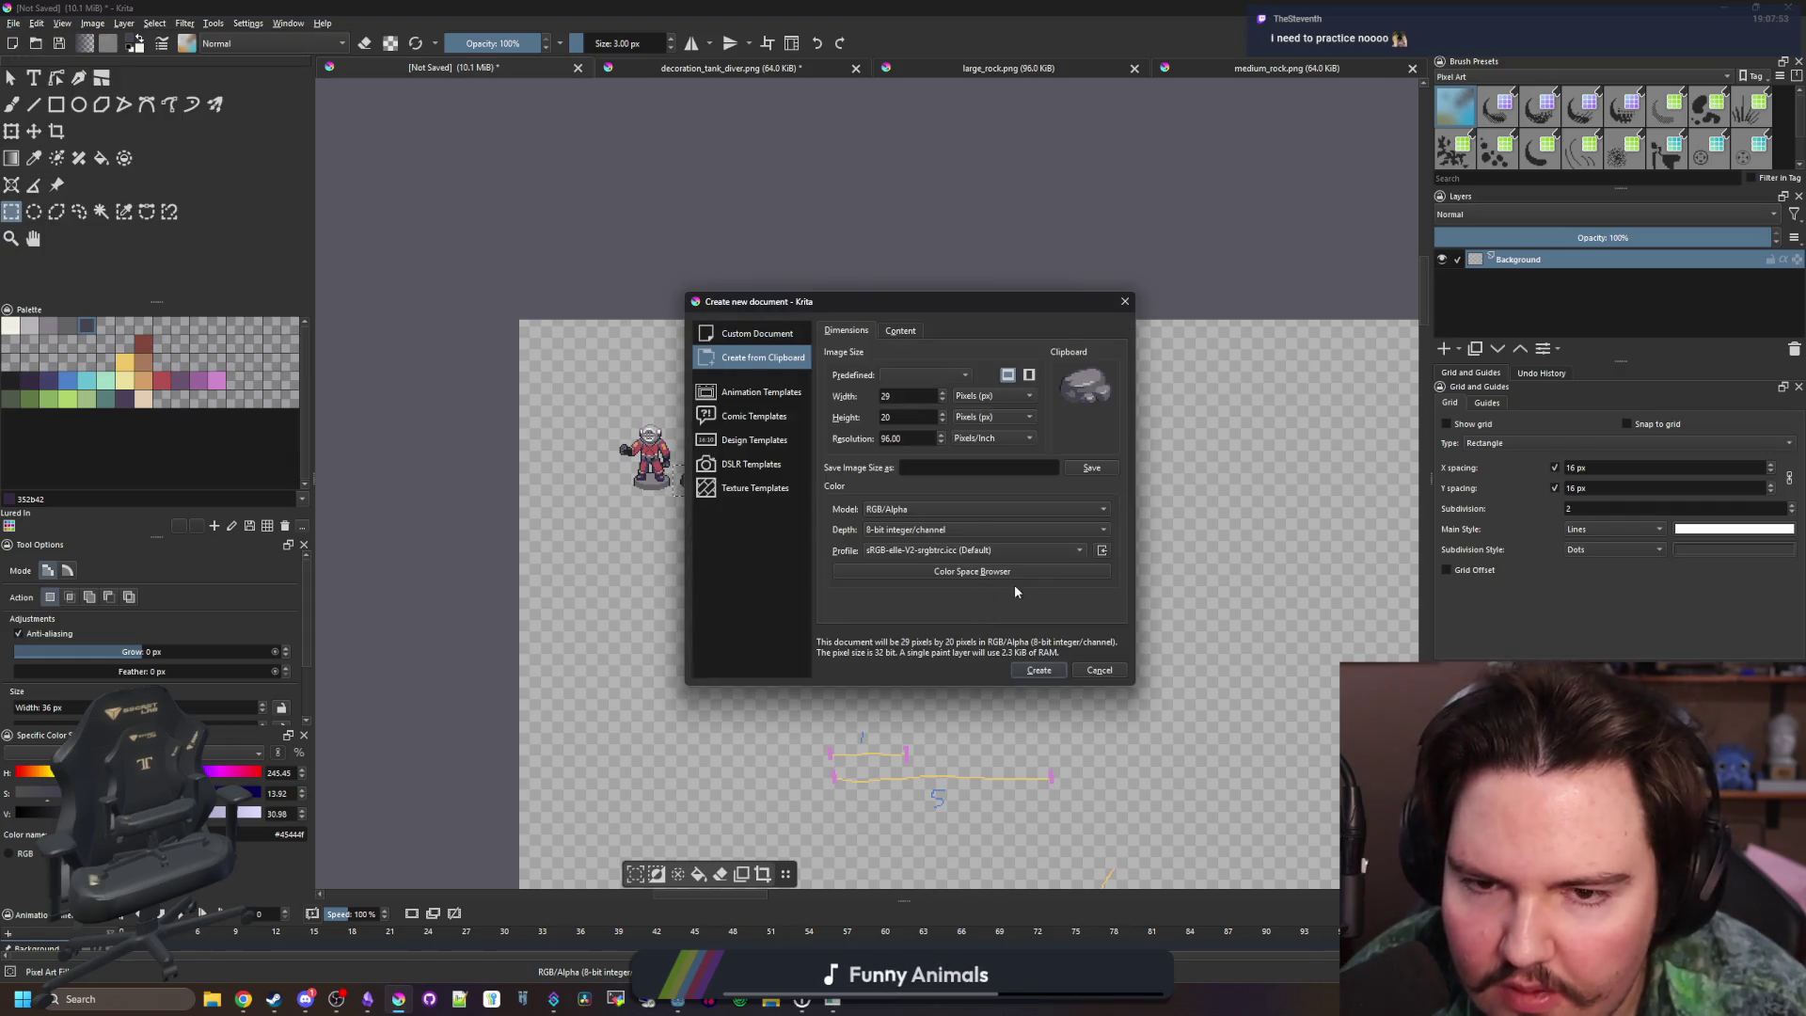
pyautogui.click(1025, 675)
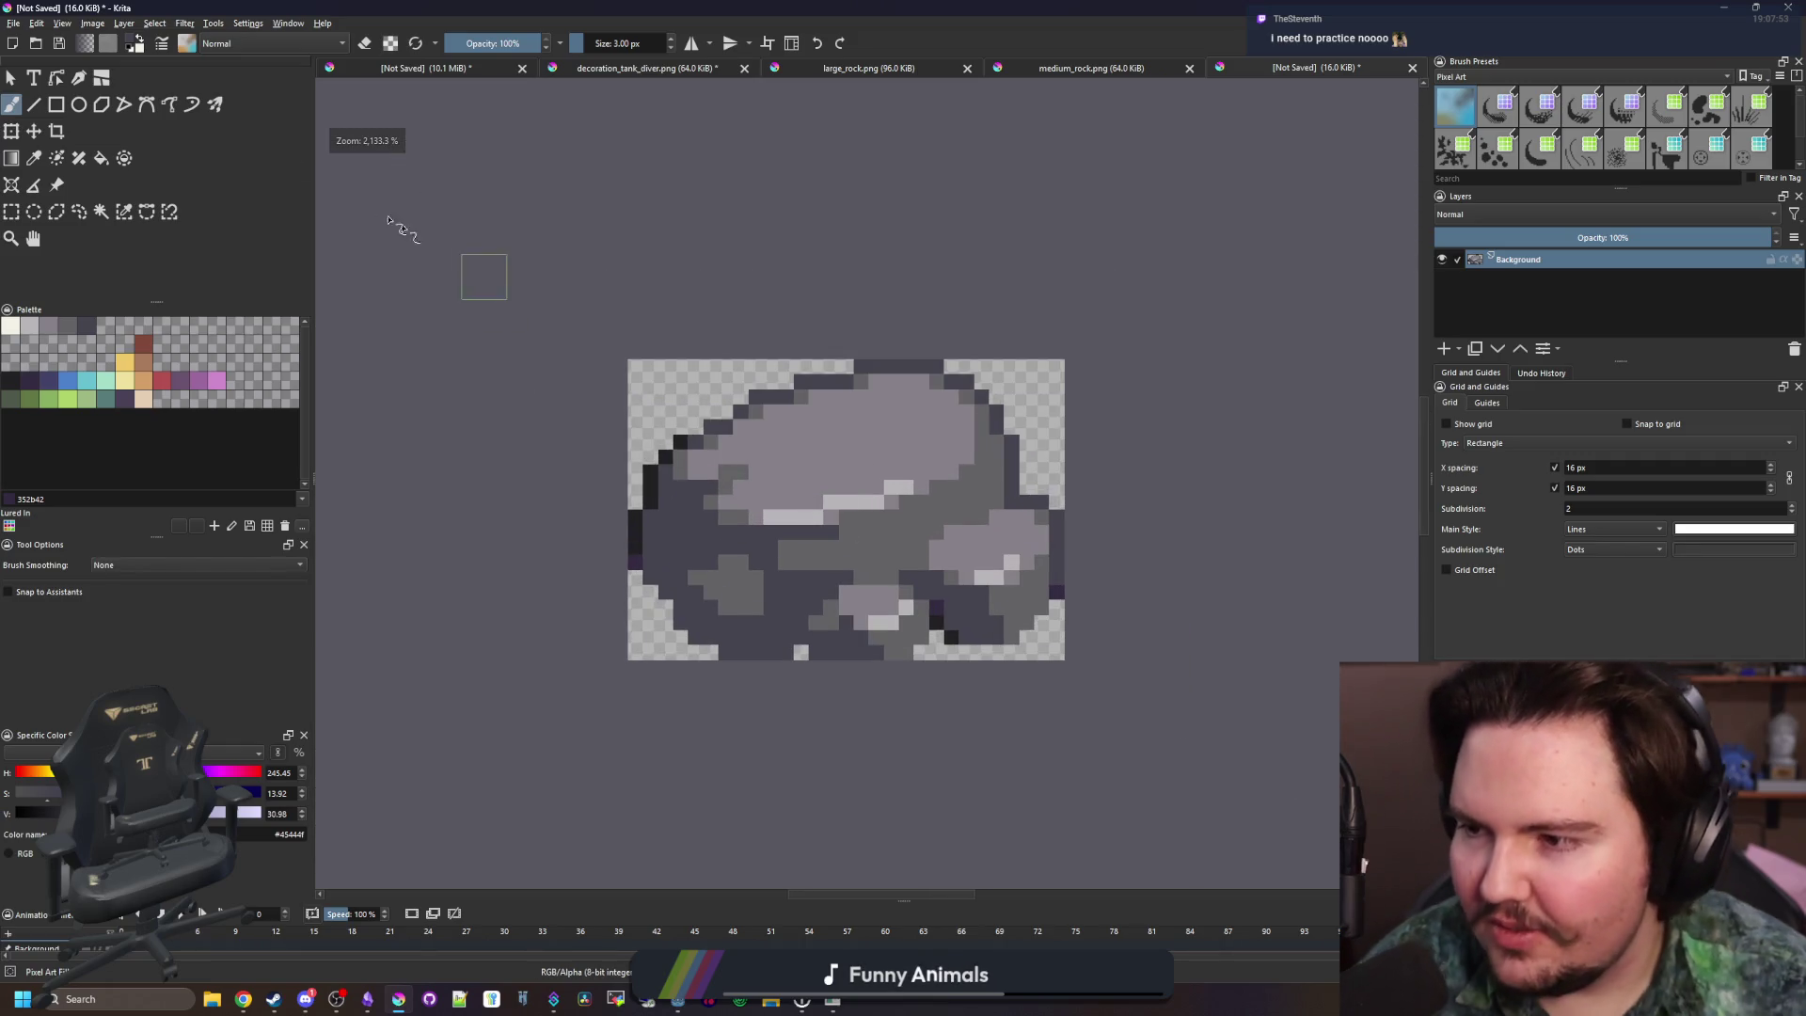
pyautogui.click(94, 24)
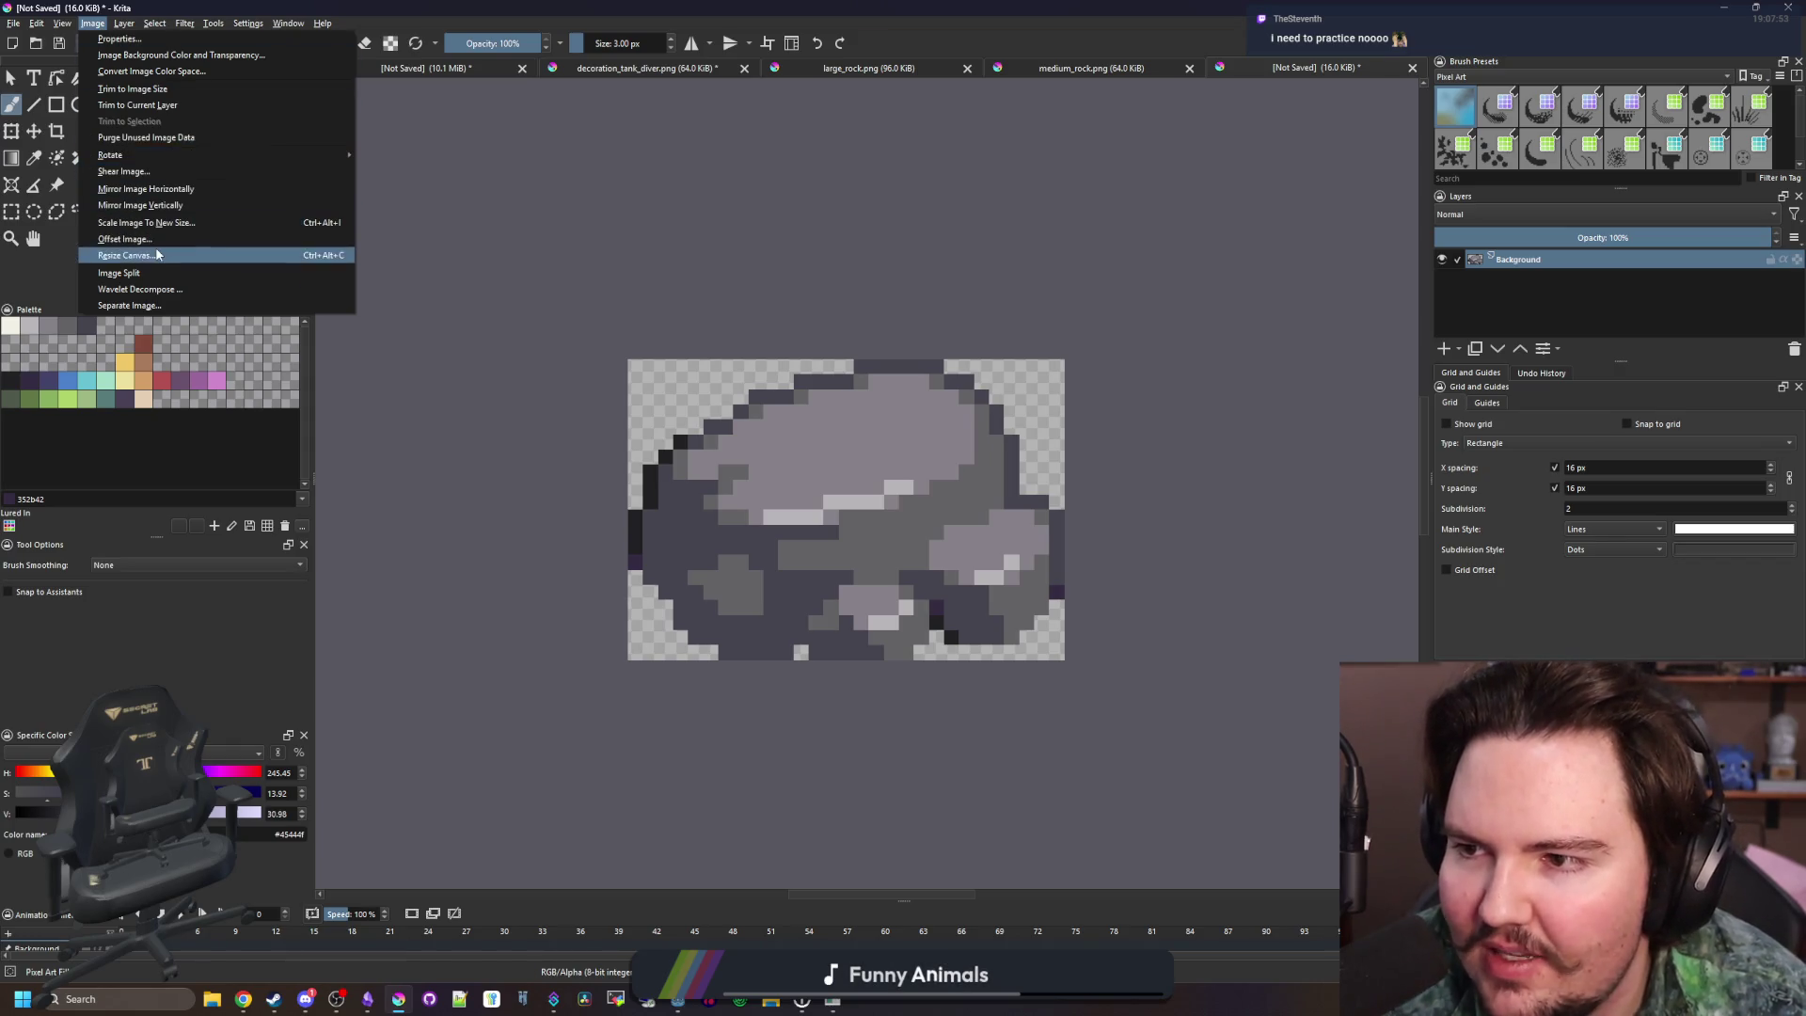
# Resize the canvas to a width of 31 px
pyautogui.click(126, 255)
pyautogui.write('31')
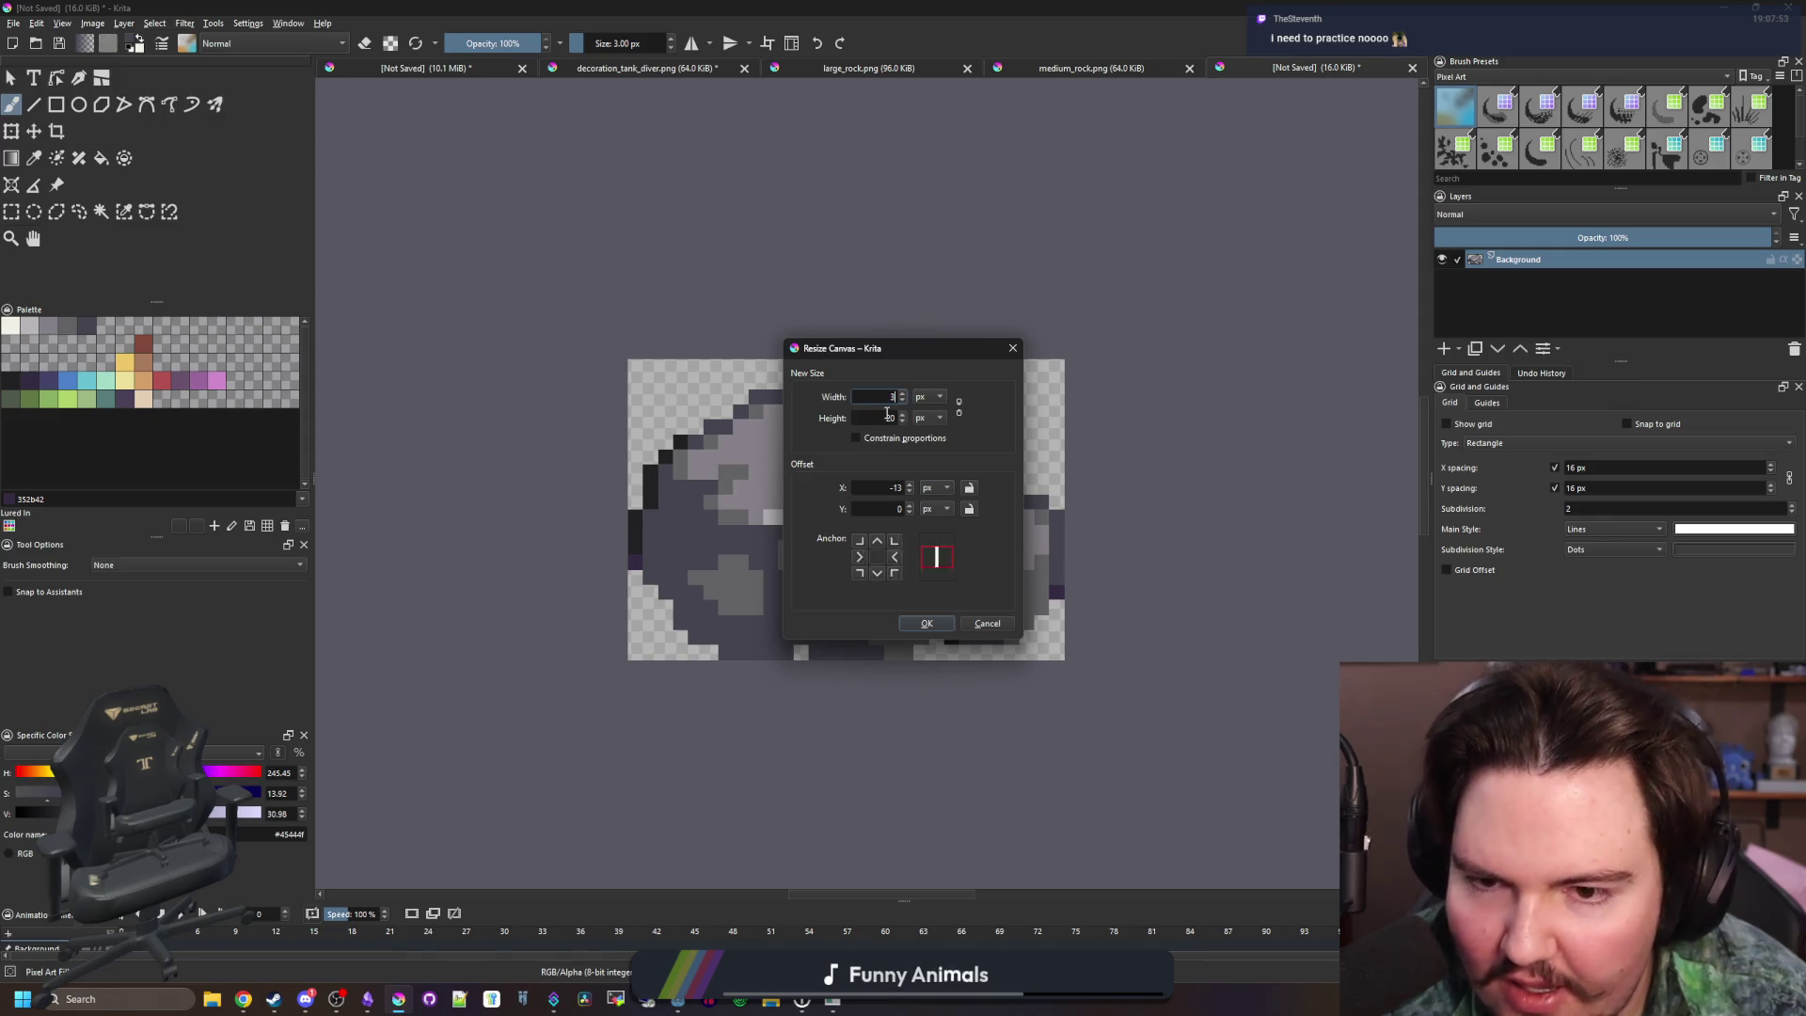
pyautogui.press('Tab')
pyautogui.click(922, 621)
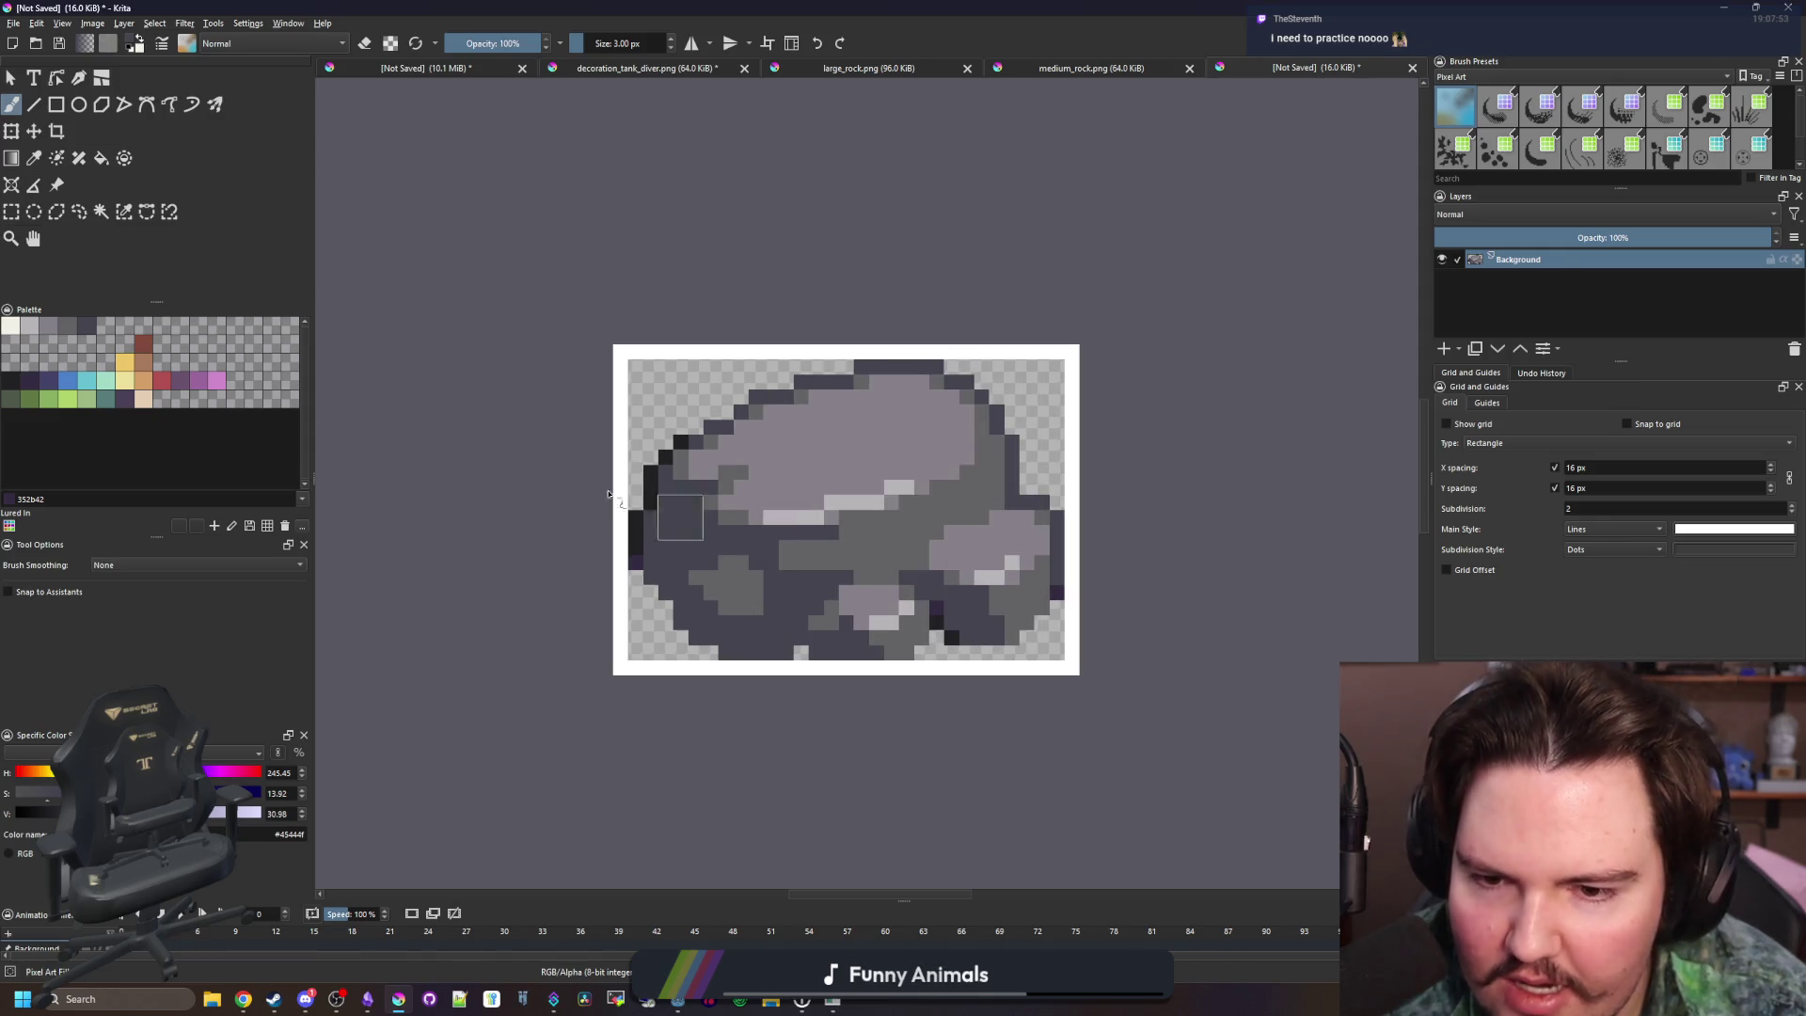
# Clear the white border around the rock to transparency with the magic wand
pyautogui.click(100, 211)
pyautogui.click(769, 351)
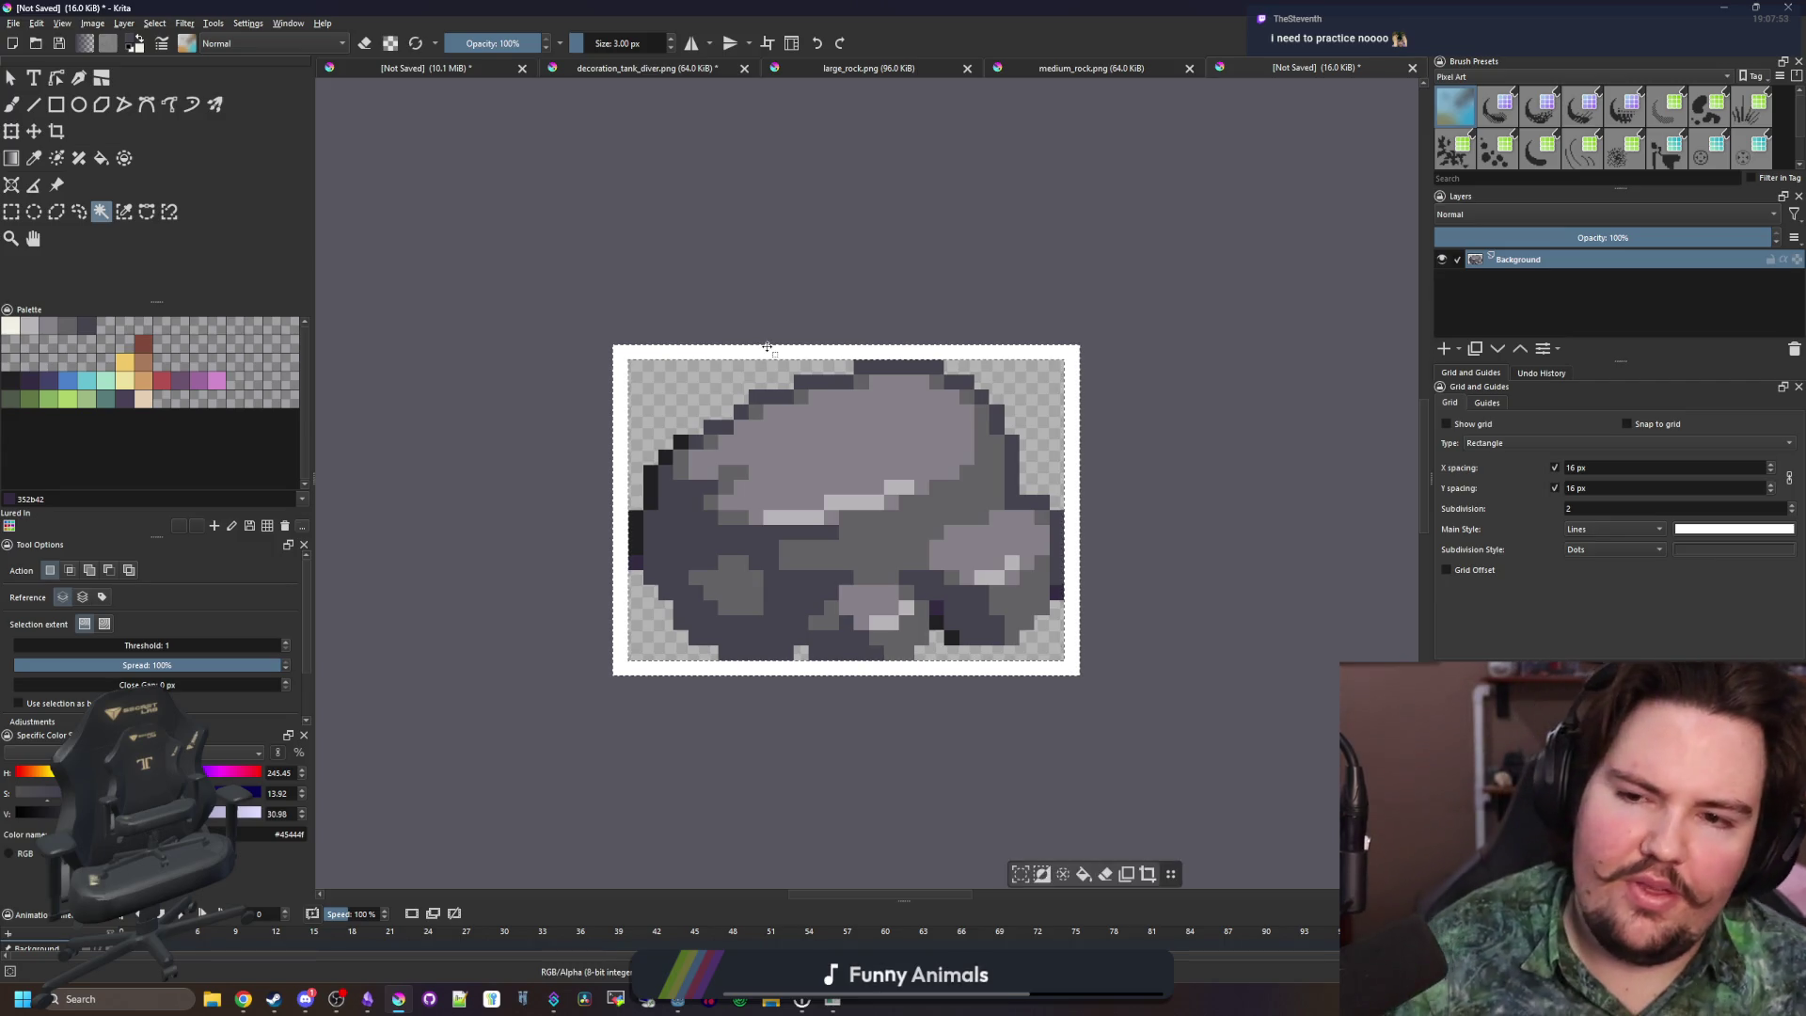
pyautogui.press('Delete')
pyautogui.click(21, 26)
pyautogui.click(57, 106)
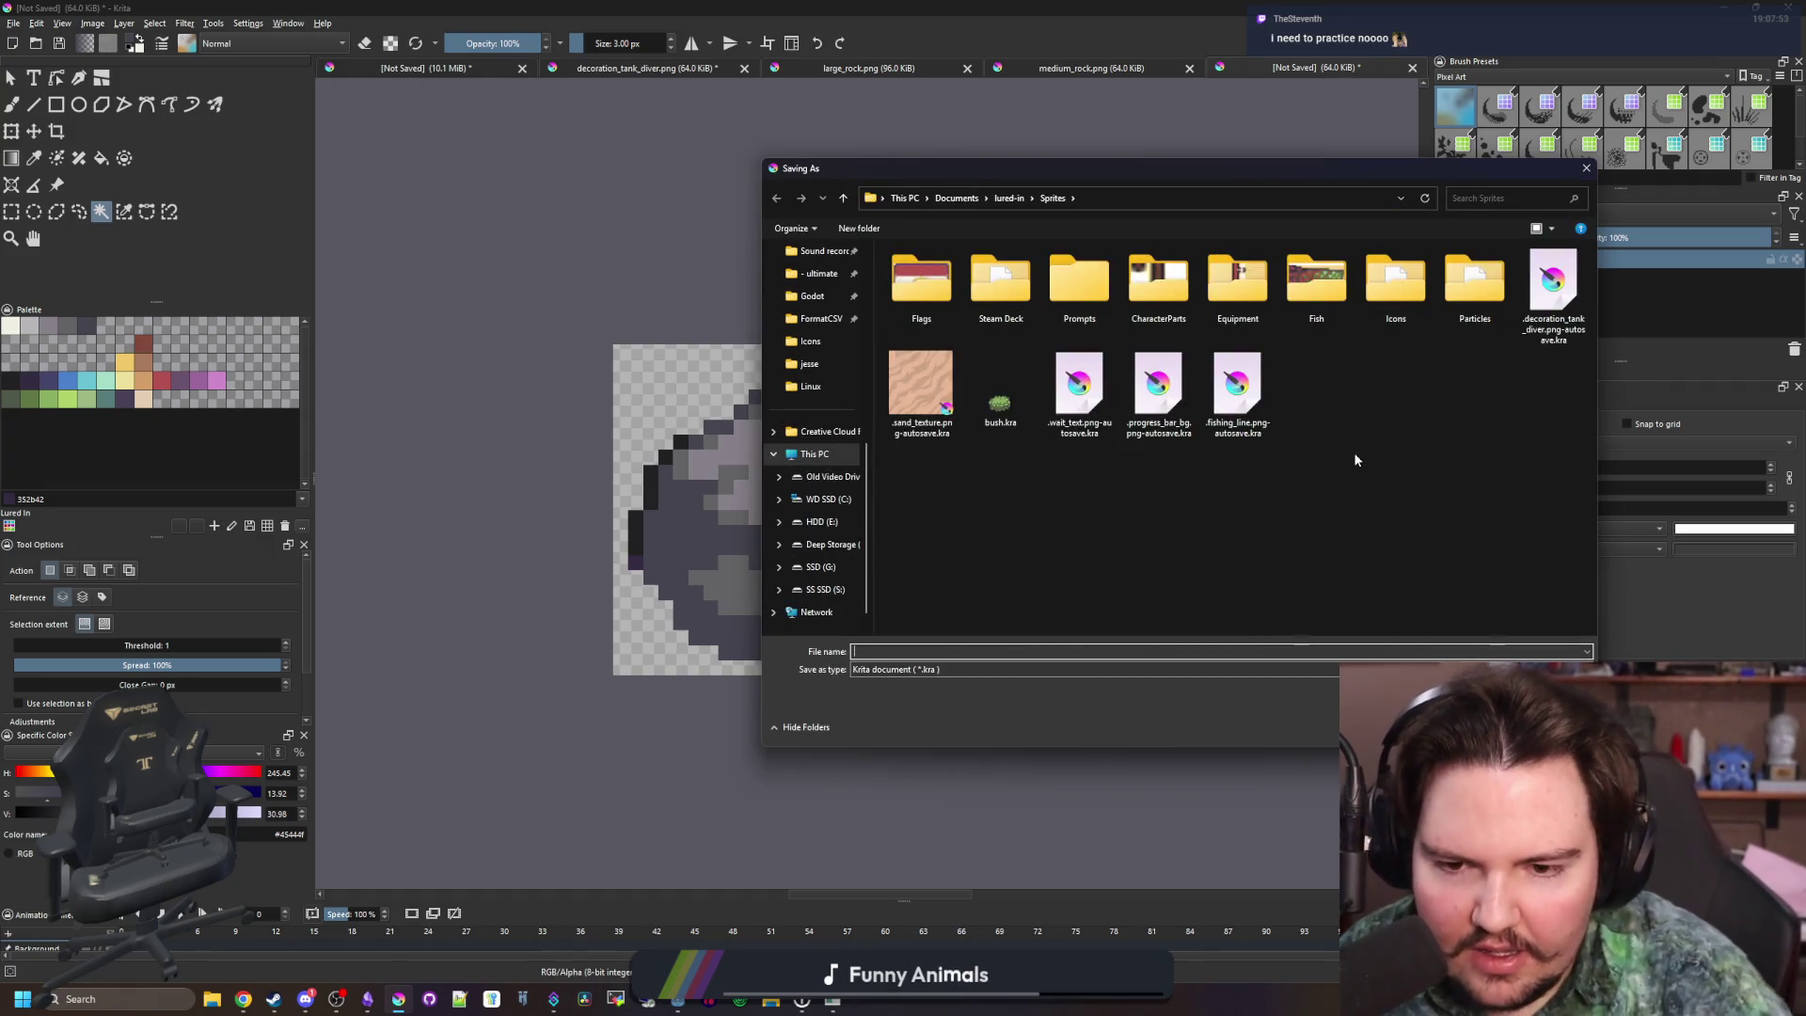
# Save the small rock as rock_small.png in PNG format, then minimize Krita
pyautogui.write('mrock')
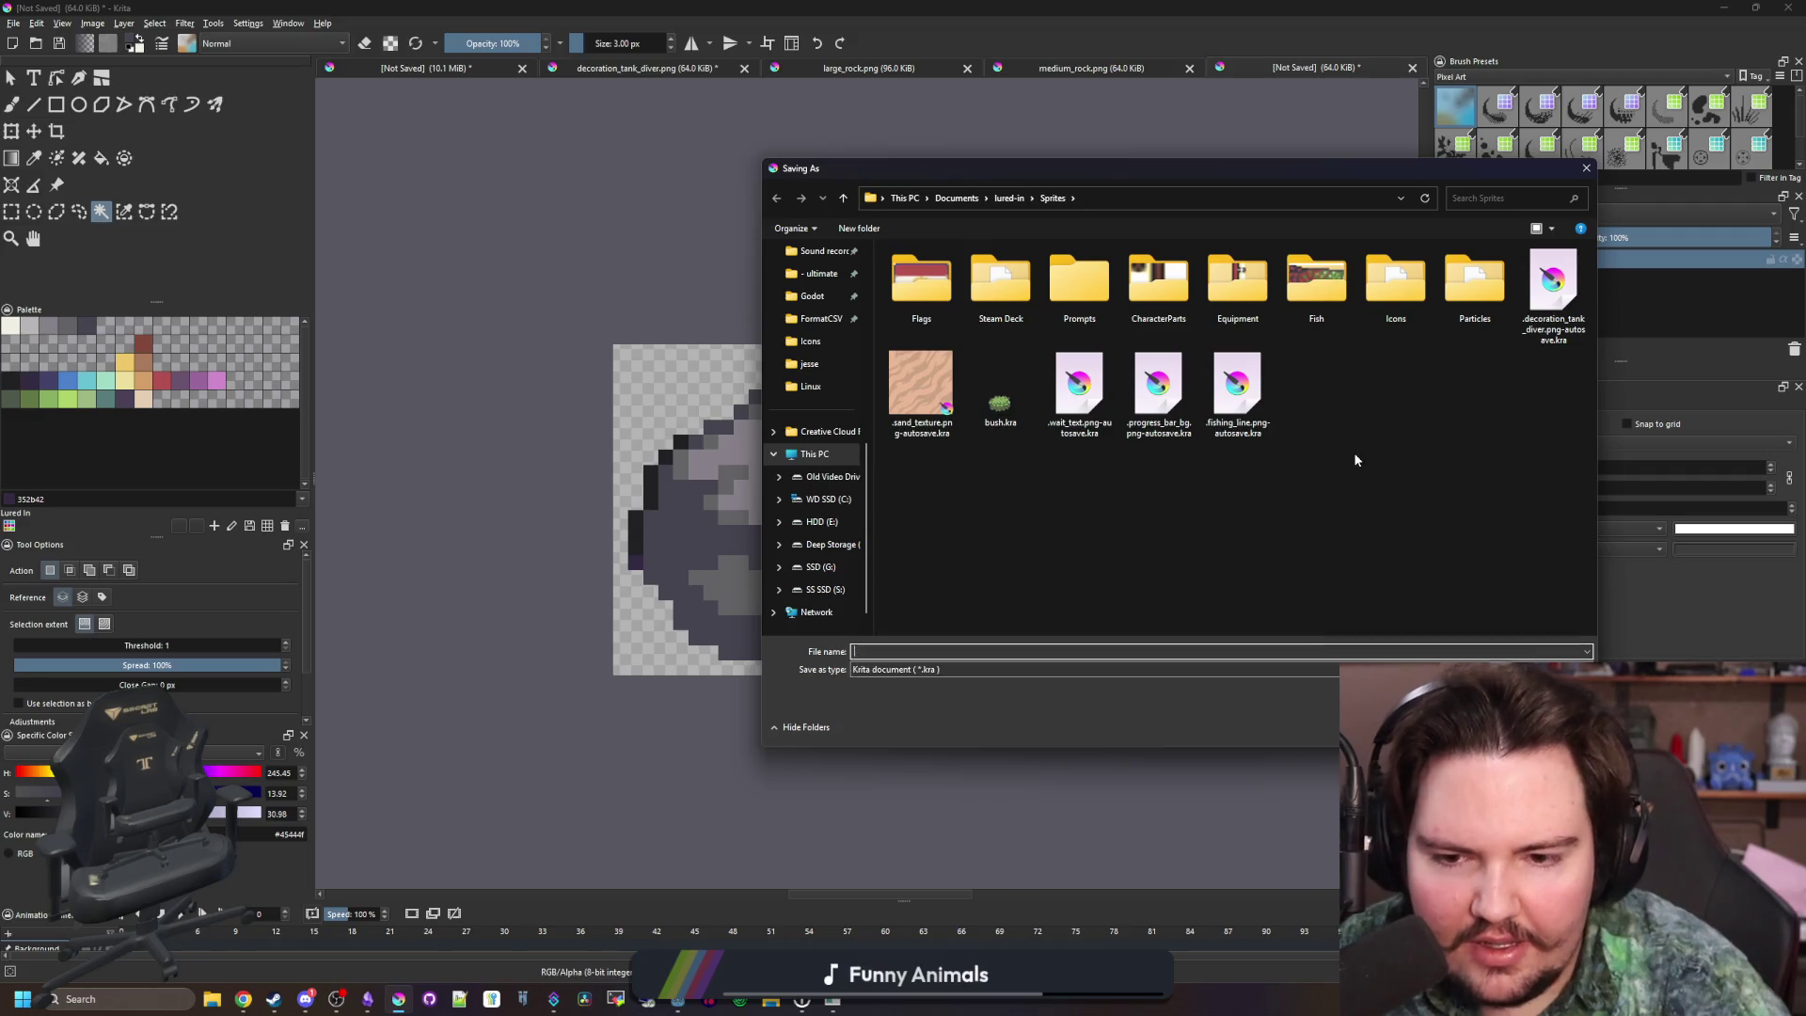
pyautogui.write('k_small')
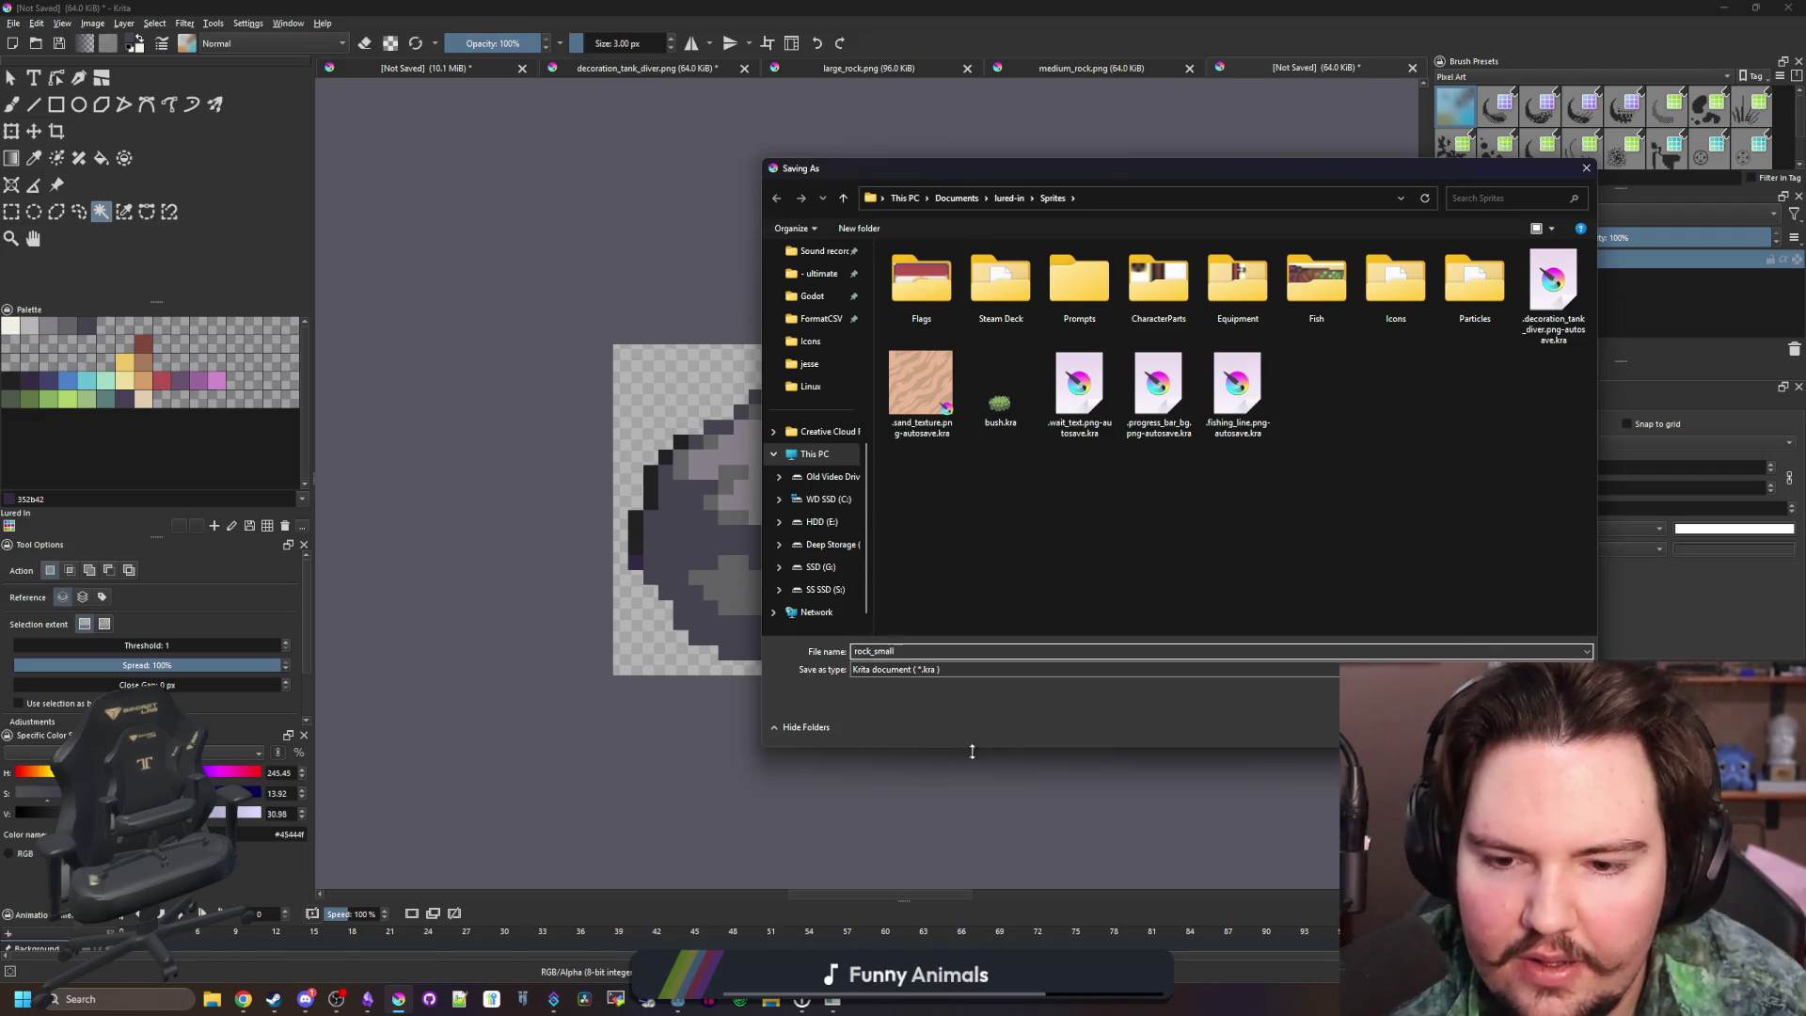
pyautogui.click(885, 668)
pyautogui.click(873, 844)
pyautogui.click(910, 671)
pyautogui.click(893, 831)
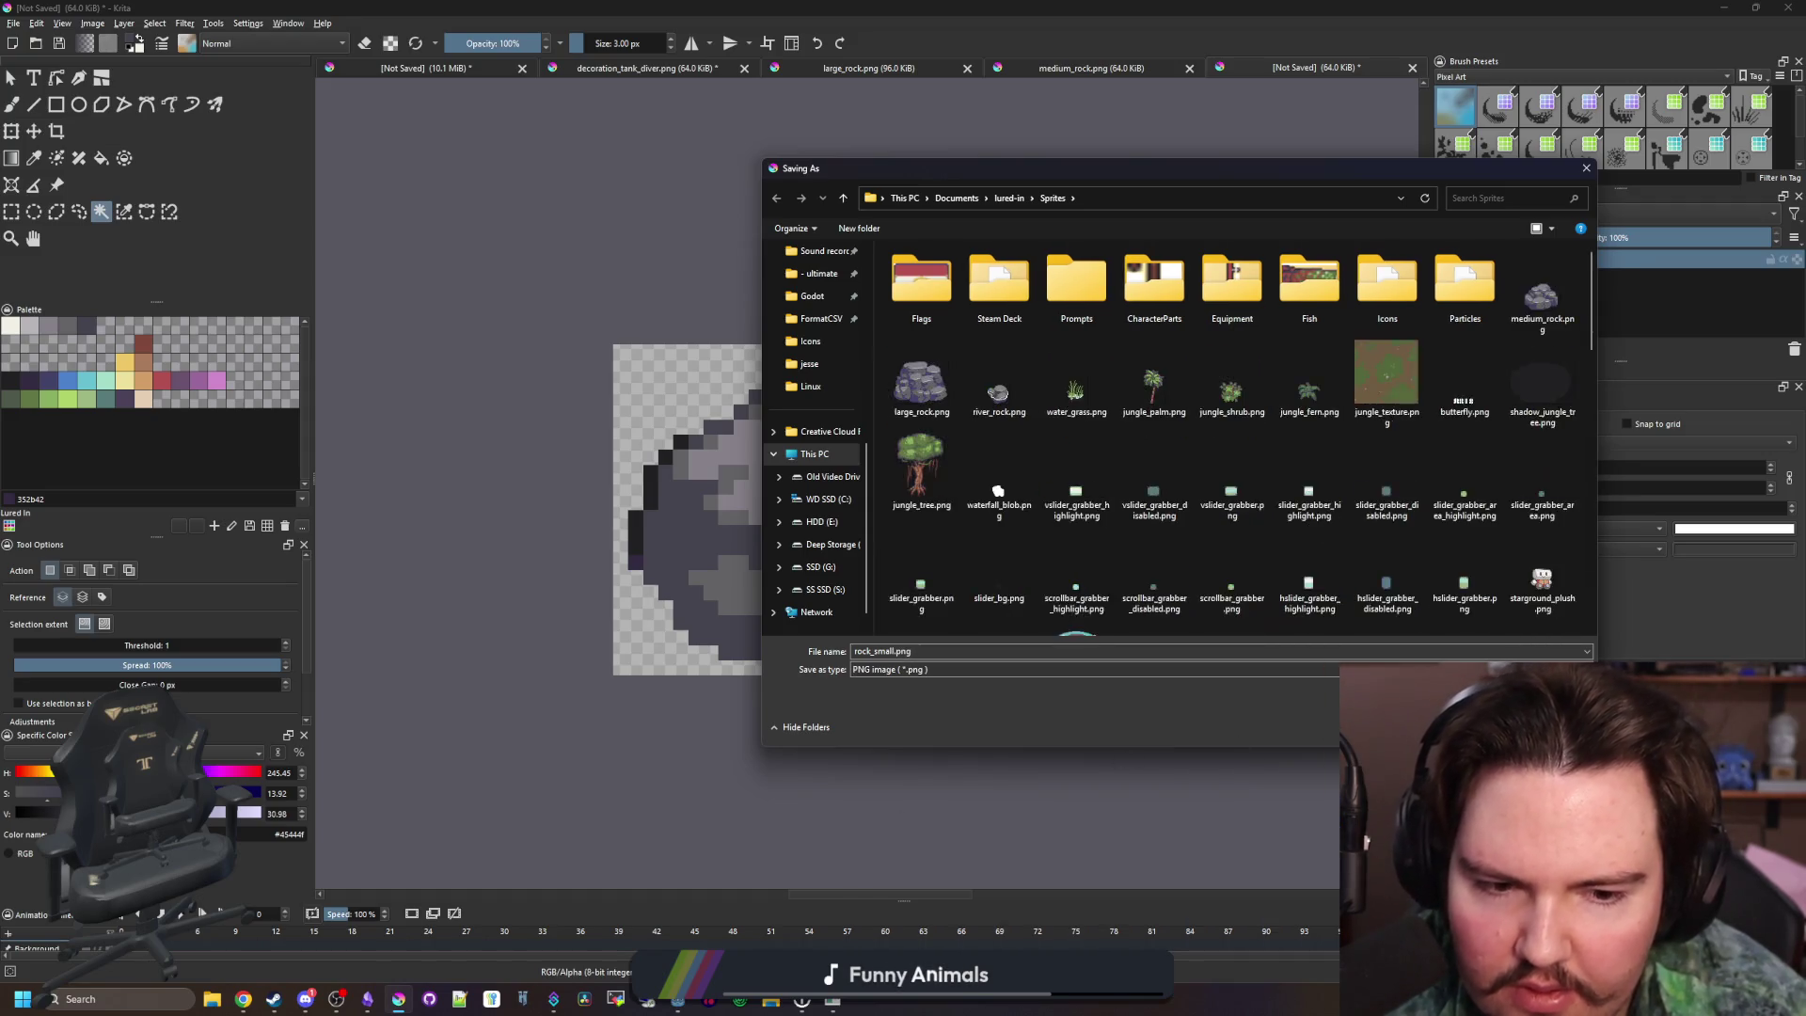
pyautogui.press('Return')
pyautogui.click(967, 628)
pyautogui.press('super+Down')
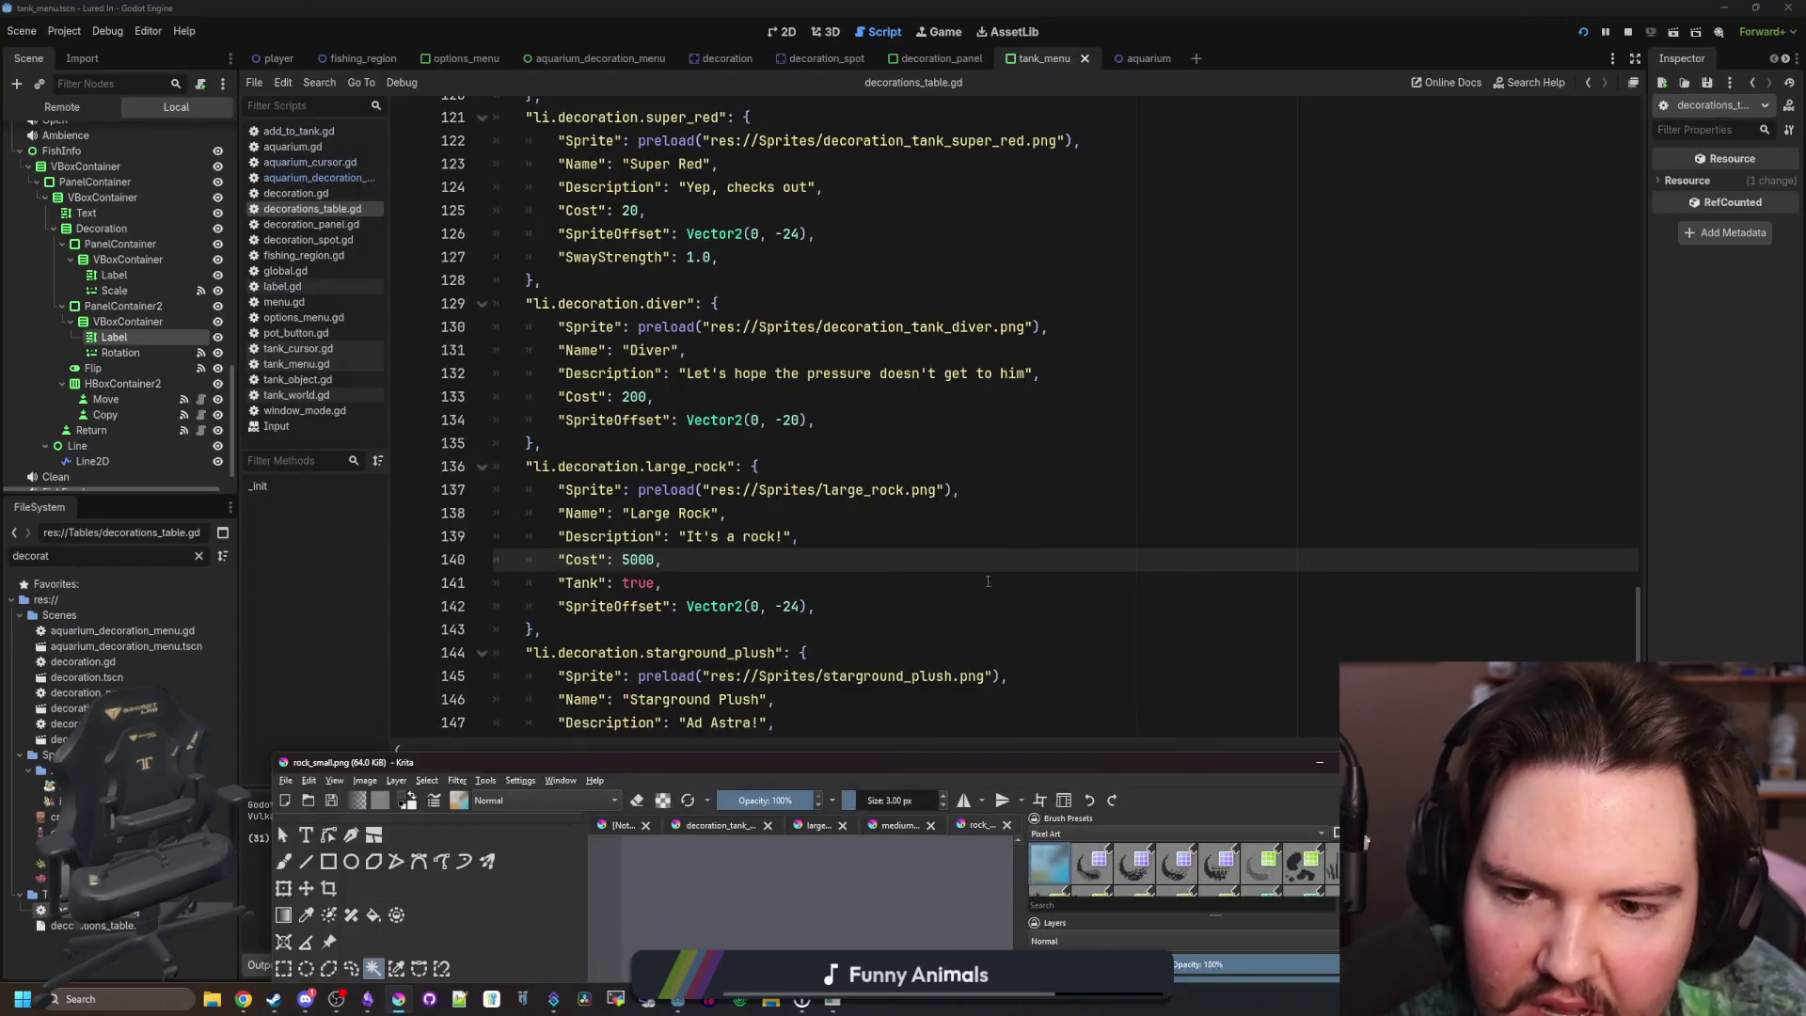
# Paste two copies of the large_rock entry after the diver entry and fix their indentation
pyautogui.scroll(-2, 845, 435)
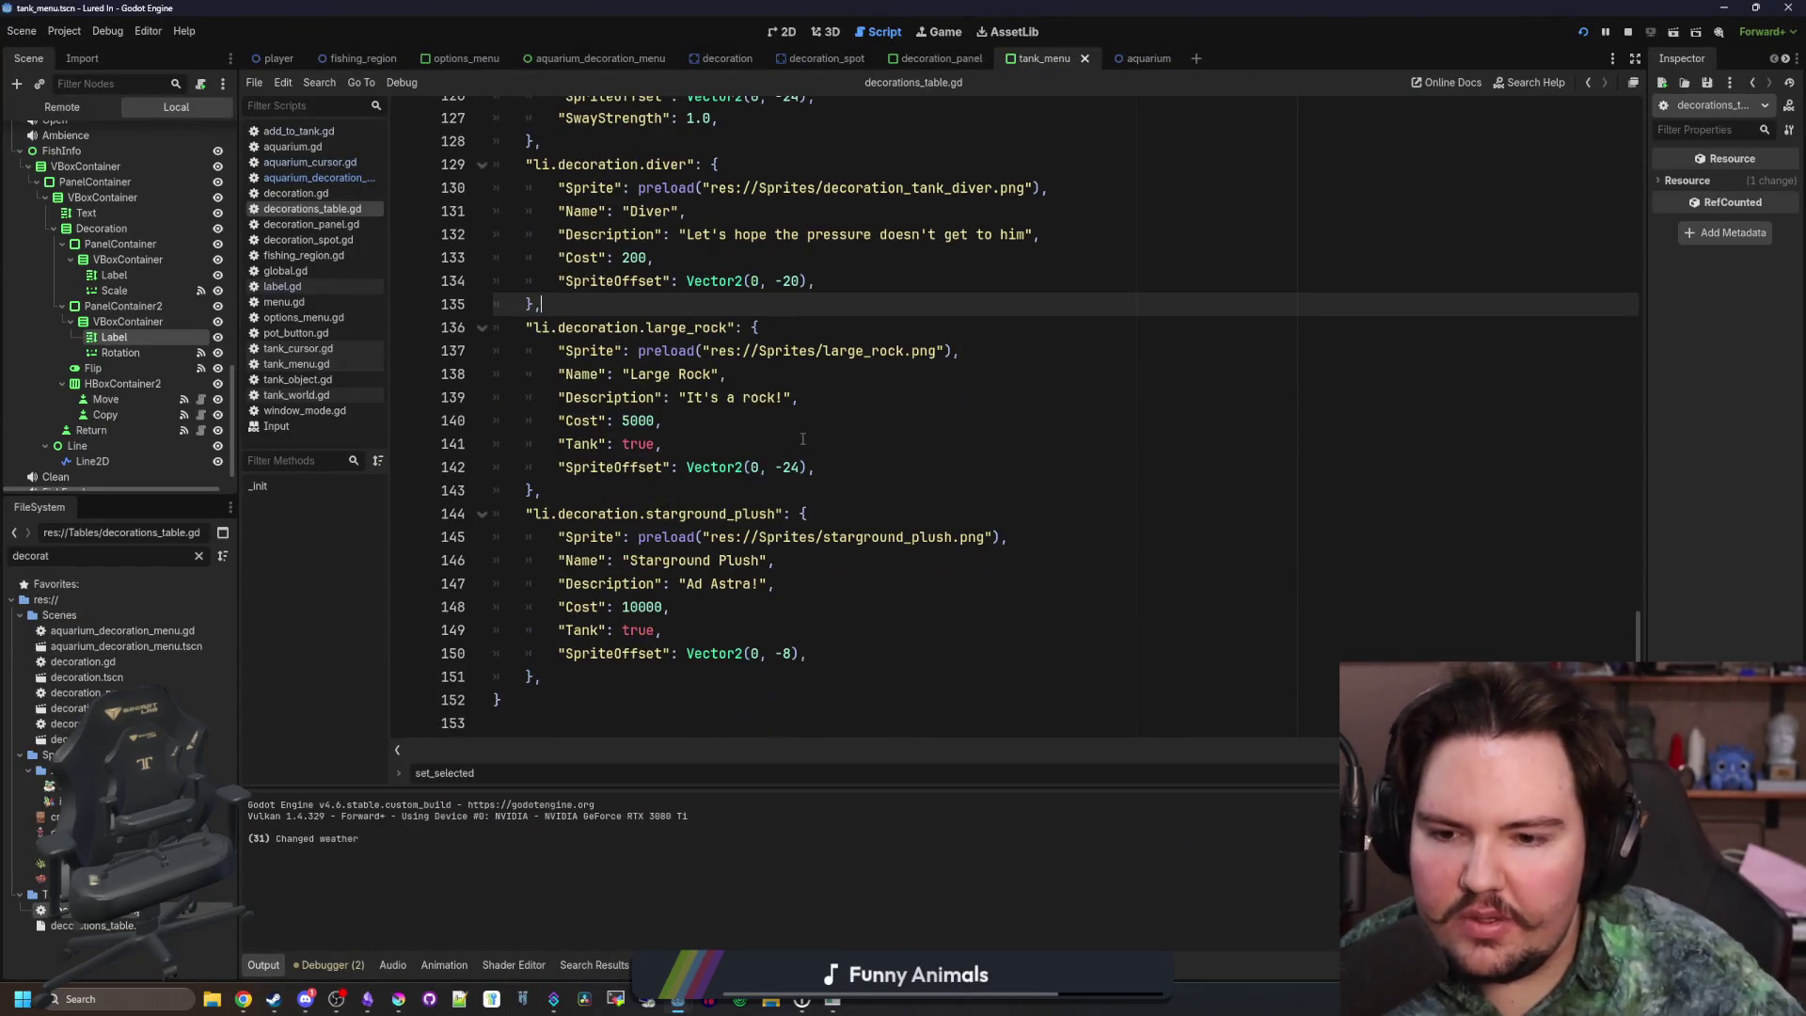
pyautogui.moveTo(542, 490)
pyautogui.mouseDown()
pyautogui.moveTo(493, 374)
pyautogui.moveTo(424, 323)
pyautogui.mouseUp()
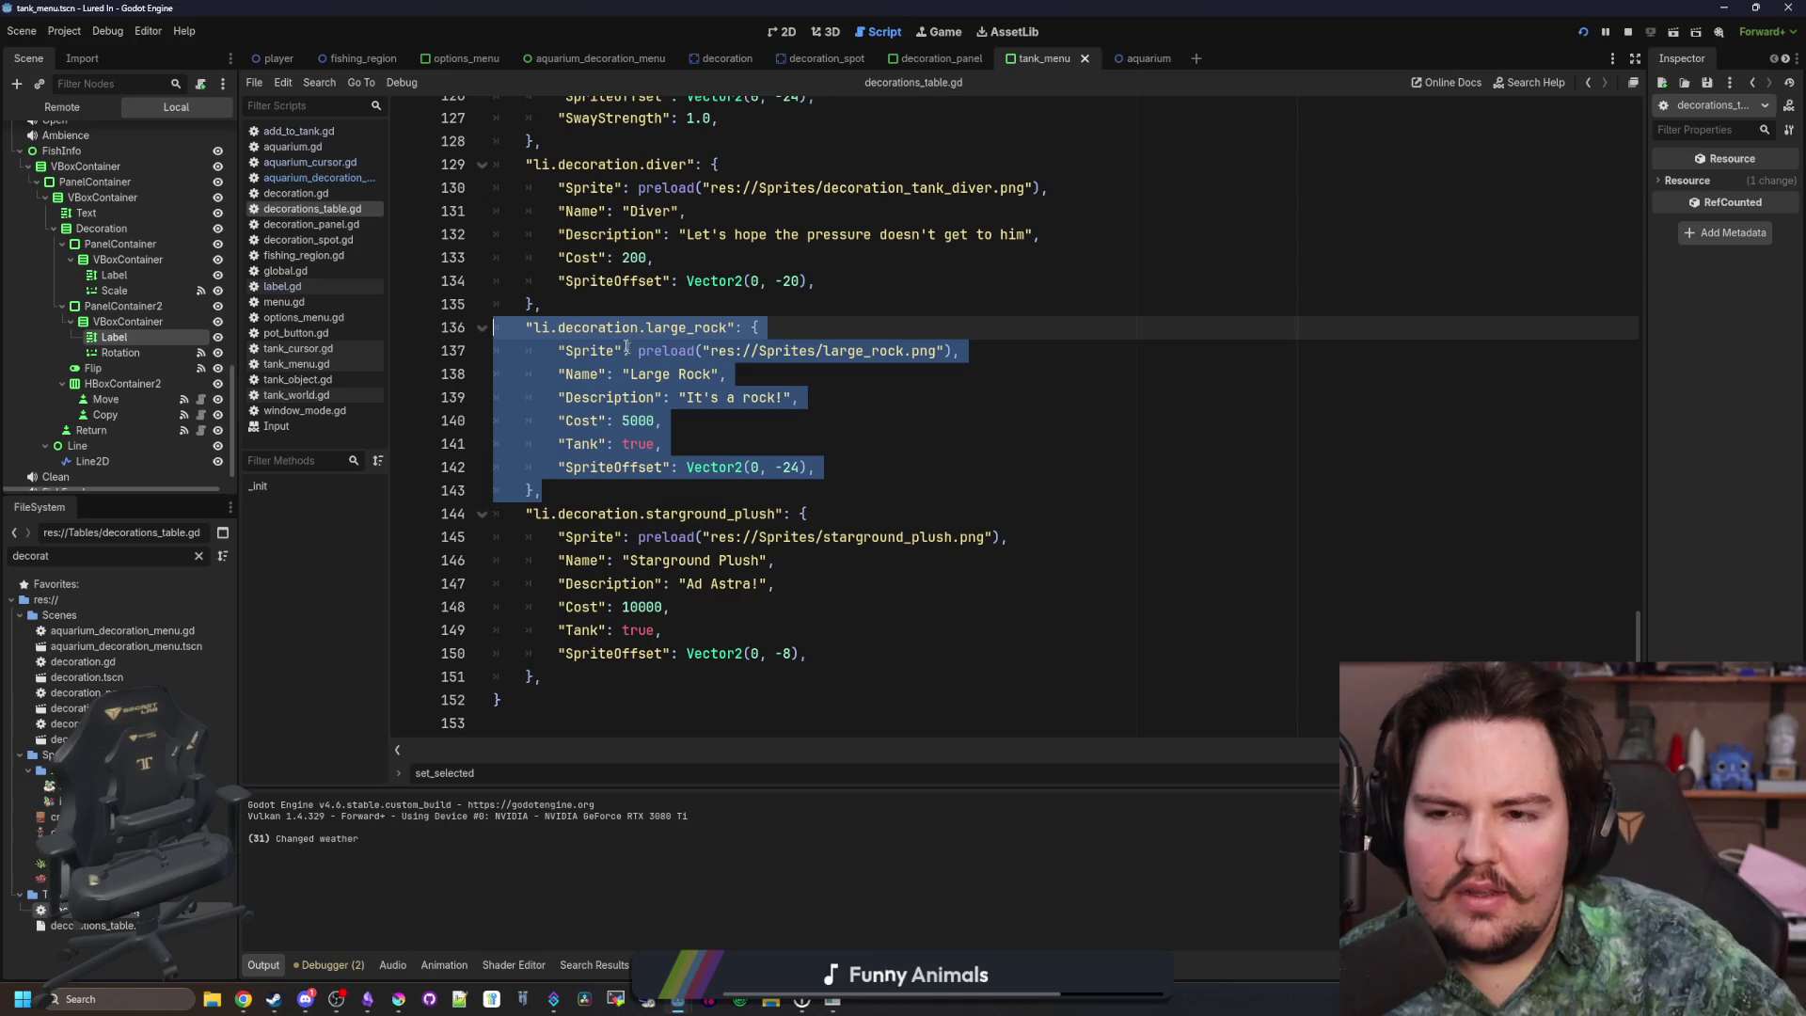
pyautogui.hotkey('ctrl', 'c')
pyautogui.click(614, 306)
pyautogui.press('Return')
pyautogui.hotkey('ctrl', 'v')
pyautogui.click(614, 310)
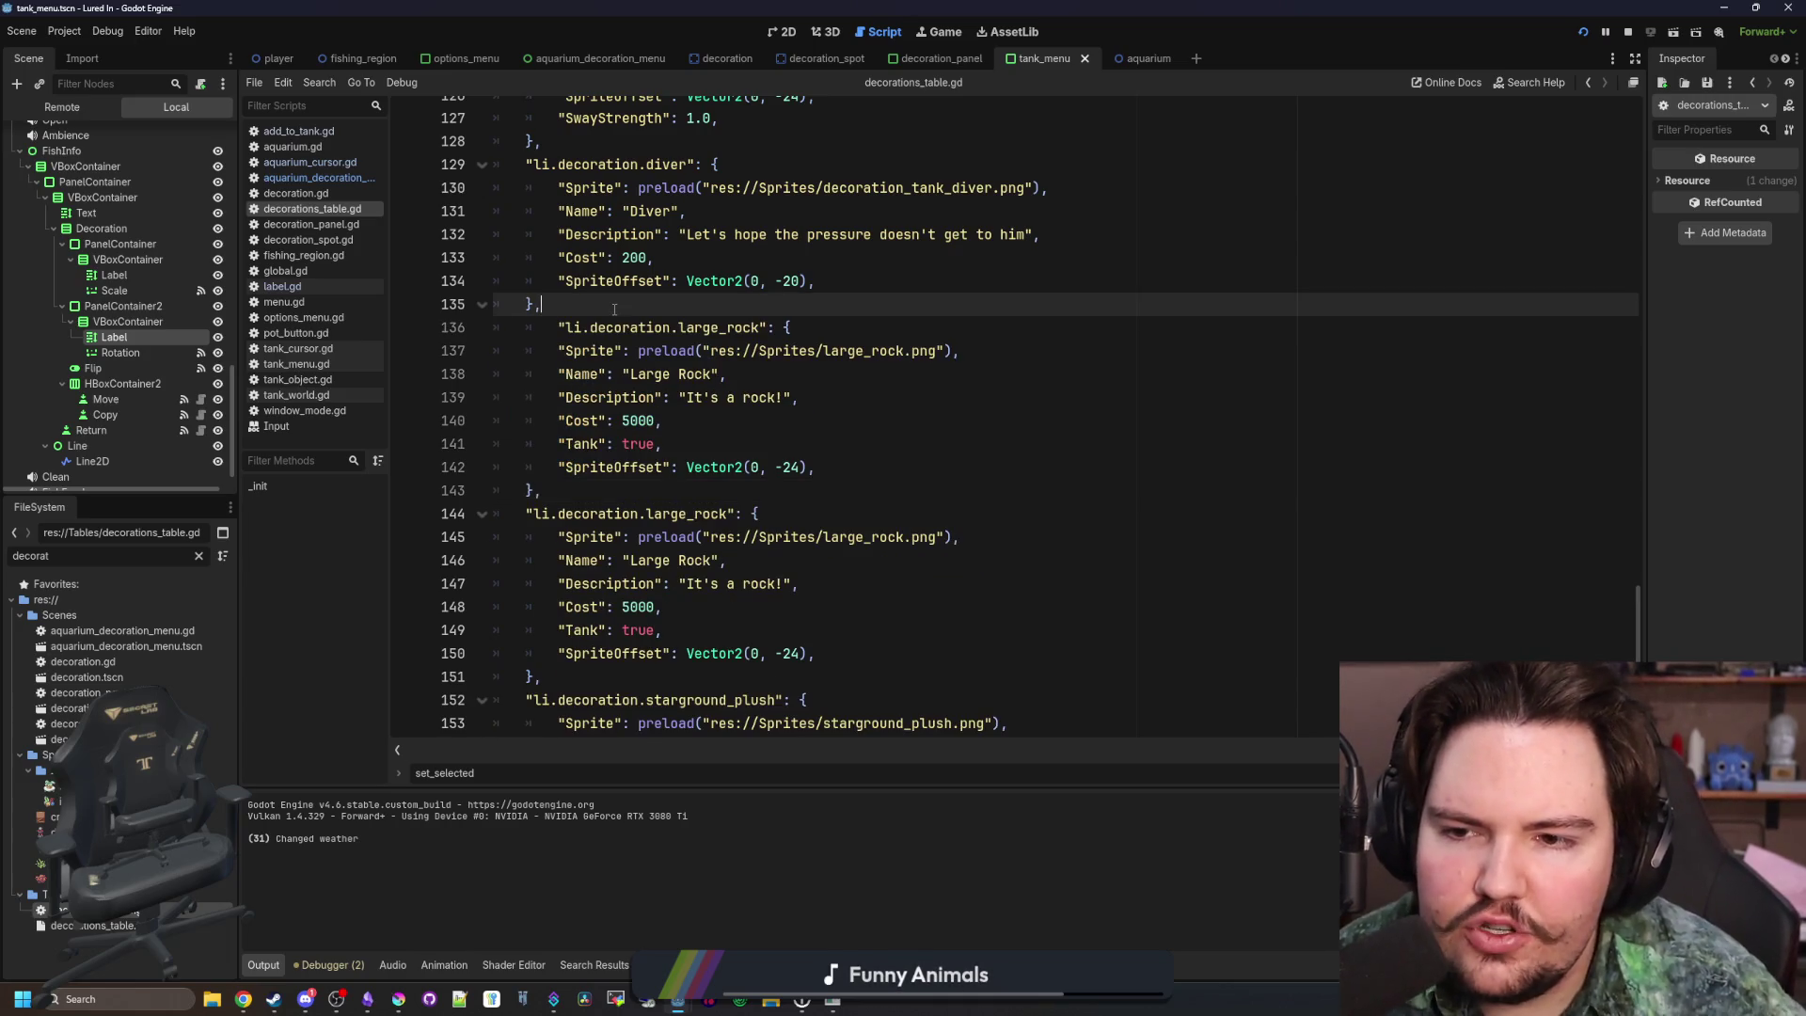
pyautogui.hotkey('ctrl', 'v')
pyautogui.click(557, 327)
pyautogui.press('BackSpace')
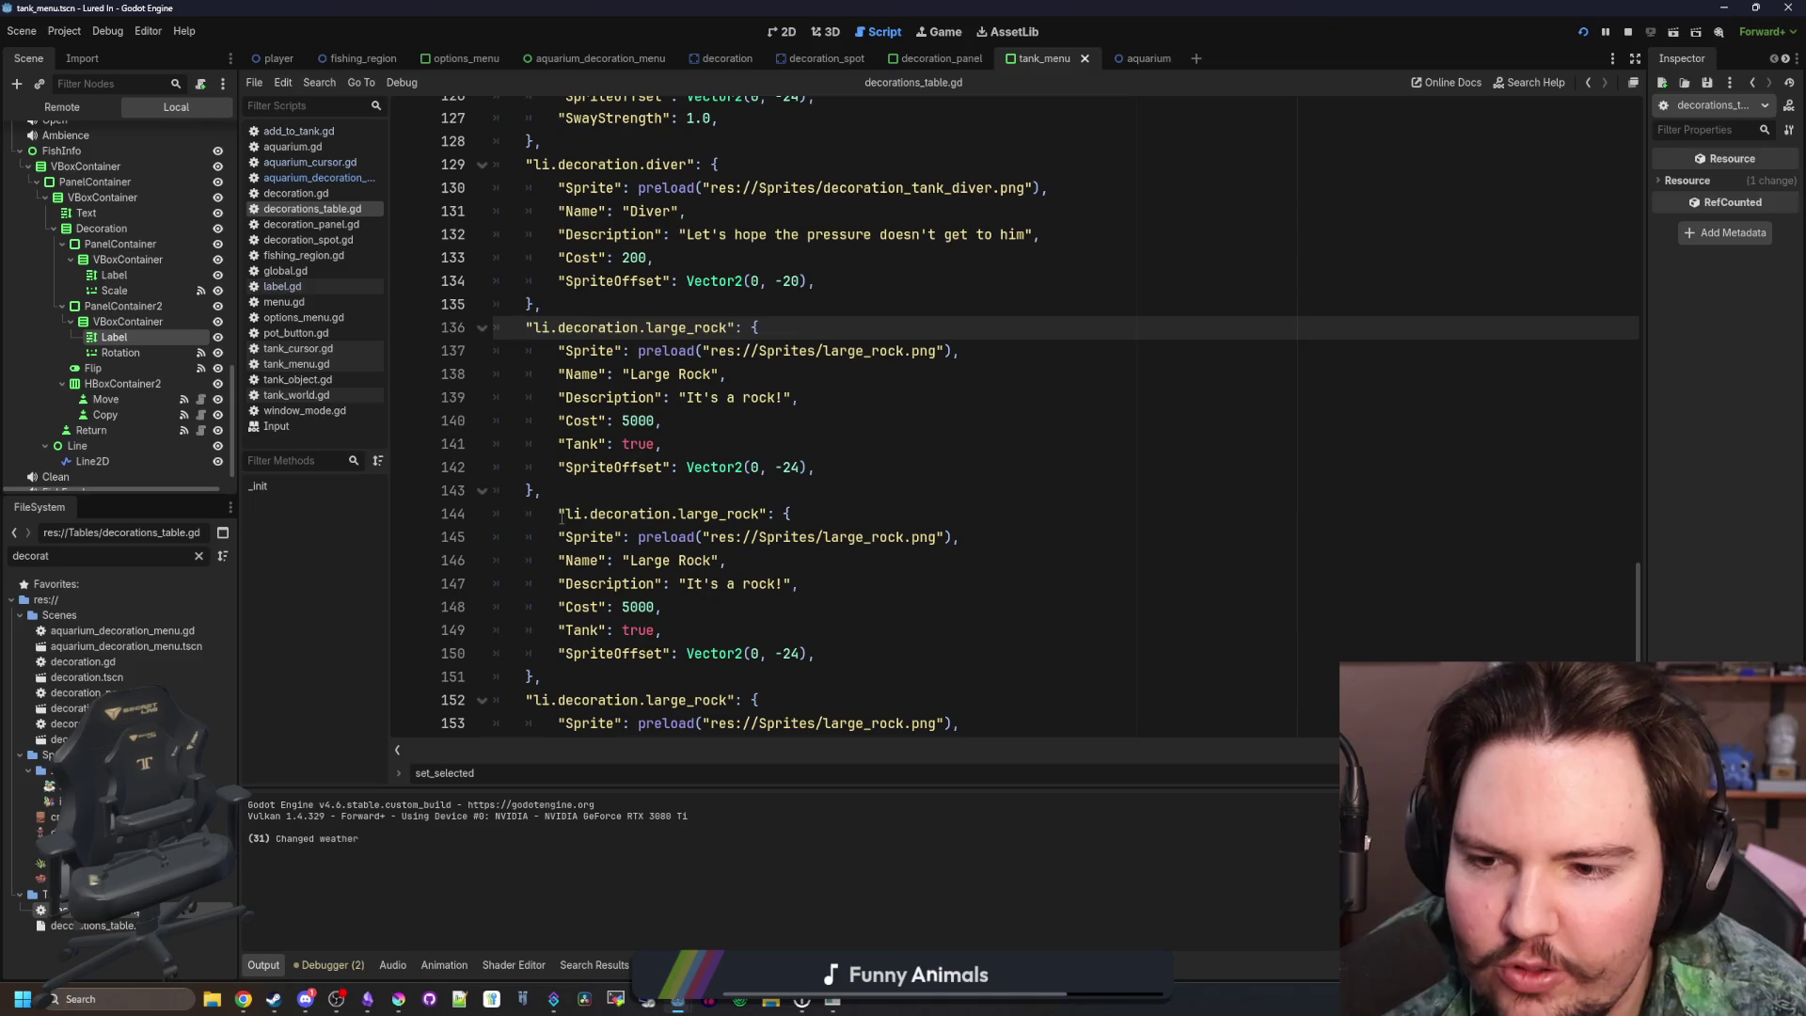
pyautogui.click(557, 513)
pyautogui.press('BackSpace')
# Rename the duplicated entries' keys to medium_rock and small_rock
pyautogui.scroll(-1, 709, 430)
pyautogui.doubleClick(692, 442)
pyautogui.write('med')
pyautogui.scroll(1, 701, 430)
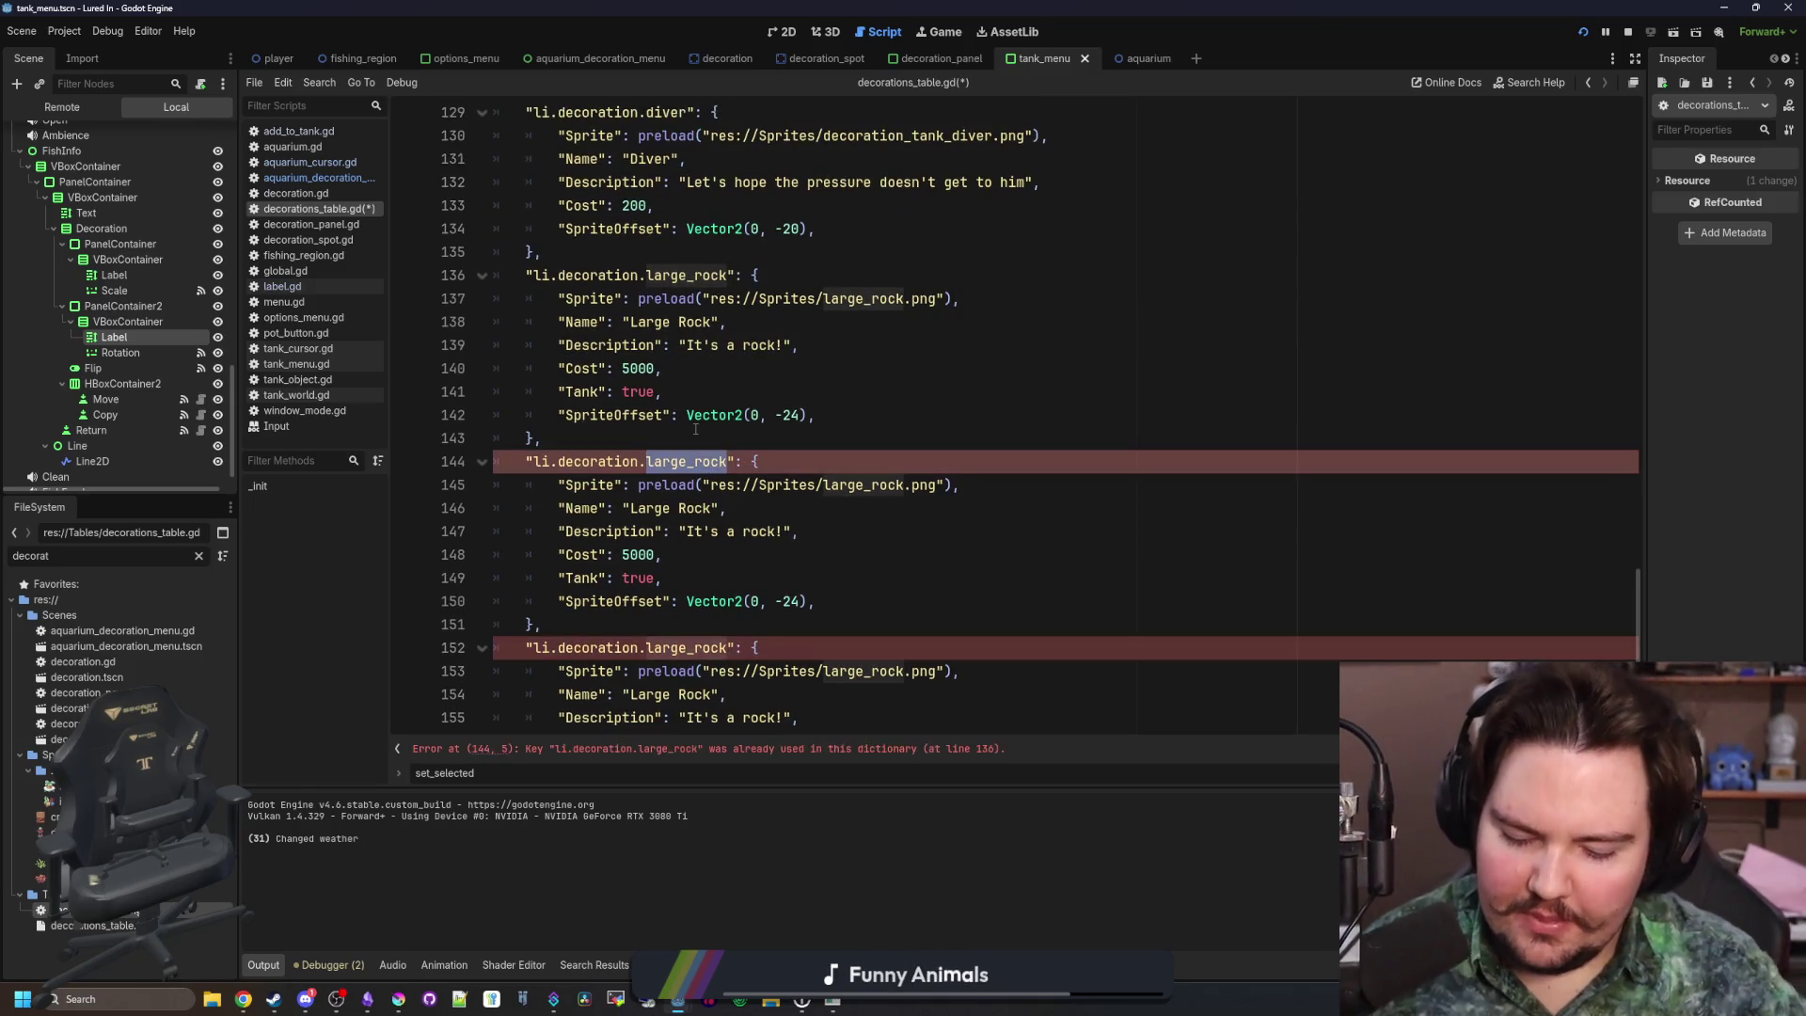
pyautogui.write('r')
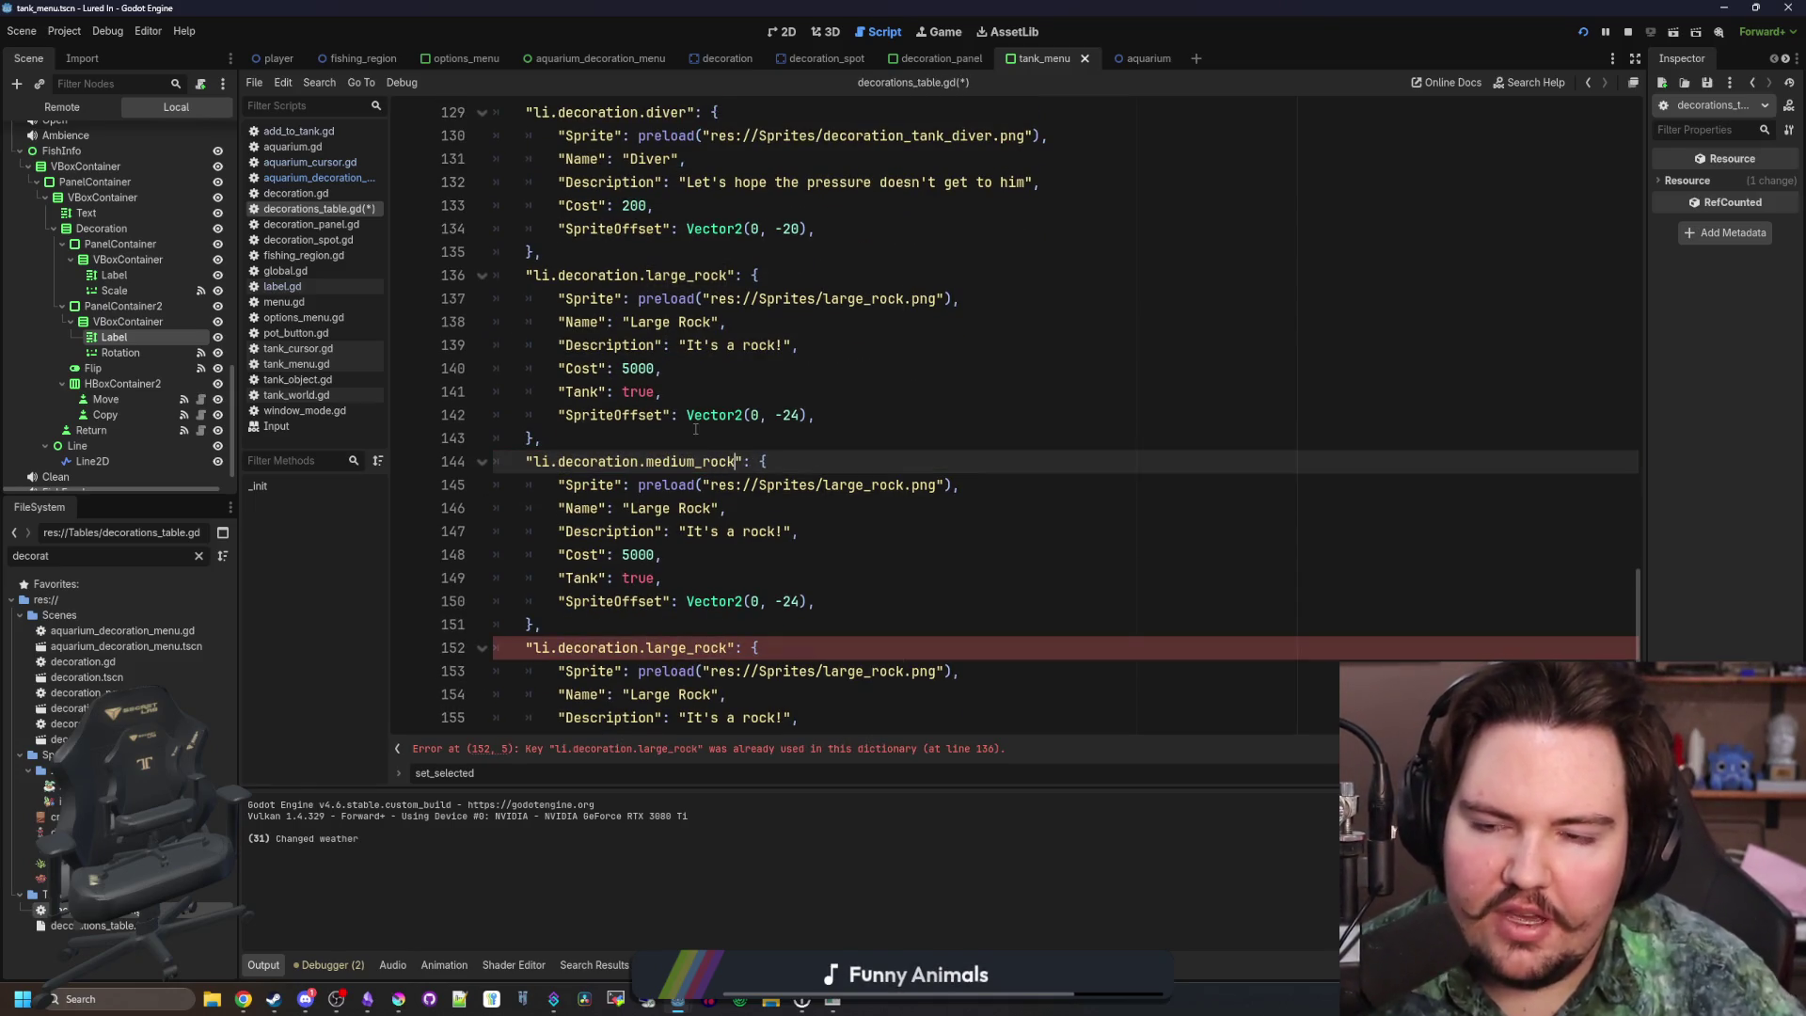
pyautogui.doubleClick(693, 275)
pyautogui.write('small')
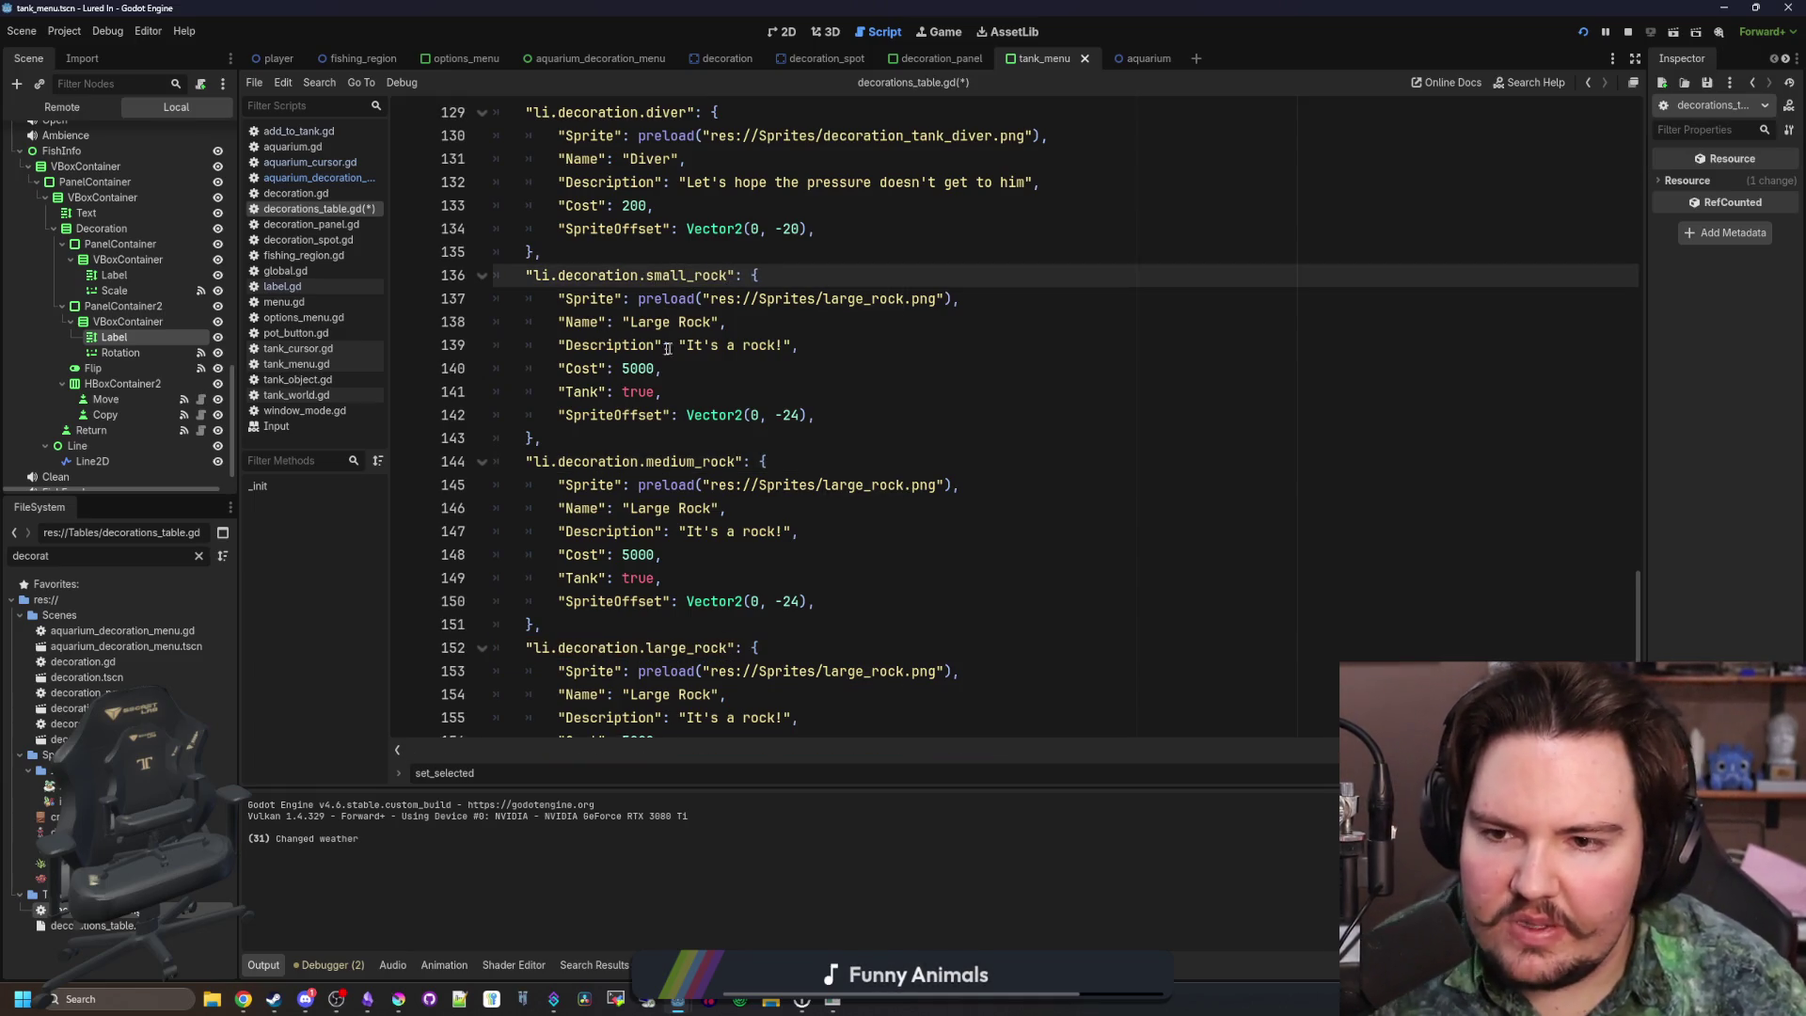
# Set the small rock's Cost to 100 and the medium rock's to 20, and edit the small rock's name
pyautogui.doubleClick(637, 368)
pyautogui.write('100')
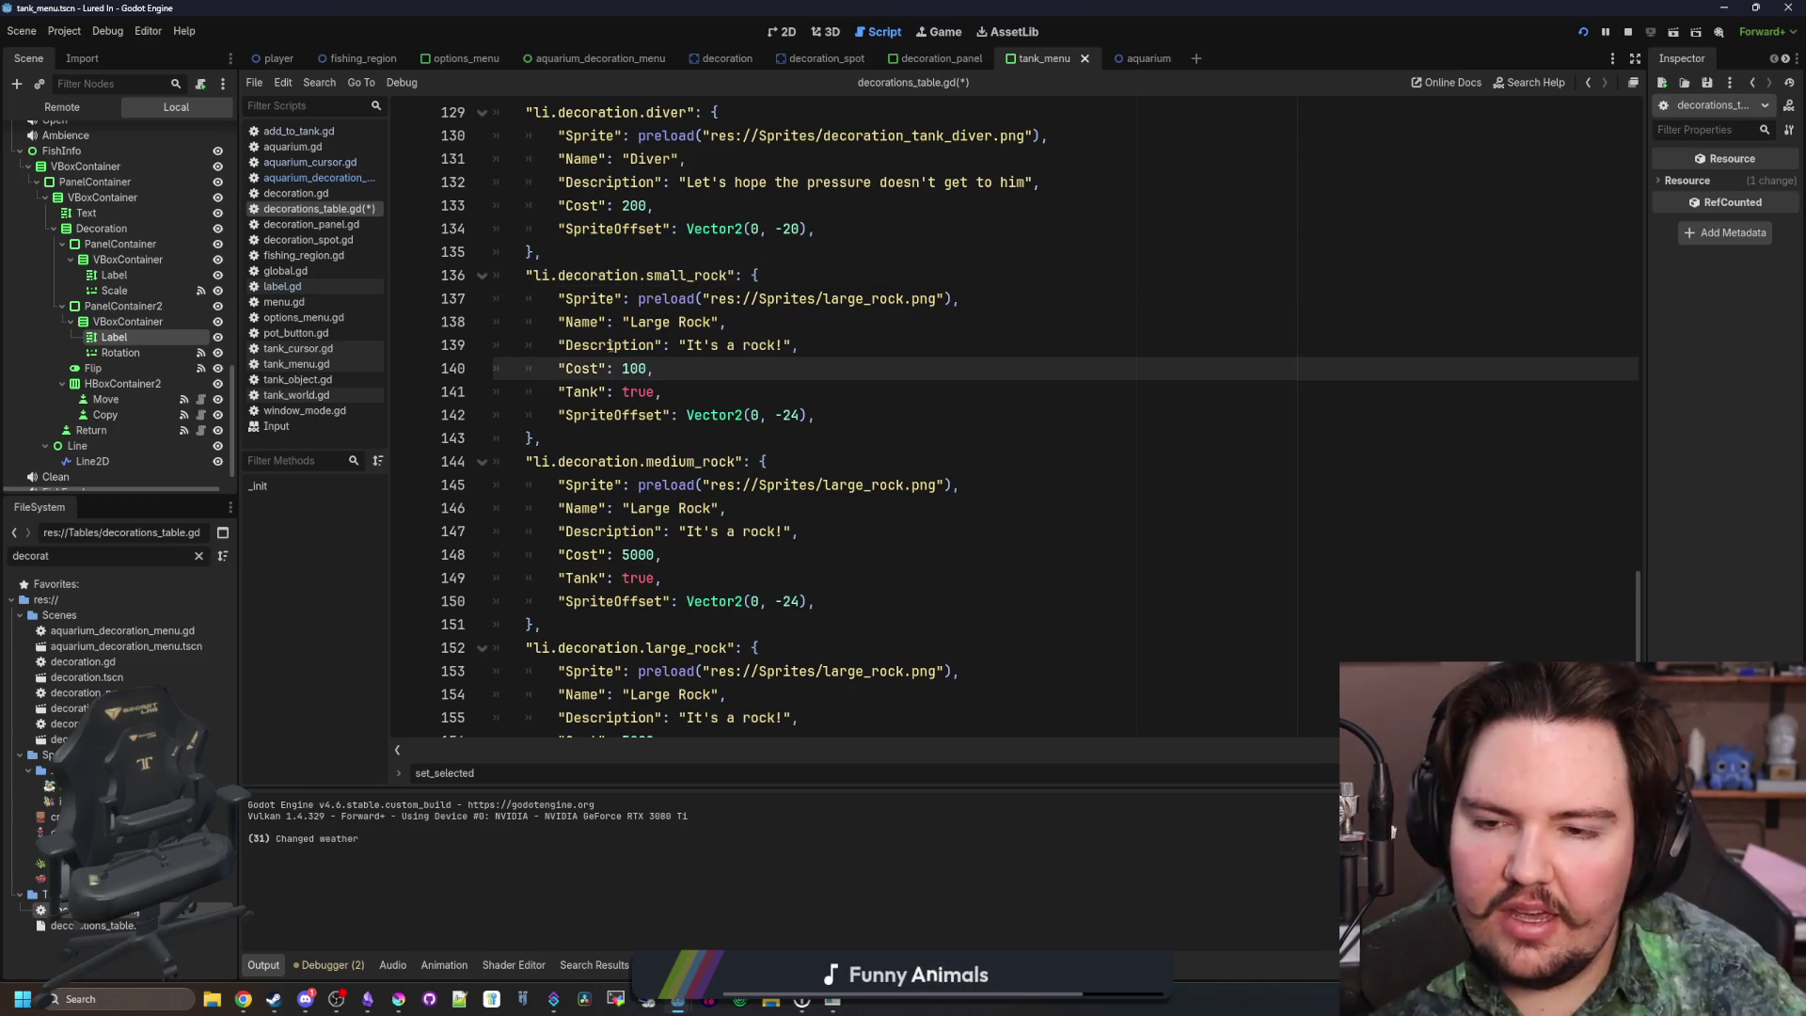
pyautogui.scroll(-1, 804, 507)
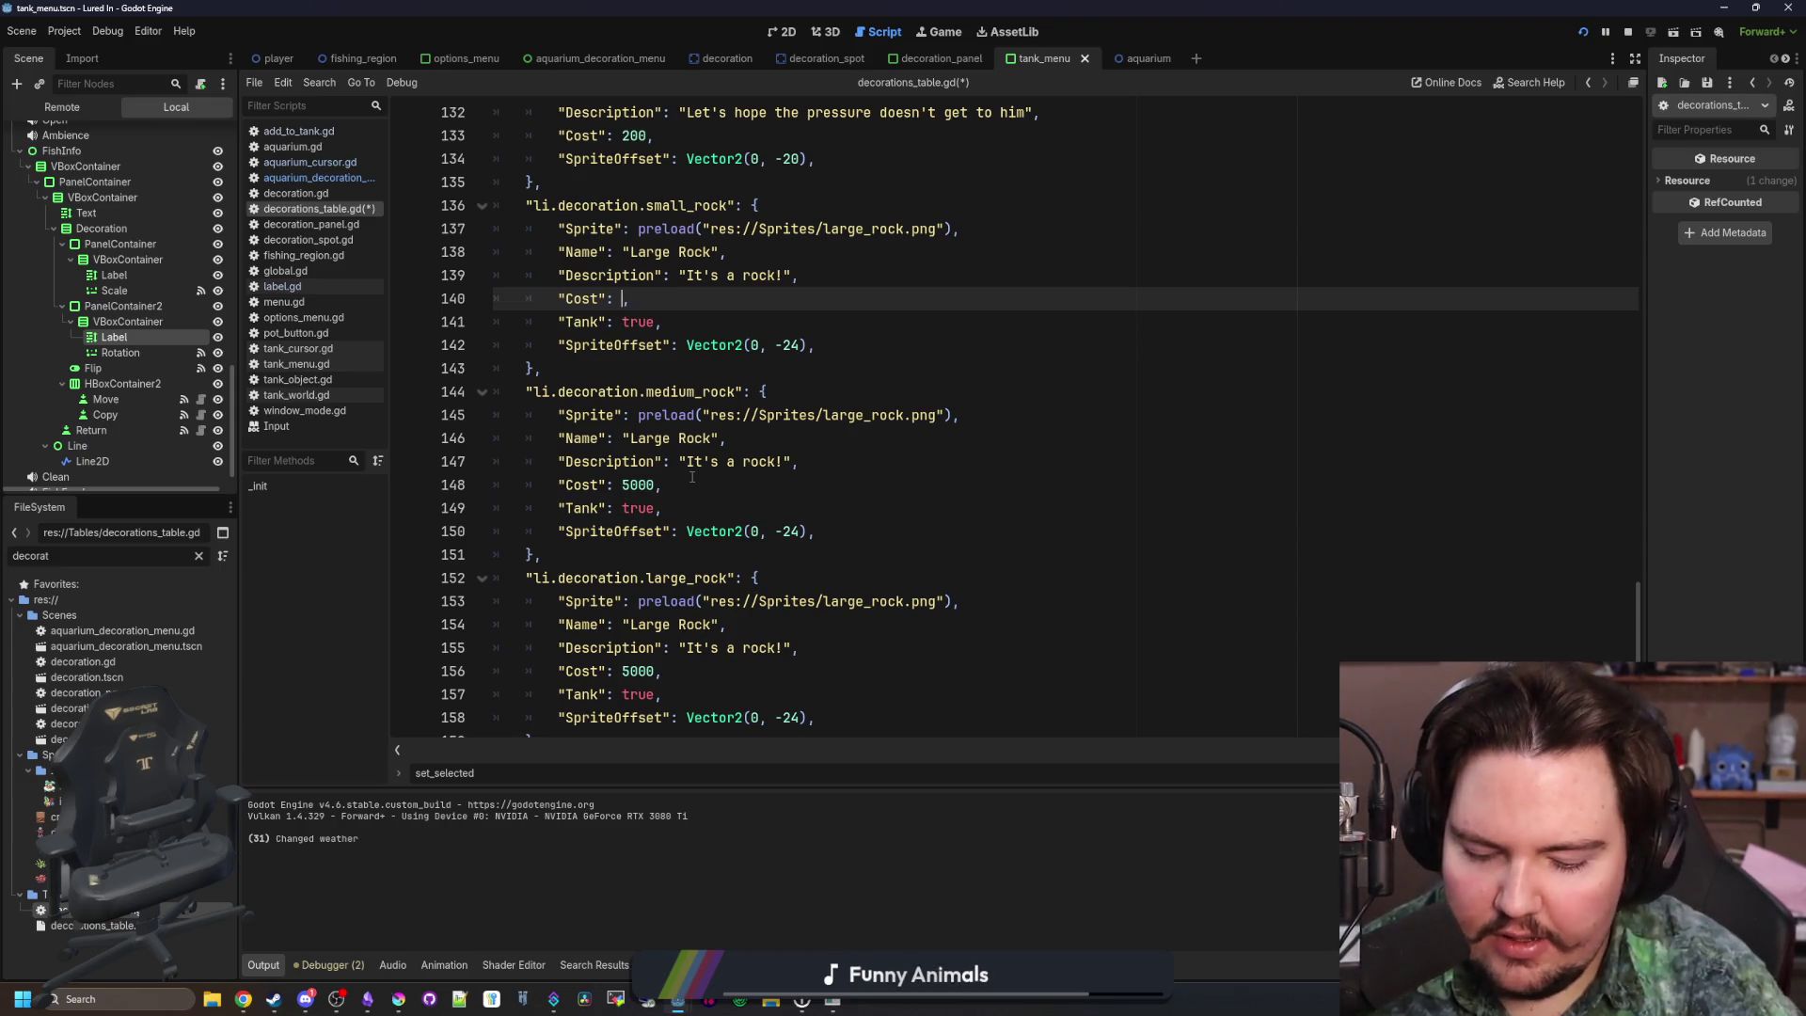
pyautogui.write('500')
pyautogui.doubleClick(639, 484)
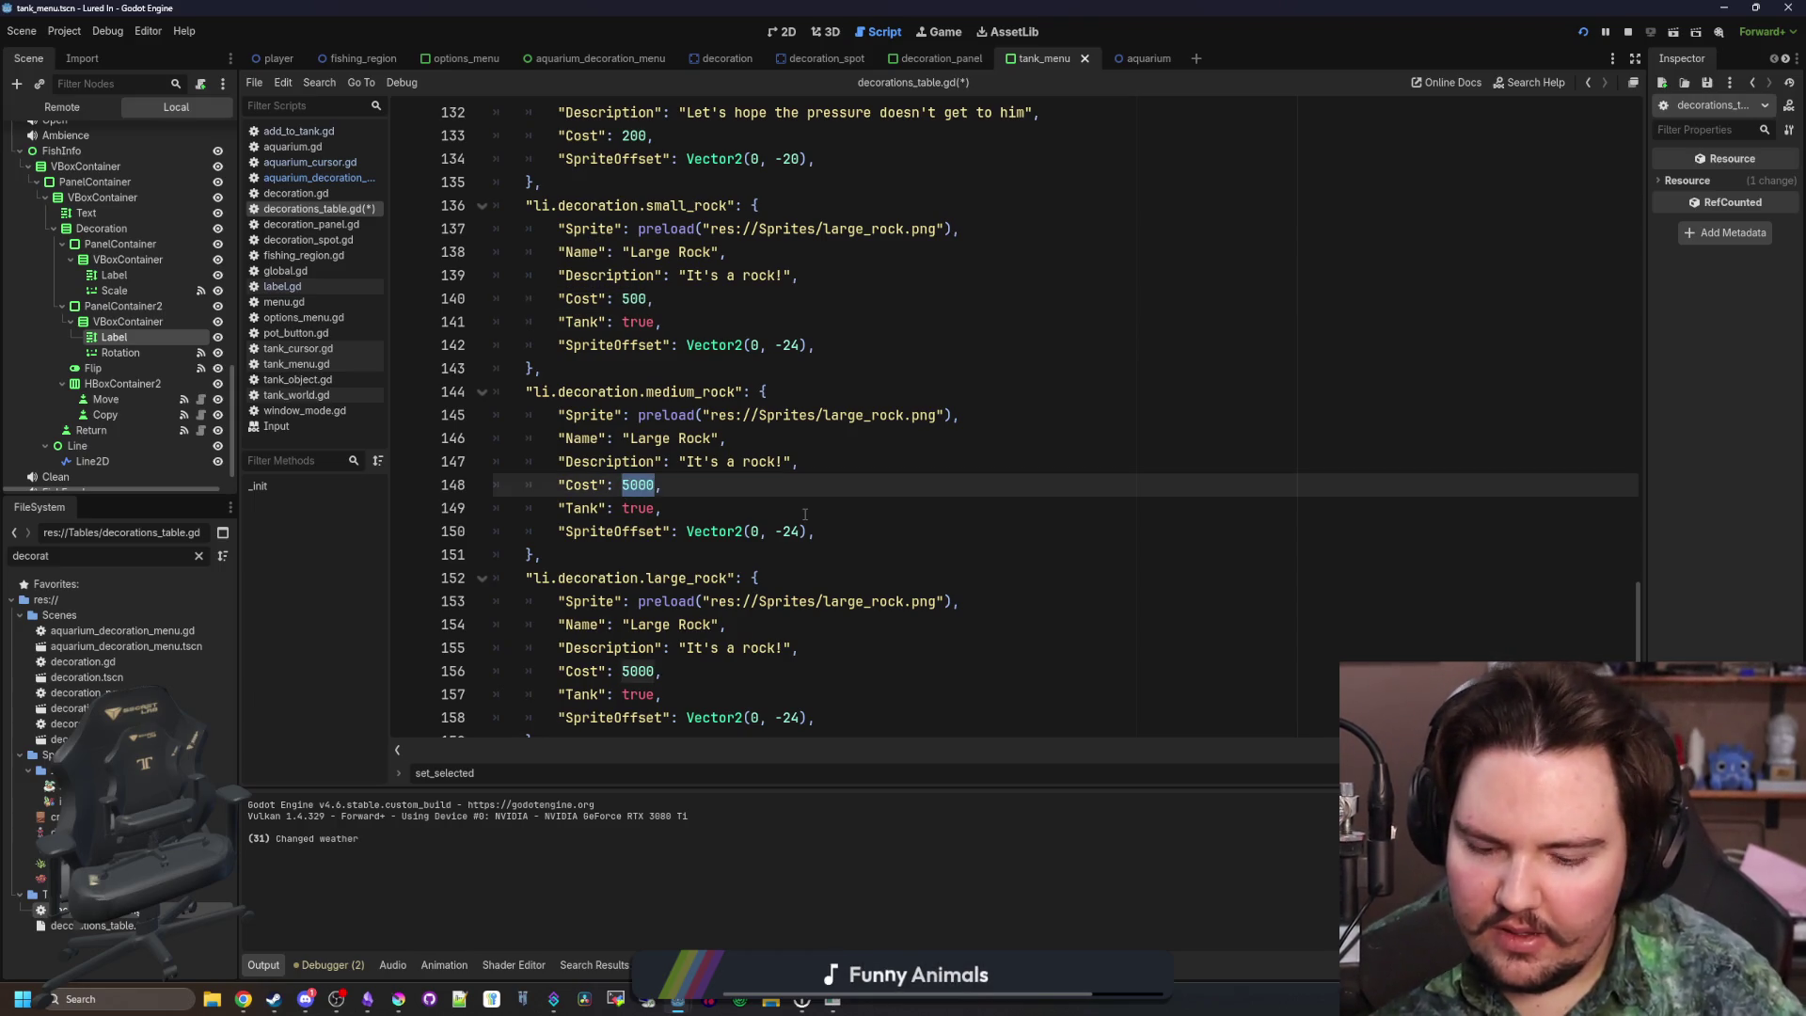
pyautogui.write('20')
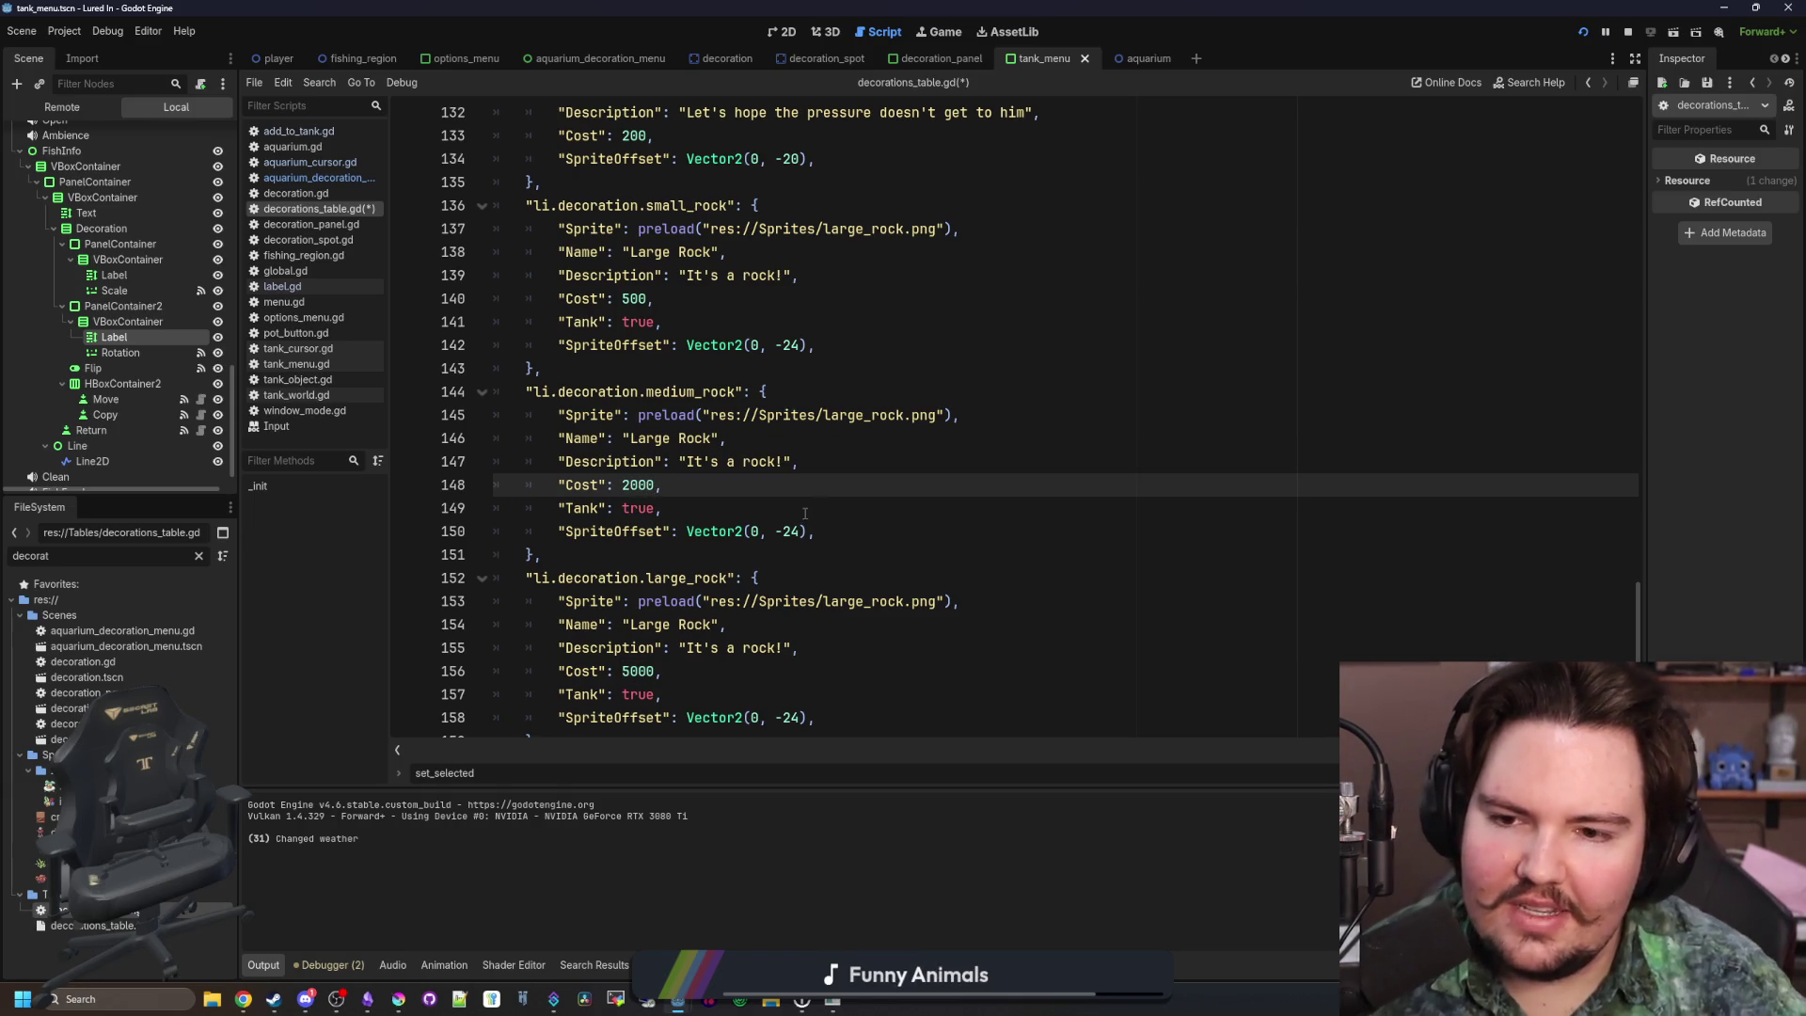
pyautogui.doubleClick(759, 461)
pyautogui.doubleClick(674, 252)
pyautogui.write('S')
# Measure the rock's height in Krita with a rectangular selection
pyautogui.click(798, 346)
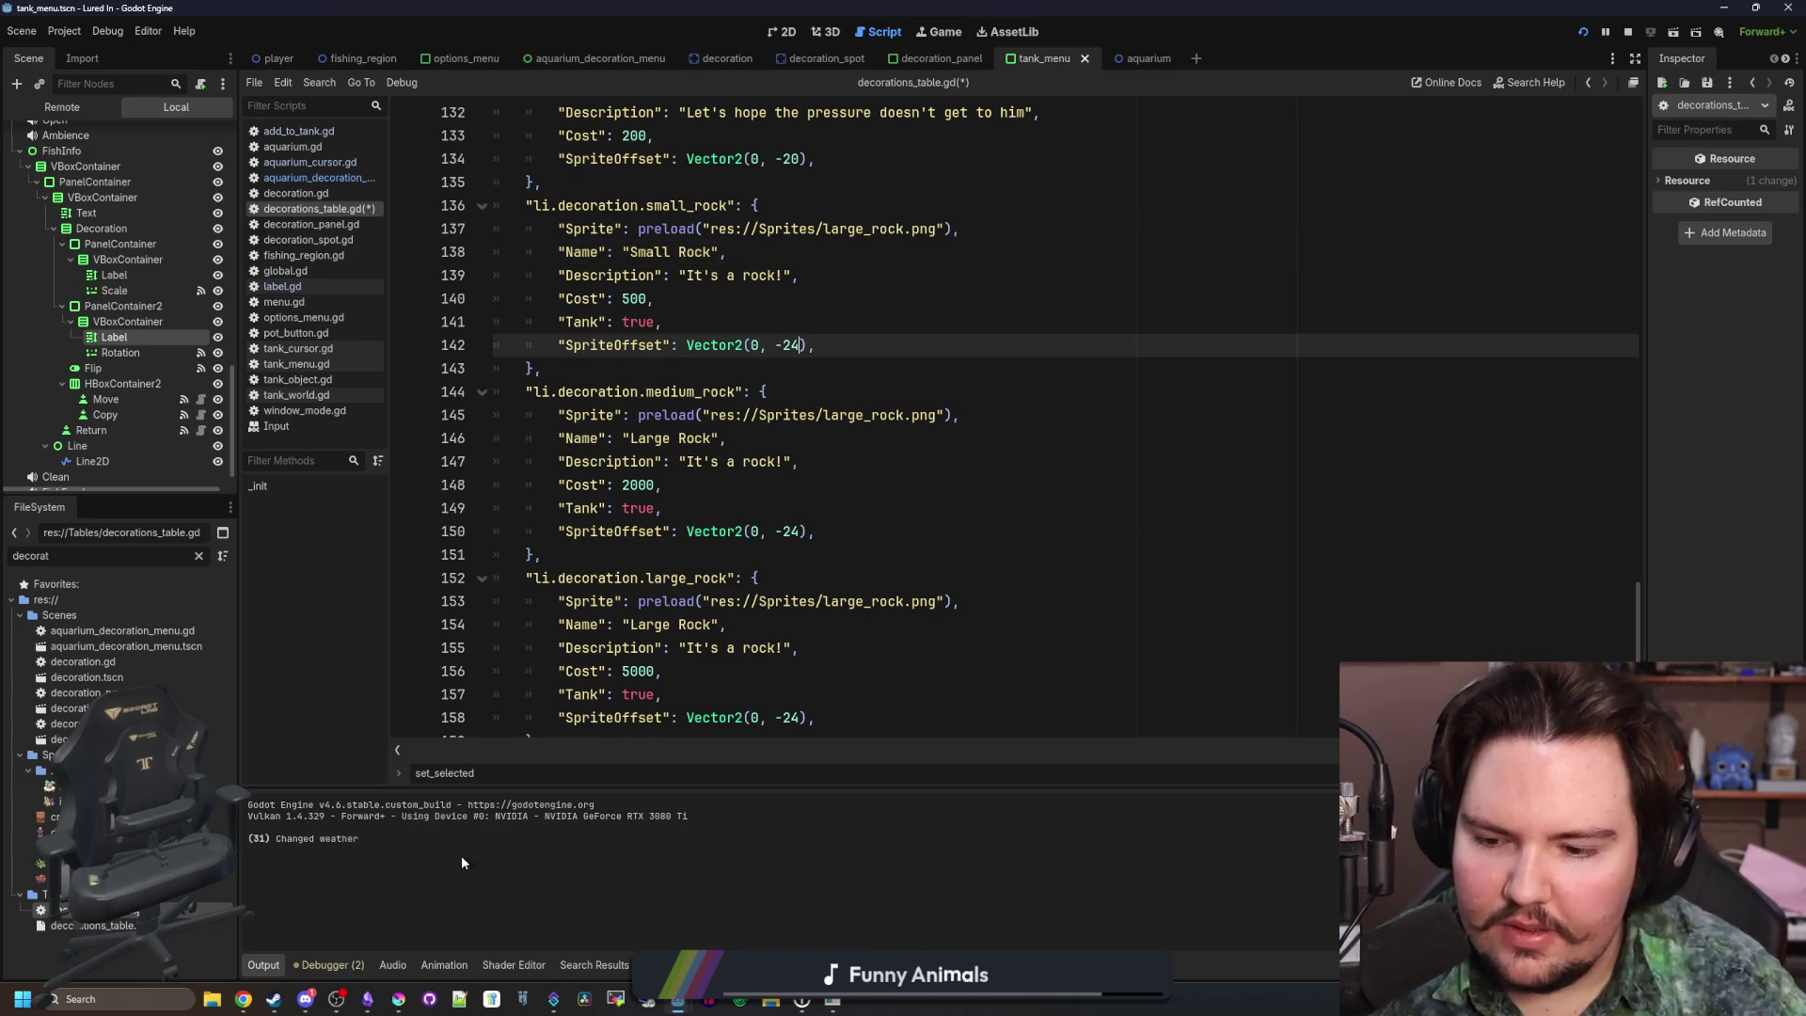
pyautogui.click(398, 999)
pyautogui.moveTo(673, 777); pyautogui.dragTo(674, 5)
pyautogui.click(12, 212)
pyautogui.moveTo(839, 494); pyautogui.dragTo(870, 616)
pyautogui.press('super+Down')
# Change the small rock's SpriteOffset to Vector2(0, -8)
pyautogui.click(752, 461)
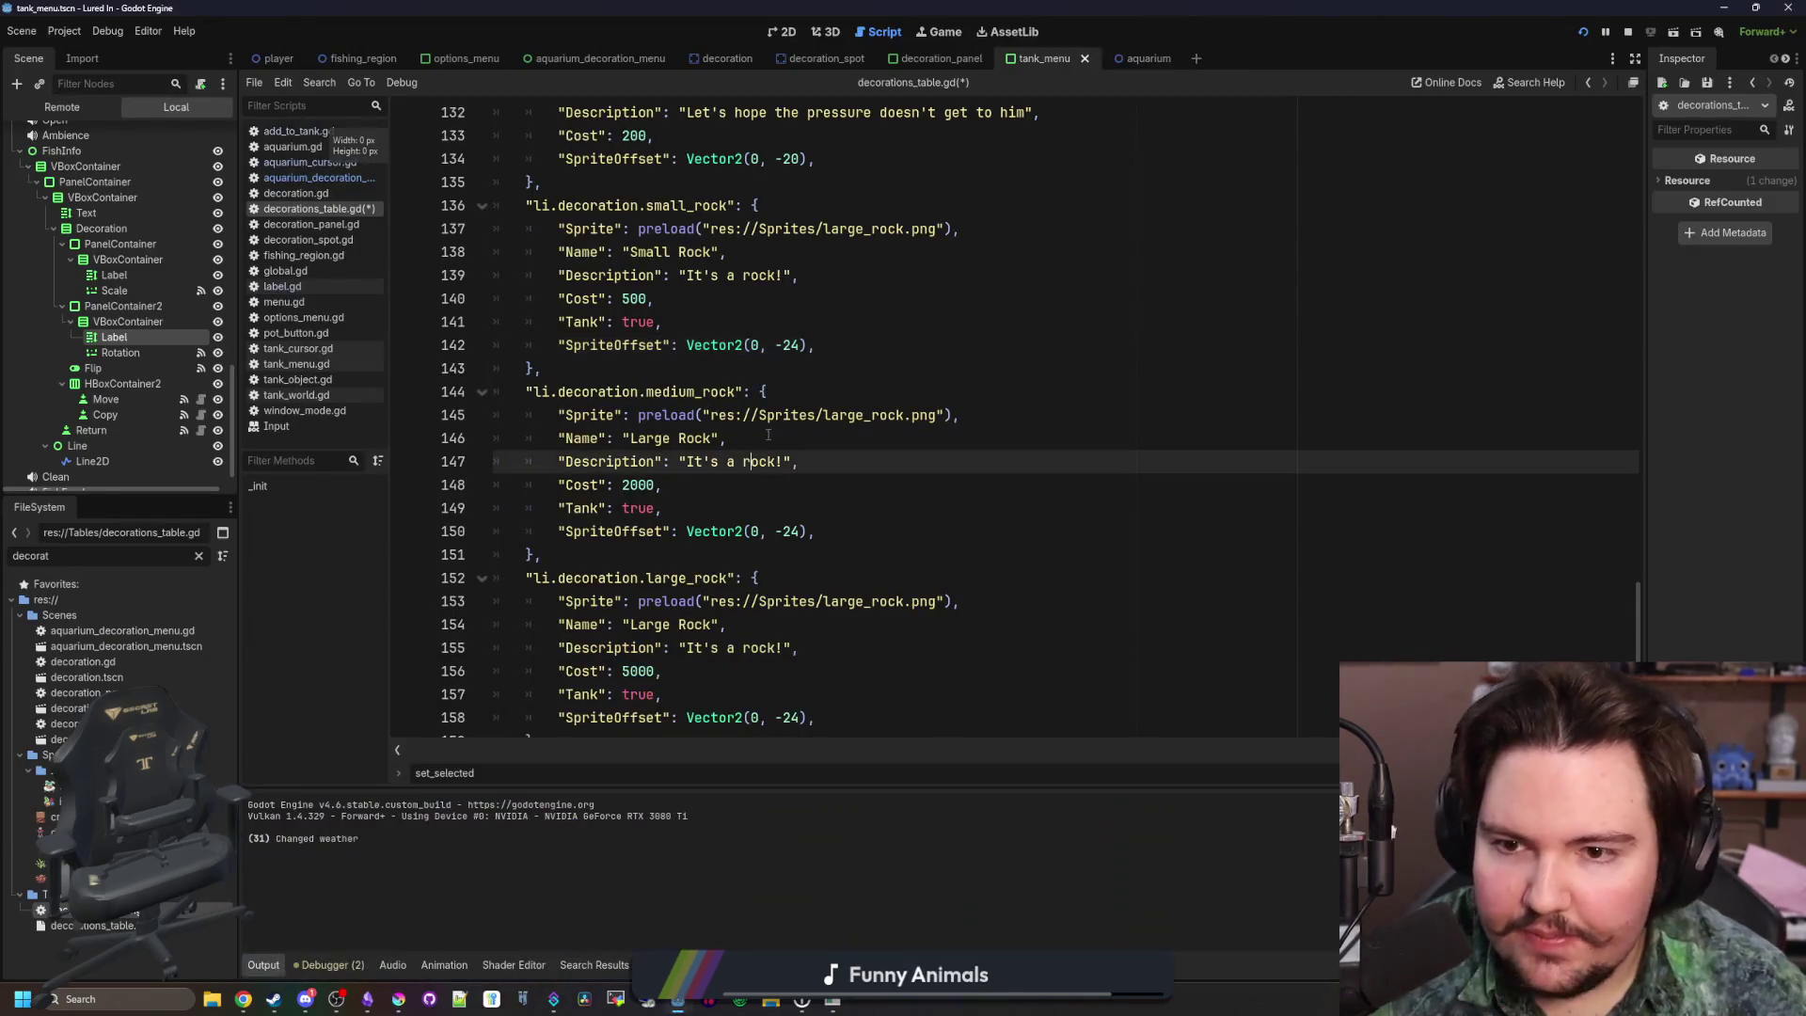
pyautogui.click(797, 345)
pyautogui.press('BackSpace')
pyautogui.write('4')
pyautogui.press('BackSpace')
pyautogui.press('BackSpace')
pyautogui.write('8')
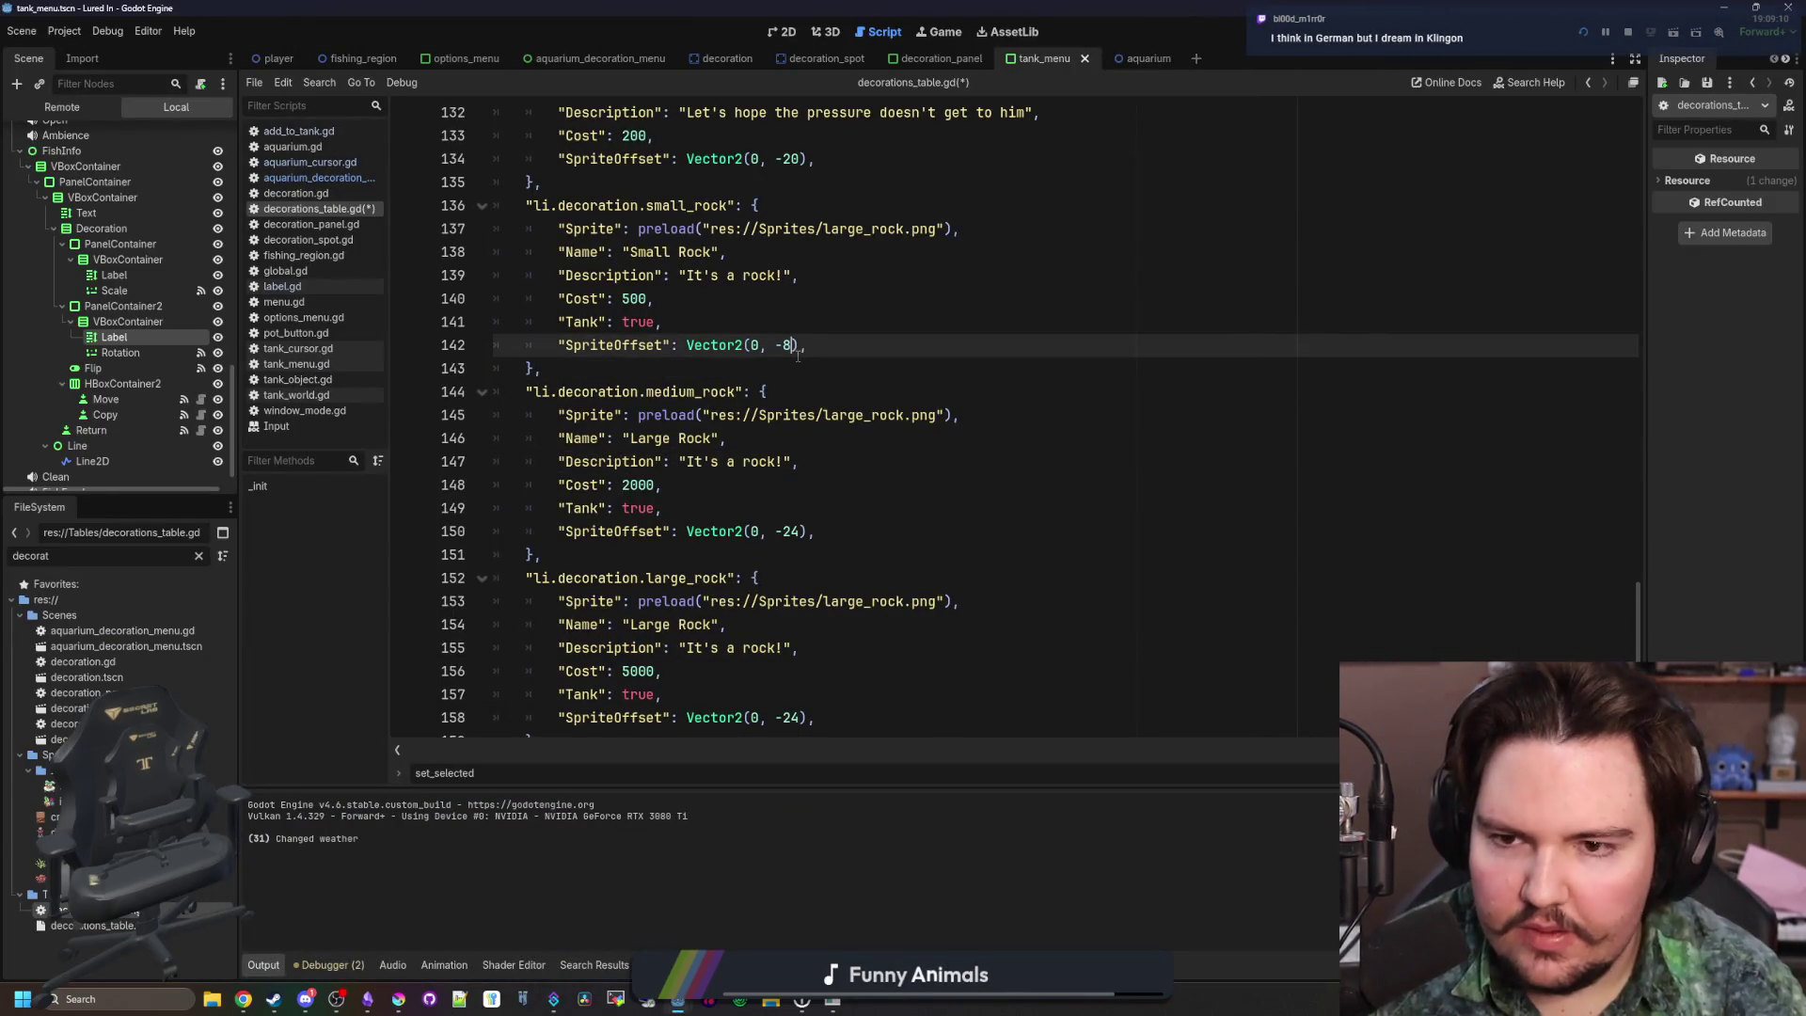
pyautogui.scroll(-2, 827, 405)
pyautogui.click(801, 391)
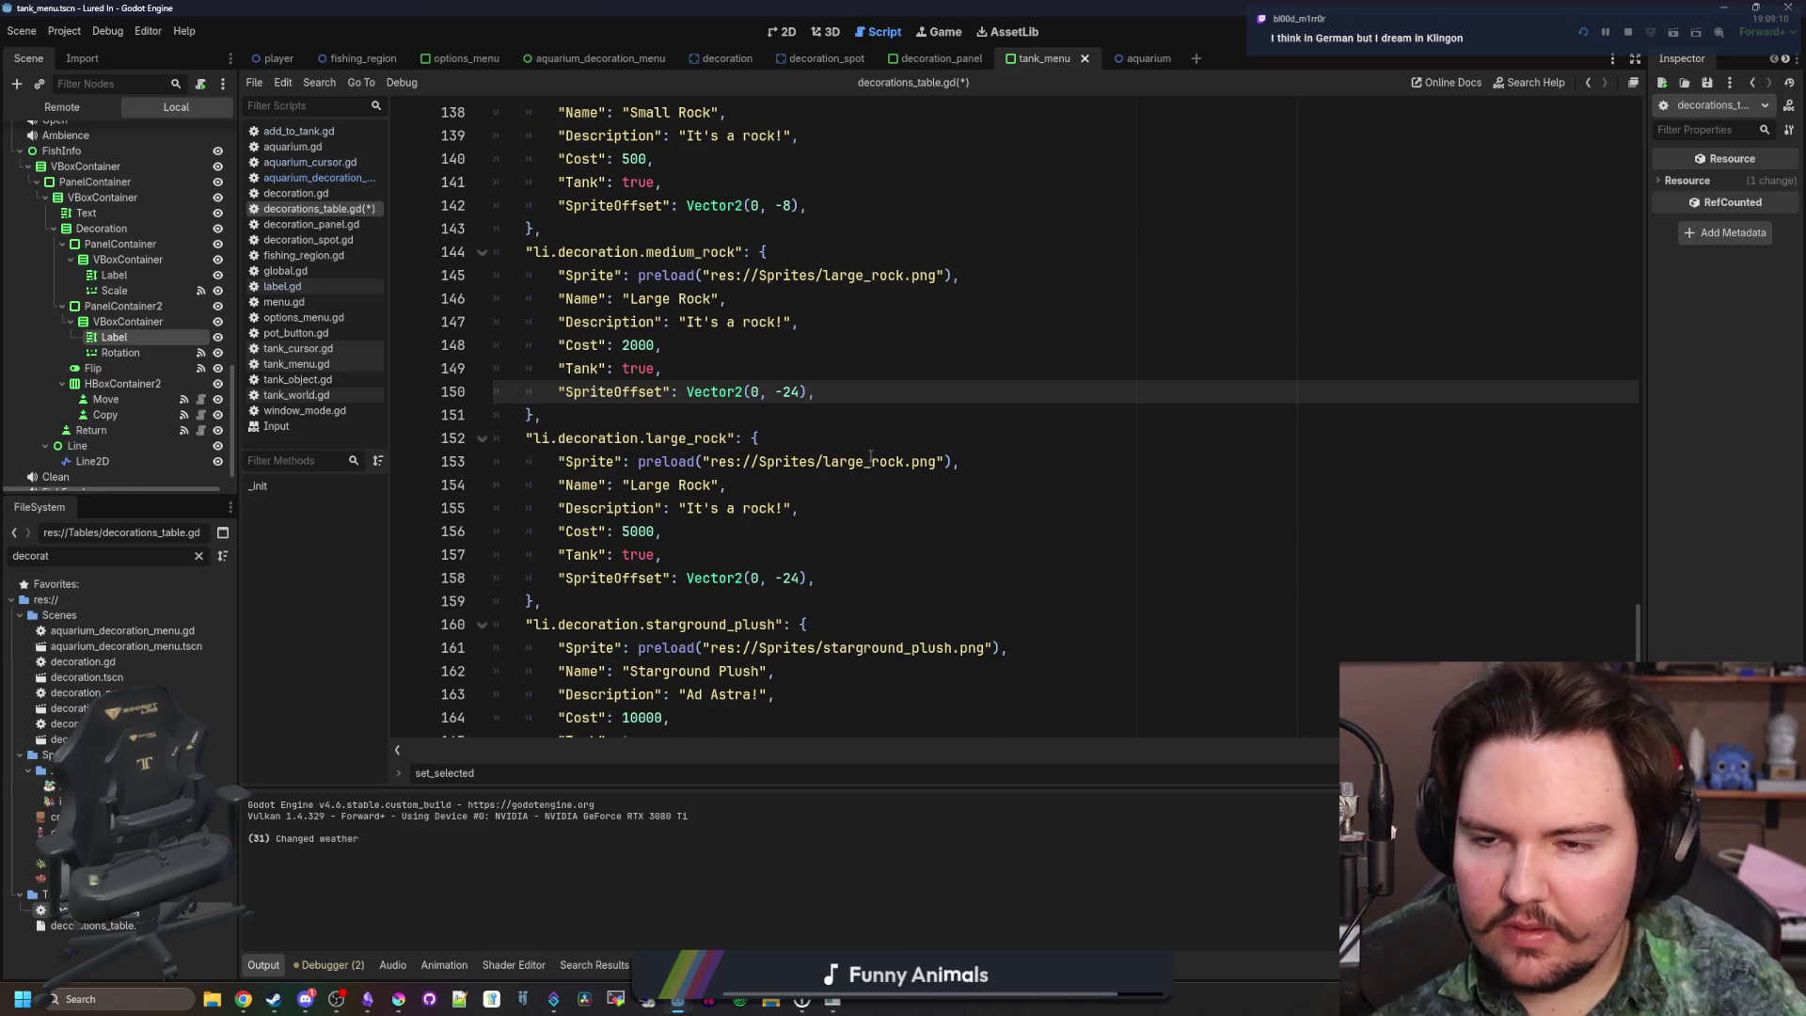
pyautogui.scroll(1, 871, 456)
pyautogui.scroll(2, 807, 331)
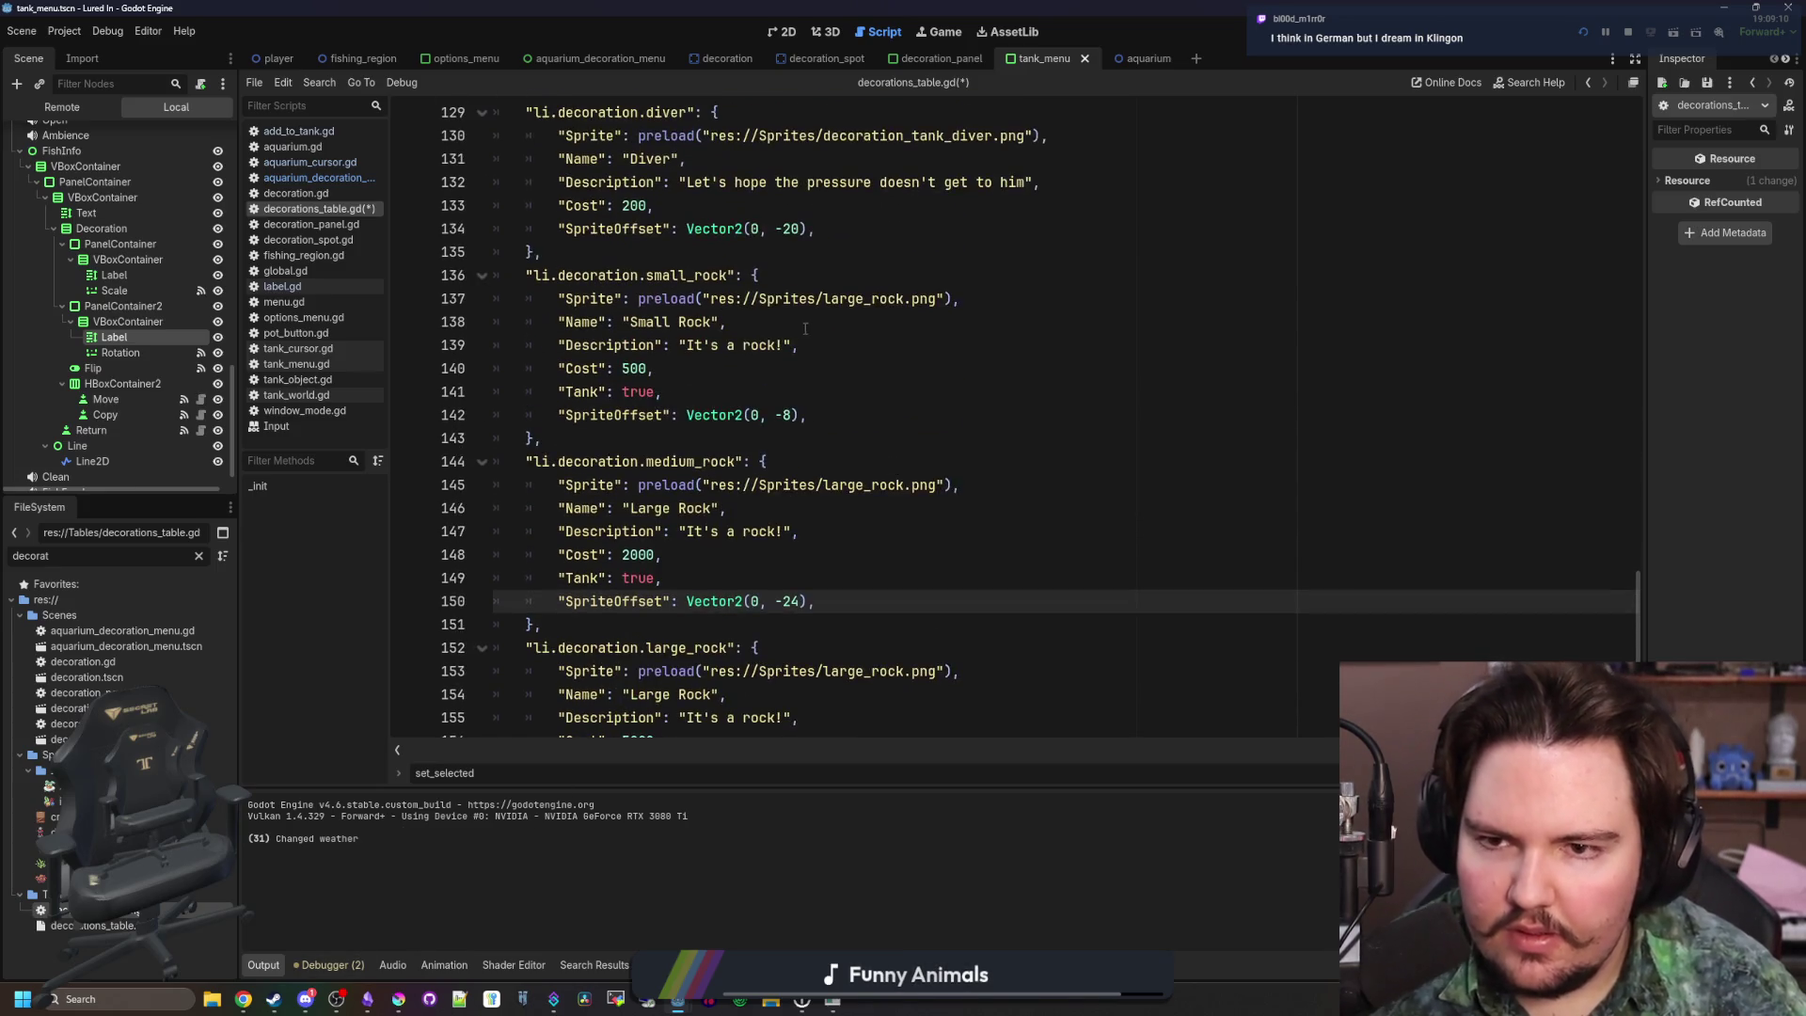
pyautogui.doubleClick(764, 344)
# Replace the small rock's description with 'Pipsqueak'
pyautogui.press('BackSpace')
pyautogui.press('Delete')
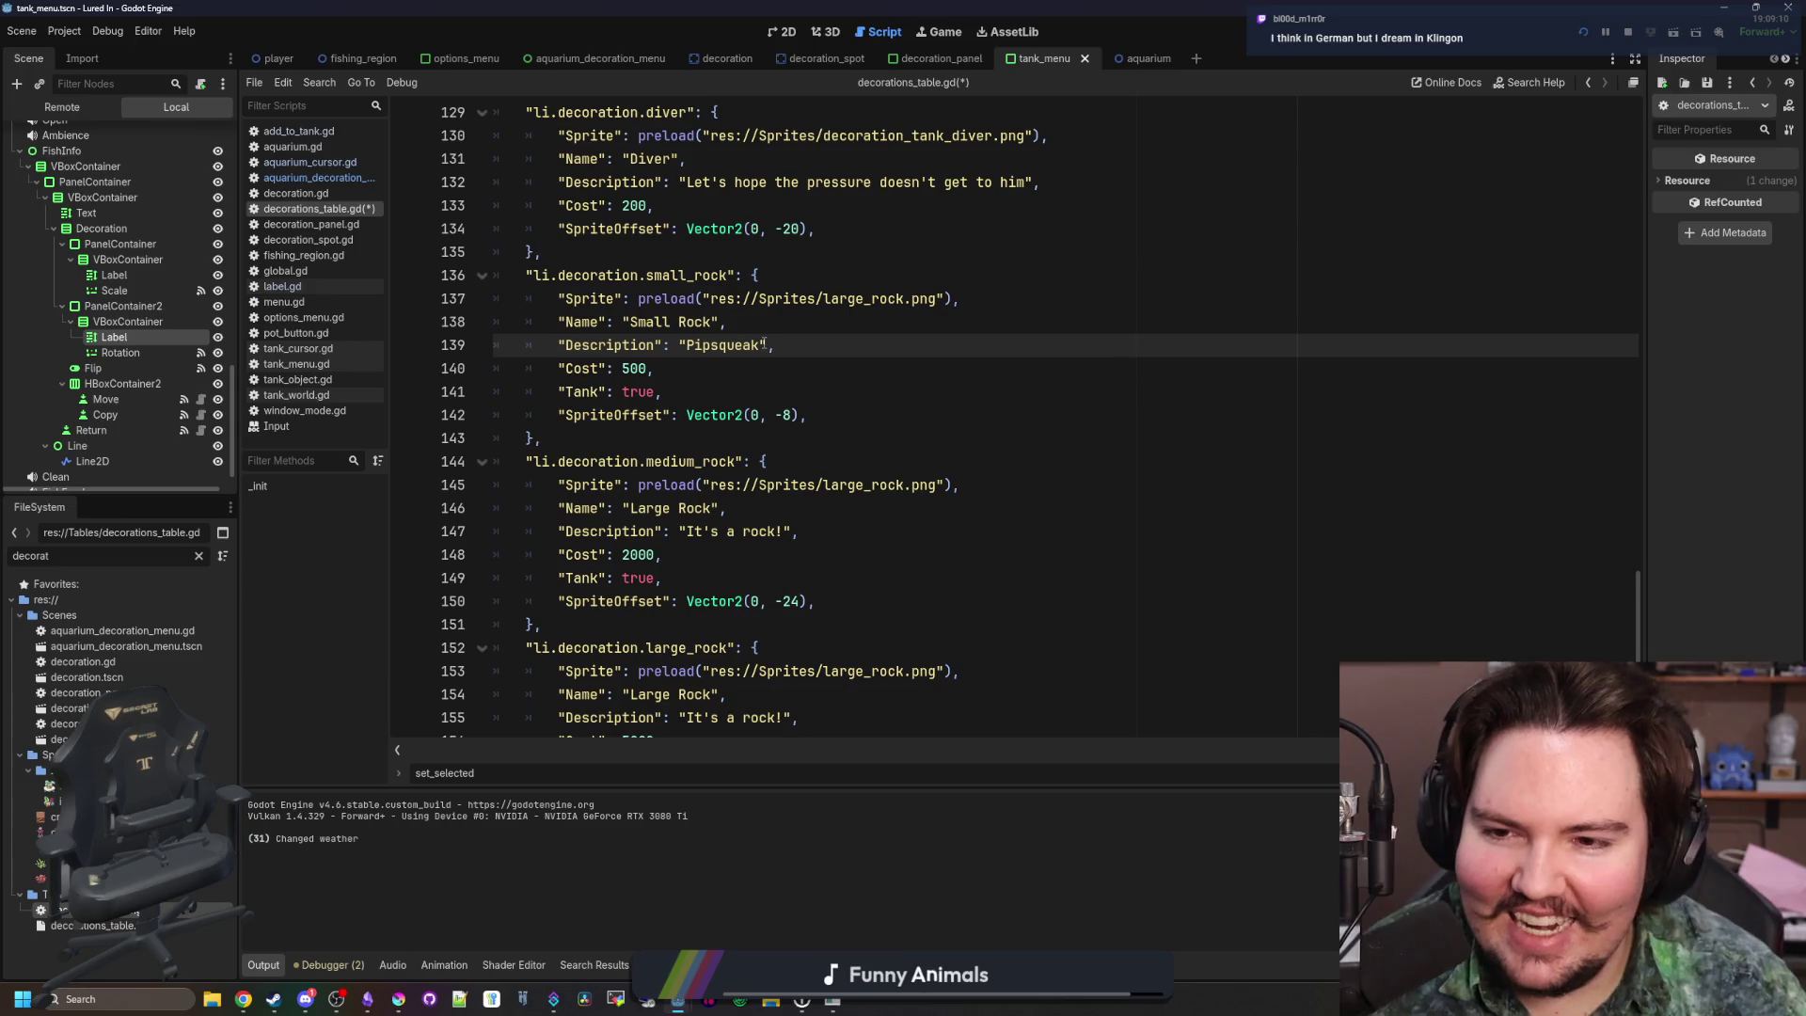
pyautogui.scroll(-1, 809, 358)
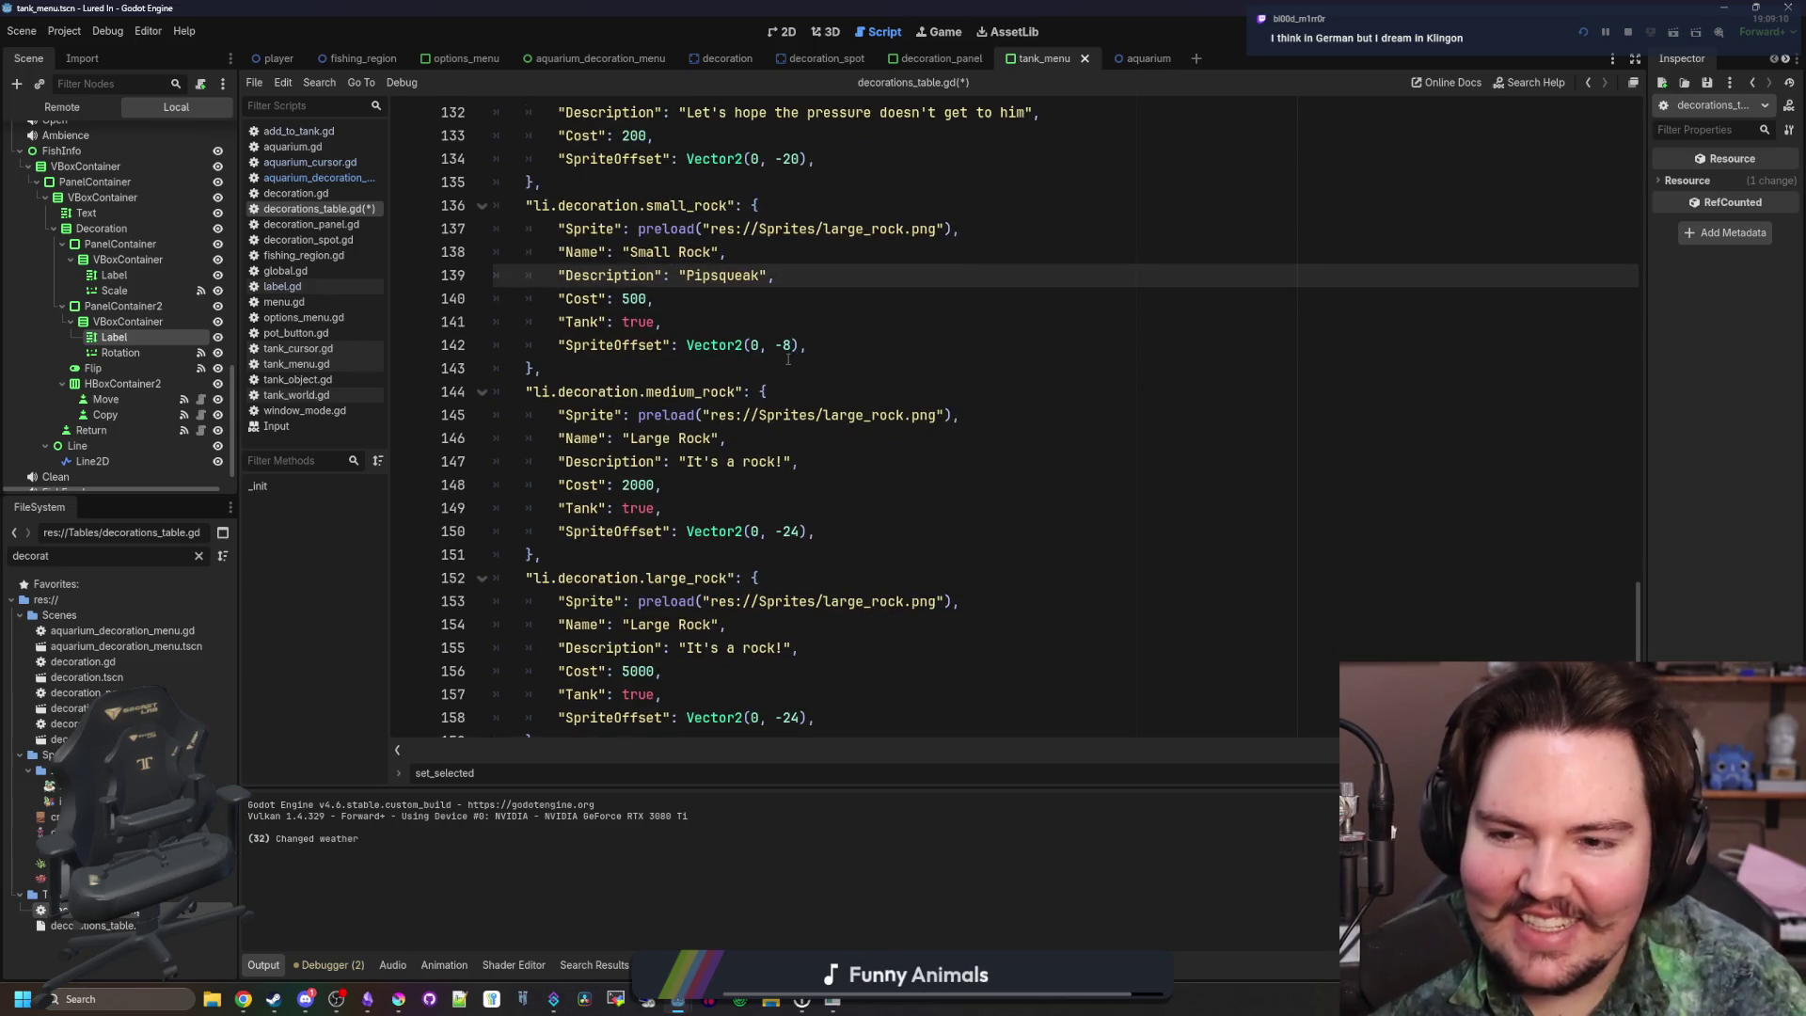
pyautogui.click(751, 459)
pyautogui.rightClick(770, 502)
pyautogui.press('Escape')
pyautogui.click(785, 461)
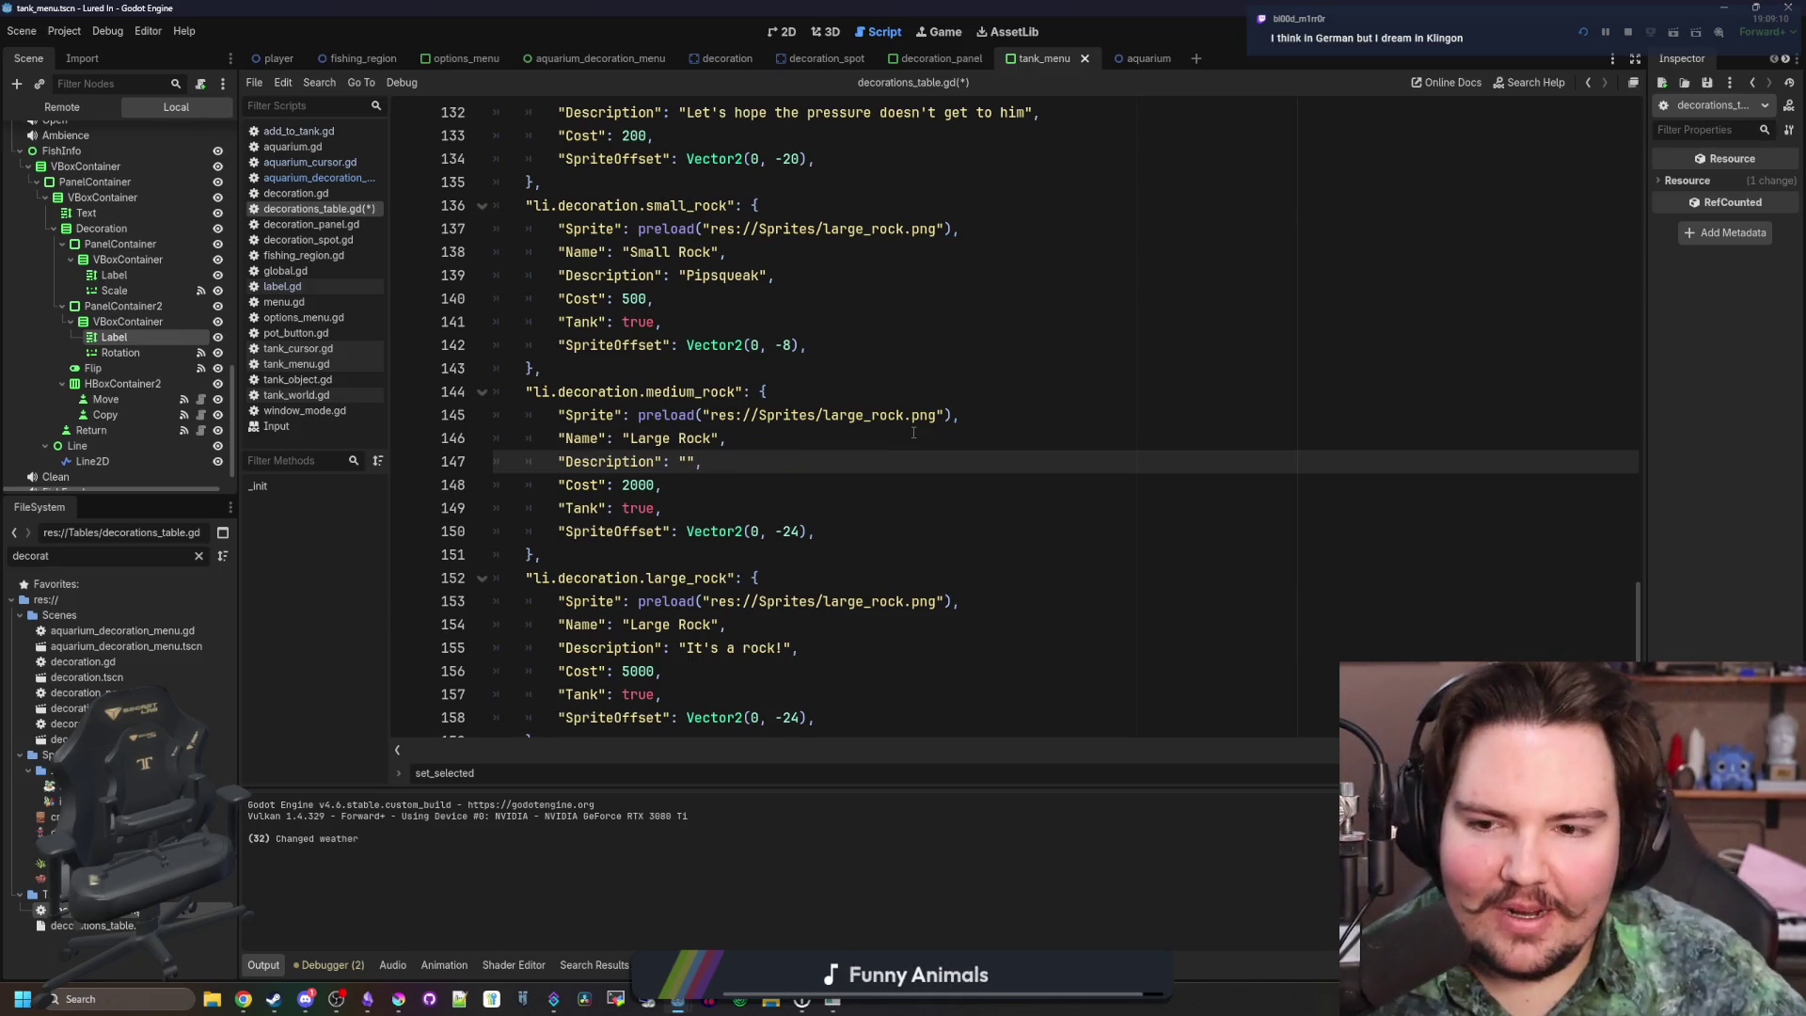
# Name the medium rock 'Medium Rock' and describe it as 'Your bog standard rock, brother'
pyautogui.scroll(-1, 784, 437)
pyautogui.doubleClick(698, 368)
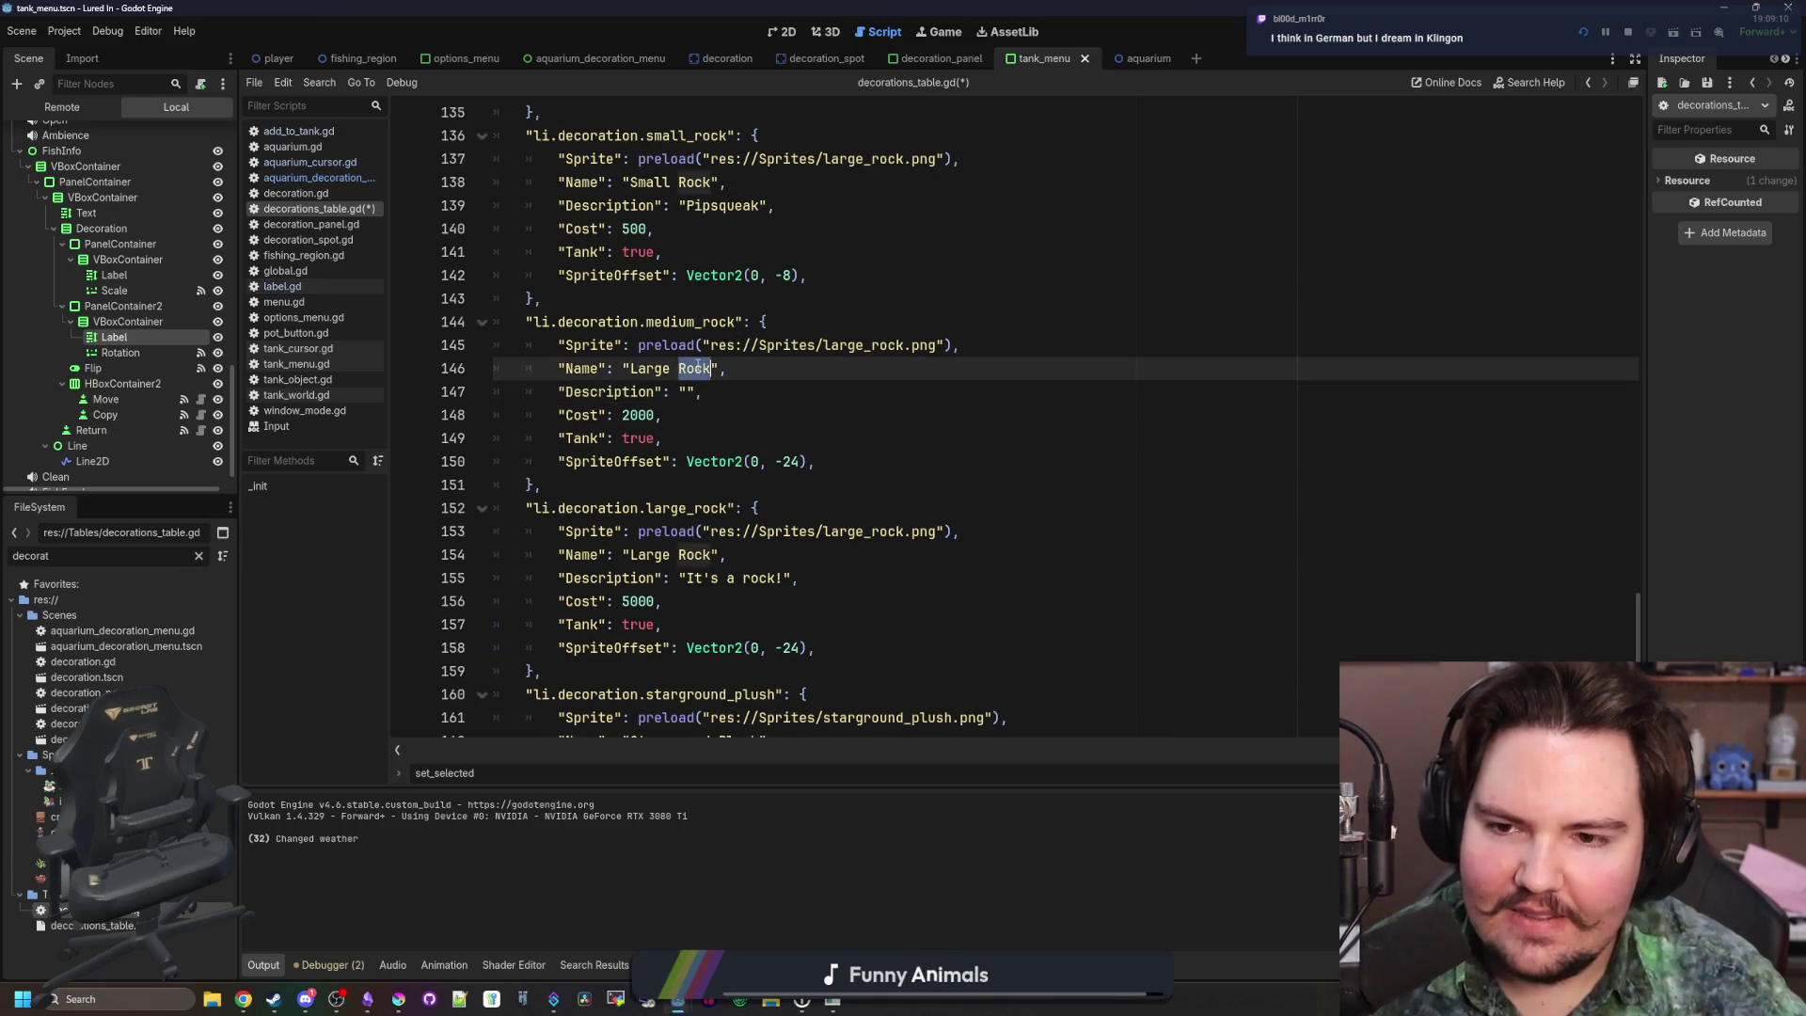
pyautogui.press('BackSpace')
pyautogui.press('BackSpace')
pyautogui.press('BackSpace')
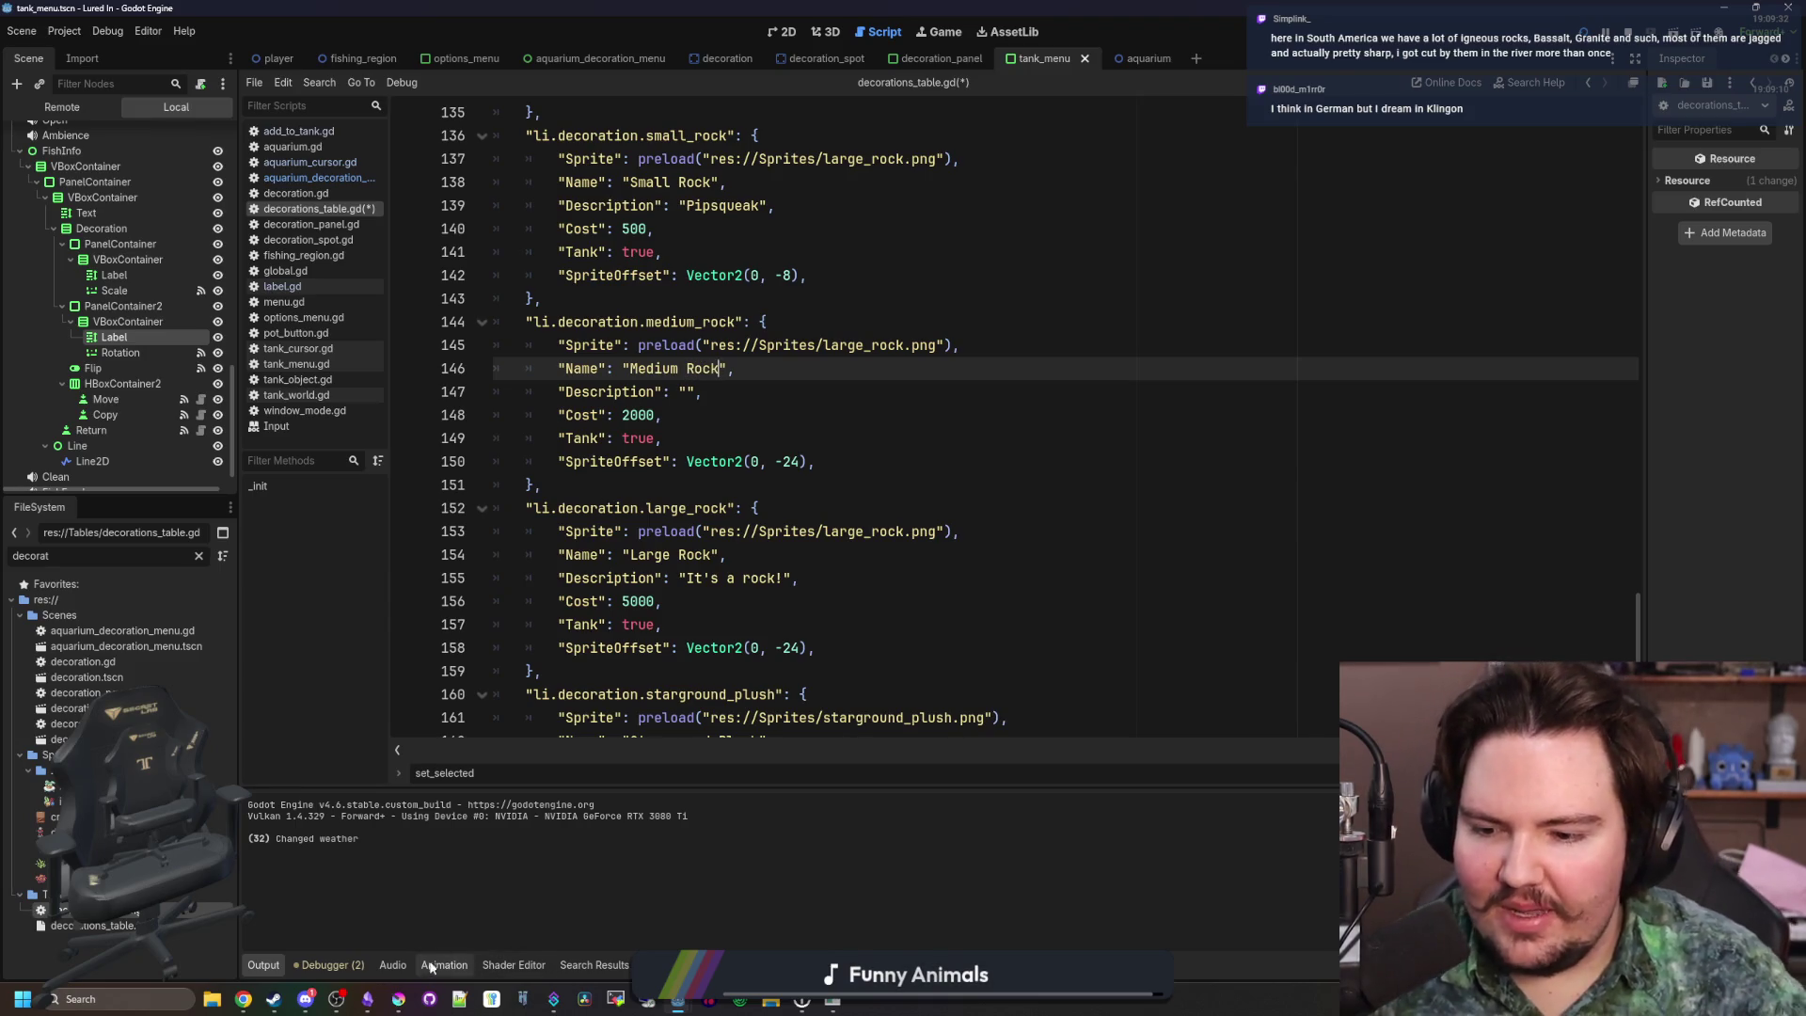
pyautogui.click(399, 999)
pyautogui.click(686, 391)
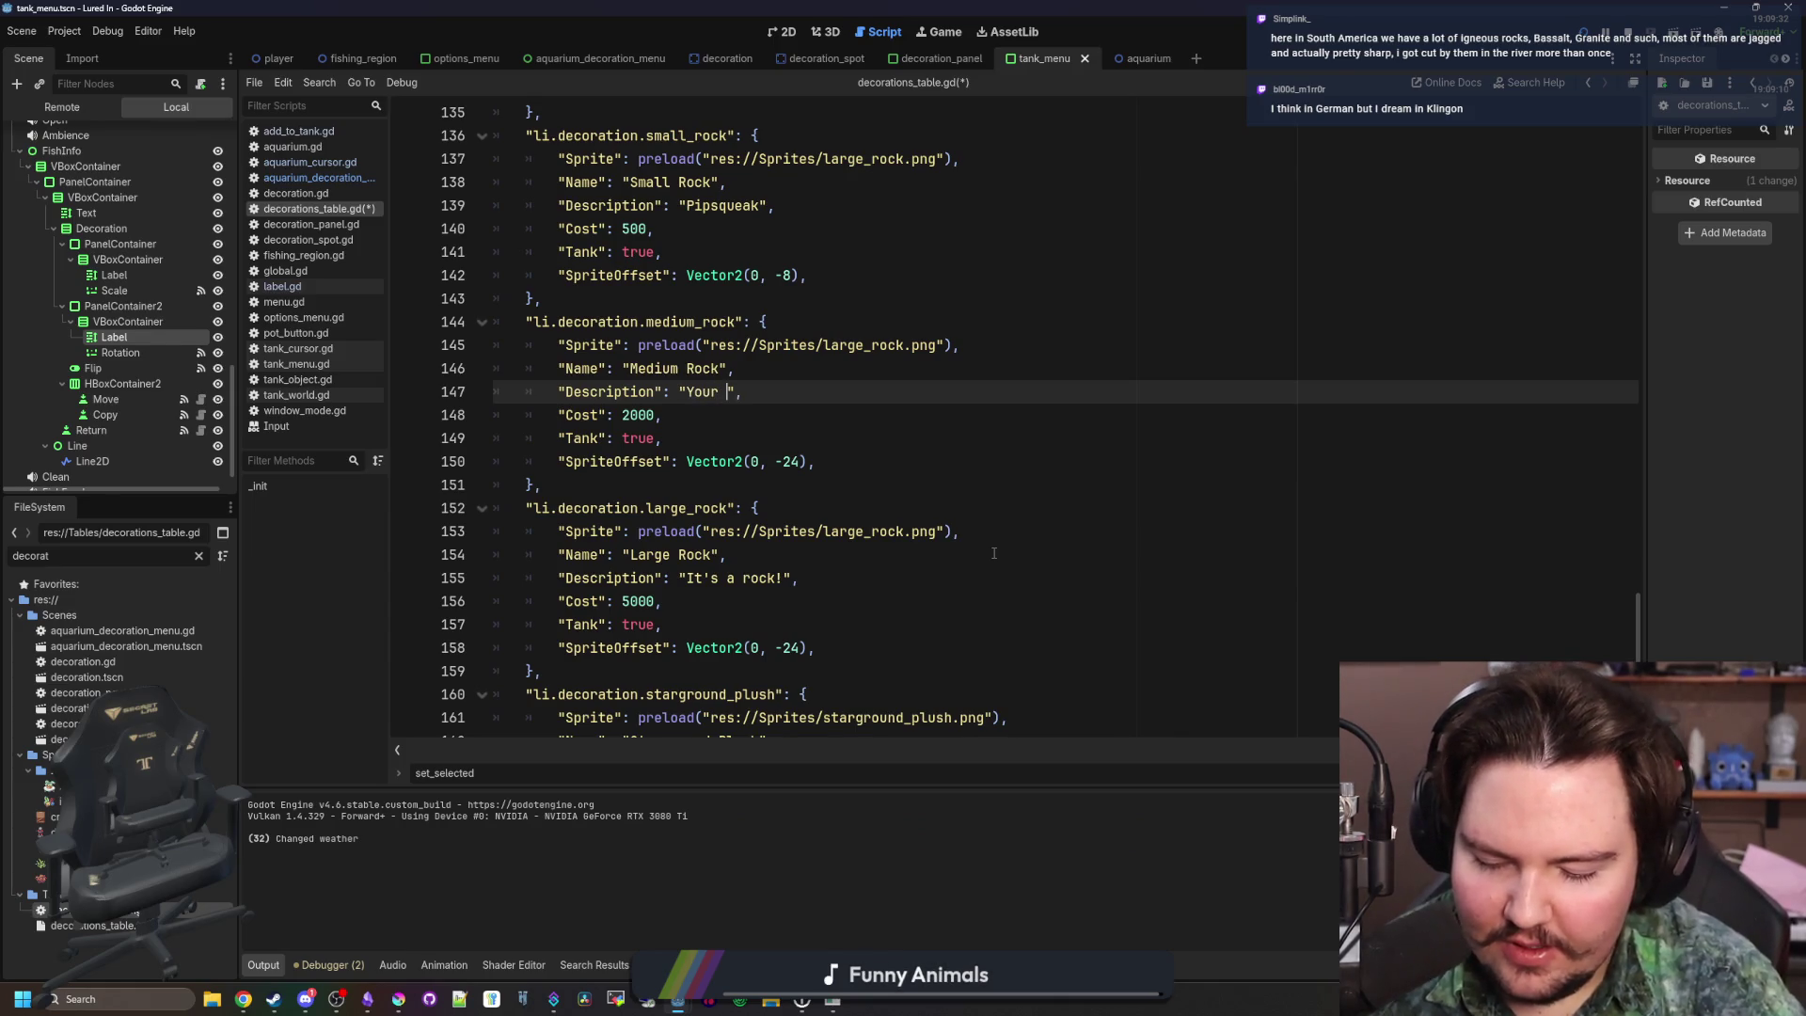
pyautogui.write('rd rock, brother')
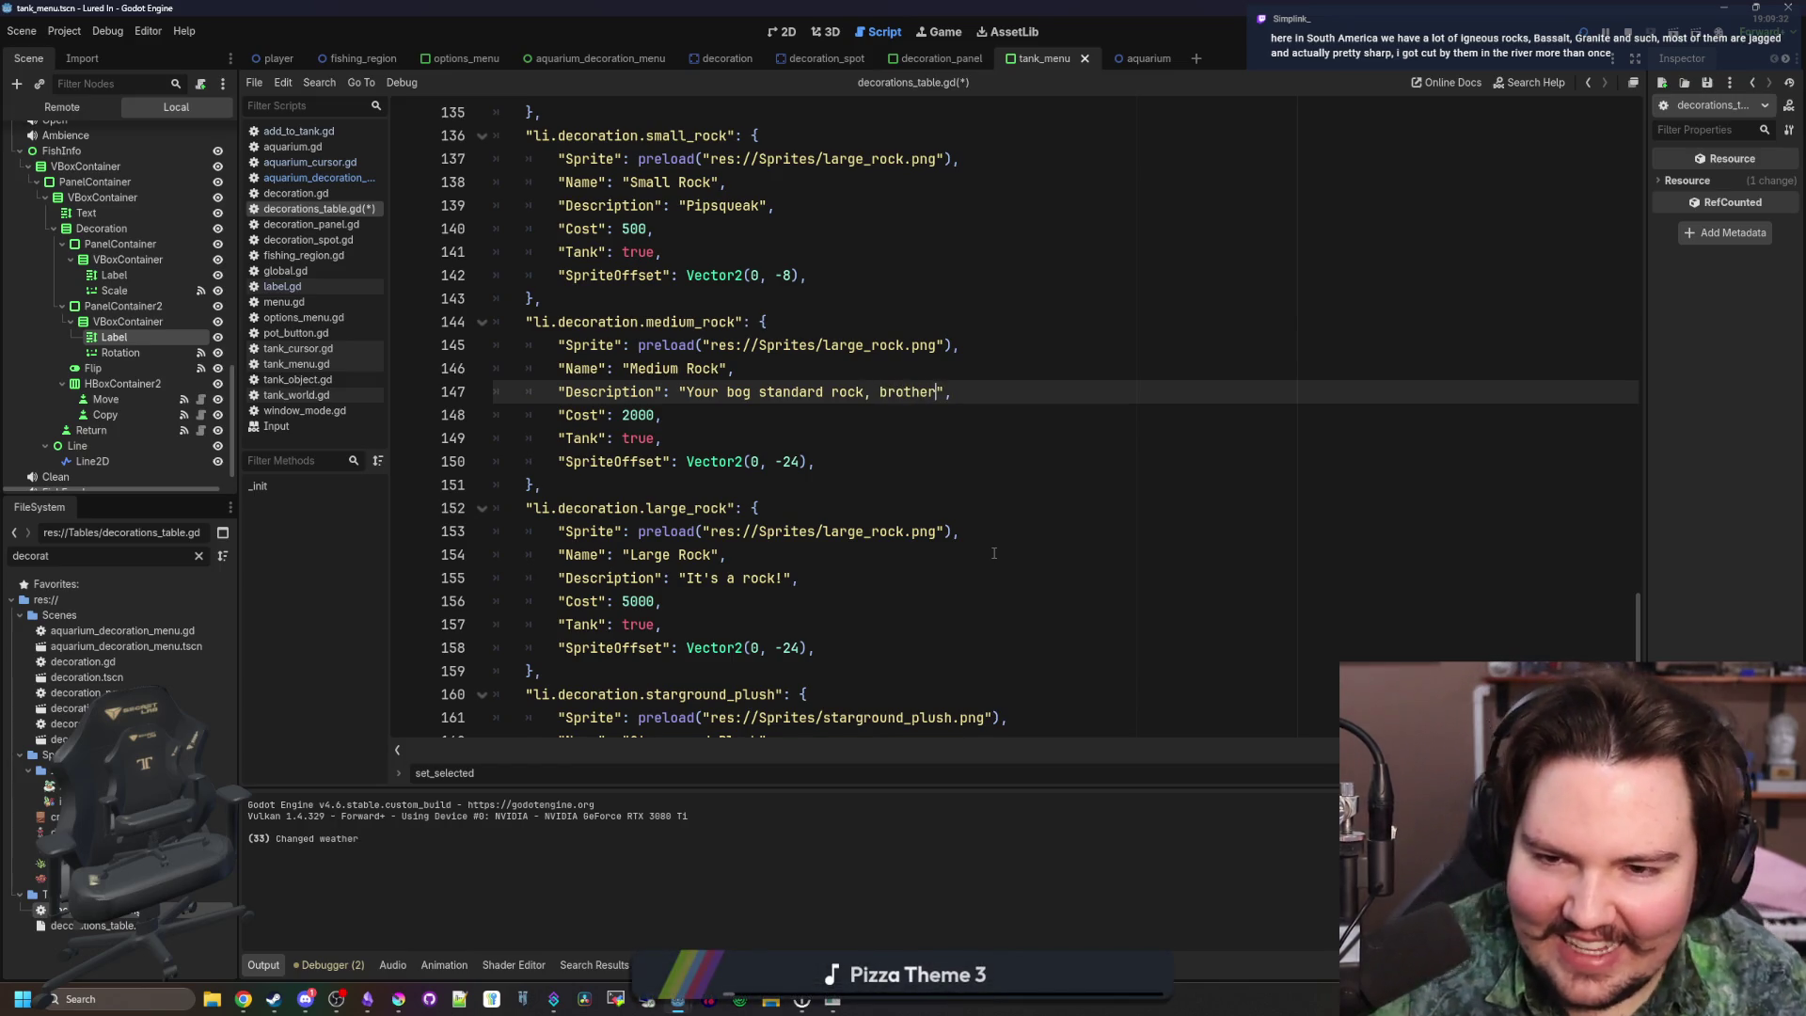
pyautogui.click(940, 440)
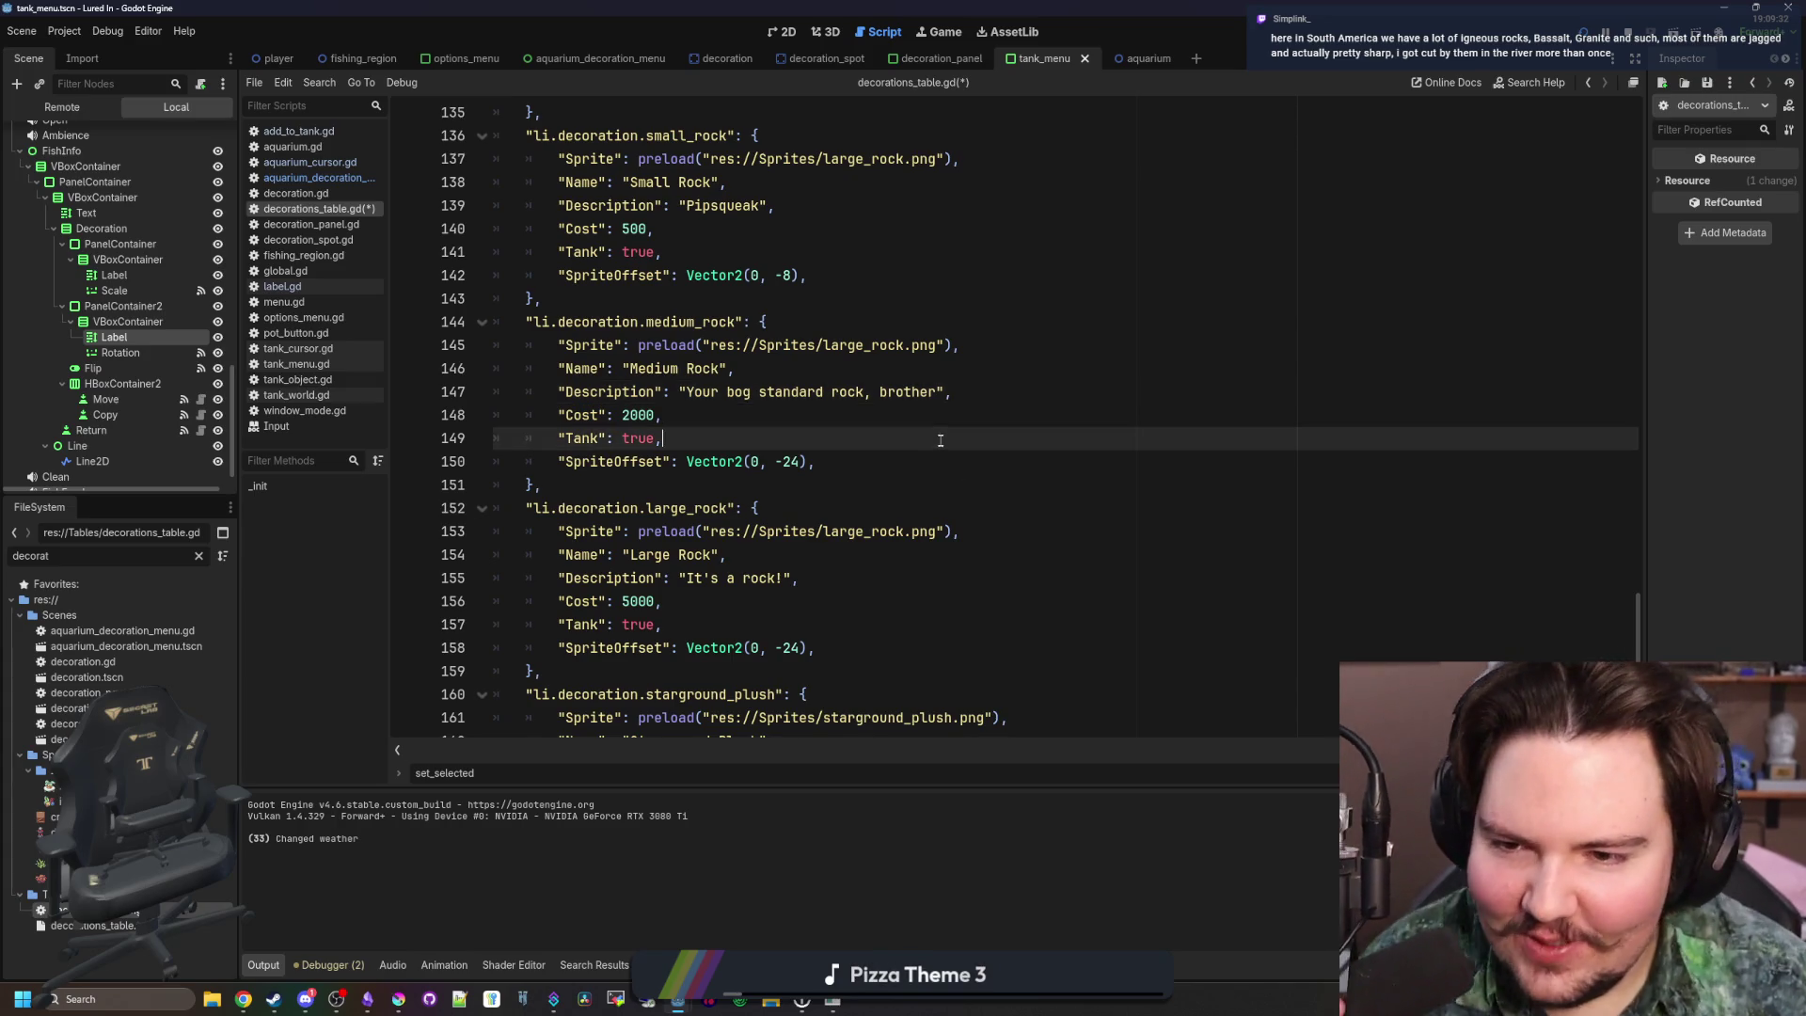
pyautogui.click(401, 998)
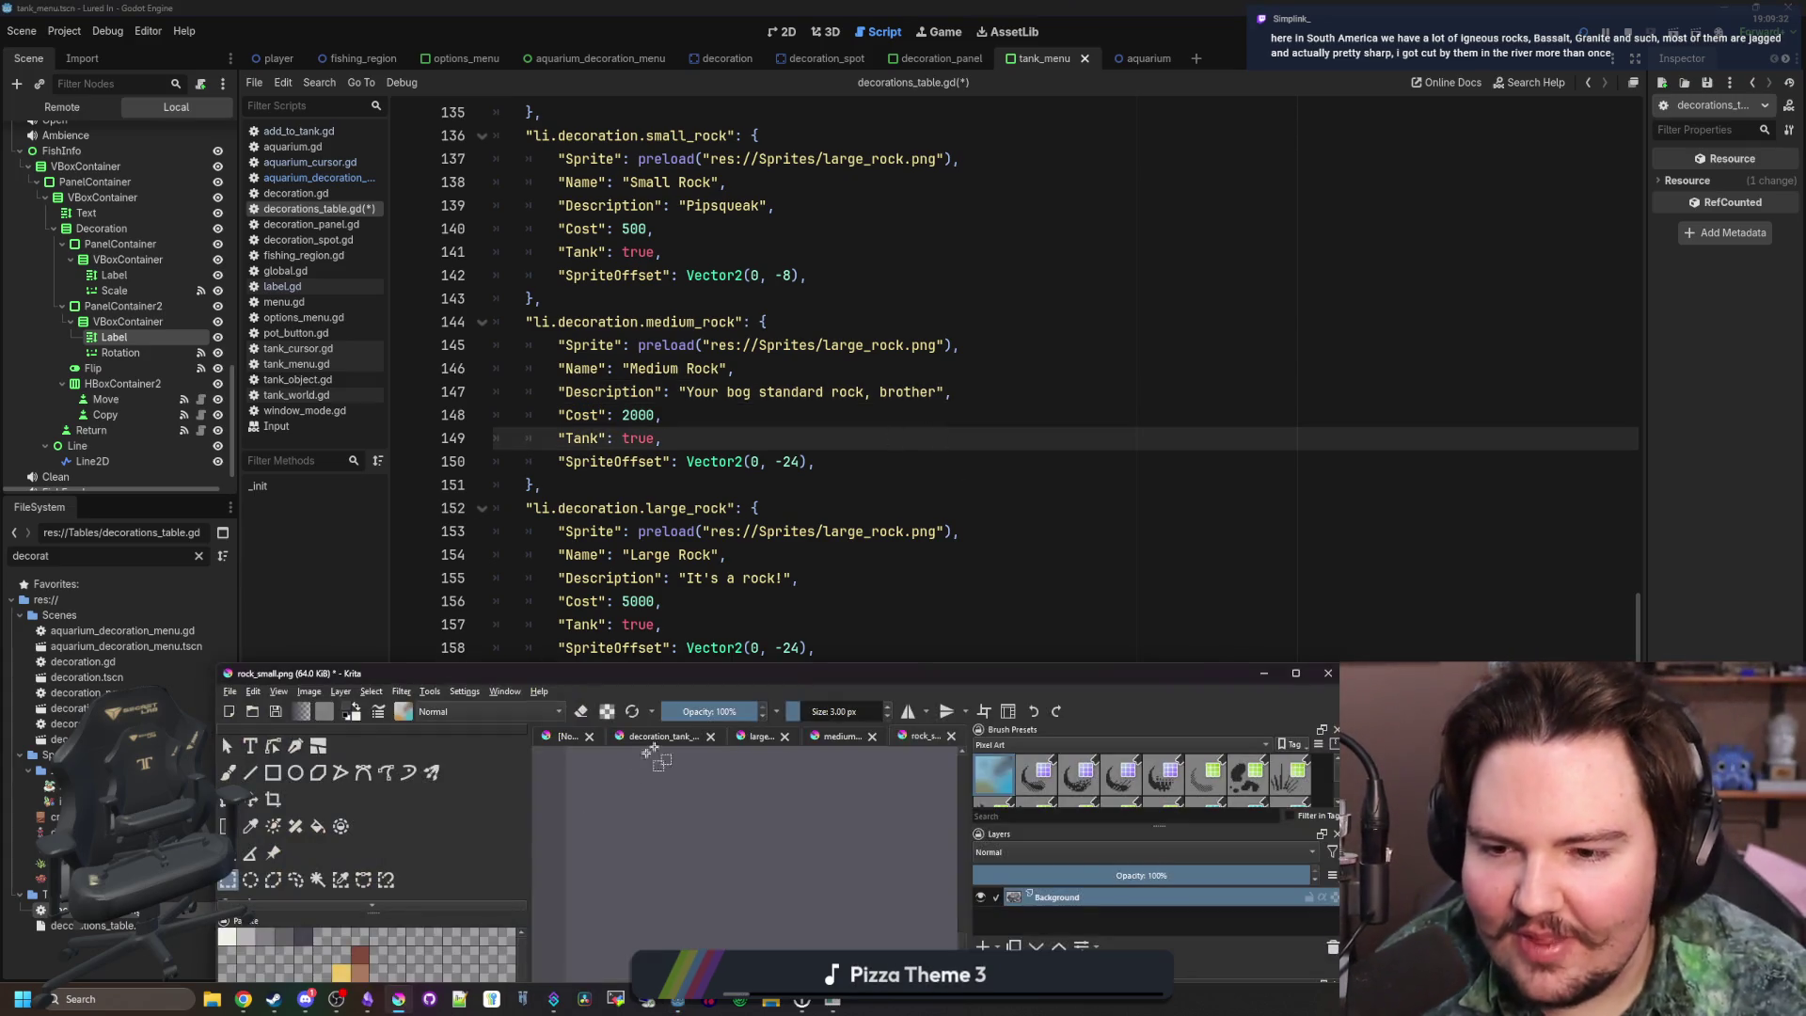
# On medium_rock.png, measure a 4×16 pixel strip at the rock's base and sample its dark blue outline
pyautogui.doubleClick(712, 687)
pyautogui.click(1129, 68)
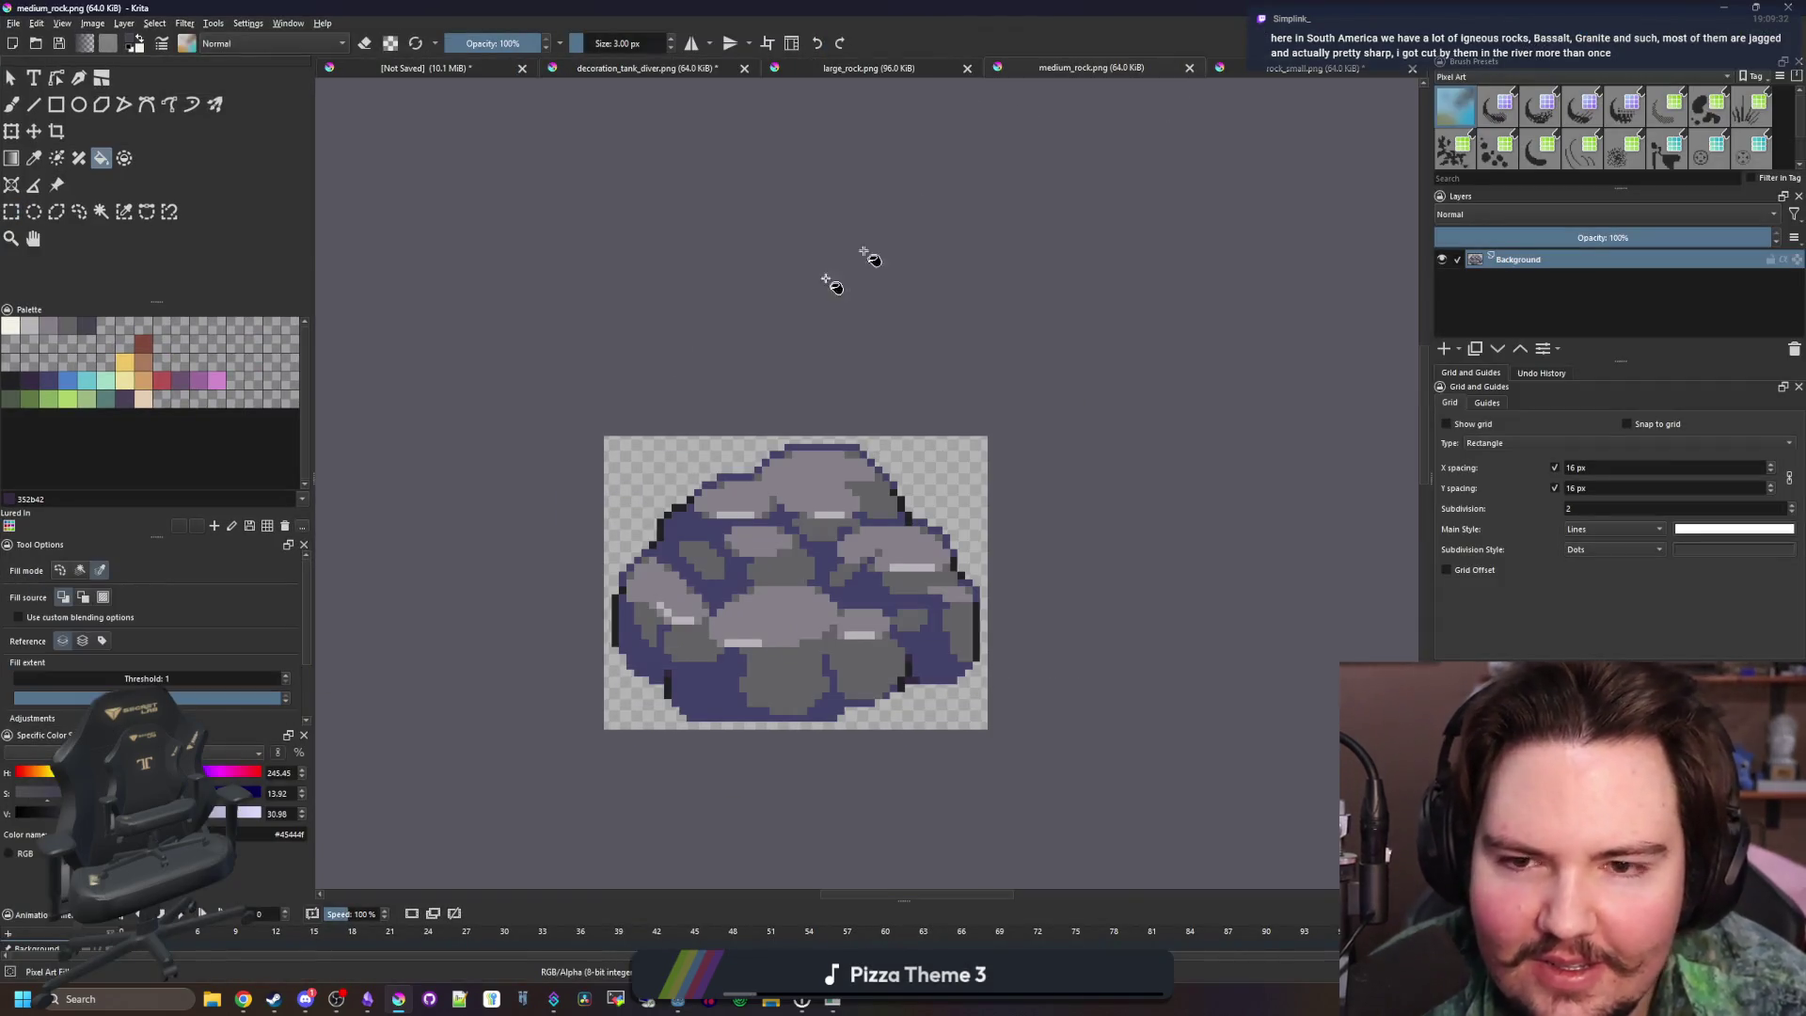
pyautogui.click(12, 212)
pyautogui.scroll(4, 846, 662)
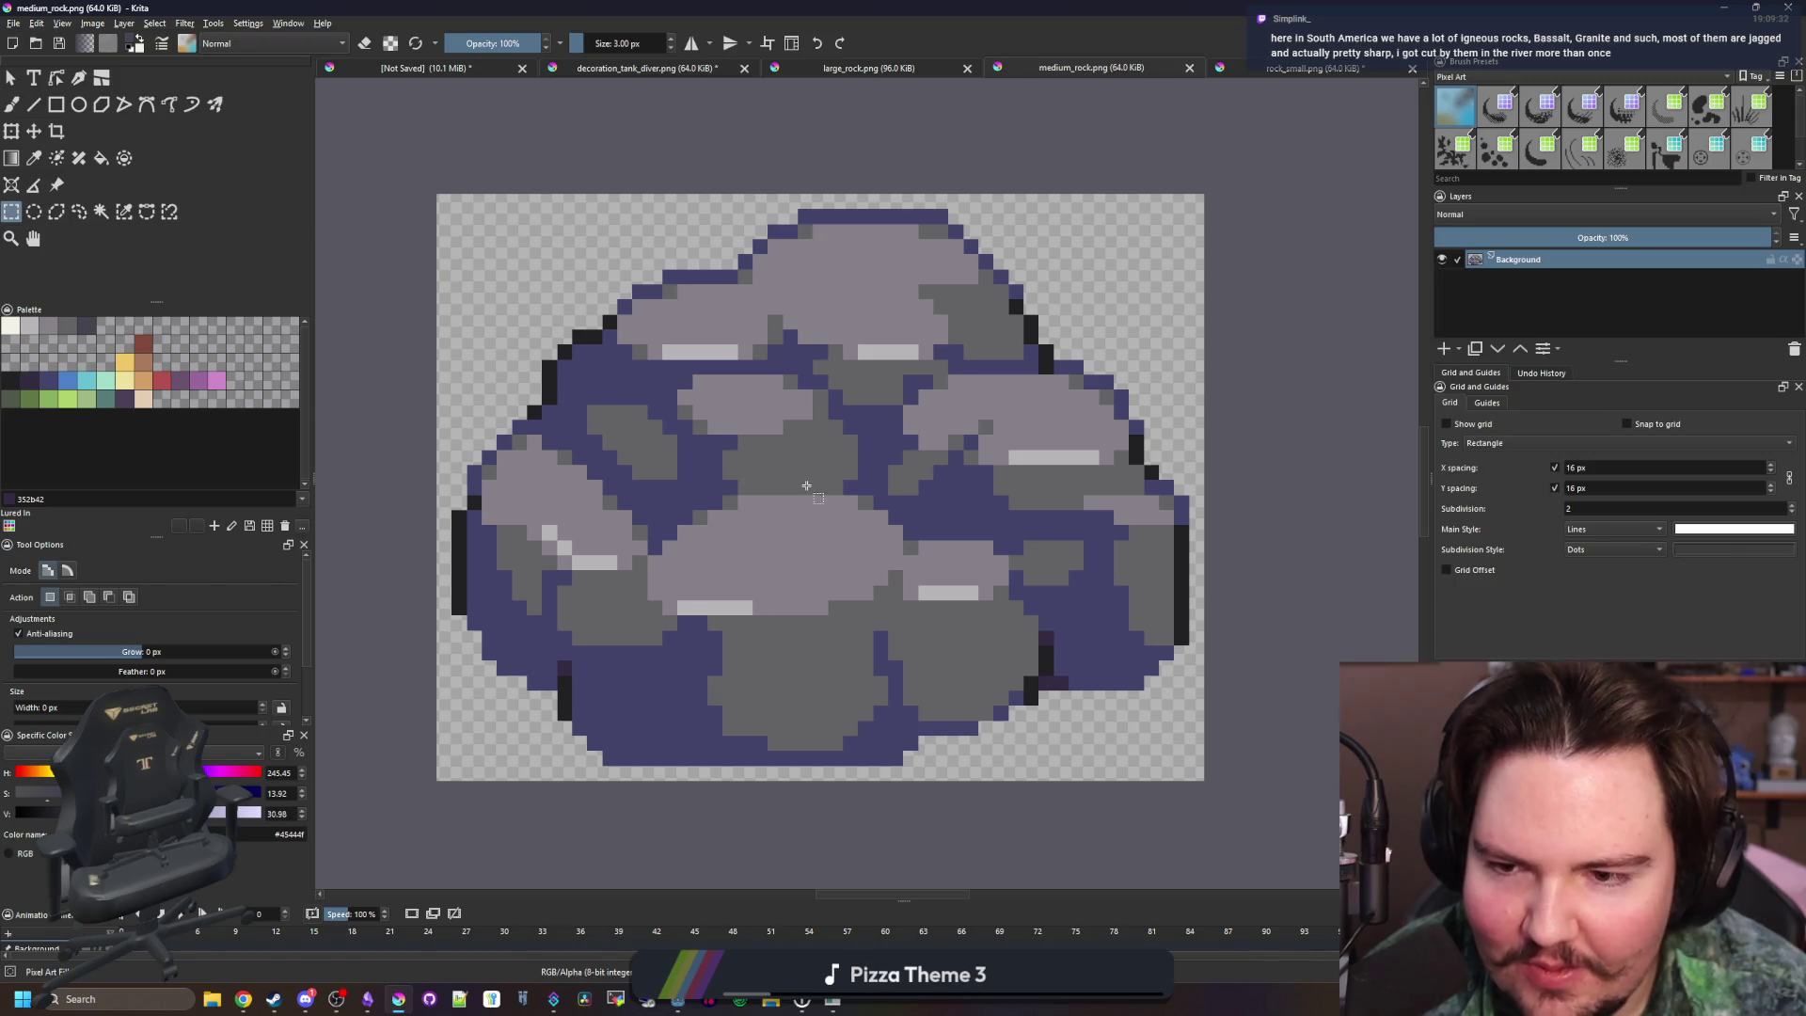
pyautogui.moveTo(871, 733); pyautogui.dragTo(871, 733)
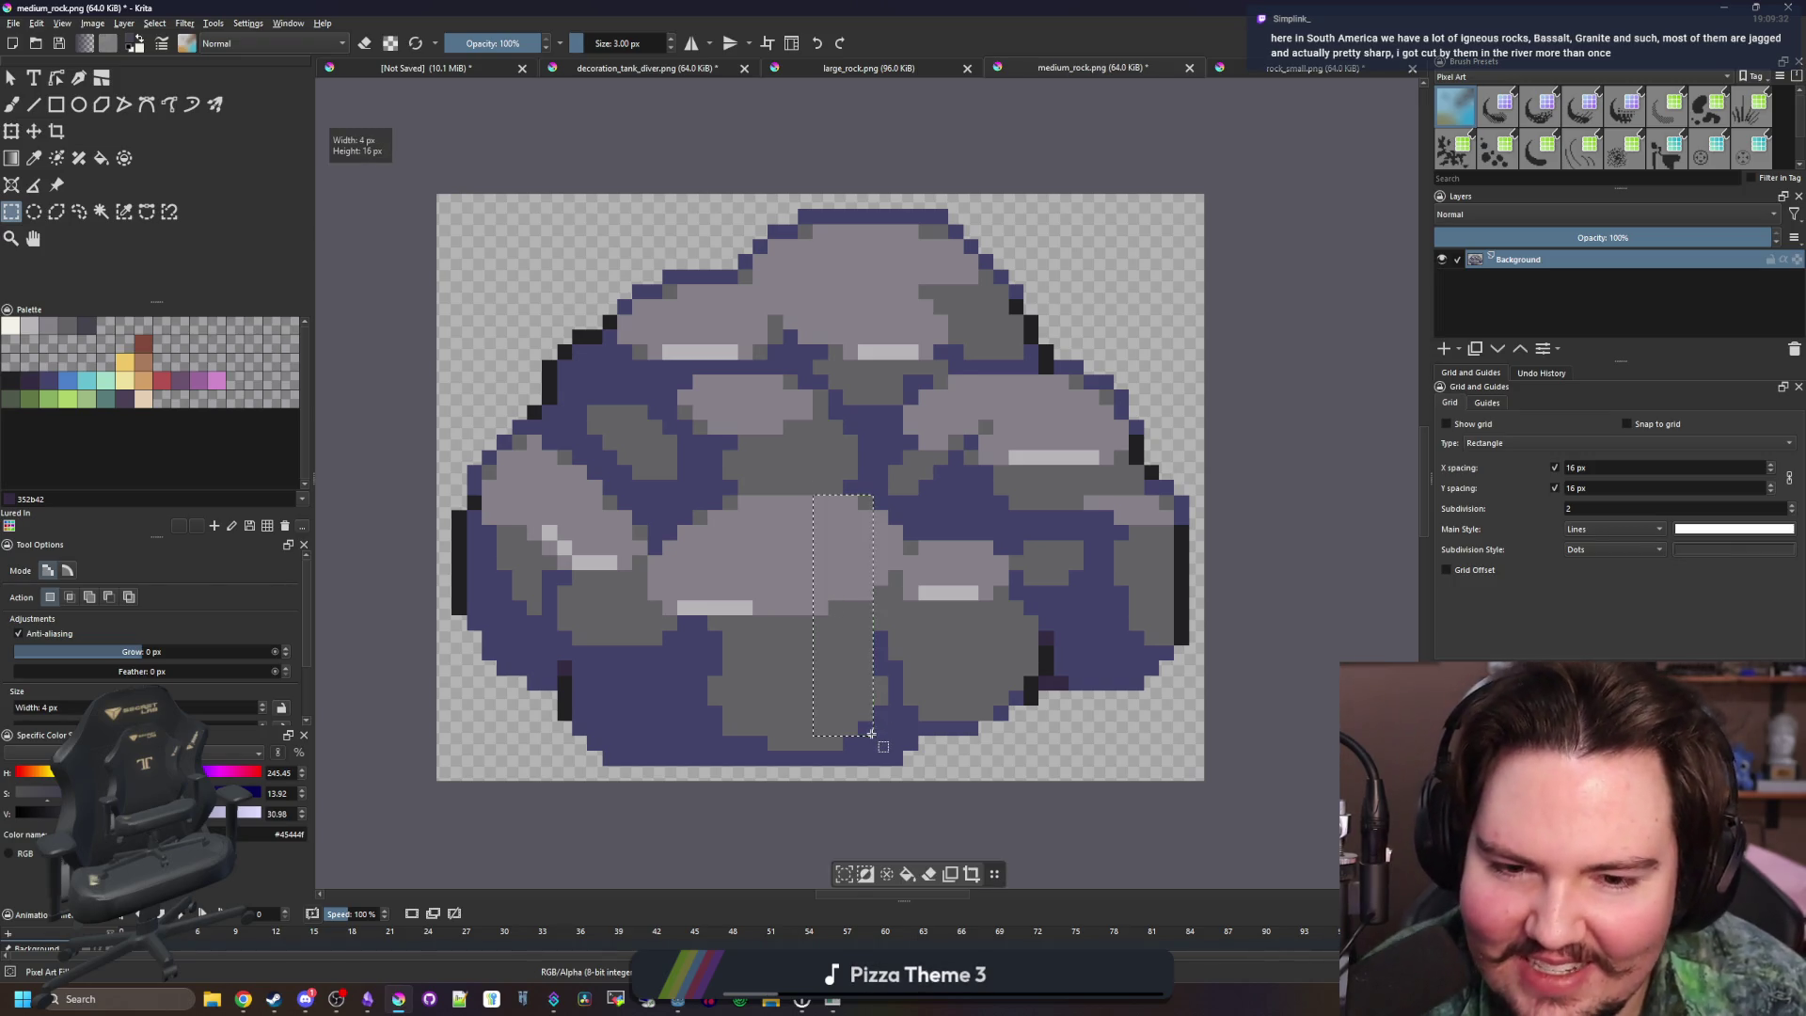
pyautogui.press('p')
pyautogui.click(1093, 645)
pyautogui.hotkey('ctrl', 'shift', 'a')
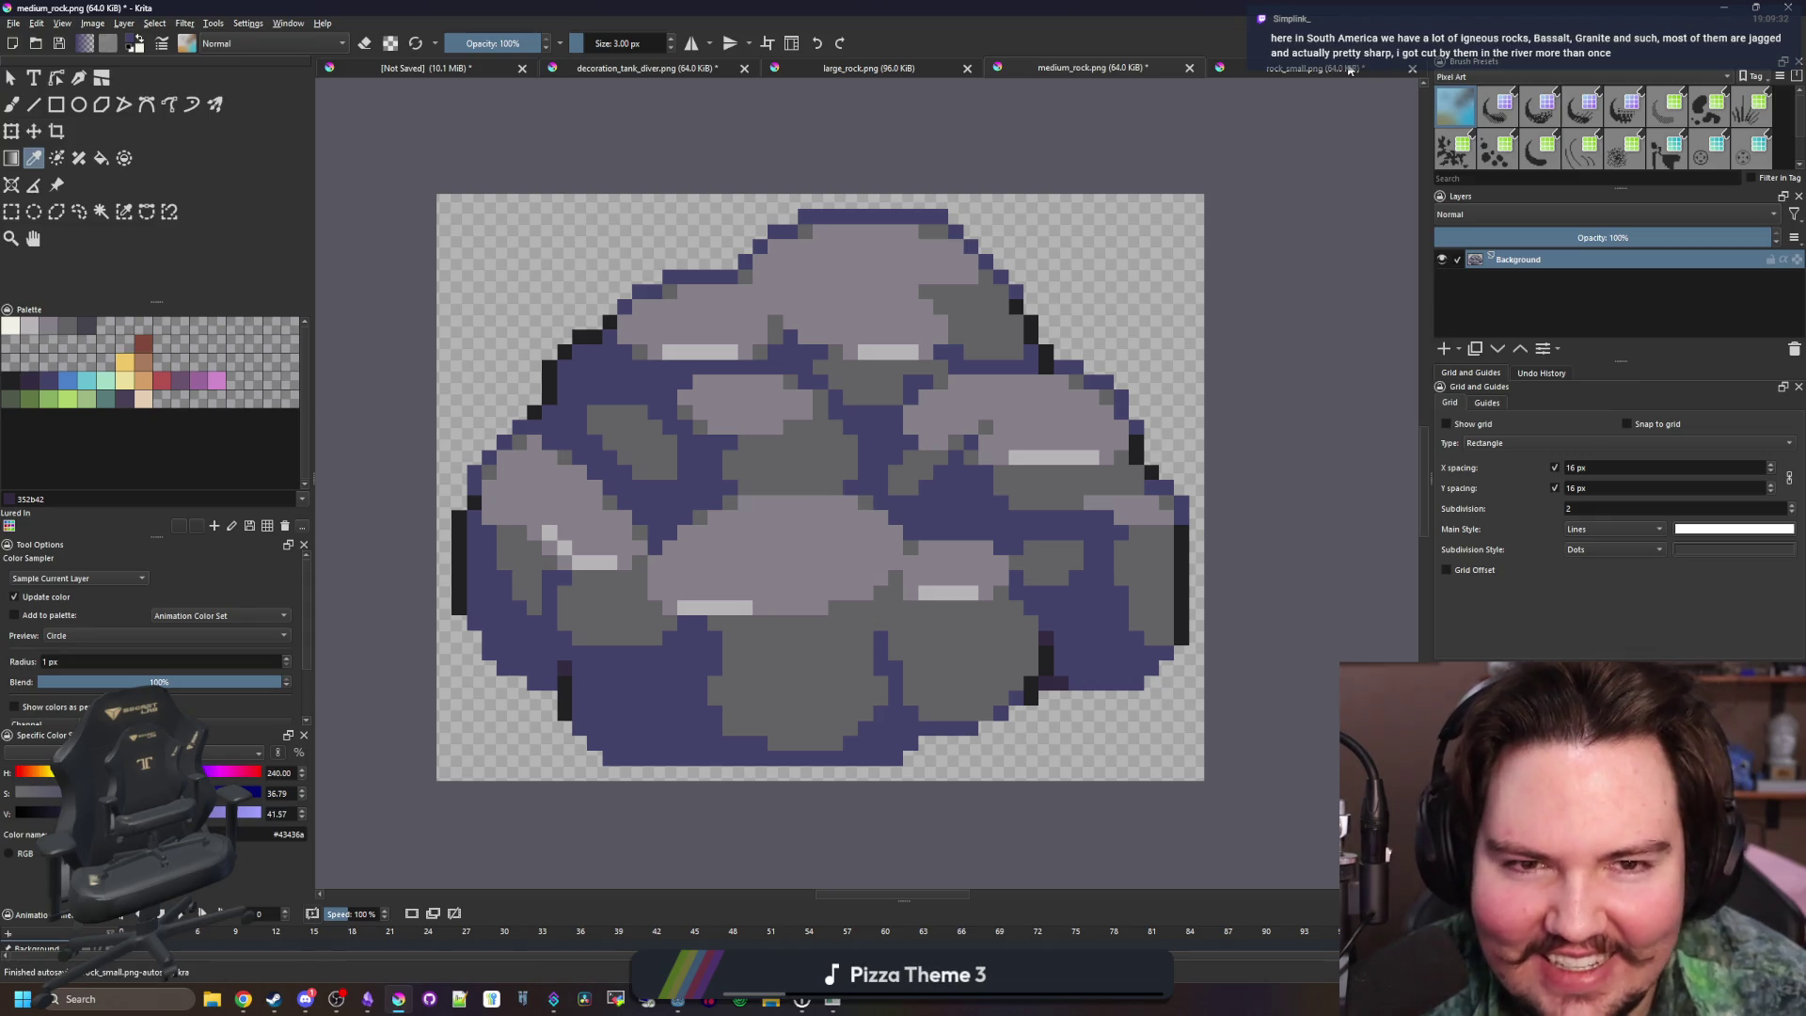
# Save rock_small.png as a PNG and return to the Godot script
pyautogui.click(1352, 70)
pyautogui.press('f')
pyautogui.hotkey('ctrl', 's')
pyautogui.press('Return')
pyautogui.hotkey('alt', 'Tab')
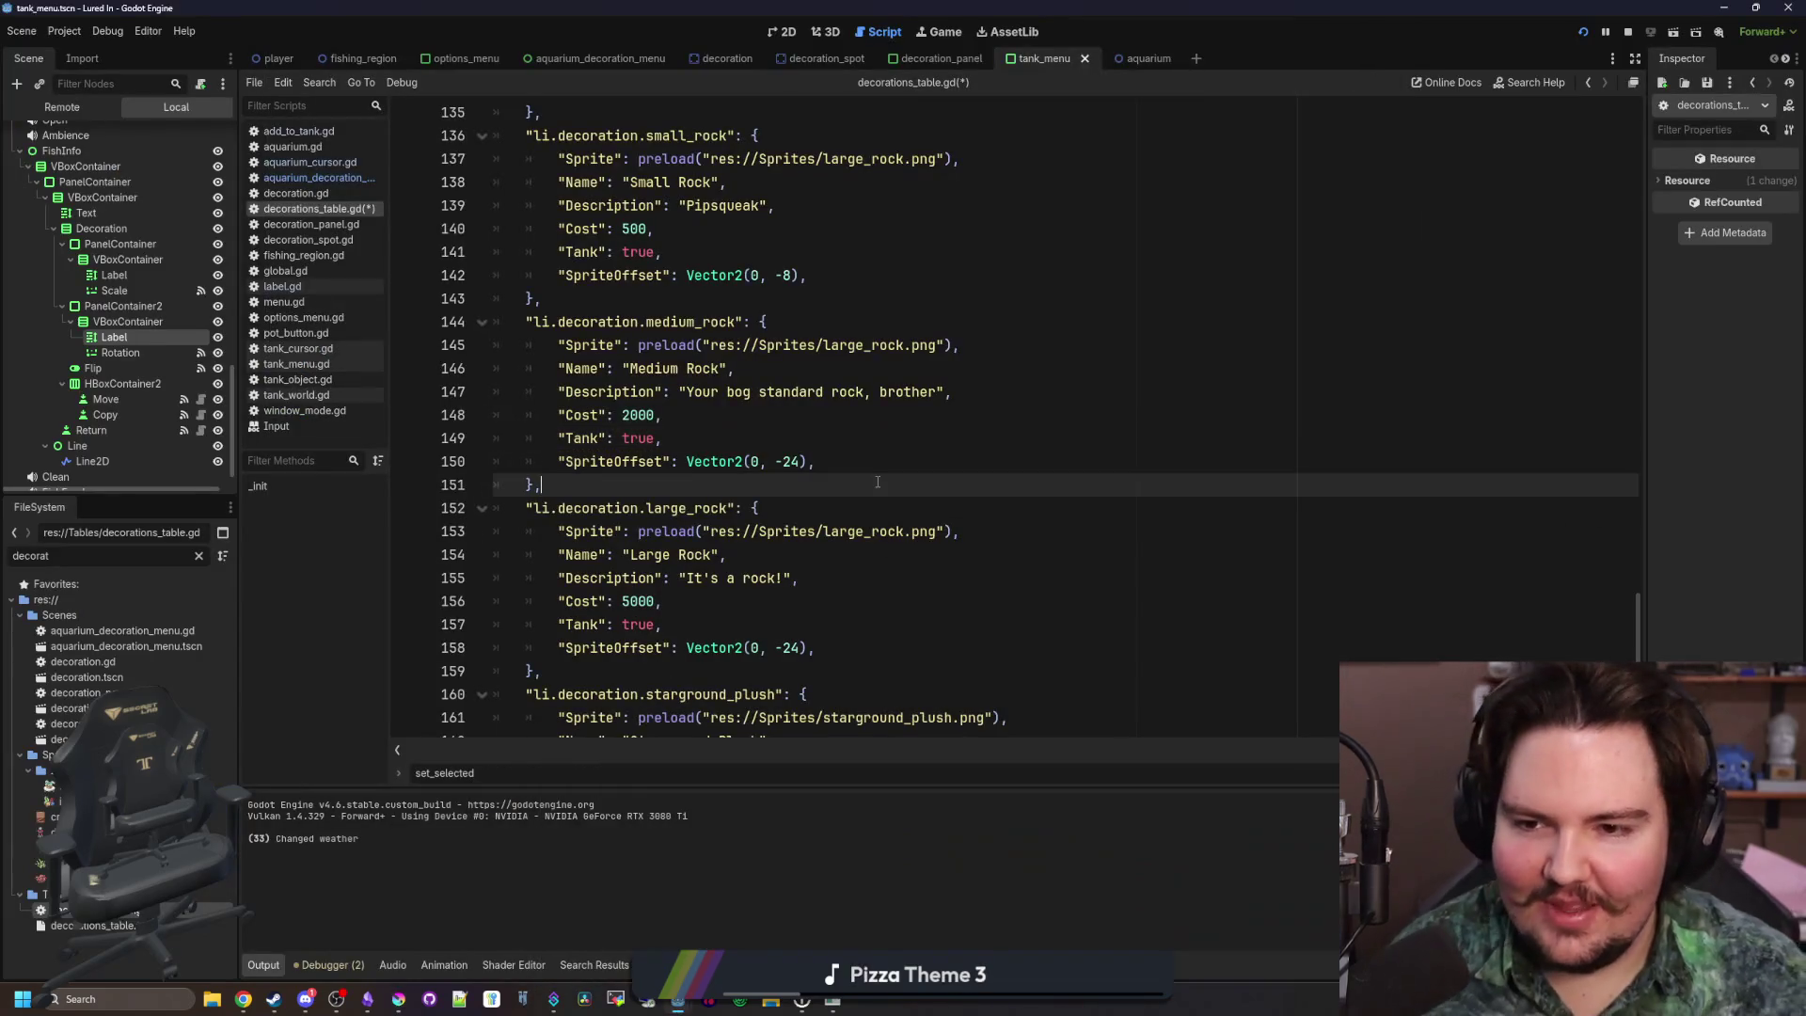
# Point the medium rock's preload path to medium_rock.png and begin fixing the small rock's path
pyautogui.click(830, 441)
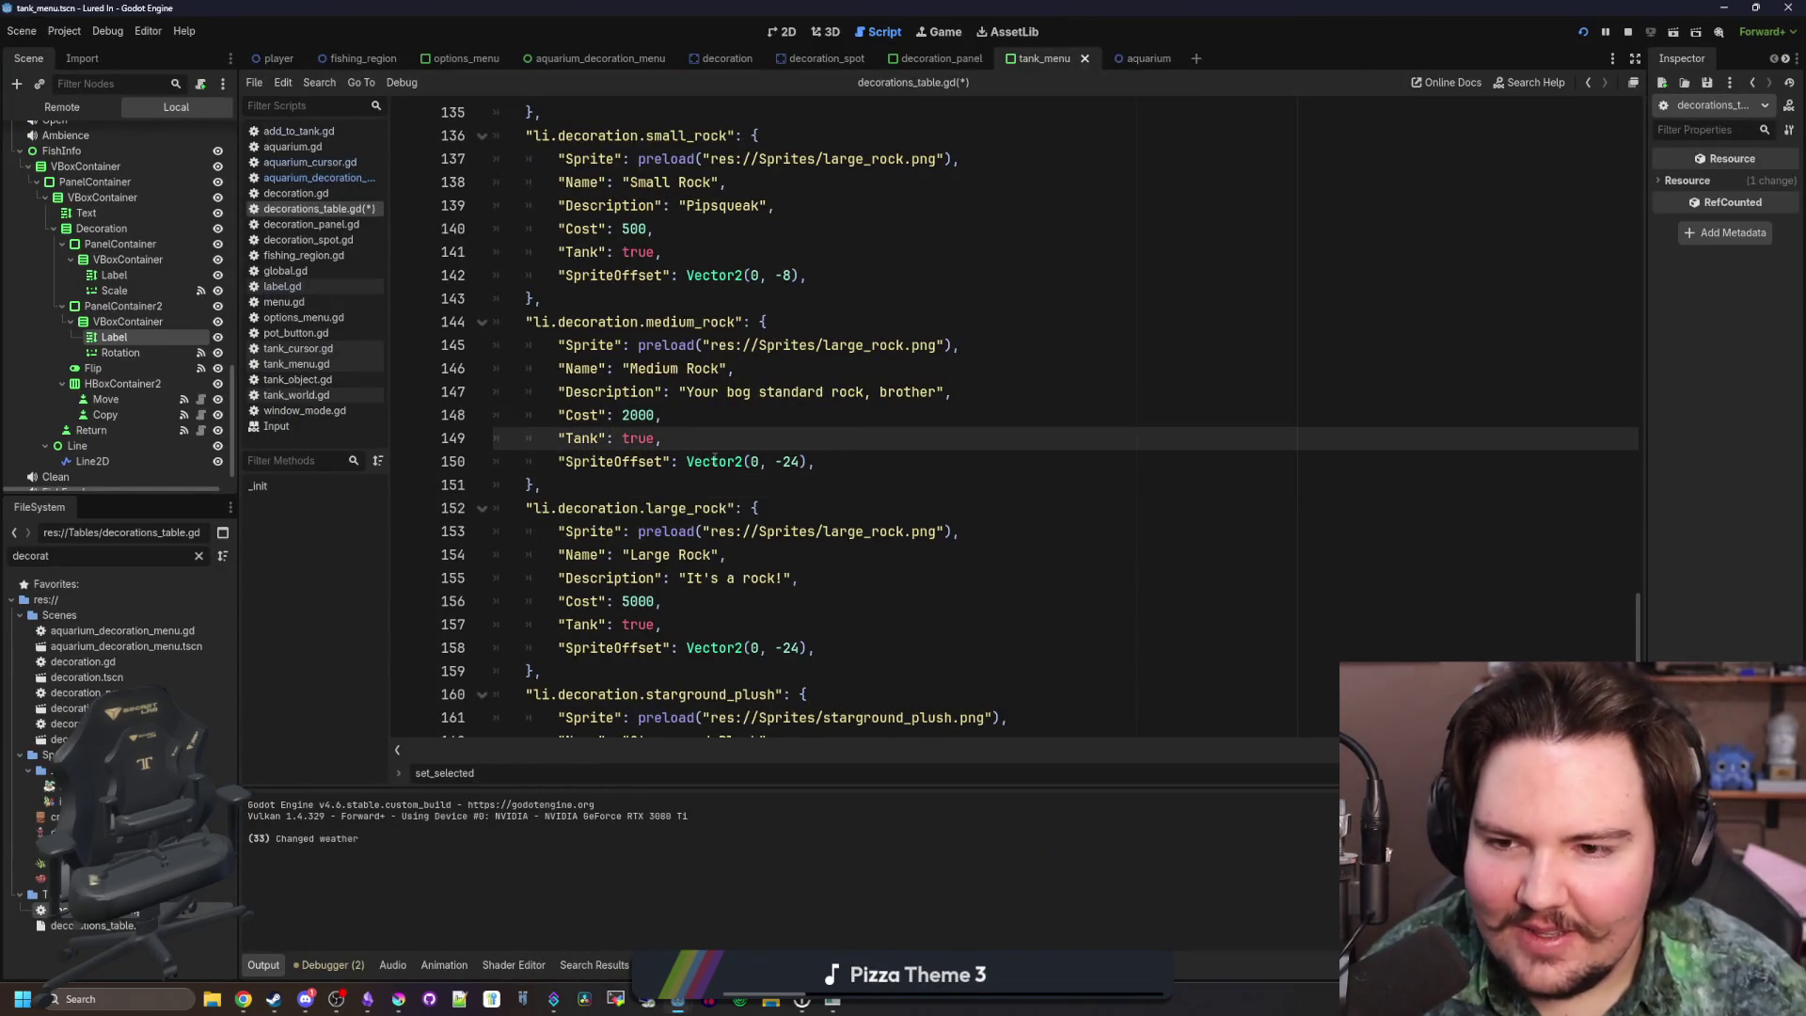
pyautogui.doubleClick(863, 345)
pyautogui.write('med')
pyautogui.press('Return')
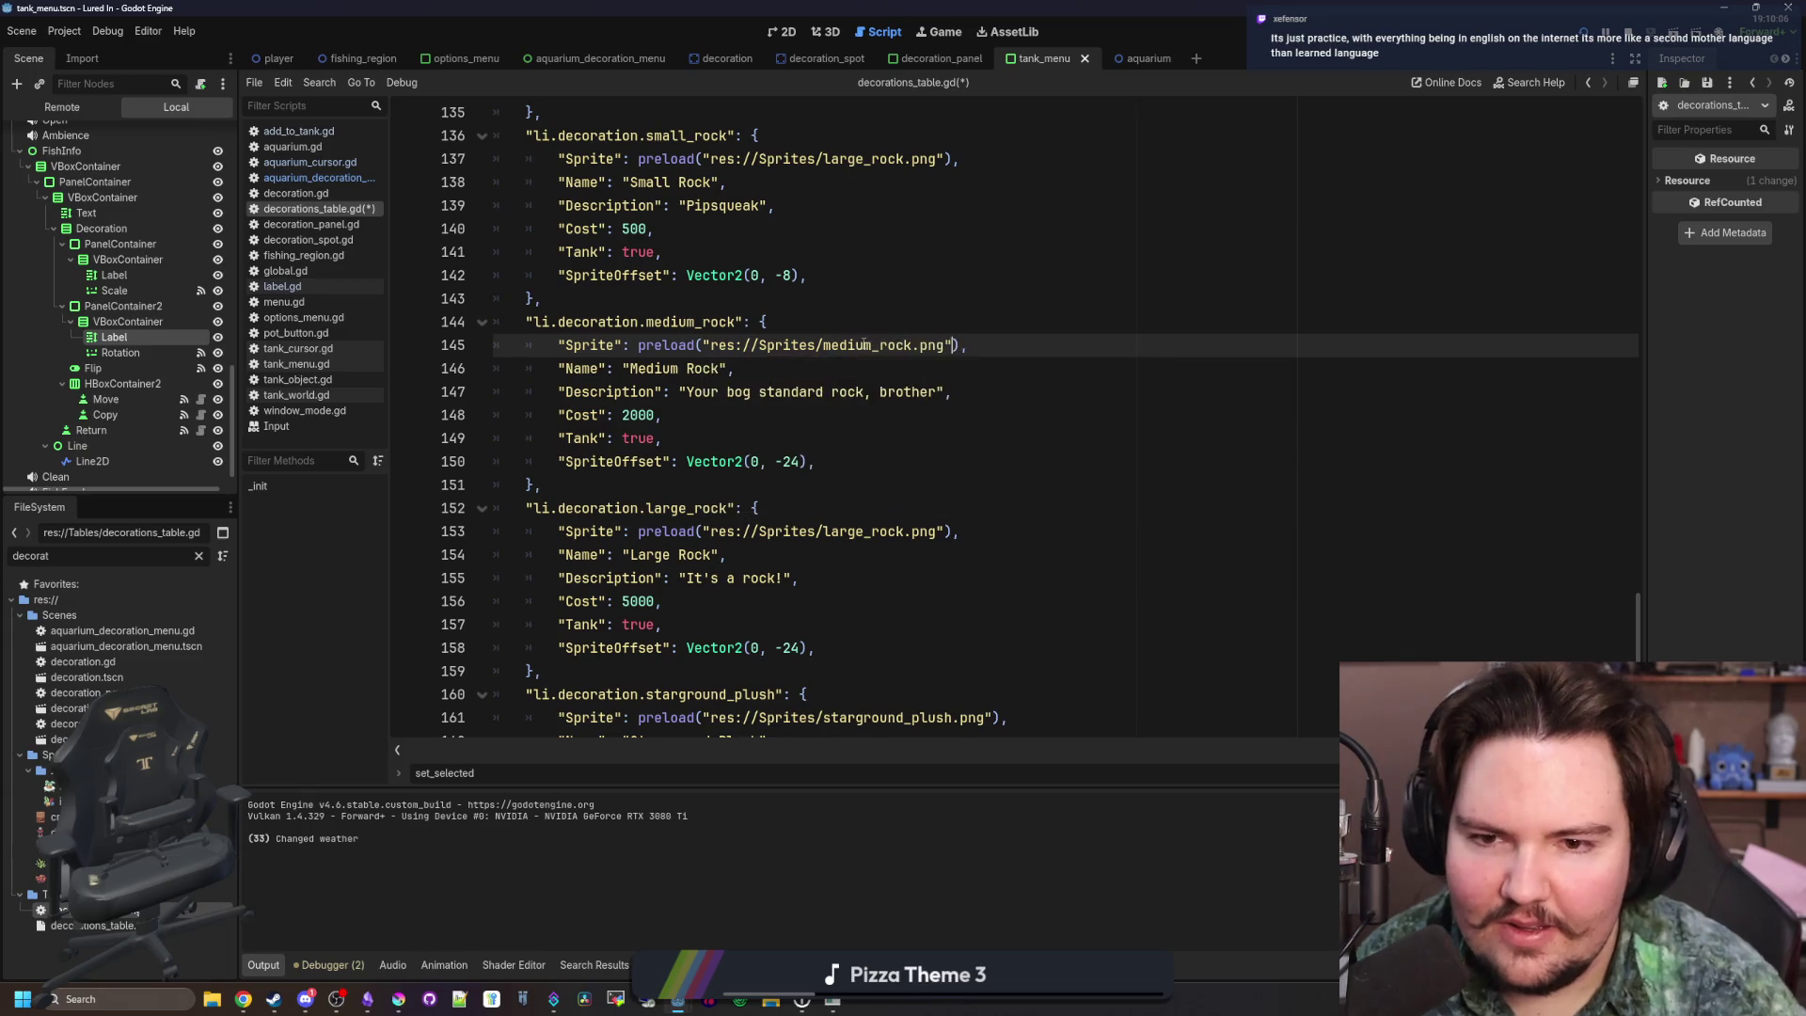
pyautogui.doubleClick(864, 158)
pyautogui.write('stone')
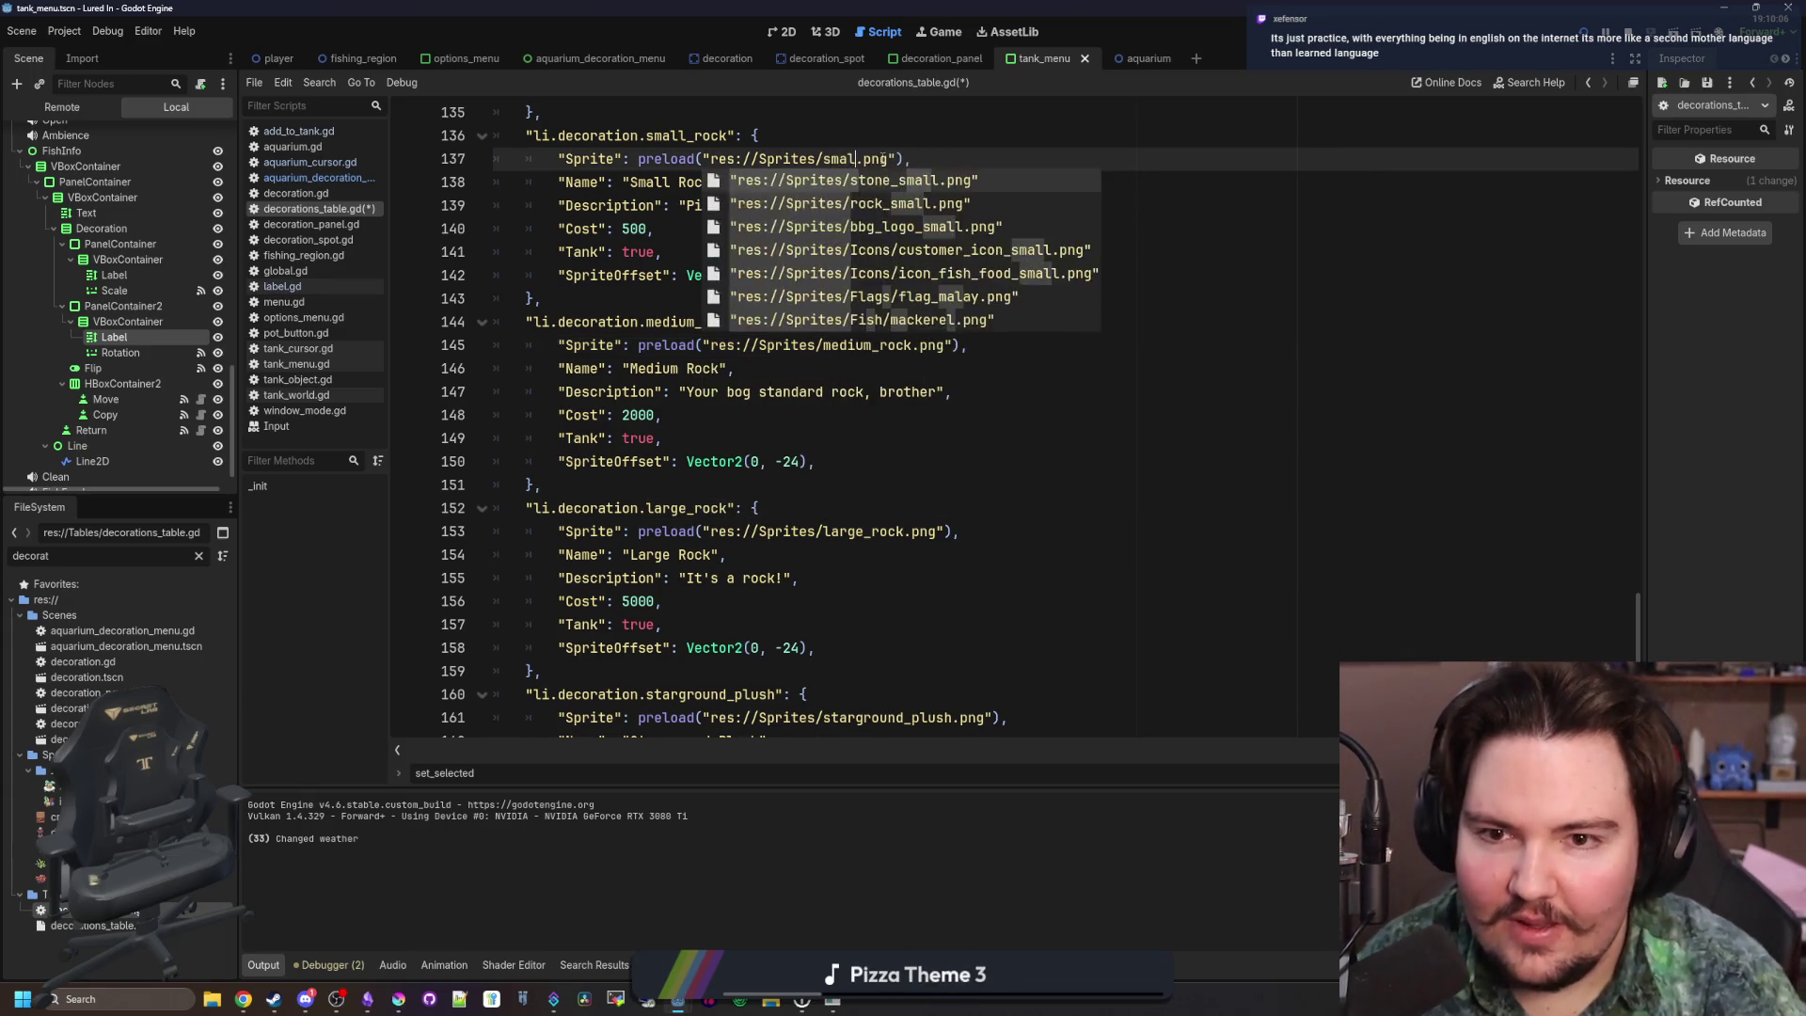
pyautogui.press('Return')
pyautogui.write('mall_rock')
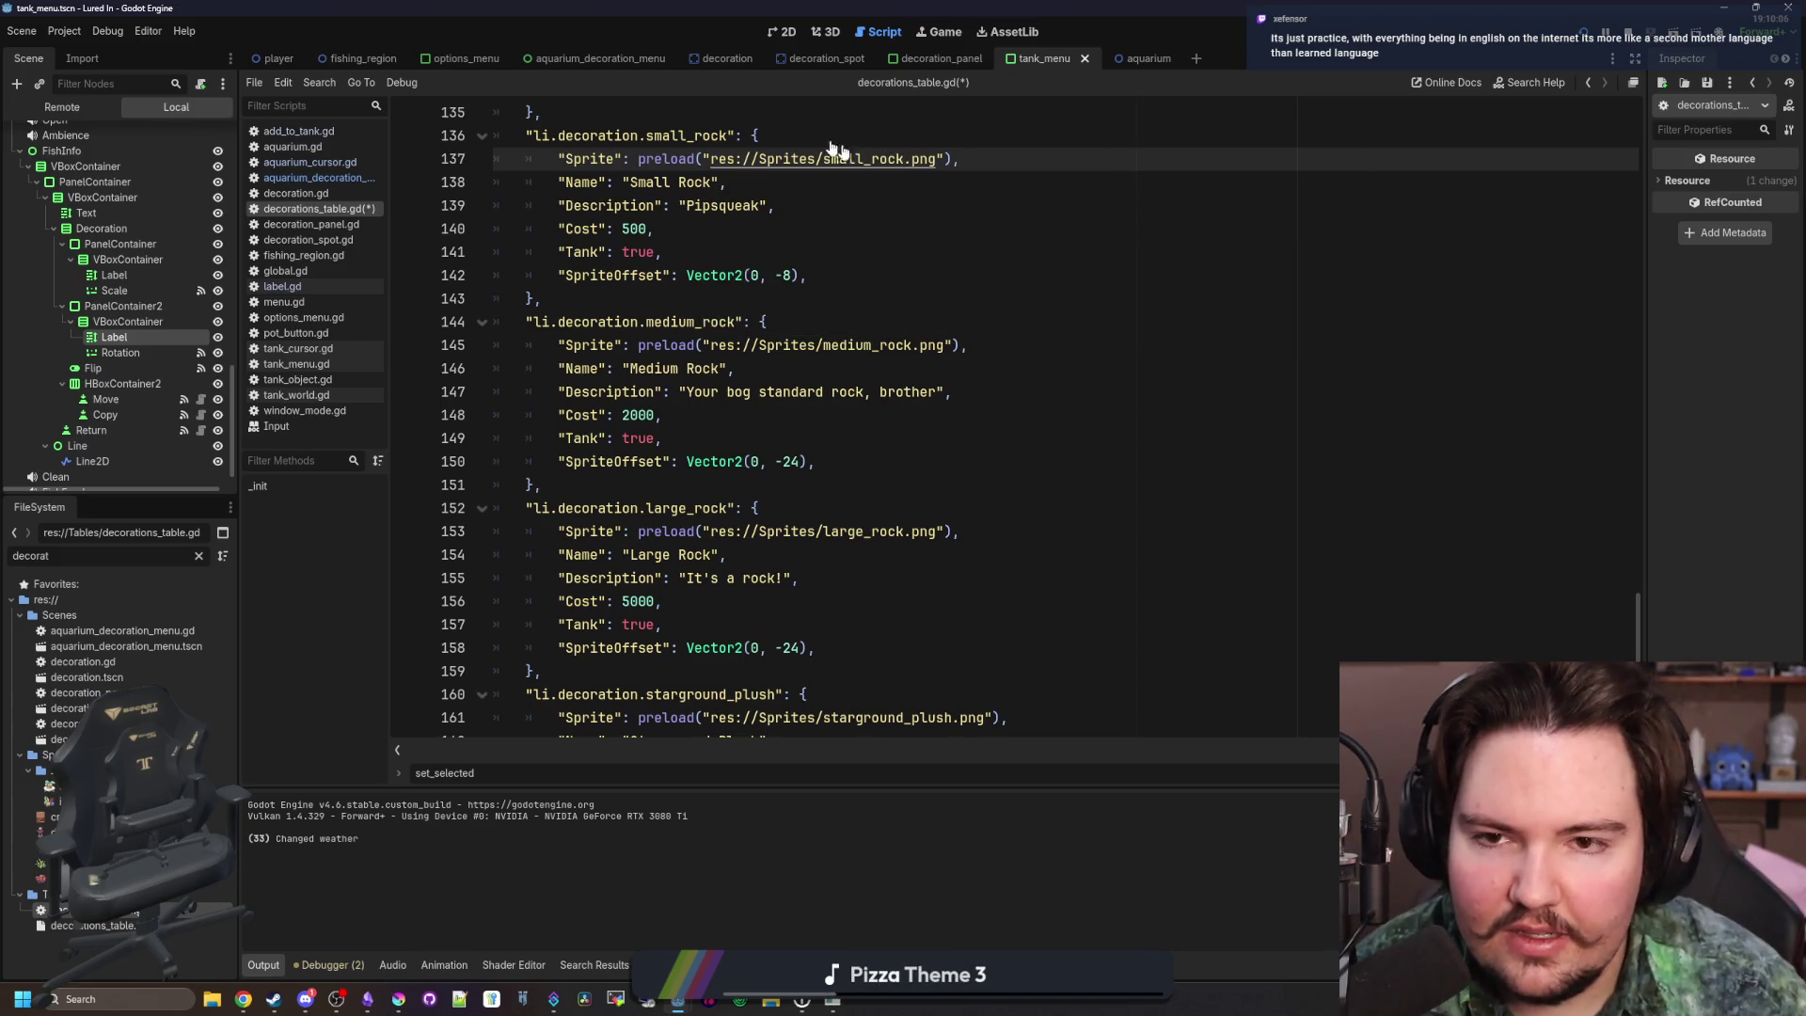
# Check the file name in Krita and correct the small rock's preload path to rock_small.png
pyautogui.click(399, 999)
pyautogui.moveTo(810, 736); pyautogui.dragTo(640, 6)
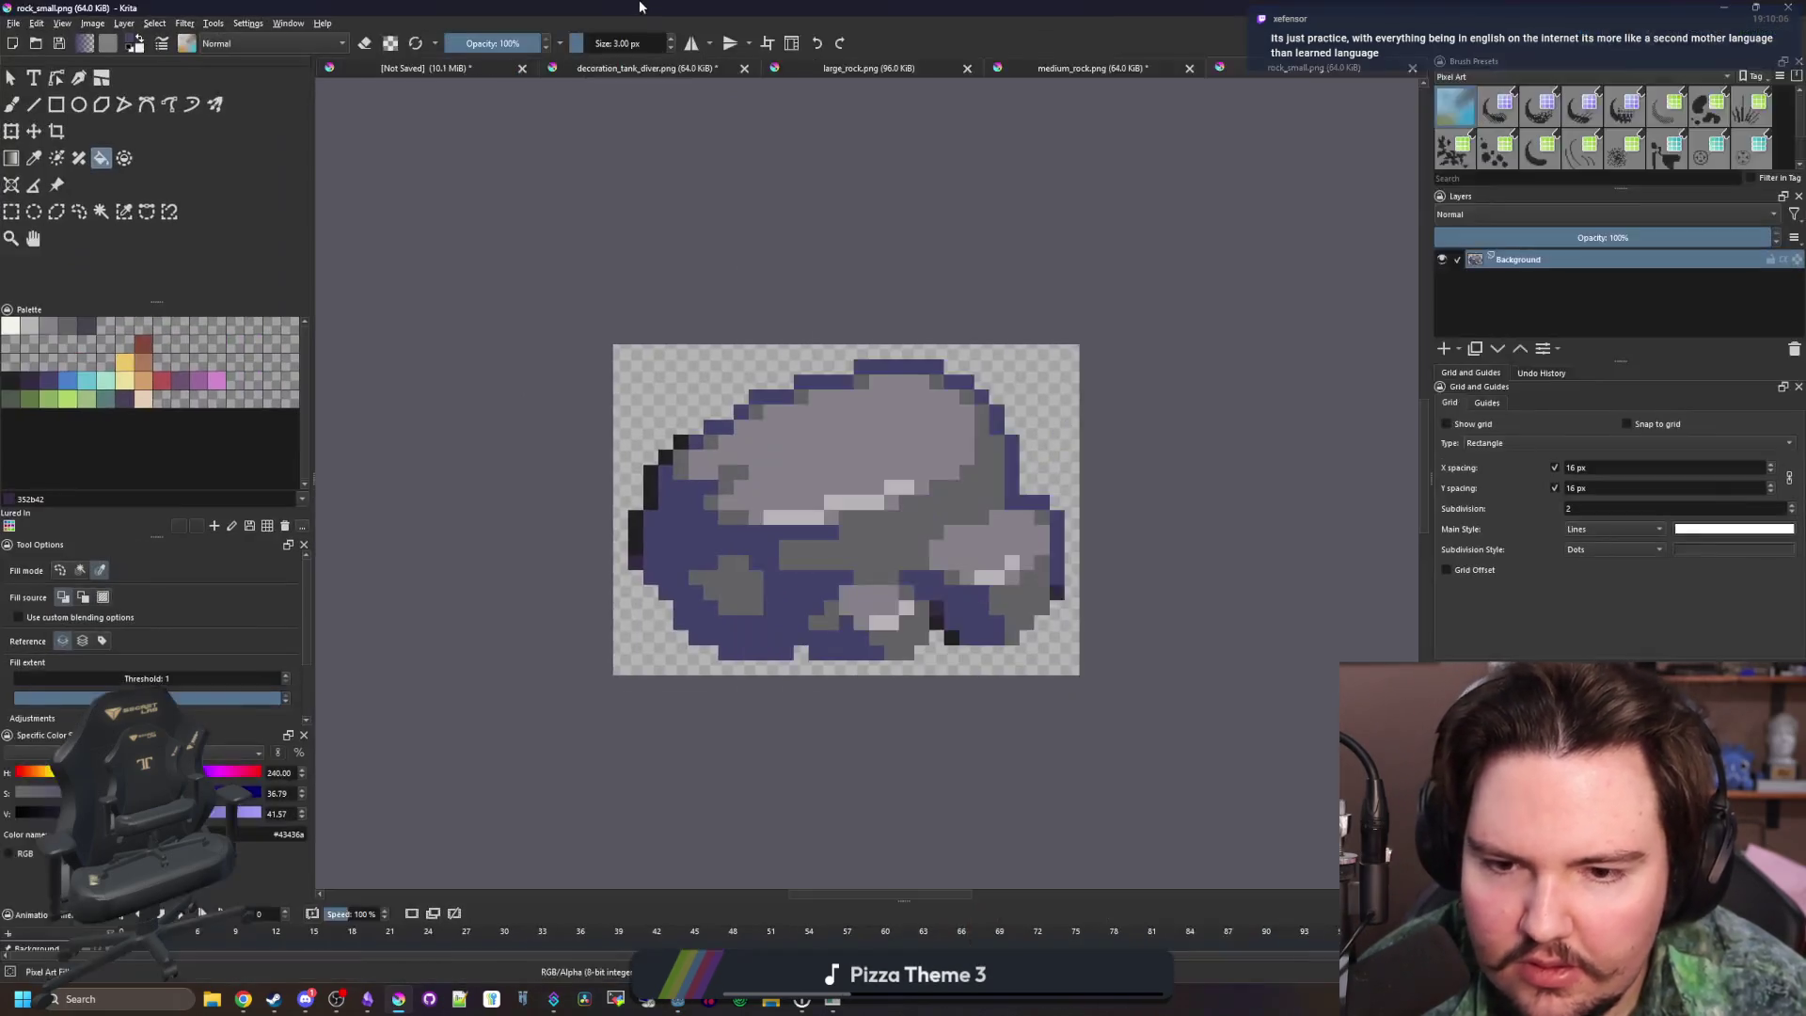
pyautogui.moveTo(841, 7); pyautogui.dragTo(842, 508)
pyautogui.click(885, 157)
pyautogui.doubleClick(885, 157)
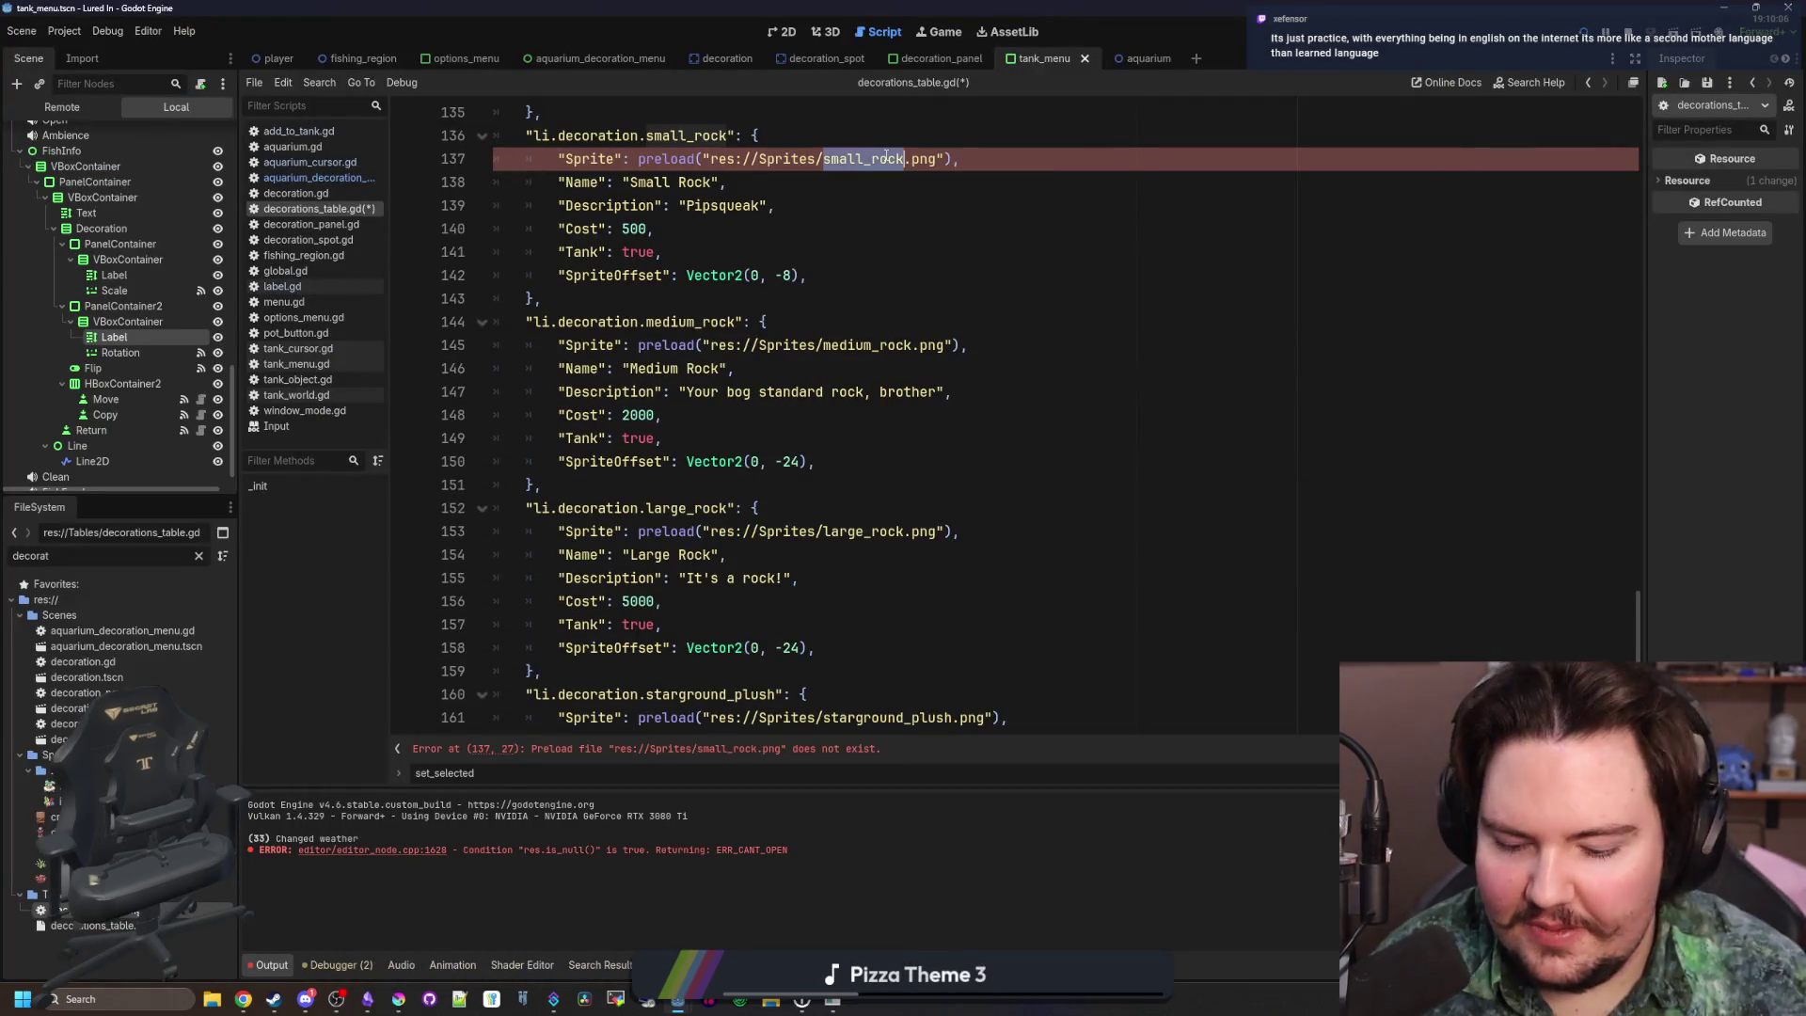
pyautogui.write('_small')
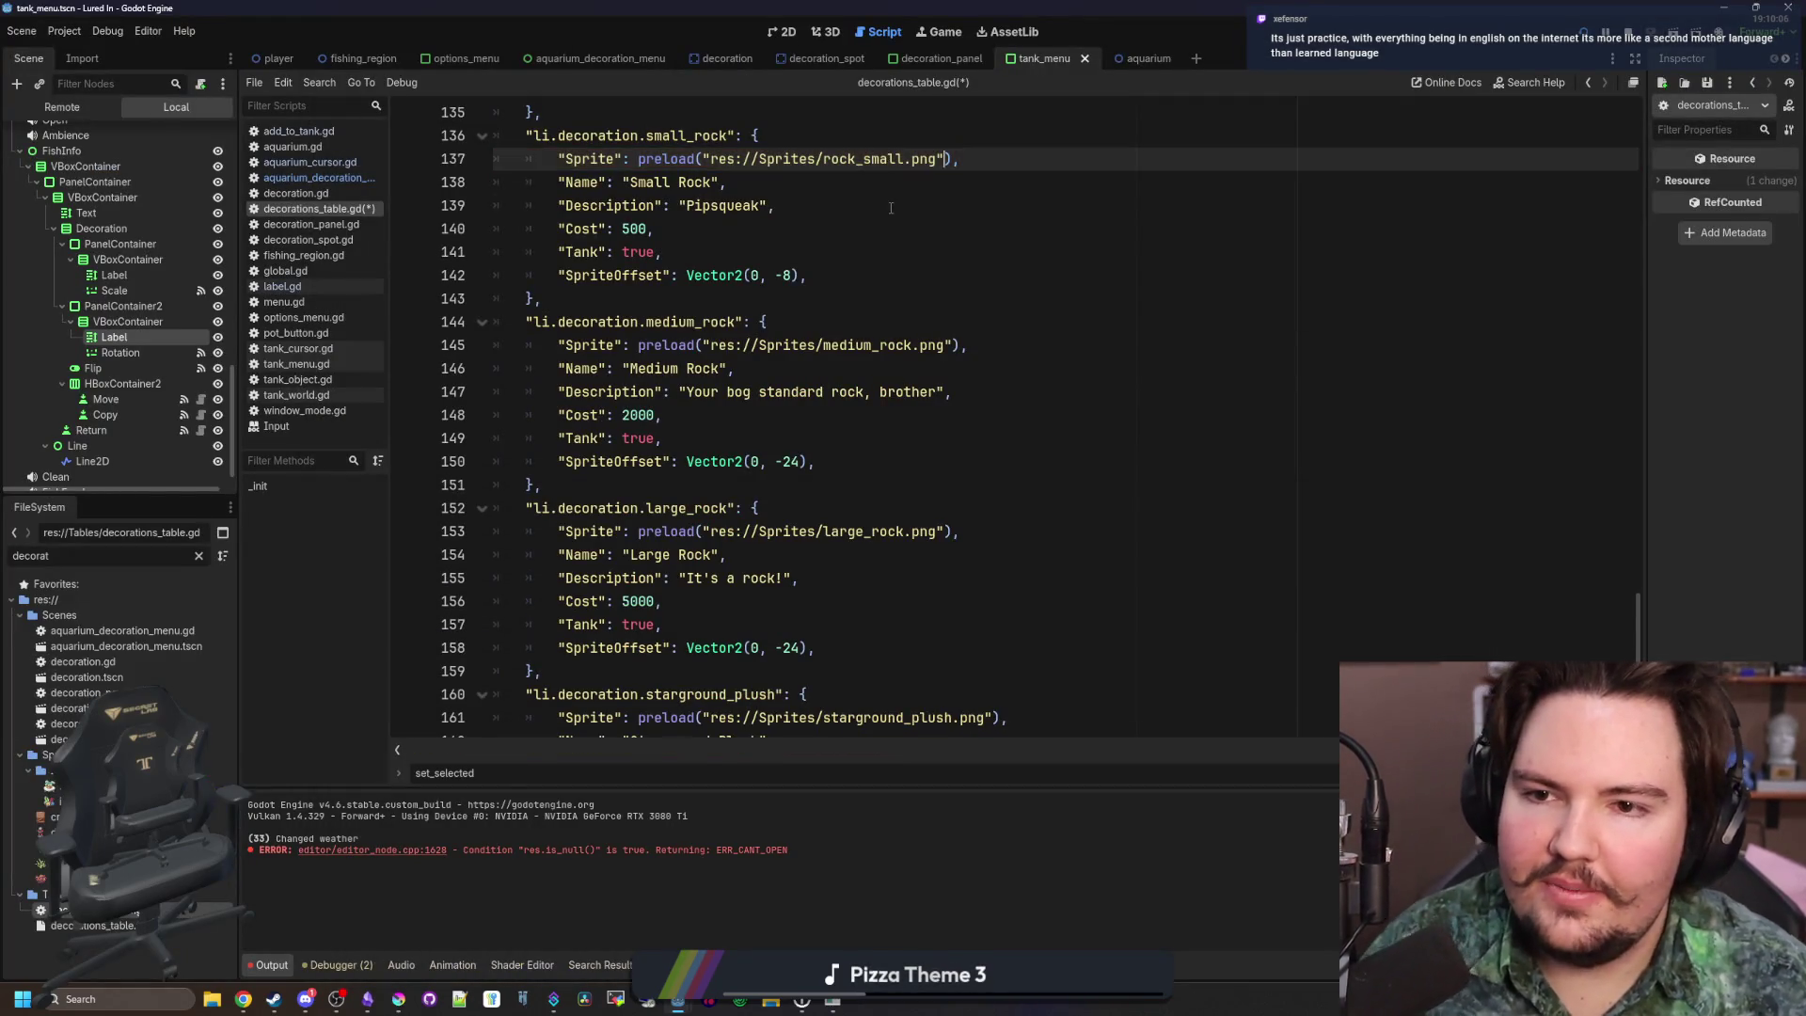
pyautogui.click(794, 207)
# Save the decorations_table.gd script
pyautogui.click(711, 259)
pyautogui.click(803, 422)
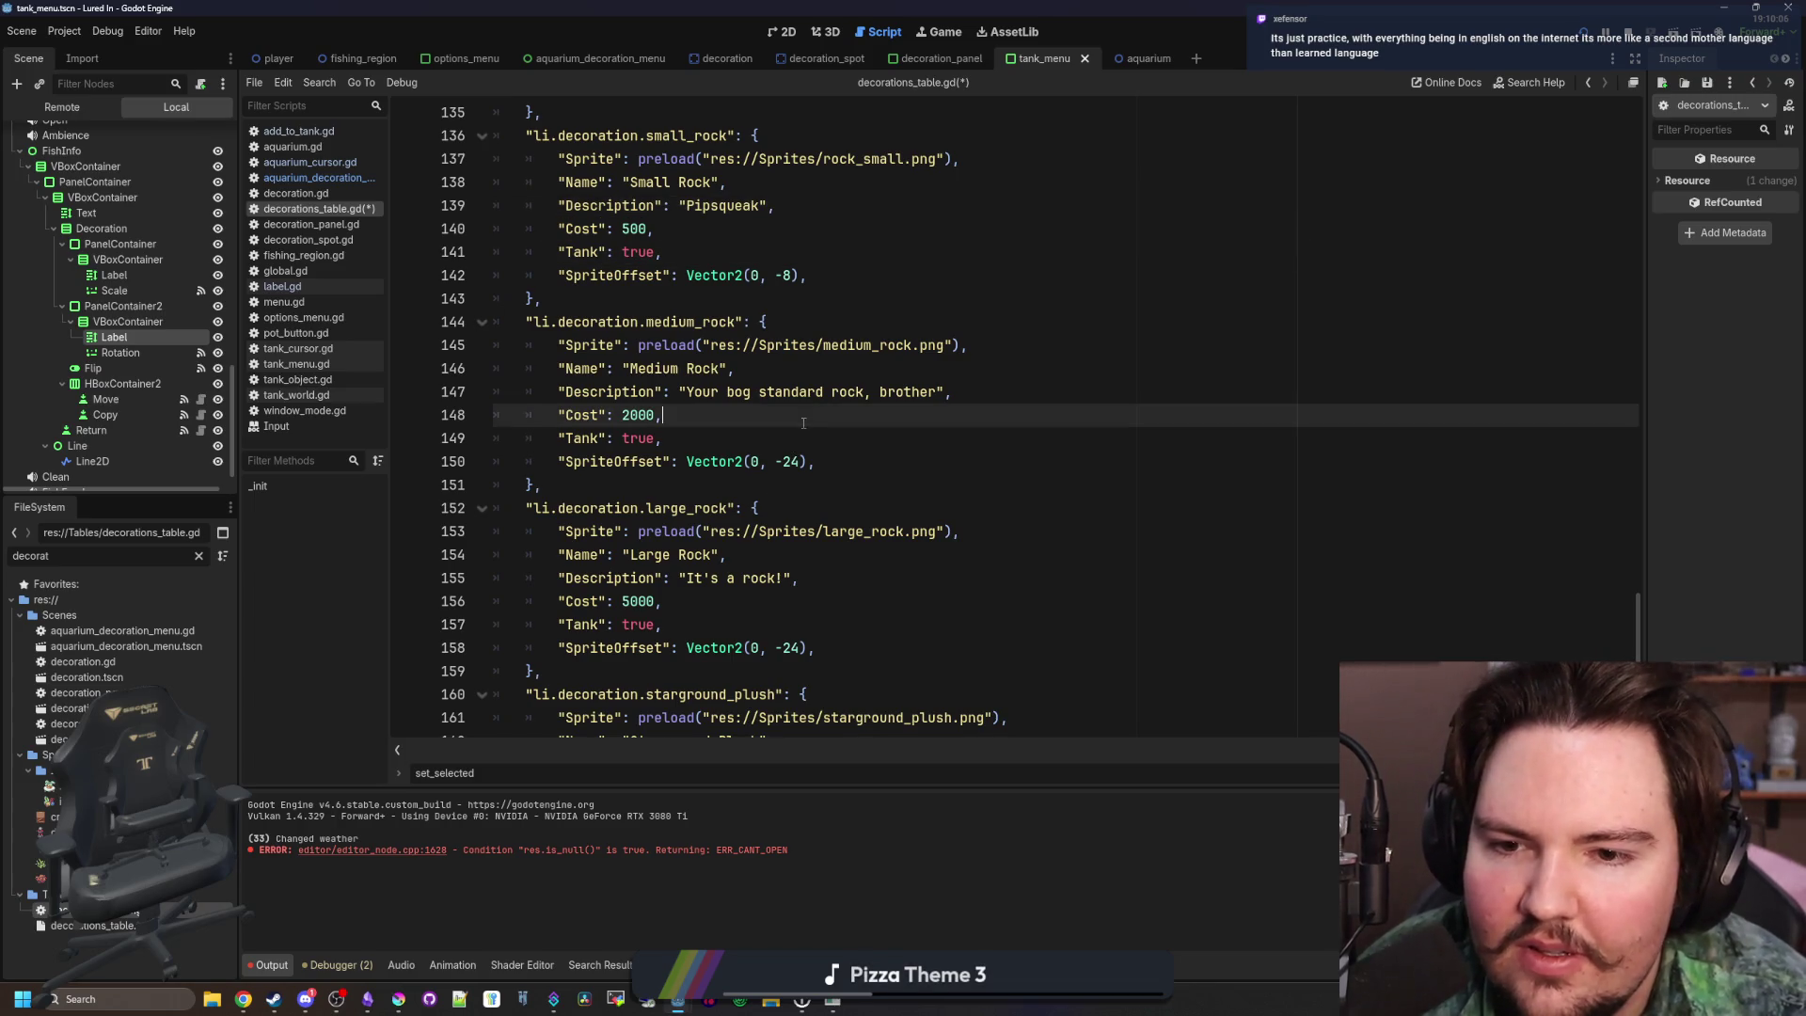
pyautogui.click(757, 485)
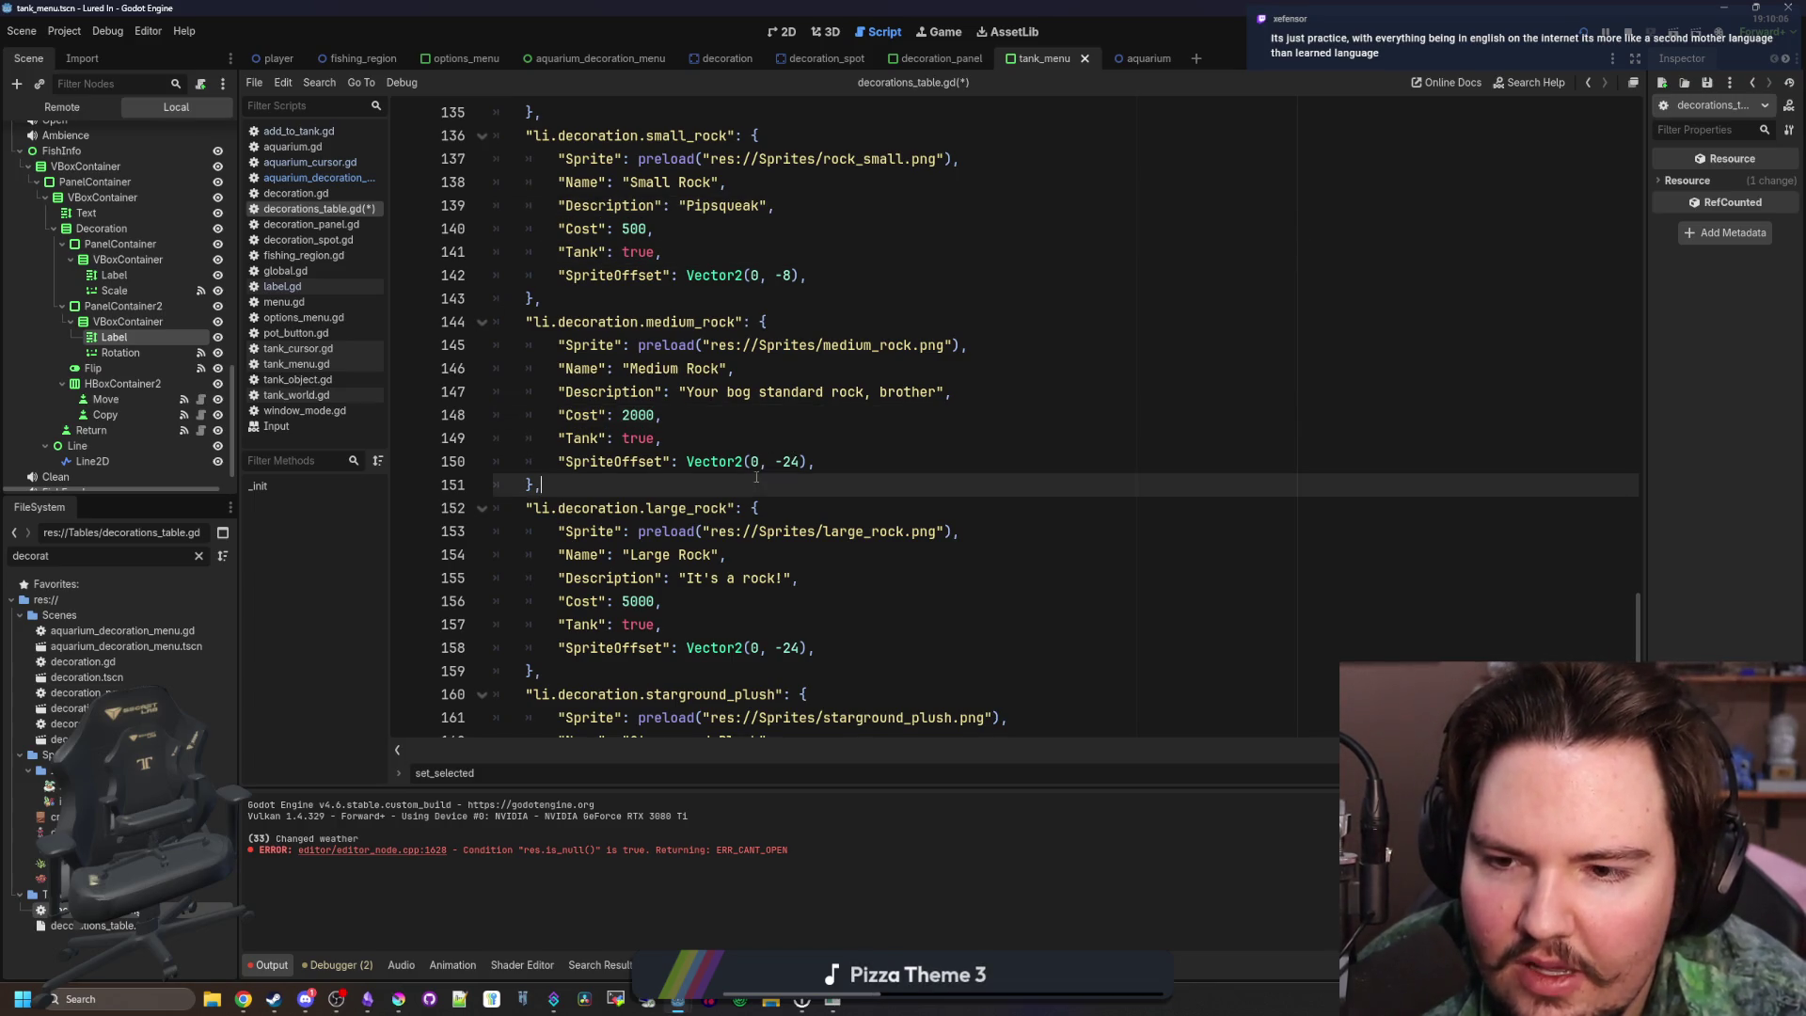
pyautogui.scroll(-1, 757, 484)
pyautogui.hotkey('ctrl', 's')
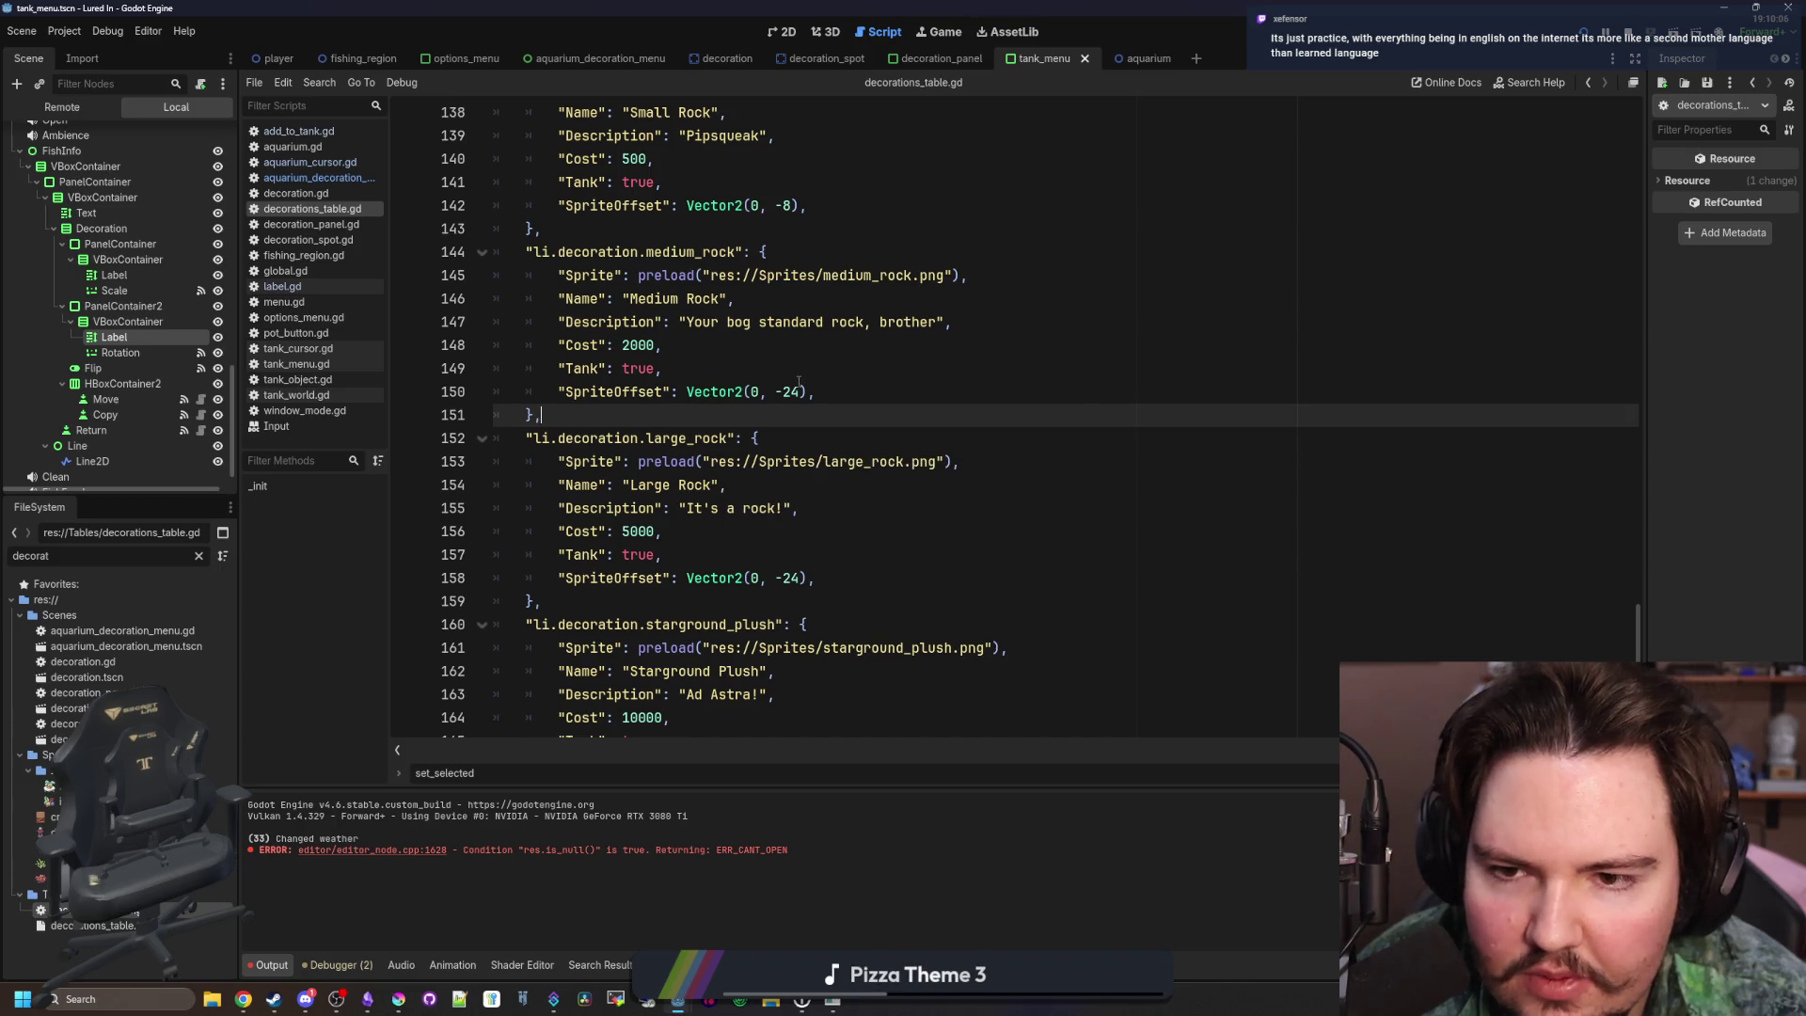
# Set the medium rock's SpriteOffset to Vector2(0, -16) and run the game
pyautogui.click(798, 391)
pyautogui.write('16')
pyautogui.click(877, 413)
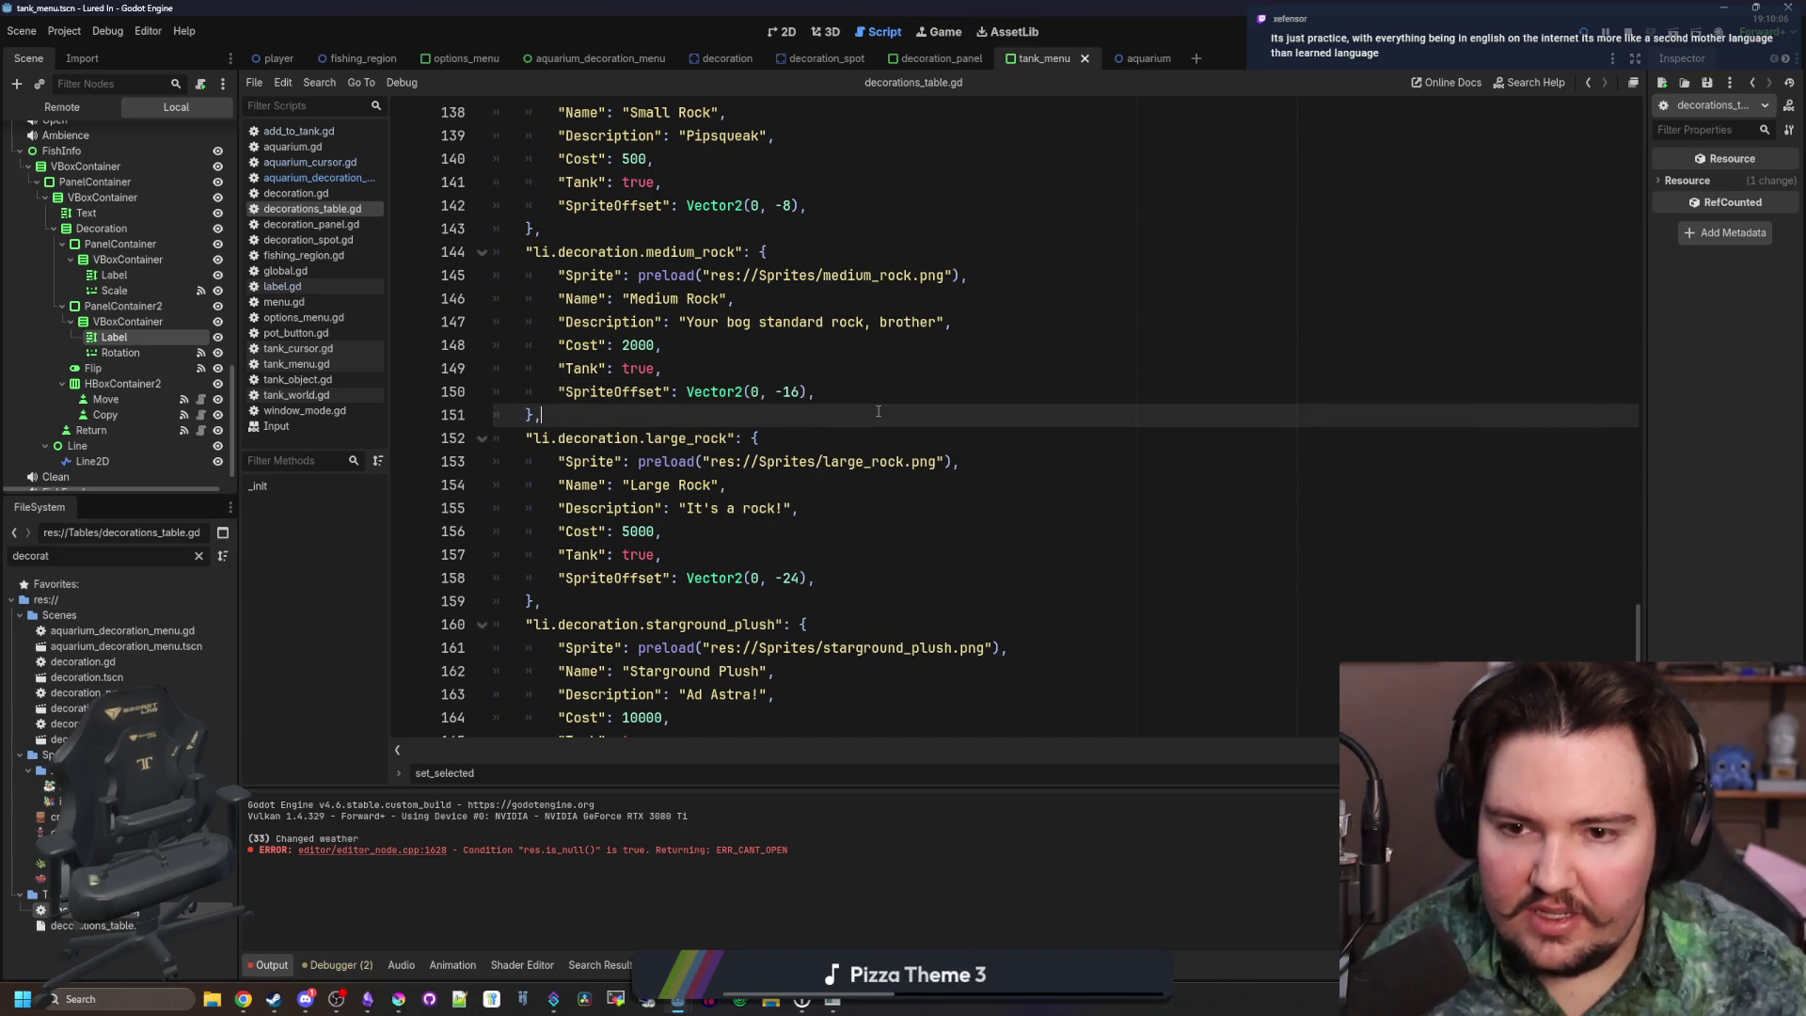
pyautogui.click(1582, 42)
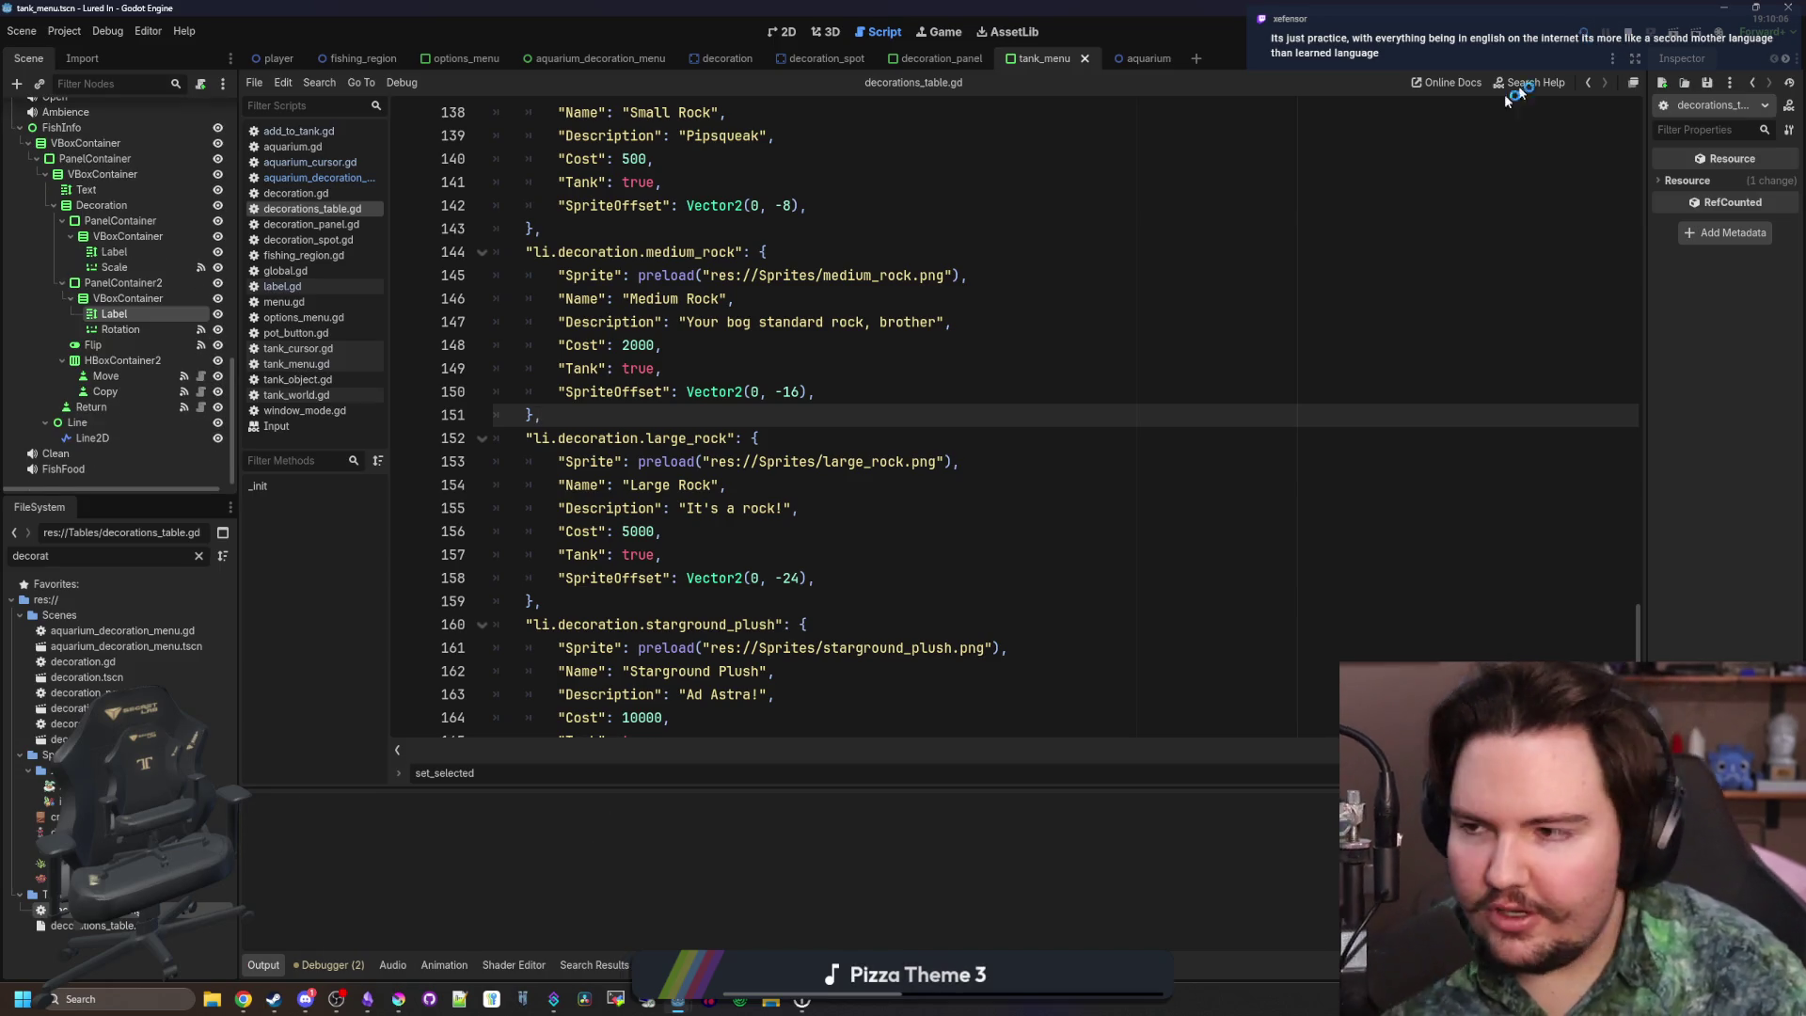
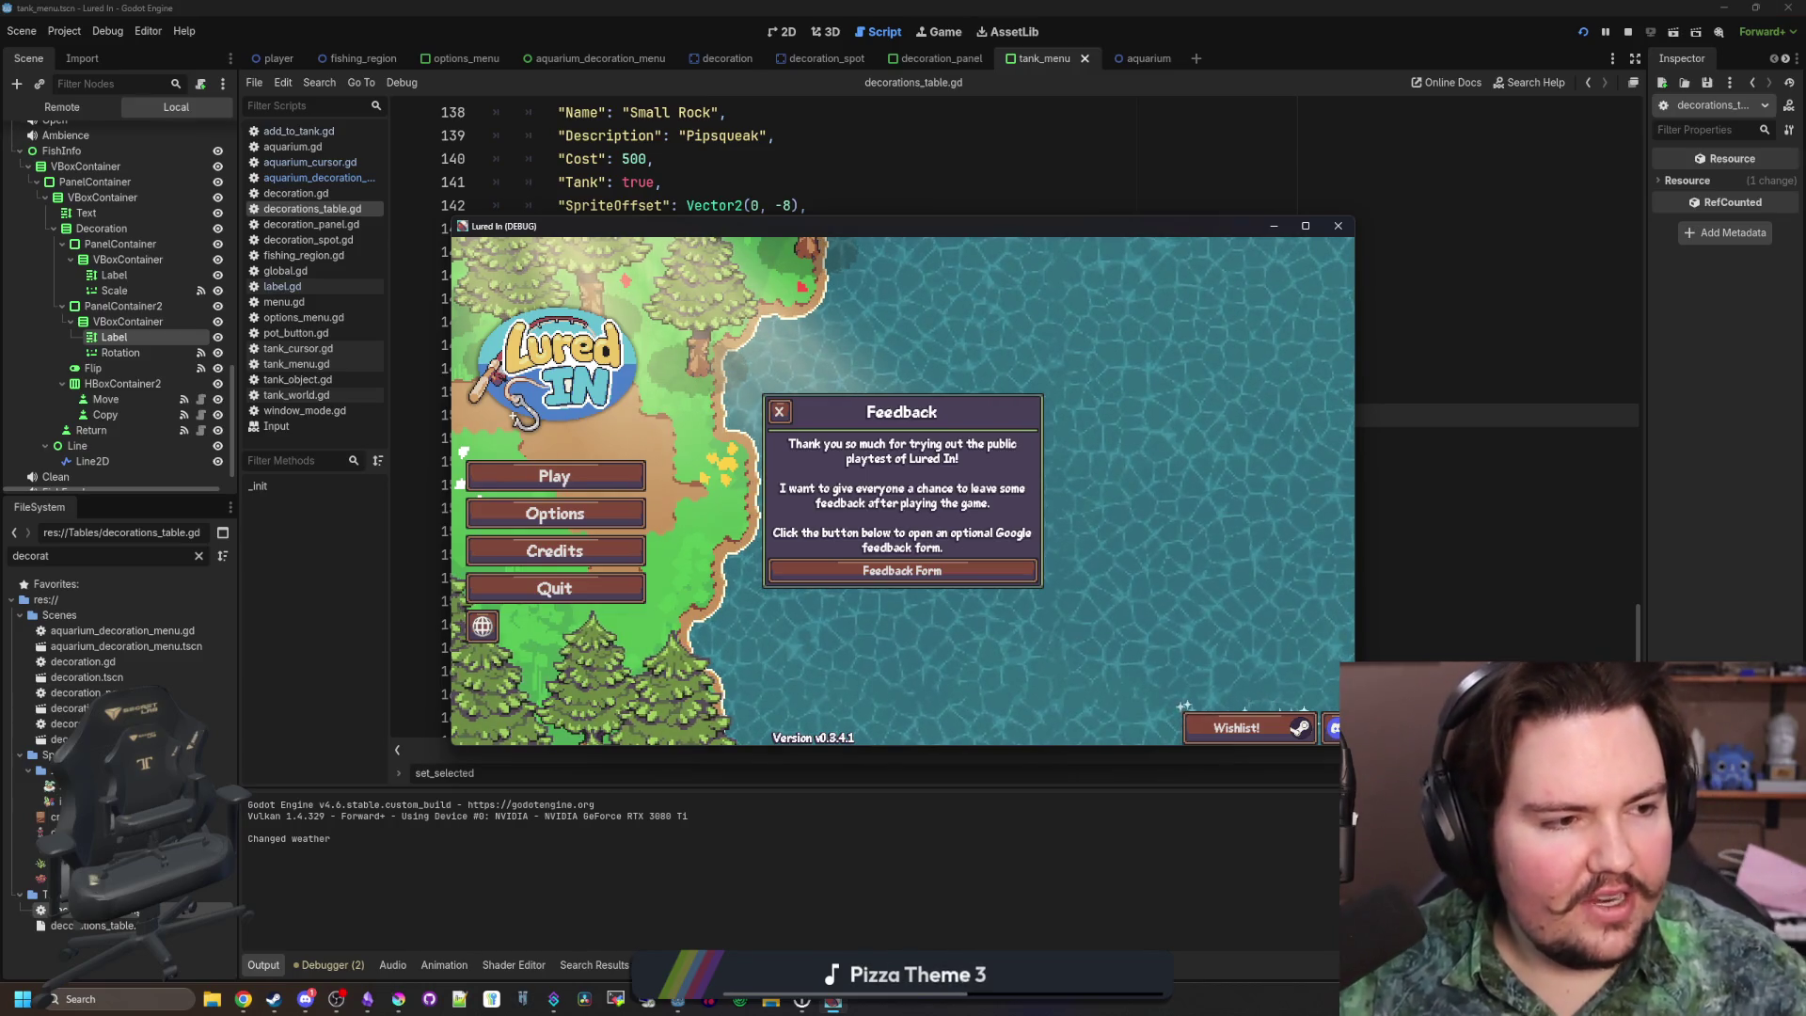
# Switch from Godot and the running game to the browser's 'aquarium rock' image results
pyautogui.hotkey('alt', 'Tab')
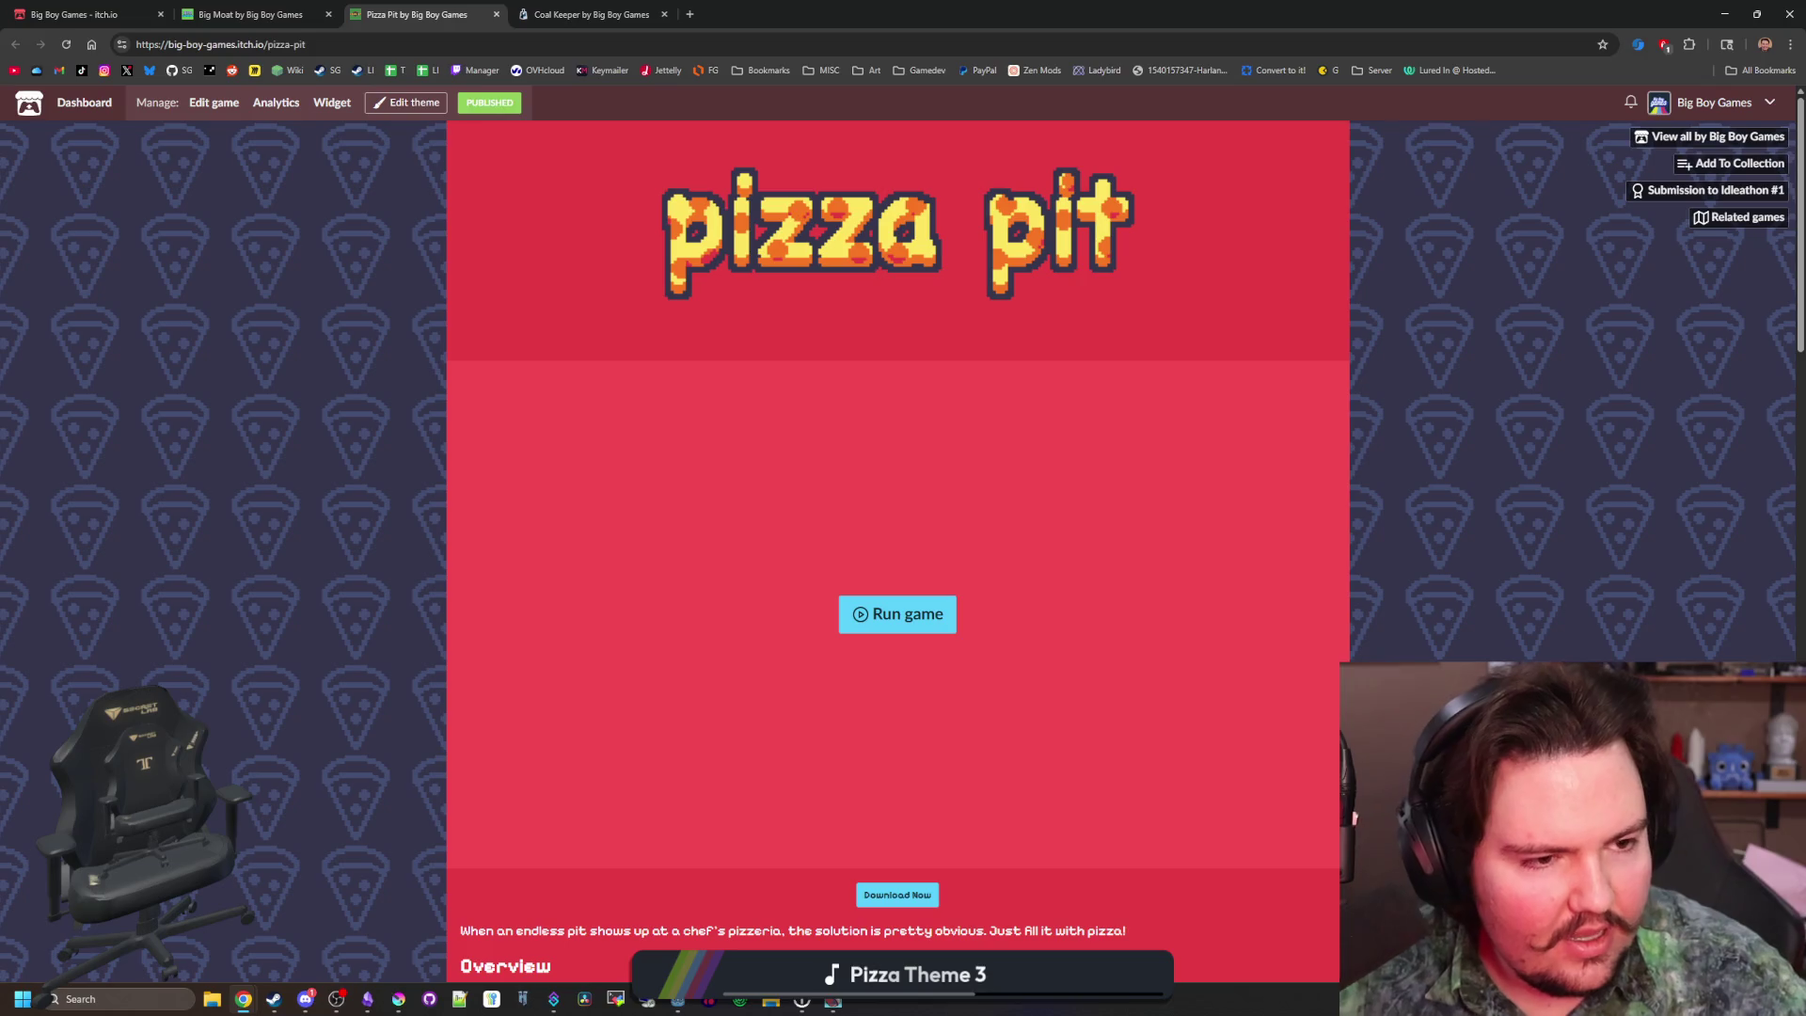
pyautogui.hotkey('alt', 'Tab')
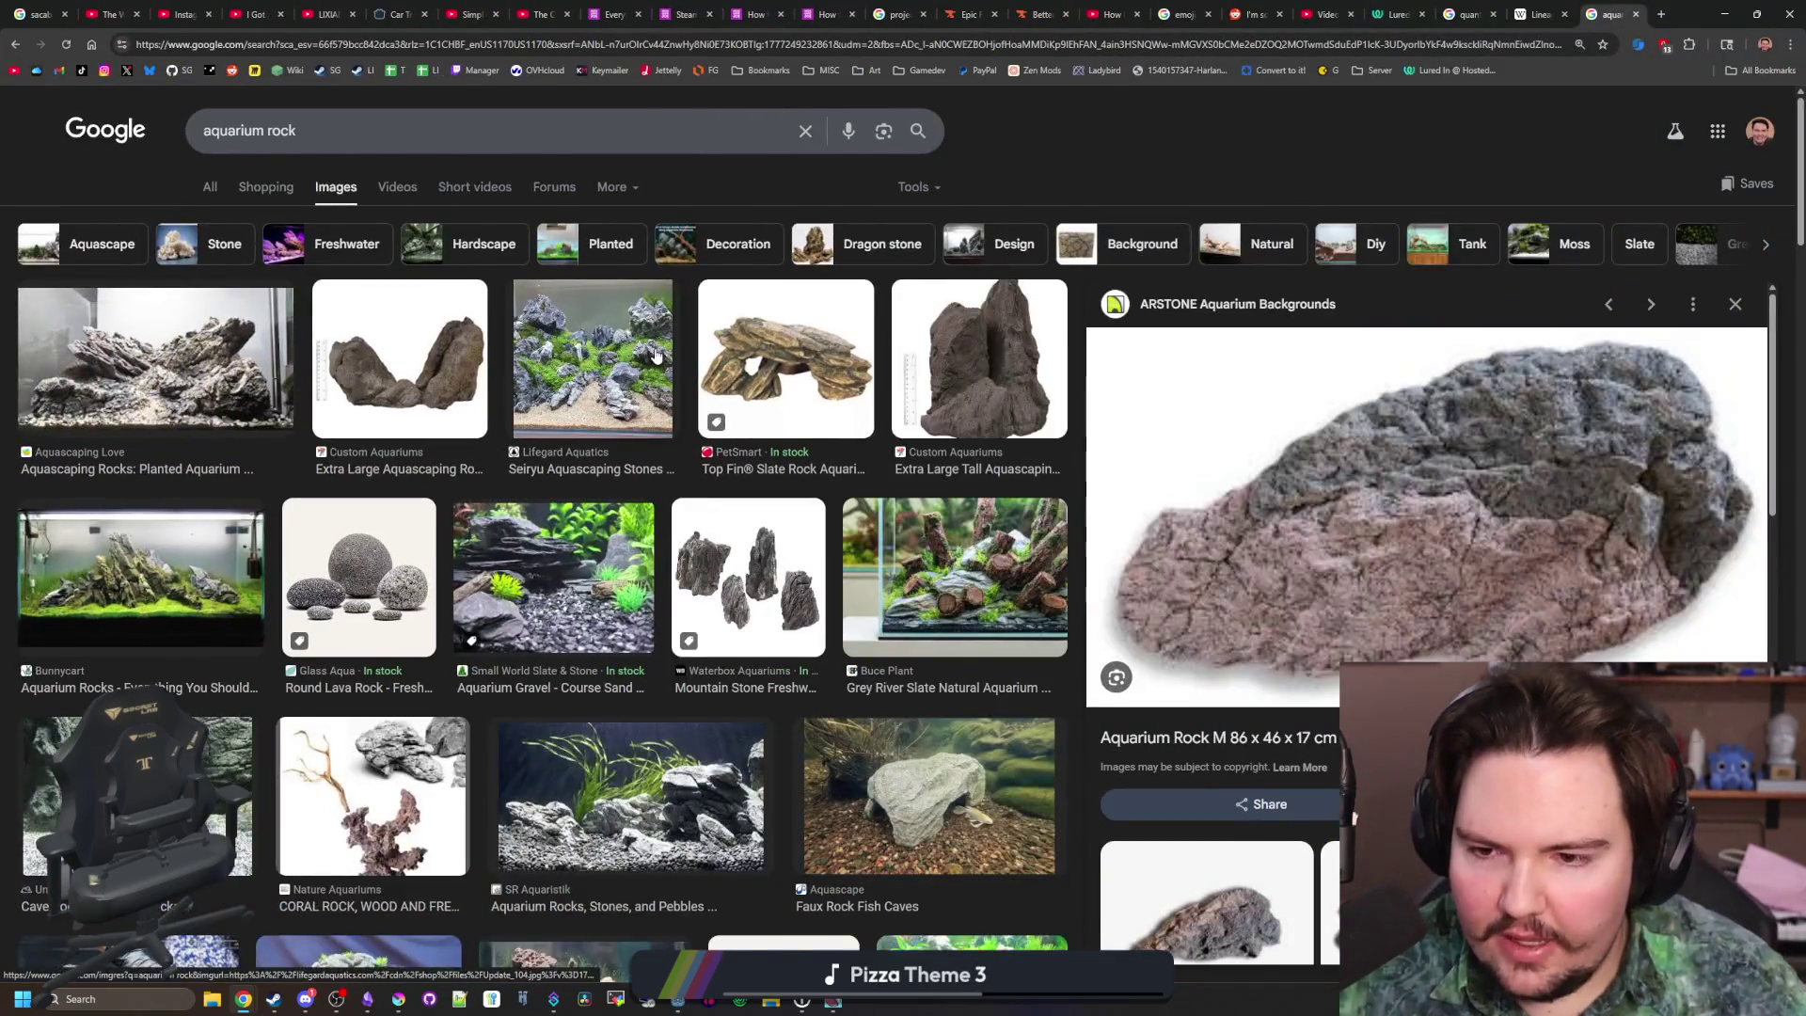
# Search Google Images for 'lava stone' and preview two of the photos
pyautogui.scroll(-3, 656, 355)
pyautogui.scroll(5, 591, 315)
pyautogui.write('/lava')
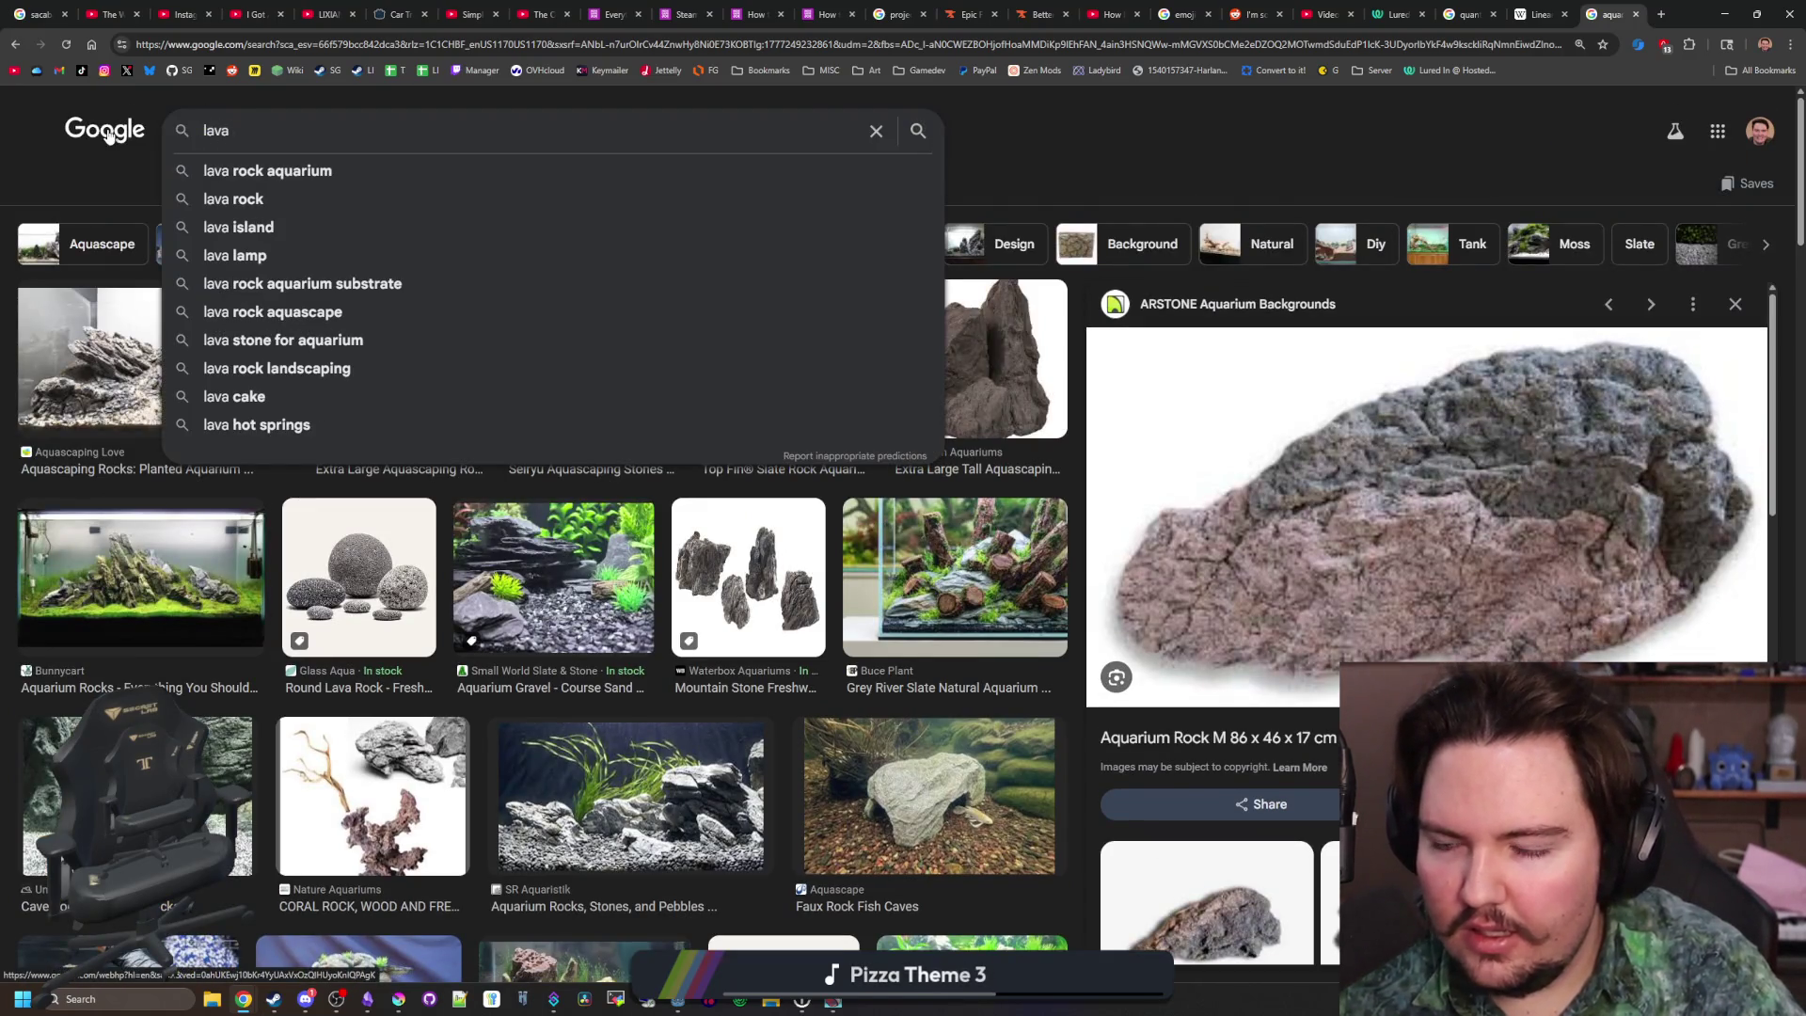
pyautogui.write(' stone')
pyautogui.press('Return')
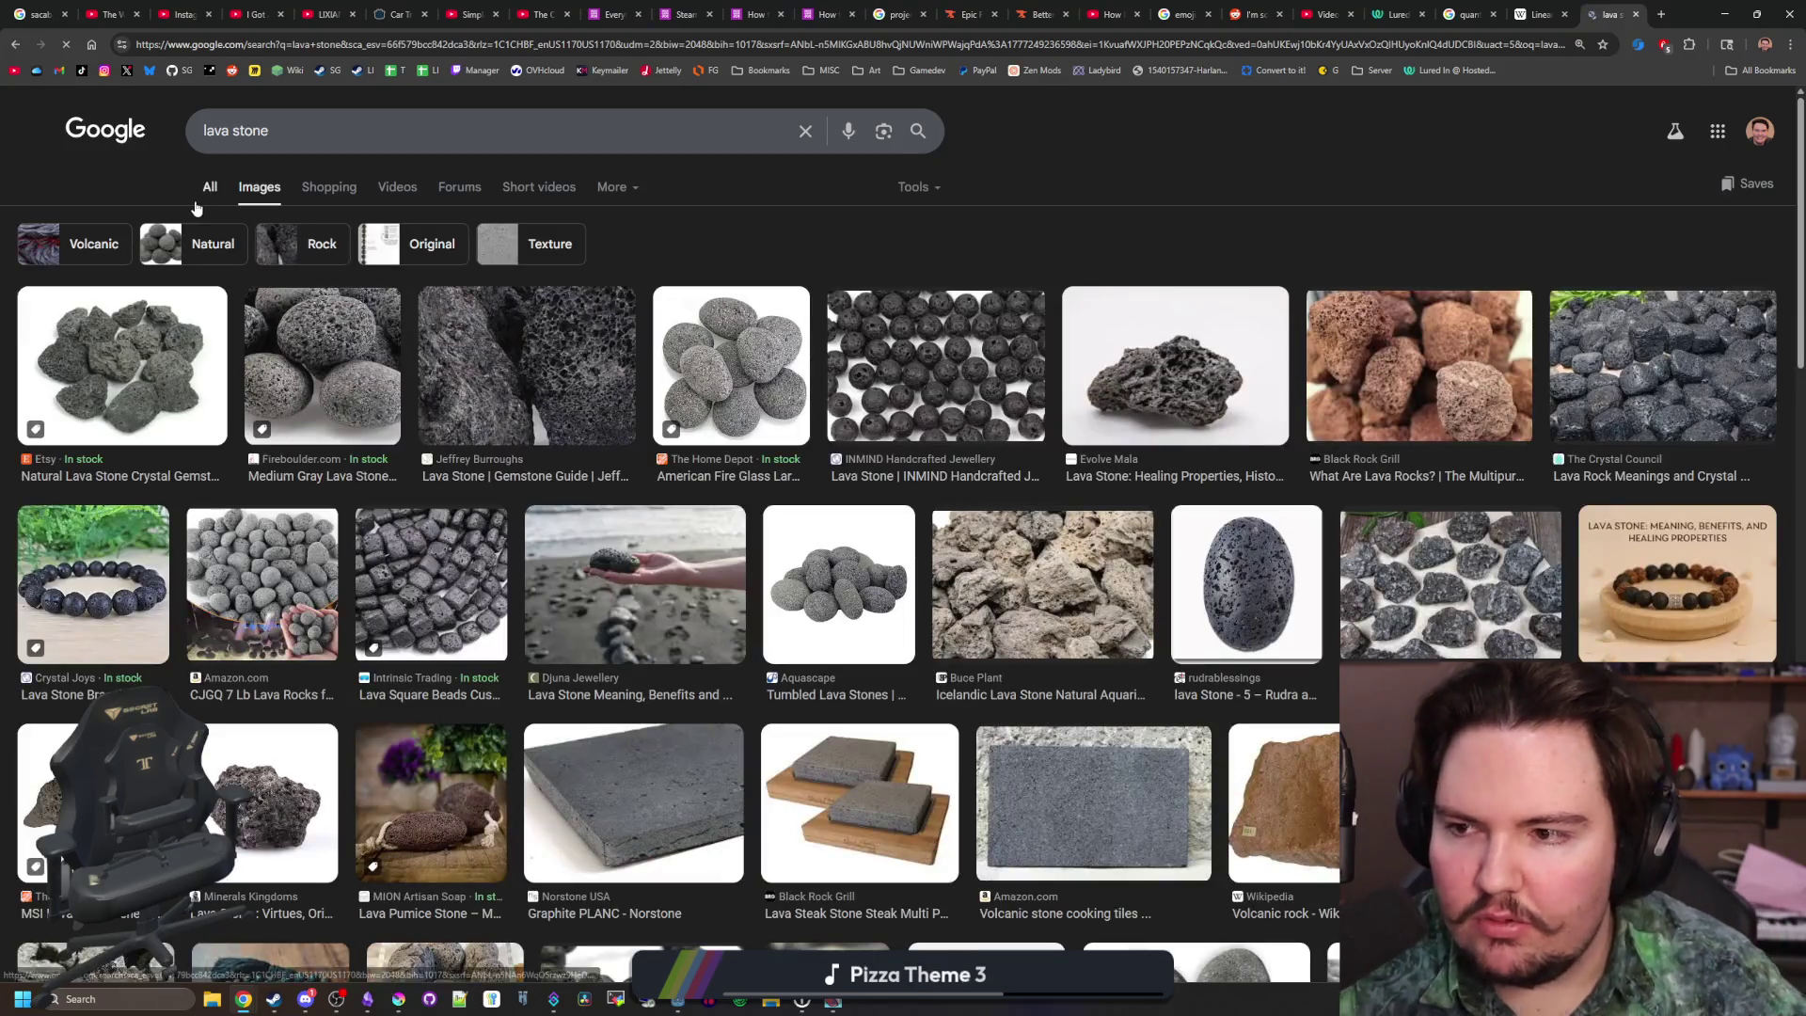
pyautogui.click(1137, 393)
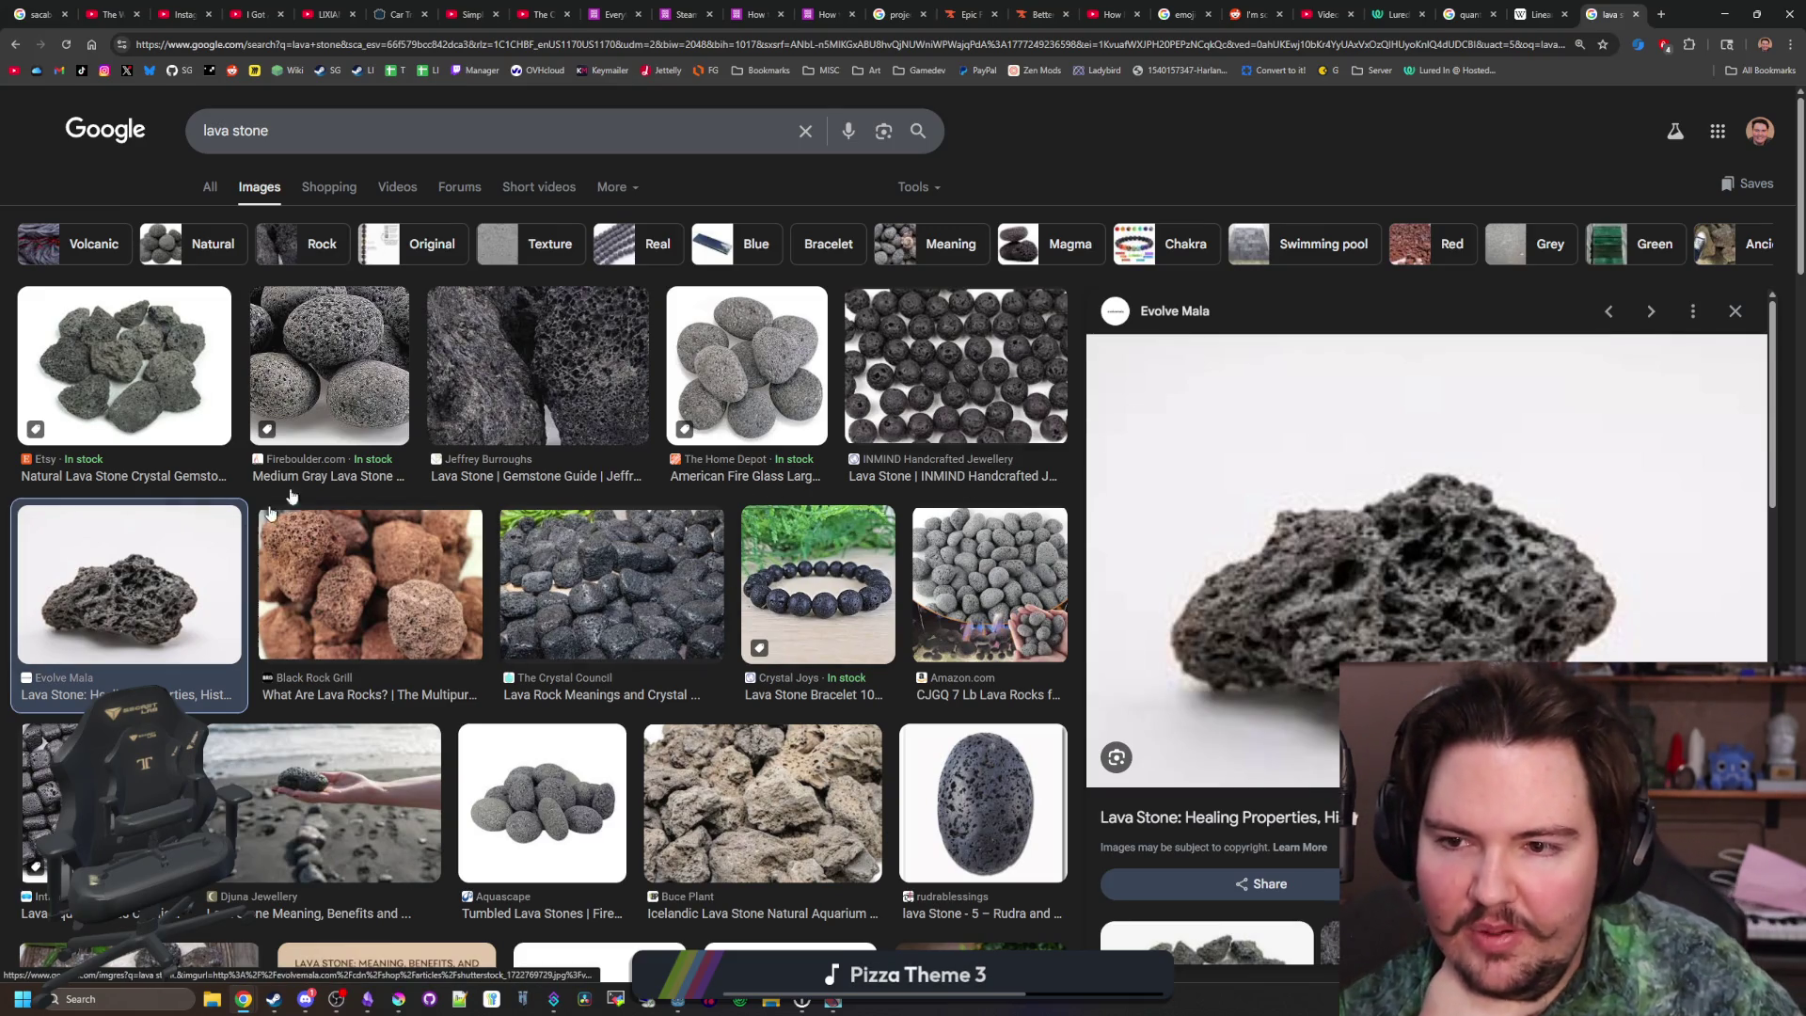
pyautogui.click(531, 367)
# Change the search to 'lava rock' and preview The Home Depot's Black Lava Rock photo
pyautogui.scroll(-4, 531, 358)
pyautogui.scroll(-4, 531, 357)
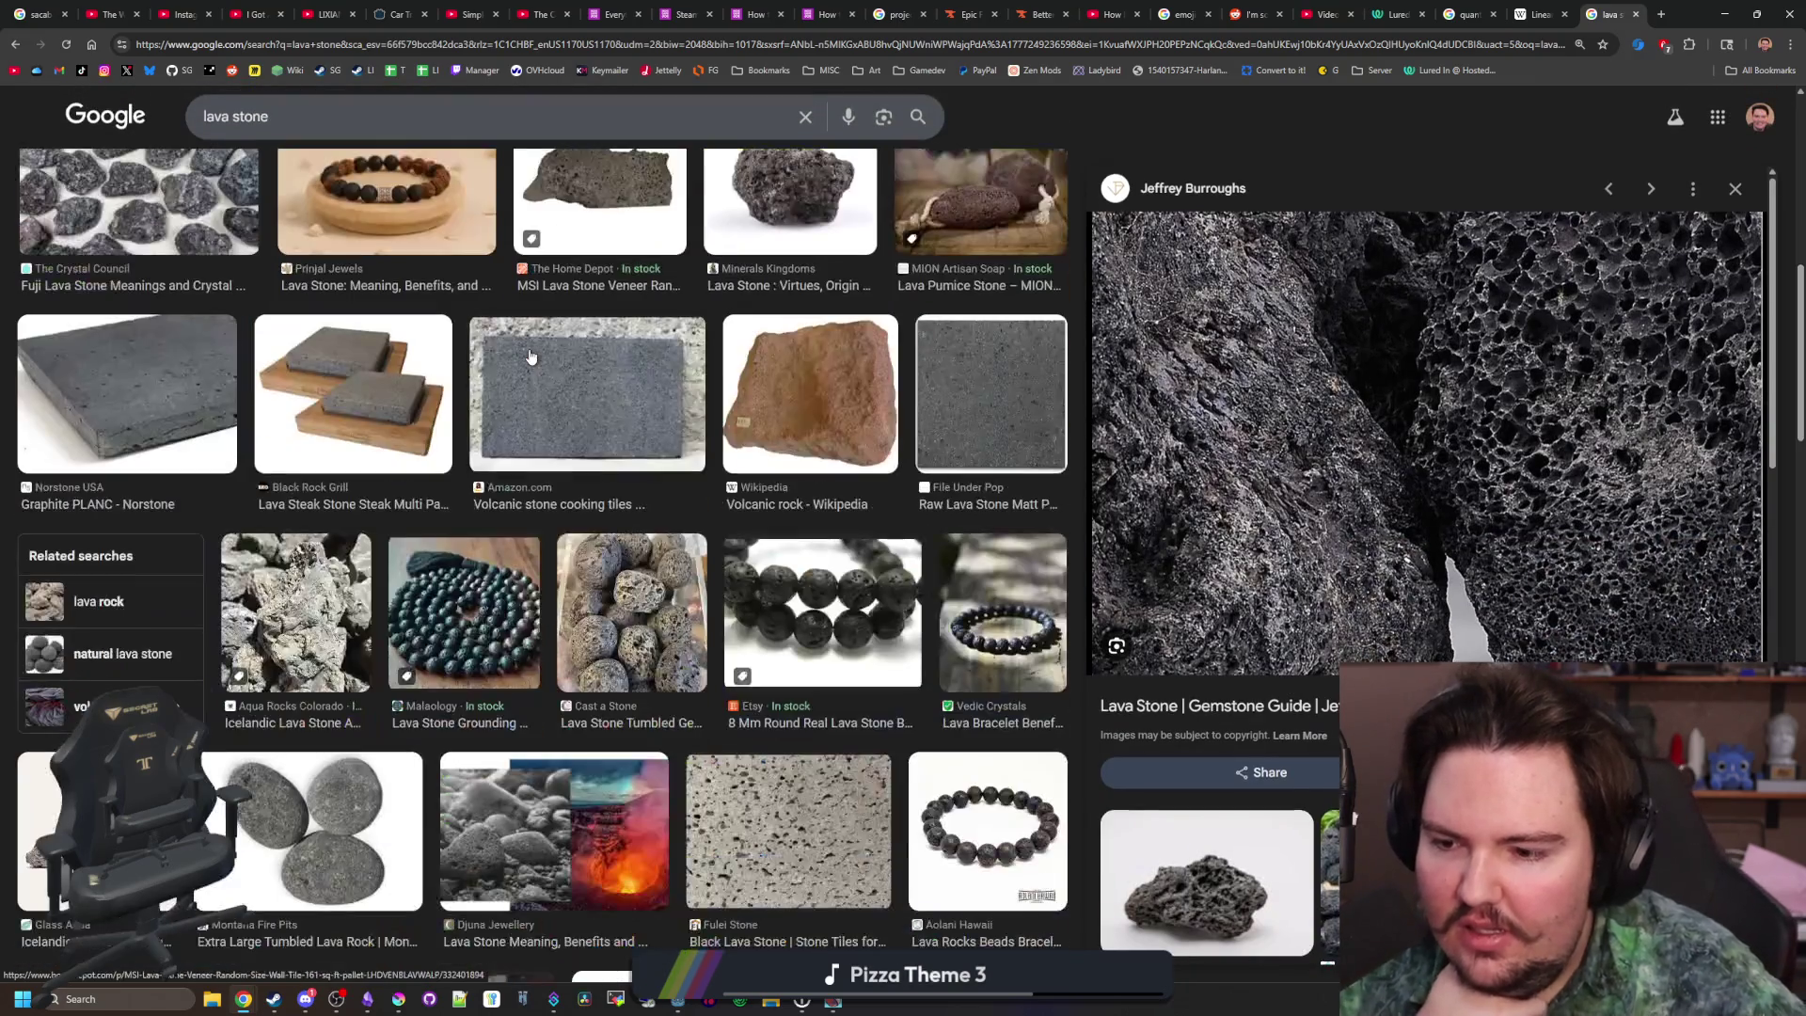
pyautogui.scroll(-4, 531, 358)
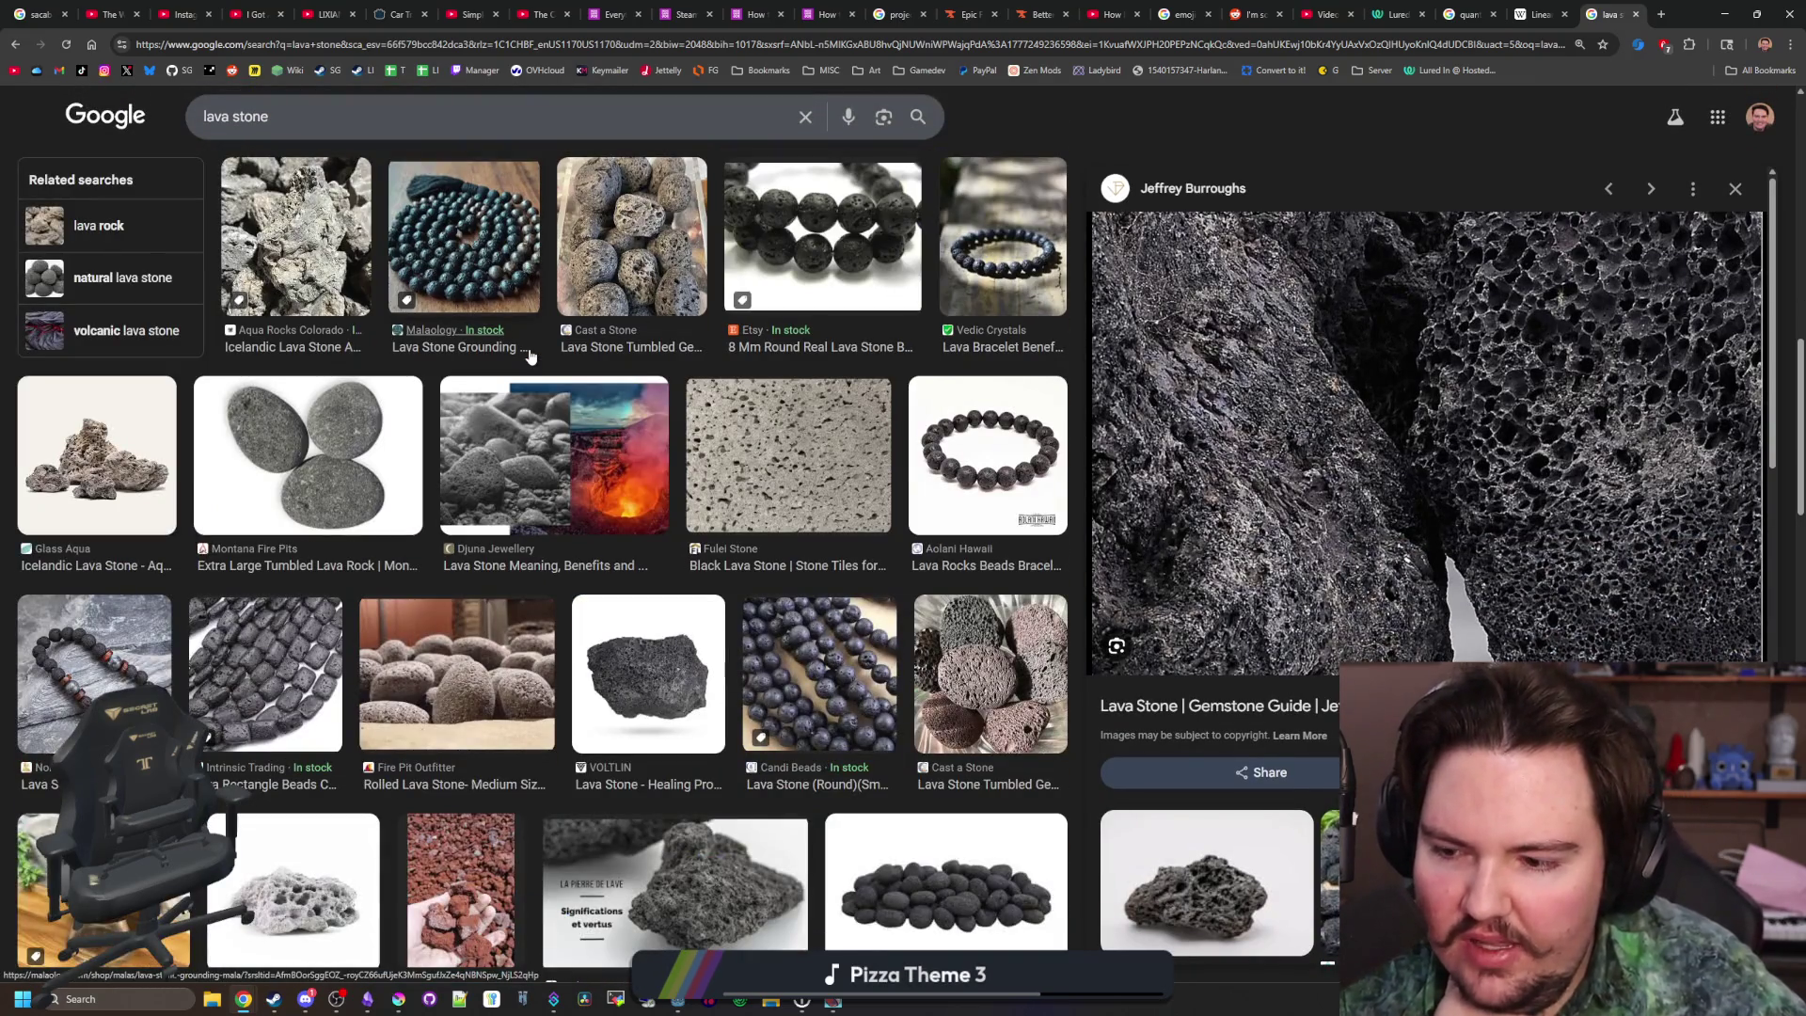
pyautogui.scroll(10, 532, 355)
pyautogui.click(314, 122)
pyautogui.press('BackSpace')
pyautogui.press('BackSpace')
pyautogui.press('BackSpace')
pyautogui.press('BackSpace')
pyautogui.write('rock')
pyautogui.press('Return')
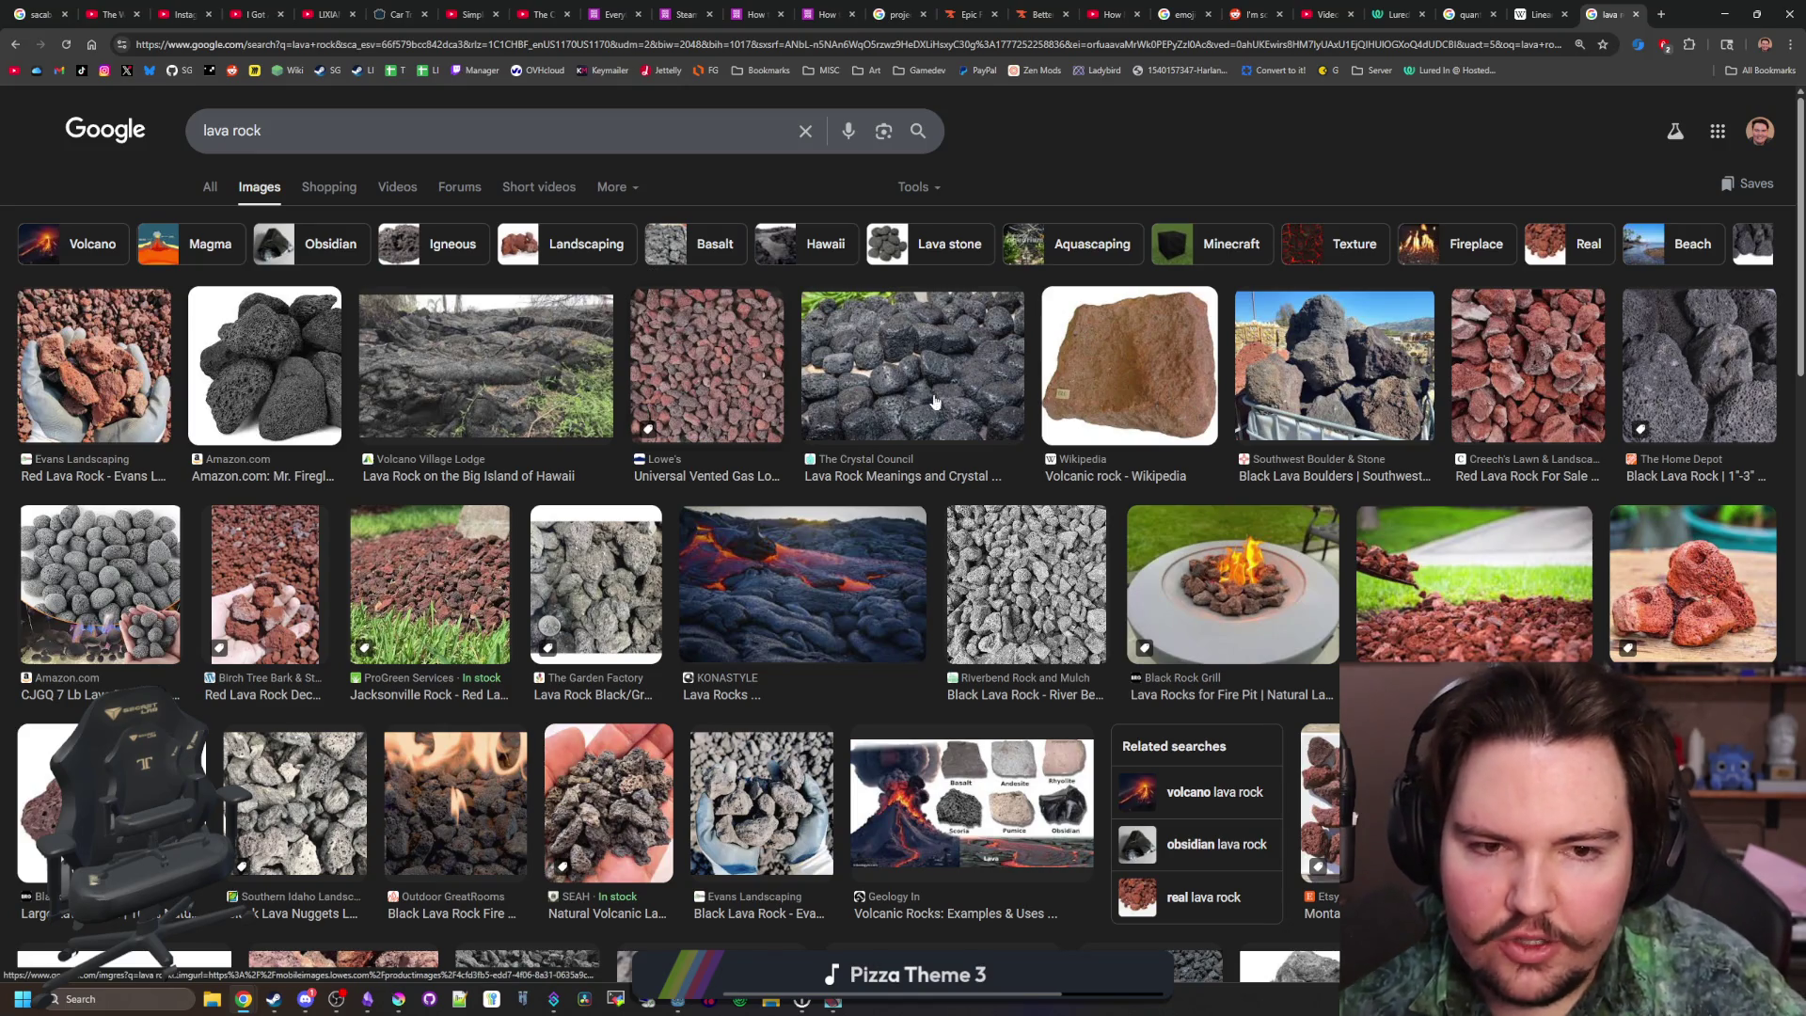
pyautogui.click(1678, 371)
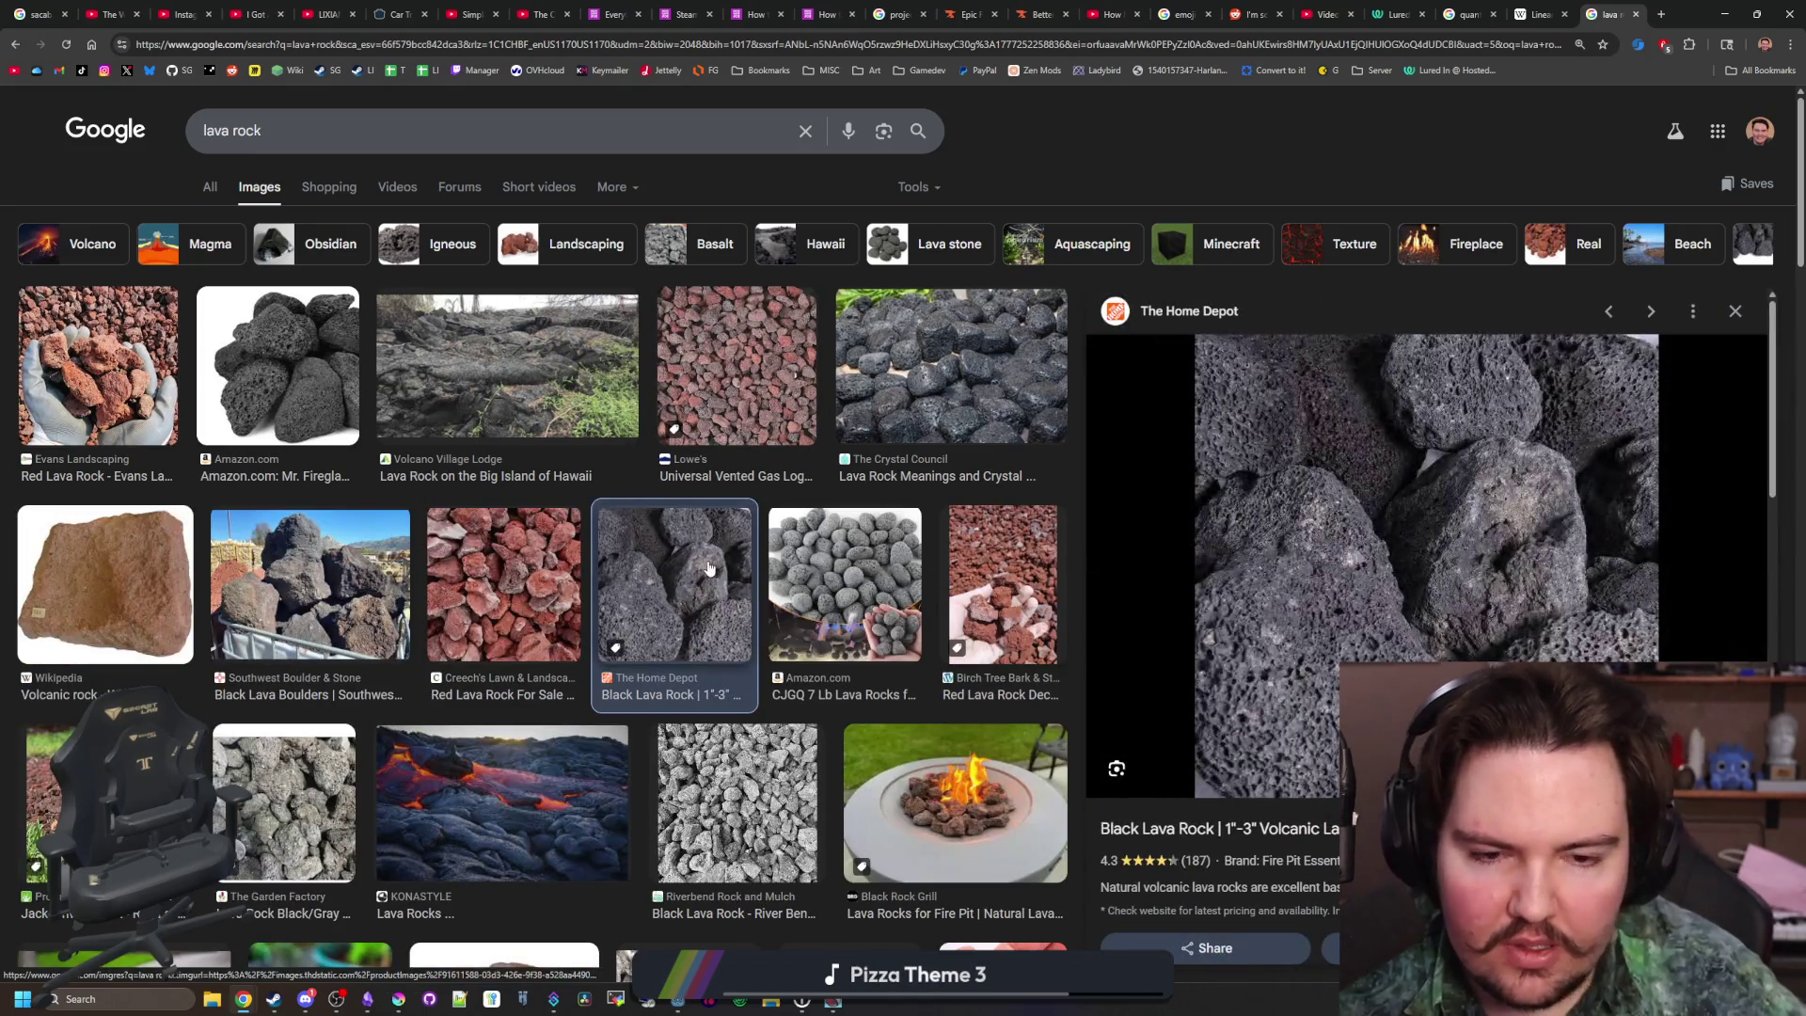
# Browse further lava rock results, previewing an edible lava rocks video, then the Black Lava Rock photo again
pyautogui.scroll(-9, 709, 568)
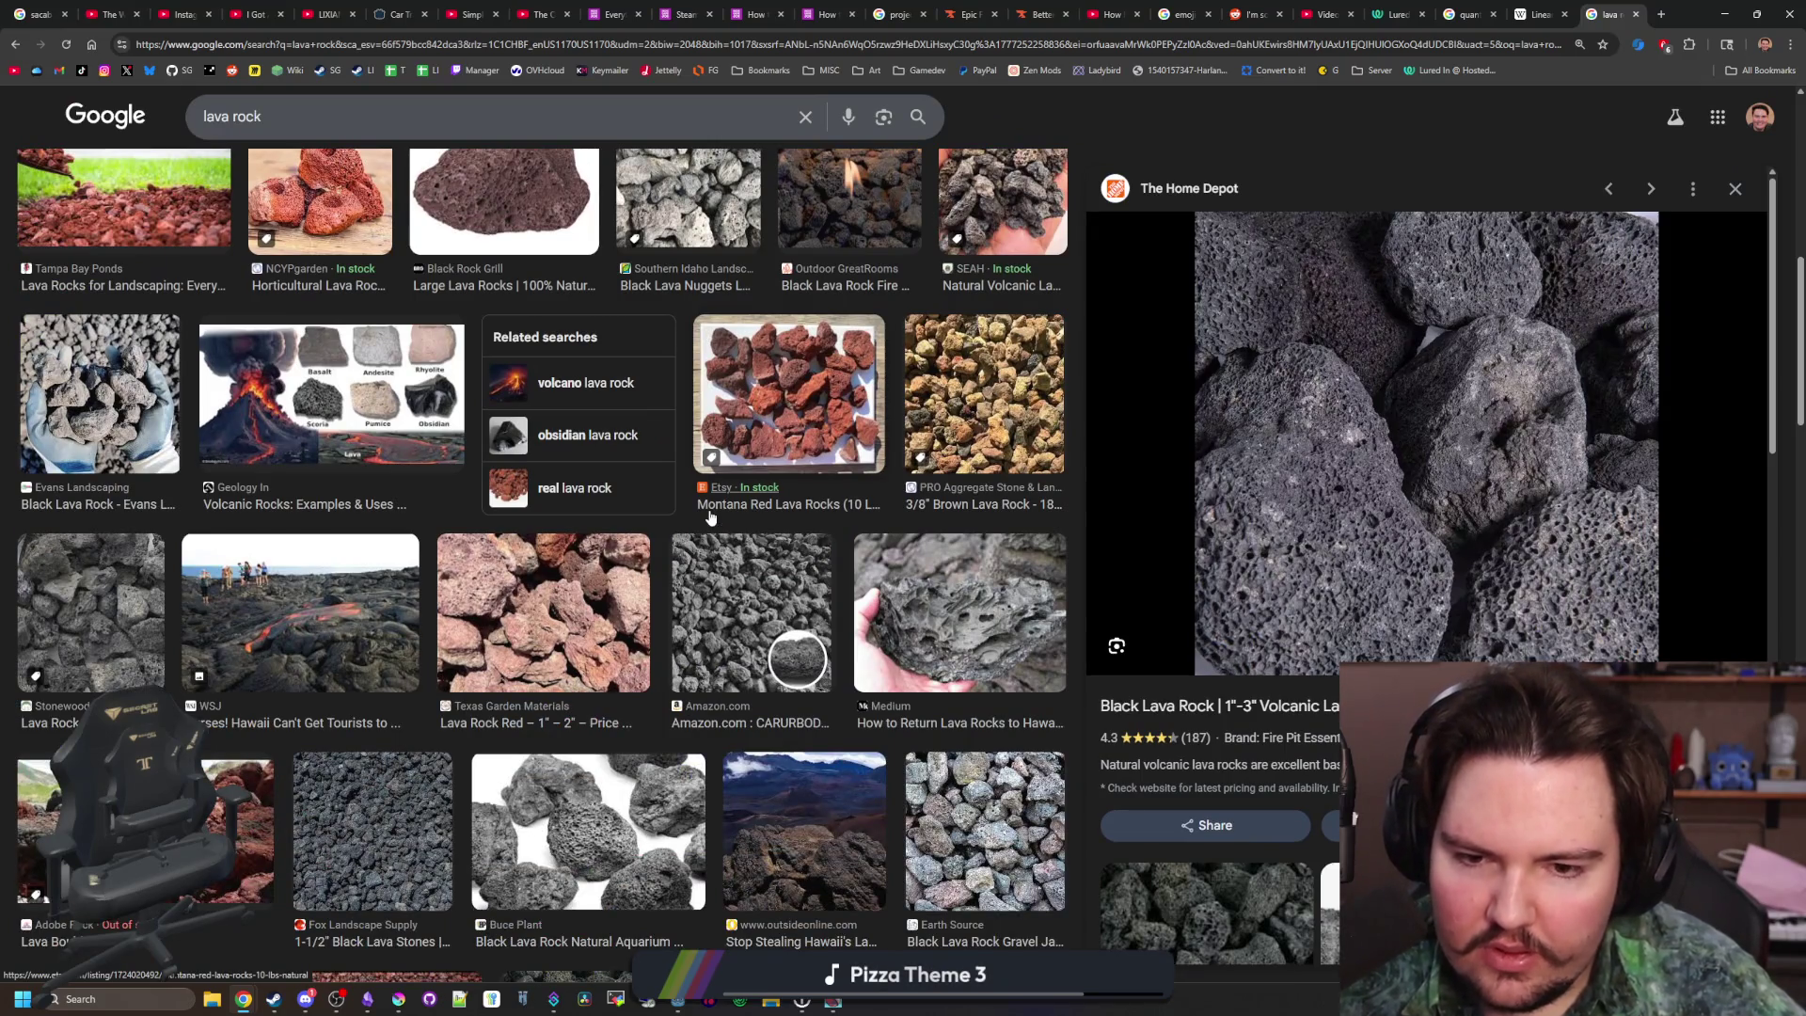
pyautogui.scroll(-10, 709, 517)
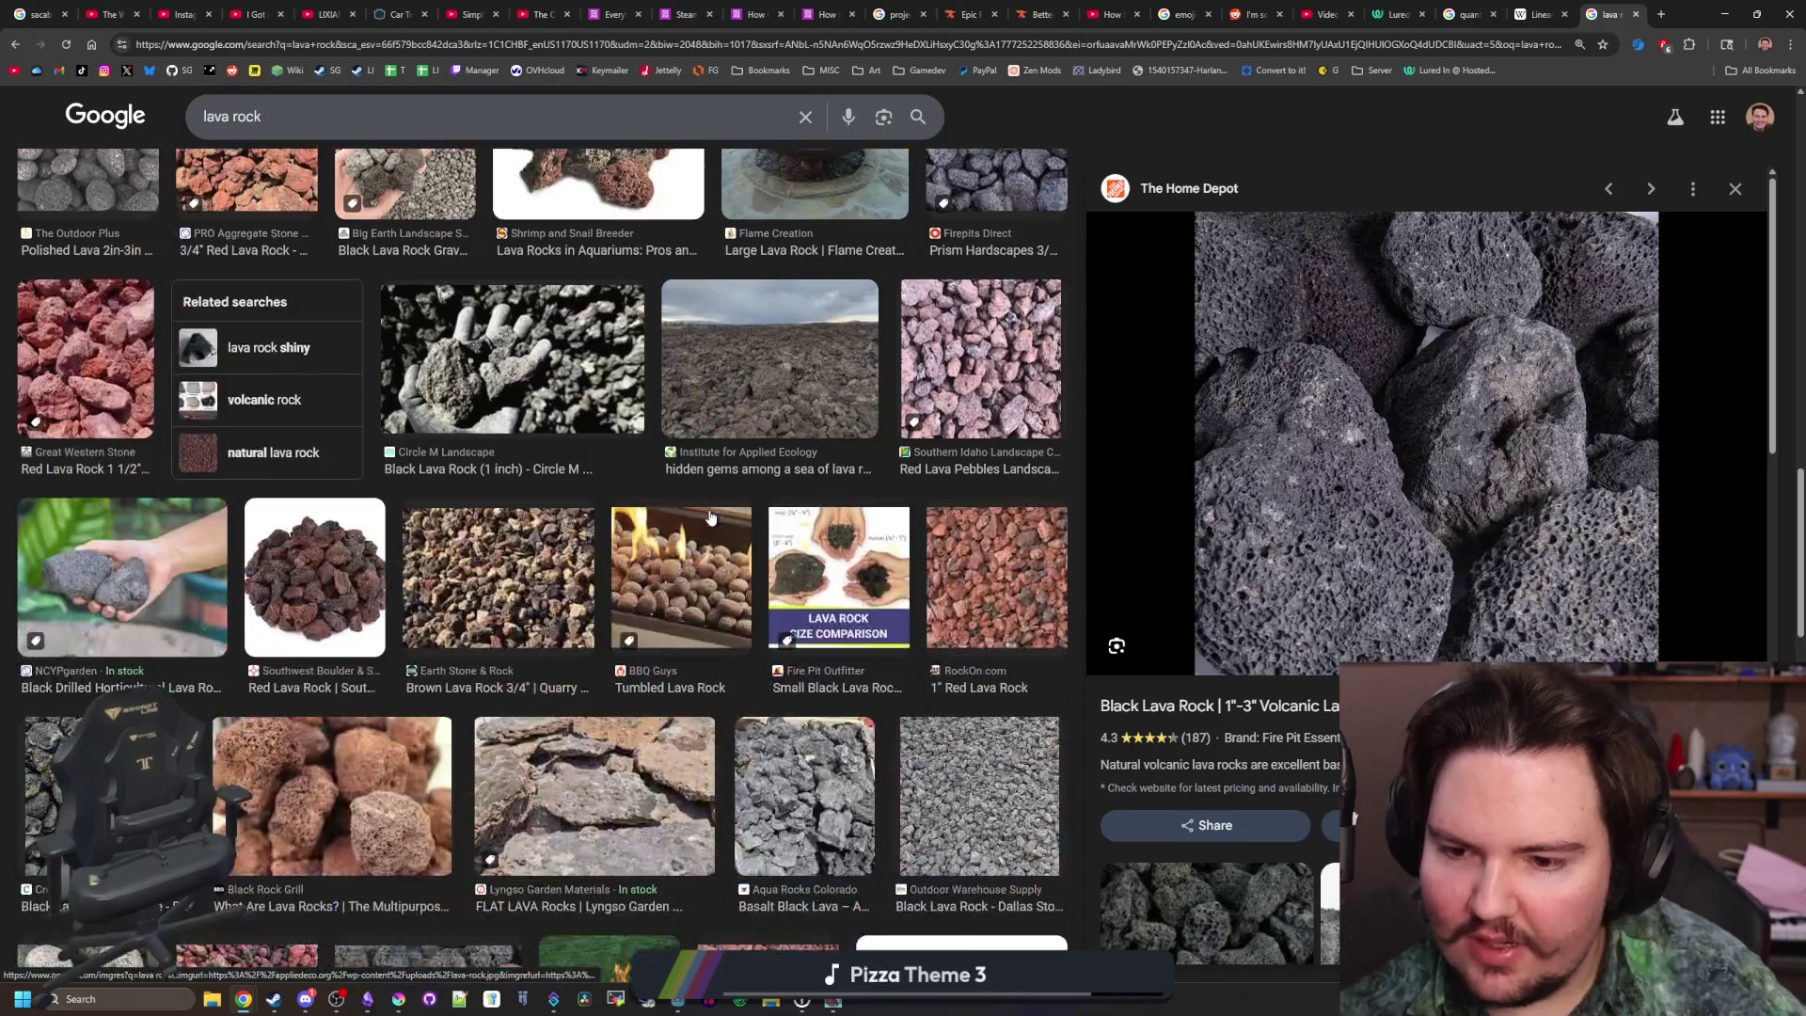
pyautogui.scroll(-4, 706, 522)
pyautogui.scroll(-4, 698, 532)
pyautogui.scroll(-6, 473, 459)
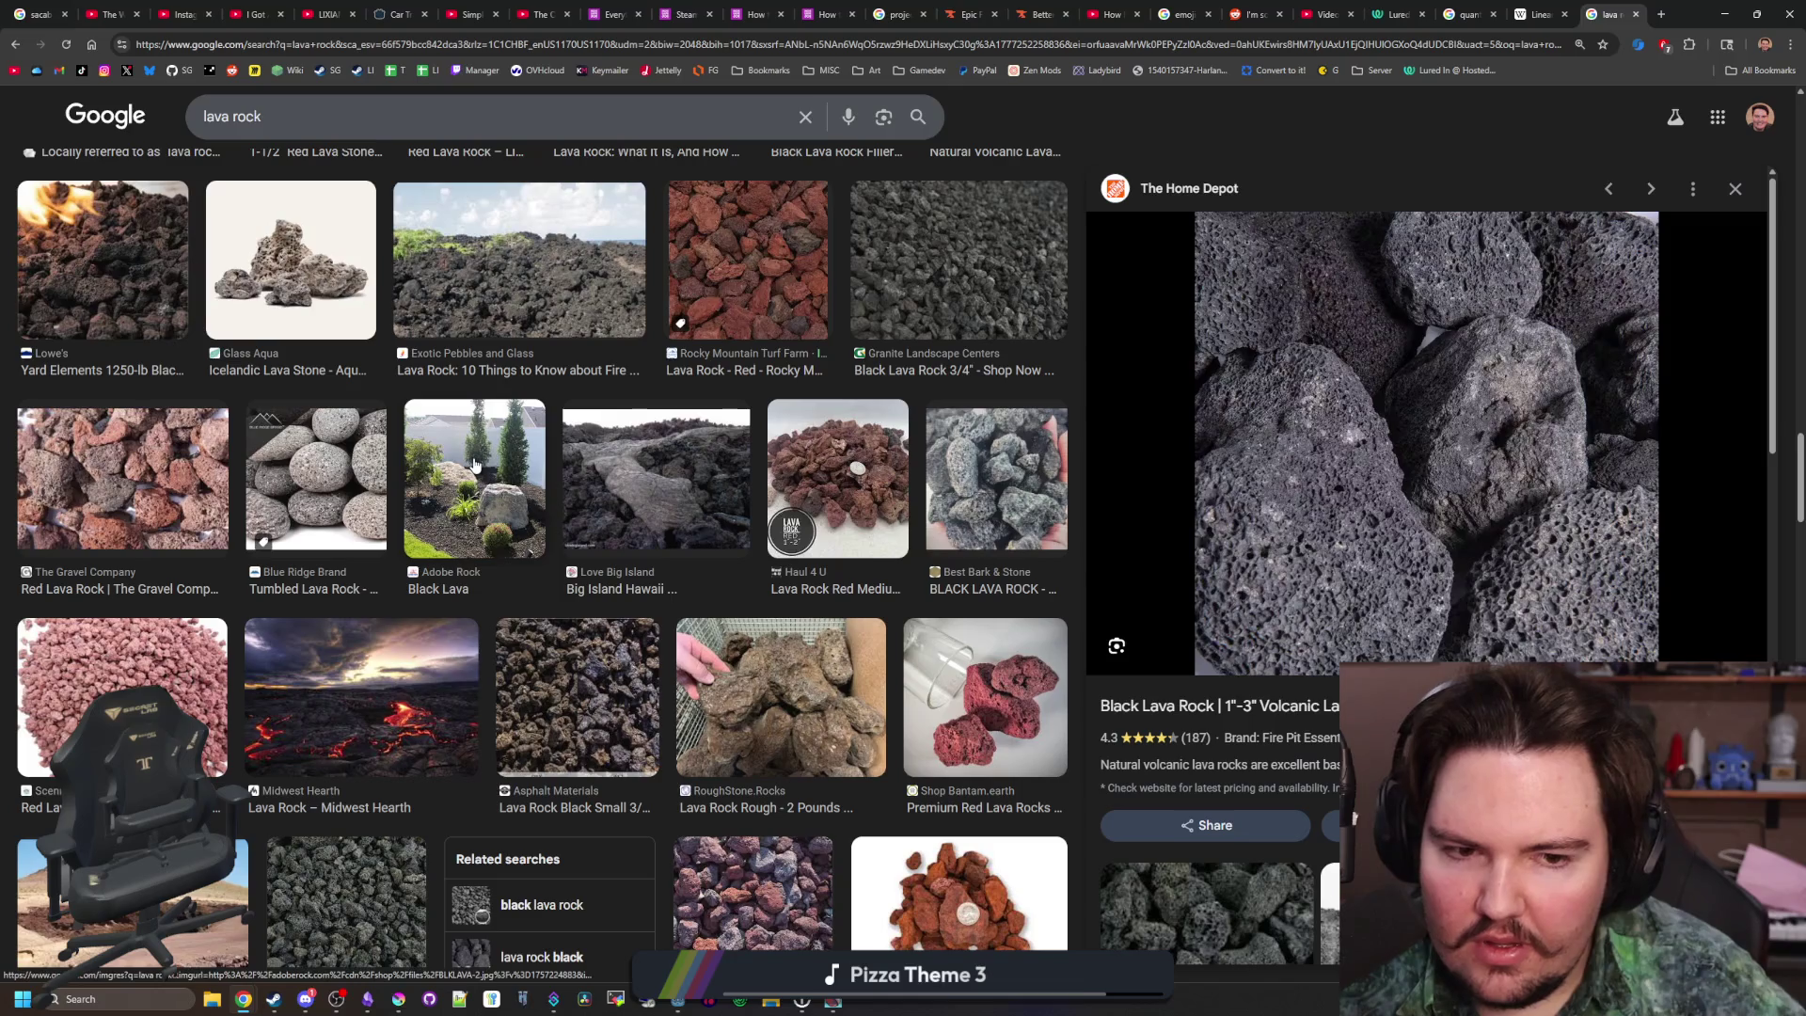
pyautogui.scroll(-5, 475, 463)
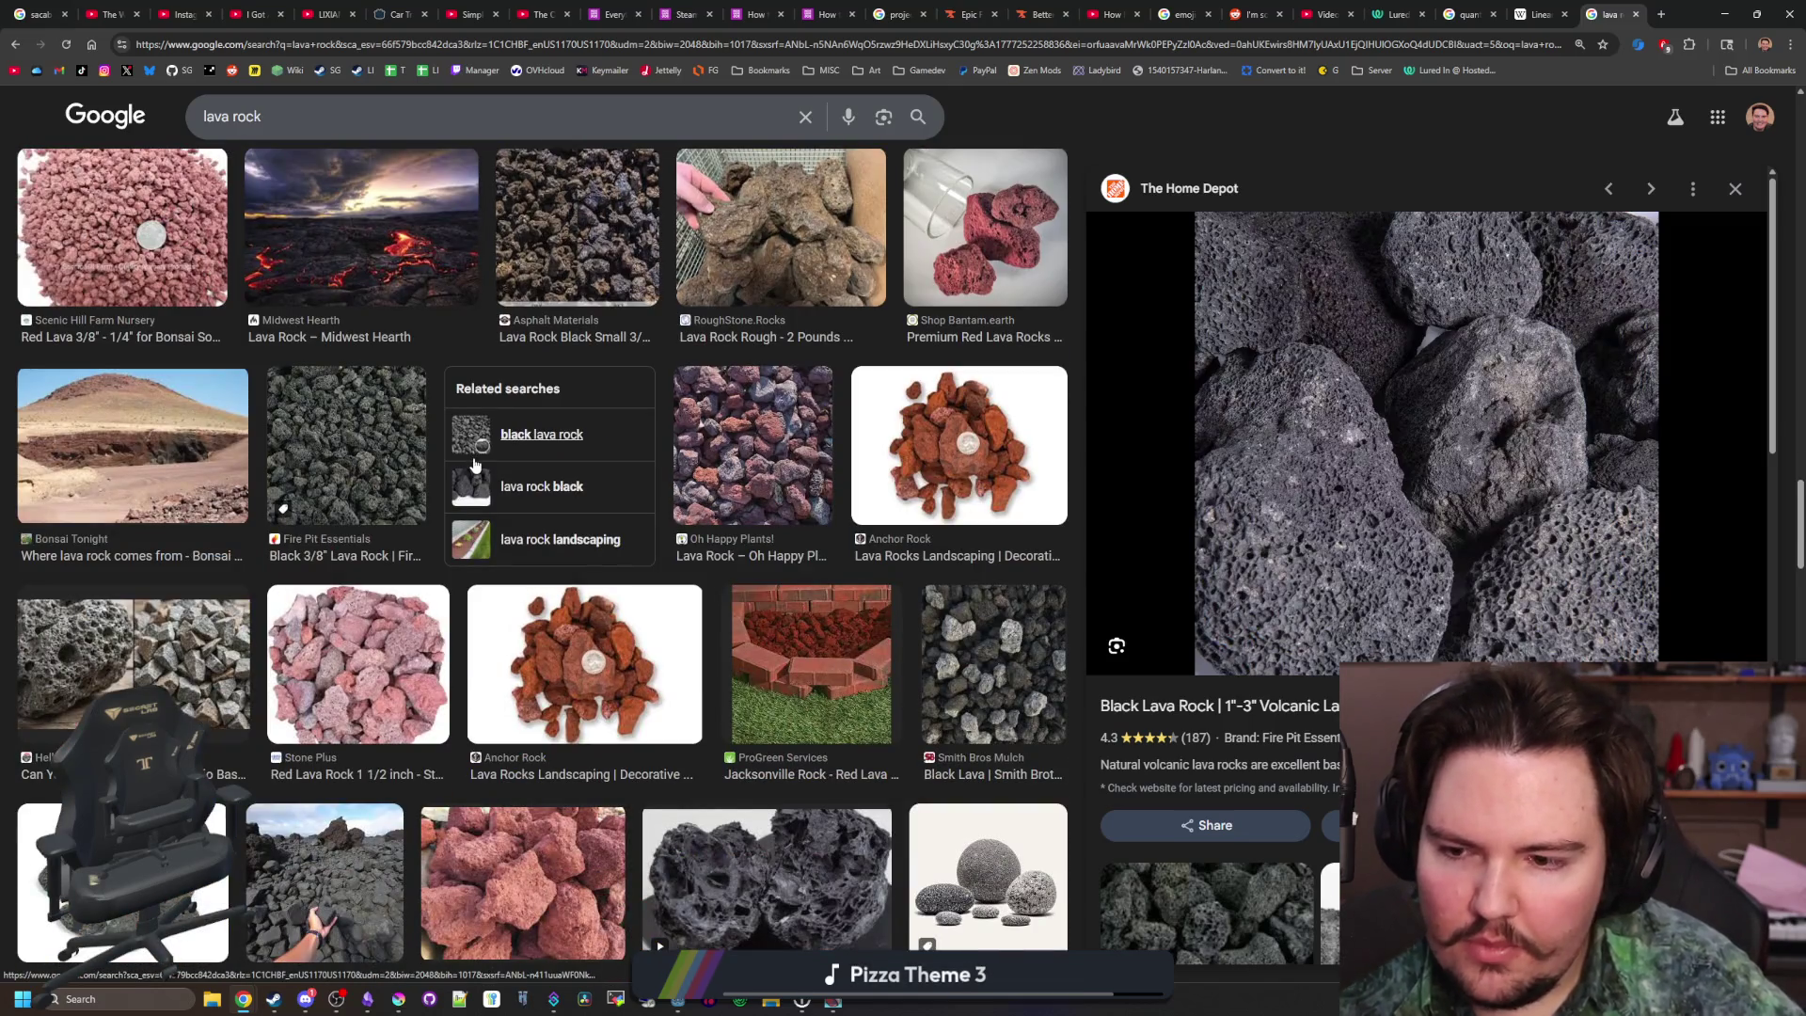
pyautogui.scroll(-4, 475, 464)
pyautogui.click(698, 455)
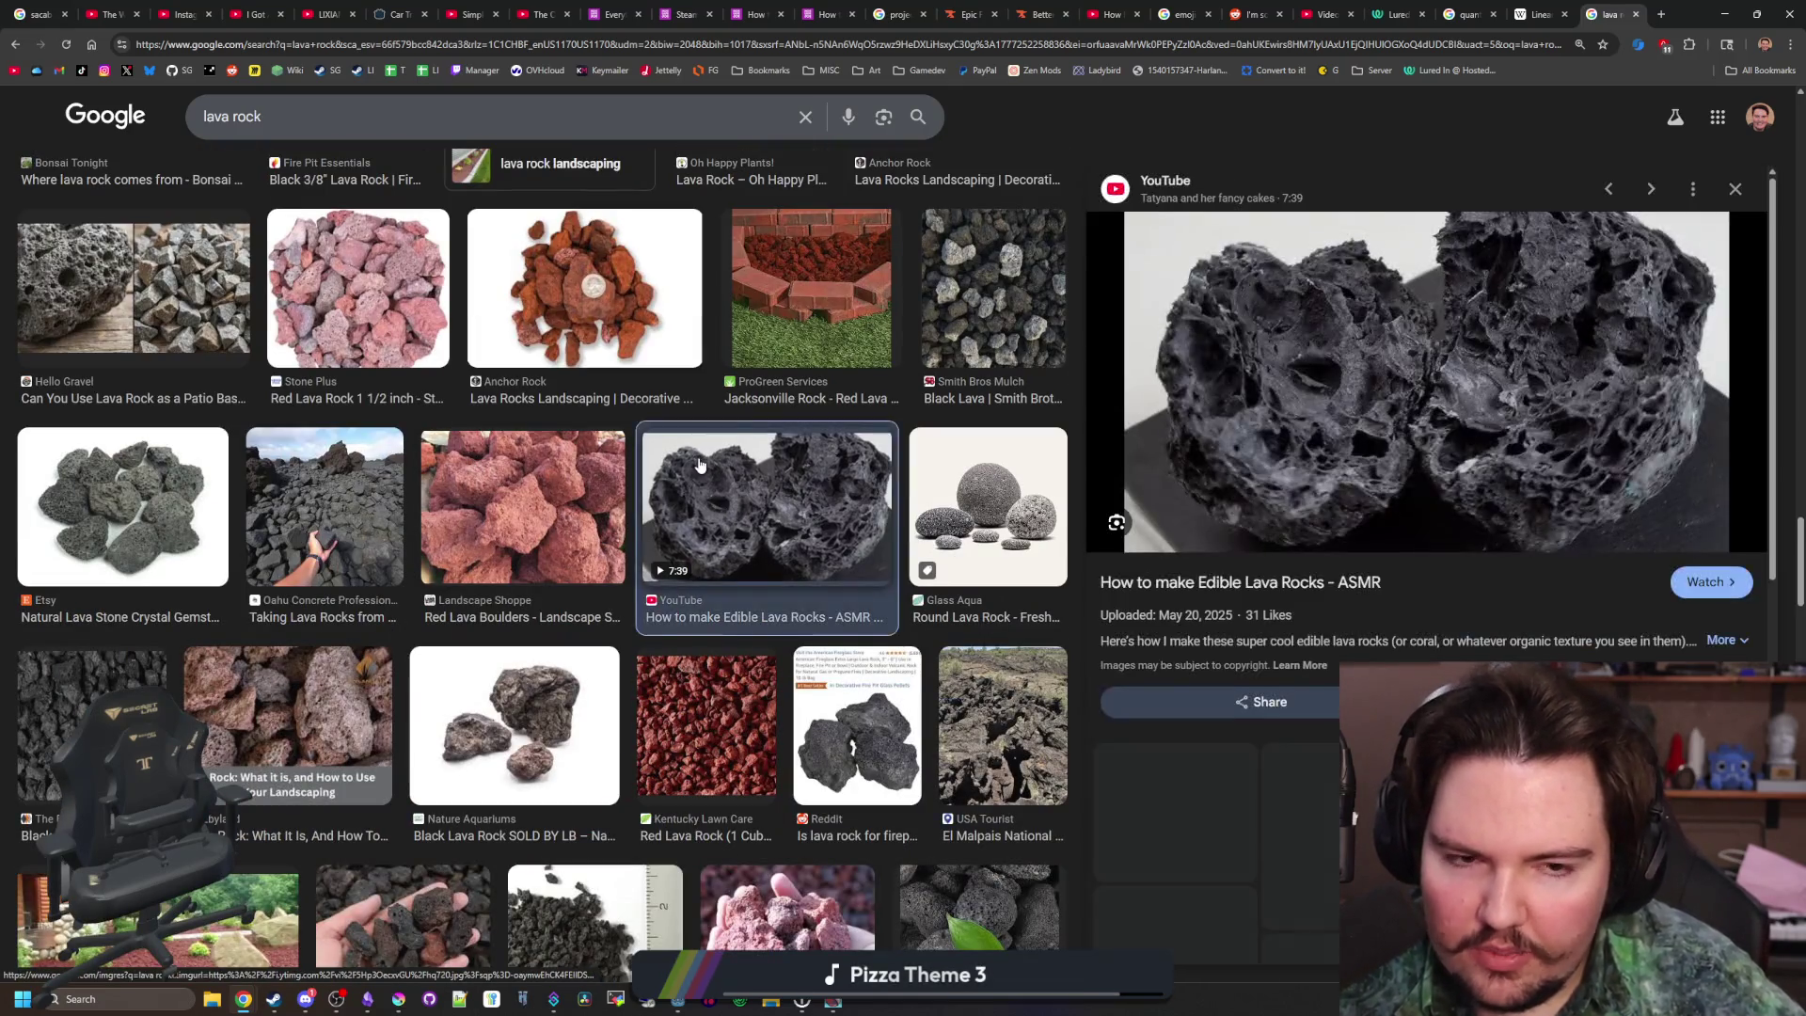
pyautogui.scroll(-5, 584, 487)
pyautogui.scroll(10, 584, 486)
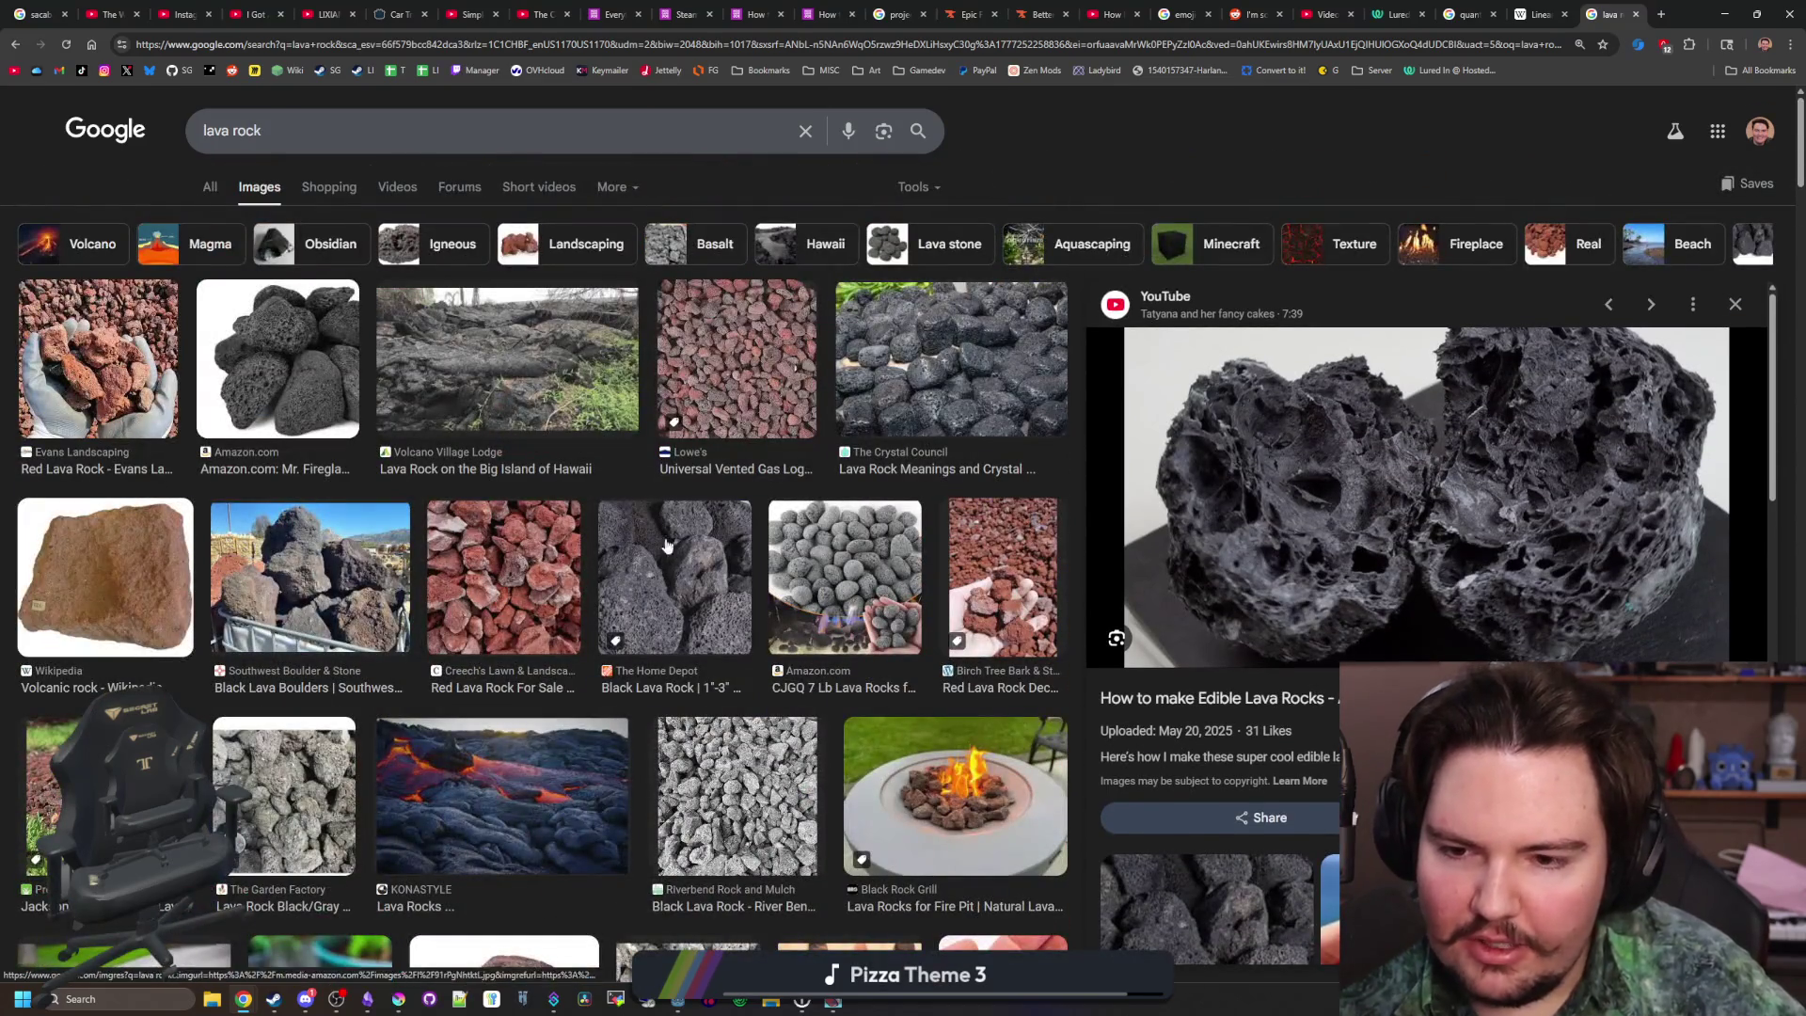
pyautogui.click(608, 544)
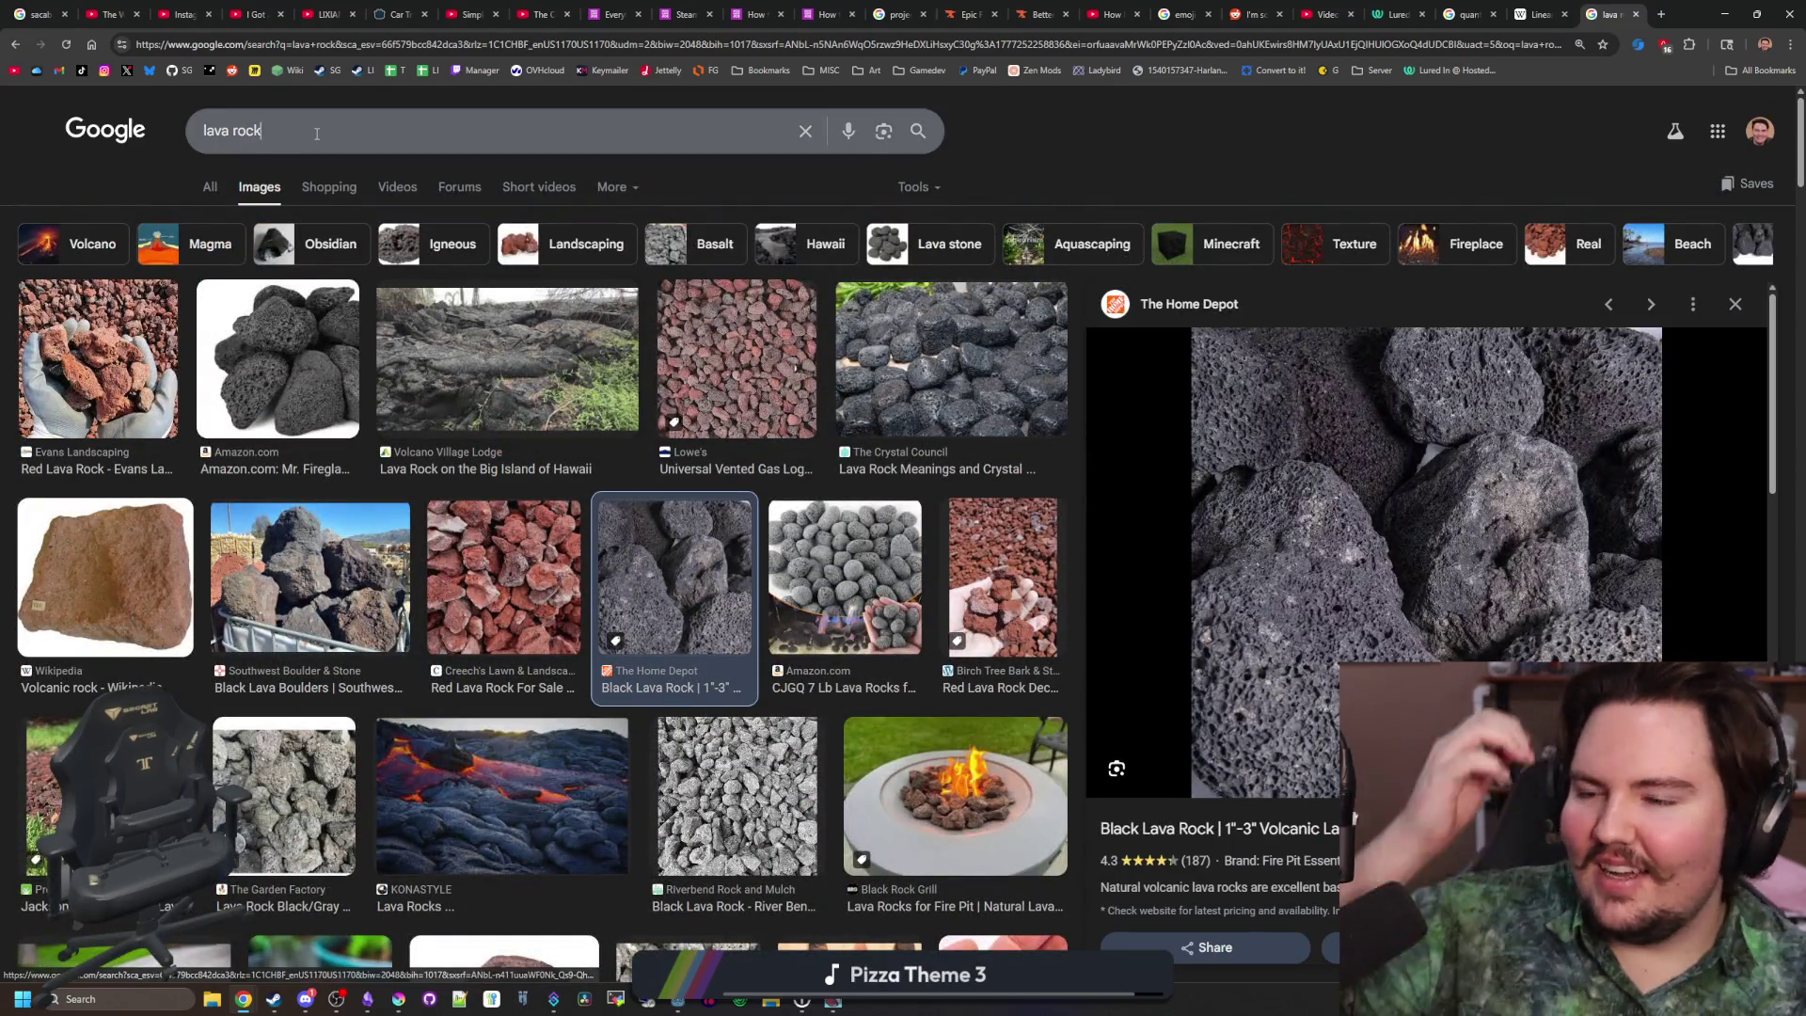
pyautogui.click(317, 134)
# Search images for 'sedimentary rock' and preview the layered rock, examples chart and pebbles results
pyautogui.press('BackSpace')
pyautogui.press('BackSpace')
pyautogui.press('BackSpace')
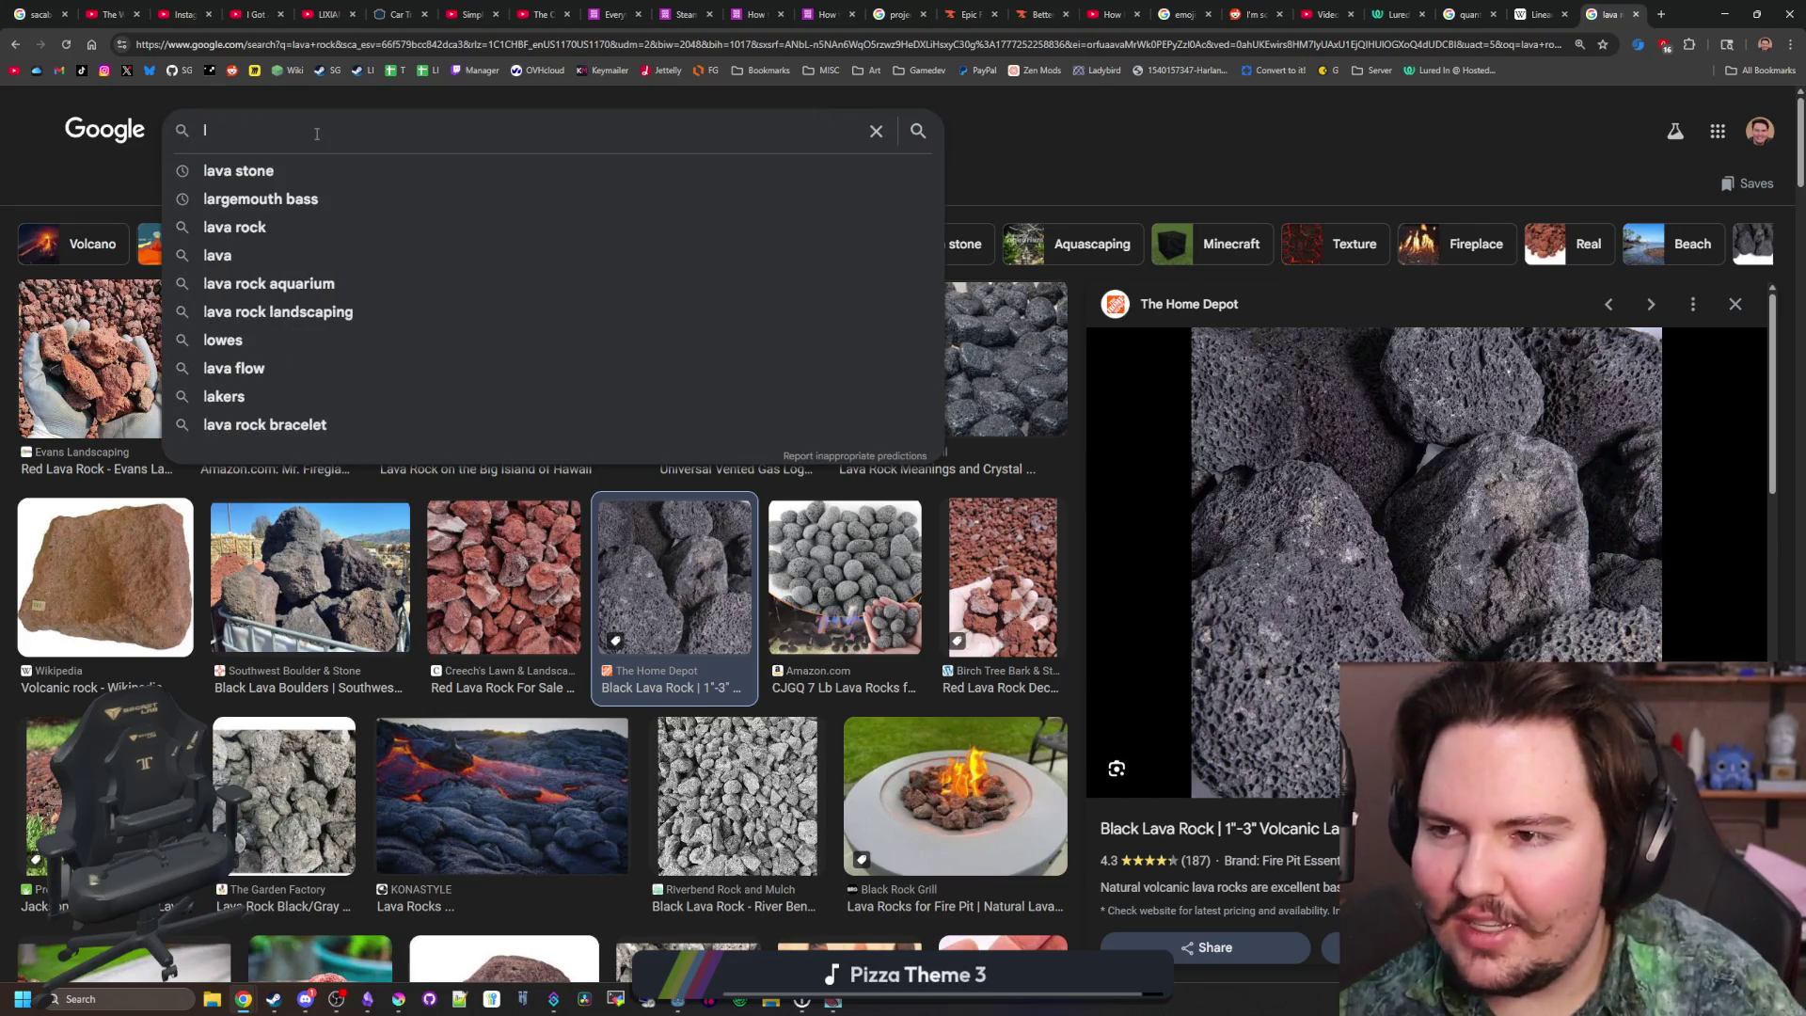
pyautogui.write('sedimentary rock')
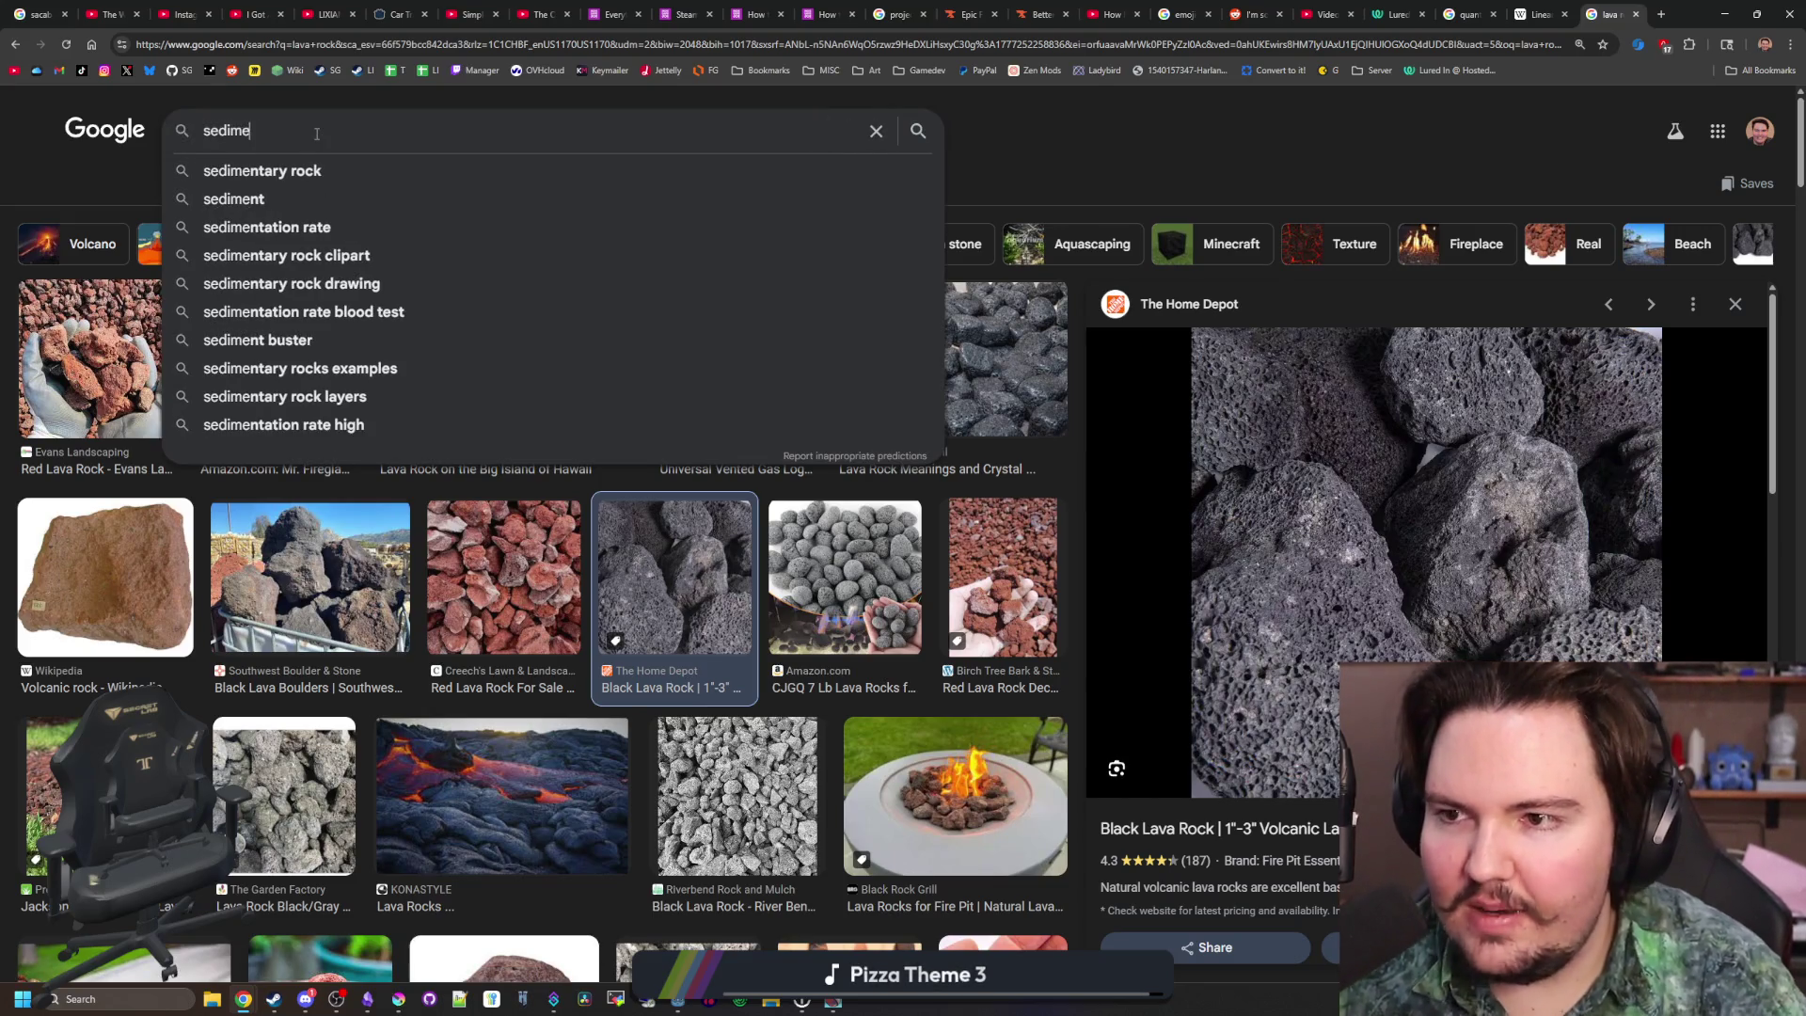
pyautogui.press('Return')
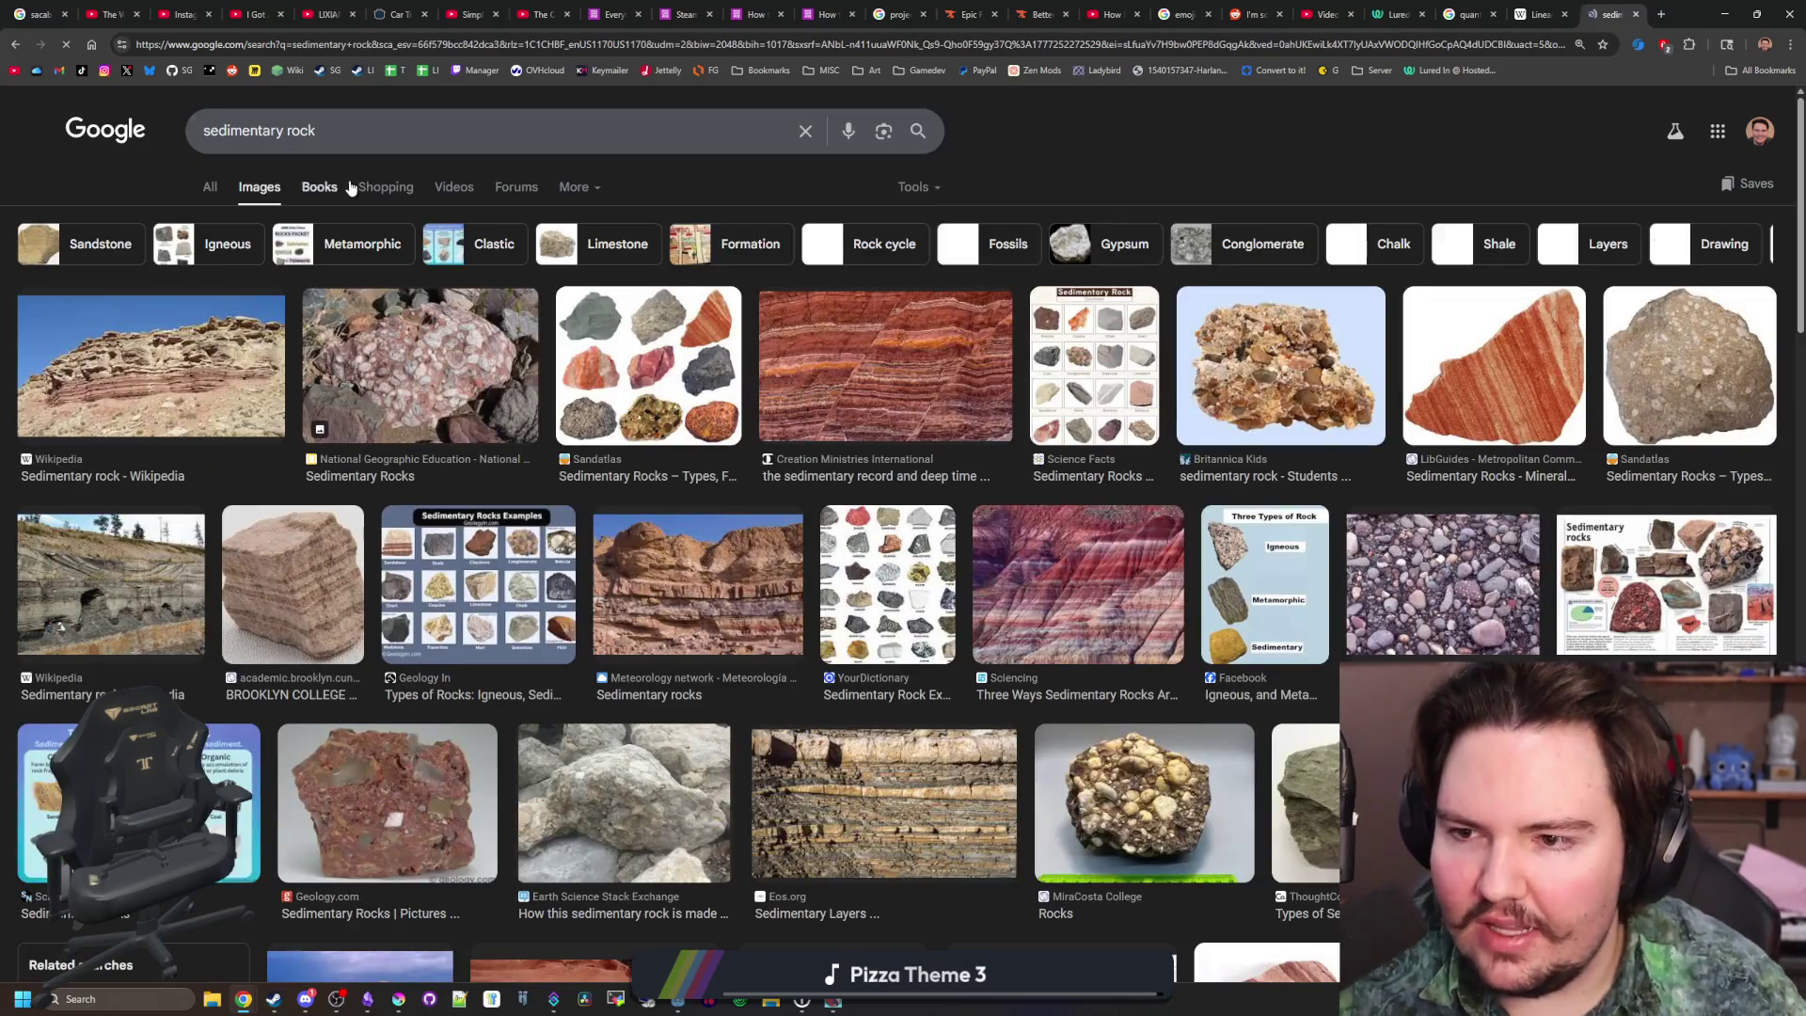
pyautogui.click(882, 356)
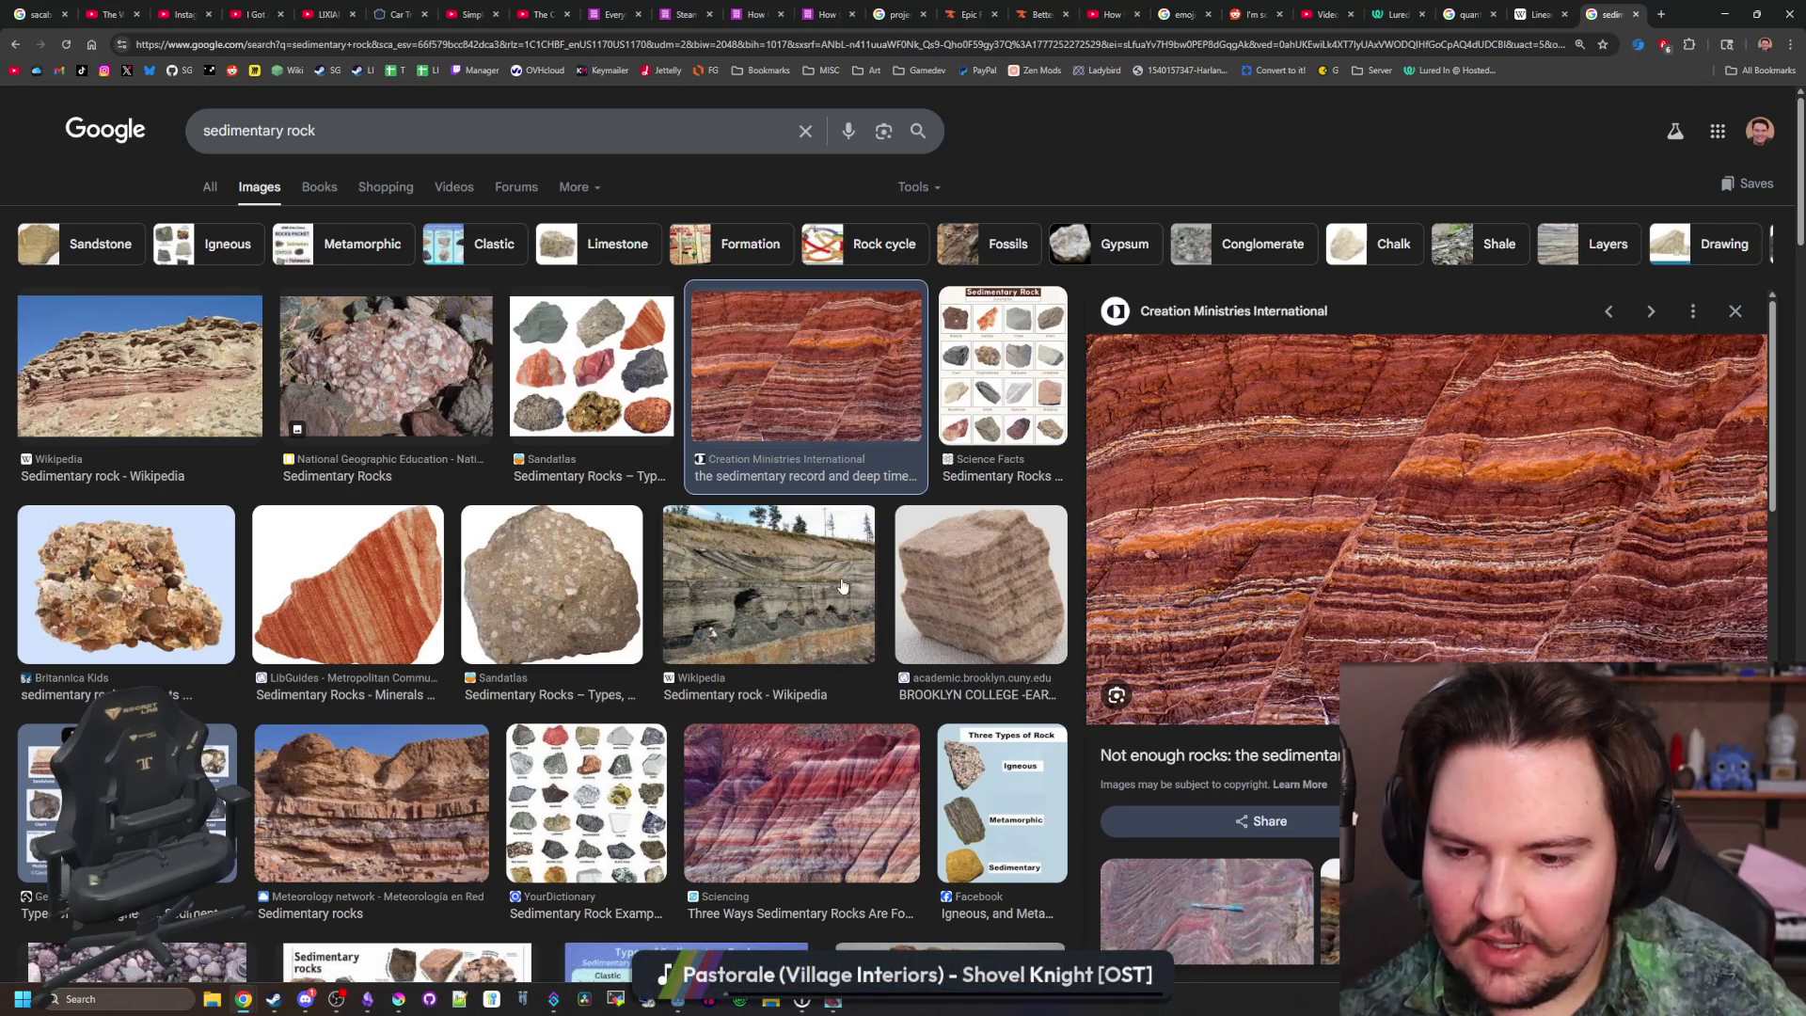
pyautogui.click(127, 804)
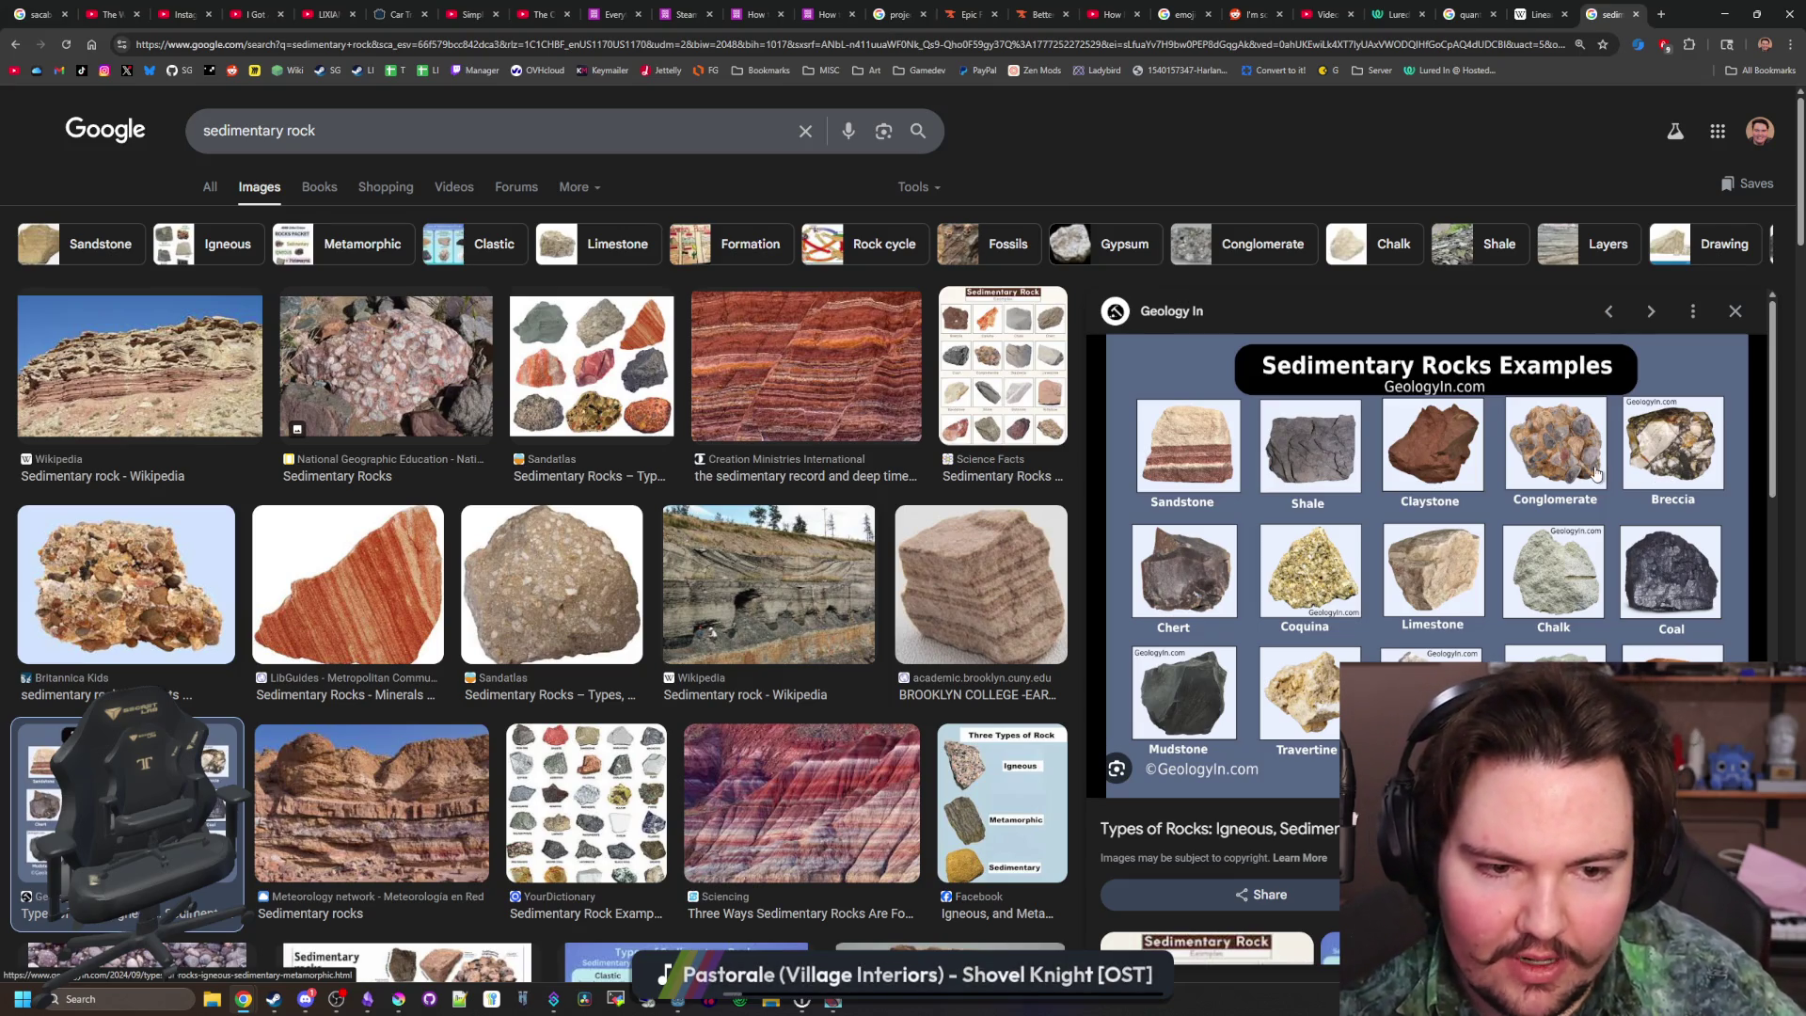
pyautogui.scroll(-4, 926, 621)
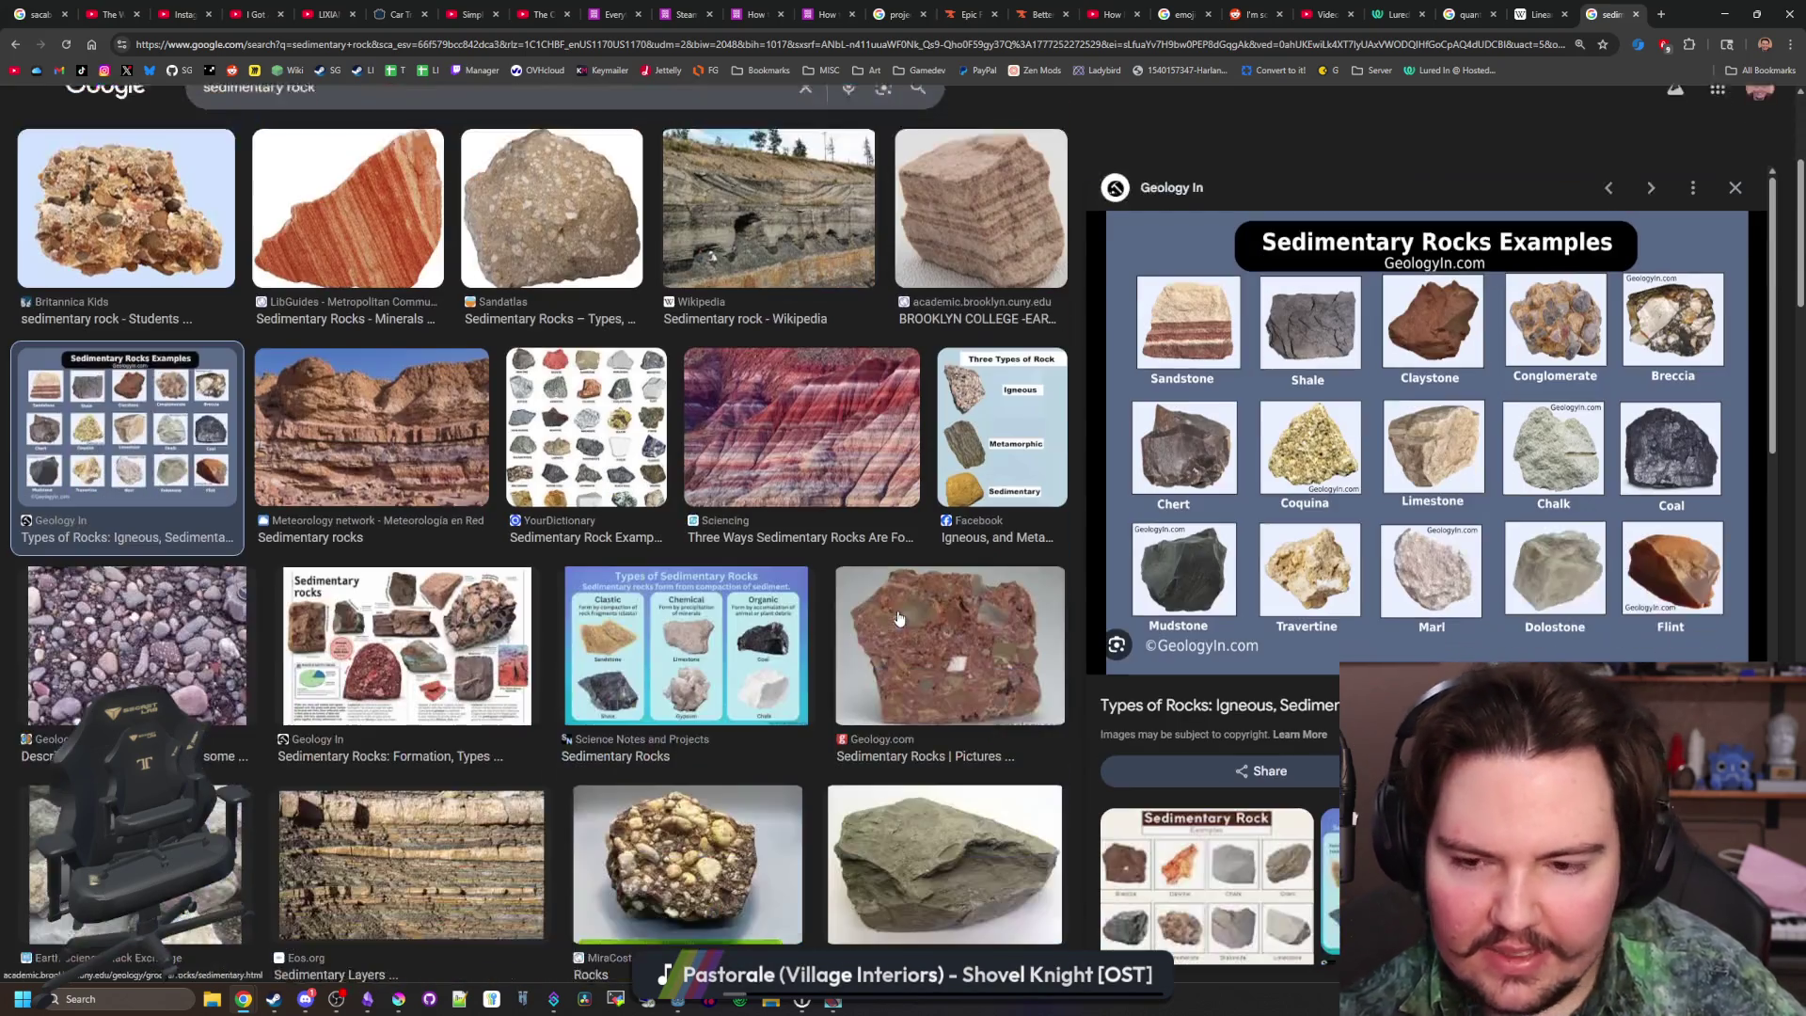
pyautogui.click(138, 645)
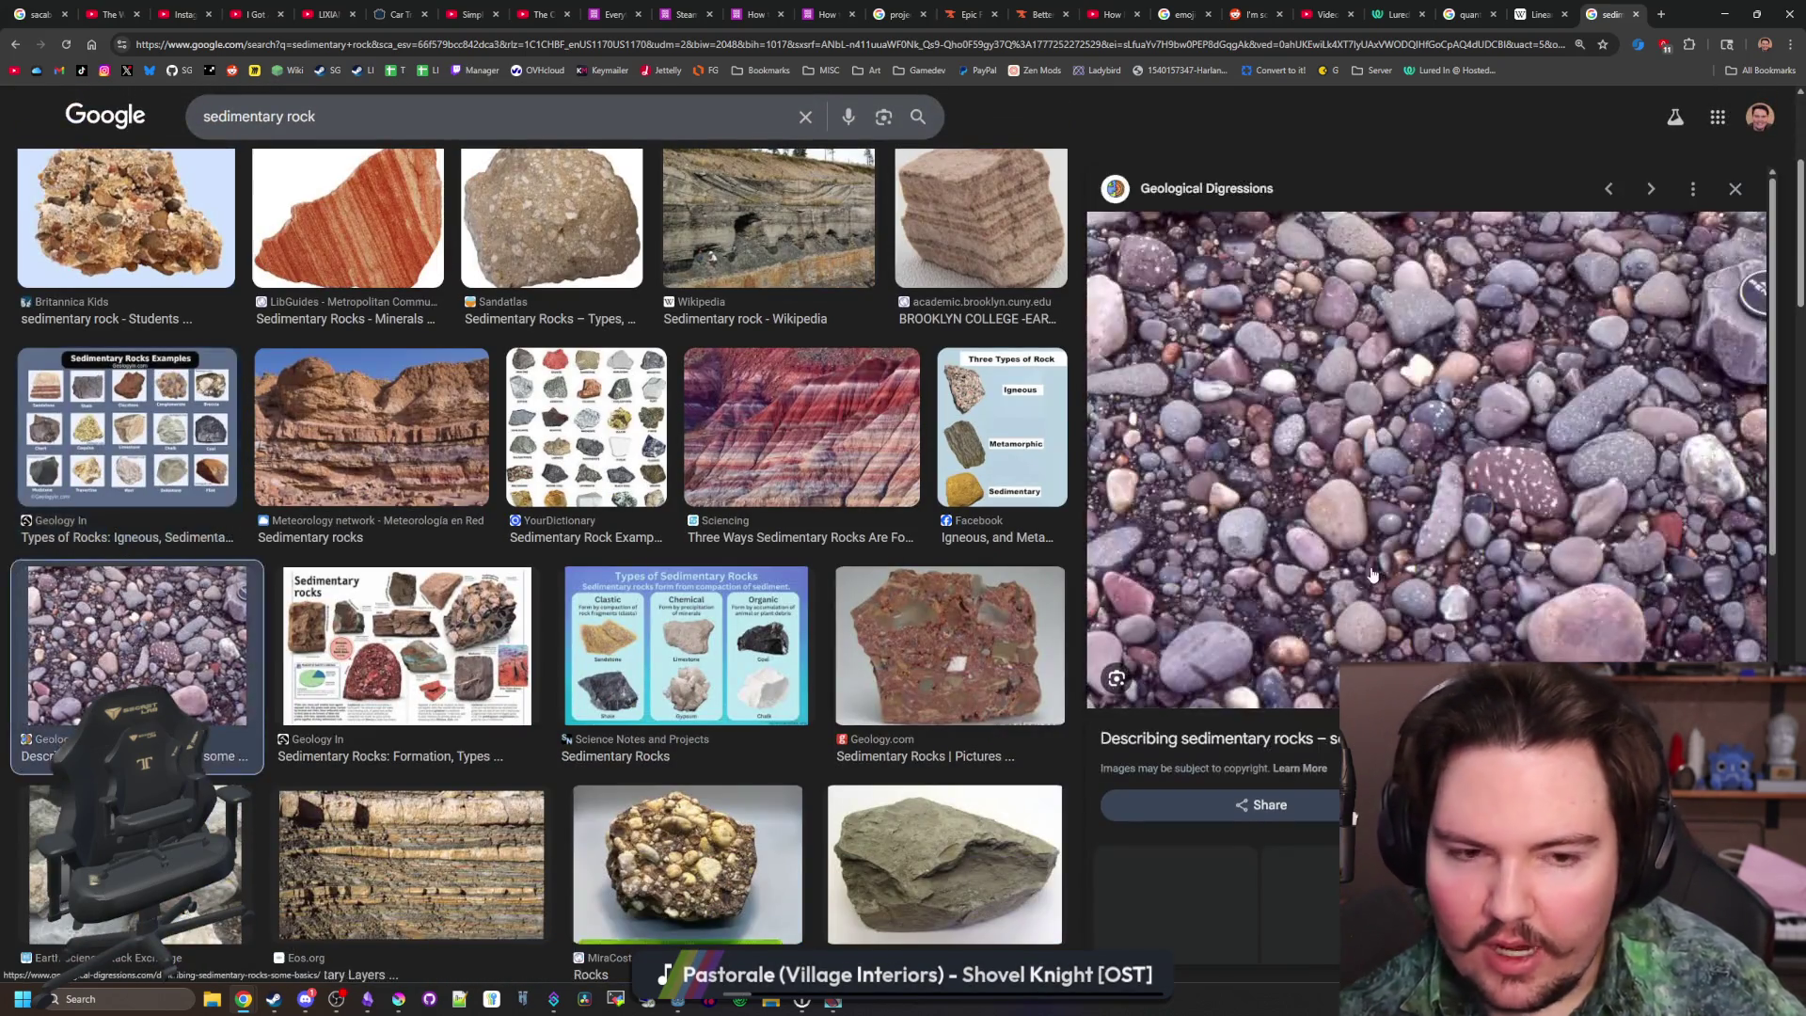
pyautogui.scroll(4, 405, 168)
# Replace the query with 'river rock', browse the results, and minimise the browser window
pyautogui.tripleClick(403, 131)
pyautogui.press('BackSpace')
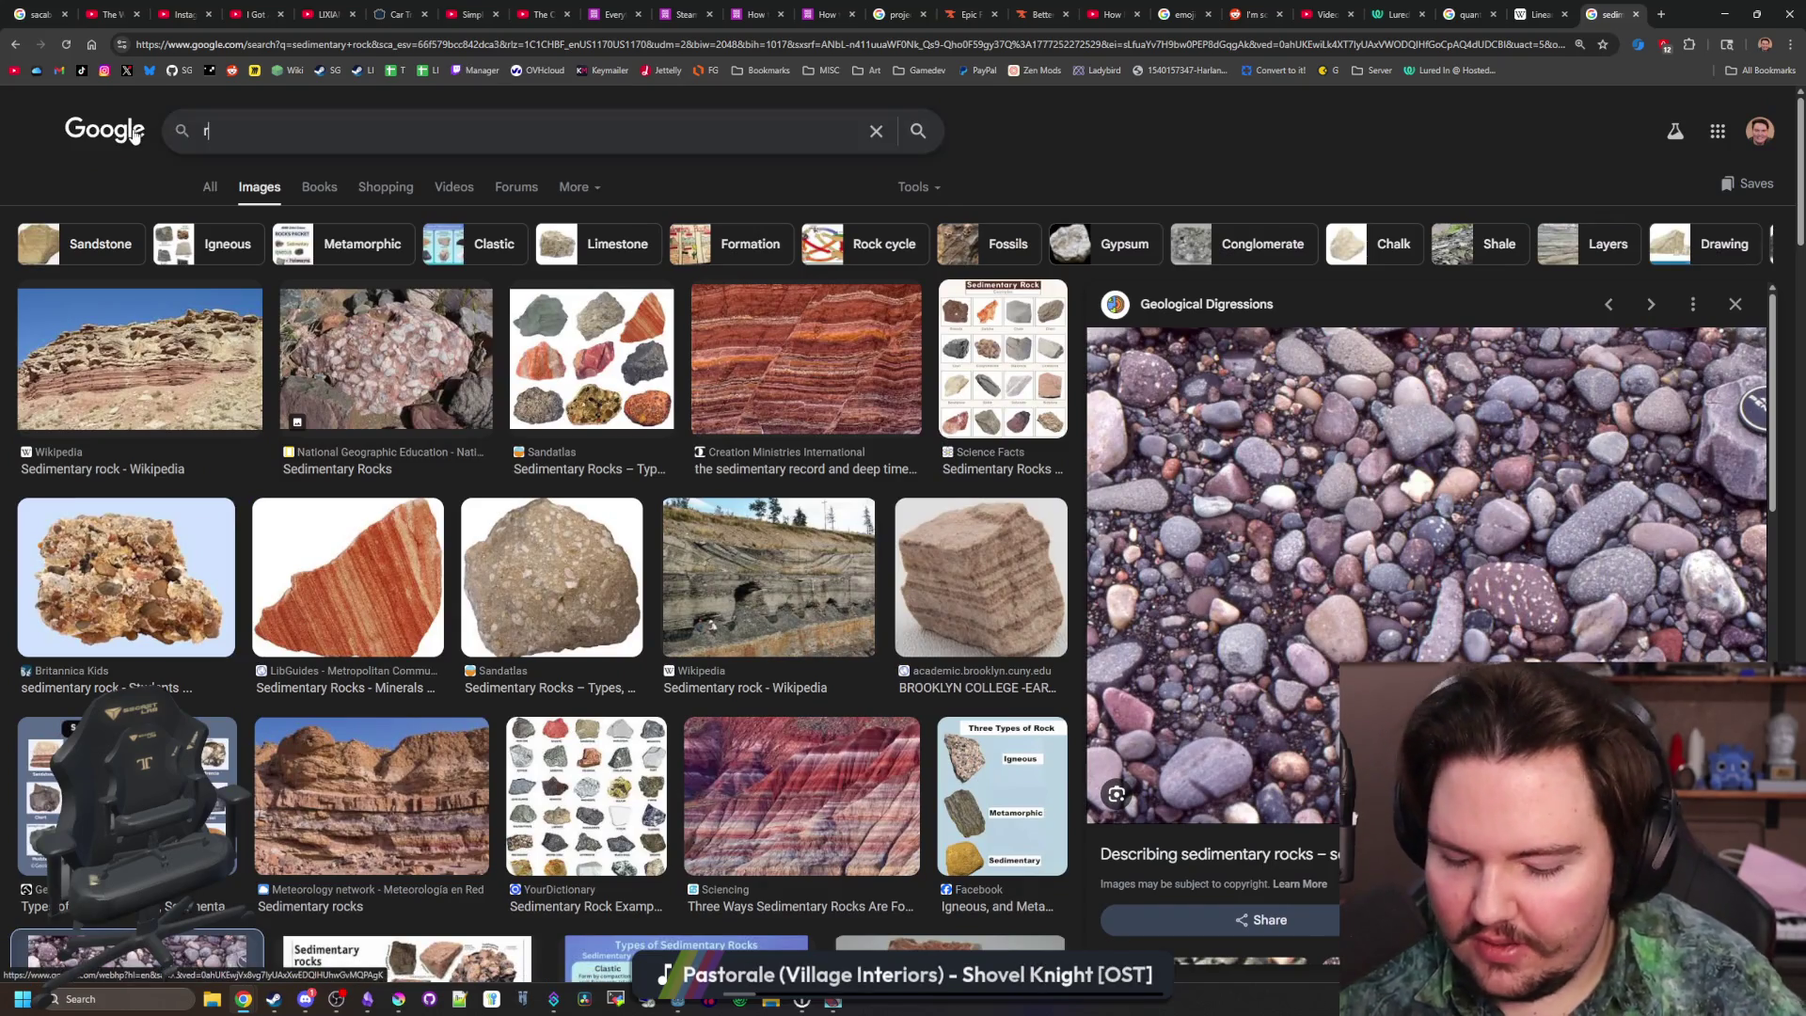
pyautogui.write('river rock')
pyautogui.press('Return')
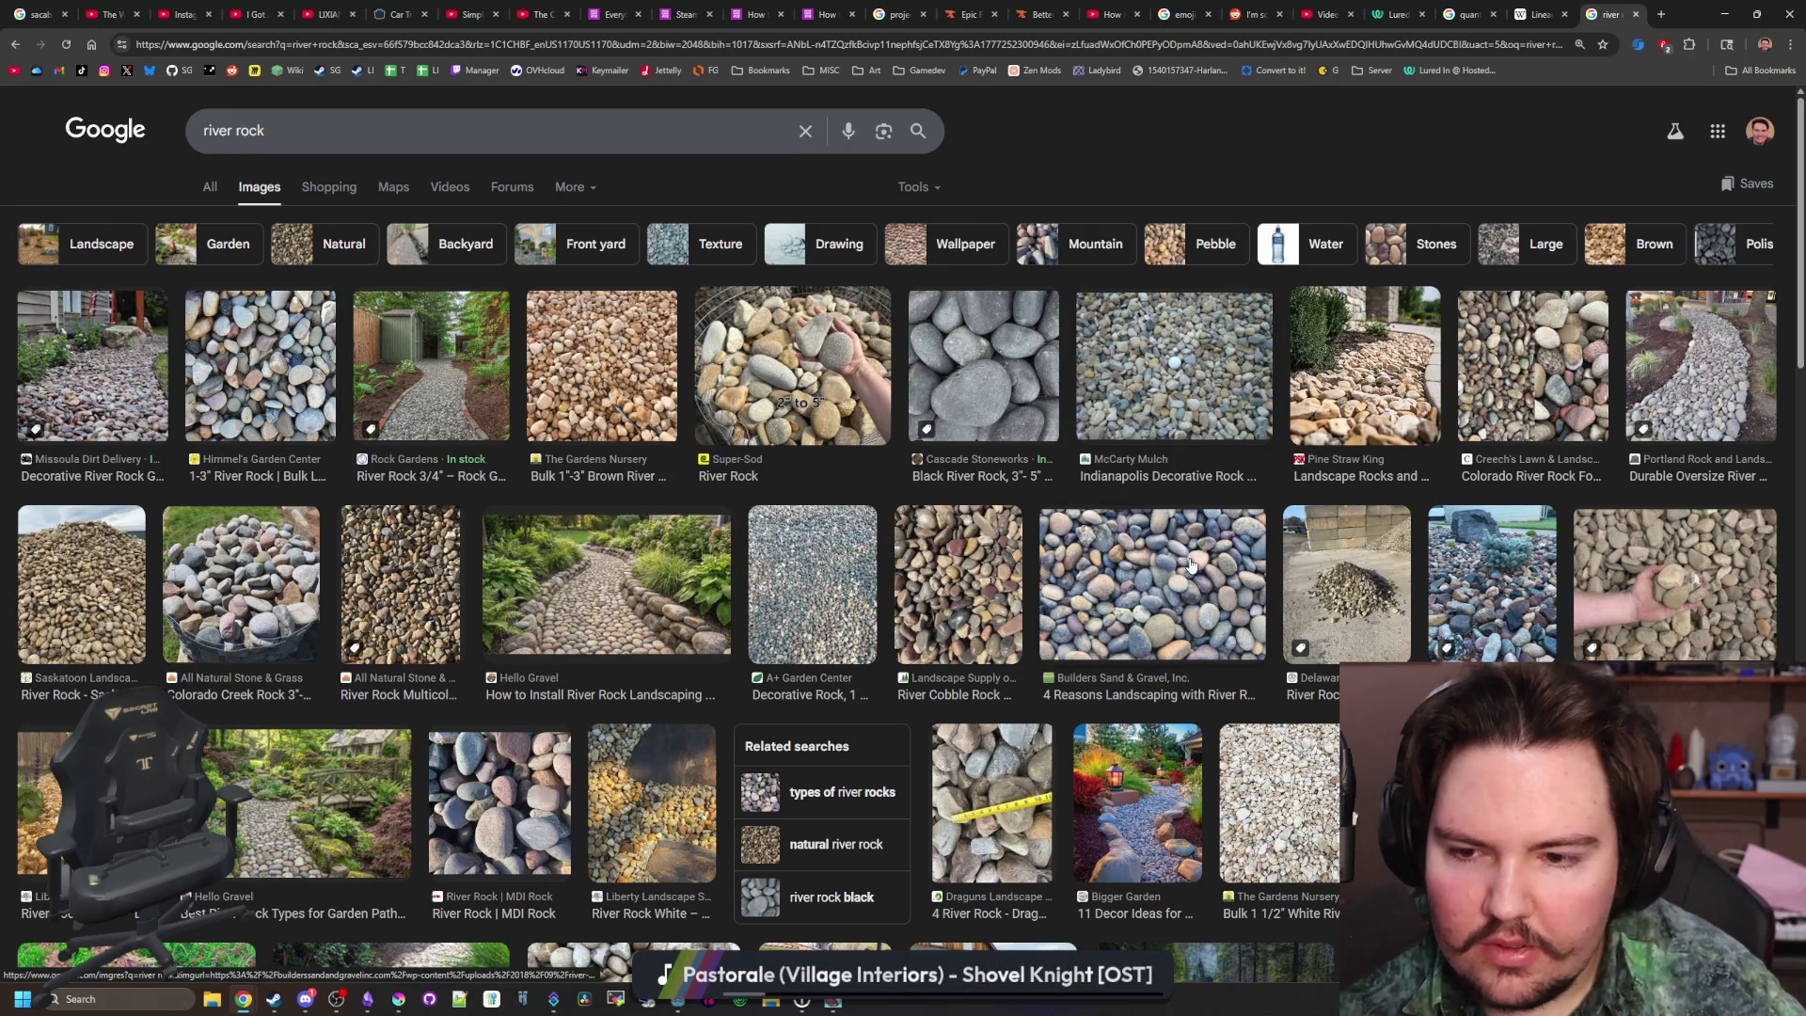
pyautogui.scroll(-5, 1177, 598)
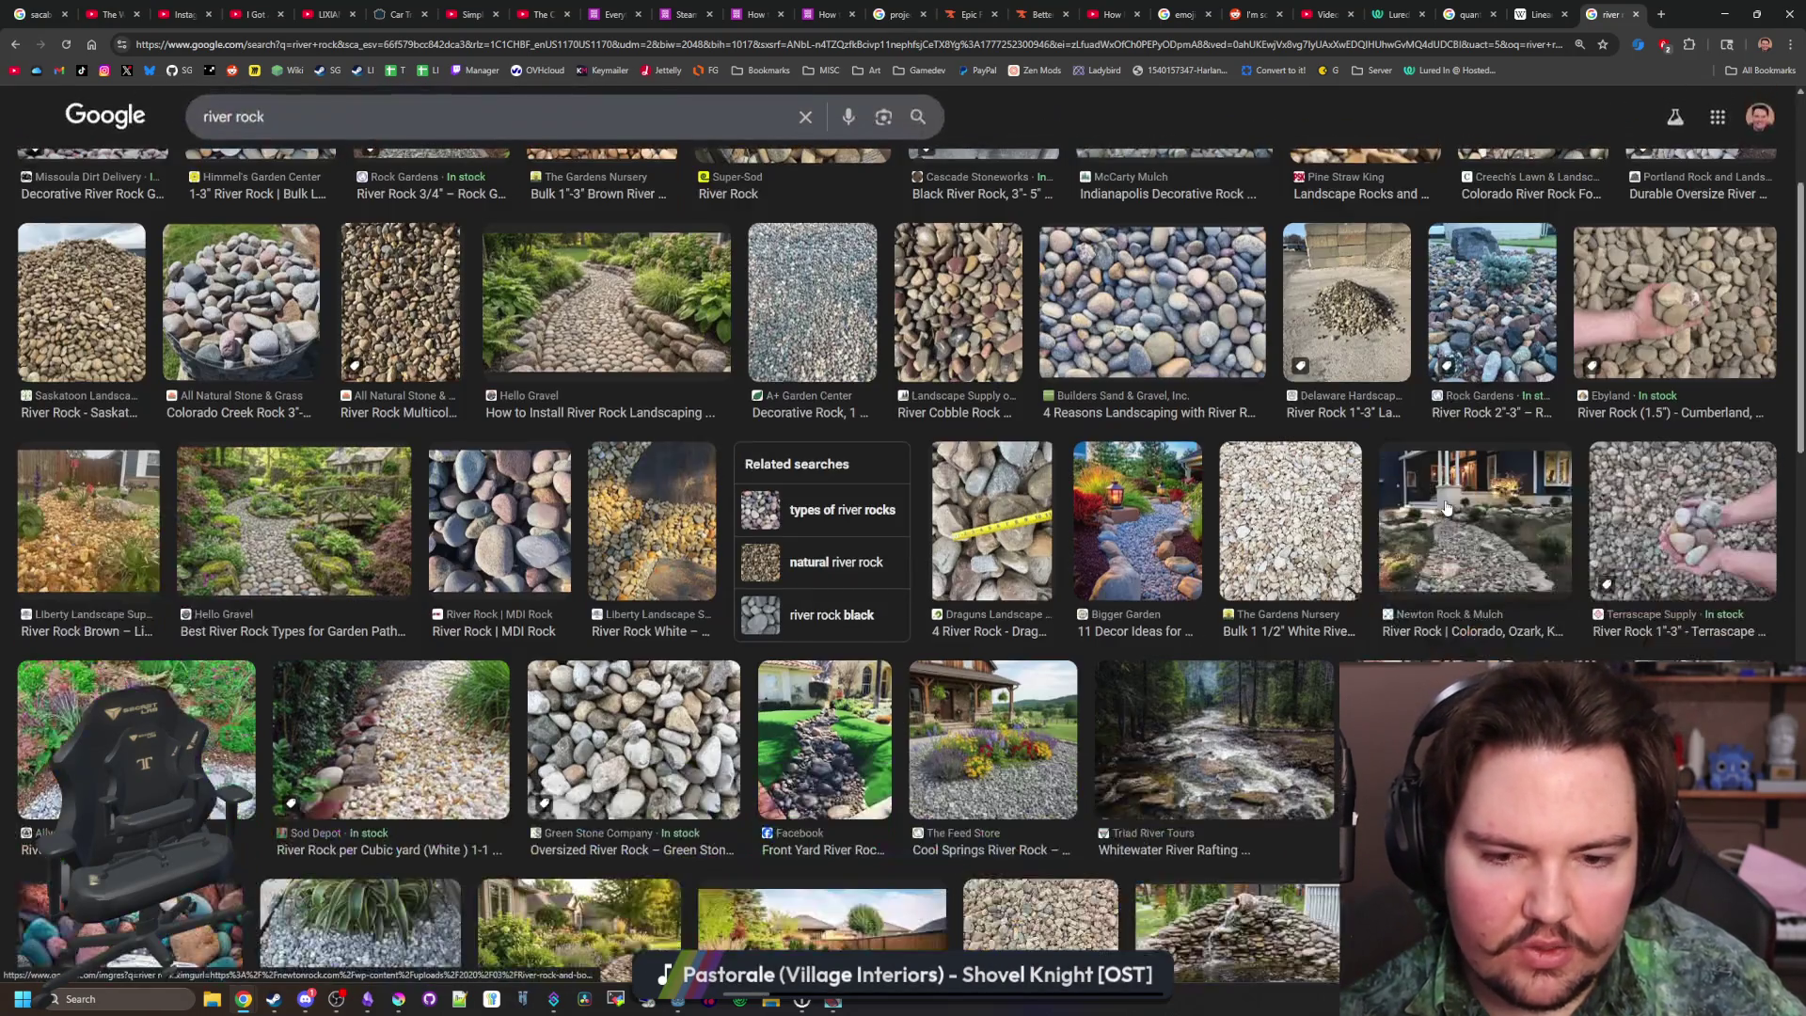
pyautogui.scroll(-5, 1176, 593)
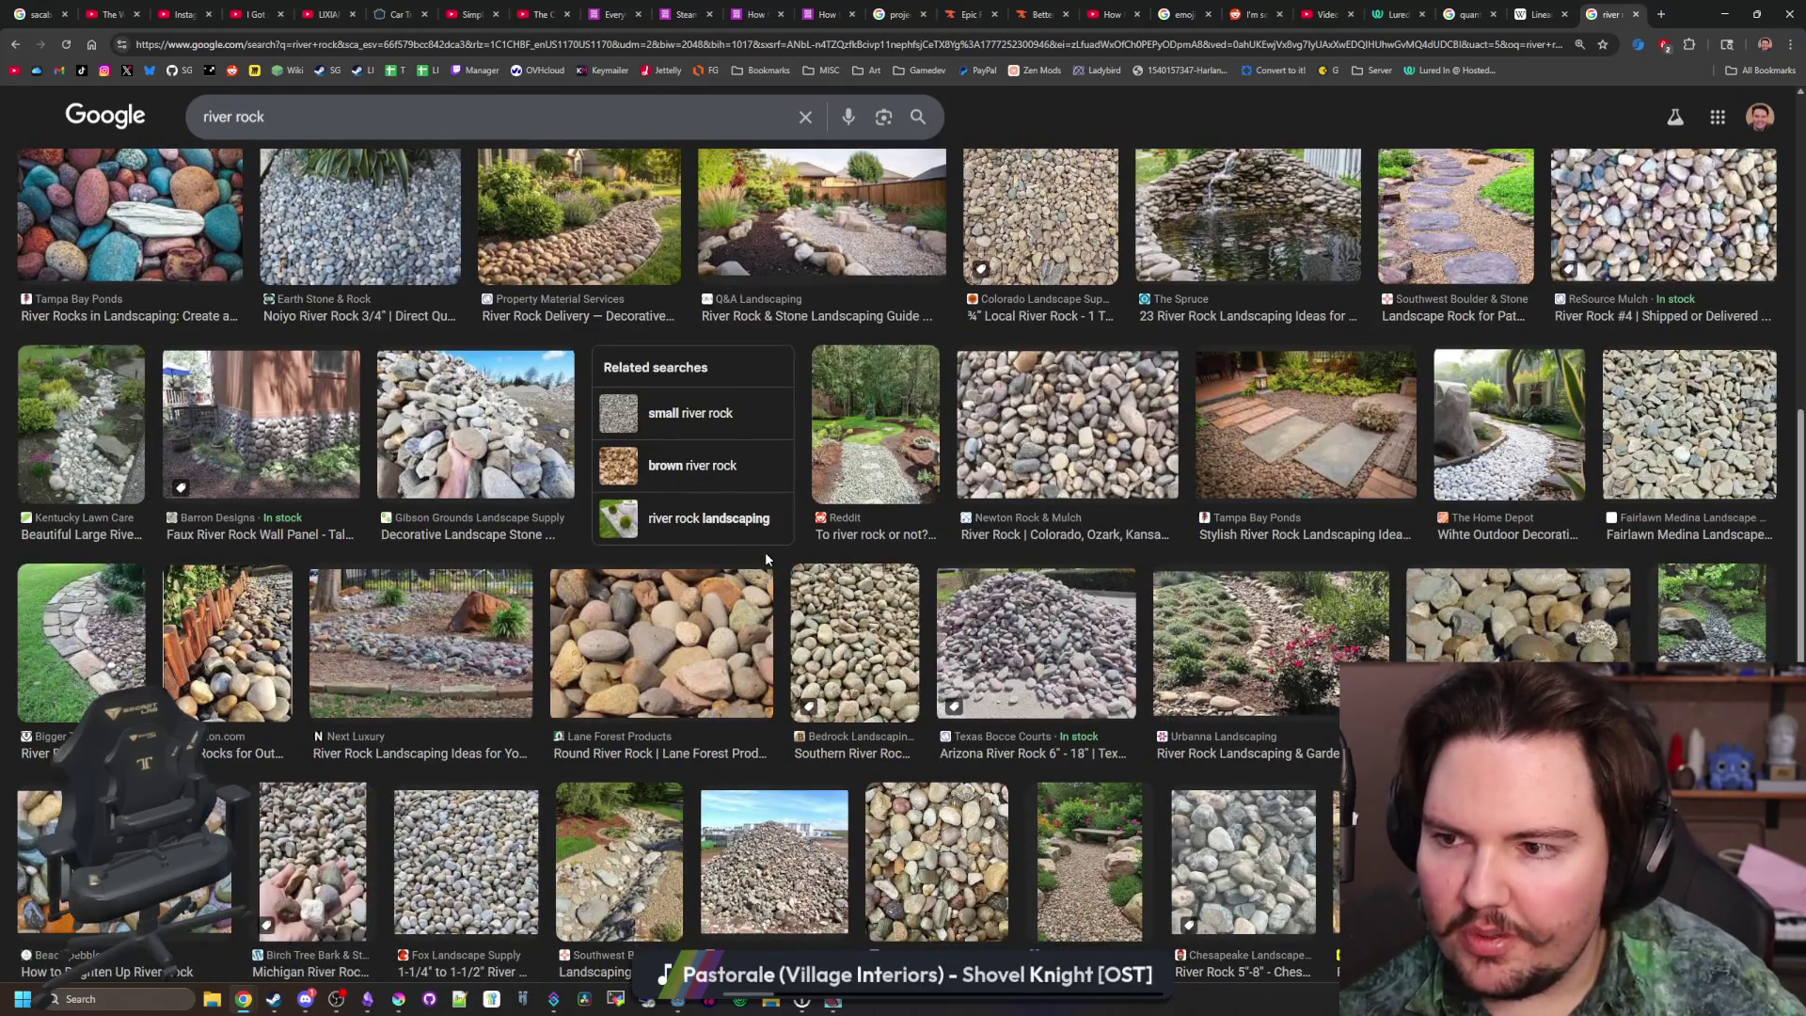
pyautogui.scroll(-8, 764, 555)
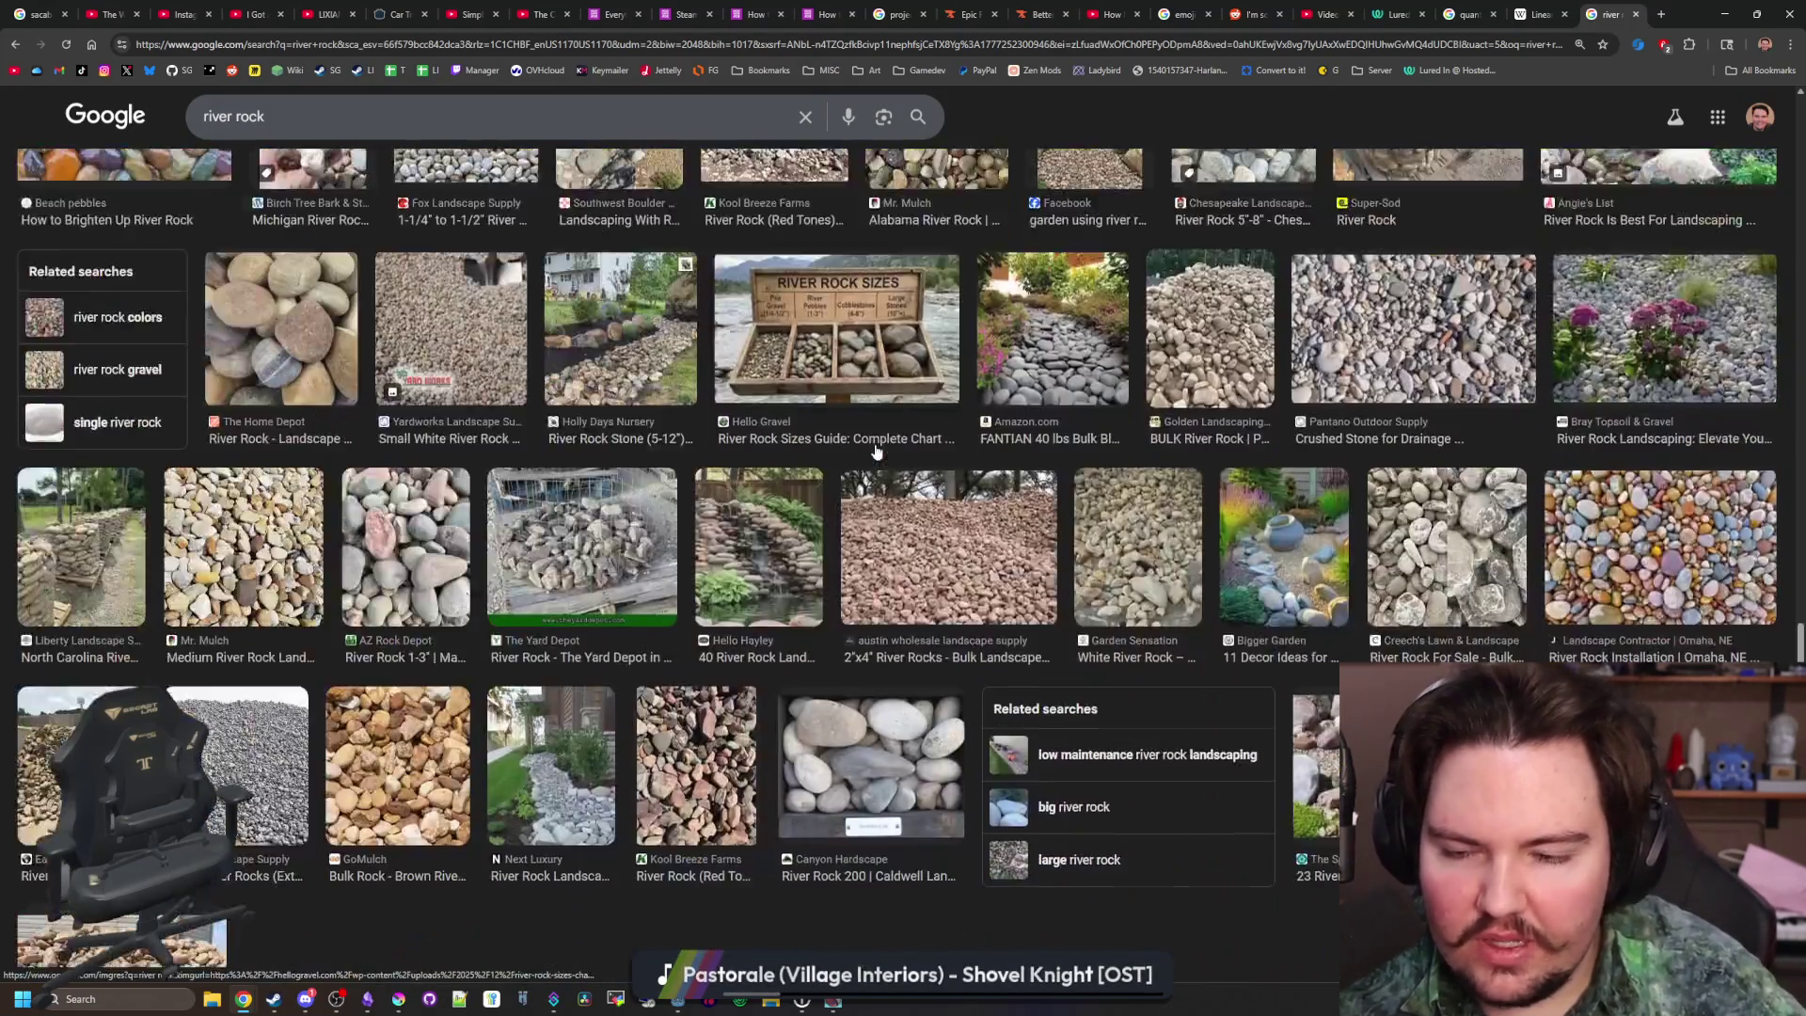
pyautogui.scroll(-3, 875, 452)
pyautogui.click(1725, 15)
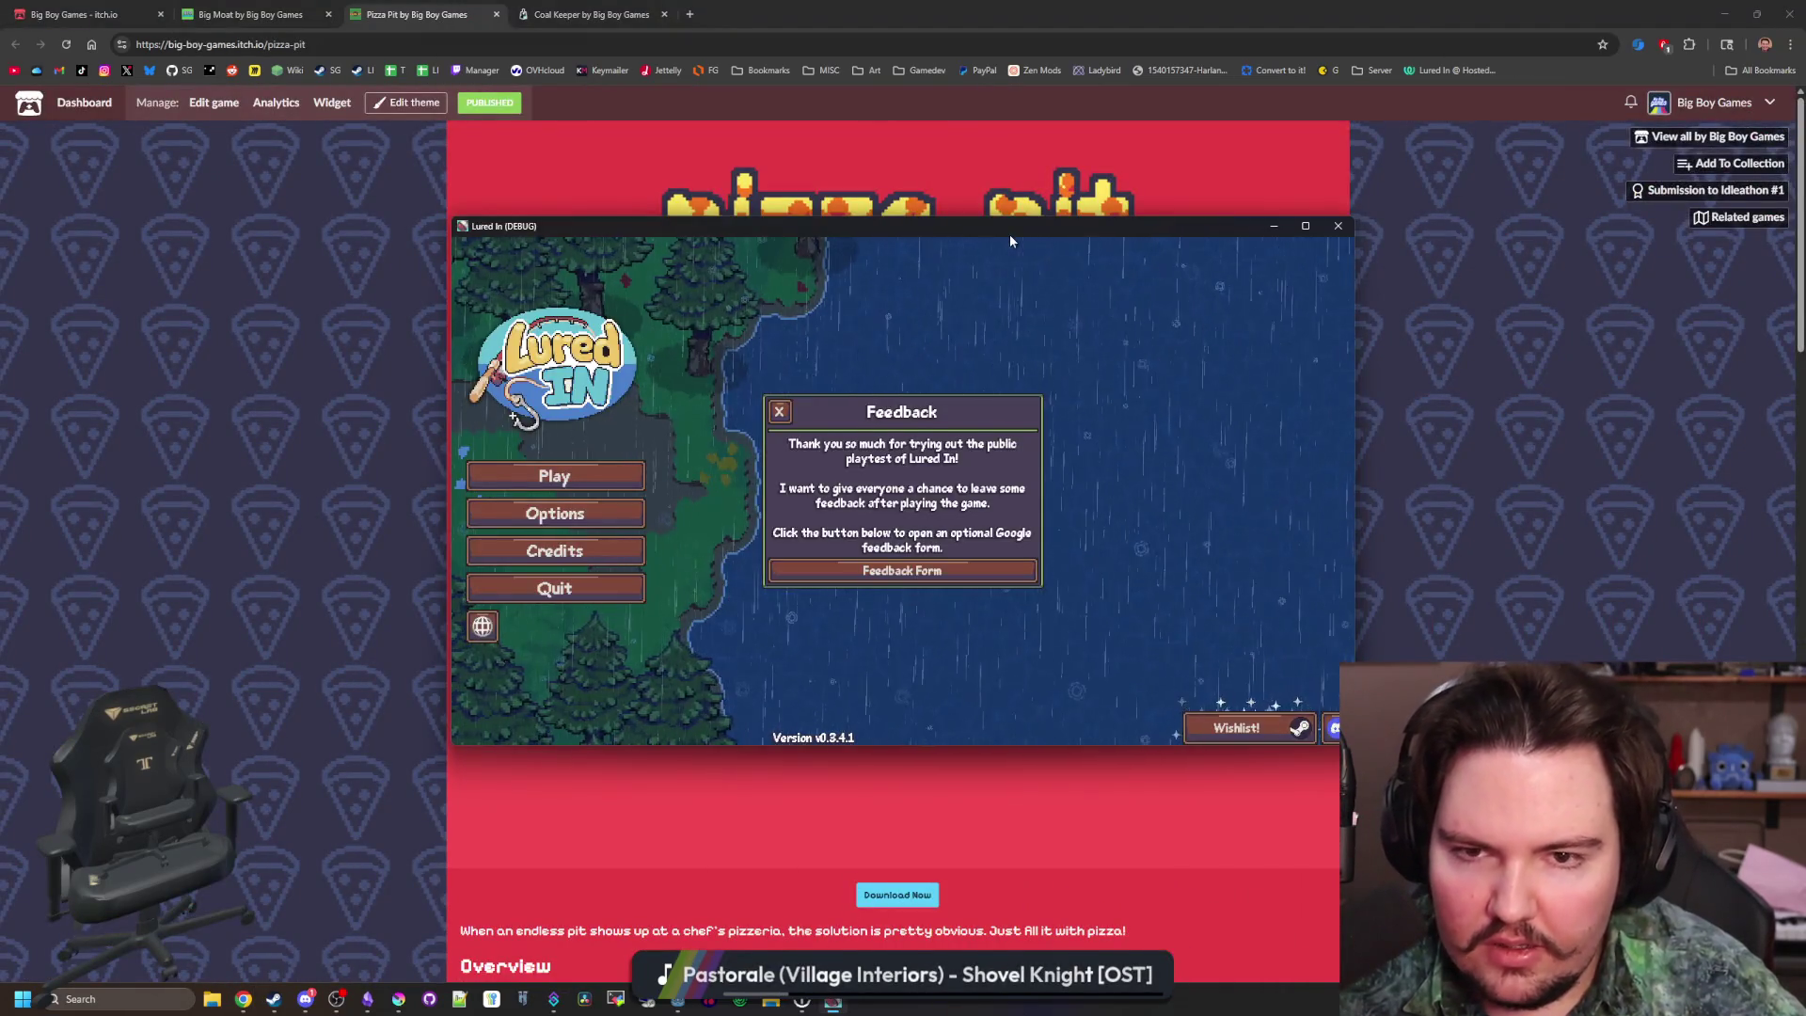
# Bring Lured In forward, dismiss its popups, start playing and open Fish Tank 3
pyautogui.doubleClick(1008, 234)
pyautogui.click(668, 349)
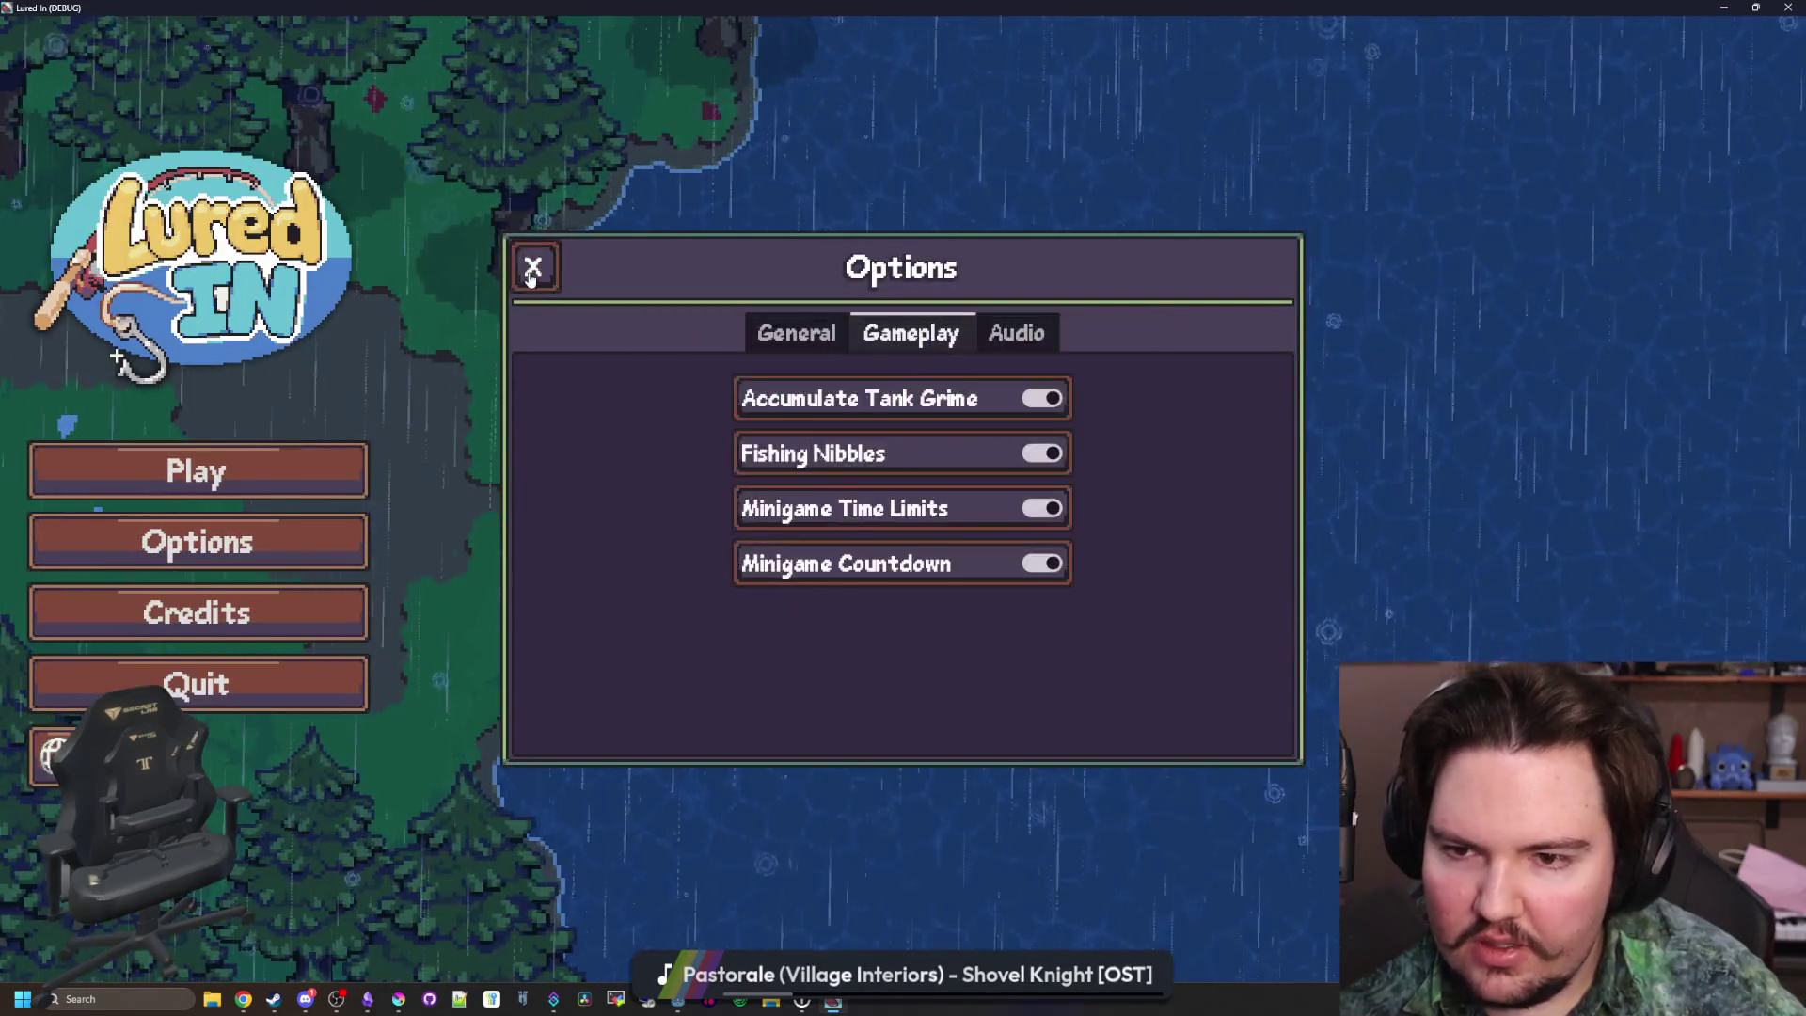
pyautogui.click(537, 272)
pyautogui.click(249, 485)
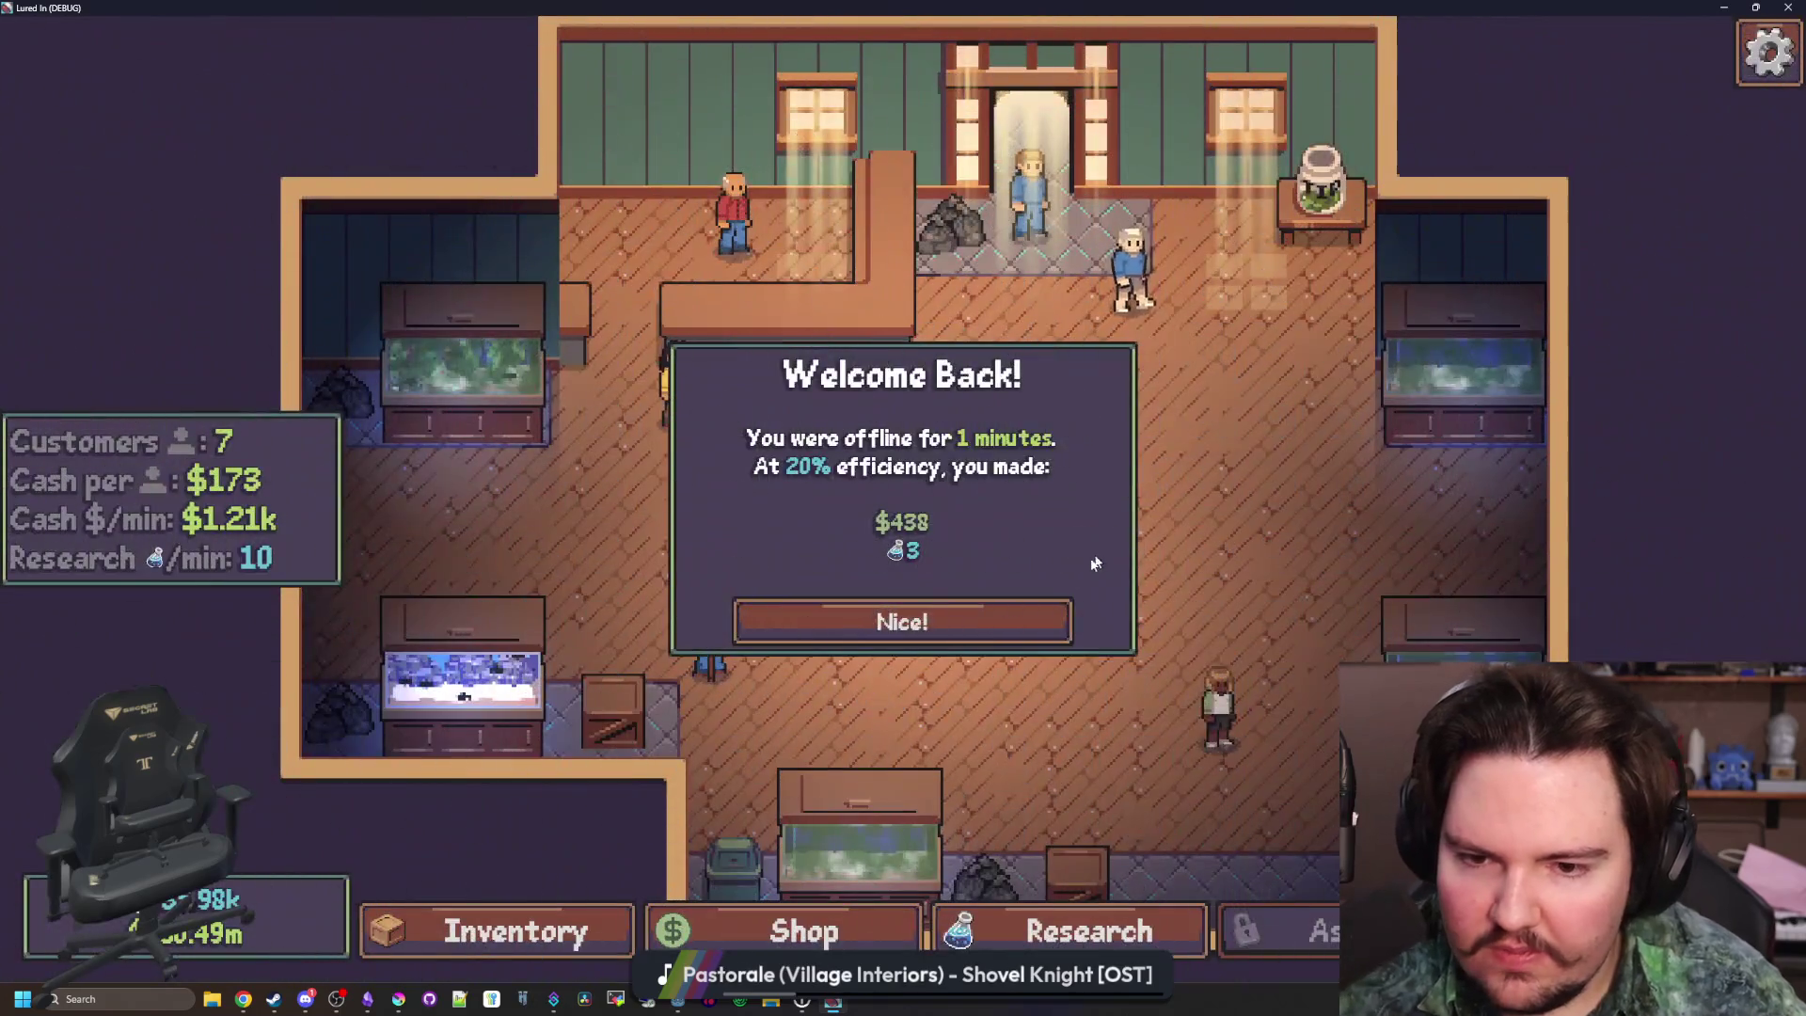
pyautogui.click(1026, 616)
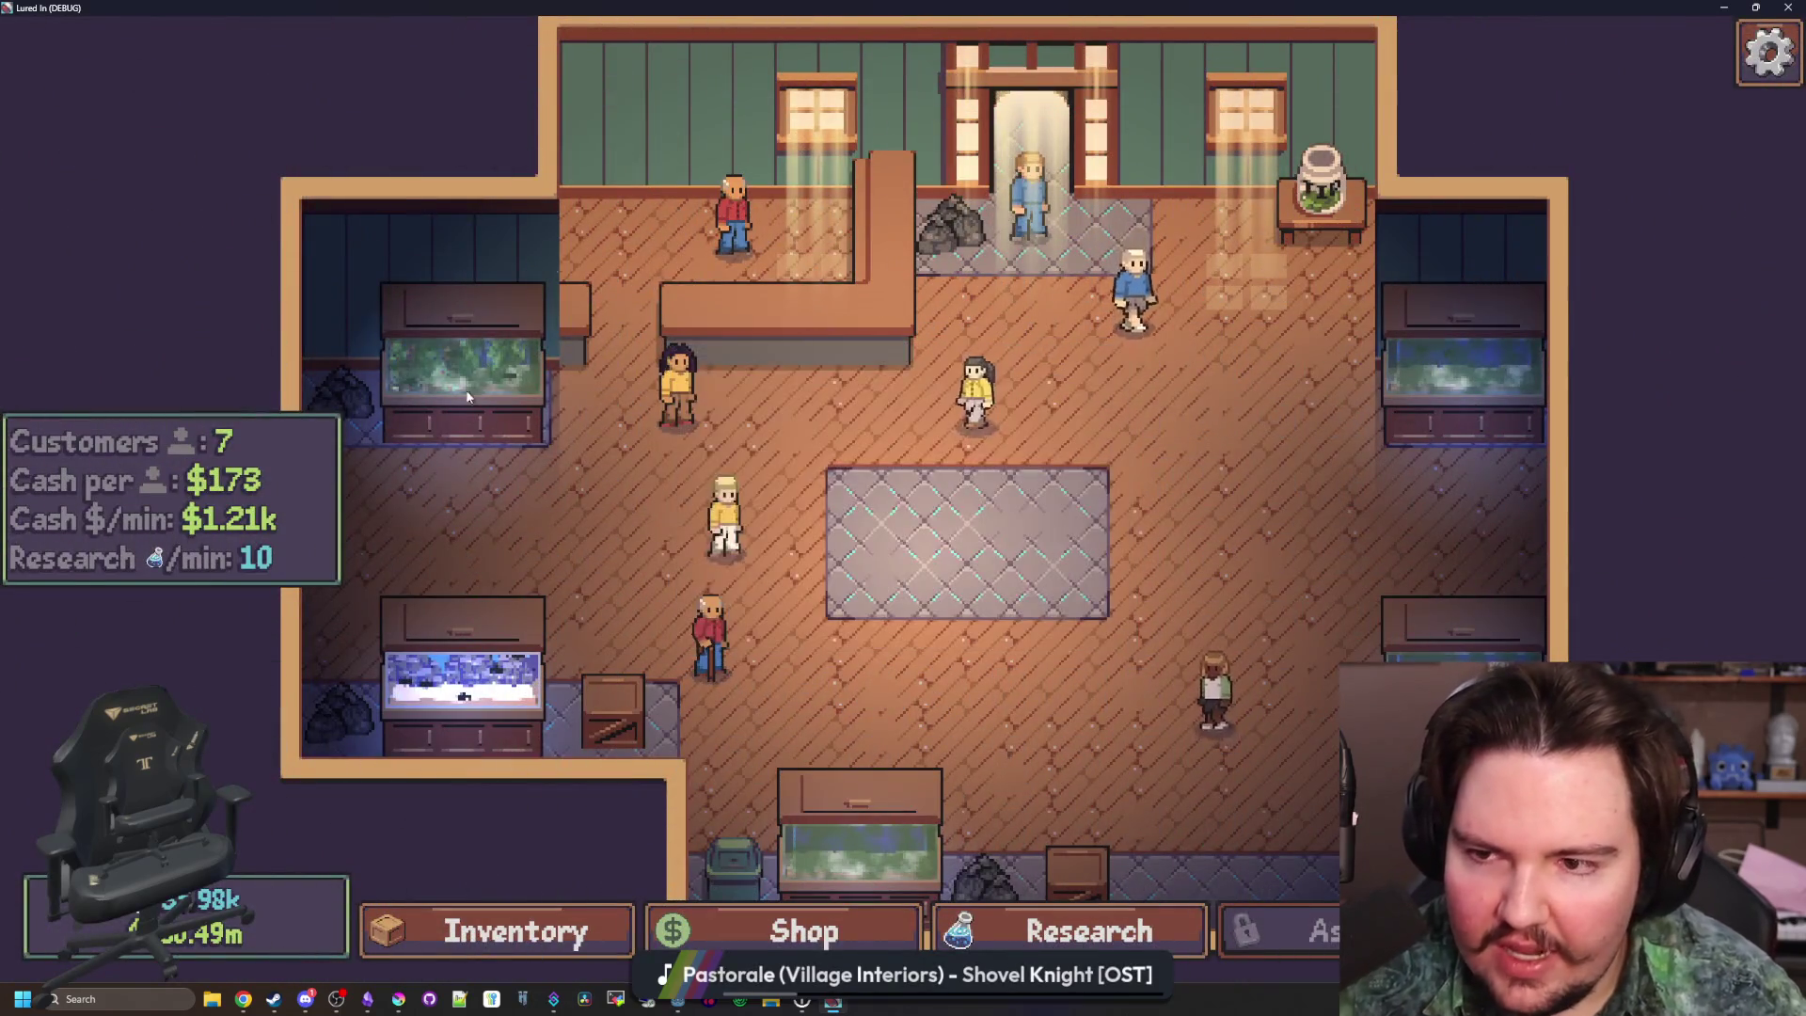
pyautogui.click(527, 376)
pyautogui.click(465, 192)
# Move the Large Rock to the tank's right, then remove it from the tank
pyautogui.click(442, 636)
pyautogui.click(1232, 564)
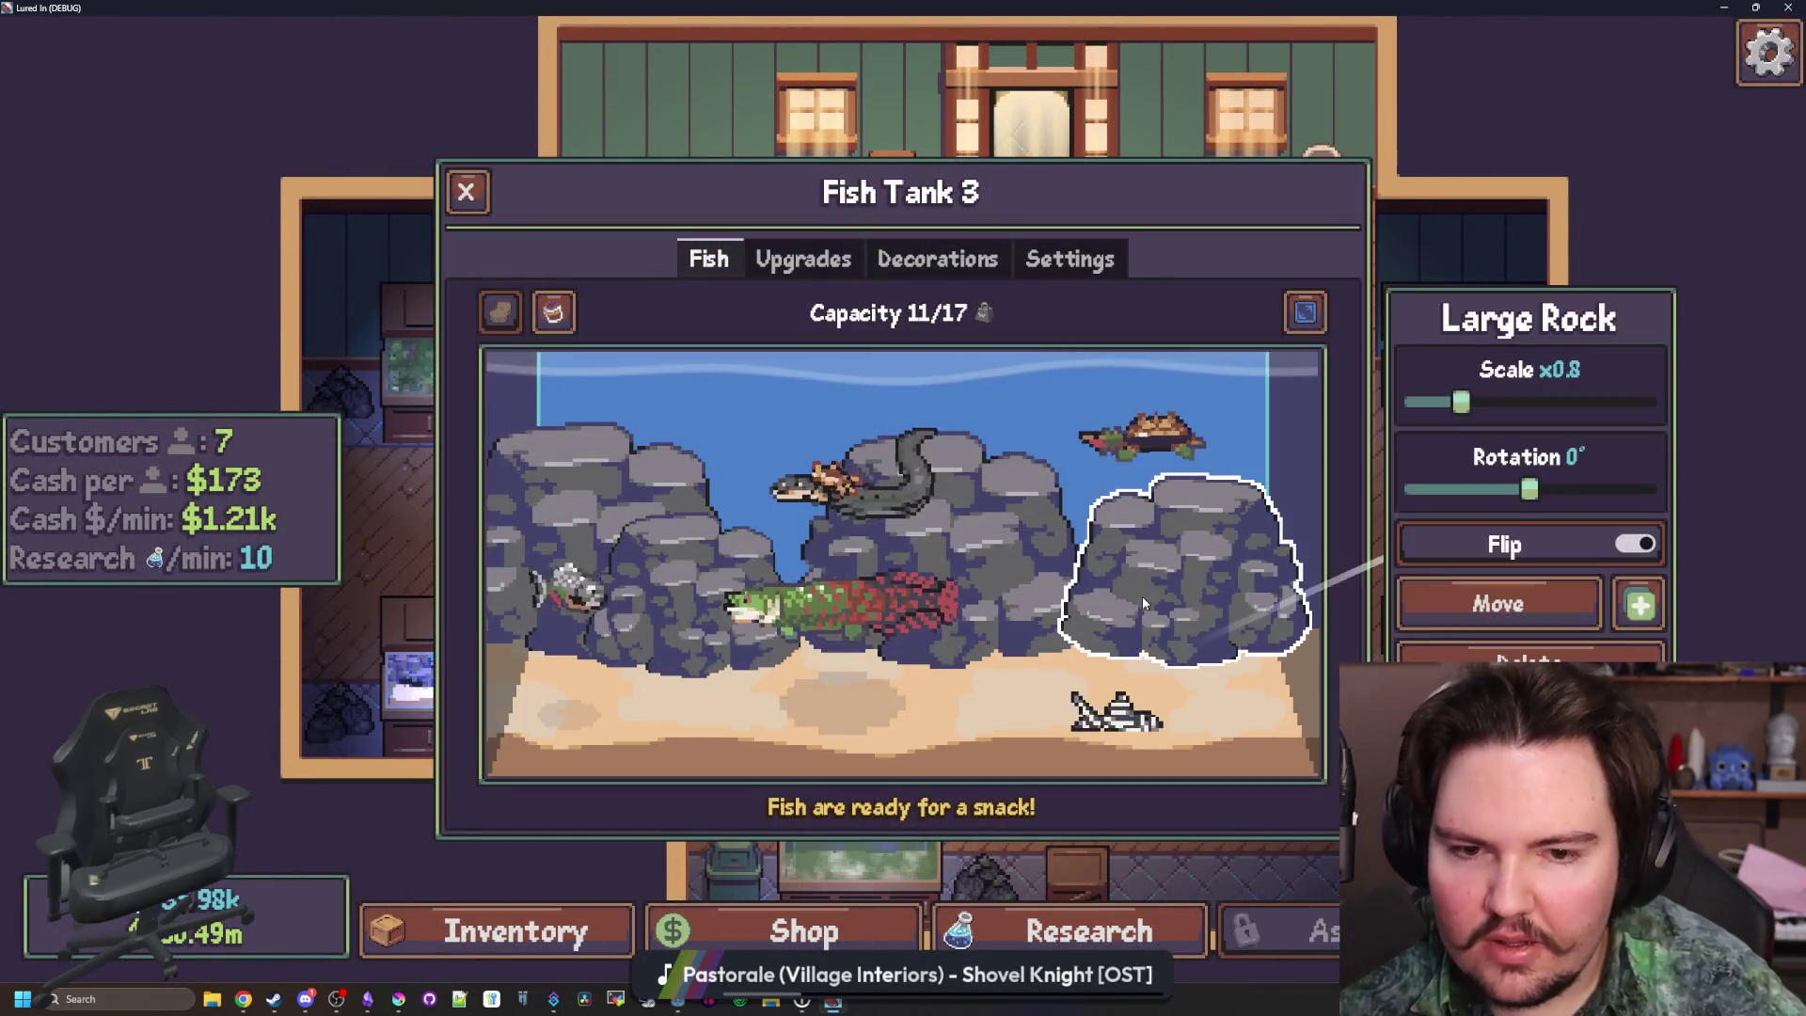
pyautogui.click(656, 558)
pyautogui.click(656, 559)
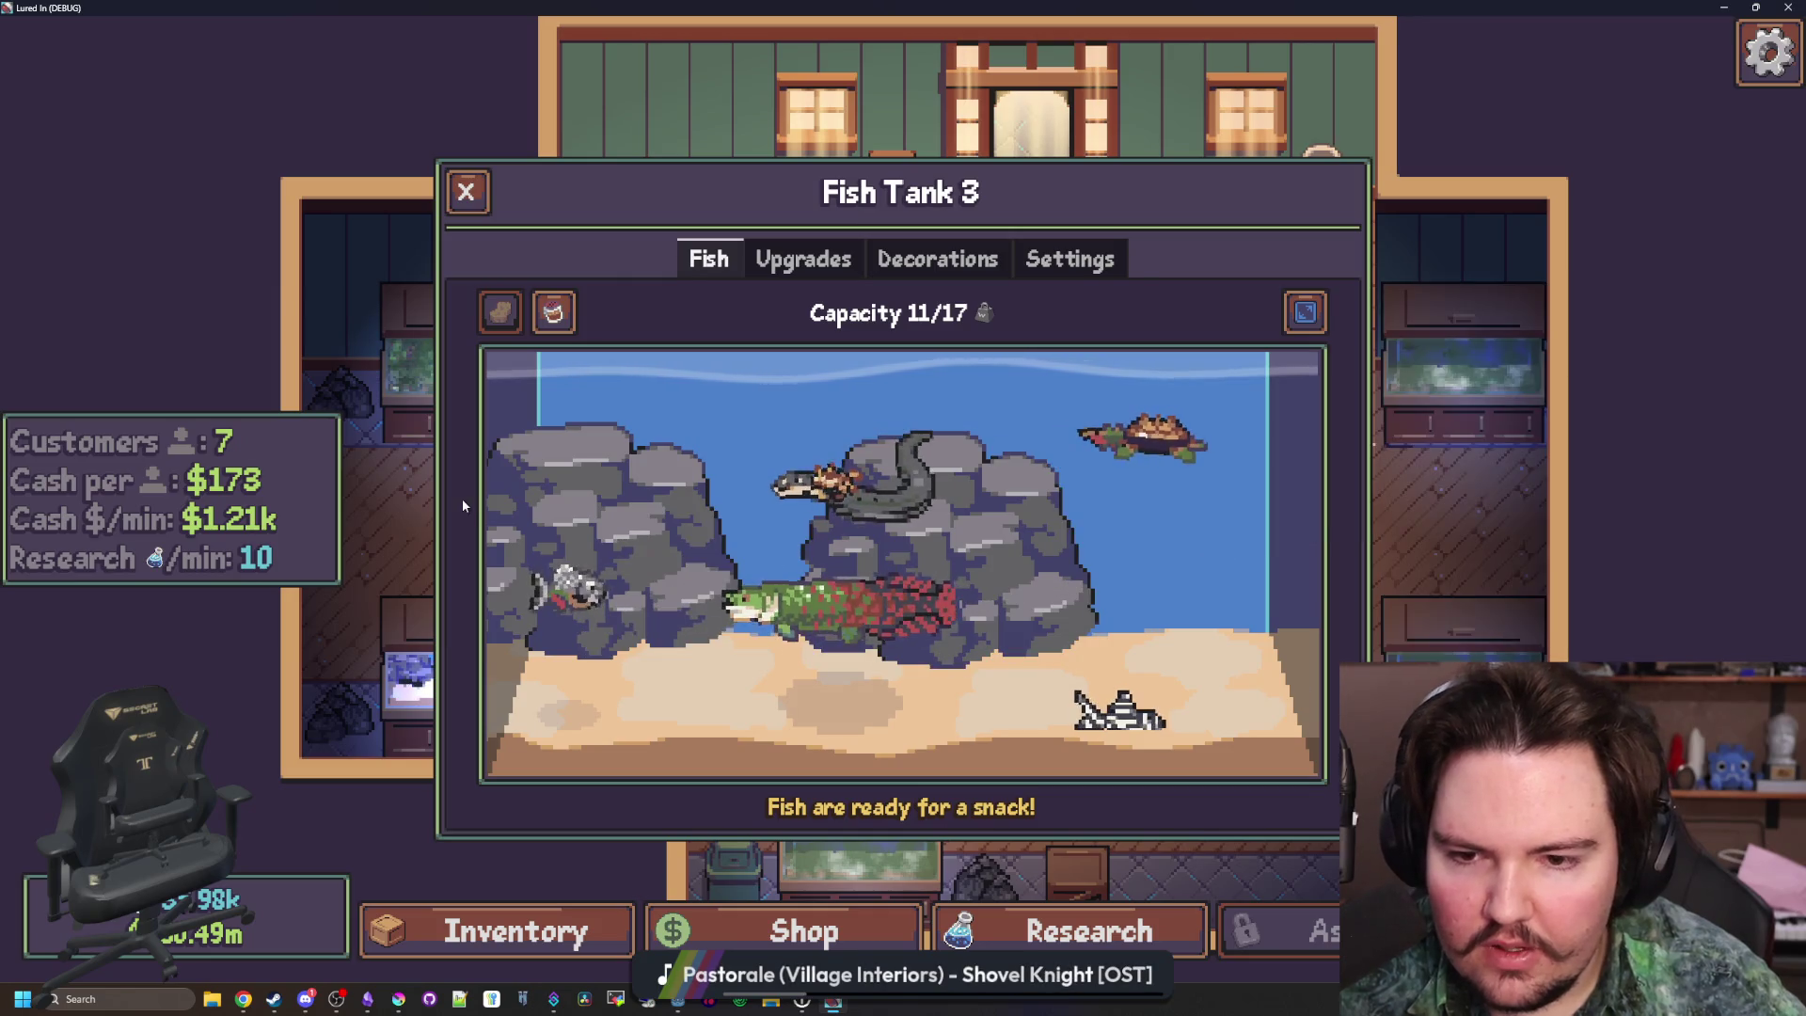
pyautogui.click(583, 508)
pyautogui.click(1499, 600)
pyautogui.click(1284, 641)
pyautogui.click(1241, 546)
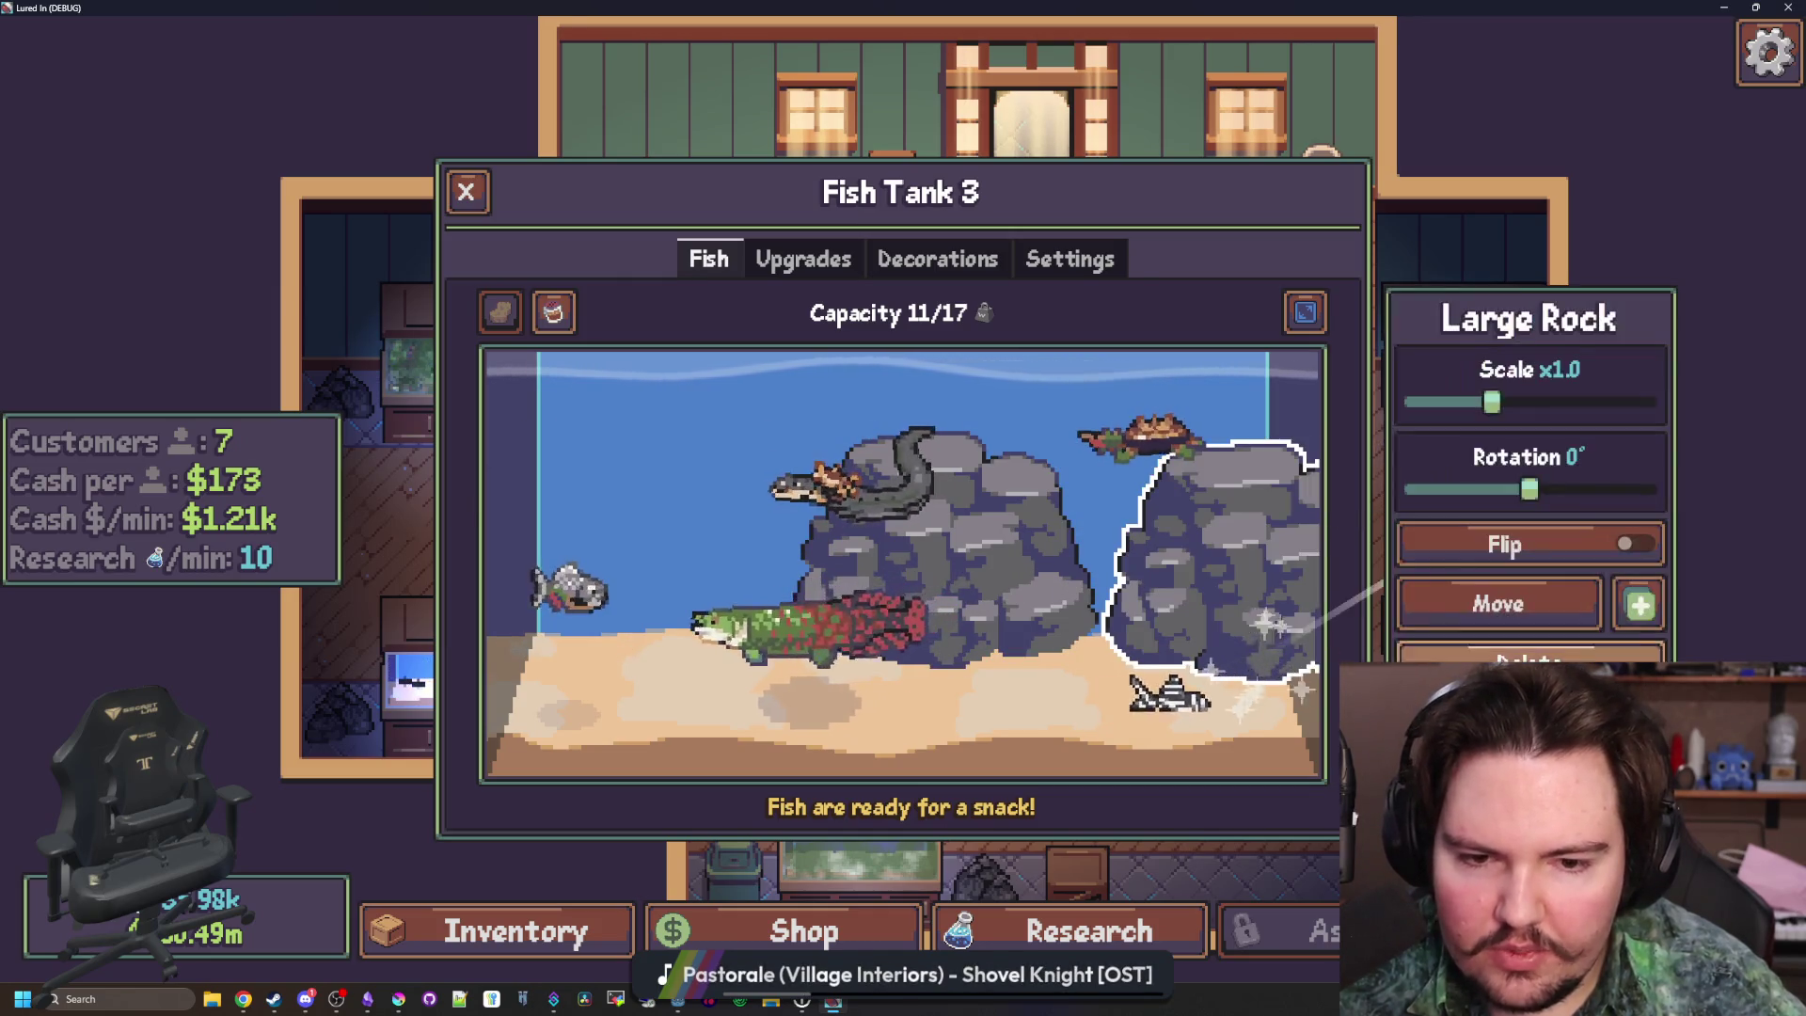
pyautogui.click(1500, 663)
# Buy a Medium Rock for $2k, place it at the left, and buy a Small Rock for $500
pyautogui.click(905, 271)
pyautogui.scroll(-3, 968, 574)
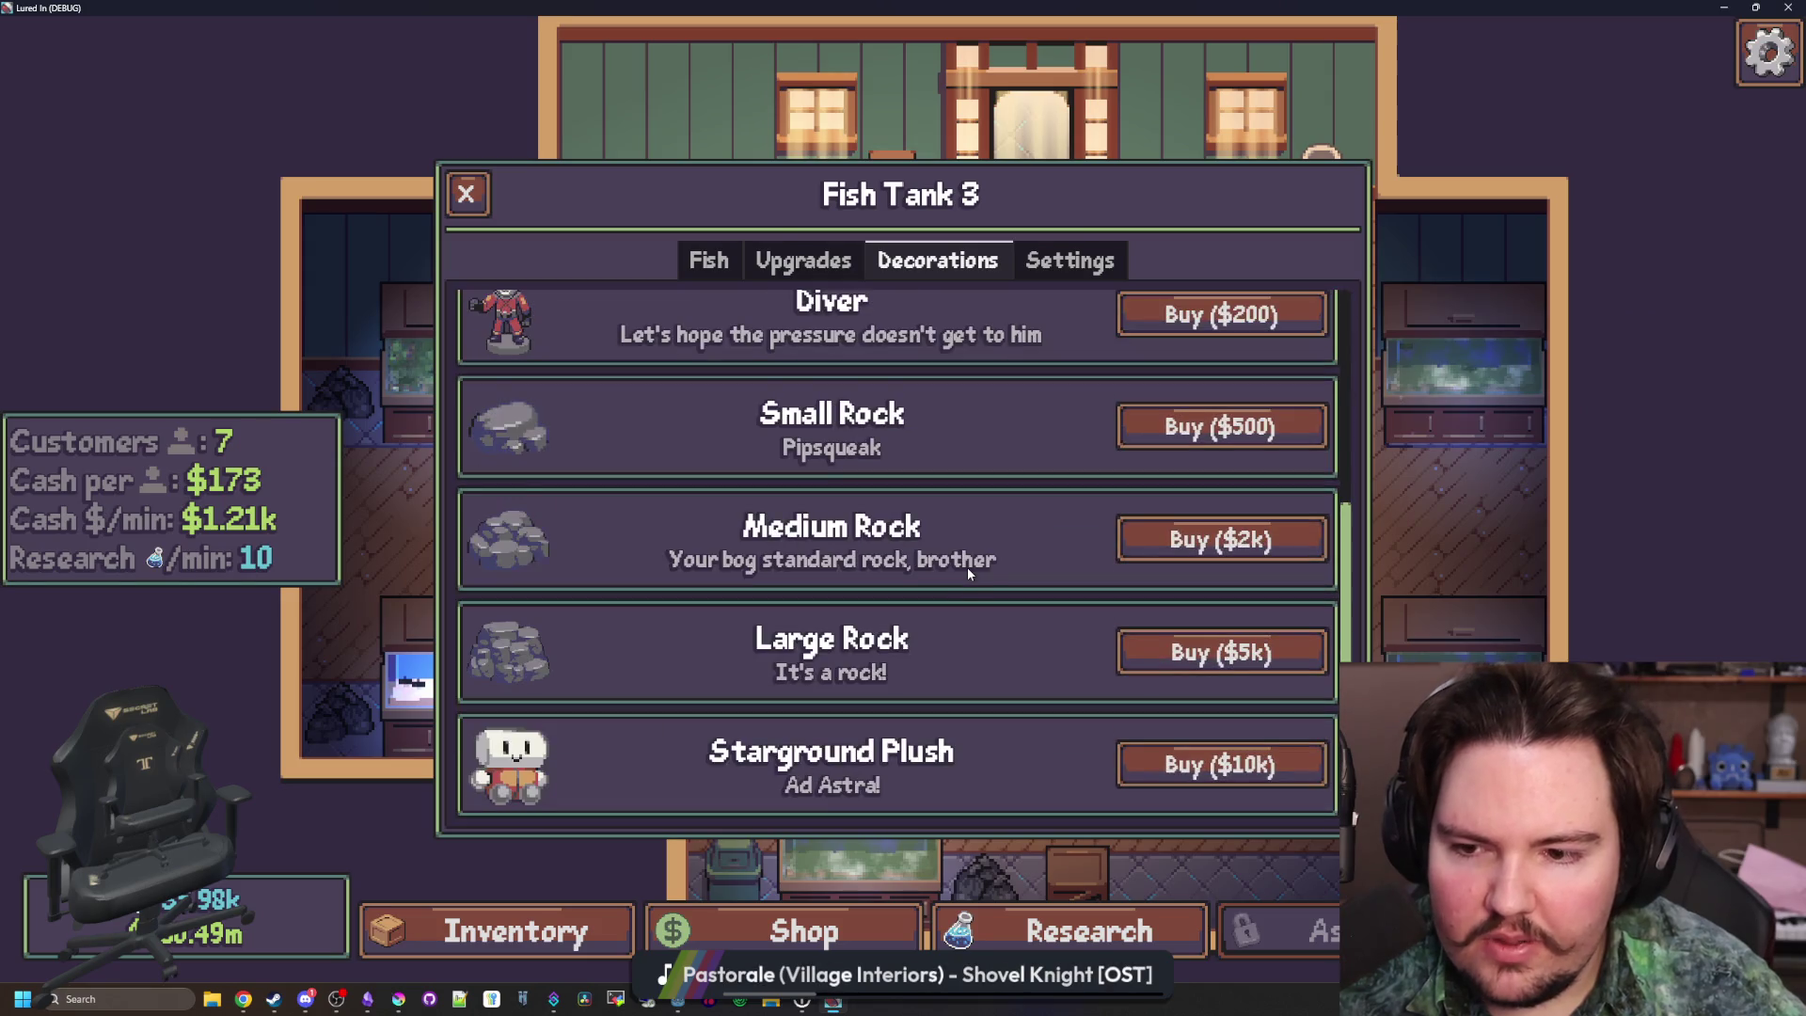
pyautogui.click(1187, 550)
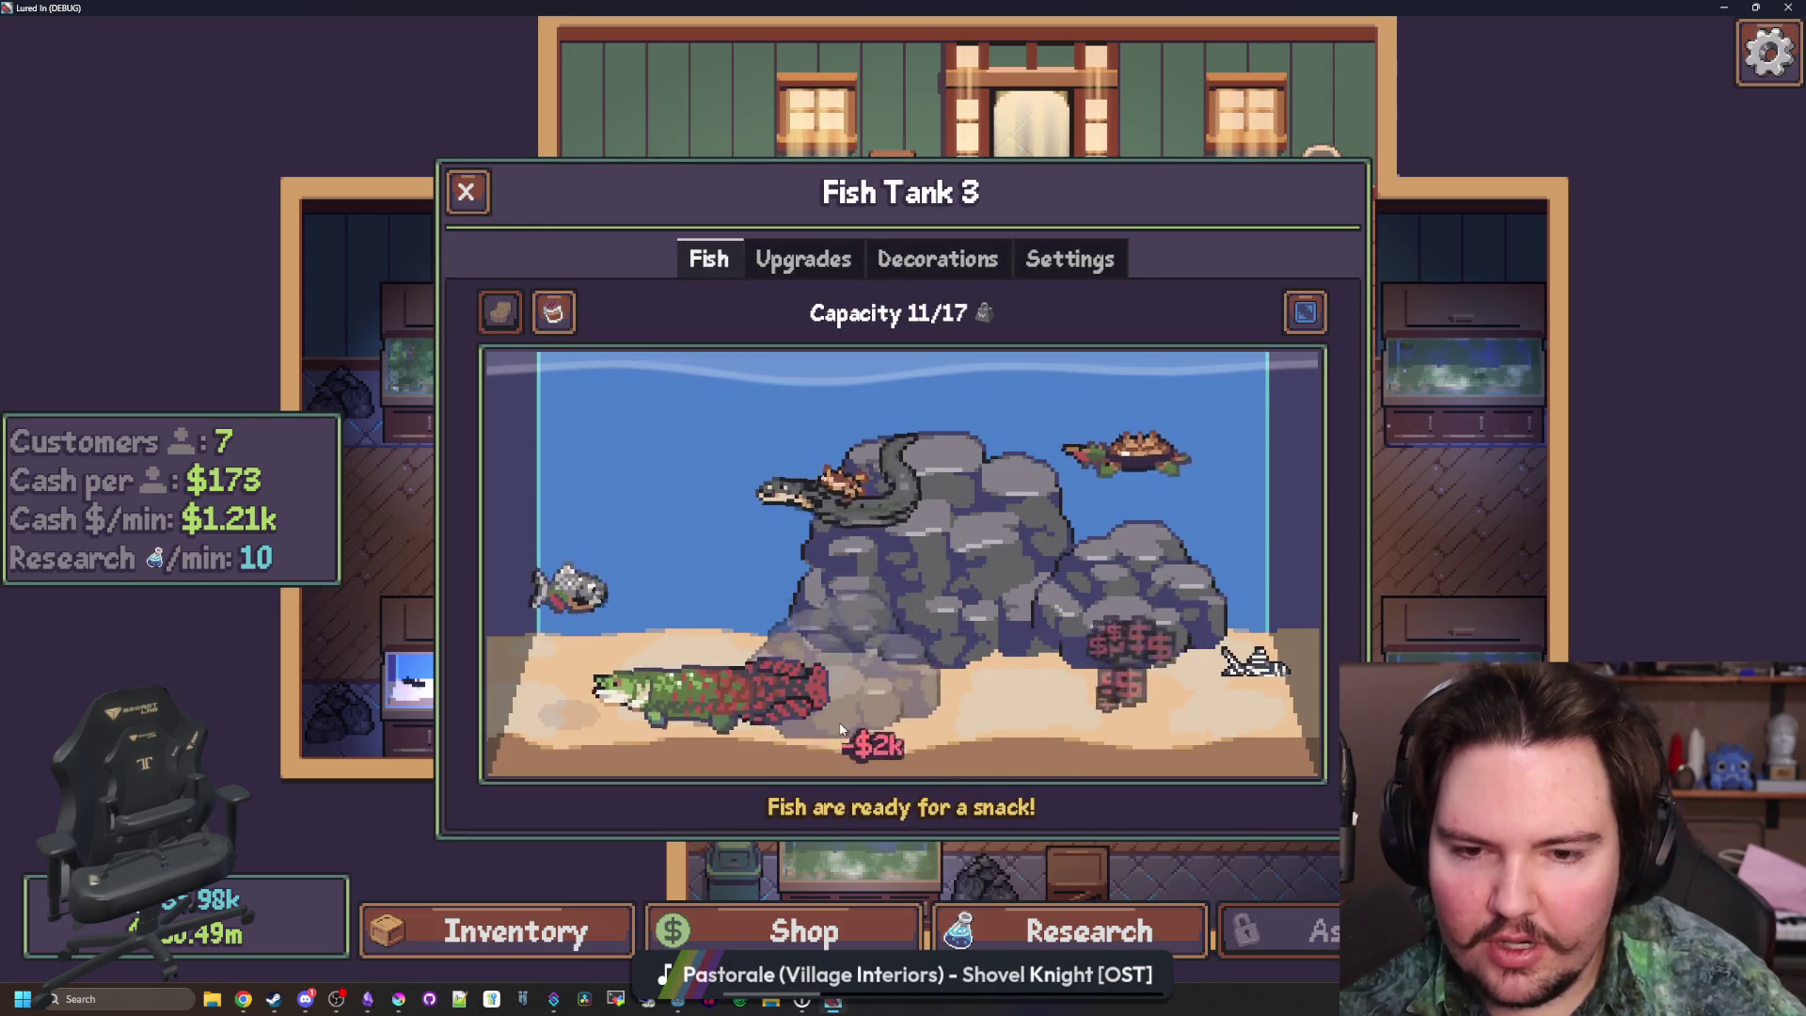
pyautogui.click(602, 649)
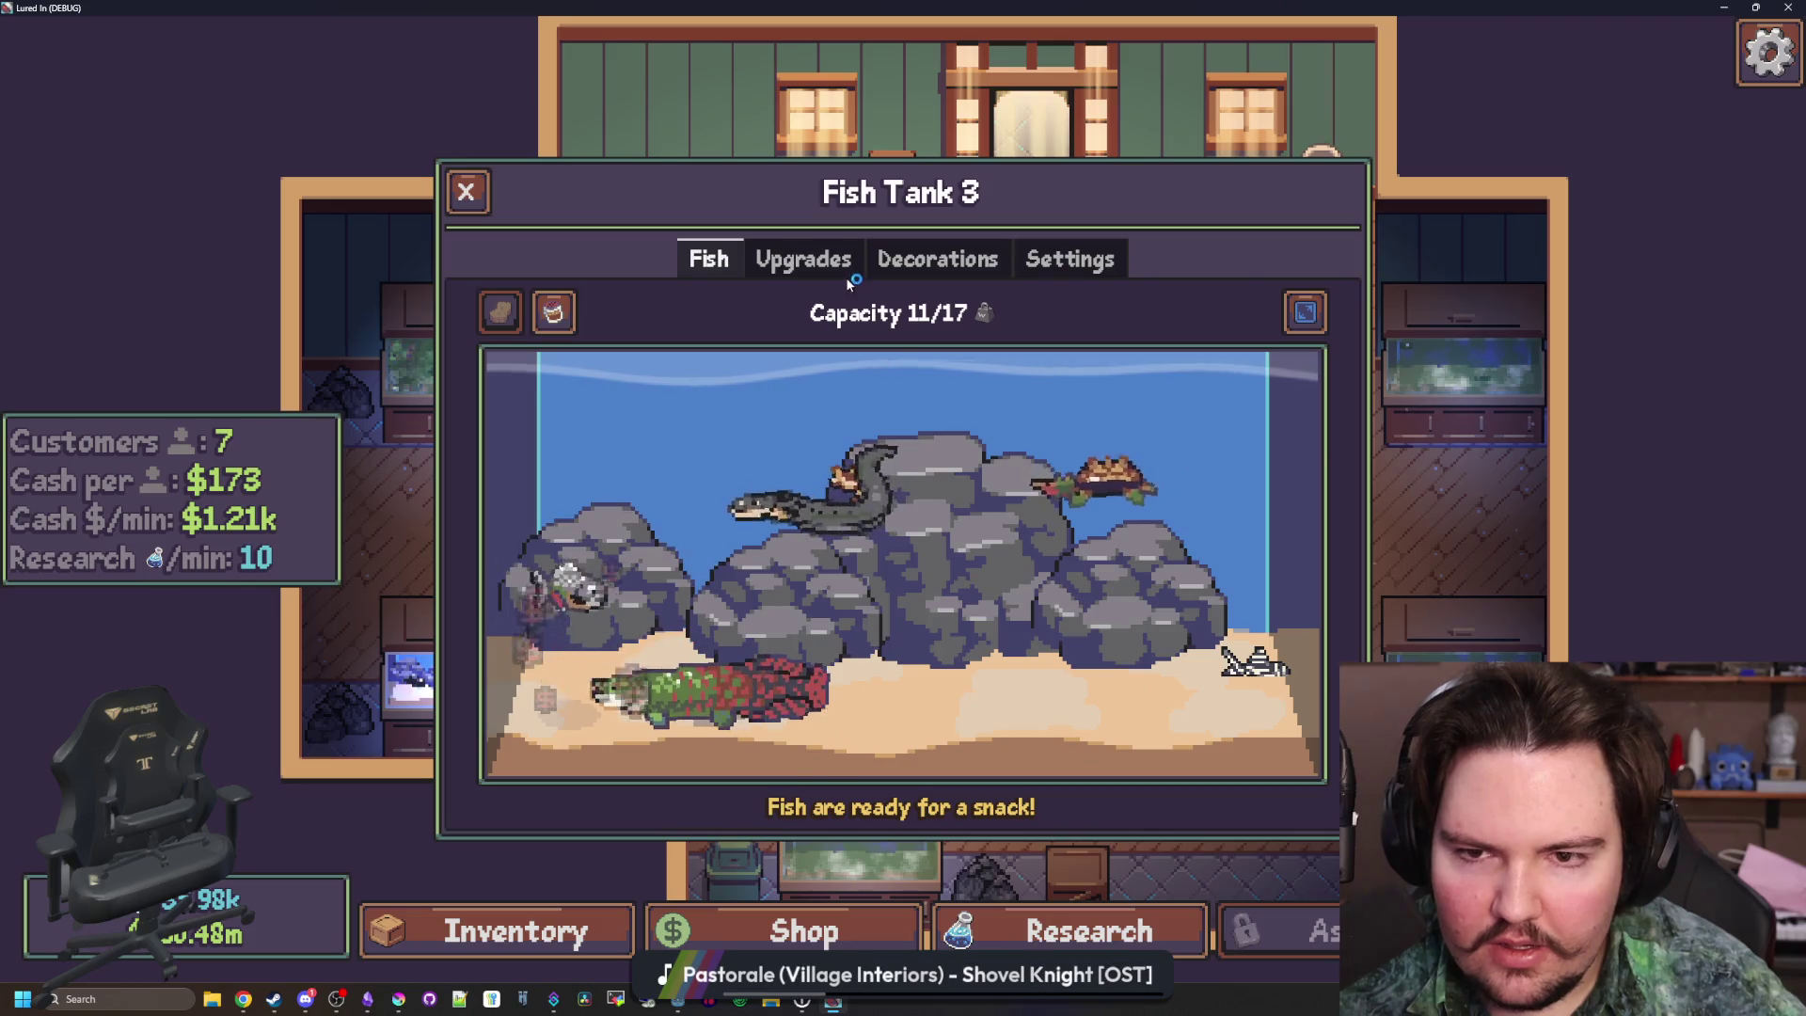
pyautogui.click(926, 262)
pyautogui.click(1213, 428)
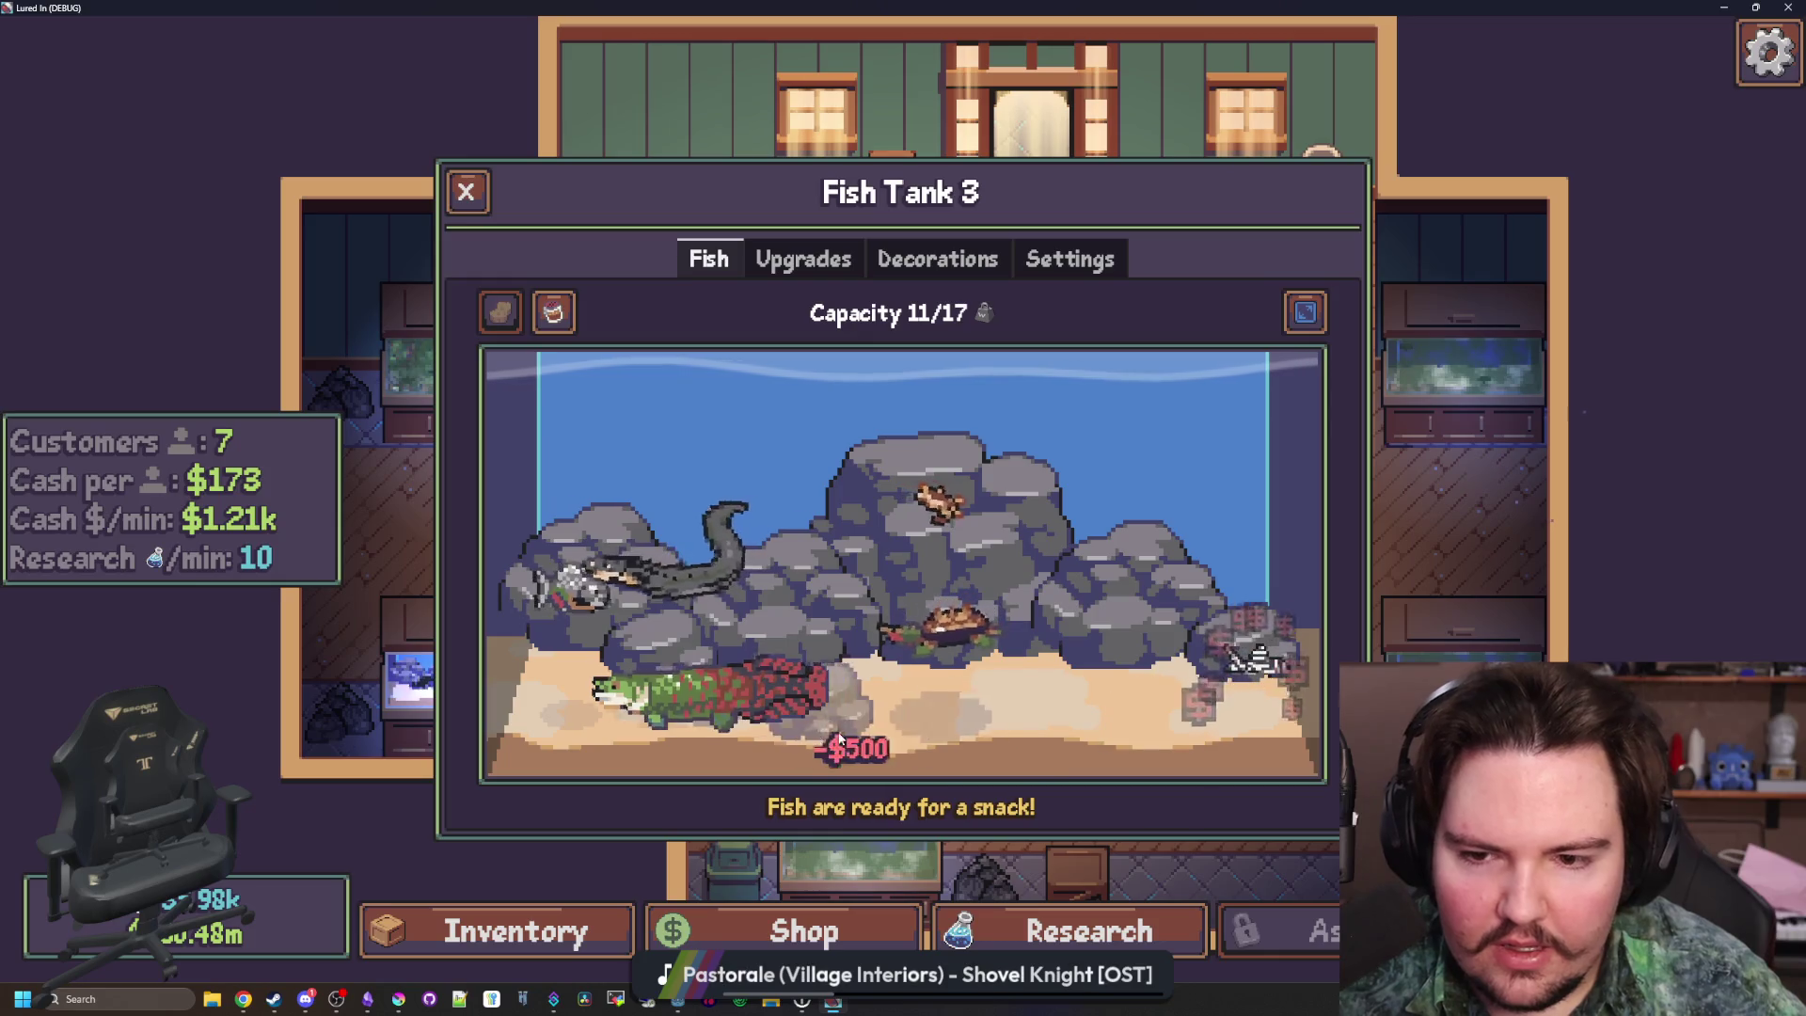
# Buy Kelp for $10, place three kelps left, right and middle, shrinking the middle one to x0.7
pyautogui.click(938, 259)
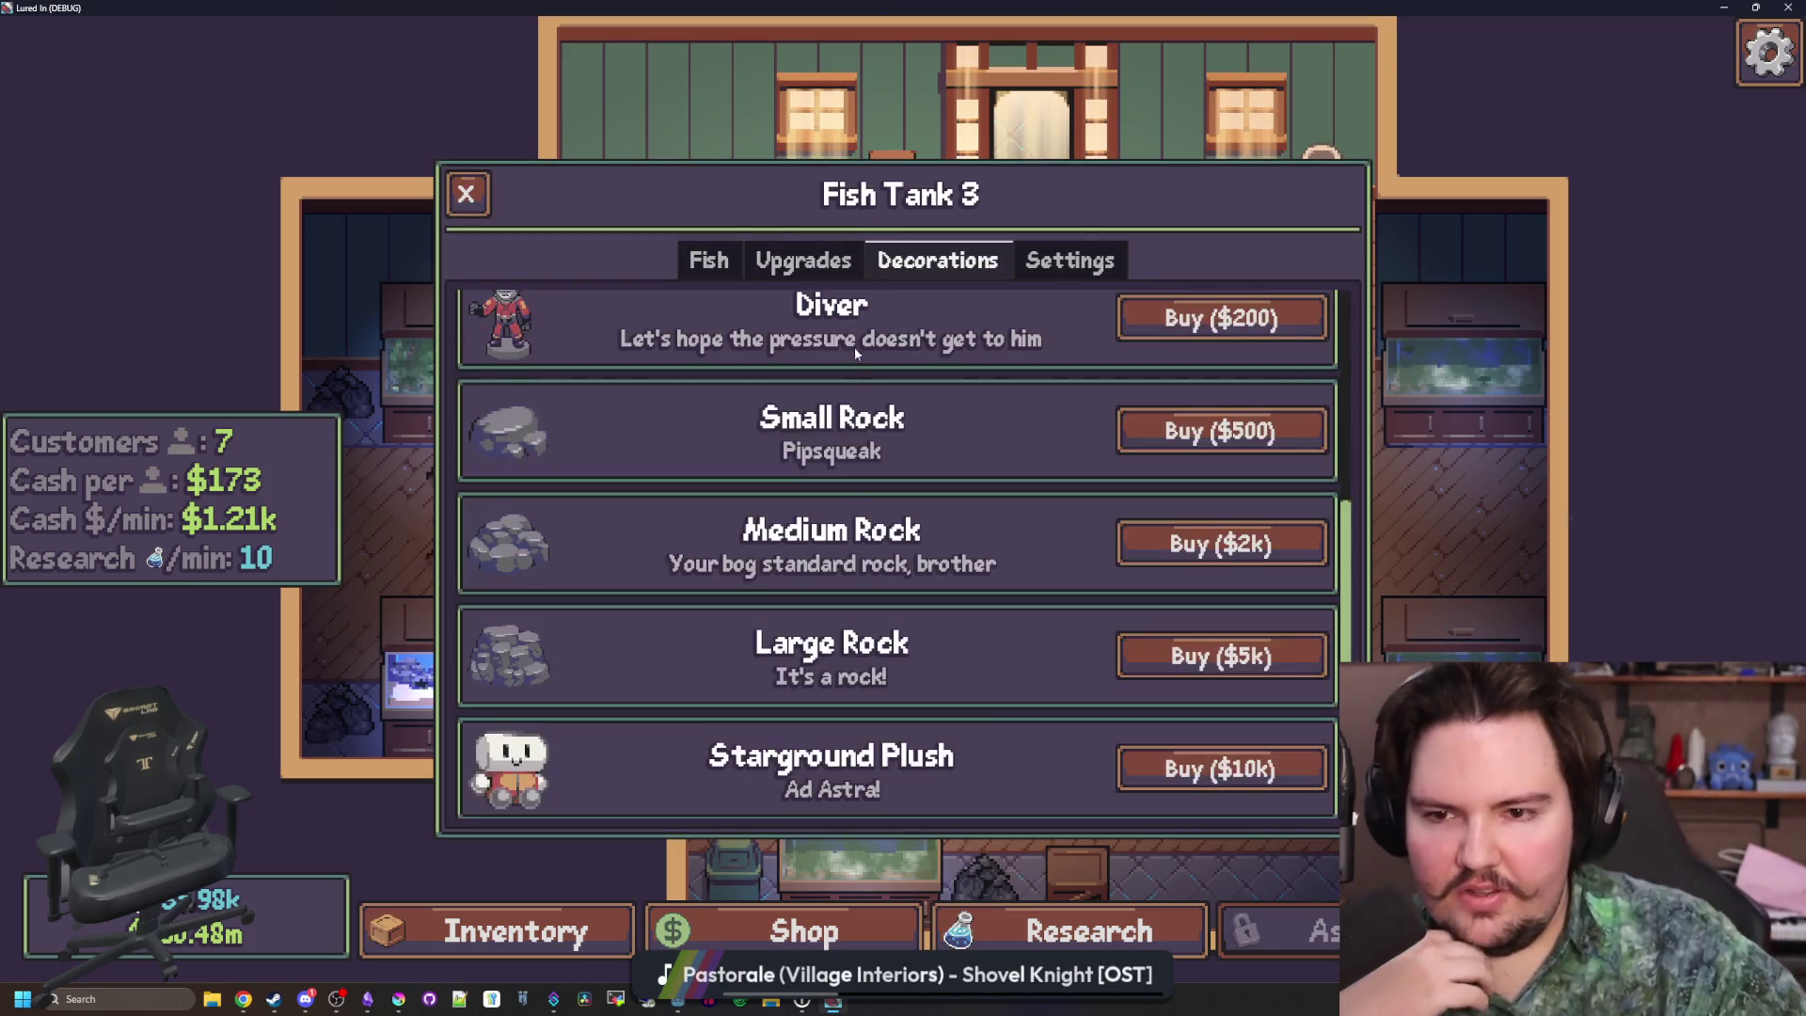
pyautogui.scroll(3, 903, 423)
pyautogui.click(1167, 443)
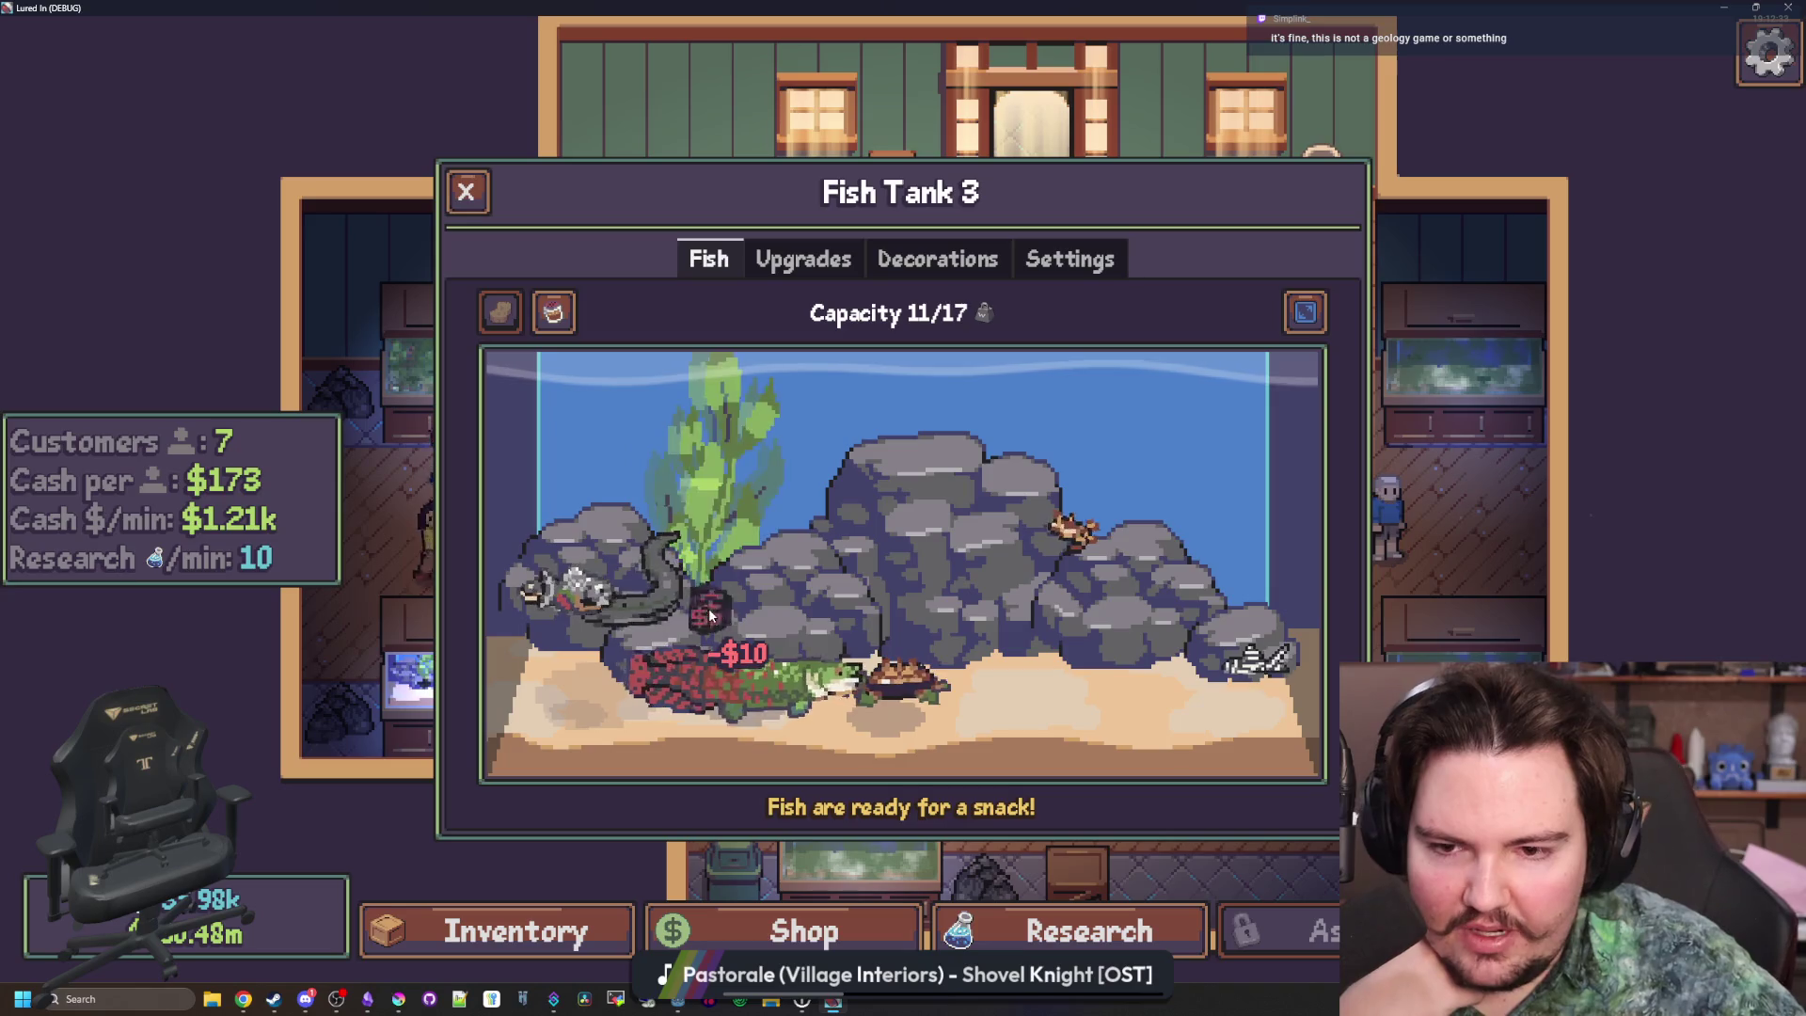
pyautogui.click(710, 616)
pyautogui.click(1194, 649)
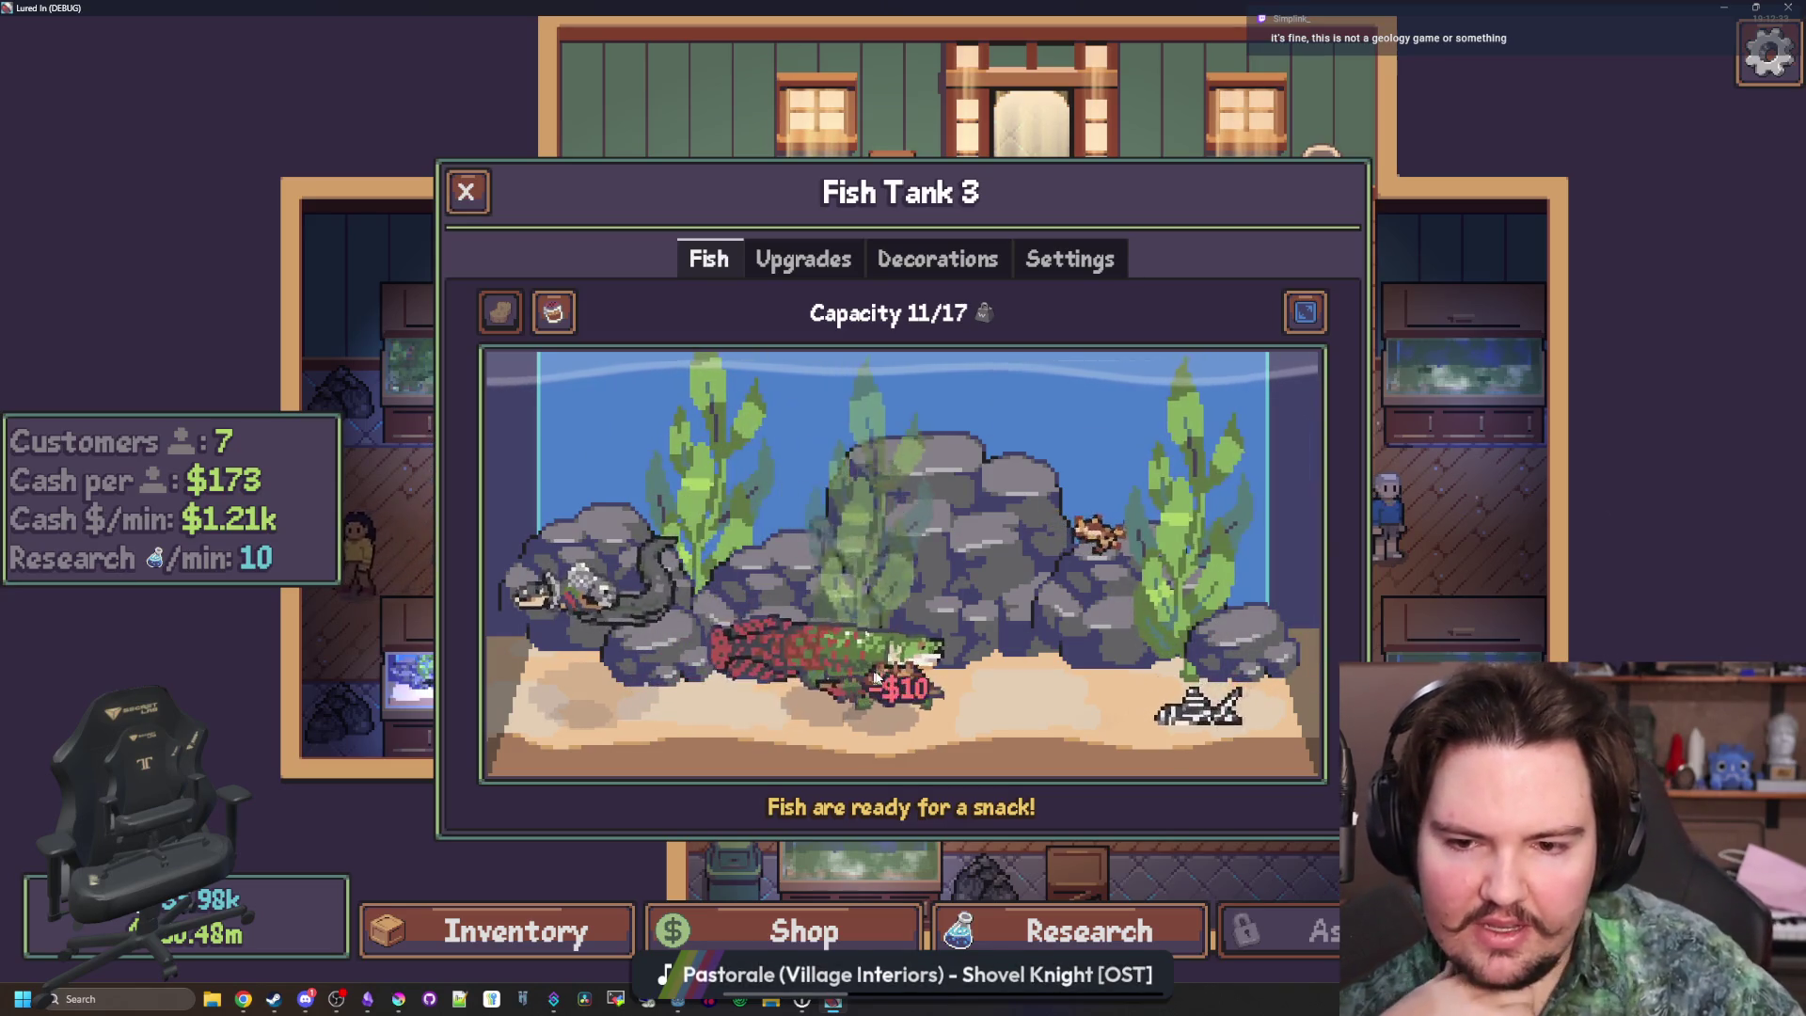
pyautogui.click(880, 616)
pyautogui.moveTo(1492, 401)
pyautogui.mouseDown()
pyautogui.moveTo(1423, 415)
pyautogui.moveTo(1446, 415)
pyautogui.mouseUp()
pyautogui.click(923, 264)
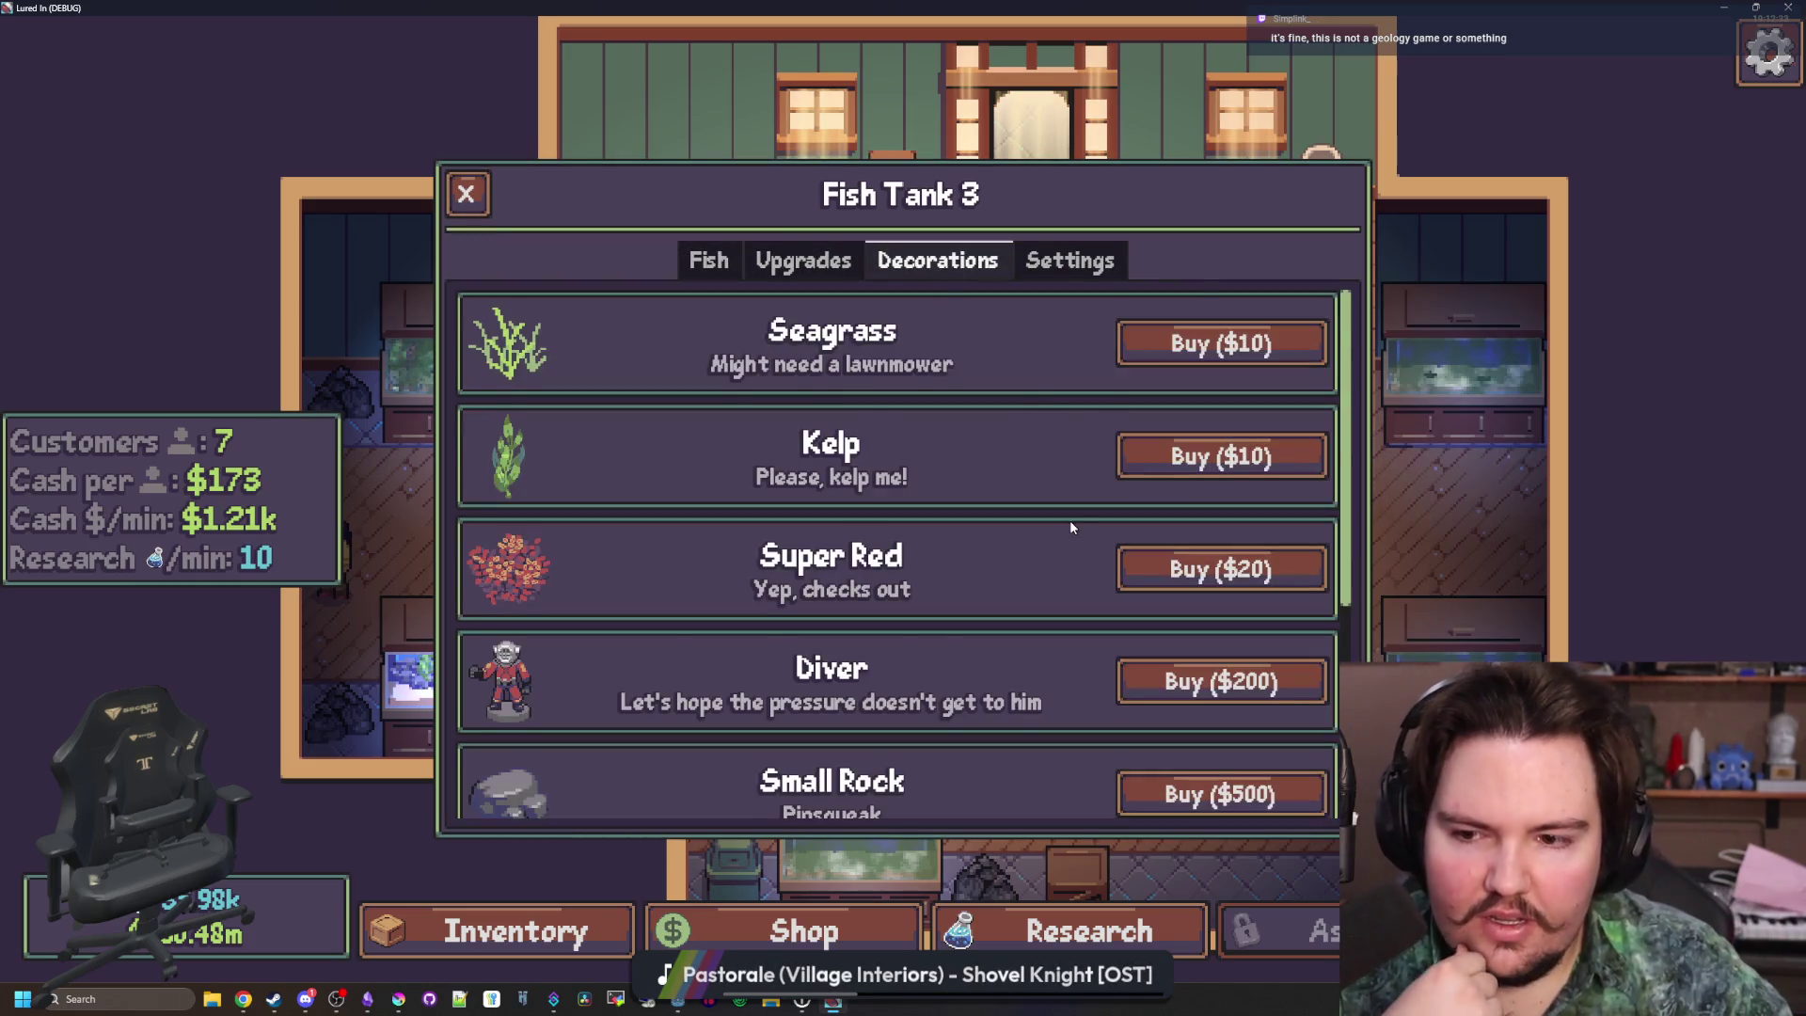
pyautogui.scroll(-1, 1071, 528)
pyautogui.click(709, 261)
# Buy another $10 plant and place two plants near the tank floor
pyautogui.click(919, 268)
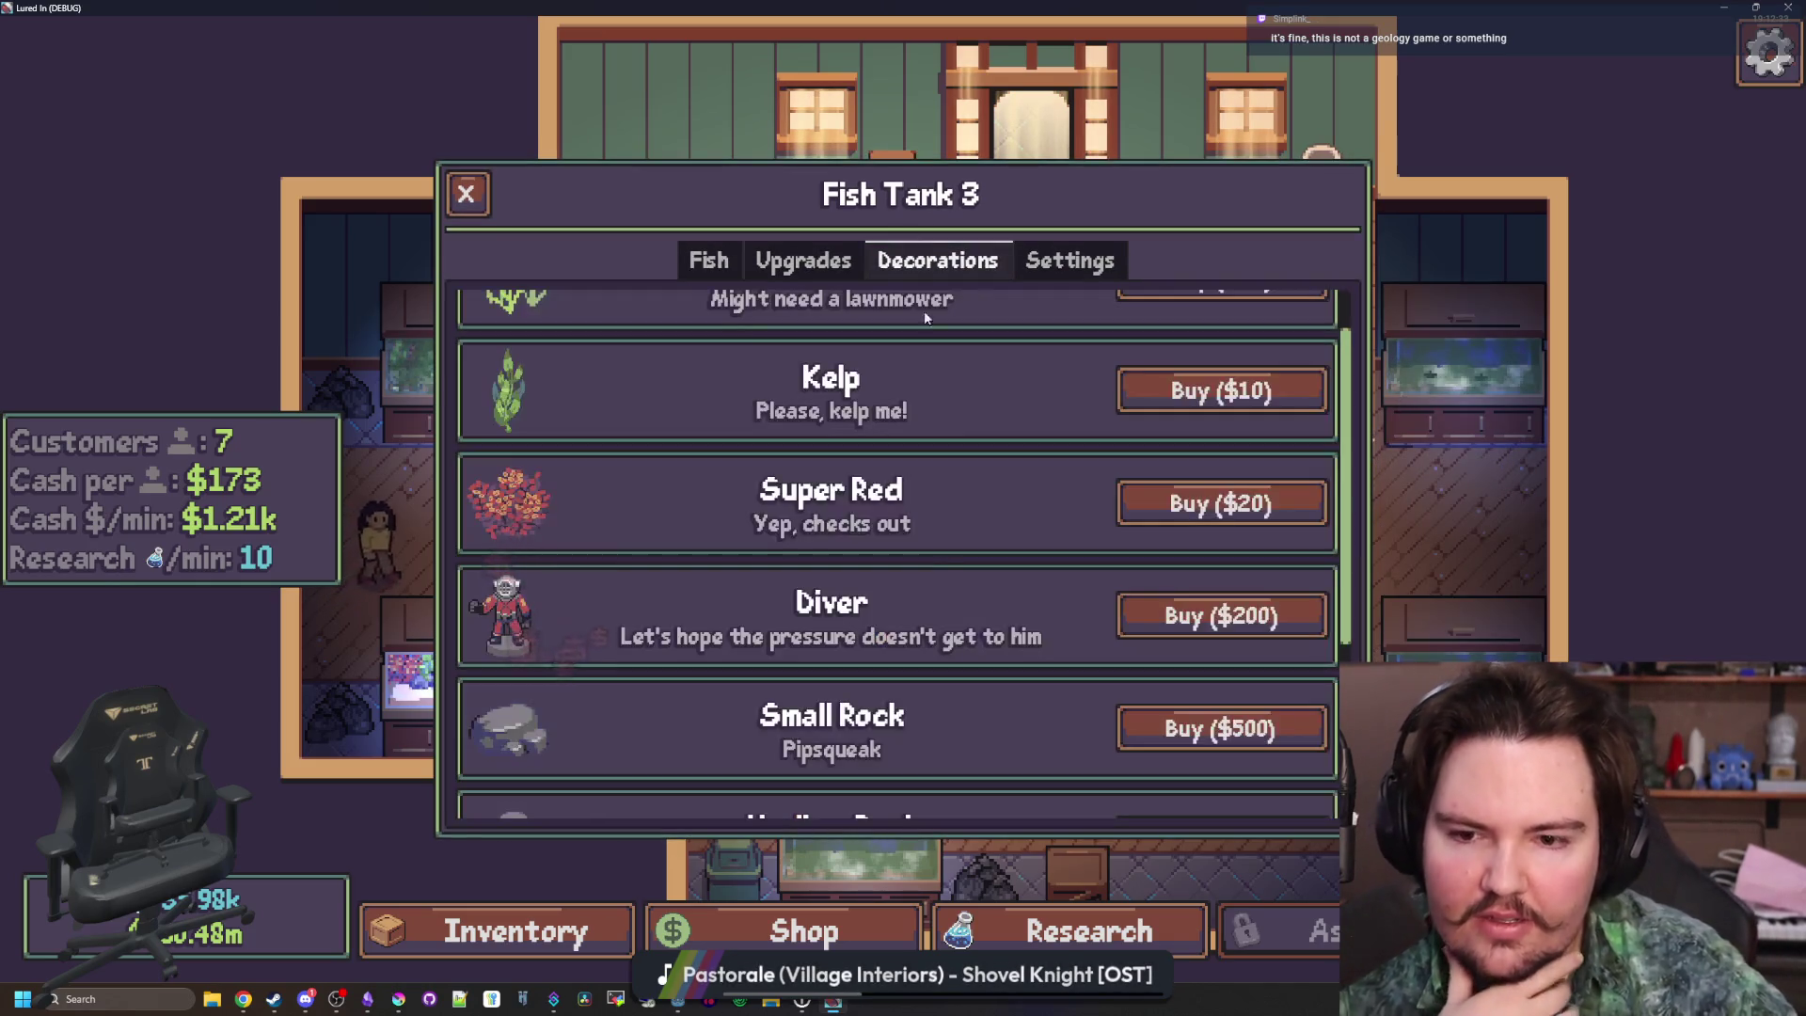
pyautogui.scroll(1, 985, 498)
pyautogui.click(708, 260)
pyautogui.click(564, 691)
pyautogui.click(766, 743)
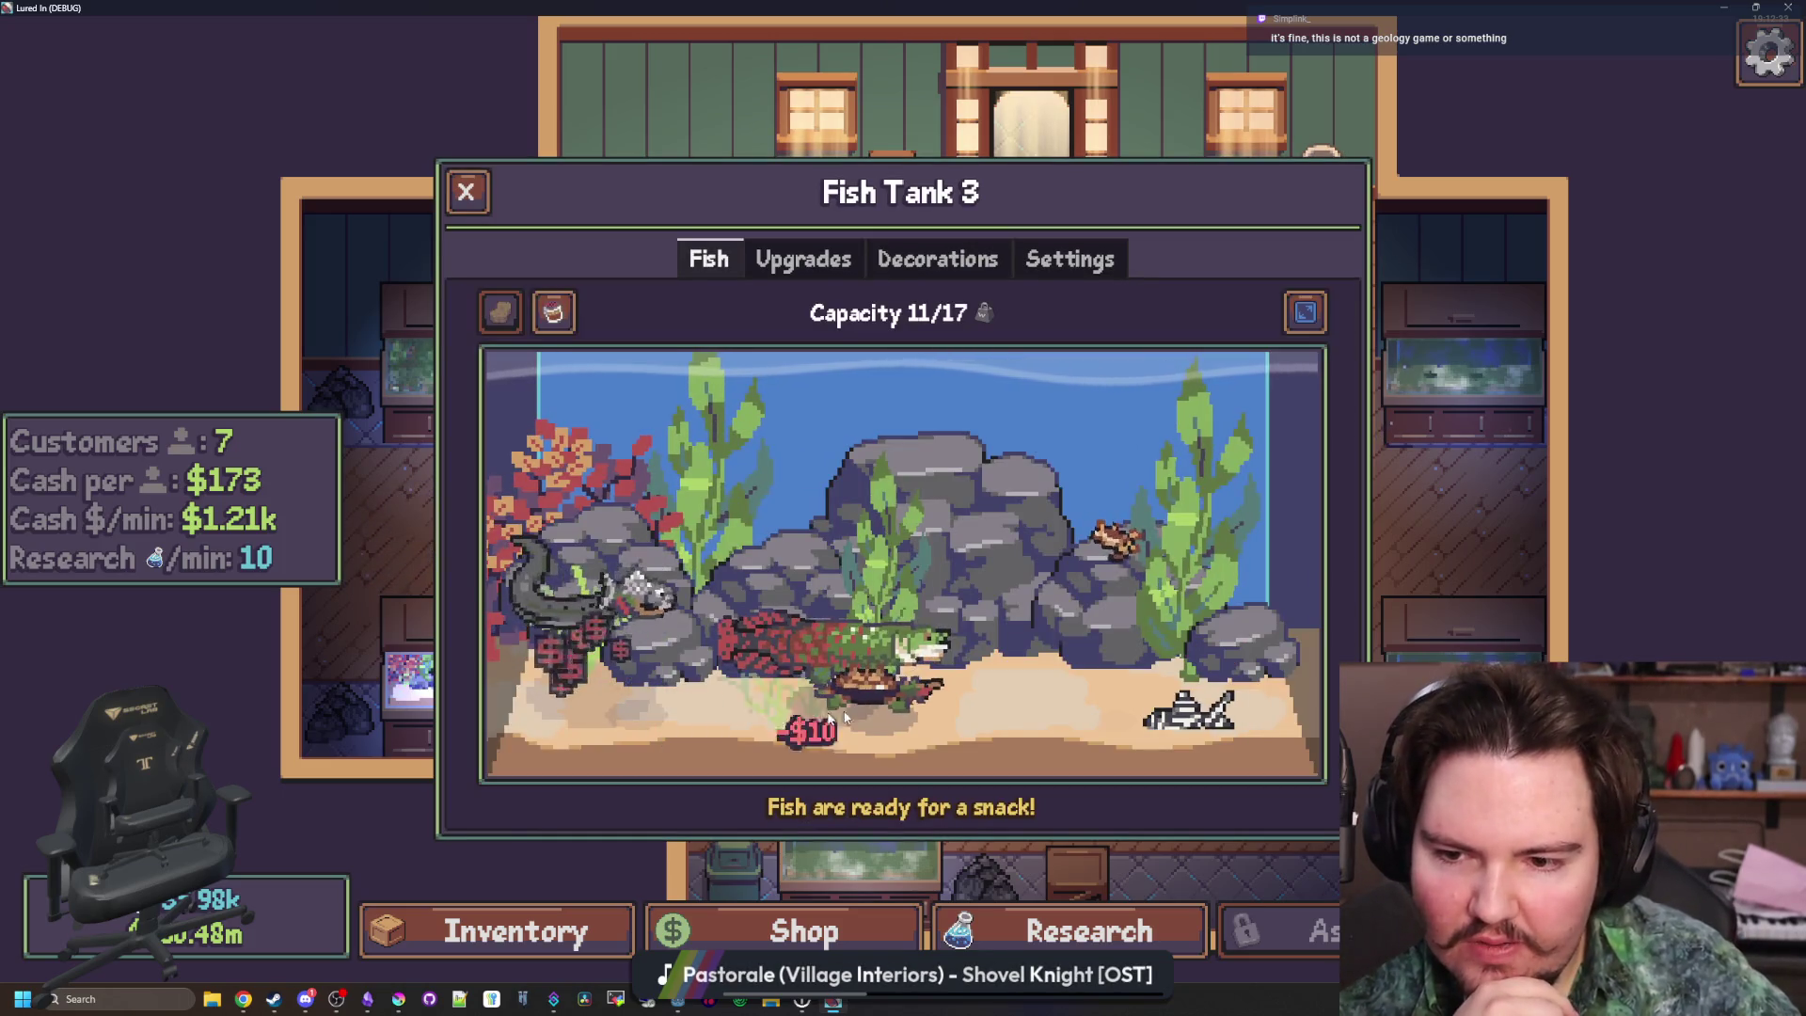
# Place one more plant, drop food, reopen Fish Tank 3 and show the Zebra Pleco's $20/min info
pyautogui.click(1064, 703)
pyautogui.click(949, 743)
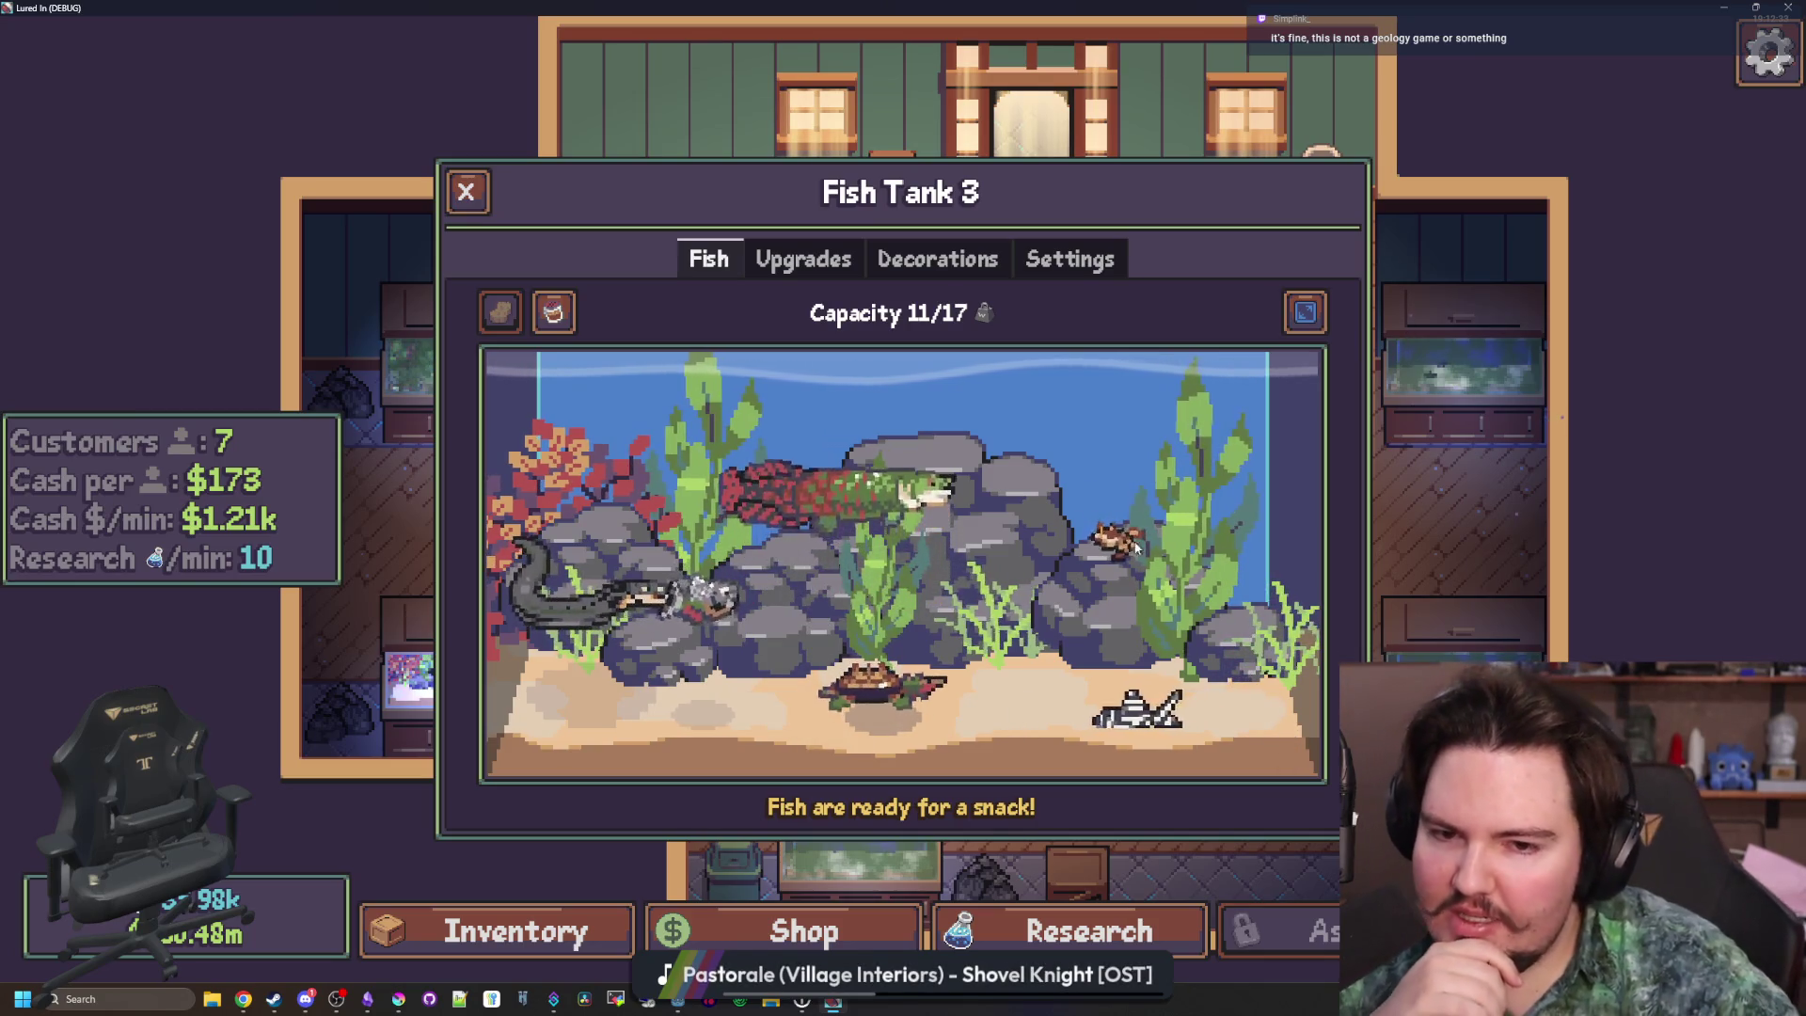
pyautogui.click(467, 191)
pyautogui.click(475, 647)
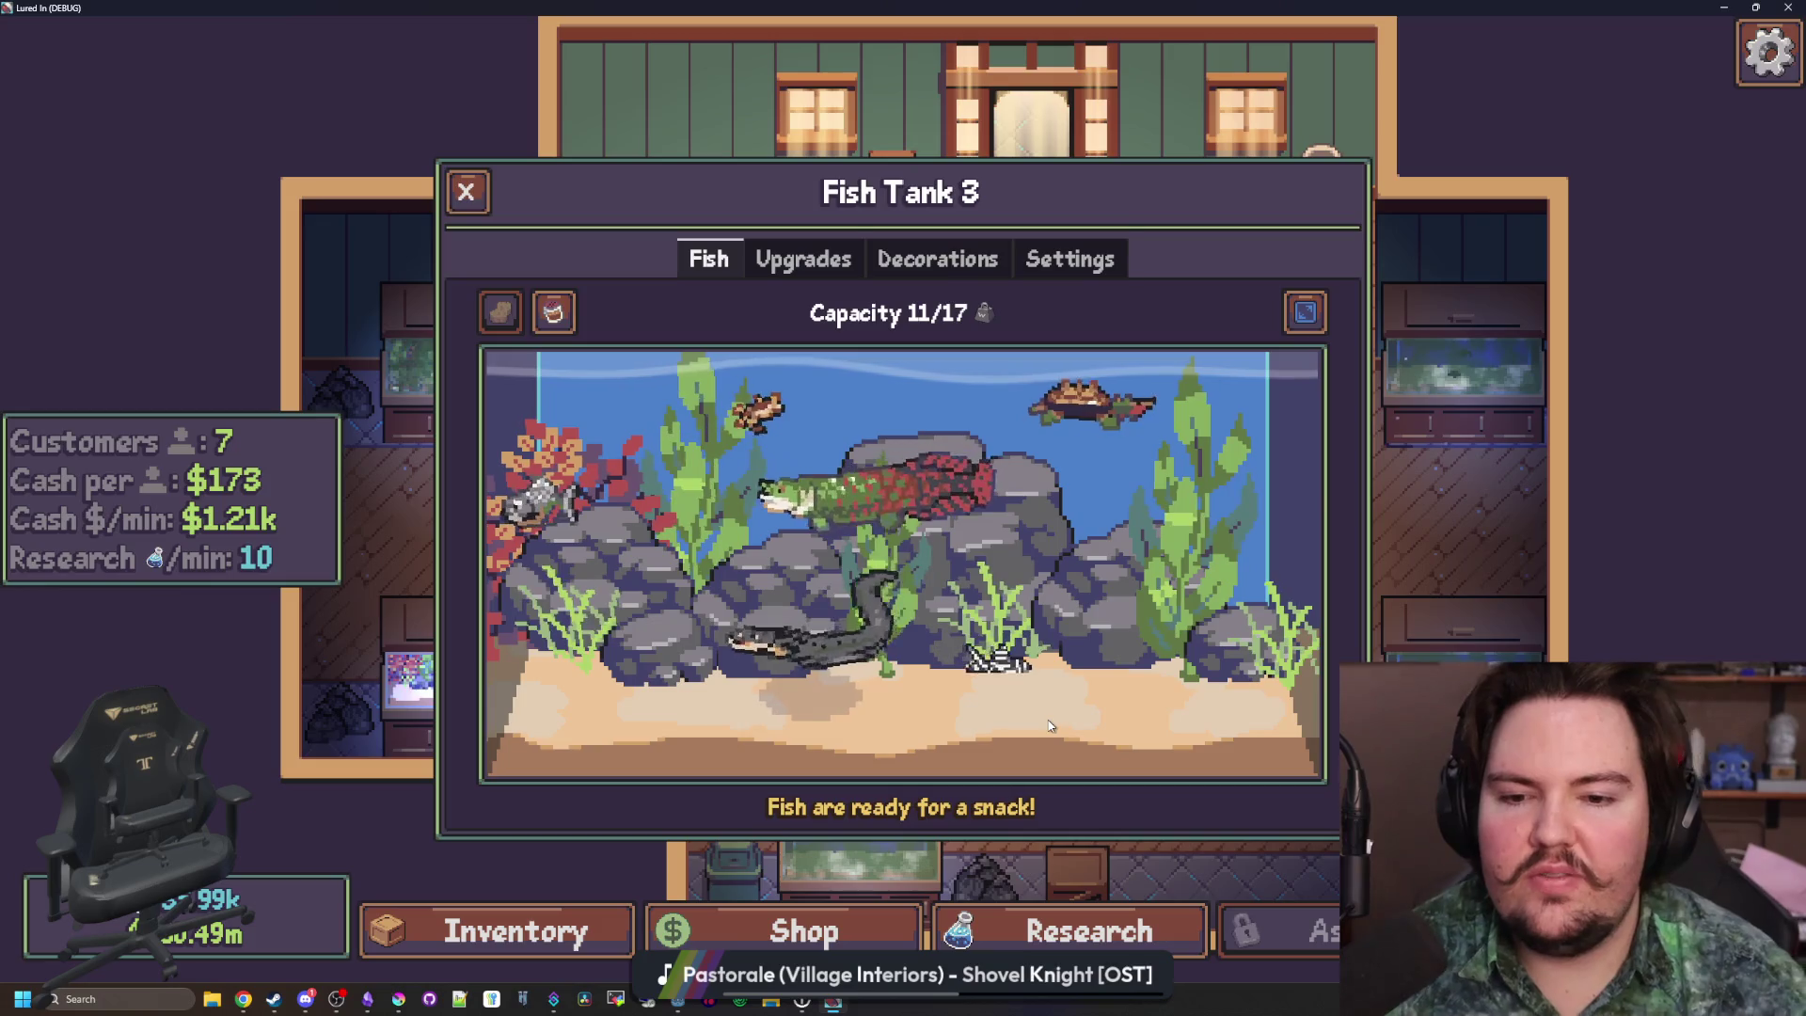
pyautogui.moveTo(1052, 687)
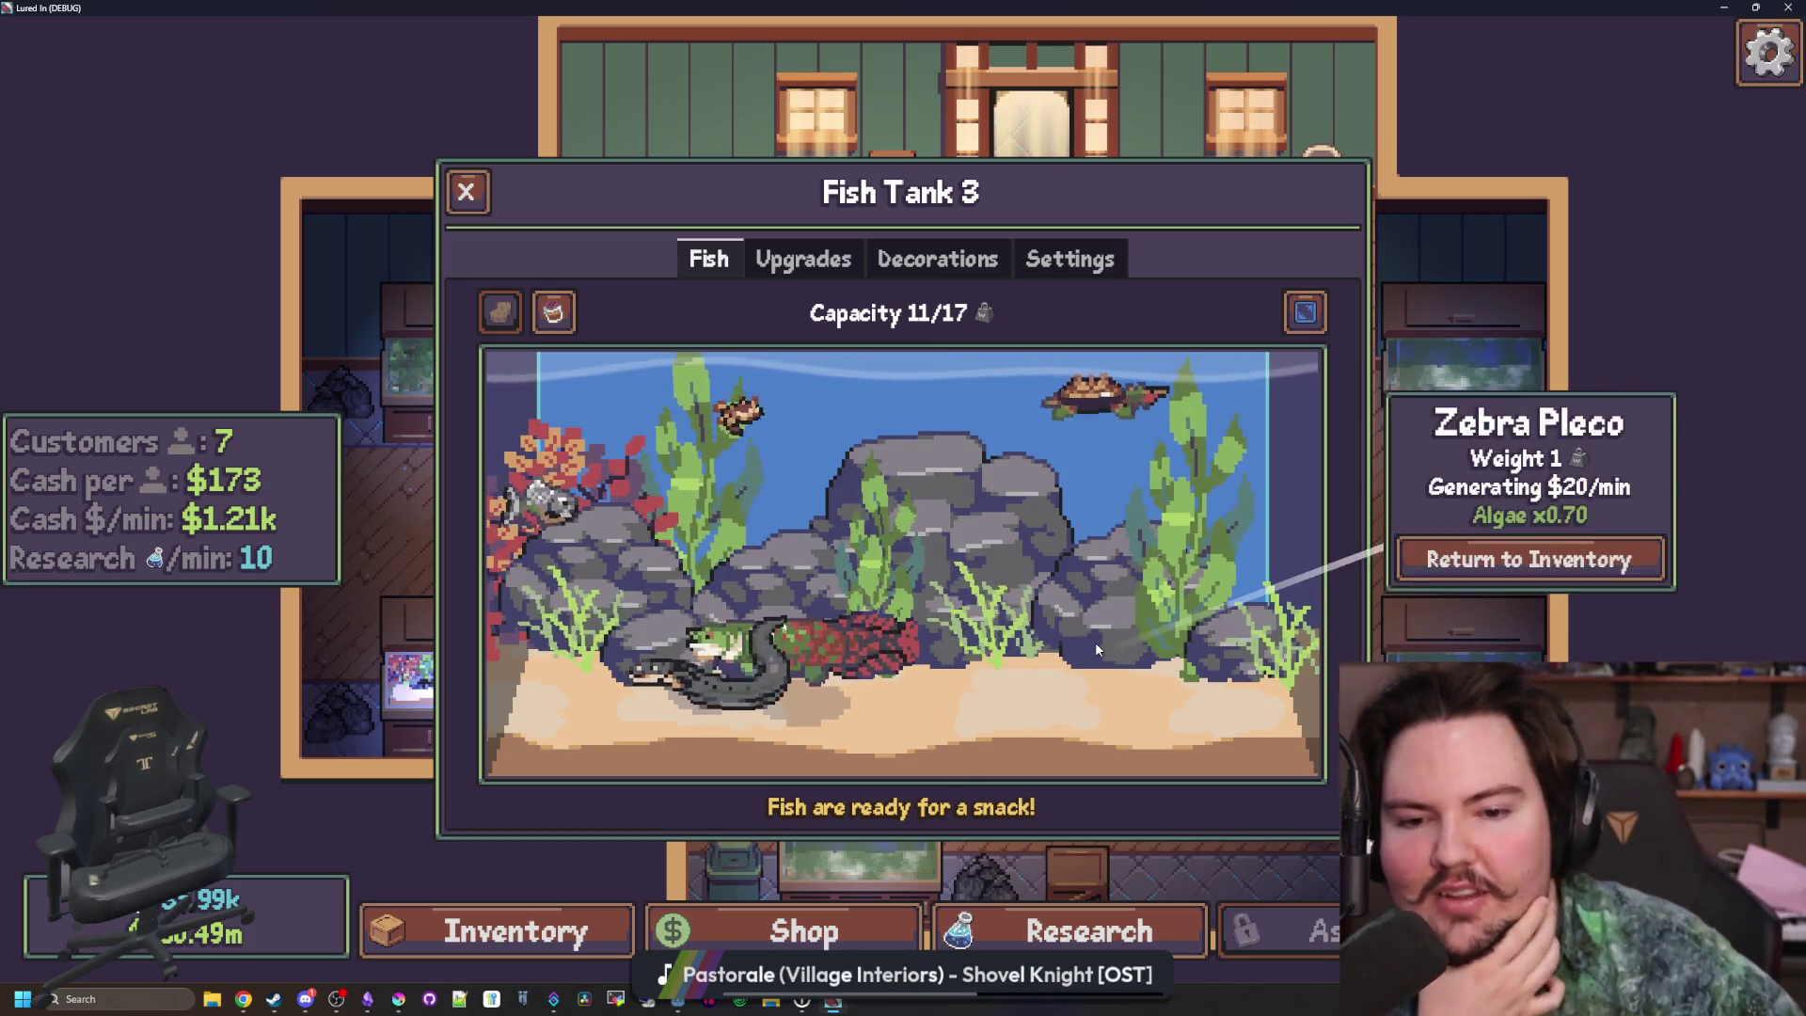
# Select and deselect the medium rock at the tank's right twice
pyautogui.click(1122, 553)
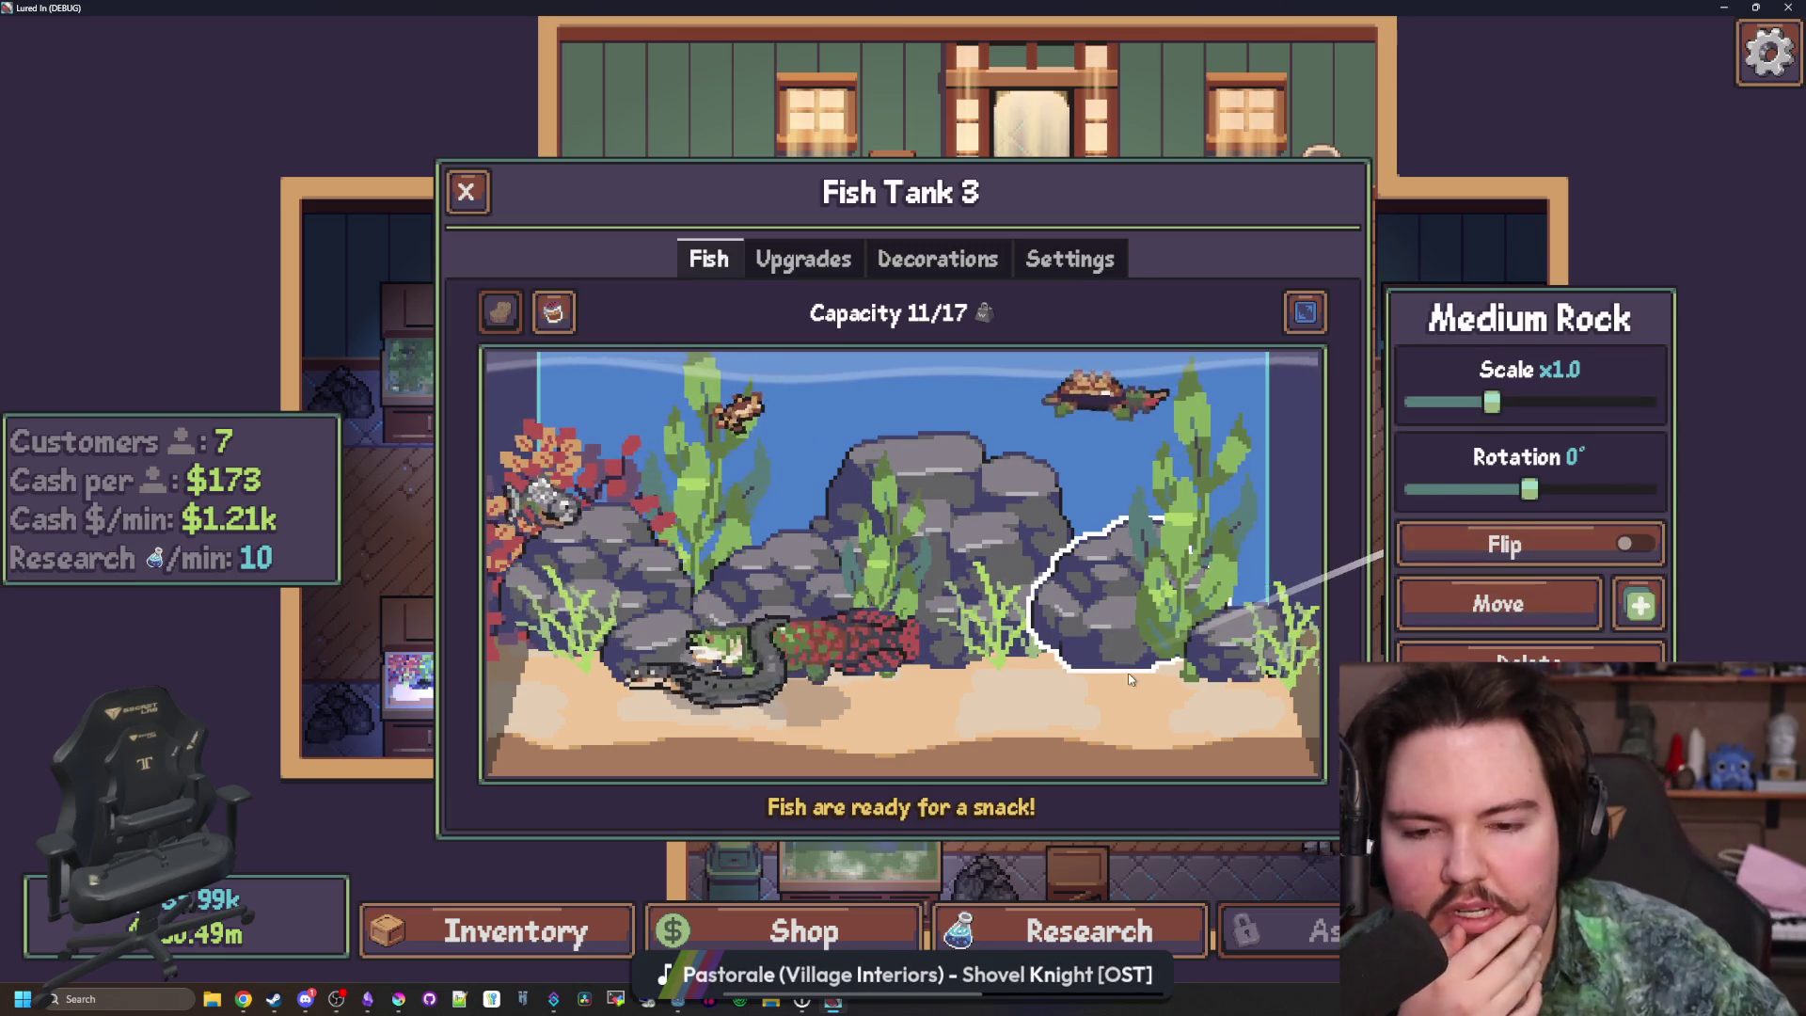
pyautogui.click(1112, 648)
pyautogui.moveTo(1096, 643)
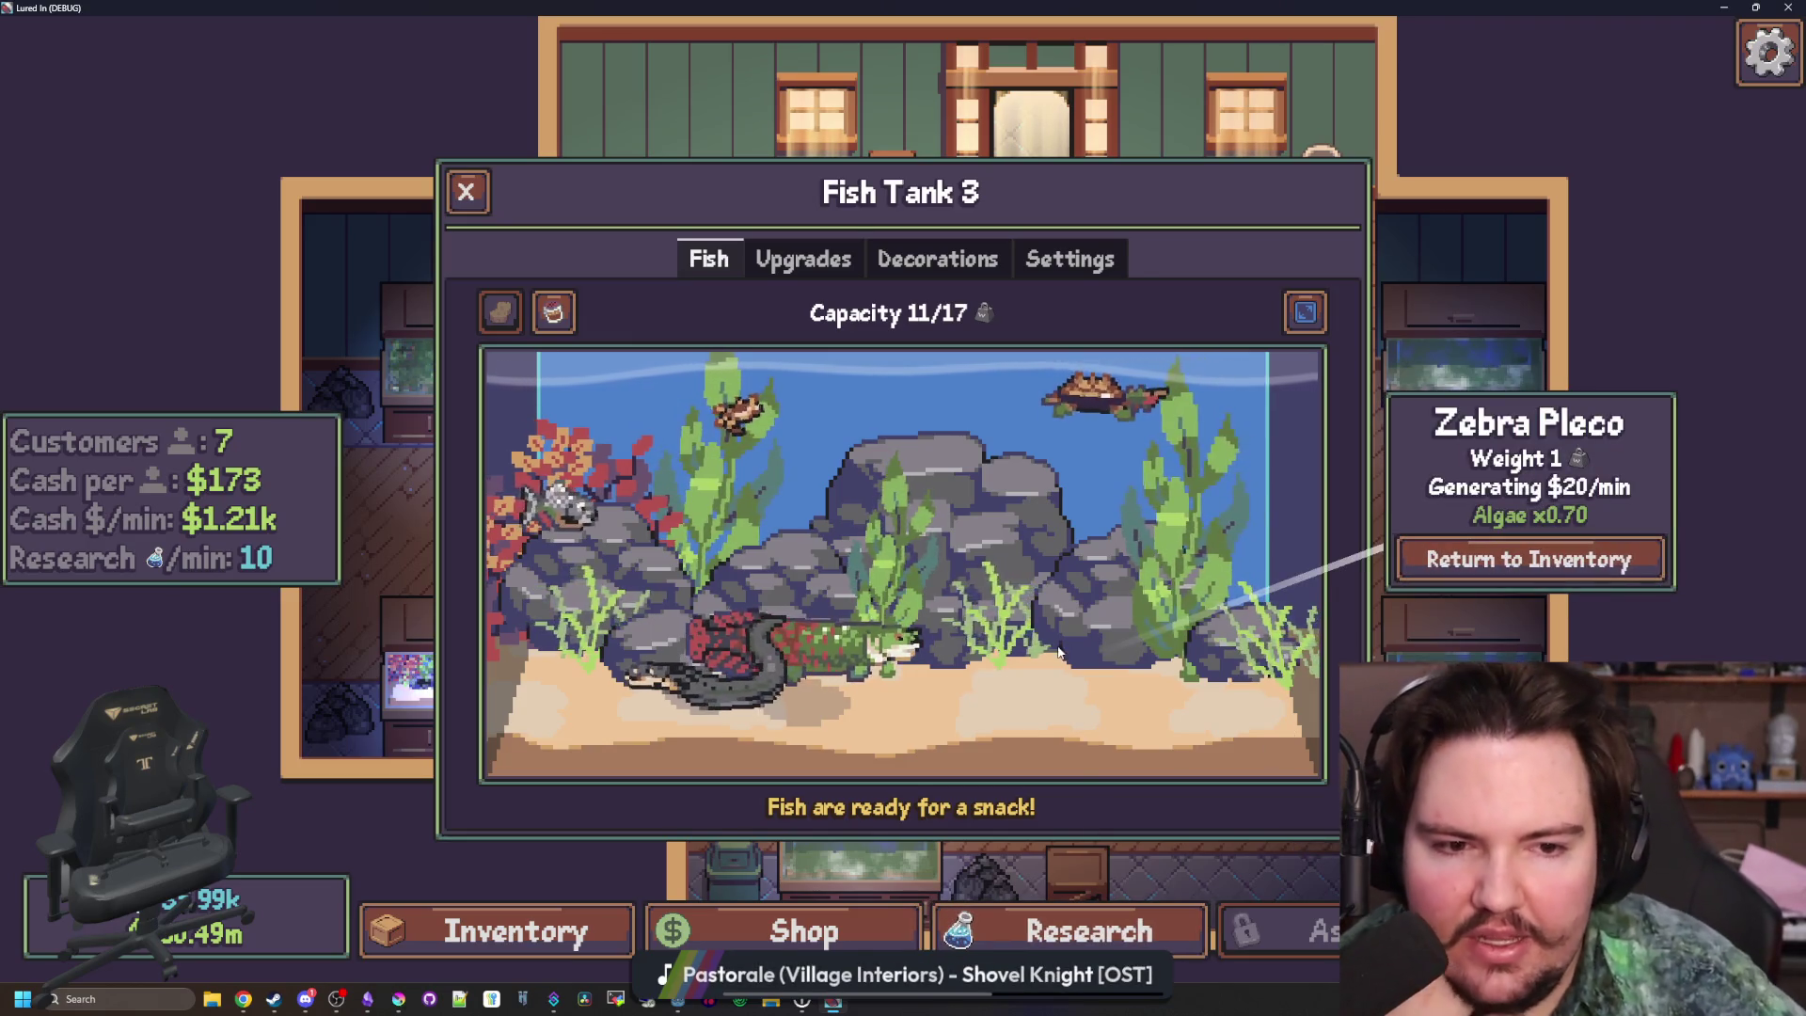
pyautogui.click(1081, 630)
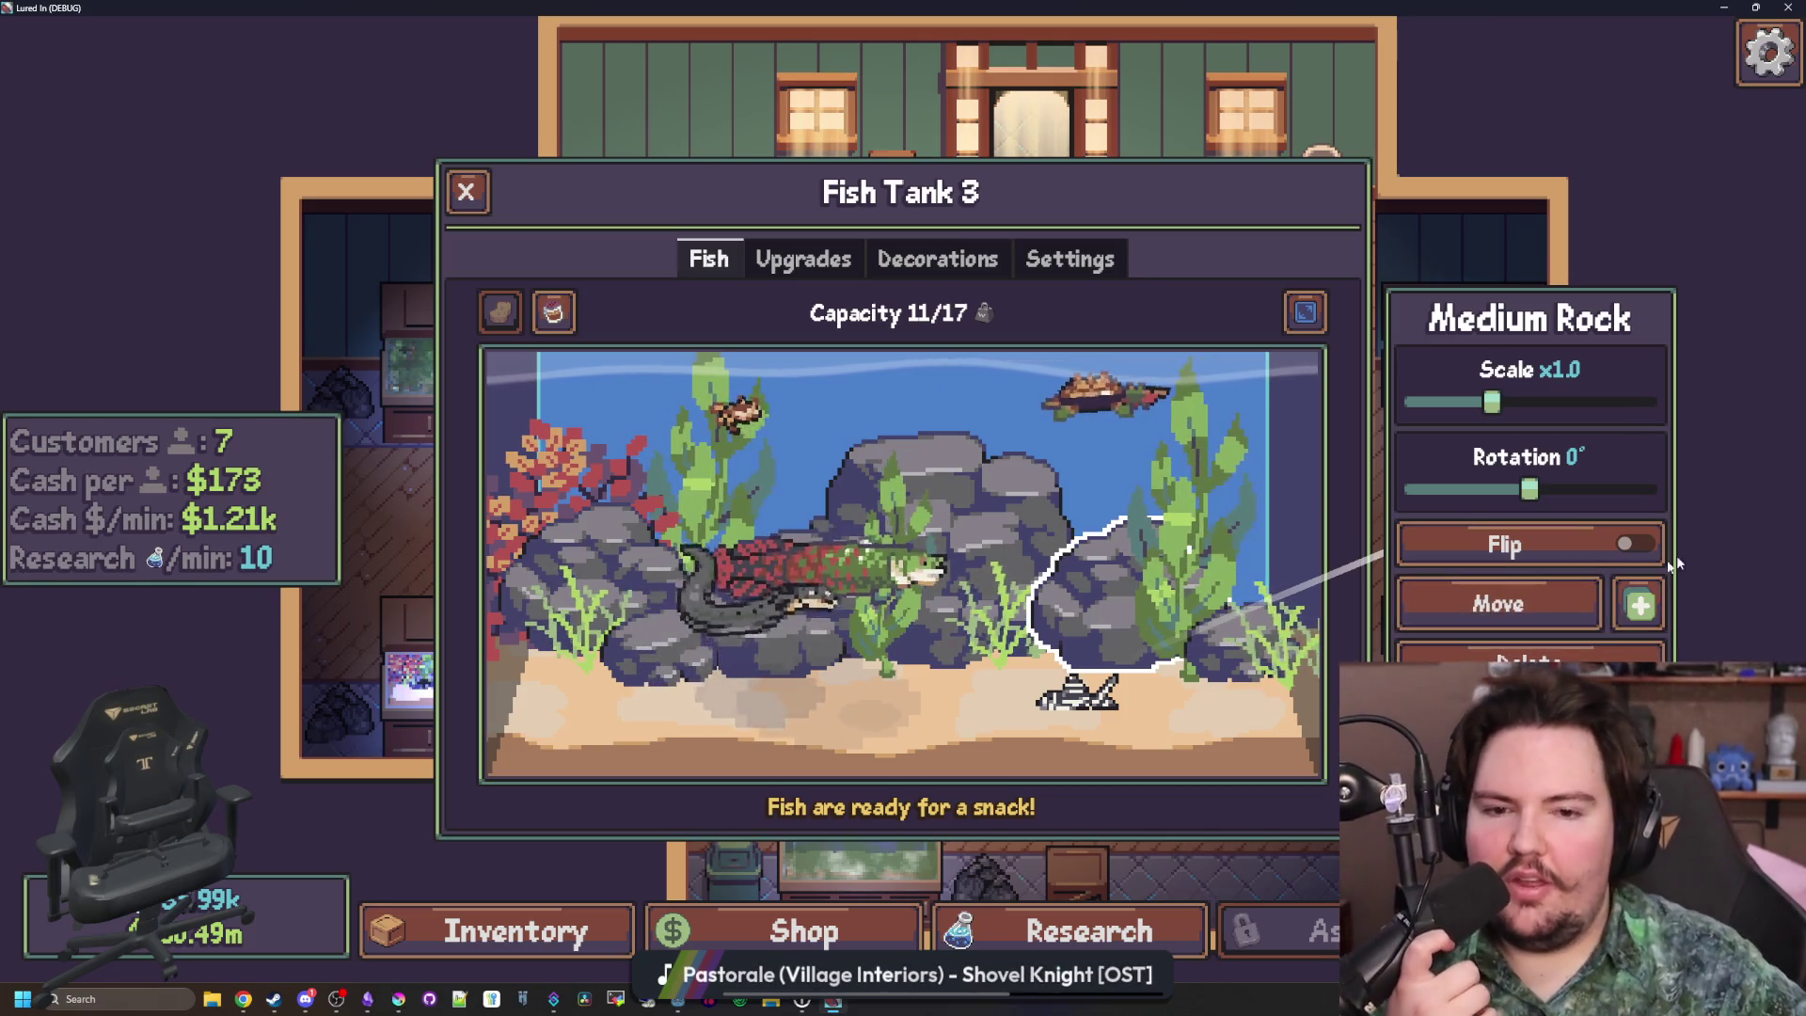
pyautogui.click(1194, 742)
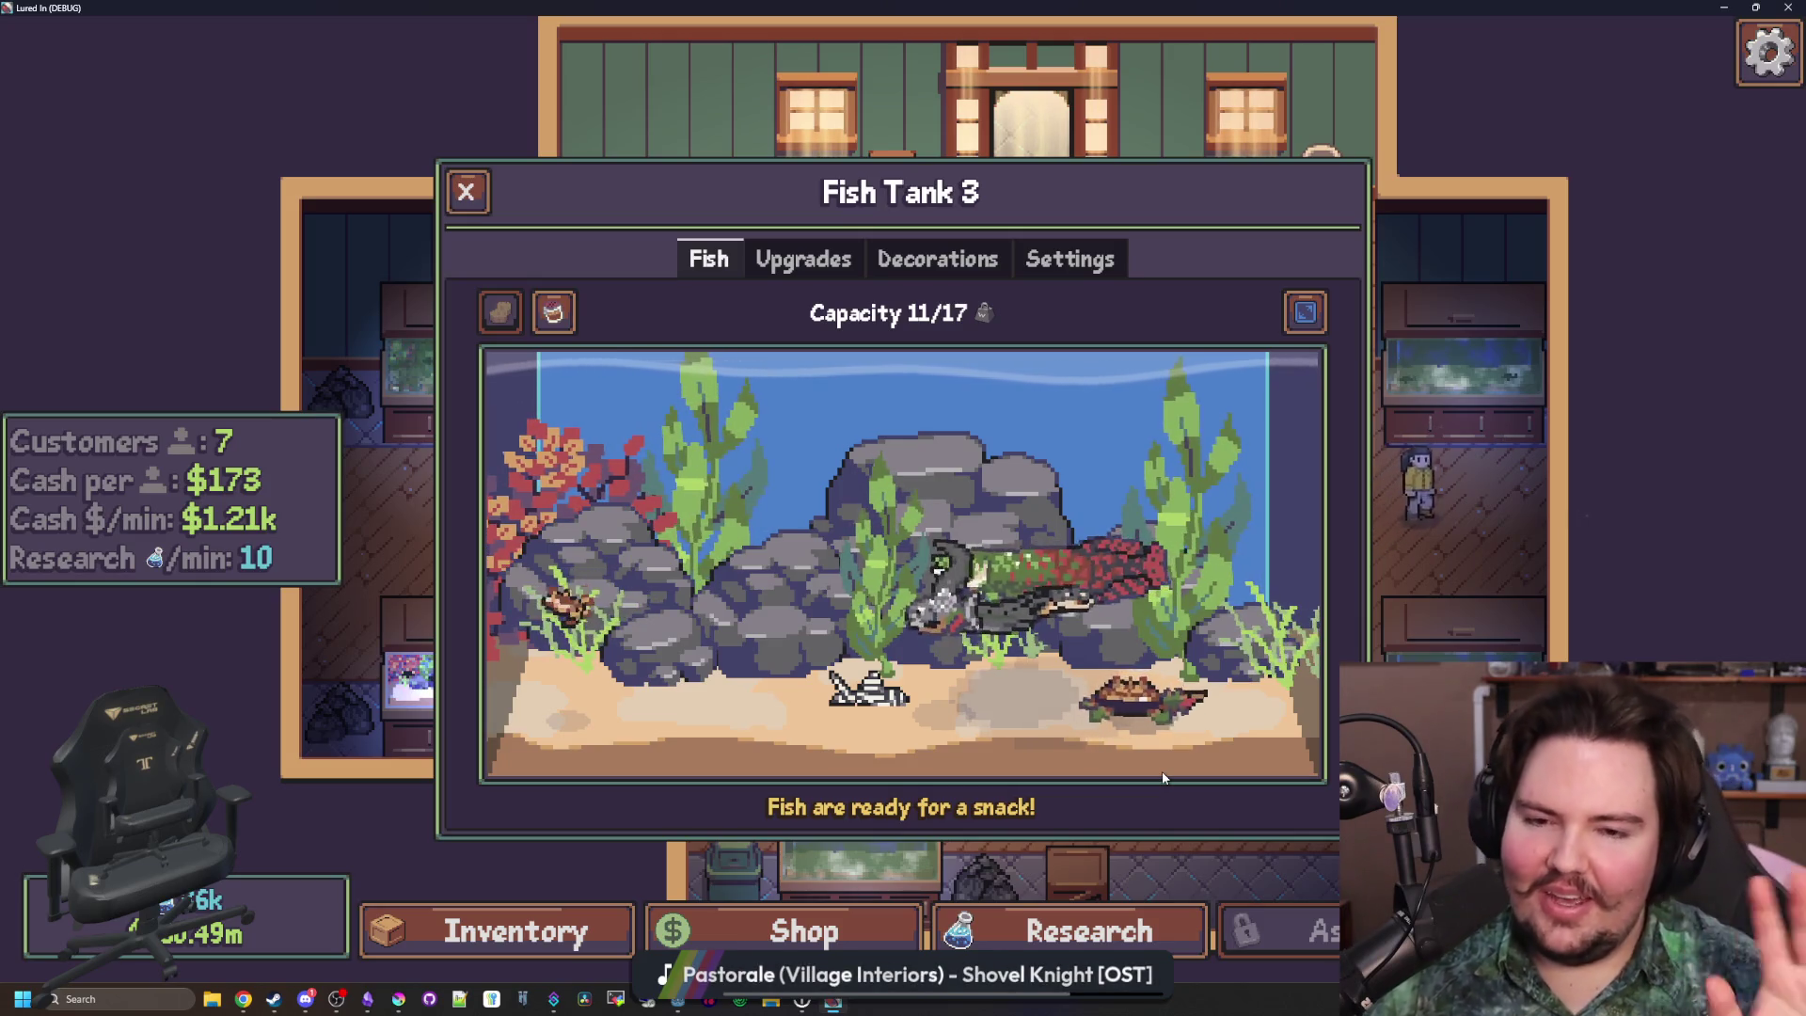
# Open the decoration shop, scroll to the rocks, and switch back to the browser
pyautogui.click(887, 265)
pyautogui.scroll(-3, 863, 547)
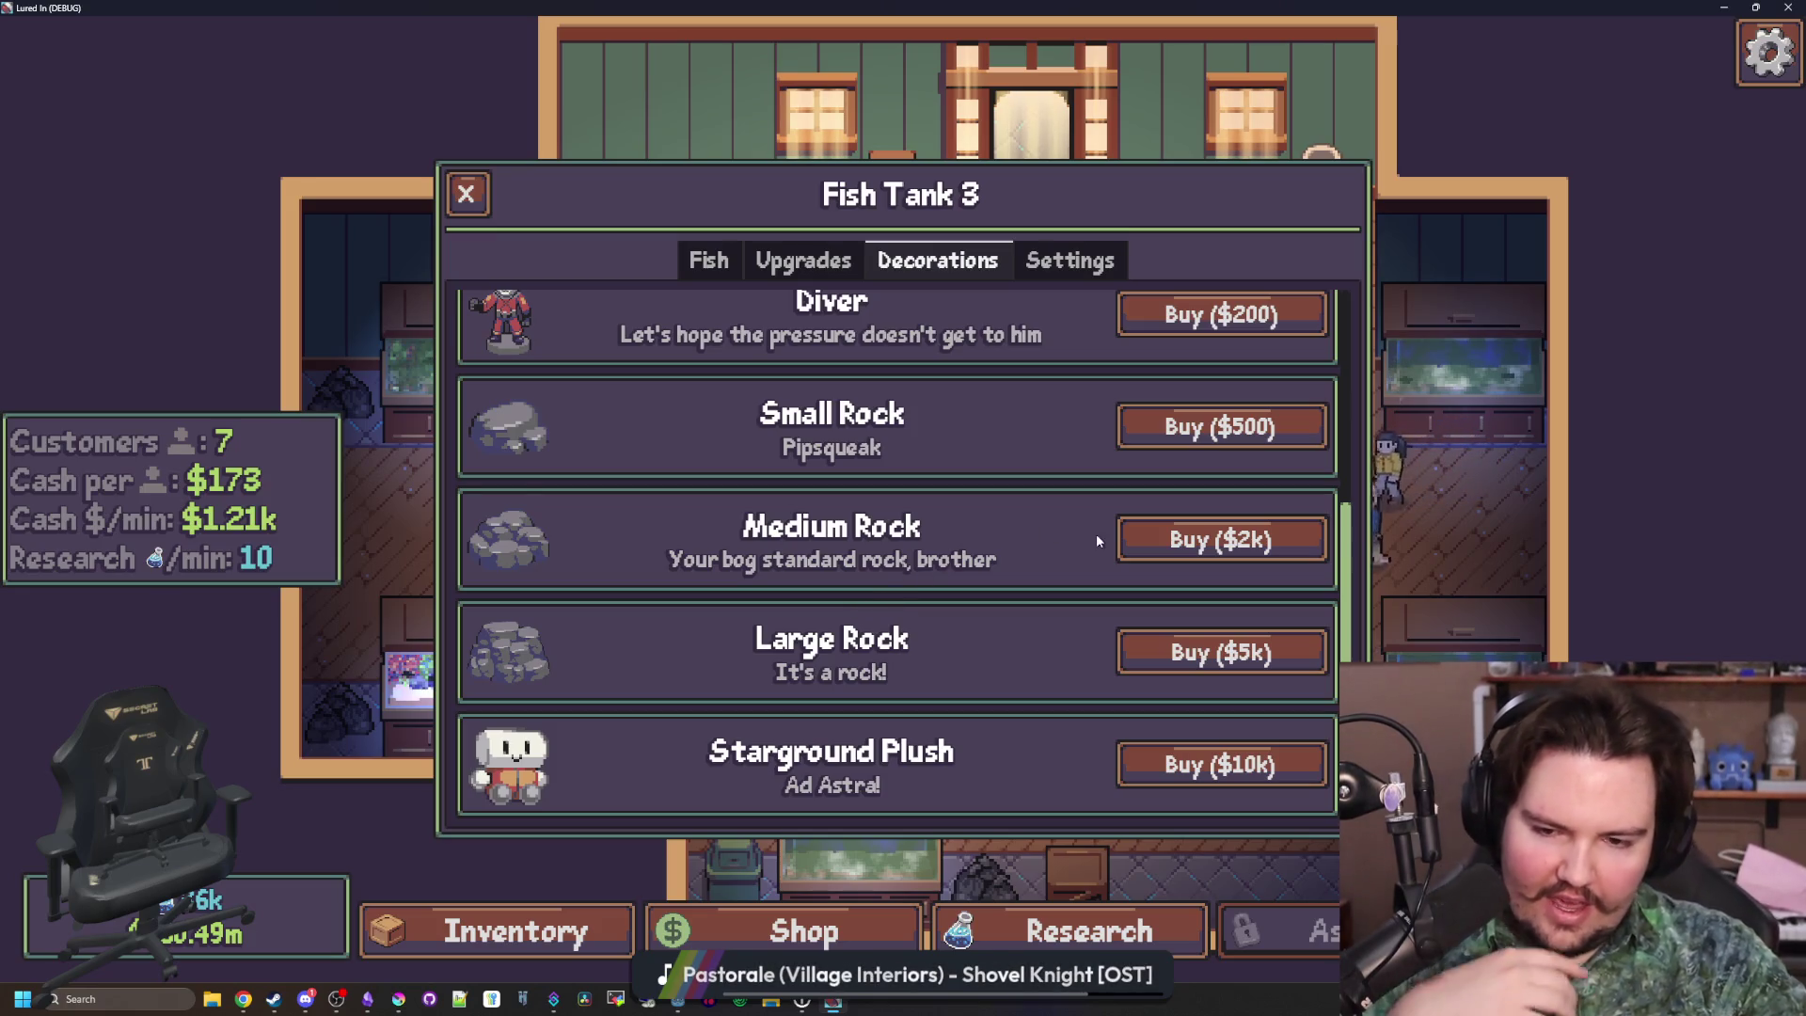
pyautogui.hotkey('alt', 'Tab')
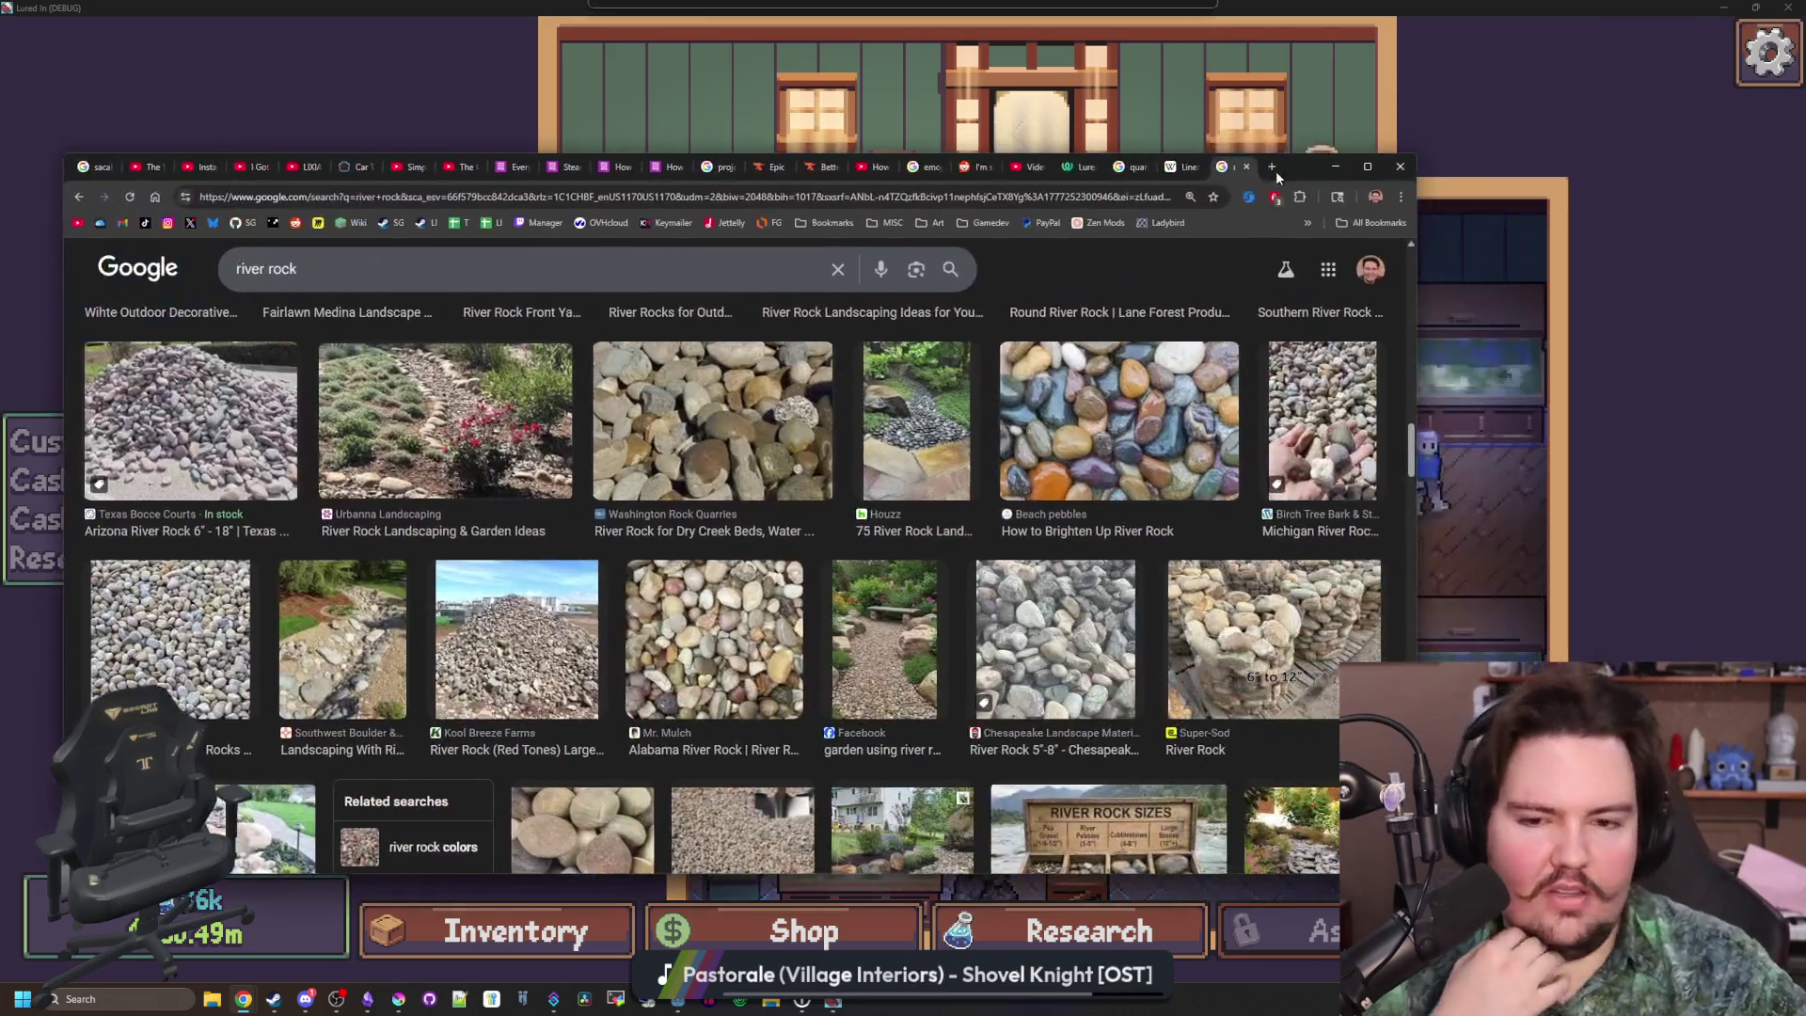
# Search Google Images for 'igneous rocks', preview a Britannica Kids image, then replace the query with 'salt water aquarium'
pyautogui.click(910, 199)
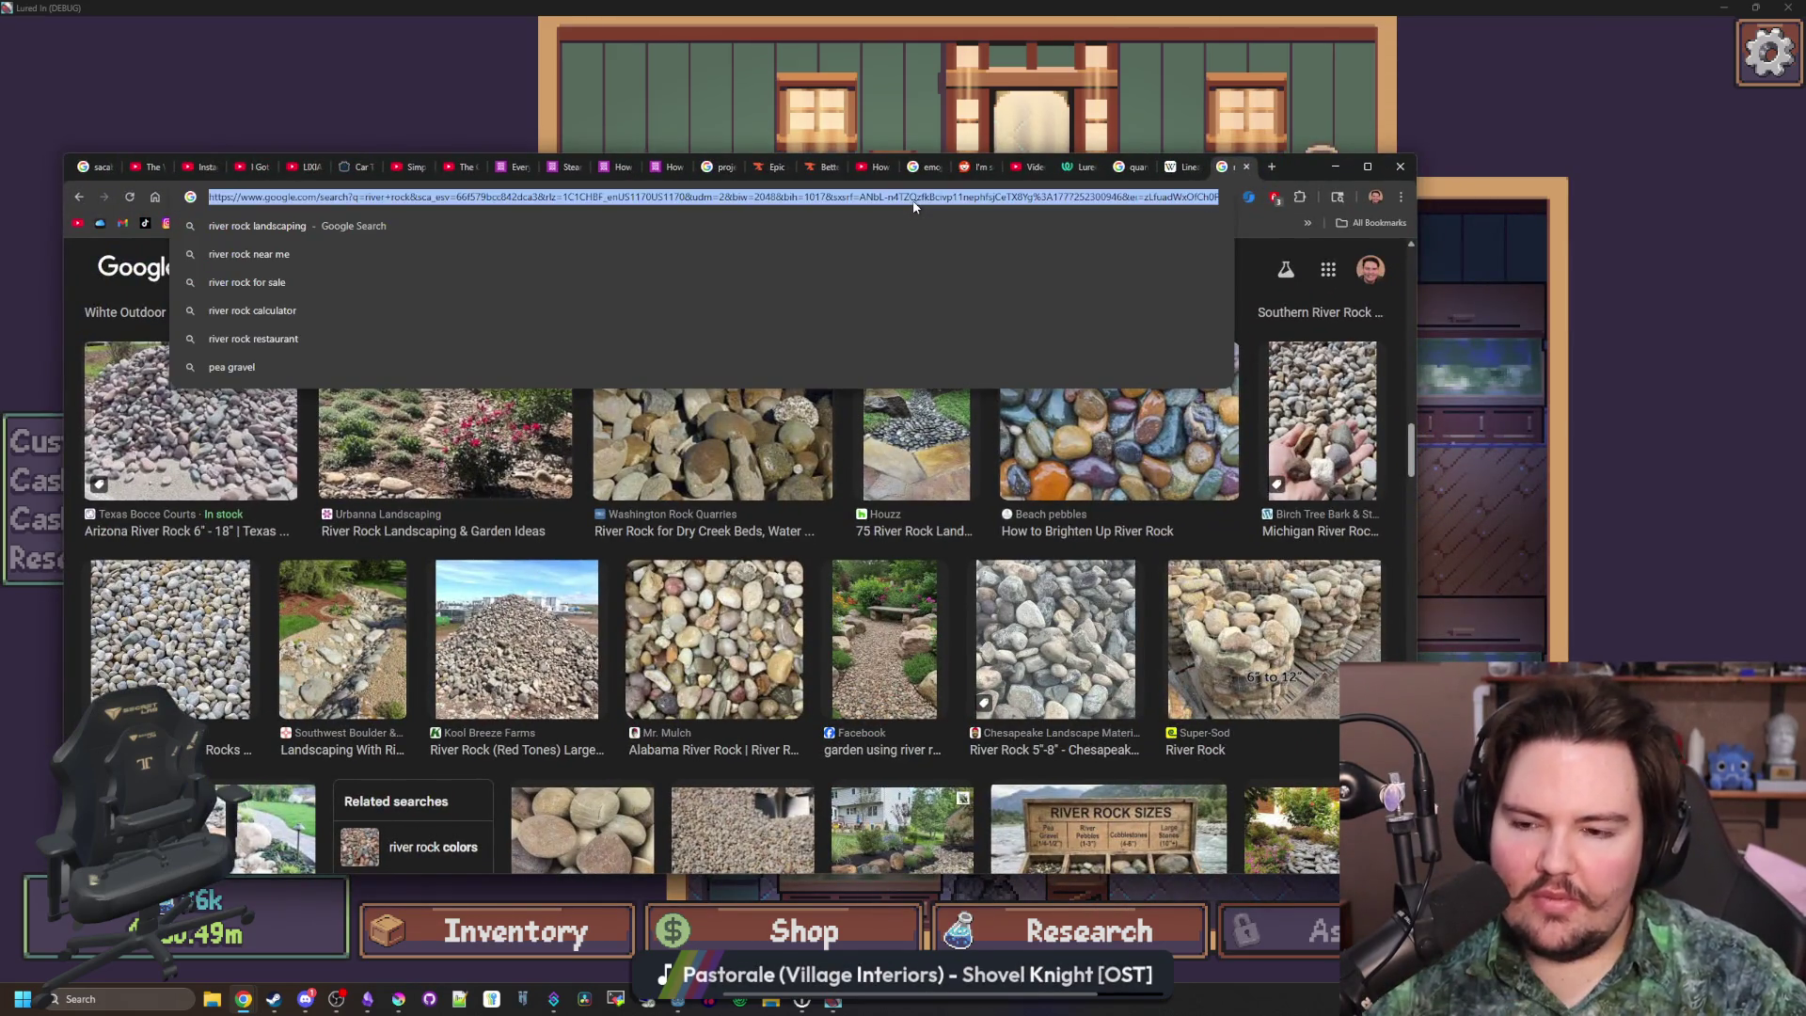
pyautogui.write('igneous rocks')
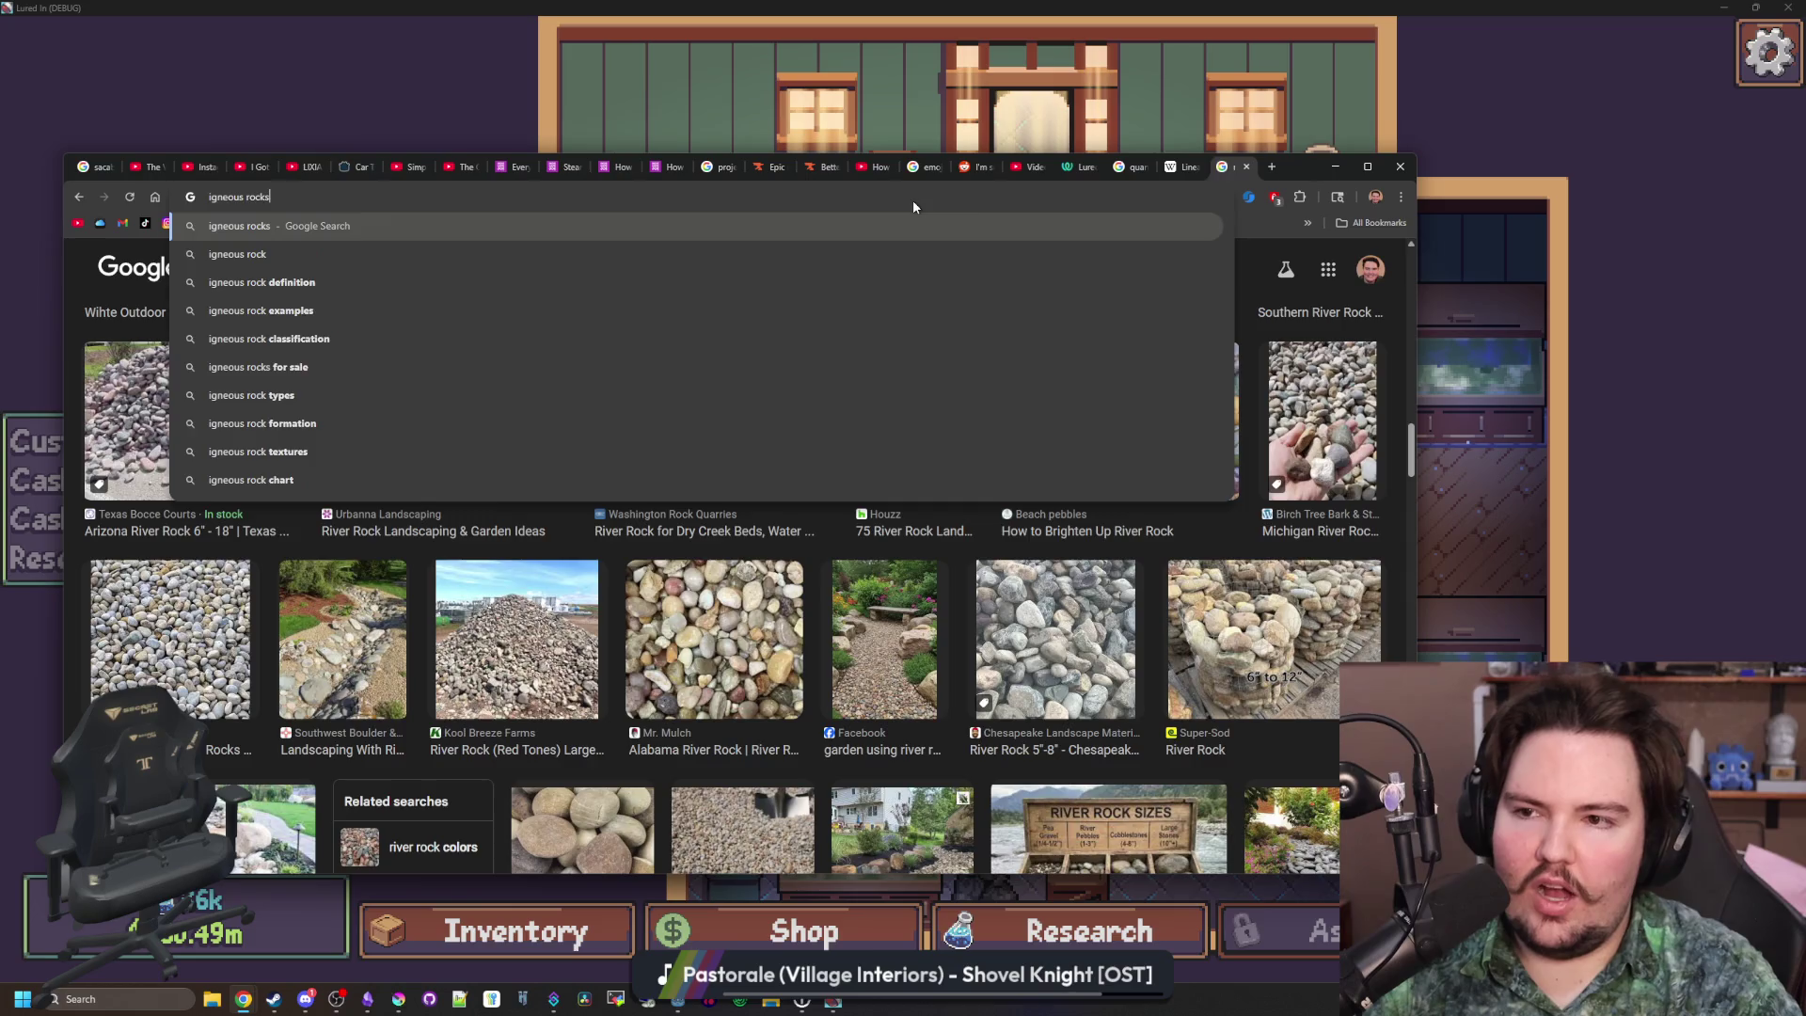
pyautogui.press('Return')
pyautogui.click(299, 335)
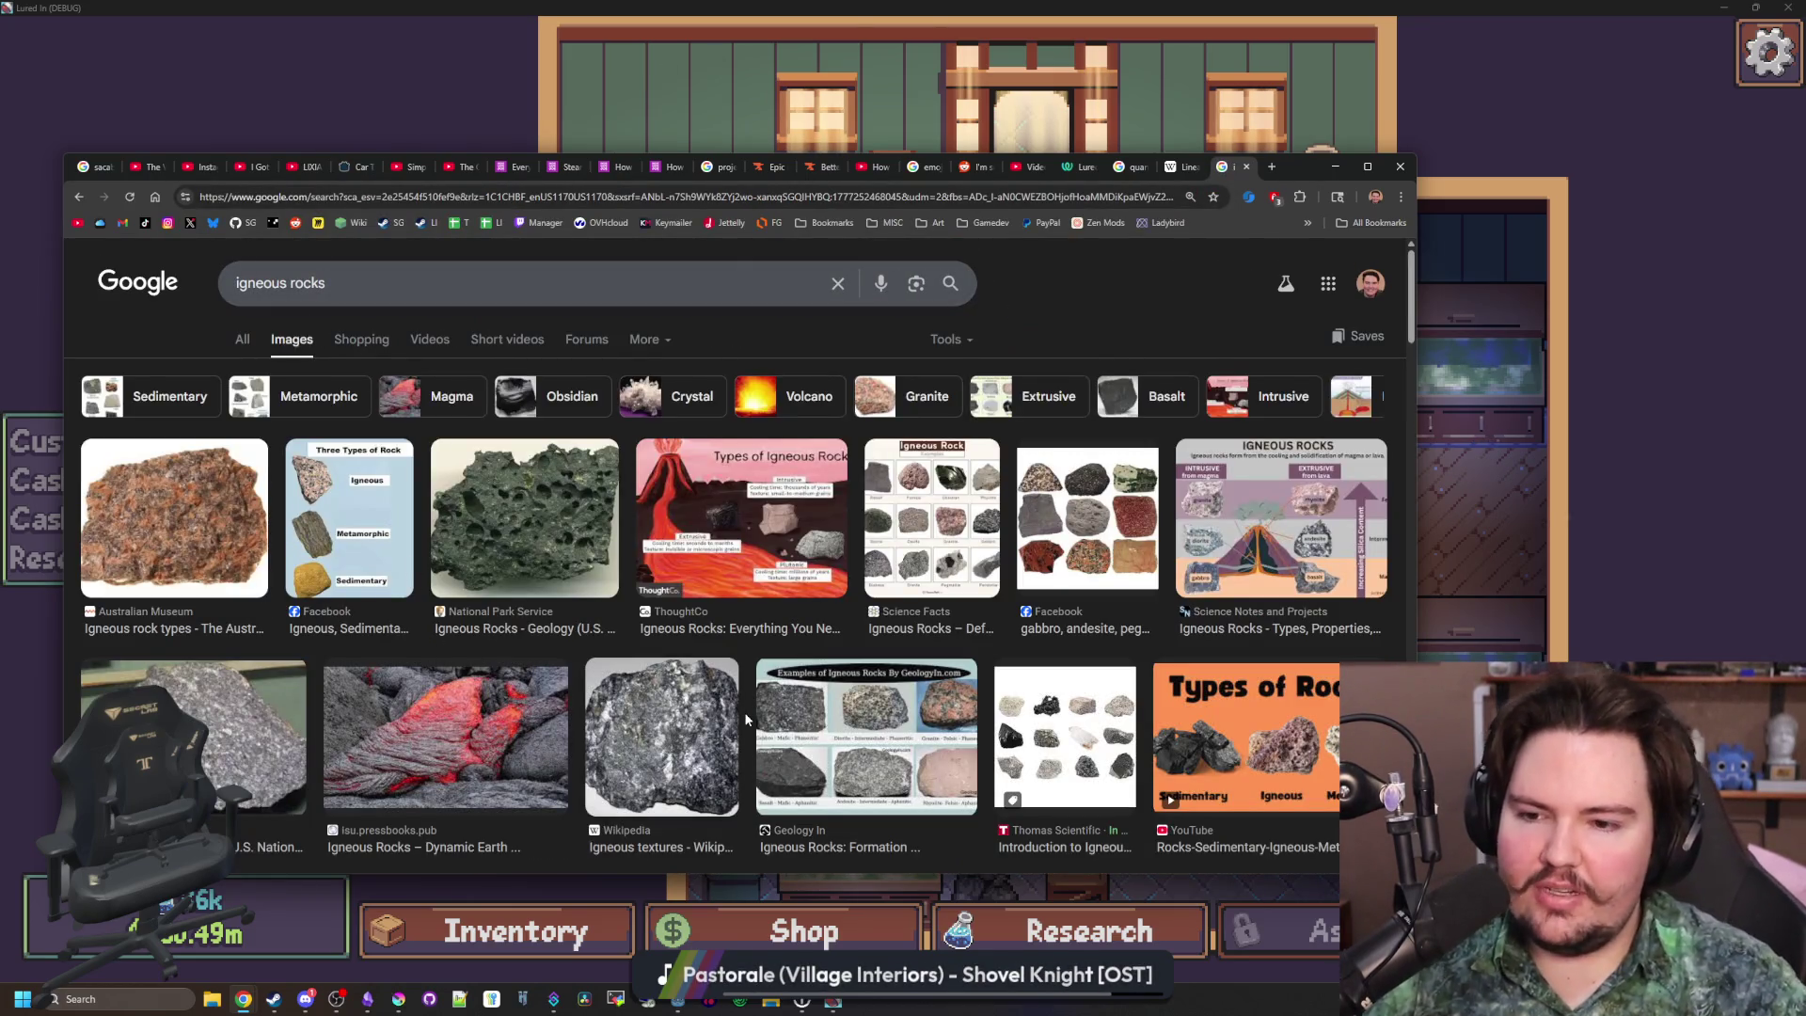
pyautogui.scroll(-3, 1148, 649)
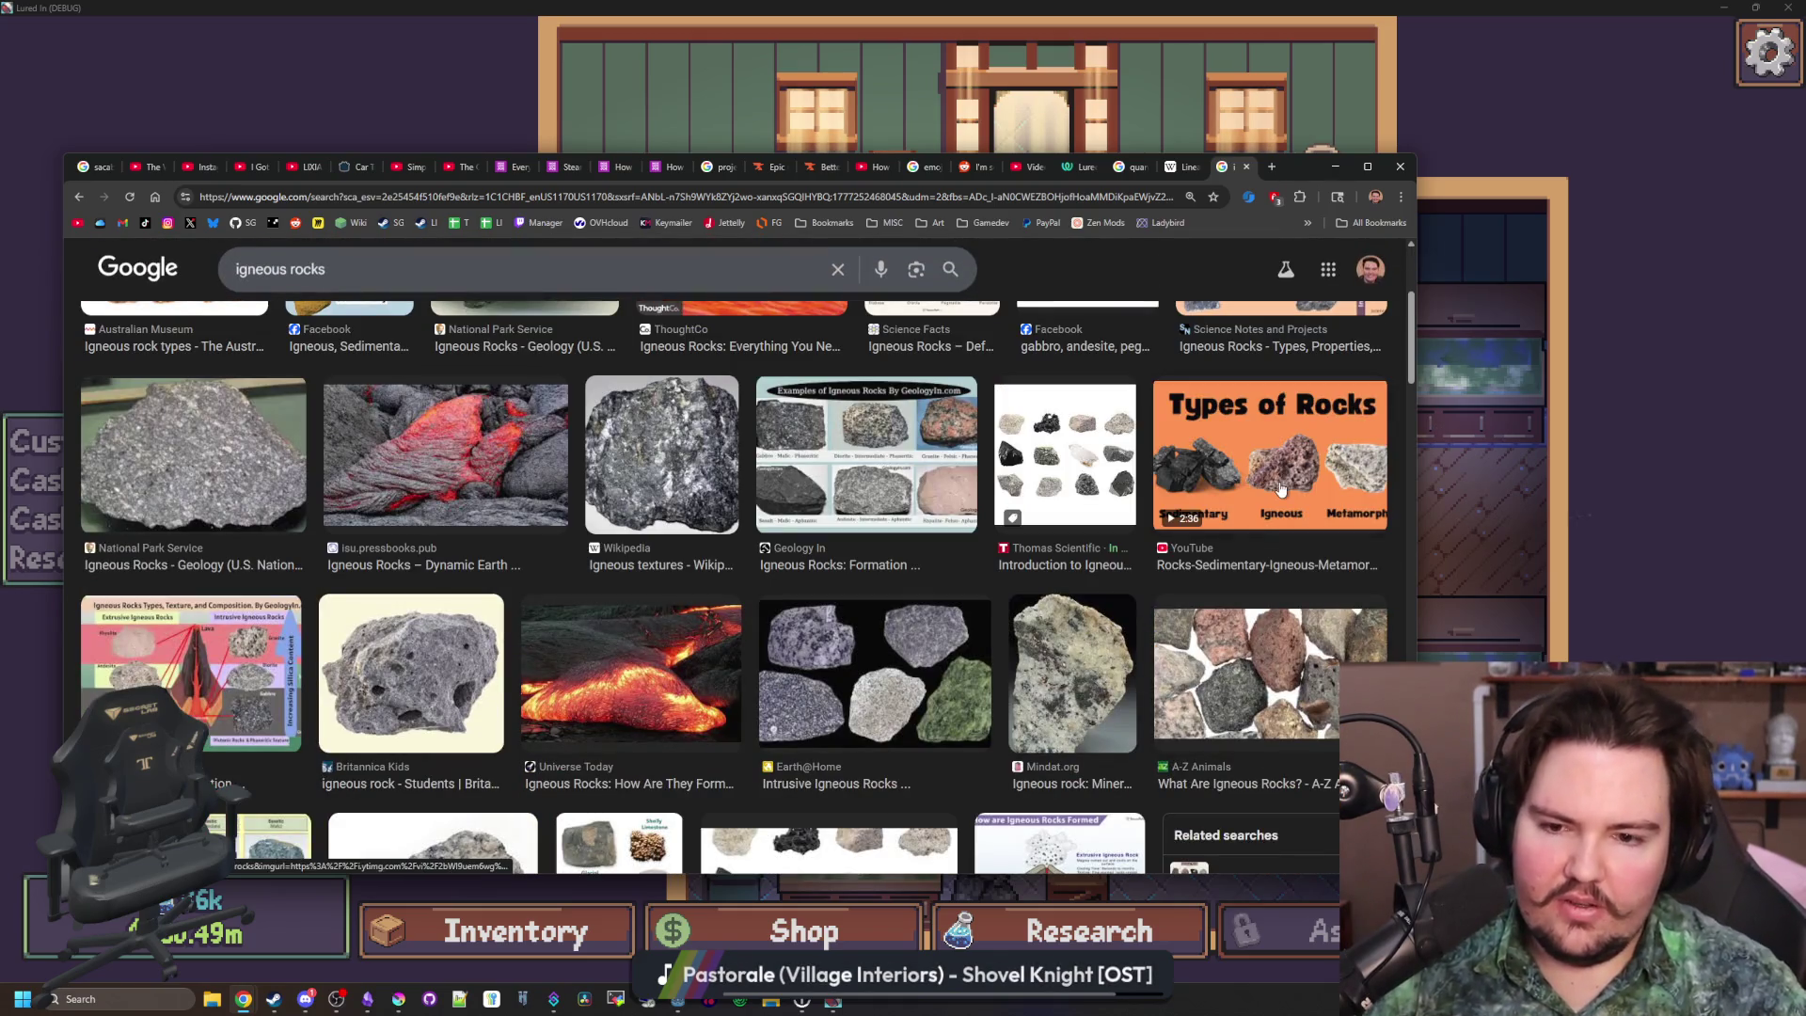
pyautogui.click(458, 623)
pyautogui.scroll(-5, 458, 564)
pyautogui.scroll(-5, 458, 508)
pyautogui.scroll(10, 458, 506)
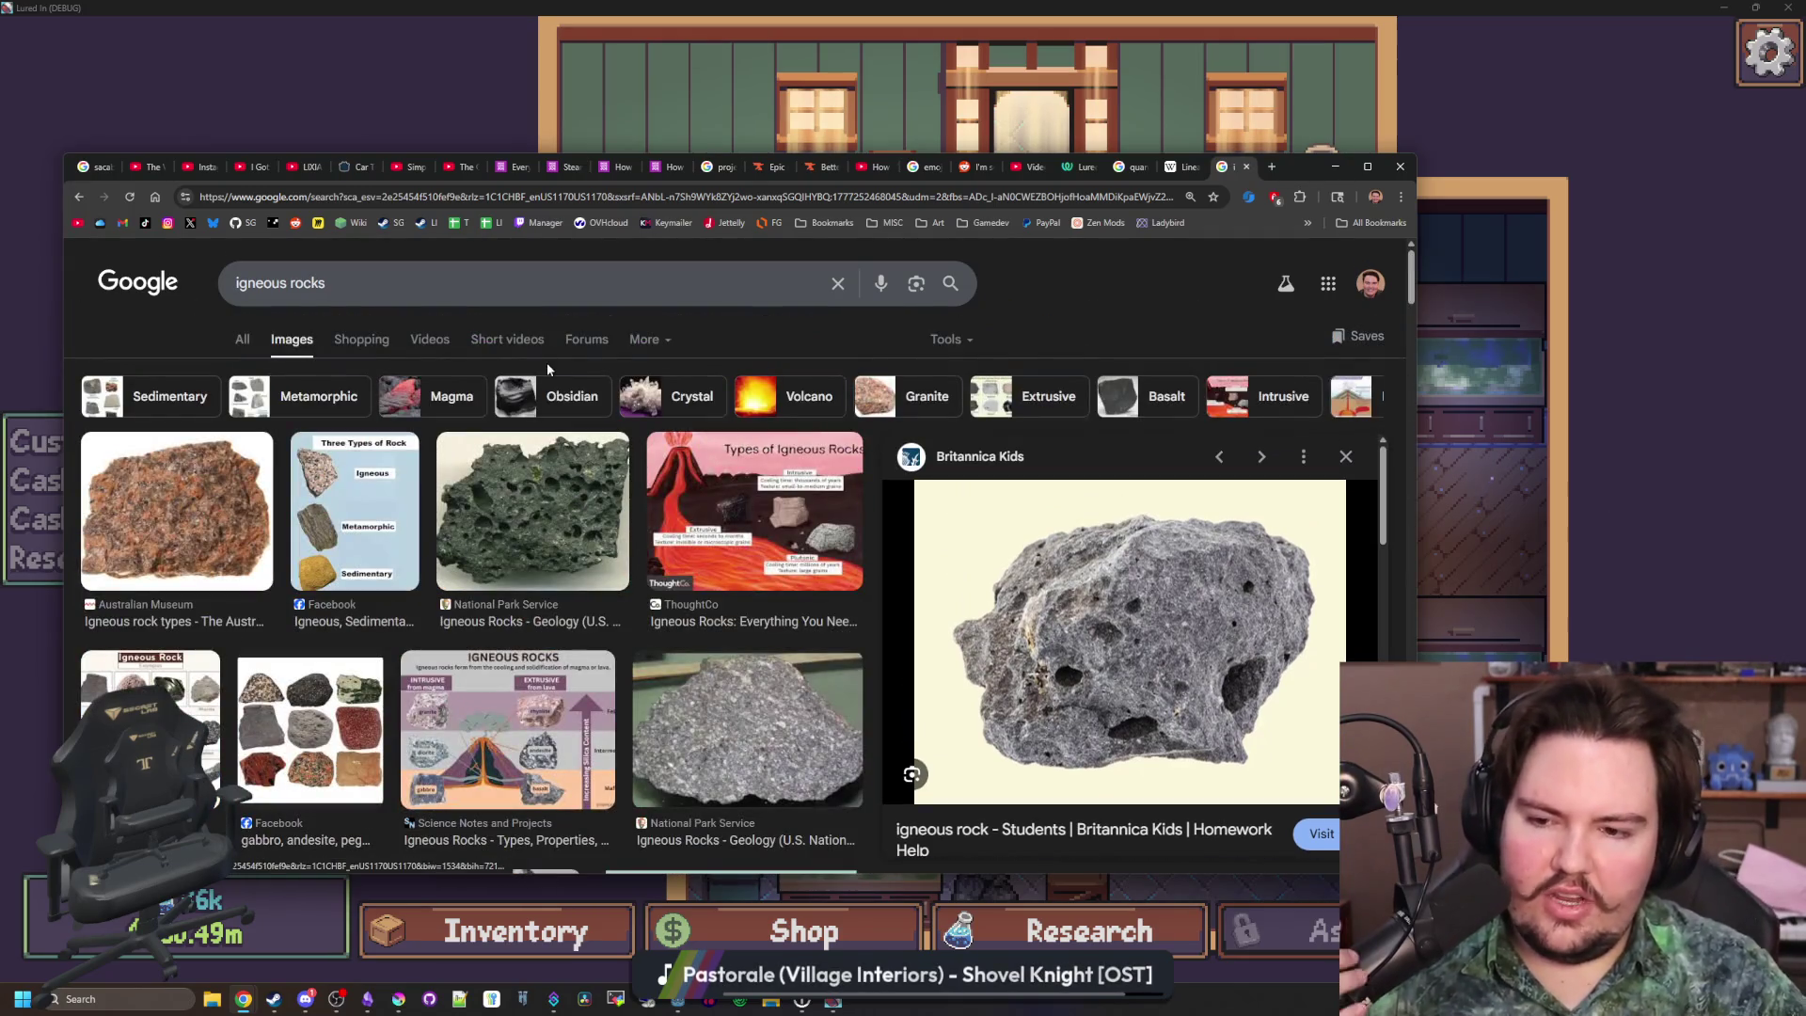
pyautogui.click(385, 285)
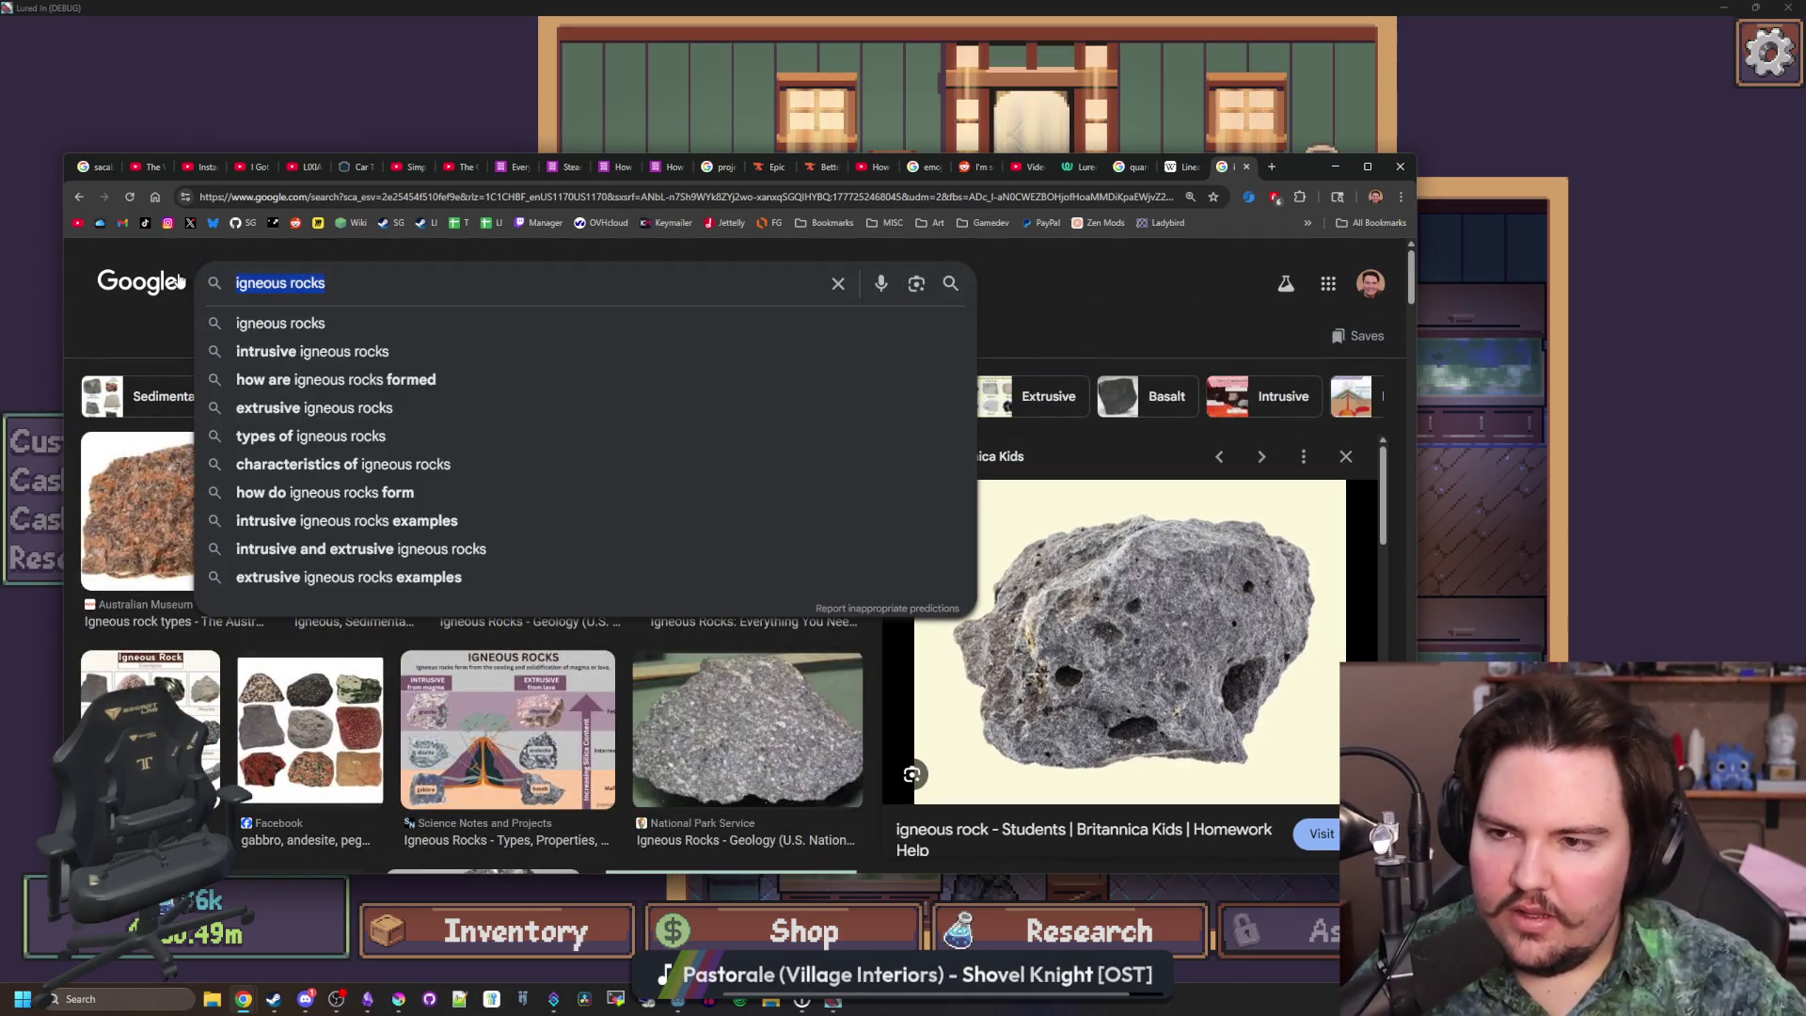
pyautogui.write('salt water aquarium')
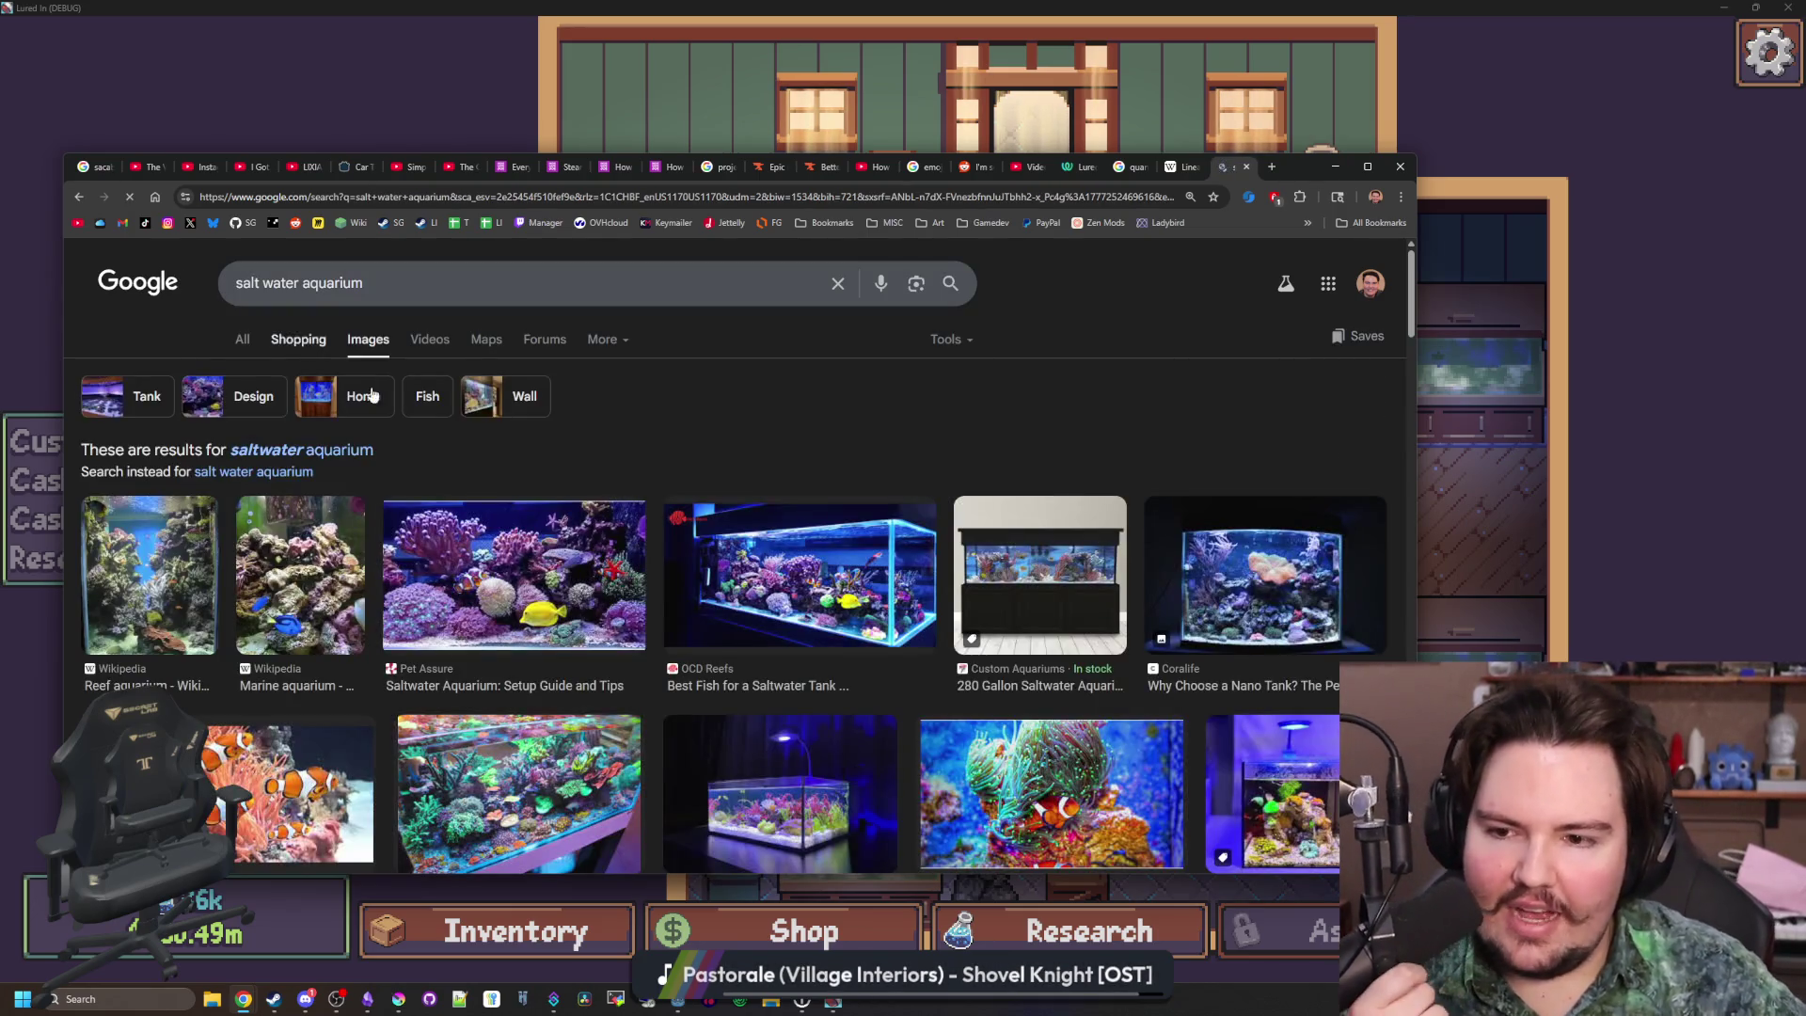
# Preview the TFH Magazine and The Spruce Pets aquarium images in the results grid
pyautogui.scroll(-4, 420, 498)
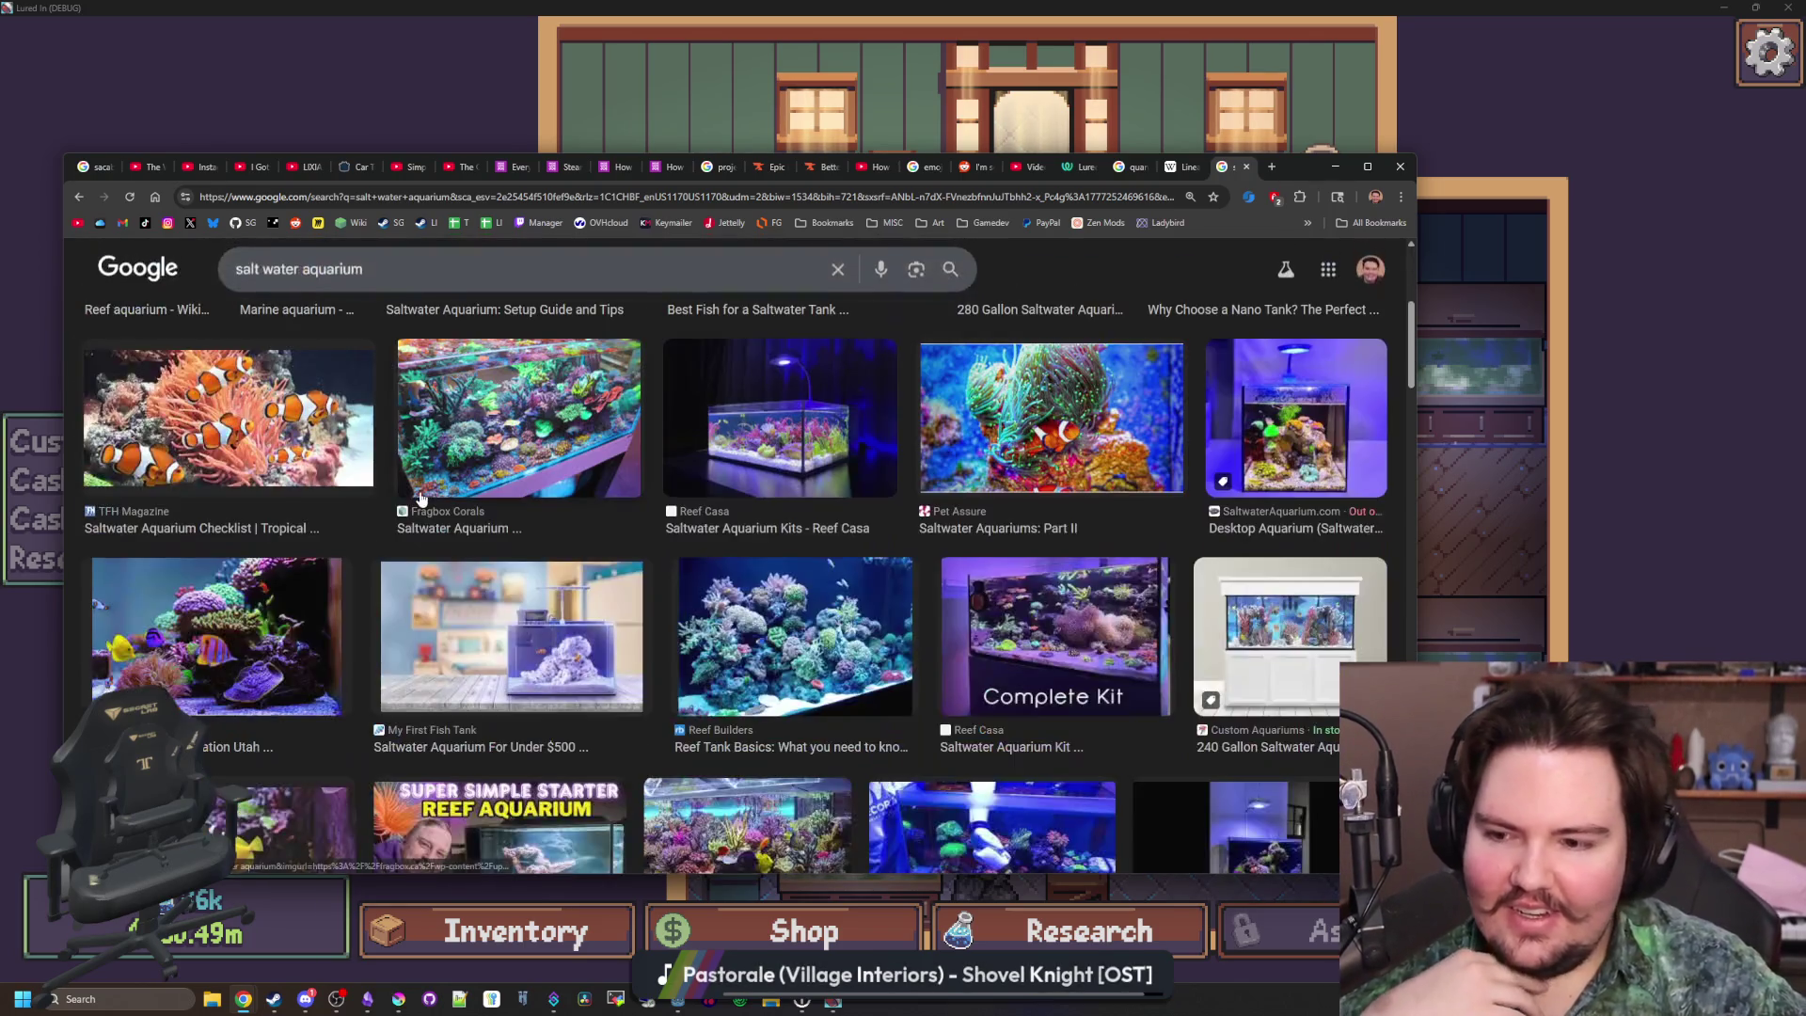
pyautogui.scroll(-5, 420, 497)
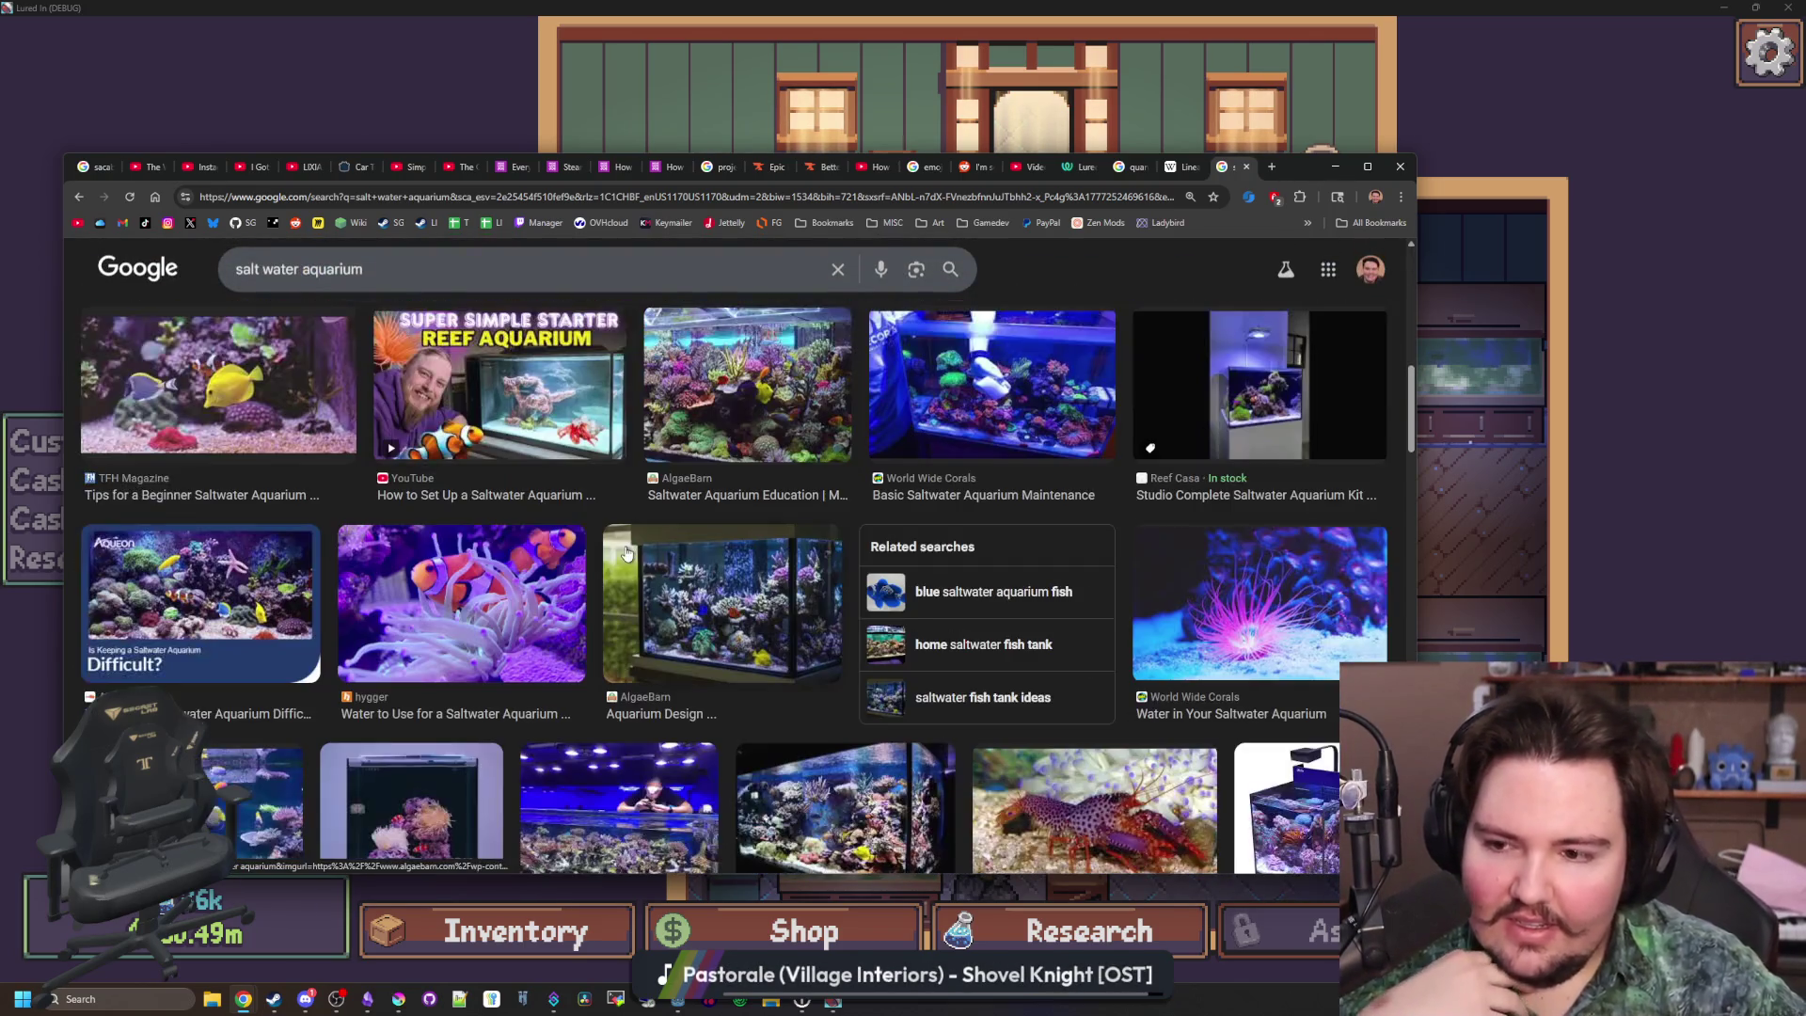
pyautogui.click(266, 411)
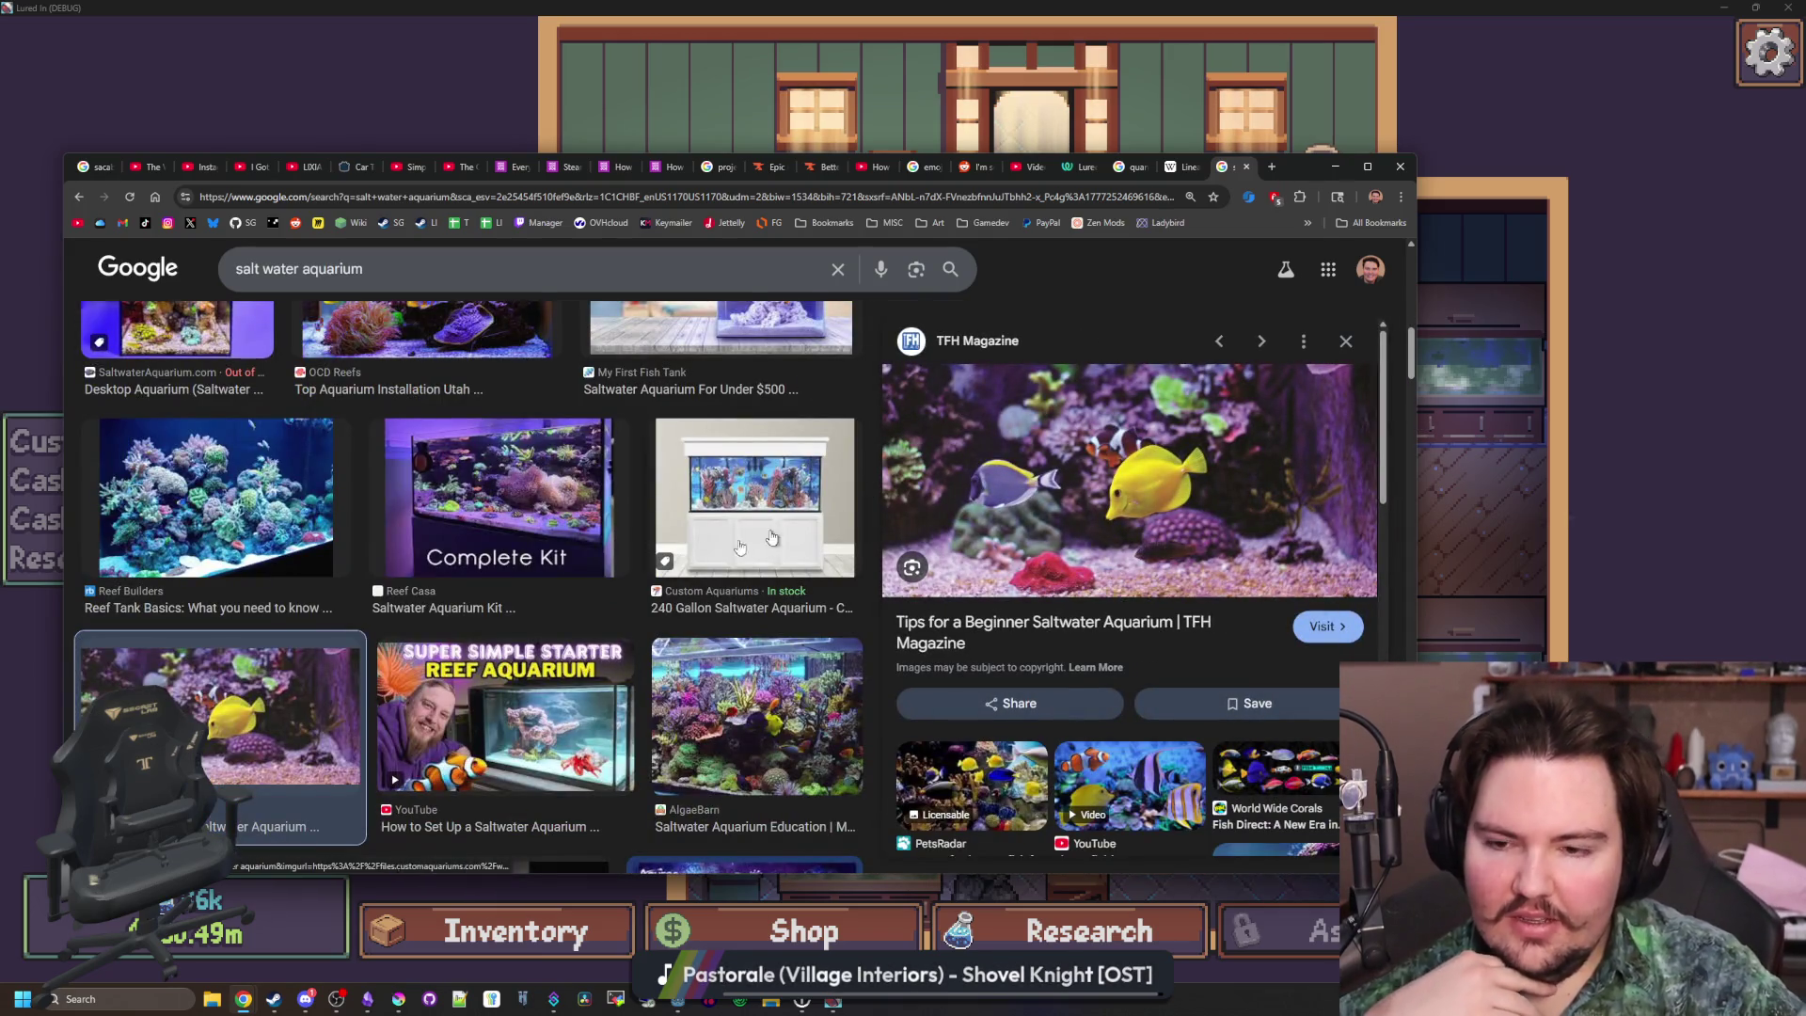
pyautogui.scroll(-2, 585, 508)
pyautogui.scroll(-8, 661, 494)
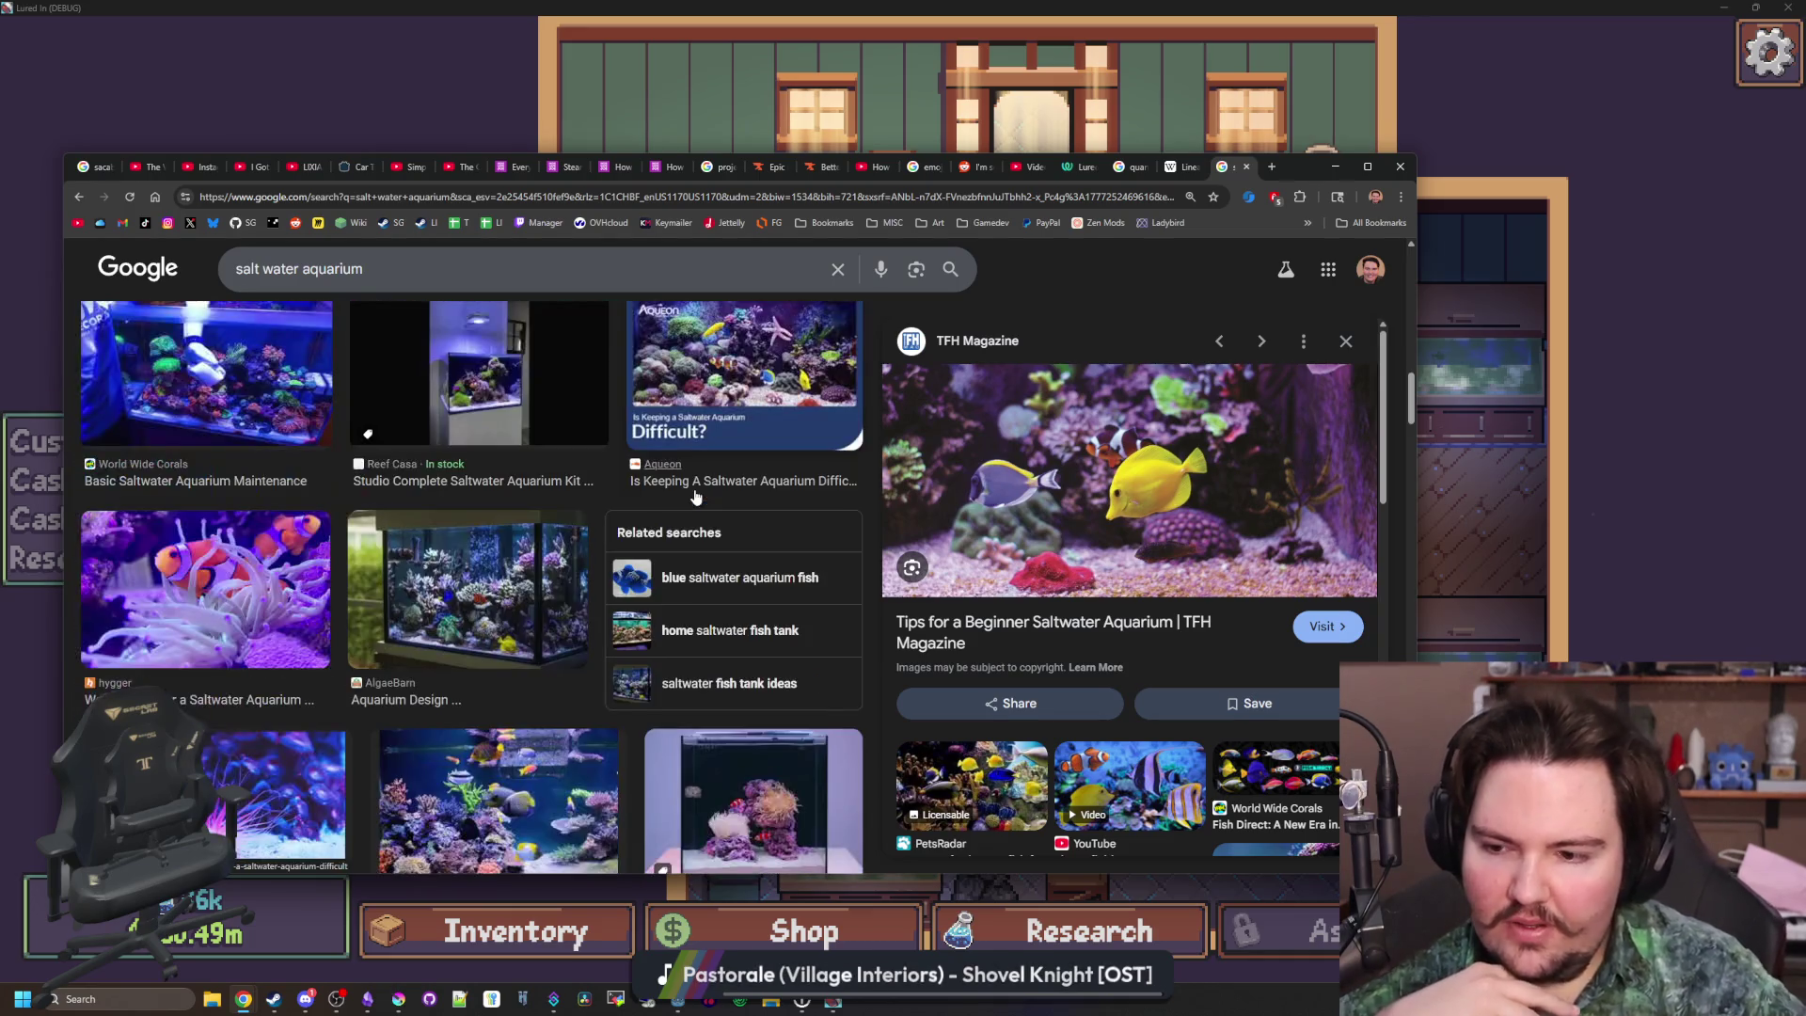
pyautogui.scroll(-3, 695, 496)
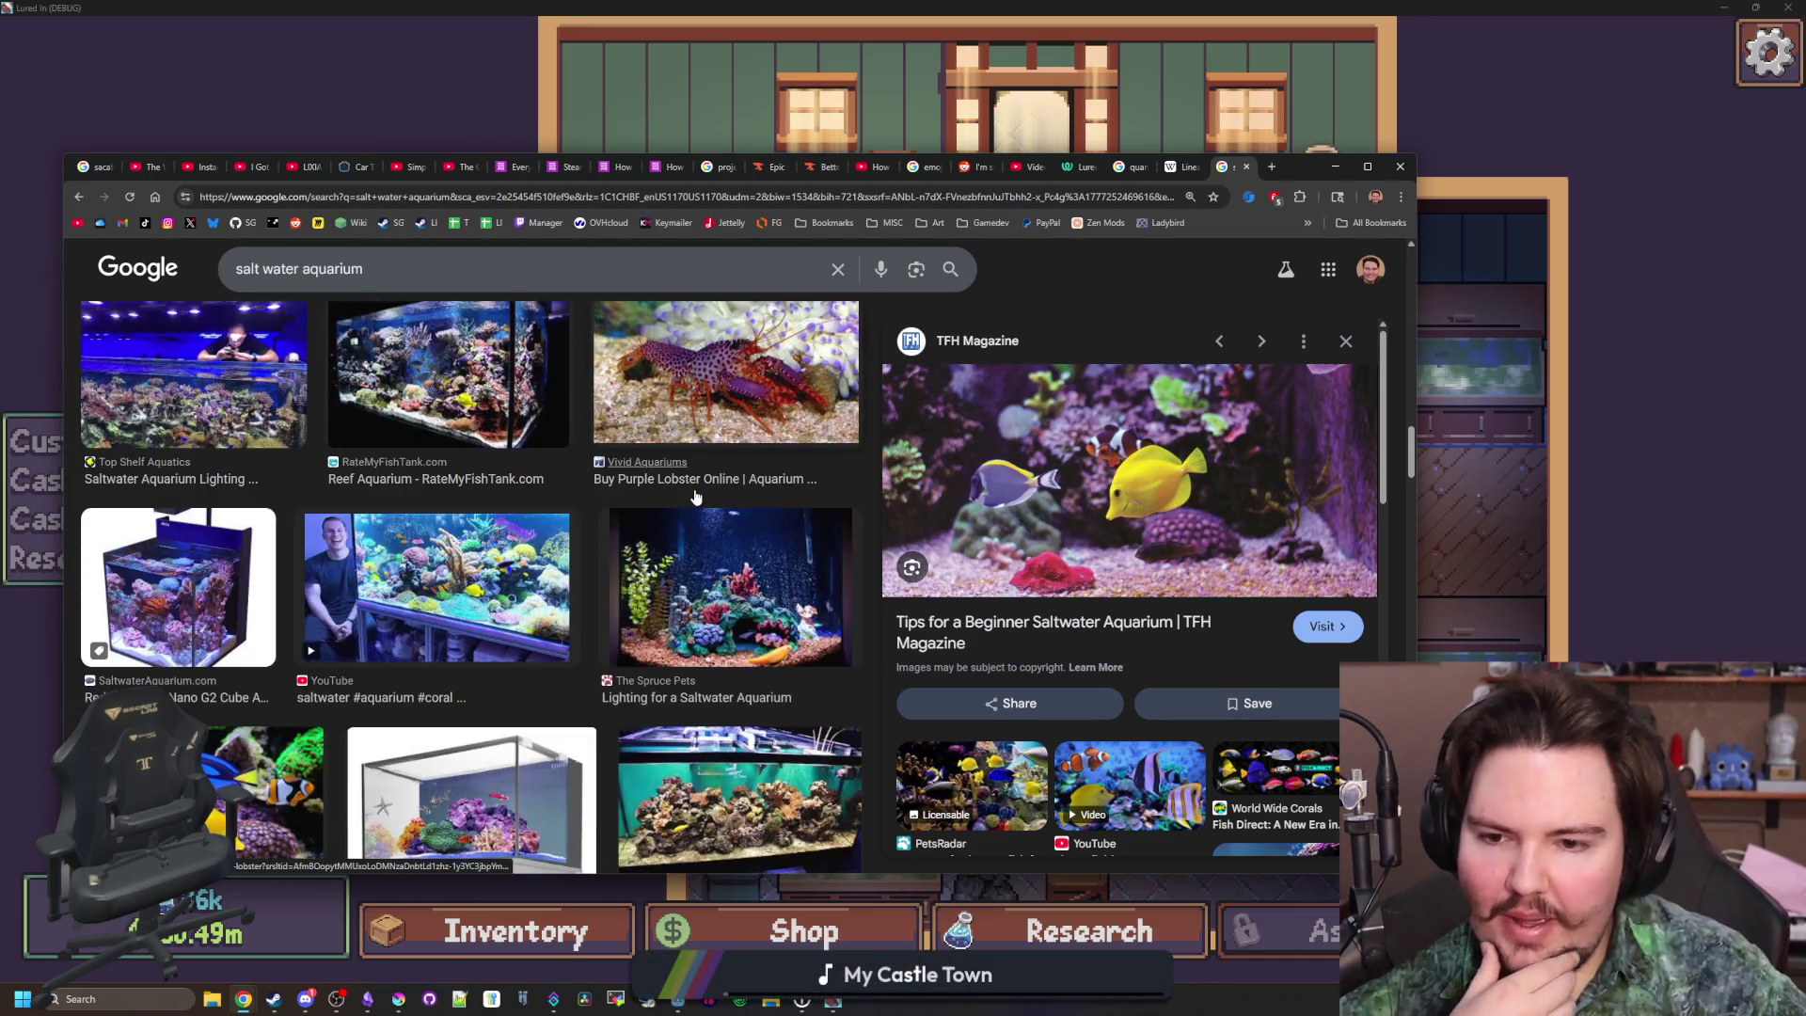
pyautogui.click(732, 607)
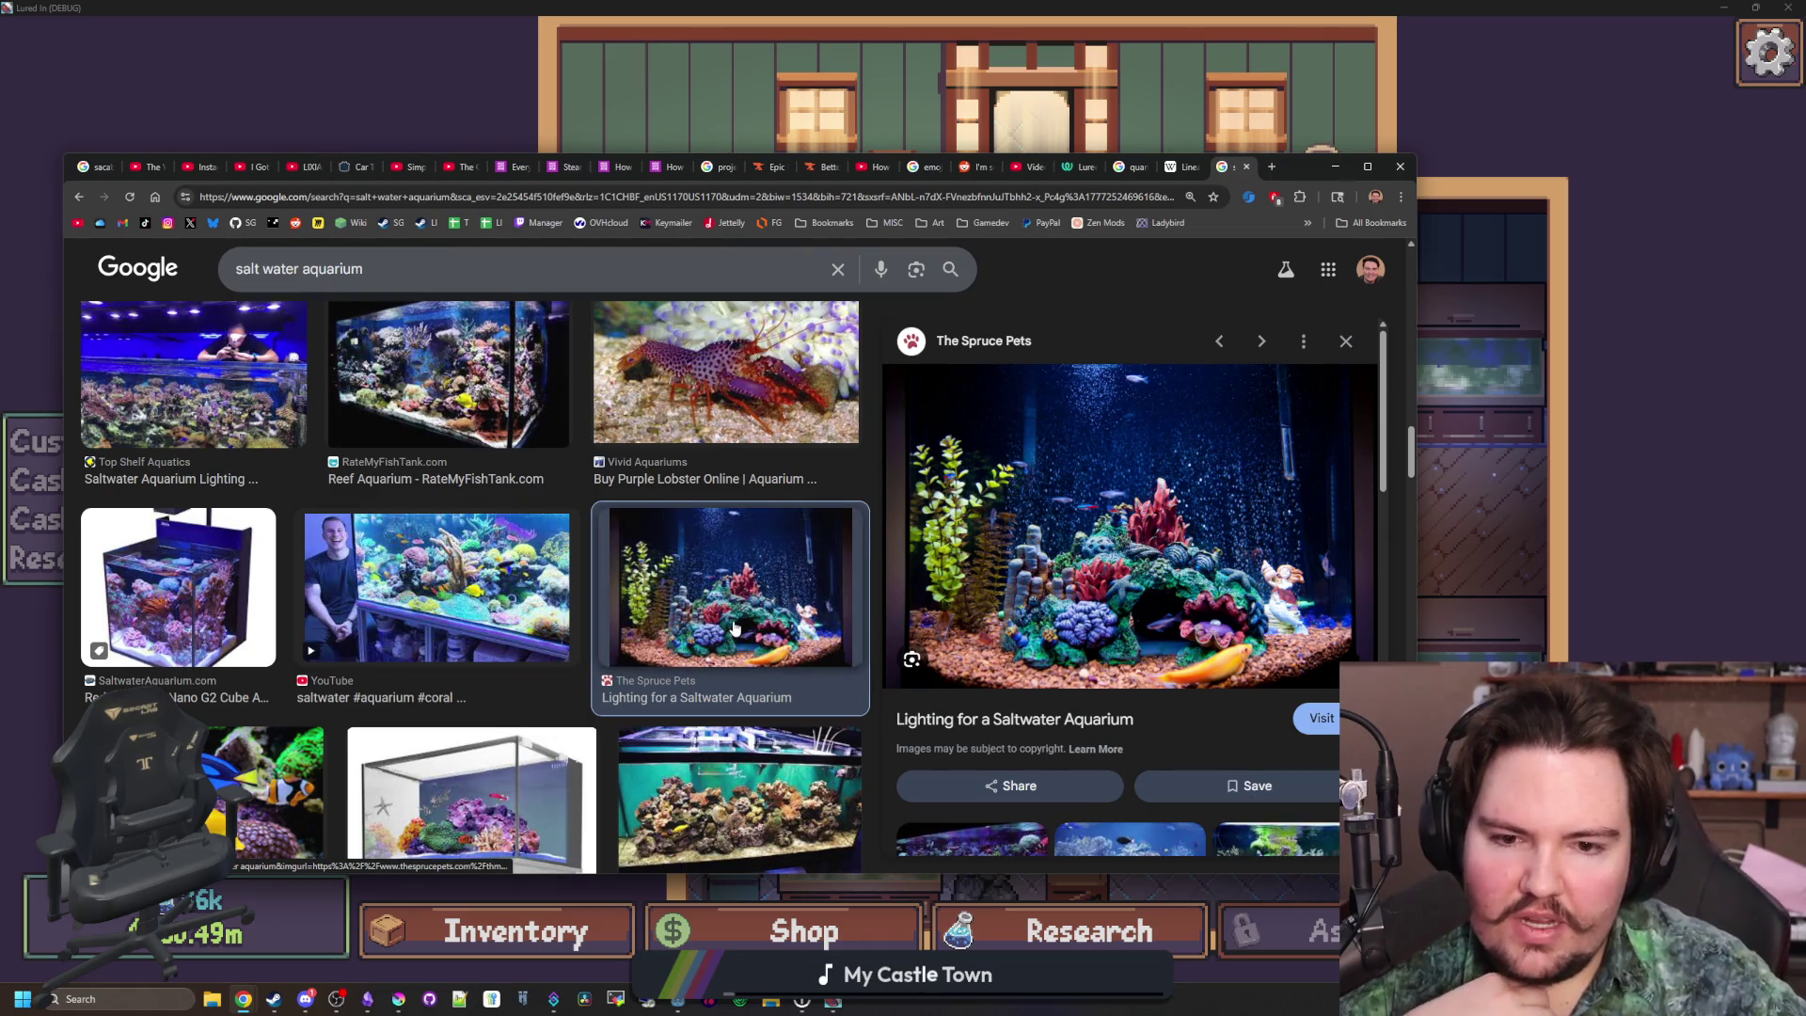
# Preview the 'How to Set Up a Saltwater Aquarium' and Simplicity Aquatics reef tank images
pyautogui.scroll(-1, 736, 627)
pyautogui.click(753, 691)
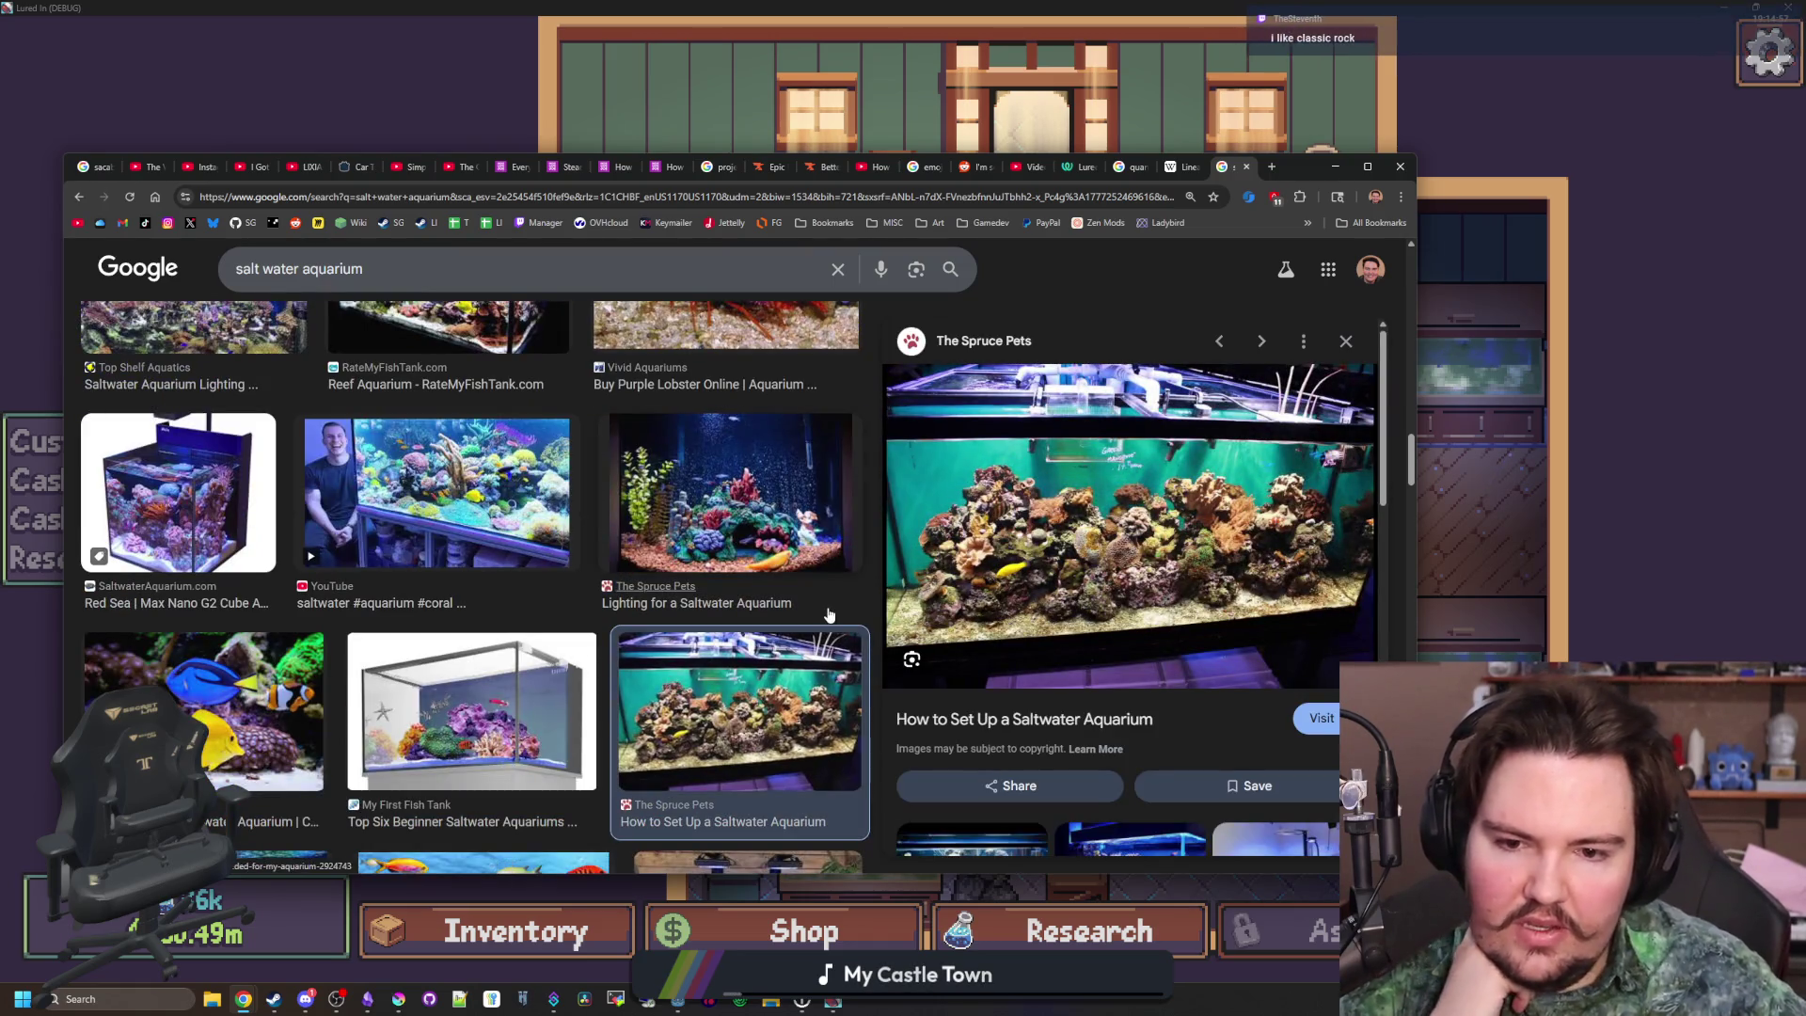
pyautogui.scroll(-3, 615, 646)
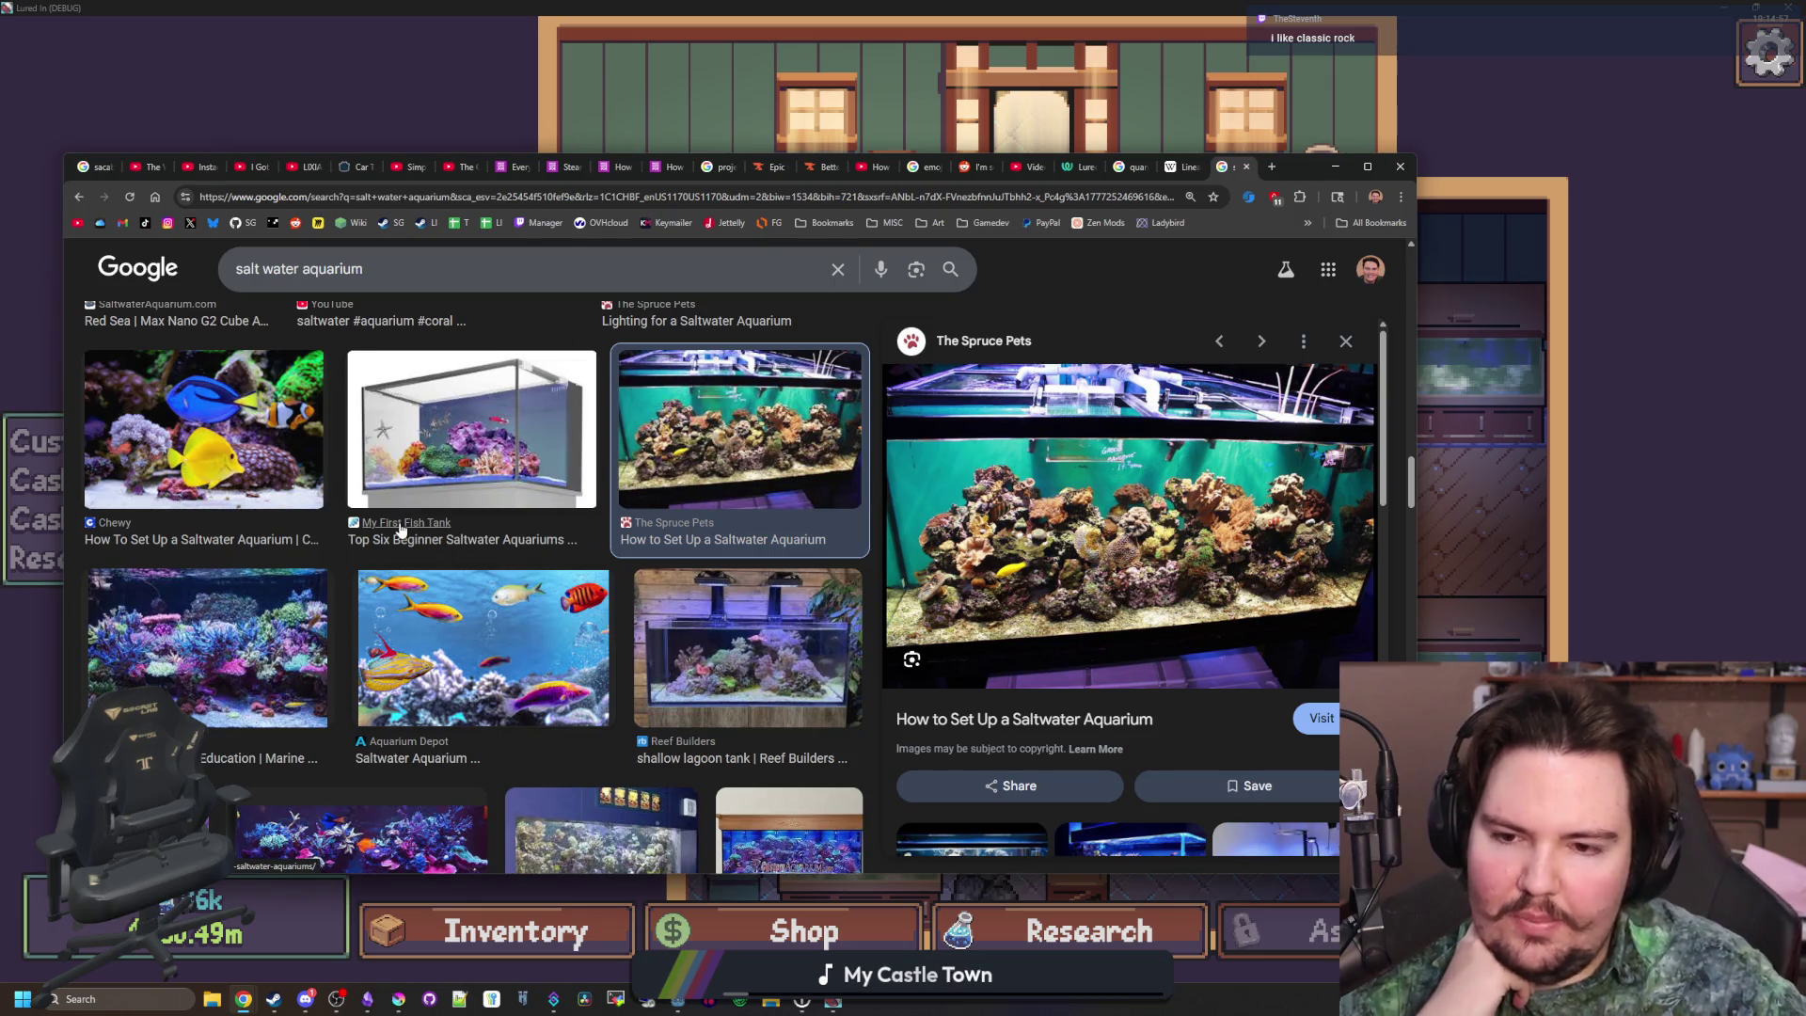
pyautogui.scroll(-2, 400, 529)
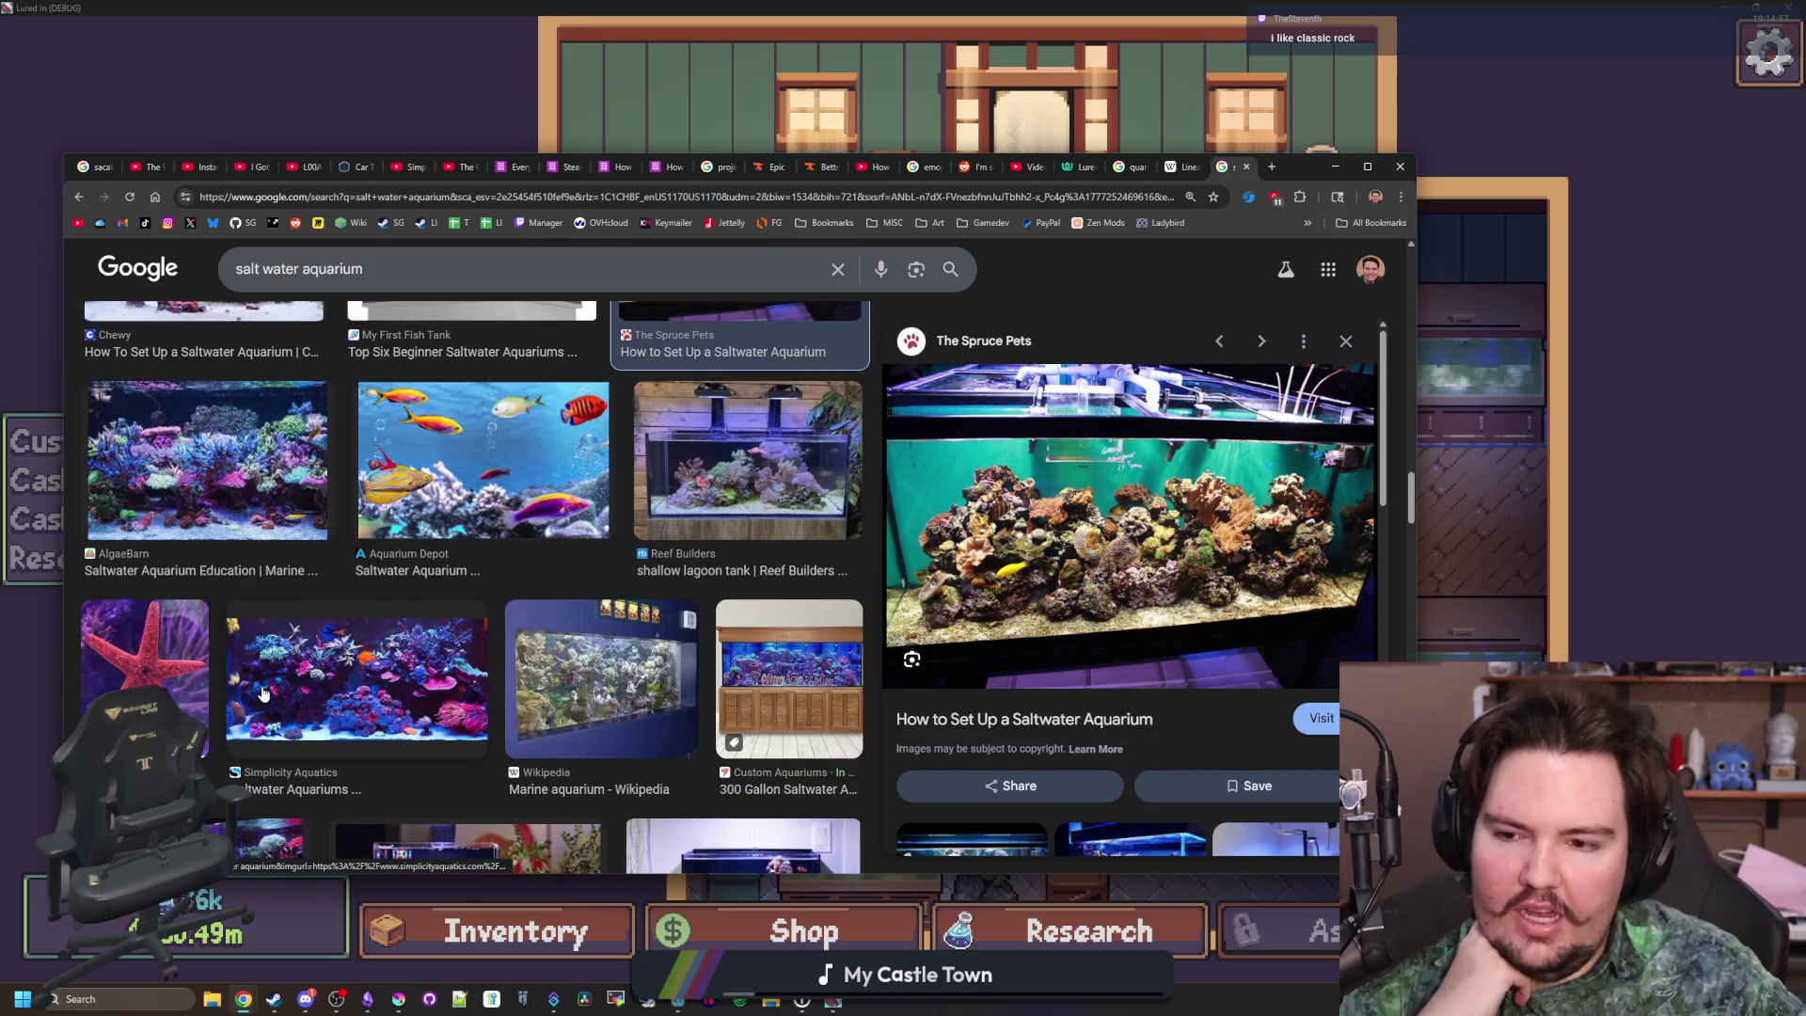
pyautogui.click(264, 693)
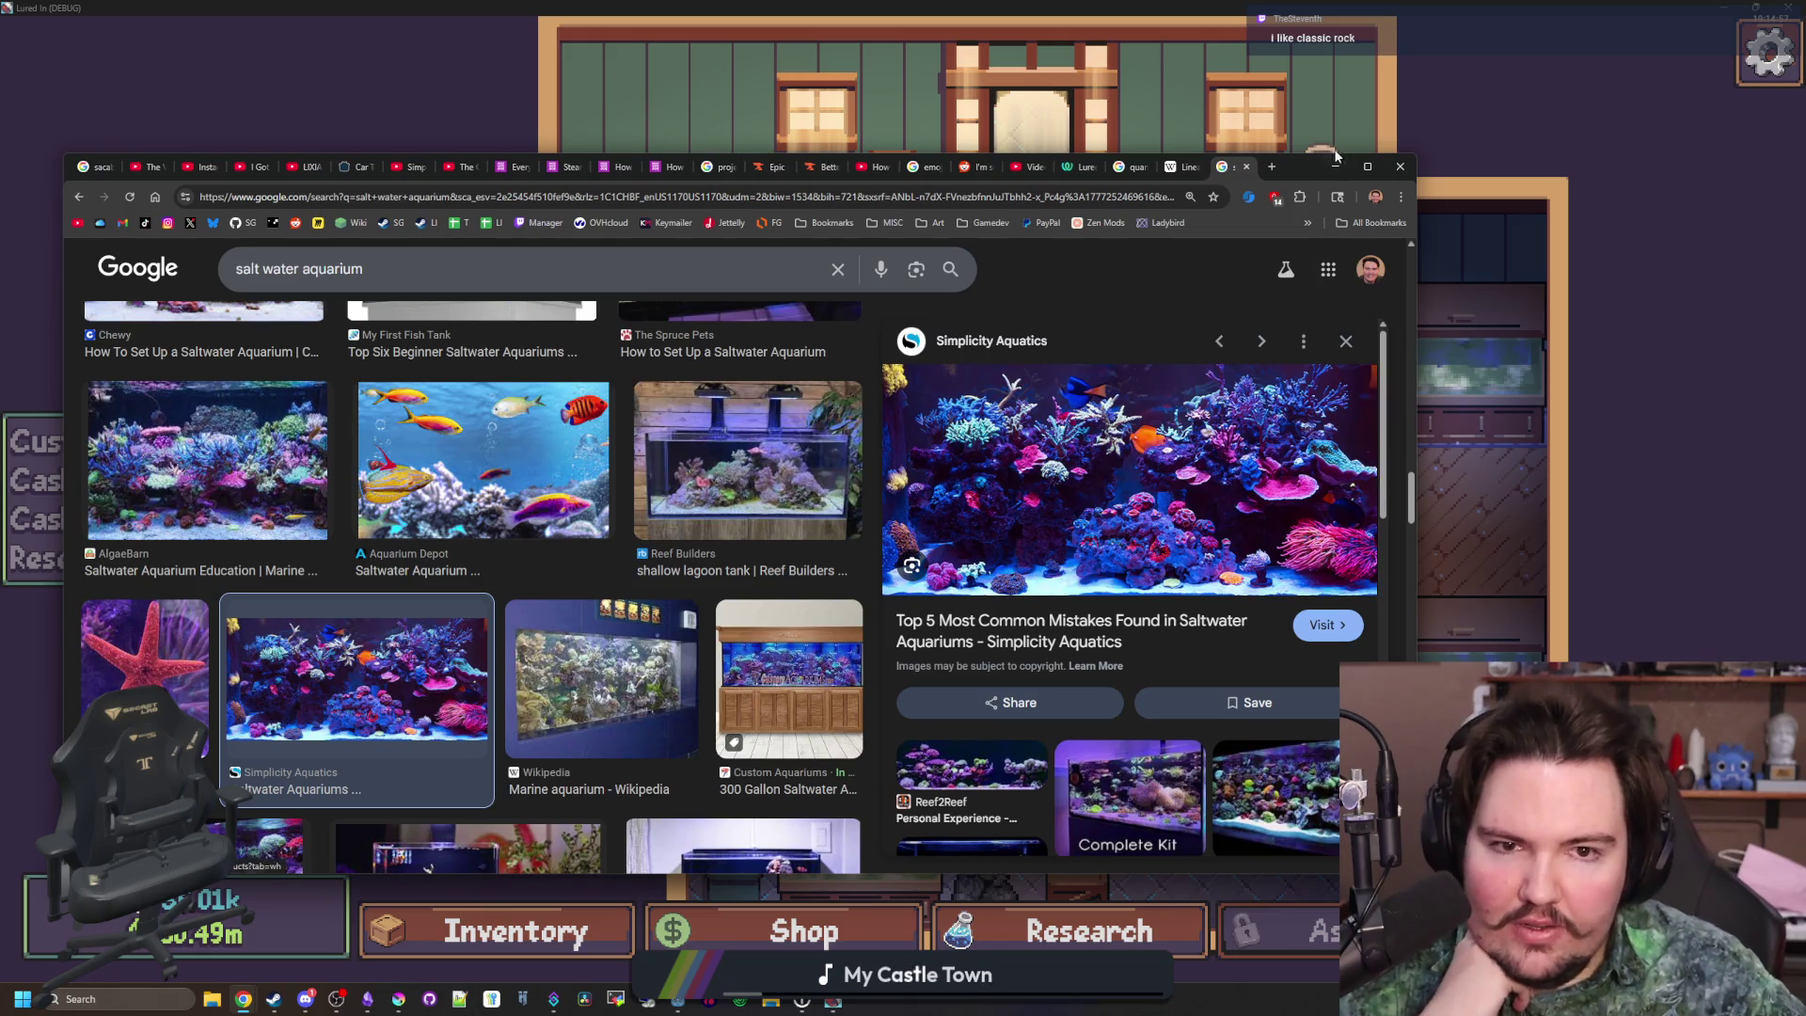
# Maximize Chrome, then preview the Reef2Reef and africanaquaticsexport.com aquarium images
pyautogui.doubleClick(1294, 168)
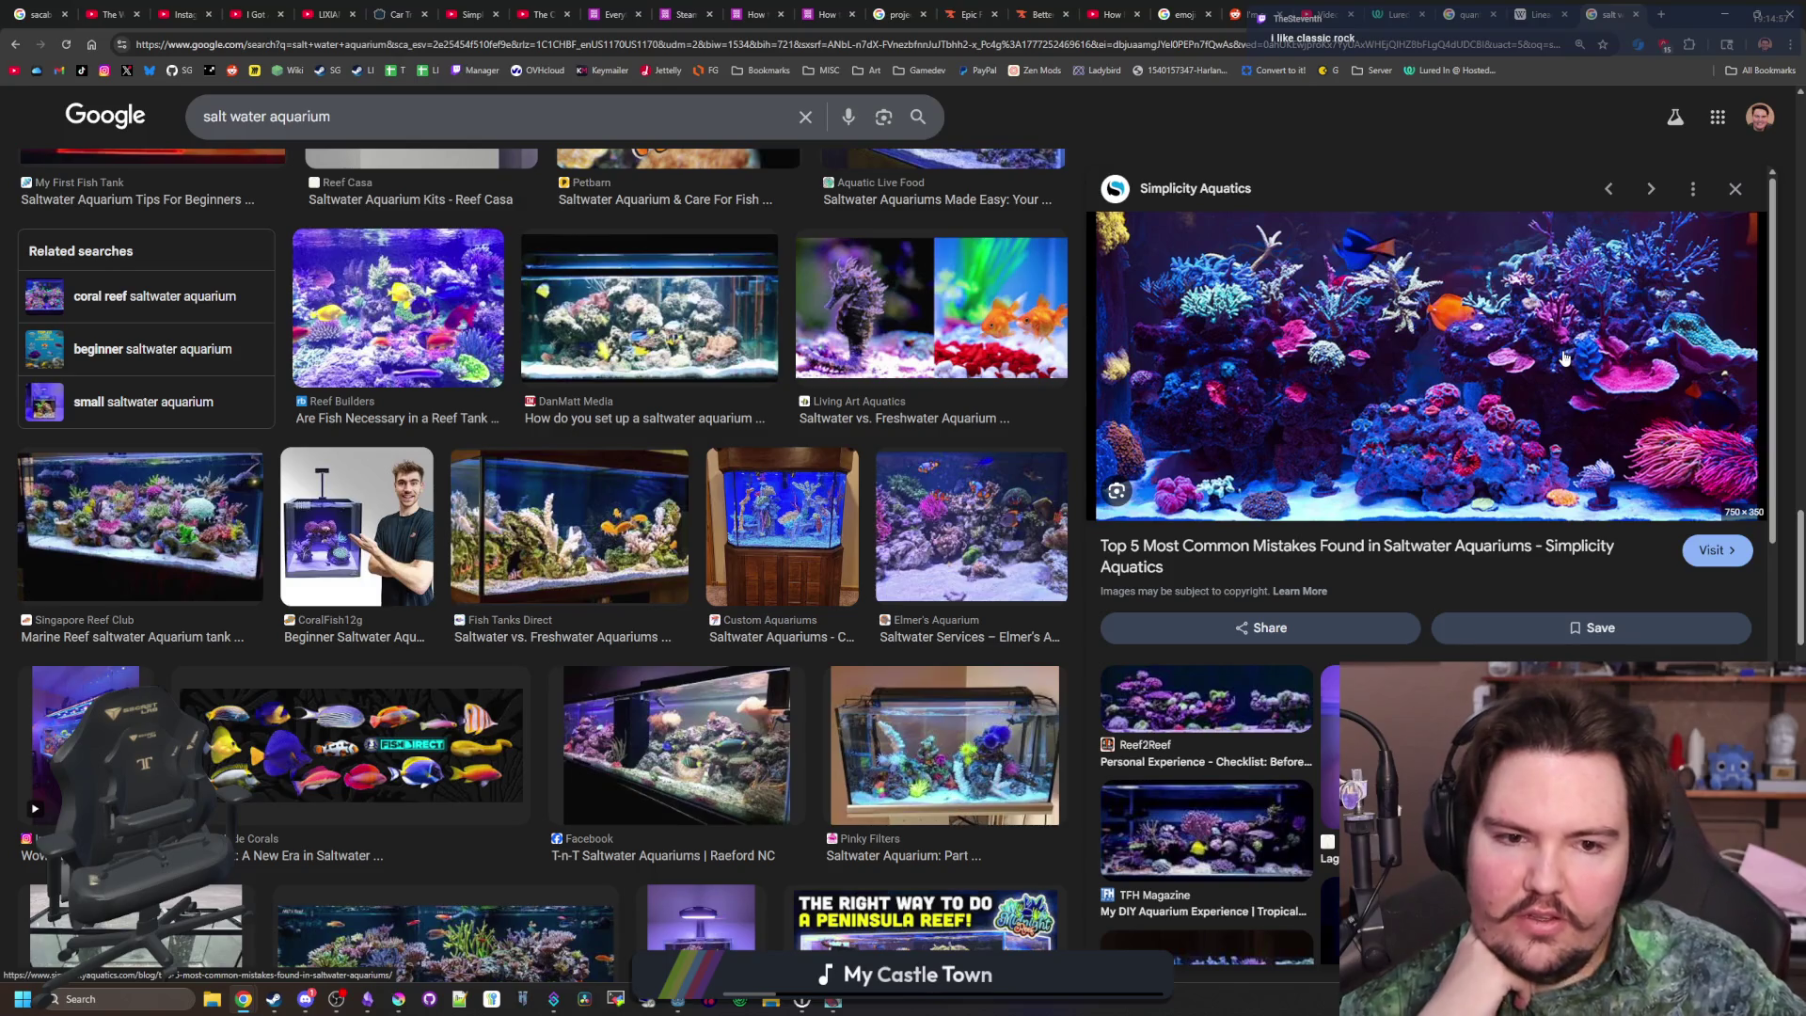
pyautogui.scroll(-3, 866, 497)
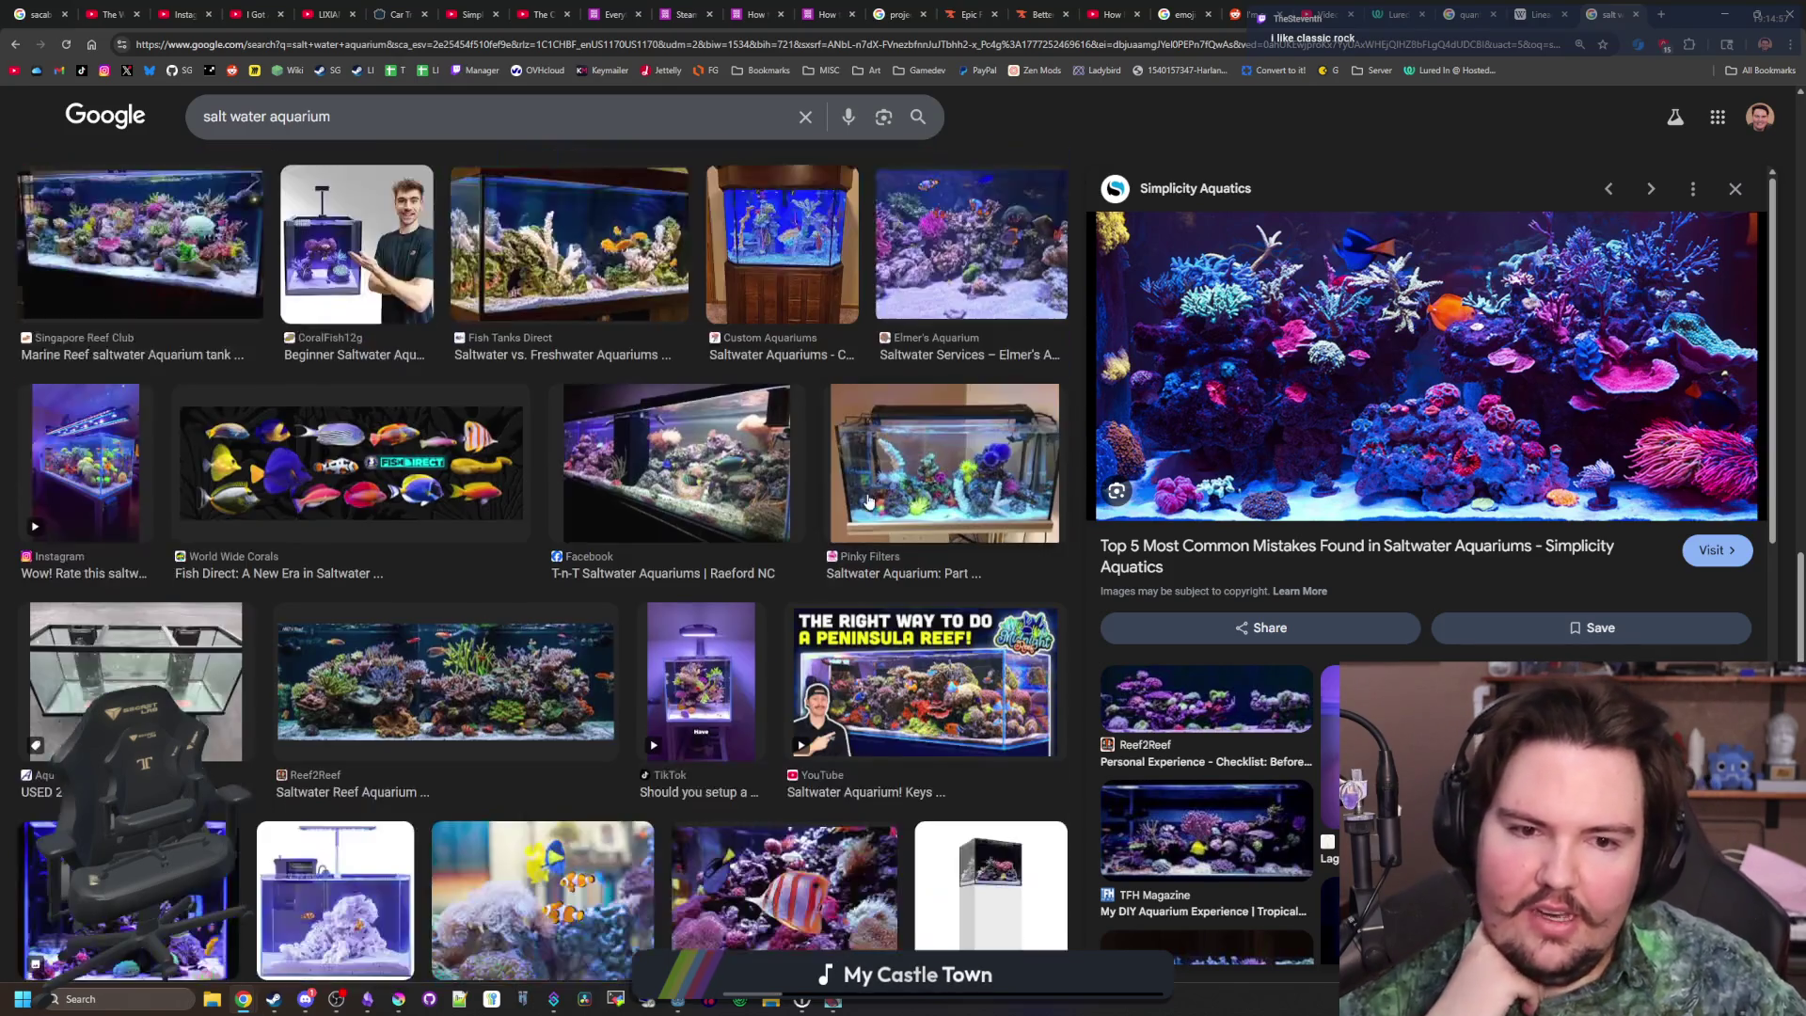
pyautogui.scroll(-1, 866, 497)
pyautogui.click(469, 618)
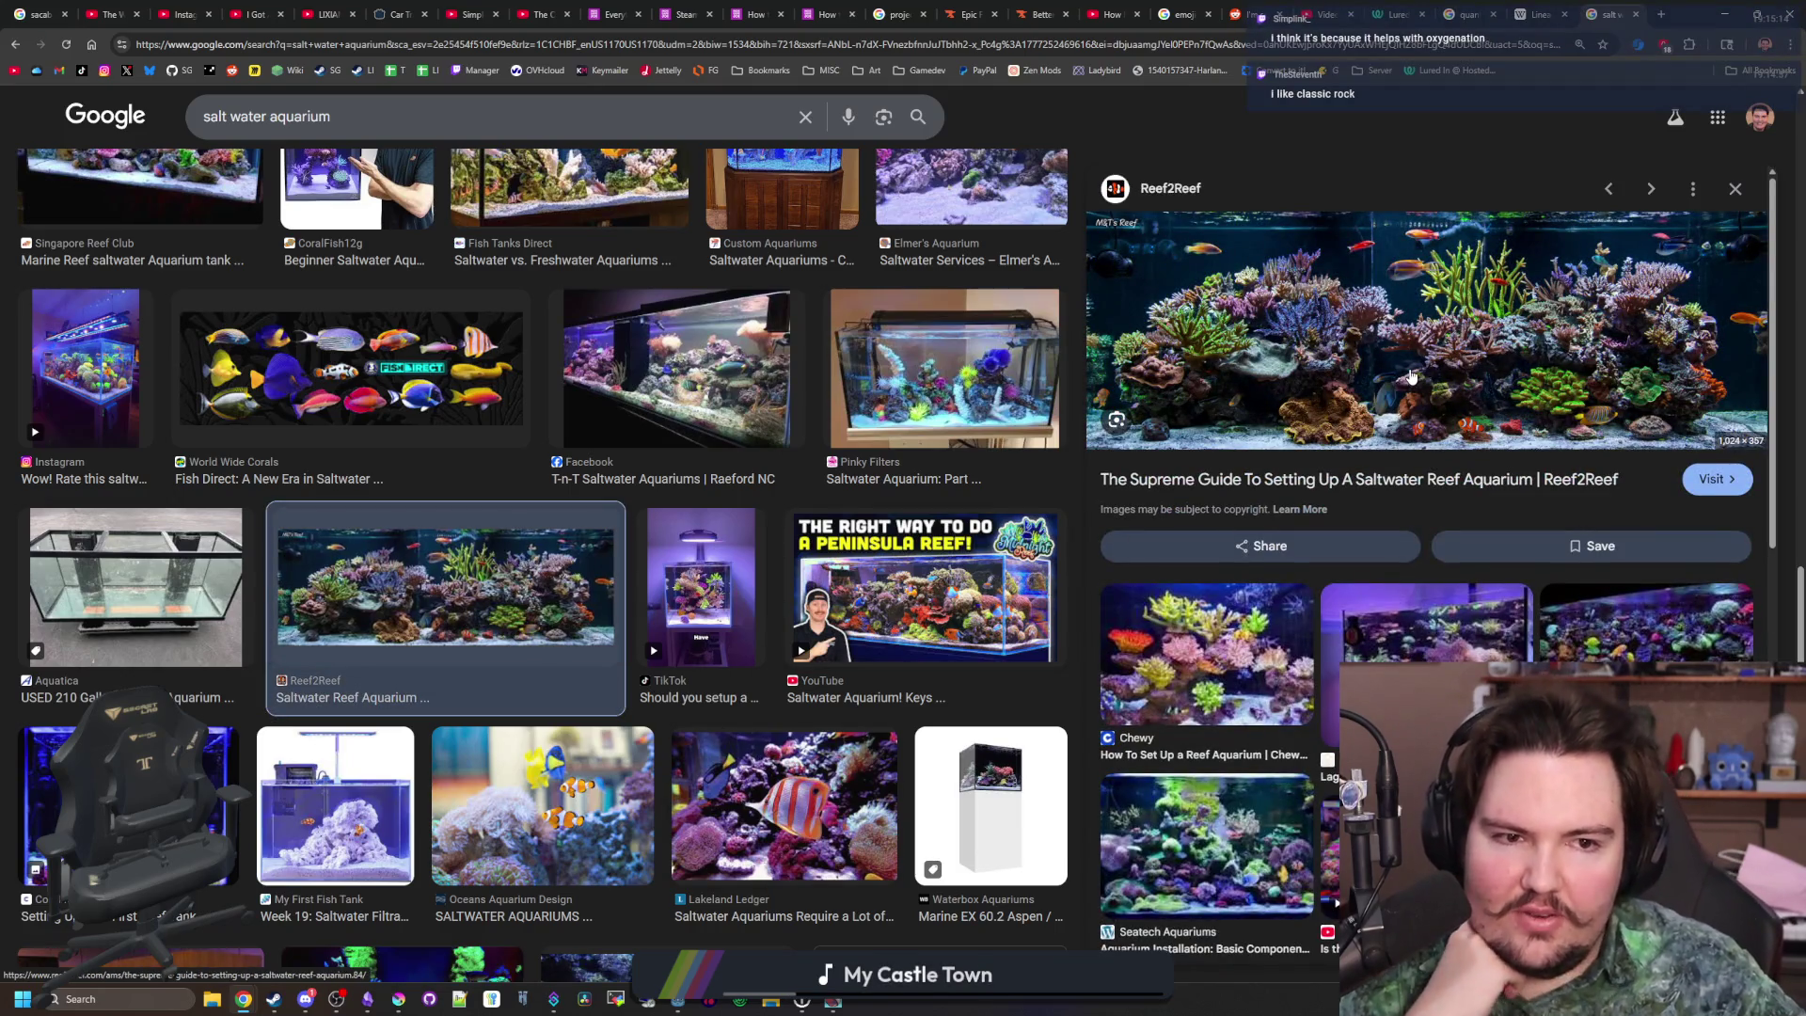
pyautogui.scroll(-3, 510, 532)
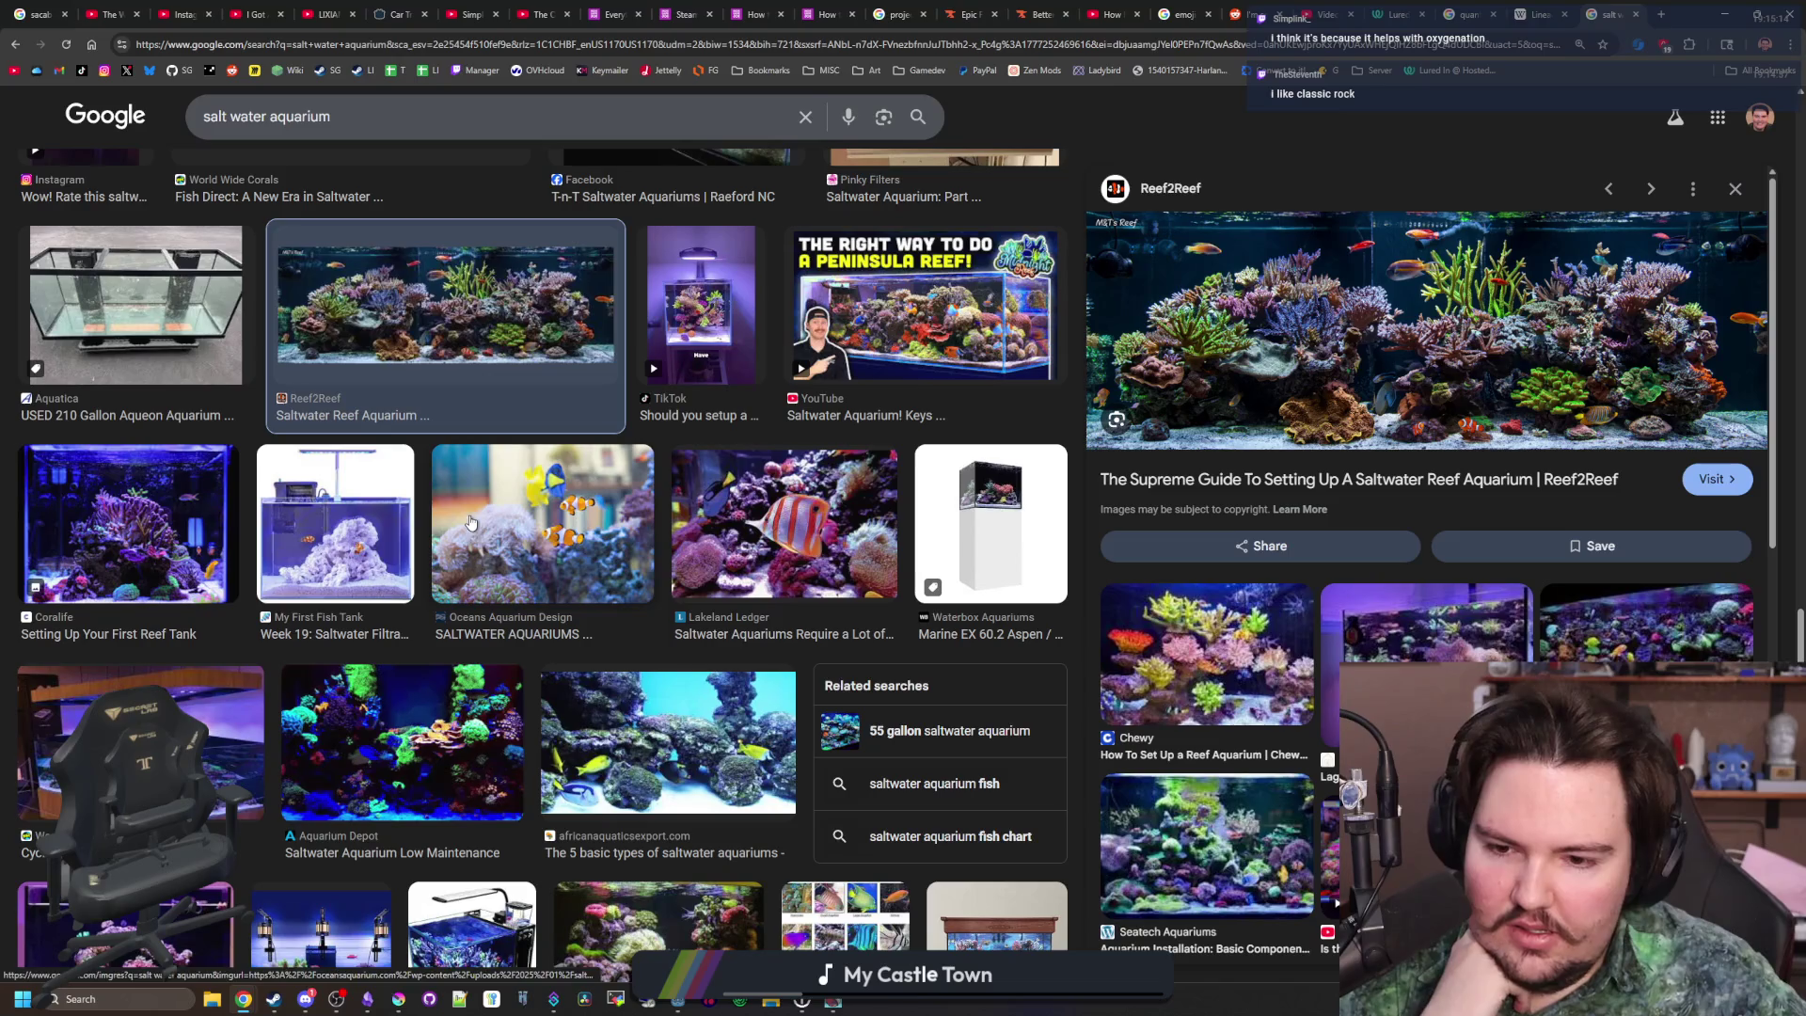
pyautogui.click(683, 722)
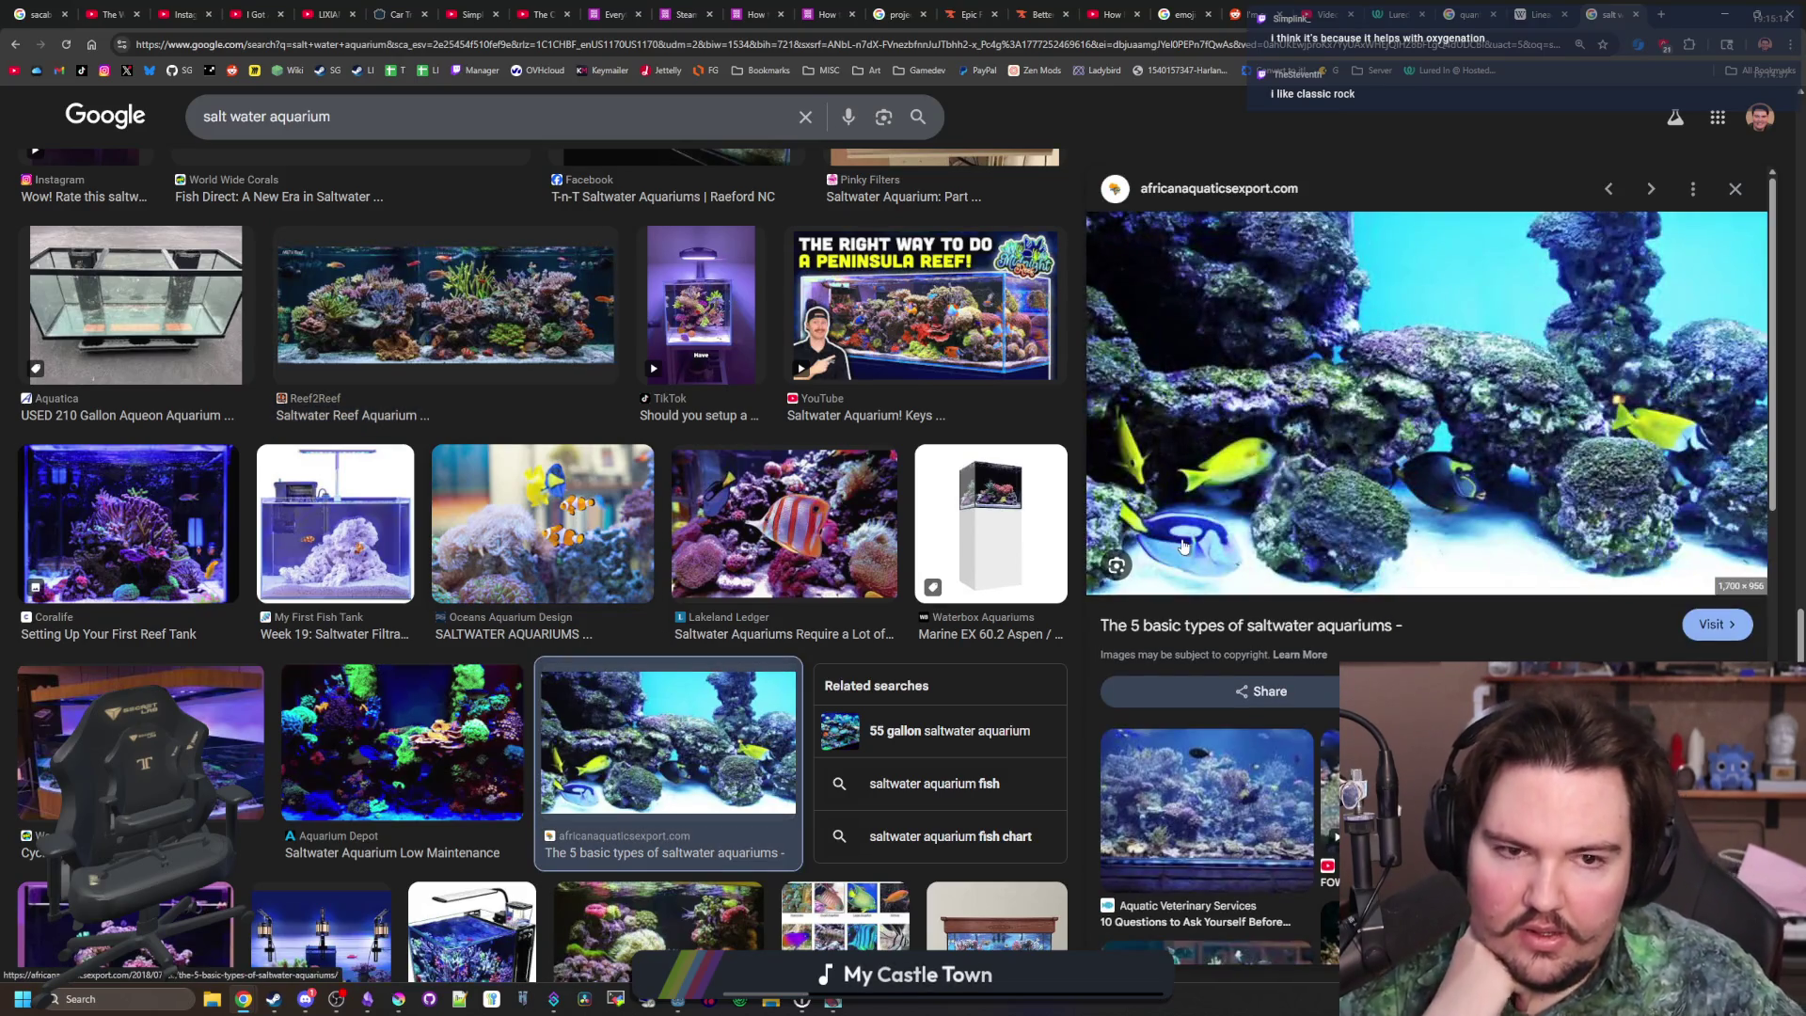
# Preview the Reef Builders deepwater reef image, then open and close the Extreme Corals article
pyautogui.scroll(-2, 1450, 411)
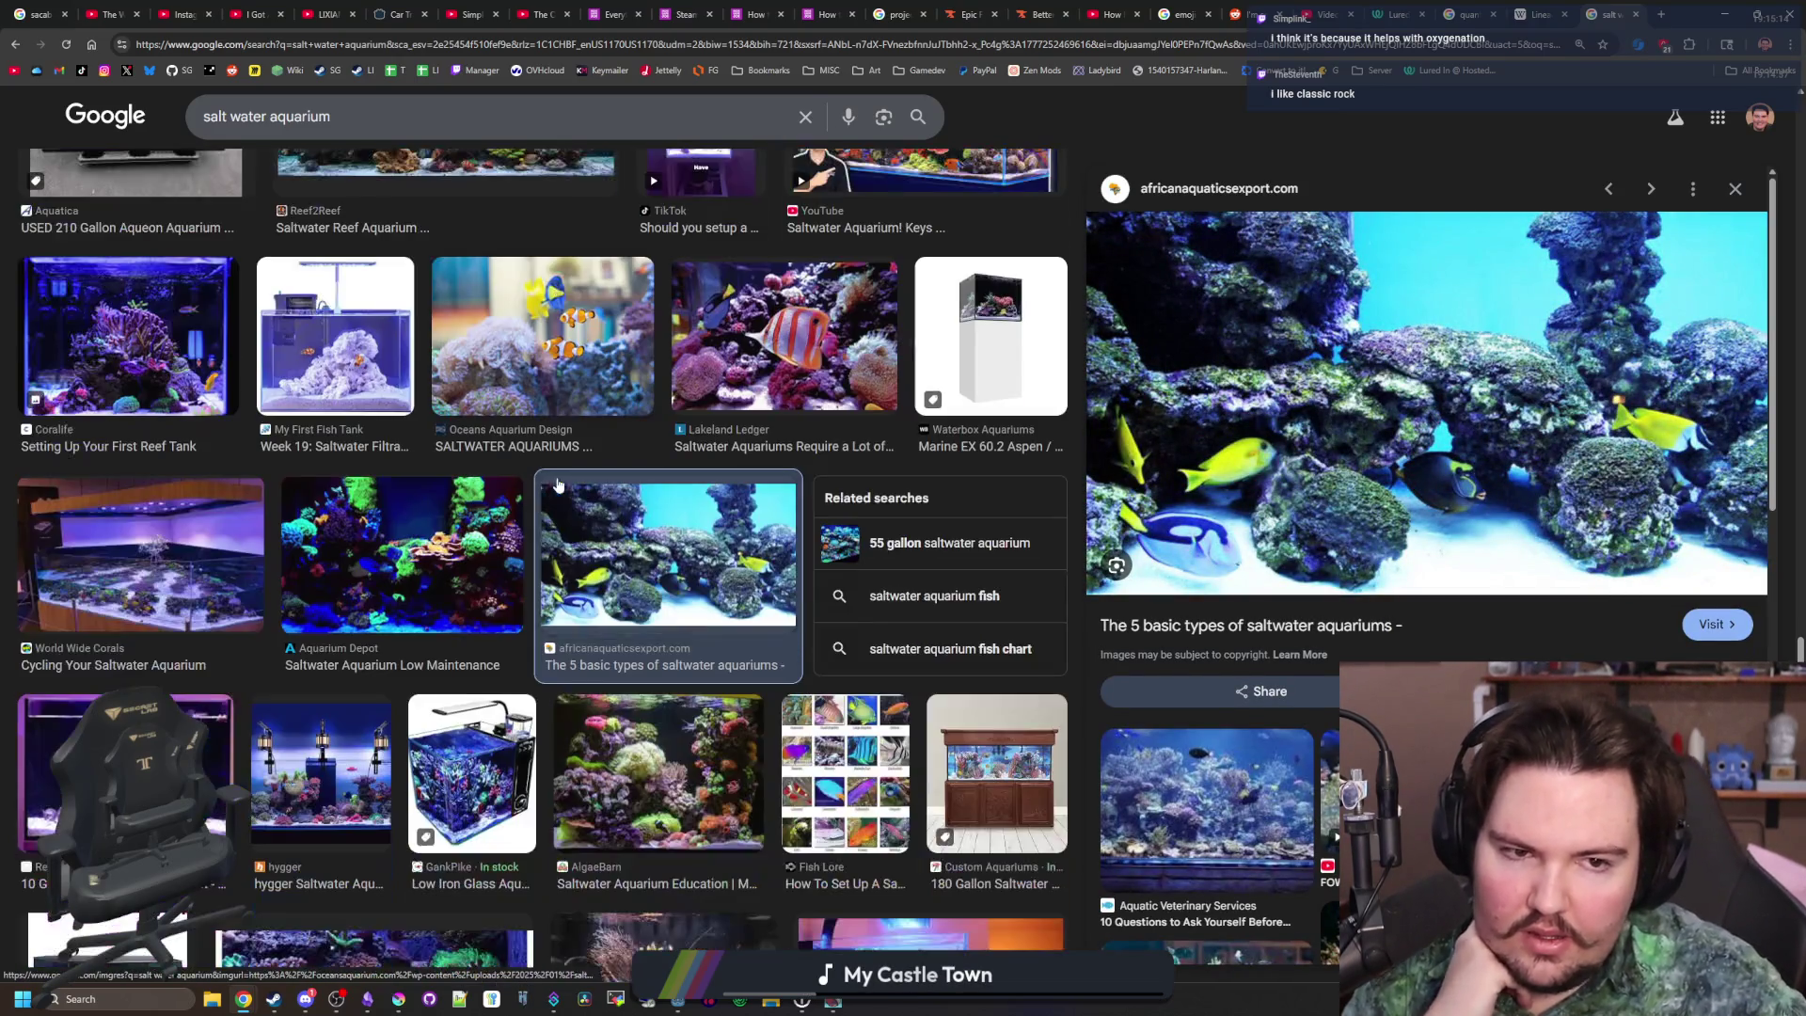
pyautogui.scroll(-3, 194, 583)
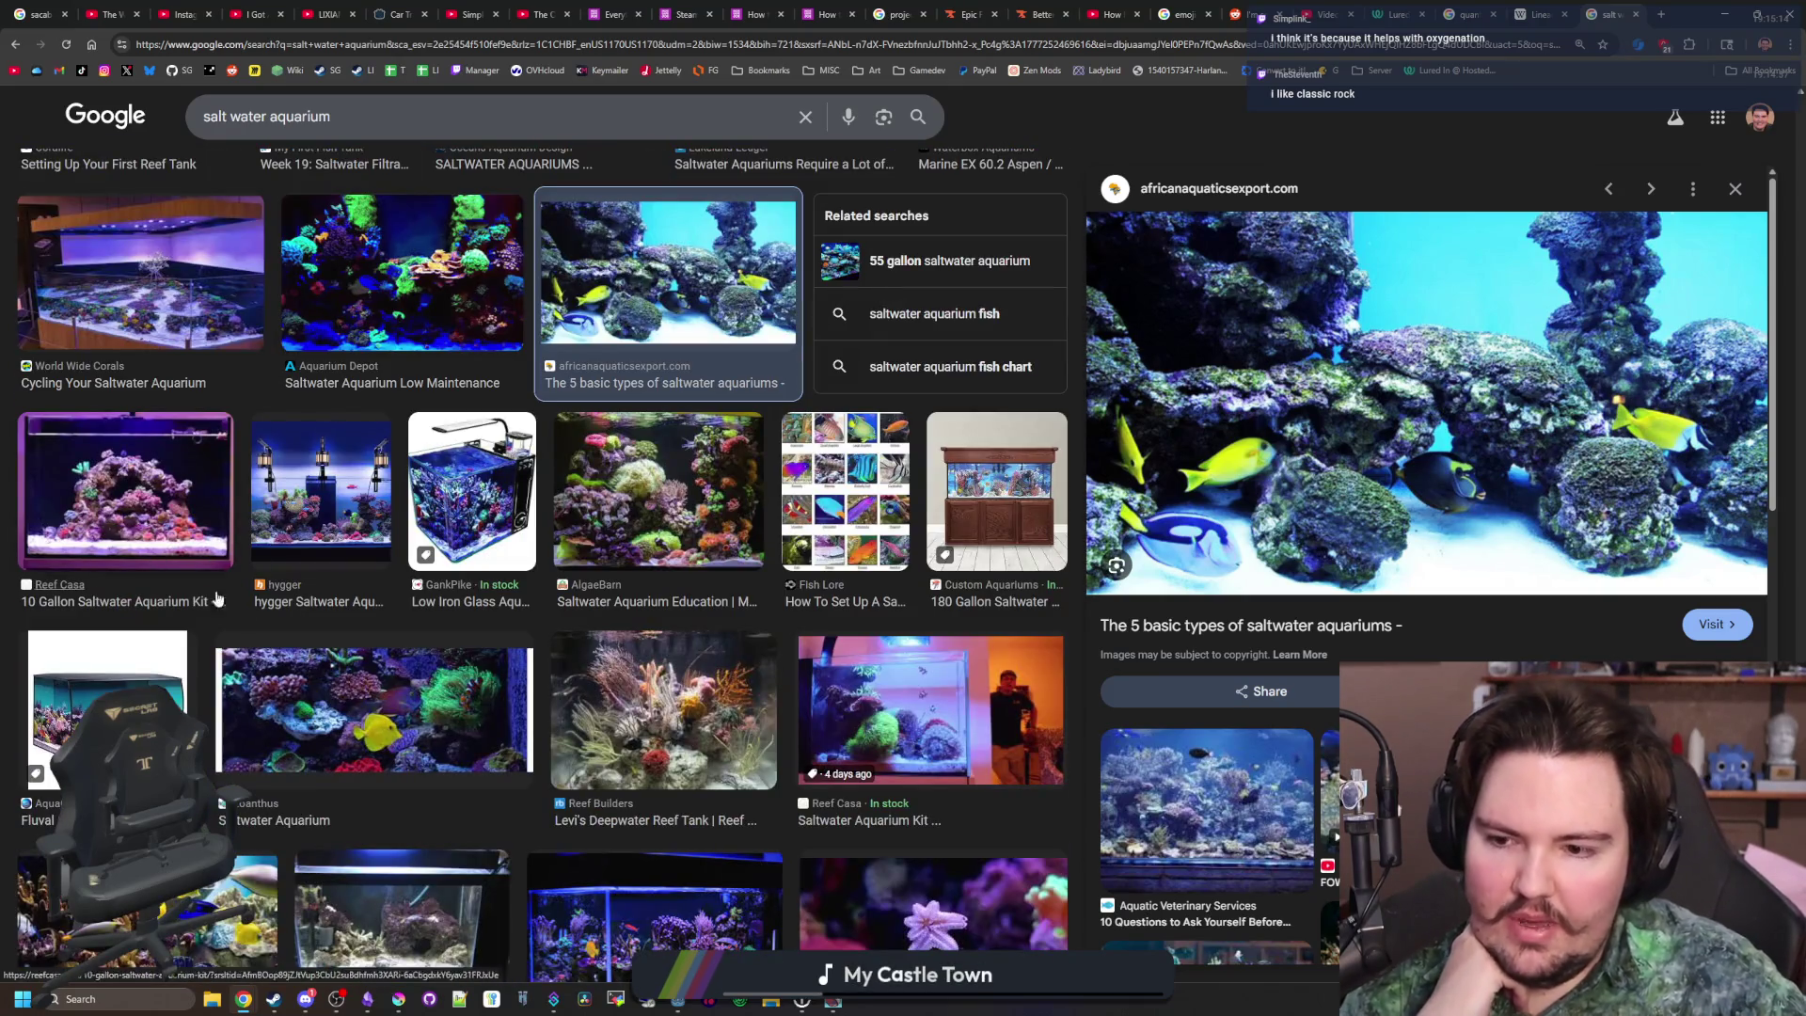
pyautogui.click(712, 722)
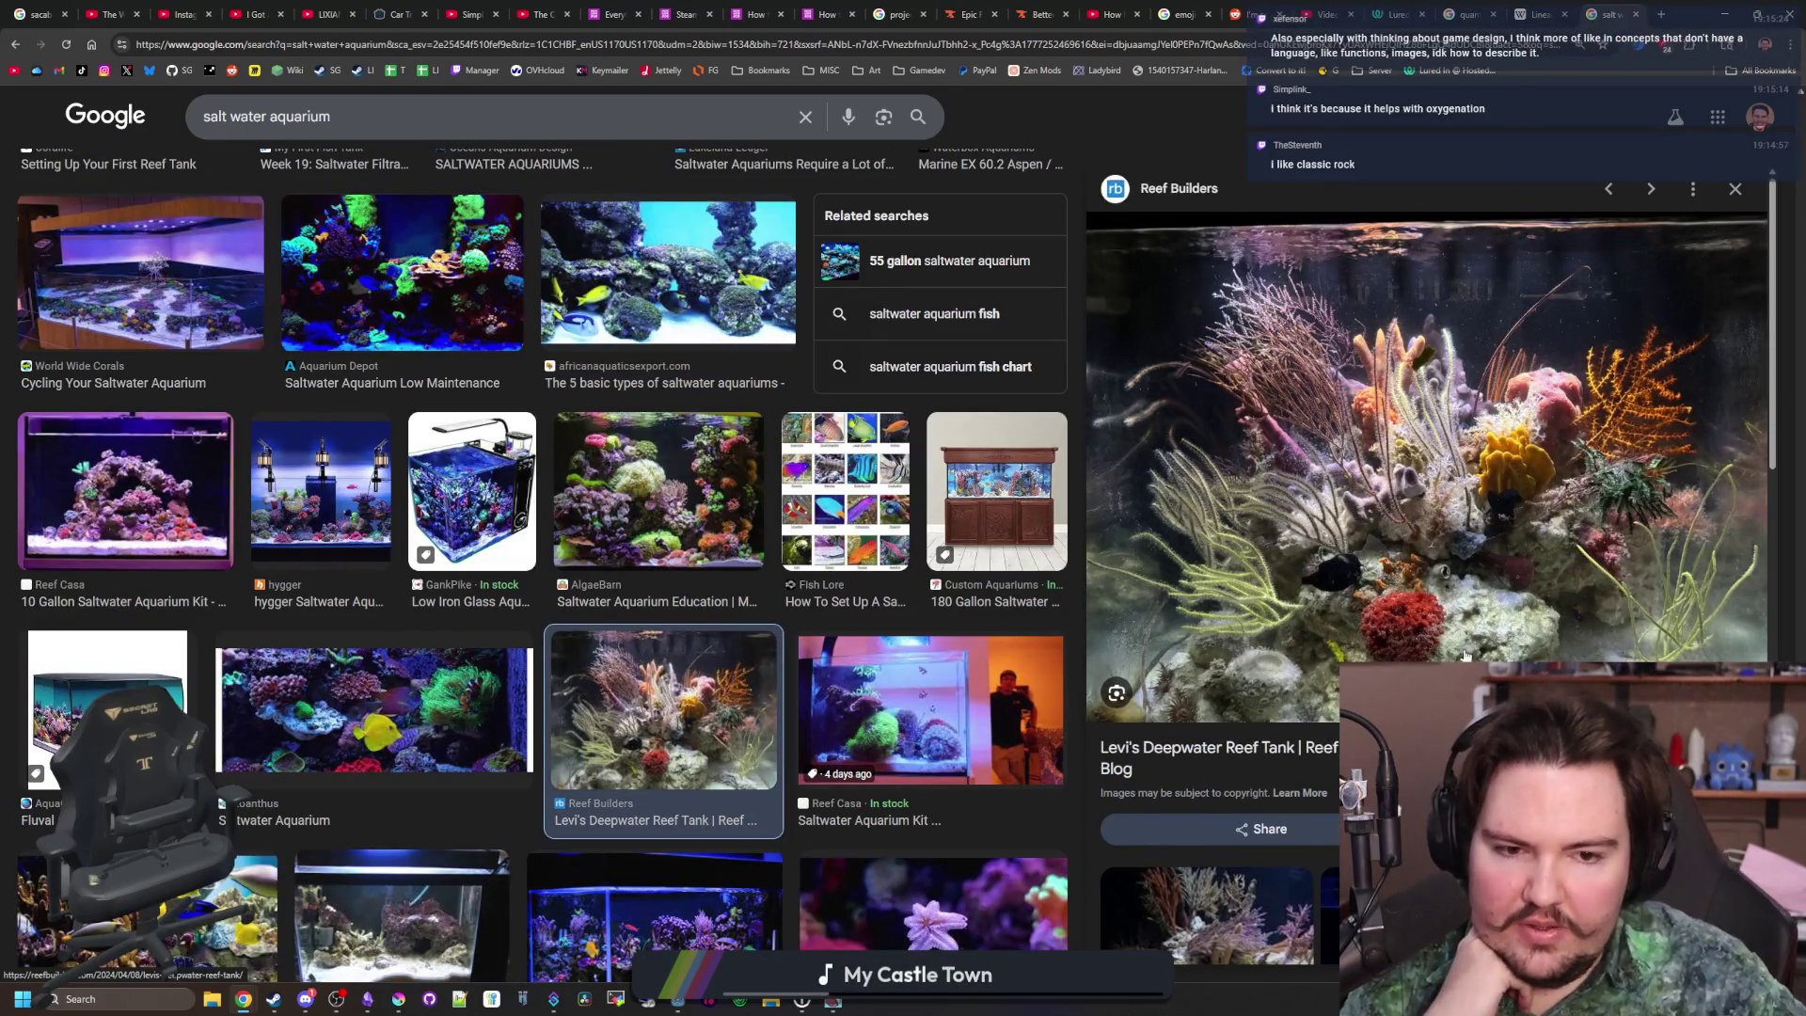
pyautogui.scroll(-6, 720, 712)
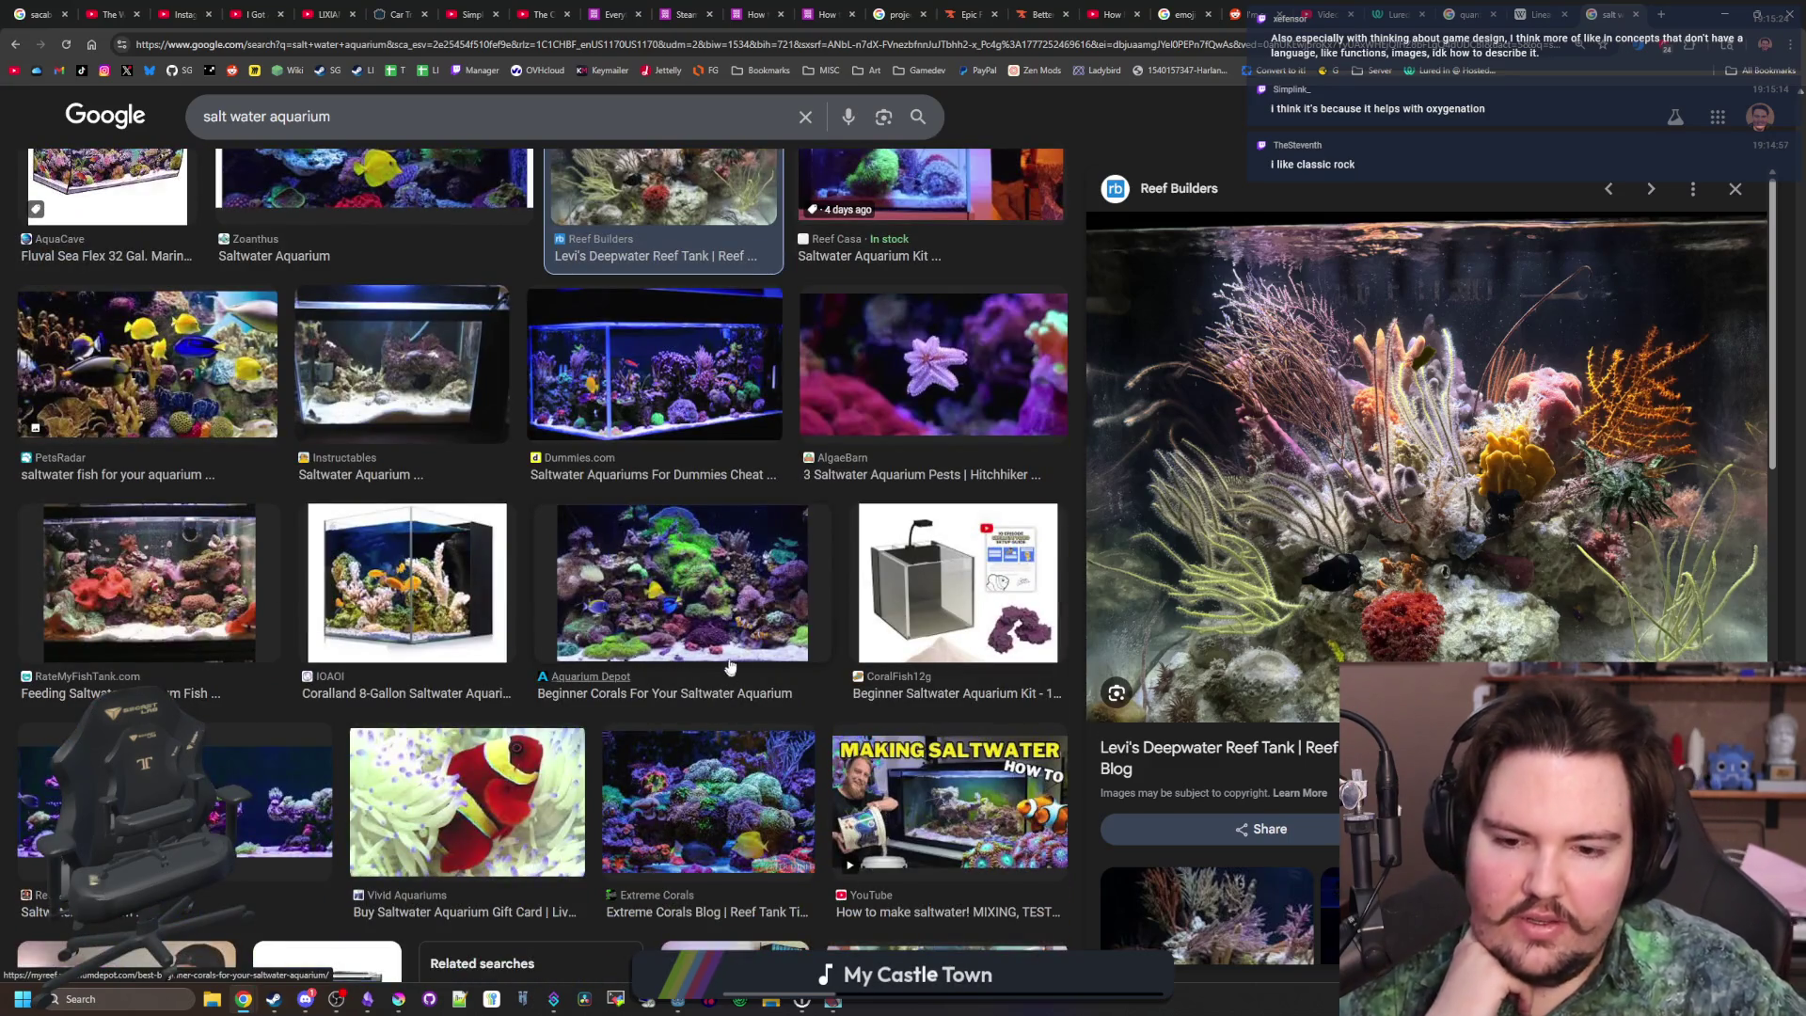
pyautogui.scroll(-4, 708, 612)
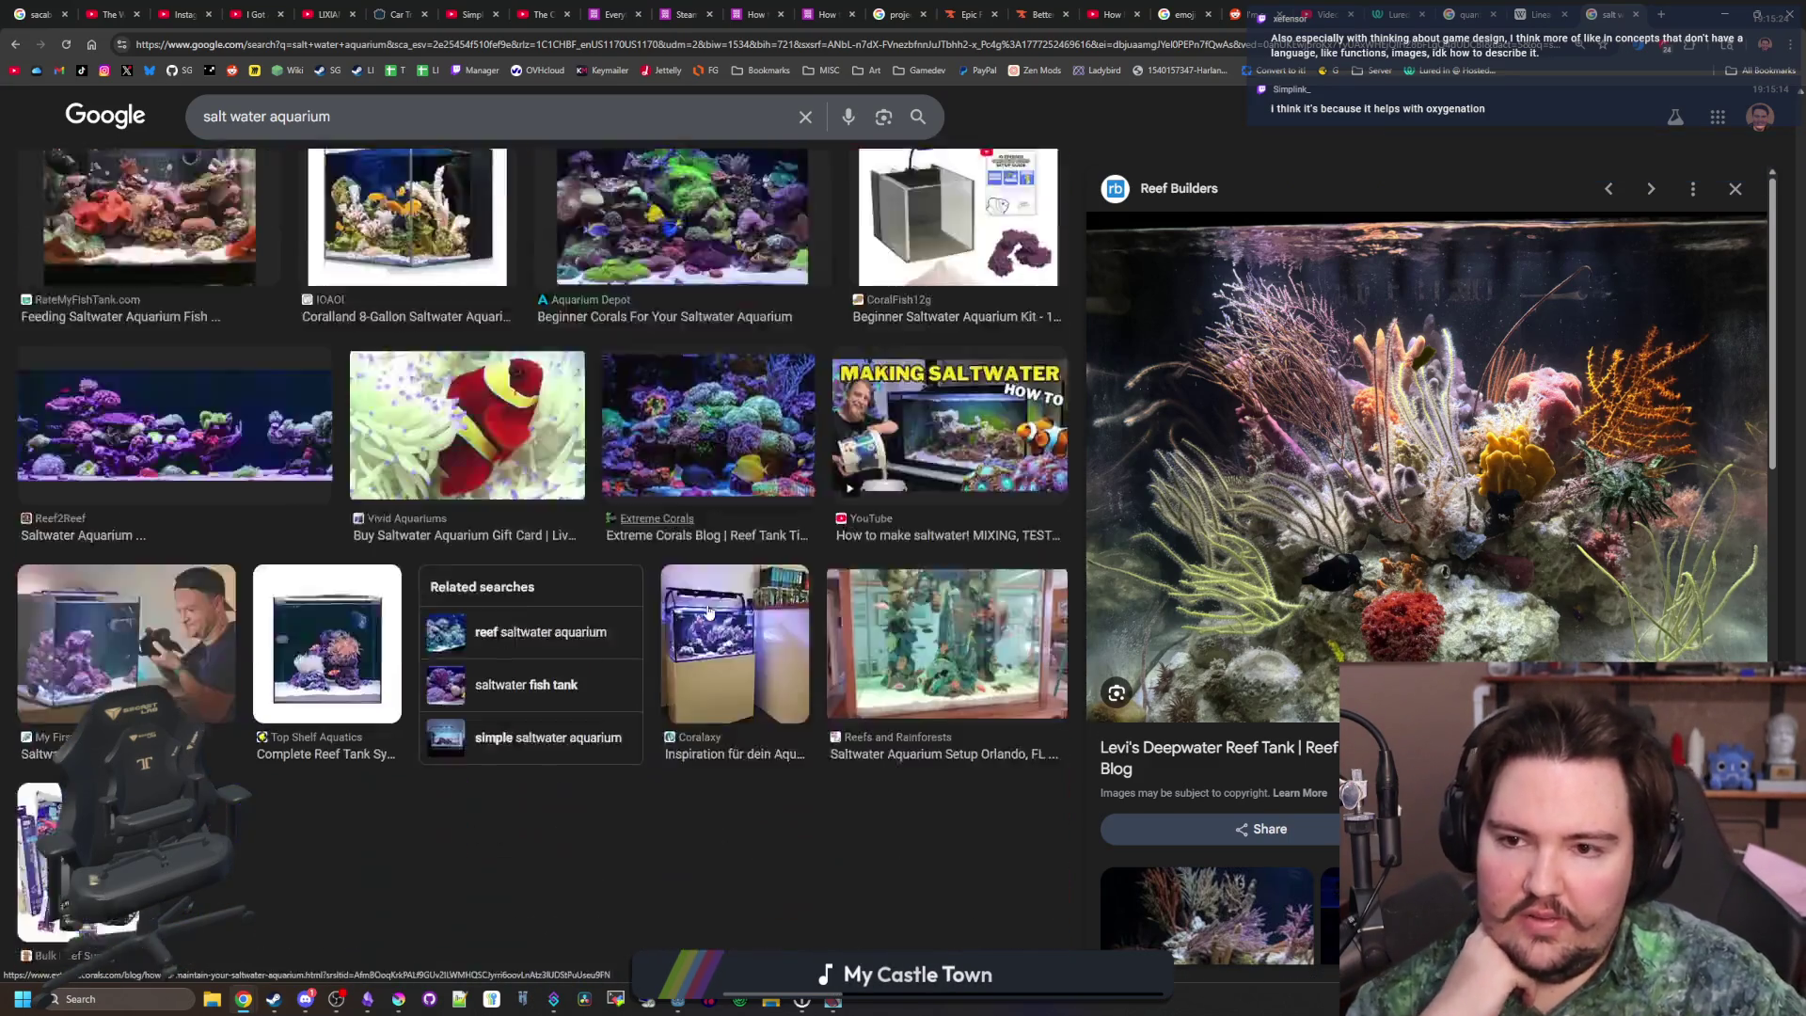
pyautogui.scroll(3, 647, 223)
pyautogui.click(647, 224)
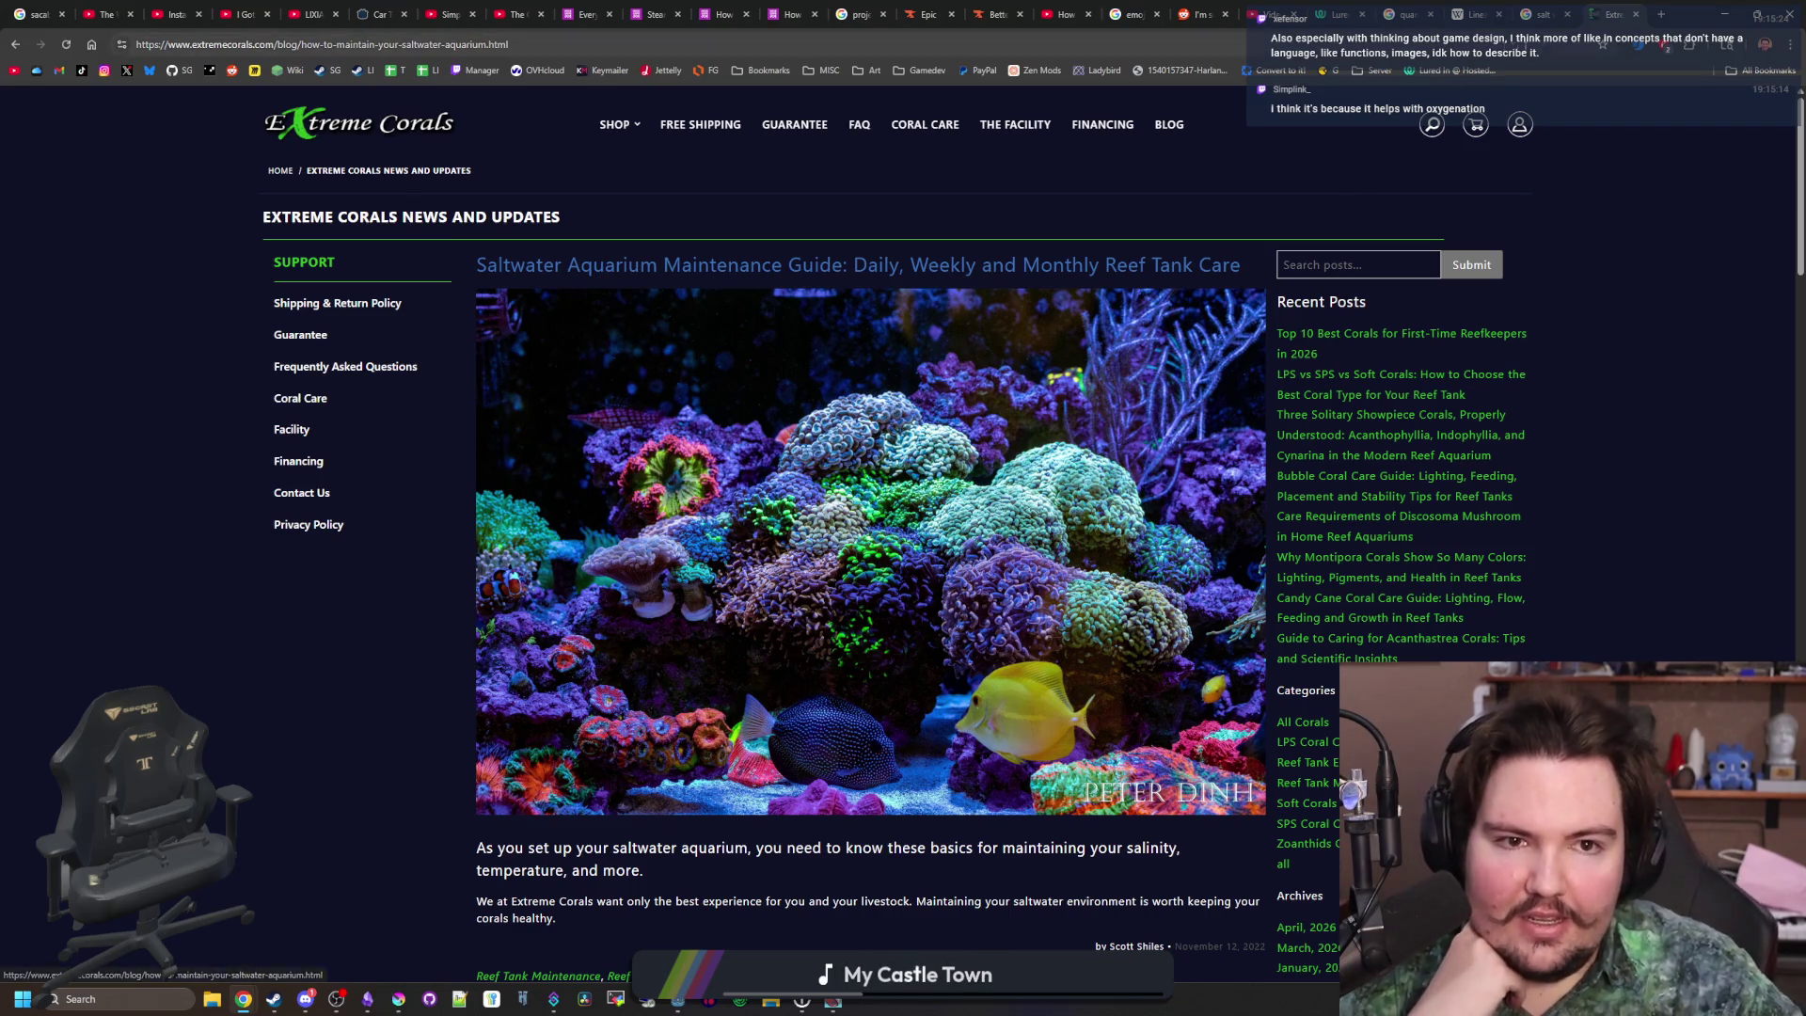
pyautogui.click(1638, 17)
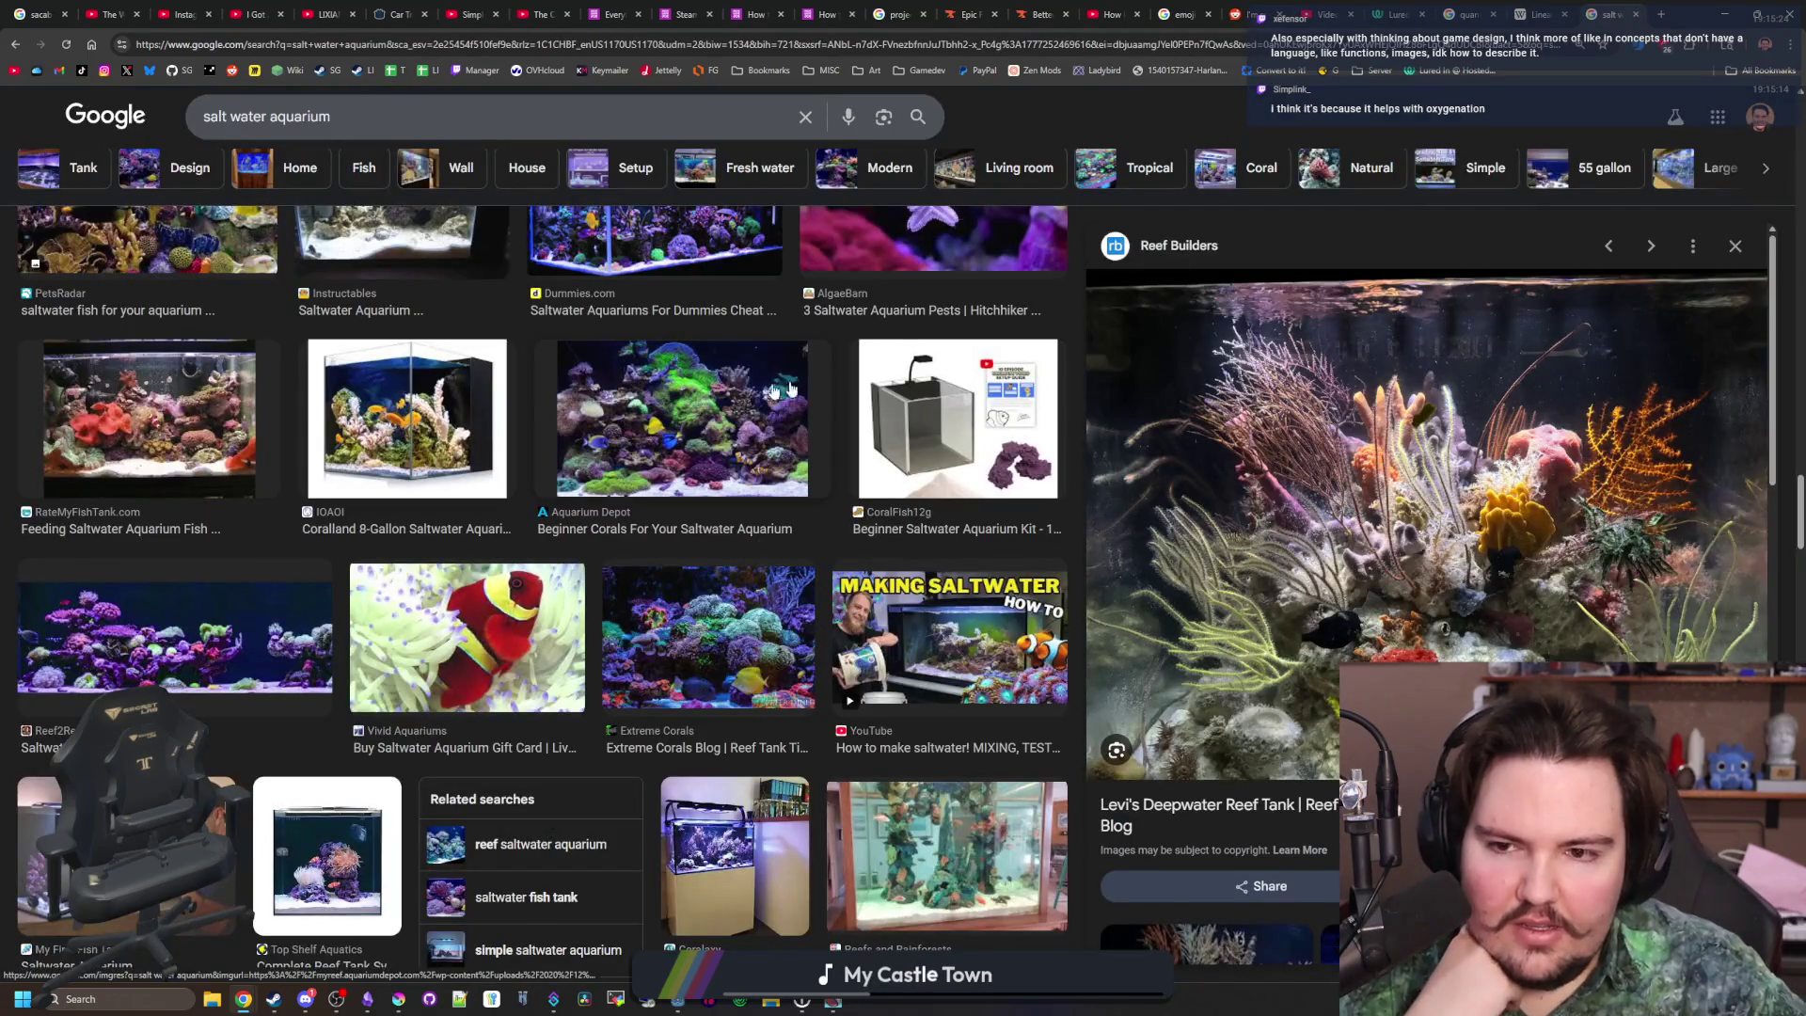
# Preview the Extreme Corals reef image and view full-size reeftank1.jpg before returning to results
pyautogui.click(628, 396)
pyautogui.click(769, 689)
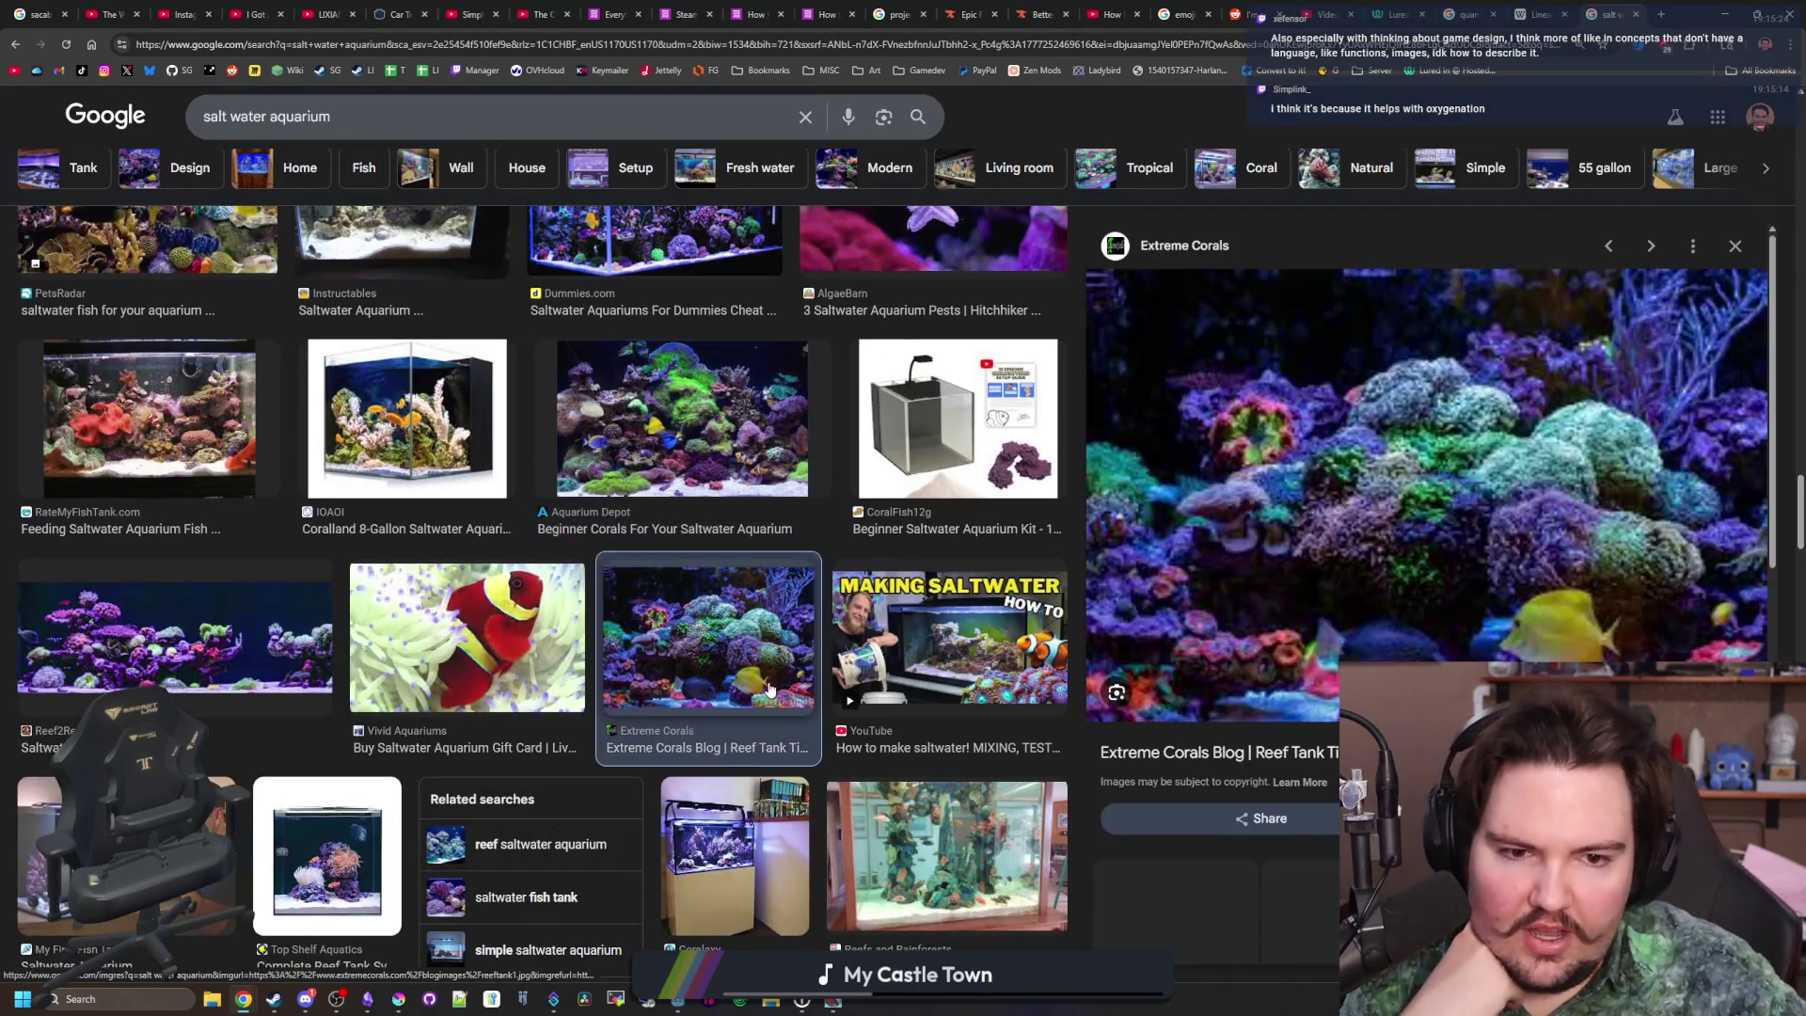
pyautogui.rightClick(1360, 509)
pyautogui.click(1429, 701)
pyautogui.click(1613, 14)
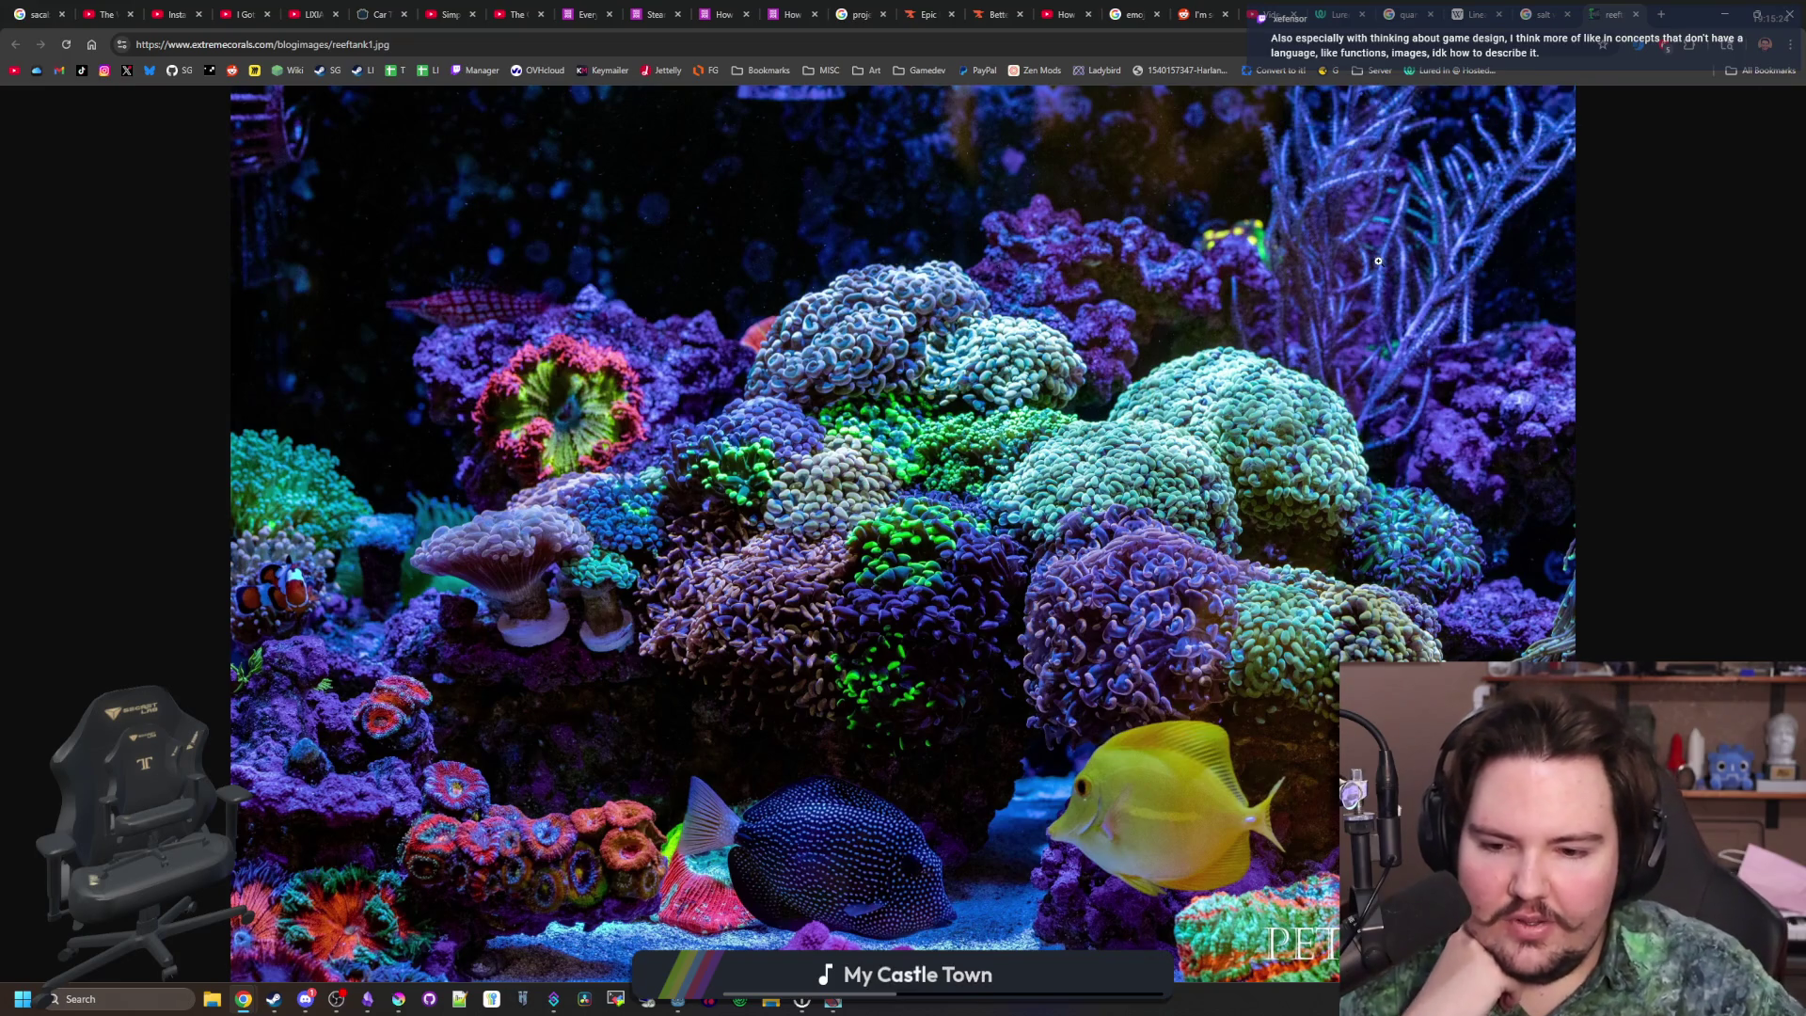
pyautogui.click(1535, 5)
# Preview the LOCAL Life Magazine, Coralaxy and Reefs and Rainforests aquarium images
pyautogui.scroll(-3, 507, 530)
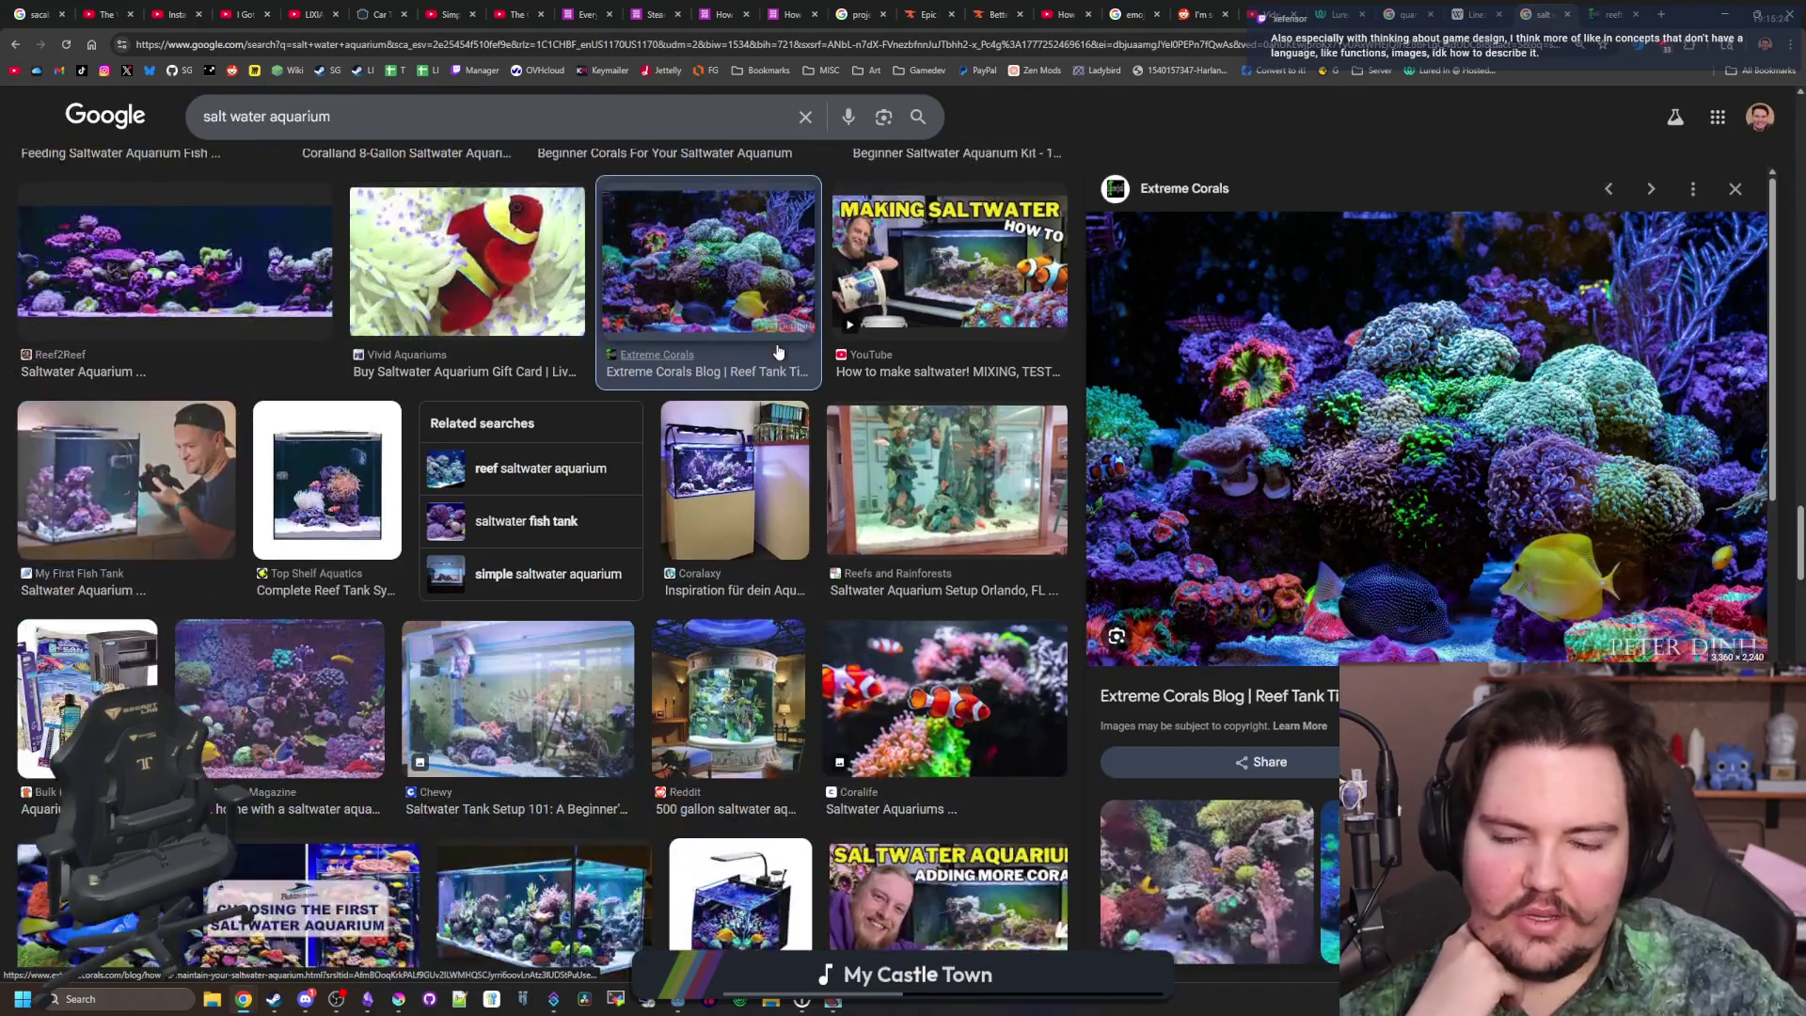
pyautogui.click(323, 675)
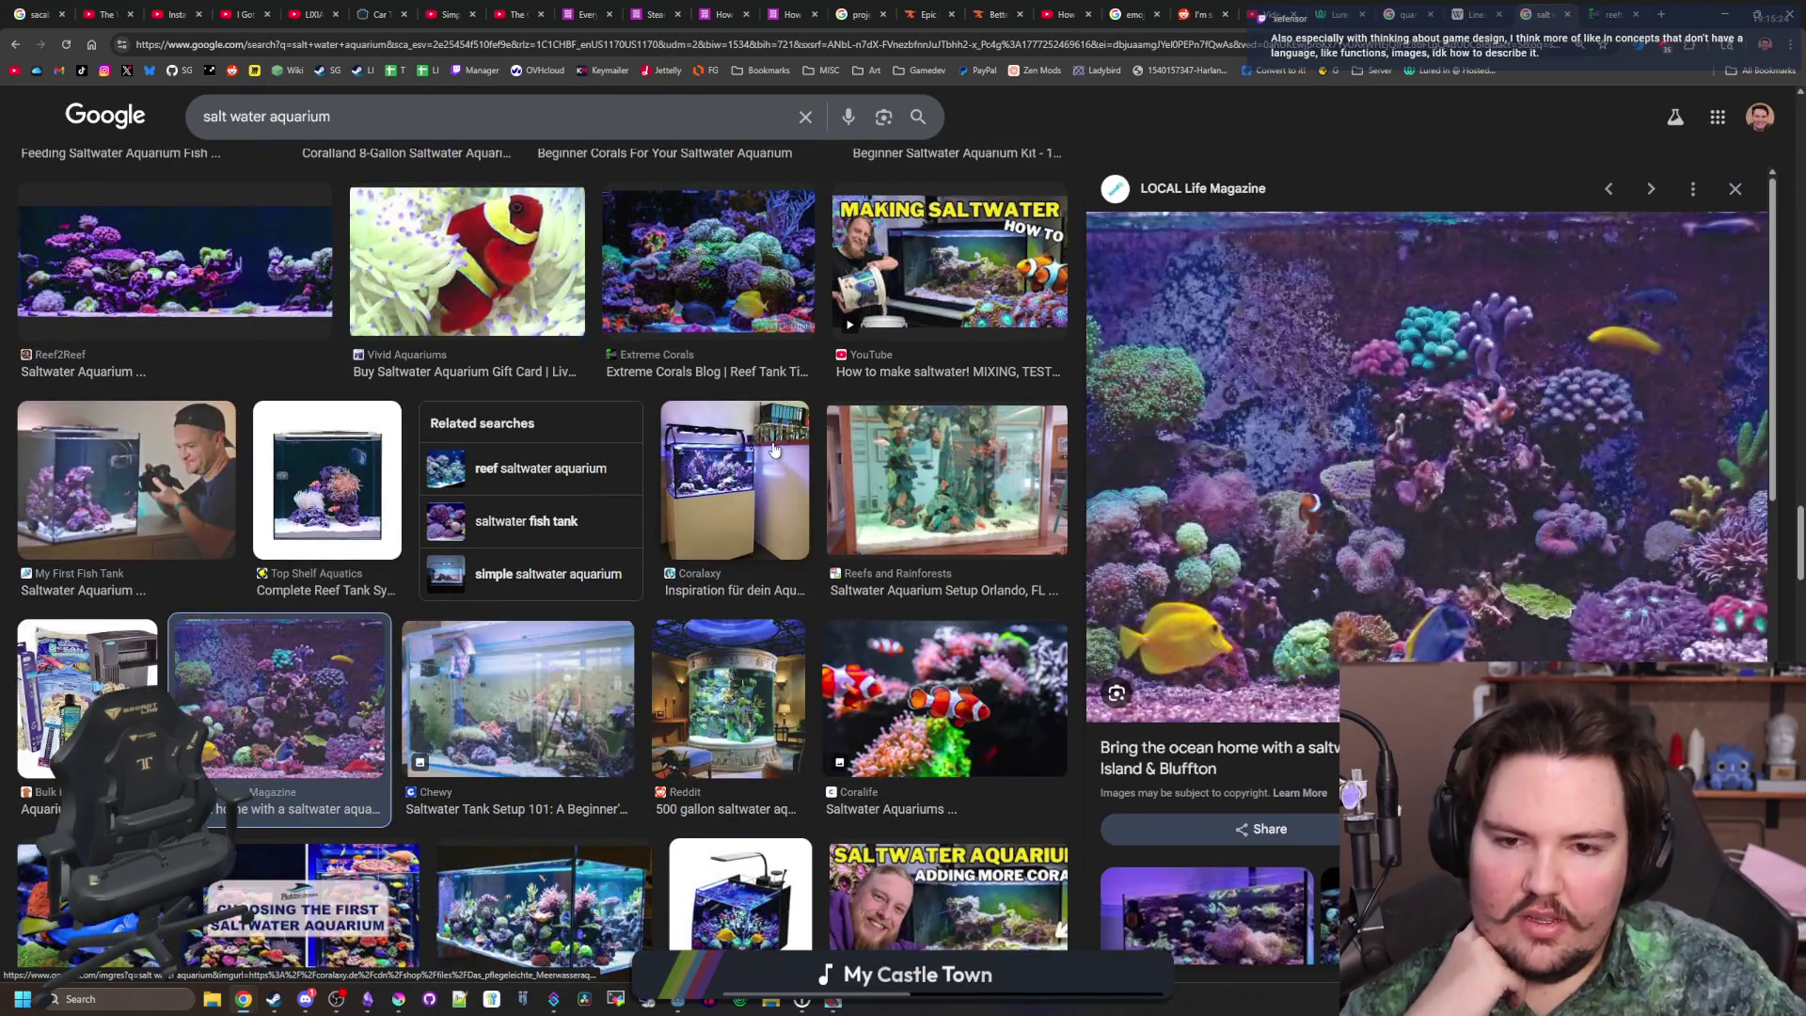
pyautogui.click(735, 480)
pyautogui.click(943, 468)
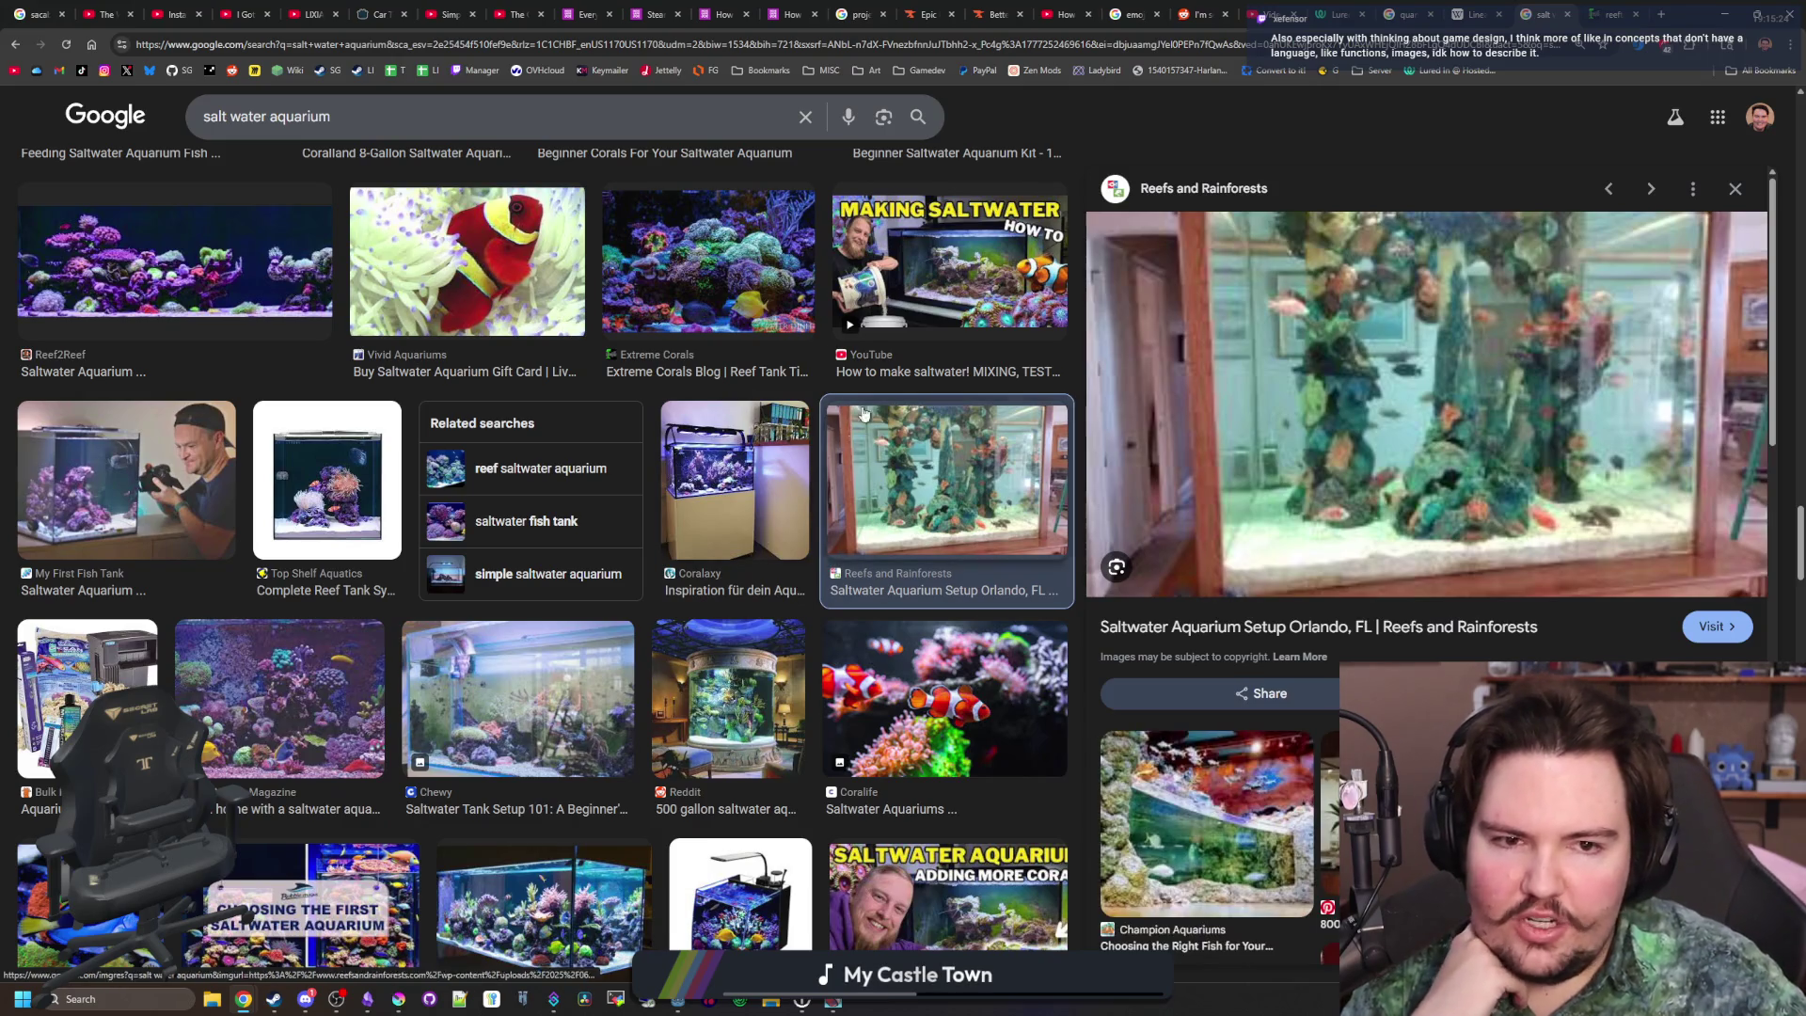
pyautogui.click(787, 550)
pyautogui.scroll(-2, 708, 581)
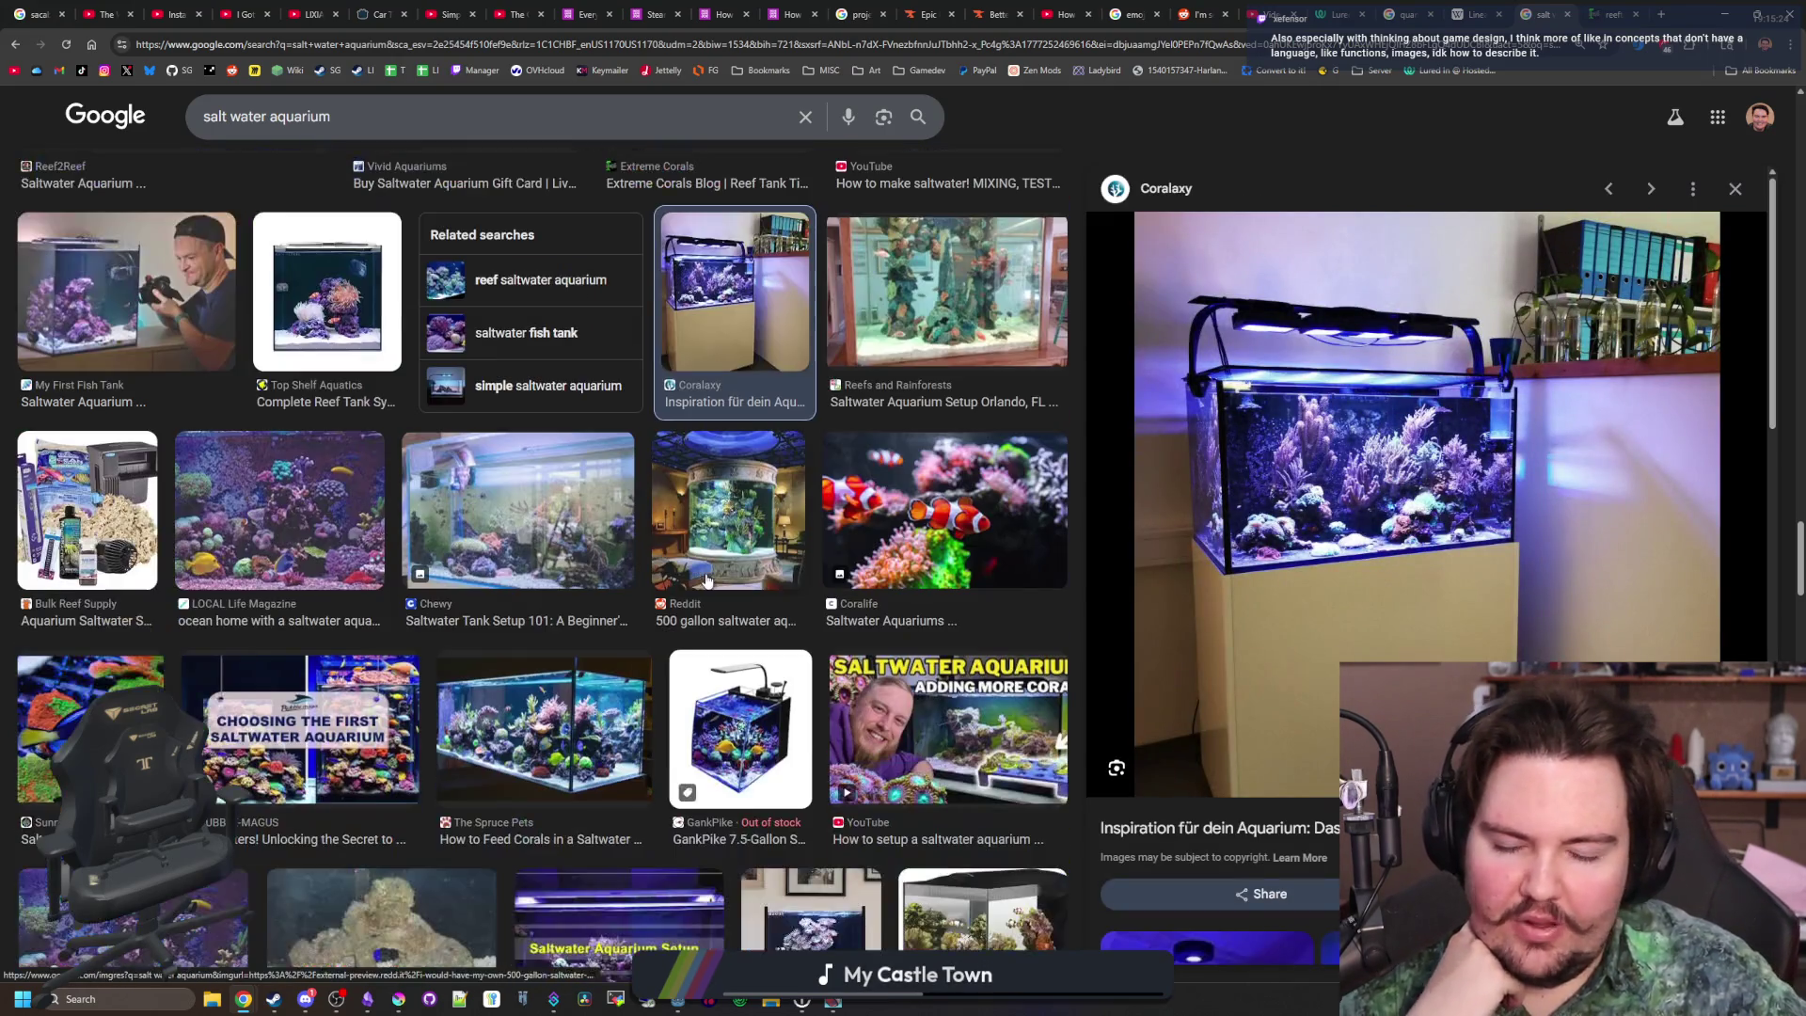
pyautogui.click(953, 321)
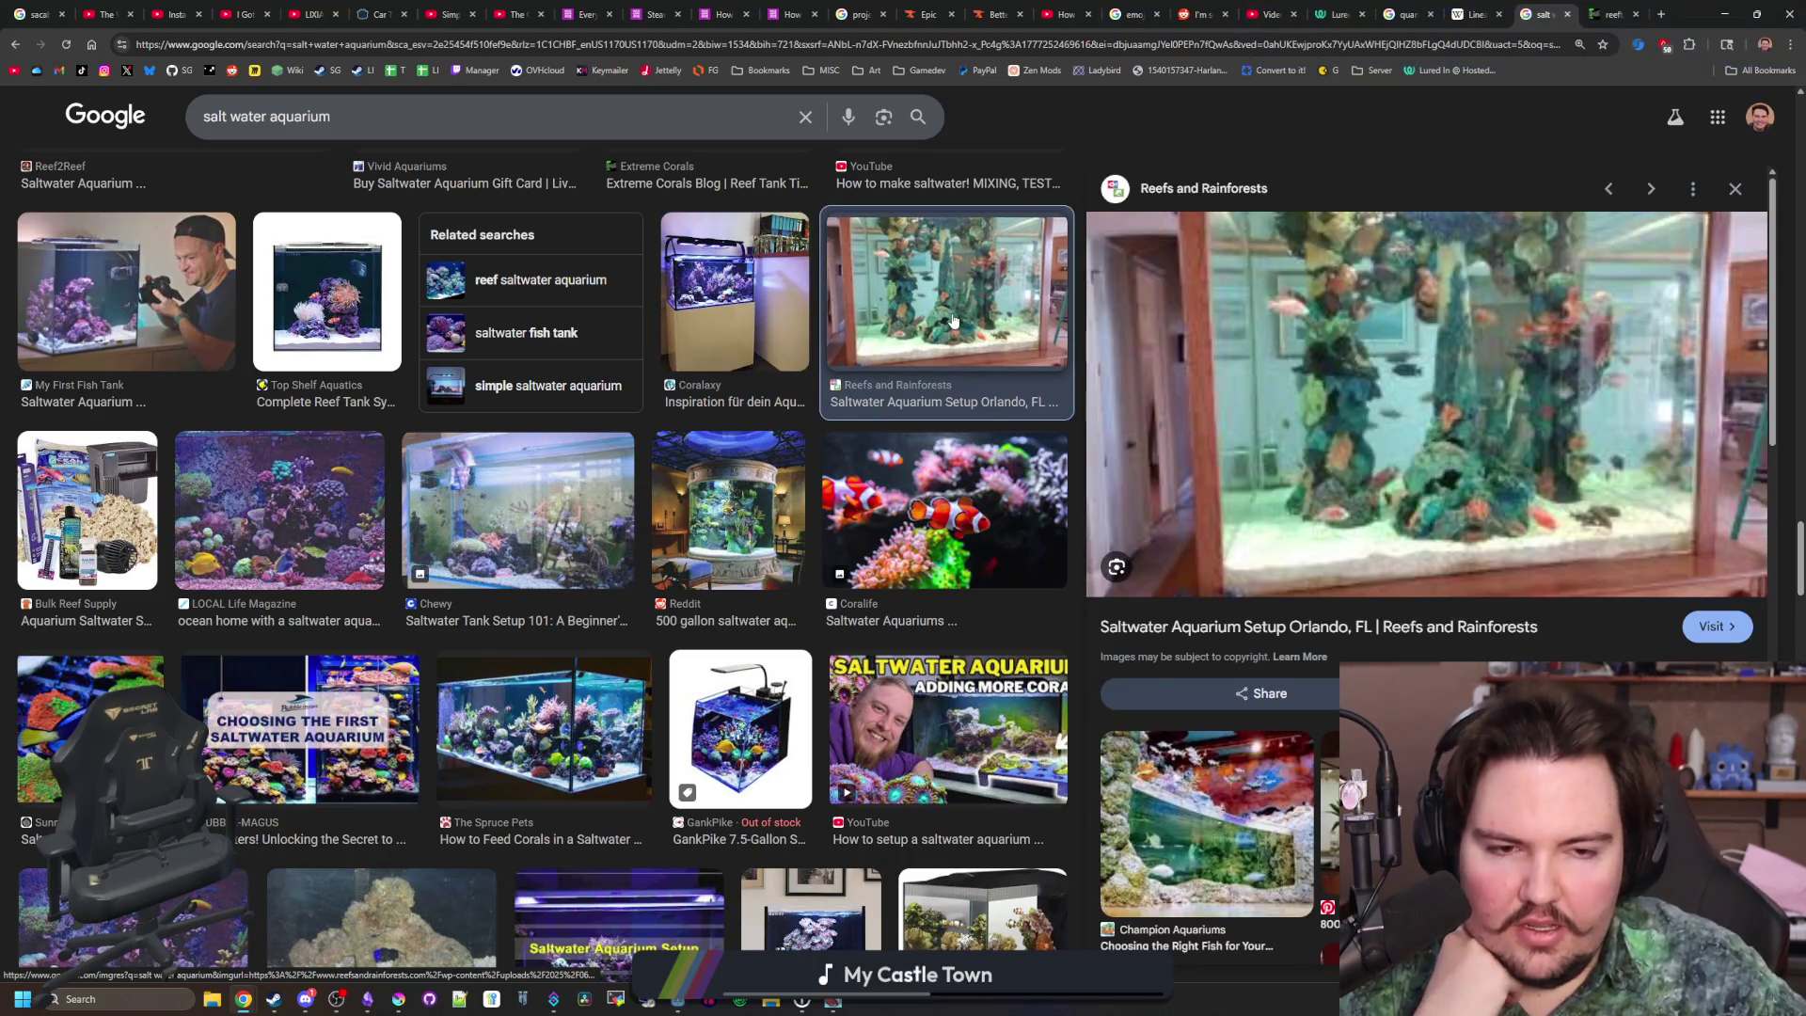
# Preview the LOCAL Life reef photo, then settle on the Sunnyside Corals blue tang photo
pyautogui.click(295, 509)
pyautogui.scroll(-2, 235, 527)
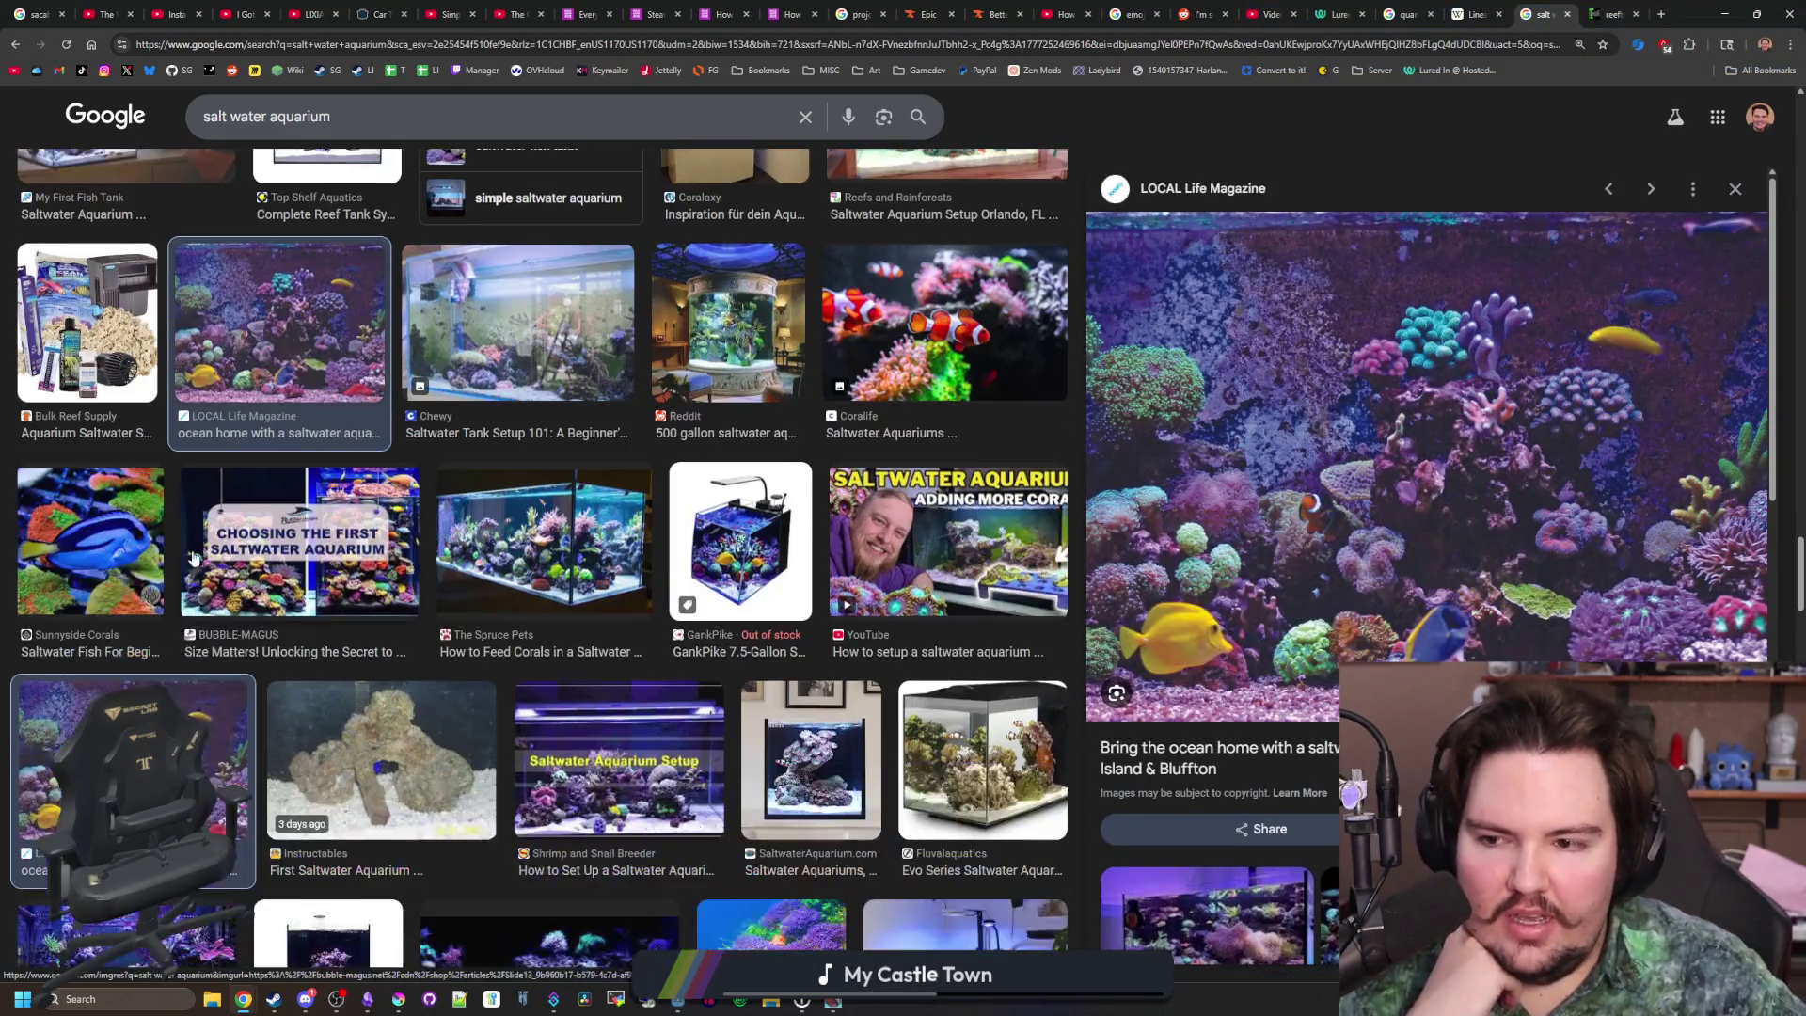
pyautogui.click(98, 561)
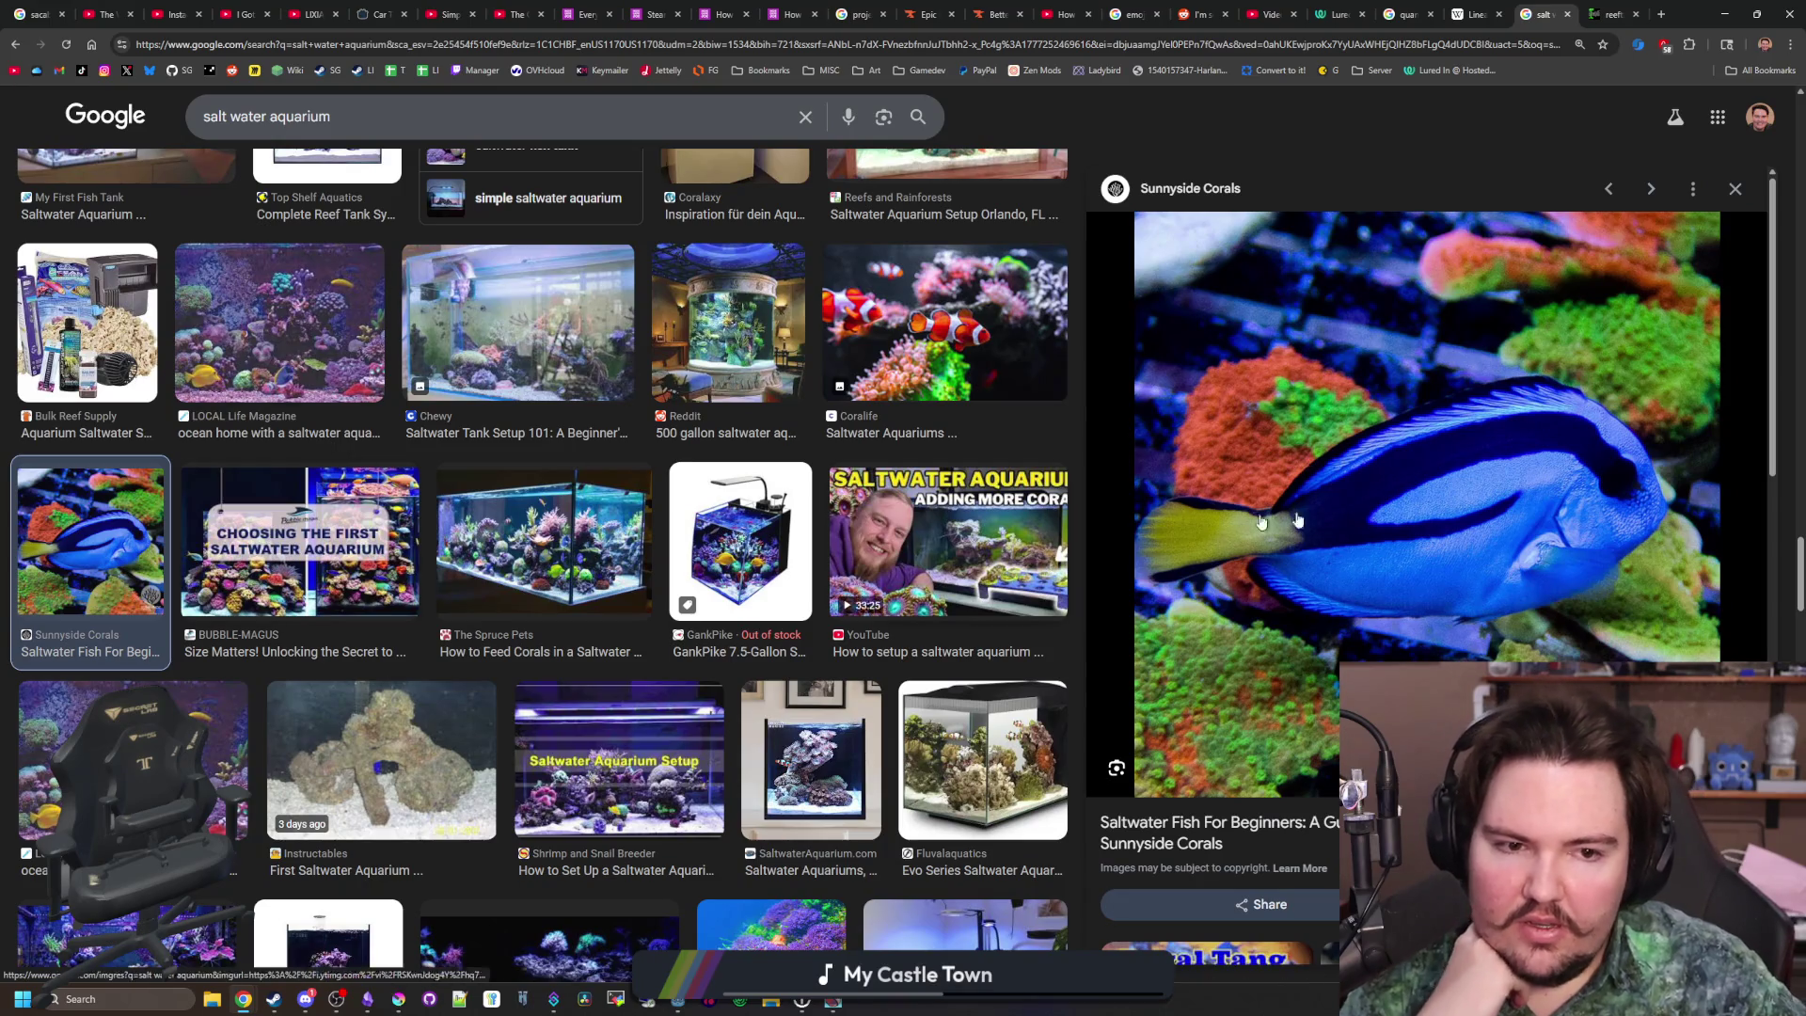
pyautogui.scroll(-5, 305, 435)
pyautogui.scroll(5, 306, 435)
pyautogui.press('/')
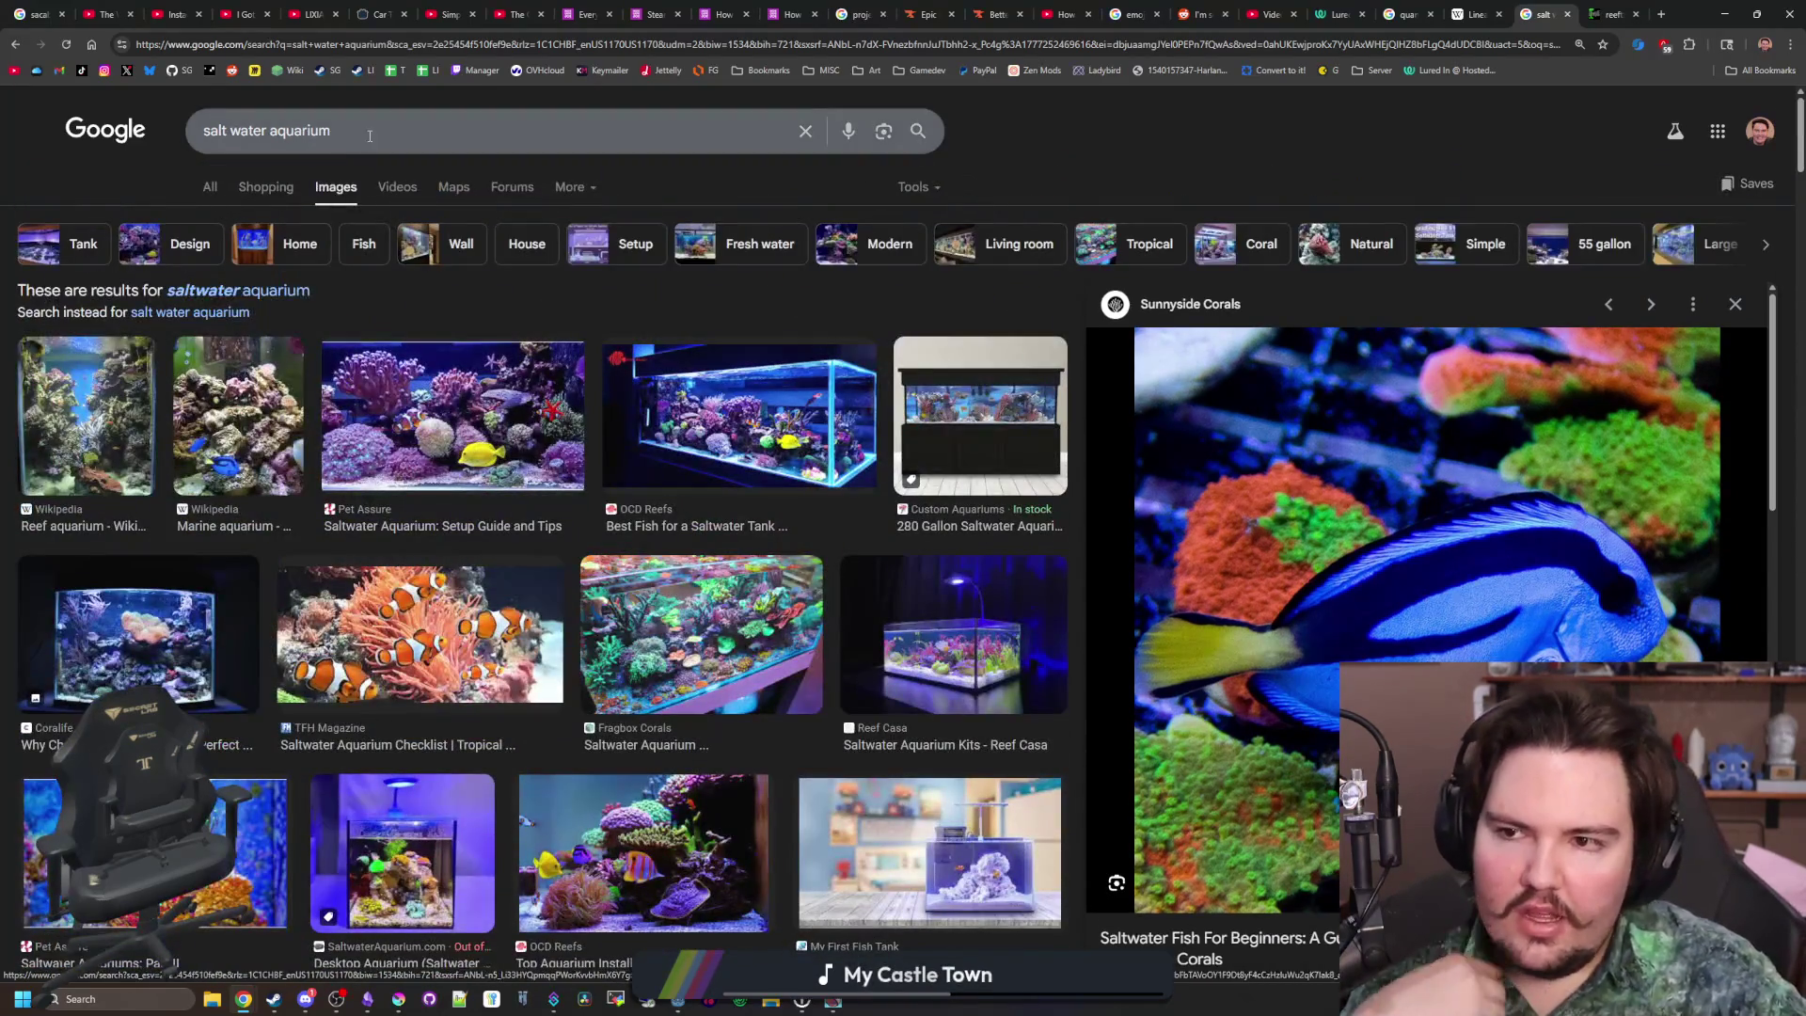
# Search 'clownfish for sale', check the All results, then return to the image results
pyautogui.write('clownfish for sale')
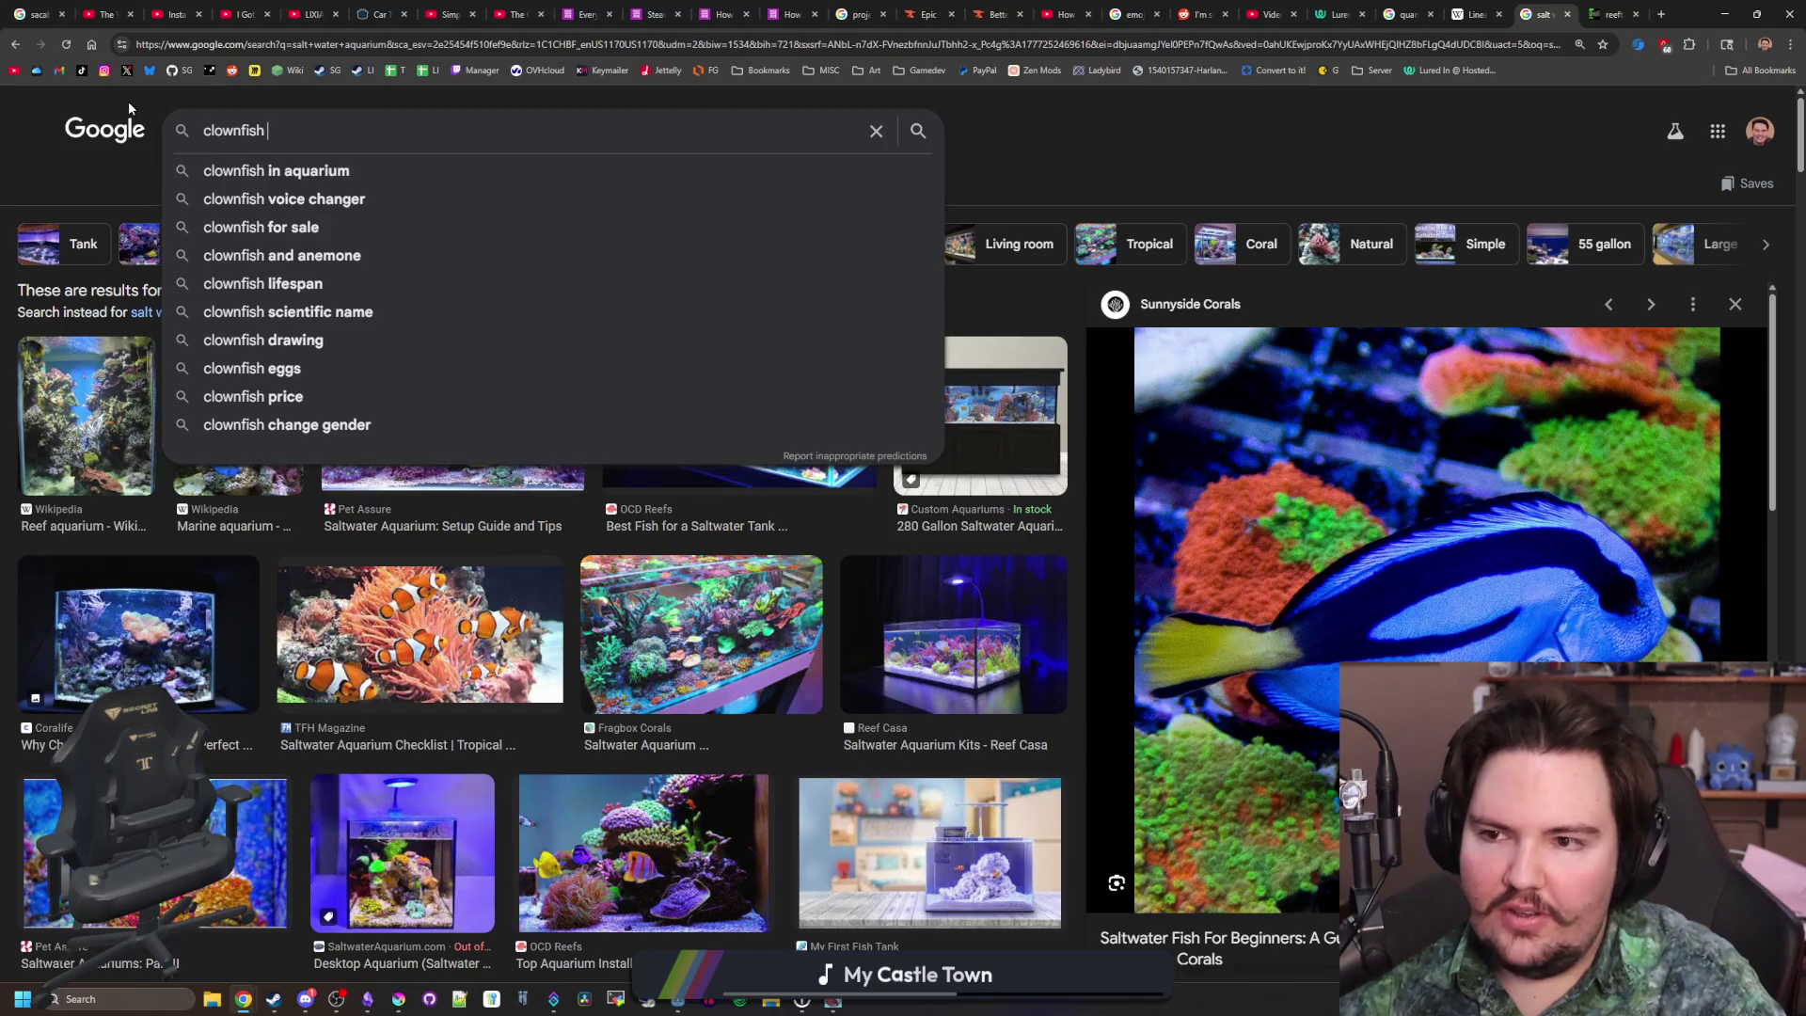
pyautogui.press('Return')
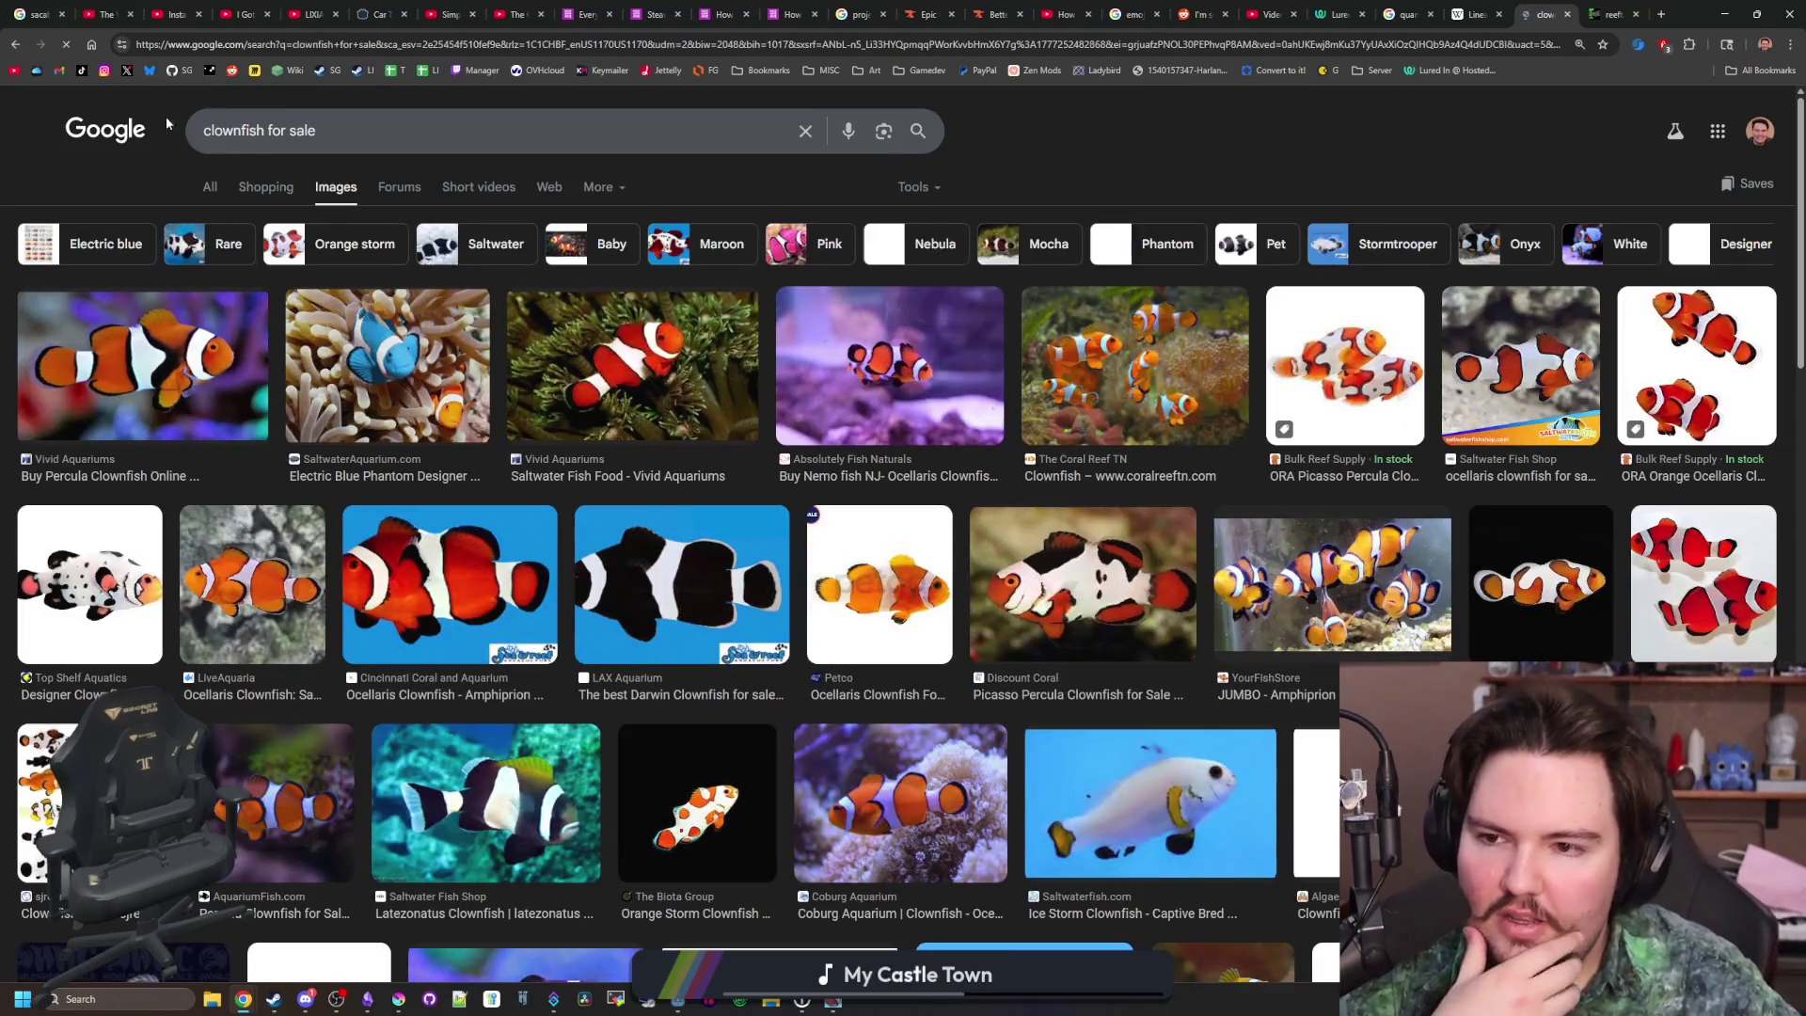
pyautogui.click(218, 189)
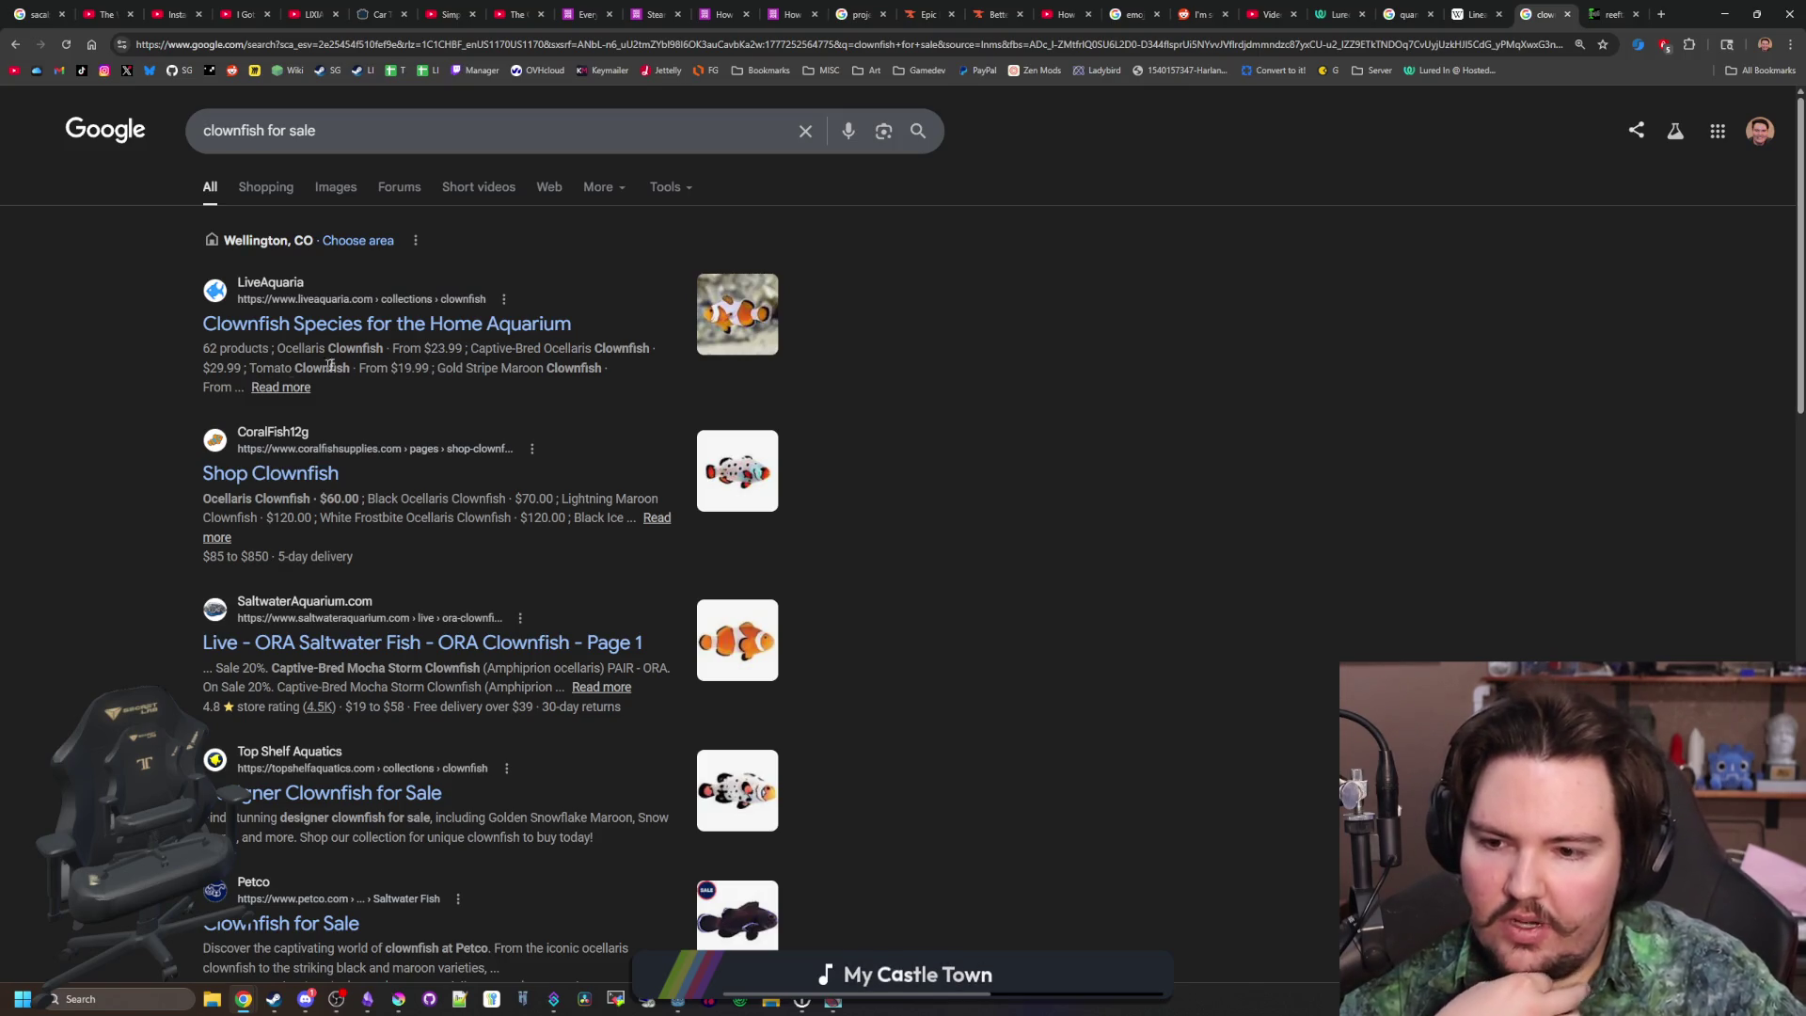
pyautogui.scroll(-3, 399, 436)
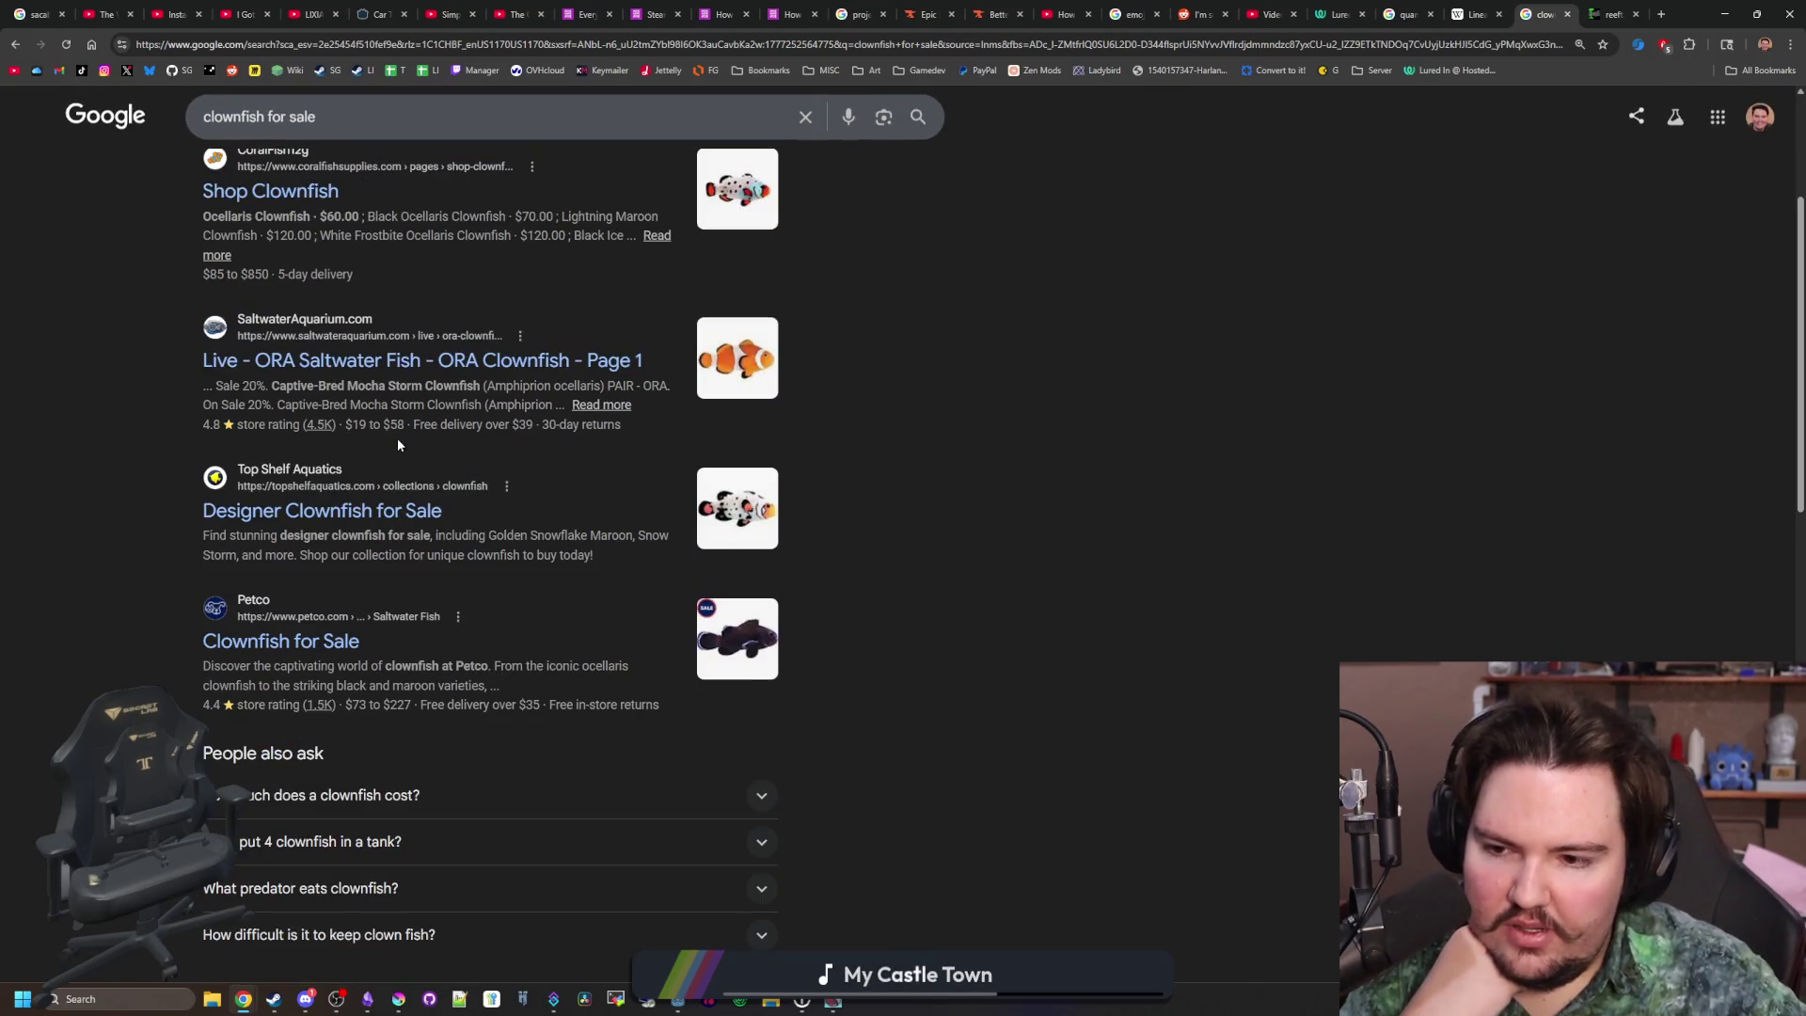
pyautogui.scroll(3, 624, 451)
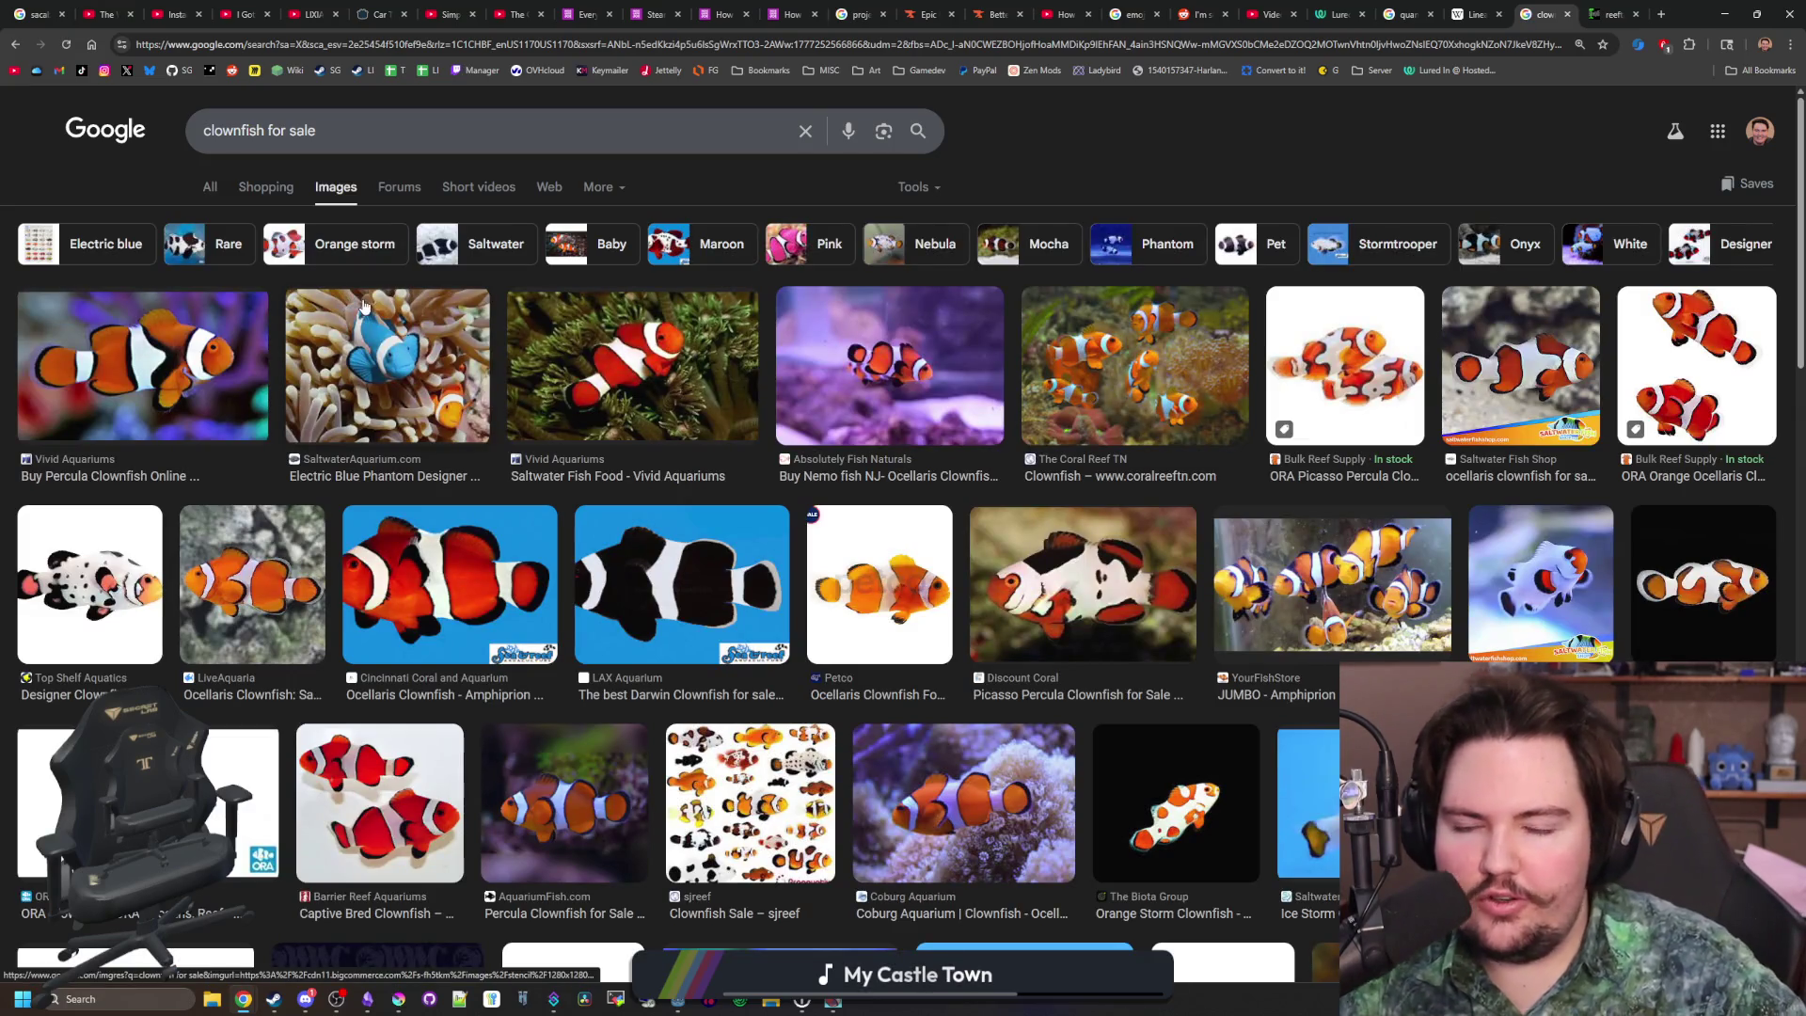
pyautogui.scroll(-5, 213, 730)
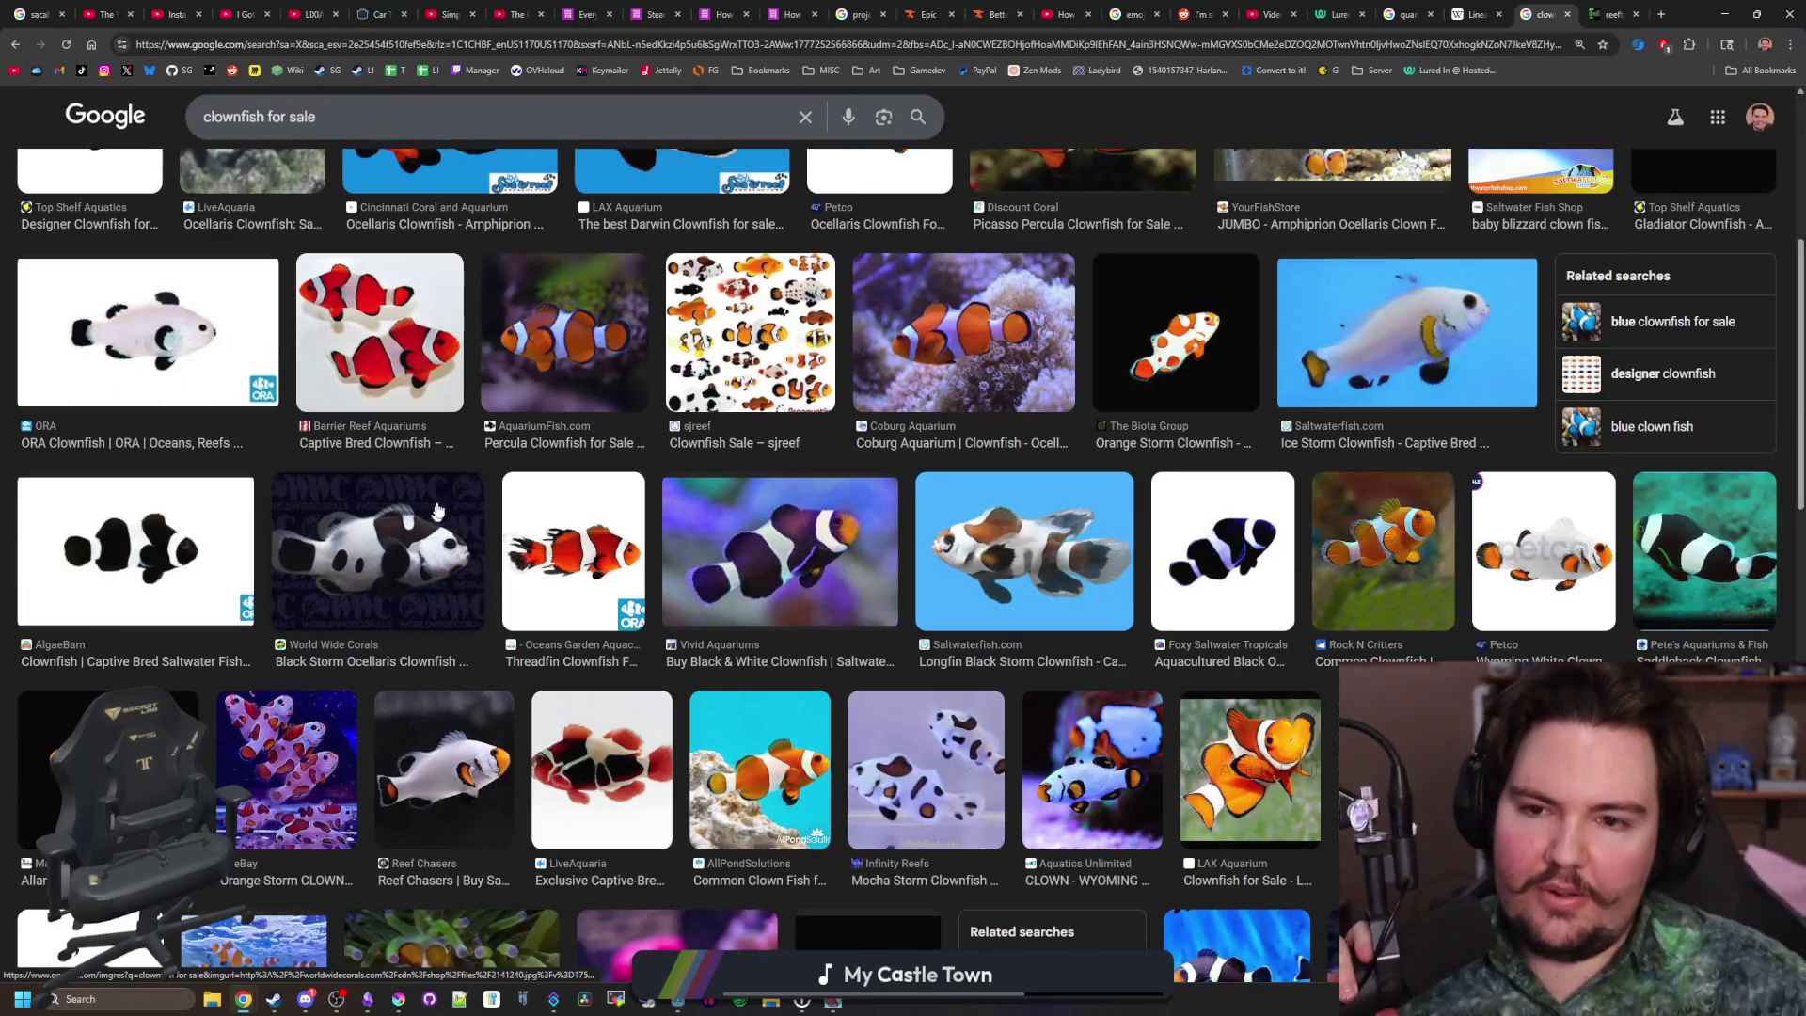
pyautogui.scroll(5, 350, 215)
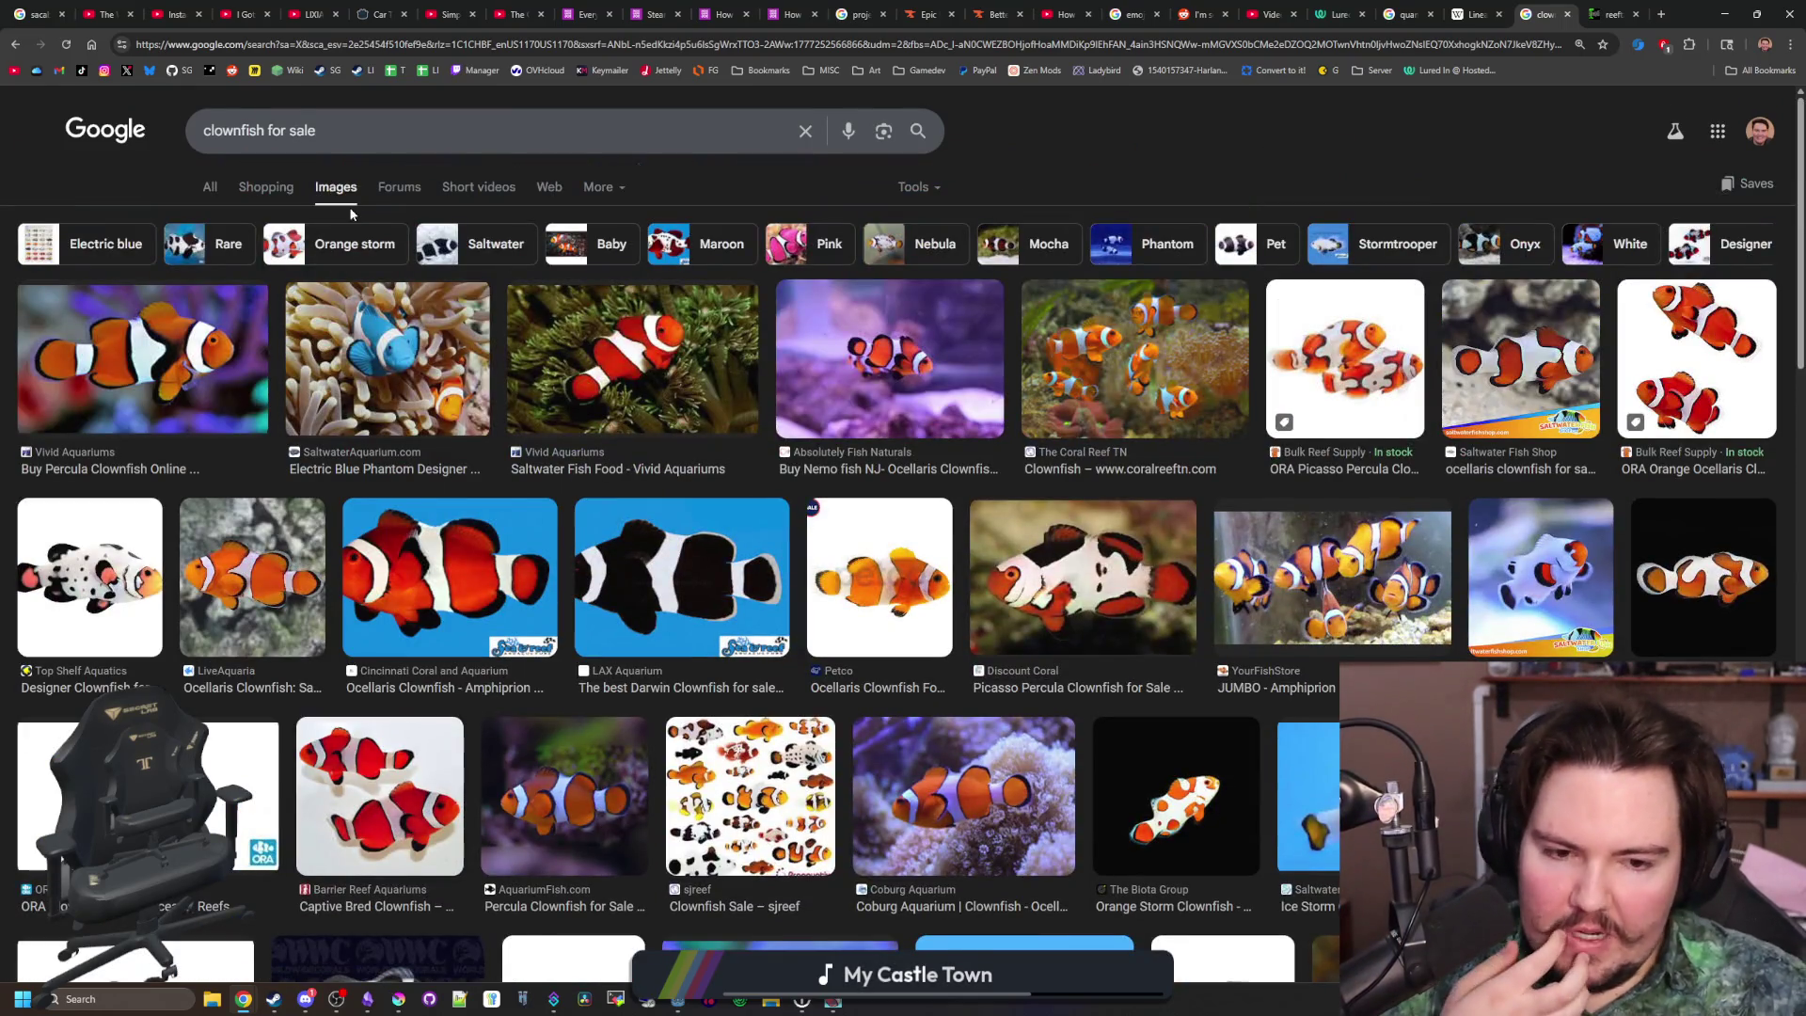
# Search 'zebra pleco' and open the Dan's Fish Hypancistrus Pleco result from the web results
pyautogui.press('/')
pyautogui.write('zebra pleco')
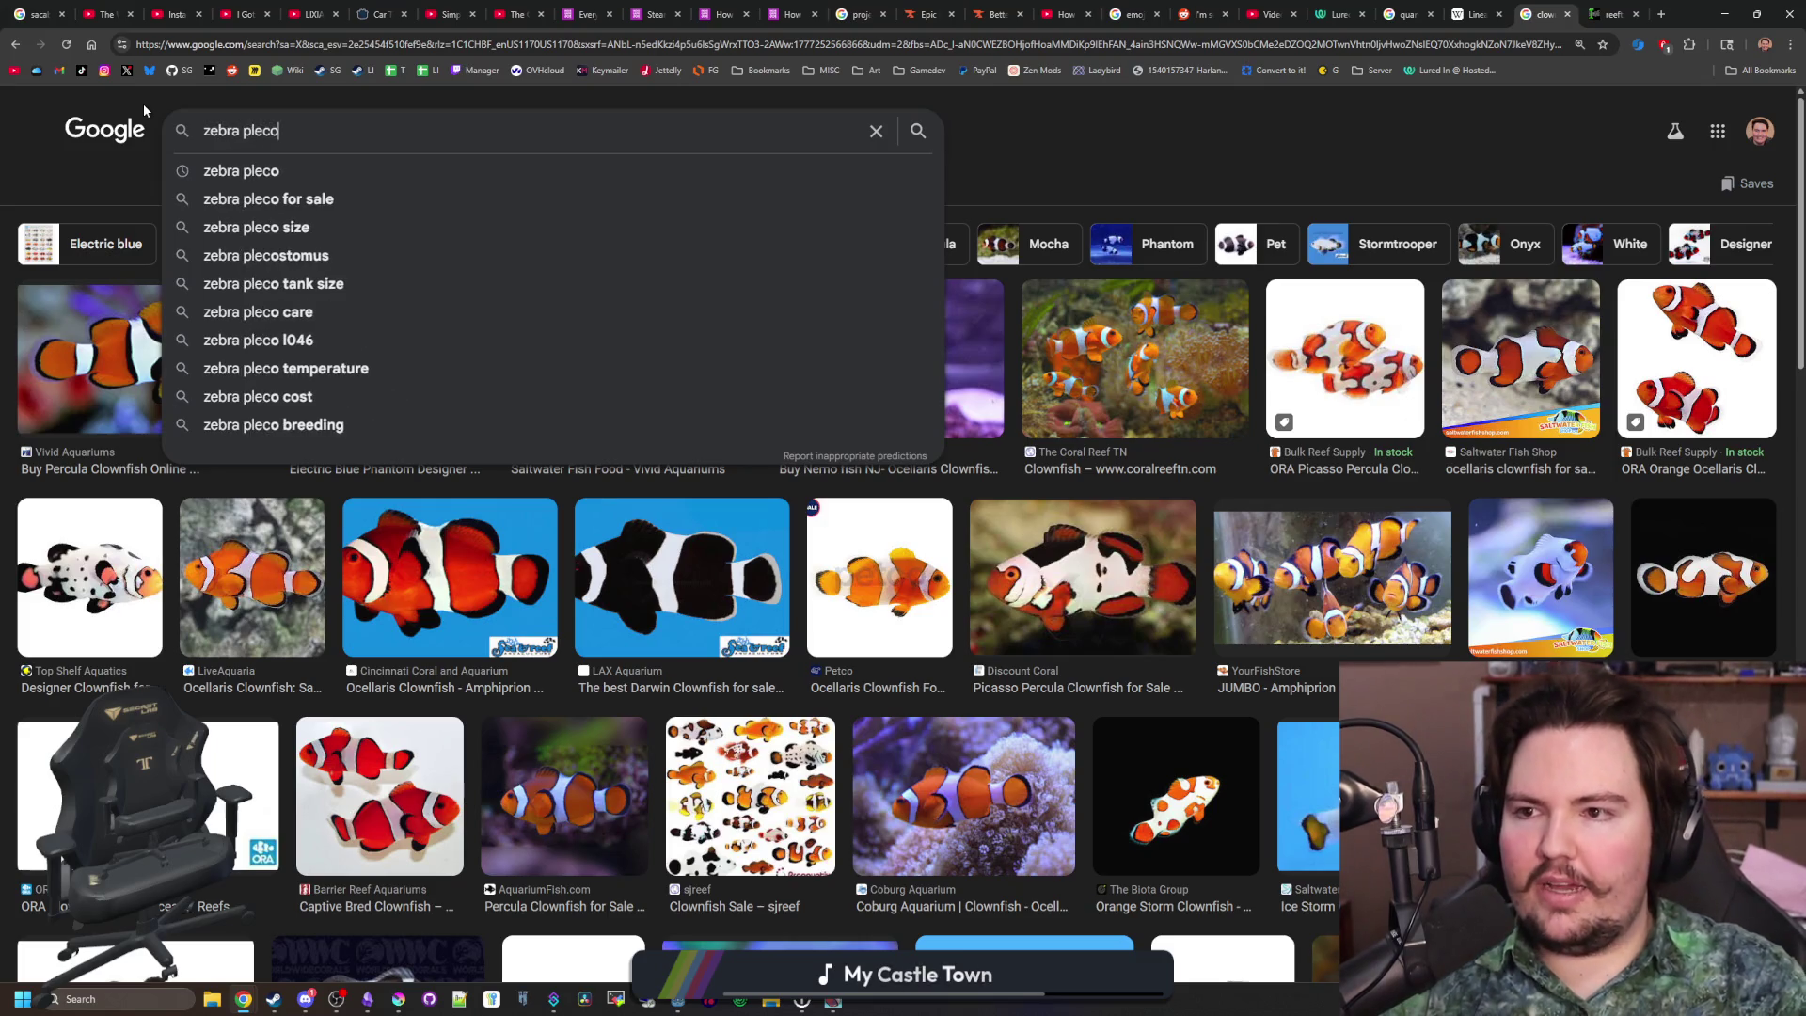
pyautogui.press('Return')
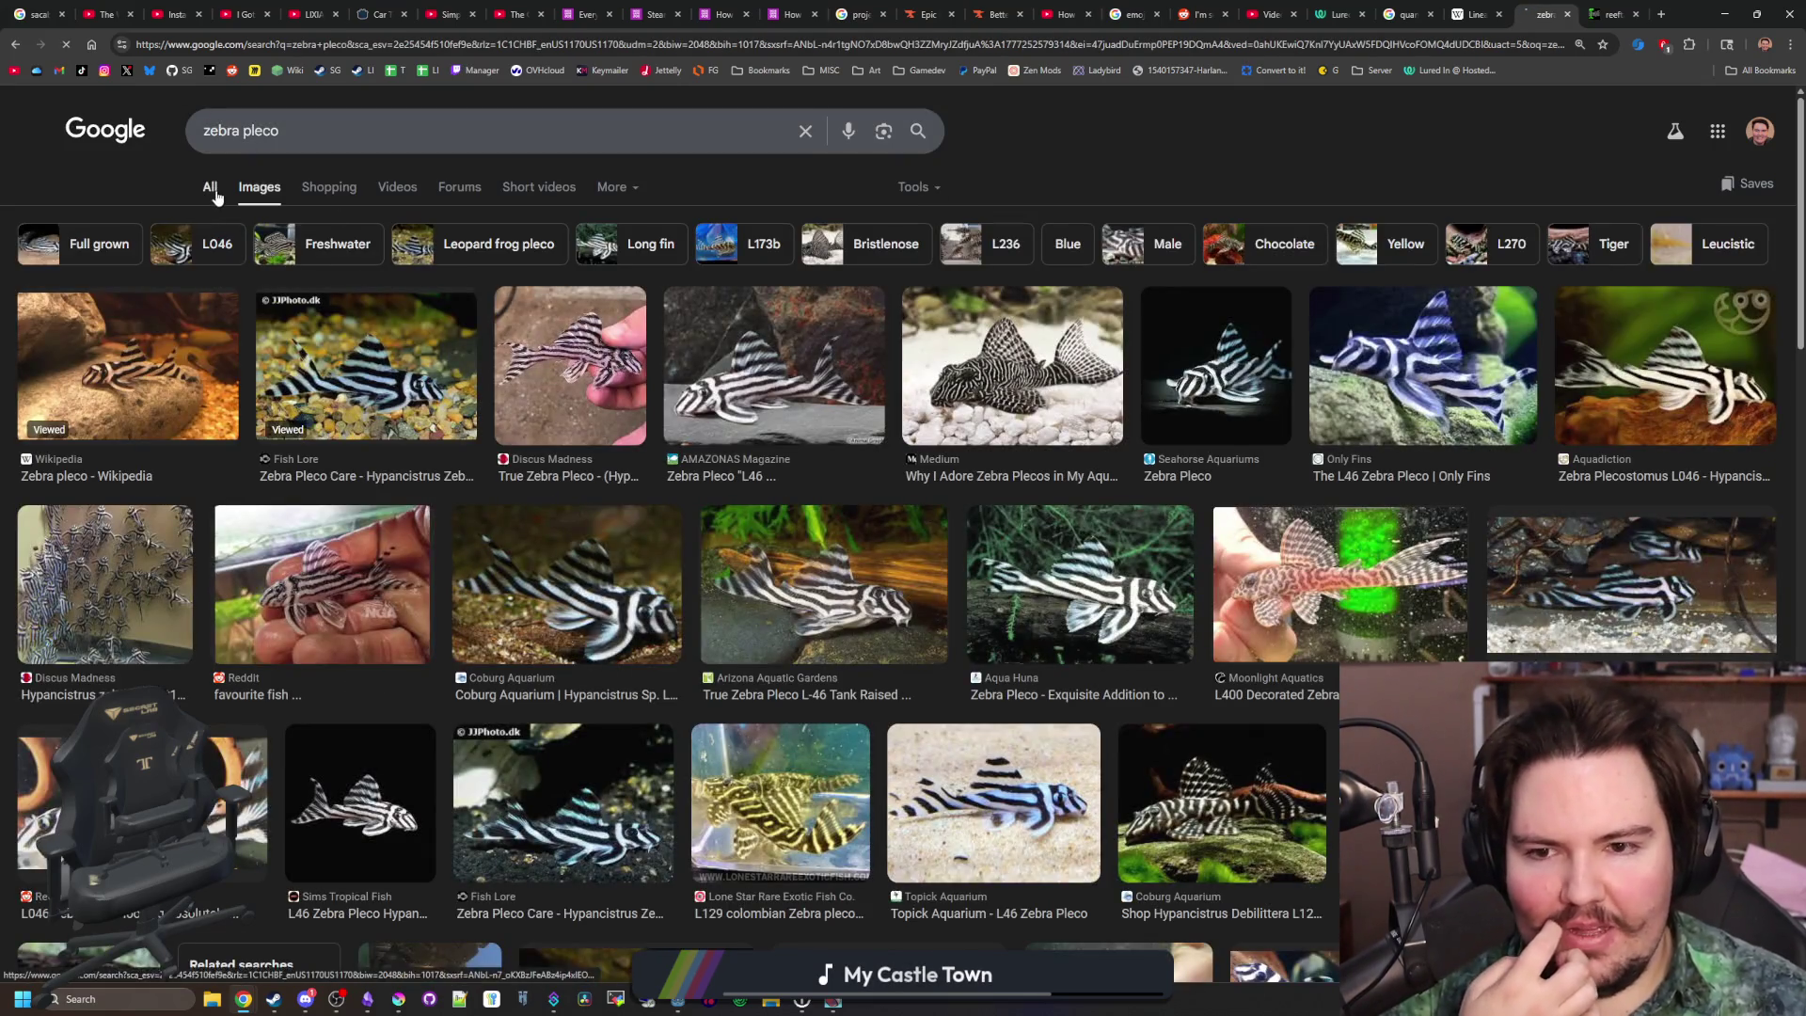
pyautogui.click(212, 188)
pyautogui.scroll(-4, 354, 536)
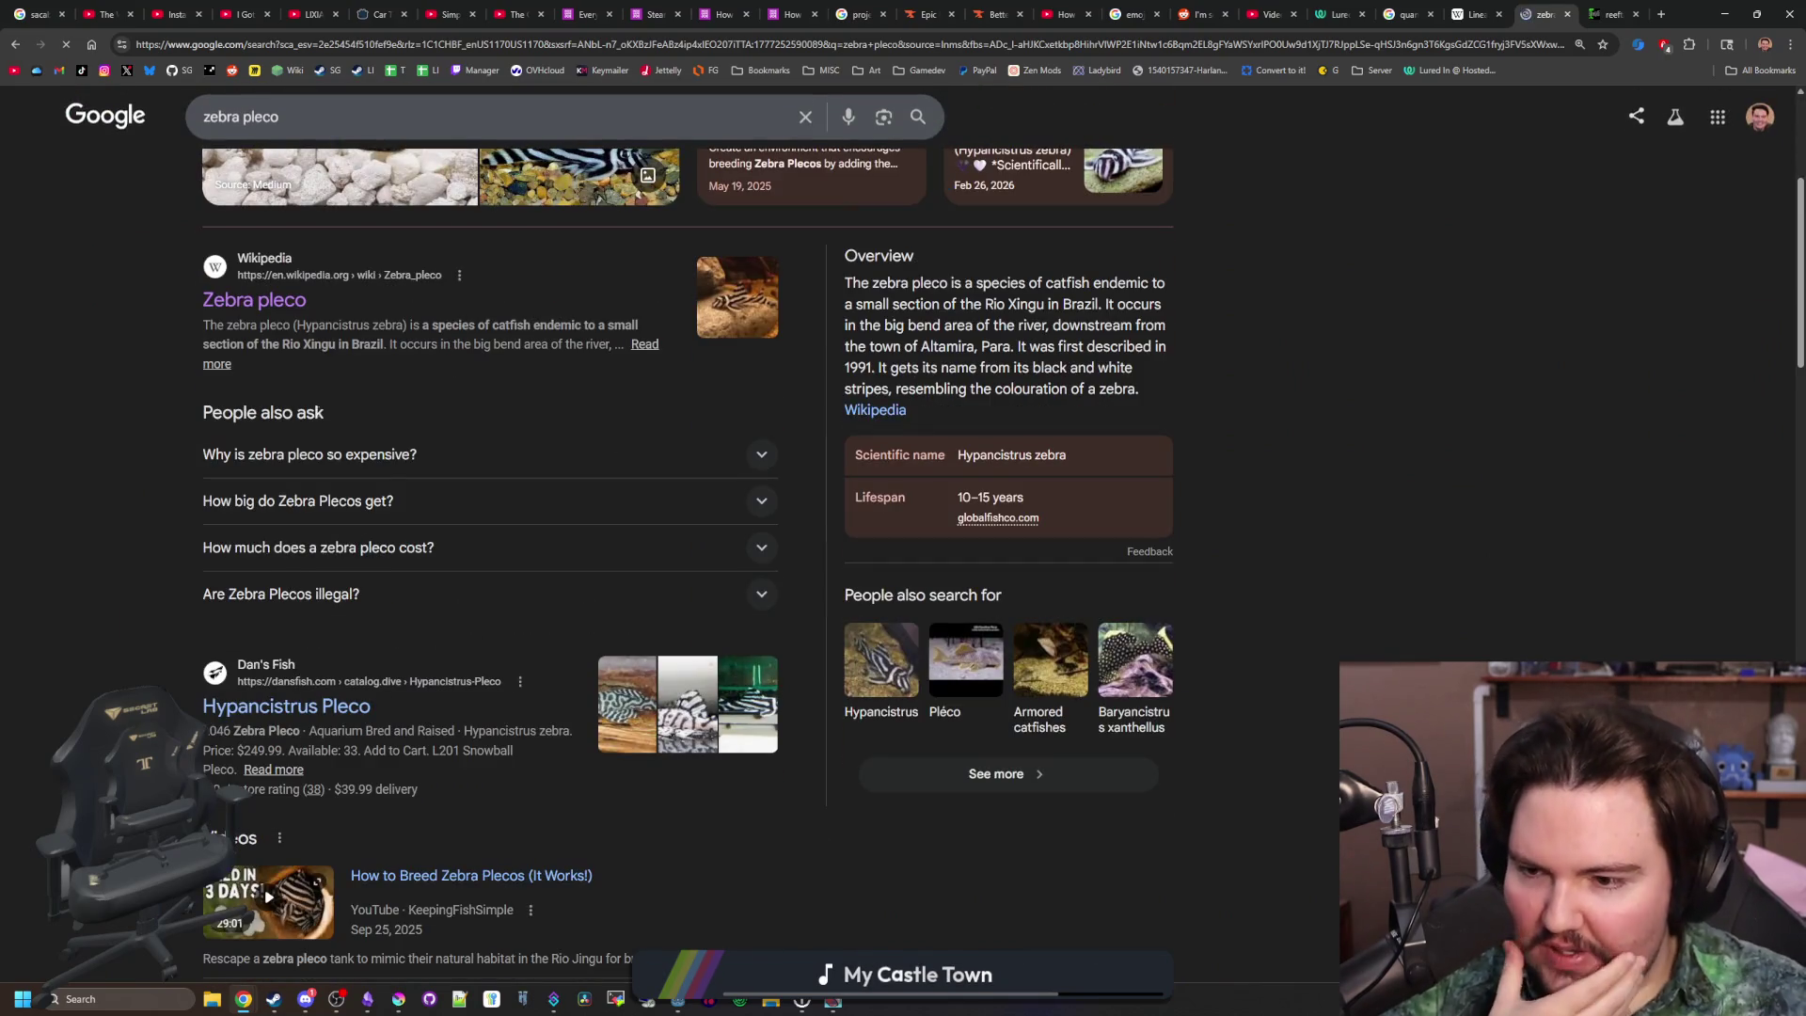
pyautogui.click(324, 708)
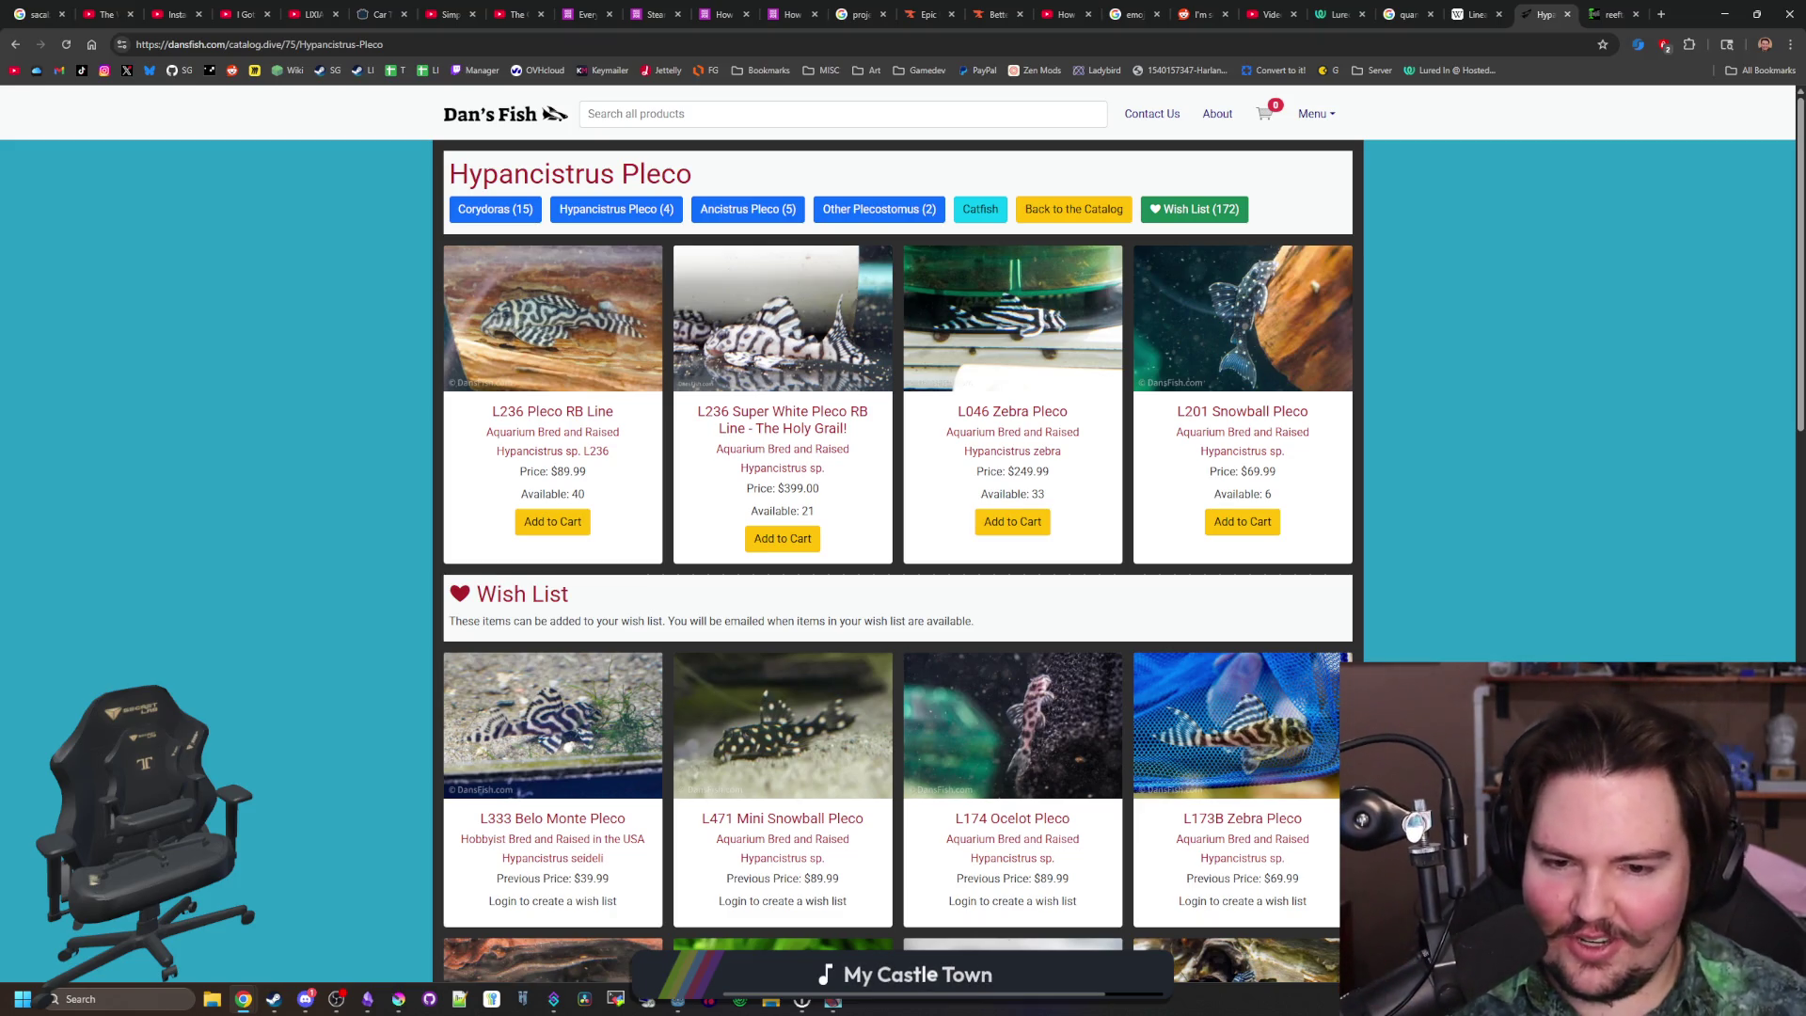
# Scroll the Dan's Fish pleco catalog, then go back to the Google zebra pleco results
pyautogui.scroll(-3, 1096, 415)
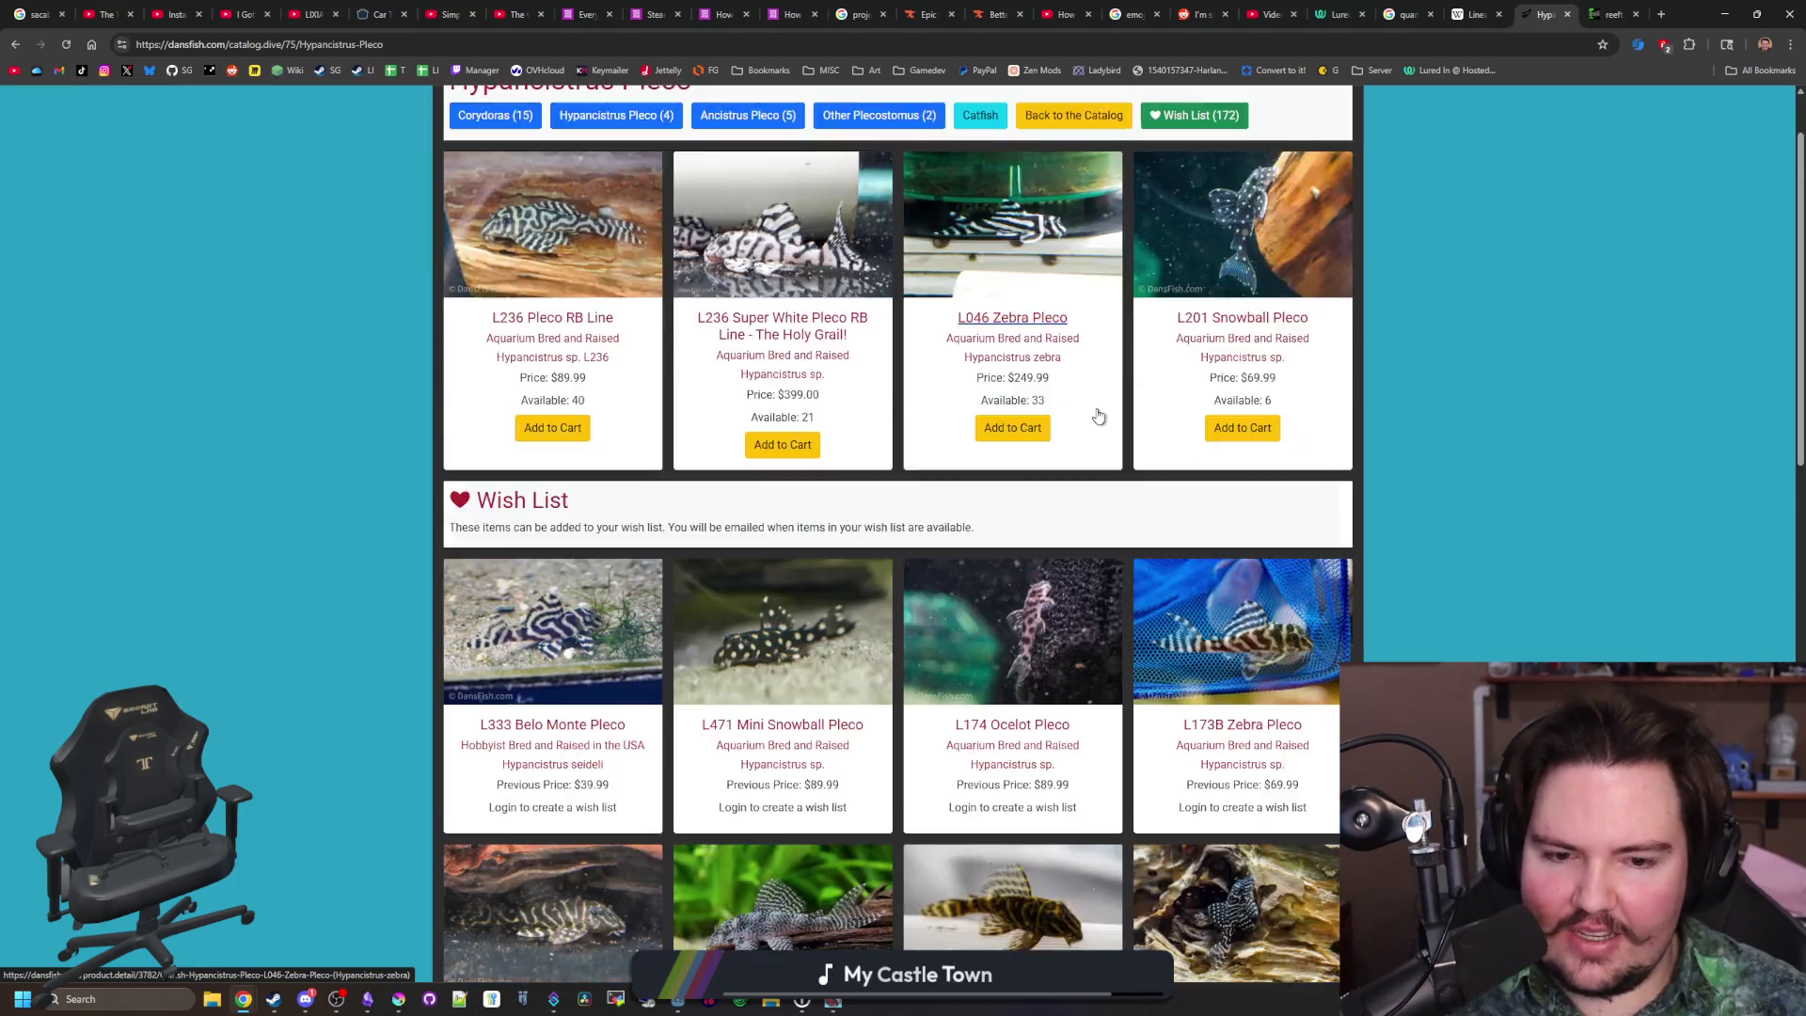
pyautogui.scroll(-6, 1100, 412)
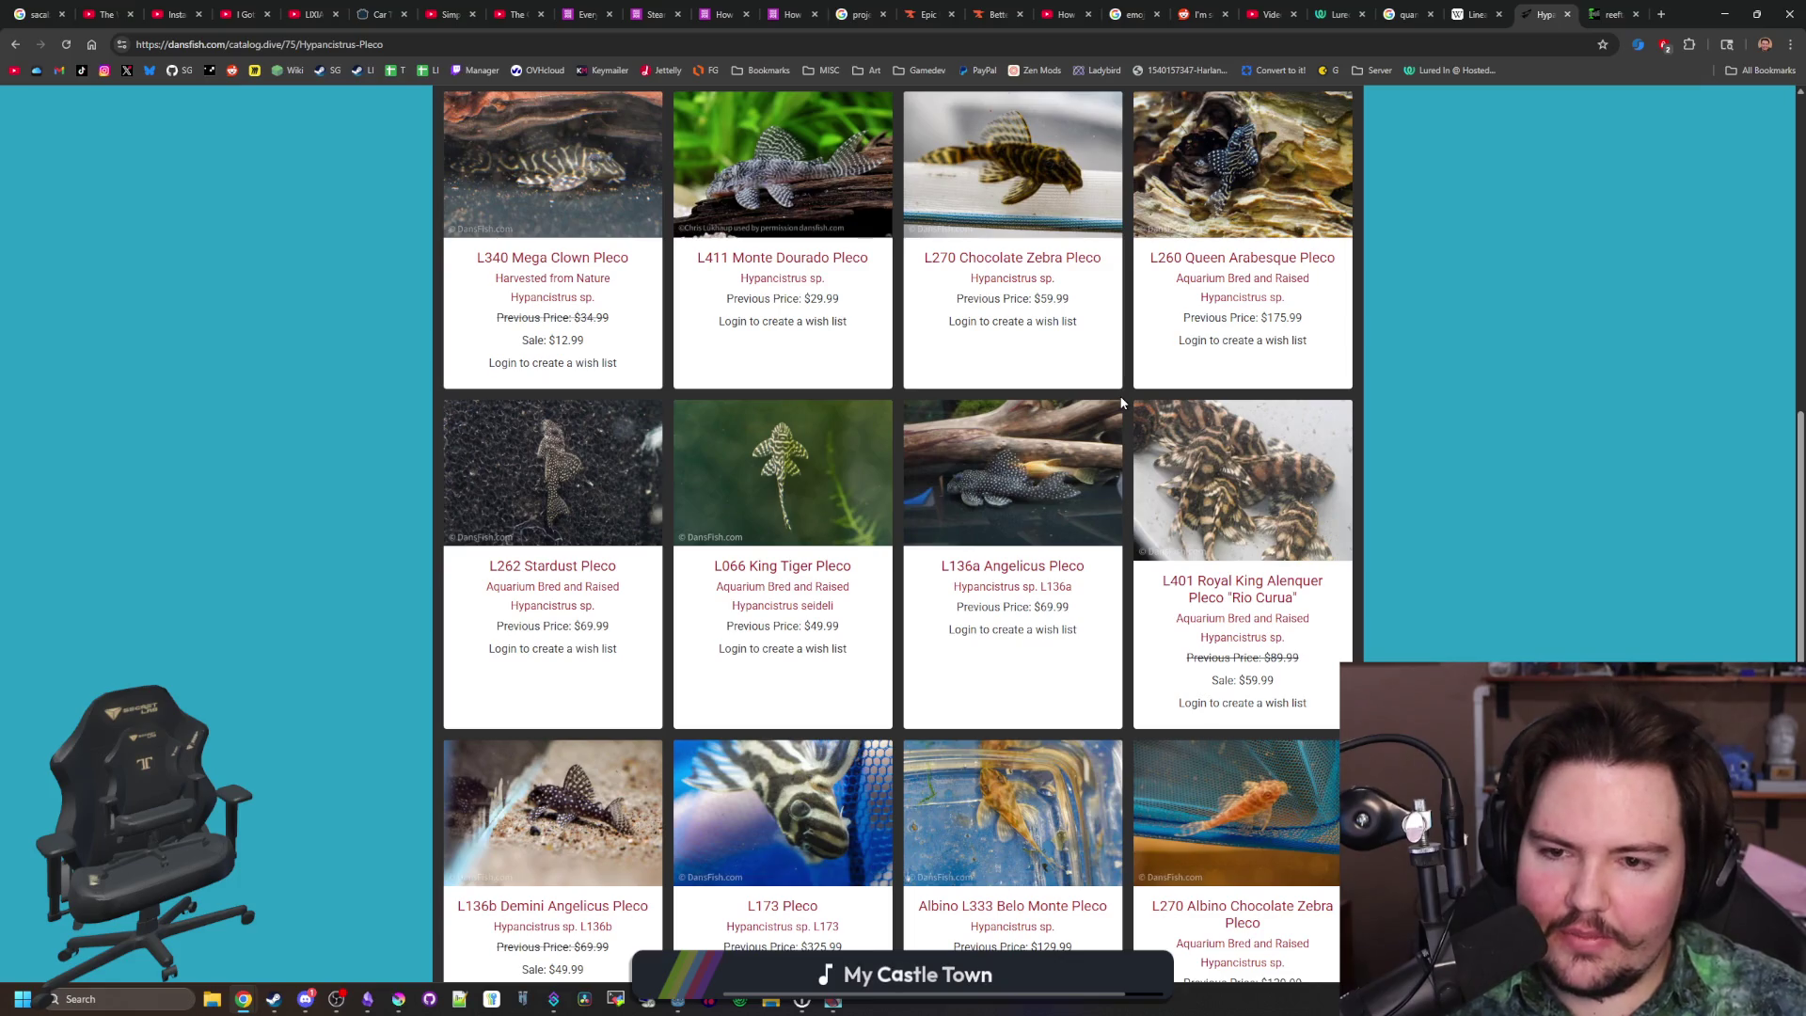
pyautogui.scroll(-4, 979, 621)
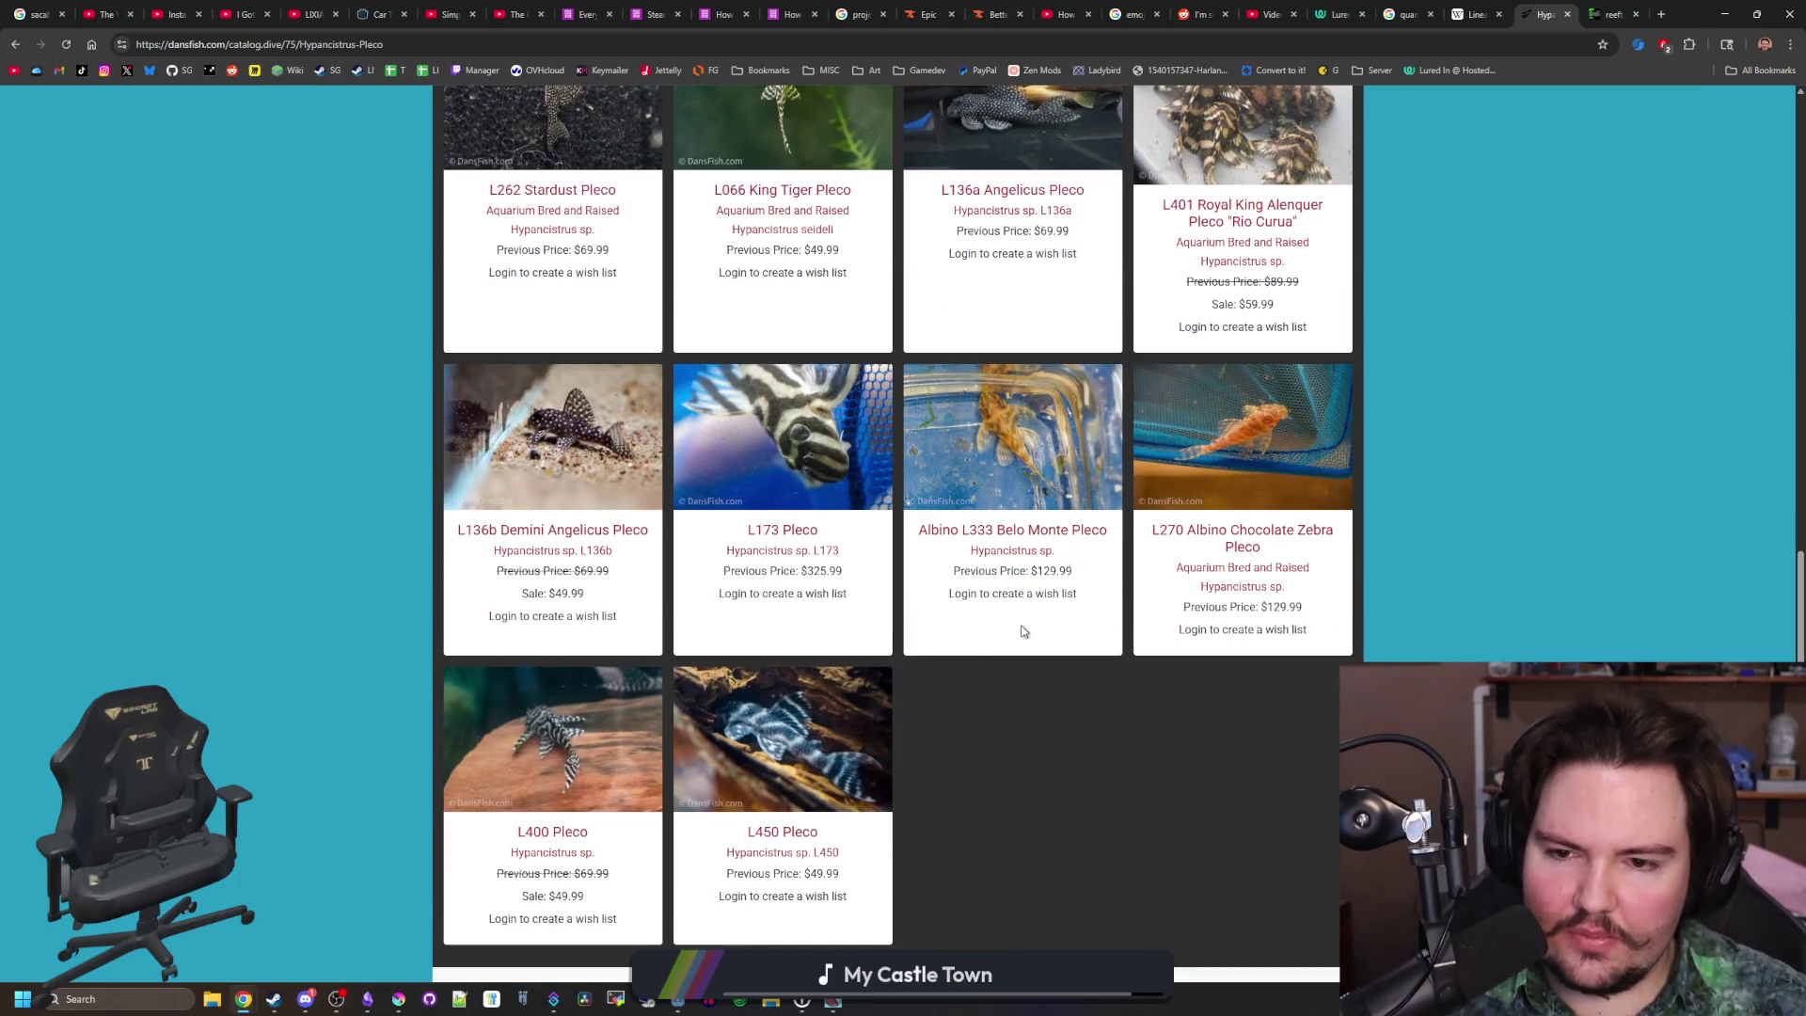
pyautogui.hotkey('alt', 'Left')
pyautogui.scroll(-6, 376, 479)
pyautogui.scroll(-12, 264, 468)
pyautogui.scroll(-3, 263, 468)
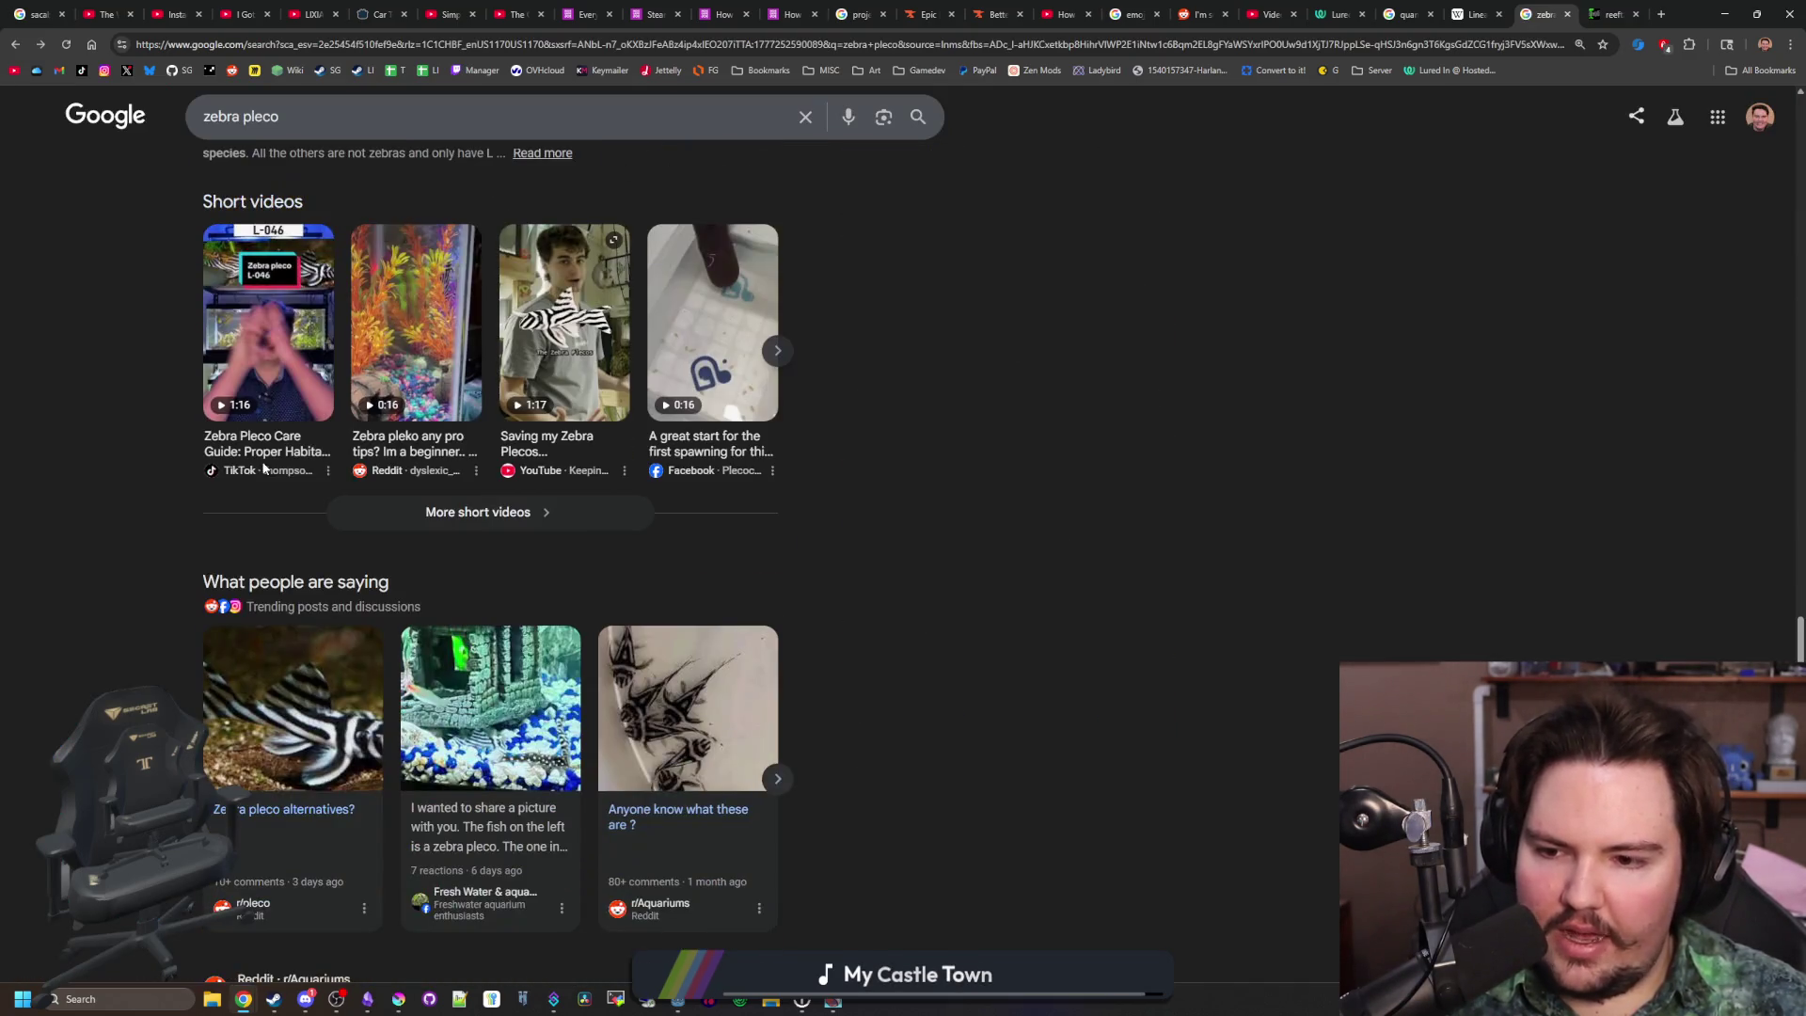
pyautogui.scroll(20, 344, 301)
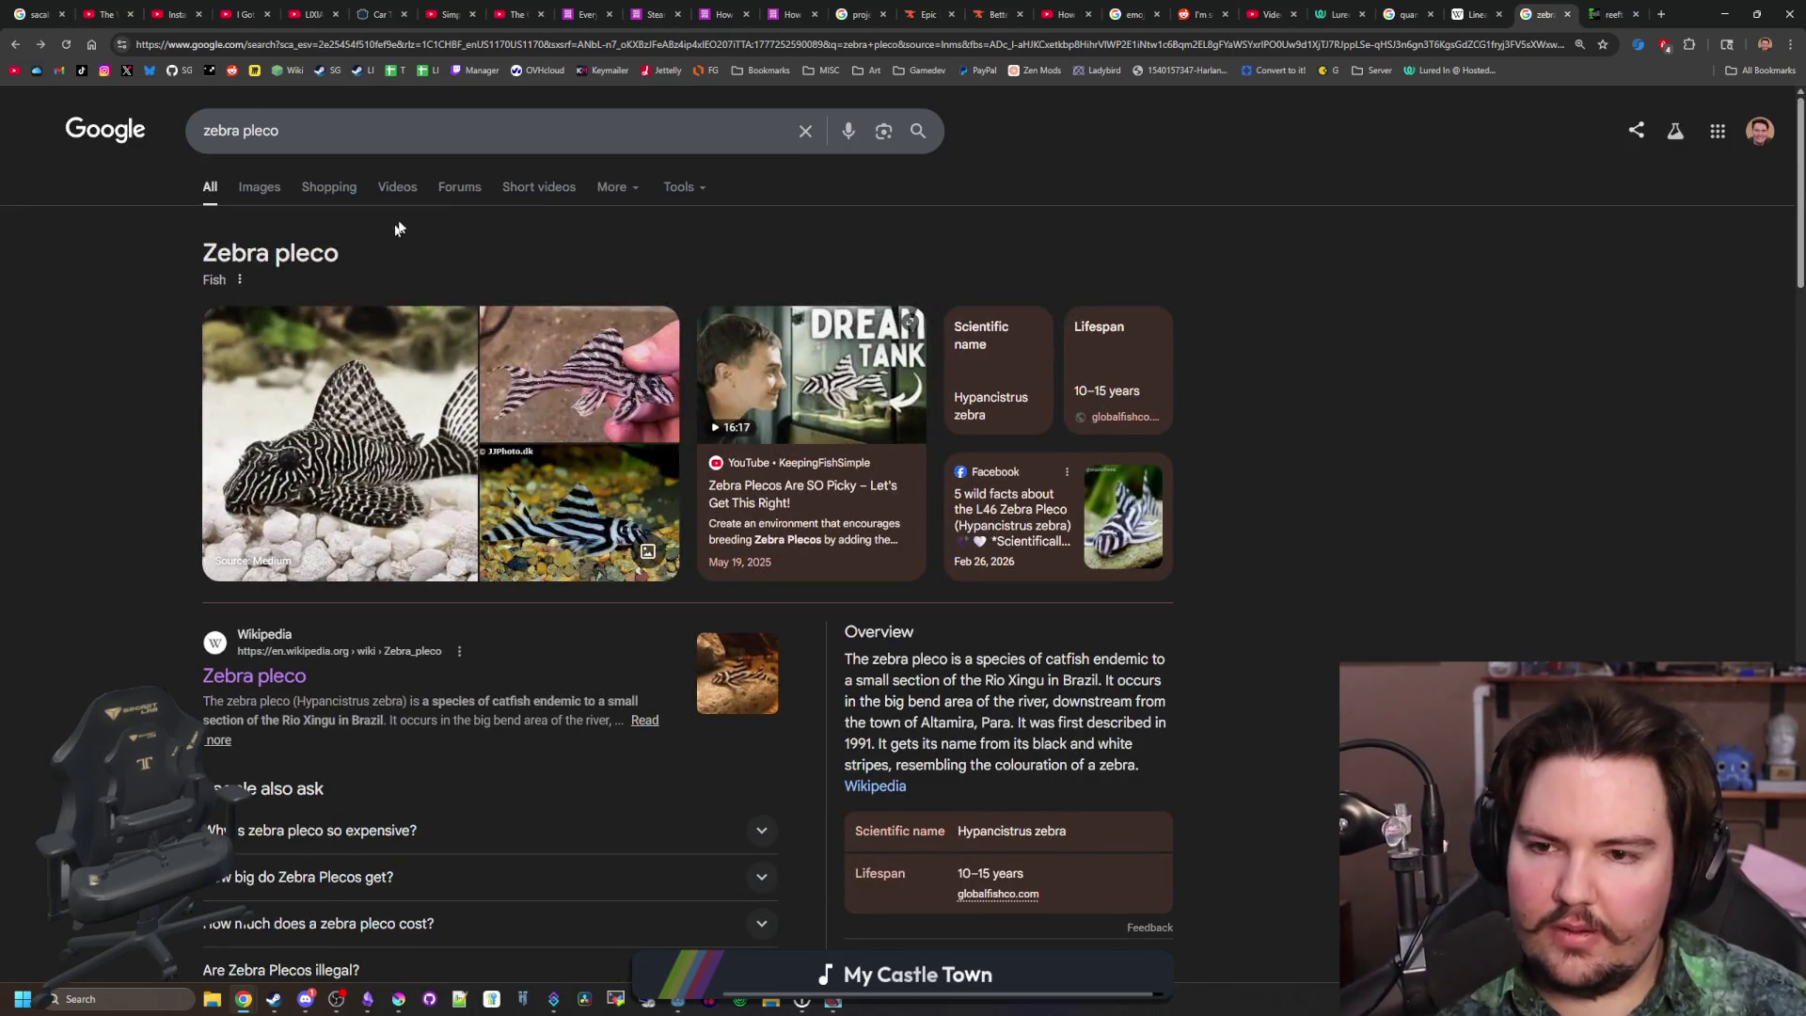
pyautogui.click(519, 47)
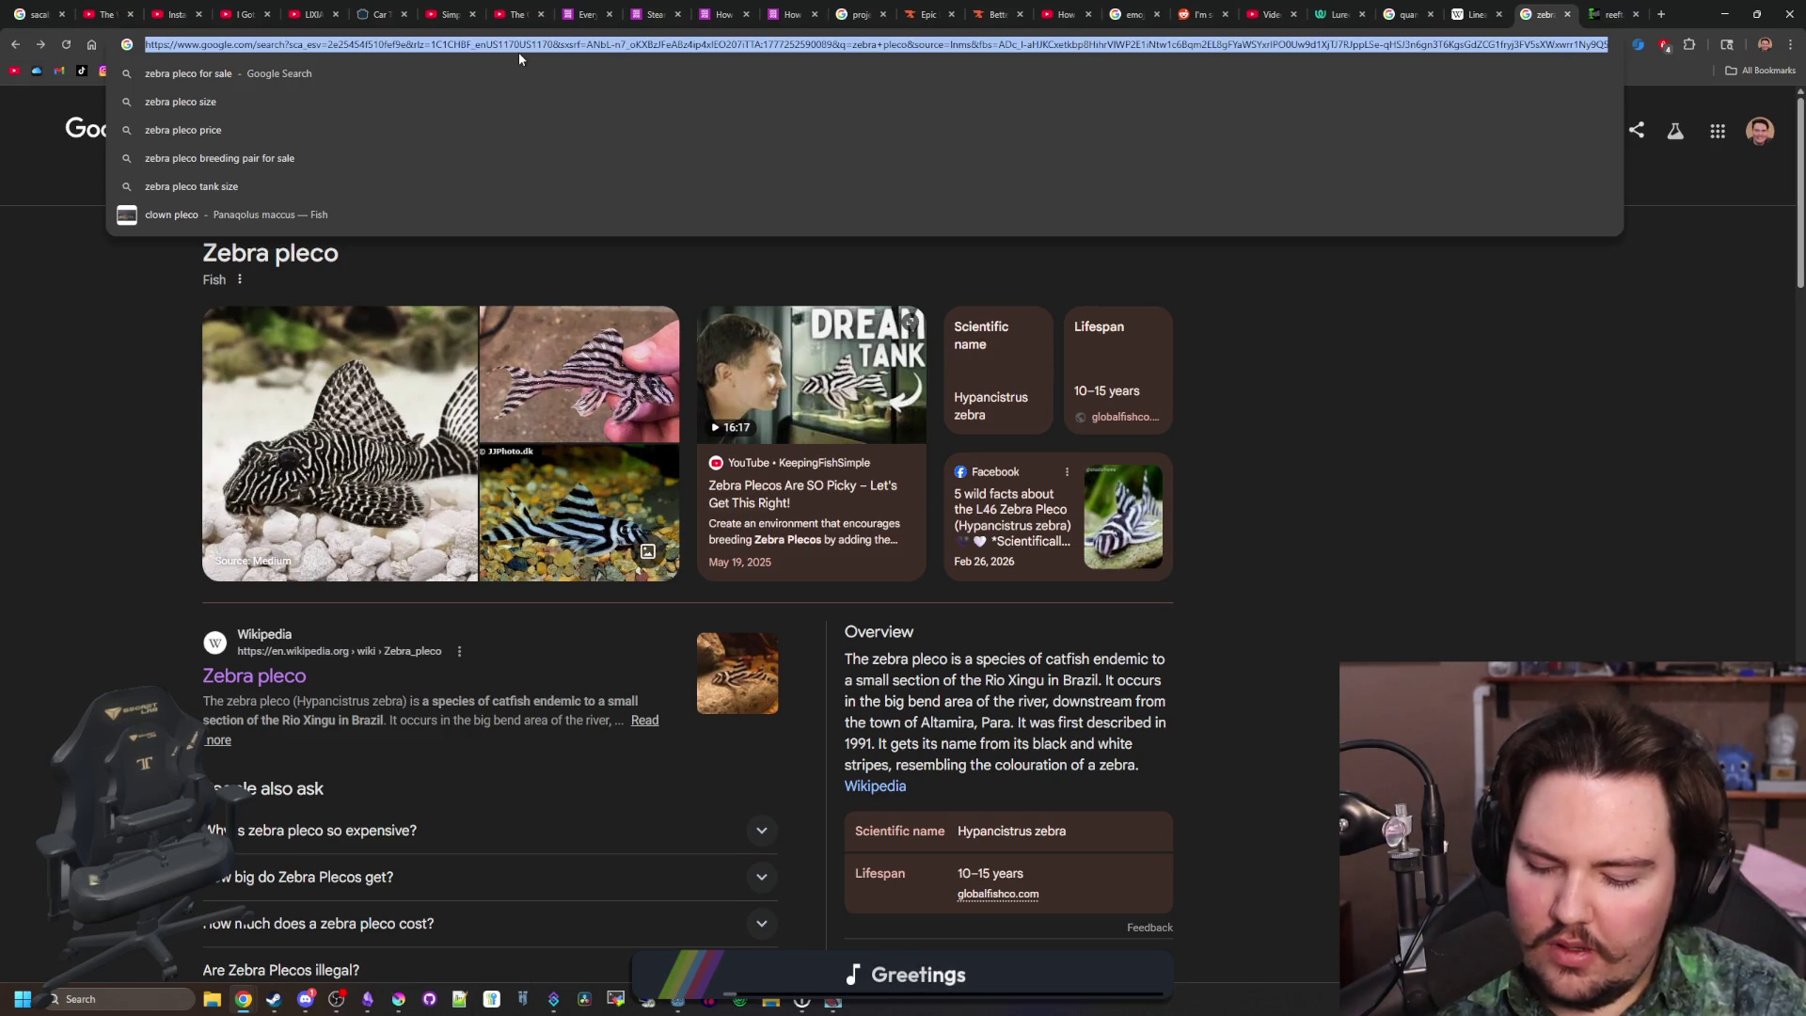
# Search 'blue tang', look at its shopping results, then return to the web results
pyautogui.write('blue ')
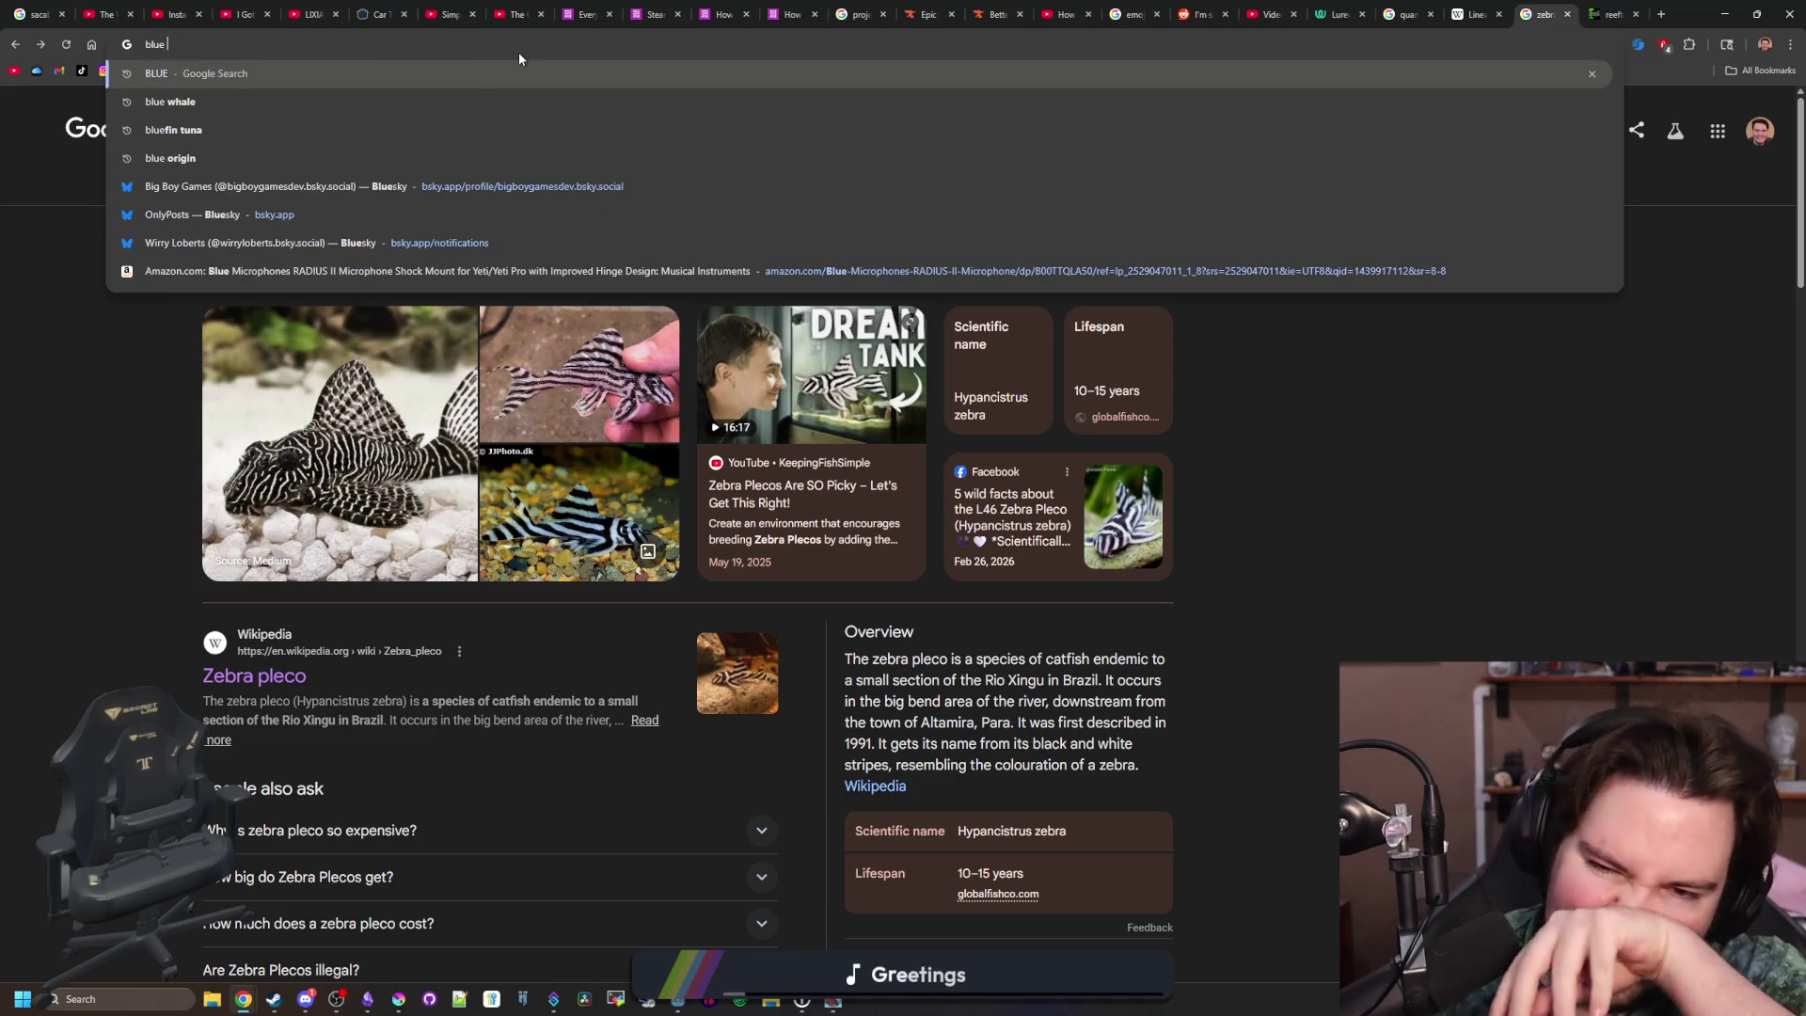
pyautogui.write('tang')
pyautogui.press('Return')
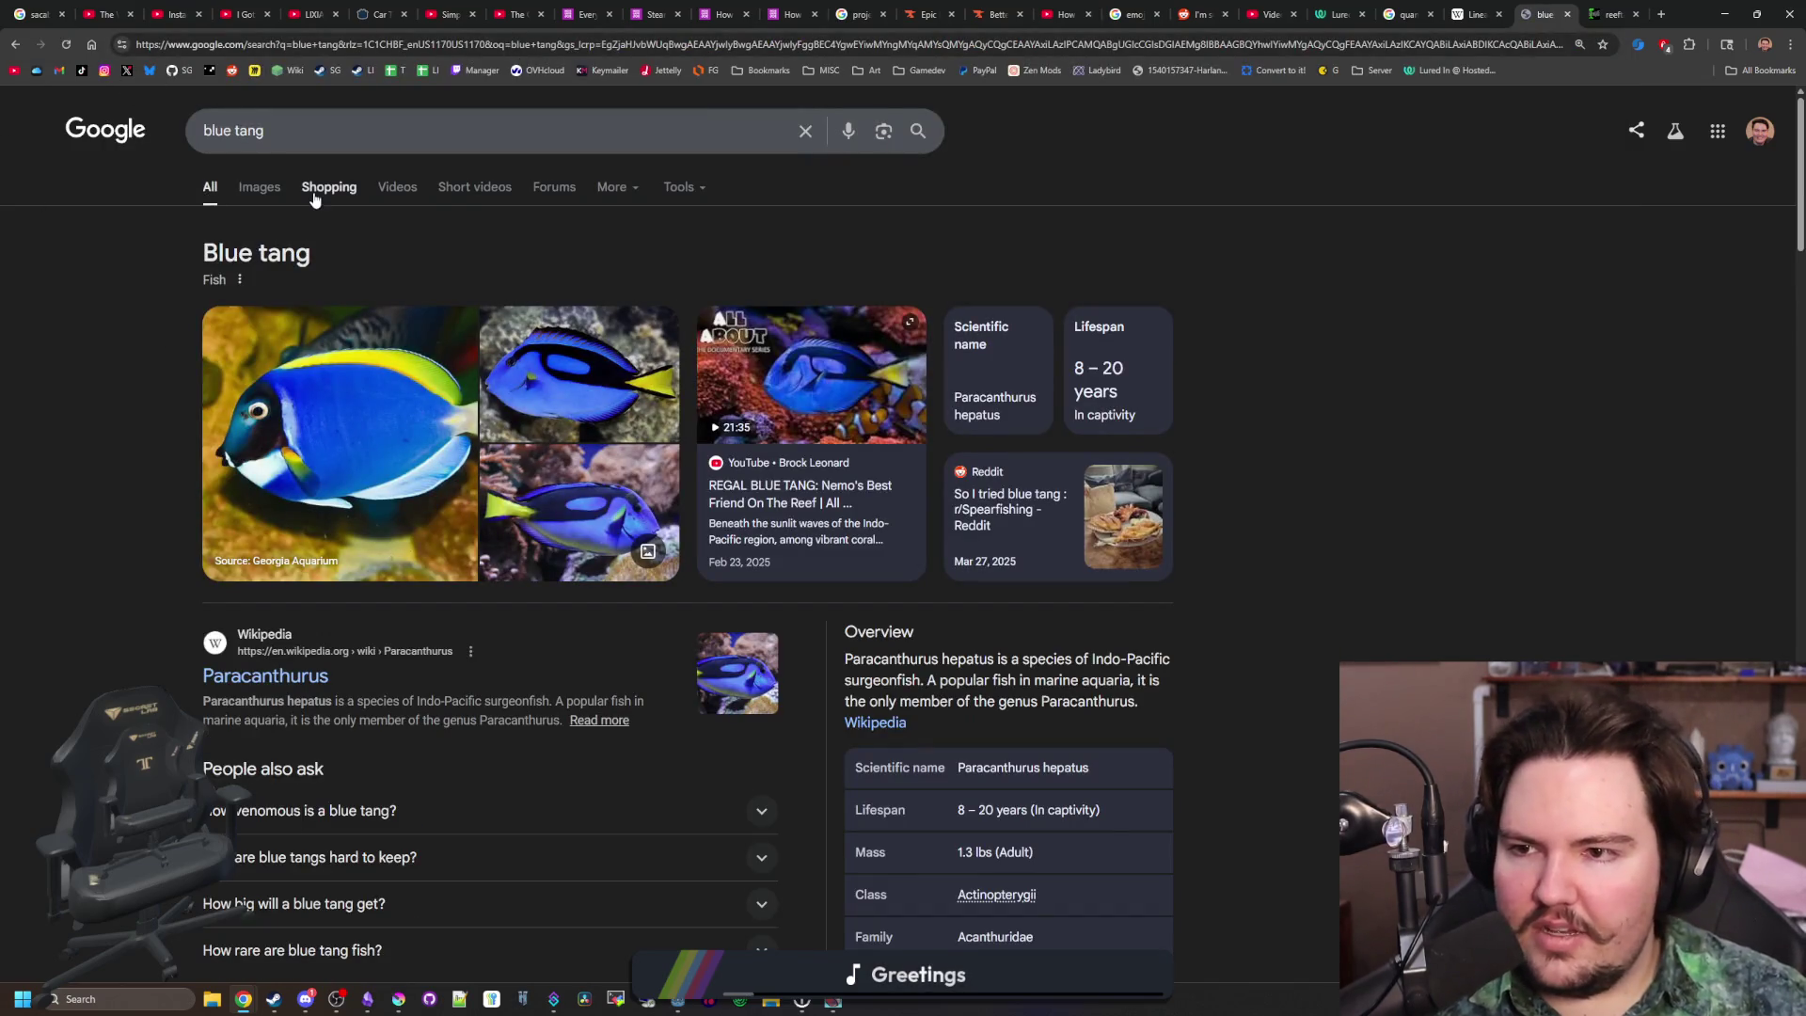
pyautogui.click(315, 190)
pyautogui.moveTo(500, 452)
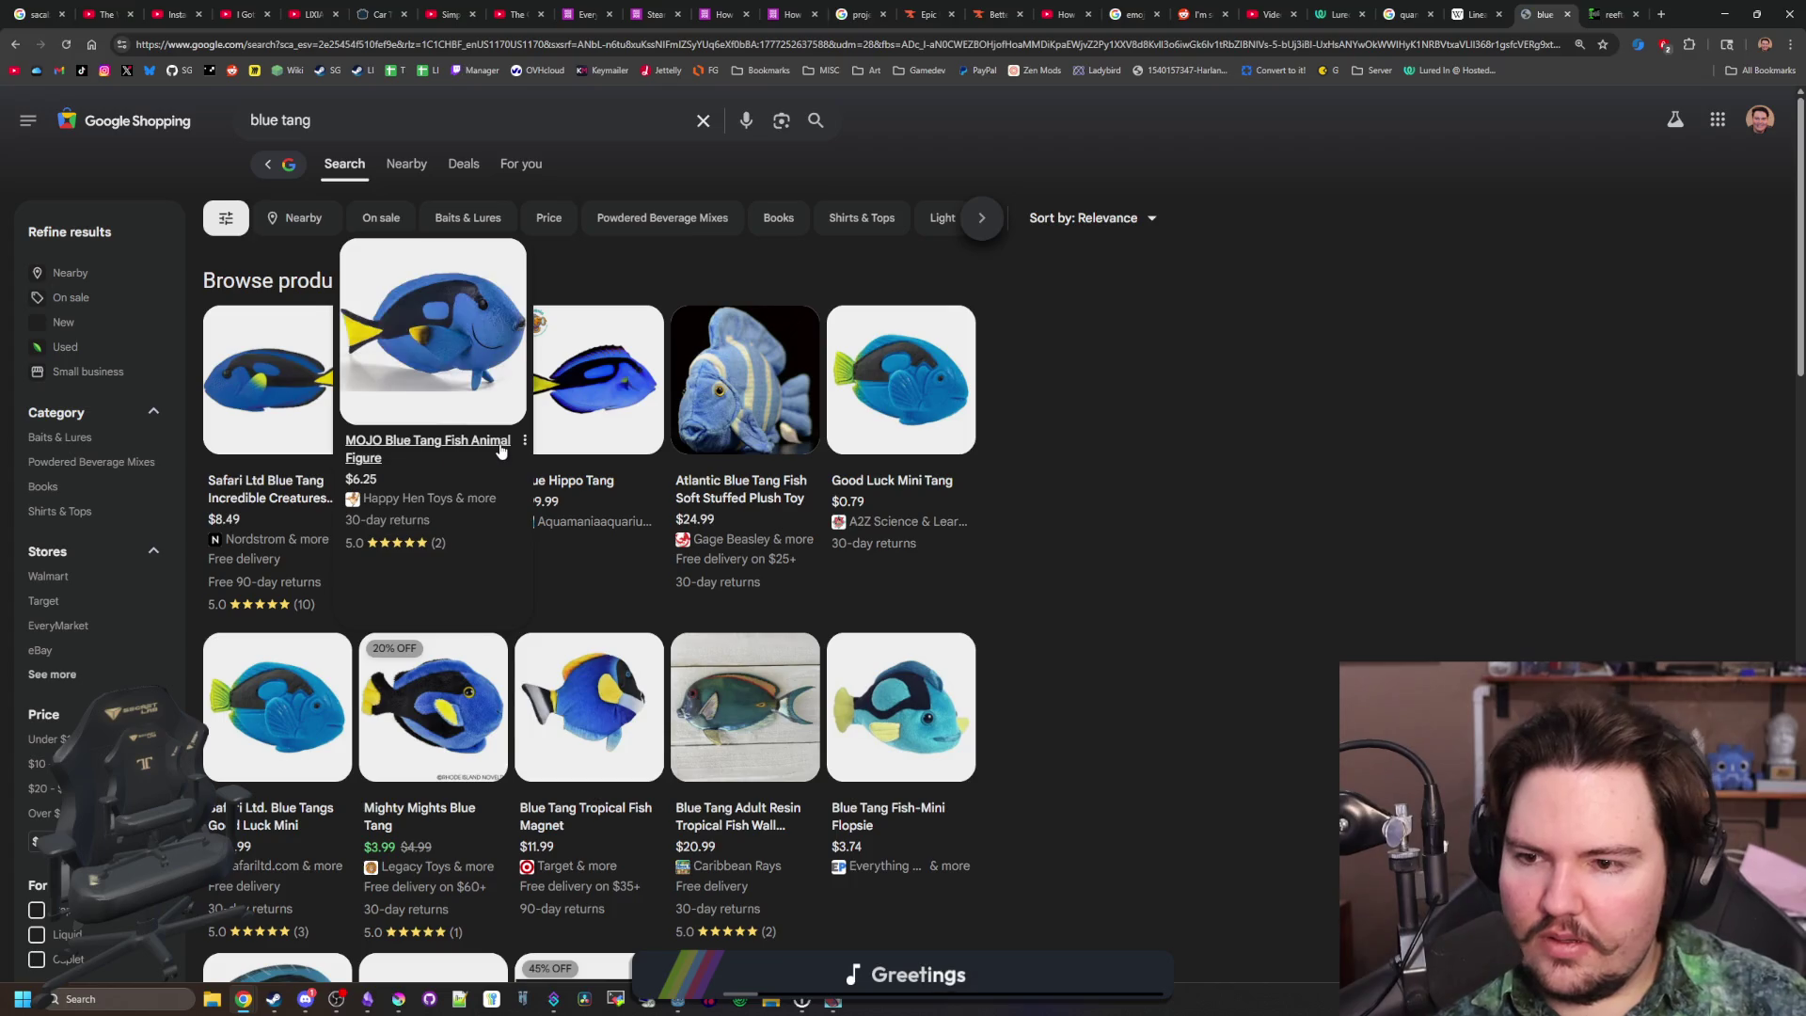
pyautogui.click(270, 167)
# Refine the search to 'blue tang fish for sale' and open the Blue Hippo Tang shopping listing
pyautogui.click(363, 140)
pyautogui.write('fish for ')
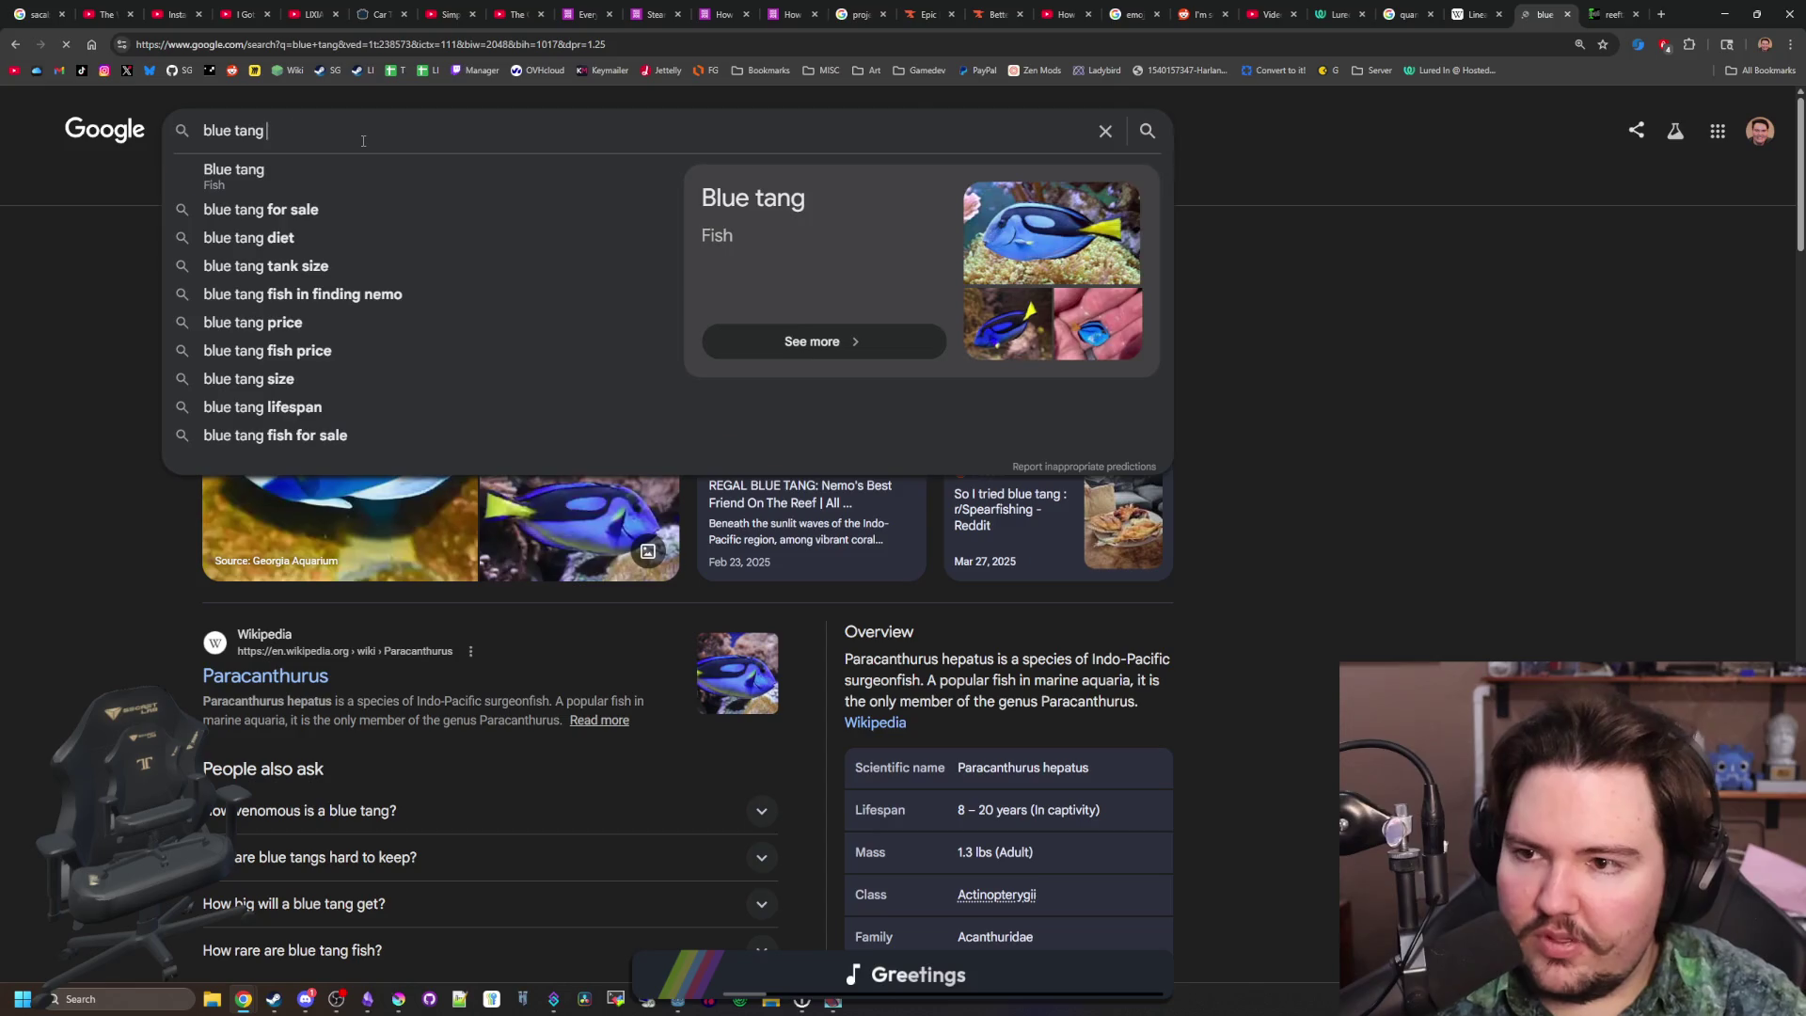
pyautogui.write('sale')
pyautogui.press('Return')
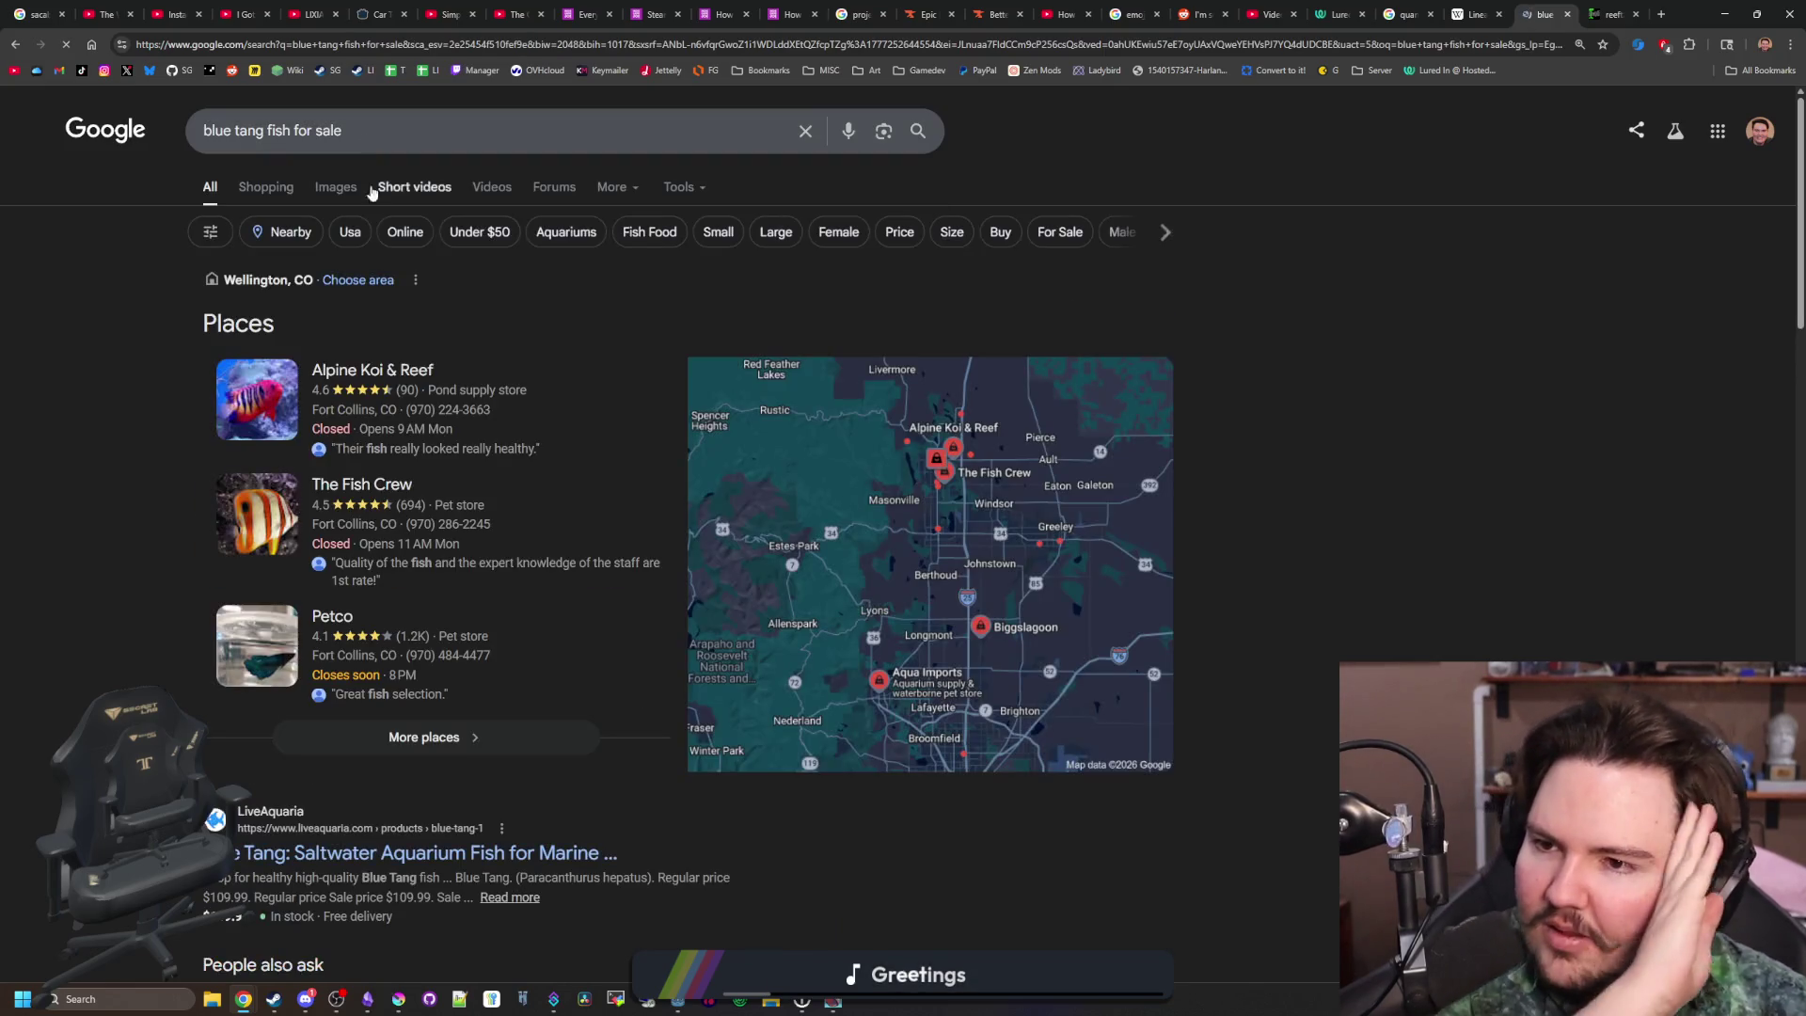
pyautogui.click(283, 189)
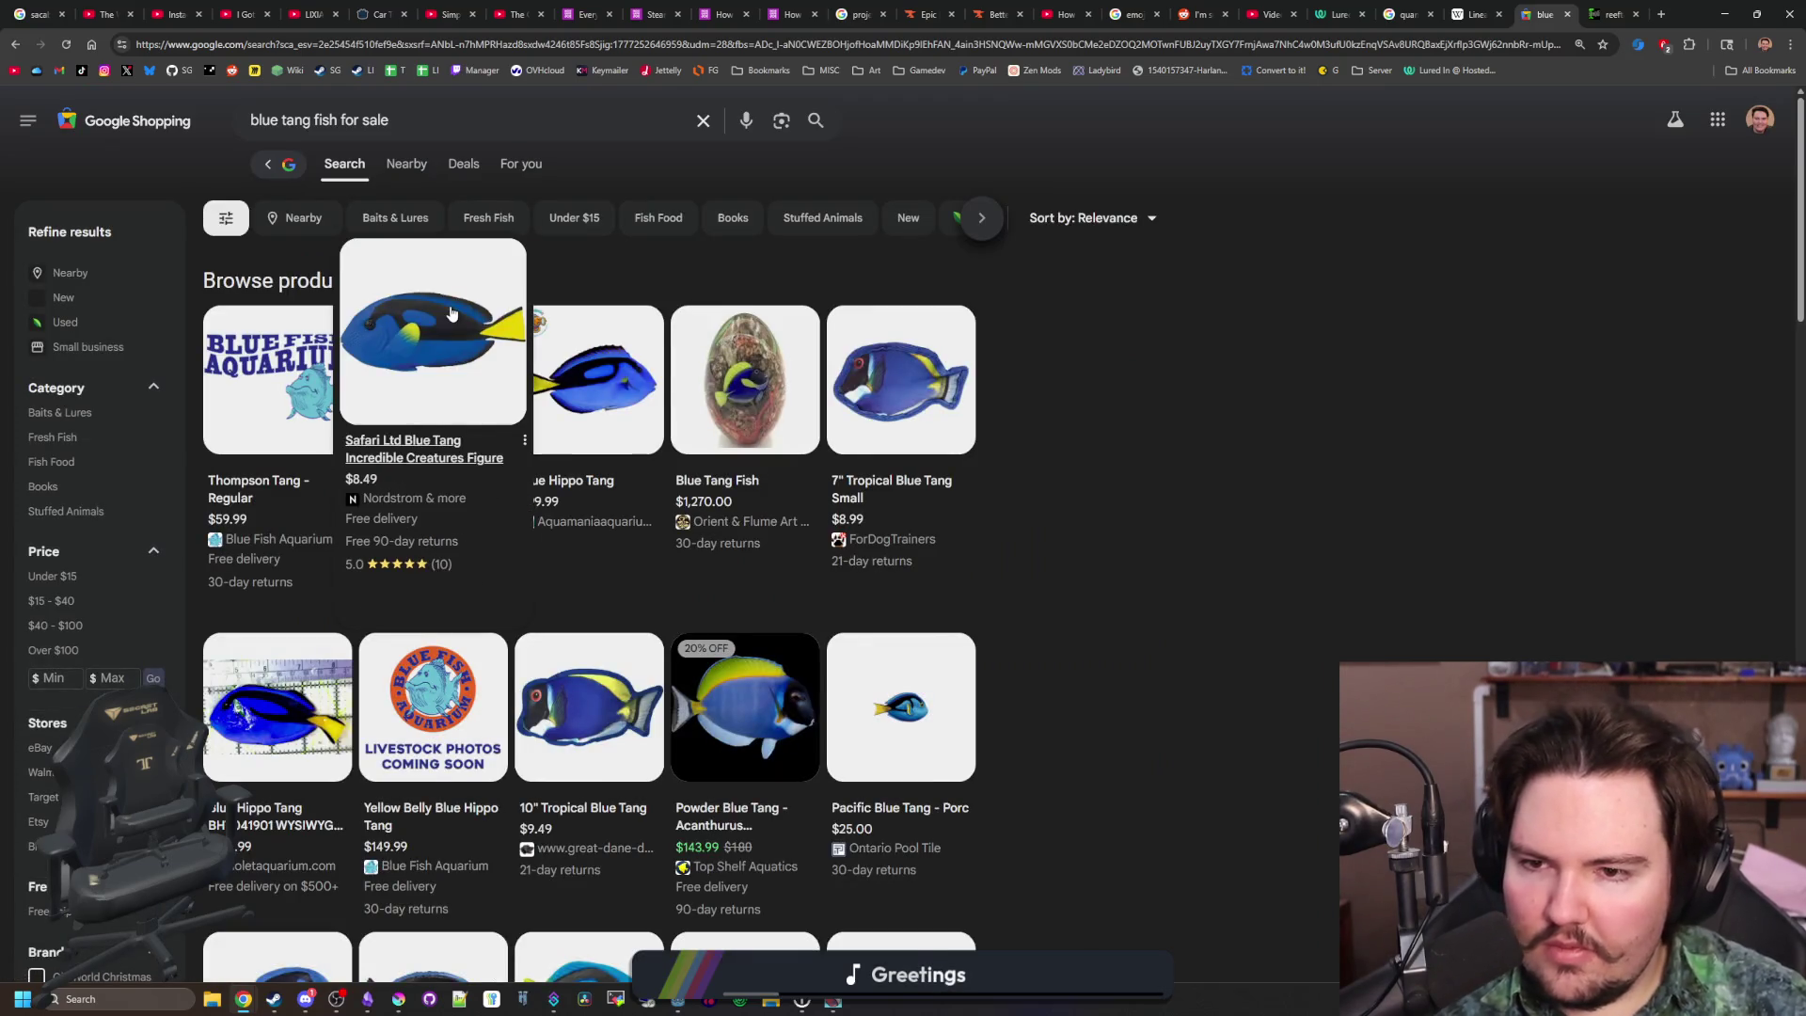
pyautogui.moveTo(610, 479)
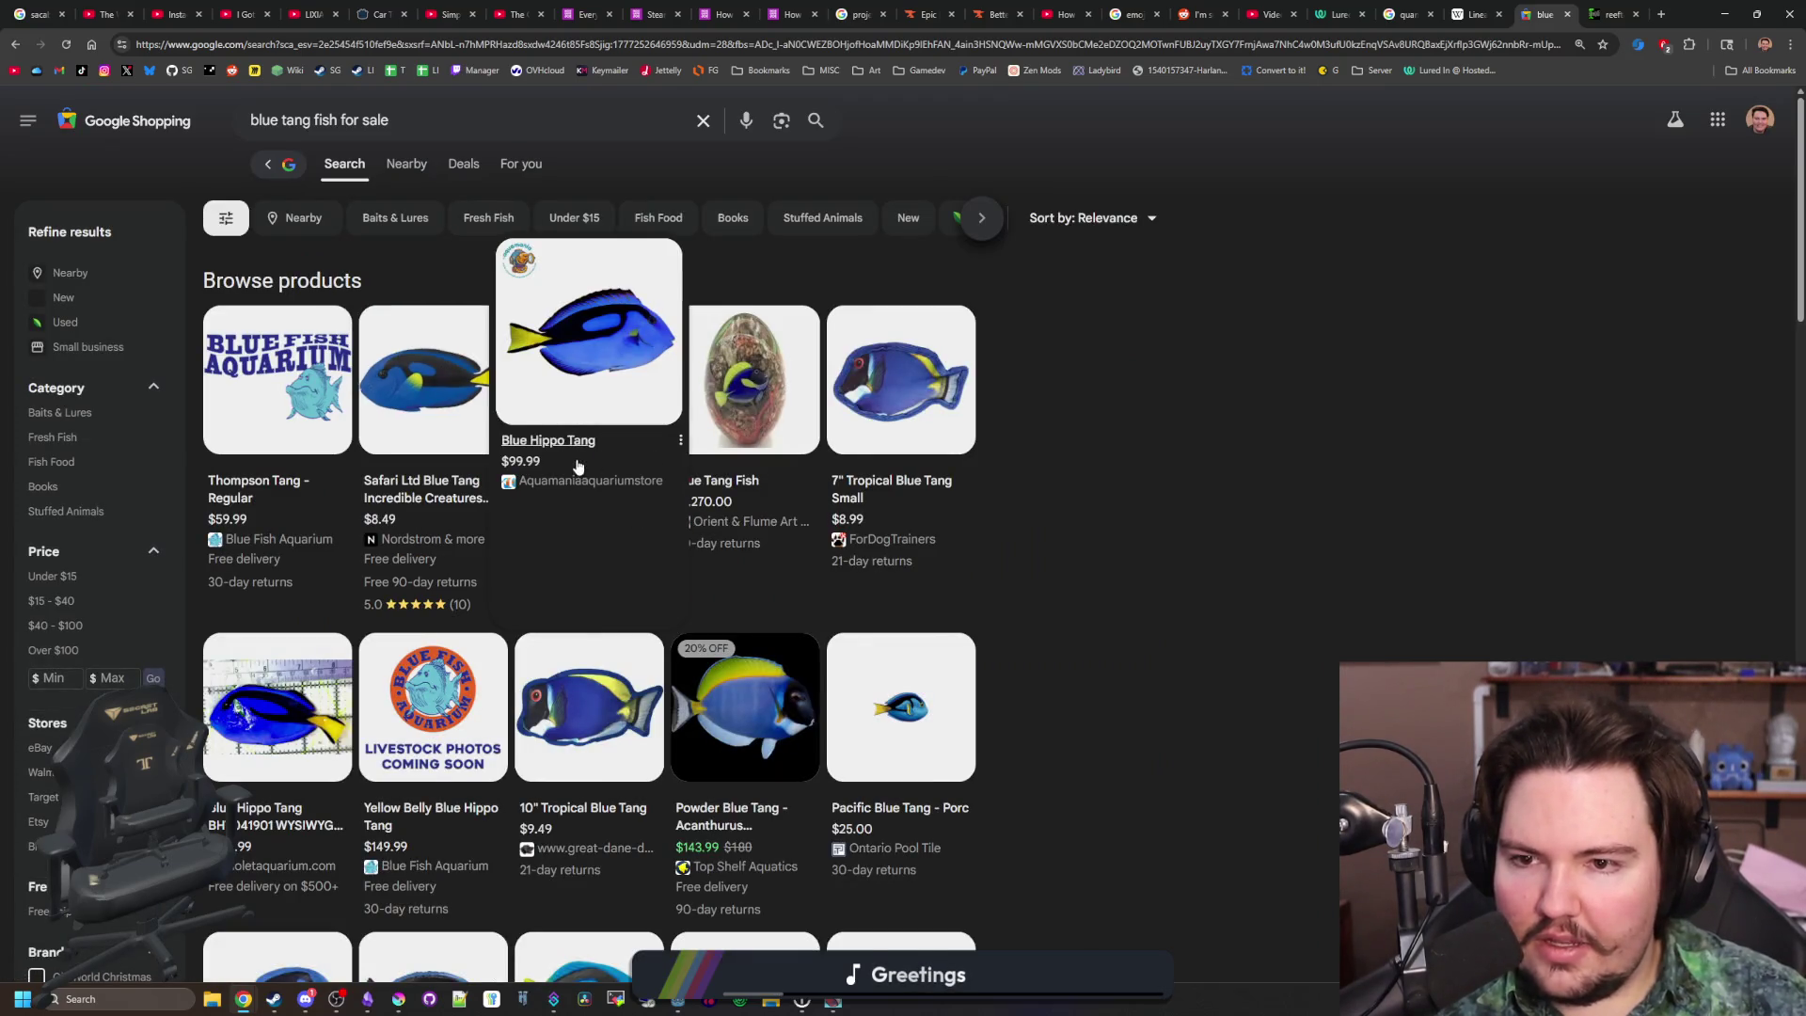
pyautogui.click(542, 470)
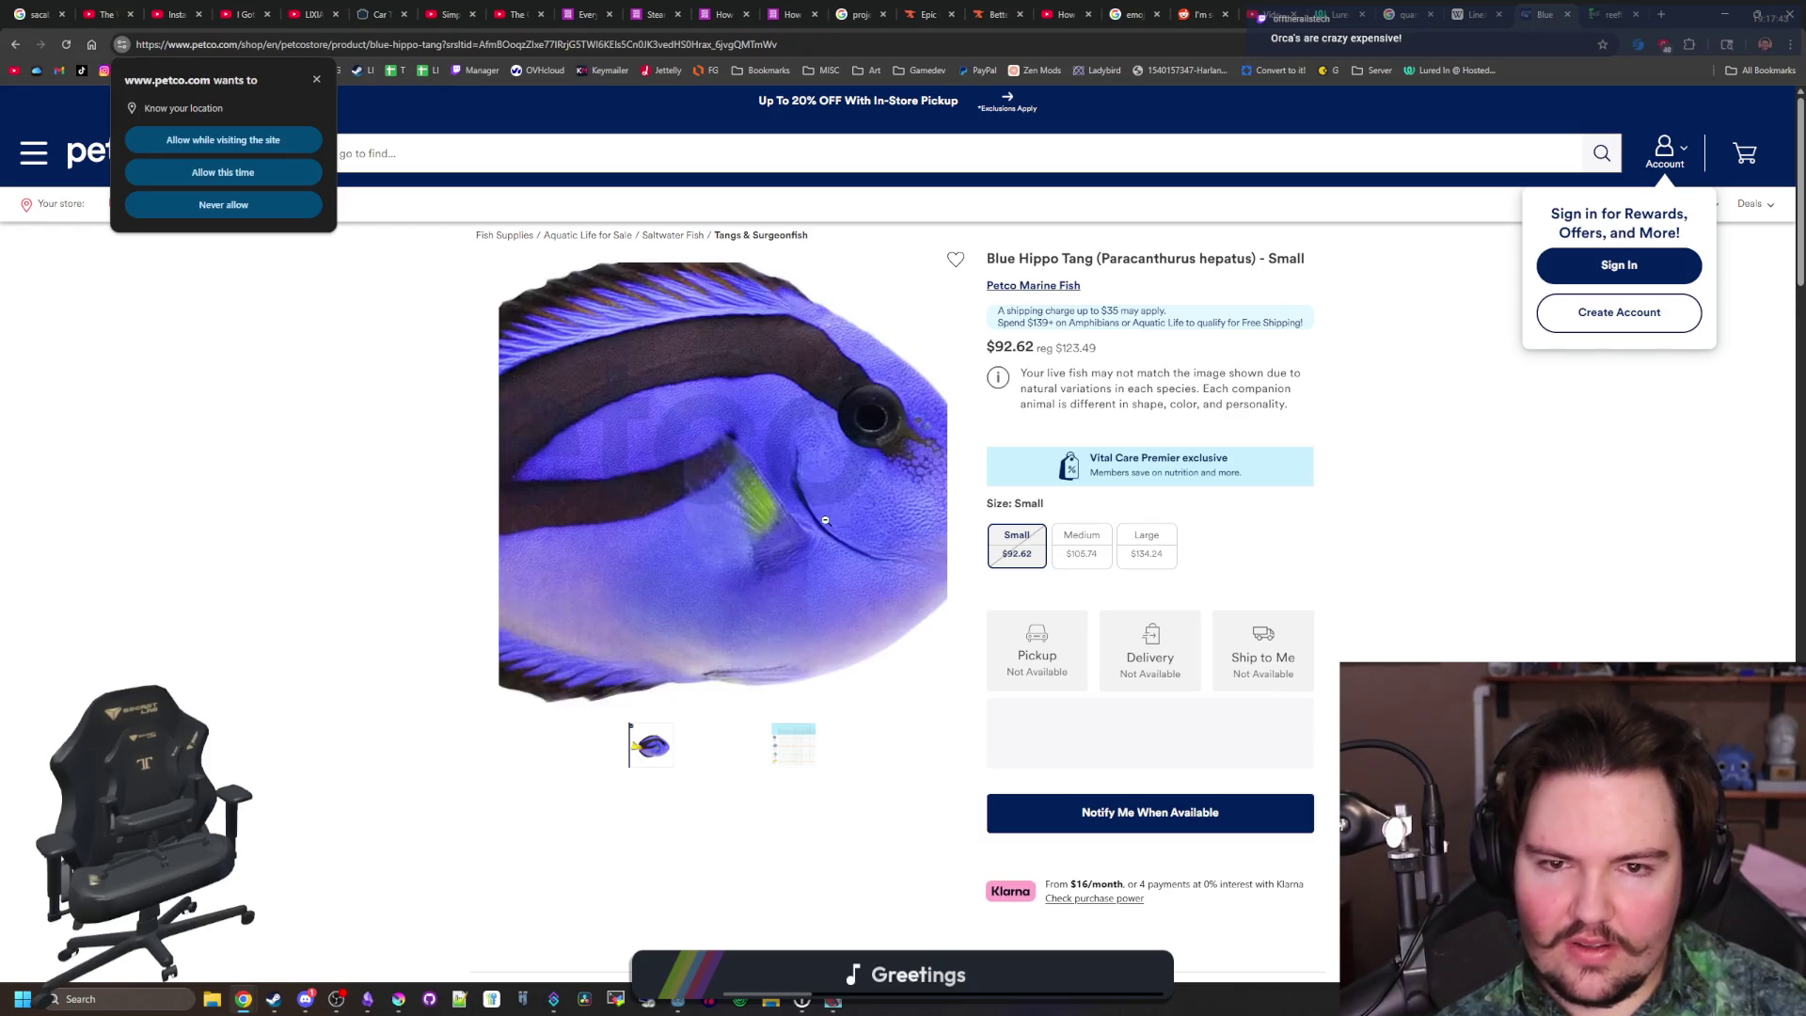
# View the tang compatibility chart, then pick the Large Blue Hippo Tang with Ship to Me
pyautogui.click(772, 752)
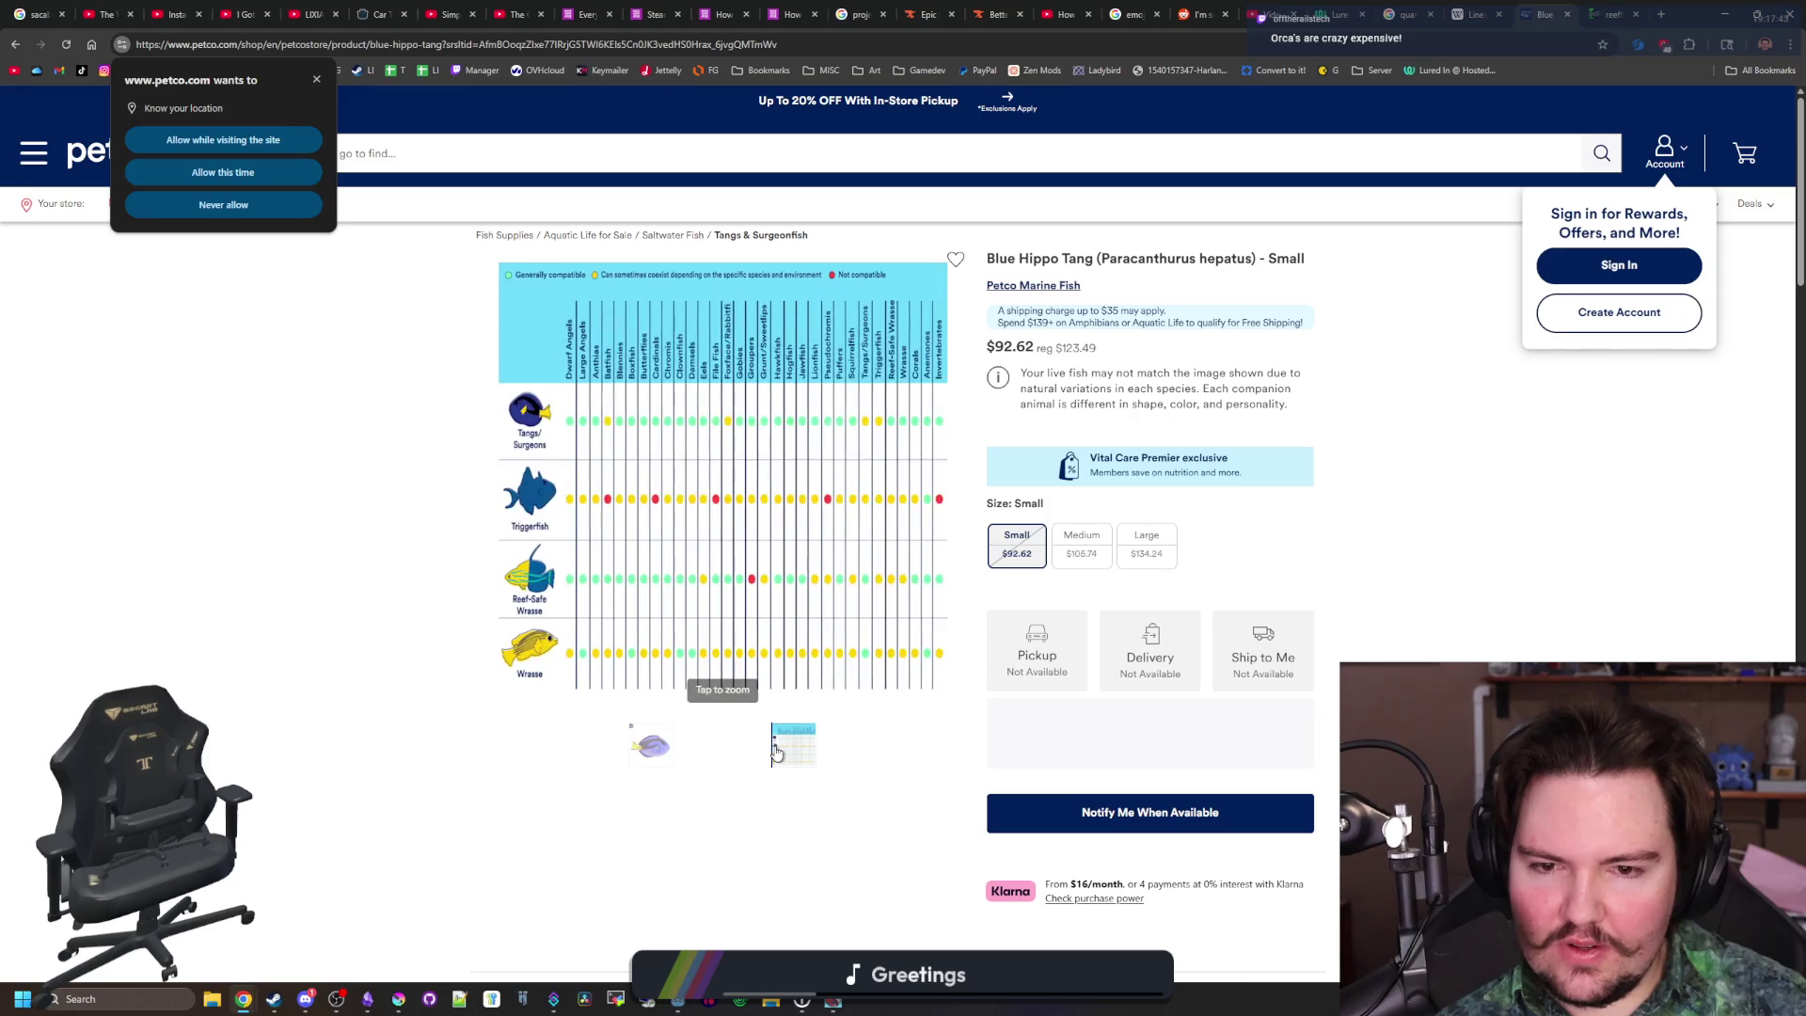
pyautogui.click(647, 745)
pyautogui.click(1150, 541)
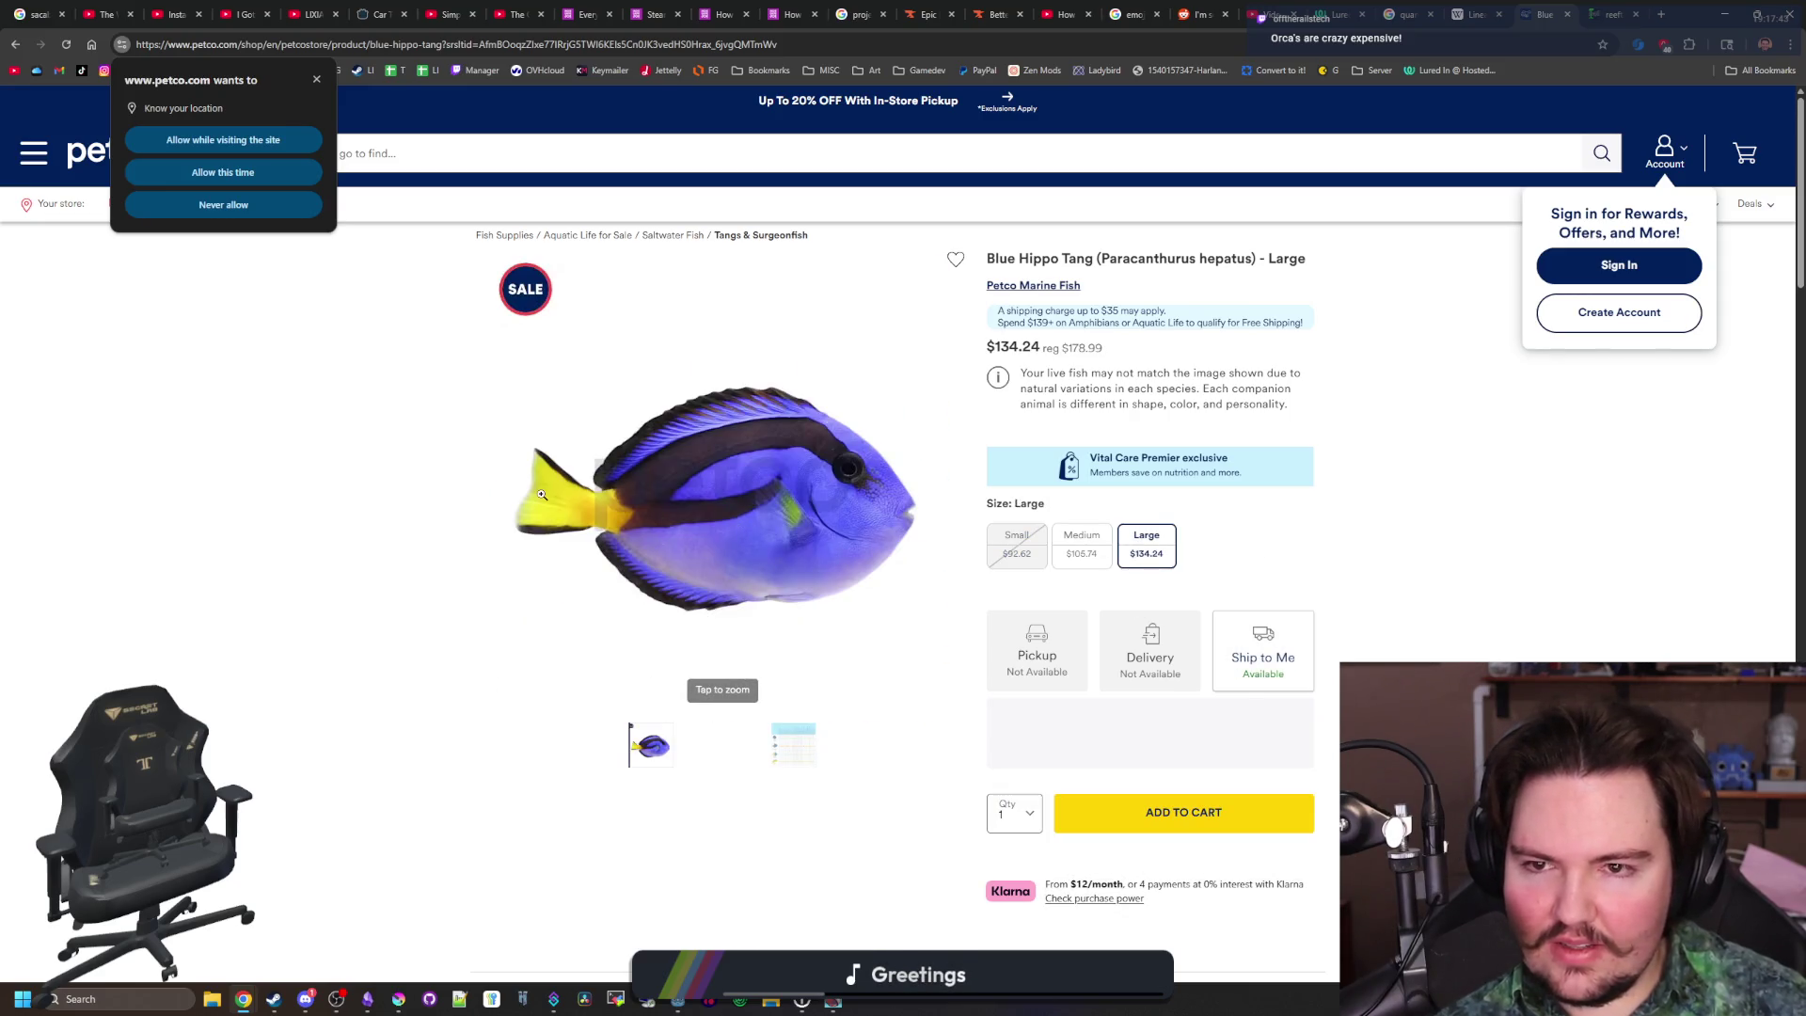
pyautogui.click(674, 237)
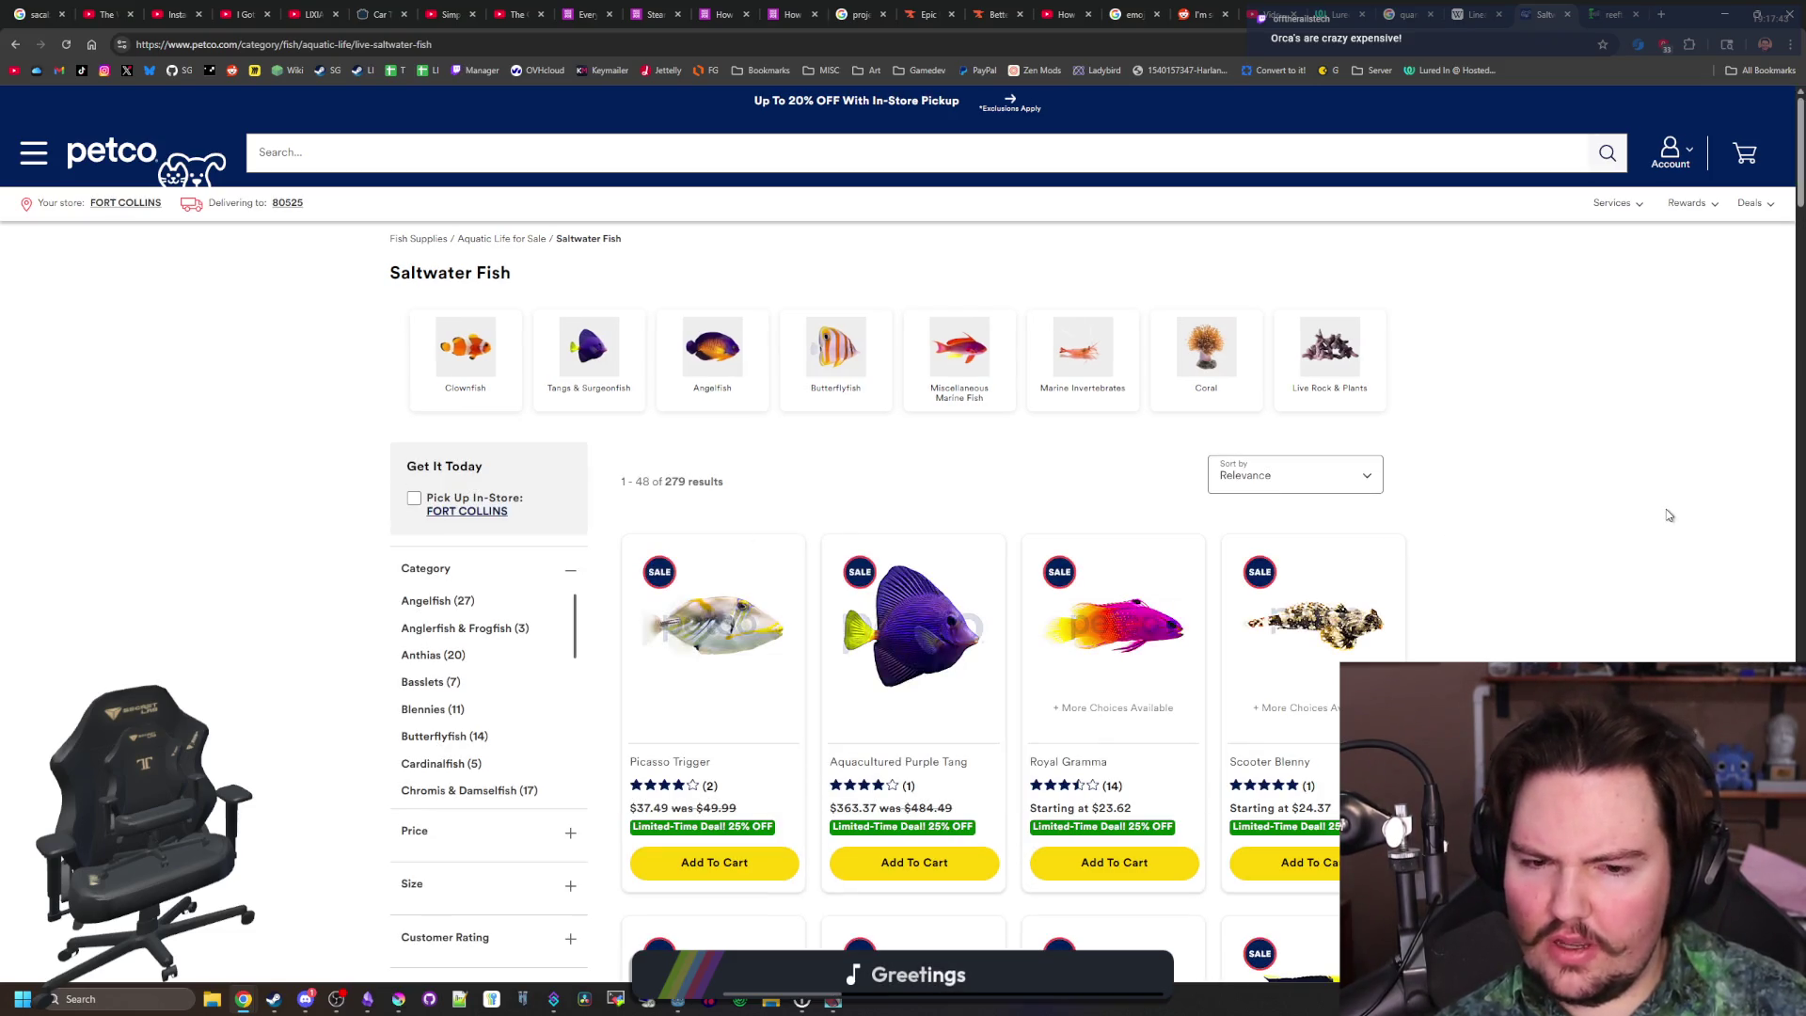
# Scroll through the Saltwater Fish listing and go to page 2 of the results
pyautogui.scroll(-3, 1668, 515)
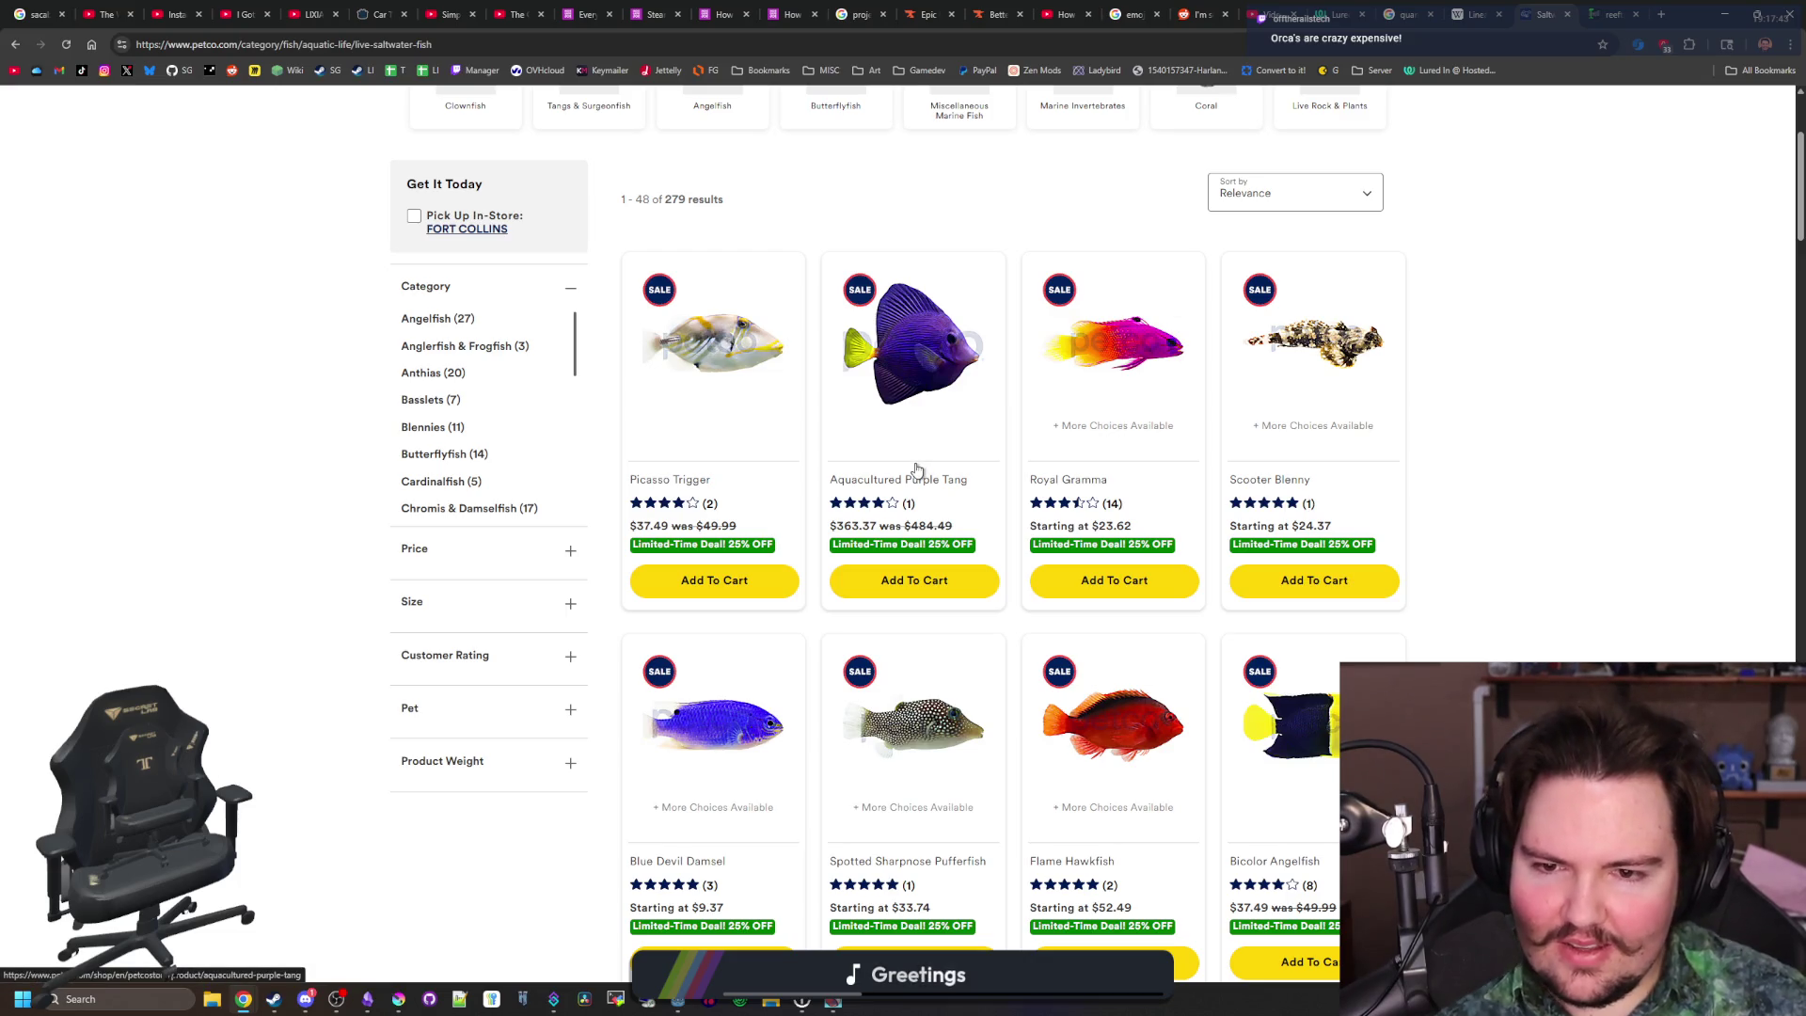
pyautogui.scroll(-2, 922, 465)
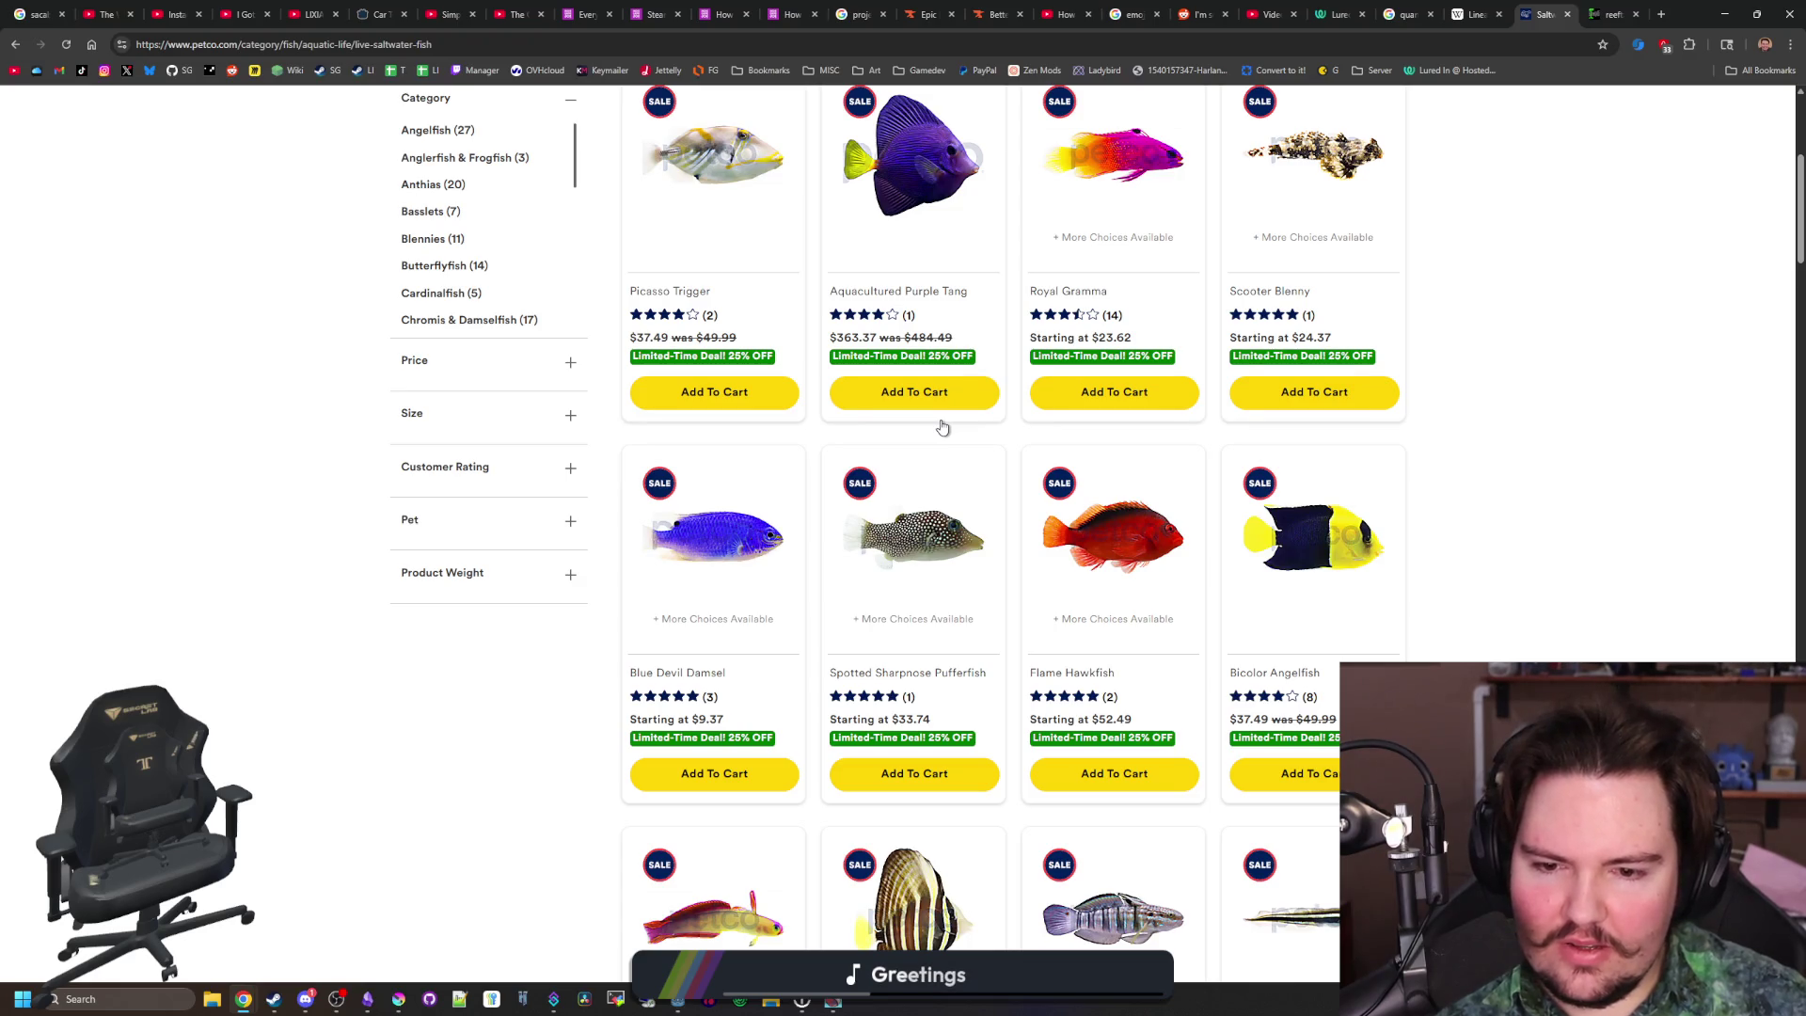
pyautogui.scroll(-3, 1299, 593)
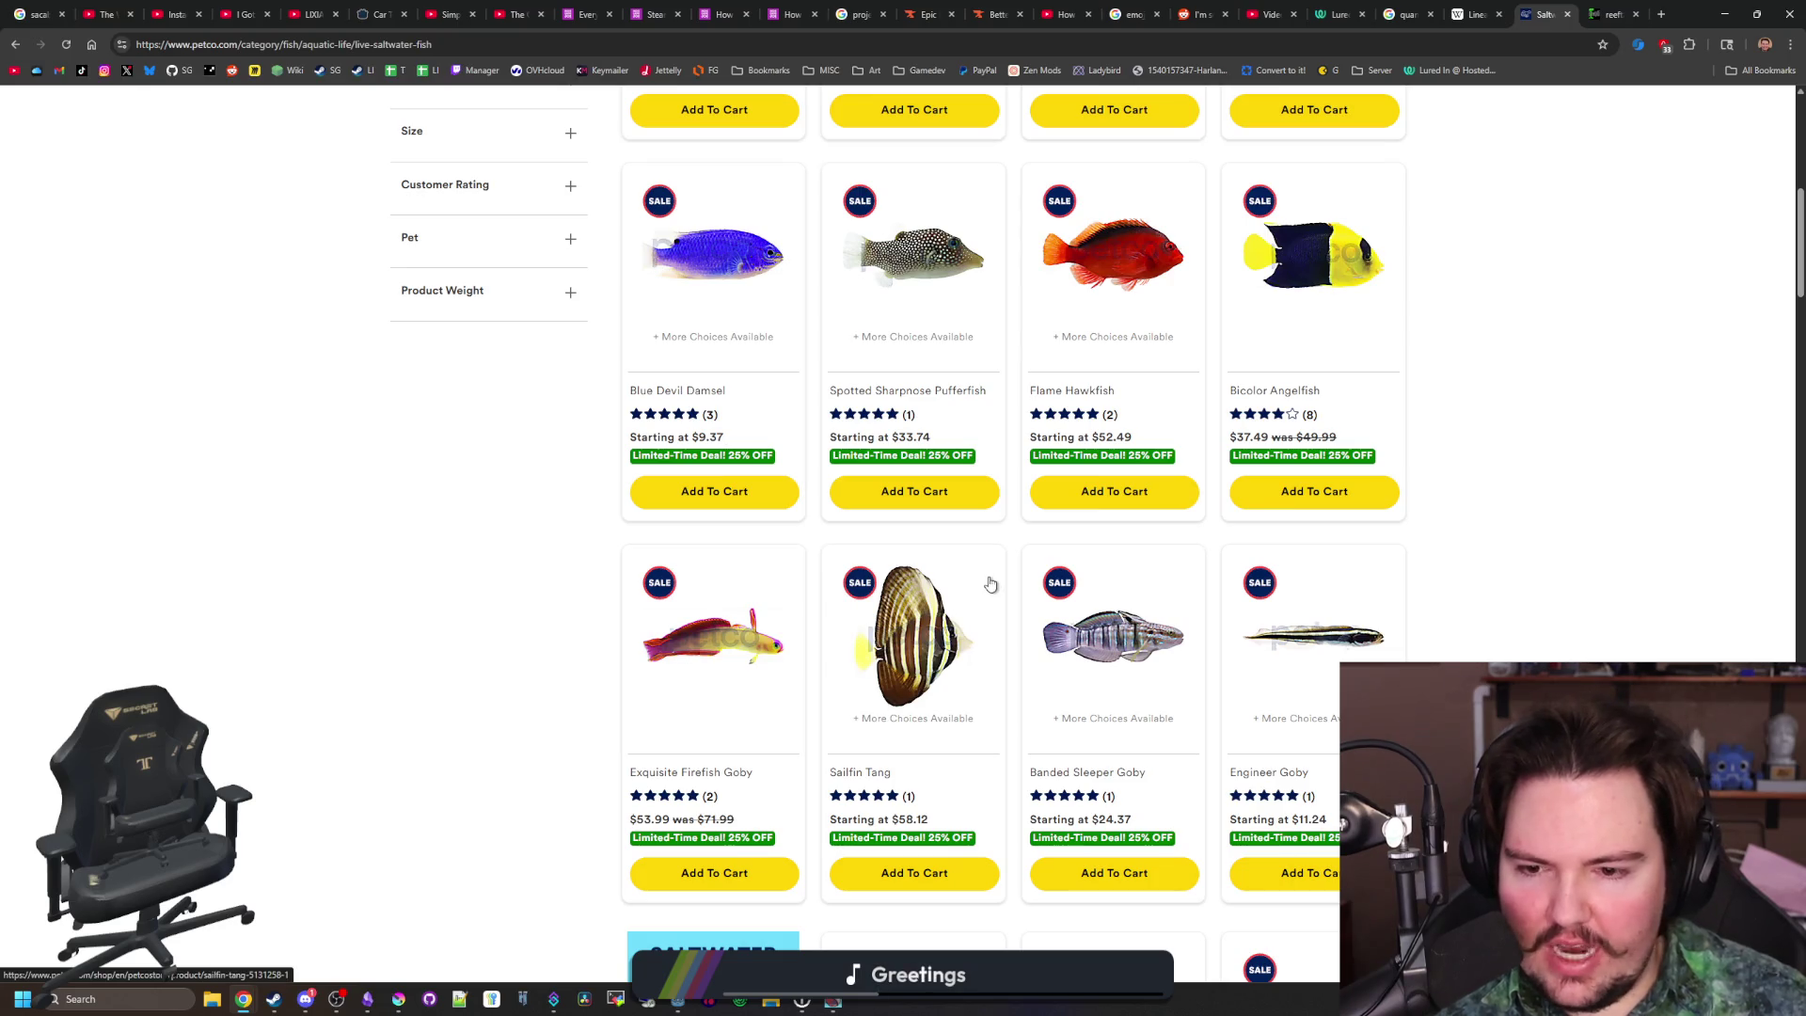
pyautogui.scroll(-4, 833, 701)
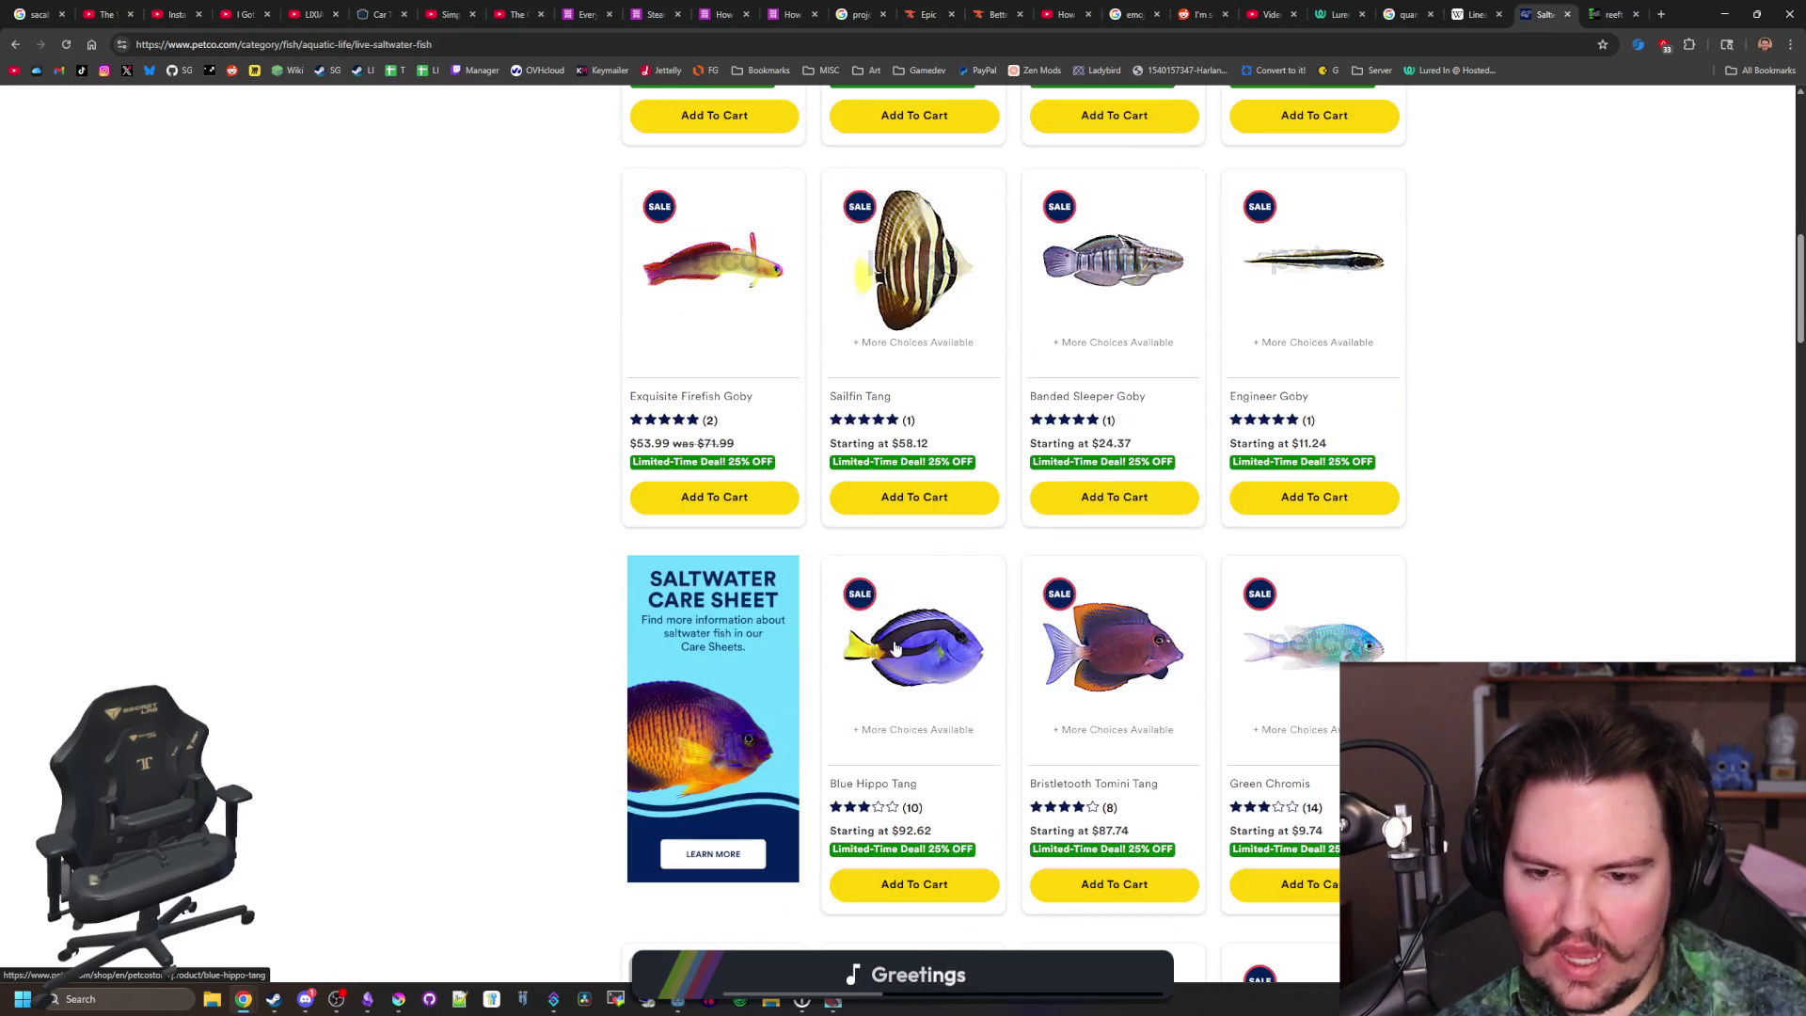
pyautogui.scroll(-2, 1118, 638)
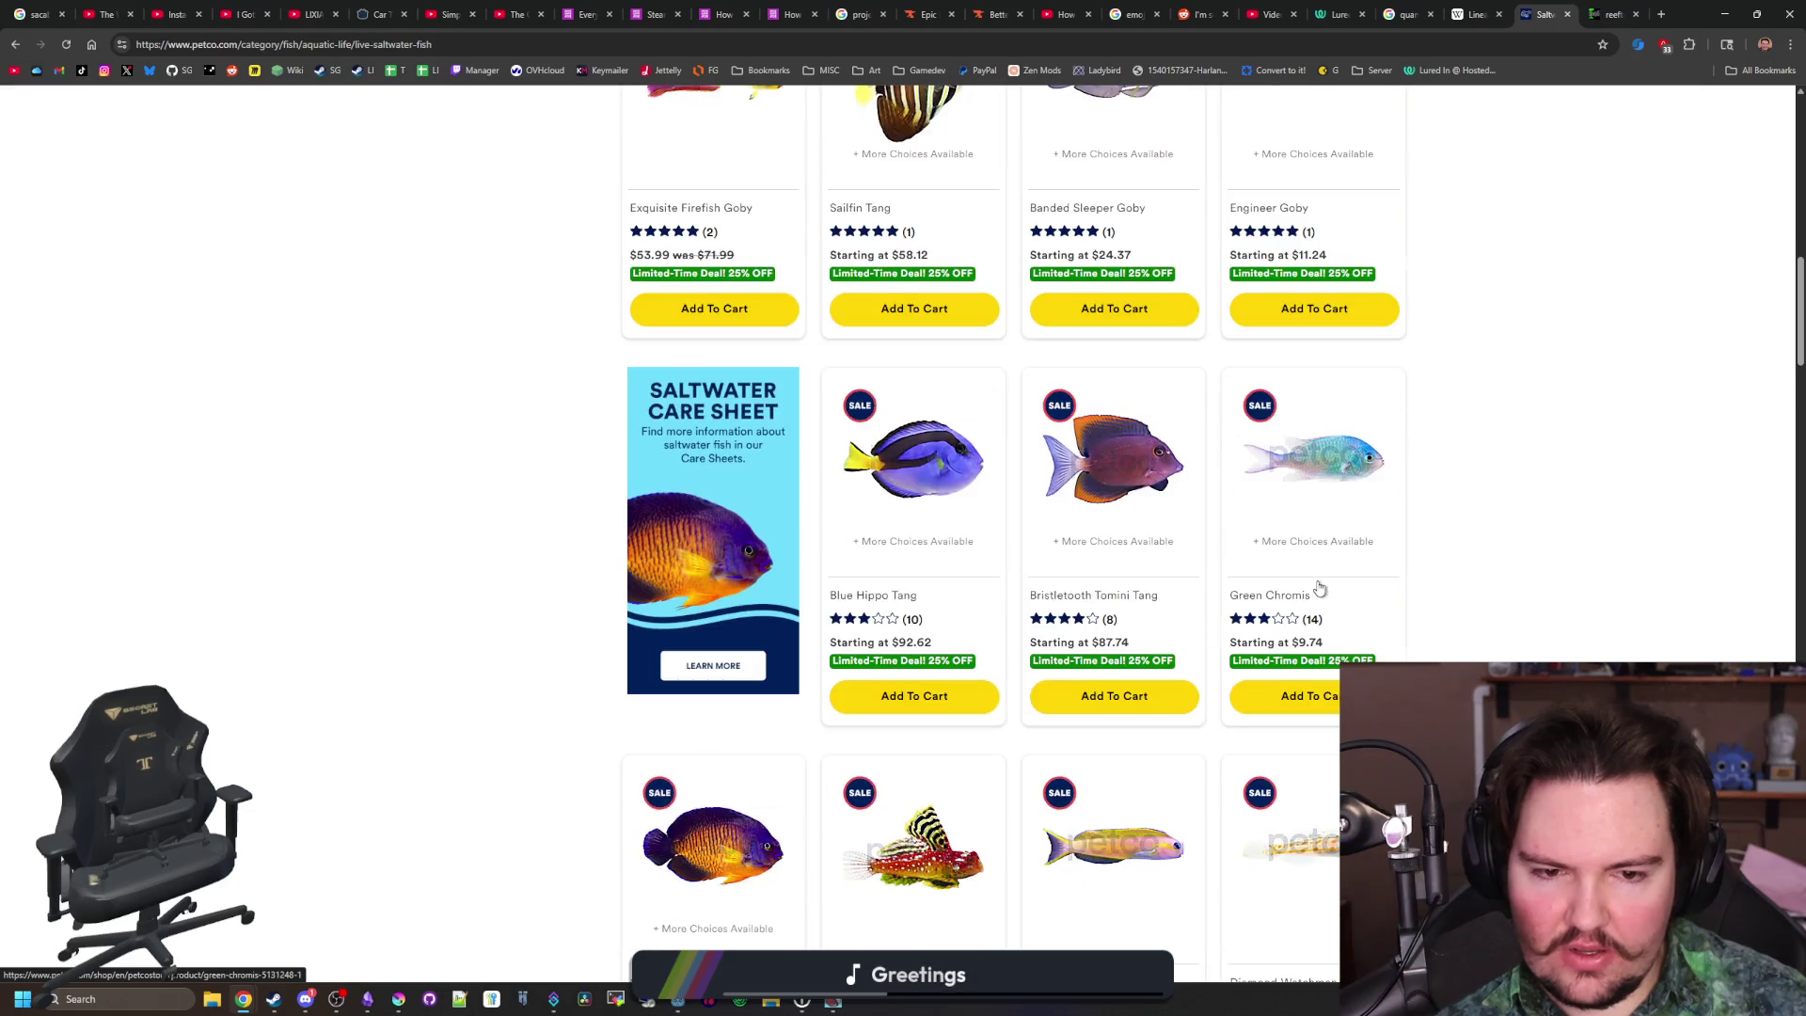
pyautogui.scroll(-2, 1320, 588)
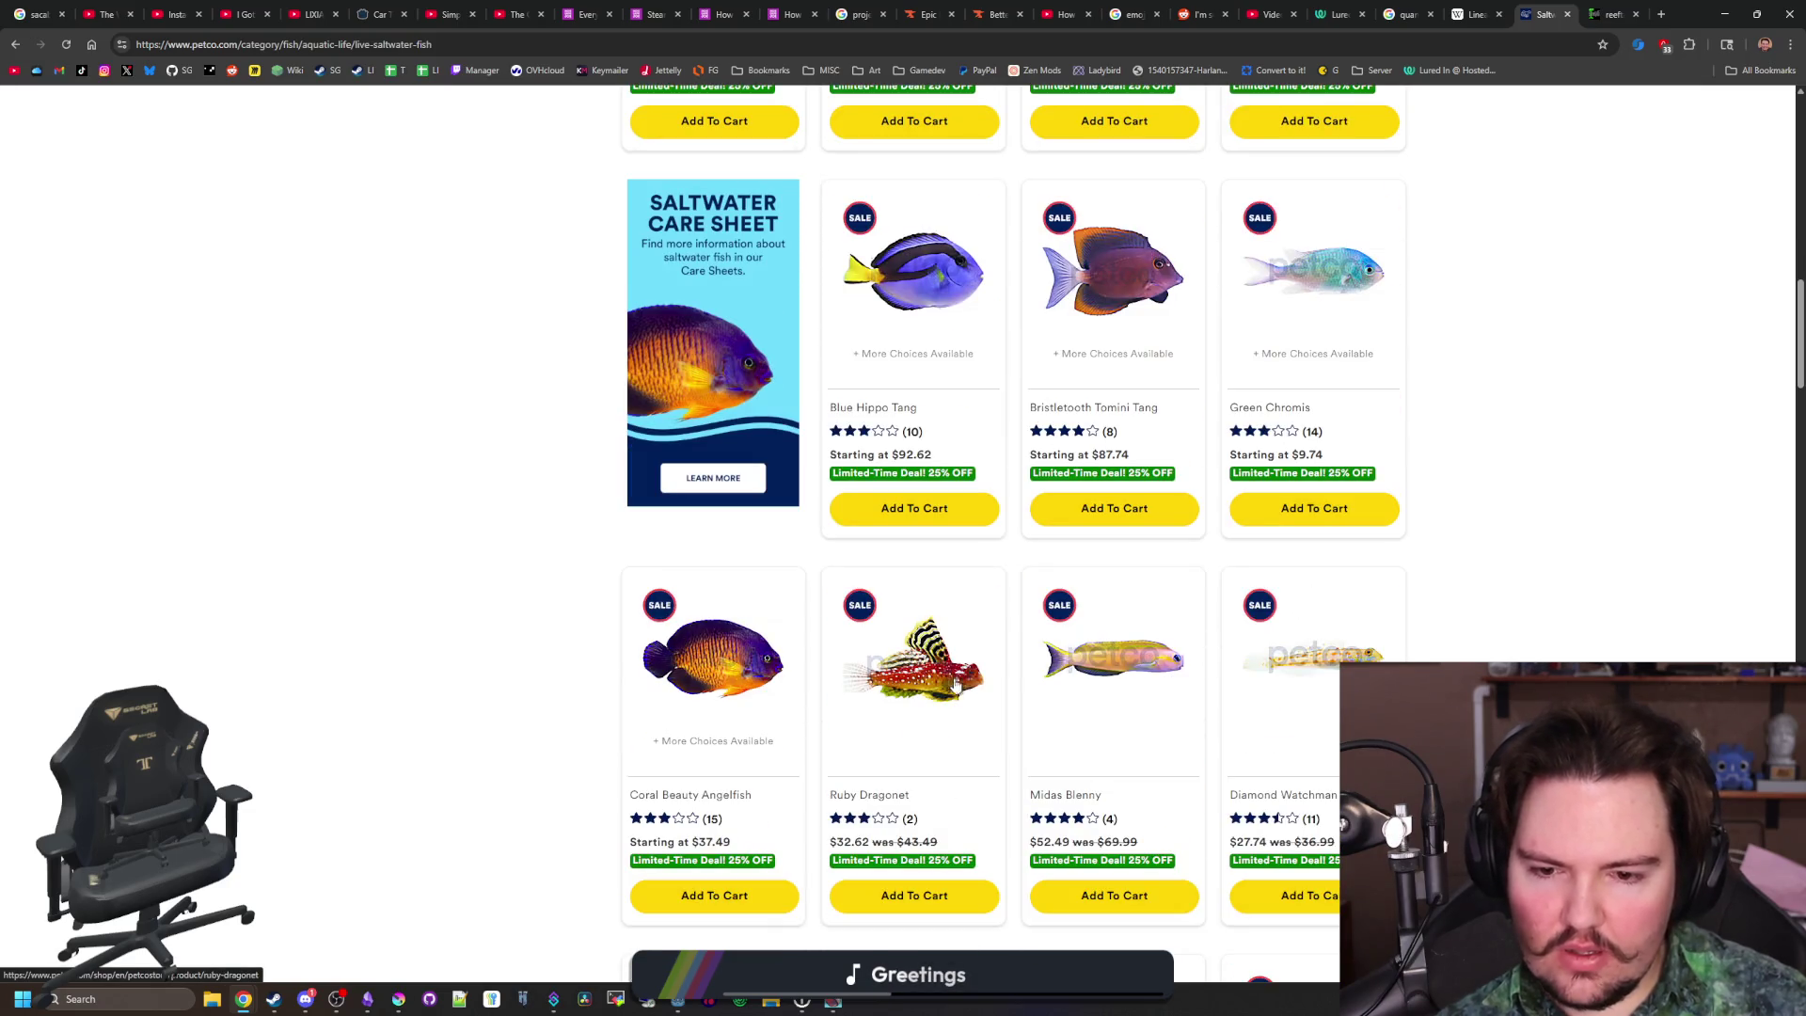
pyautogui.scroll(-4, 727, 652)
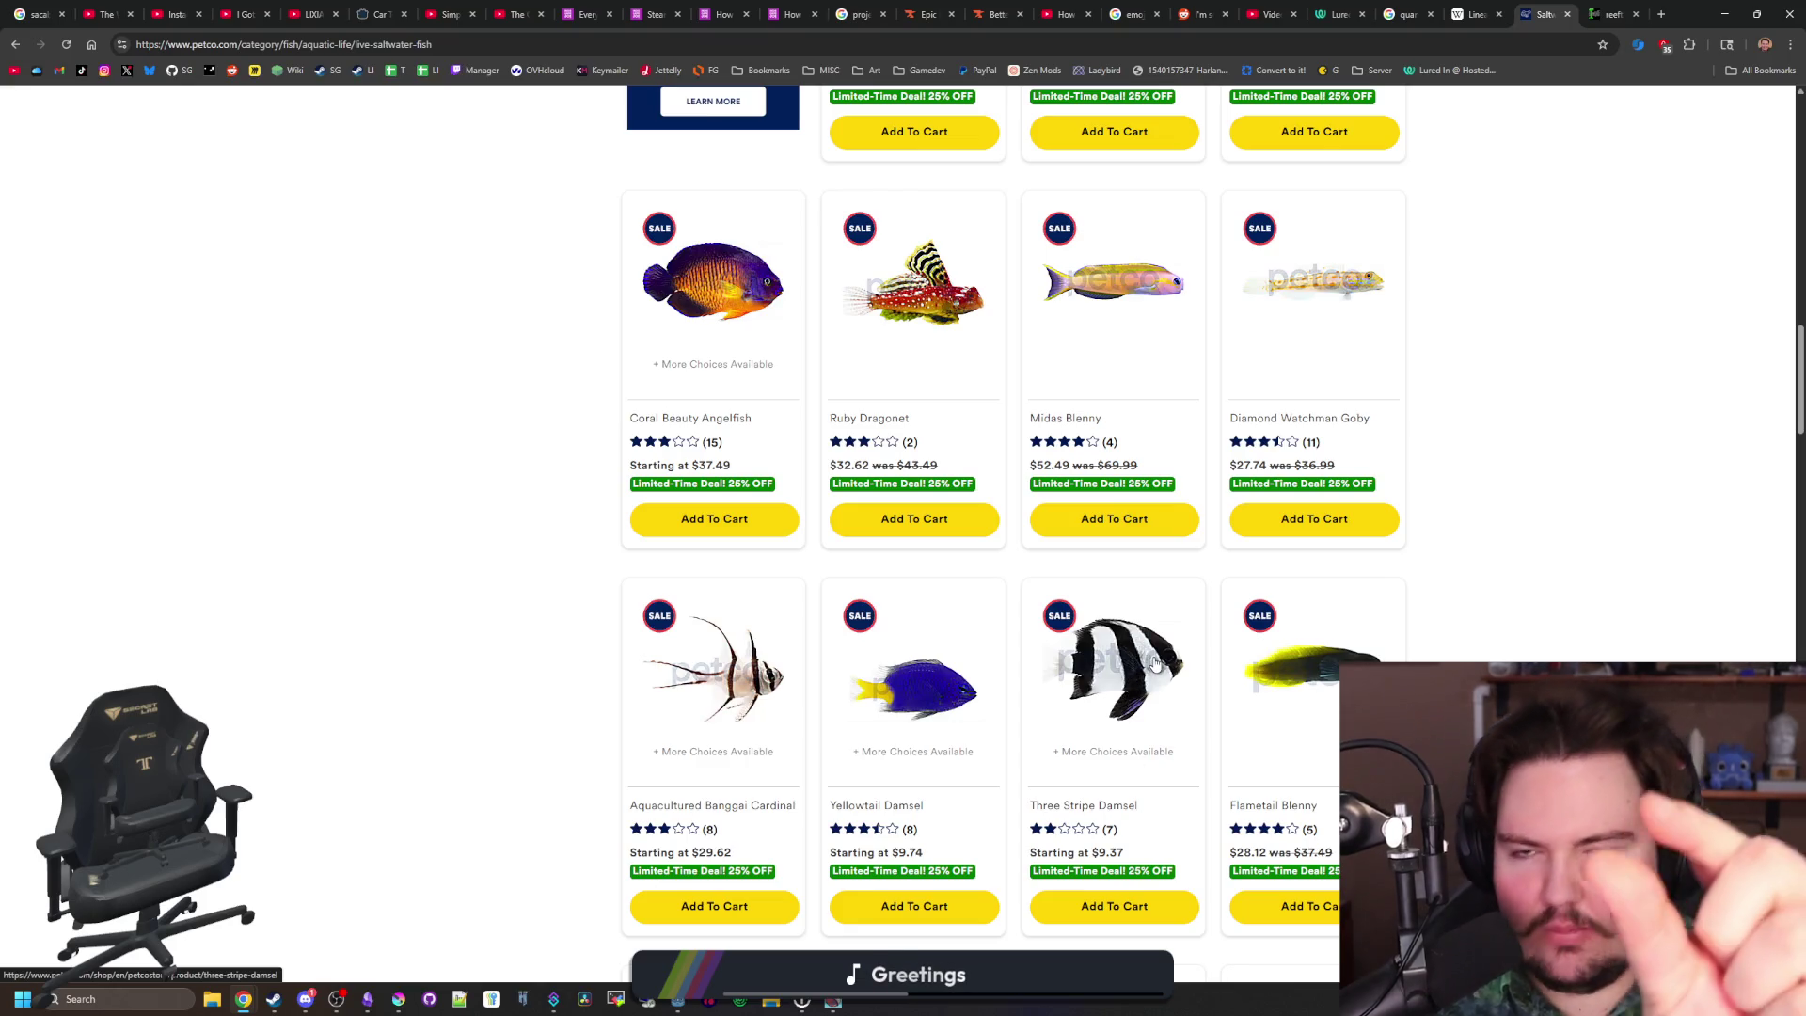
pyautogui.scroll(-3, 1149, 657)
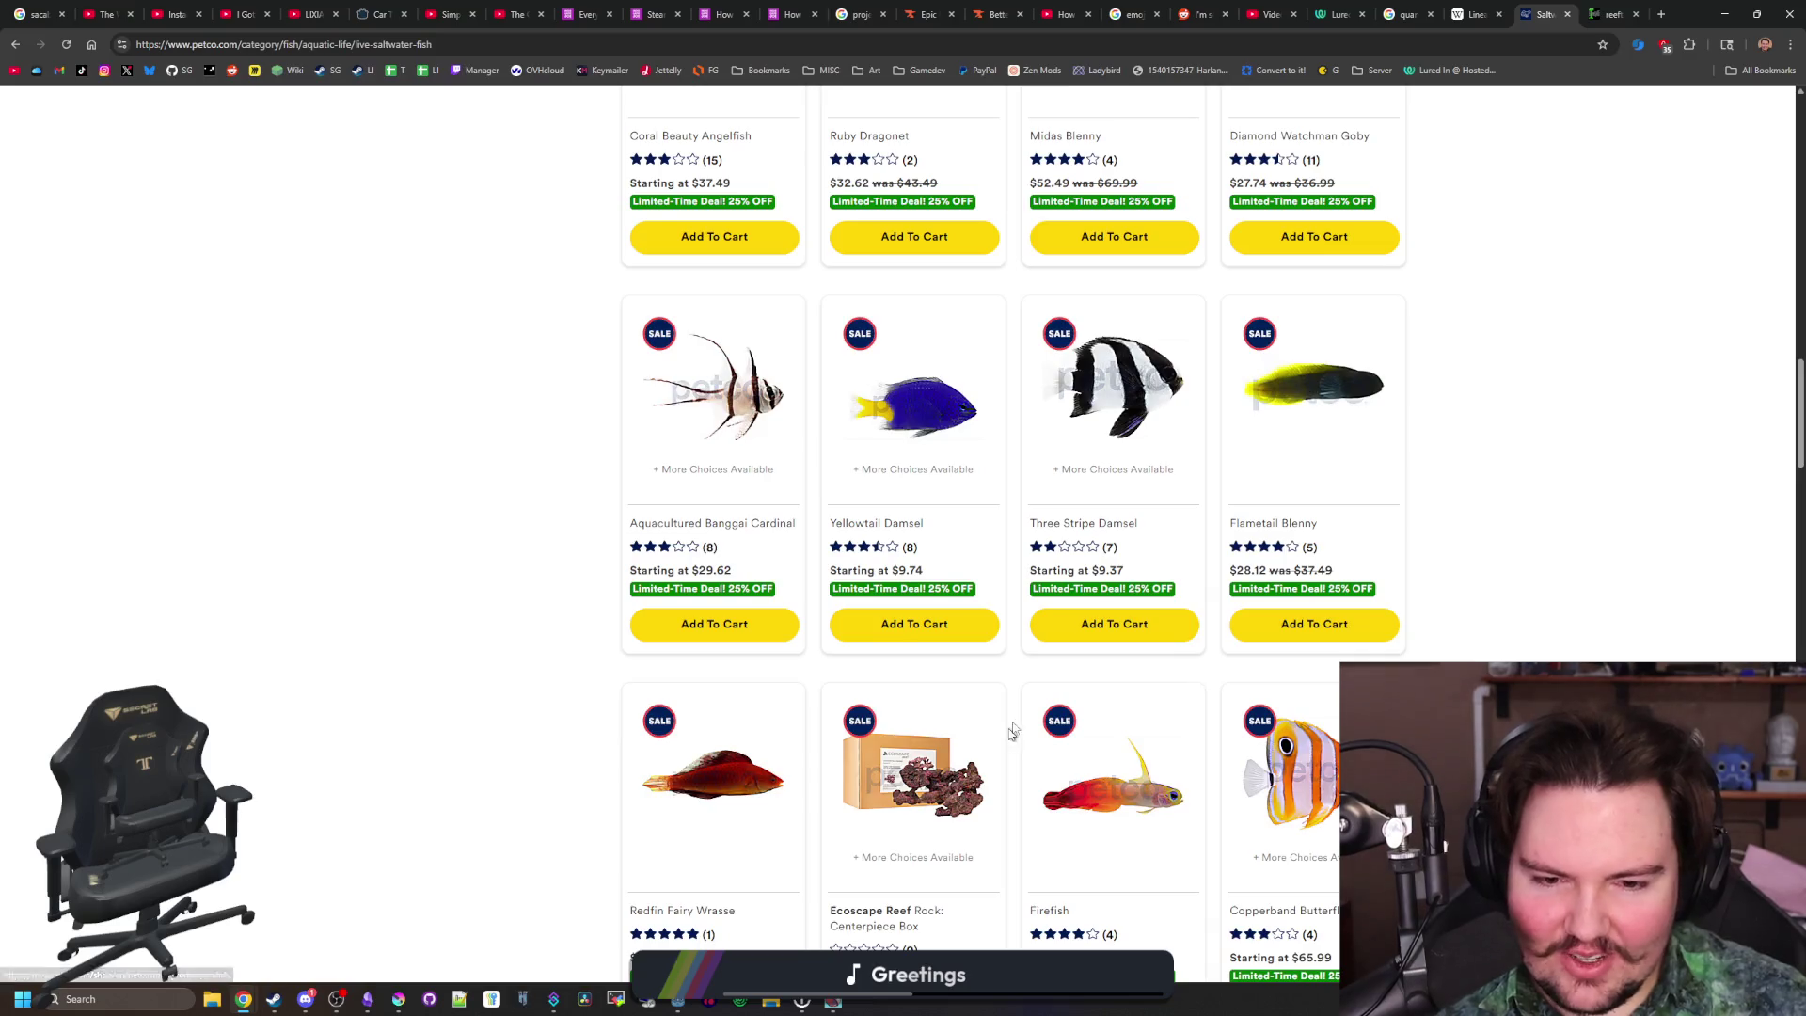
pyautogui.scroll(-1, 1011, 729)
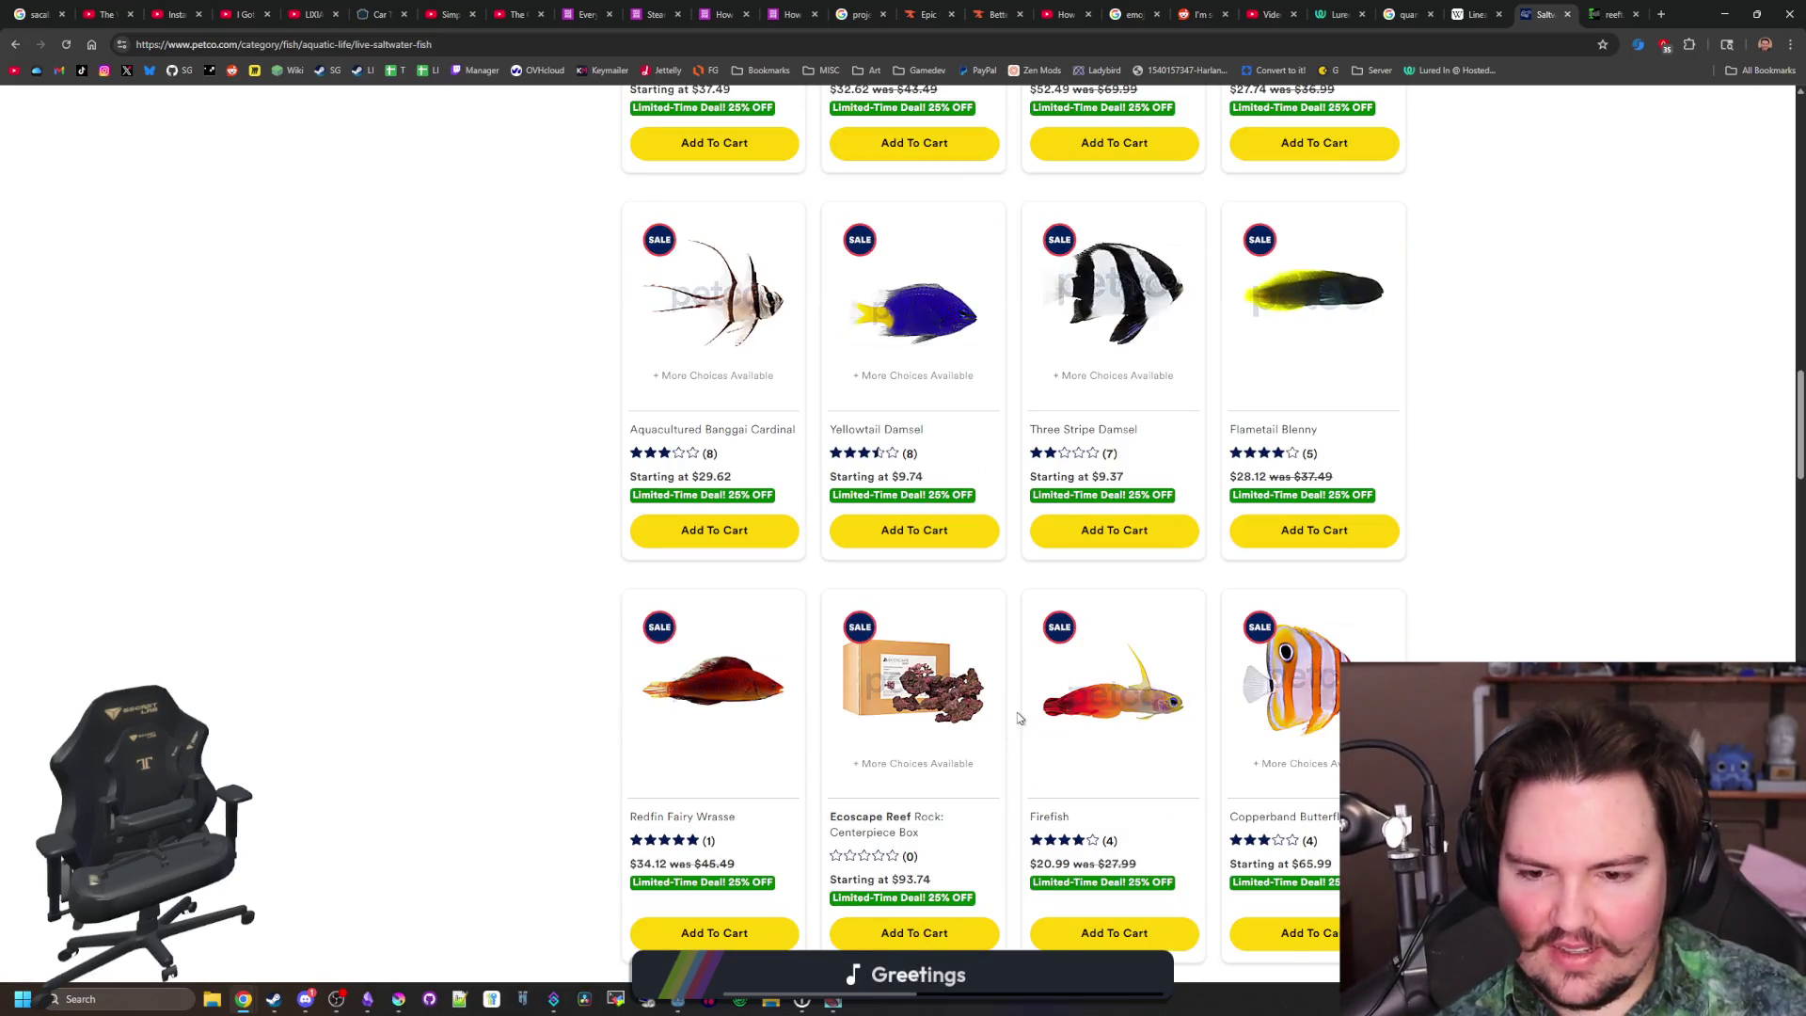
pyautogui.scroll(-1, 894, 578)
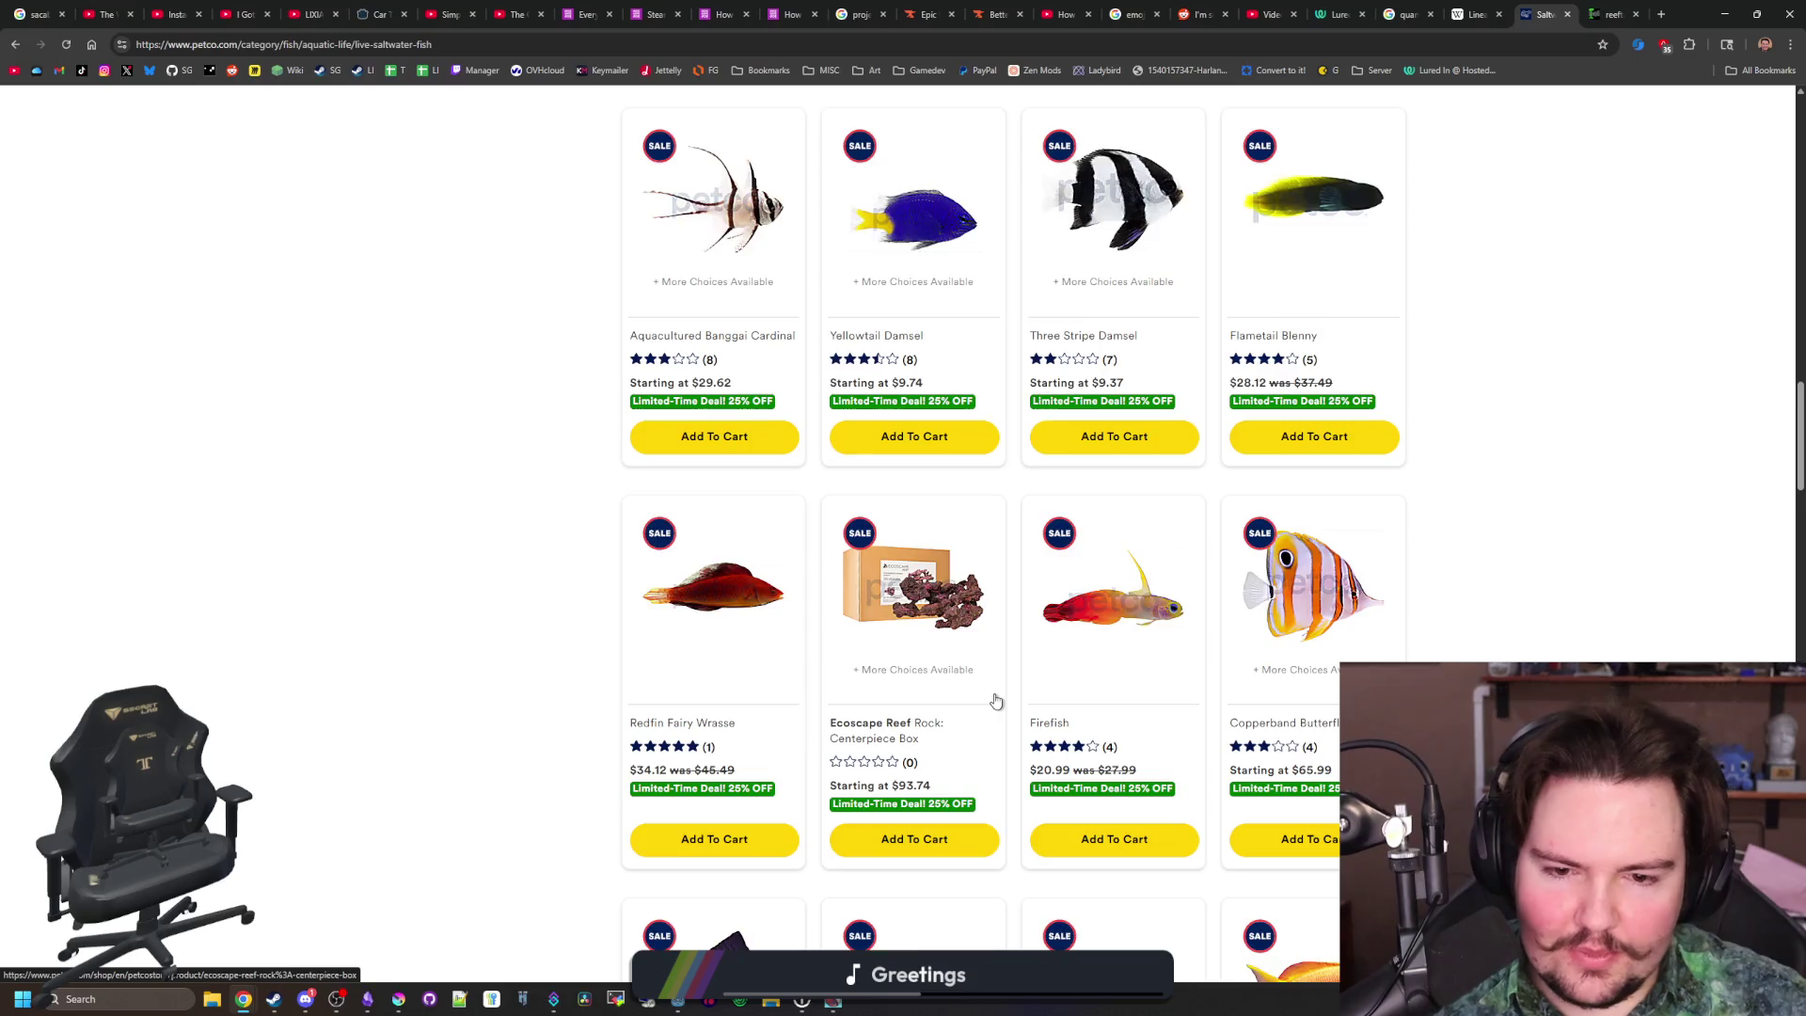
pyautogui.scroll(-4, 995, 699)
pyautogui.scroll(-3, 818, 645)
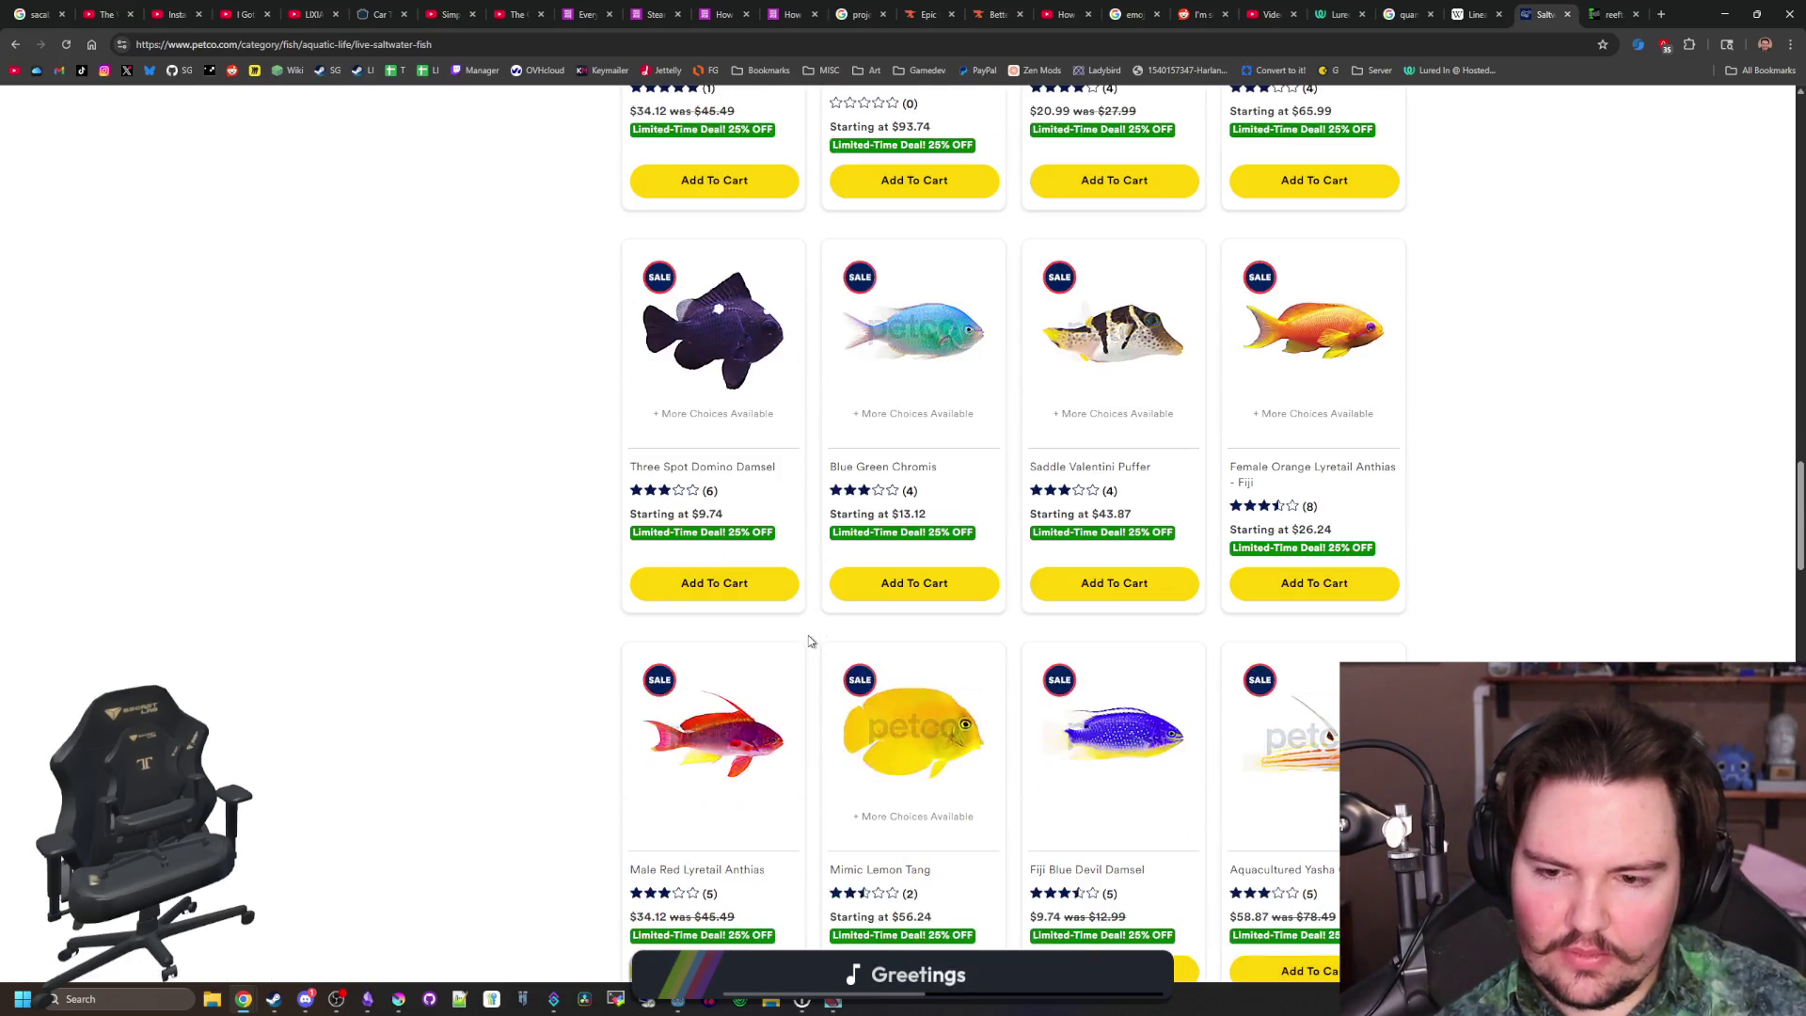
pyautogui.scroll(-2, 858, 610)
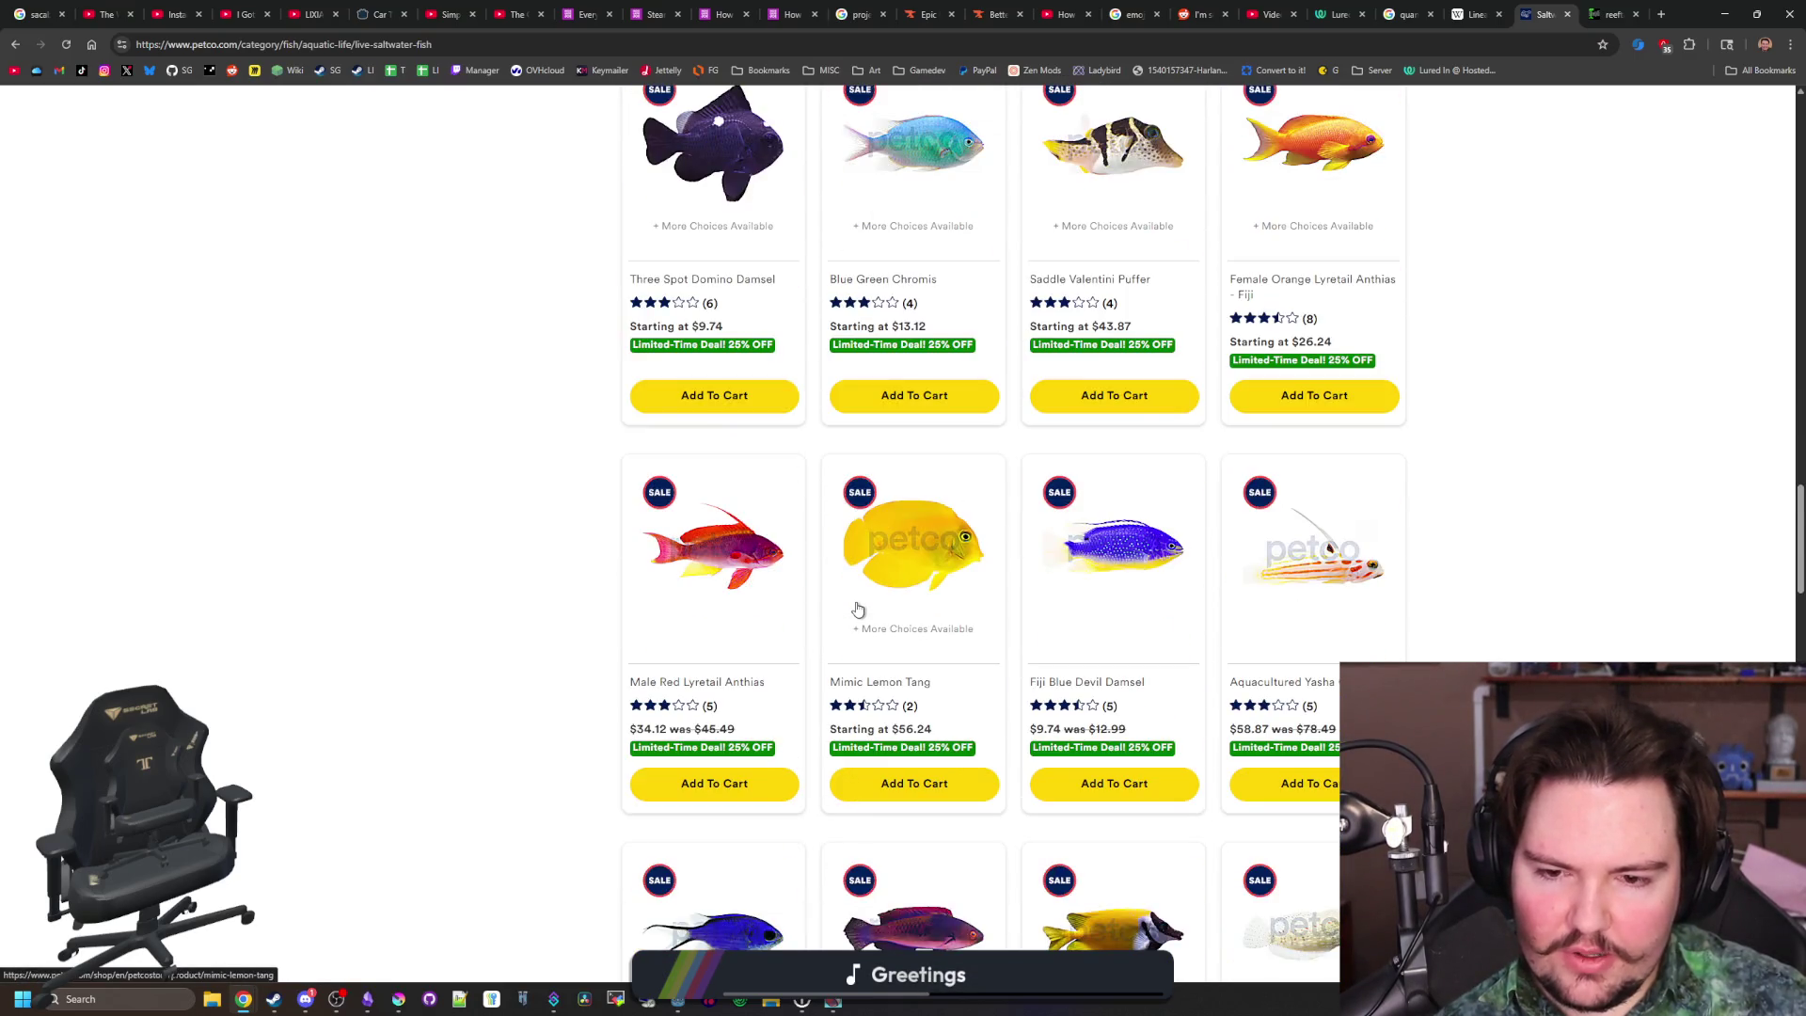
pyautogui.scroll(-3, 858, 609)
pyautogui.scroll(-4, 858, 609)
pyautogui.scroll(-4, 858, 609)
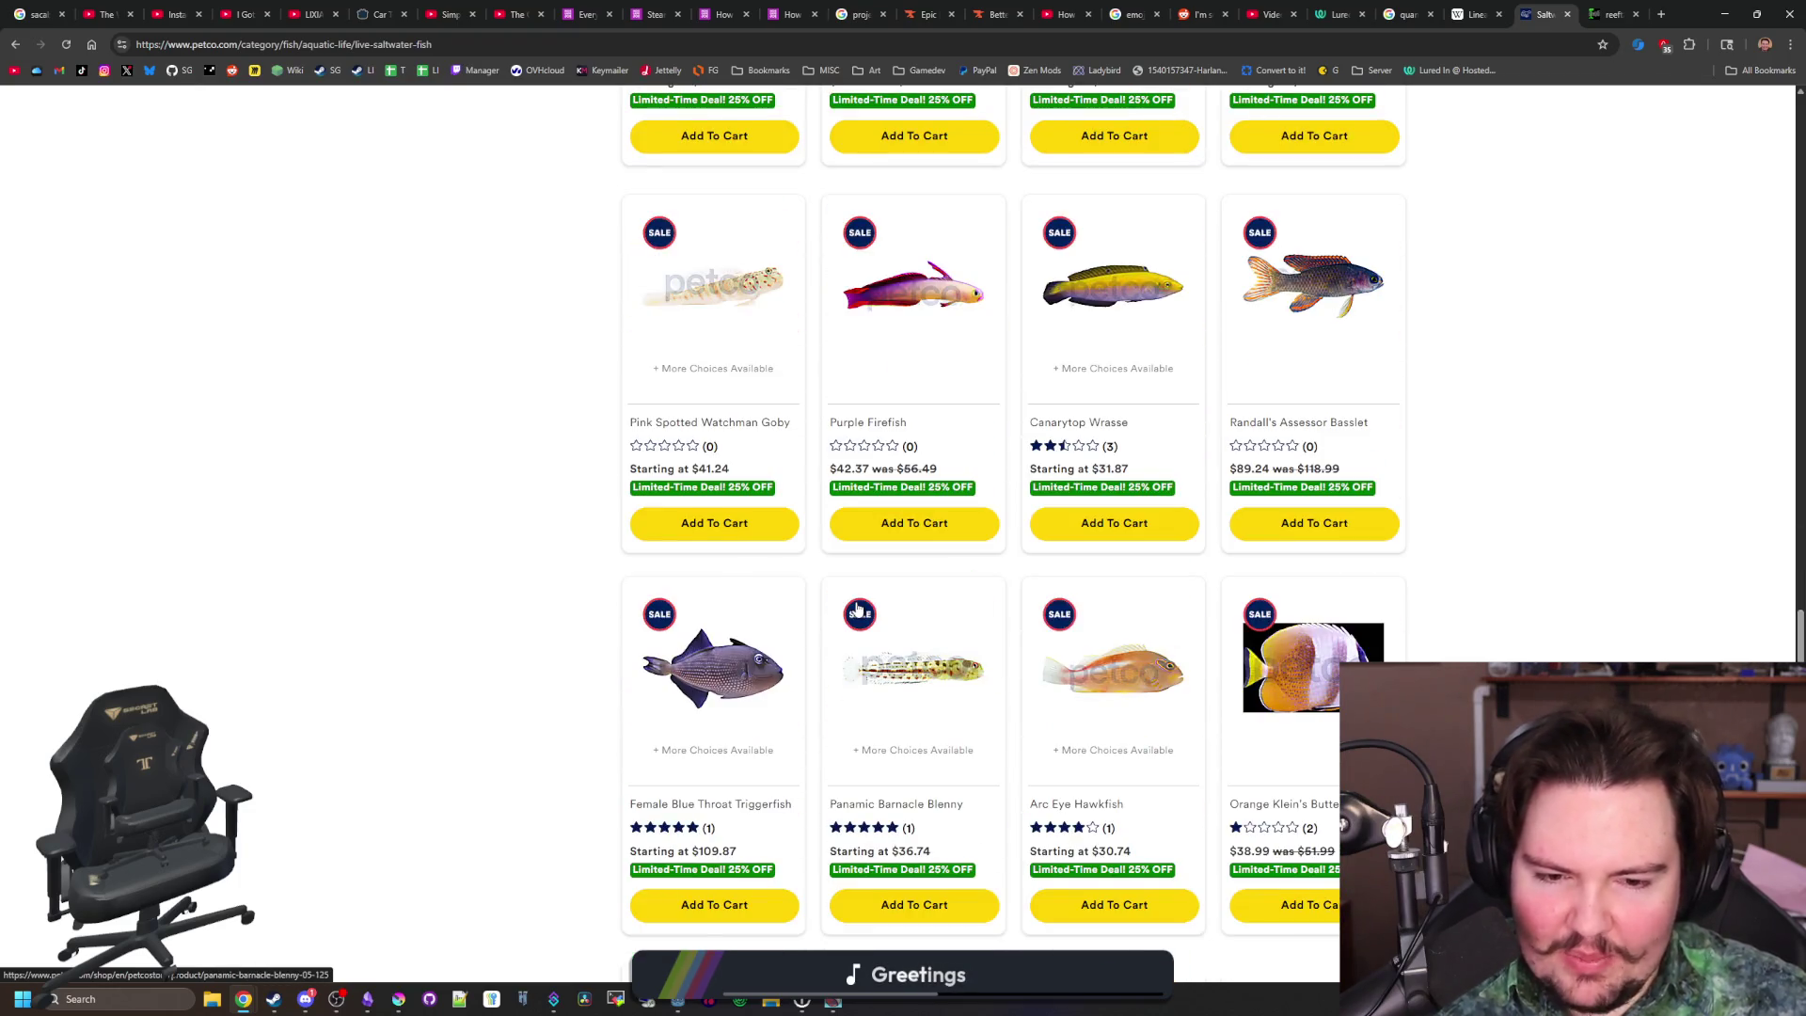
pyautogui.scroll(-5, 858, 610)
pyautogui.scroll(-1, 1057, 856)
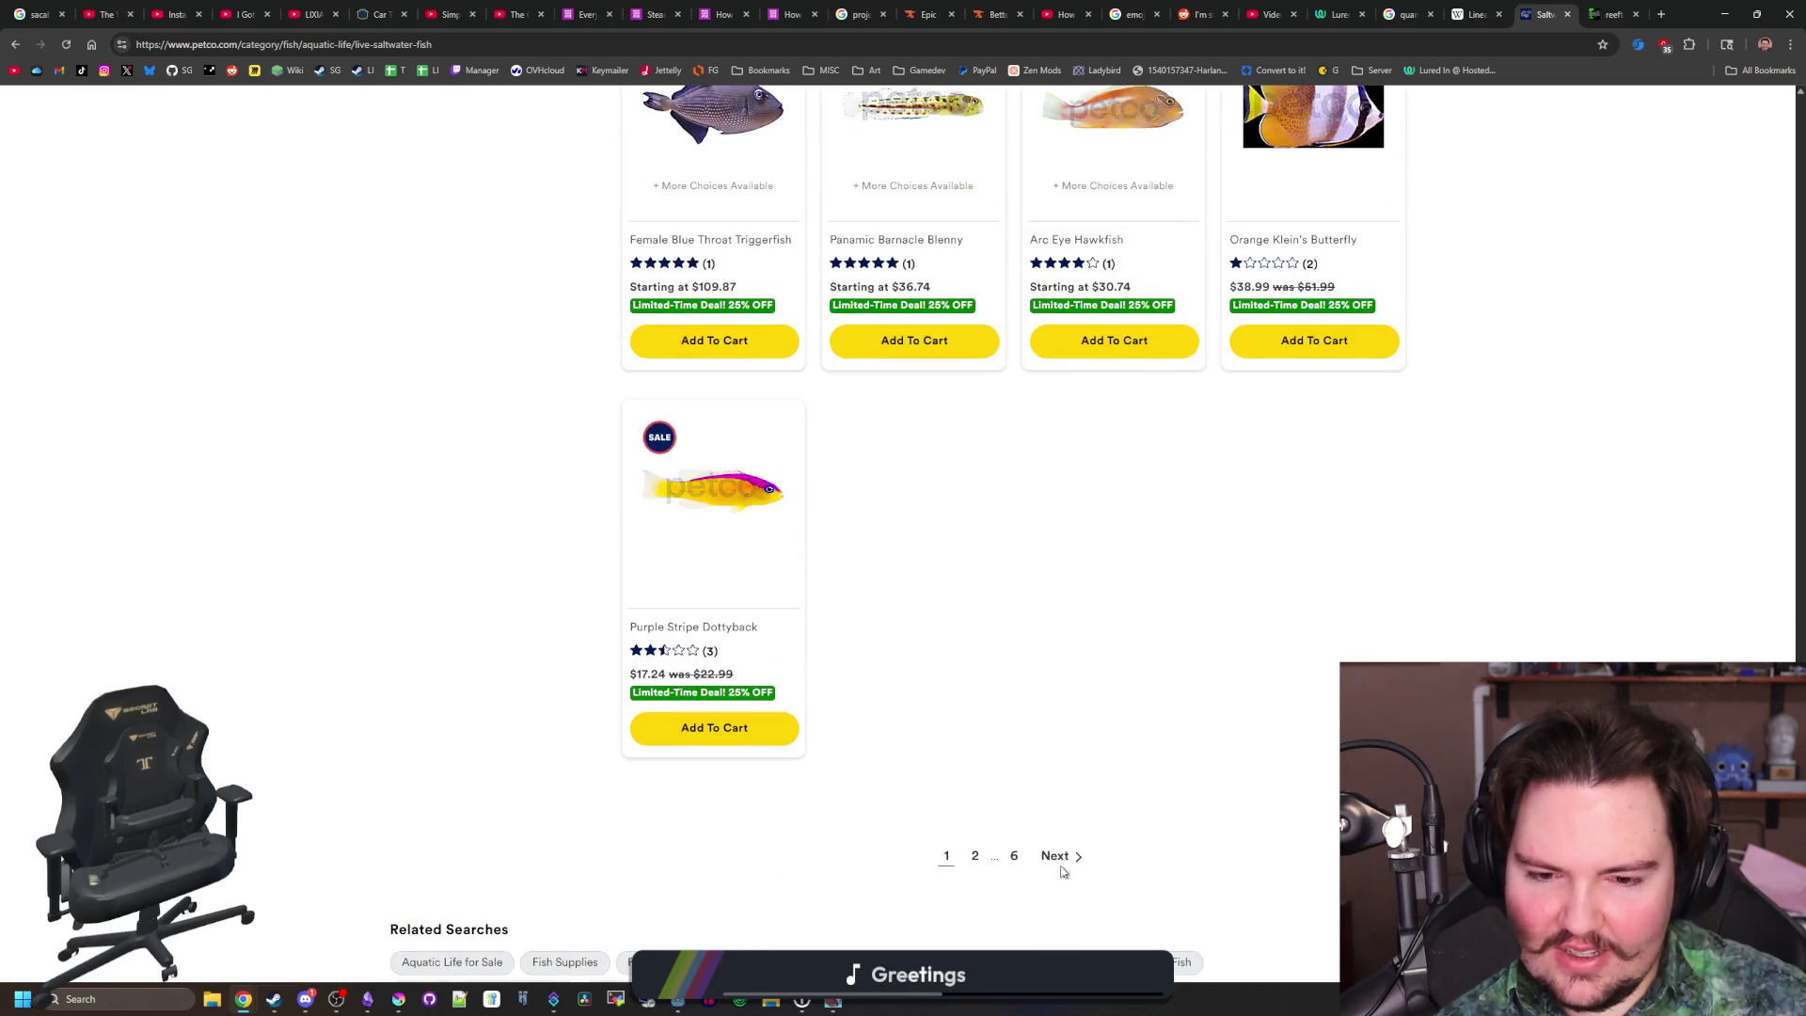
pyautogui.click(1057, 856)
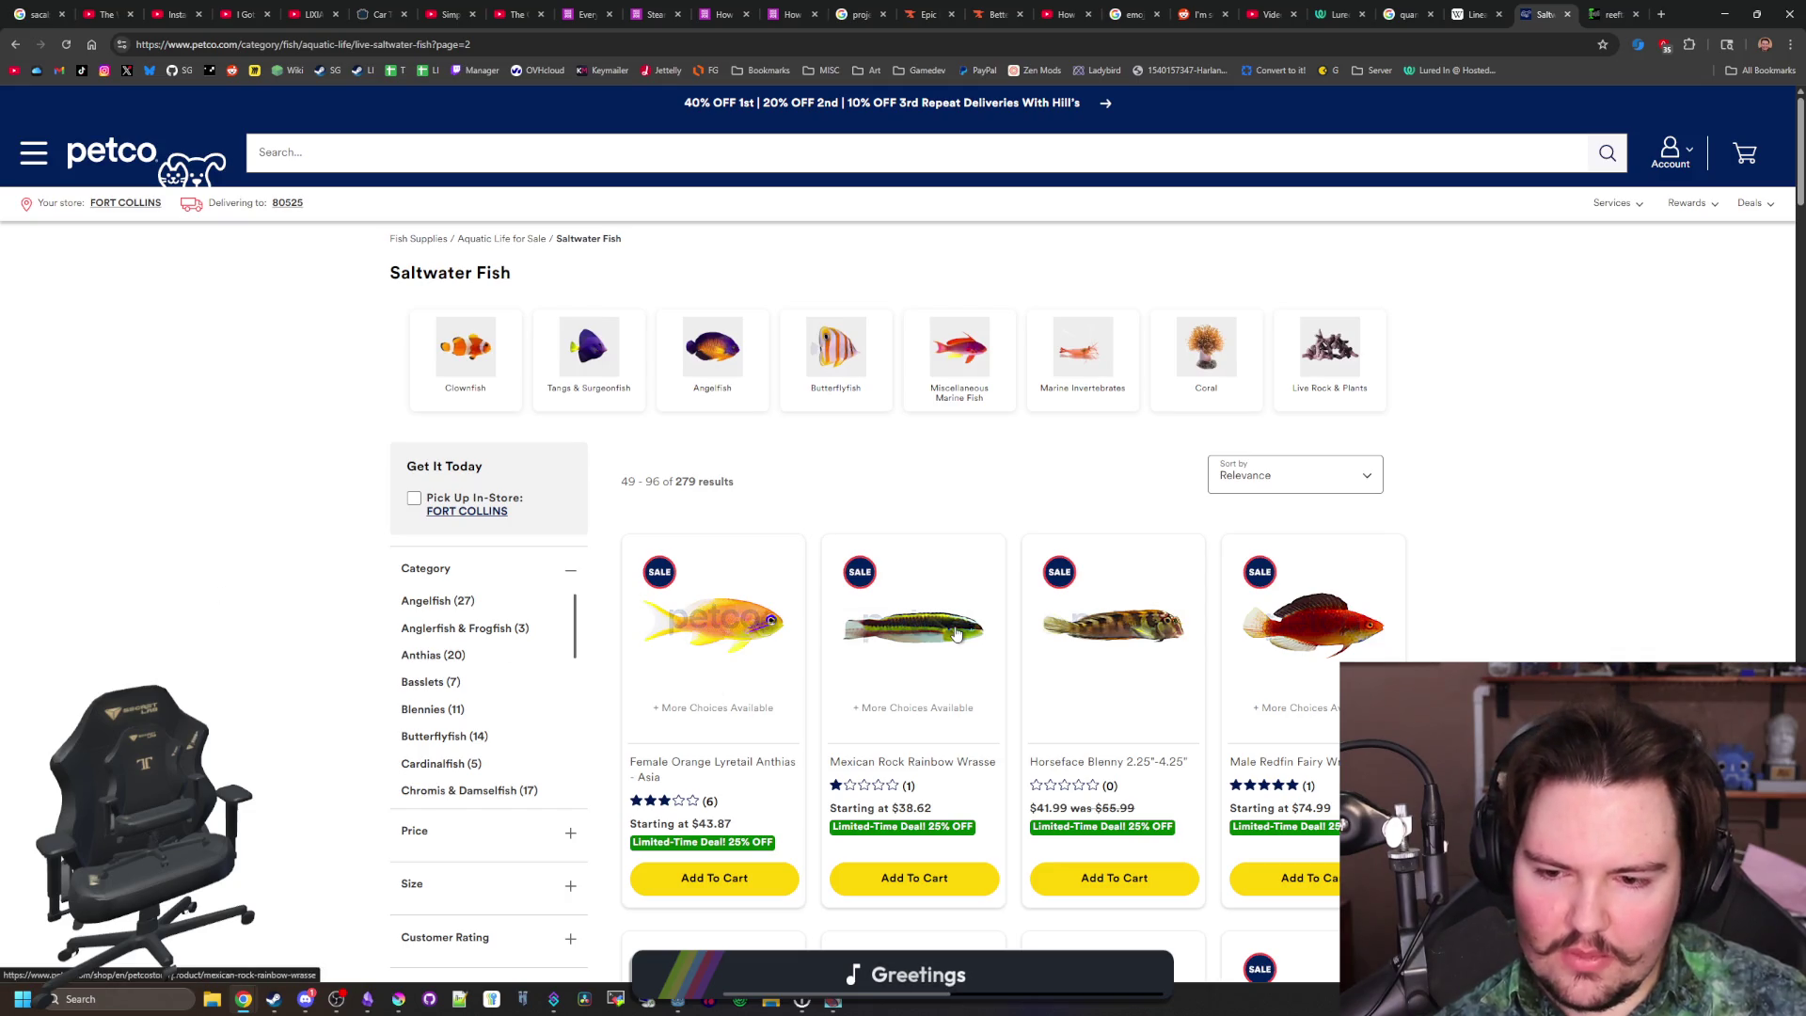
# Browse page 2 of saltwater fish, then open the Clownfish category with 19 results
pyautogui.scroll(-6, 956, 633)
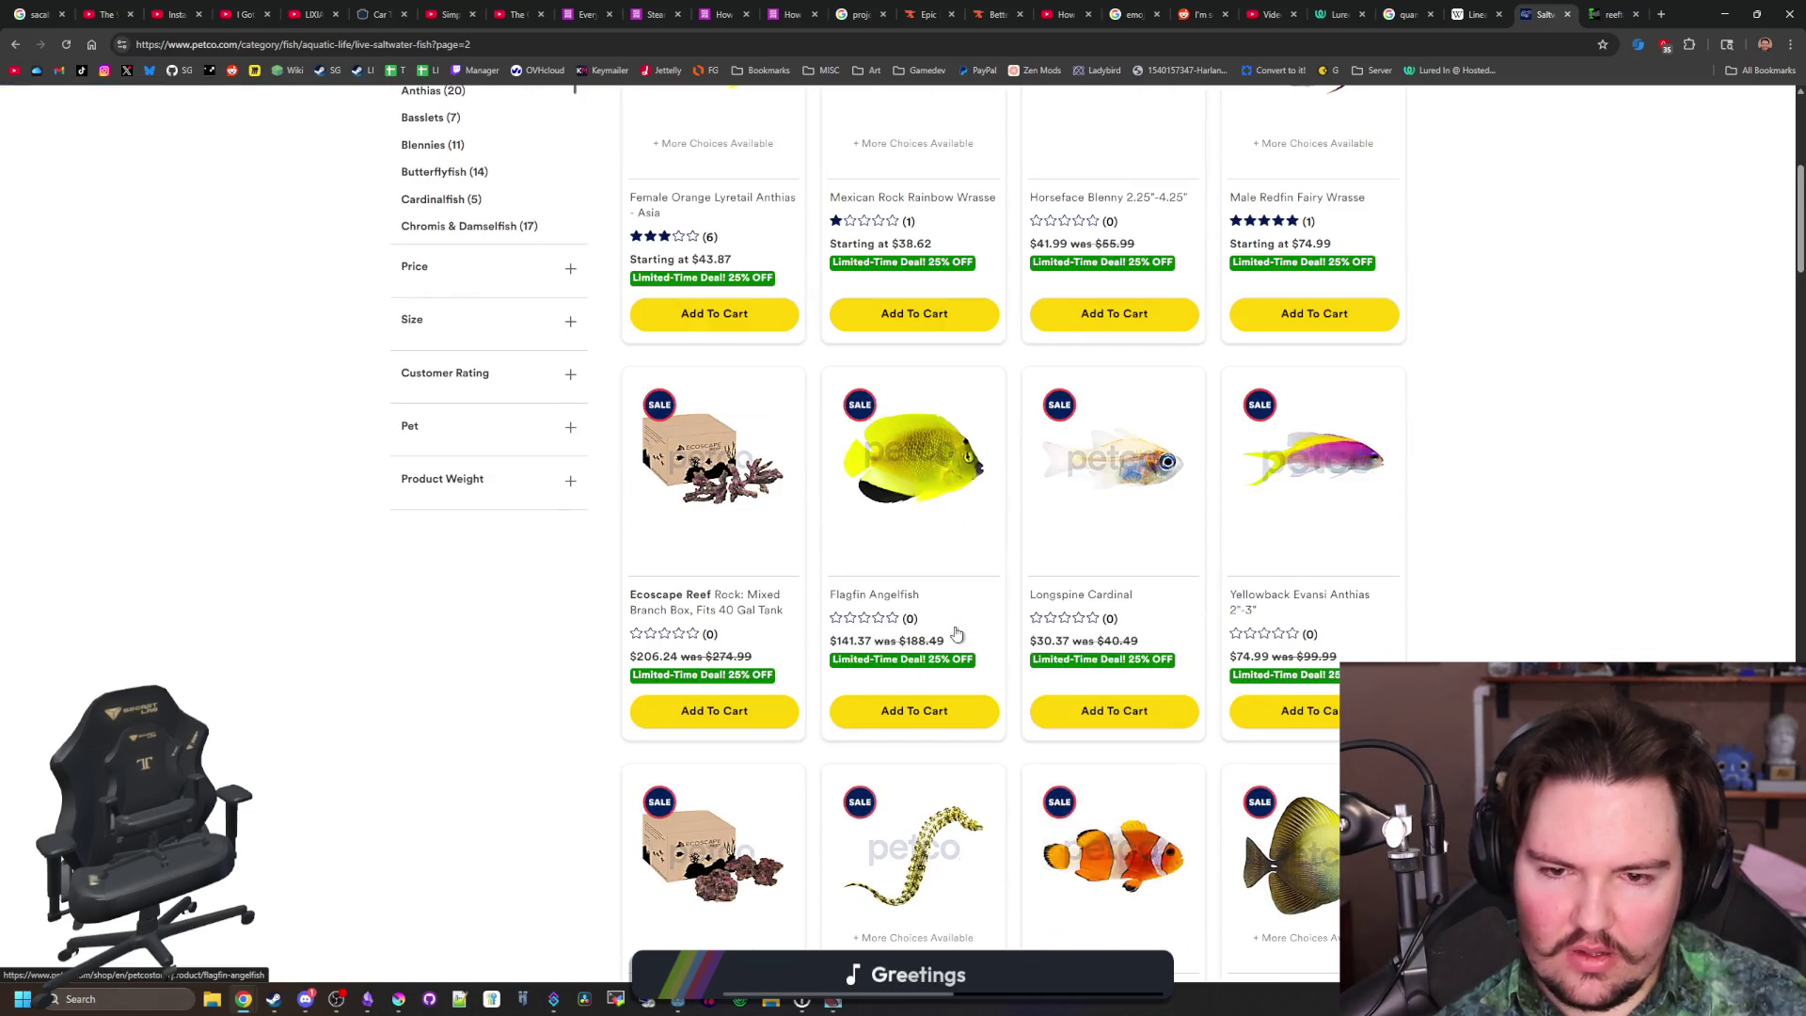
pyautogui.scroll(-6, 956, 633)
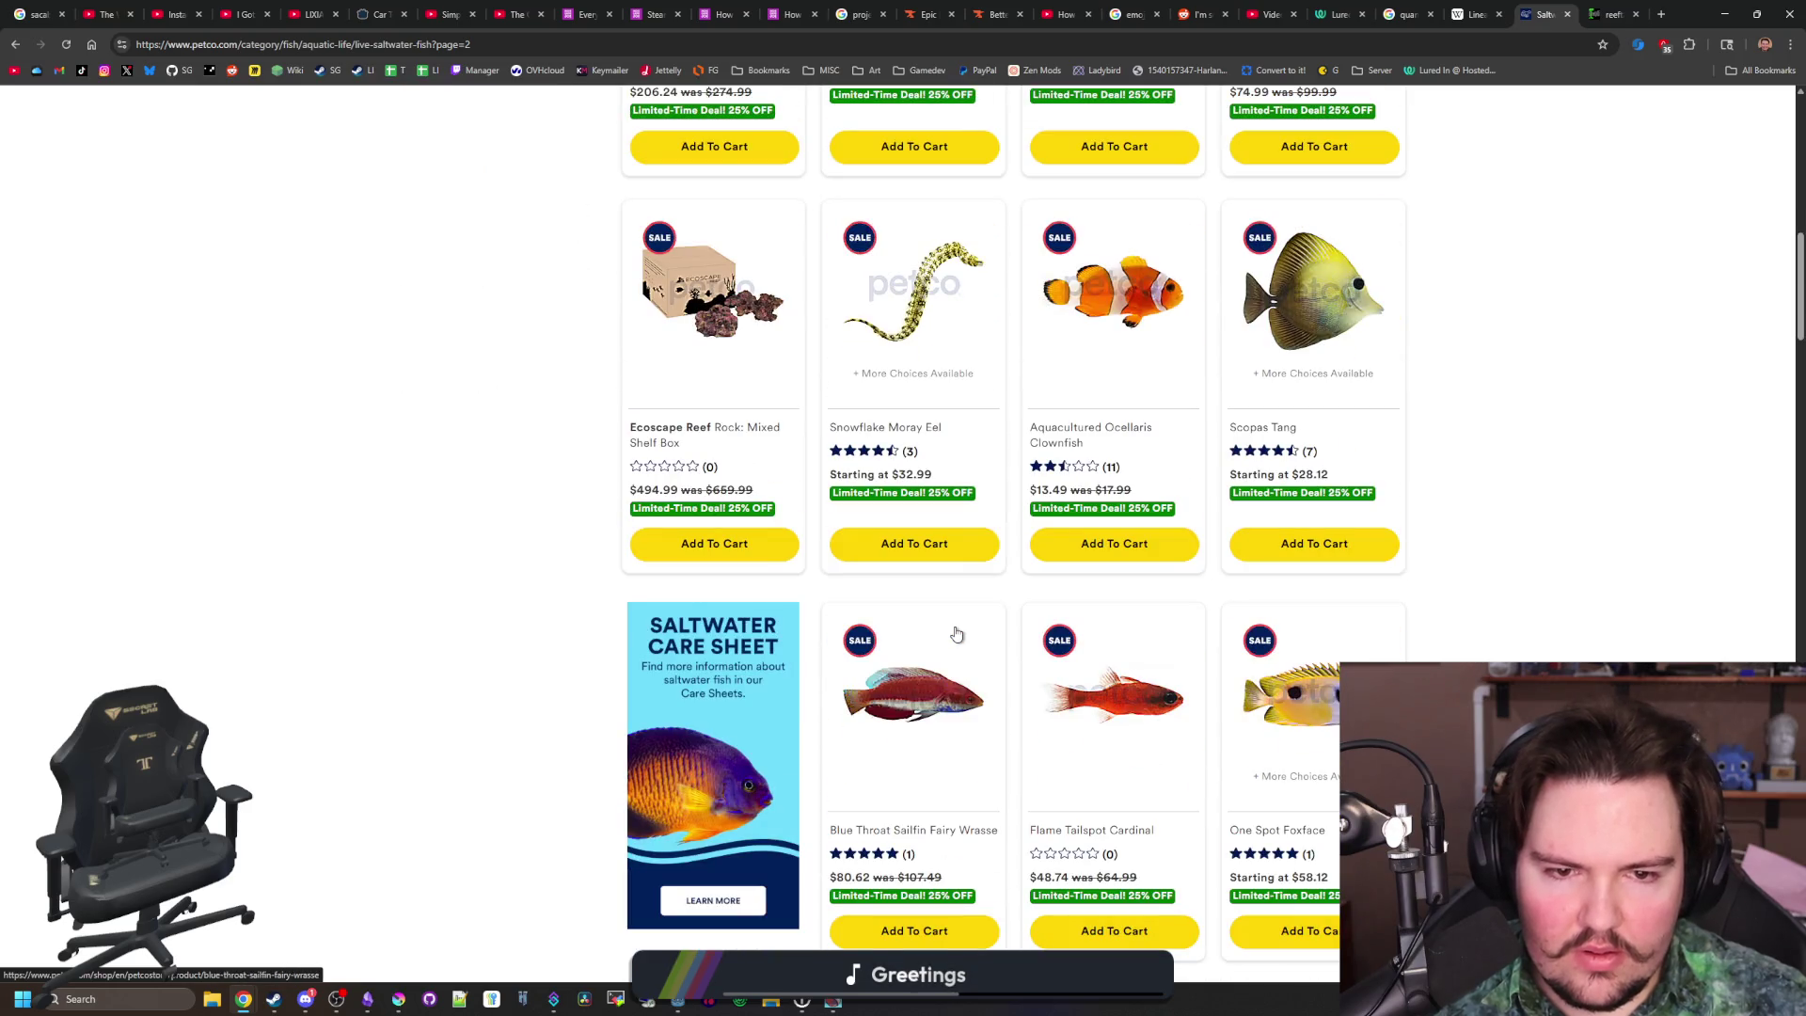
pyautogui.scroll(-13, 956, 633)
pyautogui.scroll(-6, 957, 633)
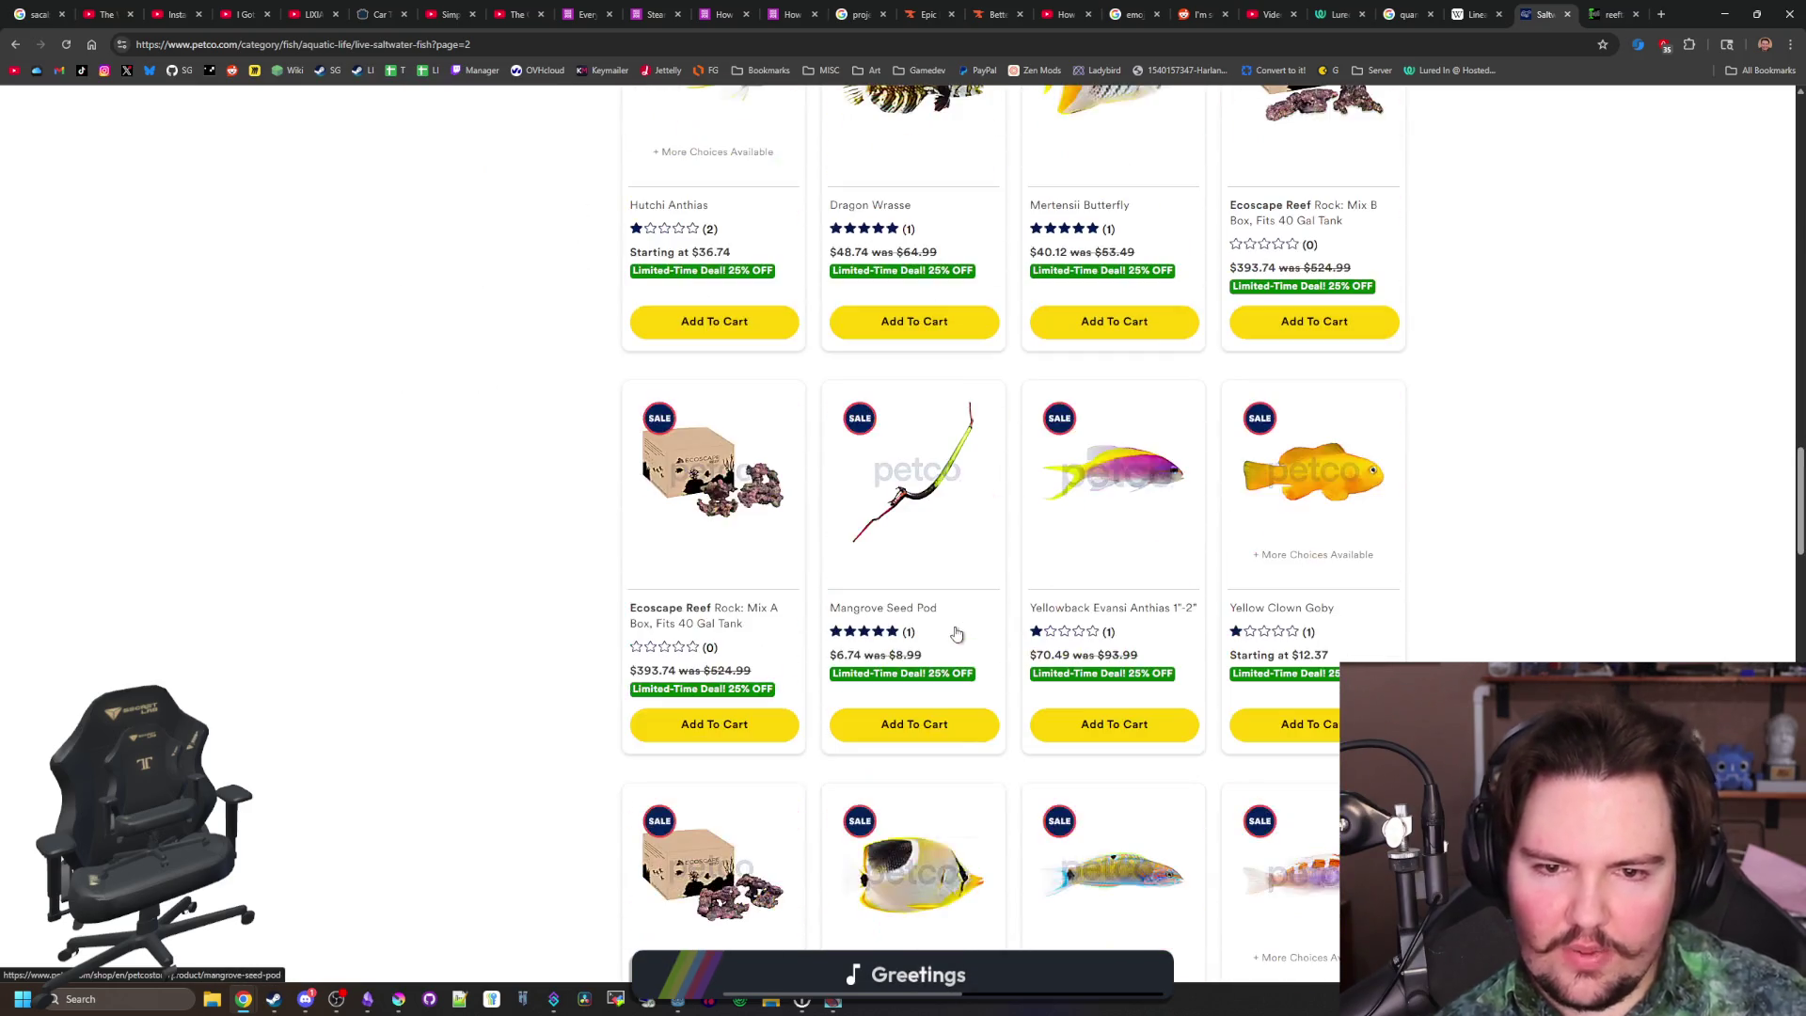
pyautogui.scroll(-15, 956, 633)
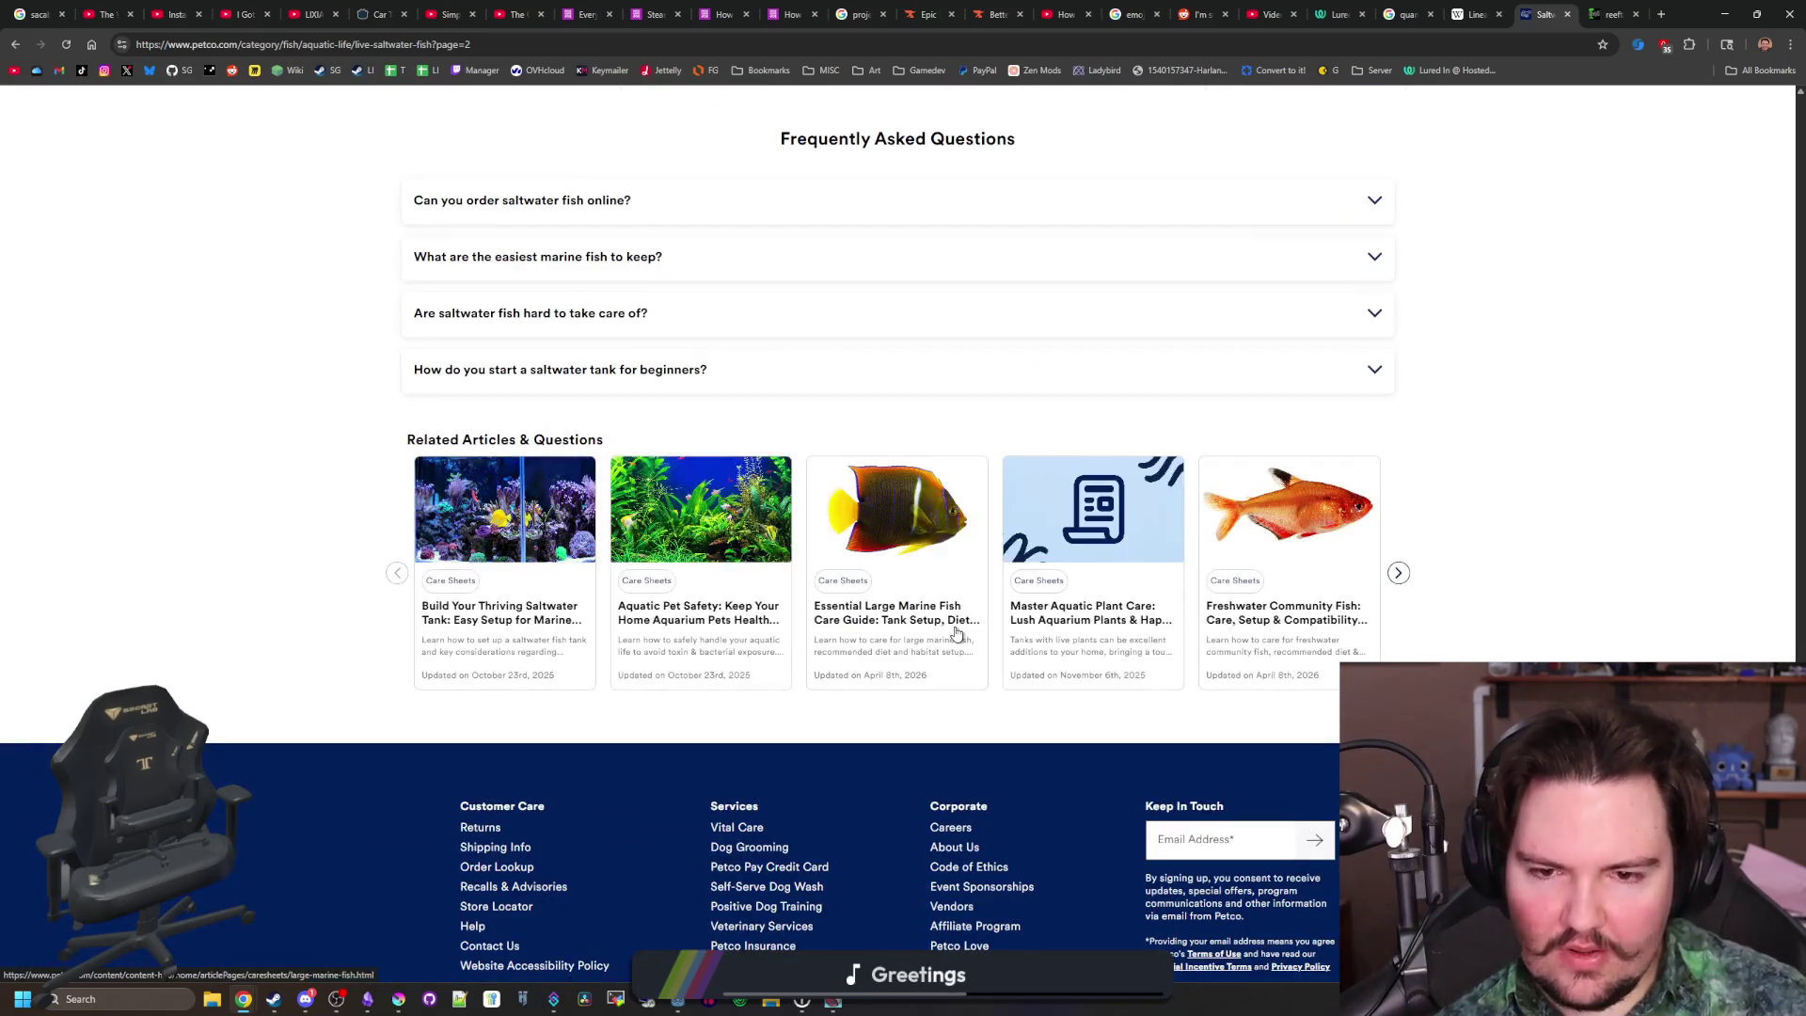
pyautogui.scroll(20, 705, 492)
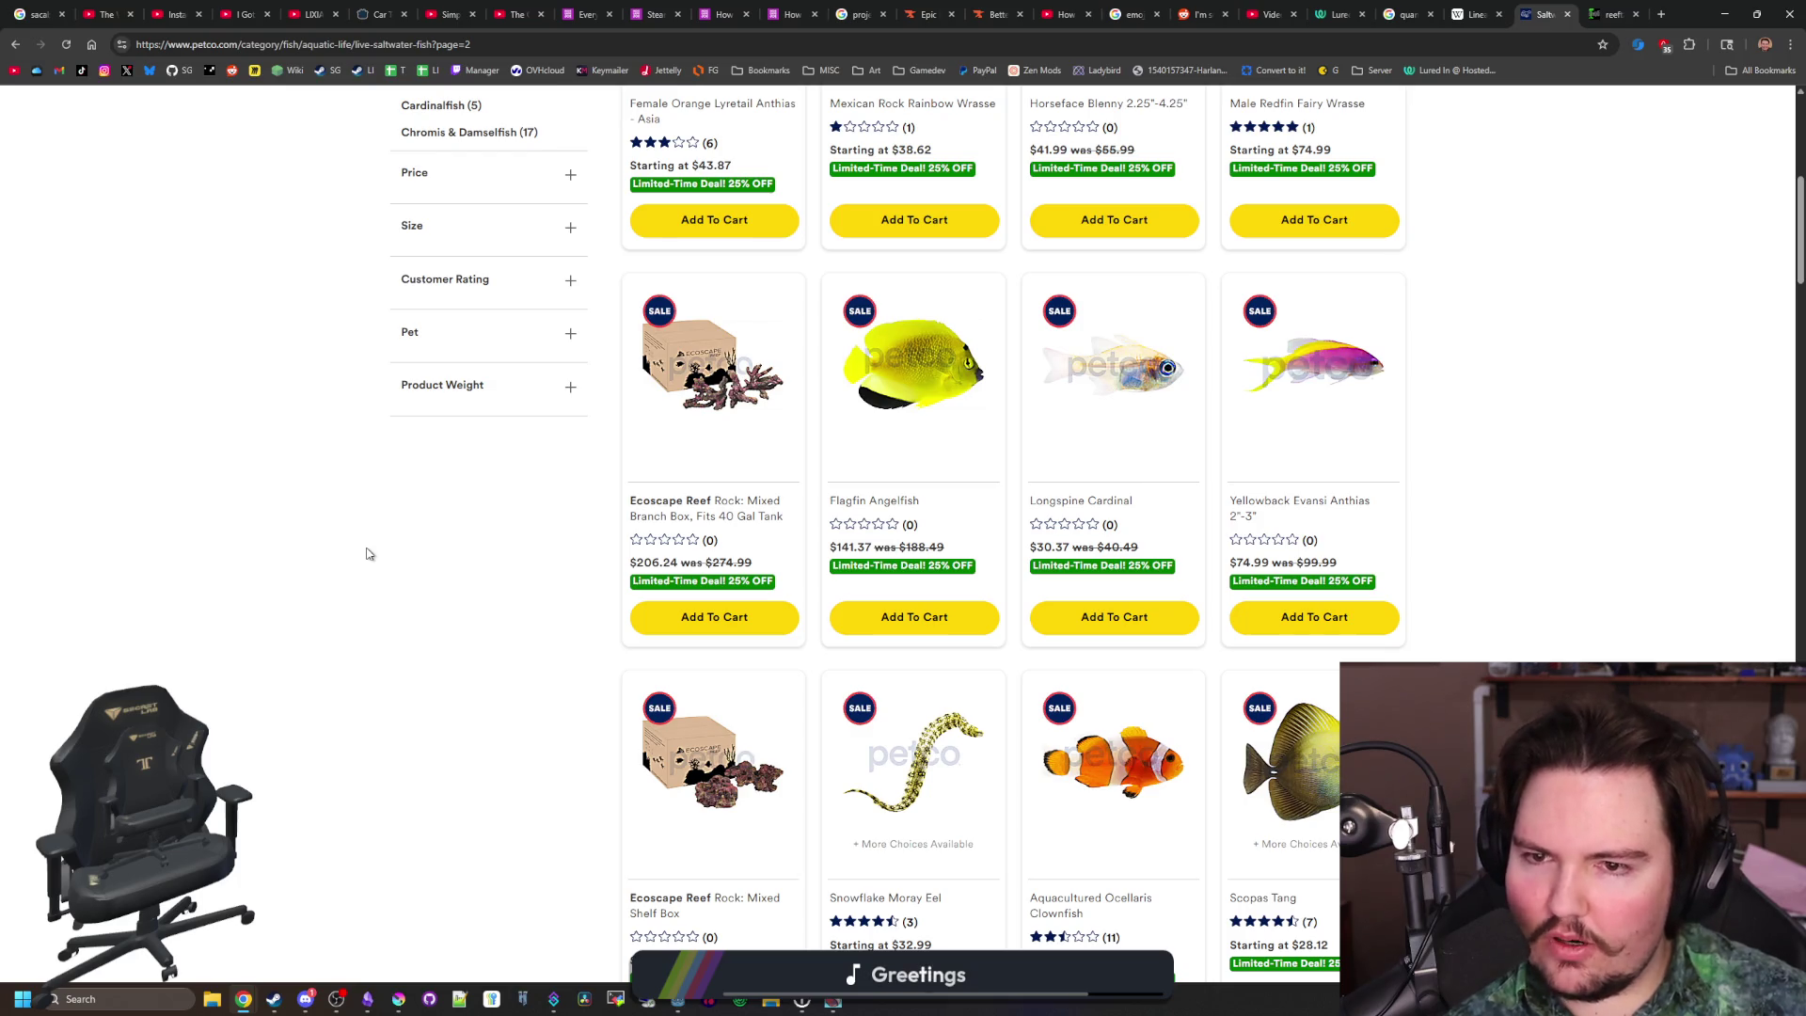
pyautogui.scroll(7, 367, 553)
pyautogui.click(467, 345)
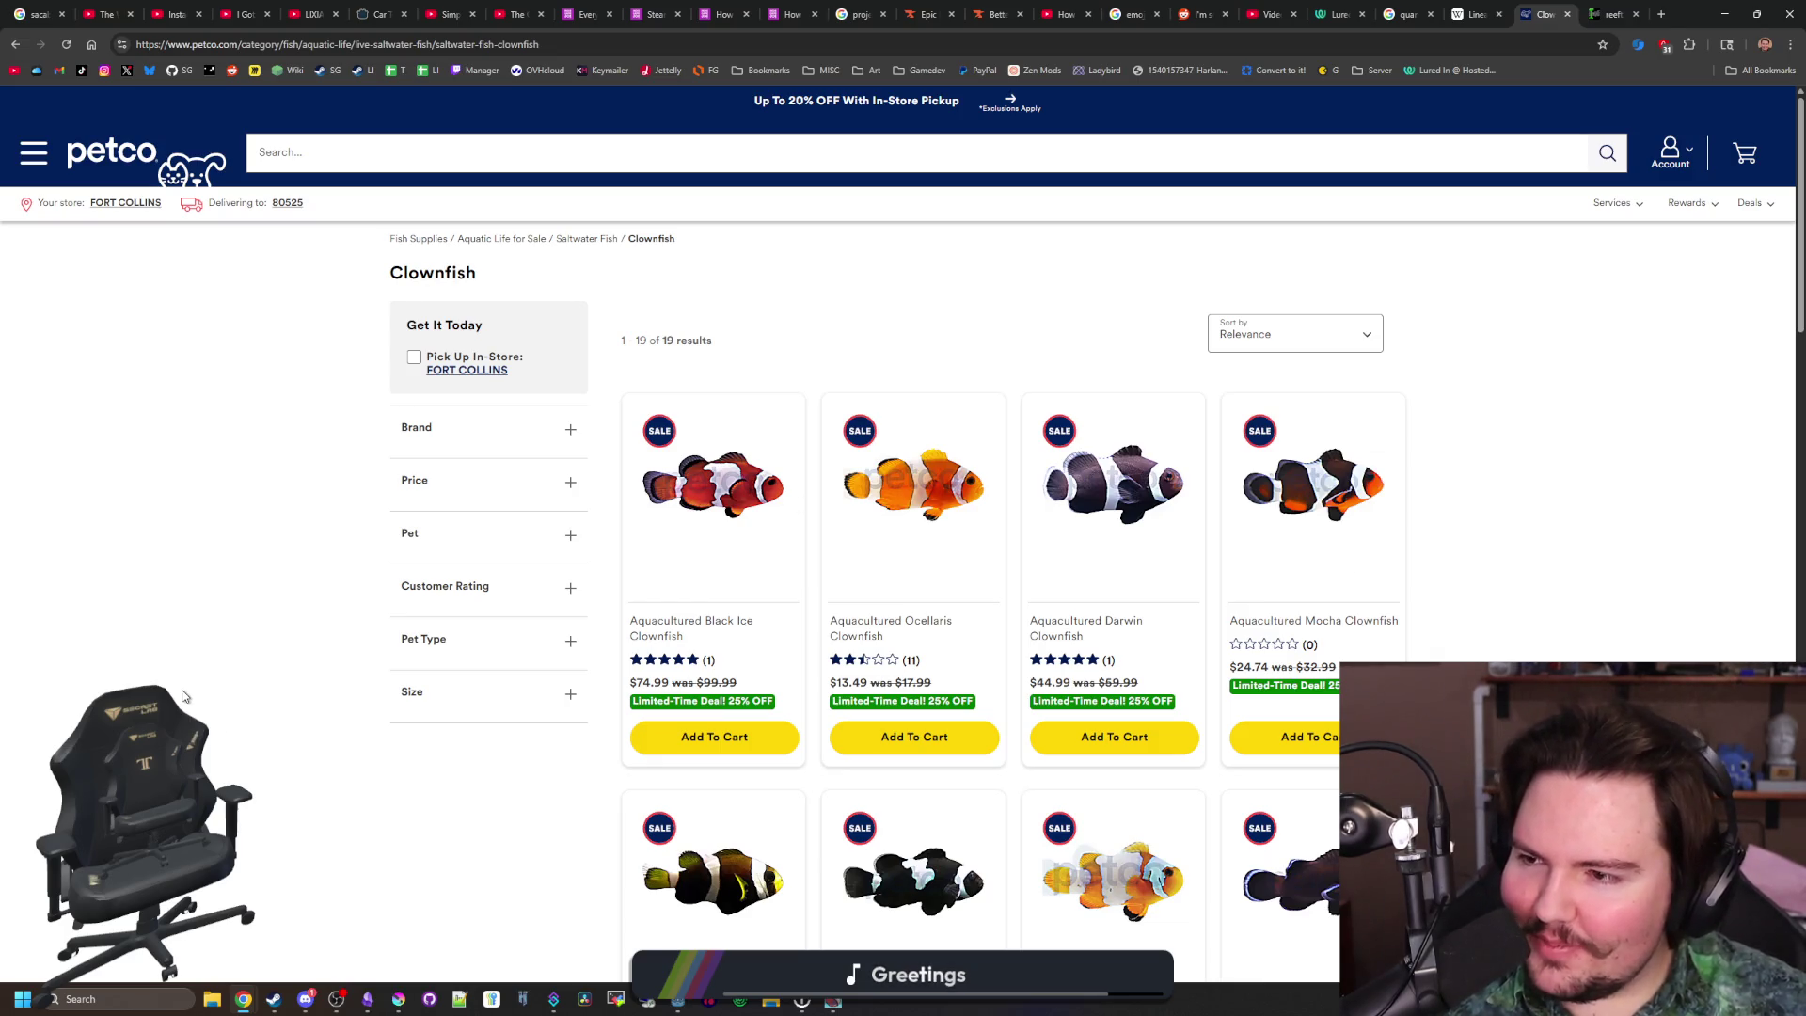
pyautogui.click(356, 45)
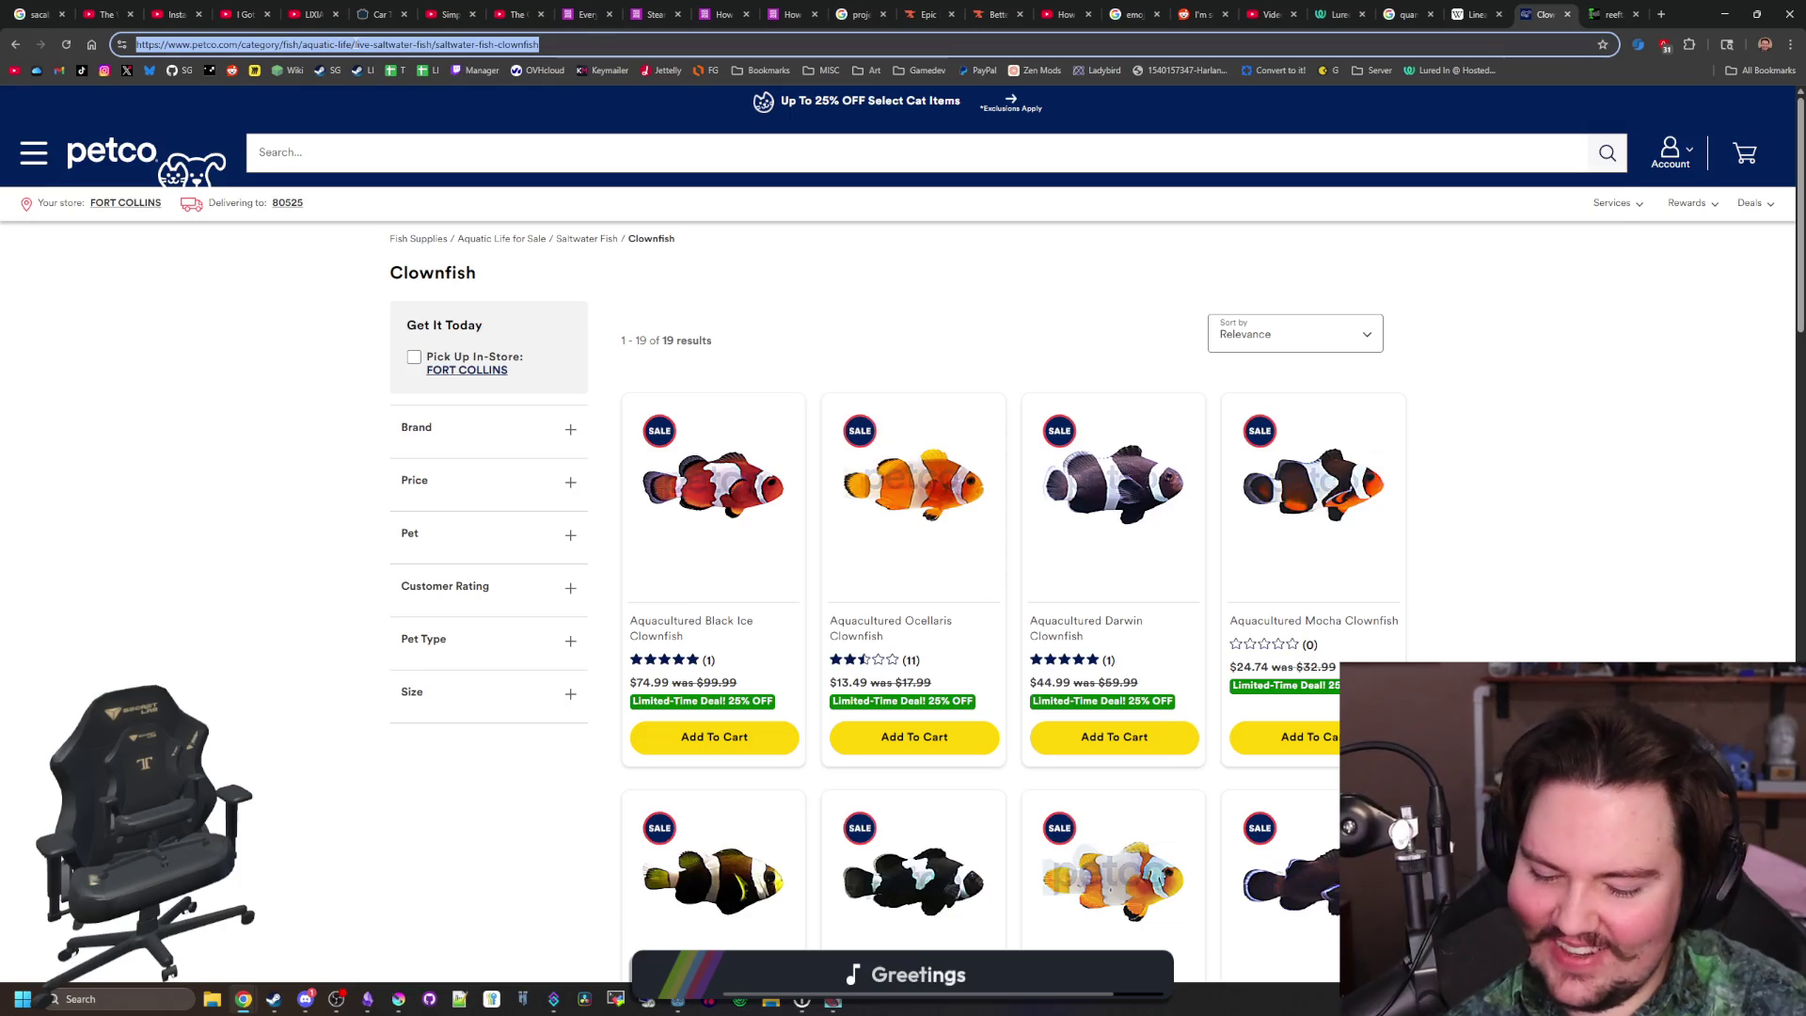
# Search 'orcas for sale', view the Adopt An Orca page in a new tab, then show image results
pyautogui.write('orcas for sale')
pyautogui.press('Return')
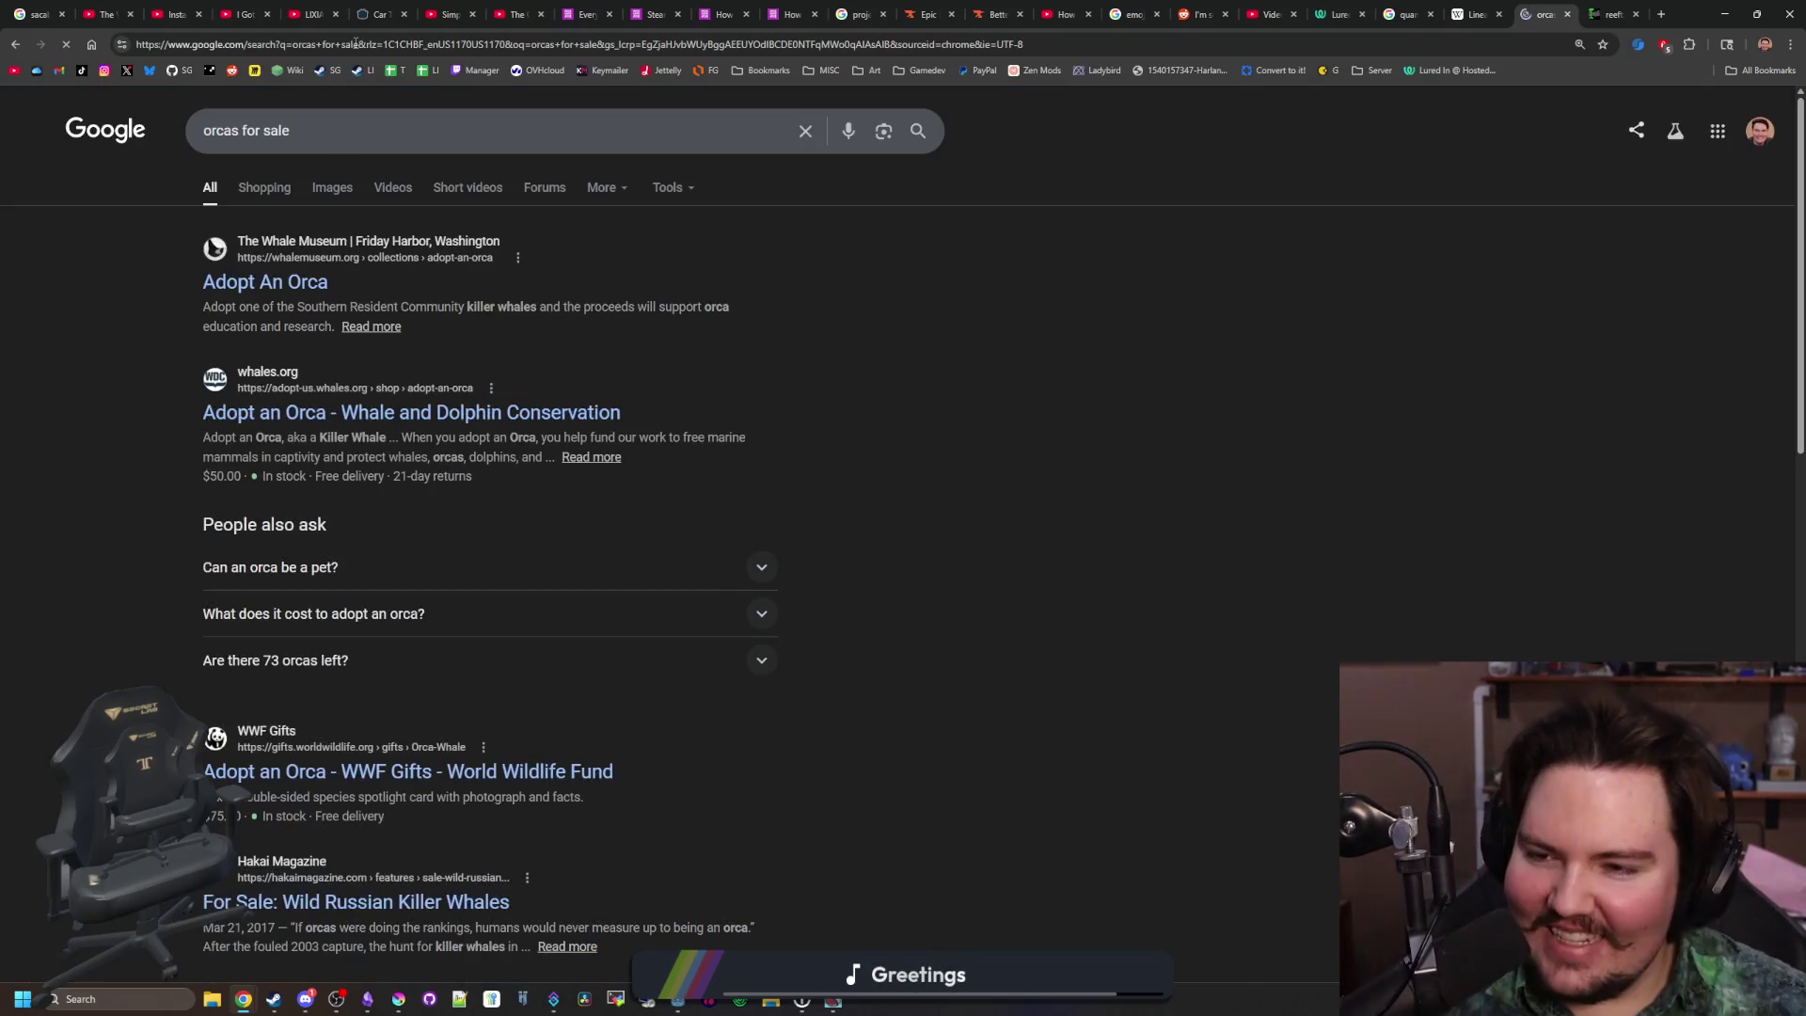
pyautogui.middleClick(288, 284)
pyautogui.click(1551, 11)
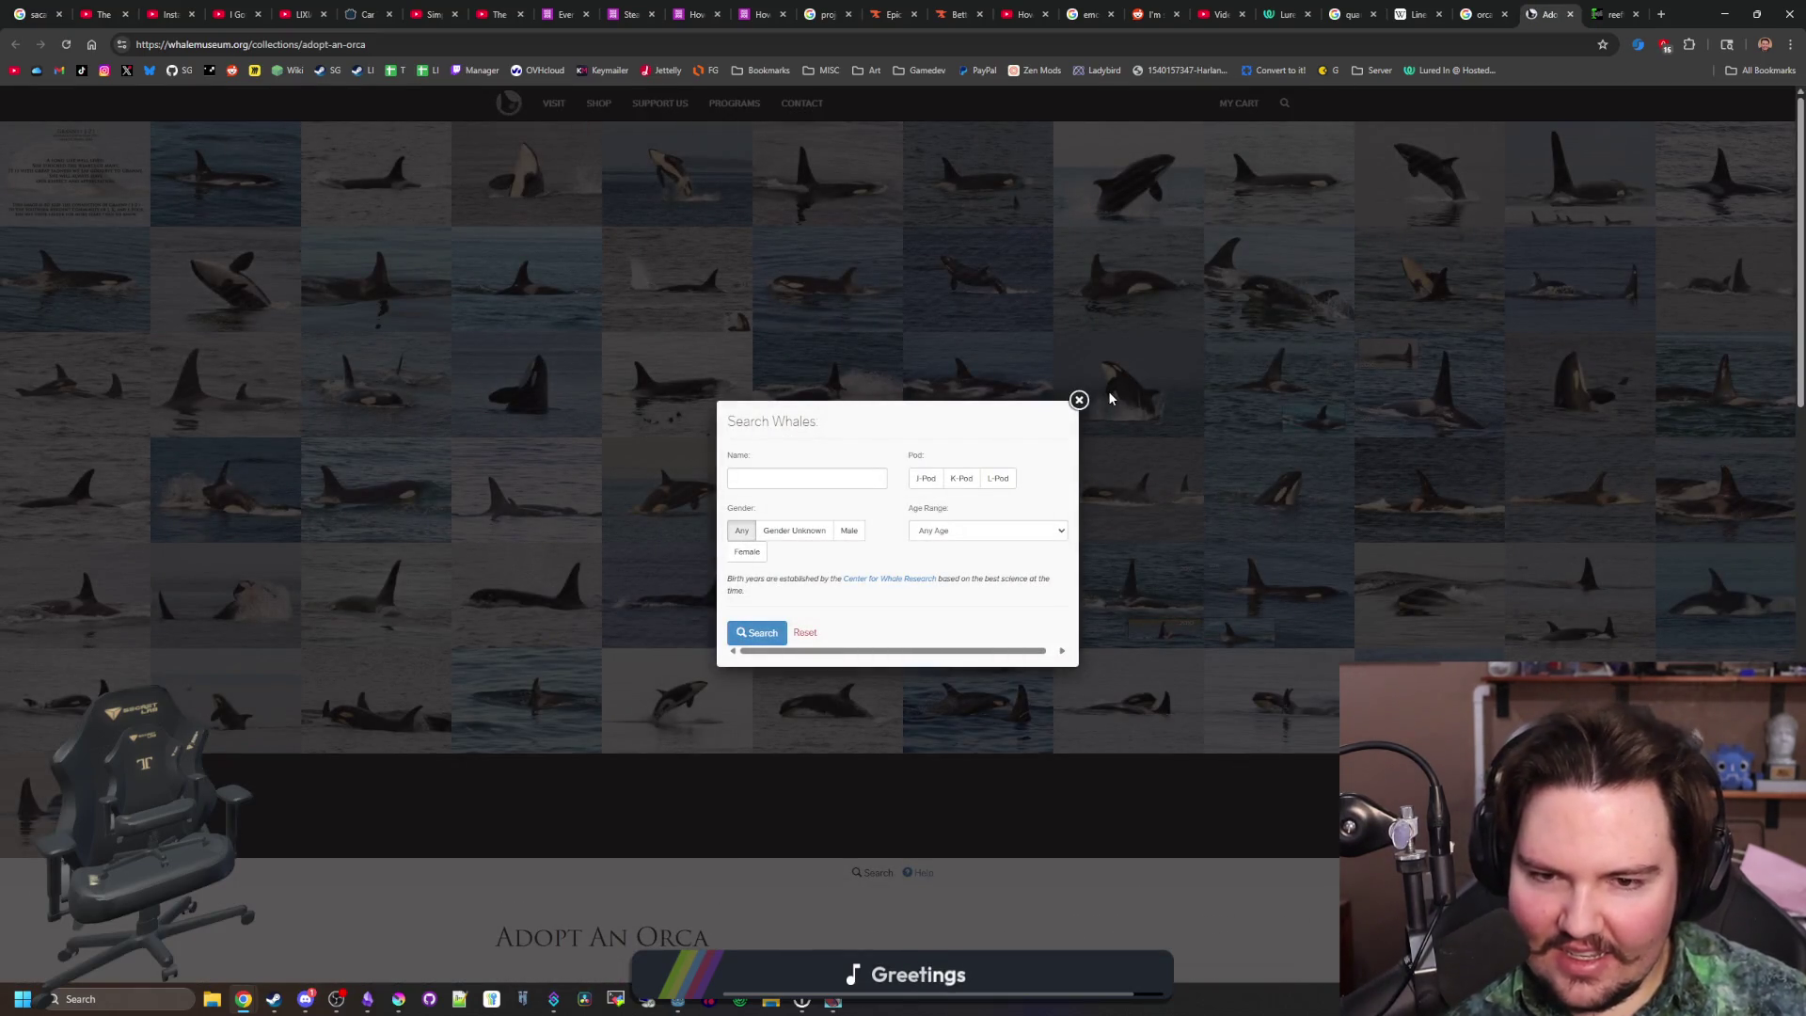
pyautogui.click(1079, 399)
pyautogui.scroll(-6, 955, 395)
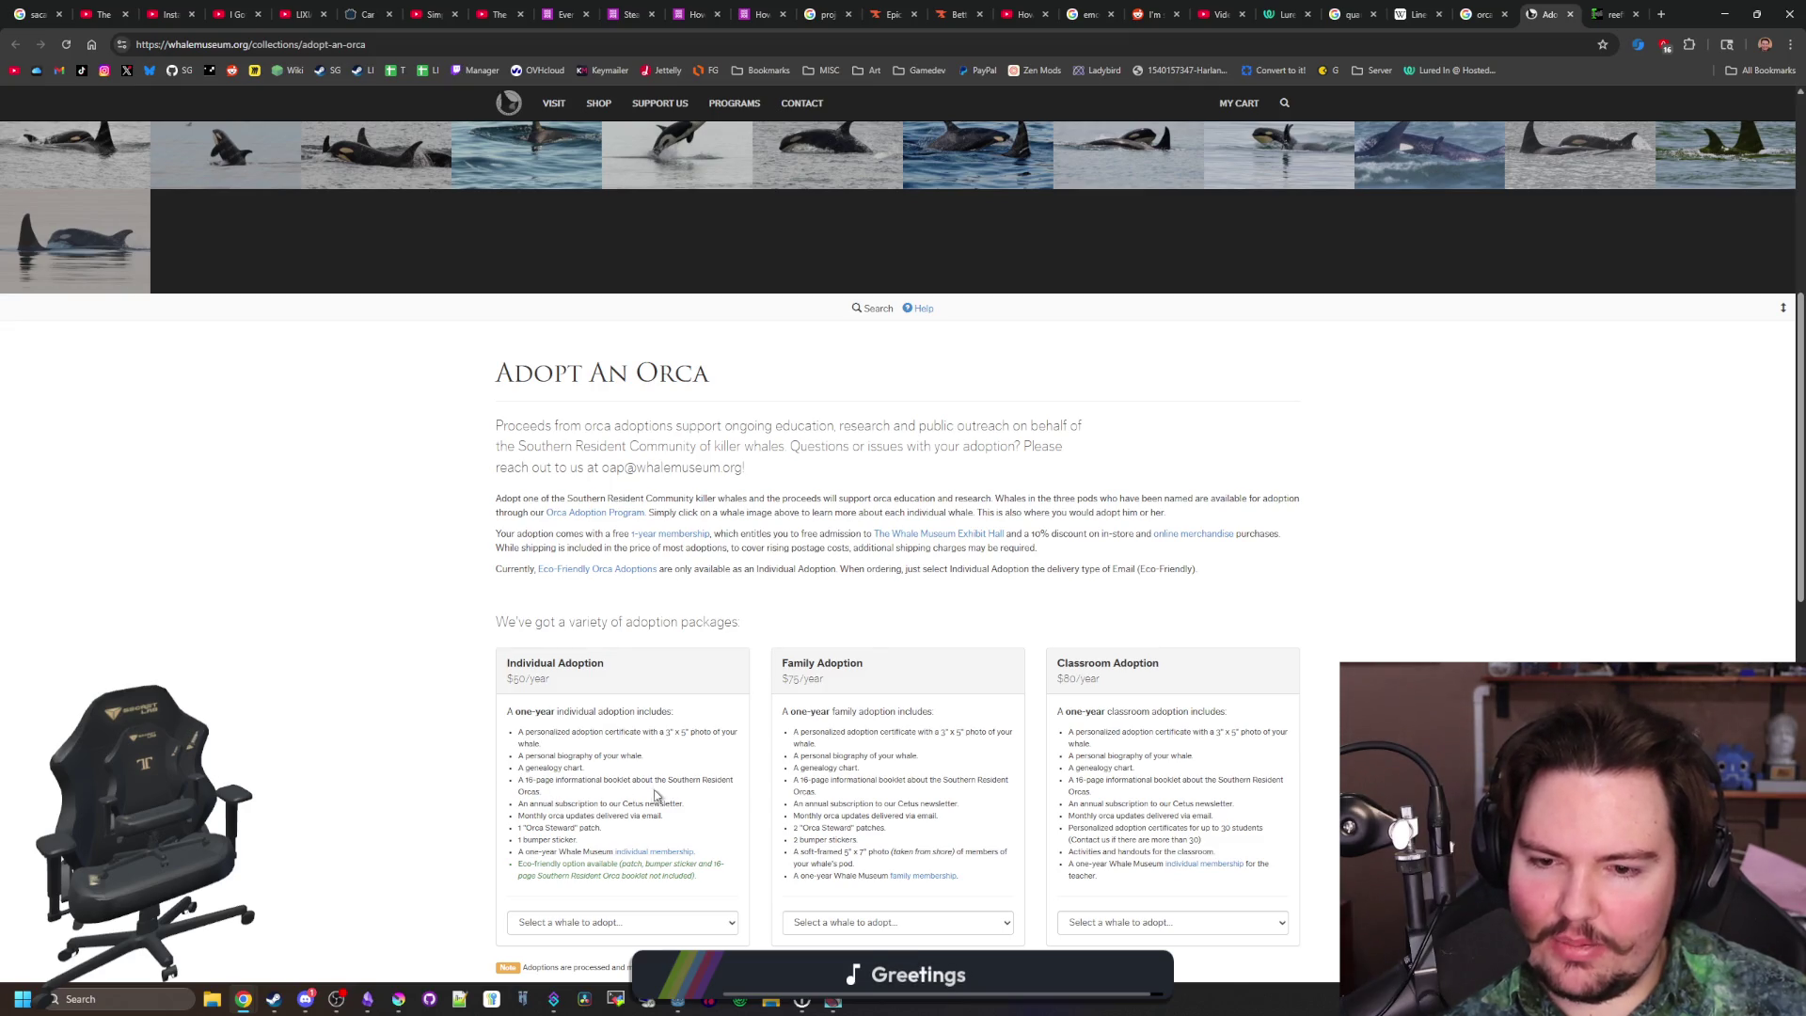
pyautogui.click(1472, 8)
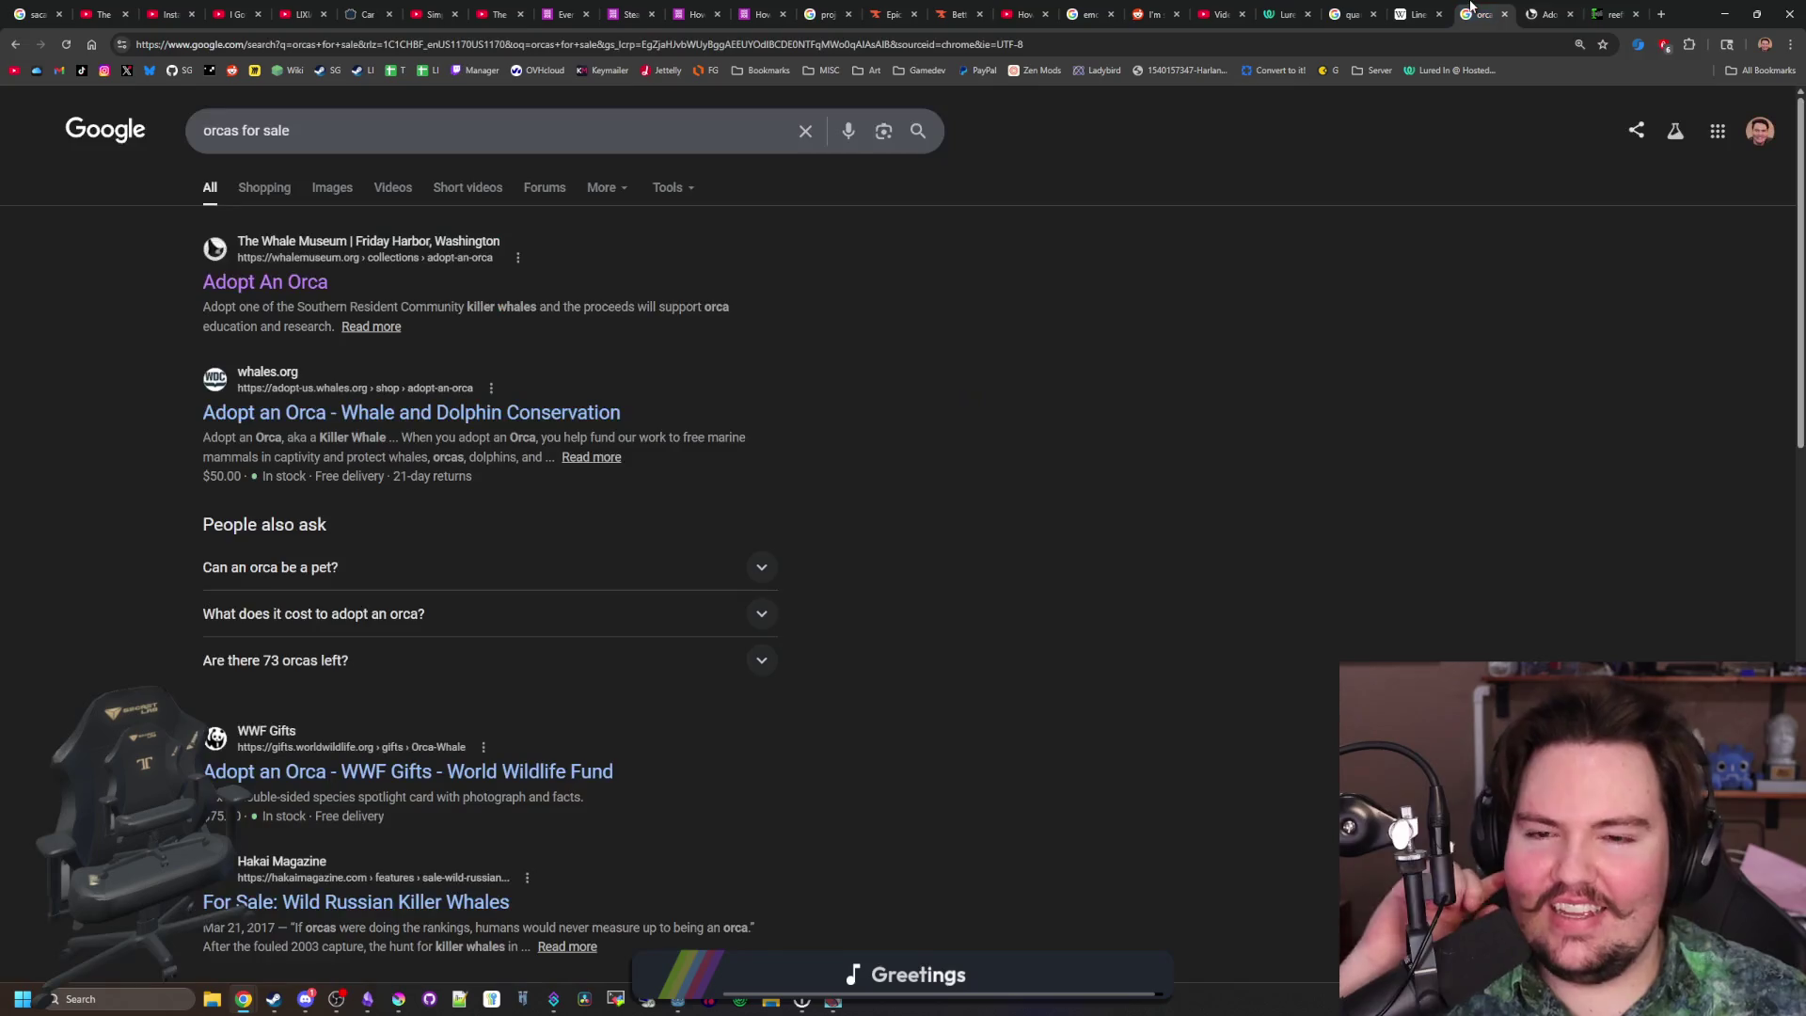
pyautogui.click(331, 187)
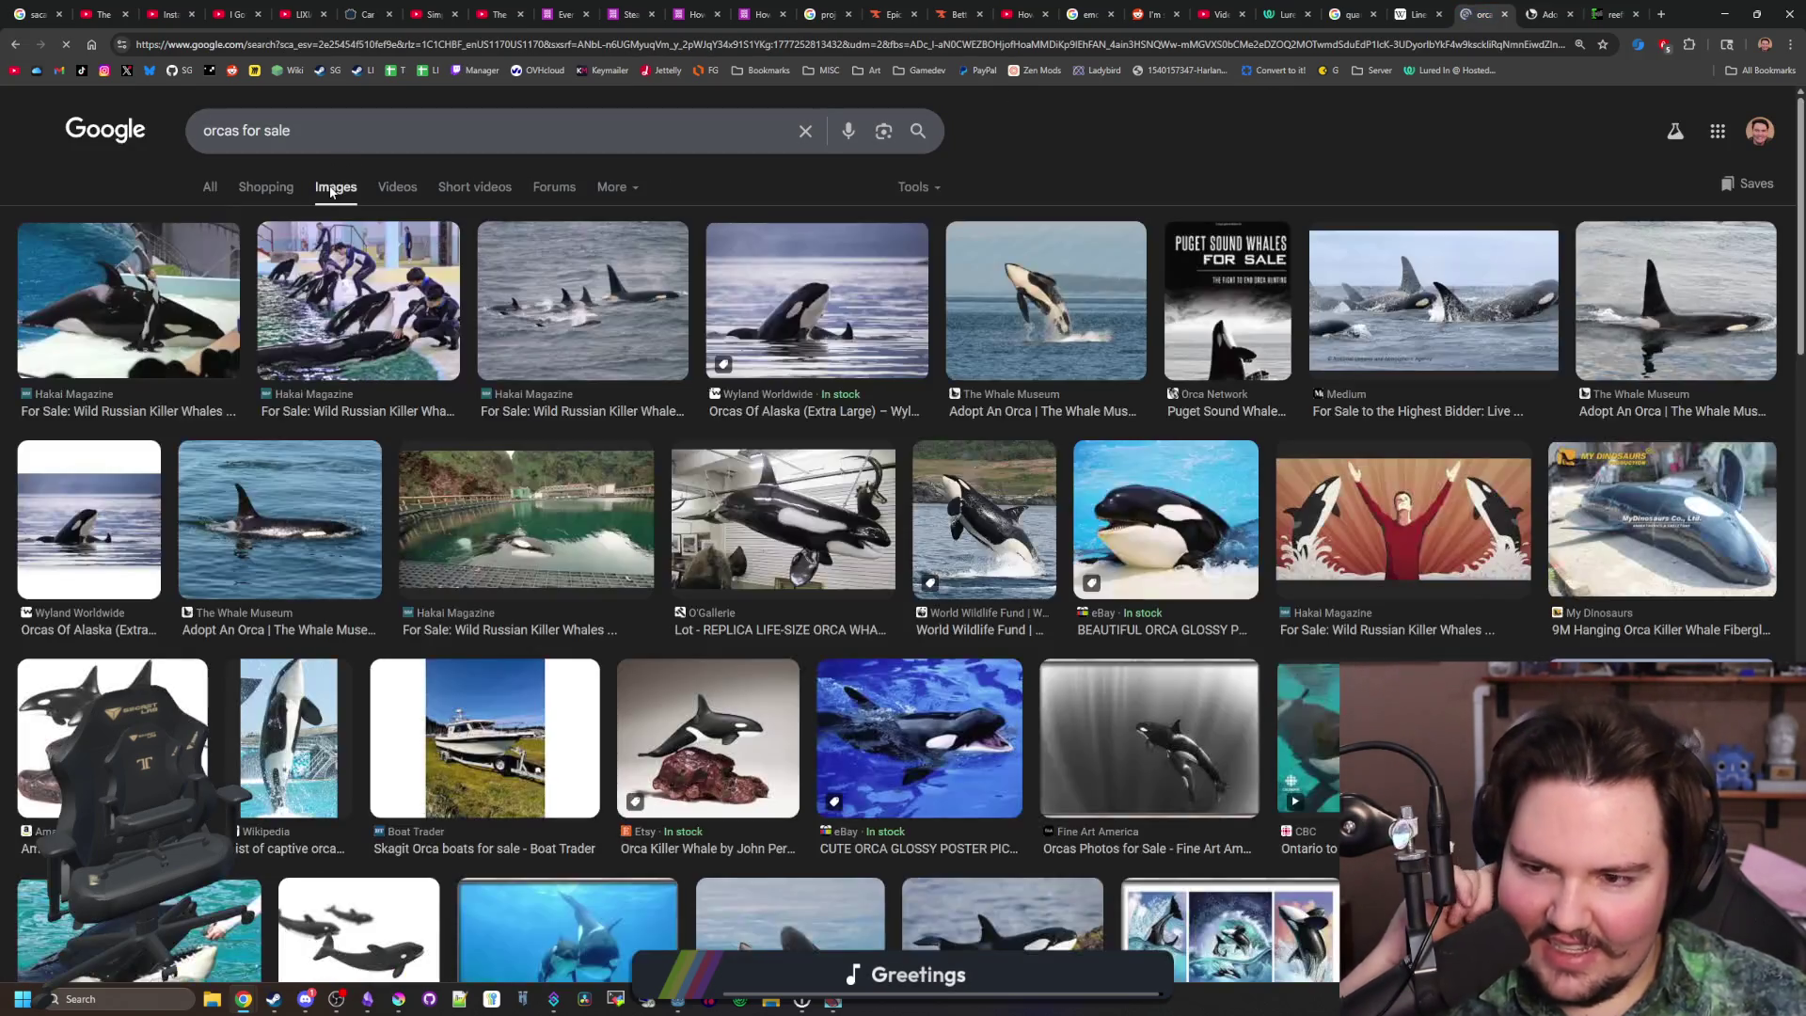
# Preview four orca images including the Orcas Of Alaska artwork, then close the image results tab
pyautogui.click(104, 336)
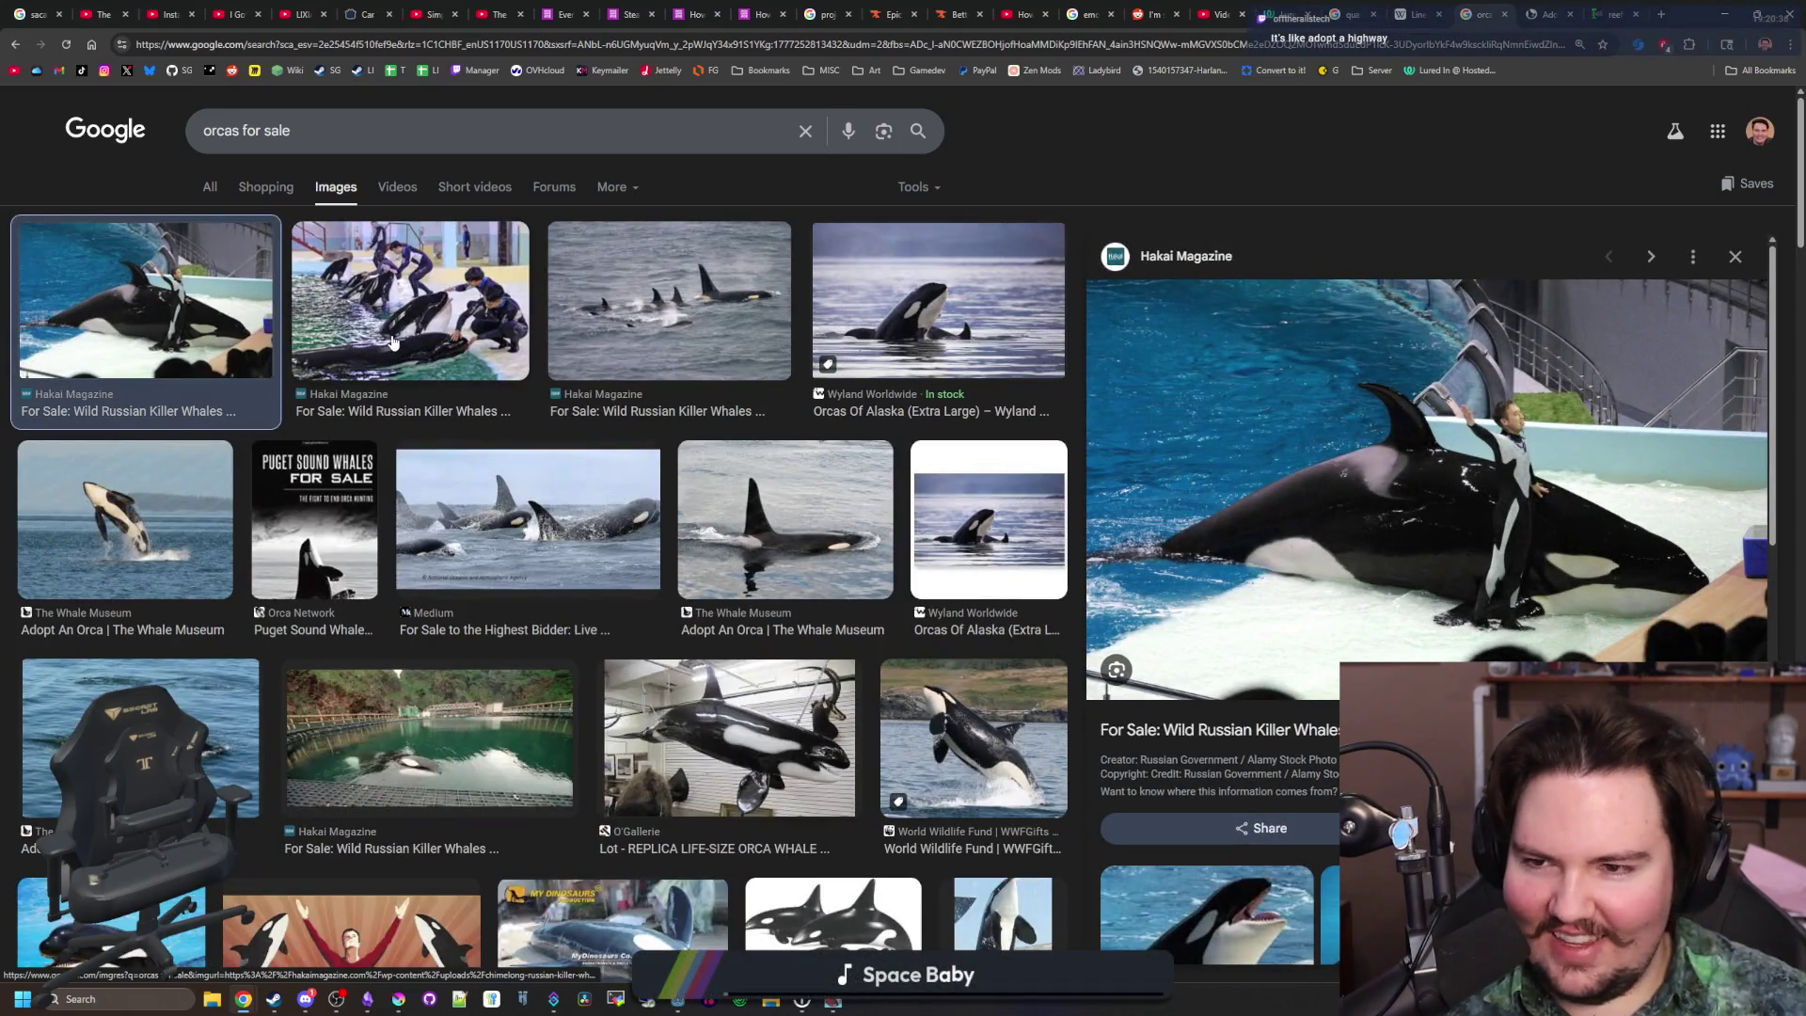
pyautogui.click(393, 342)
pyautogui.click(670, 320)
pyautogui.click(922, 344)
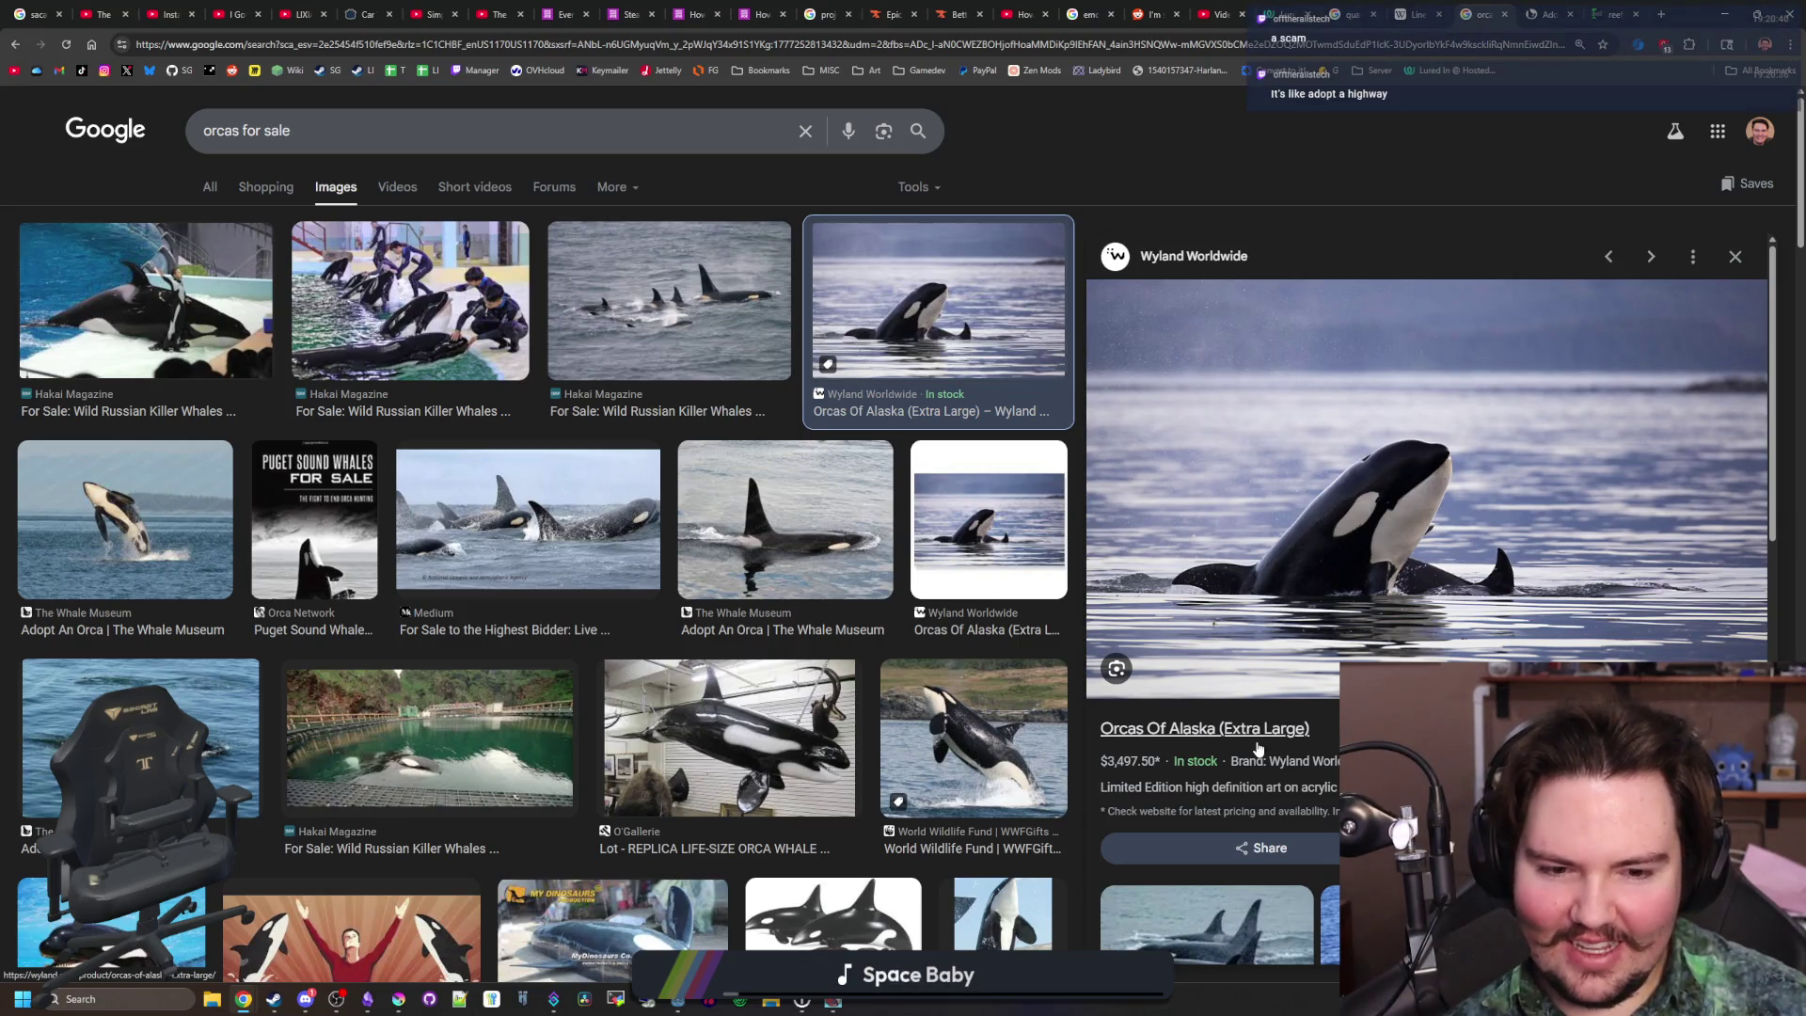
pyautogui.moveTo(1195, 787)
pyautogui.mouseDown()
pyautogui.moveTo(1354, 812)
pyautogui.moveTo(1354, 790)
pyautogui.mouseUp()
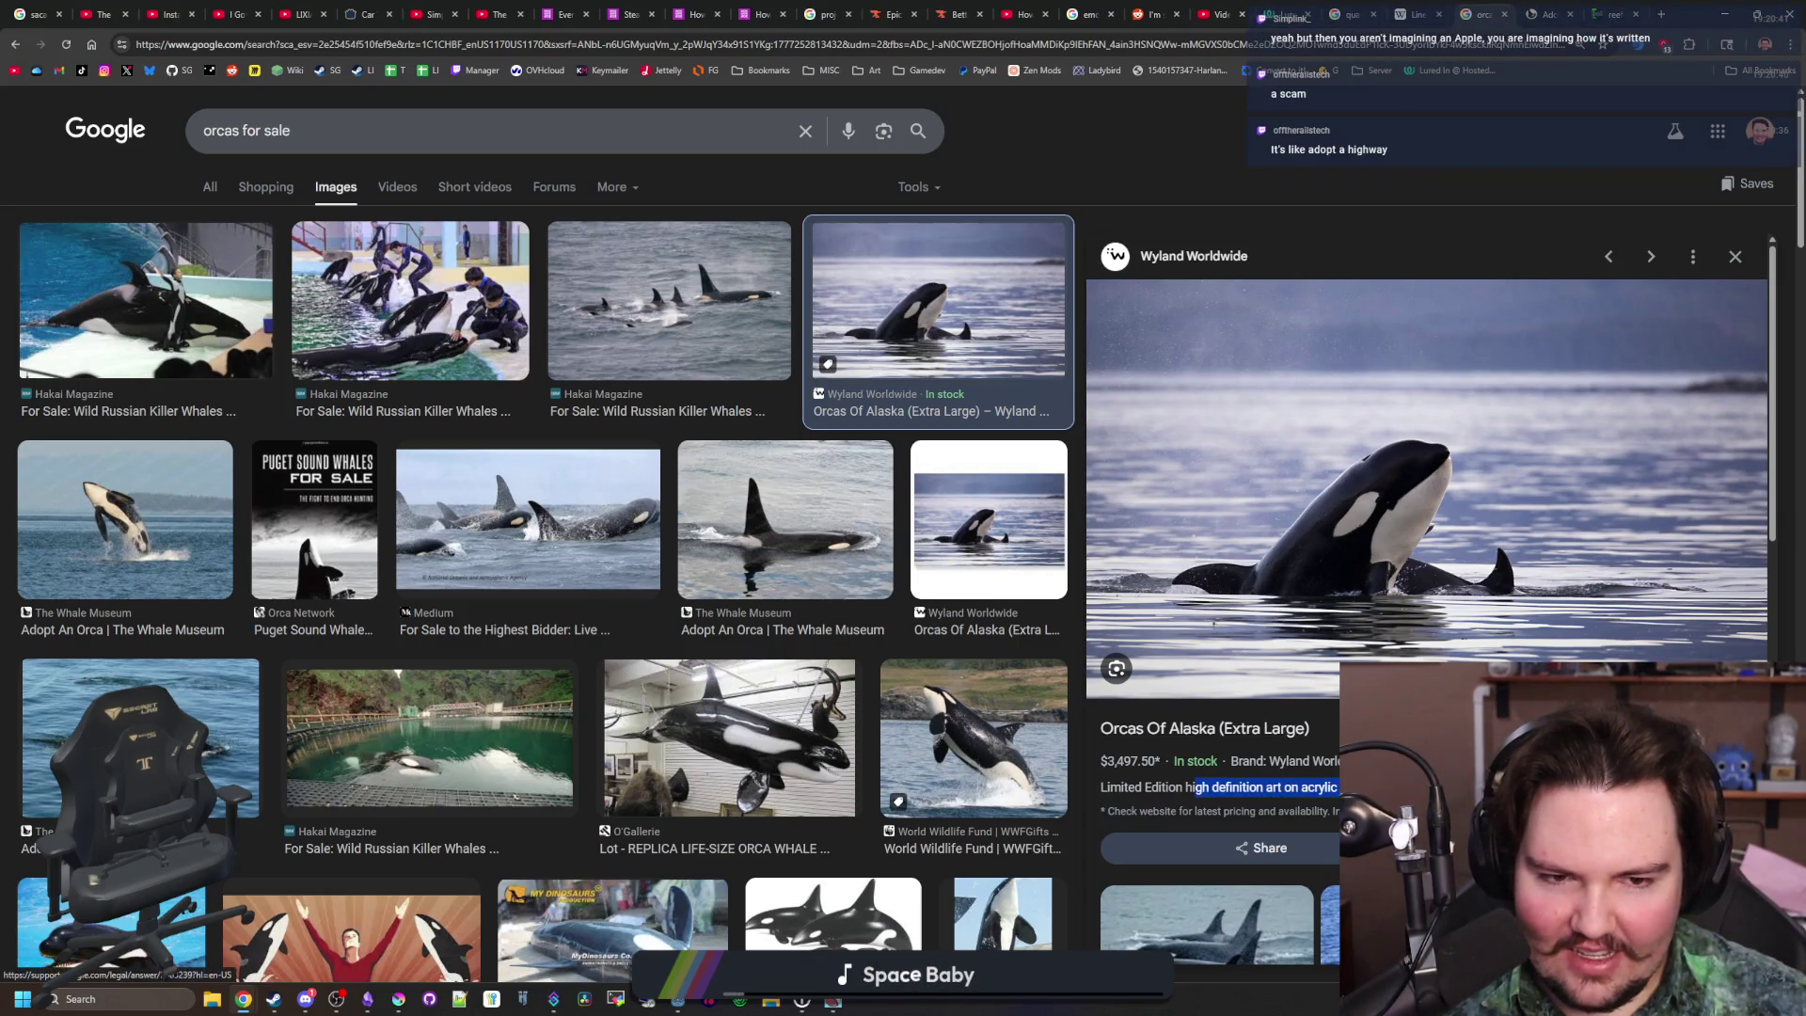
pyautogui.click(1298, 789)
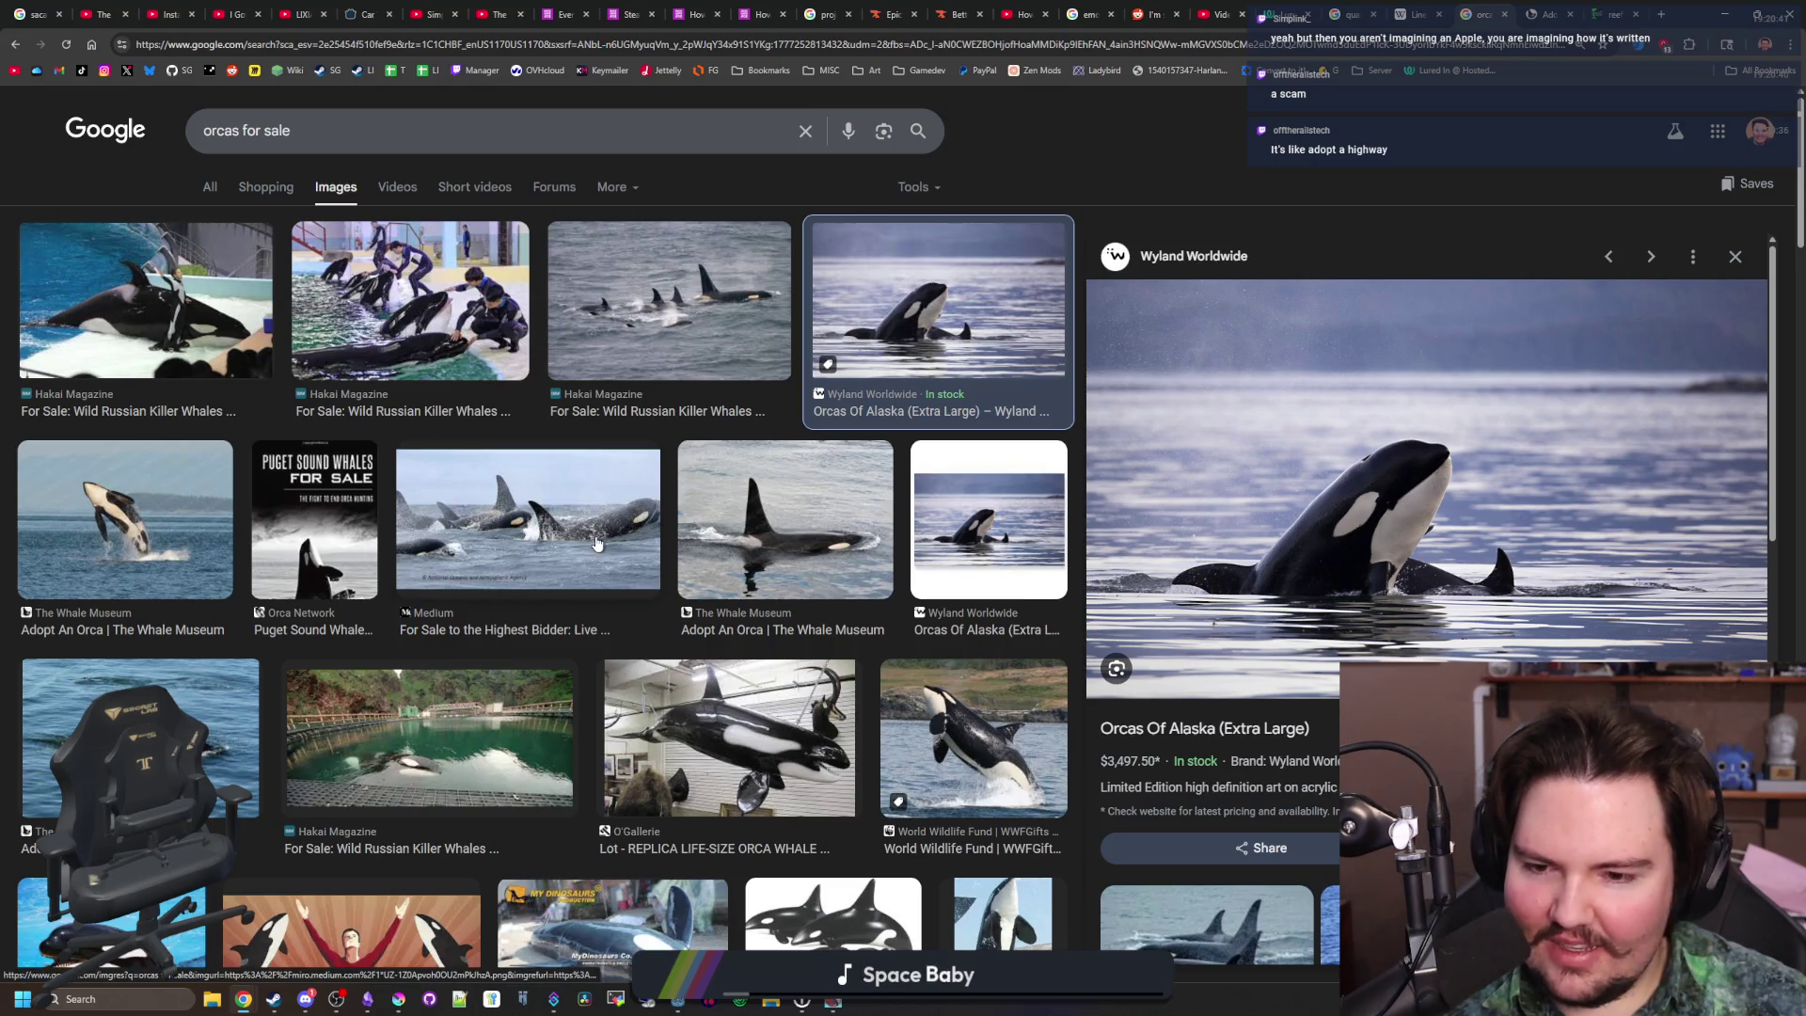
pyautogui.scroll(-4, 596, 544)
pyautogui.scroll(4, 599, 544)
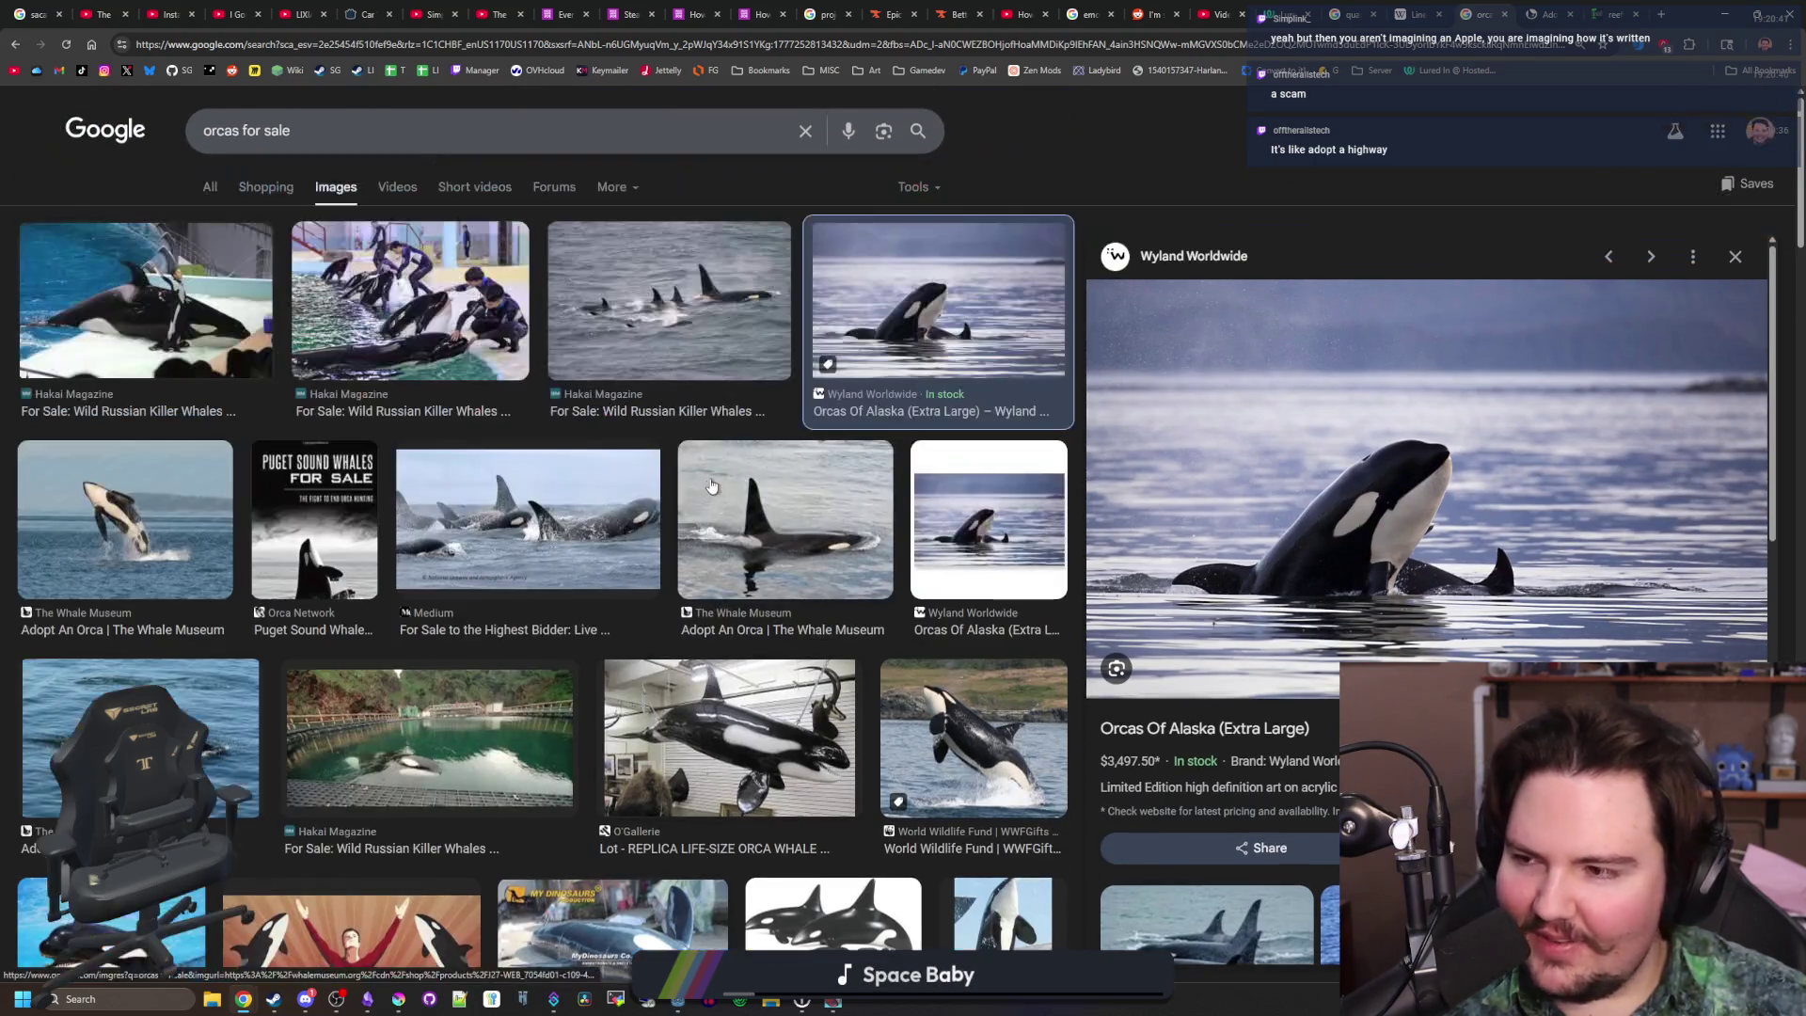
pyautogui.click(1506, 15)
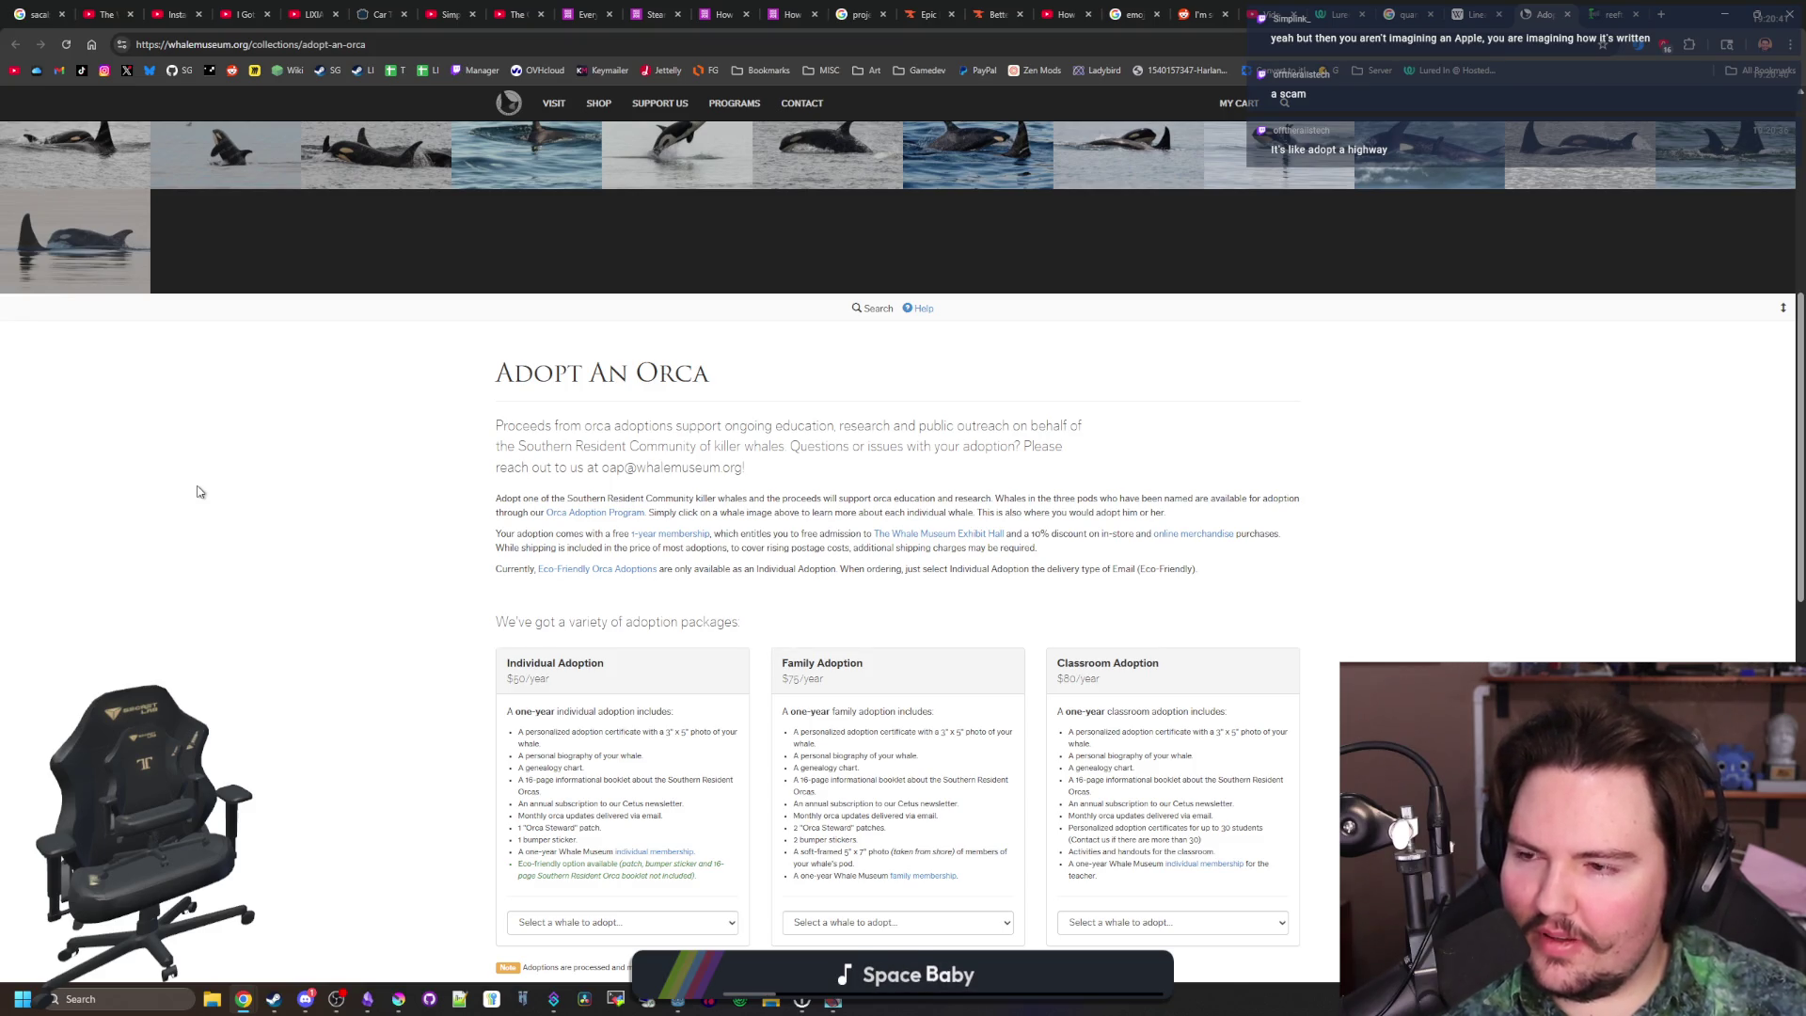
# Pick L-127 Scuba for classroom adoption with the Classroom Adoption package, then return to the homepage
pyautogui.scroll(-2, 501, 442)
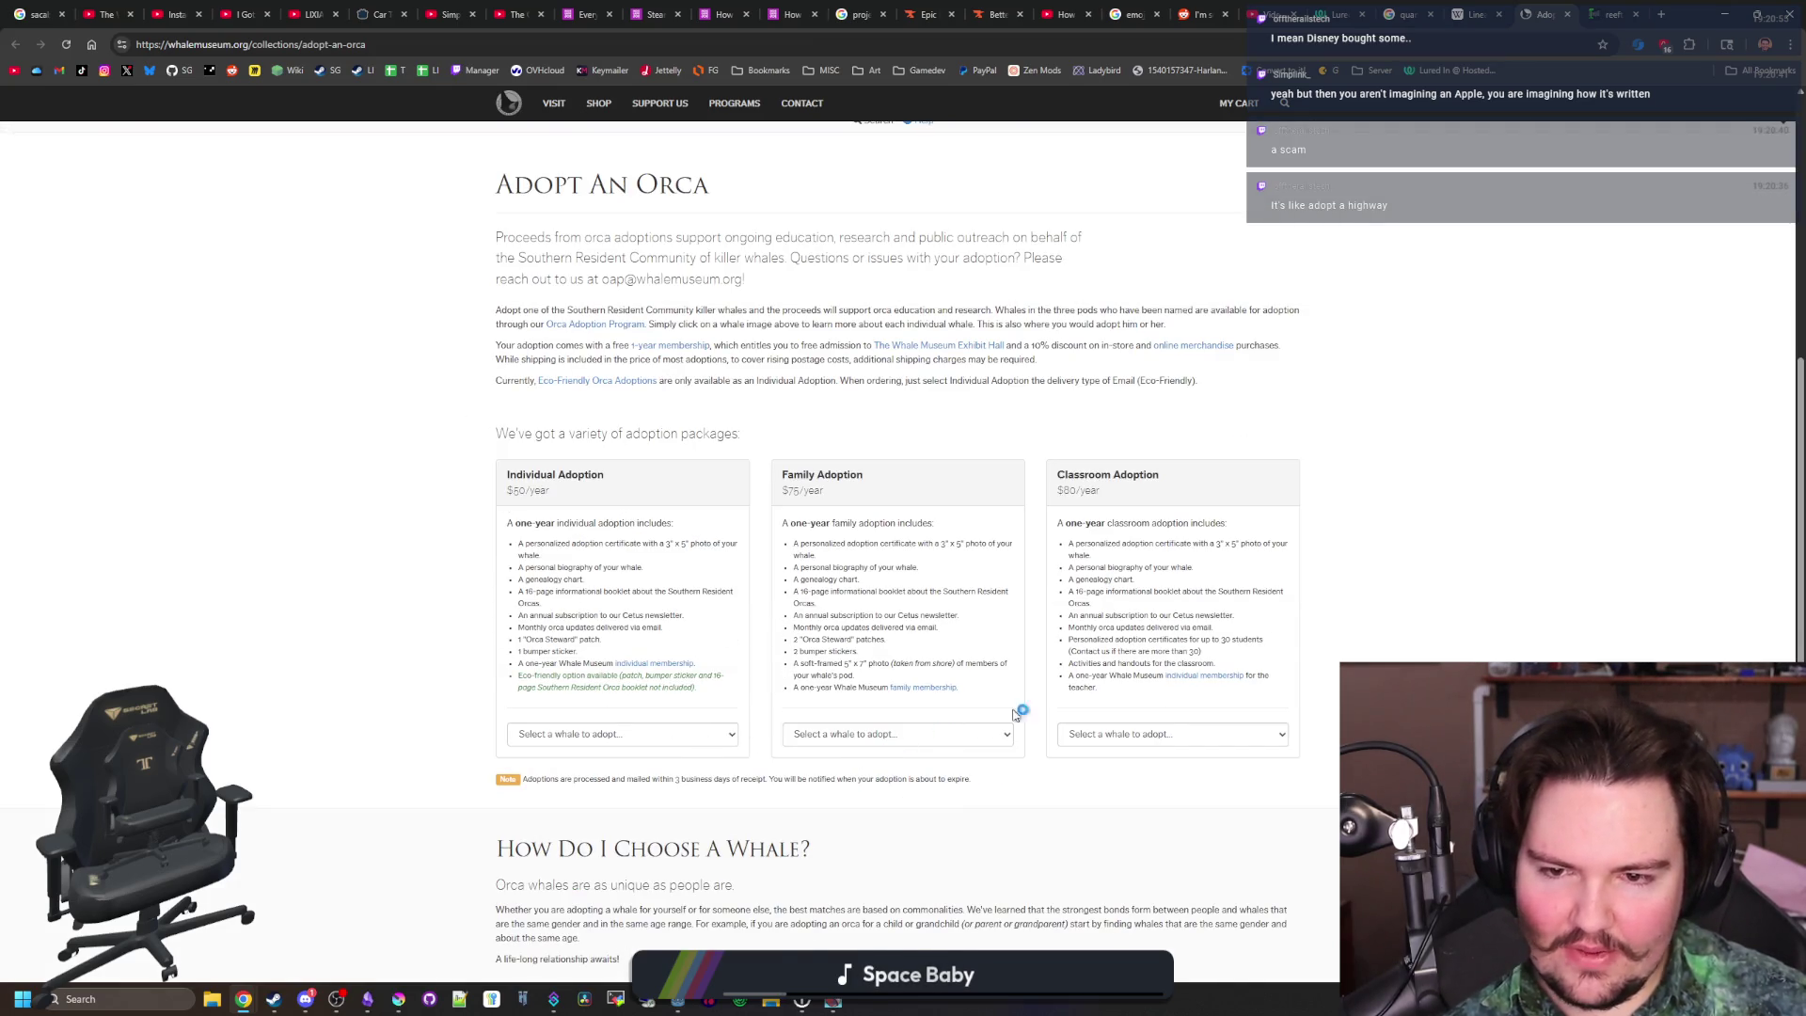
pyautogui.click(1191, 734)
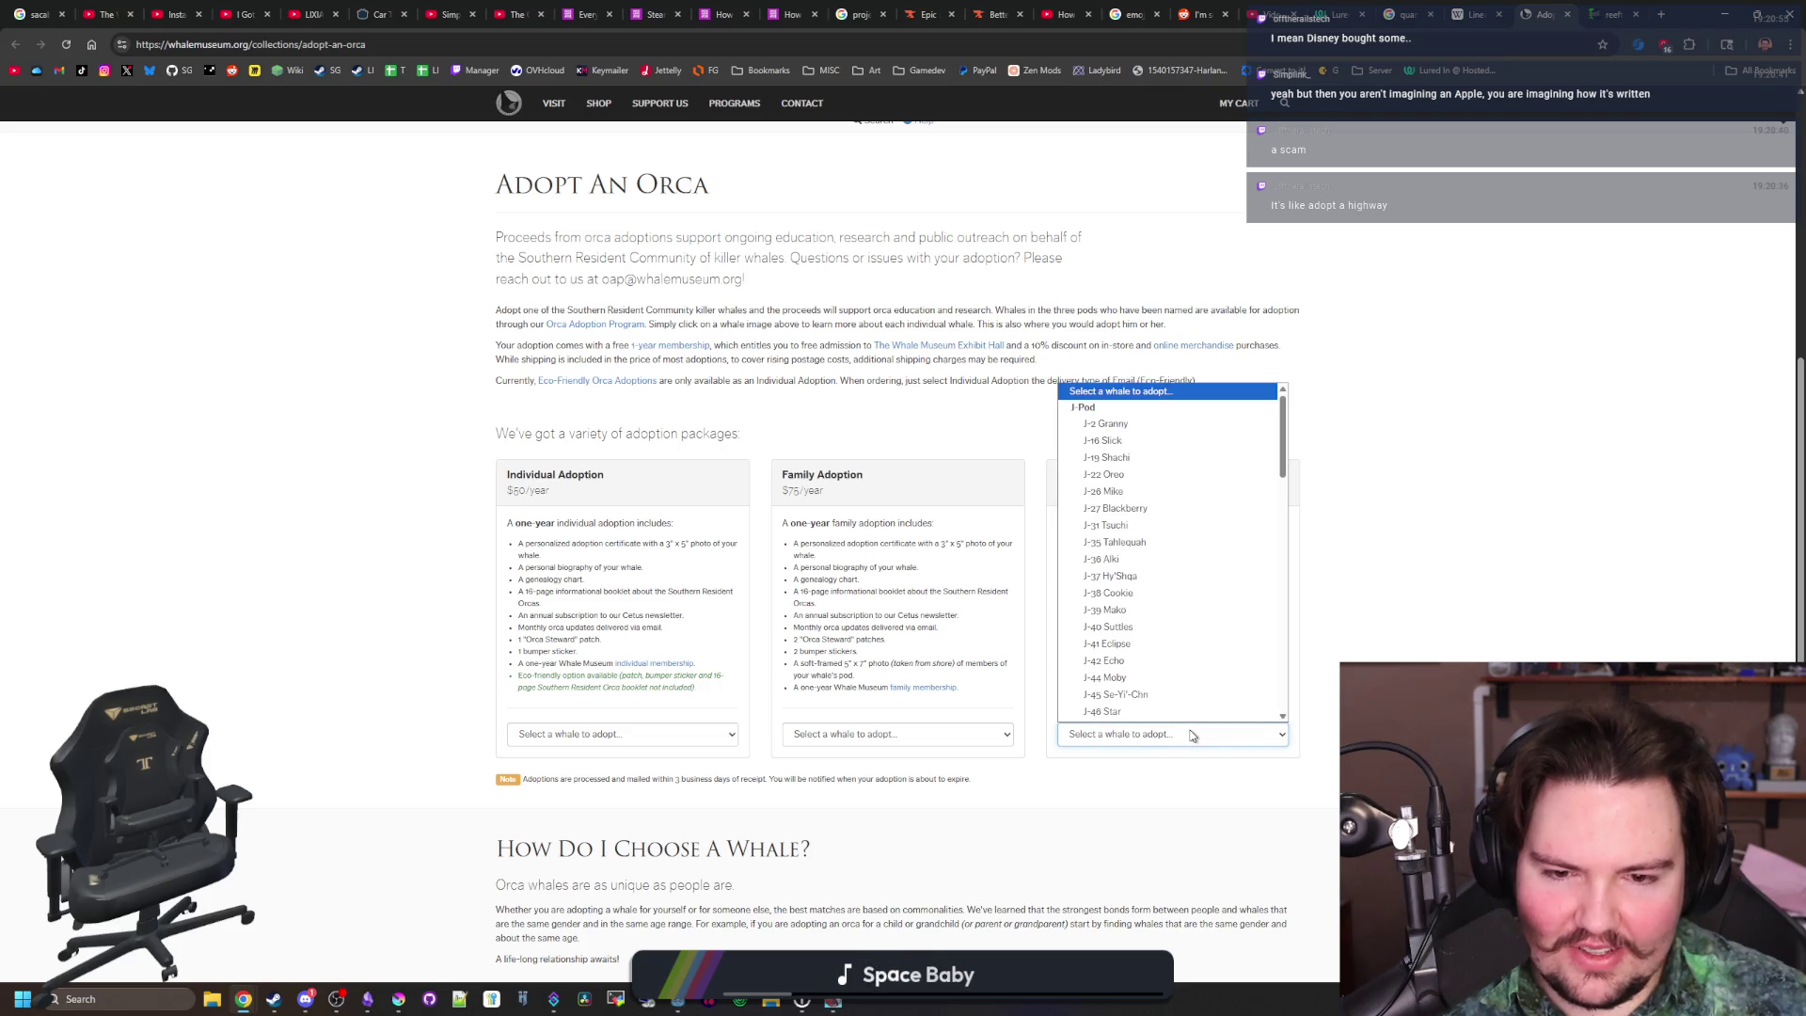
pyautogui.scroll(-10, 1157, 691)
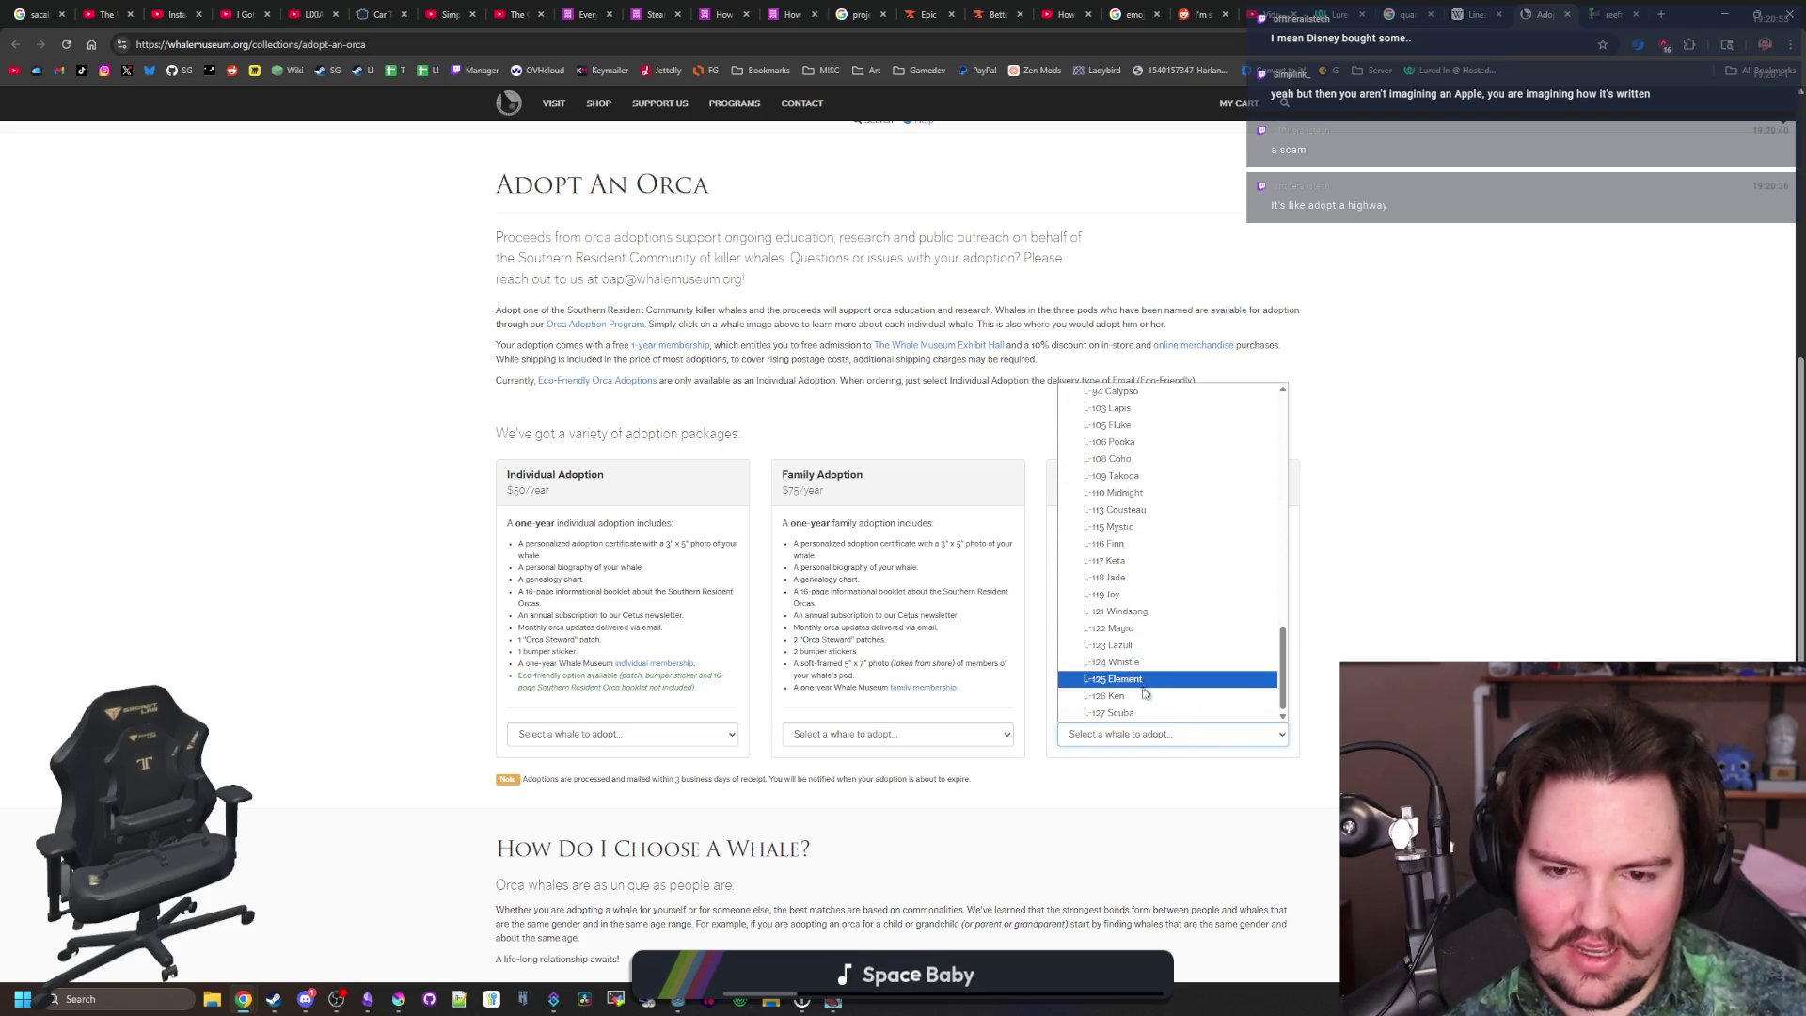
pyautogui.click(1124, 712)
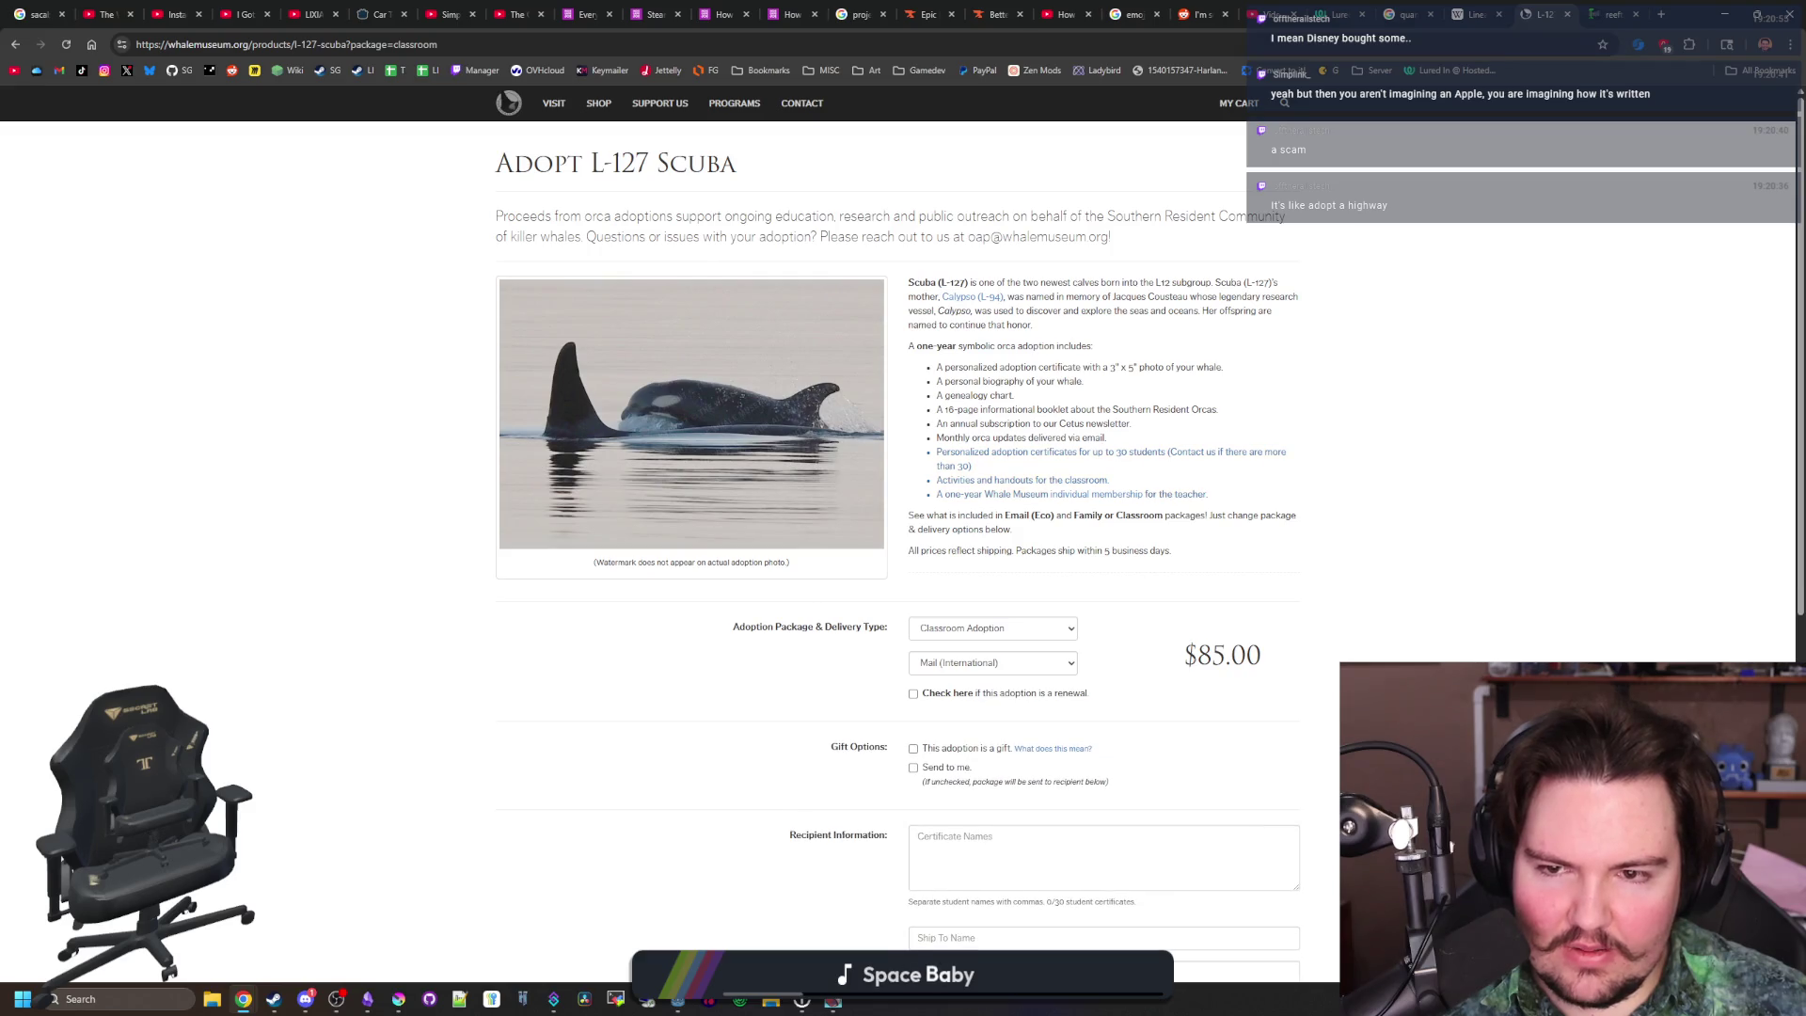
pyautogui.click(1025, 635)
pyautogui.click(1024, 638)
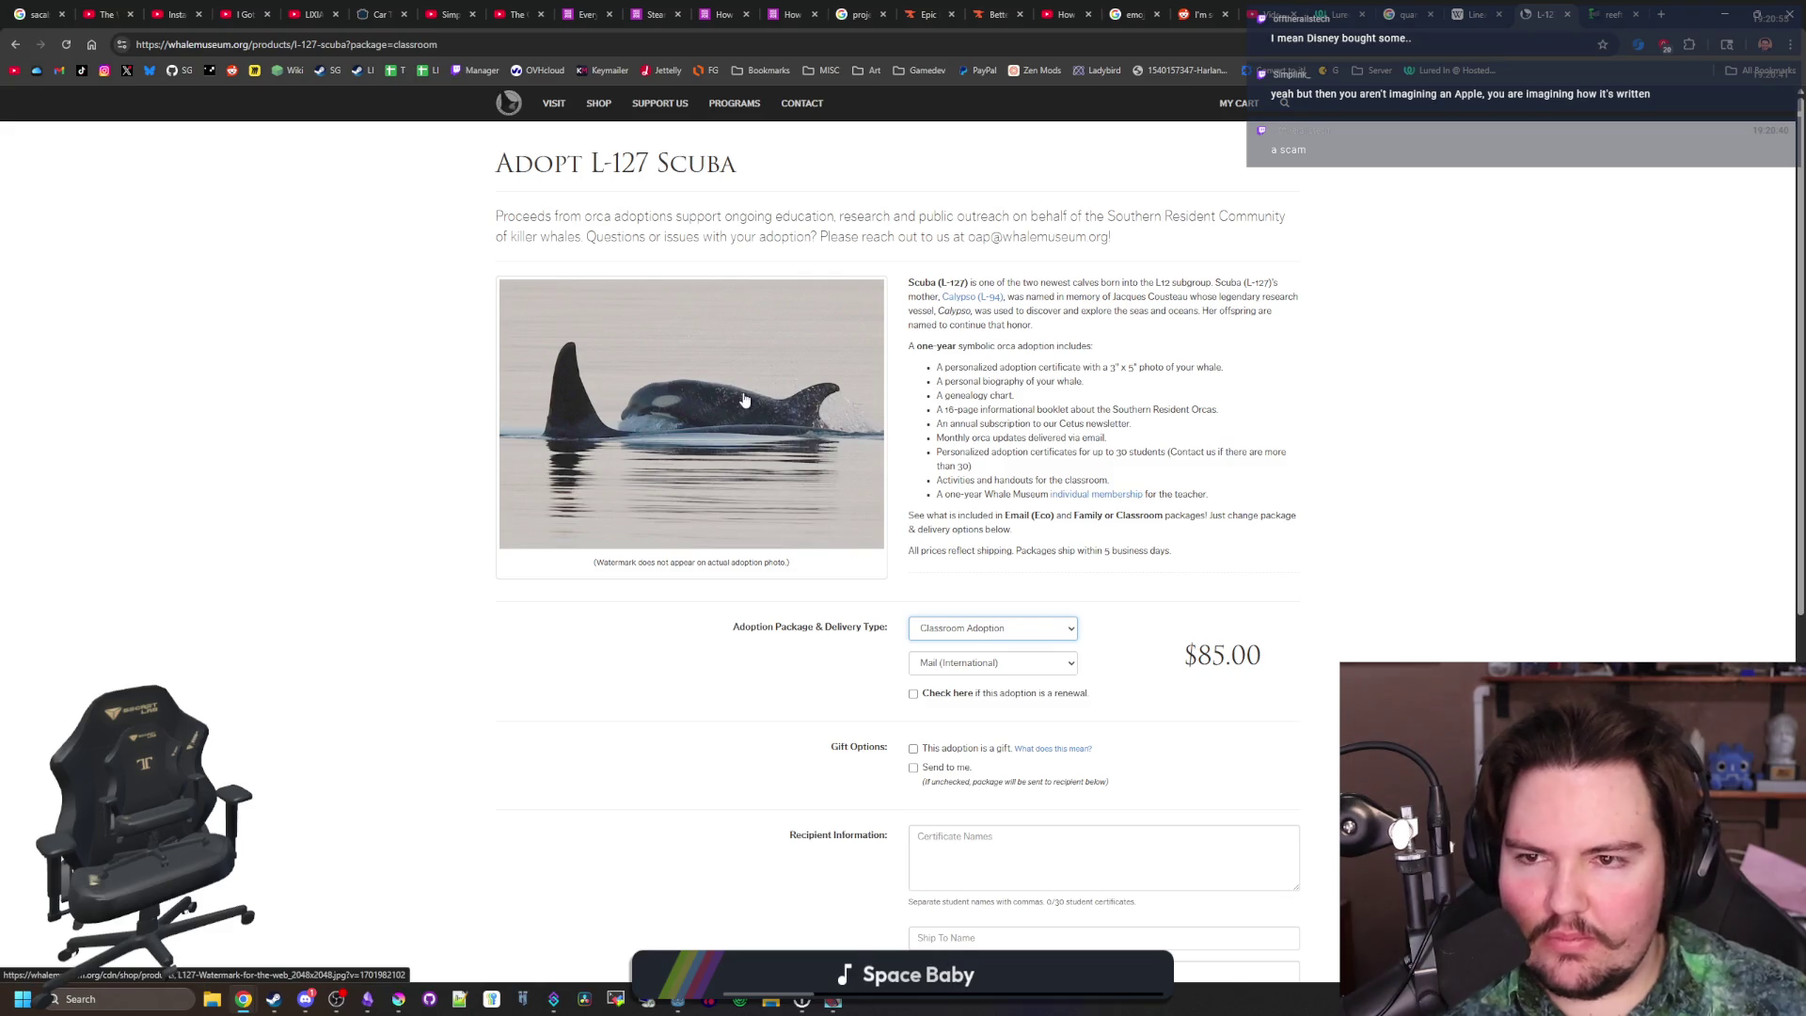
pyautogui.scroll(-6, 814, 483)
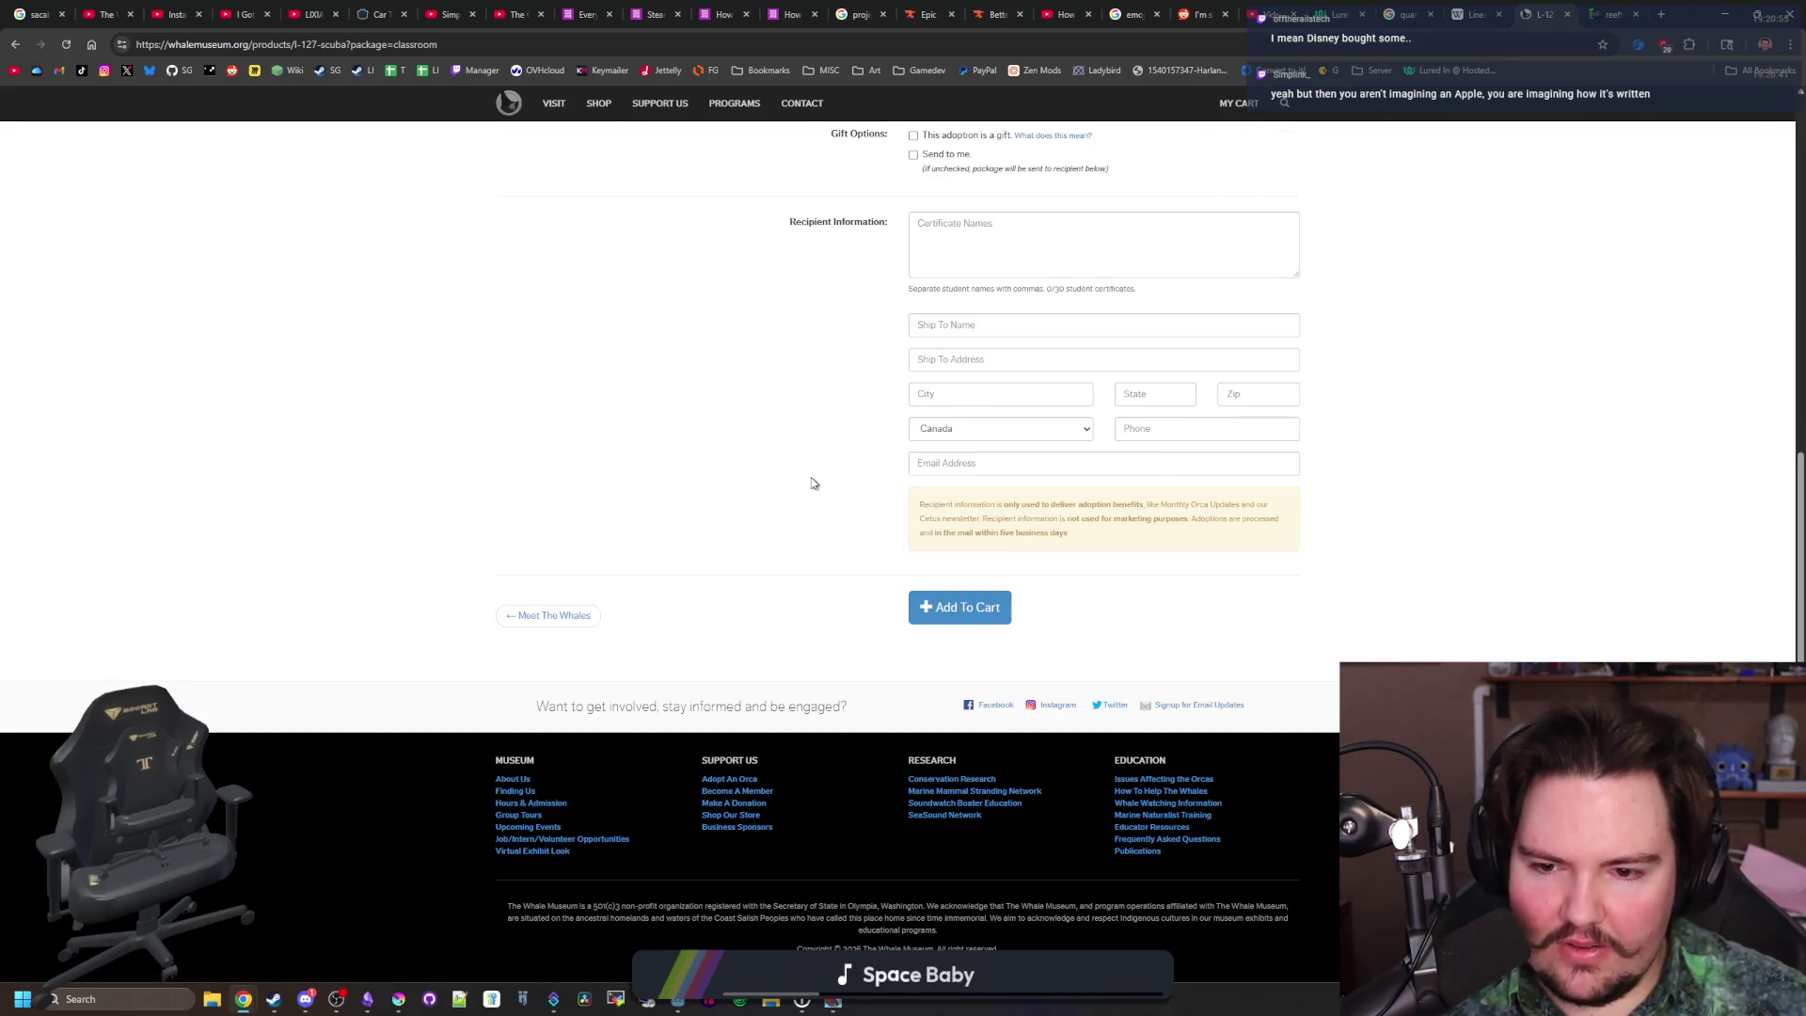
pyautogui.scroll(6, 734, 678)
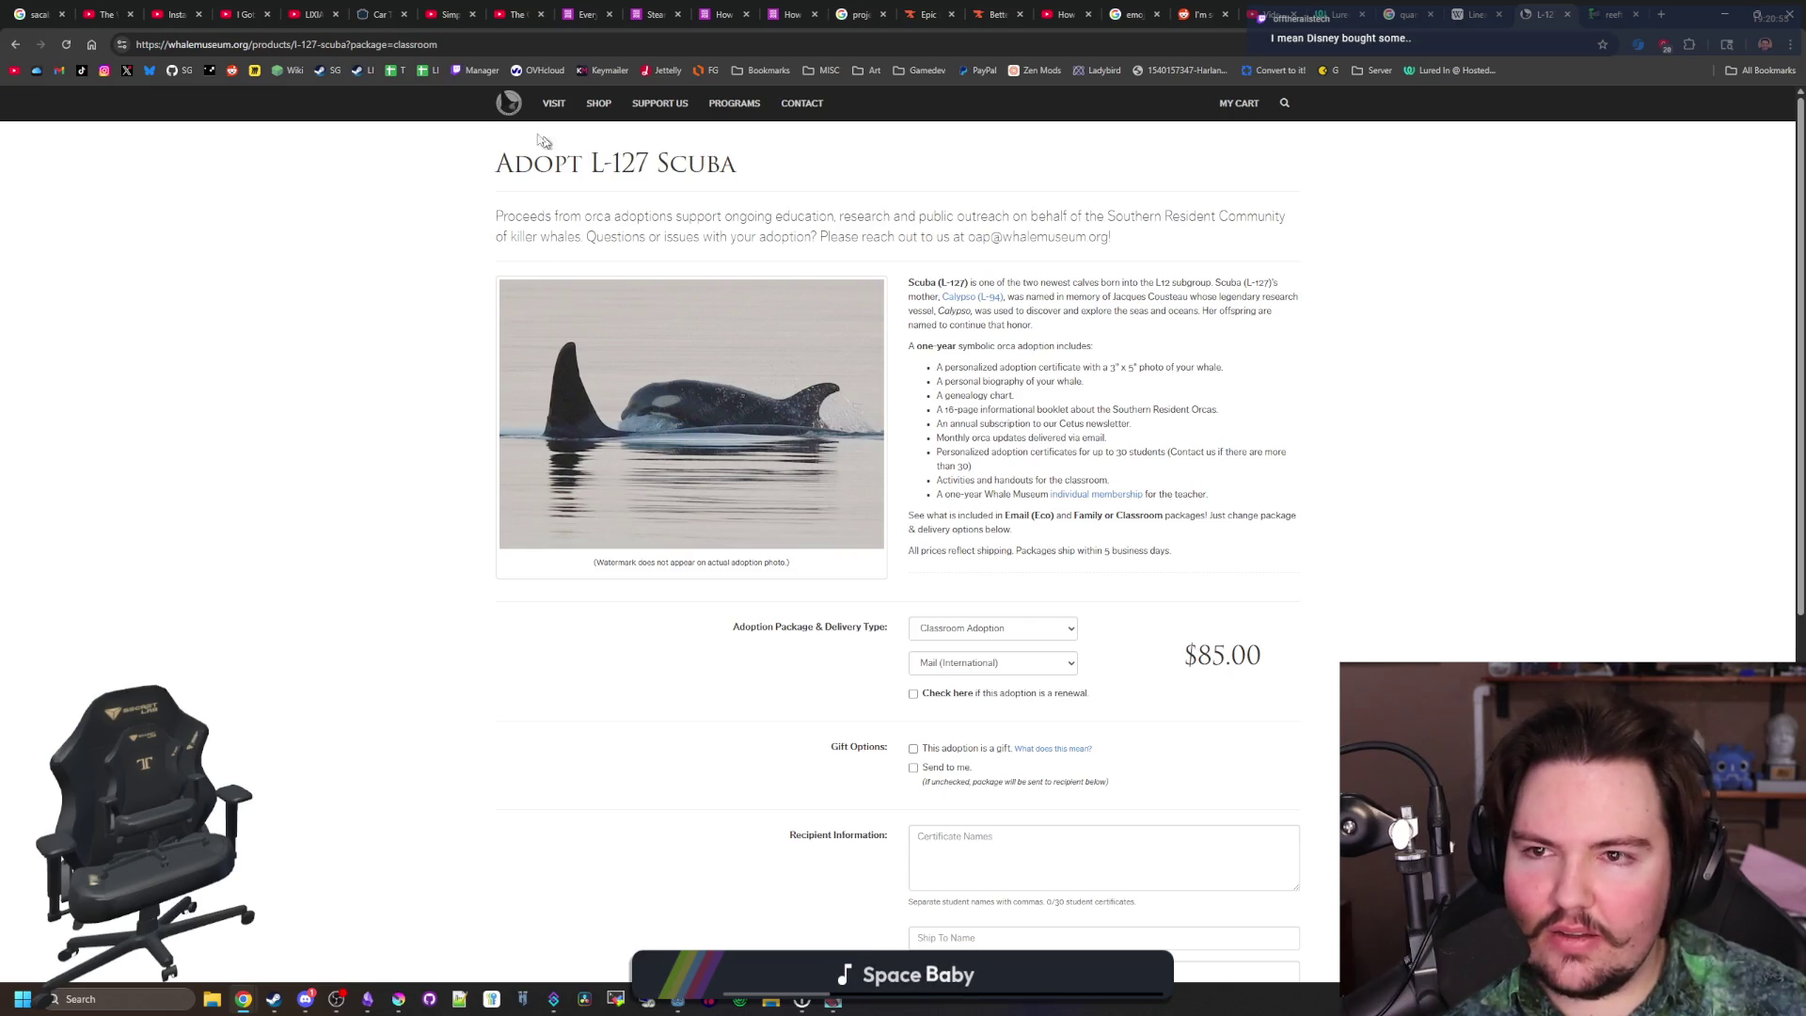
pyautogui.click(509, 102)
pyautogui.scroll(-5, 681, 359)
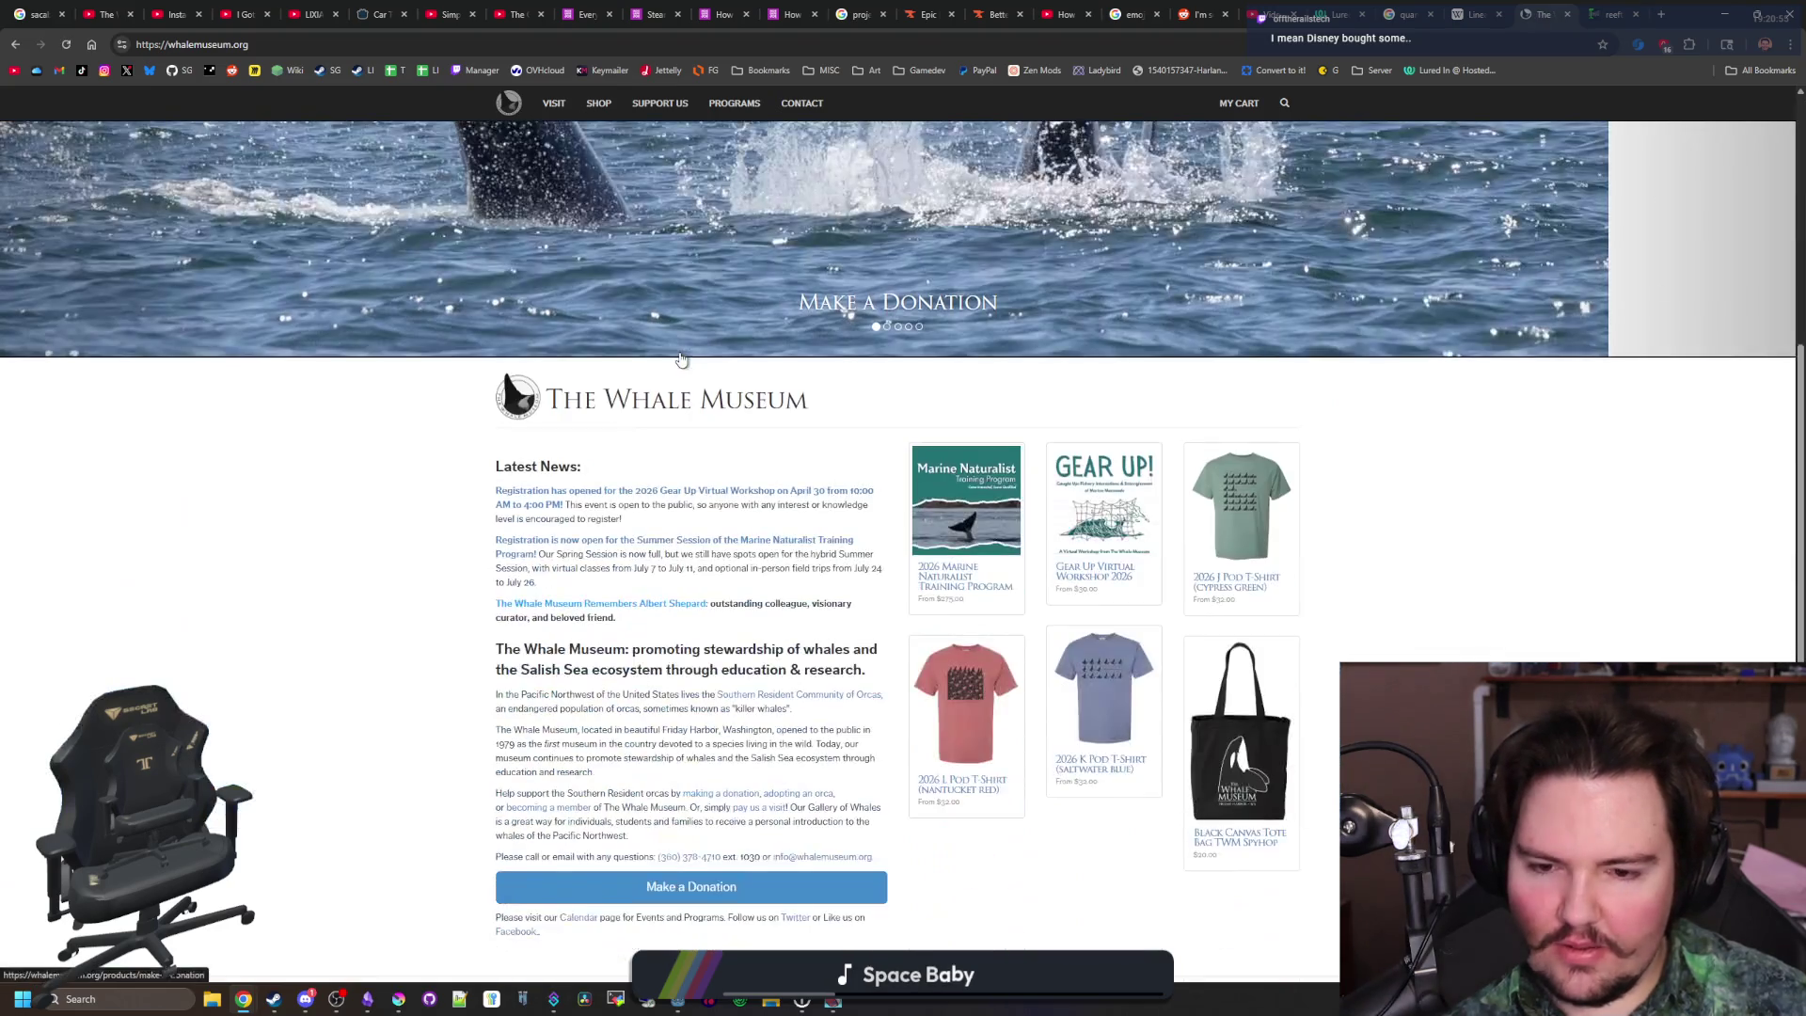
# Look through The Whale Museum's Make A Donation page, then return to the Lured In game
pyautogui.click(938, 314)
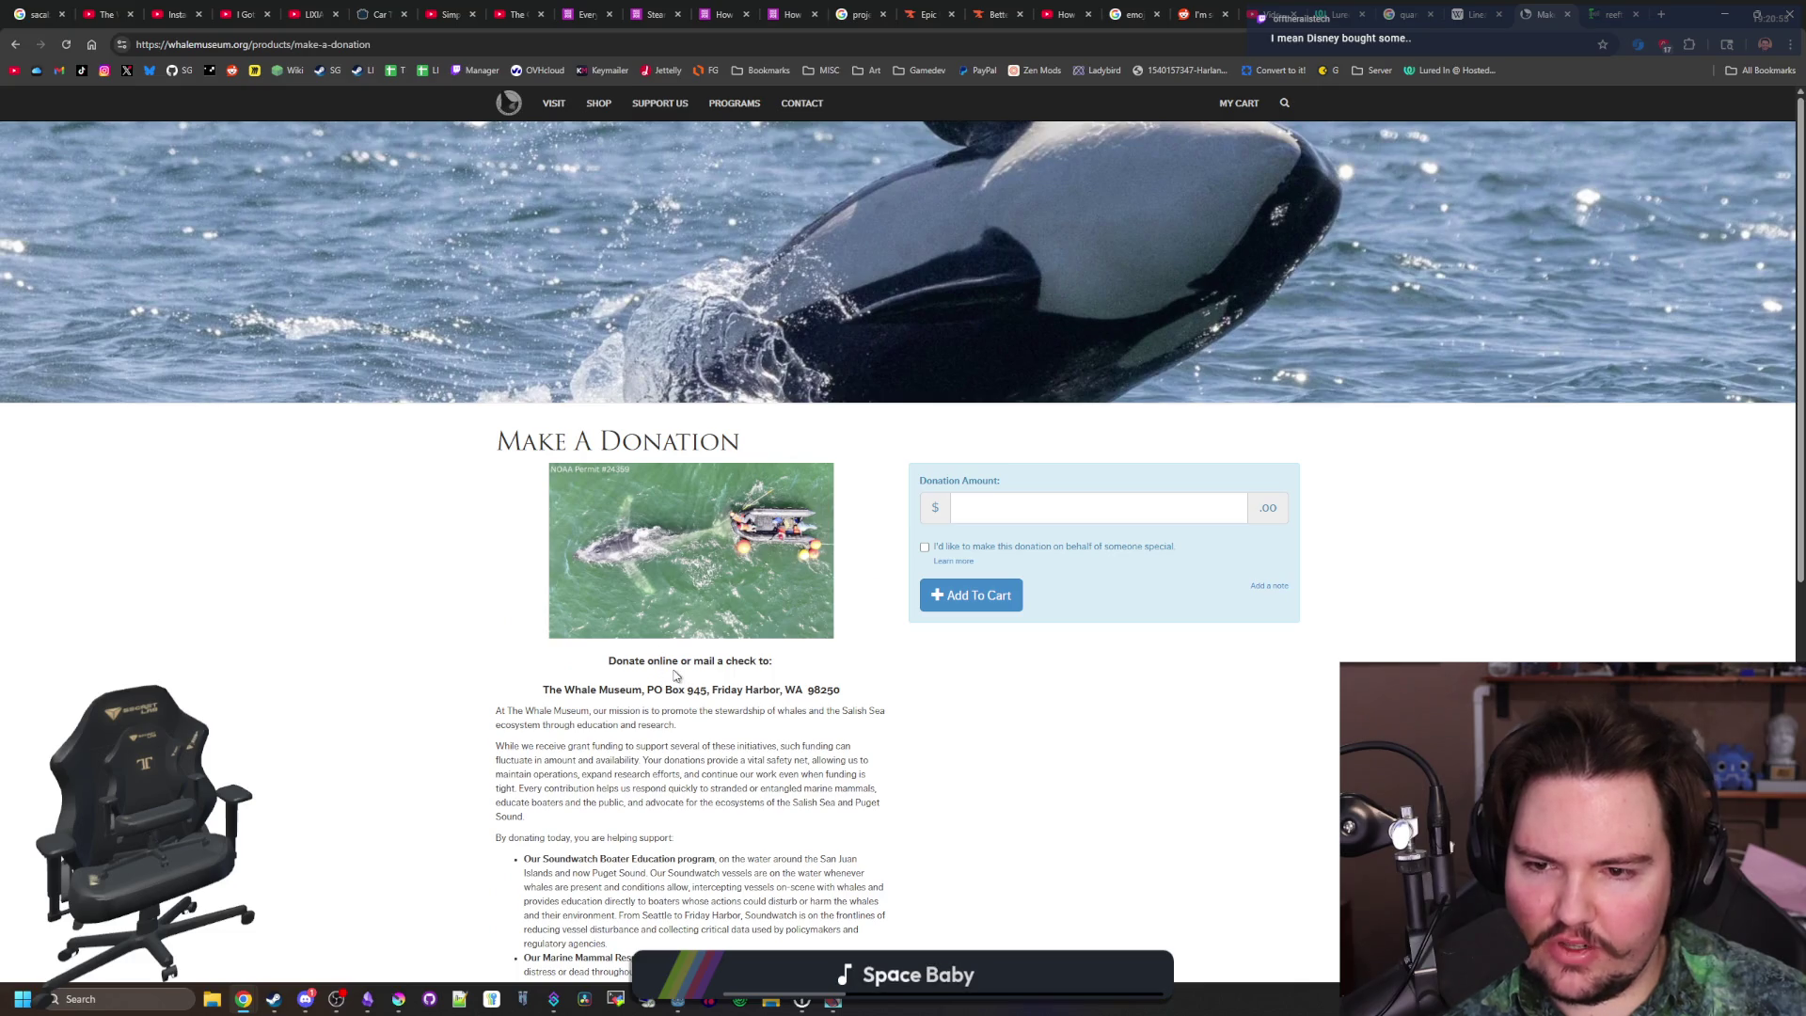
pyautogui.scroll(-5, 679, 675)
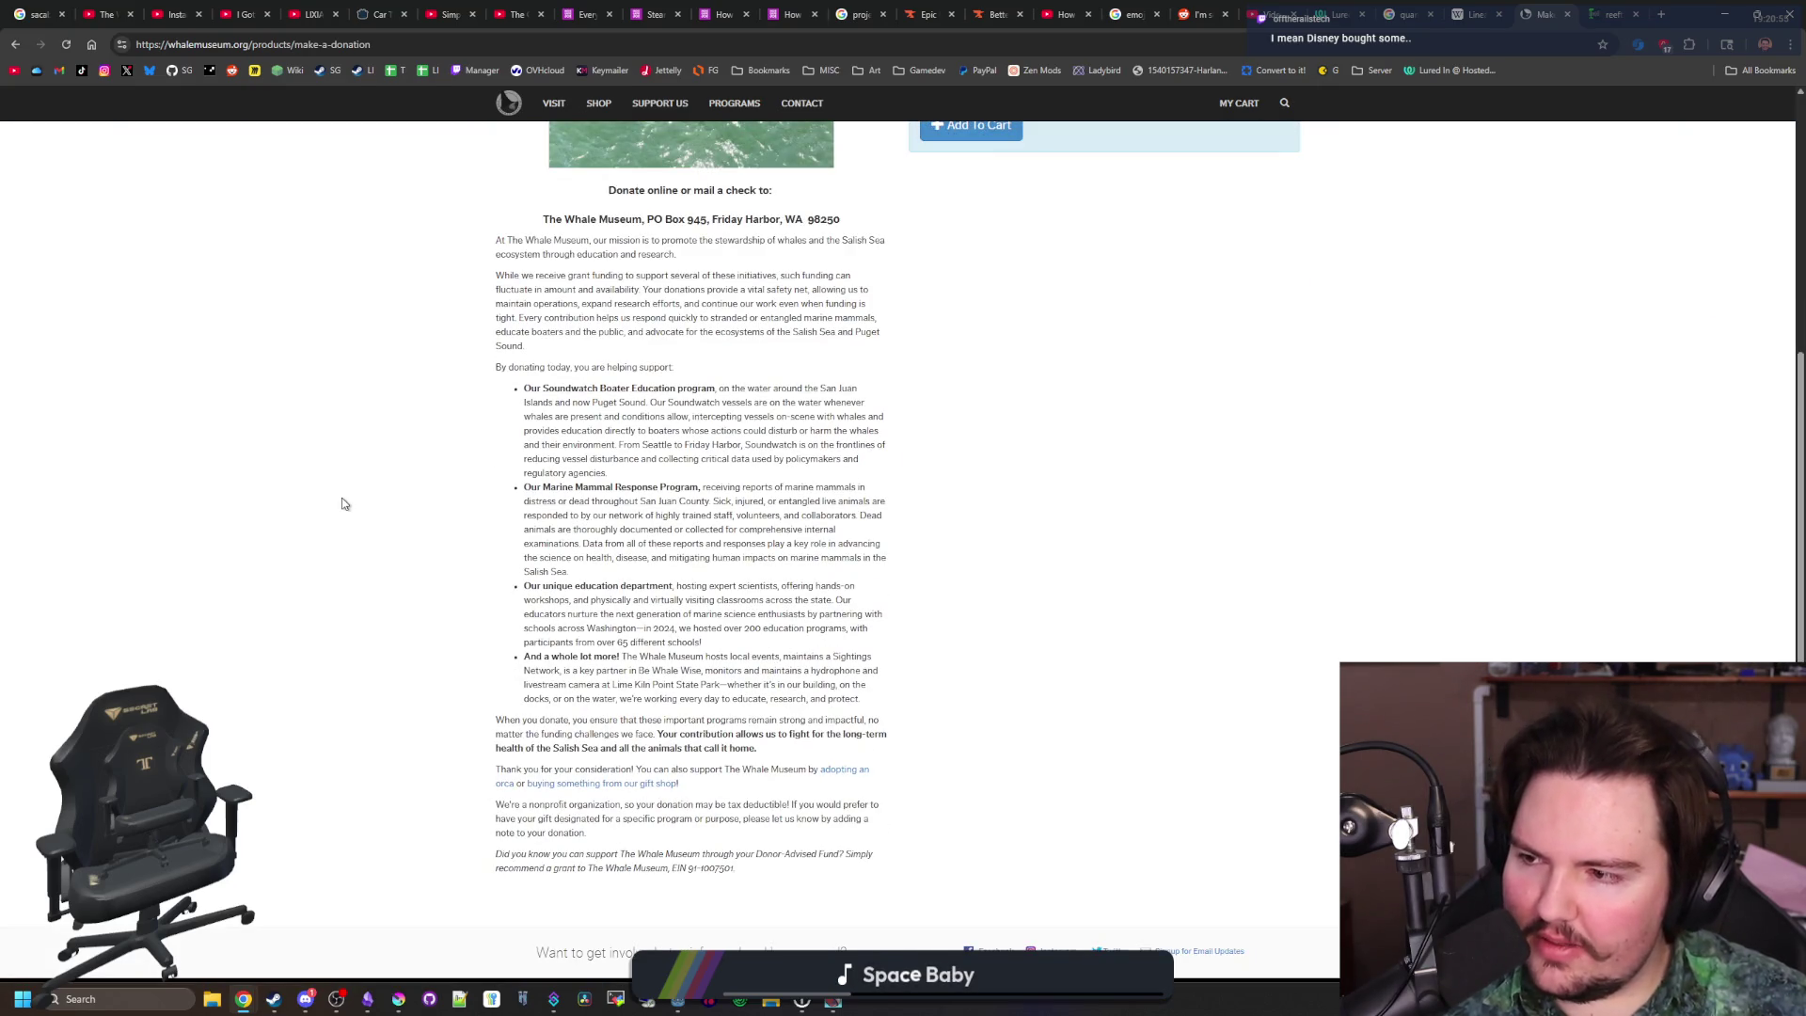
pyautogui.scroll(5, 287, 483)
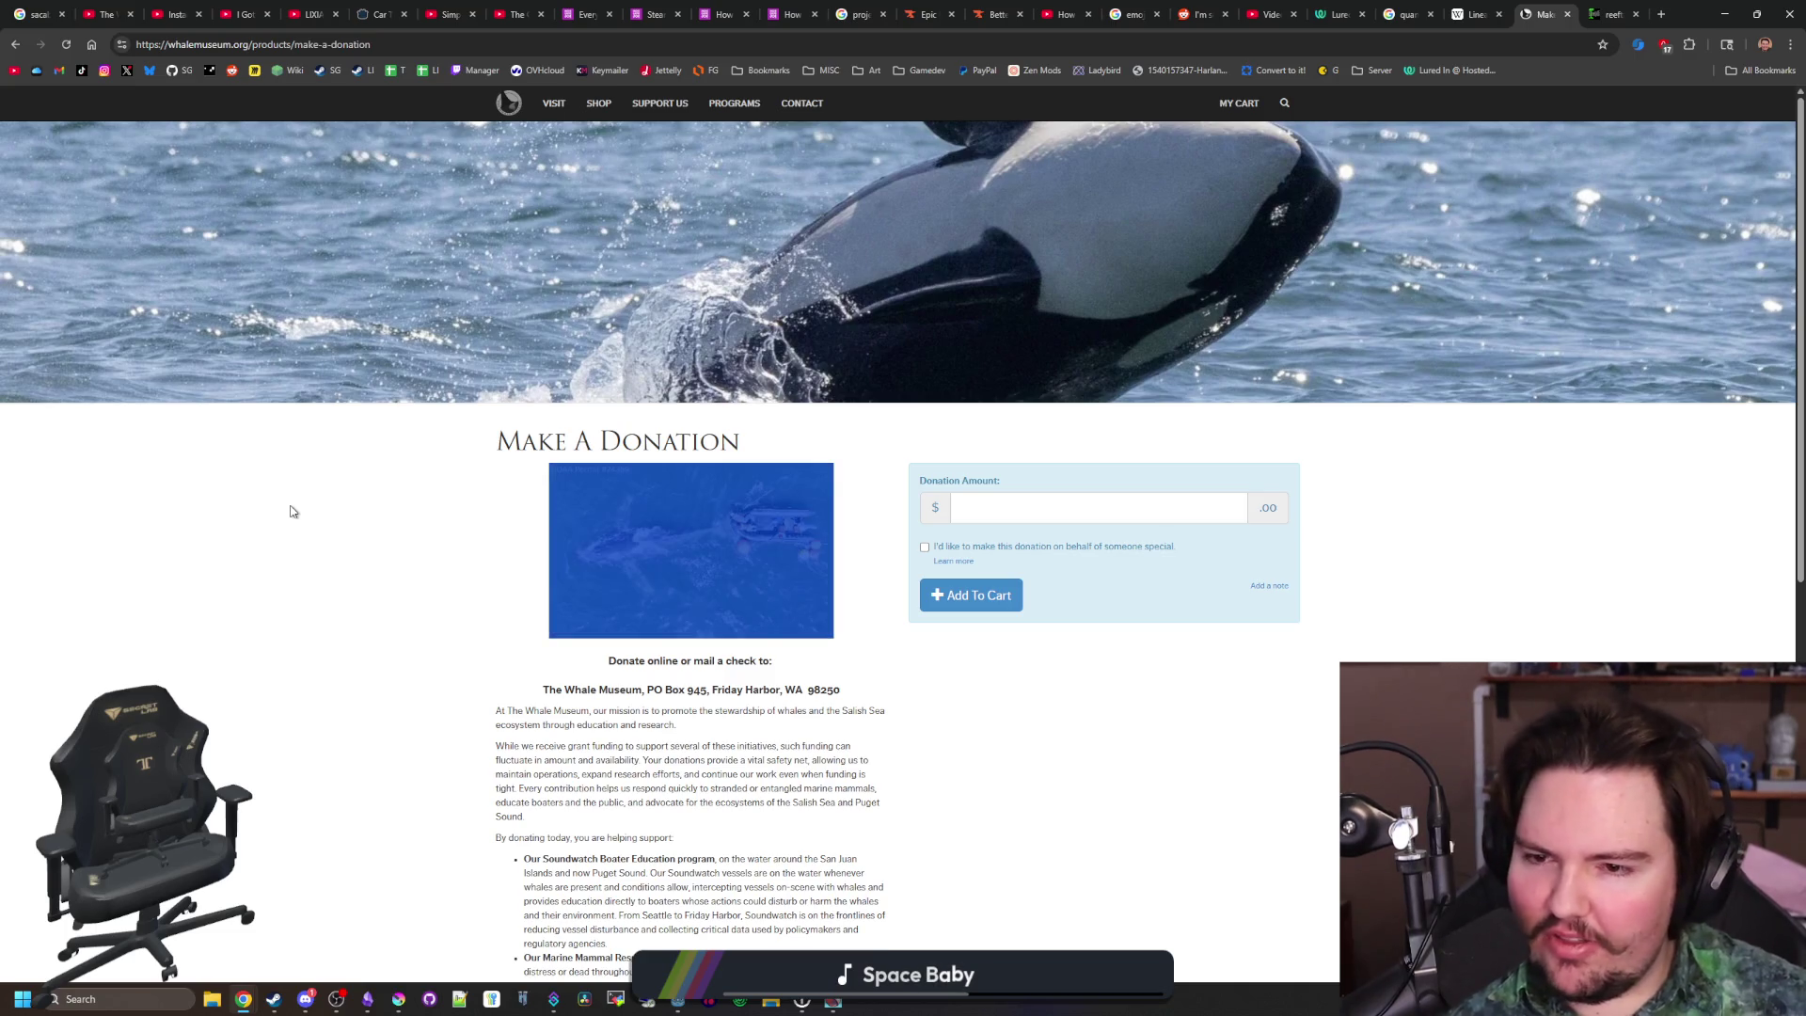
pyautogui.scroll(-6, 403, 508)
pyautogui.scroll(6, 1054, 941)
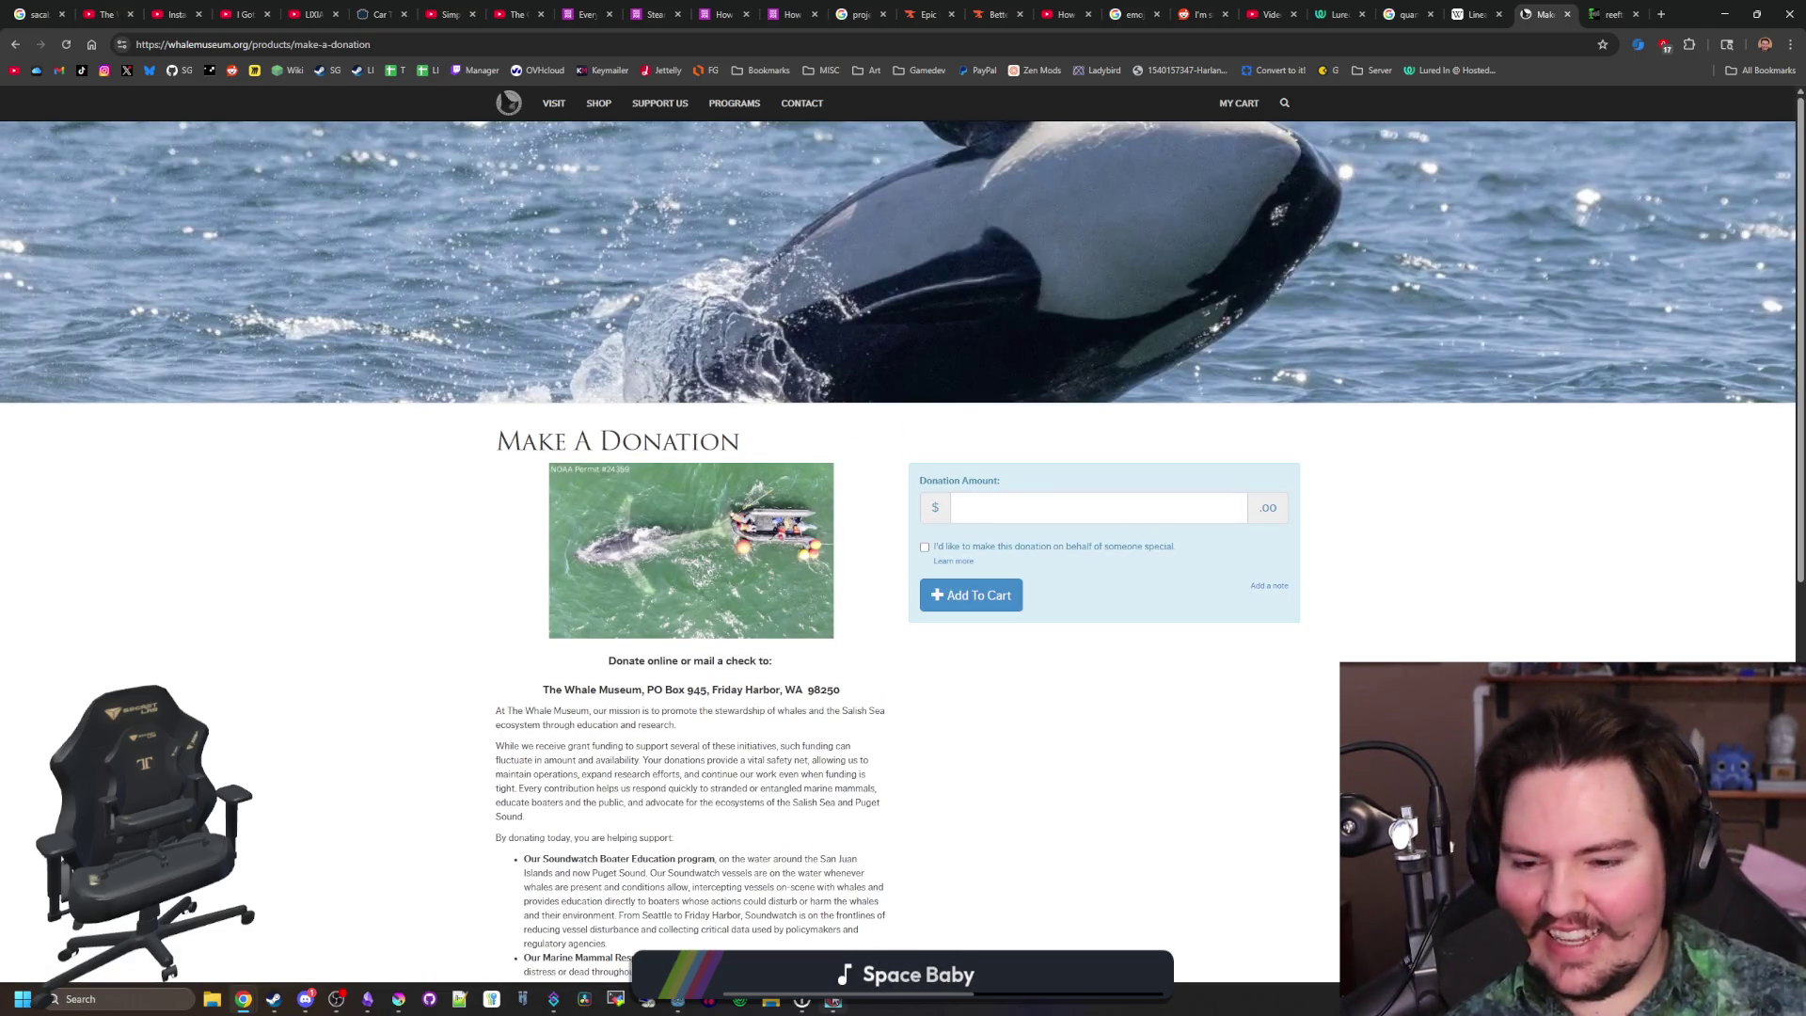
pyautogui.hotkey('alt', 'Tab')
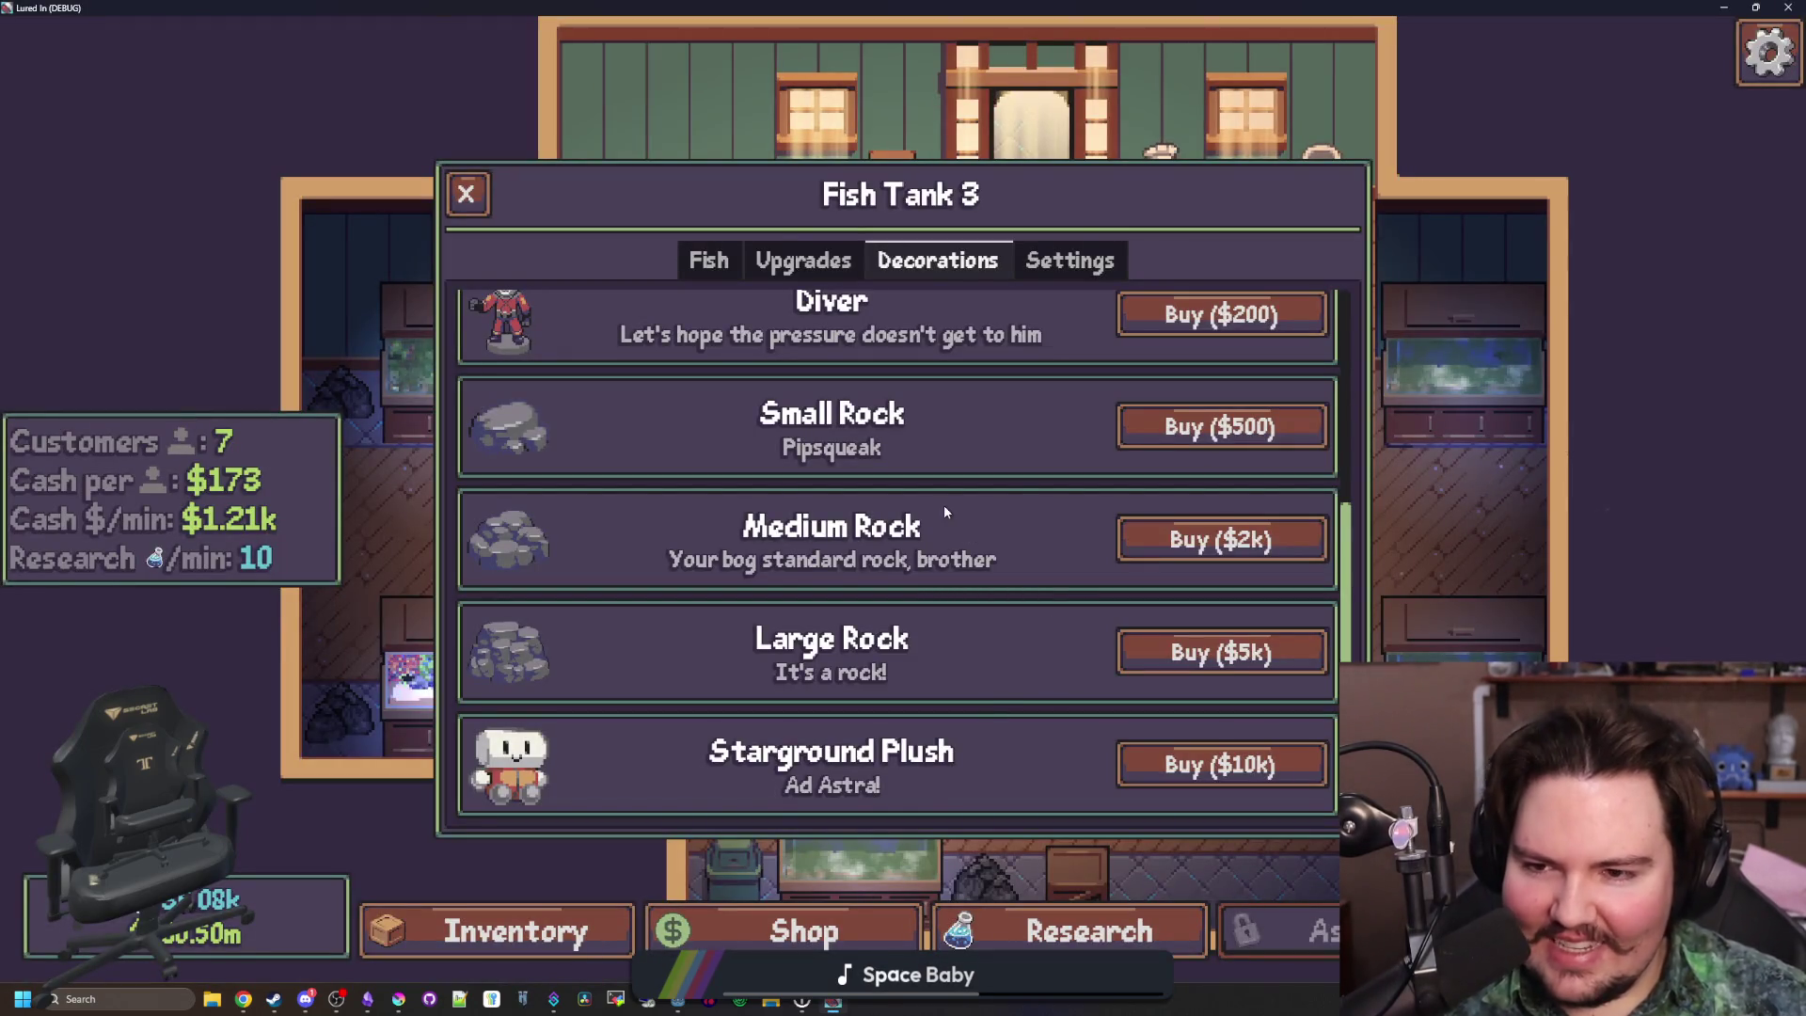
# Buy a Small Rock for $500 and place it in Fish Tank 3
pyautogui.click(1220, 426)
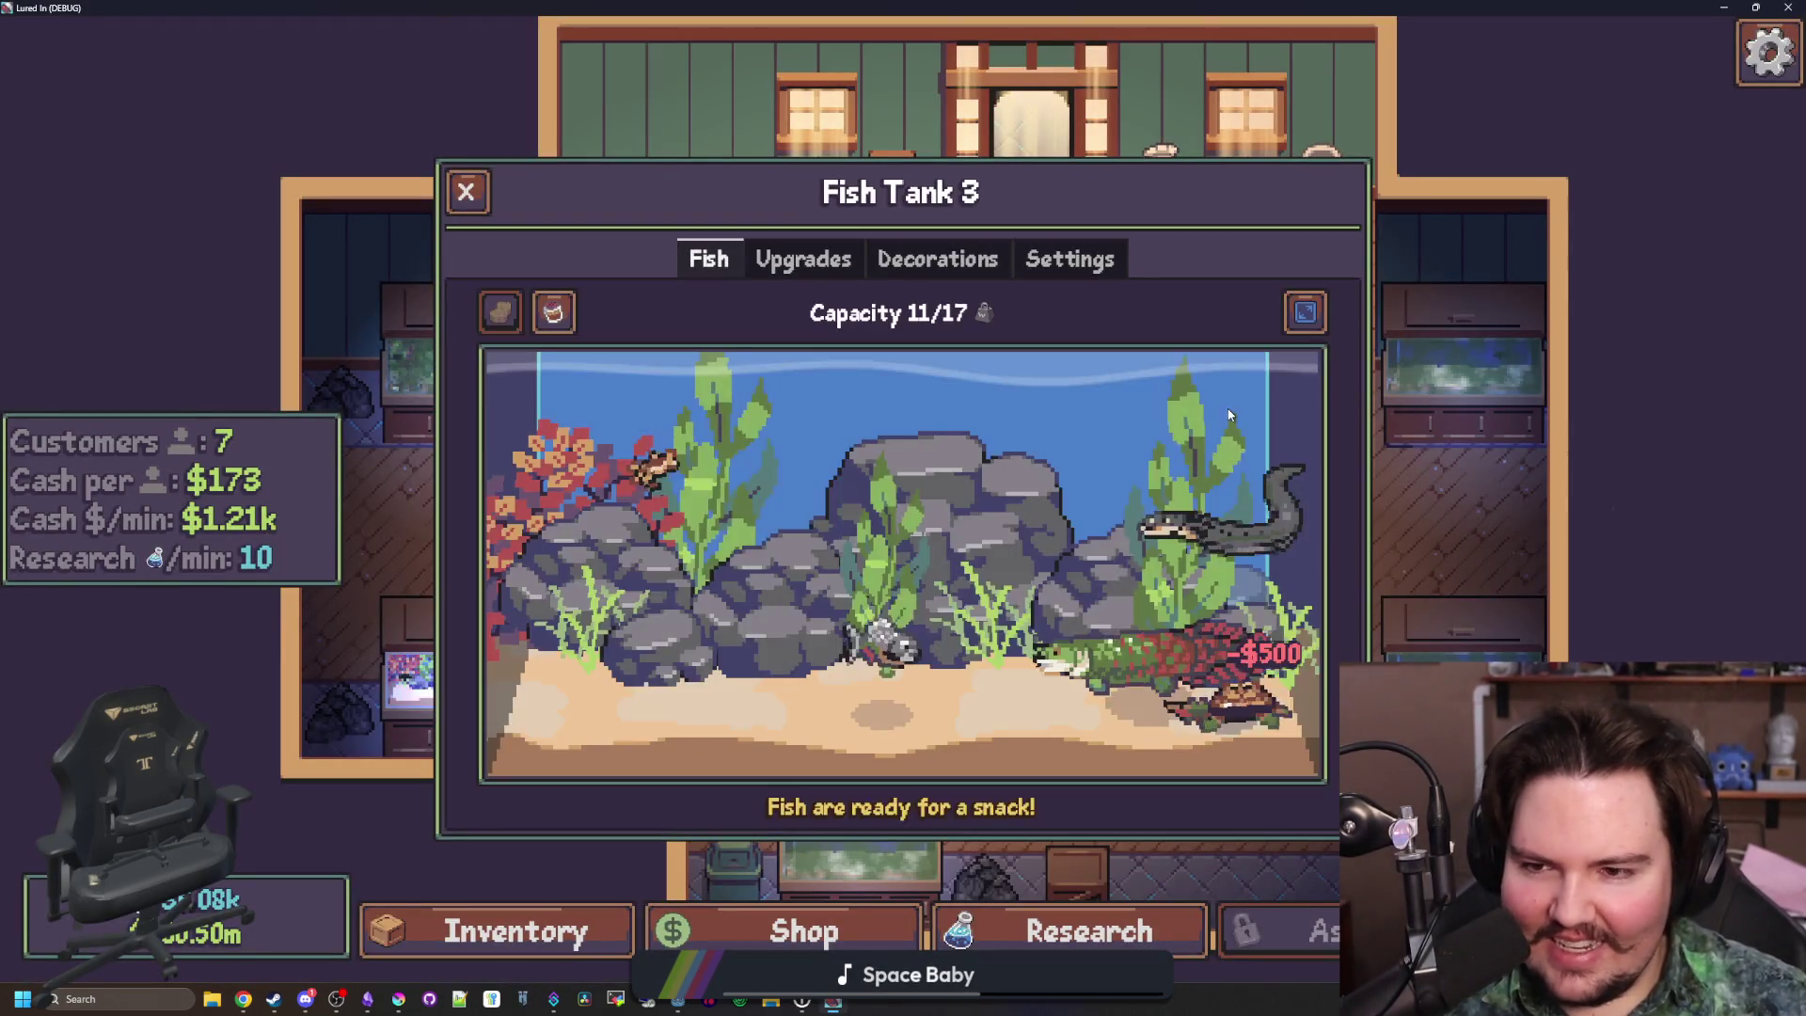
pyautogui.click(665, 679)
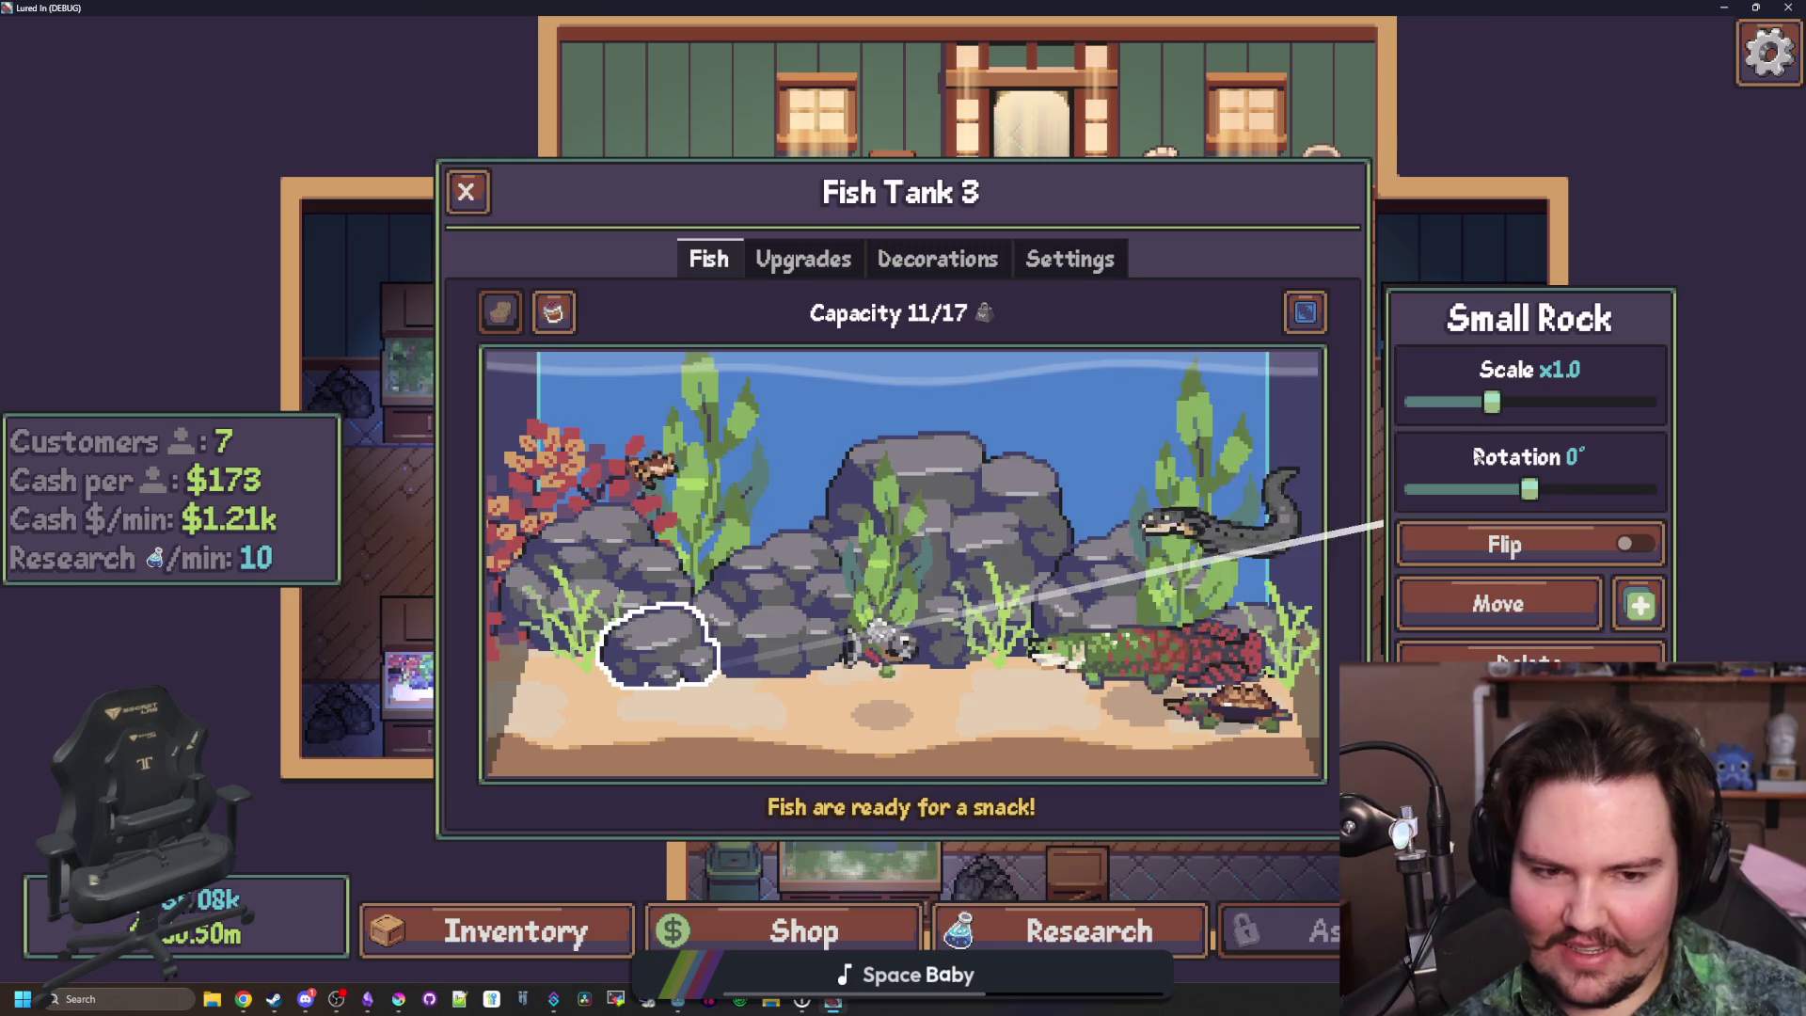
pyautogui.click(969, 721)
pyautogui.click(658, 644)
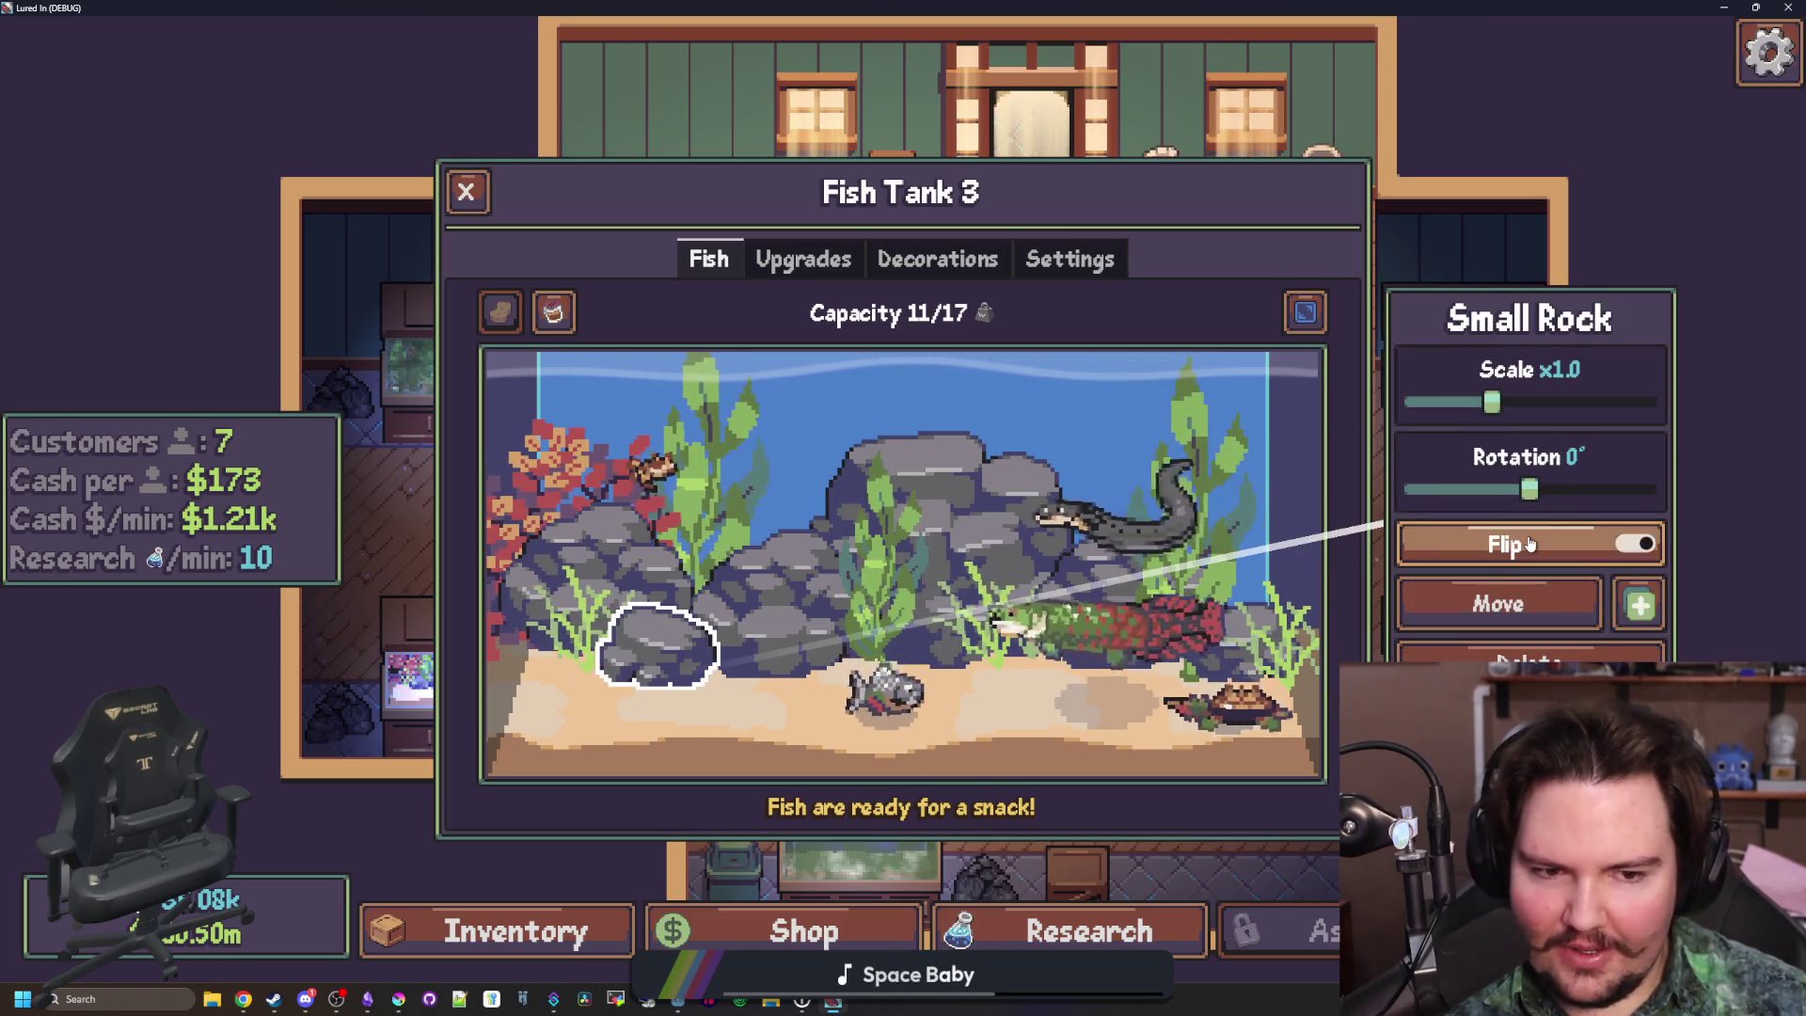
pyautogui.click(855, 732)
pyautogui.click(978, 740)
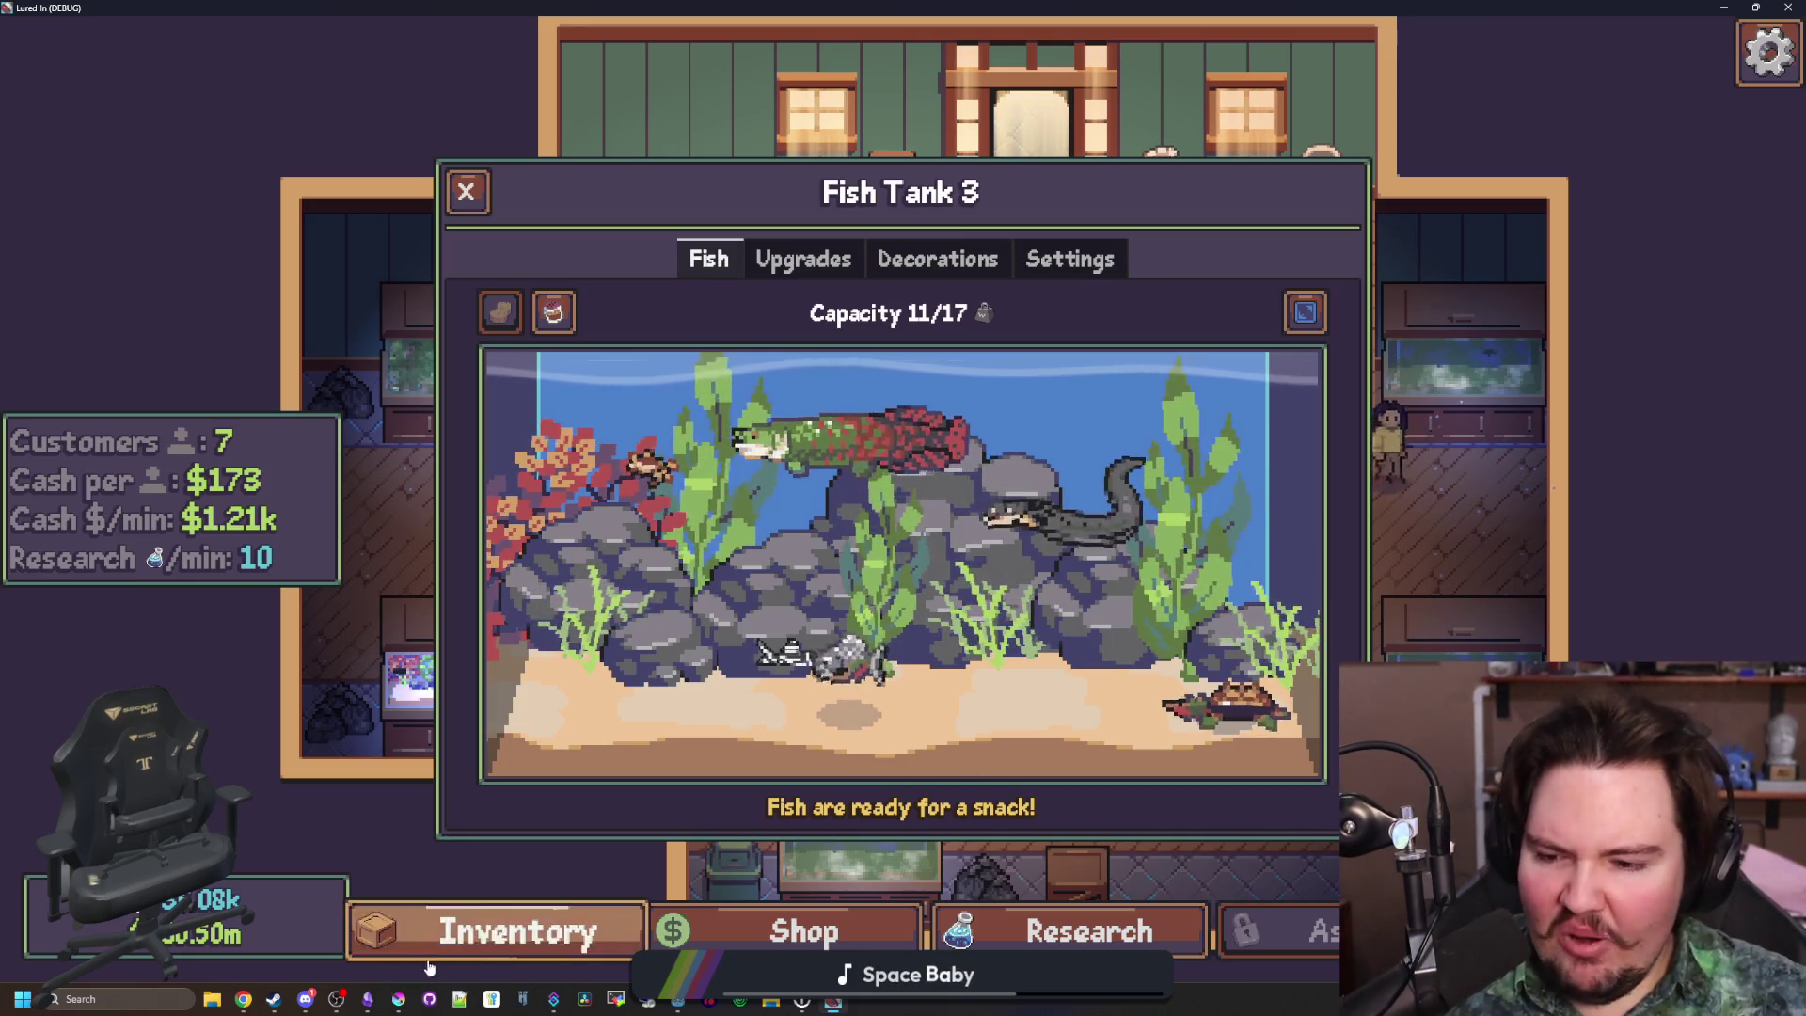
# Maximize Krita on rock_small.png and sample the rock's grey as the paint colour
pyautogui.click(398, 999)
pyautogui.moveTo(841, 491); pyautogui.dragTo(858, 6)
pyautogui.press('p')
pyautogui.click(849, 477)
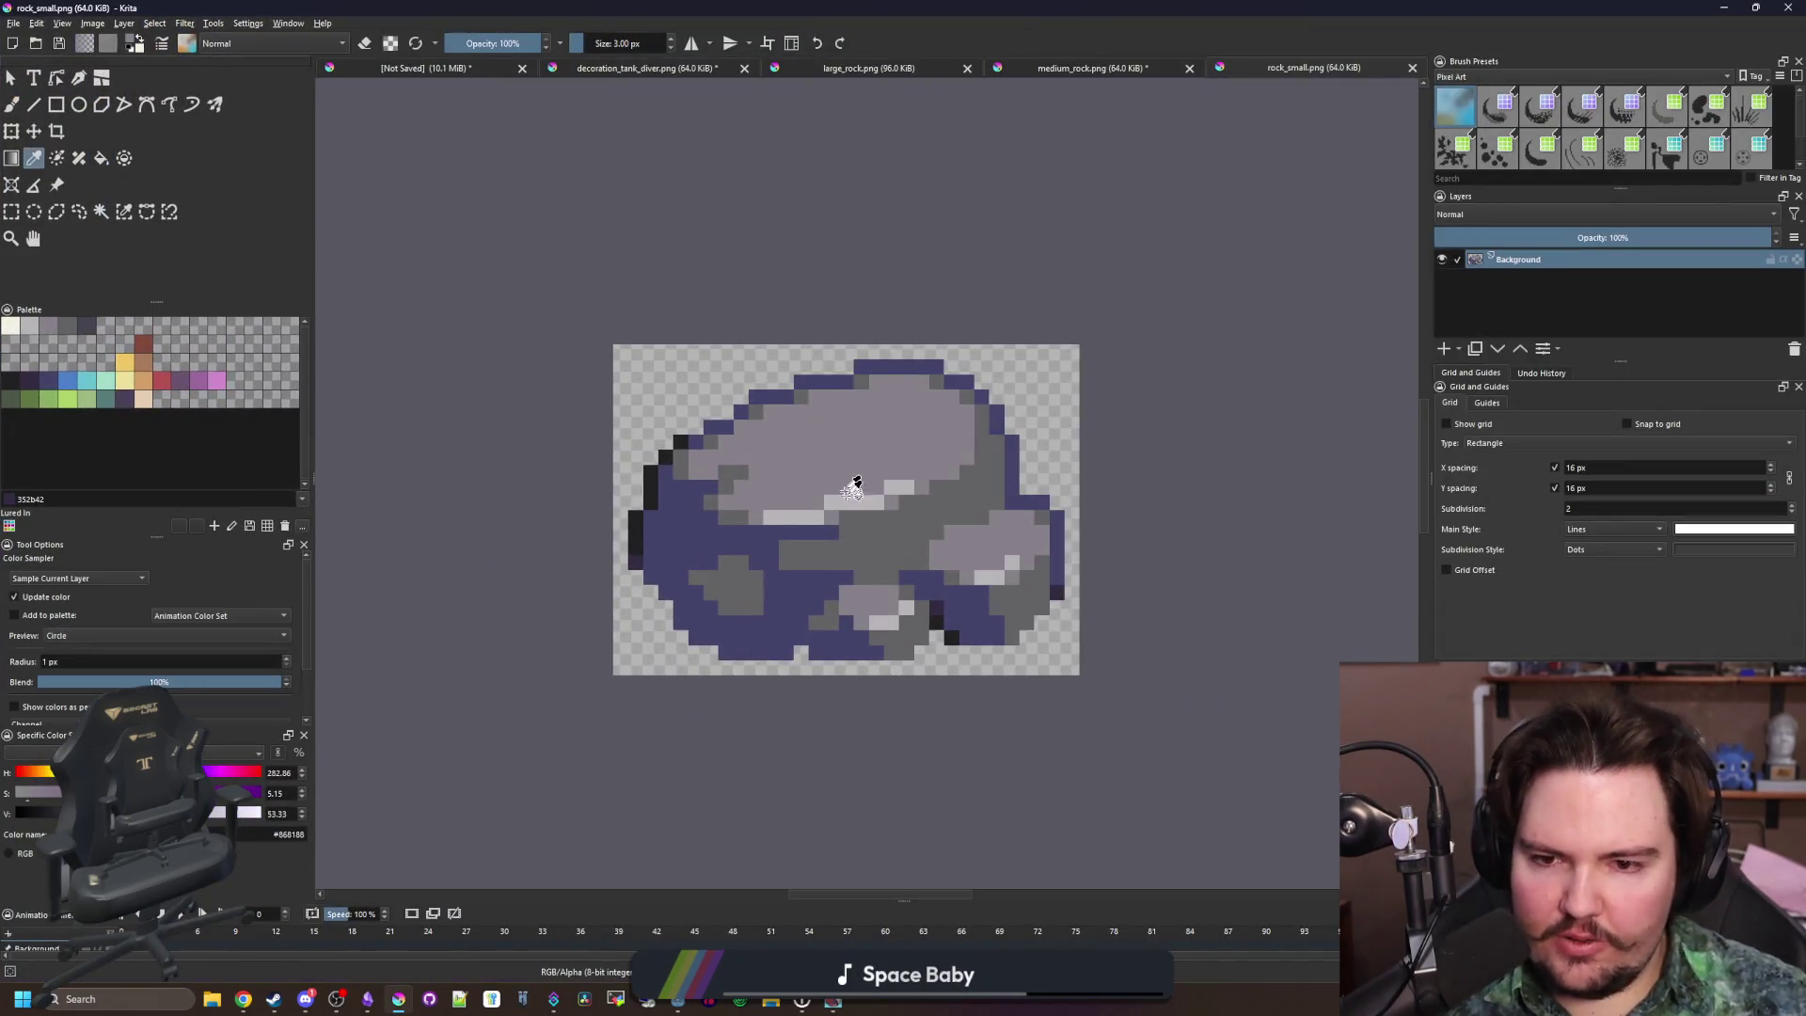
# Fill an area of the large rock image in Krita and save it as PNG
pyautogui.press('2')
pyautogui.press('f')
pyautogui.scroll(-8, 855, 504)
pyautogui.scroll(5, 851, 498)
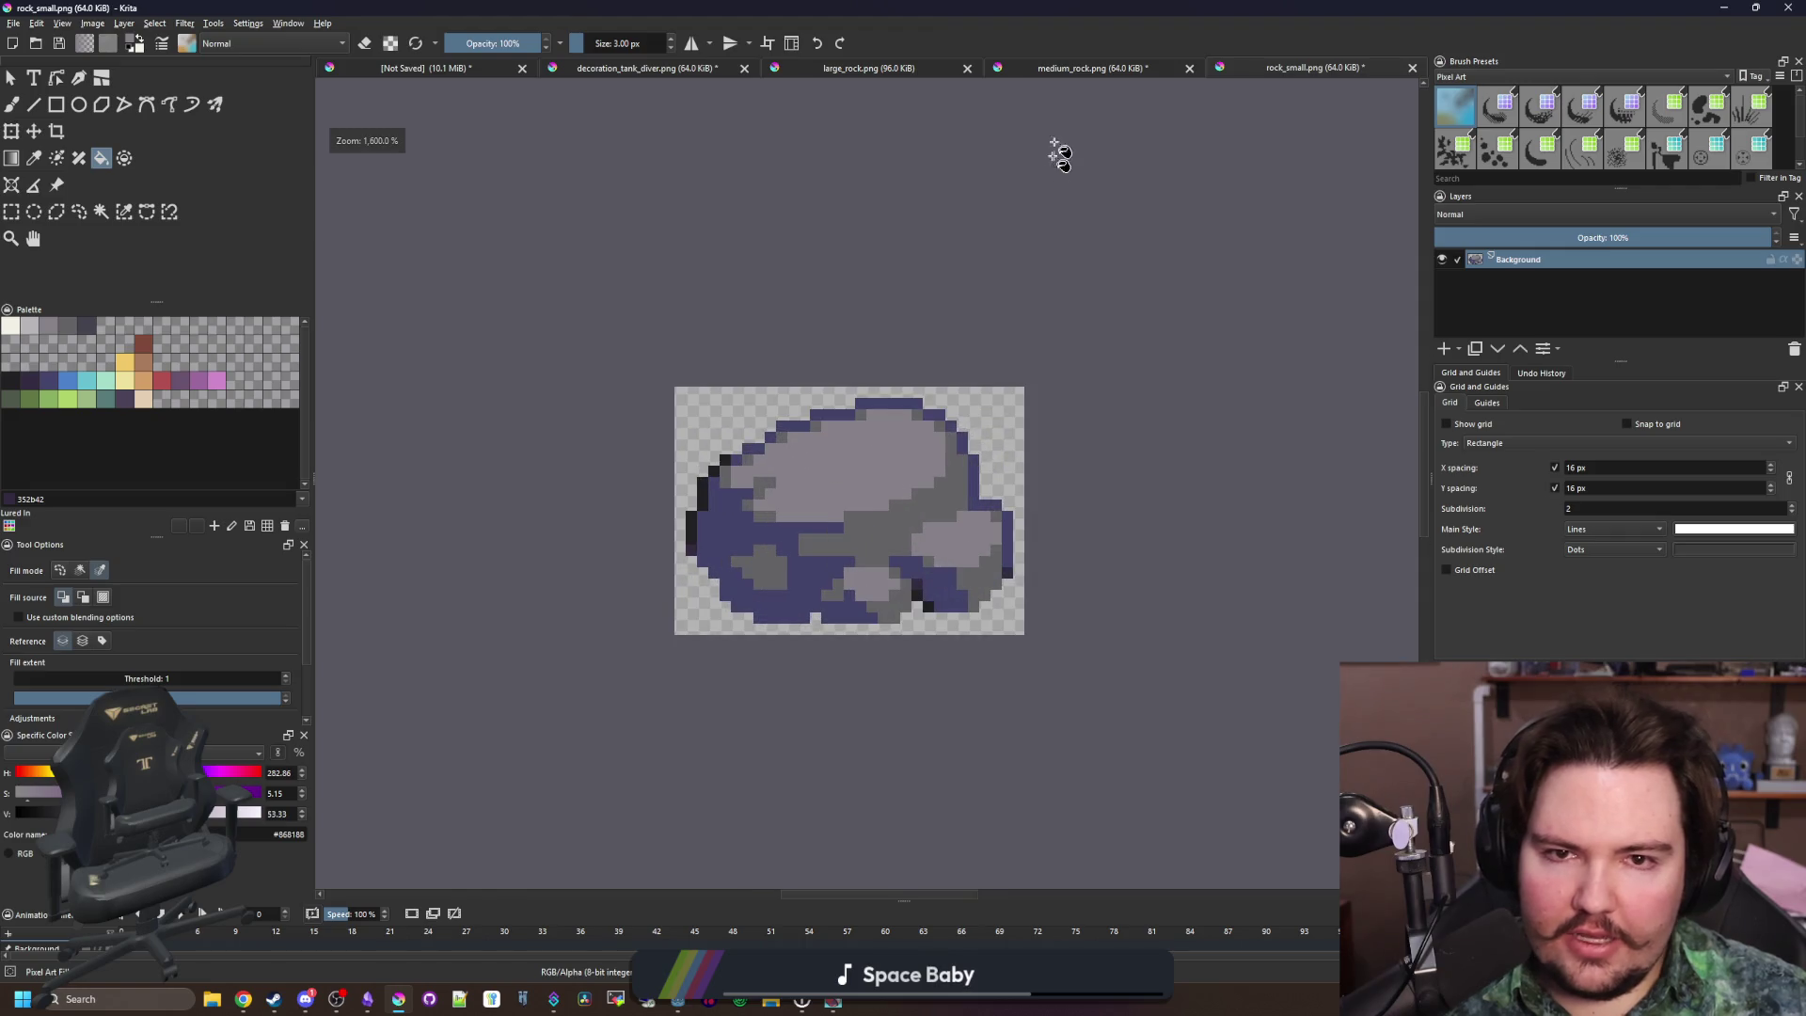
pyautogui.click(879, 66)
pyautogui.scroll(1, 814, 543)
pyautogui.click(811, 541)
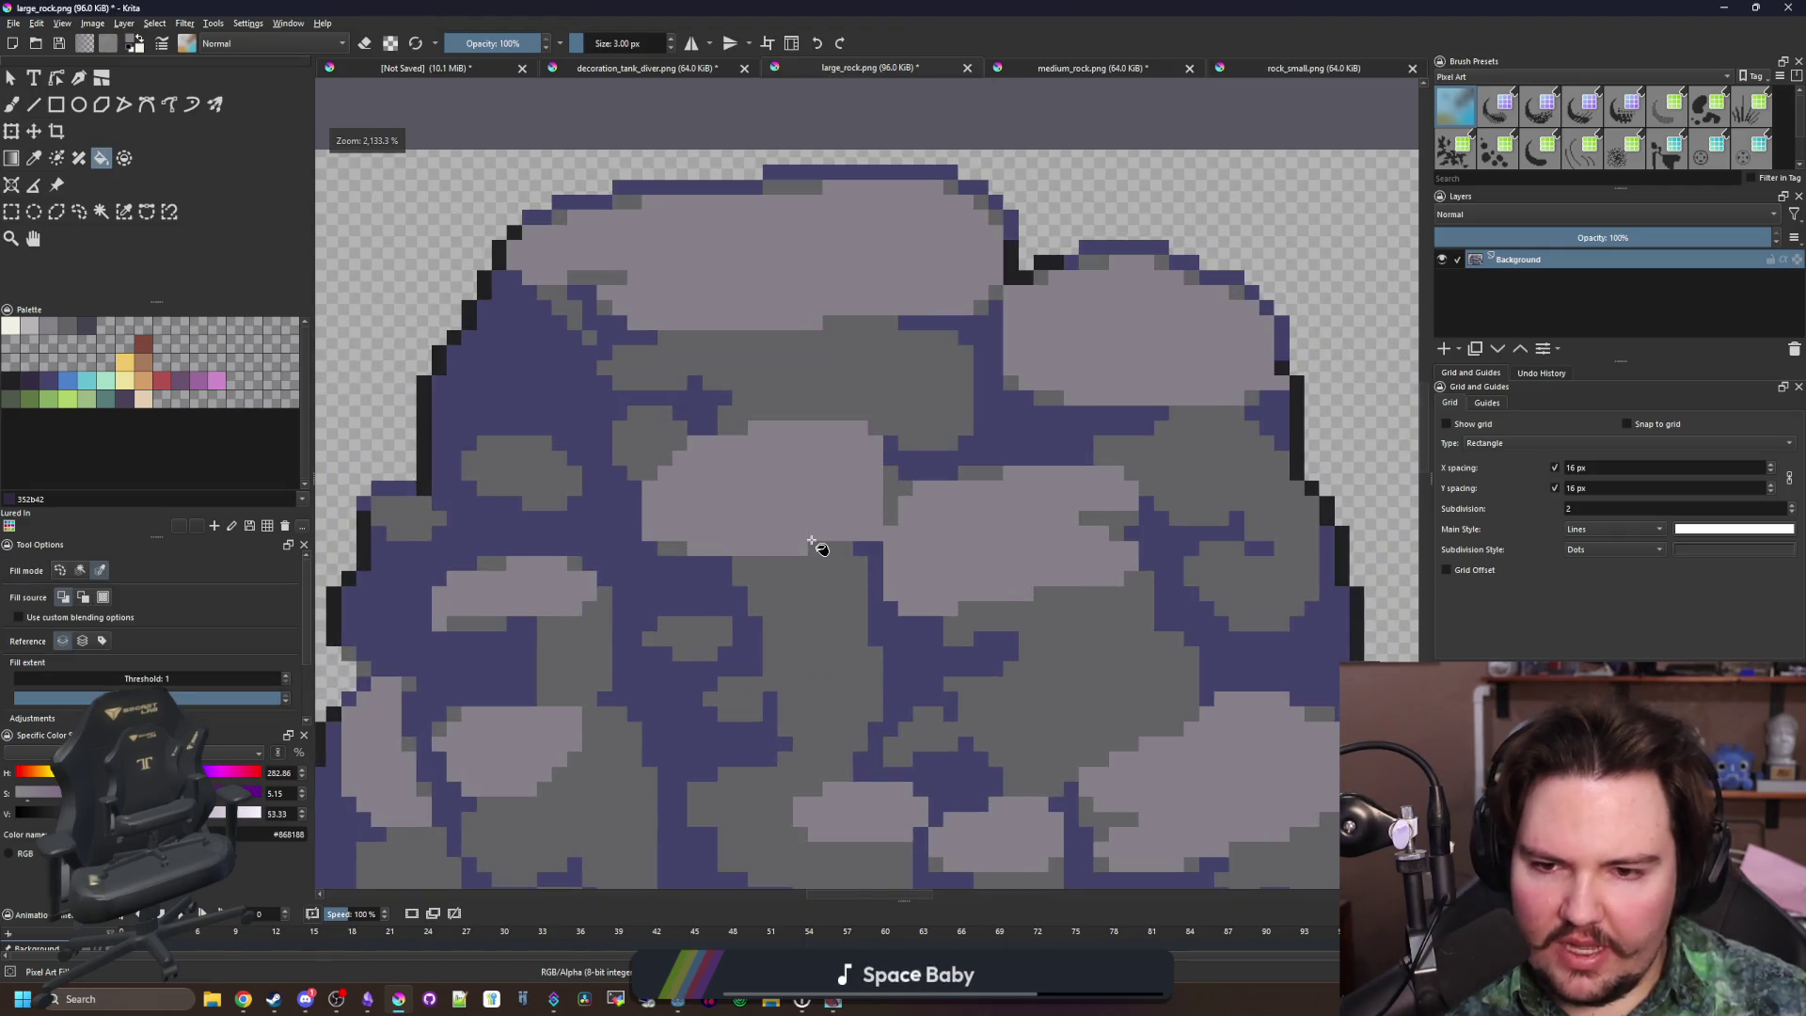
pyautogui.hotkey('ctrl', 's')
pyautogui.click(959, 625)
pyautogui.hotkey('alt', 'Tab')
# Close the game's Kelp panel, shrink the game window, and bring up the Godot editor
pyautogui.click(1166, 451)
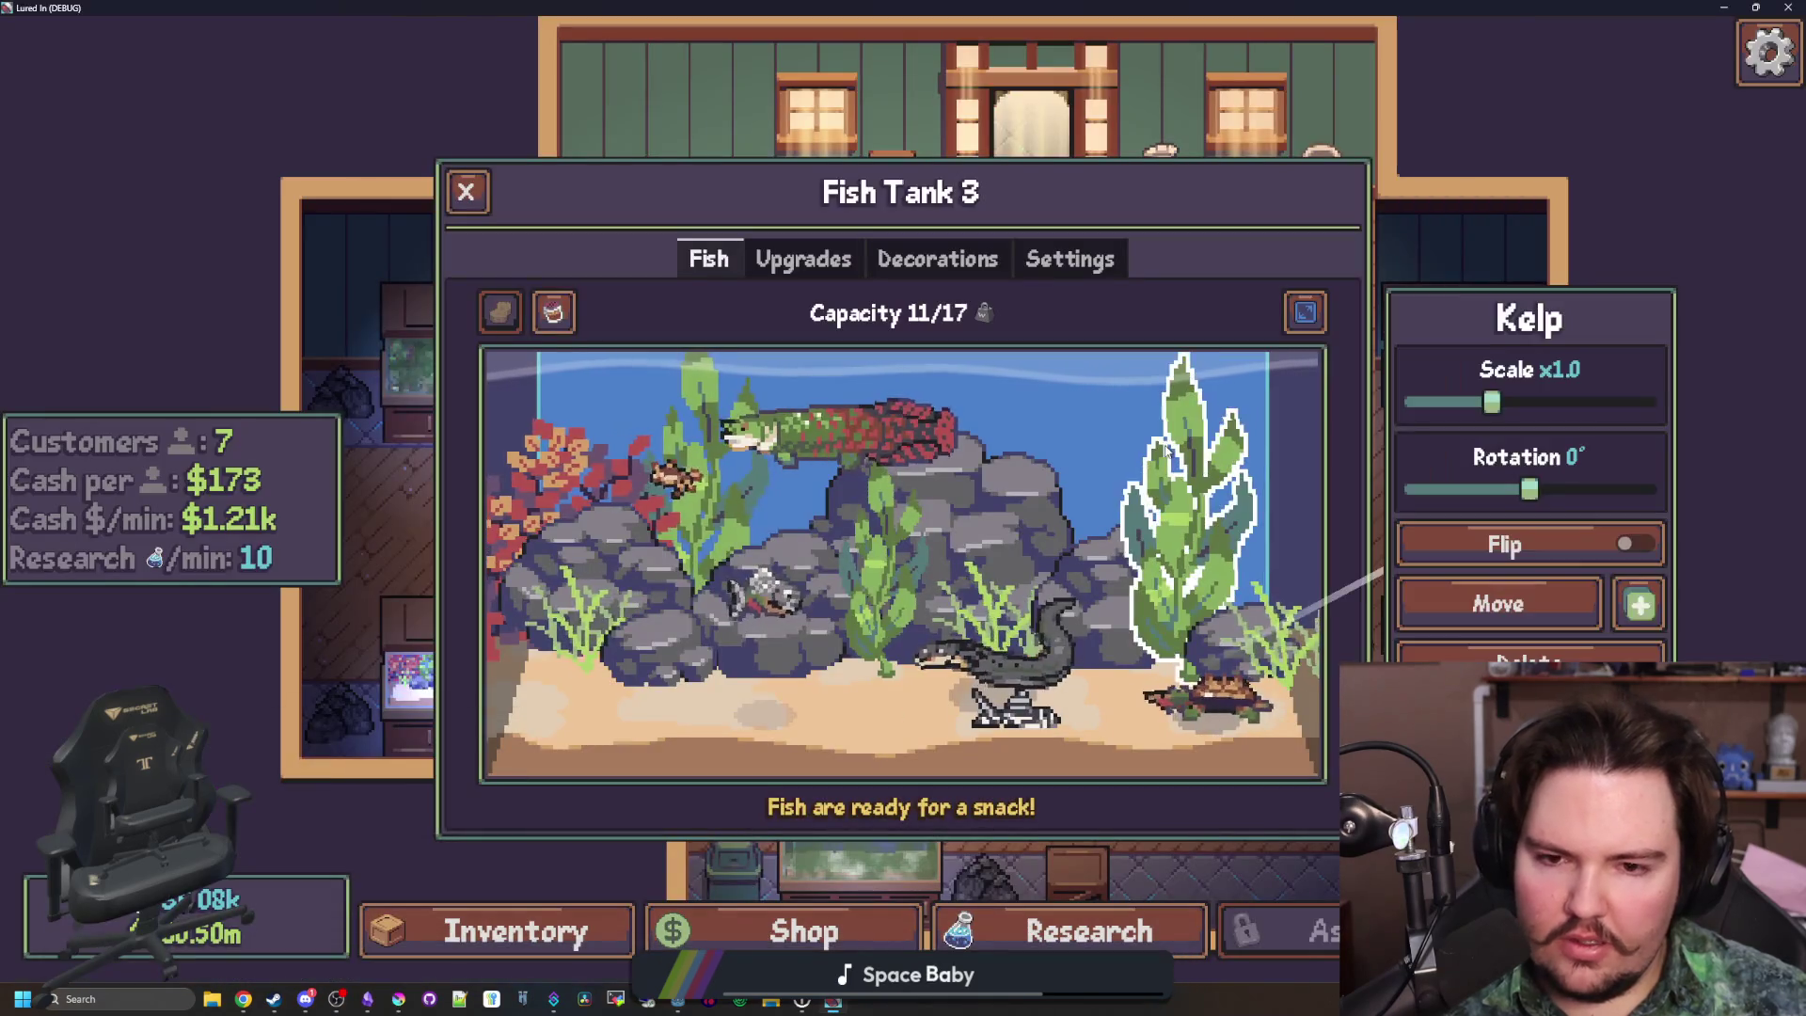
pyautogui.click(1166, 452)
pyautogui.press('super+Down')
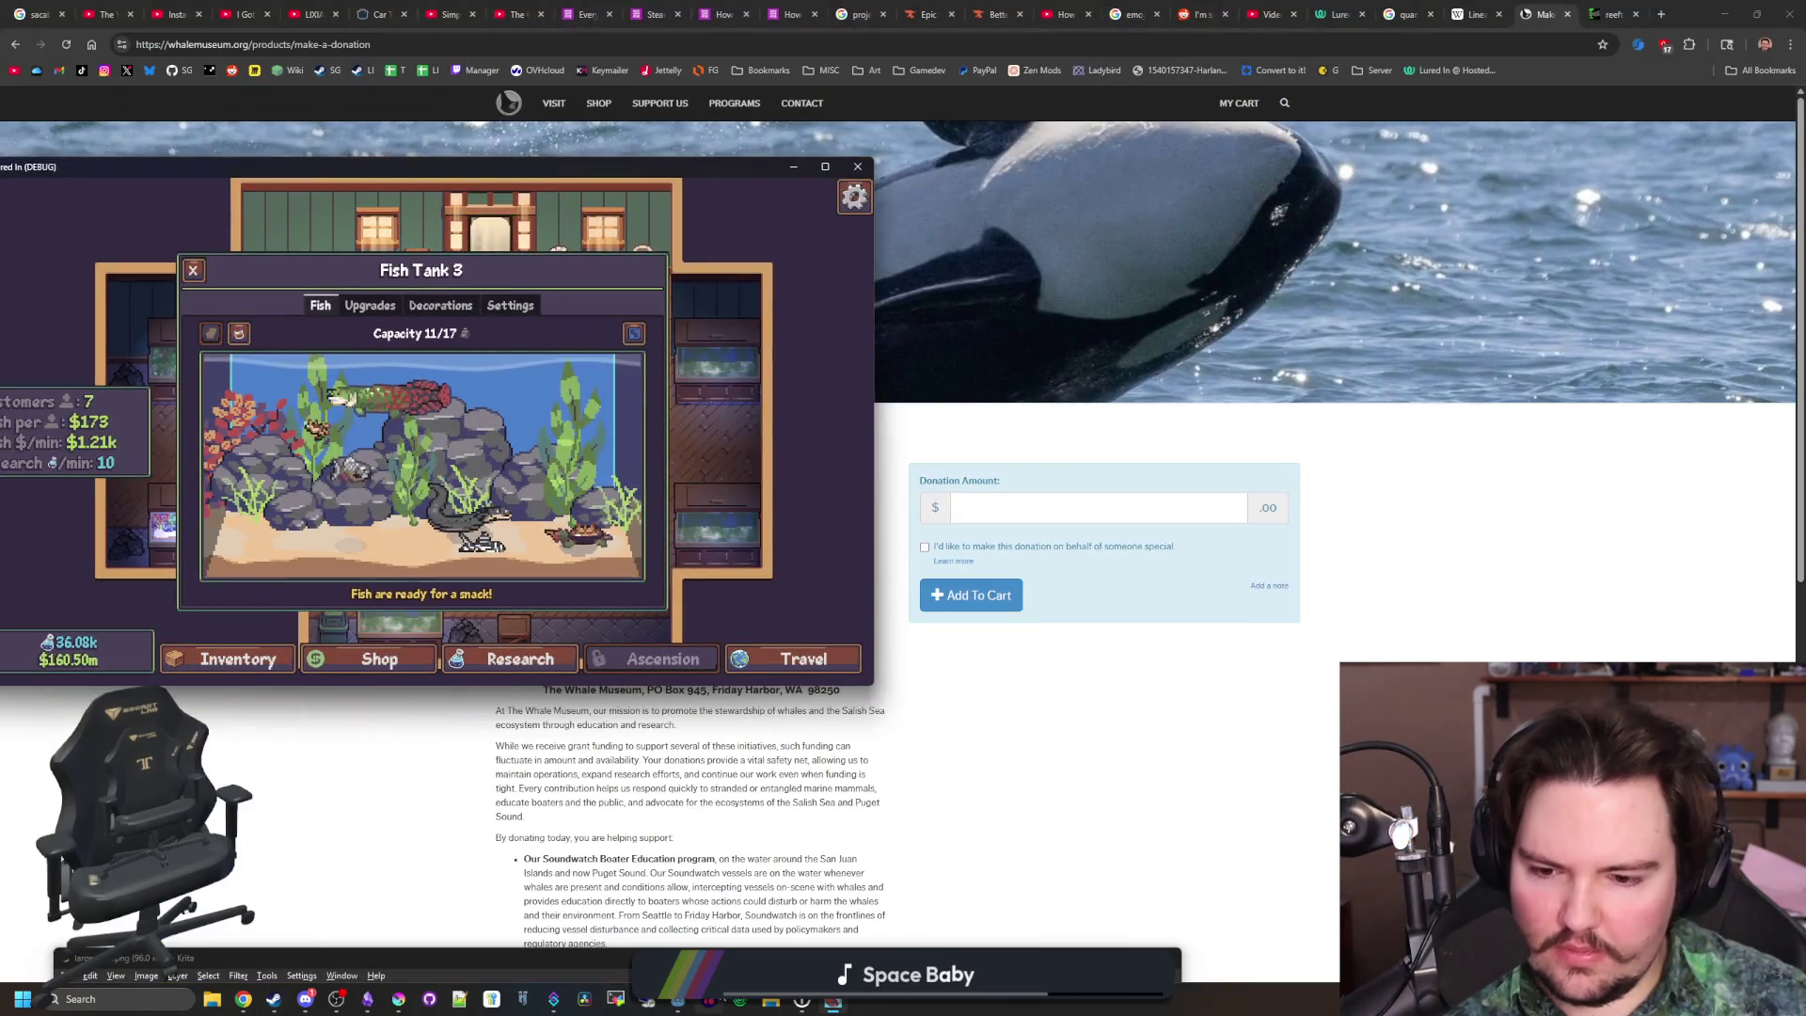
pyautogui.moveTo(677, 999)
pyautogui.click(728, 938)
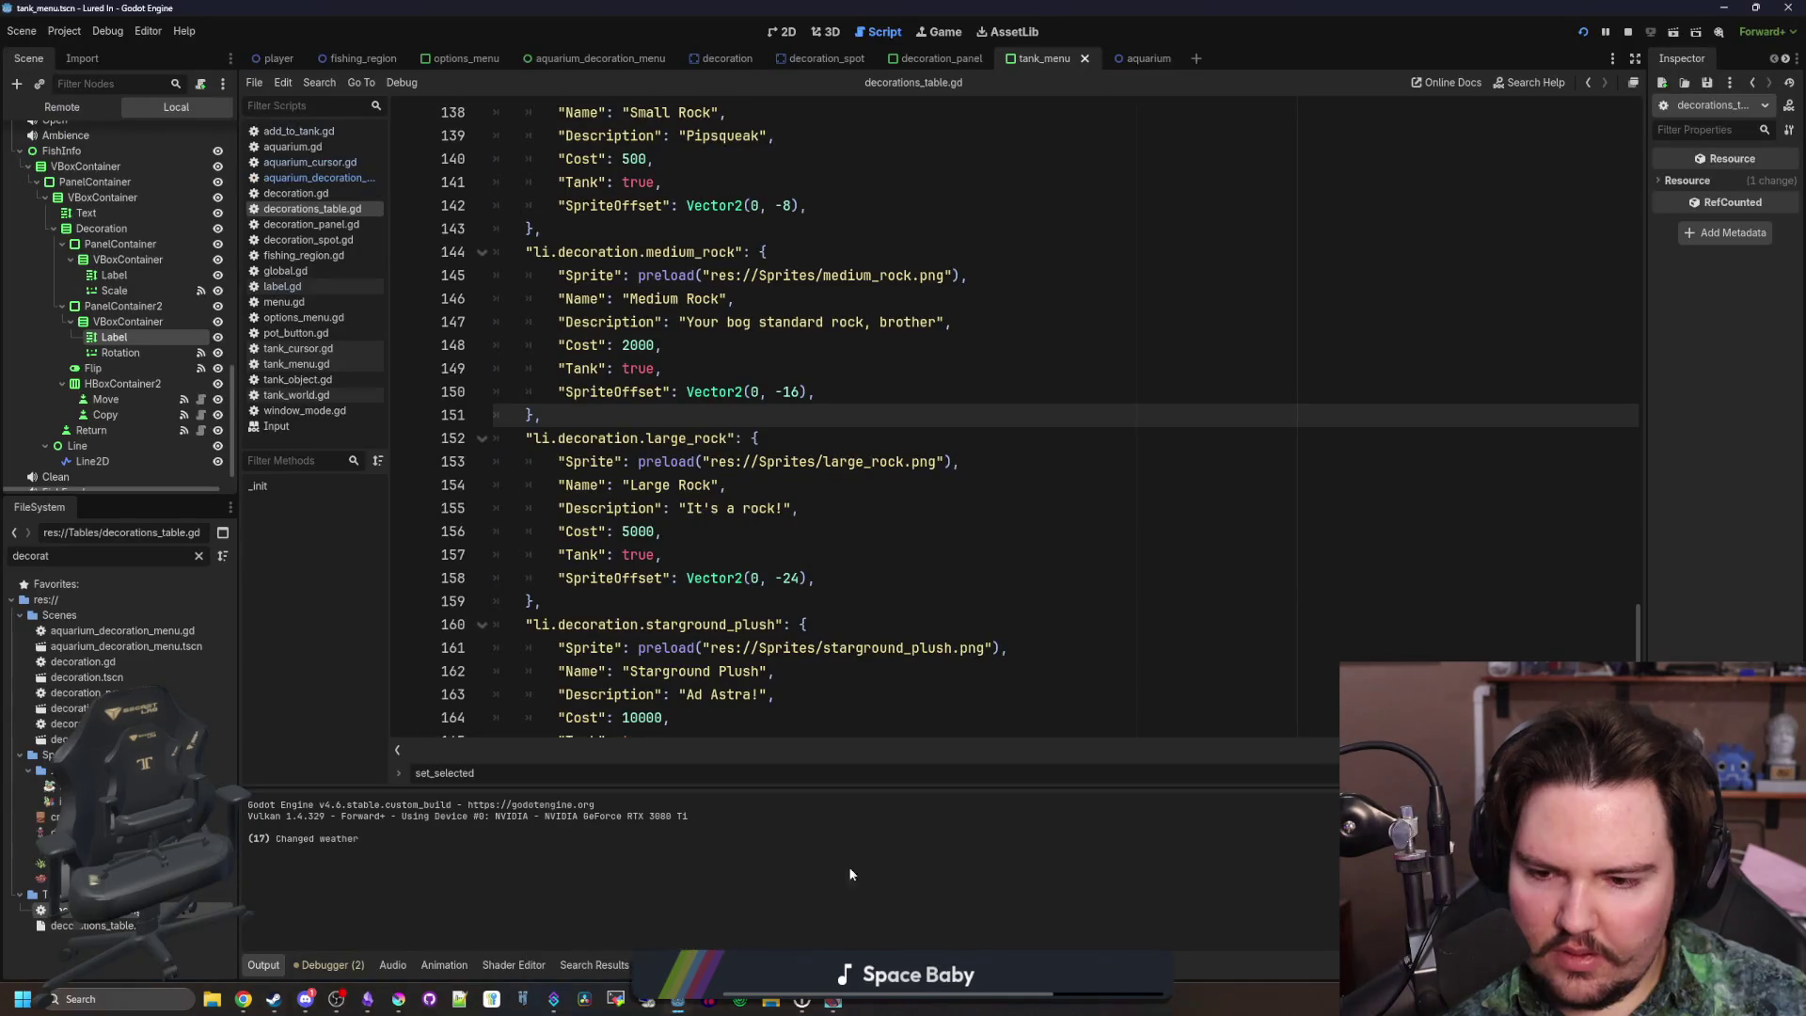
# Minimize the game and re-export large_rock.png from Krita, confirming the PNG options
pyautogui.hotkey('alt', 'Tab')
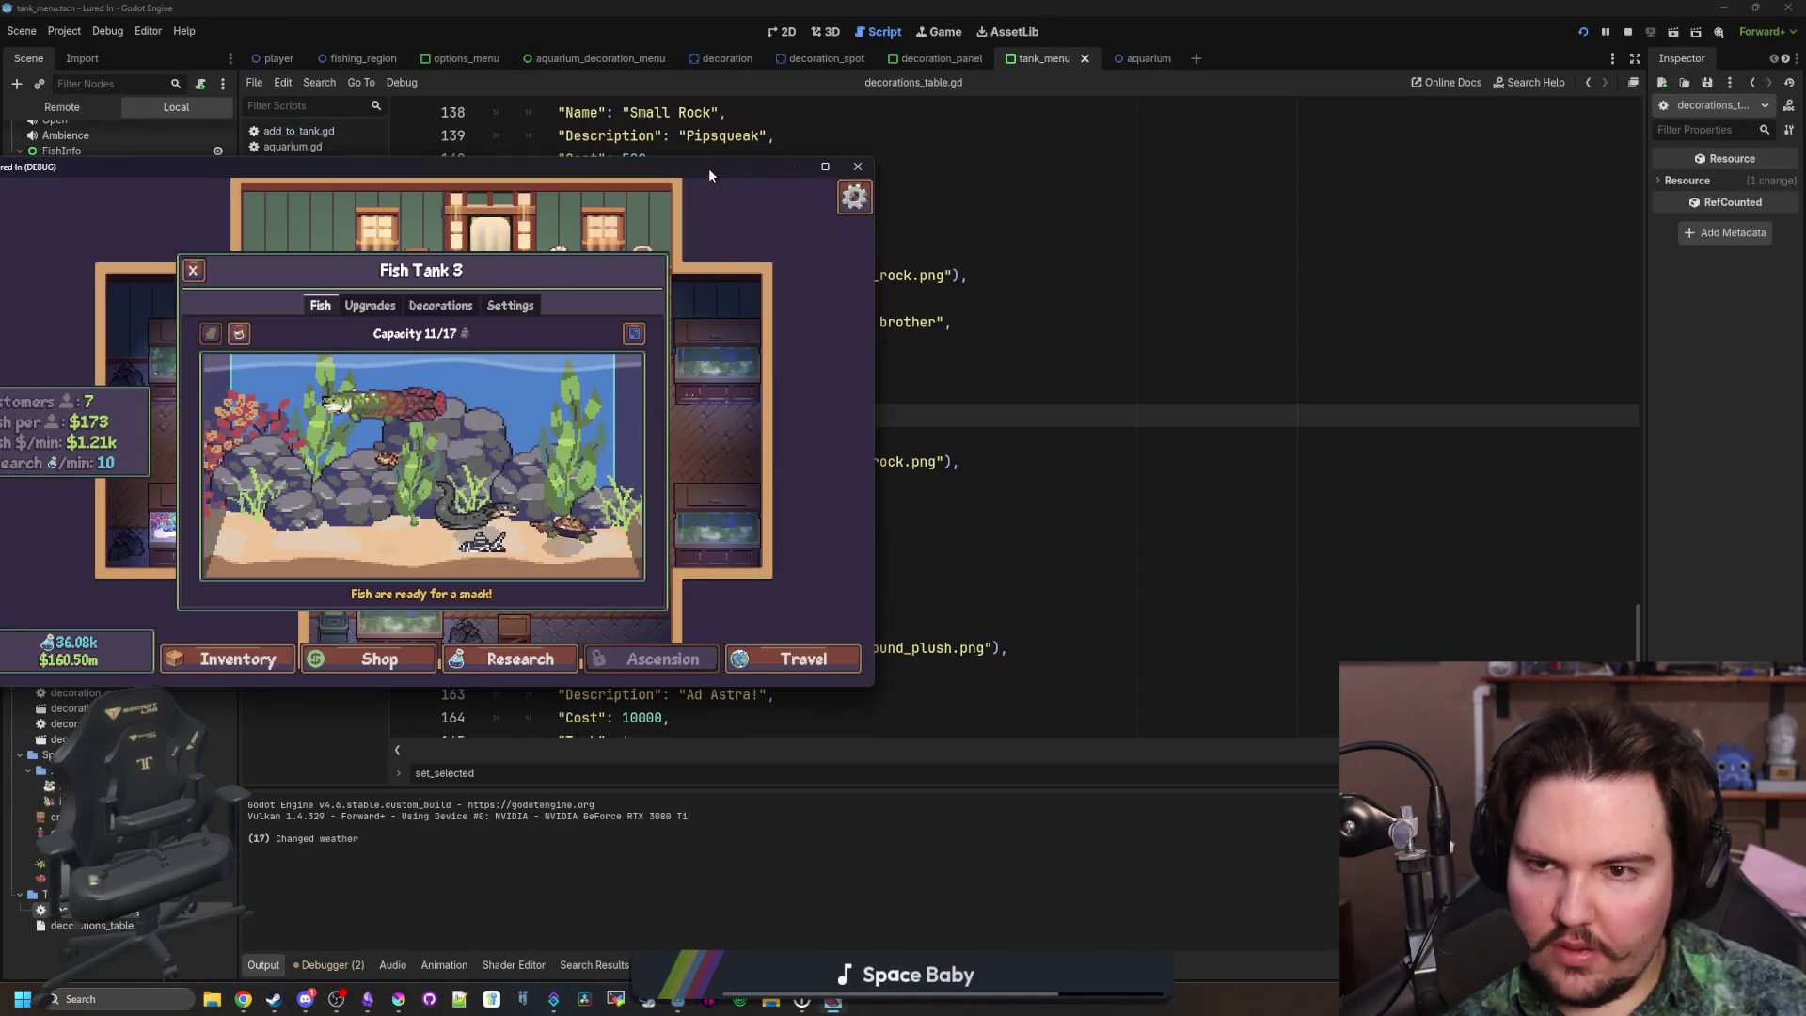
pyautogui.doubleClick(709, 171)
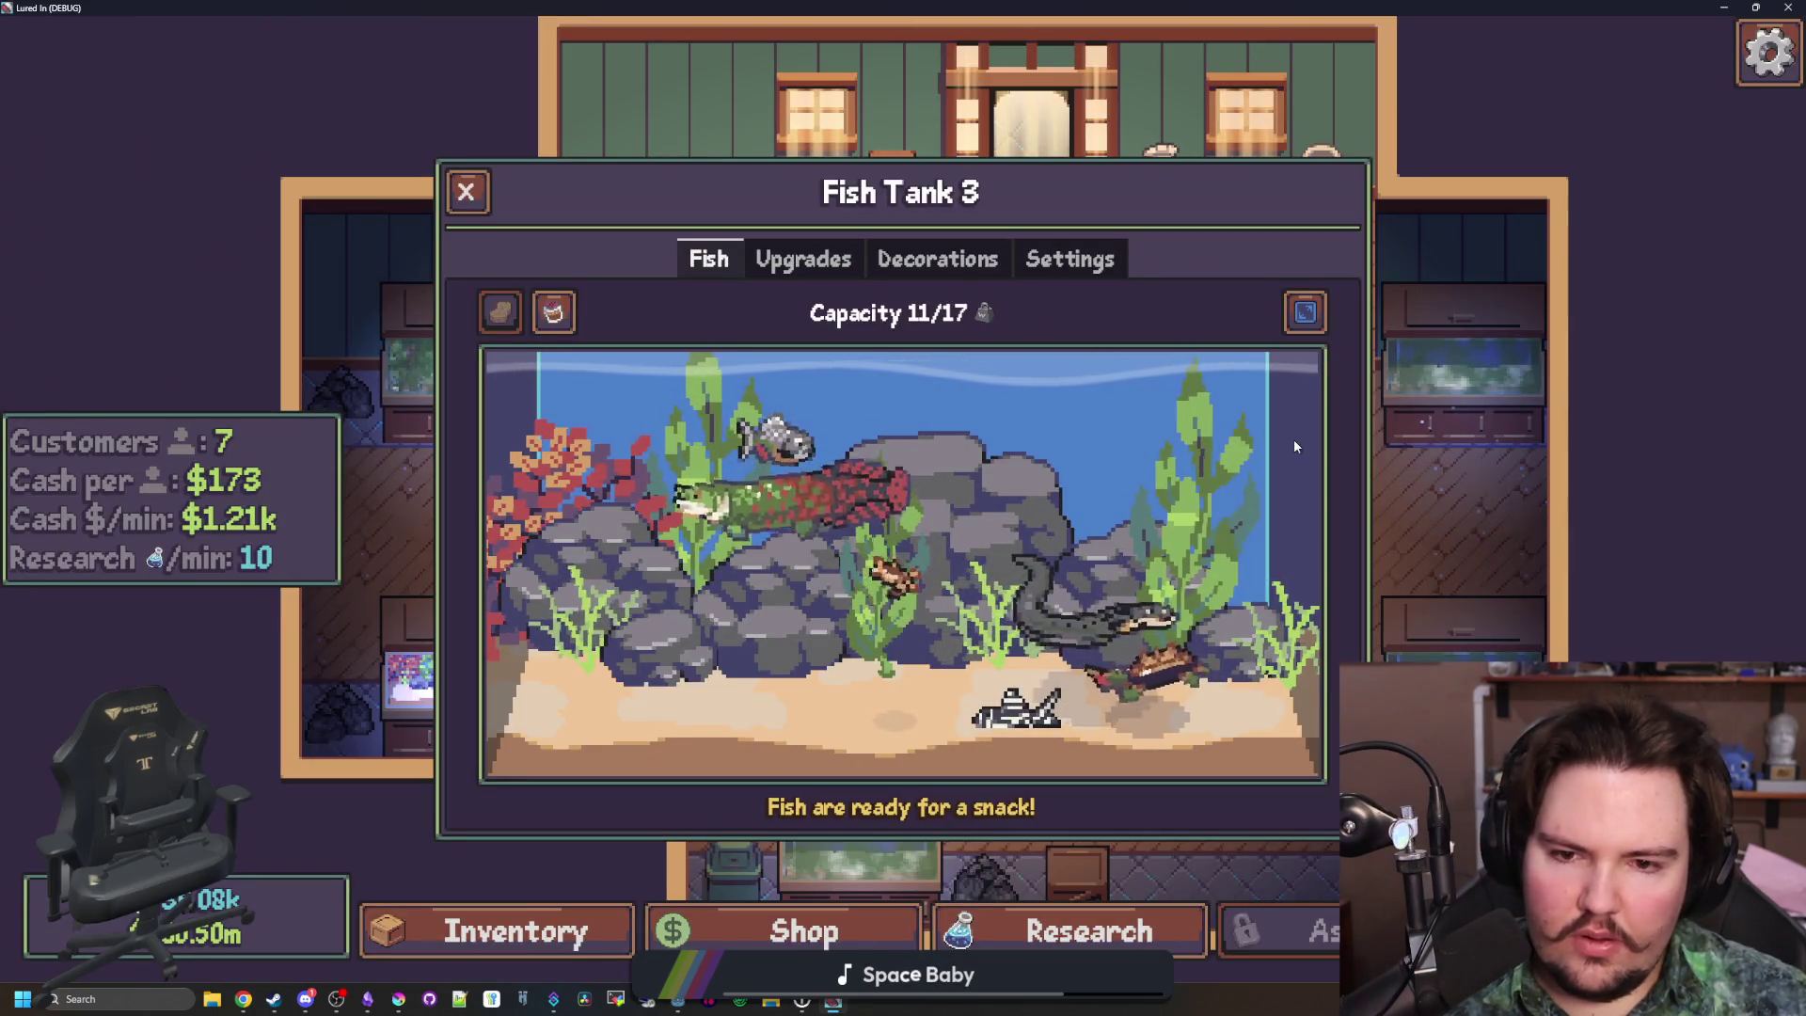
pyautogui.click(370, 999)
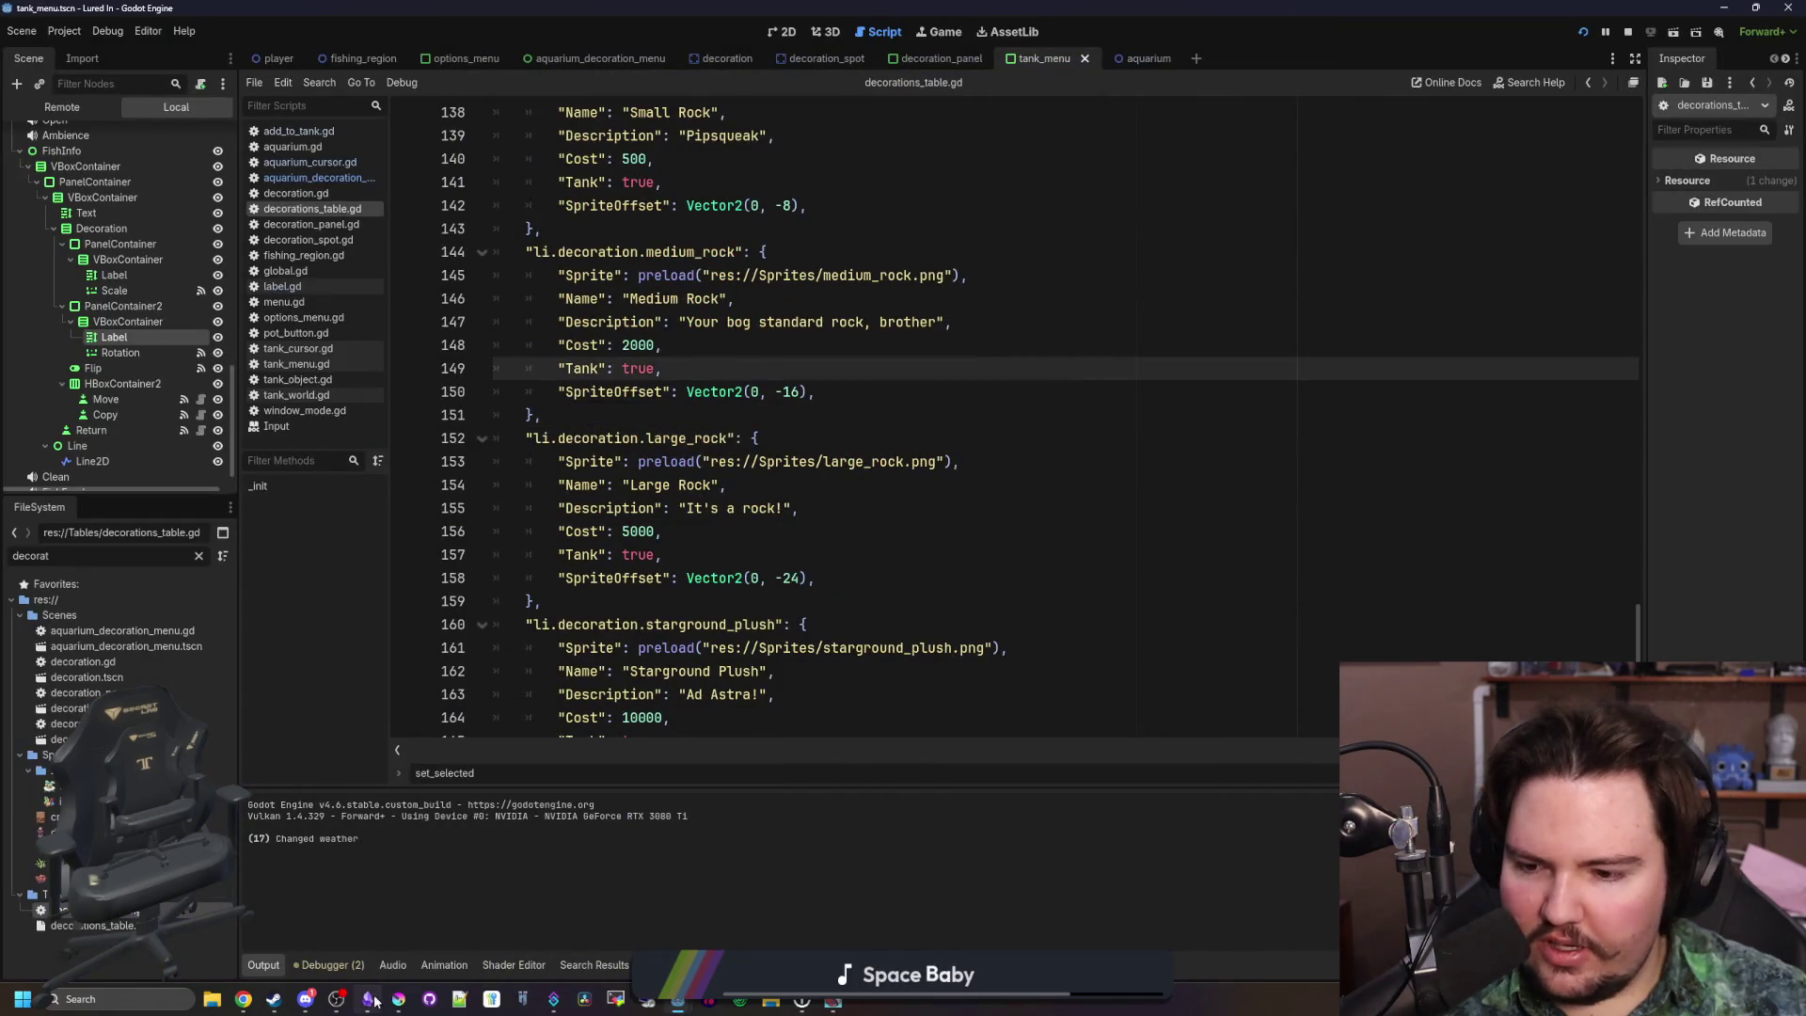
pyautogui.click(399, 999)
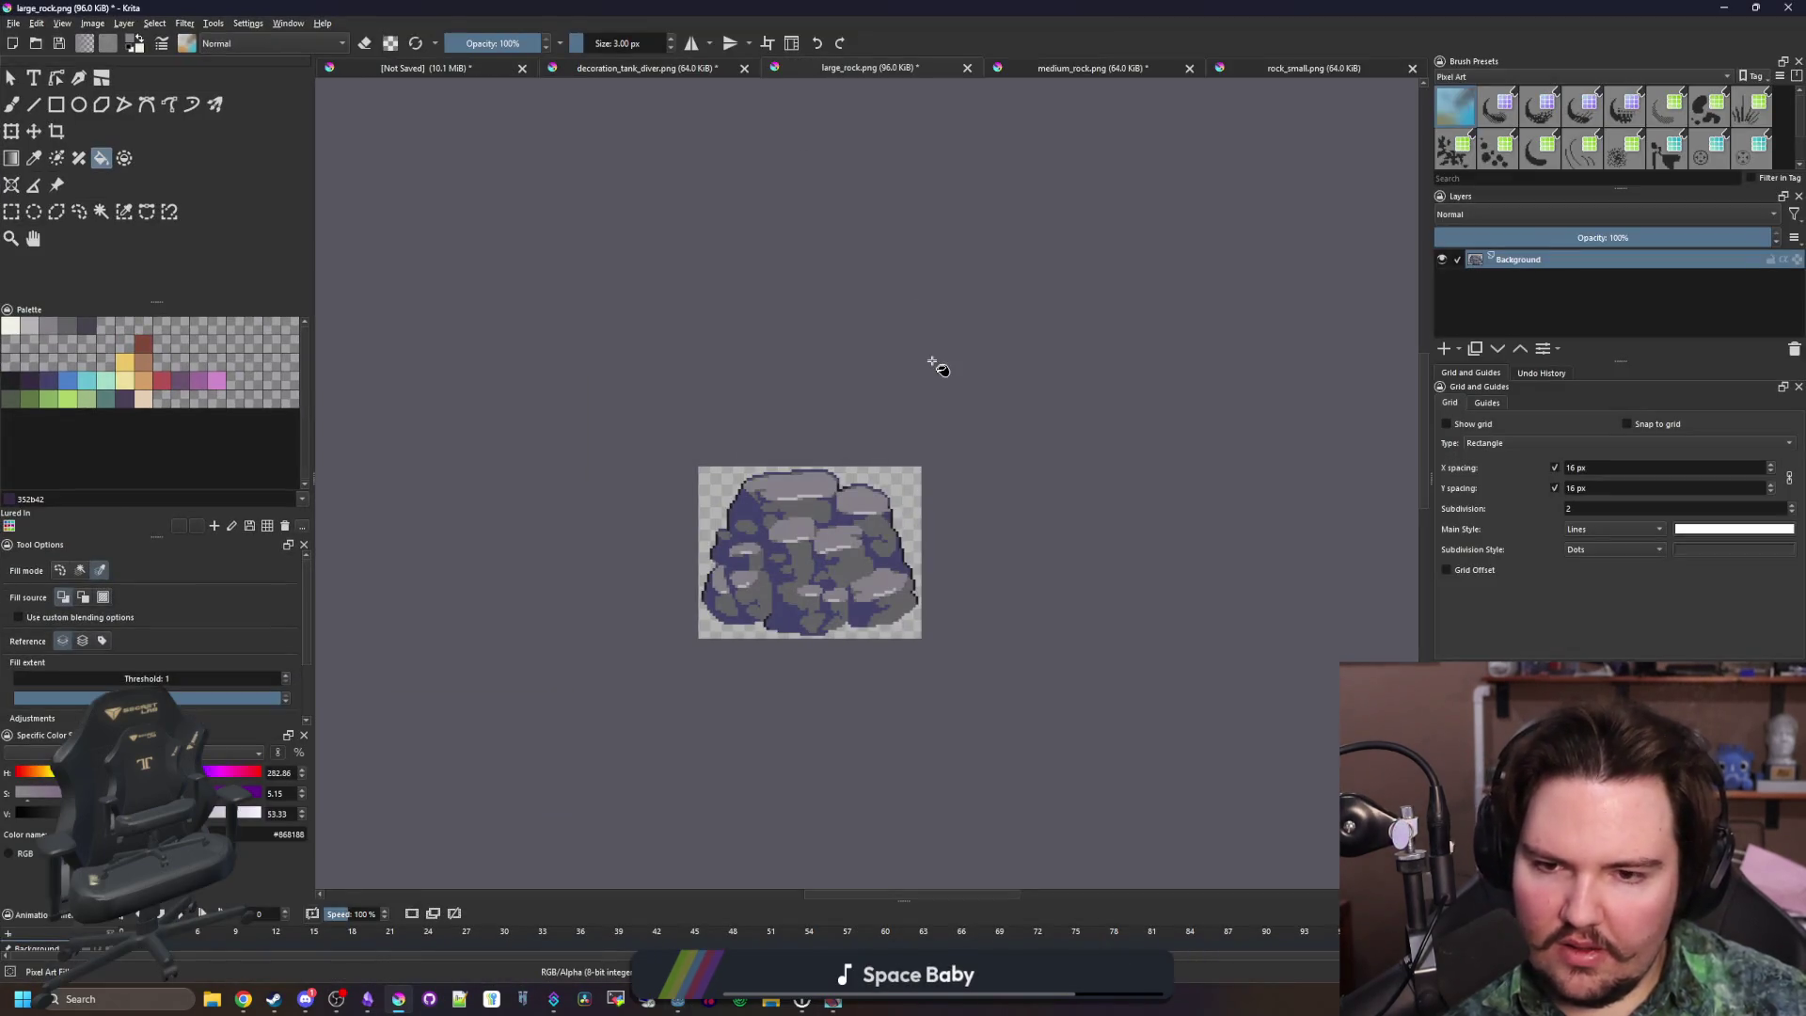
pyautogui.hotkey('ctrl', 's')
pyautogui.click(951, 624)
pyautogui.press('super+Down')
# Run the Lured In project again from Godot with F5
pyautogui.click(1056, 381)
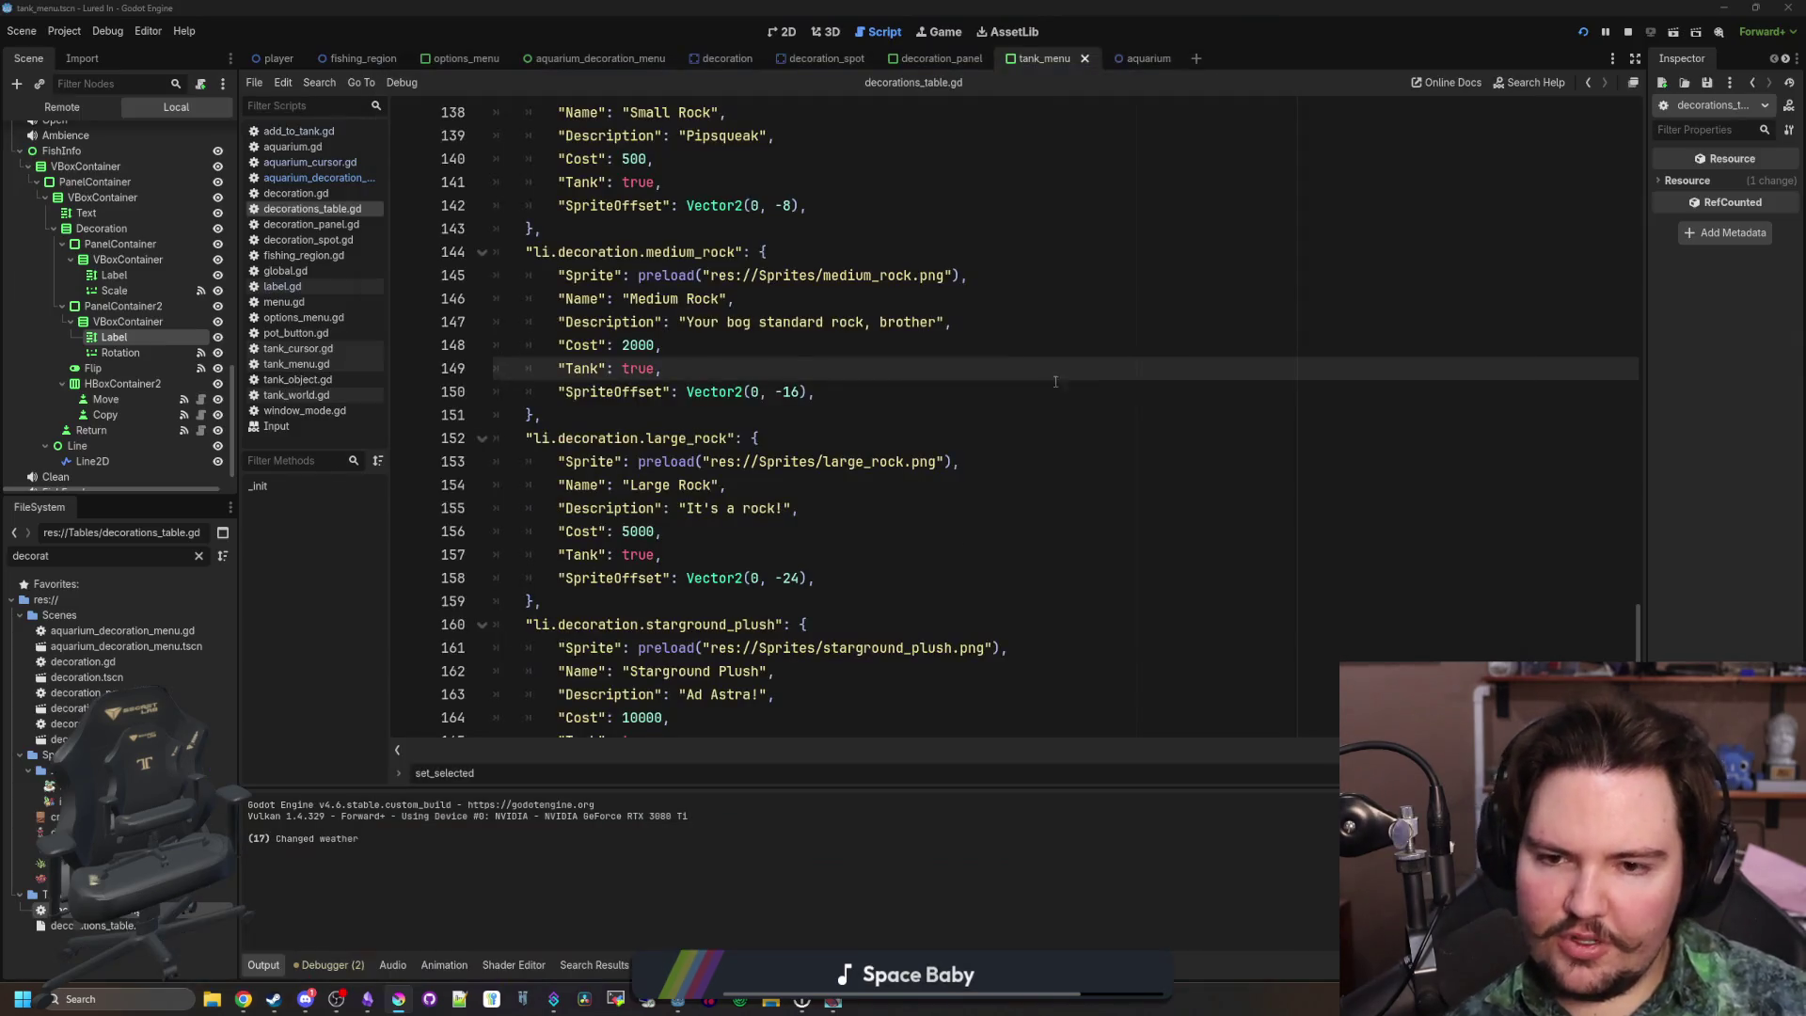
pyautogui.click(985, 420)
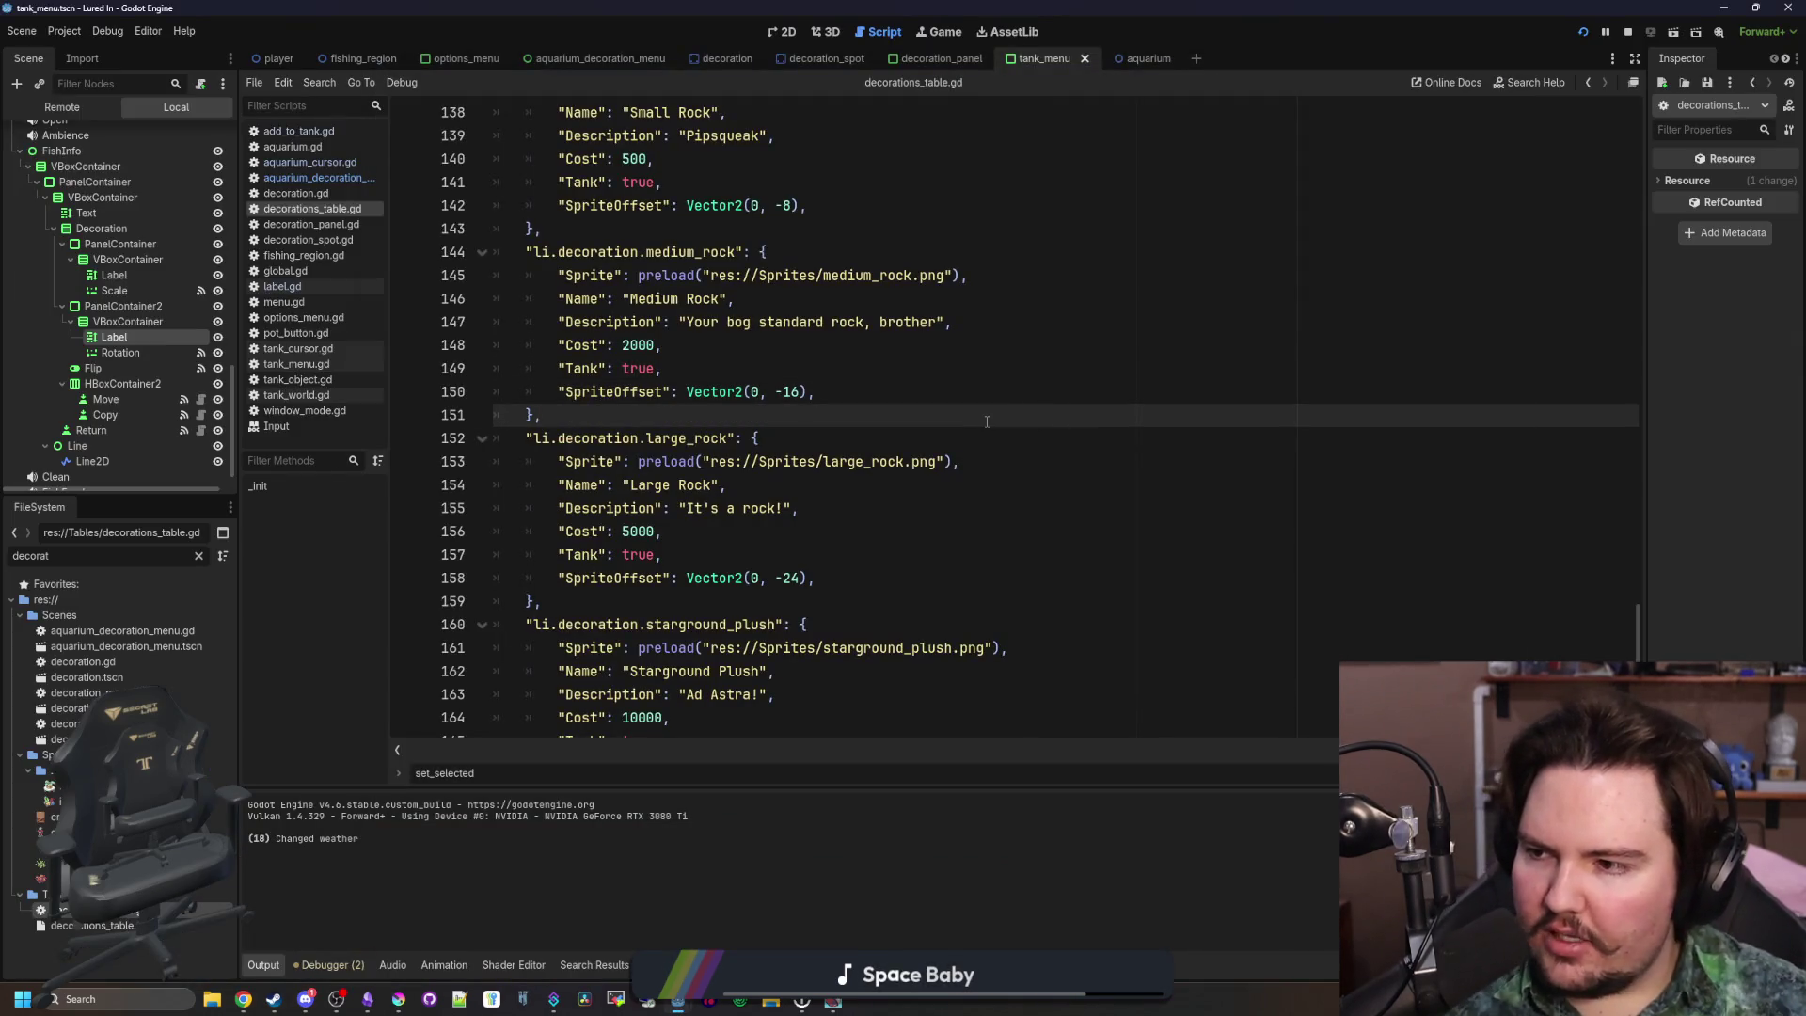
pyautogui.press('F5')
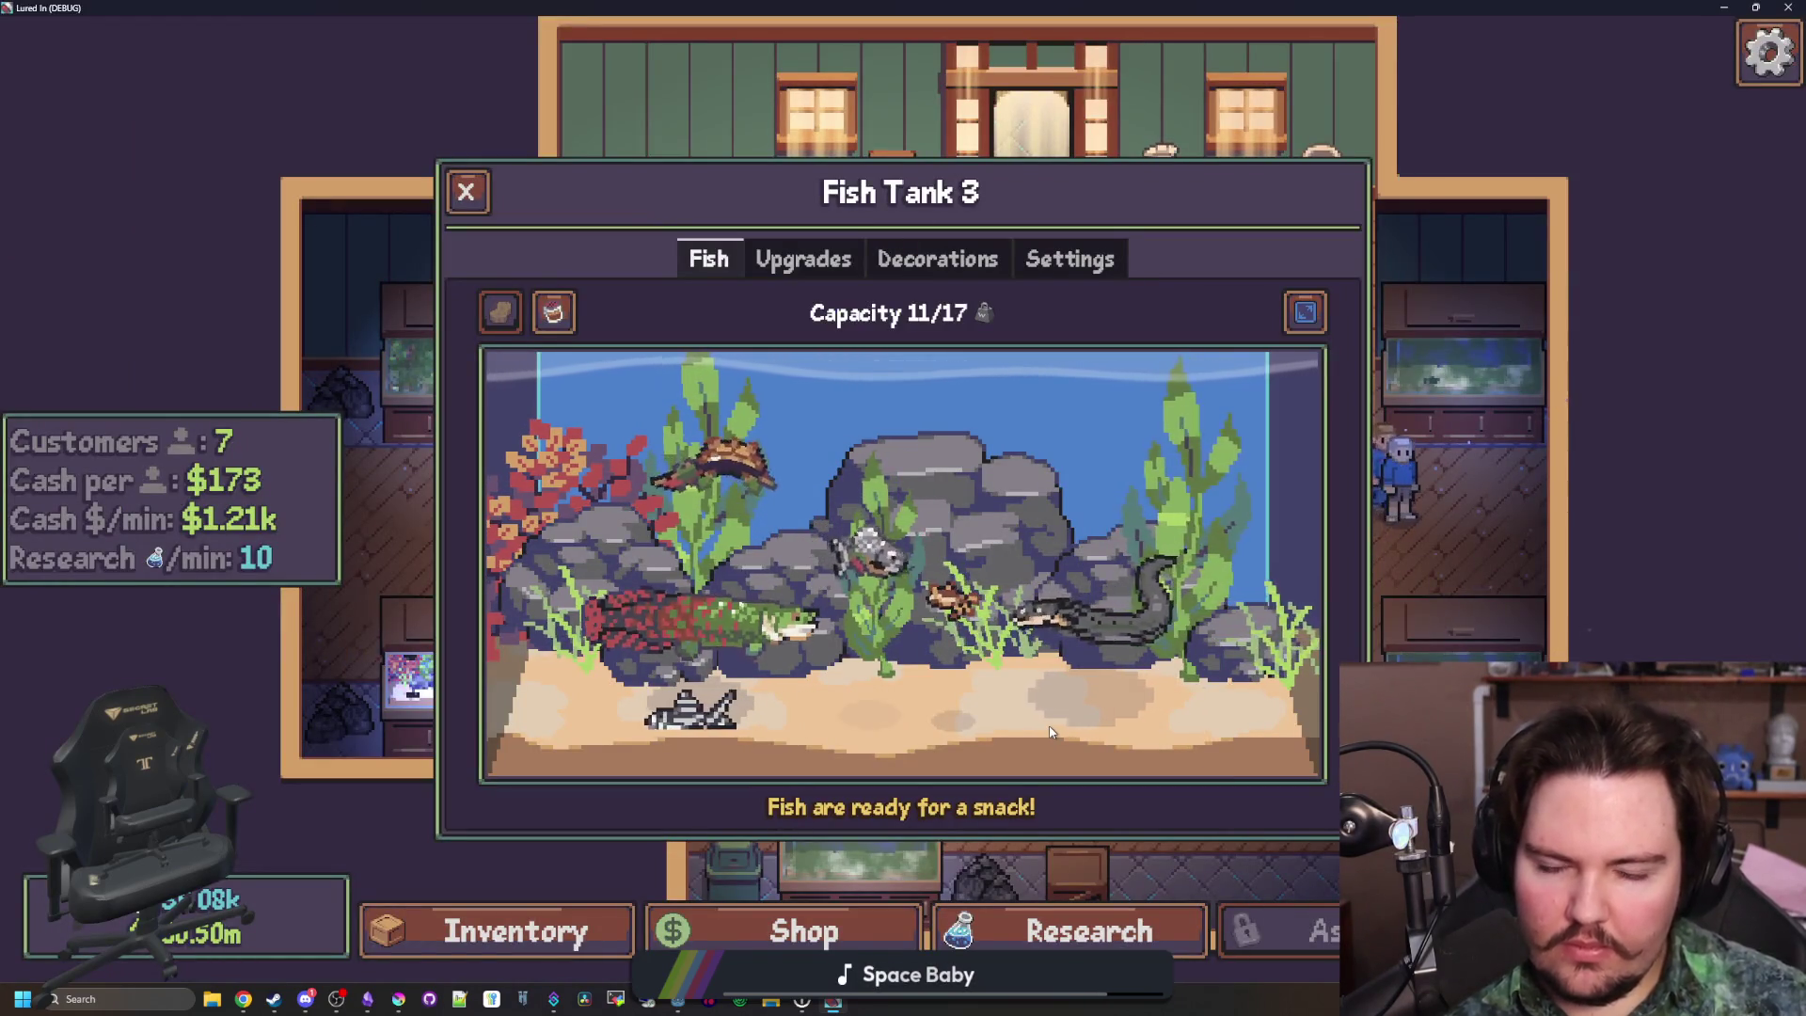
# Check Fish Tank 3's Settings, Upgrades and Fish tabs in the running game
pyautogui.click(1069, 259)
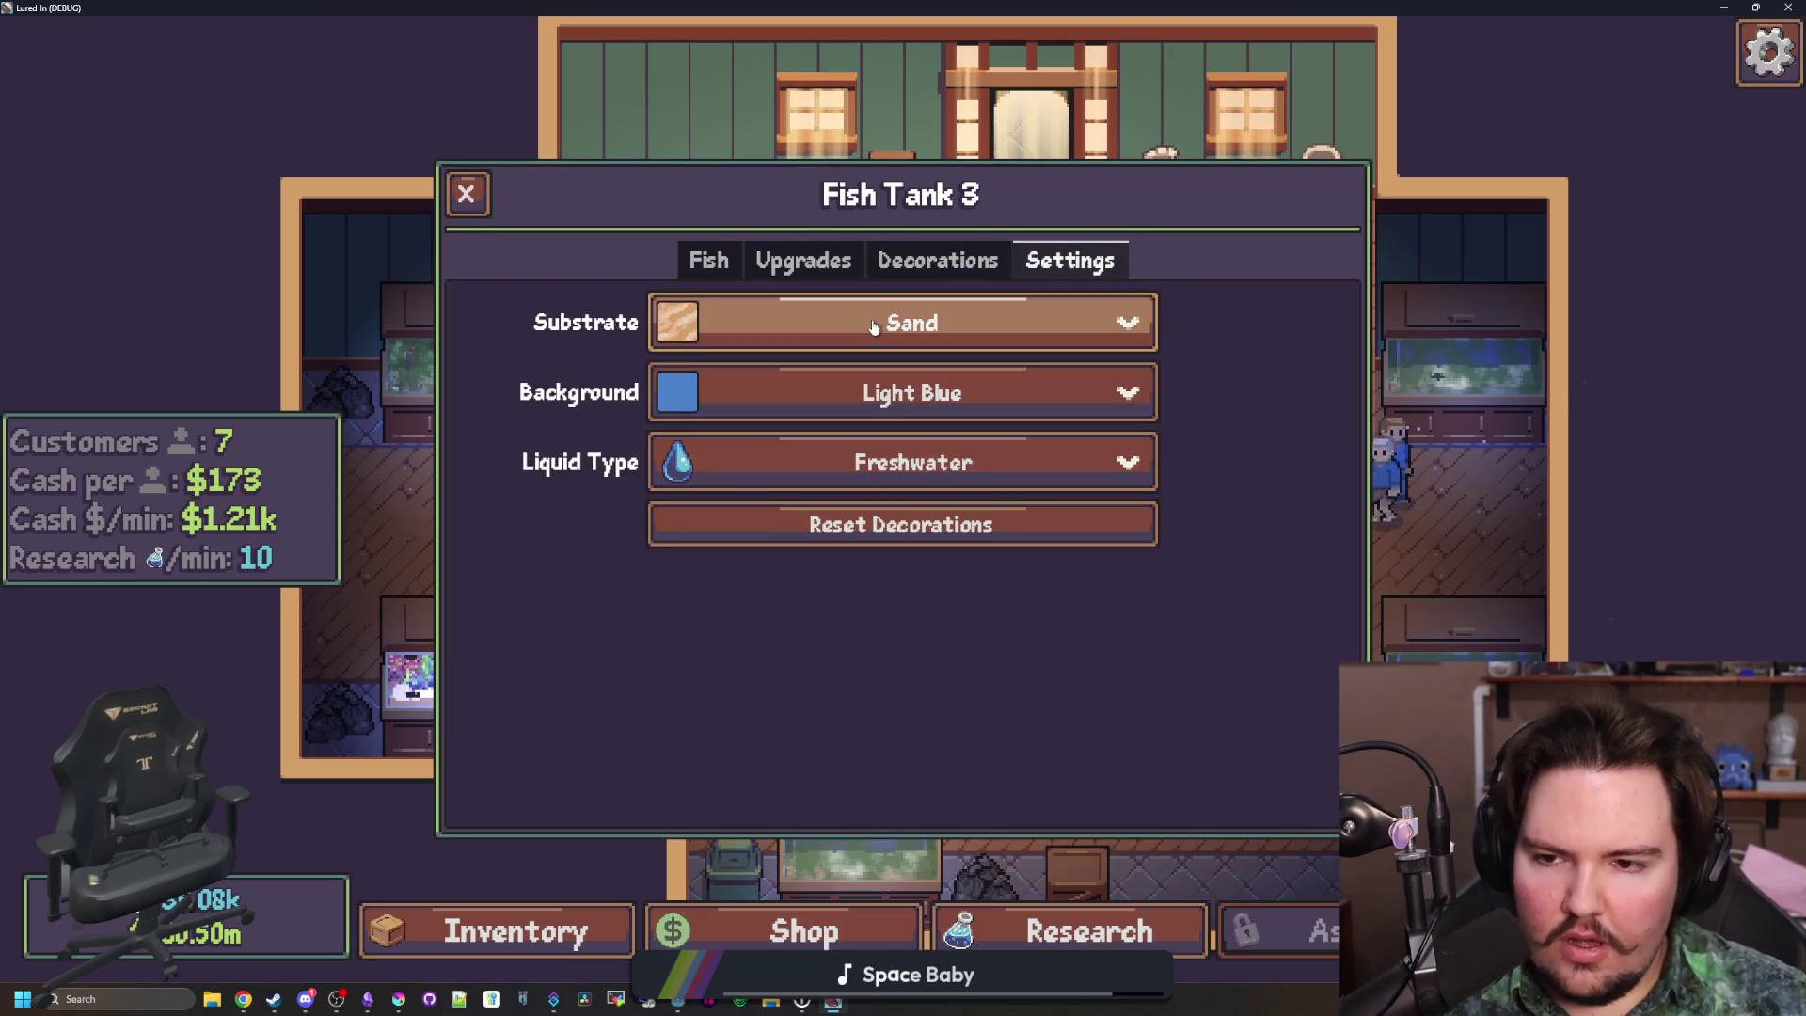
pyautogui.click(832, 260)
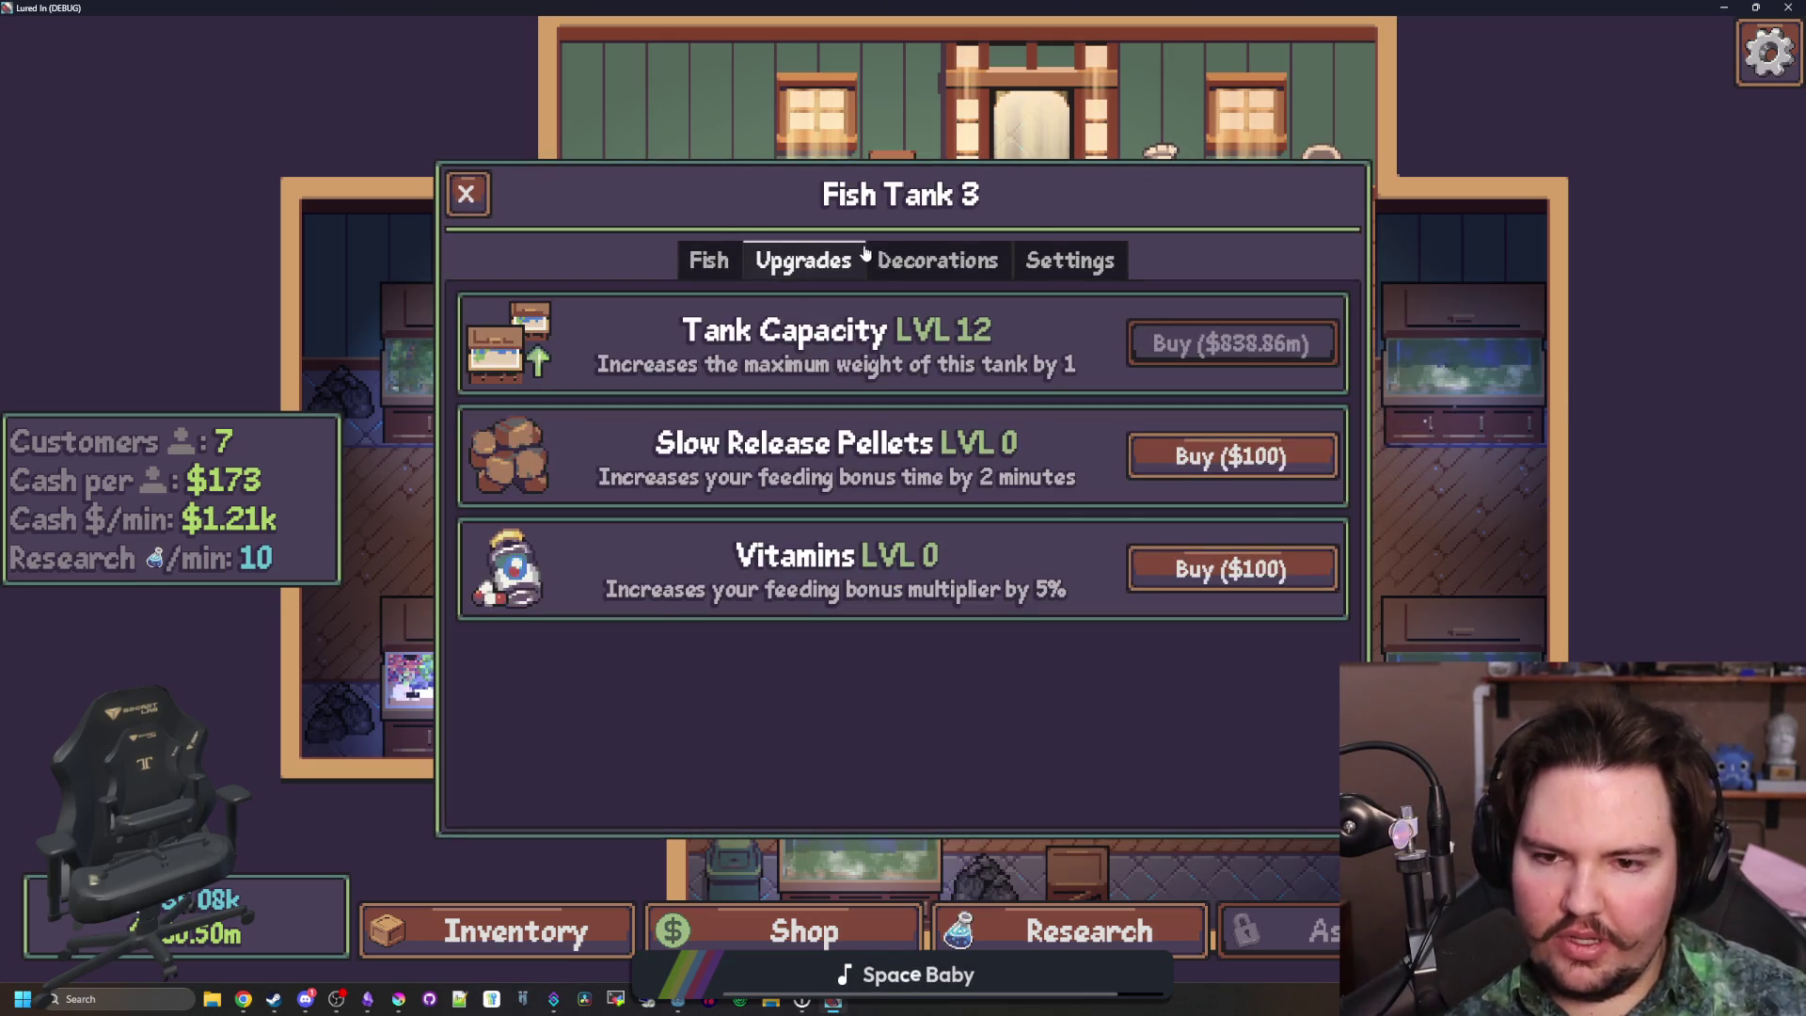
pyautogui.click(710, 260)
pyautogui.click(748, 267)
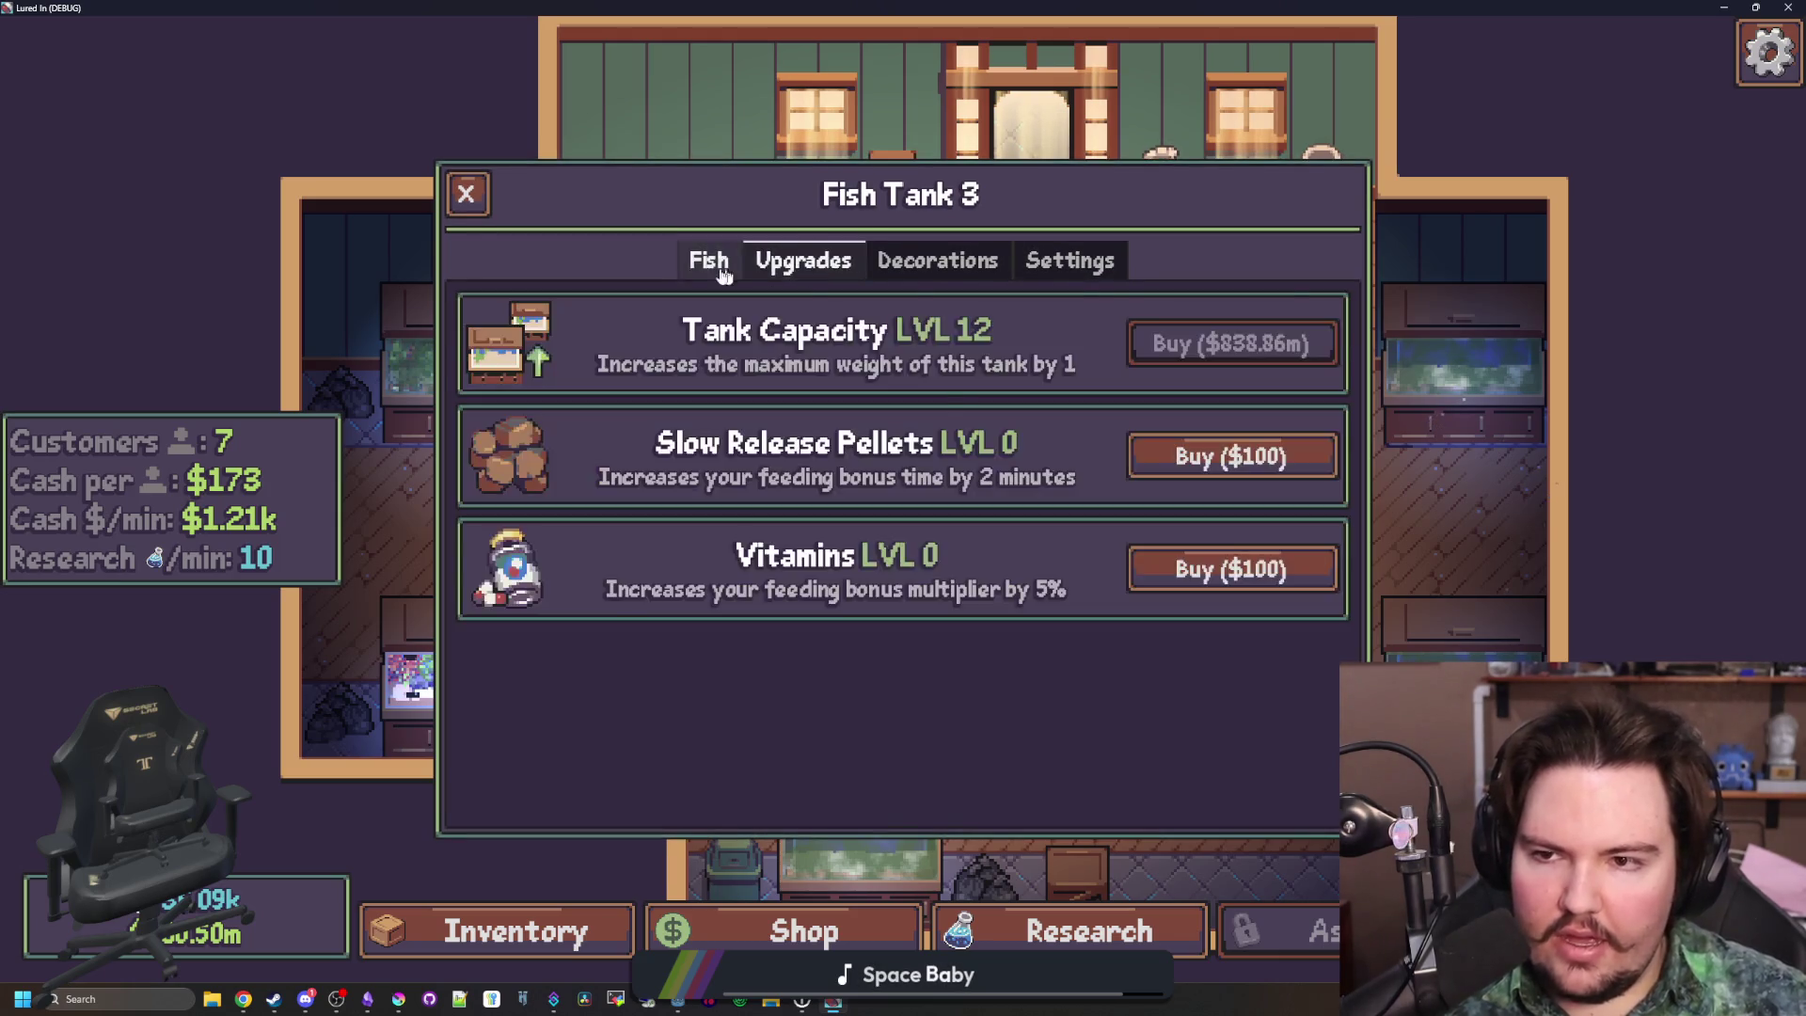
pyautogui.click(739, 270)
pyautogui.click(1032, 260)
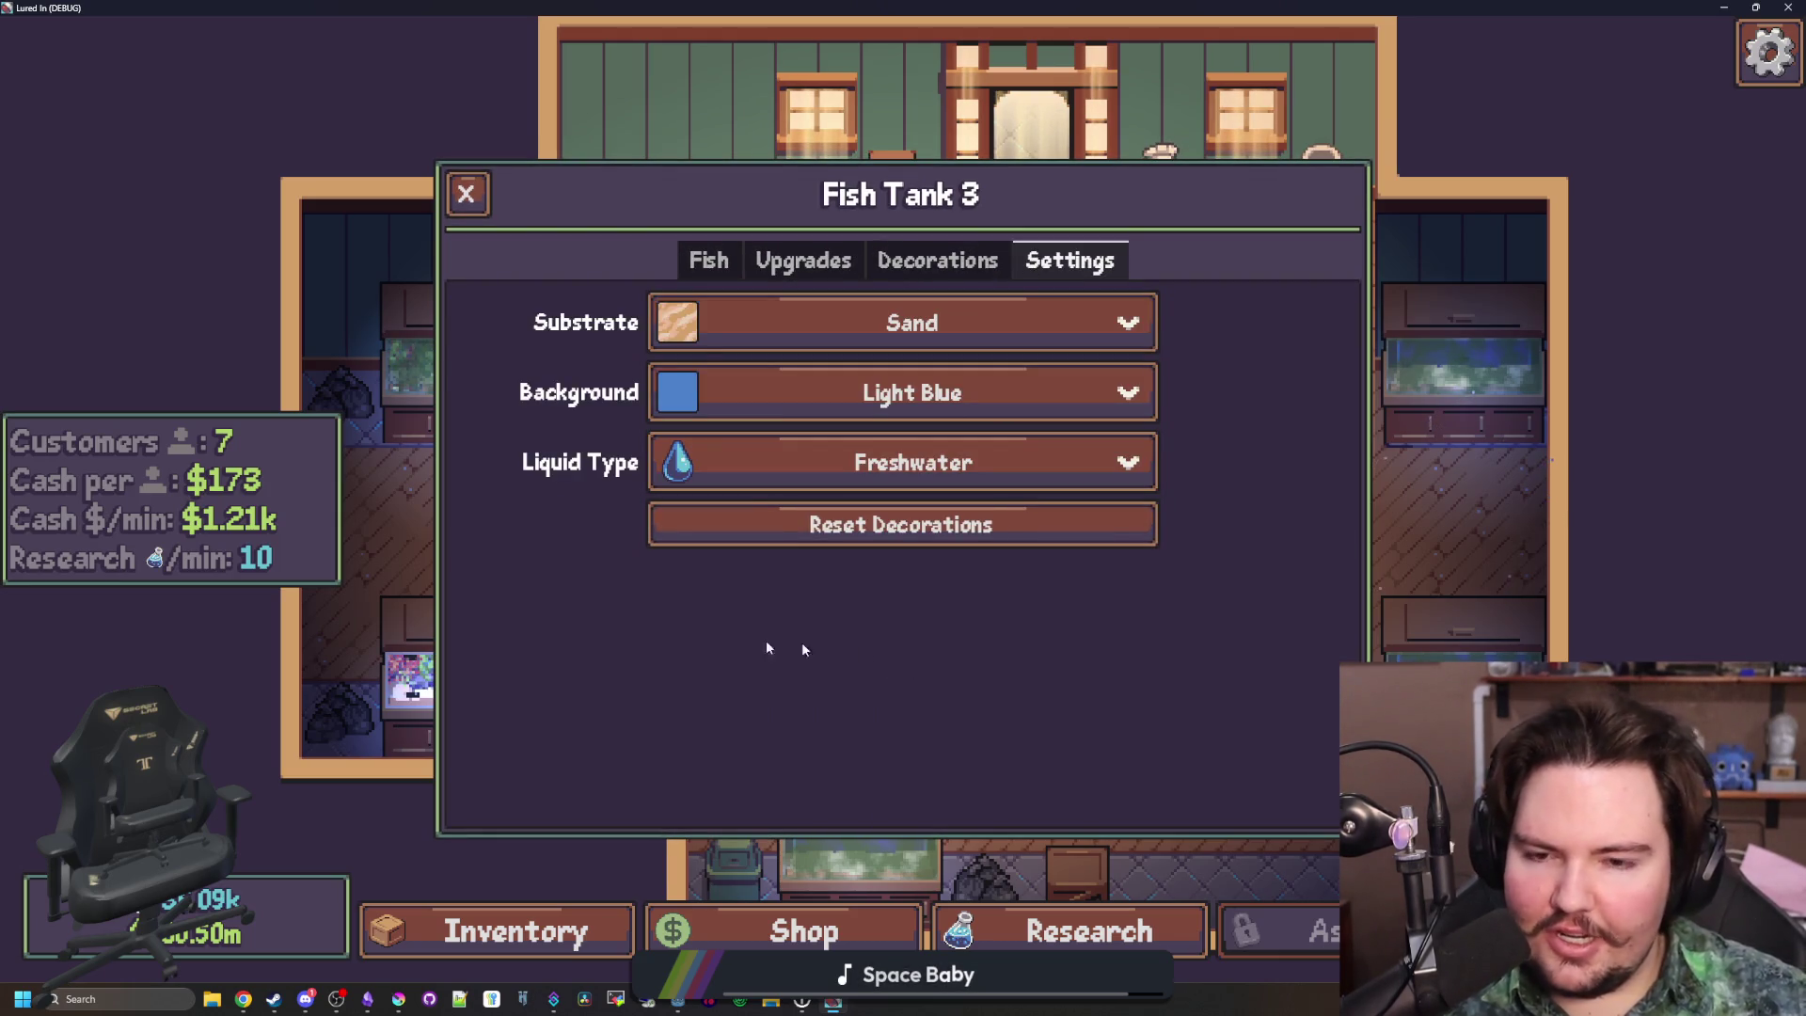
pyautogui.click(729, 272)
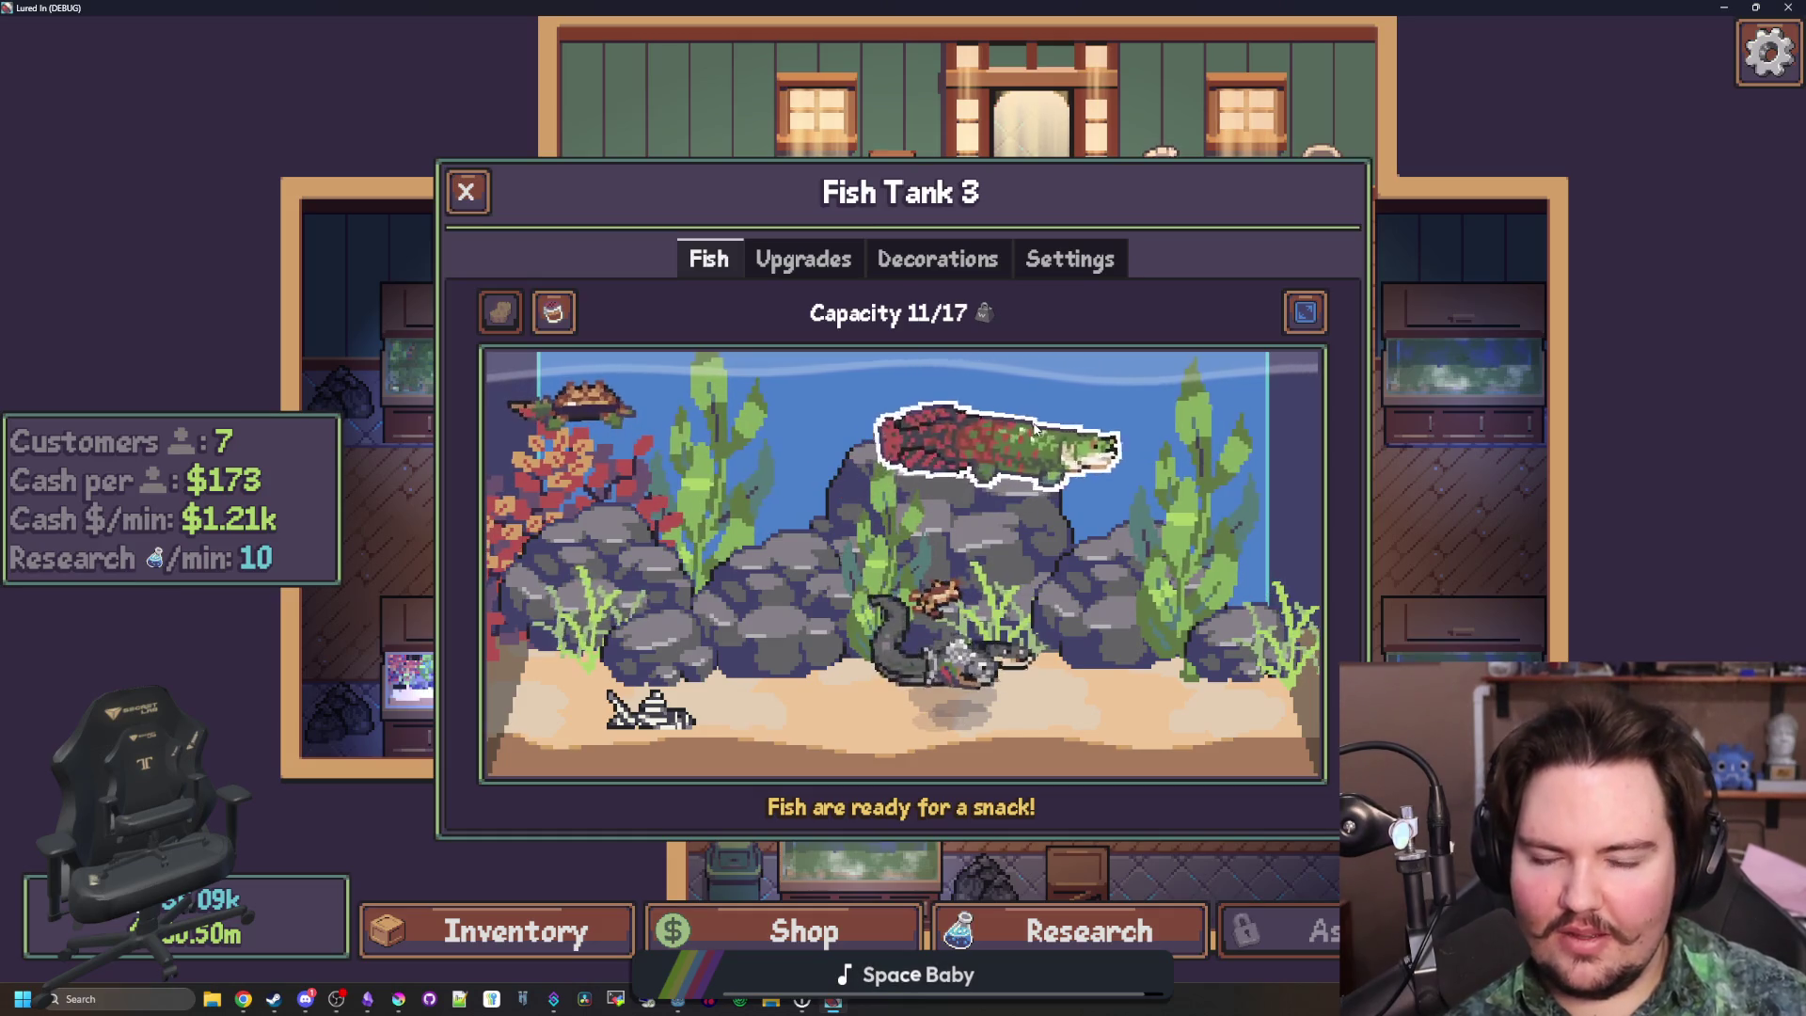
pyautogui.click(1069, 258)
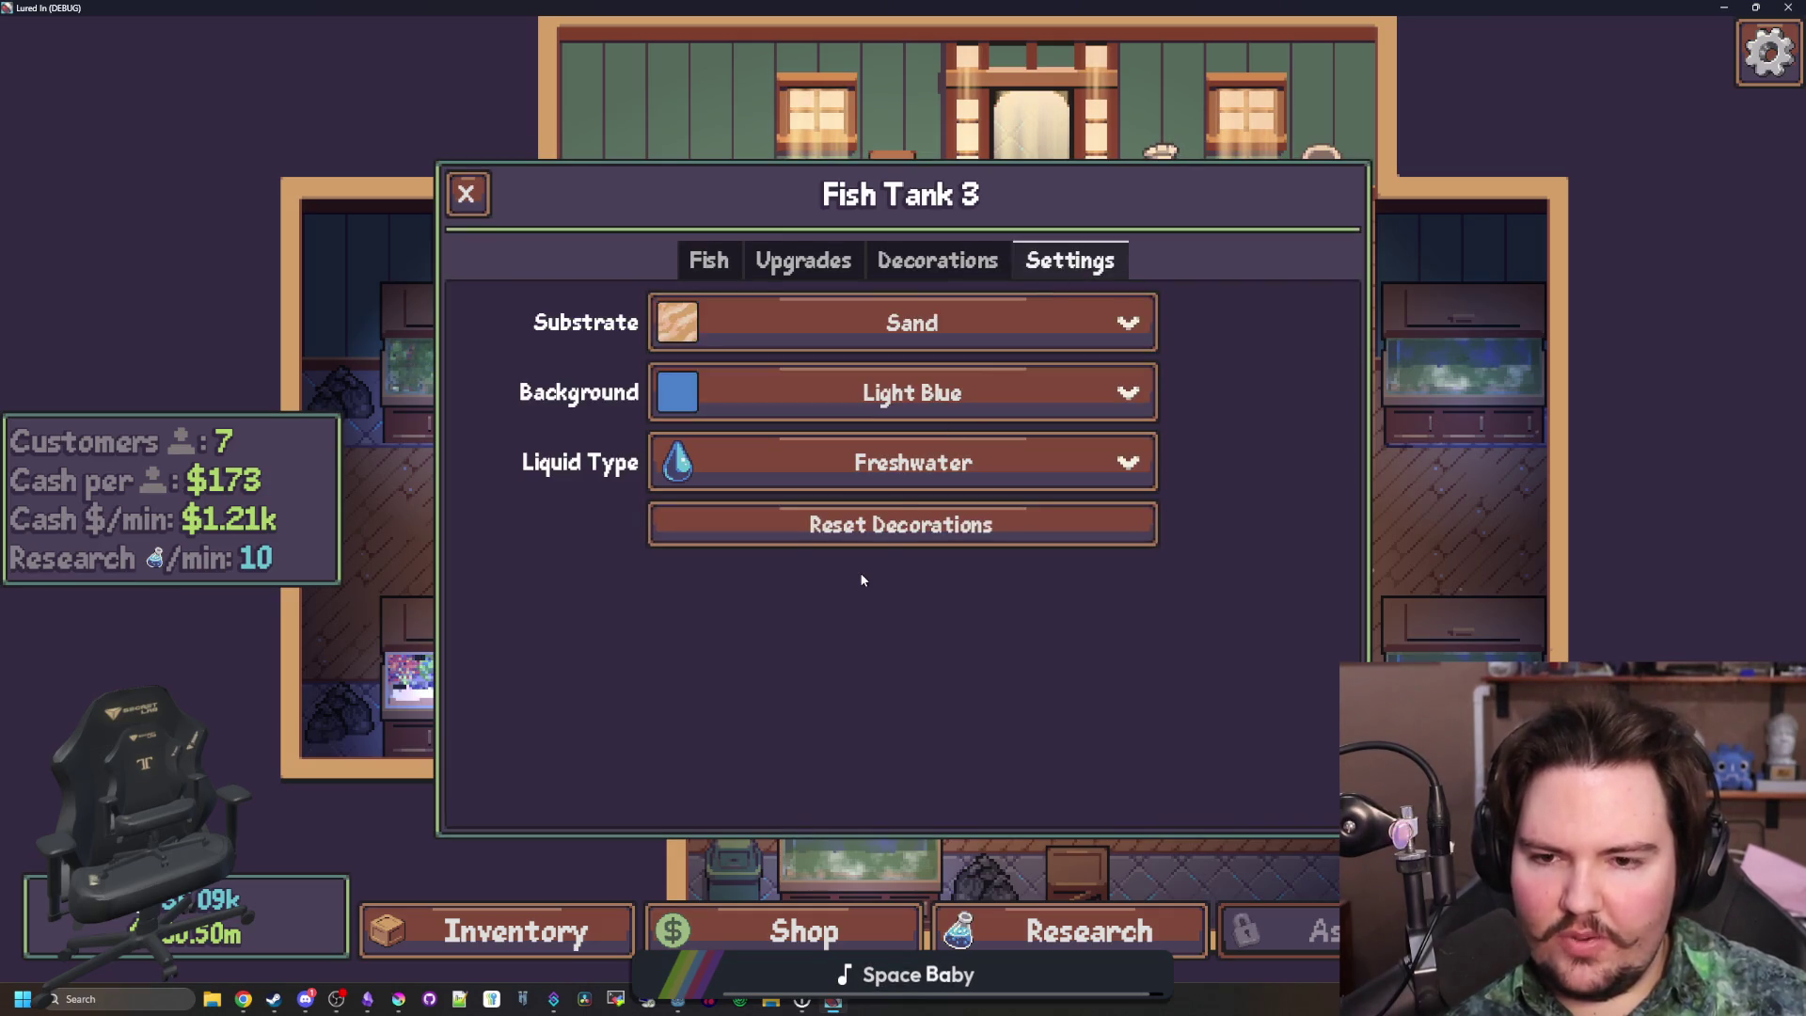
# Close the debug game and save the scene
pyautogui.press('super+Down')
pyautogui.hotkey('alt', 'F4')
pyautogui.hotkey('ctrl', 's')
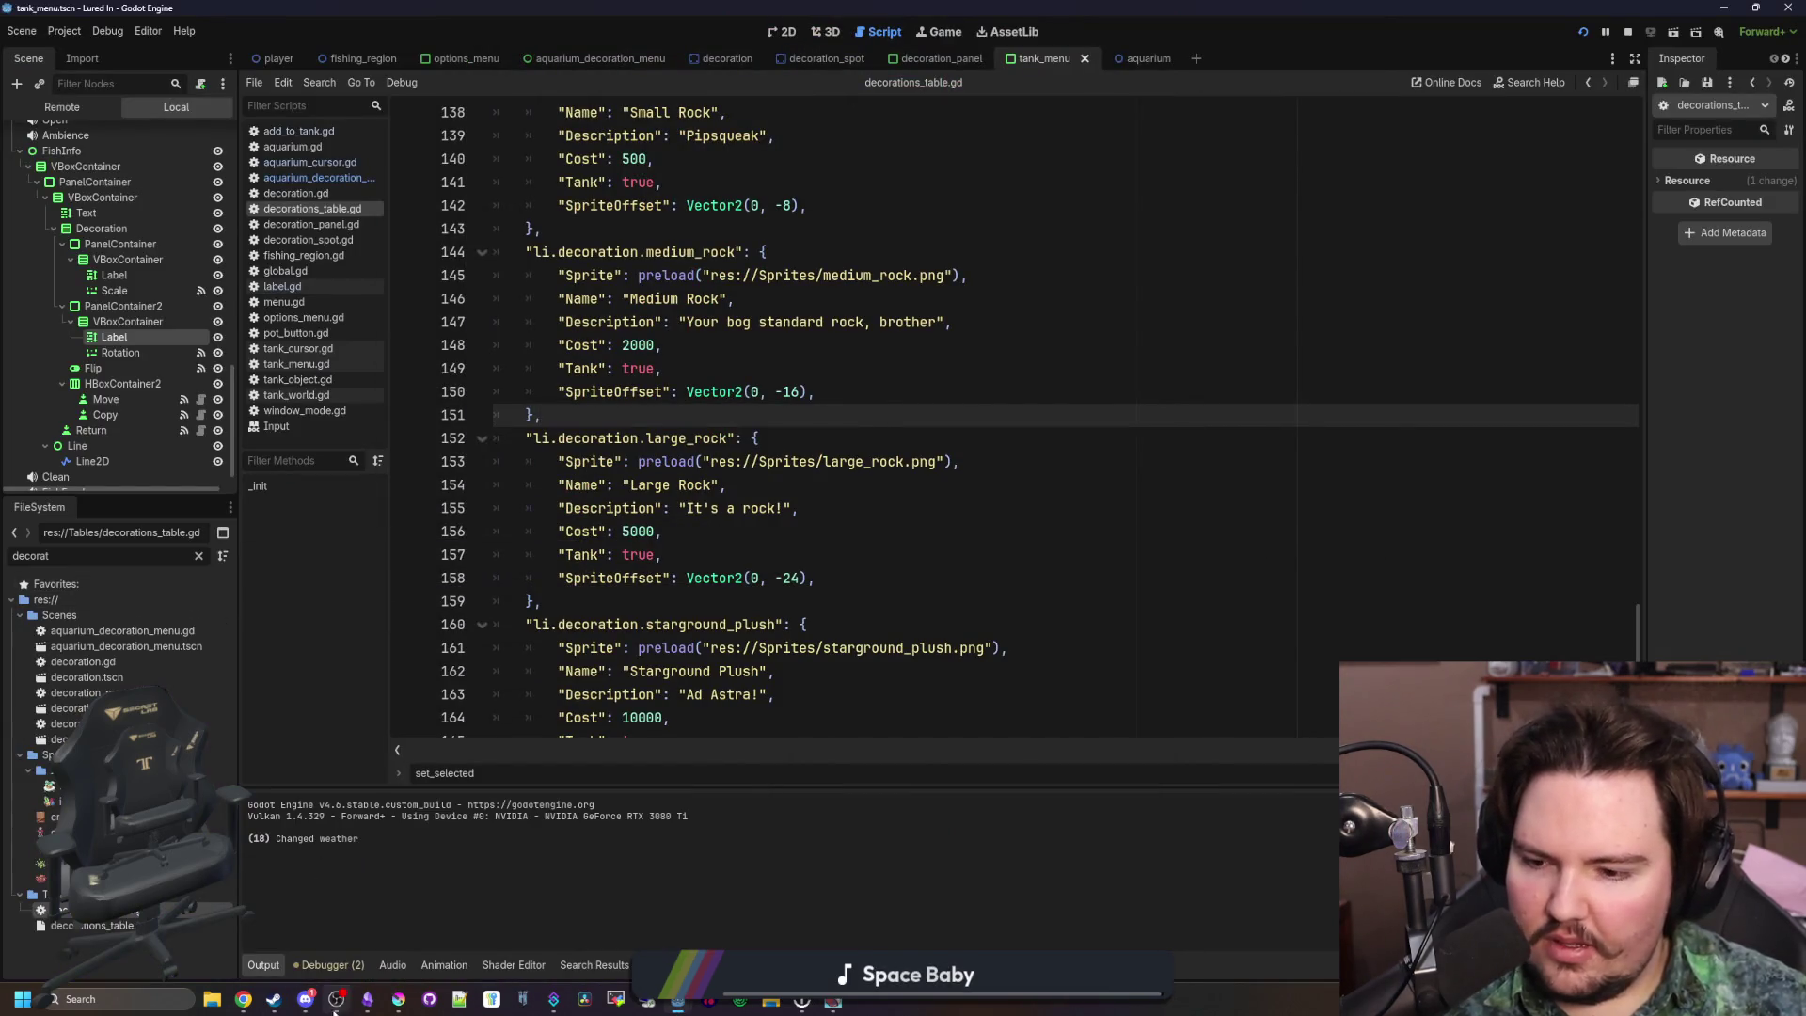
# Prefix the Large Rock description with "It's not a boudler," and lowercase the old "It's"
pyautogui.click(368, 1001)
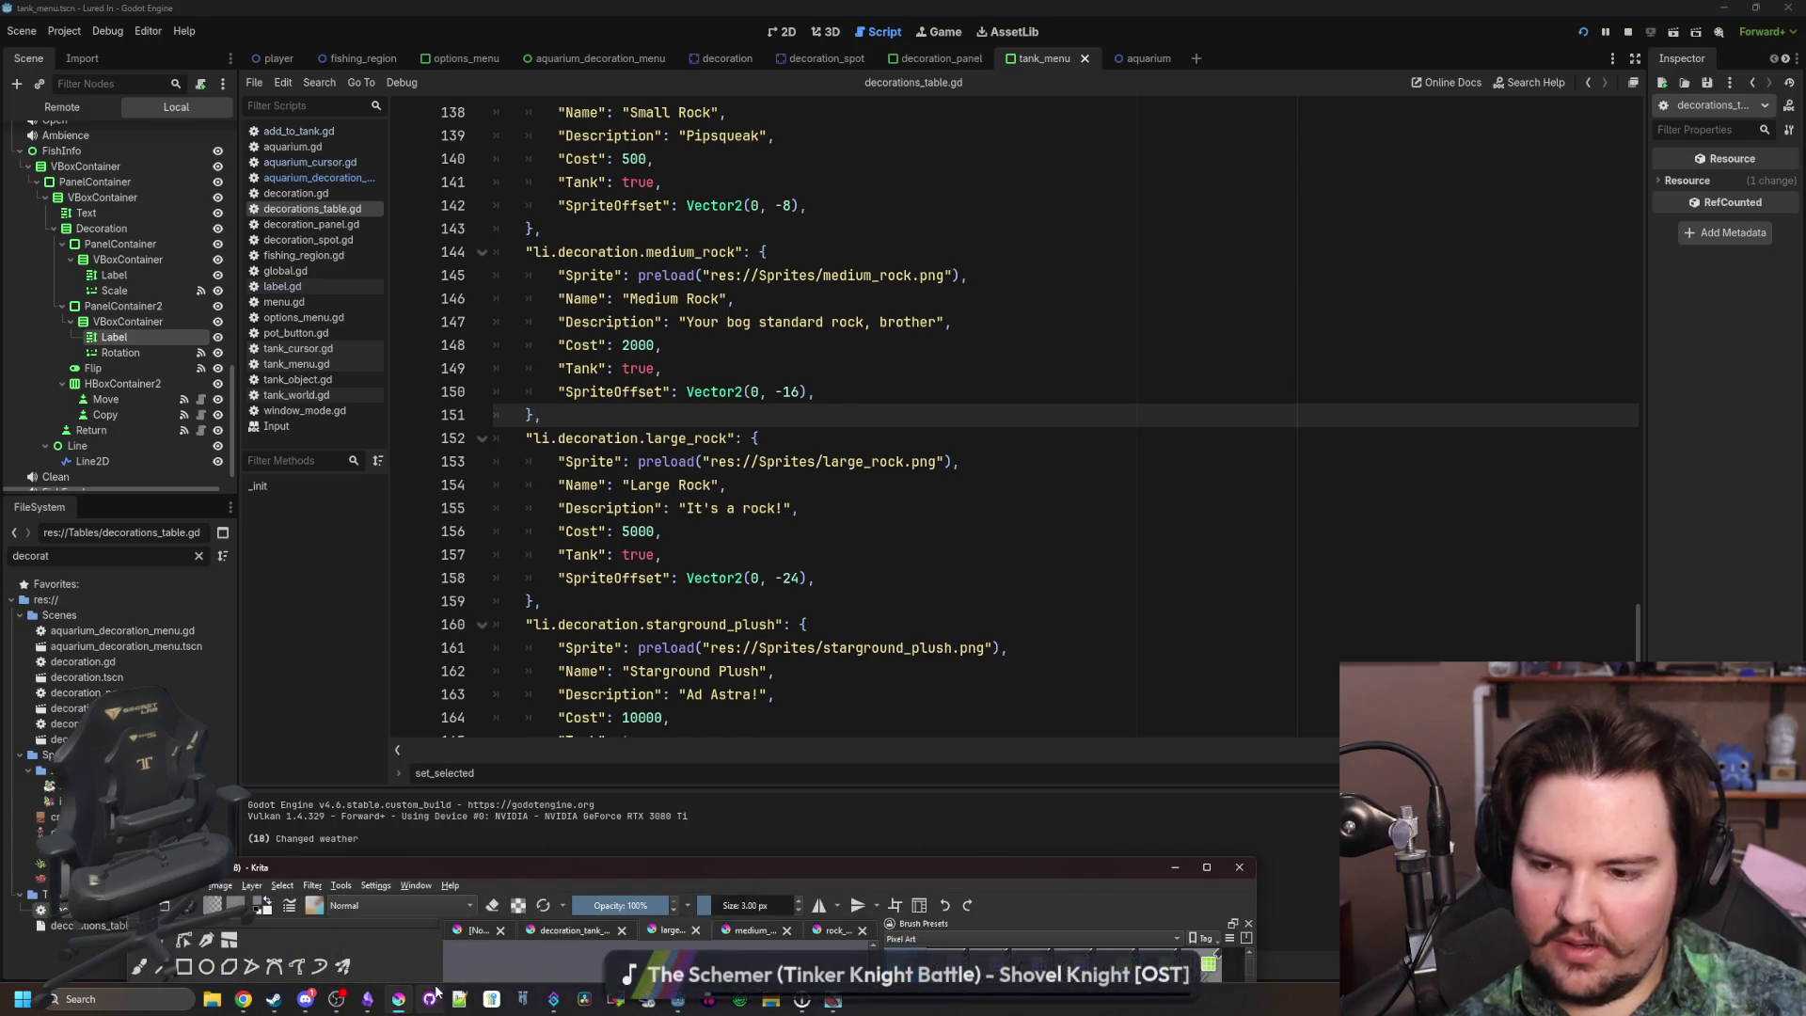
pyautogui.click(860, 529)
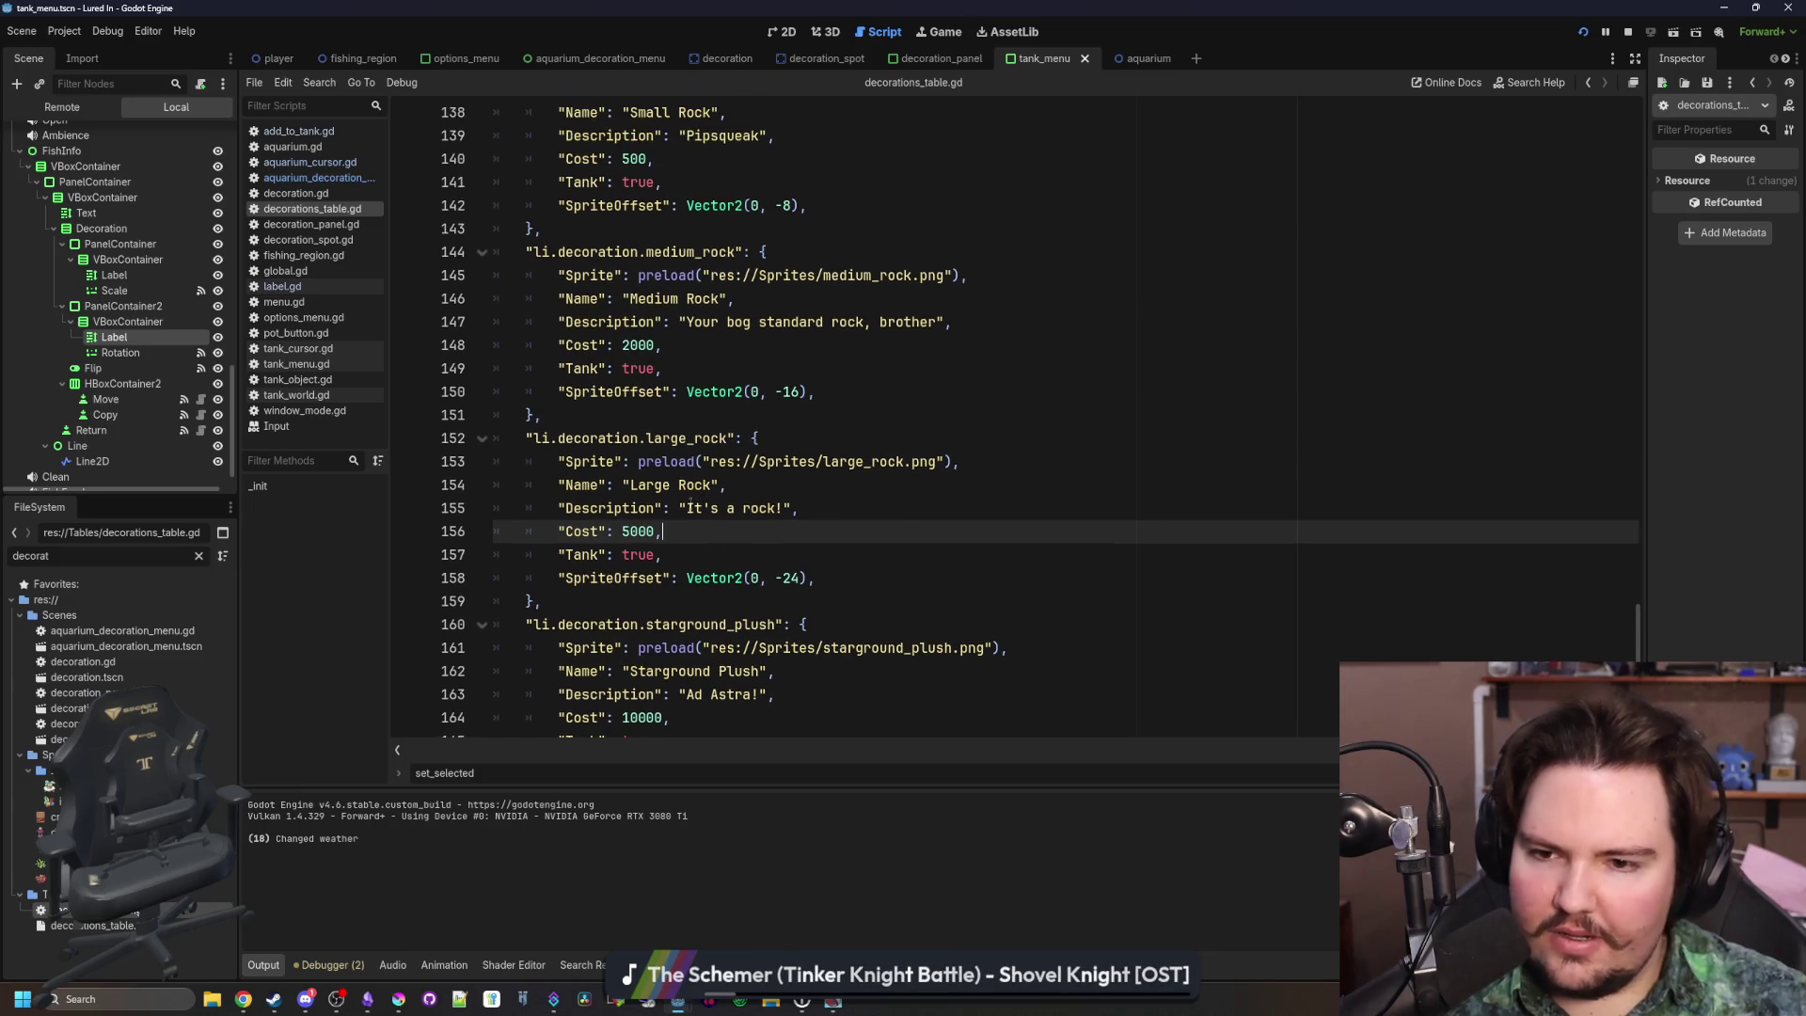
pyautogui.click(688, 508)
pyautogui.write("It's not a bo")
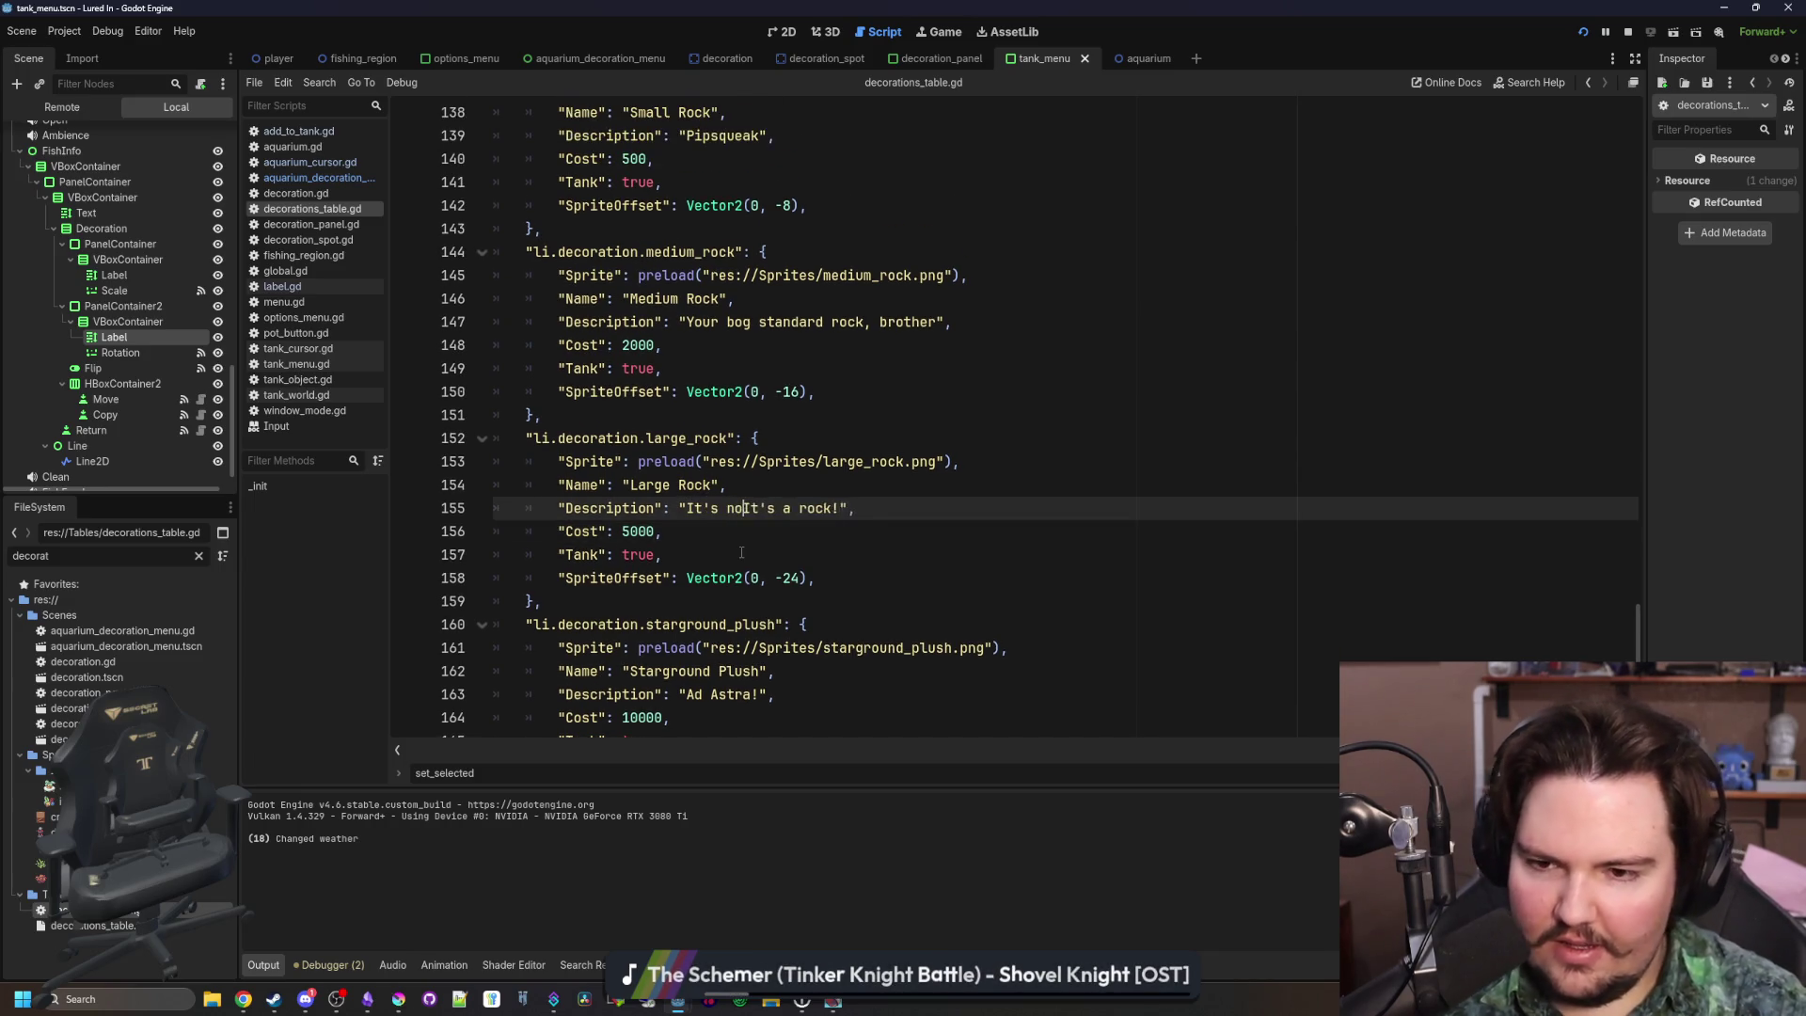
pyautogui.write('udler,')
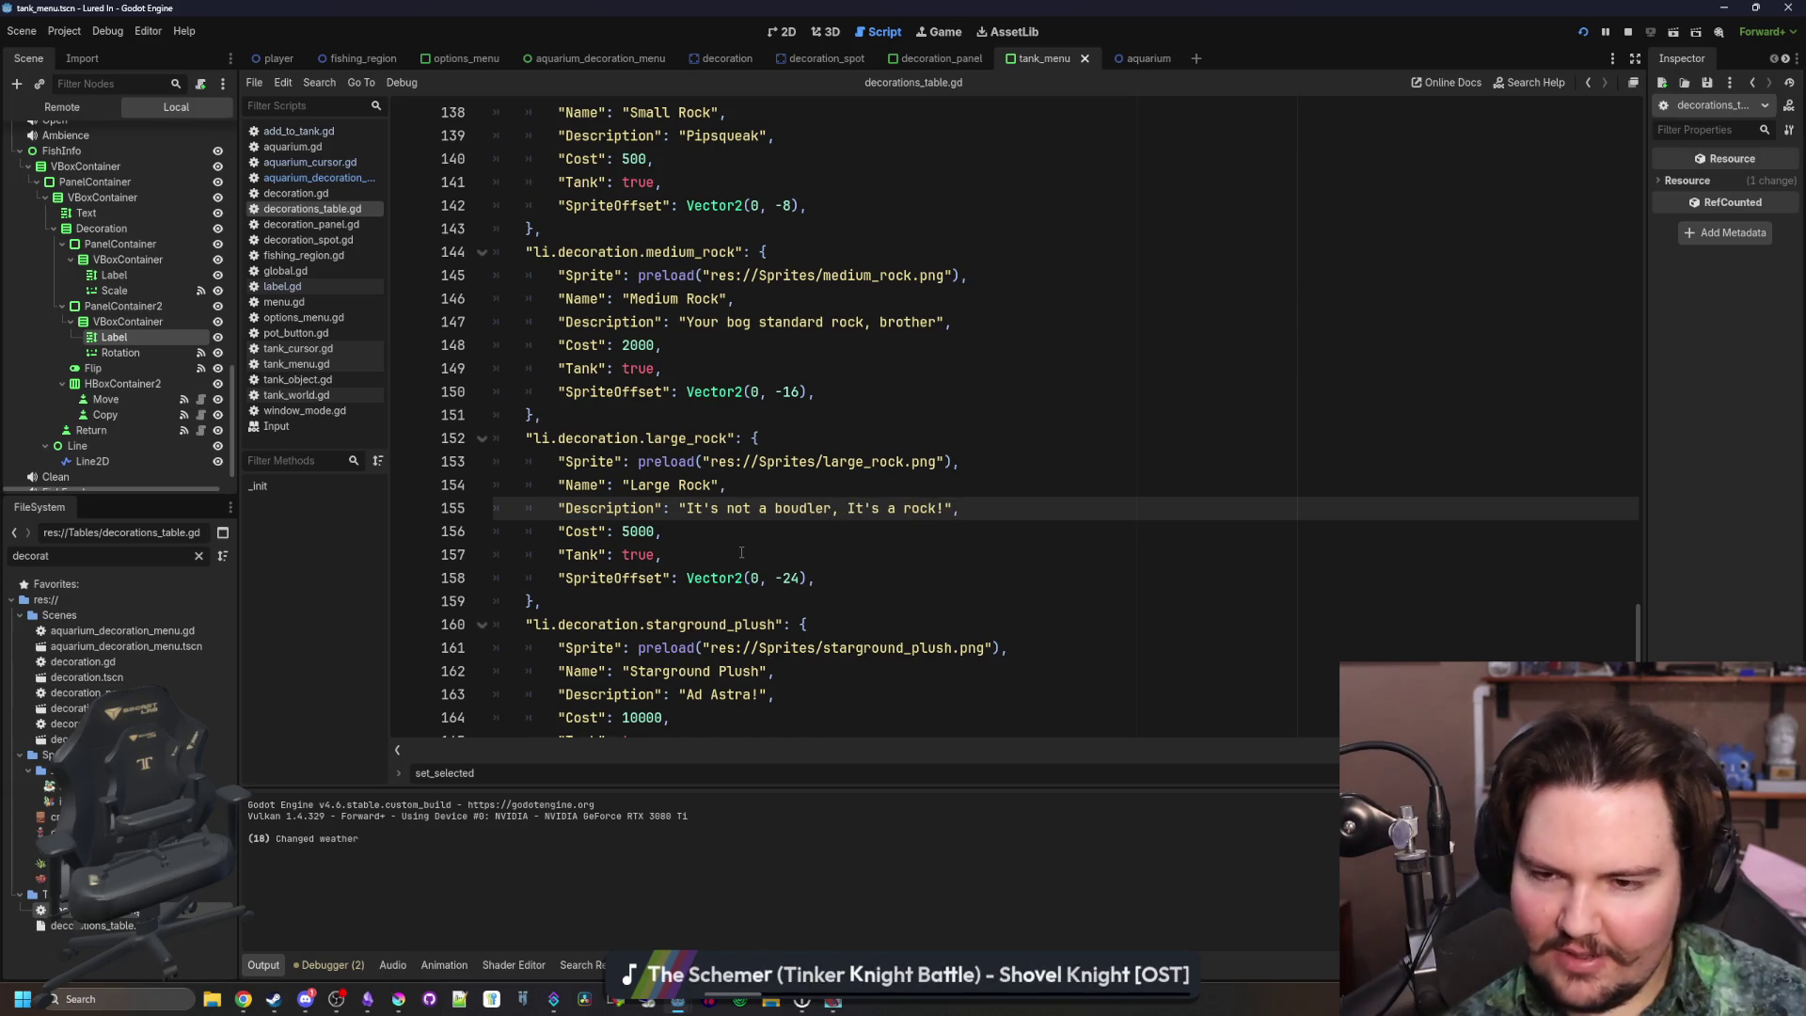
pyautogui.press('BackSpace')
pyautogui.write('i')
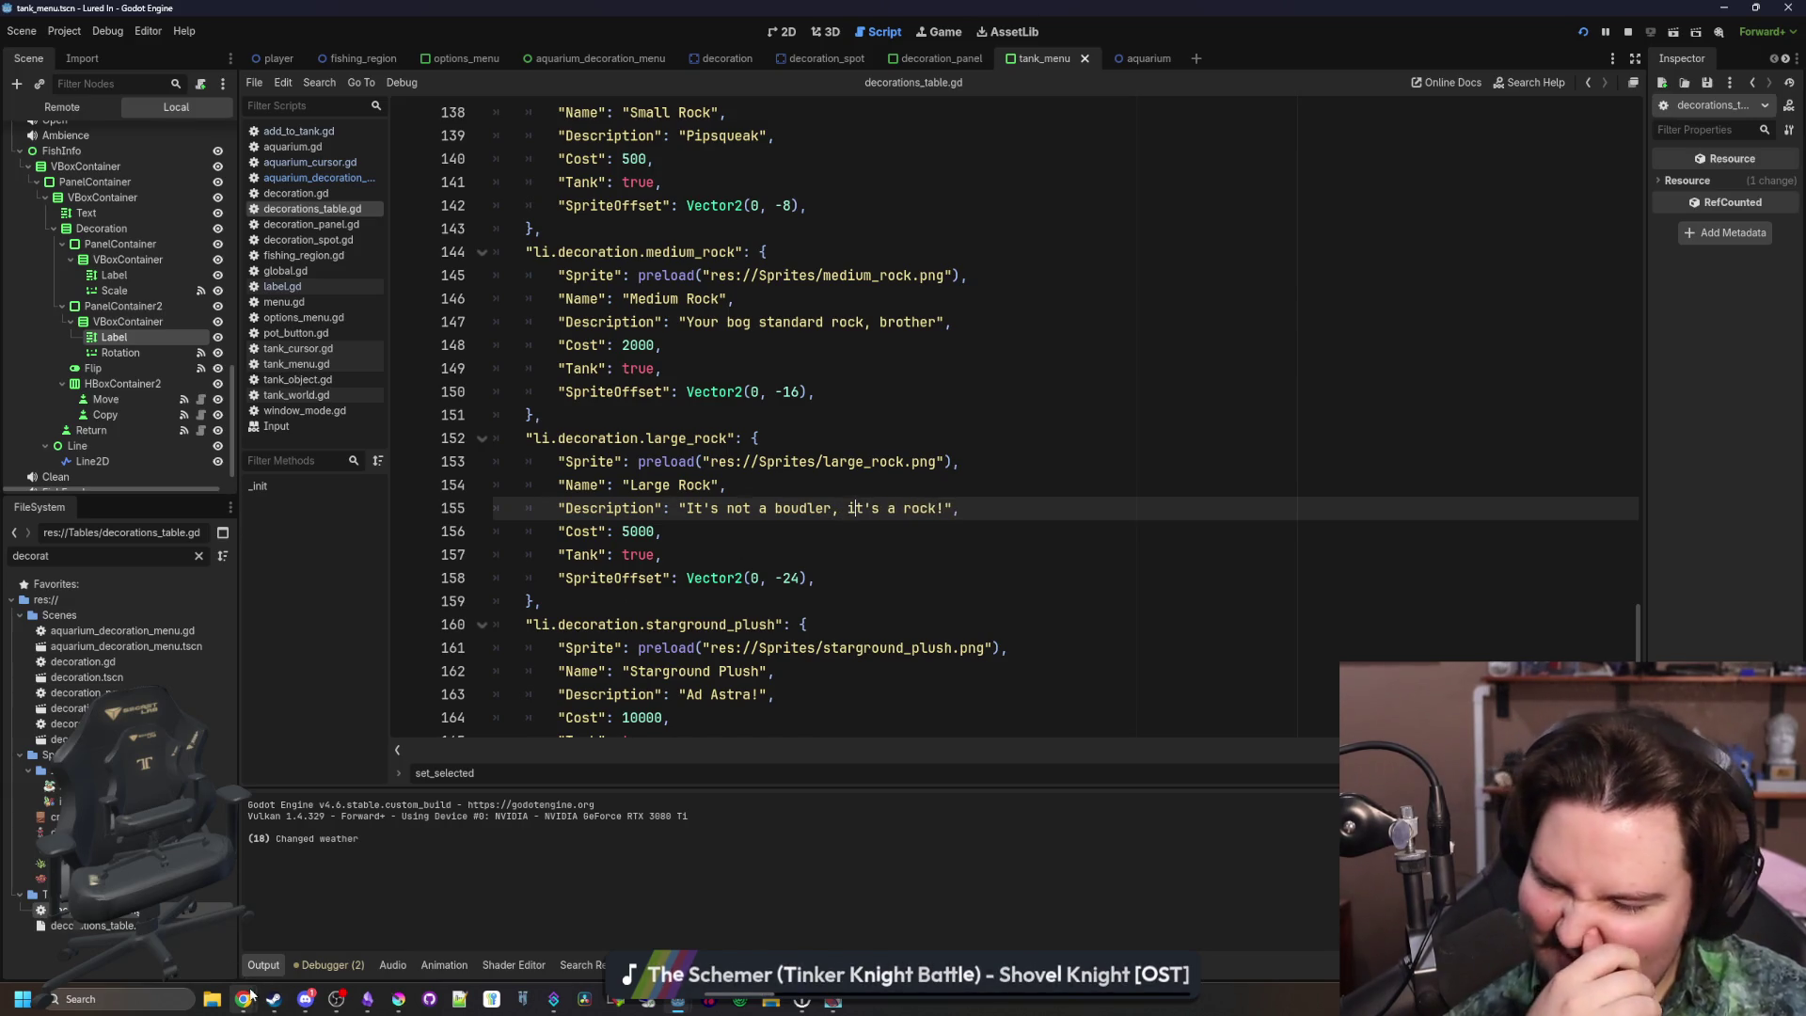
# Open a new tab in Google Chrome
pyautogui.moveTo(243, 999)
pyautogui.click(282, 948)
pyautogui.click(687, 17)
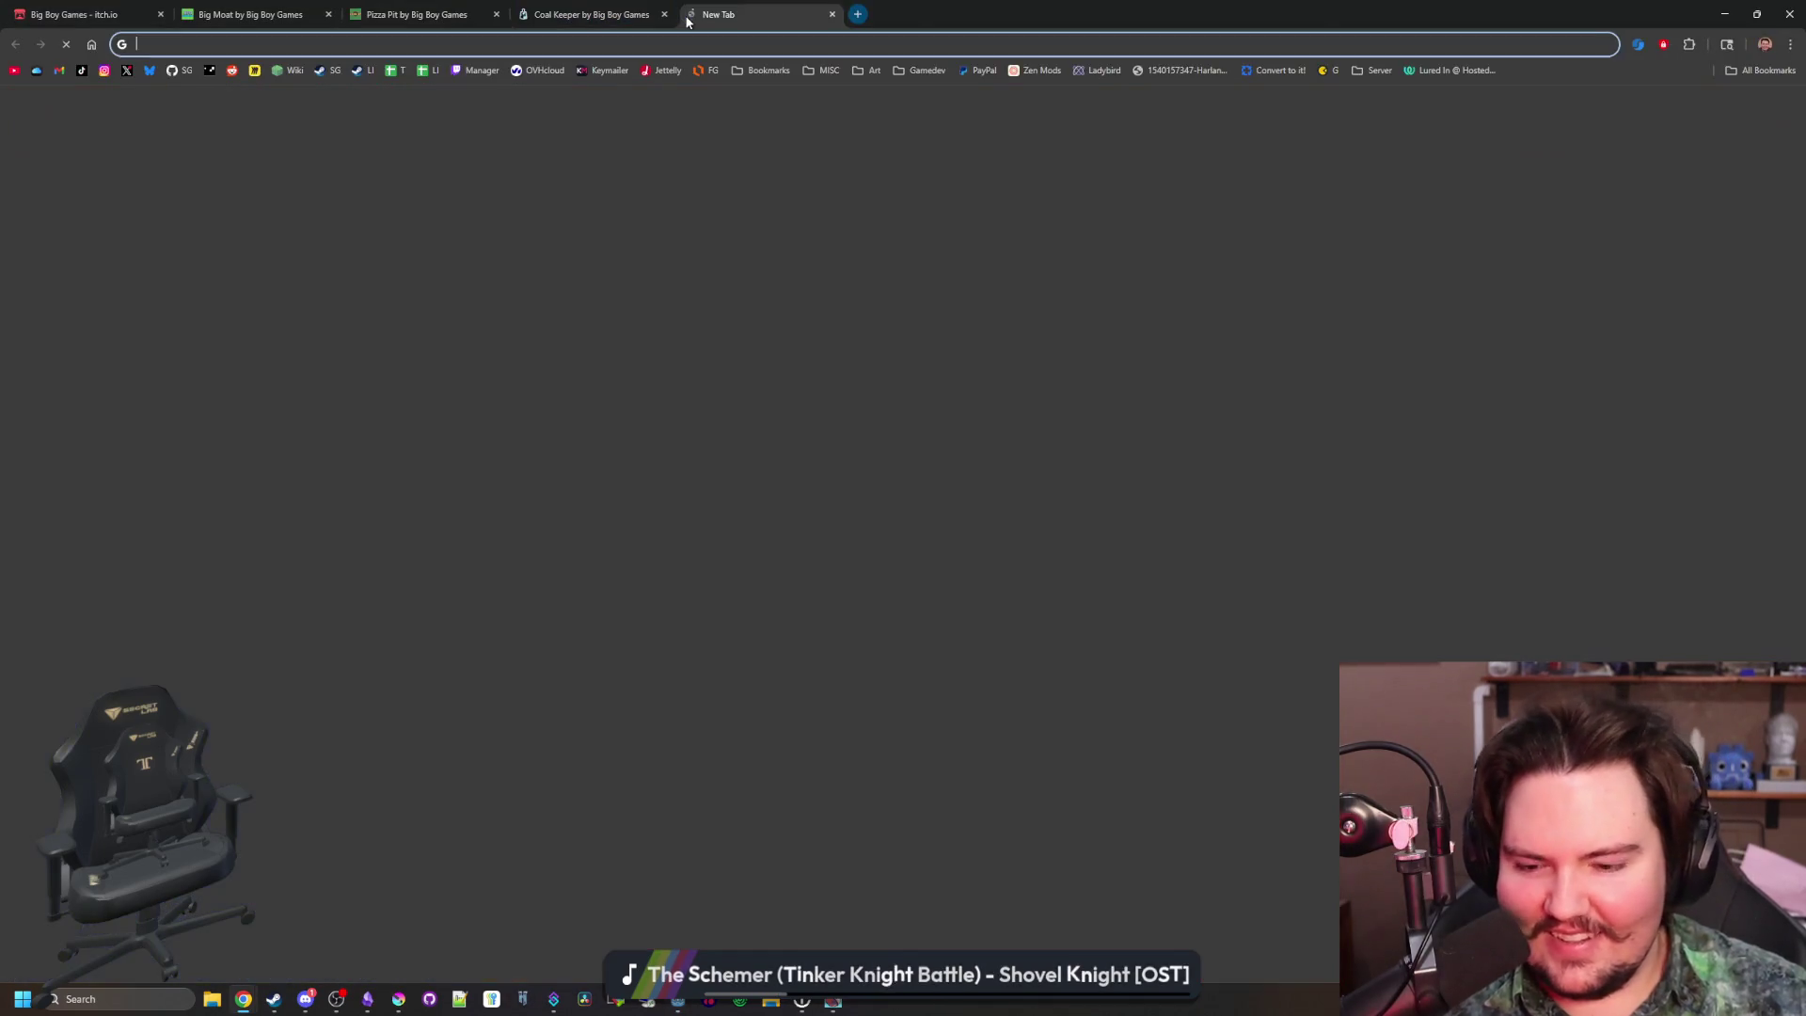
# Google "its not a boudler its a rock" in Chrome, then return to Godot
pyautogui.write('its not a boudler its')
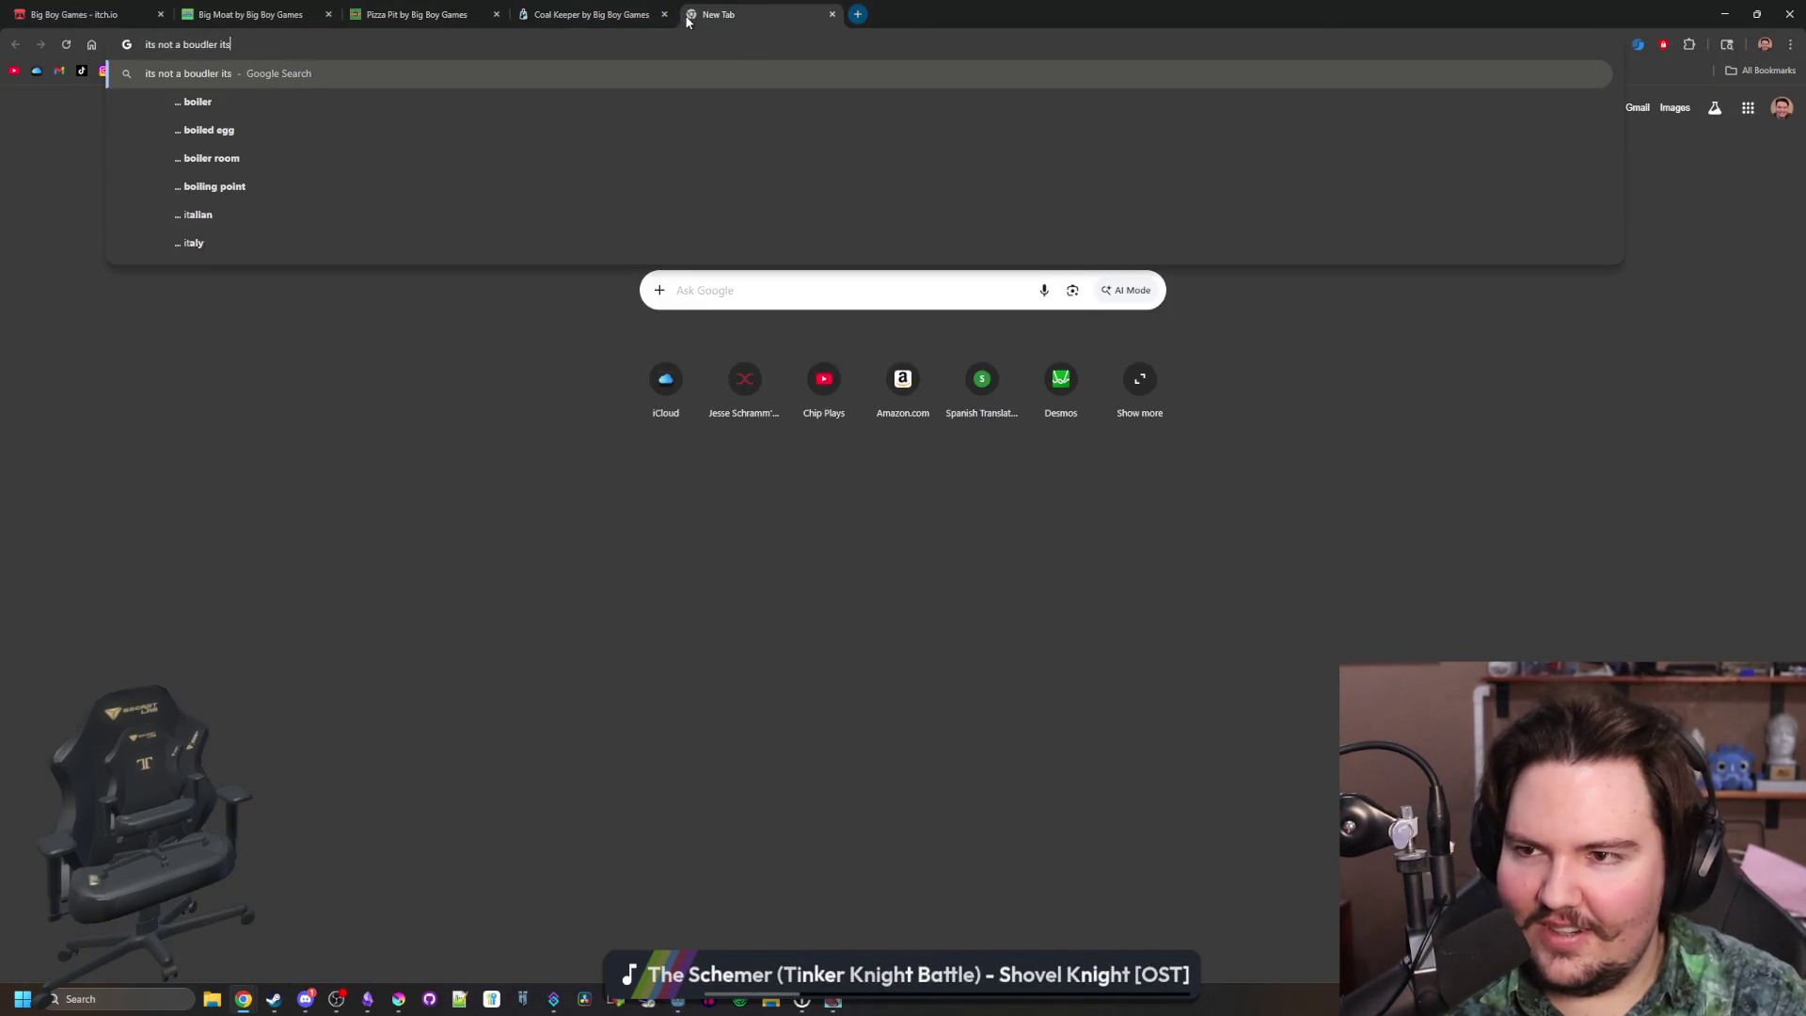
pyautogui.write(' a rock')
pyautogui.press('Return')
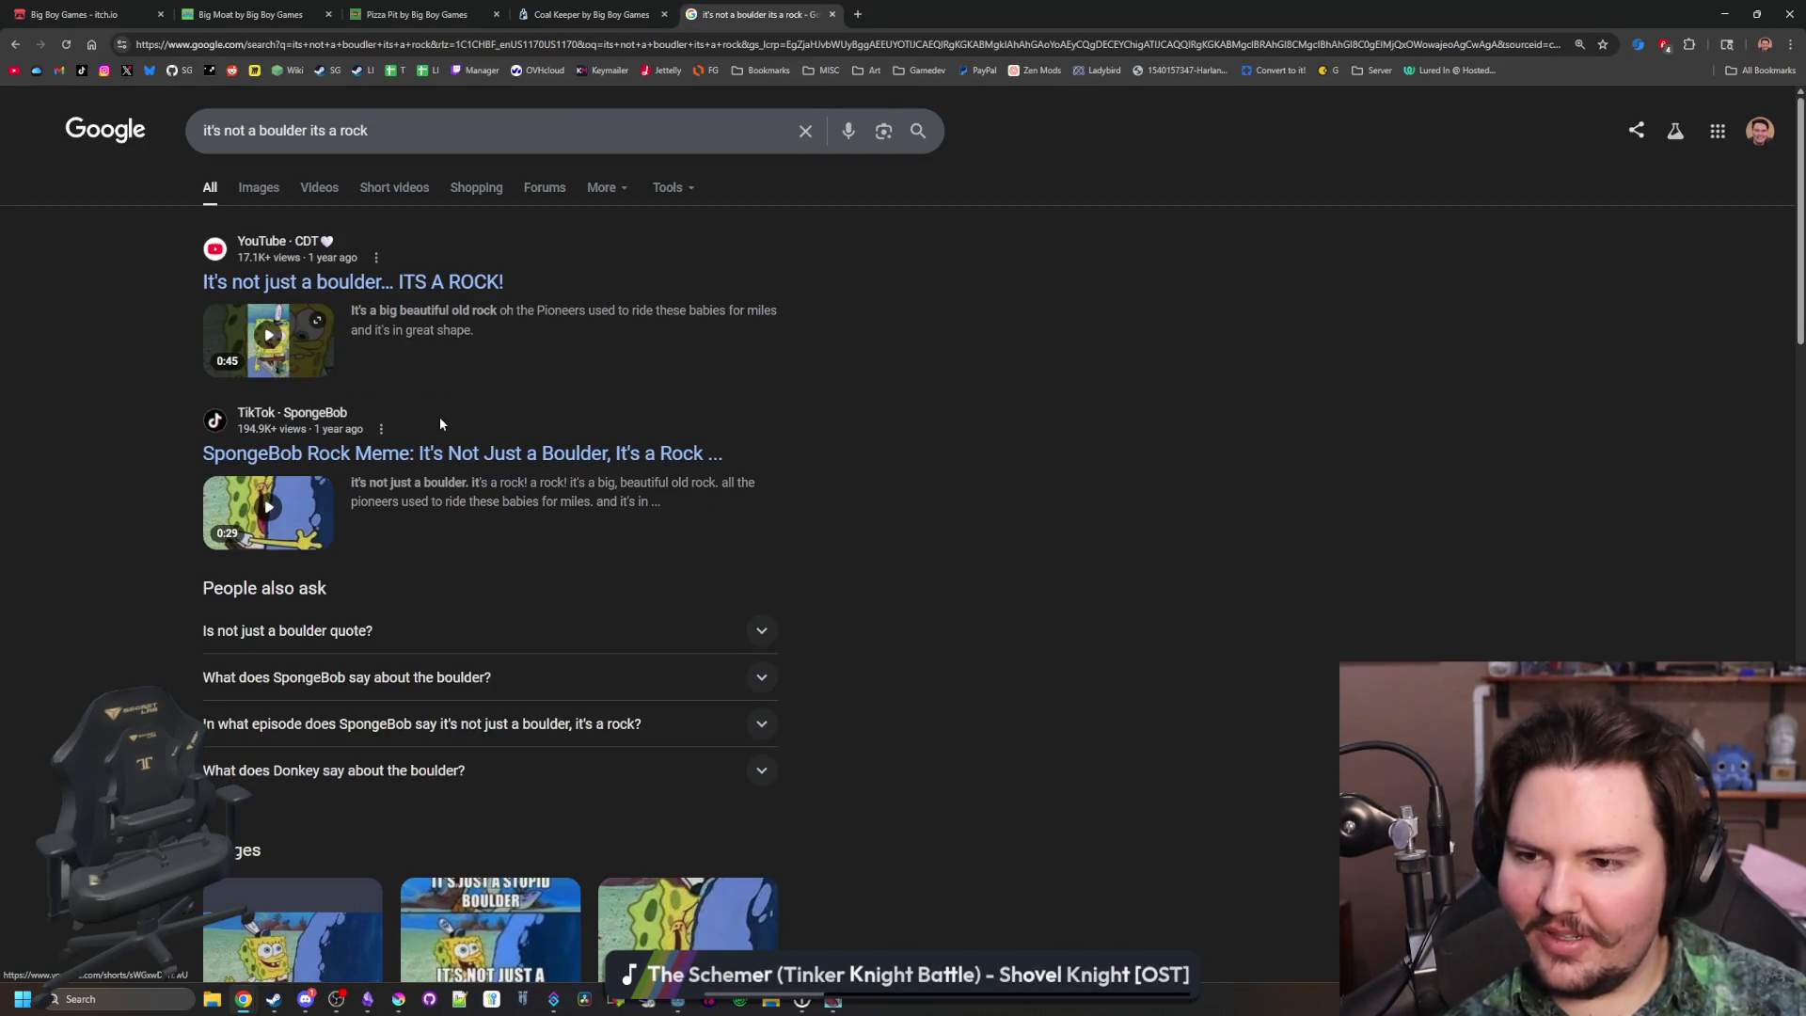
pyautogui.hotkey('alt', 'Tab')
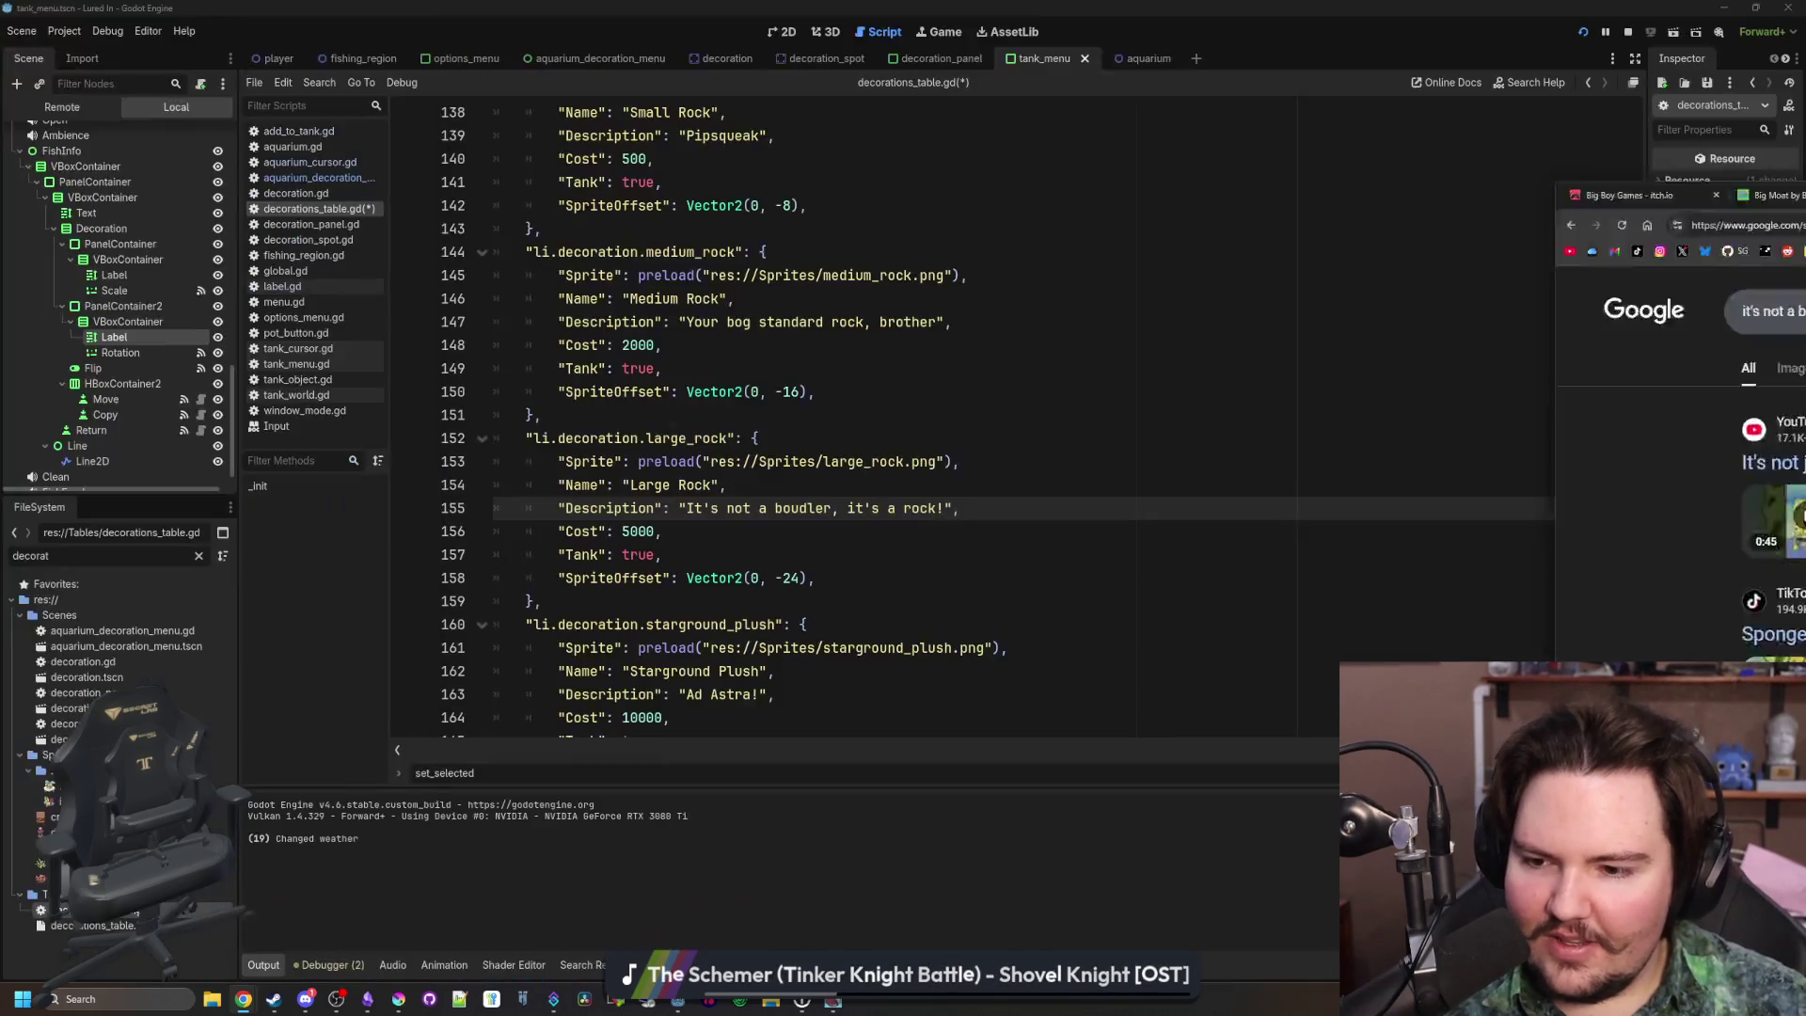
# Correct the Large Rock description to "It's not just a boulder, it's a rock!"
pyautogui.write('just')
pyautogui.click(845, 508)
pyautogui.press('BackSpace')
pyautogui.press('Right')
pyautogui.write('d')
pyautogui.click(1034, 581)
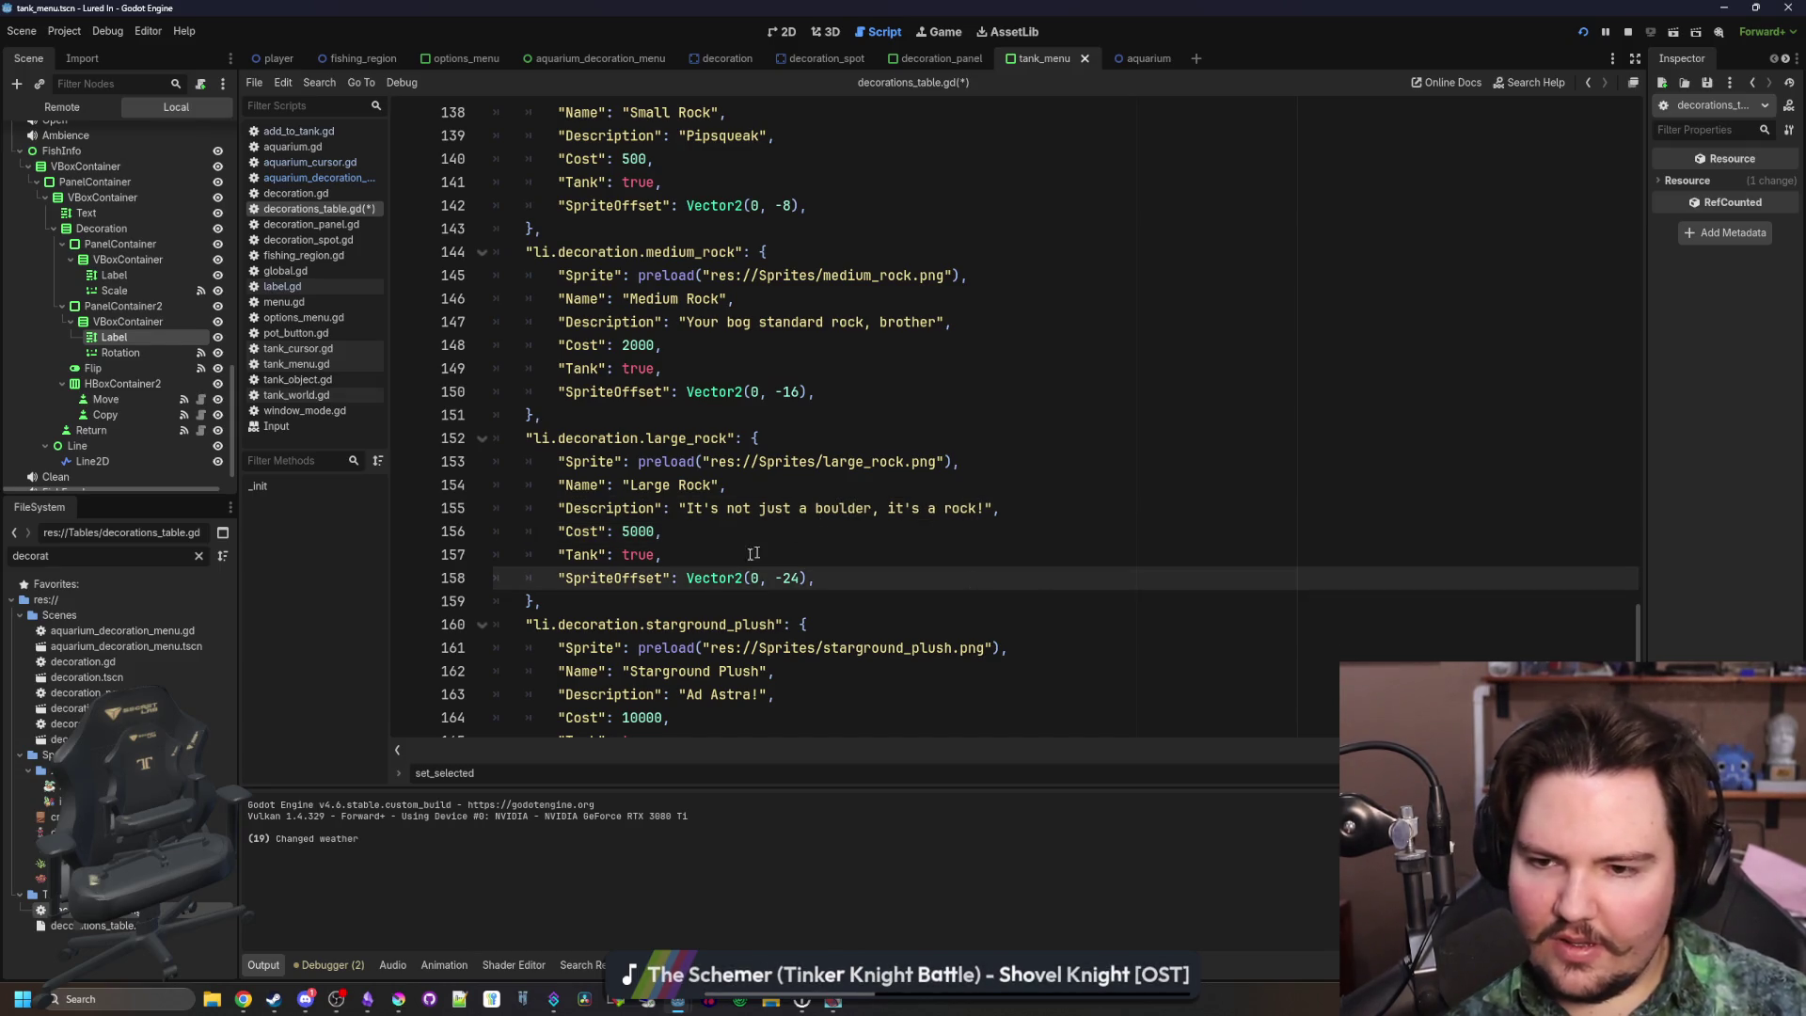
pyautogui.moveTo(395, 1005)
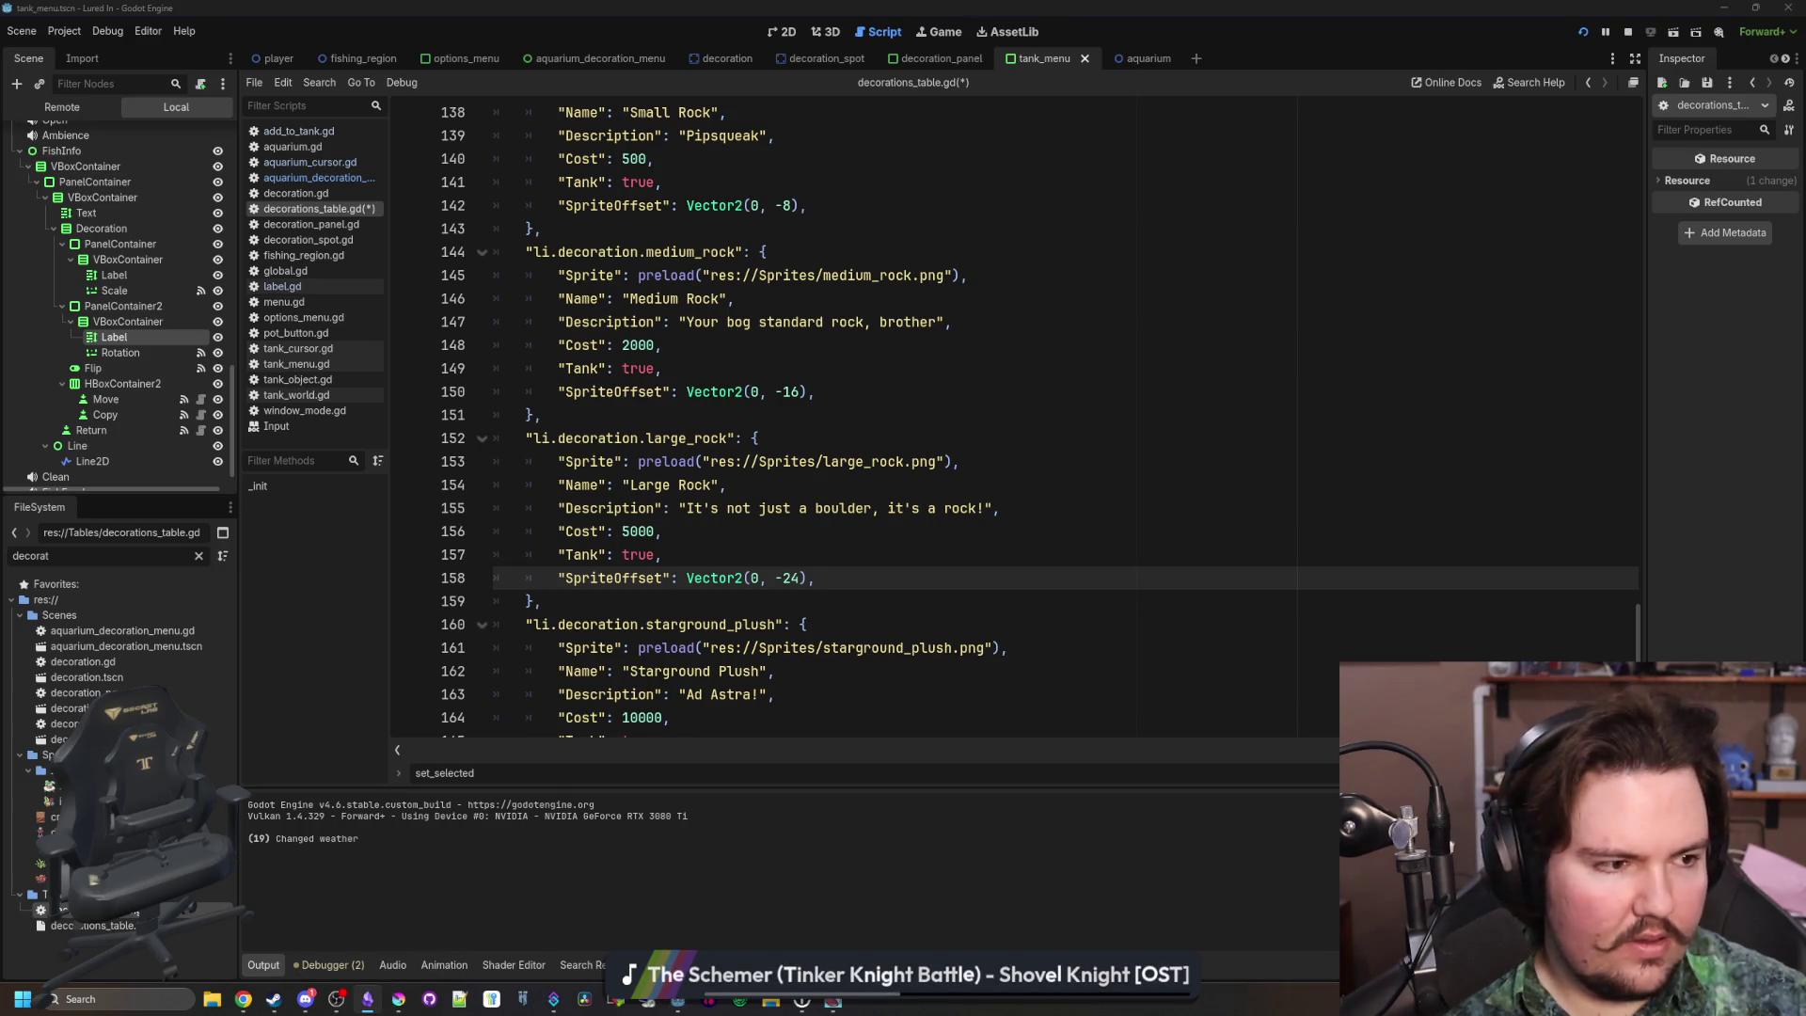
pyautogui.hotkey('alt', 'Tab')
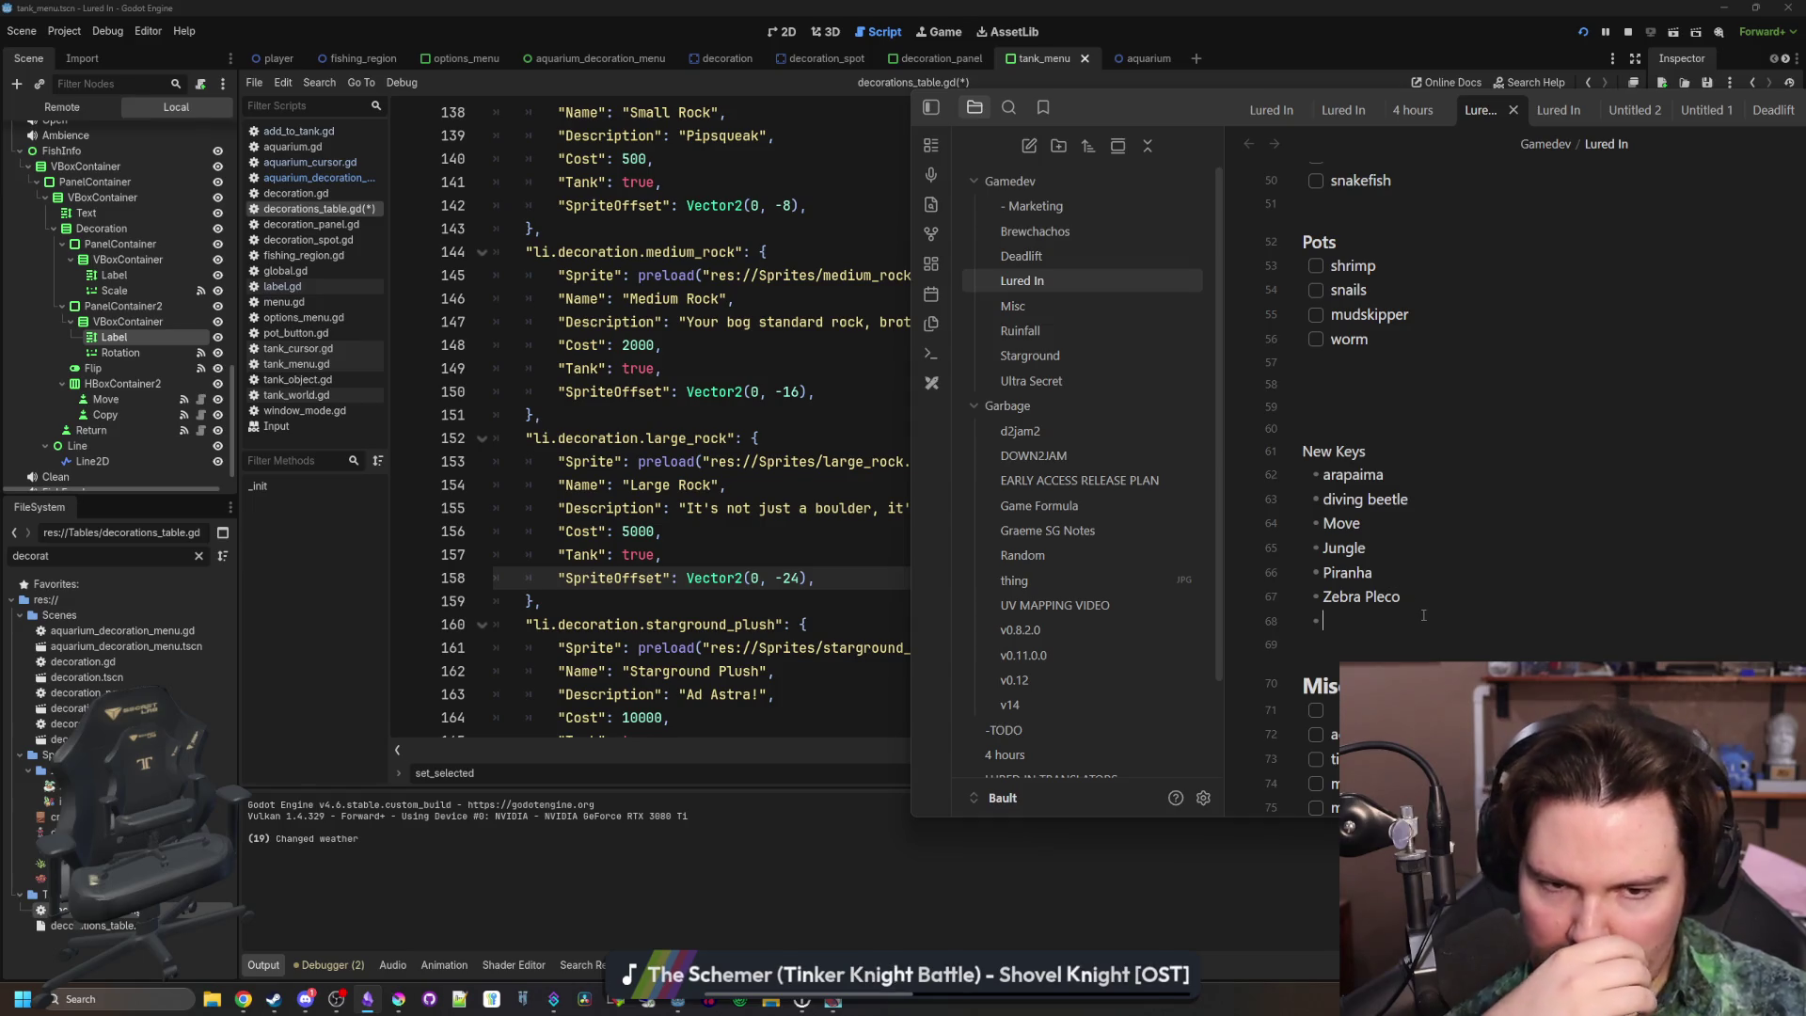
# Add Small Rock, Medium Rock and rock description bullets under New Keys in the Obsidian note
pyautogui.write('Small Rock')
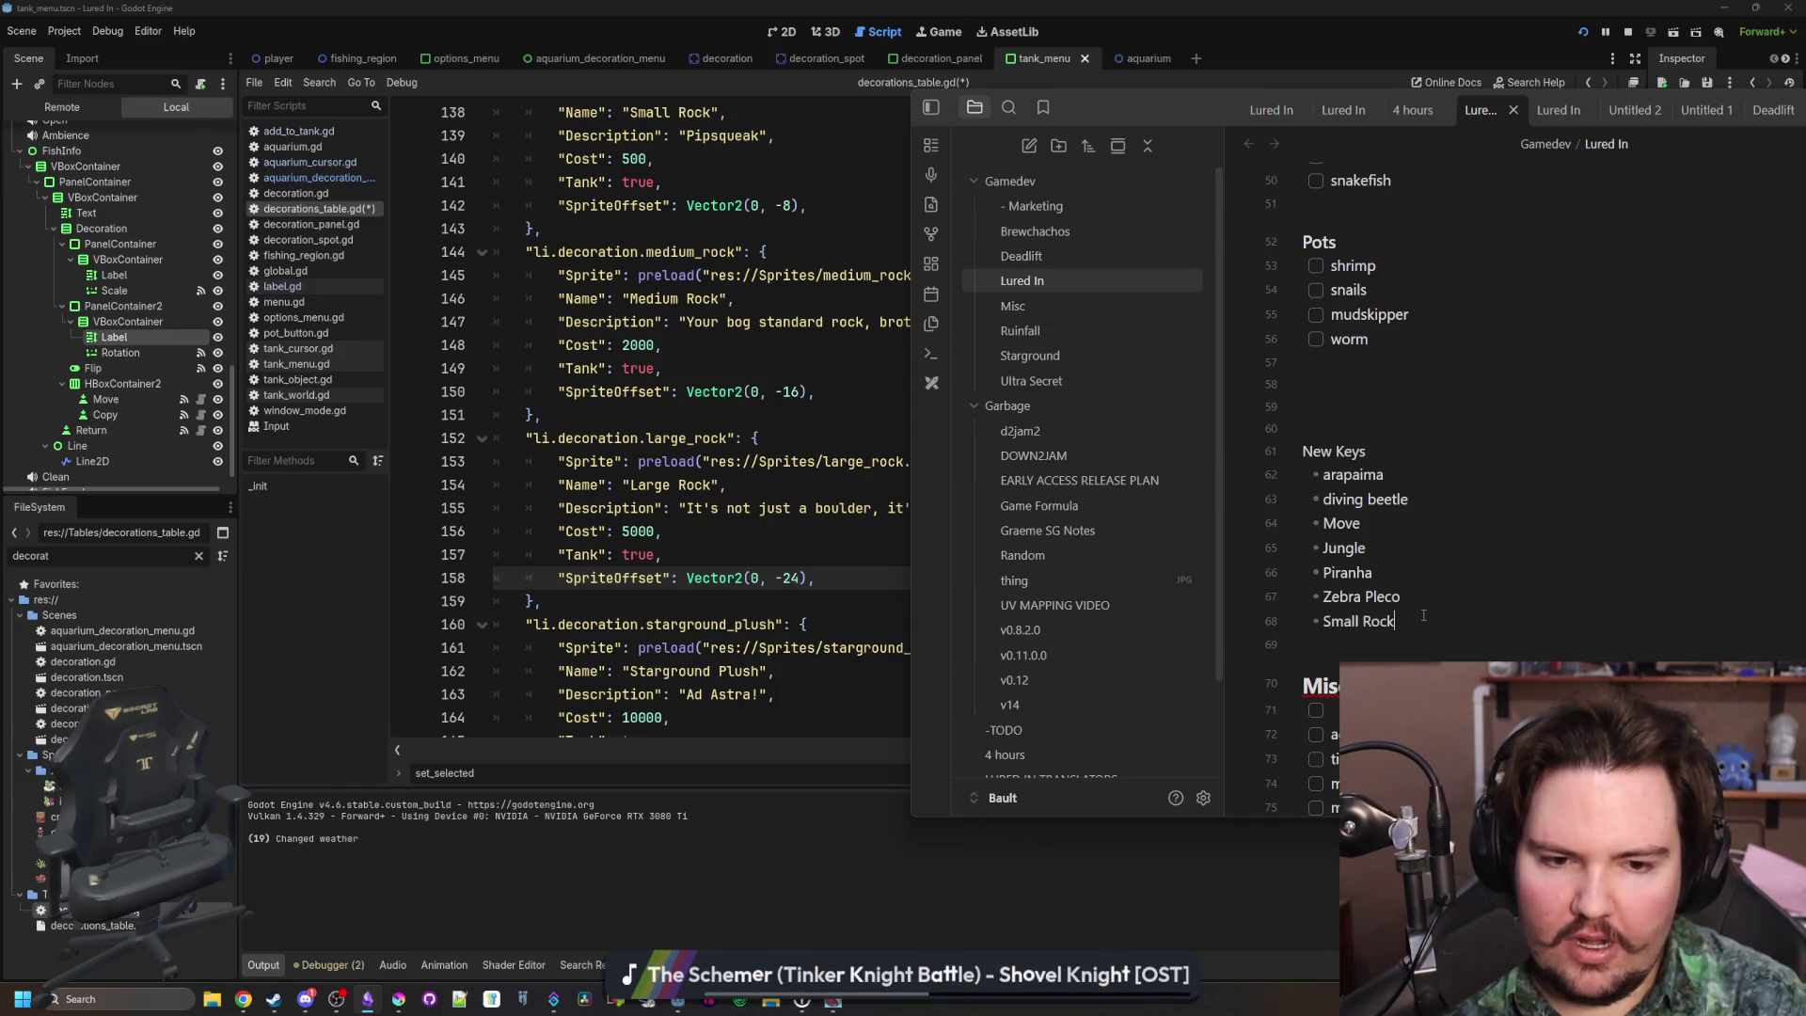
pyautogui.press('Return')
pyautogui.write('Medium R')
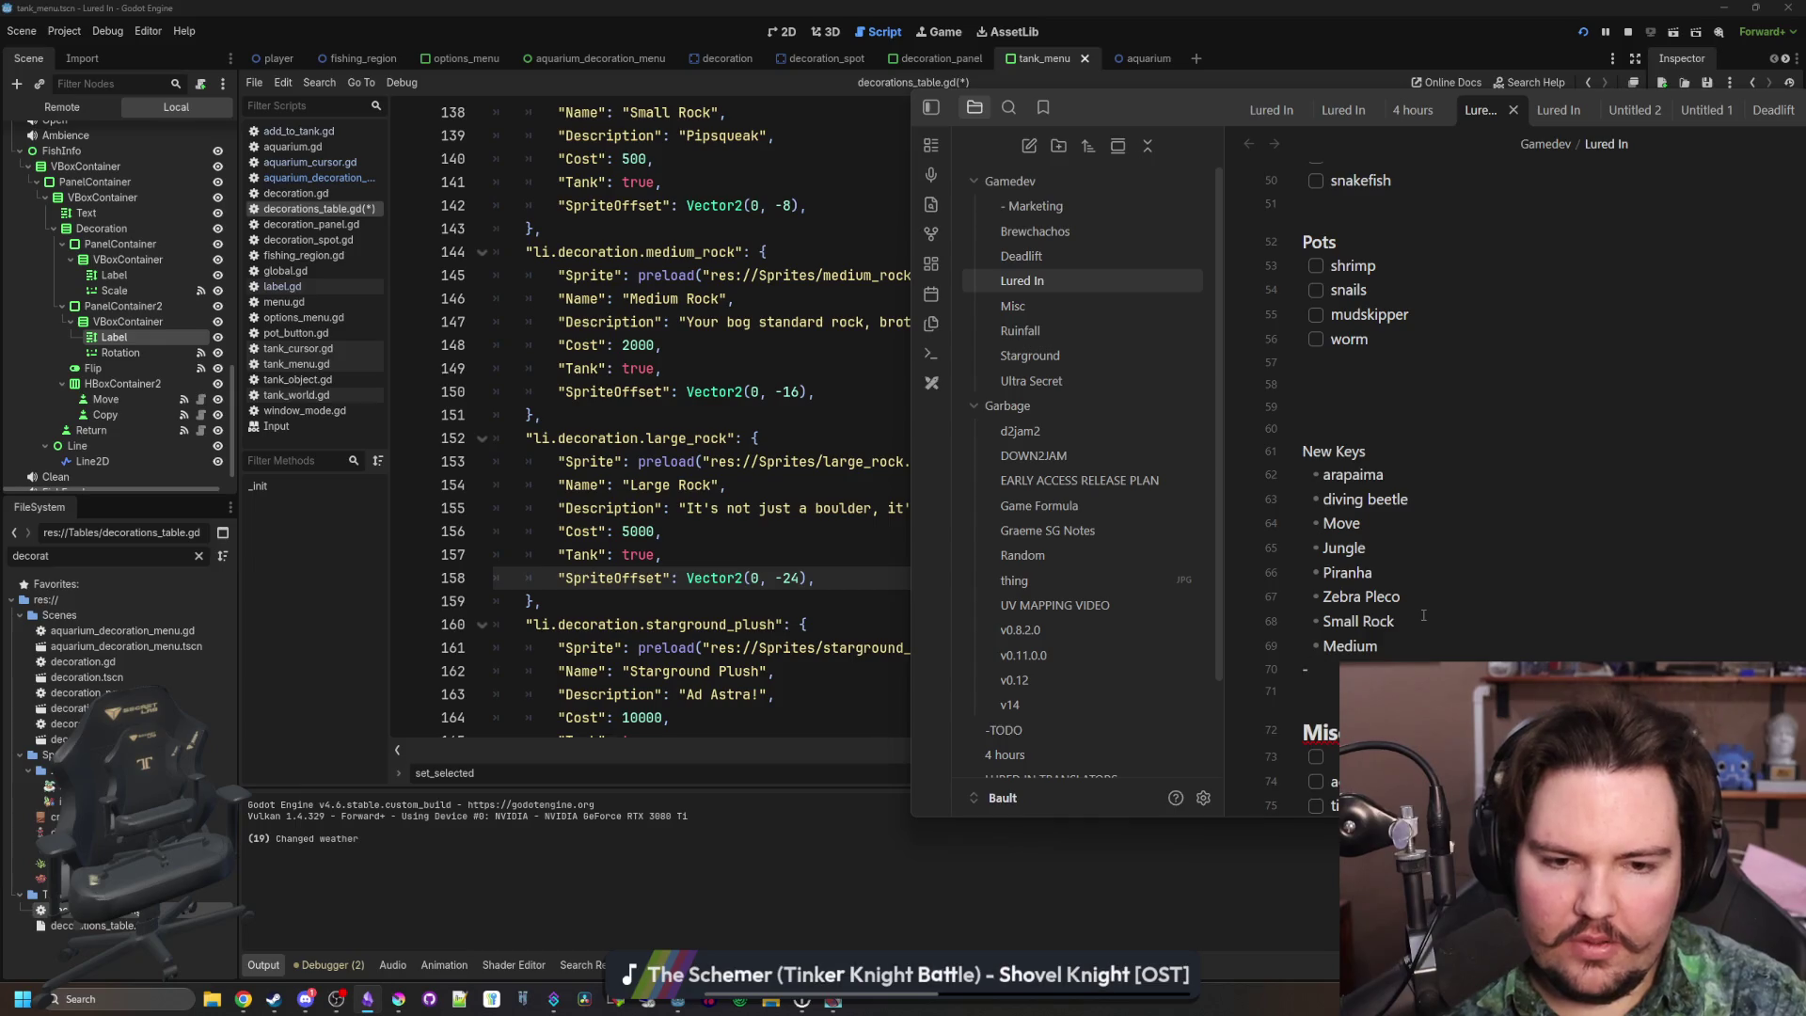
pyautogui.write('ock')
pyautogui.press('Return')
pyautogui.write('La')
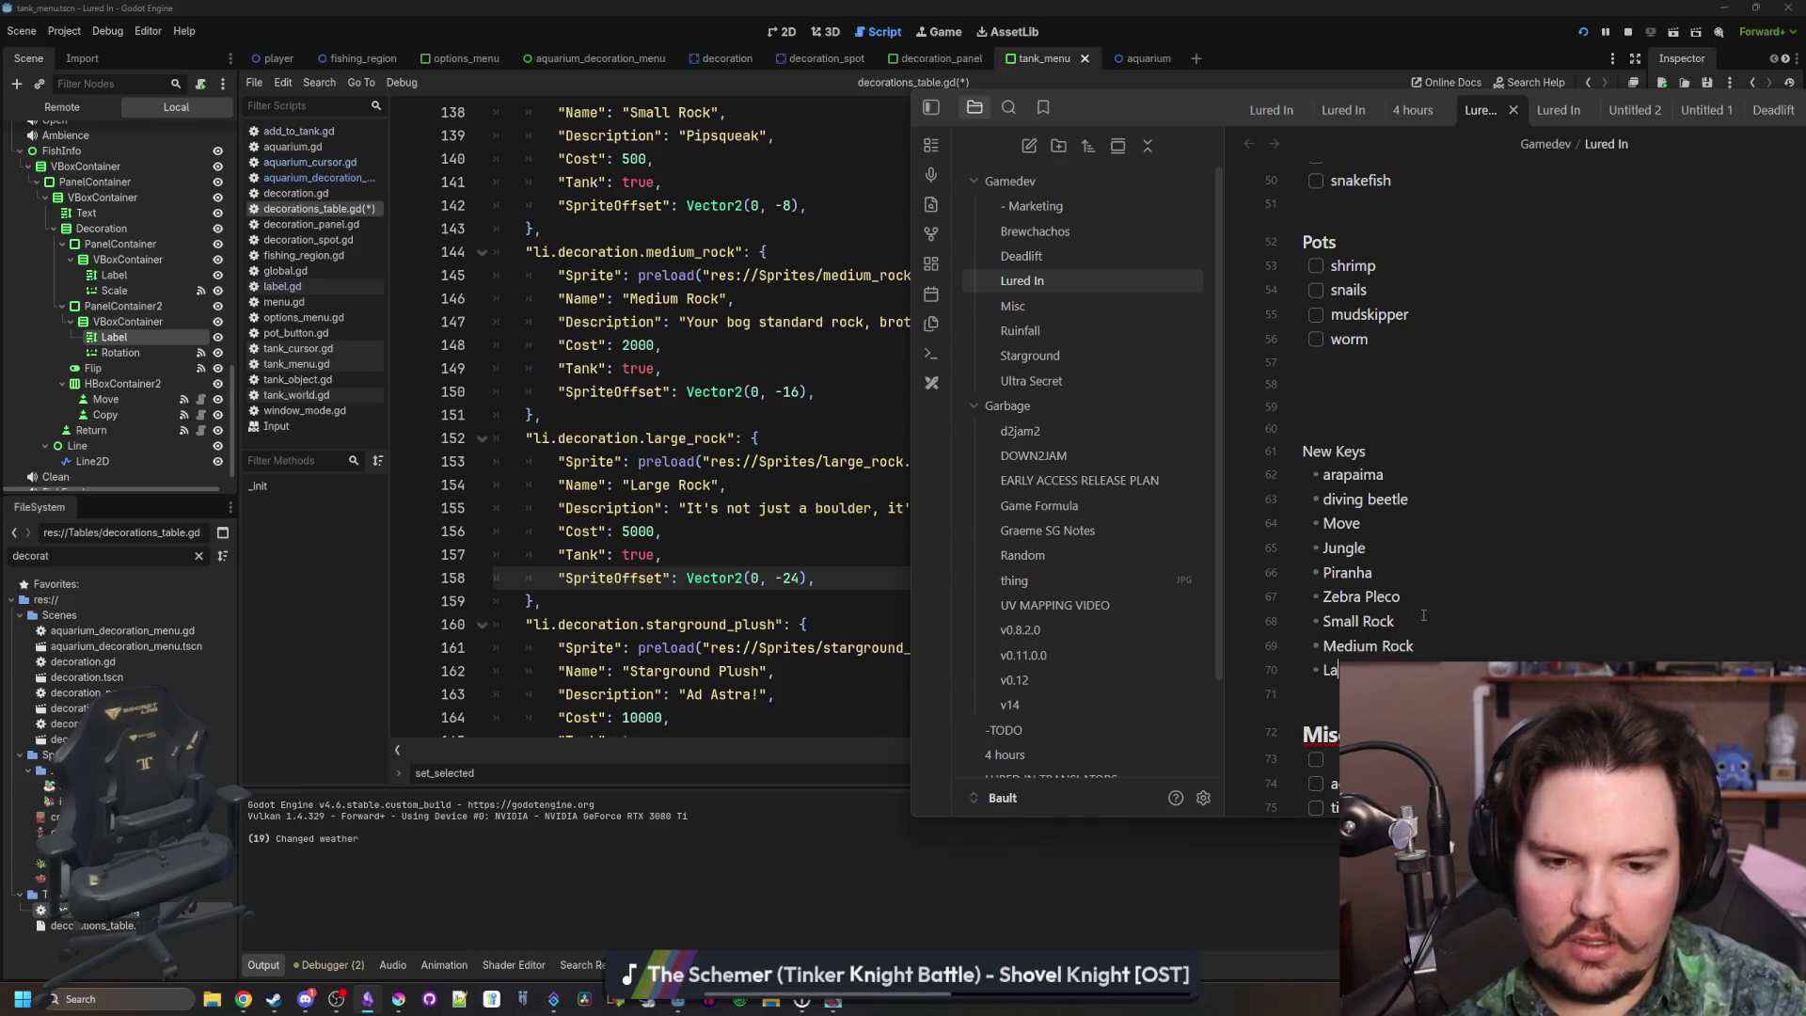
pyautogui.press('Return')
pyautogui.write("It's")
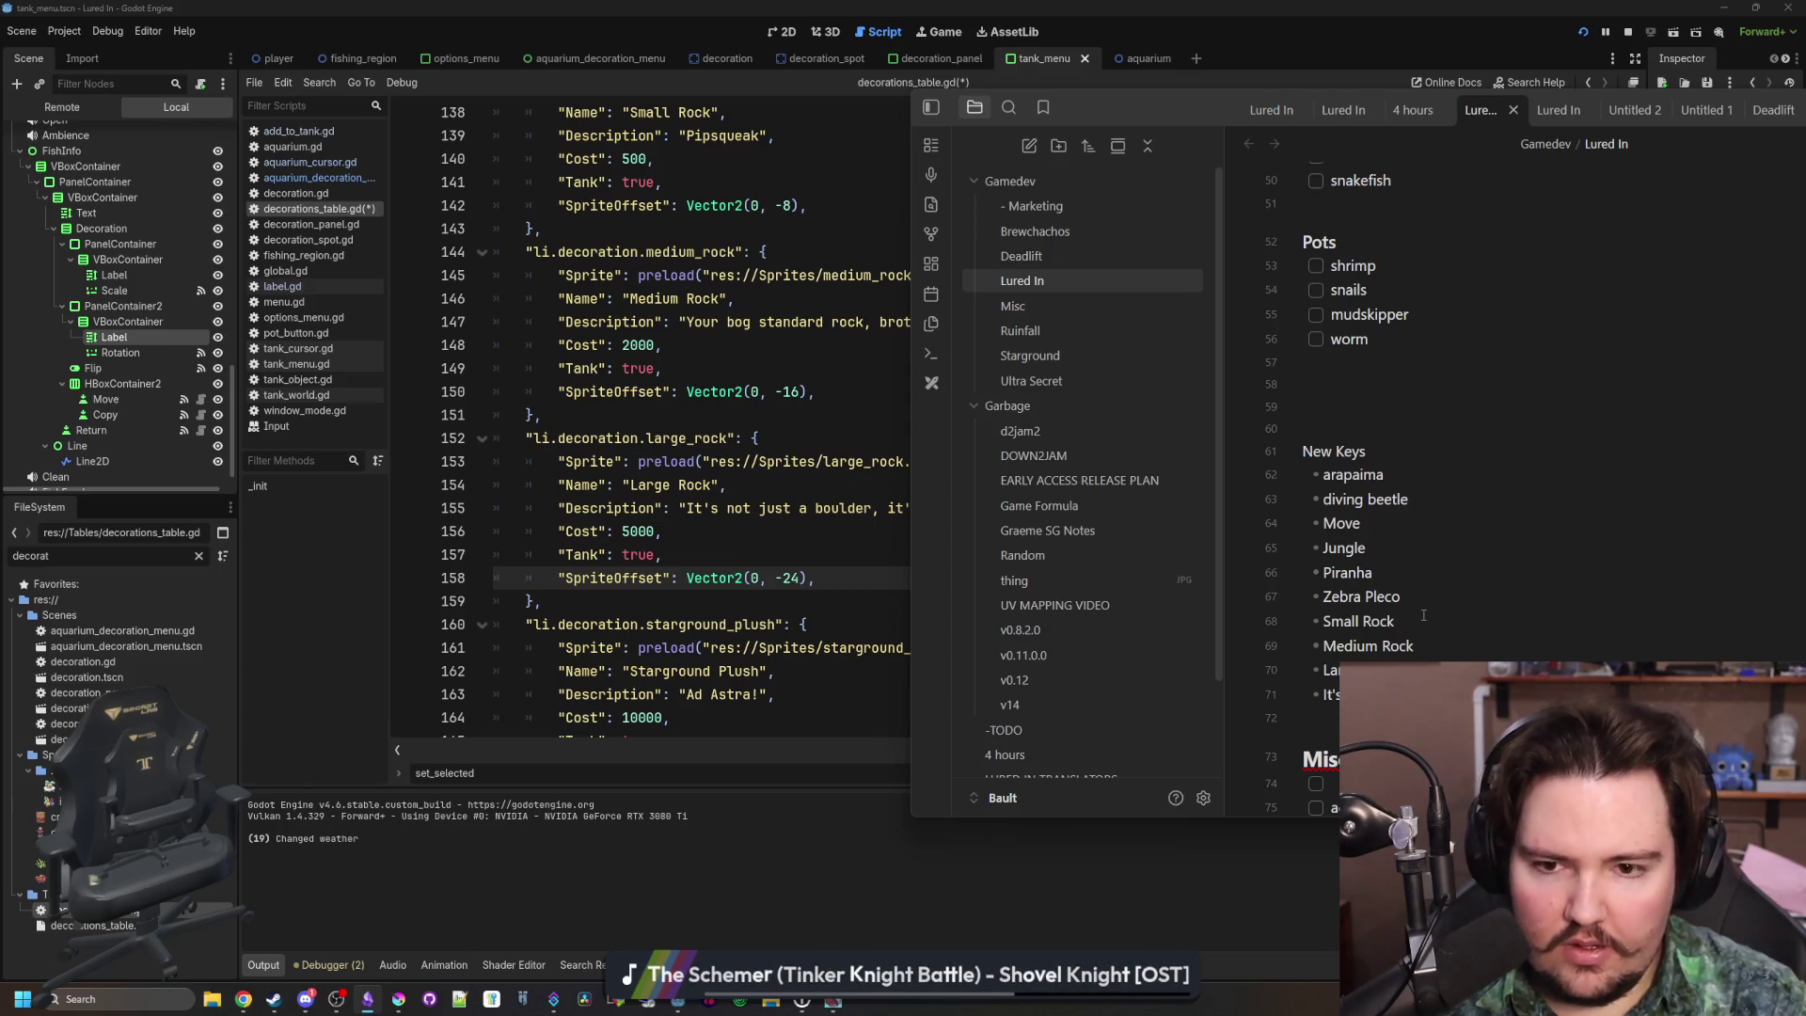
pyautogui.press('Return')
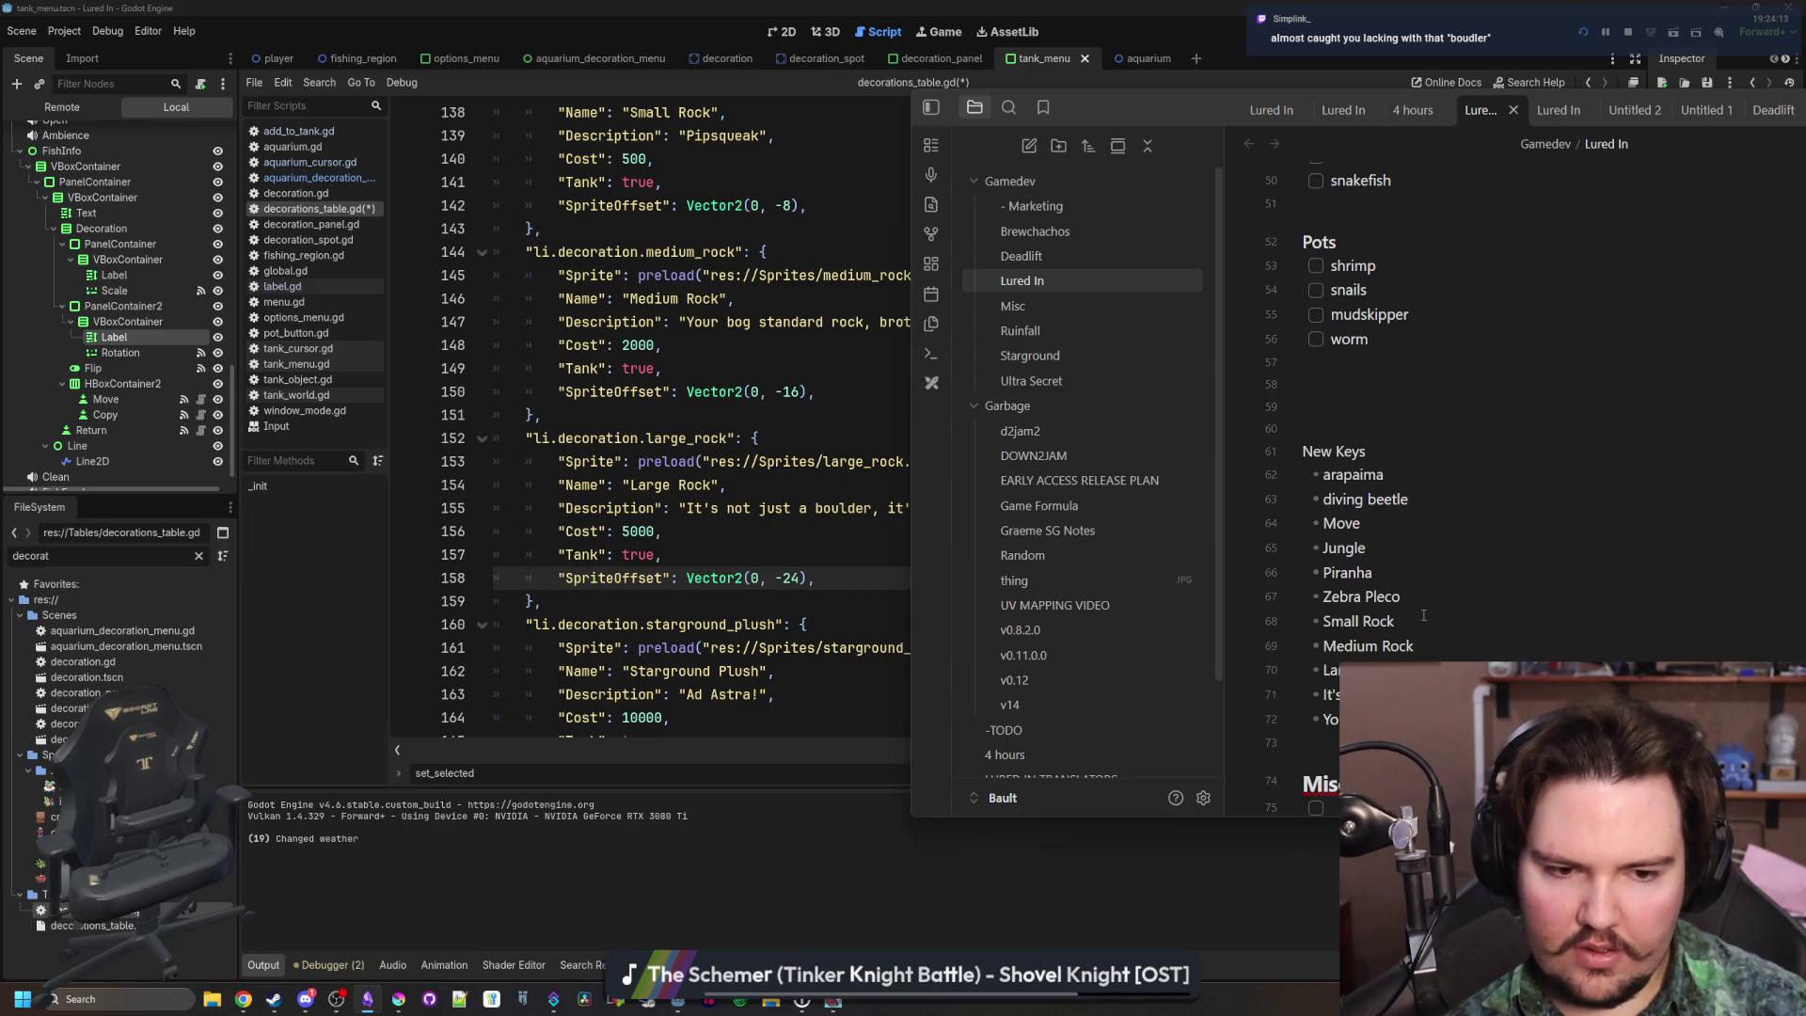
pyautogui.press('Return')
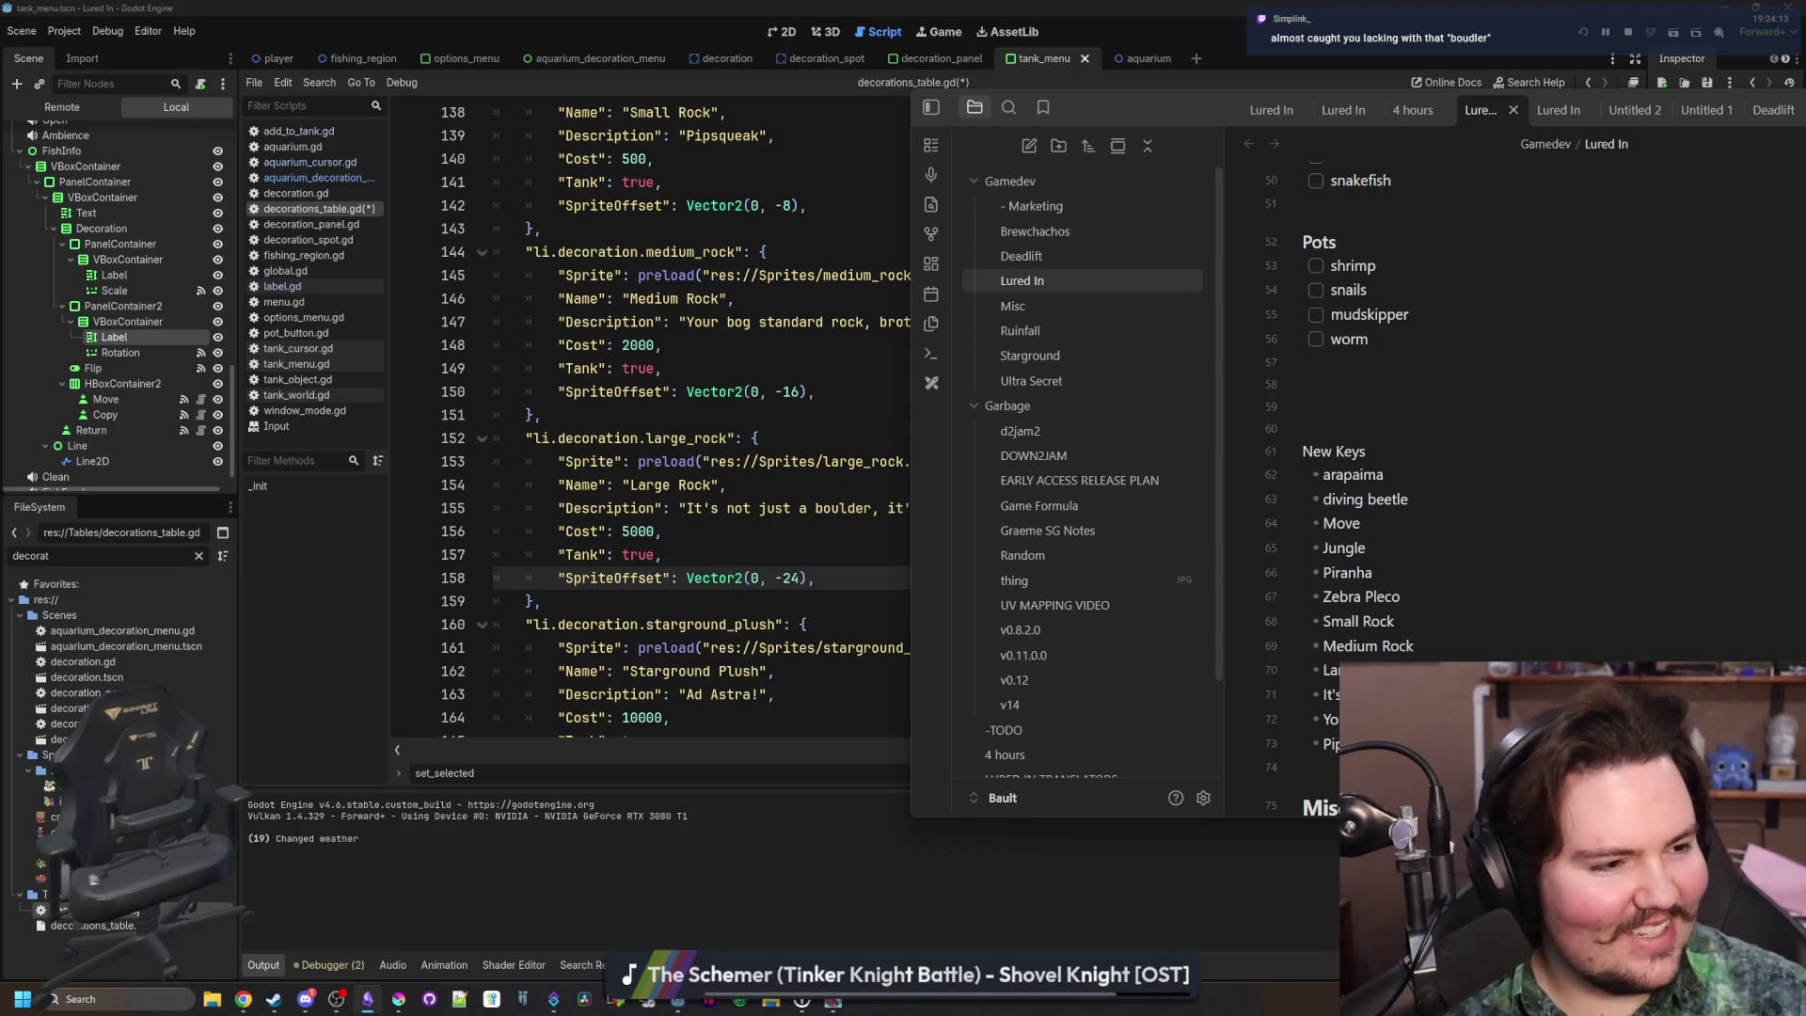
pyautogui.hotkey('alt', 'Tab')
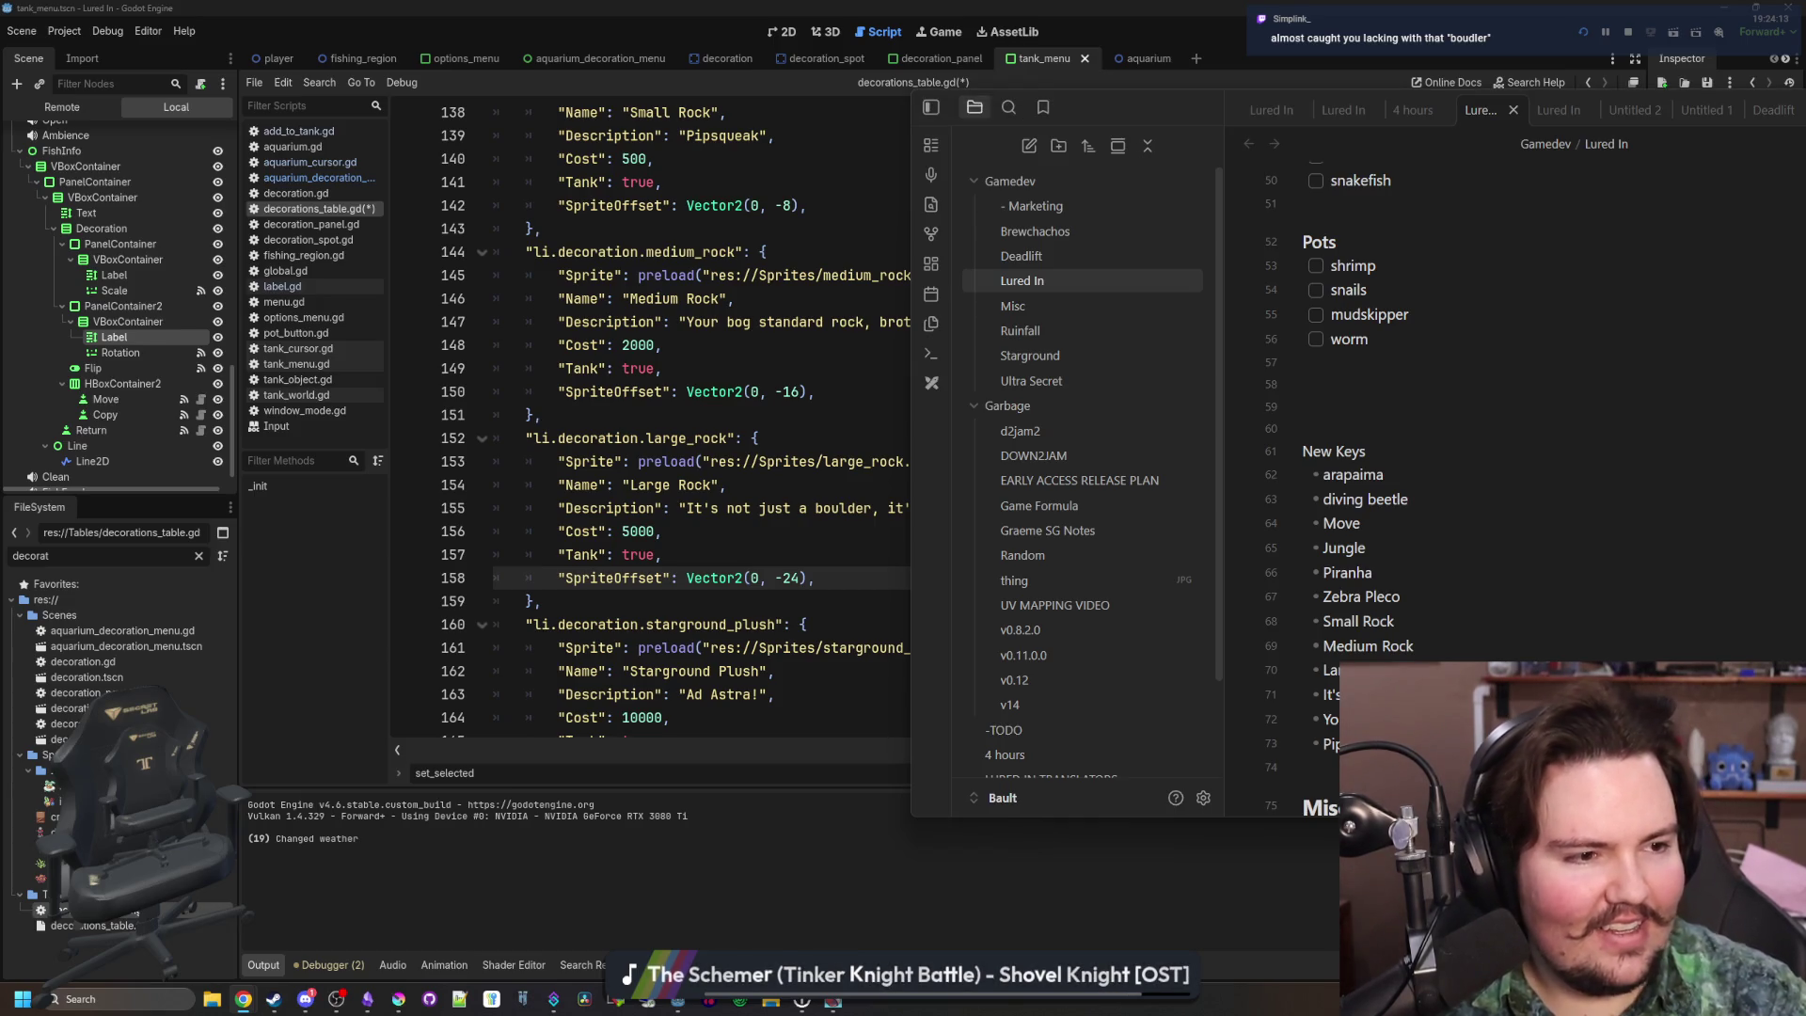
pyautogui.hotkey('alt', 'Tab')
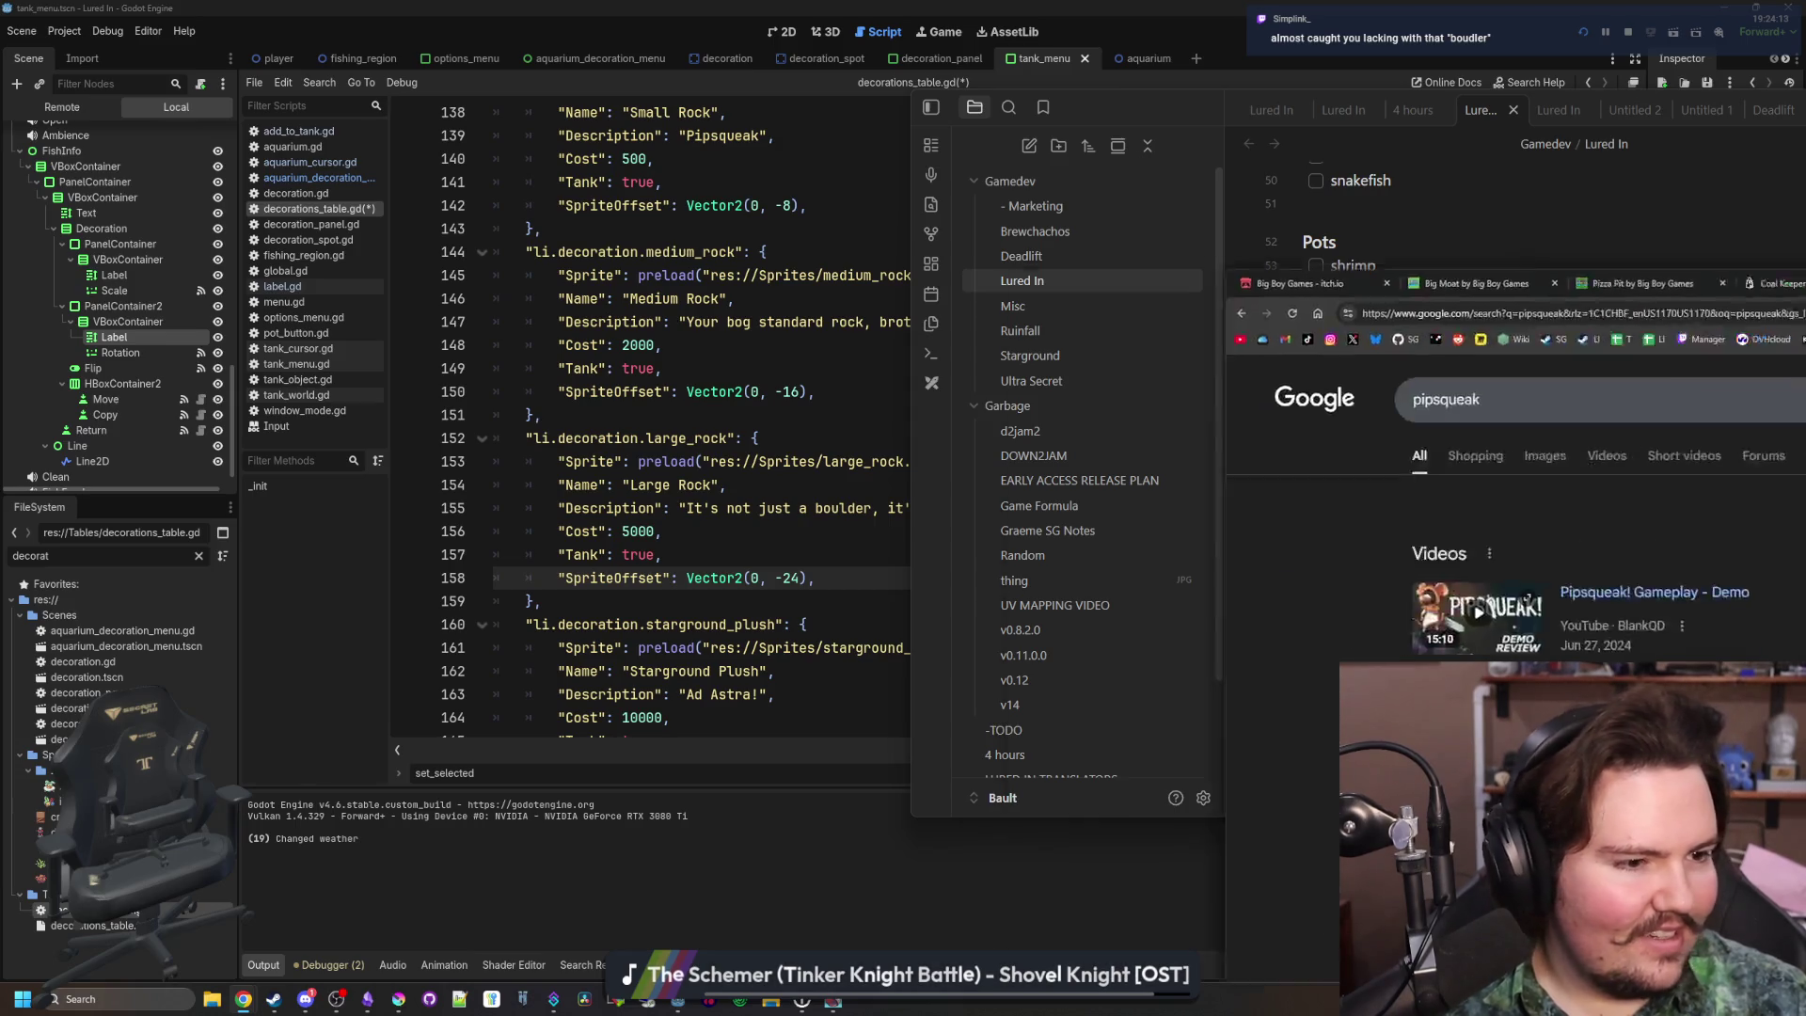
pyautogui.scroll(-5, 628, 612)
pyautogui.scroll(-1, 628, 611)
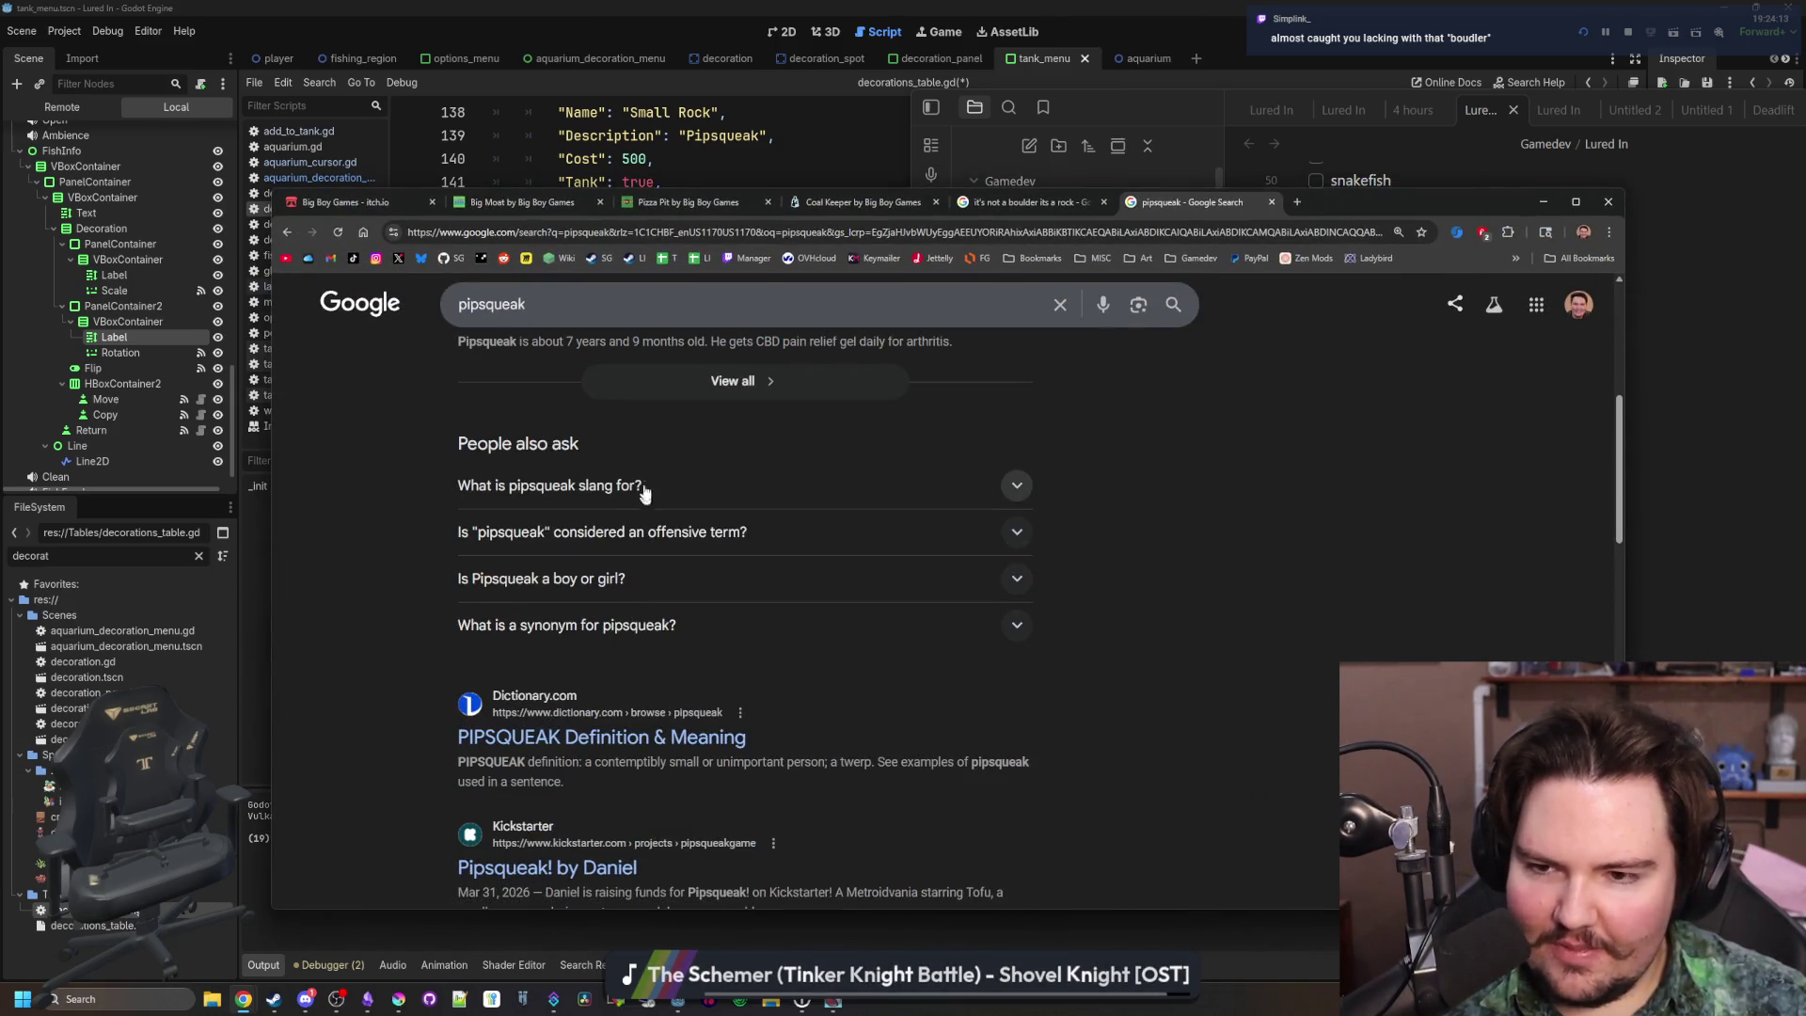
pyautogui.click(644, 485)
pyautogui.click(644, 484)
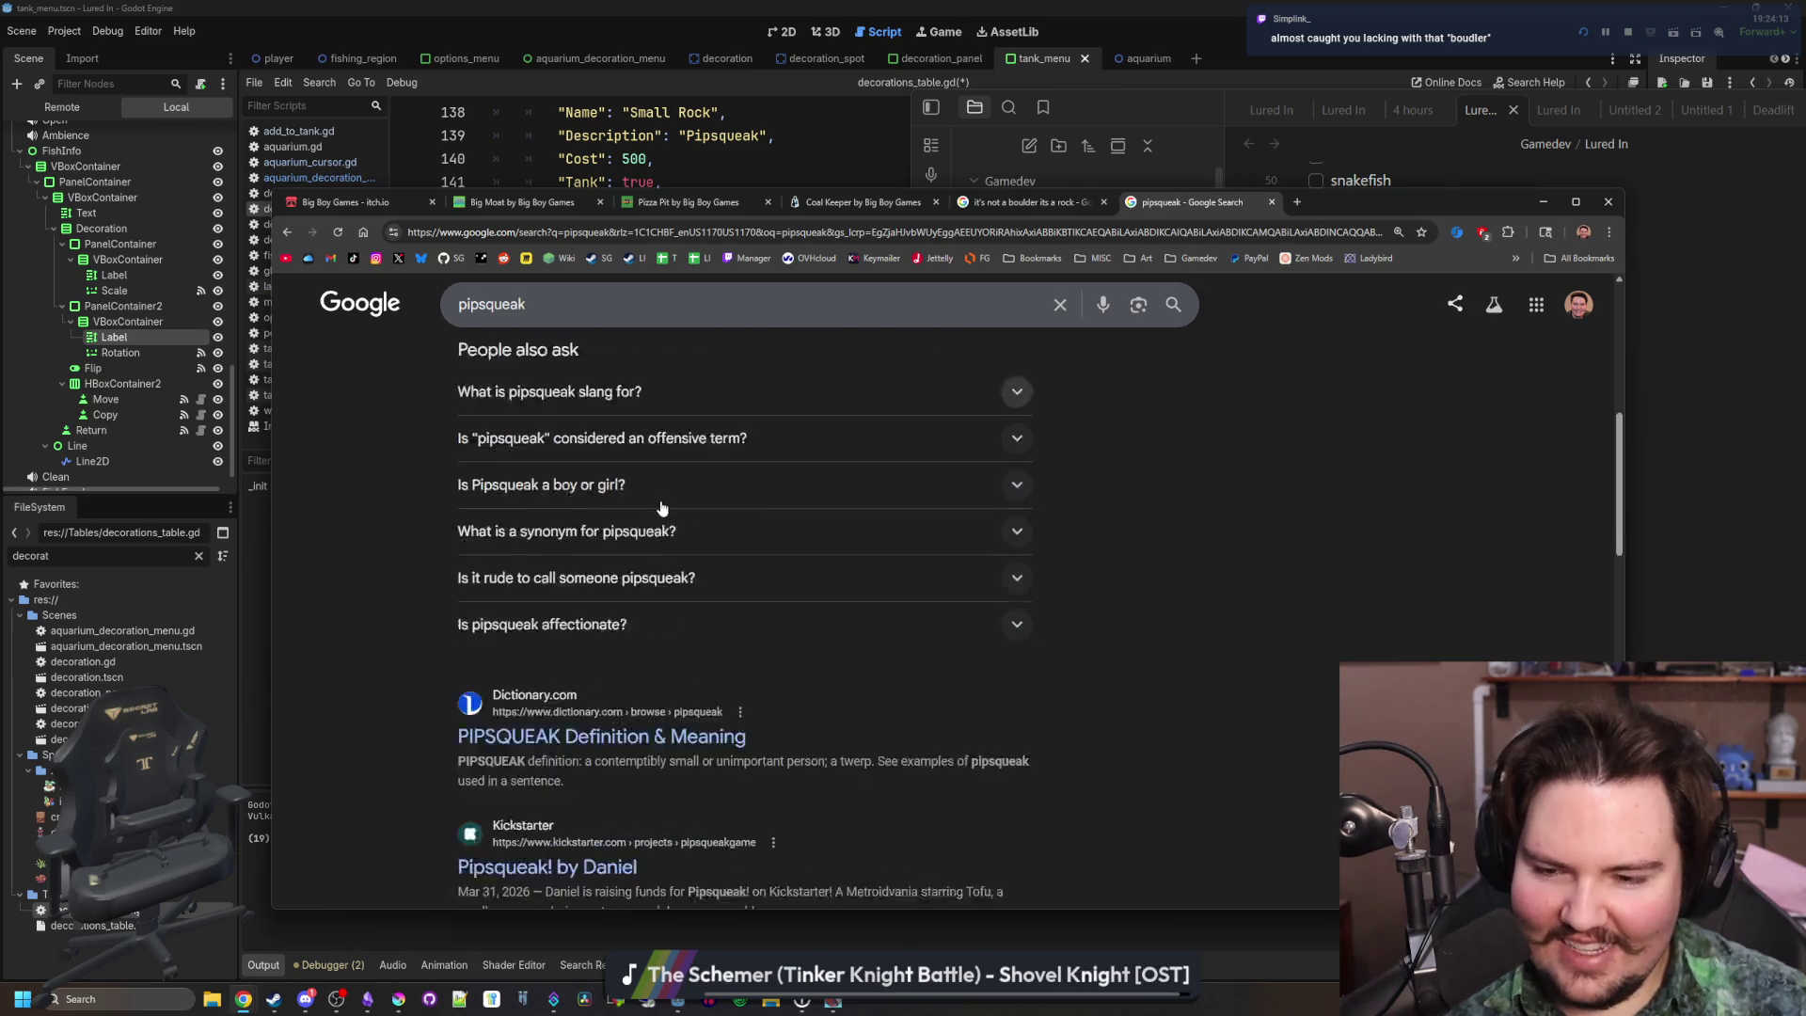
pyautogui.scroll(-3, 661, 507)
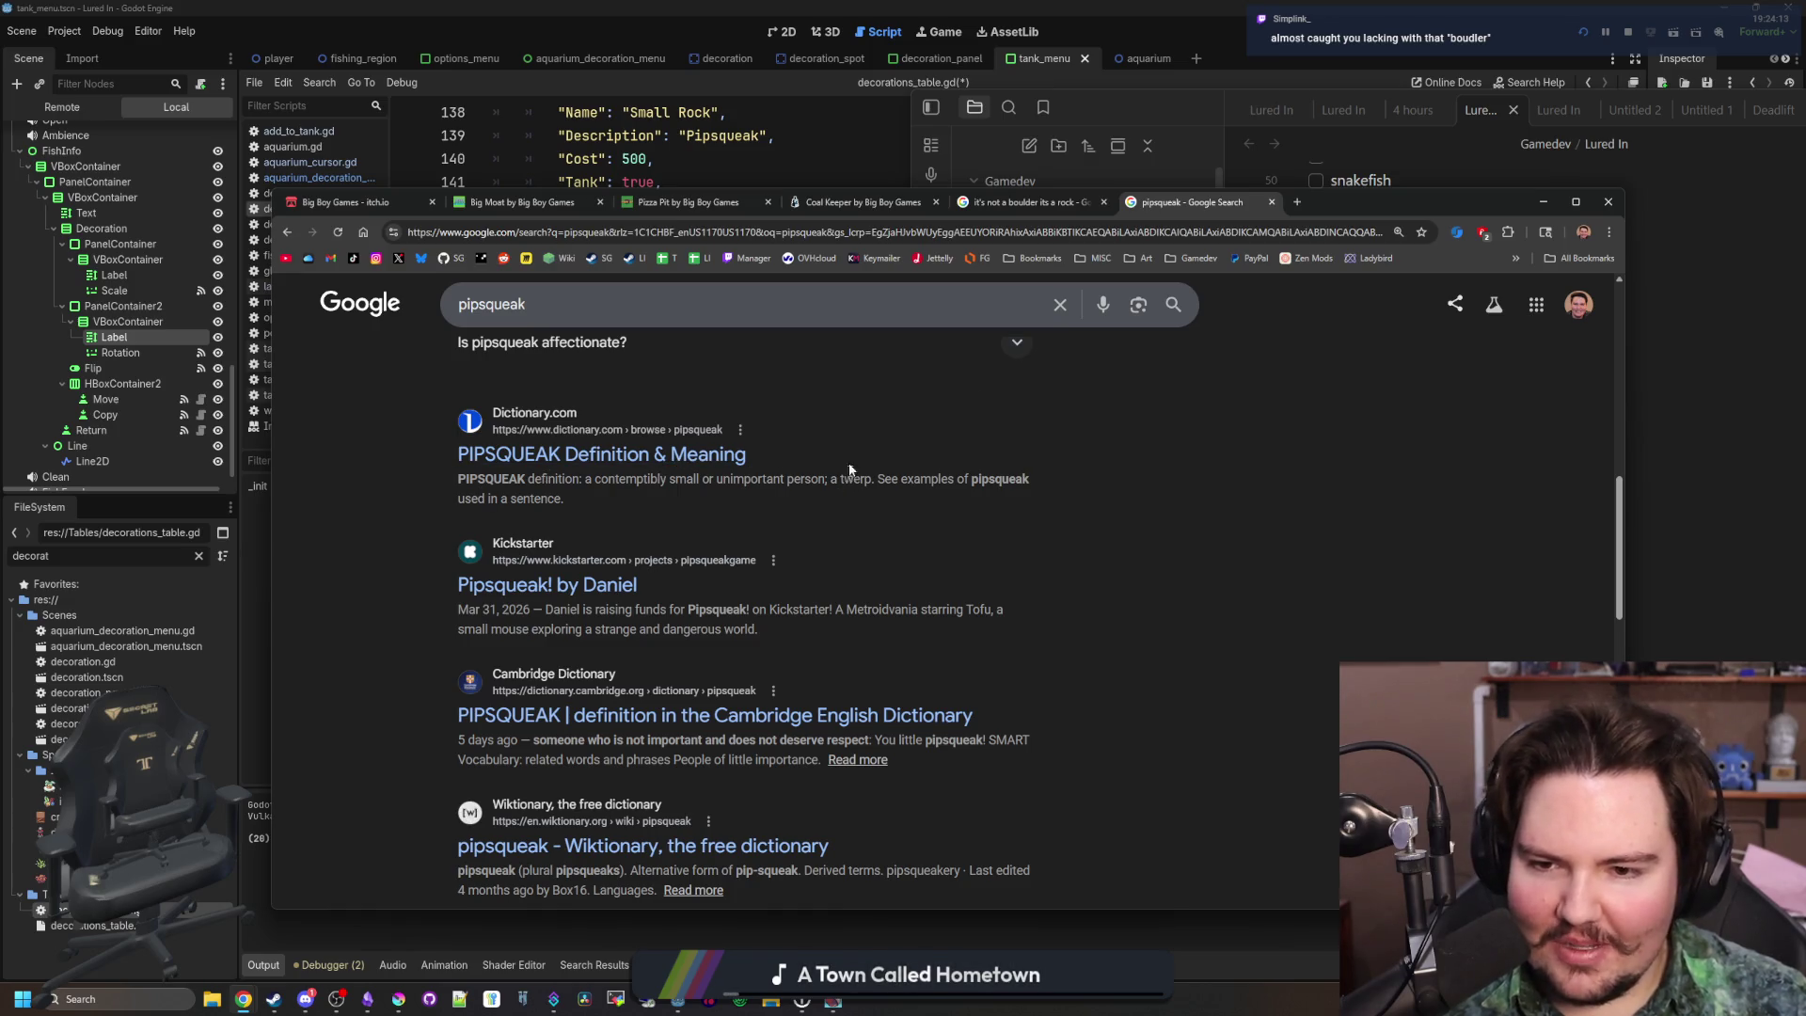
pyautogui.click(1543, 202)
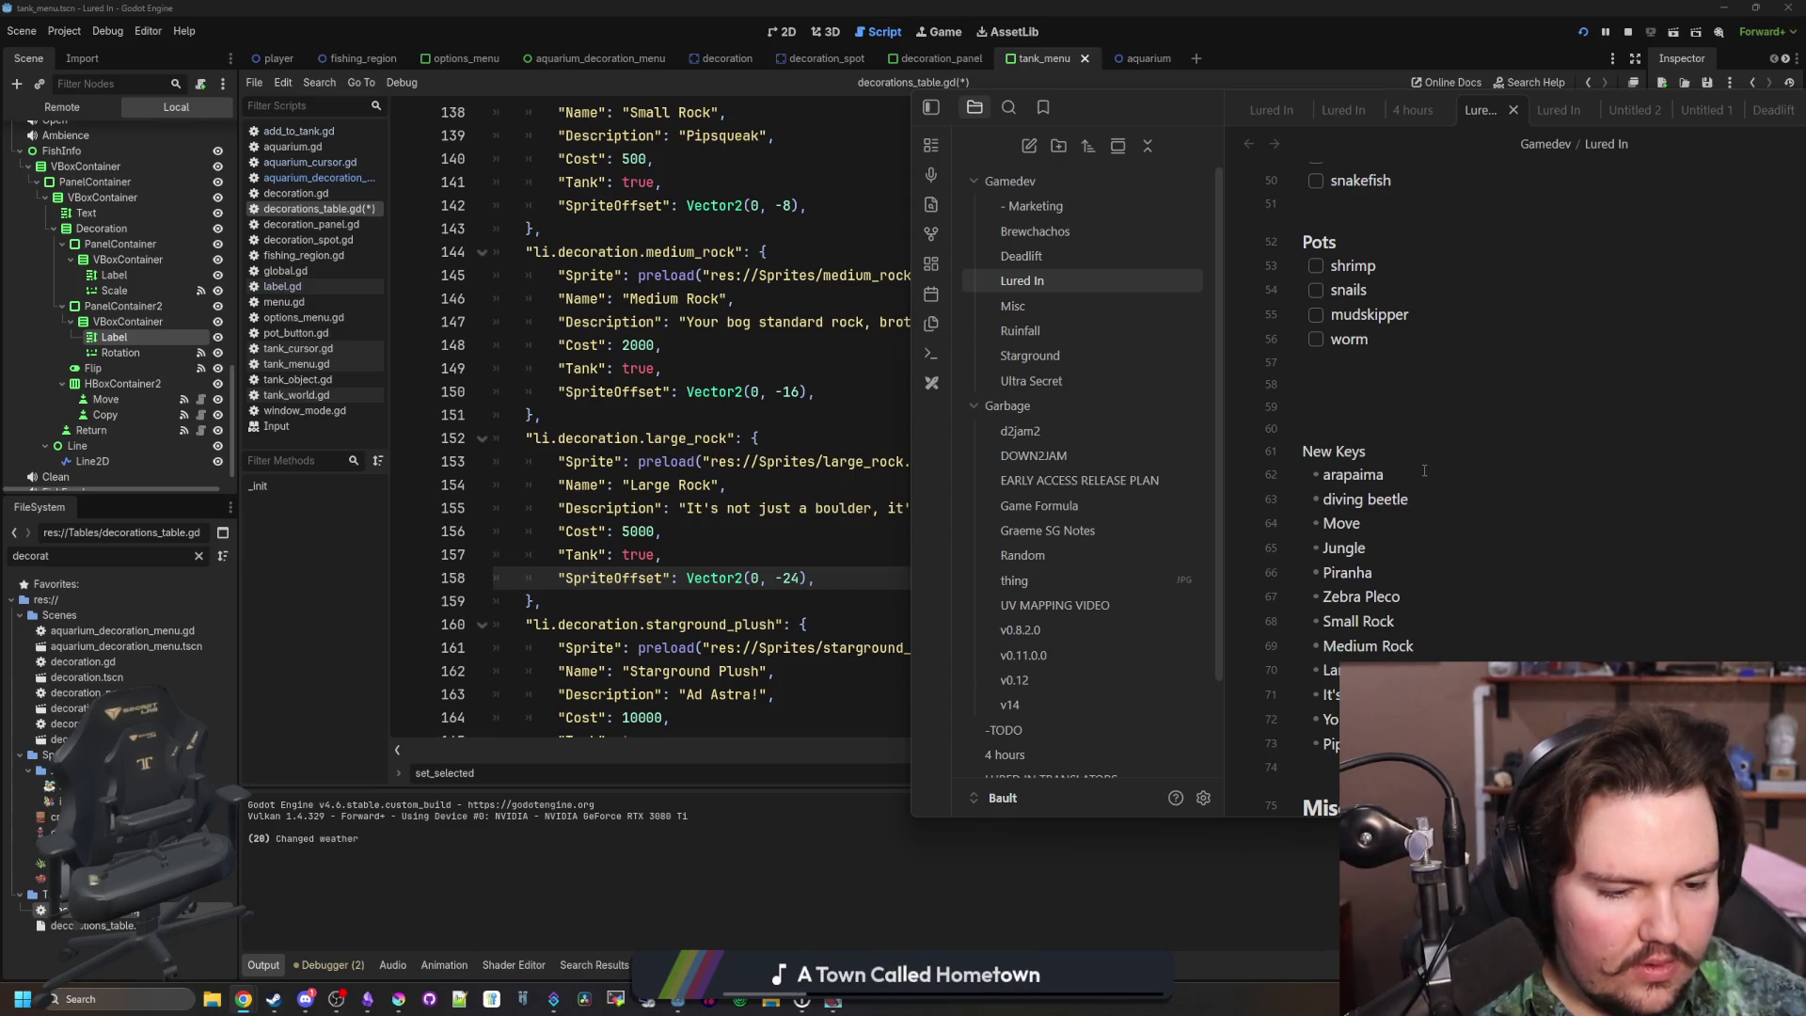
# Save decorations_table.gd in the Godot script editor
pyautogui.click(1424, 470)
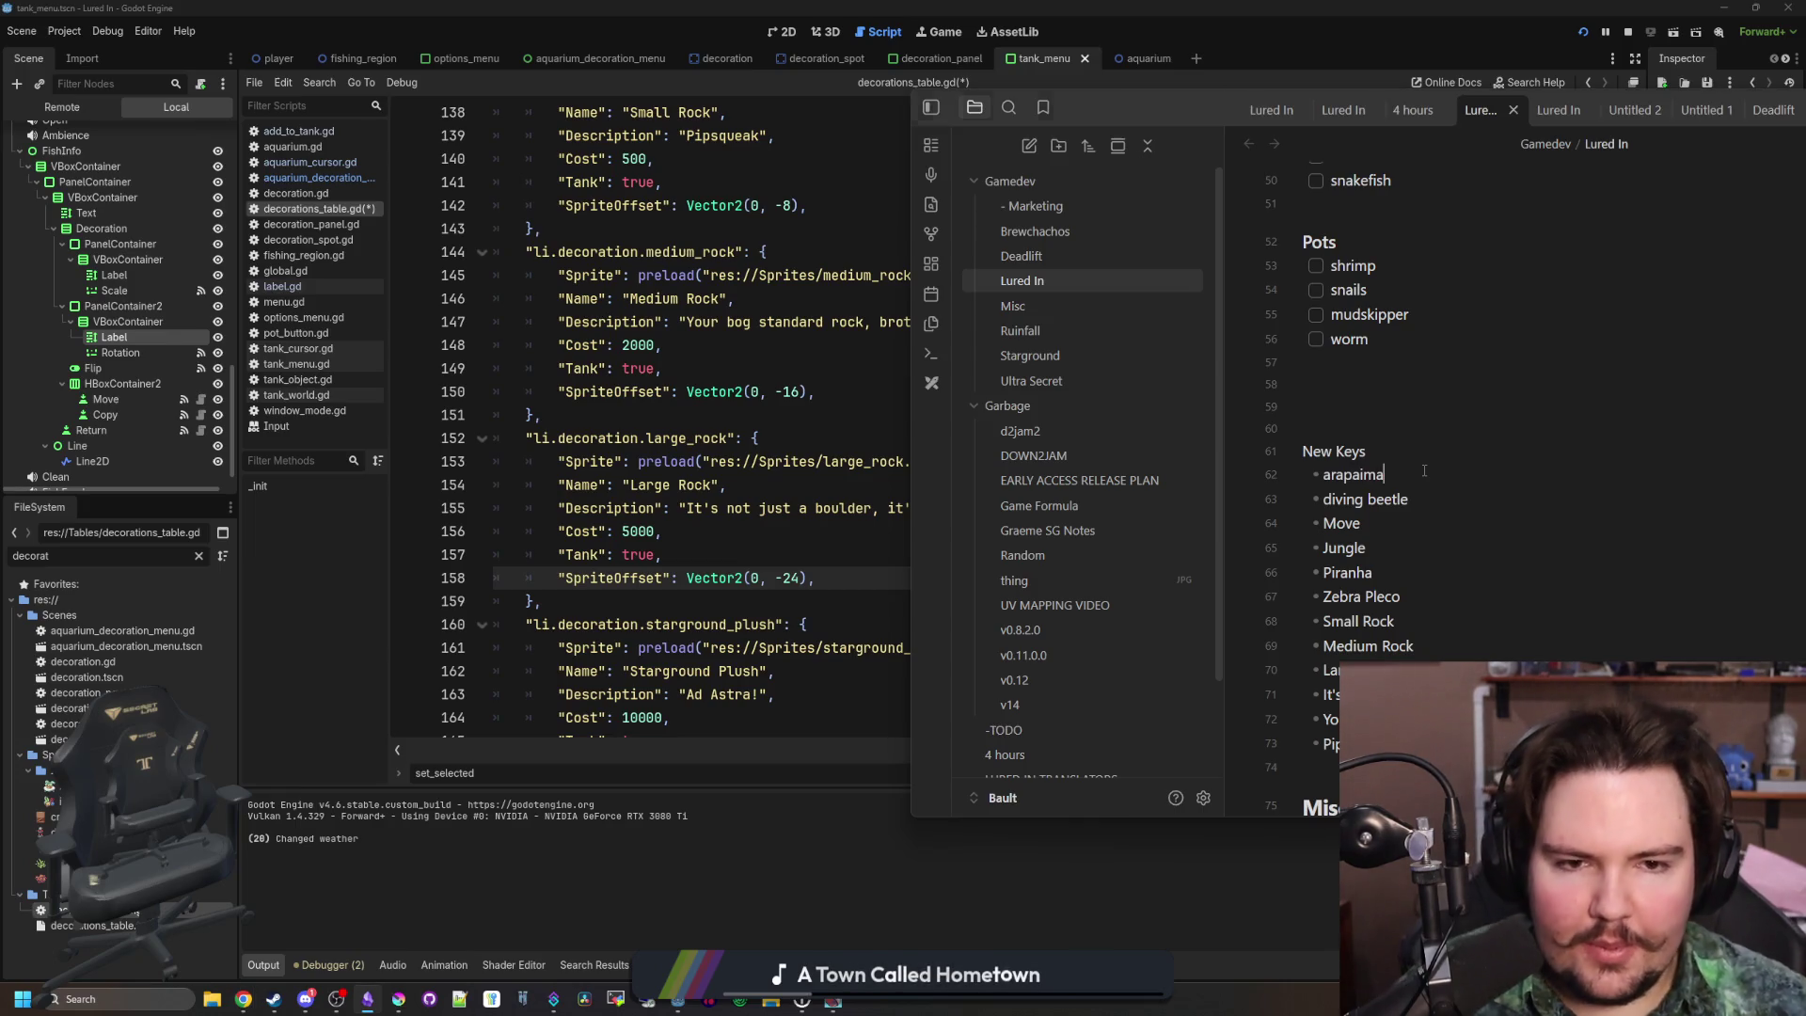
pyautogui.click(1517, 396)
pyautogui.scroll(-2, 1517, 396)
pyautogui.click(692, 545)
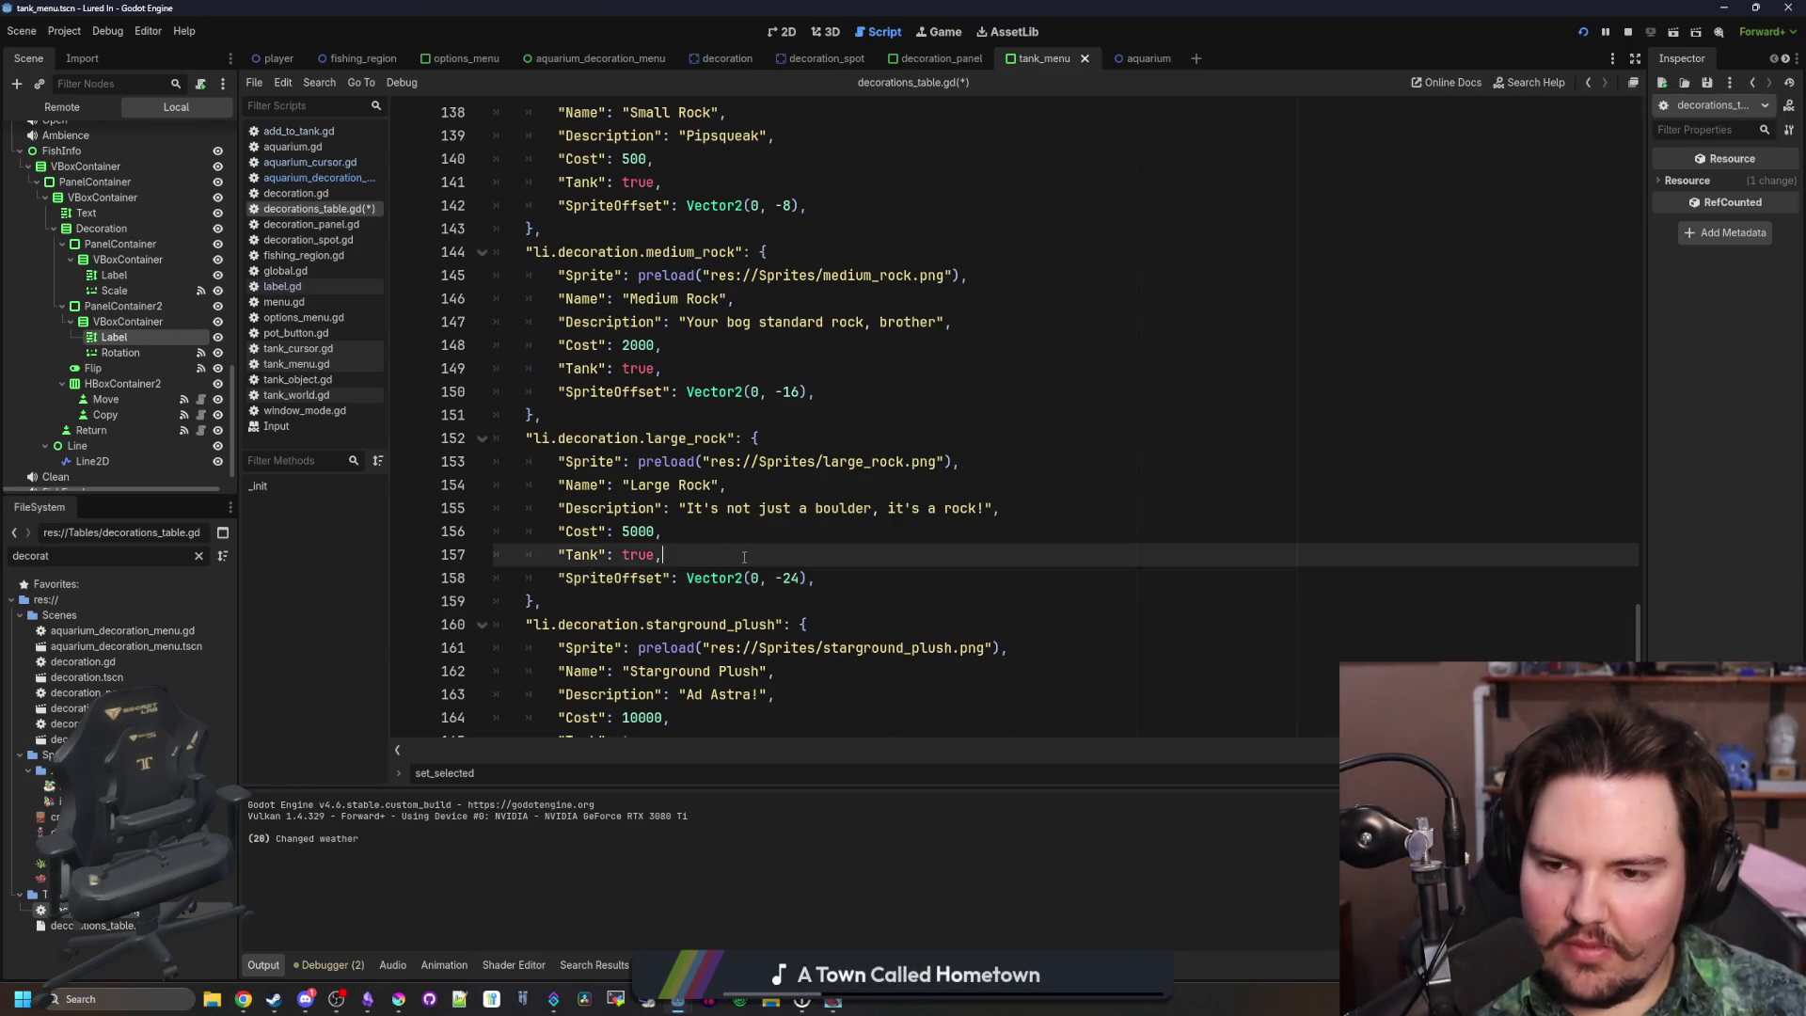
pyautogui.hotkey('ctrl', 's')
# Filter the FileSystem dock with 'tank' to show tank-related files
pyautogui.click(787, 422)
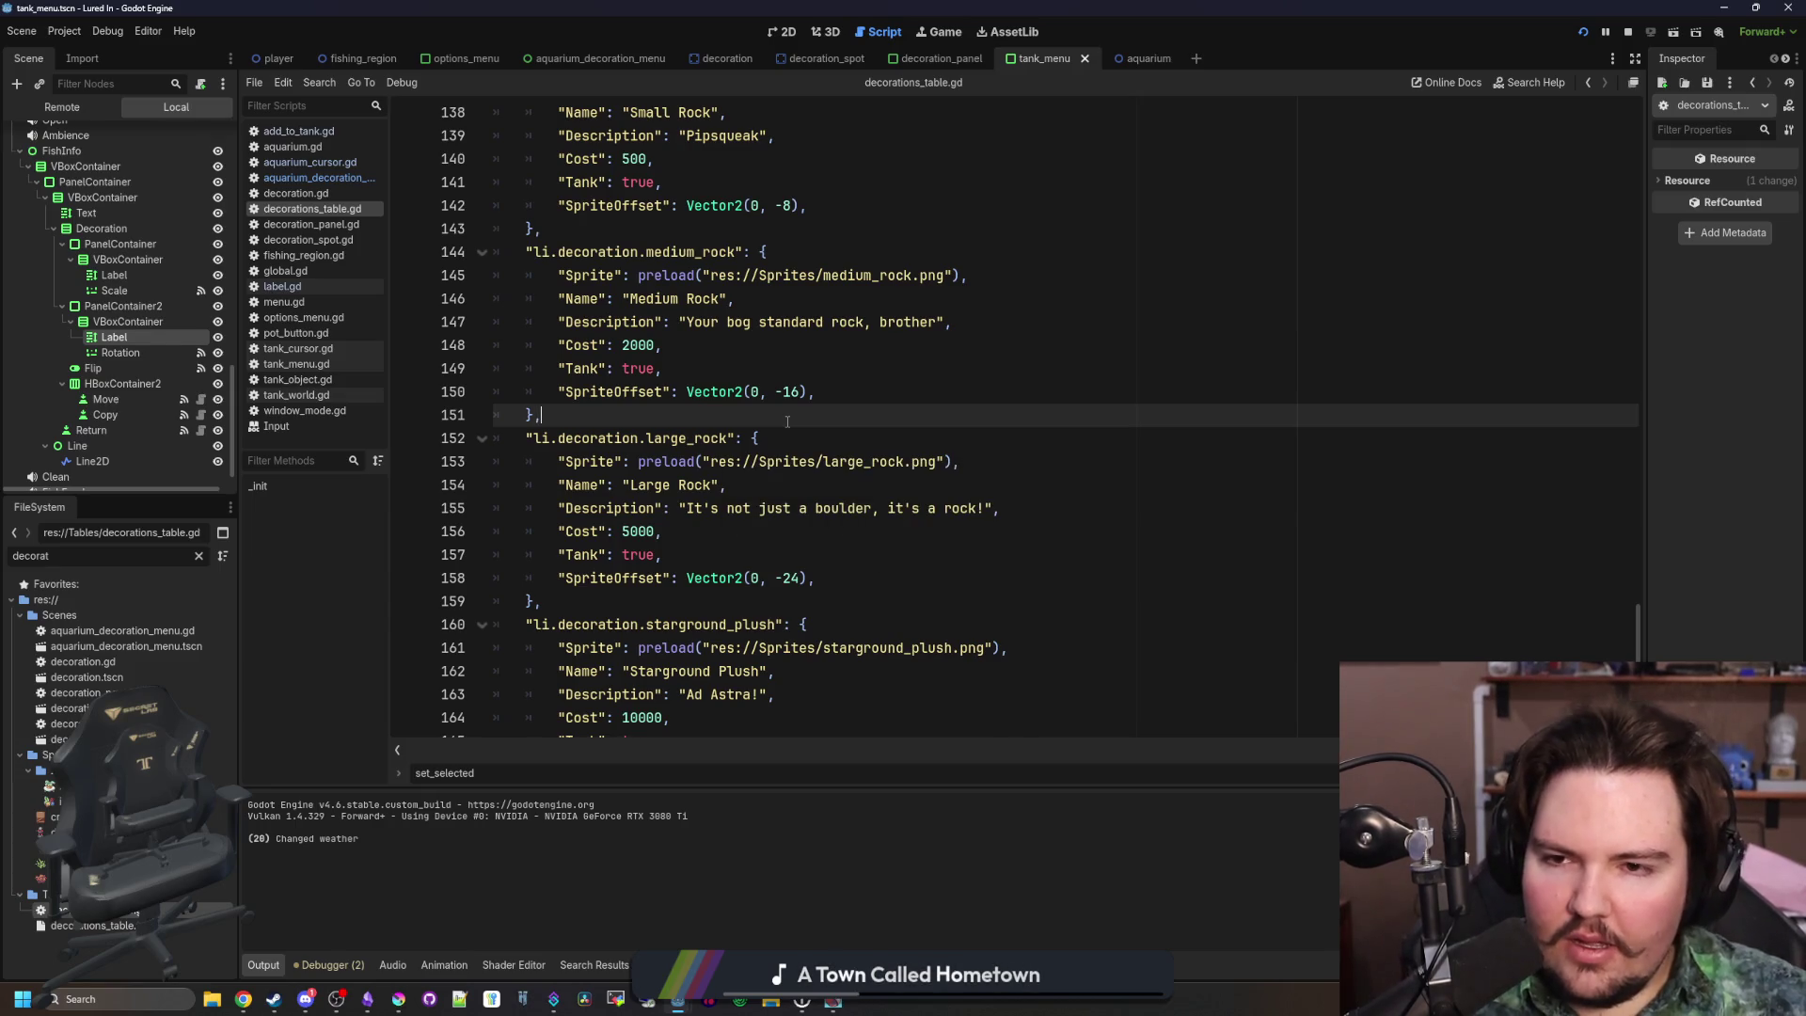
pyautogui.scroll(2, 788, 422)
pyautogui.click(799, 410)
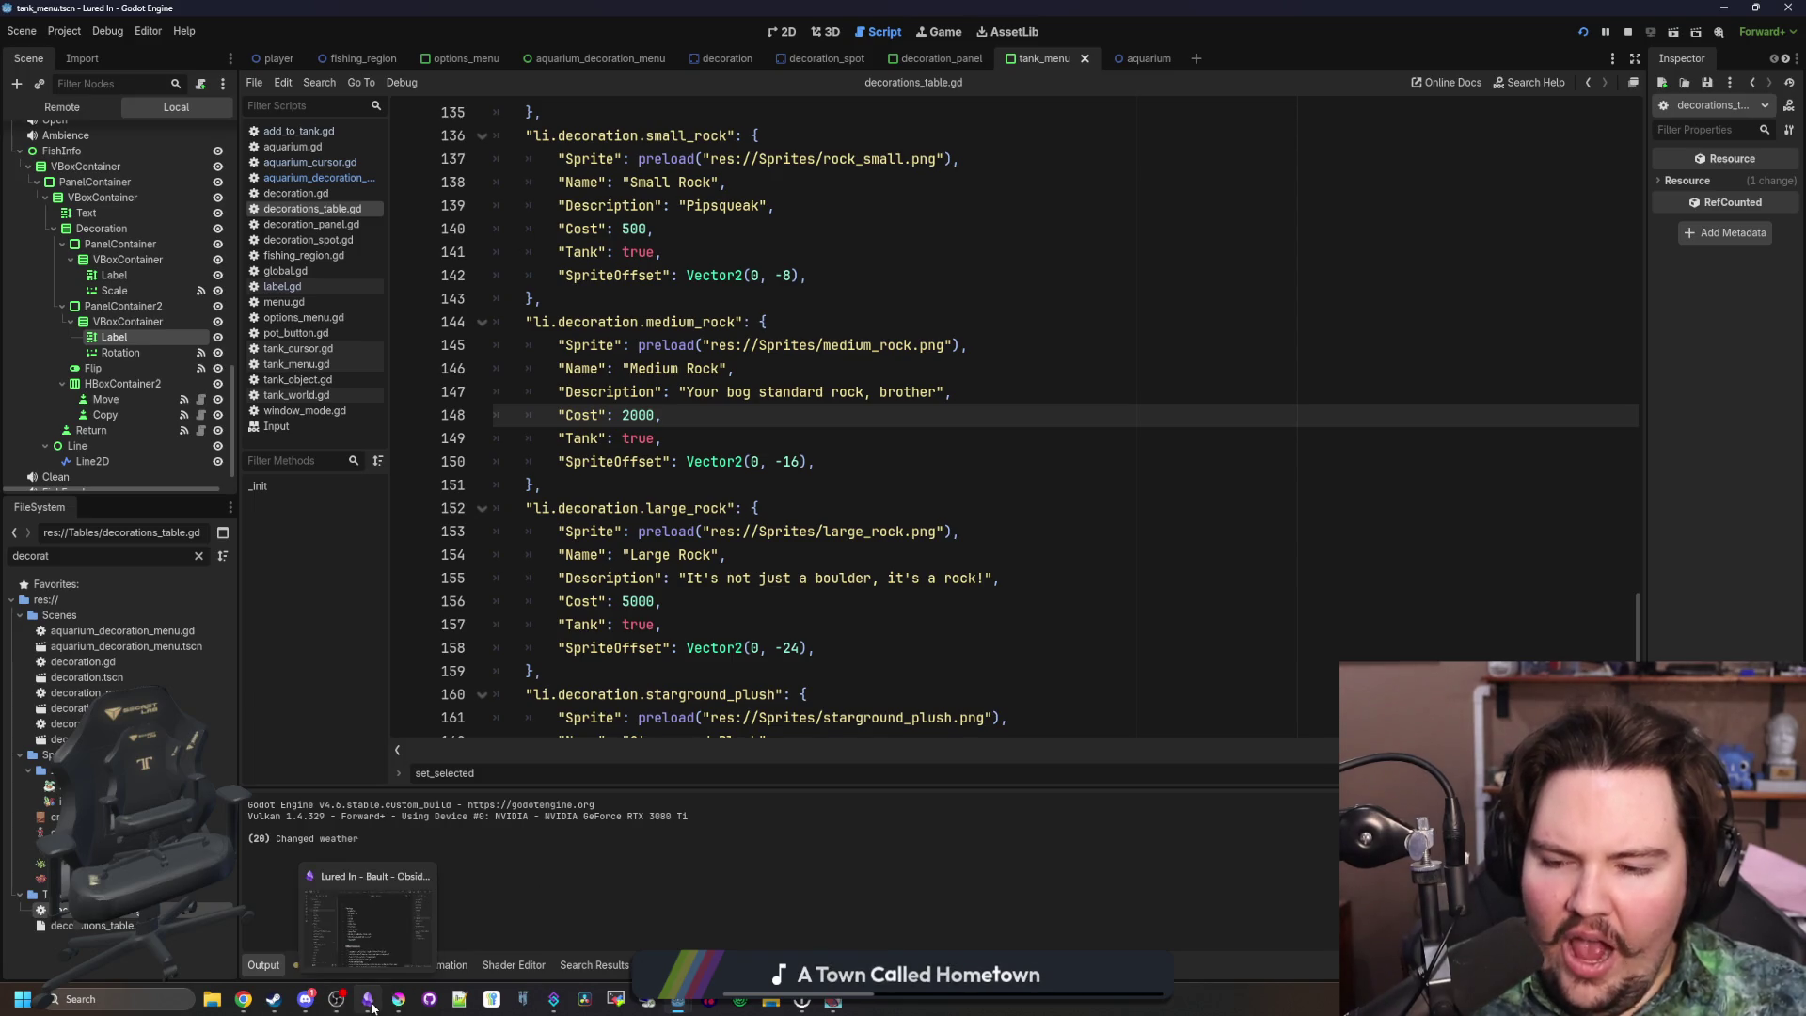
pyautogui.click(198, 556)
pyautogui.write('tank')
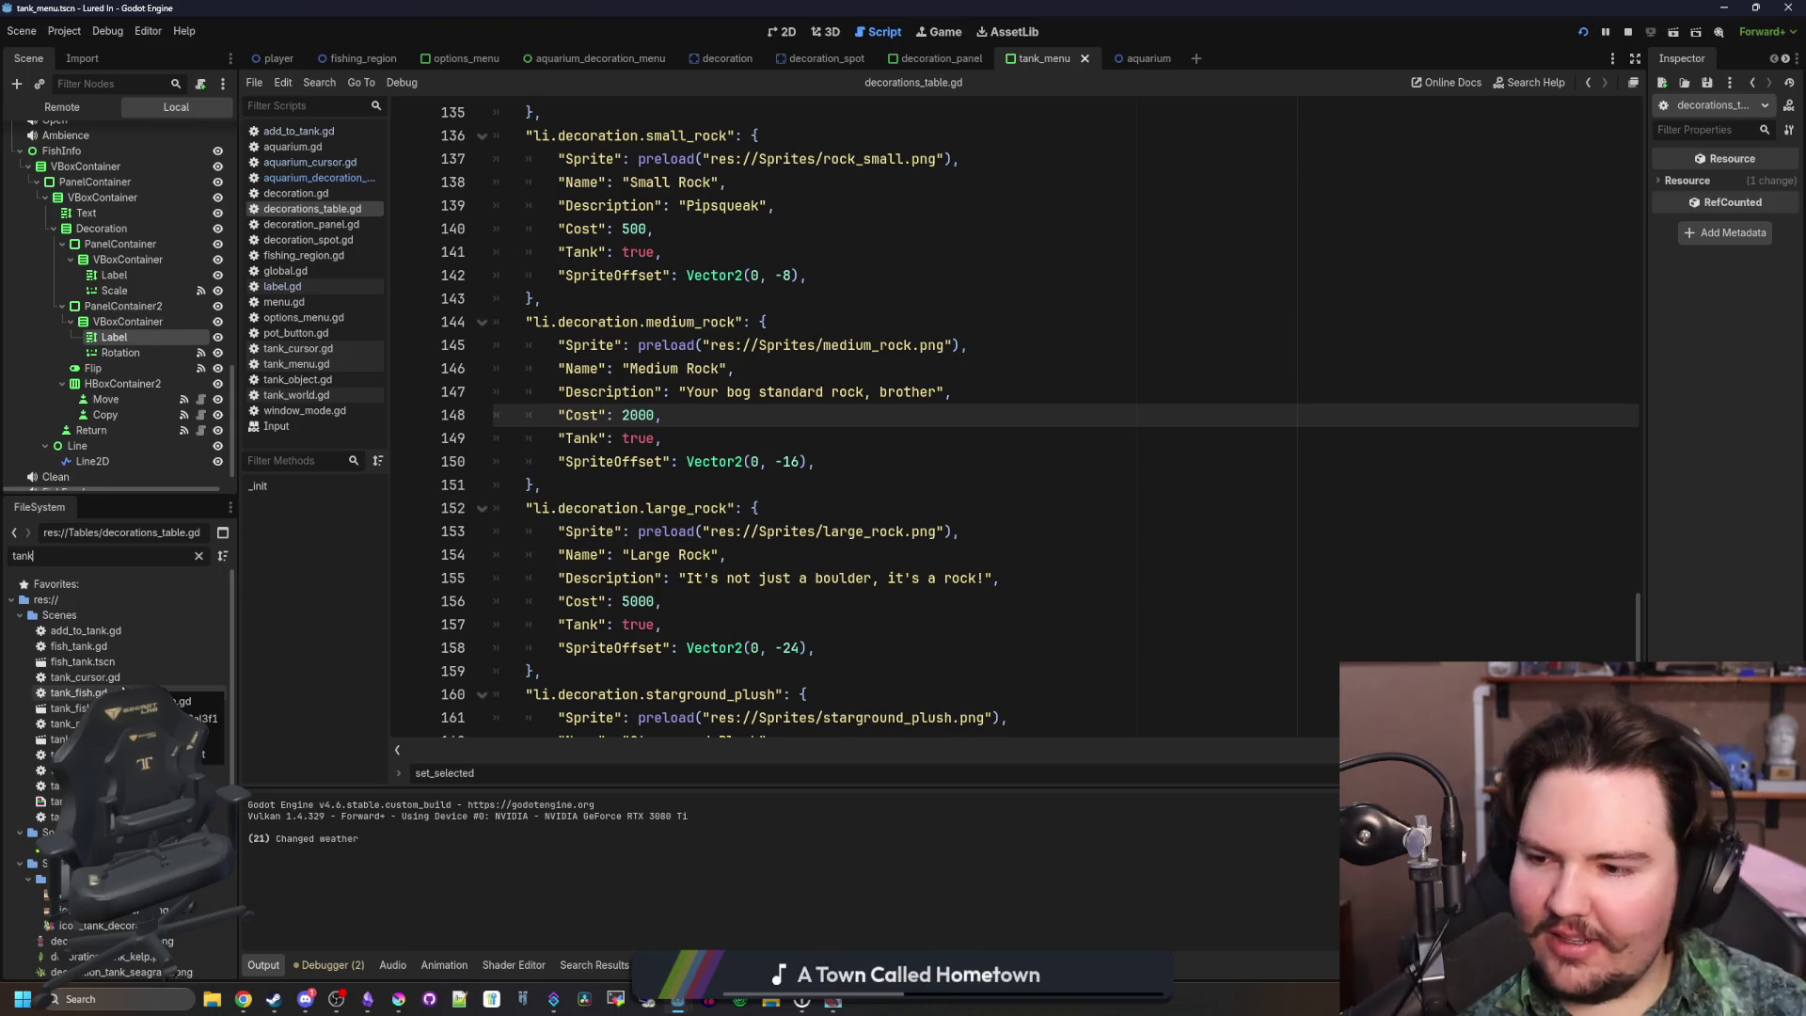
# Open the tank_menu scene in the 2D view and frame its Settings panel
pyautogui.click(113, 739)
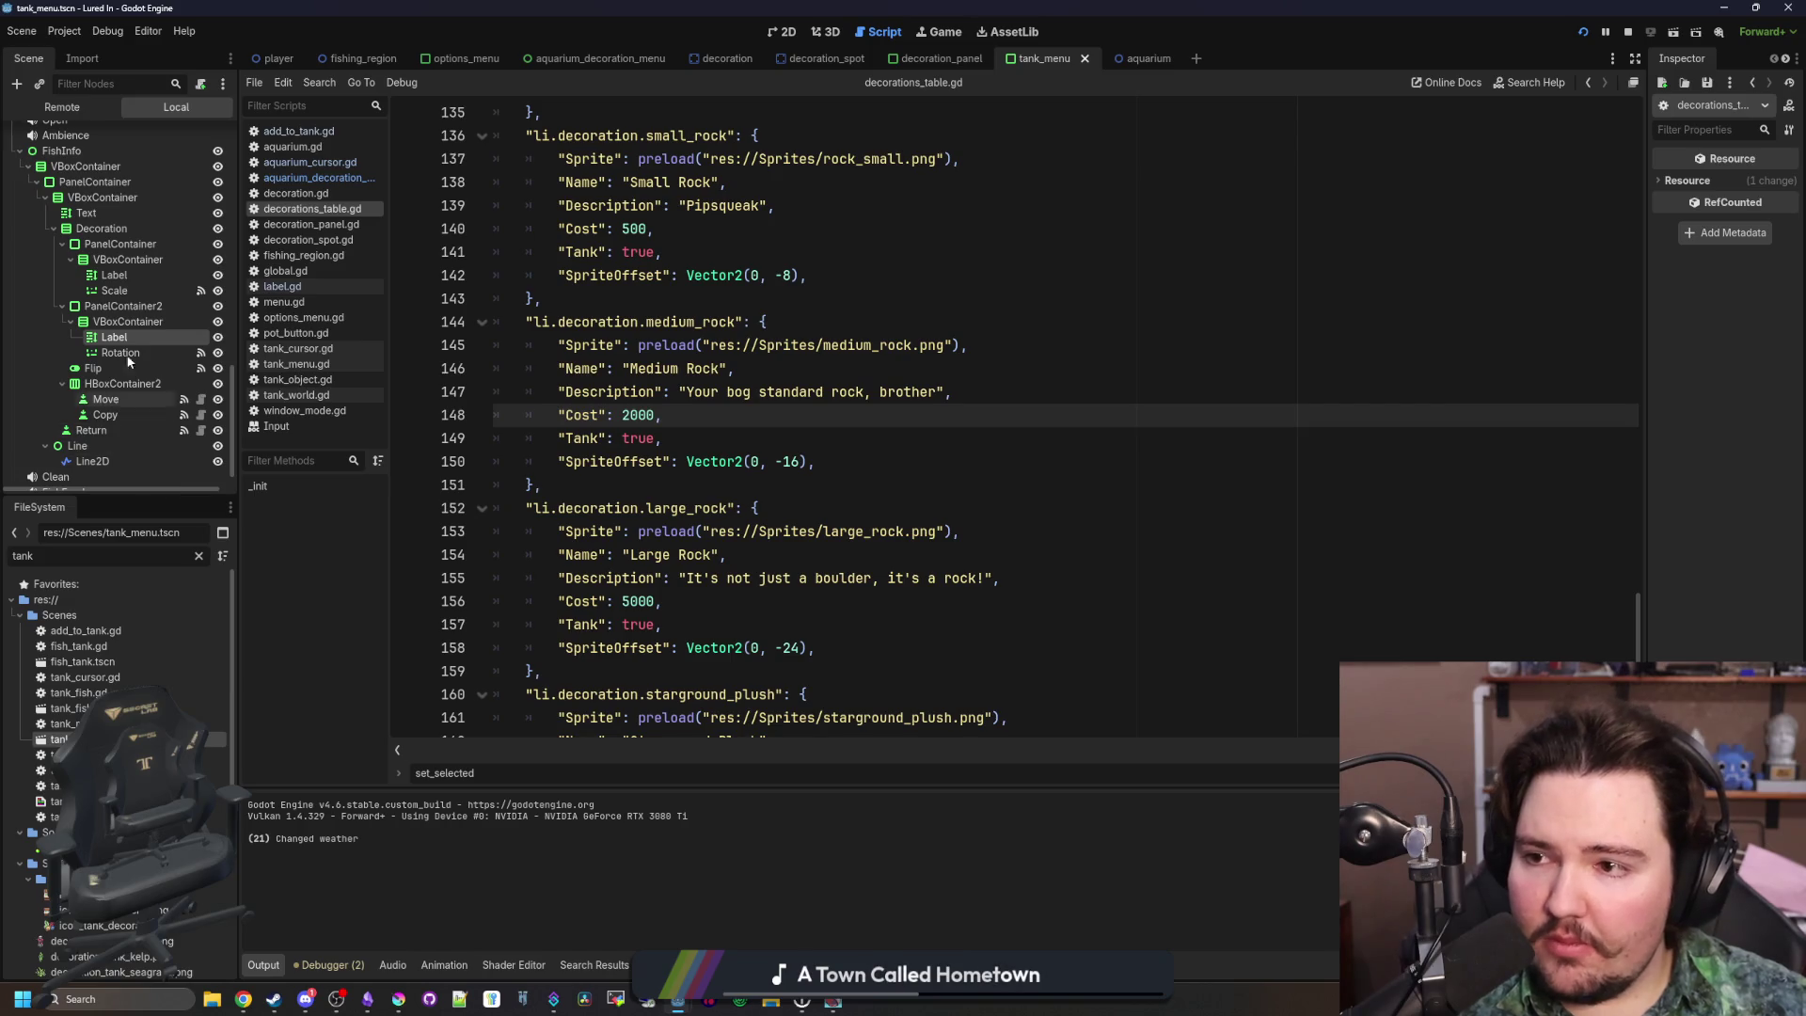
pyautogui.scroll(5, 142, 376)
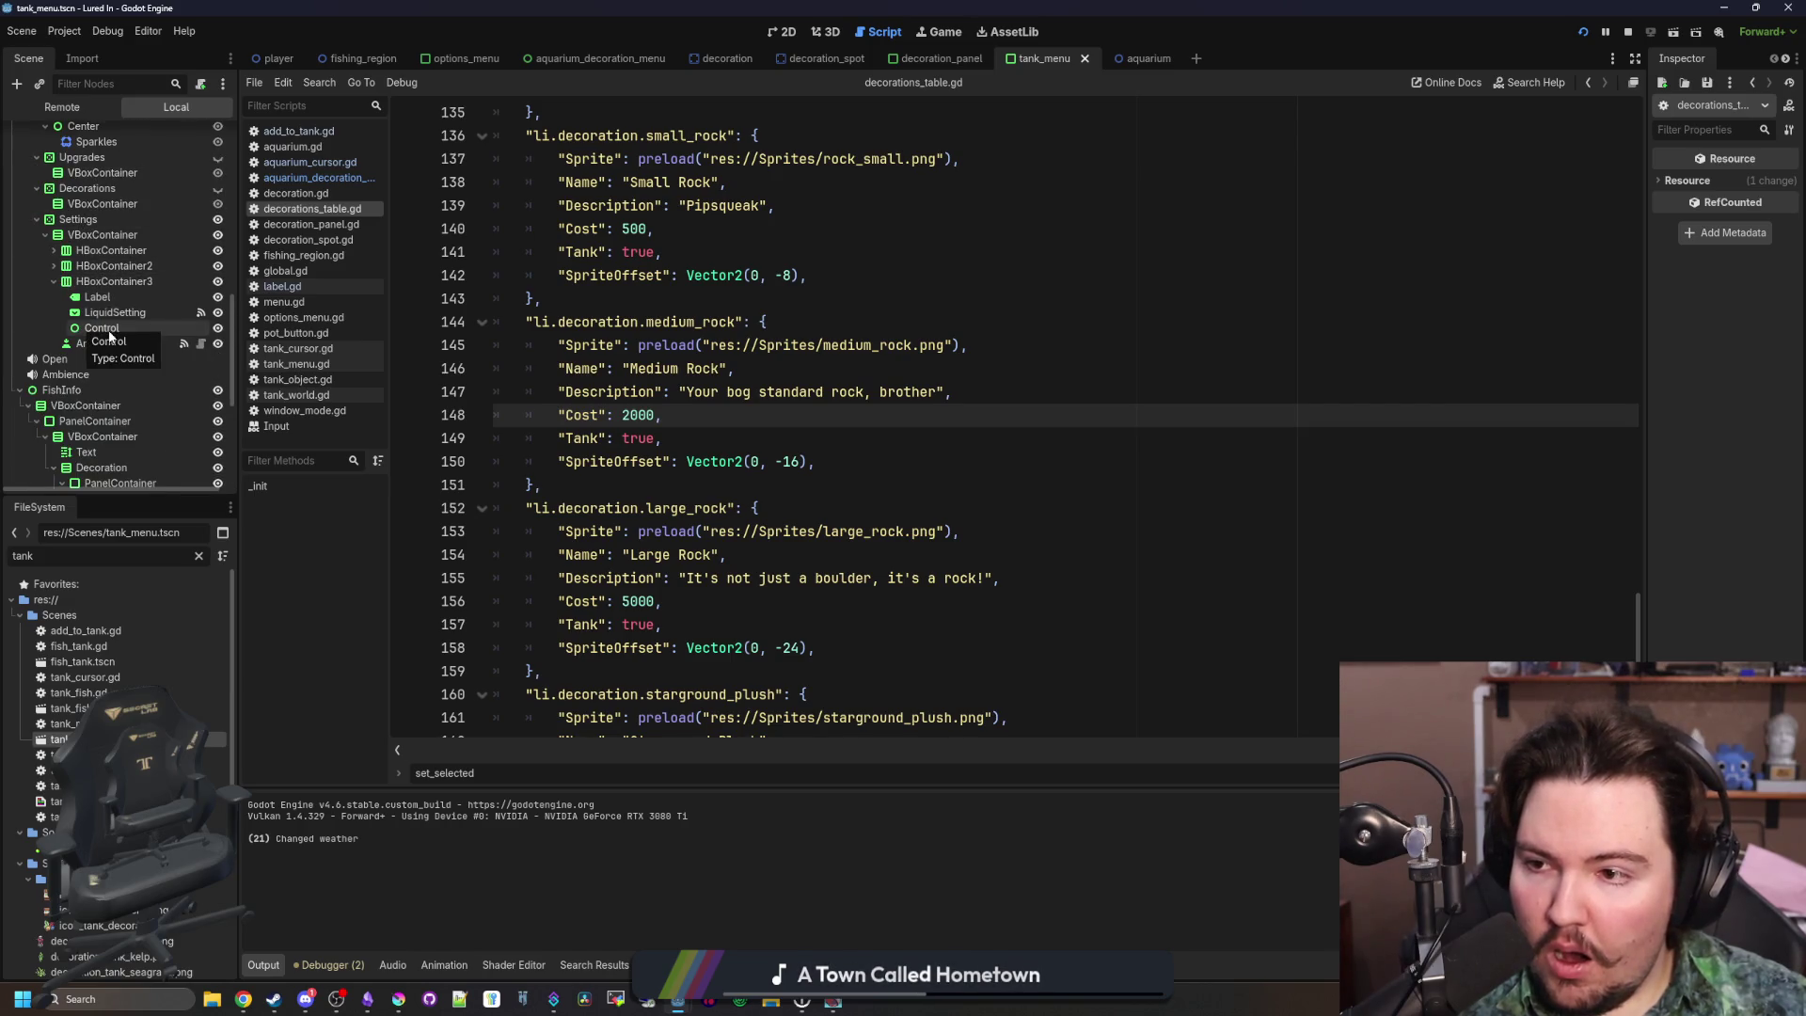
pyautogui.click(130, 343)
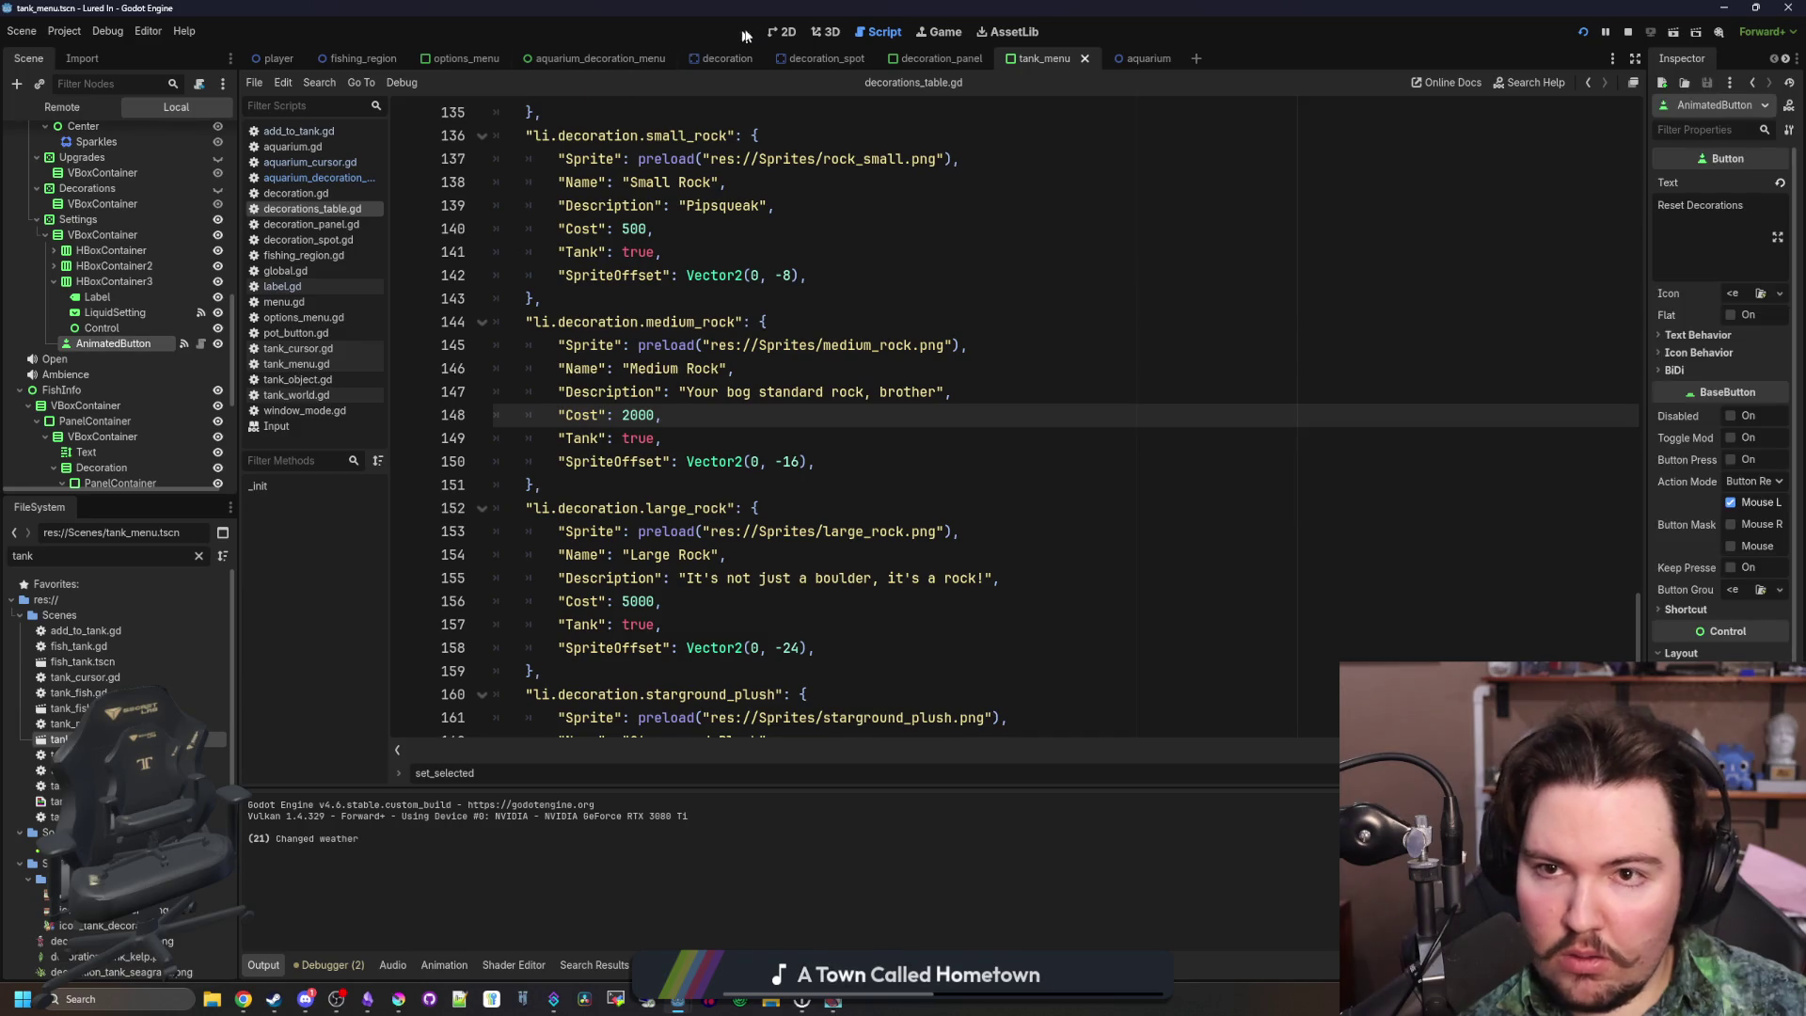
pyautogui.click(781, 32)
pyautogui.scroll(1, 179, 283)
pyautogui.click(178, 263)
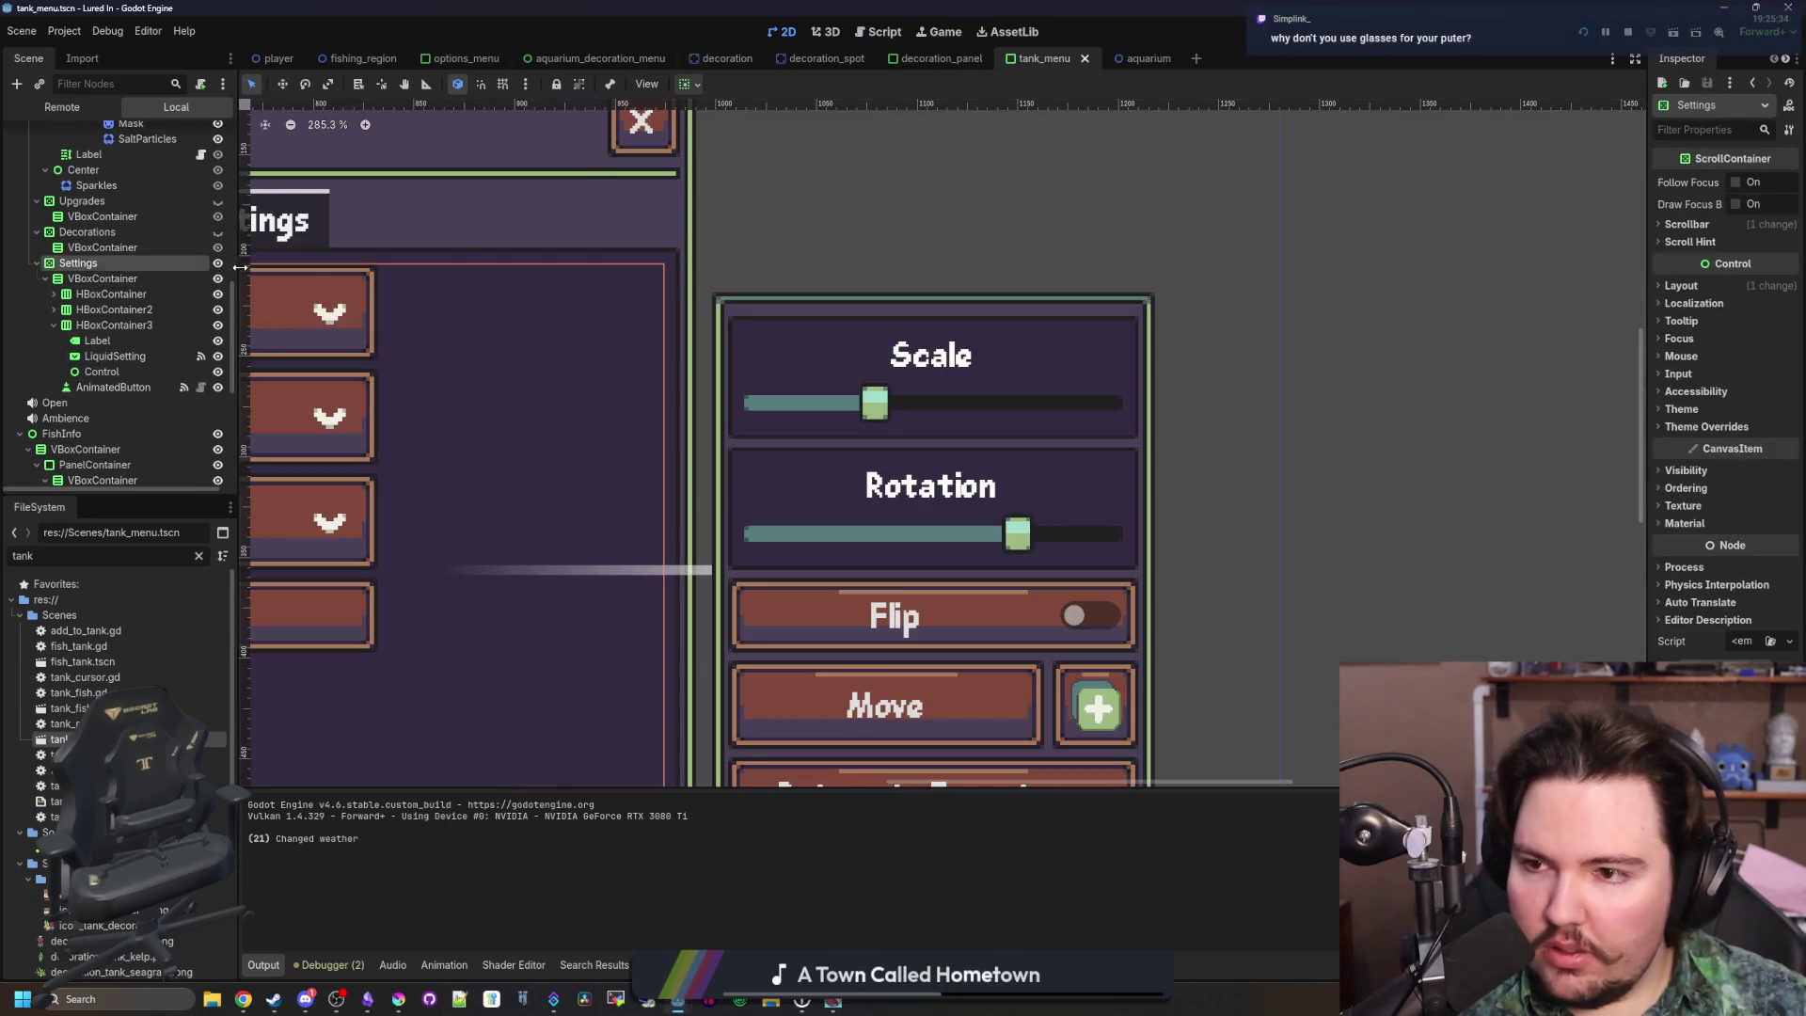
pyautogui.doubleClick(142, 264)
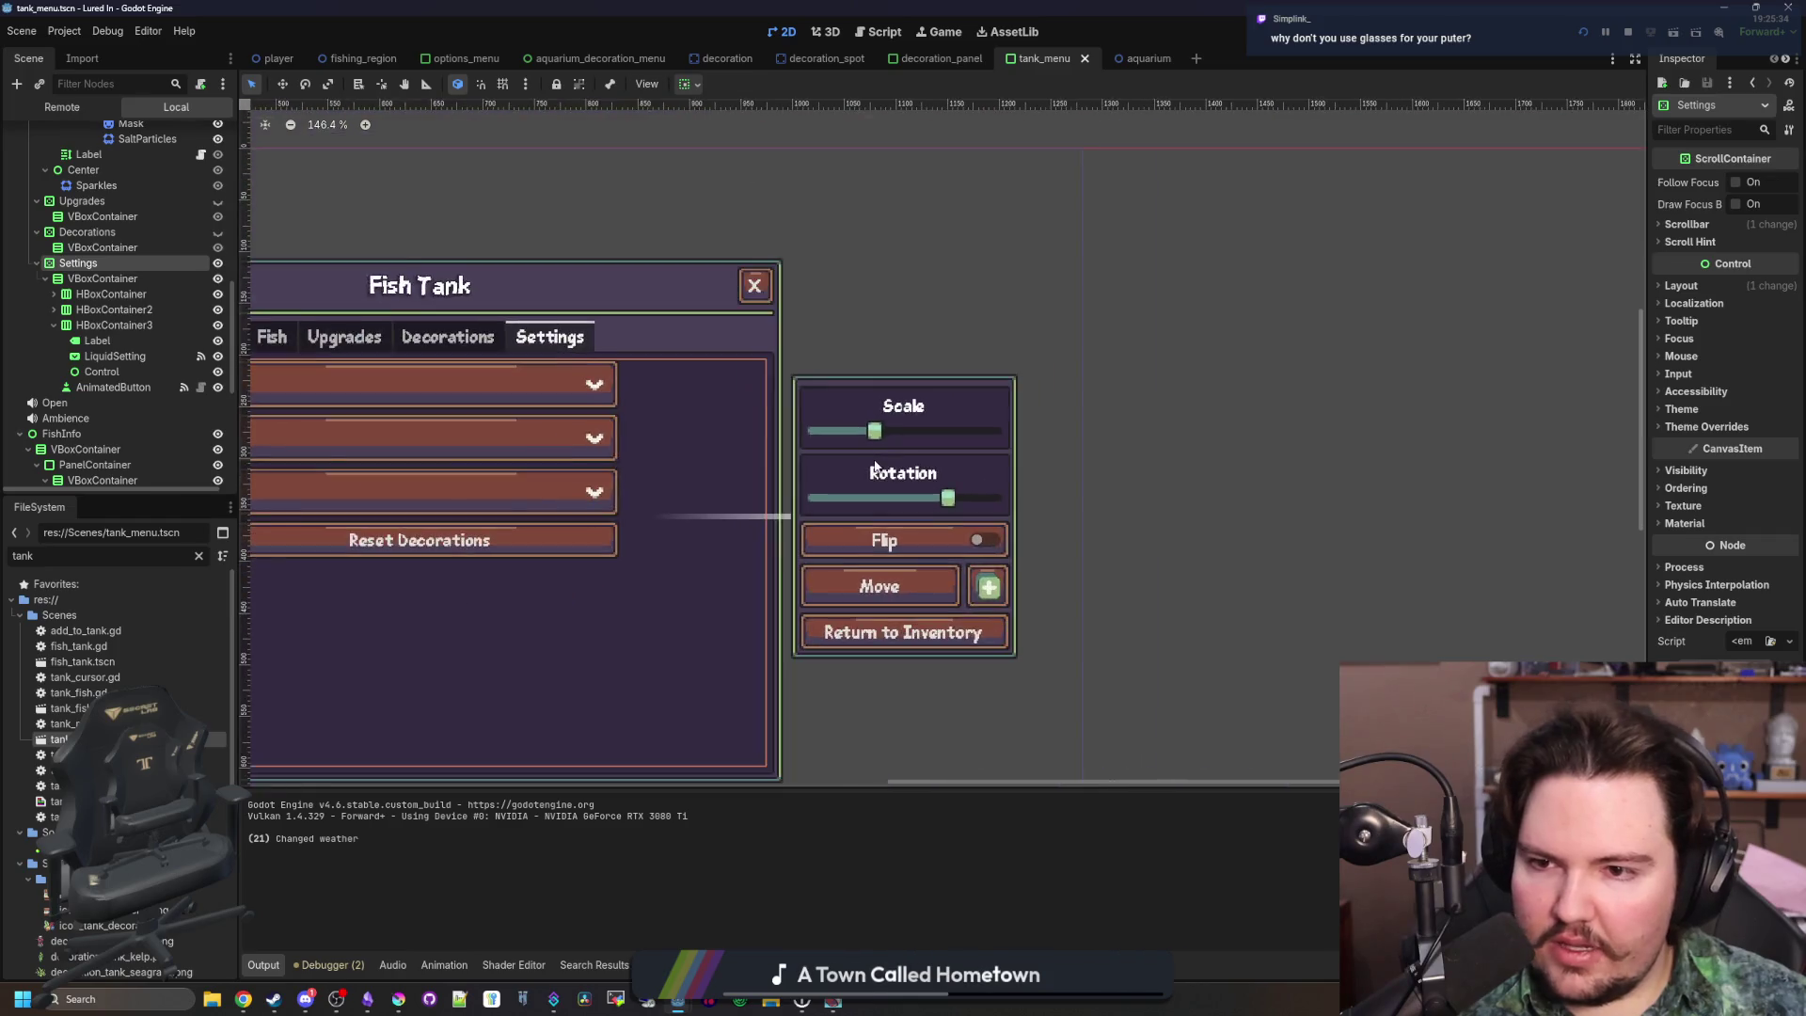
# Duplicate the Reset Decorations button as ReturnAllFish with the label 'Return All Fish'
pyautogui.click(113, 387)
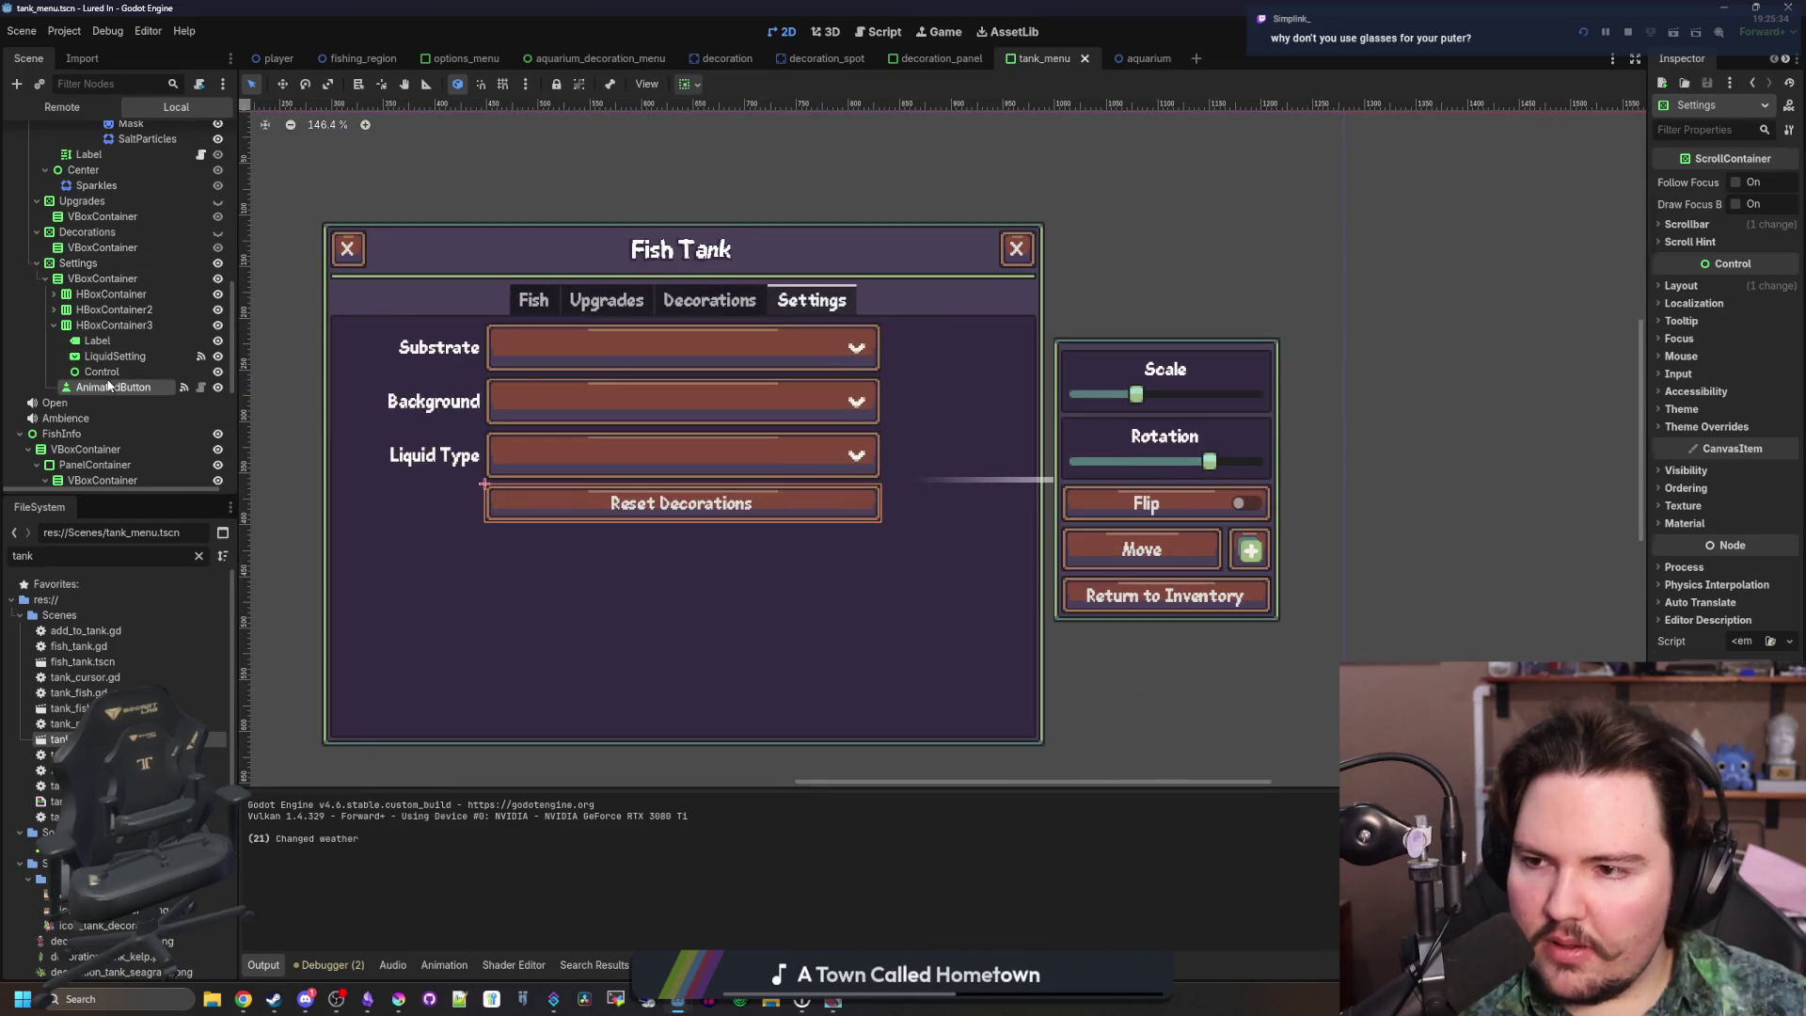
pyautogui.rightClick(116, 387)
pyautogui.click(187, 637)
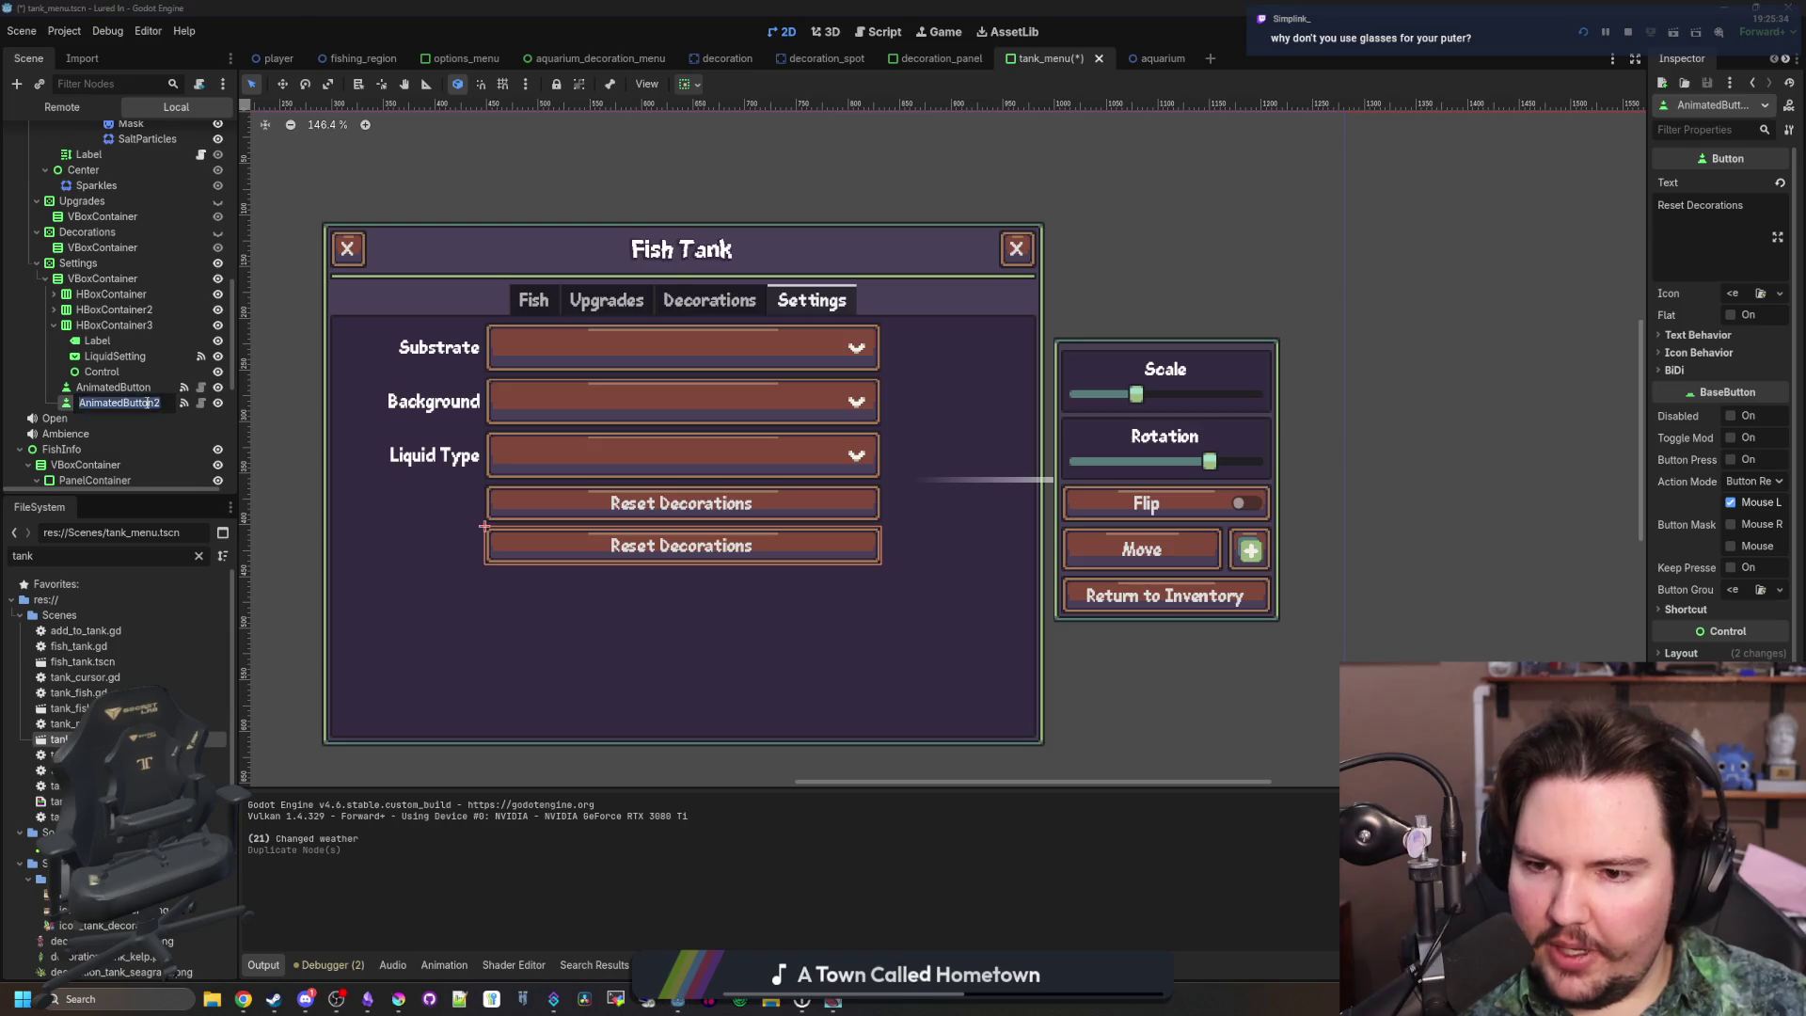
pyautogui.write('Return ')
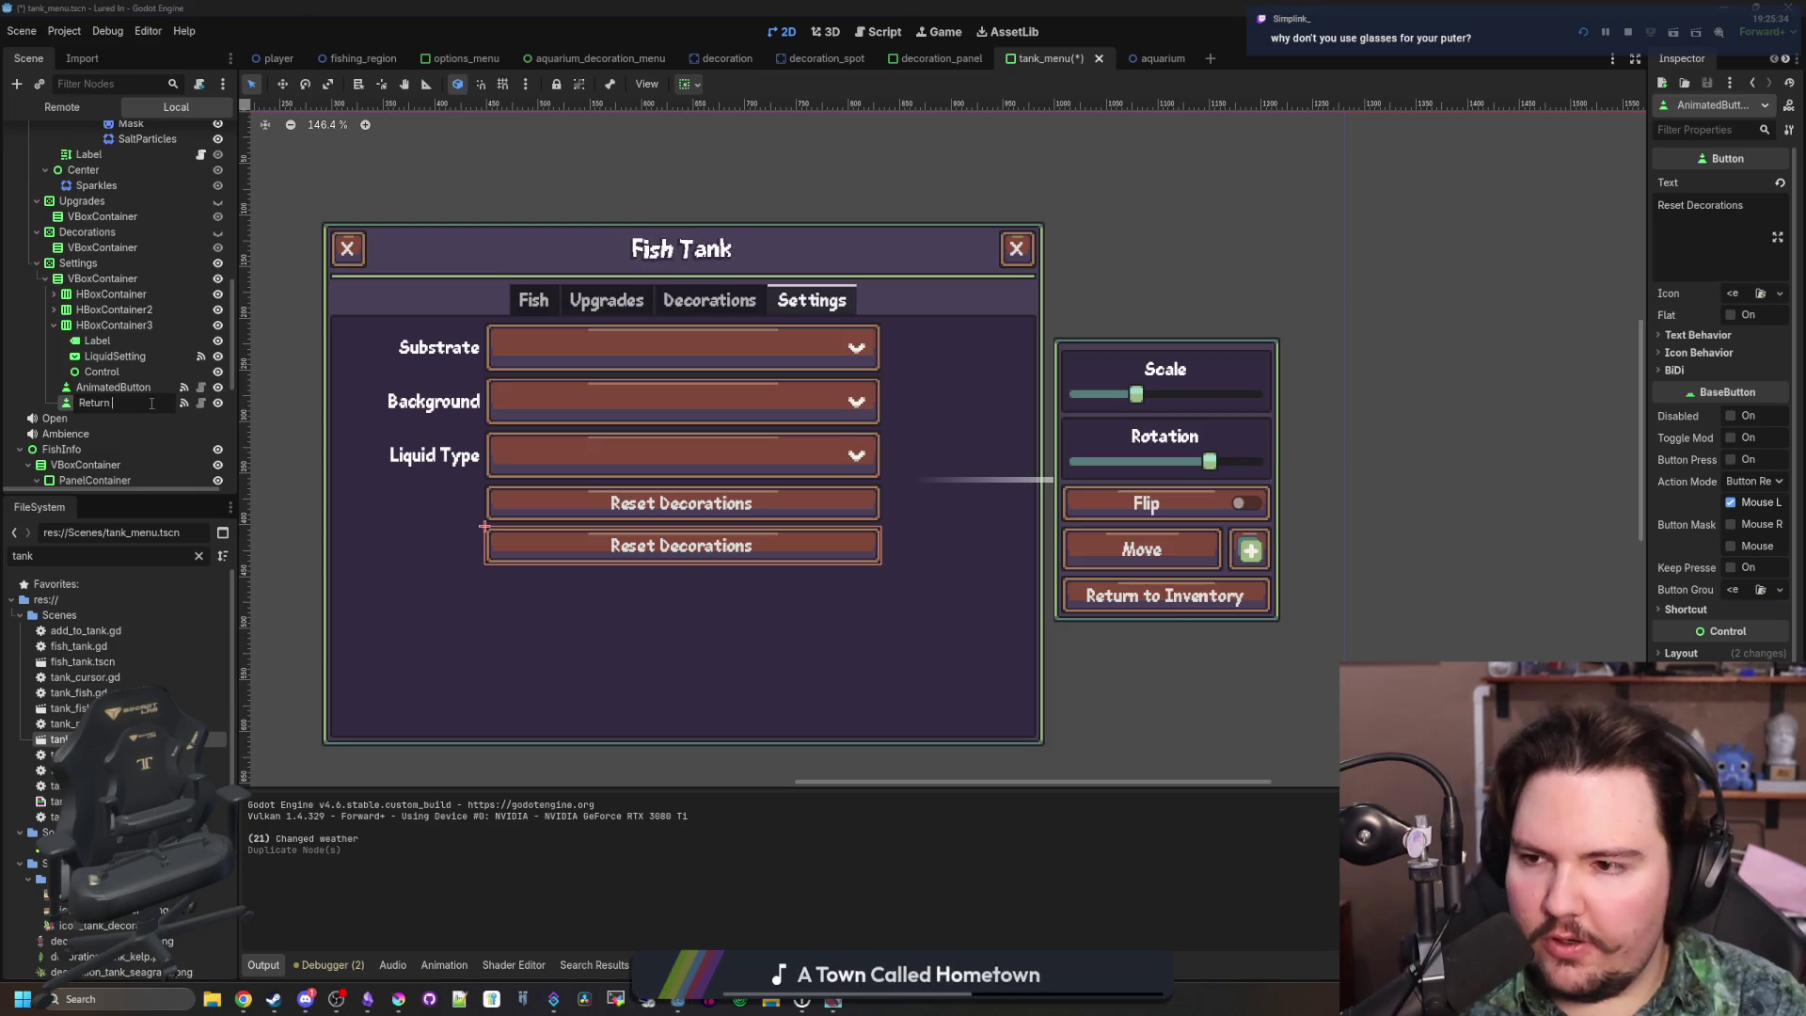
pyautogui.write('AllllFish')
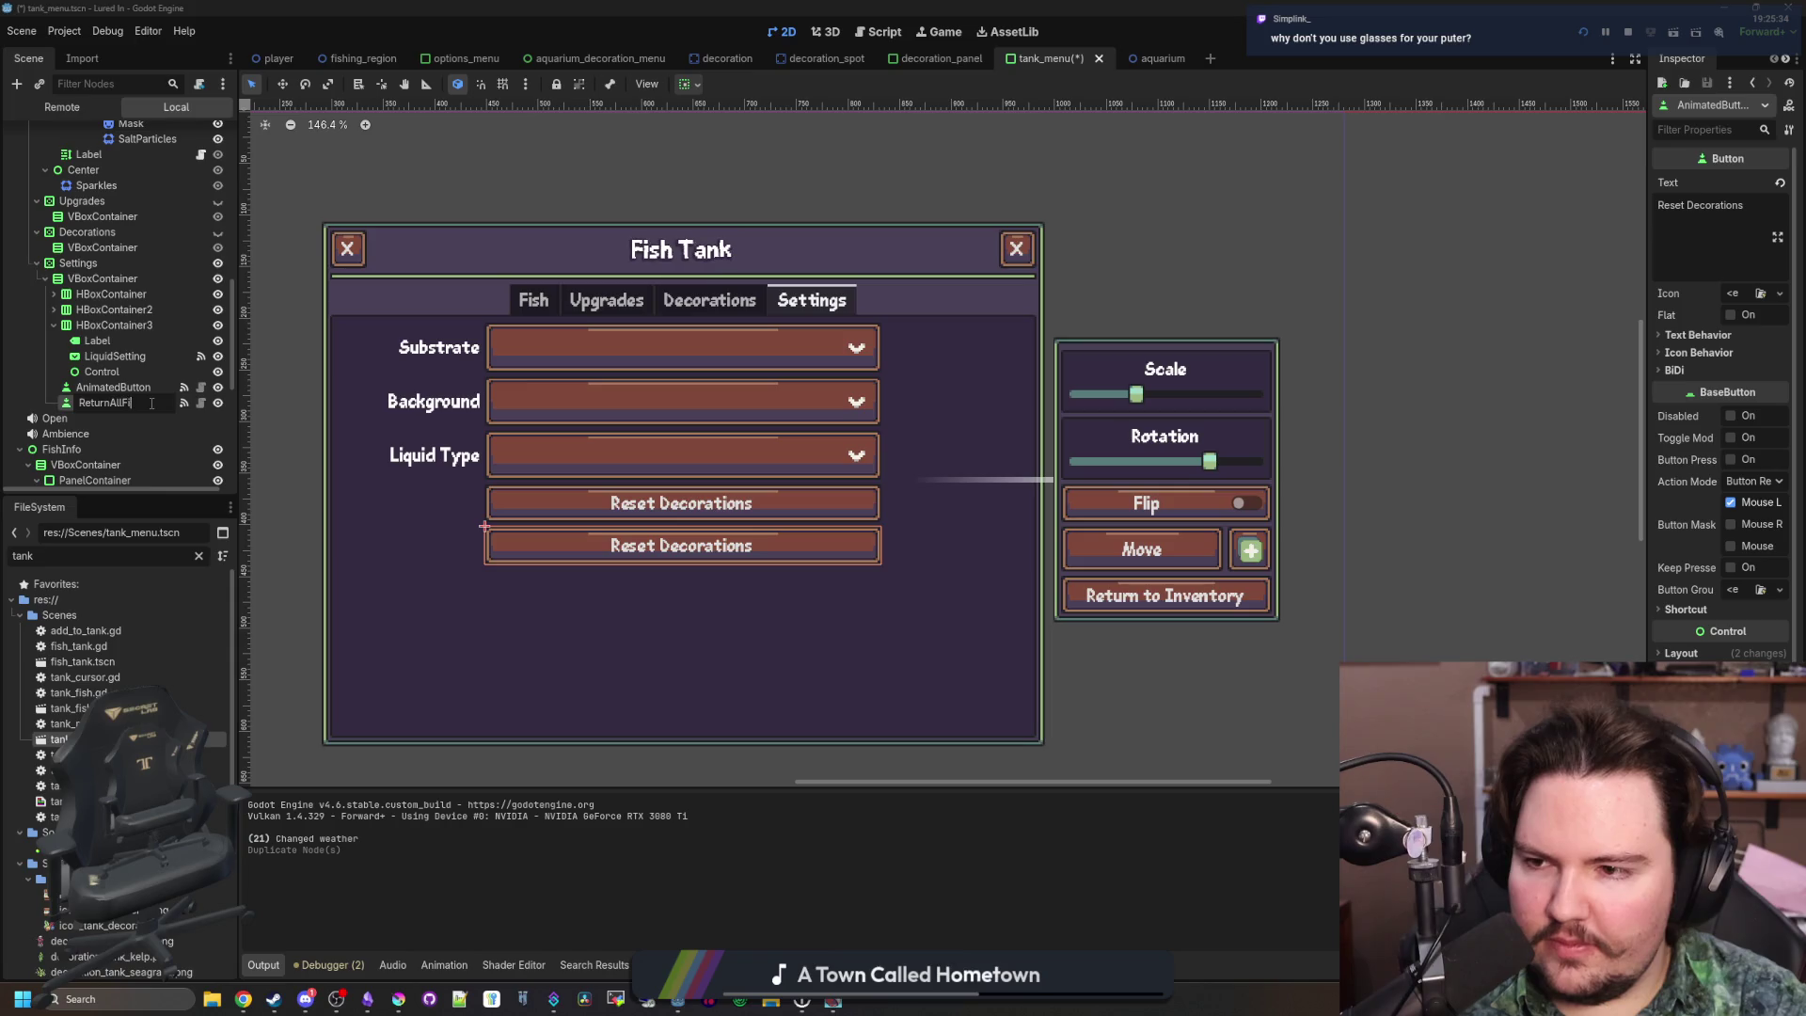
pyautogui.press('Return')
pyautogui.click(1693, 205)
pyautogui.hotkey('ctrl', 'a')
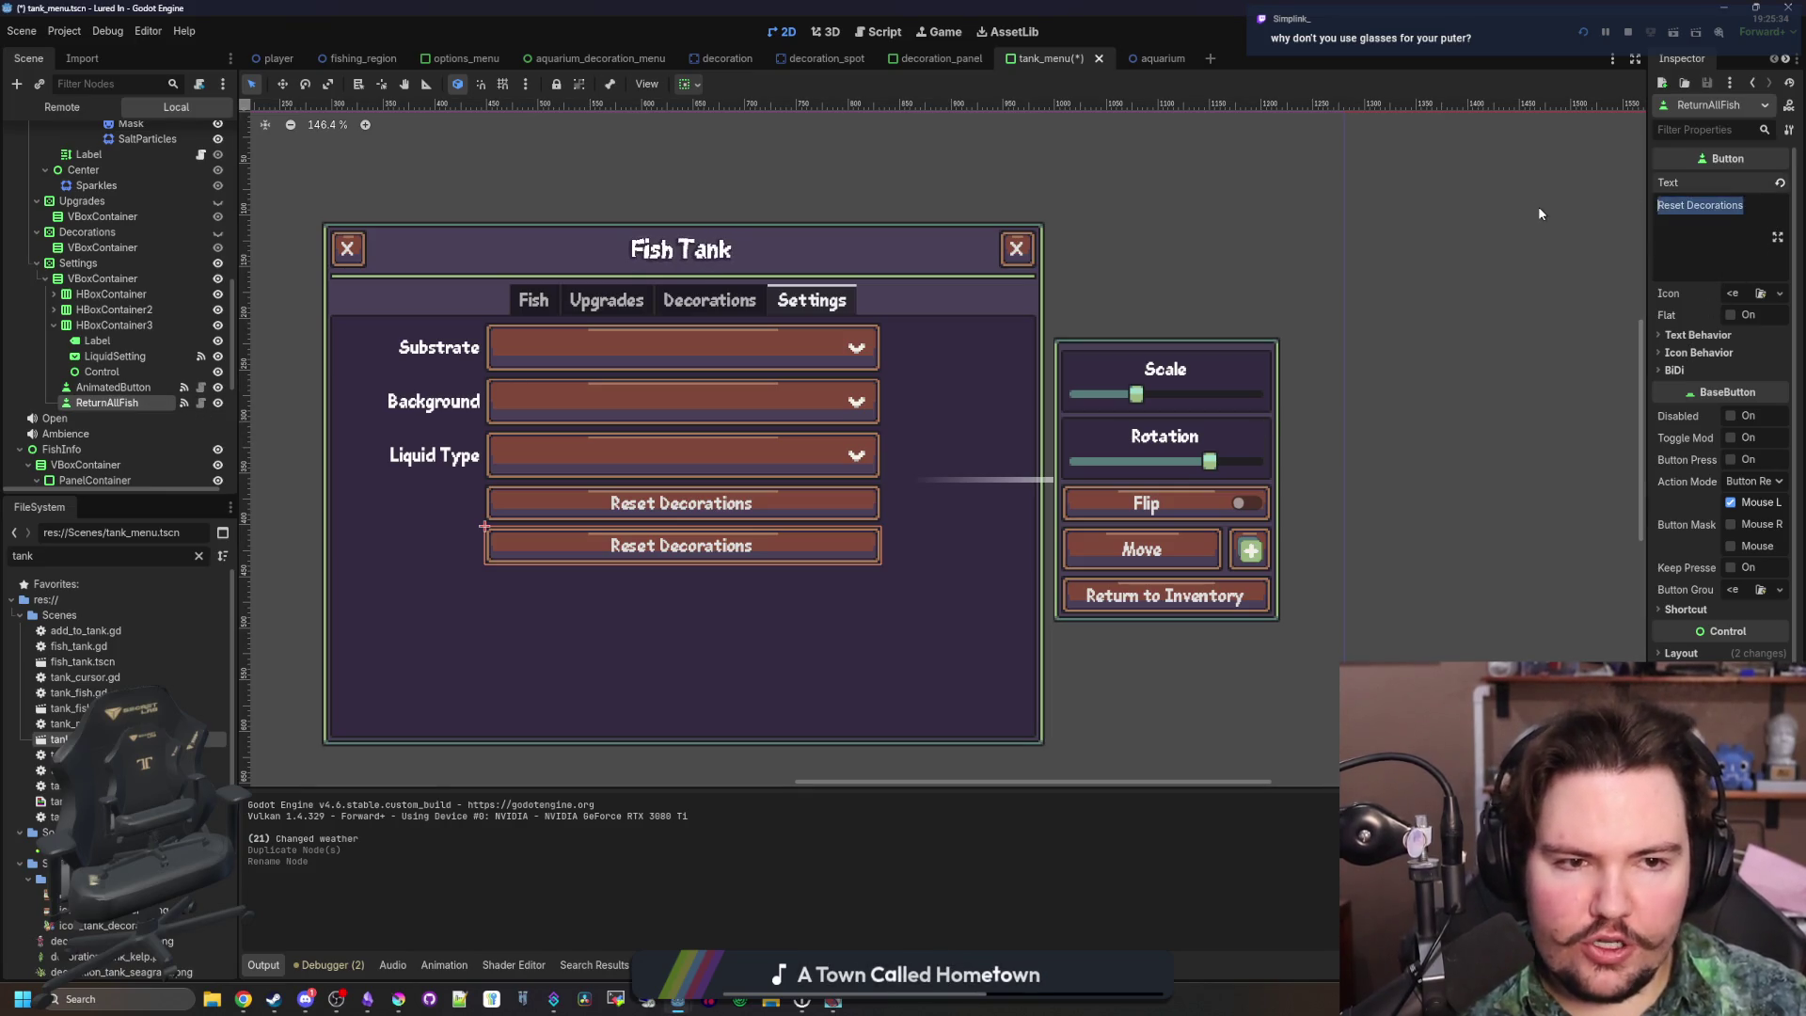
pyautogui.write('Return All Fish')
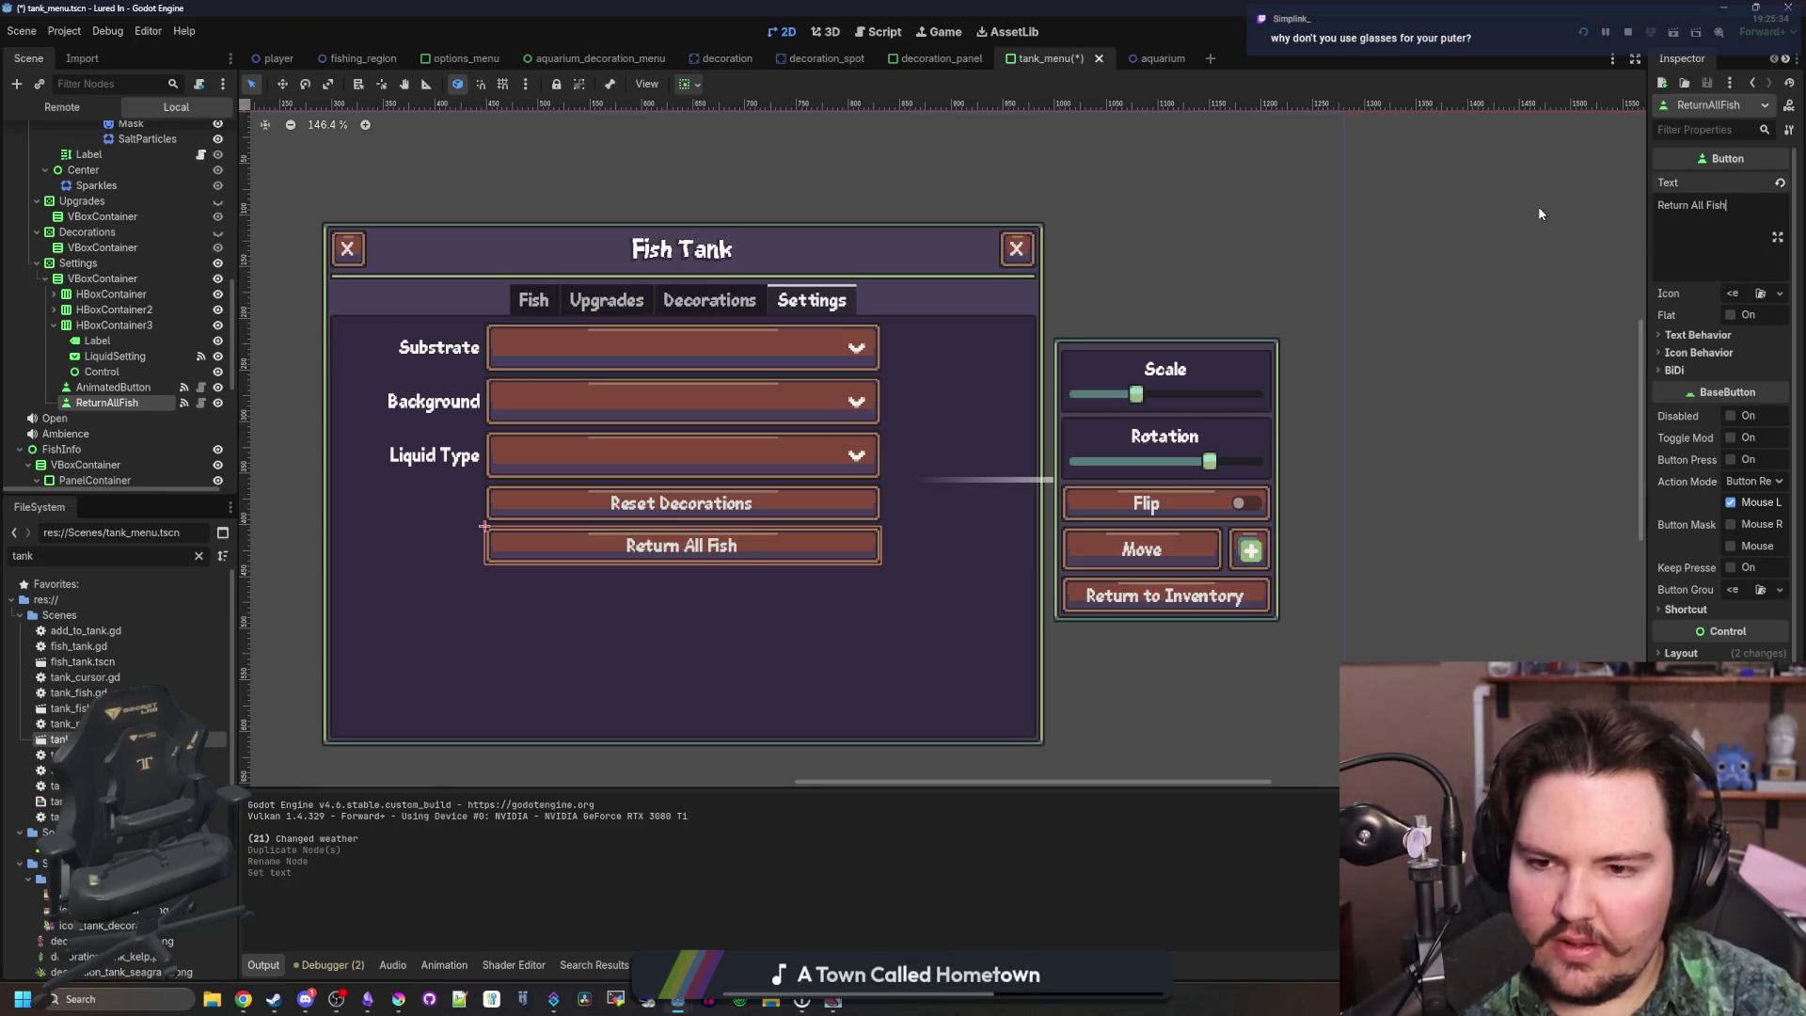
# Add a 'Return All Fish' bullet under Pipsqueak in the notes
pyautogui.click(398, 999)
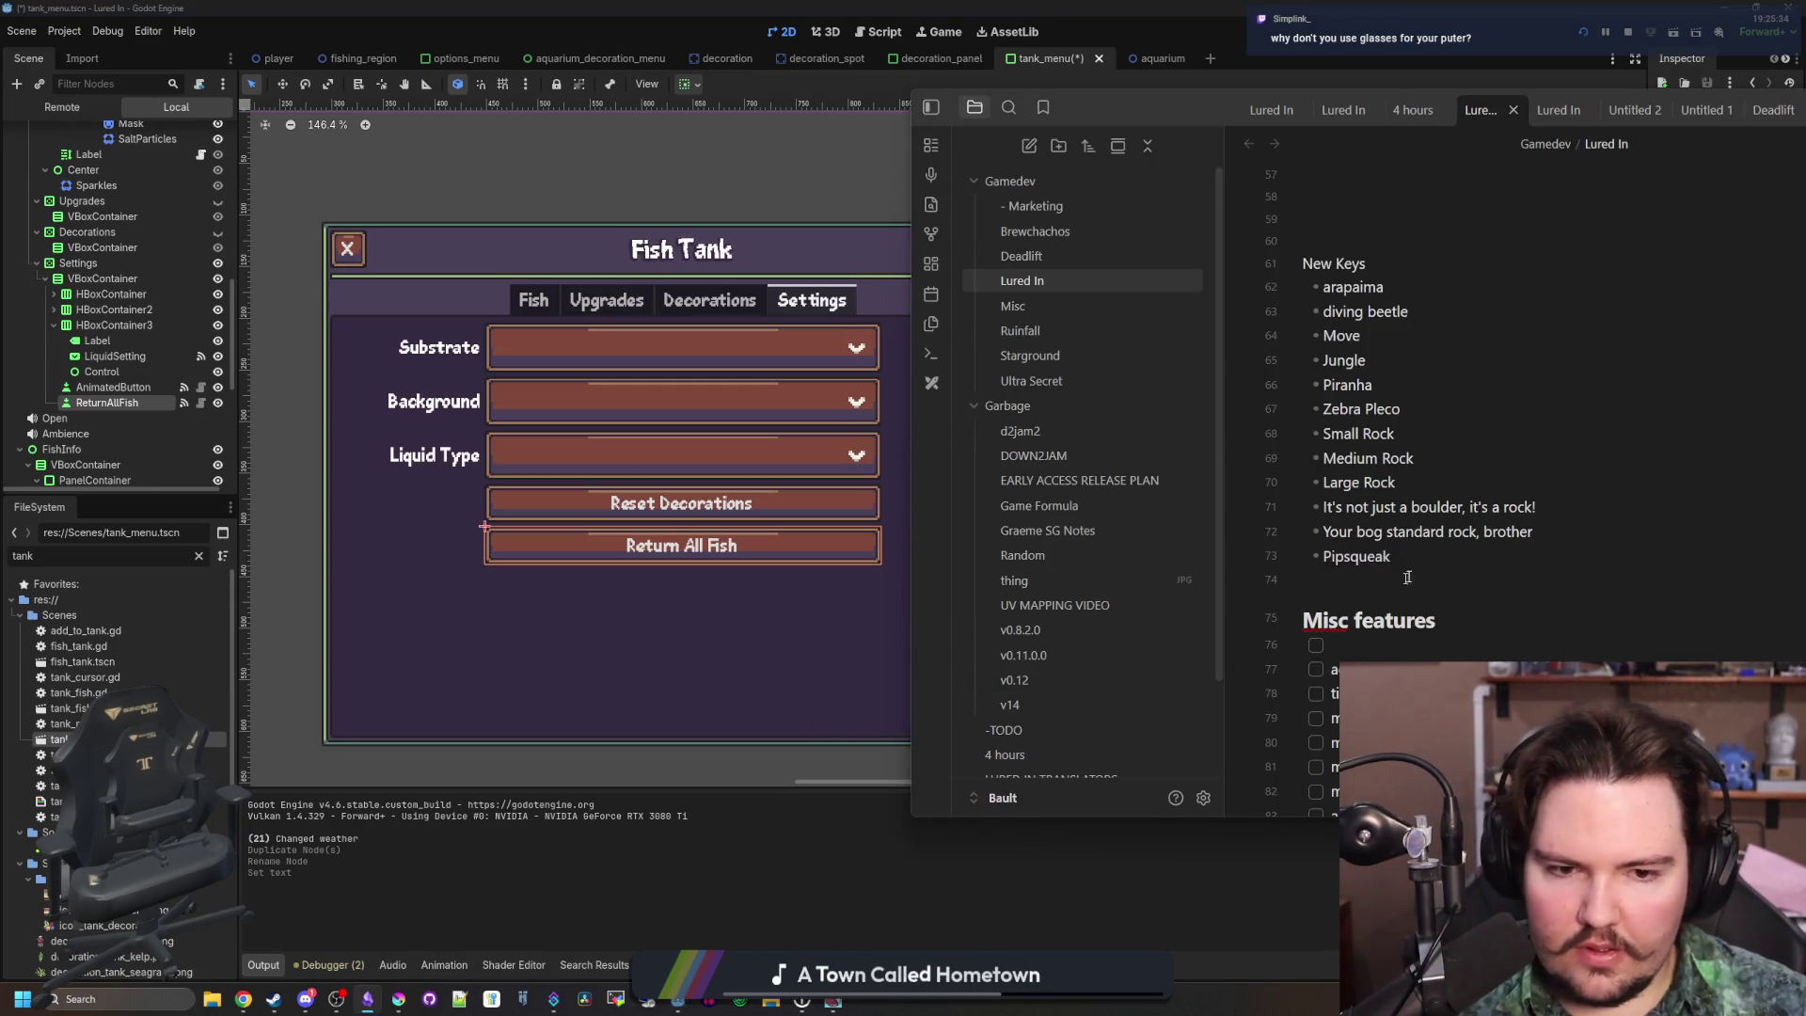
pyautogui.click(1431, 557)
pyautogui.press('Return')
pyautogui.write('Return All')
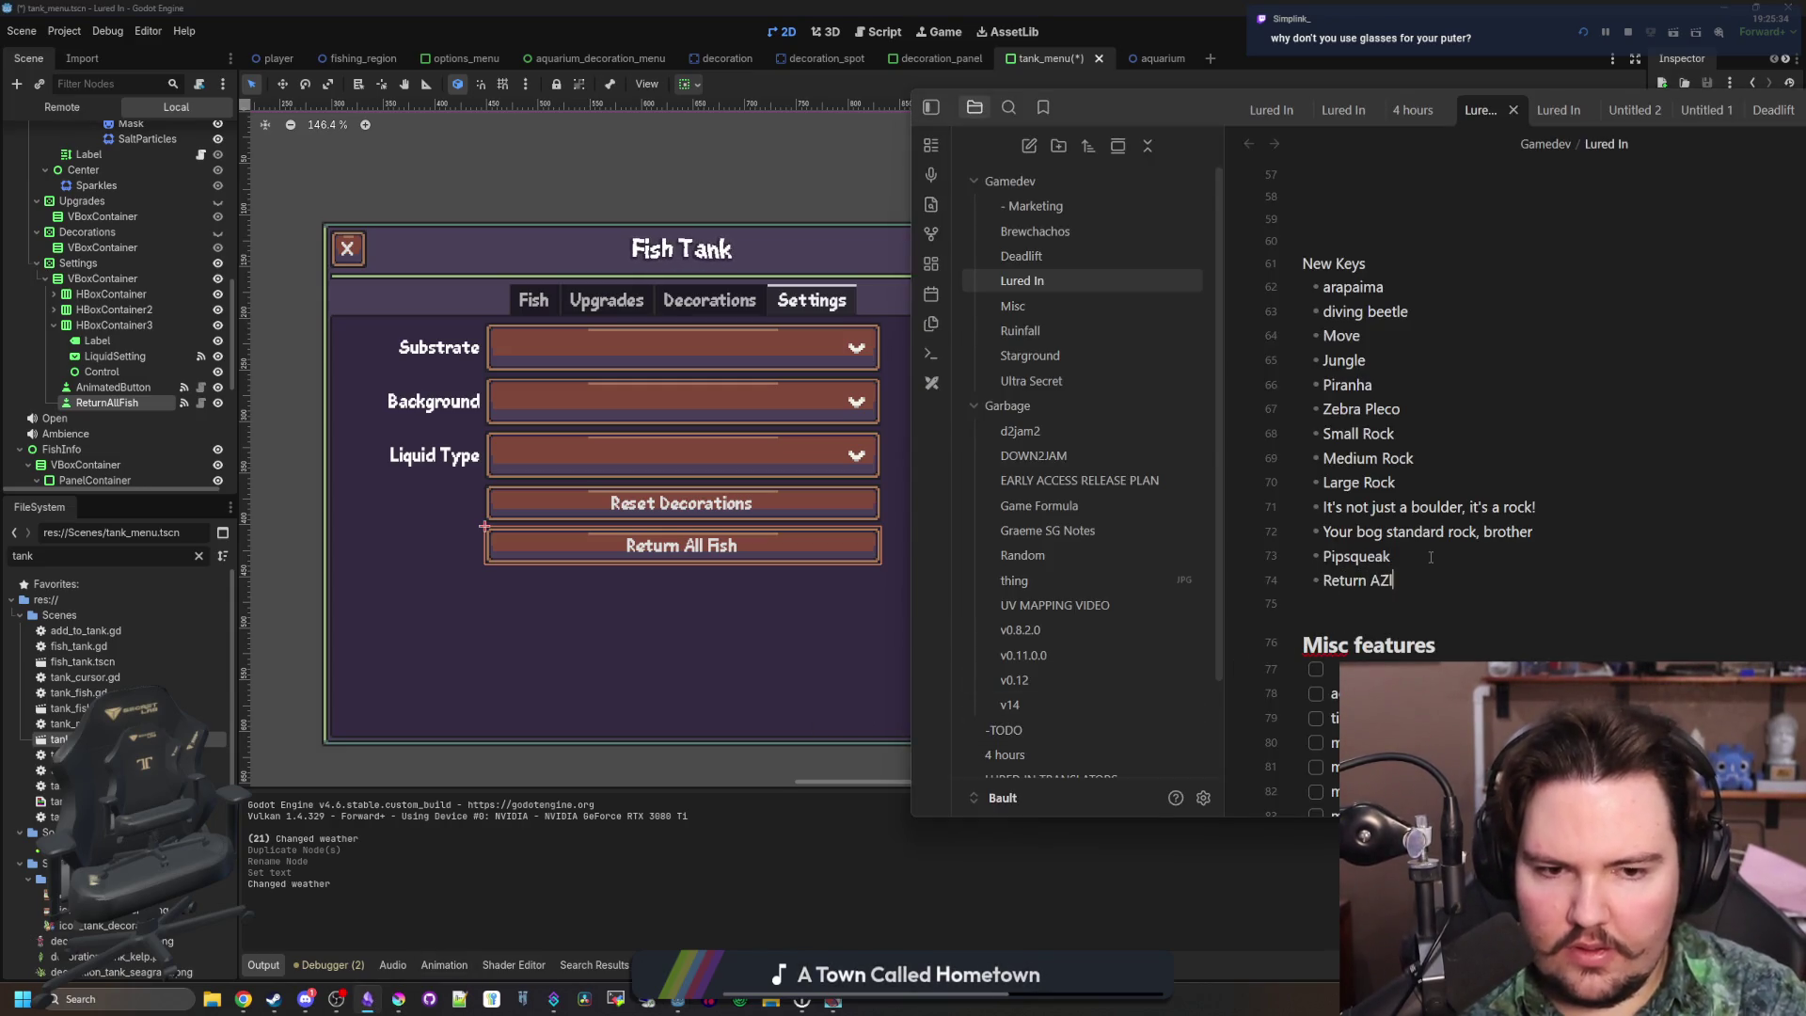
pyautogui.write(' Fish')
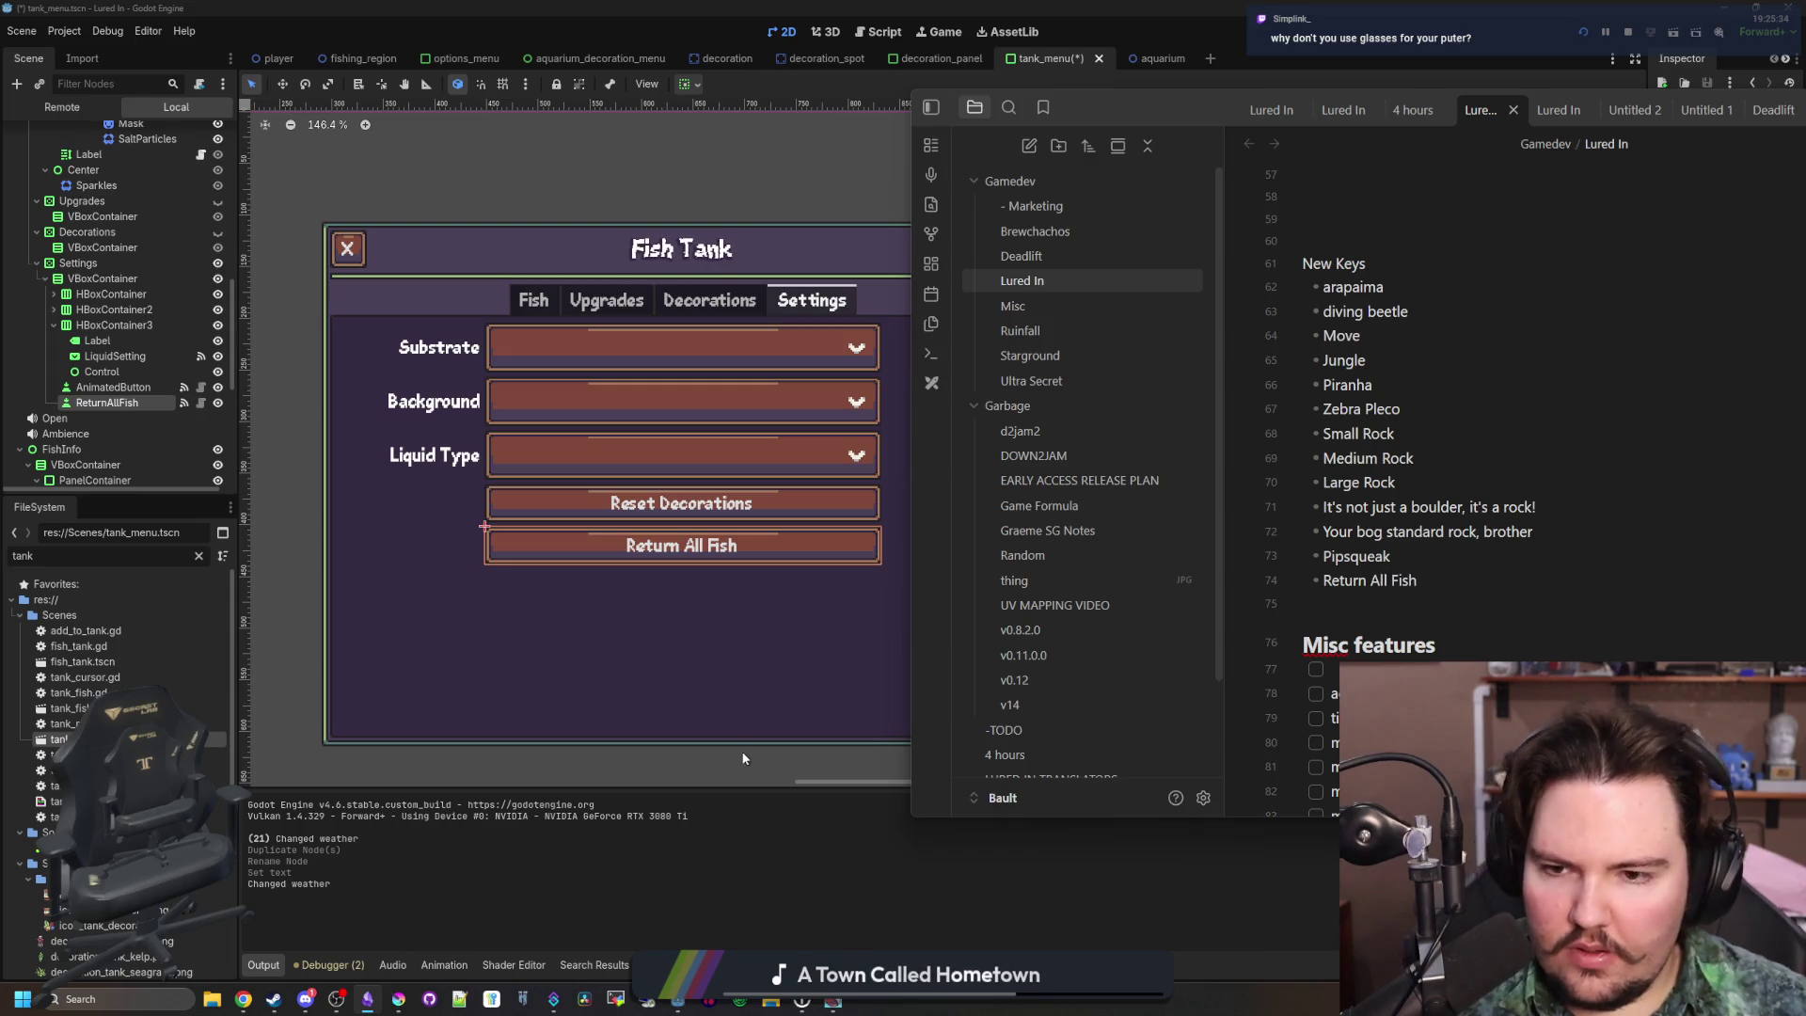
# Save the tank_menu scene in Godot and widen the Inspector panel
pyautogui.click(747, 894)
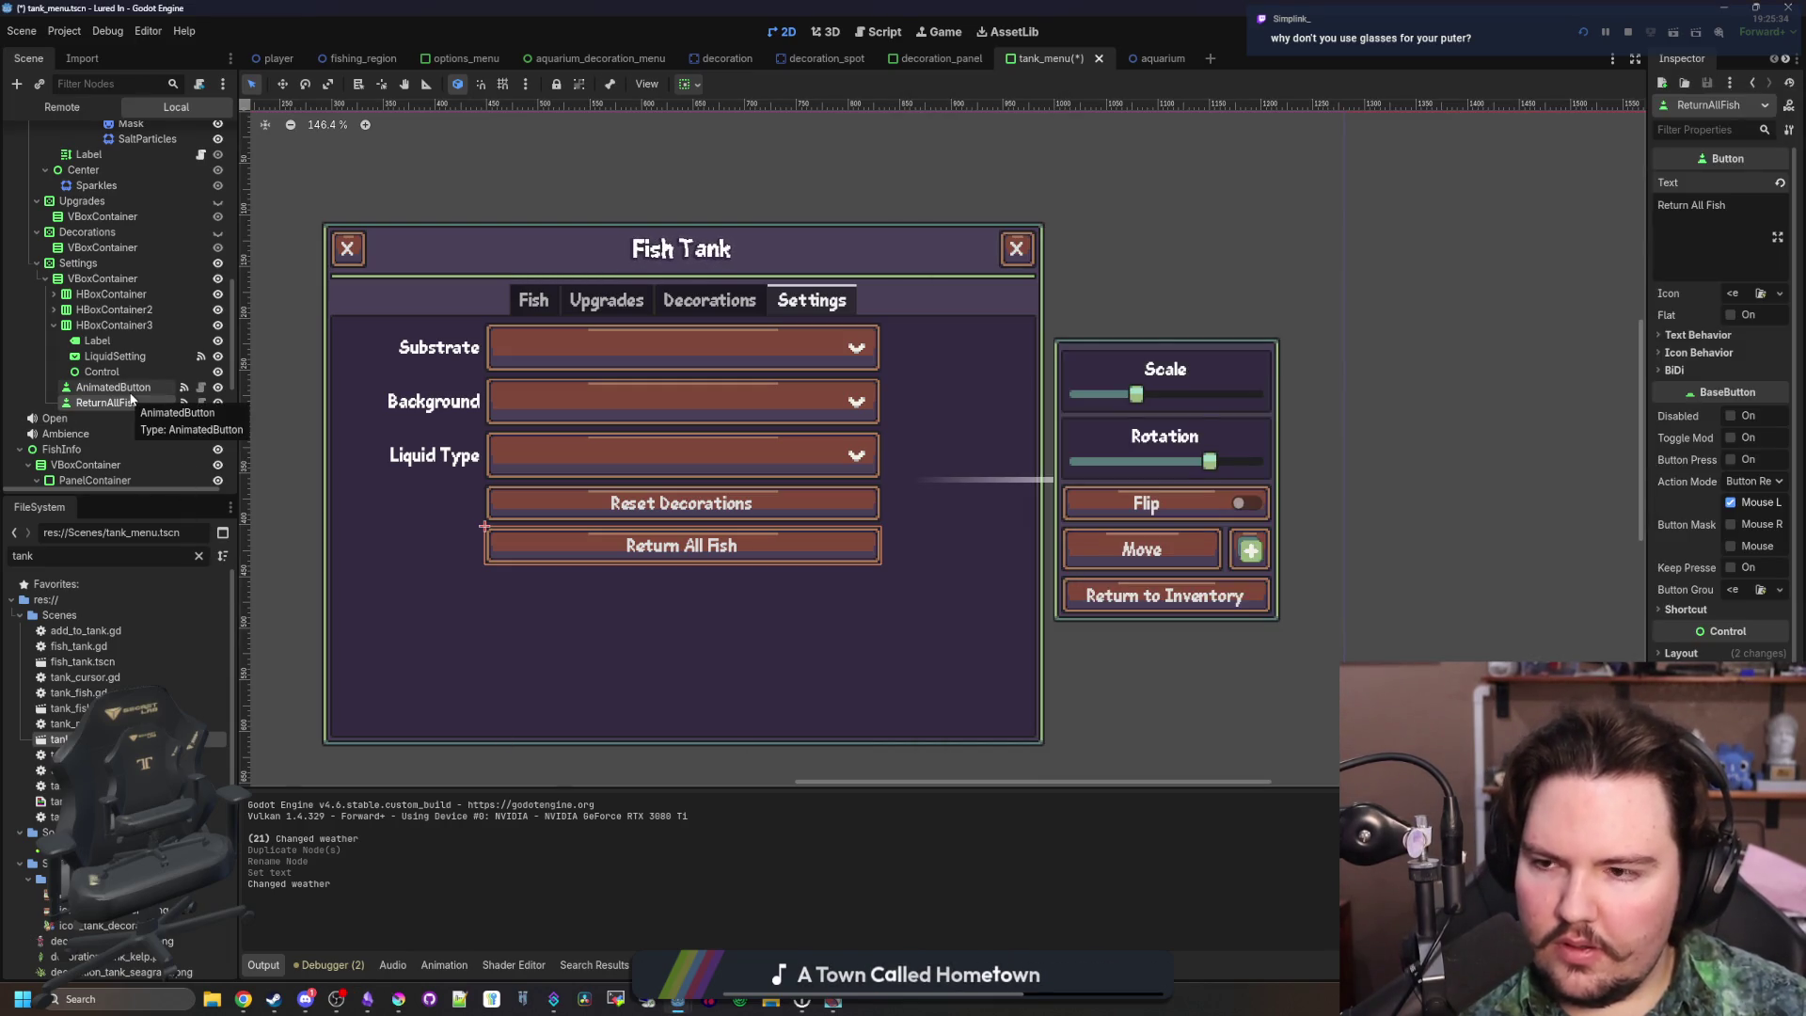
pyautogui.hotkey('ctrl', 's')
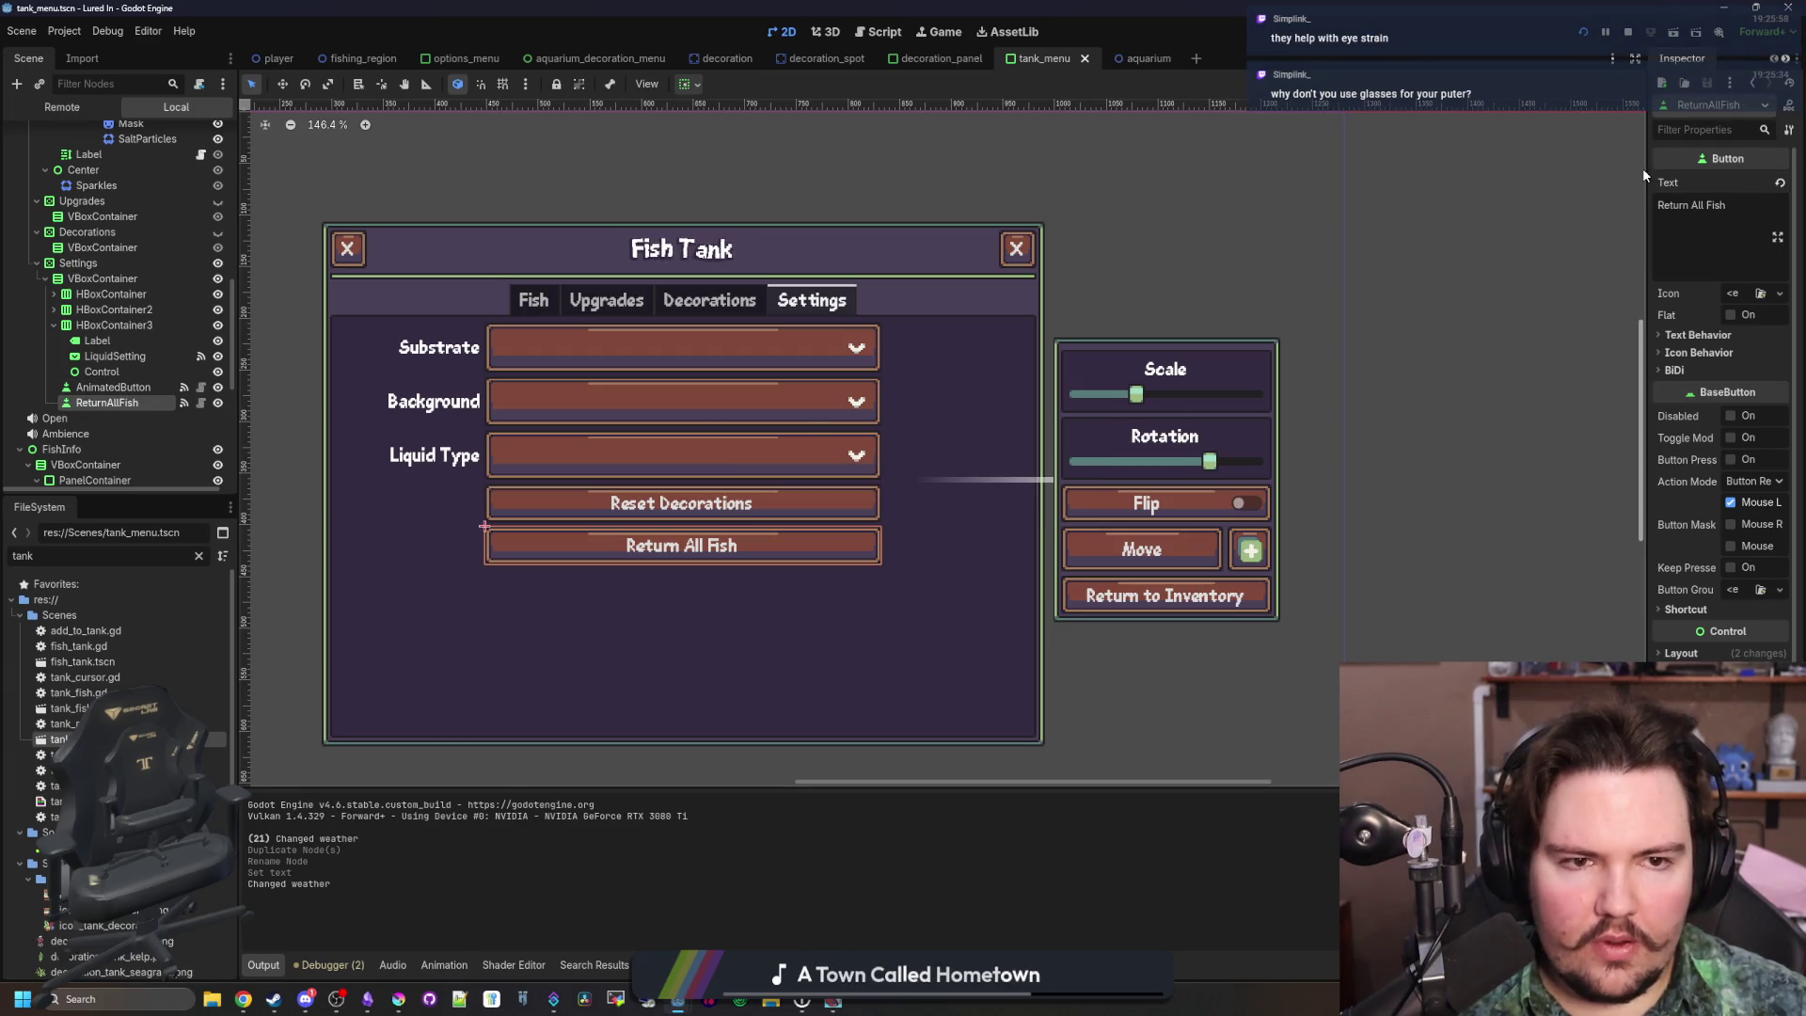
pyautogui.moveTo(1642, 167); pyautogui.dragTo(1303, 167)
pyautogui.scroll(-4, 945, 380)
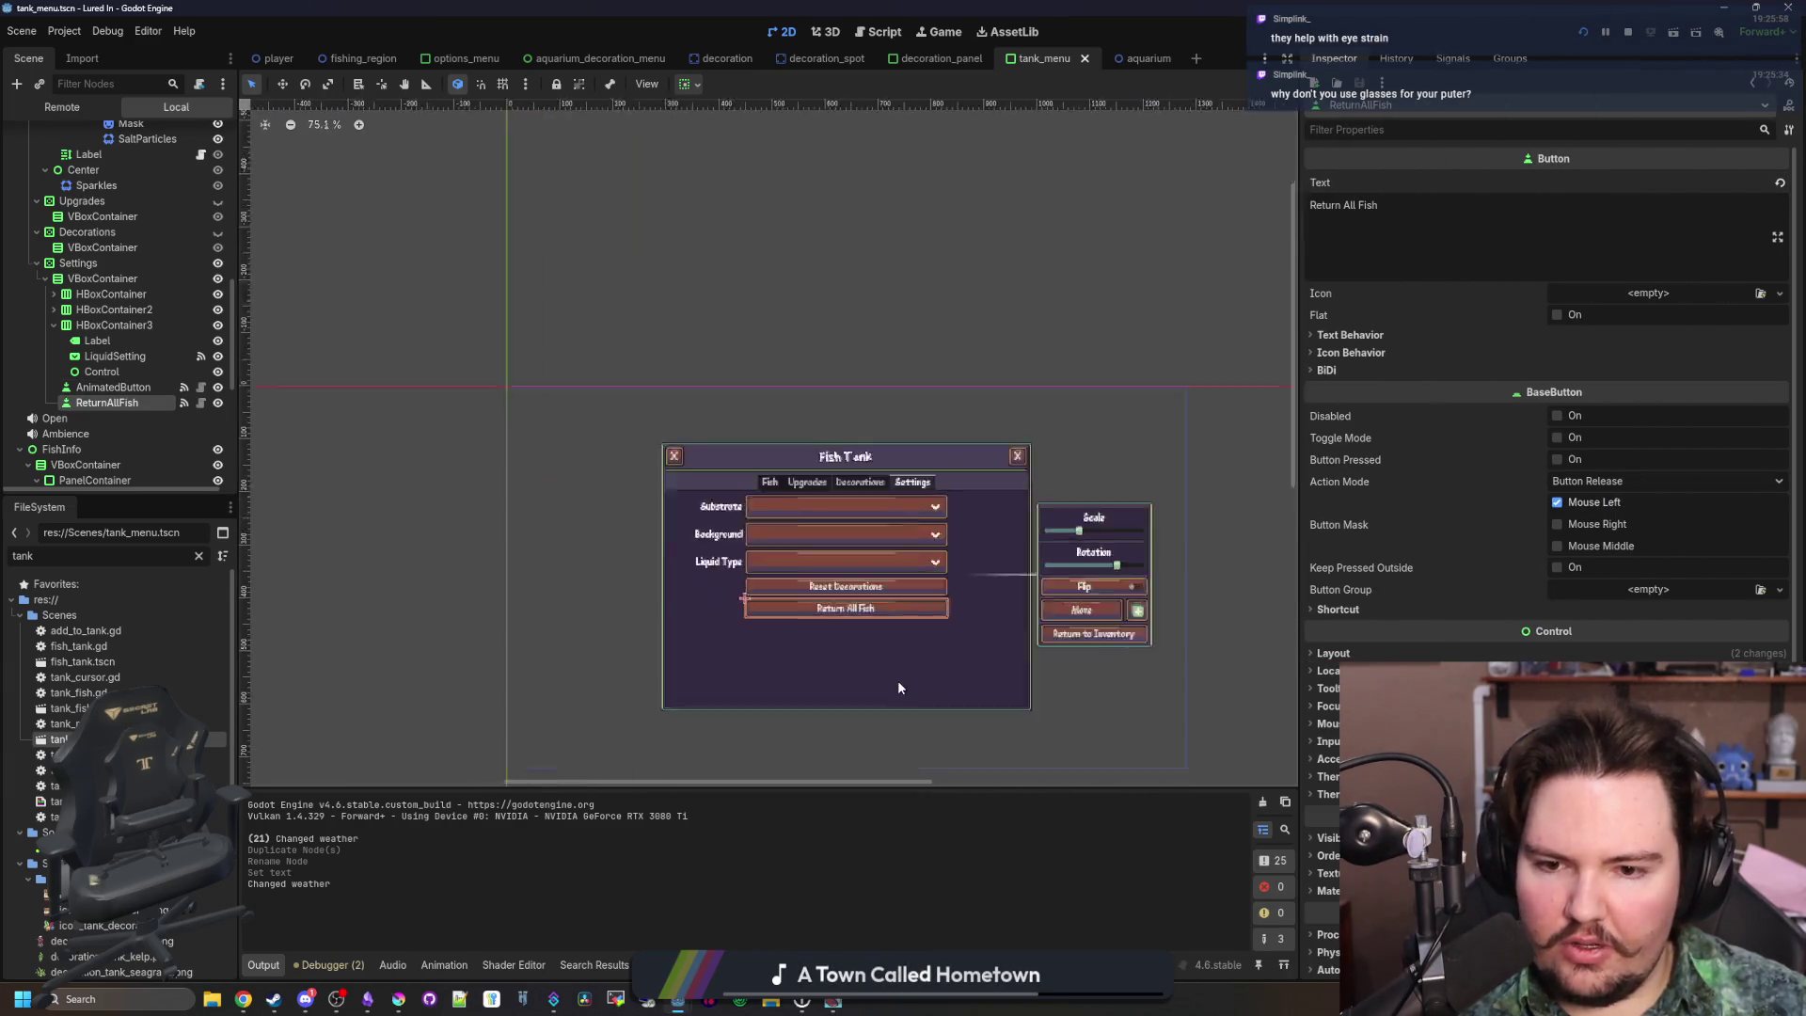
# Disconnect the button's pressed signal from _on_animated_button_pressed
pyautogui.scroll(5, 919, 647)
pyautogui.click(1453, 59)
pyautogui.rightClick(1394, 175)
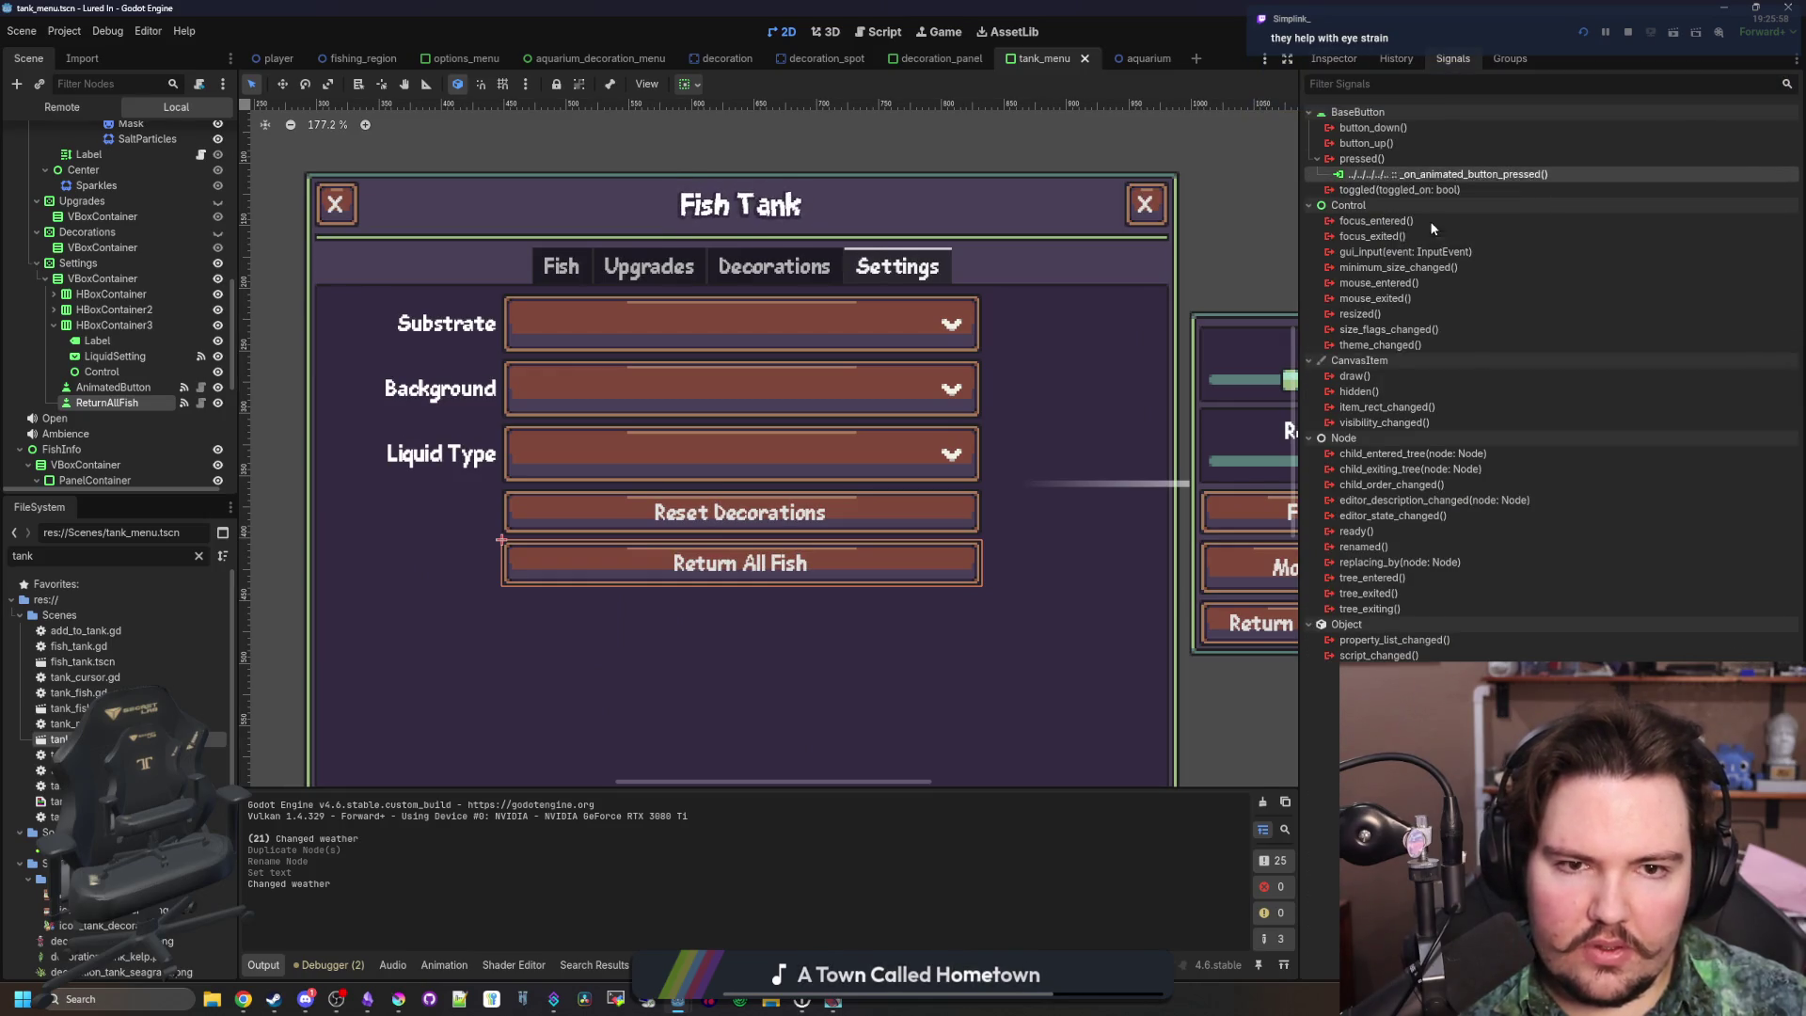
pyautogui.click(1433, 223)
# Connect pressed to a new _on_return_all_fish_pressed function and select its pass line
pyautogui.rightClick(1381, 160)
pyautogui.click(1448, 175)
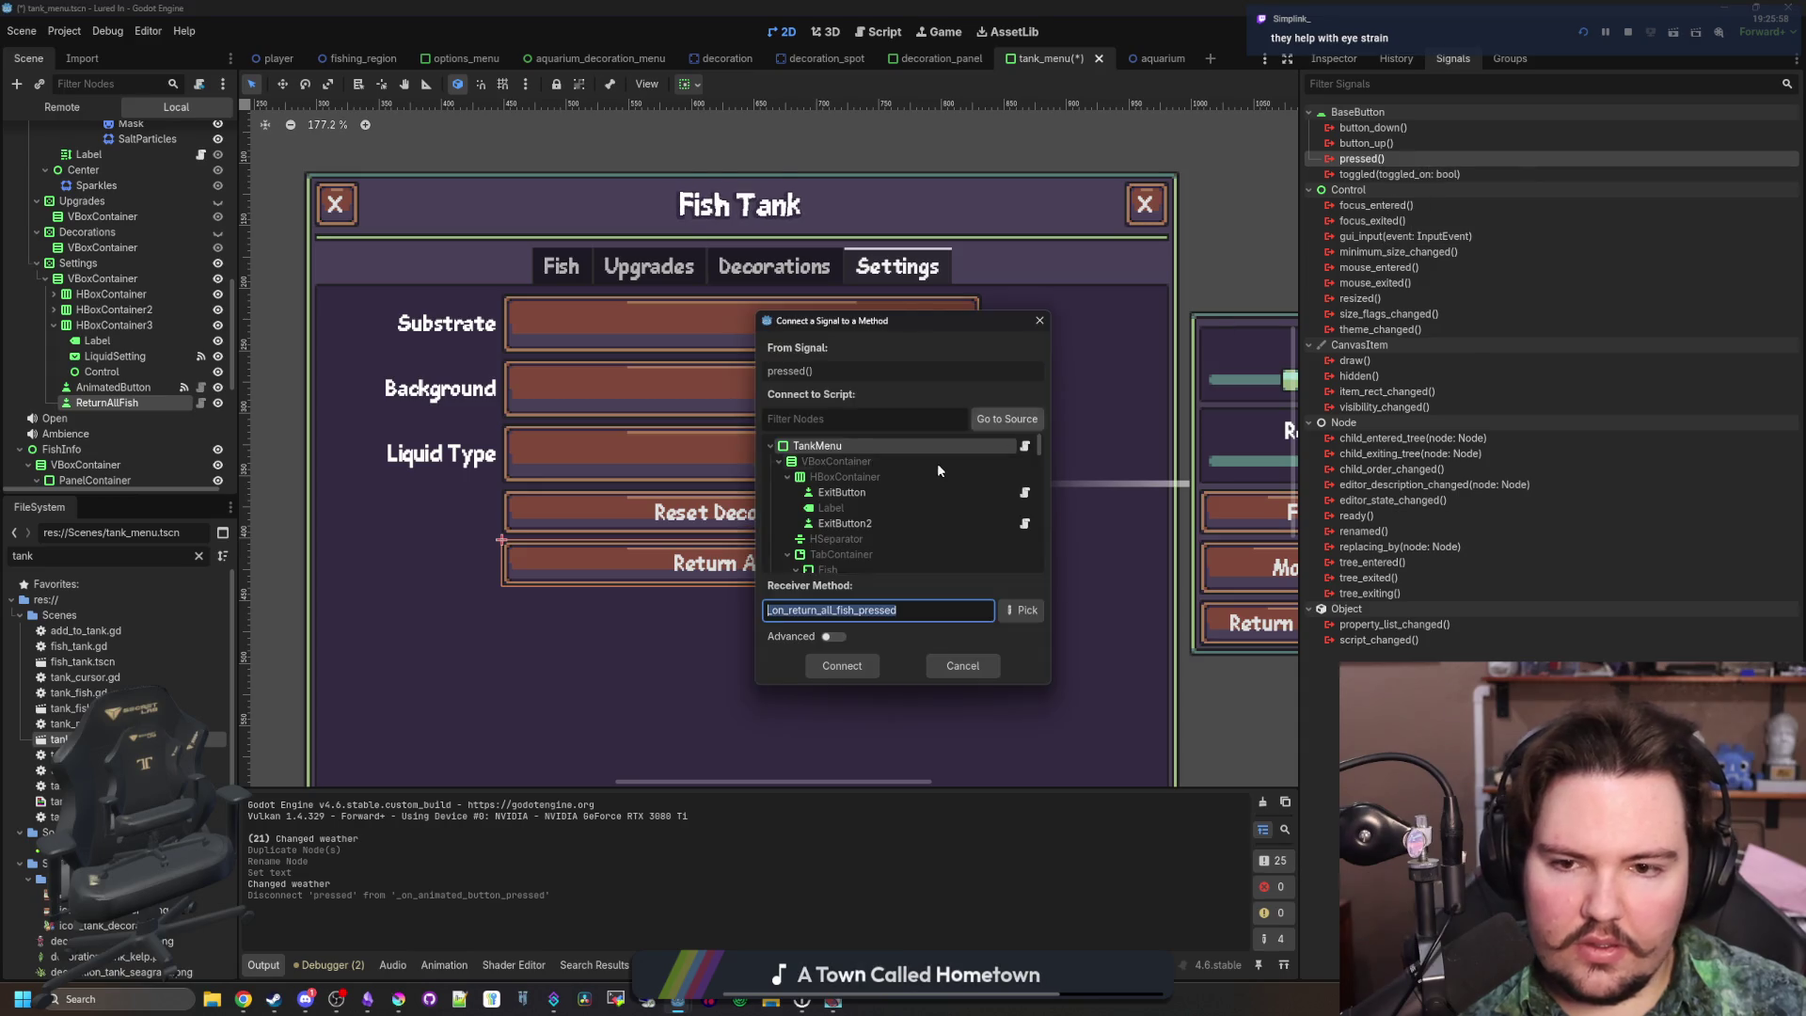
pyautogui.click(835, 449)
pyautogui.press('Return')
pyautogui.scroll(-20, 1204, 629)
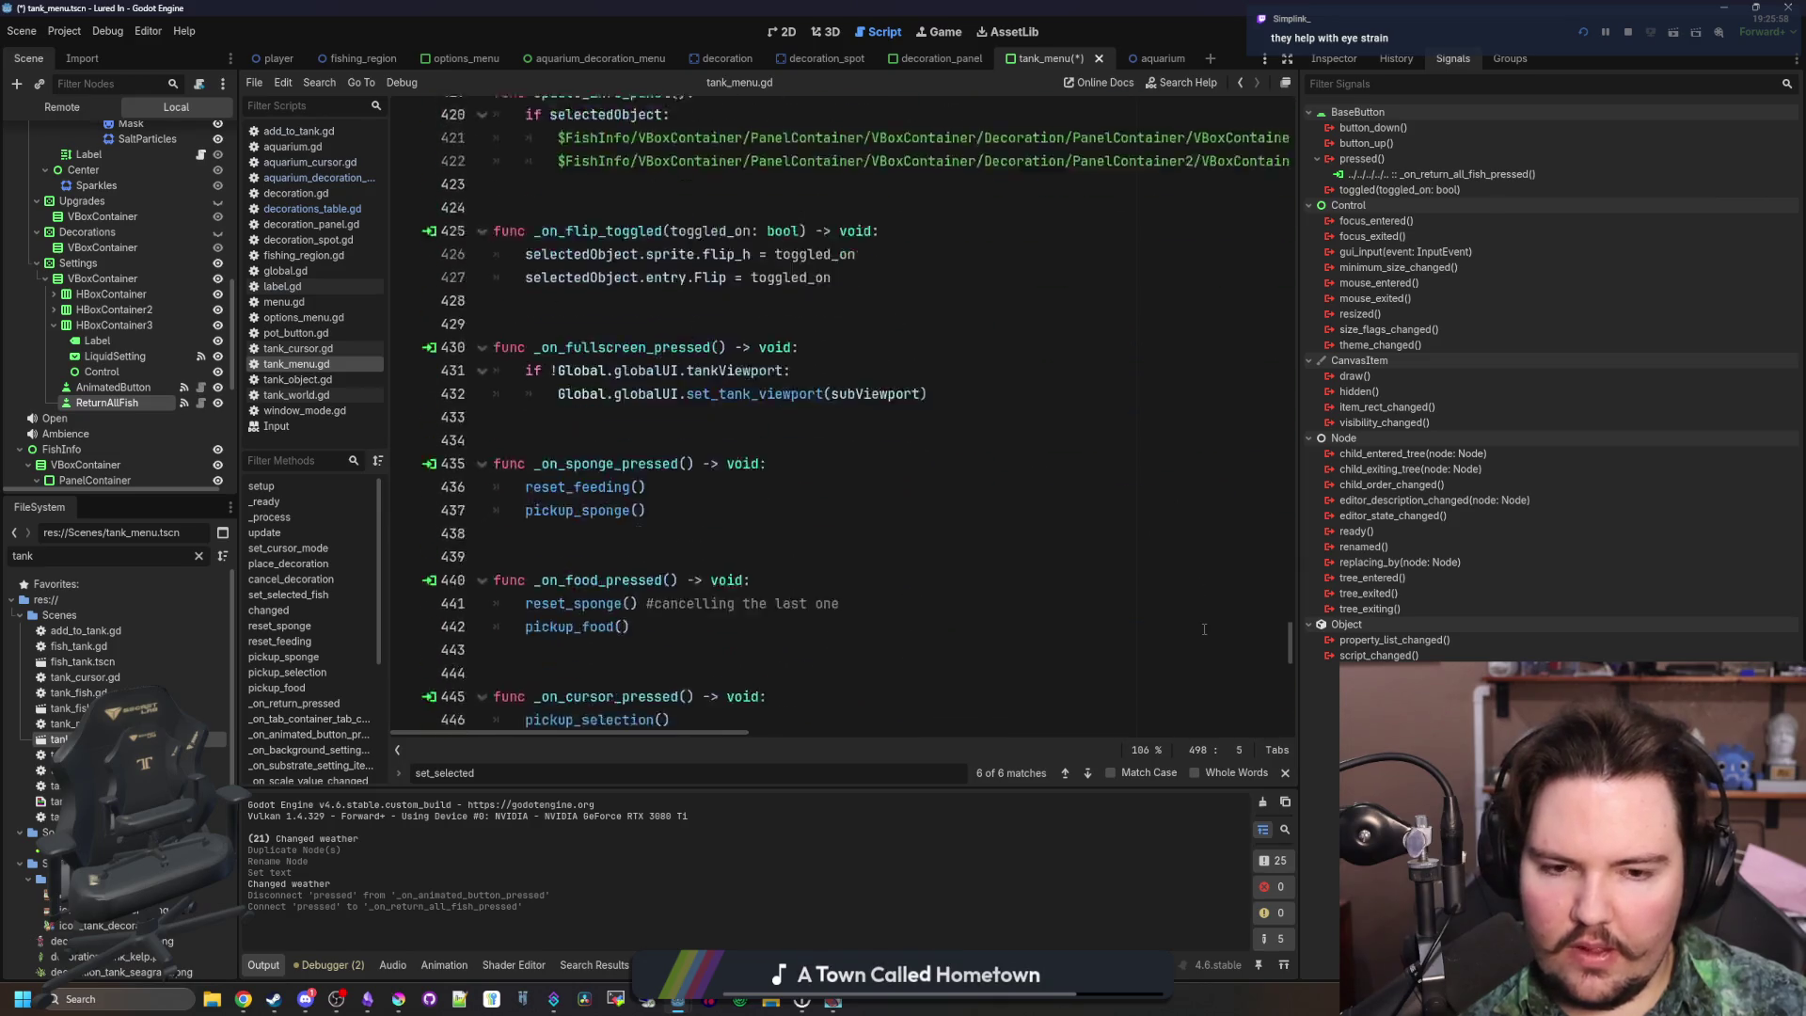
pyautogui.hotkey('shift', 'Home')
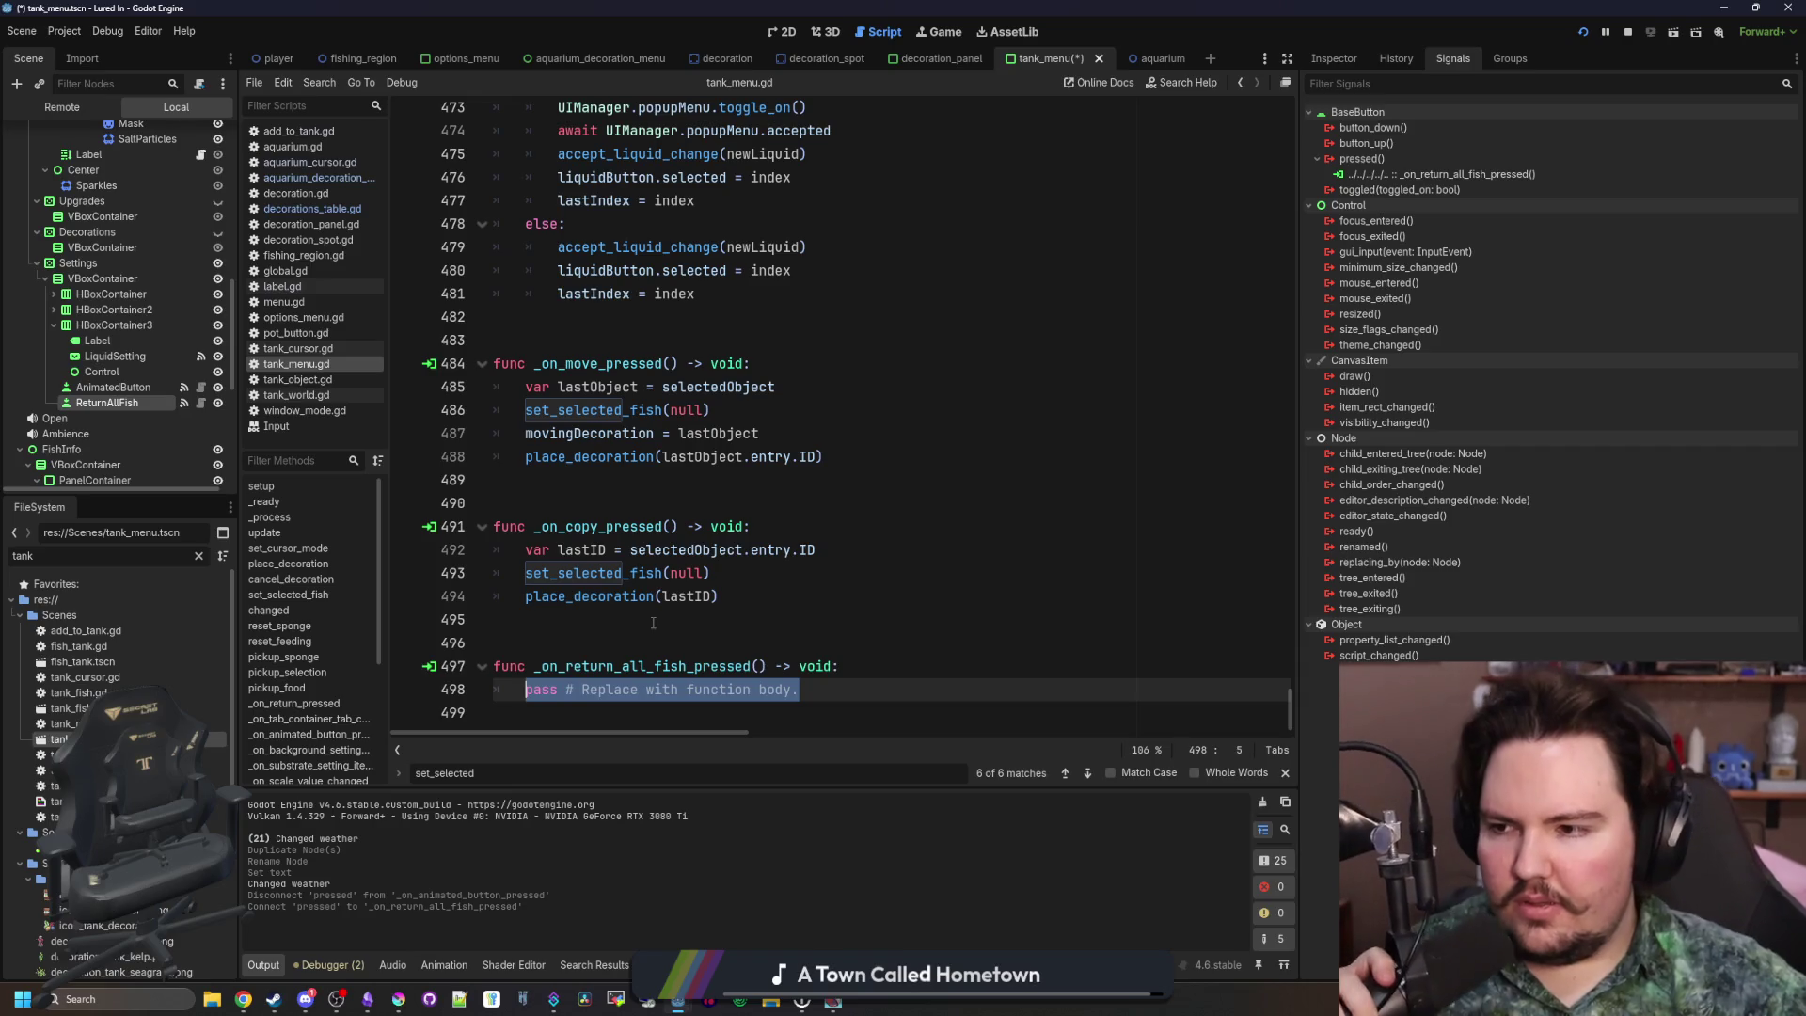
# Replace pass with 'for i in Global.tankFishData:', picking tankFishData from autocomplete
pyautogui.click(653, 623)
pyautogui.moveTo(799, 689); pyautogui.dragTo(511, 692)
pyautogui.write('d')
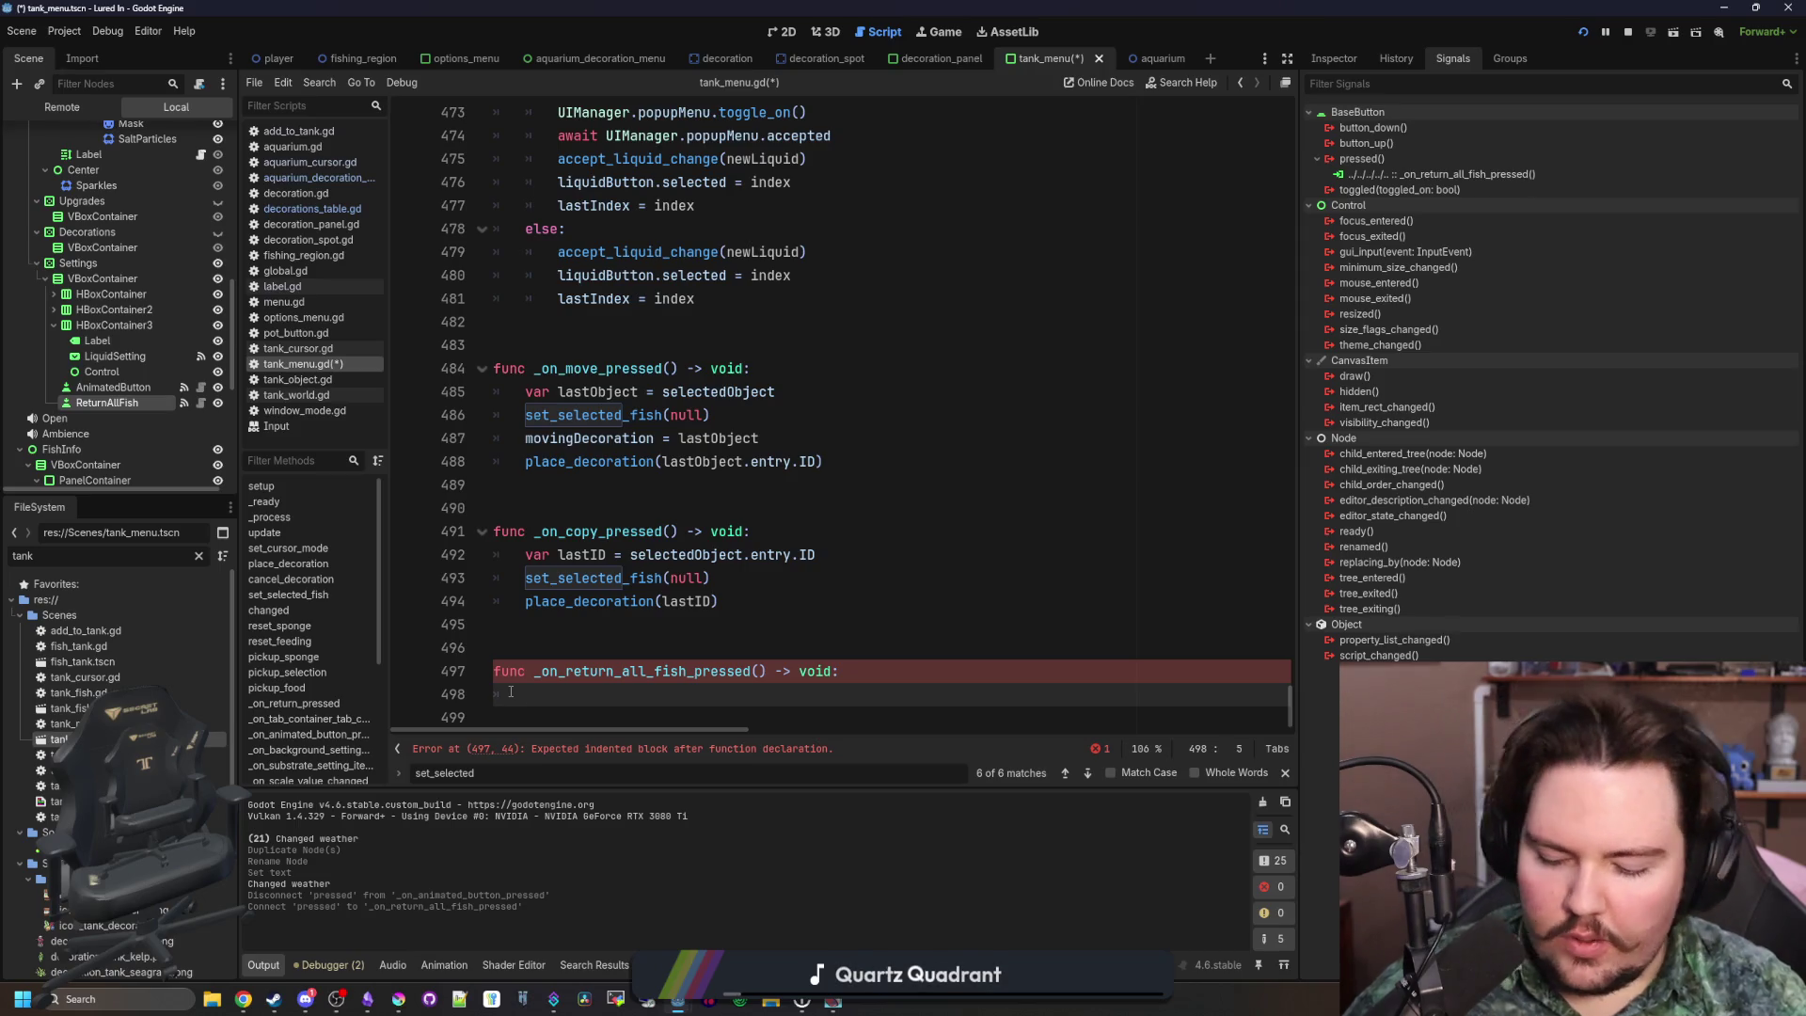
pyautogui.write('obal.fish')
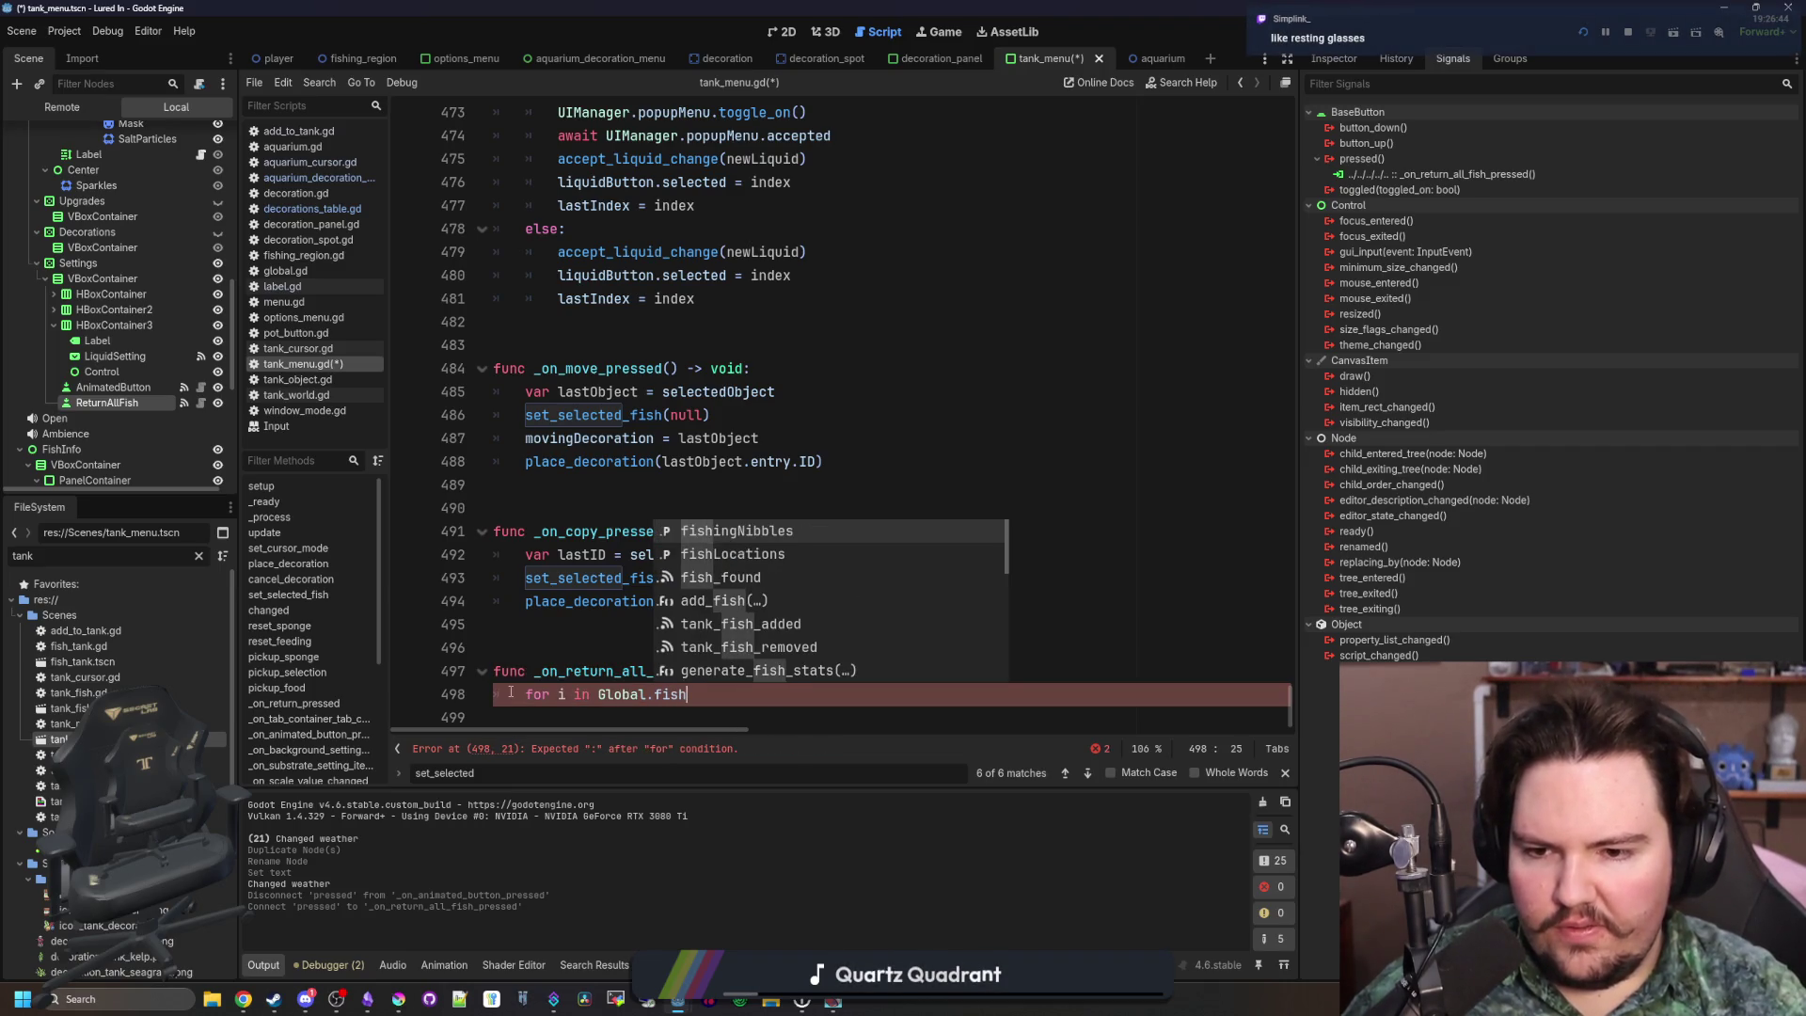
pyautogui.press('BackSpace')
pyautogui.press('BackSpace')
pyautogui.press('BackSpace')
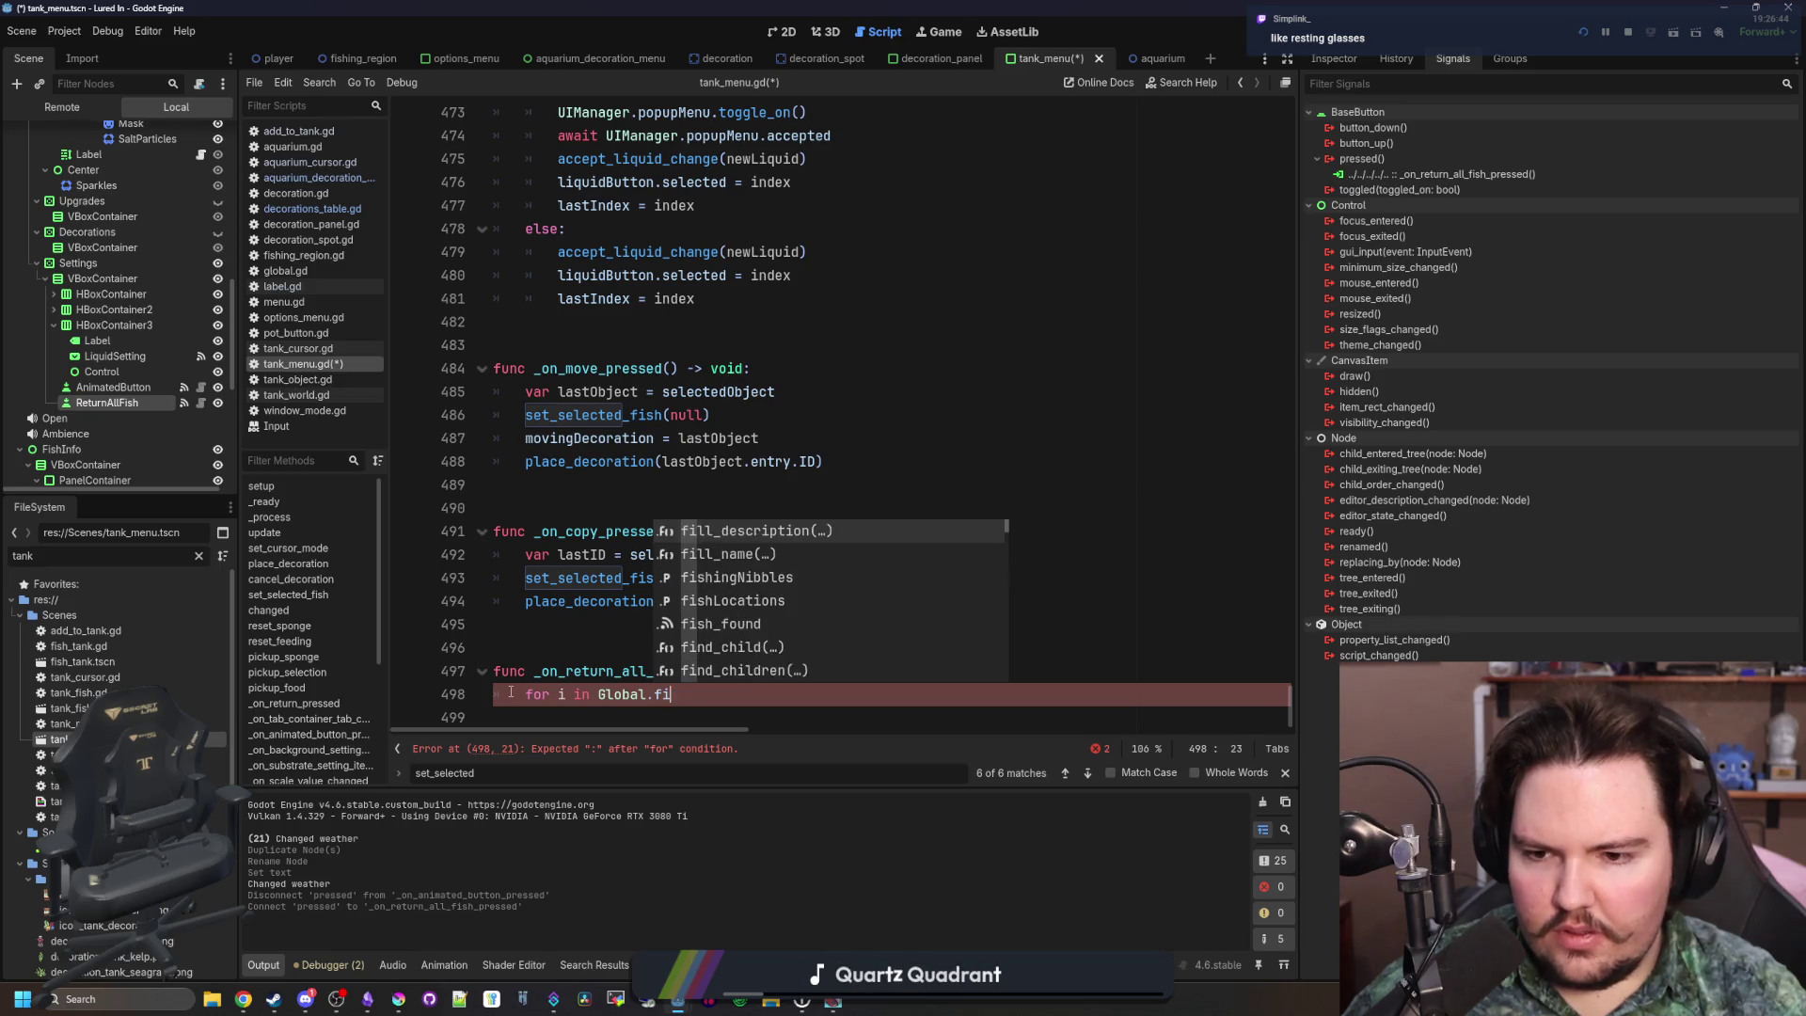
pyautogui.write('re')
pyautogui.press('BackSpace')
pyautogui.press('BackSpace')
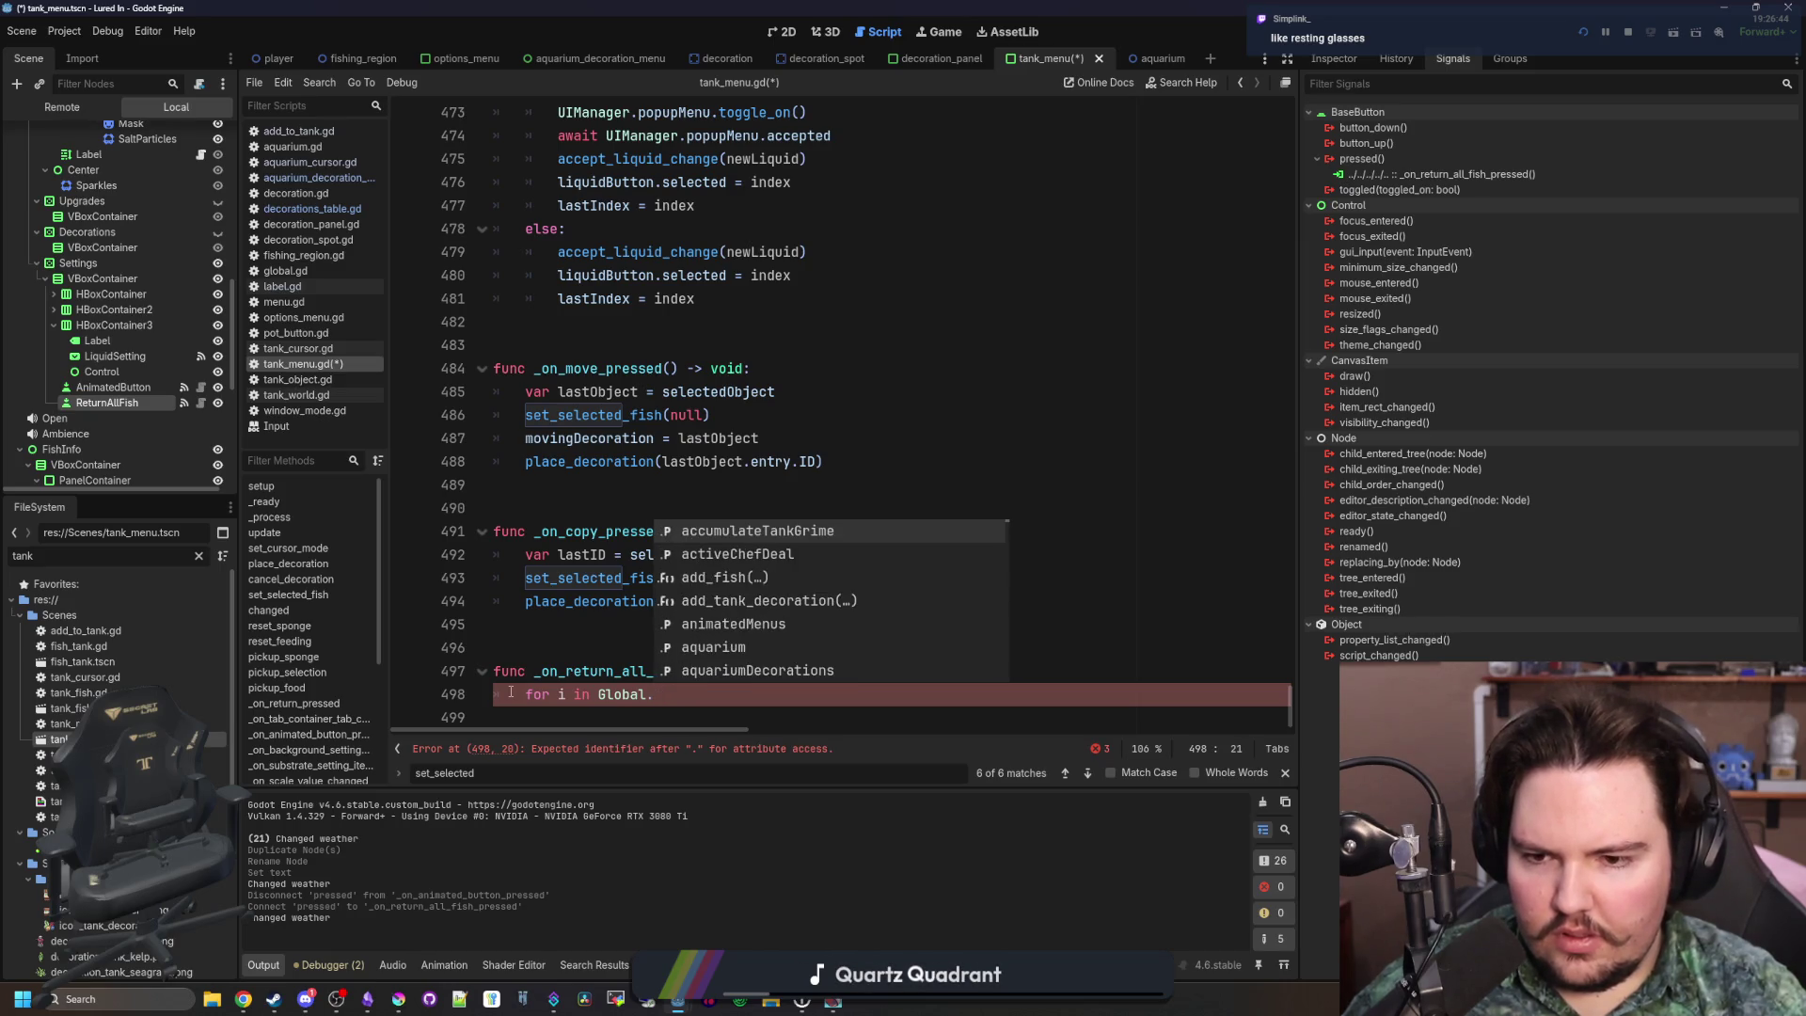
pyautogui.write('fishjD')
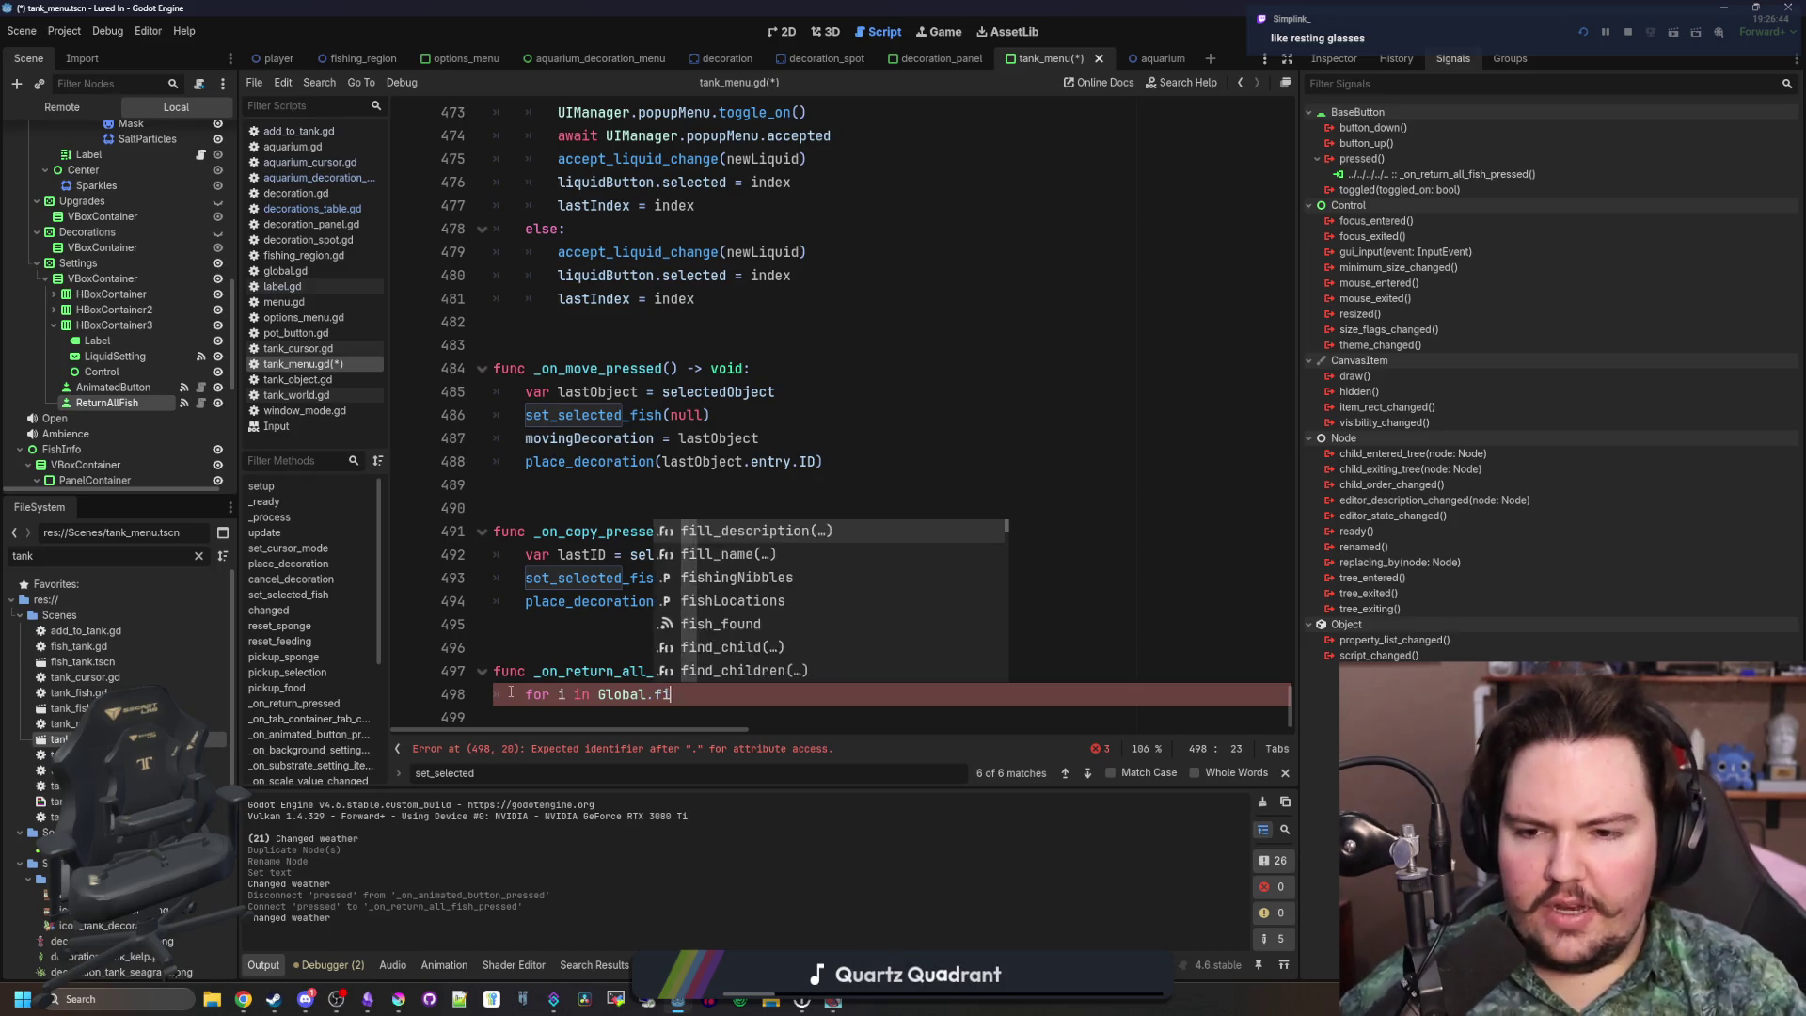
pyautogui.press('Return')
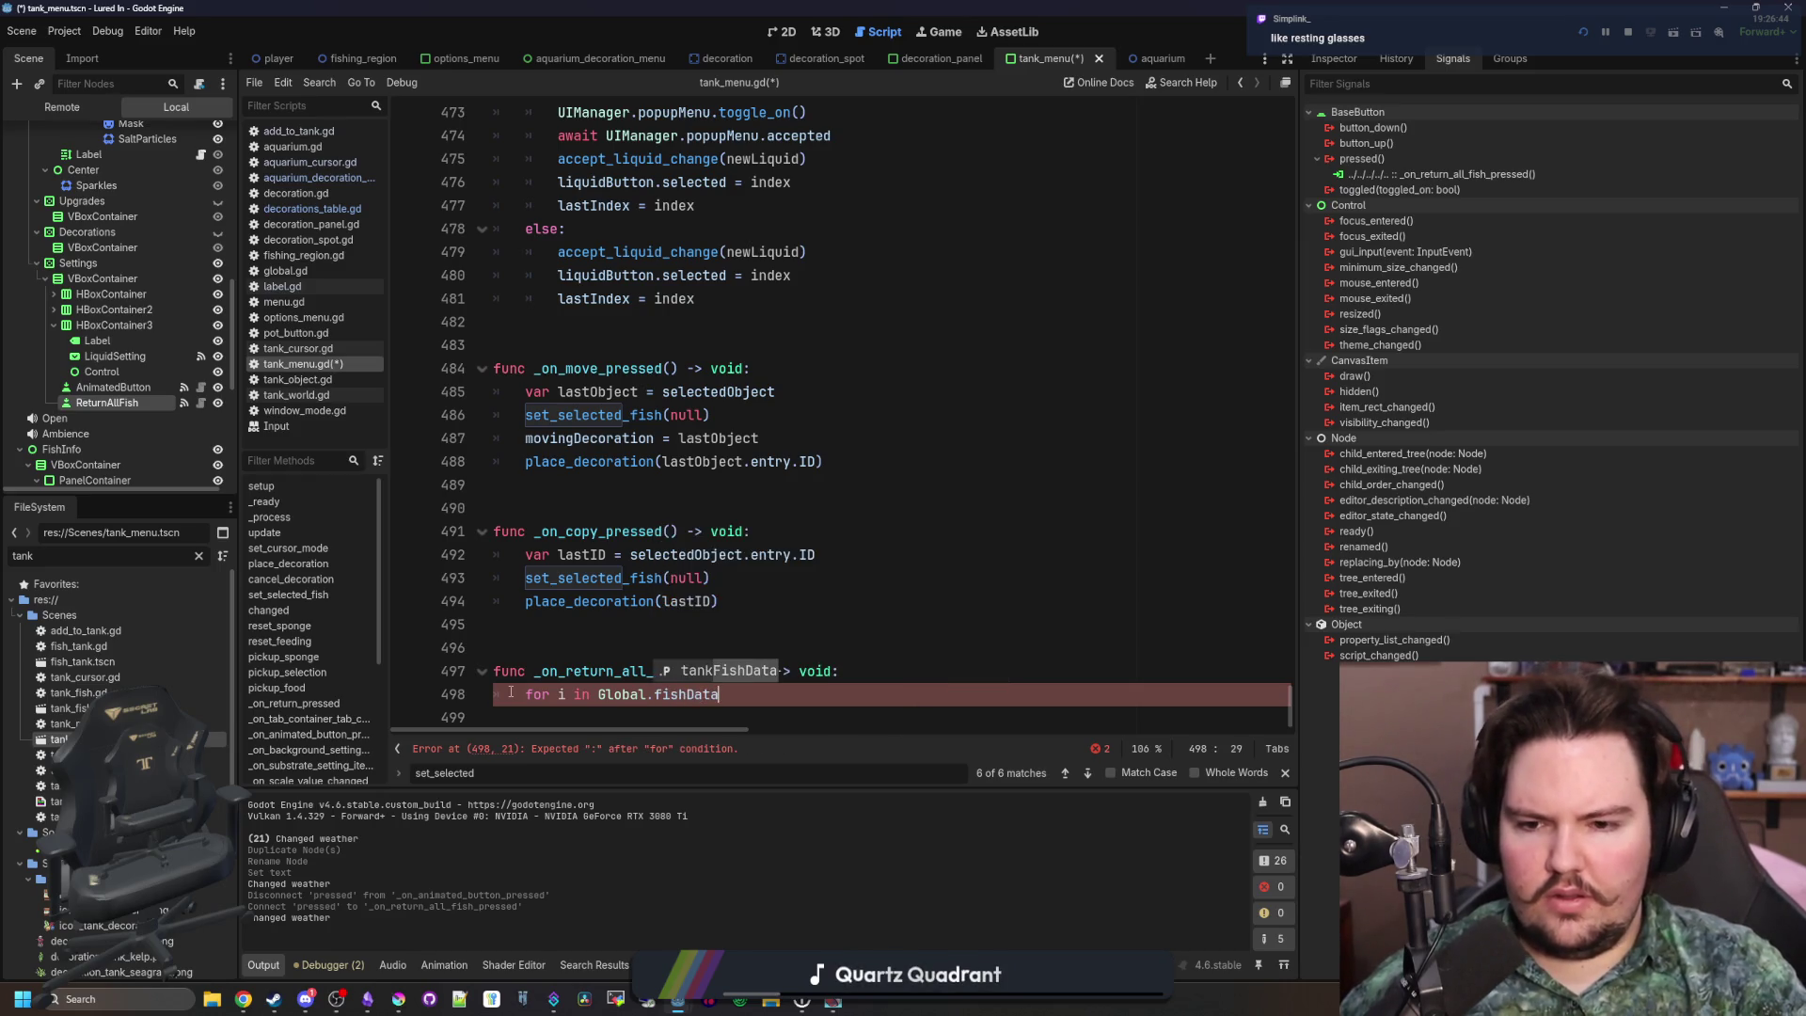
pyautogui.write(':')
# Add an indented 'print(i)' loop body and save the script
pyautogui.press('Return')
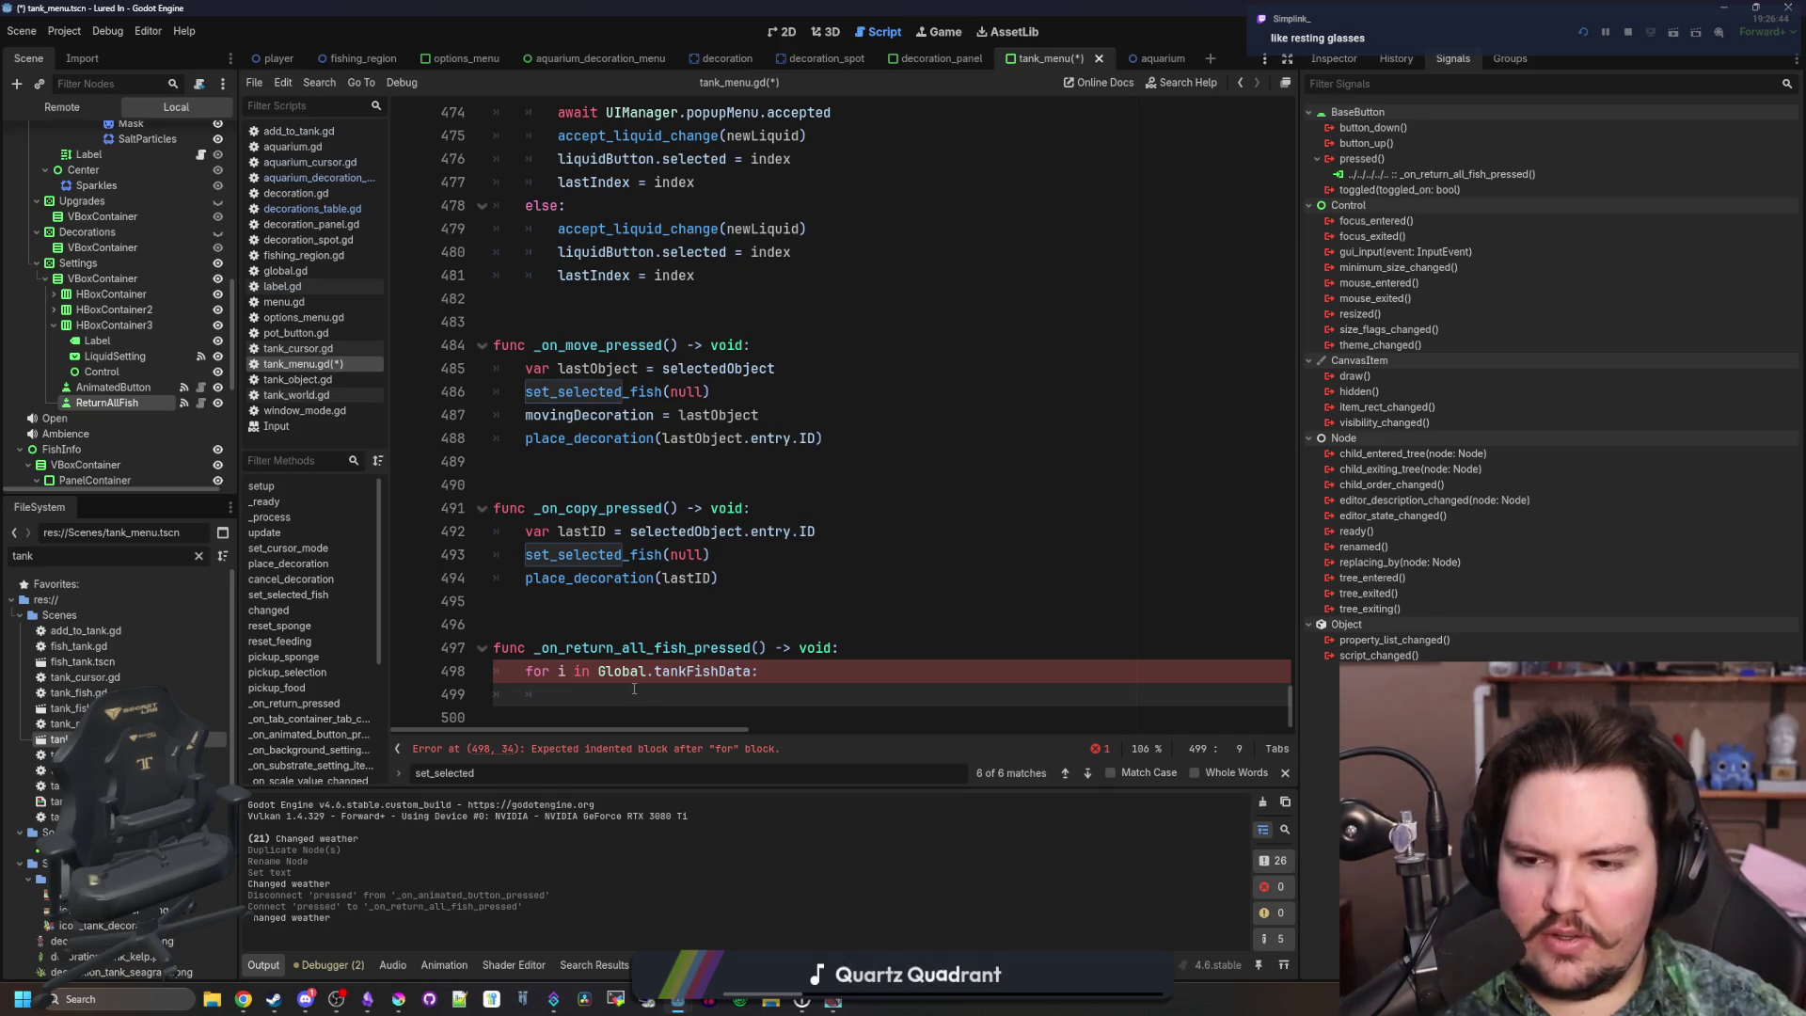
pyautogui.write('print(i)')
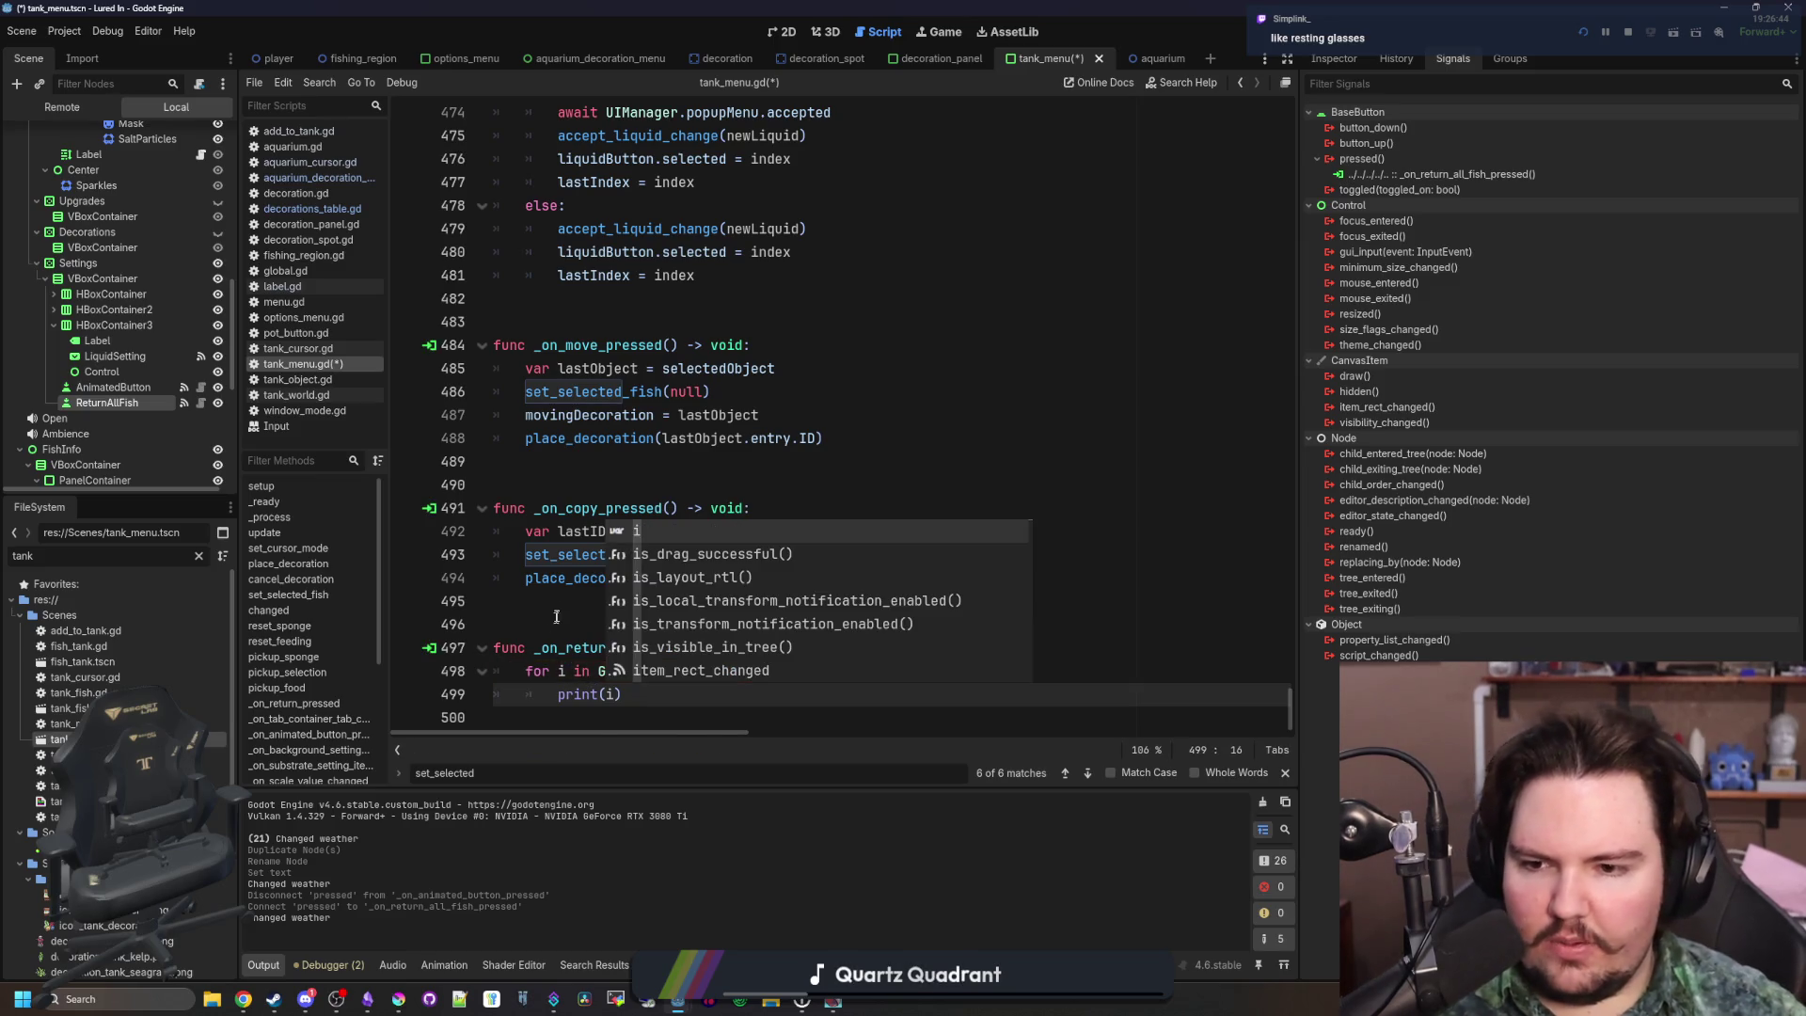
pyautogui.click(560, 610)
pyautogui.hotkey('ctrl', 's')
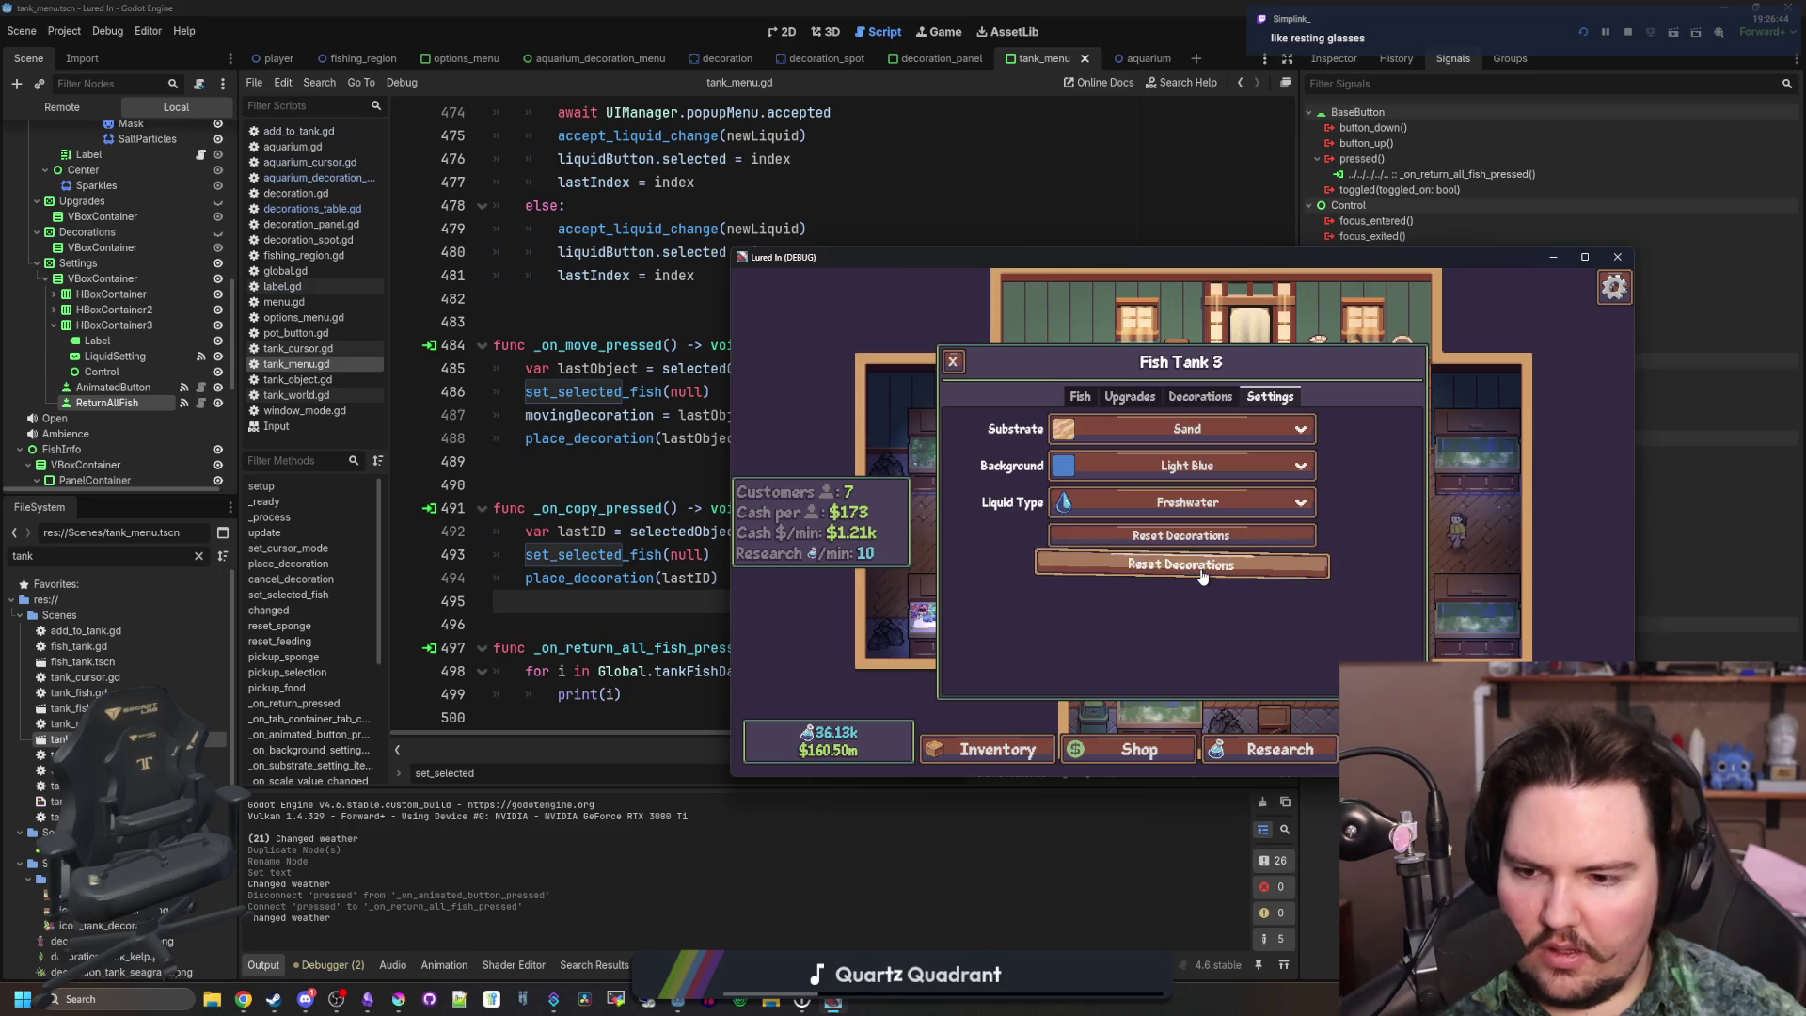
# Check the in-game Fish and Settings tabs, relaunch the game, then open the Rest glasses article
pyautogui.click(1074, 399)
pyautogui.click(1272, 398)
pyautogui.click(1628, 32)
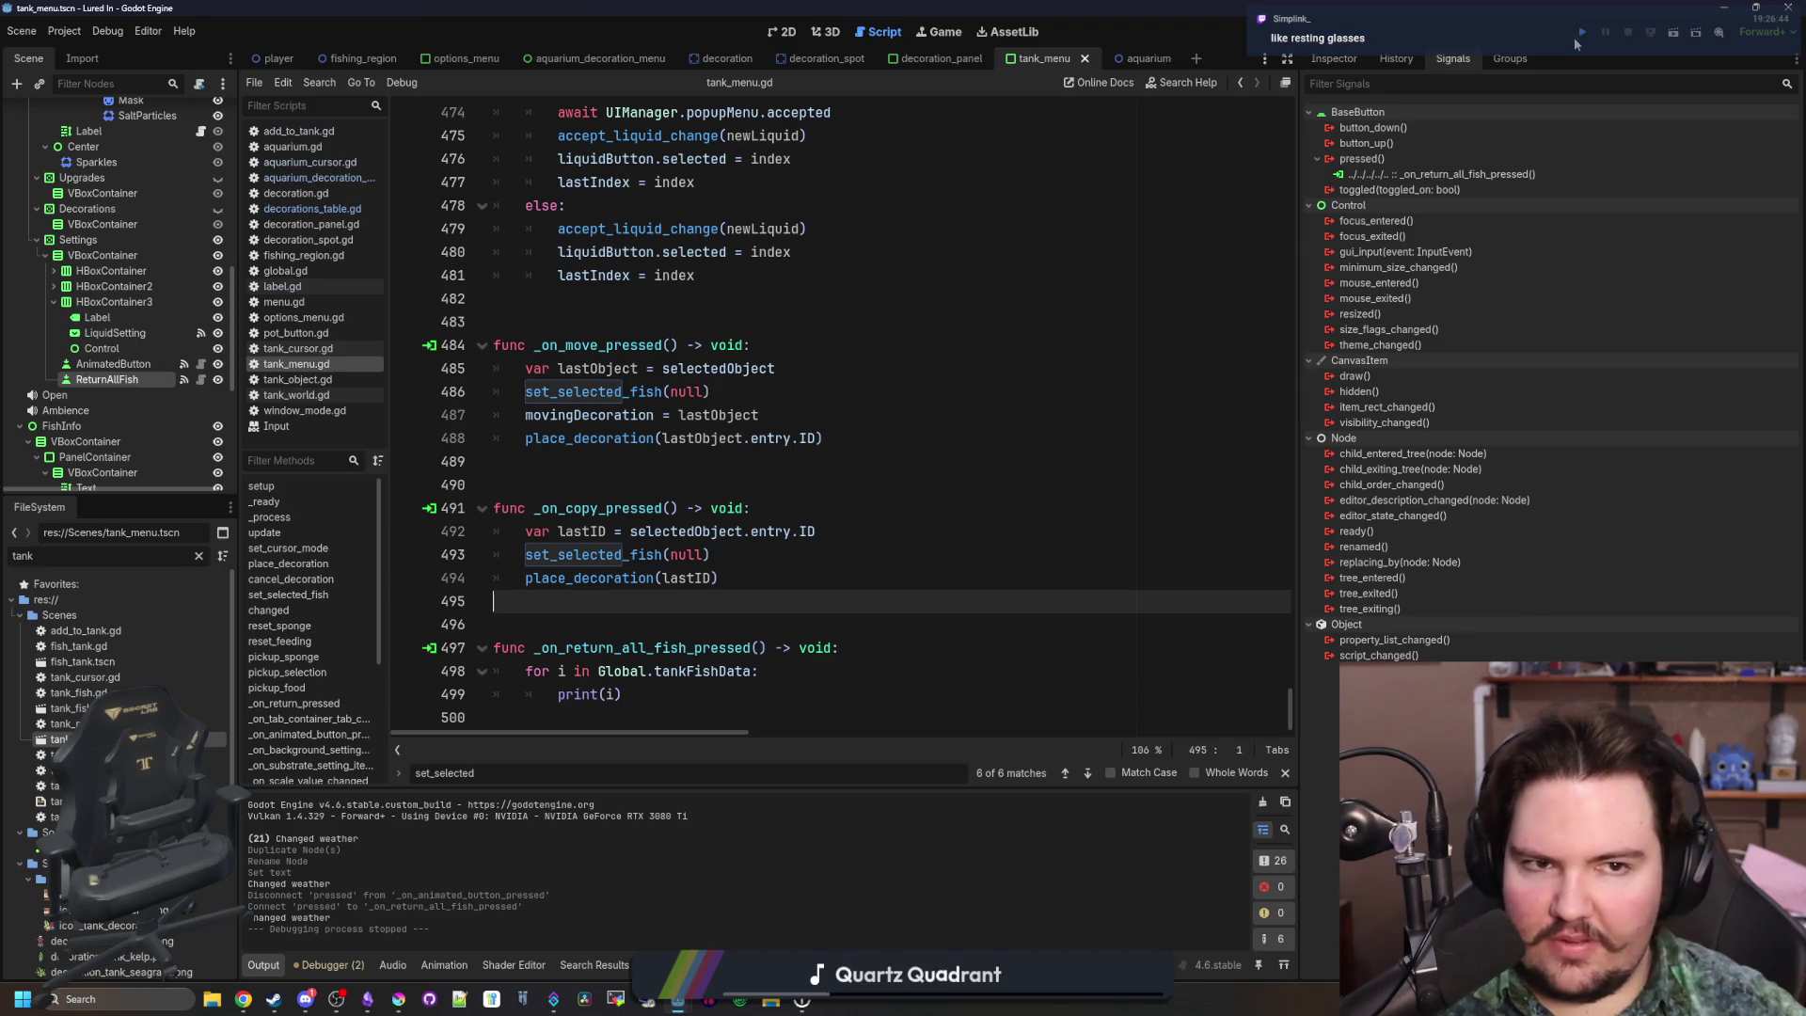
pyautogui.click(1579, 33)
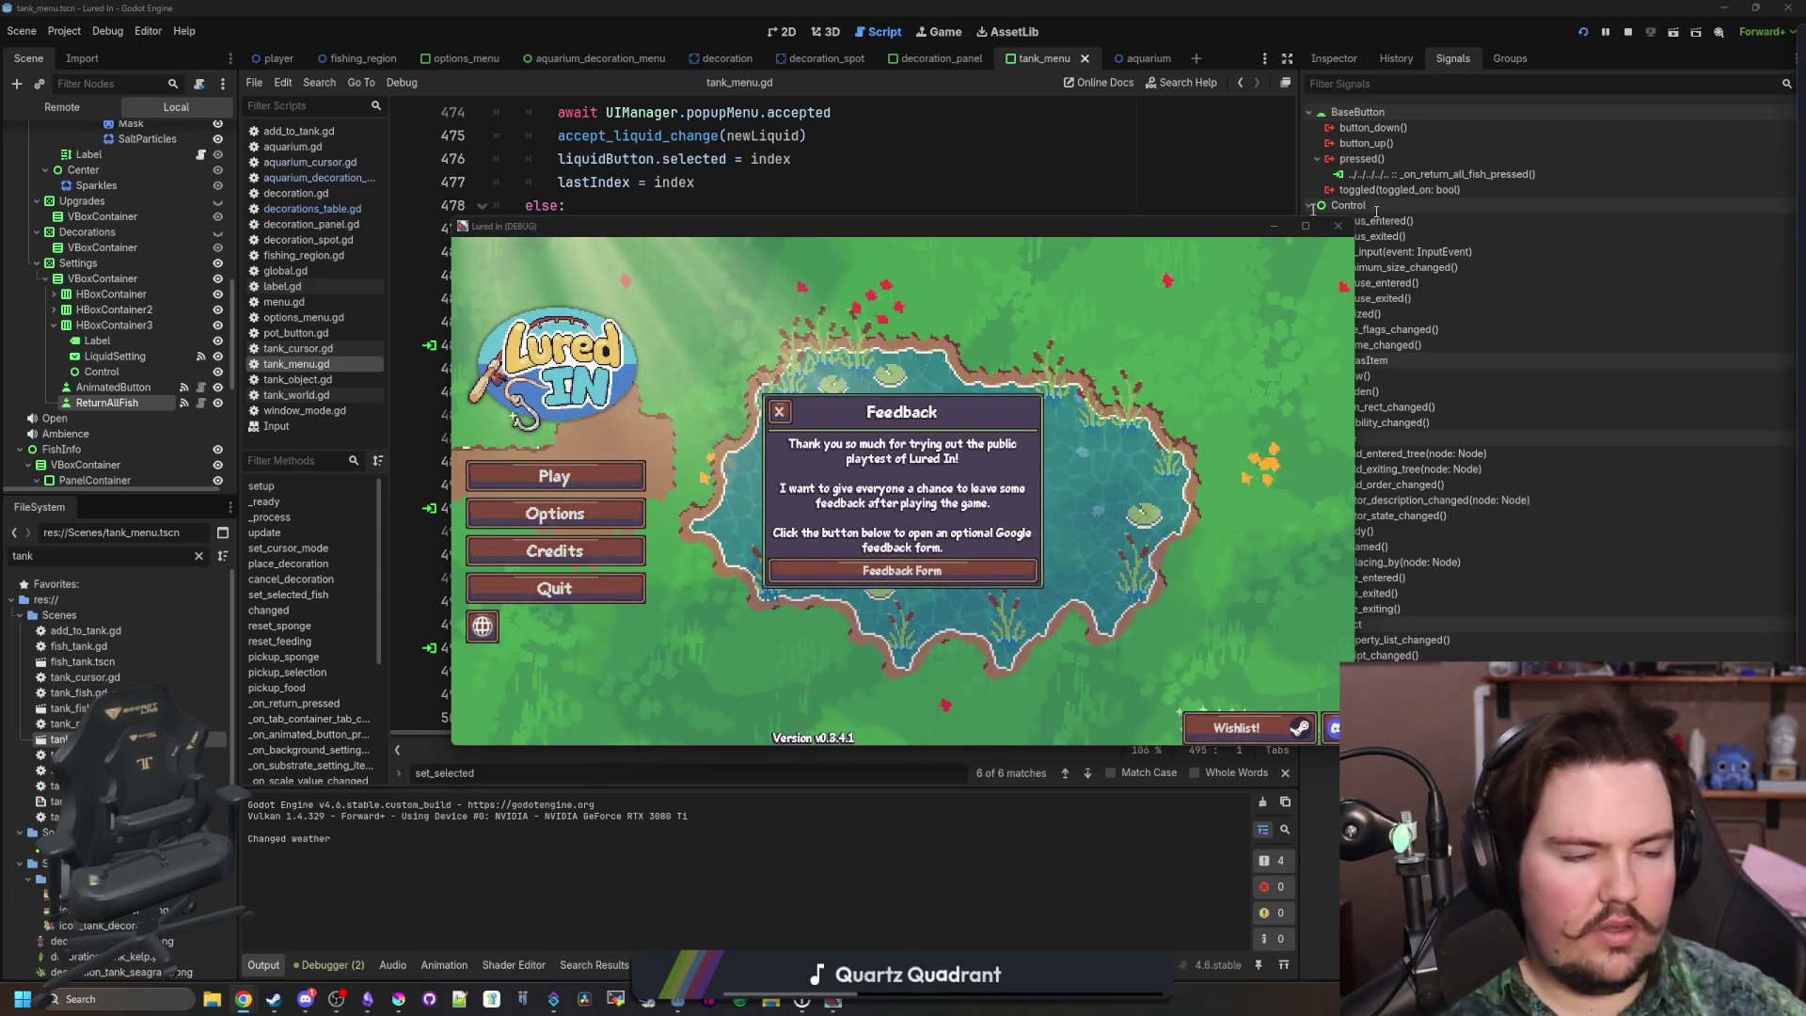
pyautogui.hotkey('alt', 'Tab')
pyautogui.middleClick(451, 558)
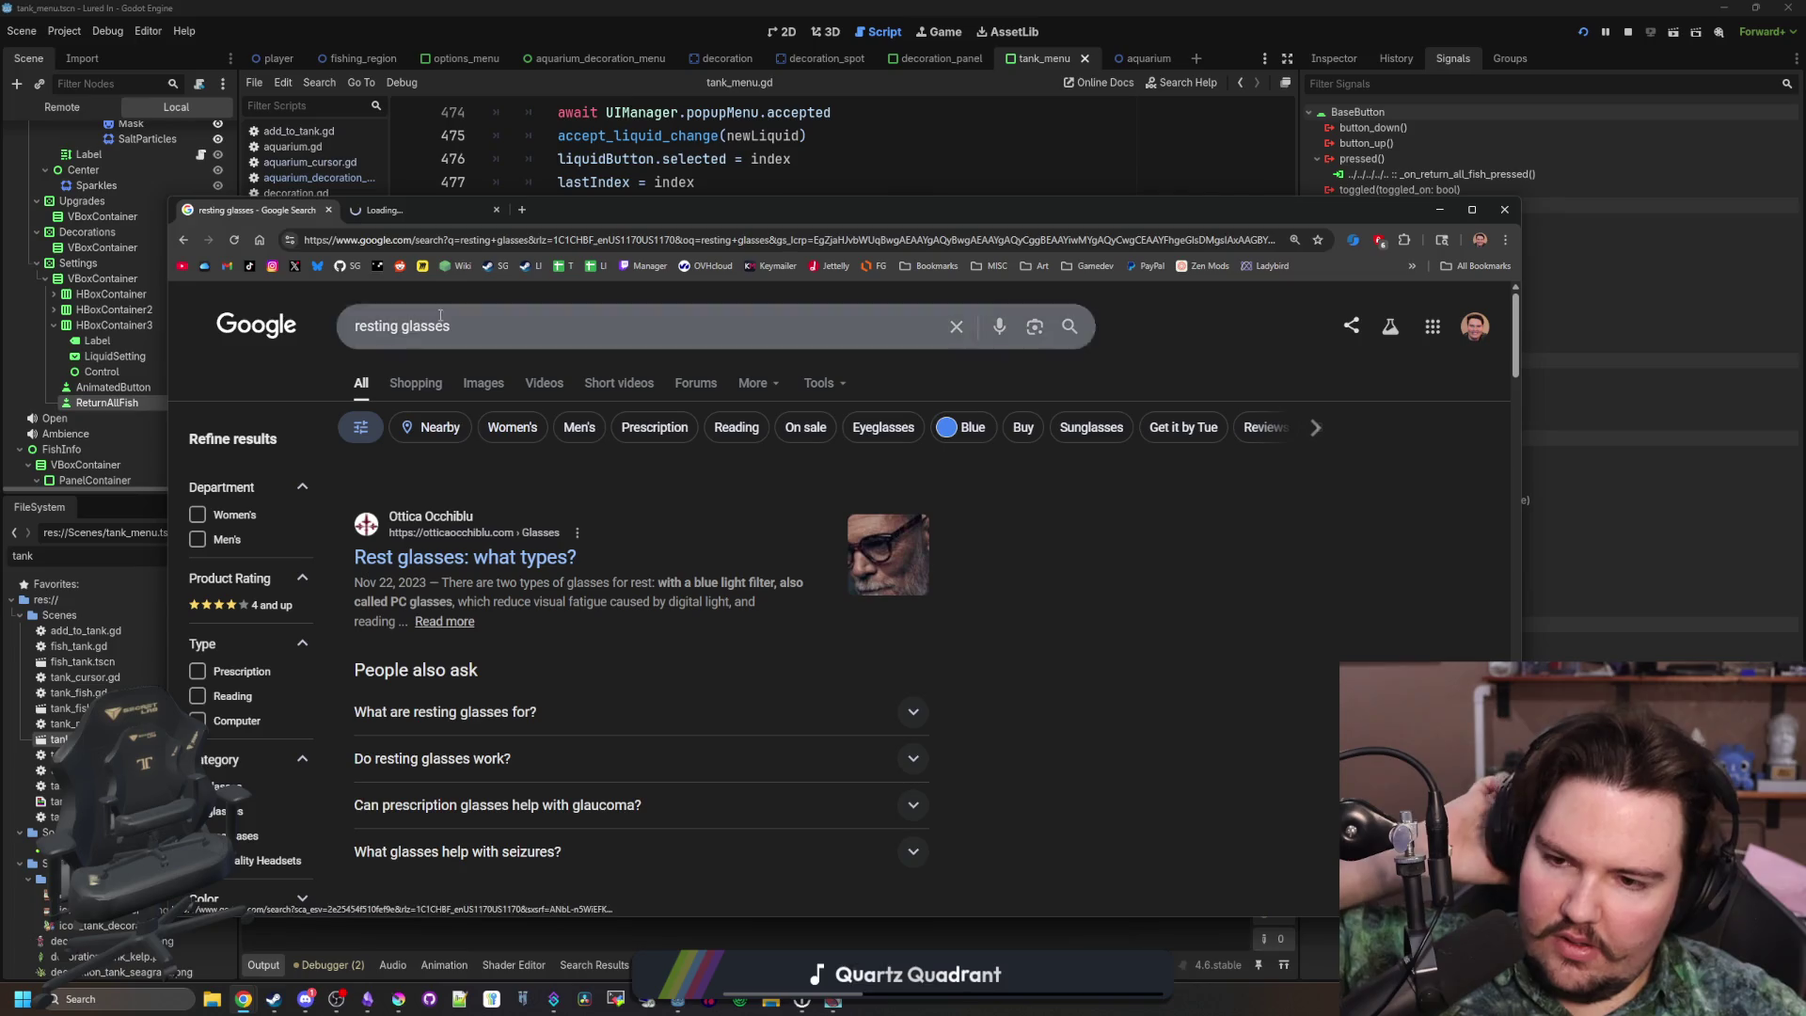
# Read the Rest glasses: what types? article, dismissing the discount popup, then return to the results
pyautogui.doubleClick(447, 218)
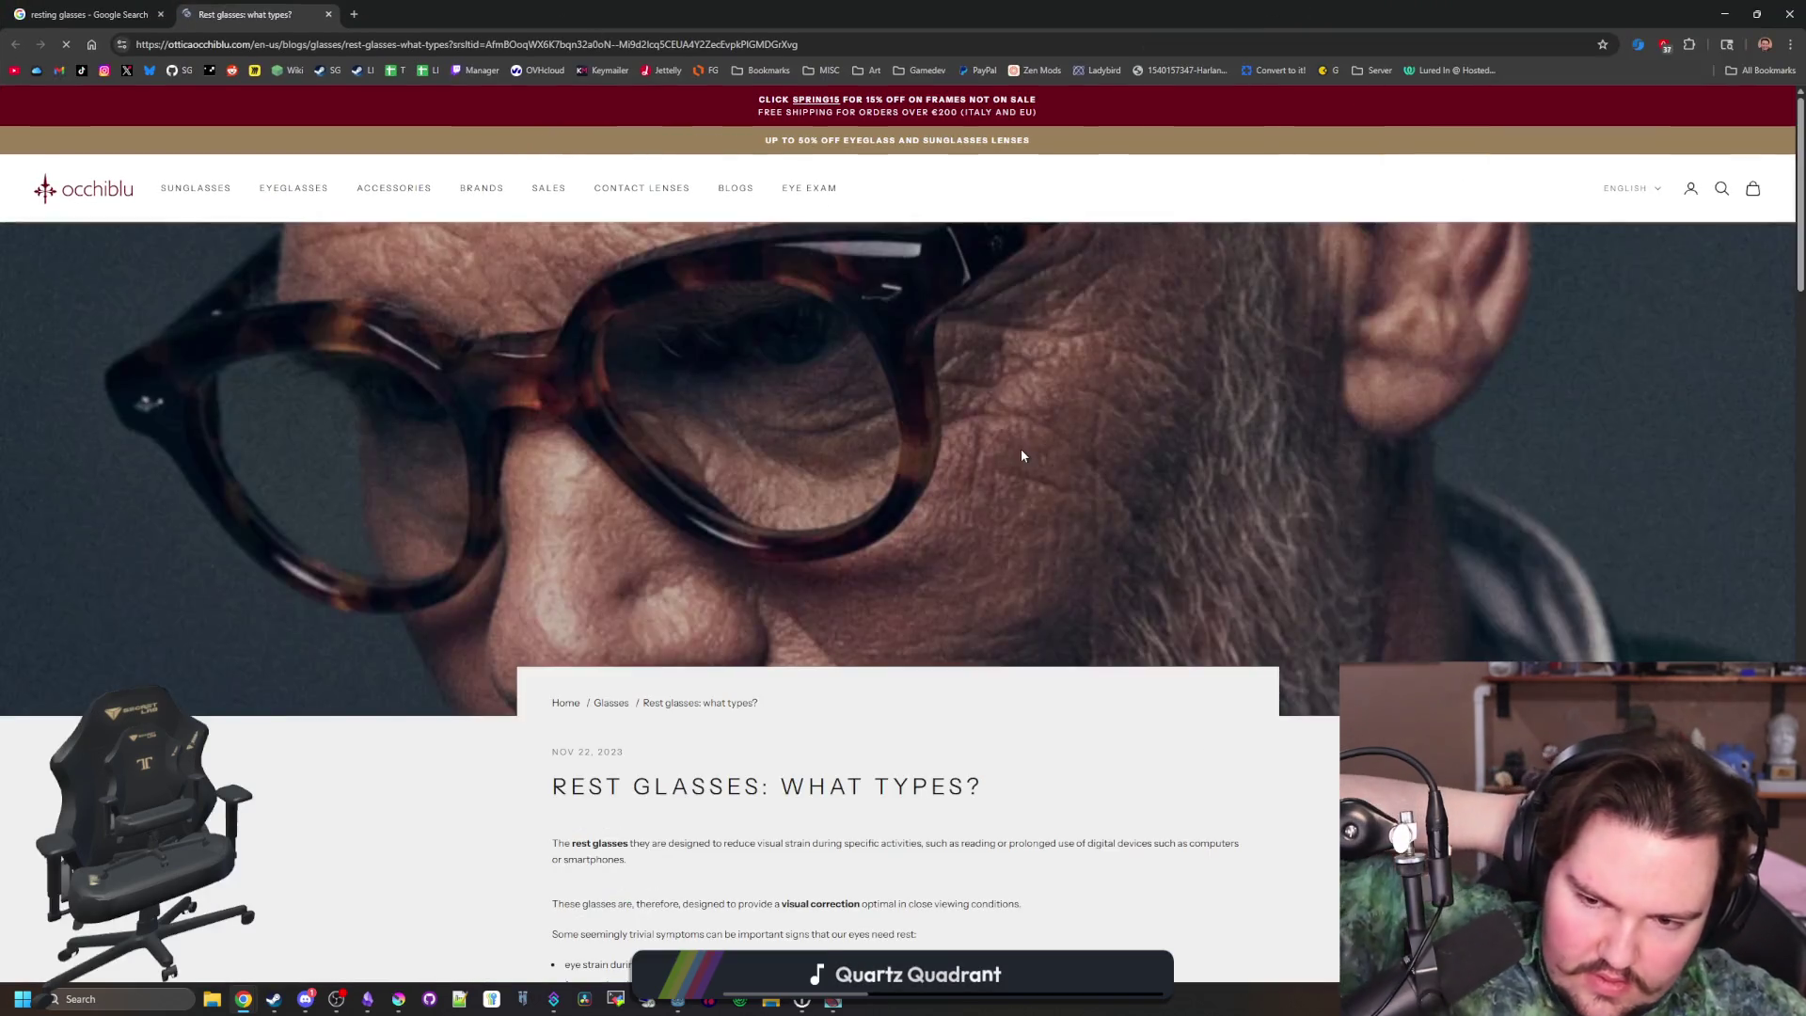
pyautogui.scroll(-4, 1019, 449)
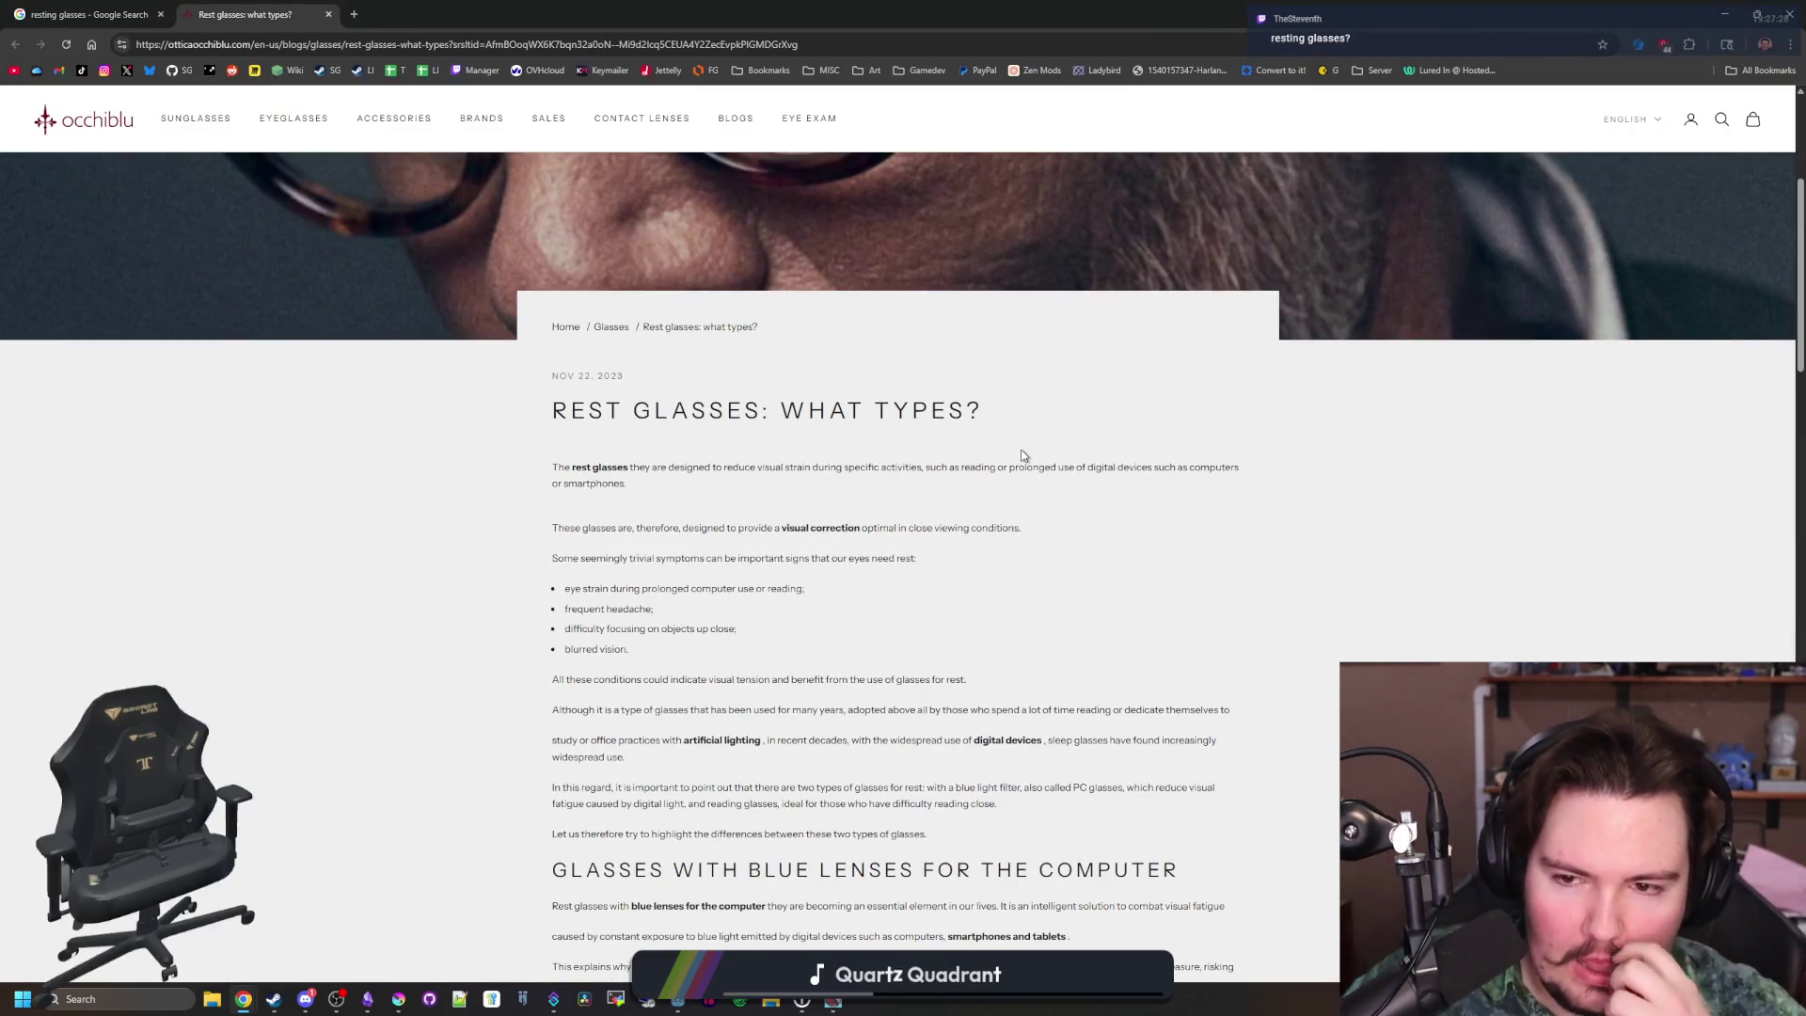
pyautogui.scroll(-3, 1023, 455)
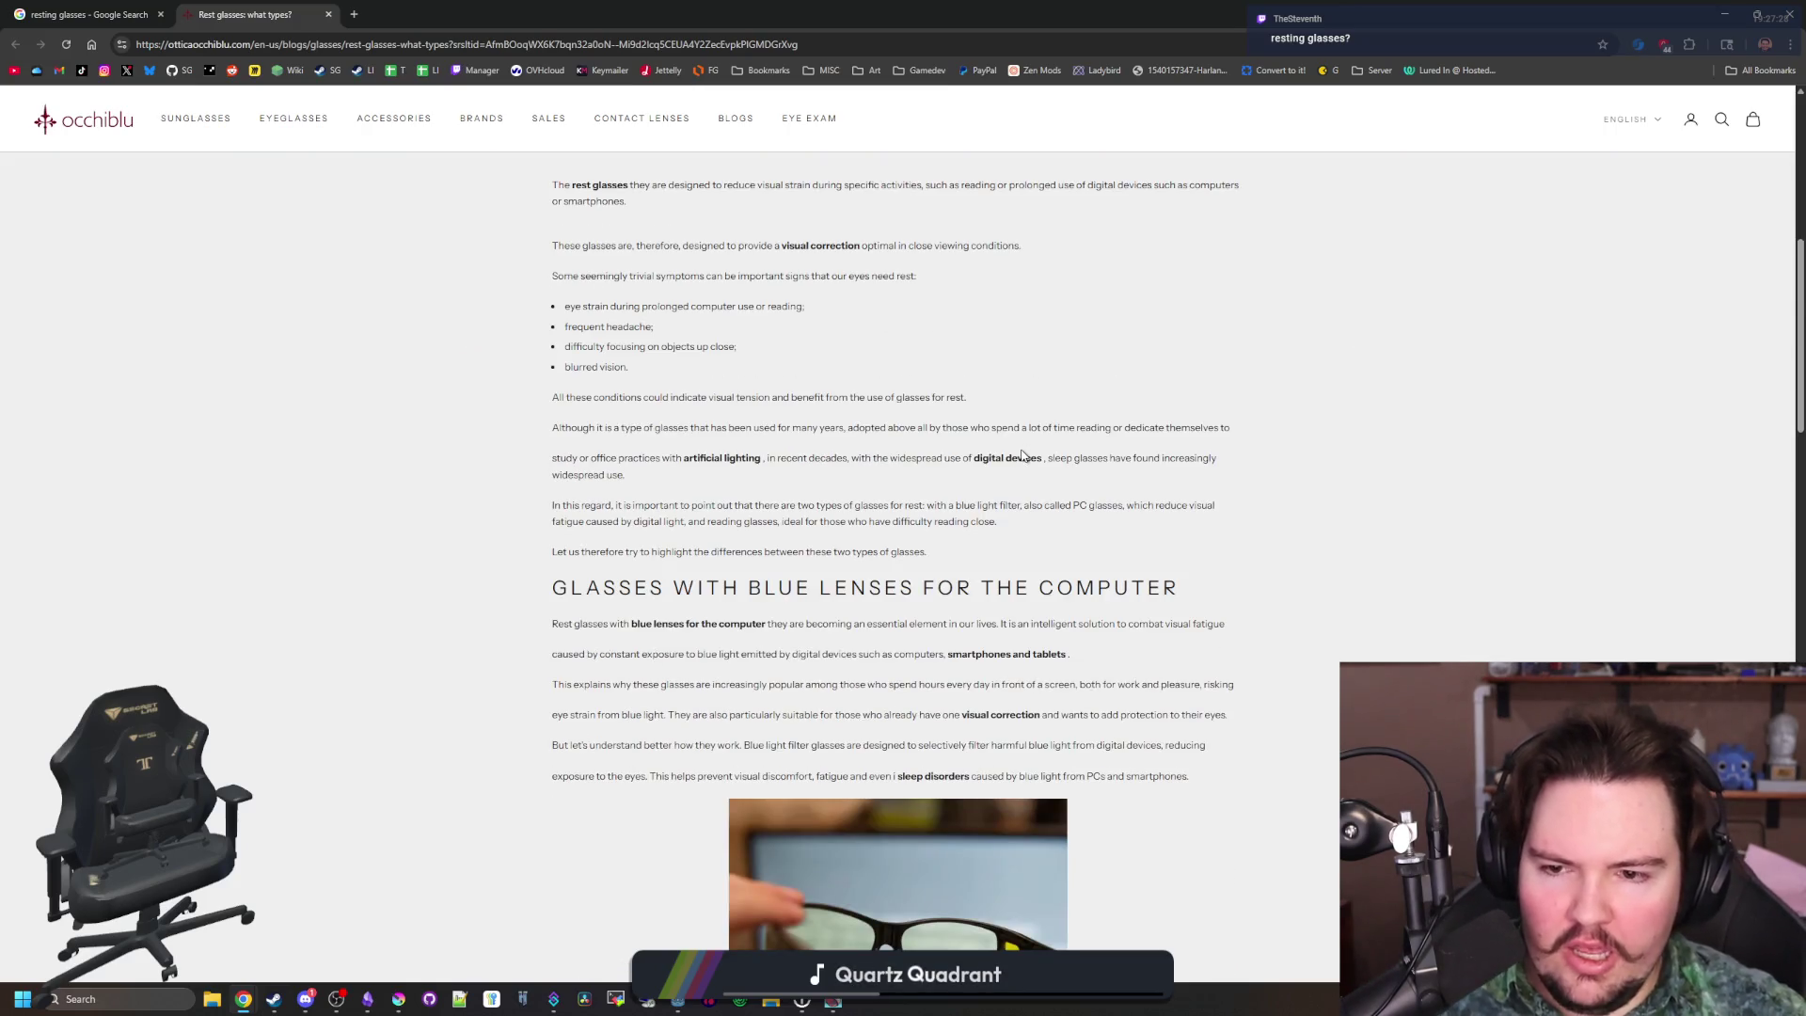
pyautogui.scroll(-3, 1023, 455)
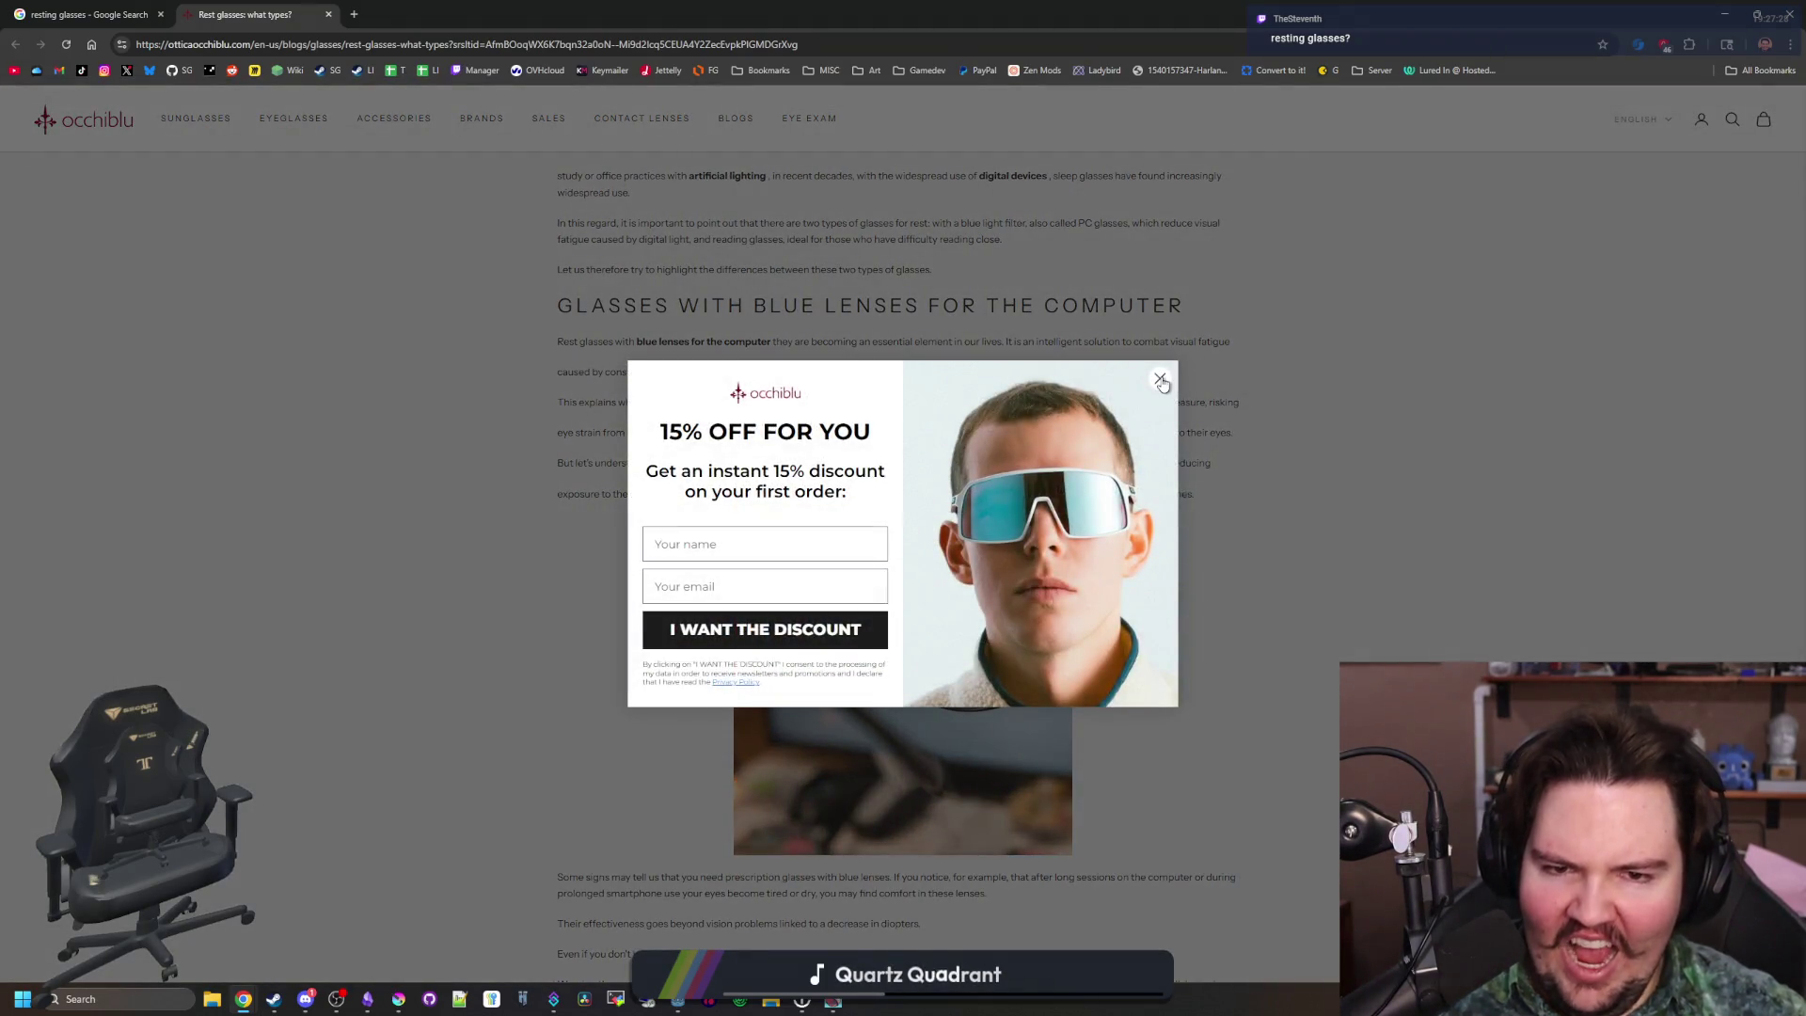
pyautogui.click(1160, 378)
pyautogui.scroll(-7, 1160, 378)
pyautogui.scroll(-1, 897, 550)
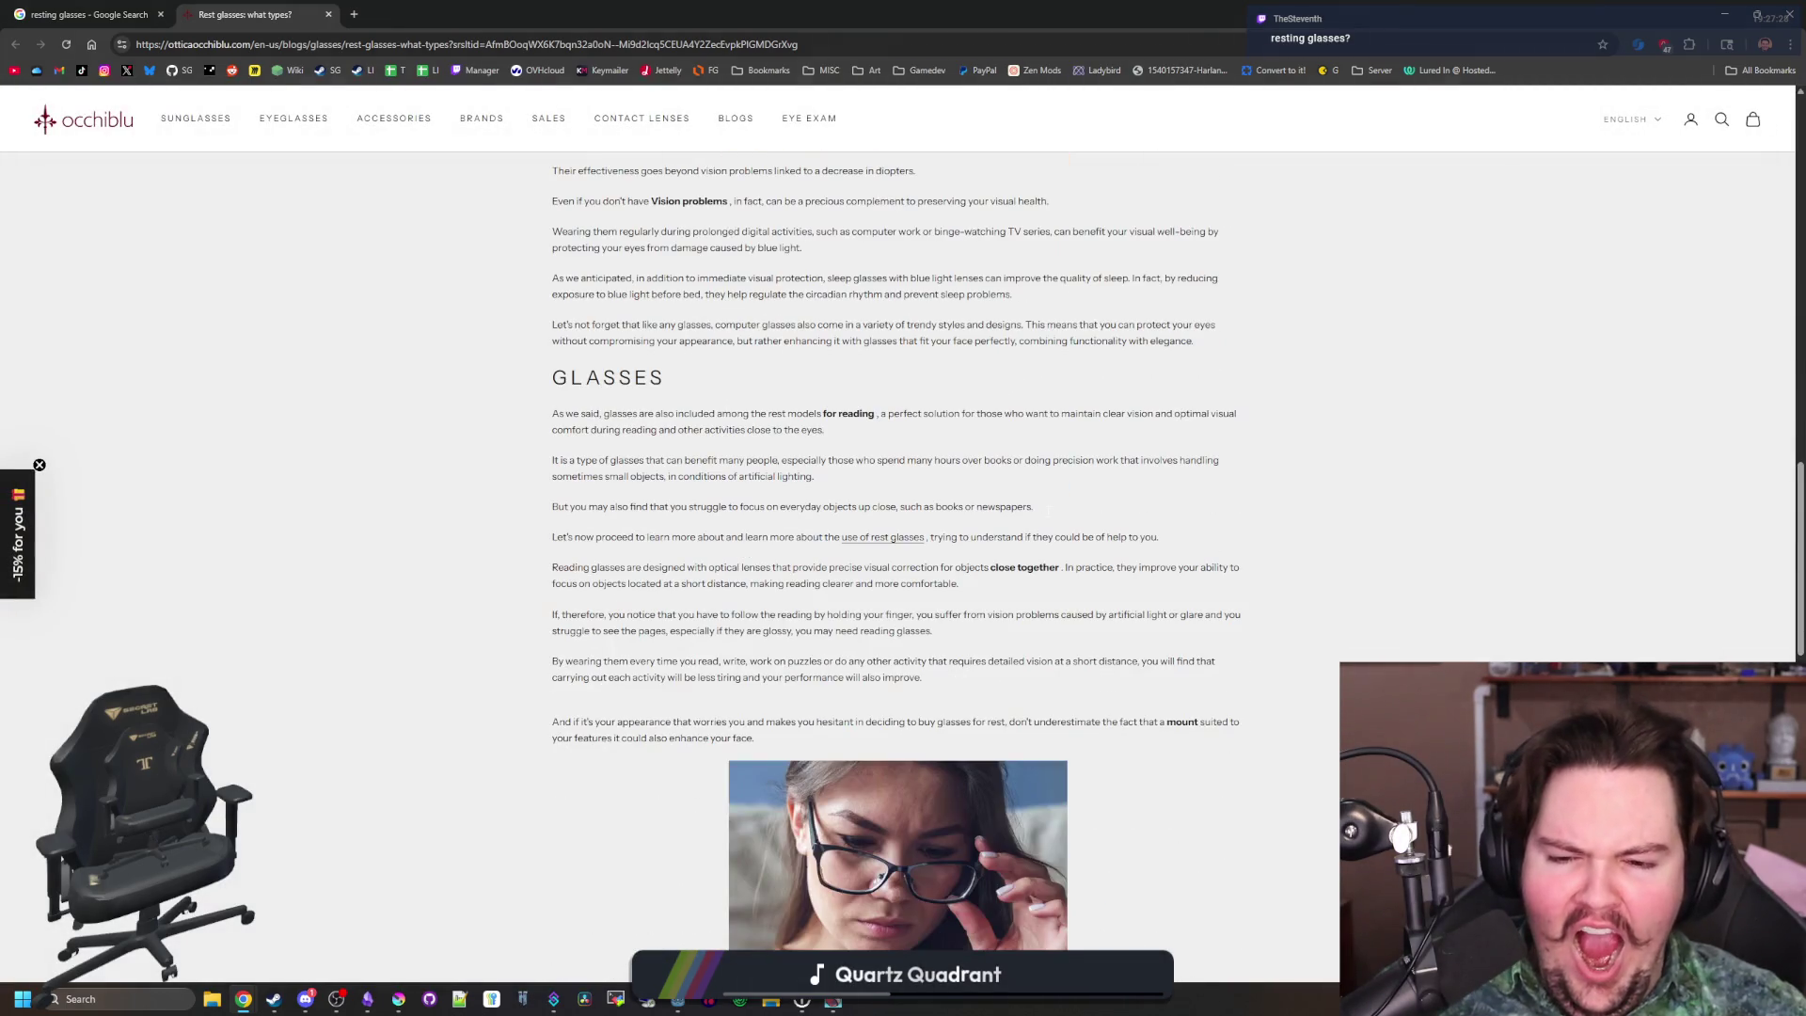
pyautogui.scroll(-12, 1047, 517)
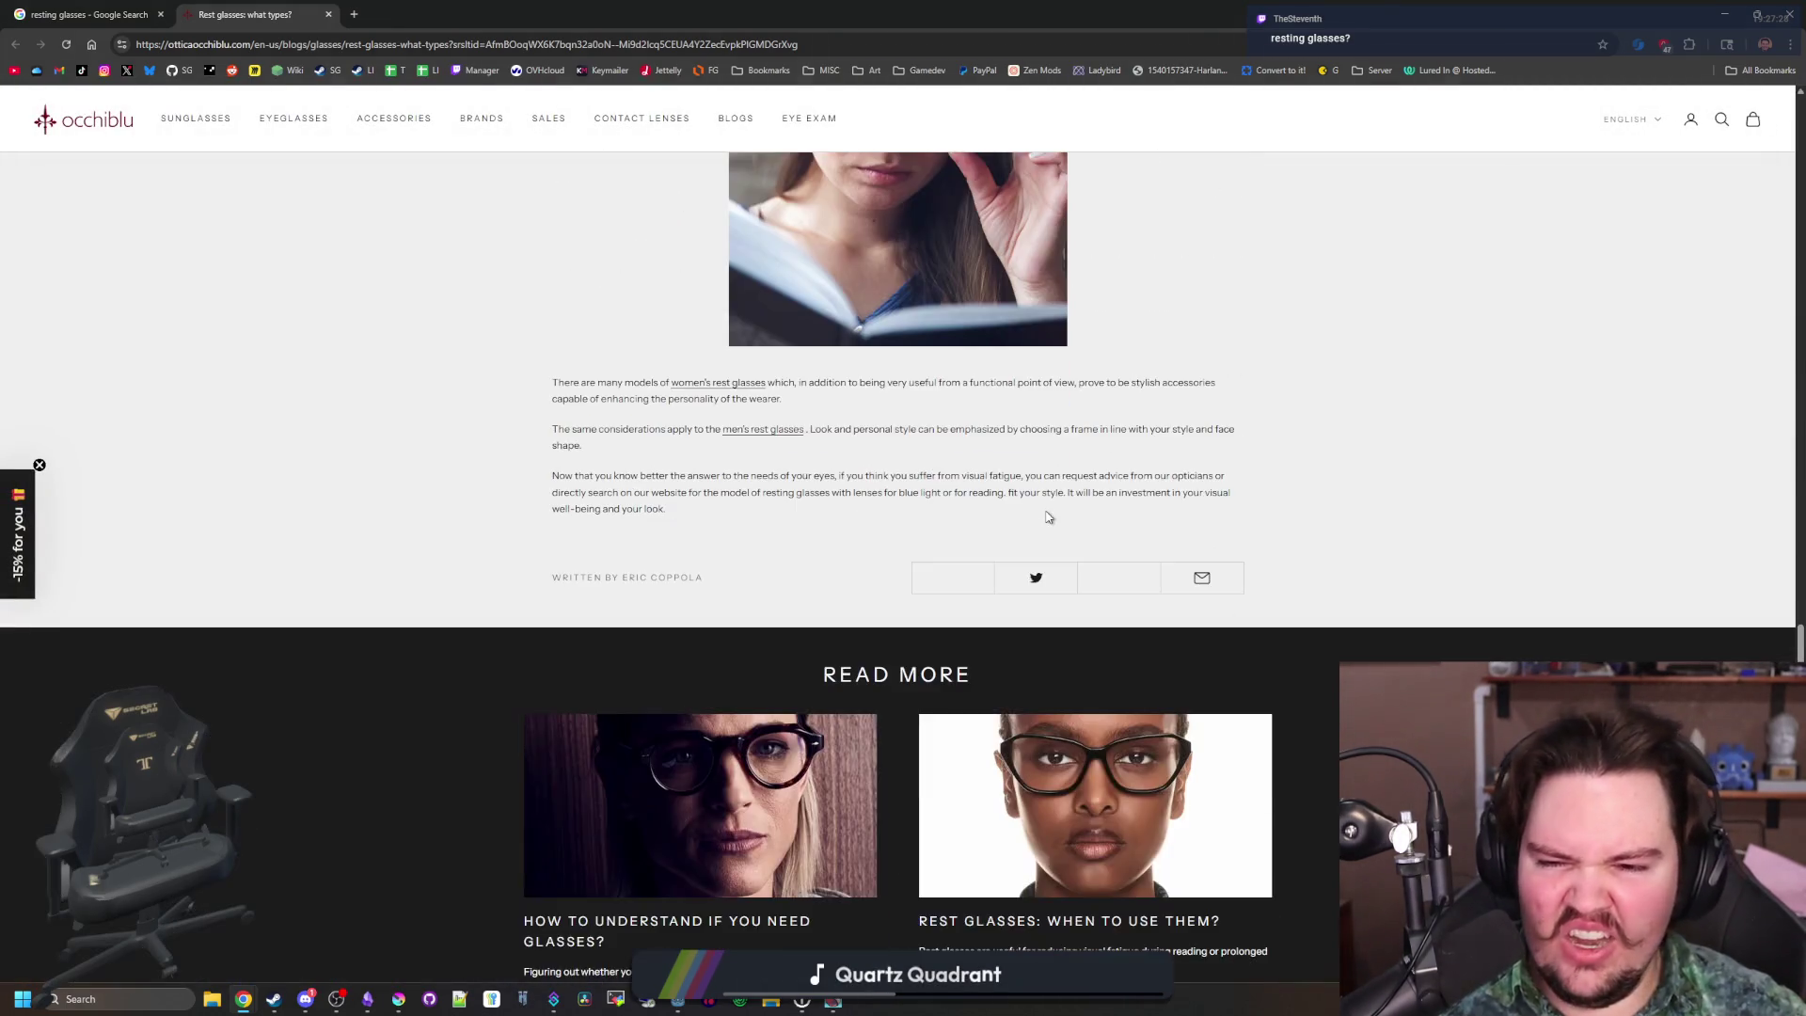
pyautogui.scroll(20, 1046, 510)
pyautogui.scroll(15, 738, 367)
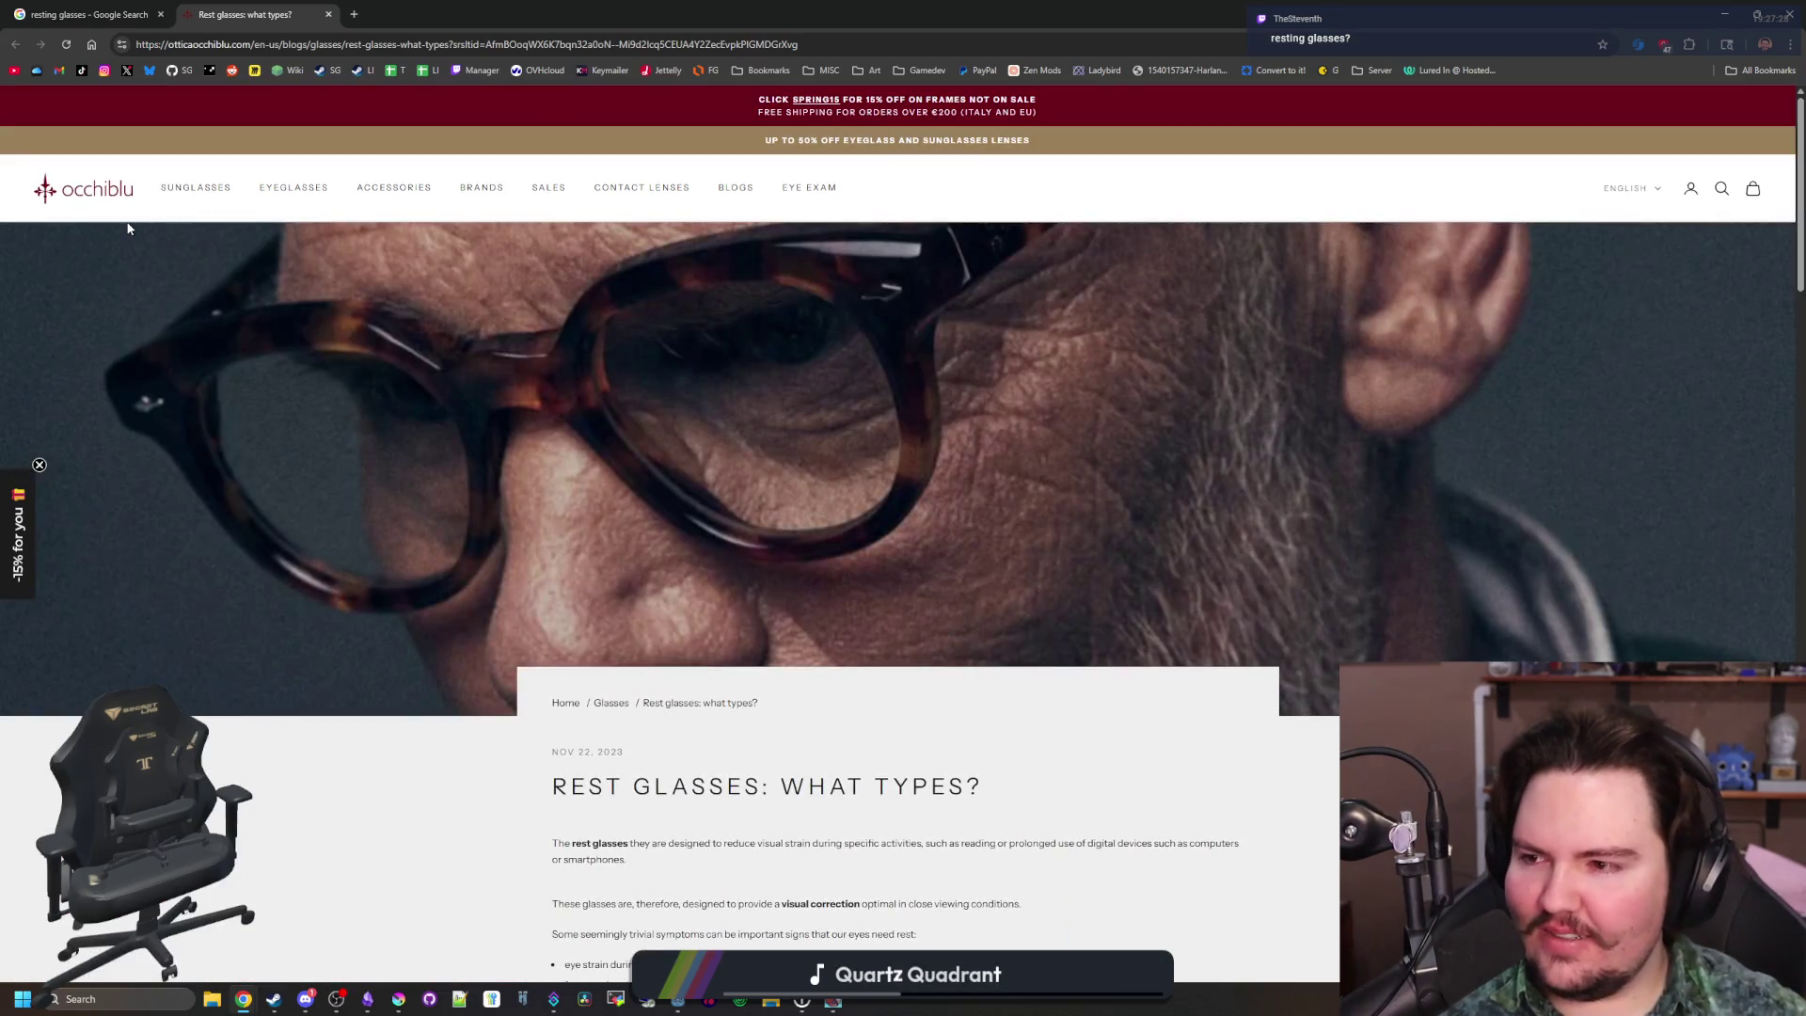
pyautogui.click(89, 14)
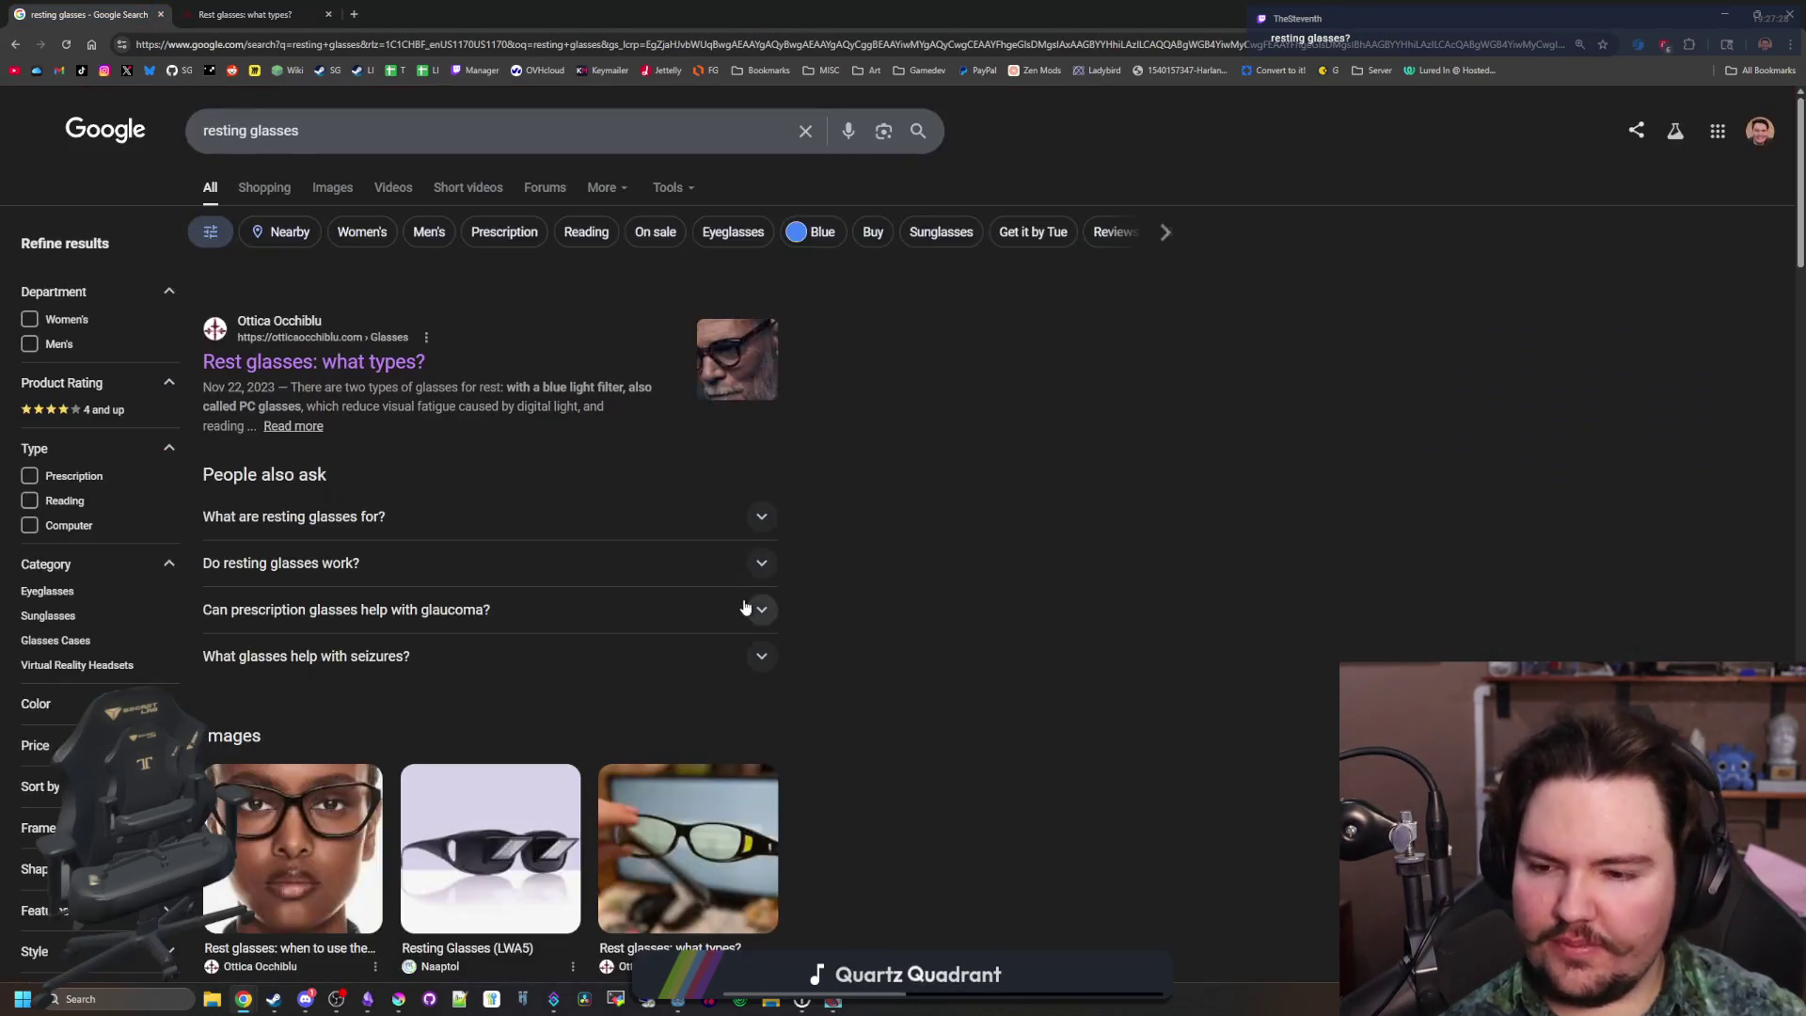
# Open Roman Optica's 'Resting glasses: types, benefits and tips for choice' result and view it
pyautogui.scroll(-4, 749, 527)
pyautogui.scroll(-2, 749, 544)
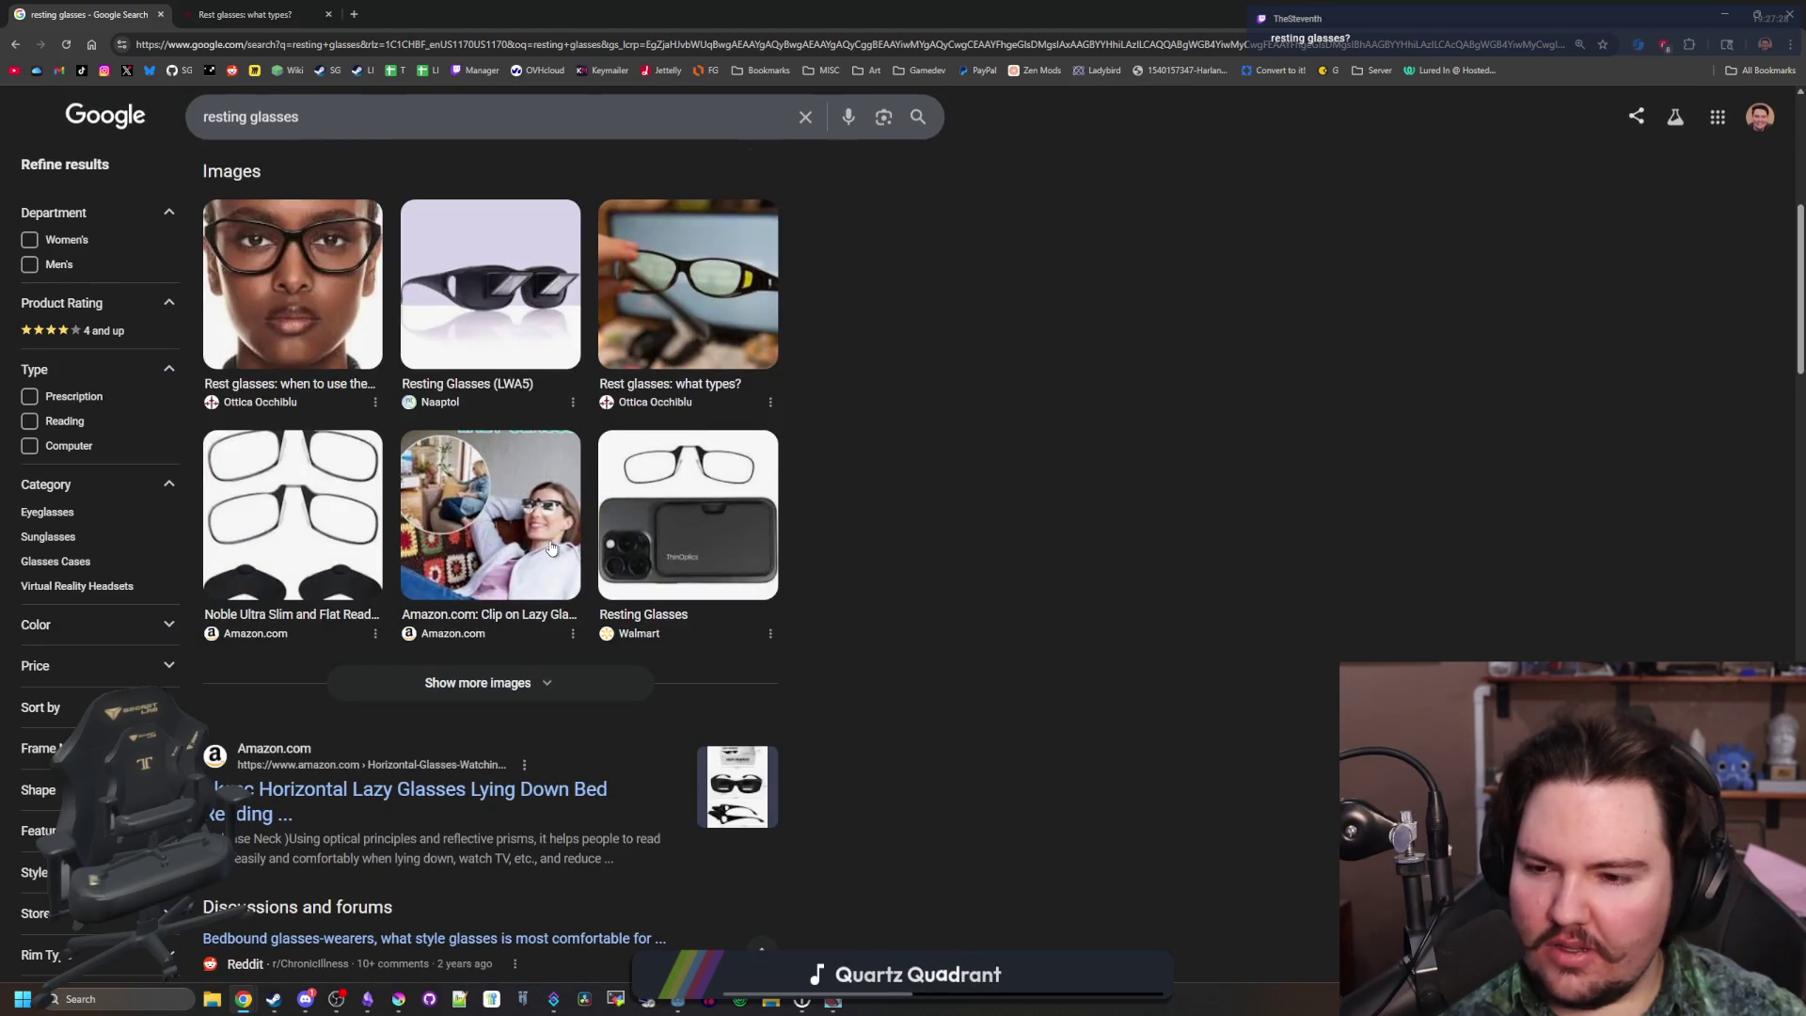
pyautogui.scroll(-1, 551, 564)
pyautogui.scroll(-2, 551, 545)
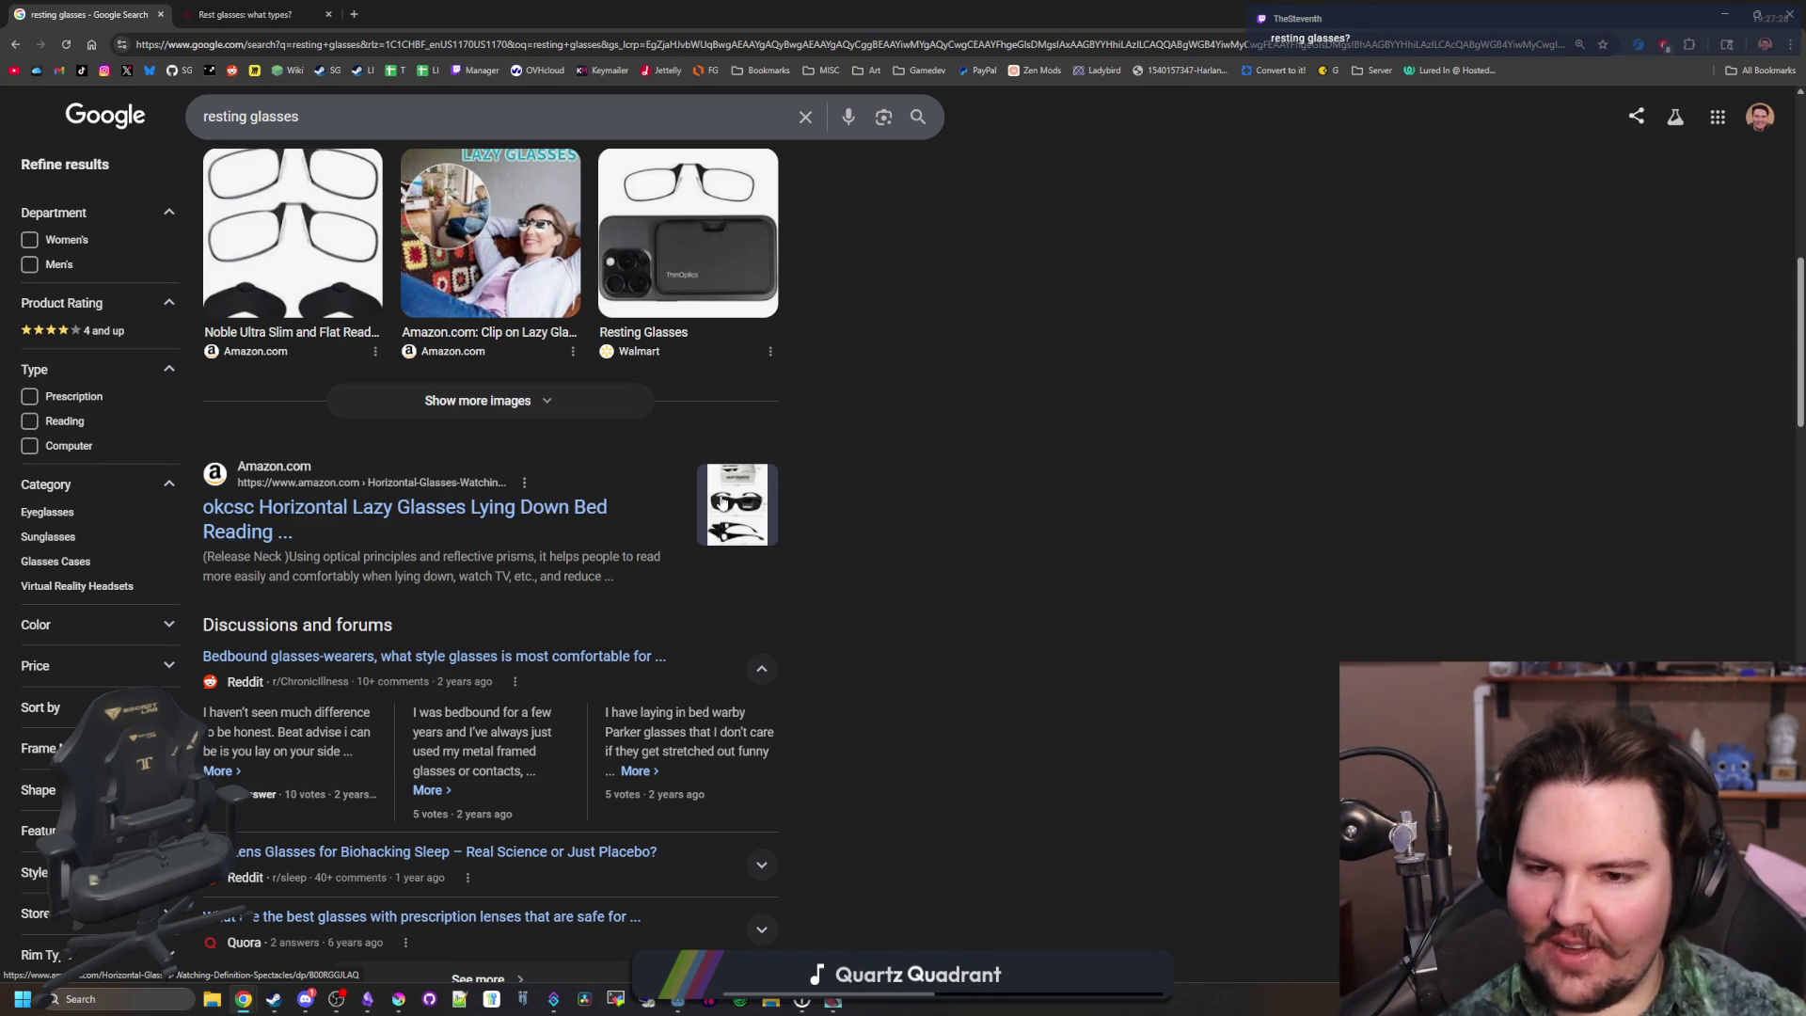
pyautogui.scroll(-5, 722, 501)
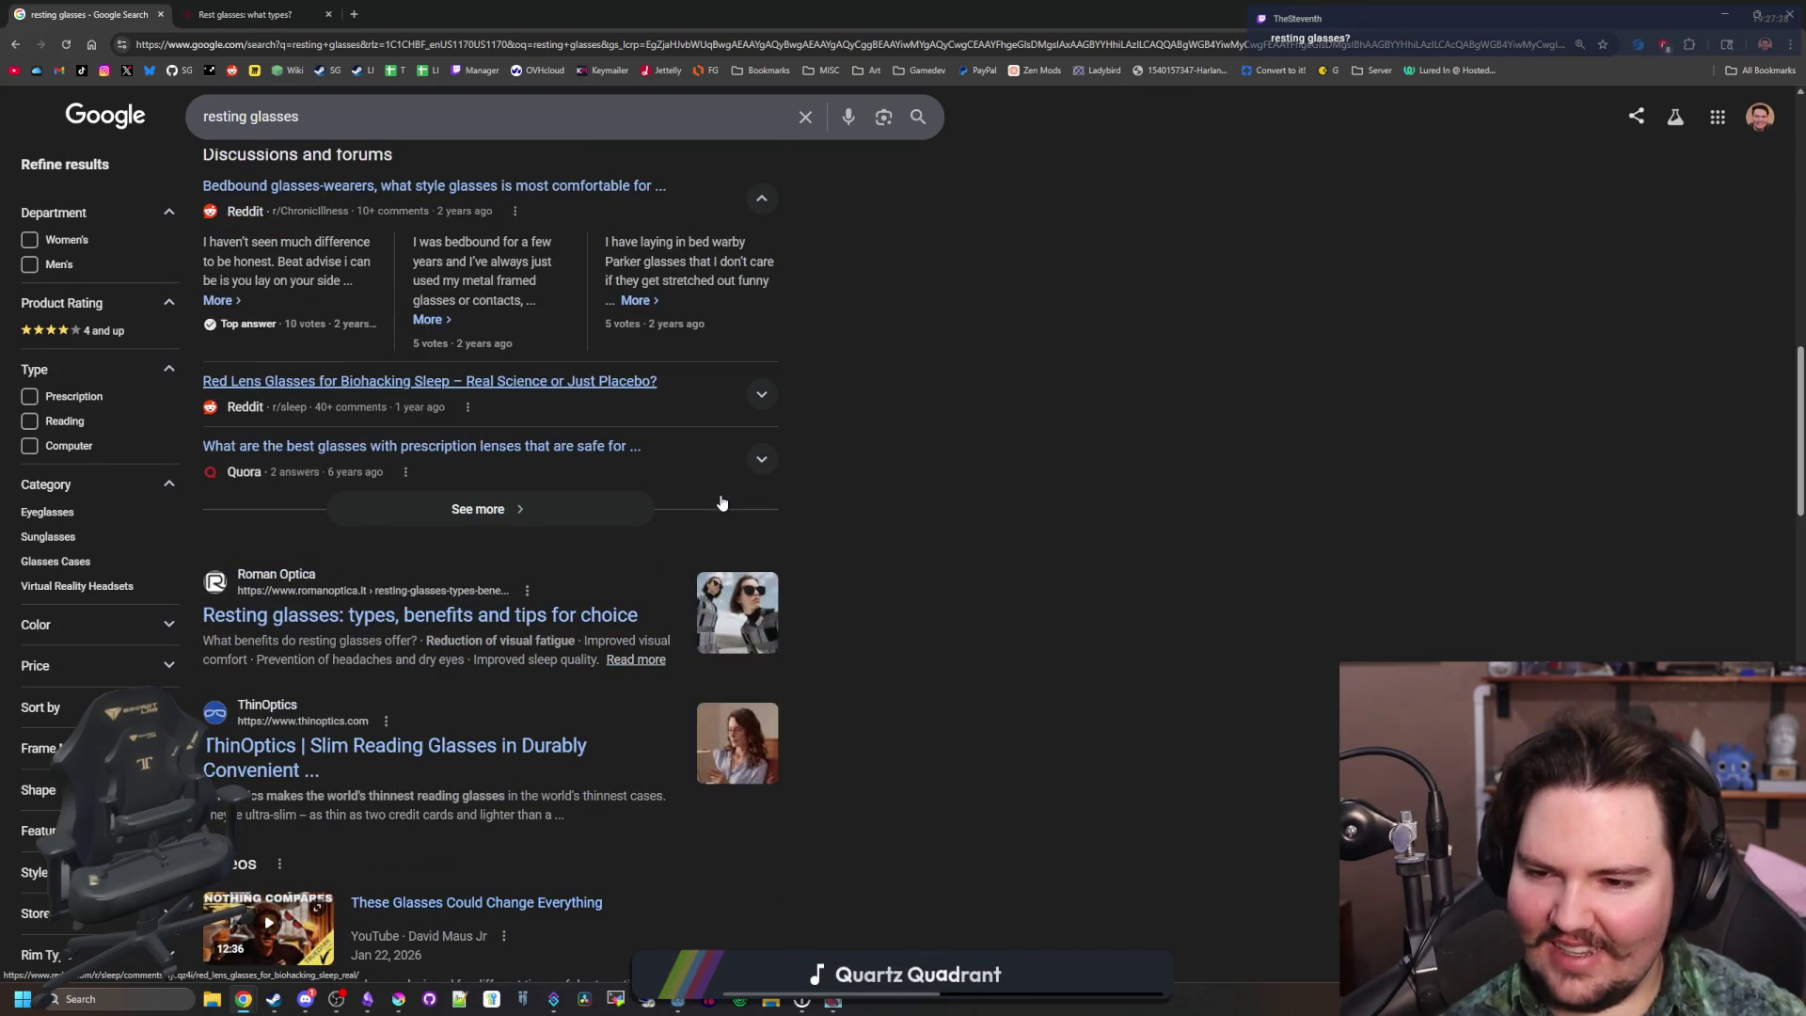
pyautogui.middleClick(591, 618)
pyautogui.scroll(-8, 591, 621)
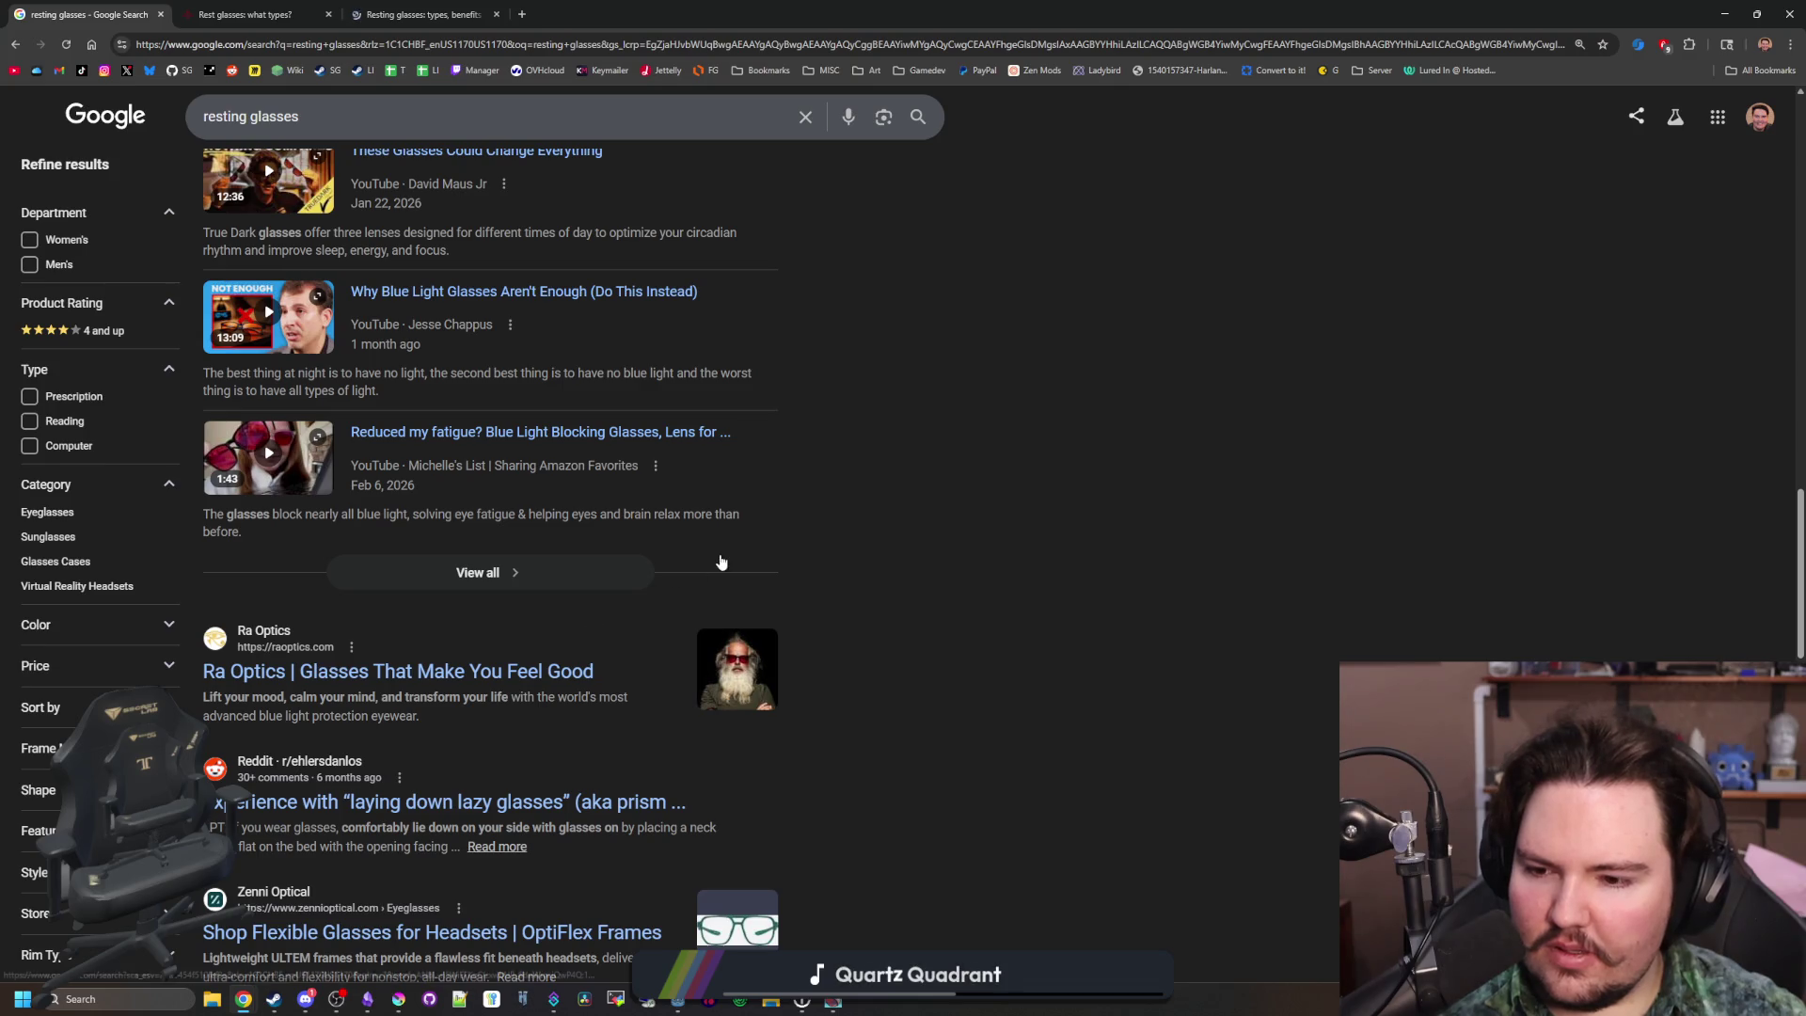
pyautogui.scroll(15, 544, 295)
pyautogui.click(426, 7)
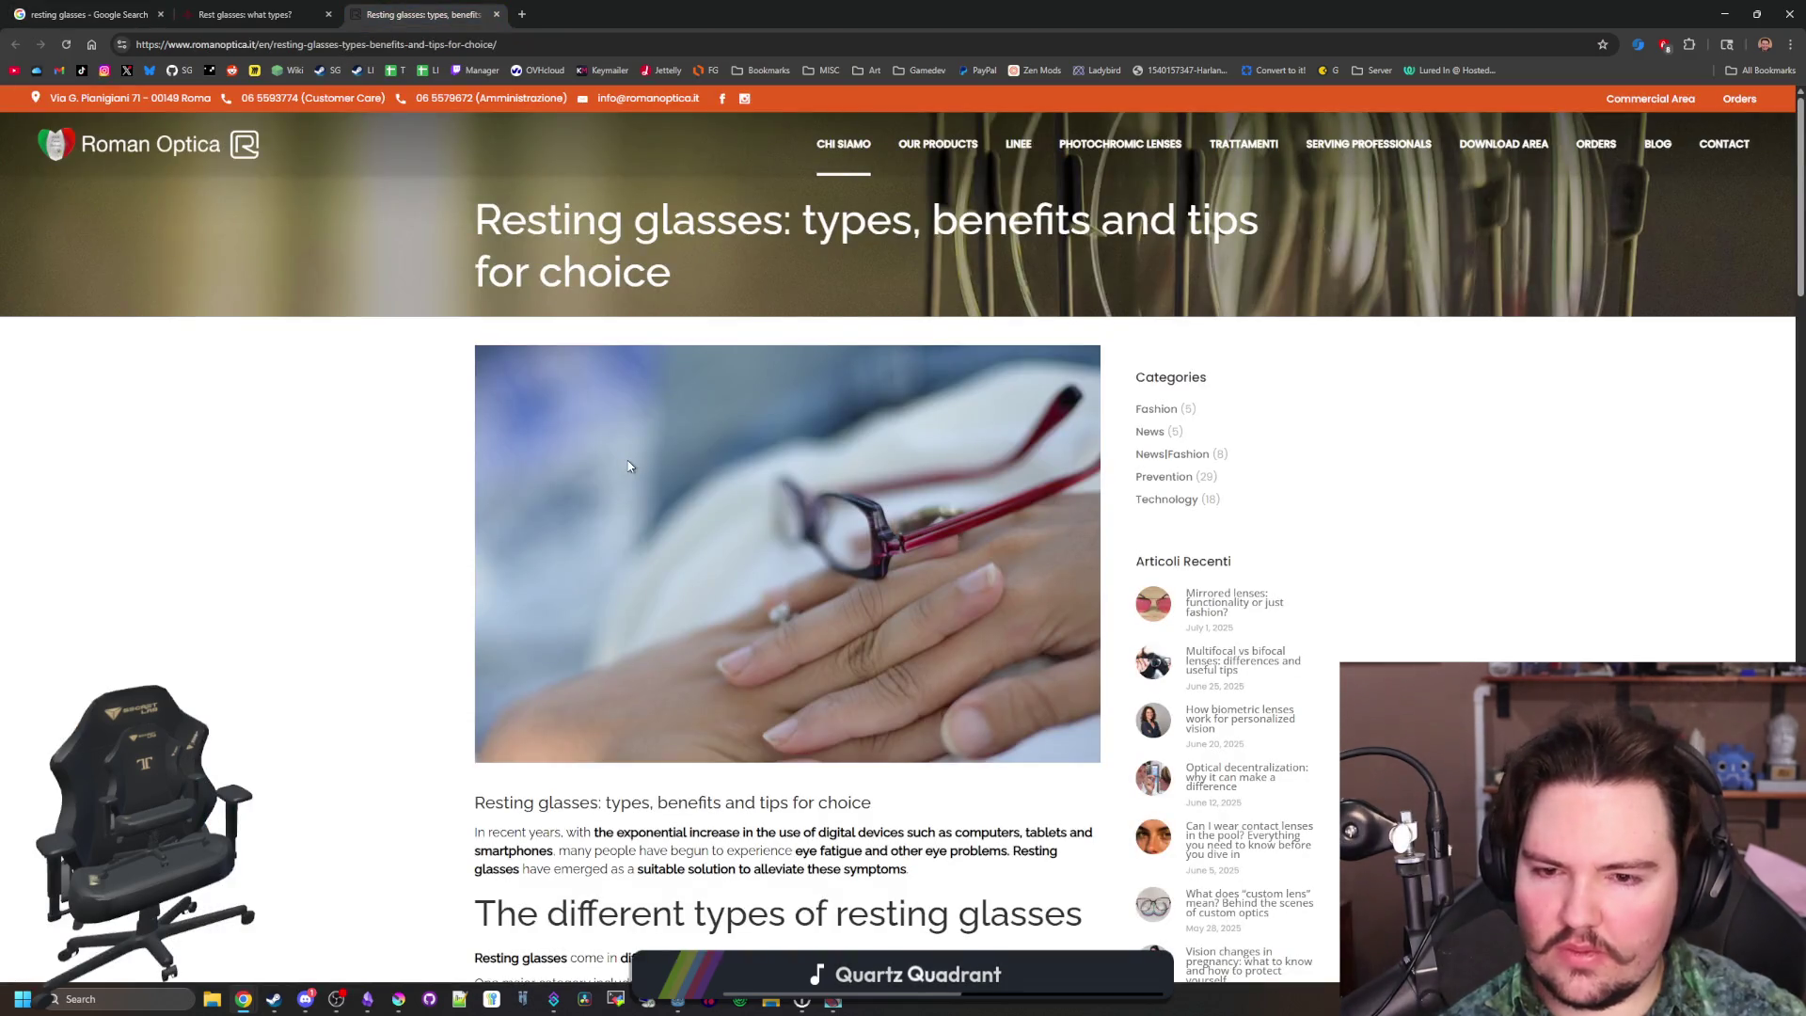
# Read the Roman Optica article to its end, then switch to the Rest glasses: what types? tab
pyautogui.scroll(-5, 787, 564)
pyautogui.scroll(-6, 755, 568)
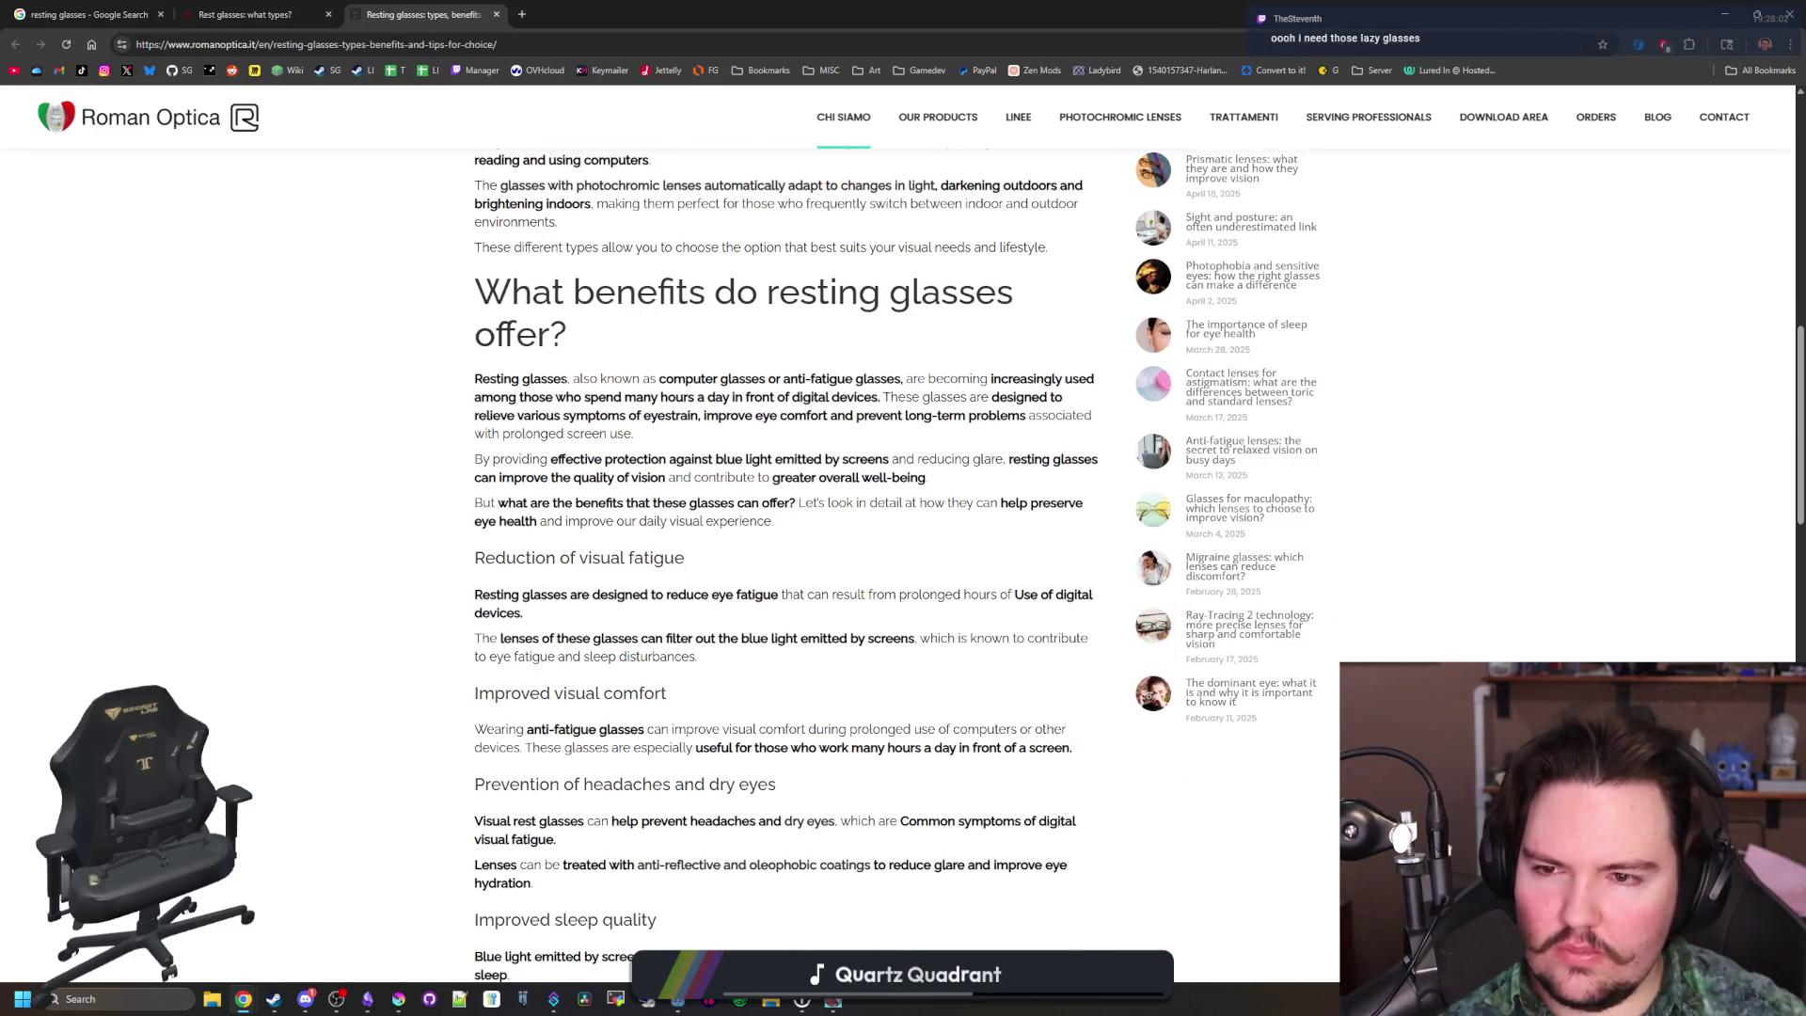
pyautogui.moveTo(562, 379); pyautogui.dragTo(958, 379)
pyautogui.click(955, 379)
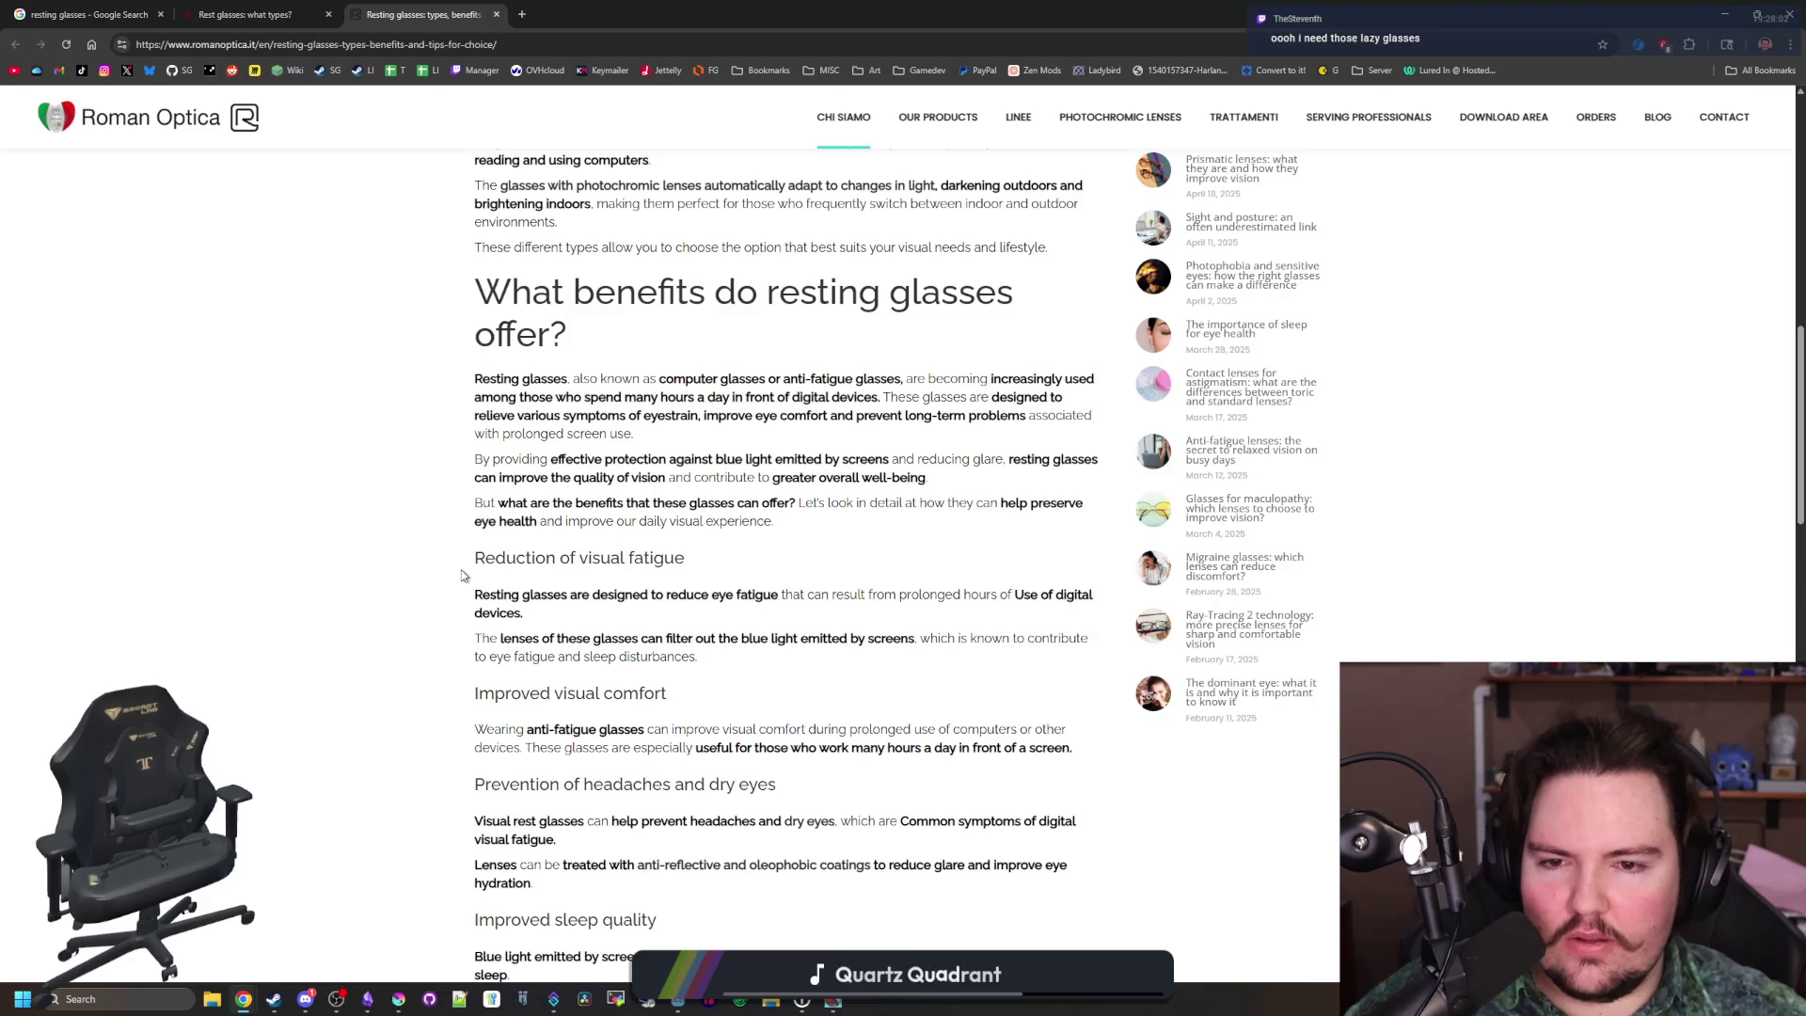
pyautogui.scroll(-3, 462, 575)
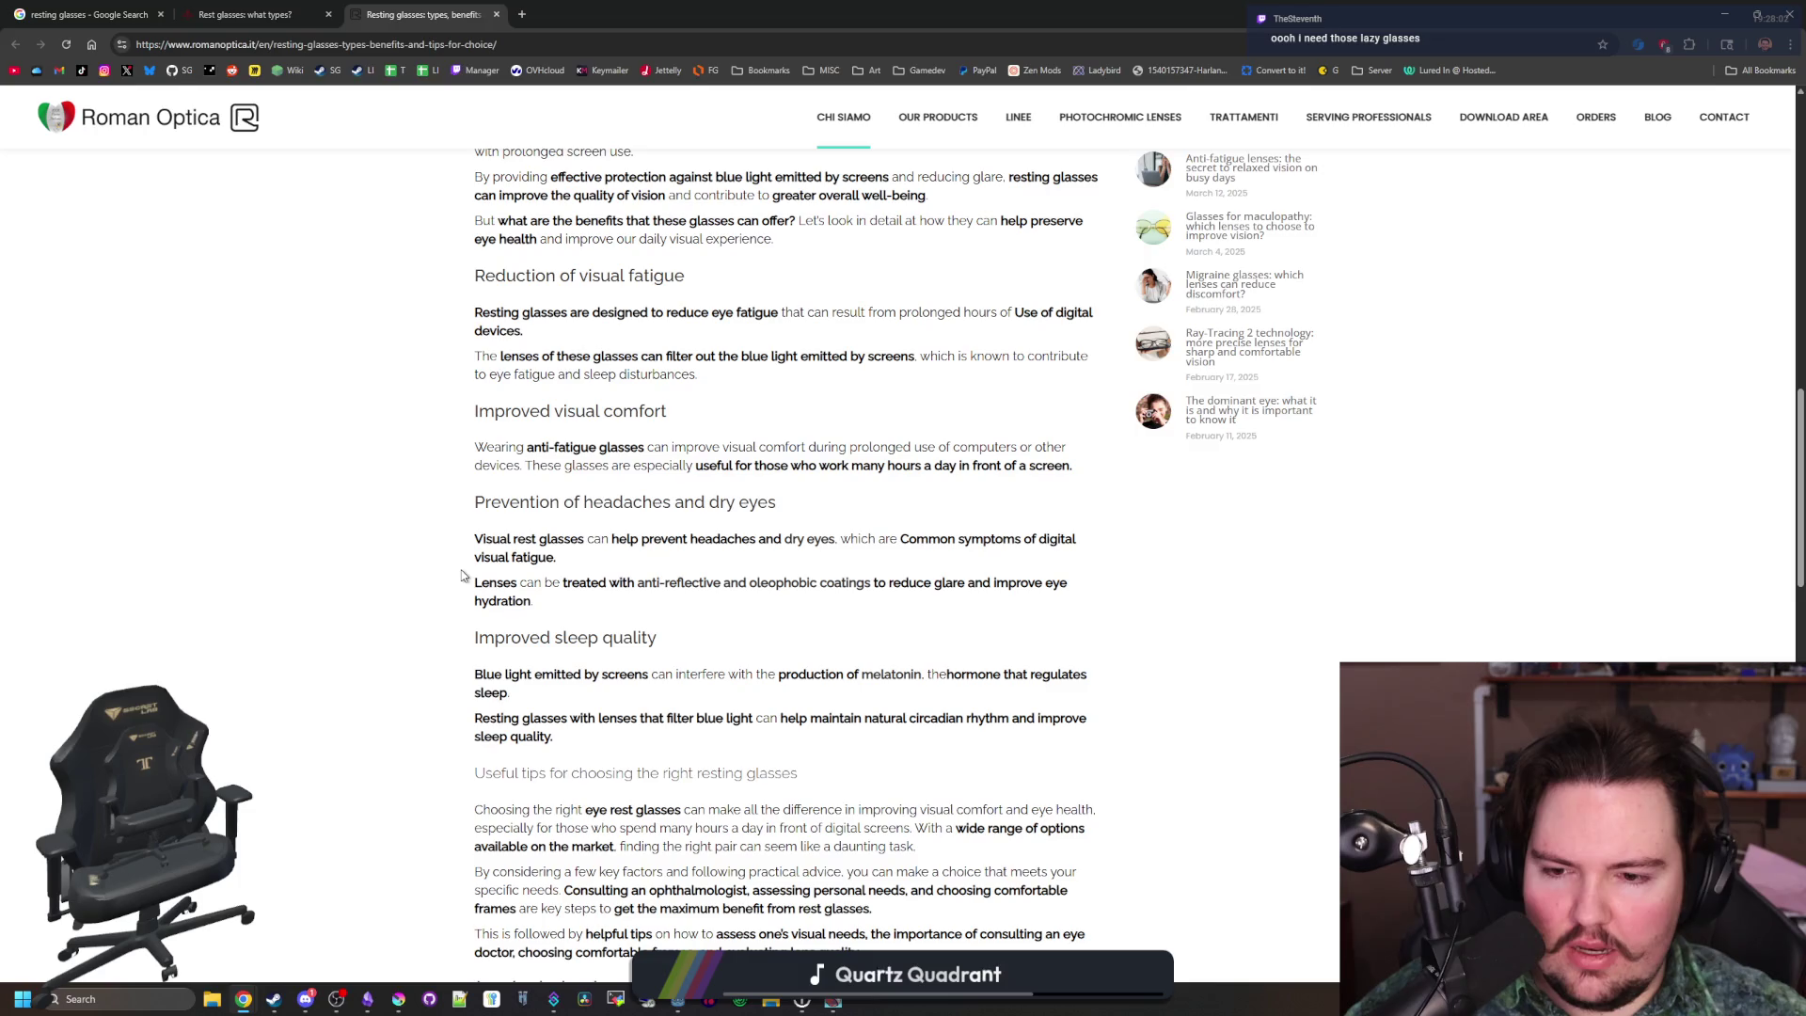
pyautogui.scroll(-6, 462, 576)
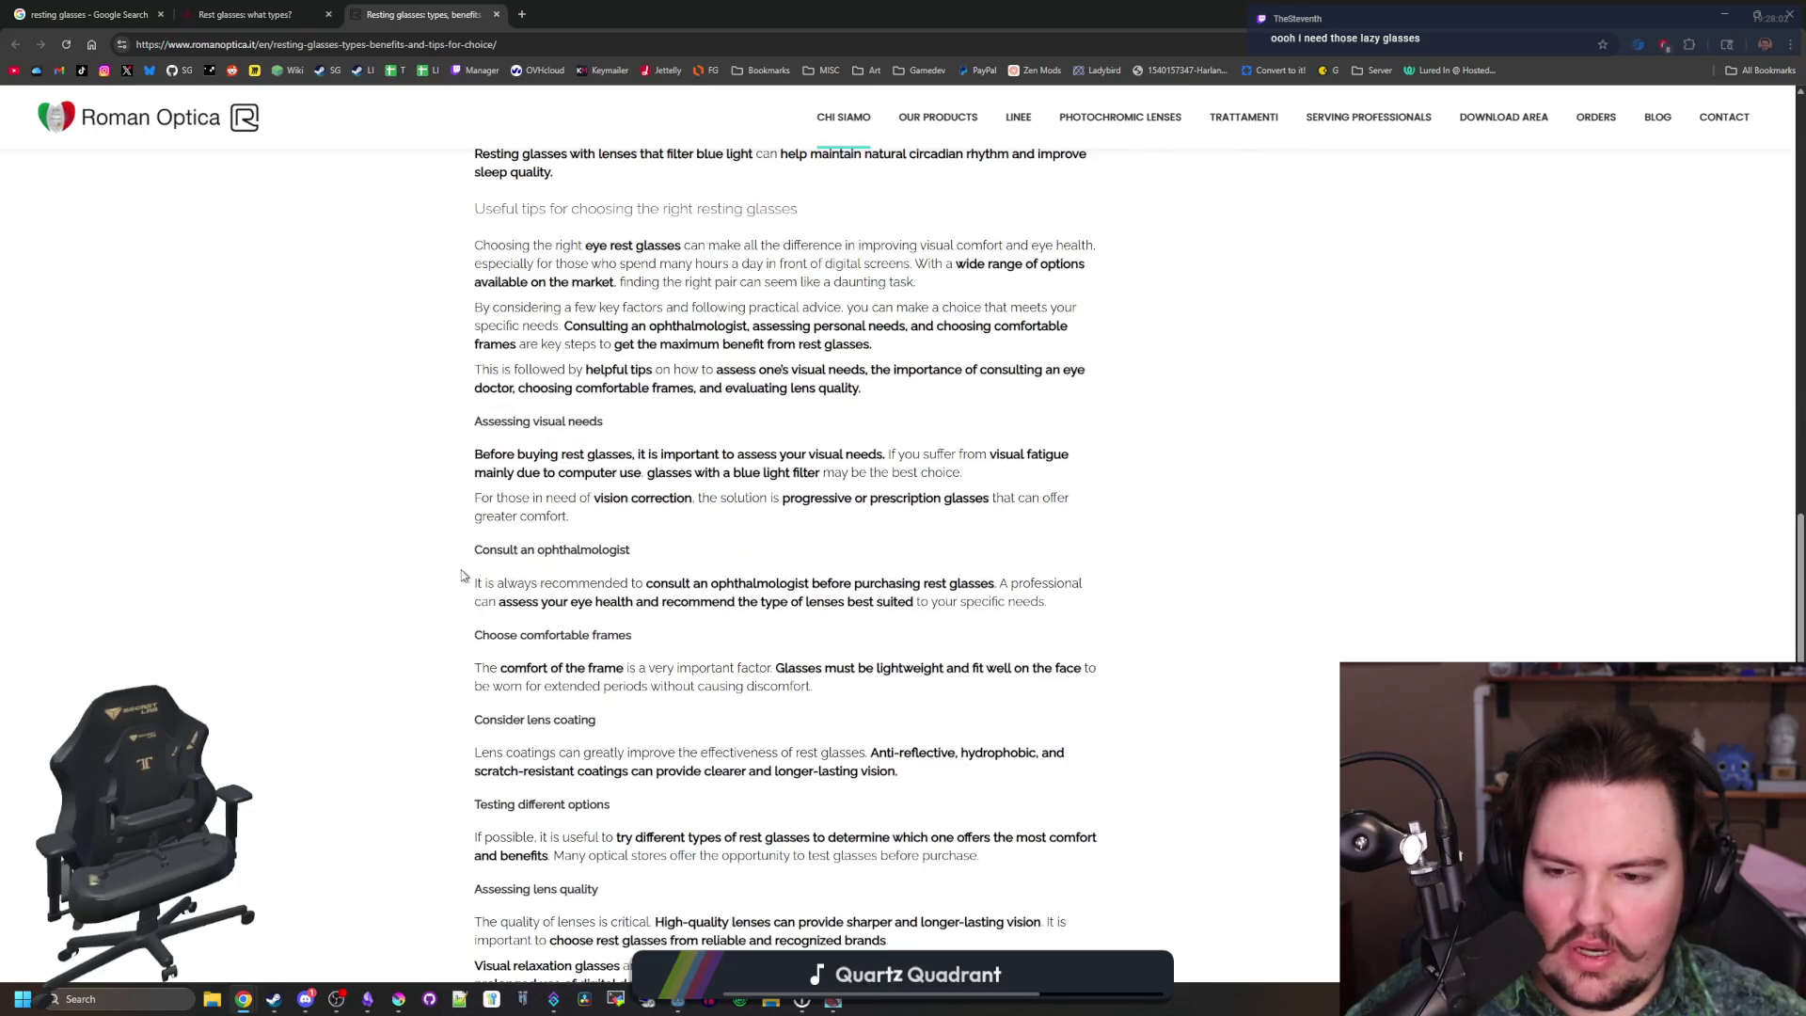
pyautogui.scroll(-3, 461, 576)
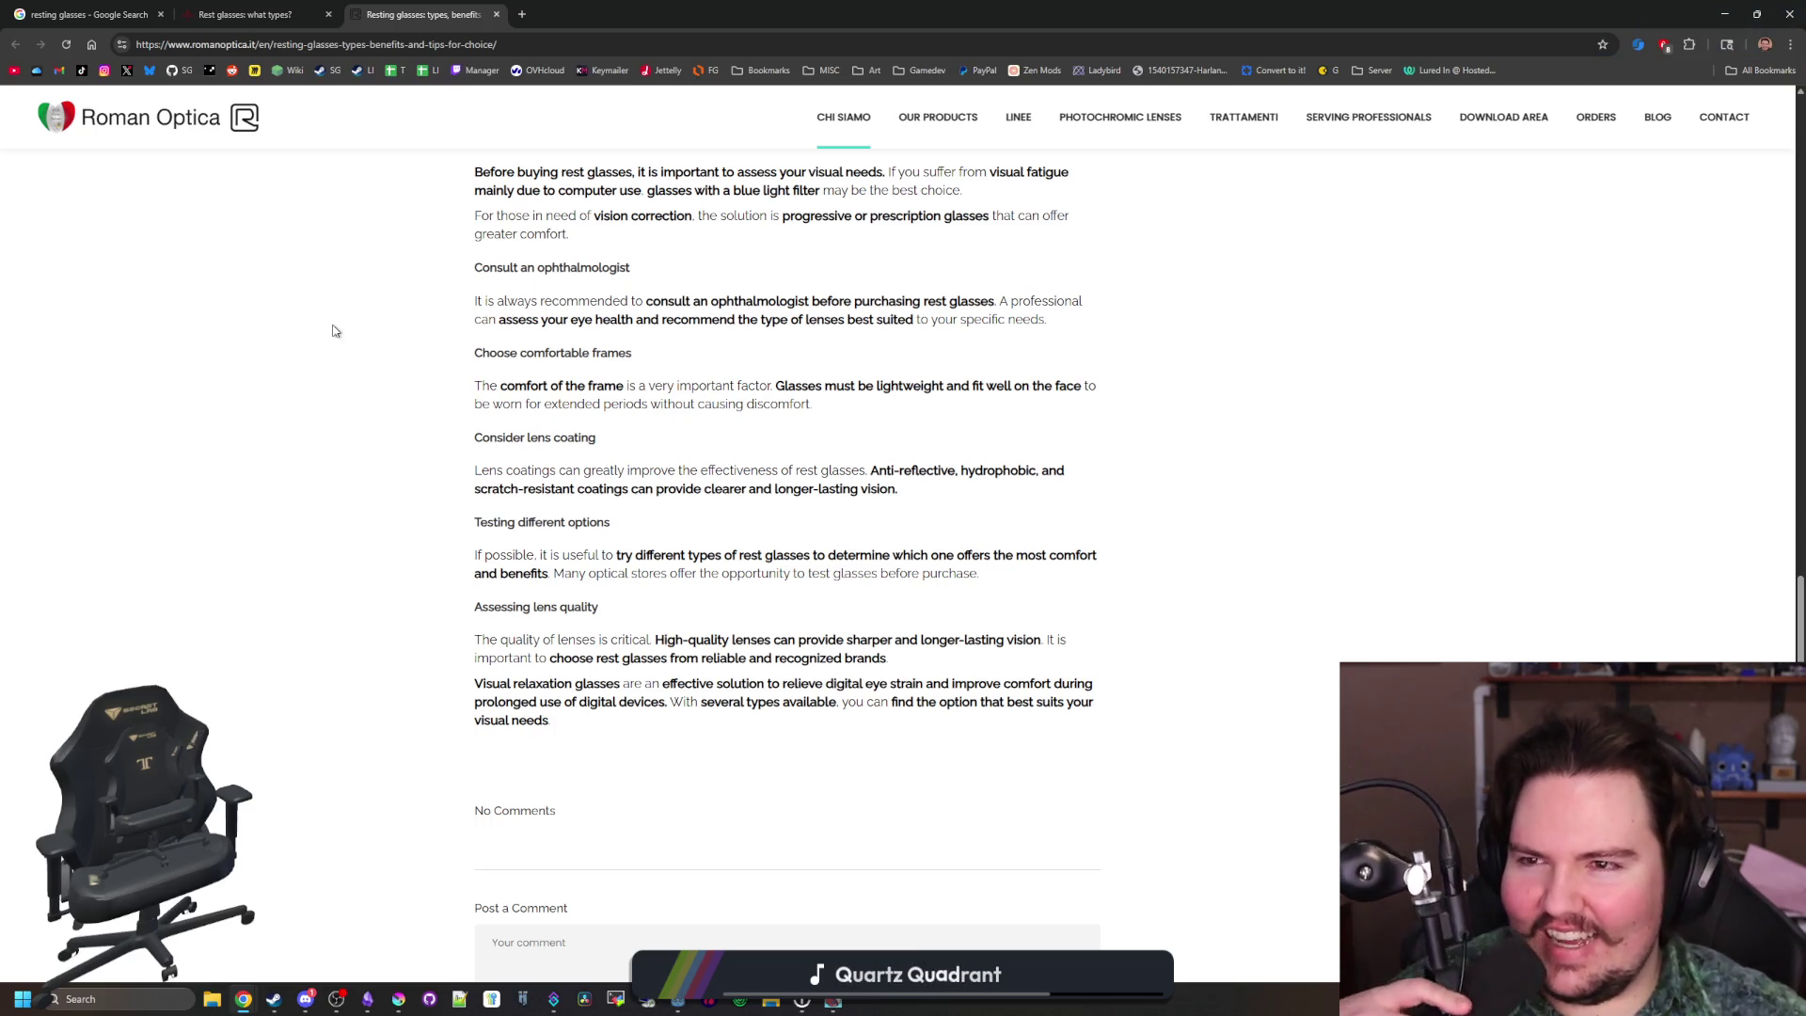
pyautogui.click(310, 15)
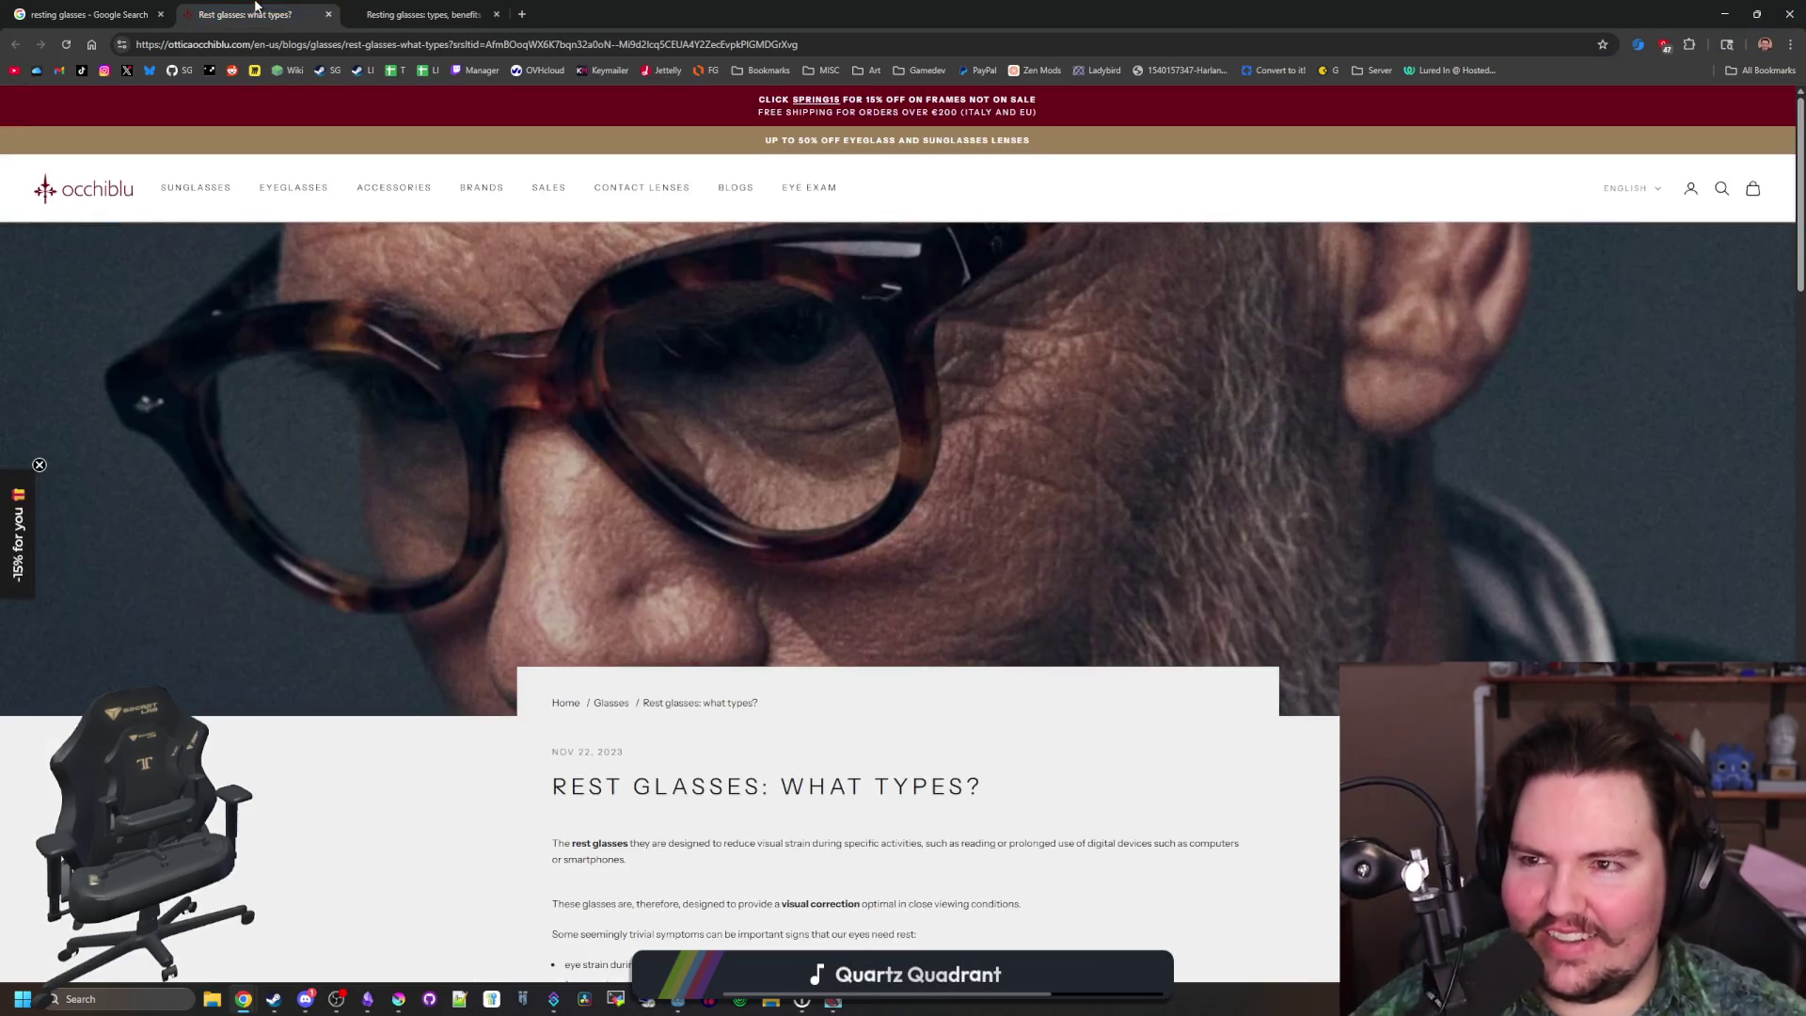
# Close both glasses article tabs, browse the resting glasses results, and shrink the browser window
pyautogui.click(328, 15)
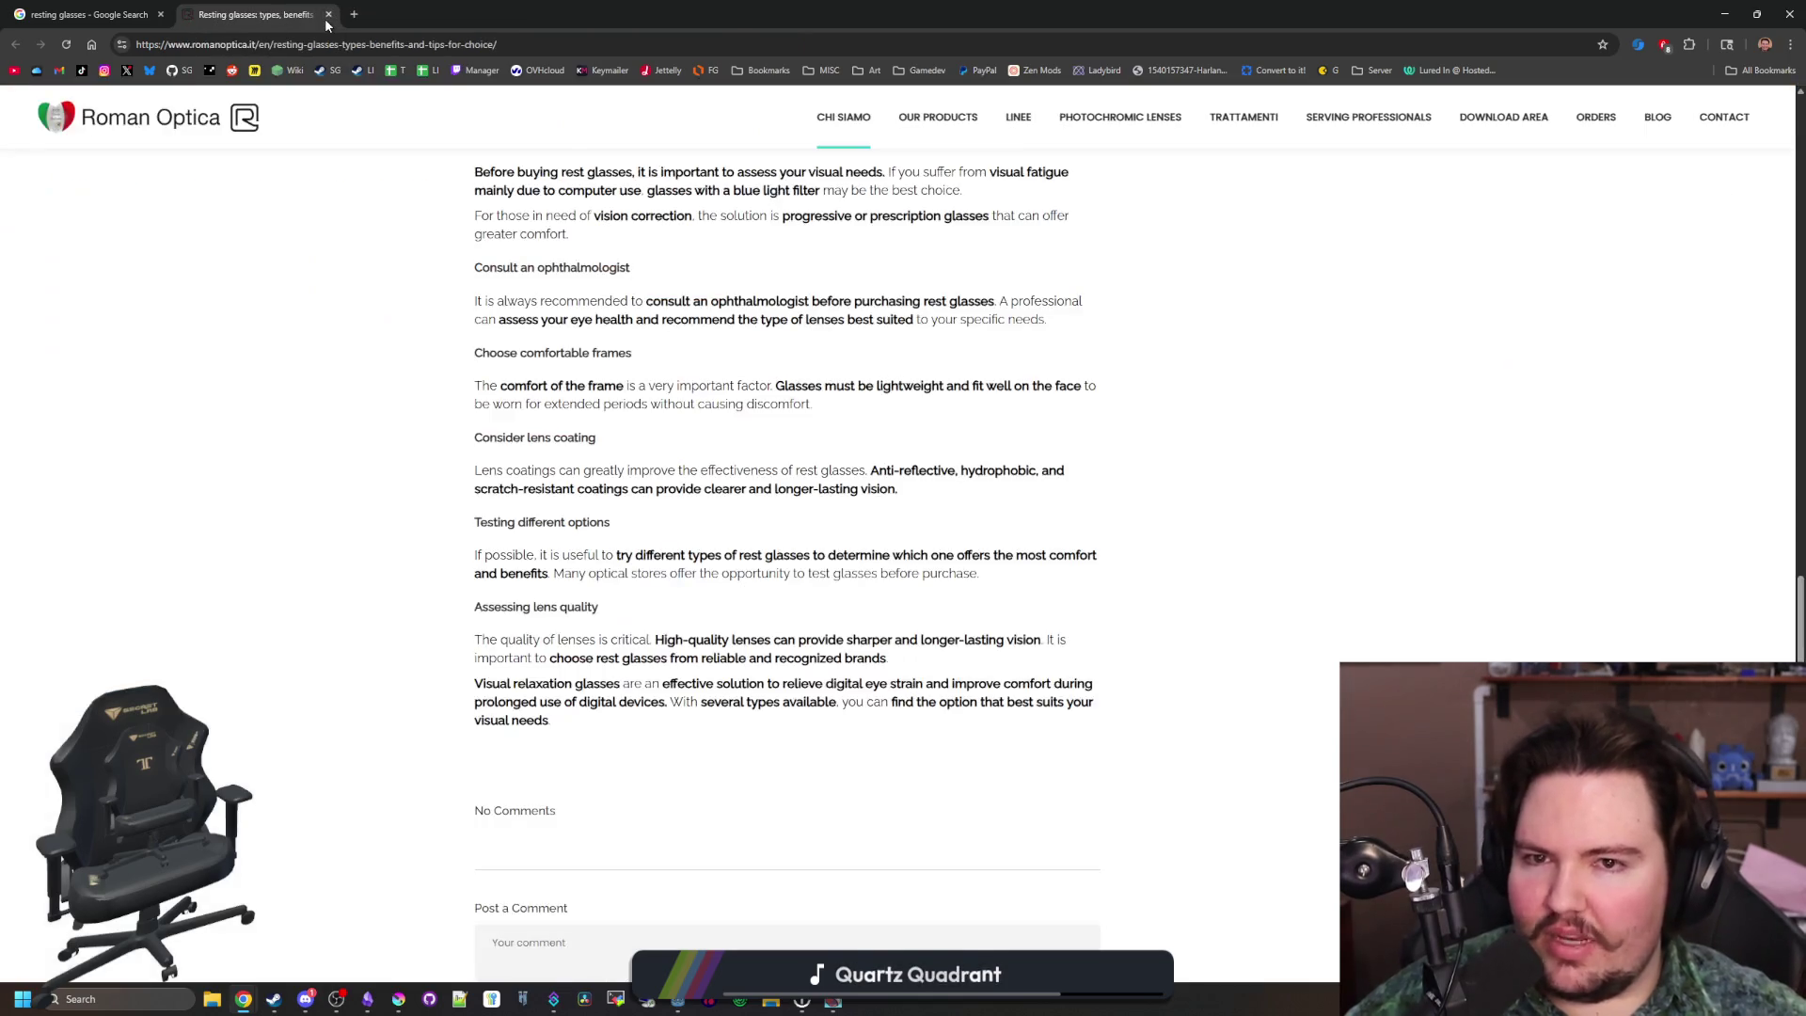
pyautogui.click(328, 15)
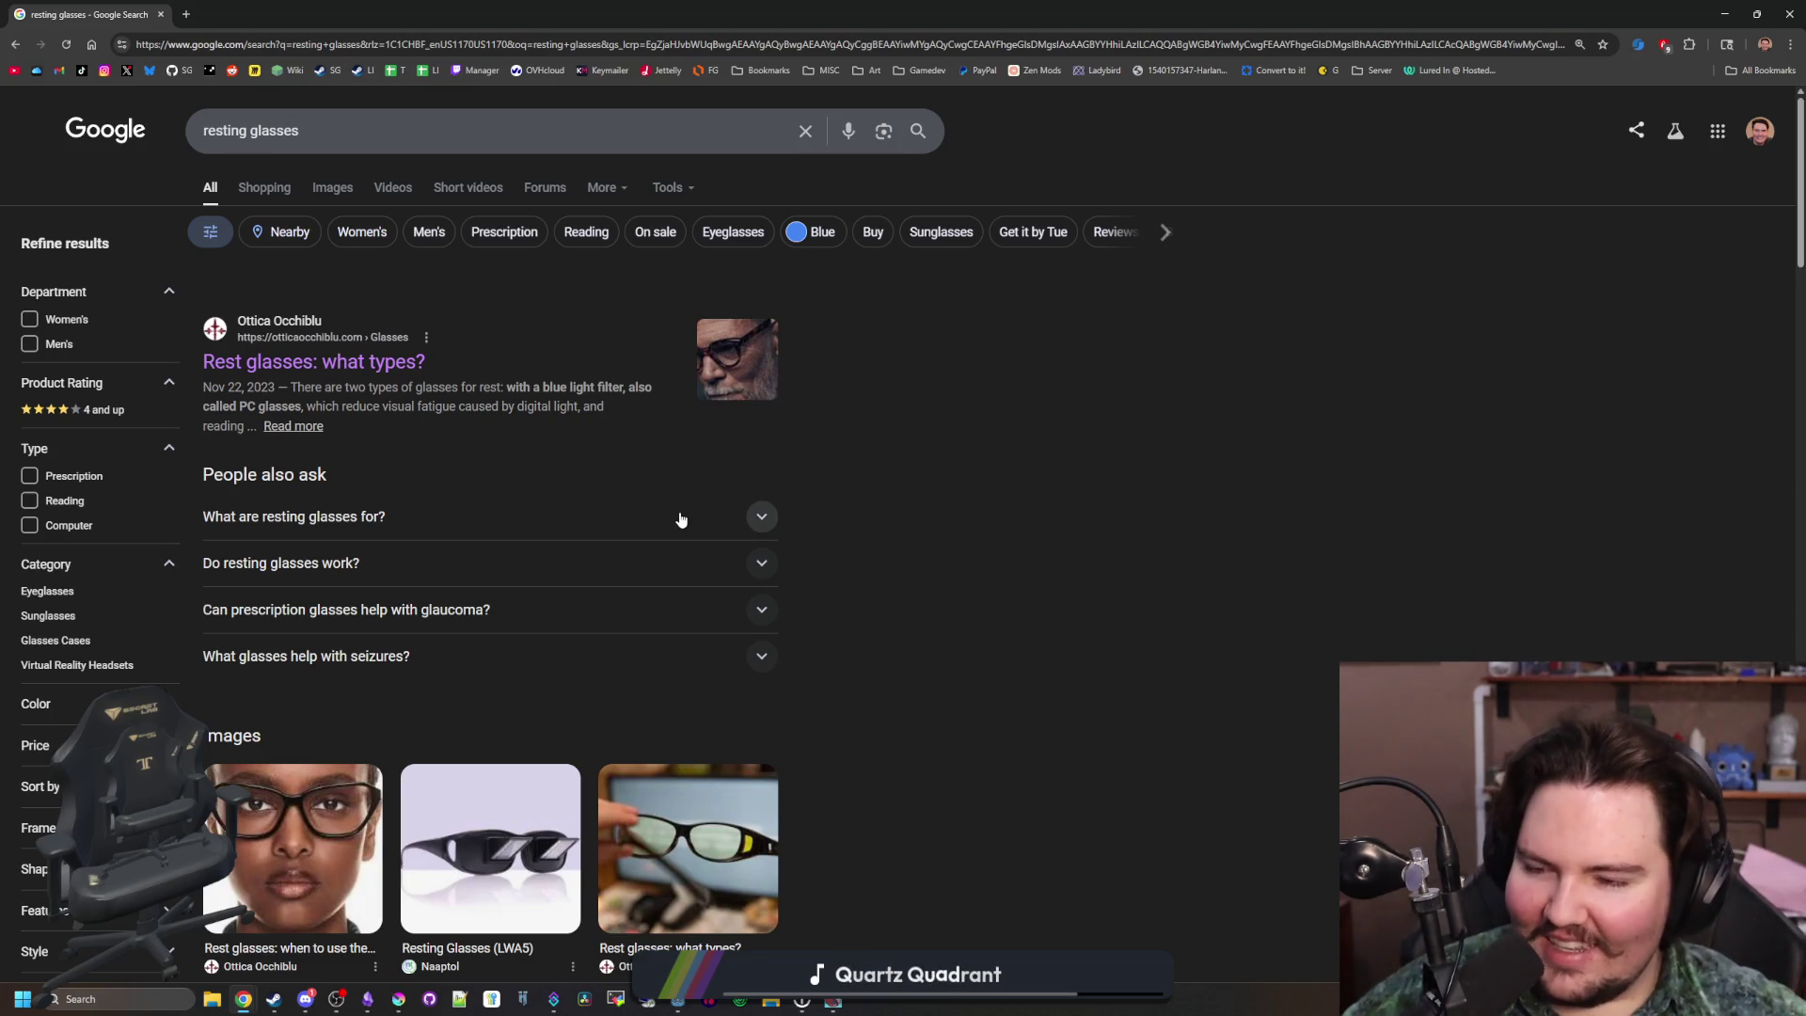
pyautogui.scroll(-6, 1219, 578)
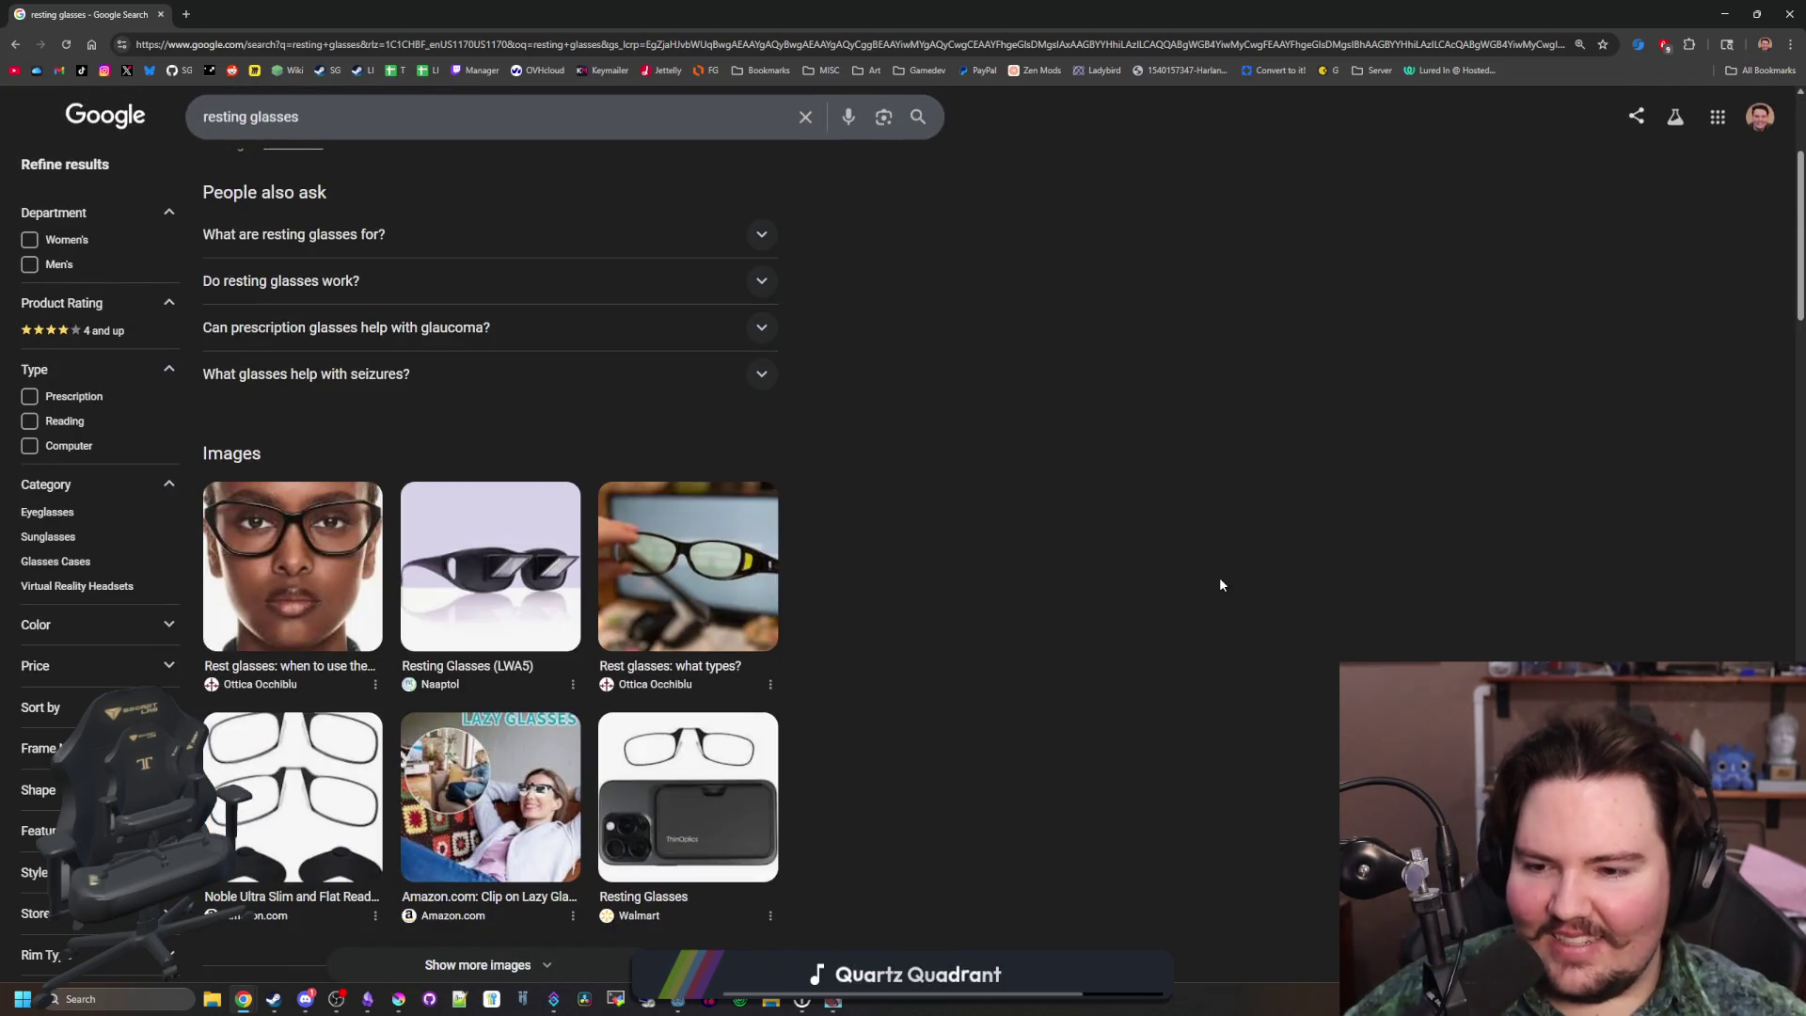
pyautogui.scroll(-10, 847, 585)
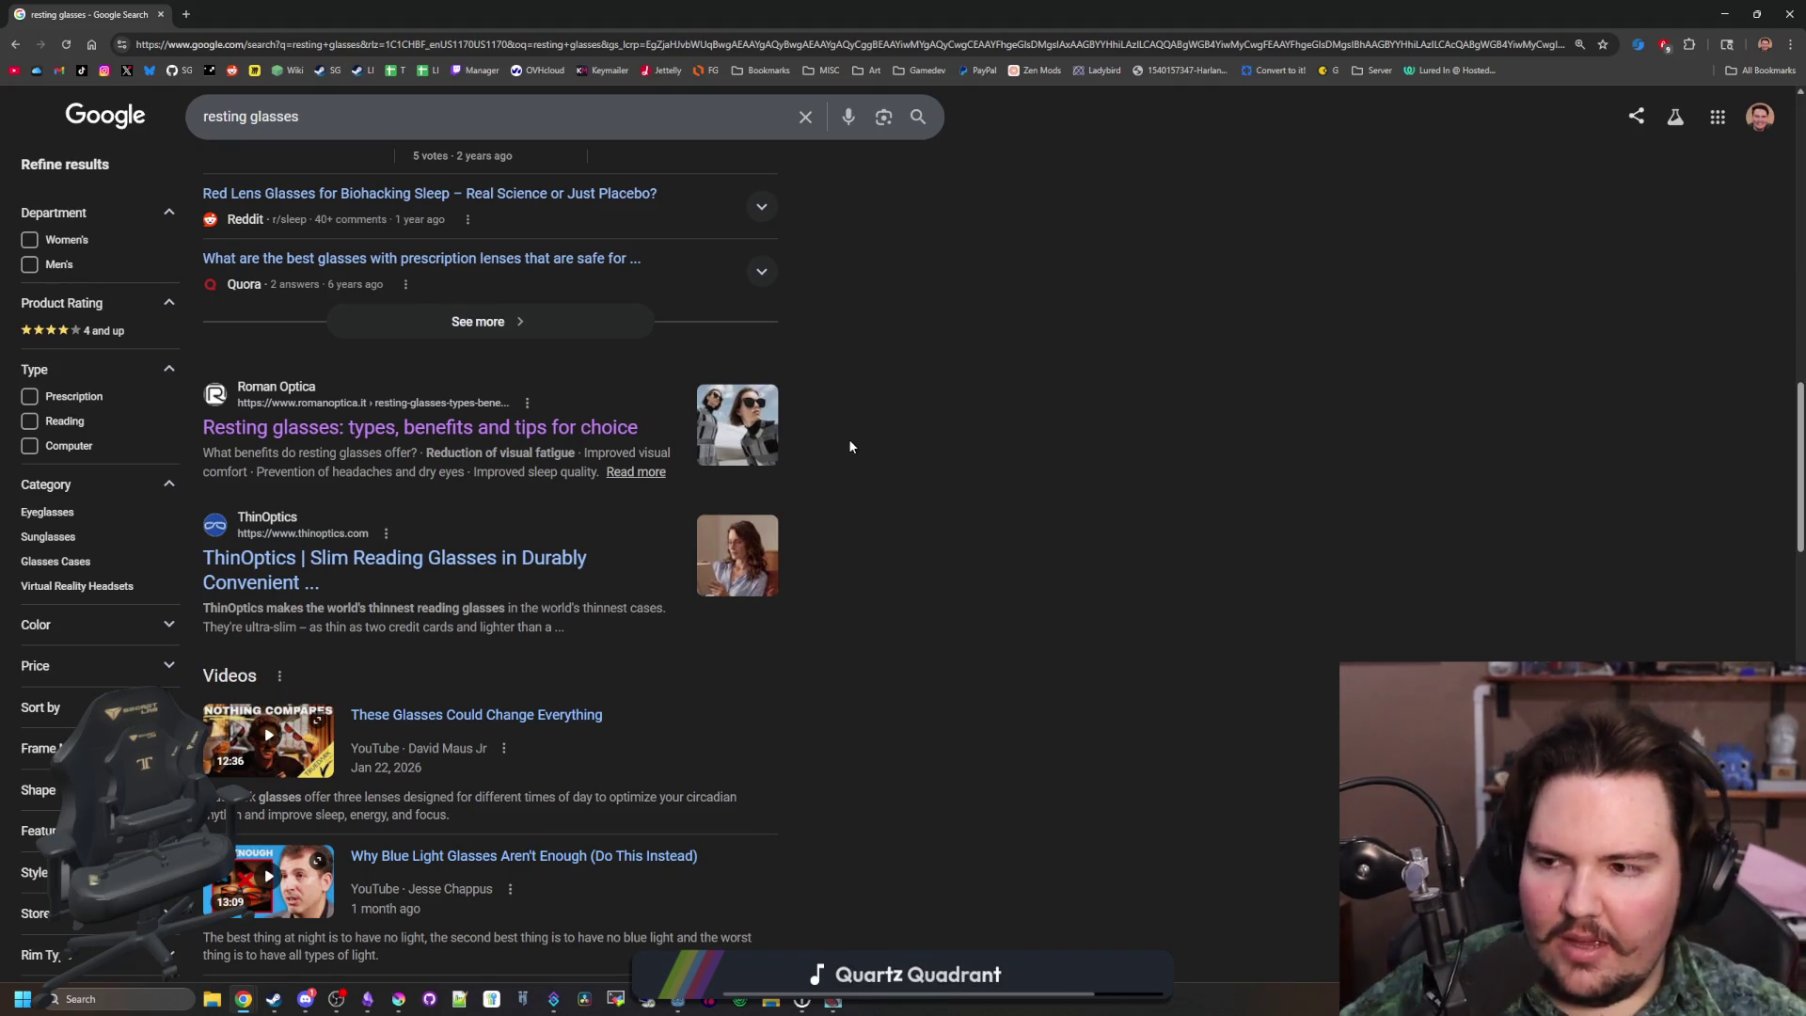
pyautogui.scroll(-4, 850, 446)
pyautogui.scroll(-4, 849, 446)
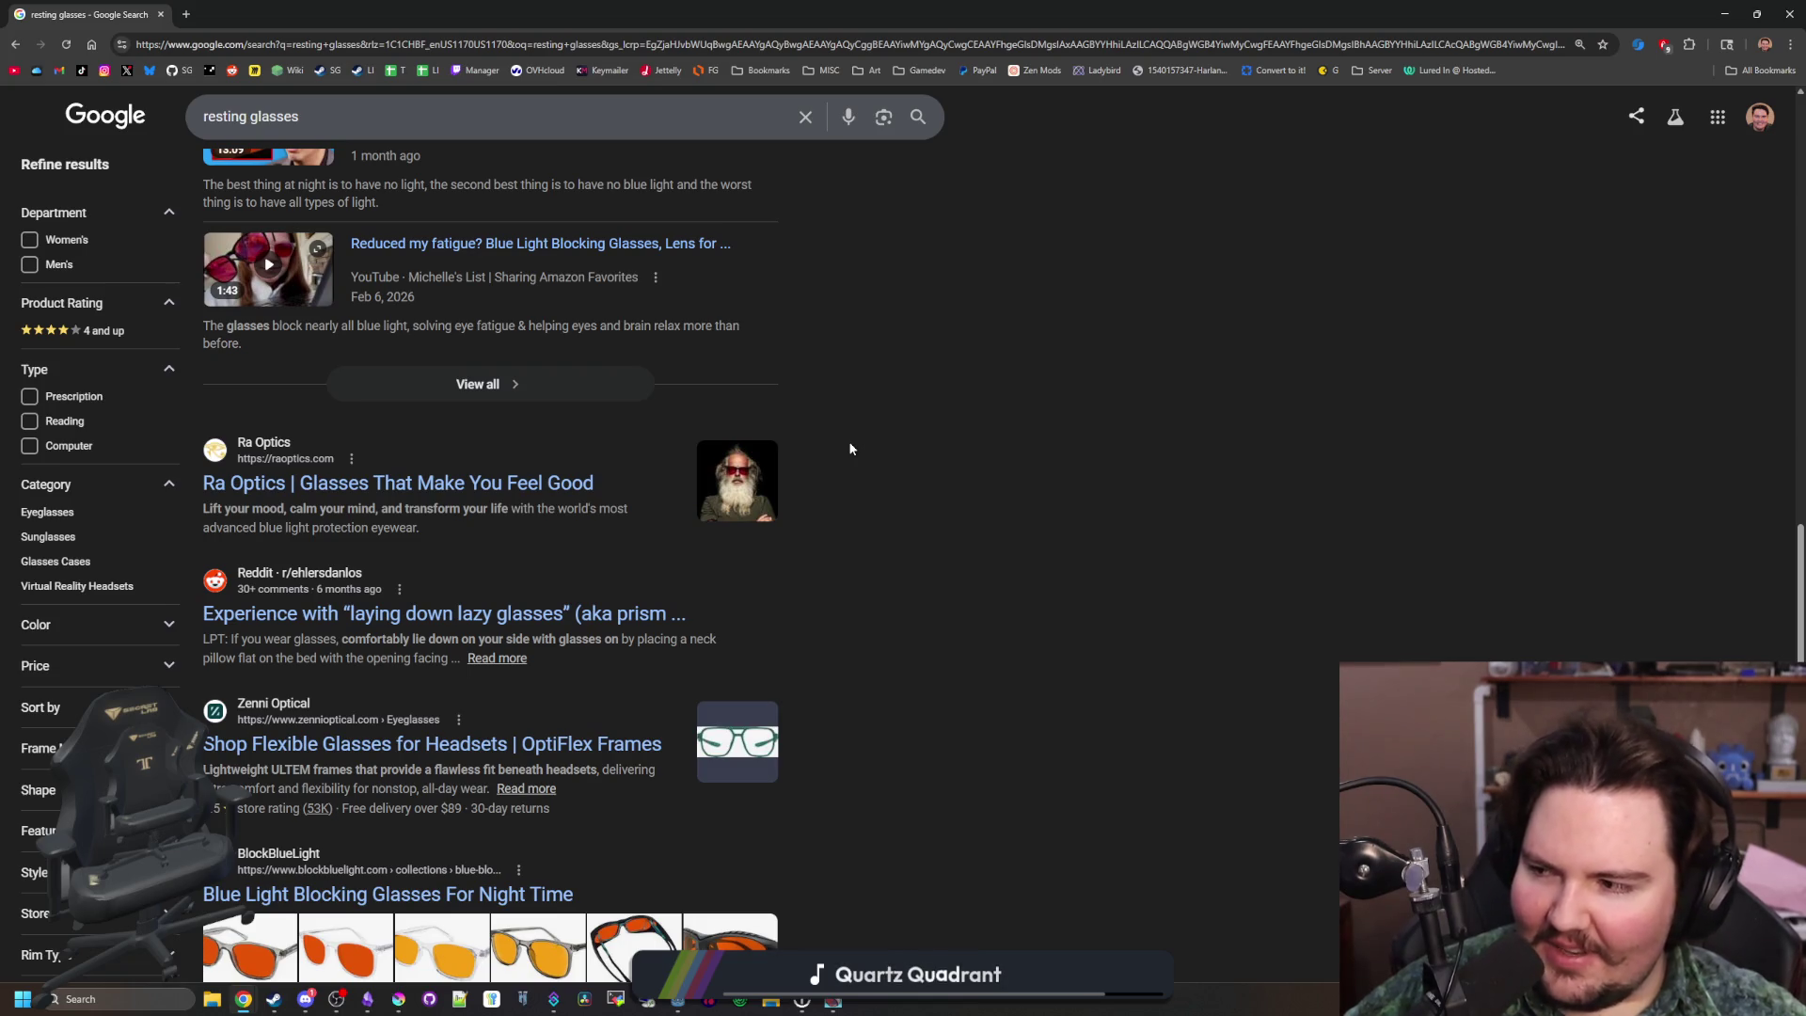
pyautogui.scroll(-4, 843, 506)
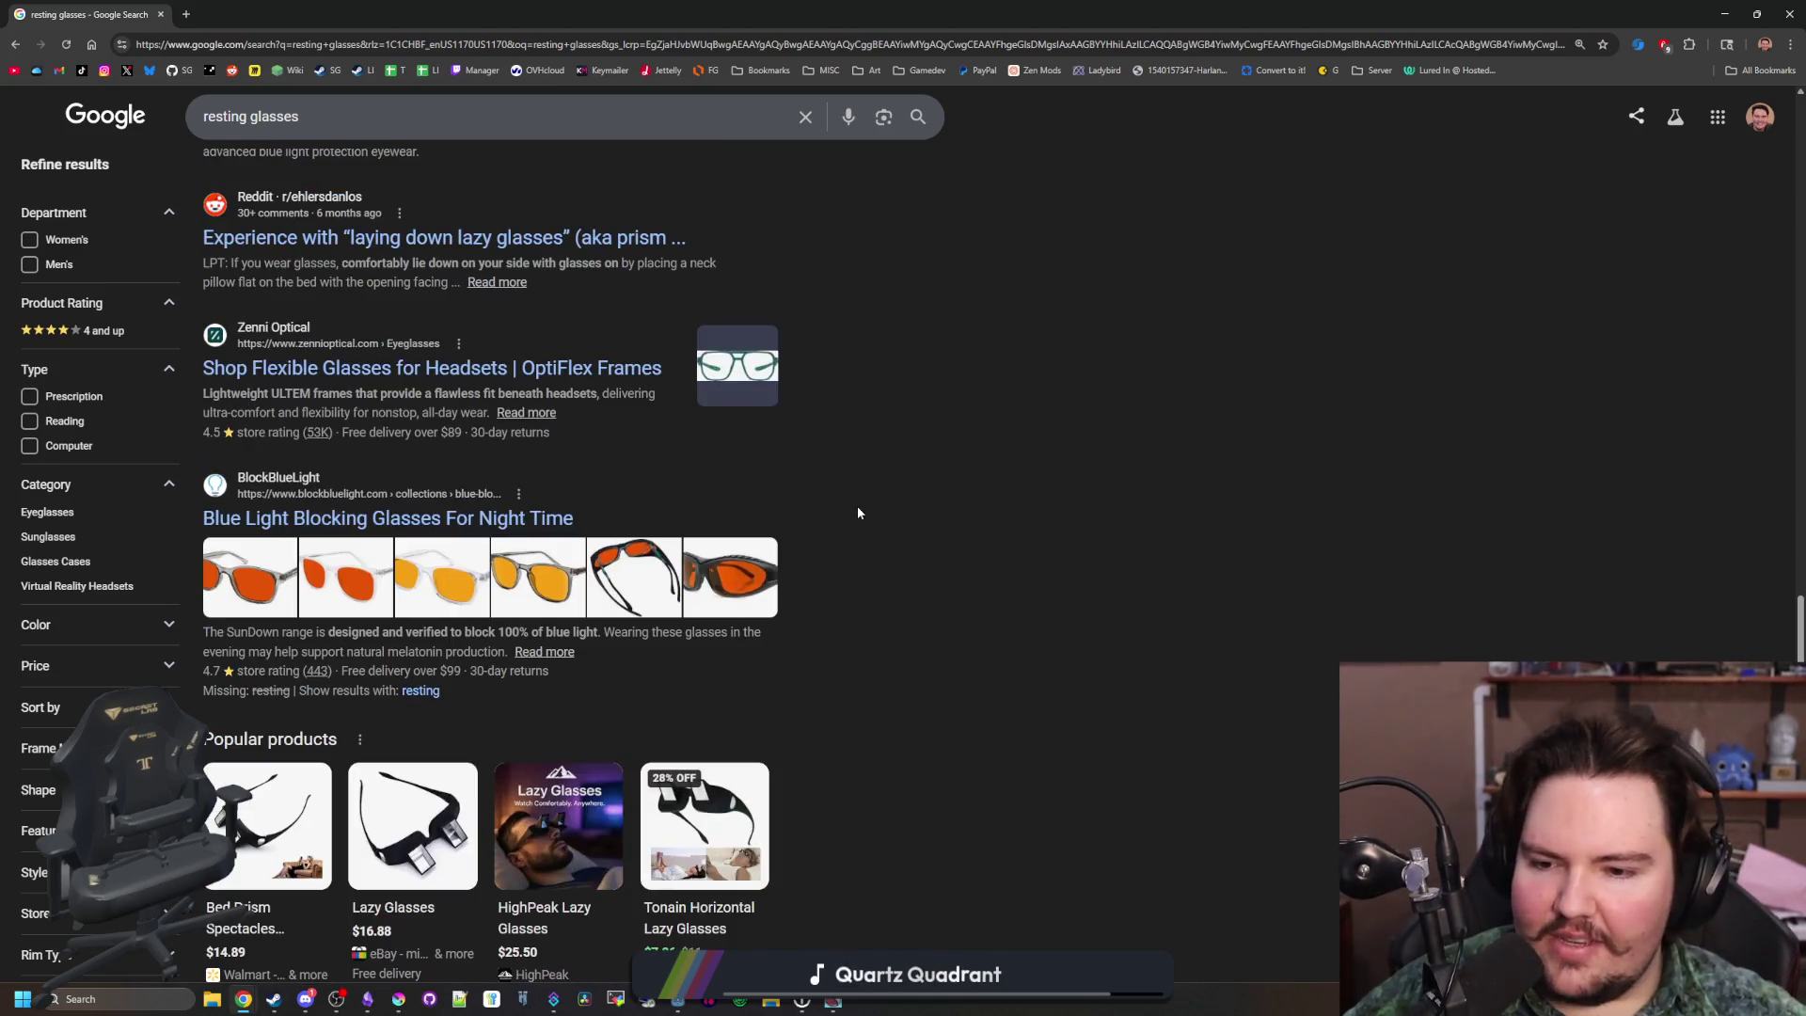
pyautogui.scroll(-6, 858, 509)
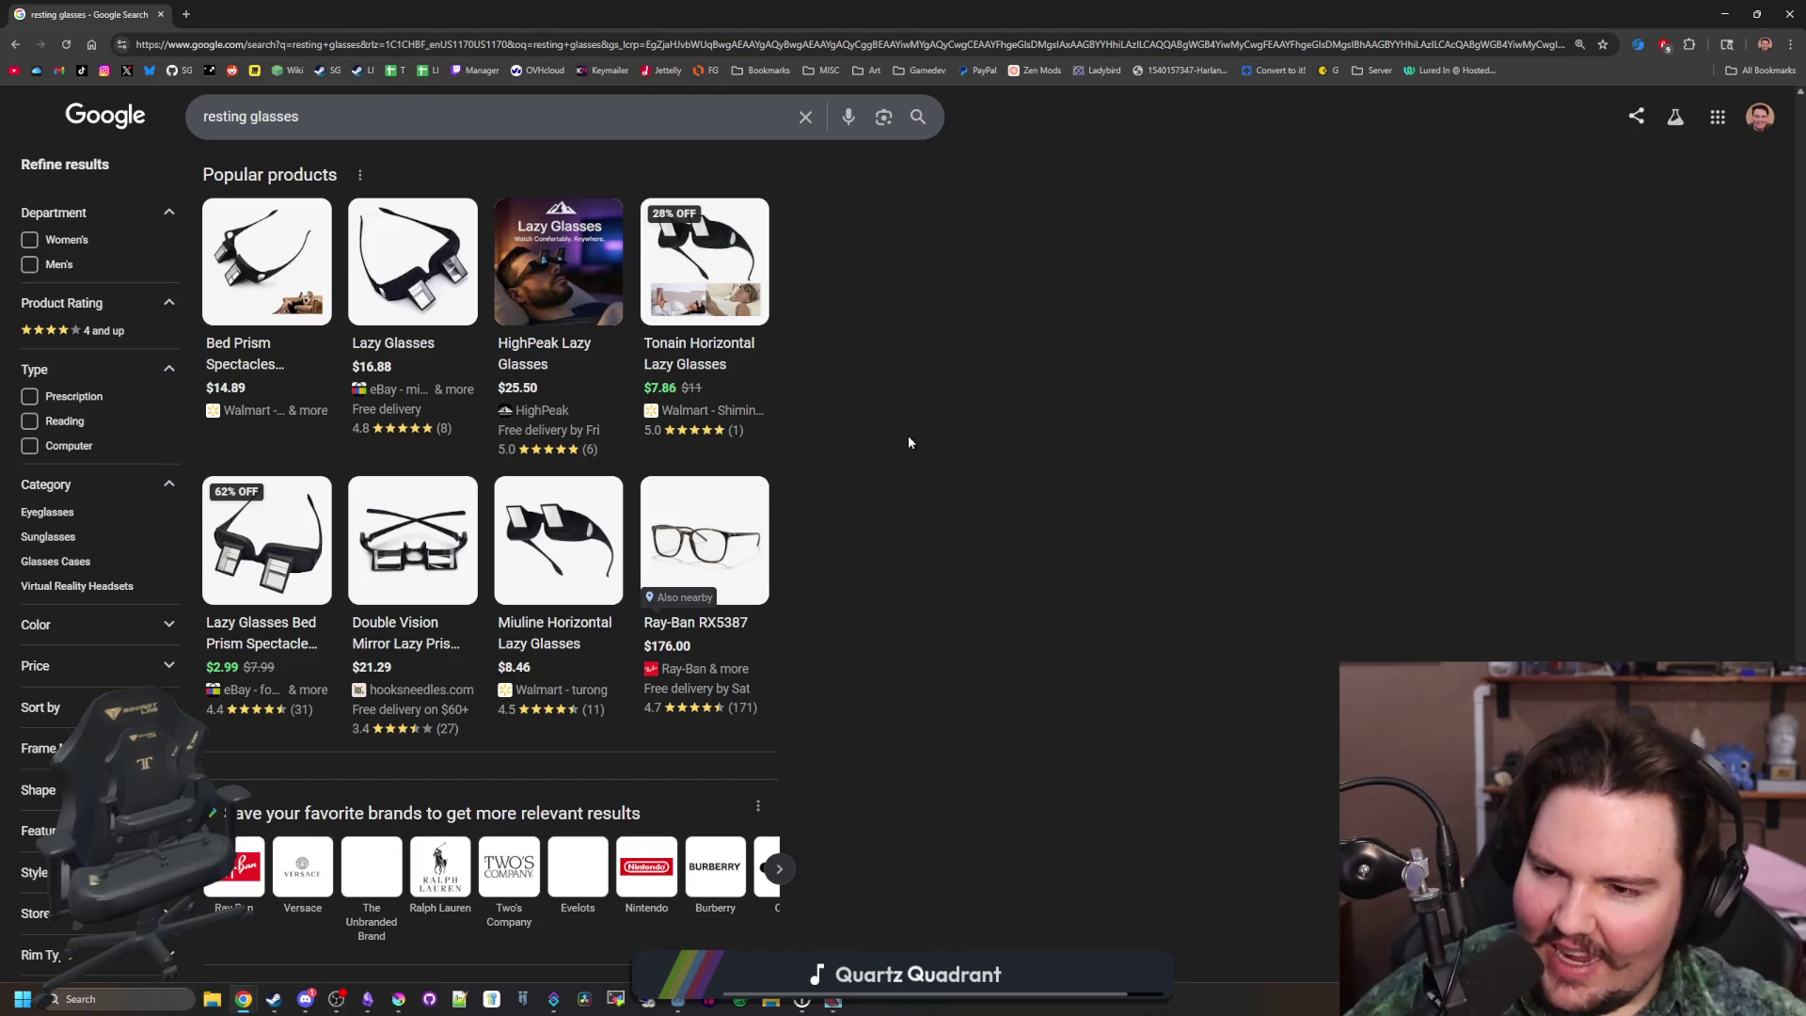
pyautogui.scroll(-4, 909, 440)
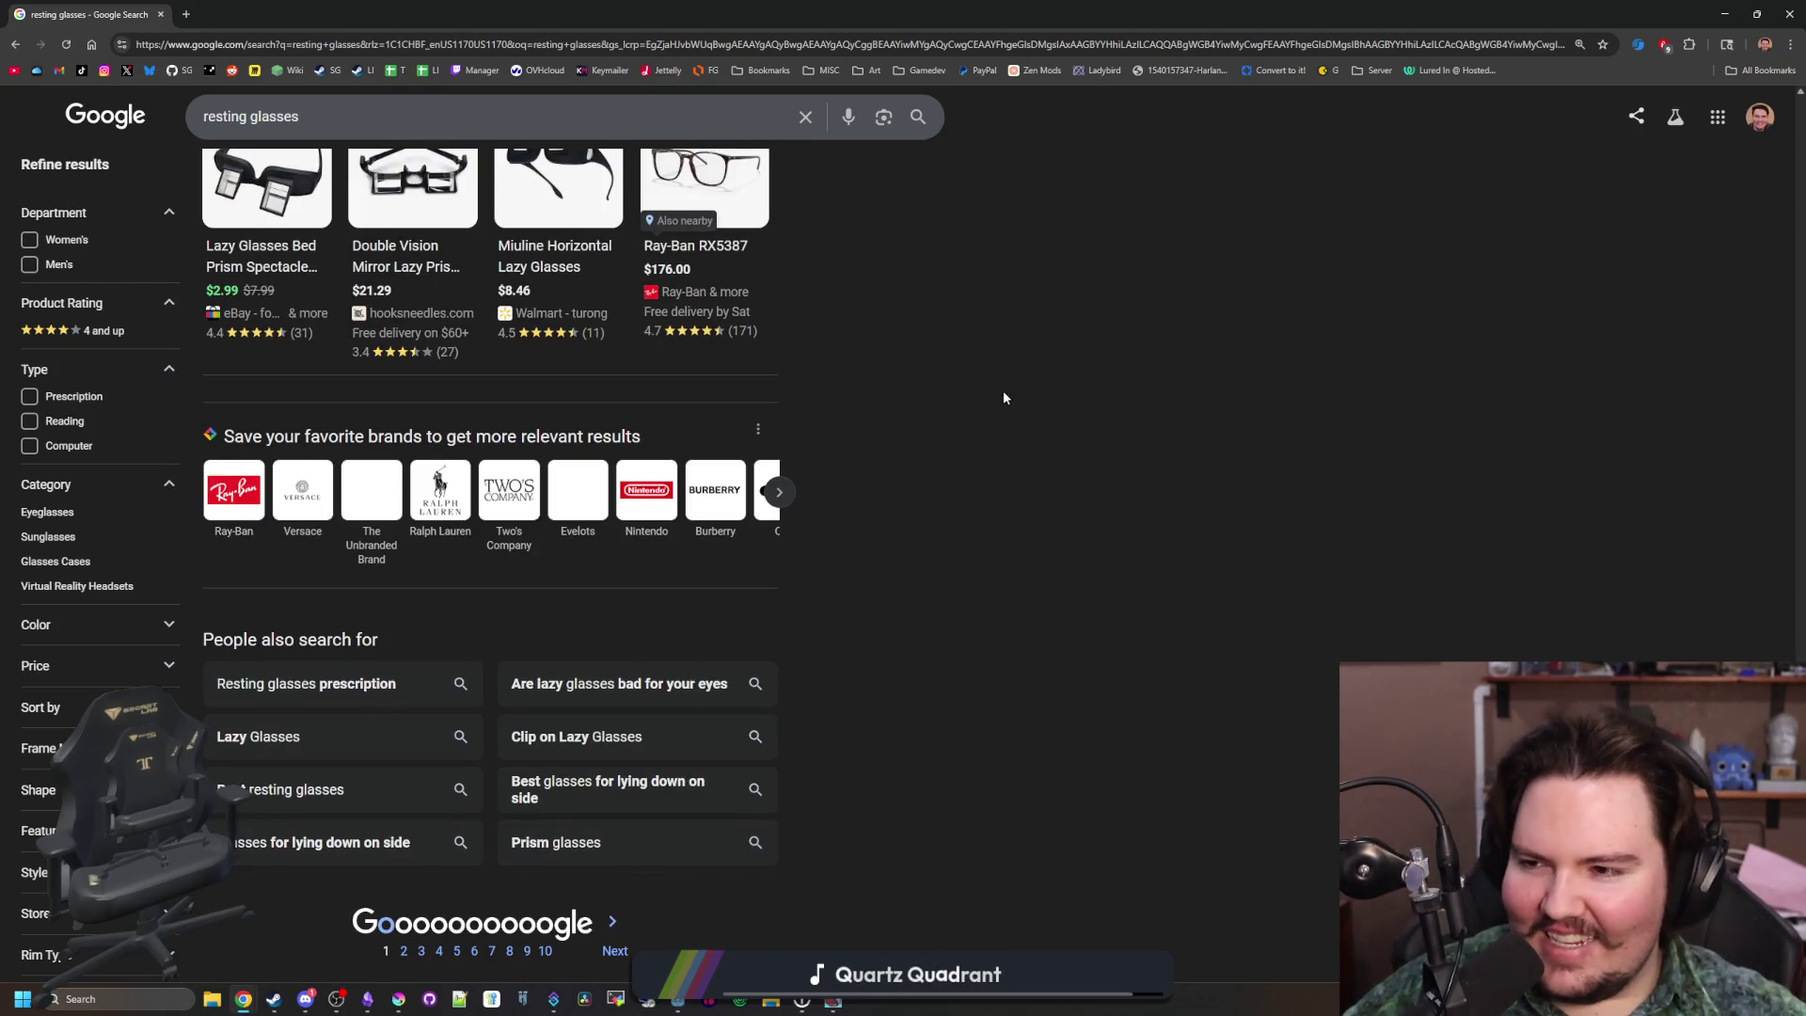
pyautogui.scroll(20, 788, 331)
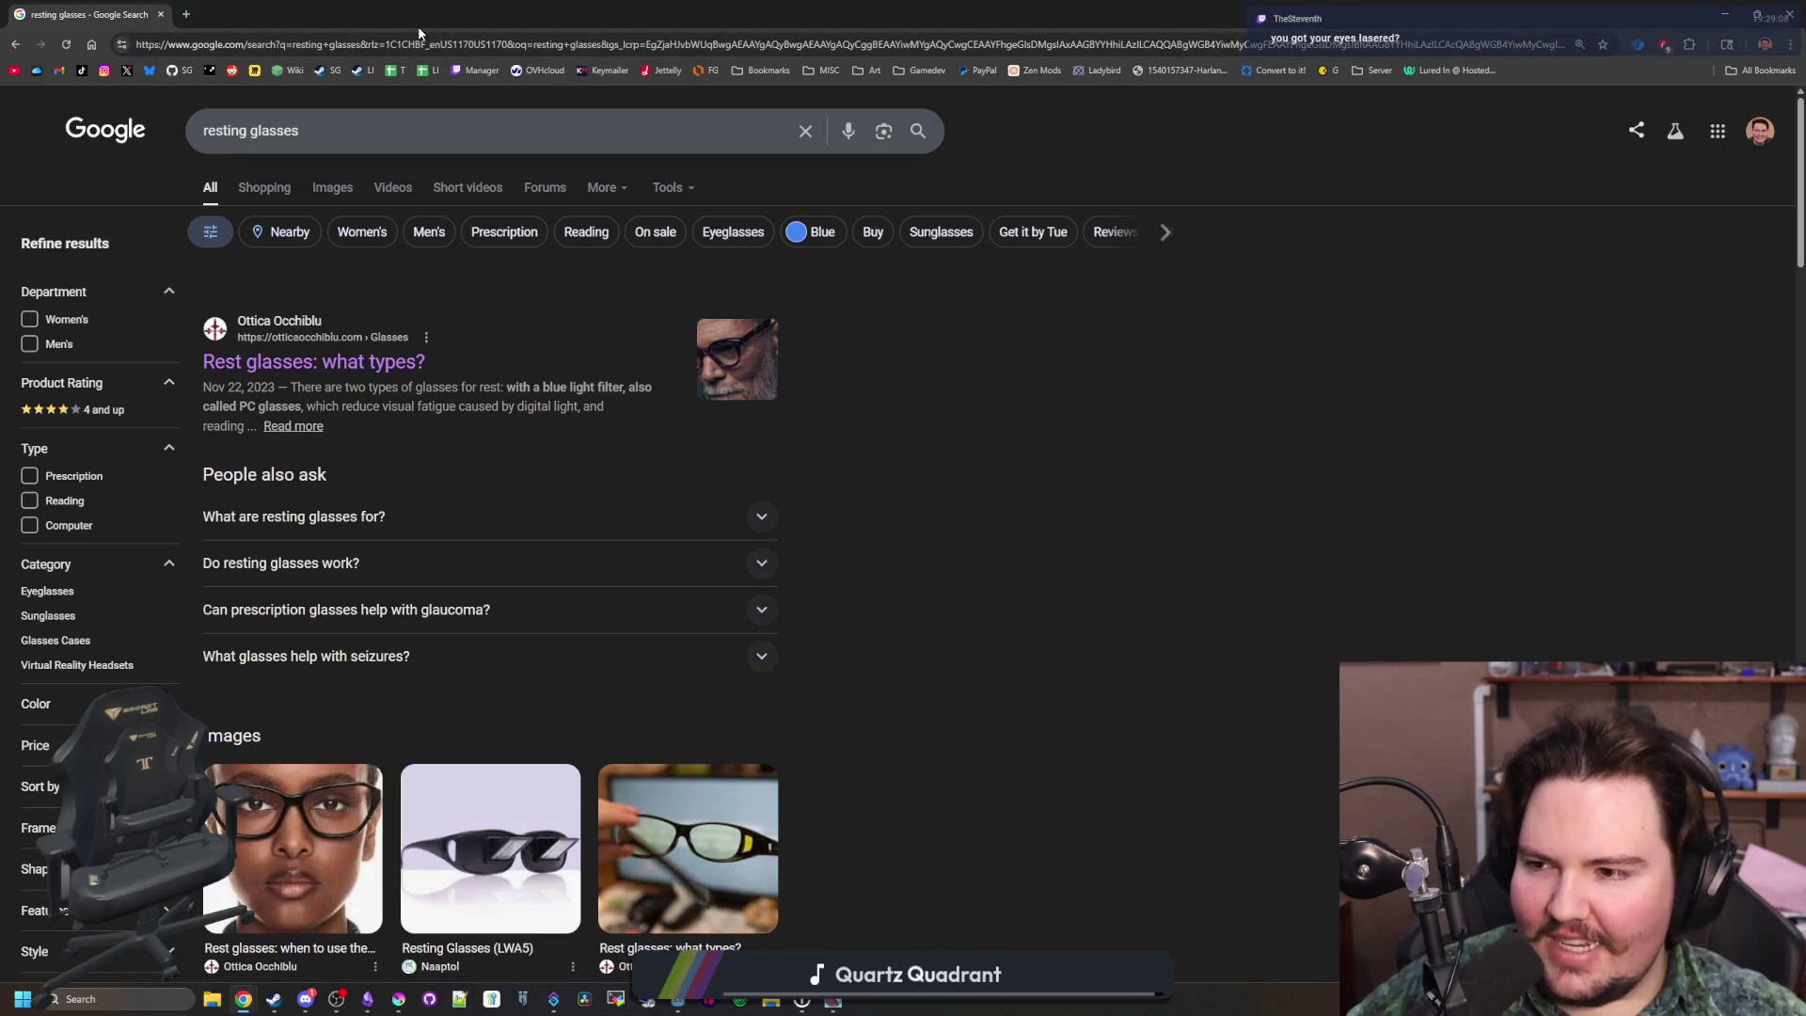
pyautogui.moveTo(420, 33)
pyautogui.mouseDown()
pyautogui.moveTo(1173, 223)
pyautogui.moveTo(488, 250)
pyautogui.mouseUp()
# Minimize Chrome to reveal the running game, then bring the browser back later
pyautogui.press('super+Down')
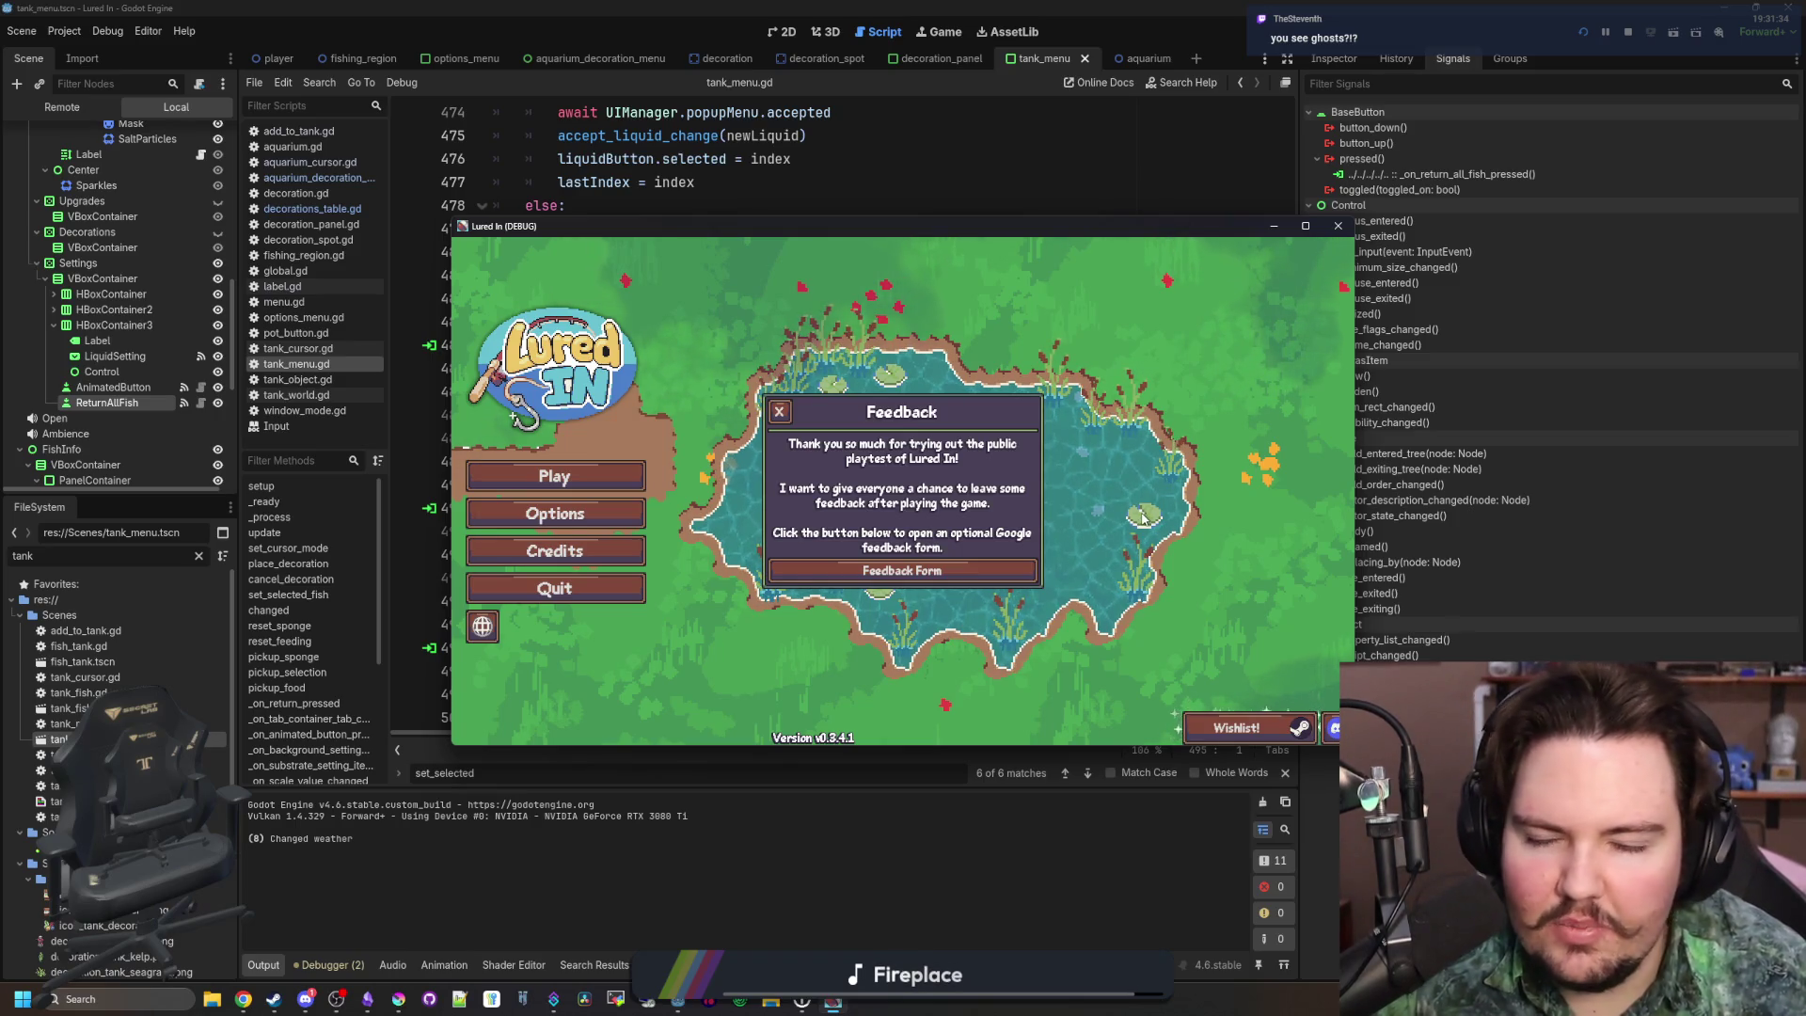
pyautogui.click(243, 999)
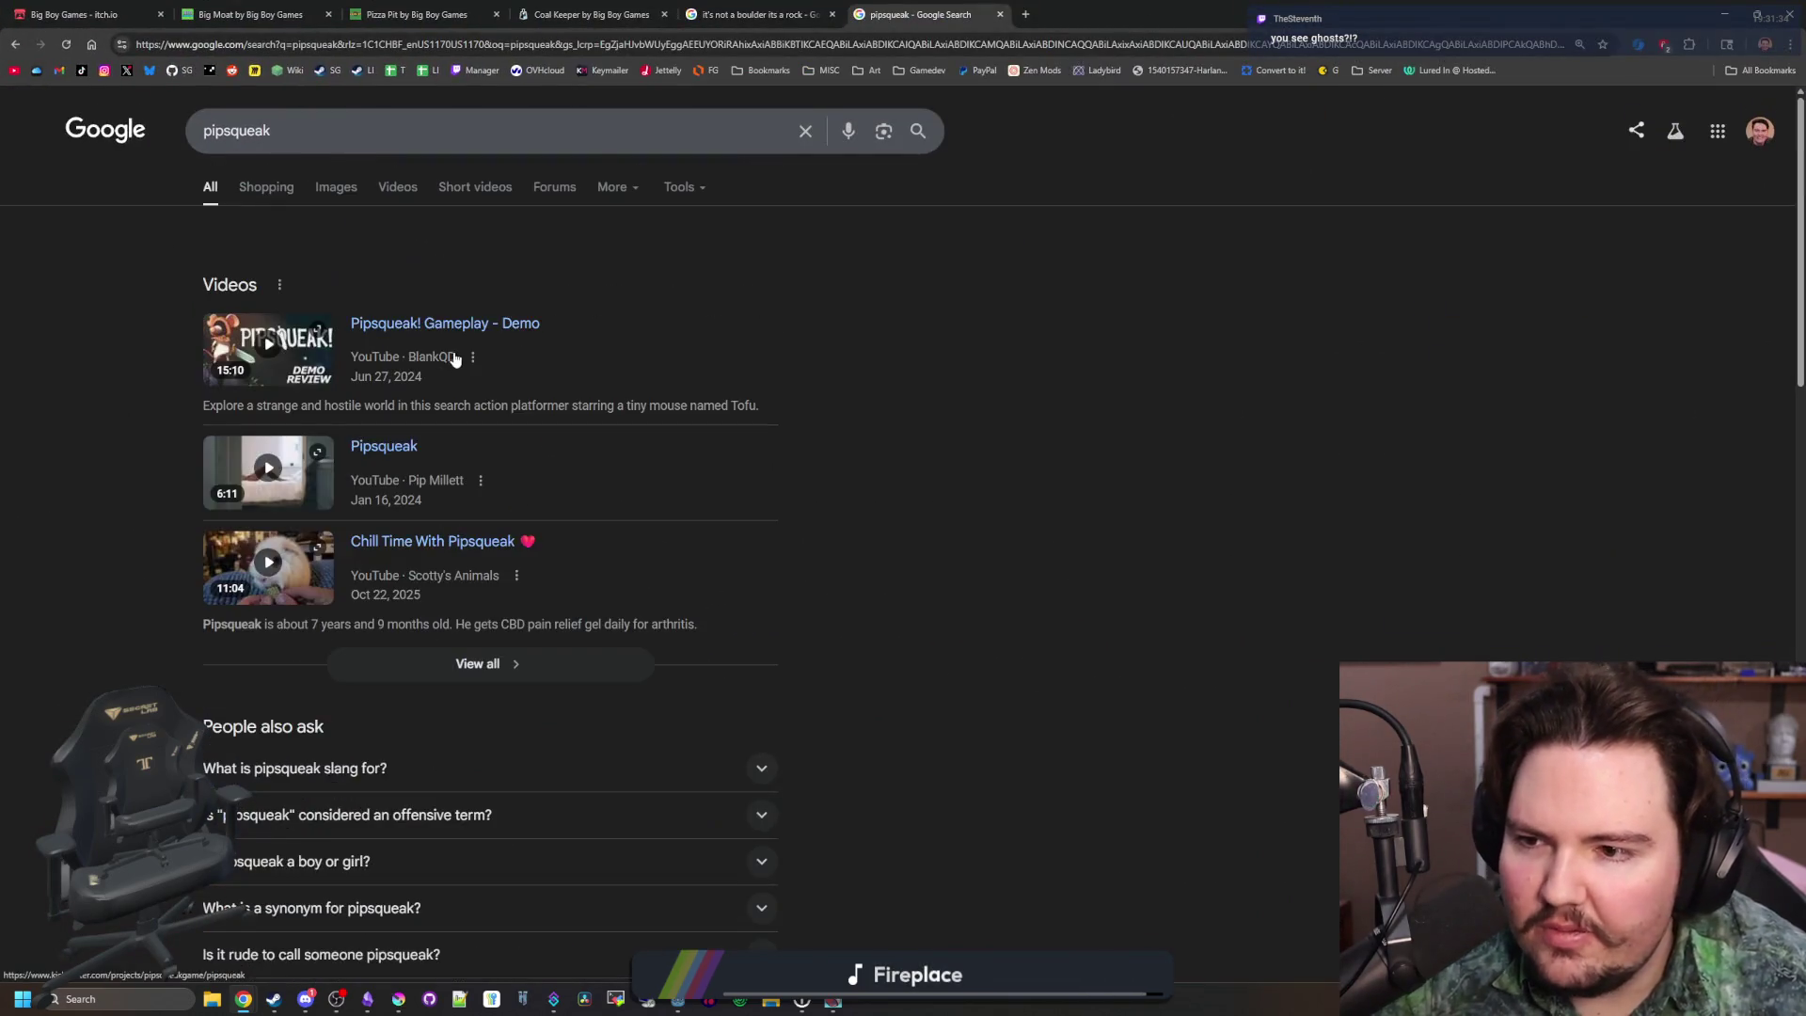
# Scroll to the top of the pipsqueak results and focus the search box for a new query
pyautogui.scroll(10, 202, 268)
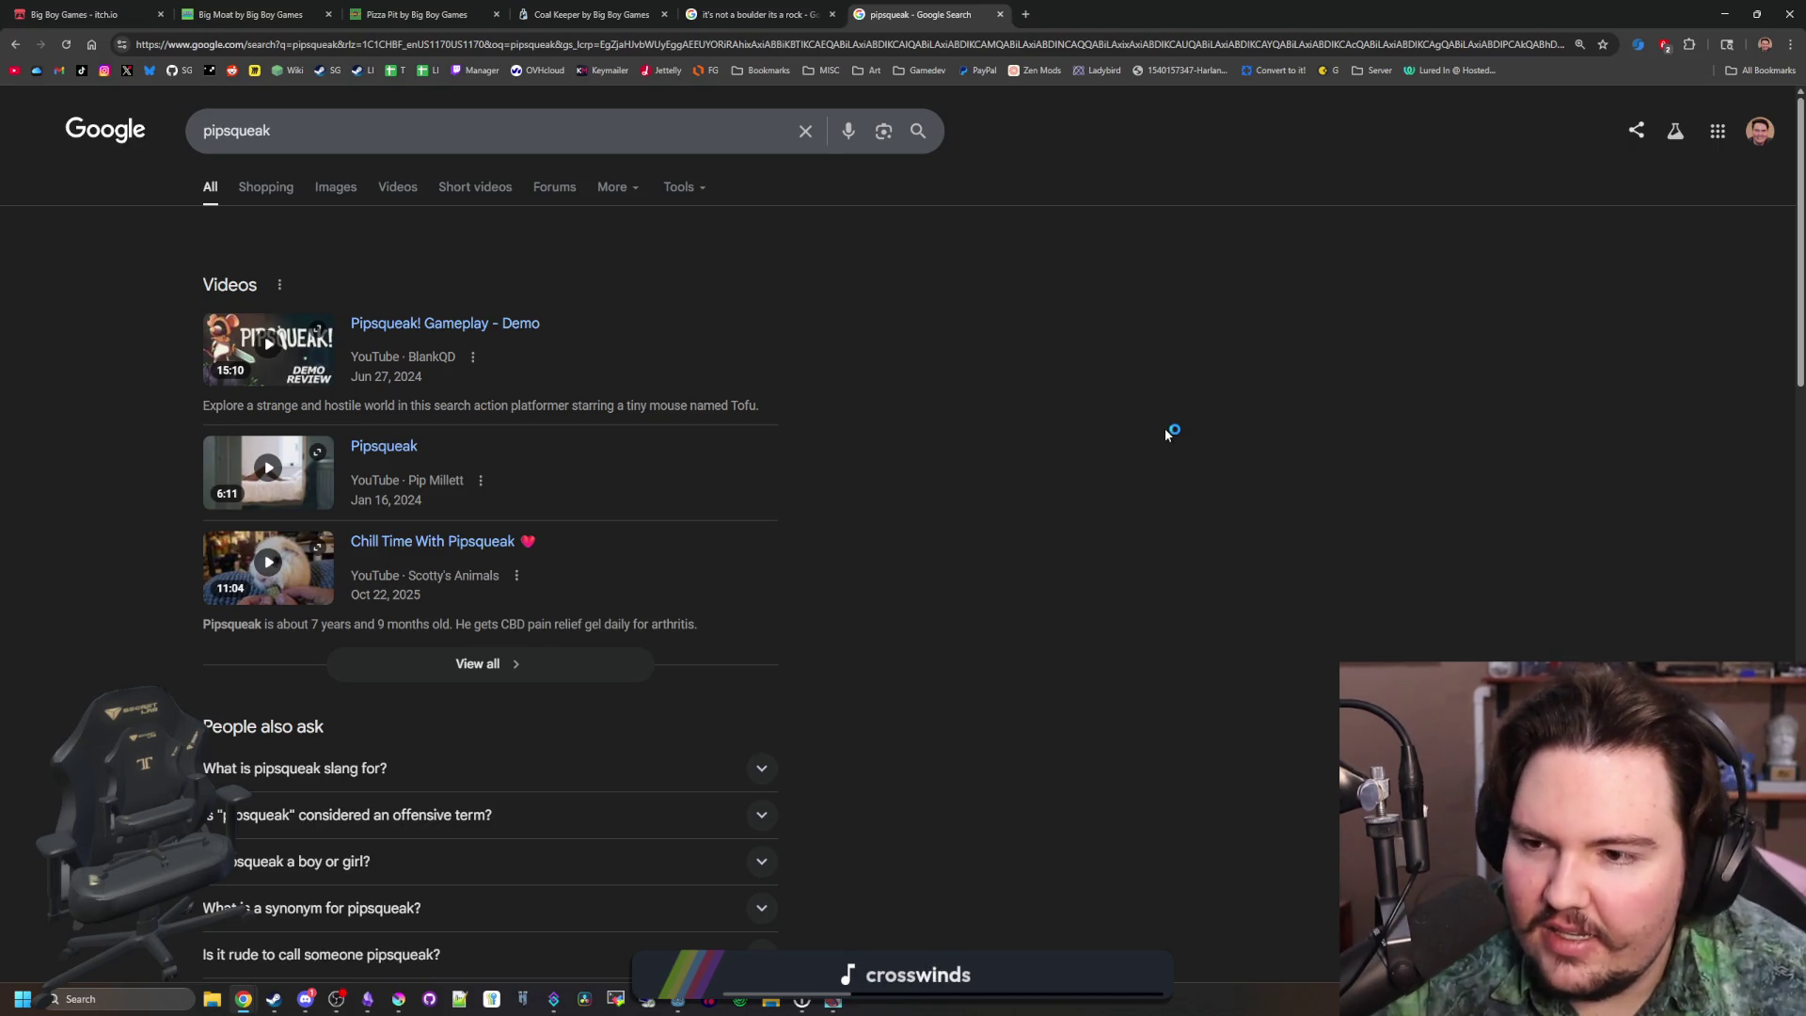
pyautogui.click(954, 43)
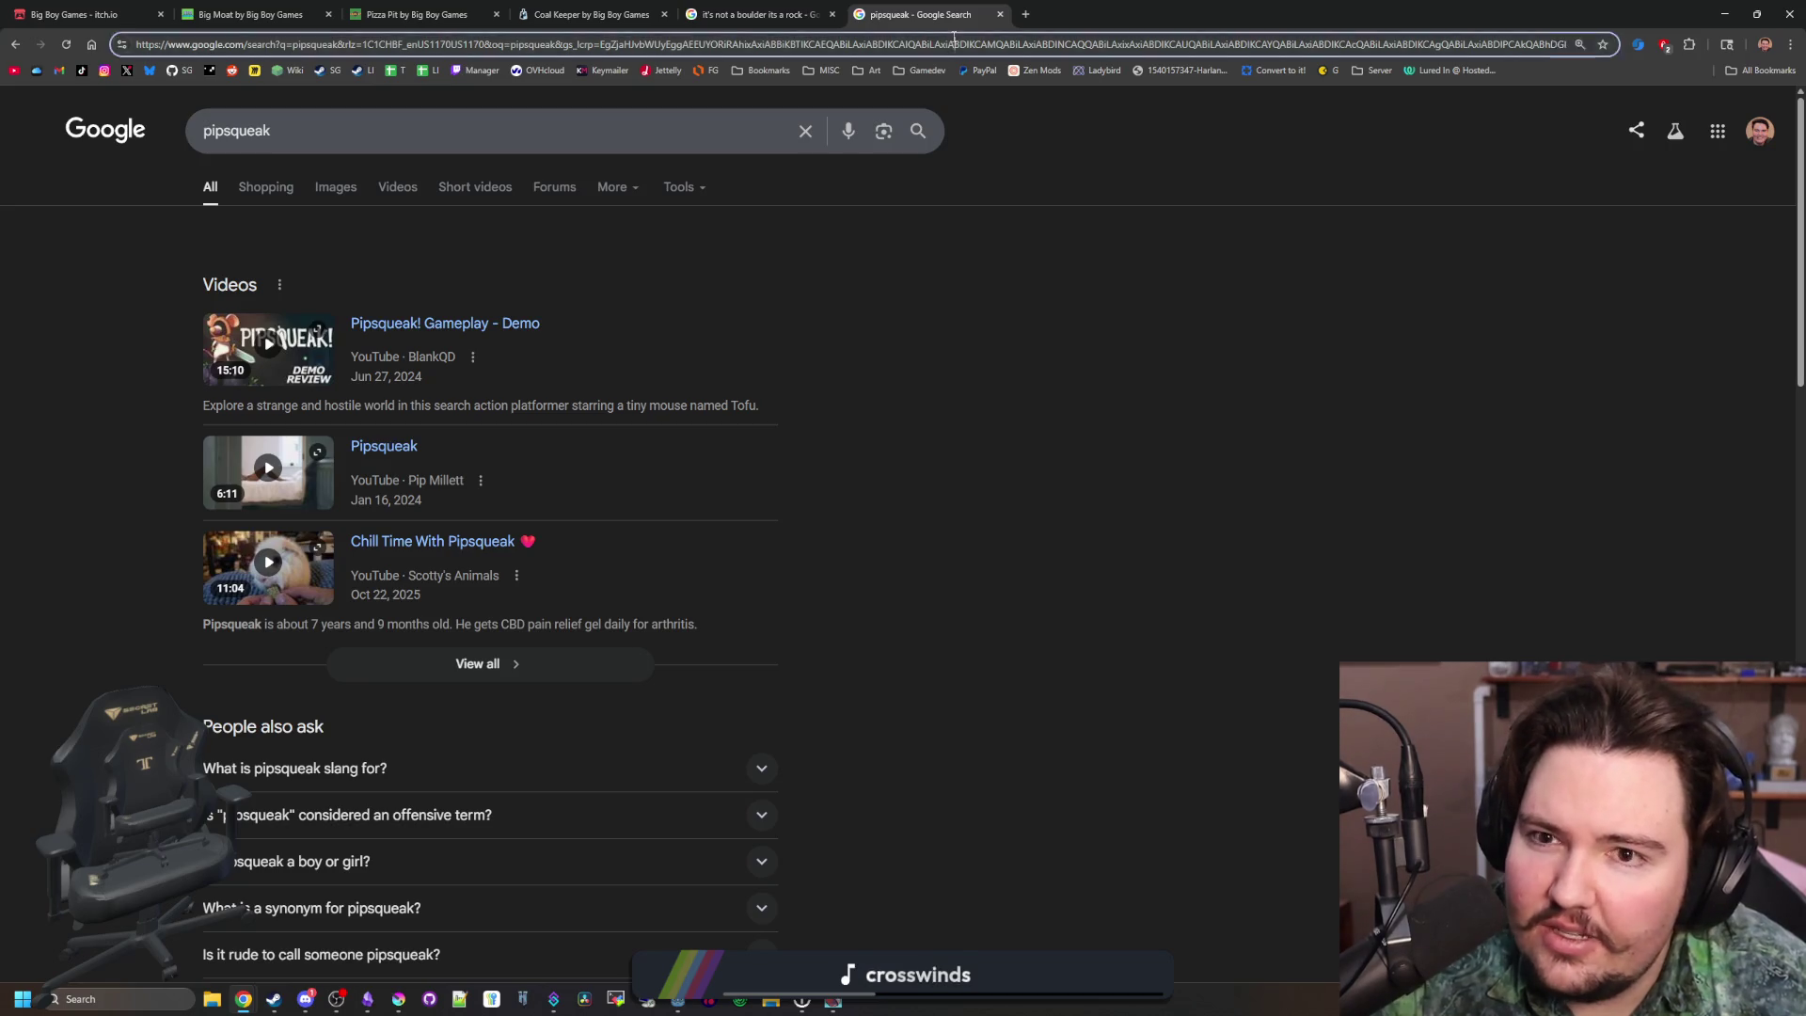
# Search Google for 'prk' and scroll through the photorefractive keratectomy results
pyautogui.write('prk')
pyautogui.press('Return')
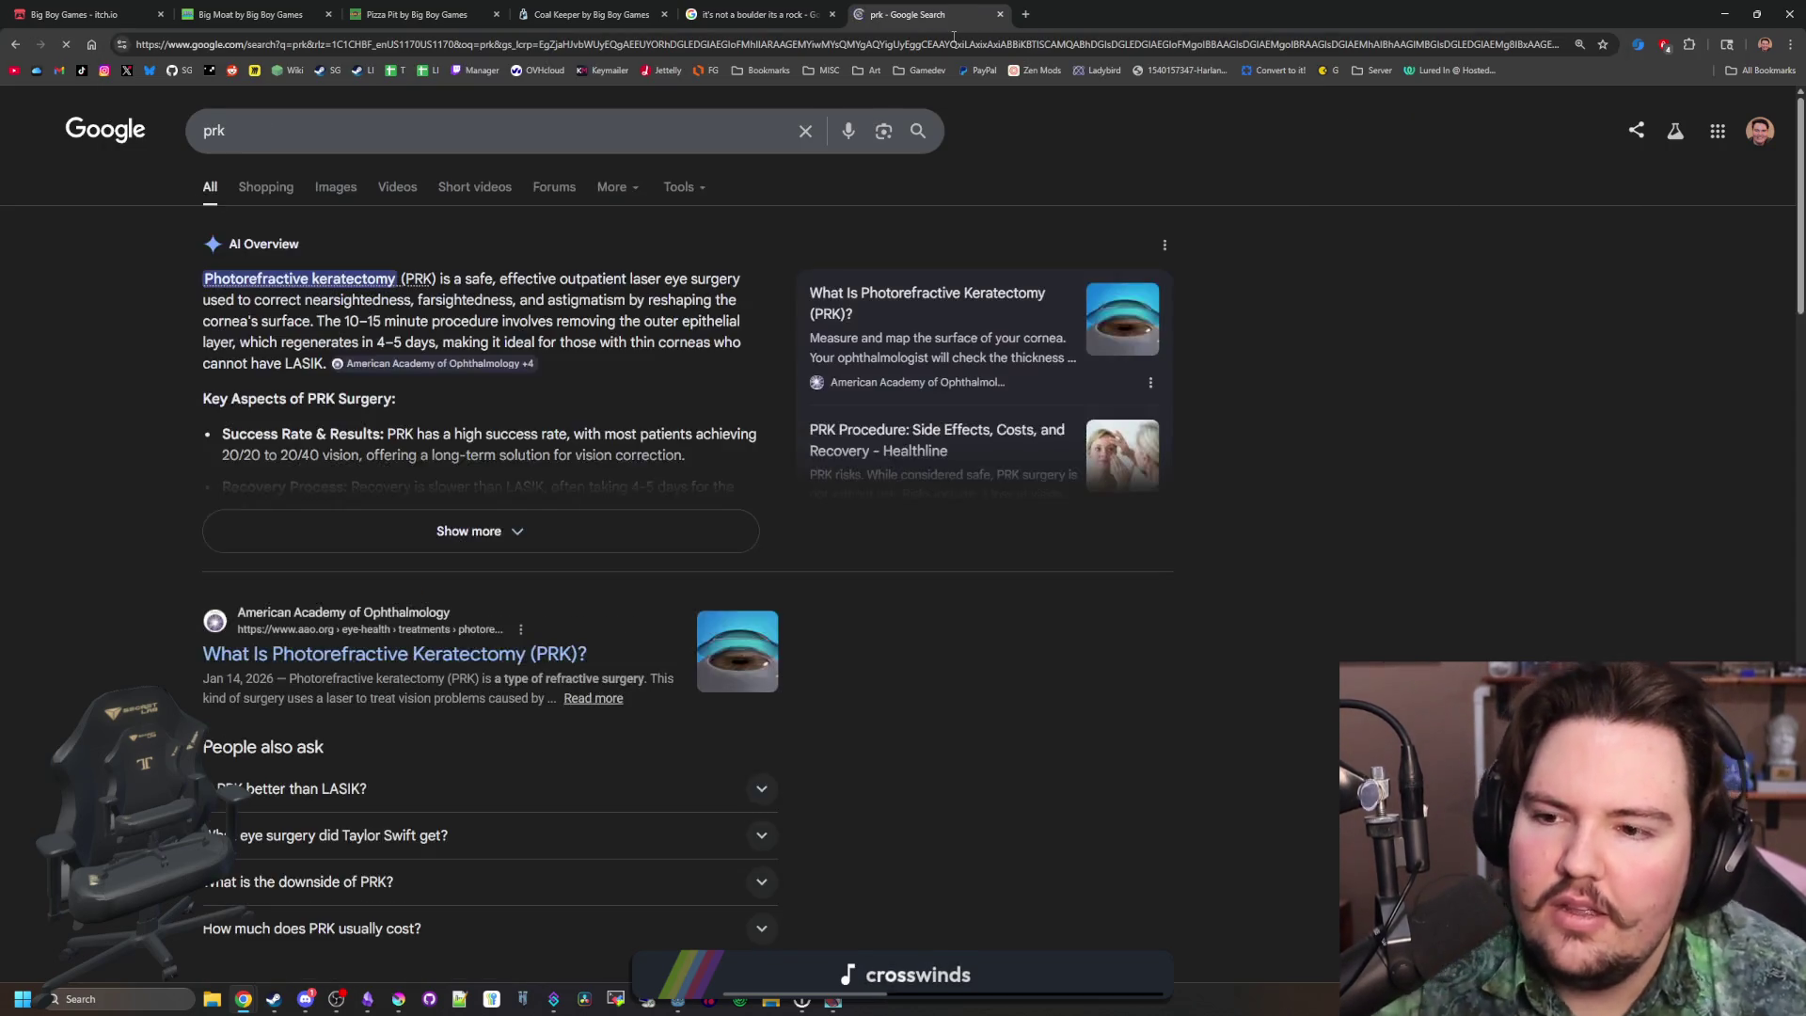
pyautogui.scroll(-3, 824, 264)
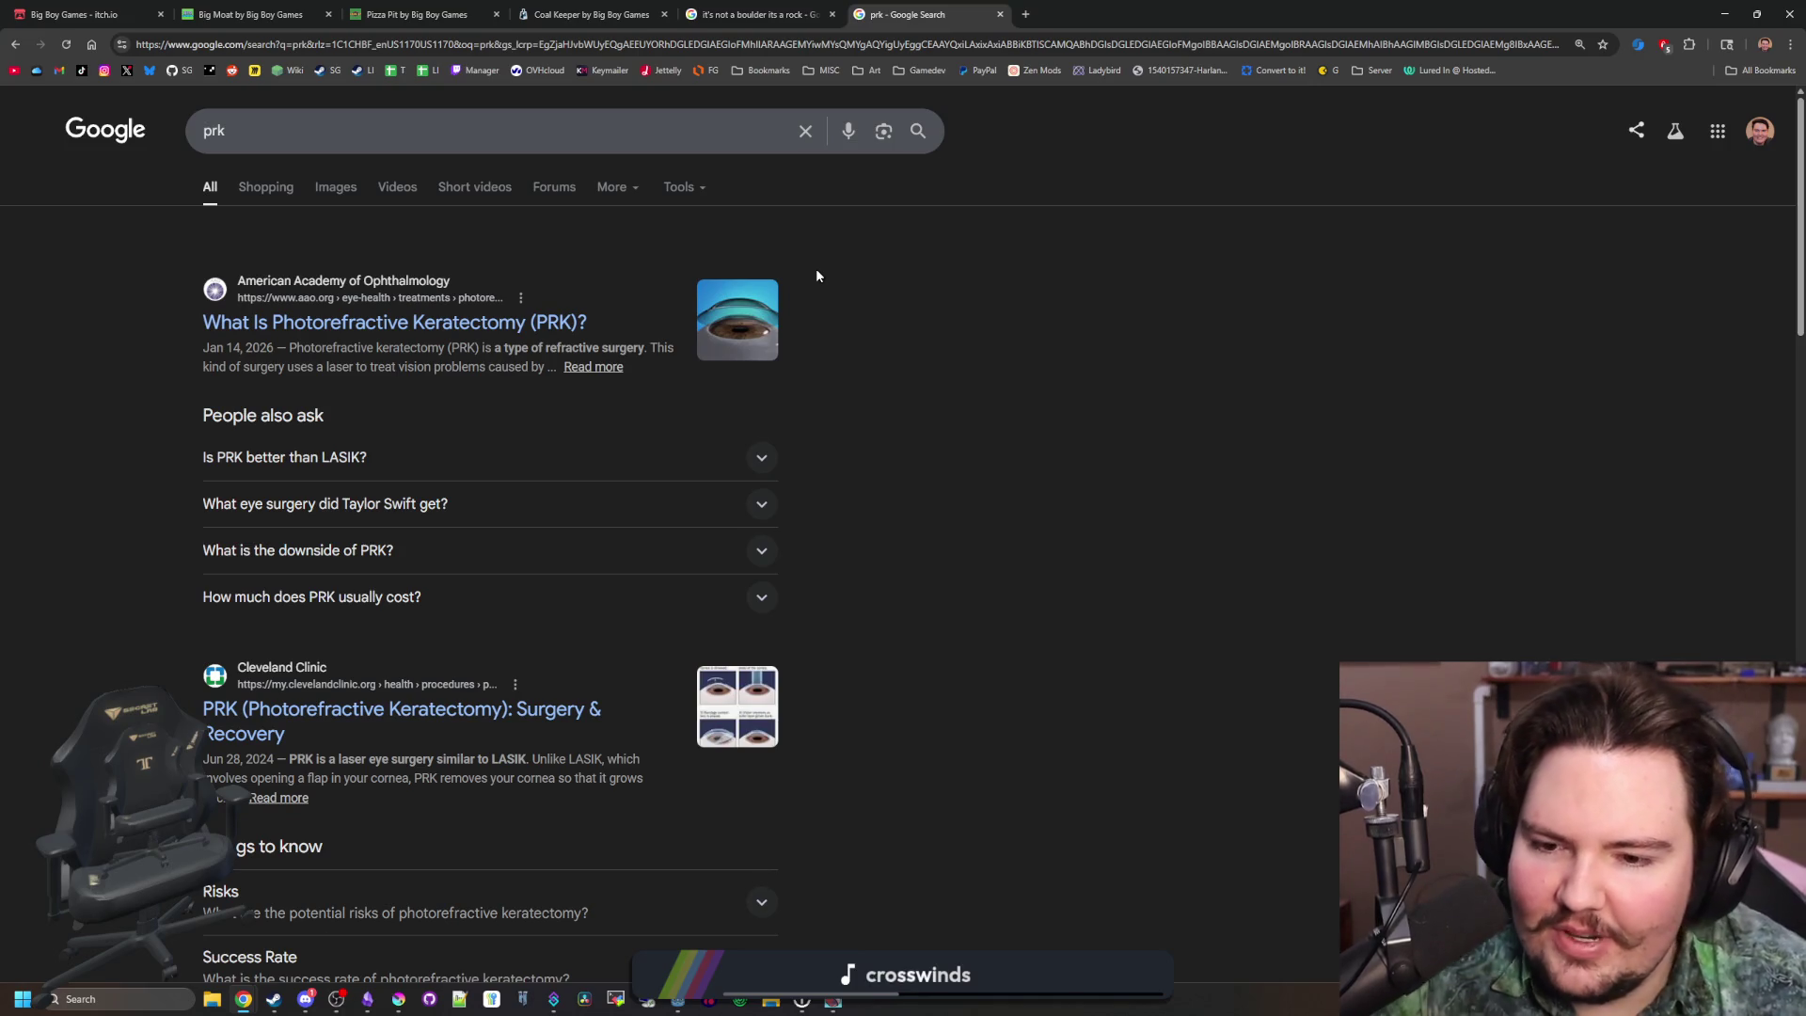
pyautogui.scroll(-2, 1125, 495)
pyautogui.scroll(-8, 1125, 499)
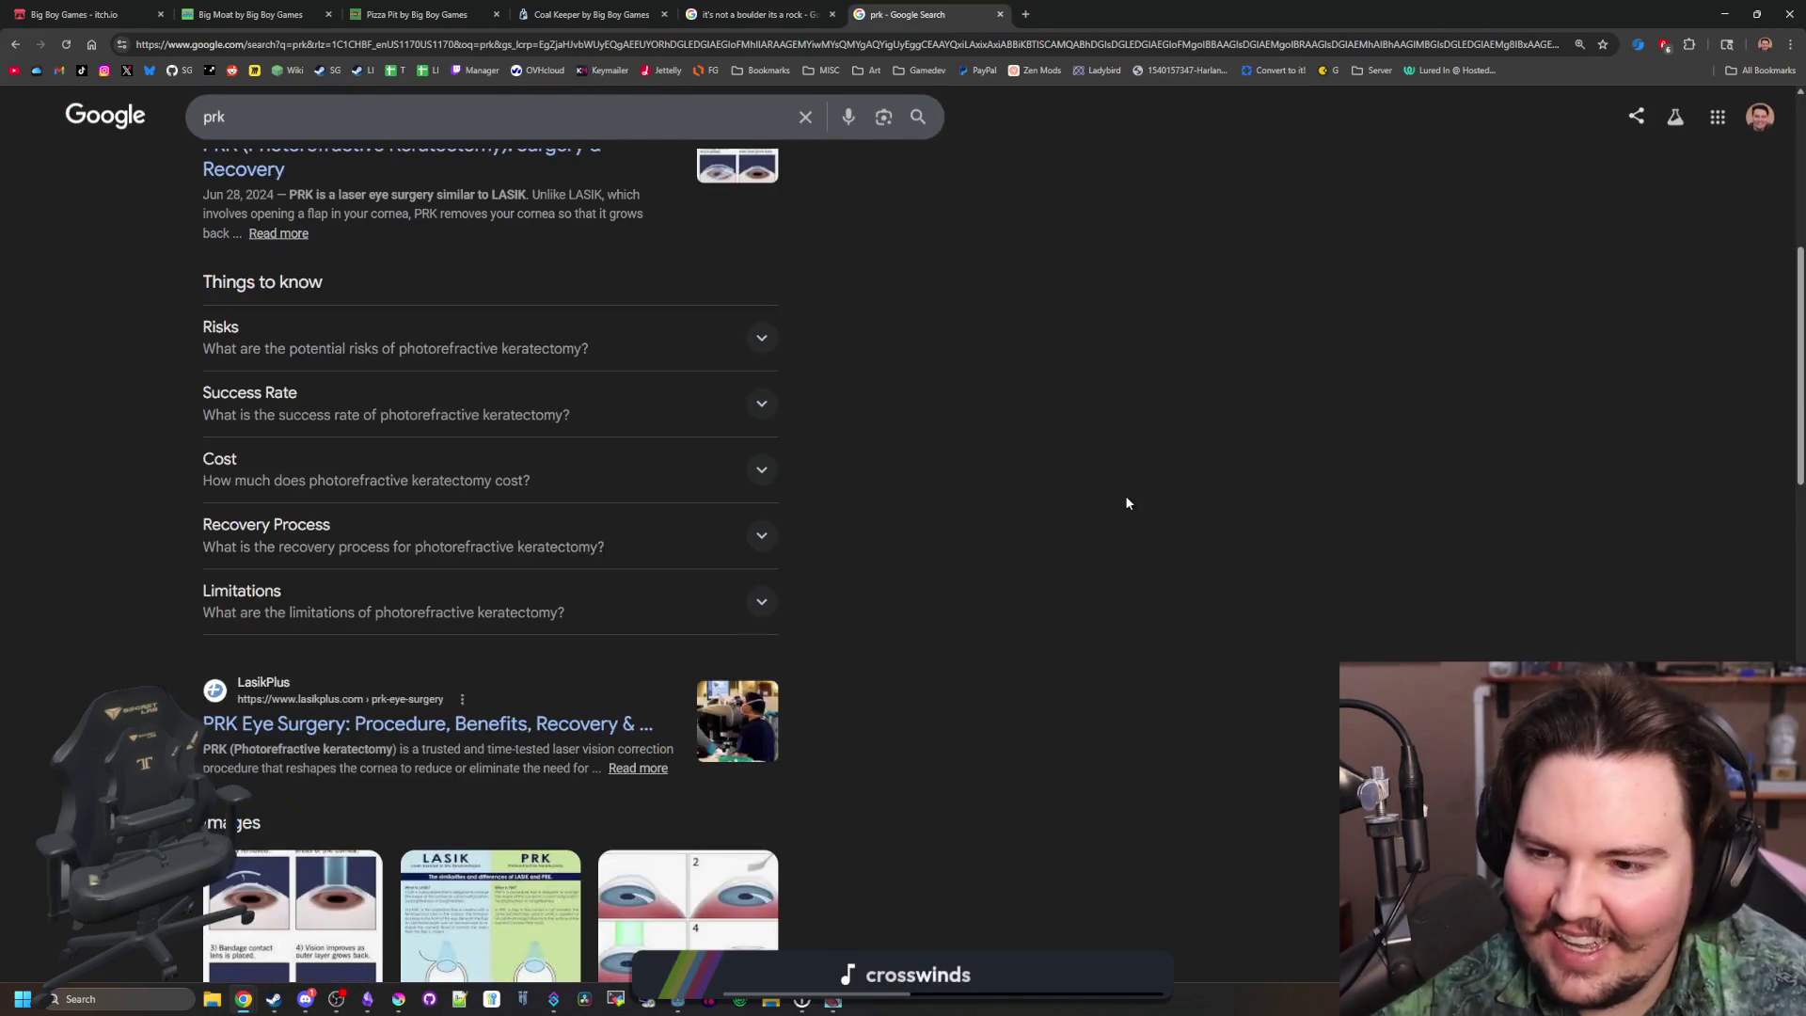
pyautogui.scroll(-9, 1079, 599)
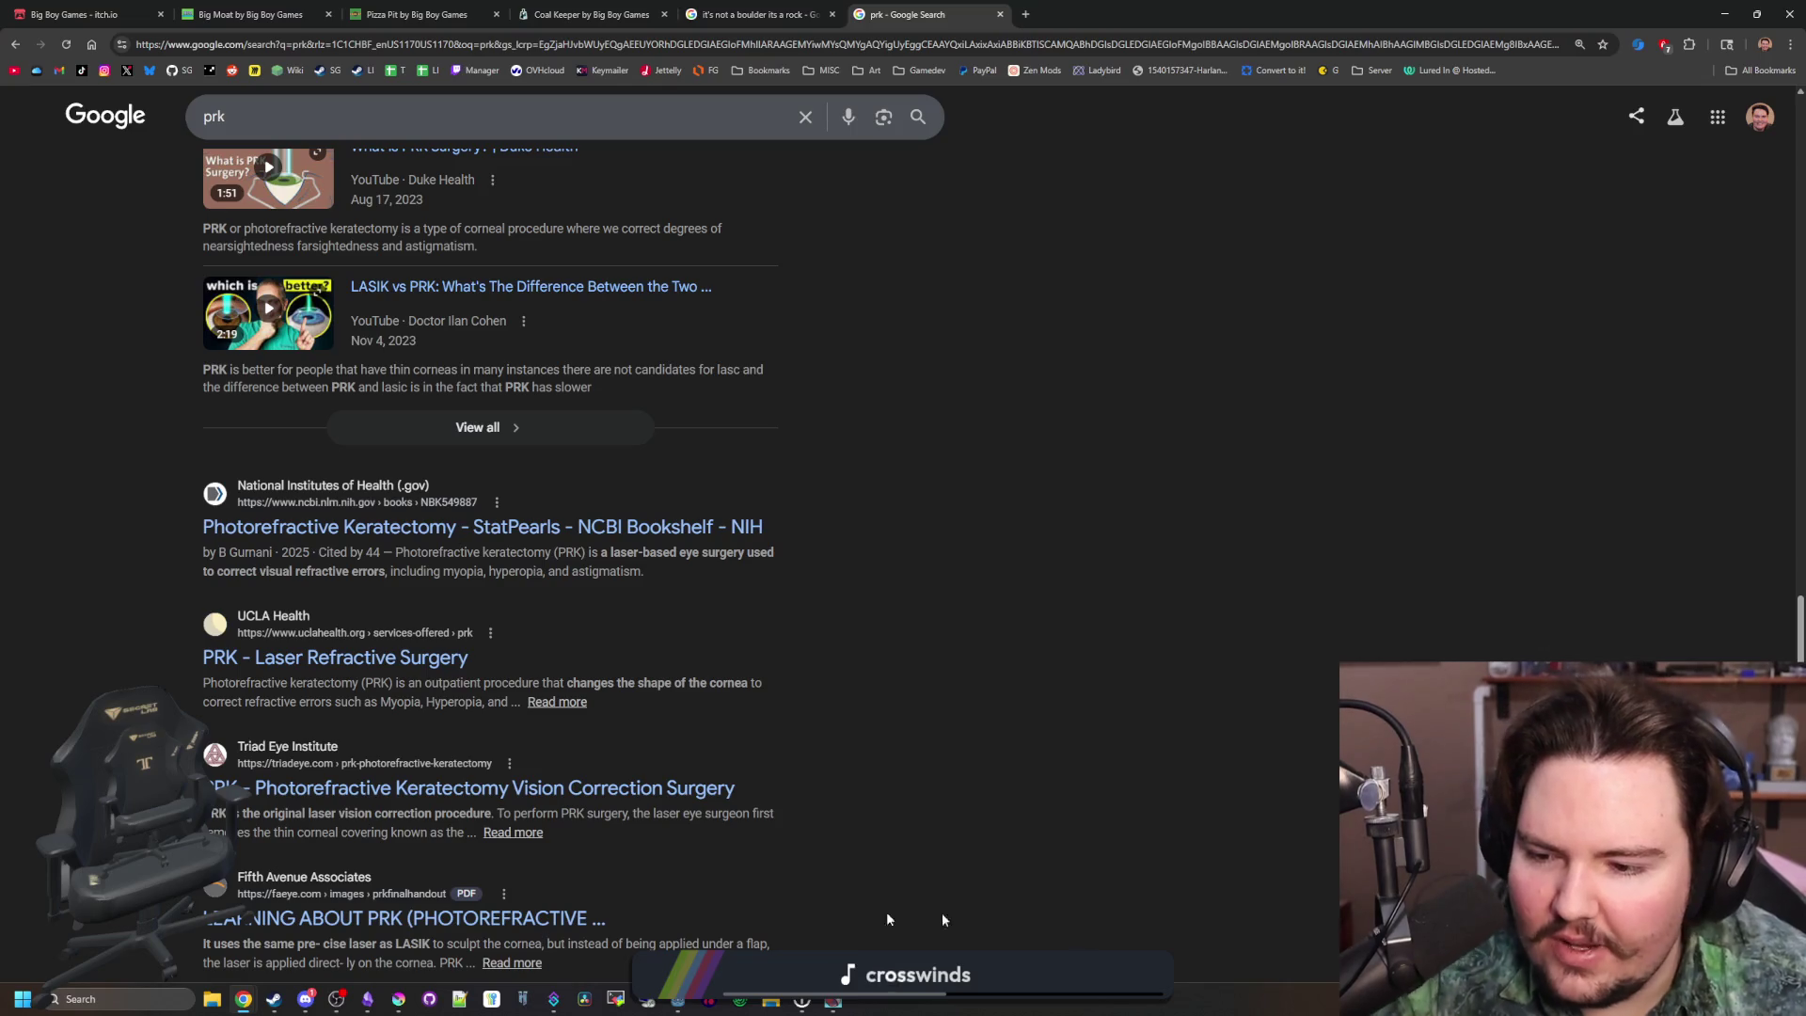
pyautogui.scroll(-5, 1023, 658)
pyautogui.scroll(20, 1024, 658)
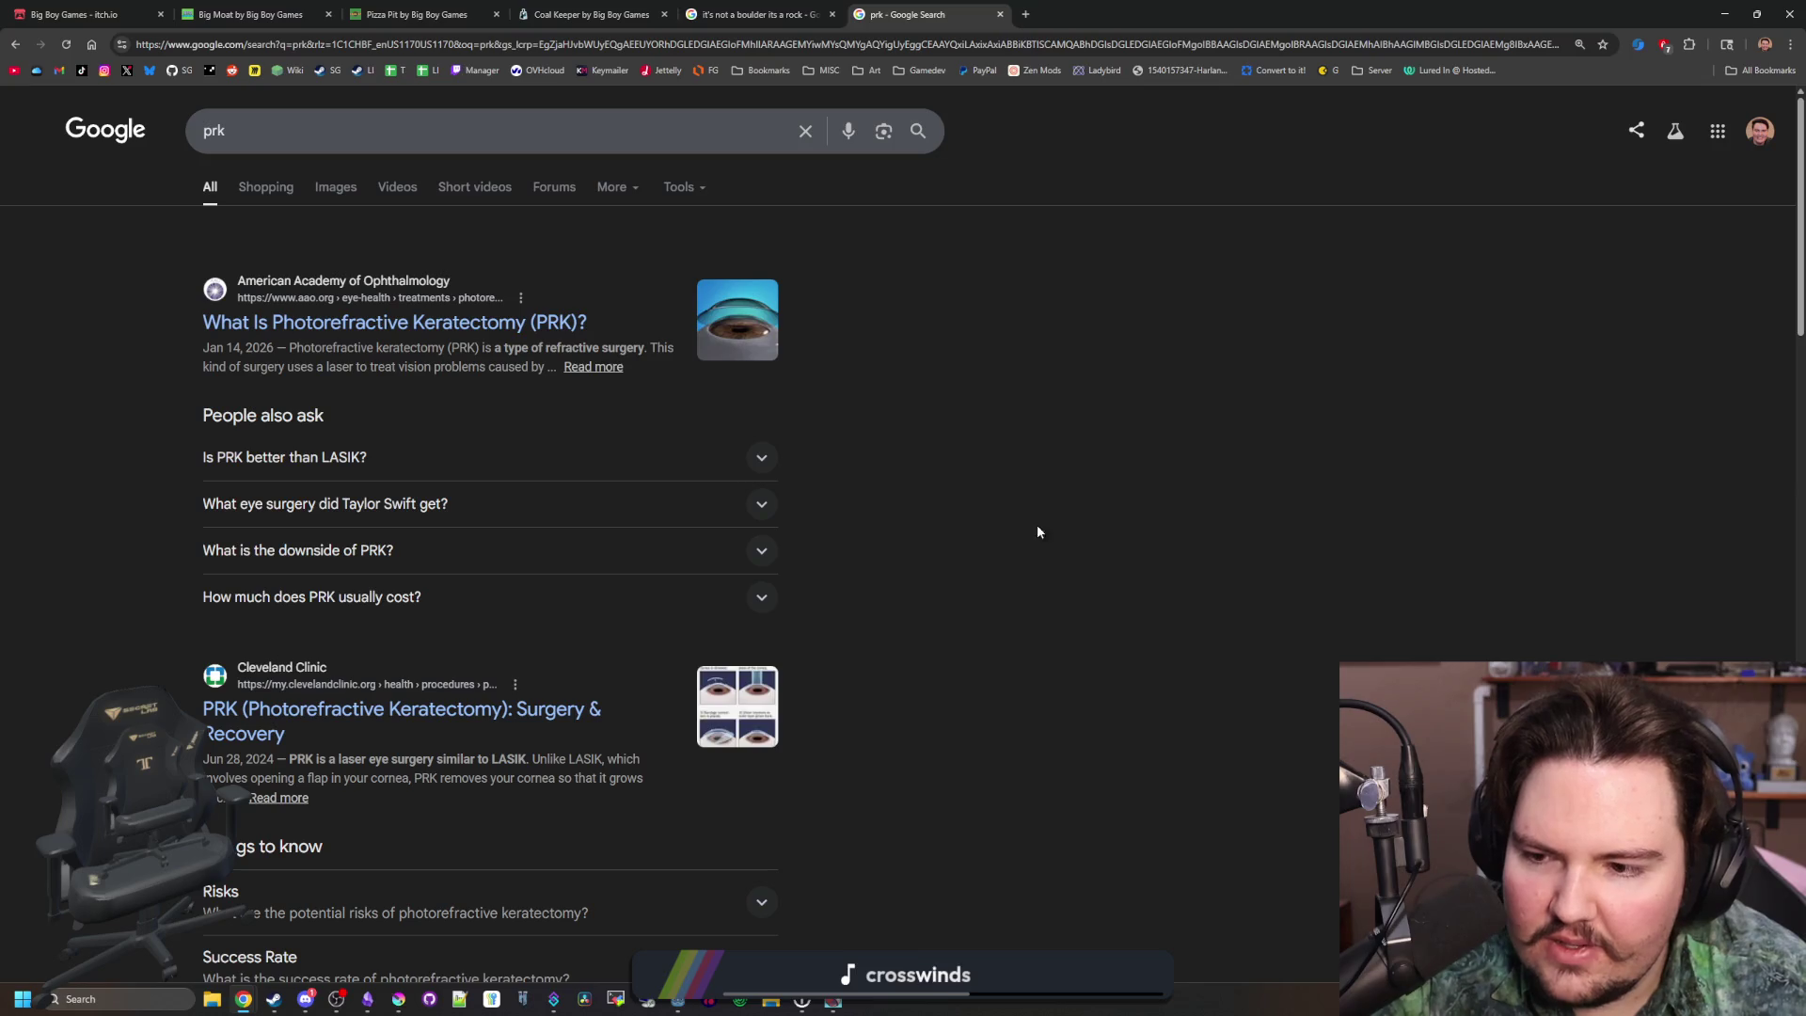